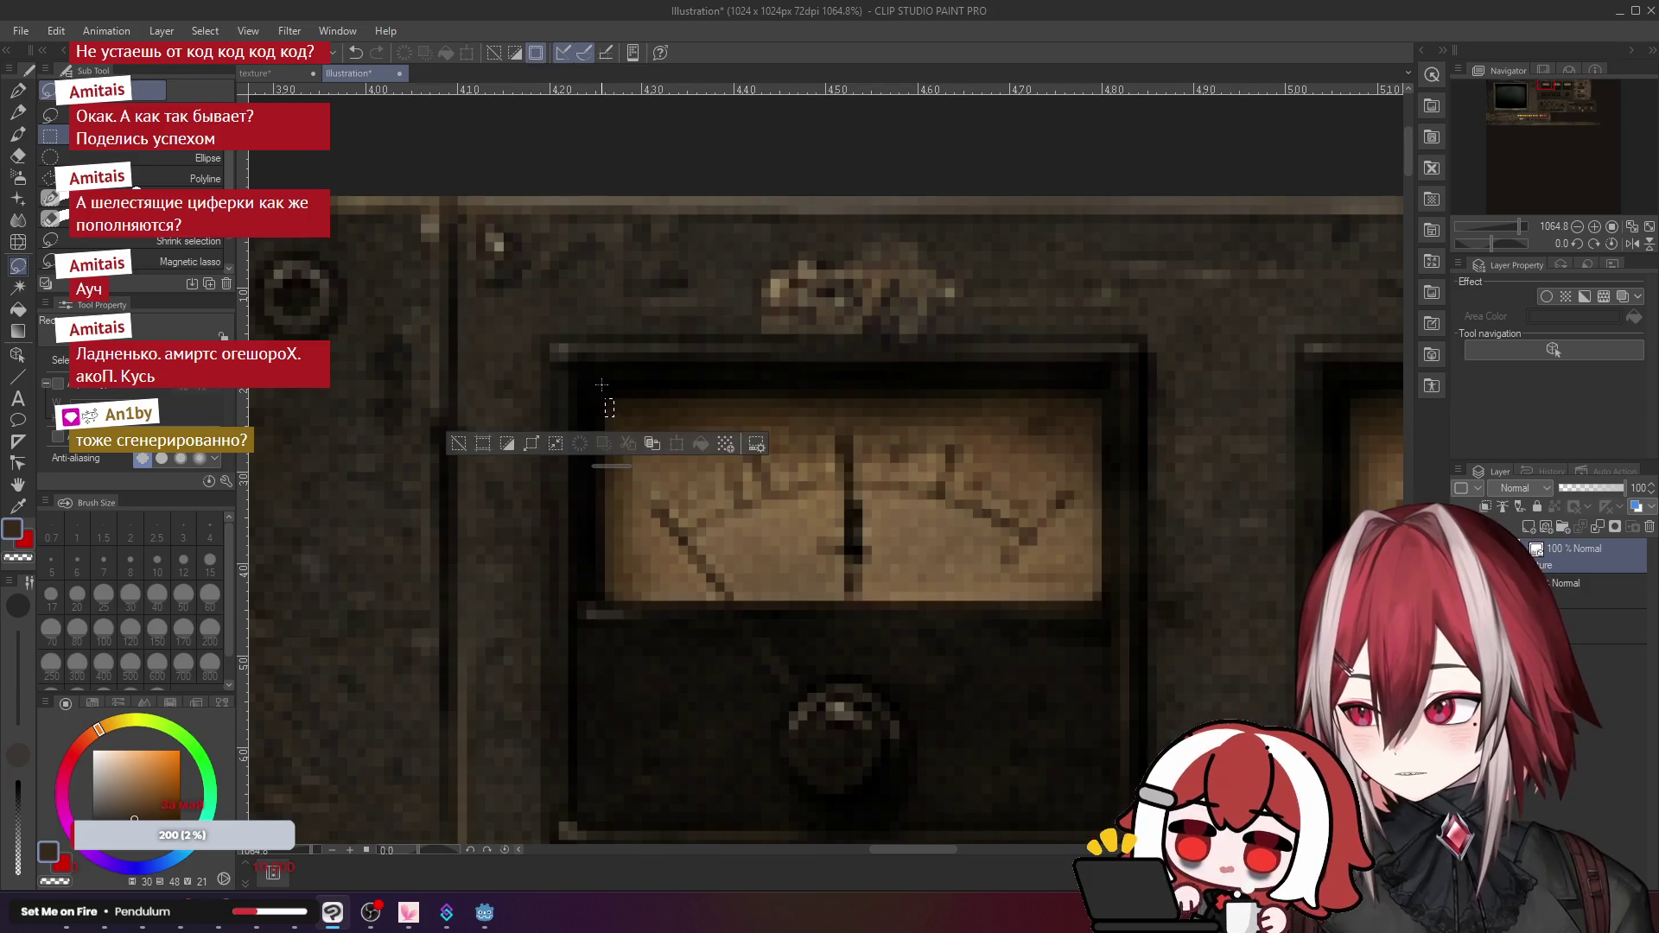
Rectangle-select the left meter's dial face, then add the middle and right meters' faces
mouse_move(597, 392)
left_mouse_down()
mouse_move(1078, 575)
mouse_move(1101, 604)
left_mouse_up()
scroll(976, 518, "down", 3)
scroll(710, 354, "up", 3)
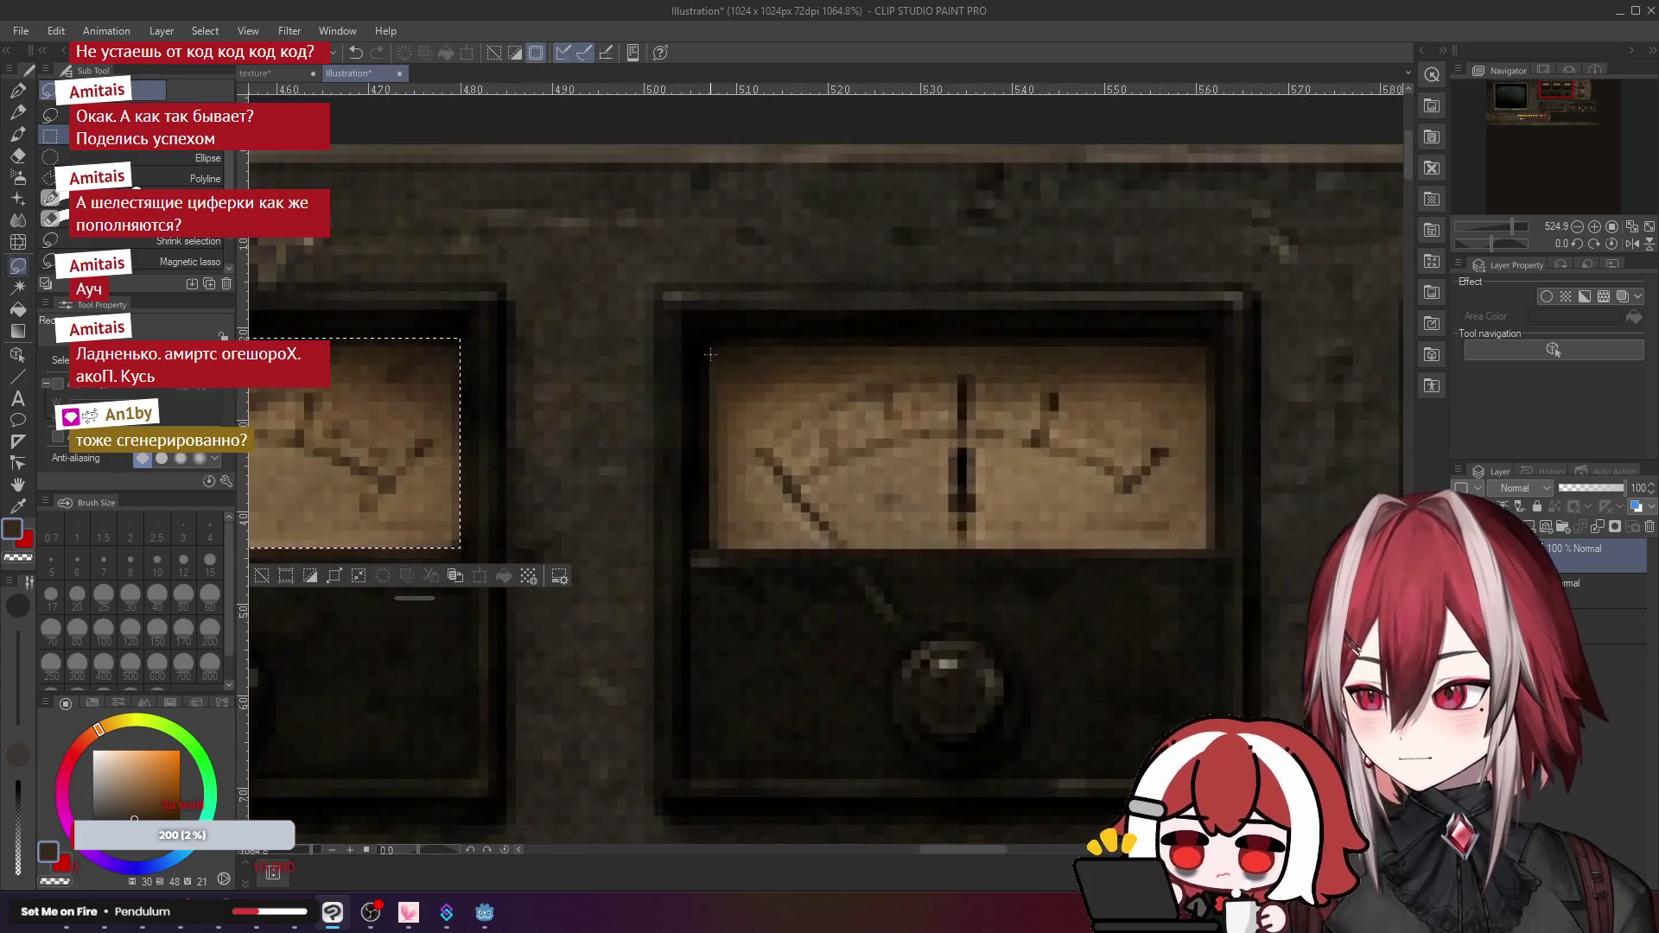
scroll(710, 354, "up", 2)
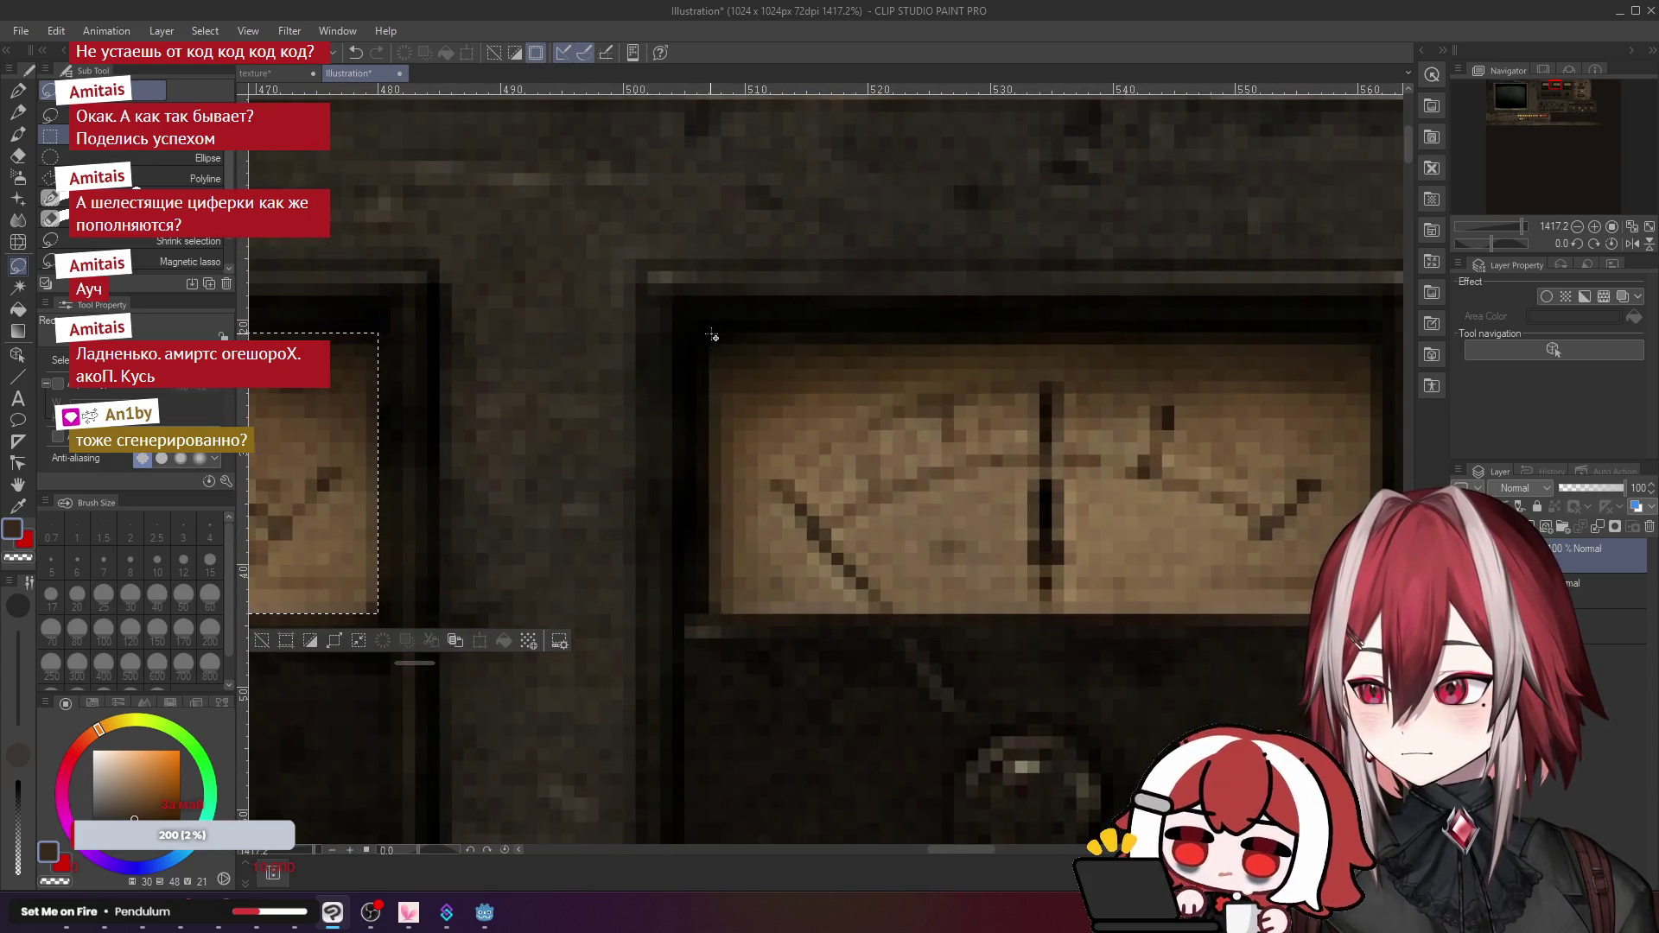
mouse_move(820, 443)
left_mouse_down()
mouse_move(972, 452)
mouse_move(1000, 473)
left_mouse_up()
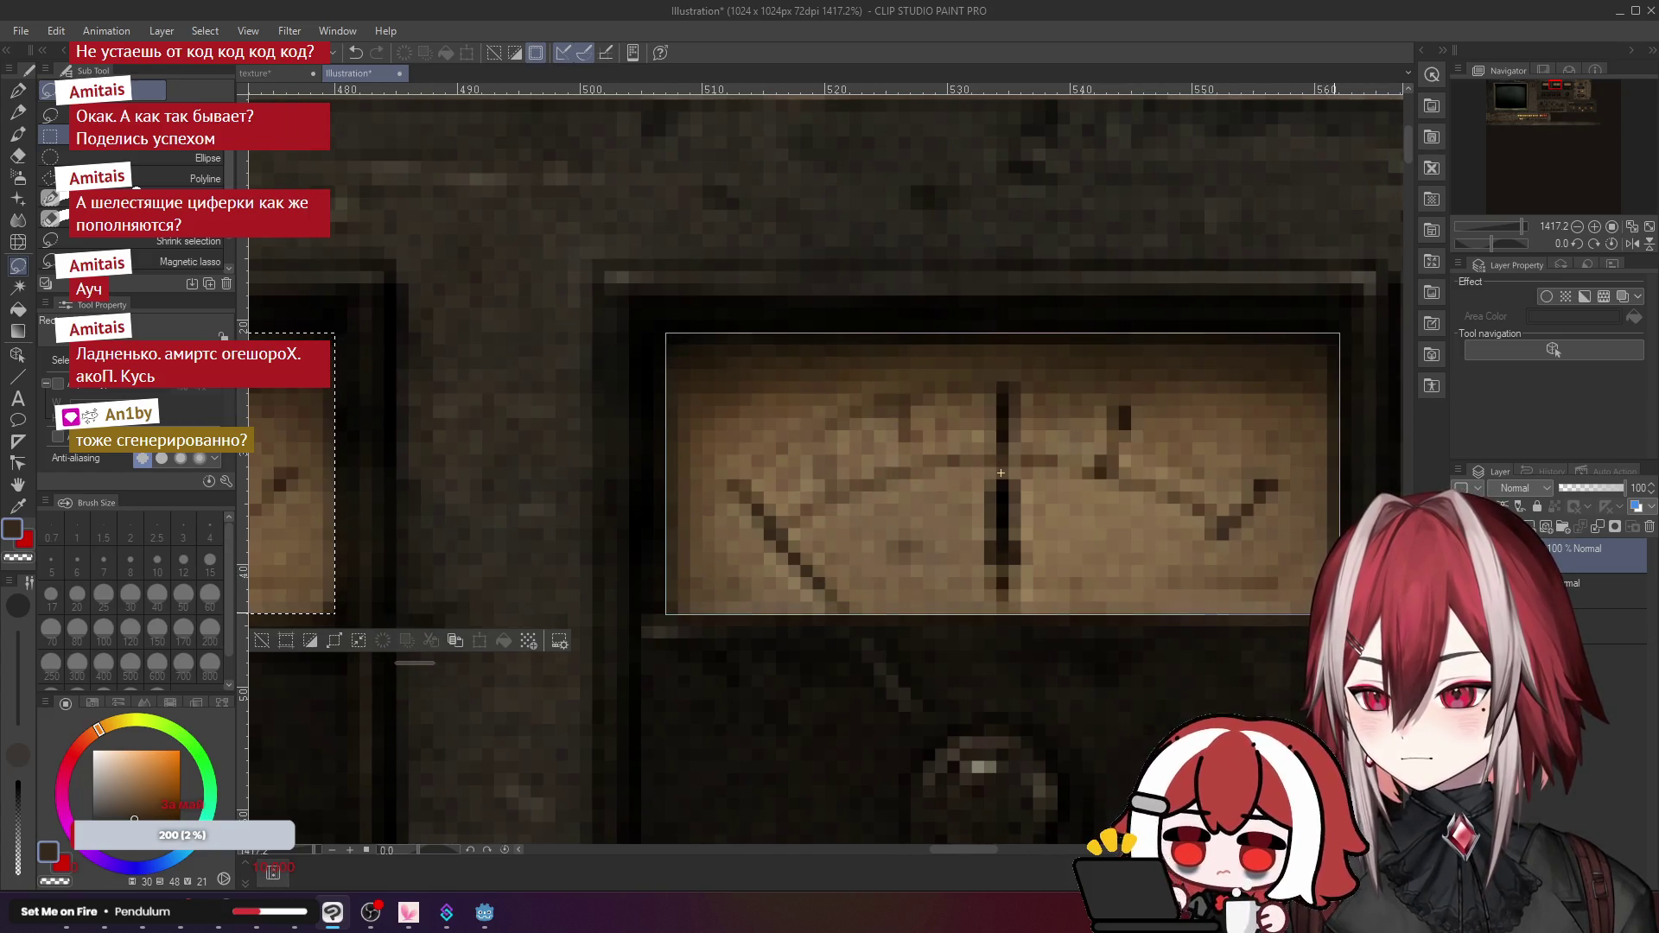
scroll(1001, 473, "down", 4)
scroll(1068, 398, "up", 1)
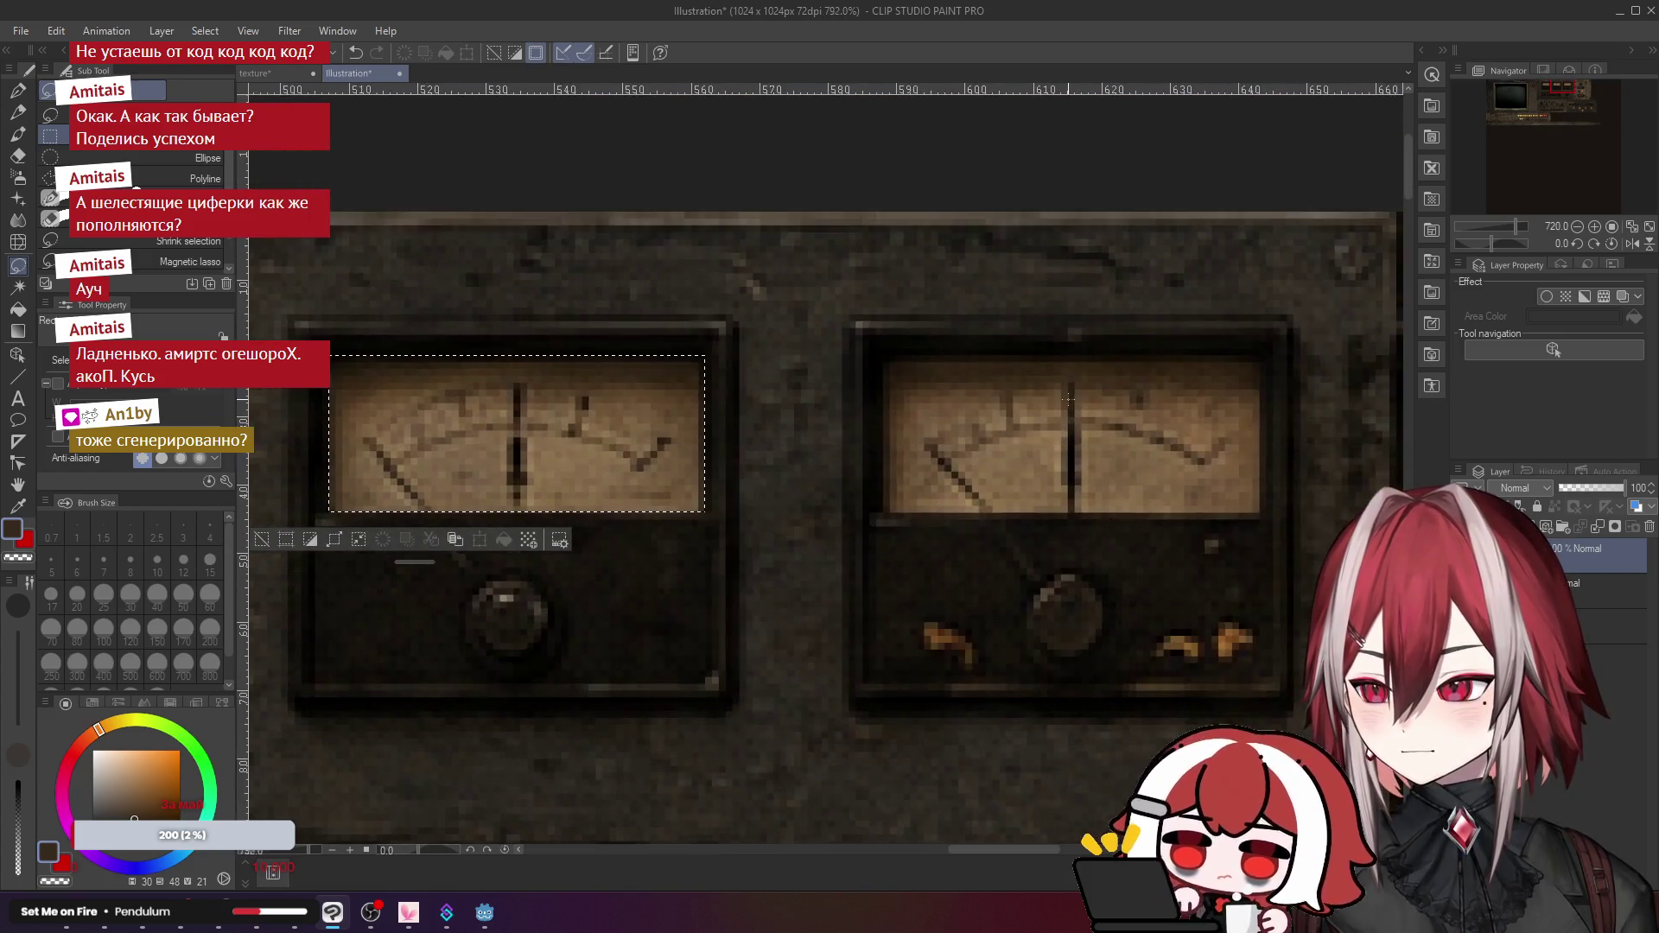
scroll(1069, 398, "up", 5)
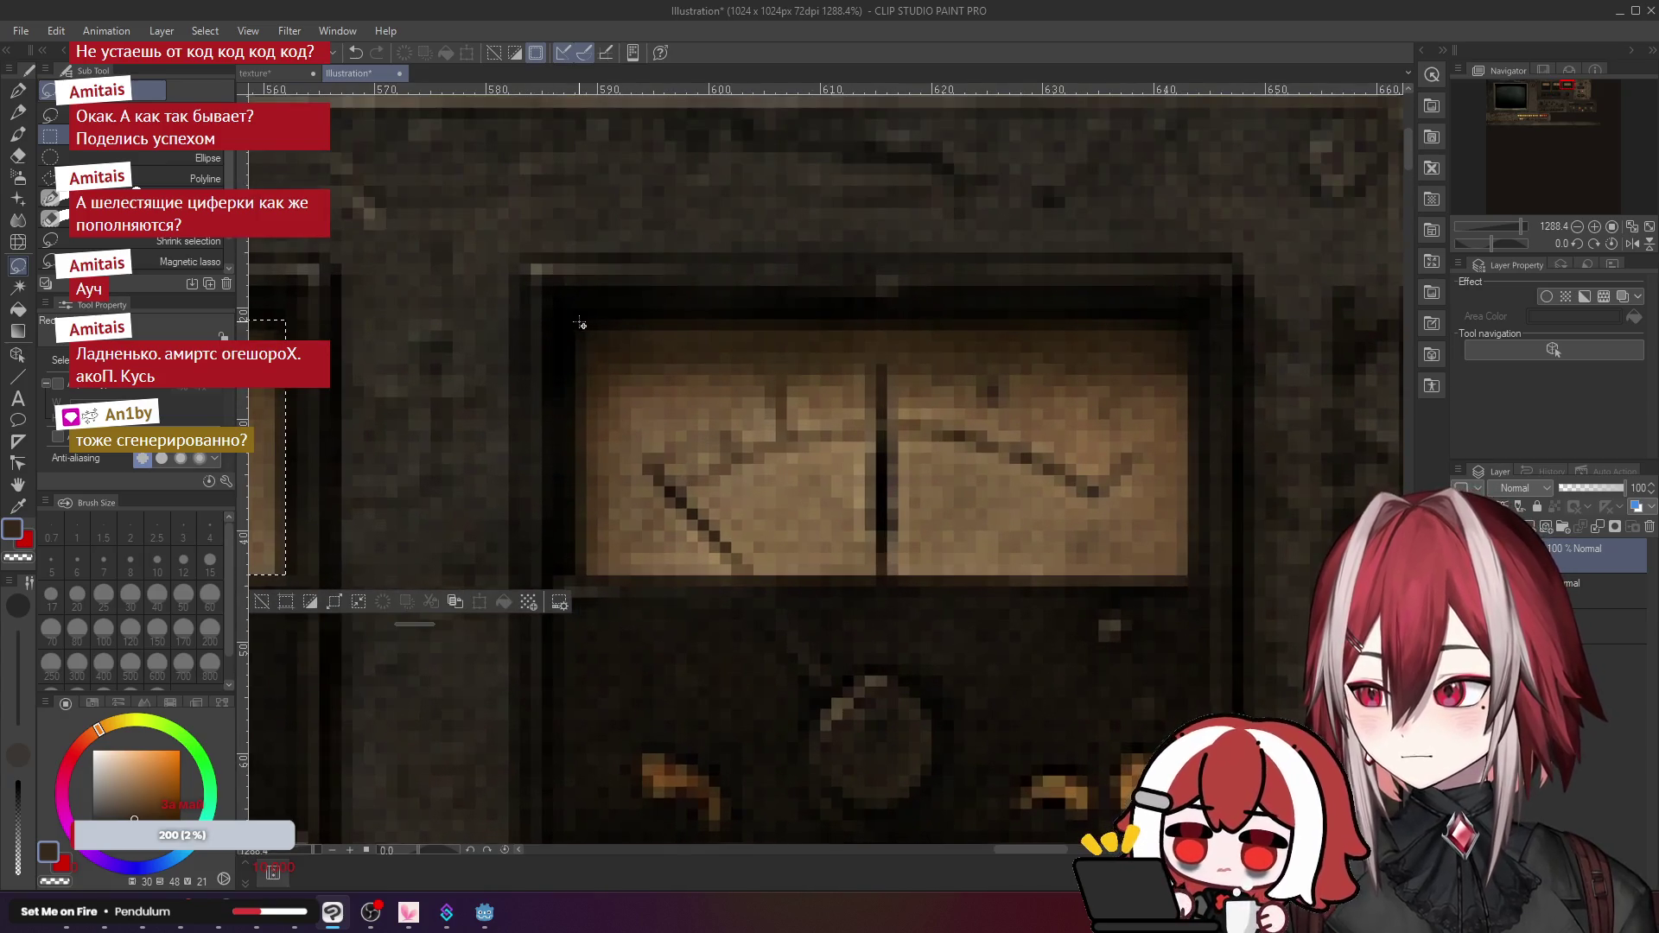
left_click_drag(657, 391, 1189, 575)
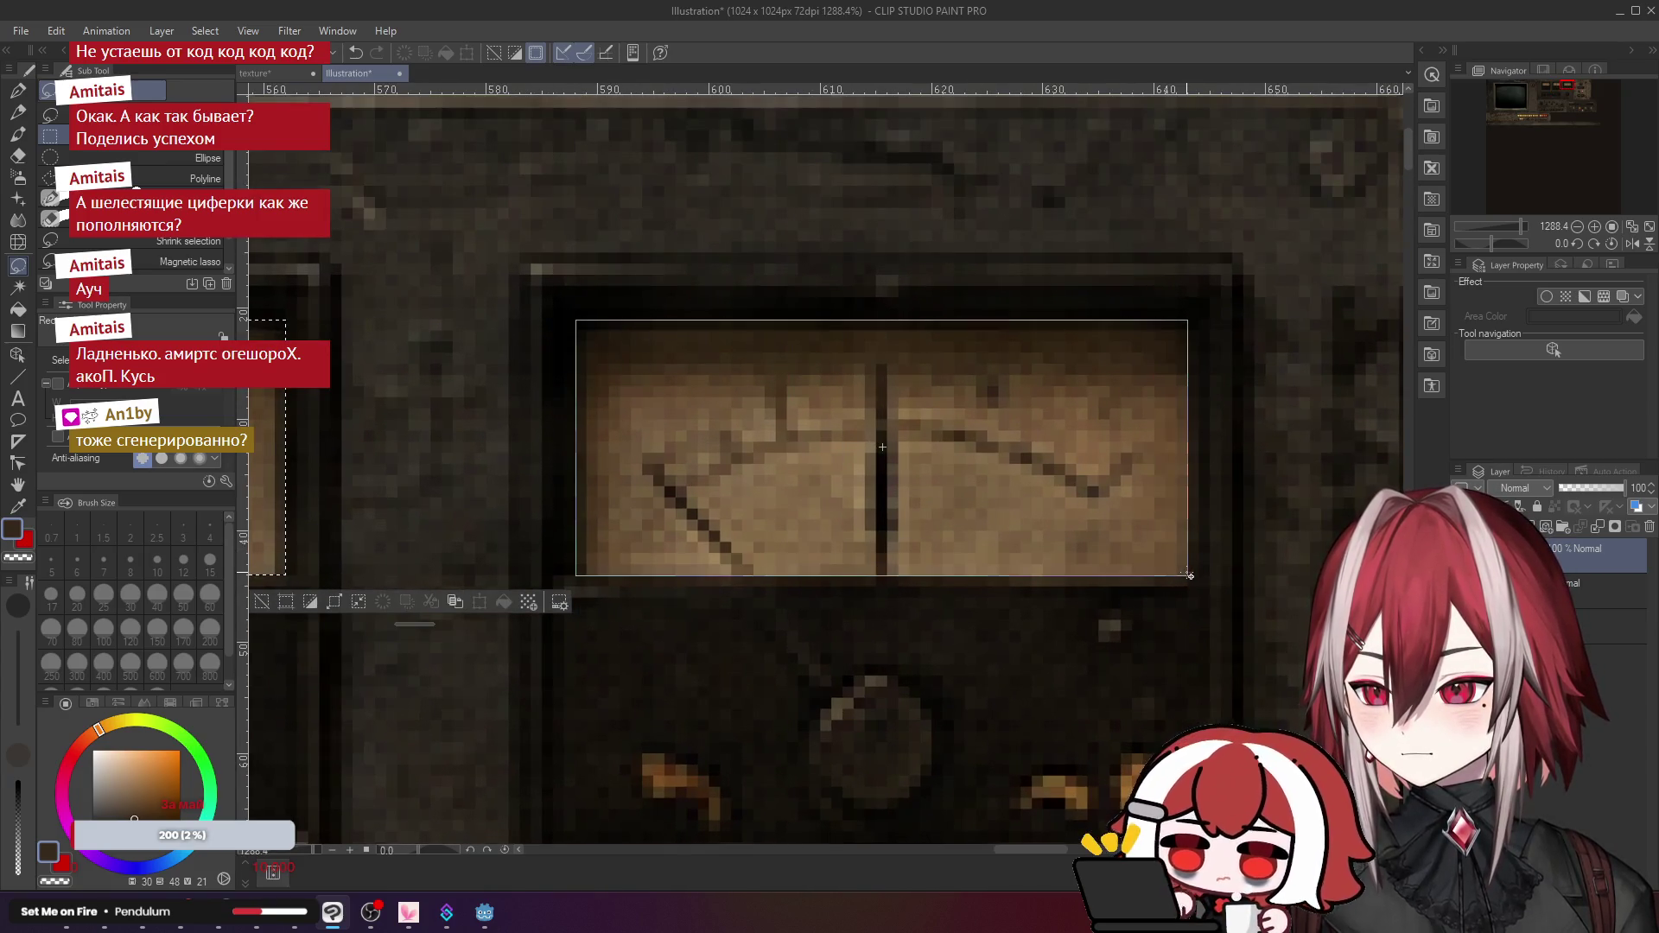
scroll(889, 432, "down", 10)
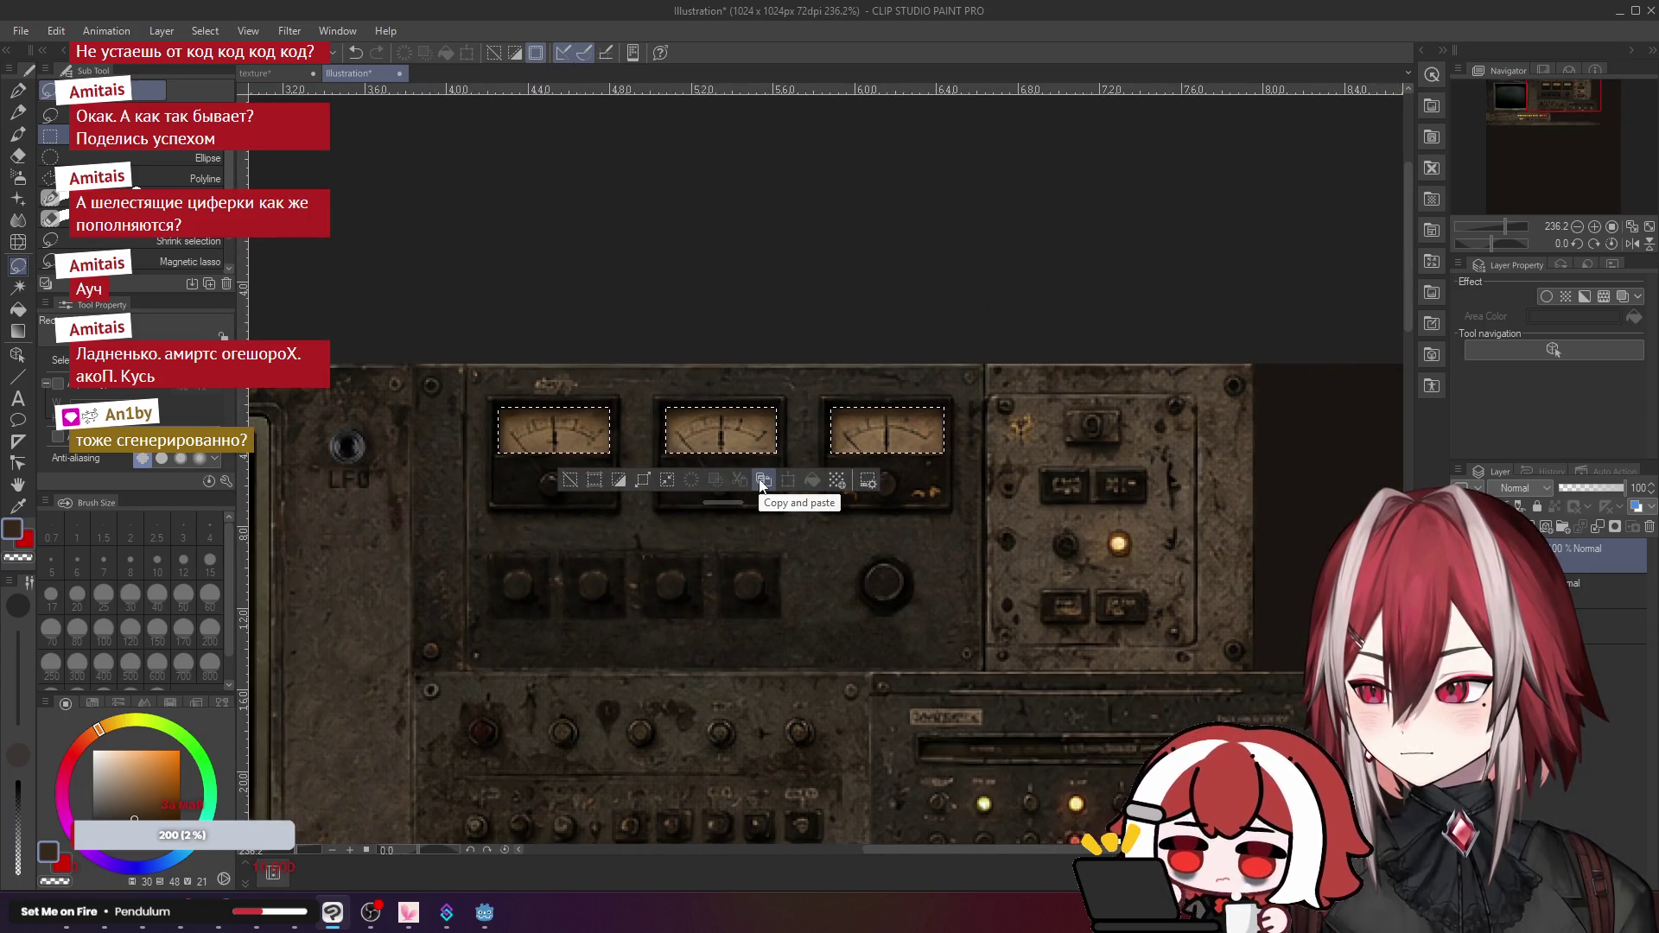
Paste the selected dial faces onto a new layer, hide the texture layer and make the paper black
left_click(760, 482)
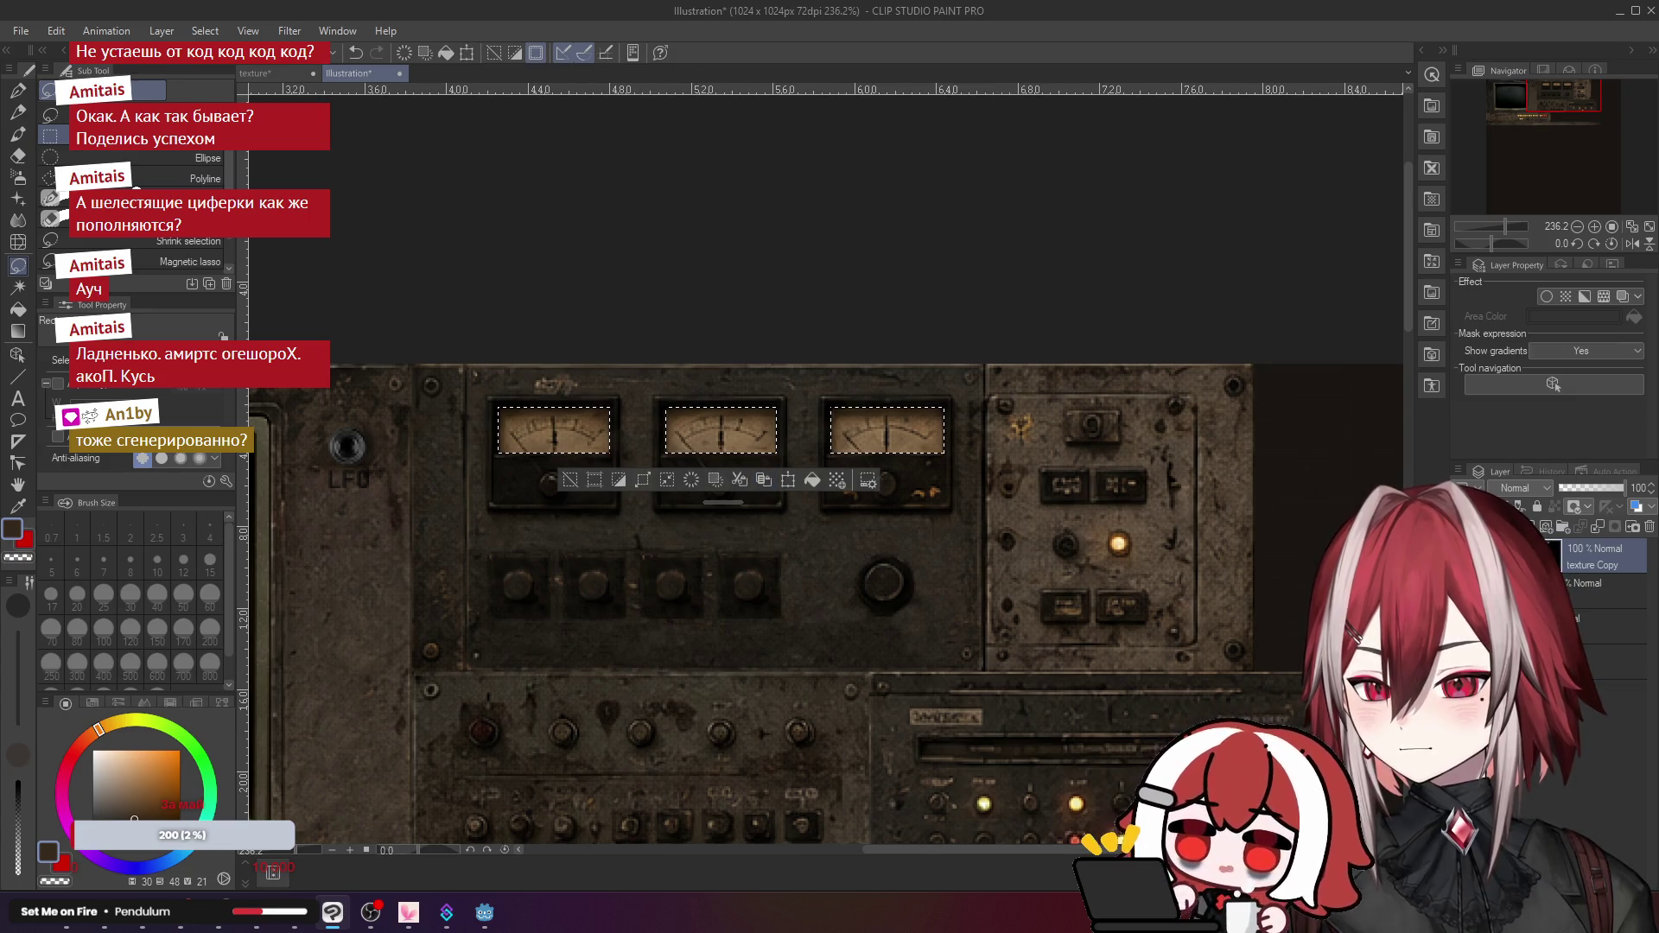
left_click(1465, 584)
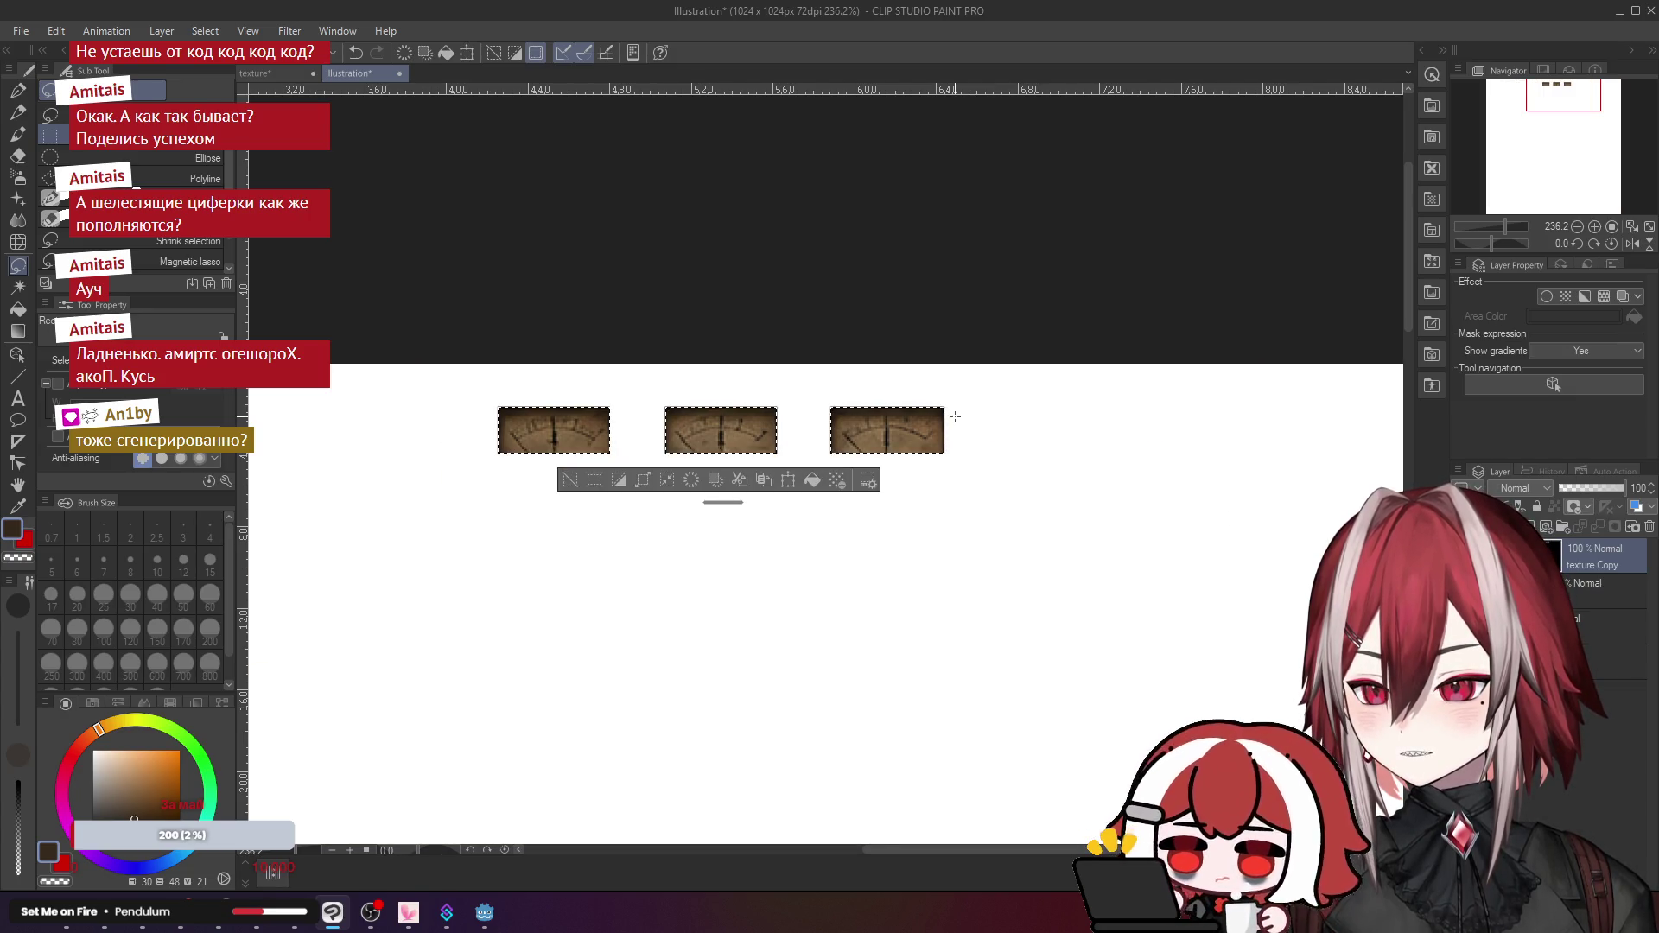
double_click(1599, 662)
left_click_drag(974, 555, 977, 678)
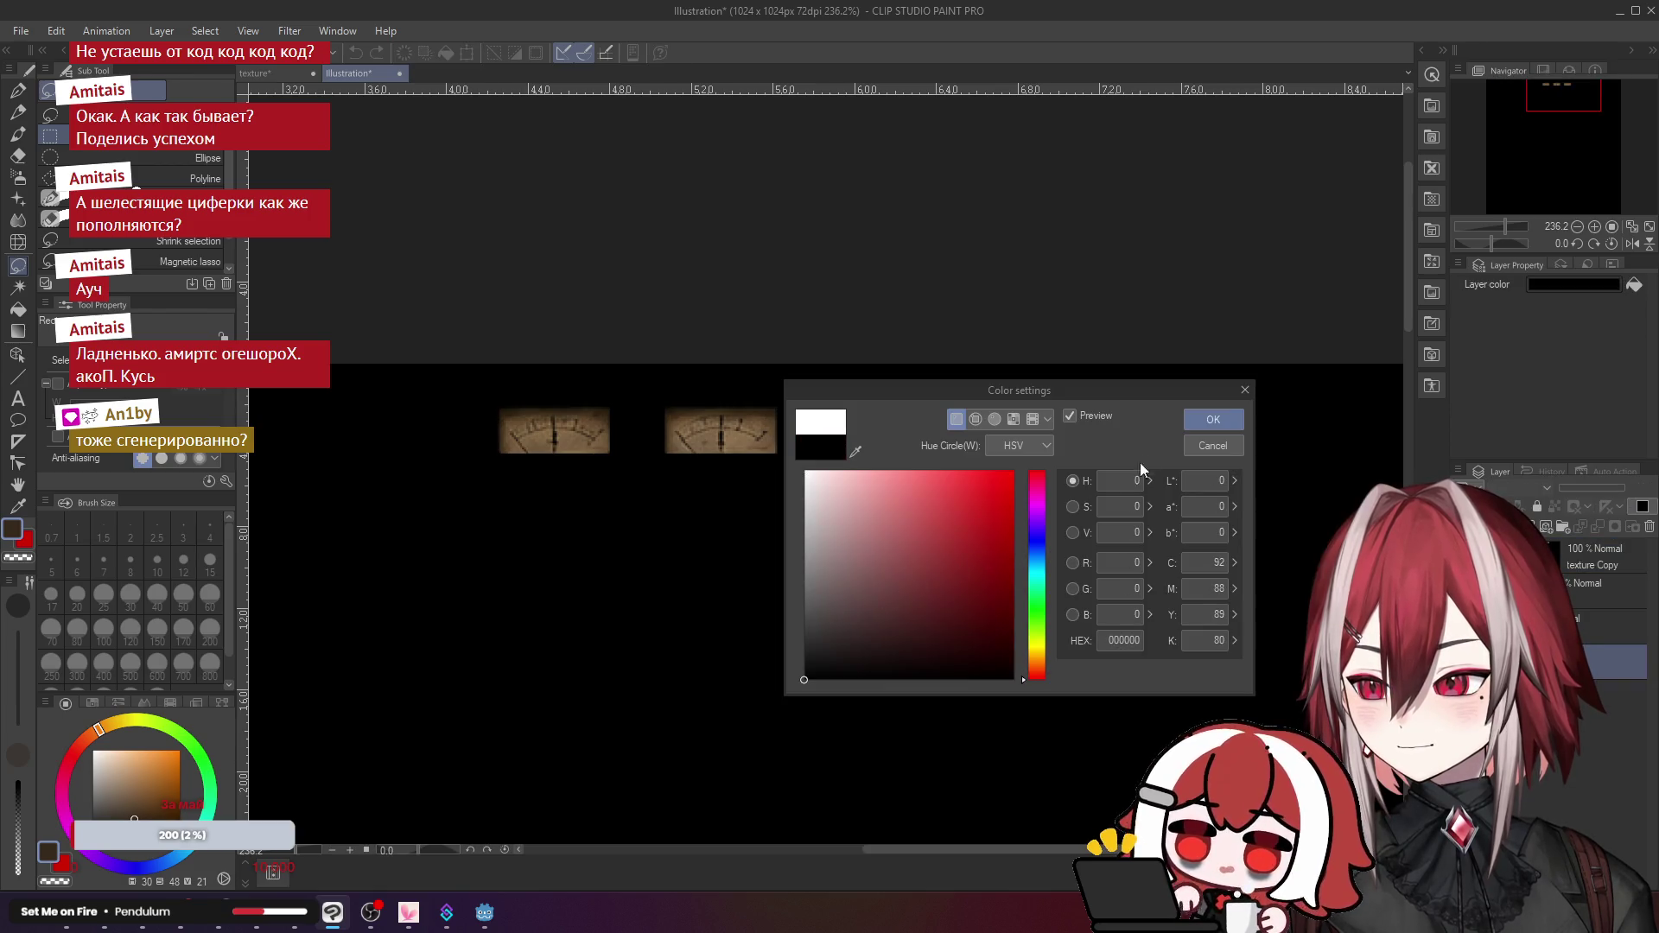
left_click(1213, 419)
scroll(972, 404, "down", 3)
scroll(972, 403, "down", 3)
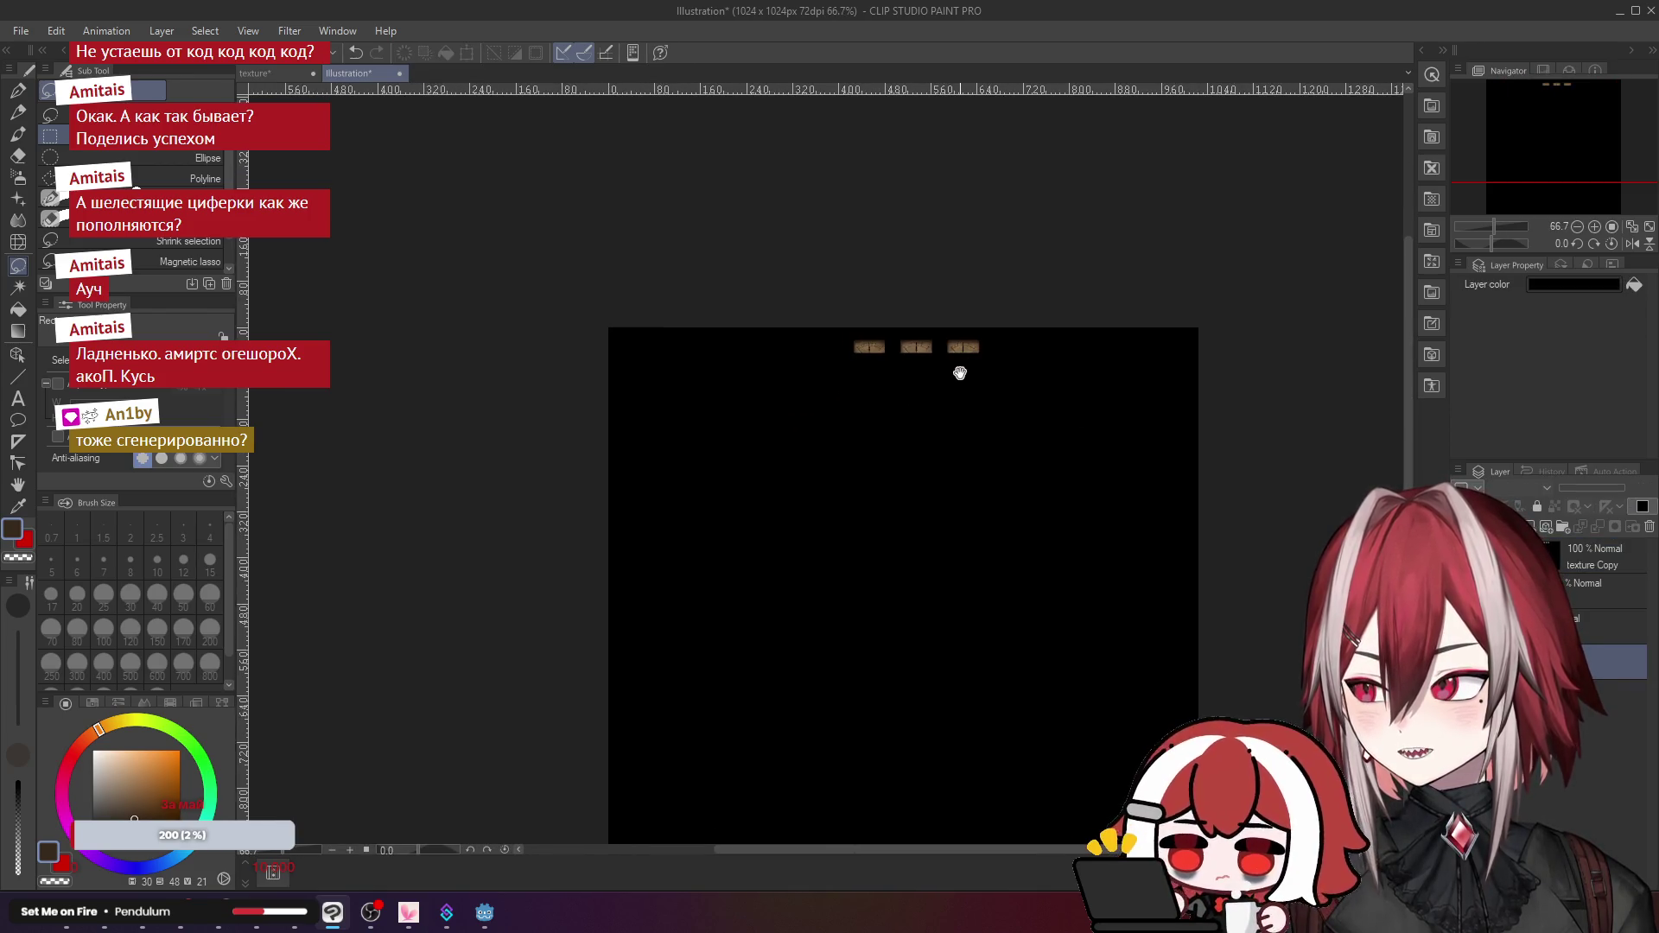
Save the image as a PNG file named emi
left_click(29, 34)
left_click(52, 204)
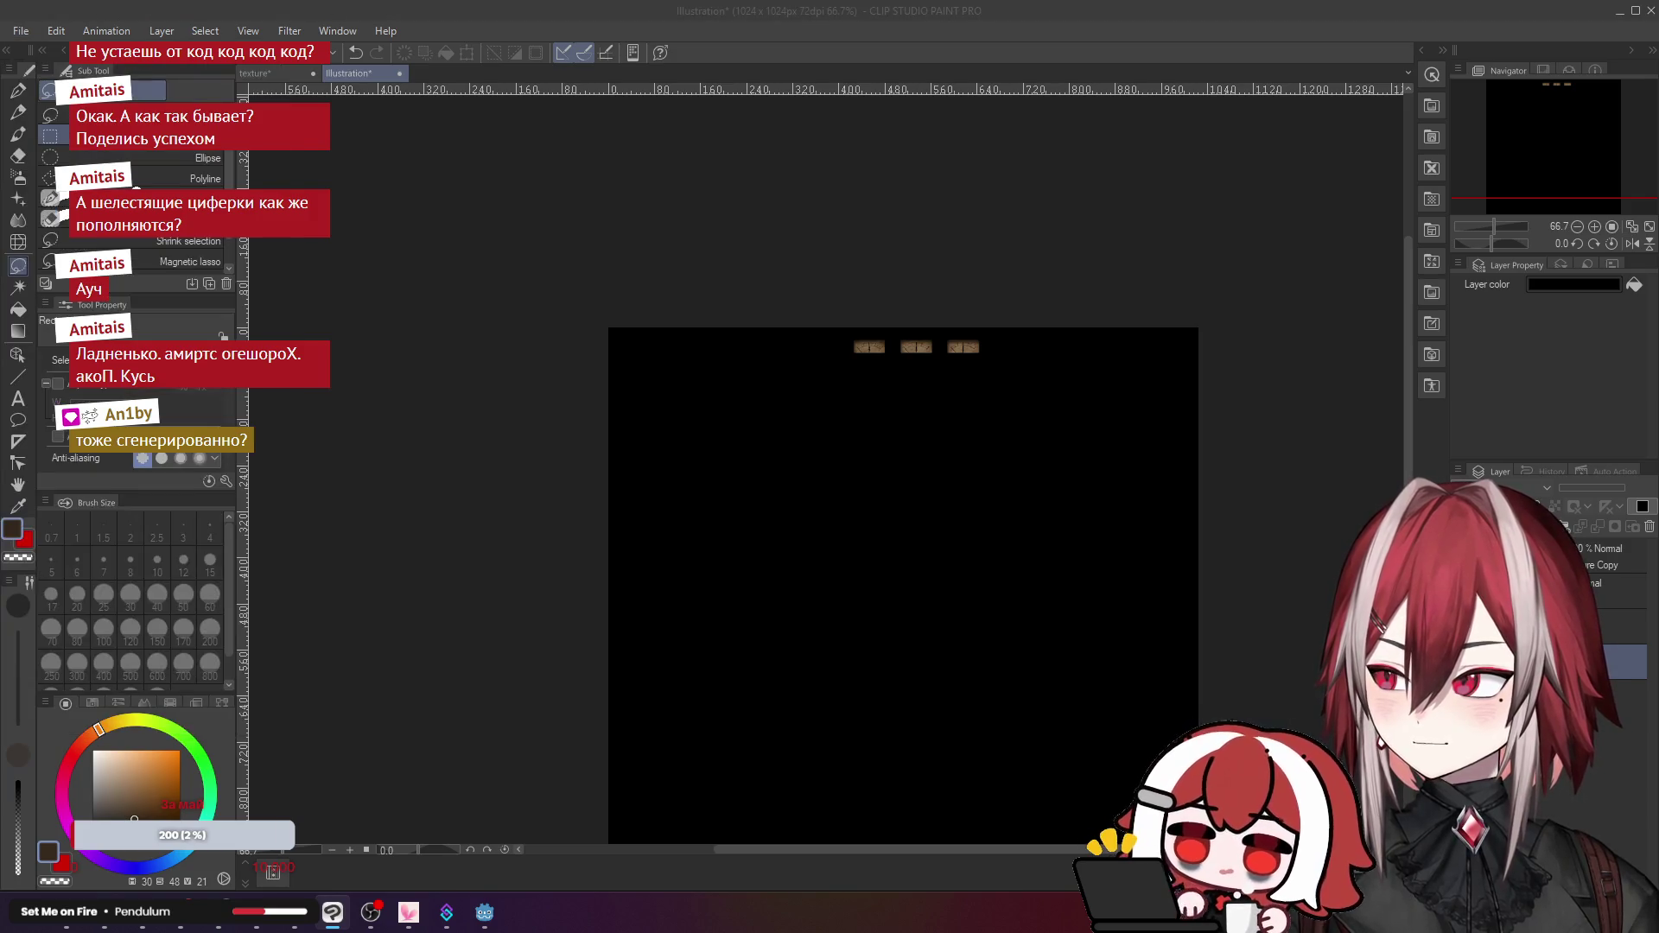
left_click(692, 443)
left_click(661, 501)
left_click(707, 422)
type("emi")
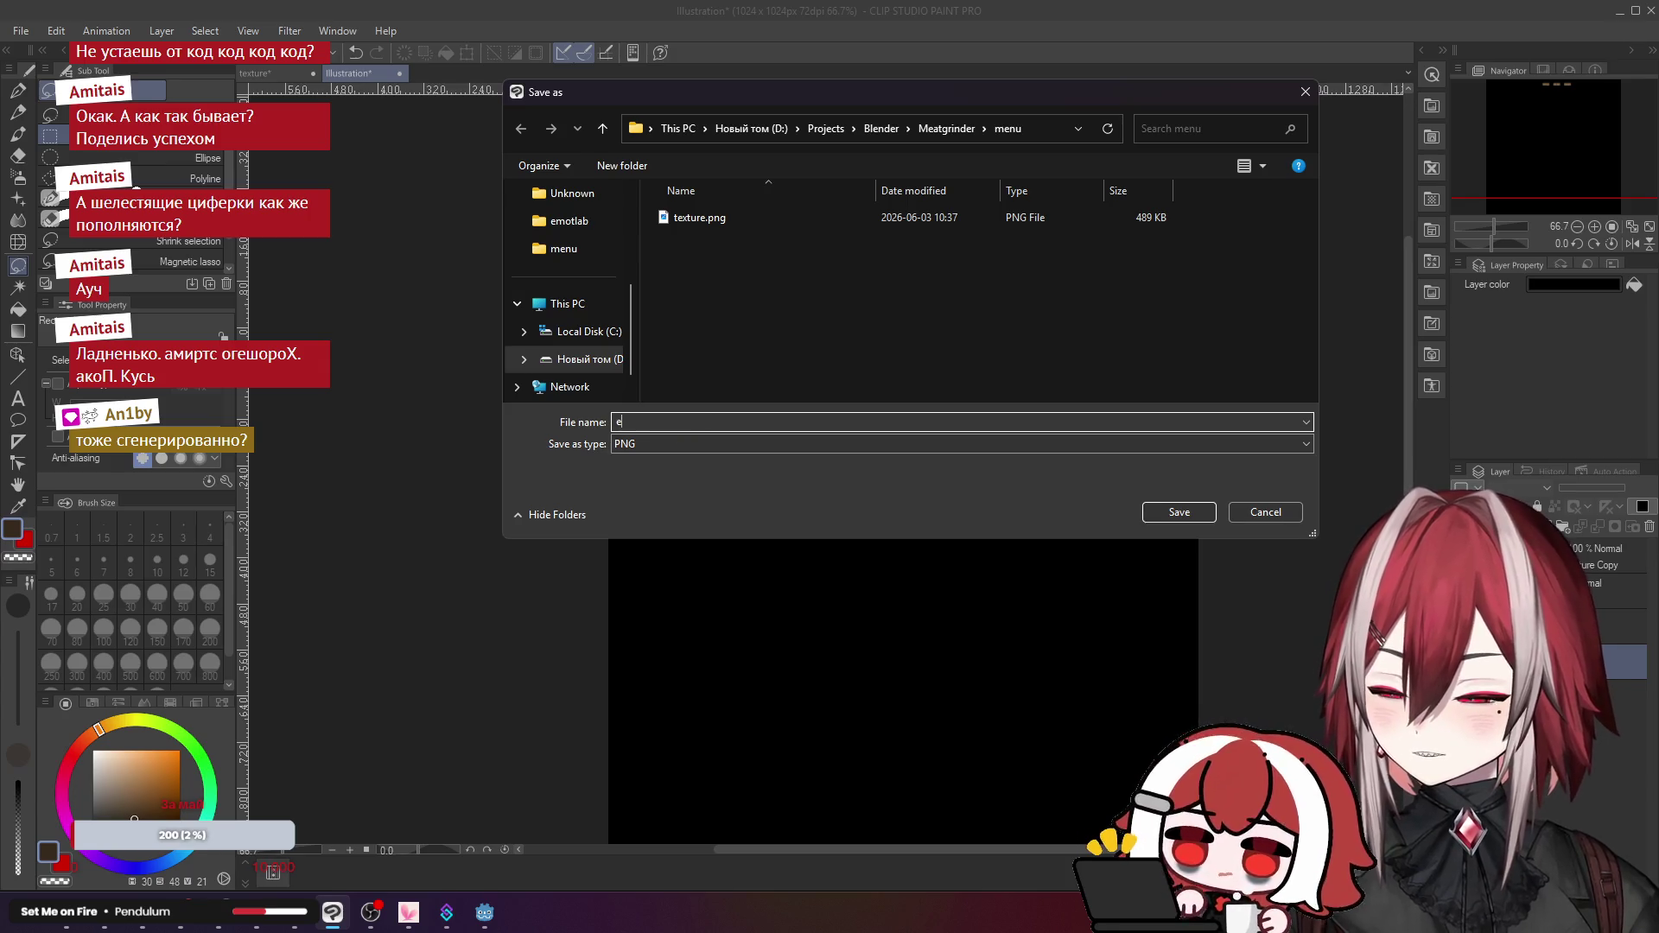
left_click(1179, 514)
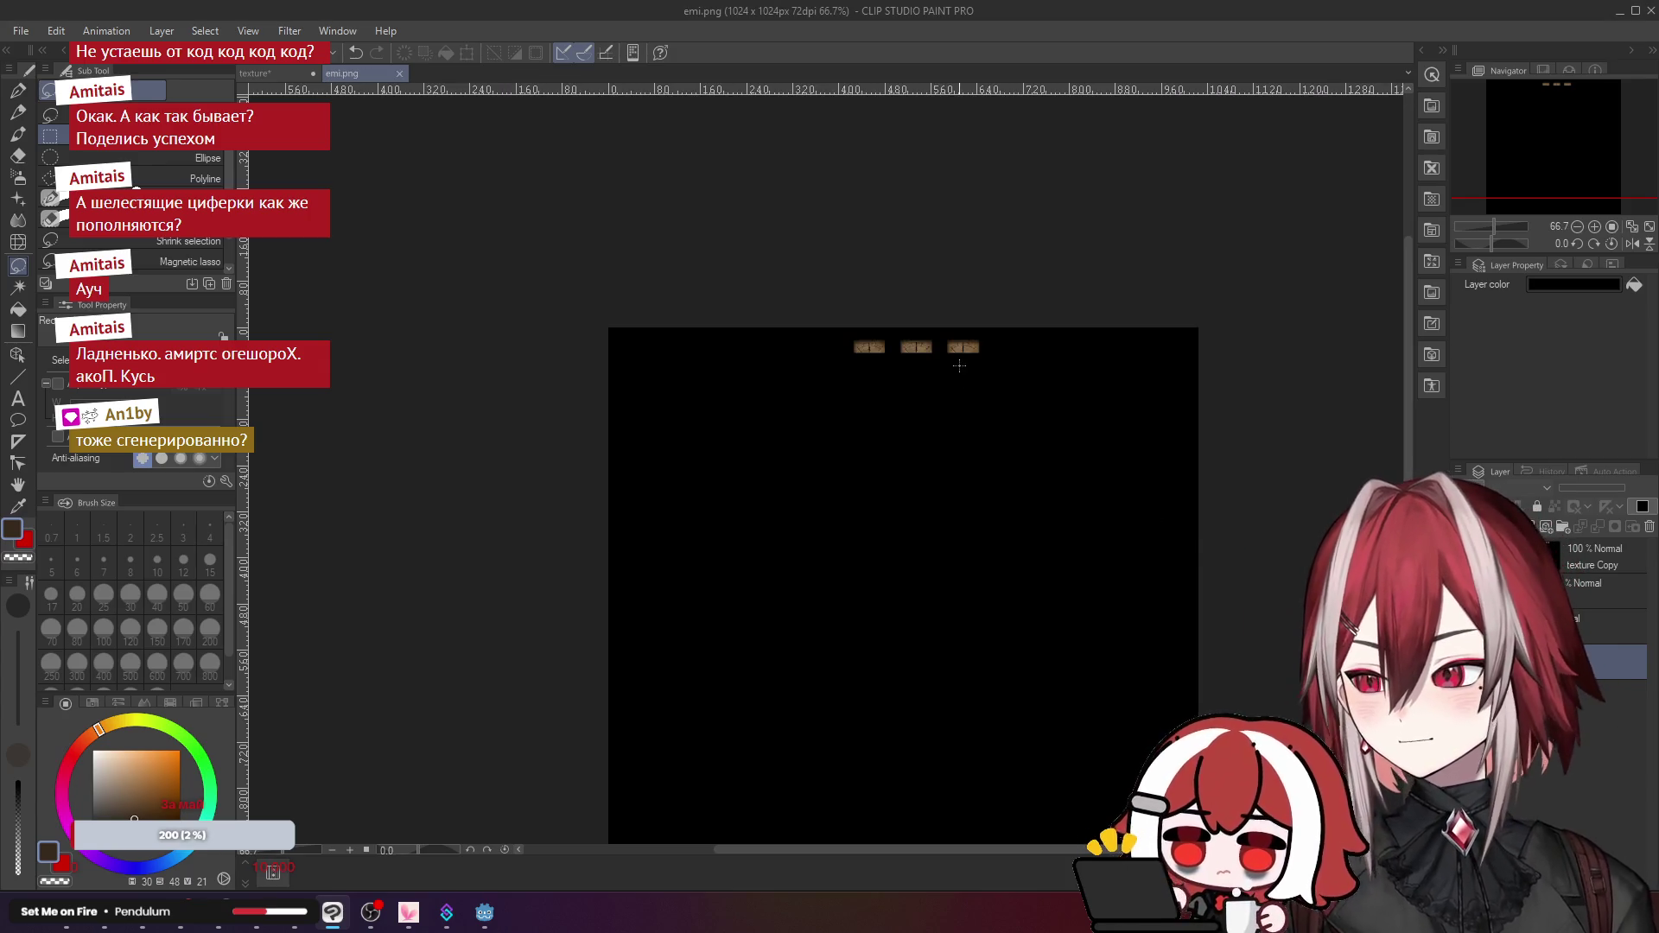
Back in Blender, add an Image Texture node to the material input and load emi.png from the menu folder
left_click(295, 911)
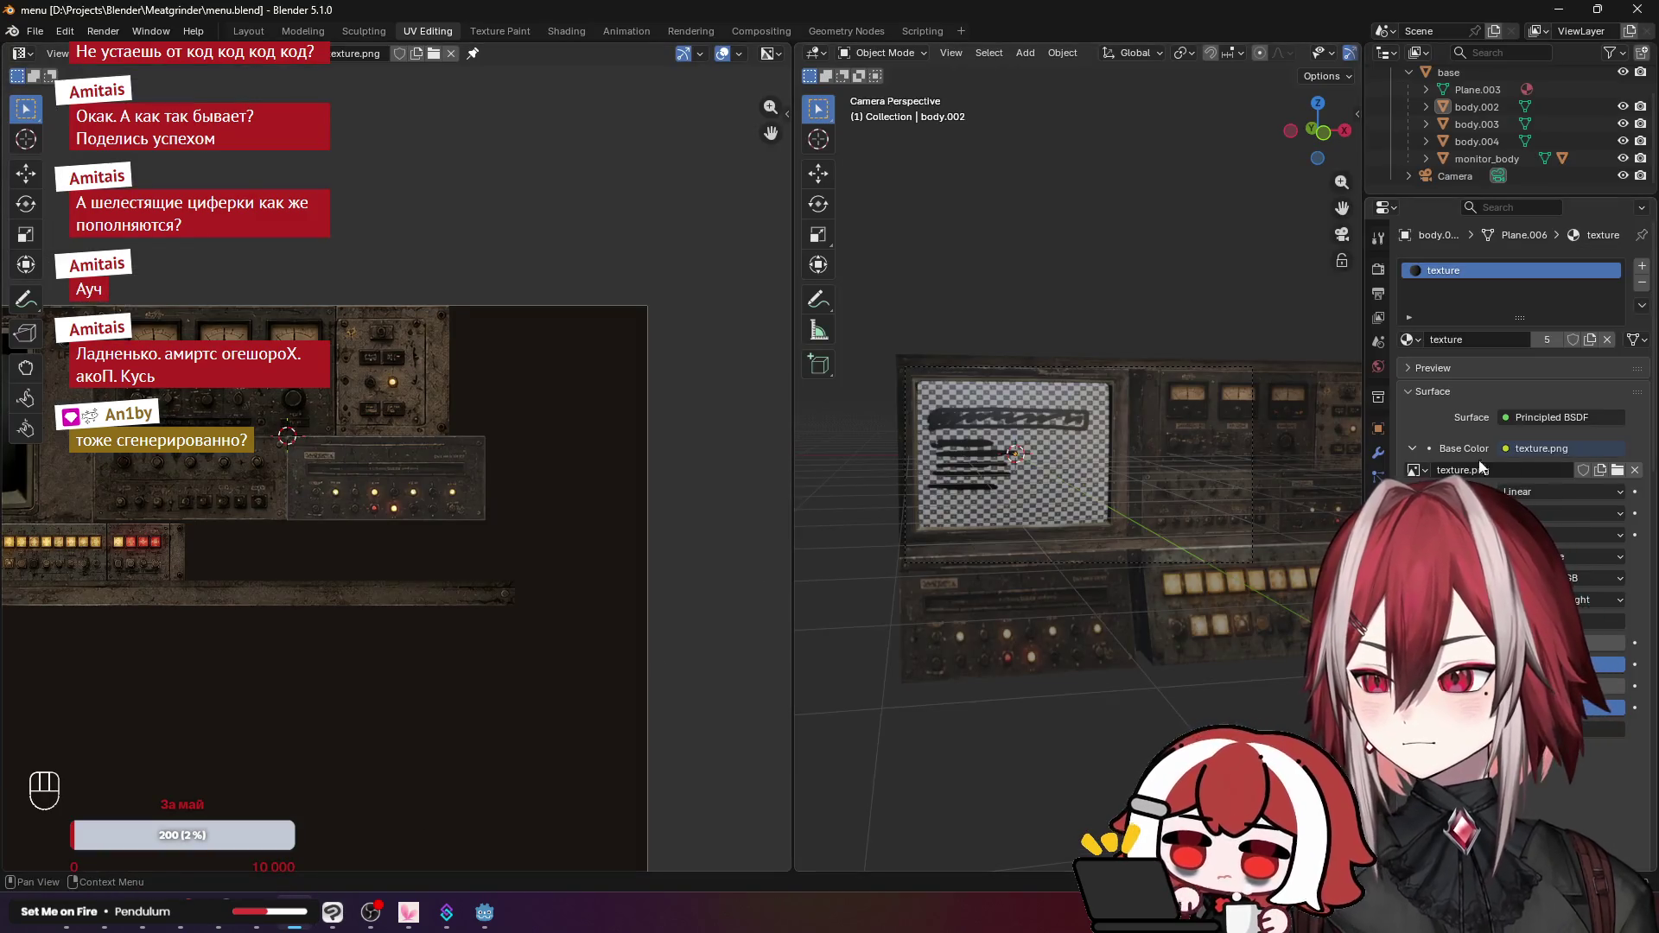
scroll(1466, 470, "down", 4)
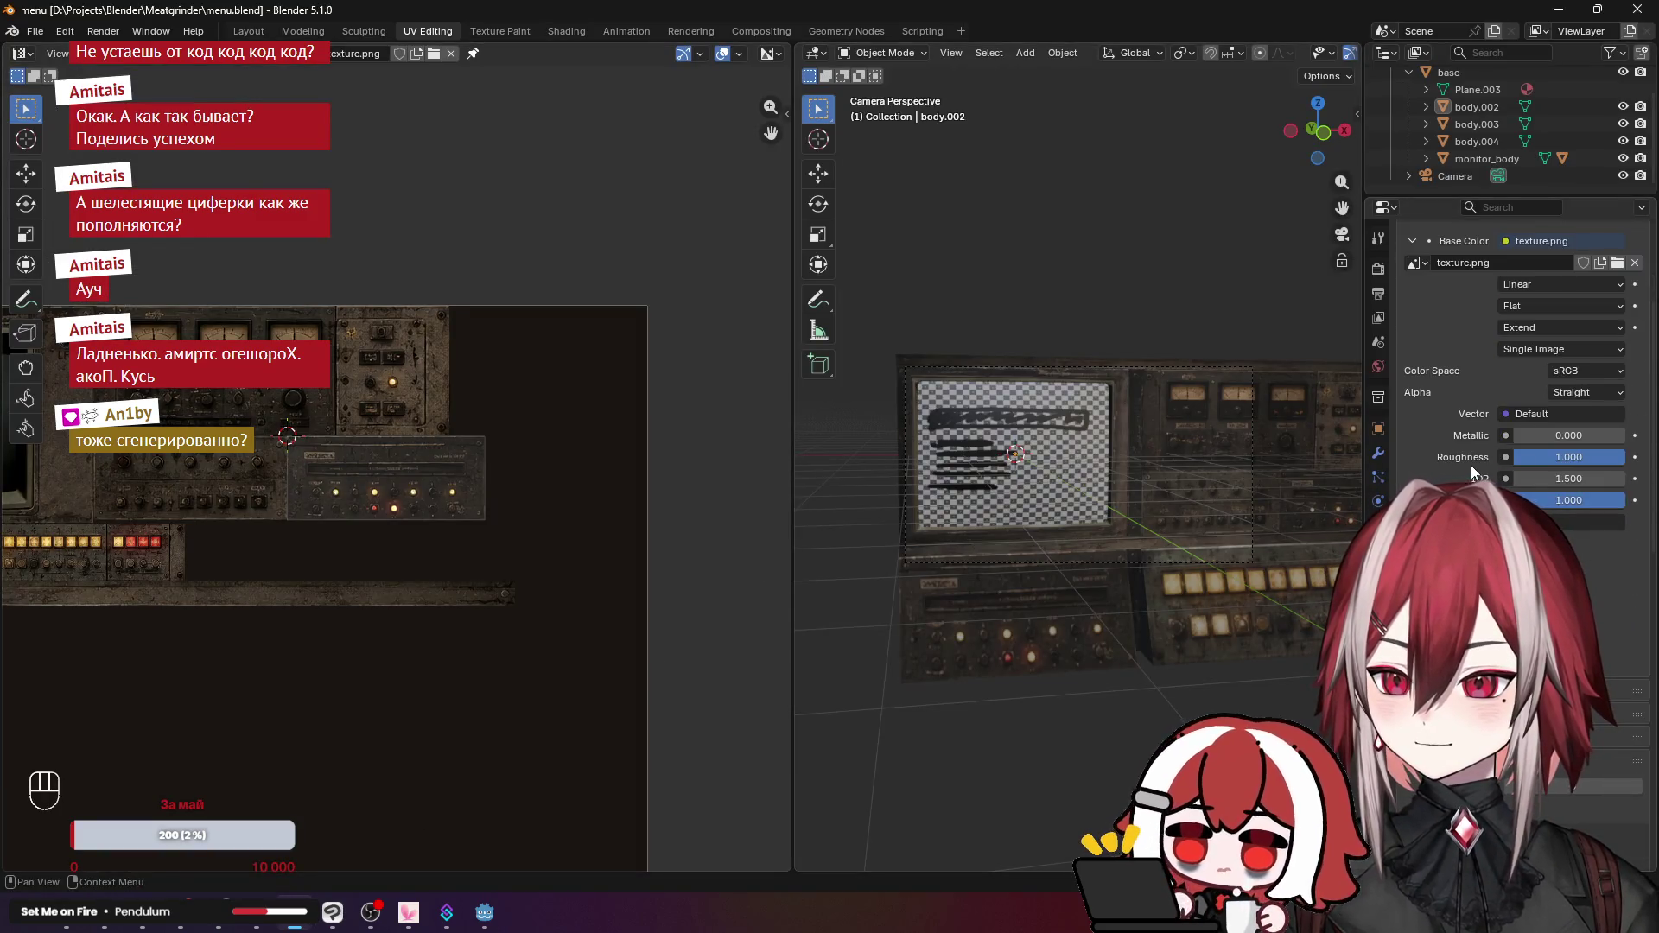
scroll(1521, 389, "down", 2)
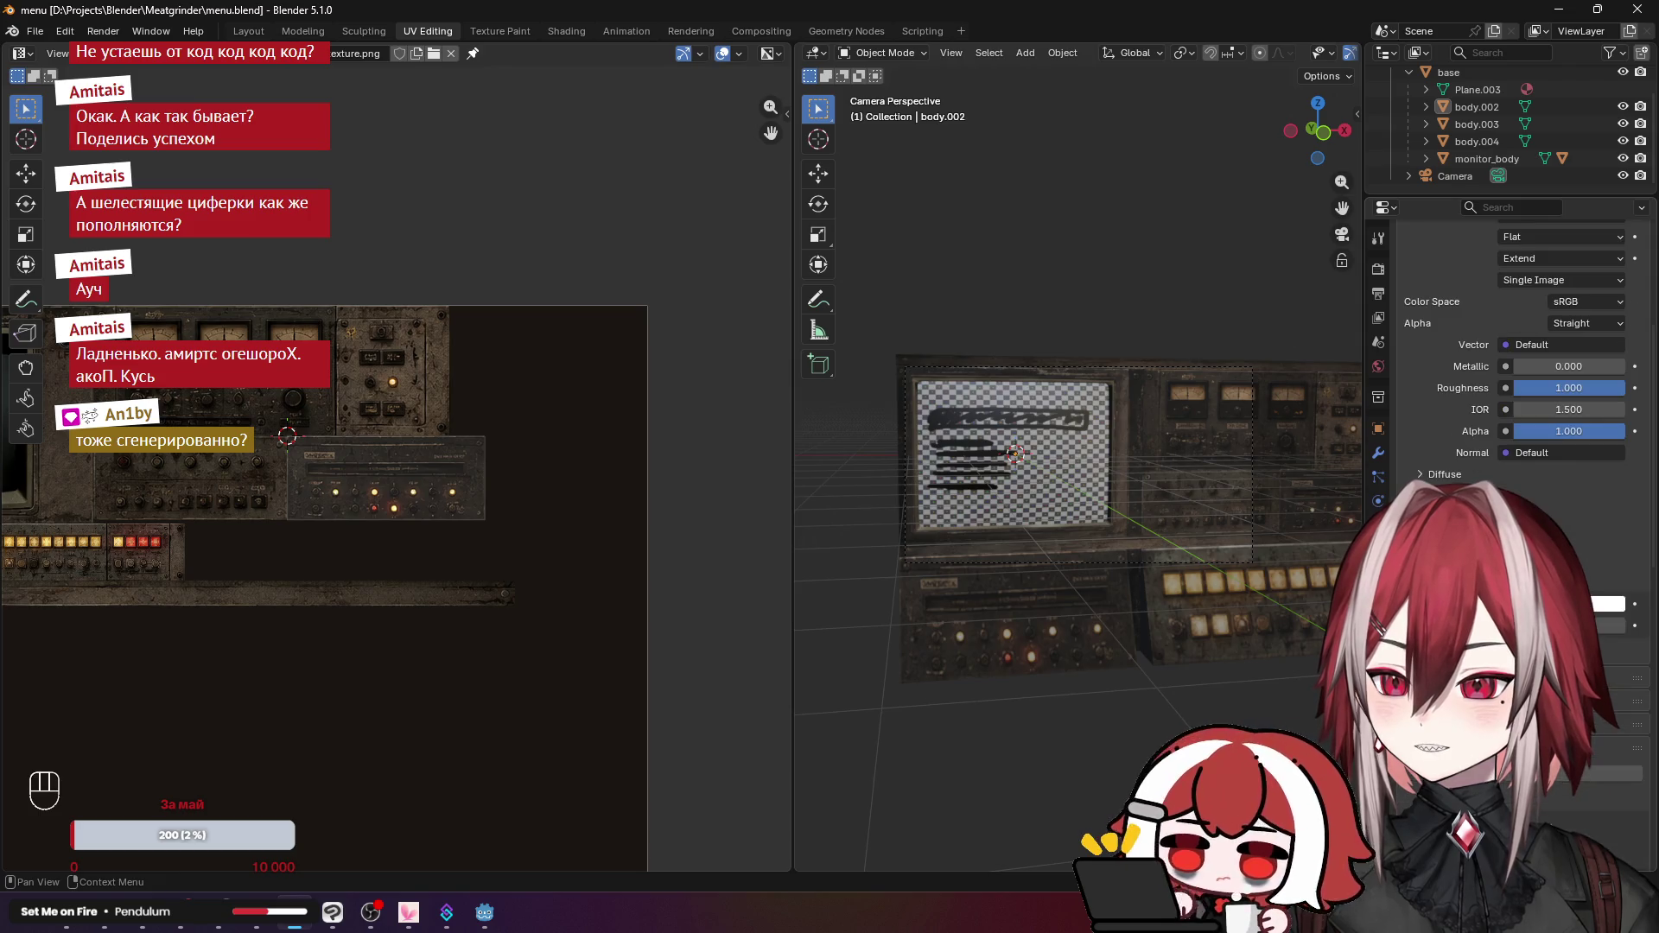
left_click(1505, 603)
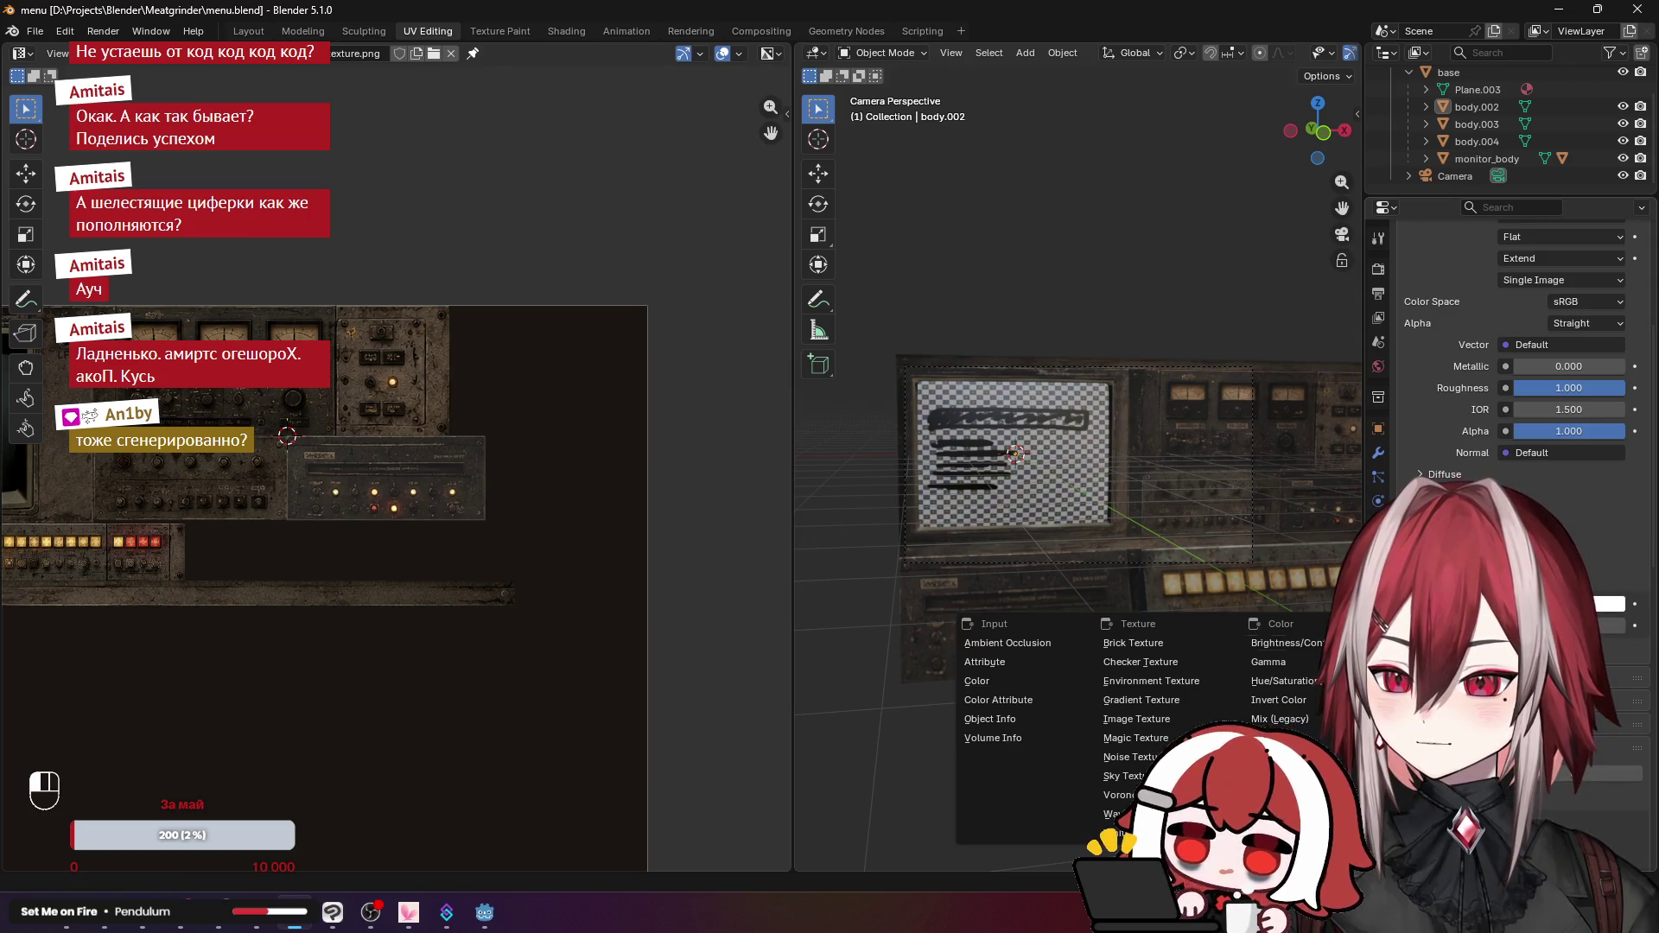
left_click(1154, 721)
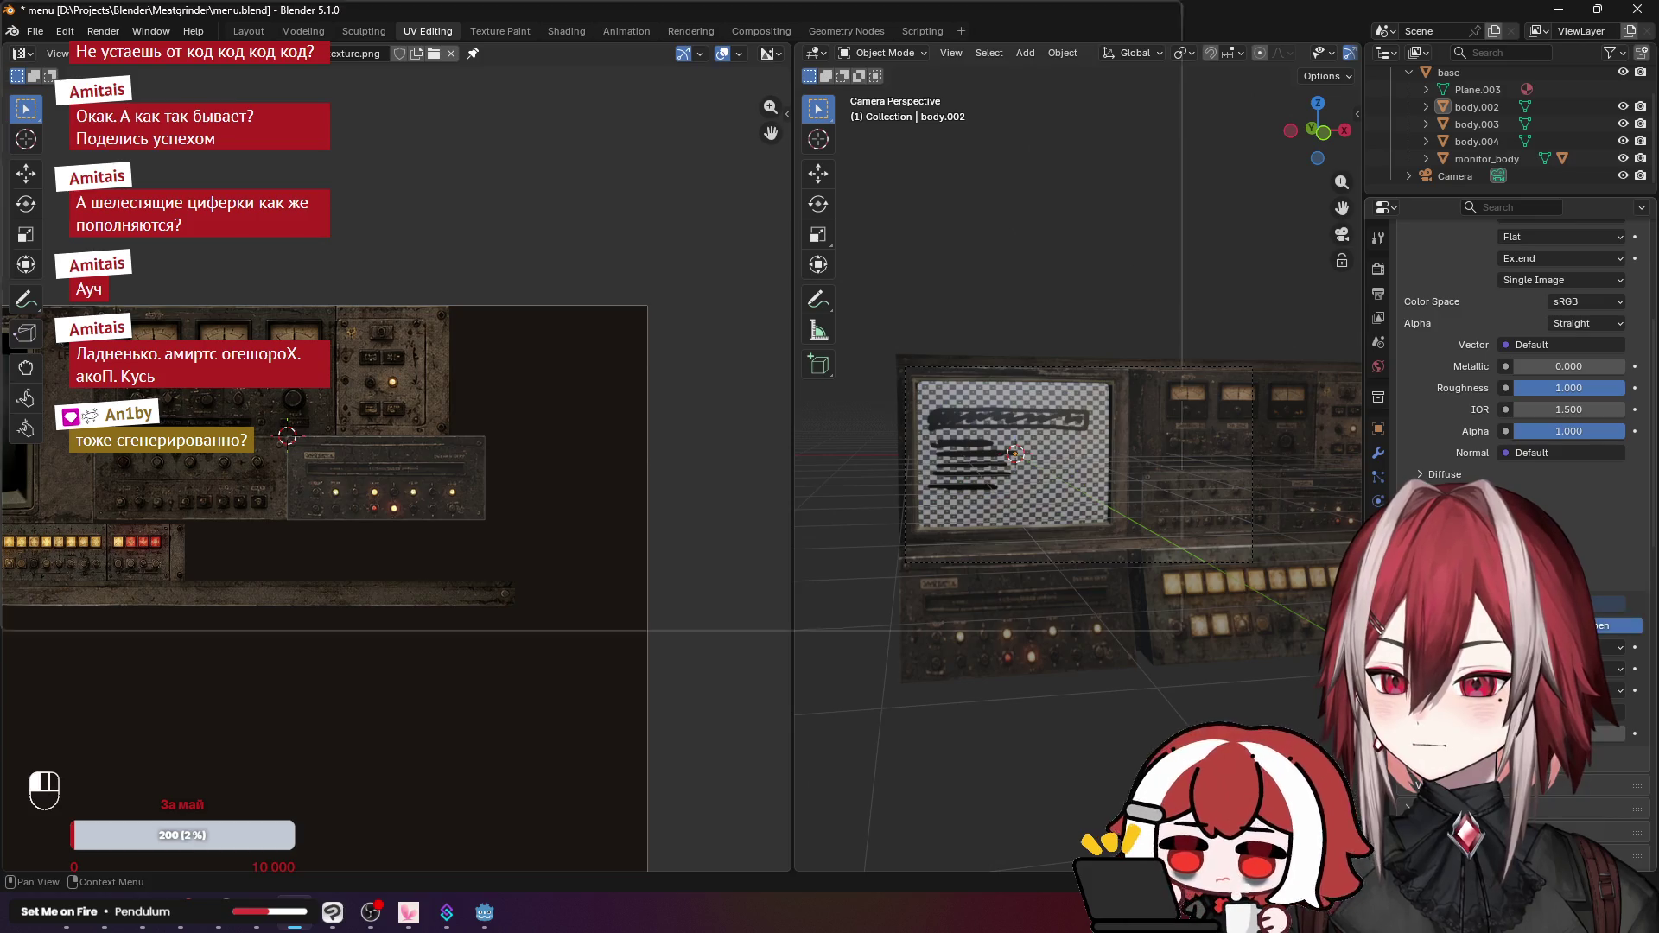
left_click(1607, 625)
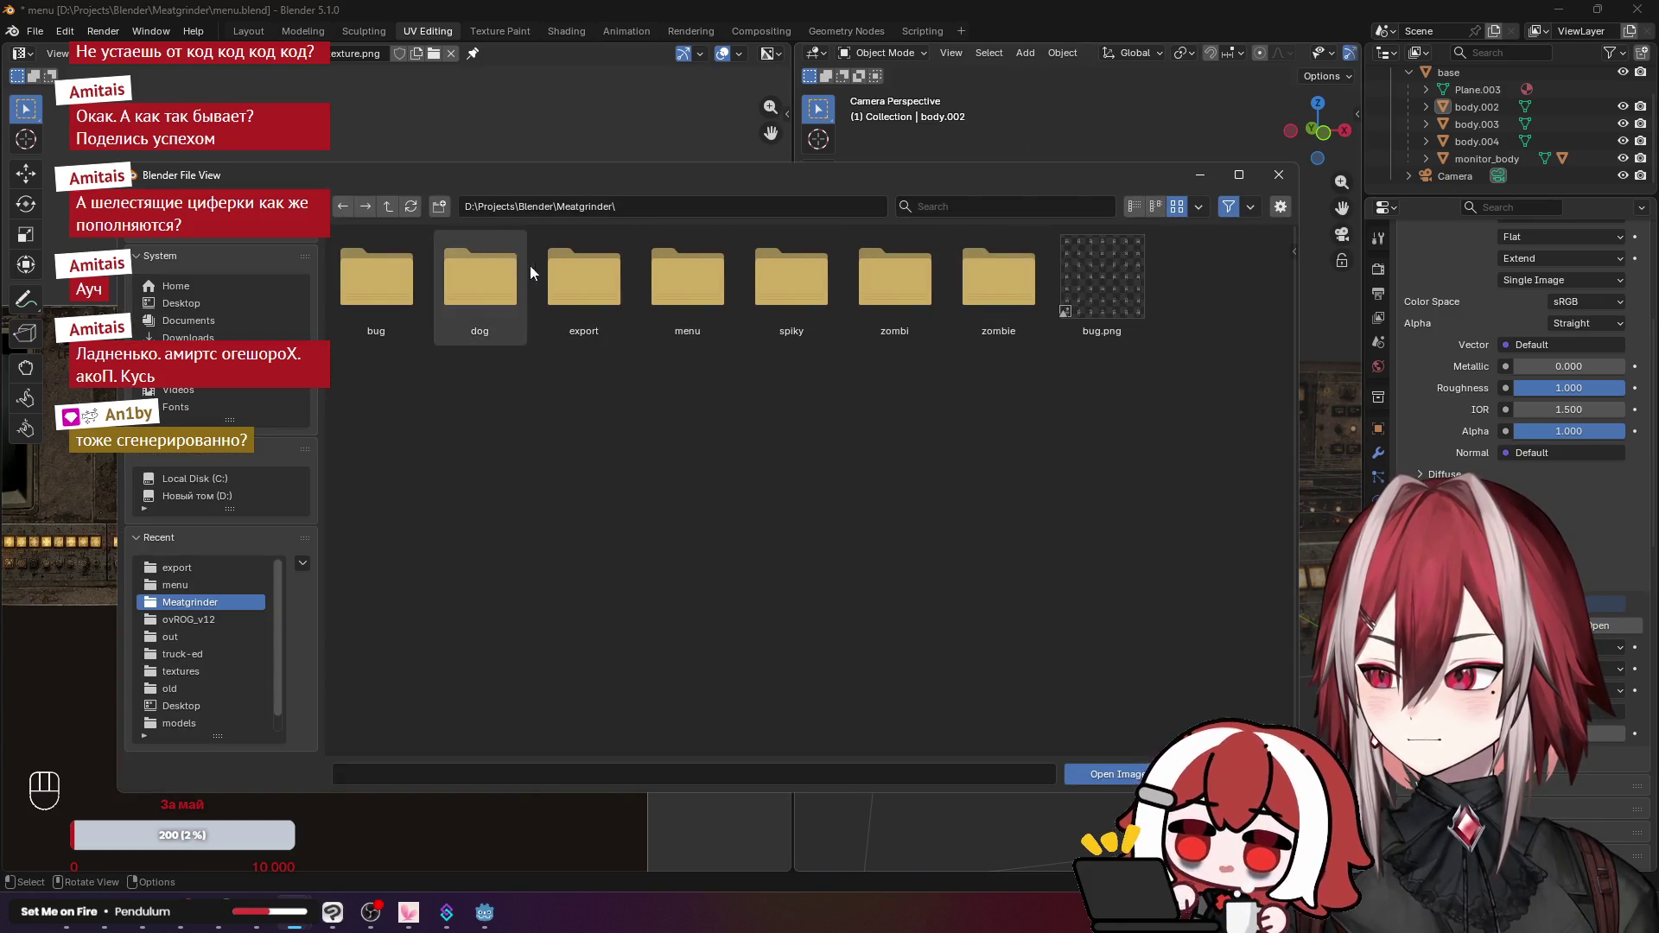
double_click(678, 285)
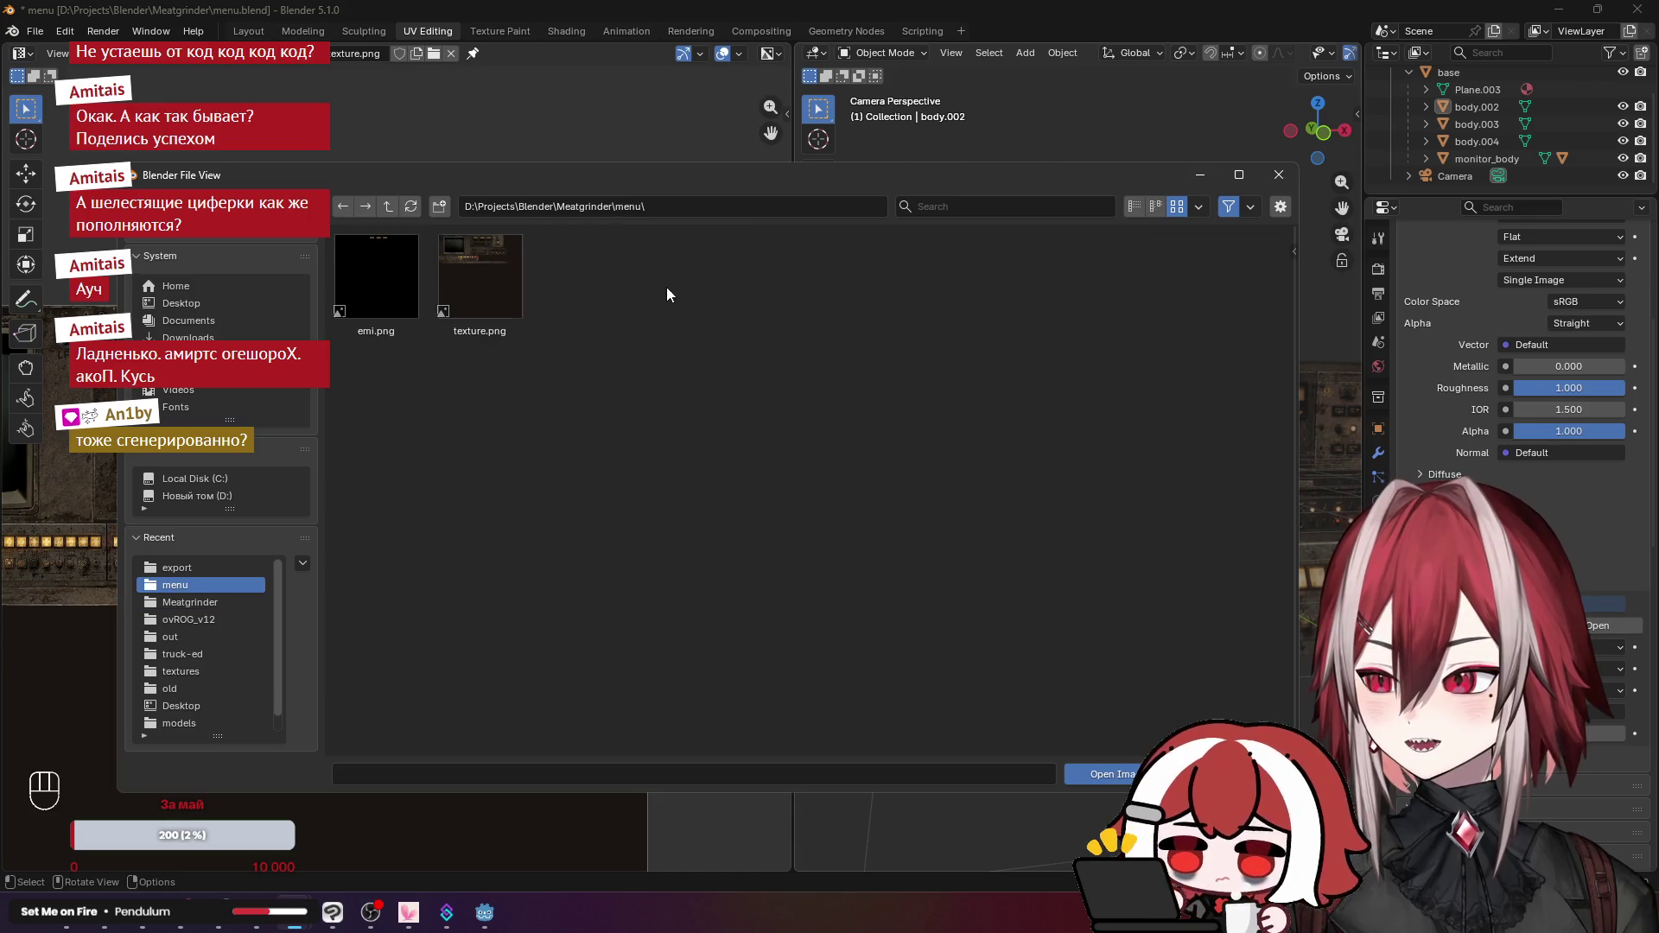
left_click(403, 277)
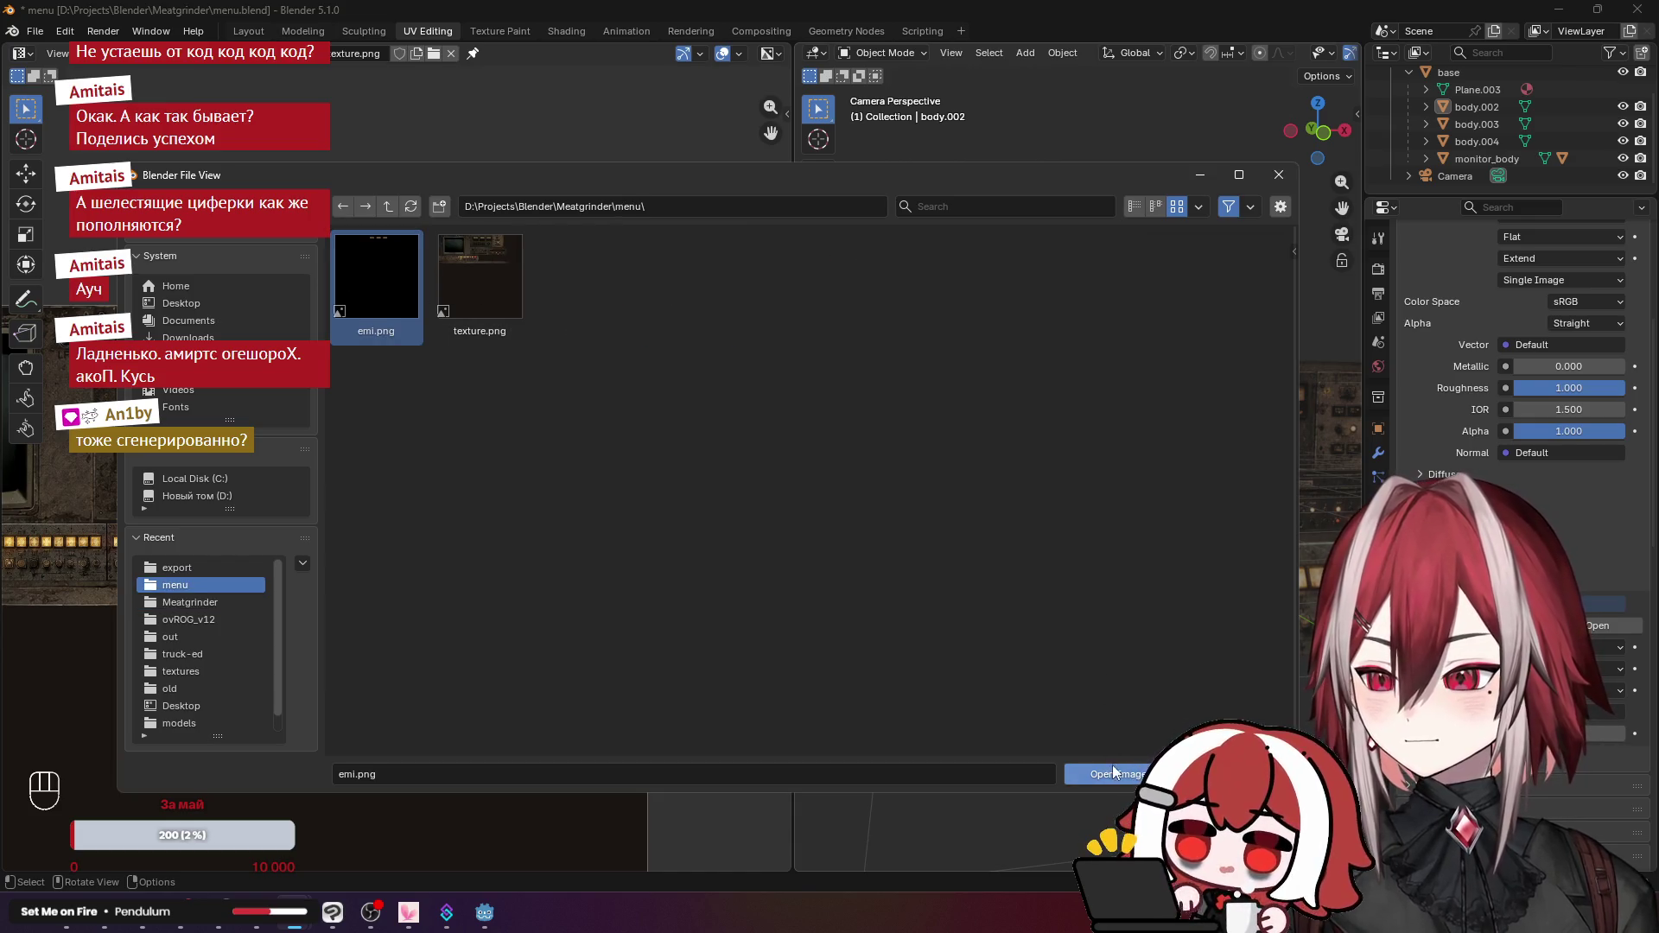
left_click(1111, 772)
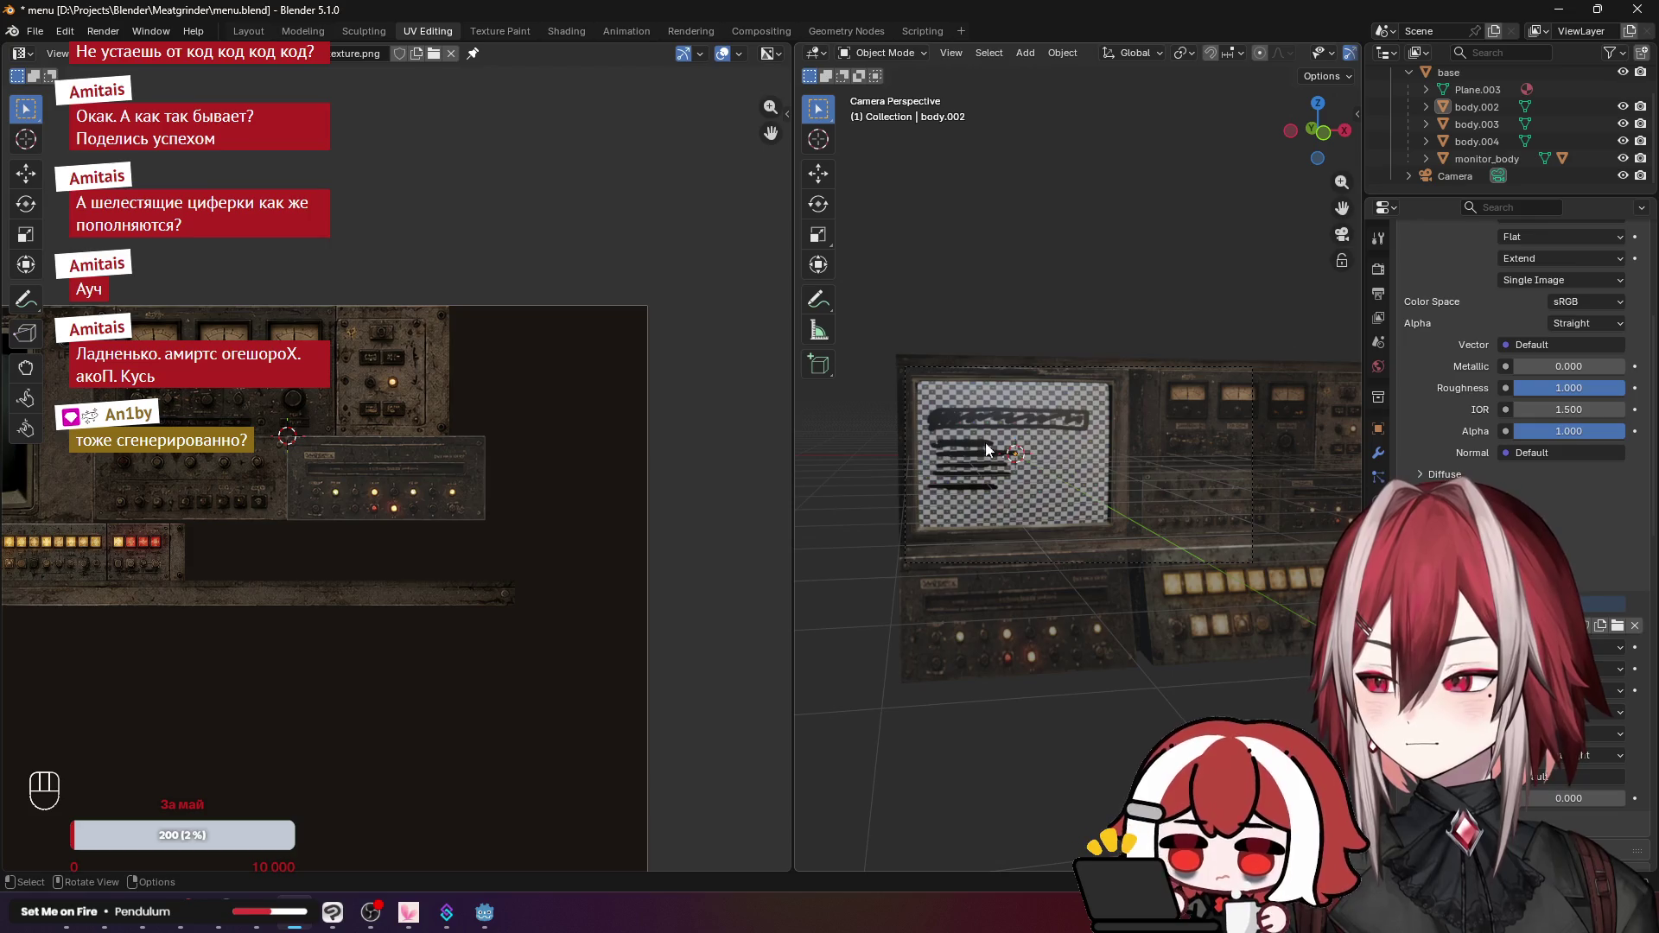
Reset to the camera view and change the 0.000 value to 1
key("KP_0")
key("KP_0")
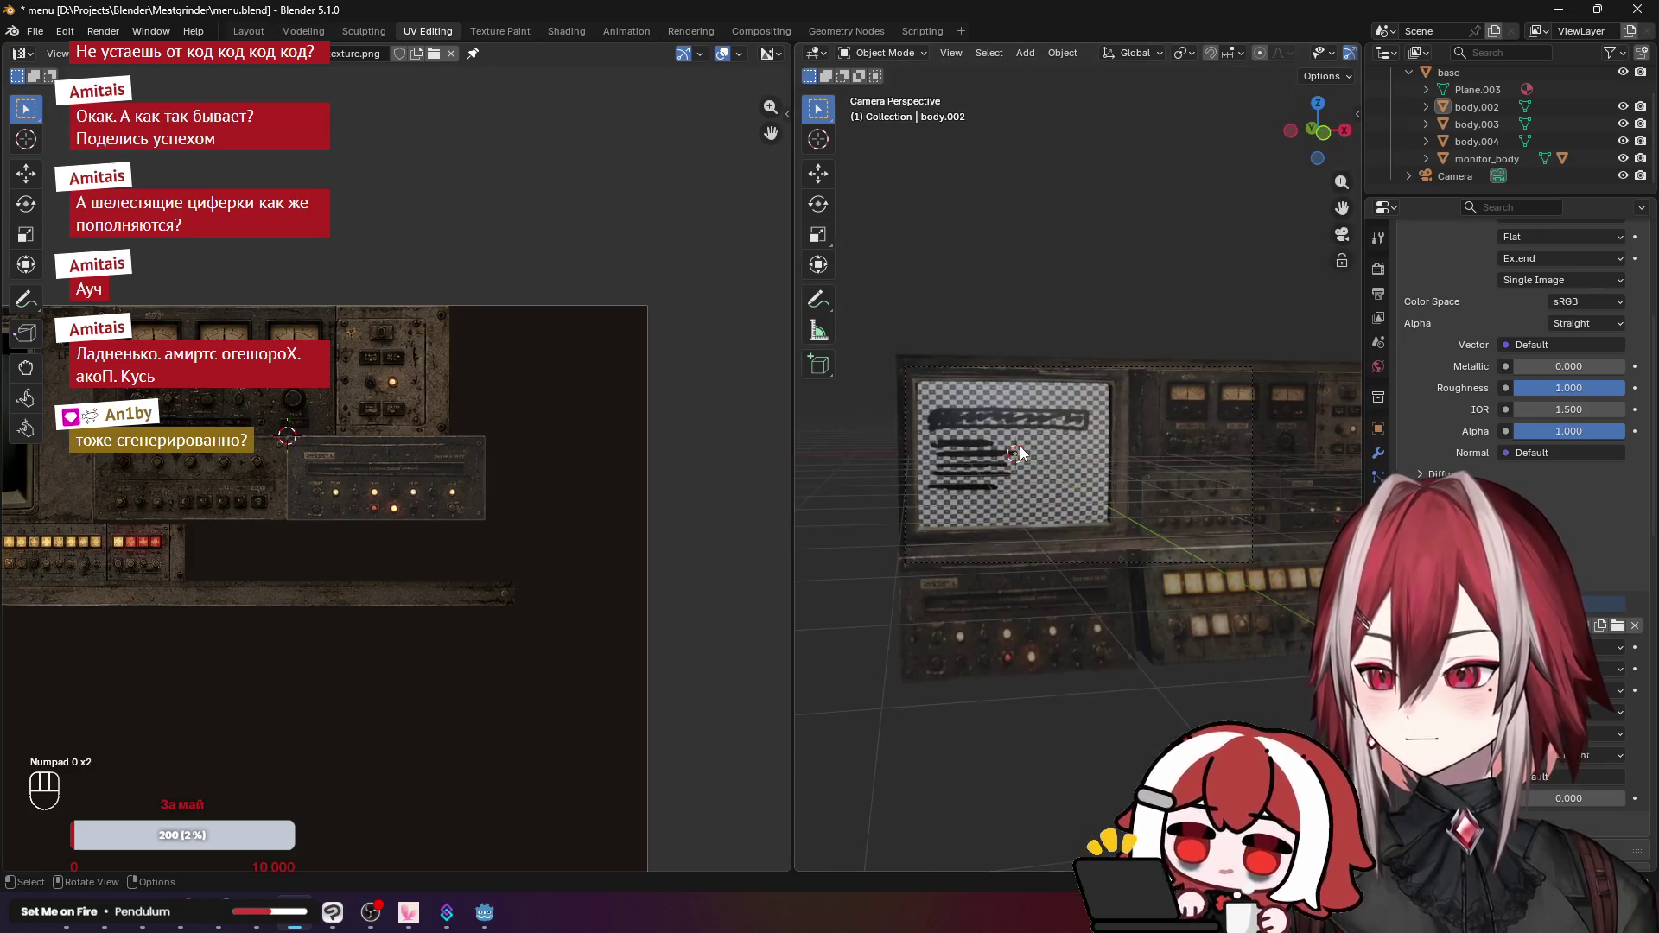
key("KP_0")
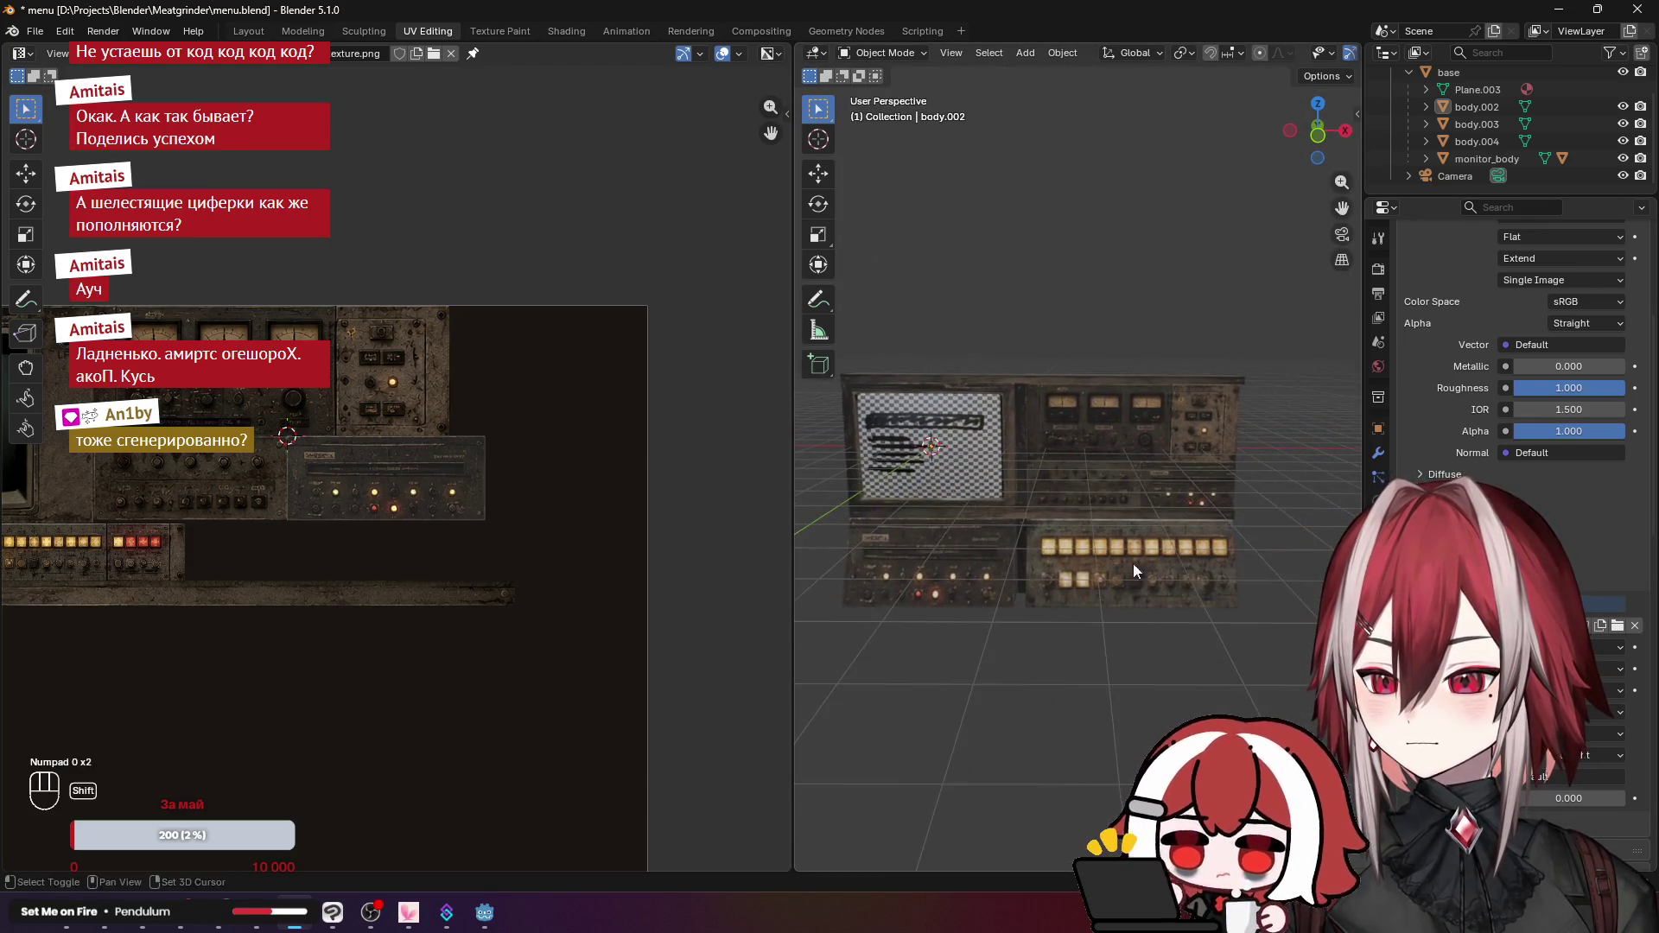
double_click(1547, 797)
type("1")
key("Return")
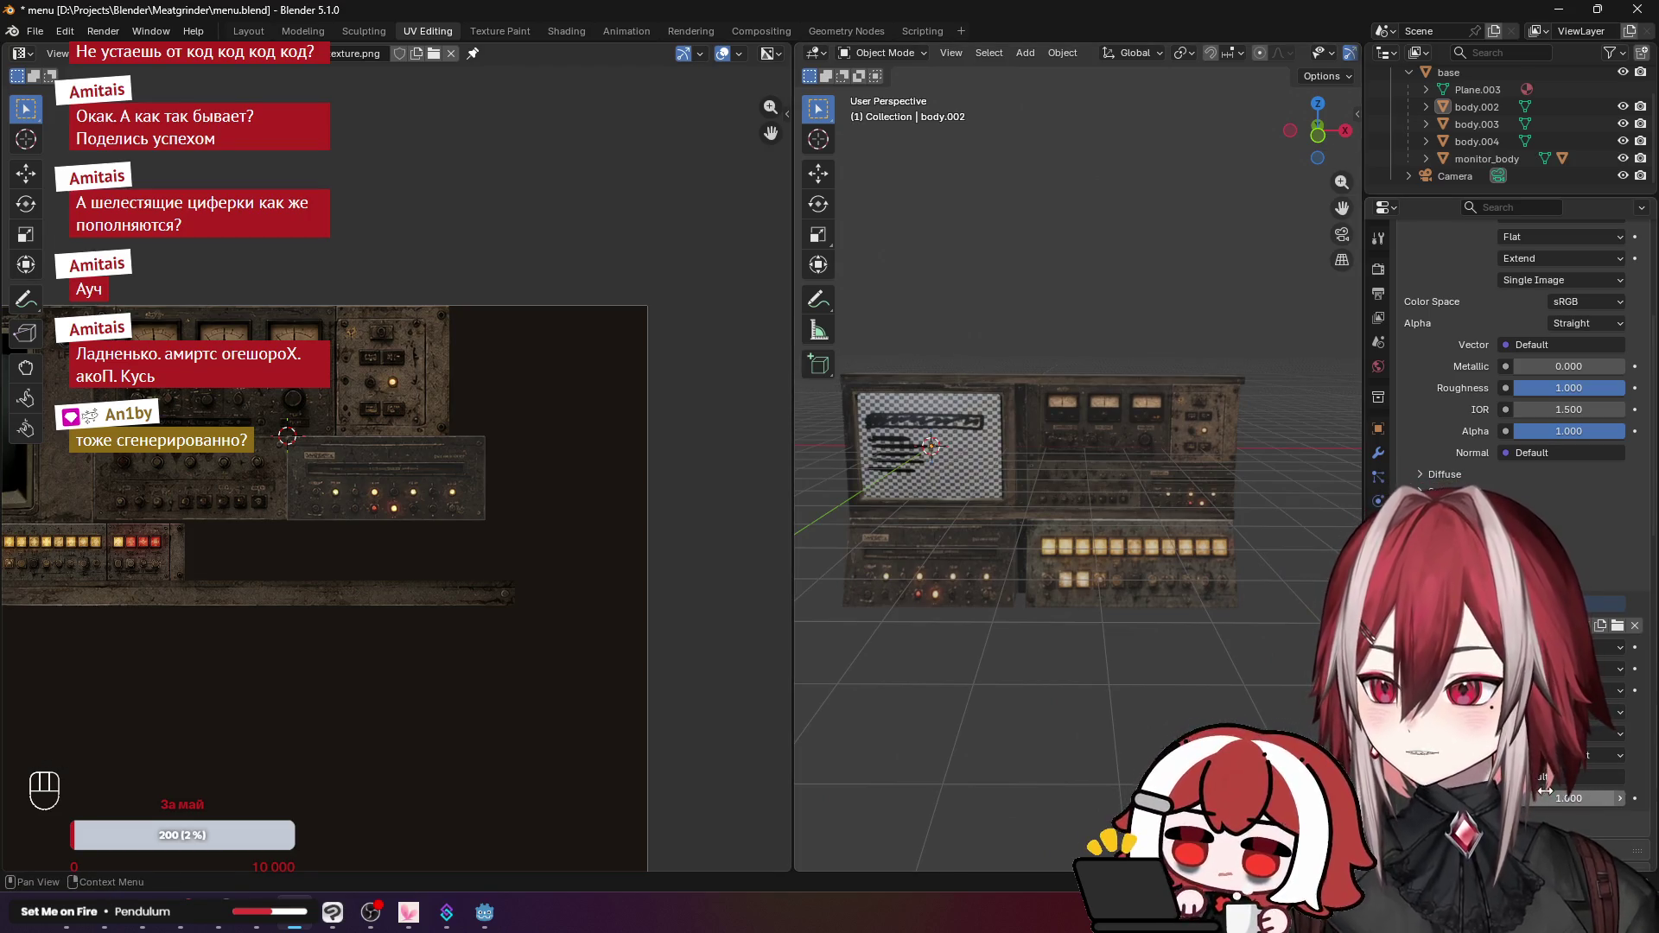
Switch to Rendered preview, orbit toward the meters and raise that value to 2
scroll(1123, 485, "up", 6)
scroll(1122, 486, "down", 6)
scroll(1231, 43, "down", 4)
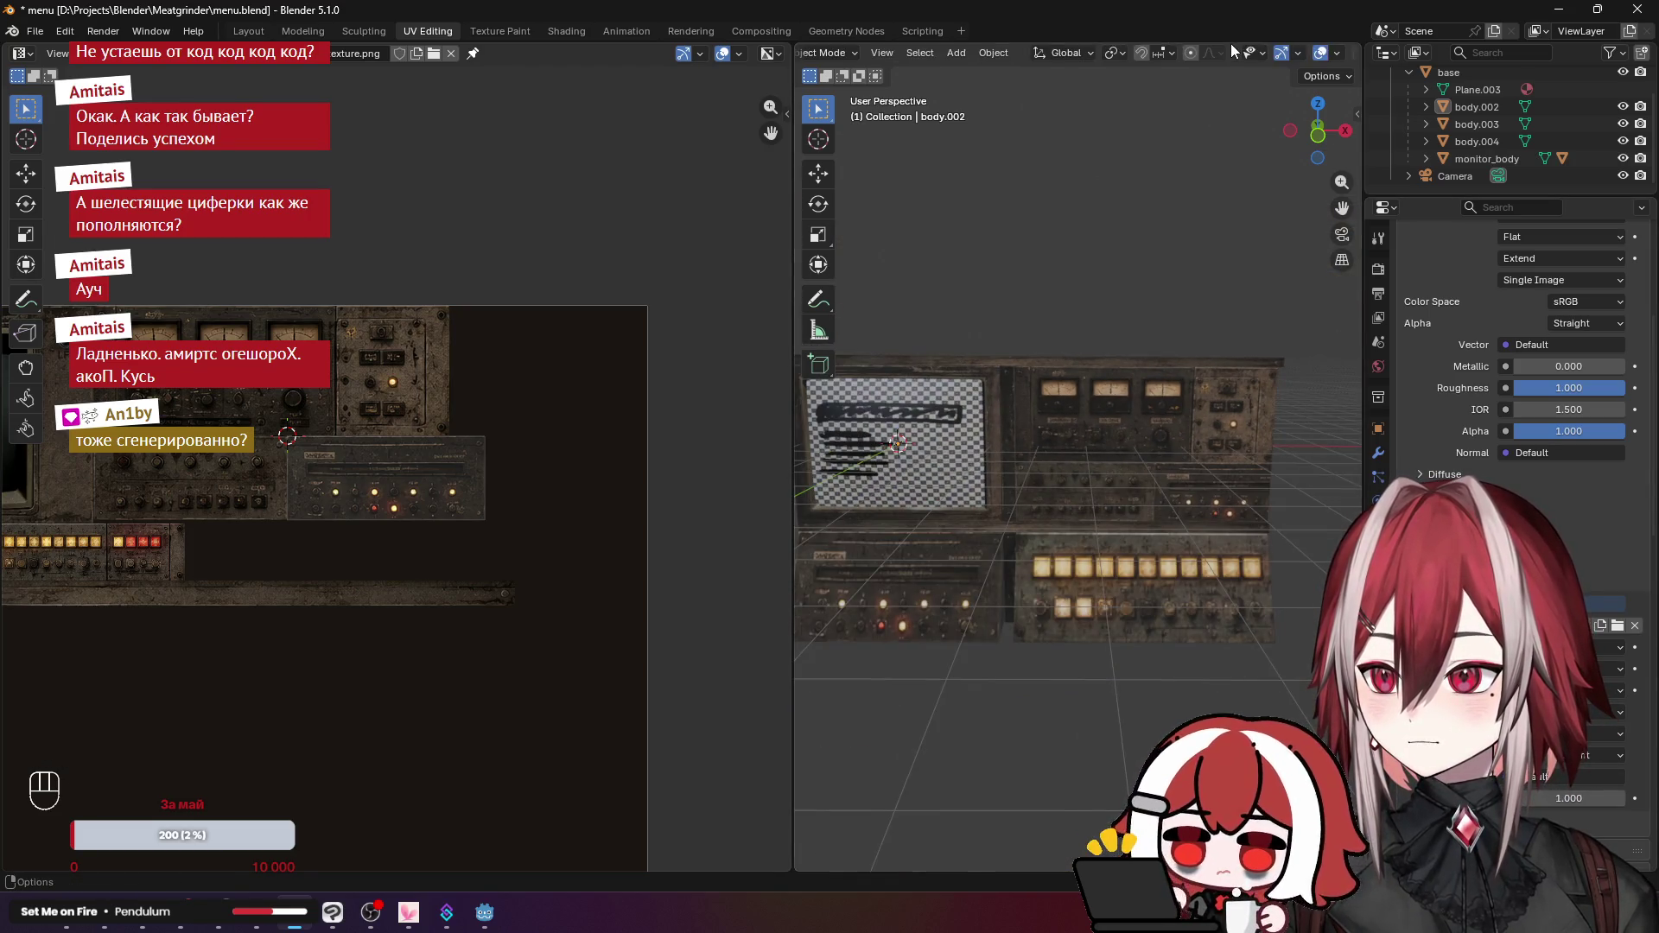
left_click(1330, 54)
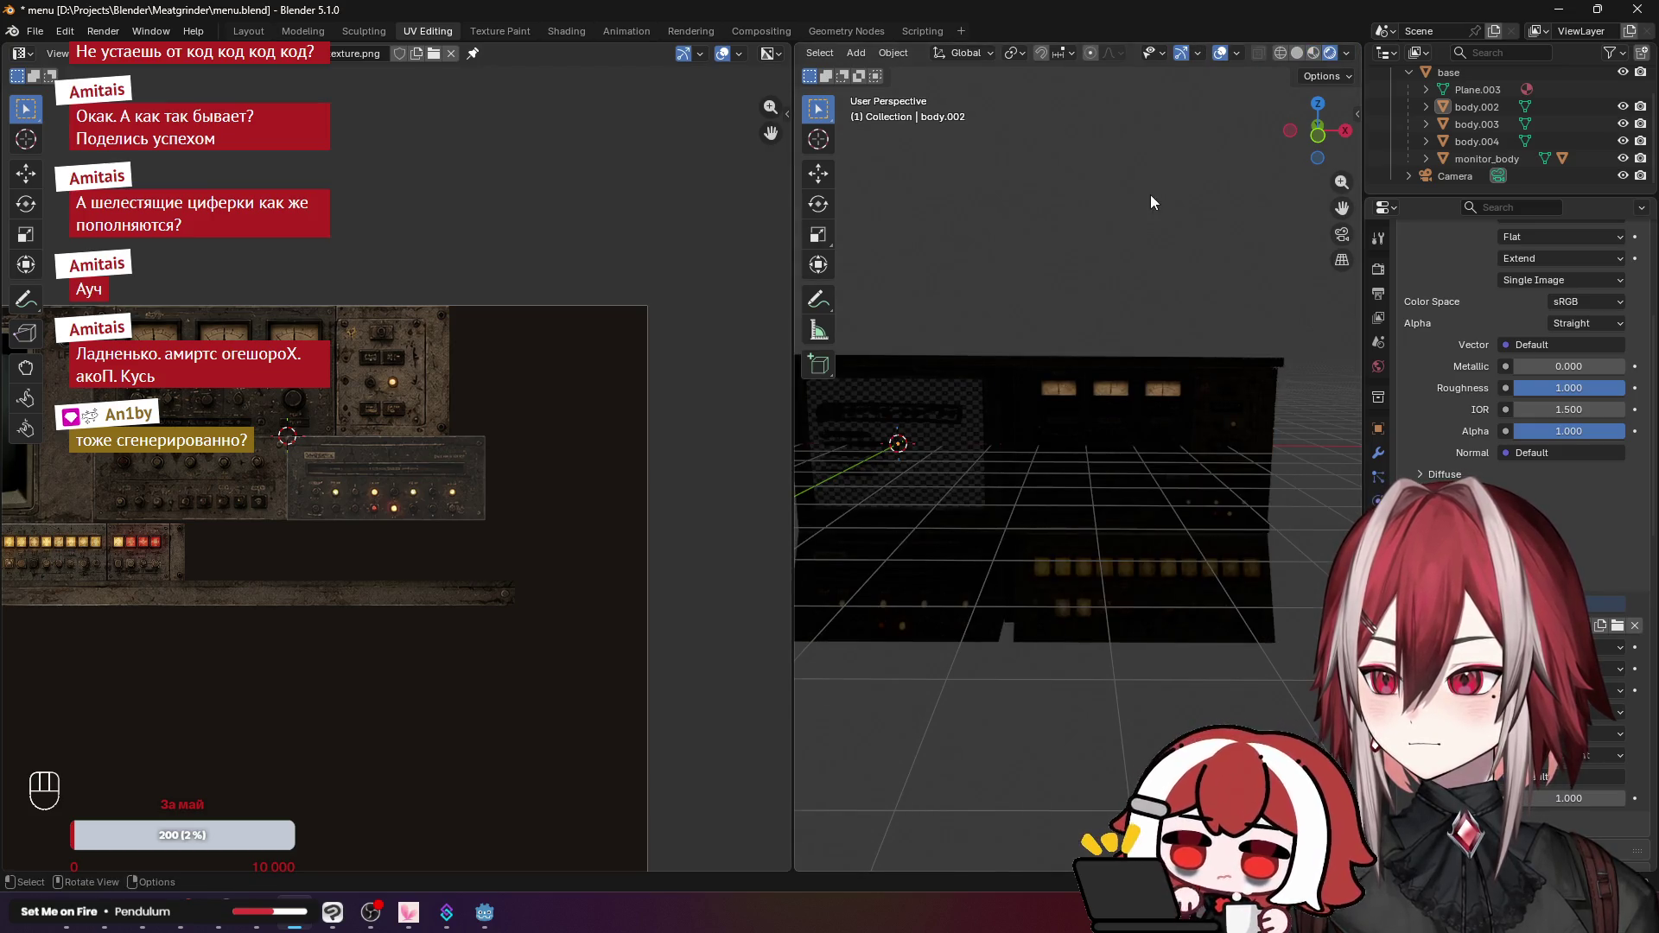
left_click_drag(1150, 194, 1194, 185)
scroll(1129, 373, "up", 5)
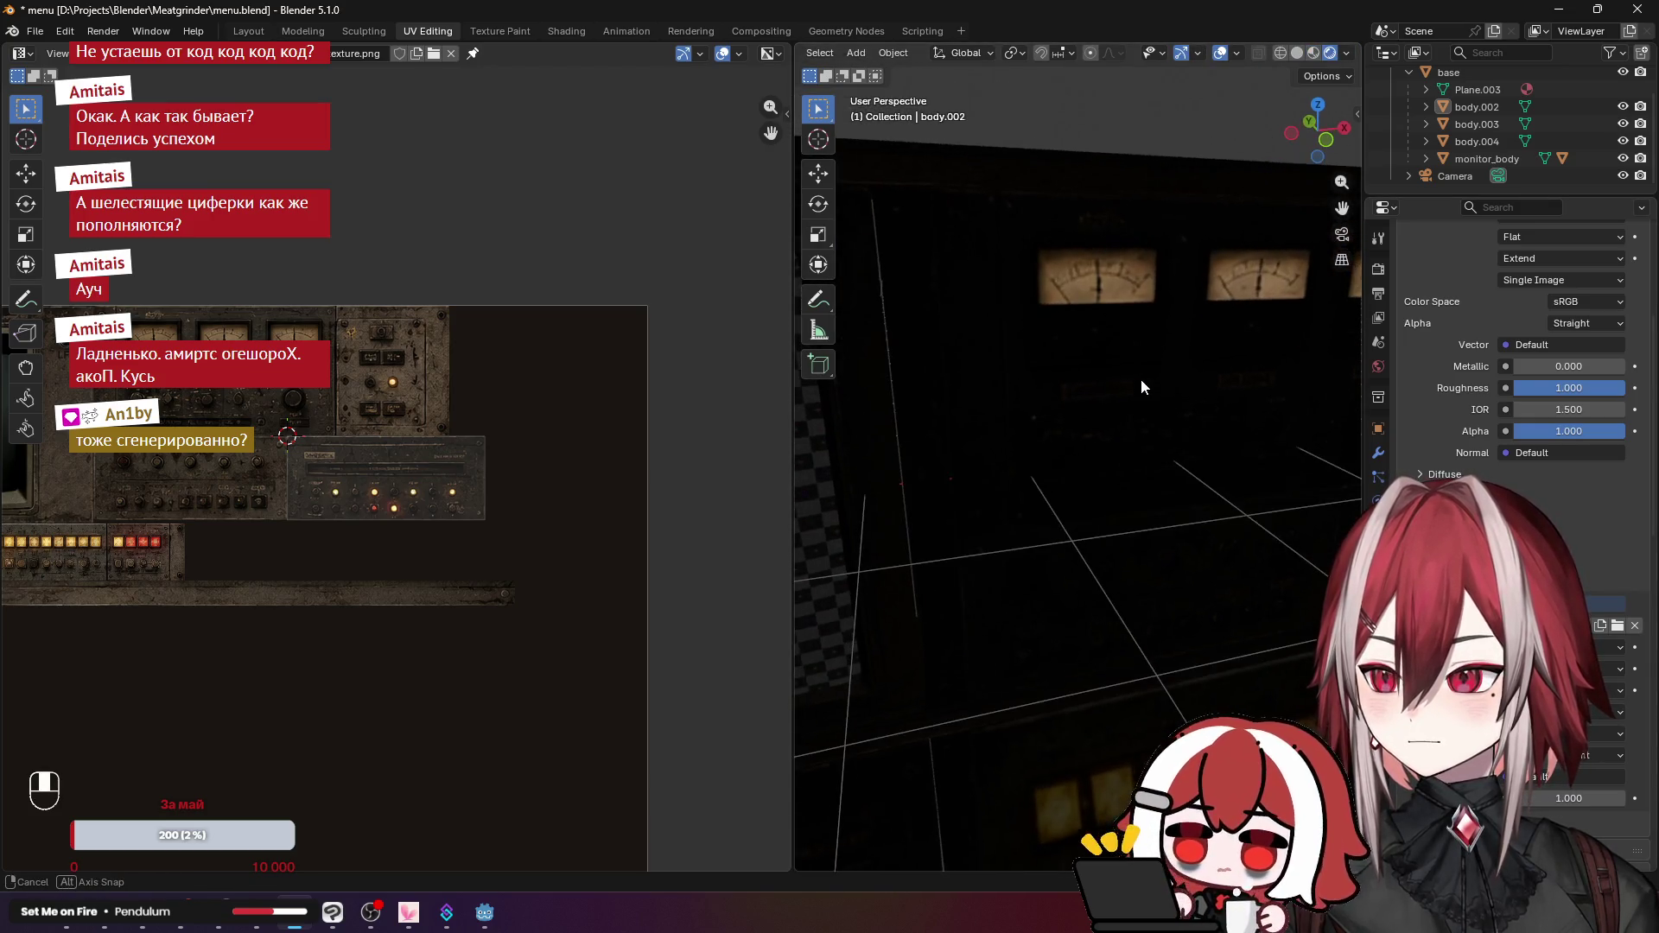
left_click(1546, 799)
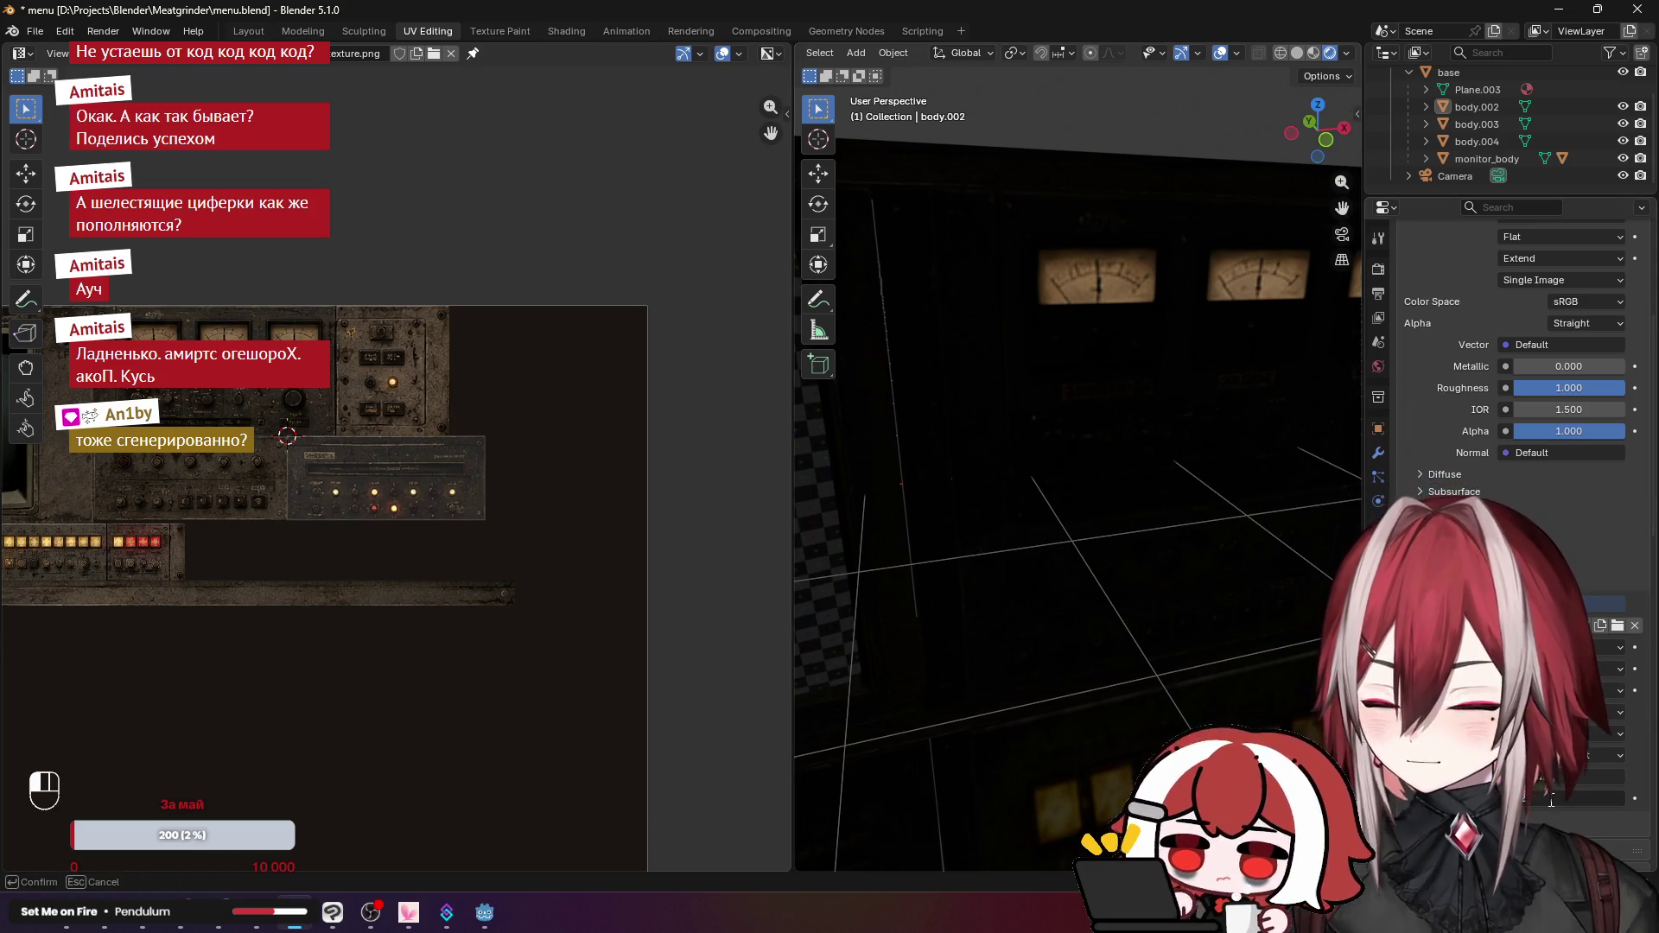
type("2")
key("Return")
key("Return")
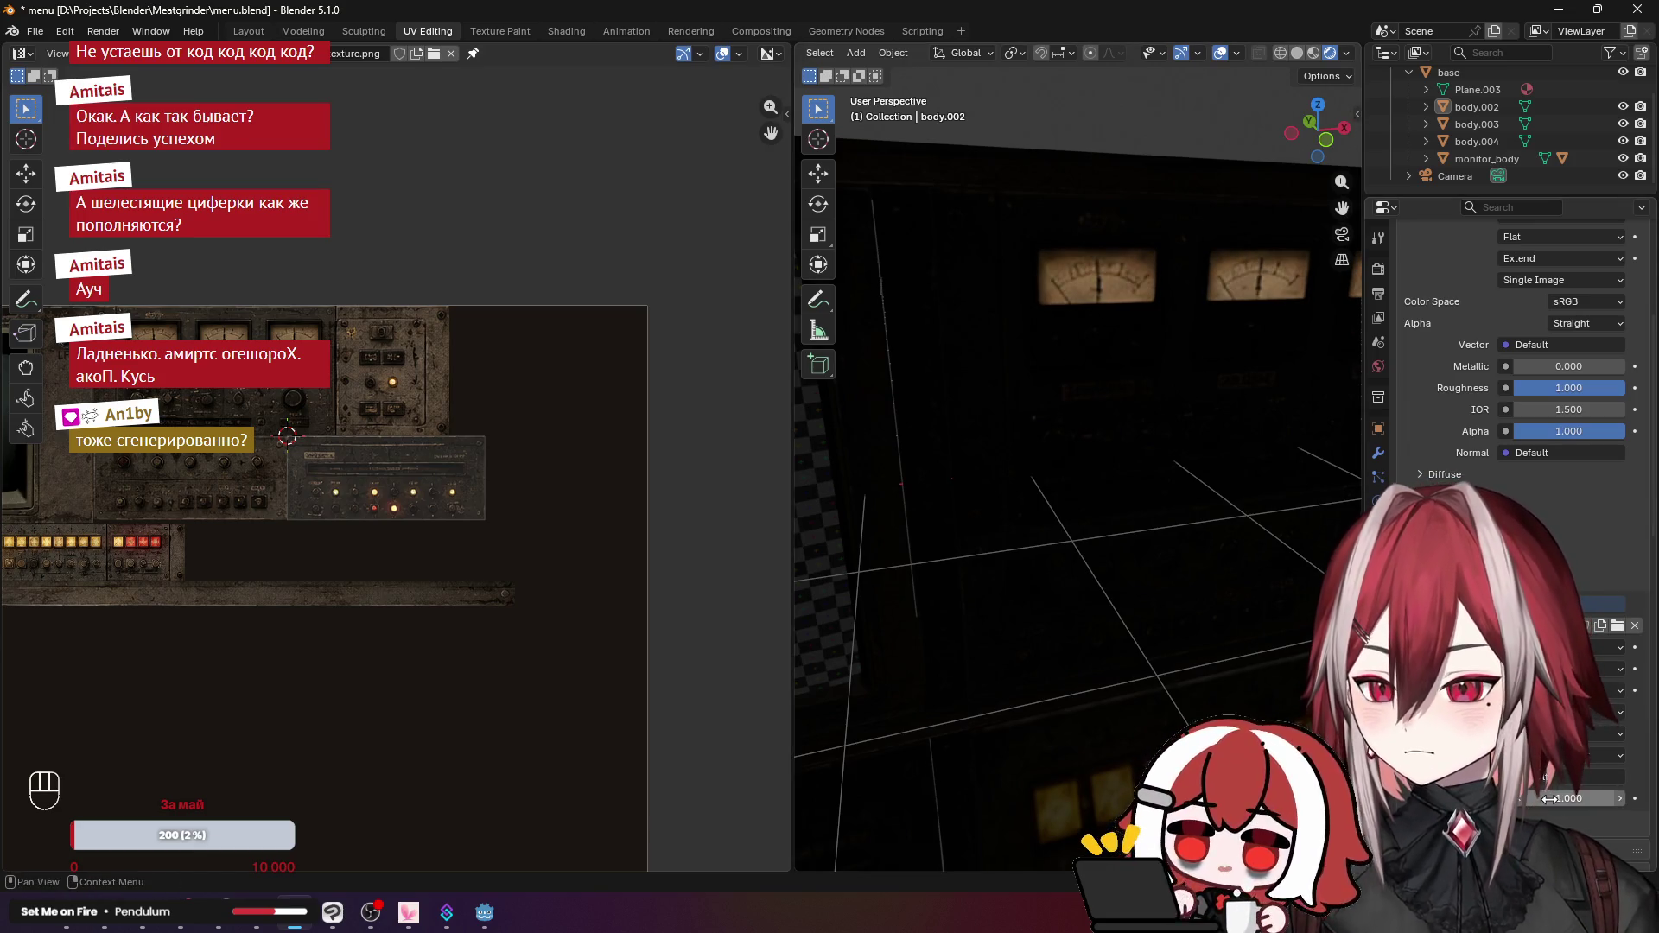
Return to Material Preview, look through the scene camera and save menu.blend
scroll(1199, 539, "down", 5)
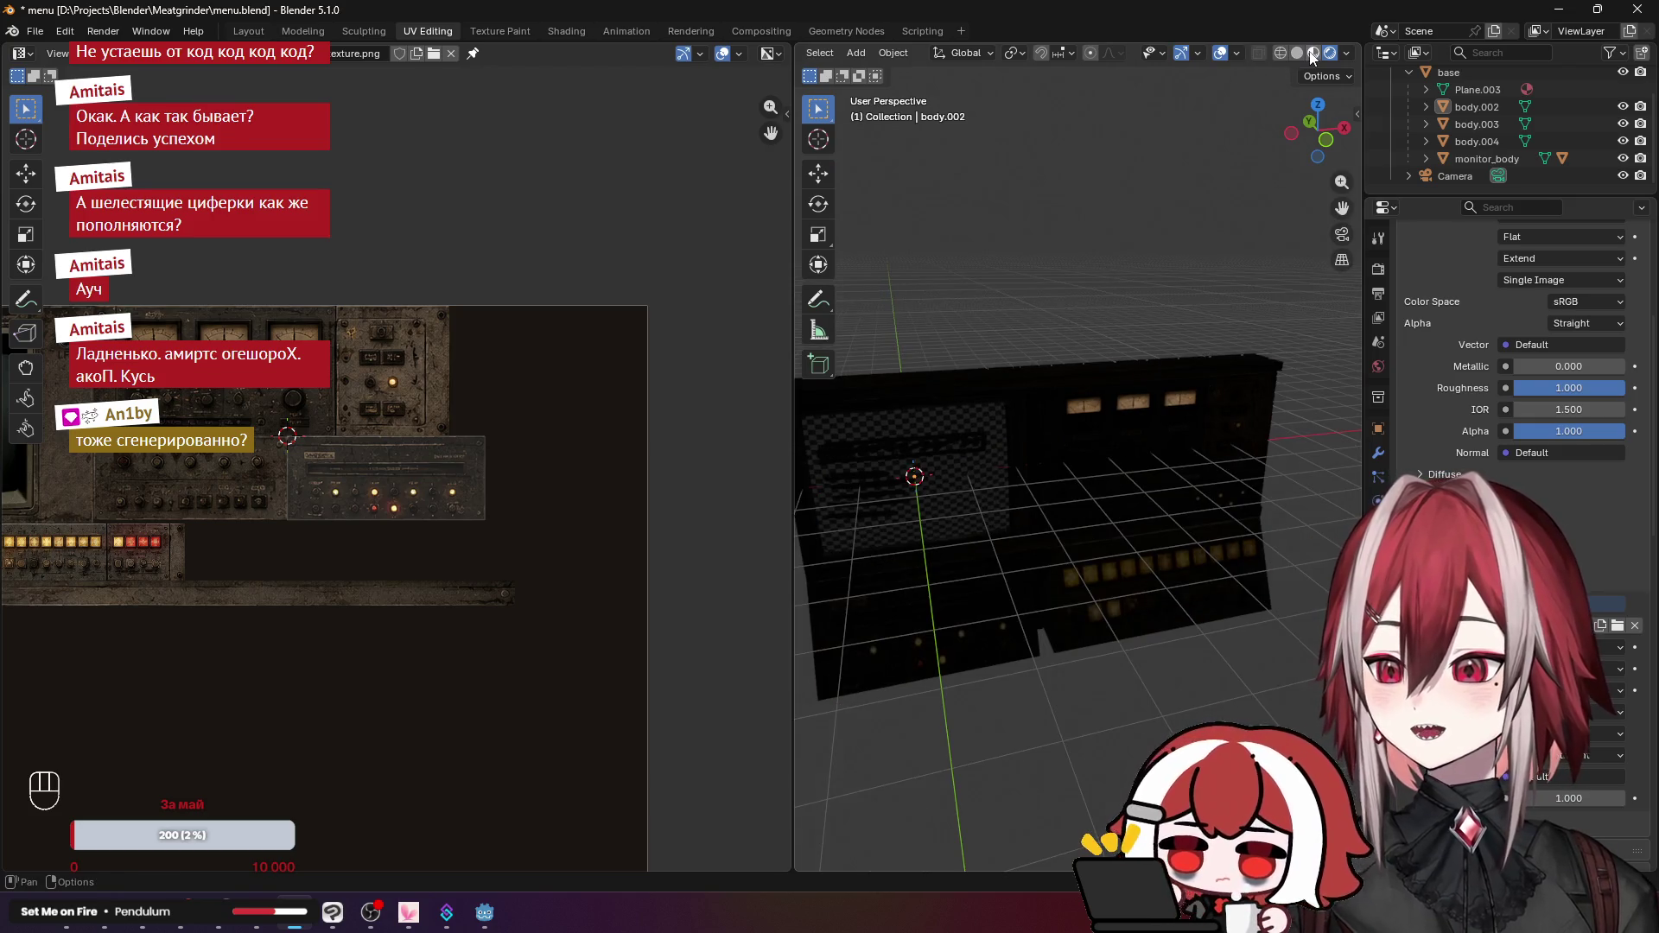
left_click(1313, 54)
key("KP_0")
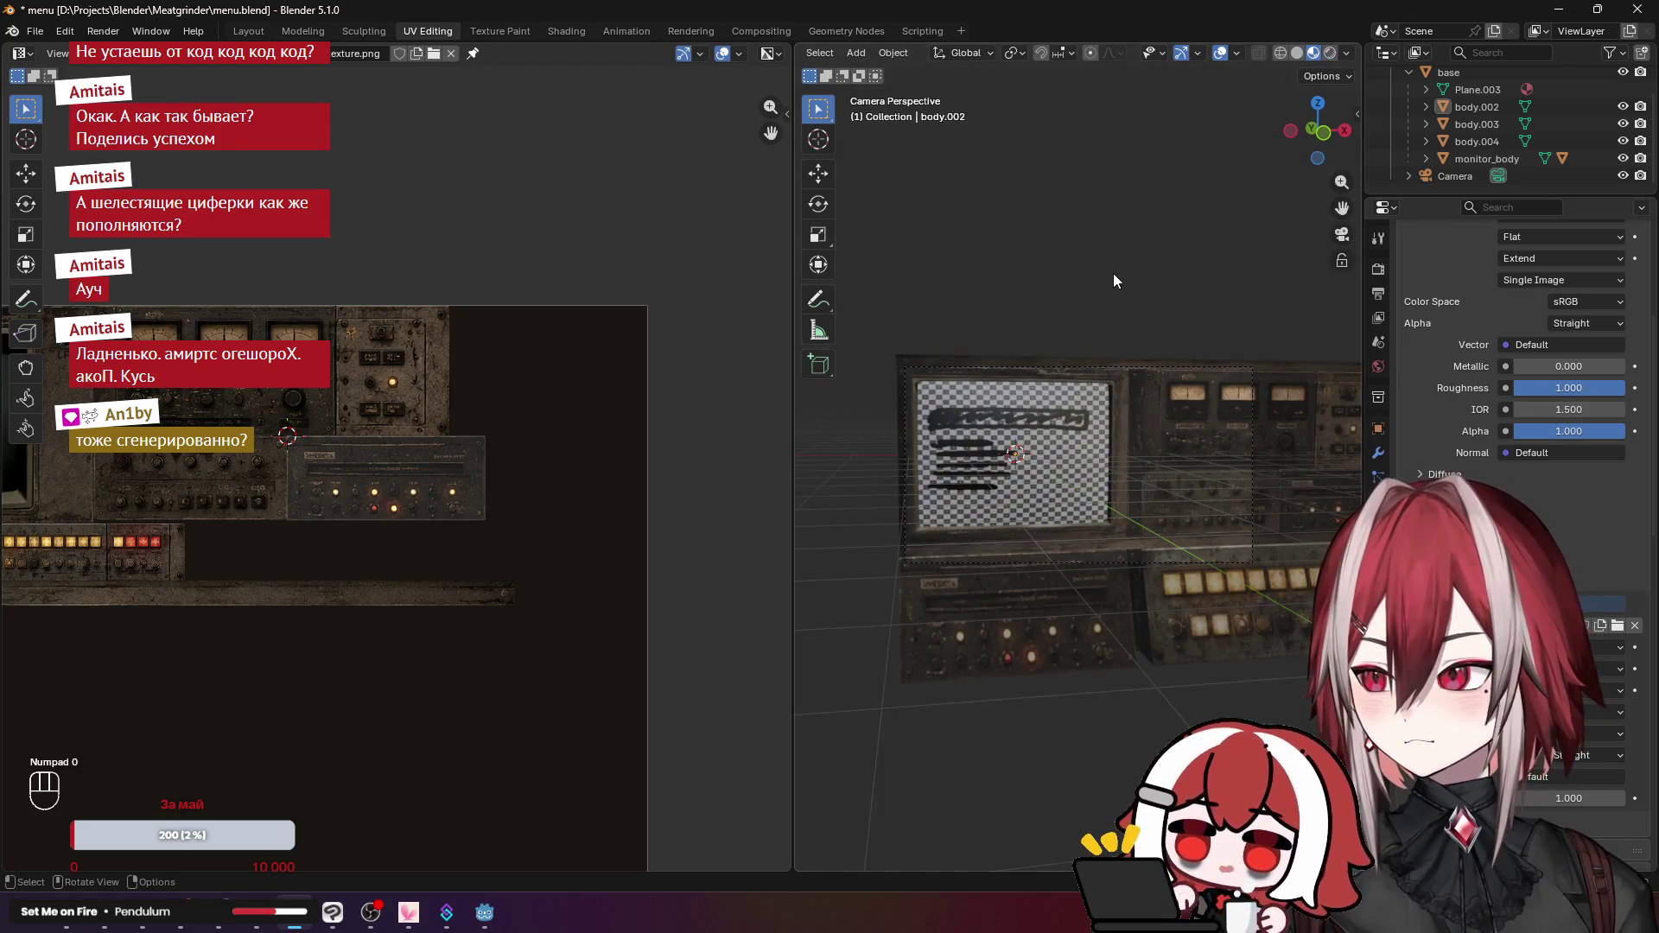
key("ctrl+s")
left_click(36, 32)
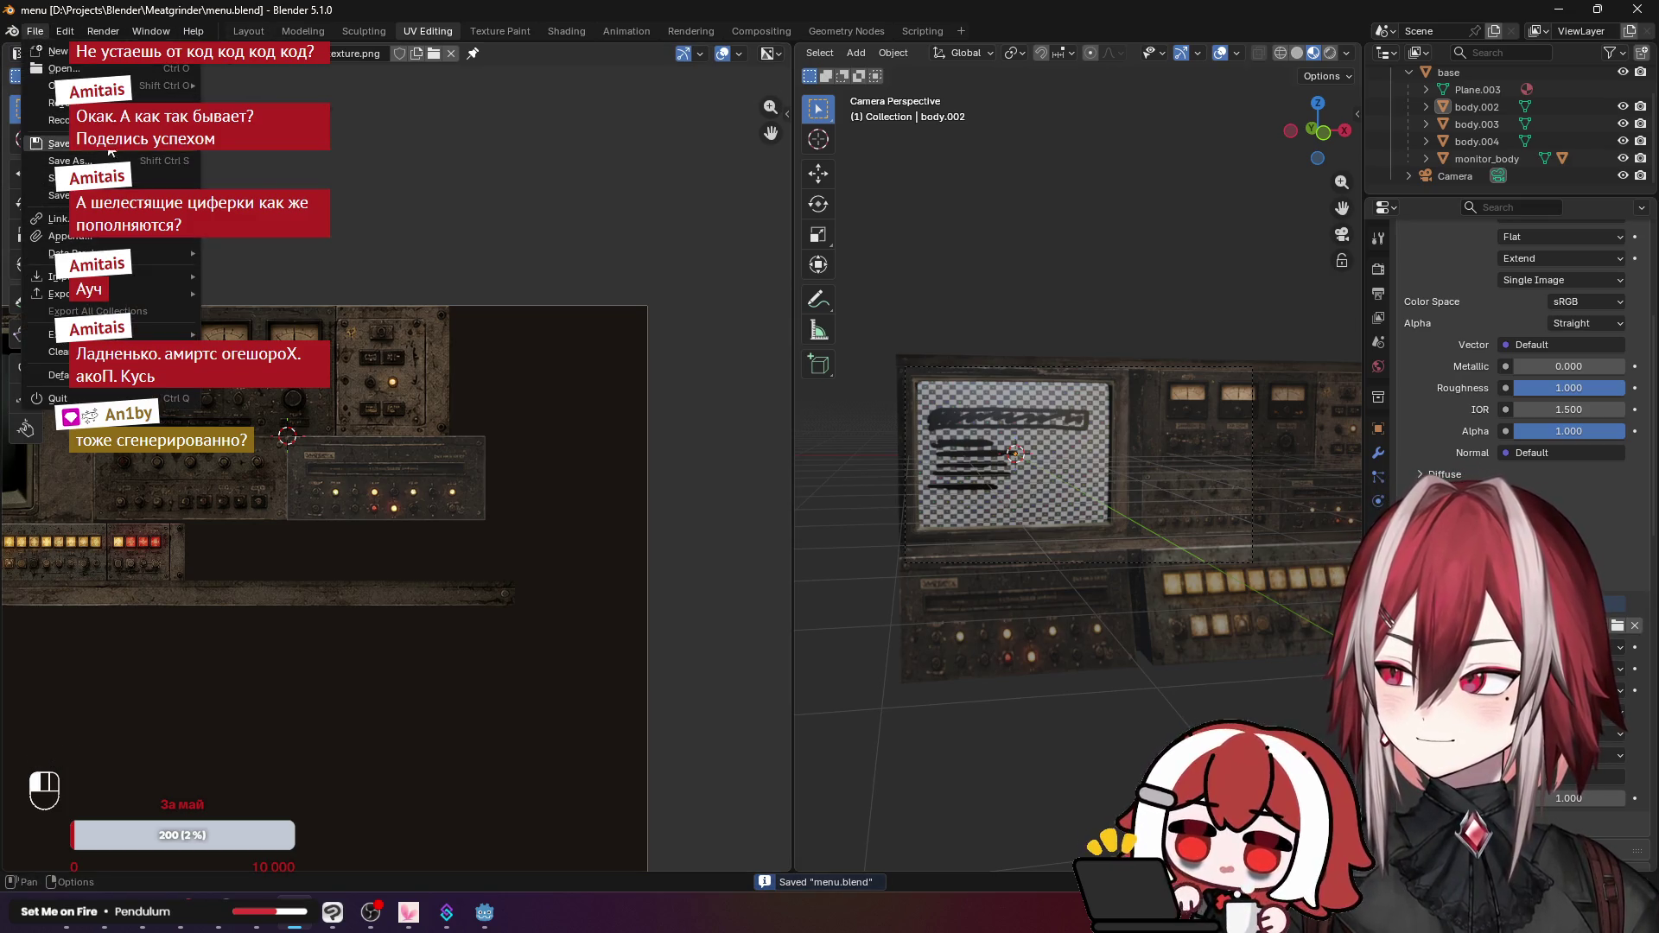
Export as glTF 2.0 and overwrite menu.glb in the Meatgrinder export folder
mouse_move(54, 35)
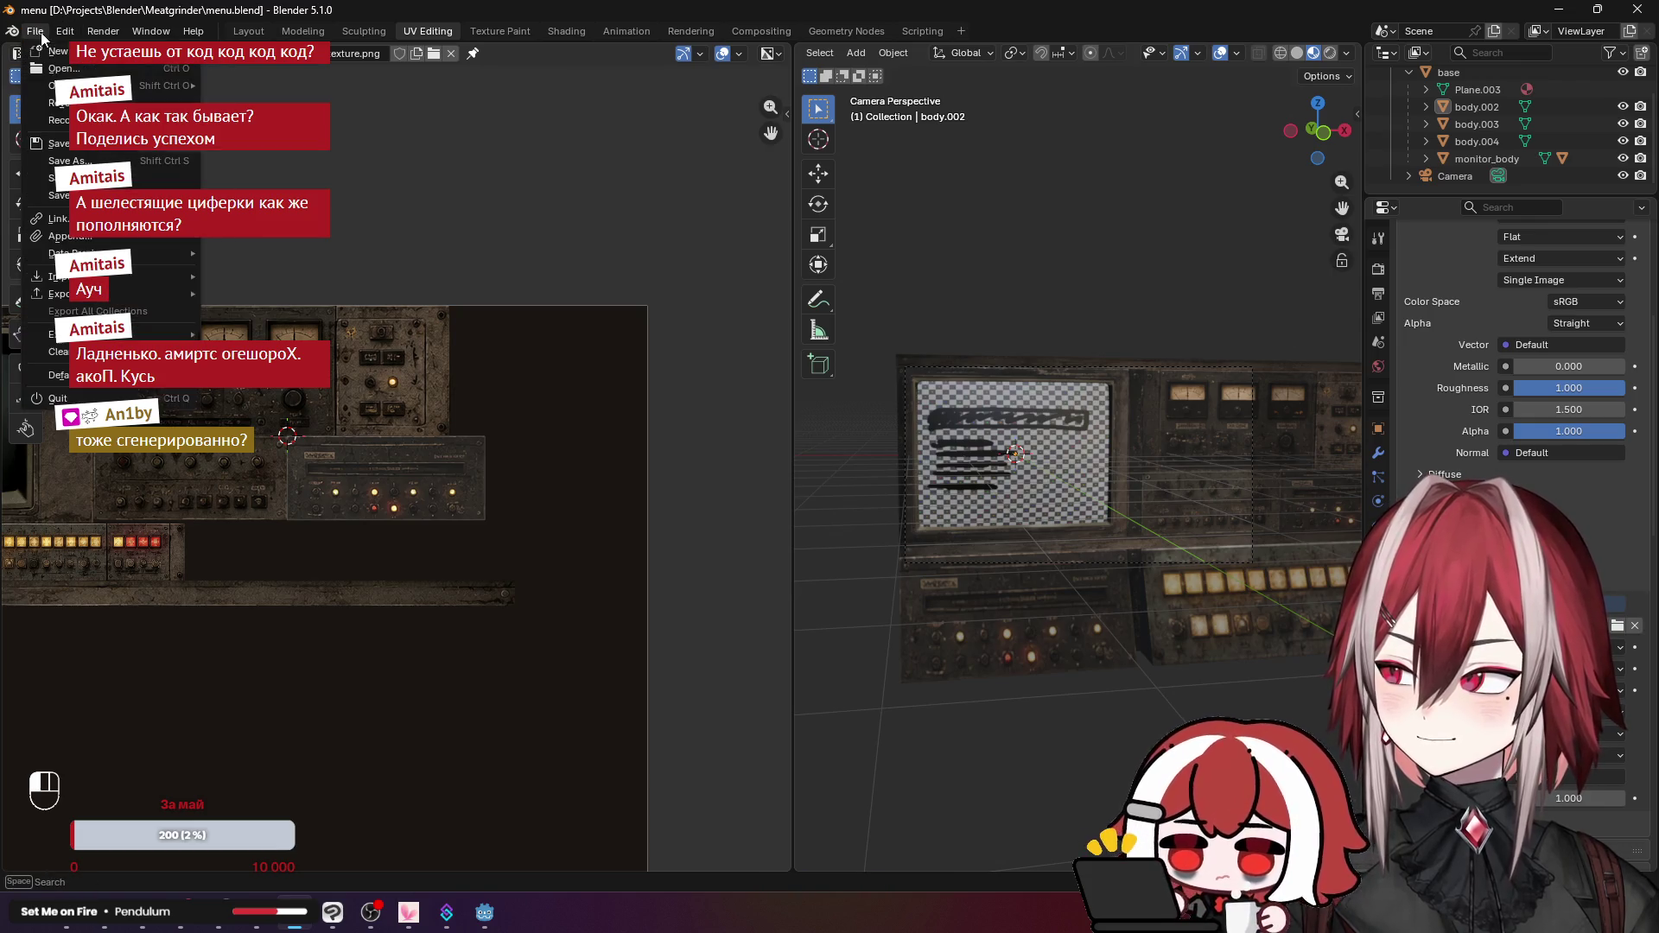
mouse_move(111, 295)
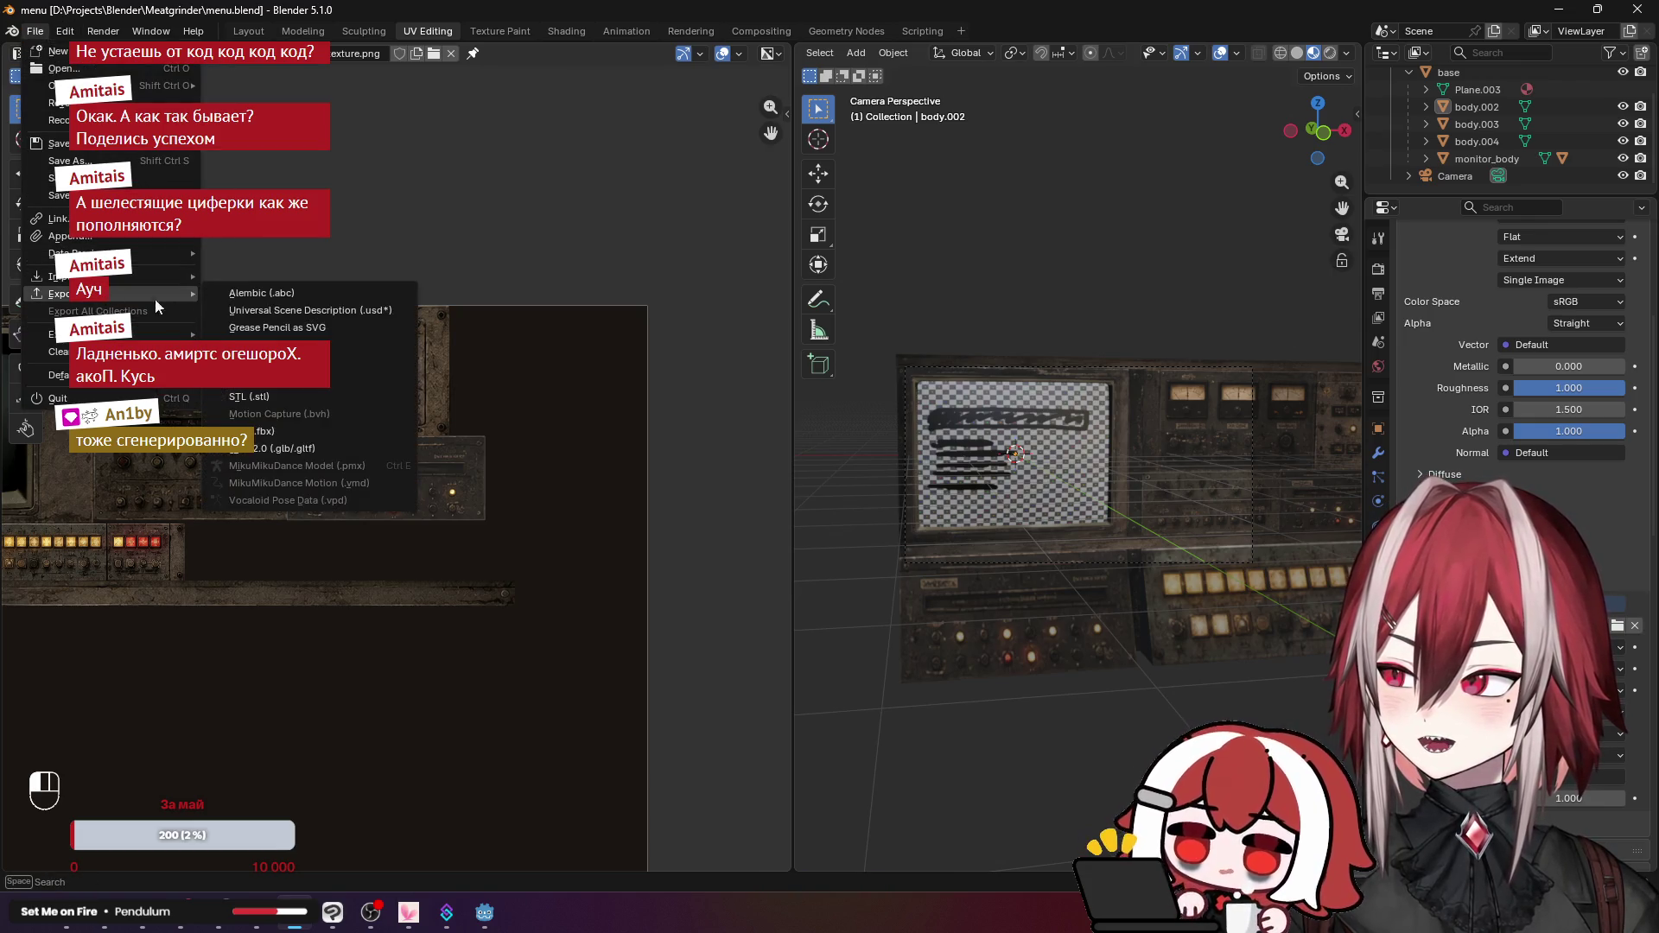
left_click(287, 448)
left_click(368, 275)
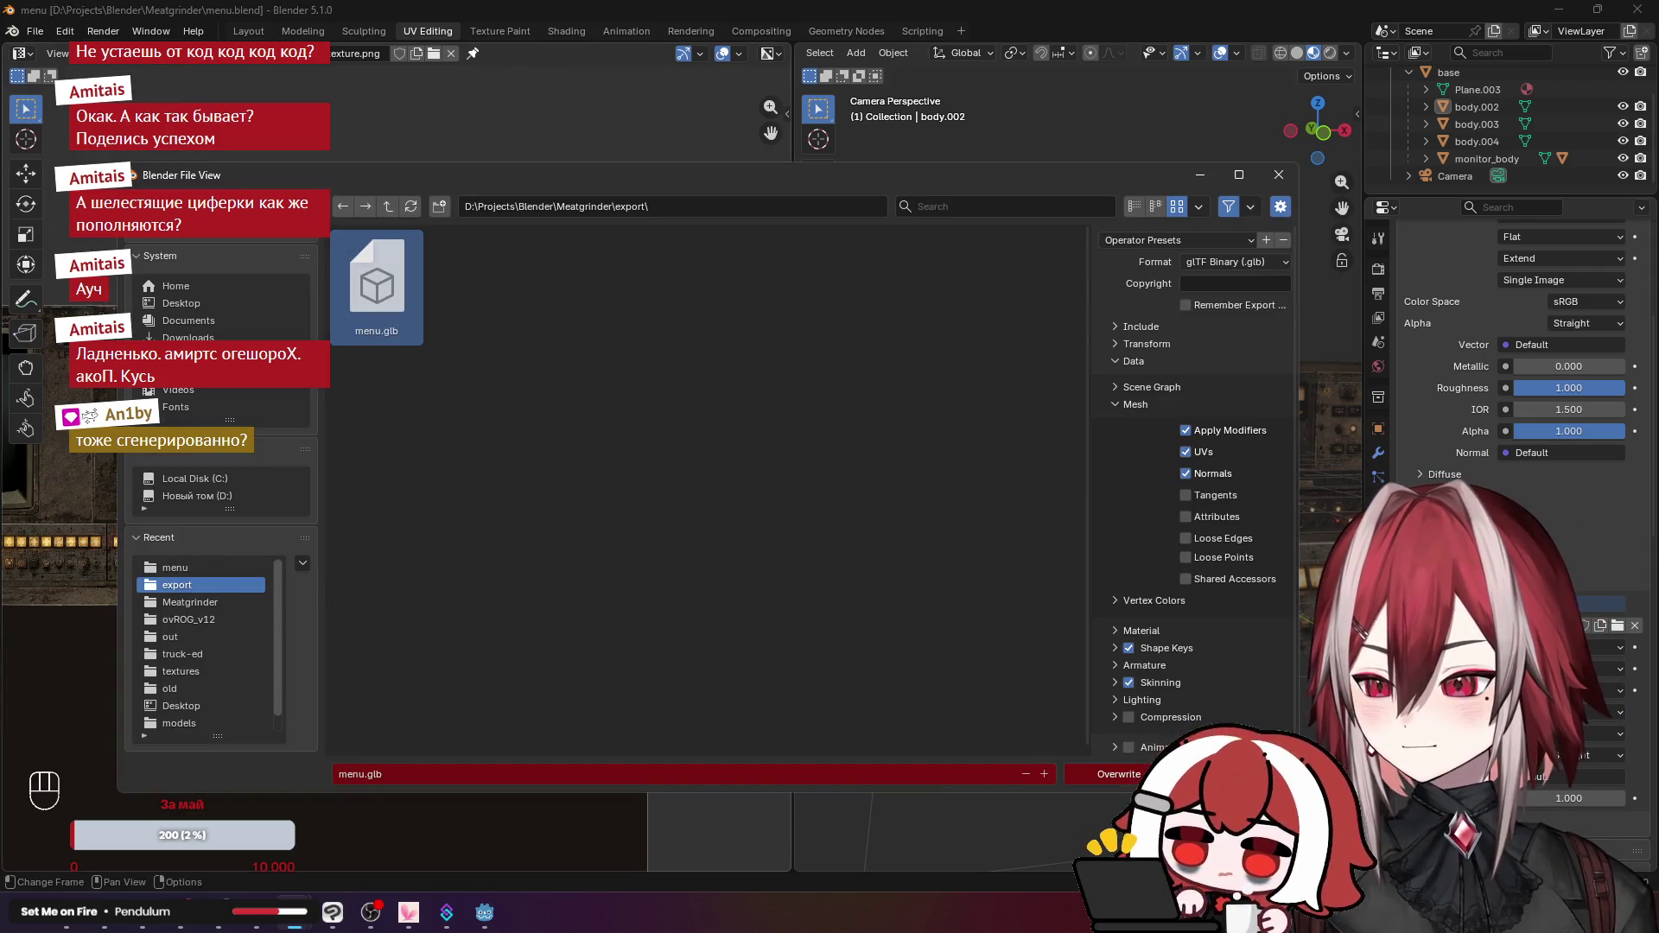
key("Return")
In File Explorer, go to the Meatgrinder export folder and copy the exported menu.glb
mouse_move(67, 913)
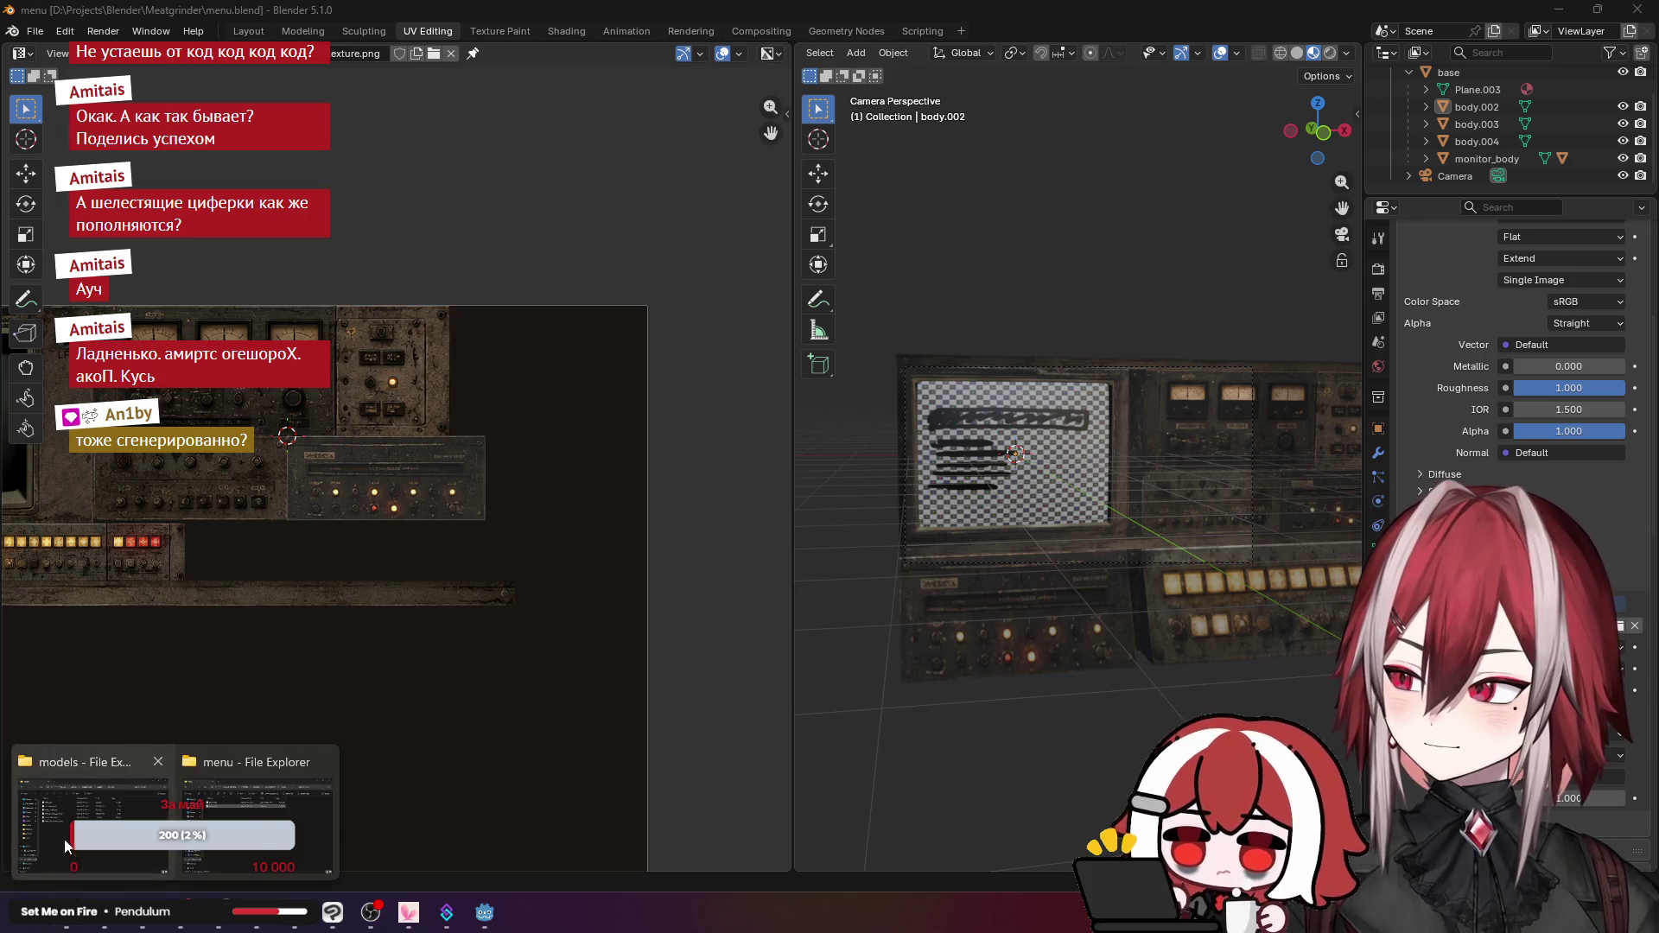
left_click(63, 838)
left_click(251, 821)
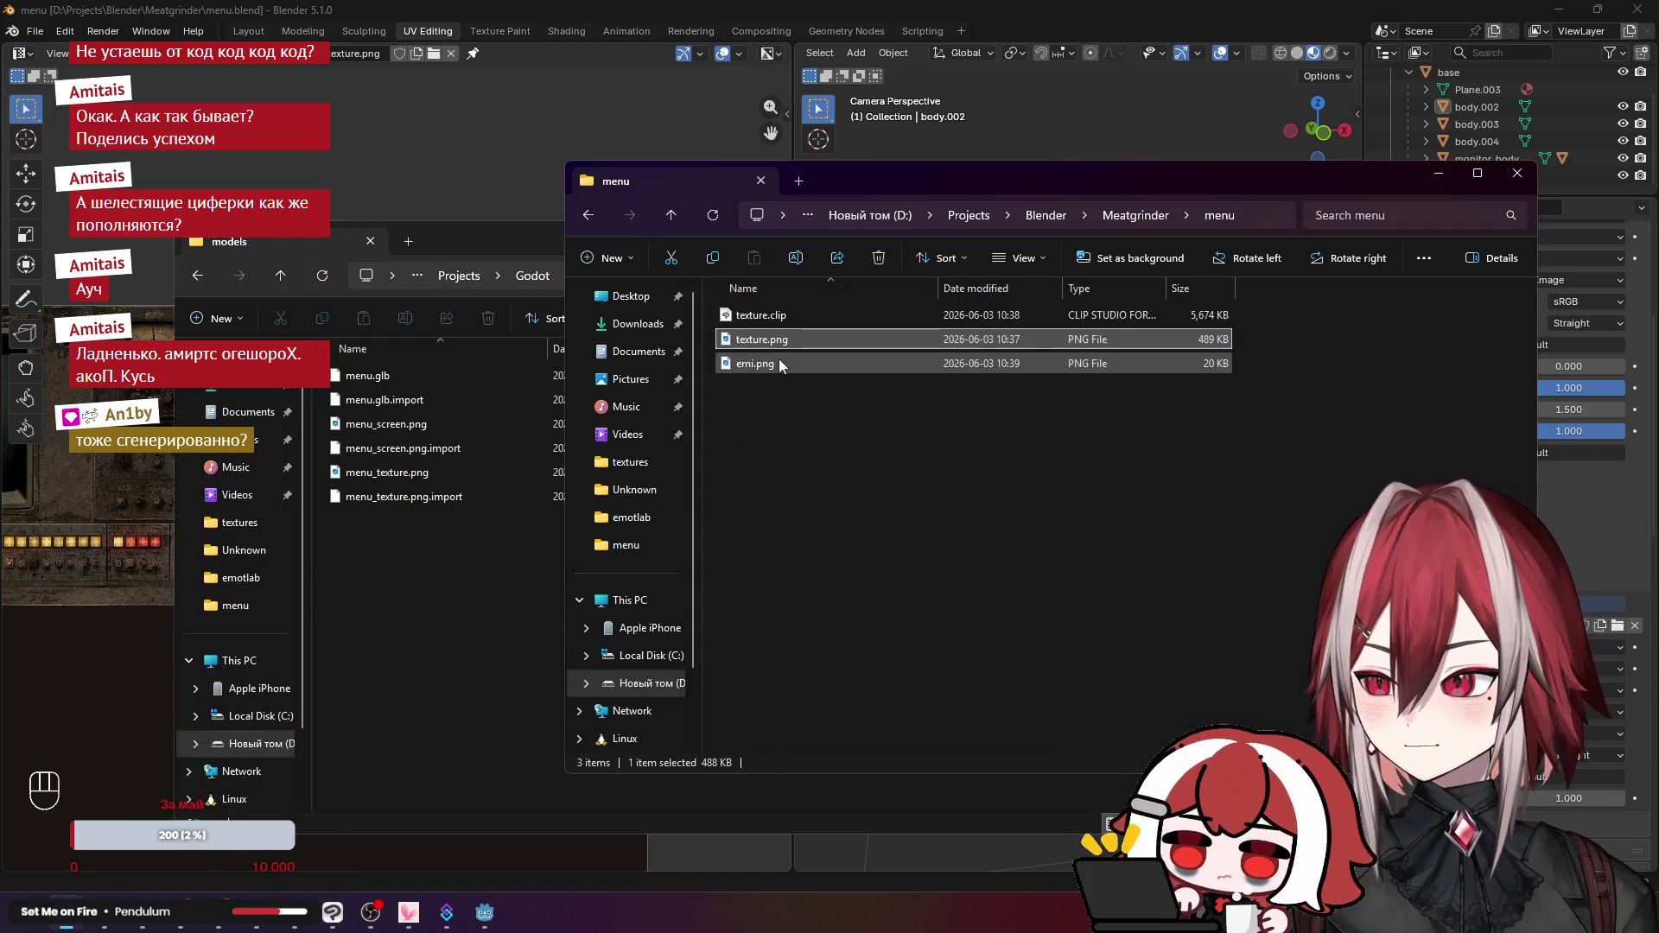
left_click(796, 379)
left_click(1141, 226)
key("End")
key("BackSpace")
key("BackSpace")
key("BackSpace")
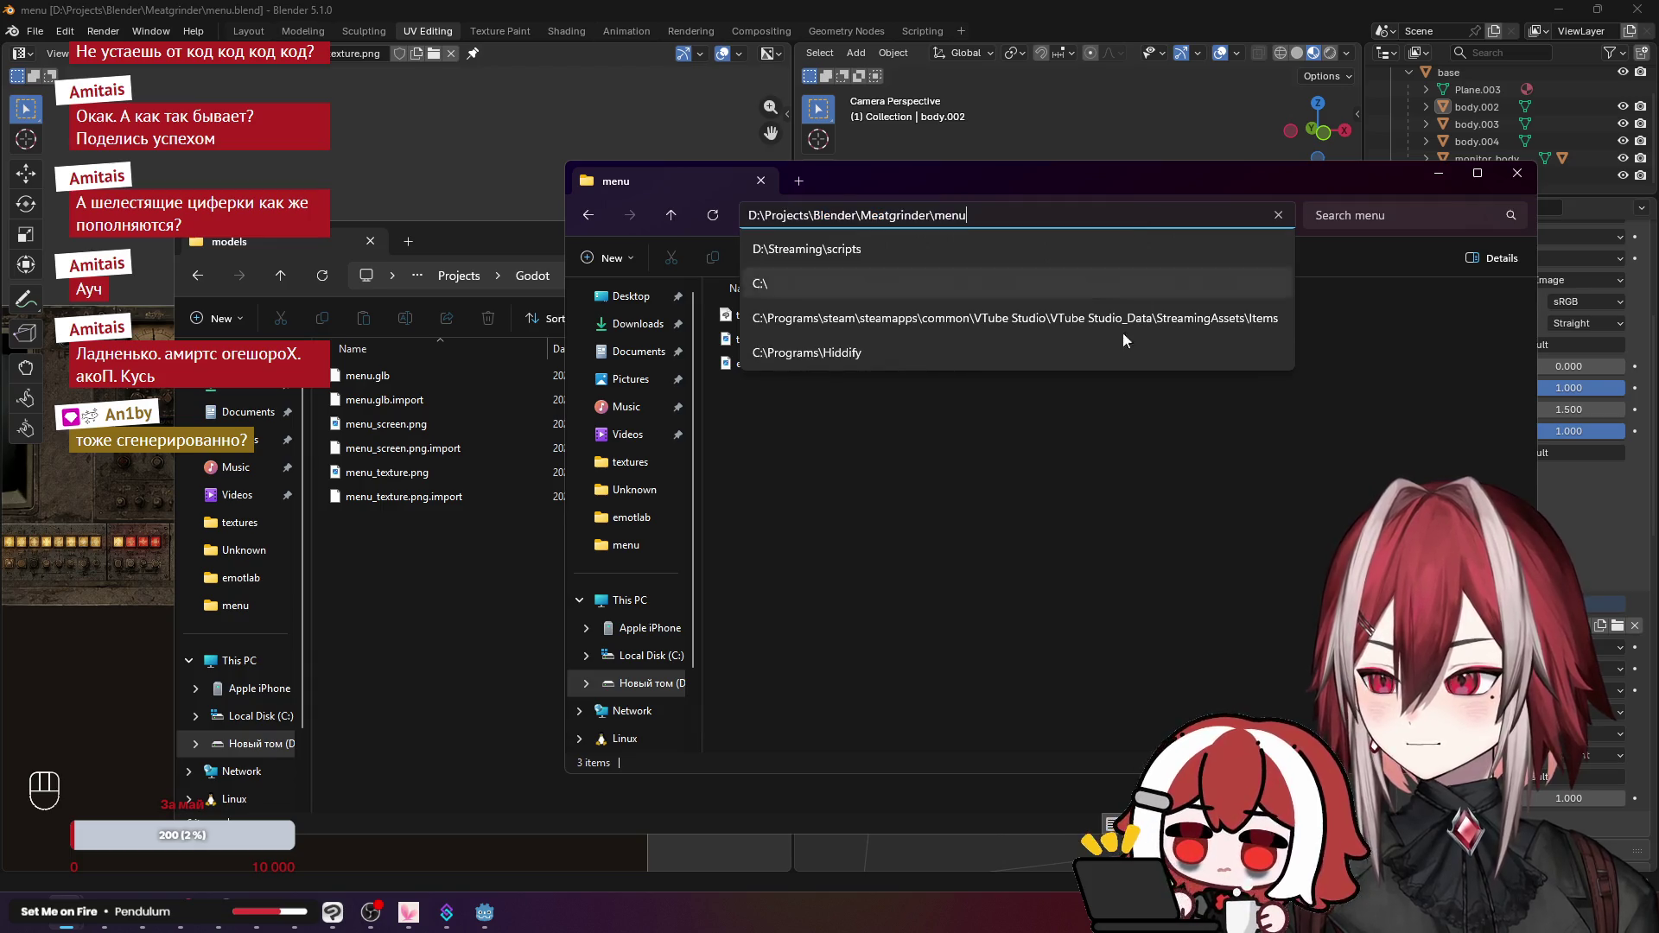
key("Return")
double_click(807, 362)
left_click(773, 322)
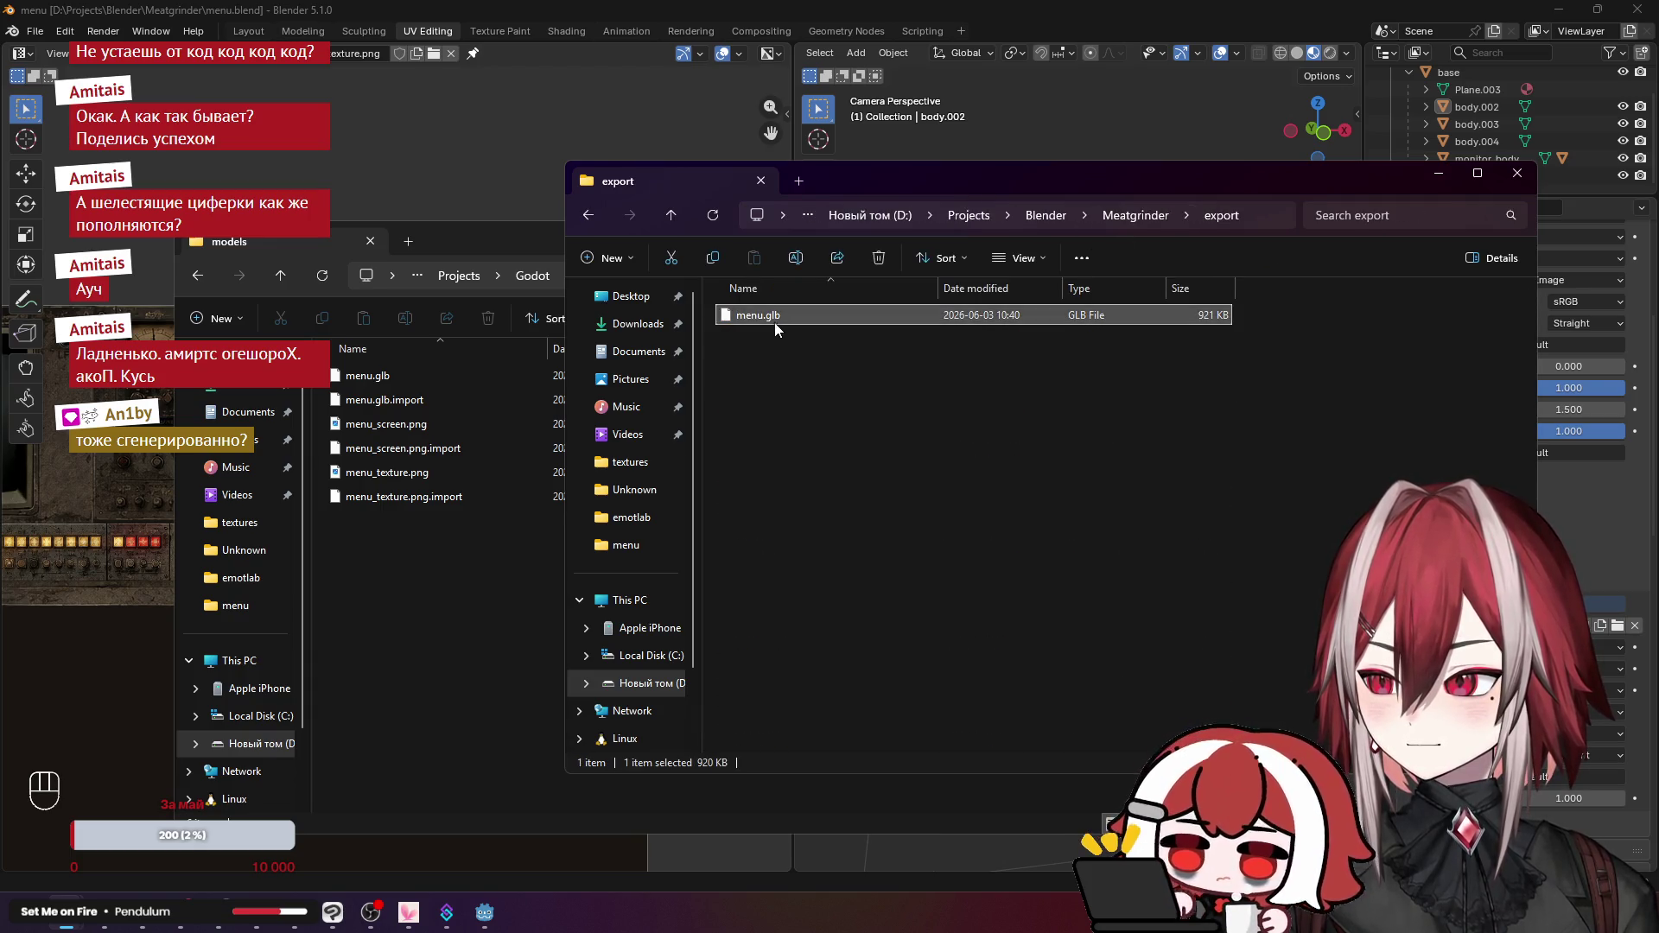
key("ctrl+c")
Paste menu.glb into assets/models, replacing the old file, and return to Godot
left_click(417, 582)
key("ctrl+v")
left_click(771, 305)
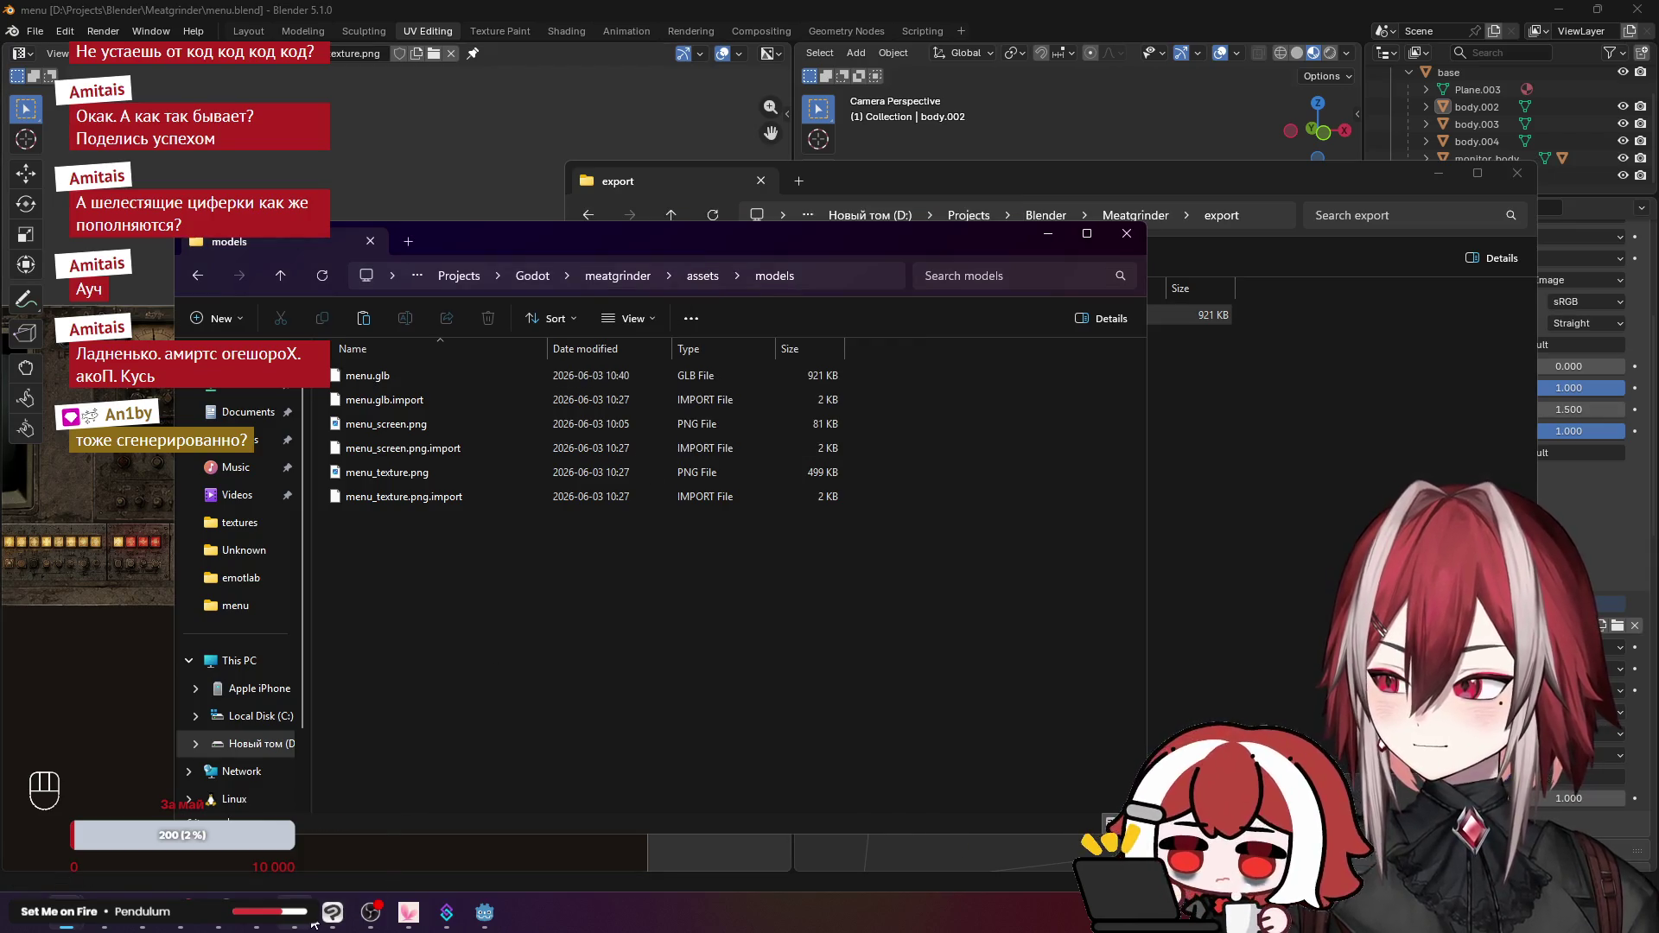
mouse_move(313, 924)
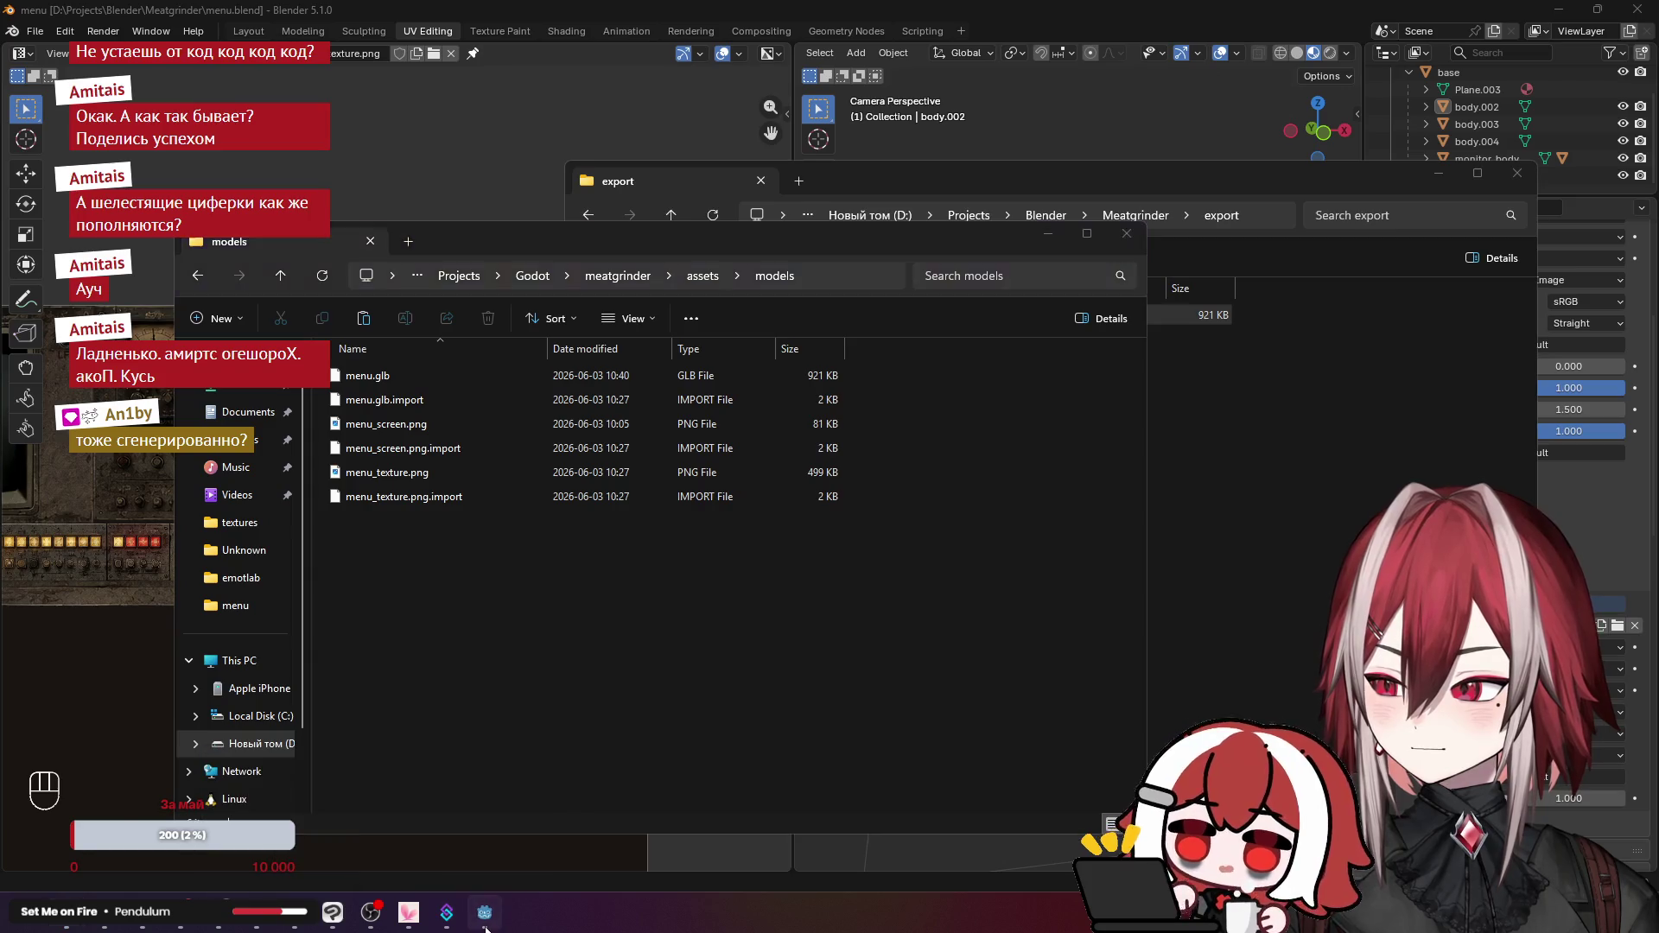
left_click(485, 913)
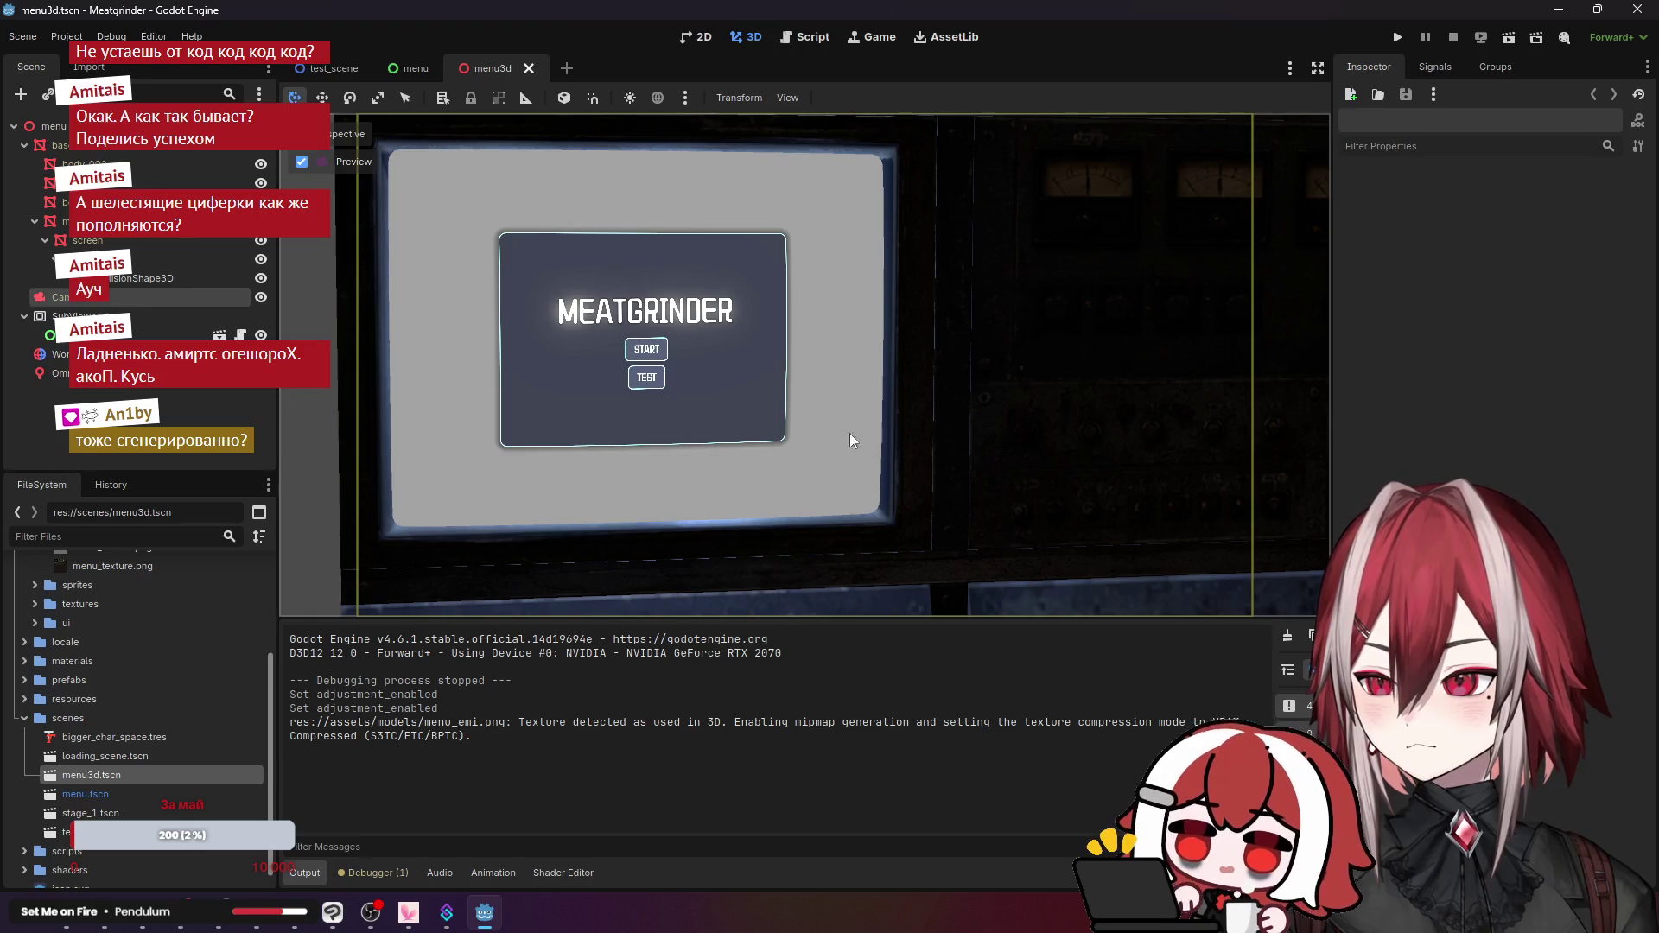
Close the menu3d scene tab and reopen menu3d.tscn from the FileSystem dock
left_click(529, 68)
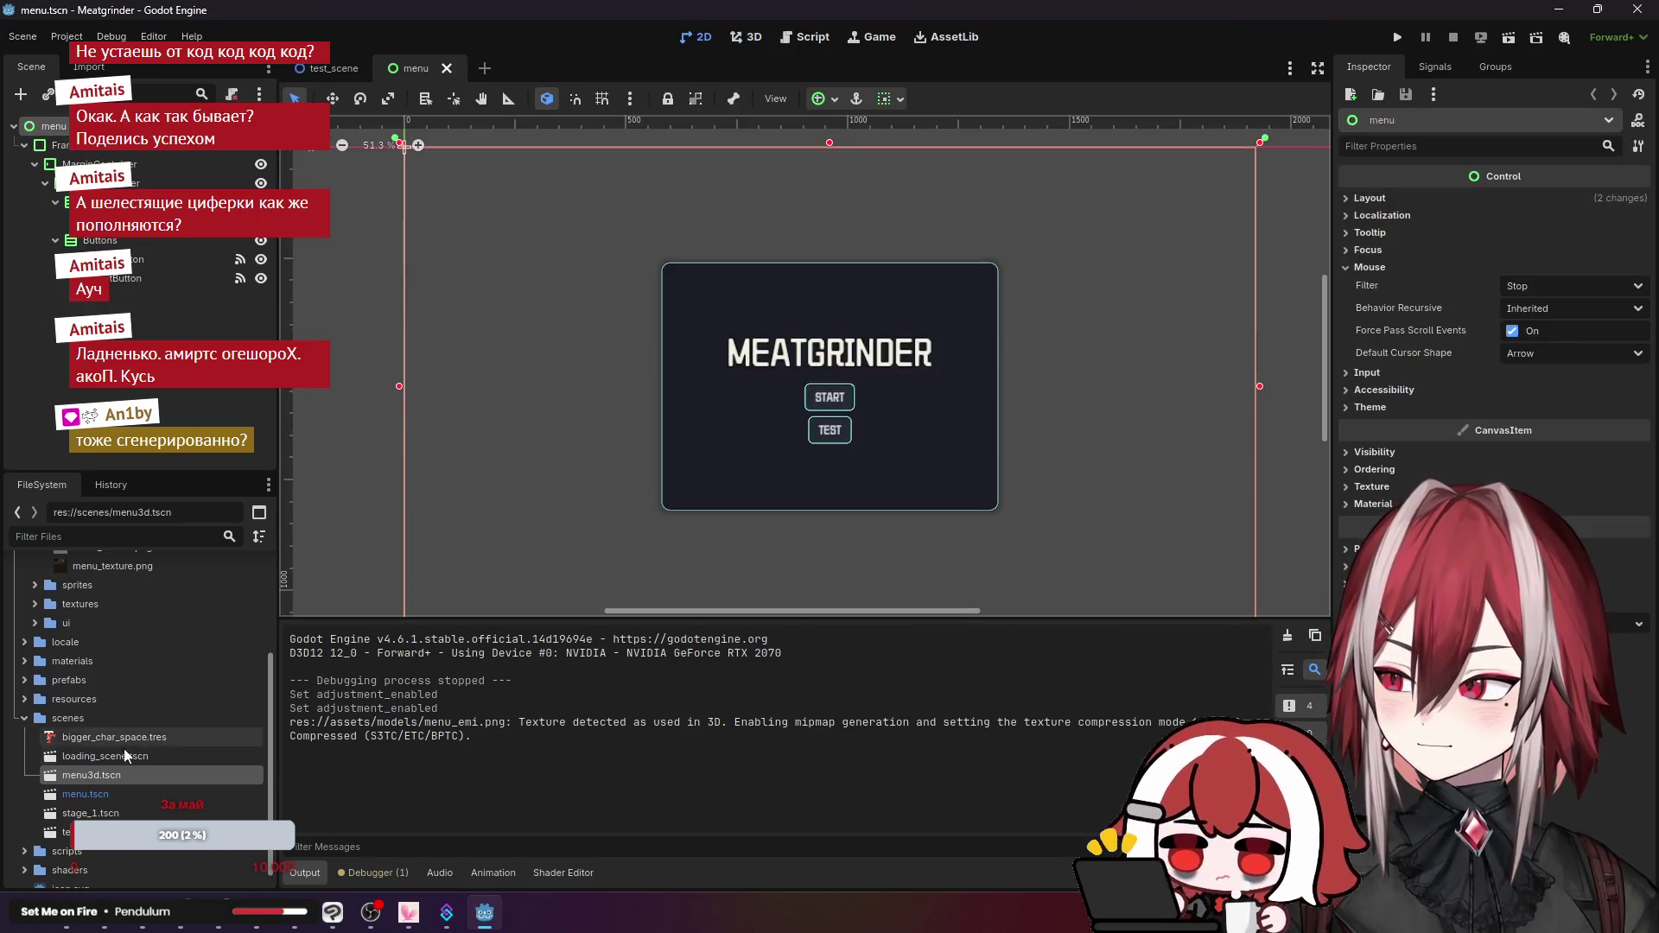
double_click(112, 774)
scroll(692, 390, "down", 5)
left_click(345, 134)
key("Escape")
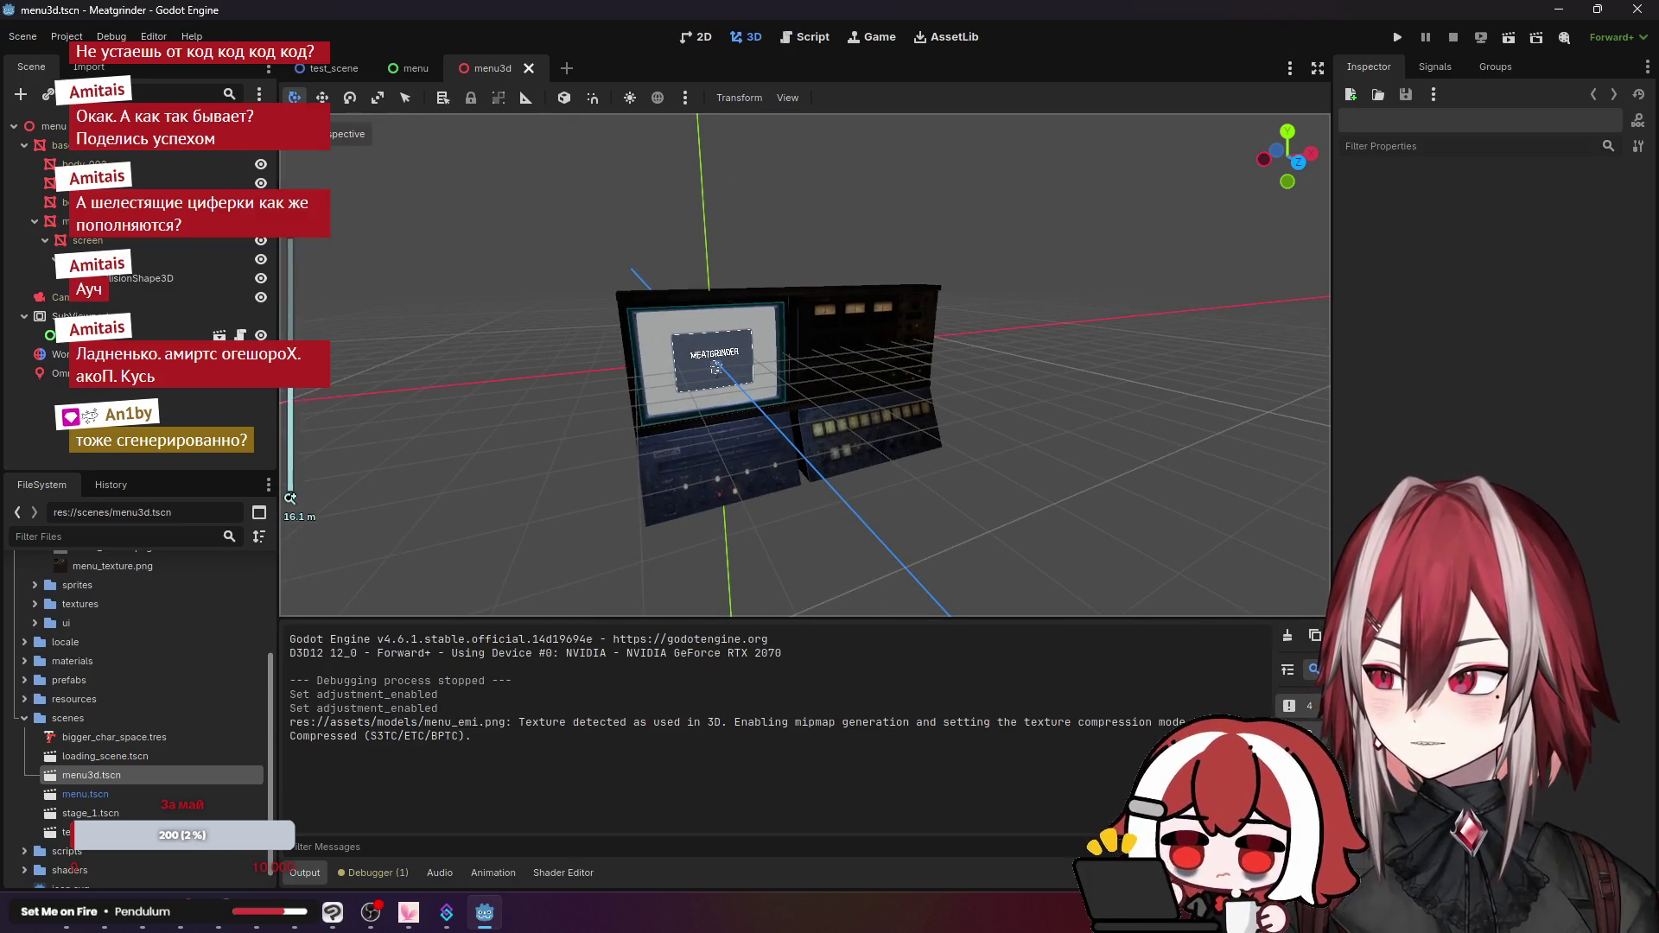
Preview through the Camera node, then return to the free editor view and zoom around the console
left_click(60, 296)
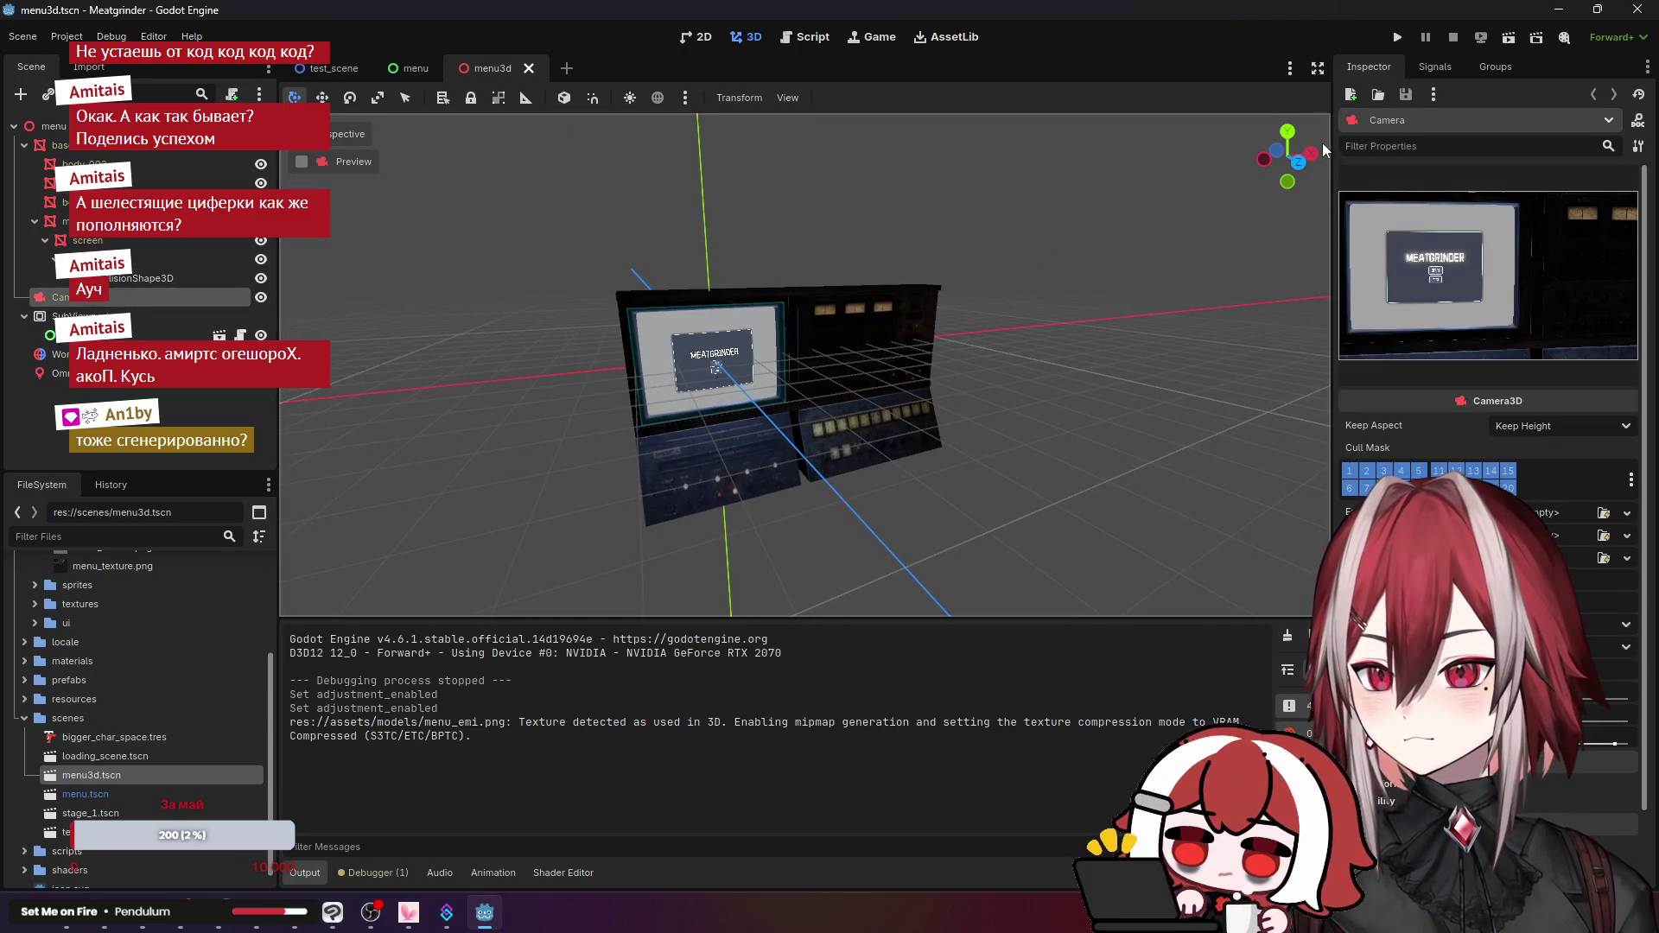
left_click(301, 161)
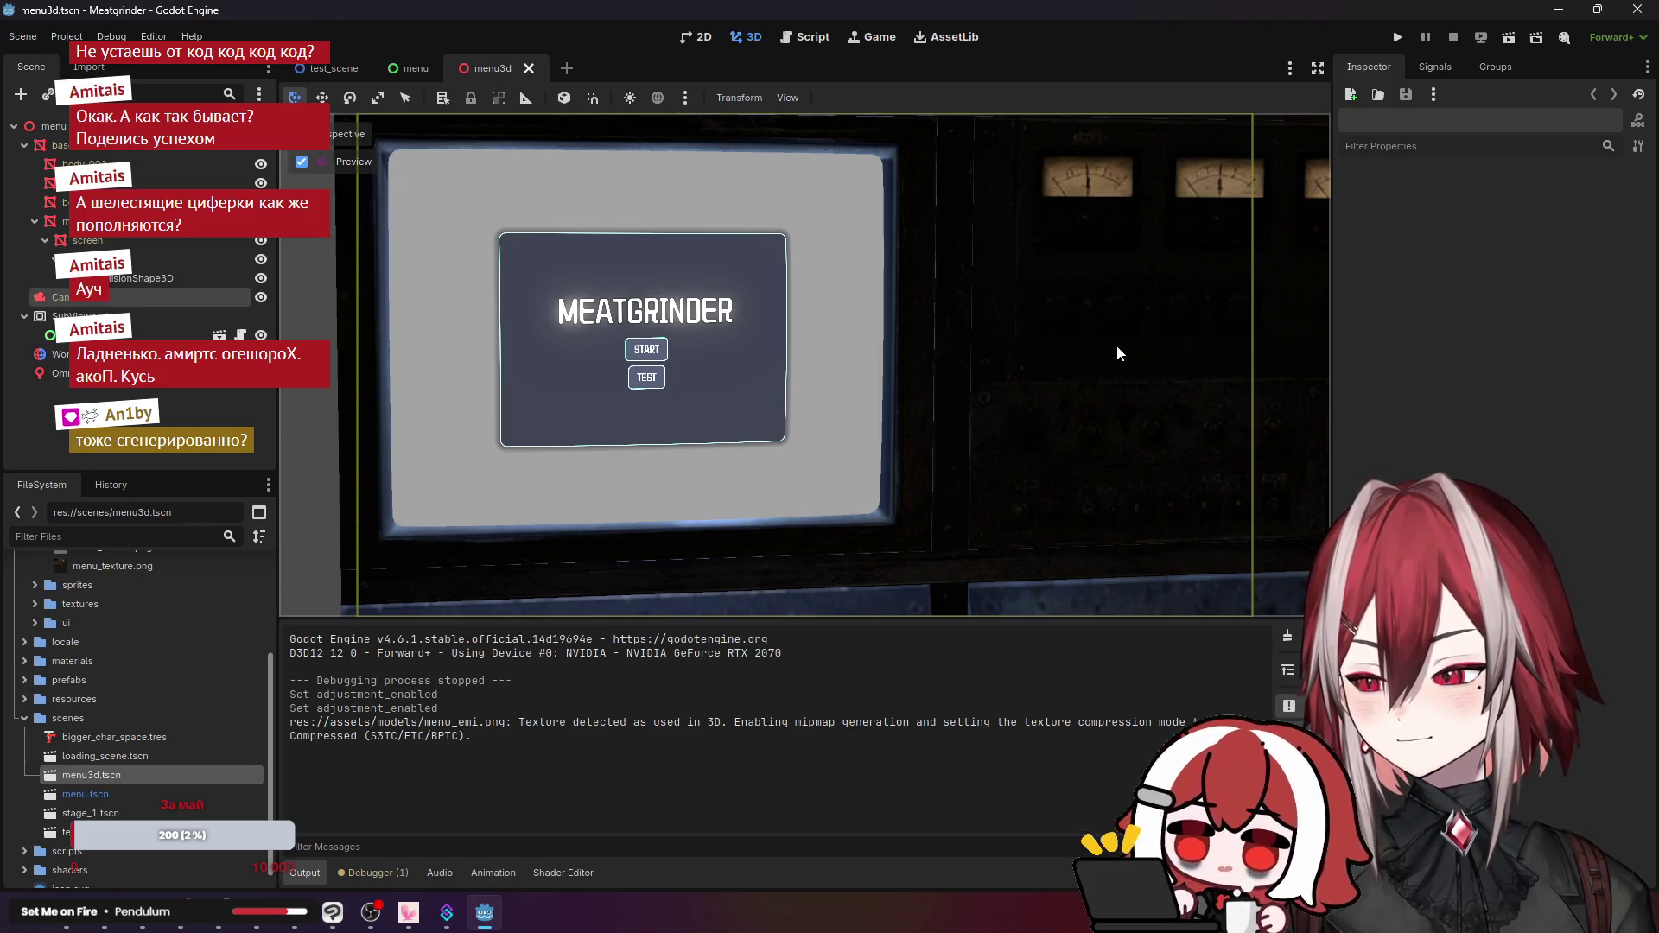
left_click(87, 297)
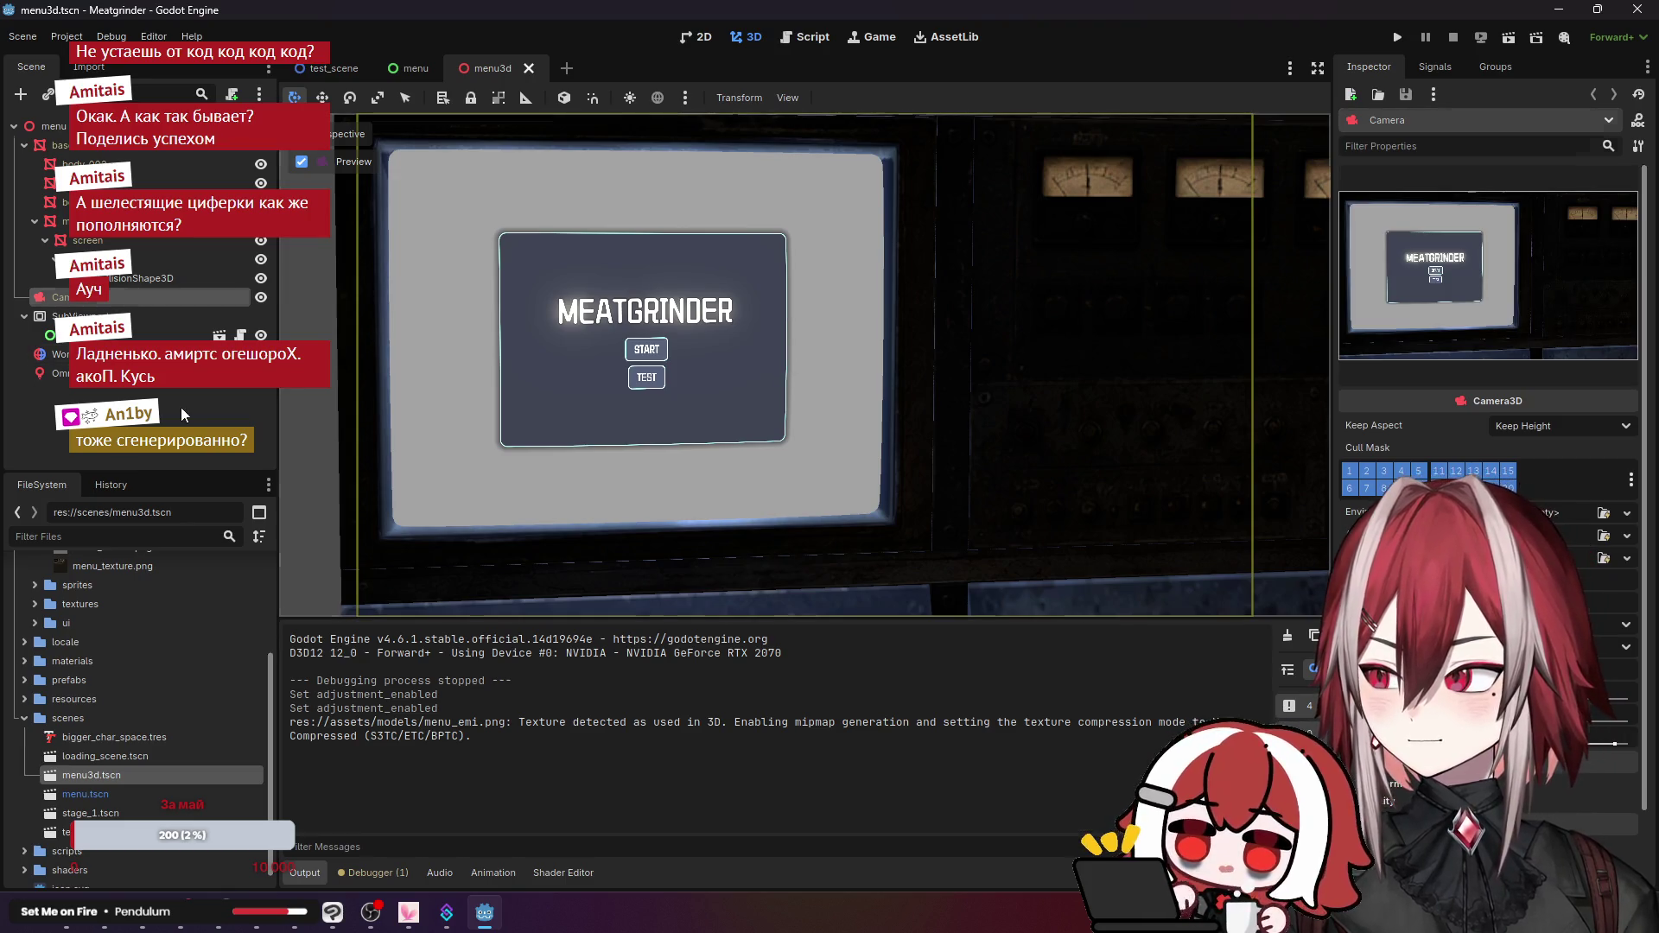
left_click(185, 415)
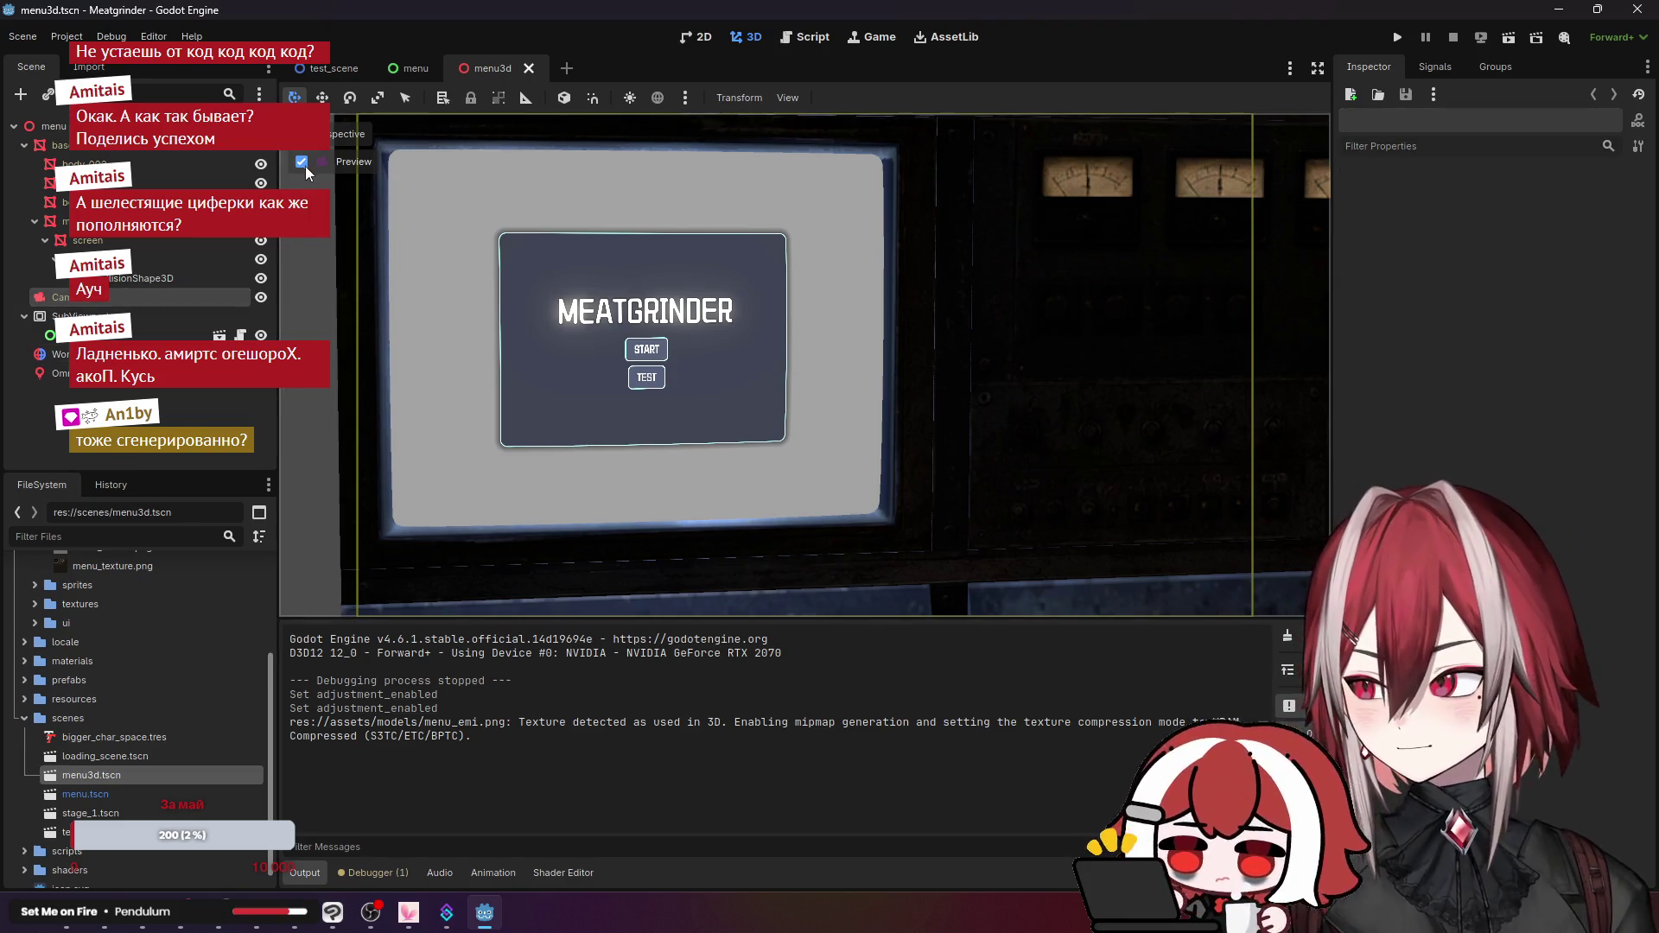
left_click(304, 162)
scroll(761, 225, "up", 5)
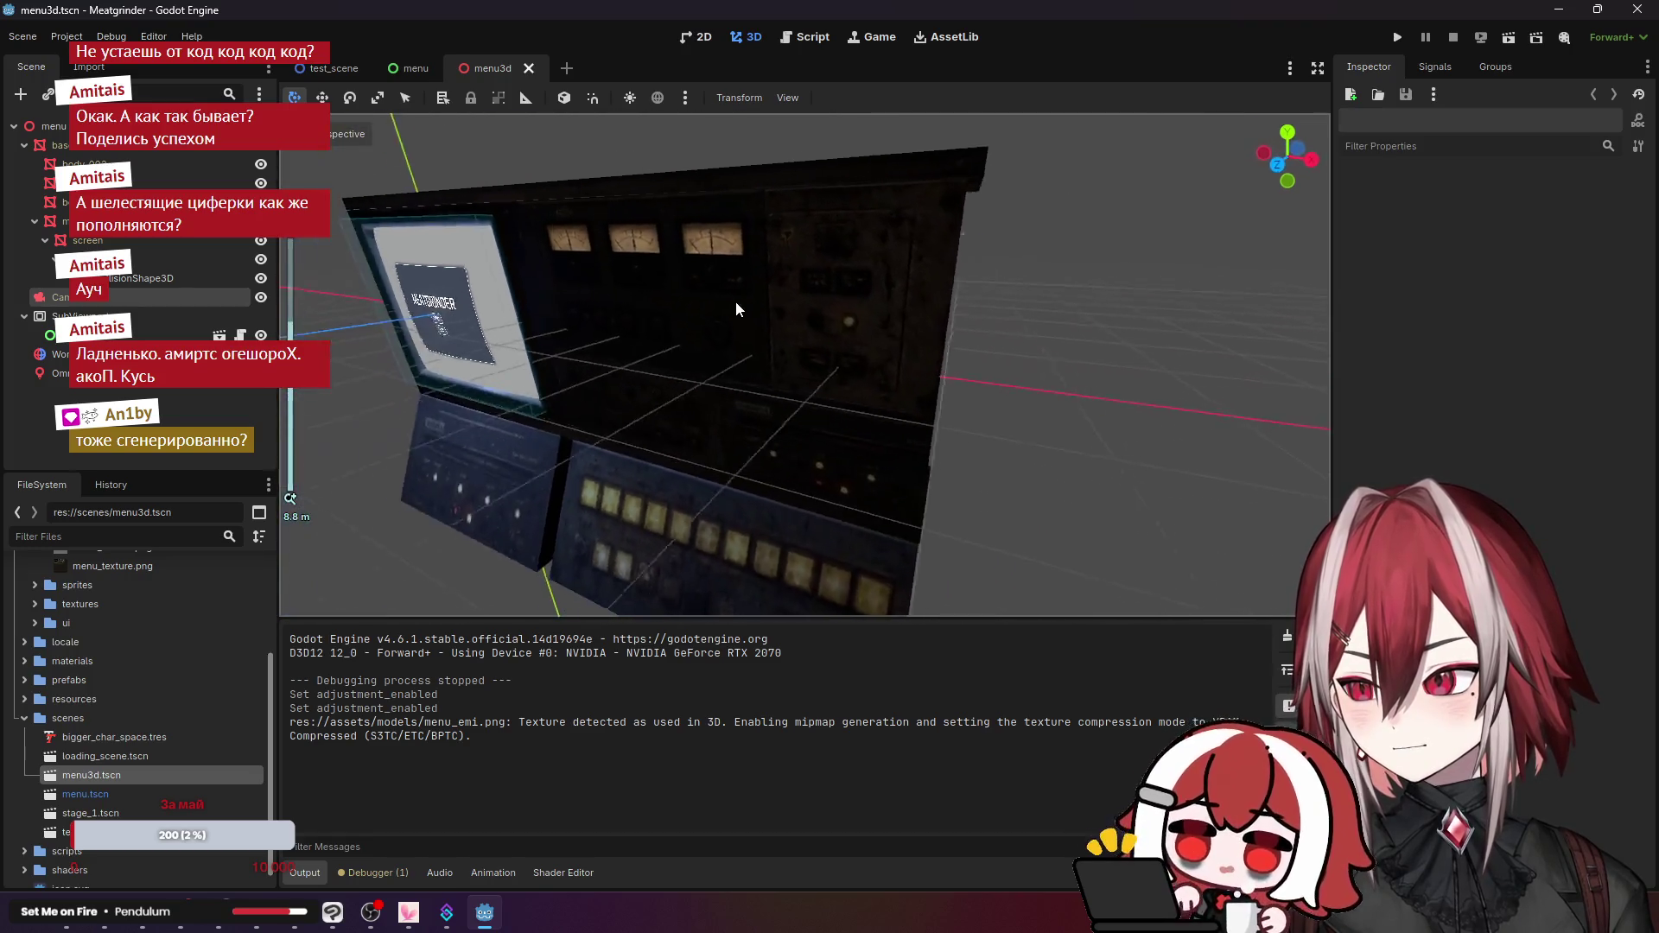
scroll(735, 301, "up", 5)
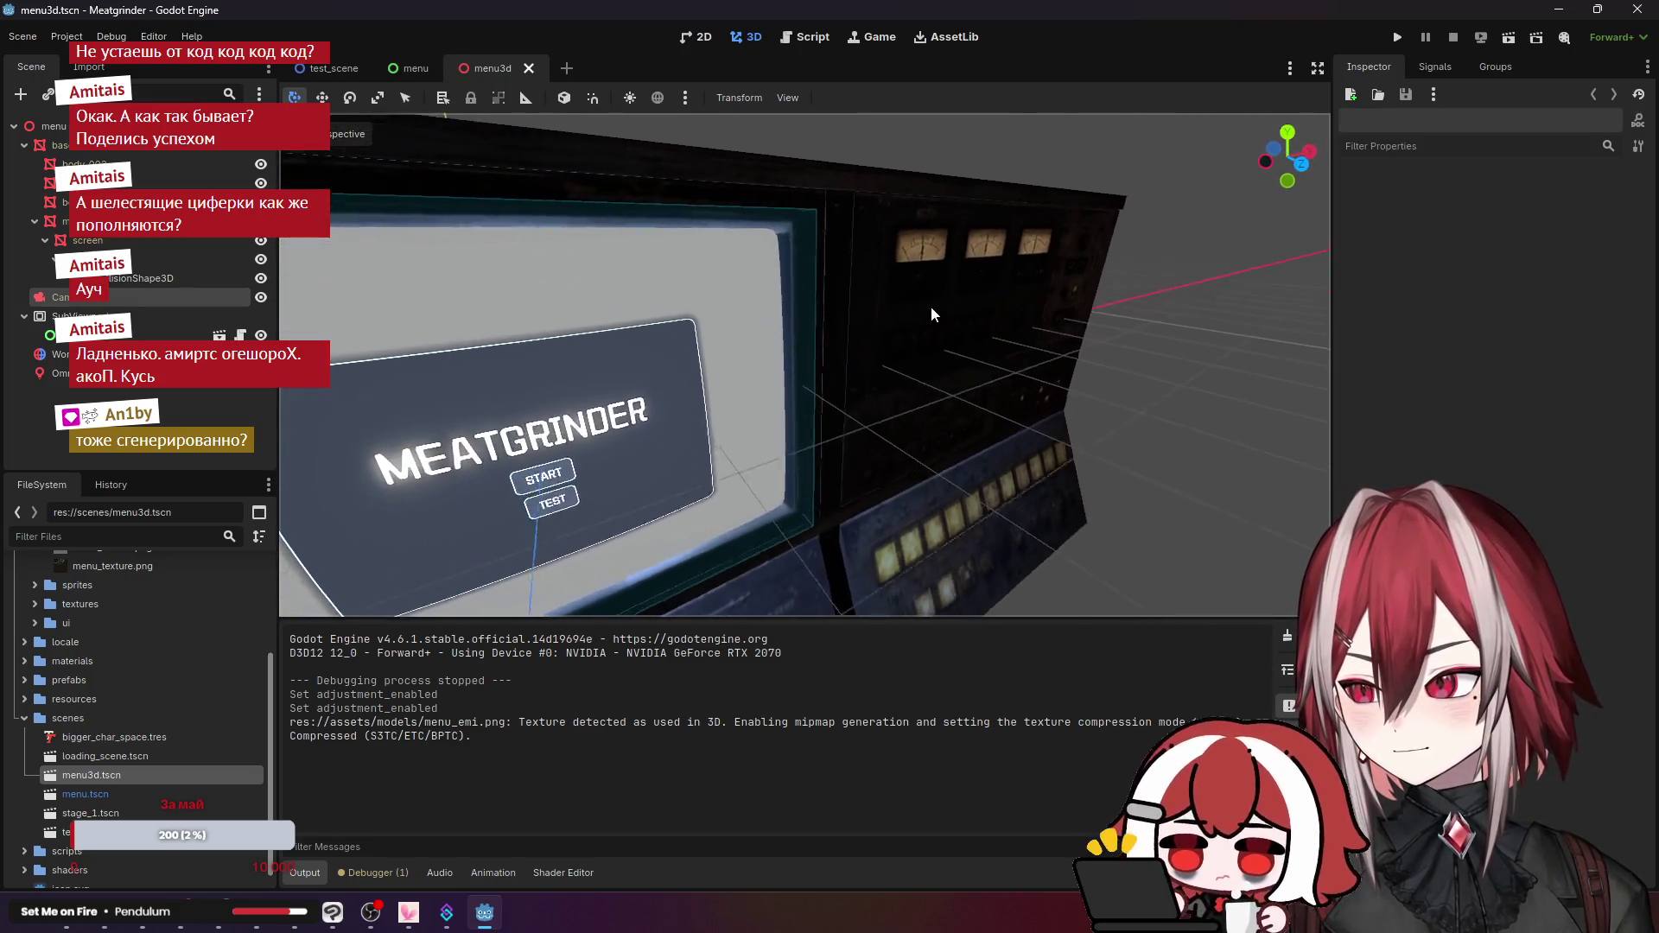
scroll(933, 314, "up", 5)
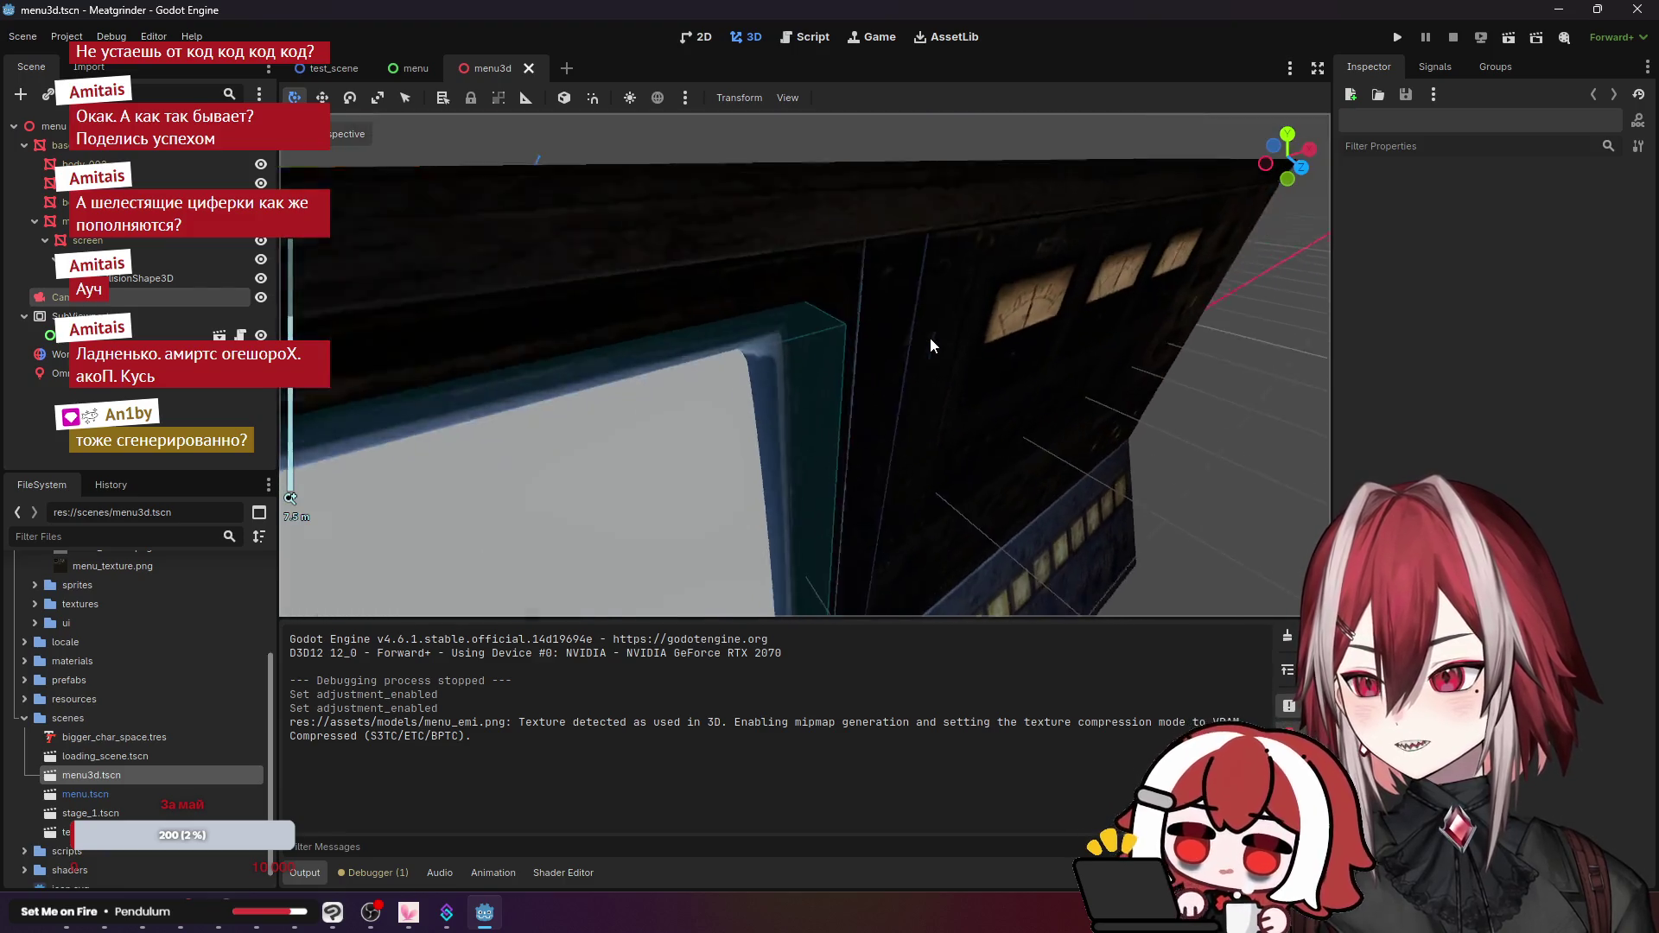
scroll(929, 337, "down", 5)
scroll(894, 373, "up", 6)
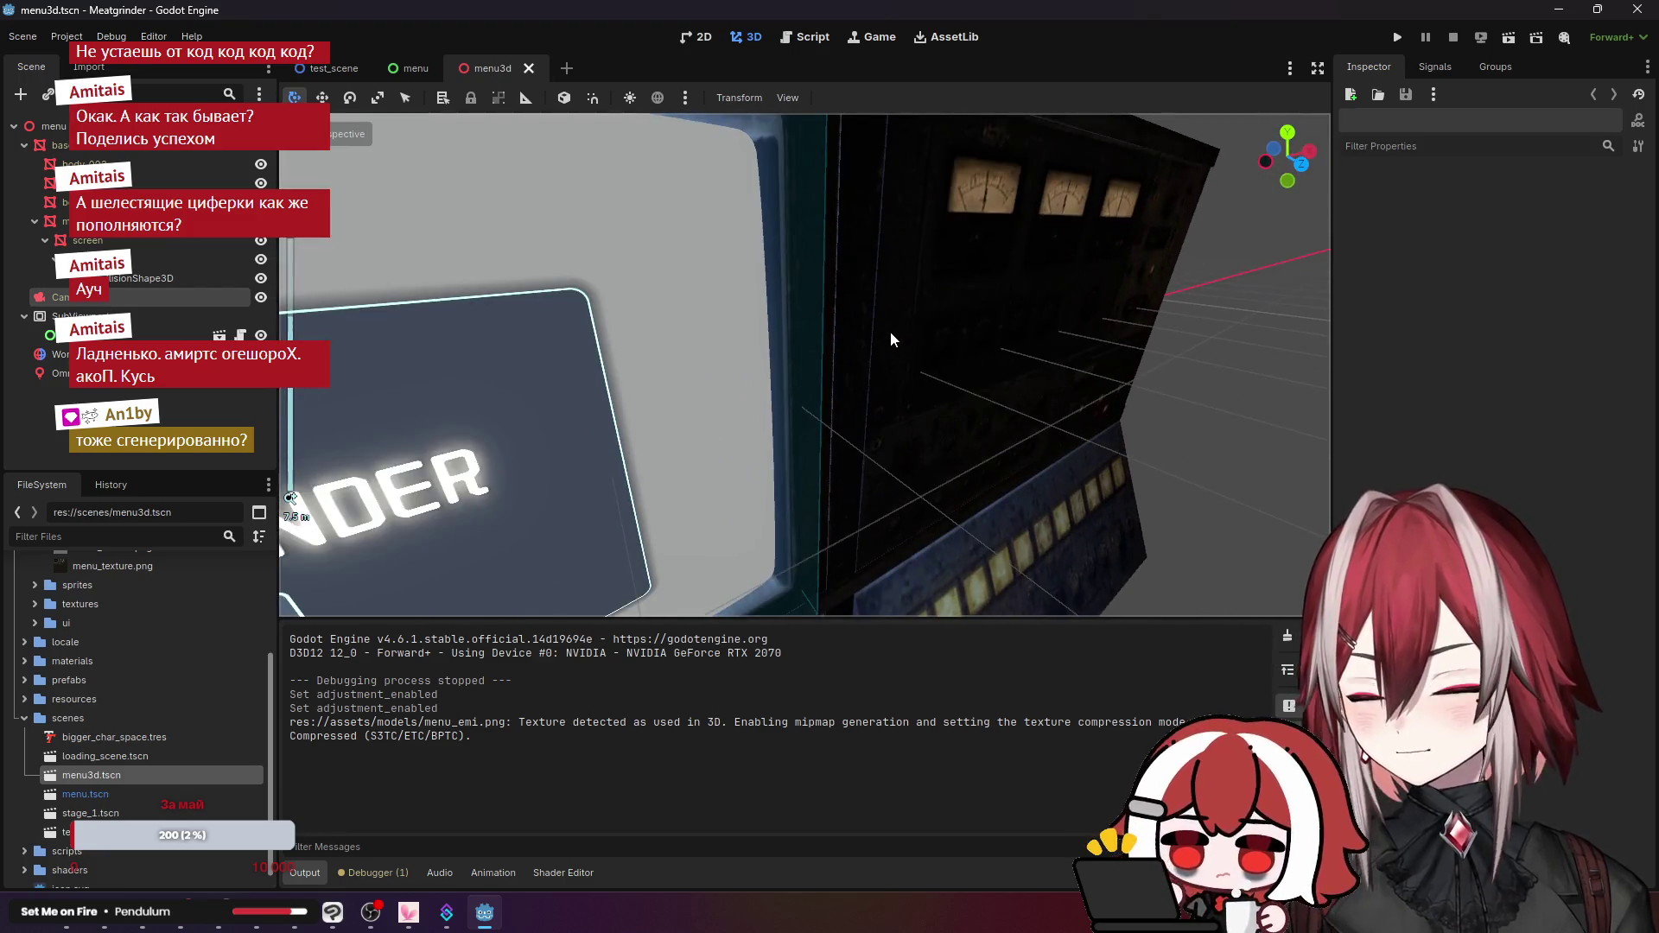
scroll(890, 330, "down", 5)
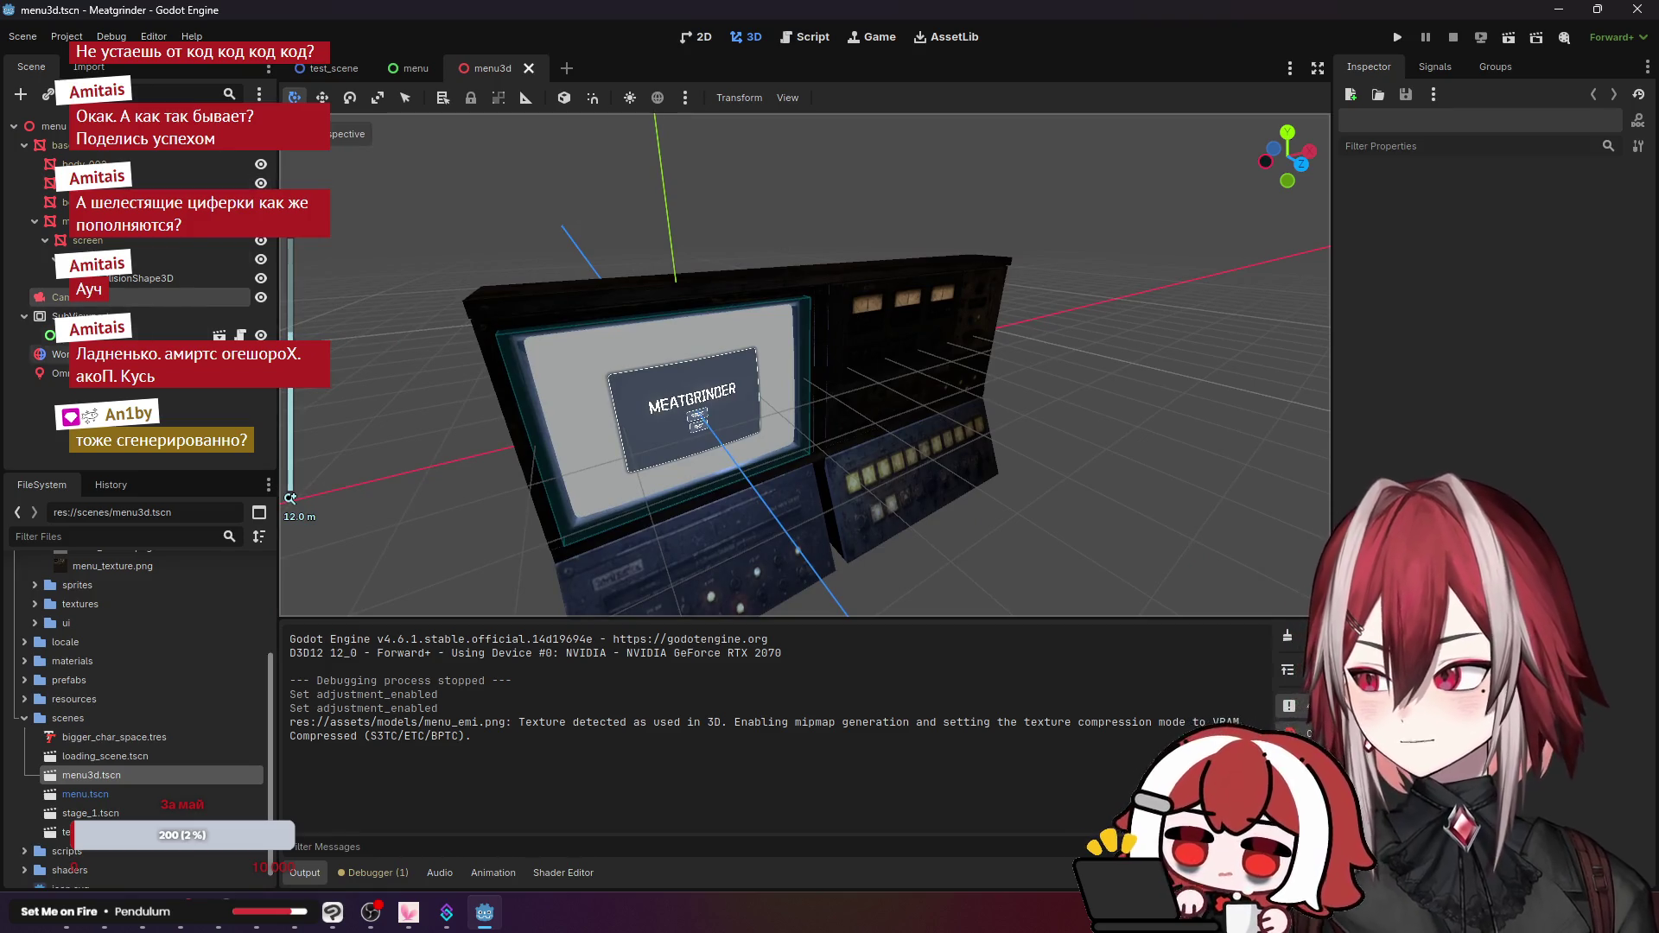
left_click(120, 303)
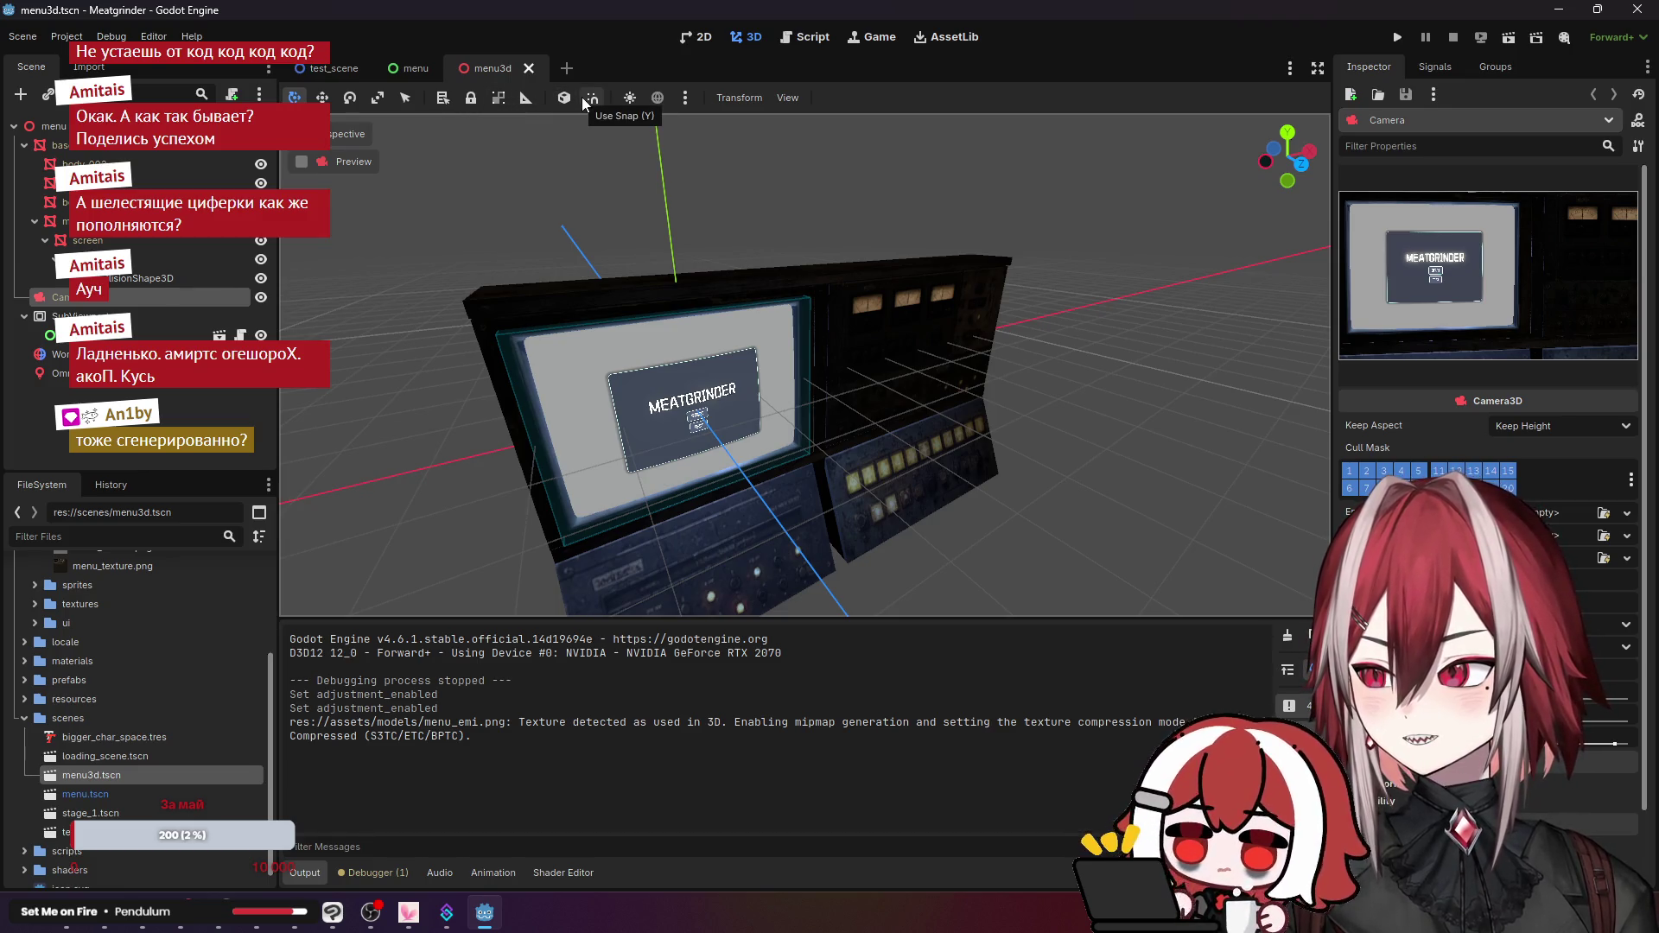
Preview the menu through the camera, then orbit around the console in the editor view
left_click(302, 161)
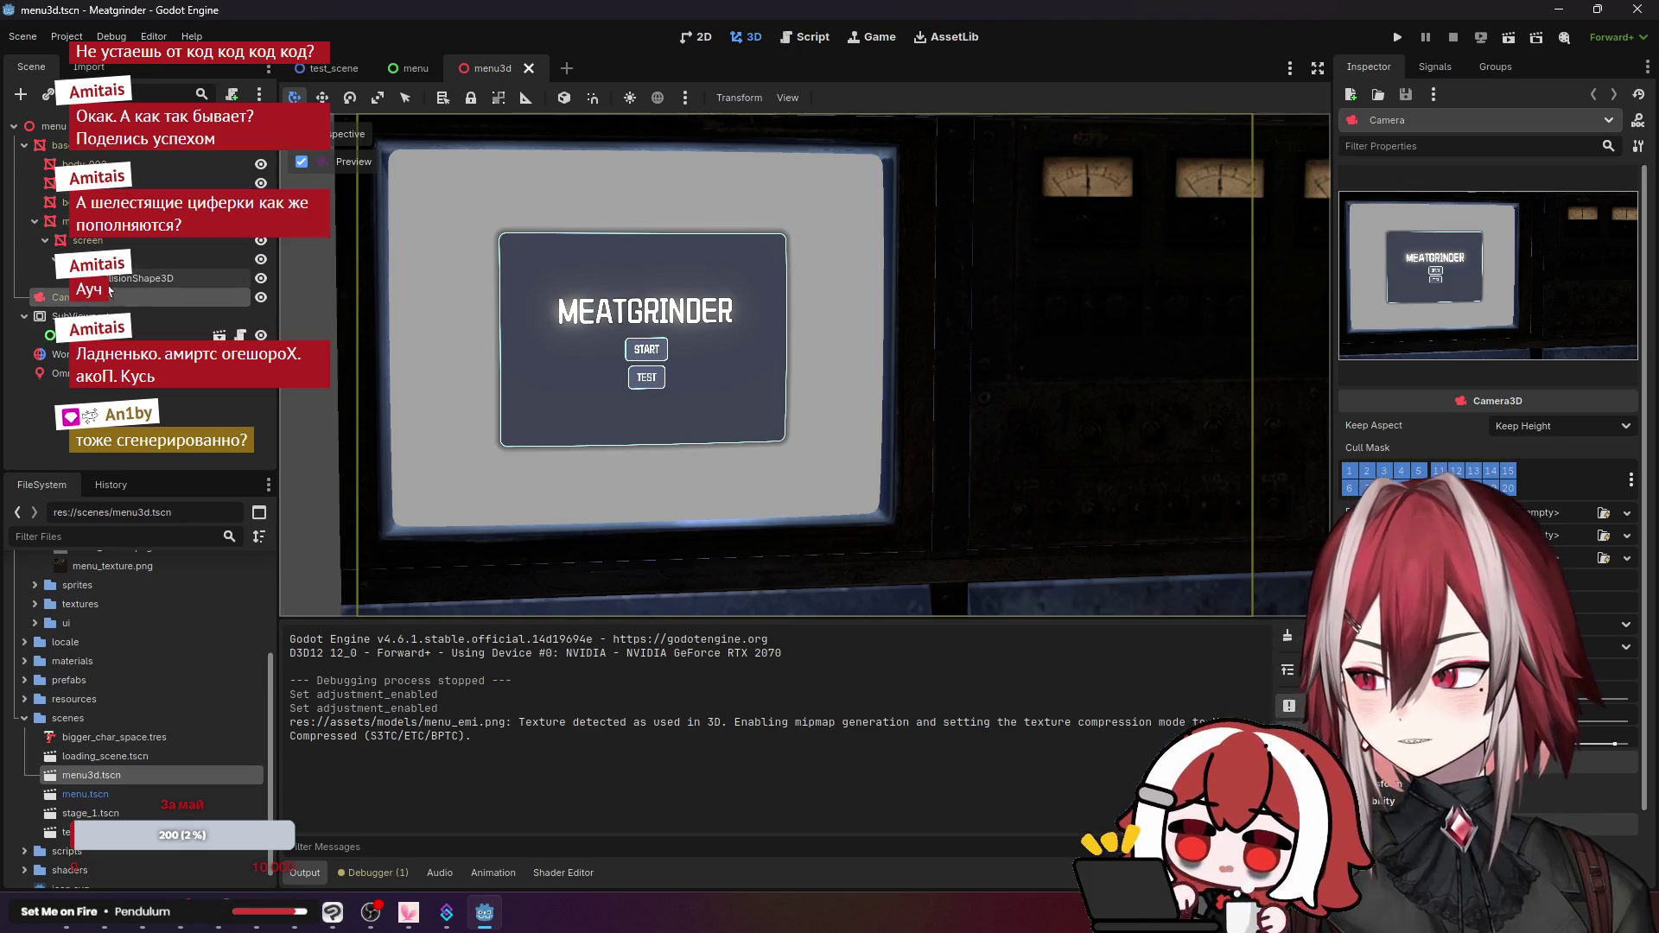
left_click(59, 355)
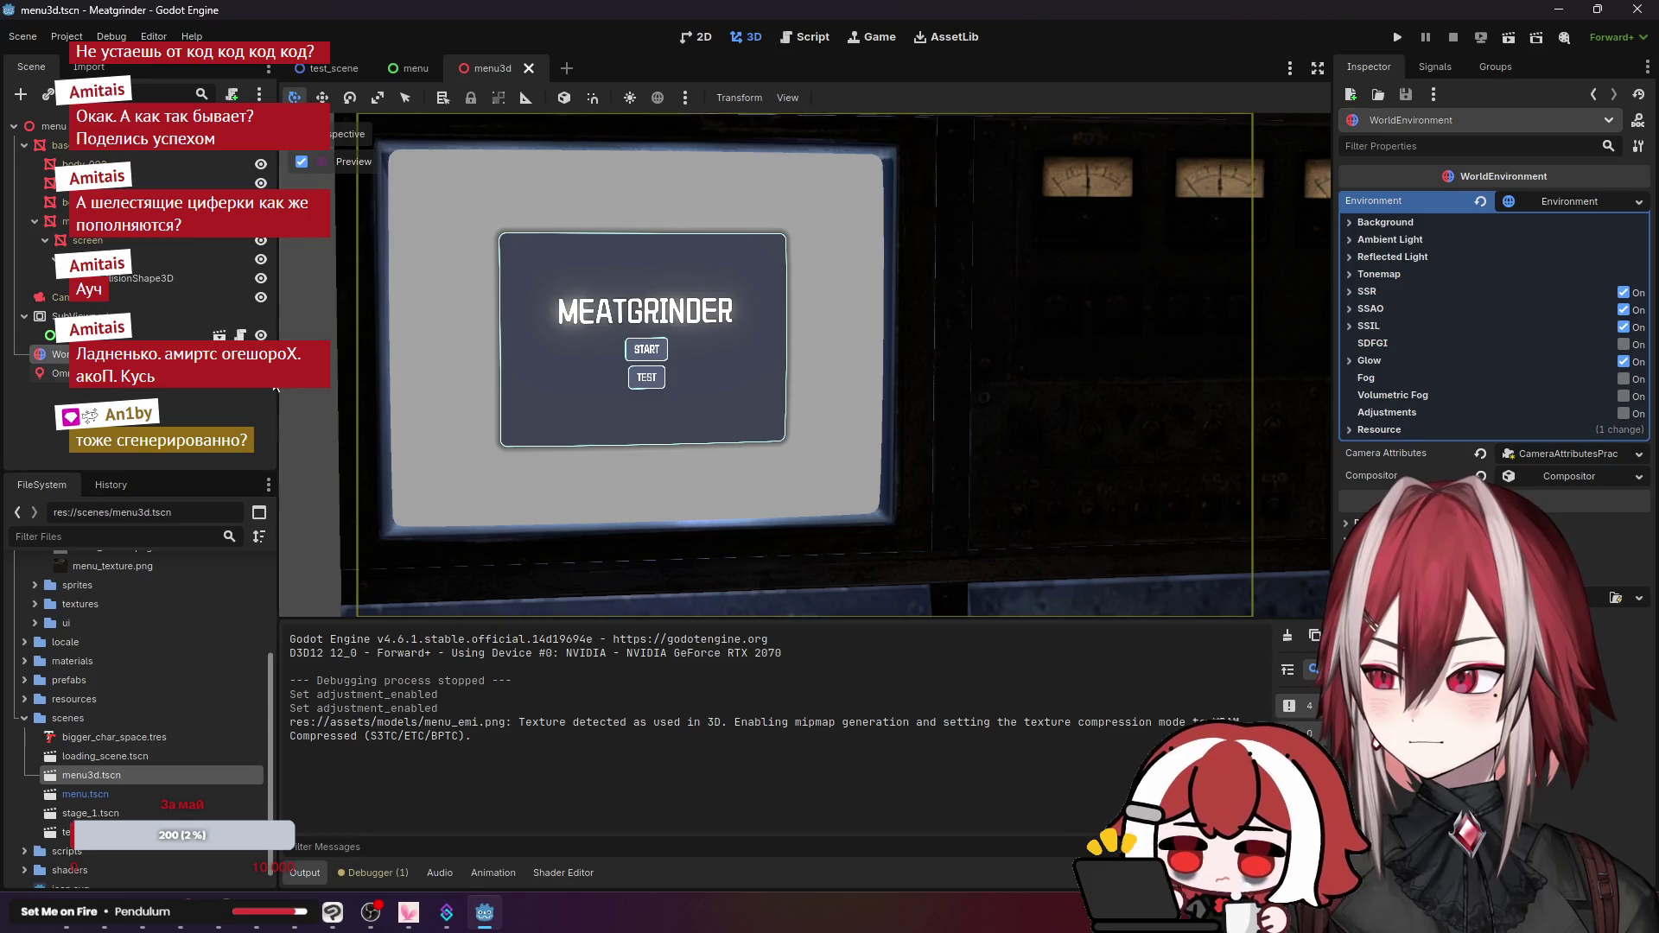
left_click(190, 396)
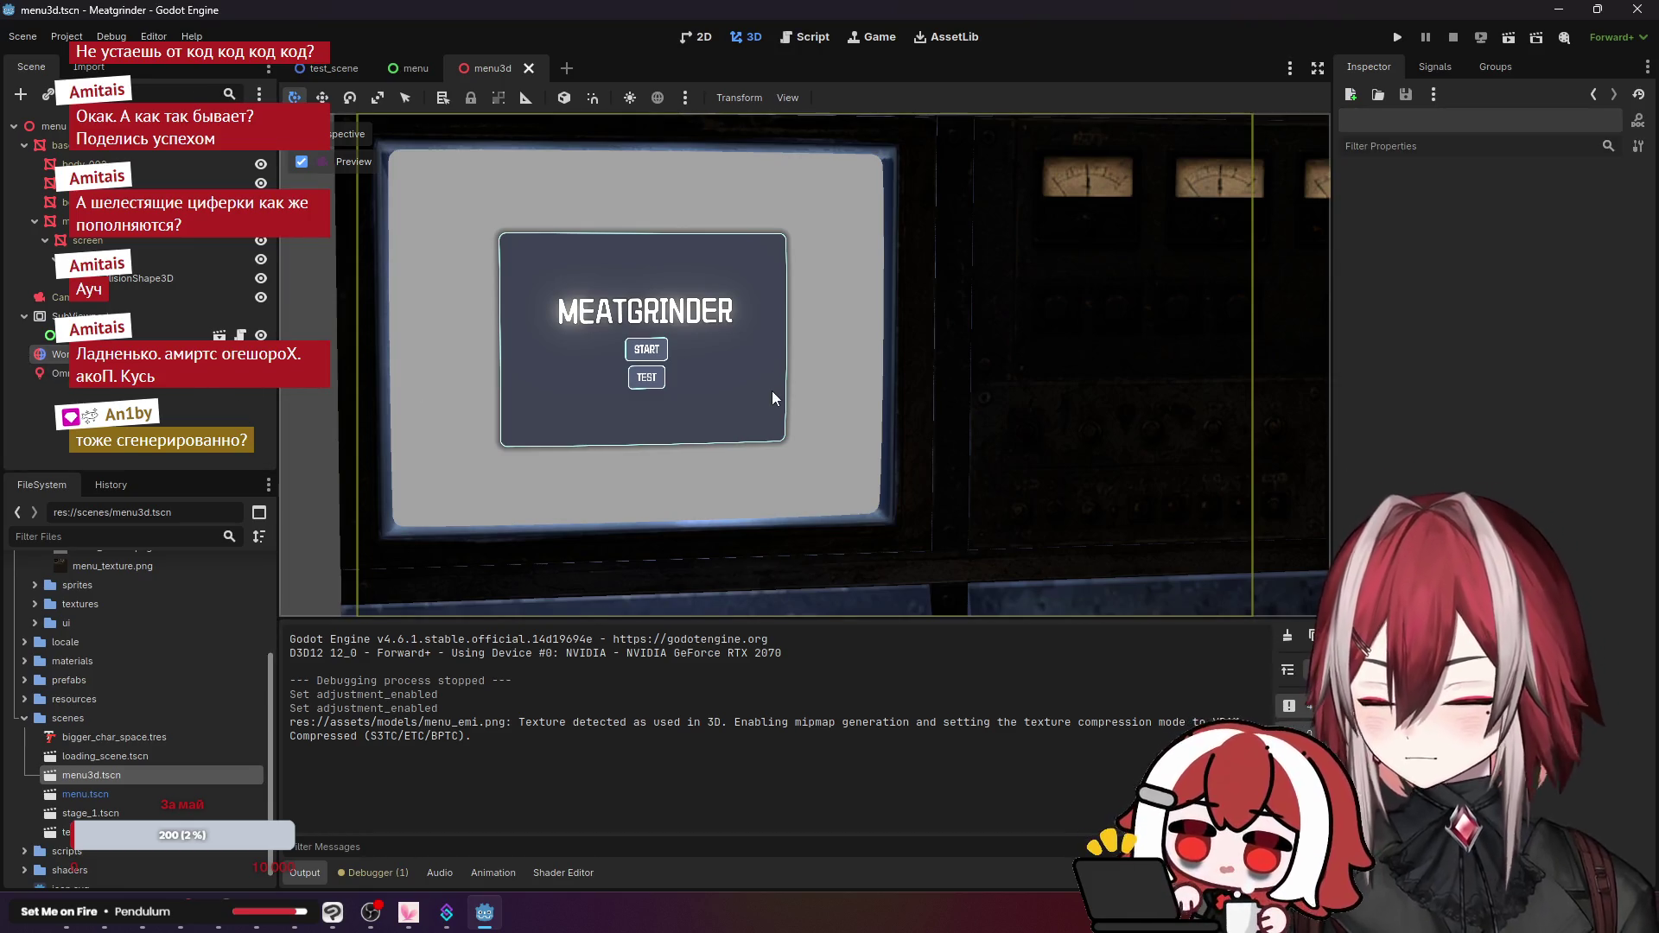
left_click(301, 163)
scroll(1053, 350, "down", 5)
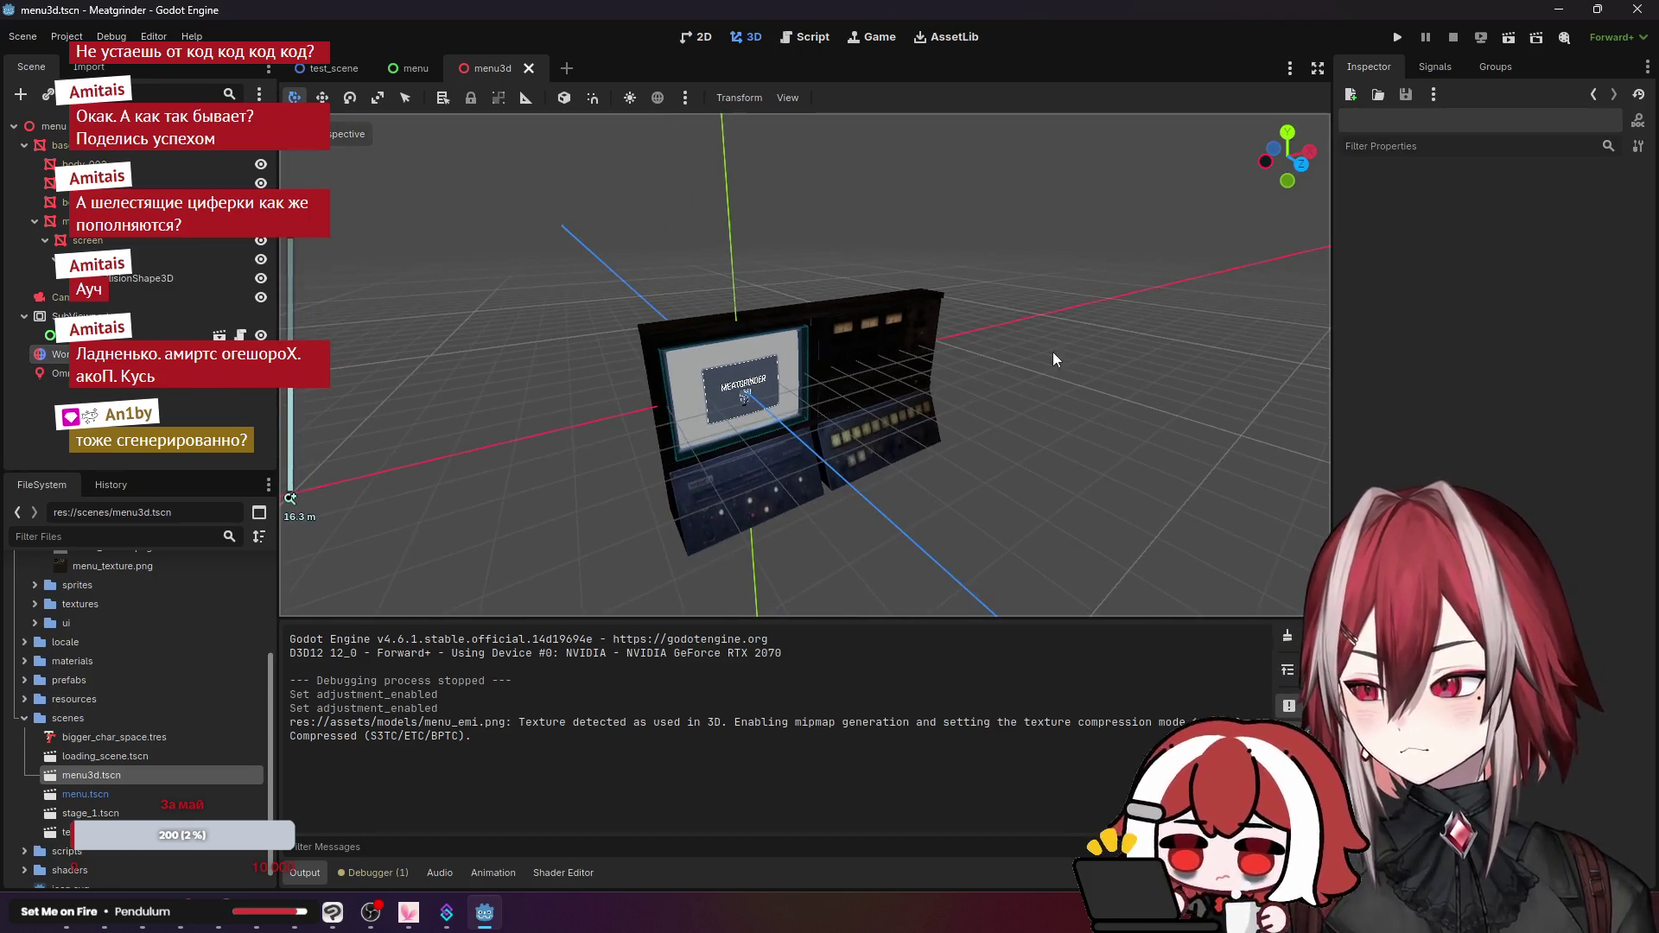
mouse_move(954, 343)
left_mouse_down()
mouse_move(923, 298)
mouse_move(1040, 354)
left_mouse_up()
scroll(936, 337, "up", 5)
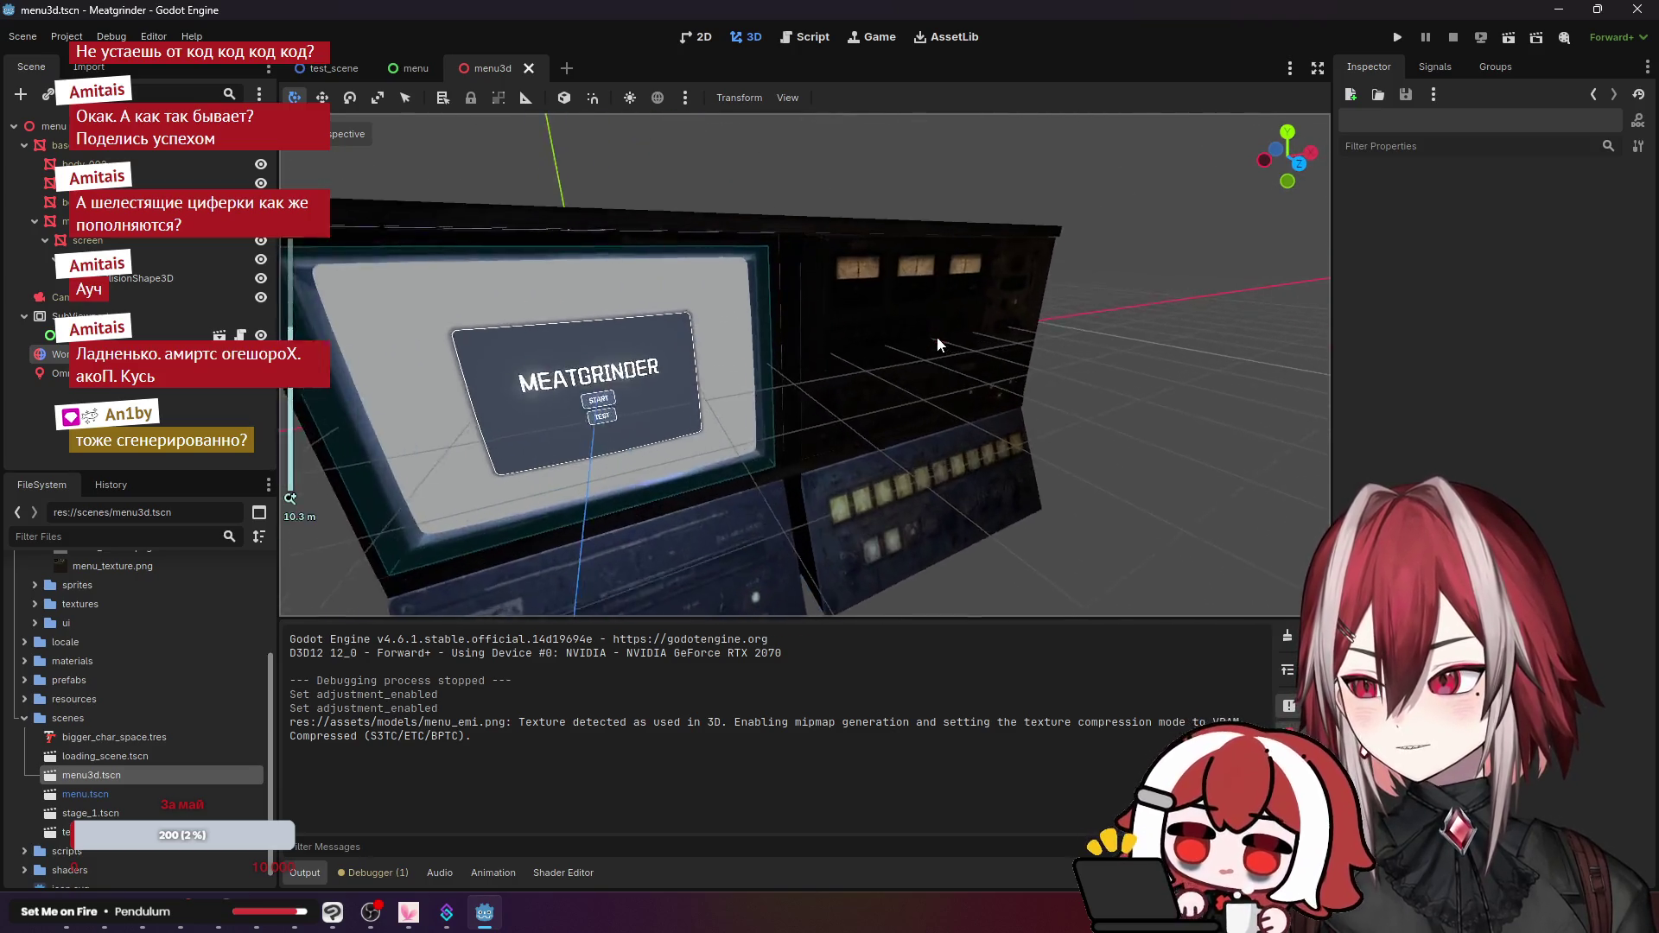
scroll(937, 337, "down", 5)
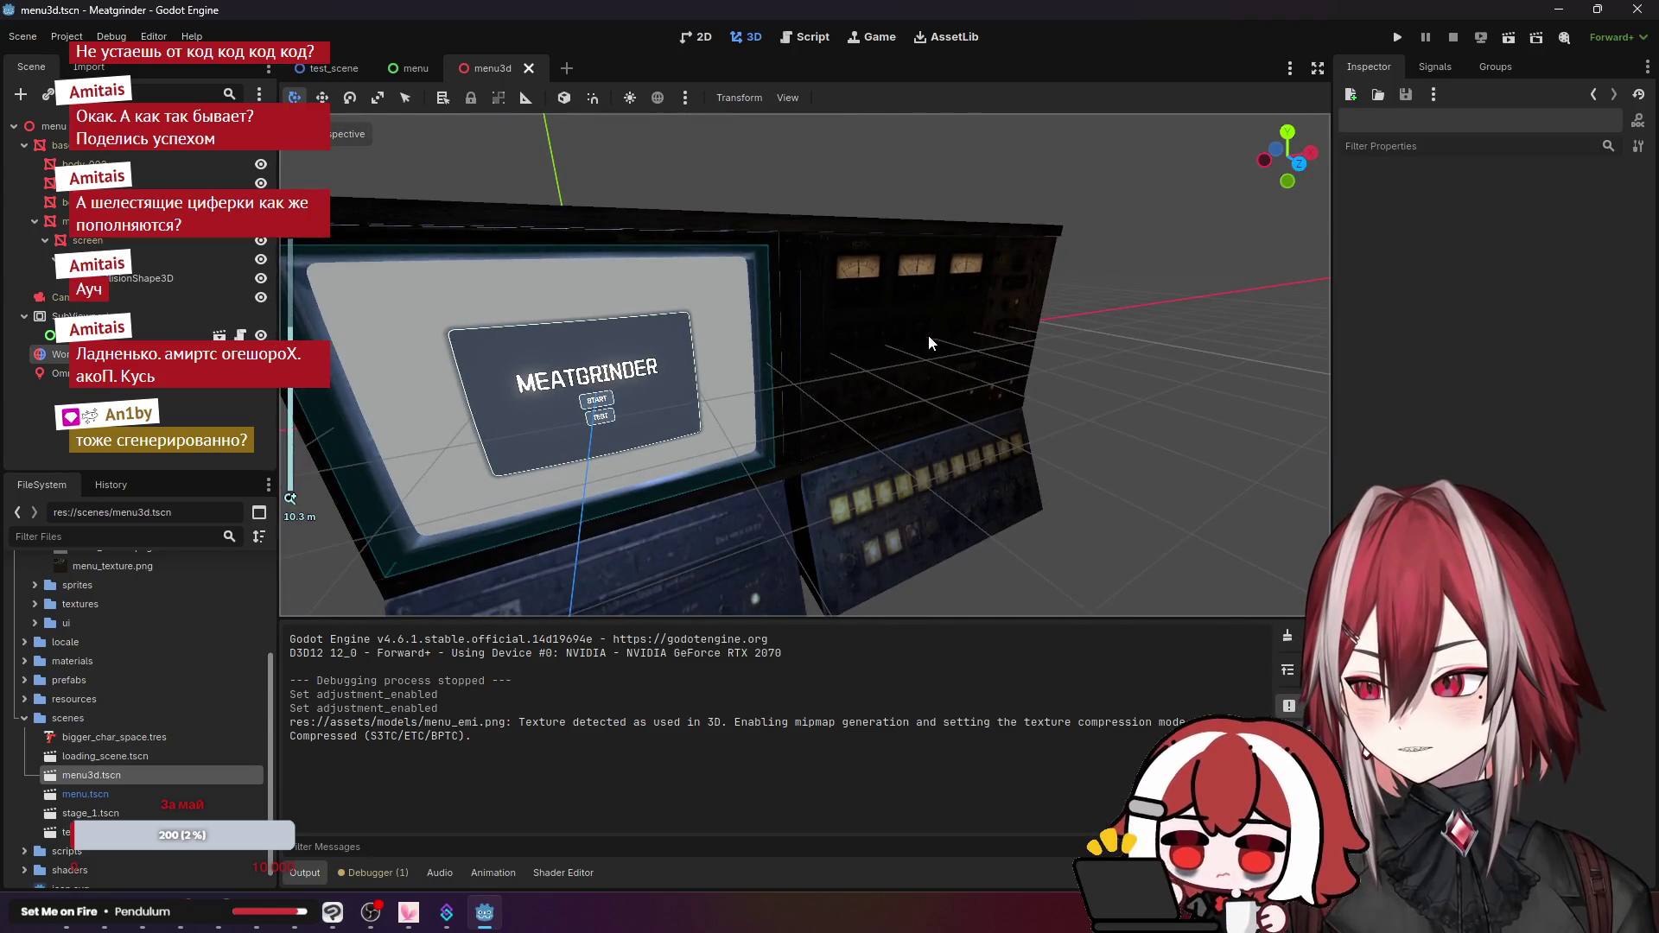
mouse_move(848, 273)
left_mouse_down()
mouse_move(942, 272)
mouse_move(957, 285)
mouse_move(940, 318)
left_mouse_up()
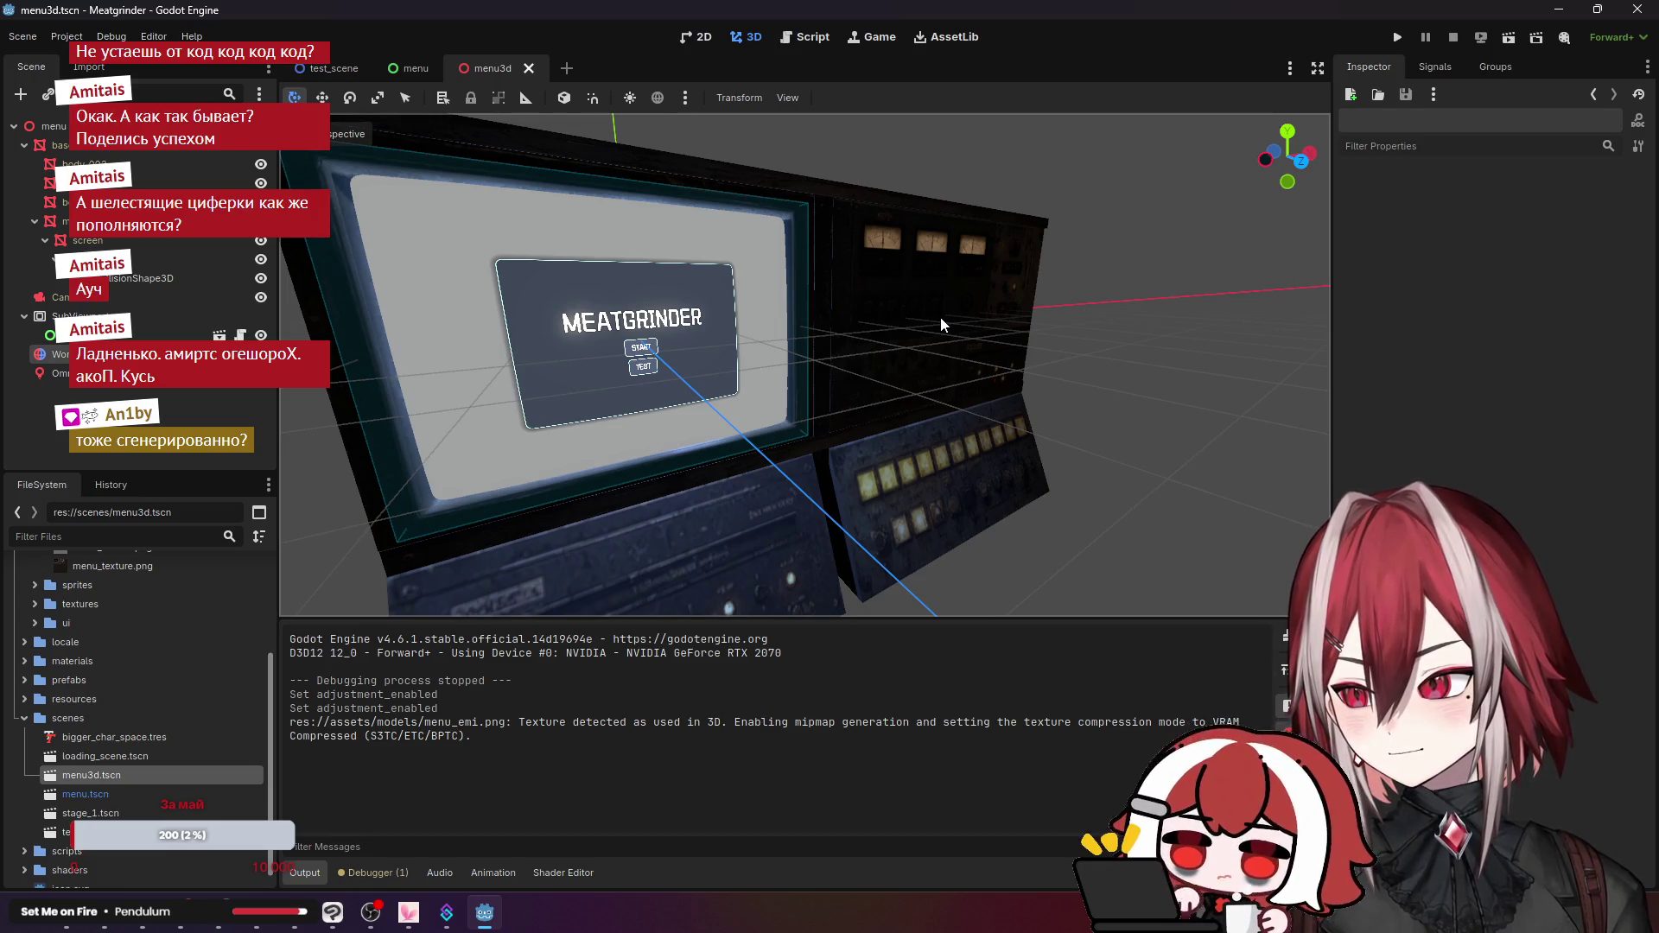
mouse_move(941, 316)
left_mouse_down()
mouse_move(978, 304)
mouse_move(883, 252)
mouse_move(873, 227)
mouse_move(719, 287)
mouse_move(768, 329)
mouse_move(971, 335)
left_mouse_up()
scroll(972, 334, "down", 5)
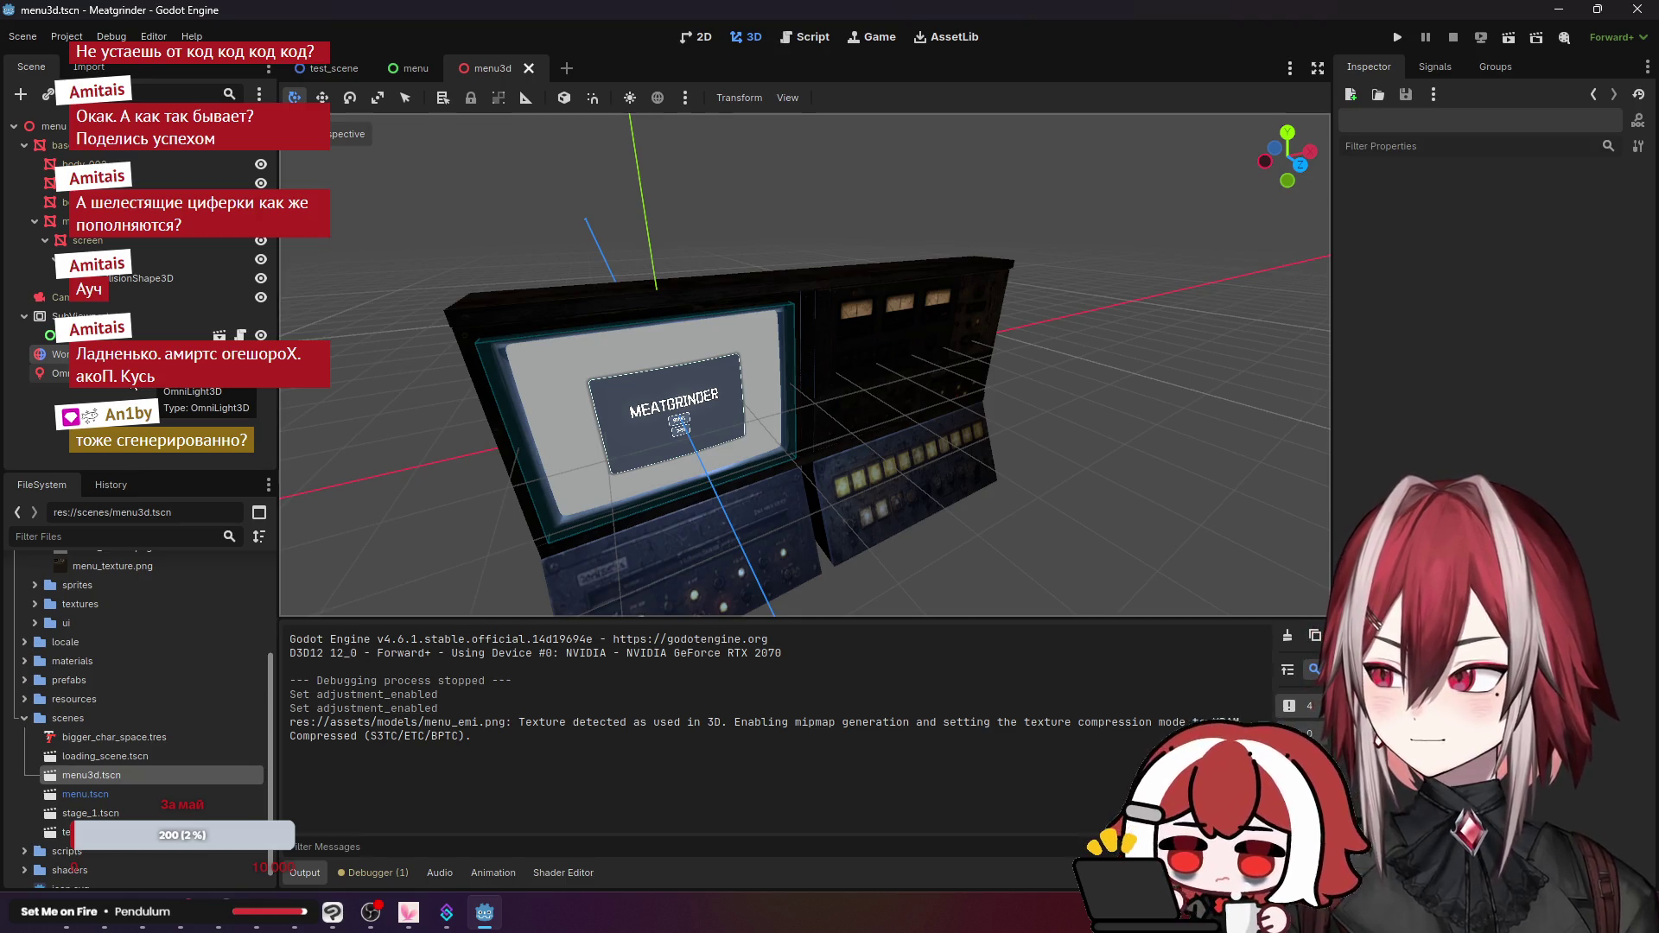
Look through the Camera node again and run the current scene
left_click(173, 298)
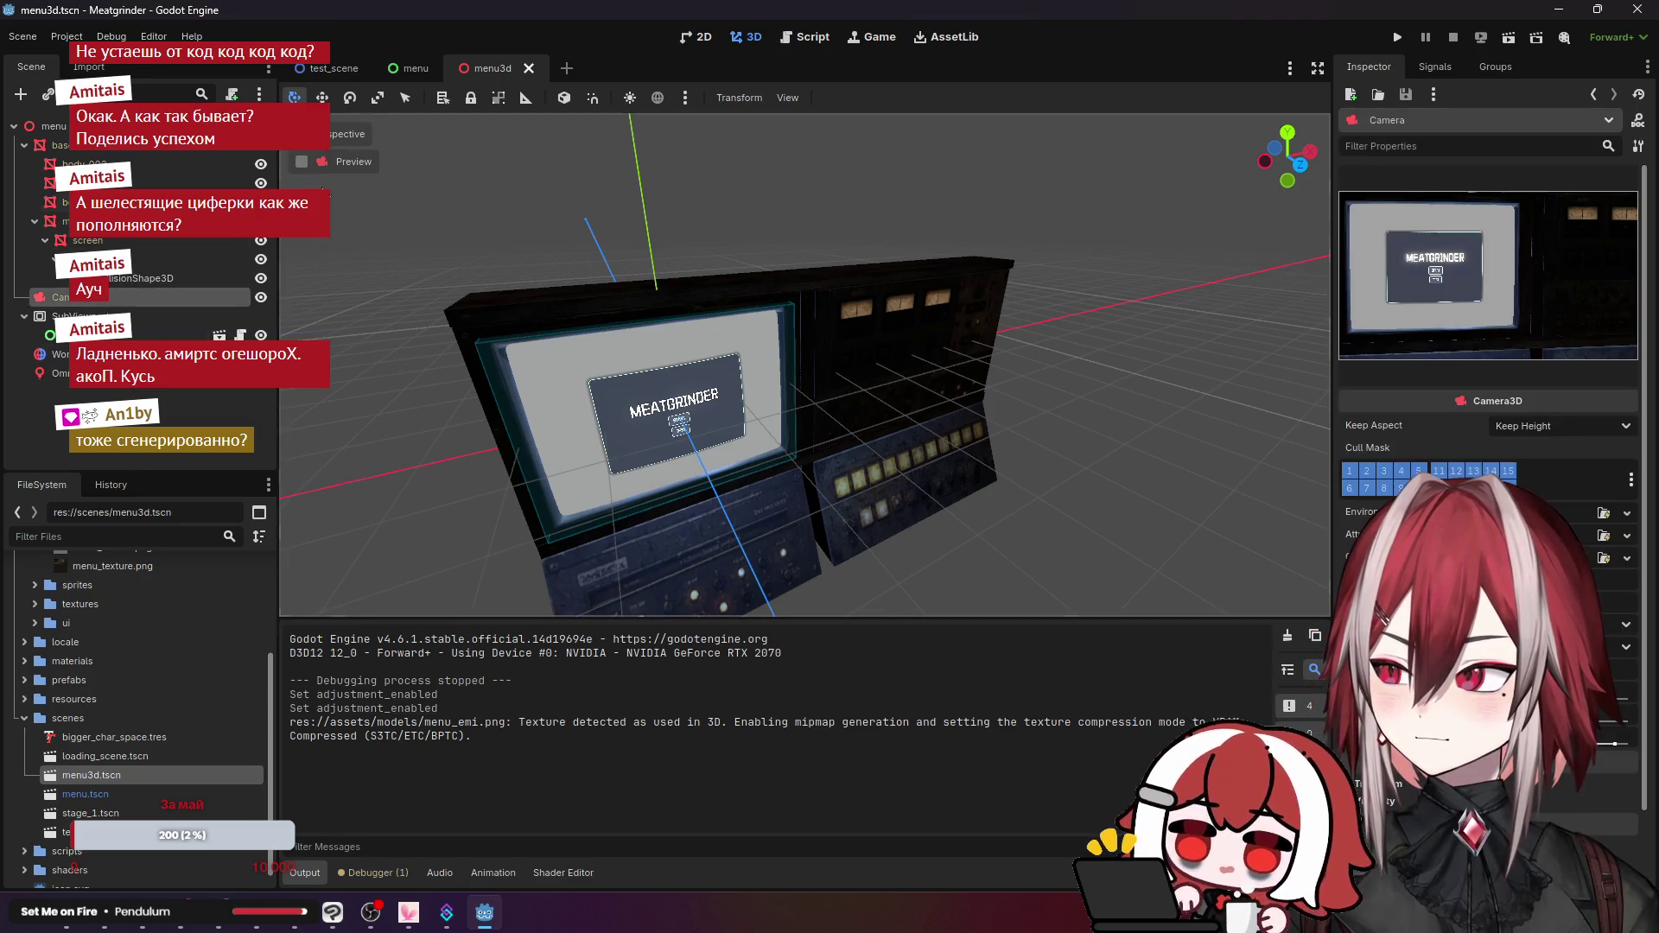
left_click(302, 163)
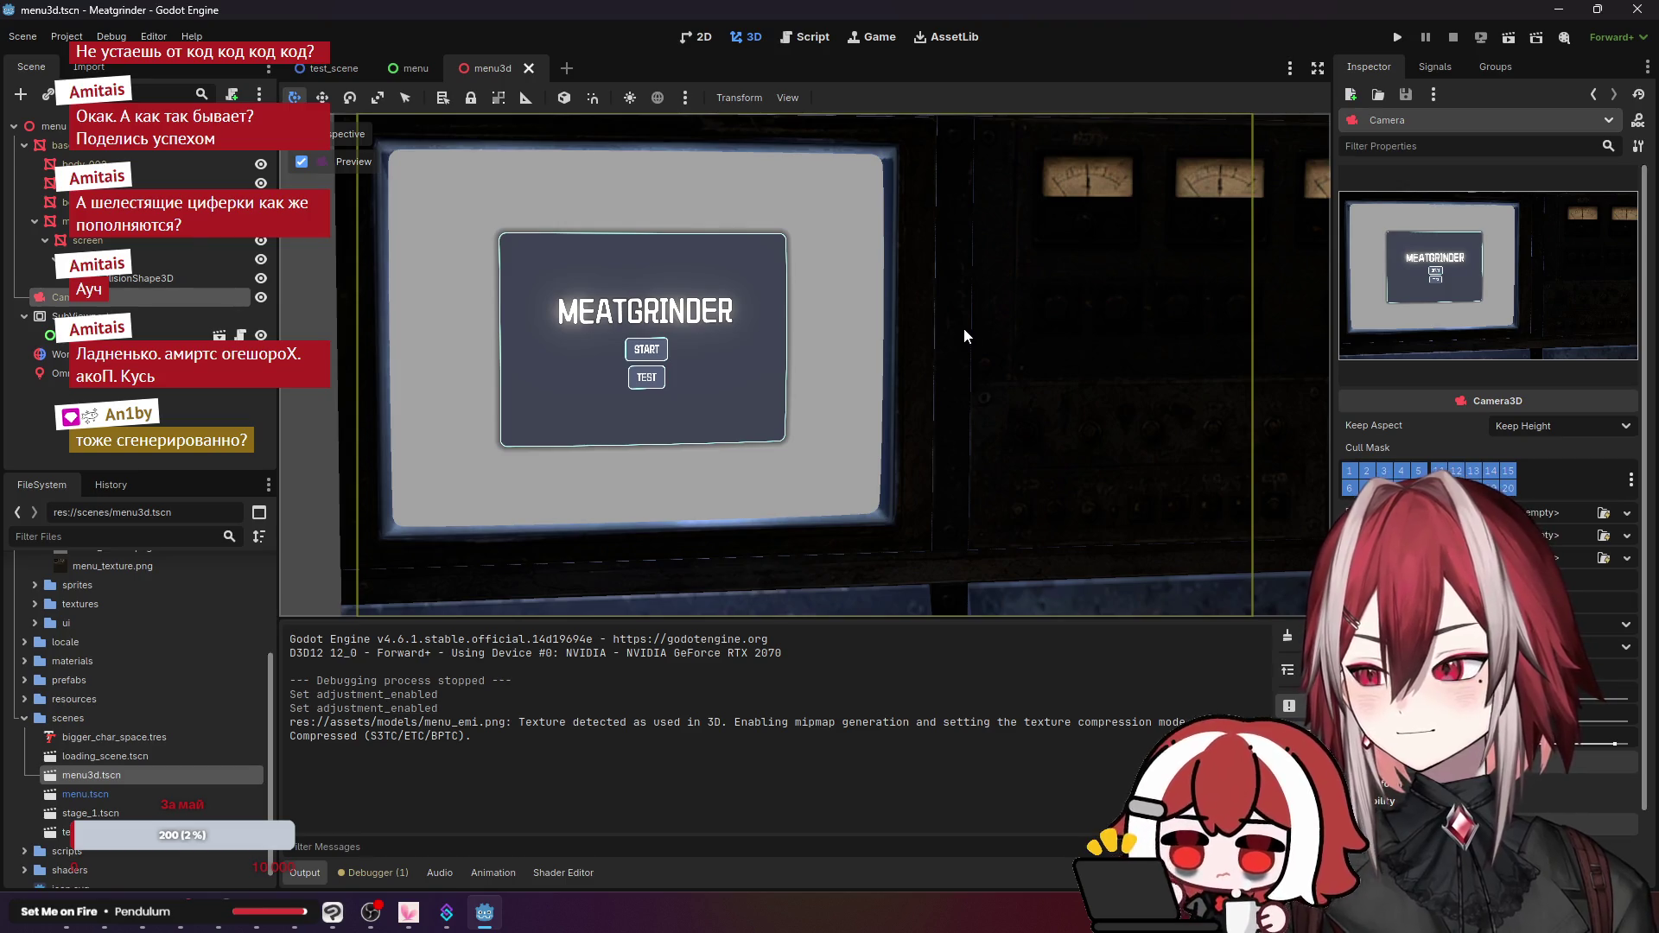
left_click(1519, 43)
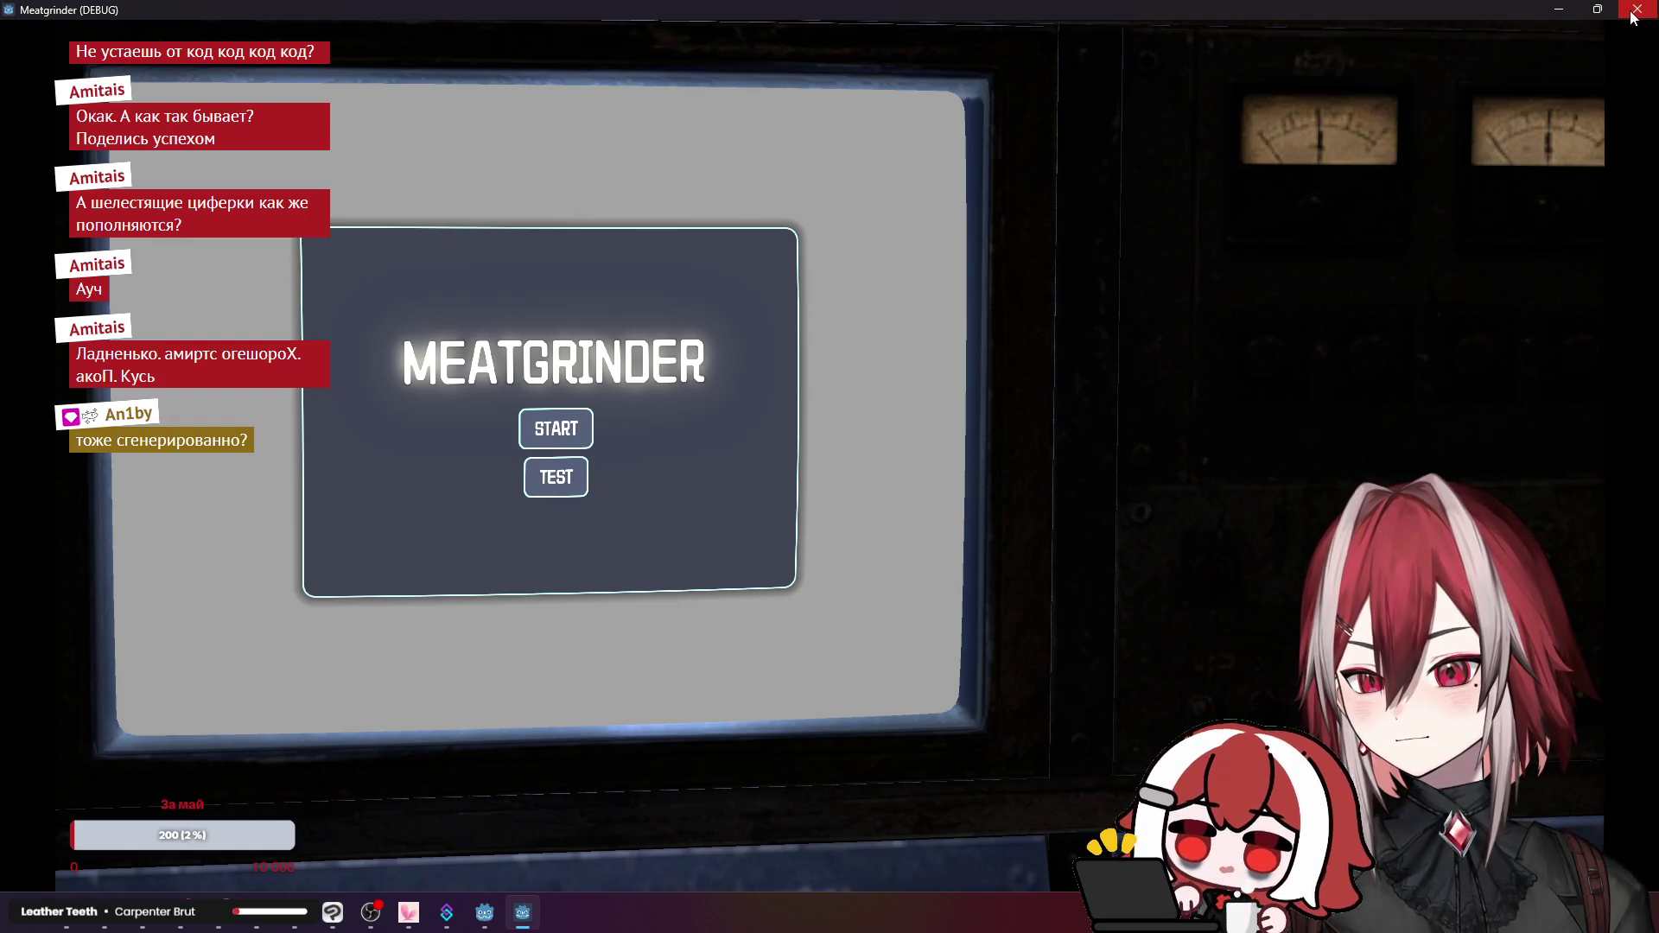
Close the Meatgrinder (DEBUG) window to stop the game
left_click(1632, 13)
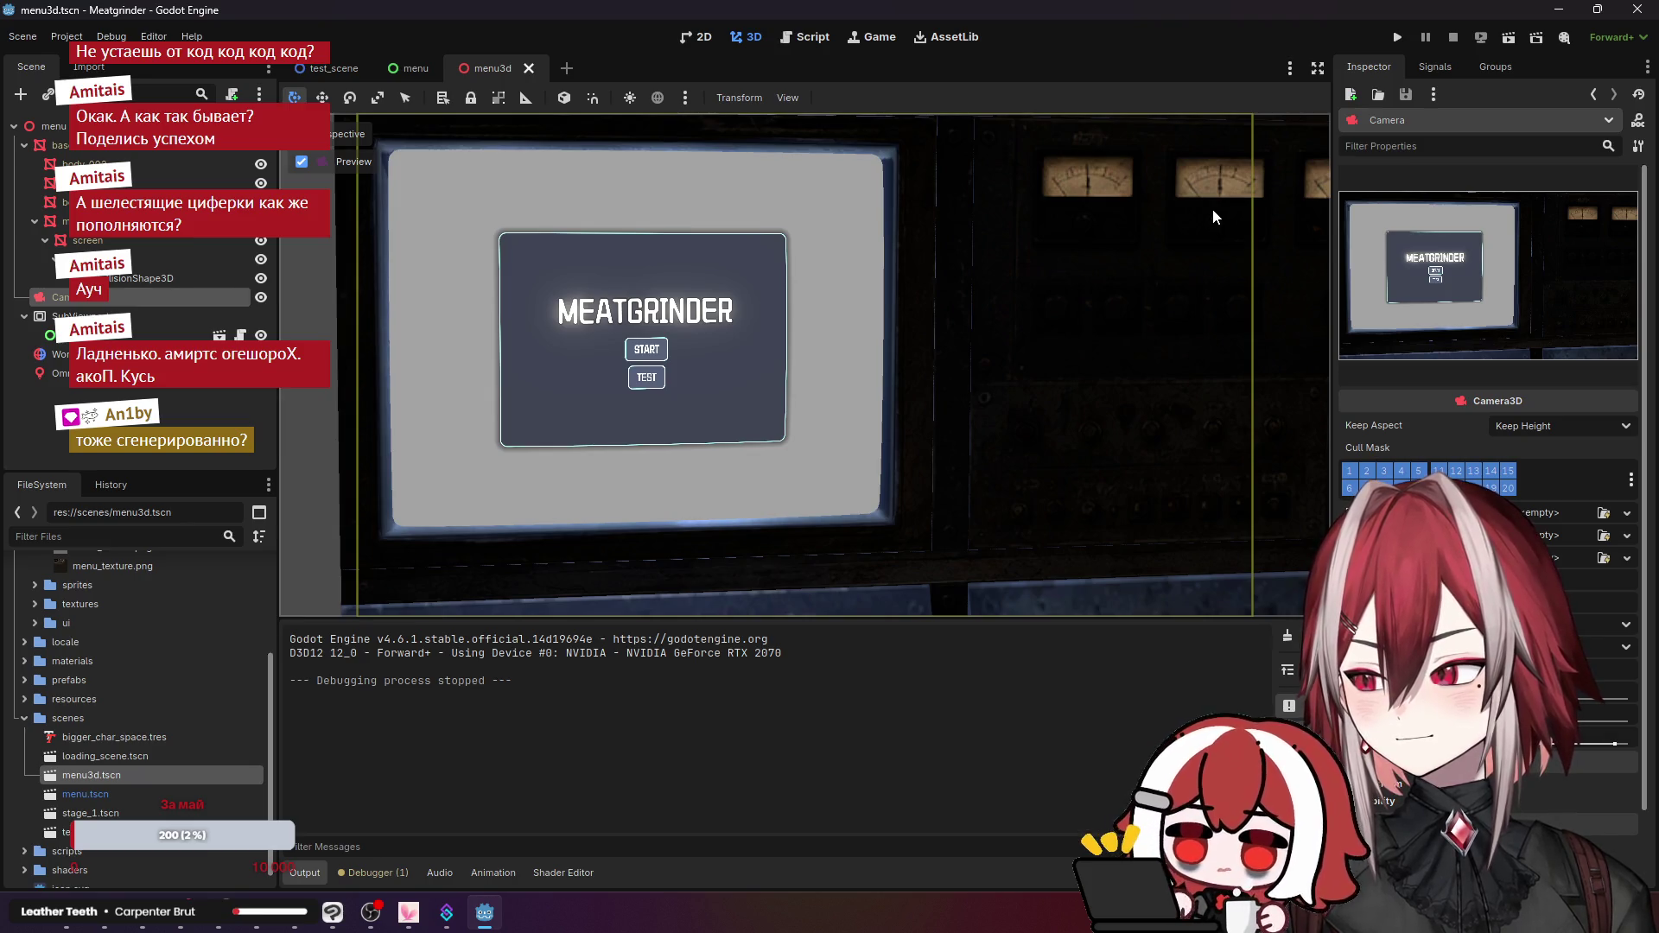
Deselect the camera and select the SubViewport node
key("Escape")
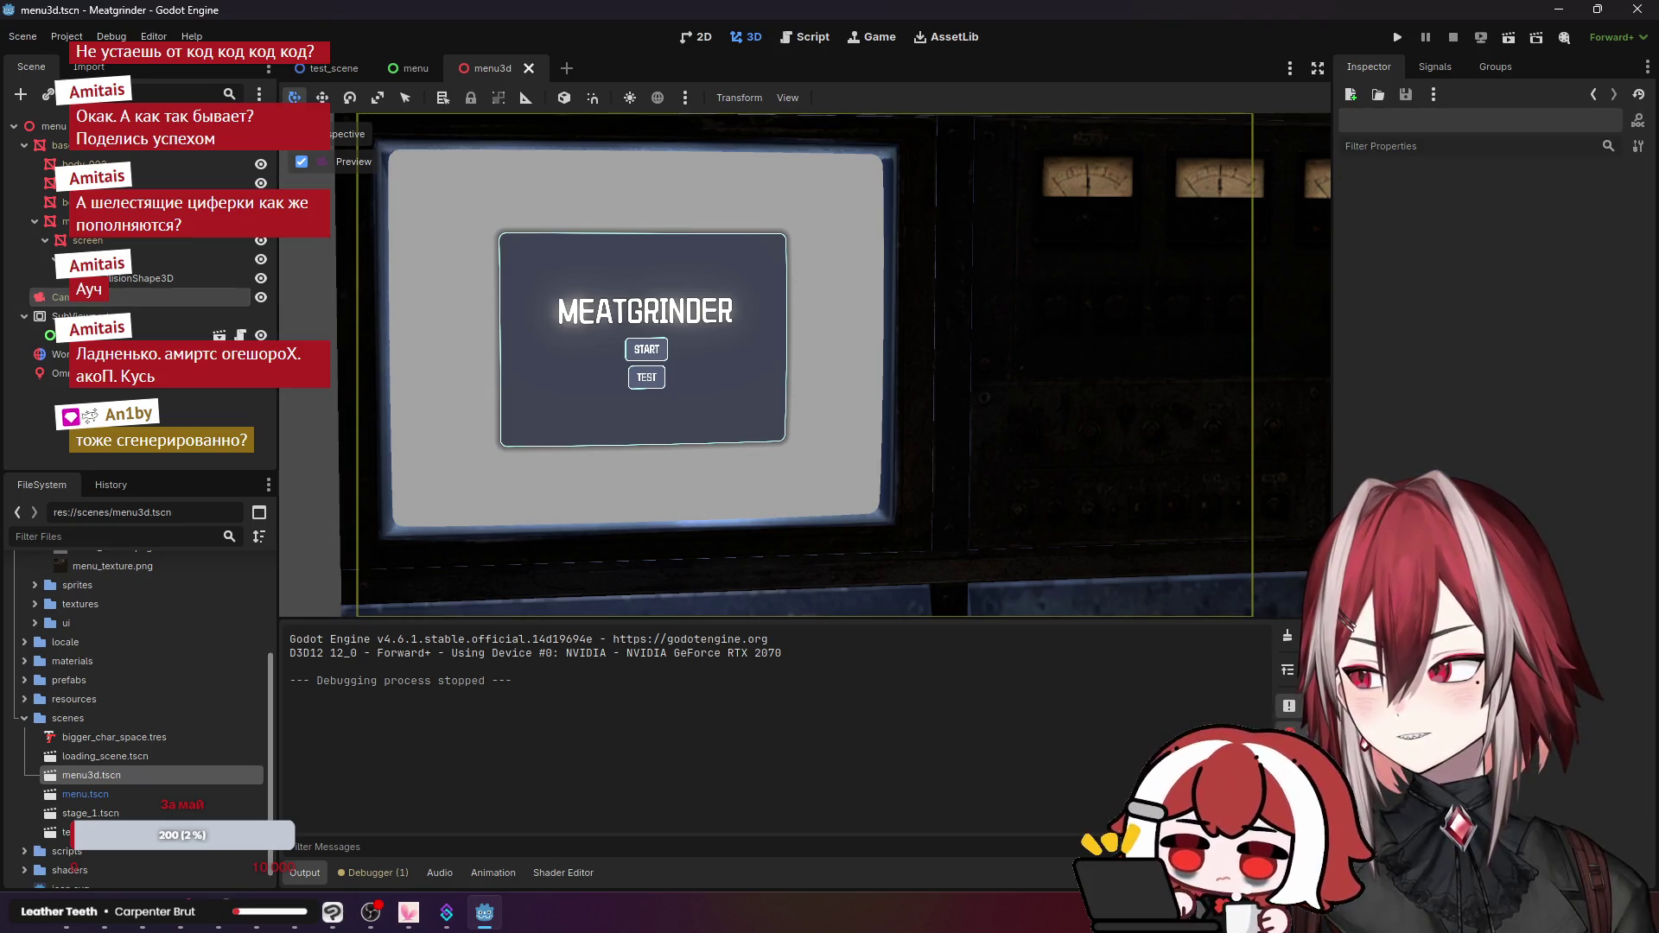
left_click(173, 316)
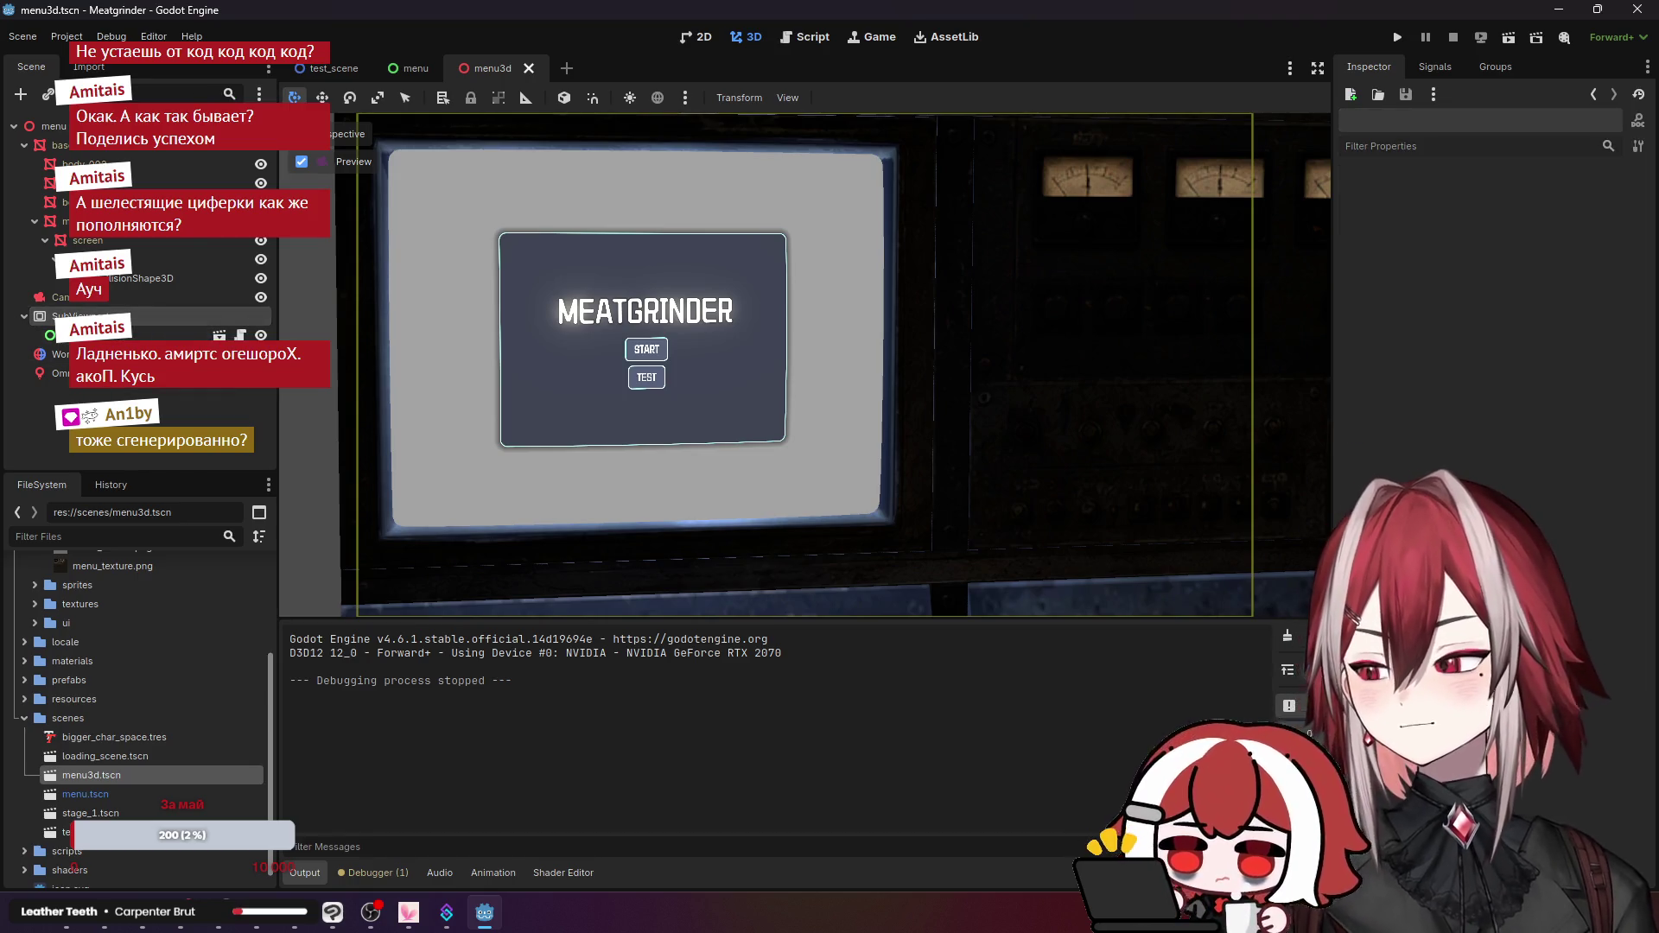
scroll(119, 631, "up", 5)
scroll(139, 651, "down", 4)
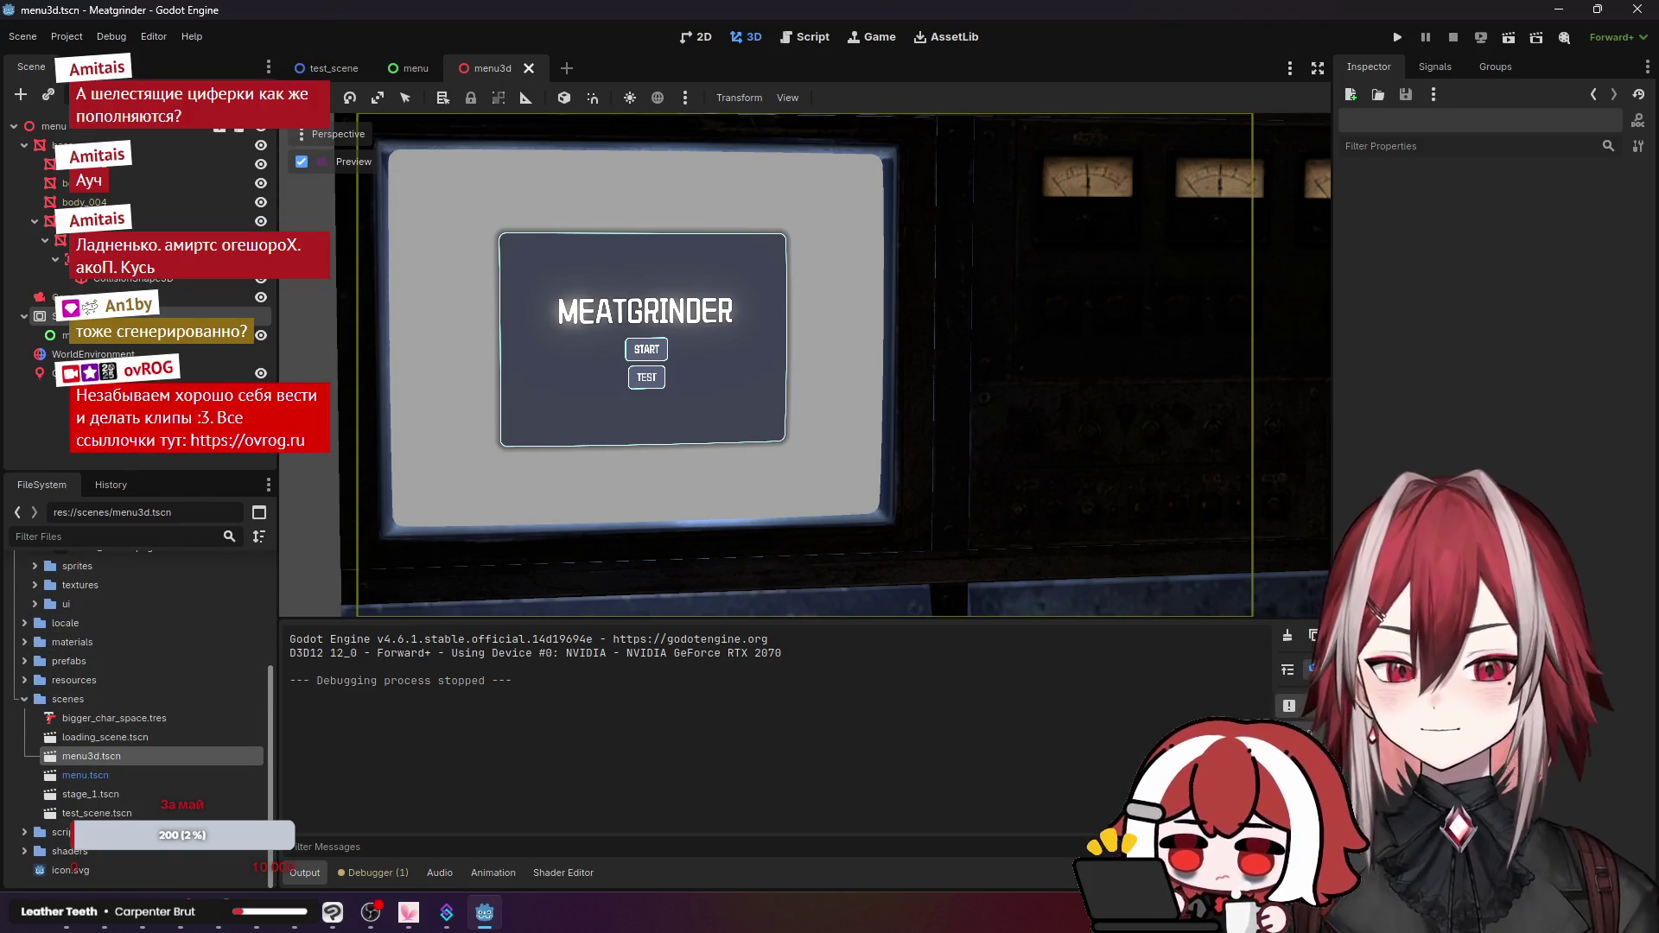
scroll(147, 598, "up", 2)
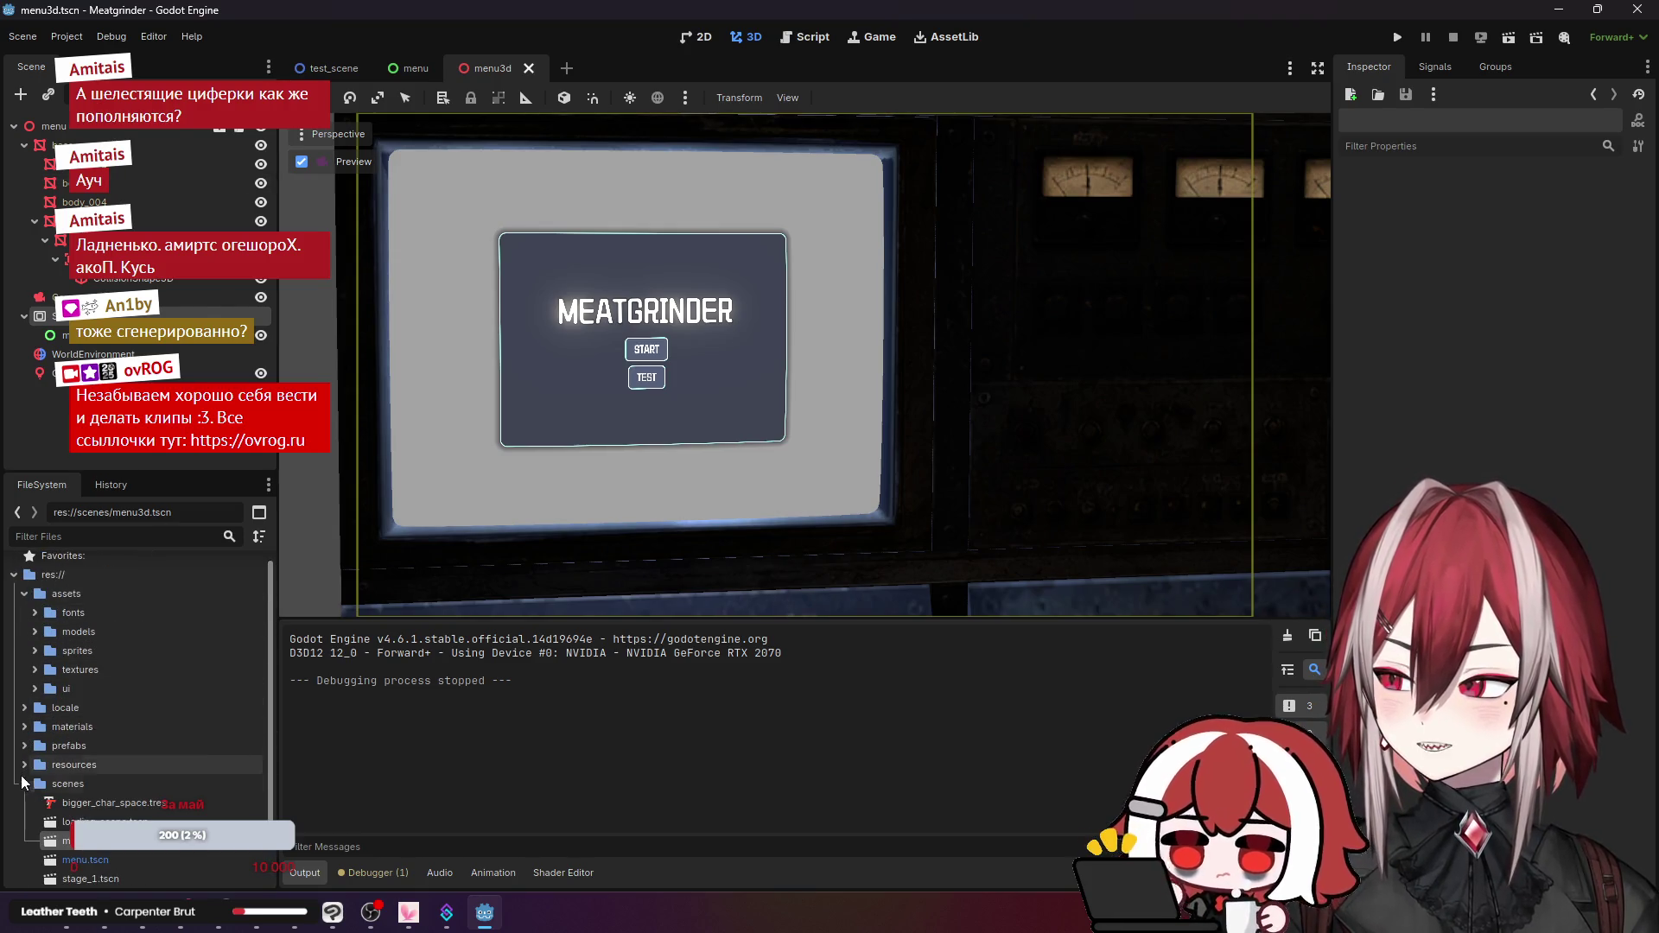
Collapse the scenes, scripts and shaders folders and switch to the test_scene tab
left_click(24, 783)
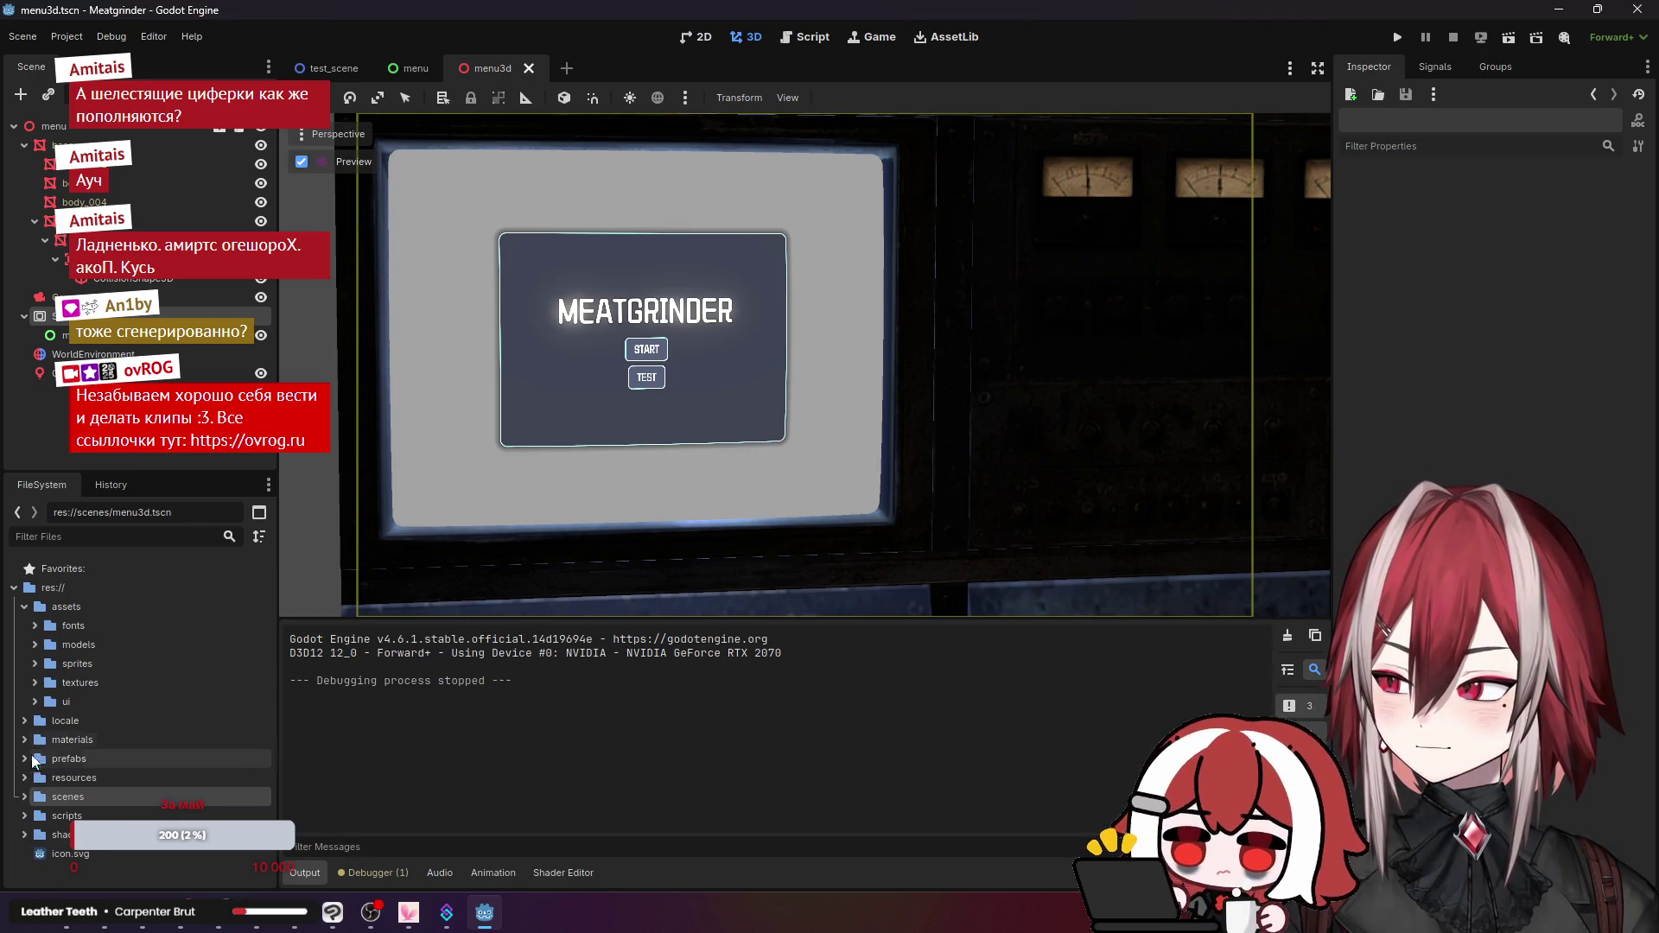
left_click(24, 815)
left_click(29, 816)
scroll(30, 827, "down", 2)
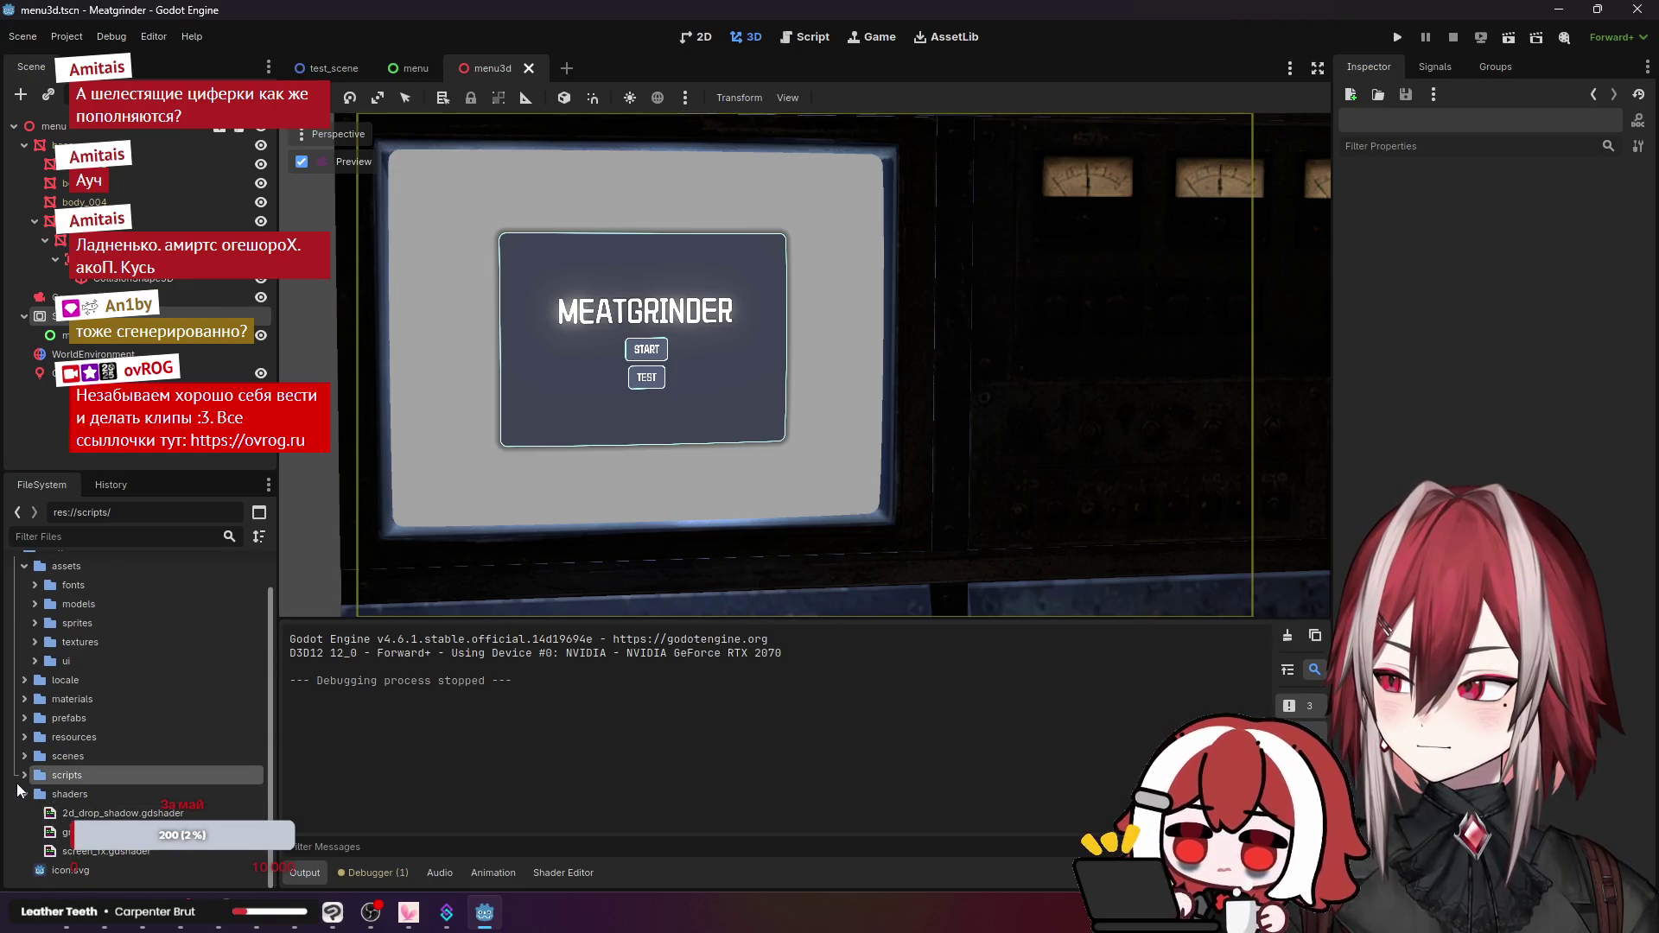
left_click(17, 795)
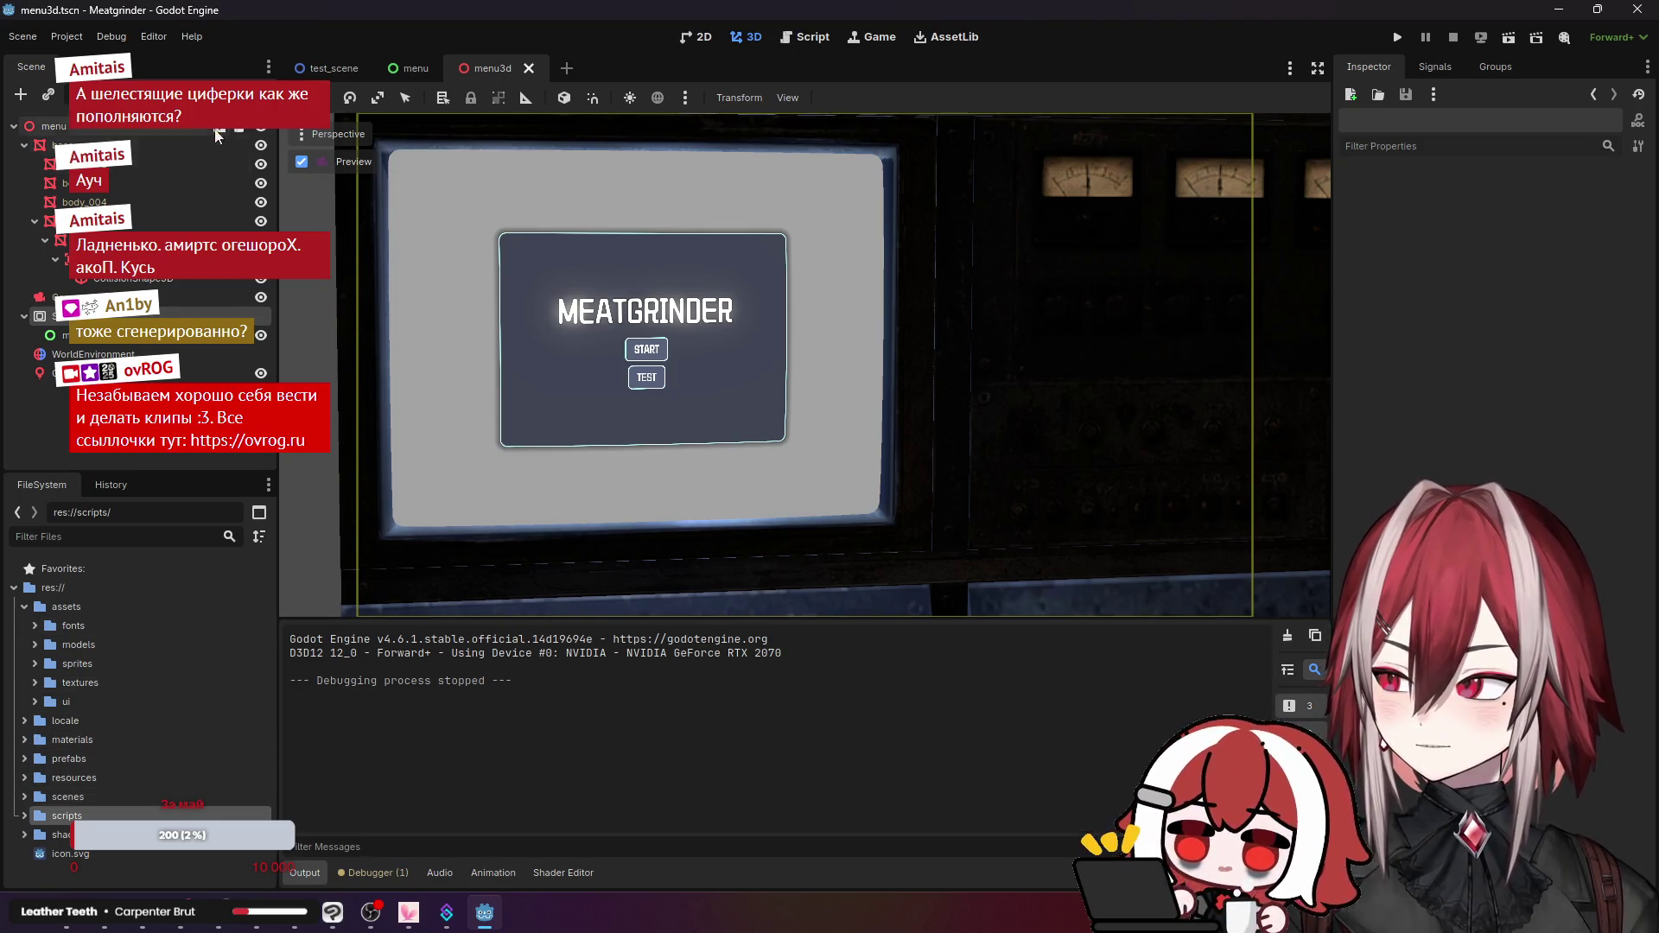
left_click(322, 67)
left_click(104, 317)
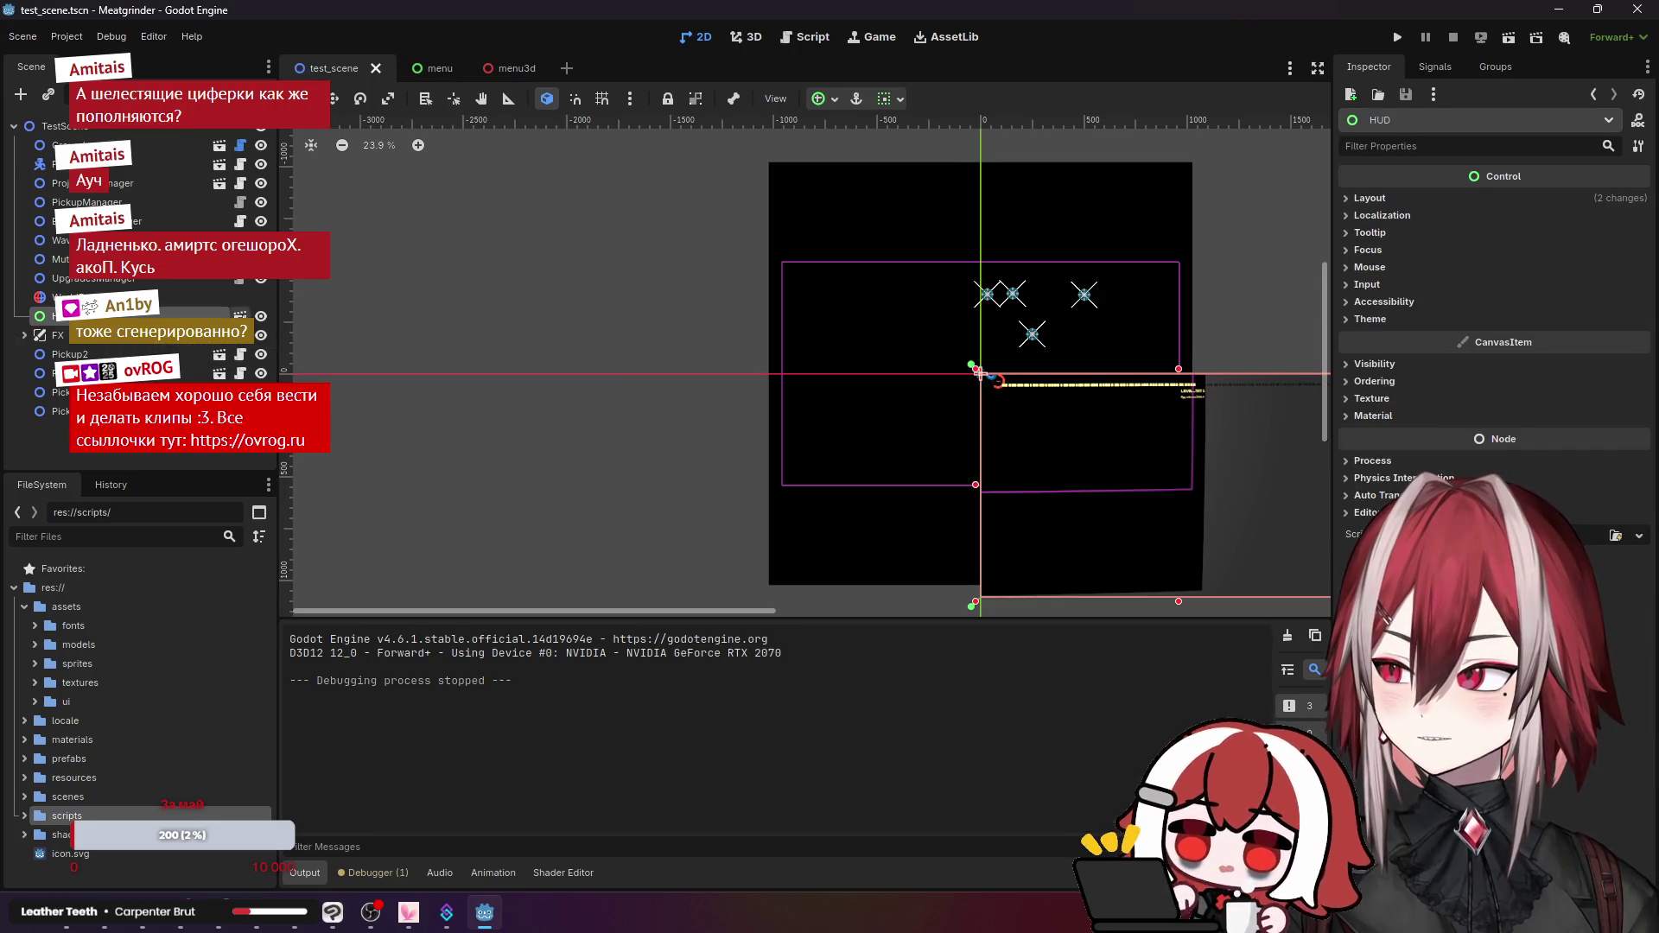
Open the HUD's in_game_ui scene, look over its ExpBar and CanvasLayer, then return to test_scene
left_click(240, 316)
left_click(36, 203)
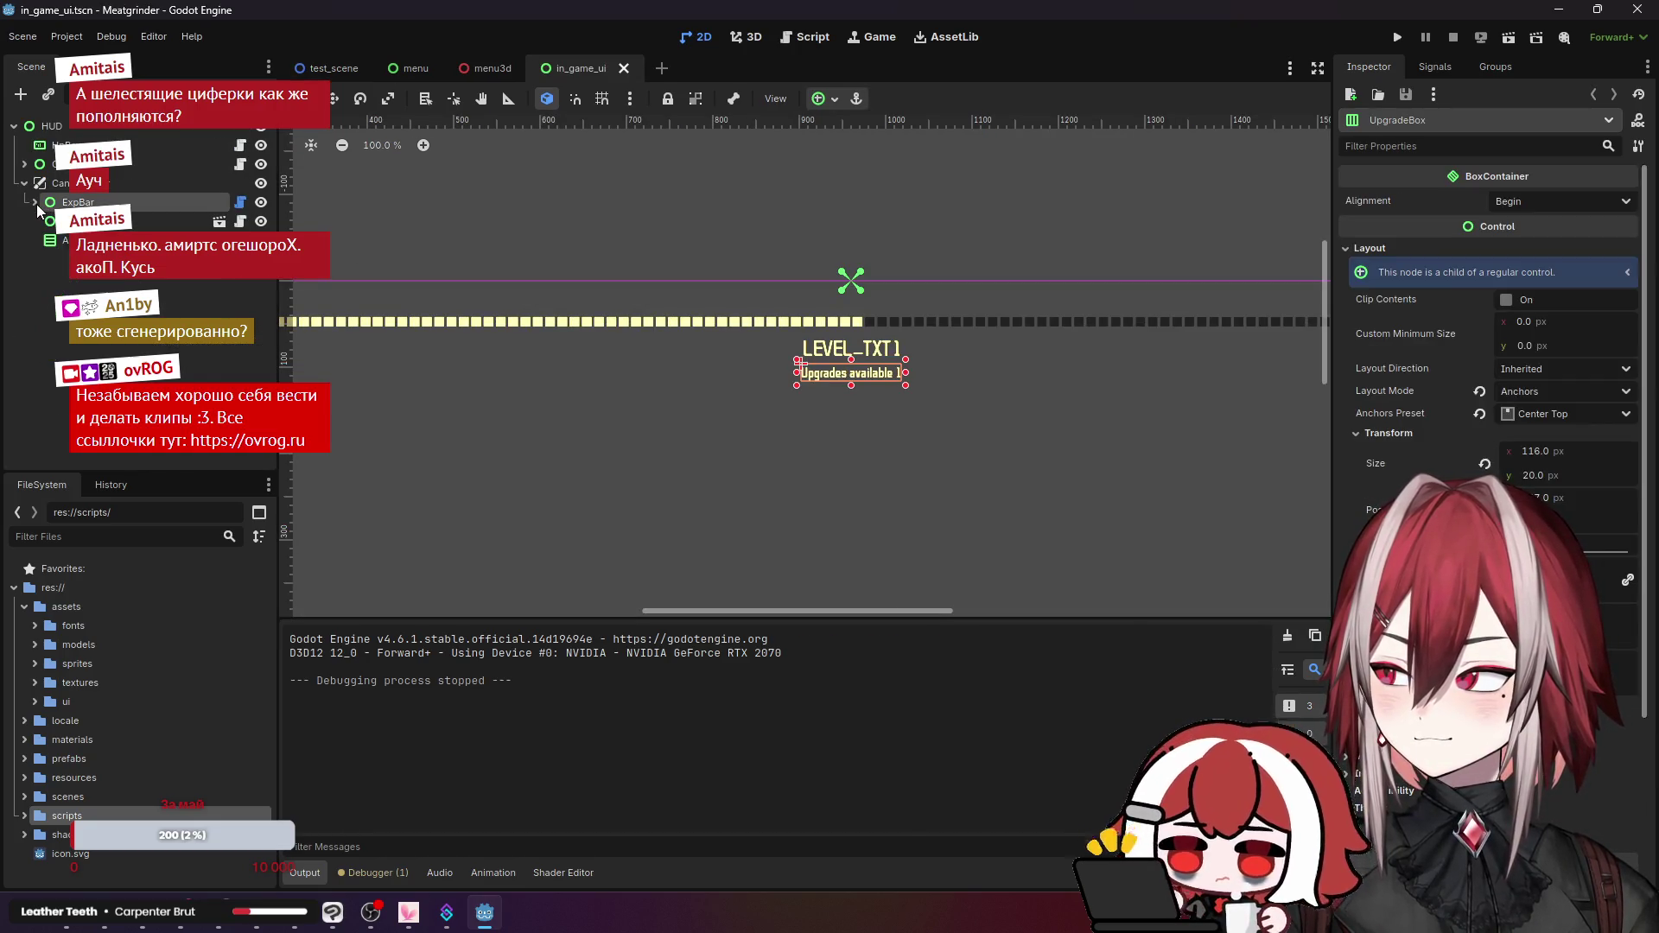
left_click(78, 184)
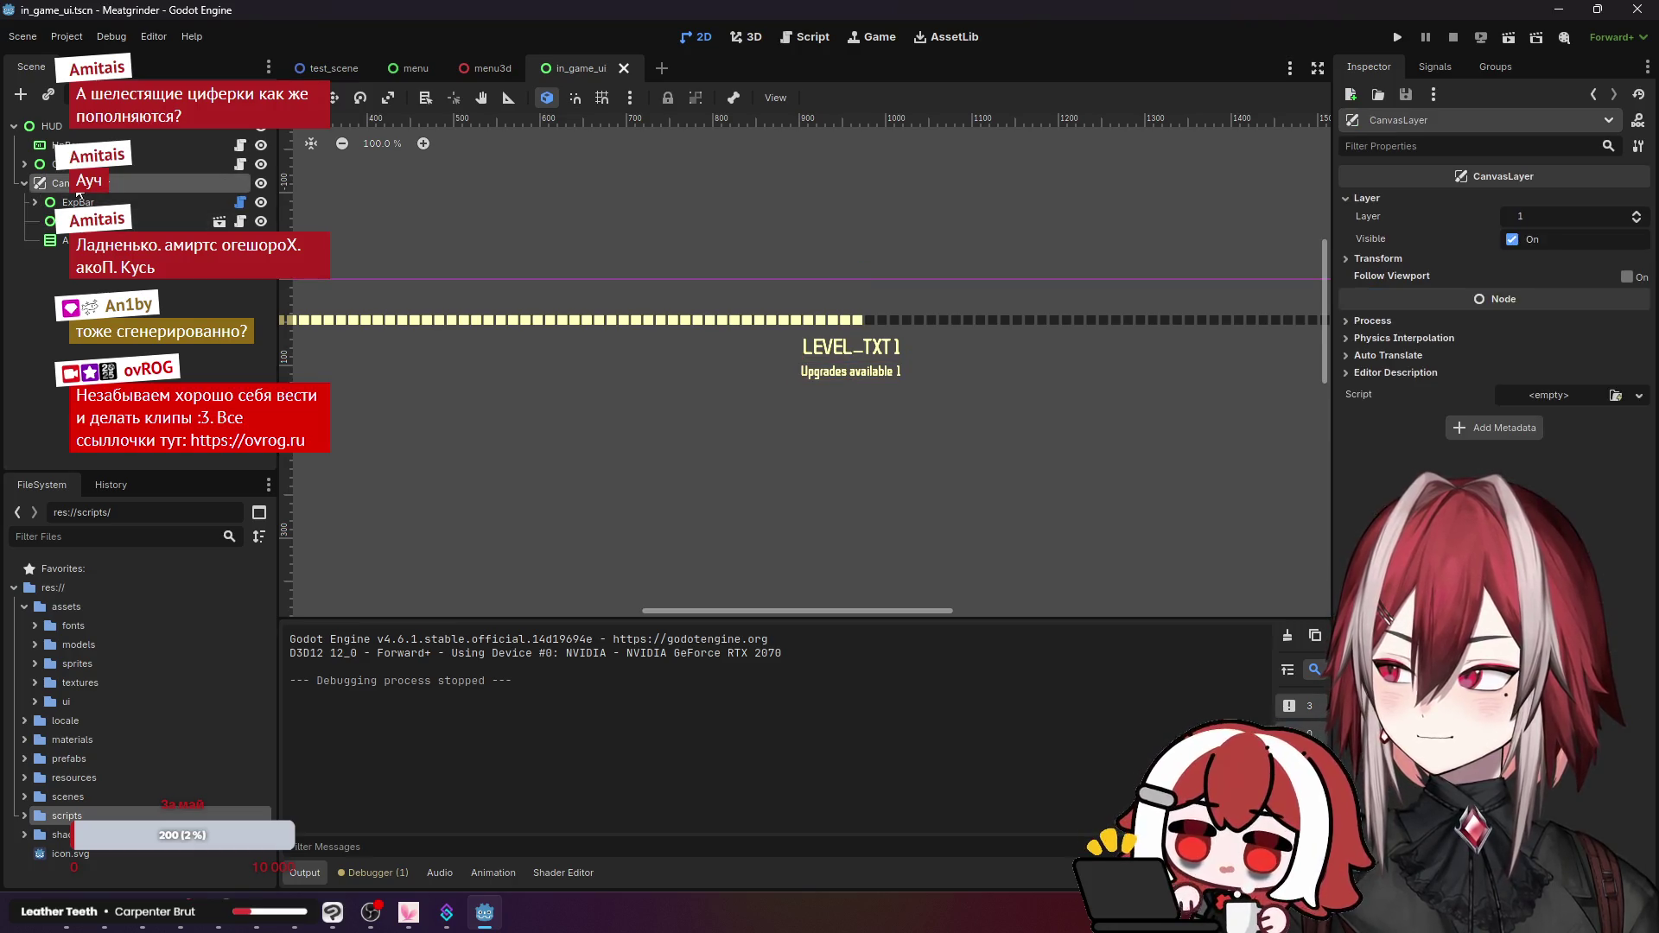
scroll(662, 295, "down", 14)
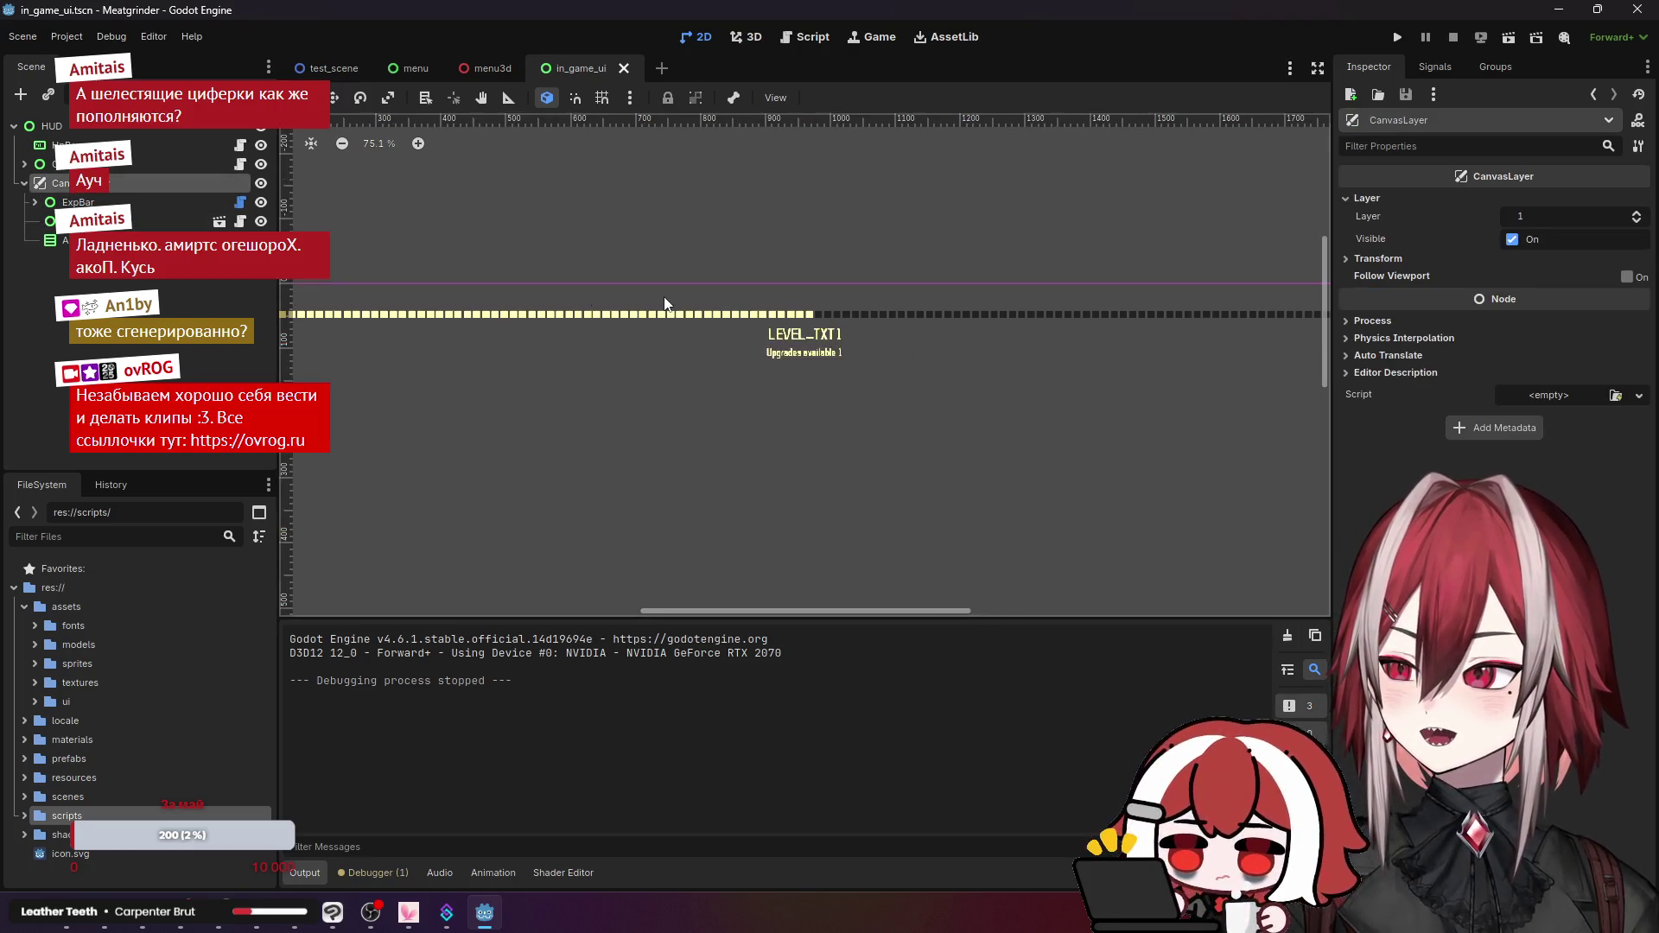
scroll(680, 293, "up", 1)
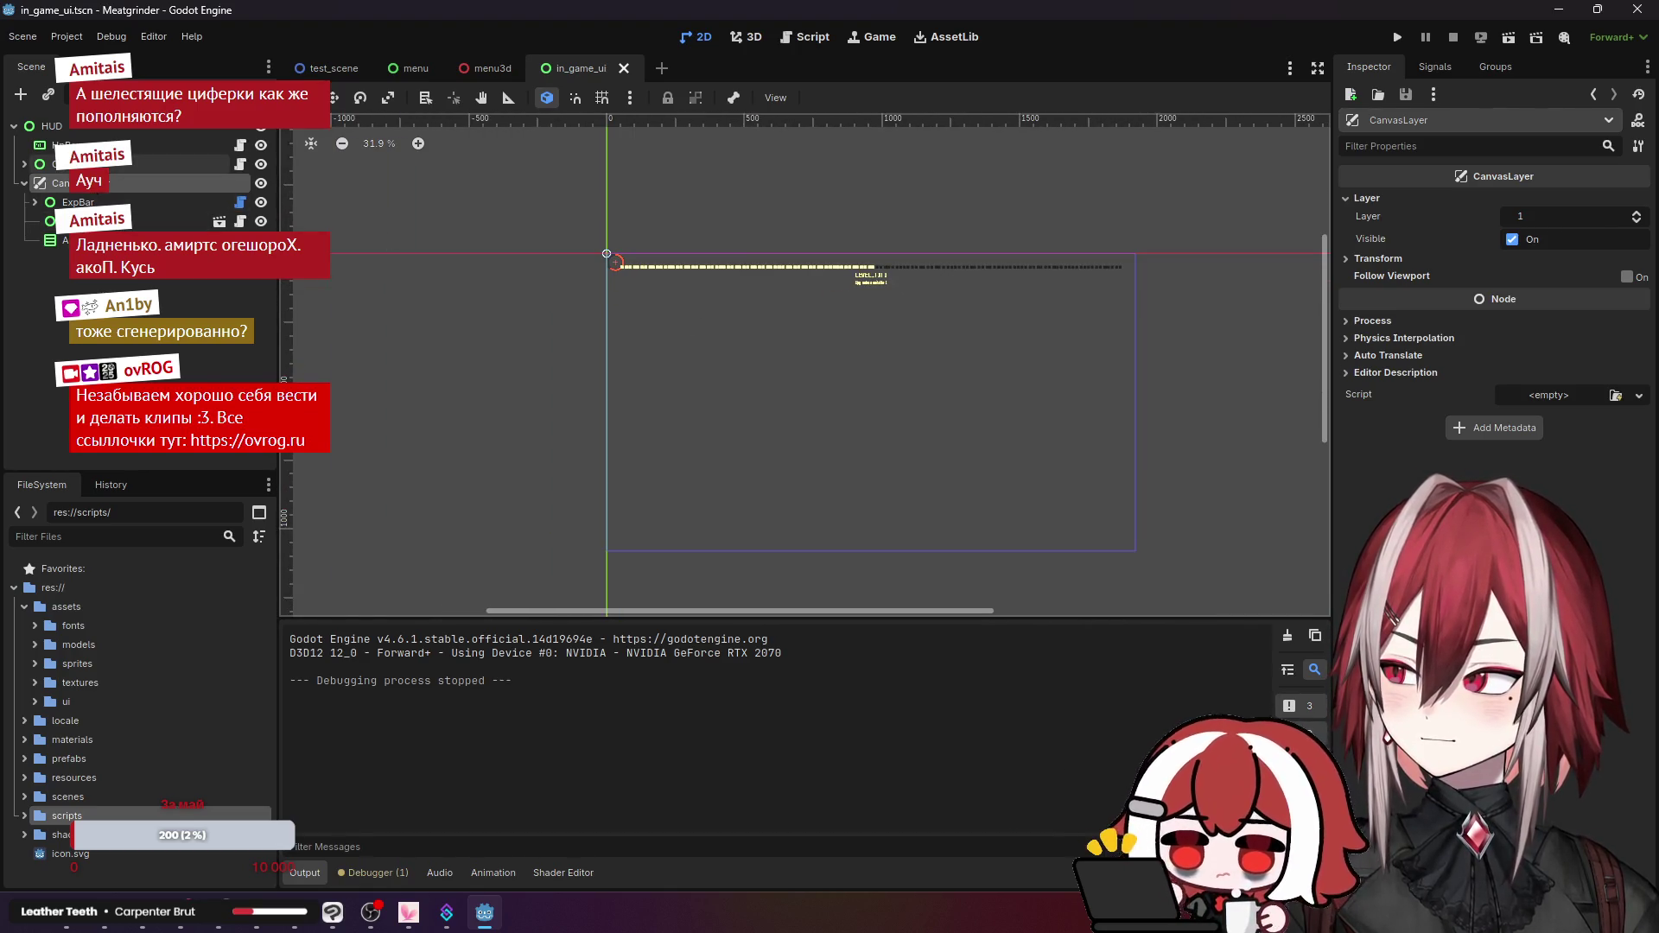
left_click(320, 65)
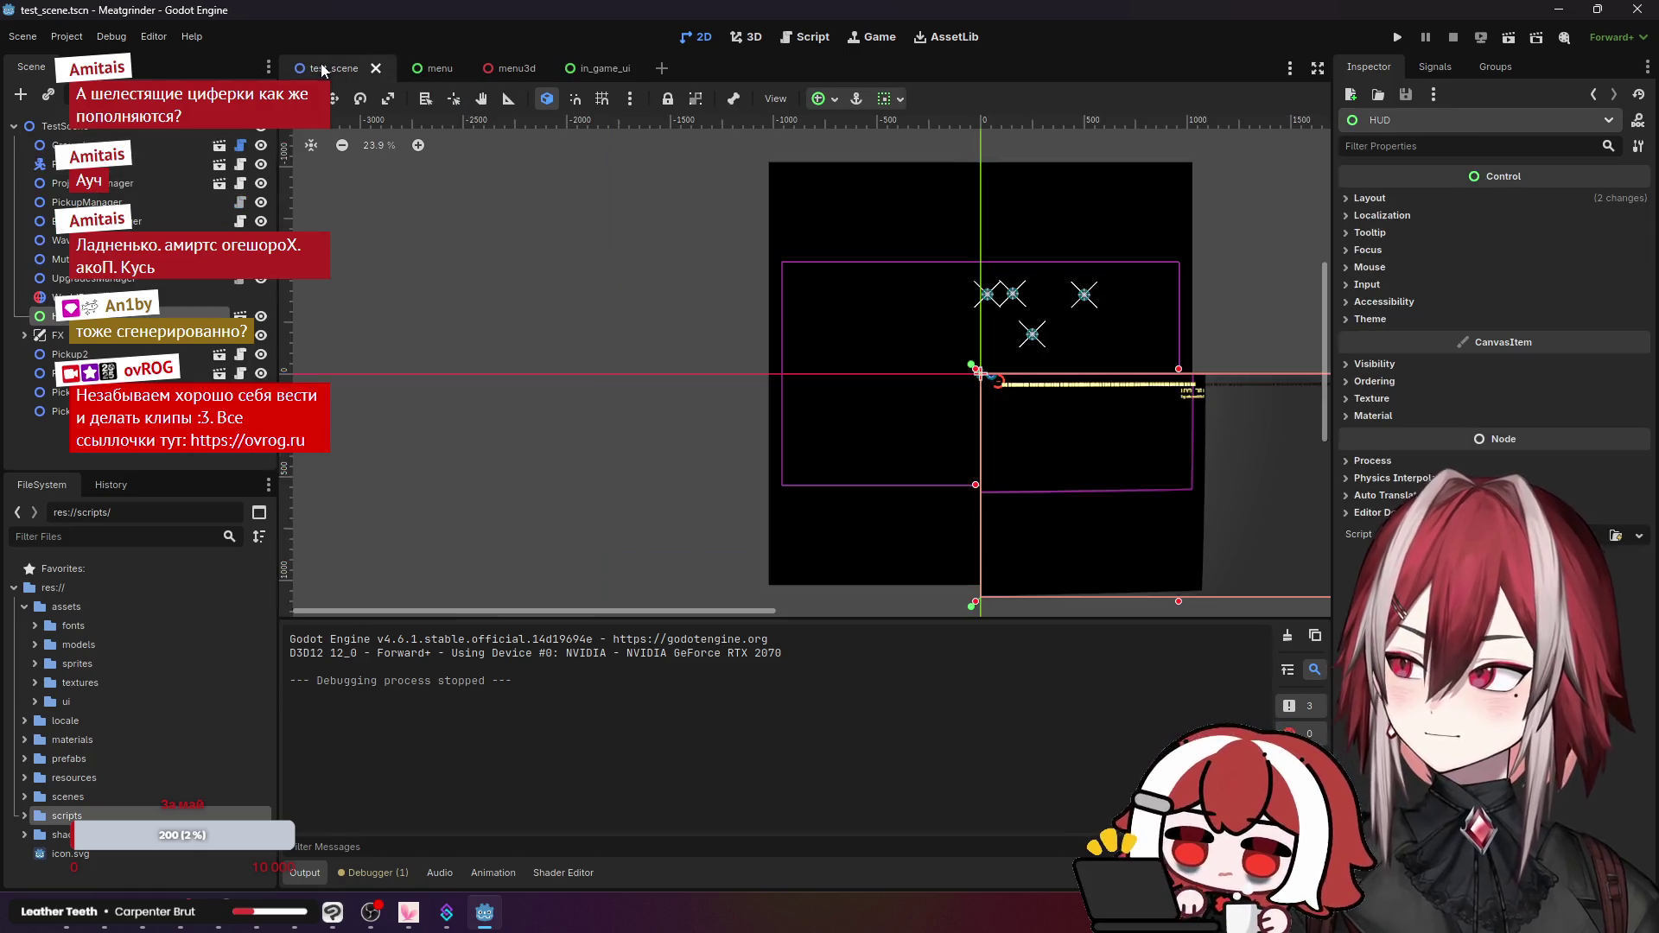
Expand the FX layer in test_scene and select its ColorRect
left_click(33, 337)
left_click(25, 336)
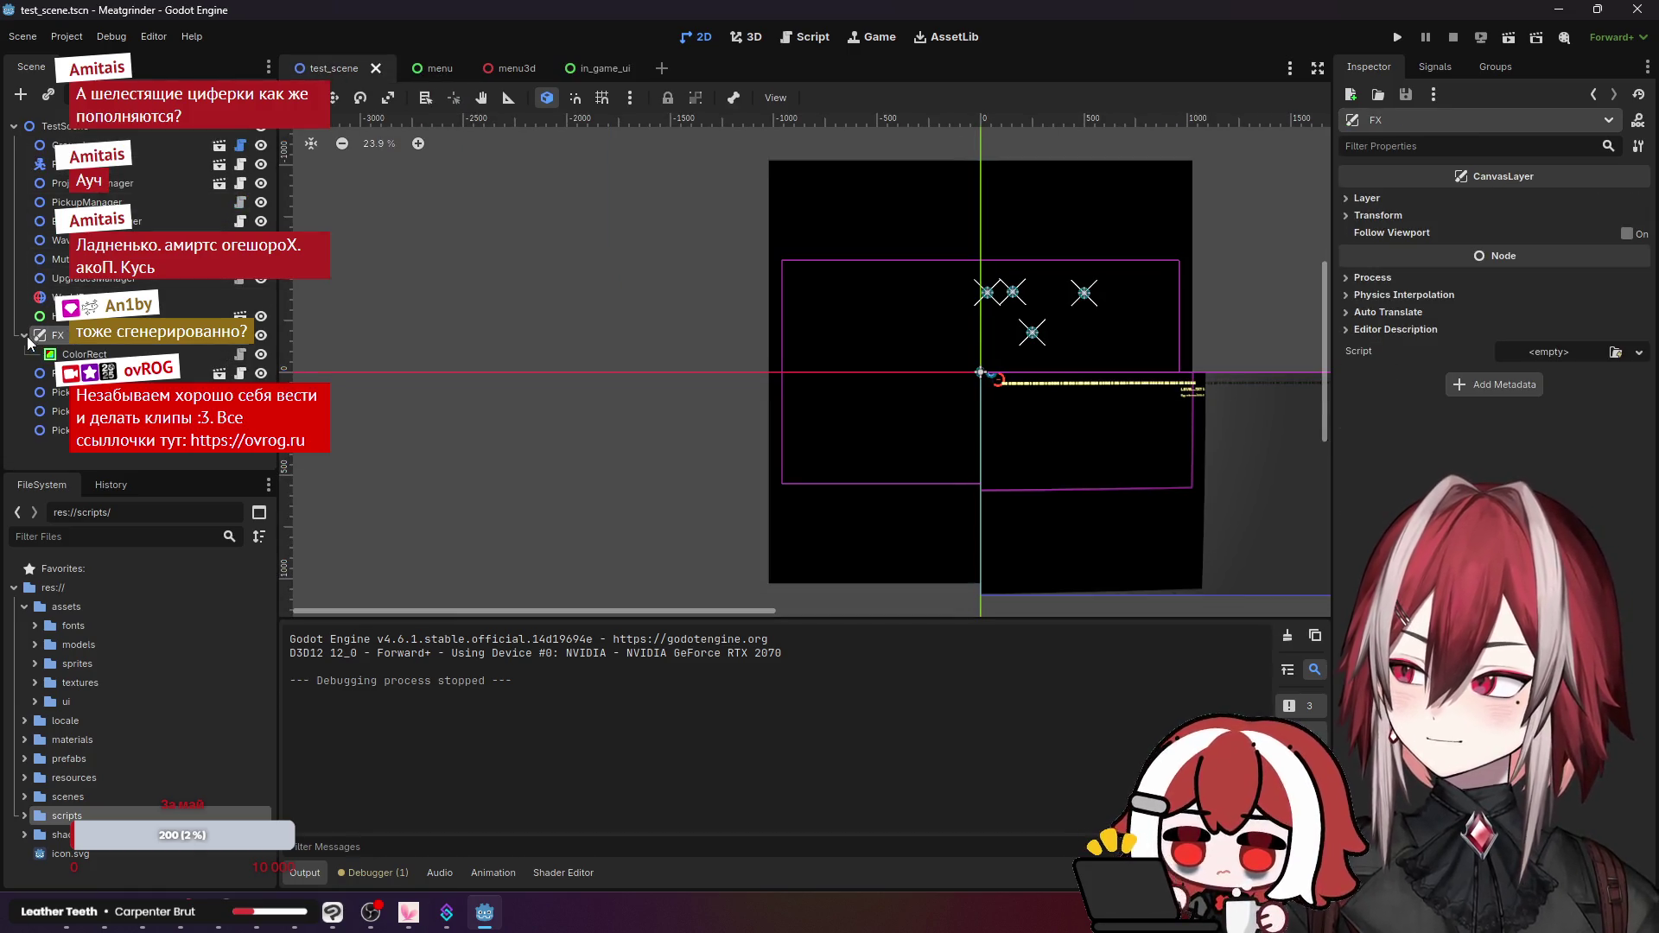
left_click(82, 356)
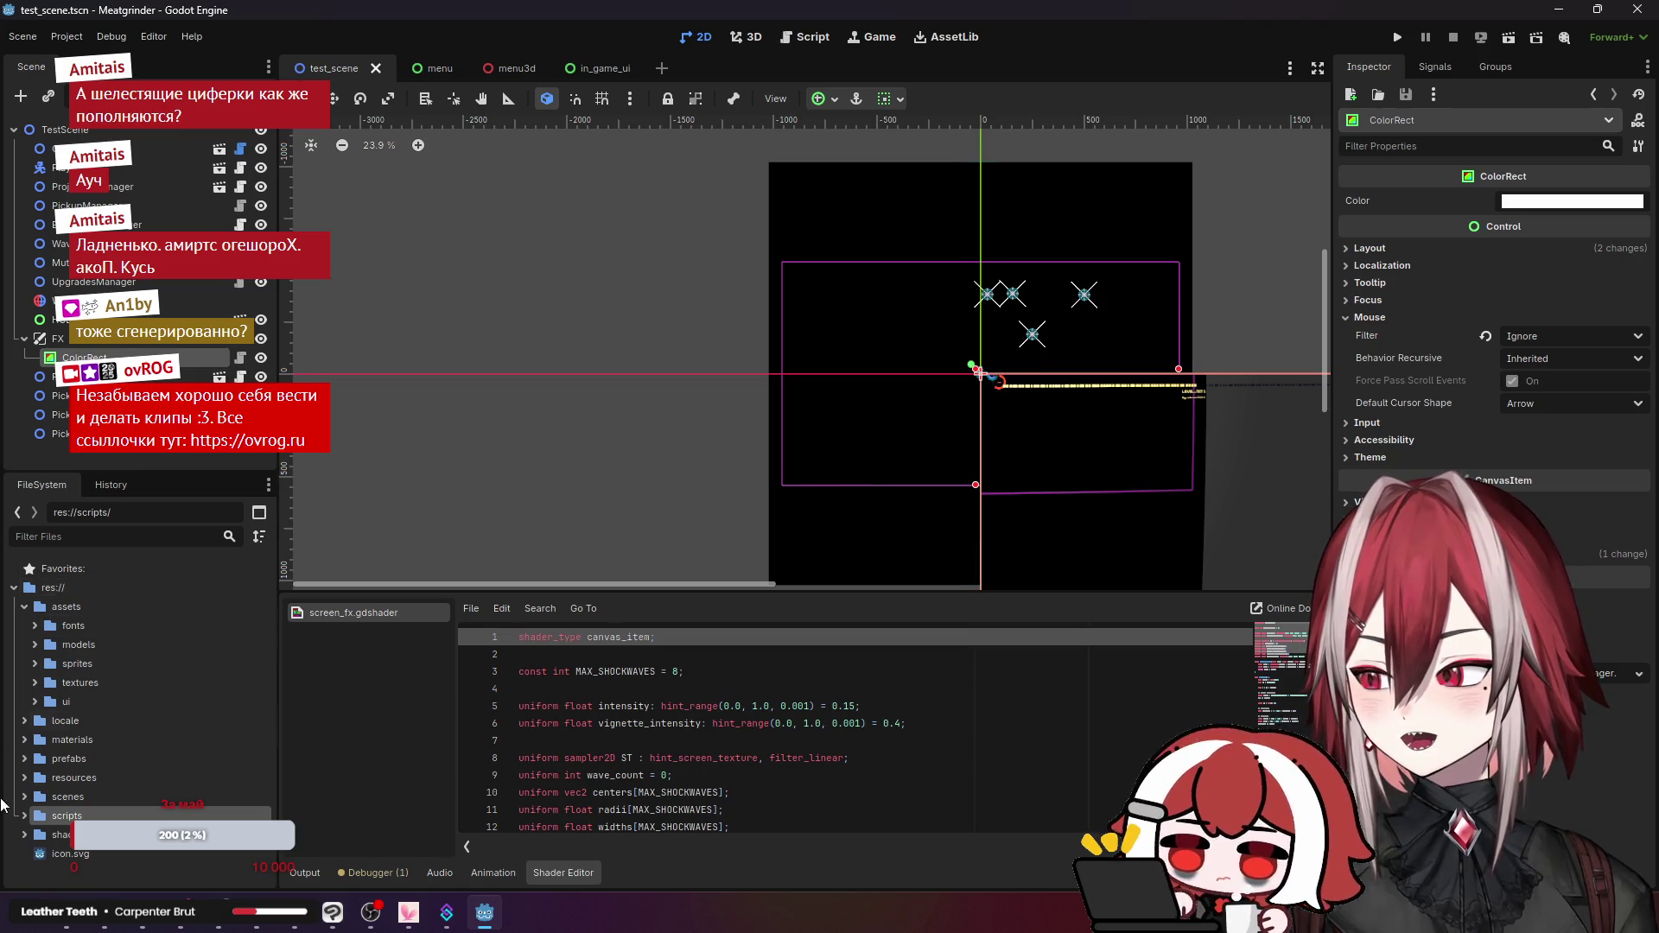
Open screen_fx.gdshader from the FileSystem's shaders folder
left_click(24, 835)
scroll(130, 838, "down", 1)
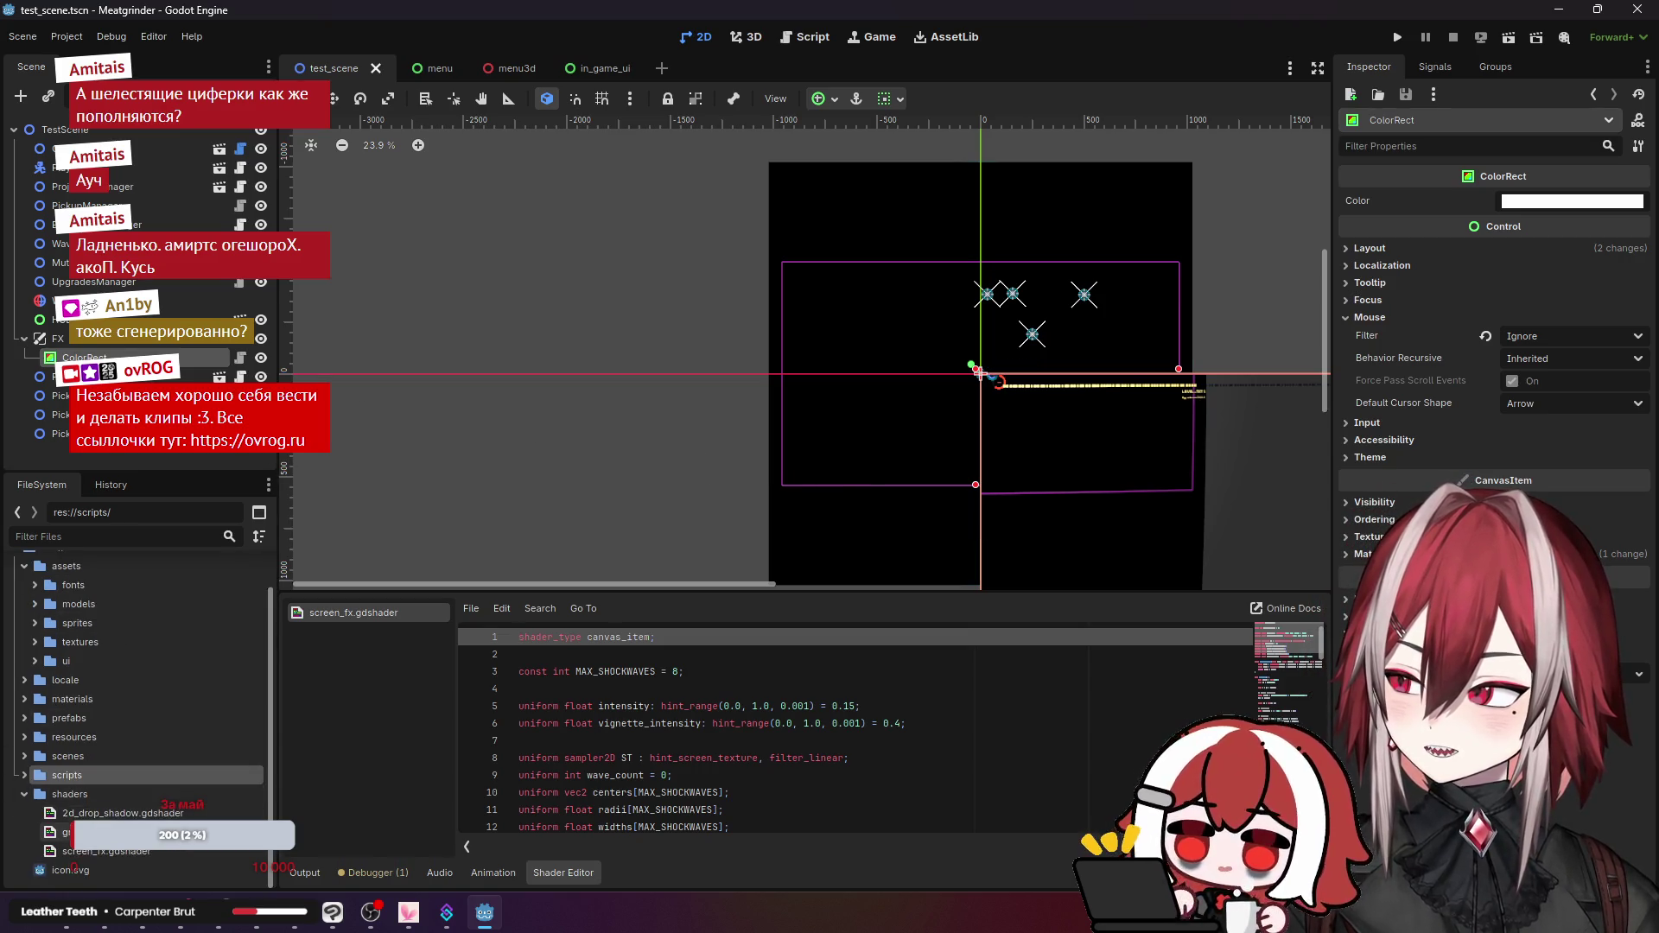
left_click(159, 853)
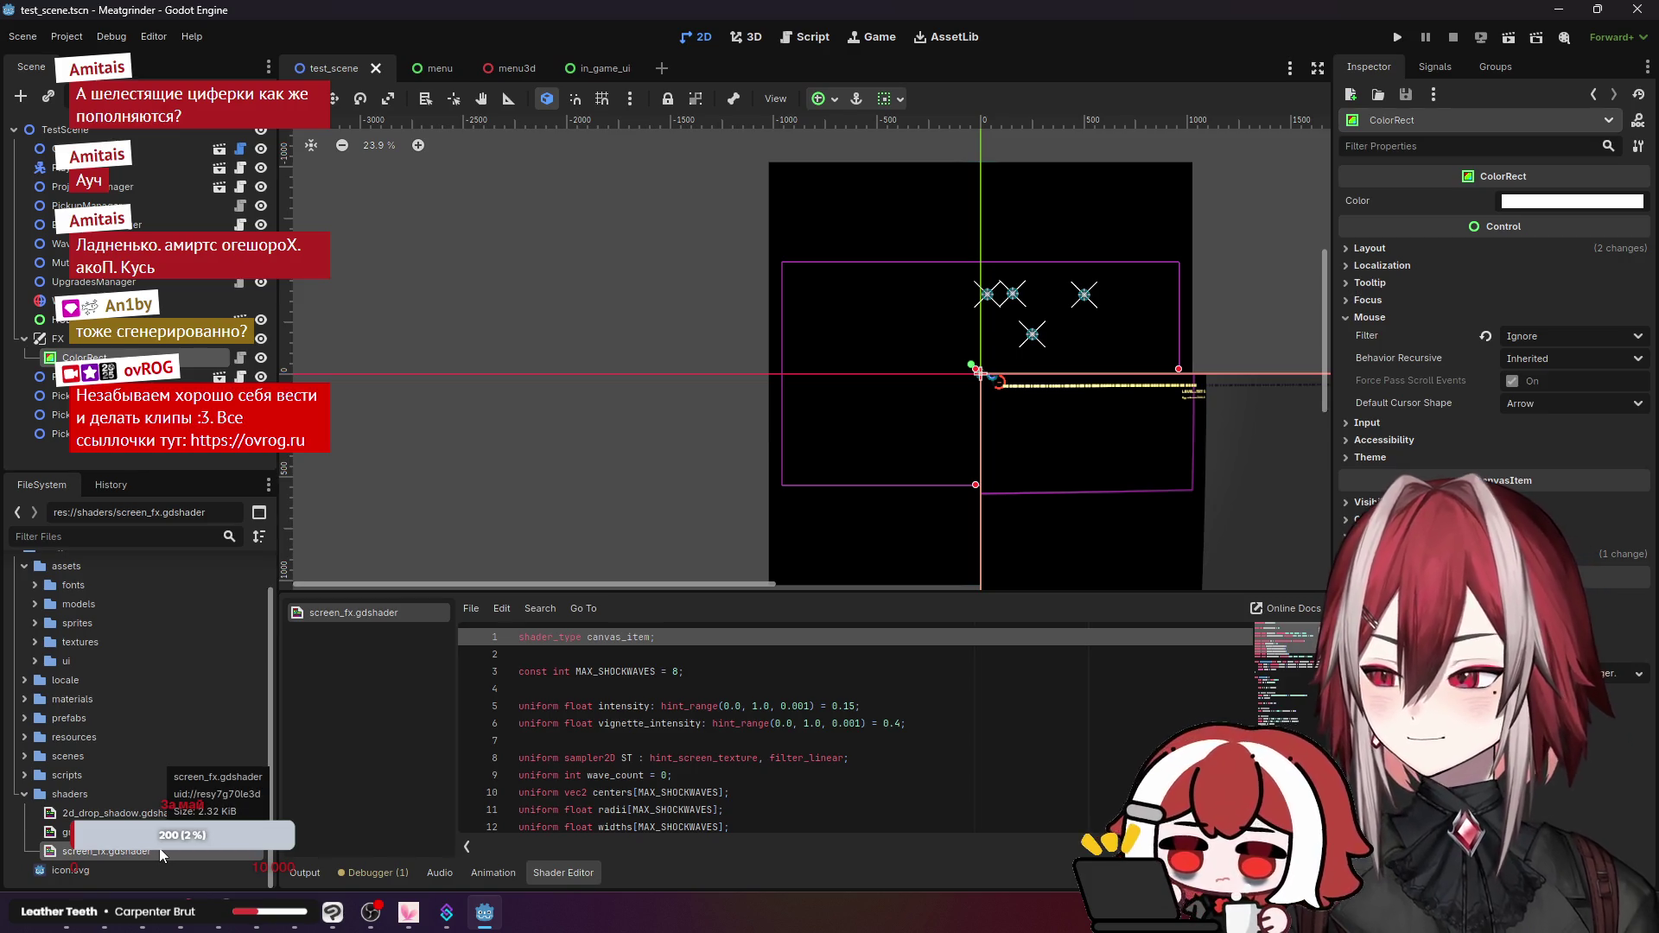
mouse_move(422, 74)
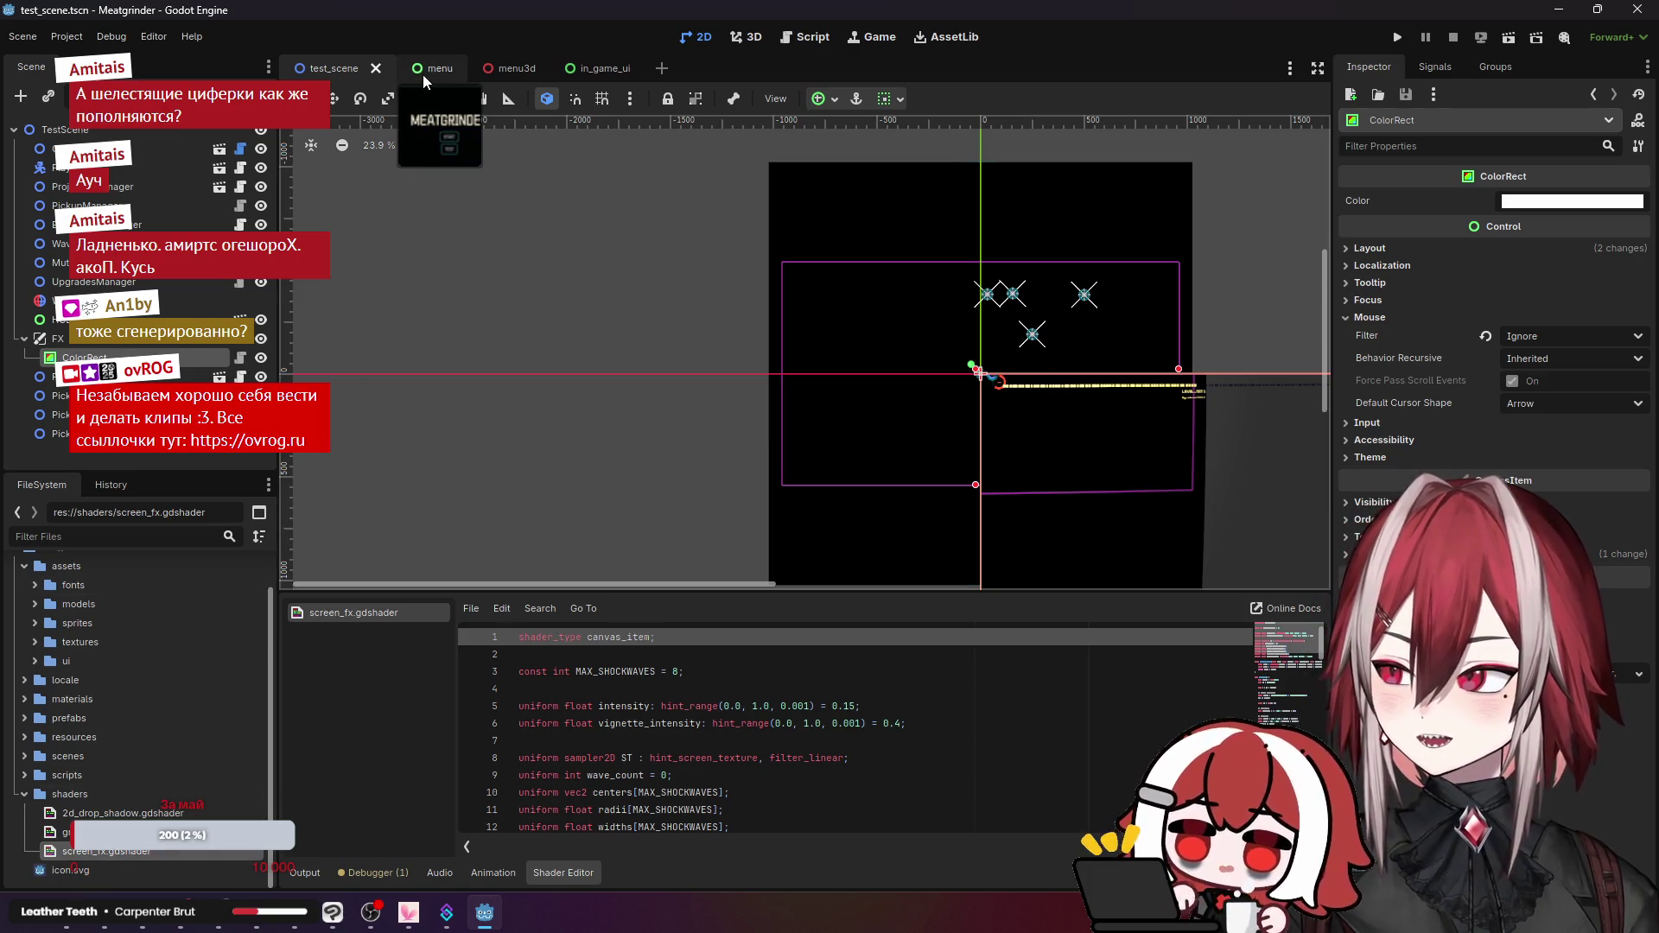
In menu3d, add a ColorRect child to SubViewport and reorder it among SubViewport's children
left_click(495, 57)
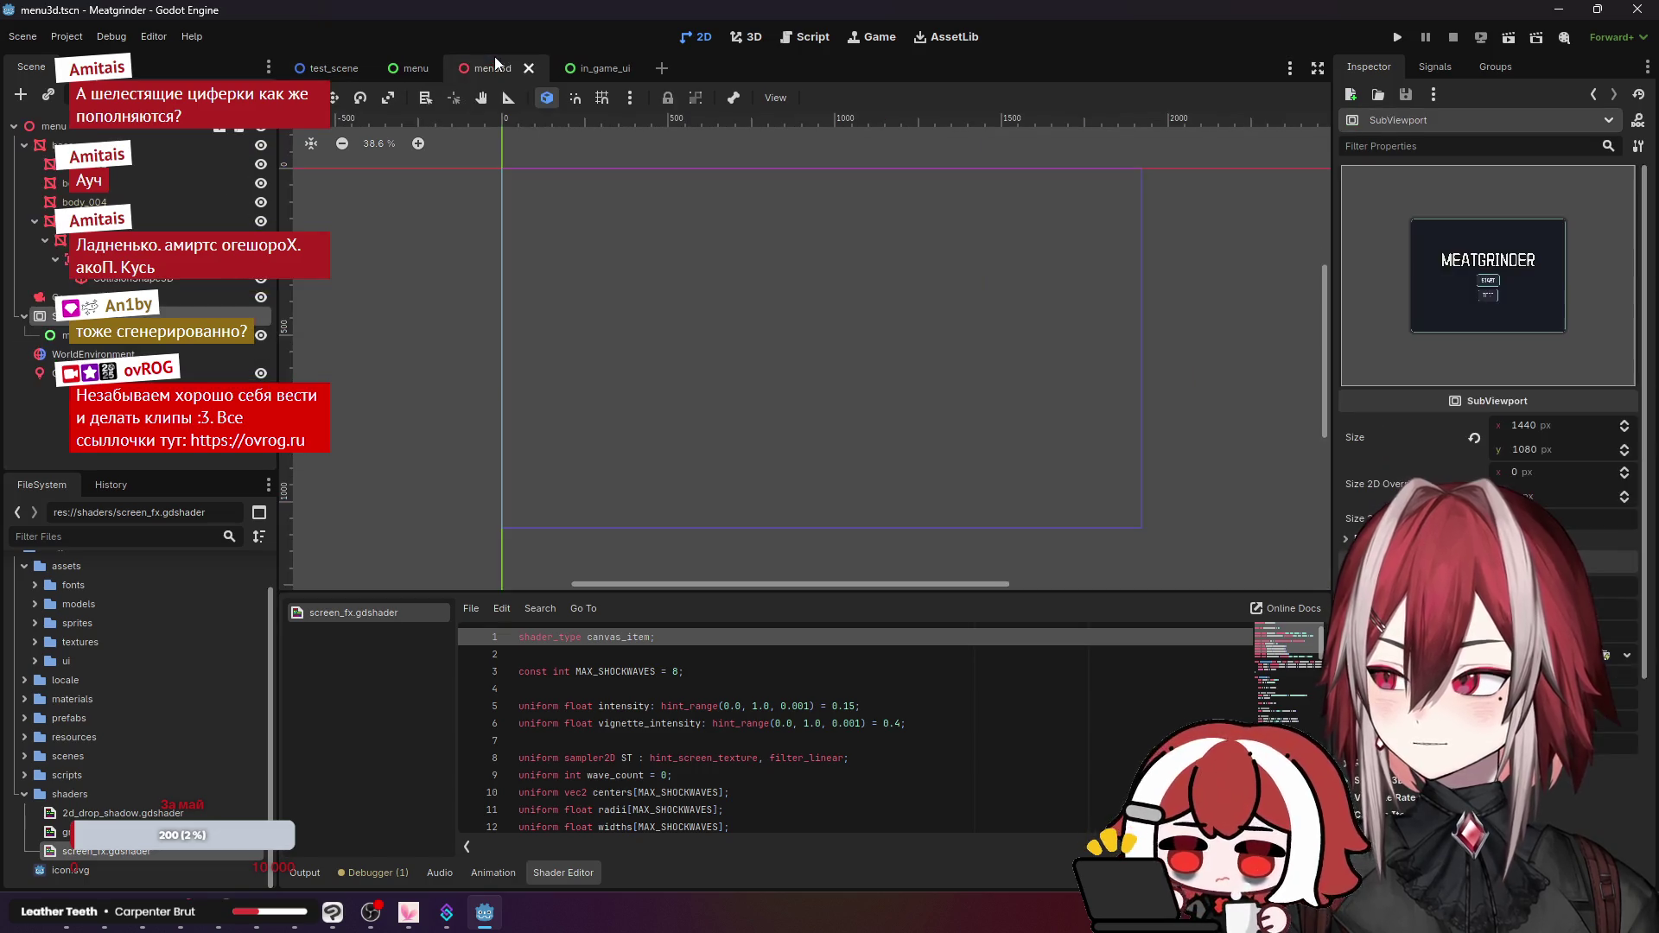
right_click(117, 318)
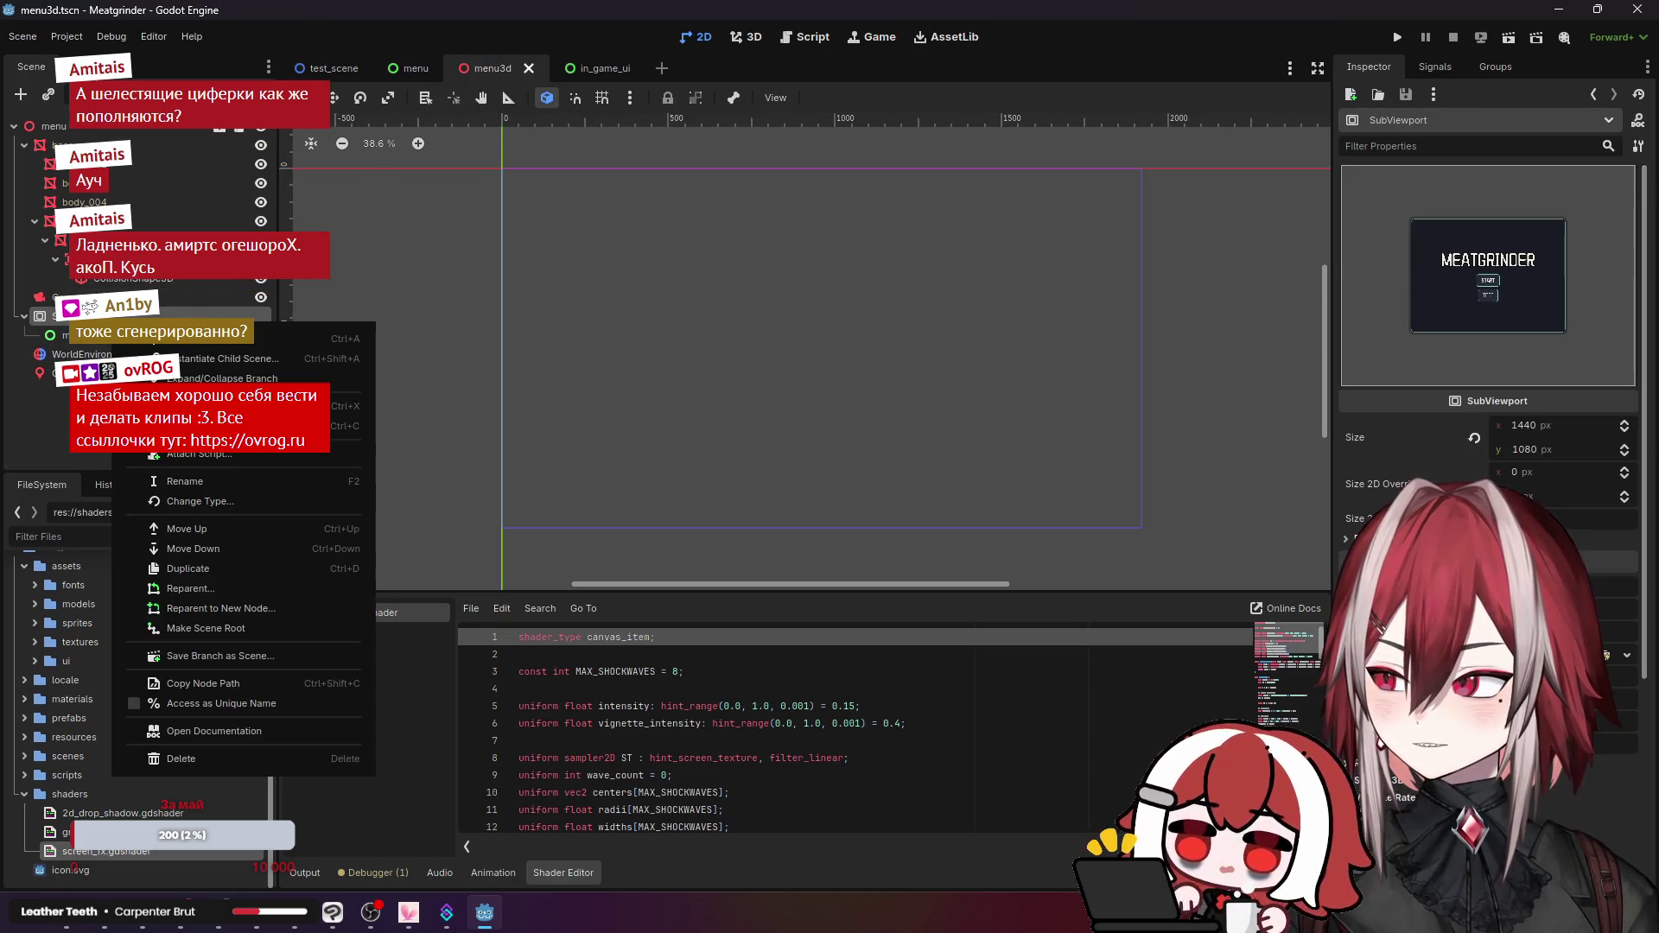
left_click(216, 338)
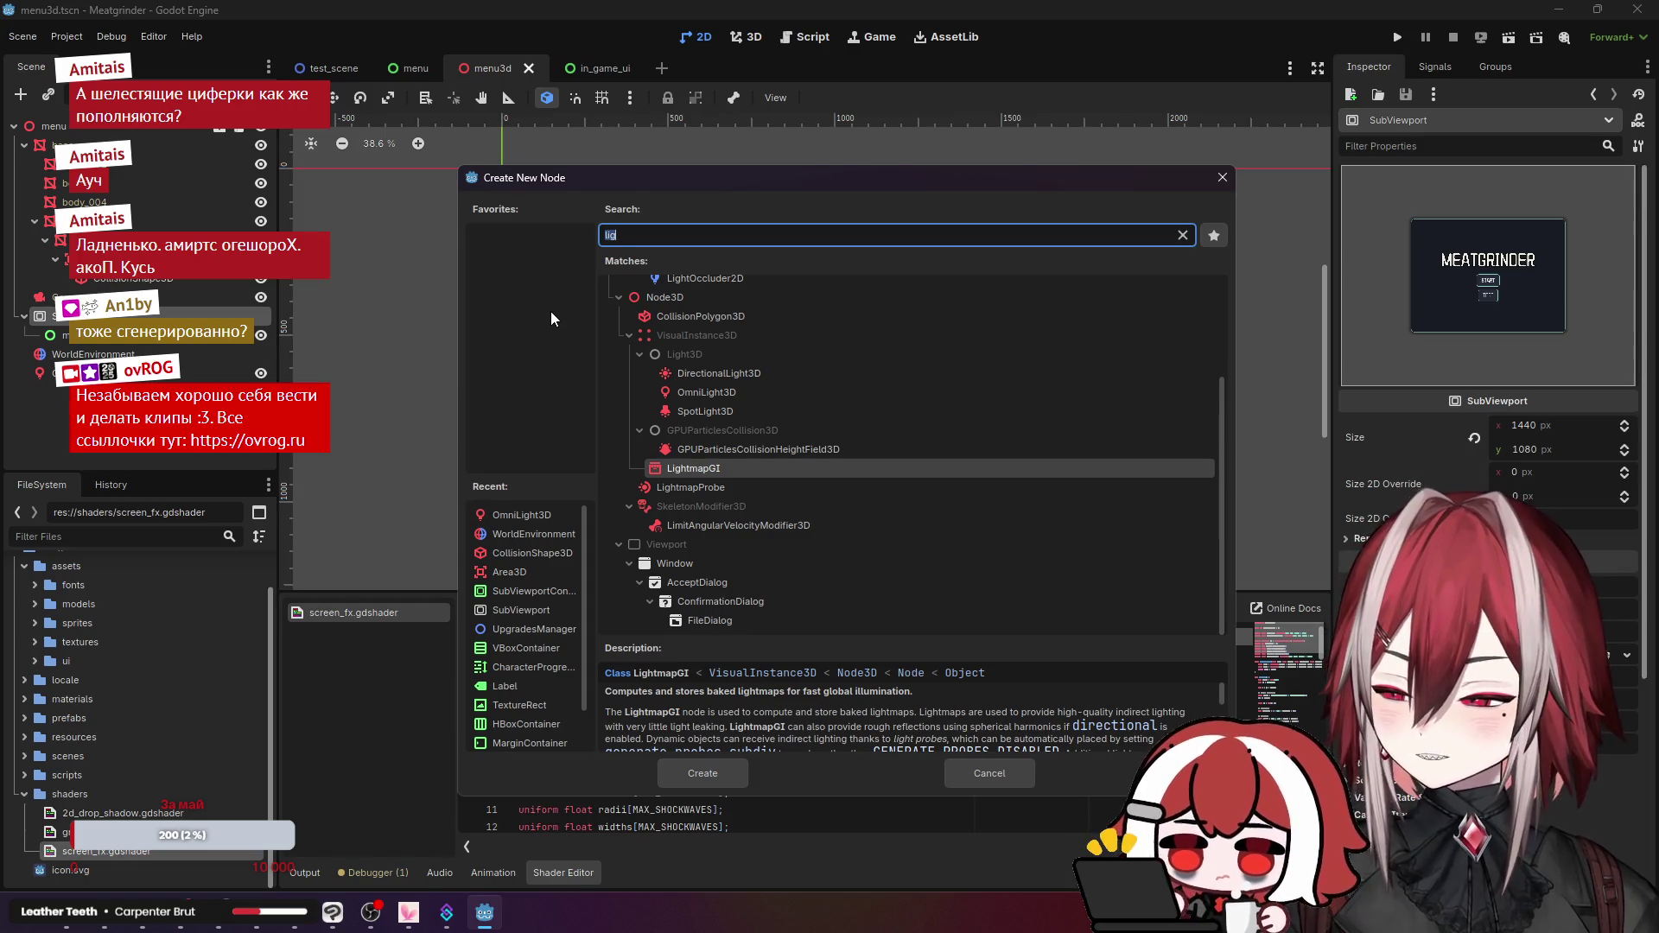
type("colorrect")
key("Return")
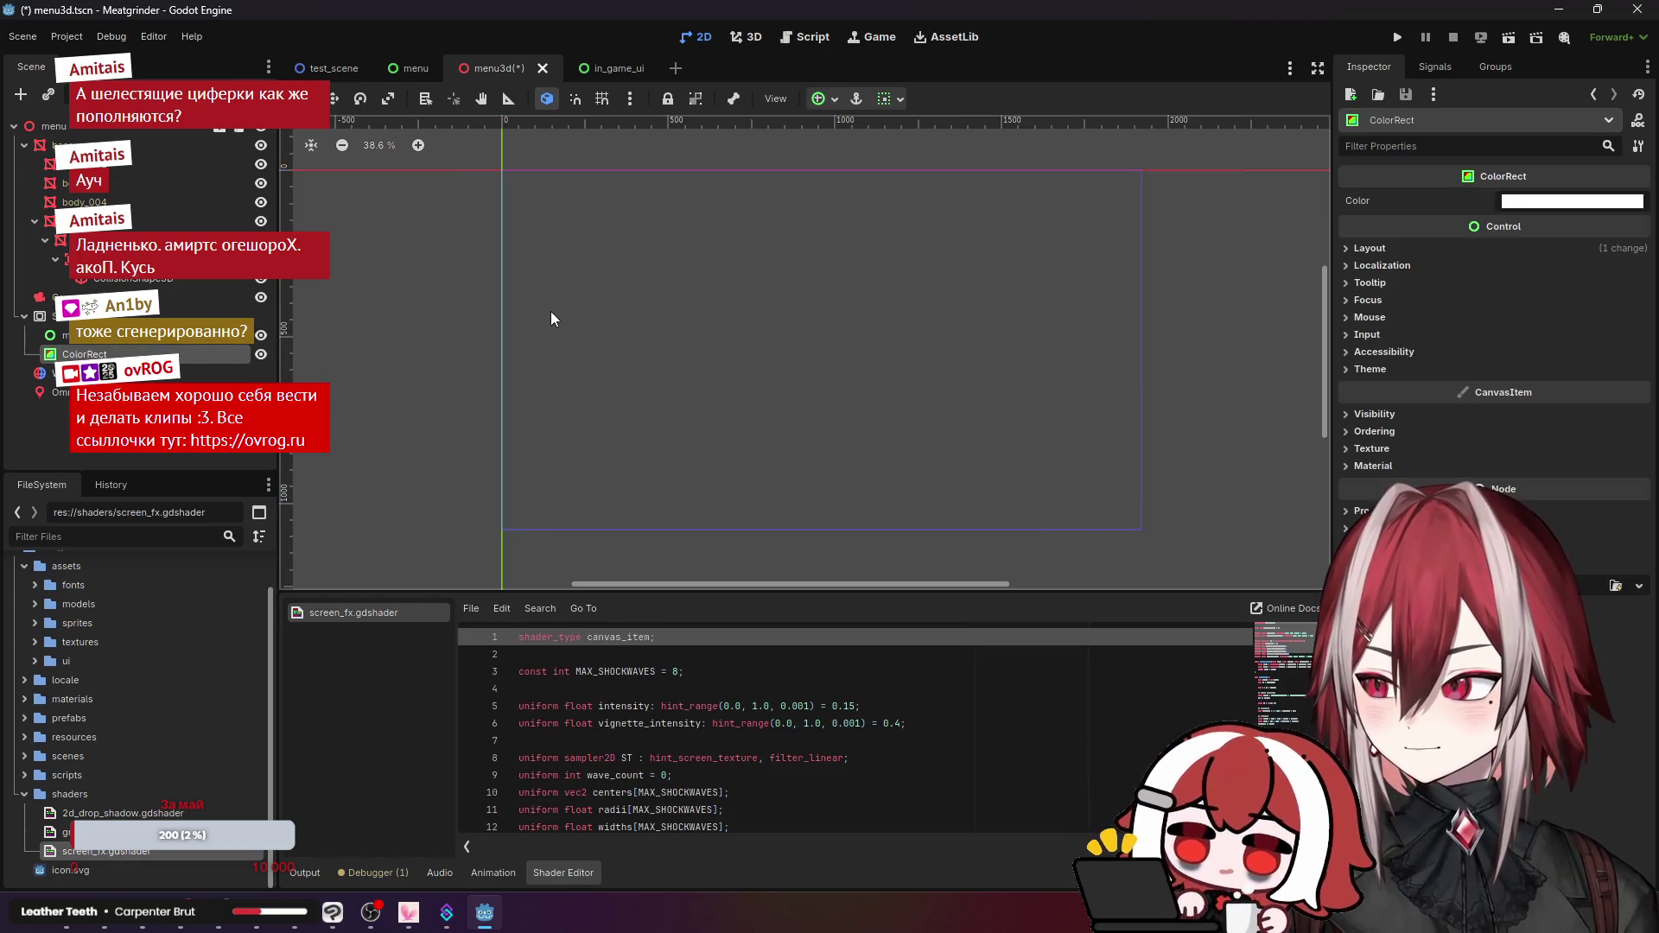
left_click_drag(84, 354, 97, 342)
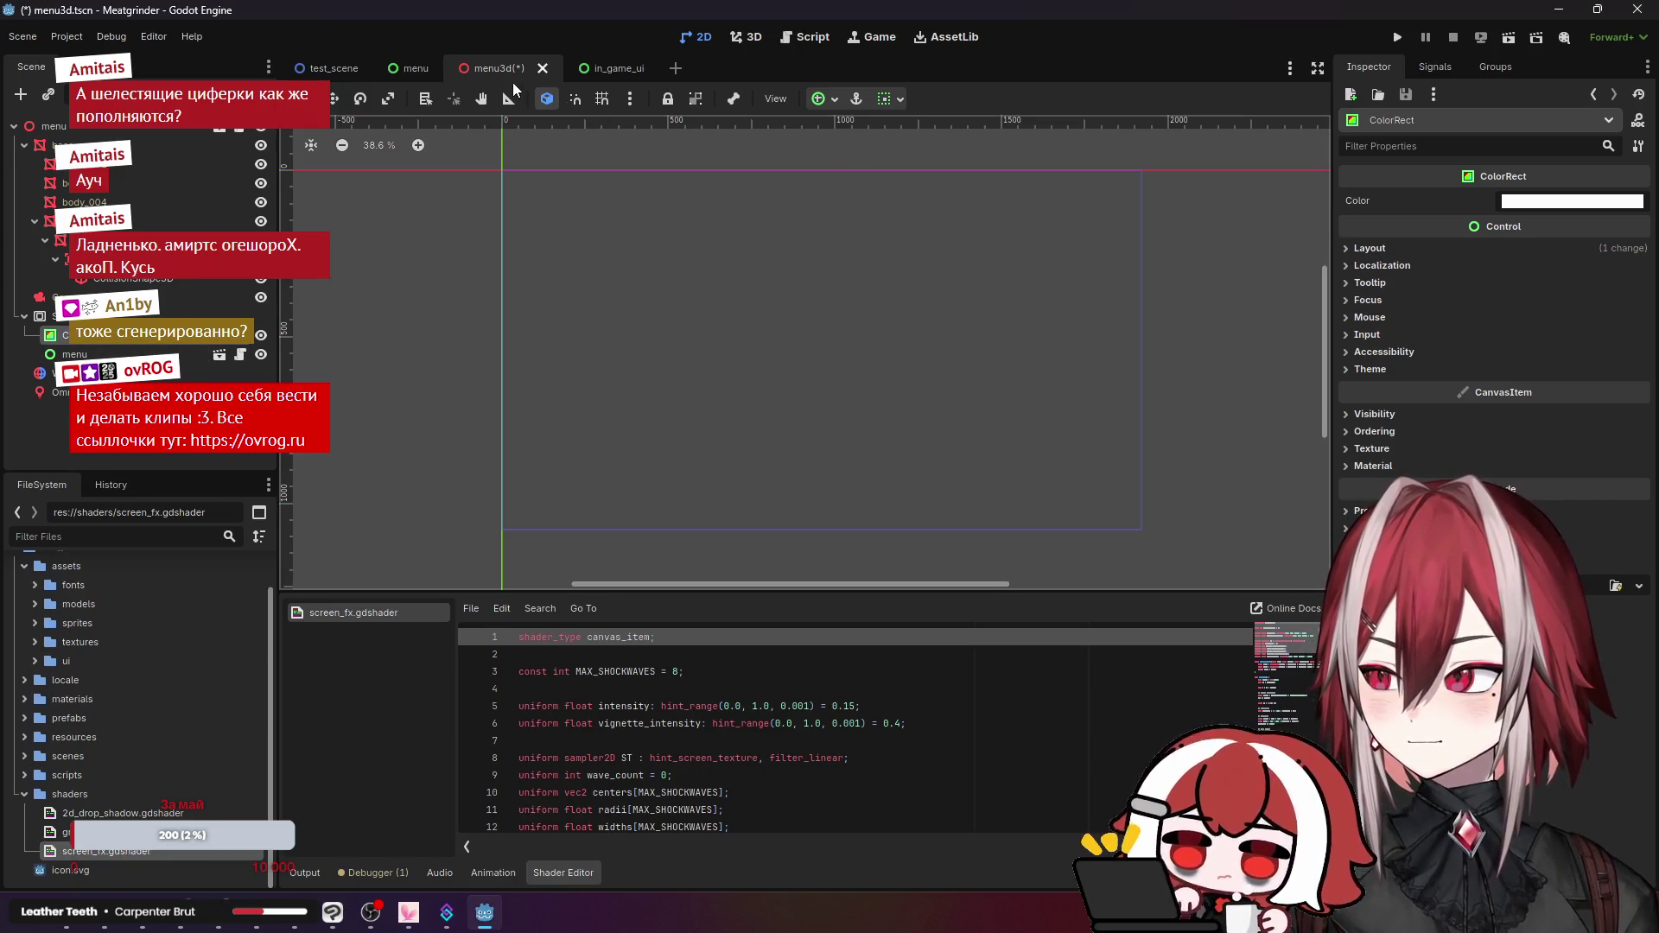
Anchor the new ColorRect to Full Rect and move it below the menu node
left_click(750, 38)
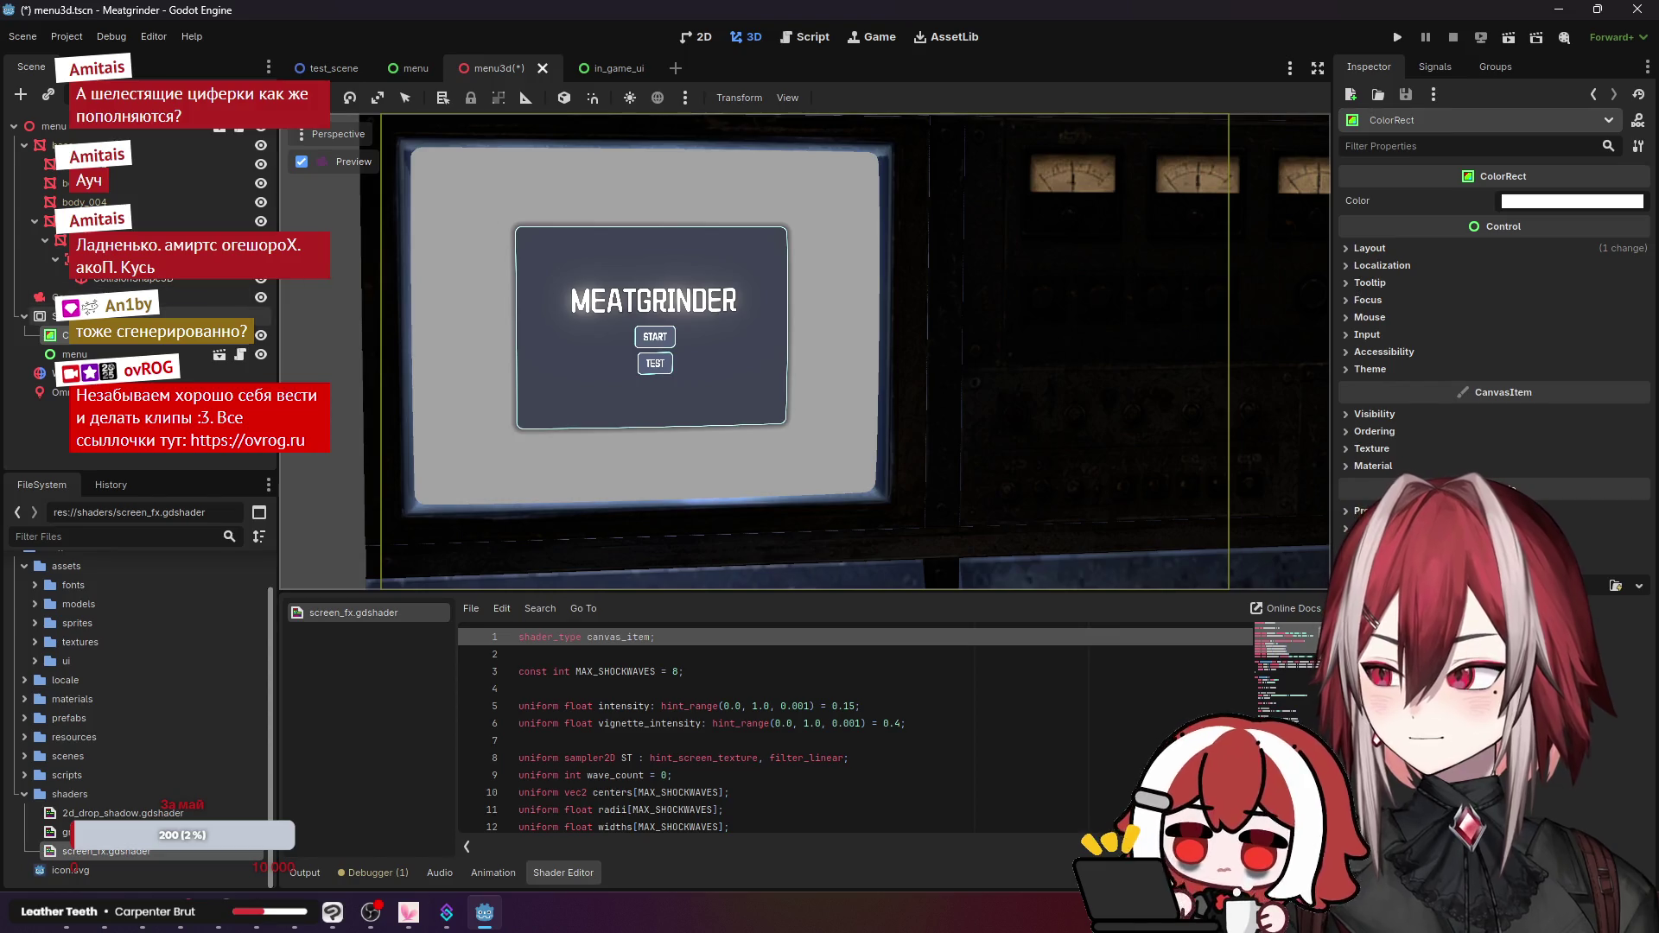
left_click(1376, 249)
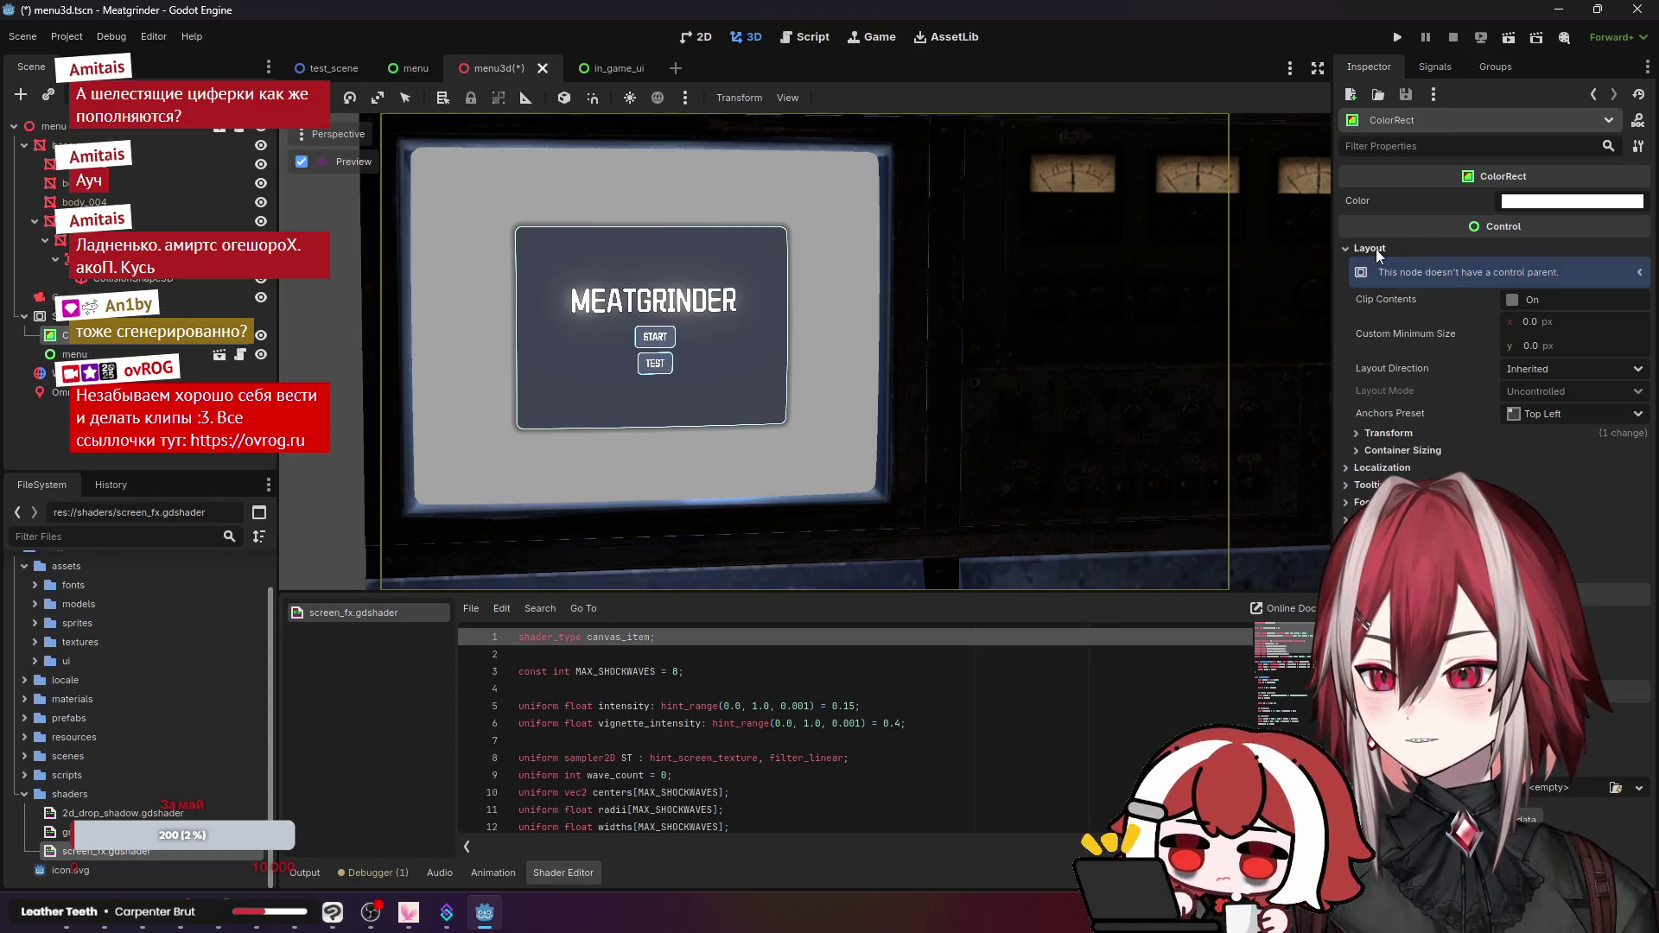
left_click(1554, 414)
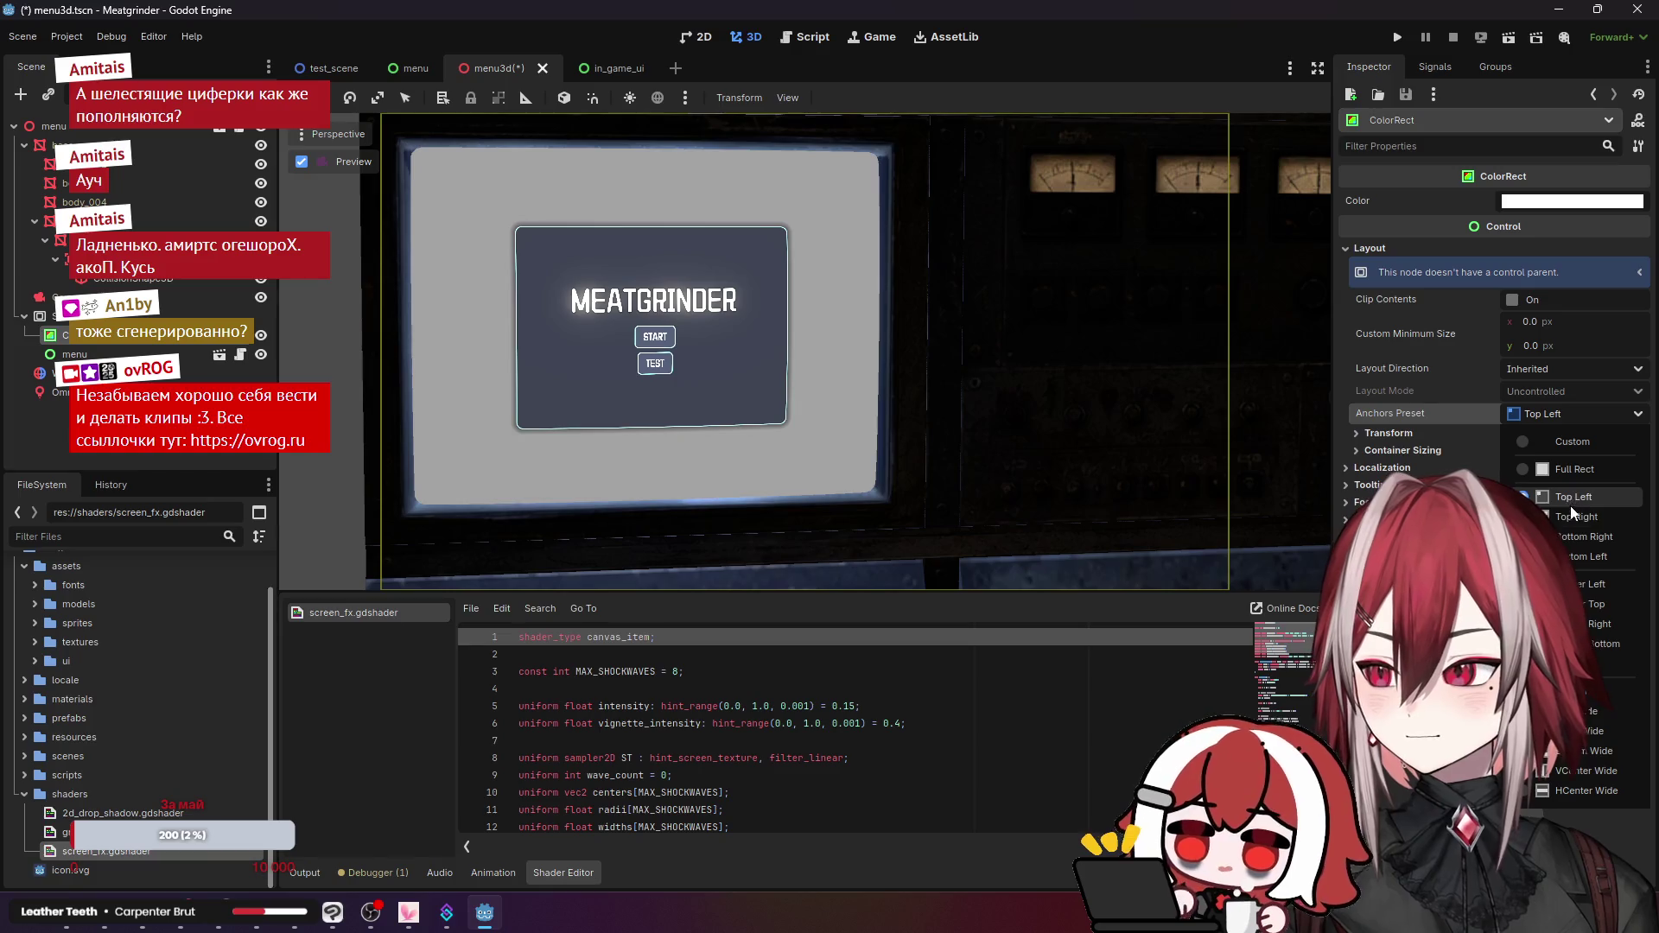
left_click(1574, 473)
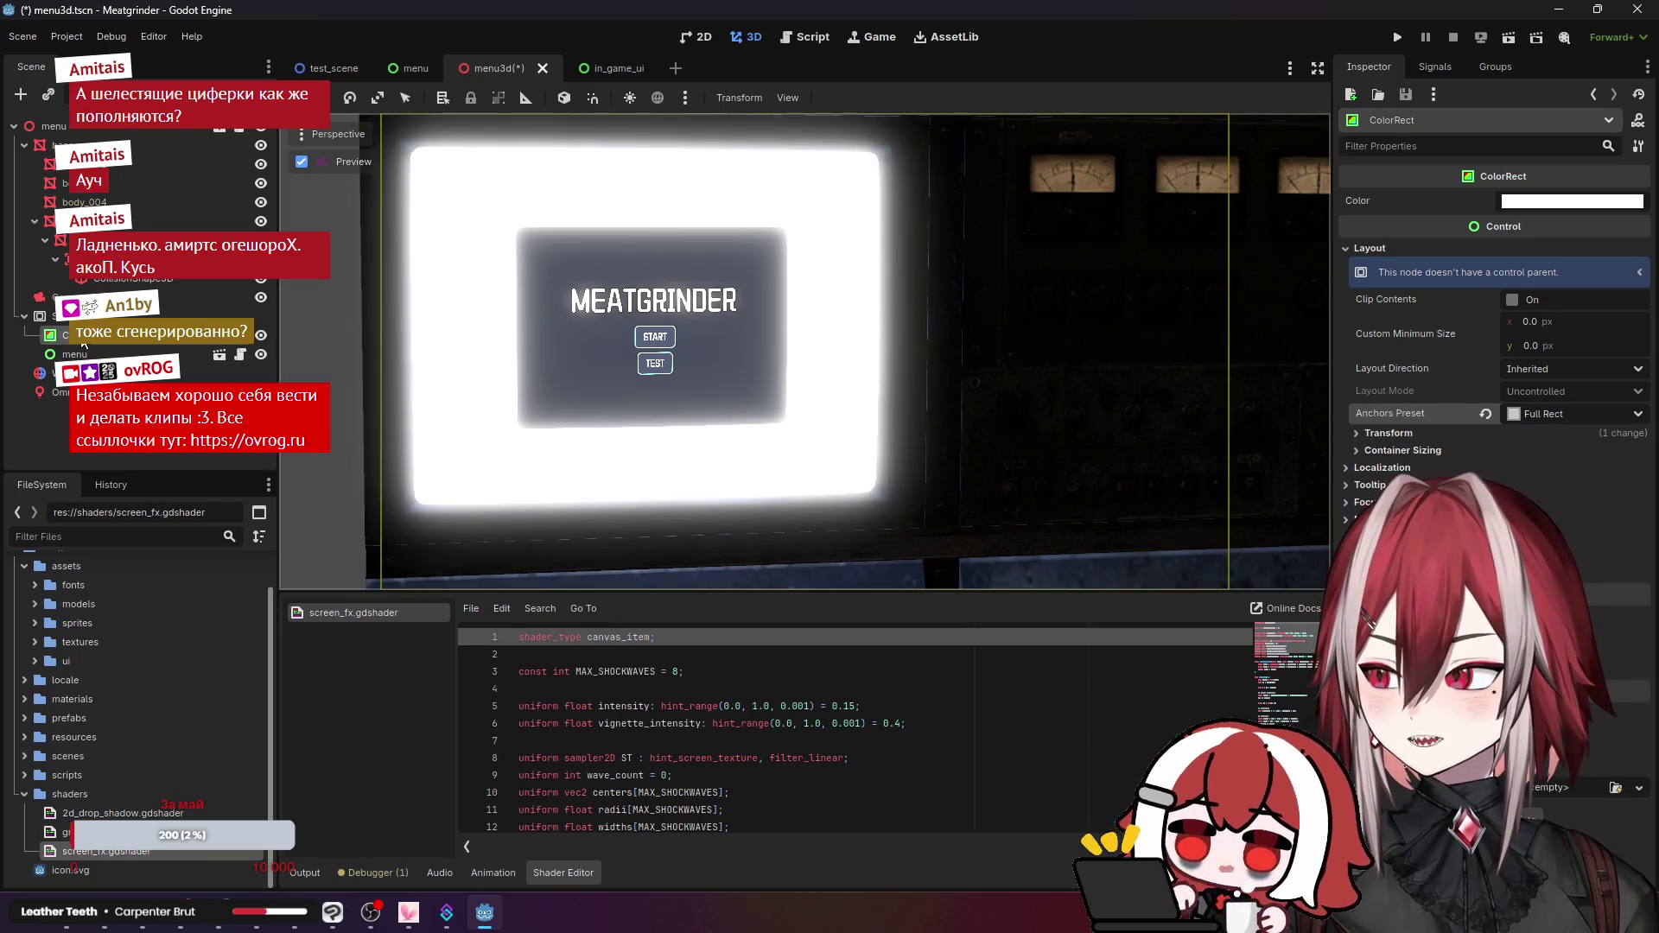
left_click_drag(82, 335, 82, 359)
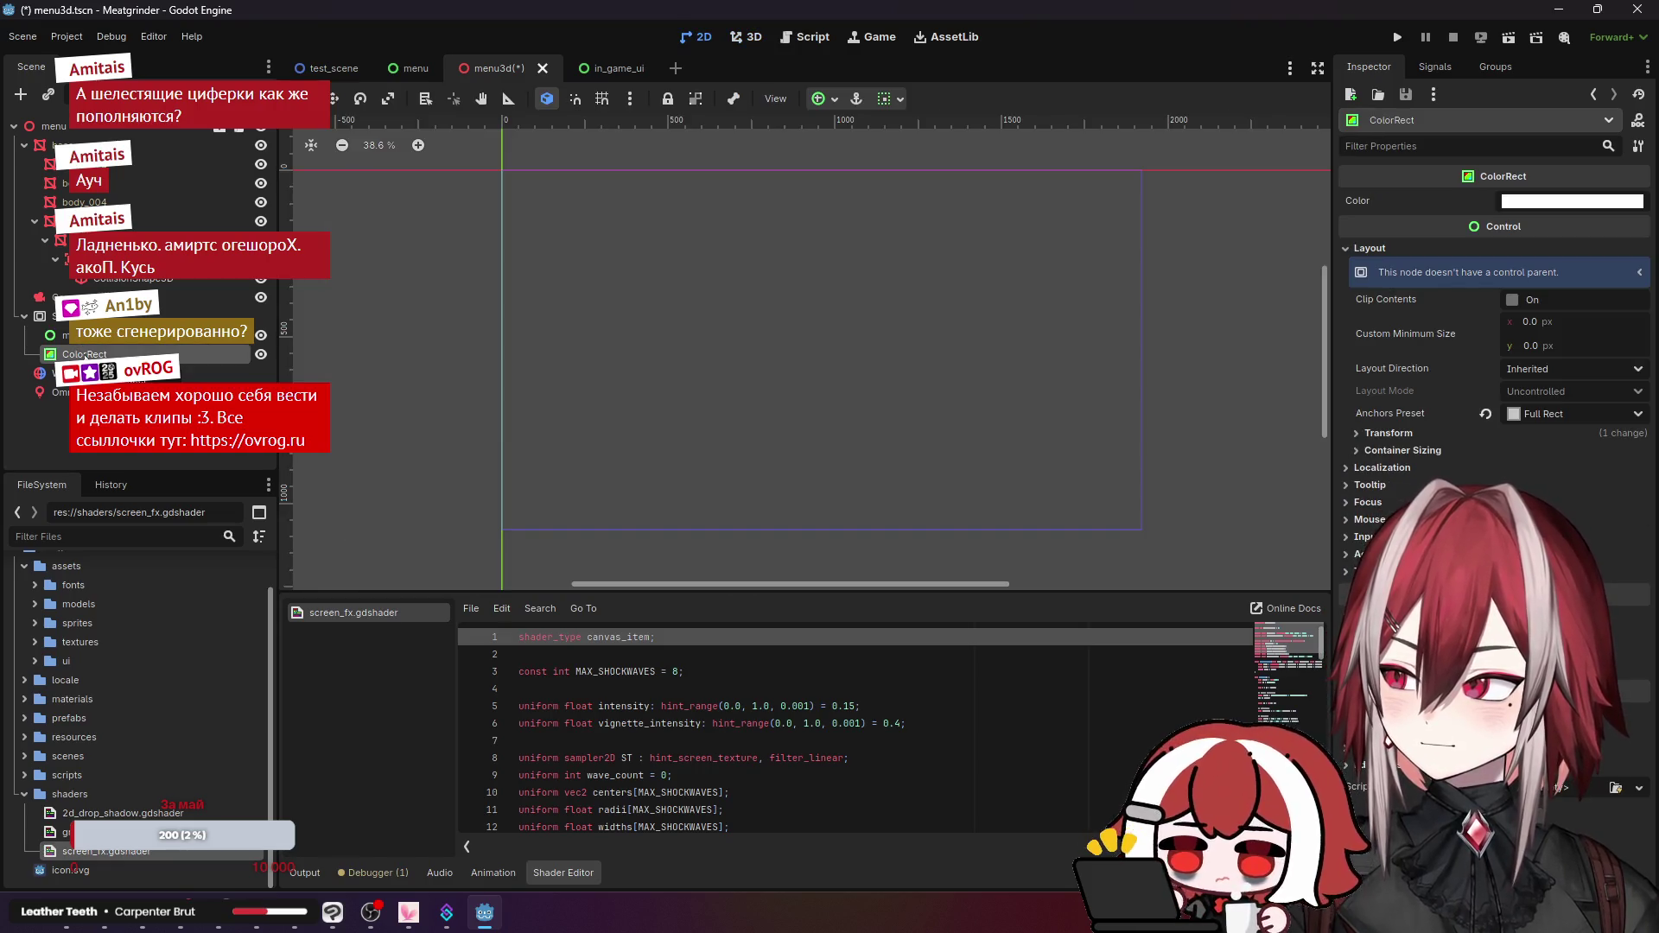
Check the white TV screen in the 3D view, then return to test_scene
left_click(735, 39)
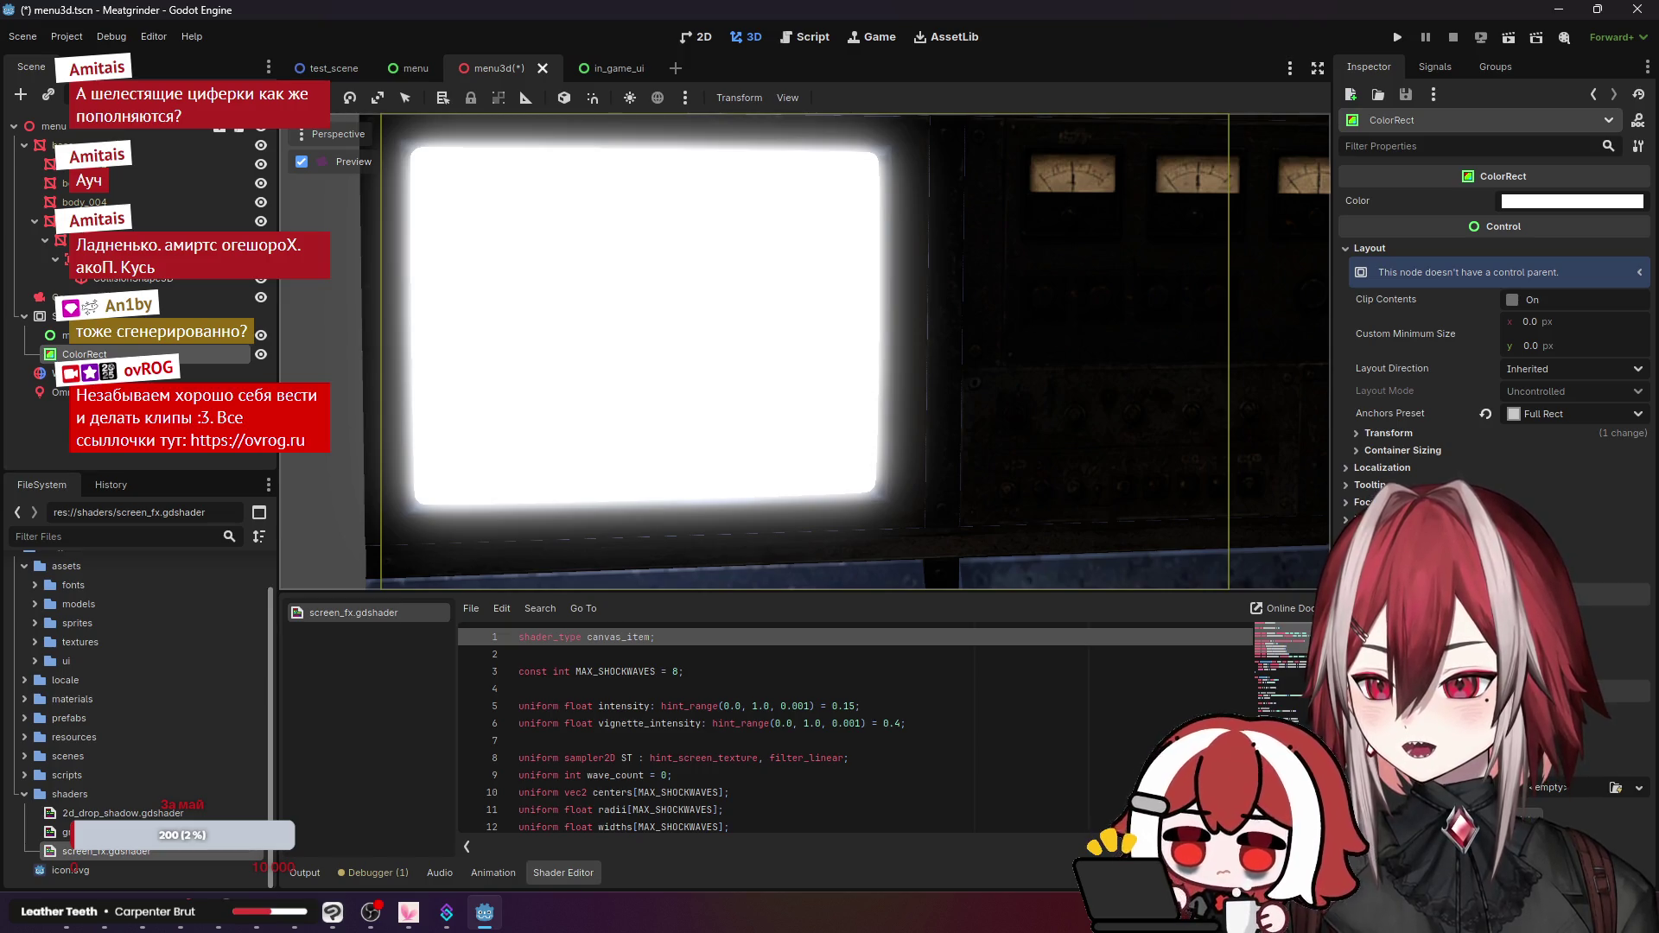
mouse_move(399, 72)
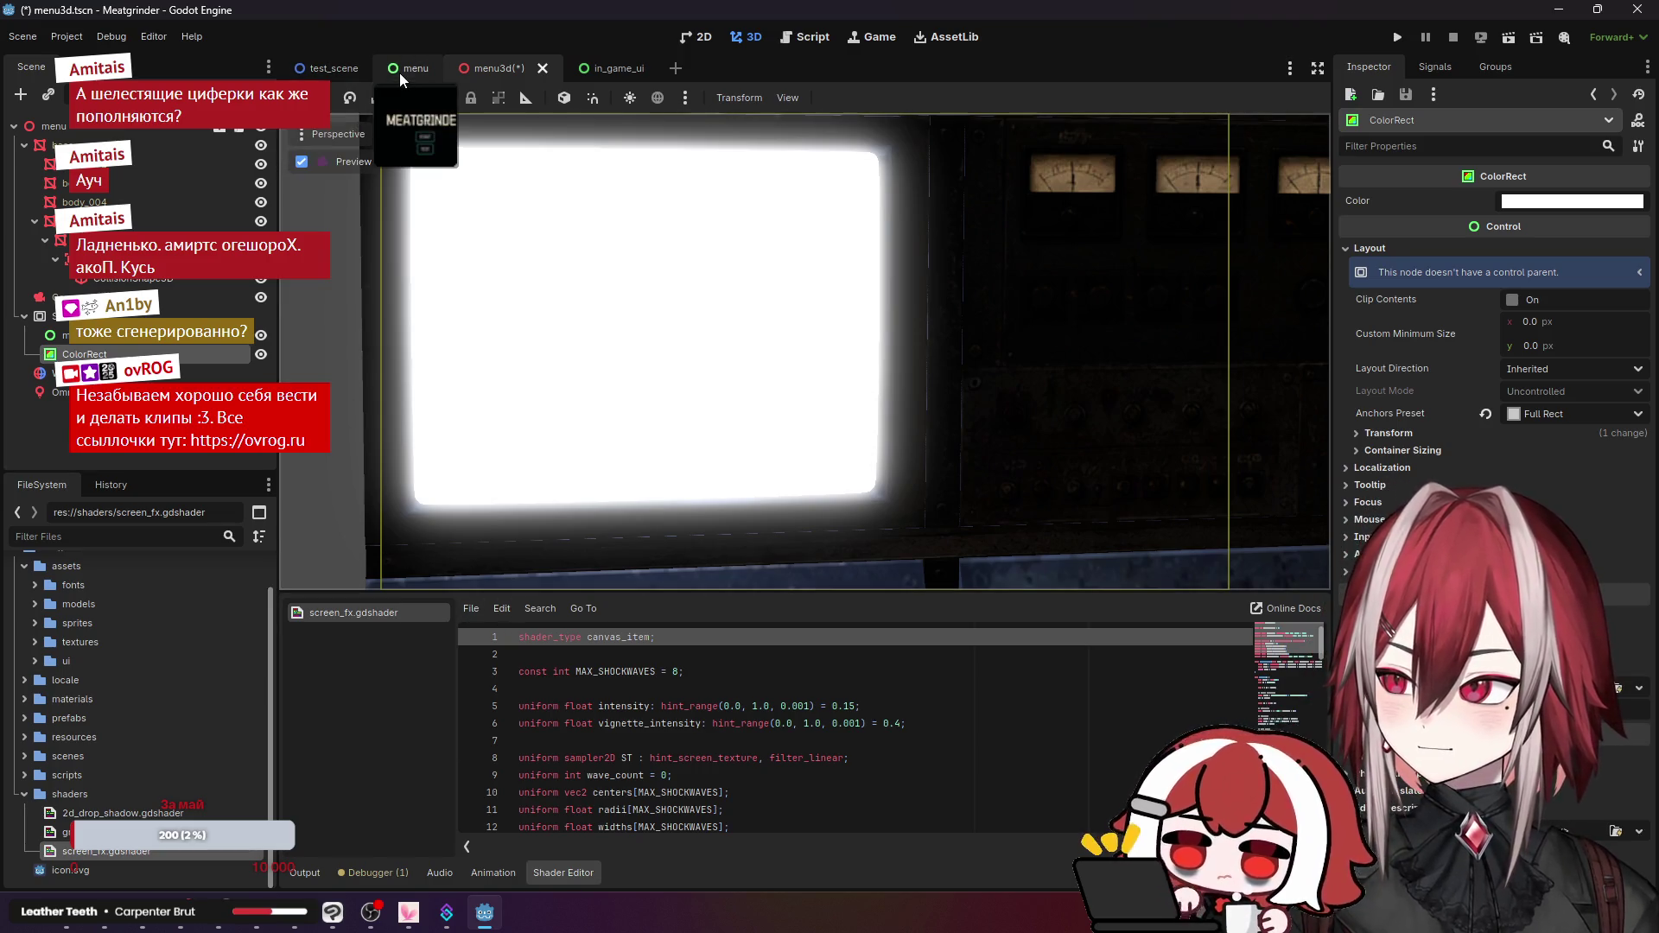
left_click(304, 67)
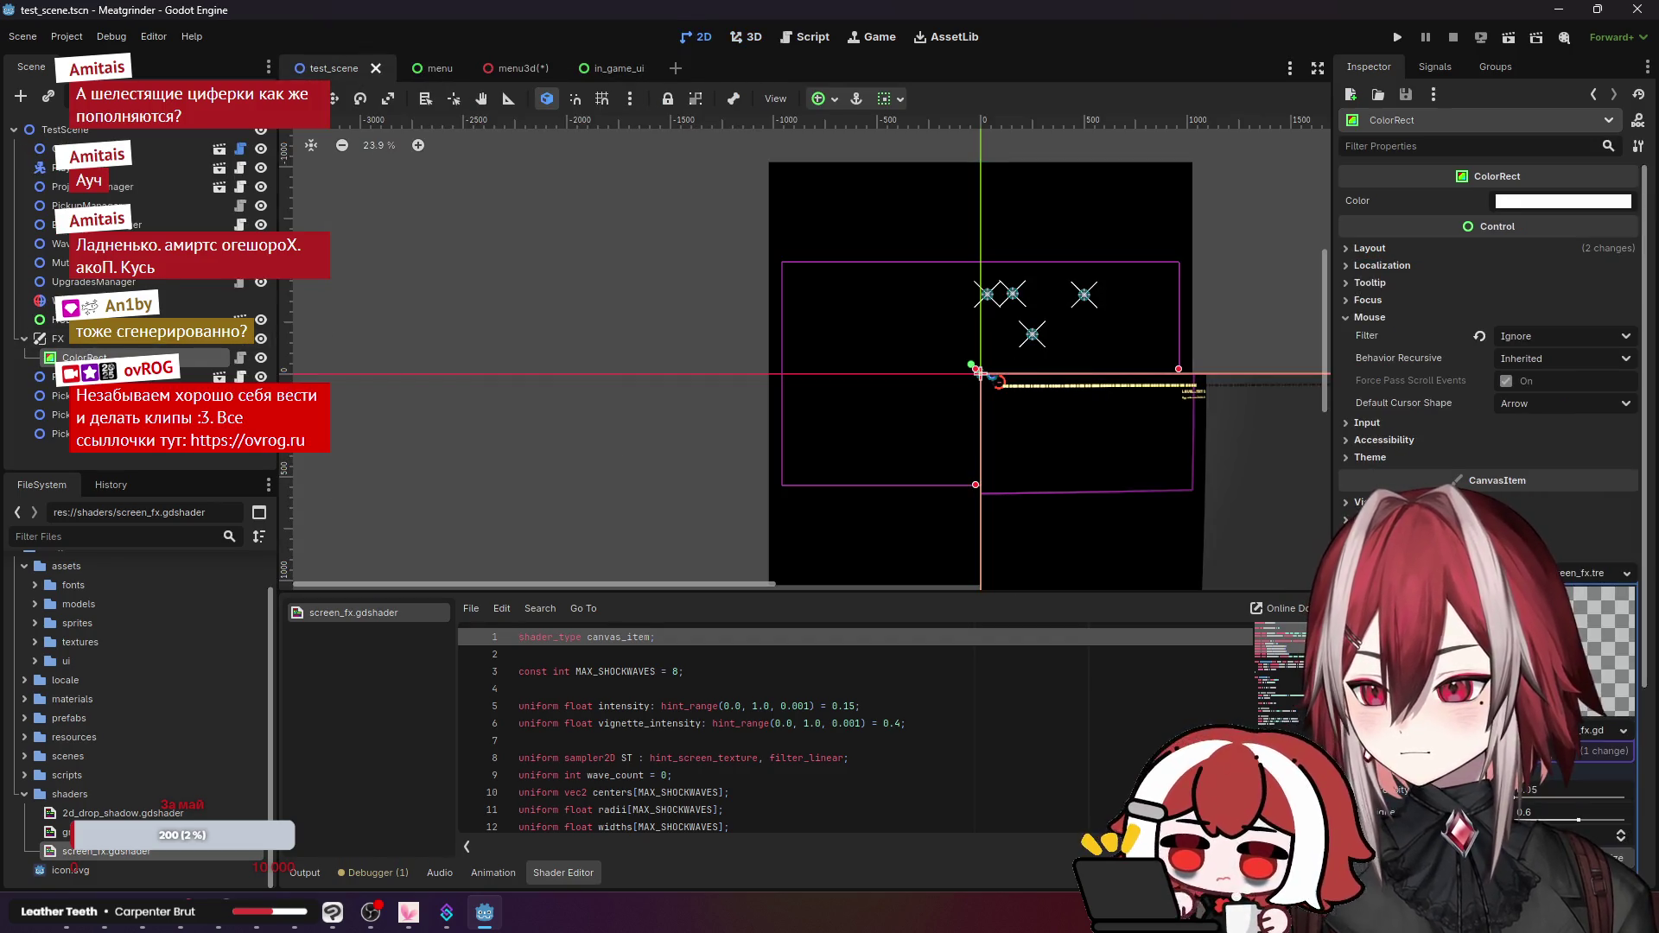
Expand the materials folder in the FileSystem, then go back to menu3d's 3D view
mouse_move(542, 68)
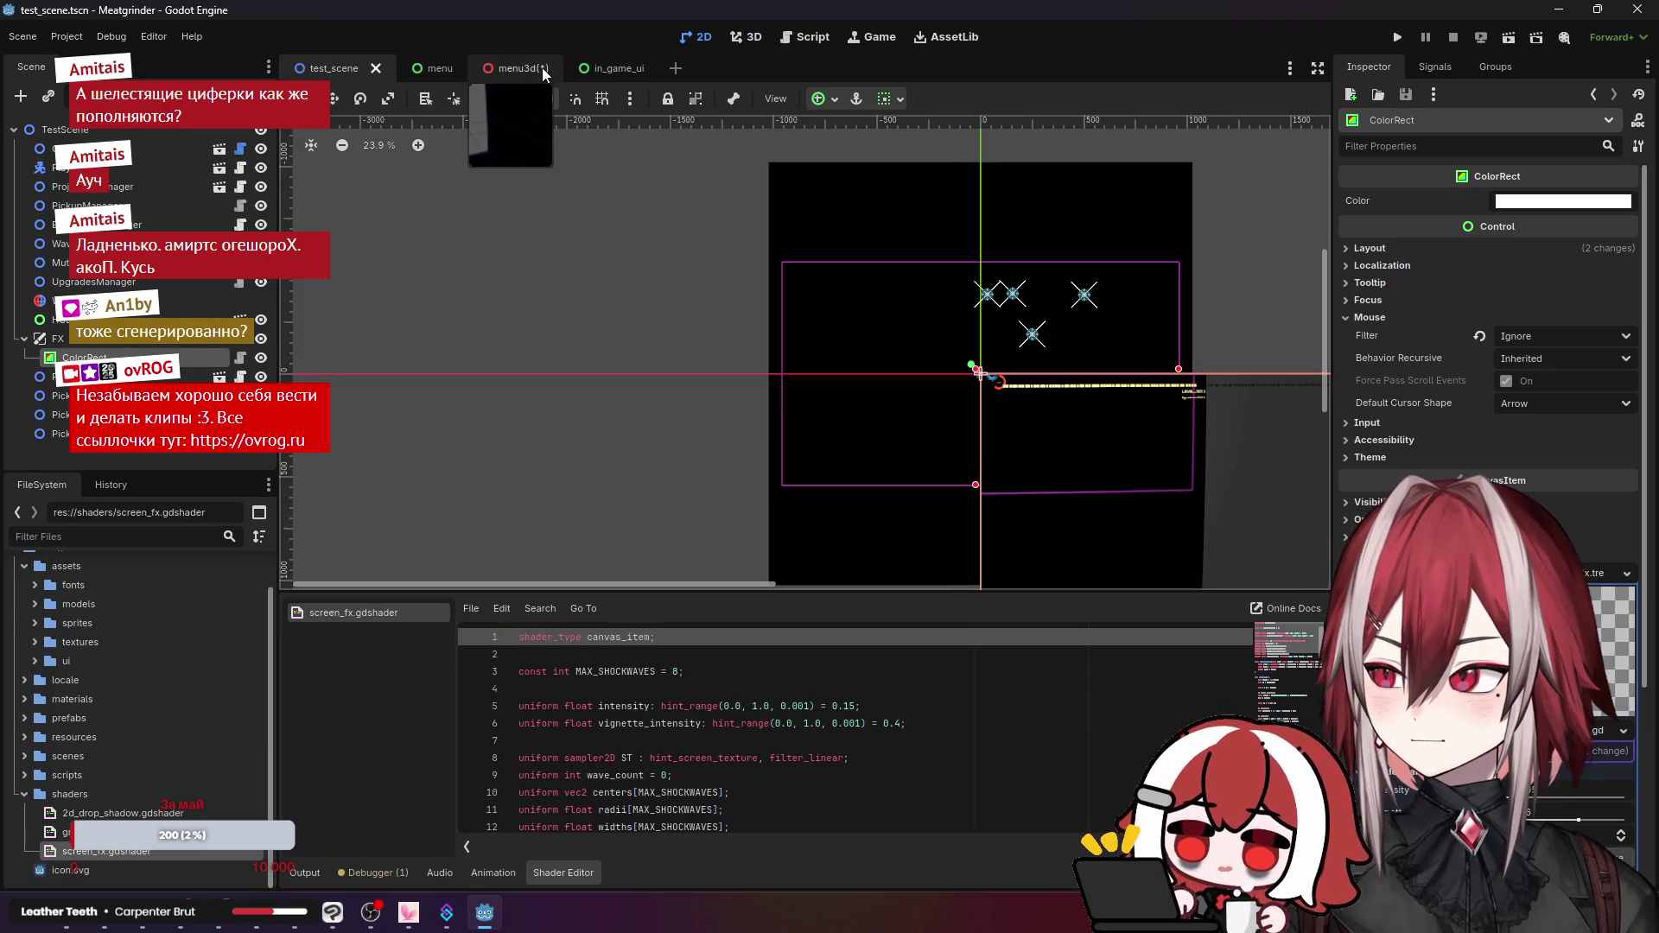
scroll(98, 621, "up", 2)
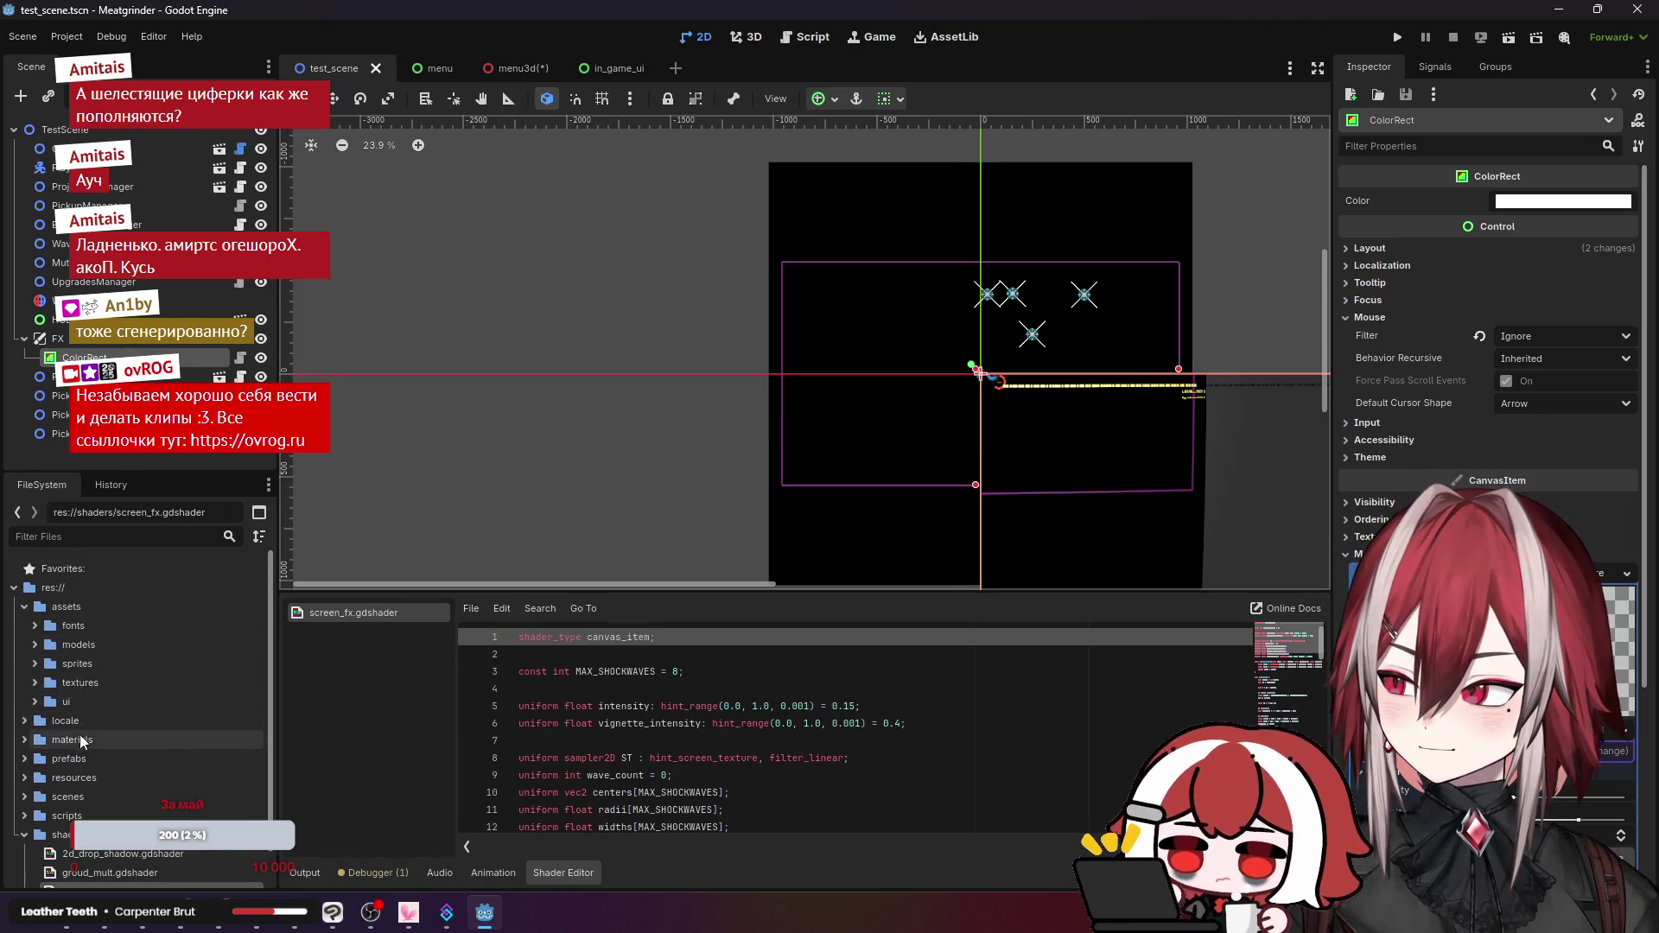
left_click(24, 740)
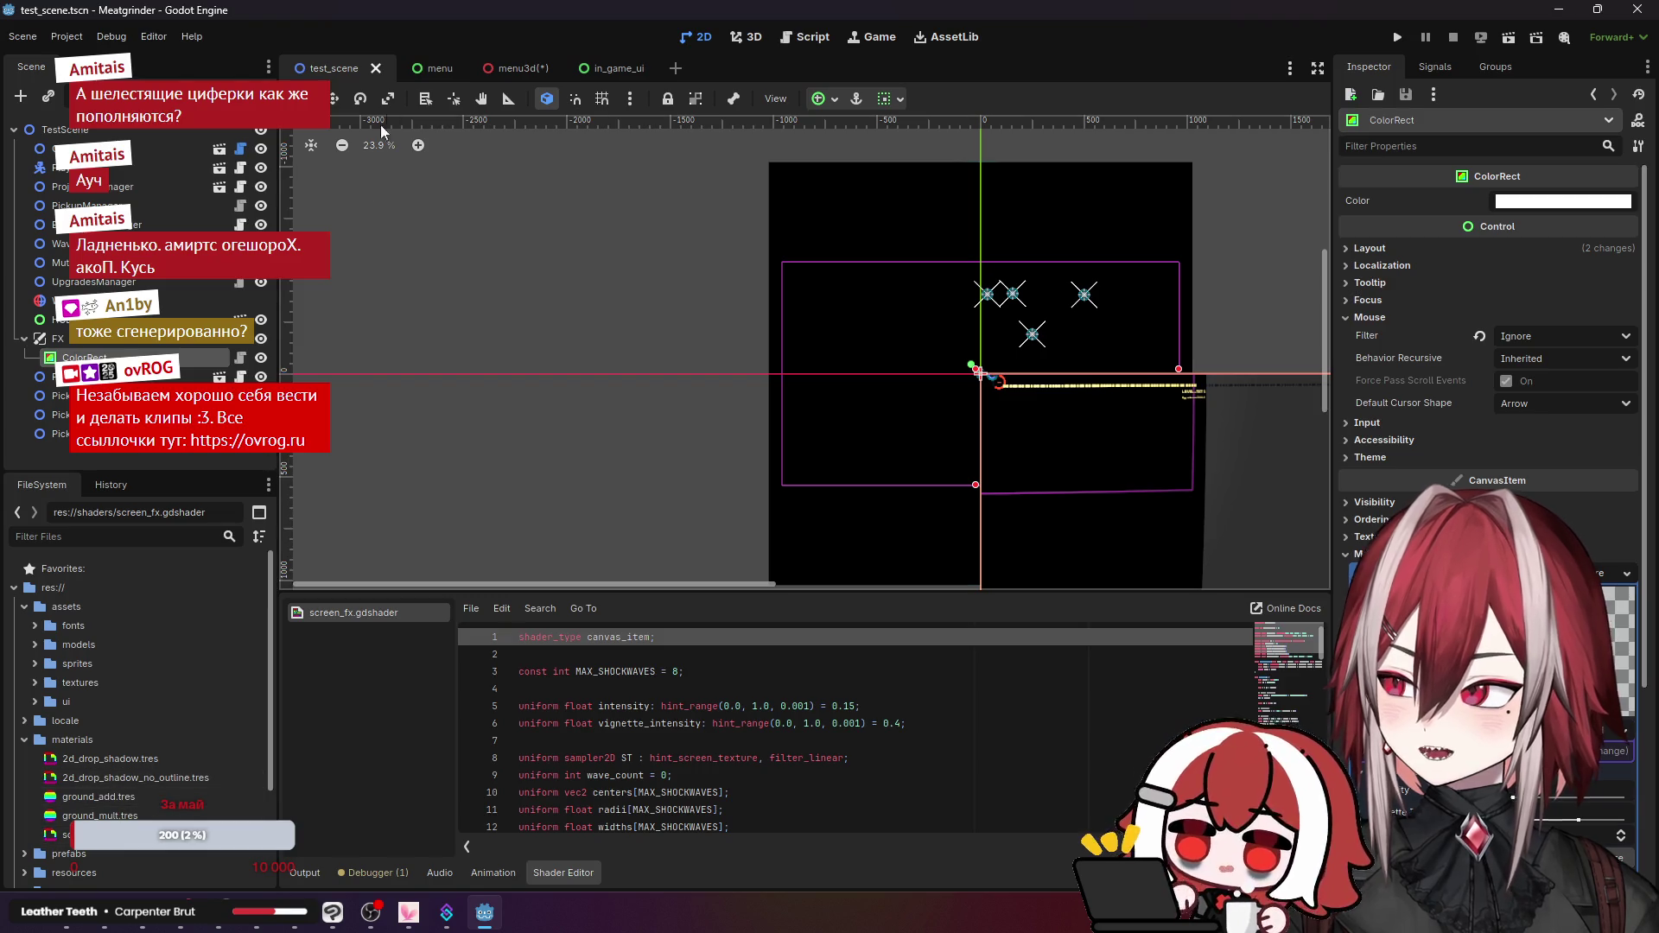
left_click(521, 71)
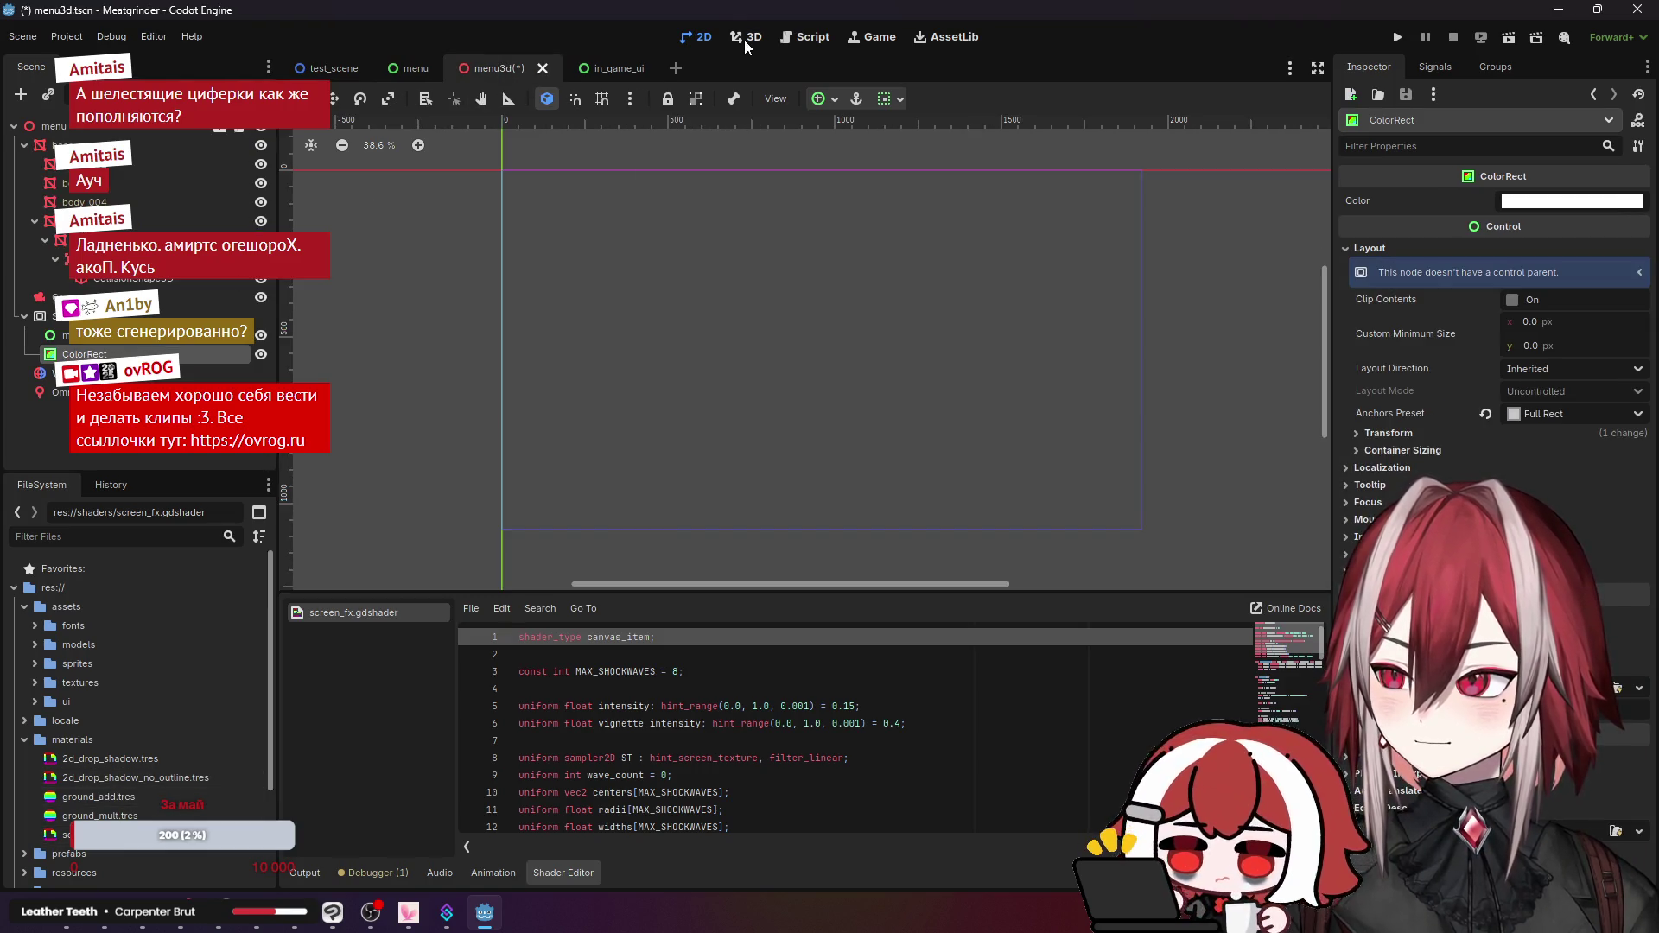
left_click(747, 39)
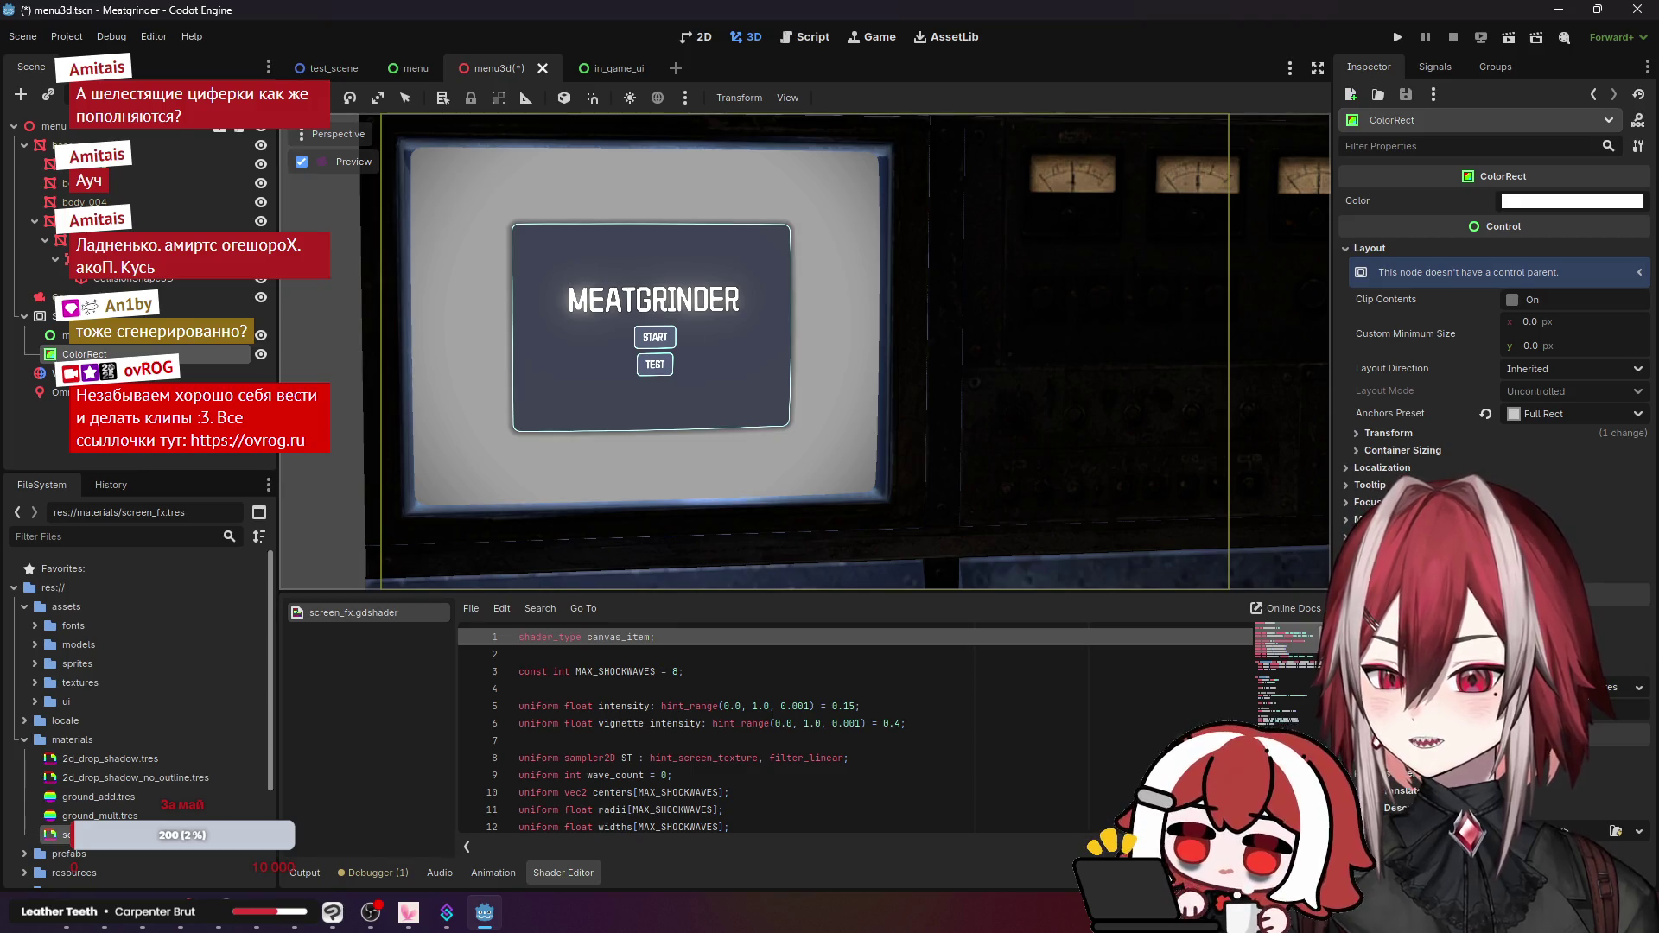
Revert the ColorRect's CanvasItem Material property to empty in the Inspector
scroll(1487, 346, "down", 10)
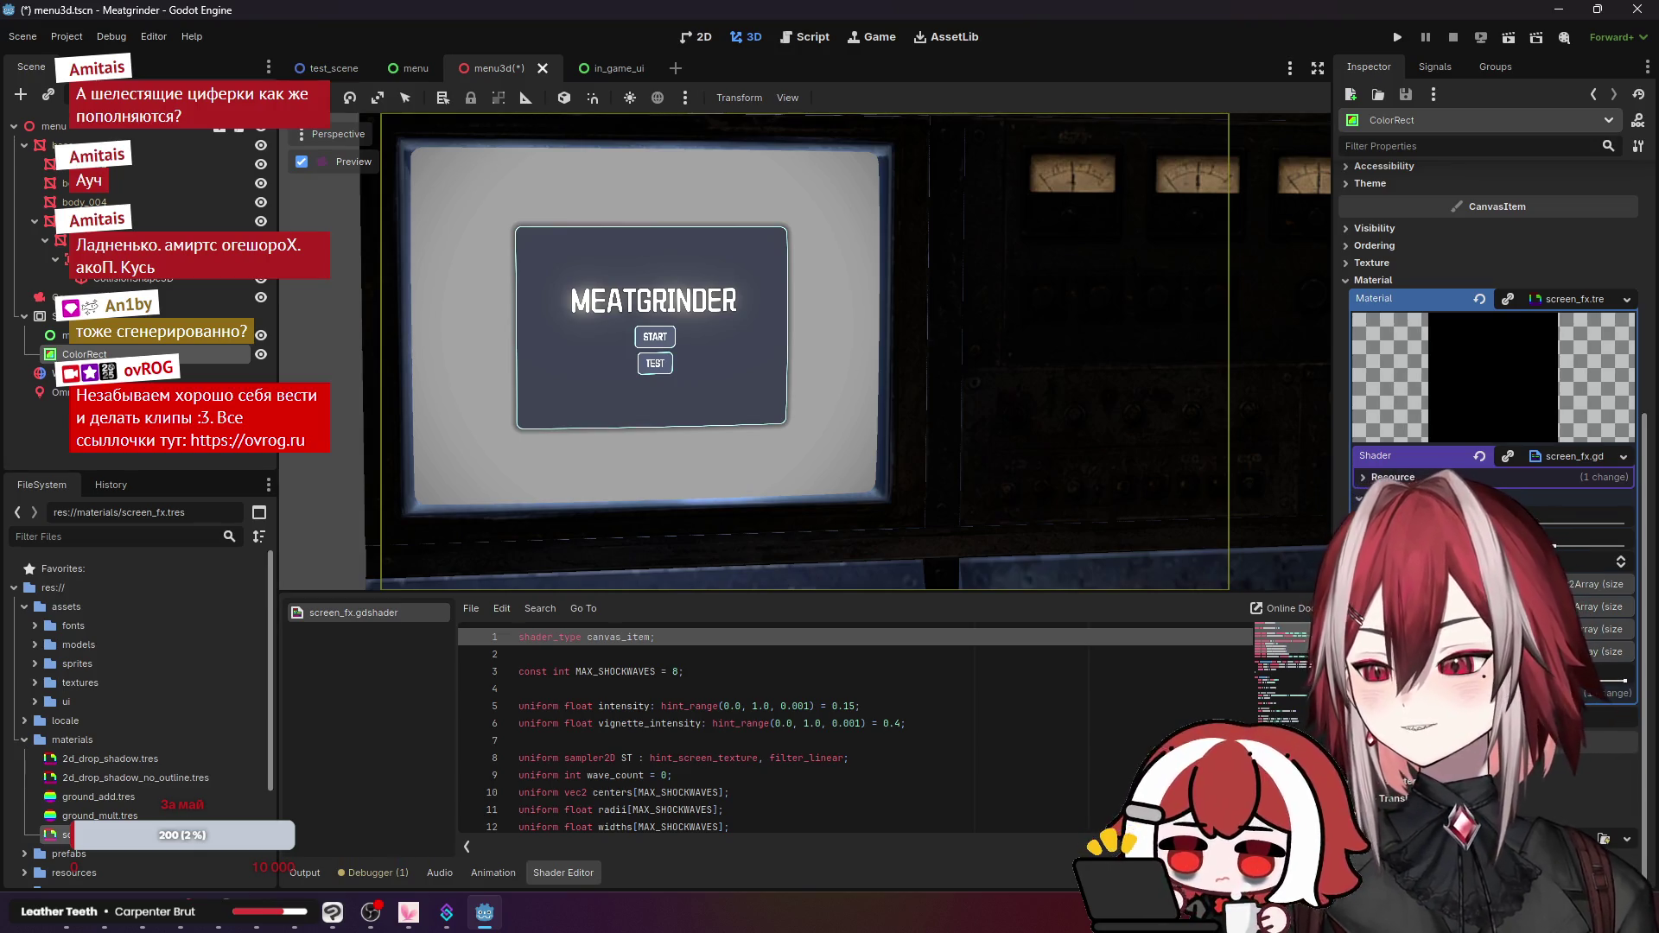
left_click(1480, 299)
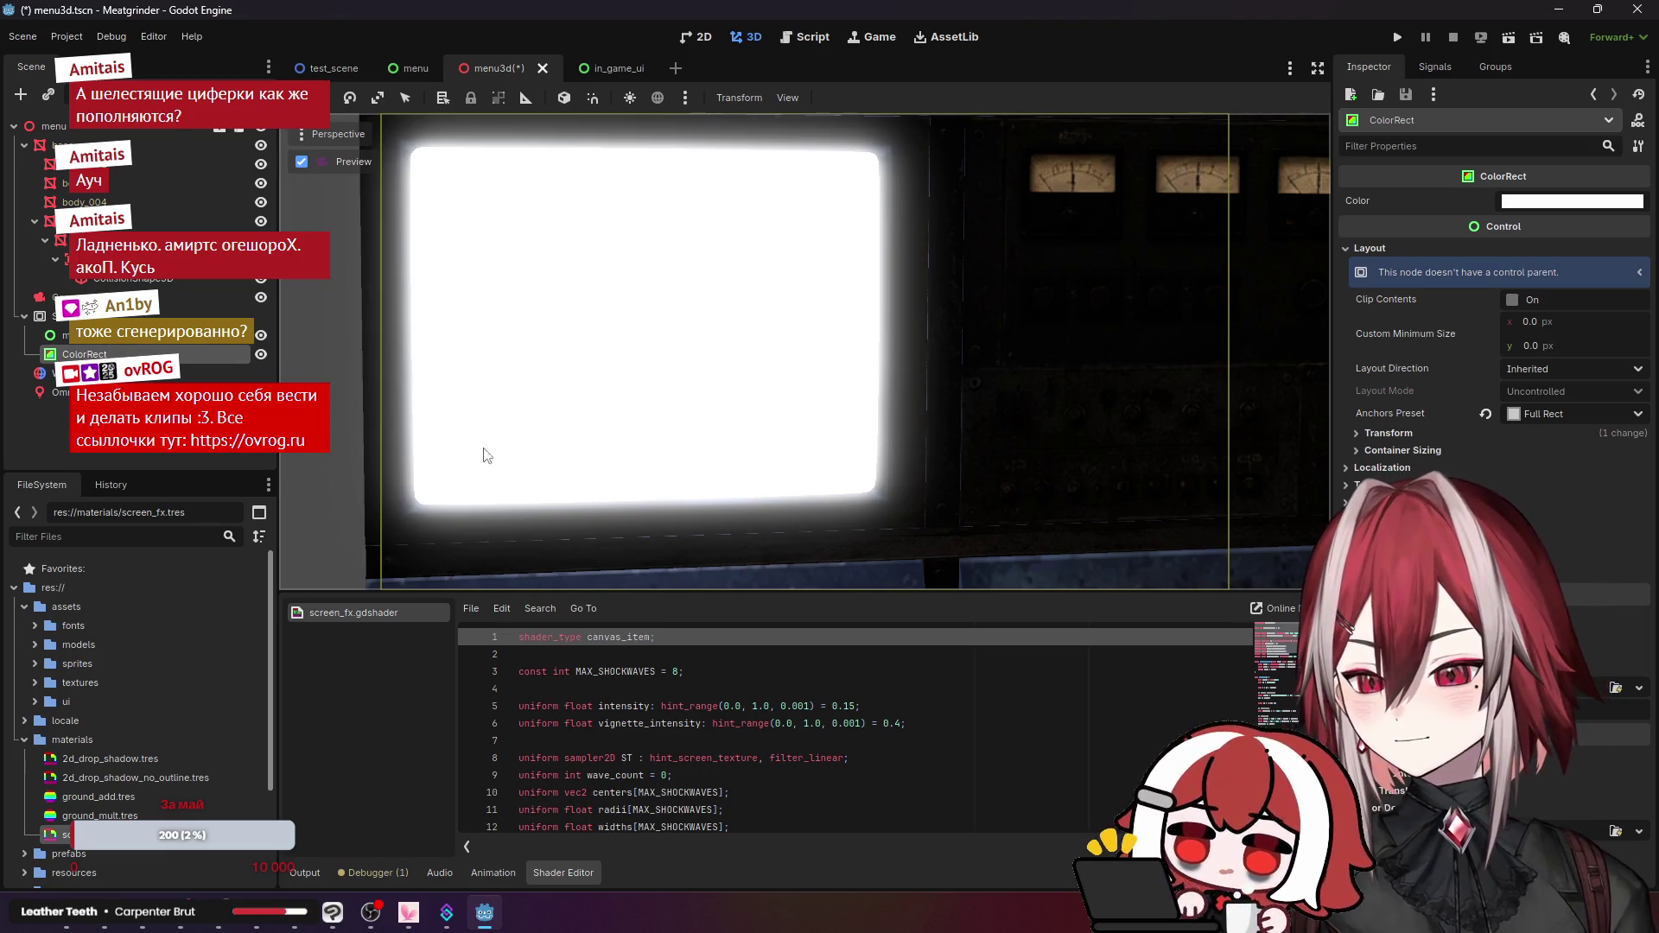
Delete the ColorRect node from menu3d, then save the scene and run the project
right_click(71, 357)
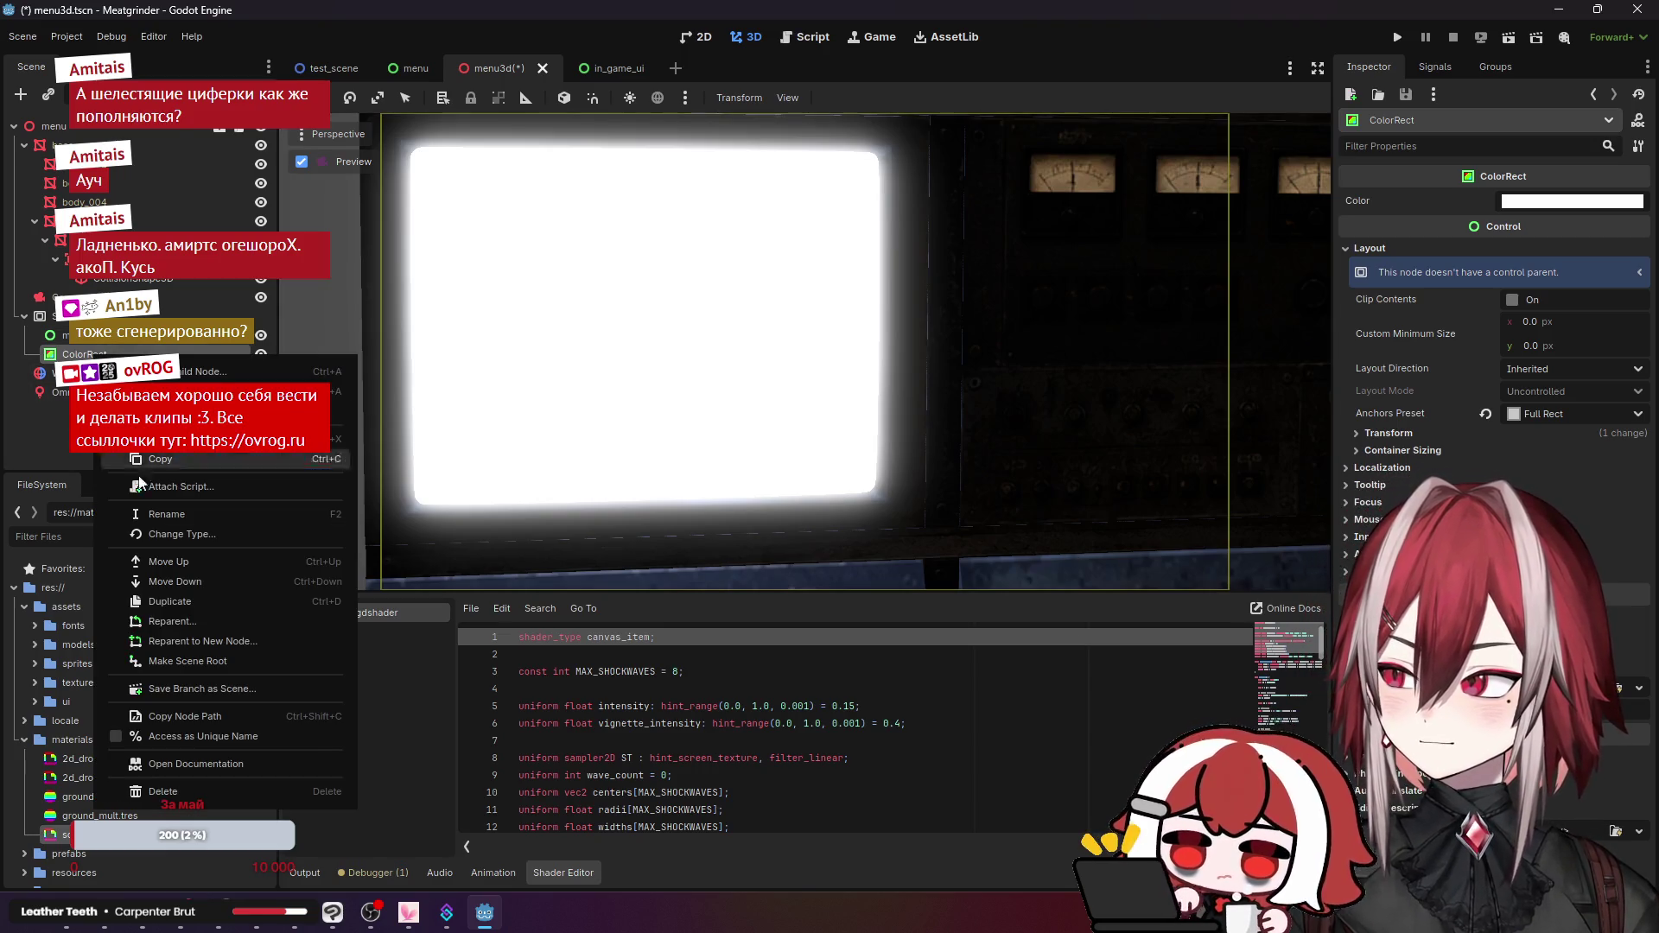
left_click(173, 799)
left_click(817, 483)
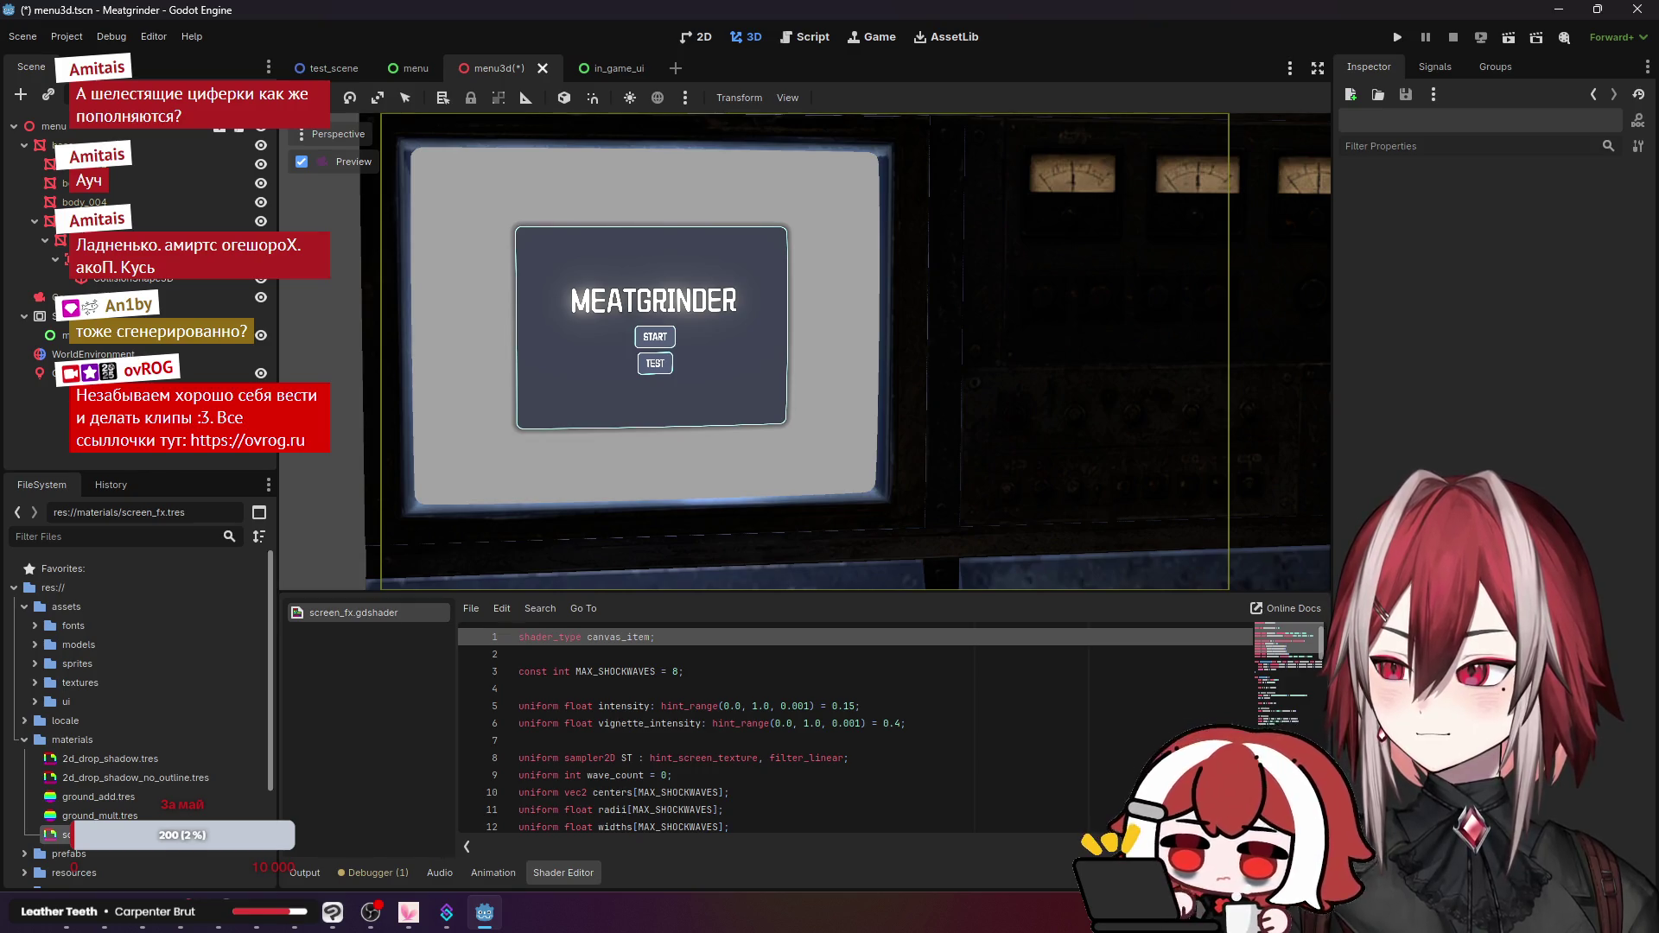
left_click(1393, 38)
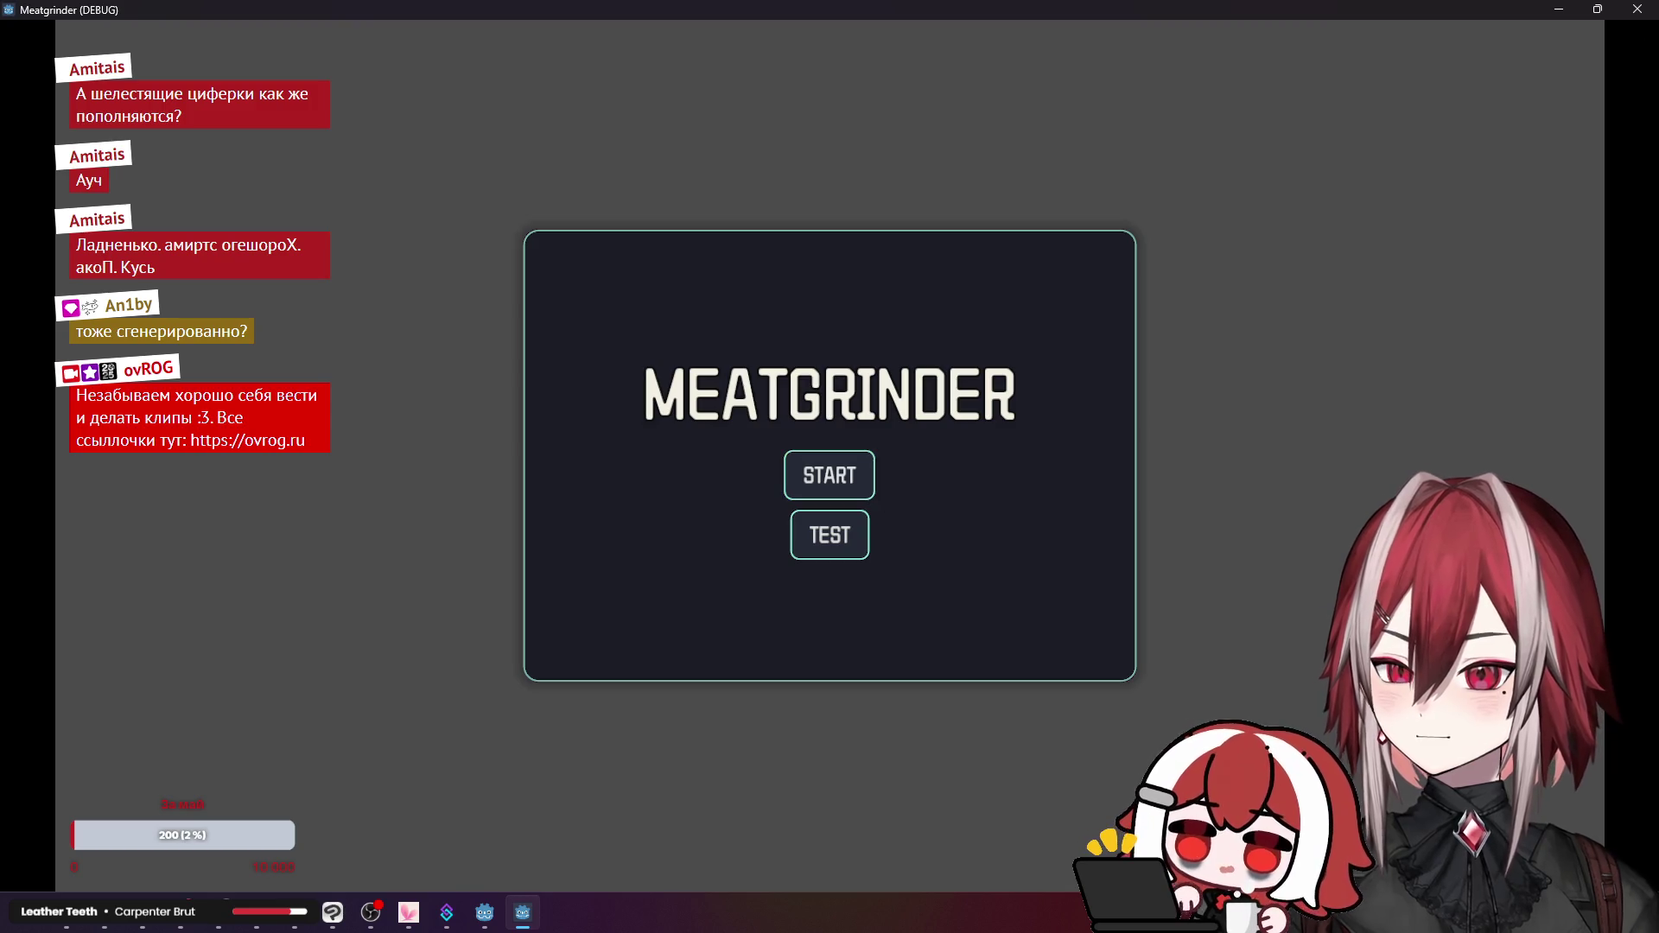
Close the running game, run and close it twice more, then switch to in_game_ui
left_click(1637, 9)
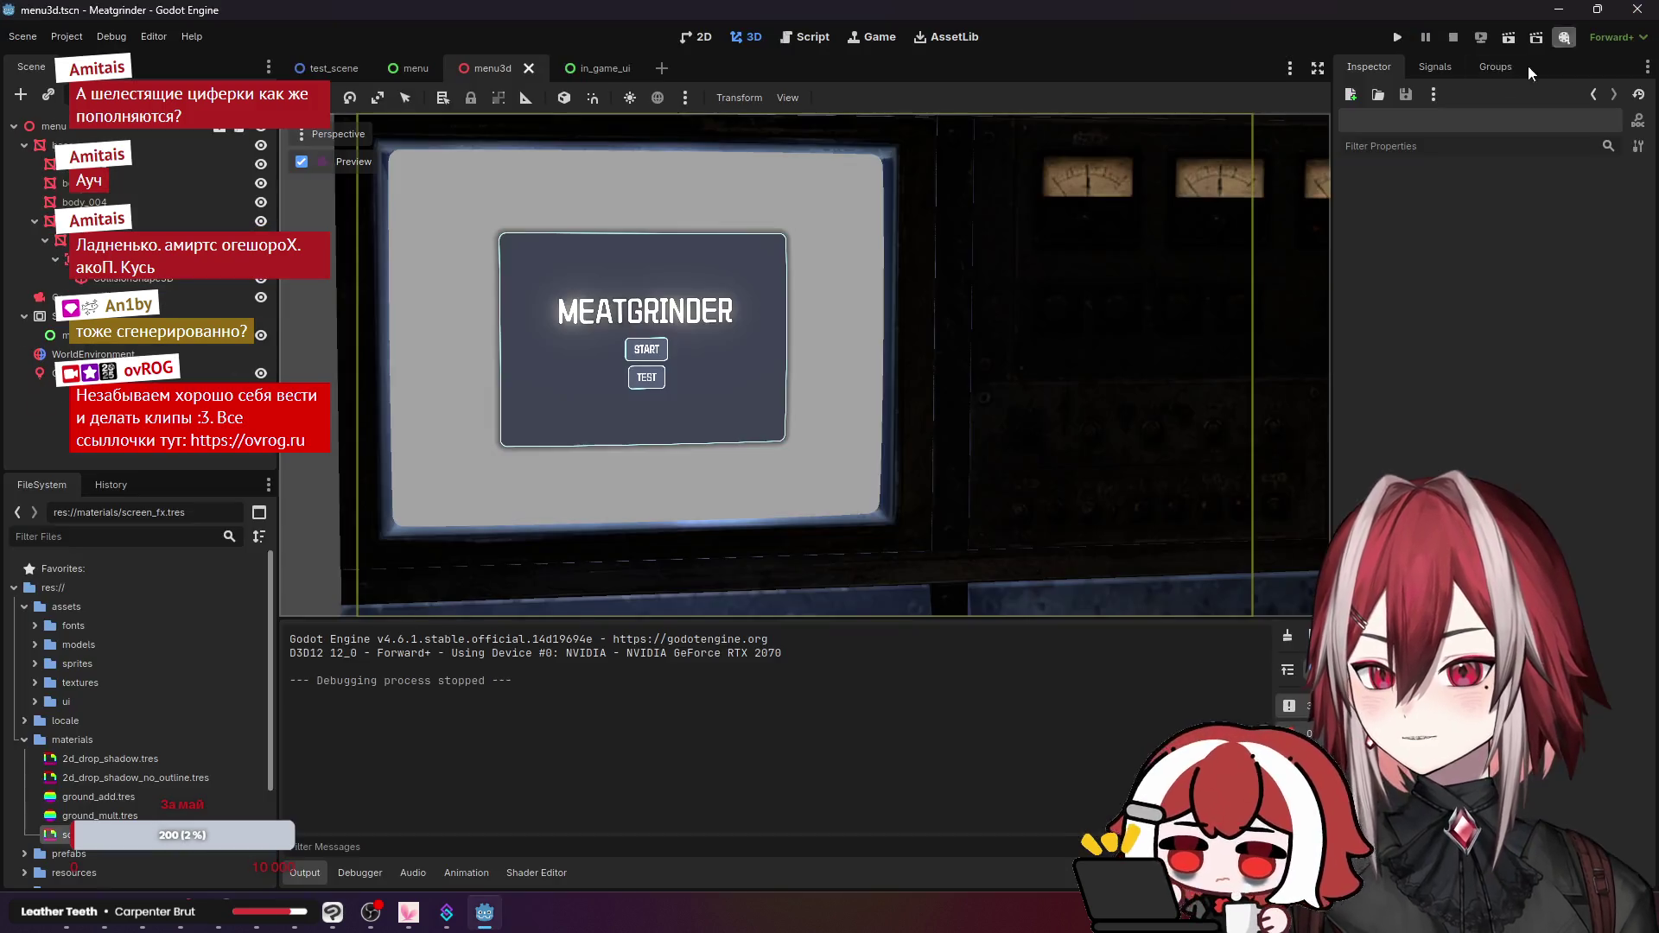
left_click(1508, 37)
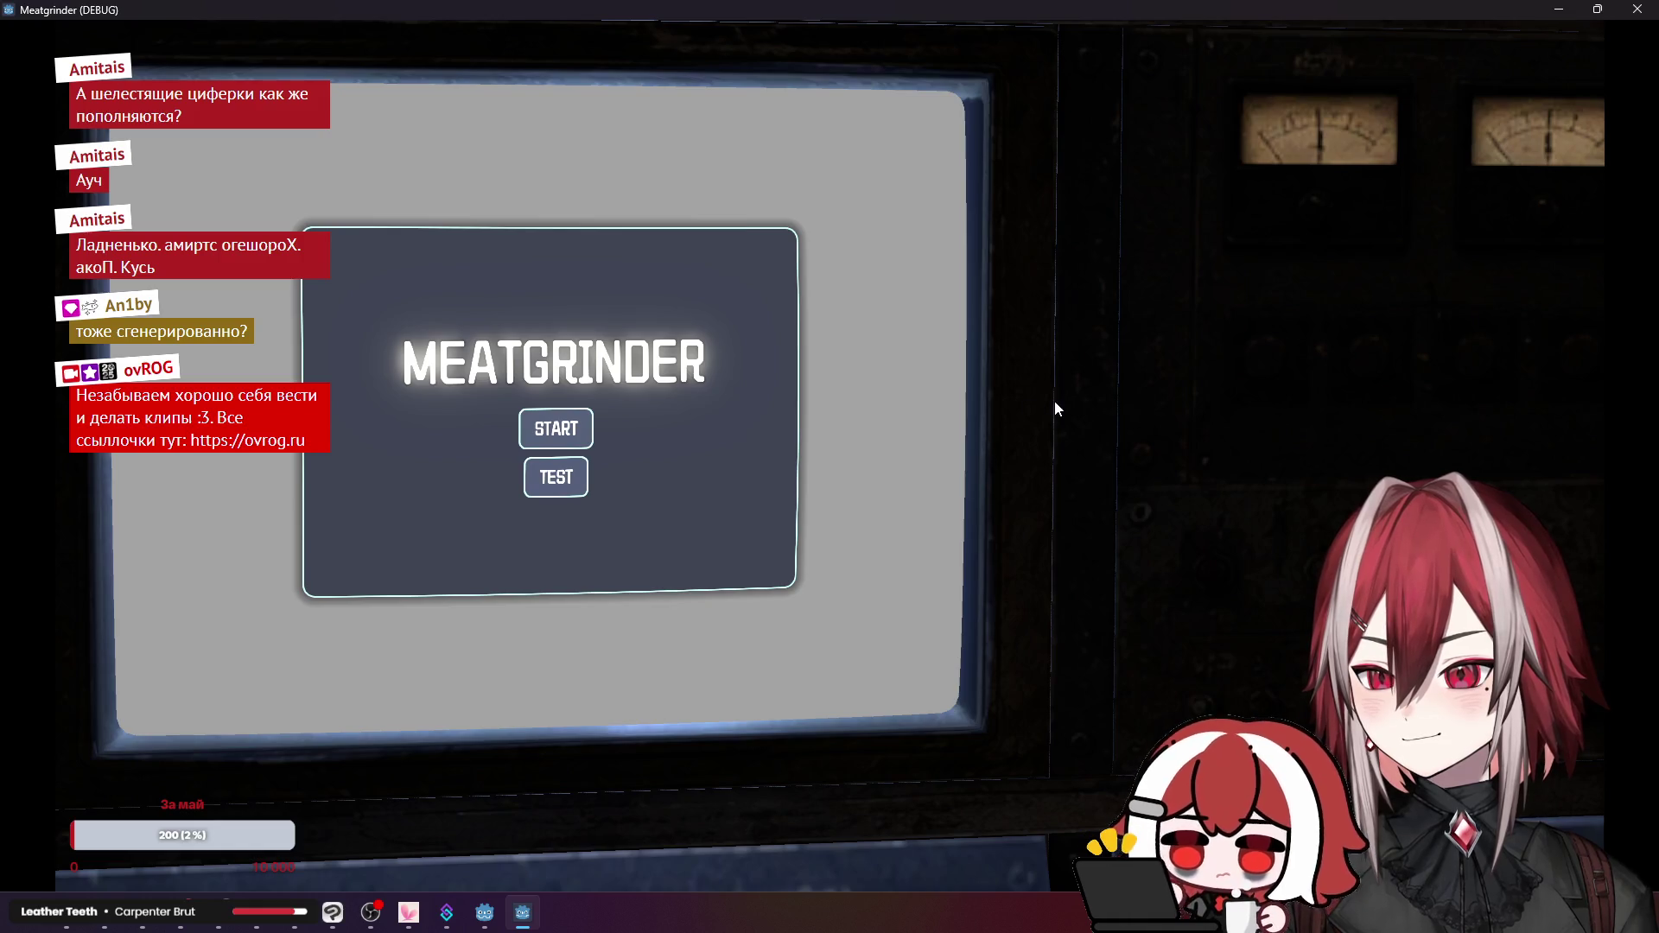
left_click(1636, 8)
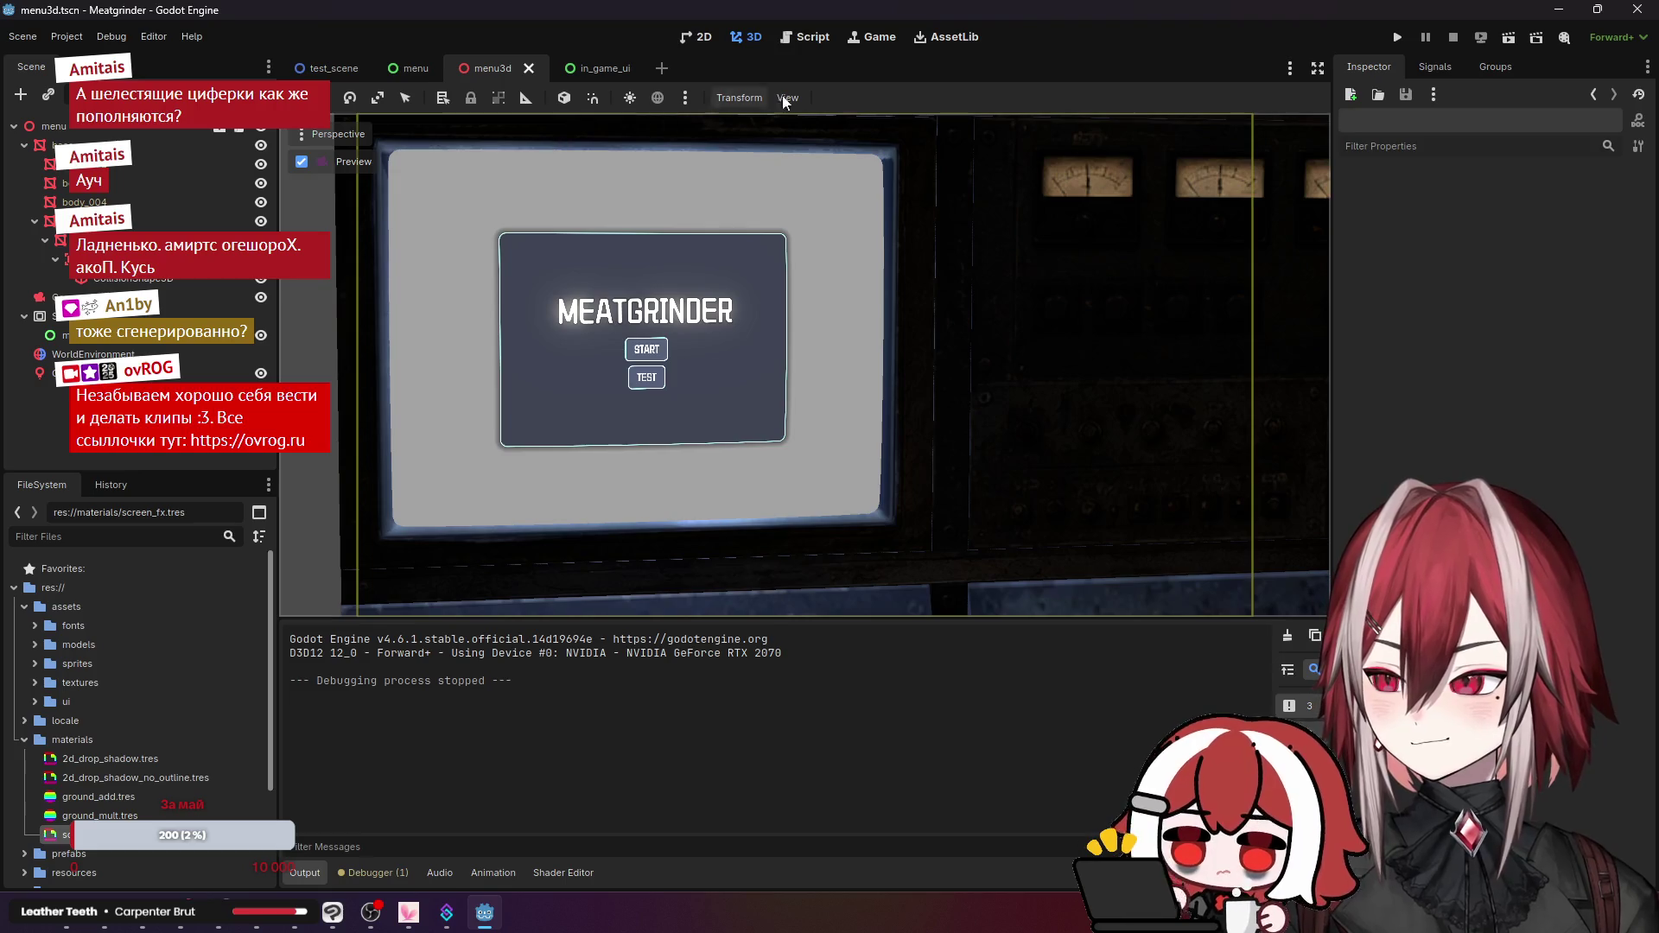
left_click(1521, 43)
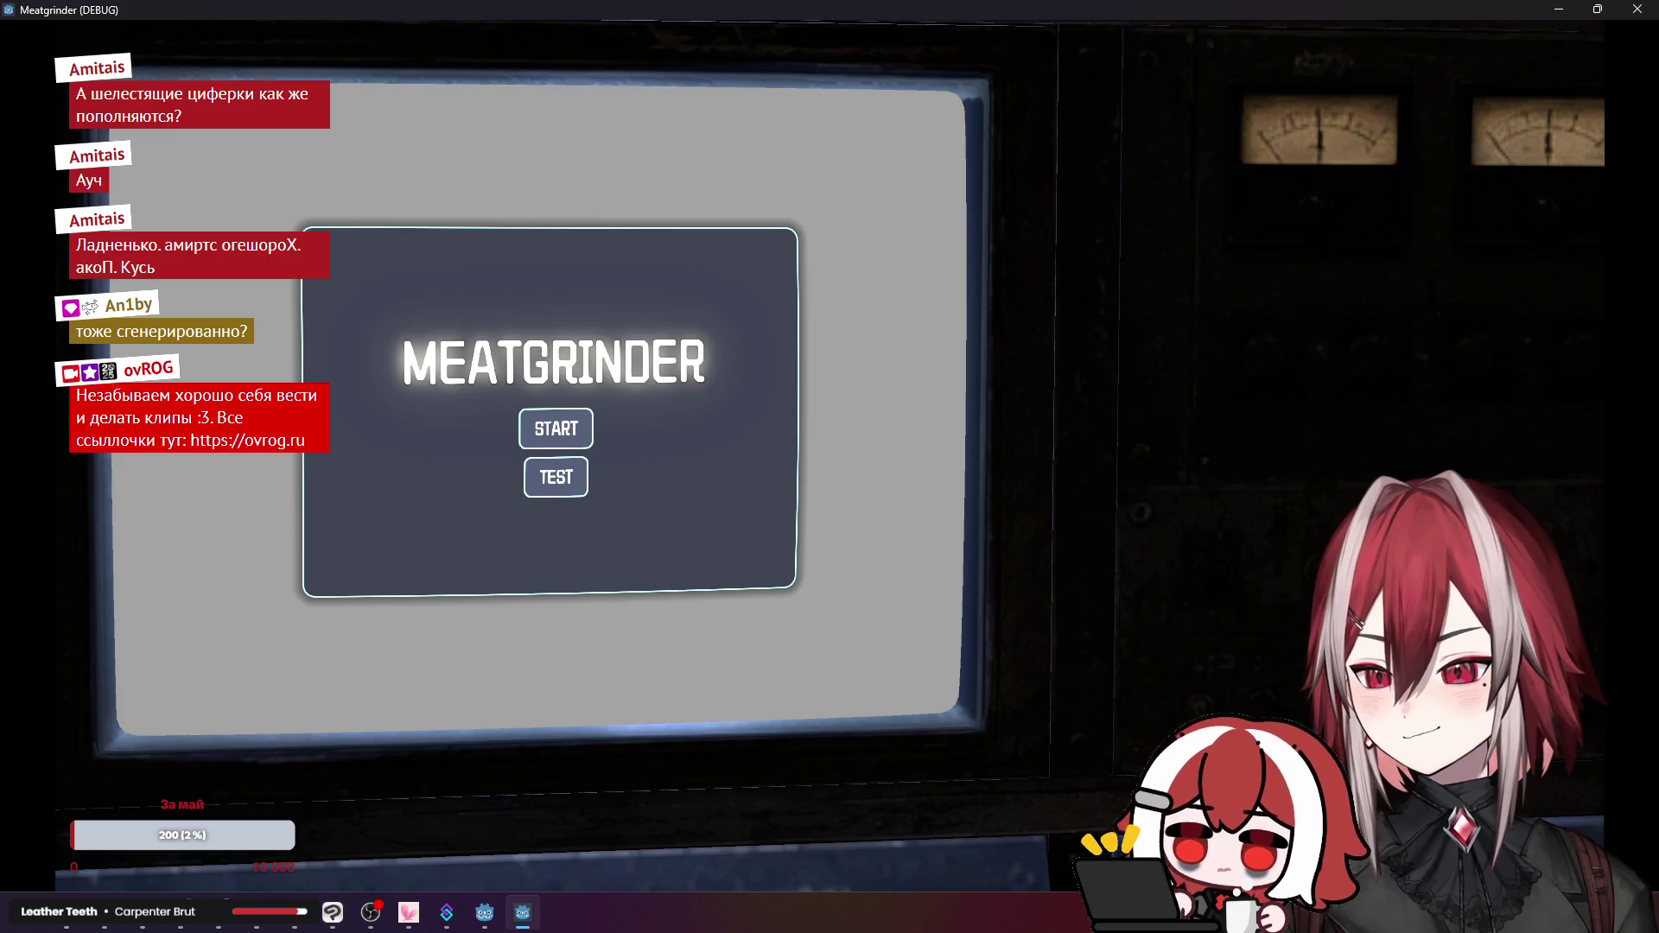
left_click(1638, 10)
left_click(34, 221)
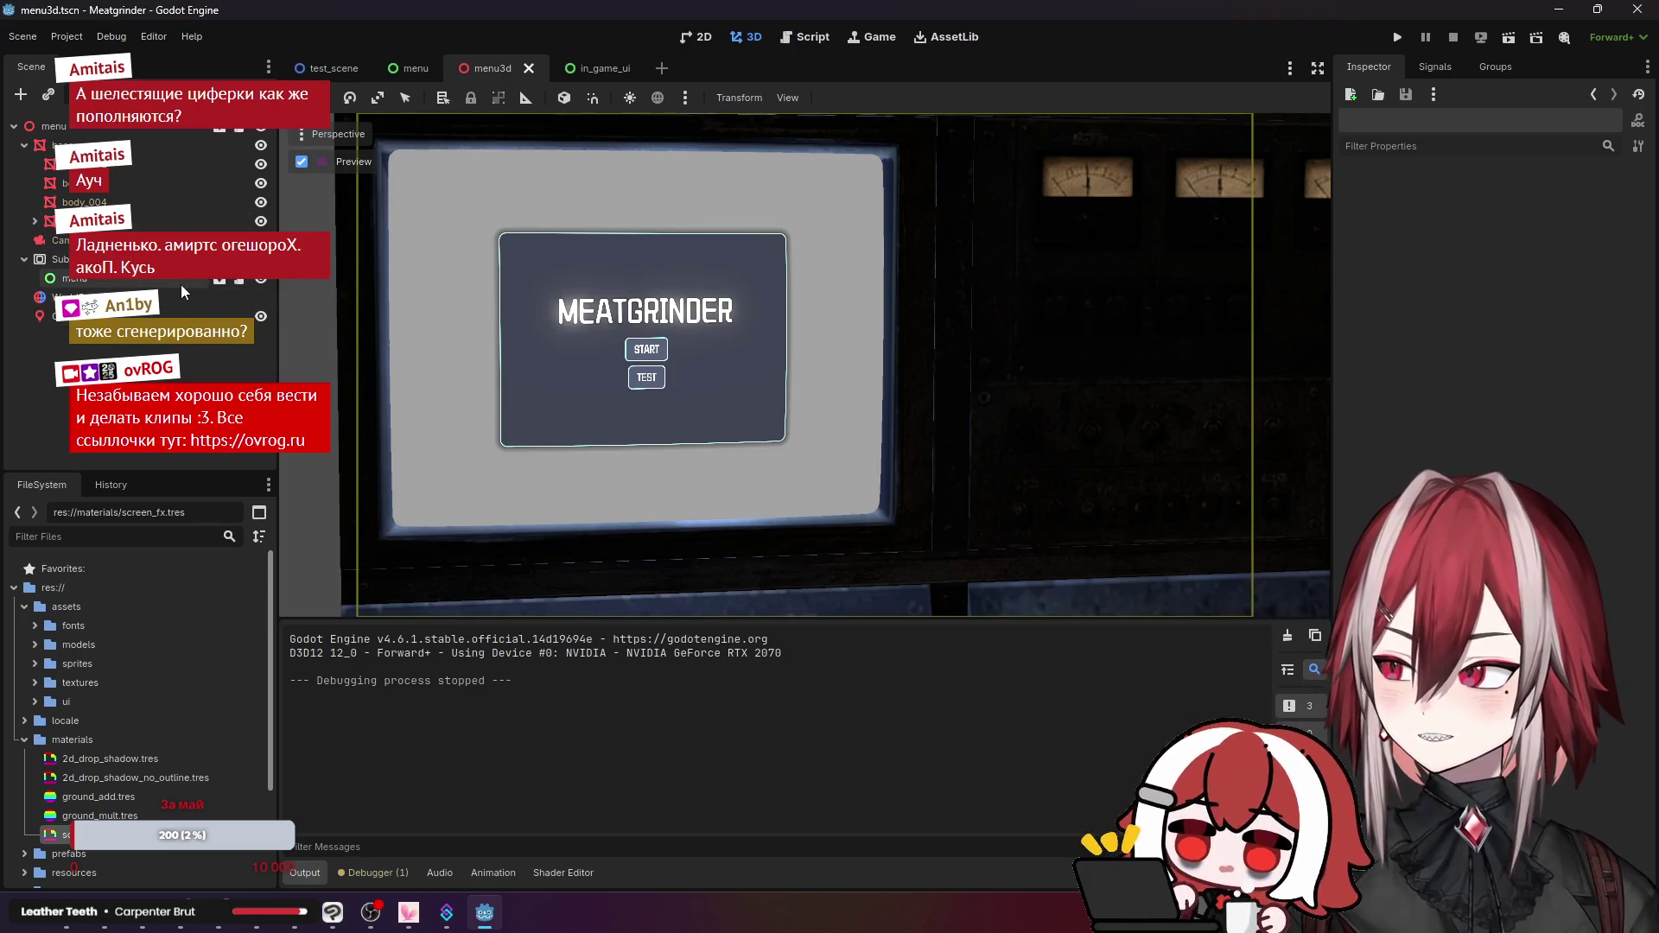
left_click(617, 75)
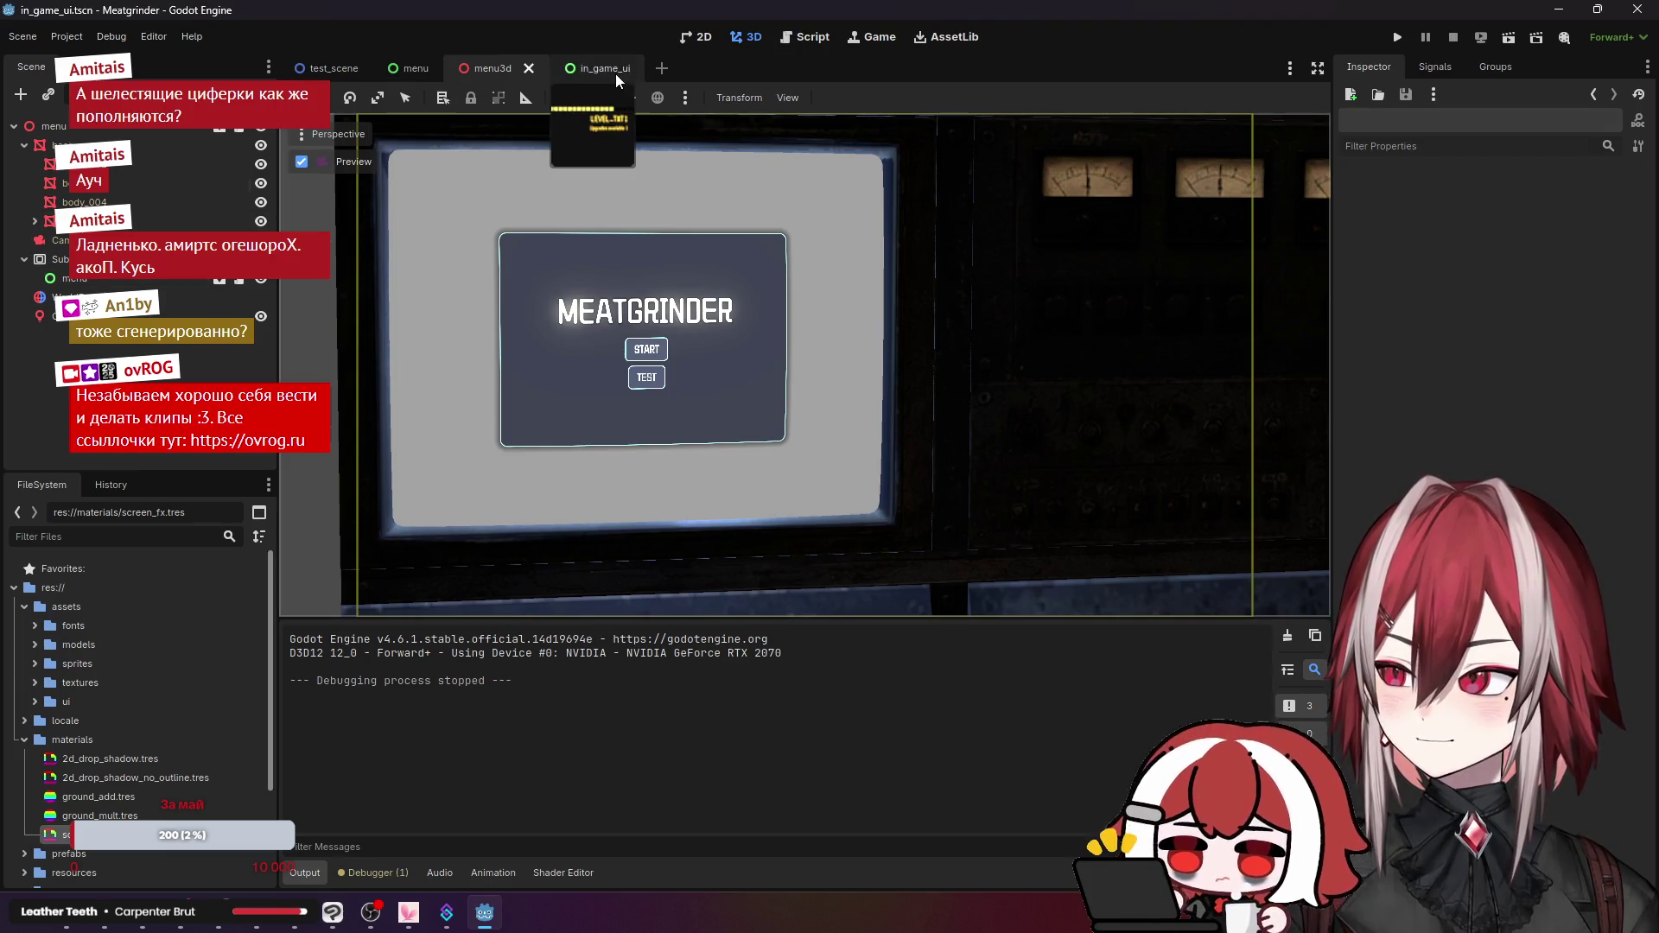
Compare the menu scene's 2D canvas with menu3d's 3D TV view, ending on menu
left_click(397, 66)
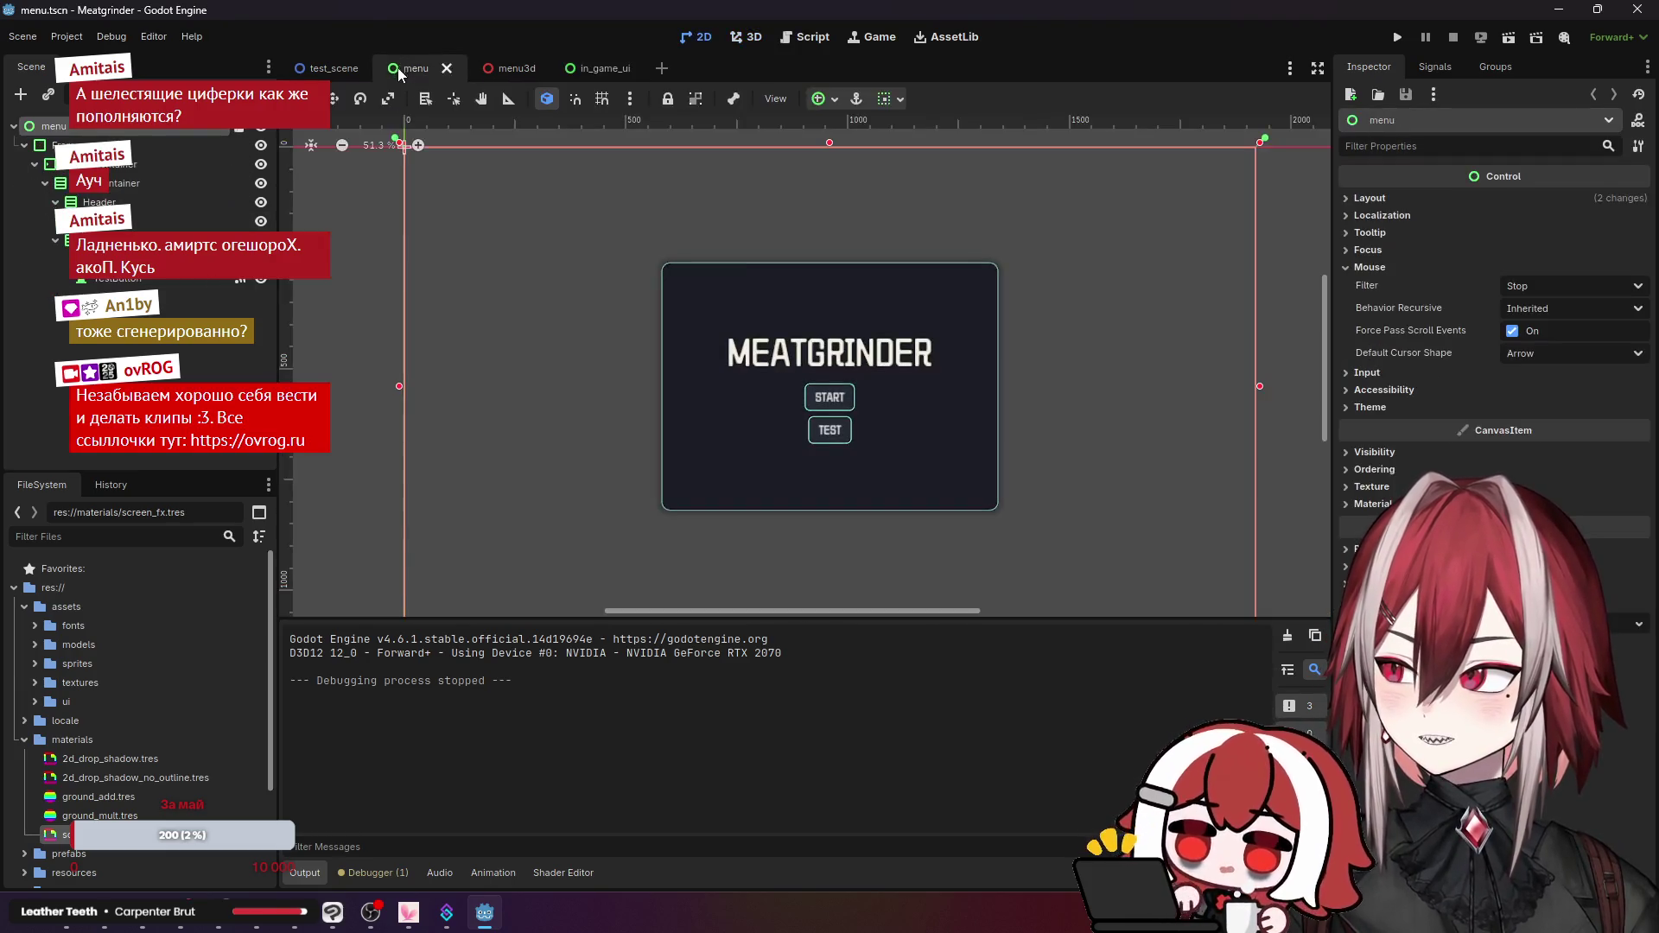
scroll(742, 272, "down", 2)
scroll(680, 287, "up", 1)
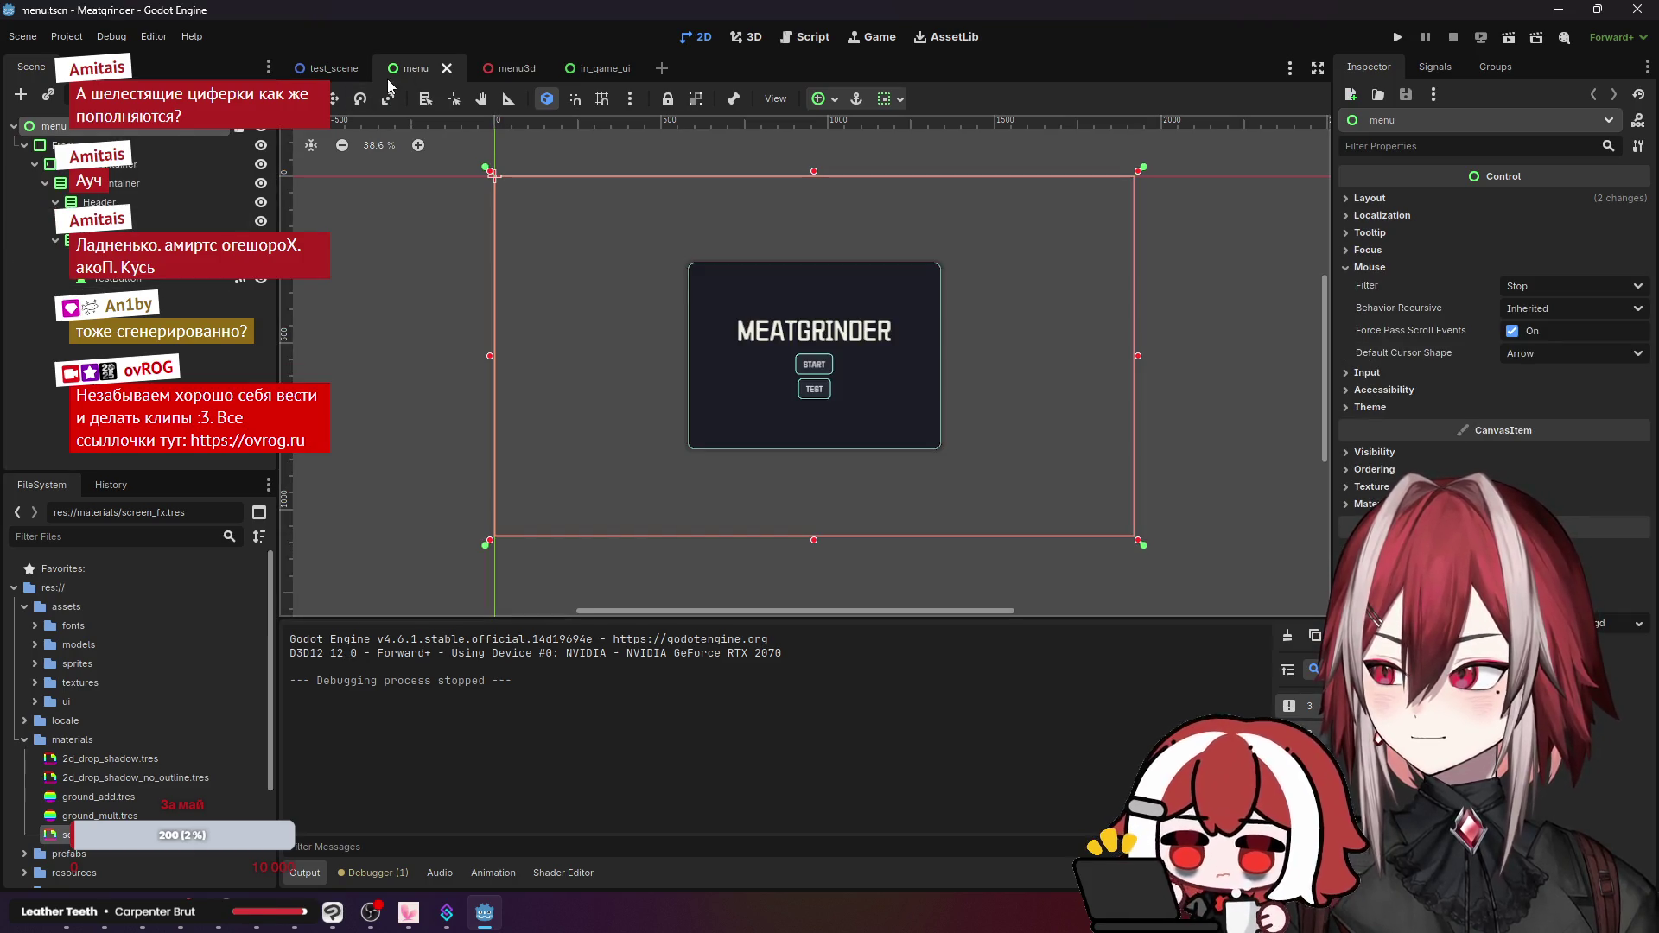
left_click(503, 76)
left_click(748, 36)
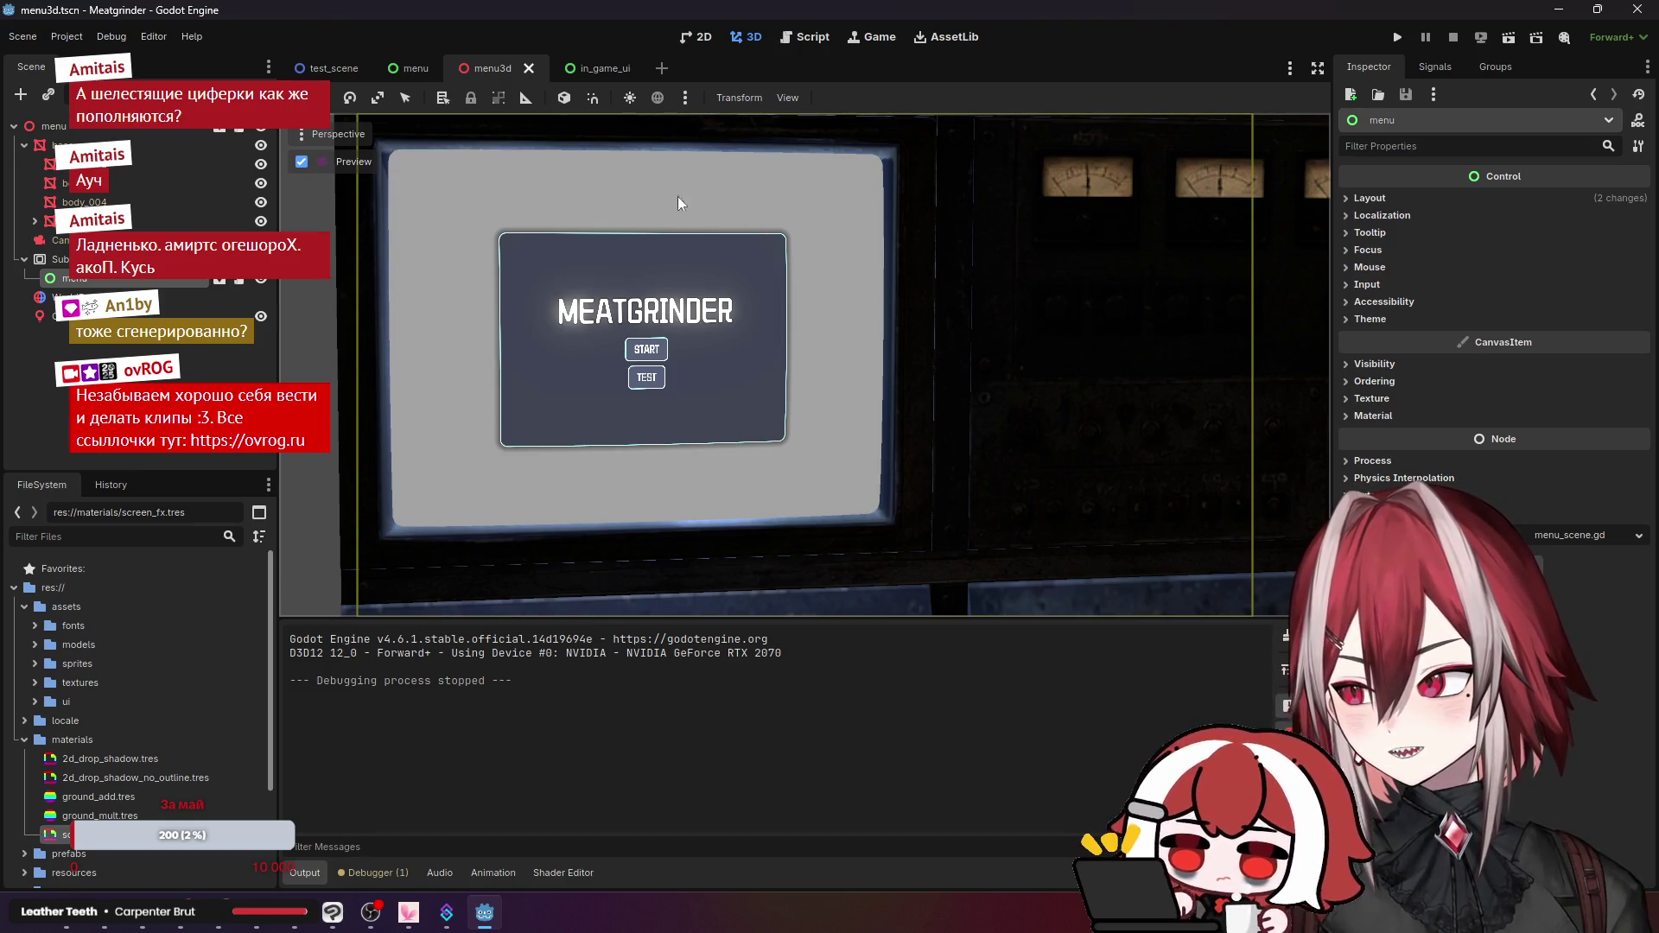
left_click(407, 71)
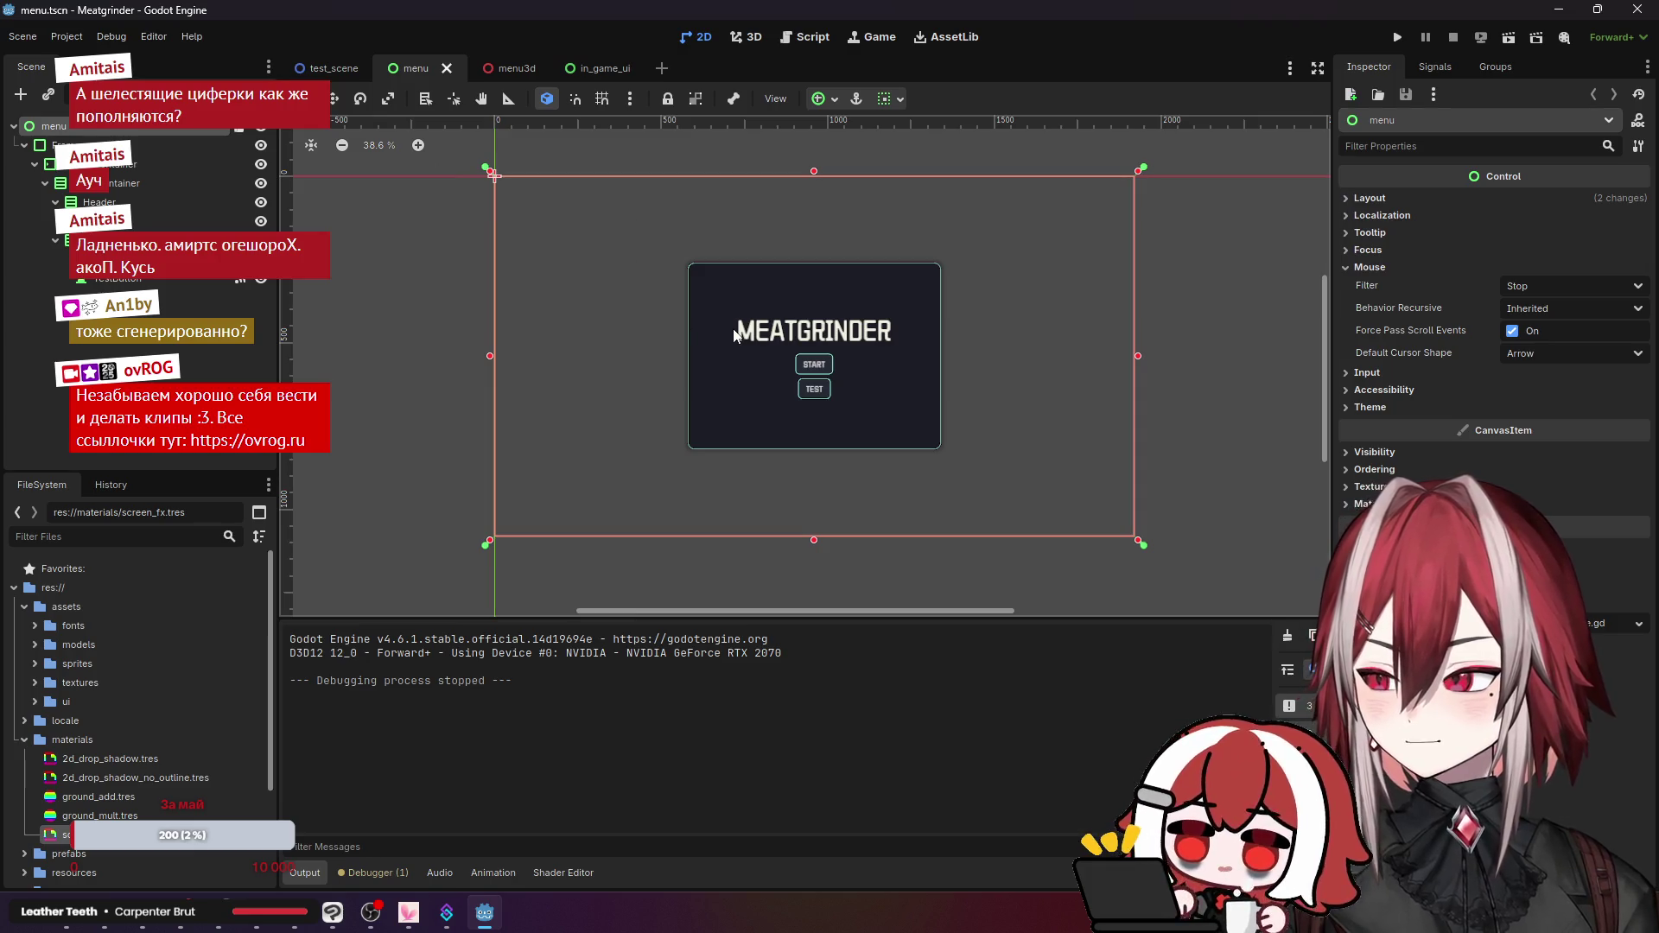
Expand the menu root's Layout section to verify its Full Rect anchors preset
left_click(1388, 199)
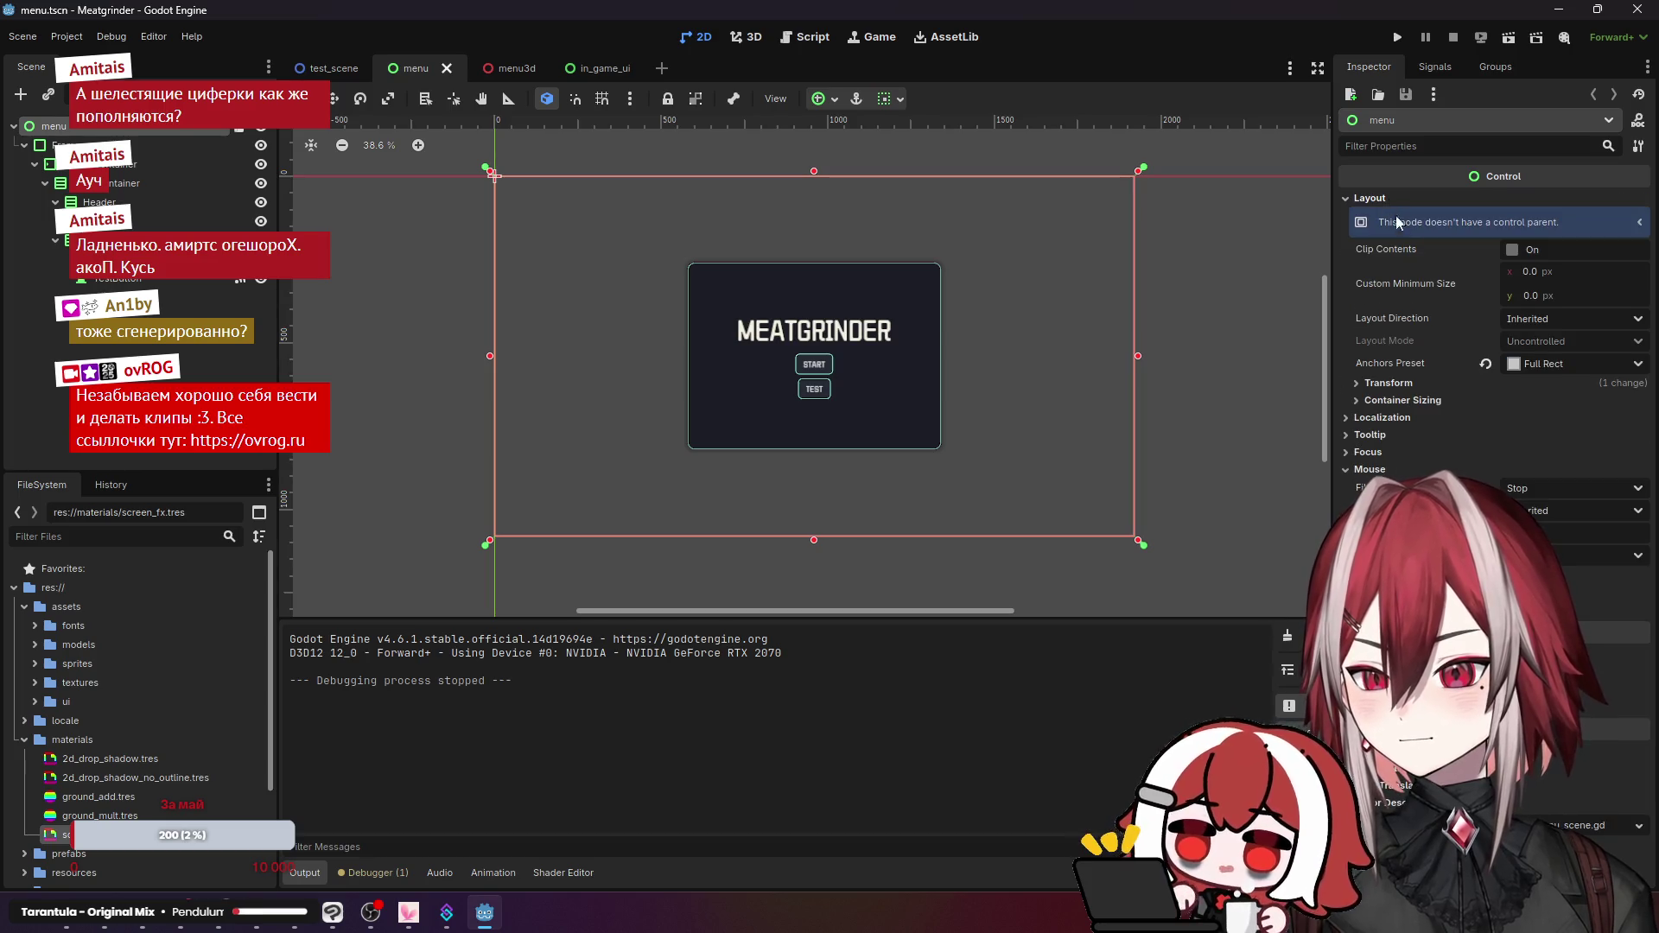
left_click(1362, 201)
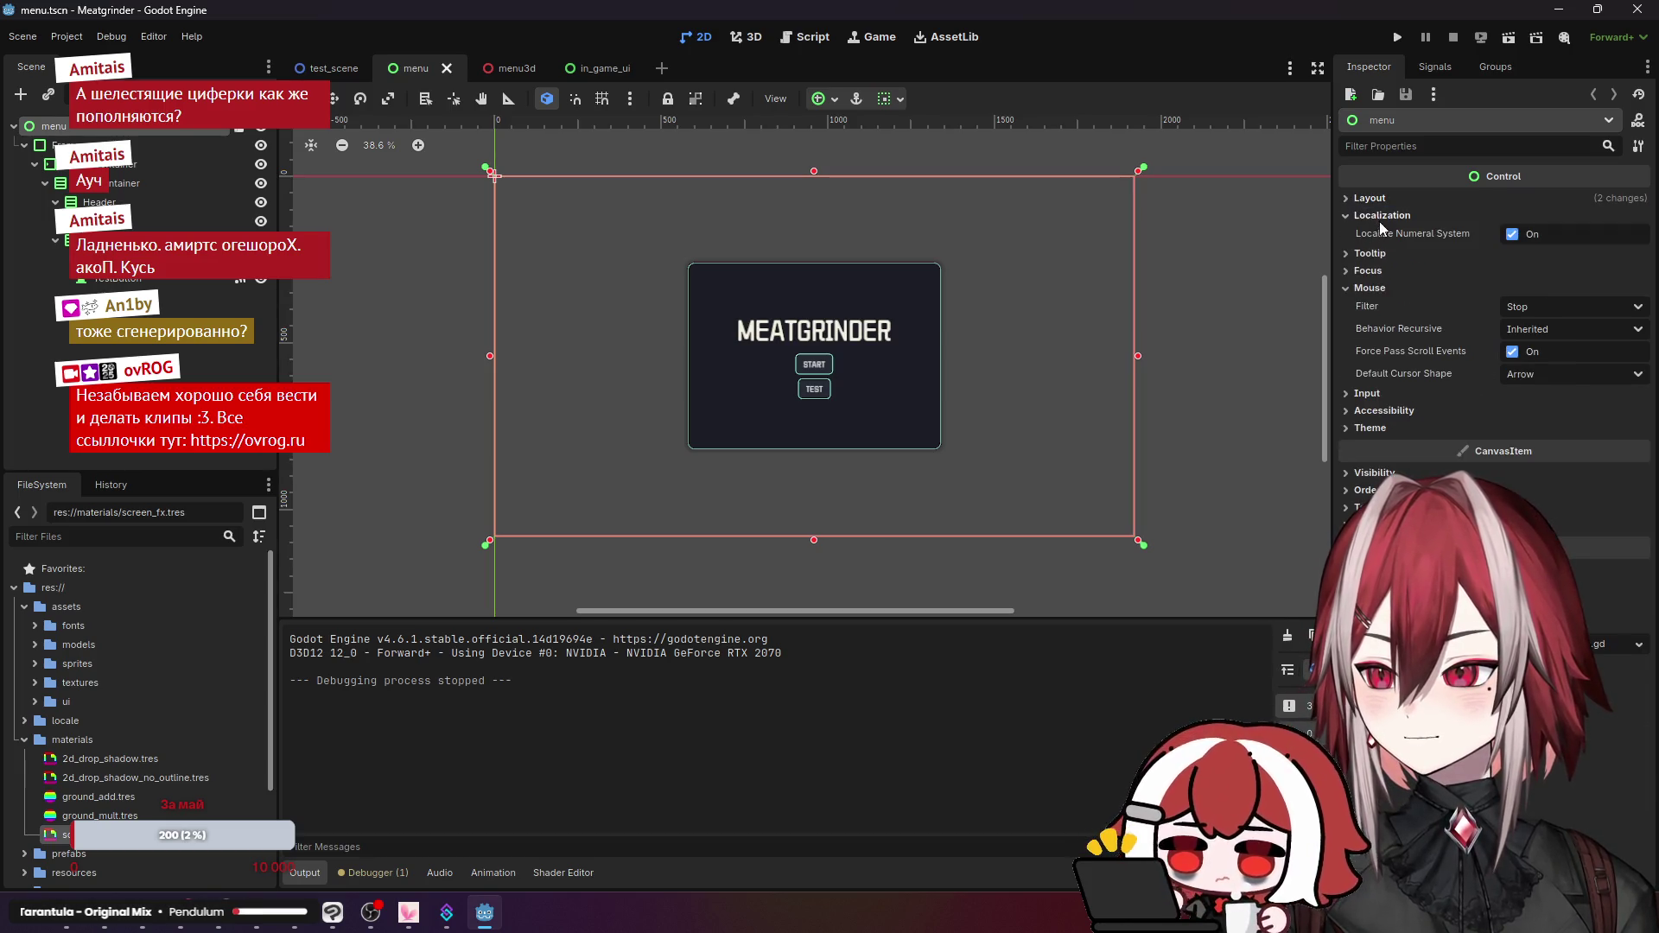
left_click(1376, 199)
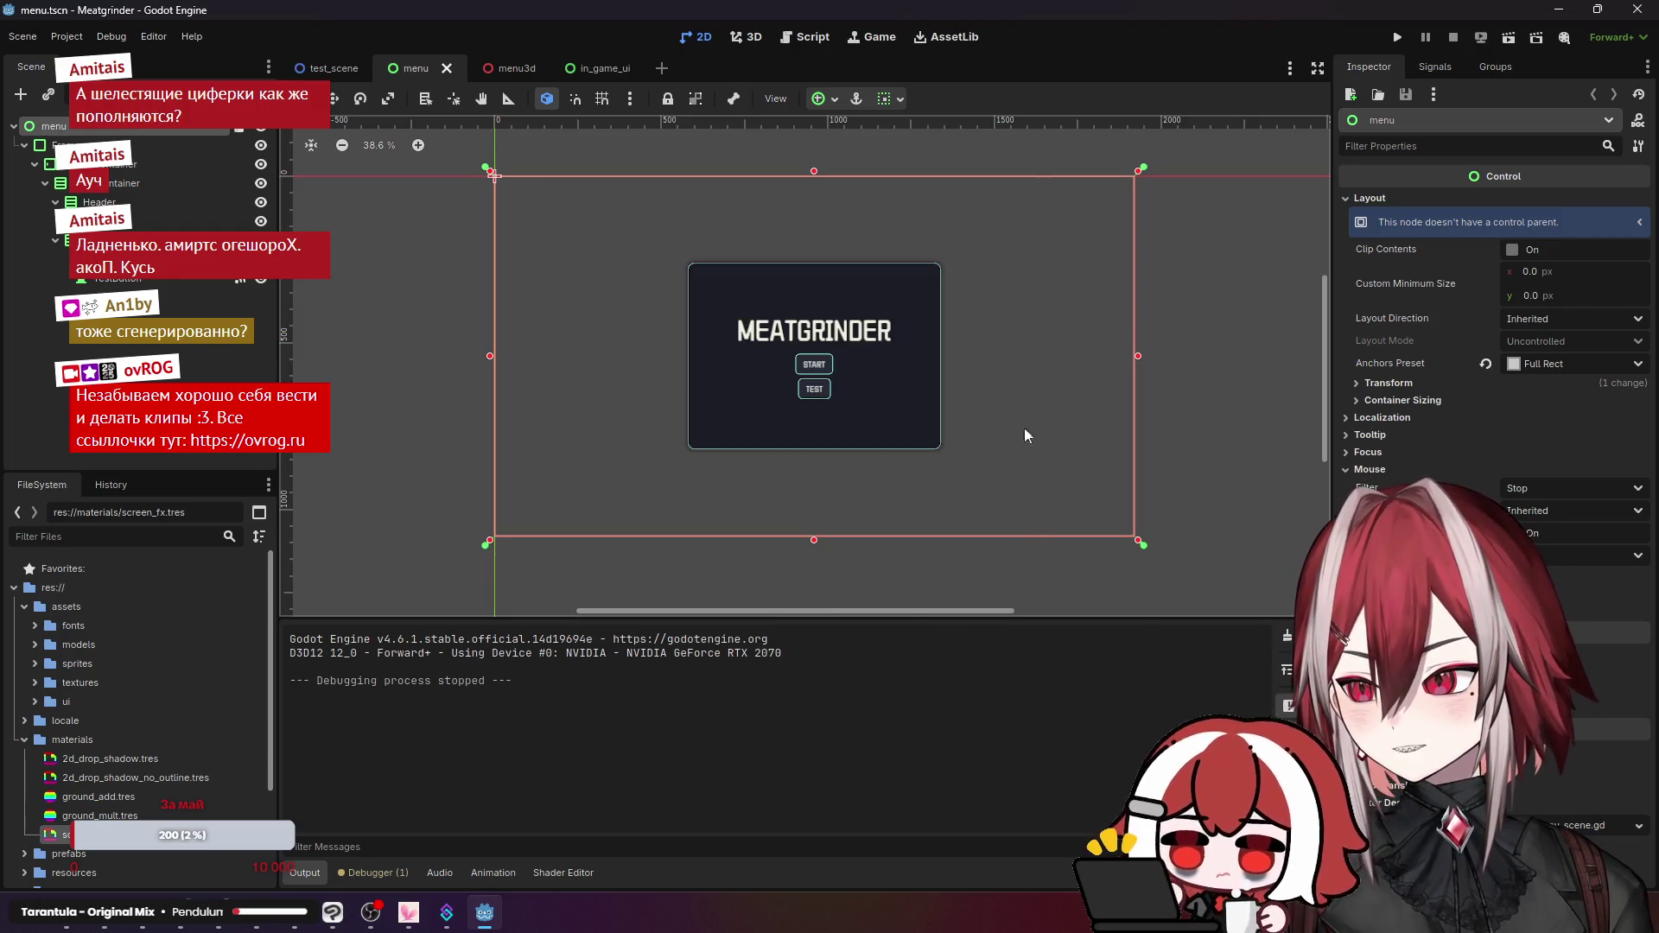
mouse_move(527, 72)
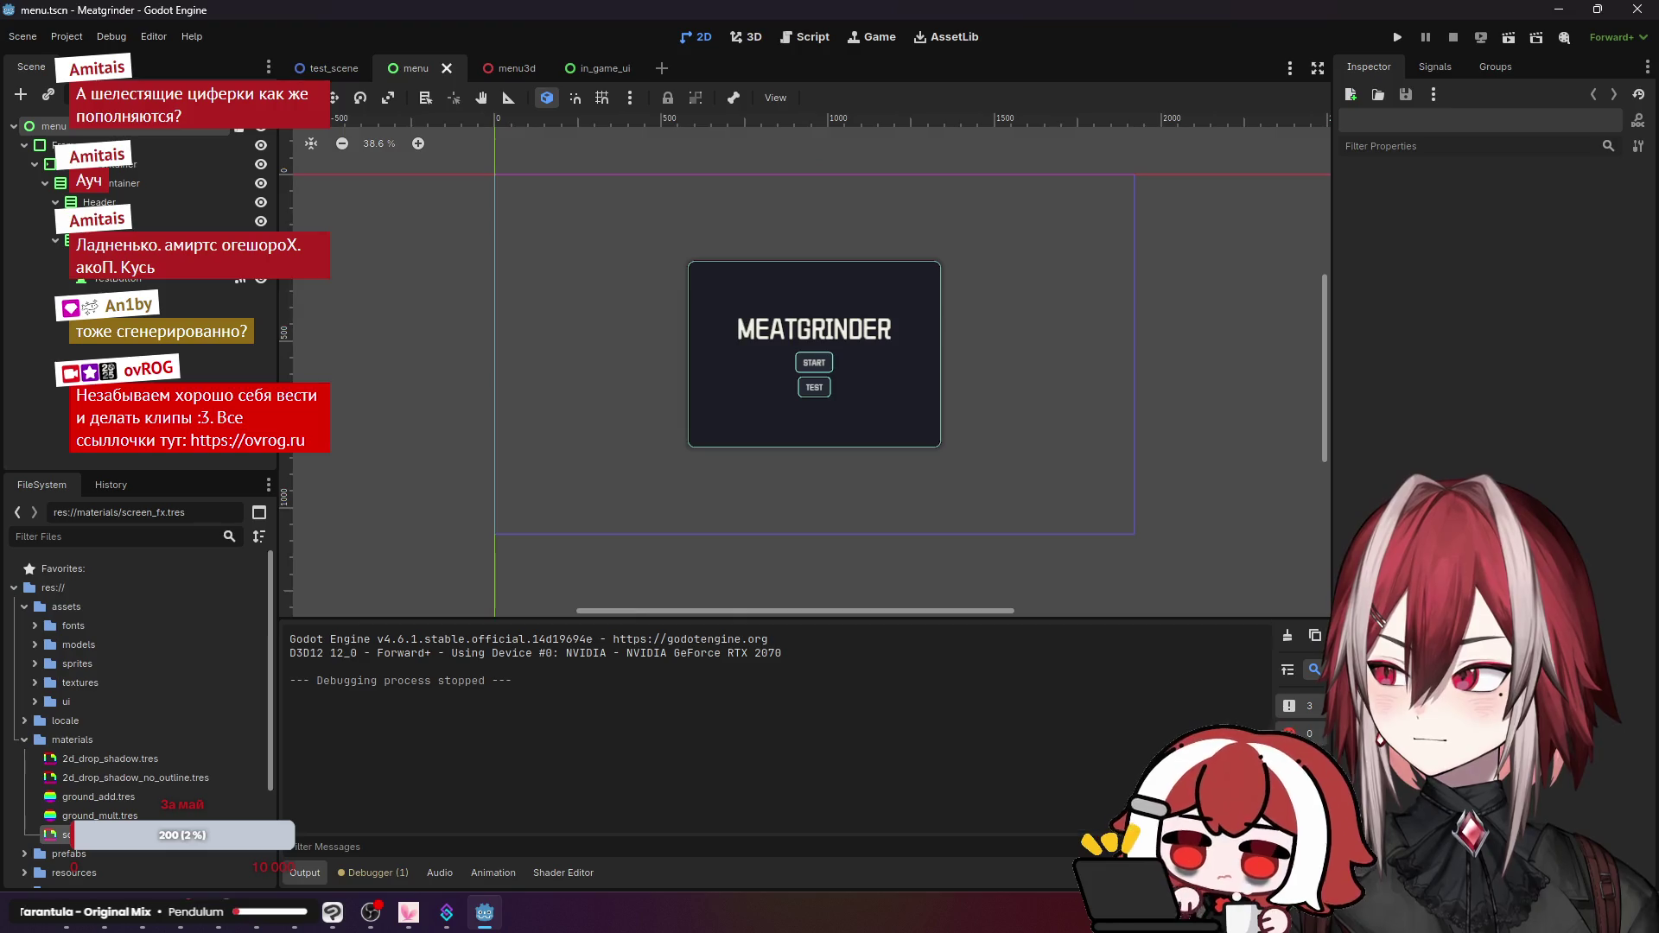
Move the Title and START/TEST buttons out of their containers and delete the five Container nodes
left_click(115, 279)
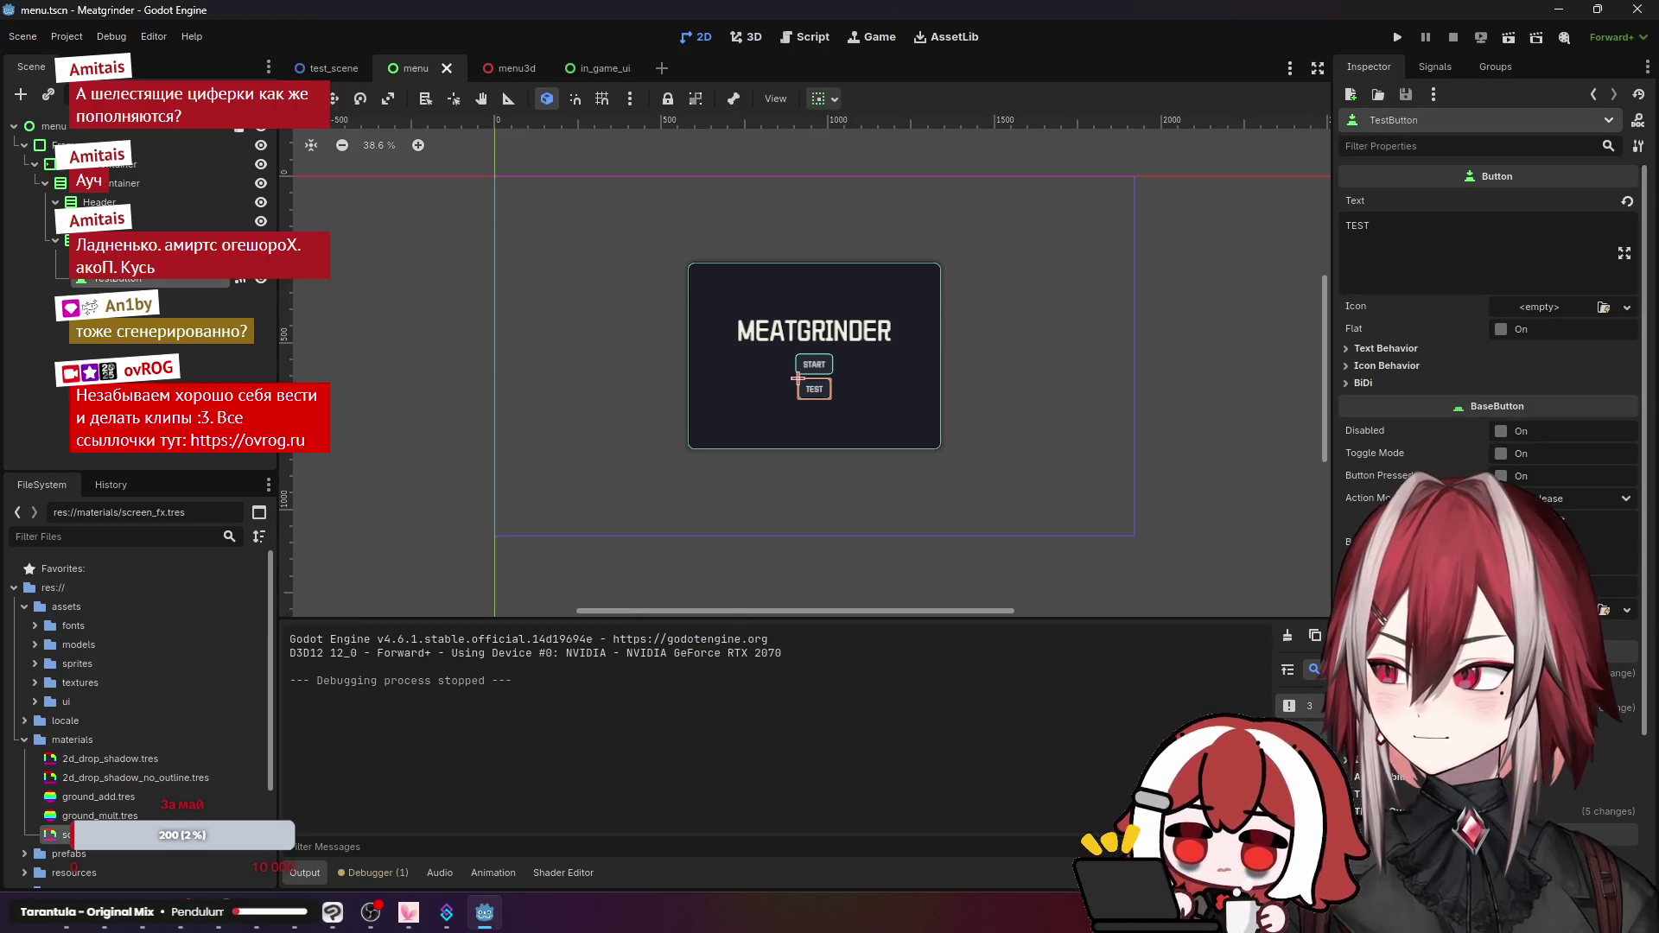
left_click(114, 279, "ctrl")
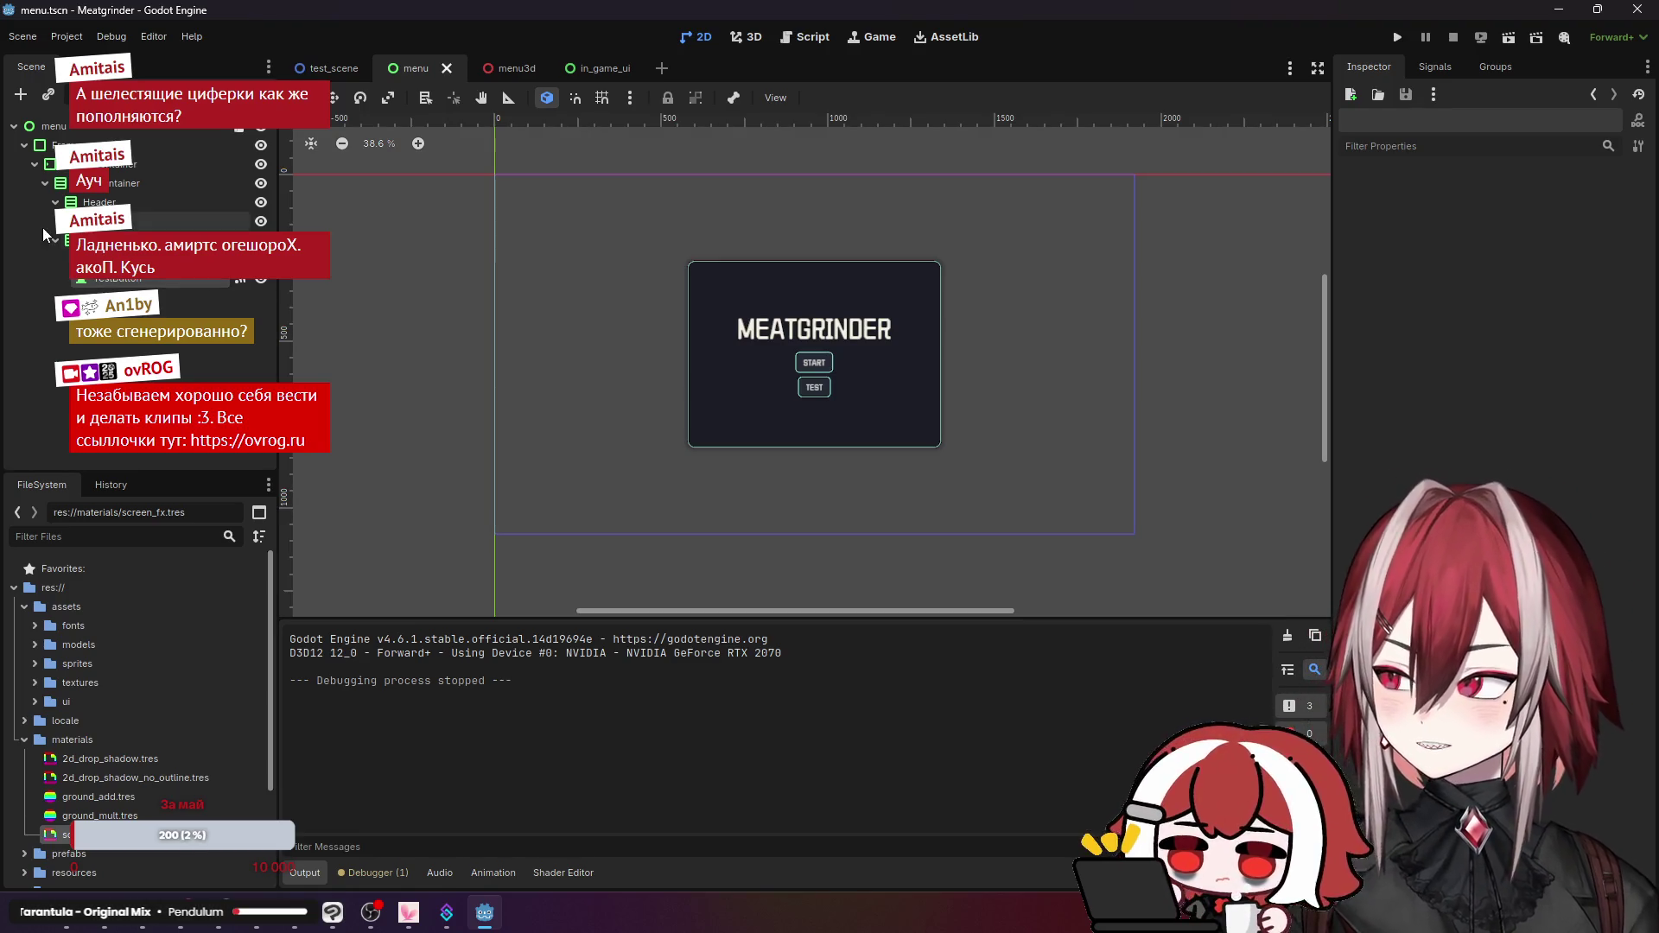
left_click(700, 312)
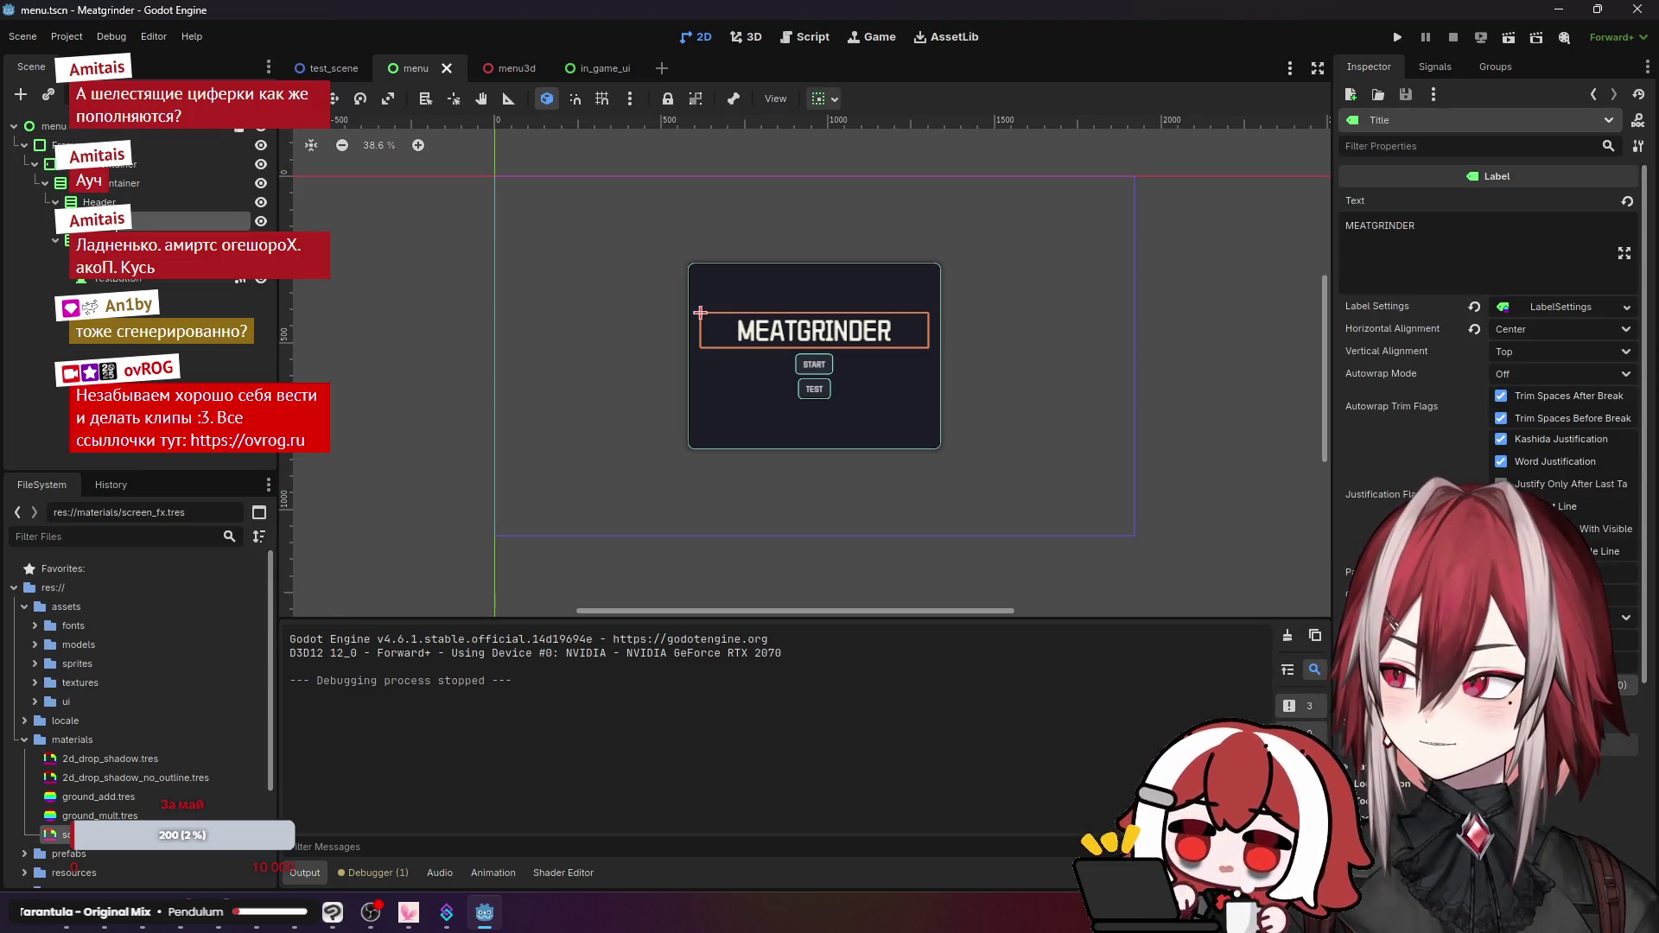
key("ctrl+shift+Up")
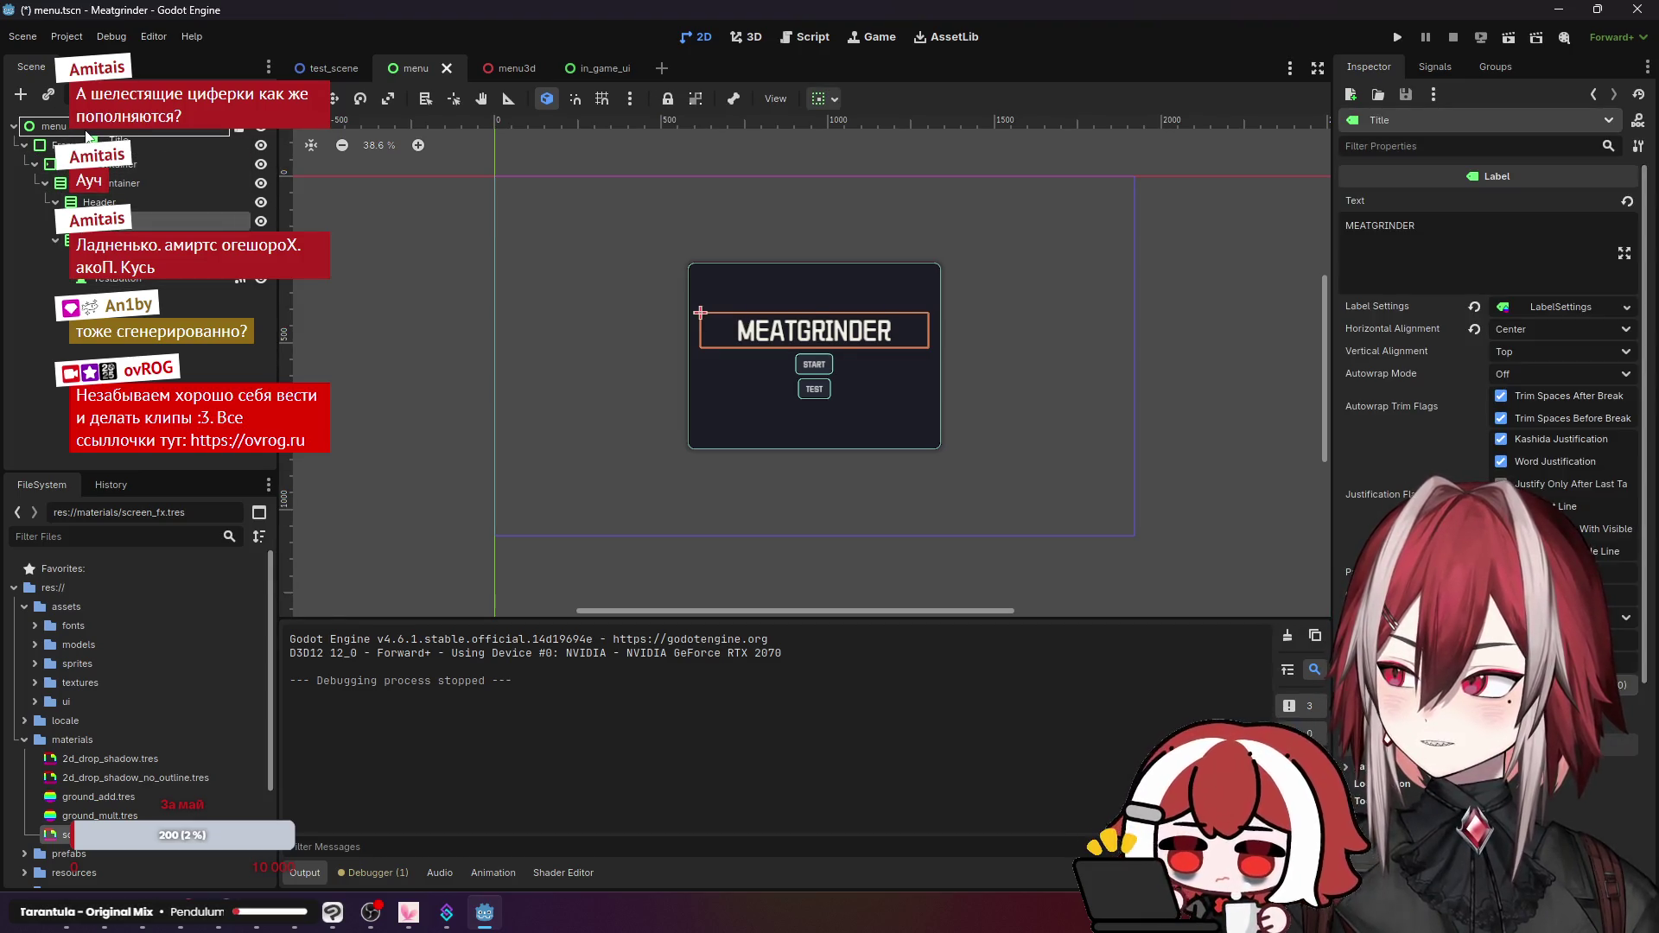
left_click_drag(760, 393, 864, 339)
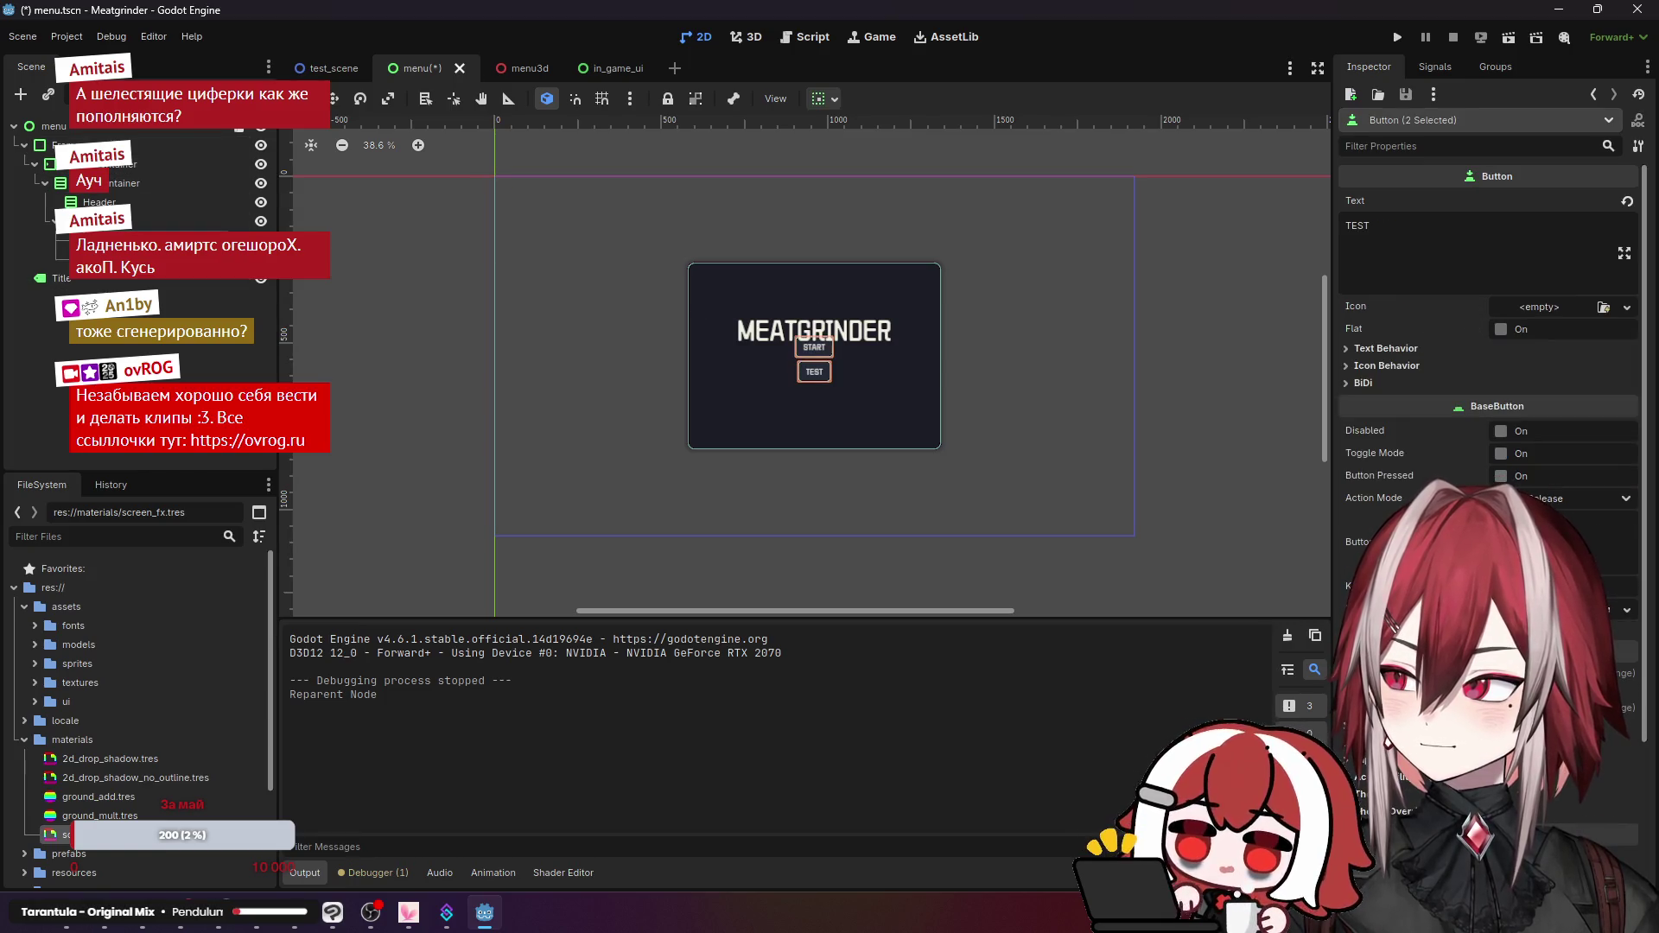
left_click_drag(86, 210, 86, 203)
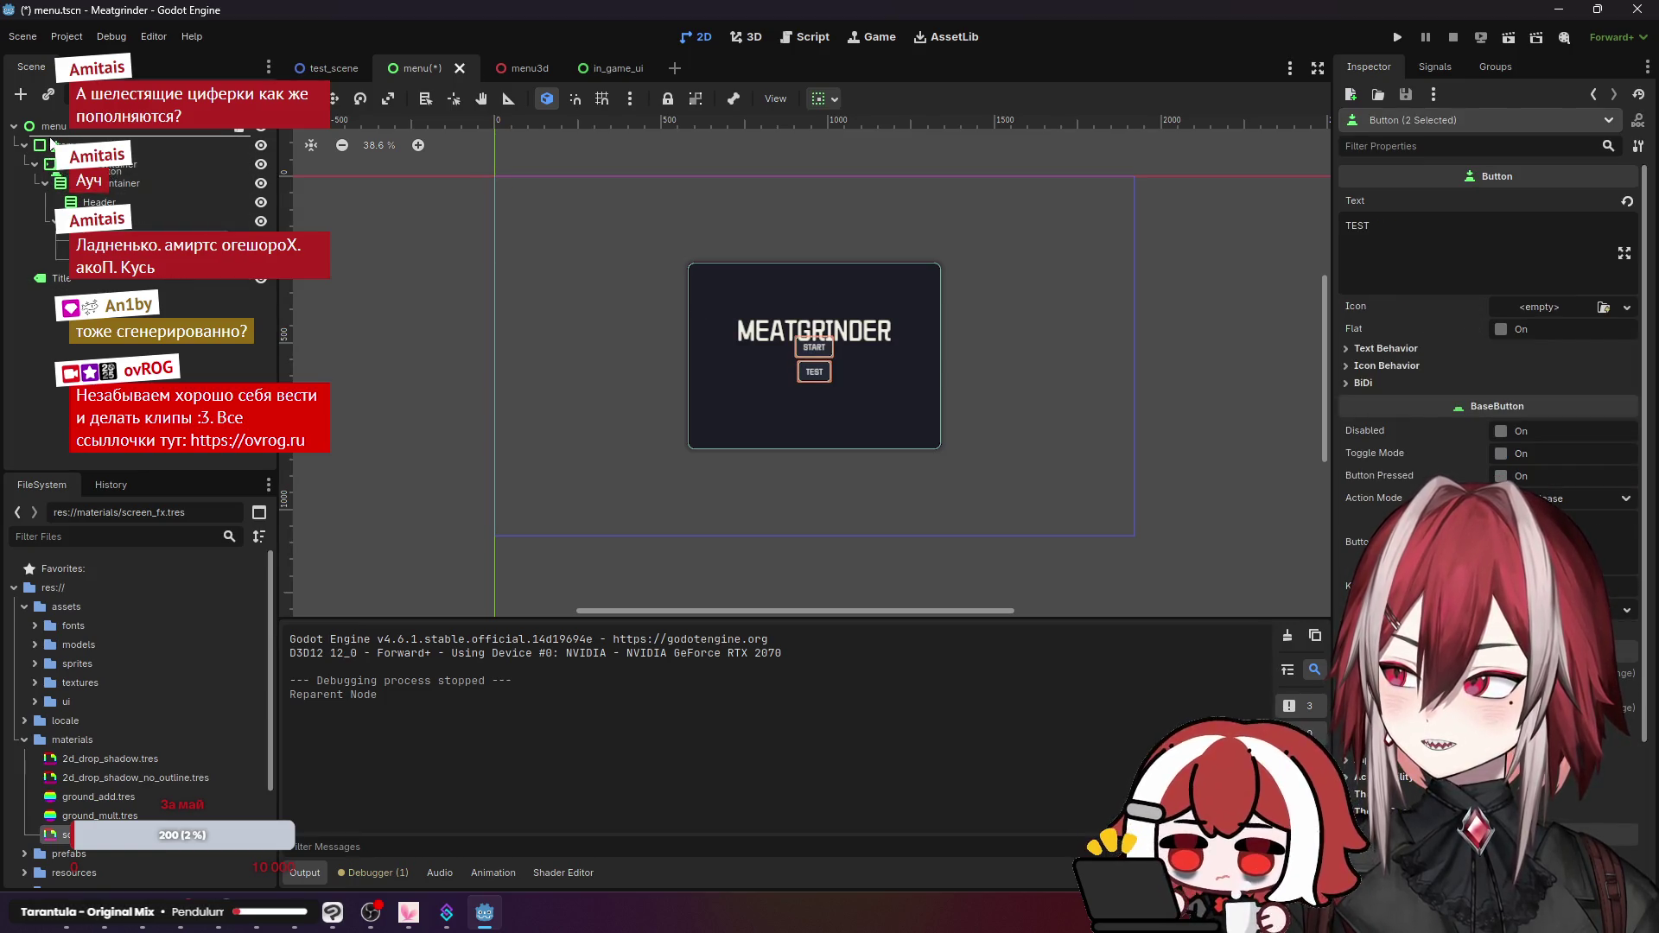
key("shift+Up")
key("shift+Up")
key("shift+Up")
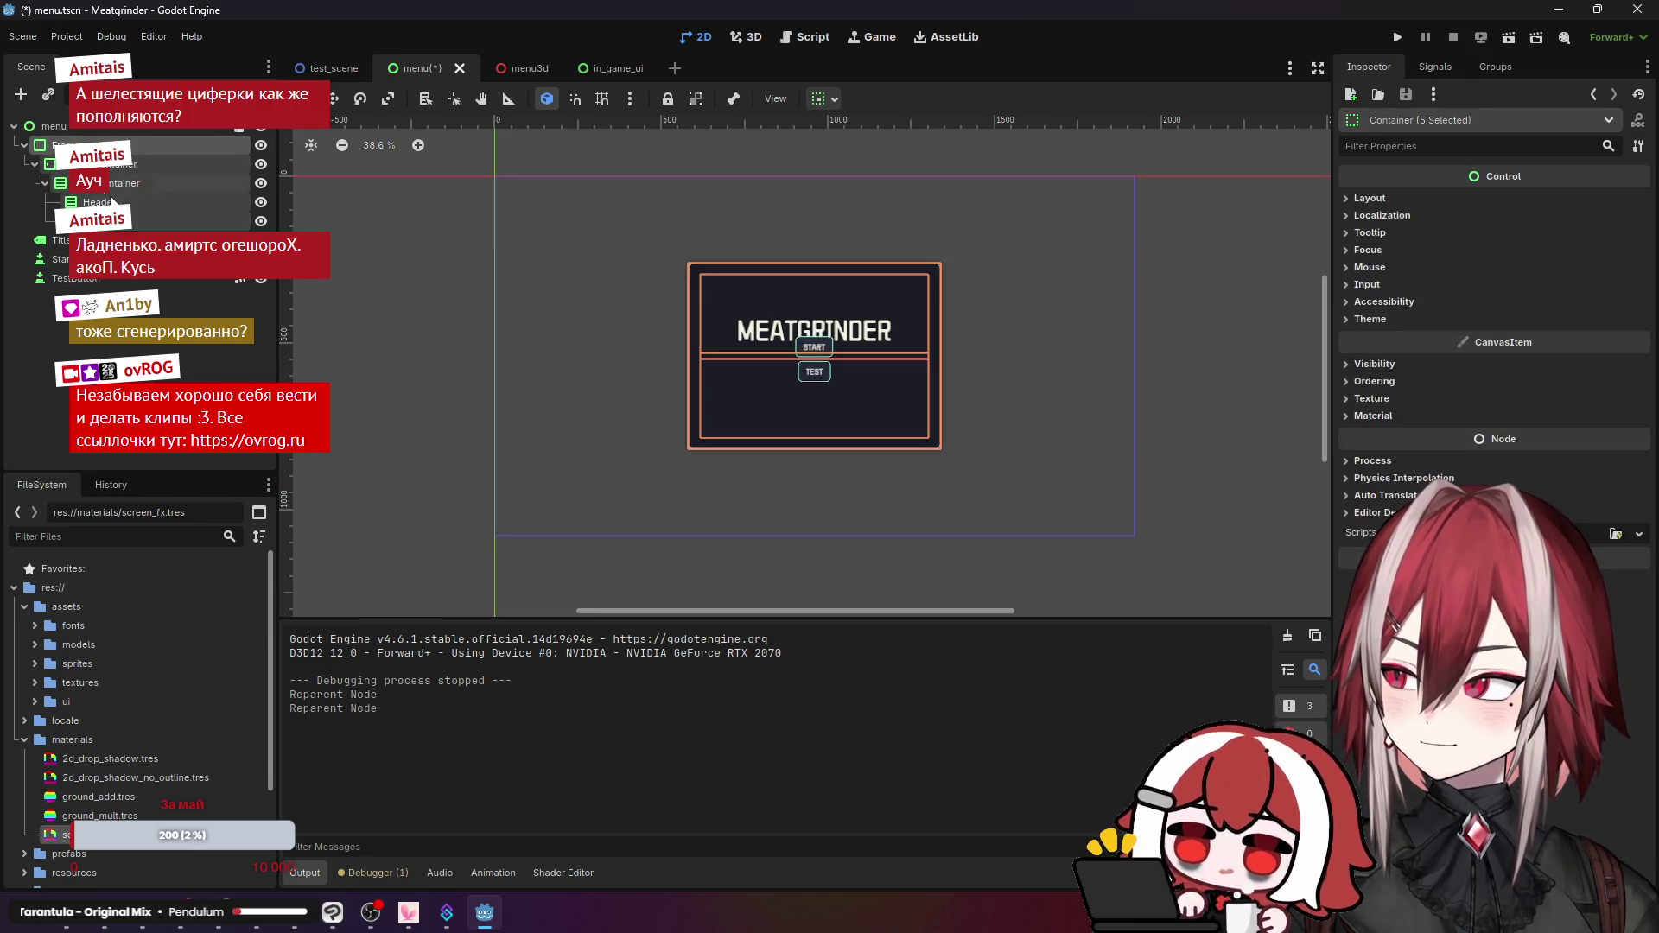
key("Delete")
key("Return")
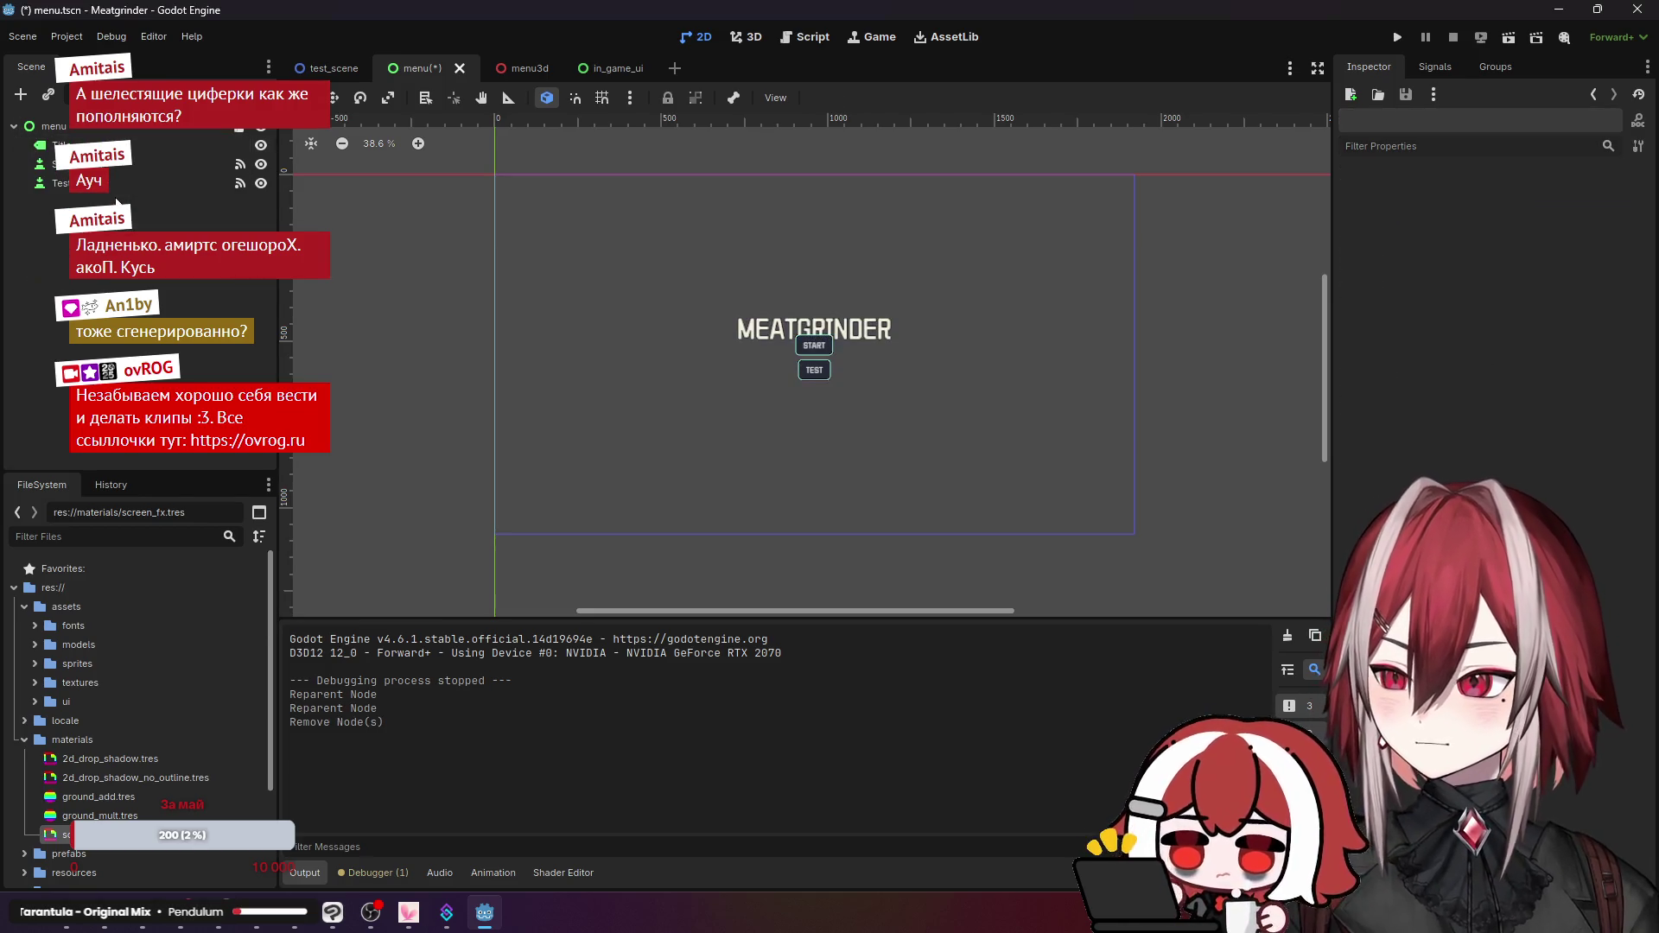
Shift the START and TEST buttons down-right and move MEATGRINDER to (143, 88)
left_click(82, 183)
left_click(82, 164, "shift")
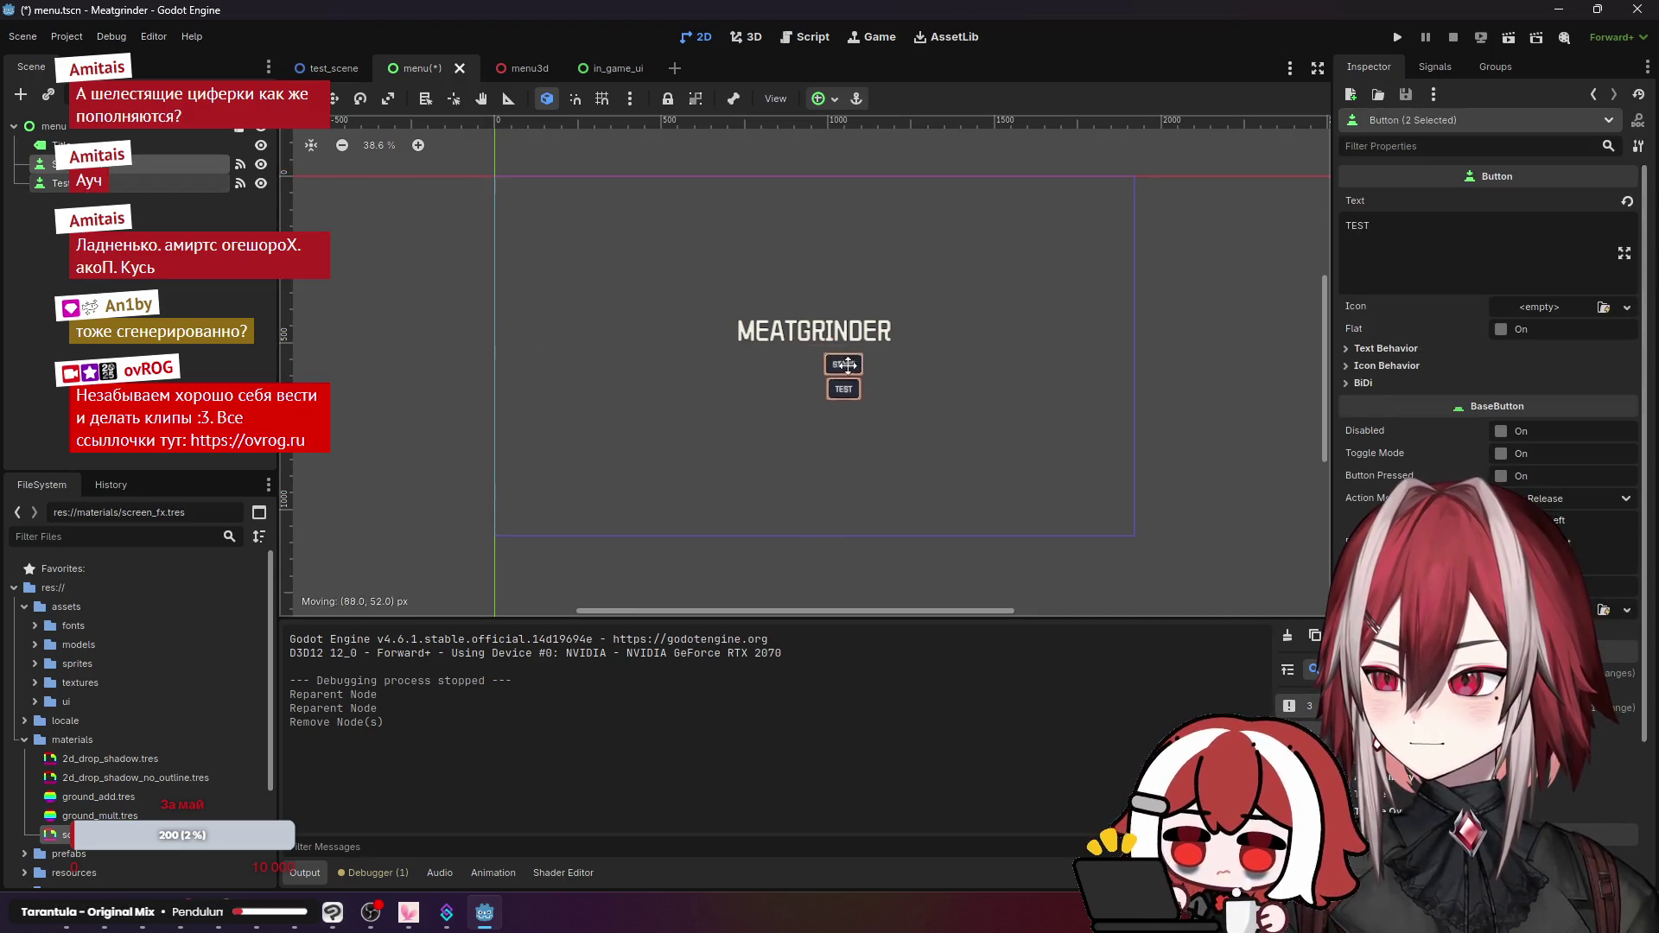
left_click_drag(848, 364, 998, 438)
left_click(174, 147)
mouse_move(775, 329)
left_mouse_down()
mouse_move(735, 361)
mouse_move(662, 311)
mouse_move(591, 221)
mouse_move(618, 222)
left_mouse_up()
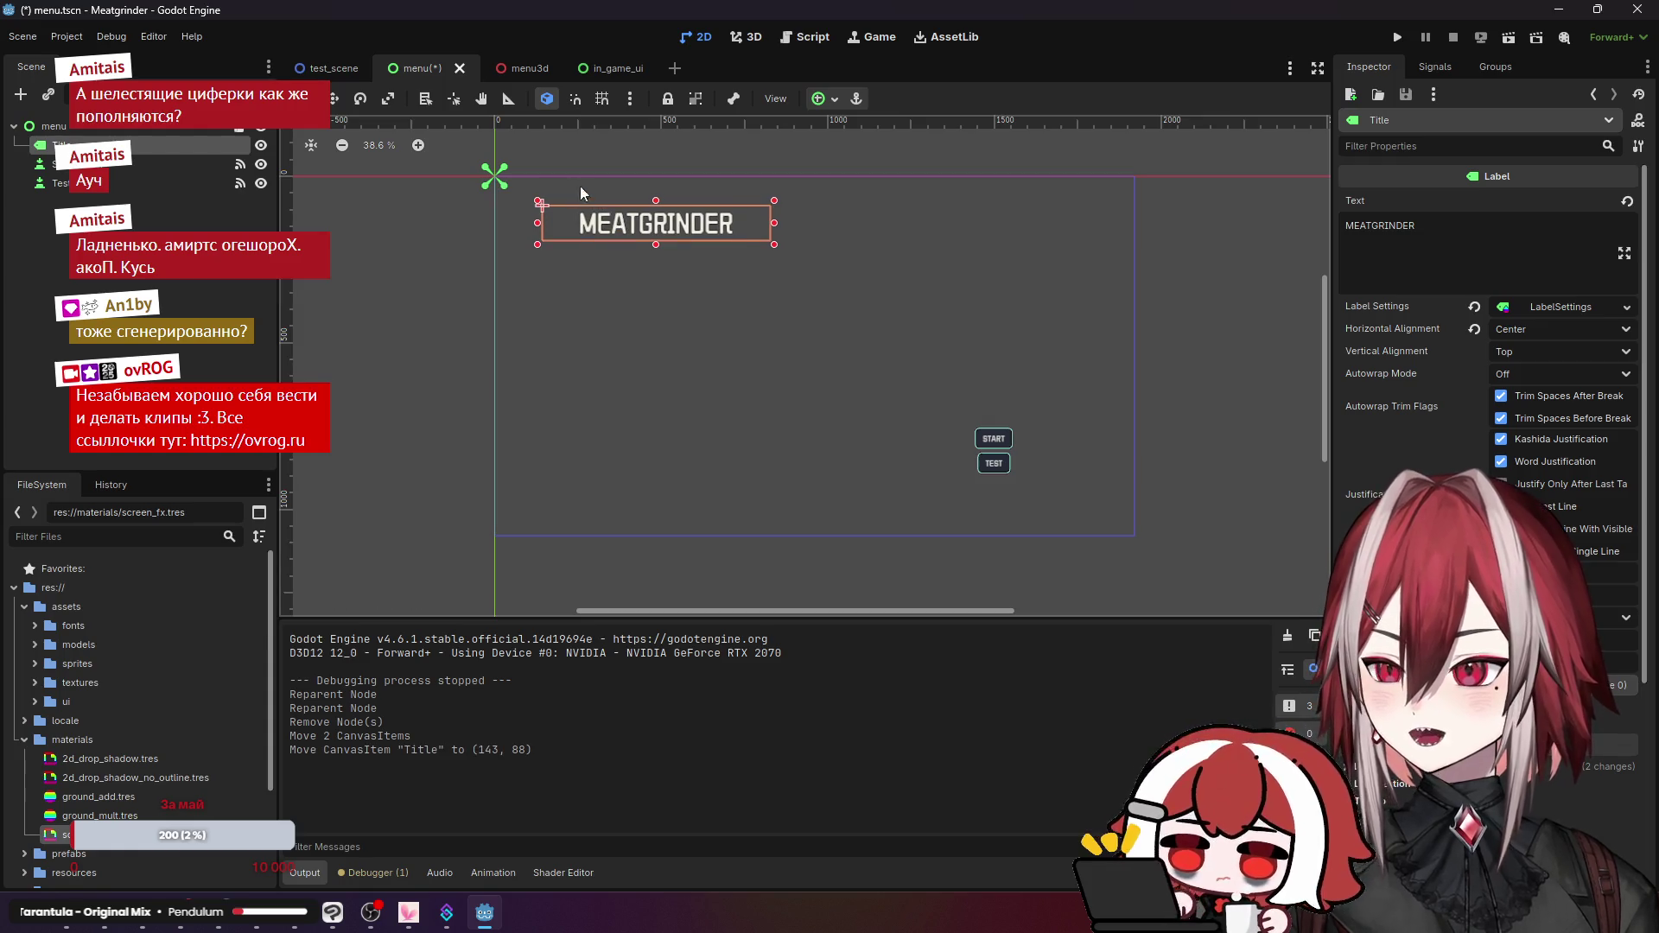
left_click(498, 64)
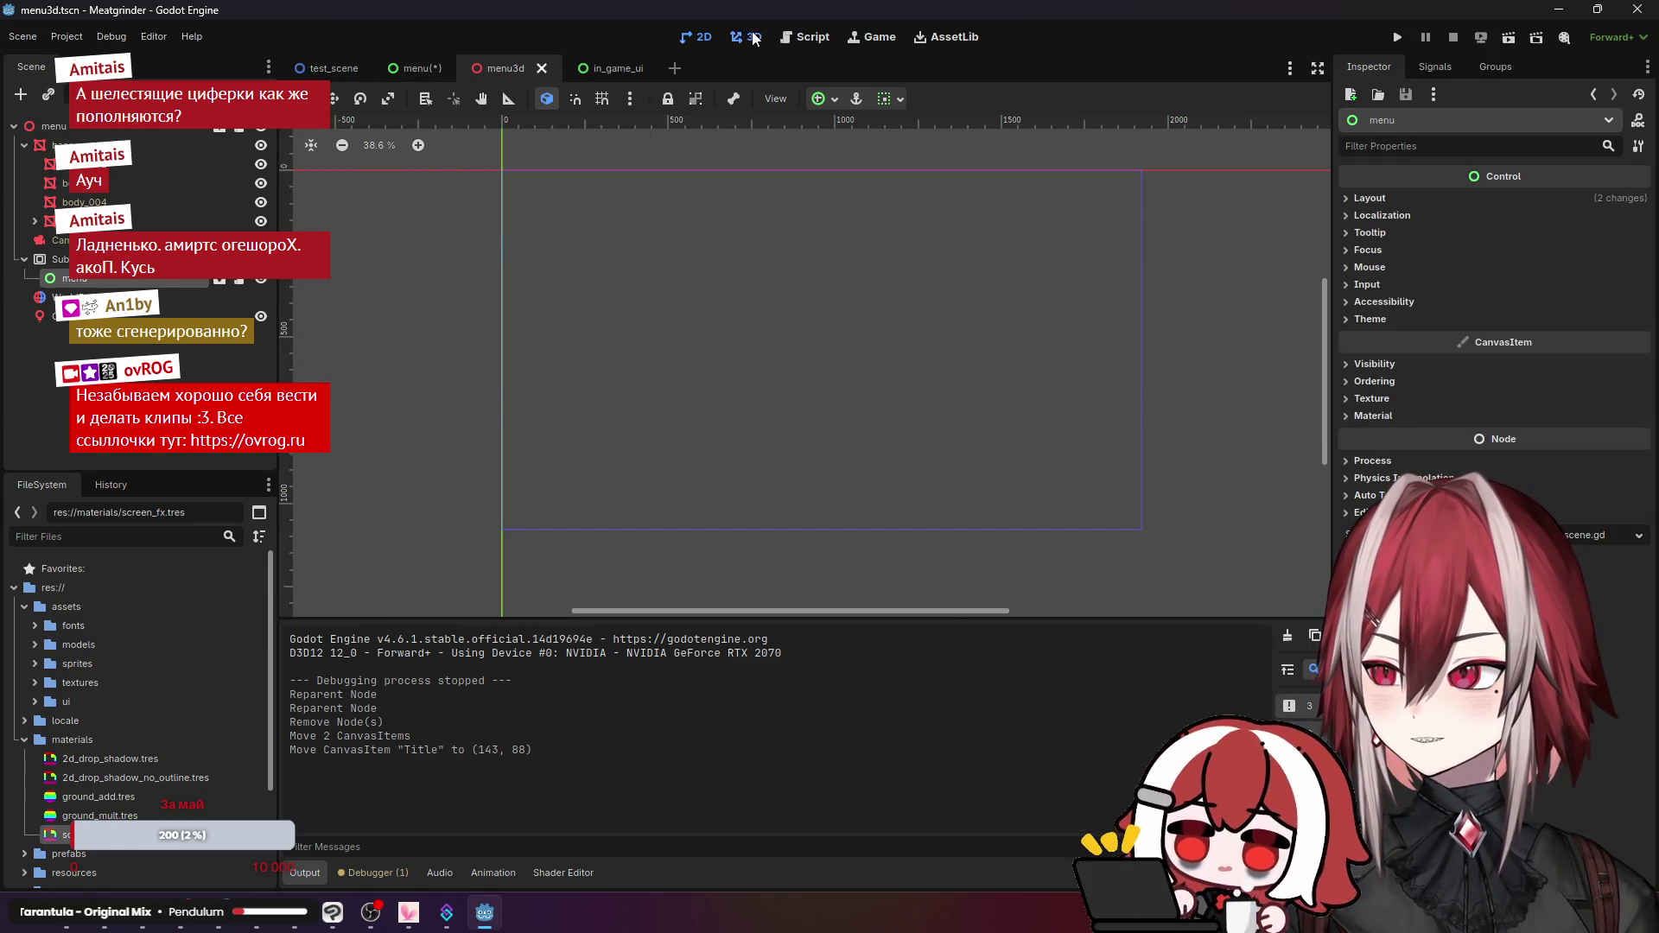
Save the menu scene and preview it on the TV in menu3d's 3D view
left_click(754, 38)
left_click(413, 69)
key("ctrl+s")
left_click(511, 69)
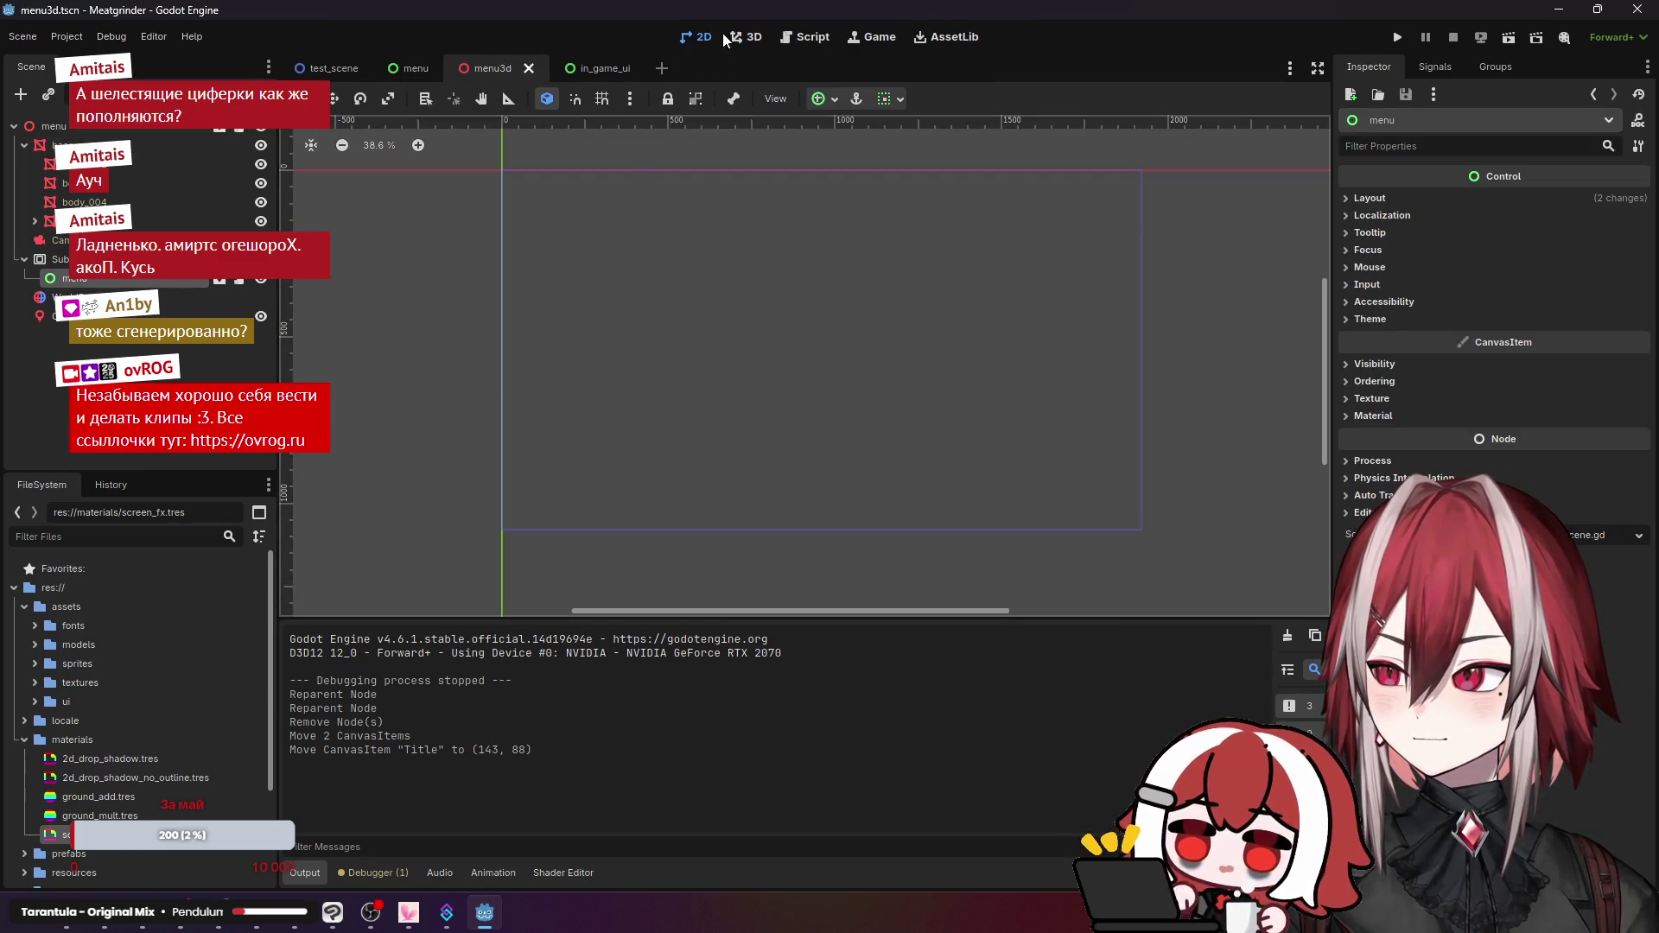
left_click(730, 37)
left_click(399, 69)
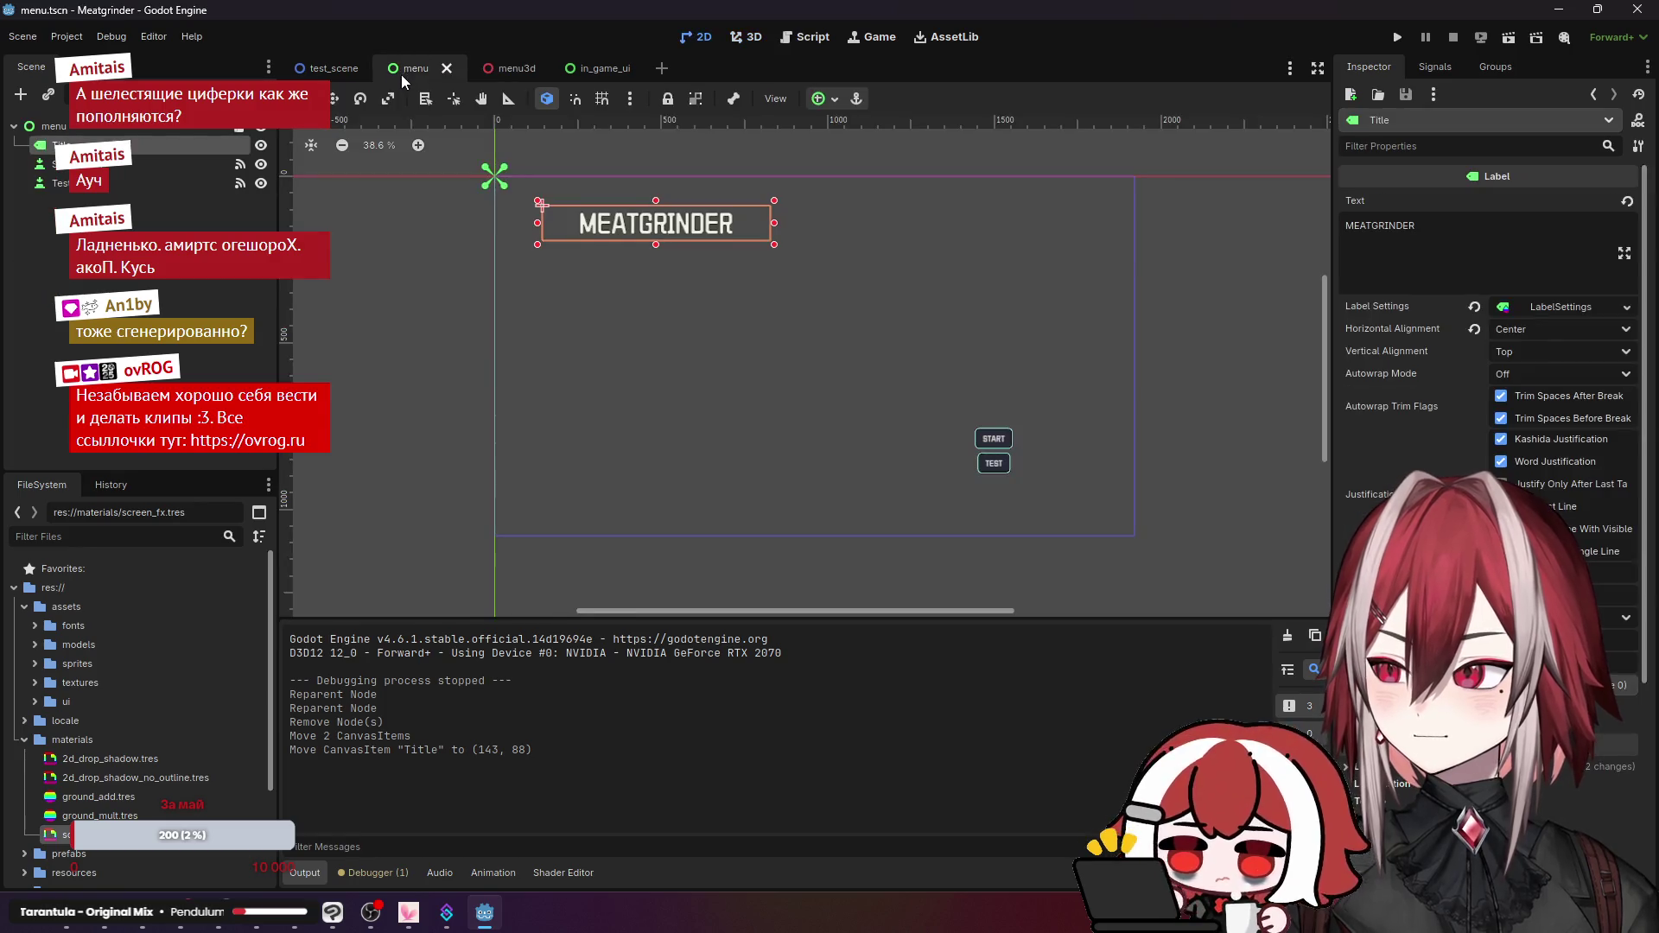
left_click(476, 70)
left_click(428, 70)
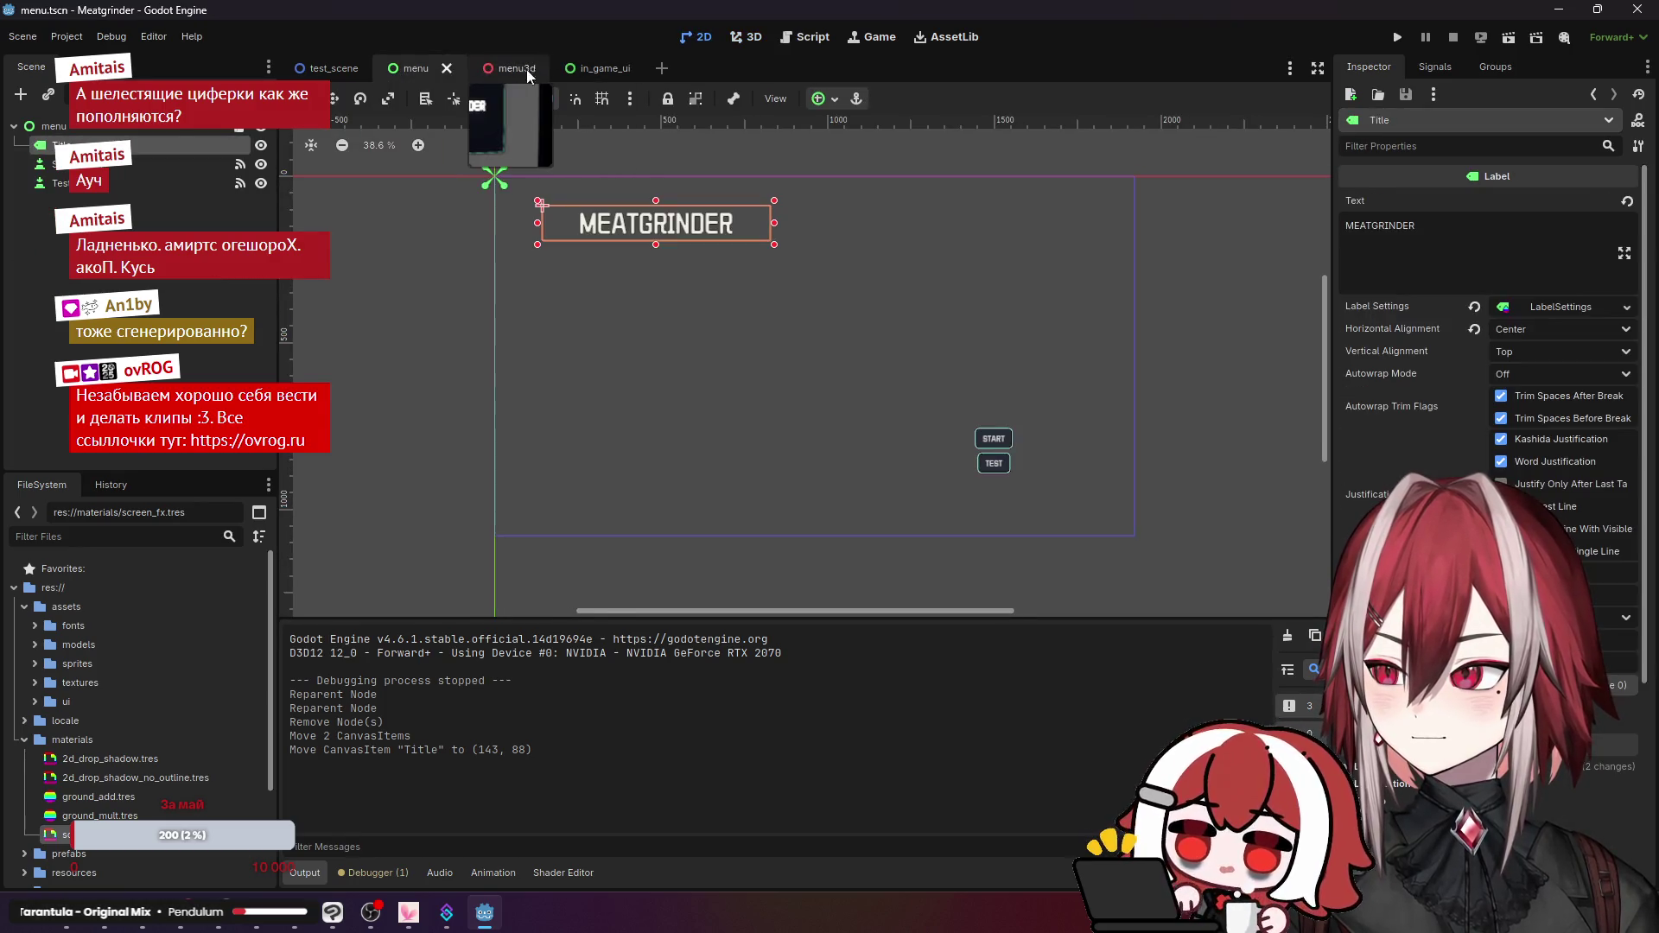
left_click(527, 69)
left_click(744, 41)
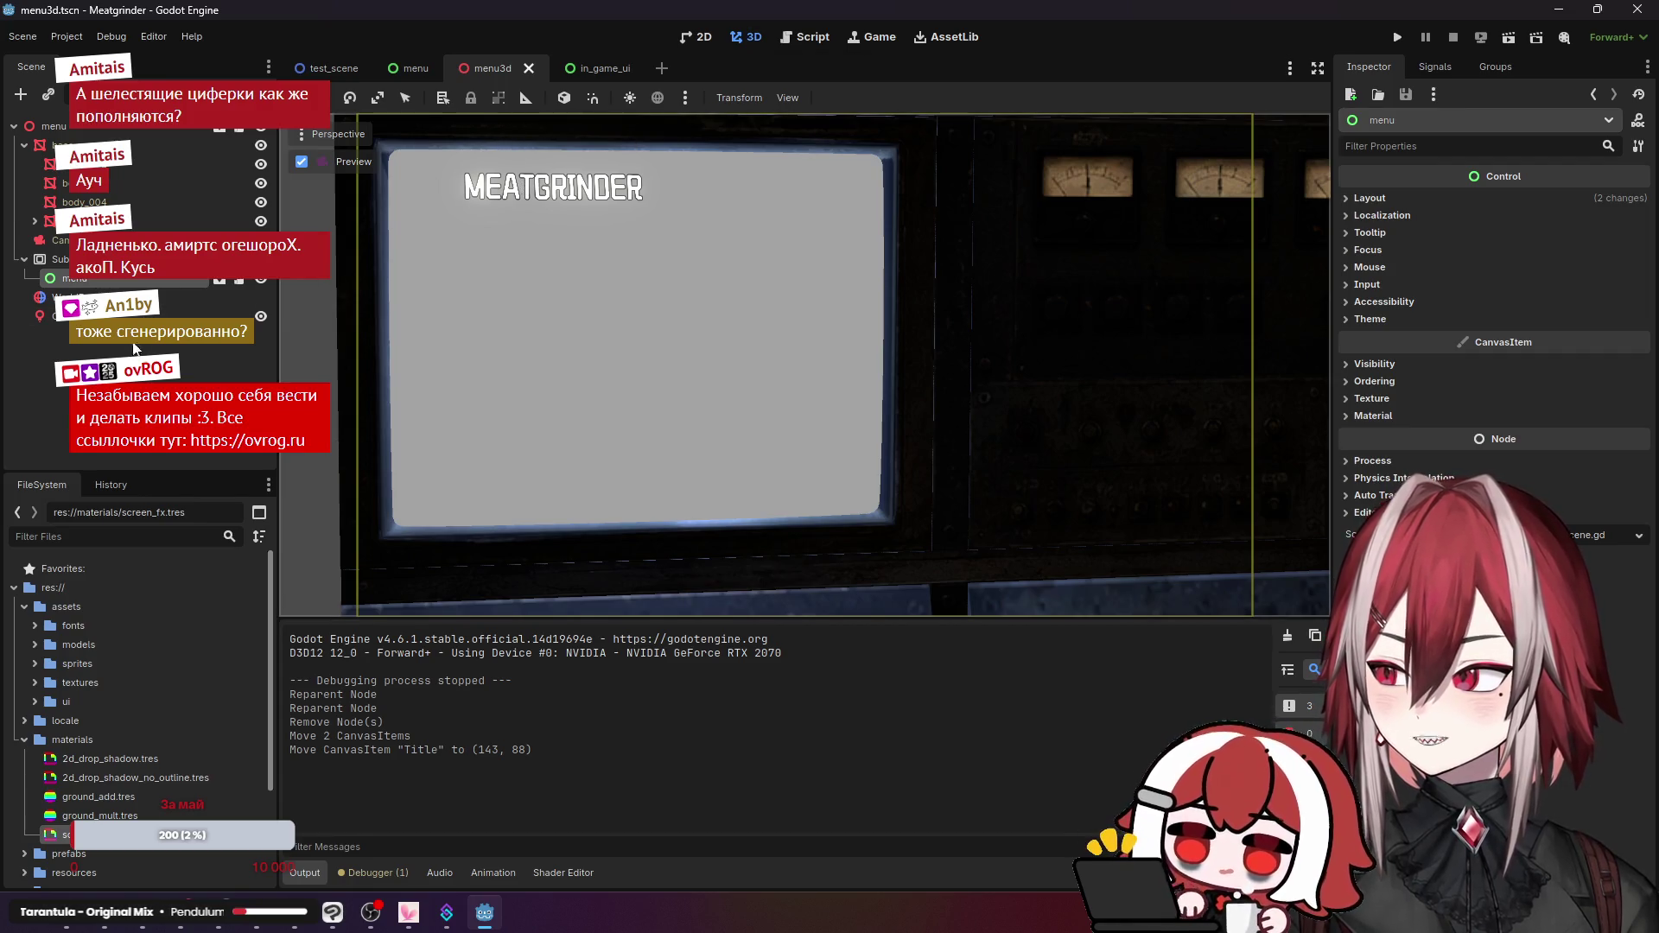
Move the MEATGRINDER title up and left, check it on the TV, and save
left_click(529, 257)
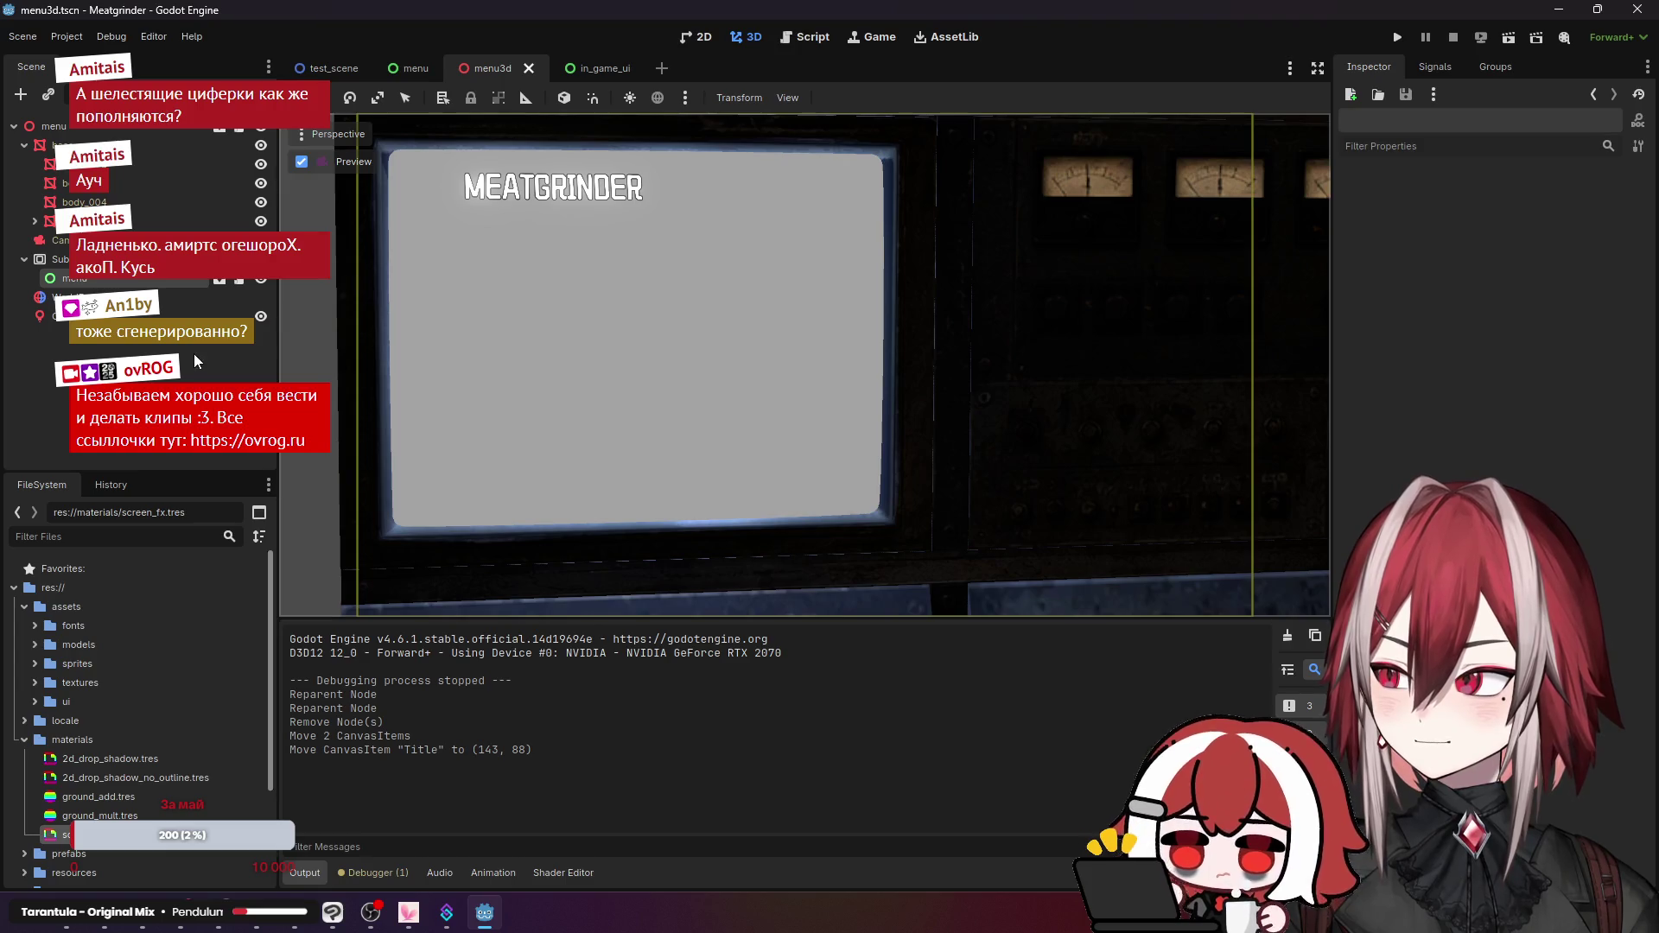
left_click(406, 70)
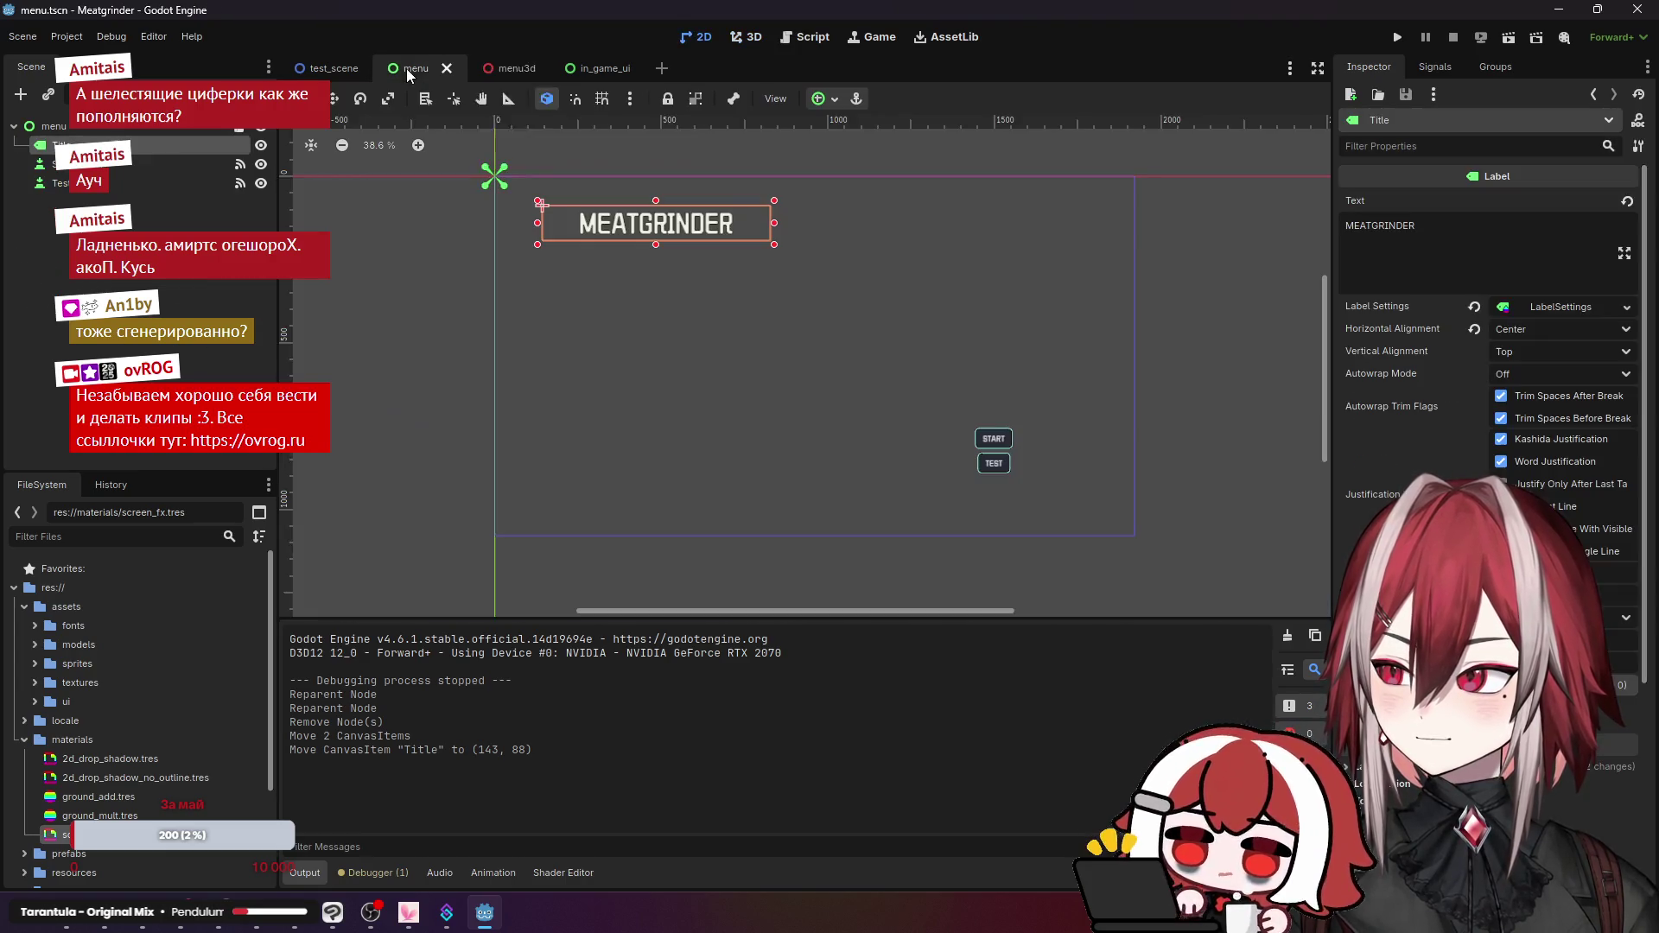
left_click(521, 72)
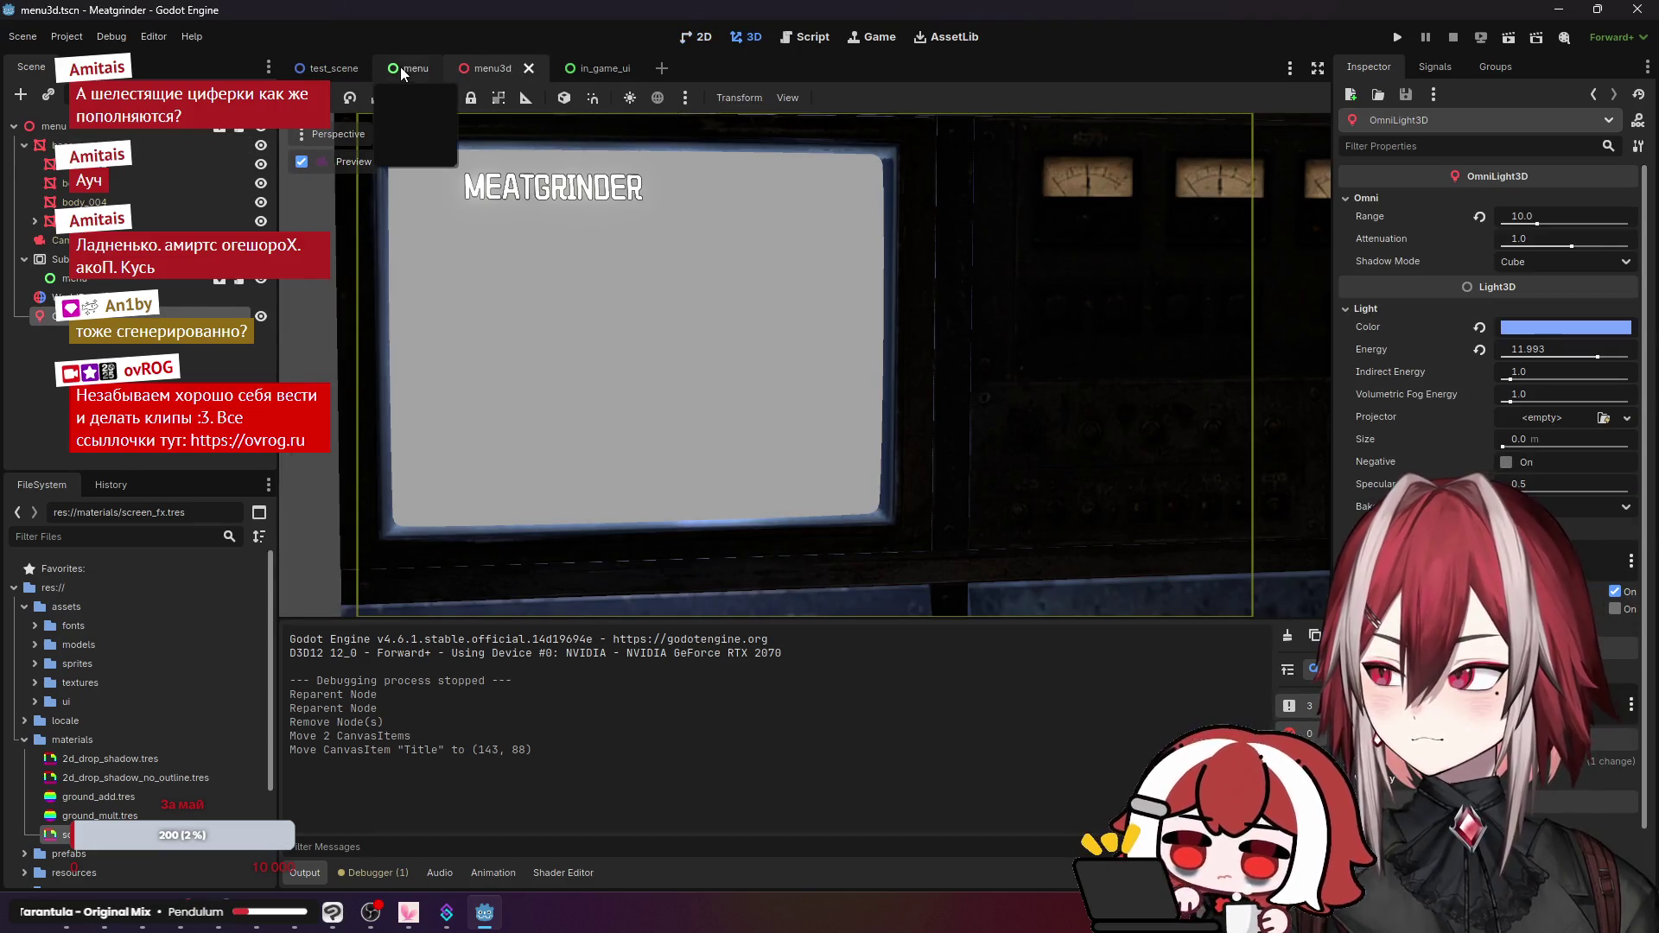
left_click(401, 66)
left_click(510, 63)
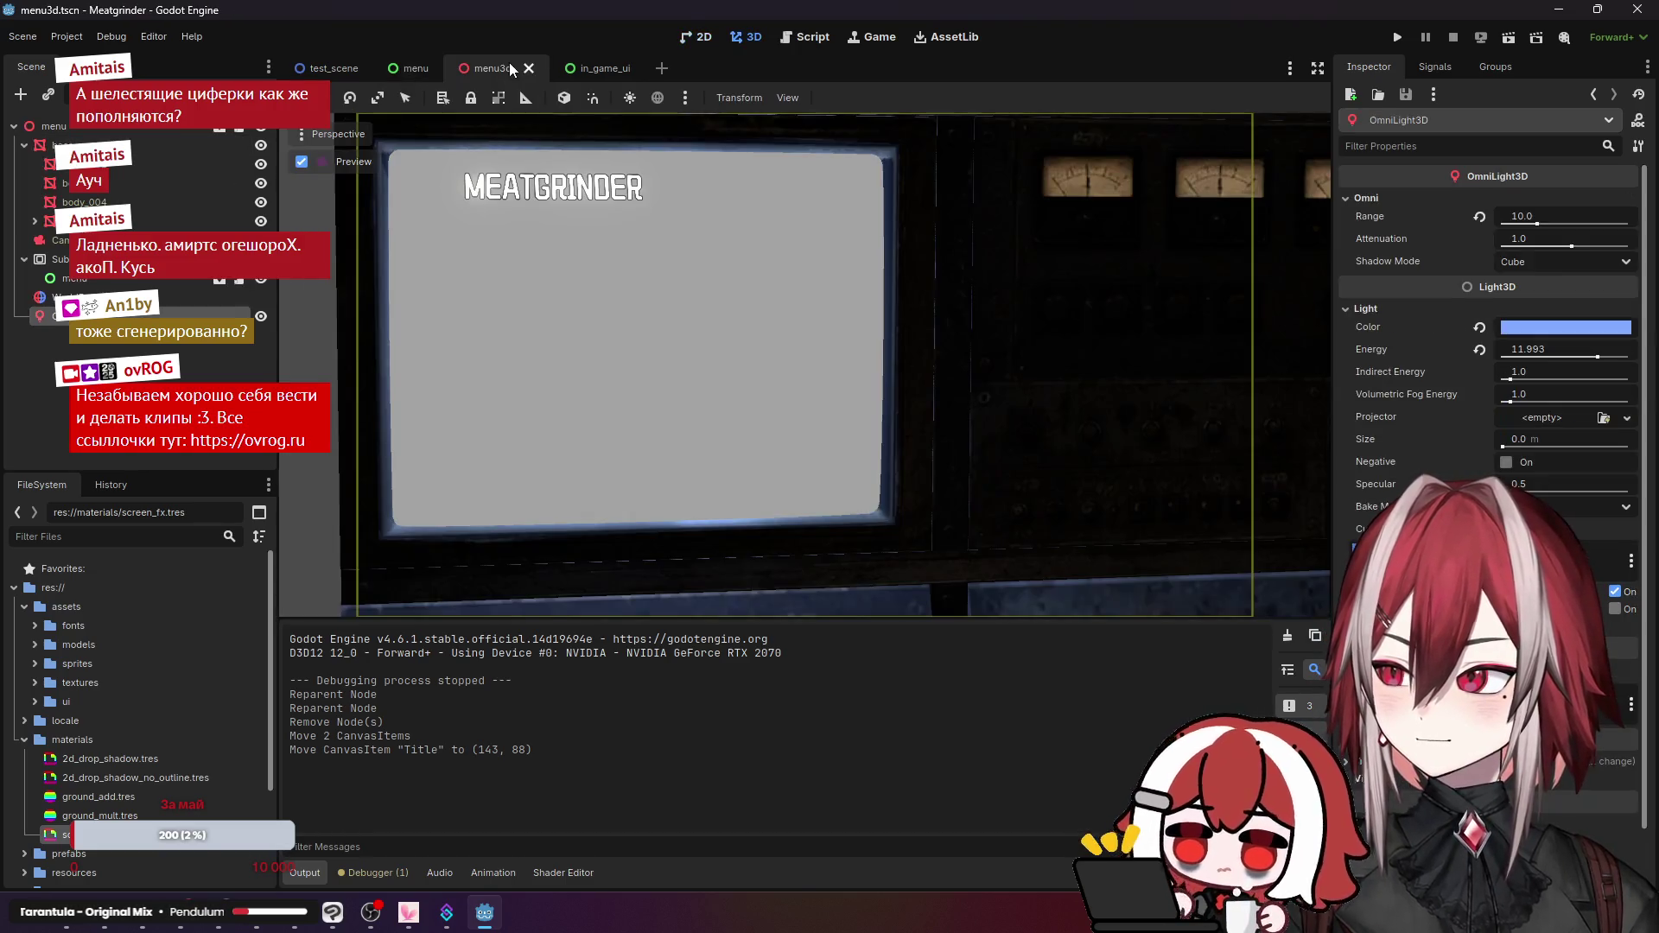
left_click(416, 65)
mouse_move(583, 220)
left_mouse_down()
mouse_move(504, 186)
mouse_move(506, 199)
left_mouse_up()
left_click(515, 68)
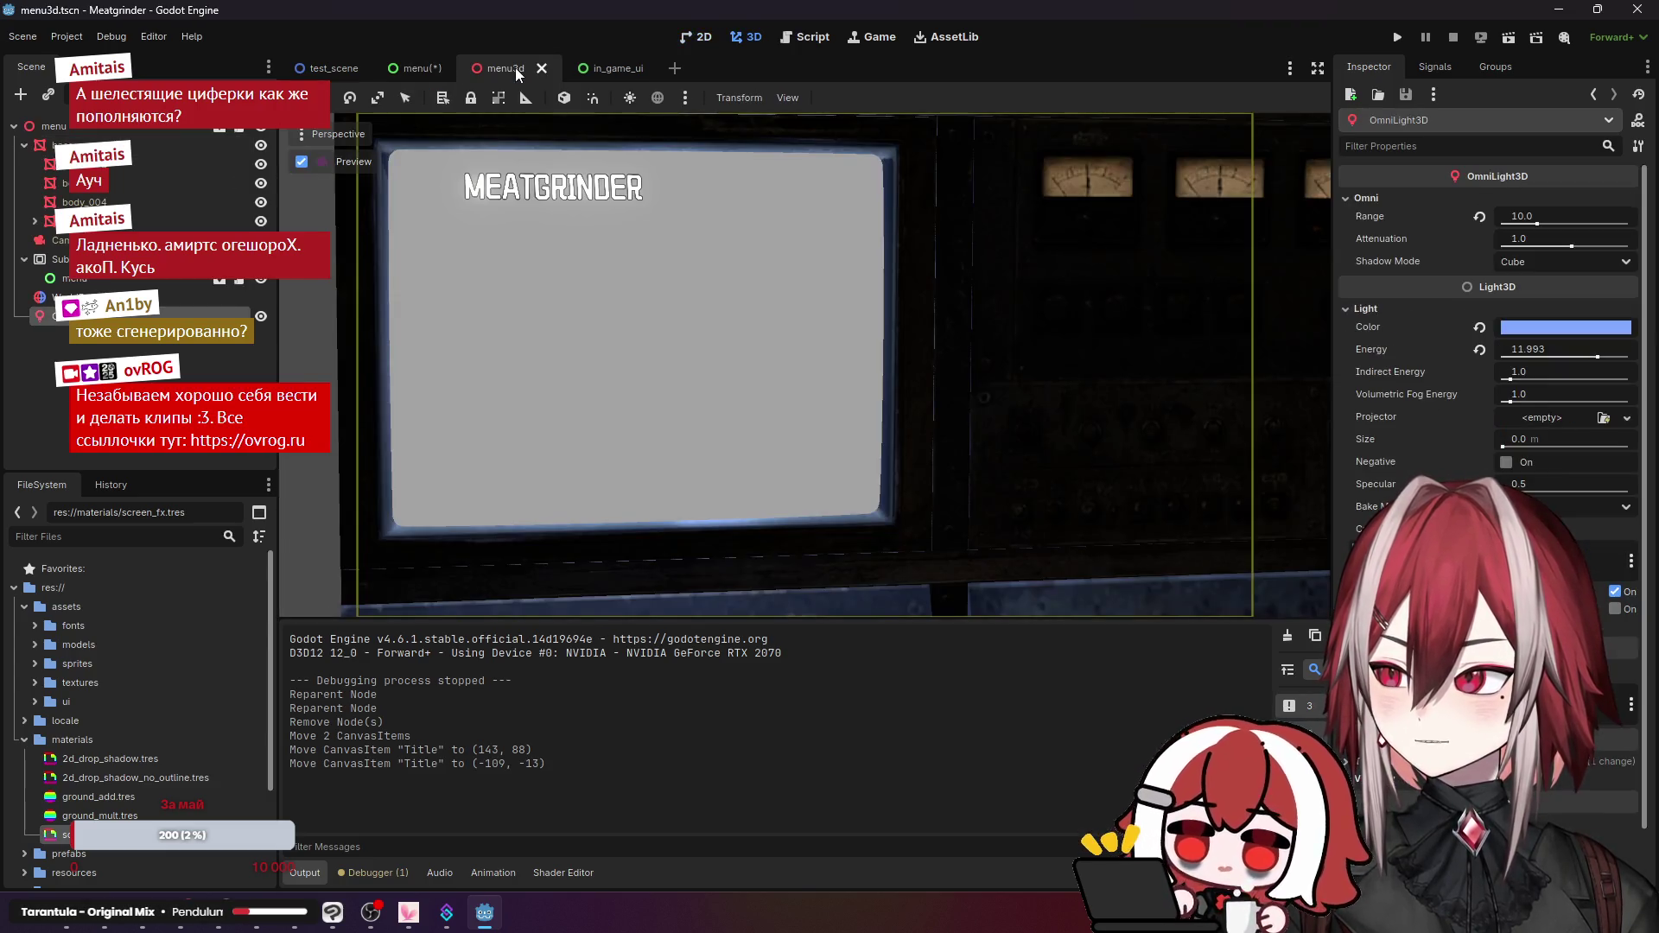
left_click(413, 60)
key("ctrl+s")
Nudge the title slightly right and down to (23, 54), save, and recheck it on the TV
left_click(501, 68)
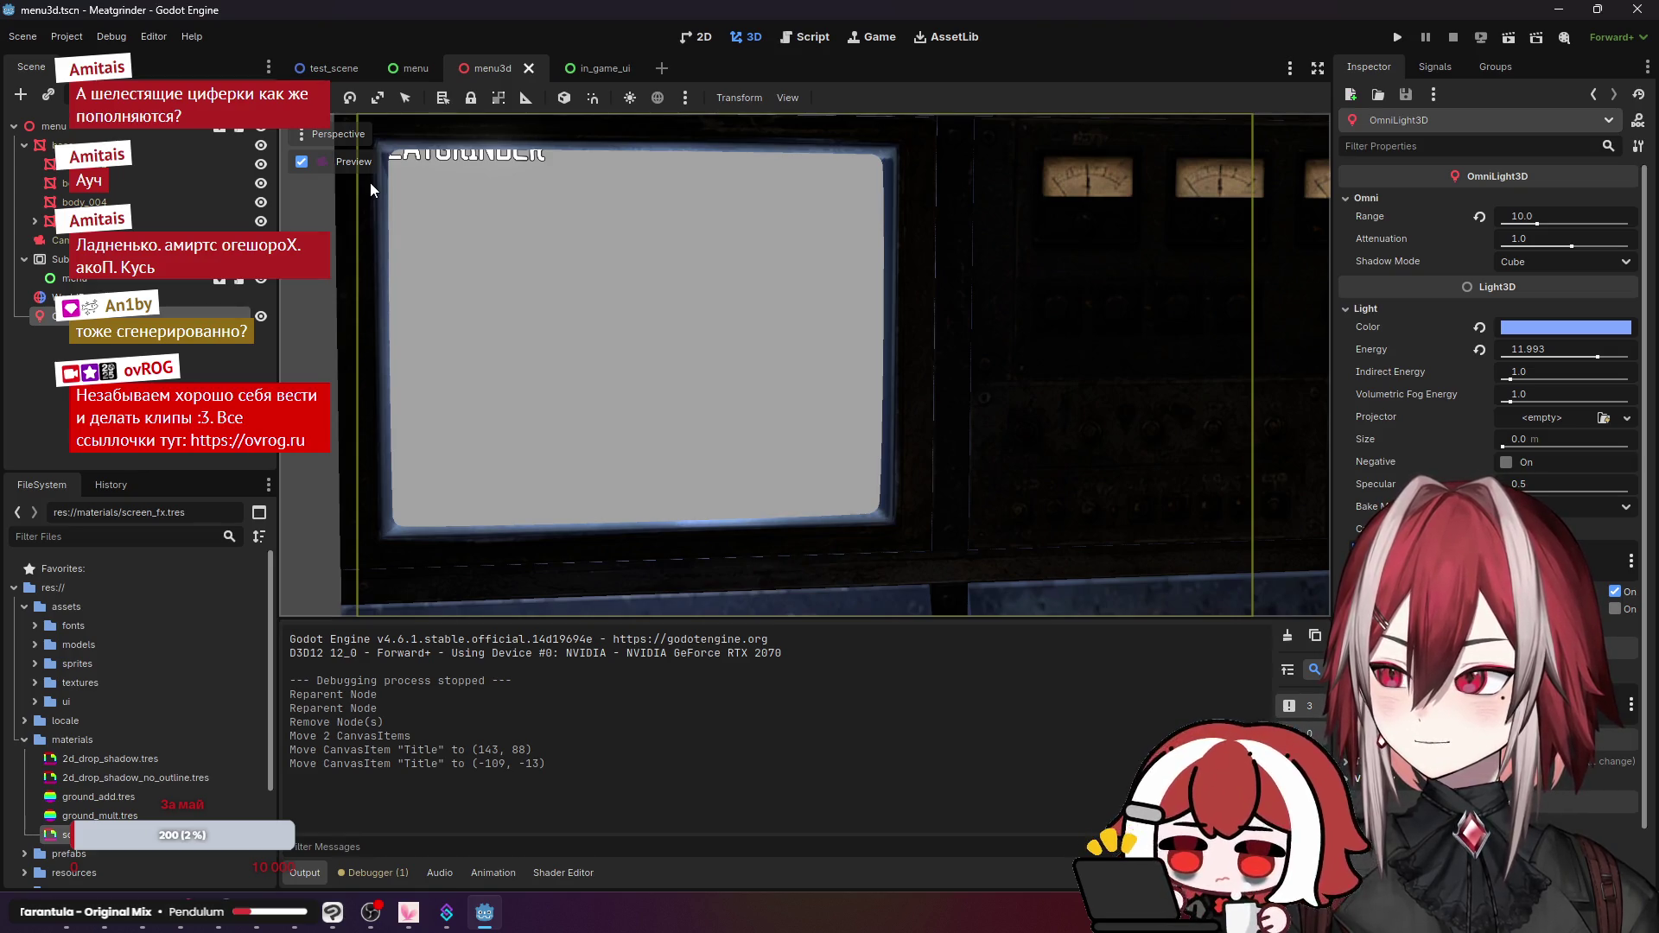
left_click(412, 69)
left_click_drag(525, 188, 567, 210)
key("ctrl+s")
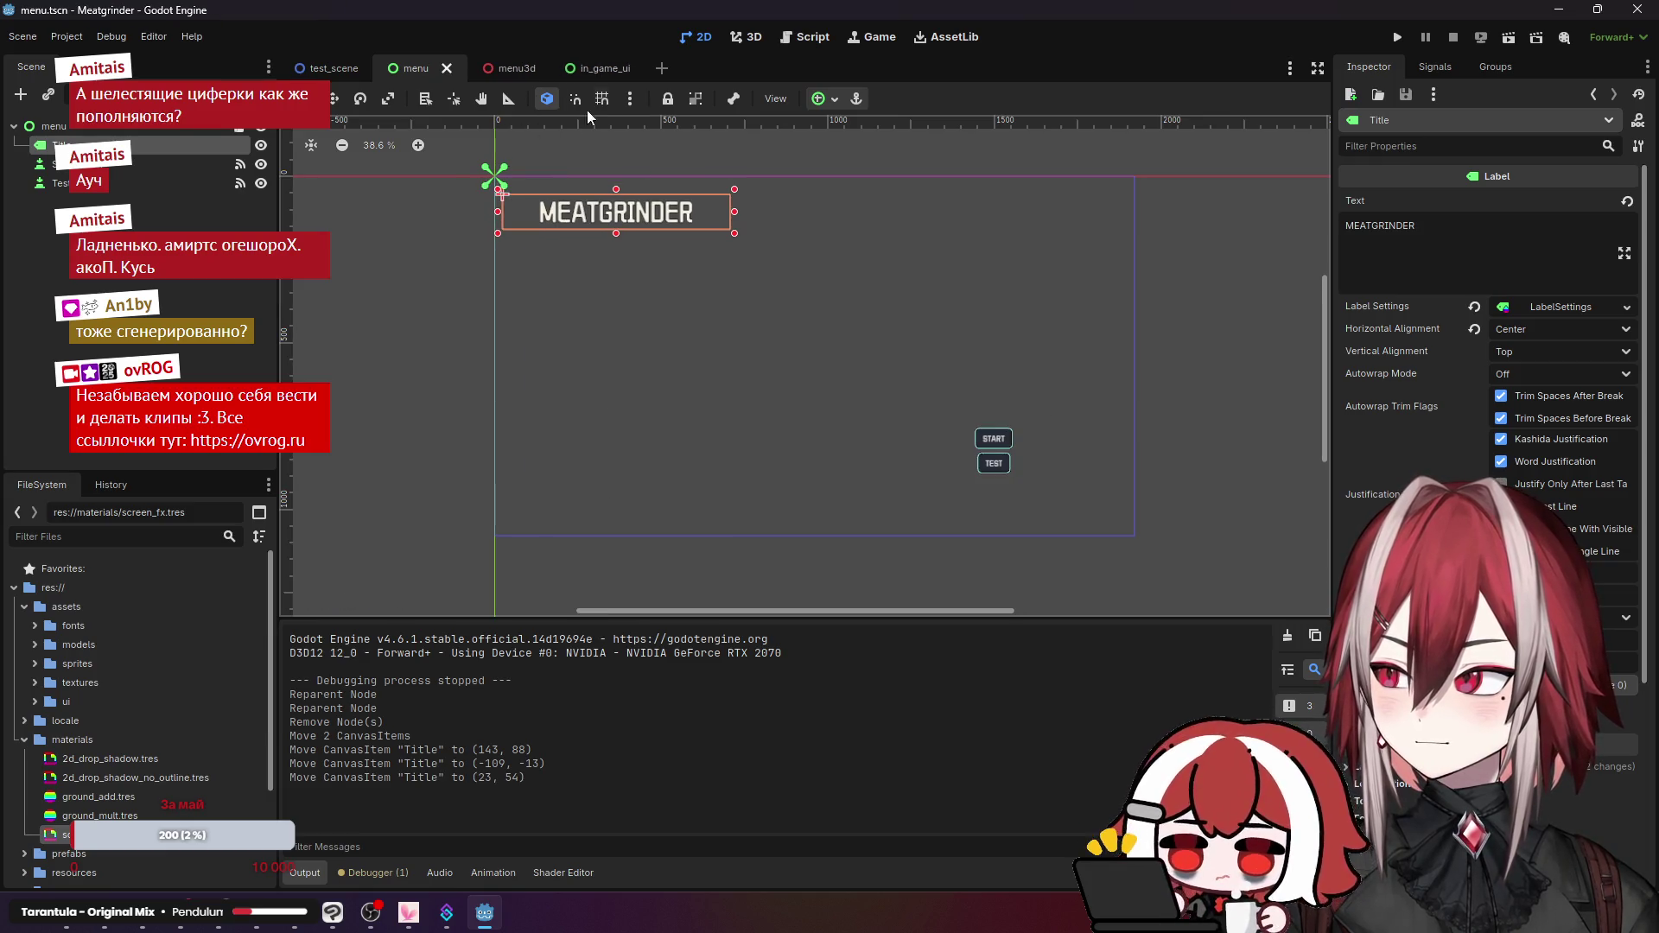
key("ctrl+F2")
left_click(697, 37)
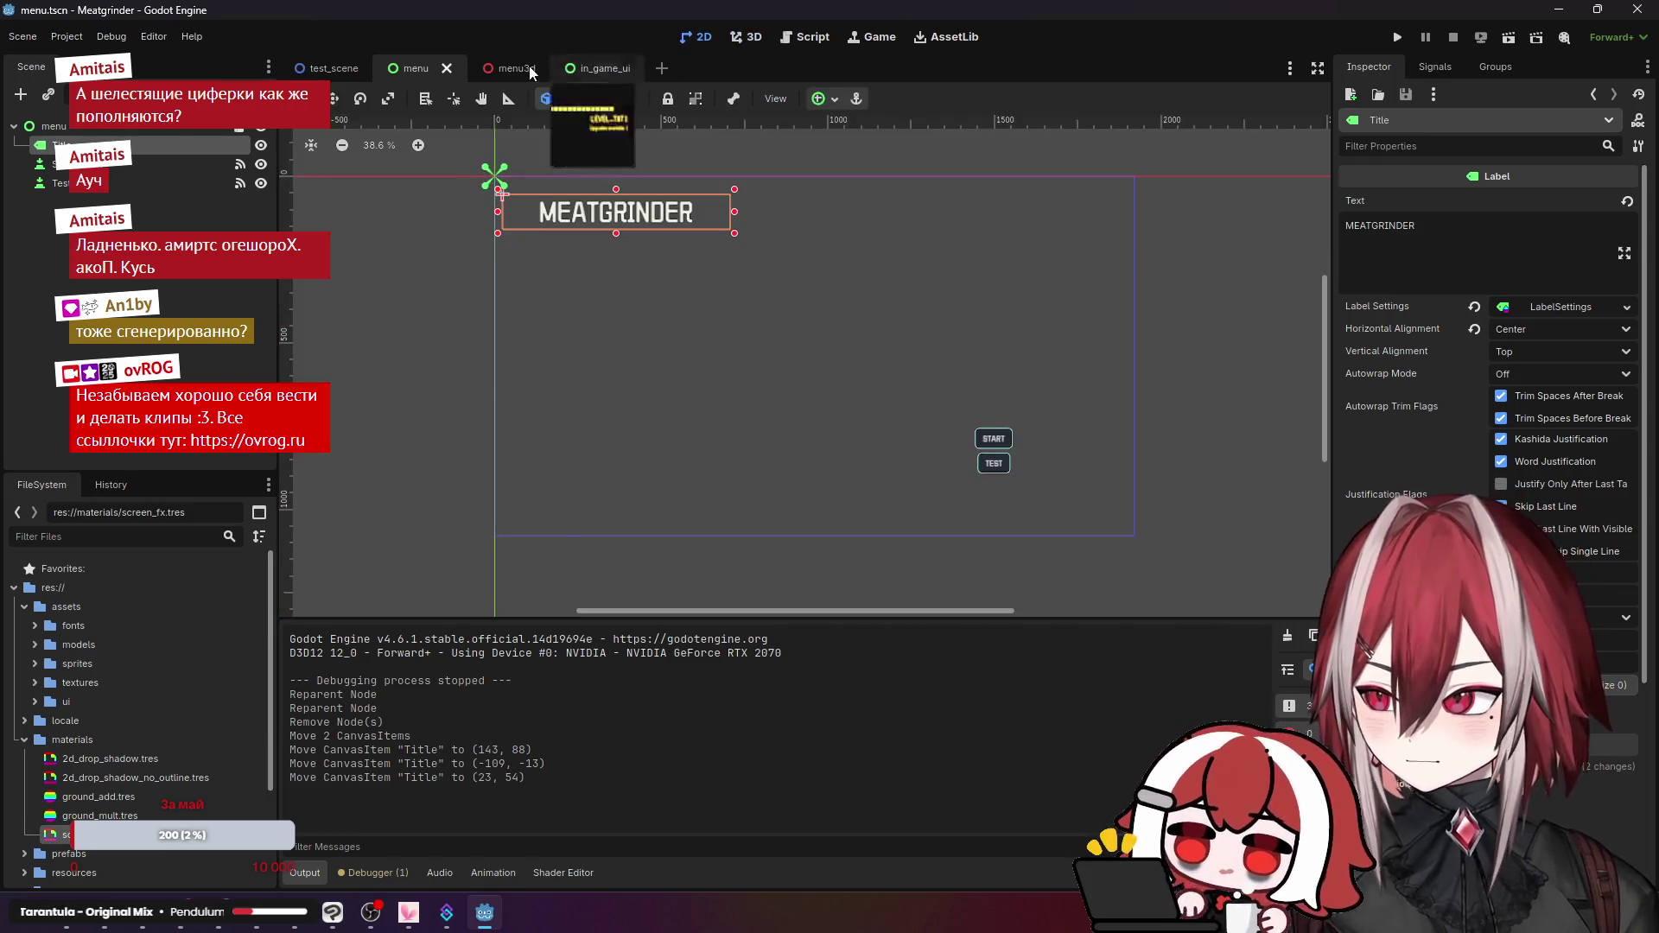
left_click(523, 68)
left_click(394, 69)
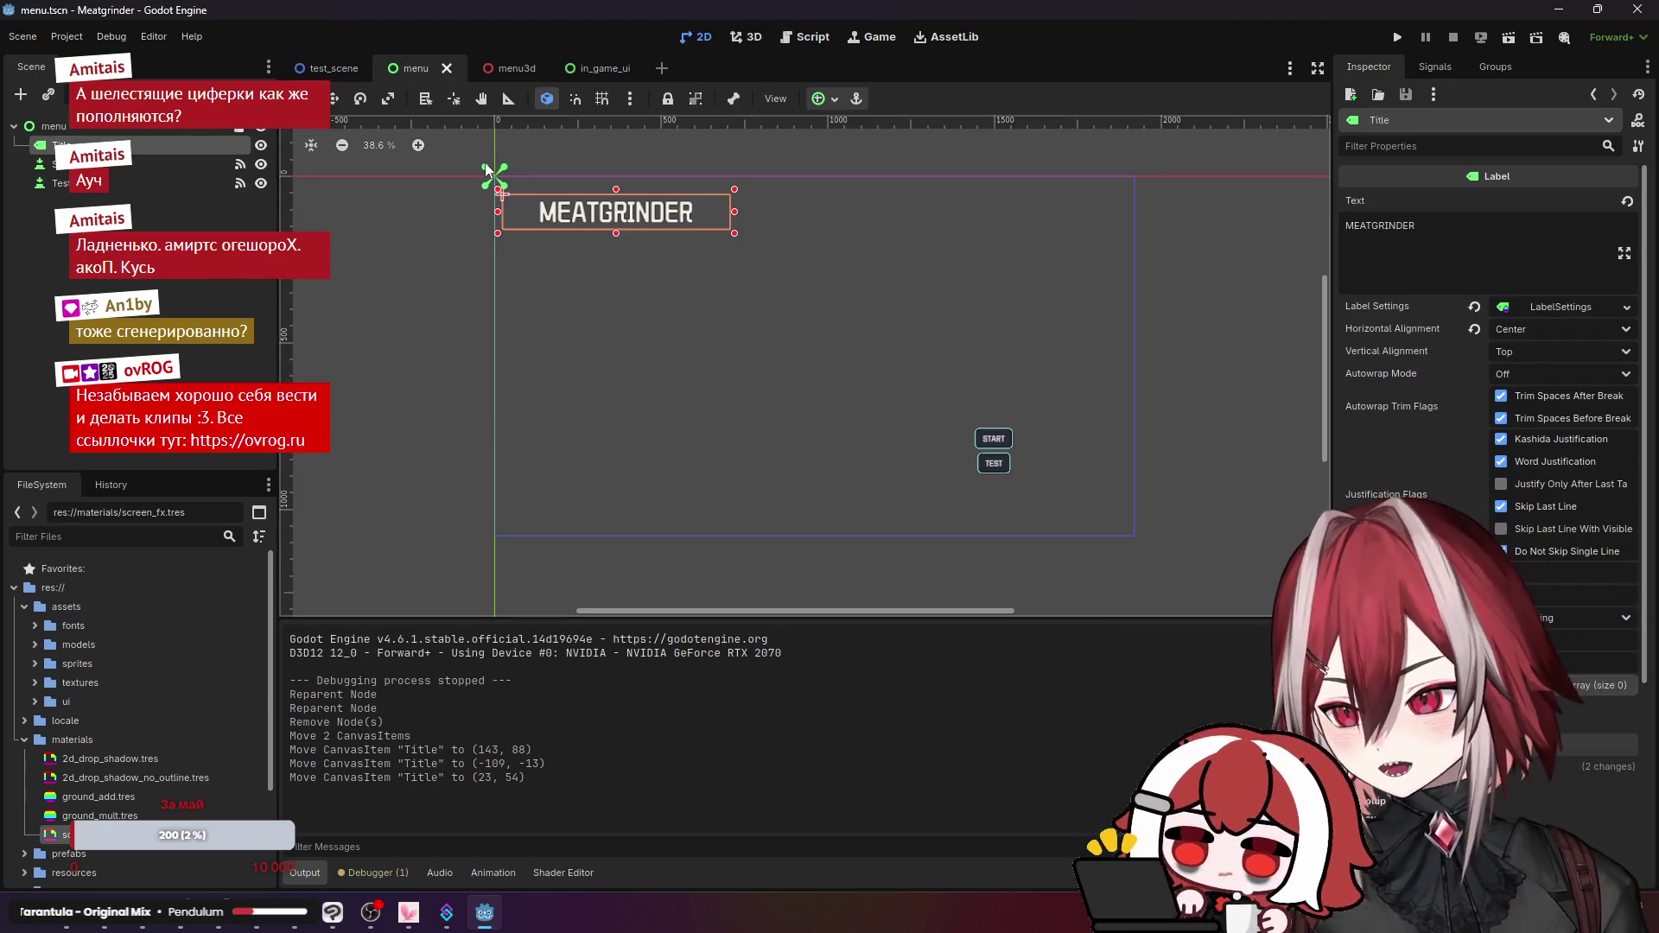
left_click(516, 69)
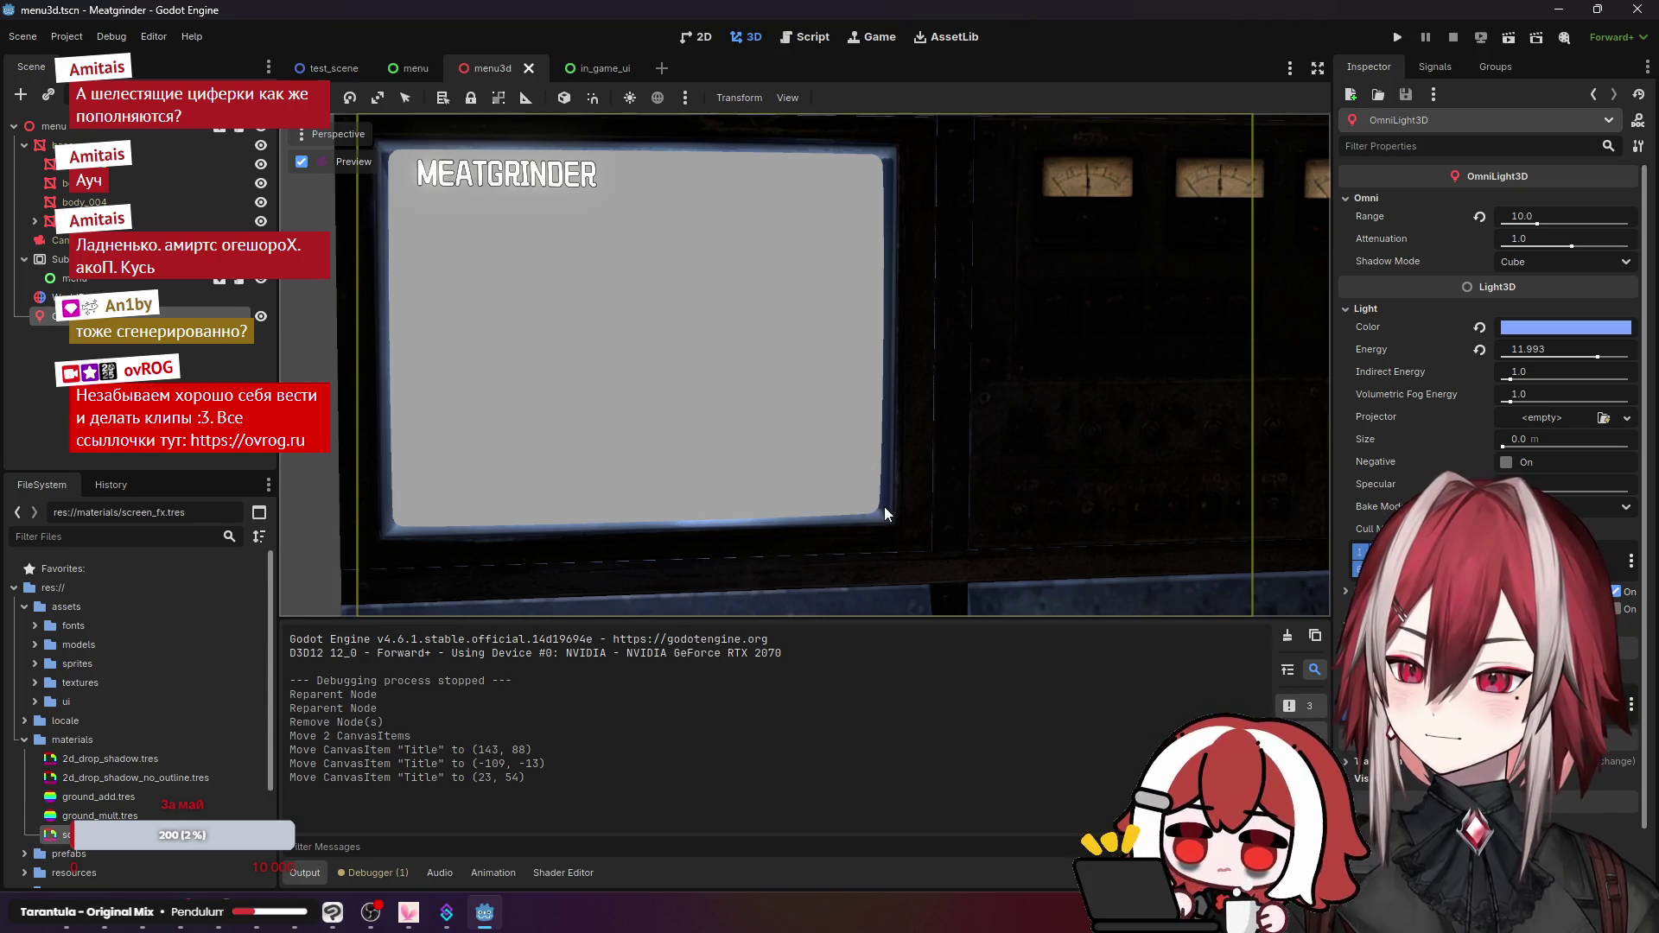
left_click(408, 69)
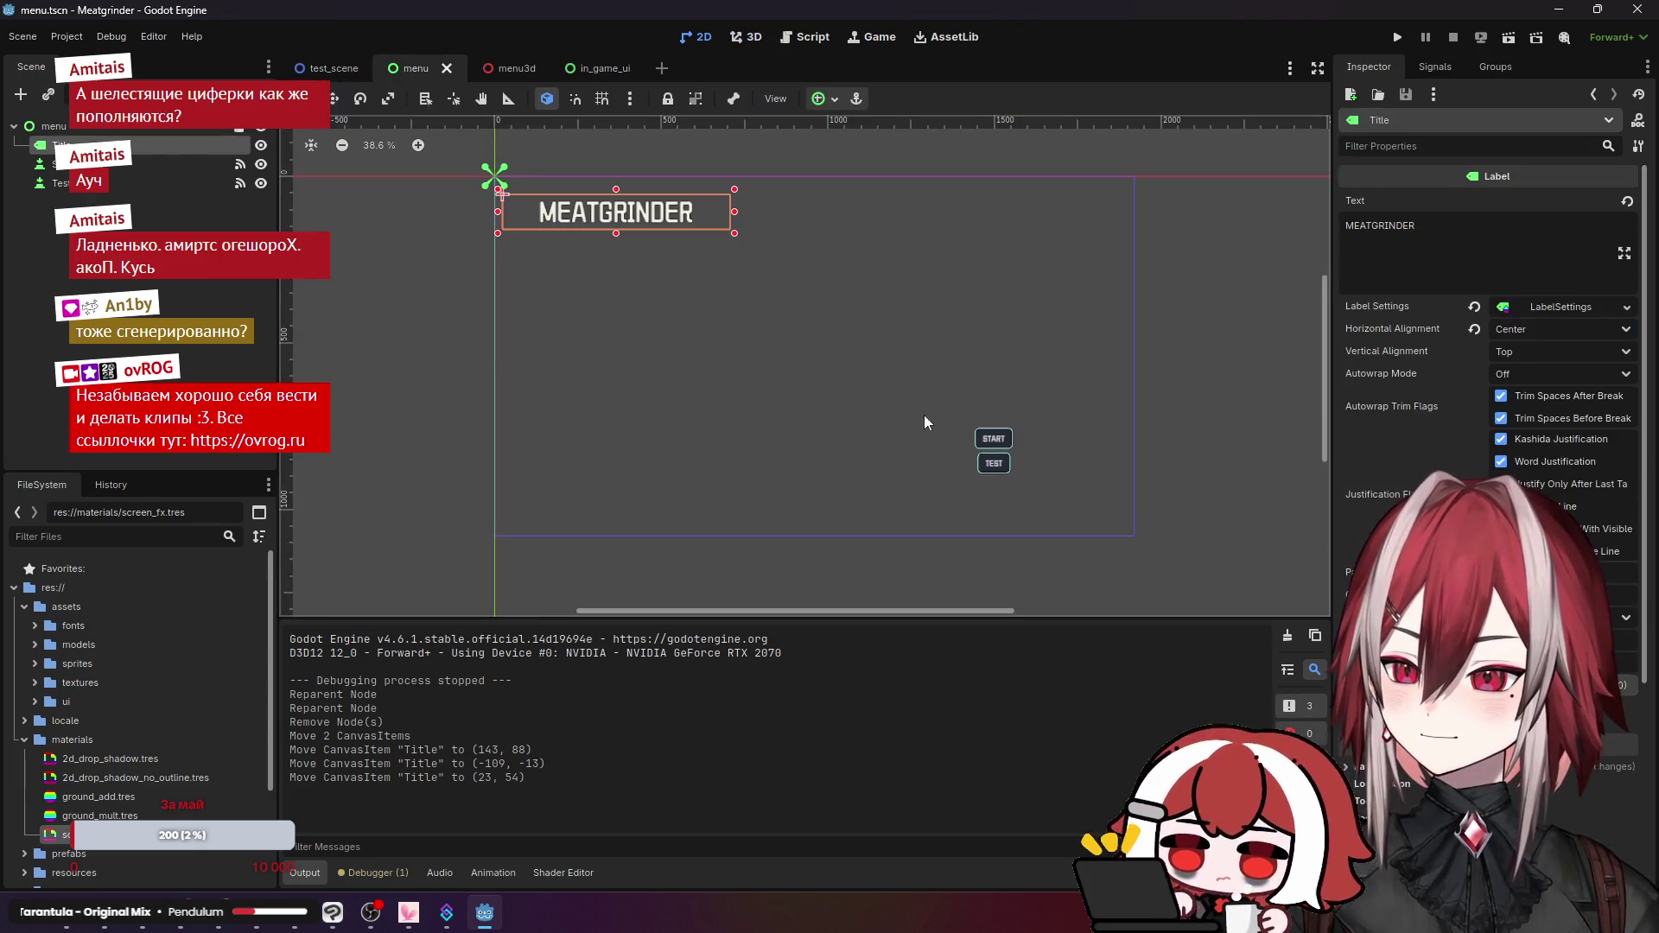
Move the START and TEST buttons up and left together, then save the menu scene
left_click_drag(924, 415, 1078, 491)
key("ctrl+z")
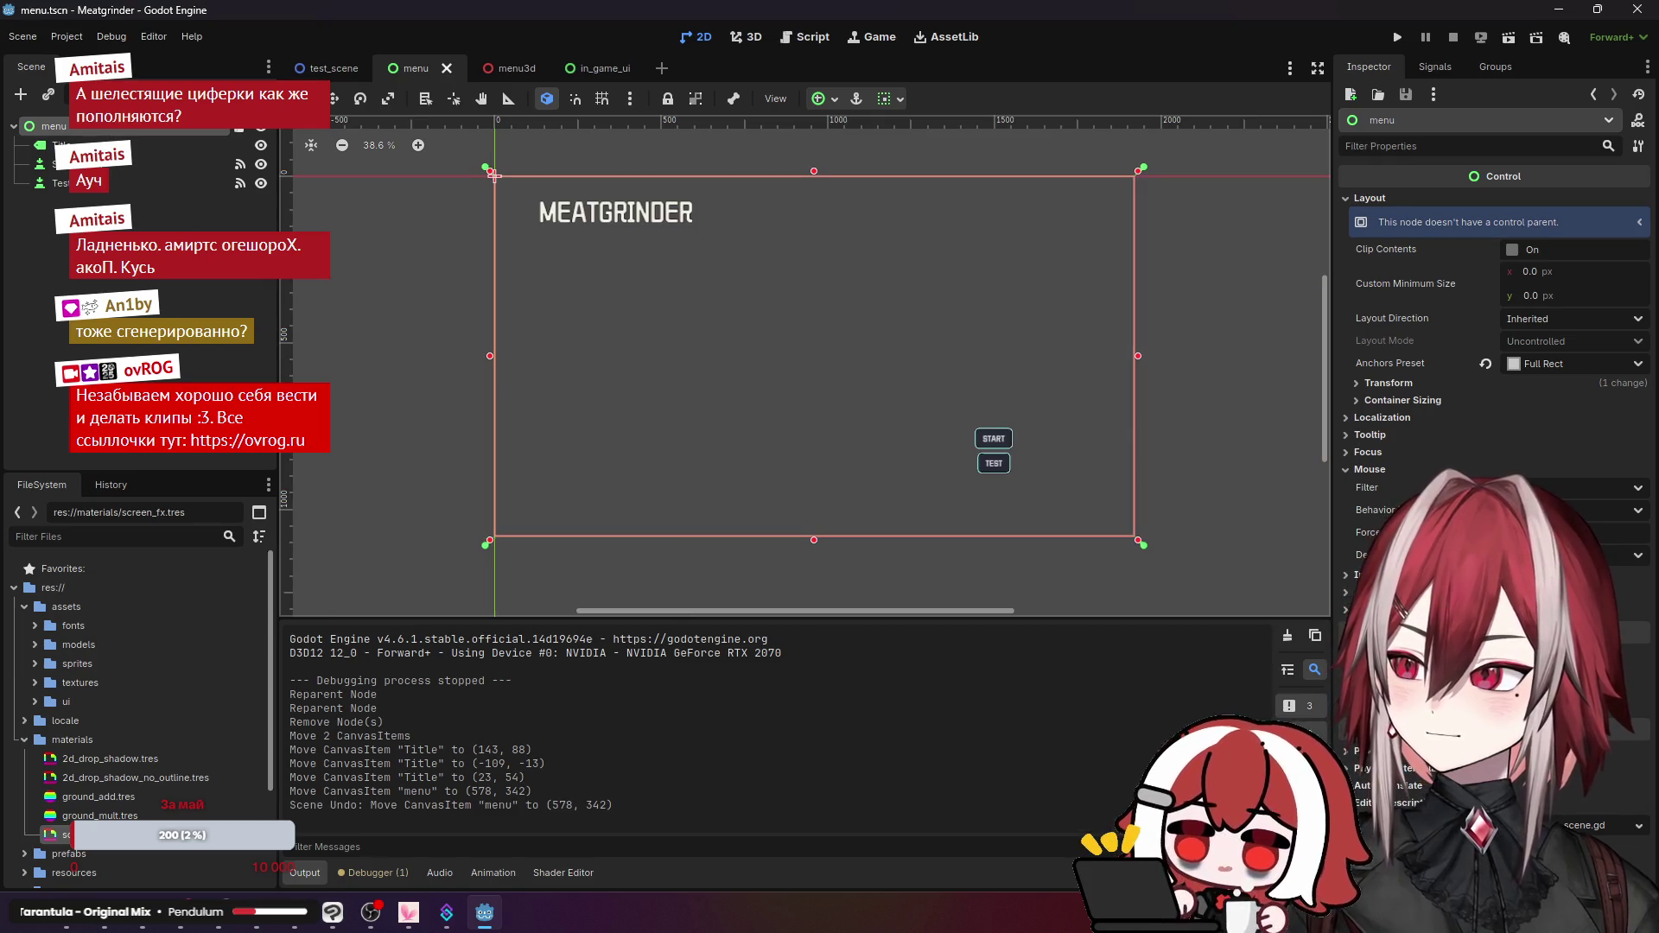
left_click(130, 182)
left_click(129, 163, "shift")
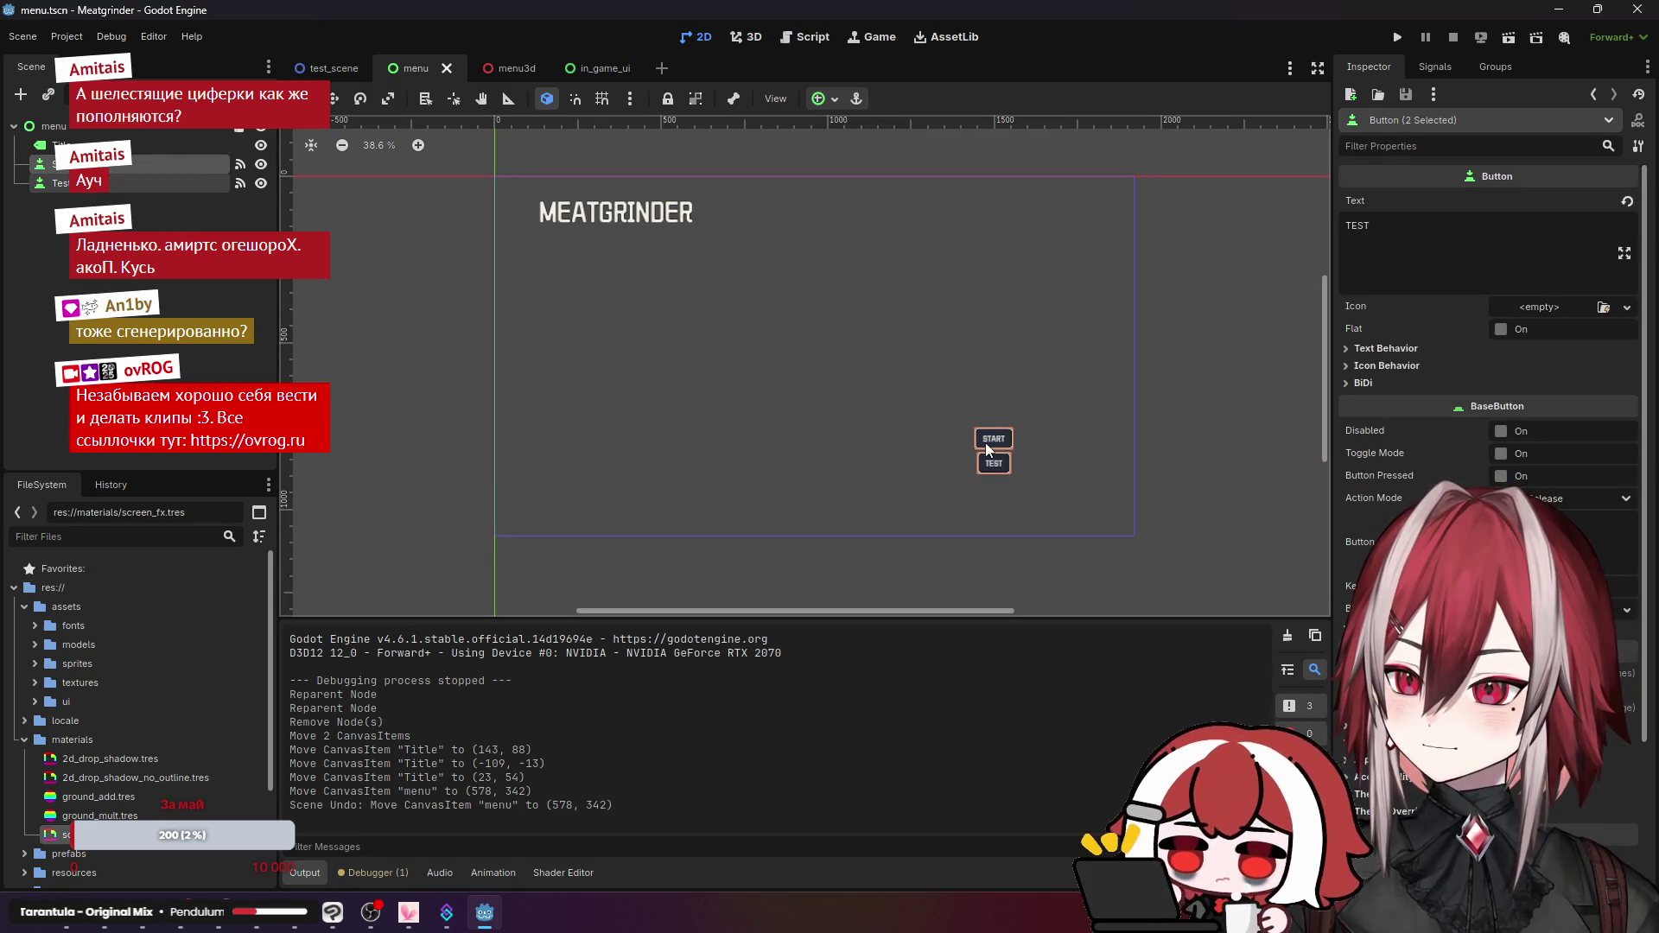
left_click_drag(988, 450, 859, 383)
left_click(405, 225)
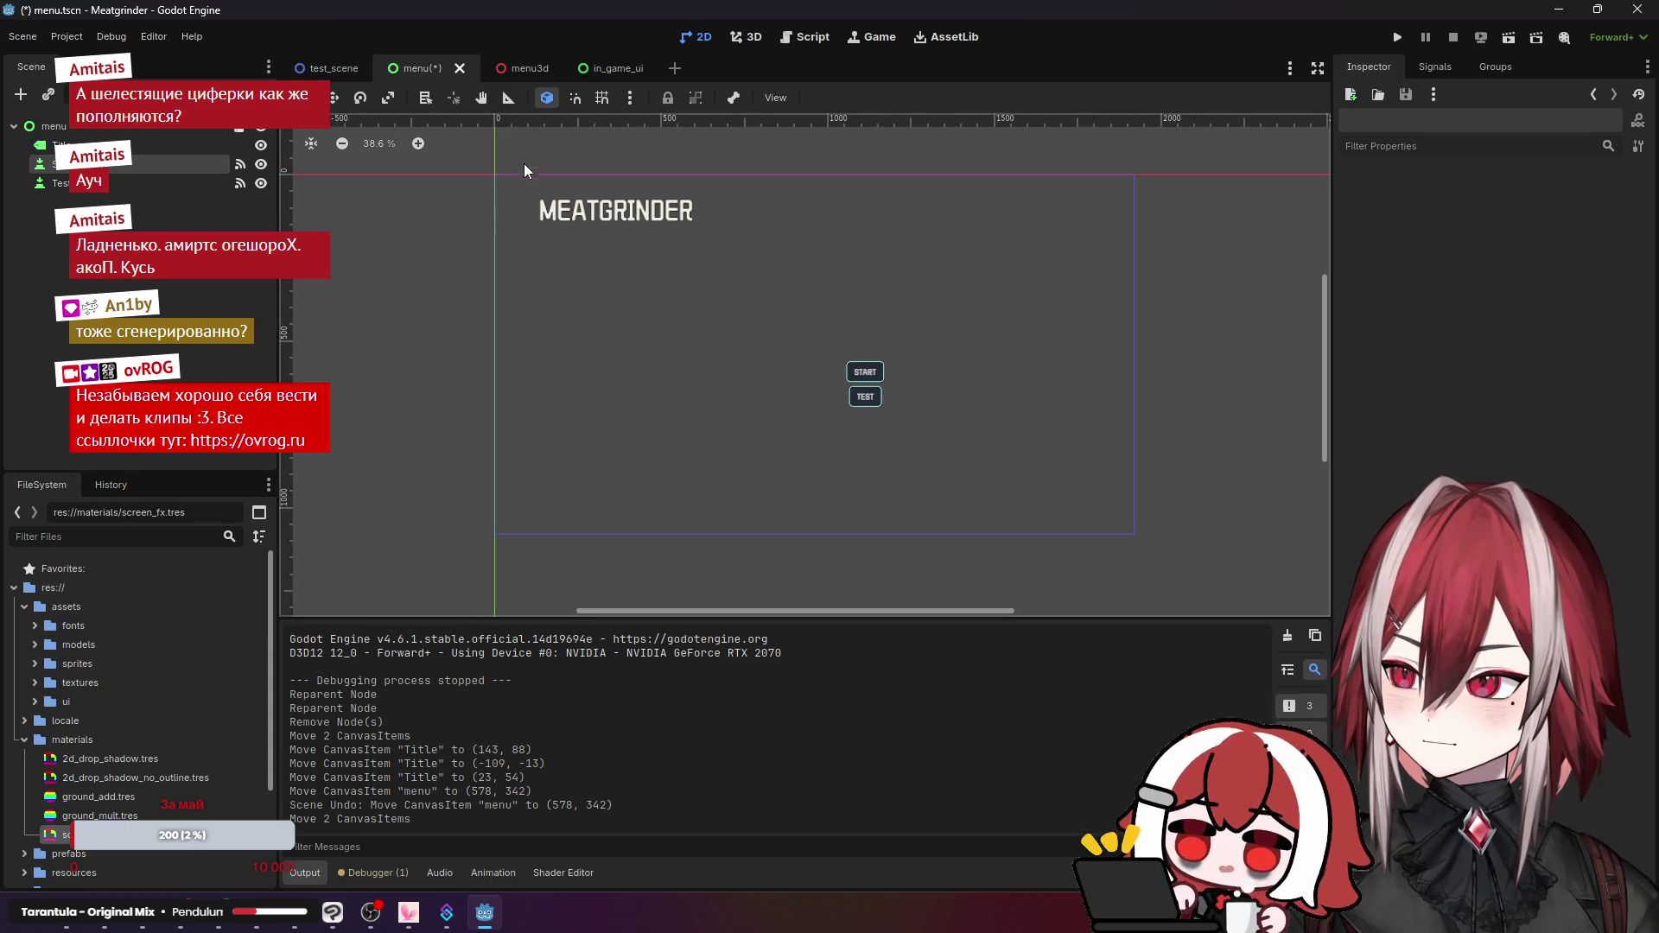
key("ctrl+s")
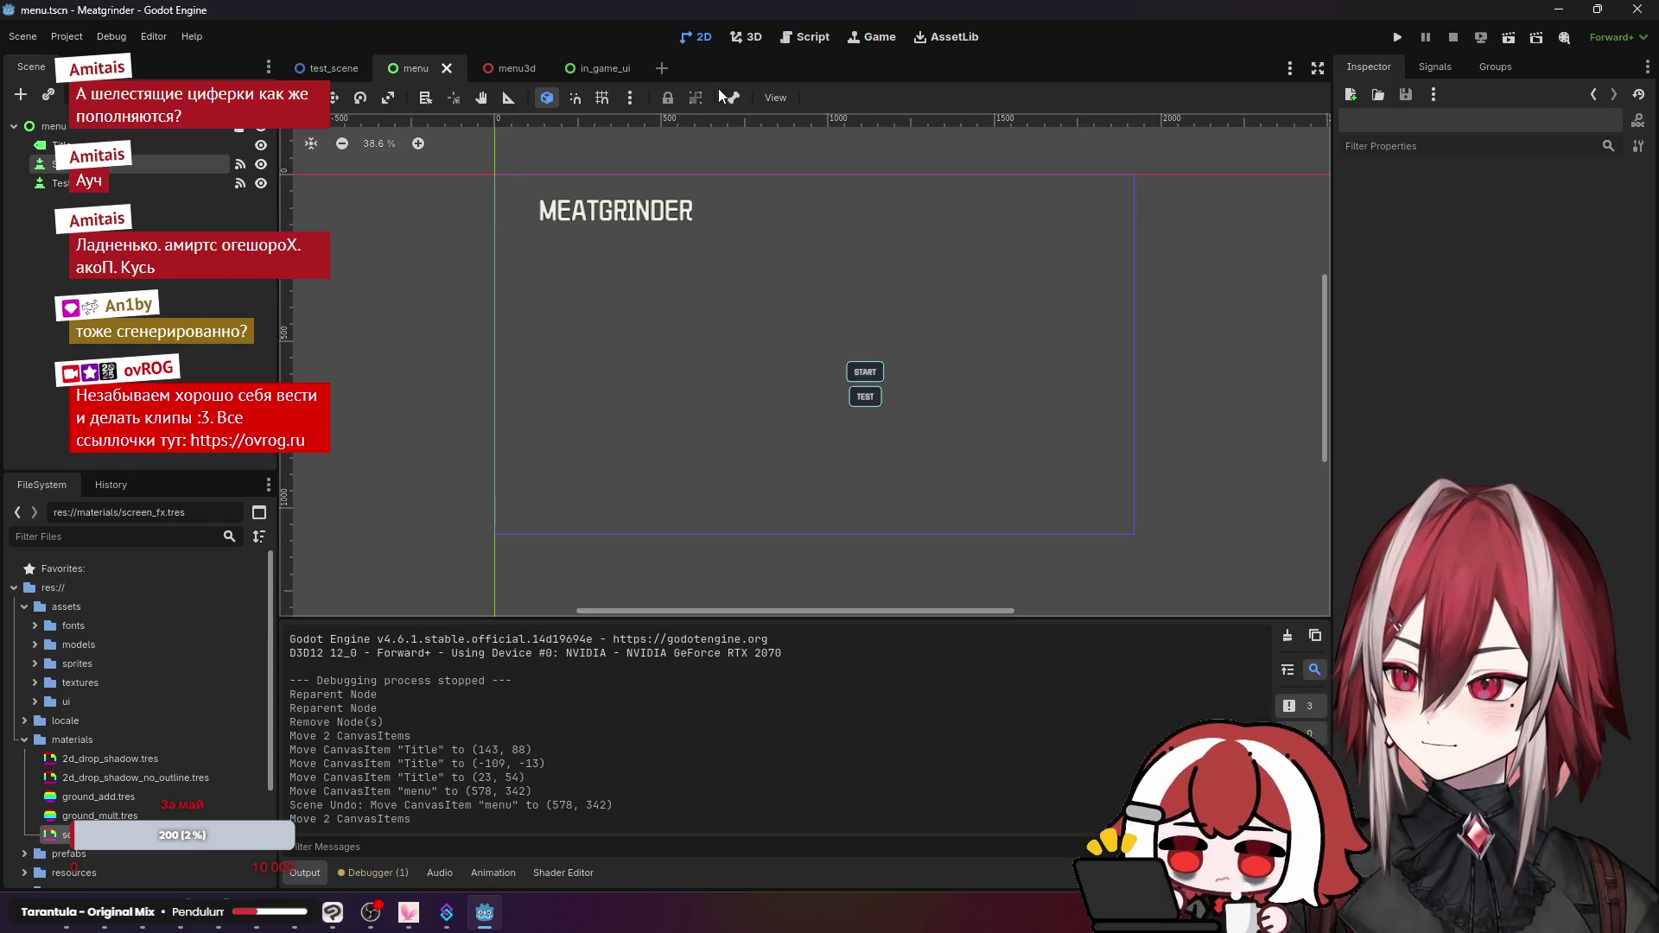
In menu3d, turn off the camera preview and switch to a front view of the monitor
left_click(514, 69)
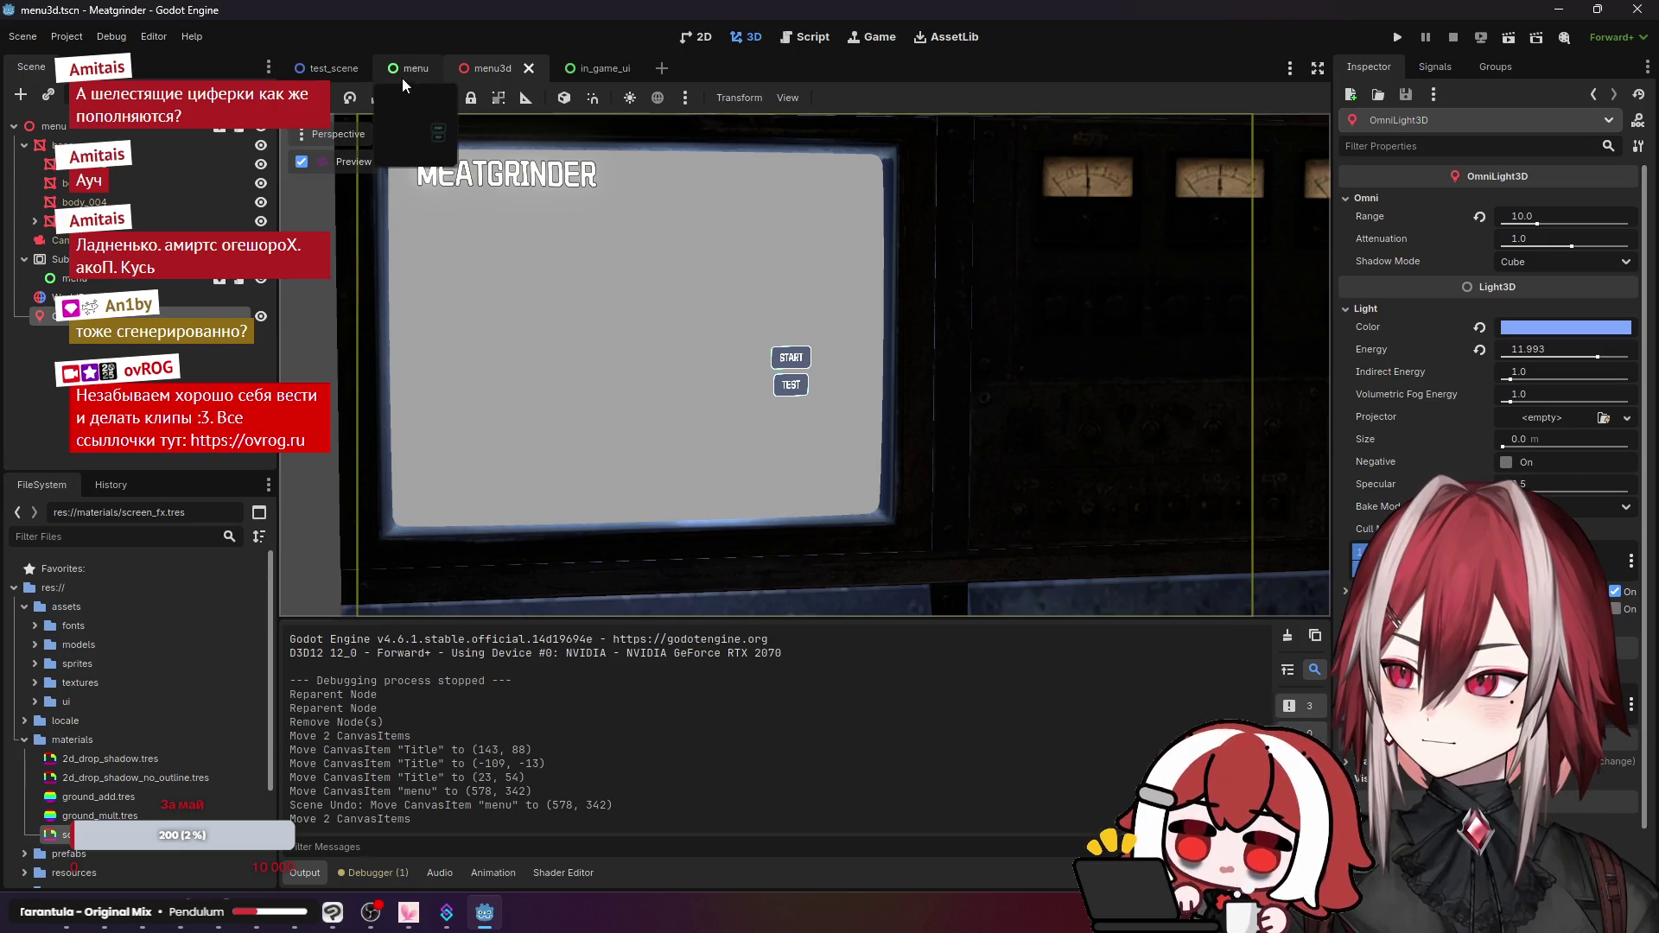
left_click(402, 77)
left_click(472, 76)
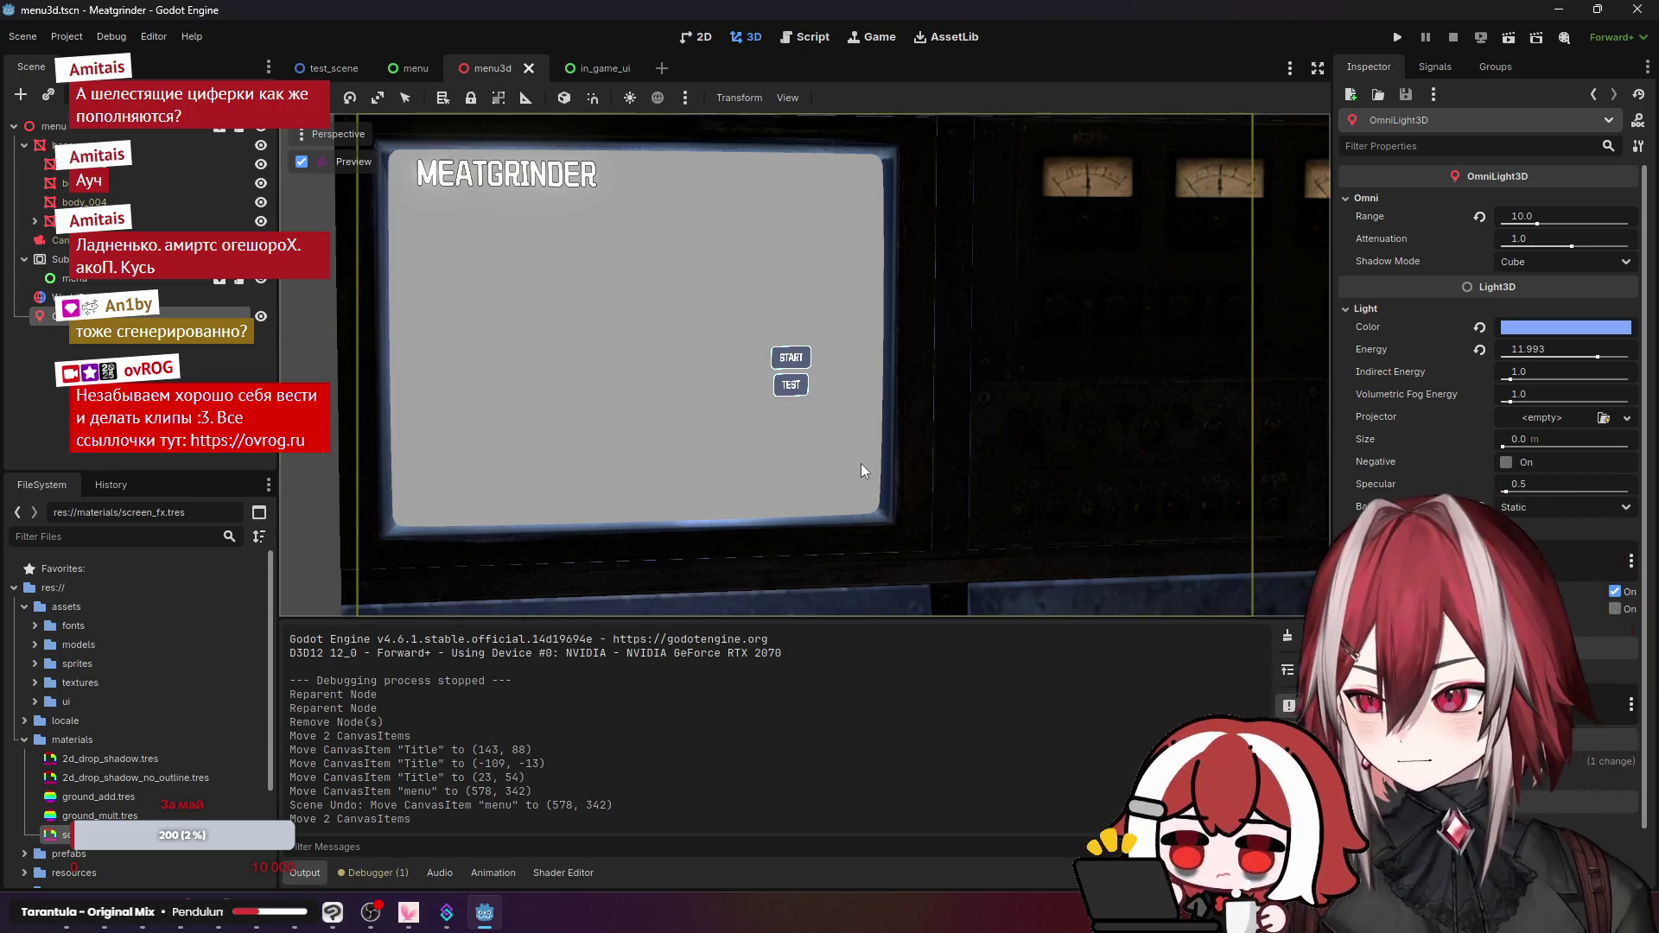
left_click(301, 162)
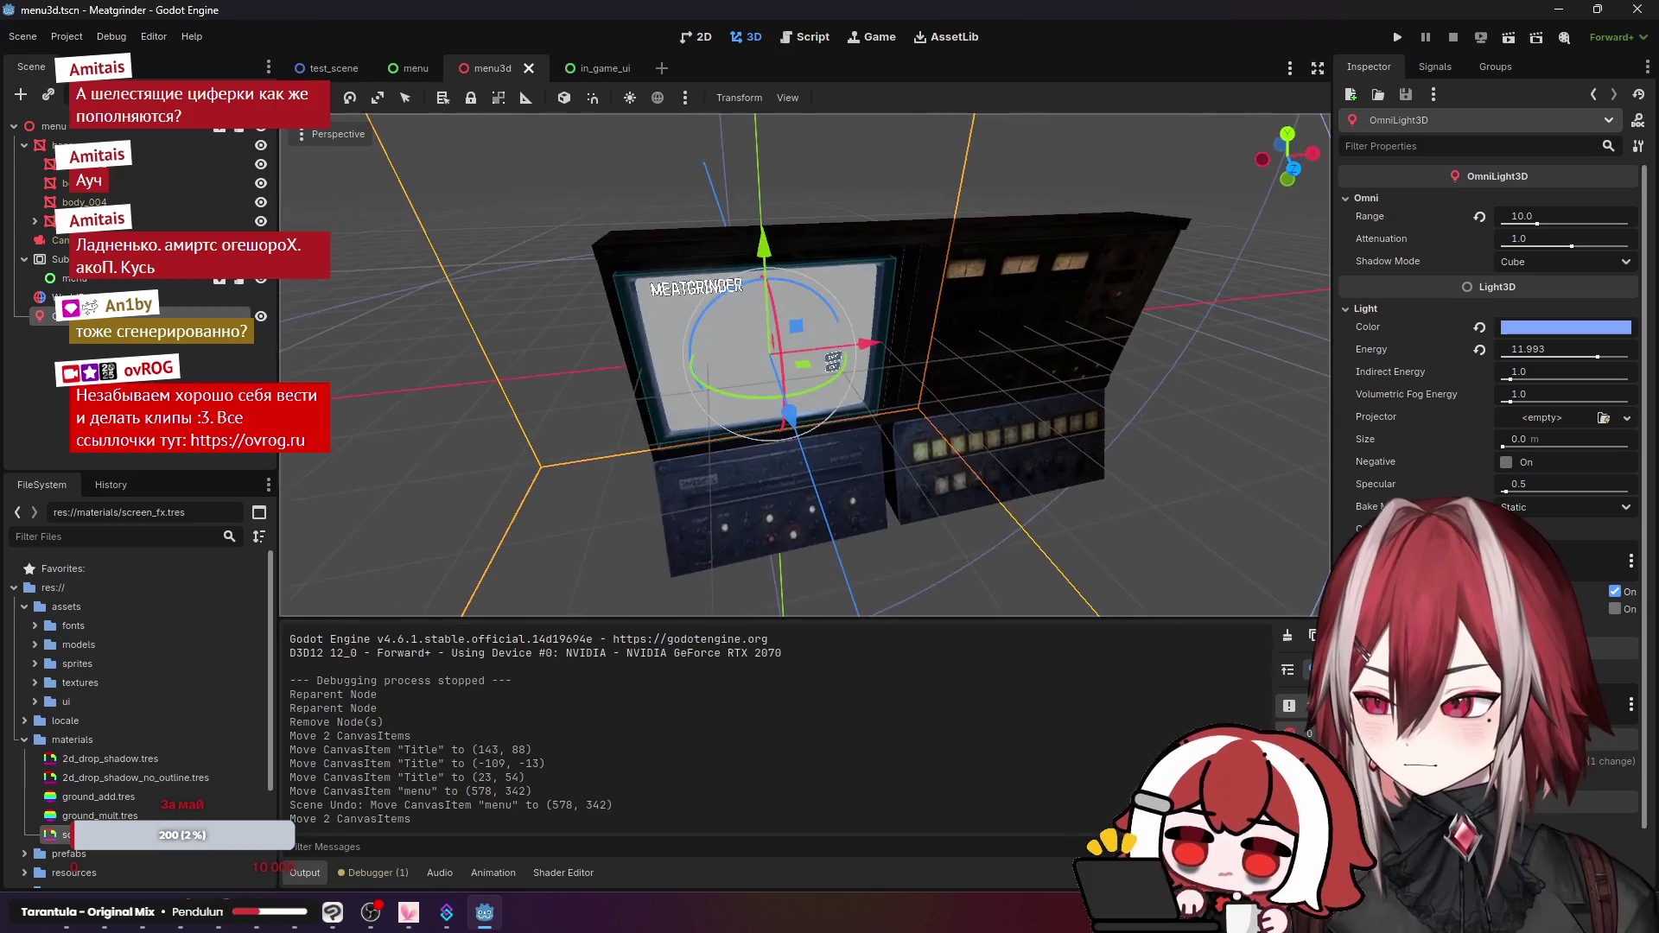
key("f")
key("KP_1")
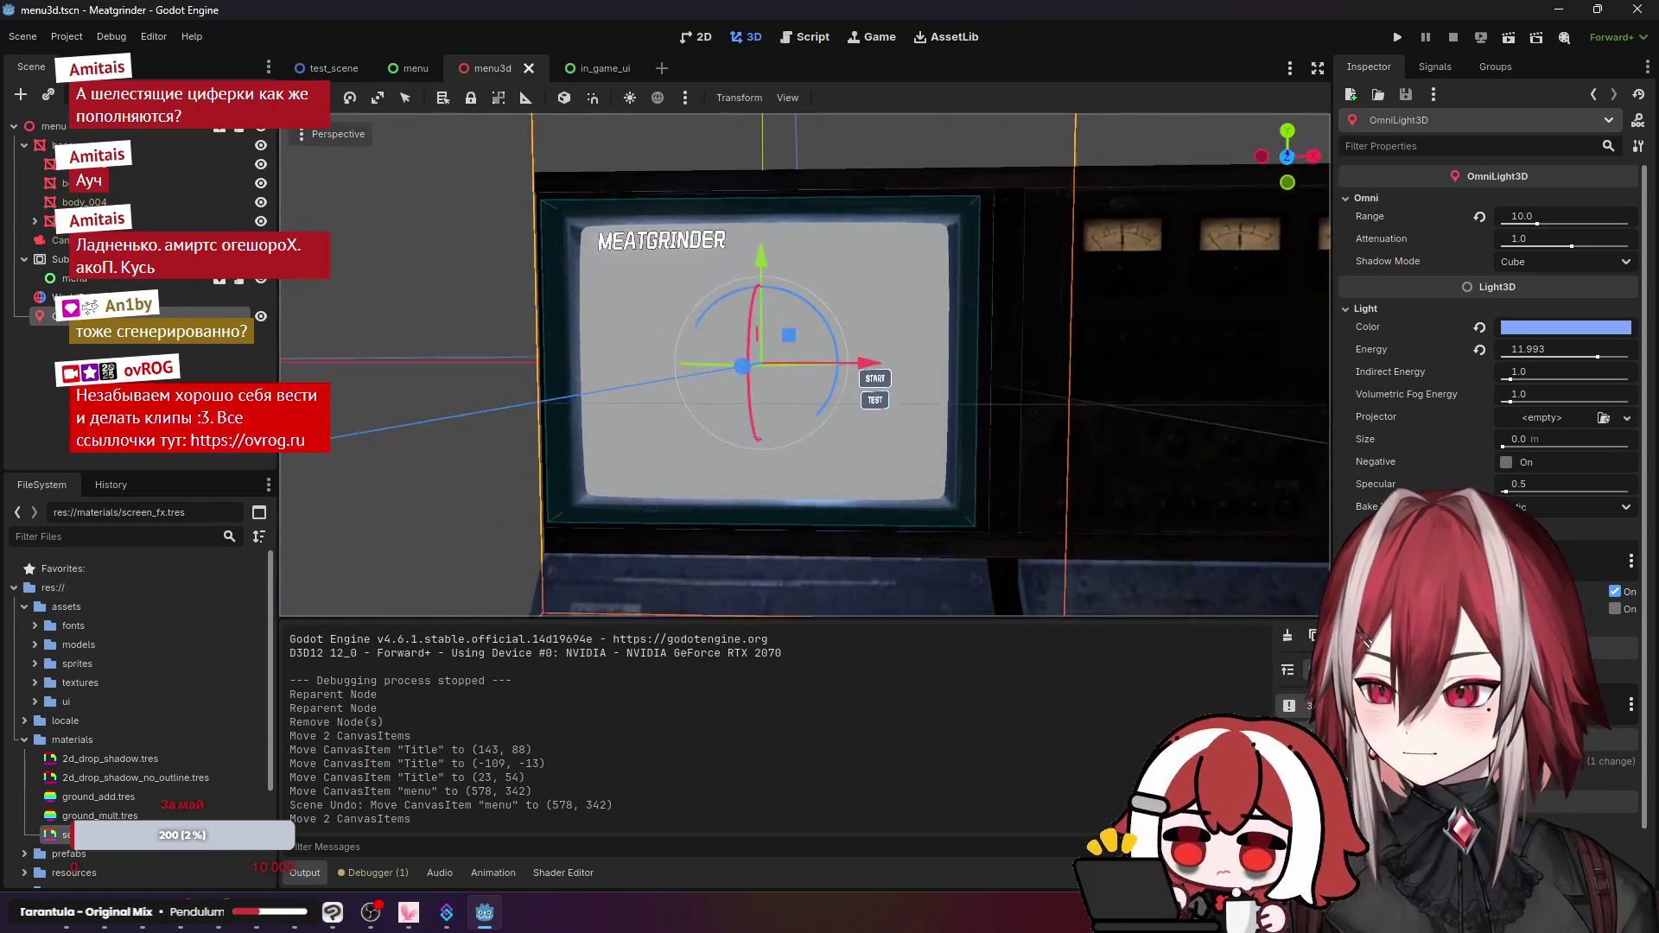
left_click(136, 281)
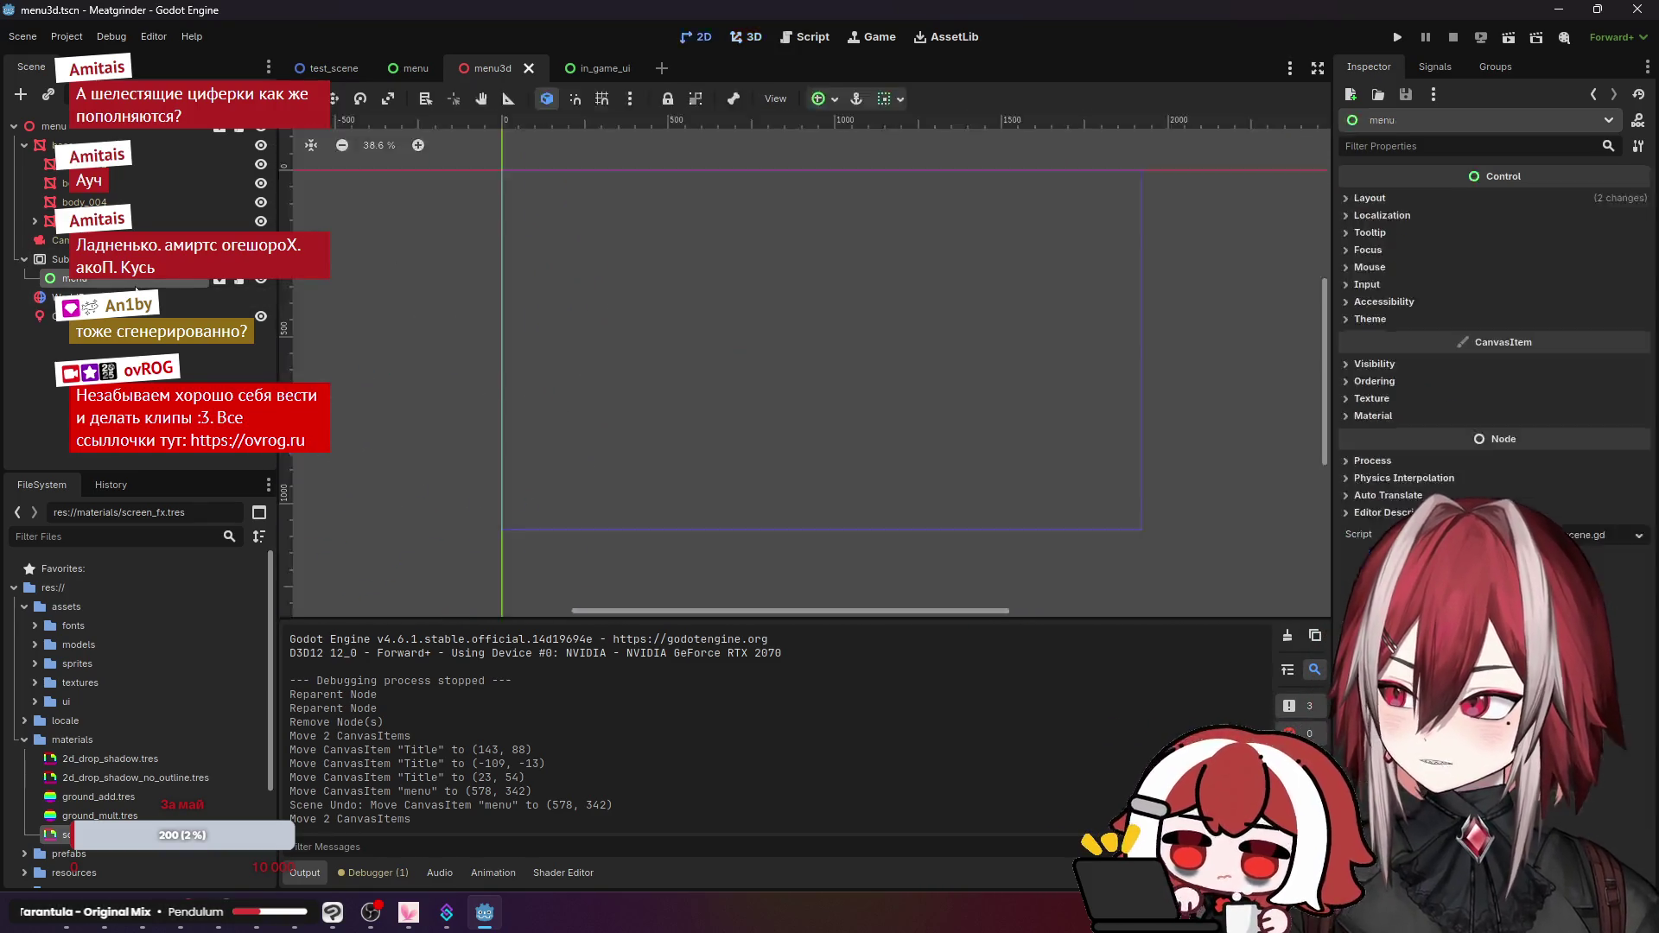
left_click(129, 259)
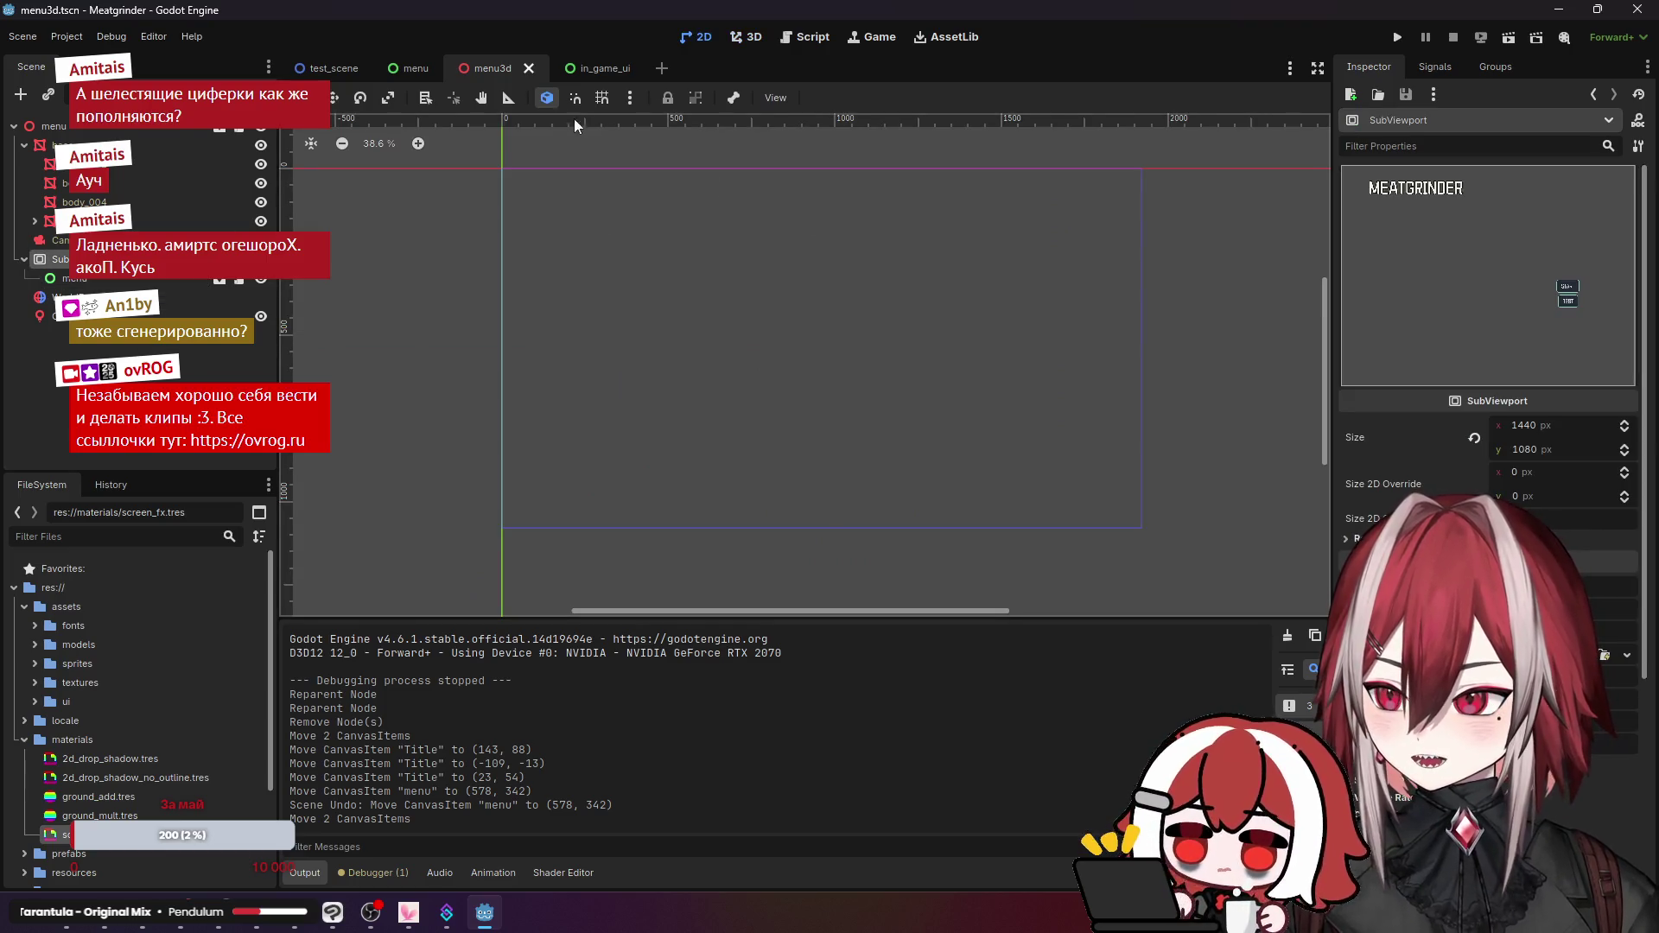
Preview the menu through the SubViewport on the 3D TV, then return to the menu scene
left_click(420, 75)
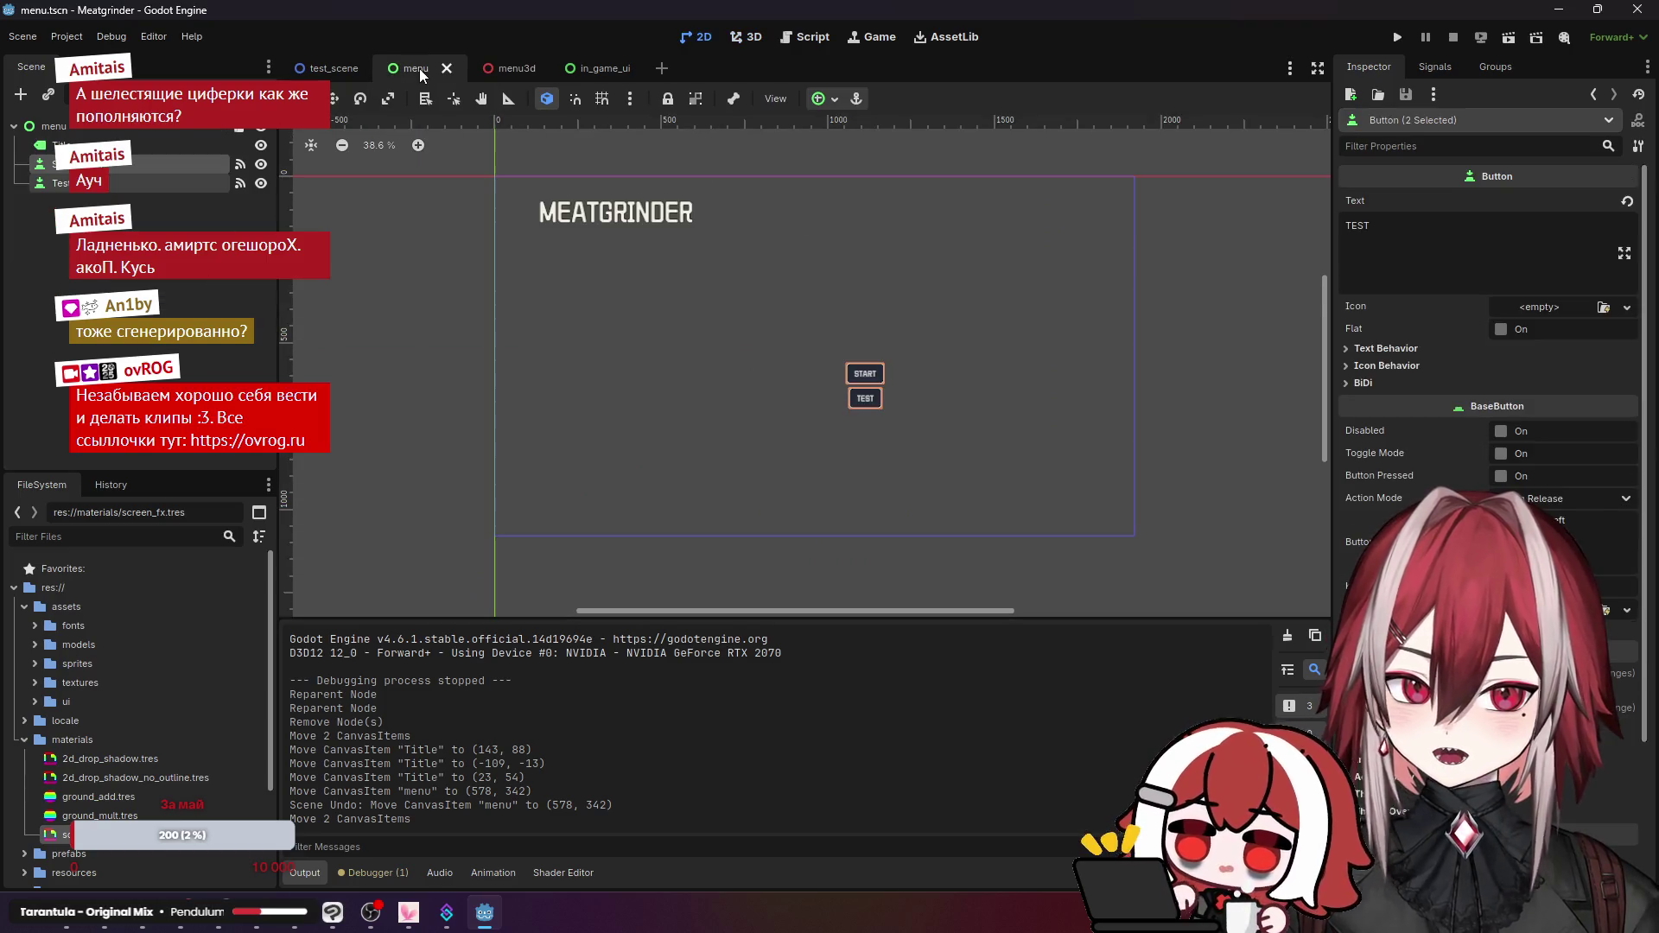
left_click(474, 71)
left_click(736, 39)
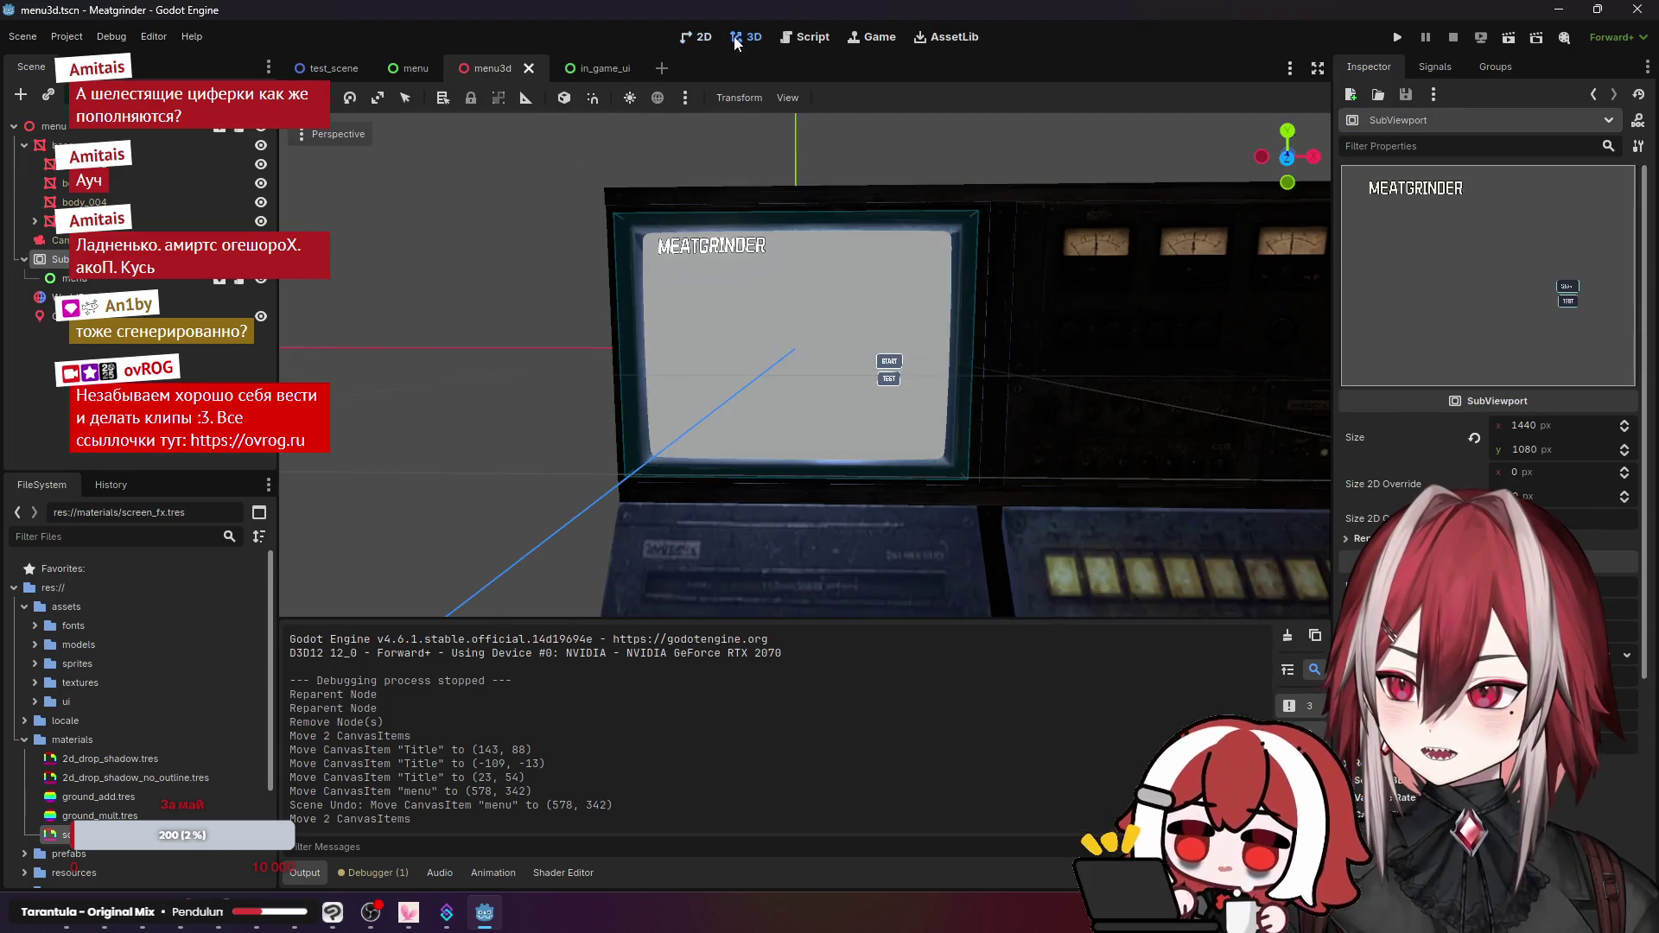
left_click(493, 298)
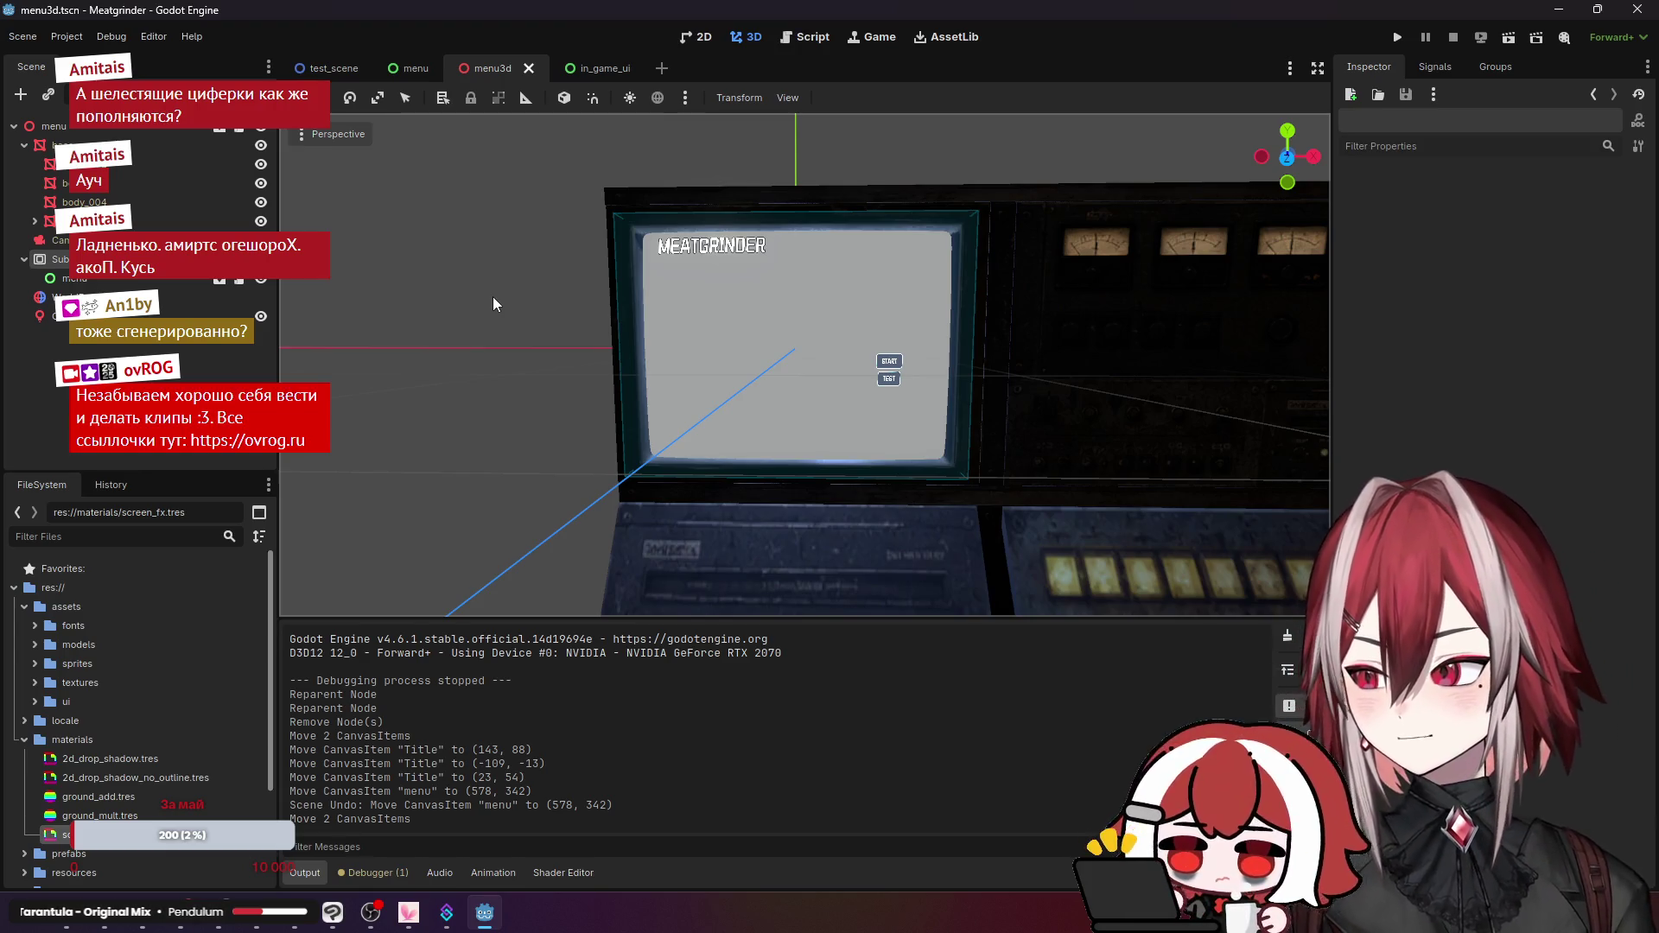
left_click(58, 259)
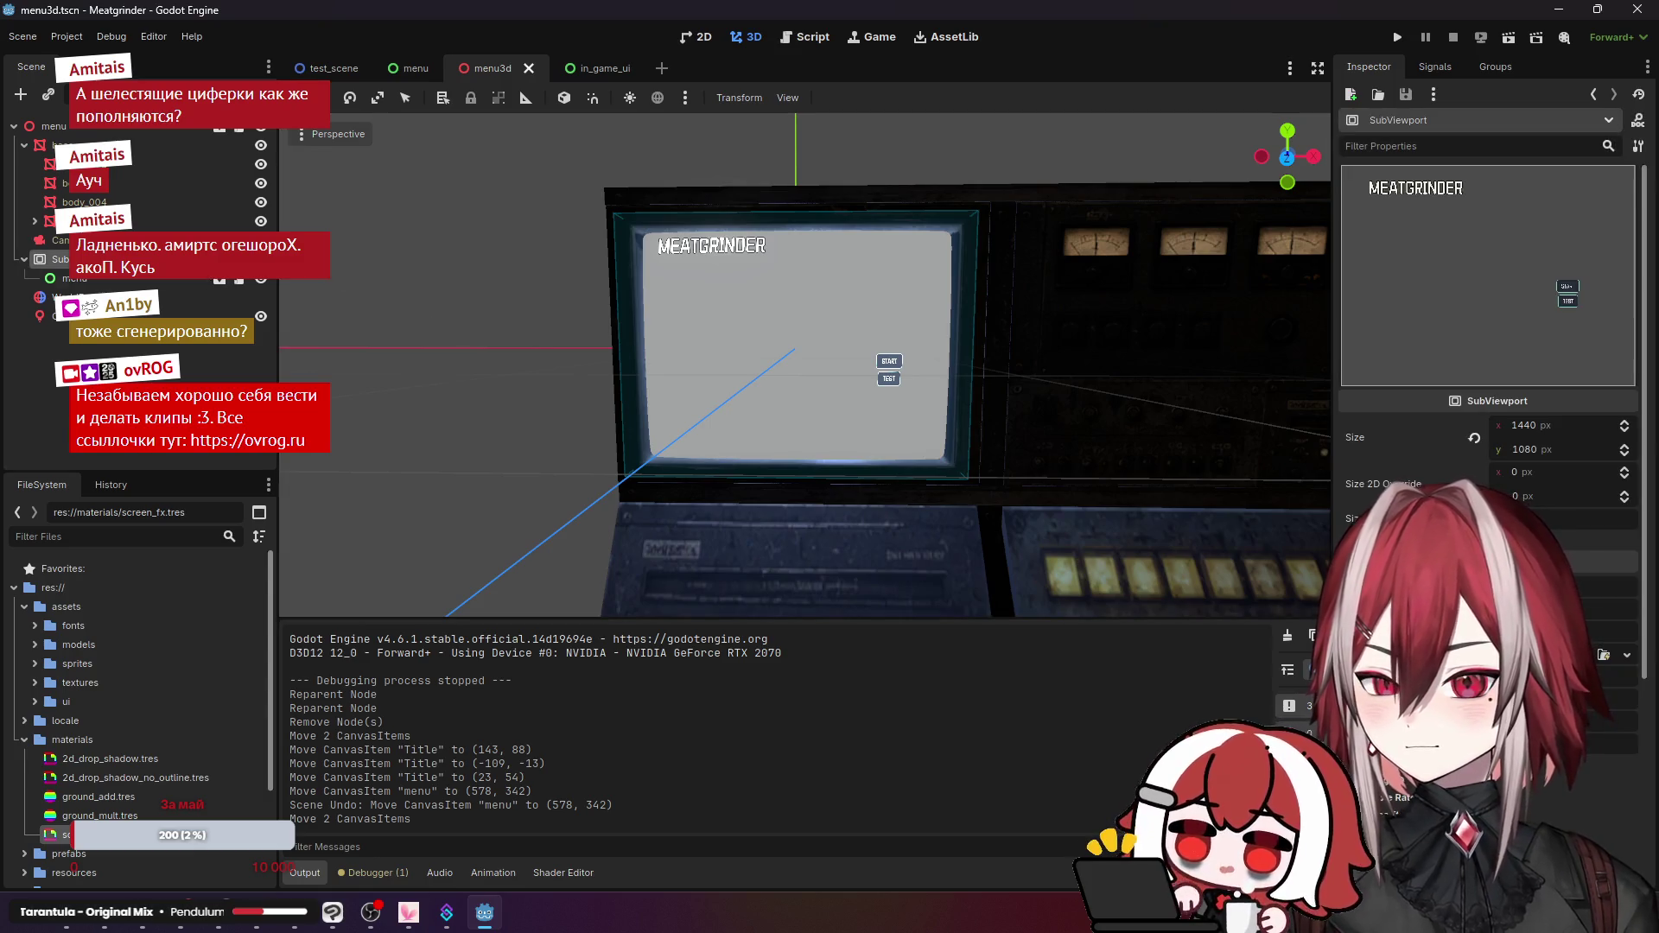
left_click(75, 278)
scroll(639, 287, "down", 3)
scroll(640, 287, "up", 2)
left_click(130, 259)
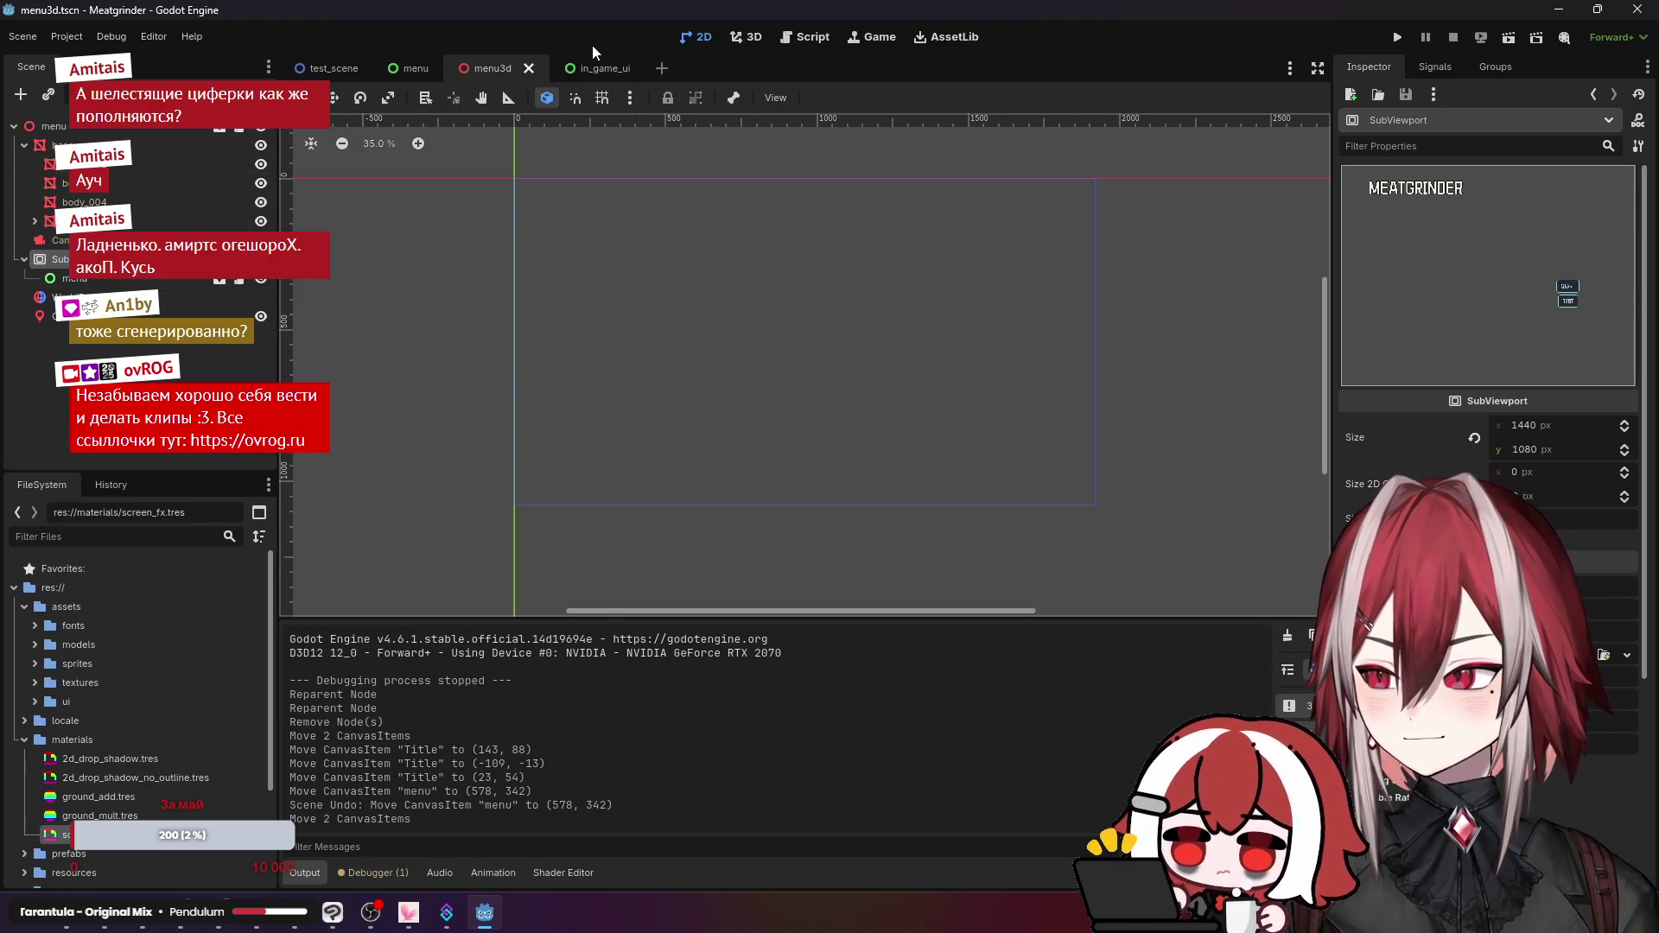
left_click(737, 39)
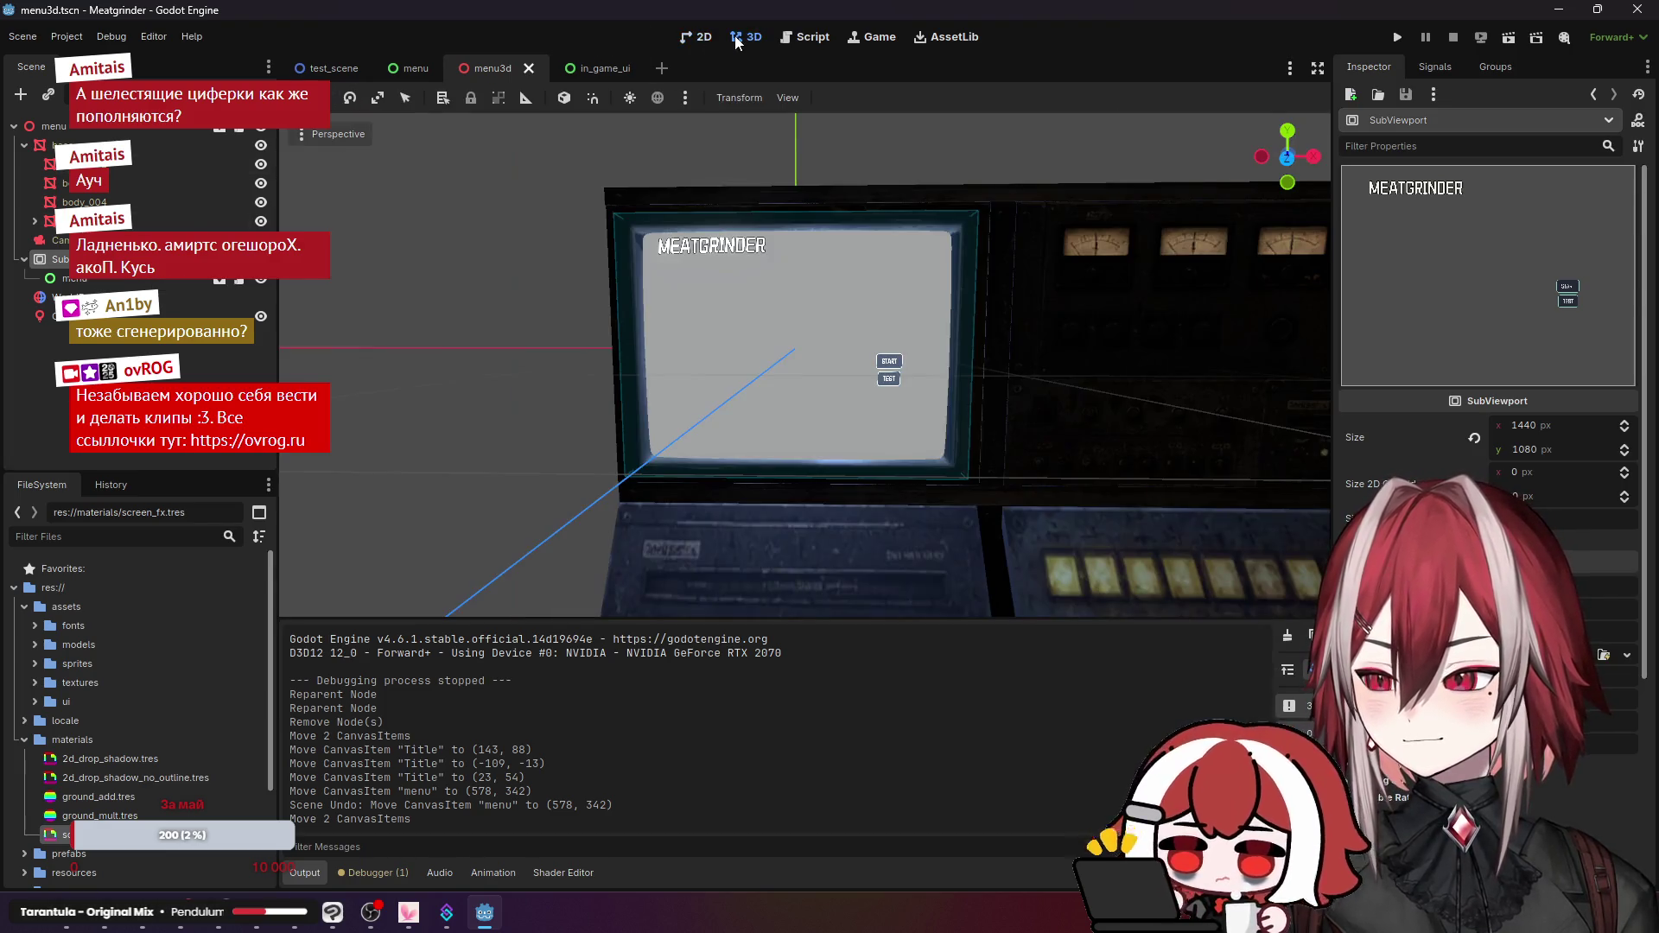
left_click(406, 70)
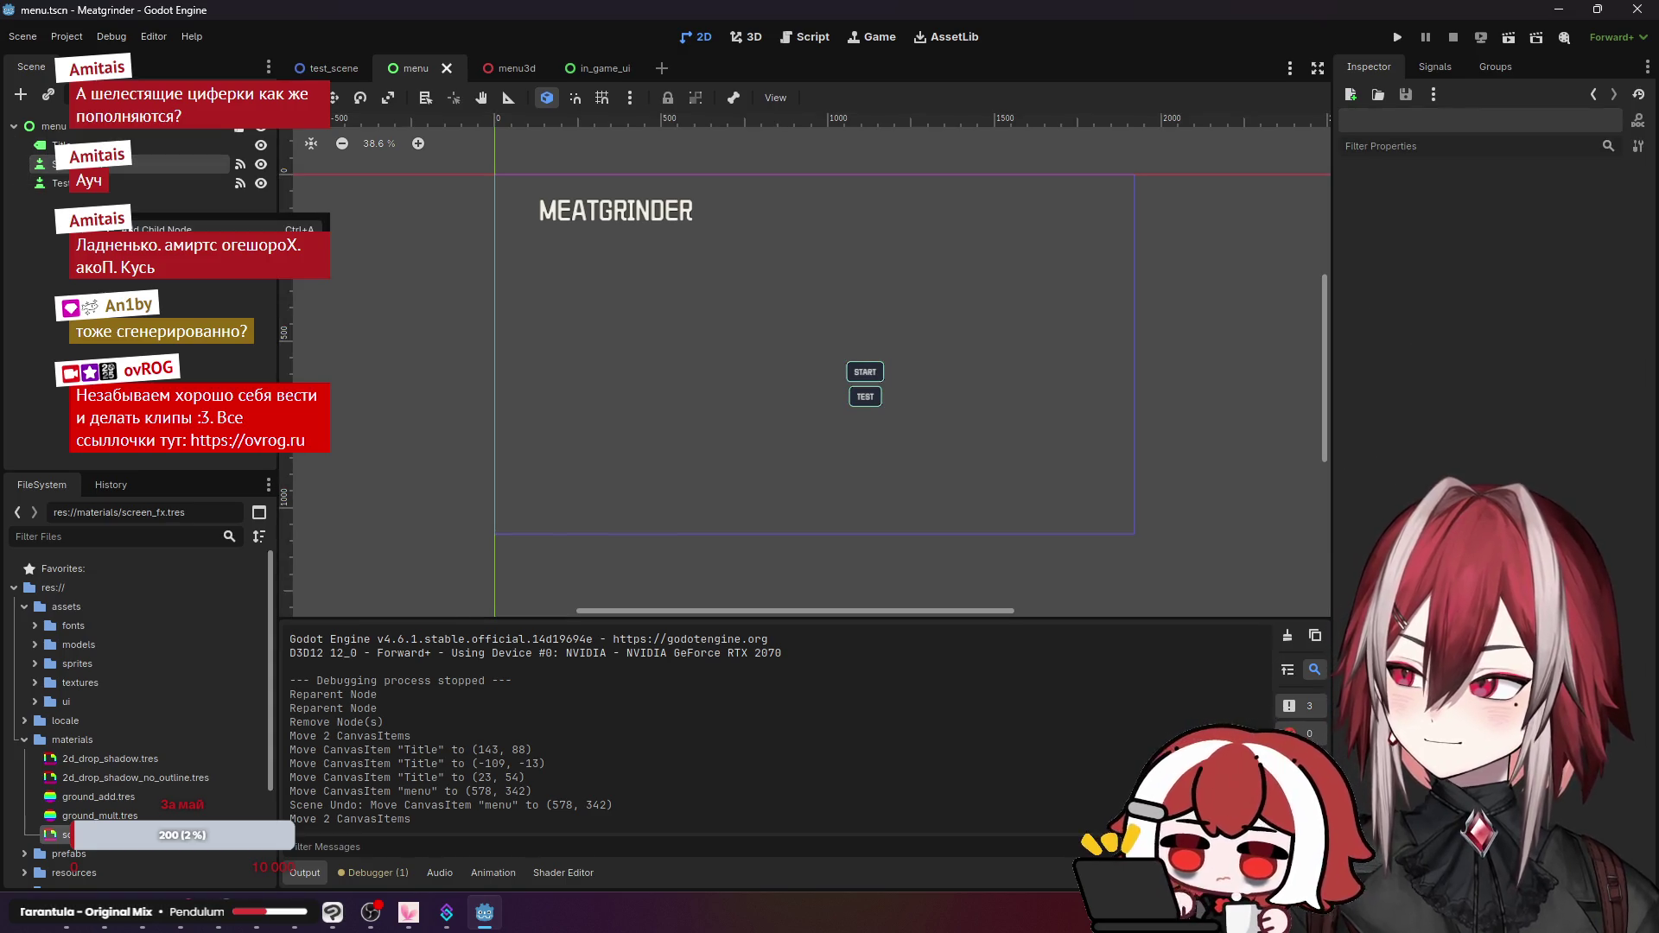
Add a ColorRect child node and drag it out to about 1669 × 1067 across the canvas
left_click(164, 229)
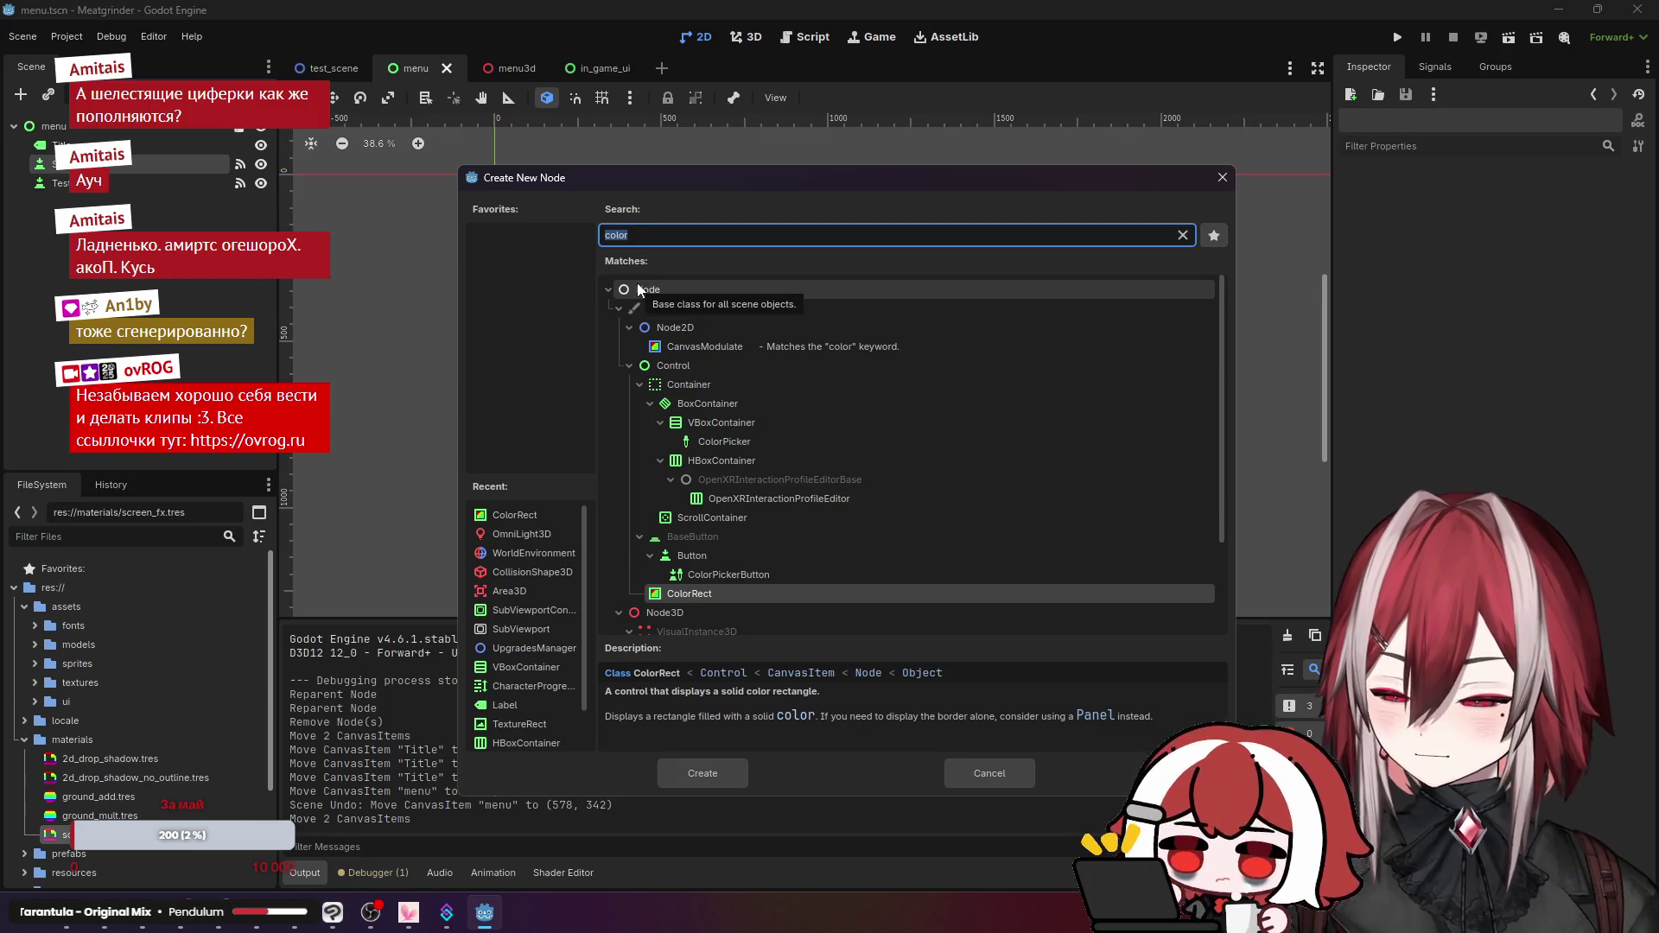
key("BackSpace")
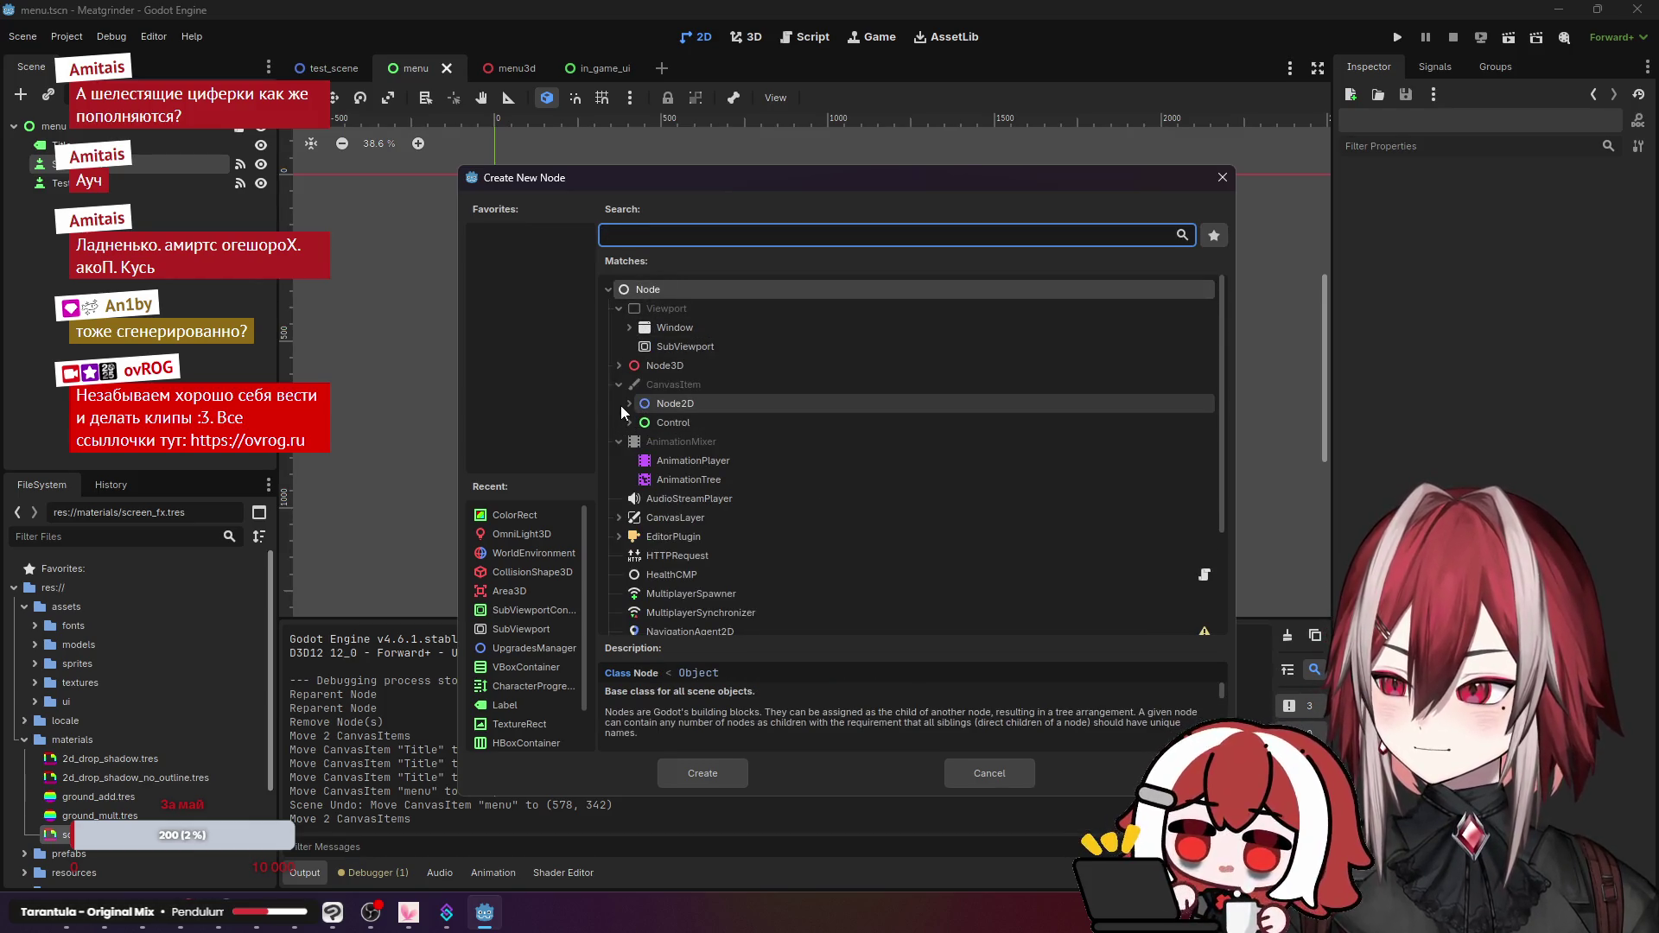
left_click(629, 423)
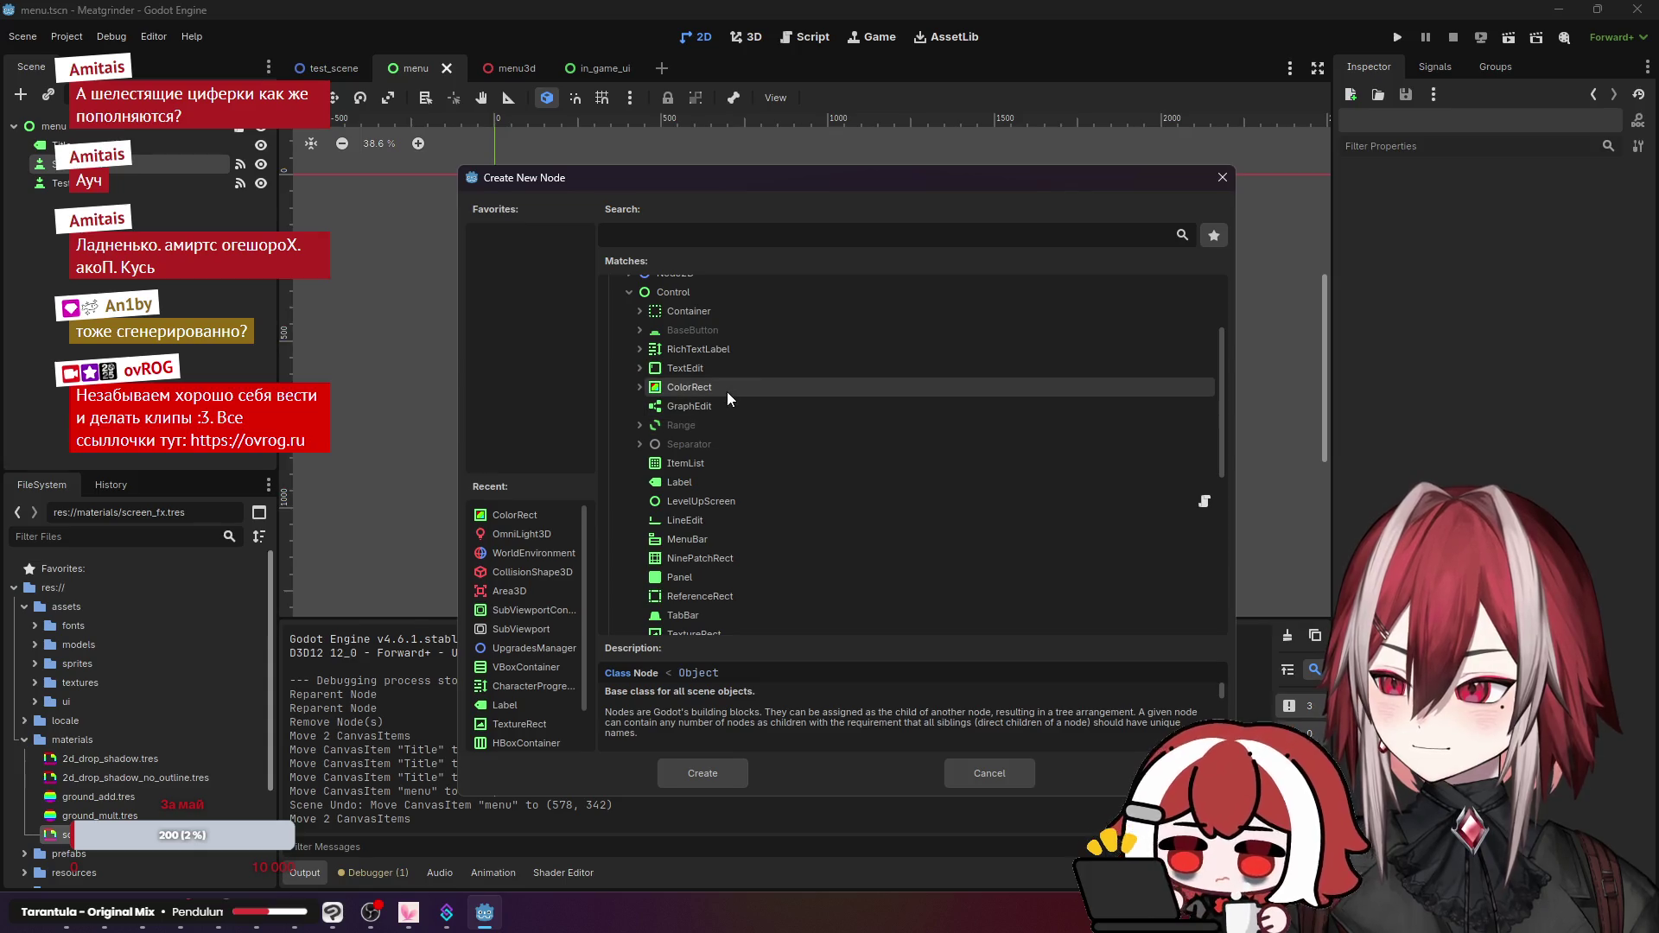
left_click(728, 388)
left_click(726, 776)
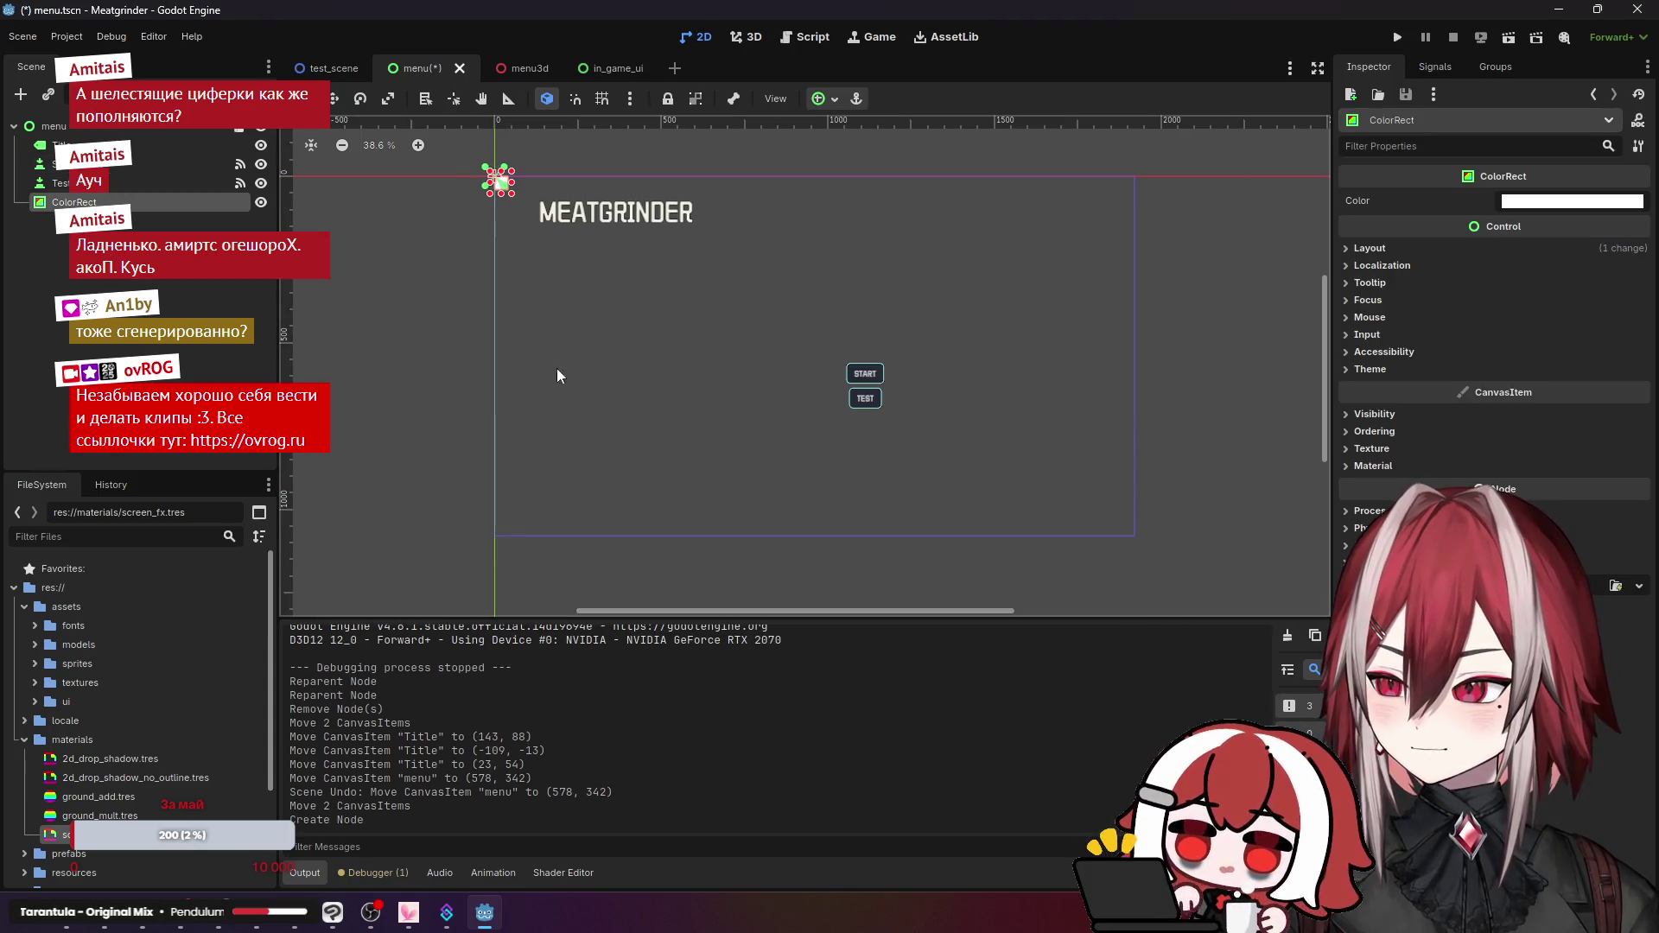
left_click_drag(515, 196, 1105, 536)
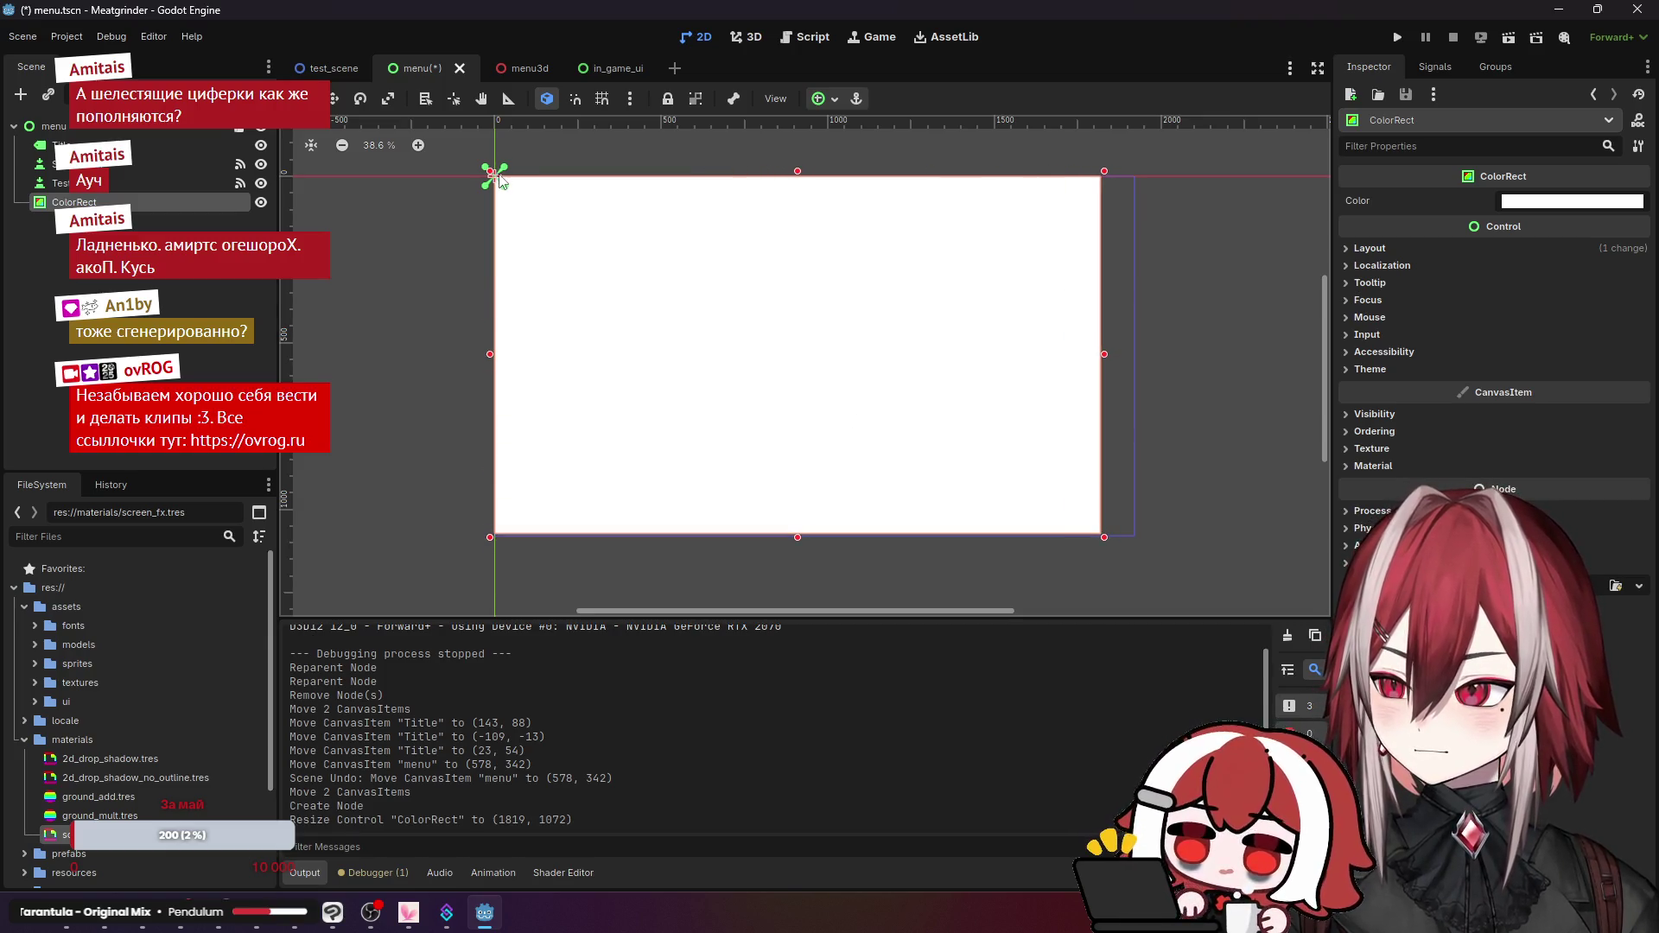
mouse_move(492, 173)
left_mouse_down()
mouse_move(593, 181)
mouse_move(540, 174)
left_mouse_up()
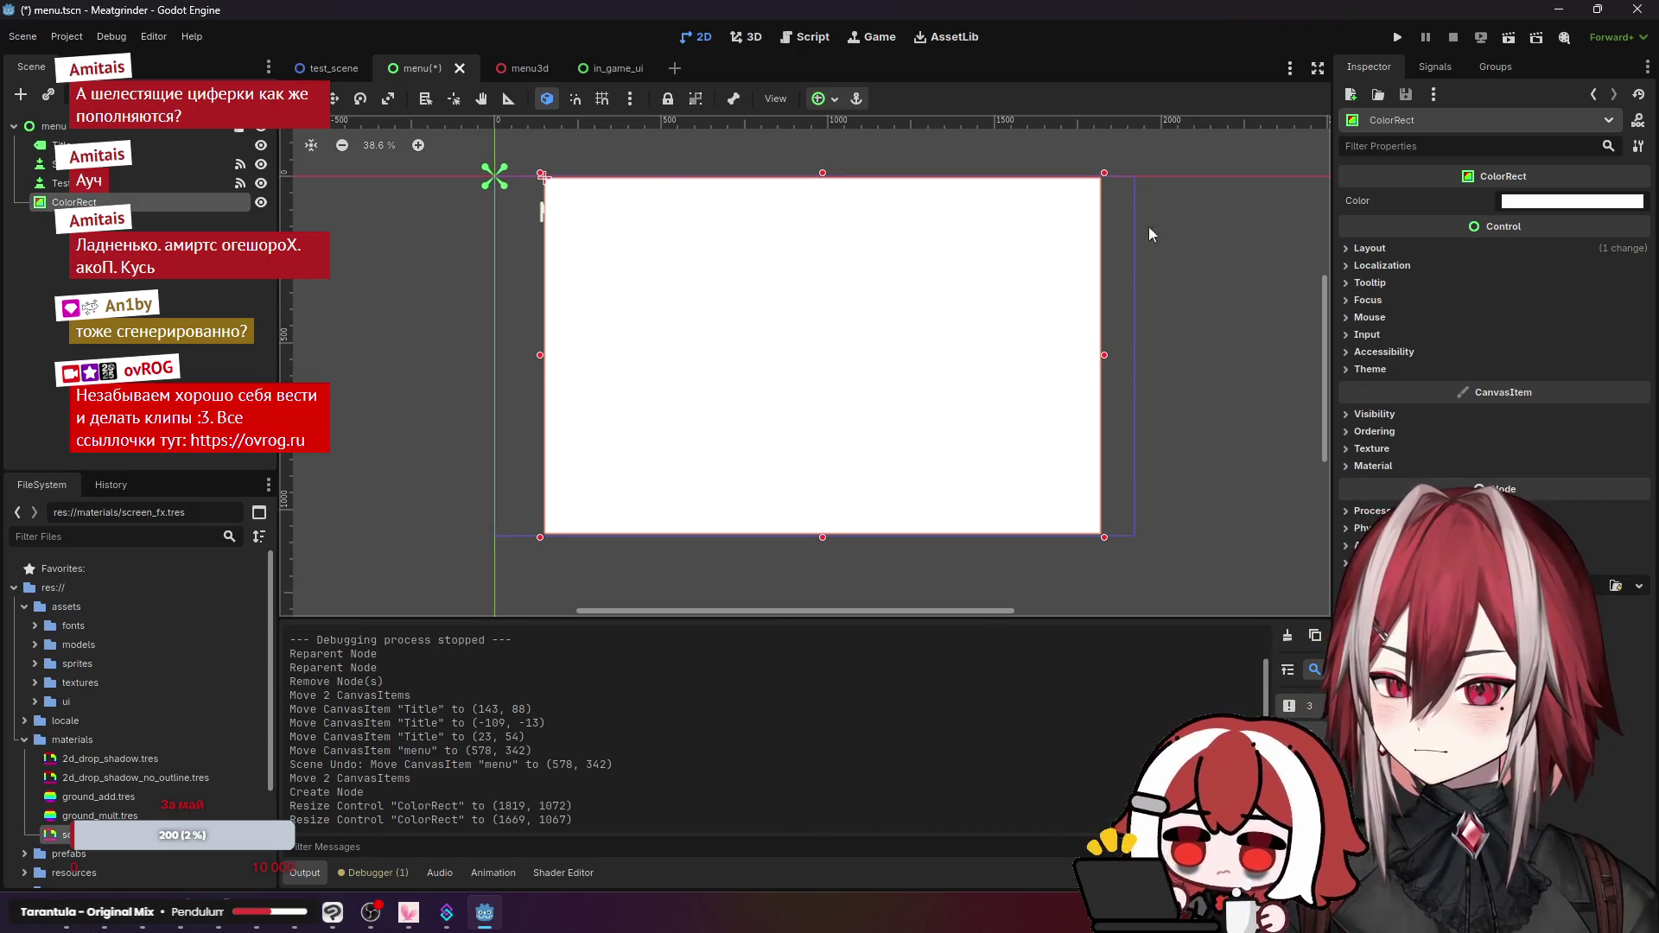
Set the ColorRect's Layout Mode to Anchors with the Full Rect anchors preset
left_click(1385, 251)
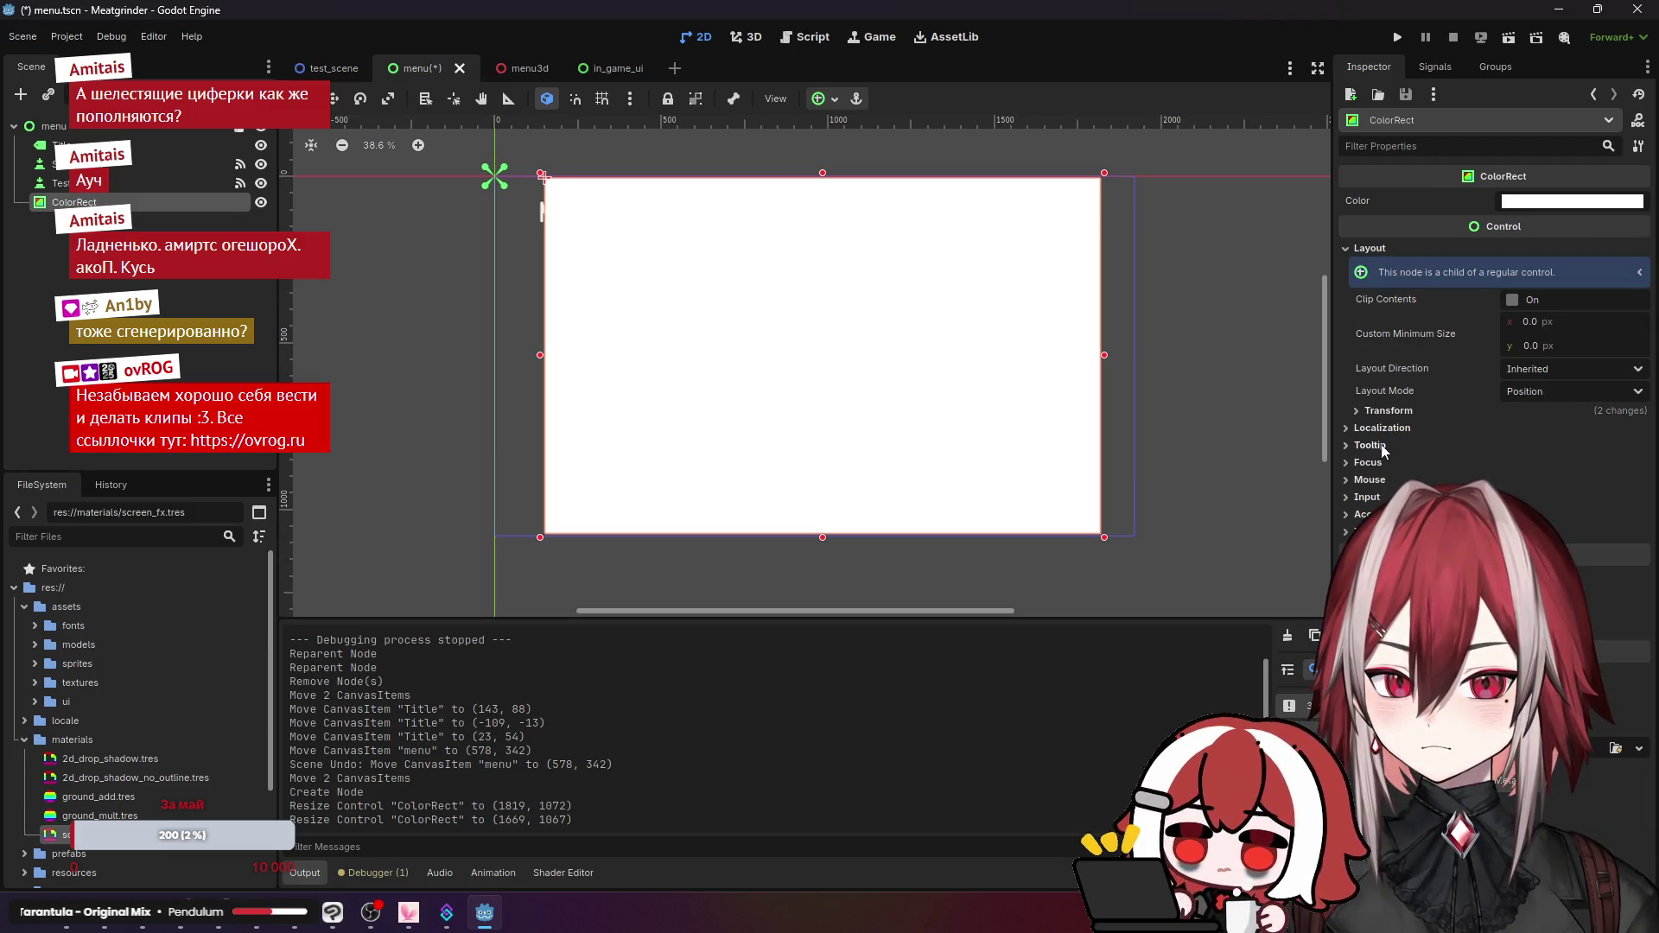
left_click(1573, 370)
left_click(1561, 383)
left_click(1557, 389)
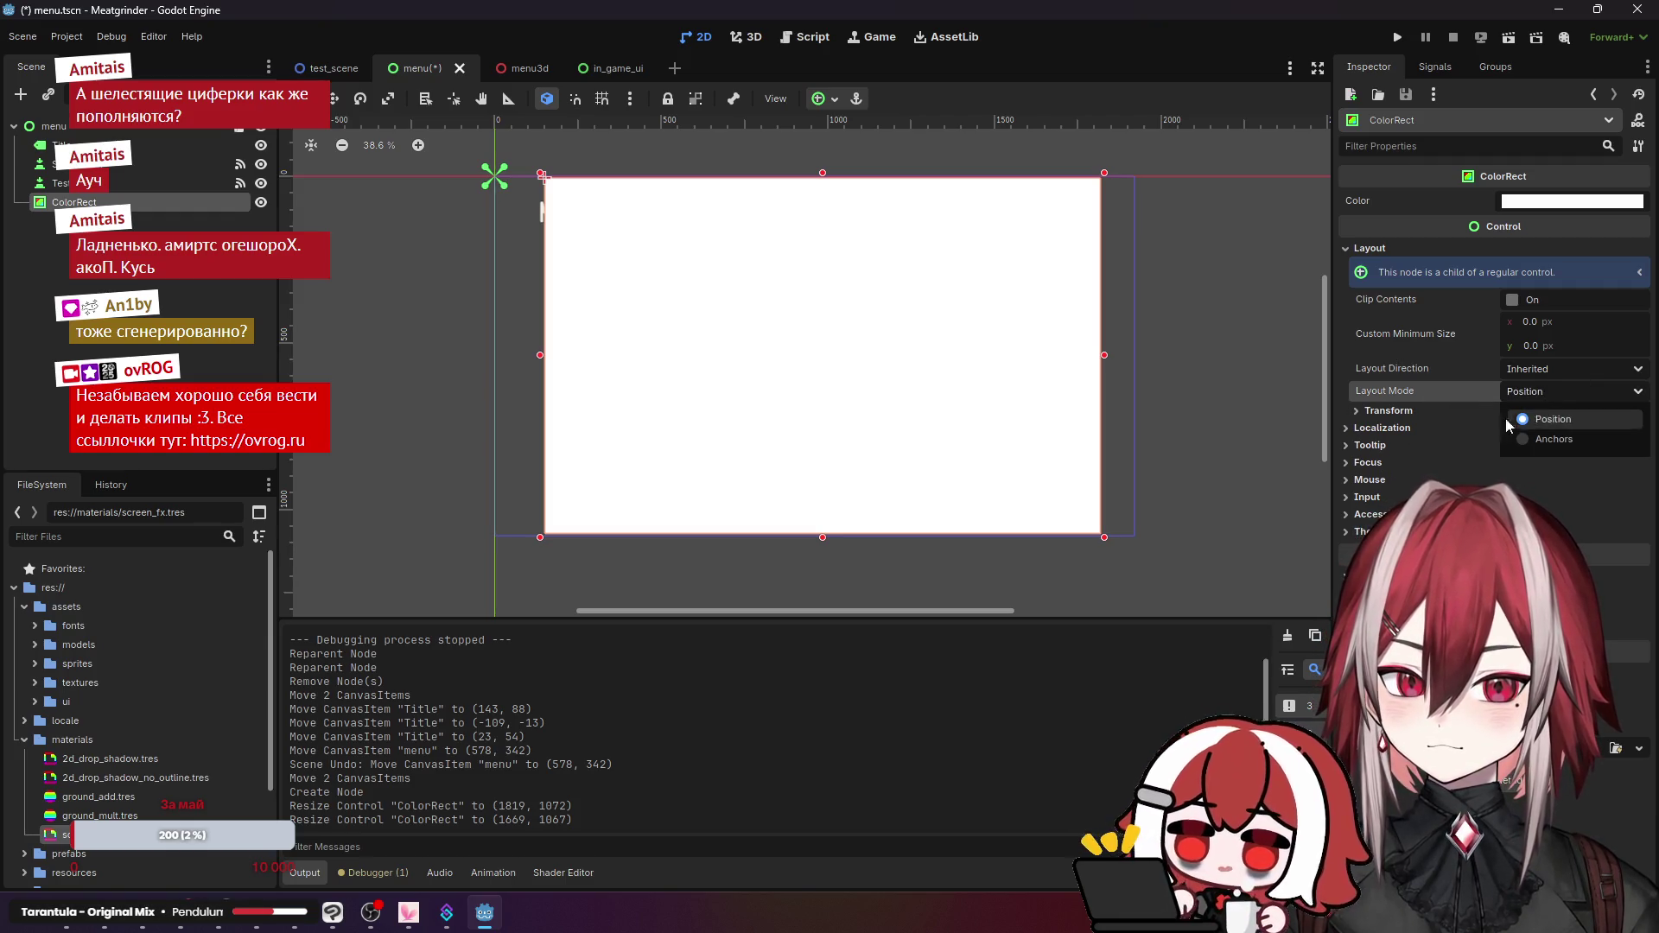
left_click(1543, 438)
left_click(1556, 412)
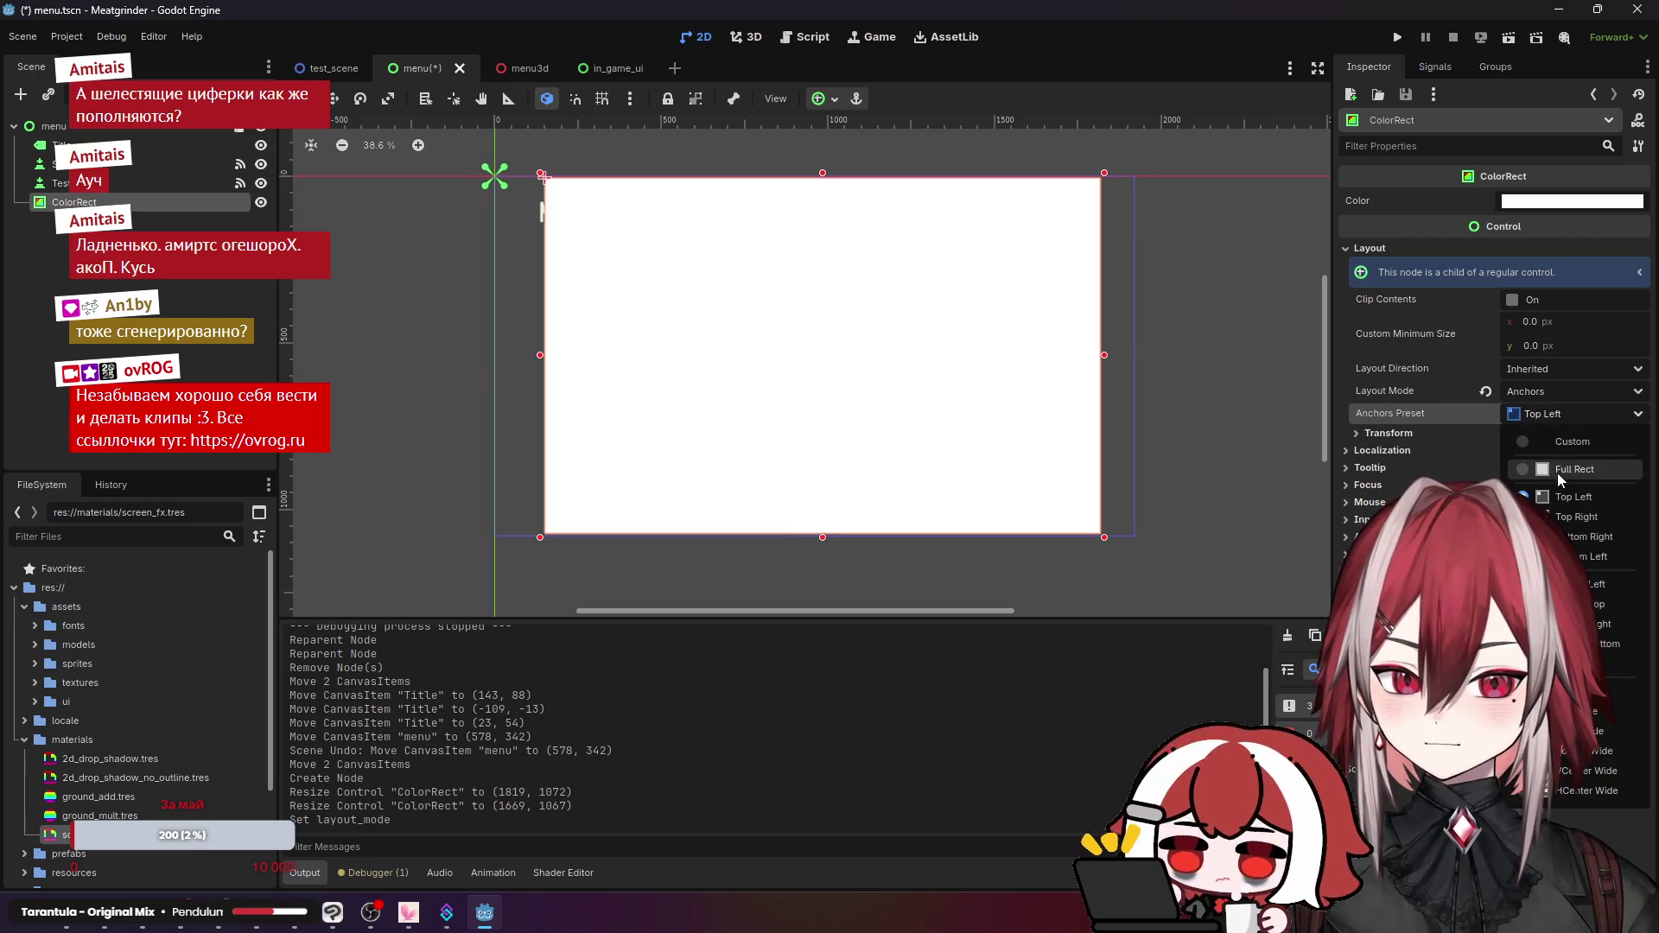
left_click(1559, 474)
left_click(1569, 409)
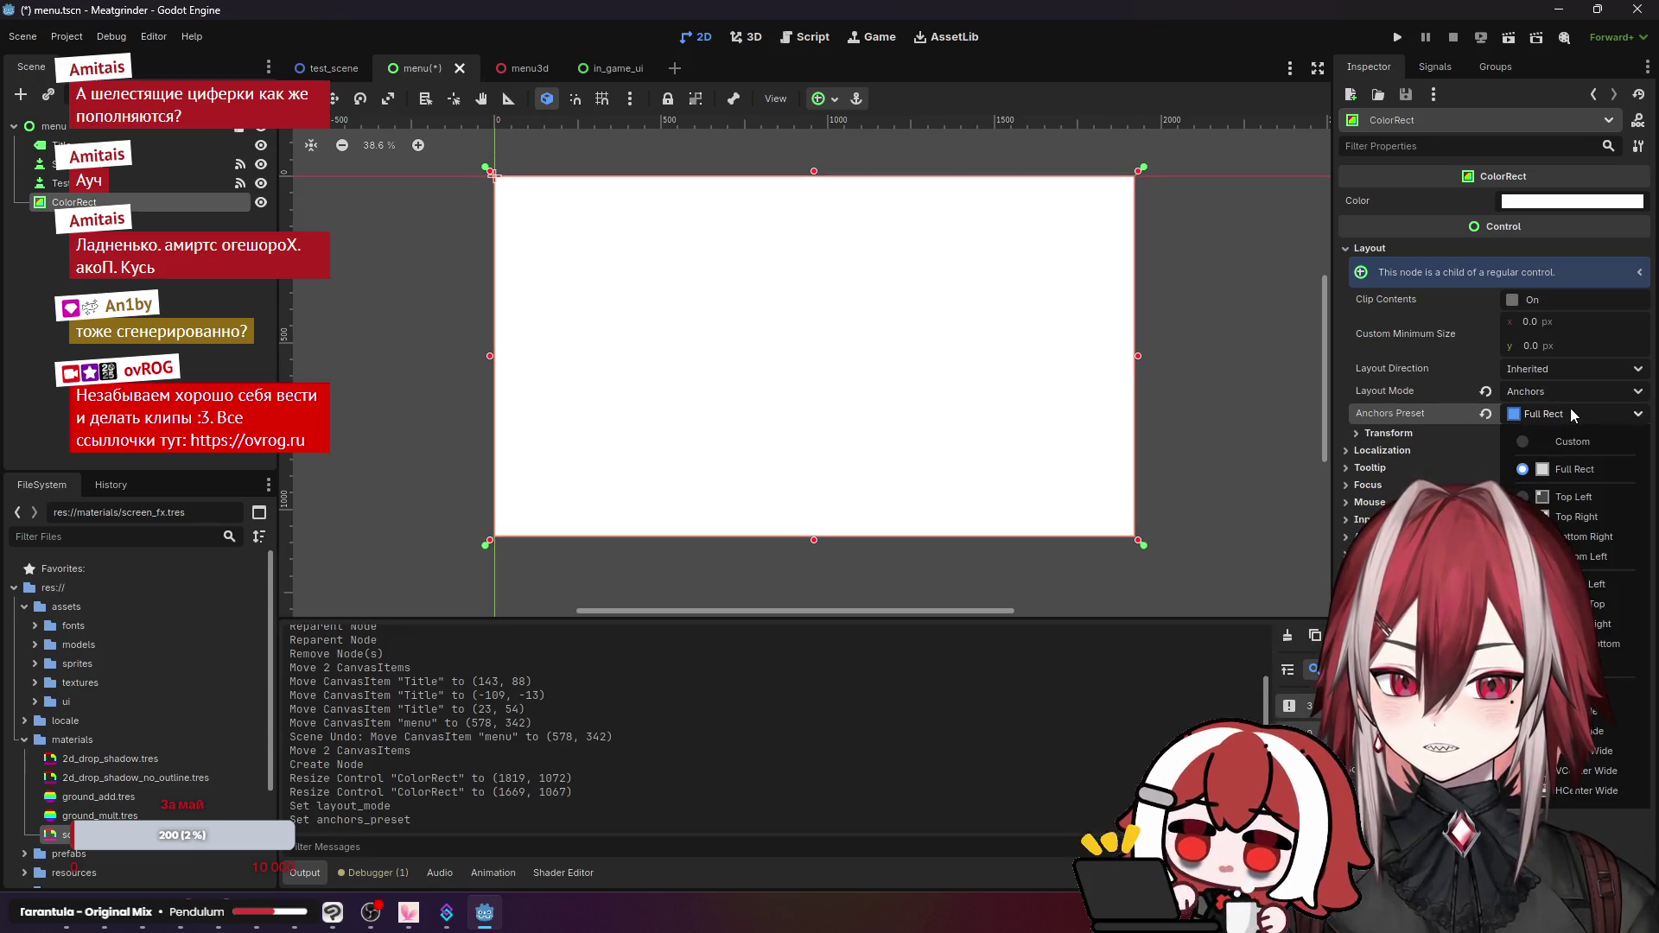
left_click(1569, 411)
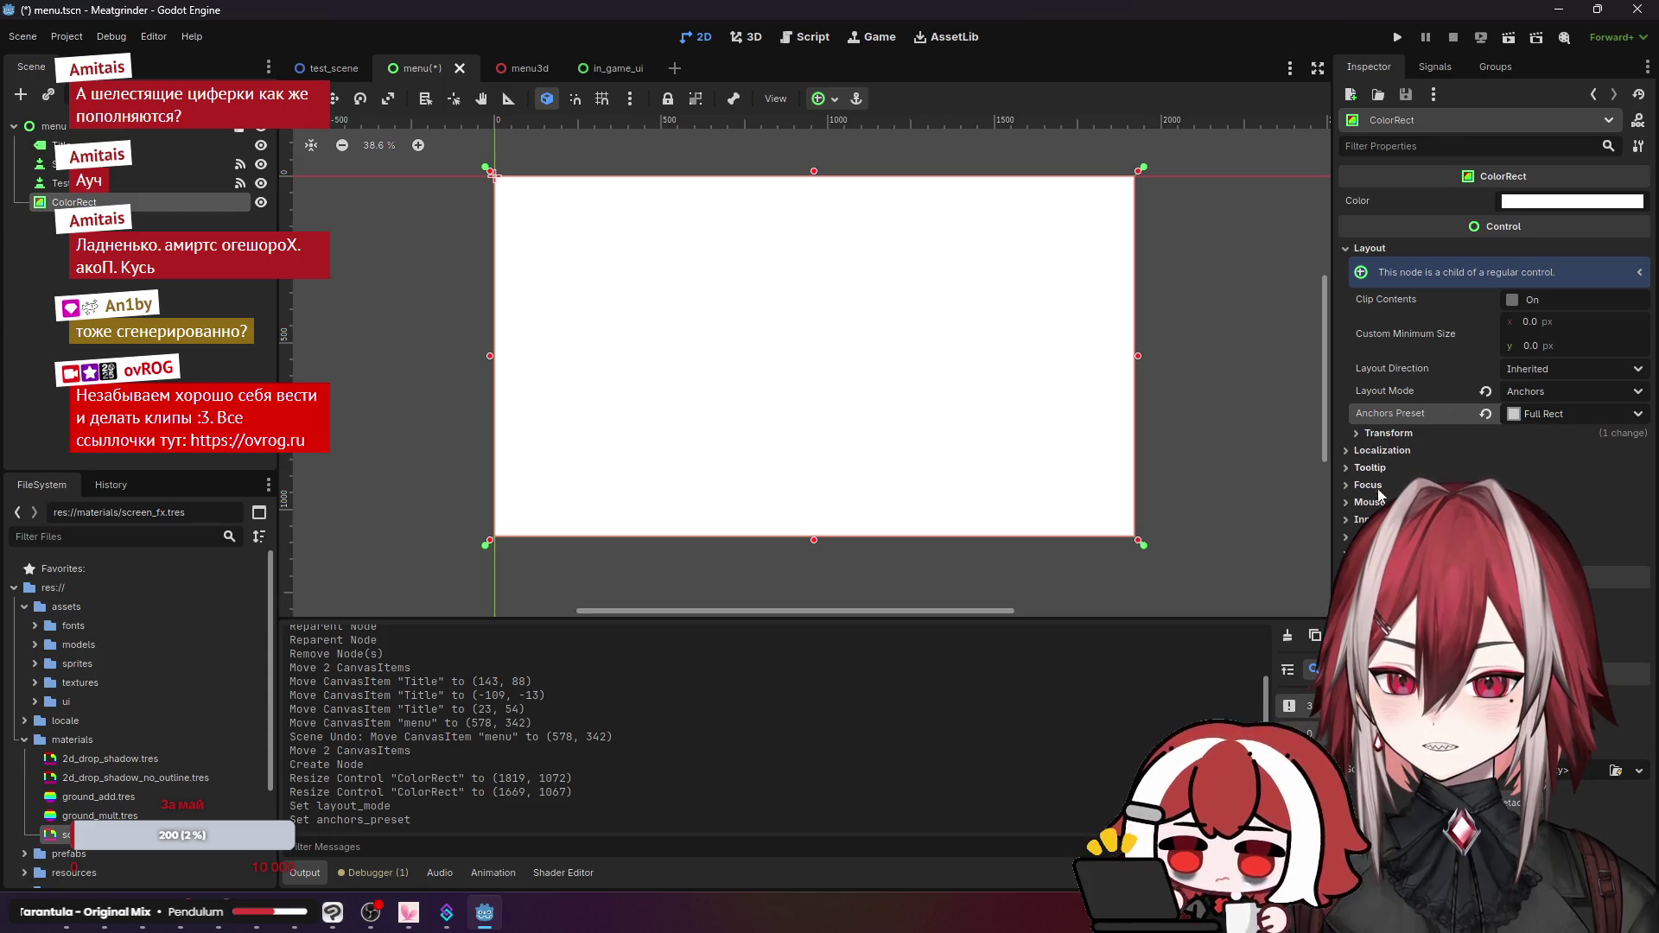
Adjust its width under Transform, then reapply Full Rect so it fills 1920 × 1080 at (0, 0)
left_click(1400, 434)
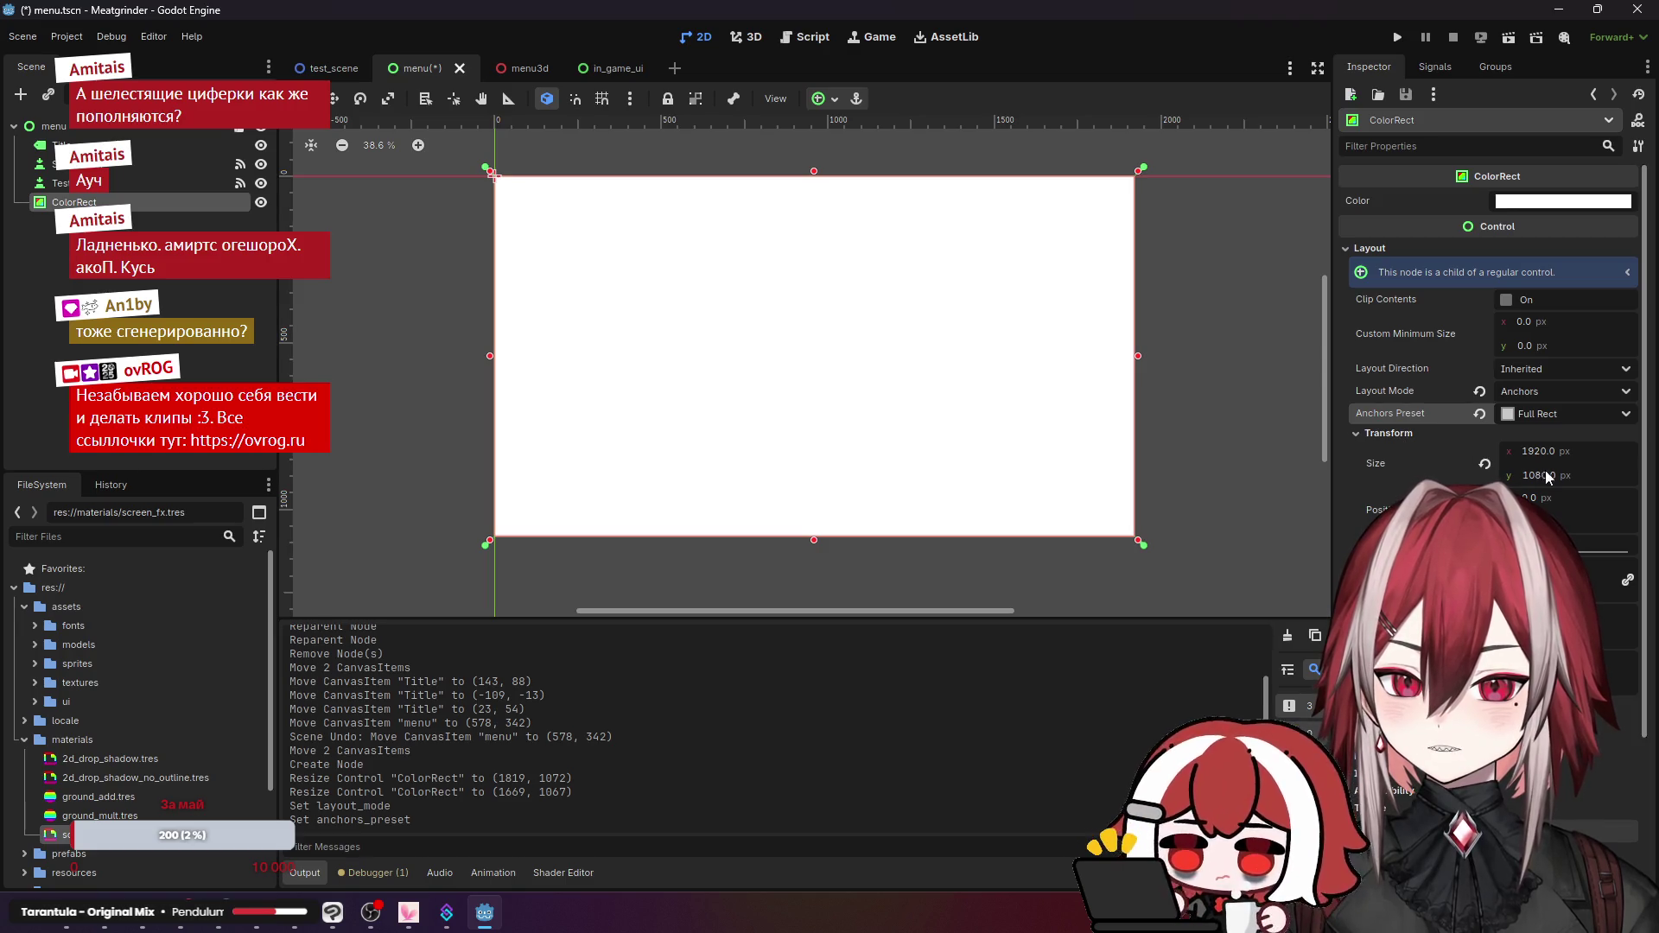
left_click_drag(1543, 455, 1523, 455)
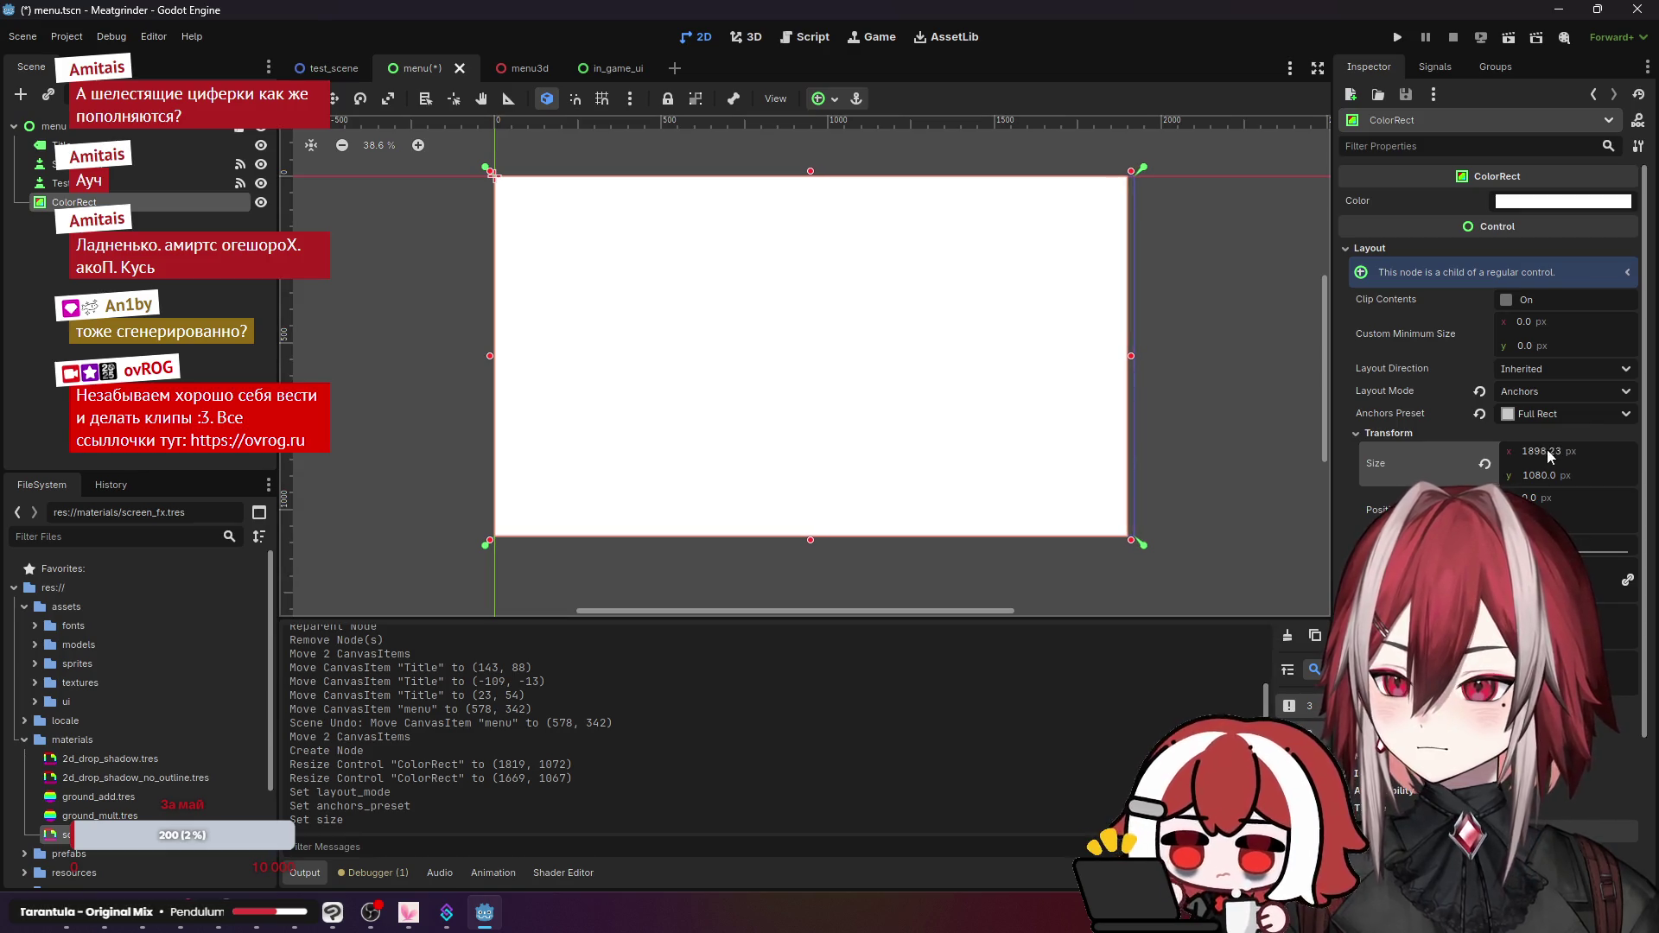
left_click(1532, 414)
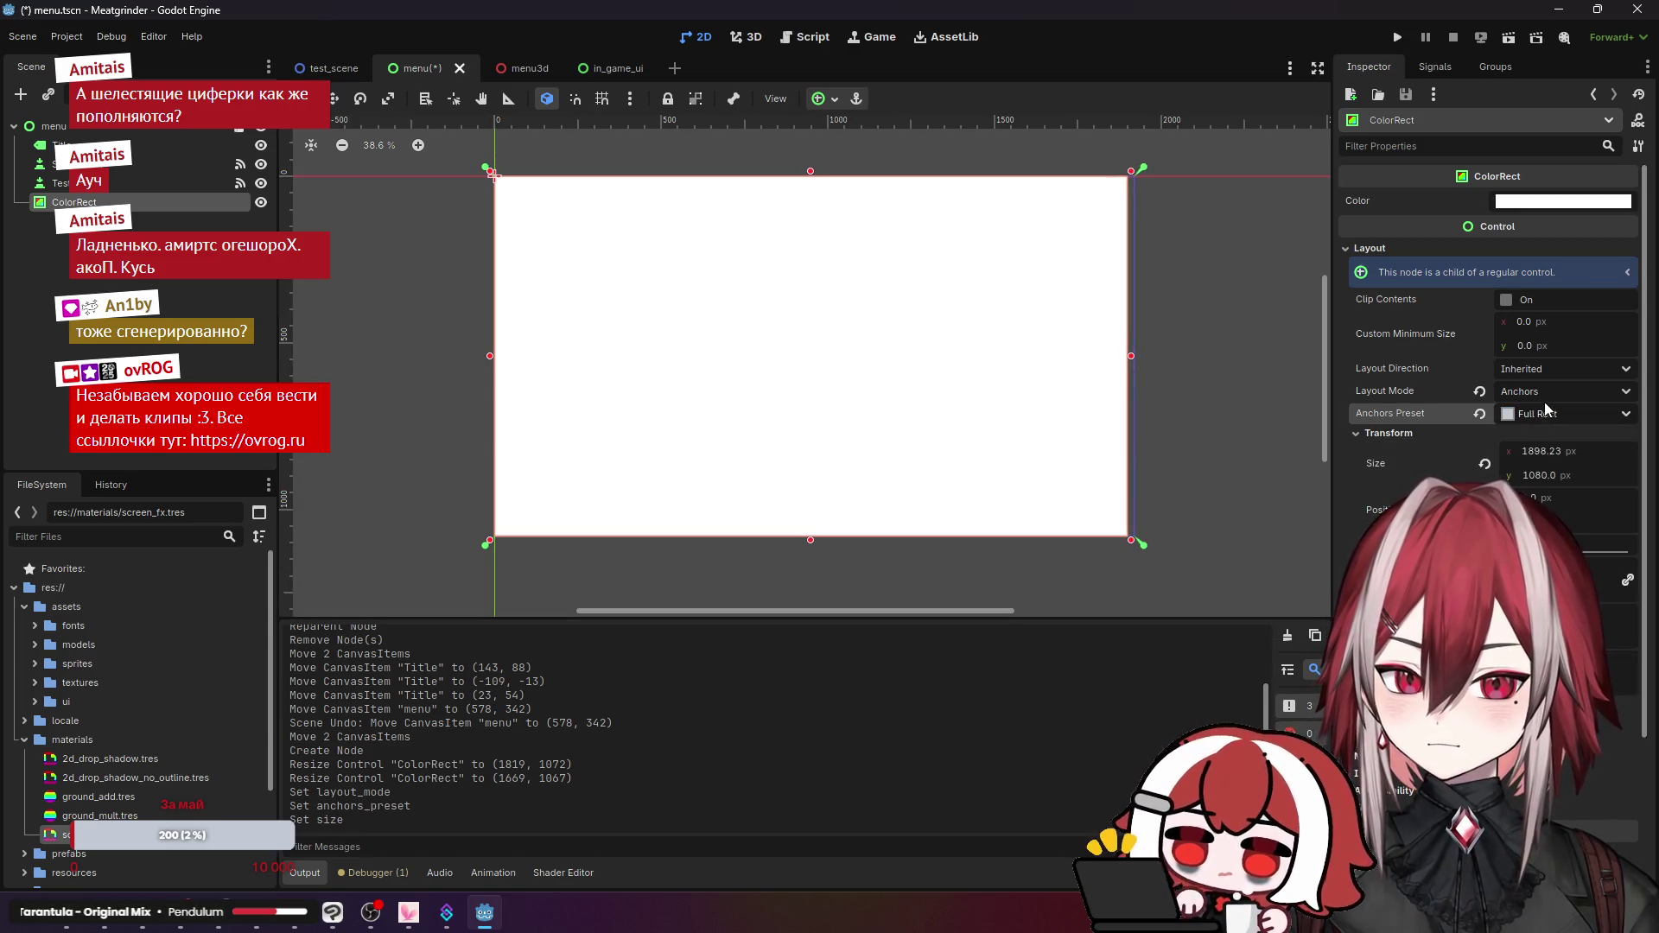
left_click(1567, 497)
left_click(1564, 414)
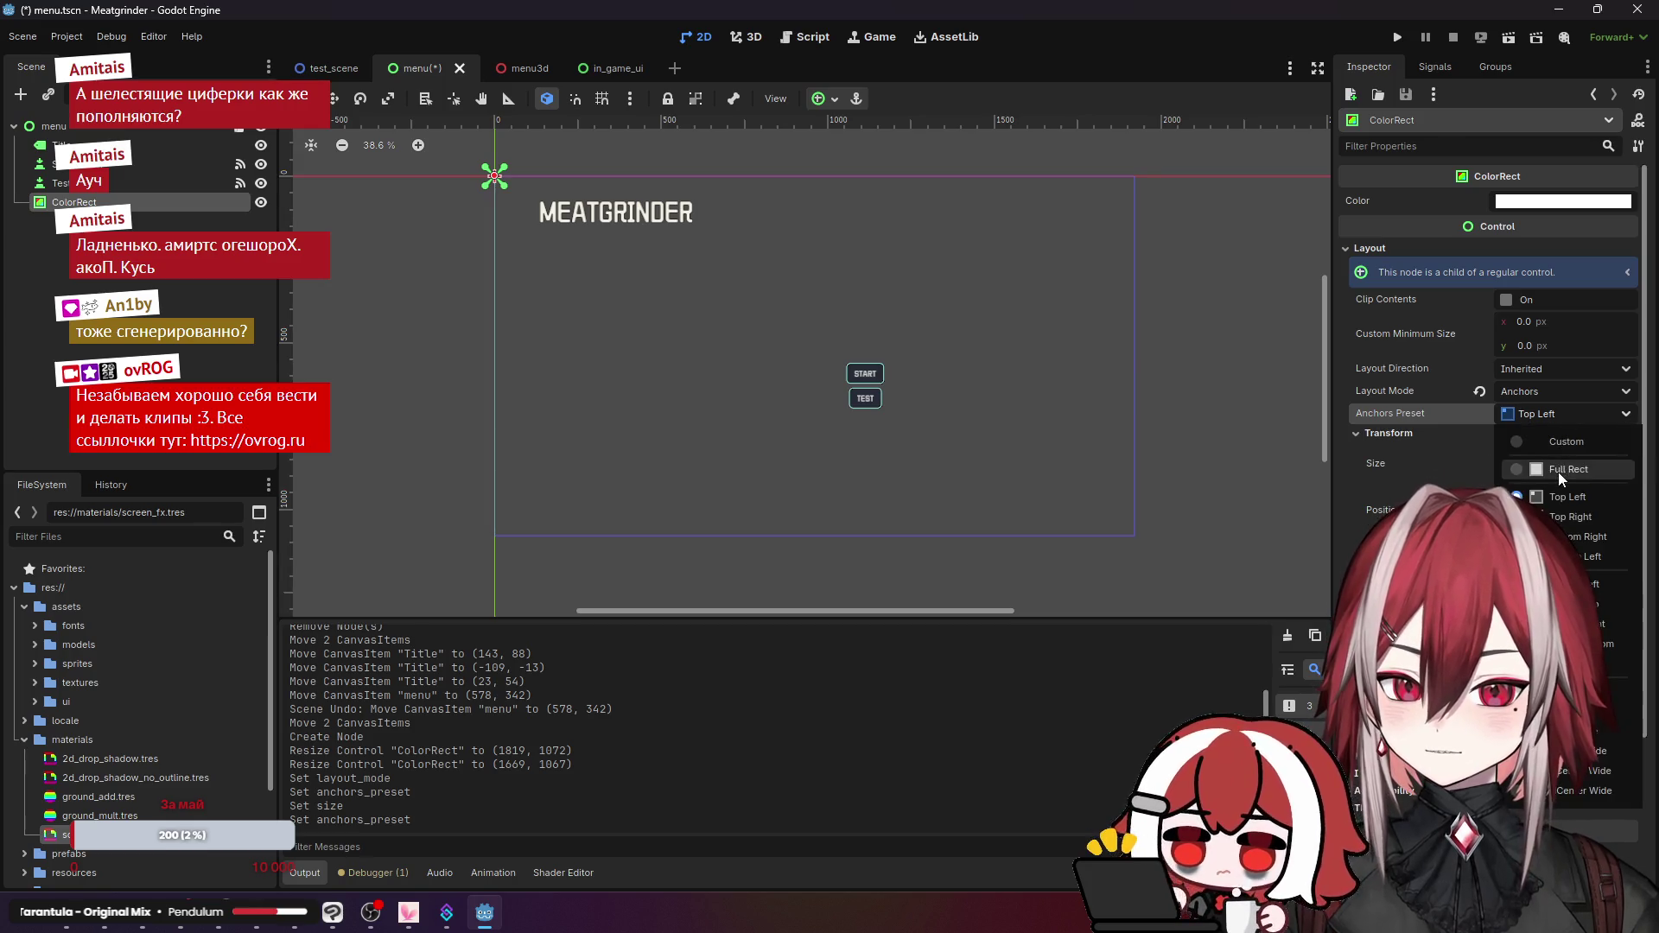
left_click(1559, 472)
scroll(1570, 463, "down", 4)
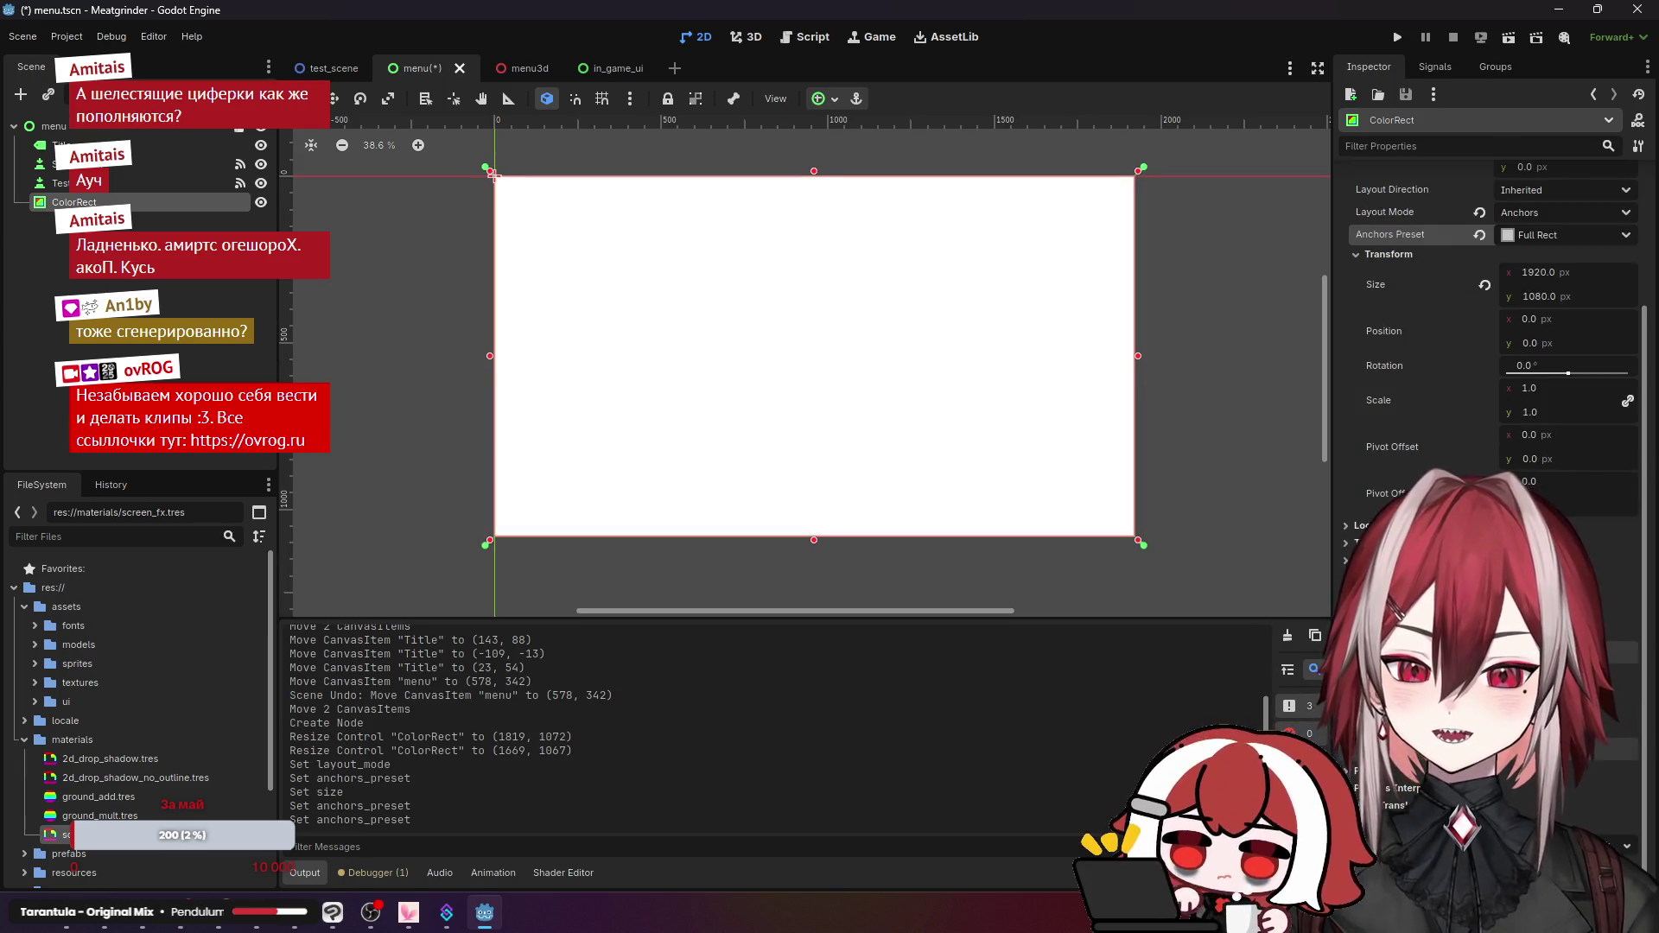
Unlink the ColorRect's x and y Scale and trial narrowing it, undoing the changes
left_click_drag(1547, 388, 1529, 388)
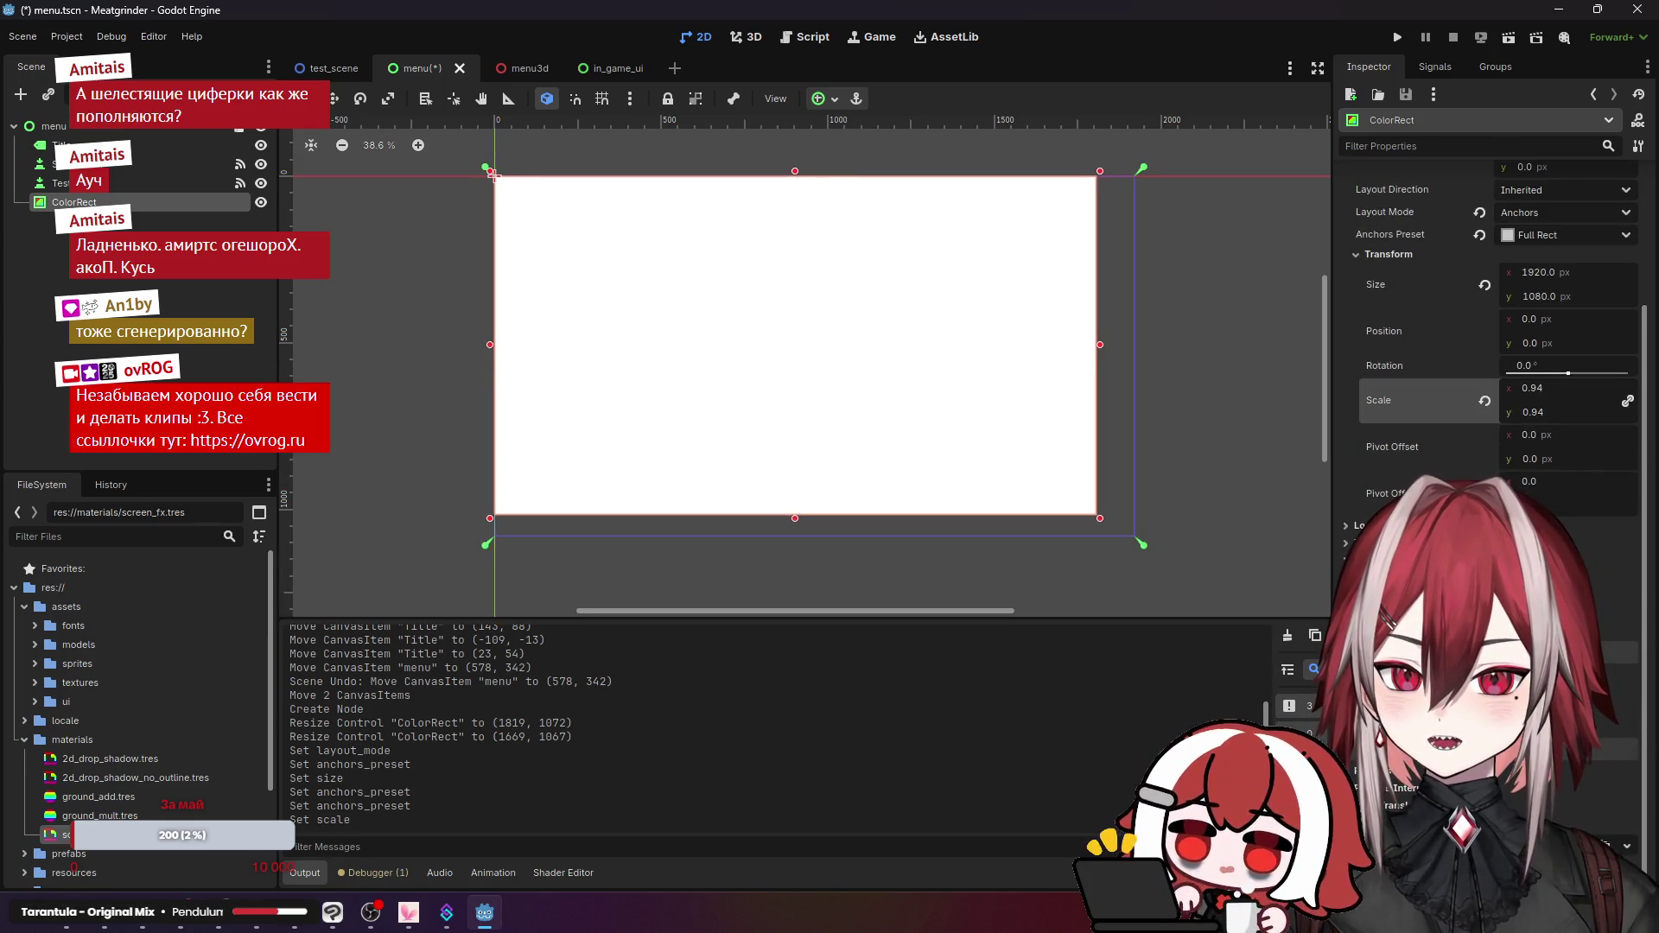
key("ctrl+z")
left_click(1628, 401)
left_click_drag(1547, 388, 1499, 388)
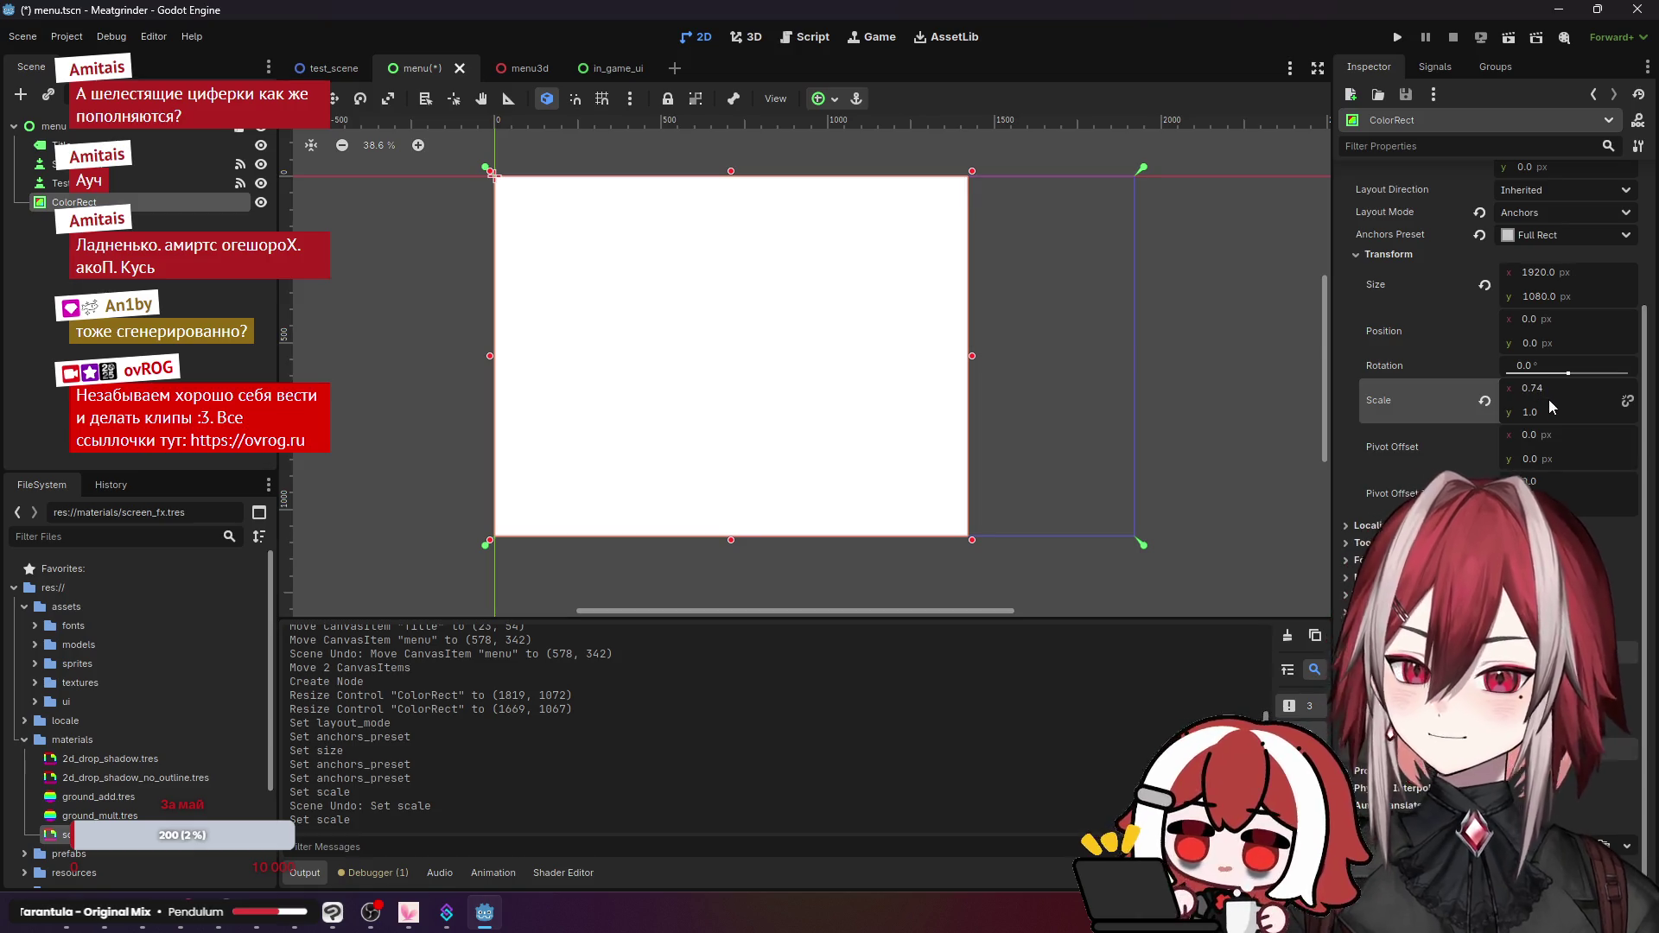
key("ctrl+z")
scroll(1553, 356, "up", 3)
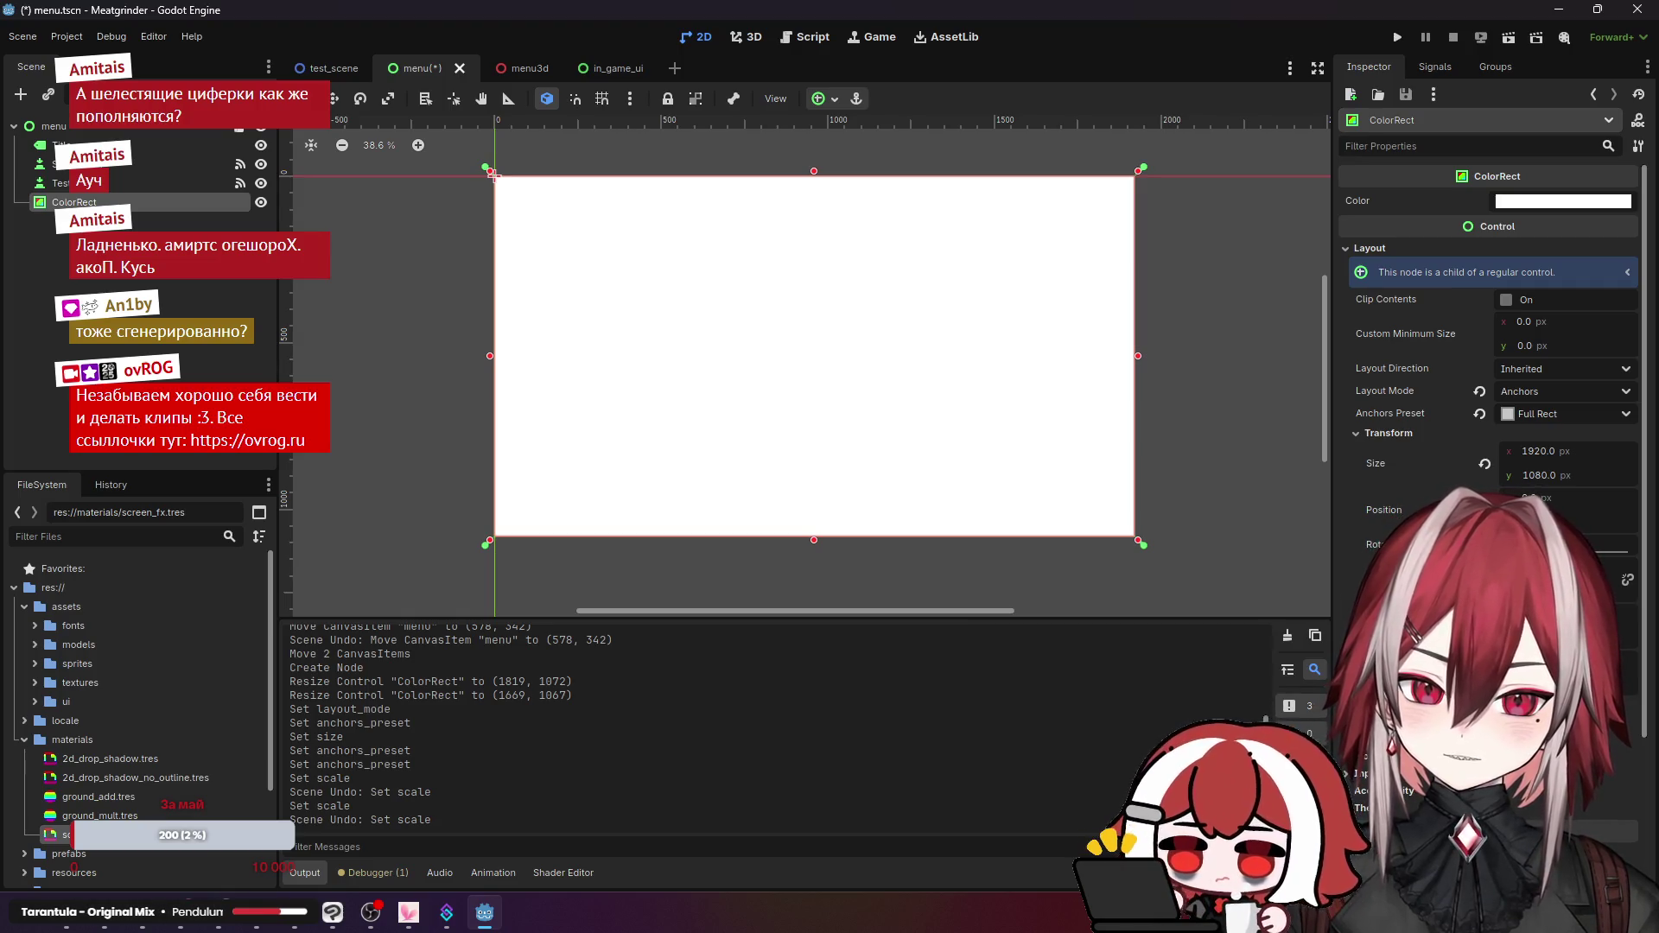
Move the pivot offset to the rectangle's centre and shrink it horizontally around that pivot
left_click(1485, 626)
left_click(1485, 626)
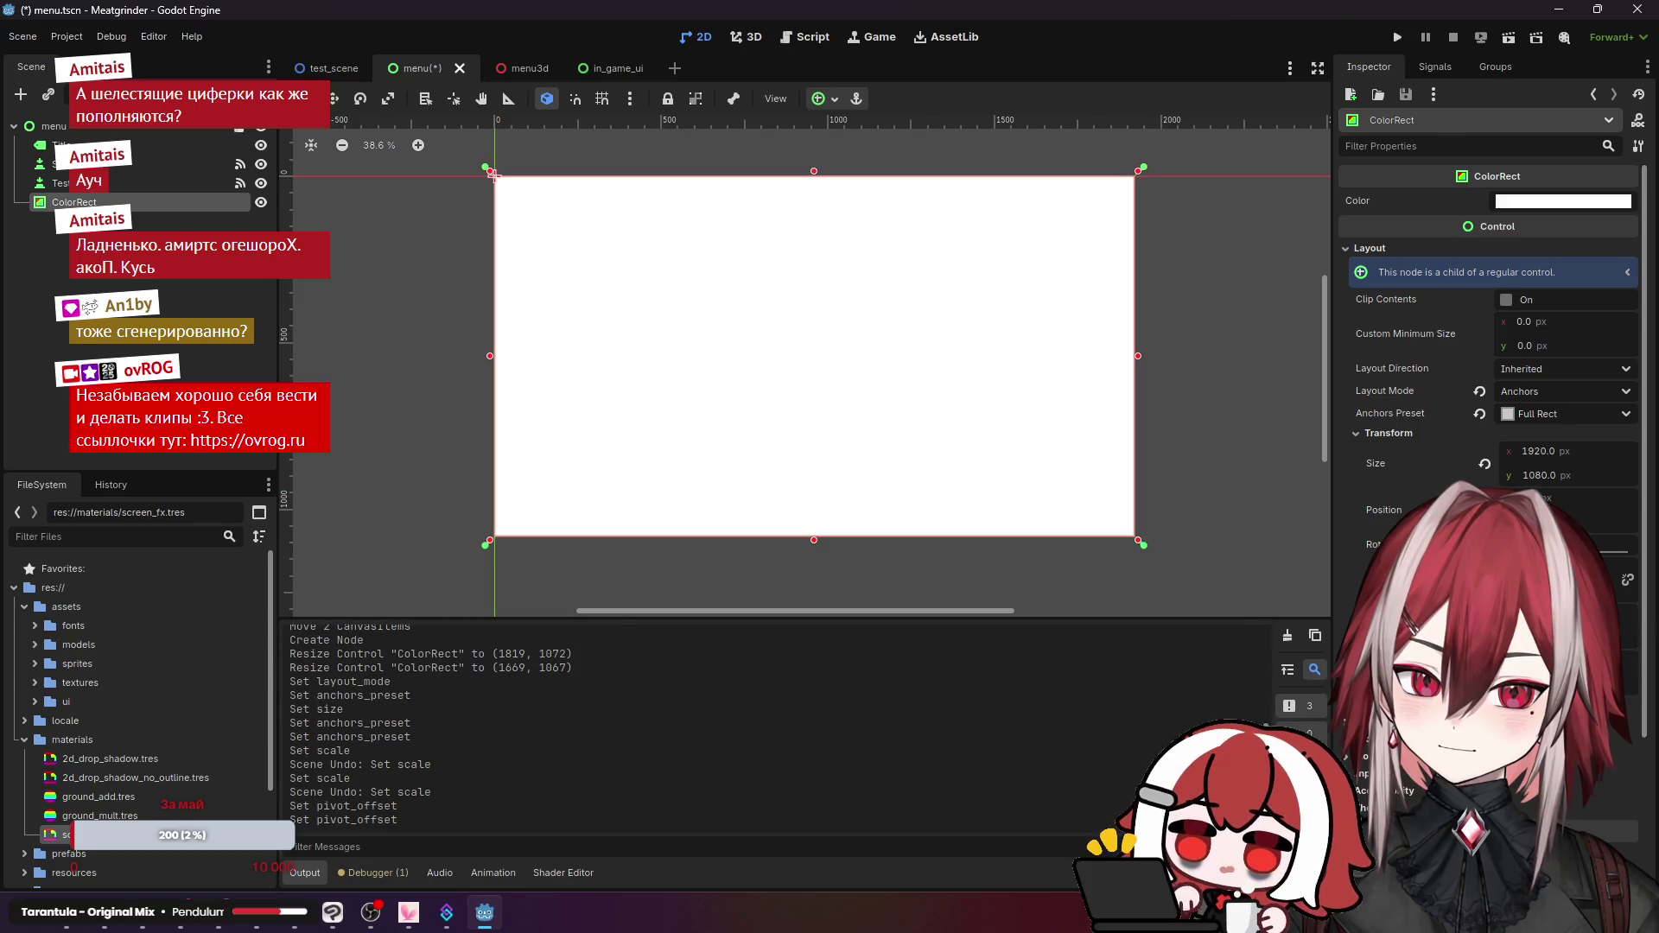
left_click_drag(540, 223, 558, 233)
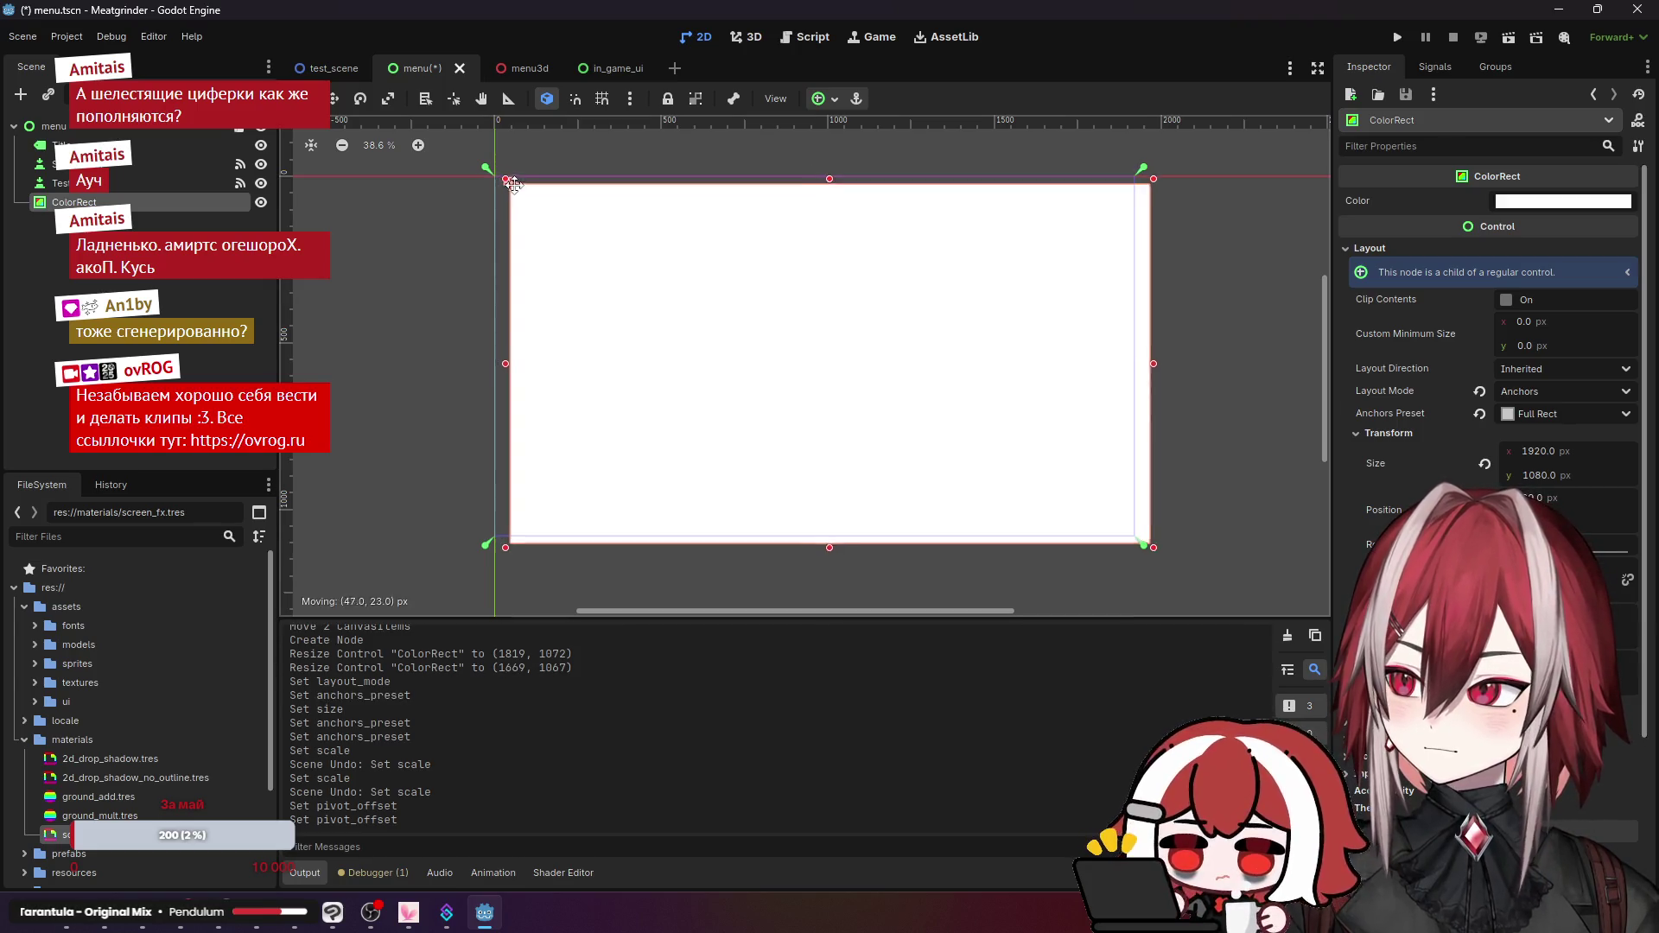
key("ctrl+z")
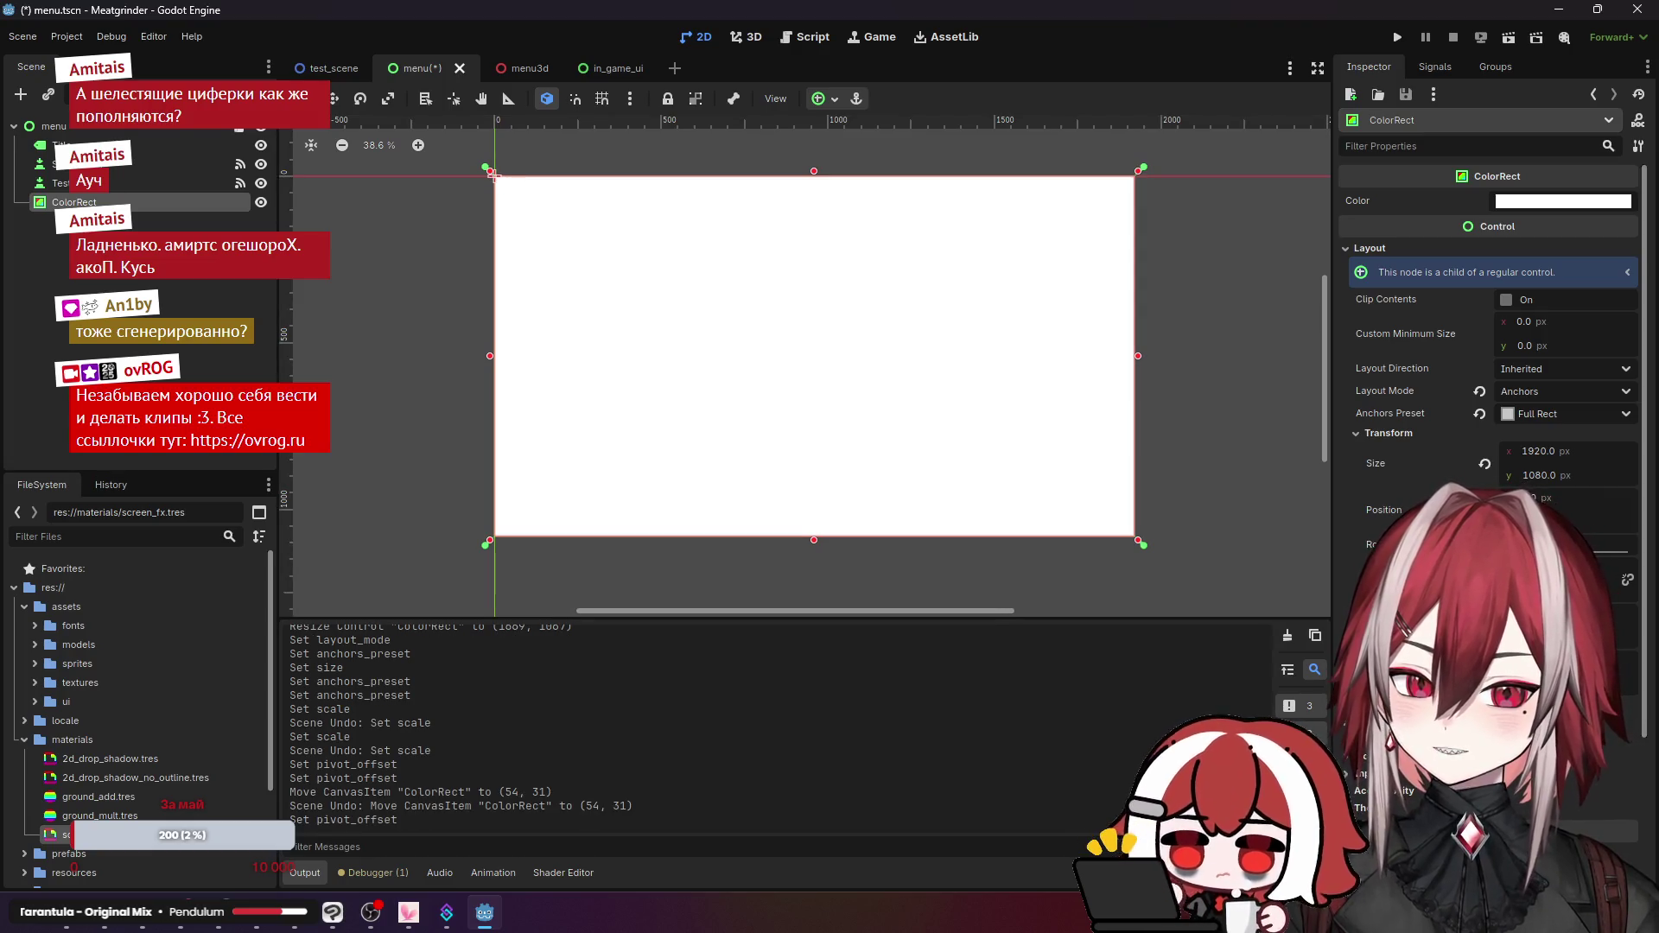
mouse_move(493, 173)
left_mouse_down()
mouse_move(814, 174)
mouse_move(814, 355)
left_mouse_up()
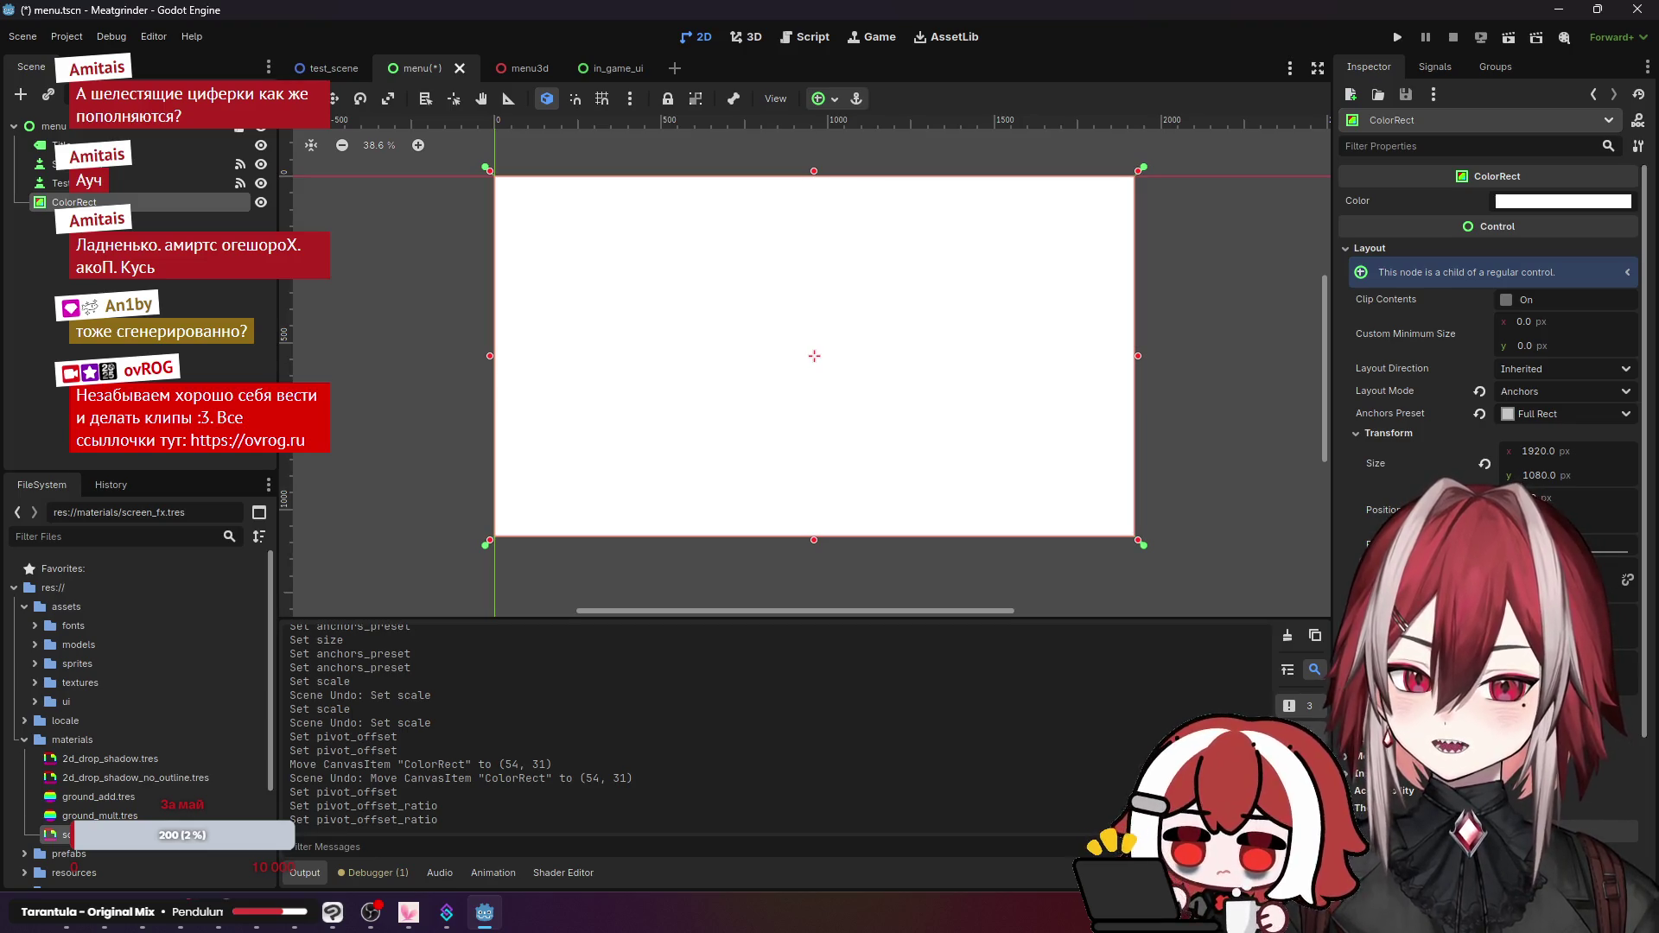
mouse_move(1138, 355)
left_mouse_down()
mouse_move(956, 355)
mouse_move(1093, 355)
left_mouse_up()
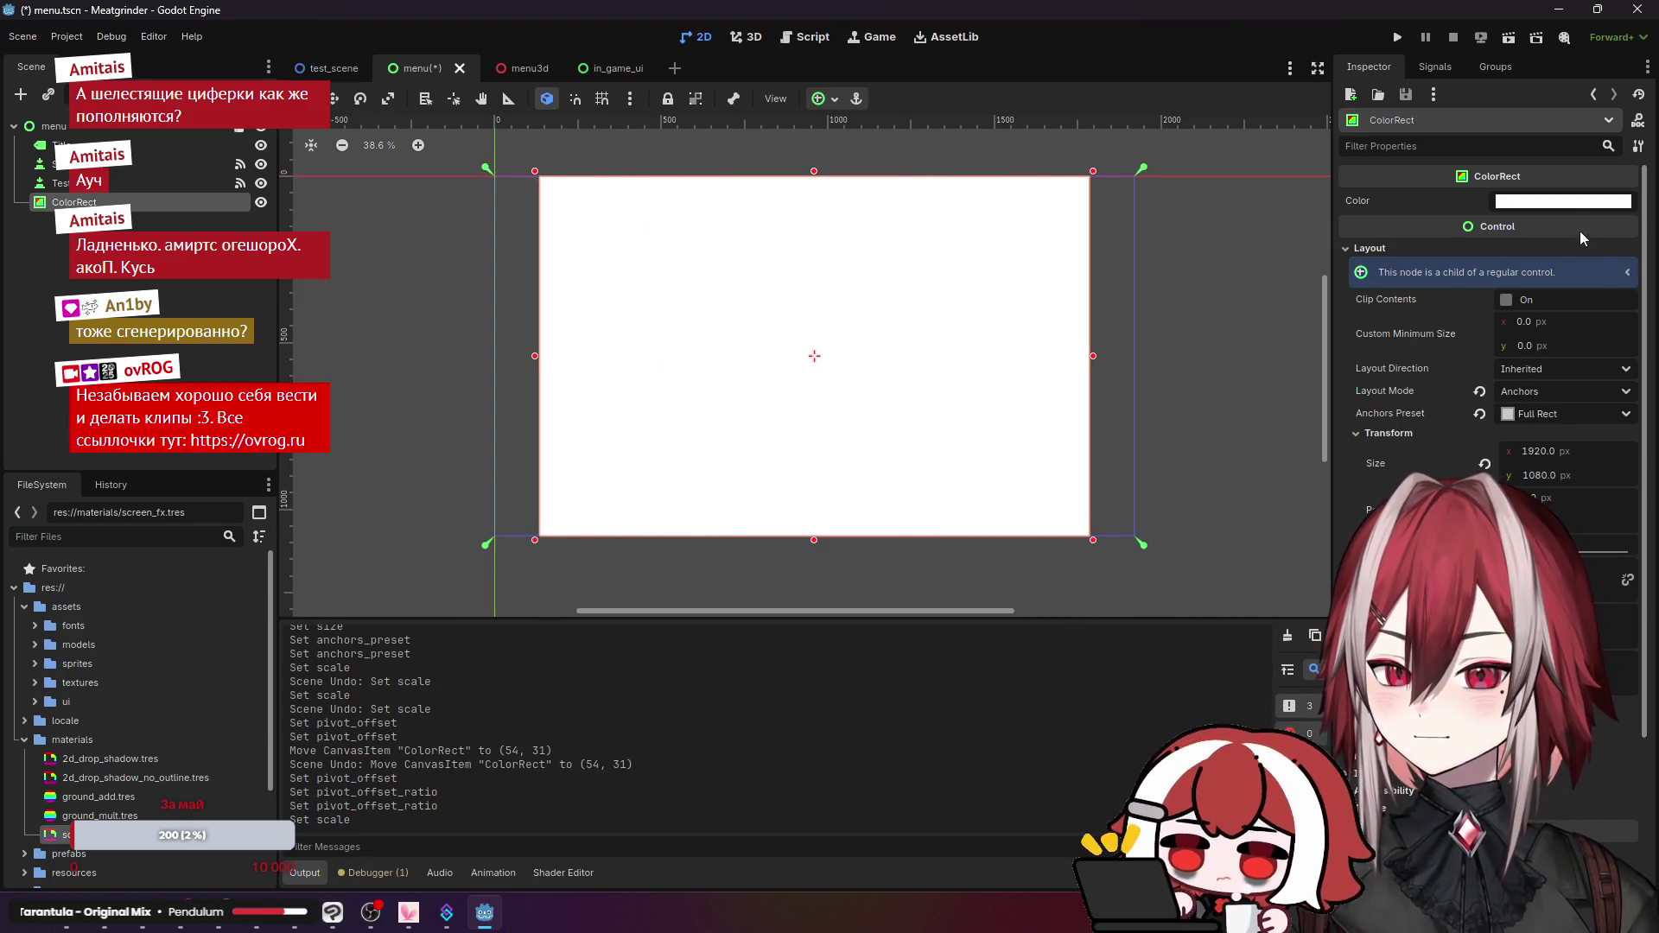
left_click(1566, 204)
Darken the ColorRect to grey and make it menu's first child, behind the title and buttons
mouse_move(1636, 329)
left_mouse_down()
mouse_move(1636, 372)
mouse_move(1638, 326)
left_mouse_up()
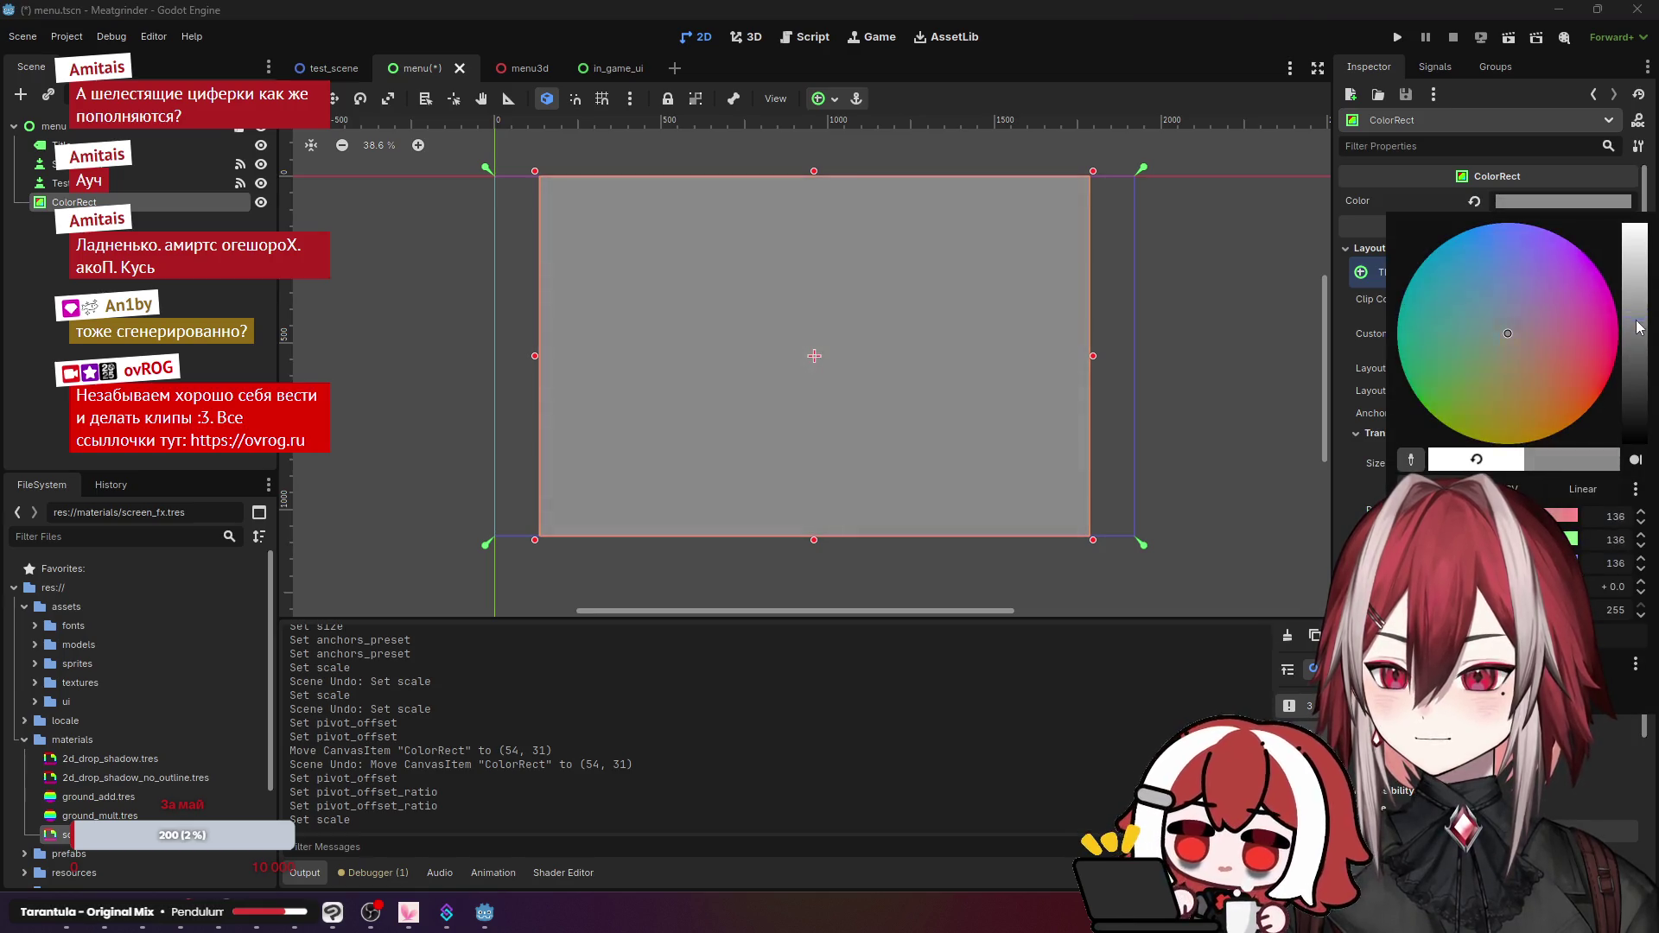
left_click(493, 293)
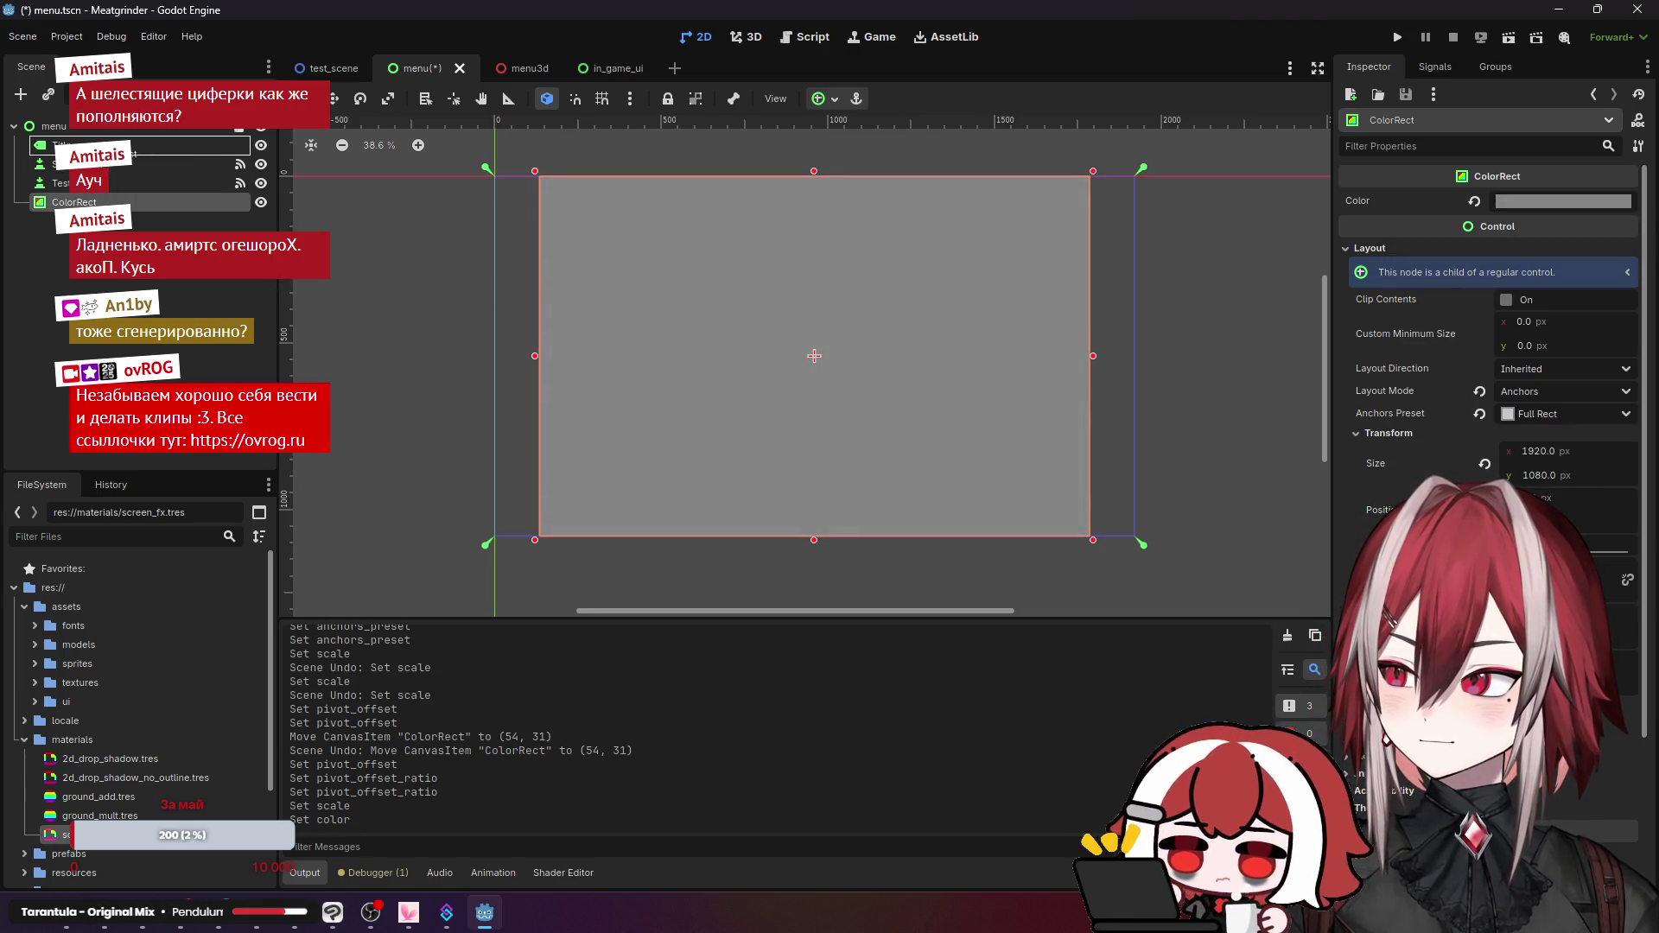
left_click_drag(73, 201, 60, 145)
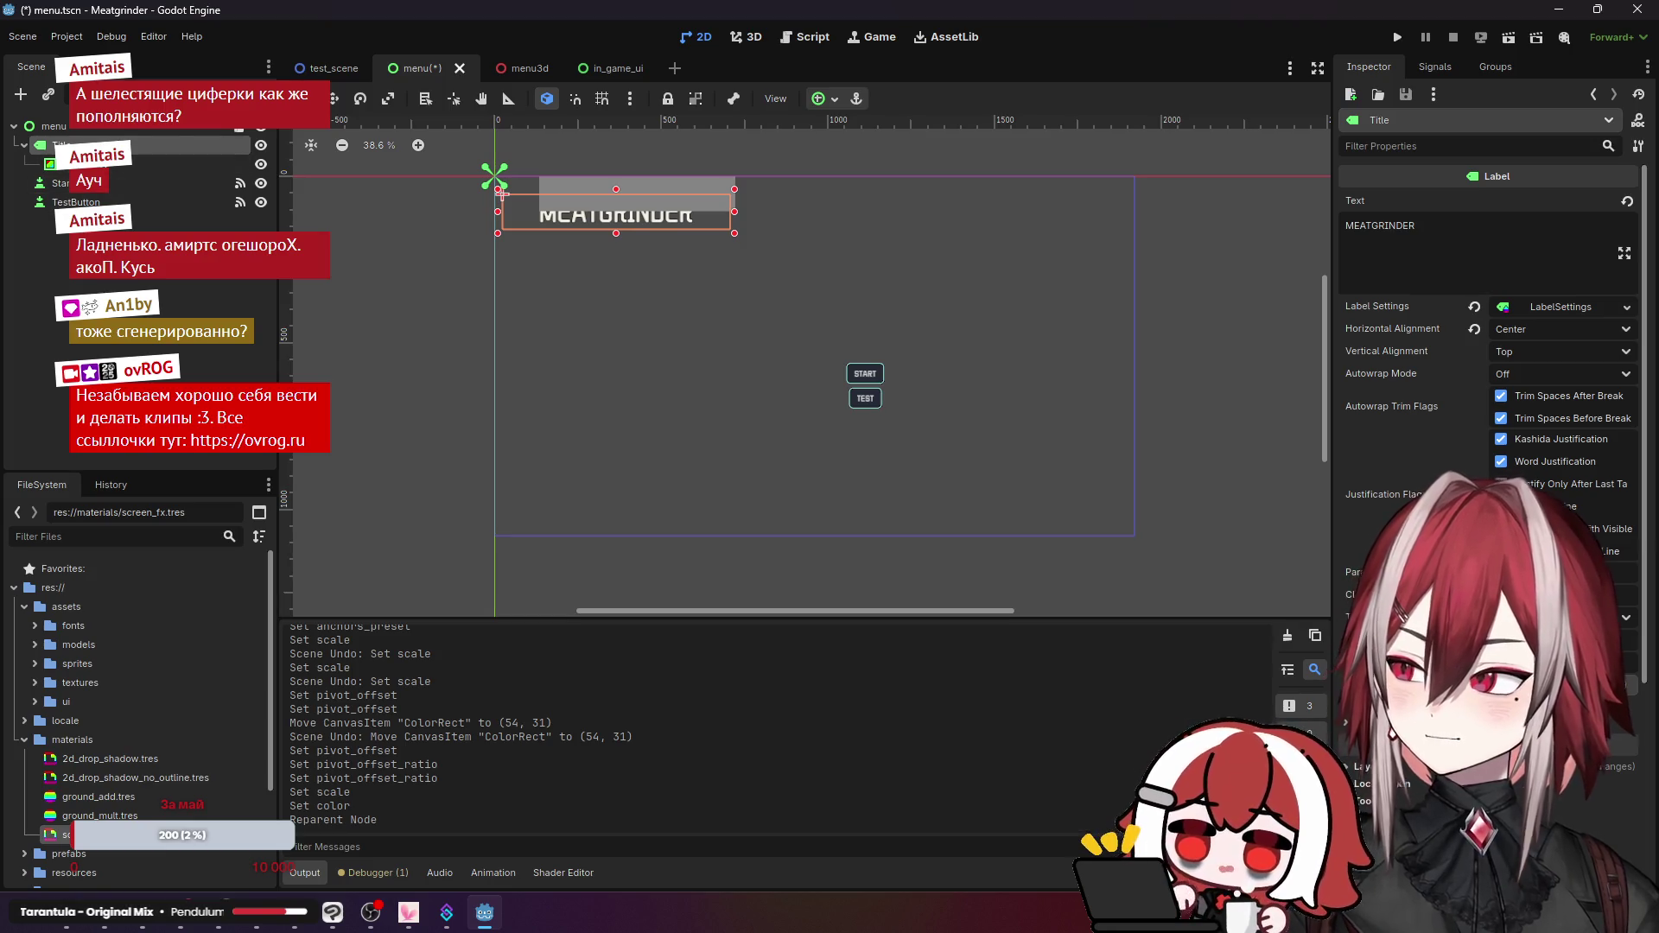
key("ctrl+z")
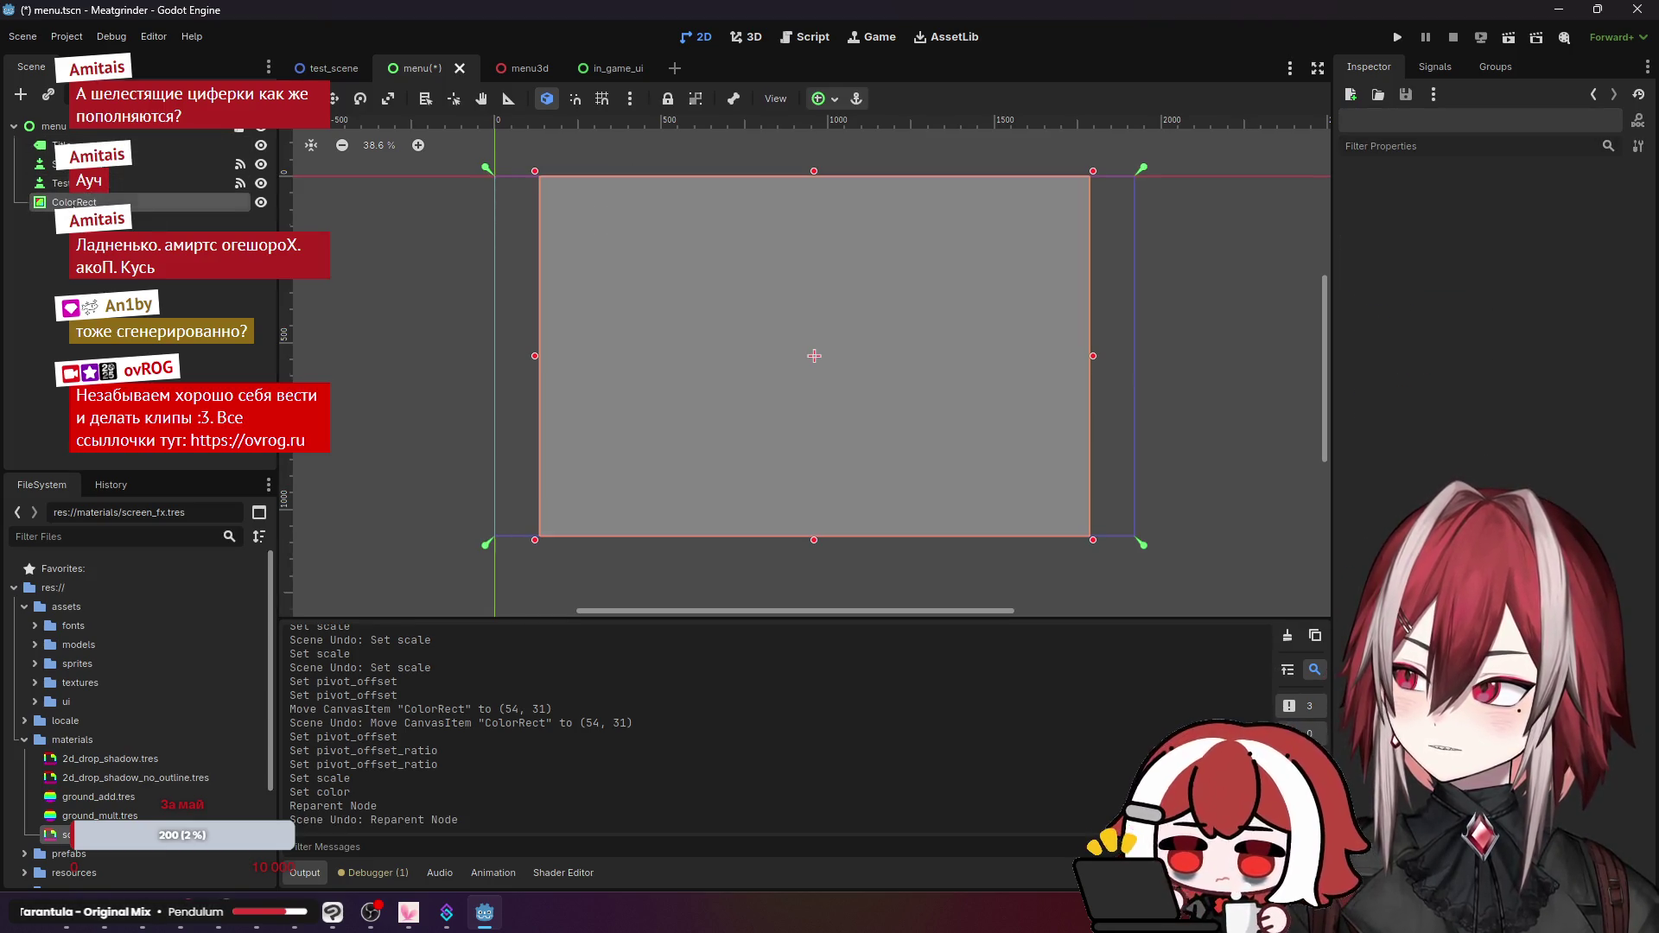
left_click(108, 281)
left_click_drag(63, 201, 70, 140)
left_click(344, 198)
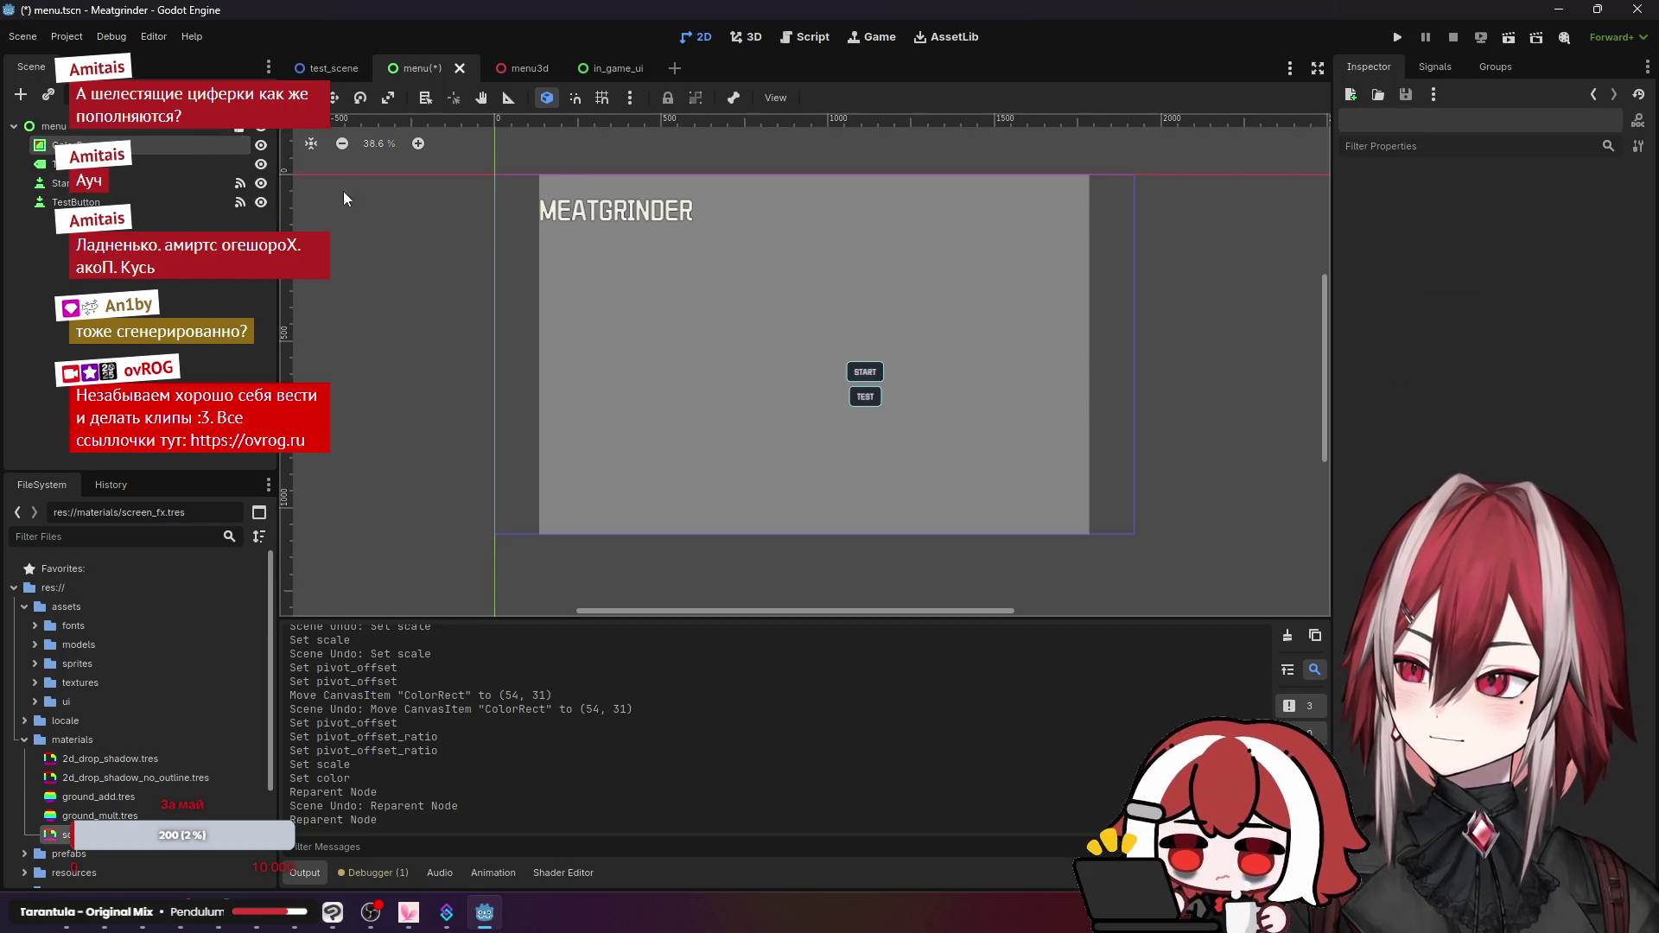
left_click(532, 63)
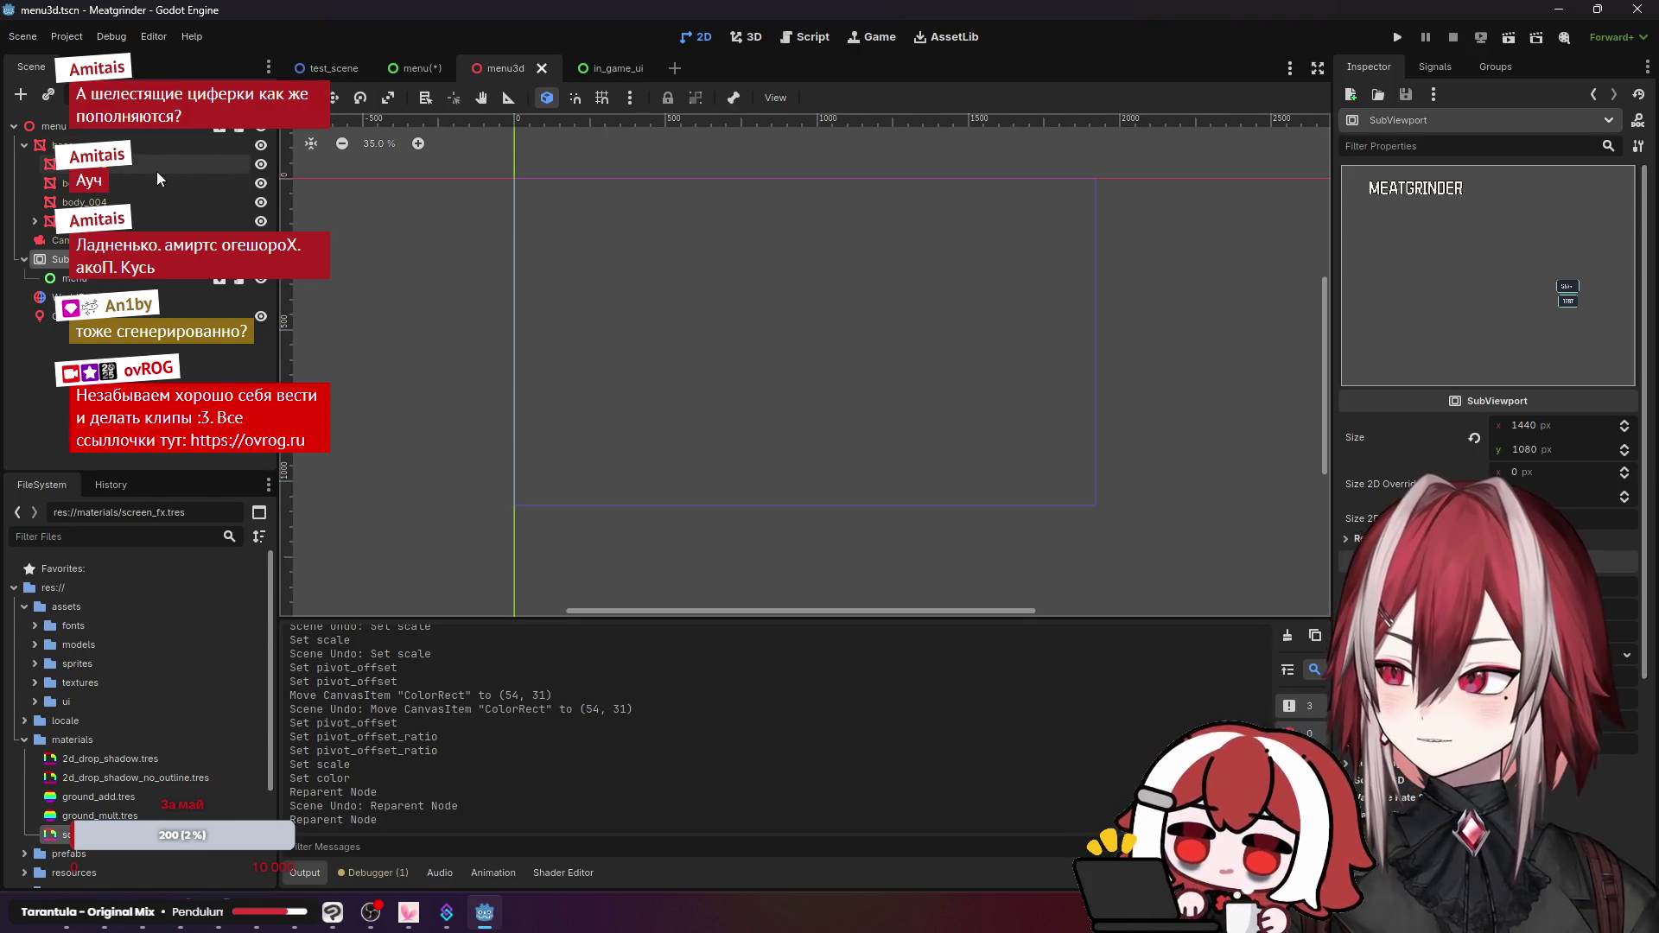
Preview the menu on the TV via the SubViewport, then save the menu scene
left_click(52, 315)
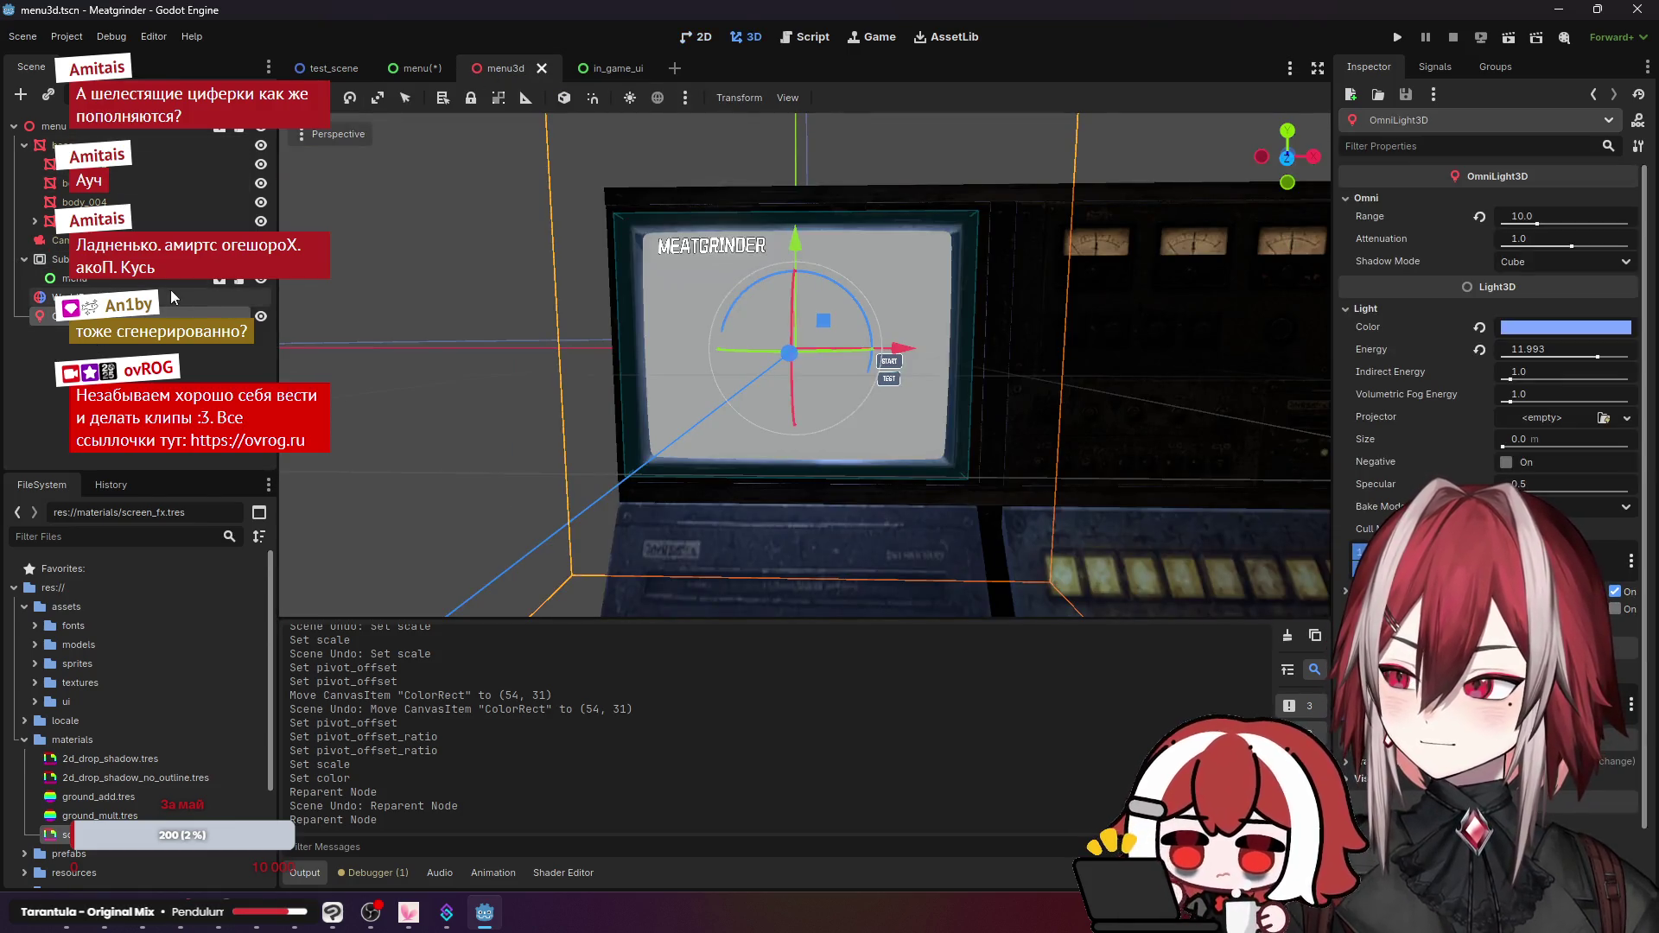
left_click(117, 259)
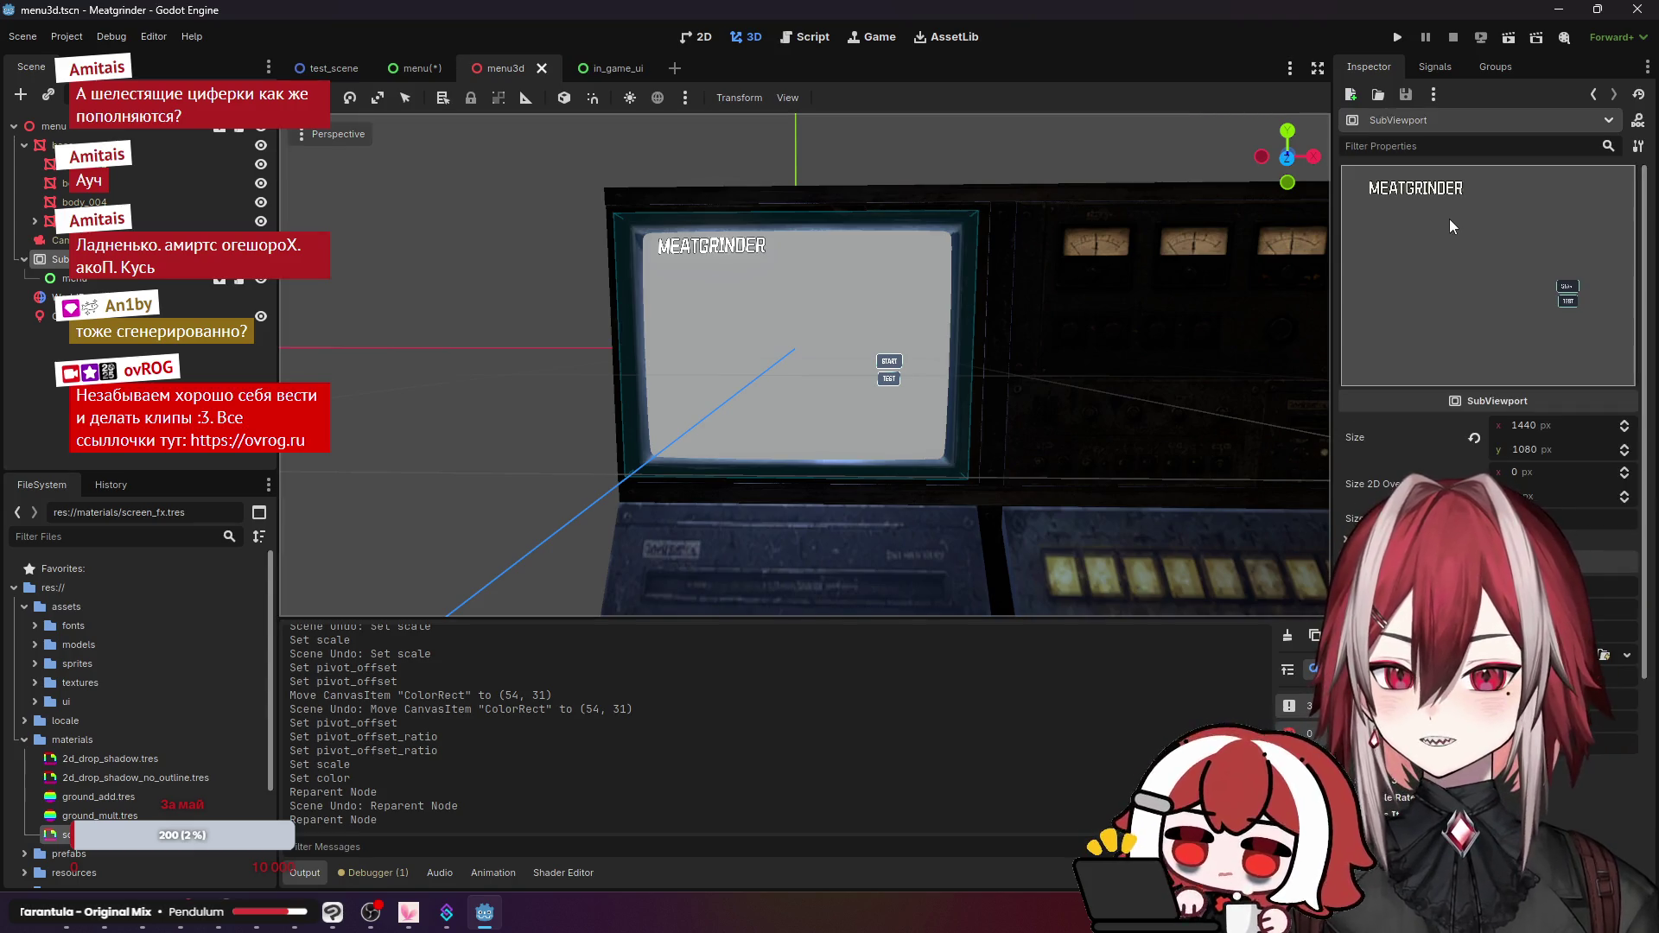
left_click(399, 68)
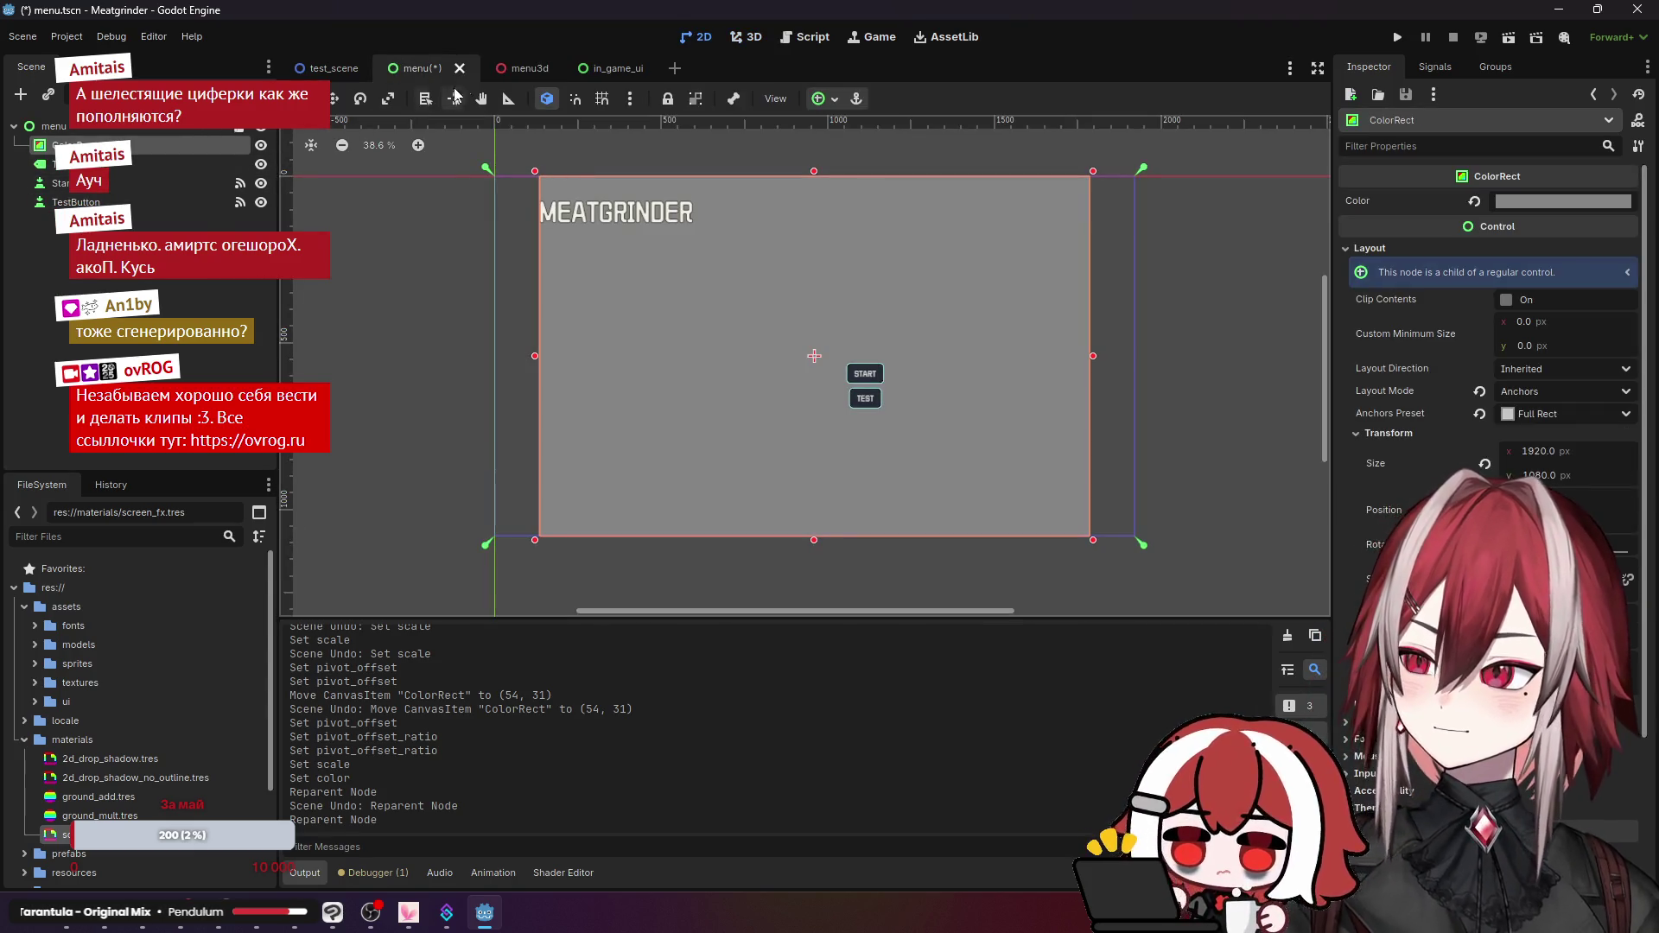
key("ctrl+s")
Recheck the TV in menu3d's 3D view, then stretch the grey ColorRect slightly wider
left_click(503, 67)
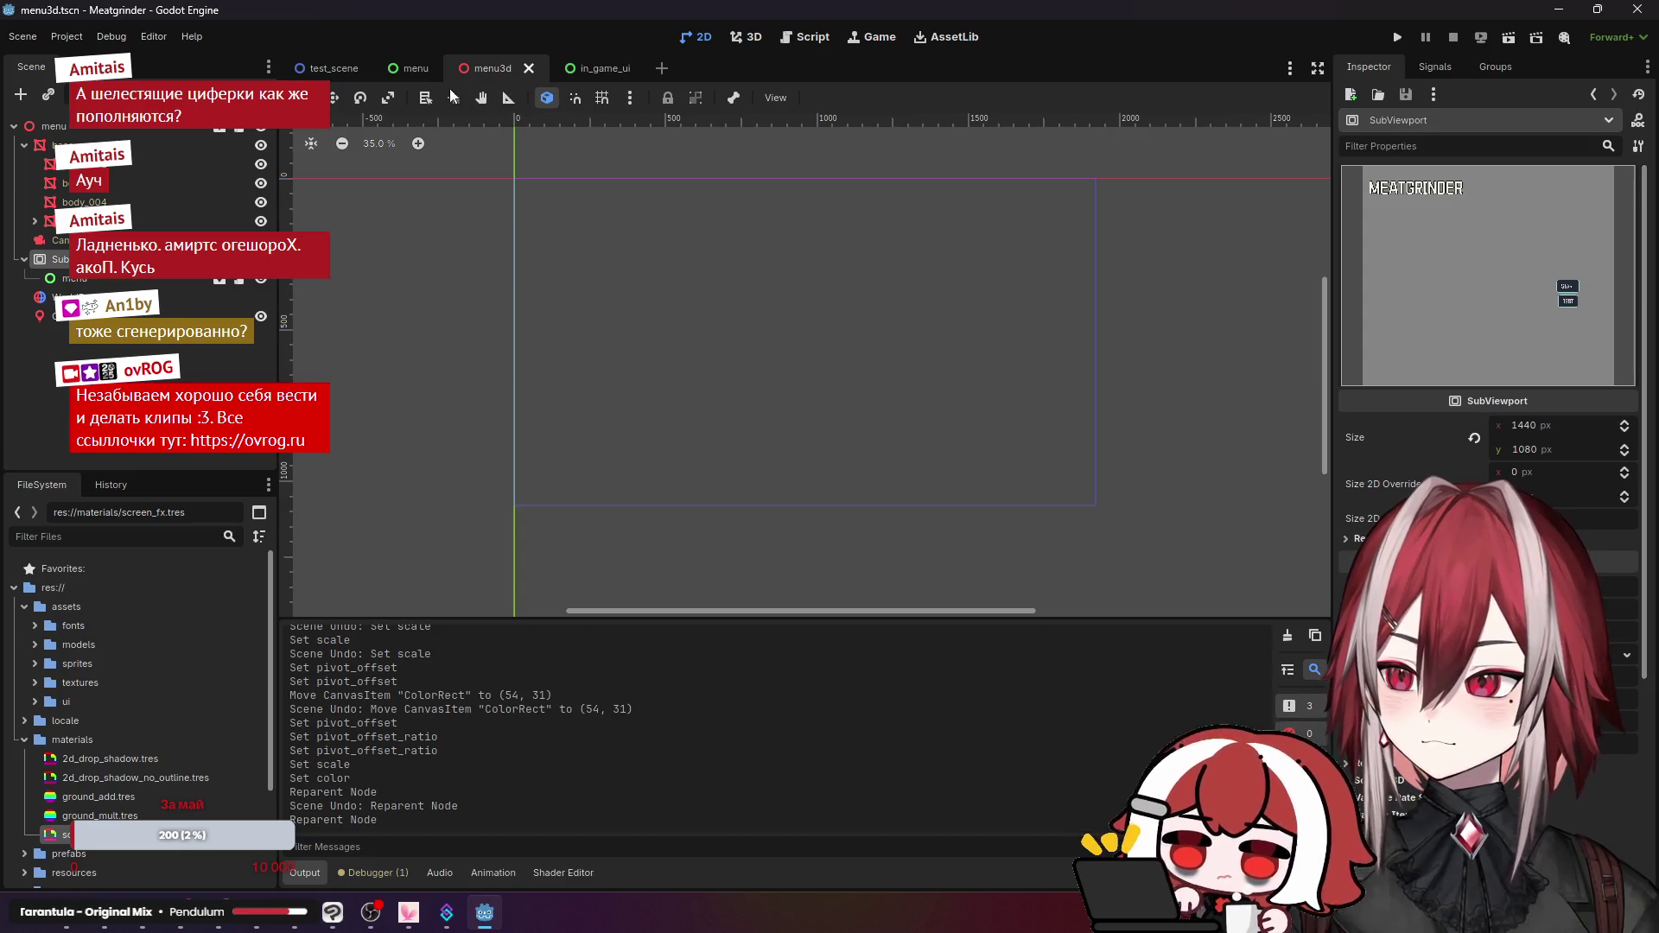
left_click(103, 297)
left_click(104, 315)
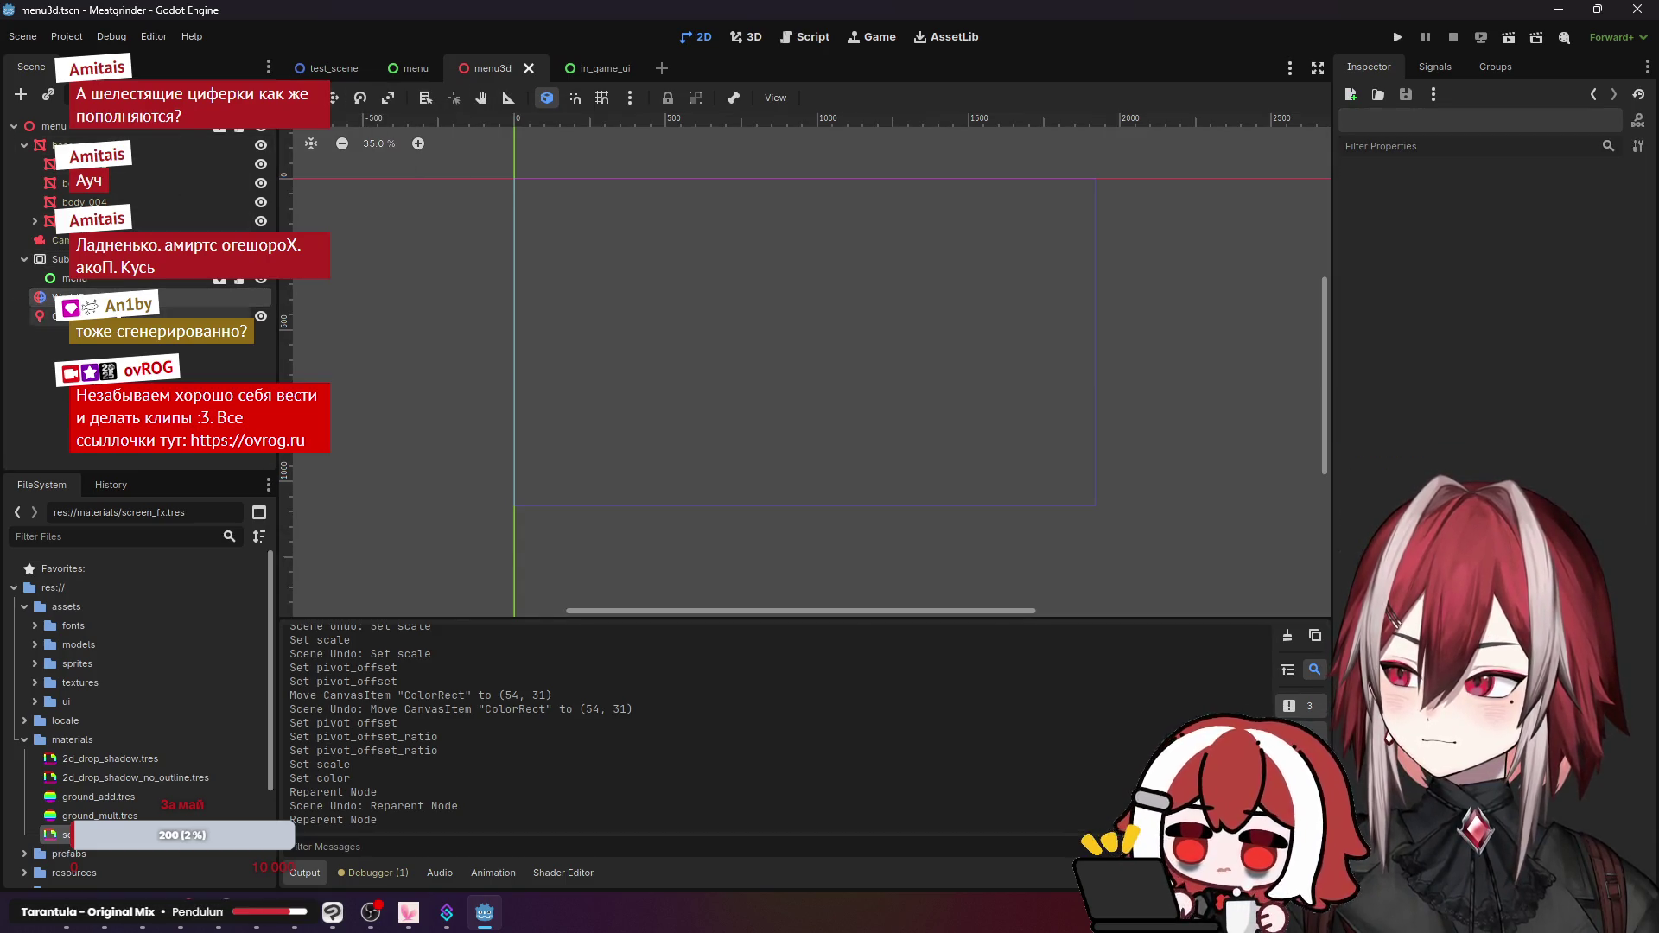
key("f")
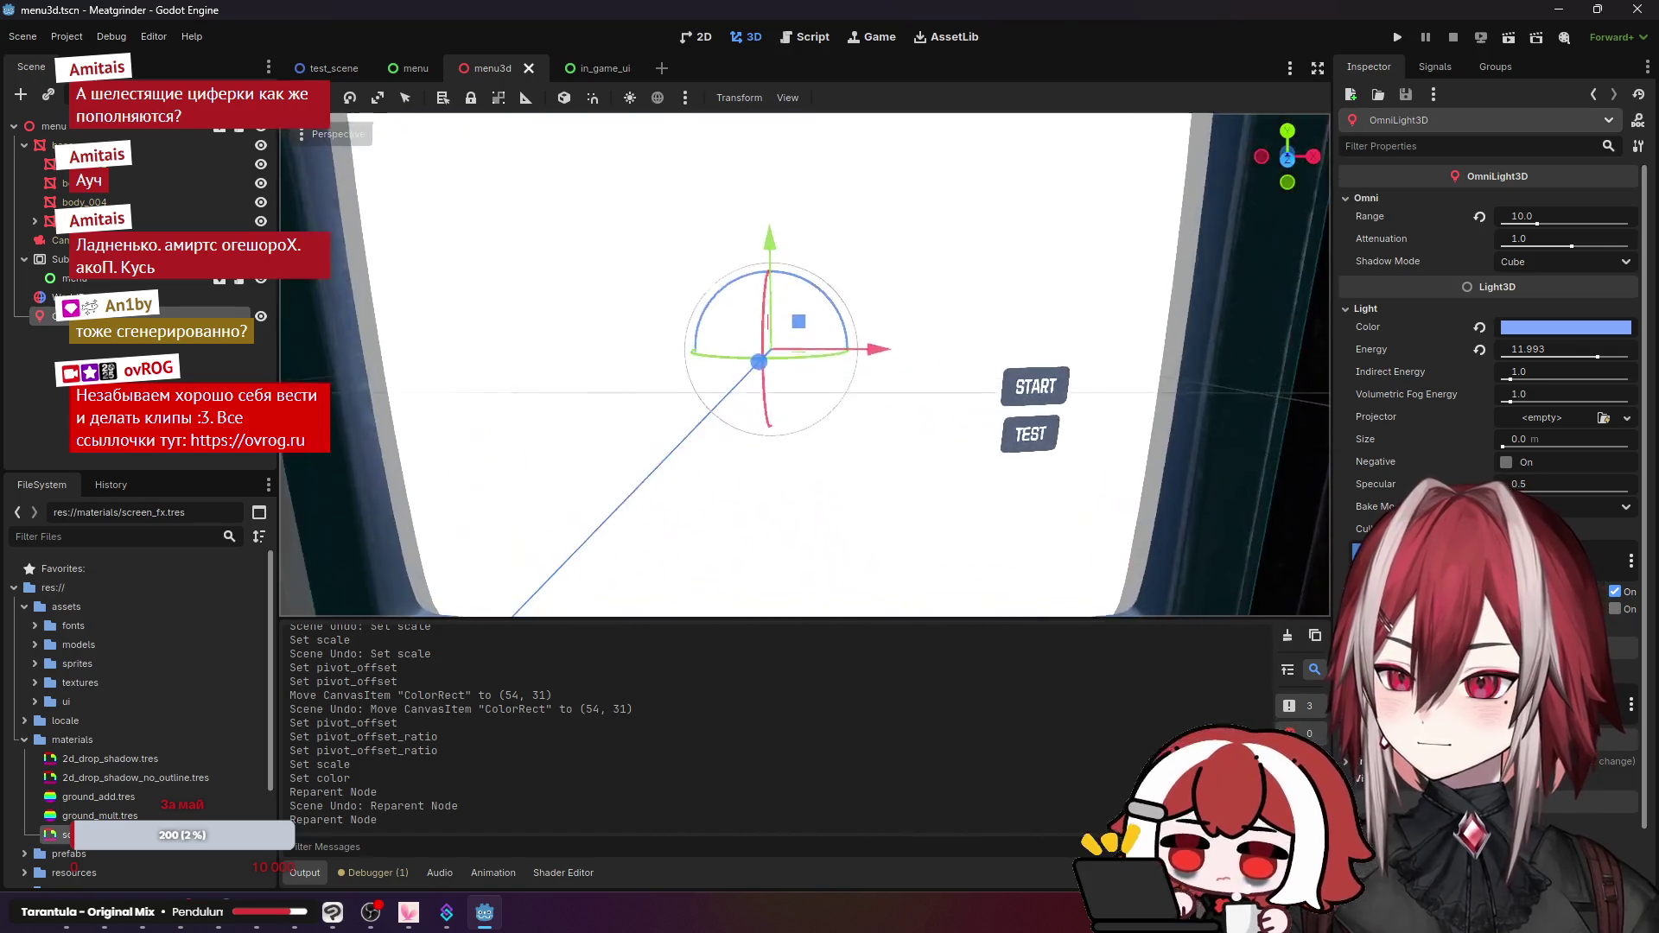
scroll(535, 221, "down", 4)
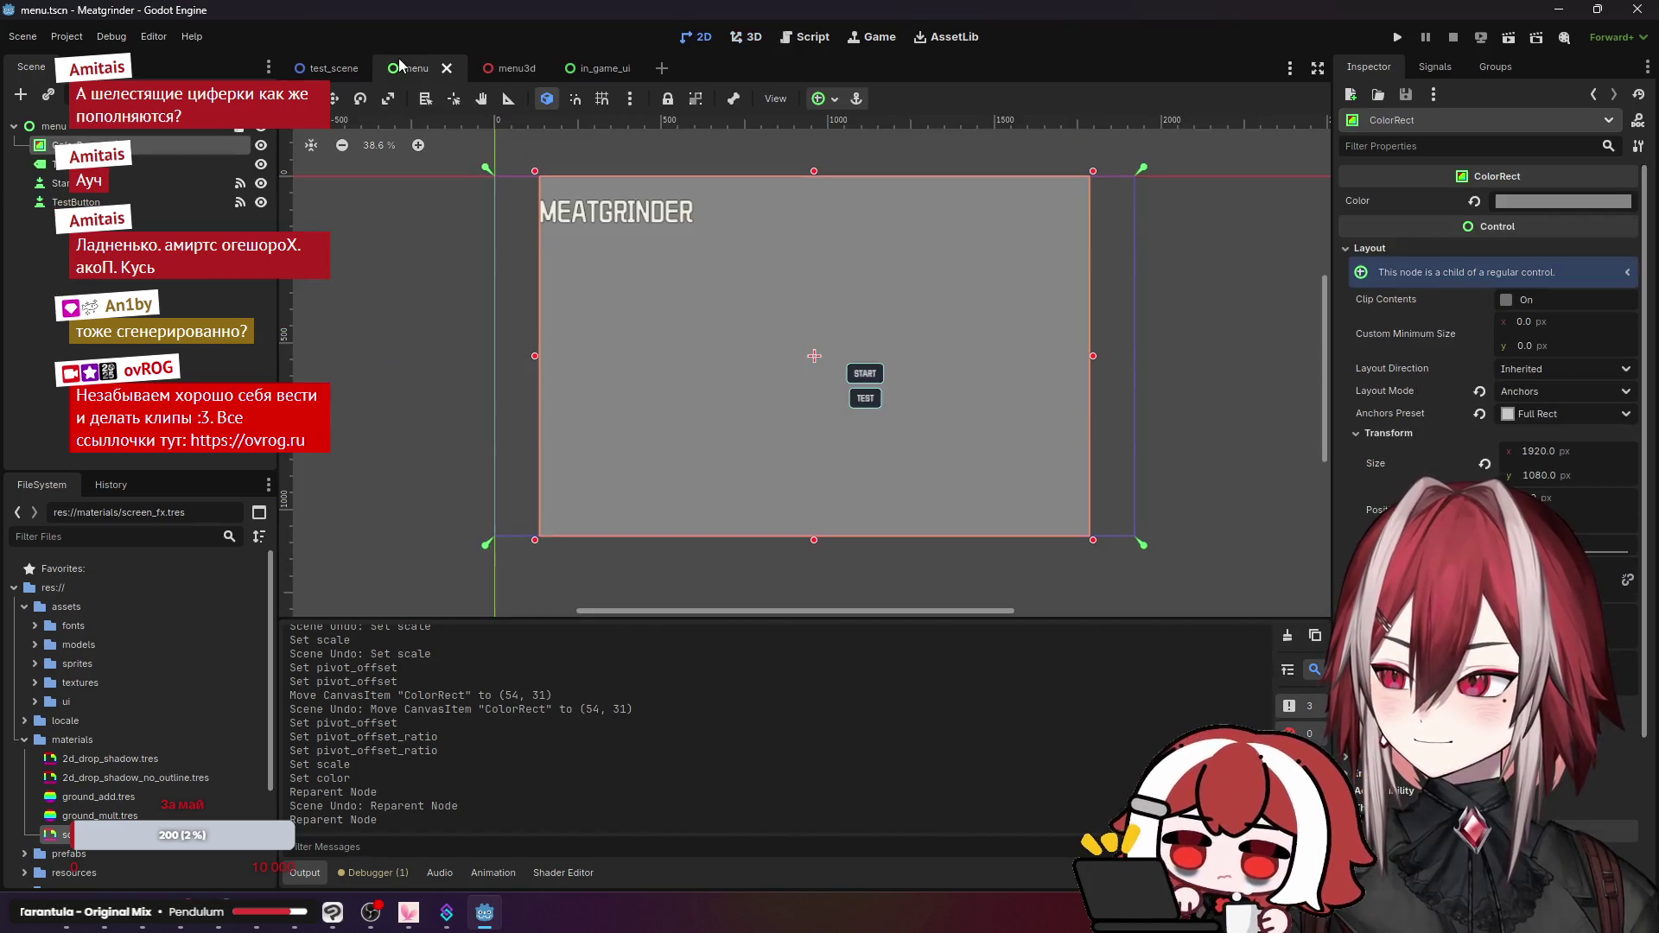
left_click(415, 68)
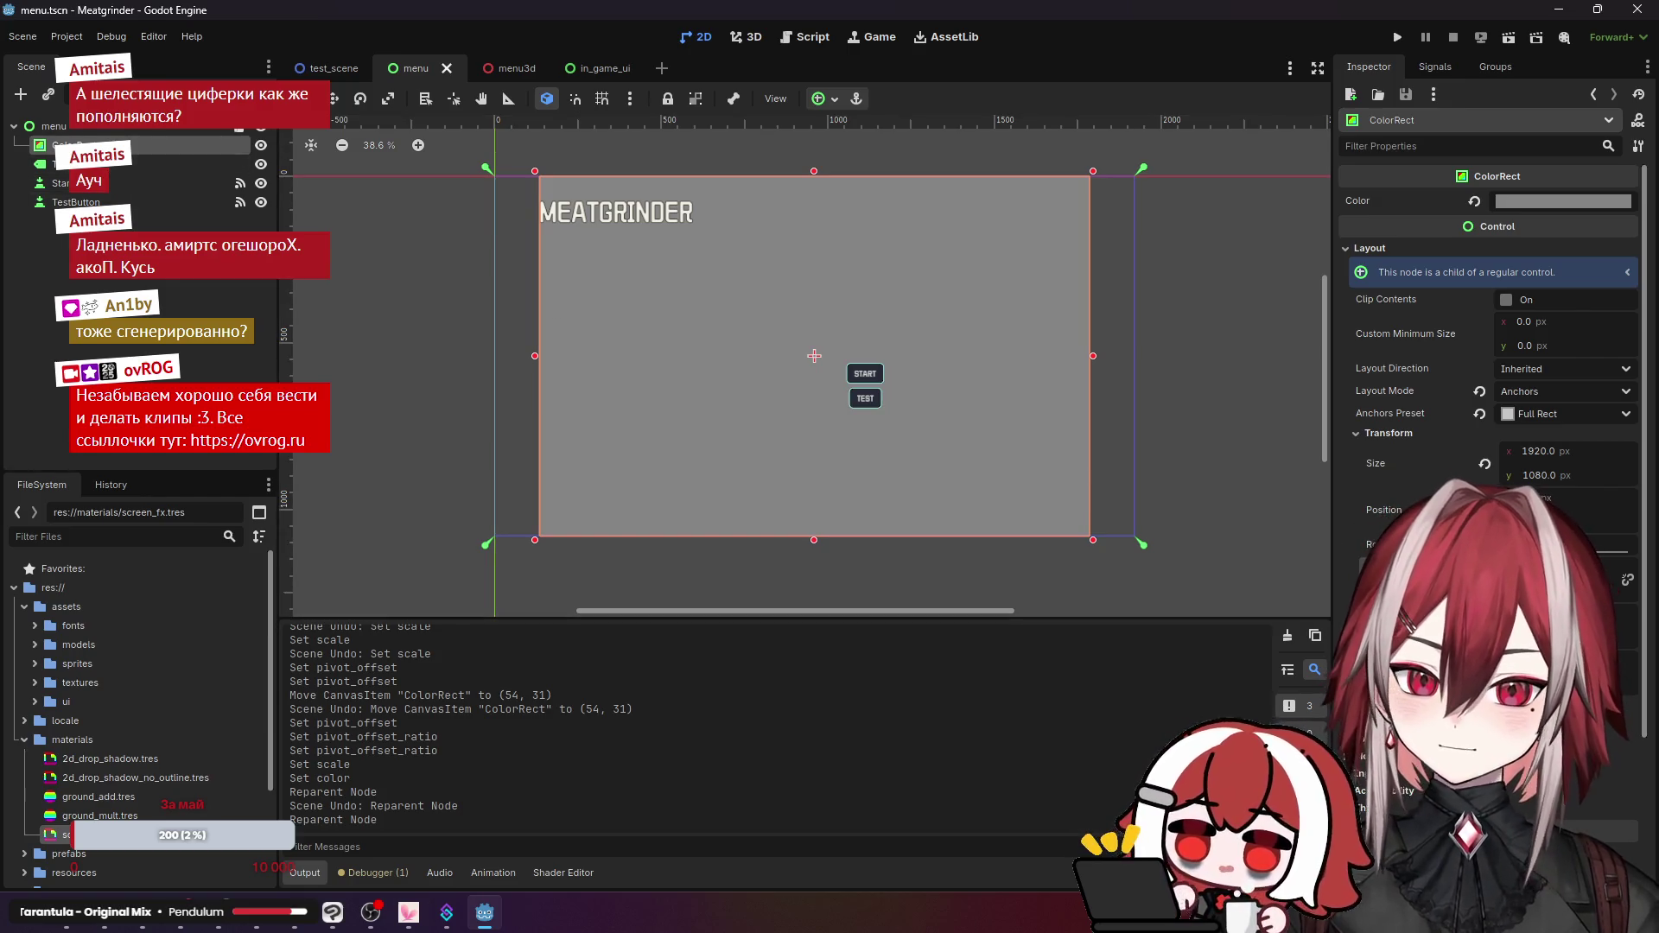
left_click_drag(478, 377, 462, 377)
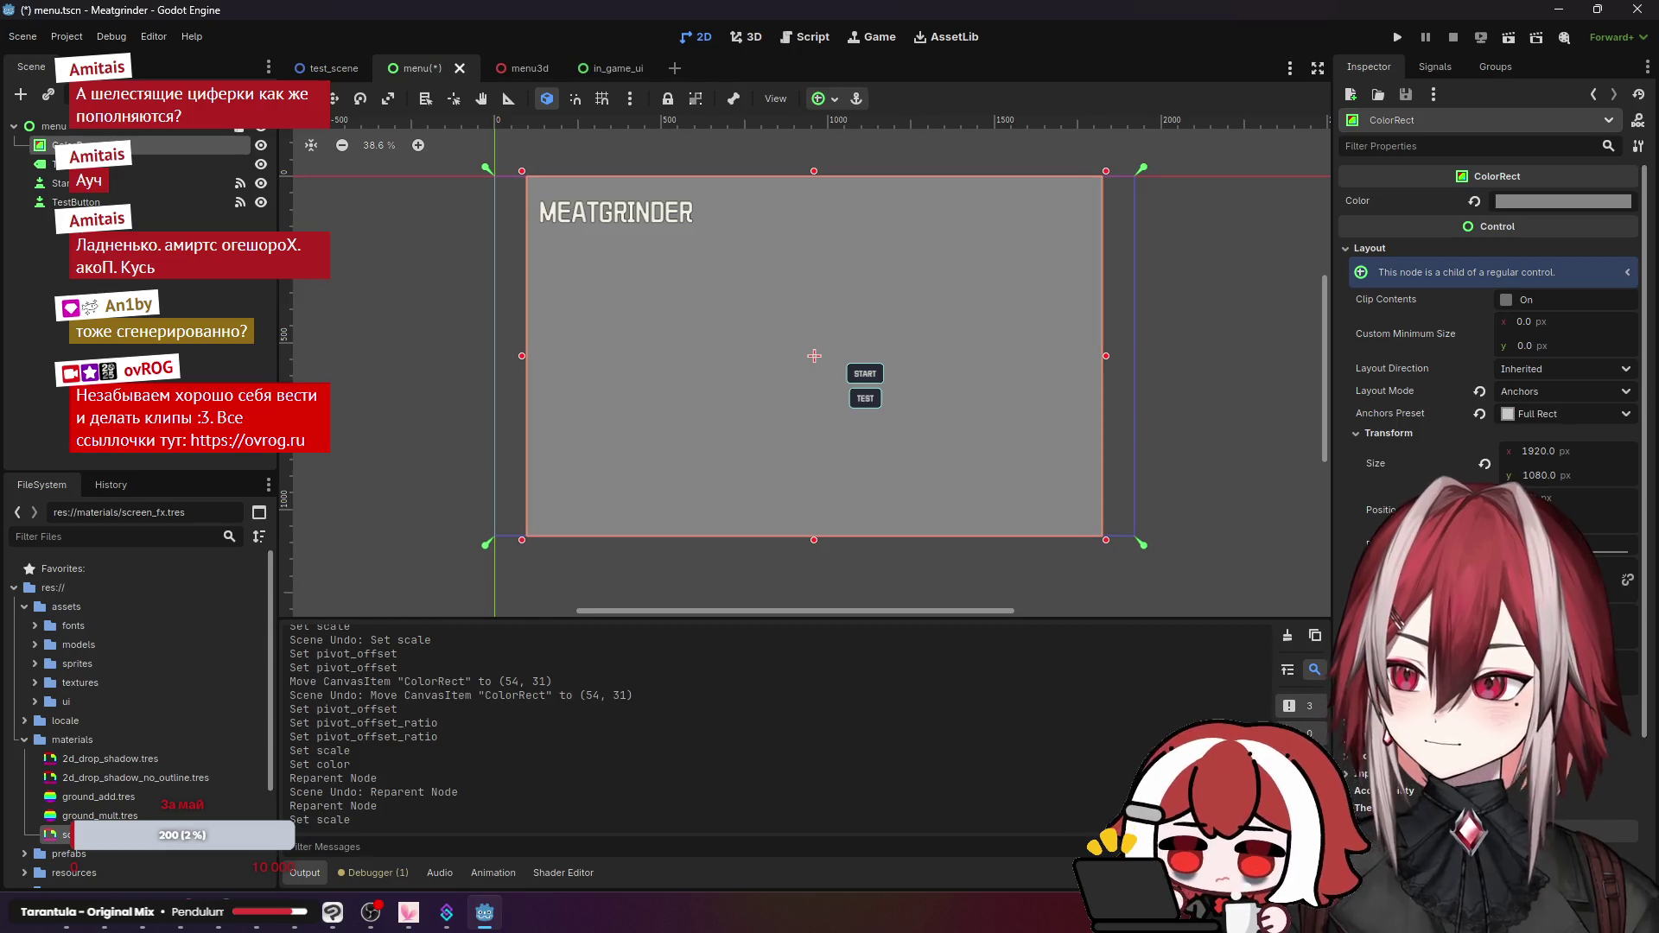
Save the menu scene and compare it with how it looks on the 3D TV
key("ctrl+s")
left_click(500, 71)
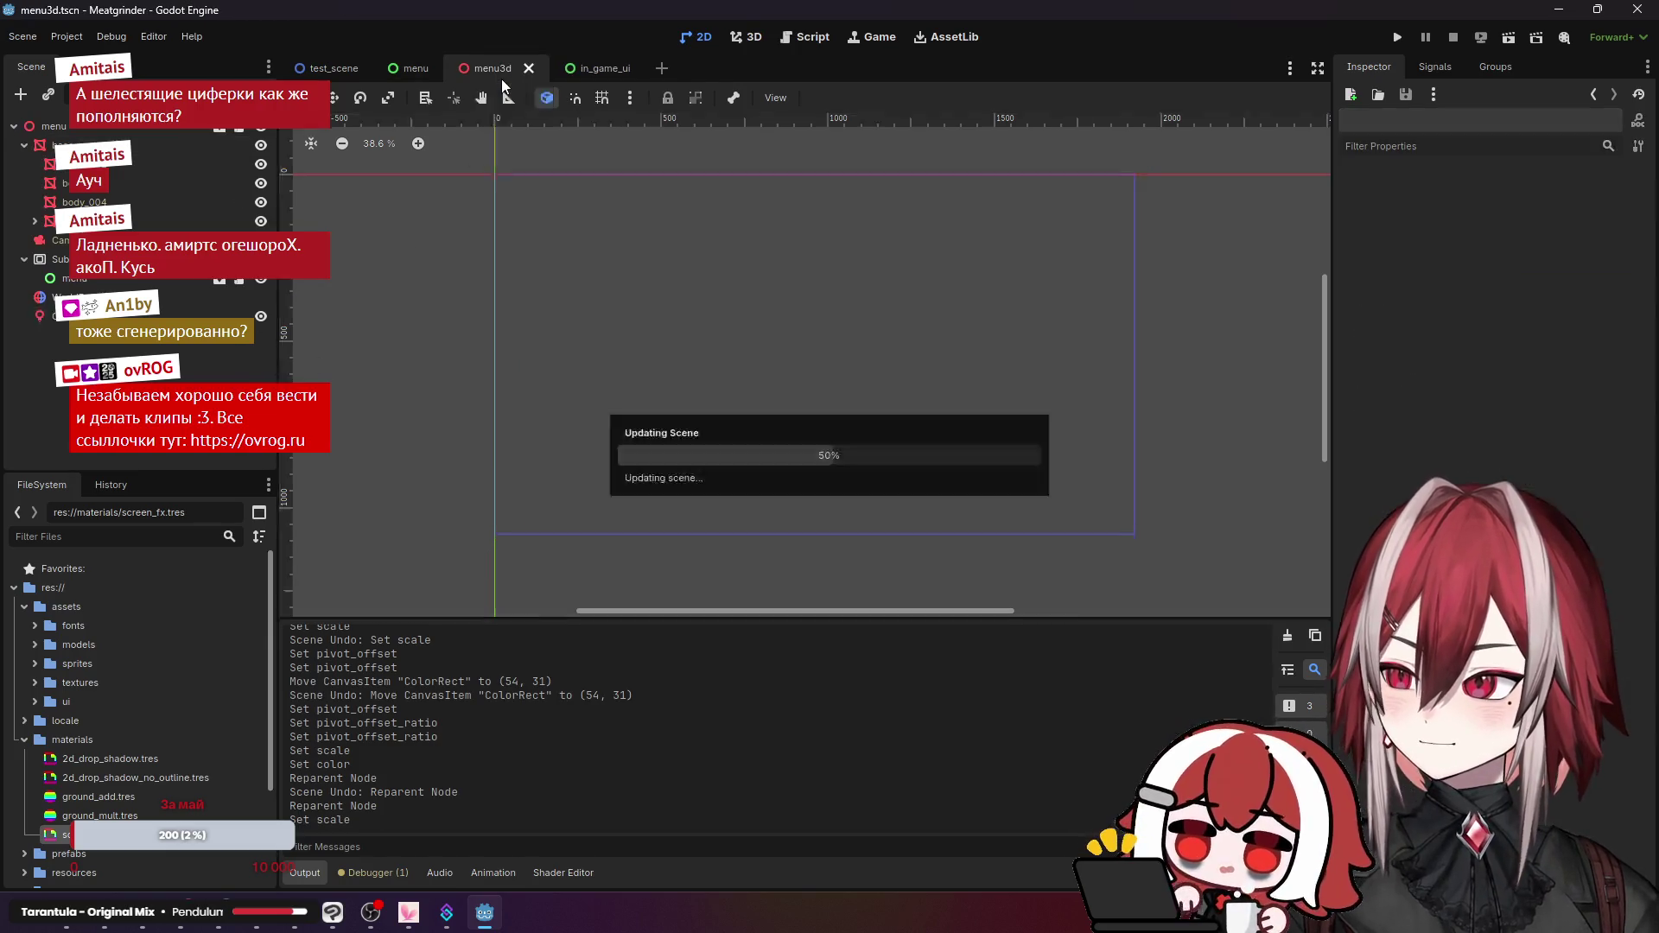
left_click(416, 68)
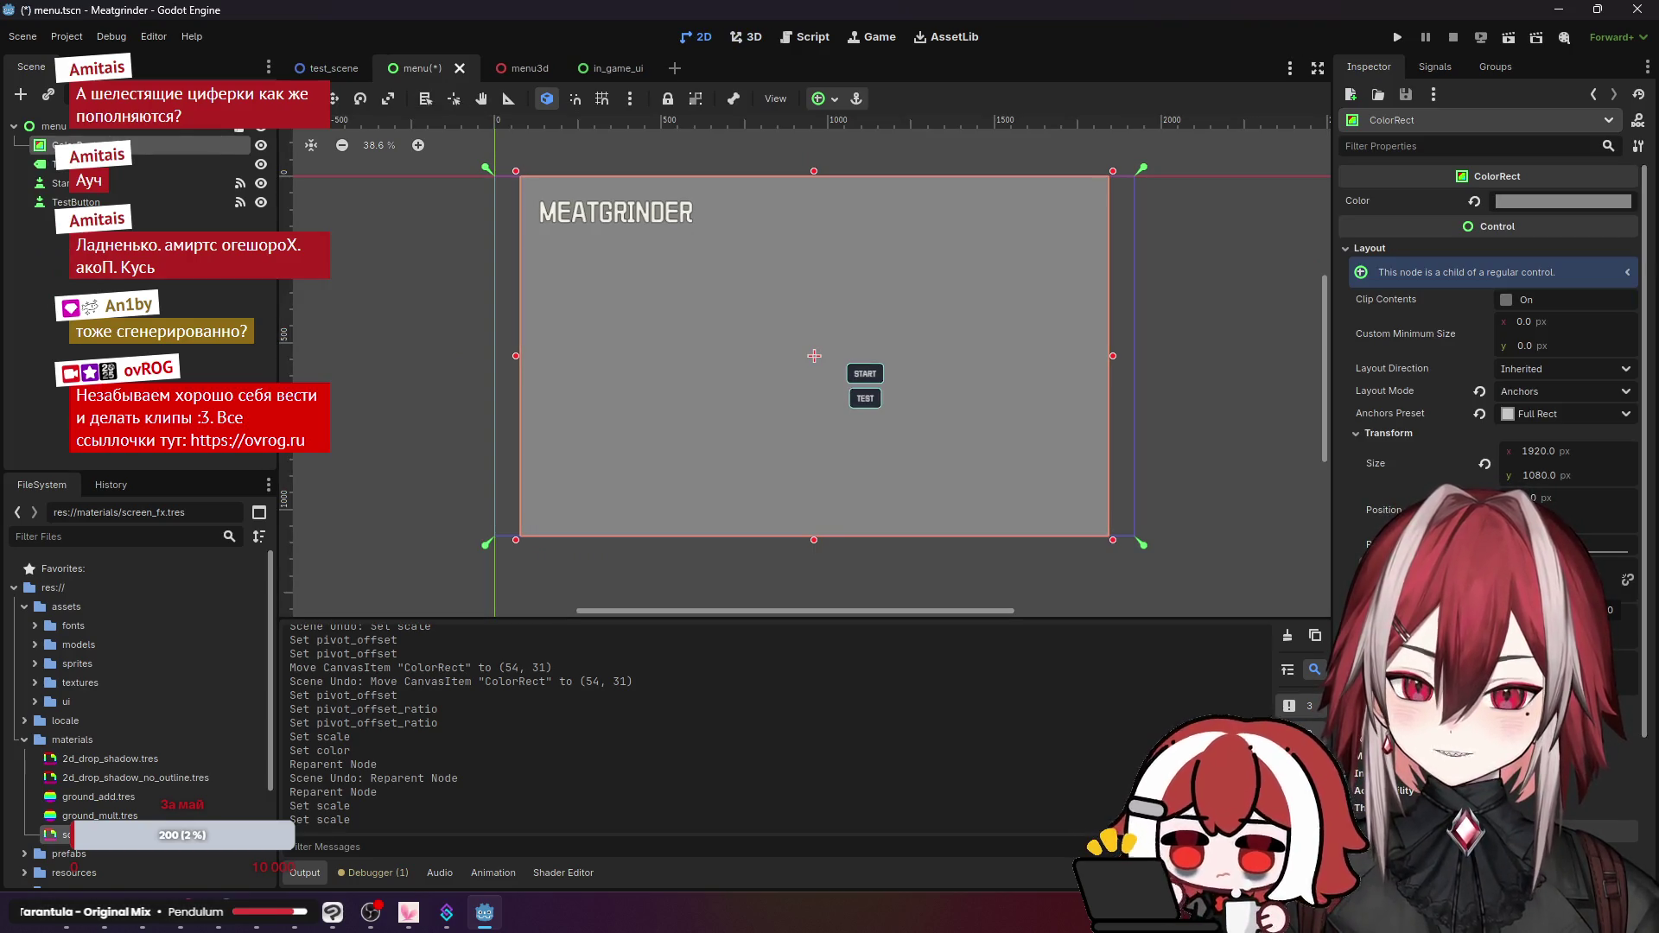
left_click(272, 293)
left_click(514, 69)
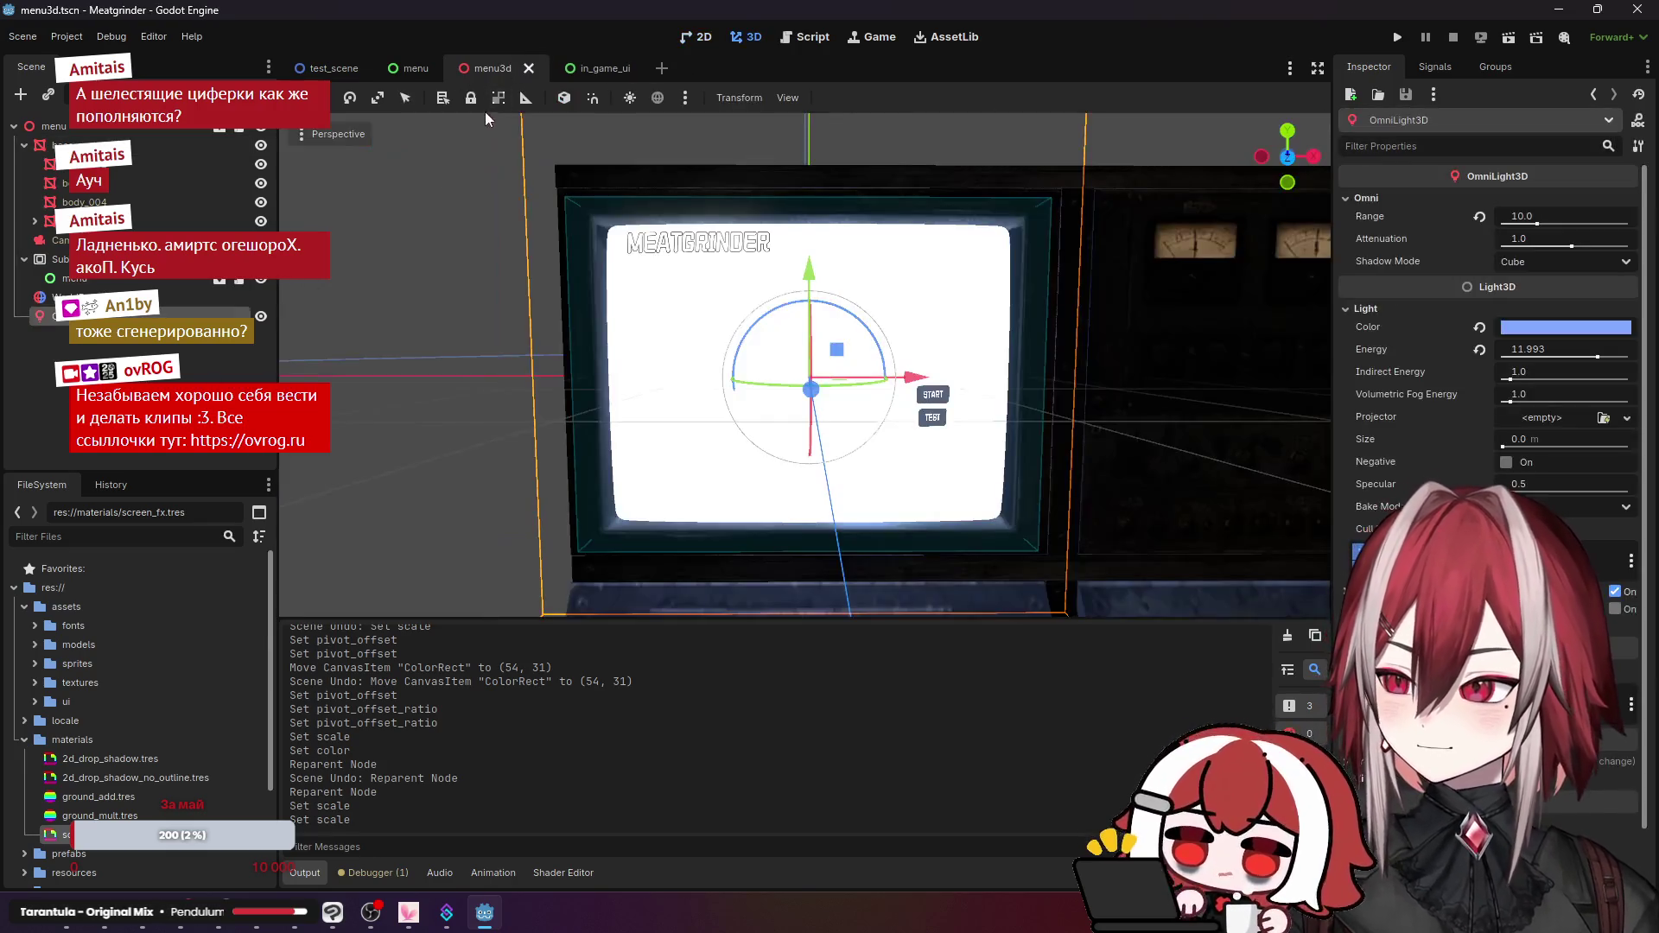
left_click(416, 68)
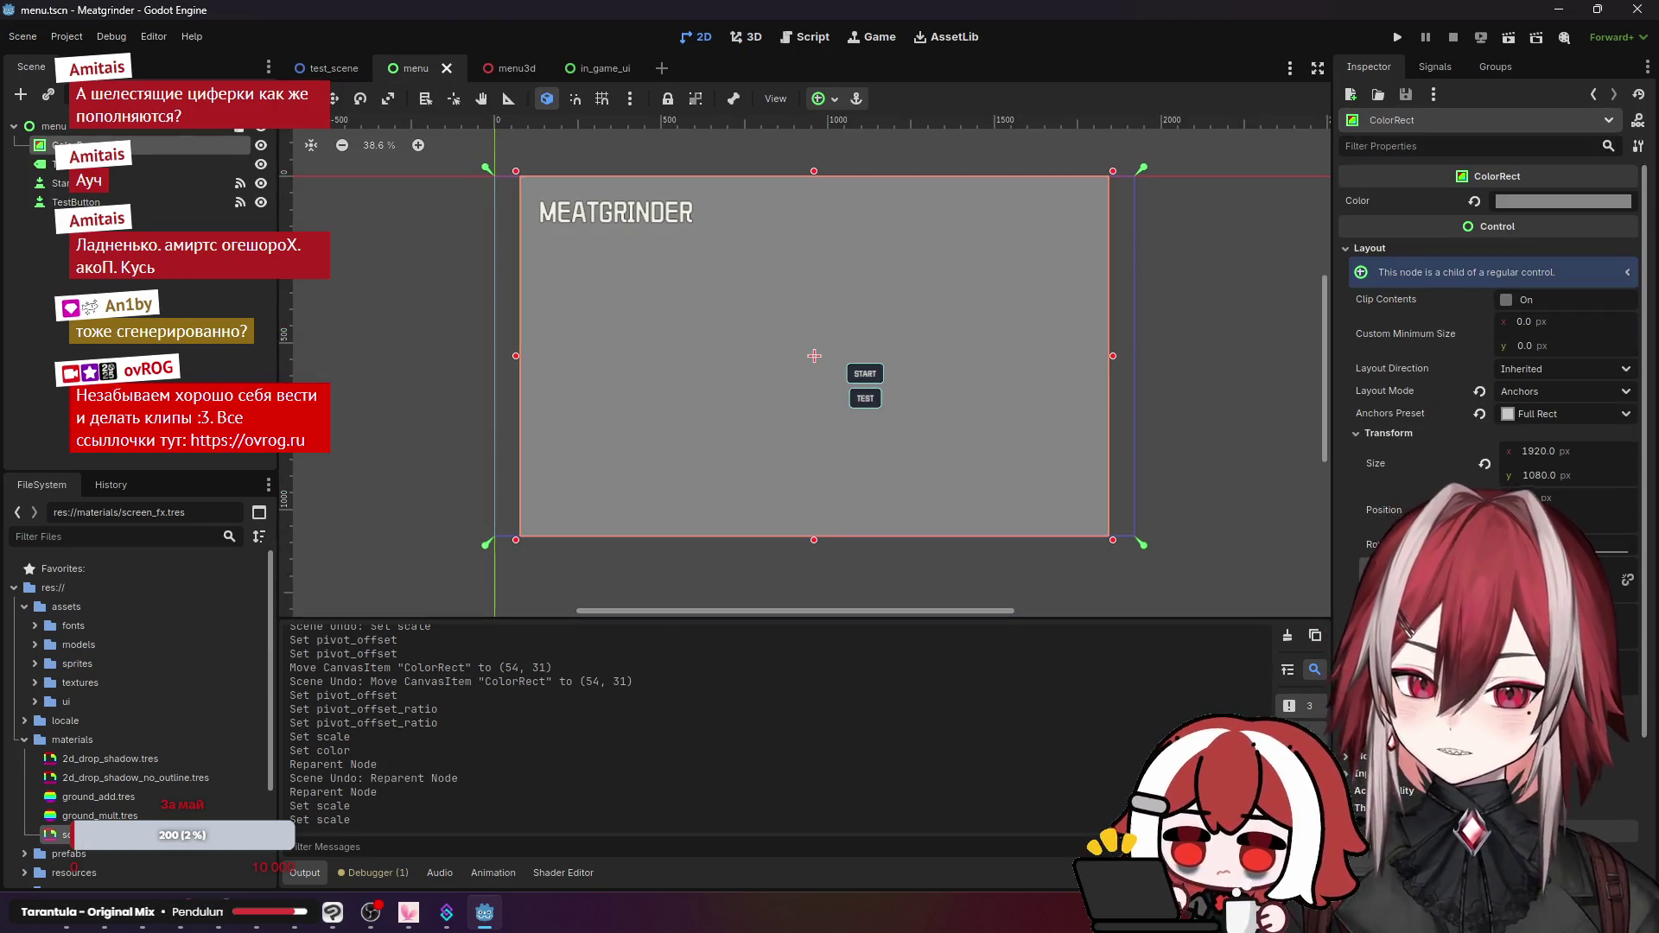
Shrink the ColorRect slightly in width and height, saving and checking it on the TV
left_click_drag(1547, 570, 1539, 570)
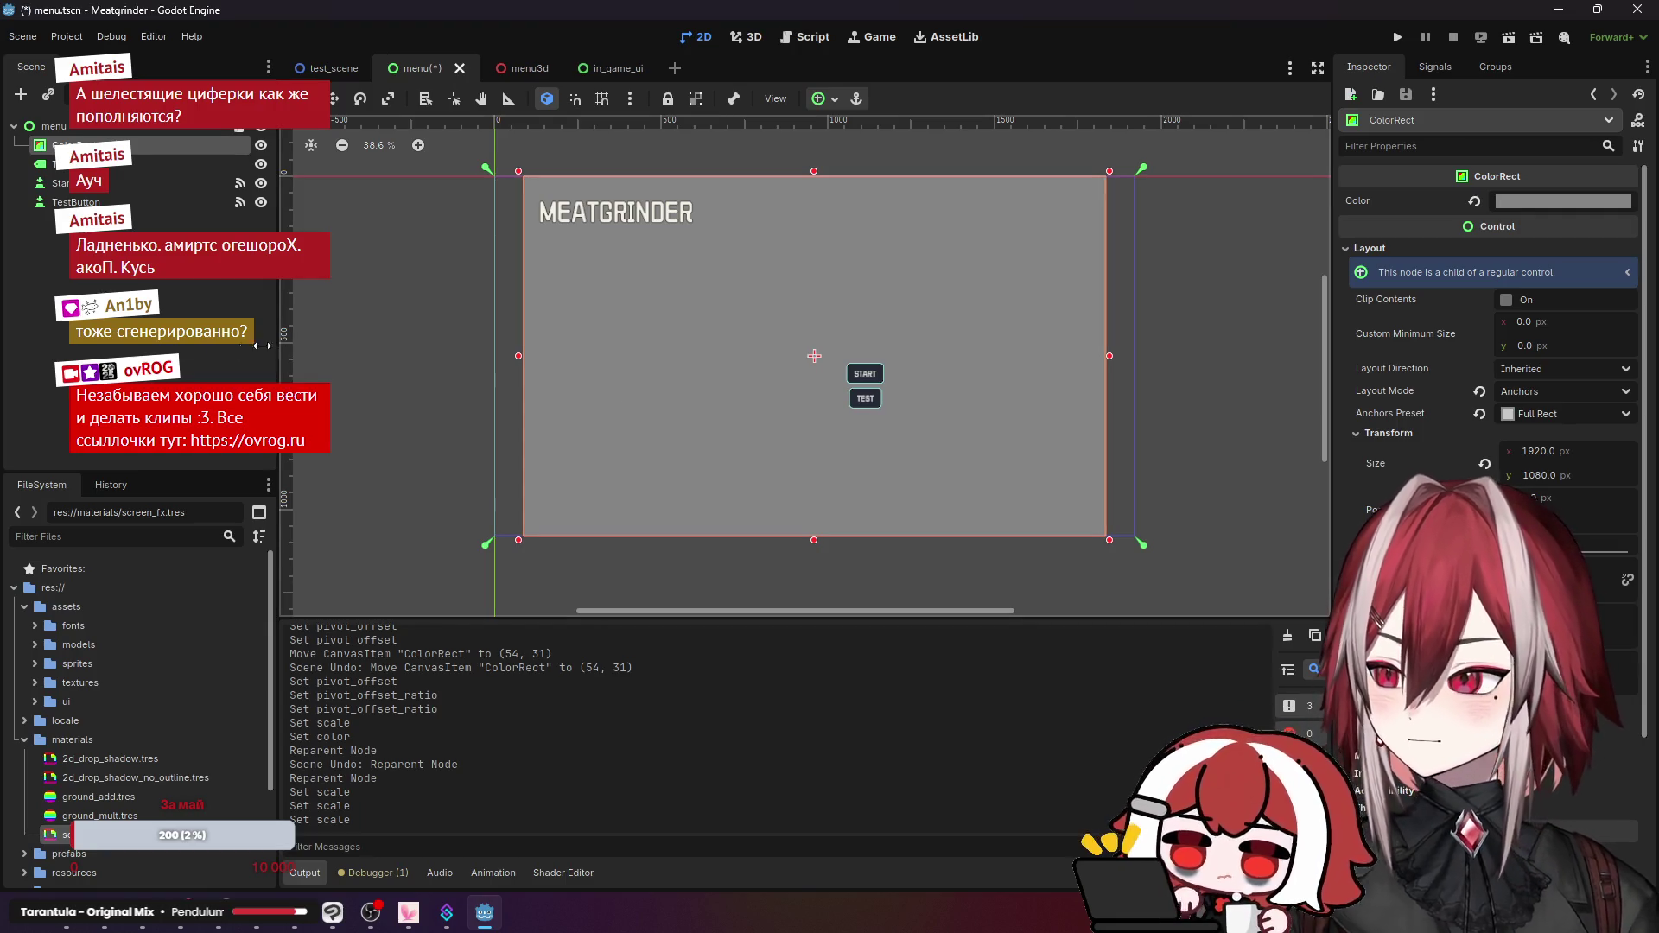
key("ctrl+s")
key("ctrl+Tab")
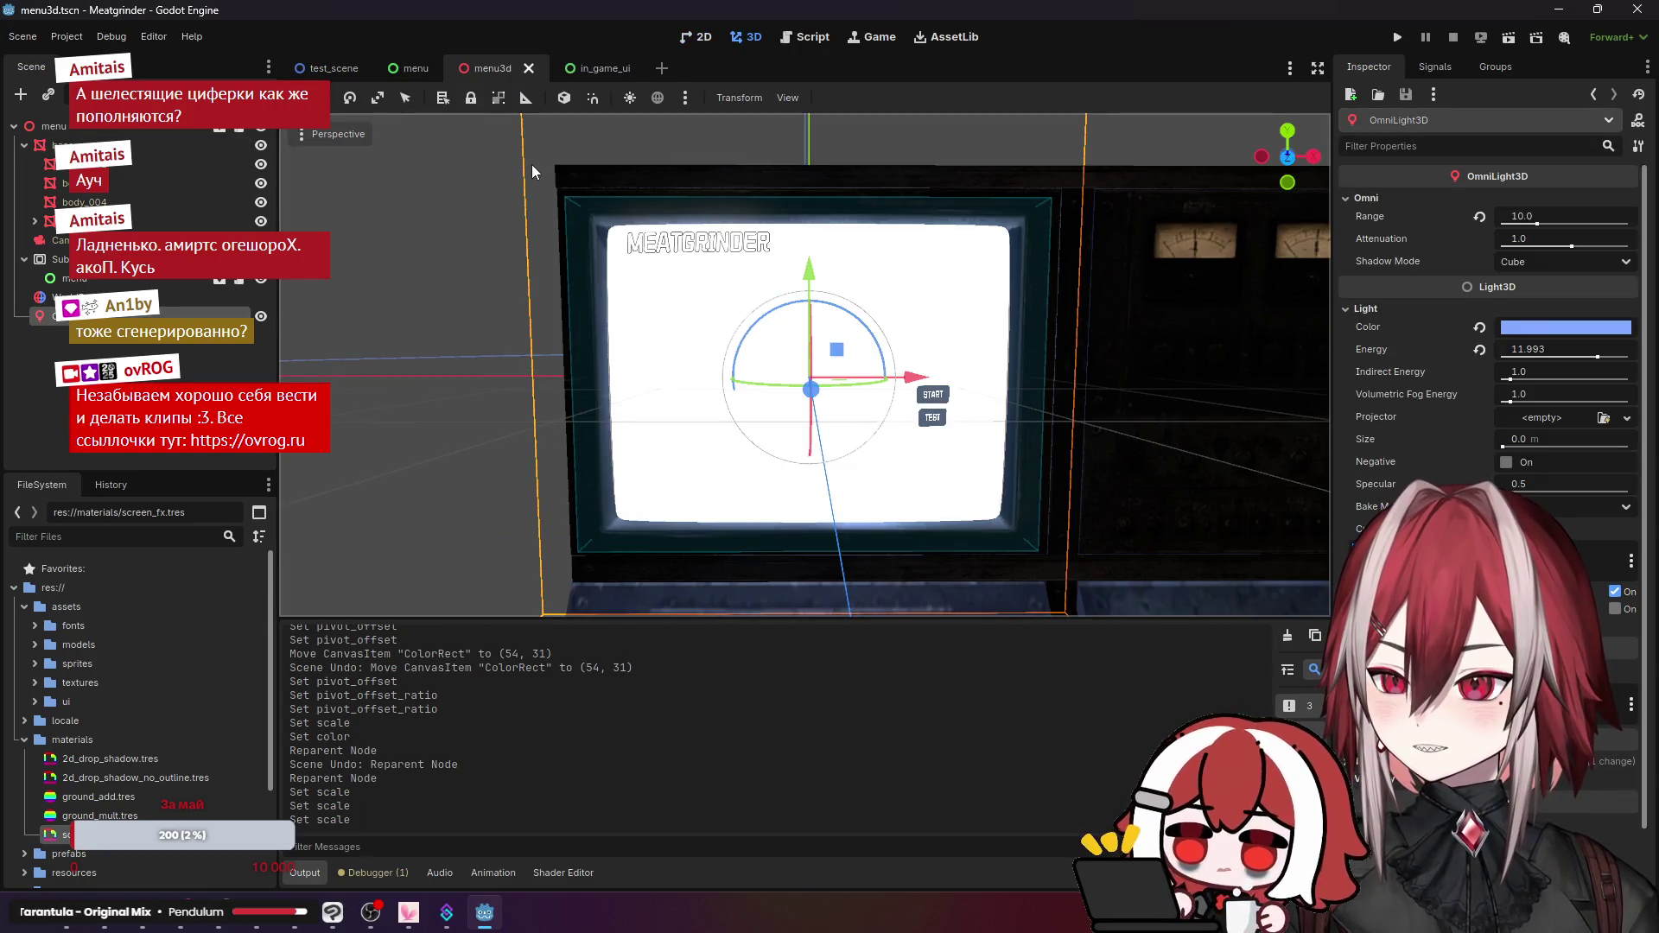
scroll(531, 164, "up", 5)
scroll(803, 363, "down", 5)
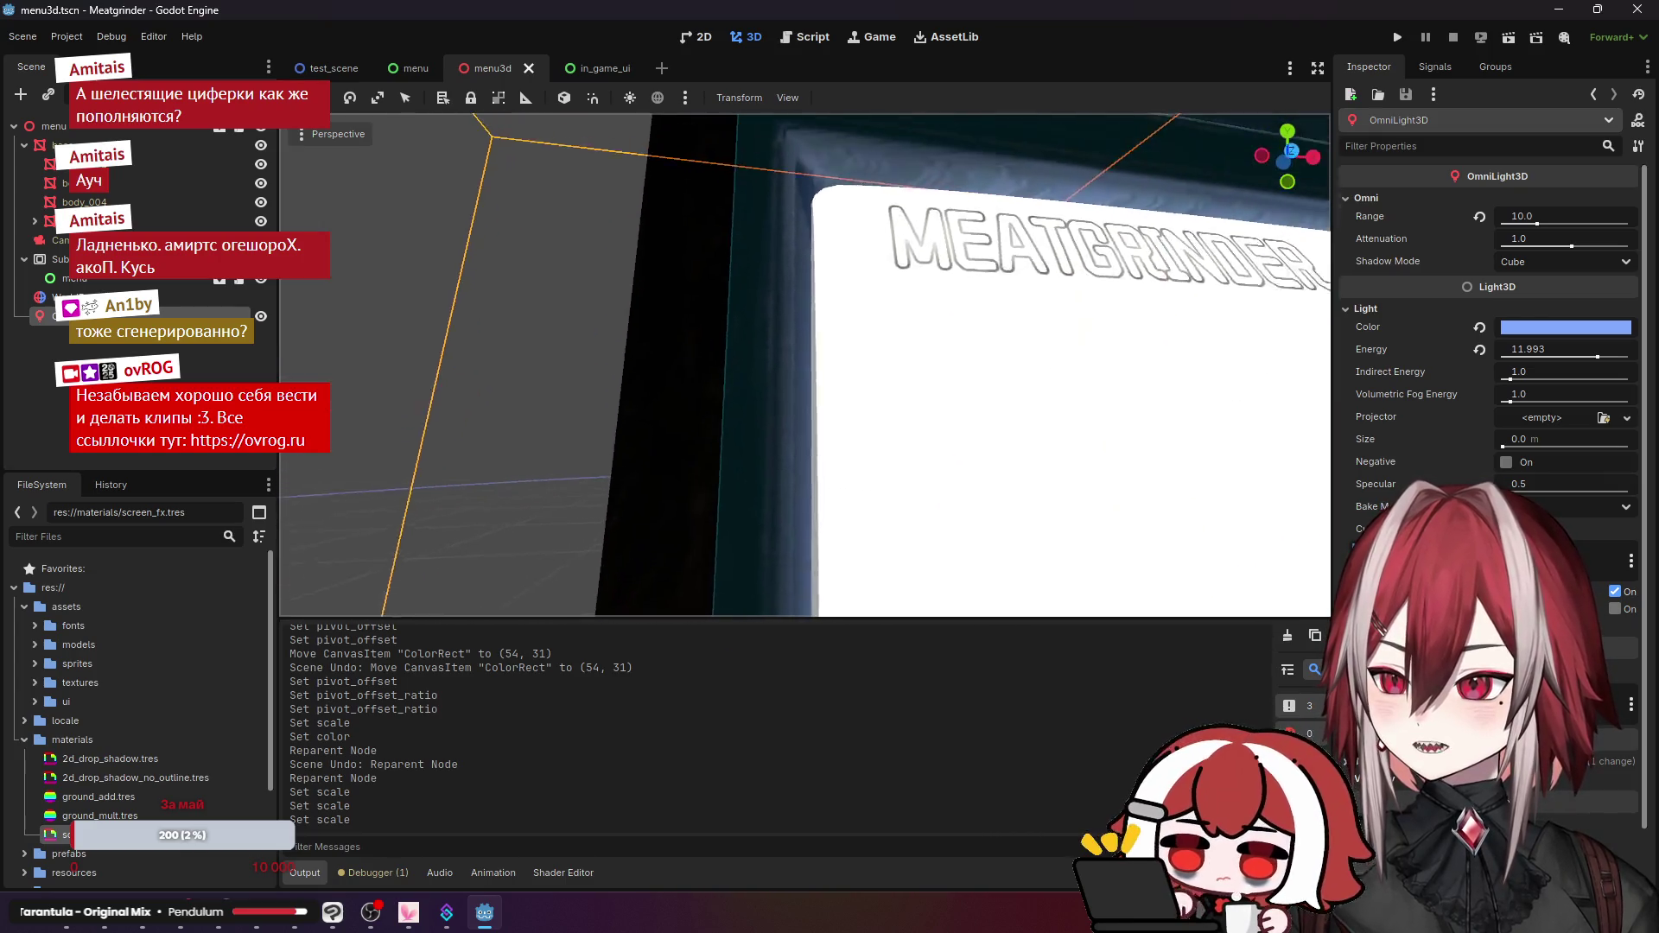
left_click(408, 68)
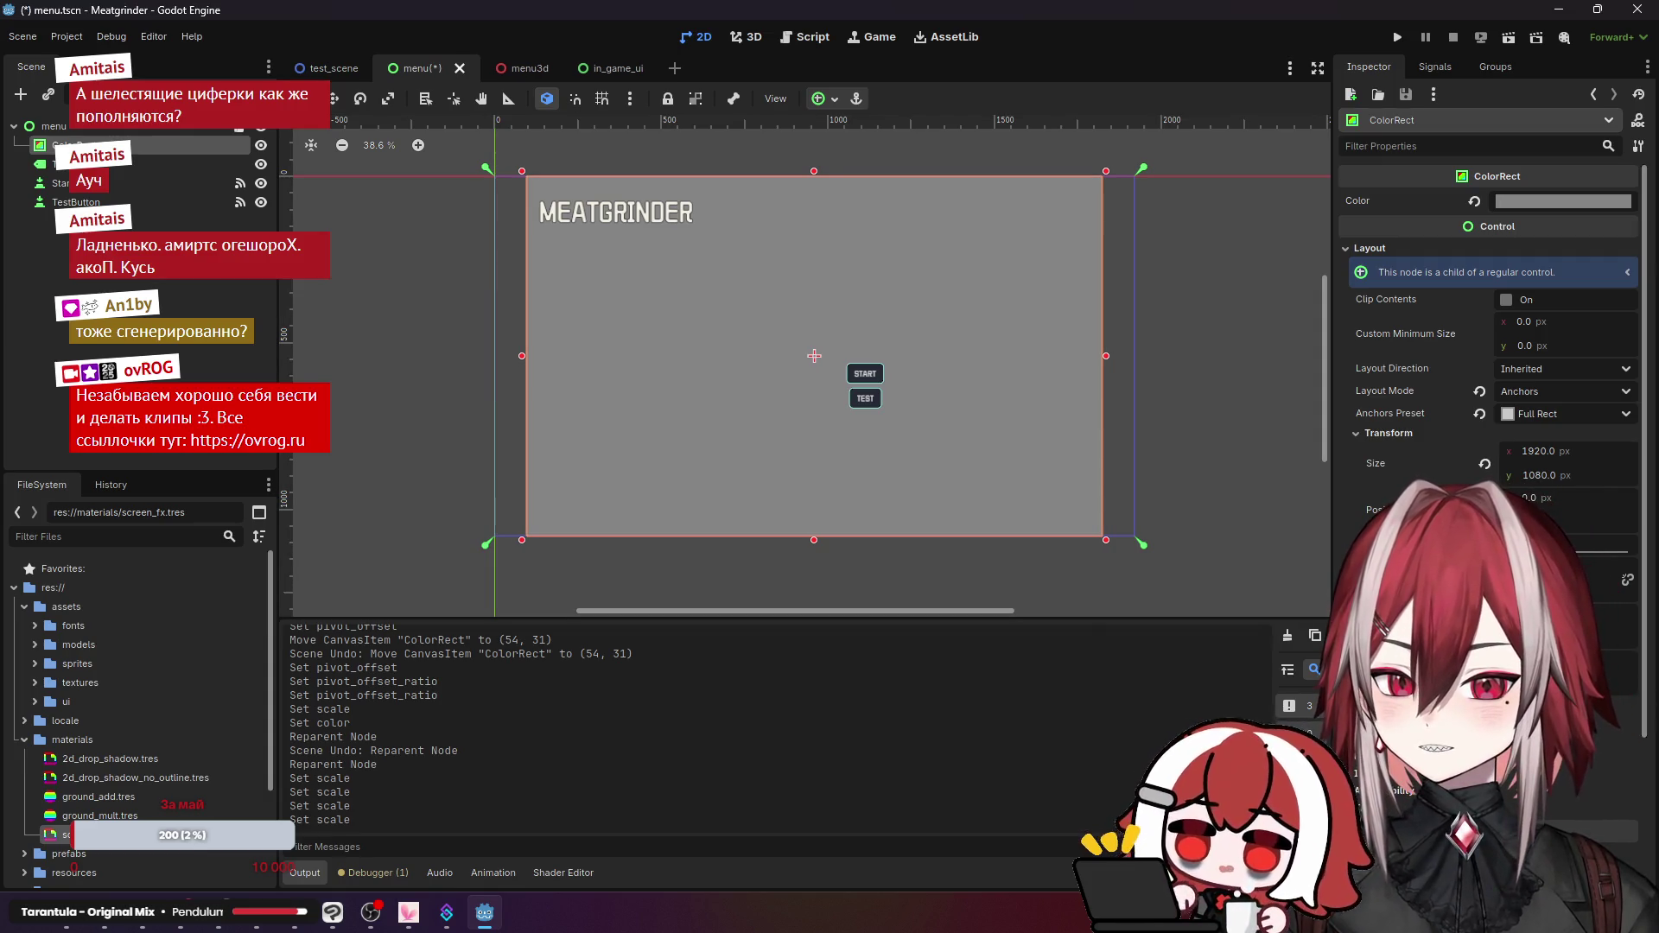
left_click_drag(738, 333, 738, 353)
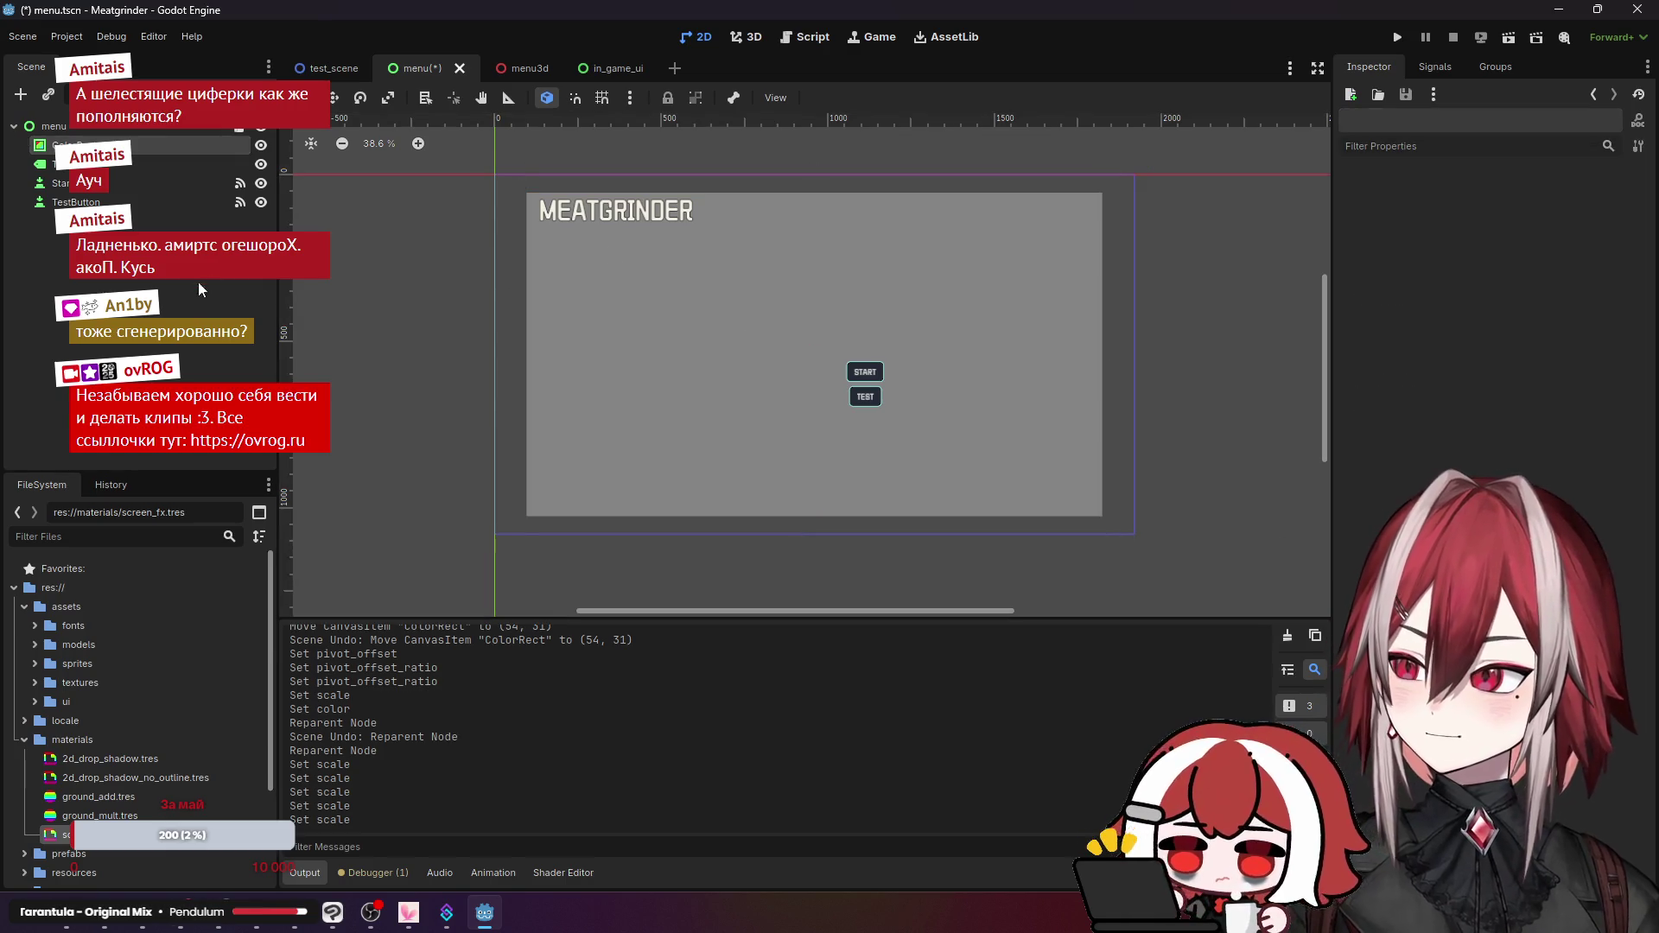
Fly the camera in the menu3d scene for a close frontal view of the MEATGRINDER text
left_click(510, 69)
key("w")
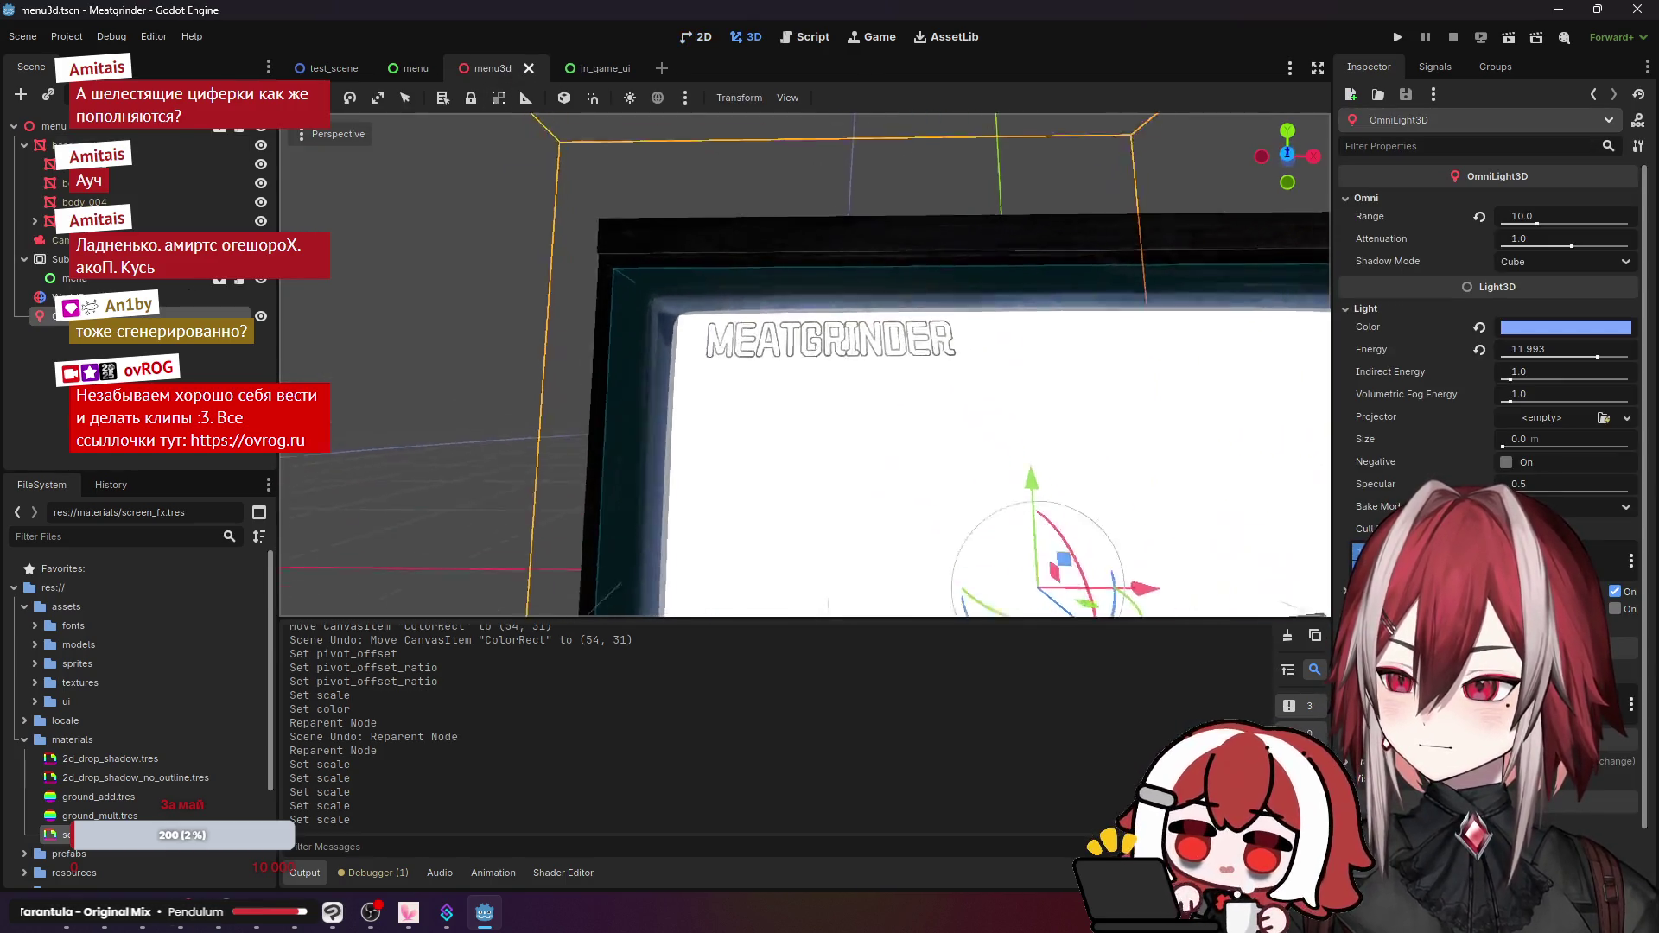
key("f")
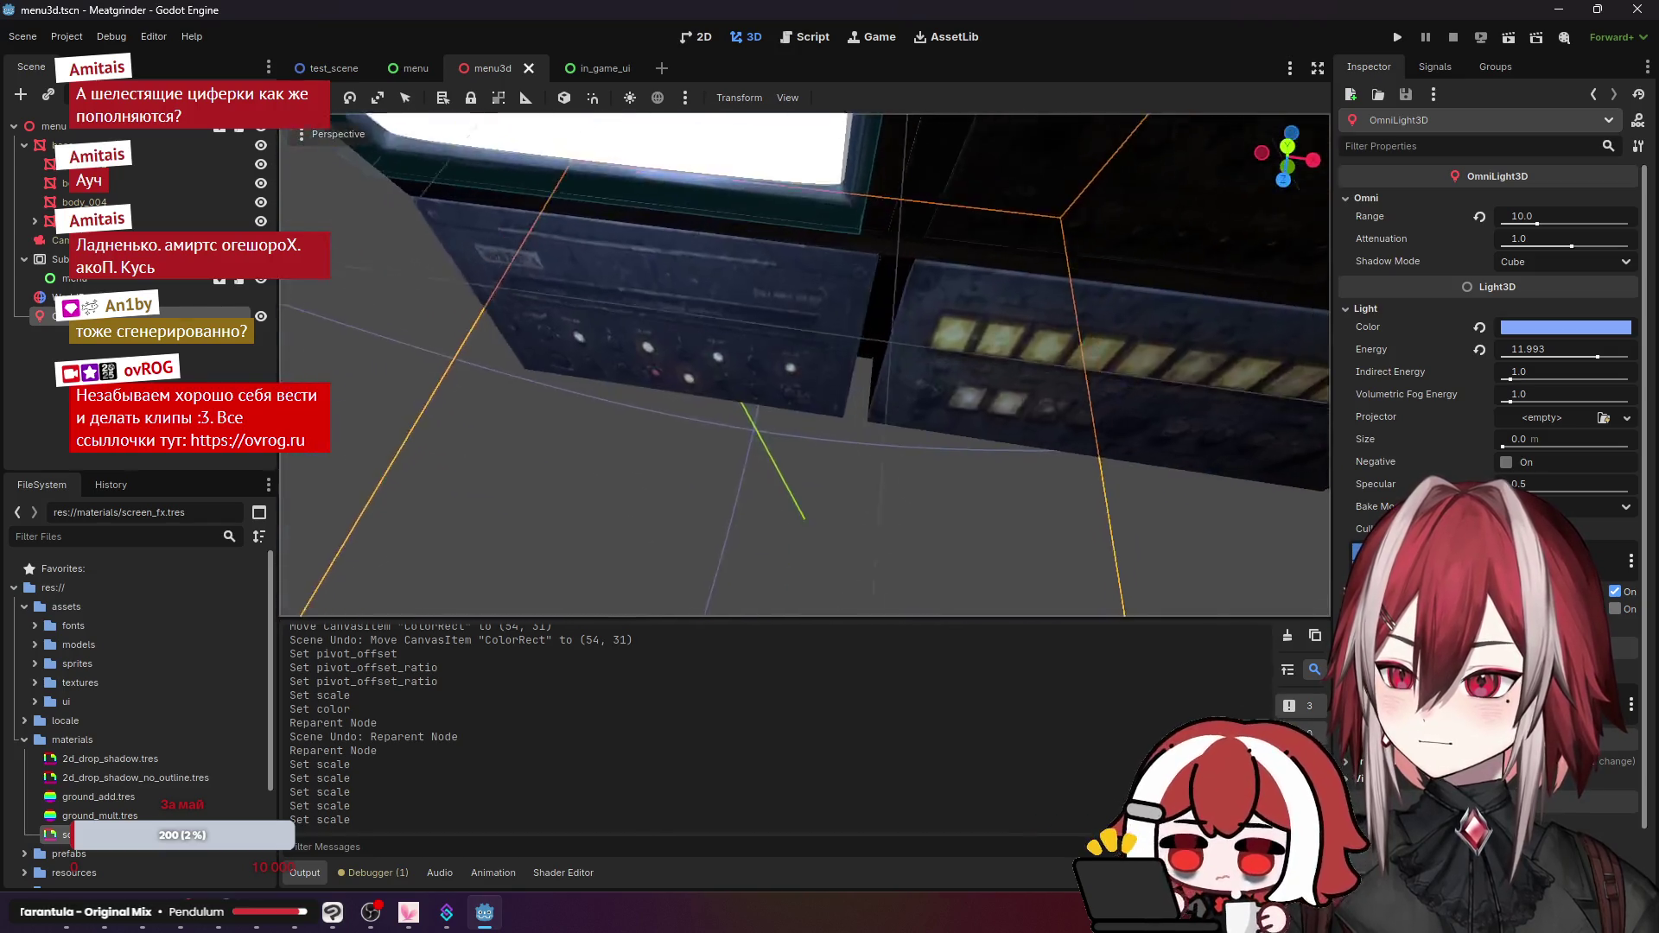
key("w")
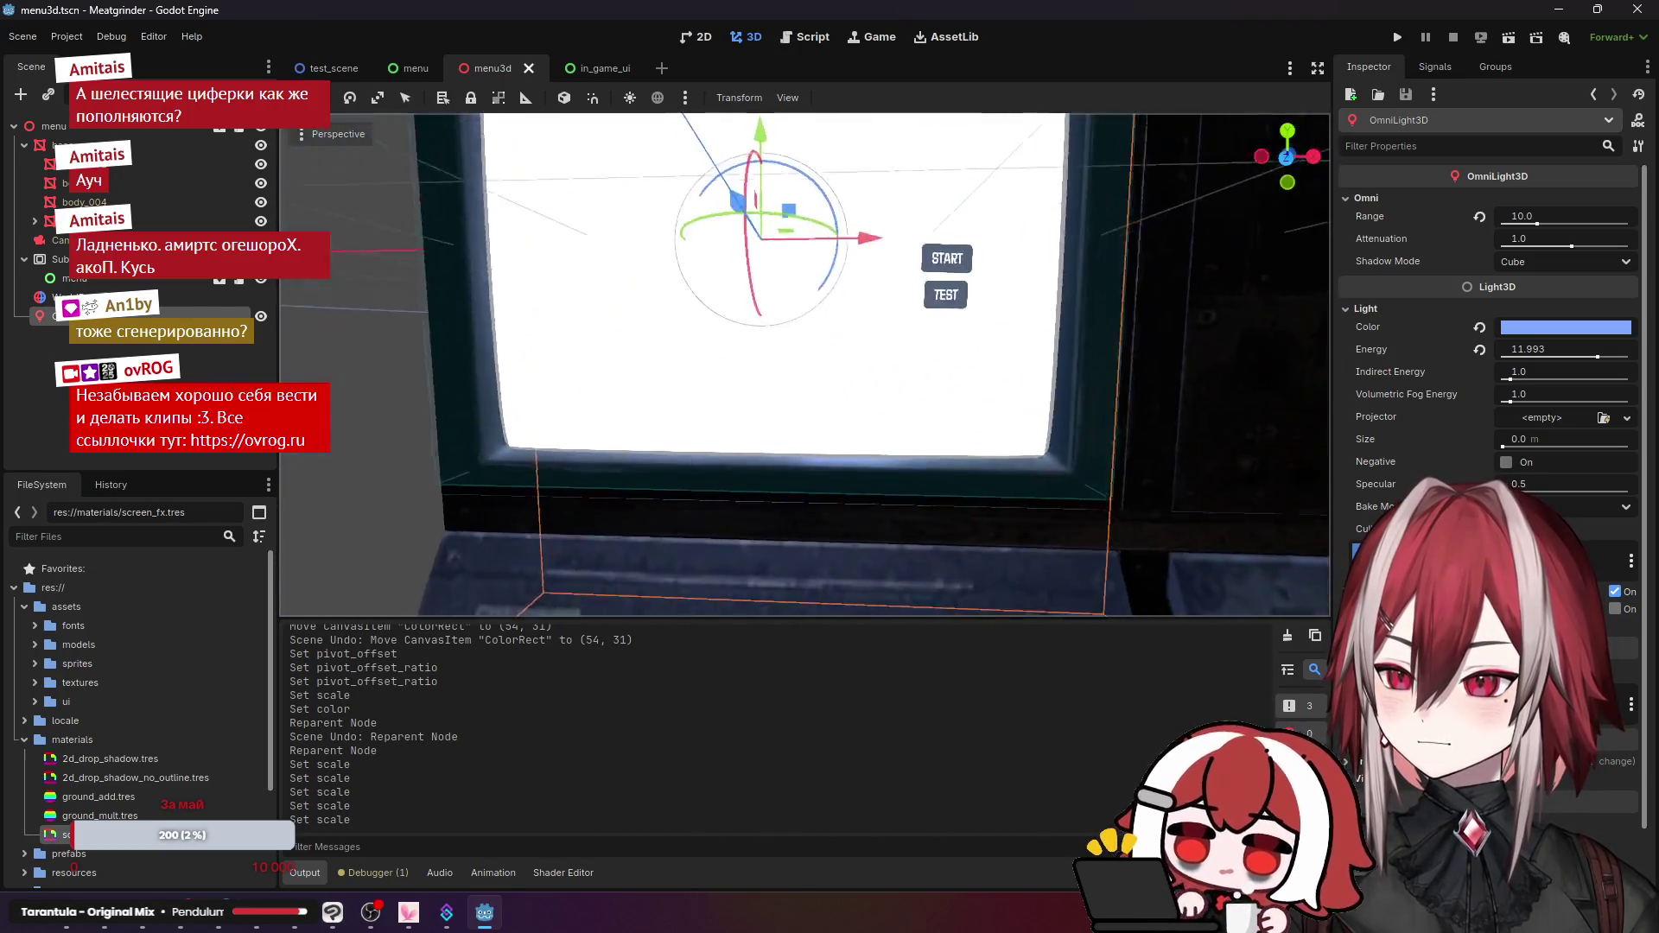
key("s")
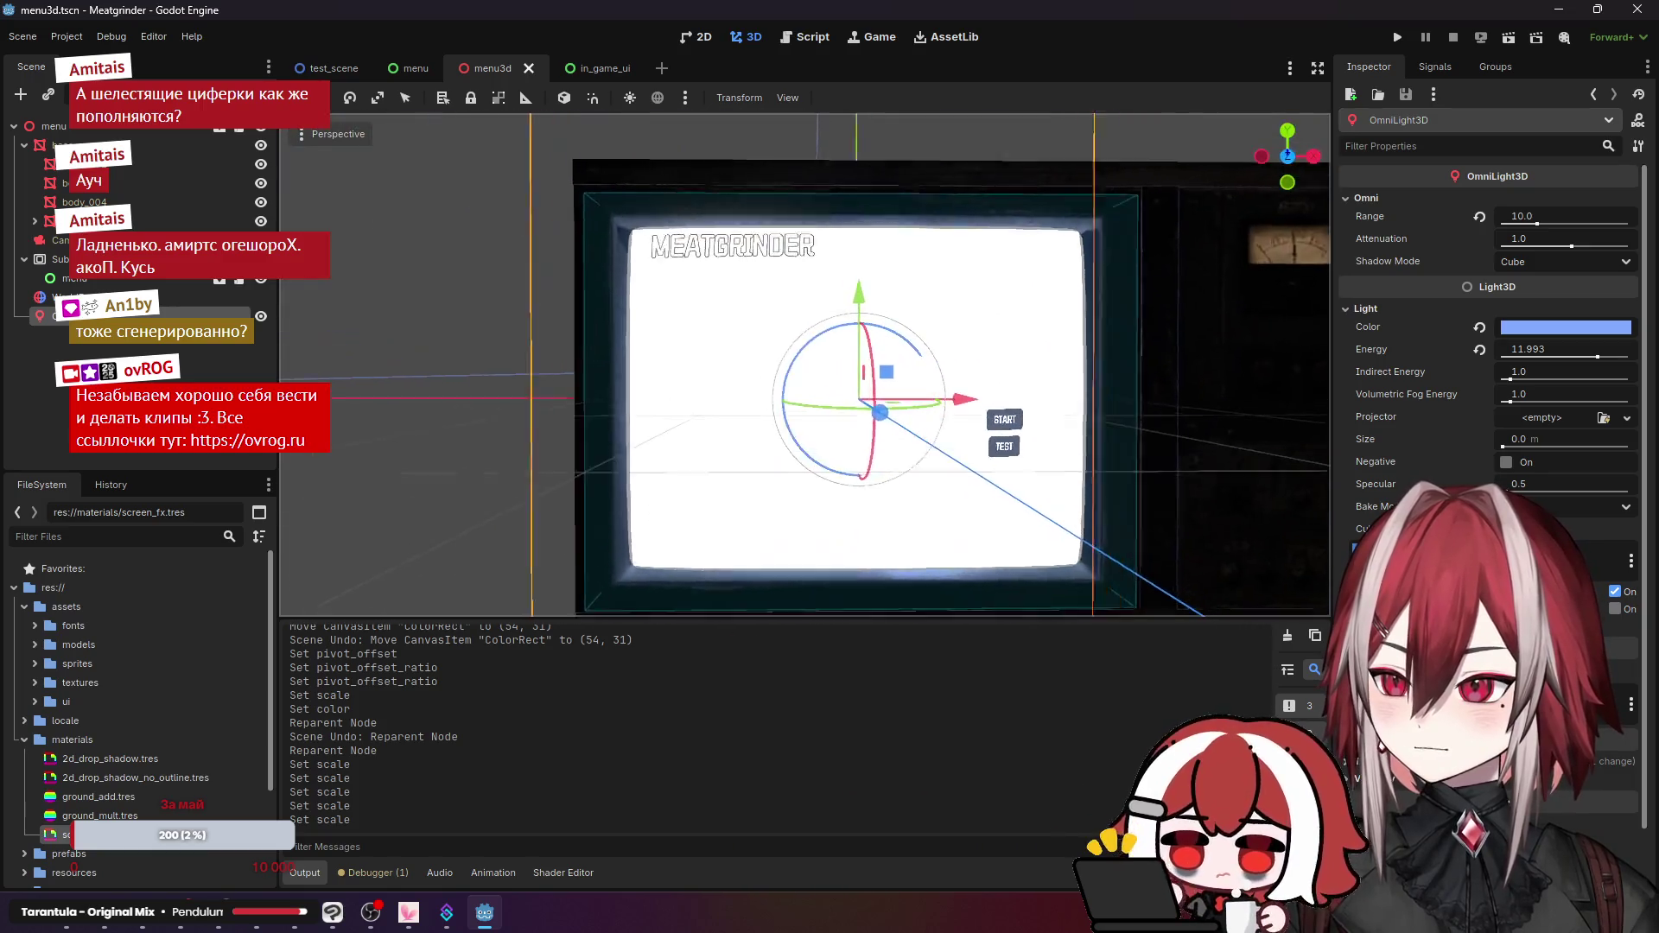
key("w")
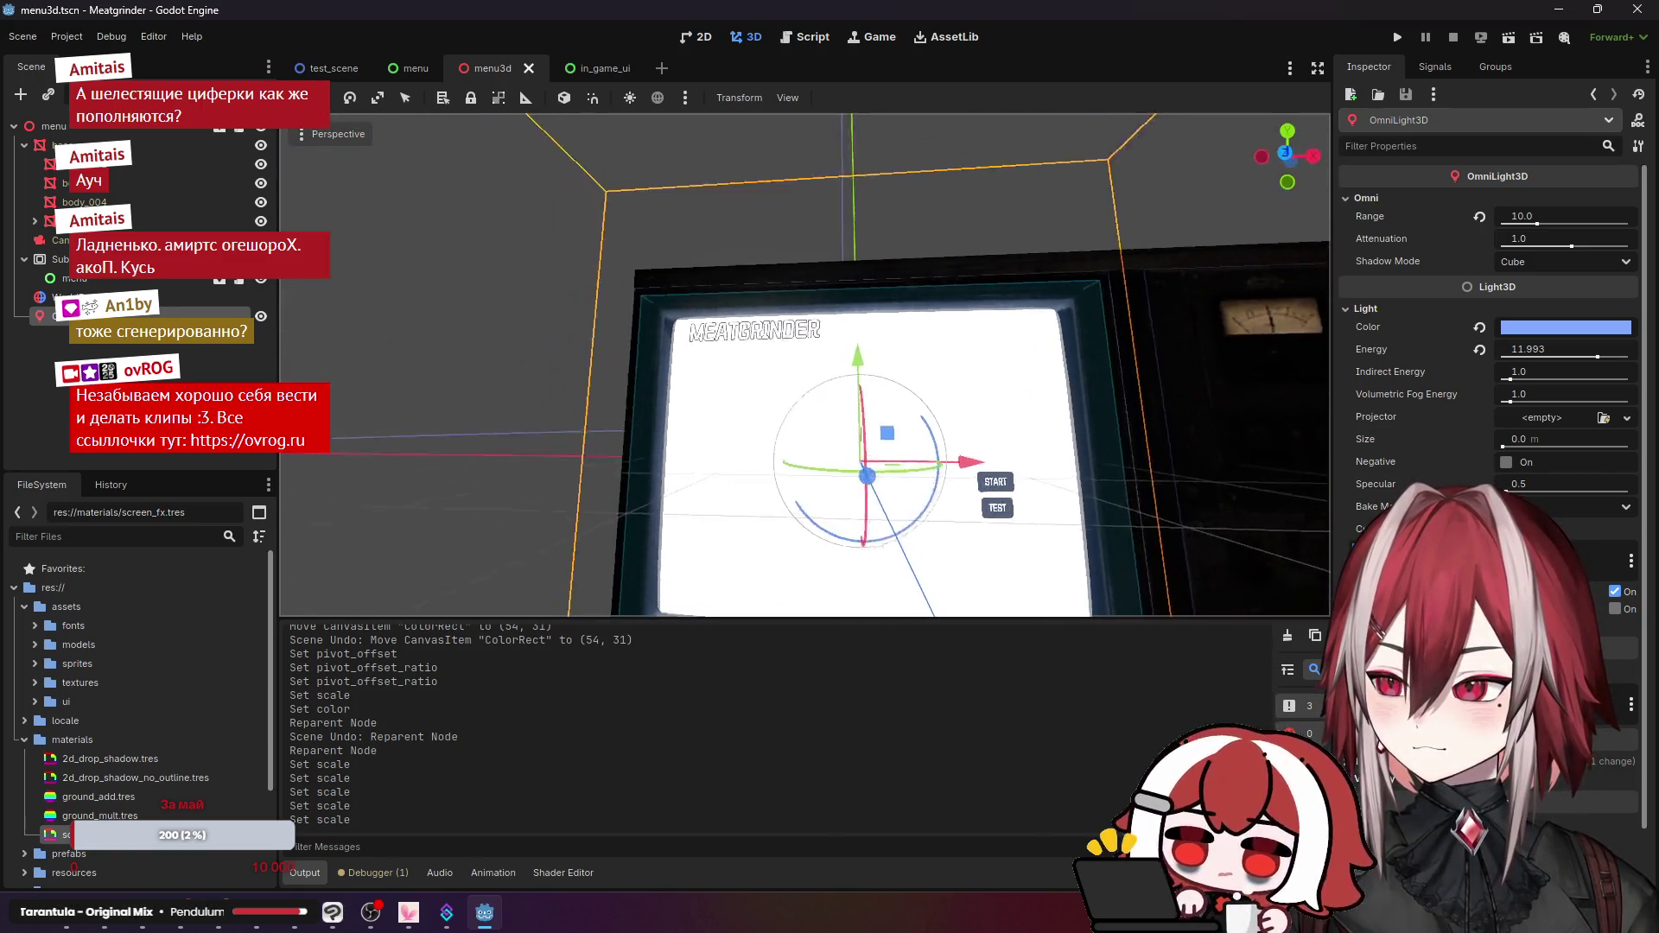
key("s")
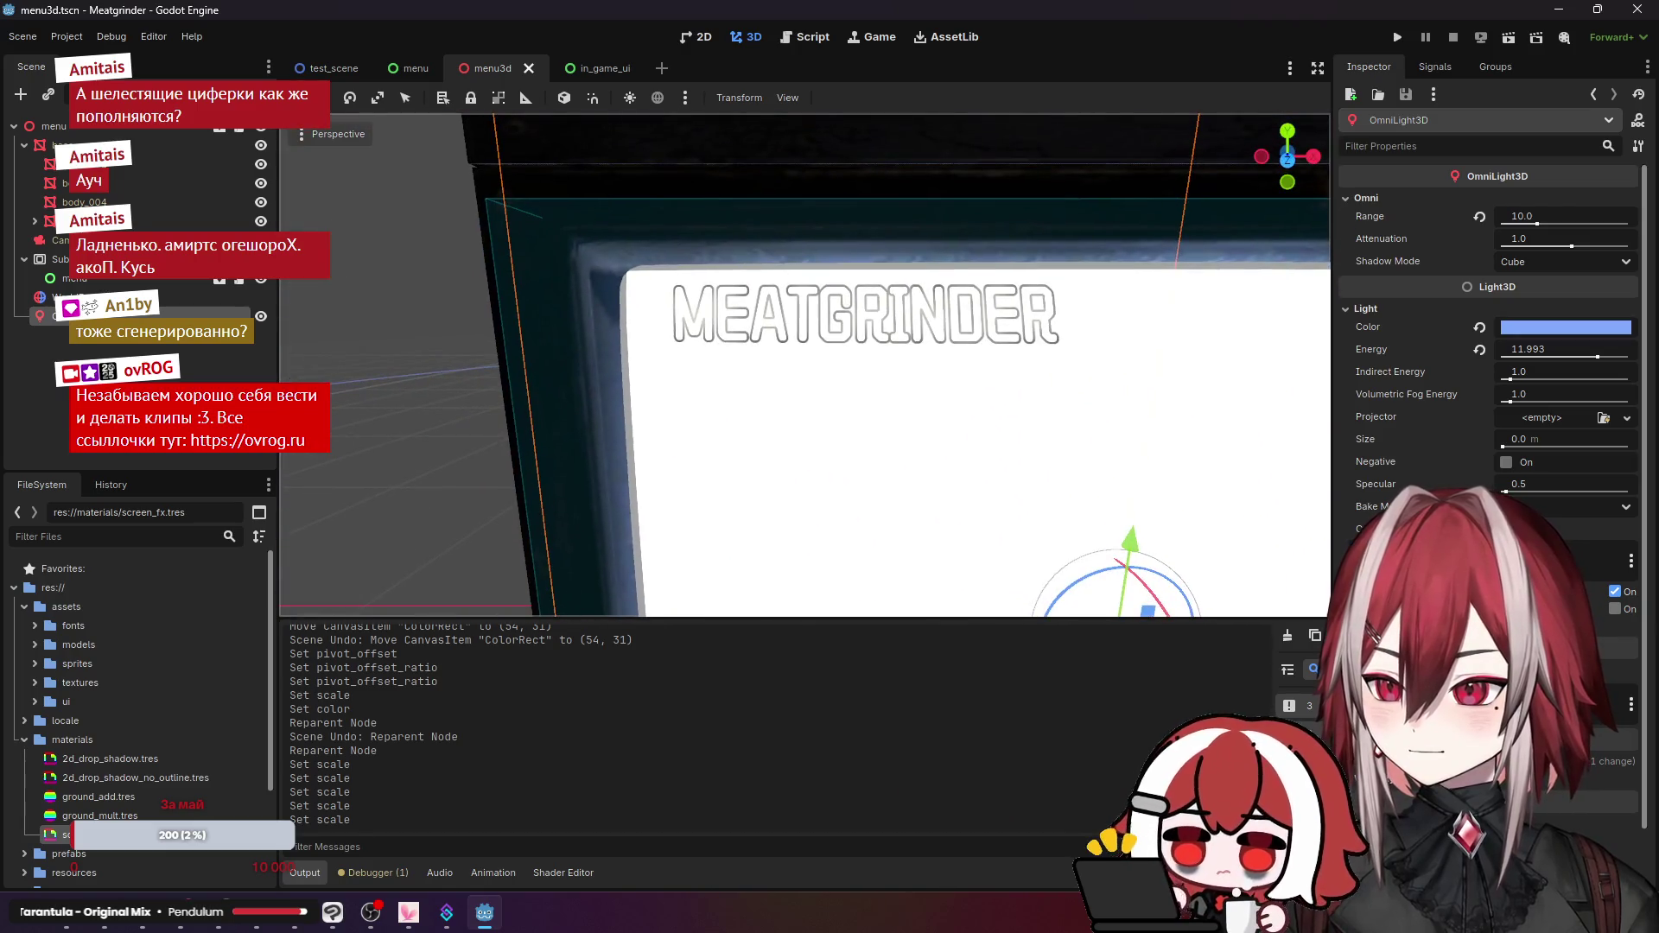
Switch back and forth between the menu and menu3d scenes, ending on menu3d
left_click(410, 74)
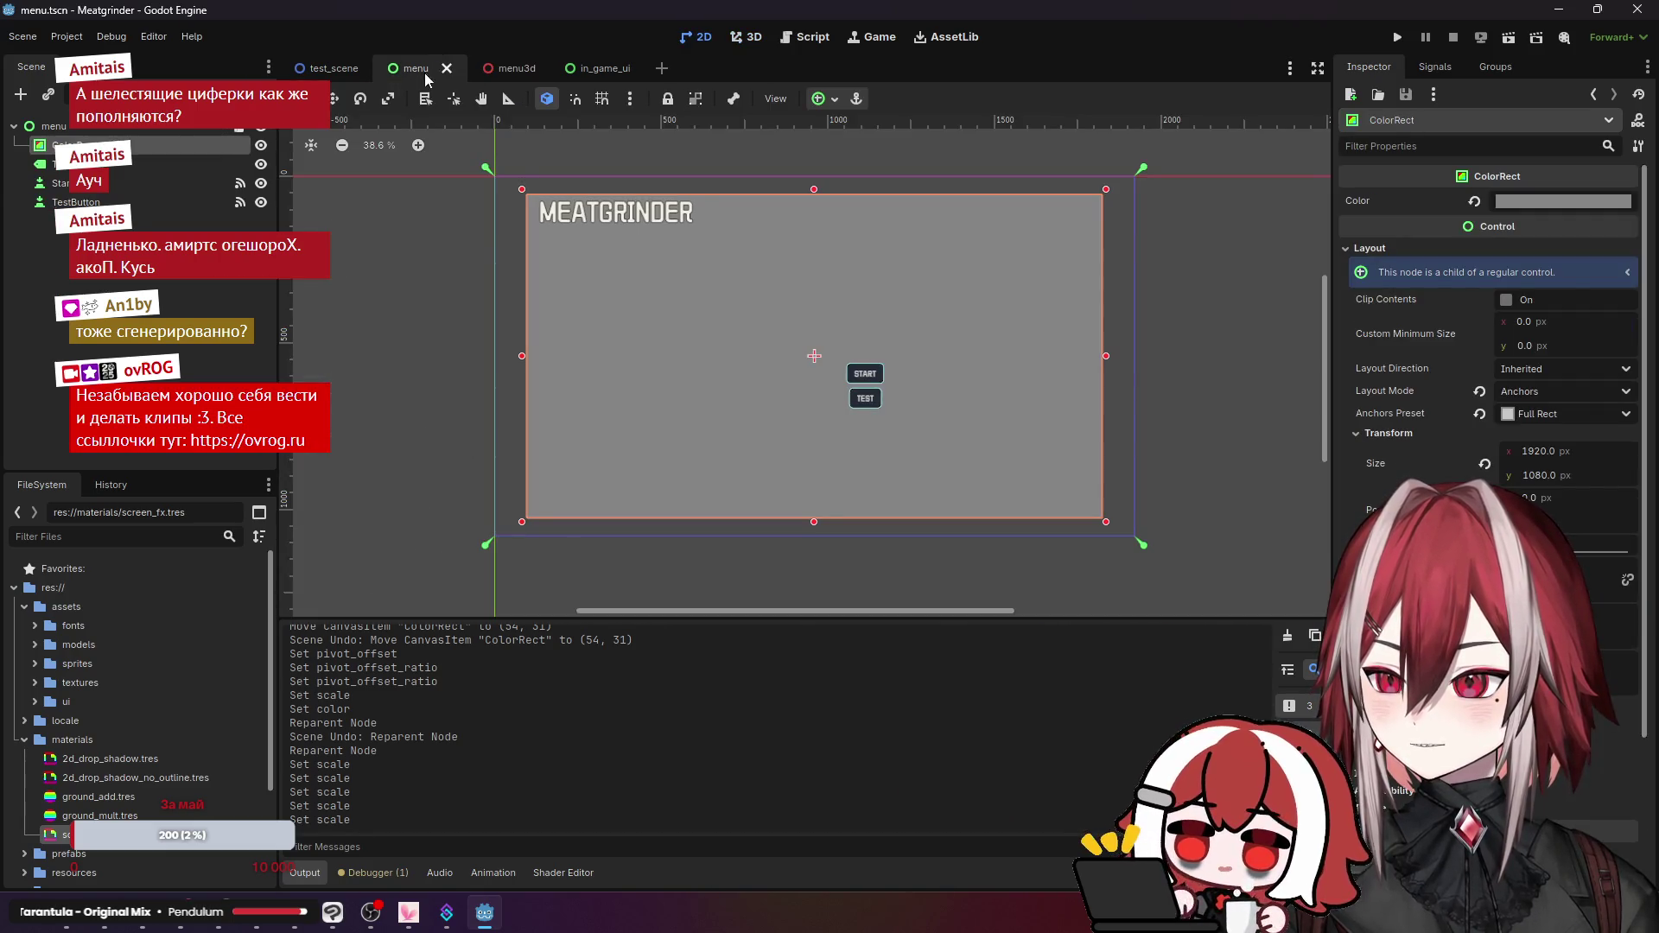
left_click(485, 71)
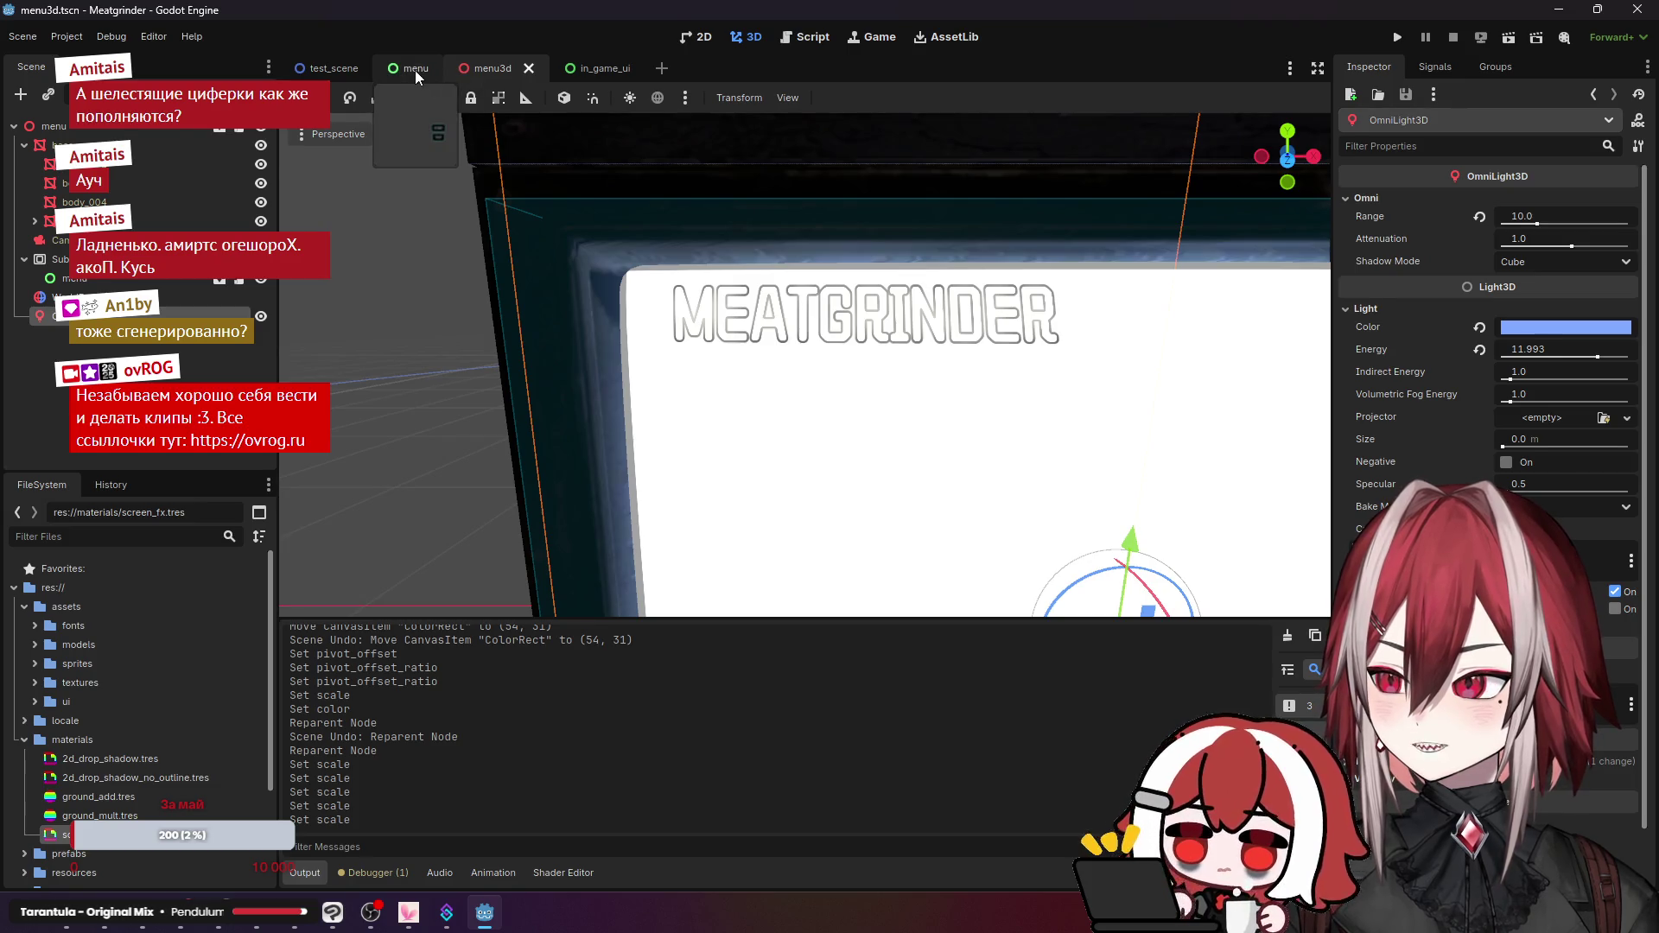
left_click(415, 74)
left_click(485, 66)
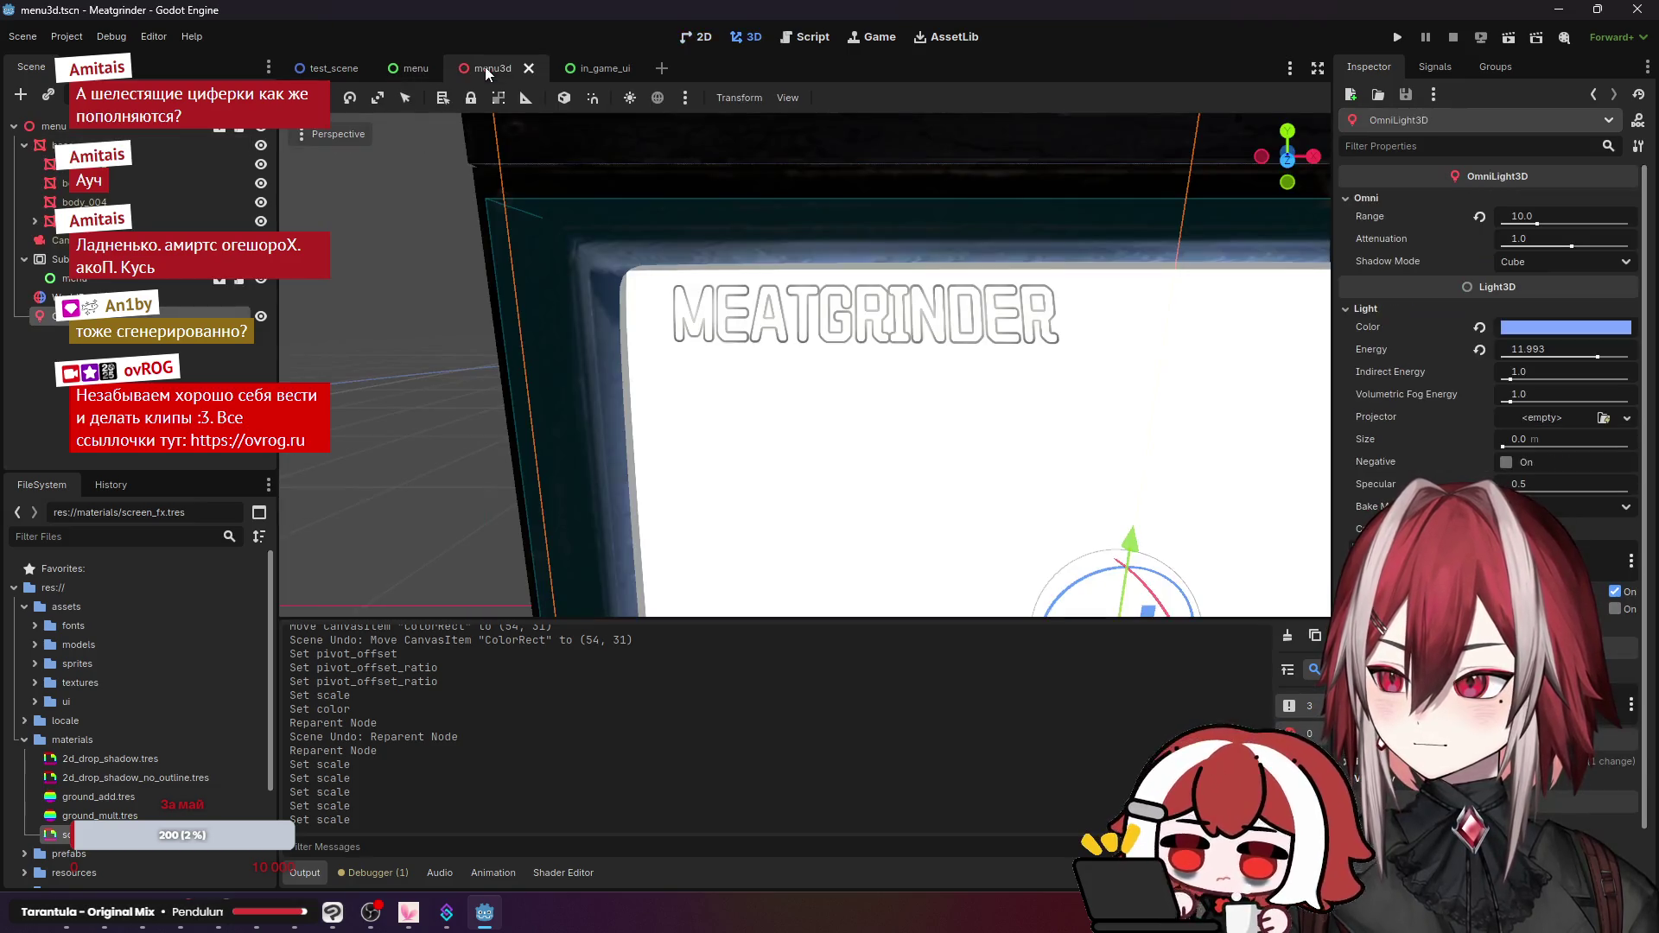
left_click(422, 64)
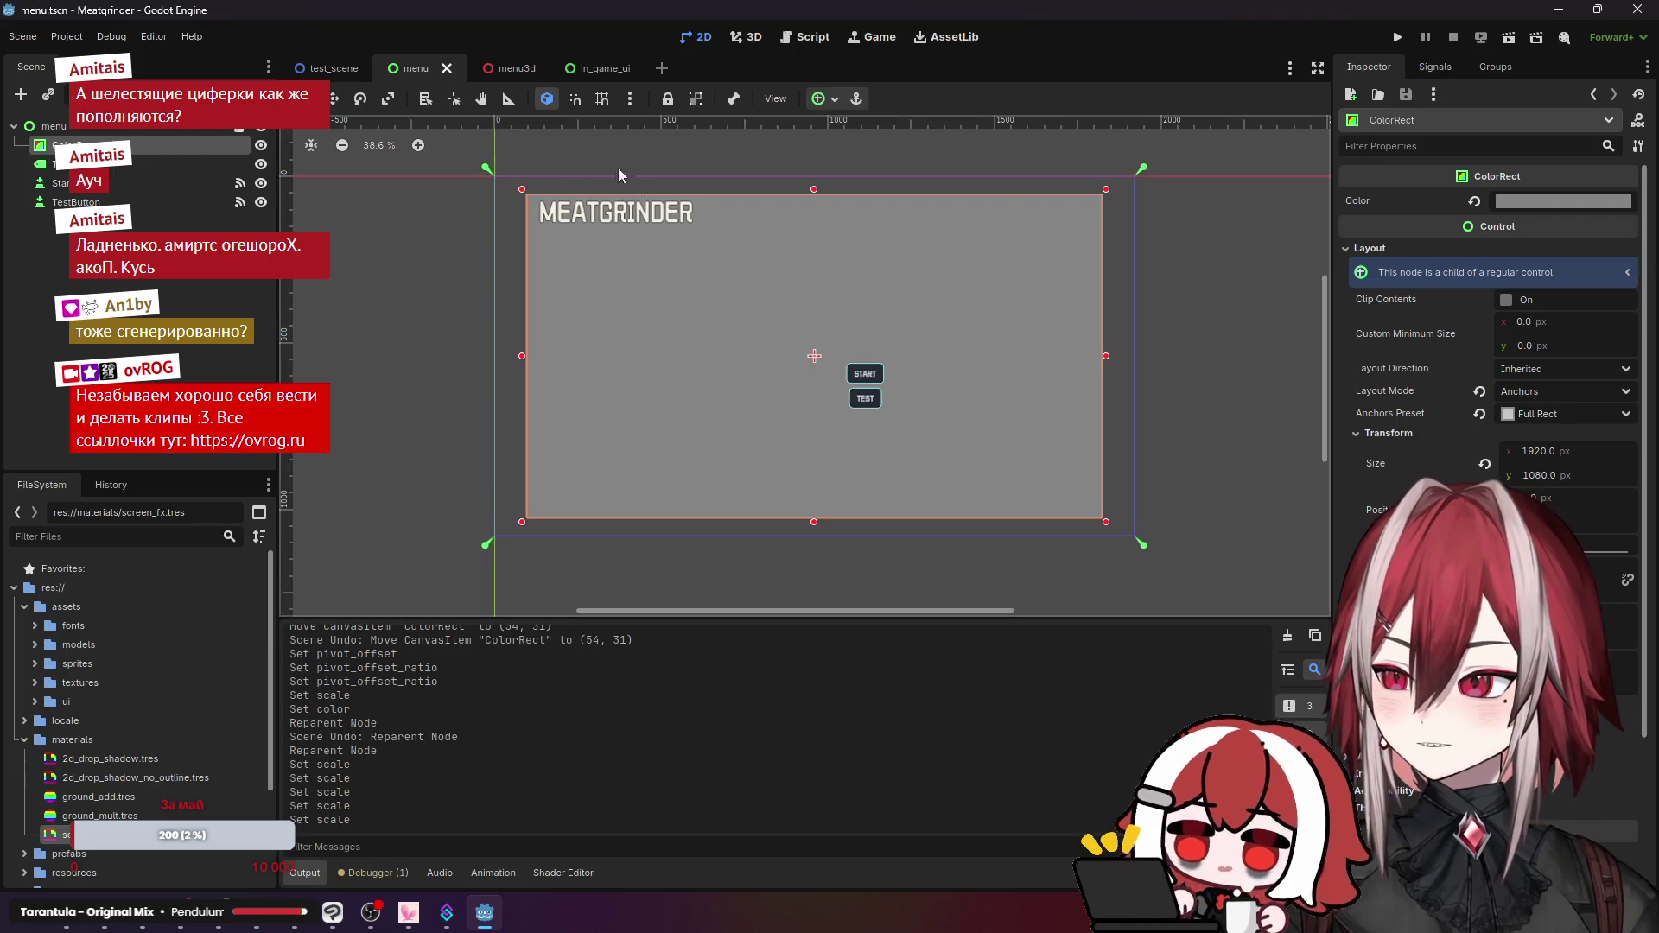
left_click(498, 73)
Focus the view on the light by the monitor and preview the SubViewport's rendered menu
key("f")
scroll(804, 363, "up", 5)
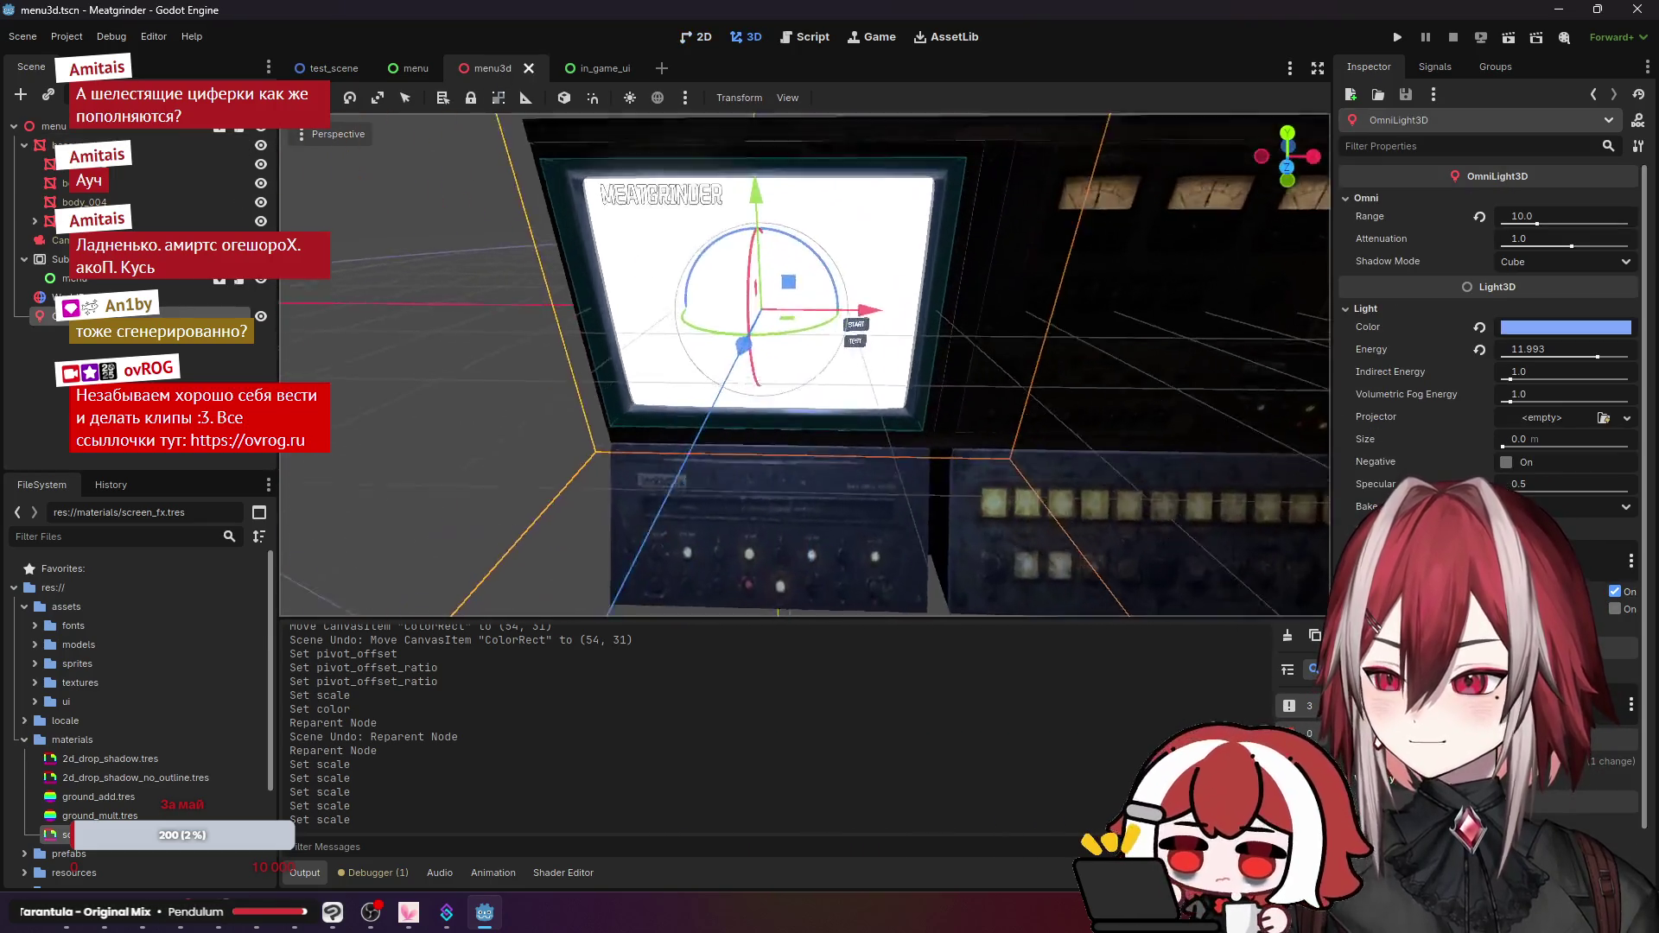
scroll(700, 235, "down", 3)
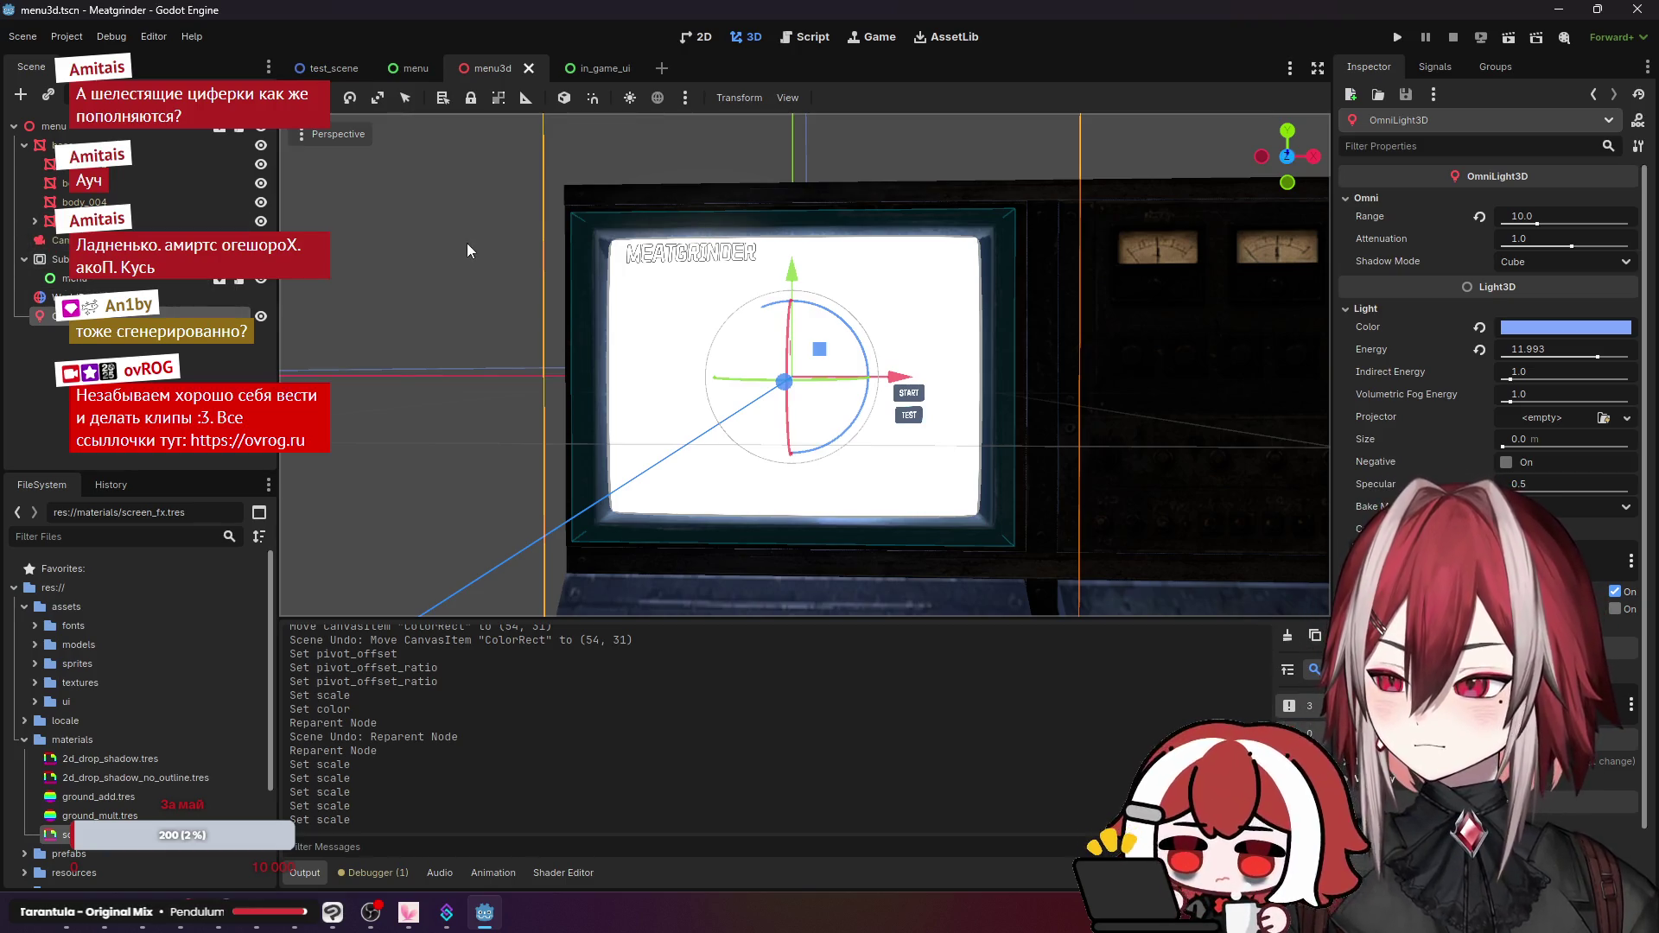
left_click(59, 260)
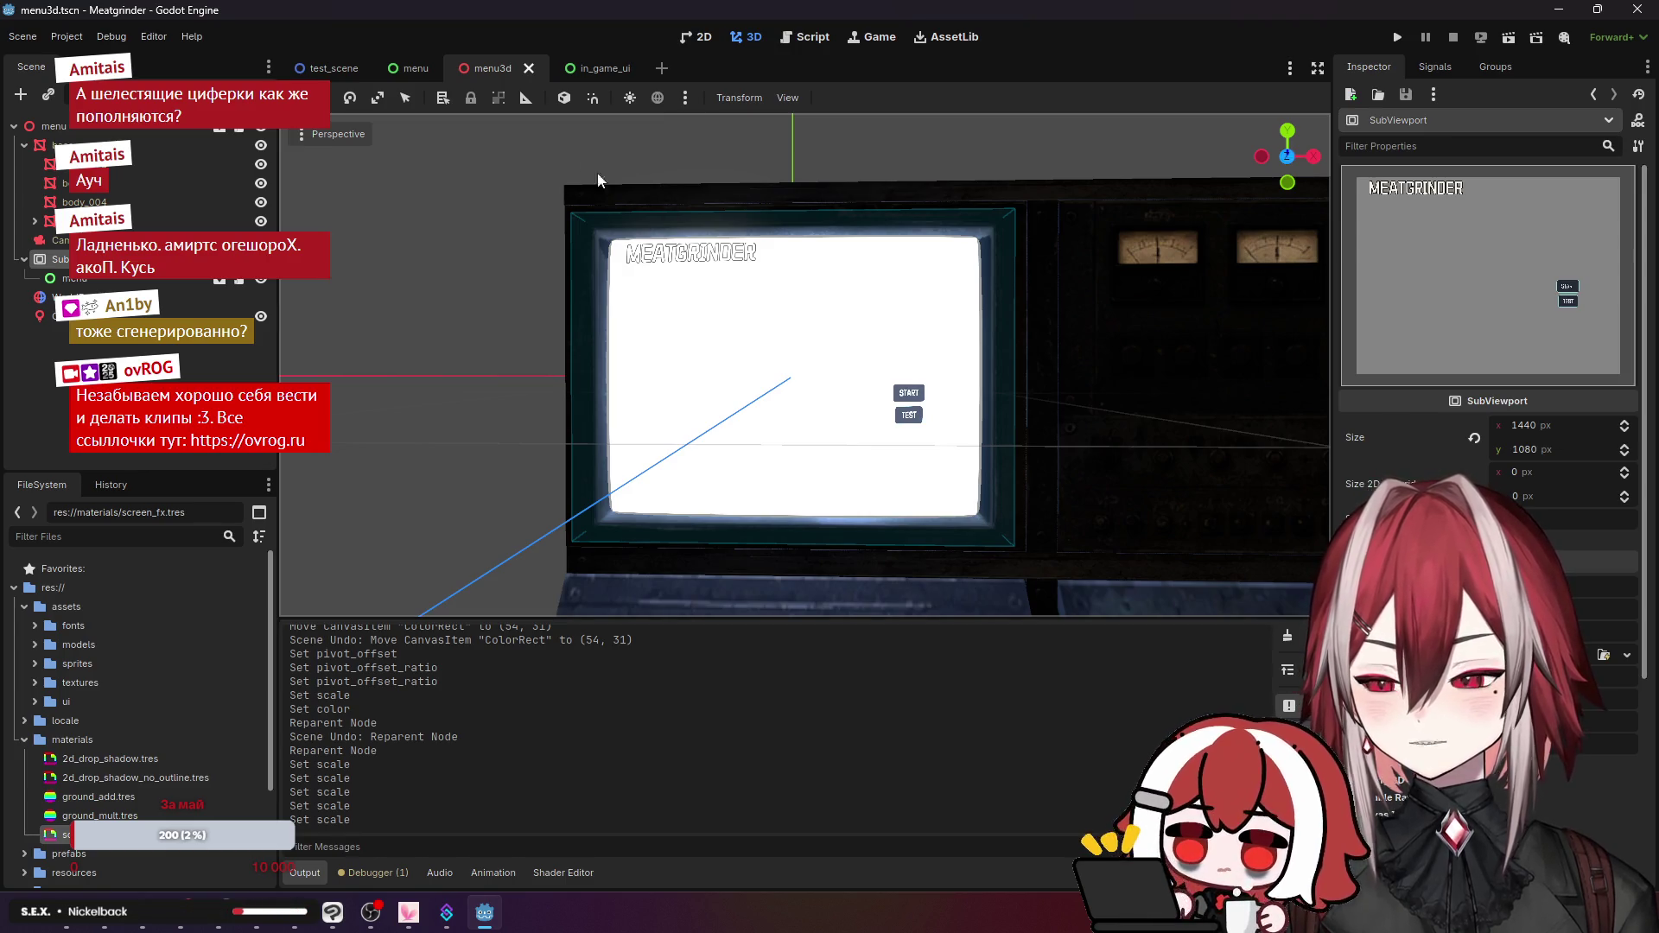
Toggle between the menu and menu3d scenes, ending on the menu3d TV scene
left_click(409, 69)
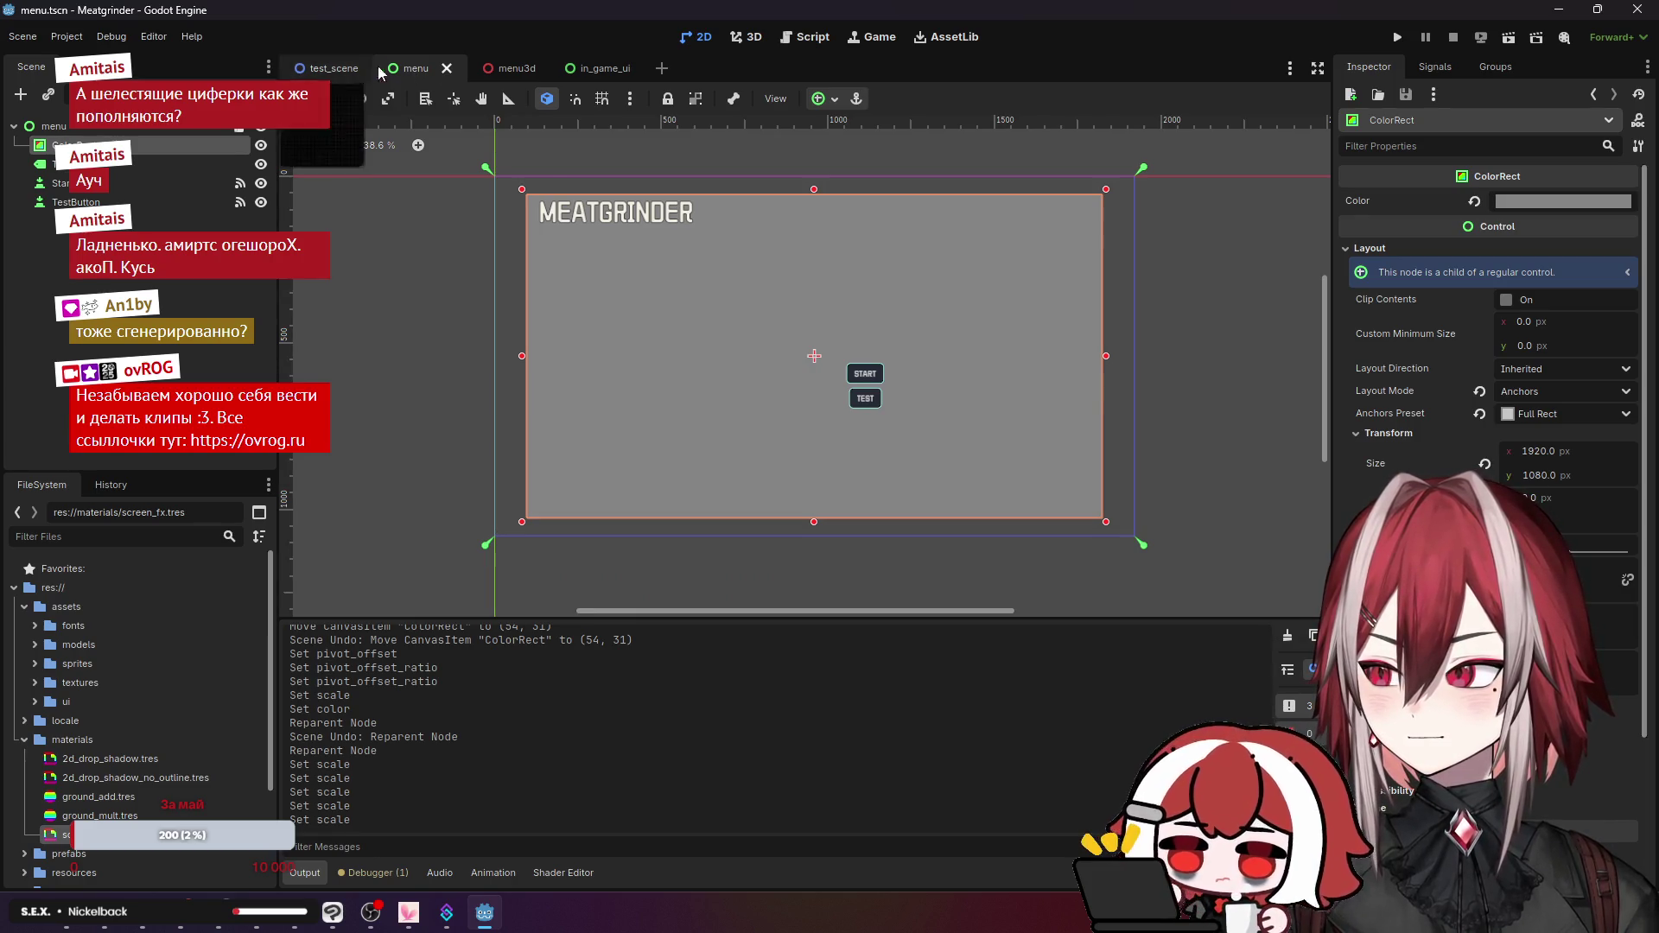
left_click(497, 66)
left_click(393, 70)
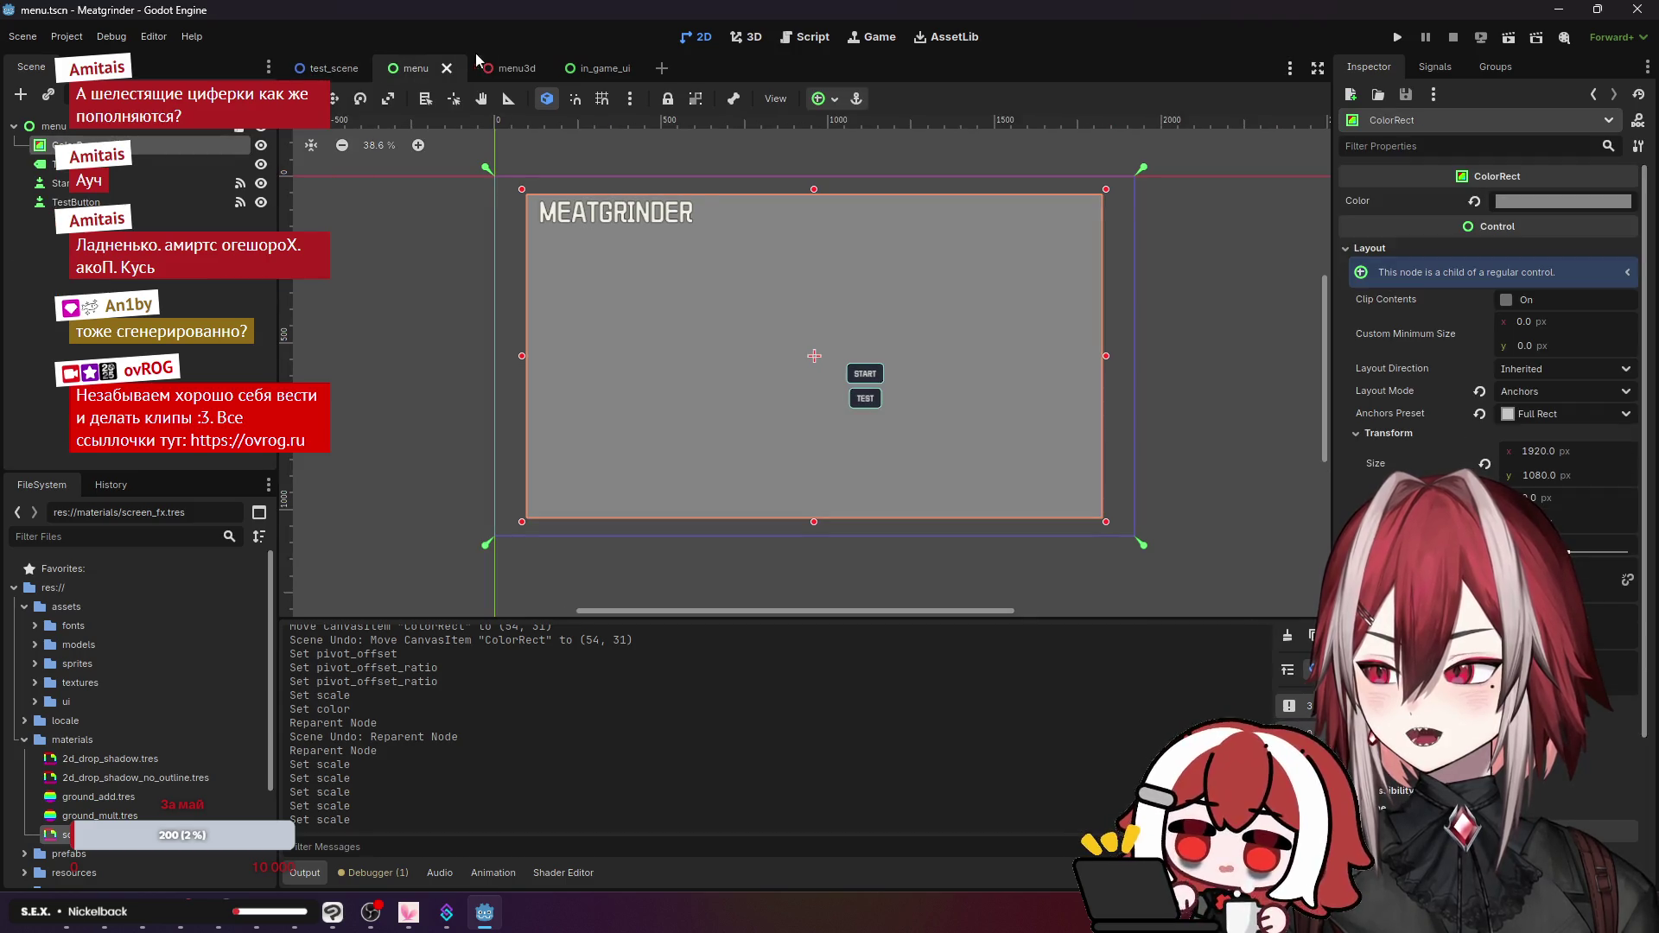
left_click(505, 66)
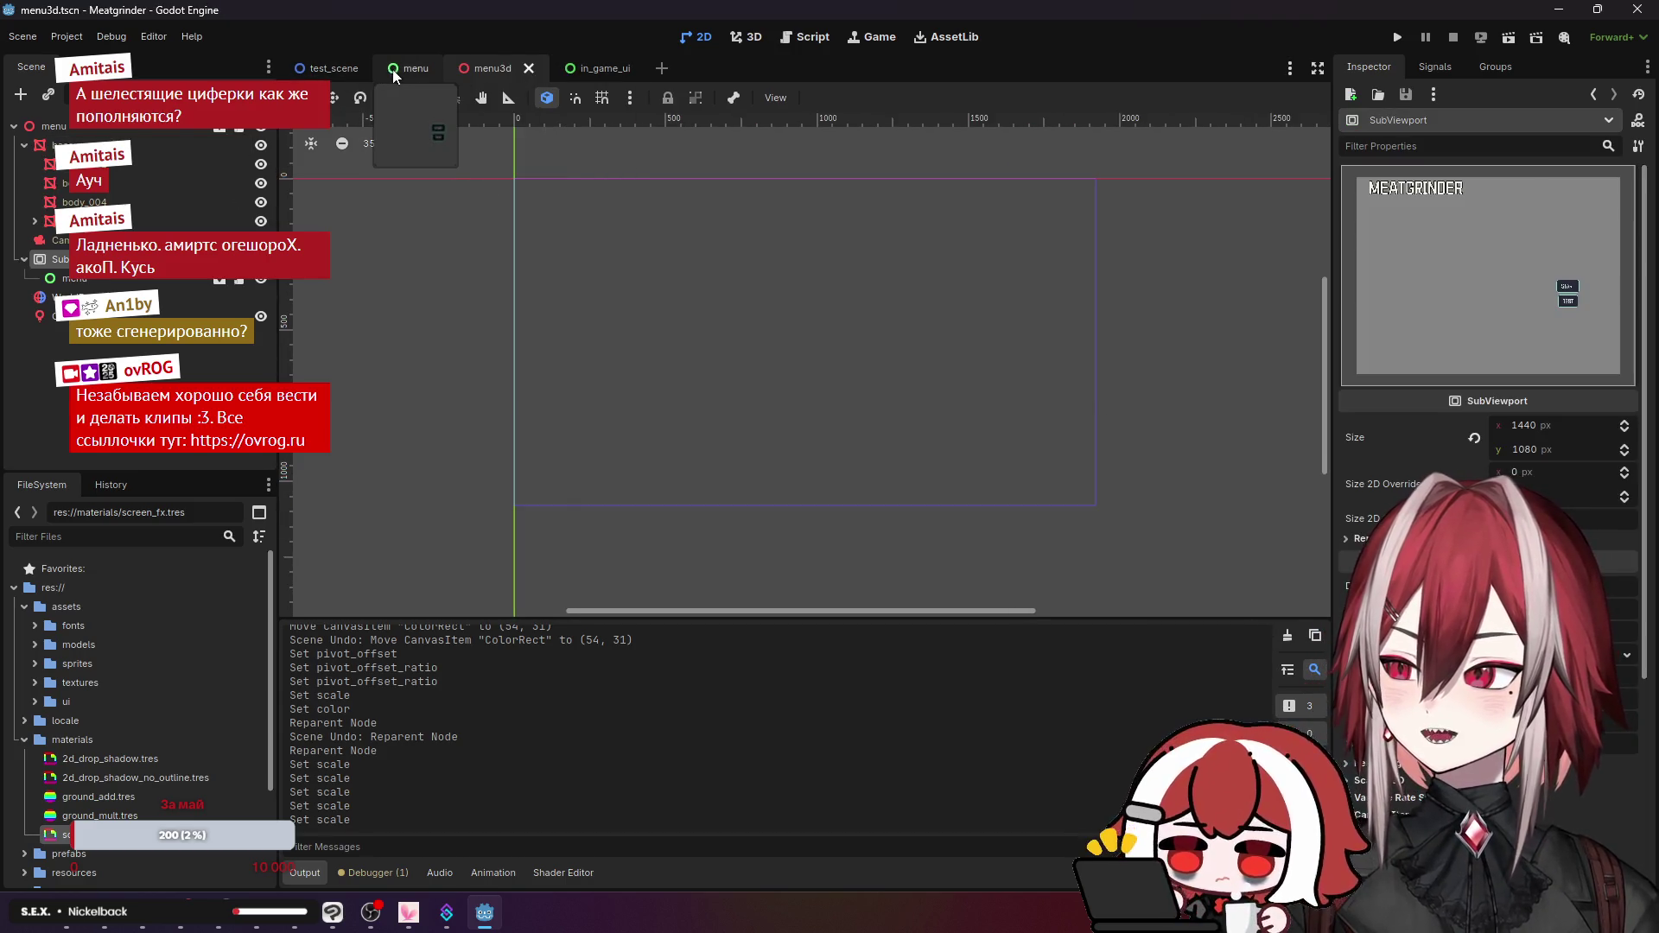
Inspect the WorldEnvironment and OmniLight3D, fly toward the monitor, then go back to the menu scene
left_click(156, 297)
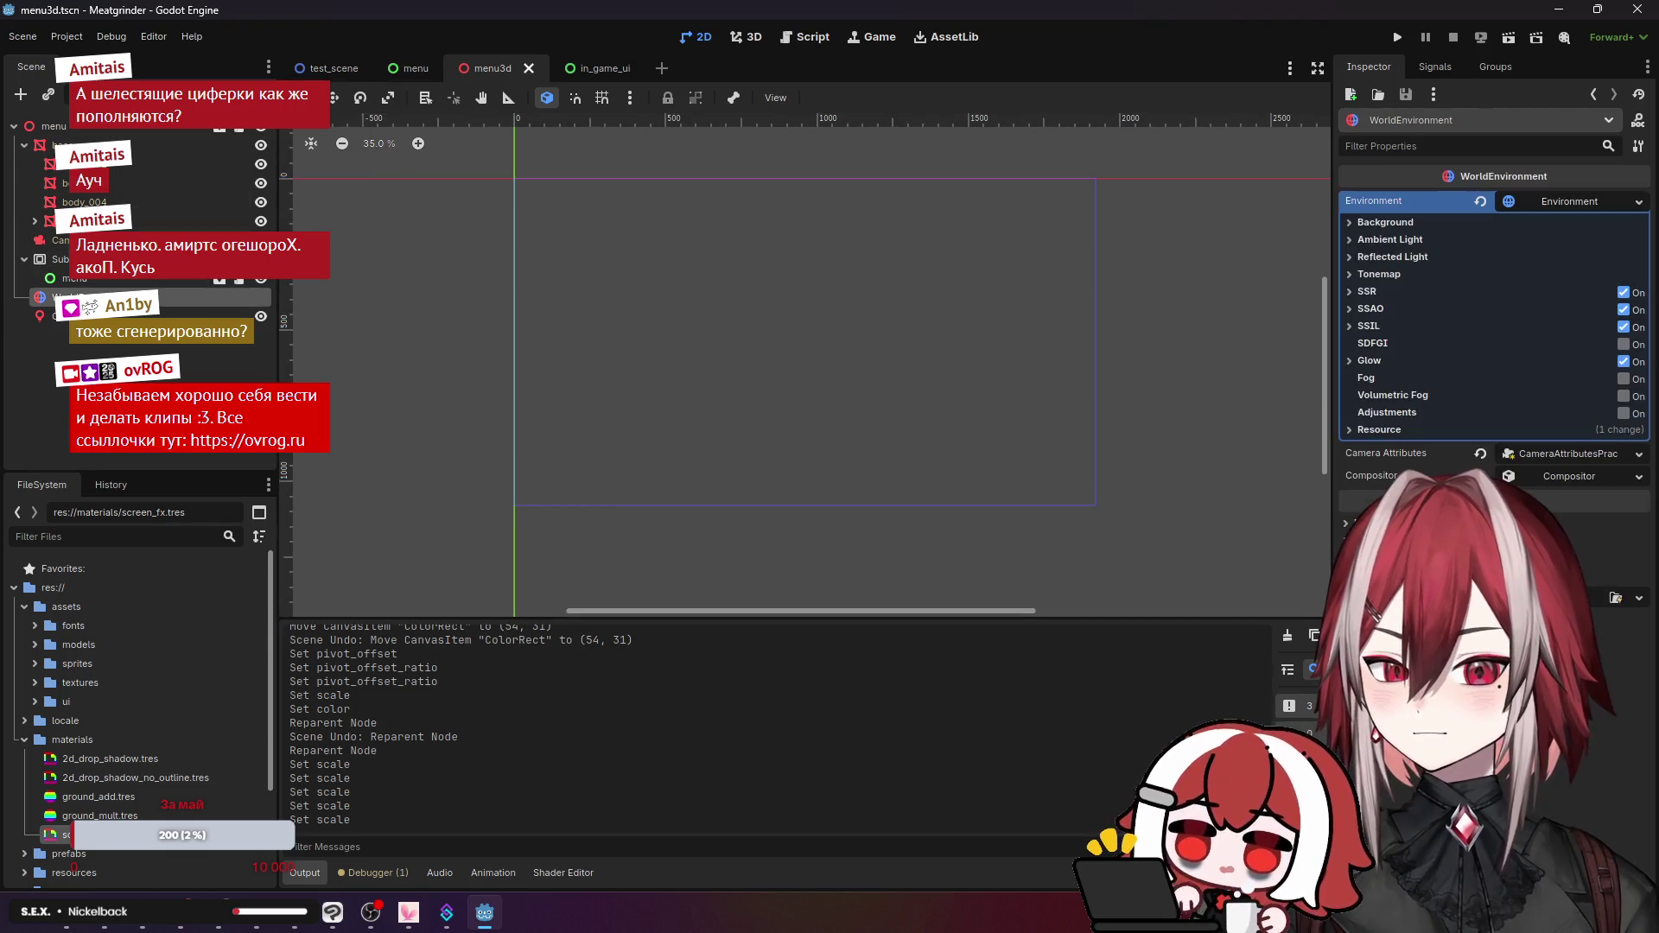
left_click(155, 315)
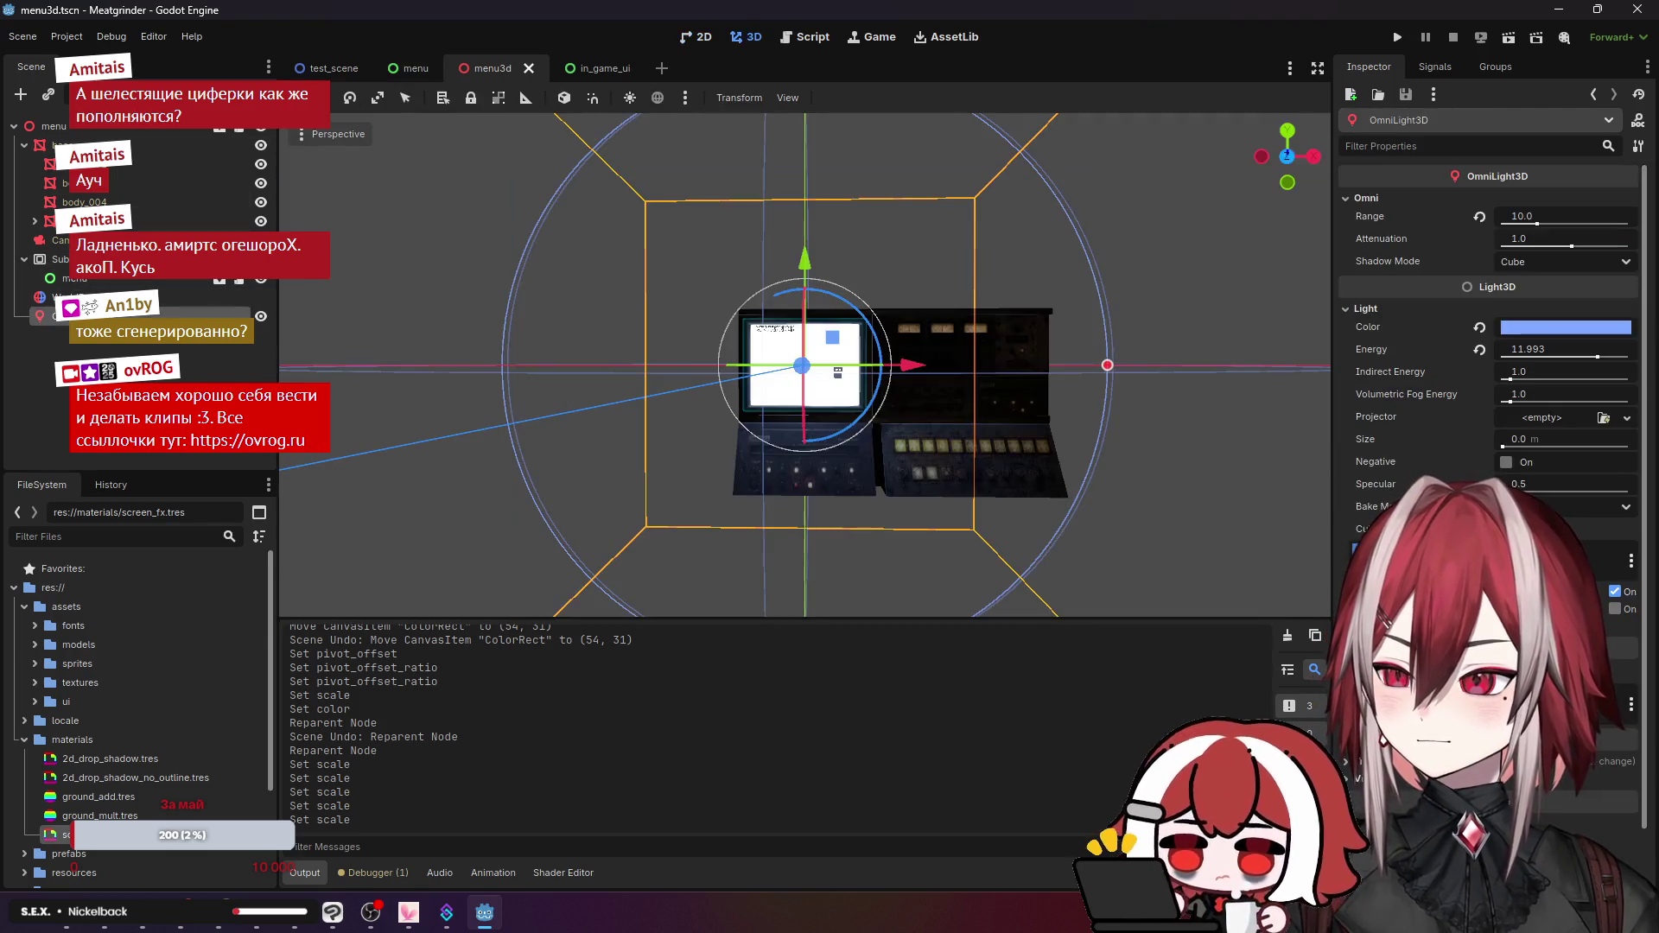
left_click(491, 274)
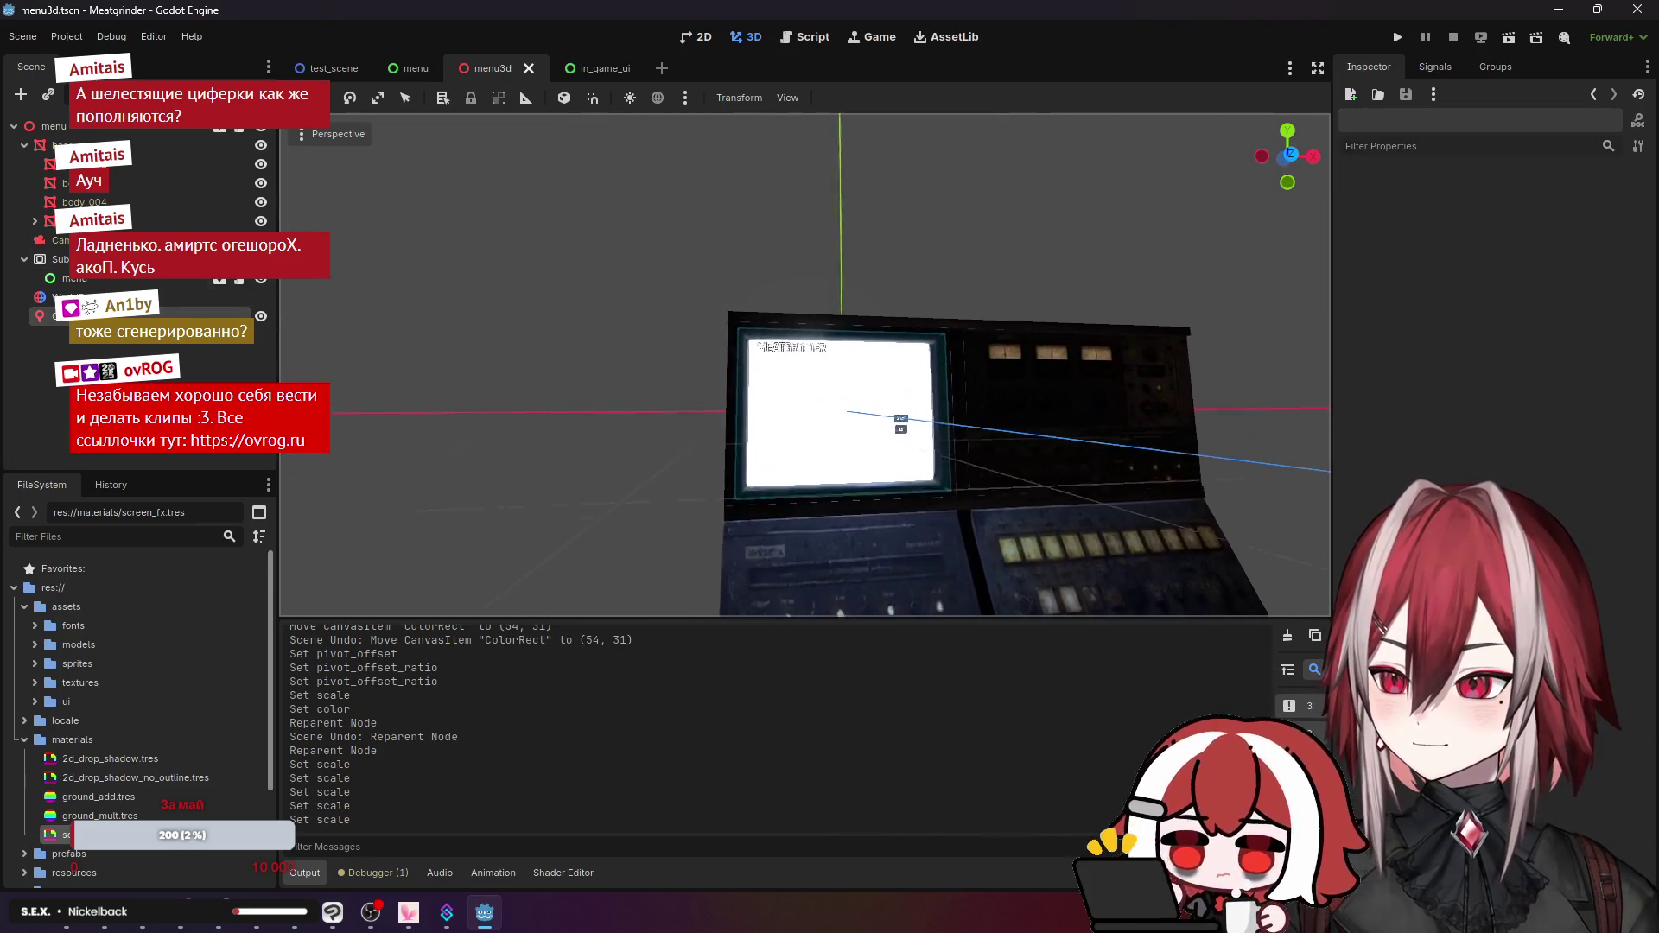
key("w")
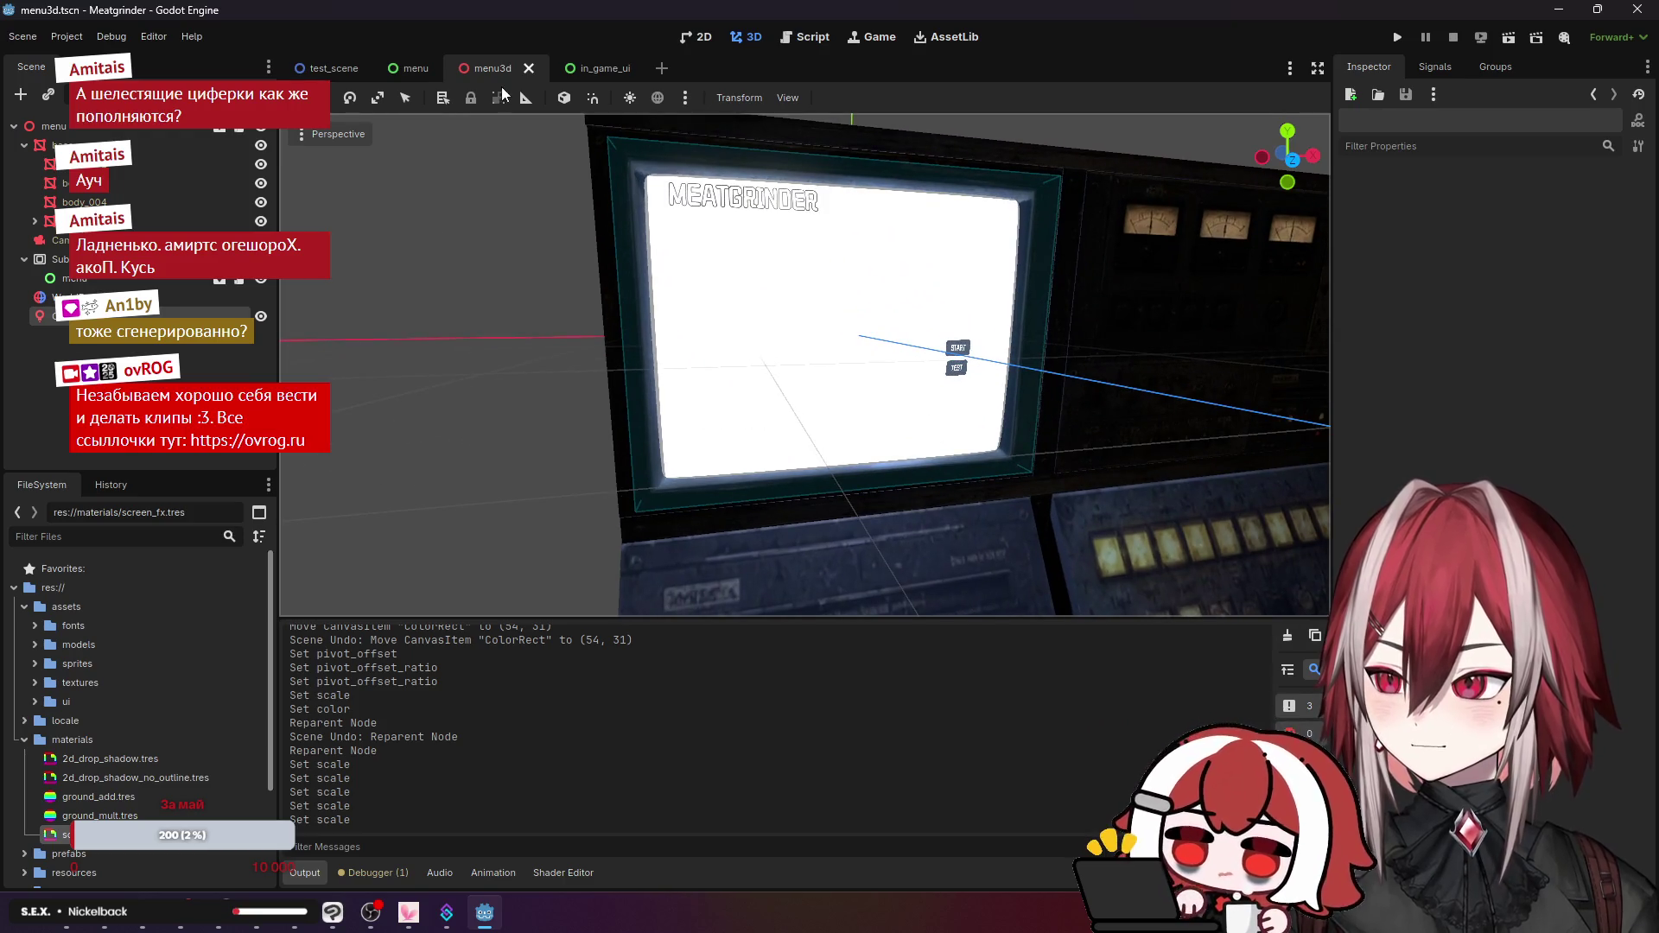
left_click(386, 68)
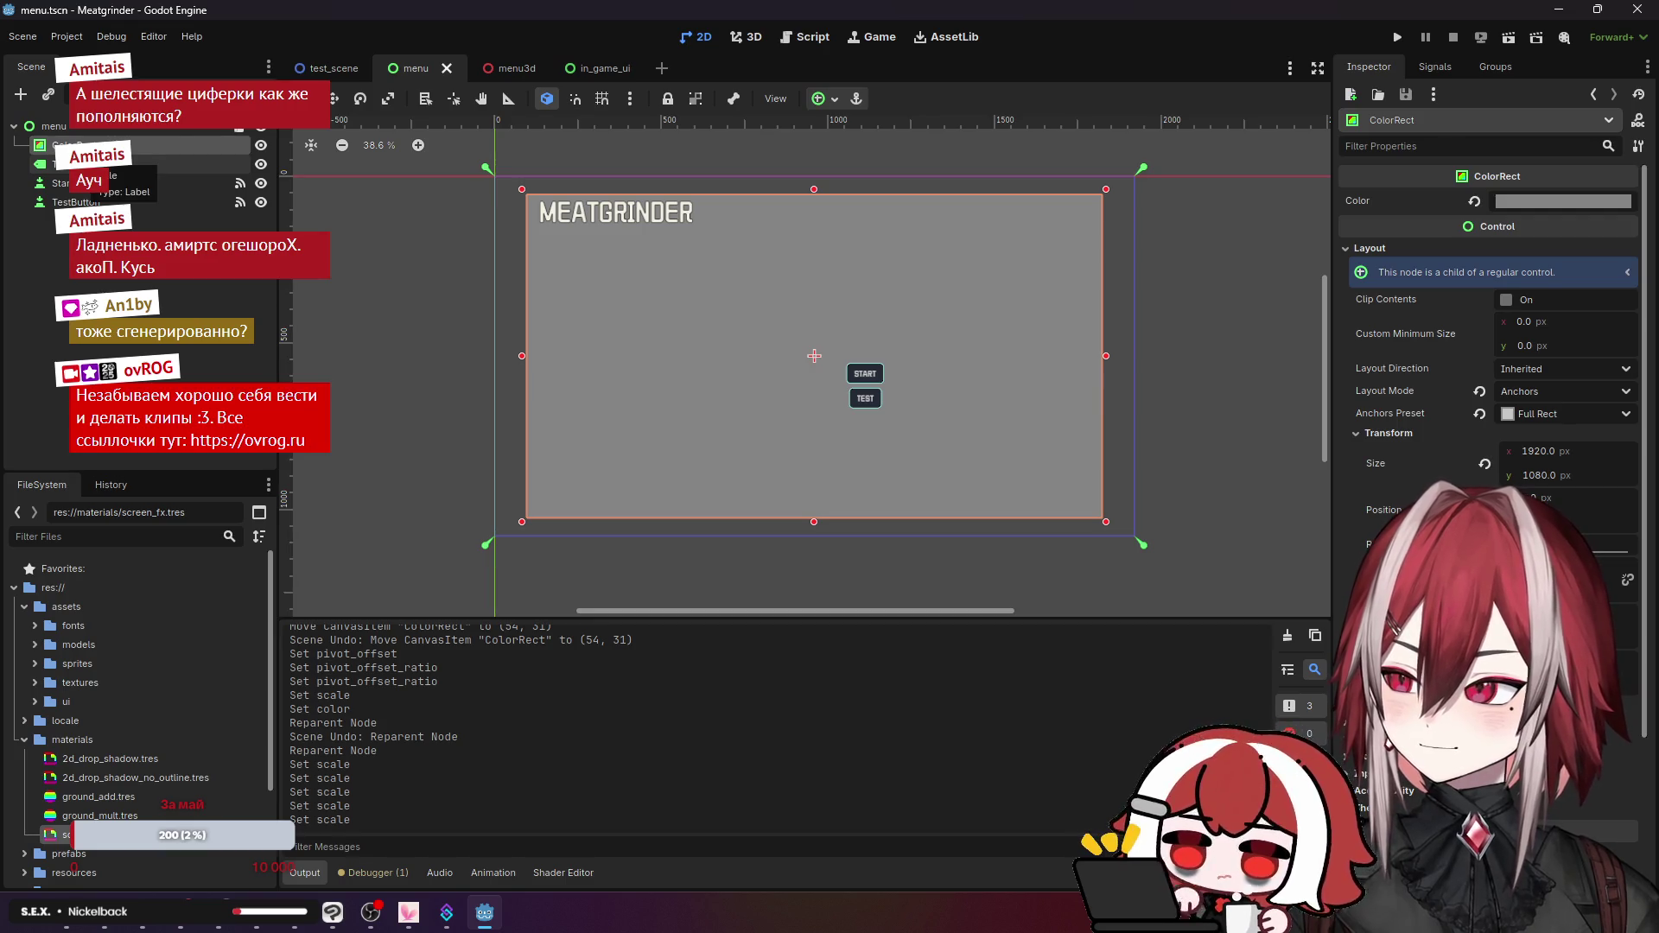
Rename the background ColorRect to SaveZone
double_click(259, 154)
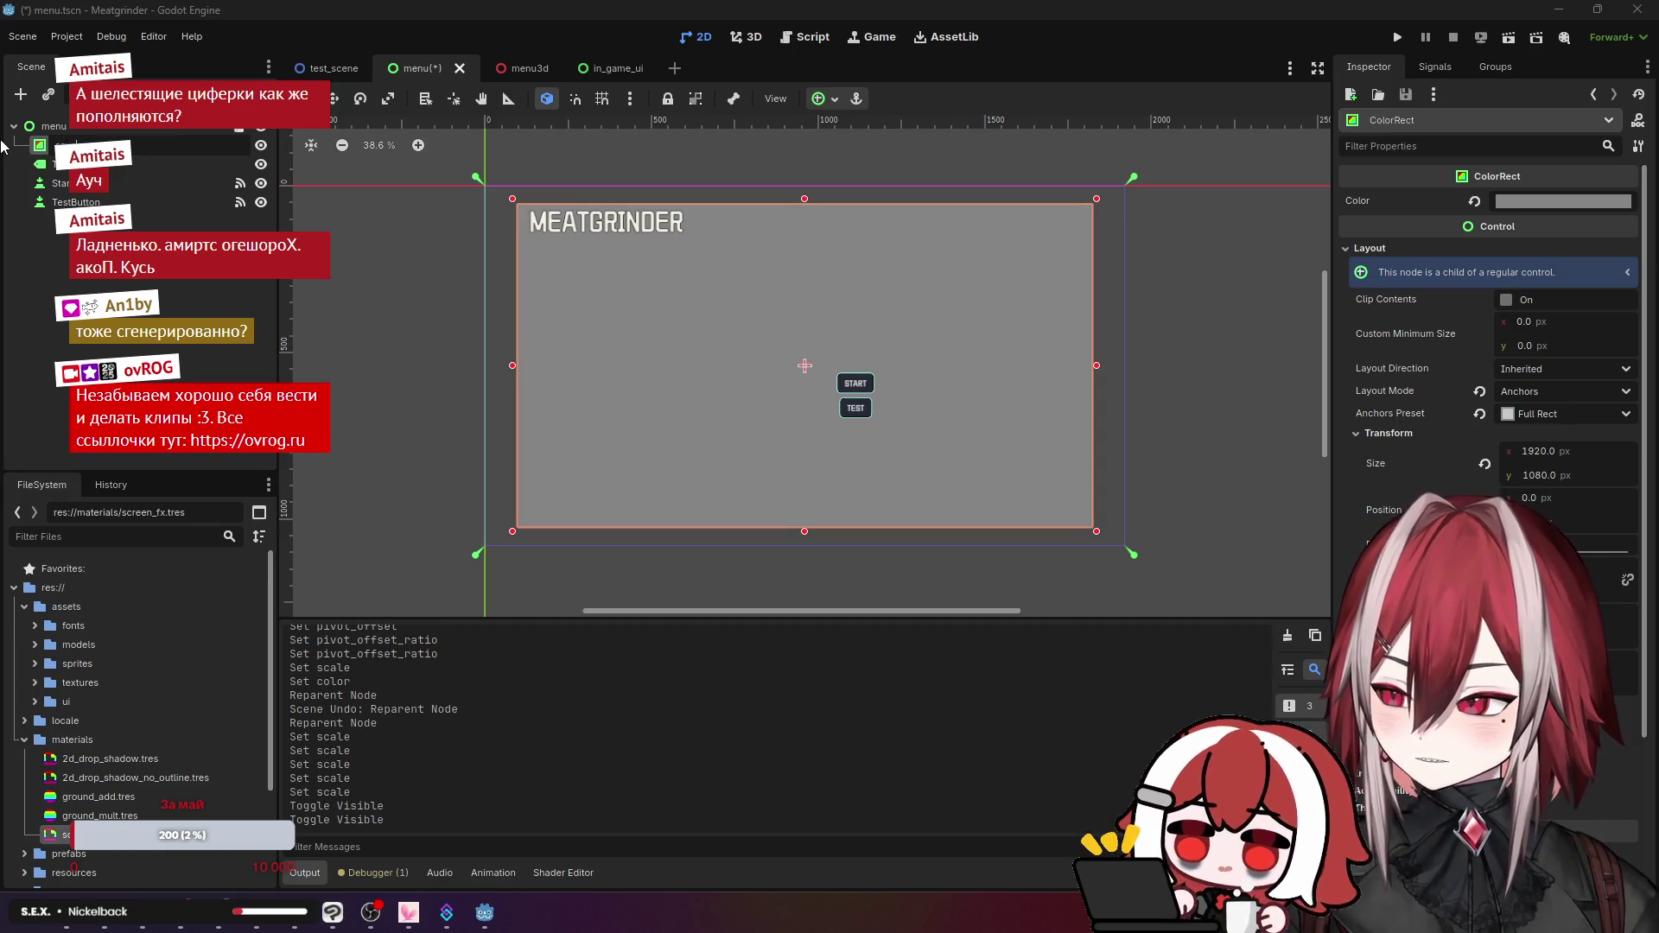
key("Return")
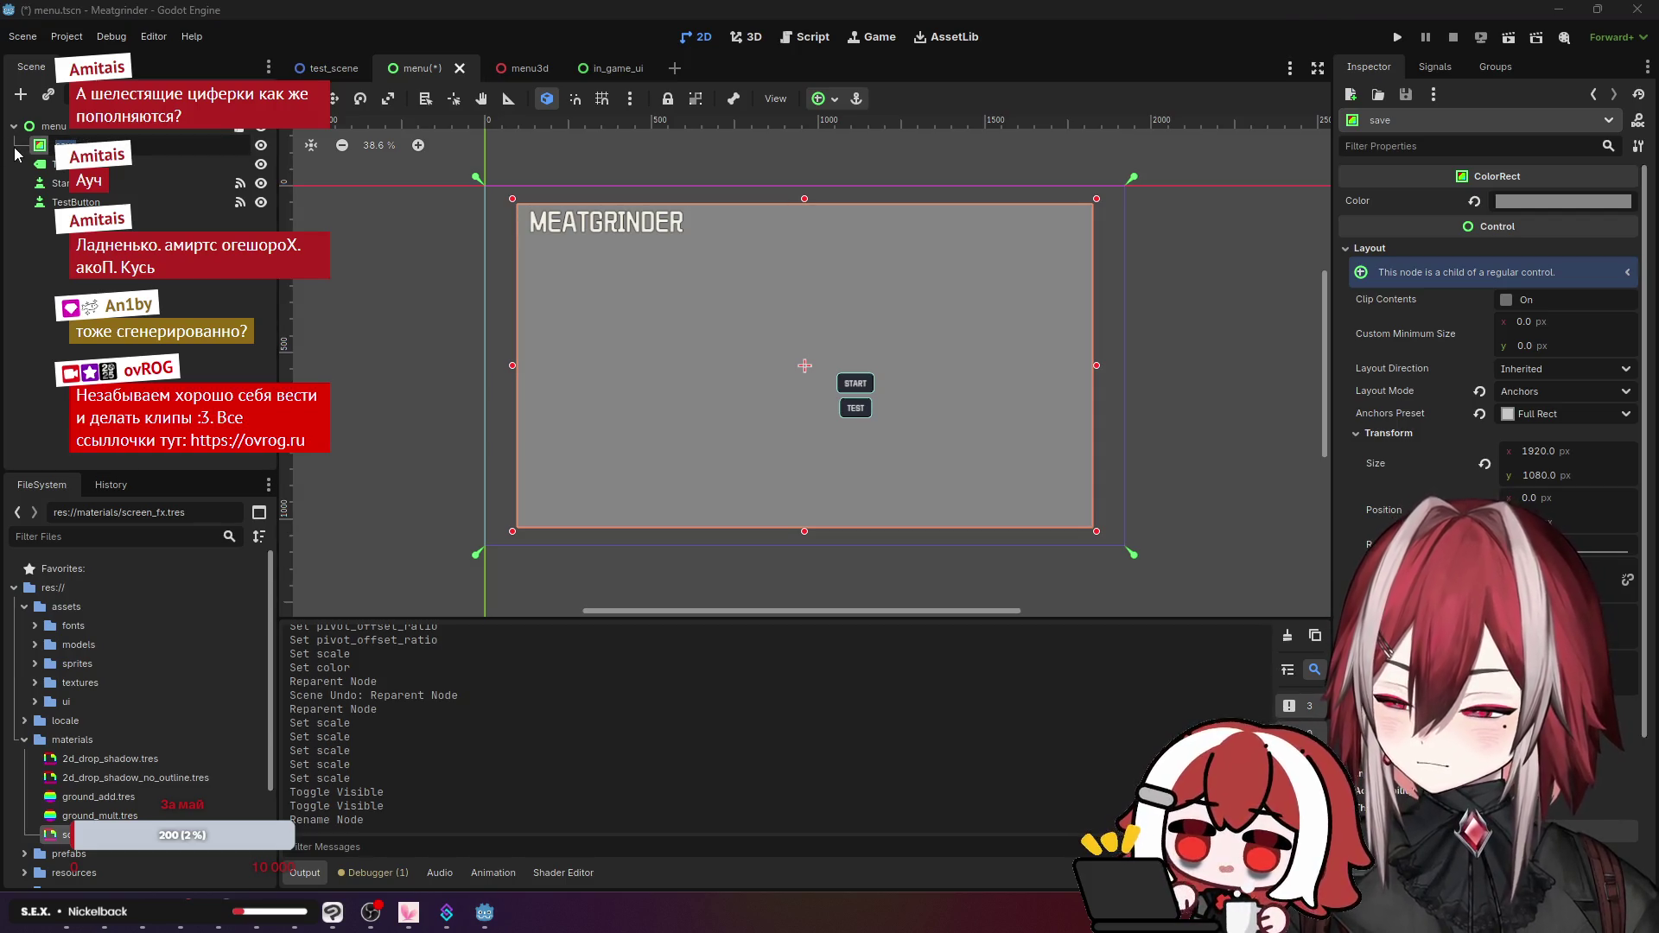
key("Return")
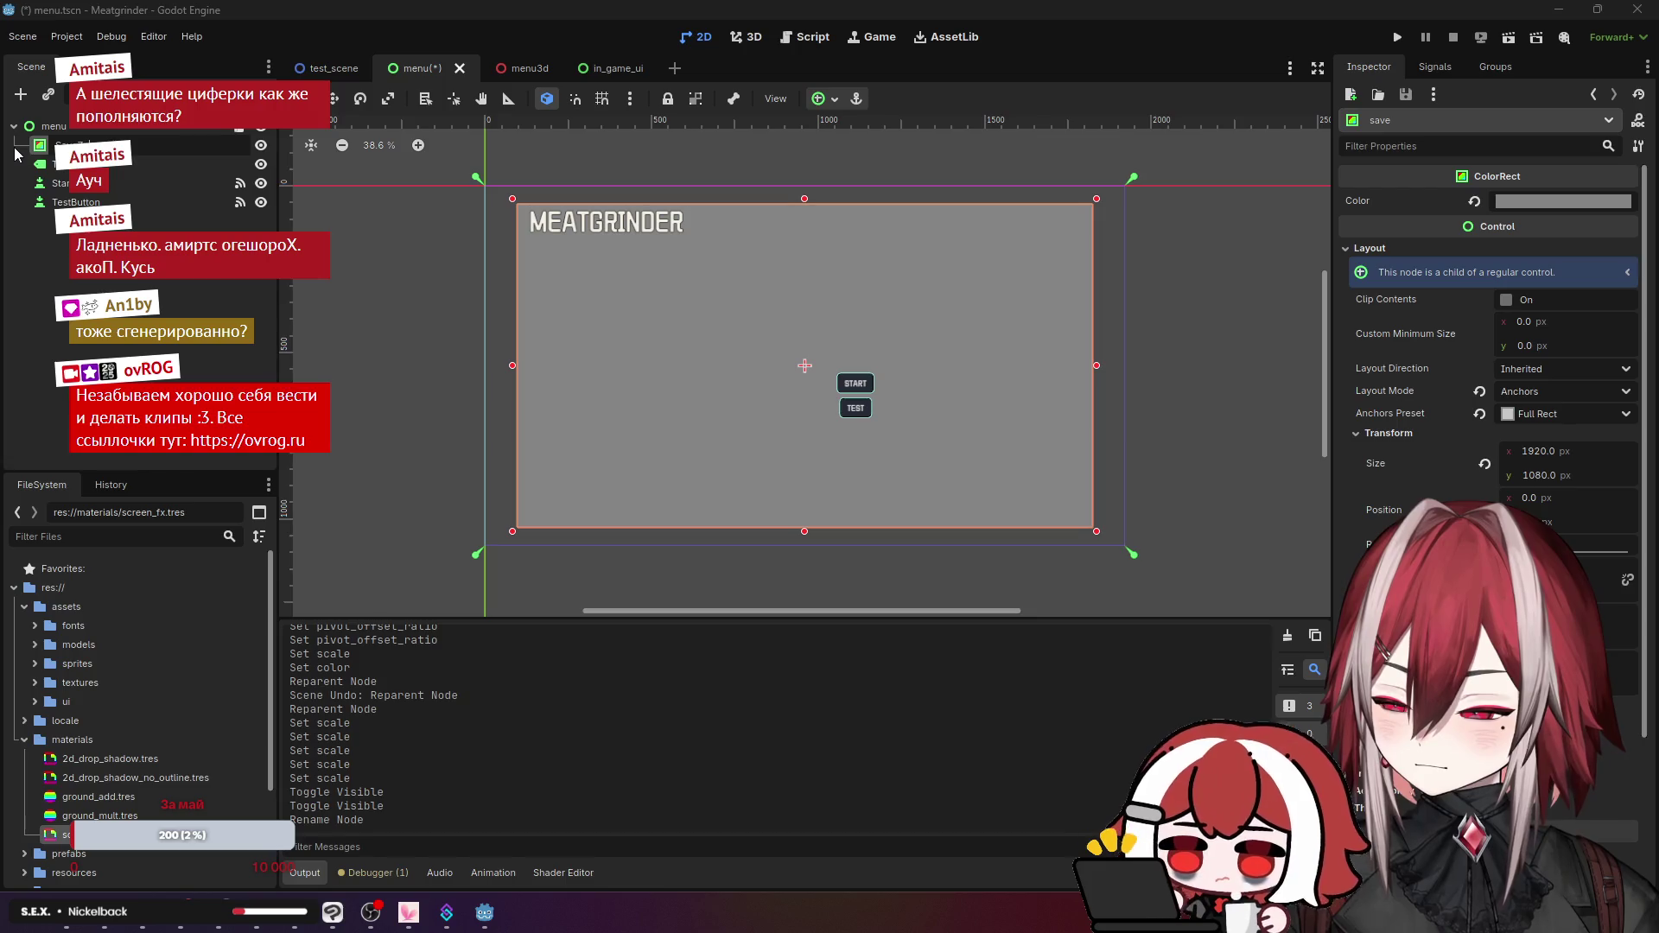
Set SaveZone's colour to black with alpha 0 so it is fully transparent
left_click(1548, 203)
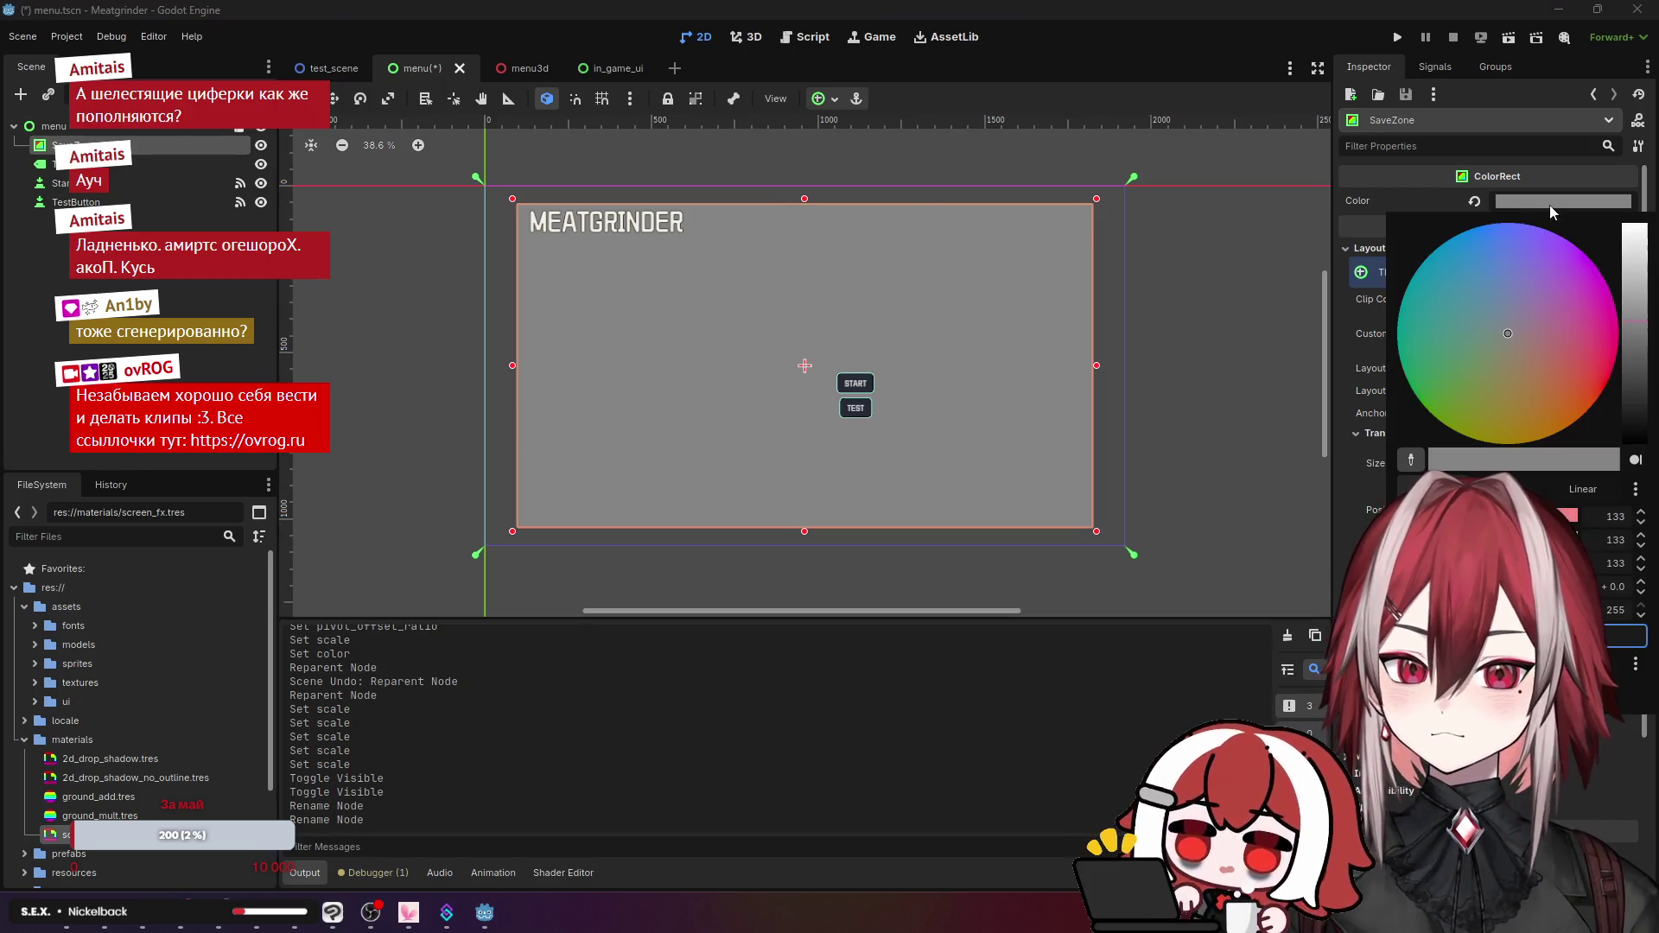
left_click_drag(1633, 285, 1647, 489)
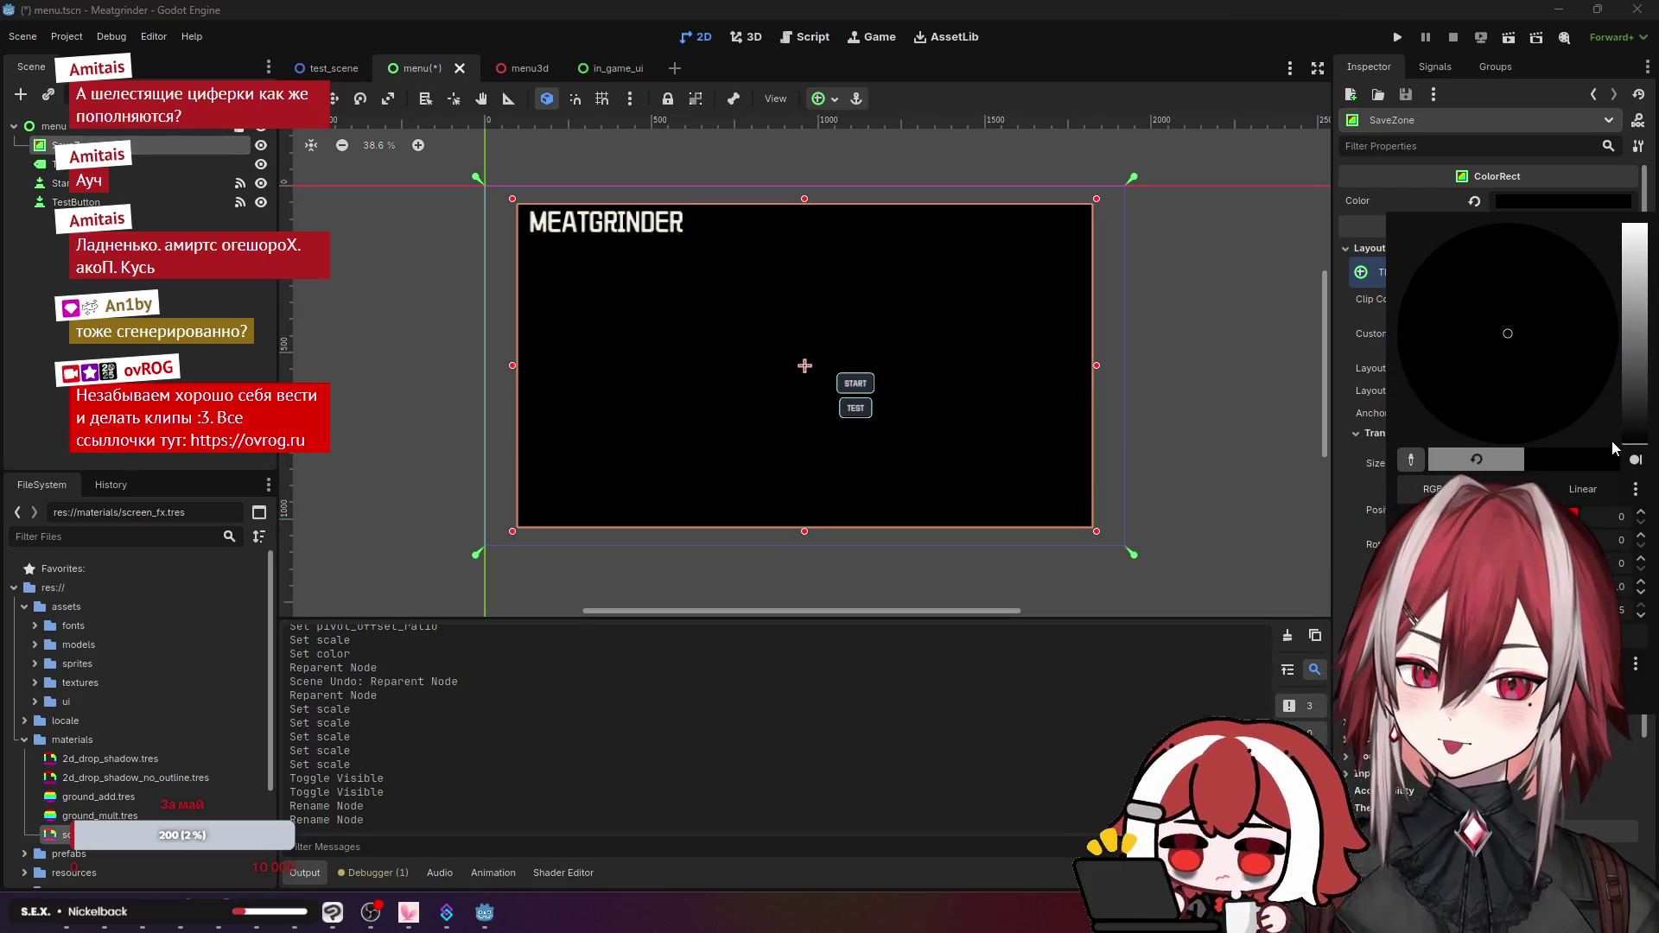
left_click_drag(1590, 587, 1396, 587)
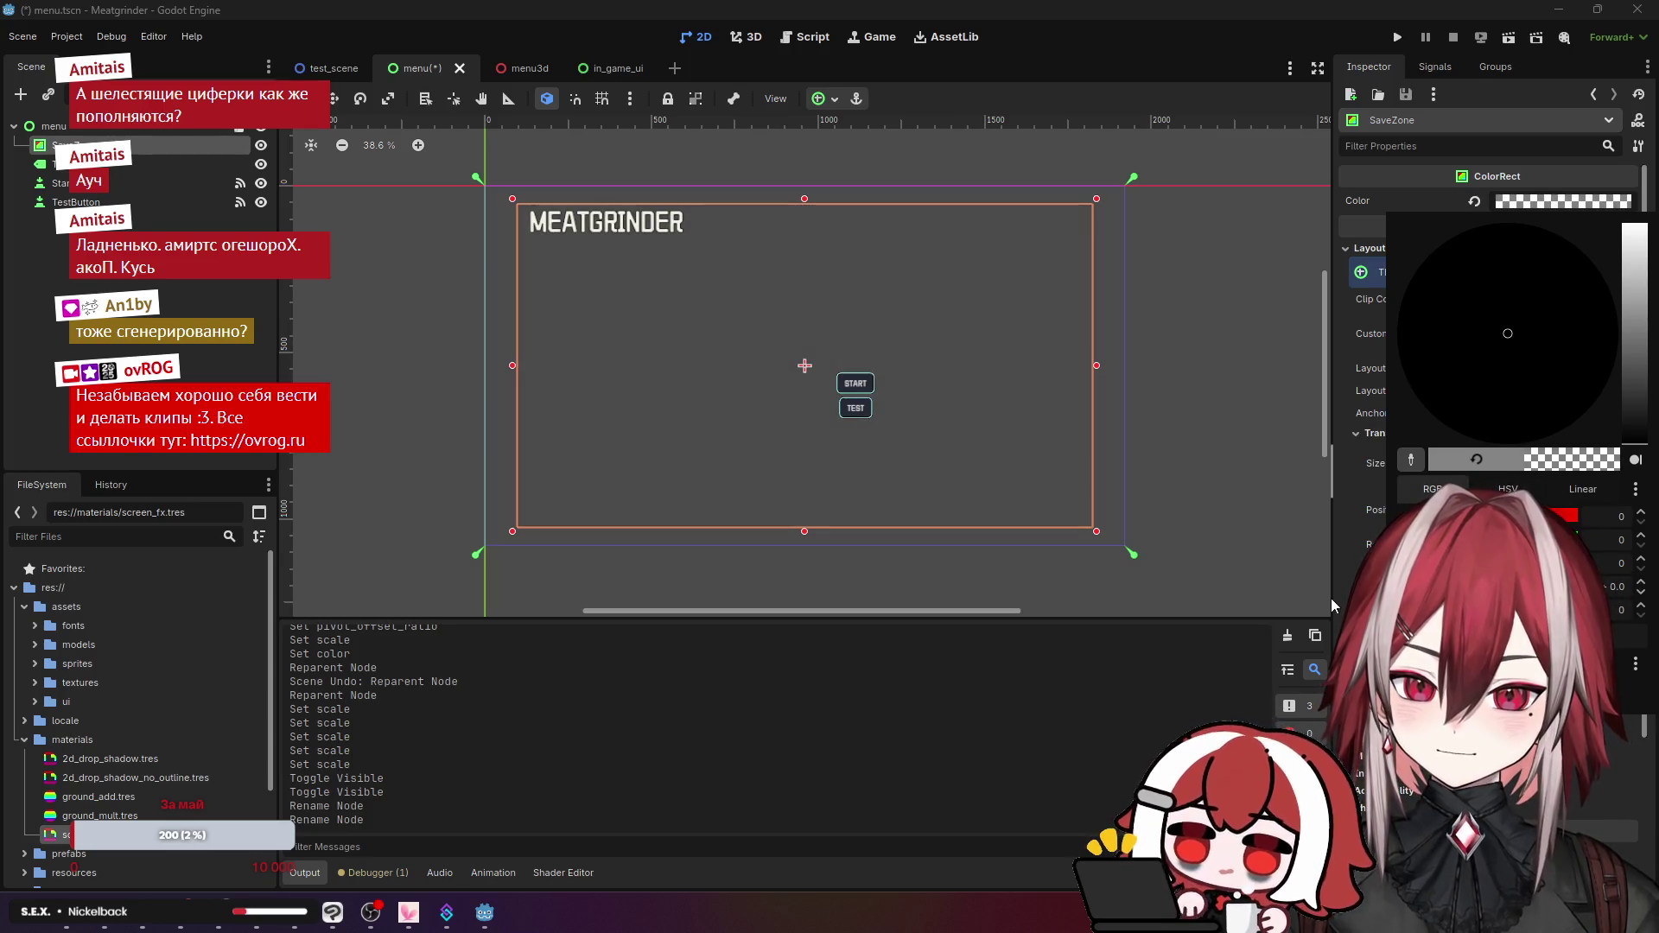
left_click(1331, 598)
Click through the START/TEST buttons and reselect the SaveZone node in the tree
left_click(855, 389)
left_click(691, 346)
left_click(1210, 579)
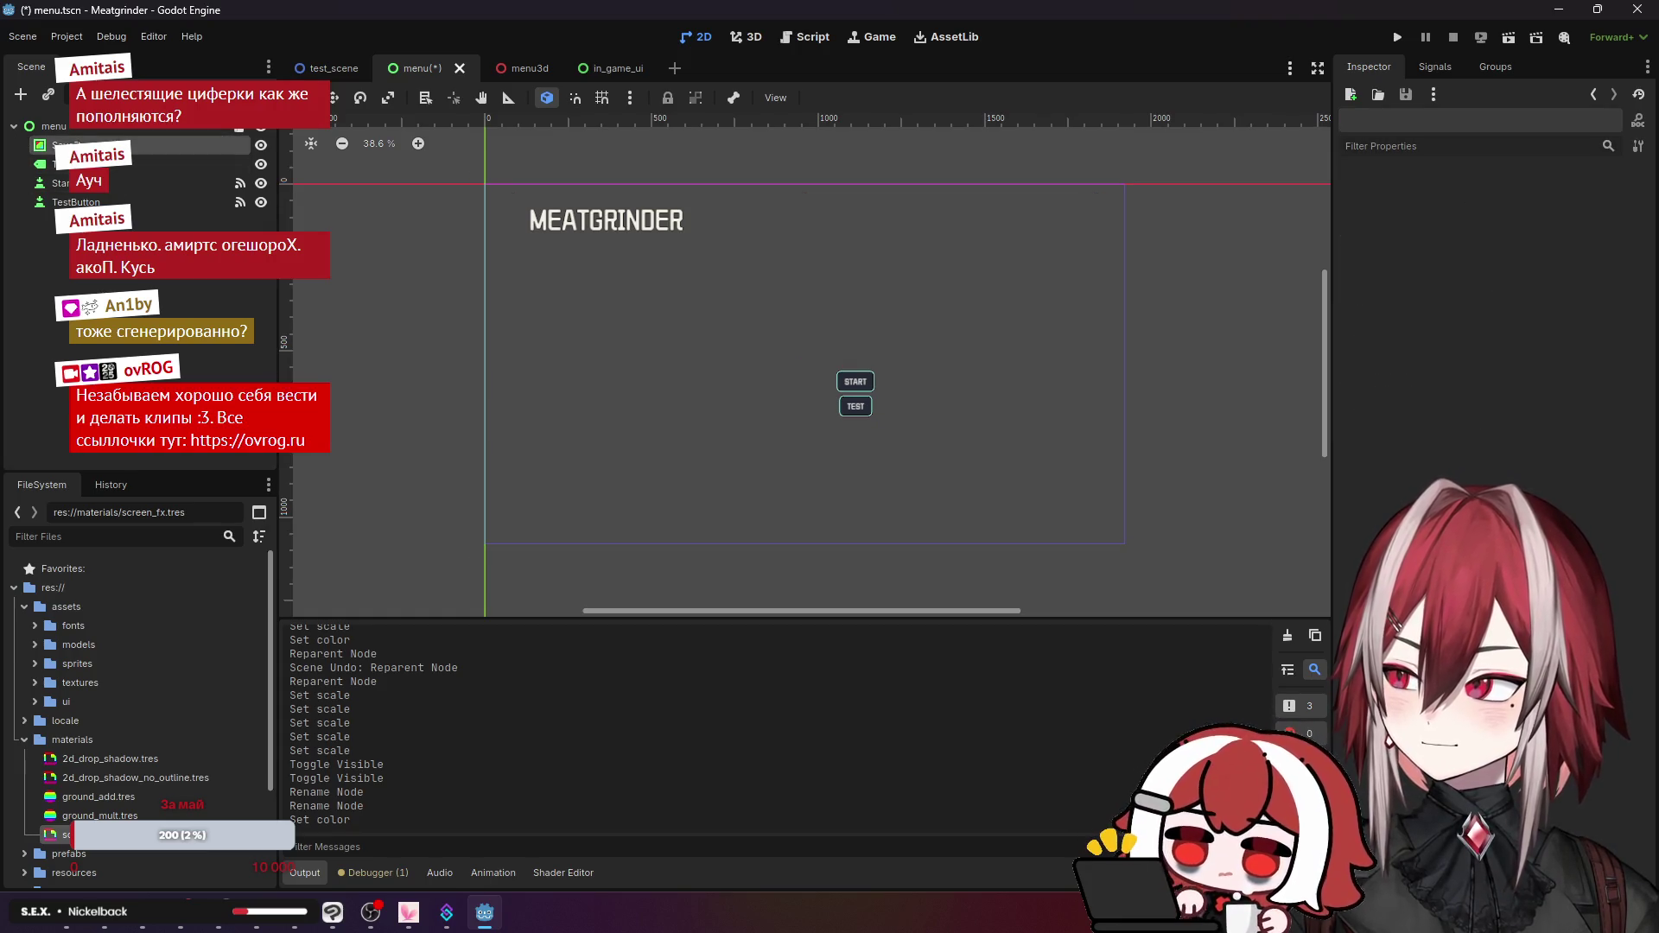
left_click(83, 142)
Add a Container child to the menu root and move it to the top of the tree
right_click(82, 130)
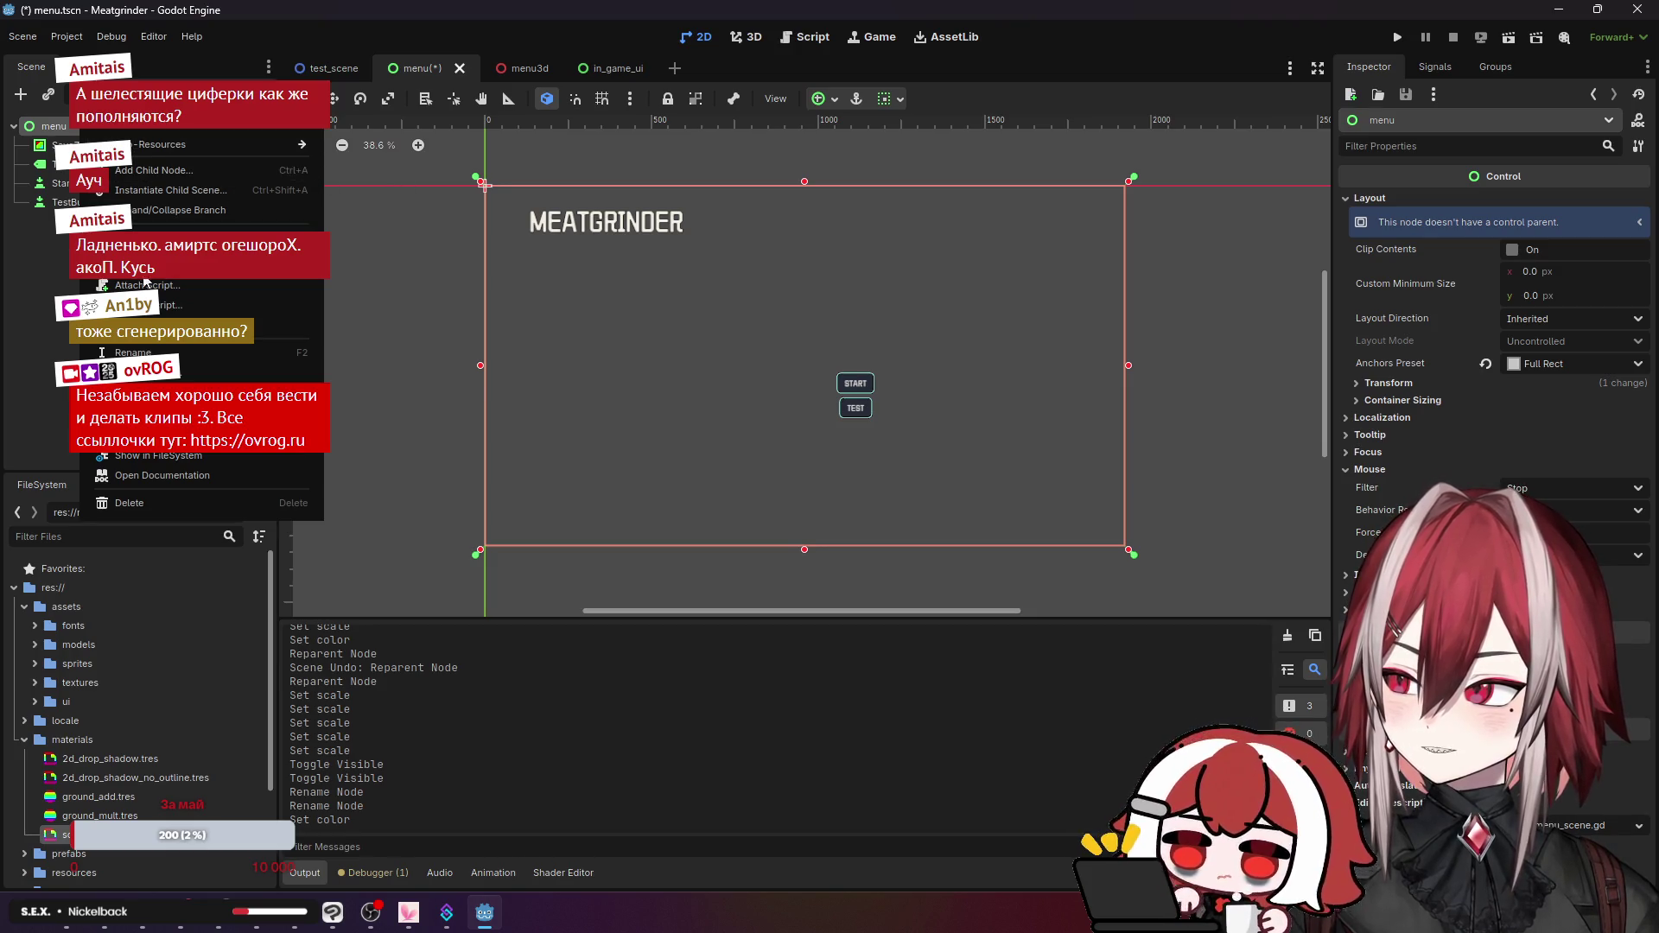
right_click(121, 130)
right_click(121, 129)
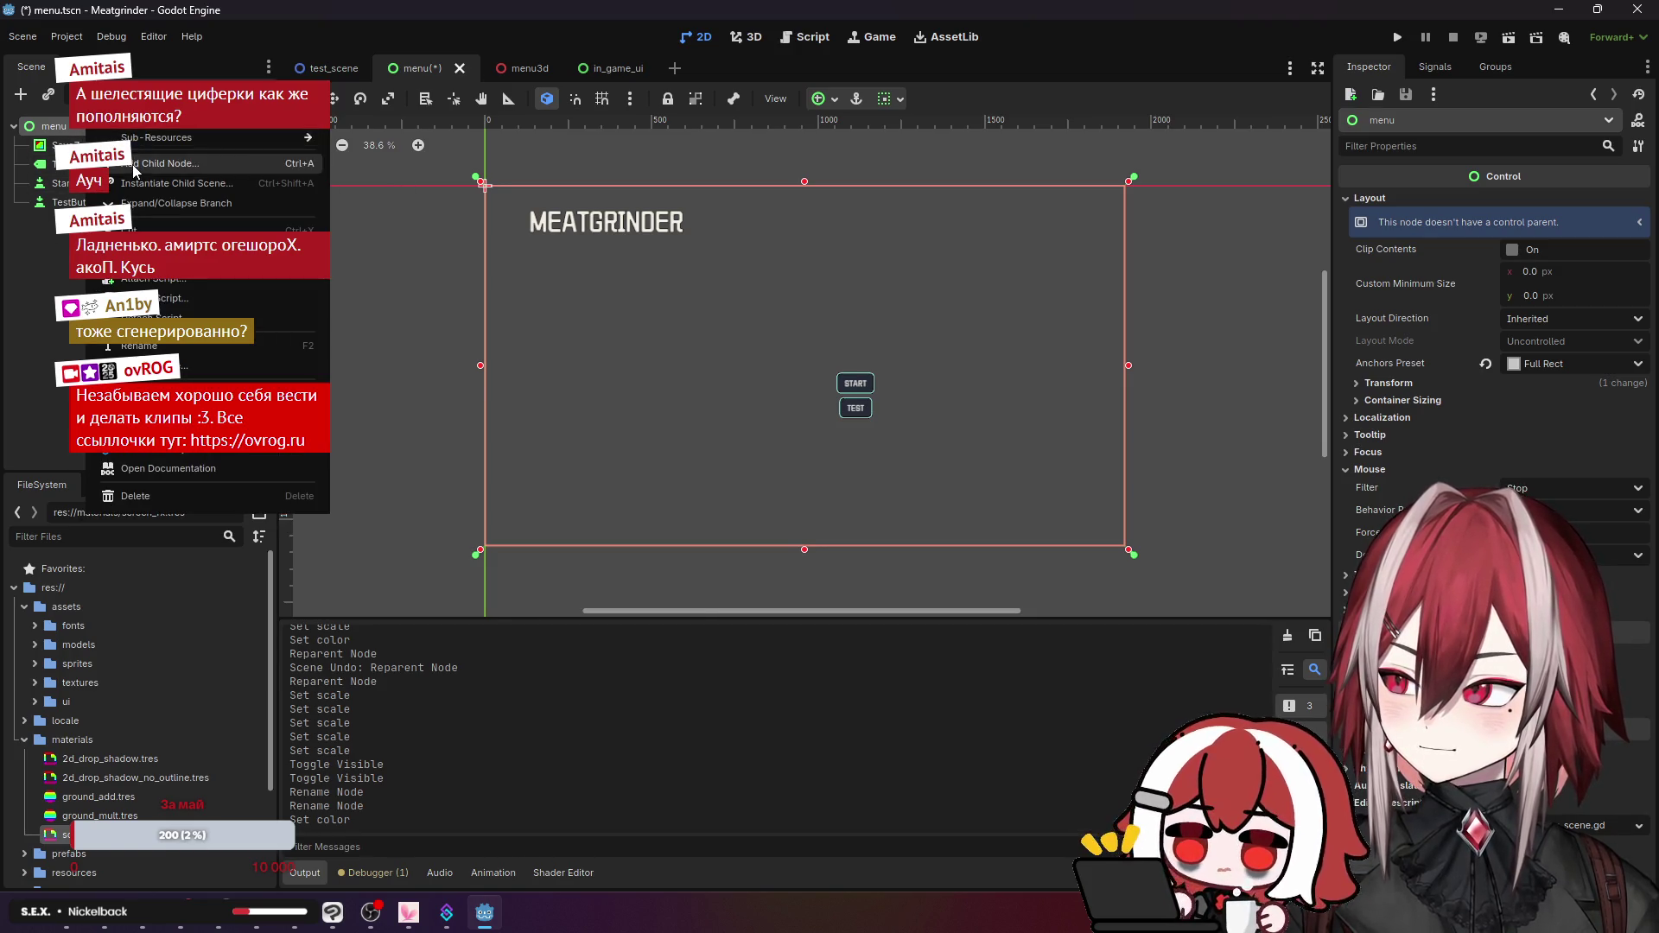
left_click(160, 163)
left_click(676, 440)
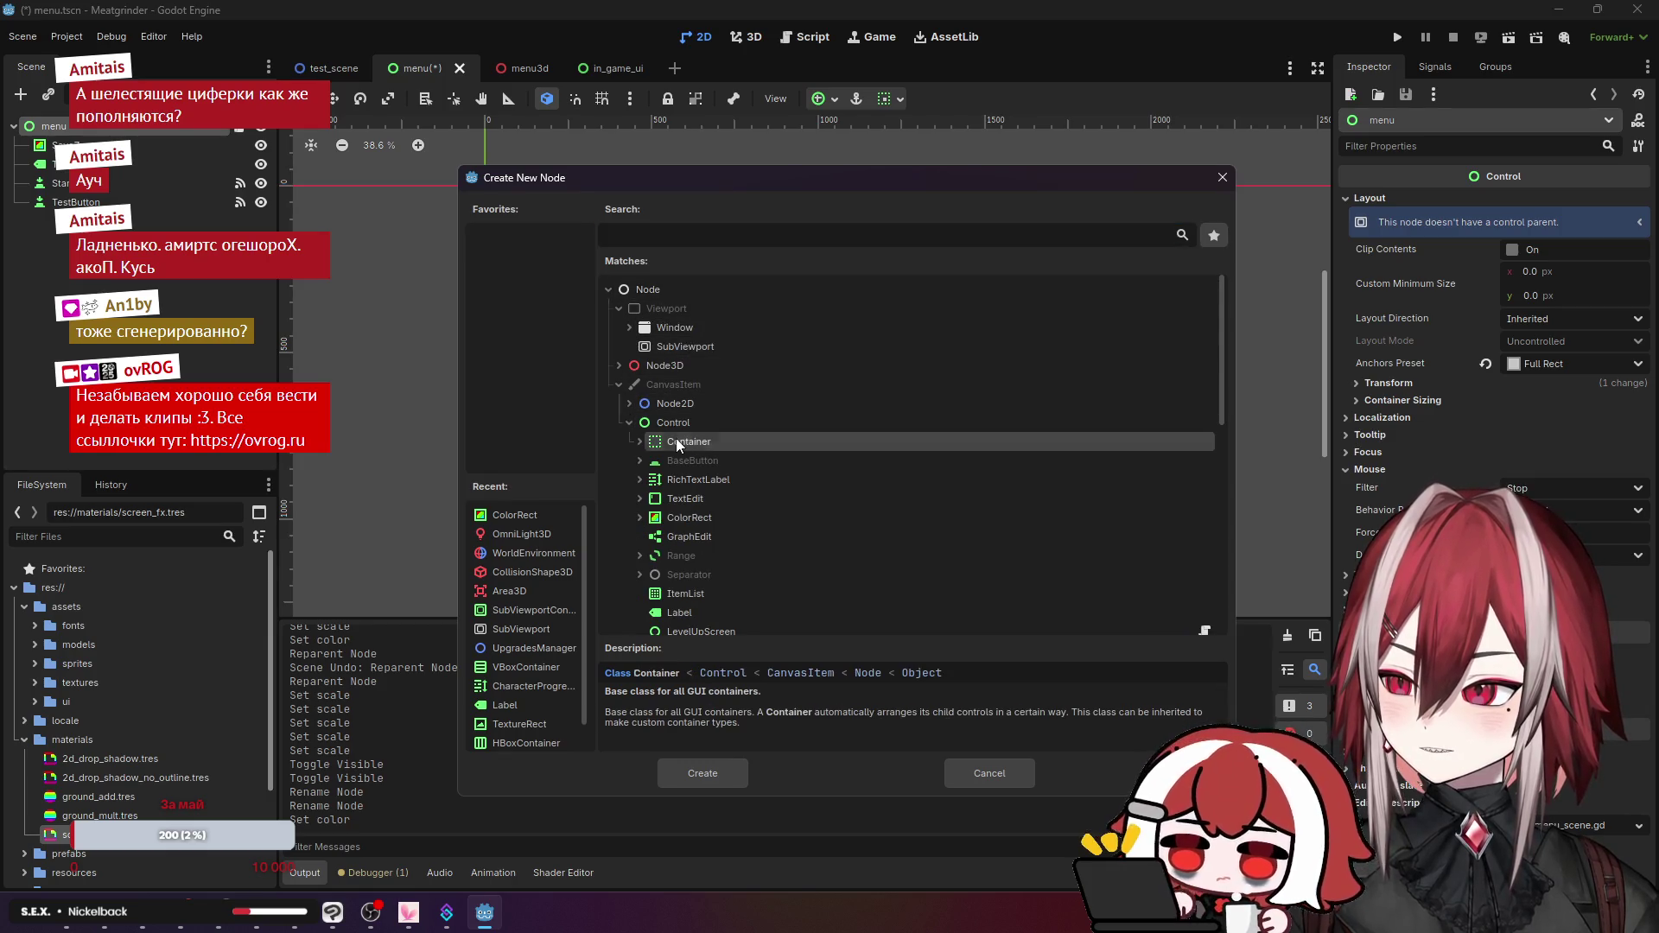
left_click(707, 771)
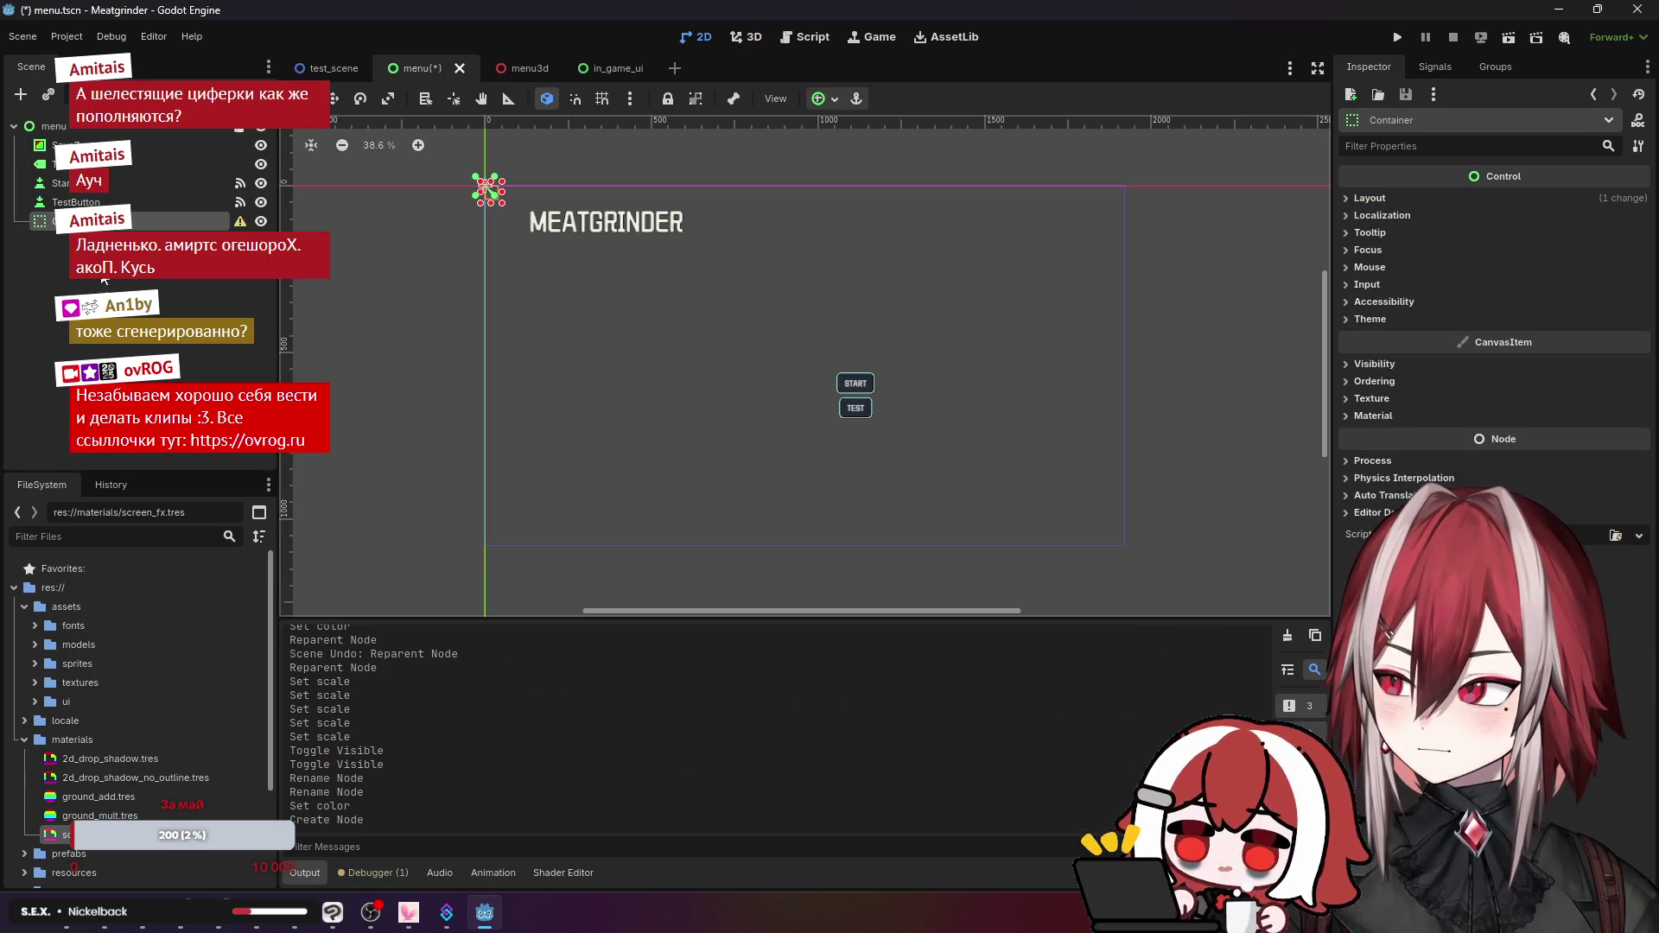
mouse_move(141, 226)
left_mouse_down()
mouse_move(113, 167)
mouse_move(122, 136)
left_mouse_up()
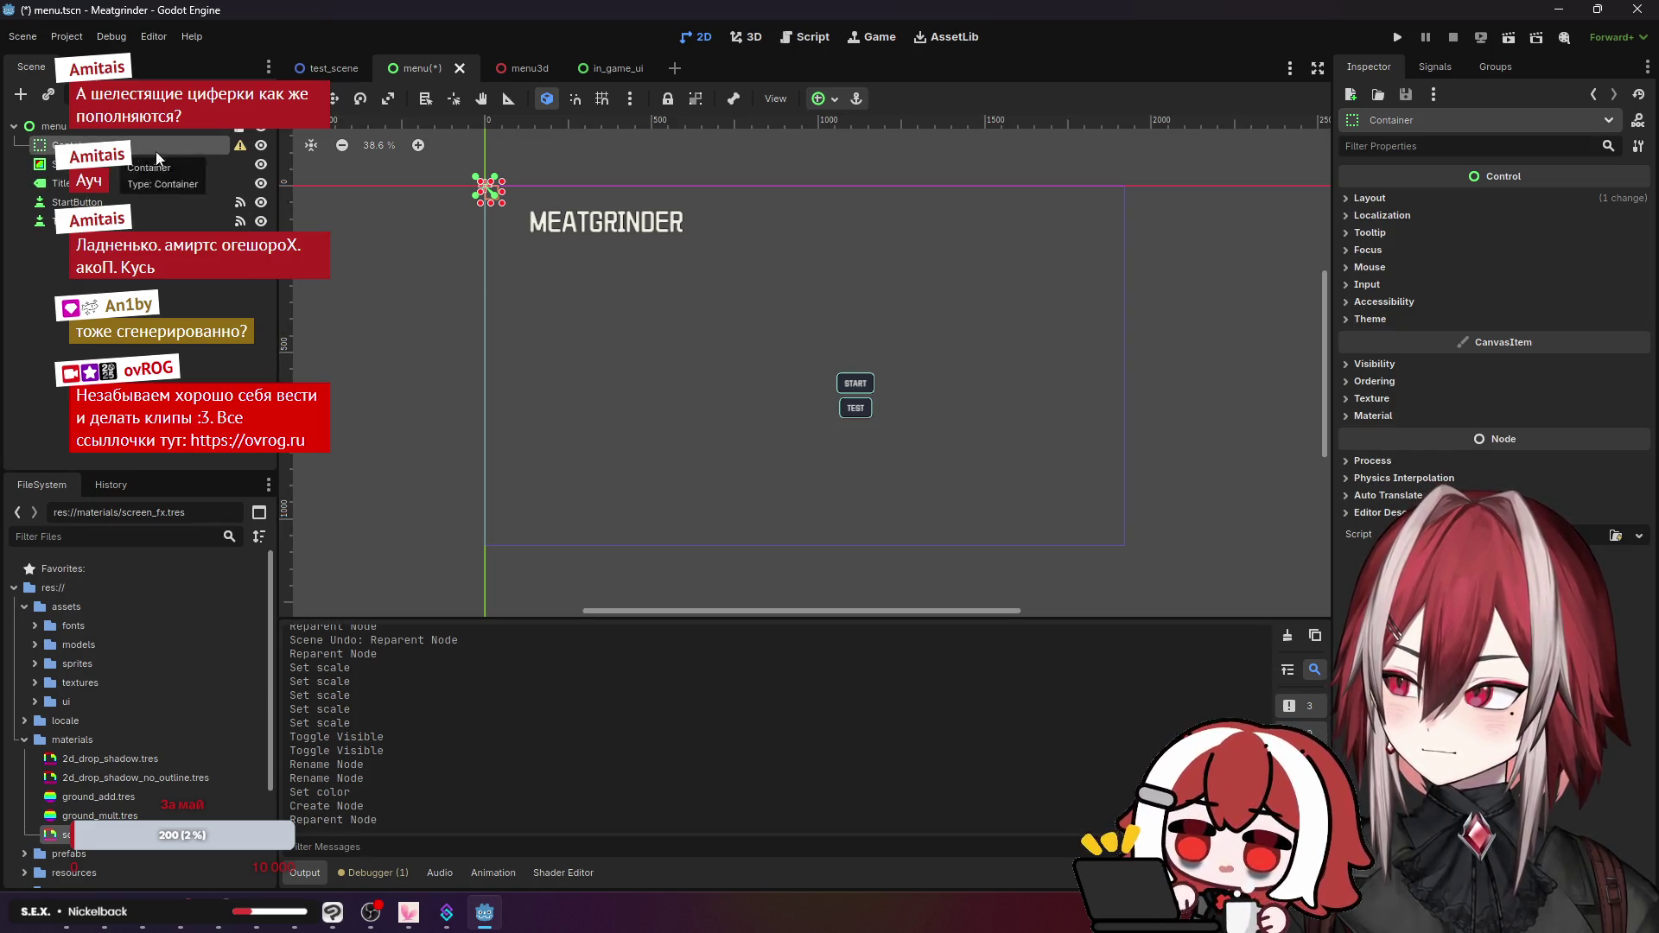
Give the Container Anchors layout, Full Rect preset, scale 0.9 and a centred pivot
left_click(1381, 199)
left_click(1537, 339)
left_click(1544, 381)
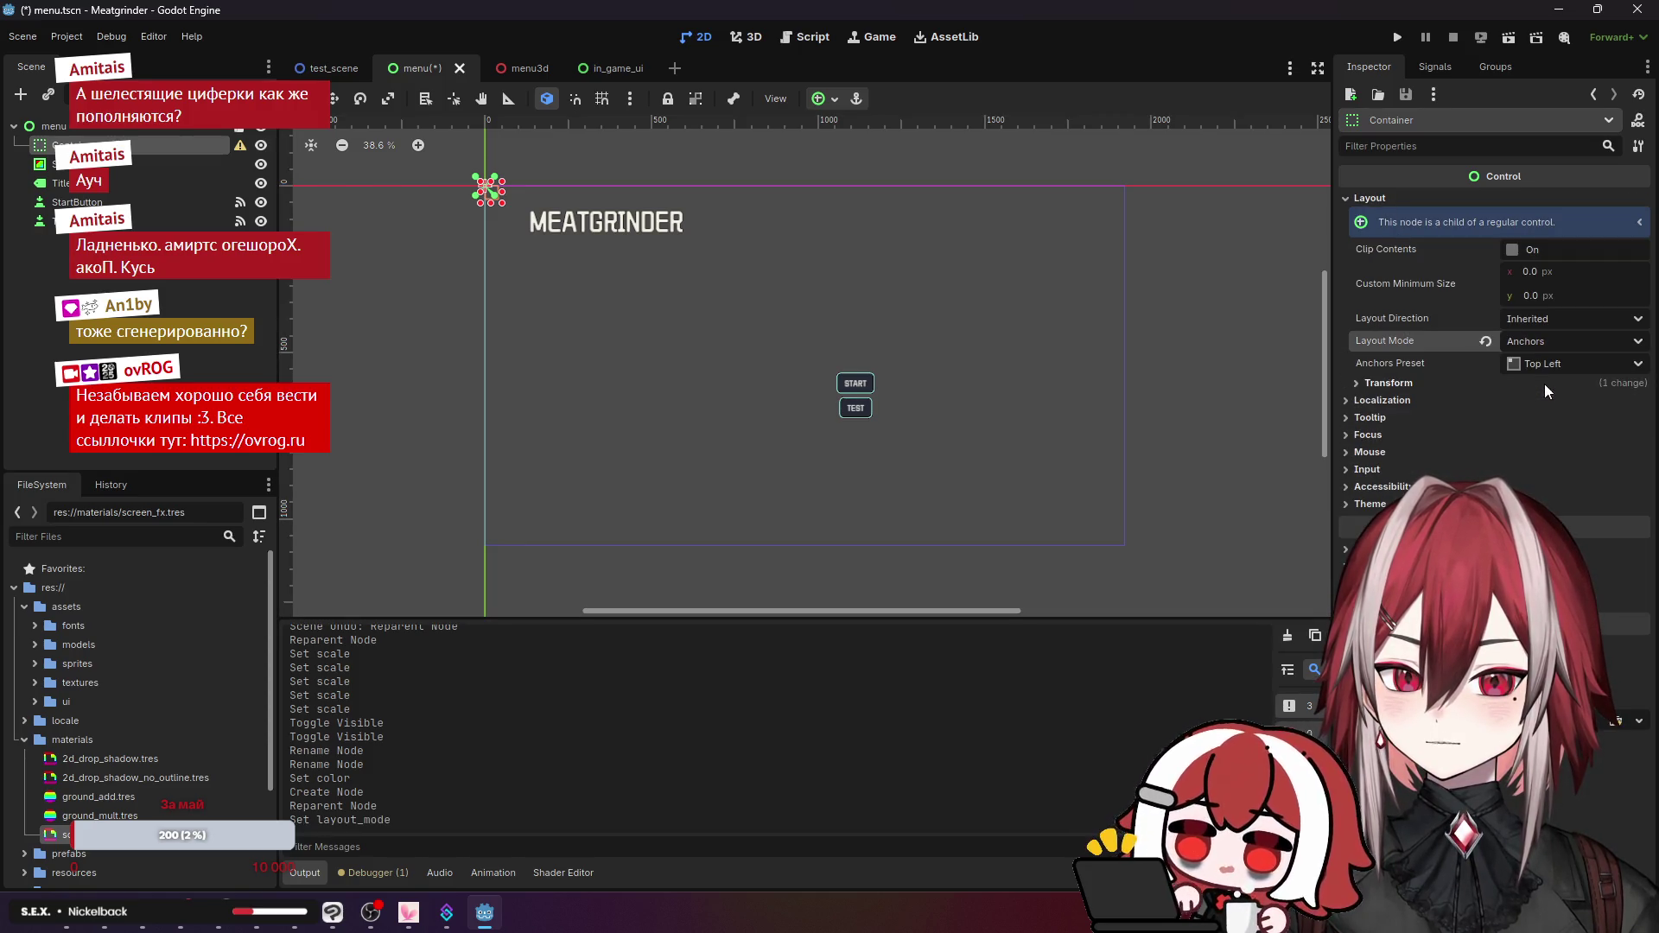
left_click(1521, 364)
left_click(1563, 407)
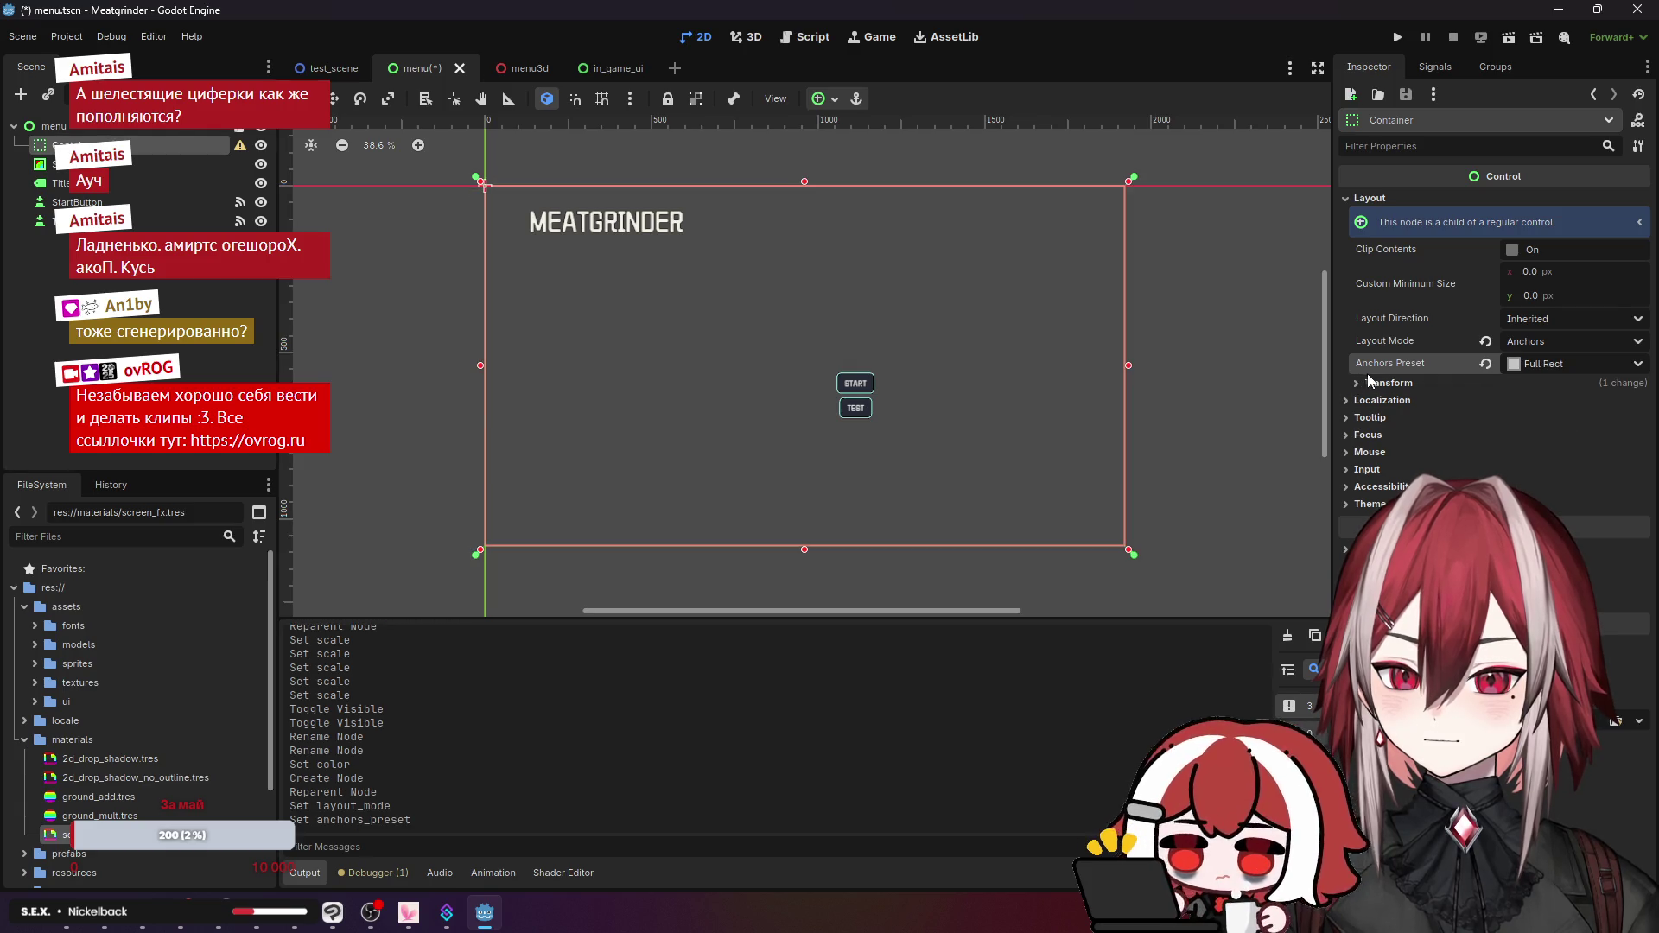
left_click(1367, 380)
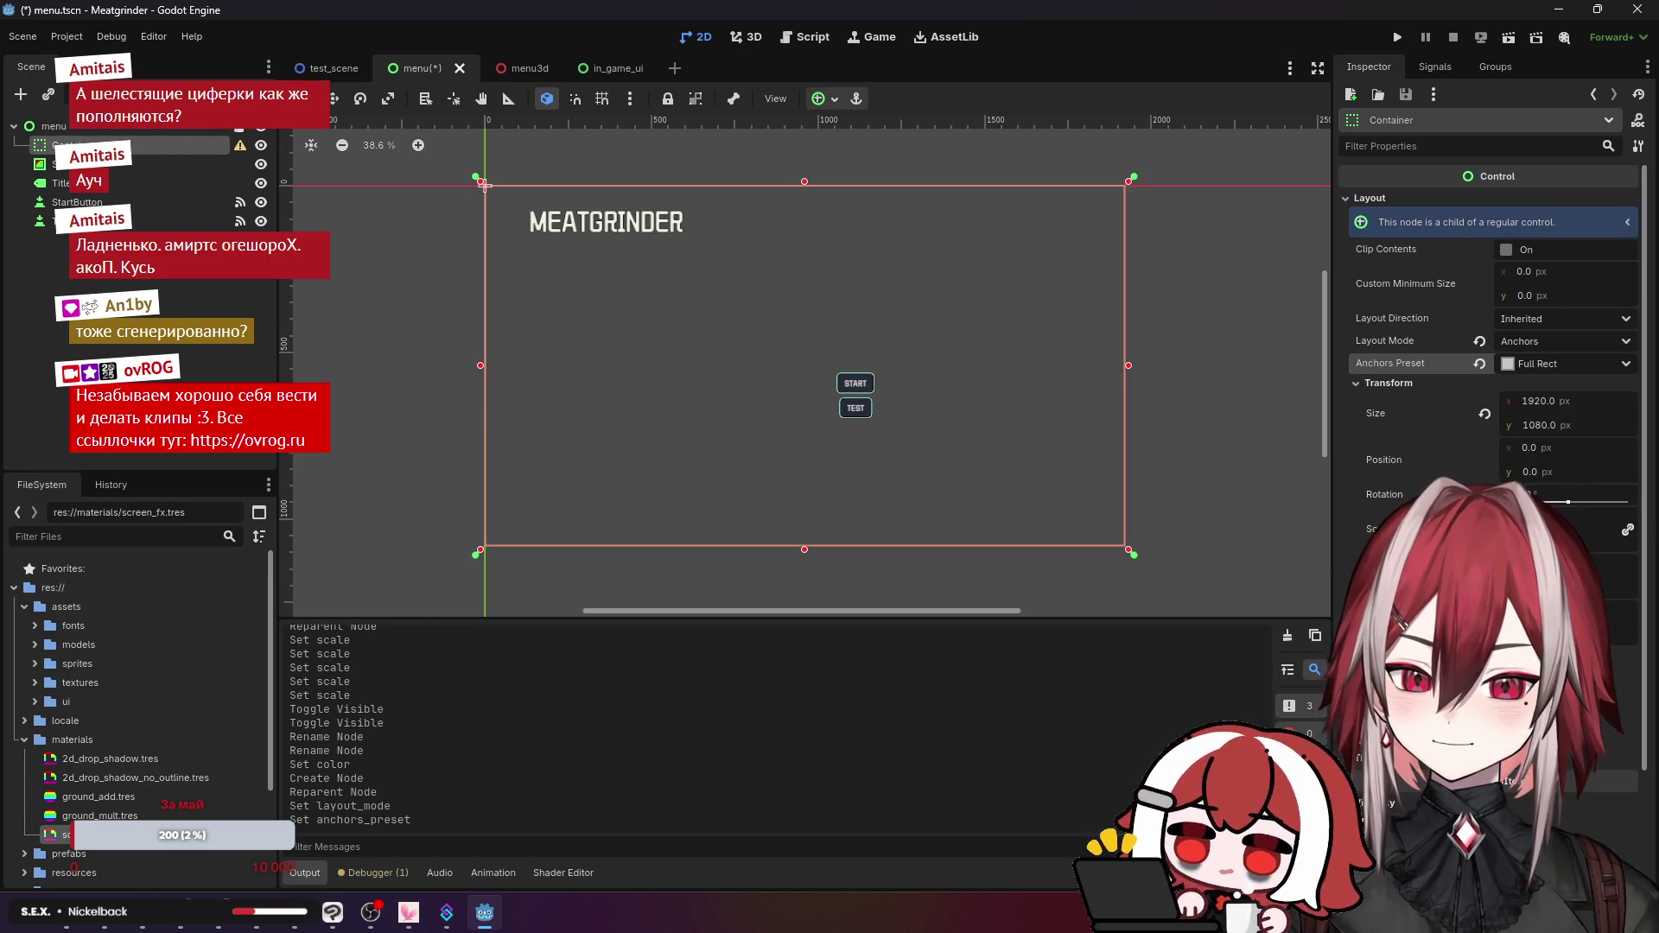
type("0.9")
key("Return")
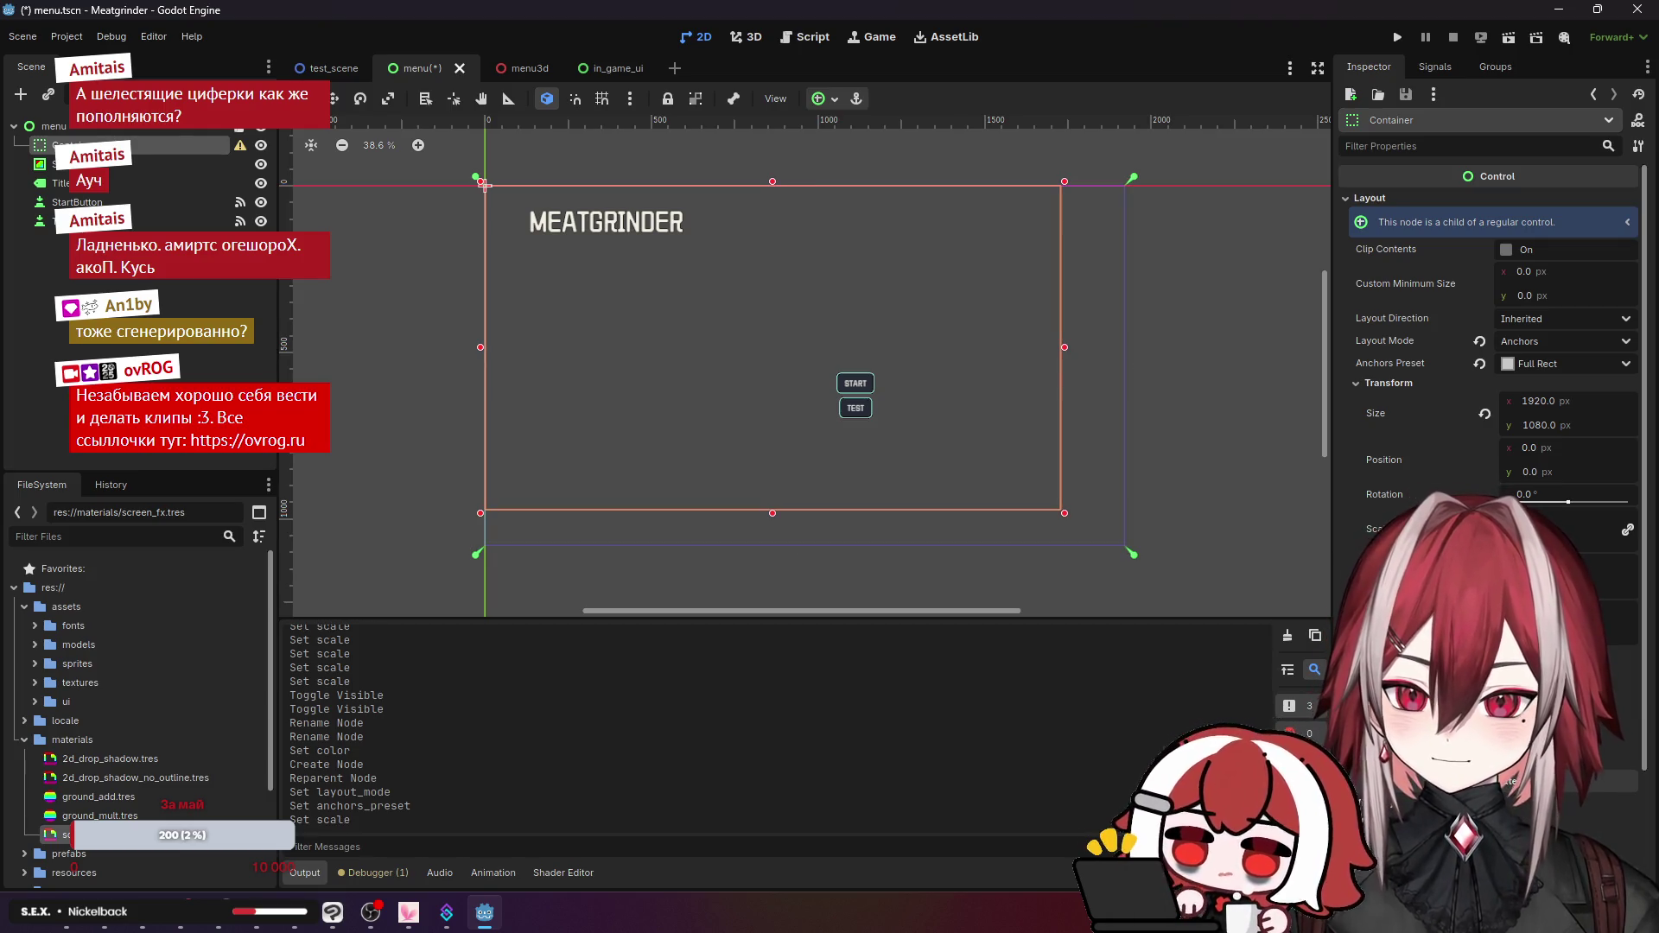
mouse_move(484, 184)
left_mouse_down()
mouse_move(855, 185)
mouse_move(805, 184)
mouse_move(805, 366)
left_mouse_up()
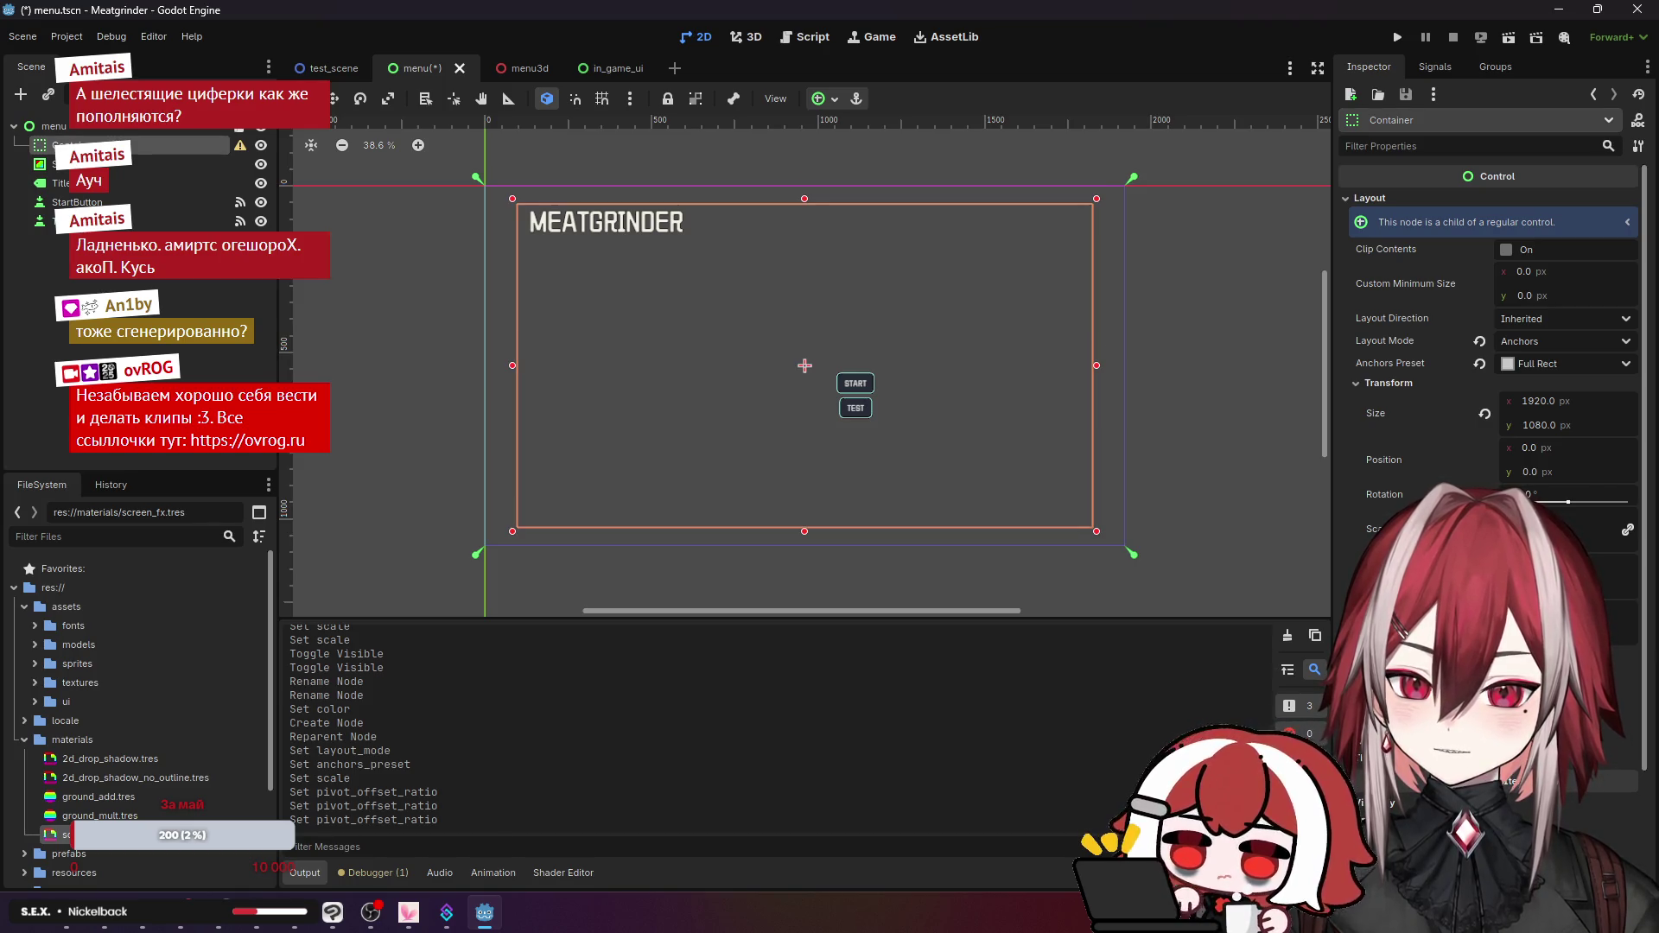
Delete the SaveZone rectangle
left_click(117, 166)
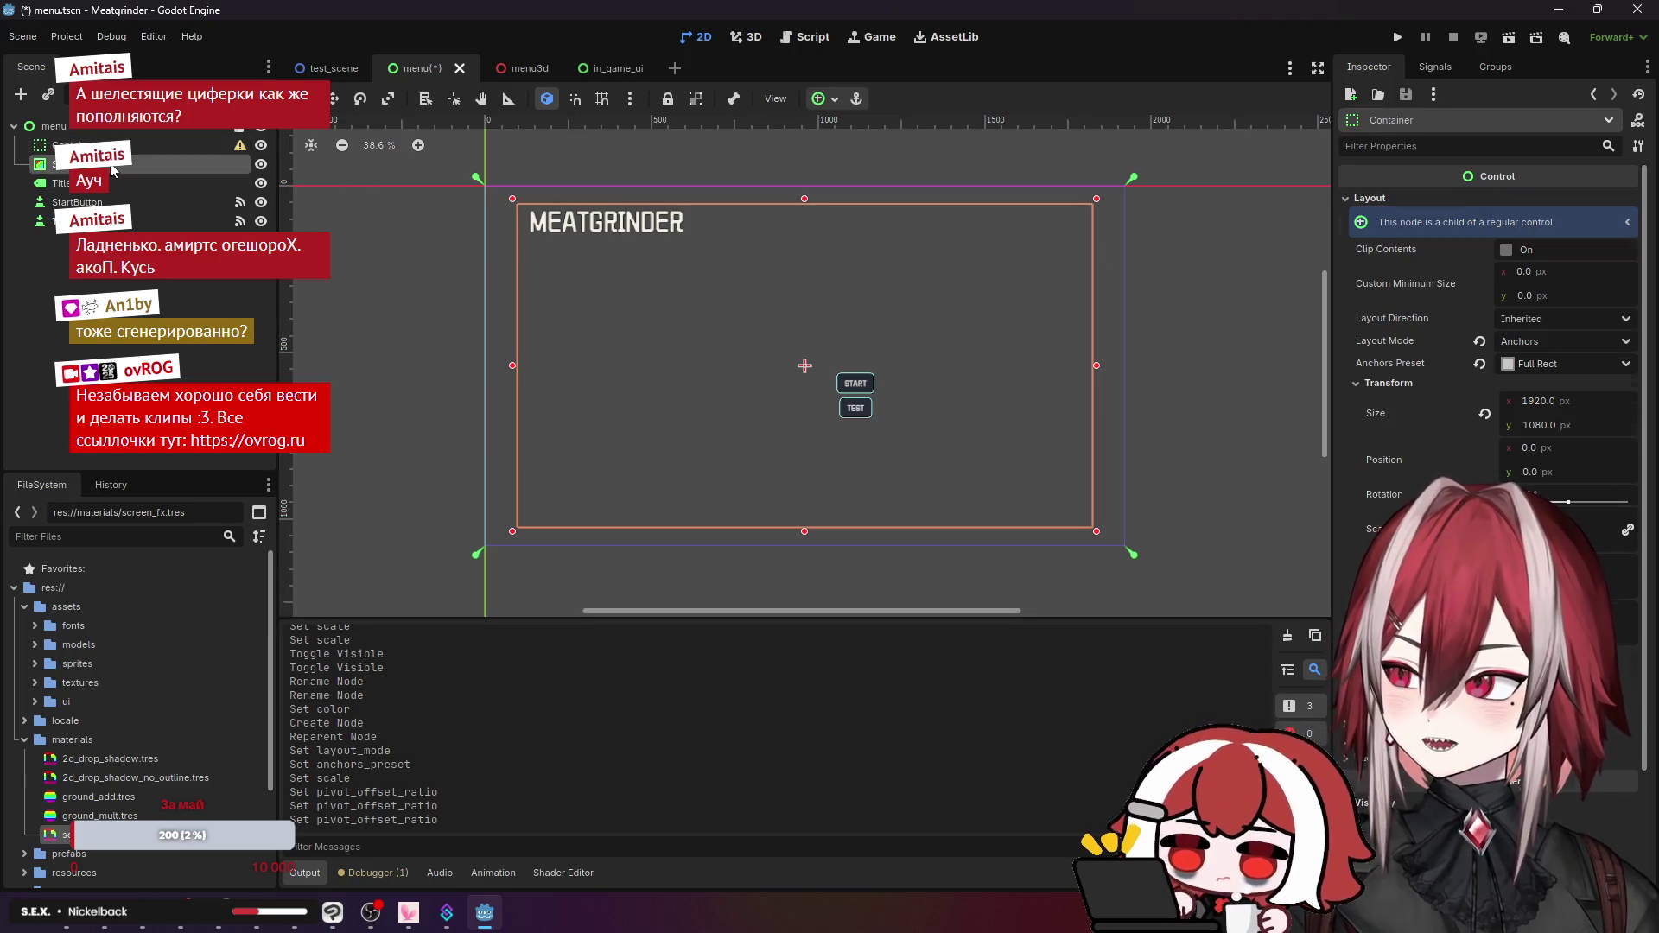
key("Delete")
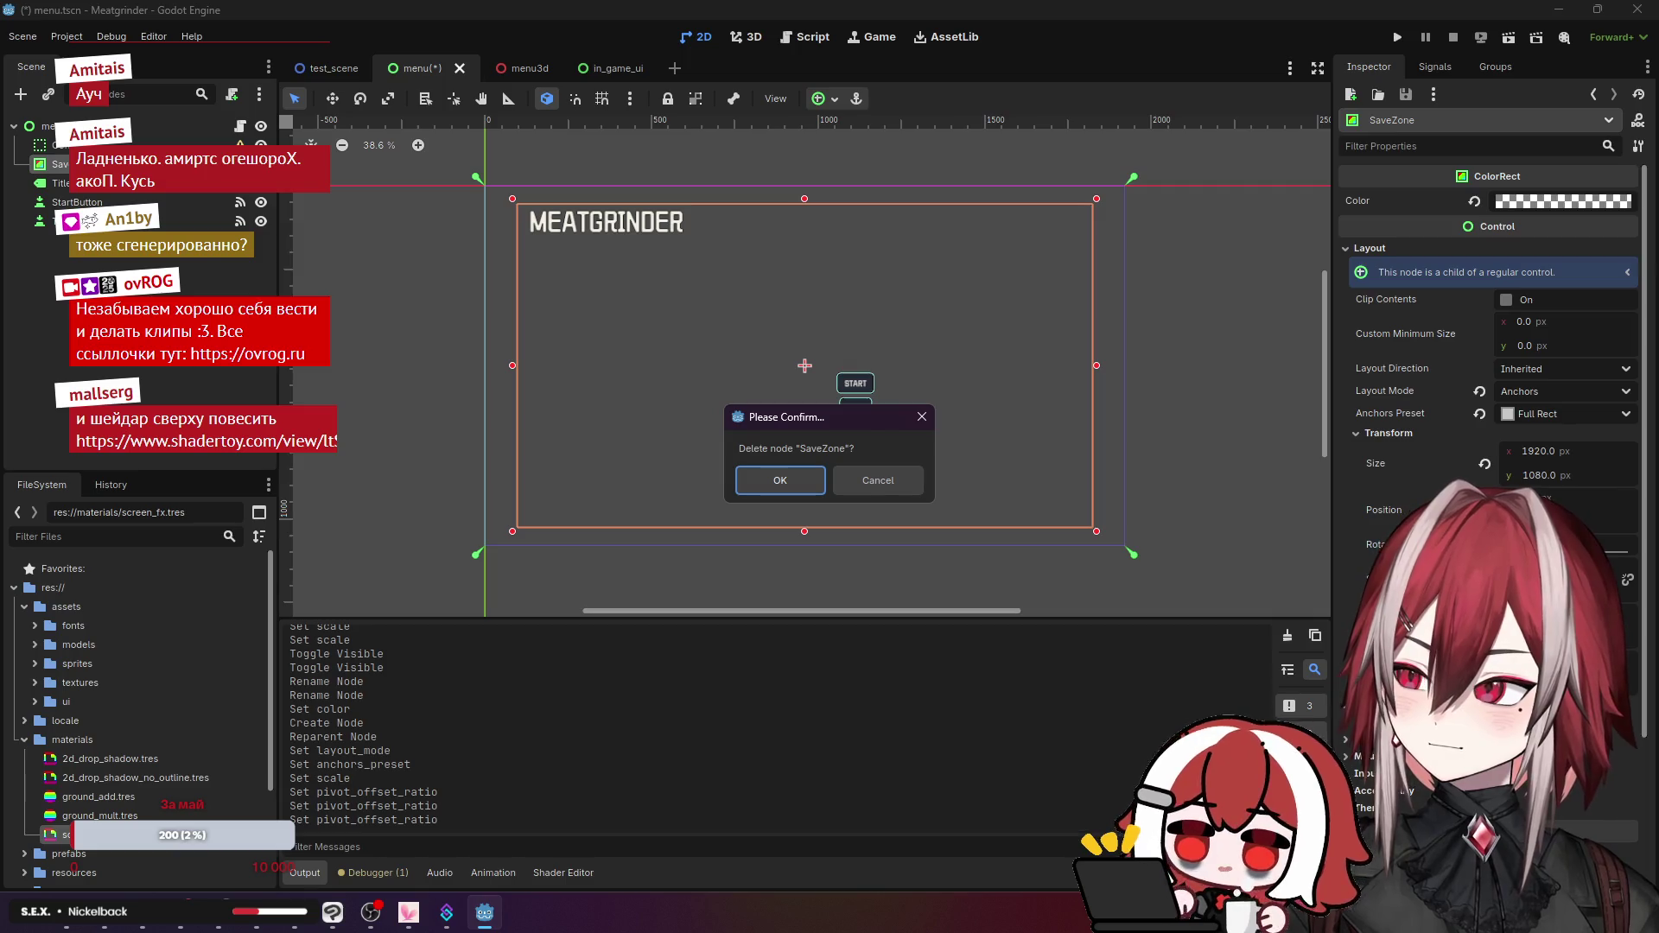
left_click(780, 481)
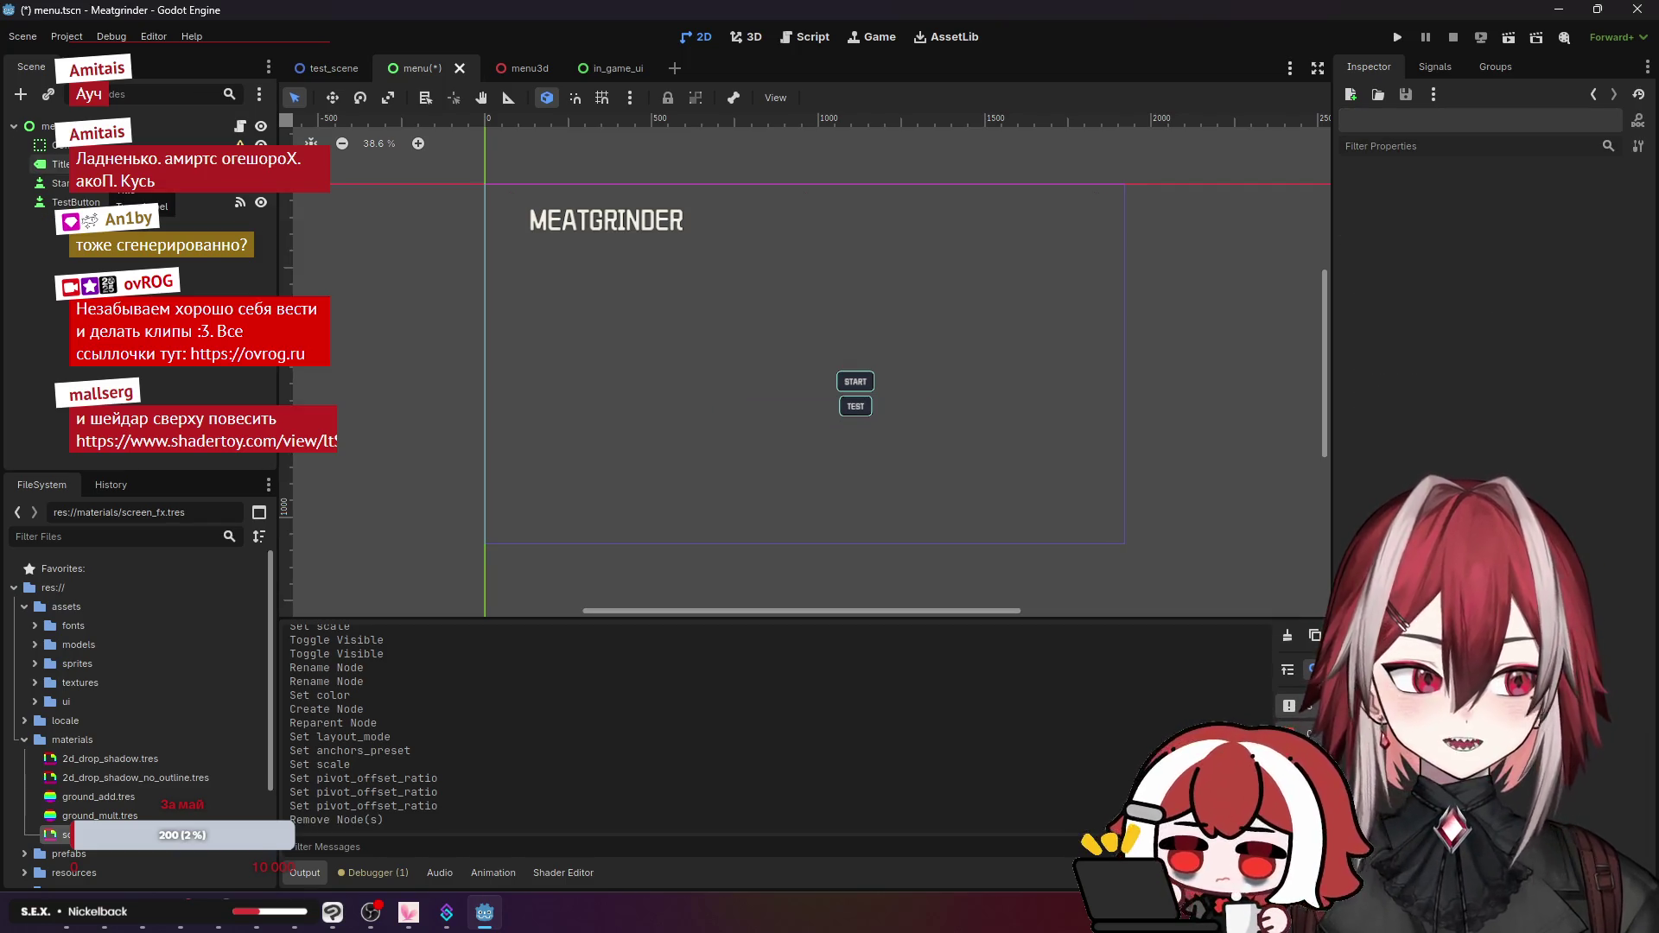
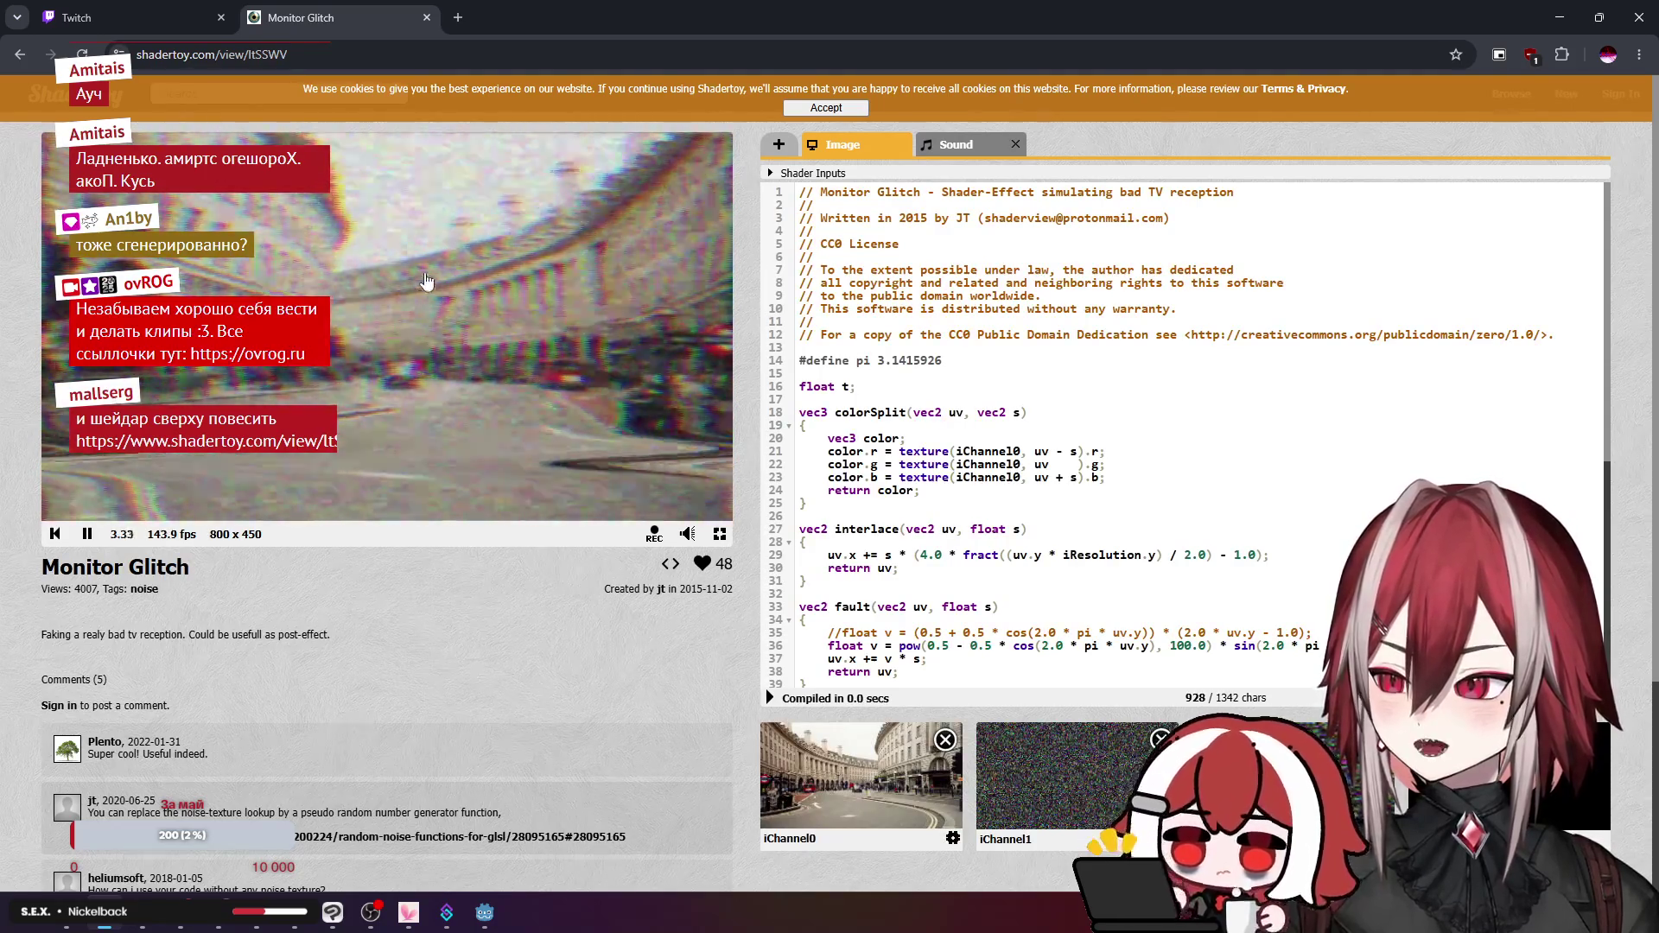
Close the Monitor Glitch tab, minimize Chrome, and select the Title label in Godot
left_click(427, 18)
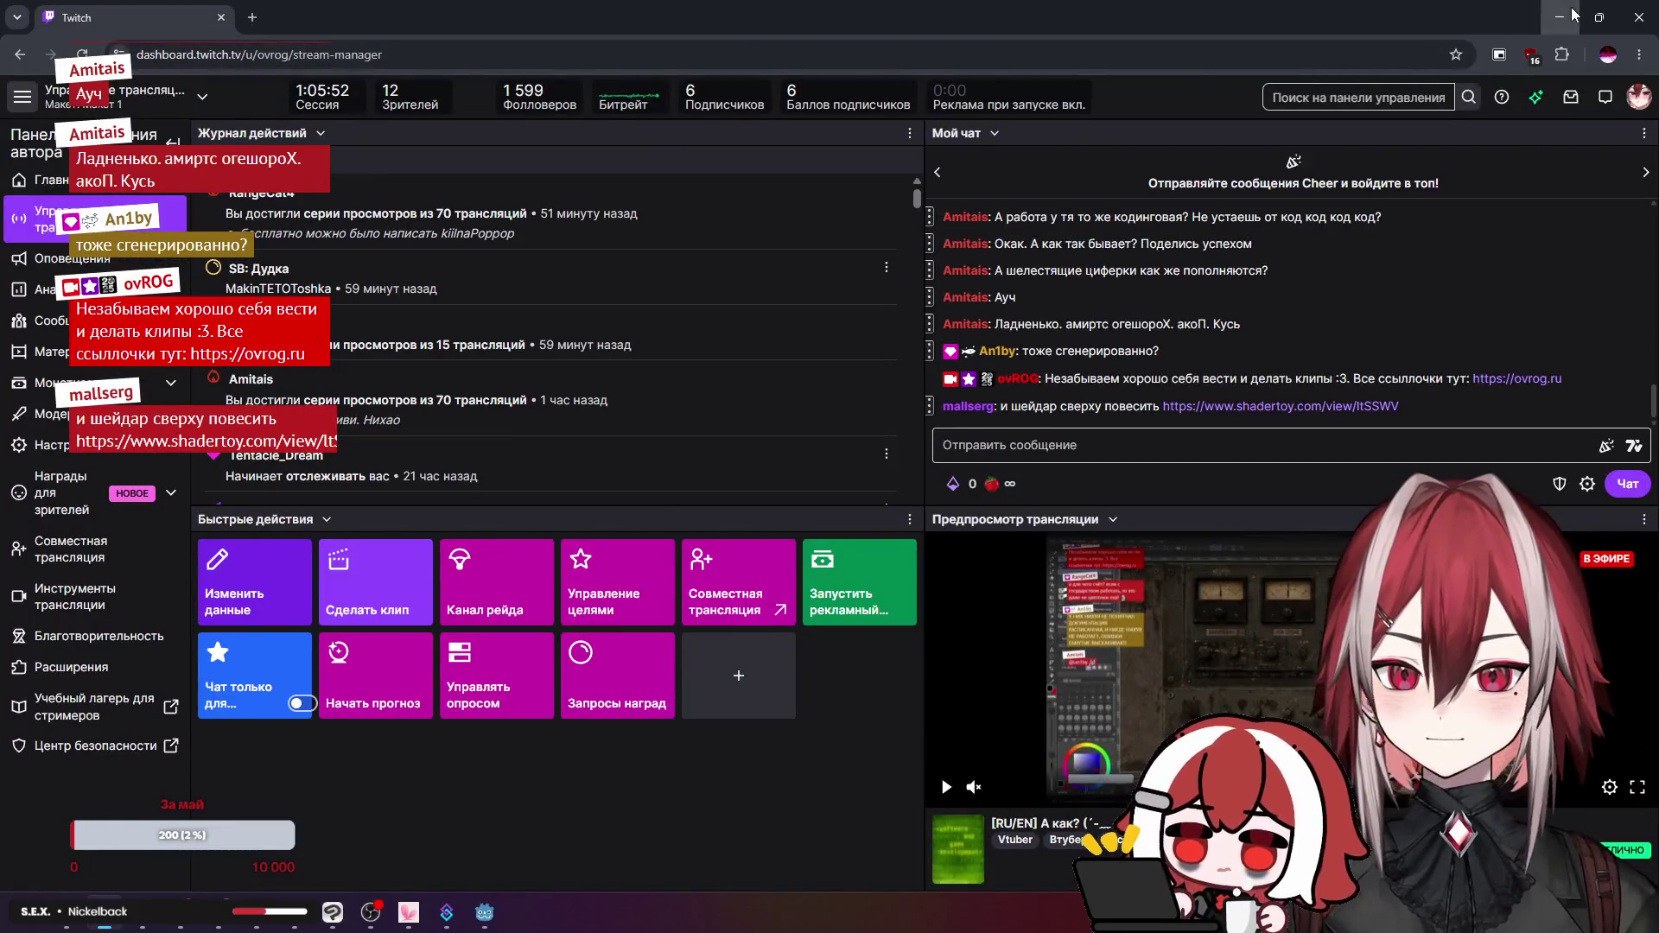
left_click(1559, 17)
left_click(491, 203)
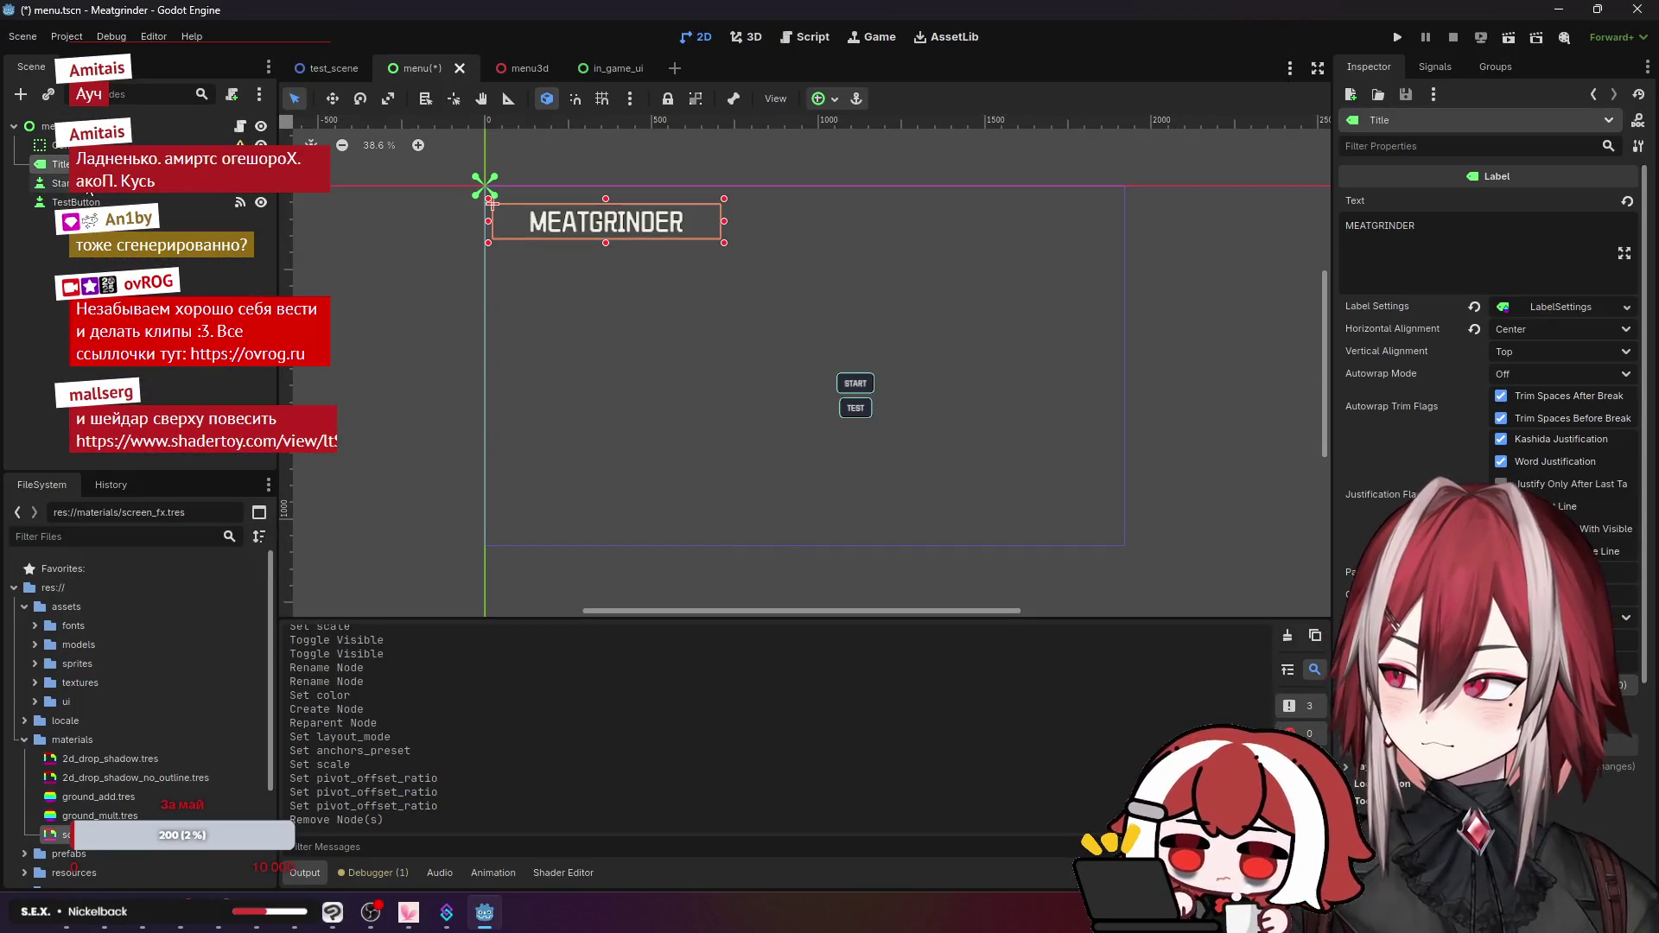
left_click(76, 202, "shift")
left_click_drag(99, 204, 78, 145)
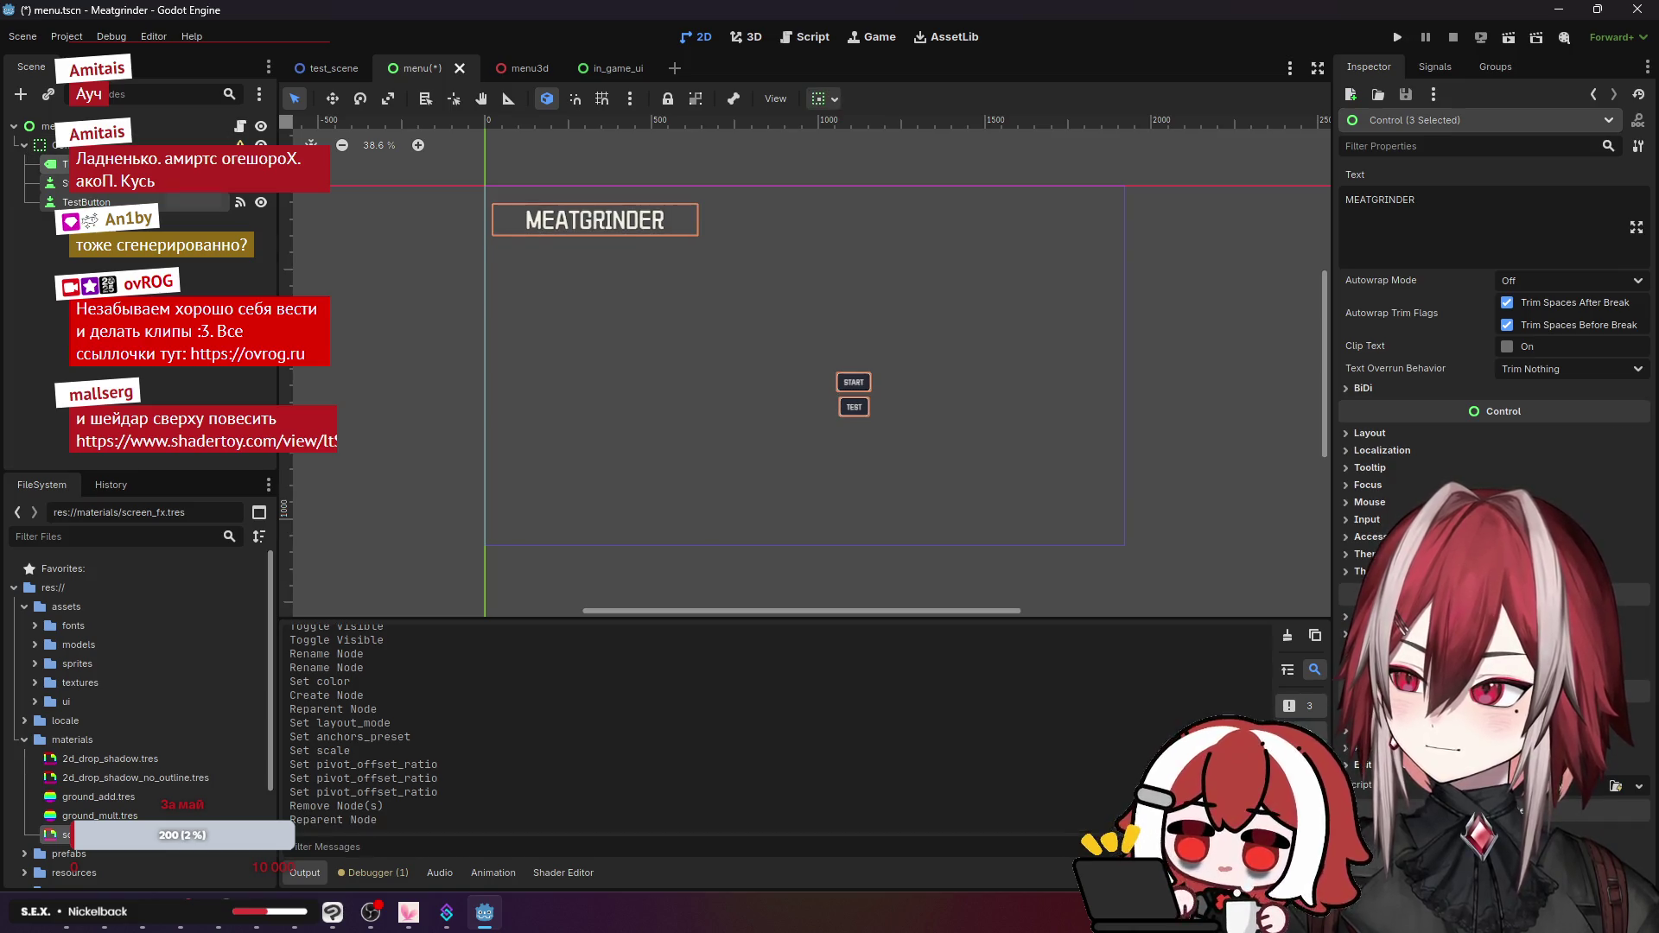
left_click(86, 165)
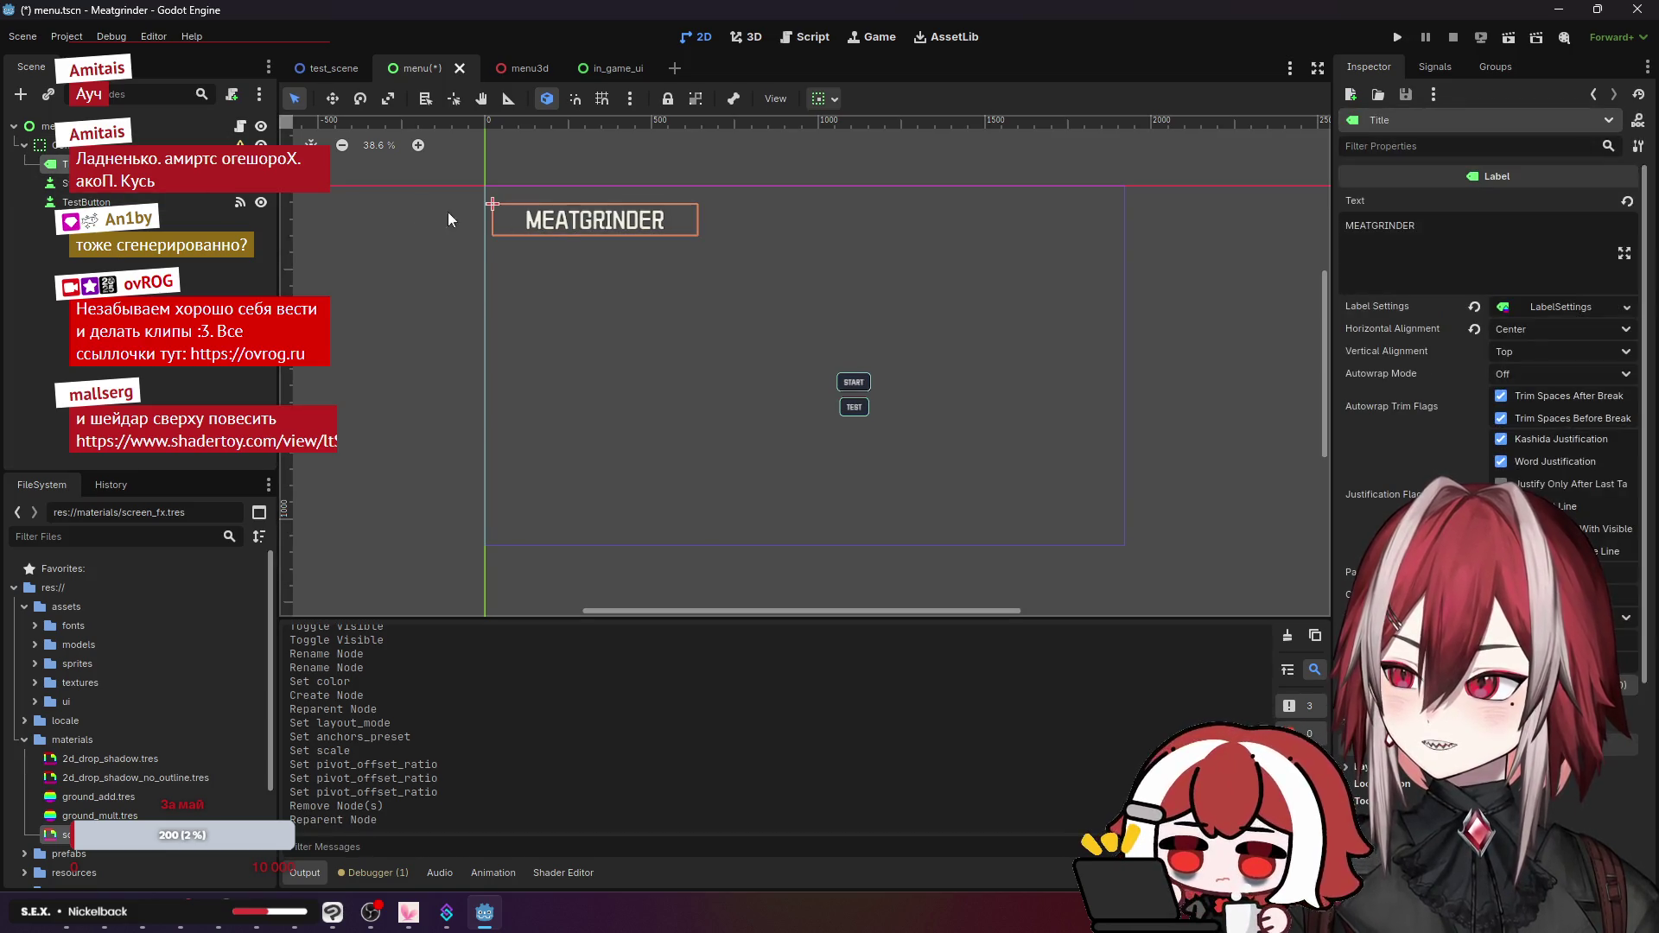
key("Up")
key("Down")
key("Up")
key("Down")
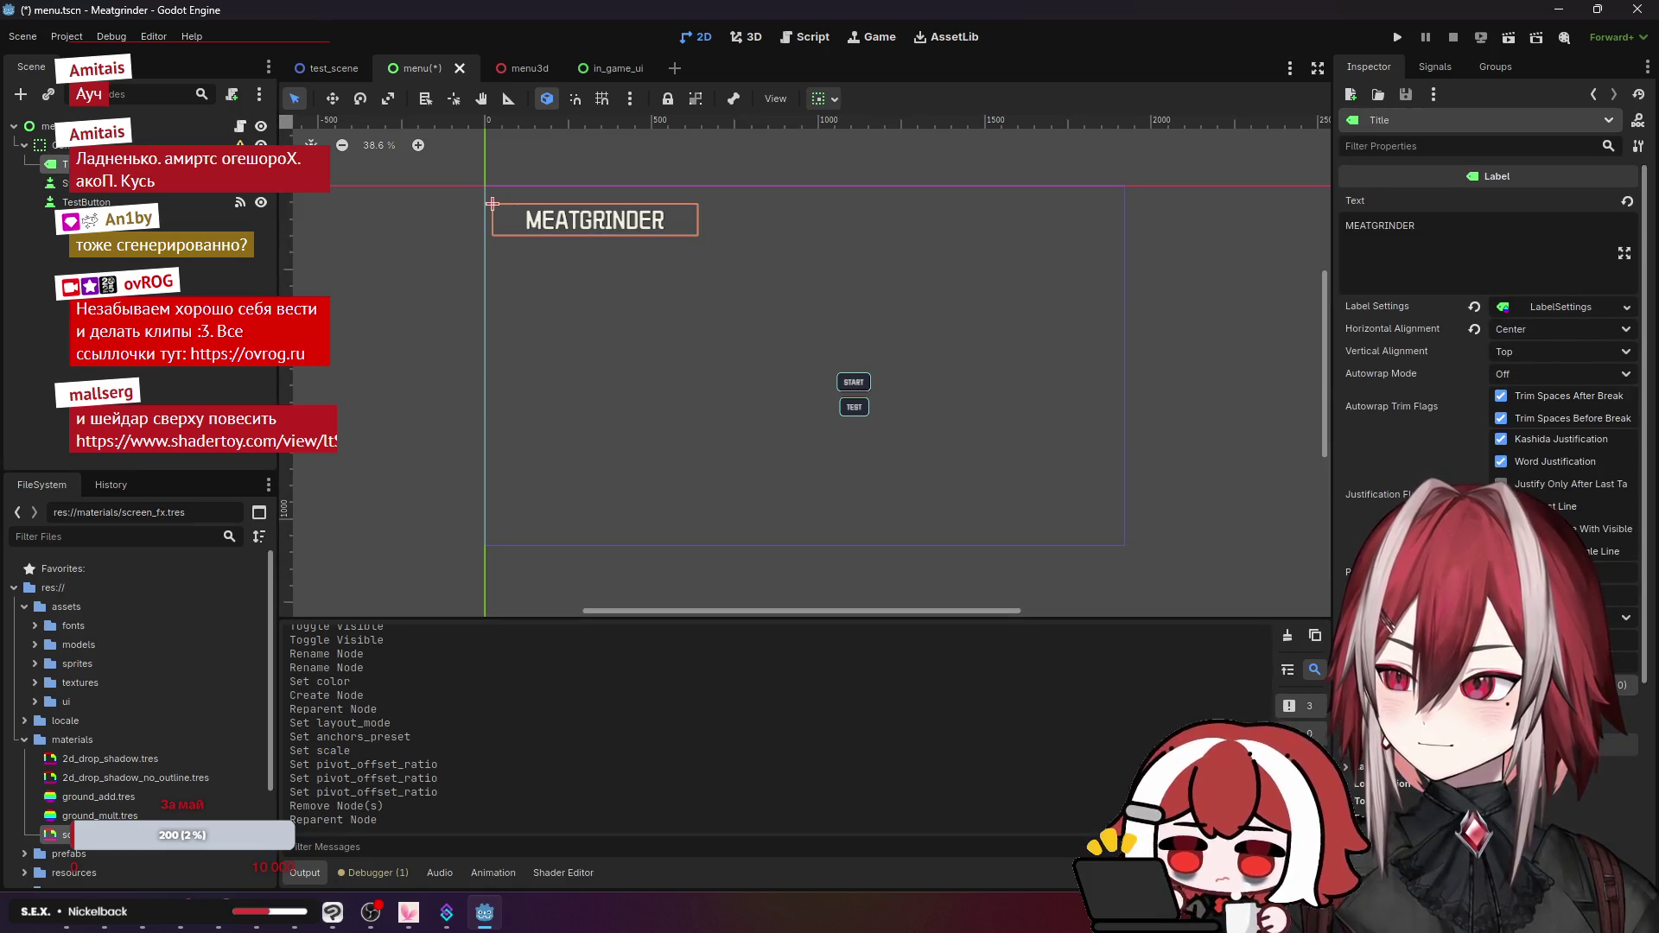
left_click_drag(492, 208, 516, 212)
key("ctrl+z")
left_click(804, 366)
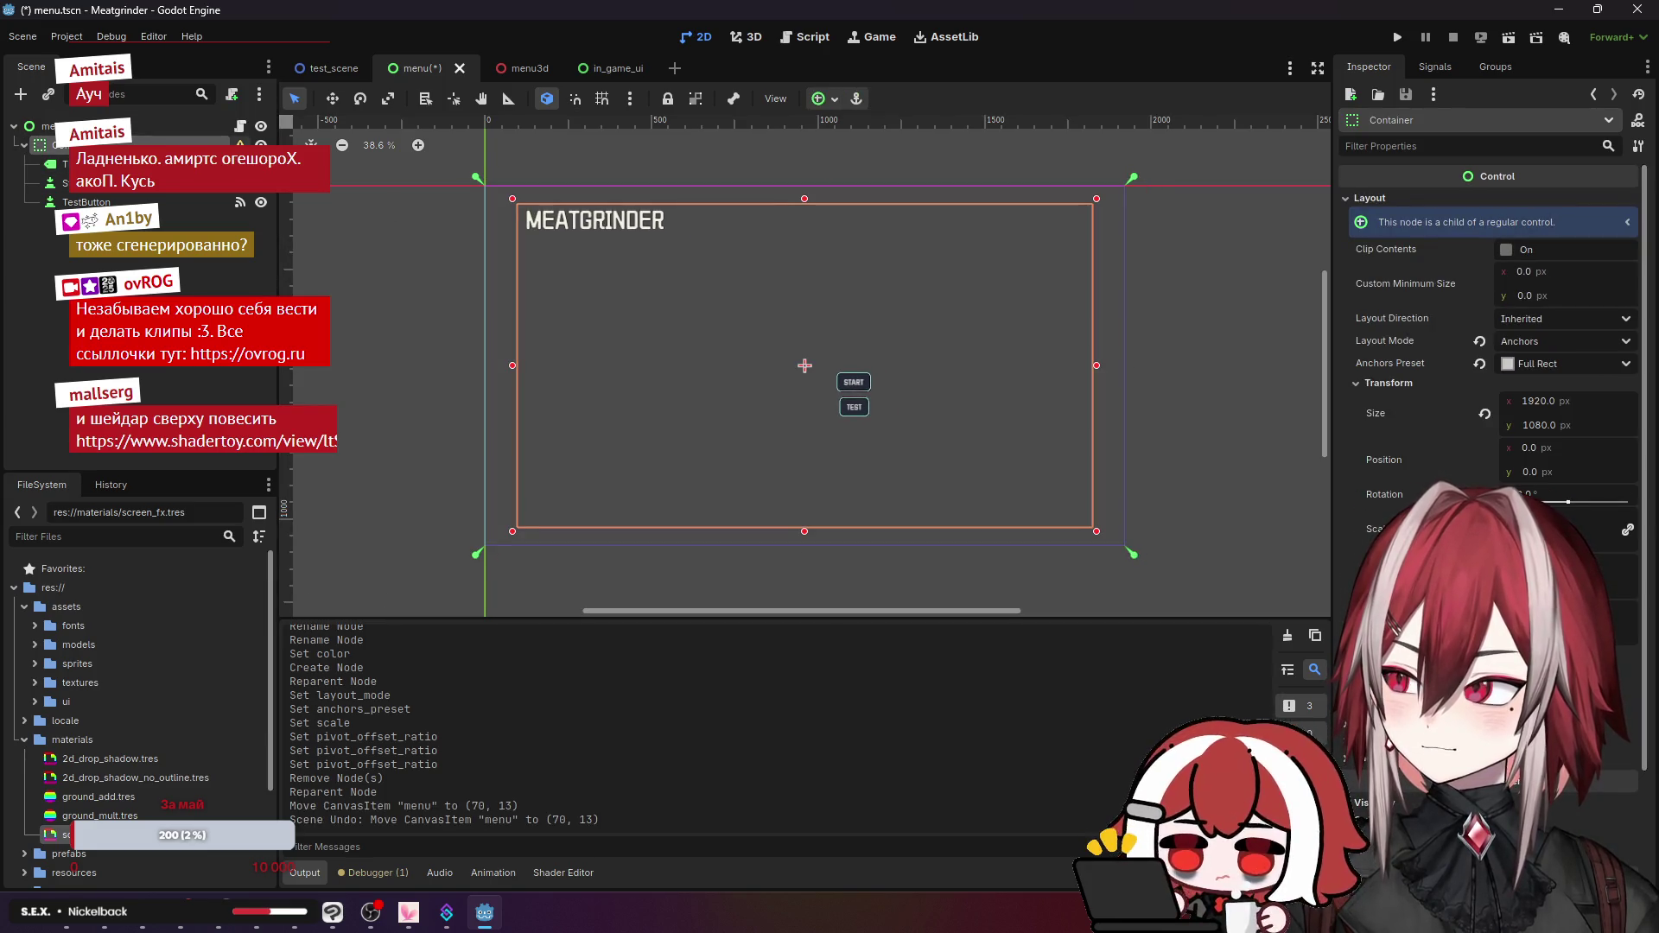
mouse_move(239, 146)
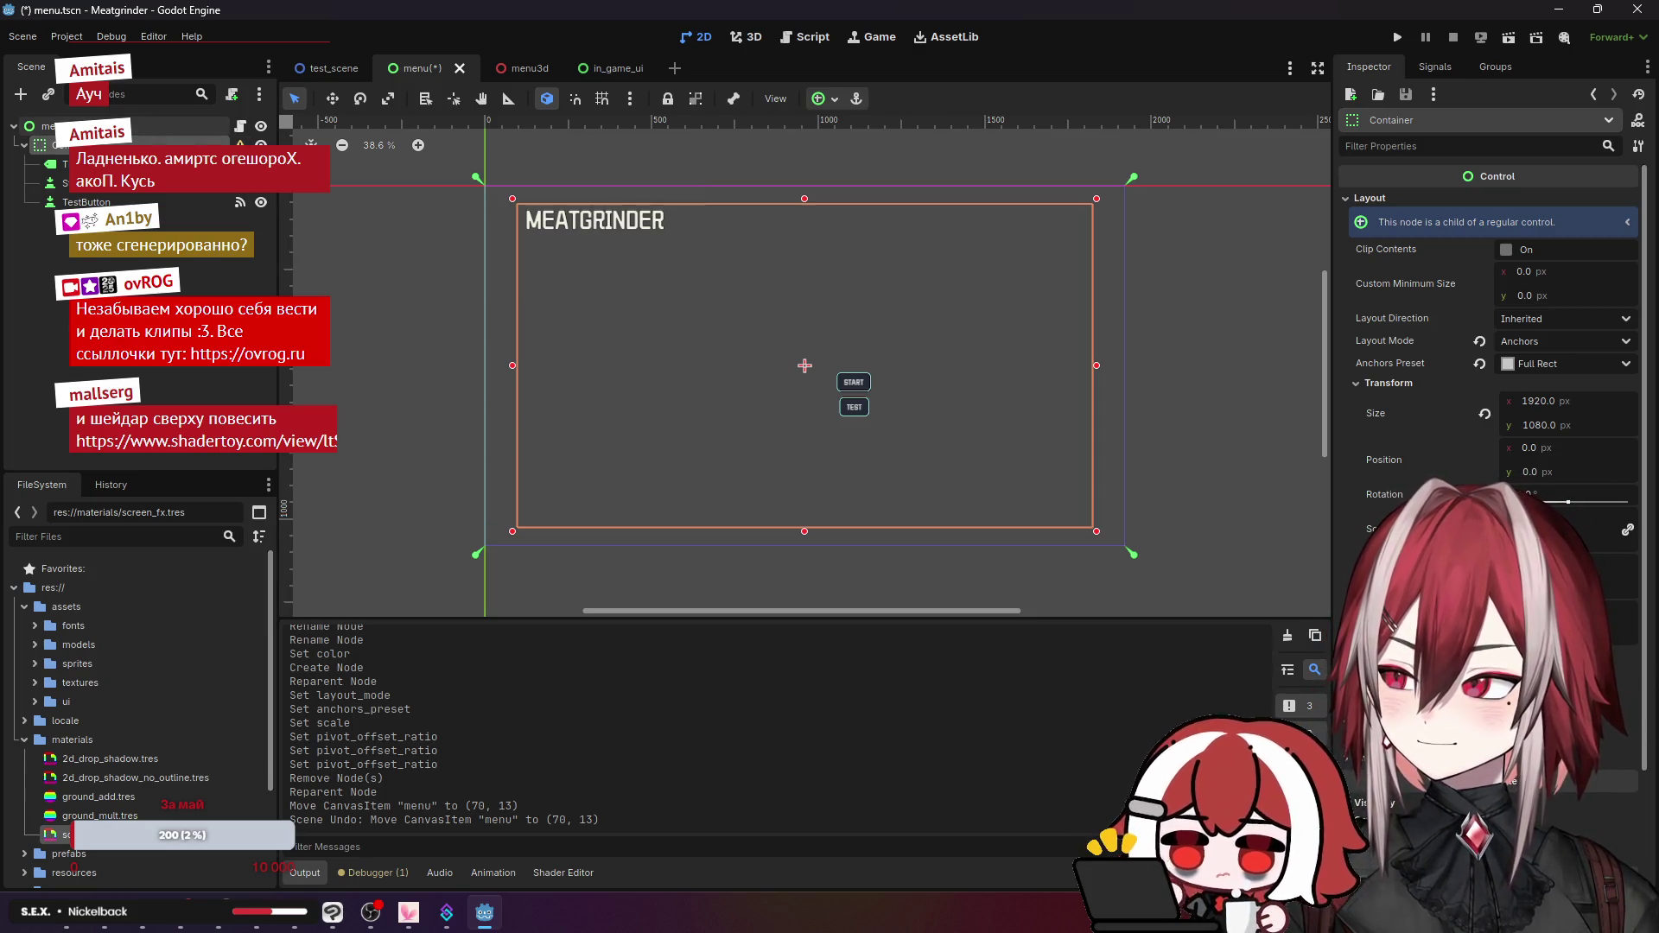
right_click(90, 128)
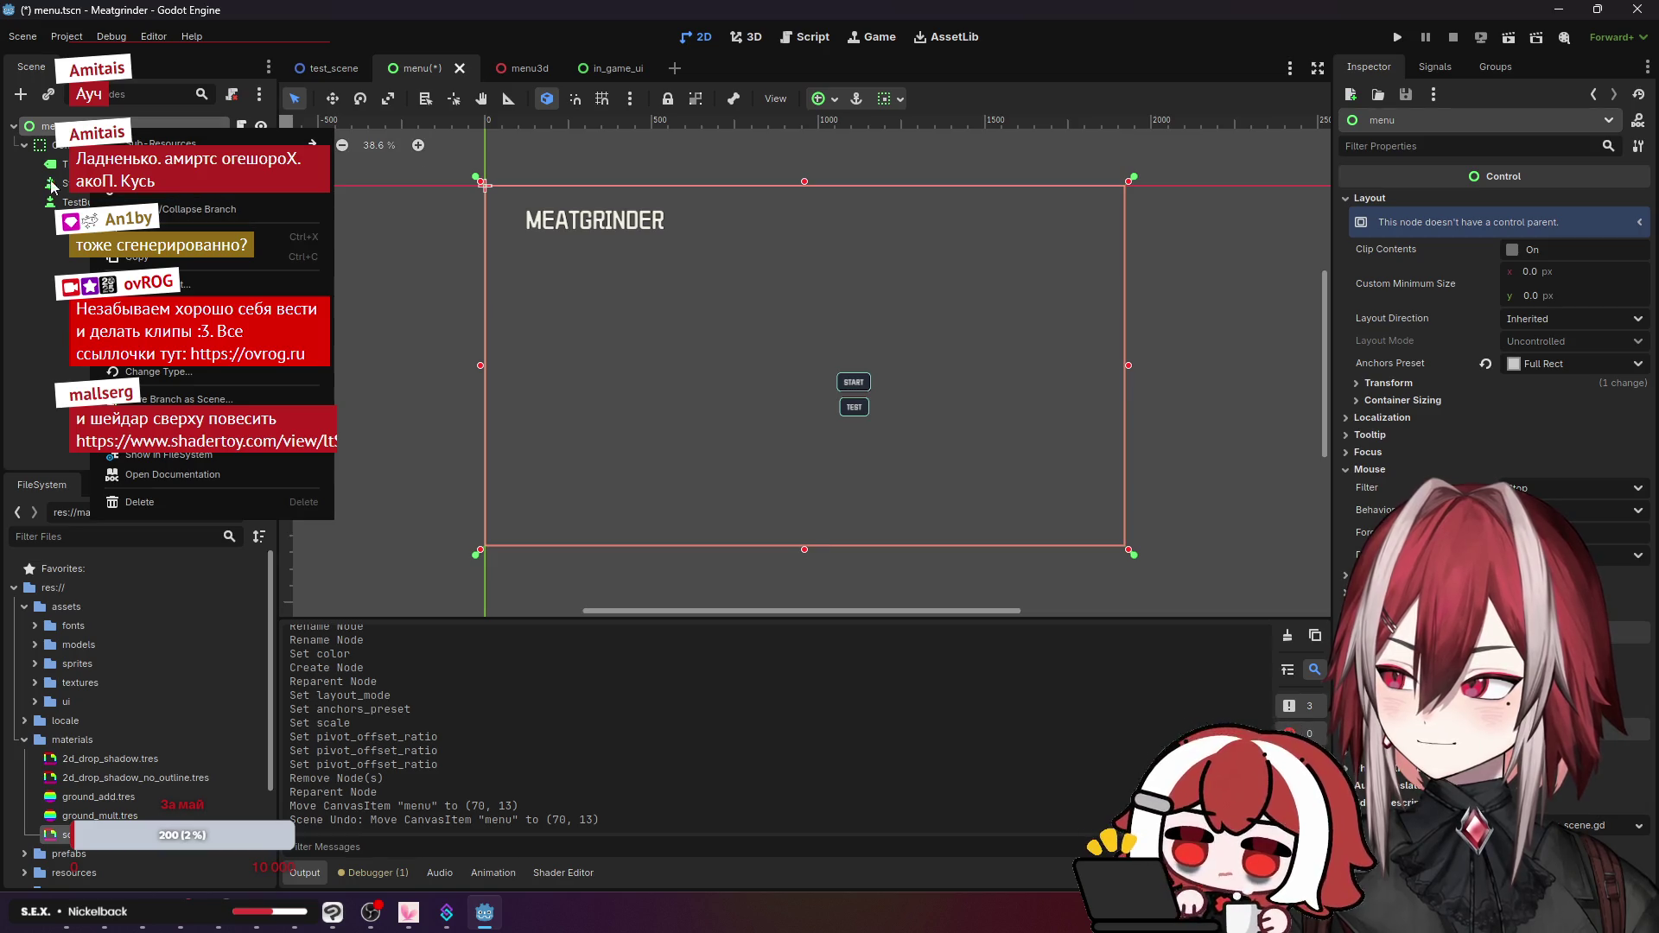
key("Escape")
left_click(87, 144)
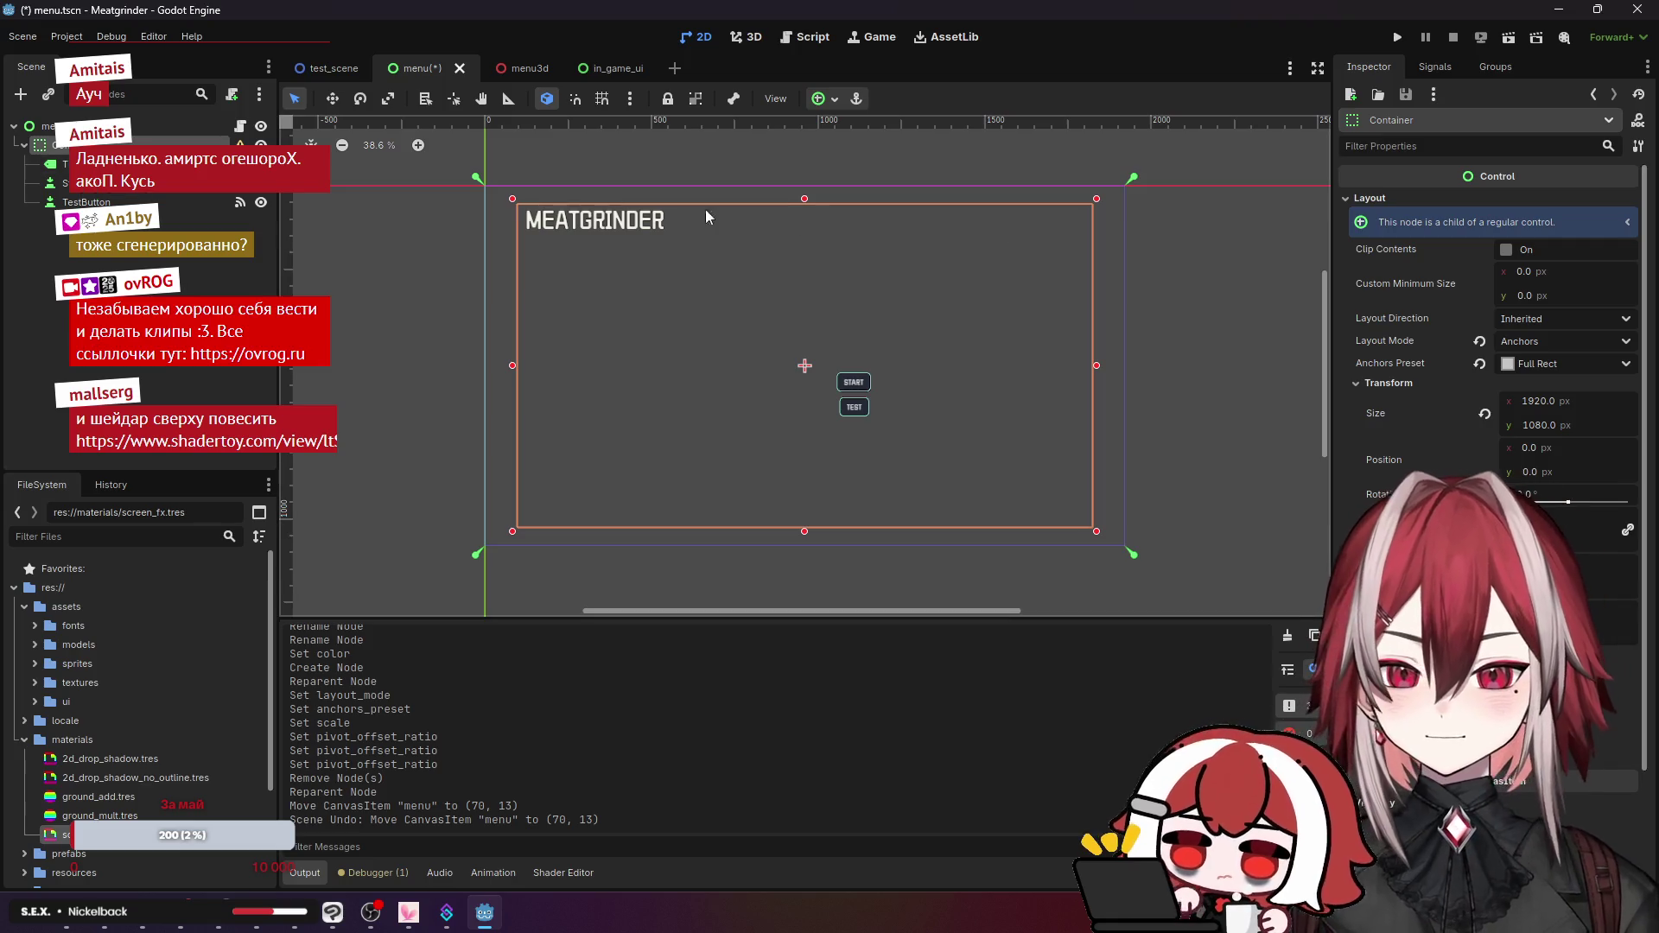
left_click(1508, 249)
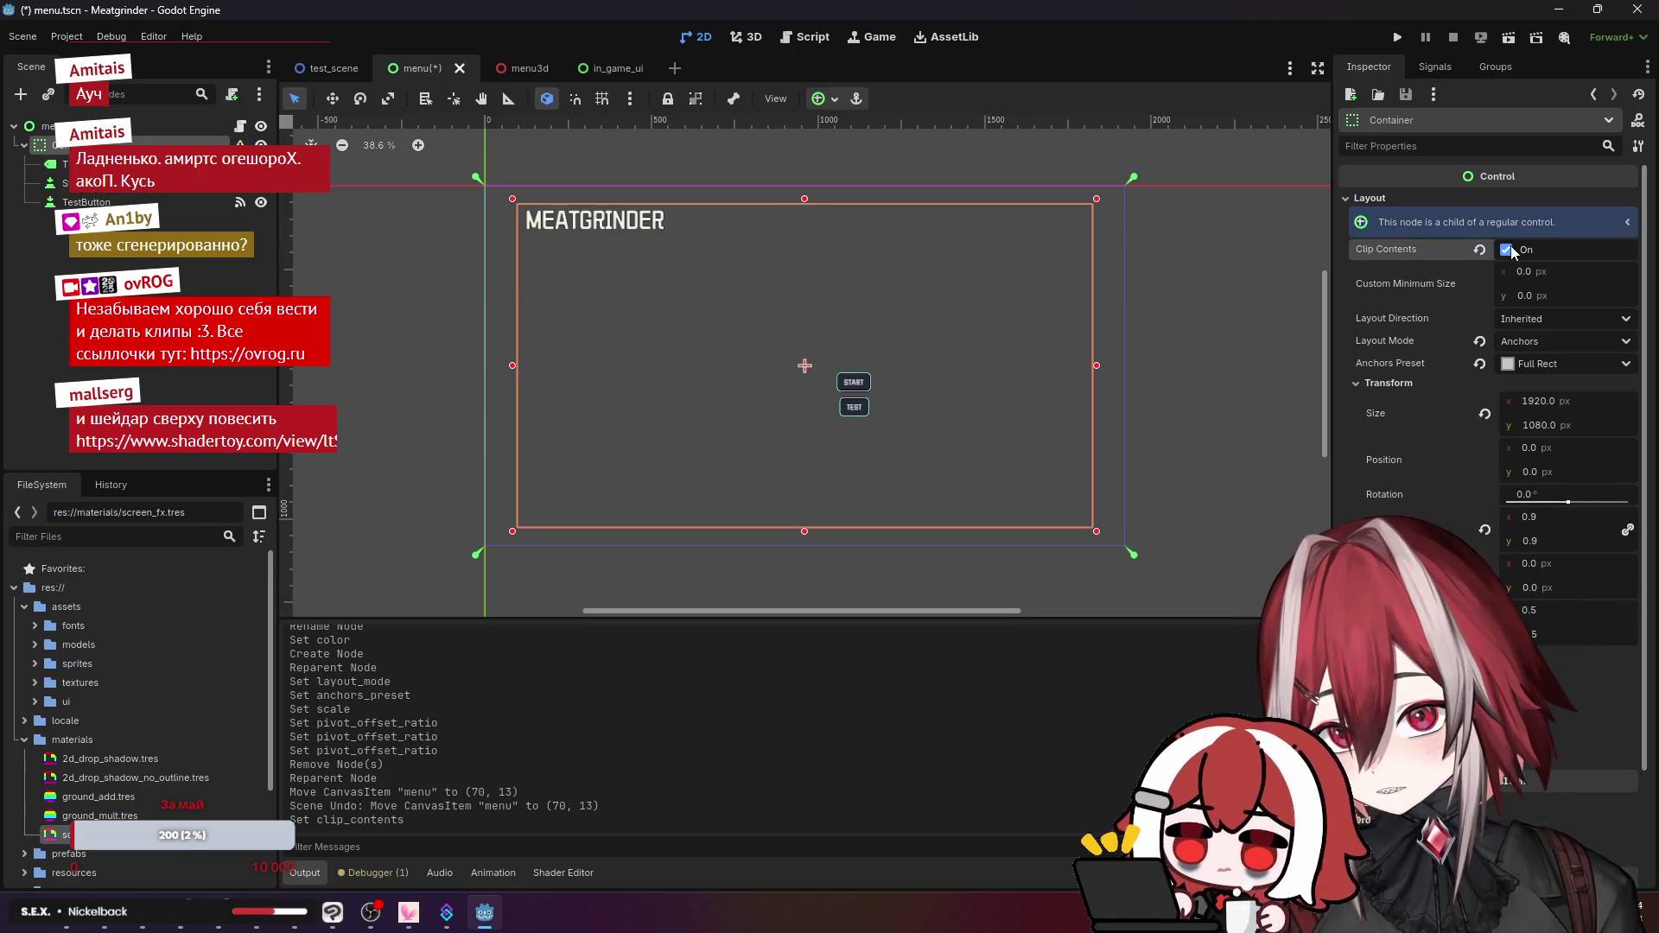
left_click(1508, 249)
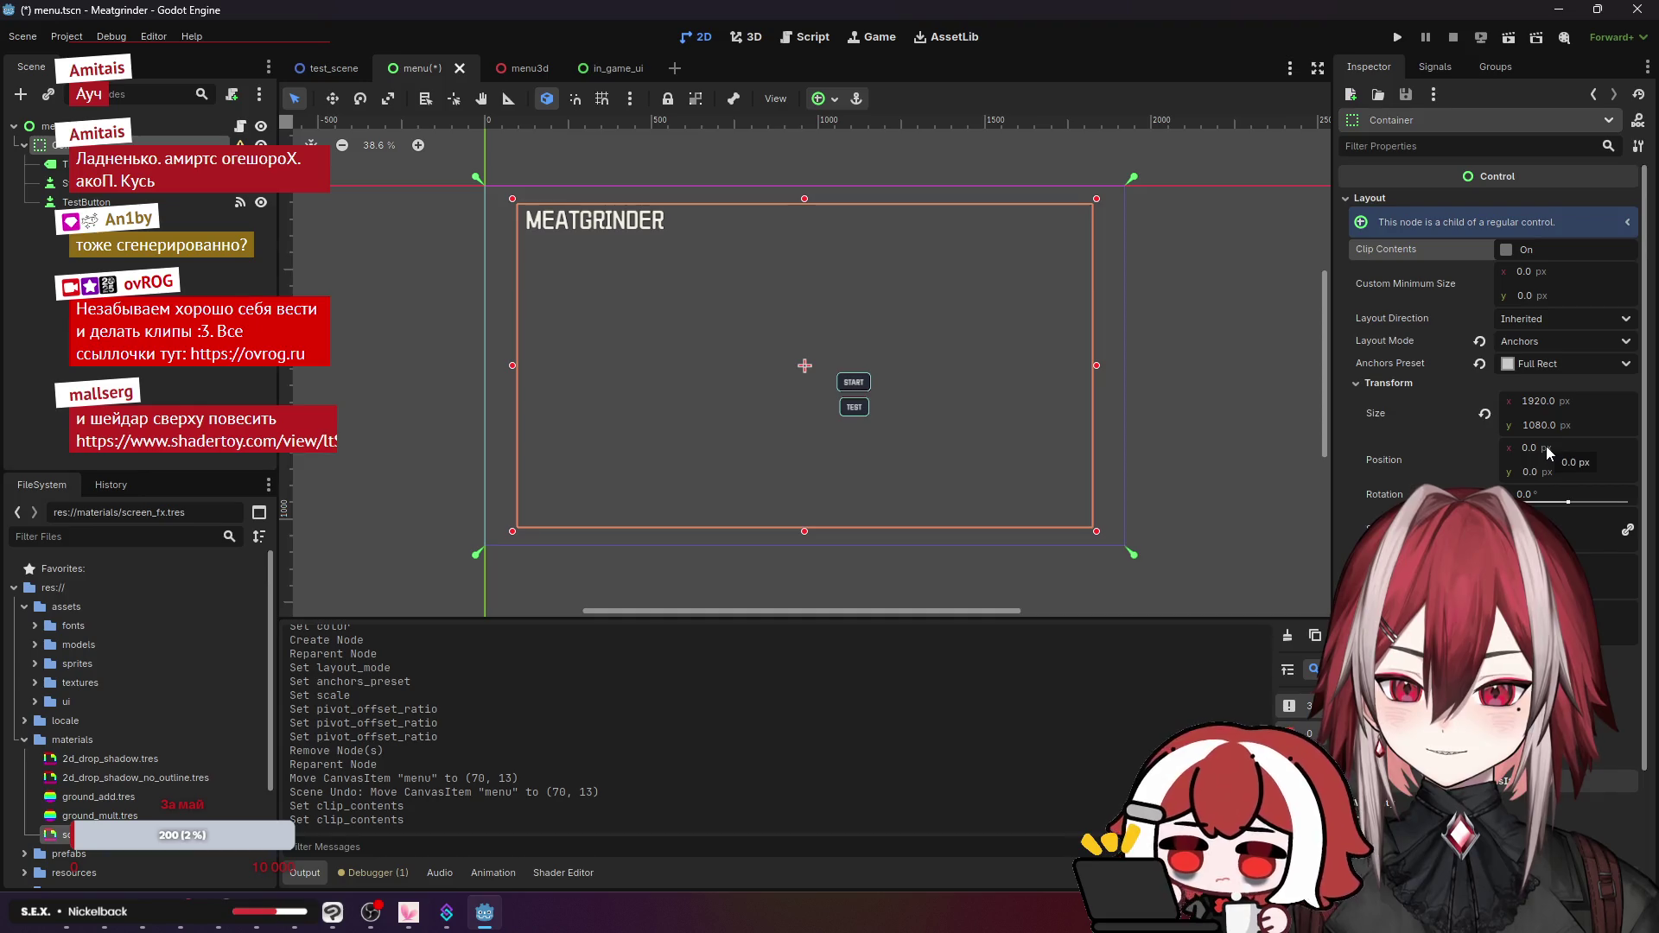
left_click(51, 201)
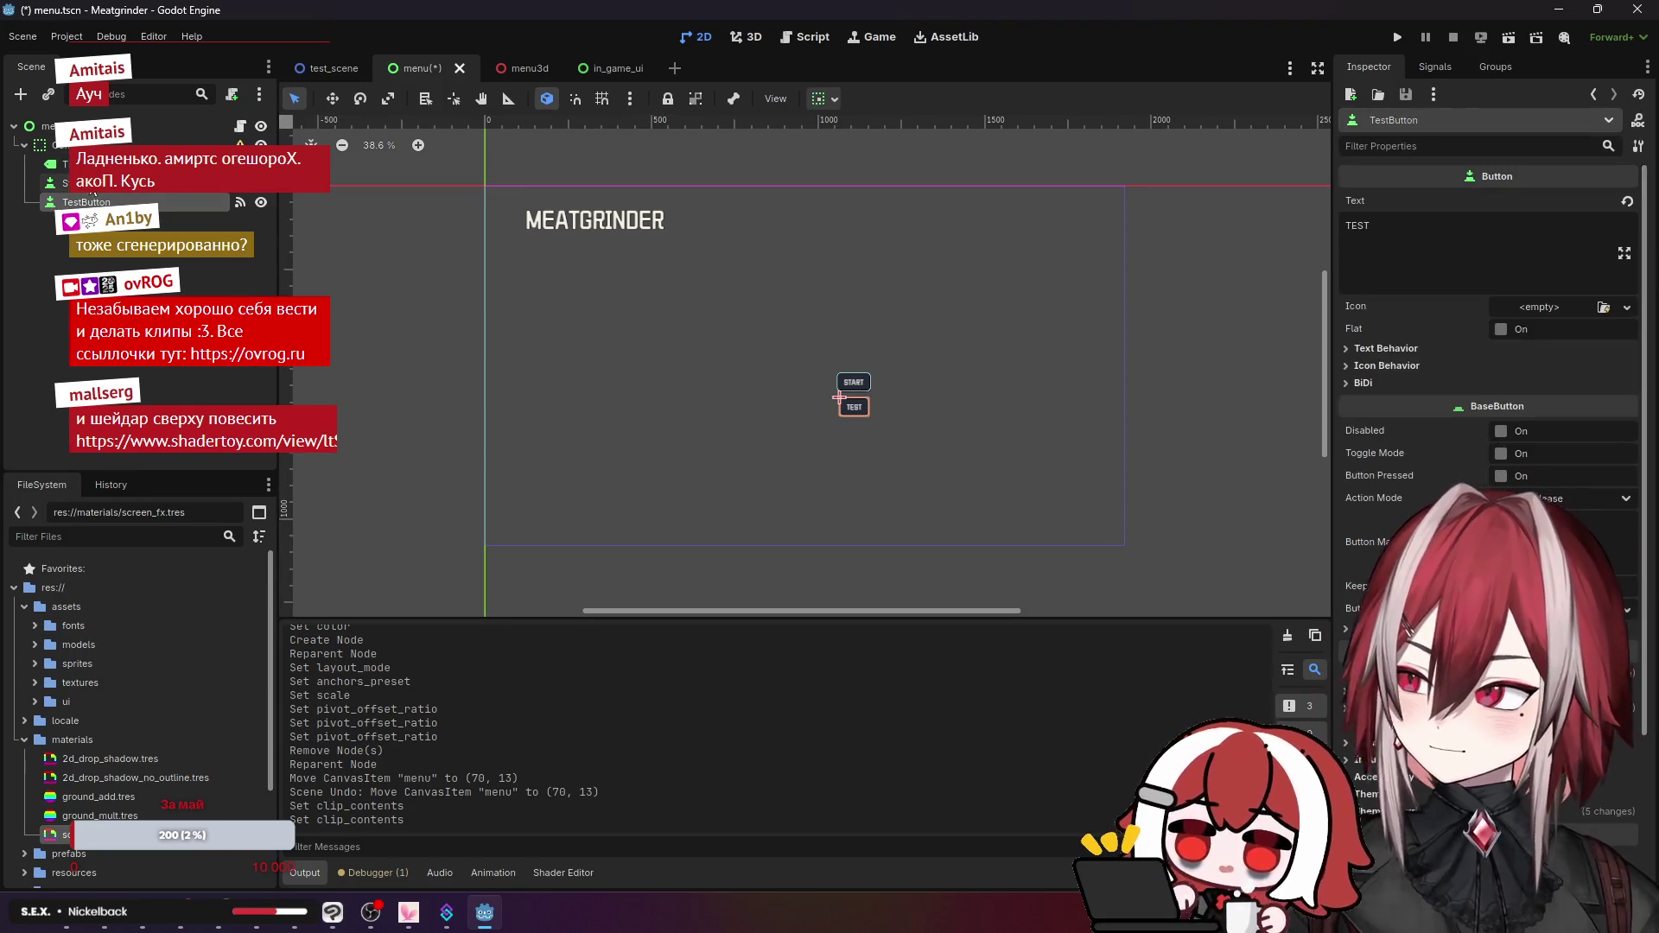
left_click(52, 164, "shift")
left_click_drag(45, 196, 43, 127)
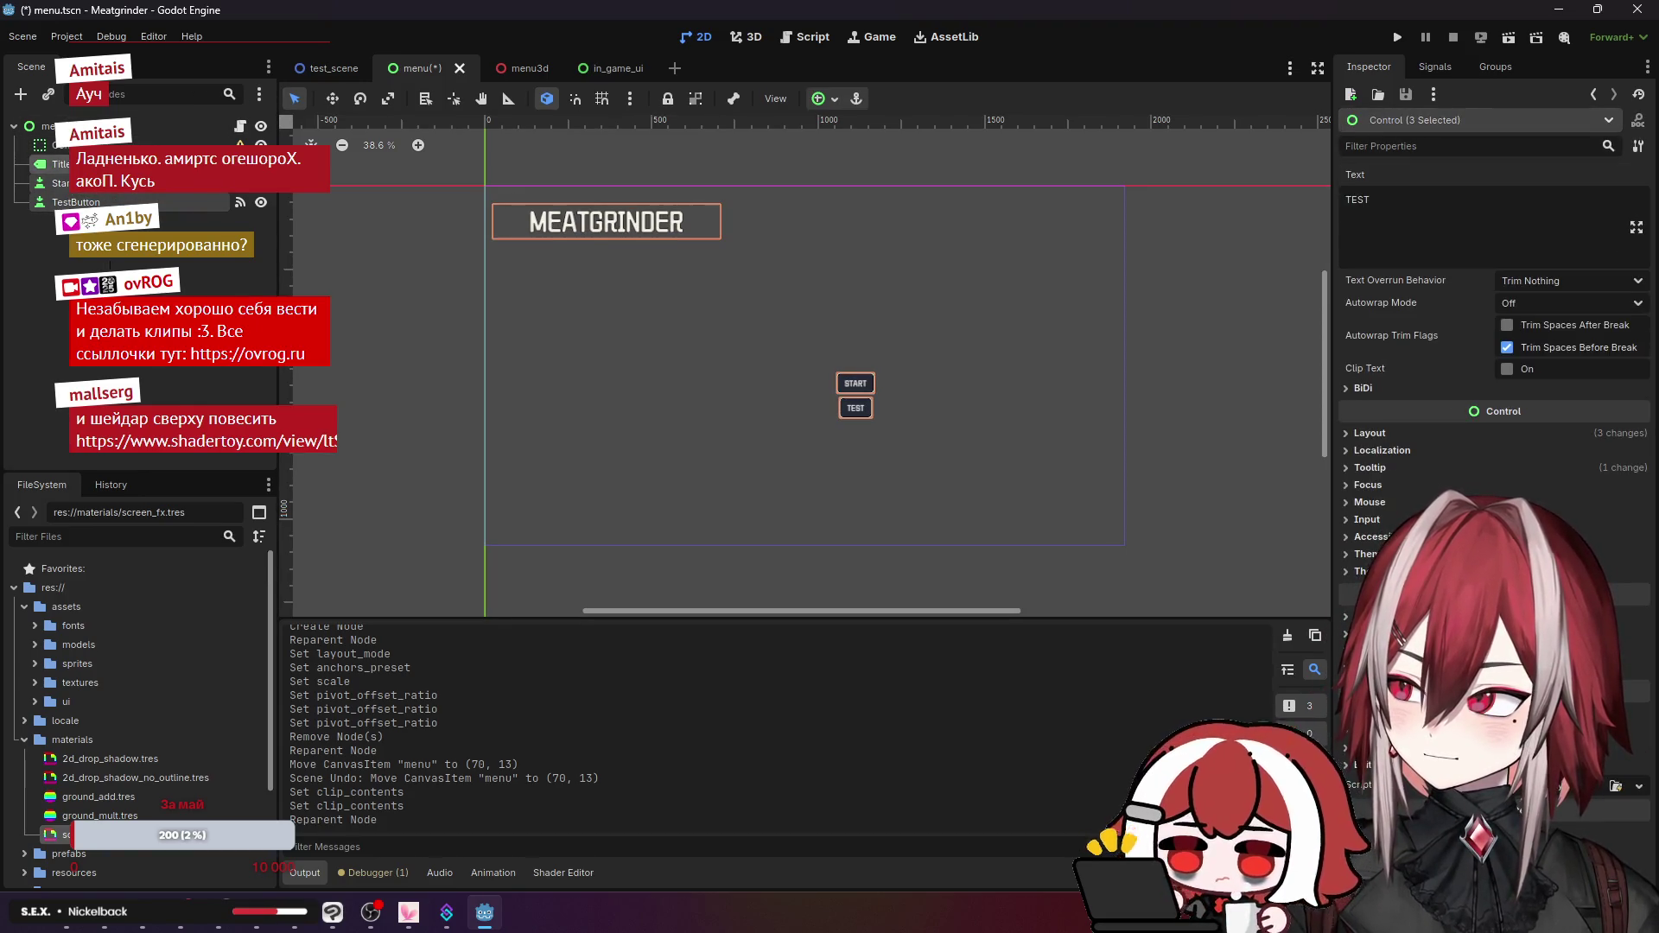
left_click(222, 194)
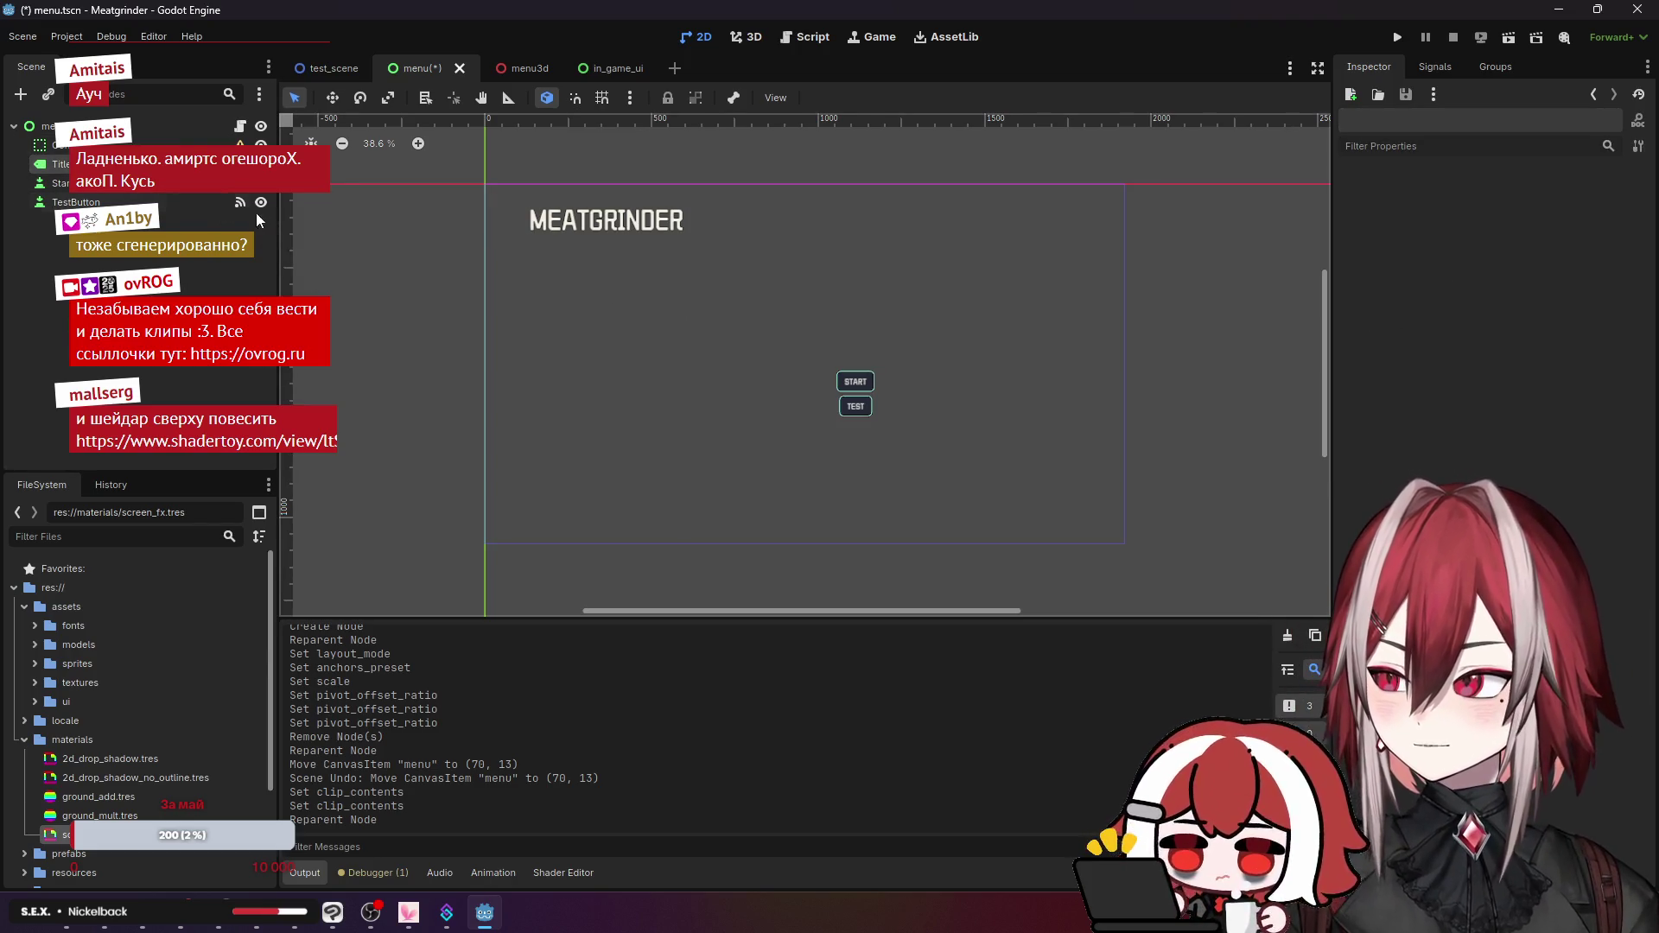
left_click(43, 145)
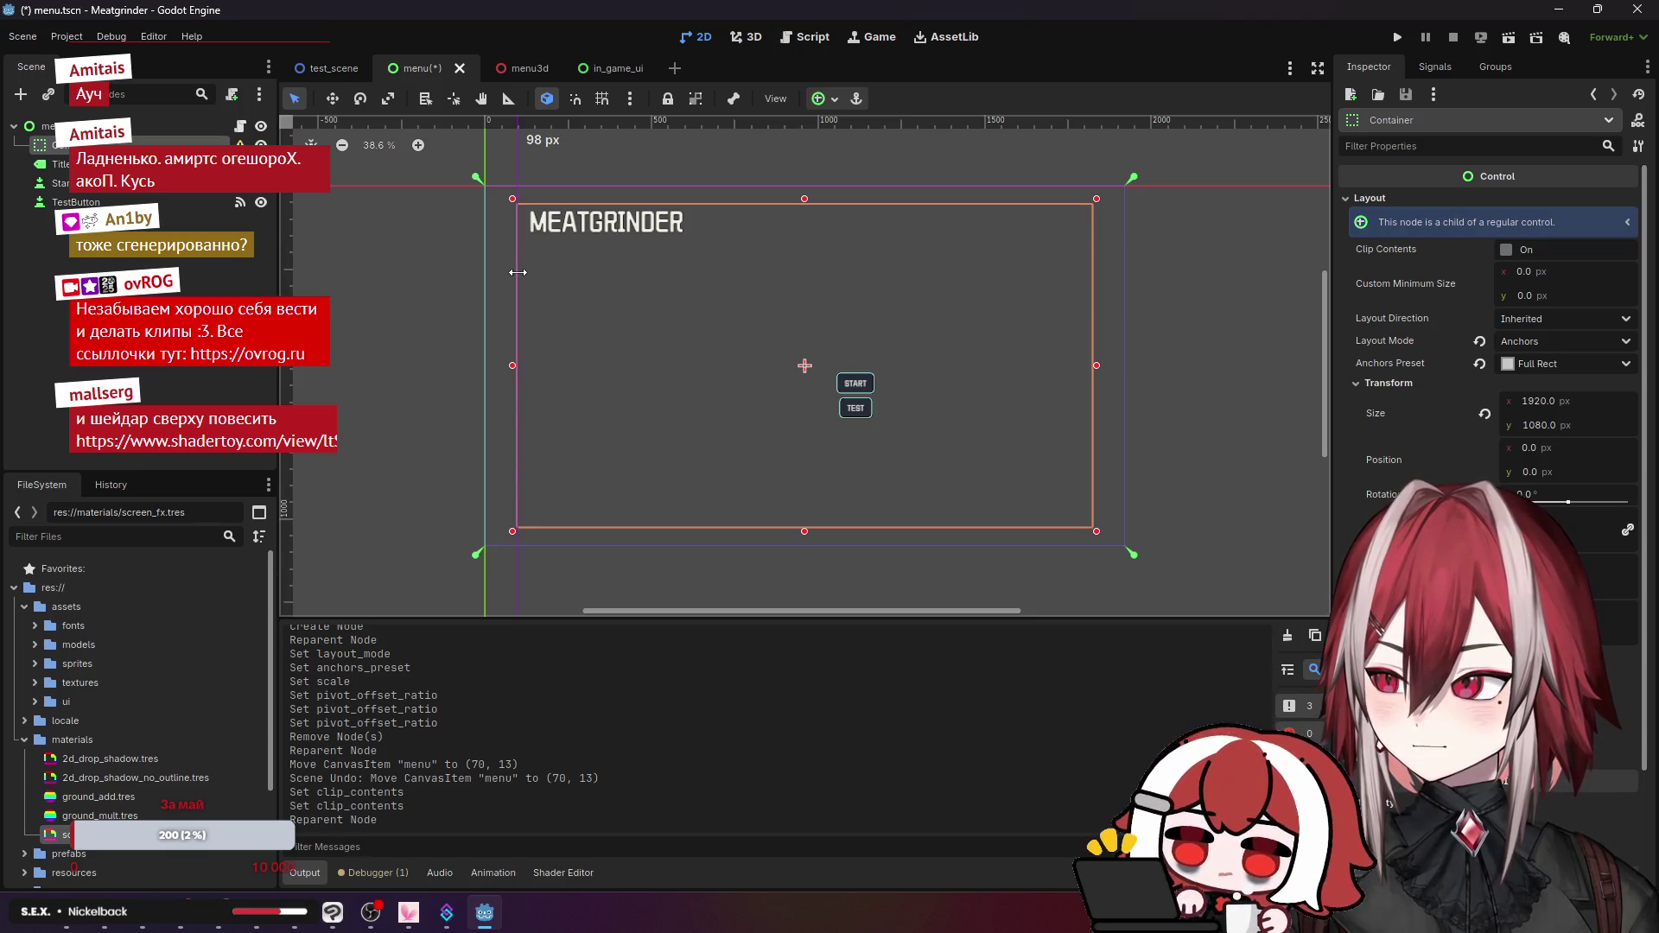
Add guides aligned with the Container's right and bottom edges
left_click_drag(517, 278, 519, 279)
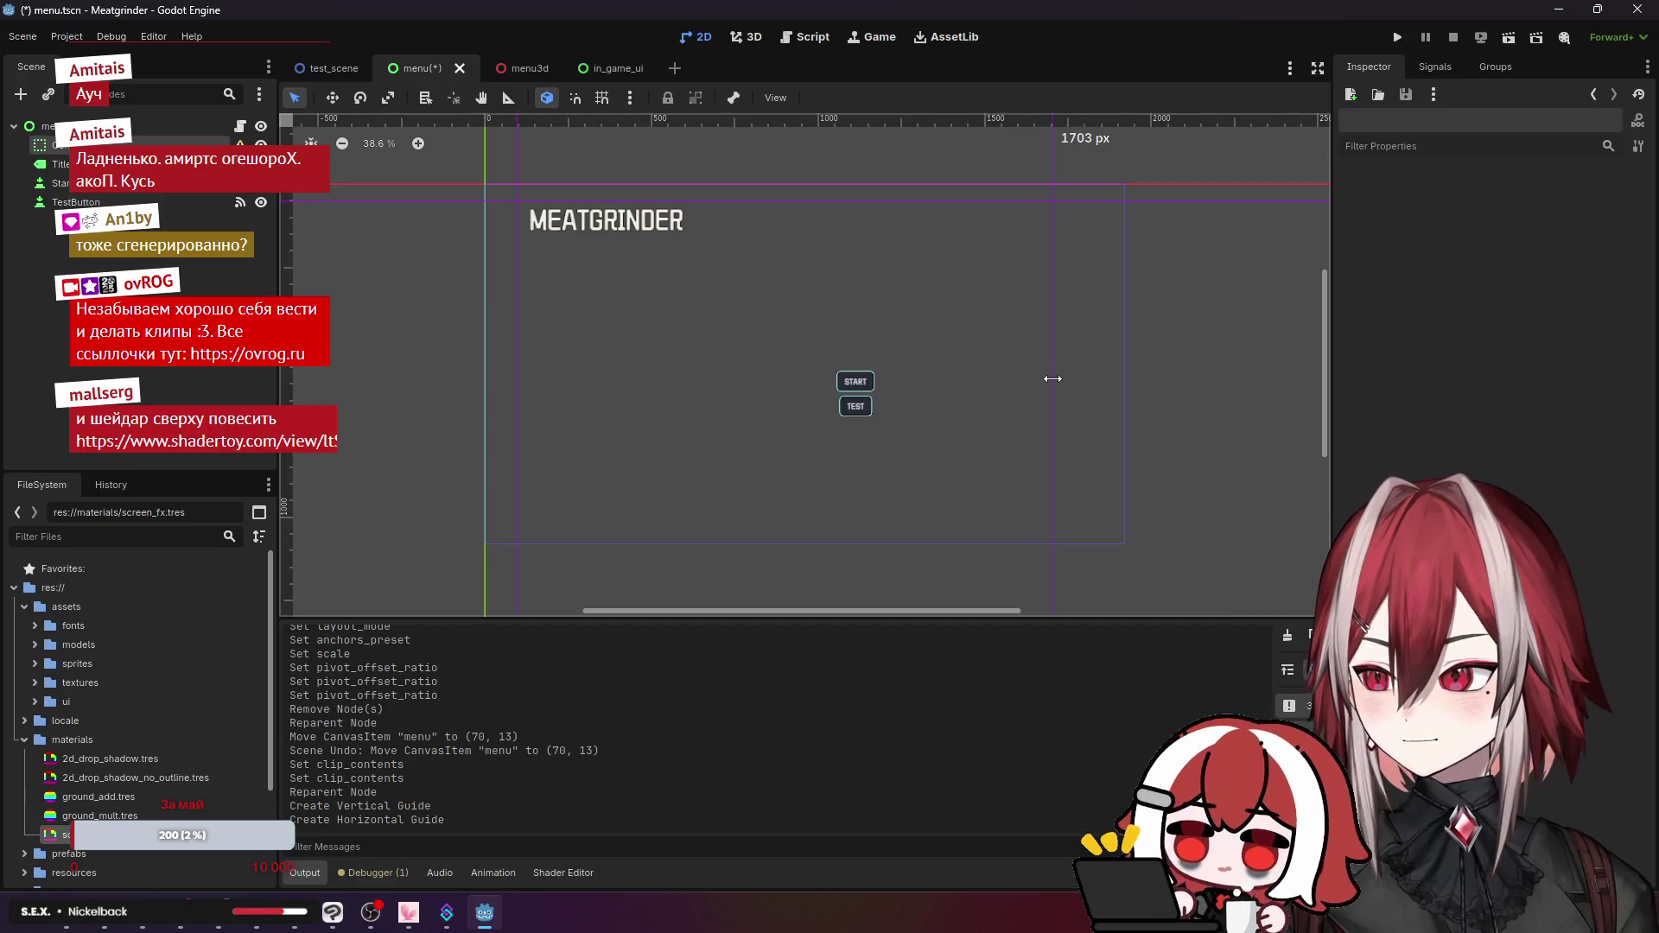
key("ctrl+z")
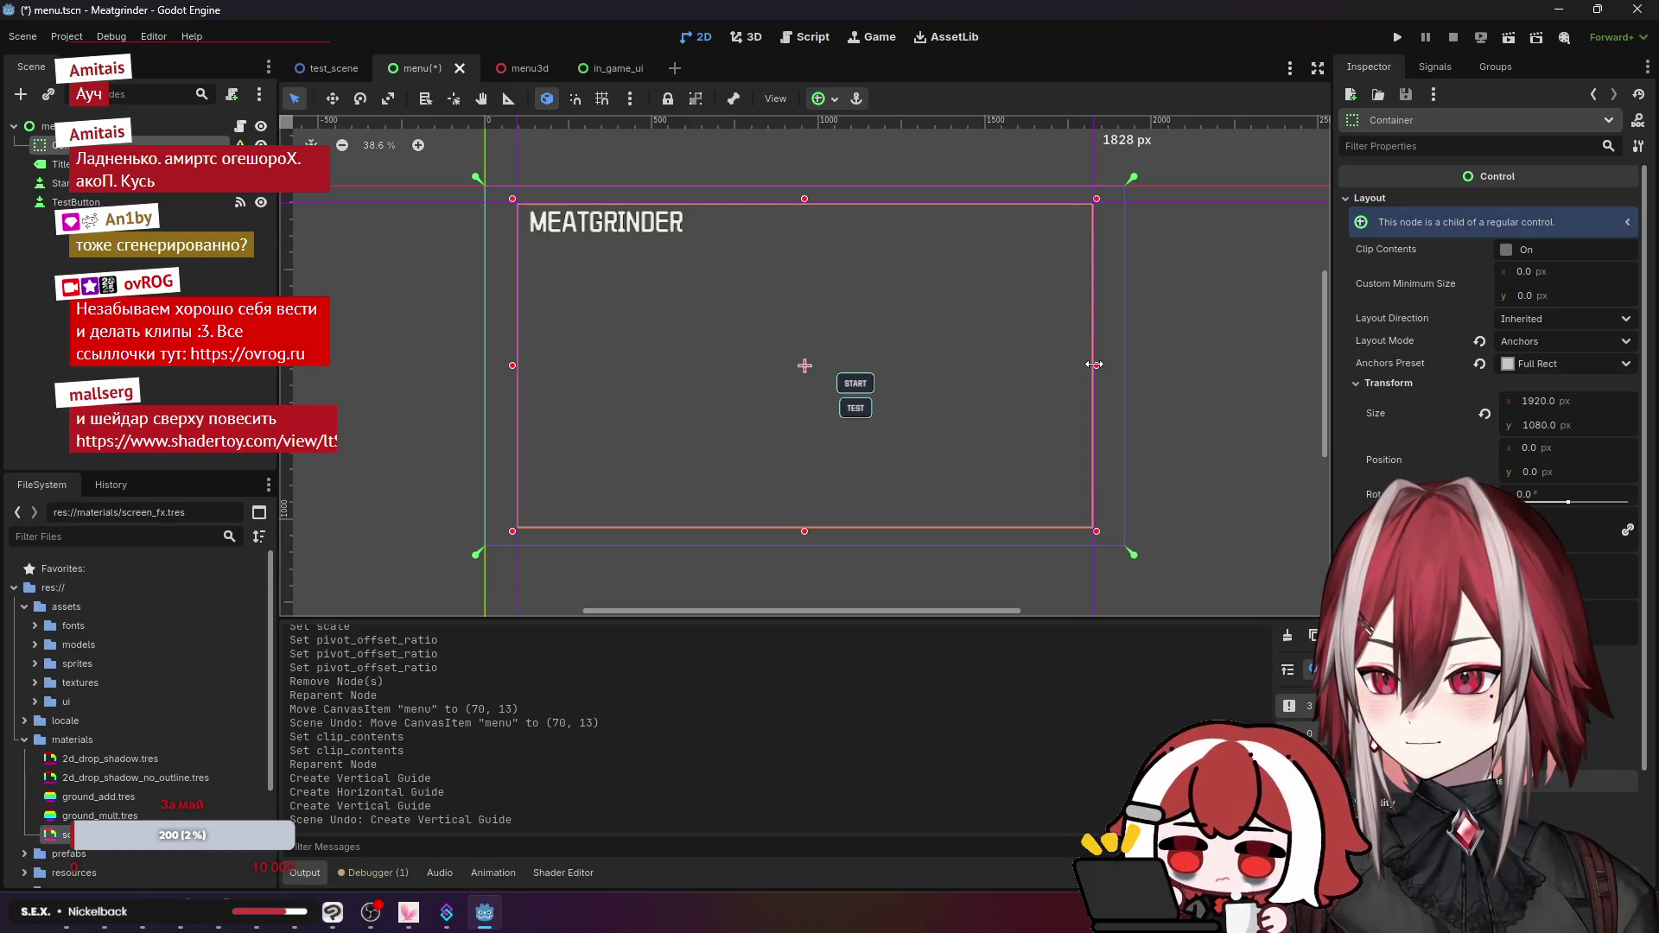
left_click_drag(1093, 365, 1093, 364)
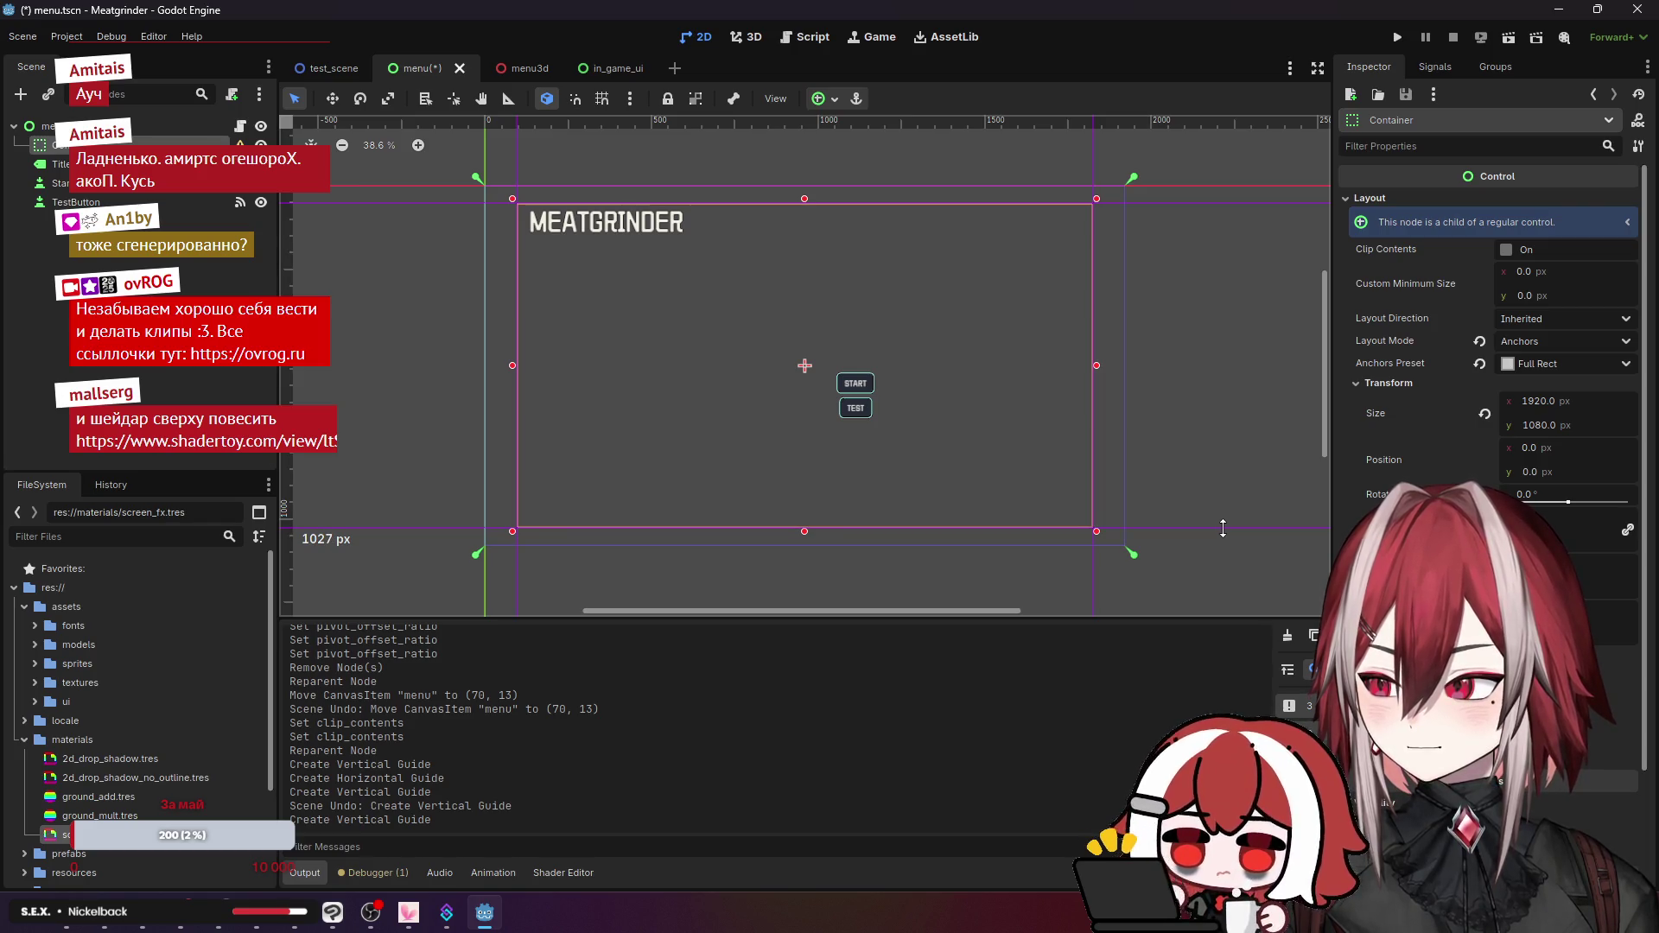
left_click_drag(1224, 527, 1225, 527)
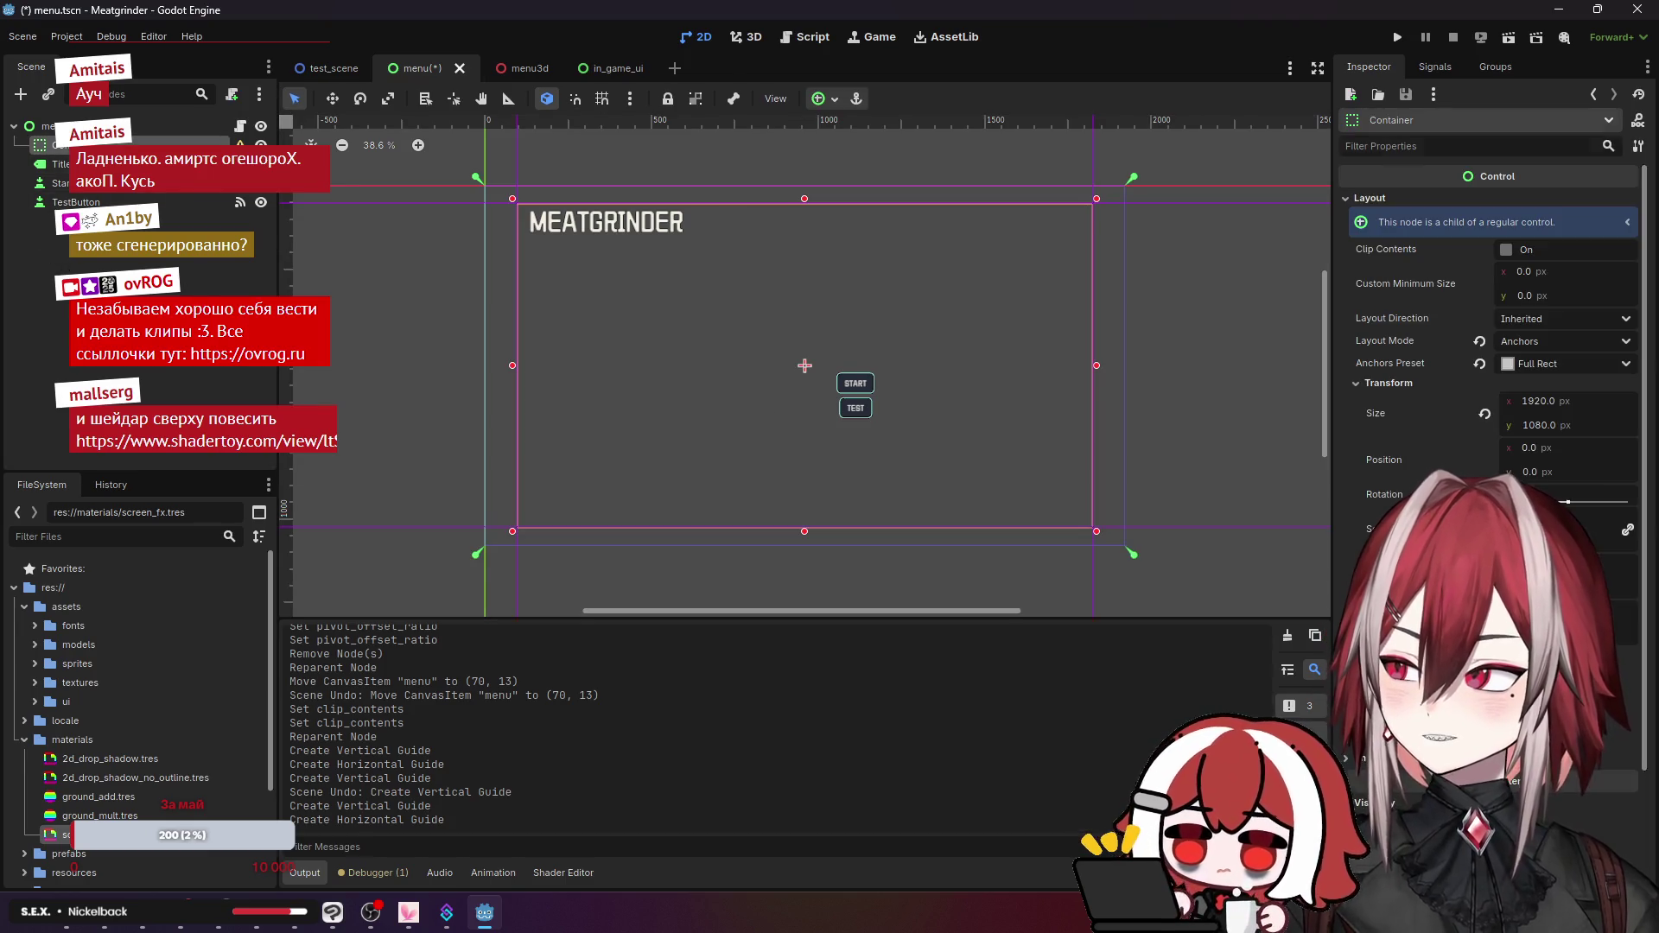
Delete the Container node, confirm, and select the MEATGRINDER Title label
key("Delete")
key("Return")
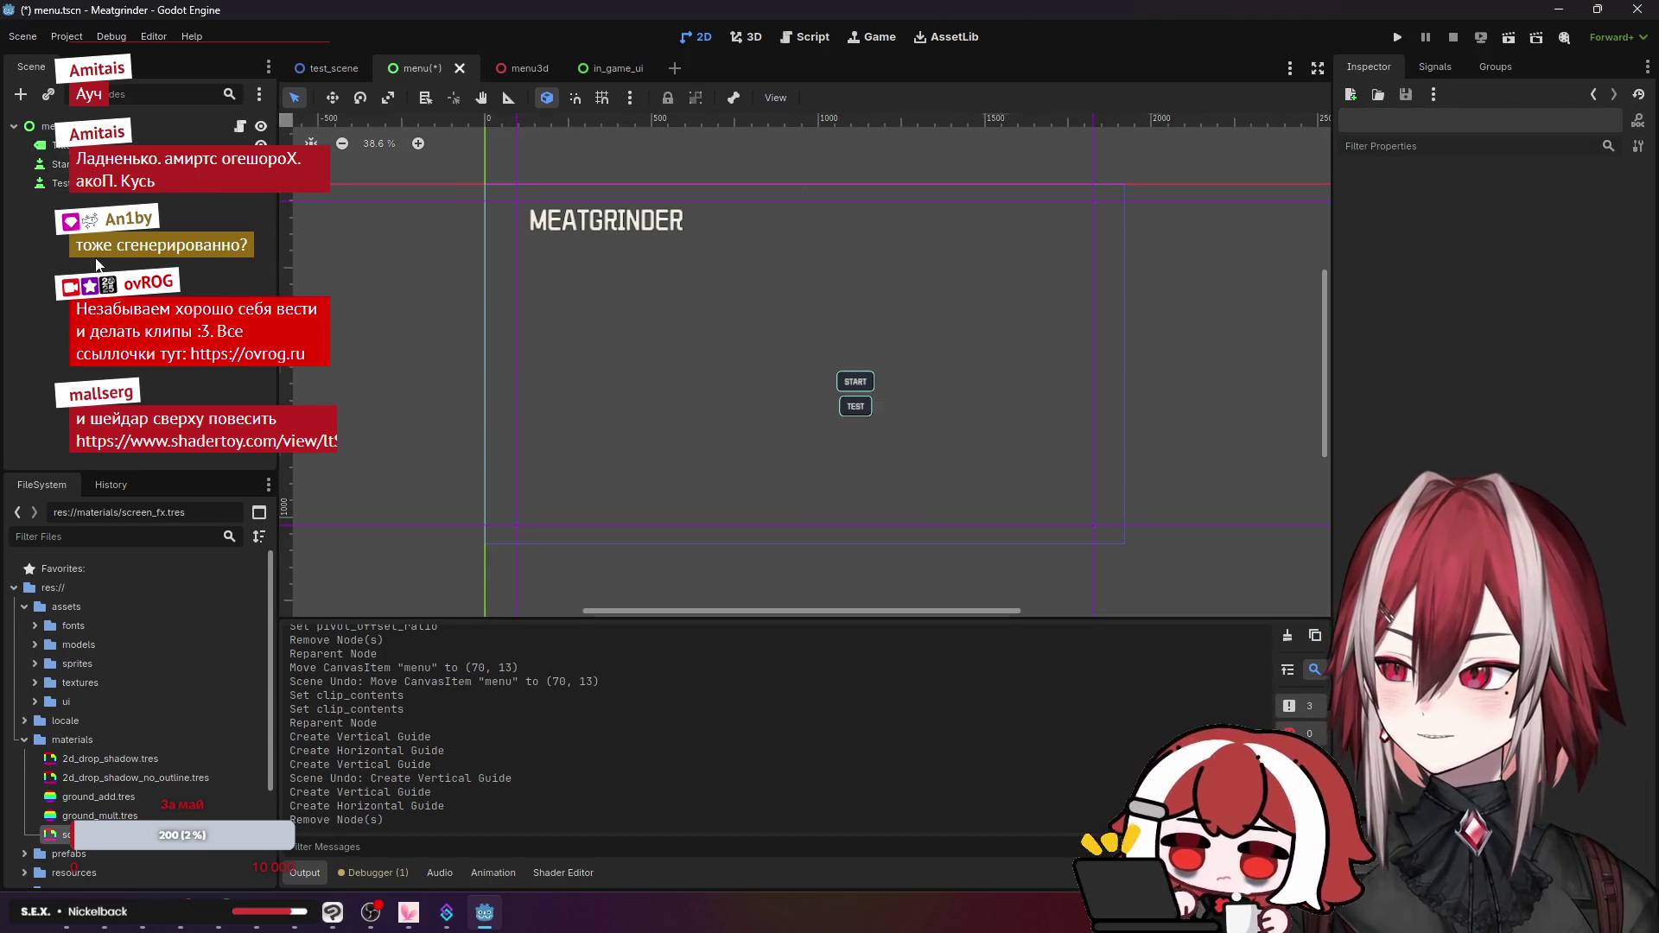
left_click(50, 144)
scroll(527, 323, "up", 2)
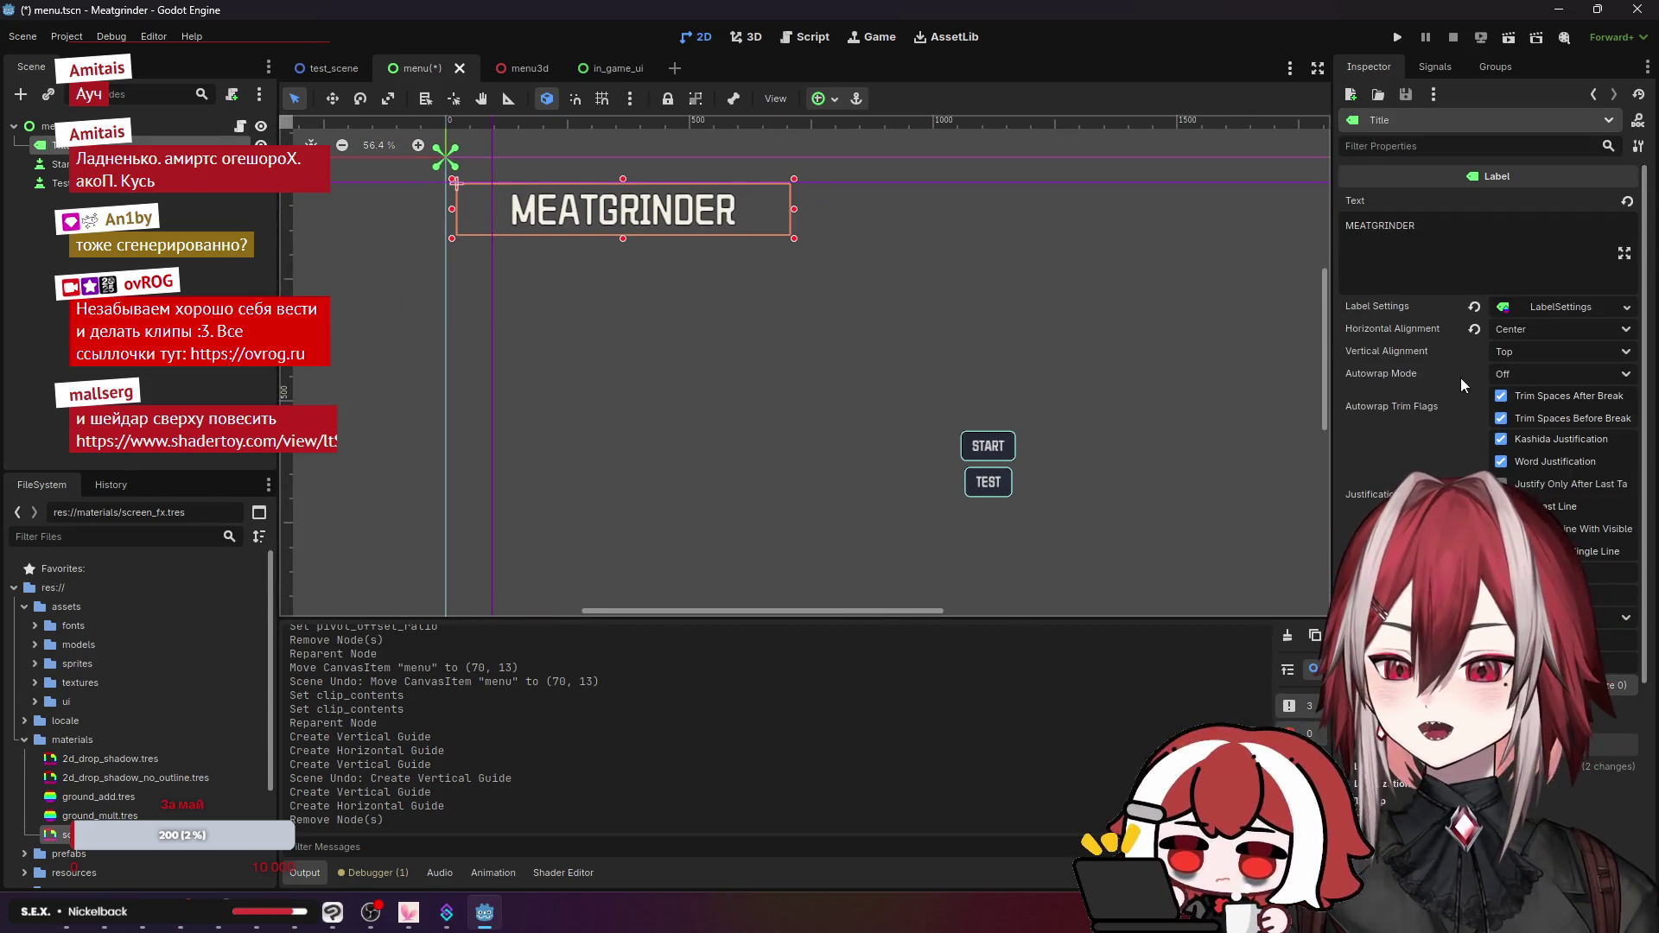
Scroll through the title's Inspector and adjust its shadow outline size
scroll(1432, 397, "down", 5)
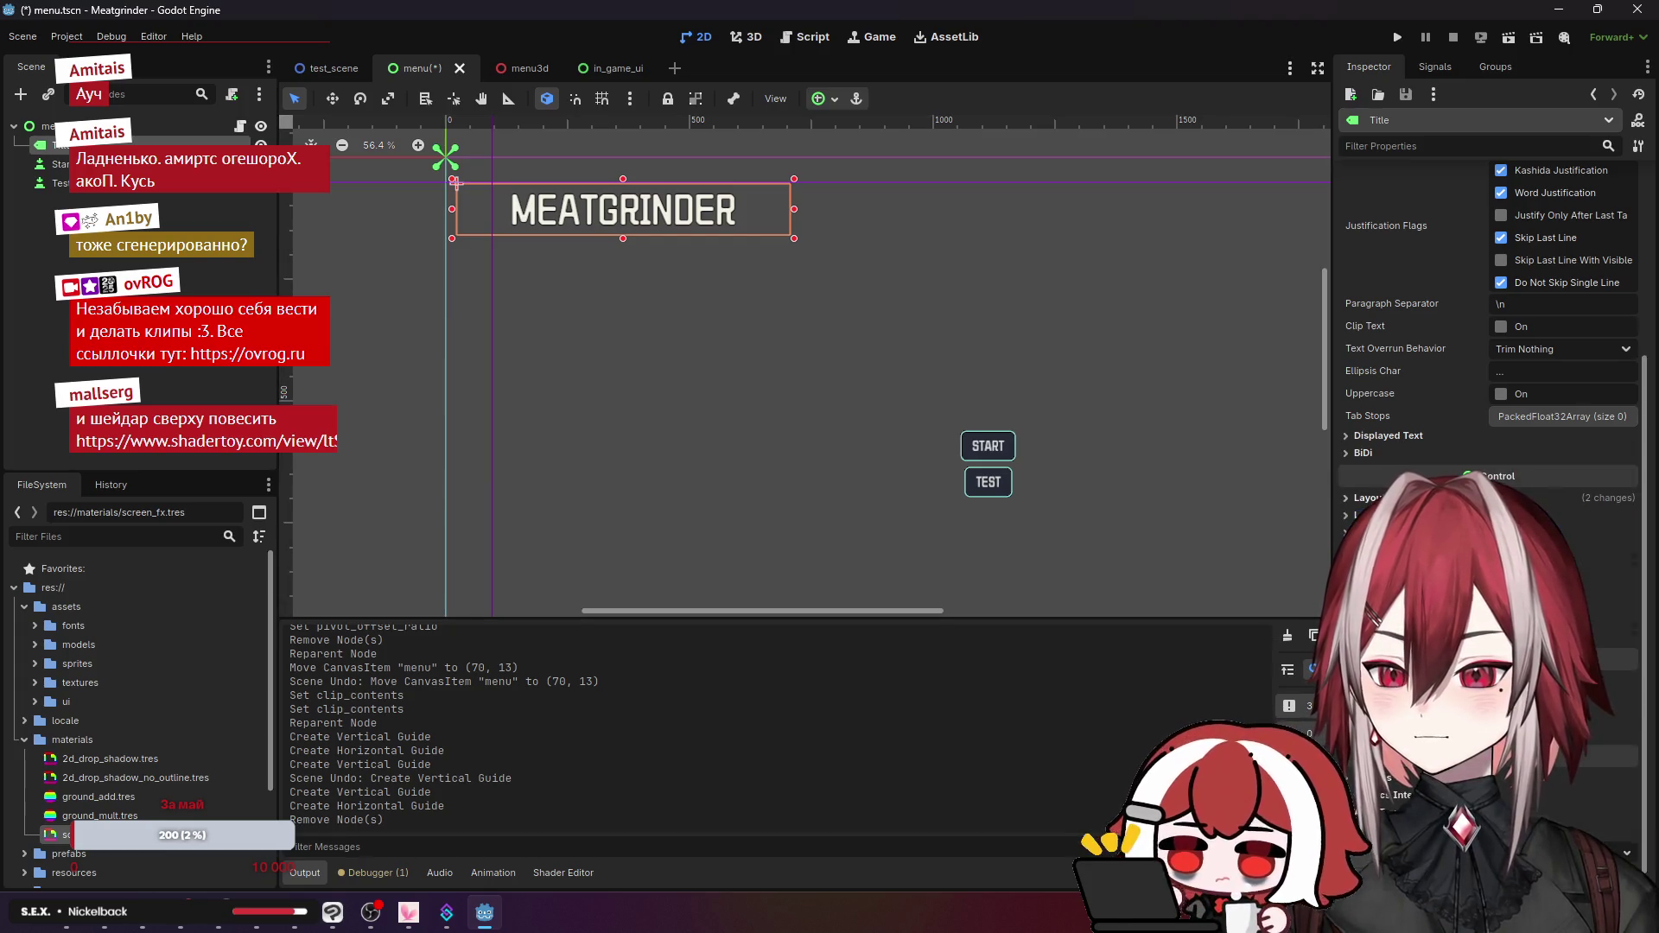
scroll(1383, 458, "down", 1)
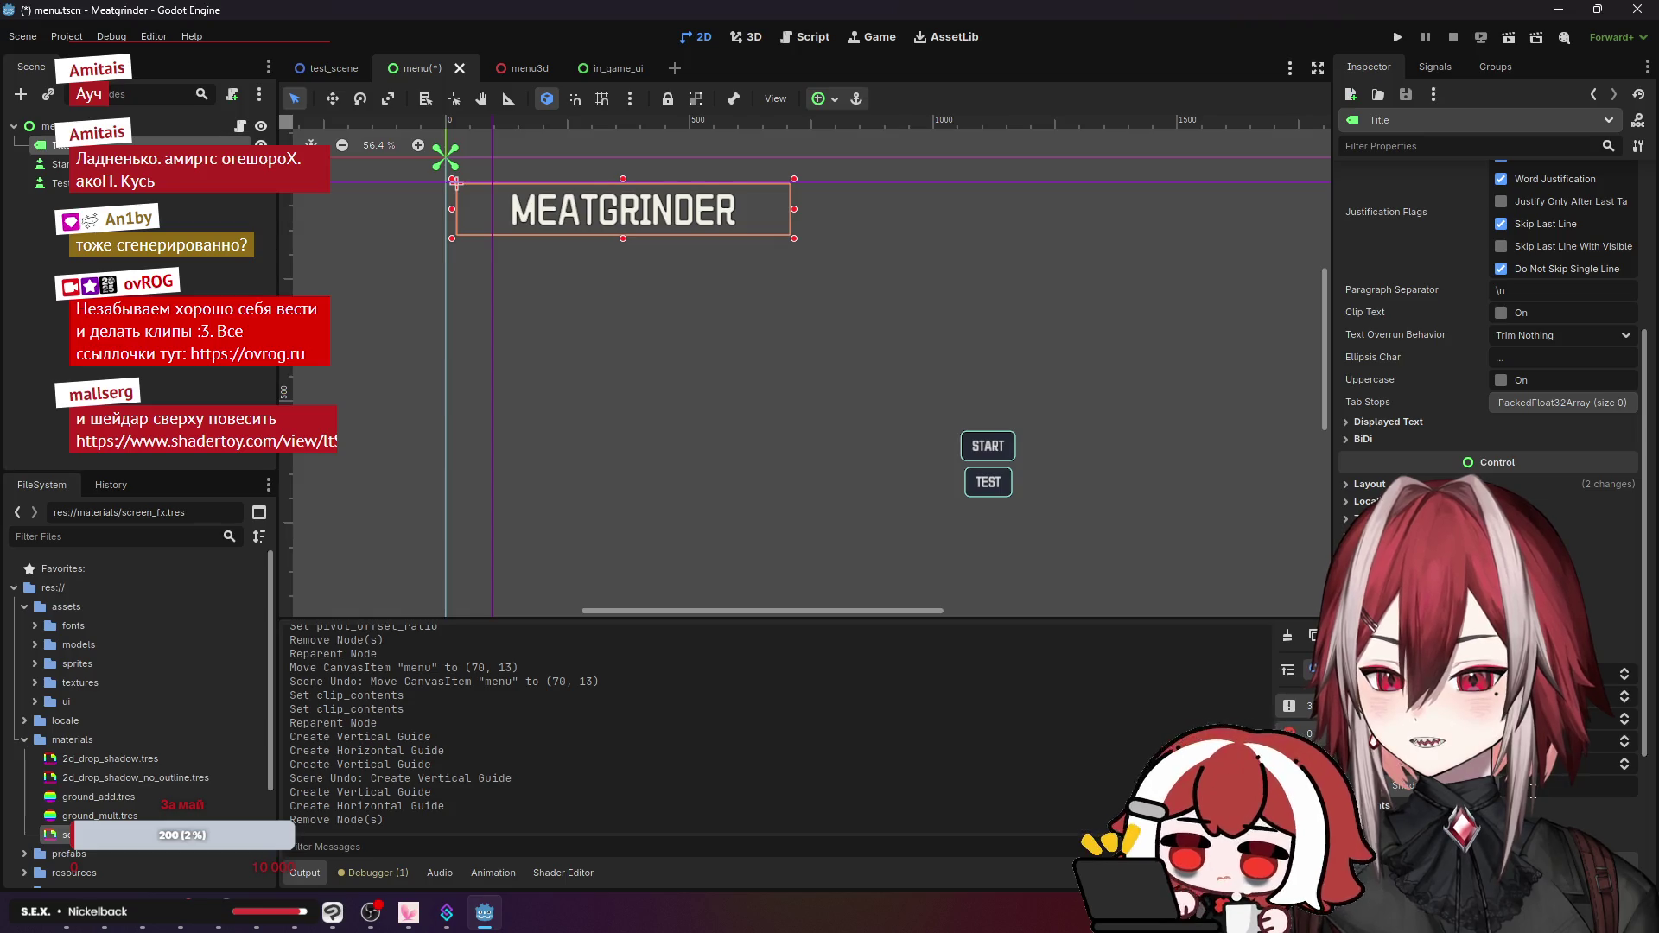
left_click(1625, 785)
scroll(643, 263, "up", 7)
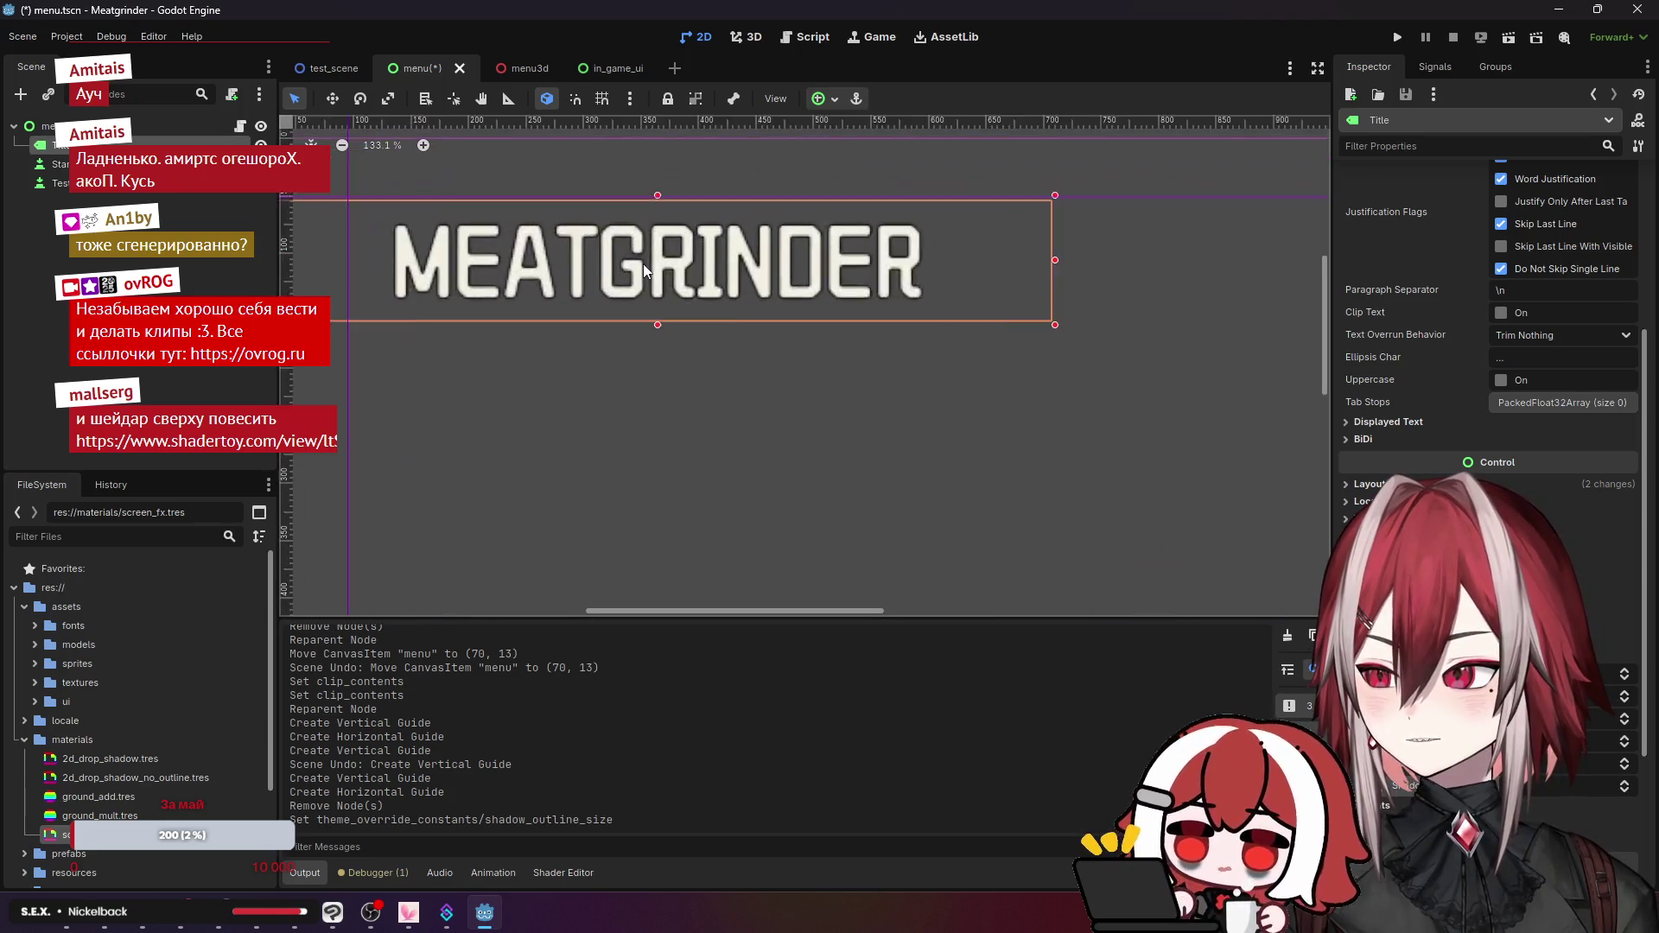
scroll(828, 329, "down", 2)
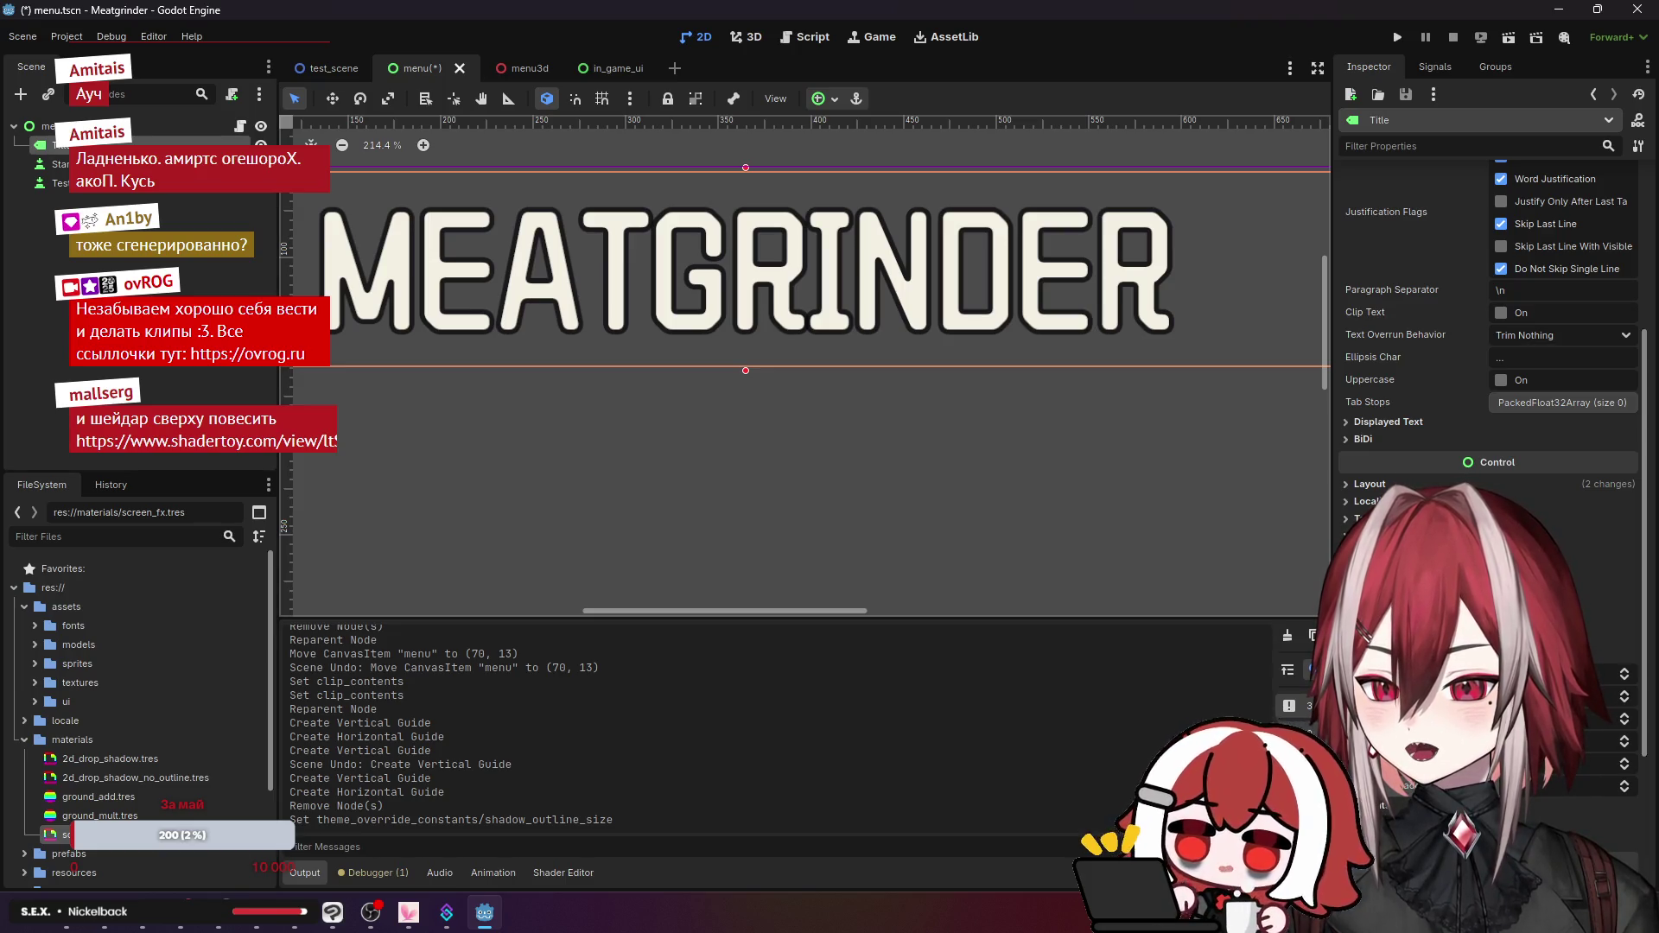
left_click(1625, 786)
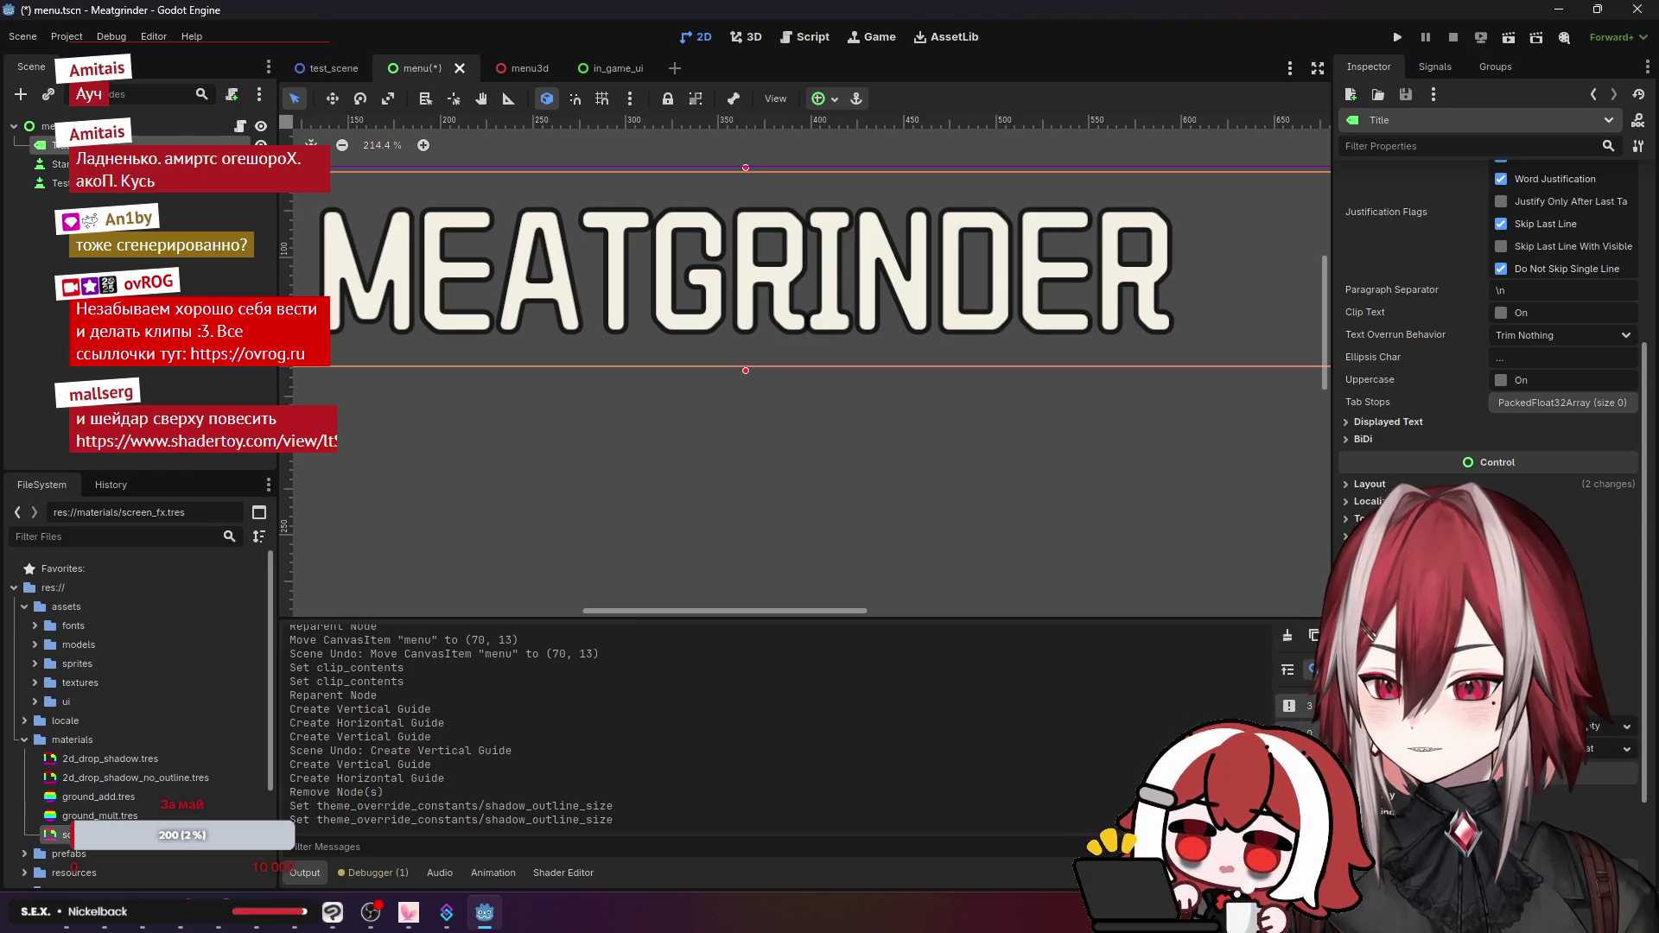
scroll(1486, 389, "down", 2)
scroll(1487, 389, "up", 6)
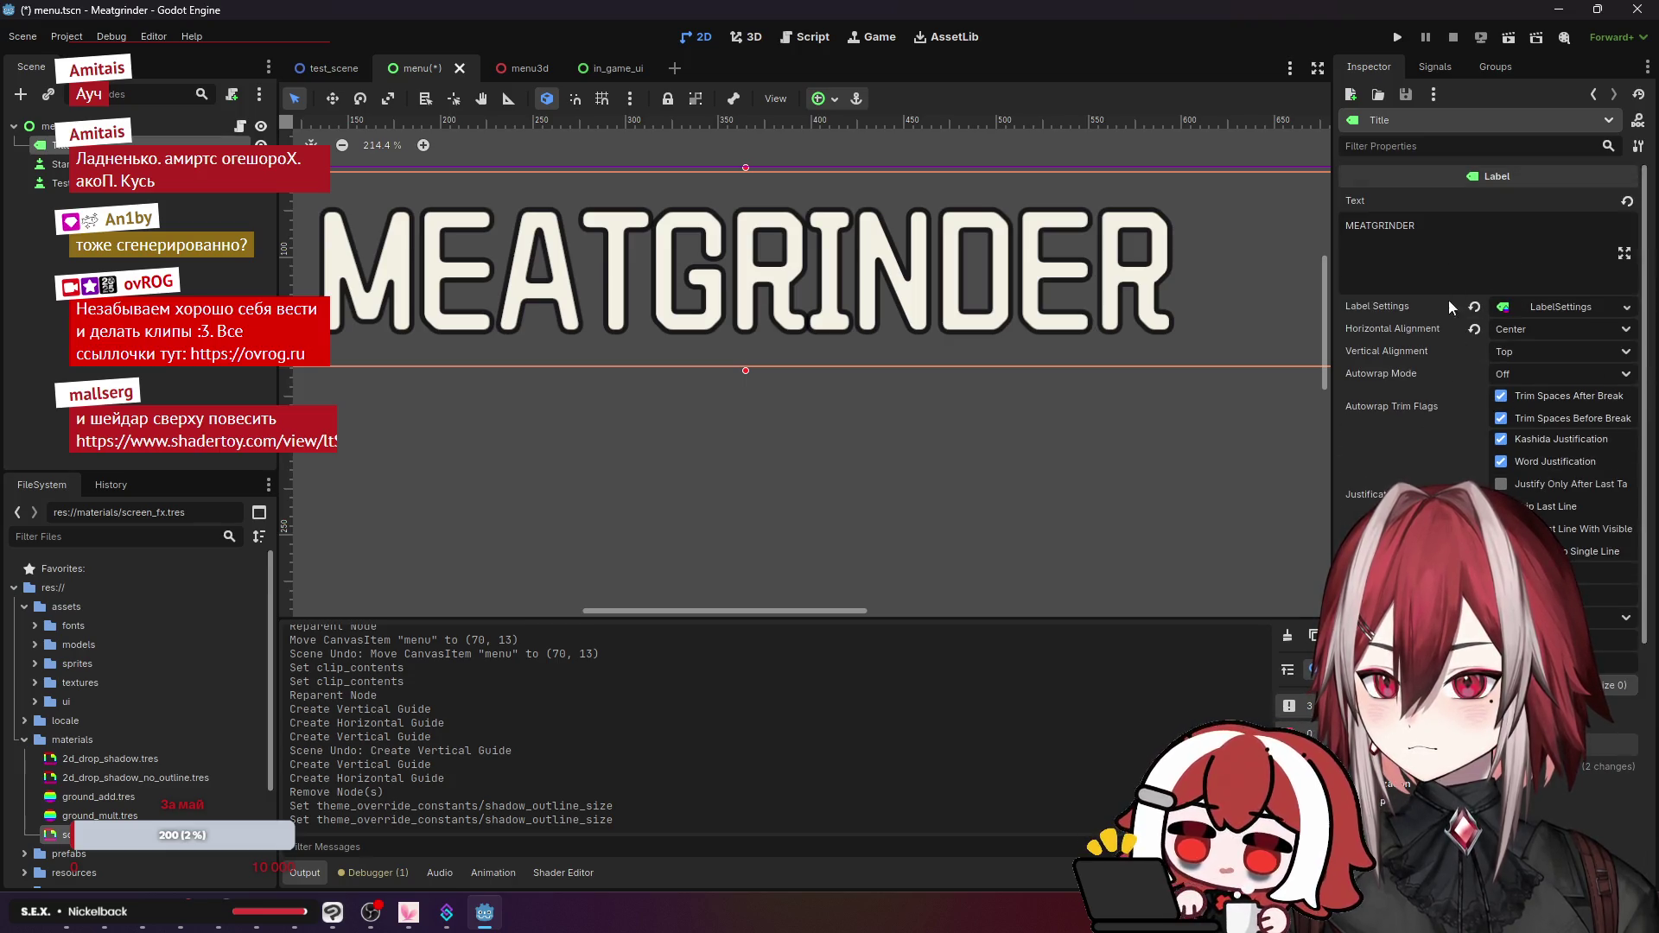
In Label Settings > Outline, set the title's outline size to 0 px
left_click(1558, 308)
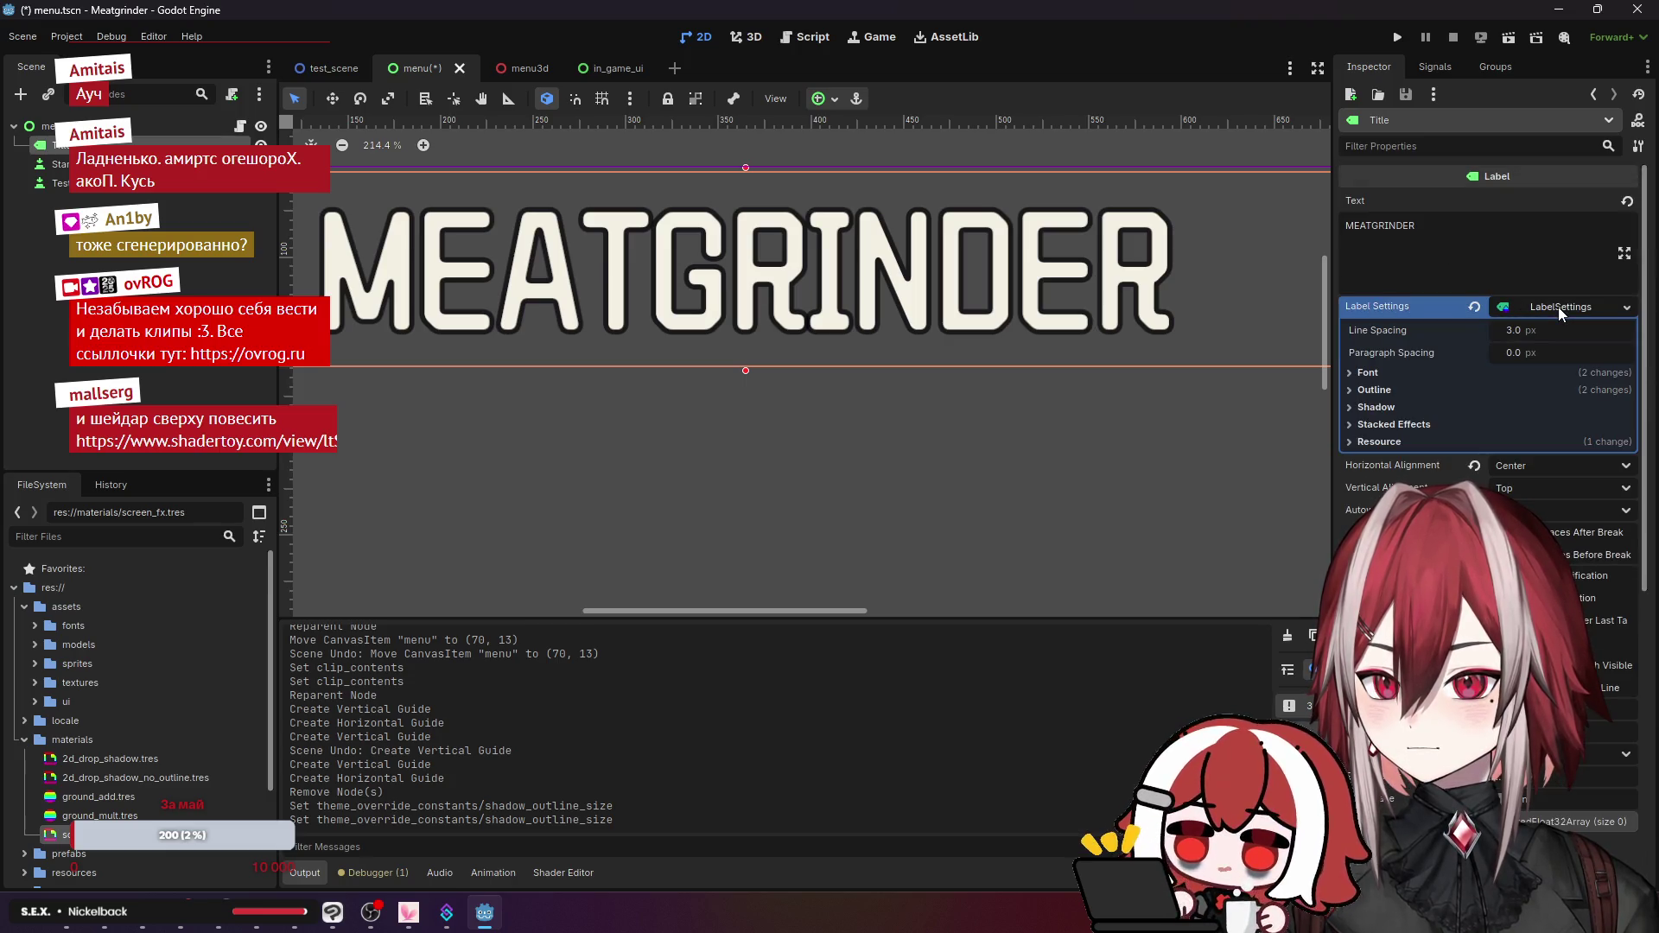
left_click(1374, 390)
left_click(1480, 408)
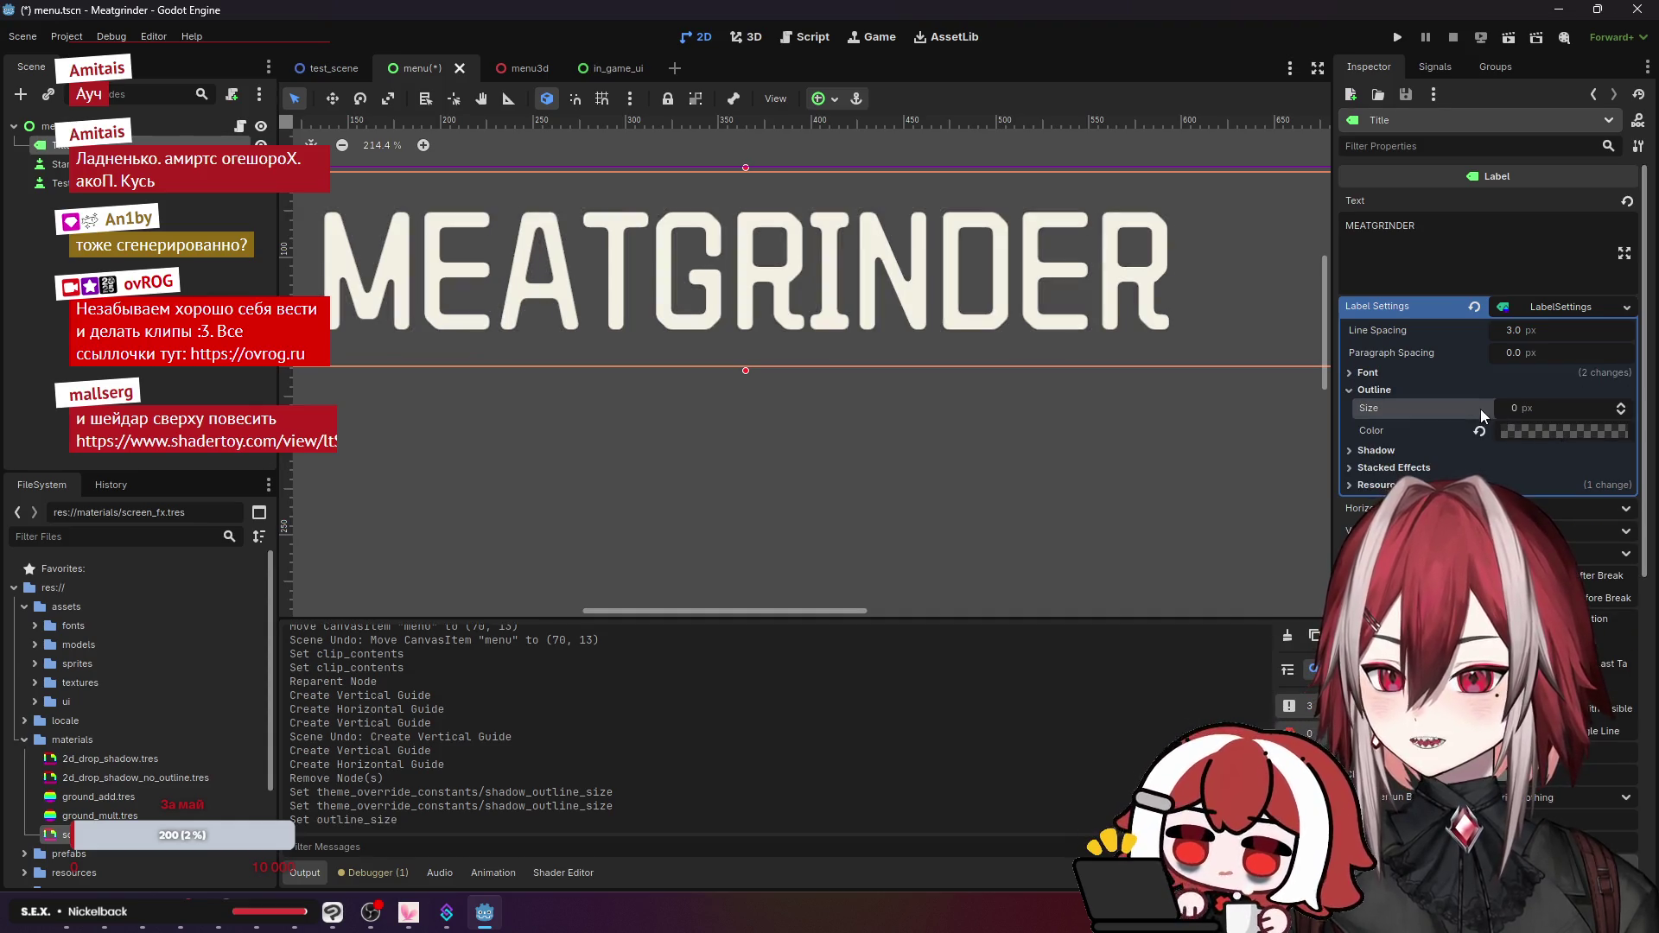
scroll(1059, 360, "down", 8)
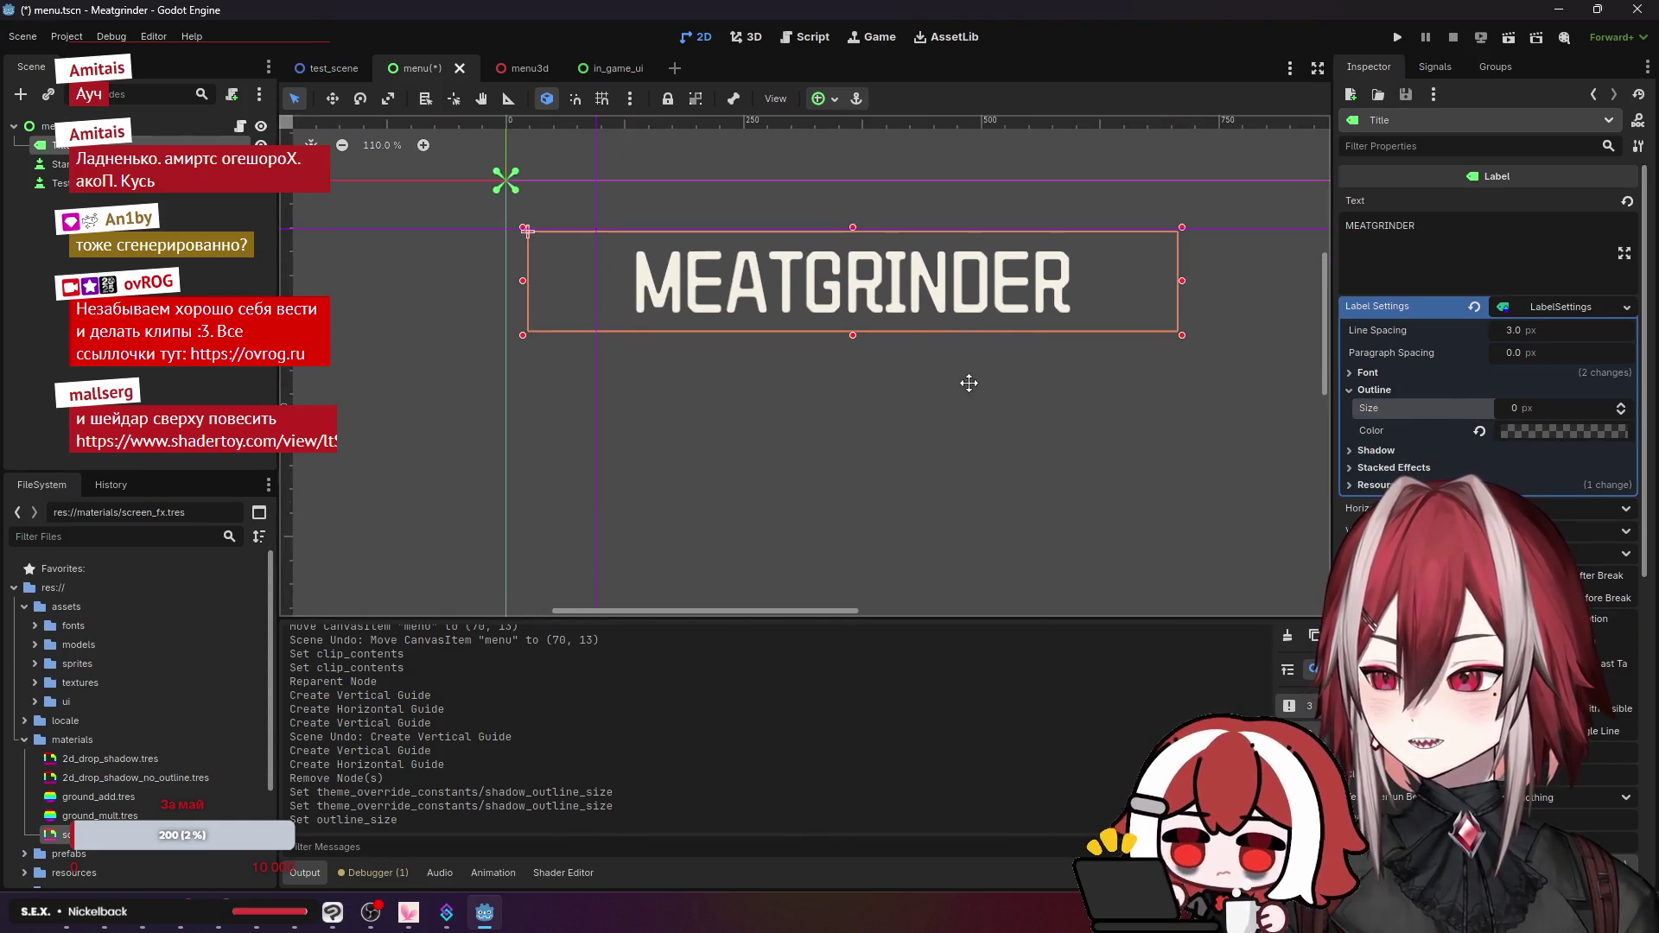
scroll(912, 366, "down", 10)
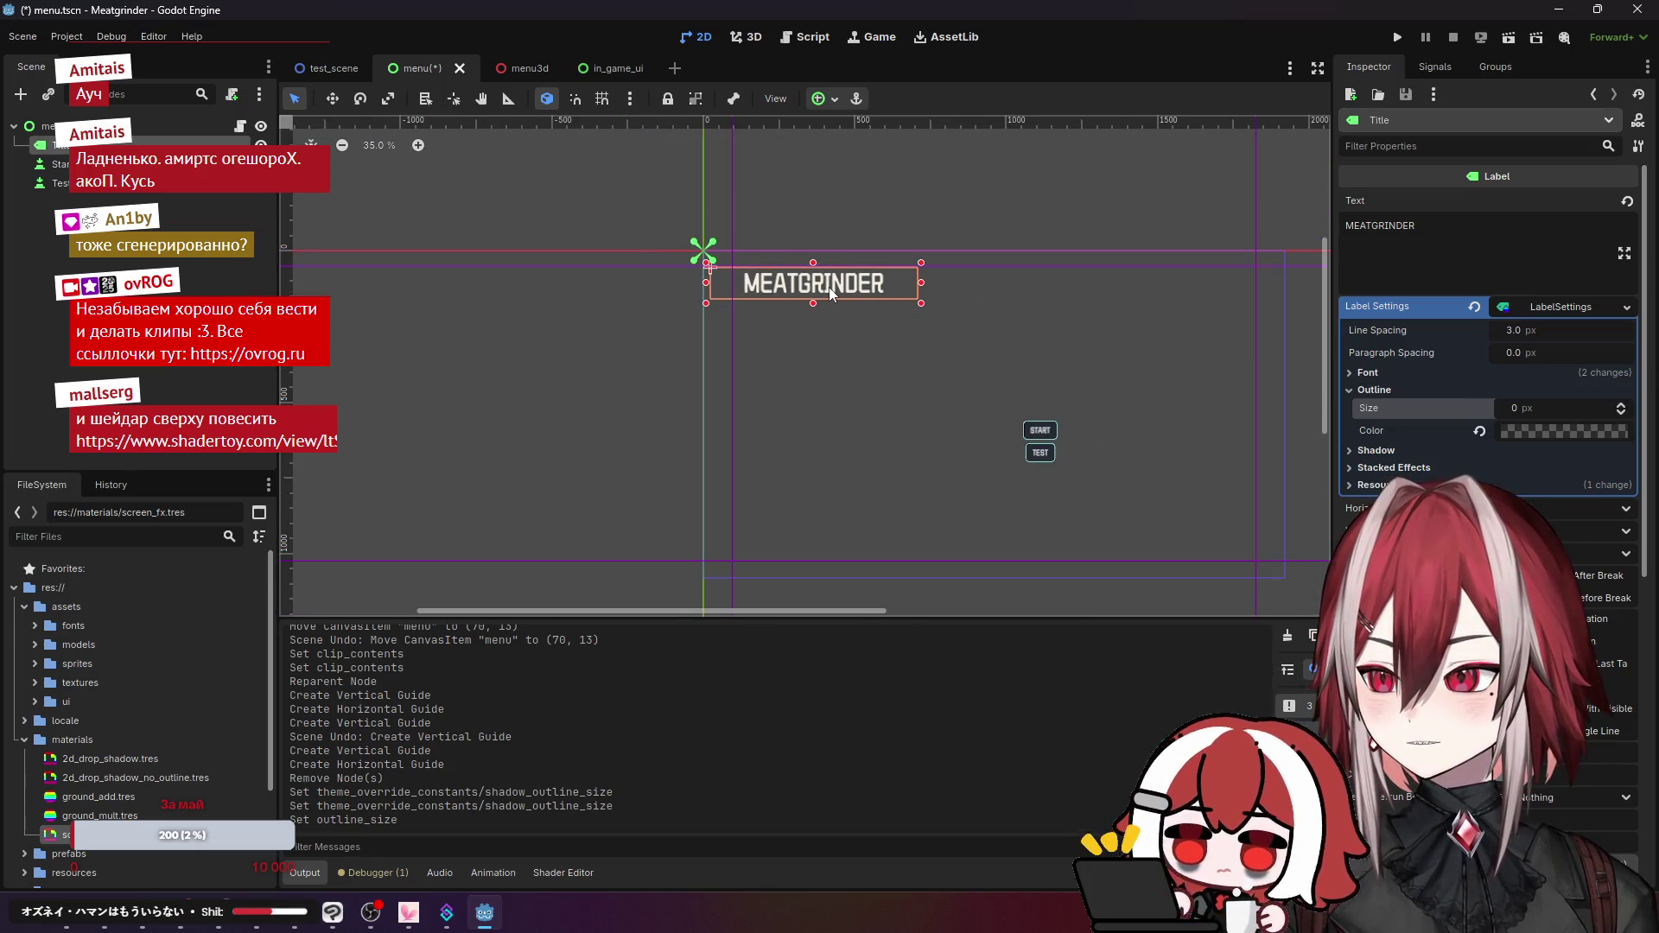
Save menu.tscn and check the outline-free title on the menu3d monitor
left_click(499, 66)
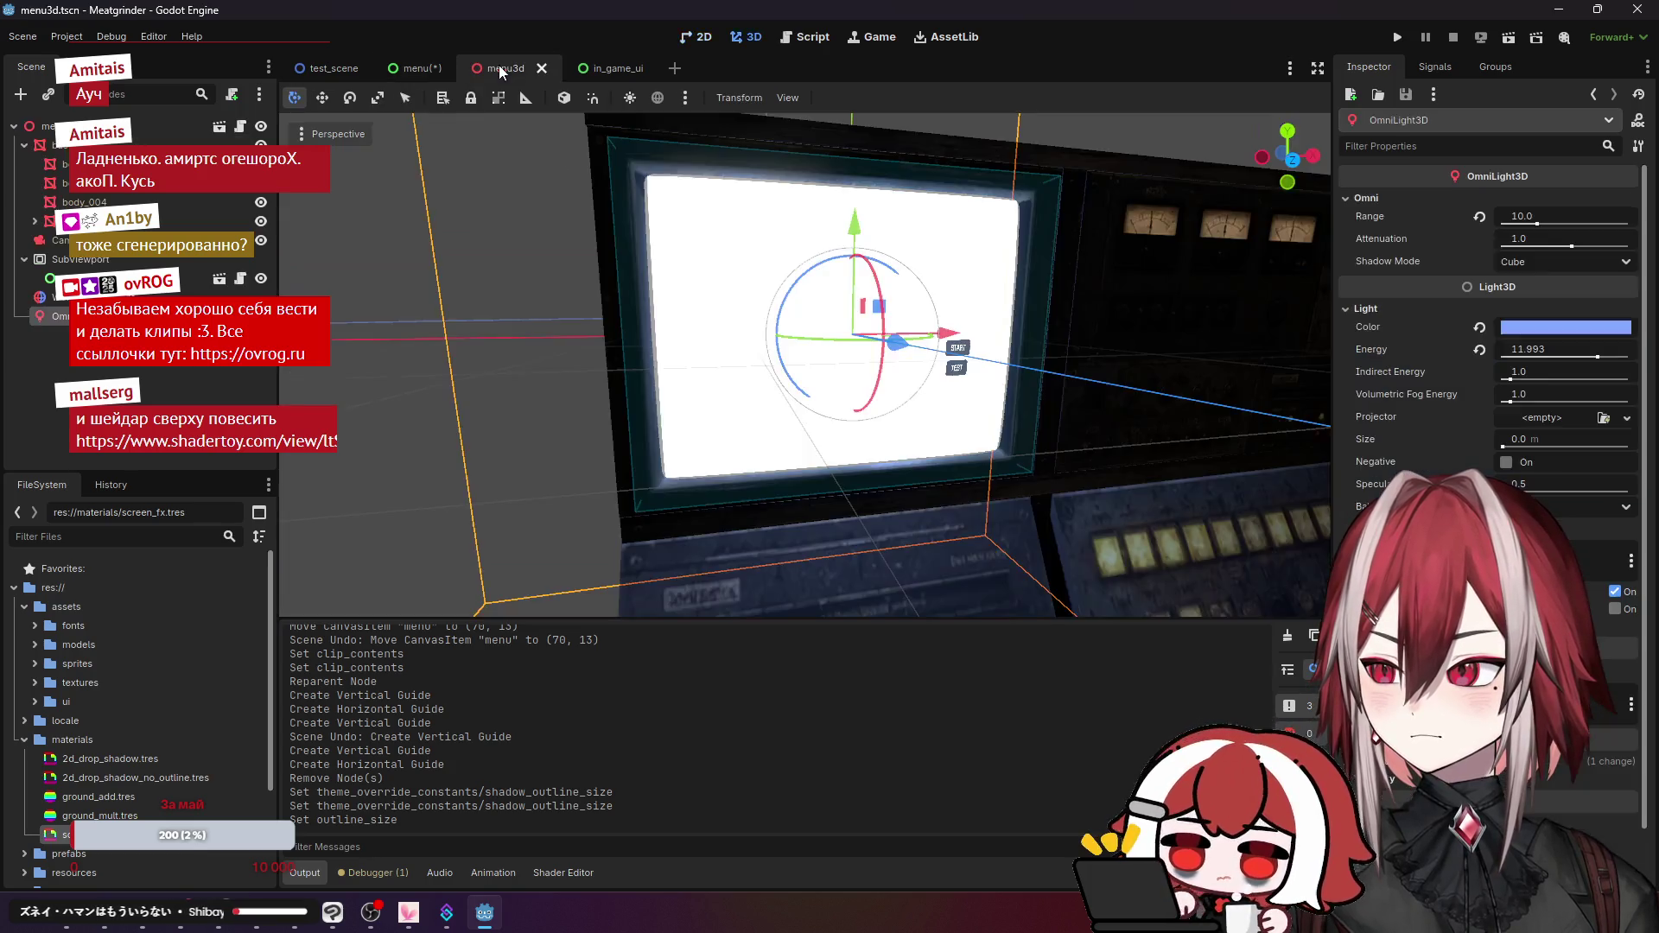
left_click(422, 69)
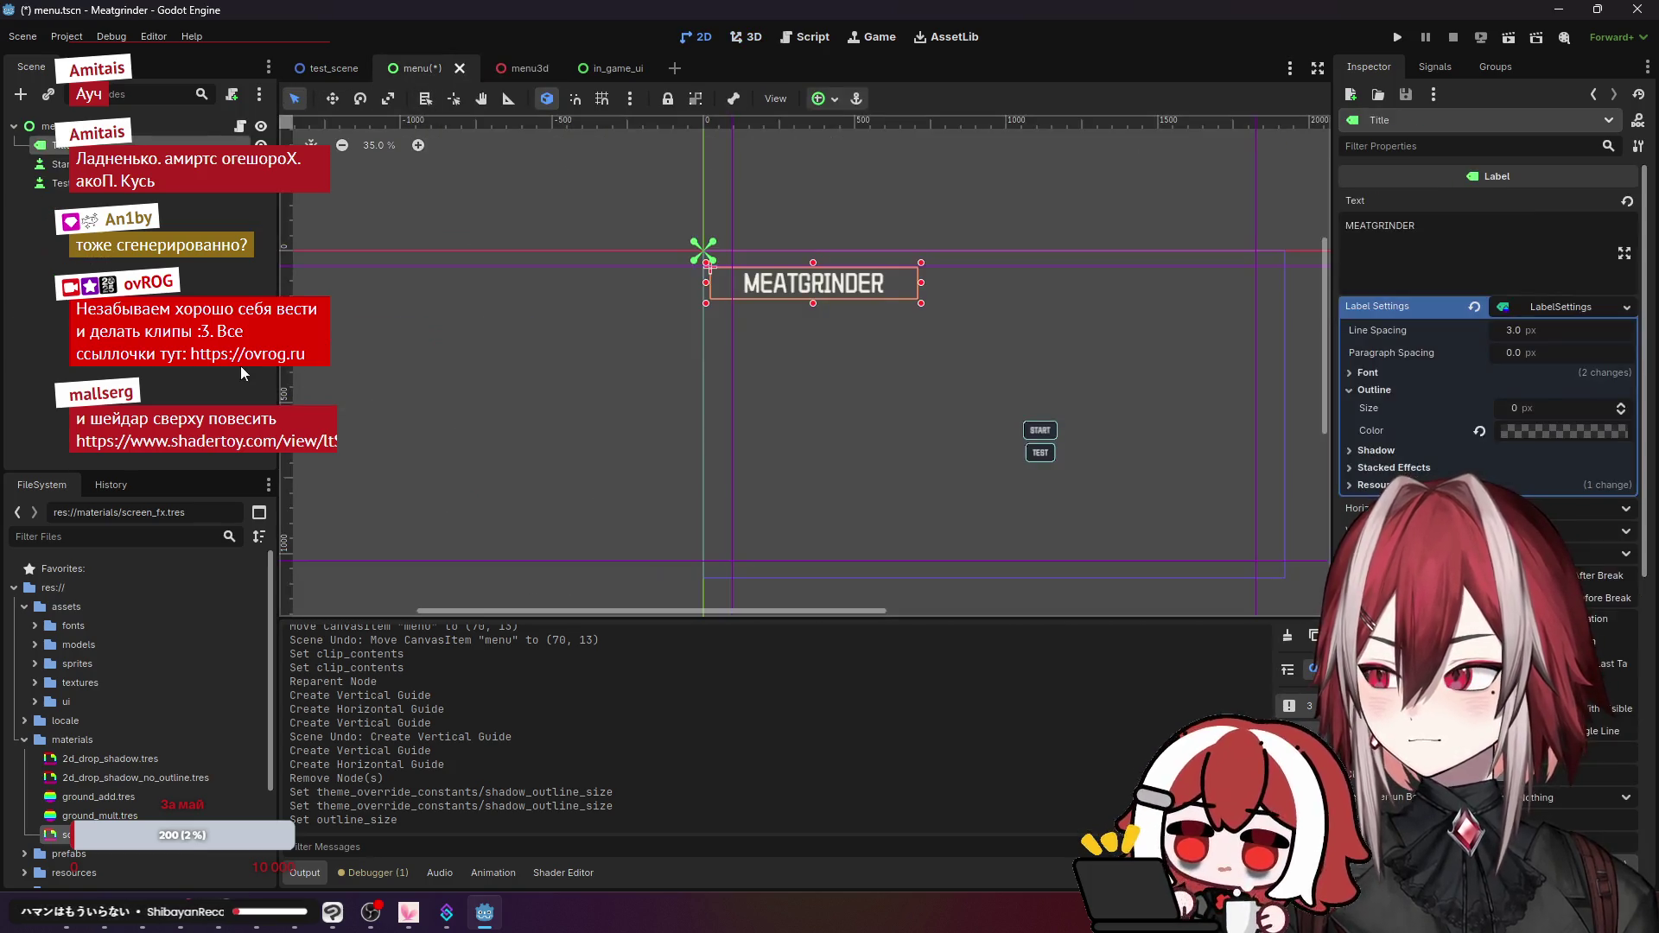
left_click(390, 293)
key("ctrl+s")
left_click(504, 67)
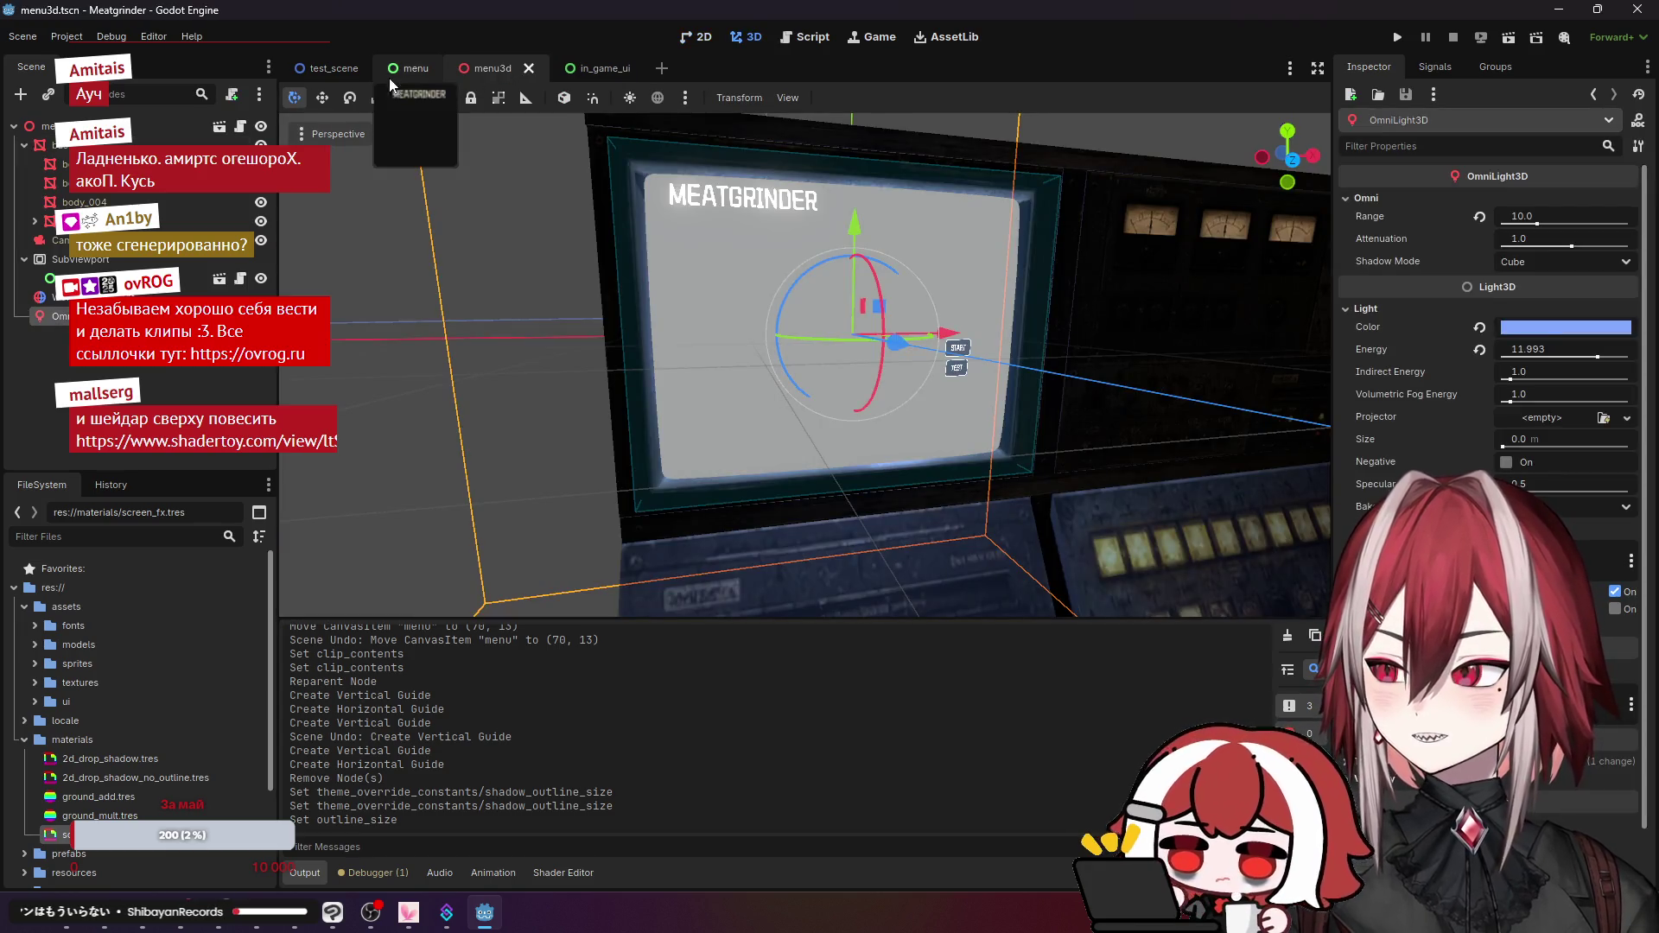
Return to the menu scene and select the root menu Control
left_click(413, 67)
left_click(703, 249)
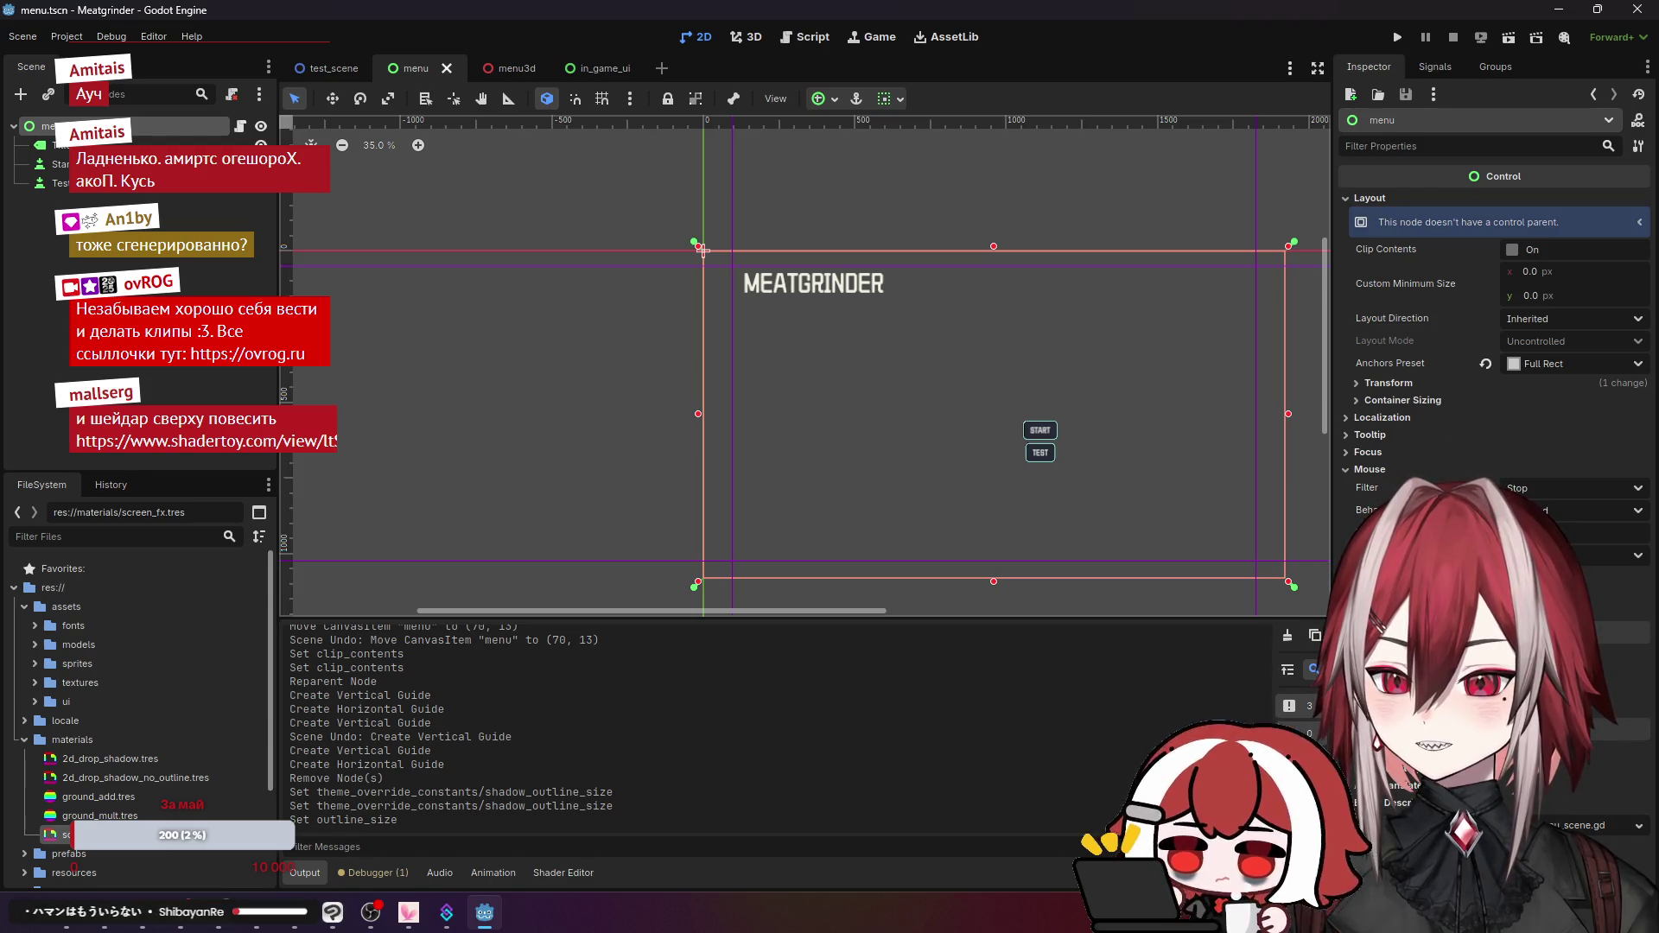
key("Escape")
left_click(190, 126)
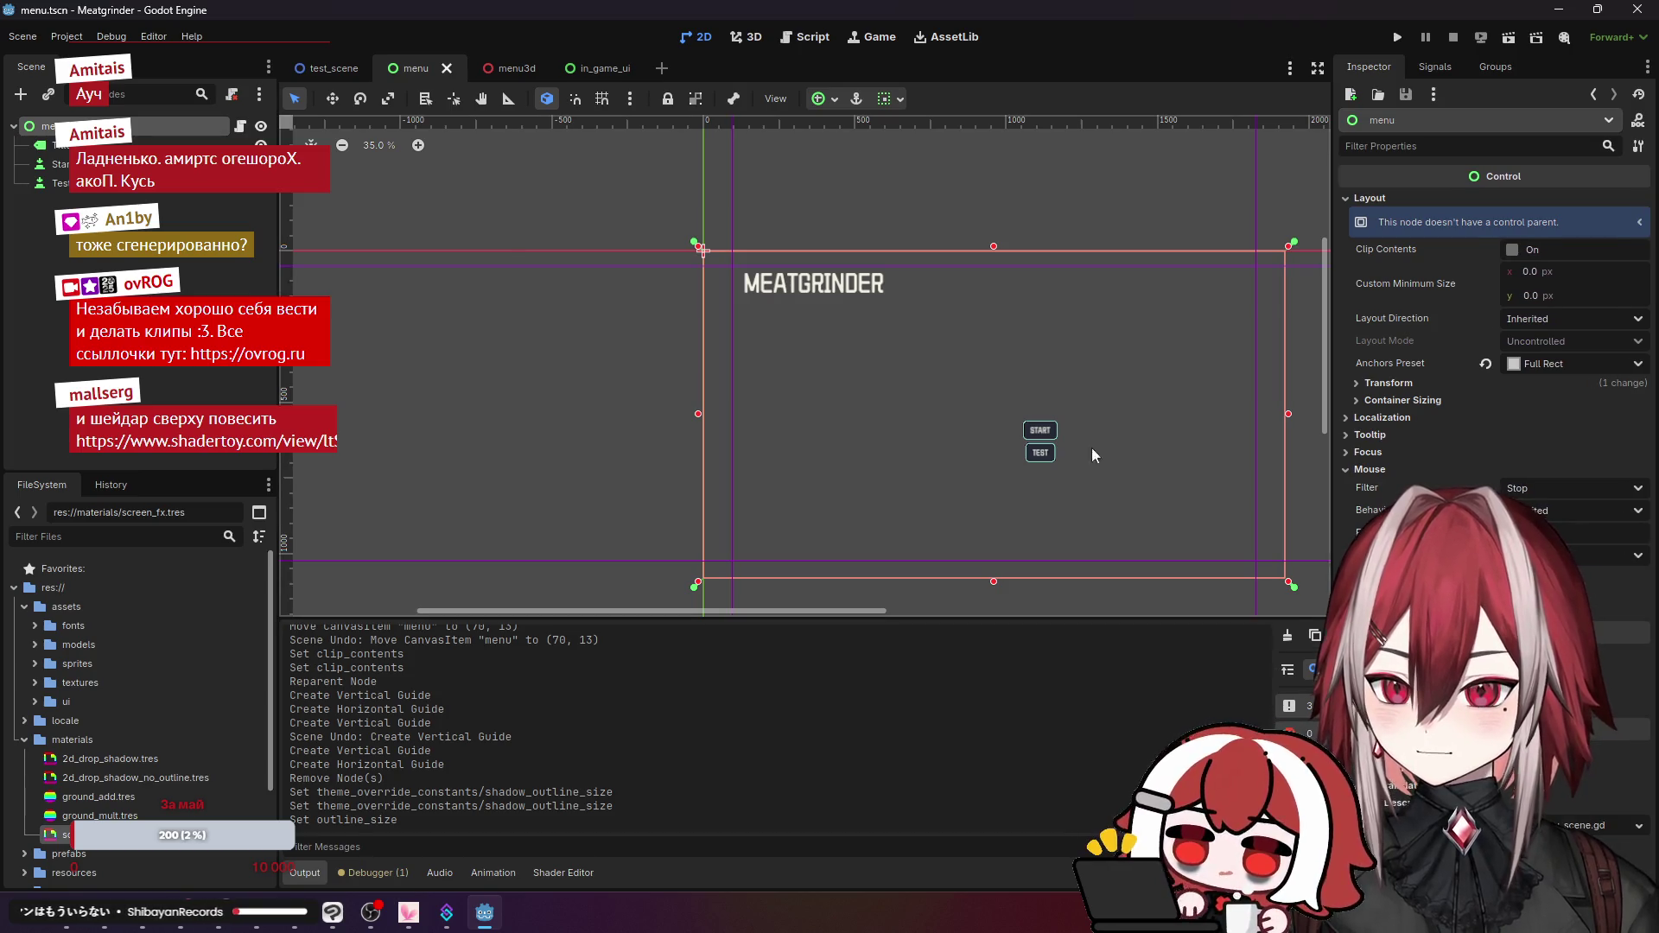
Look through Project Settings and the Scene menu, closing both without changes
left_click(64, 36)
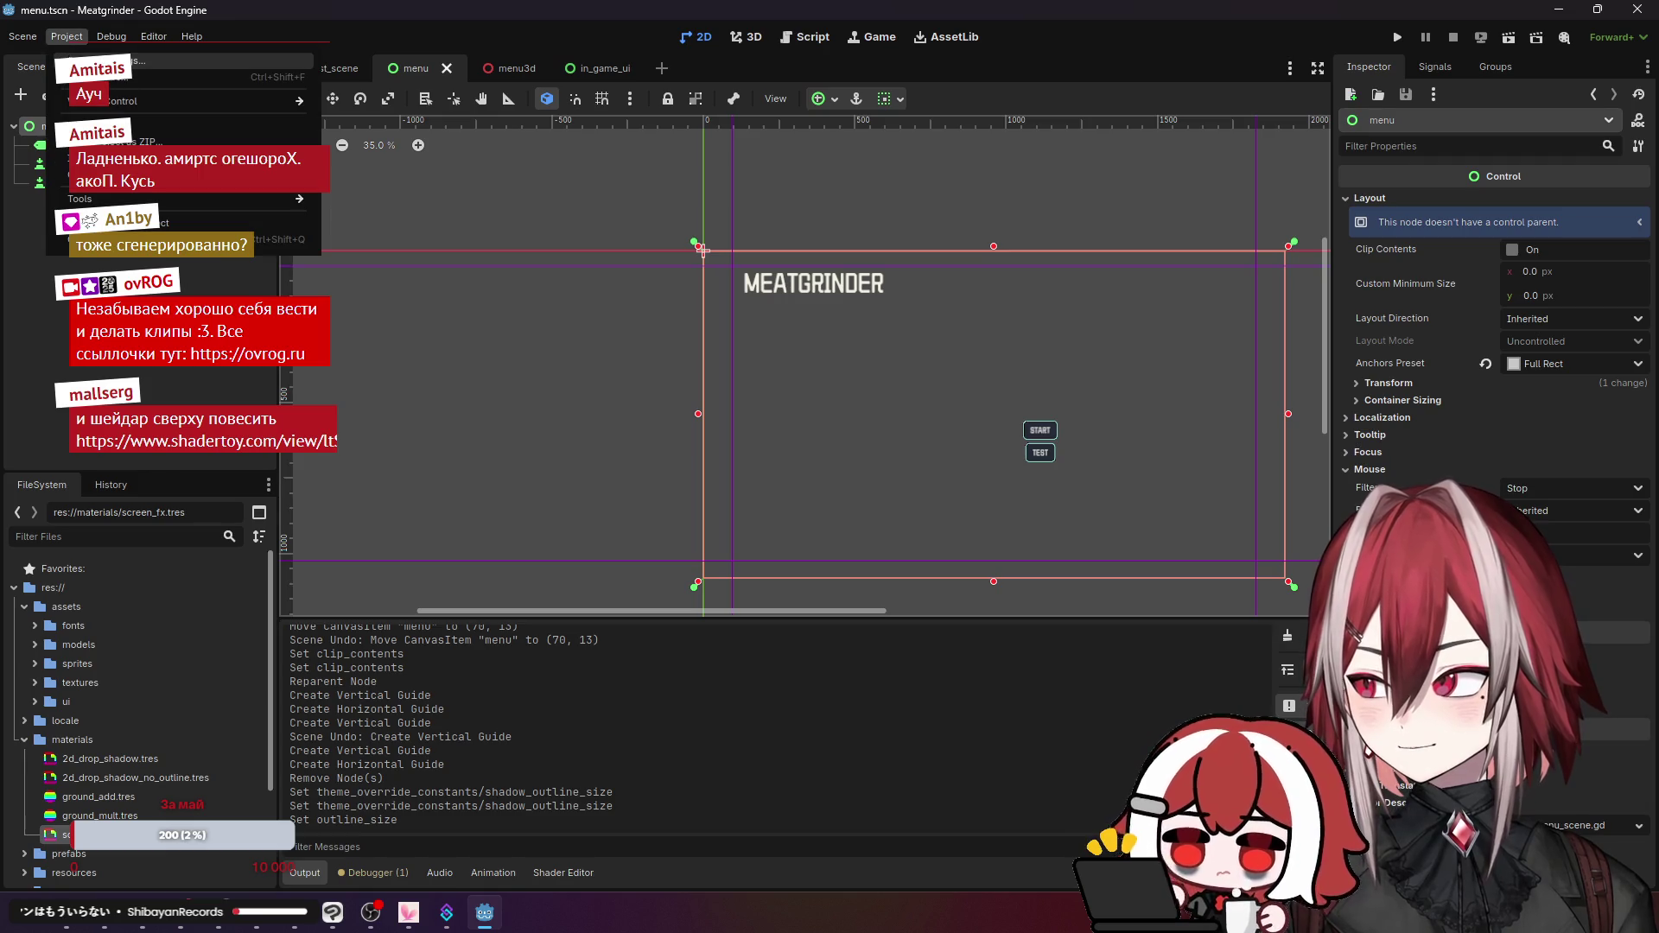
left_click(82, 61)
scroll(667, 500, "down", 3)
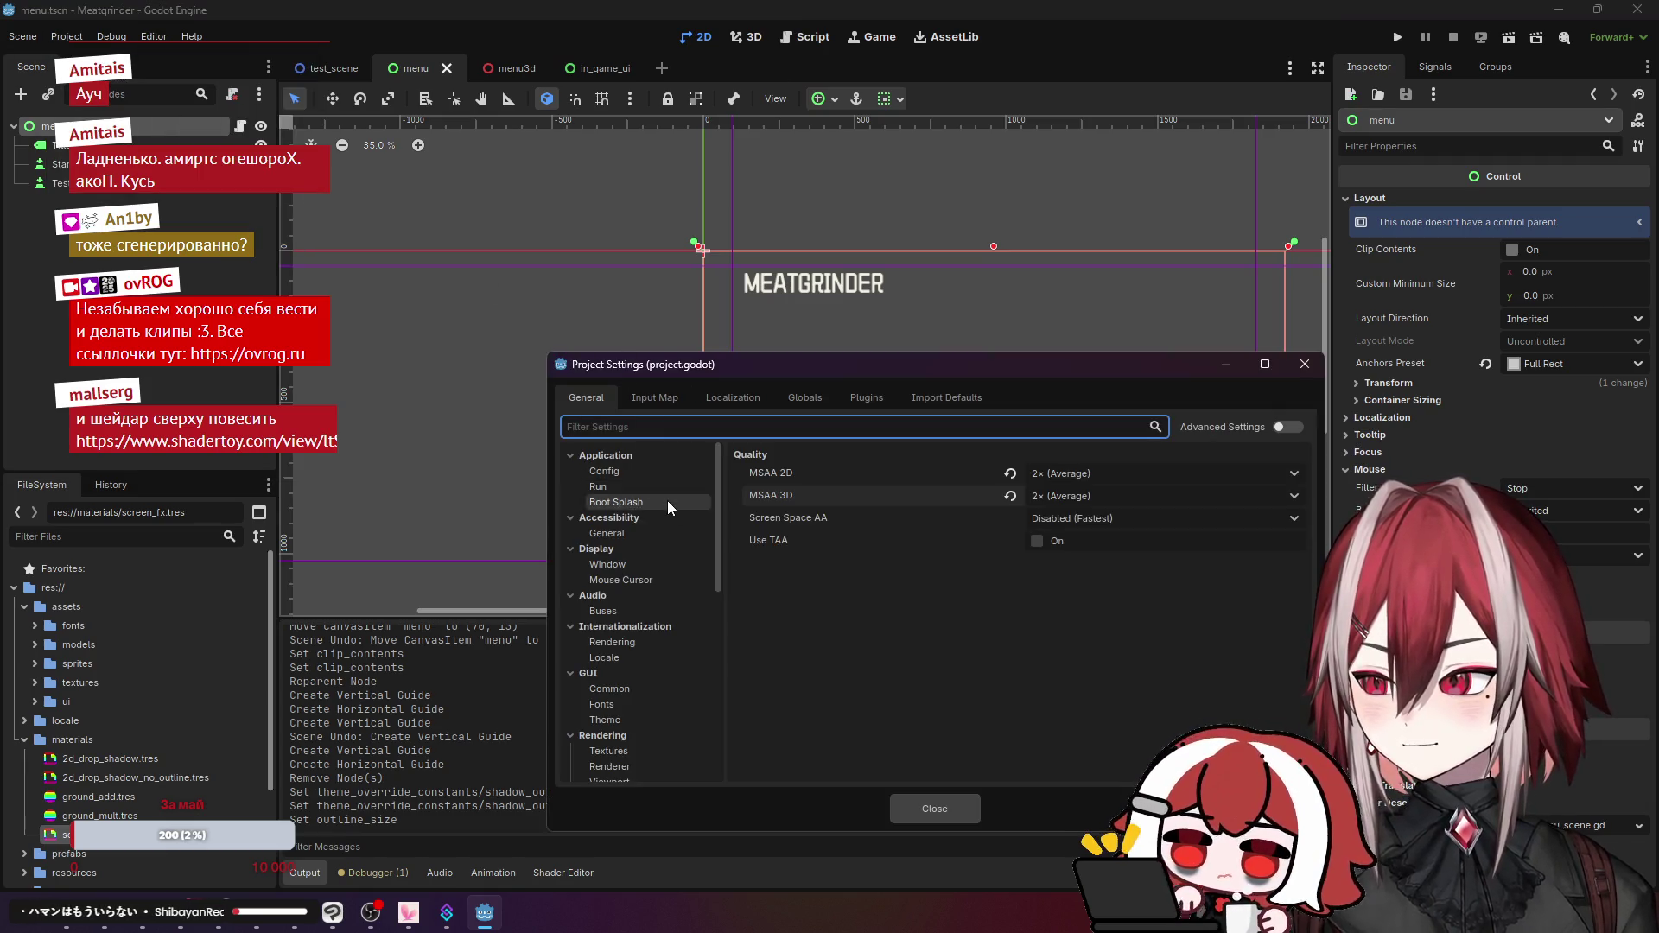
left_click(1305, 364)
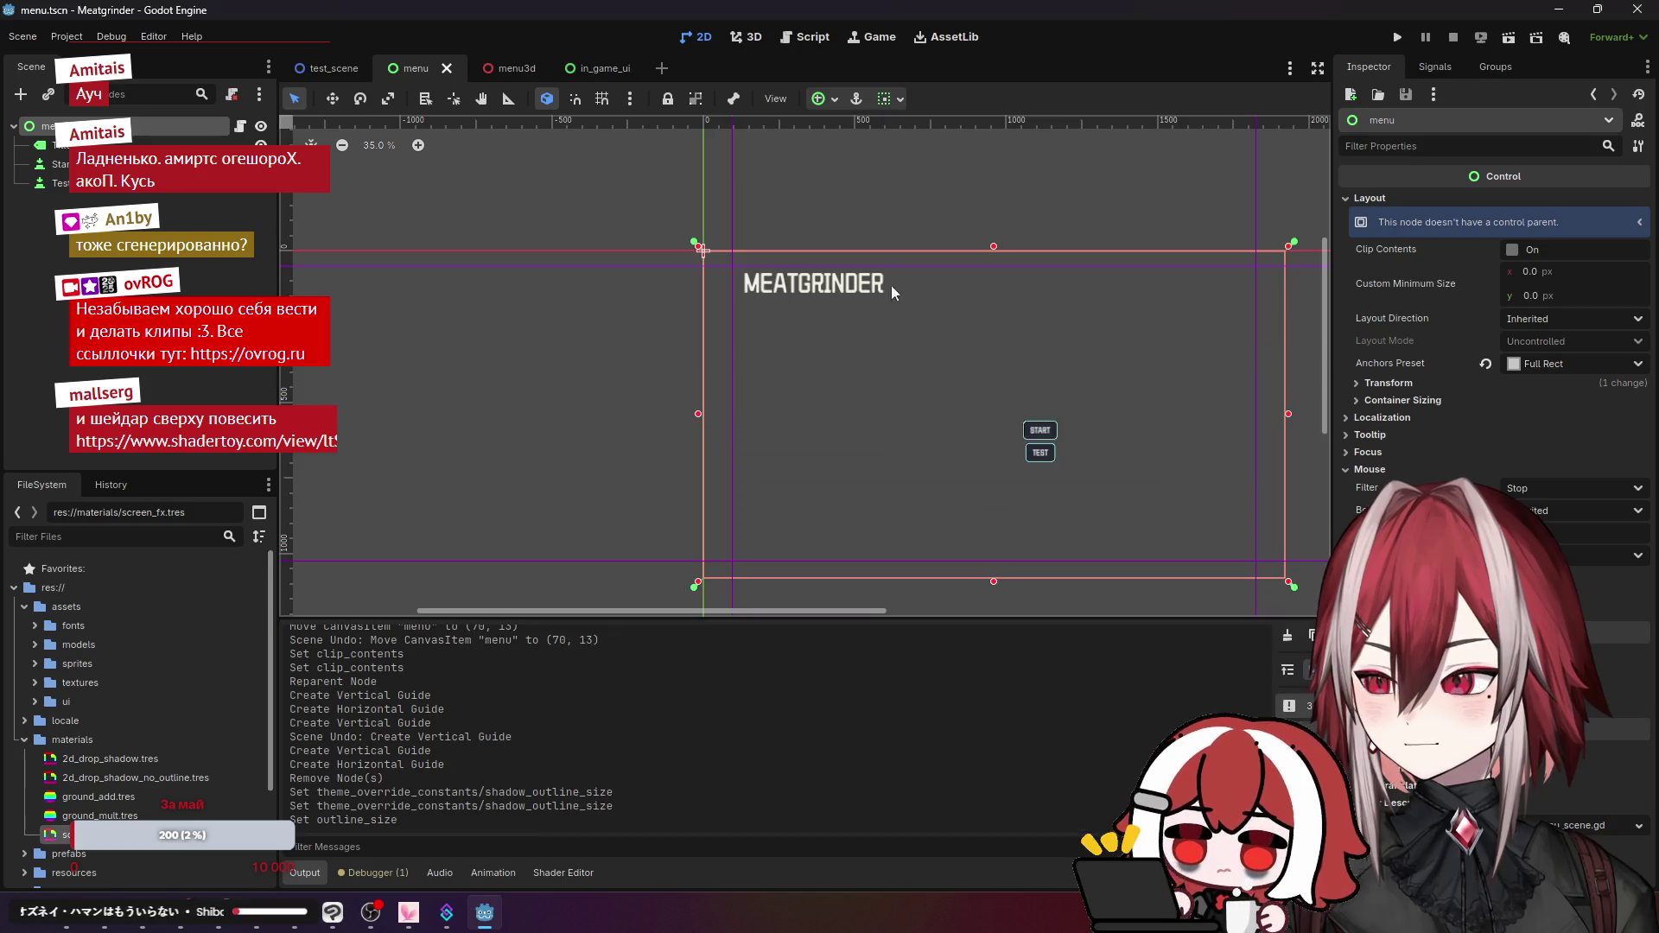
left_click(34, 38)
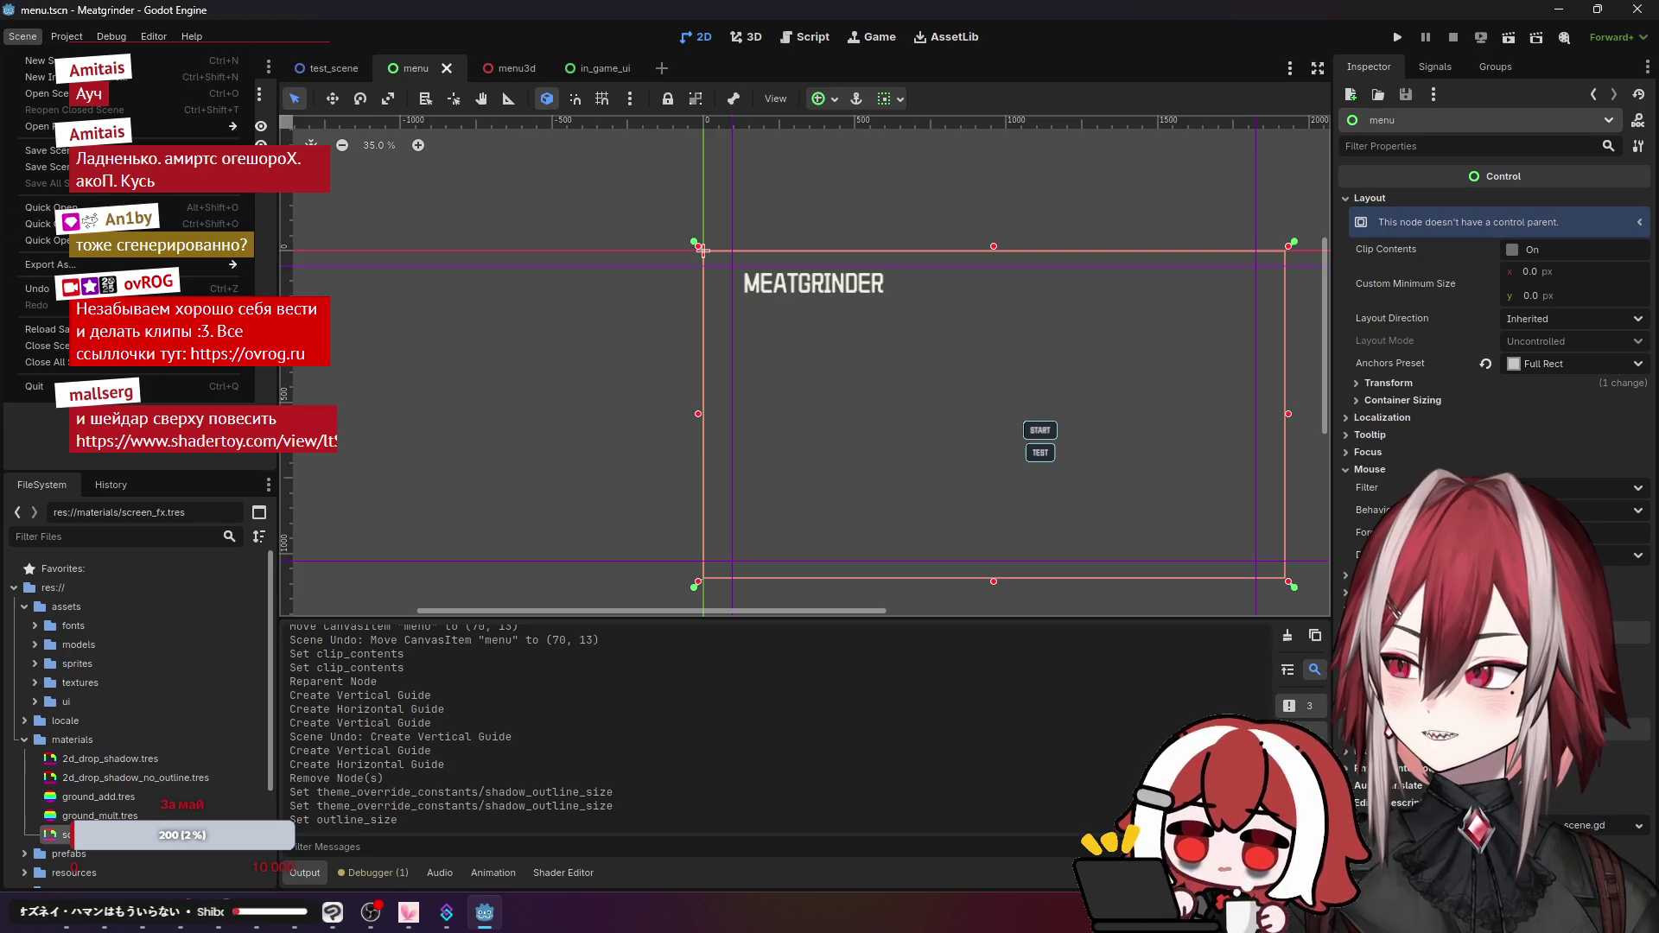
key("Escape")
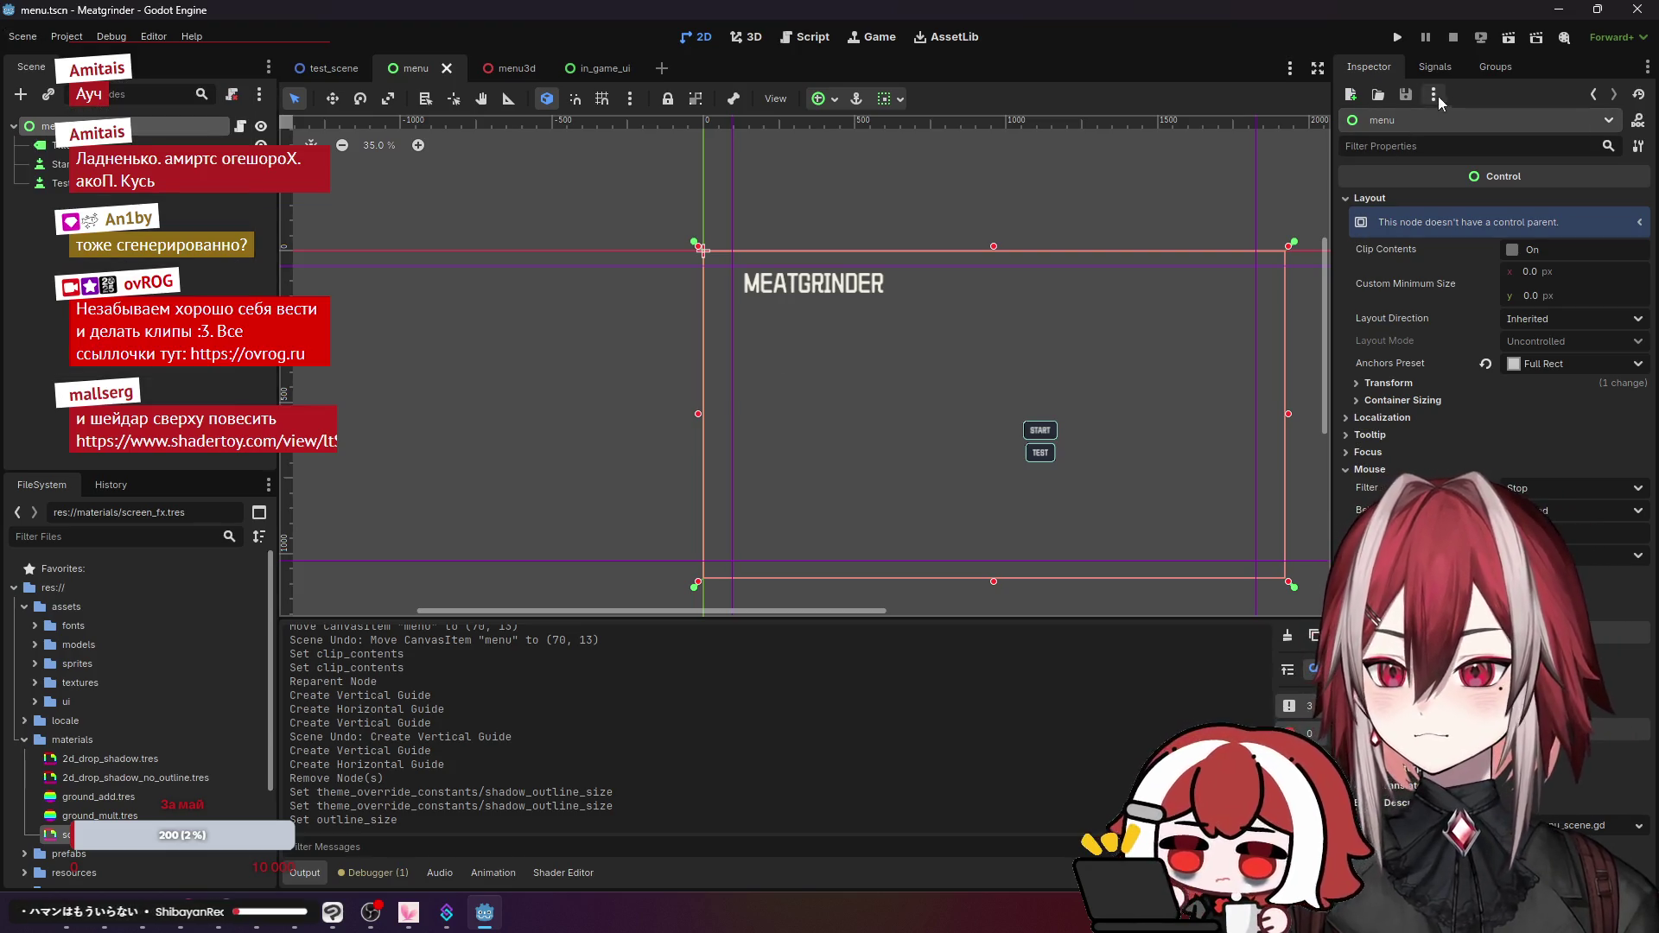
Check the root's Groups, then collapse its Layout and Mouse Inspector sections
left_click(1475, 74)
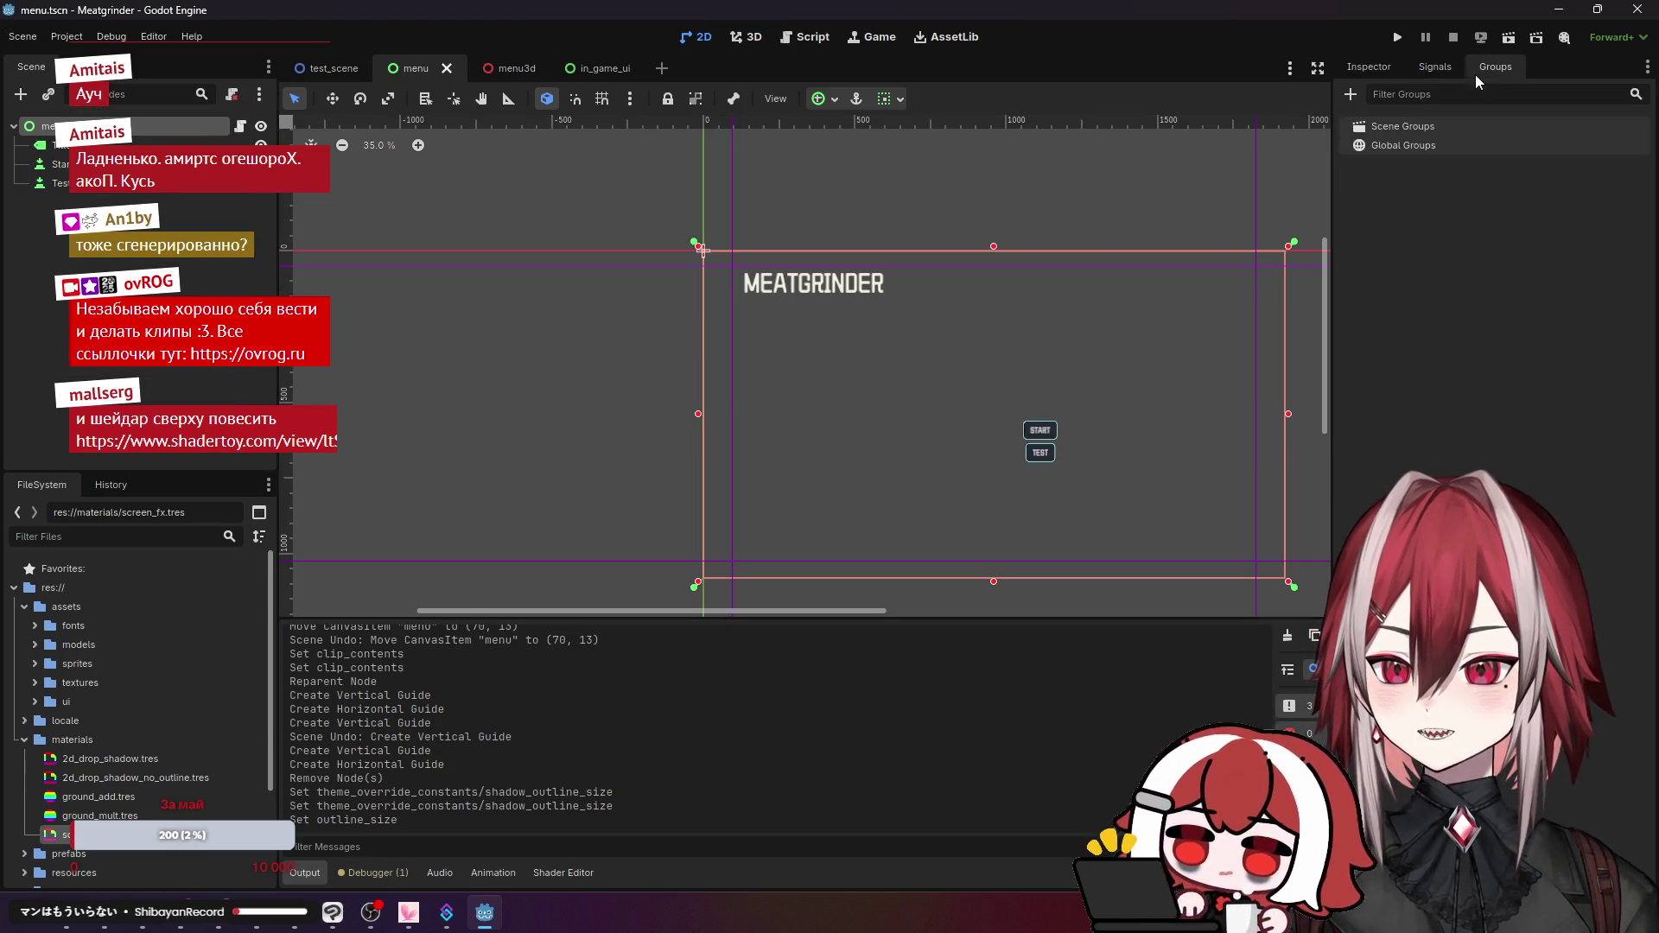
left_click(1365, 67)
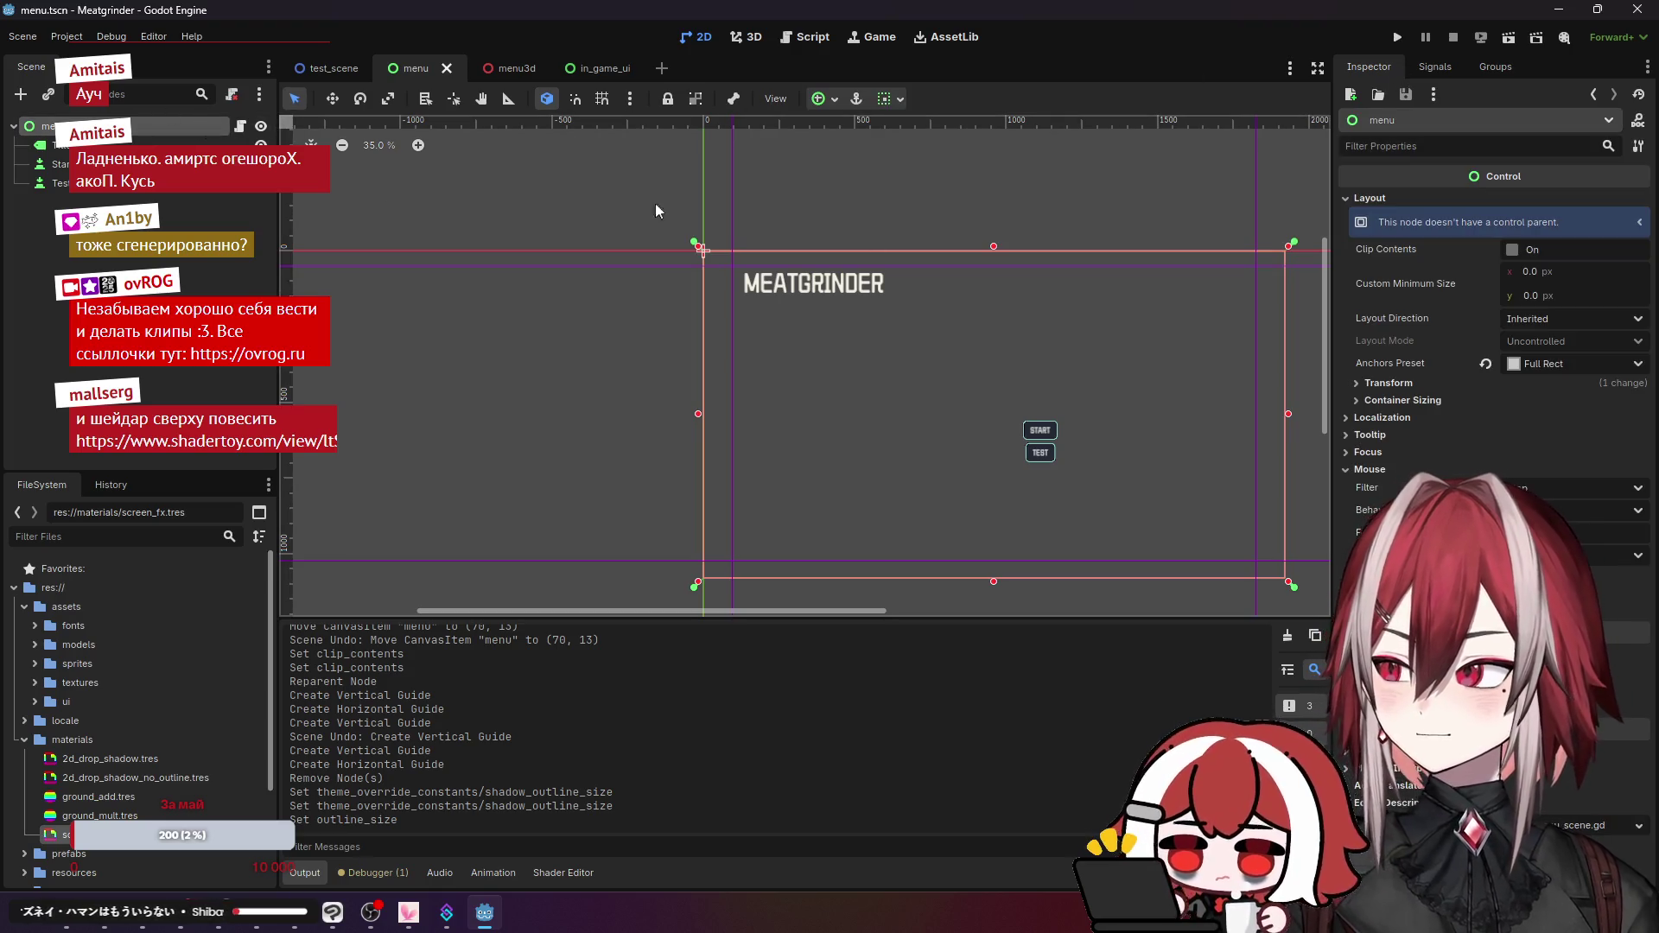
left_click(1369, 199)
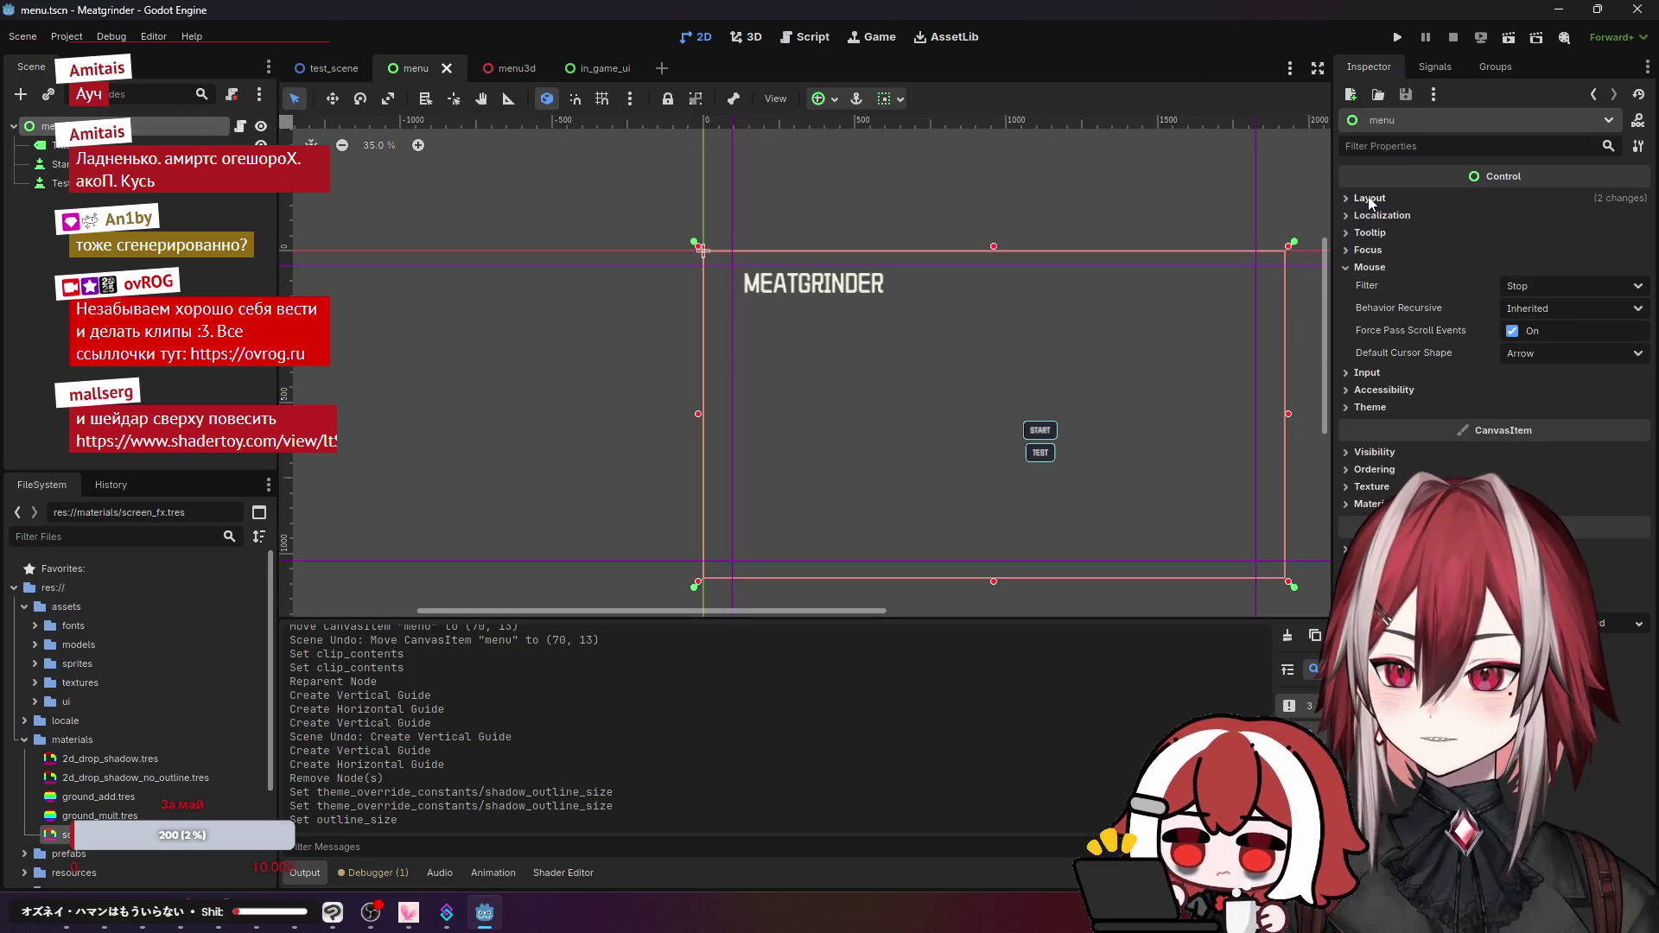
left_click(1367, 268)
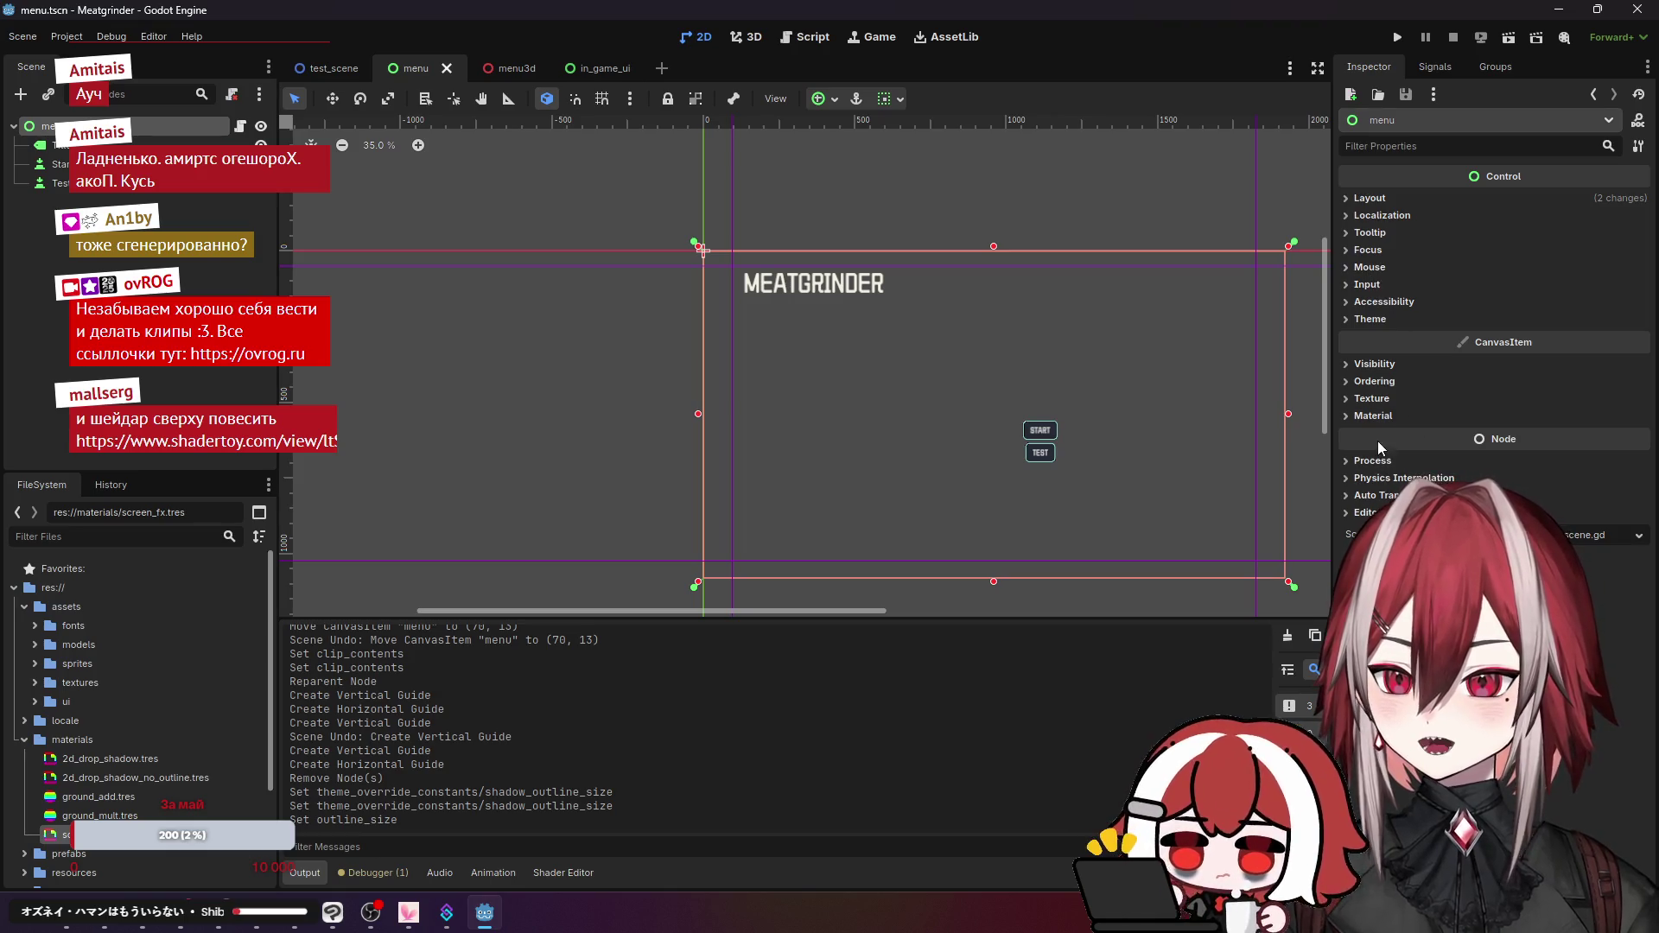
left_click(1376, 400)
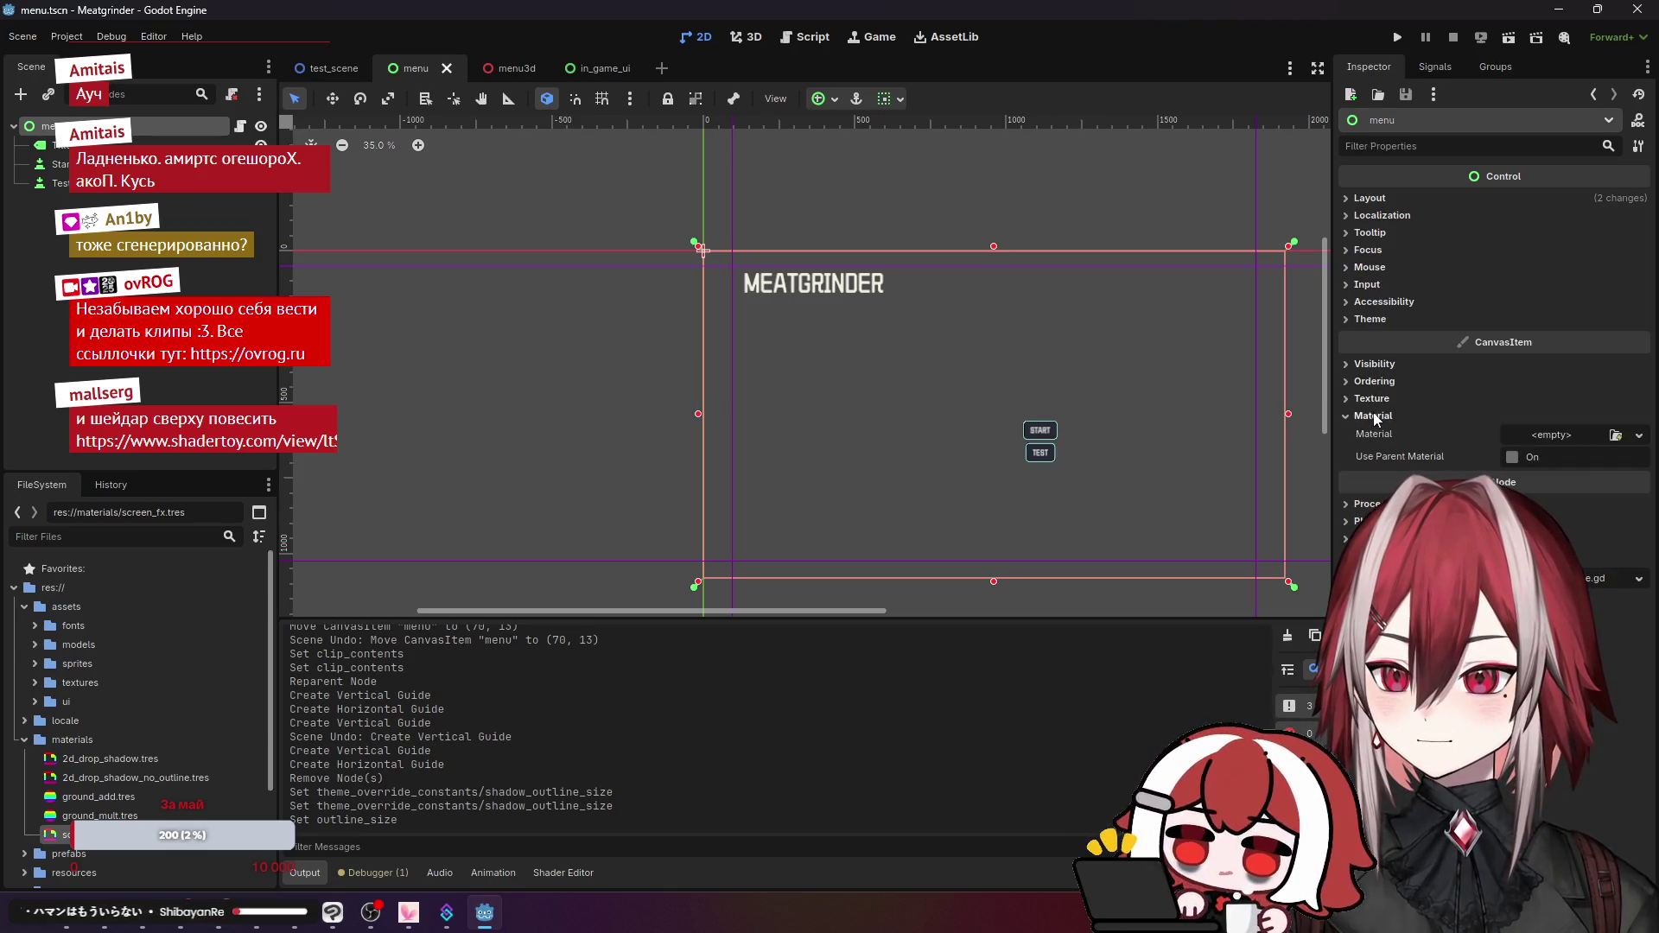
left_click(1376, 400)
left_click(1383, 365)
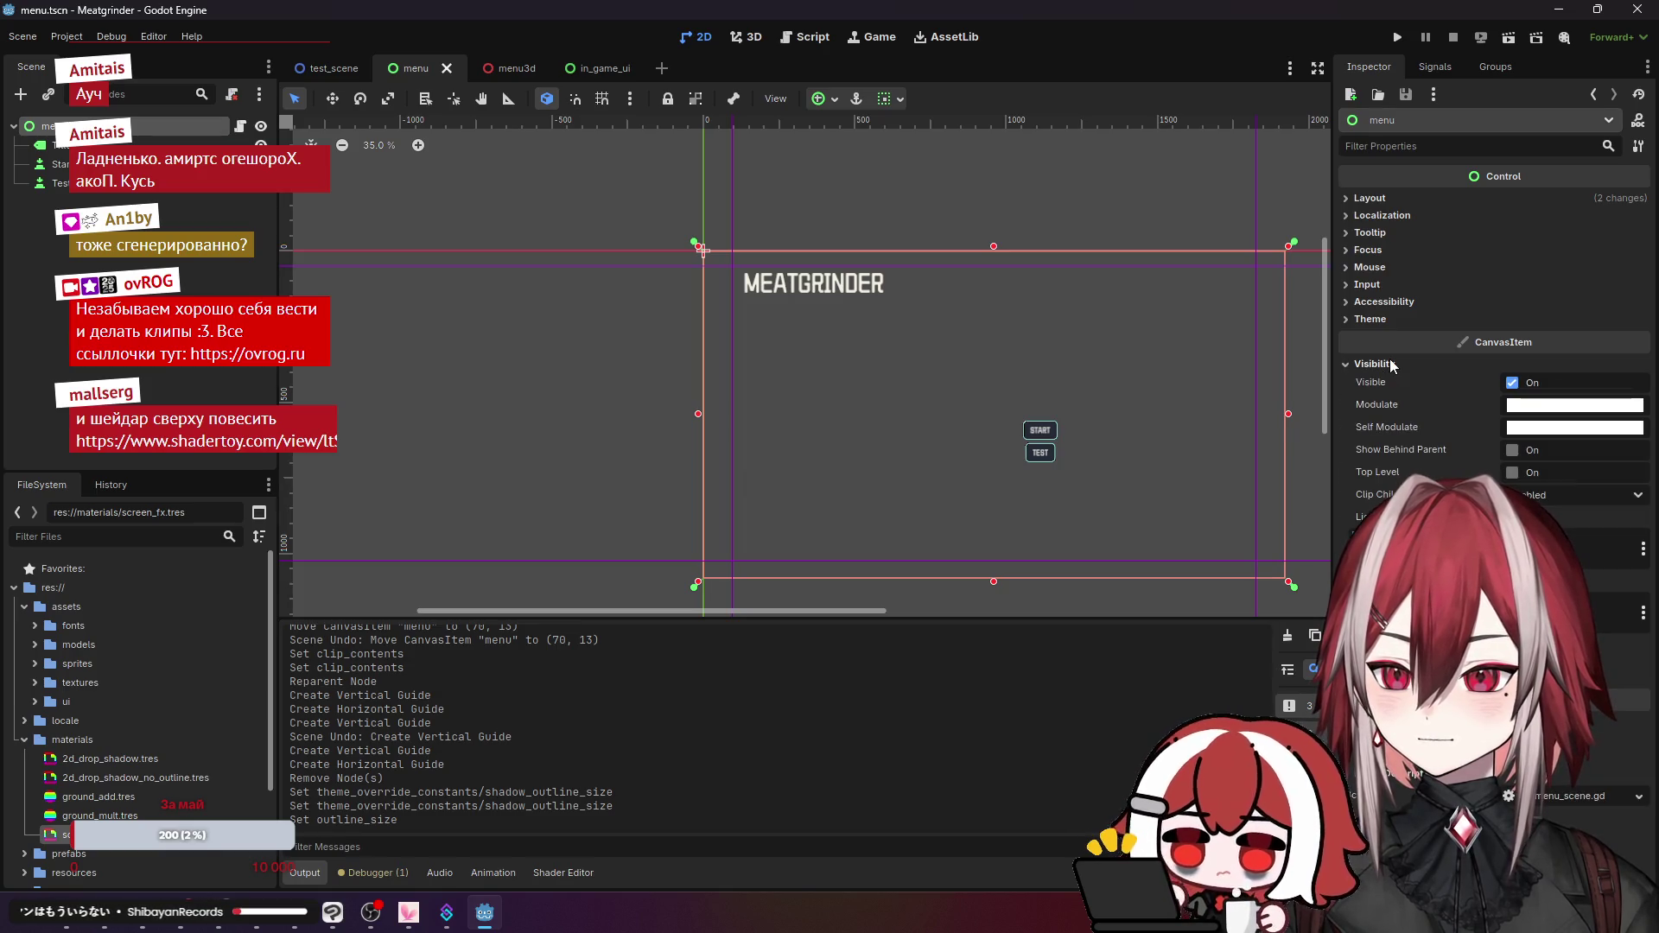
left_click(1390, 364)
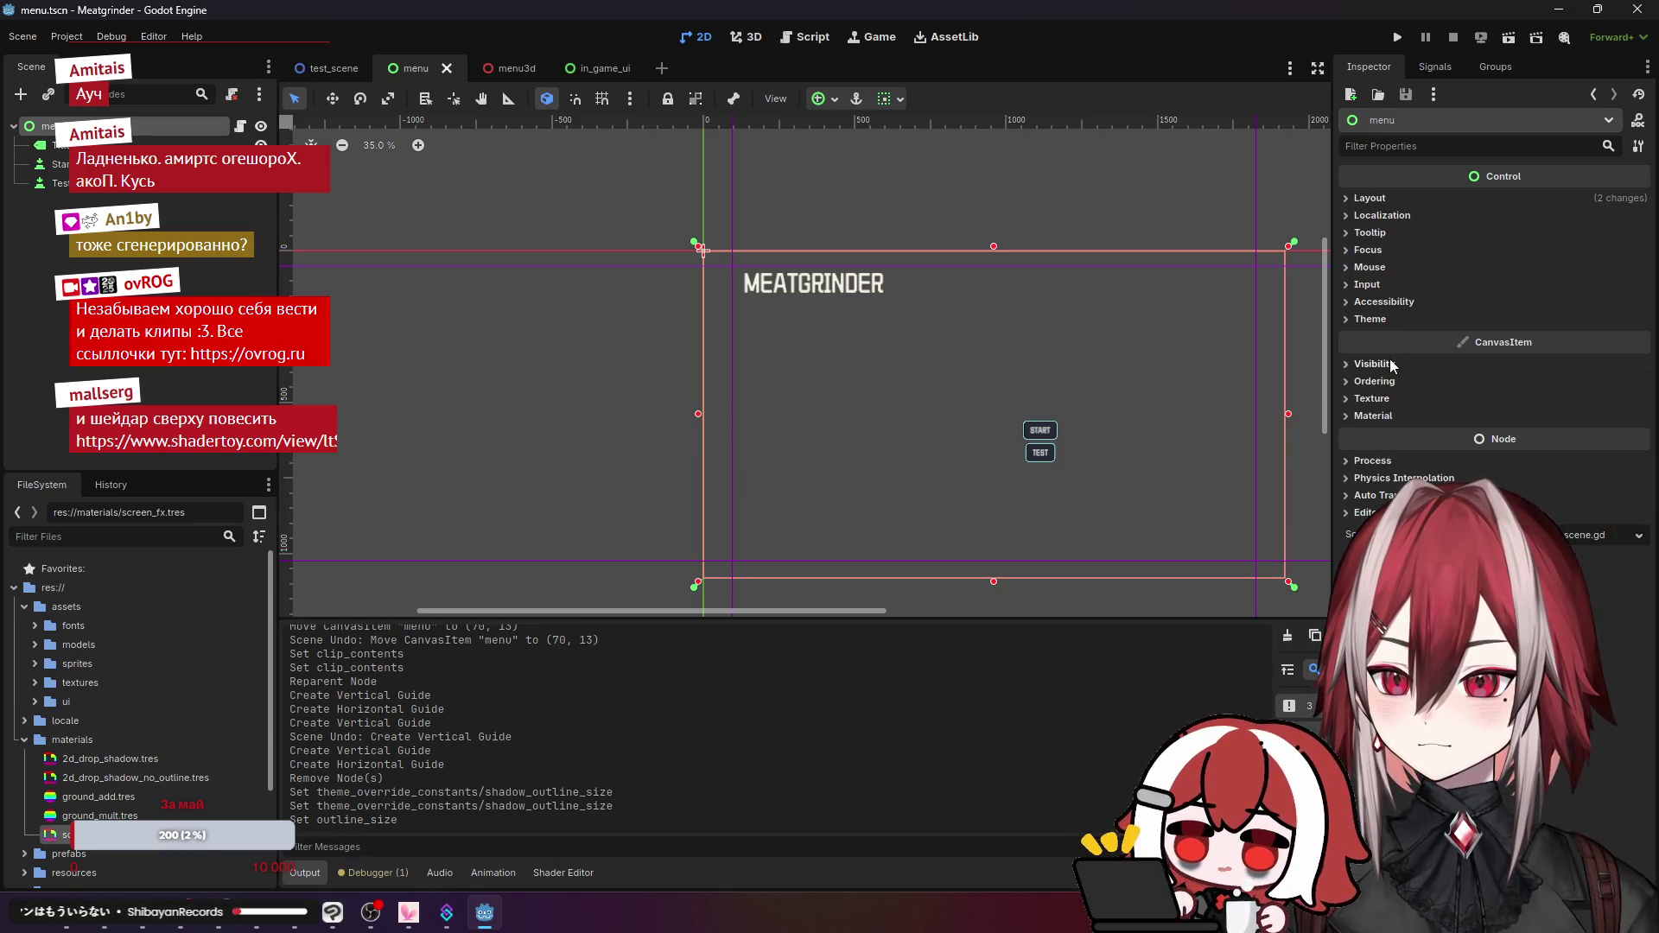
Peek at Accessibility, Input and Localization sections, then bring up the root node's context menu
left_click(1384, 303)
left_click(1385, 305)
left_click(1376, 283)
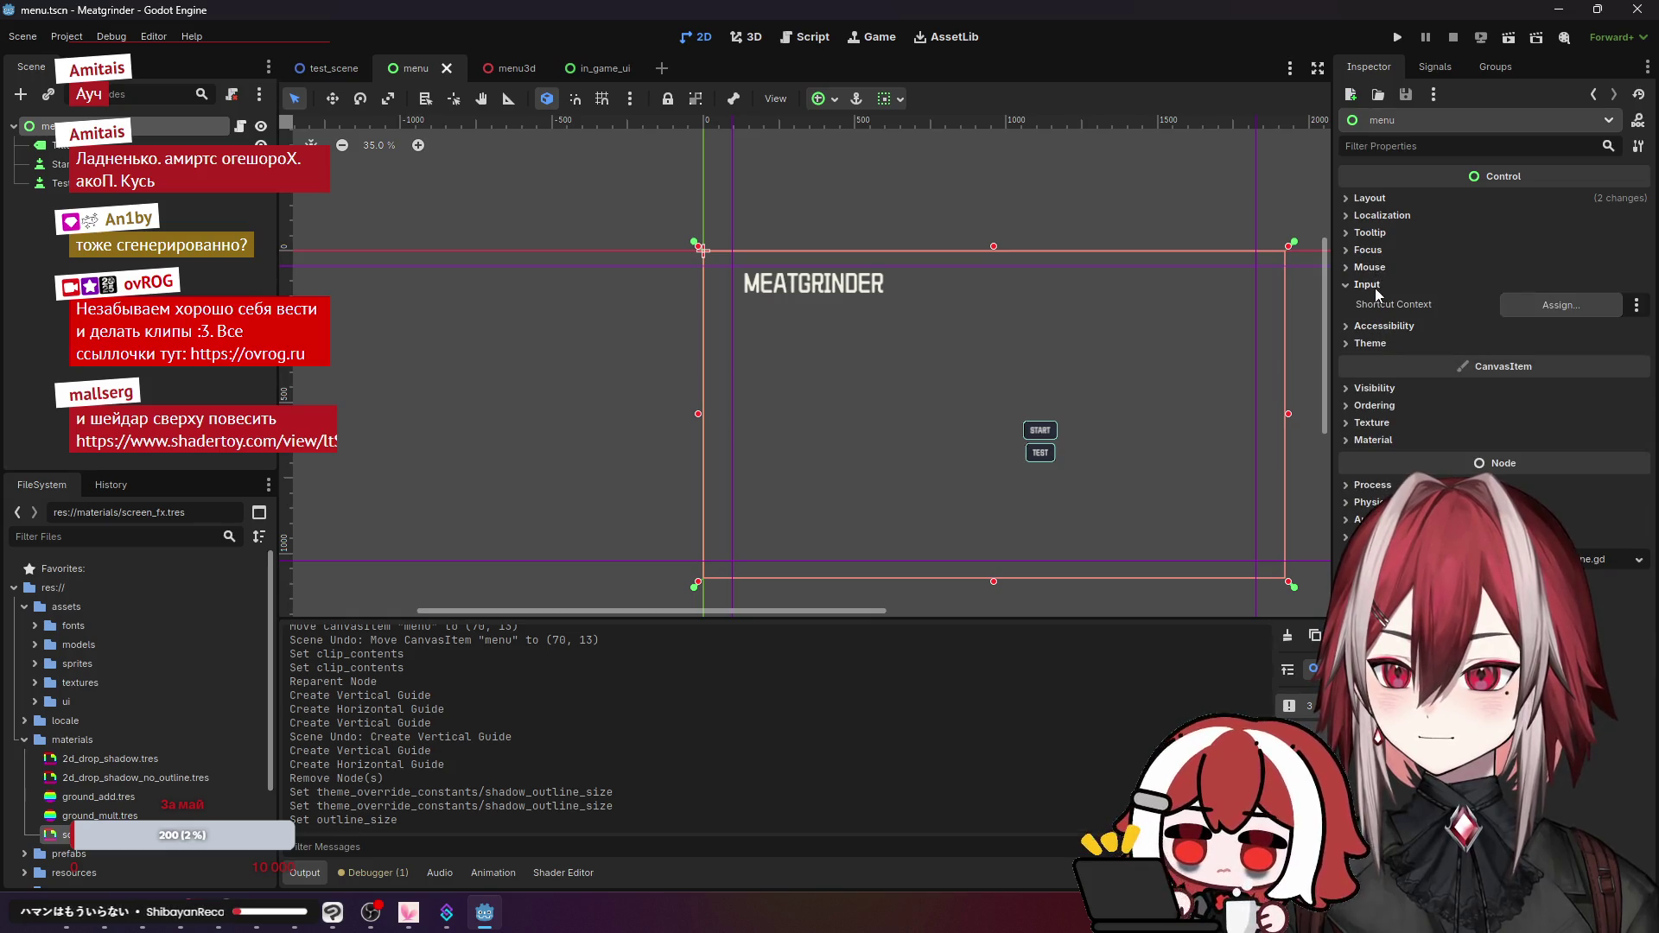
left_click(1376, 288)
left_click(1379, 216)
left_click(1379, 216)
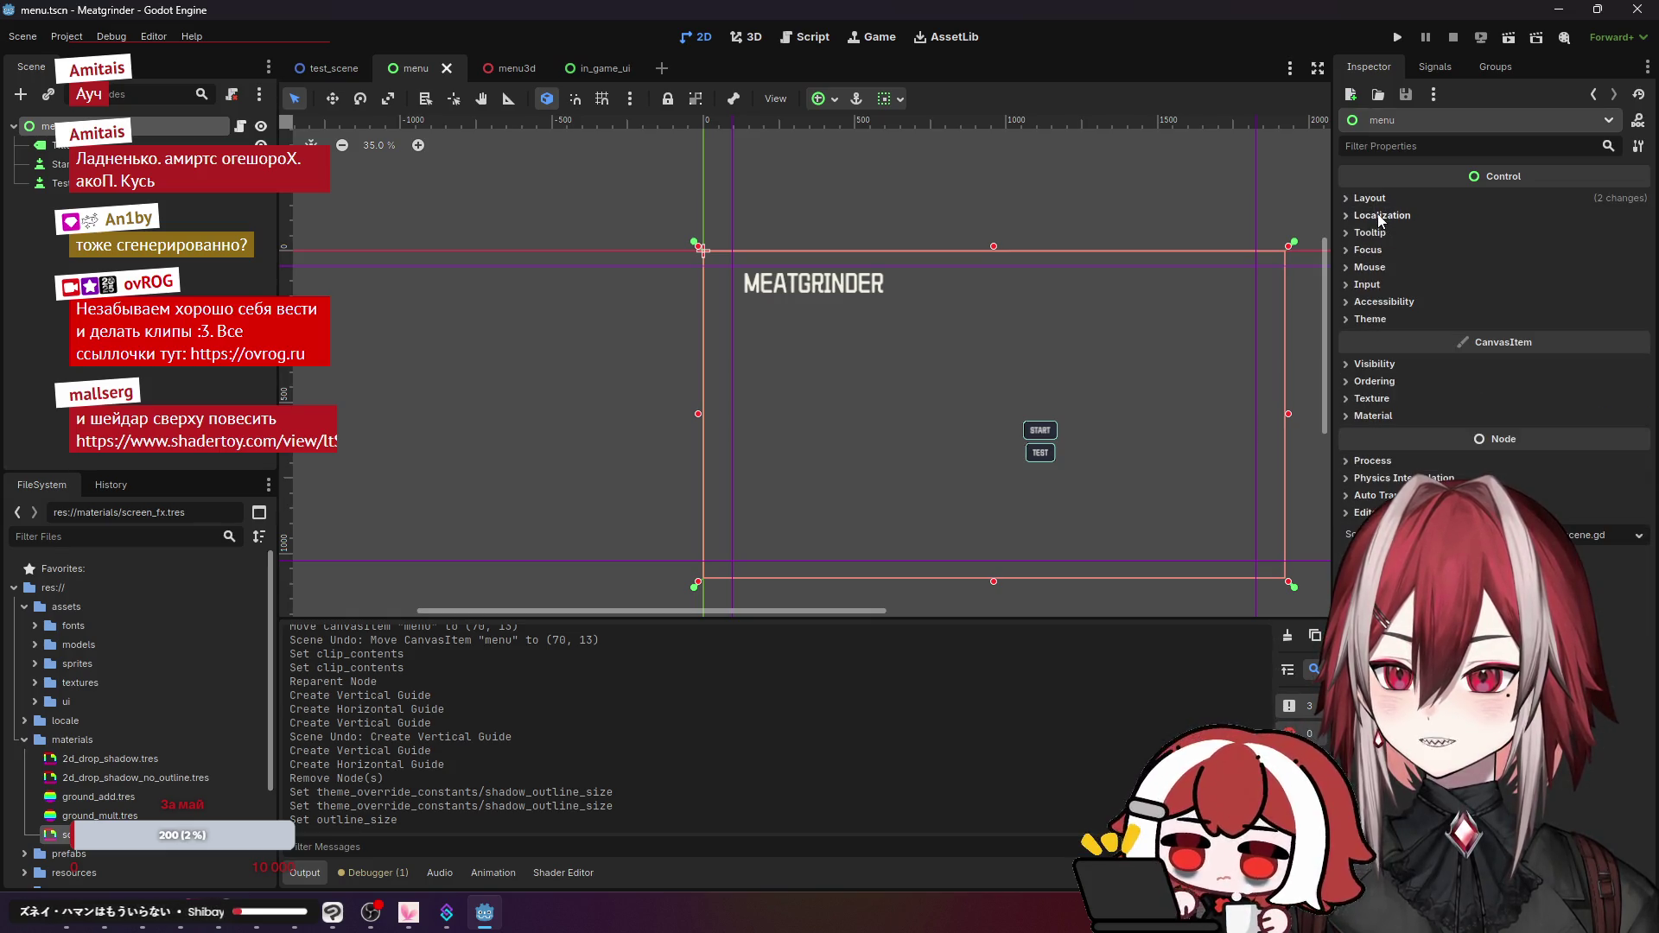
right_click(73, 128)
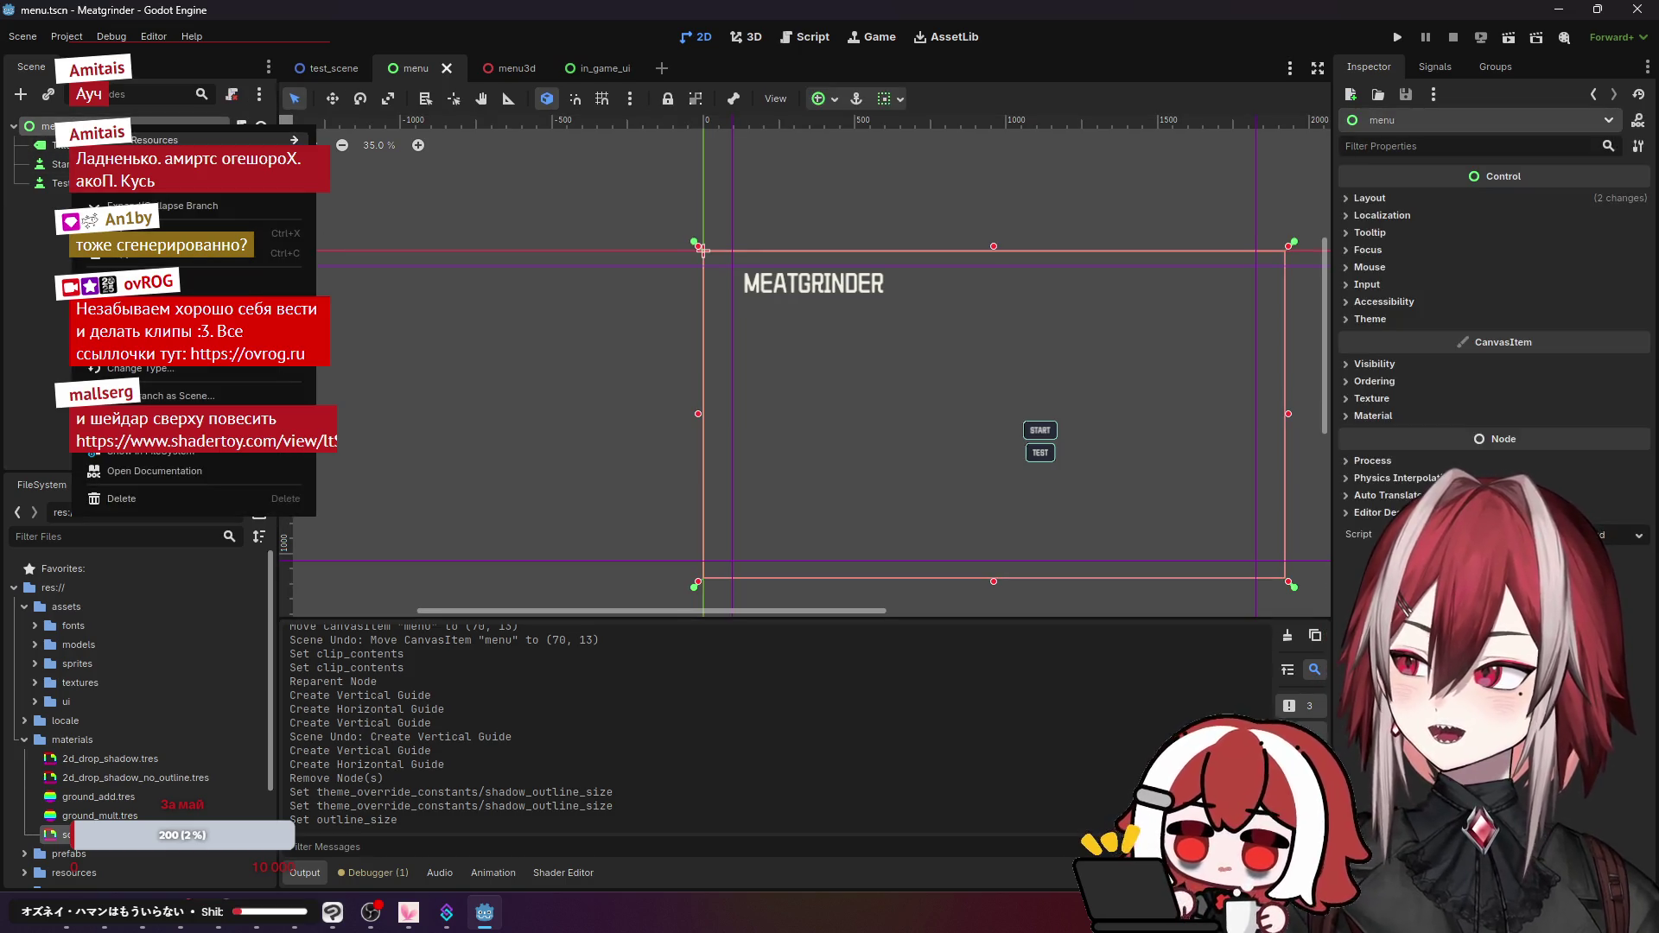
Add a ColorRect child node under the menu root
key("ctrl+a")
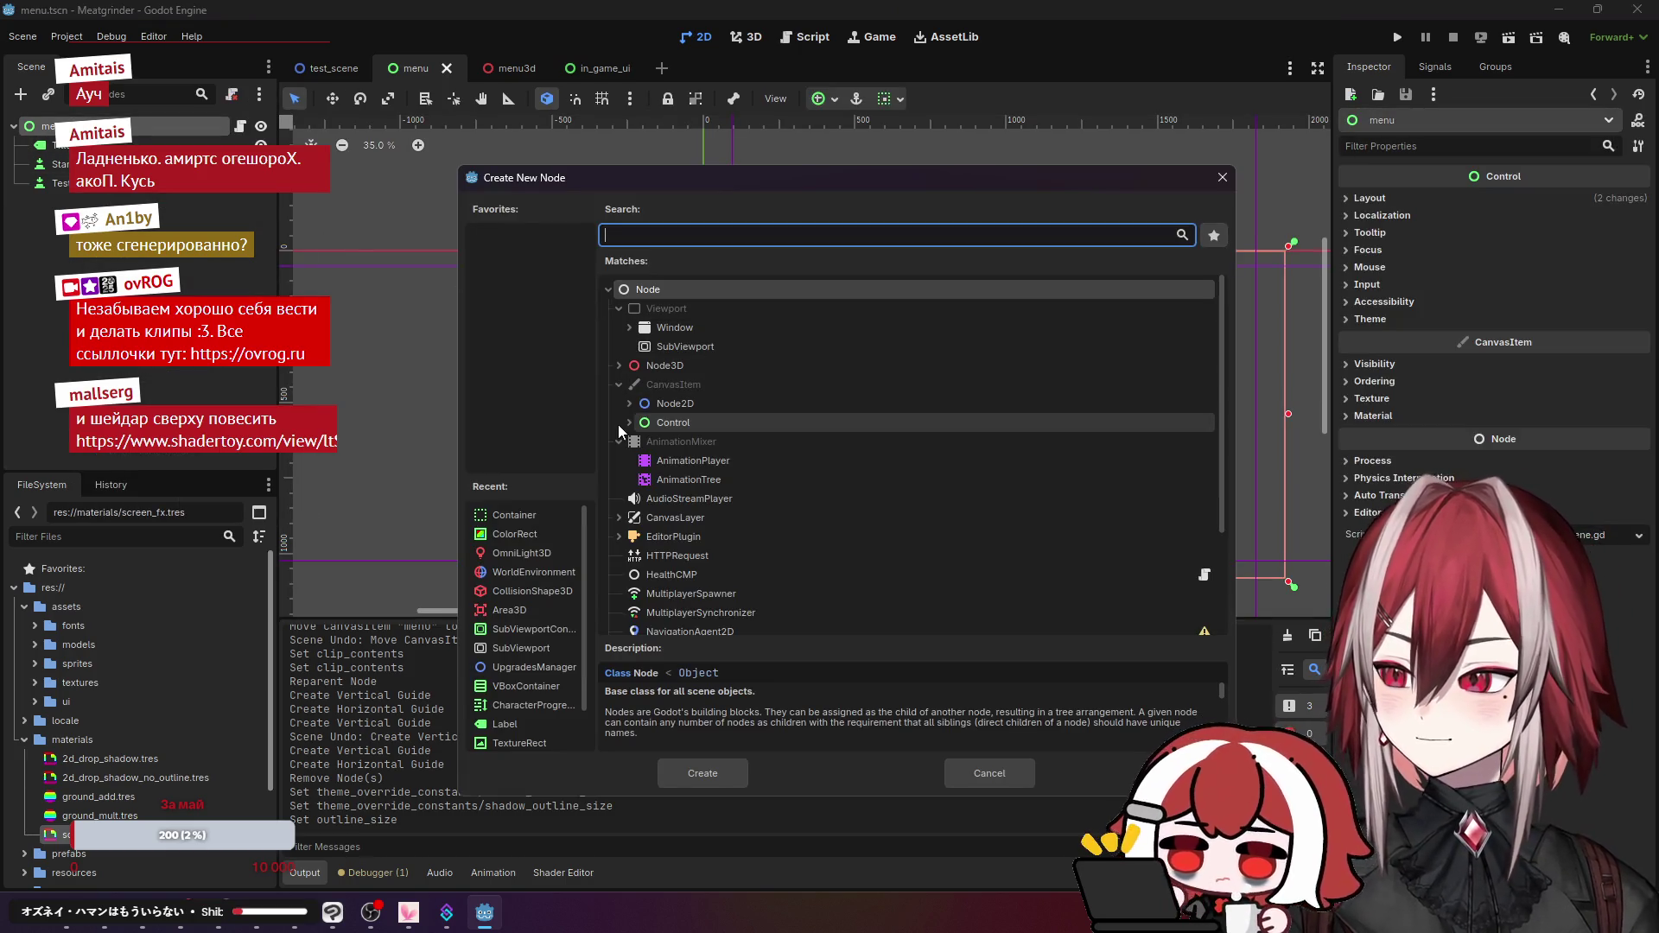
left_click(630, 424)
scroll(630, 423, "down", 2)
left_click(702, 471)
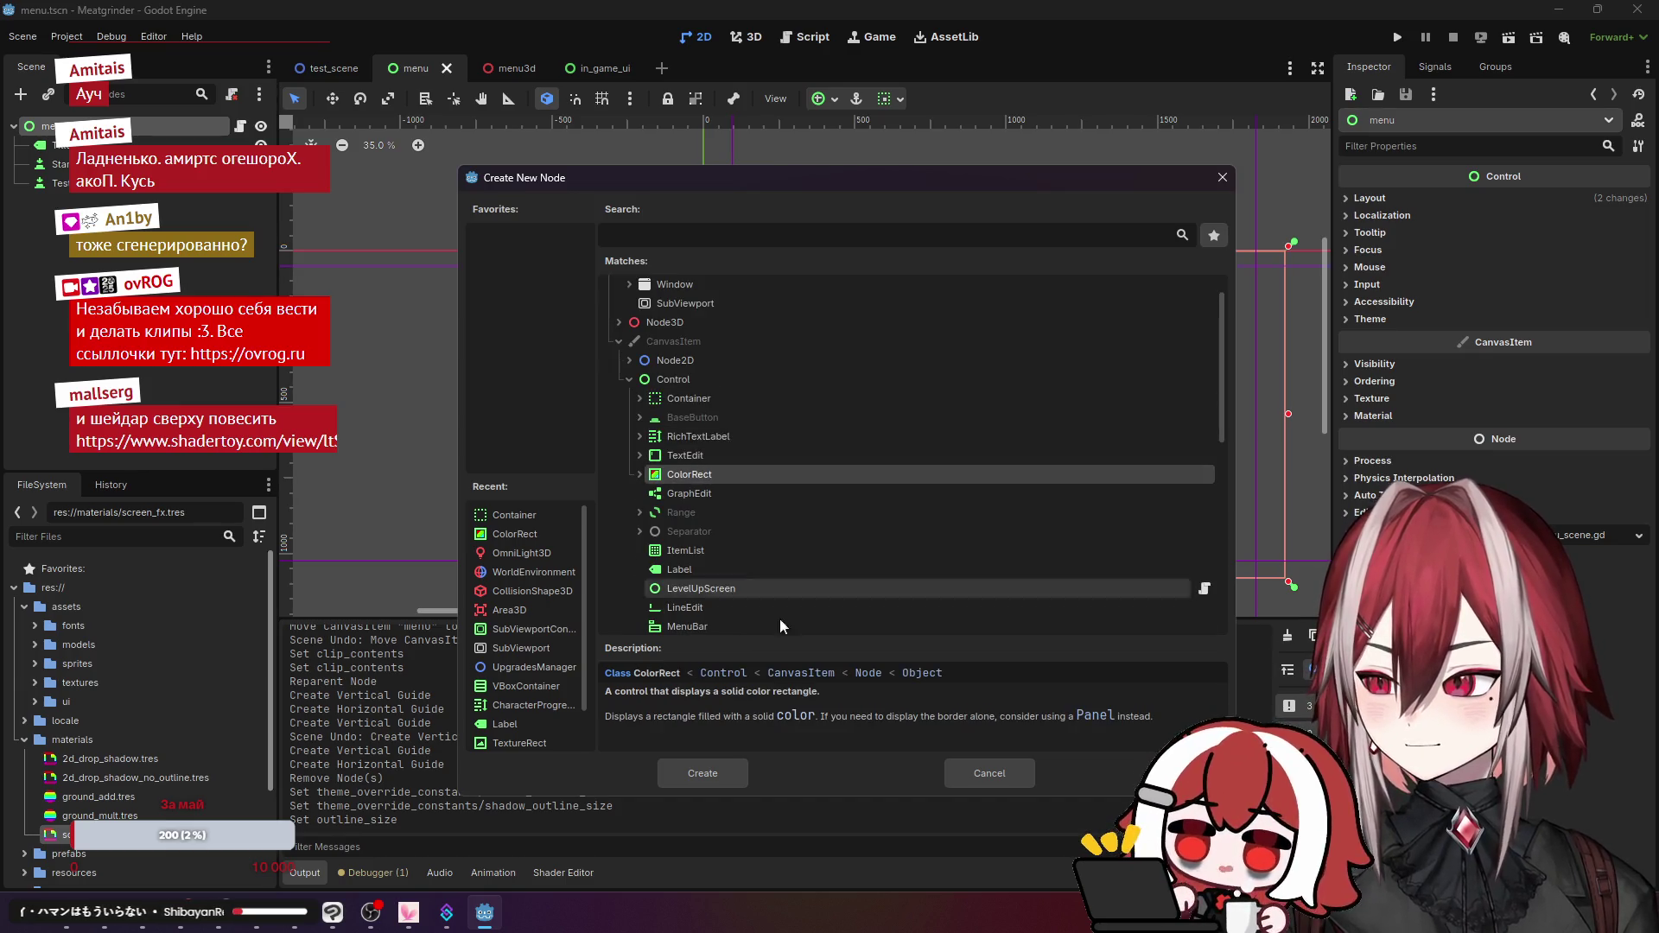
left_click(734, 775)
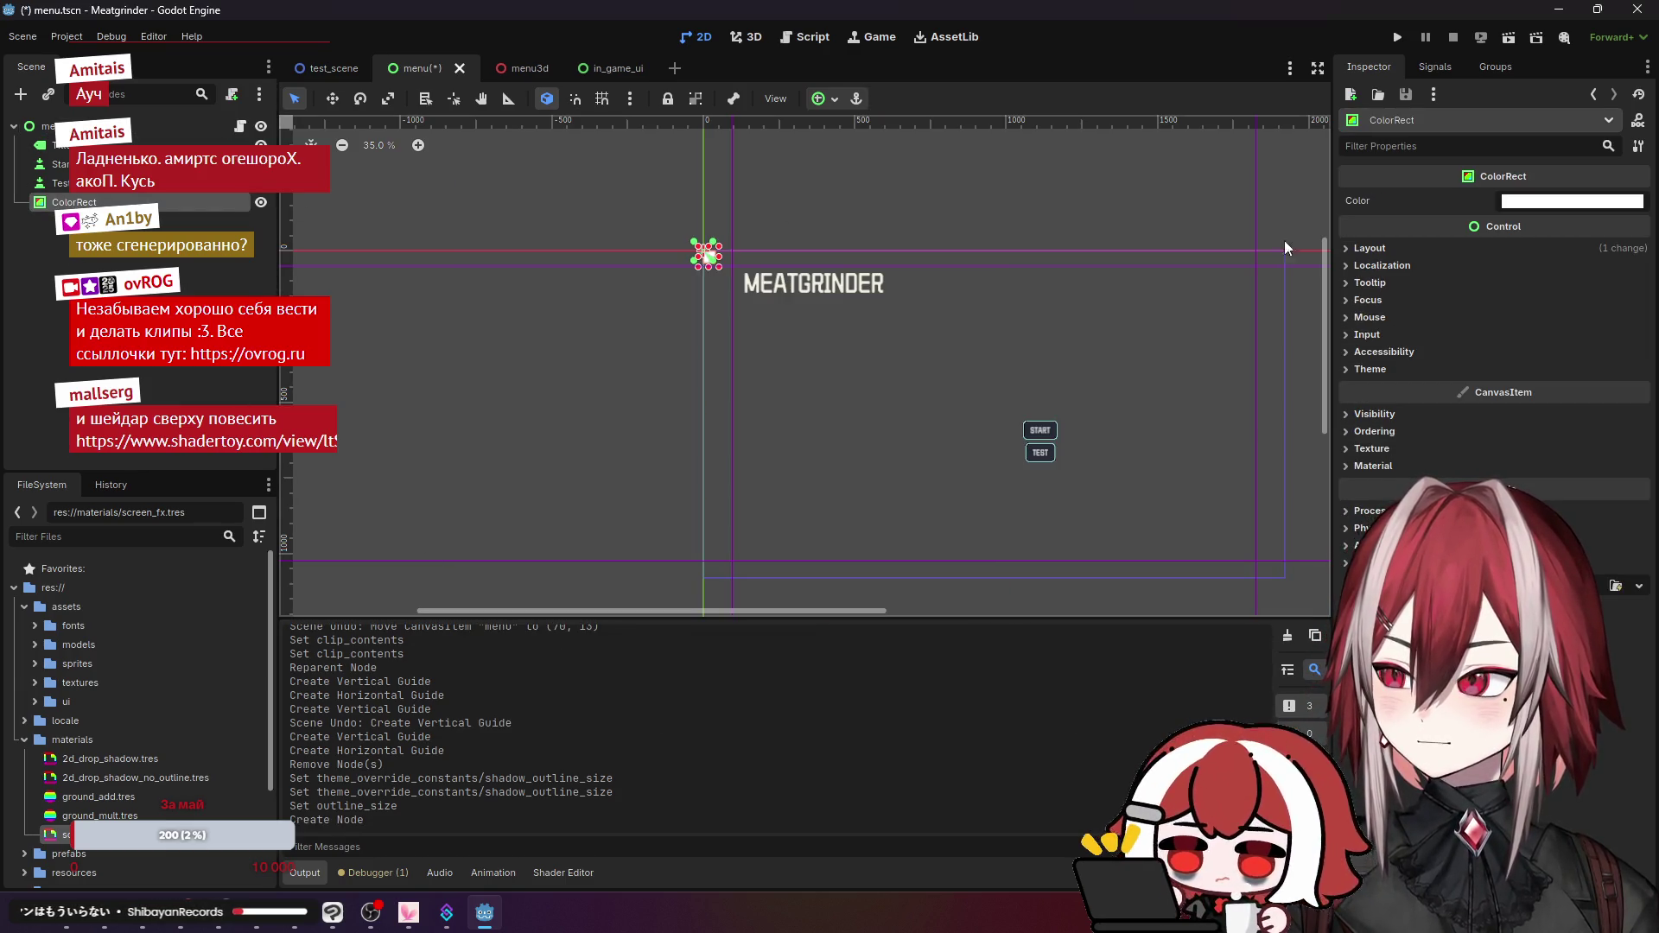
Set the ColorRect to Anchors layout with Full Rect preset and colour it black
left_click(1378, 252)
left_click(1379, 252)
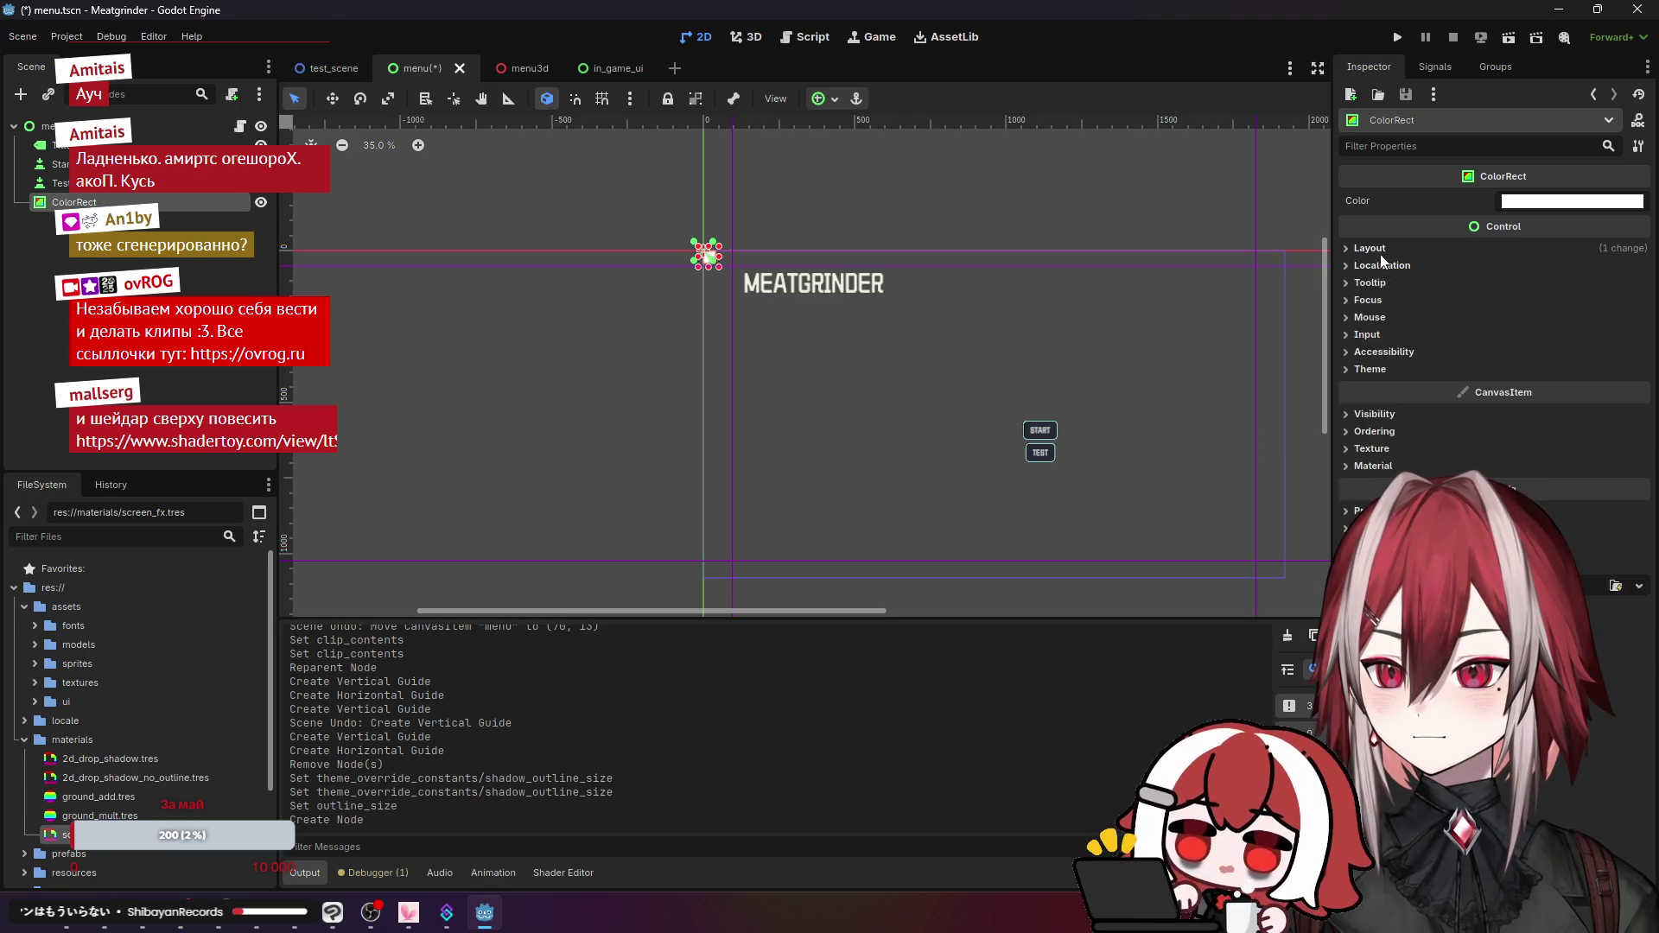
left_click(1379, 251)
left_click(1538, 391)
left_click(1554, 439)
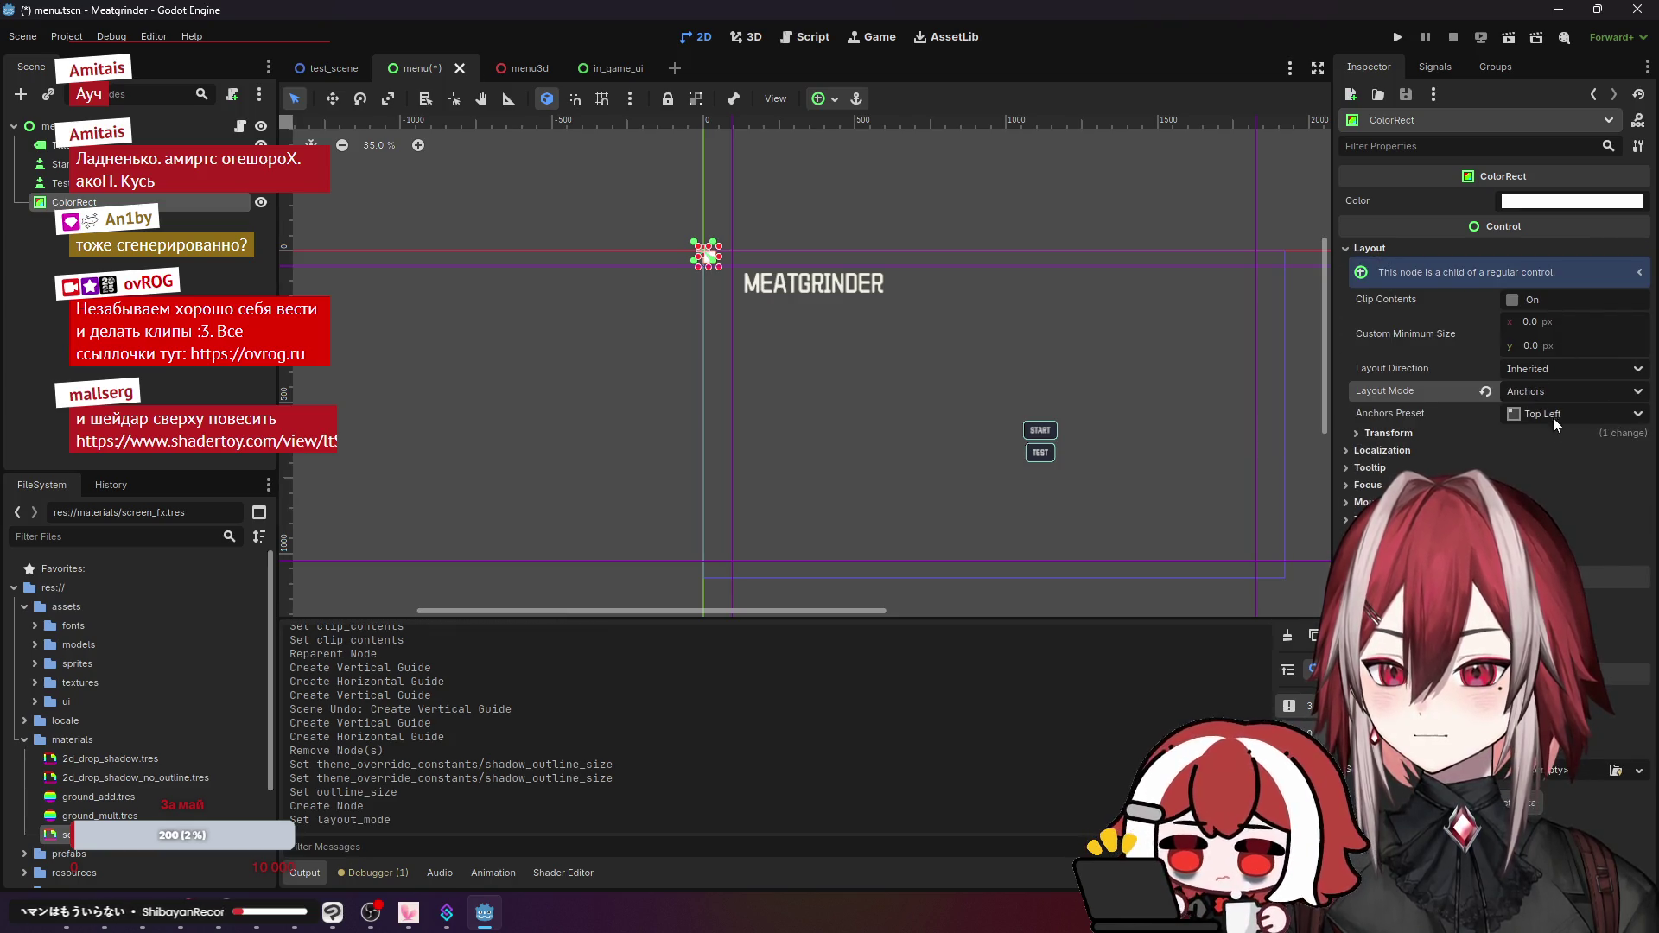
left_click(1554, 415)
left_click(1563, 473)
left_click(1572, 200)
left_click_drag(1635, 226, 1635, 406)
key("Escape")
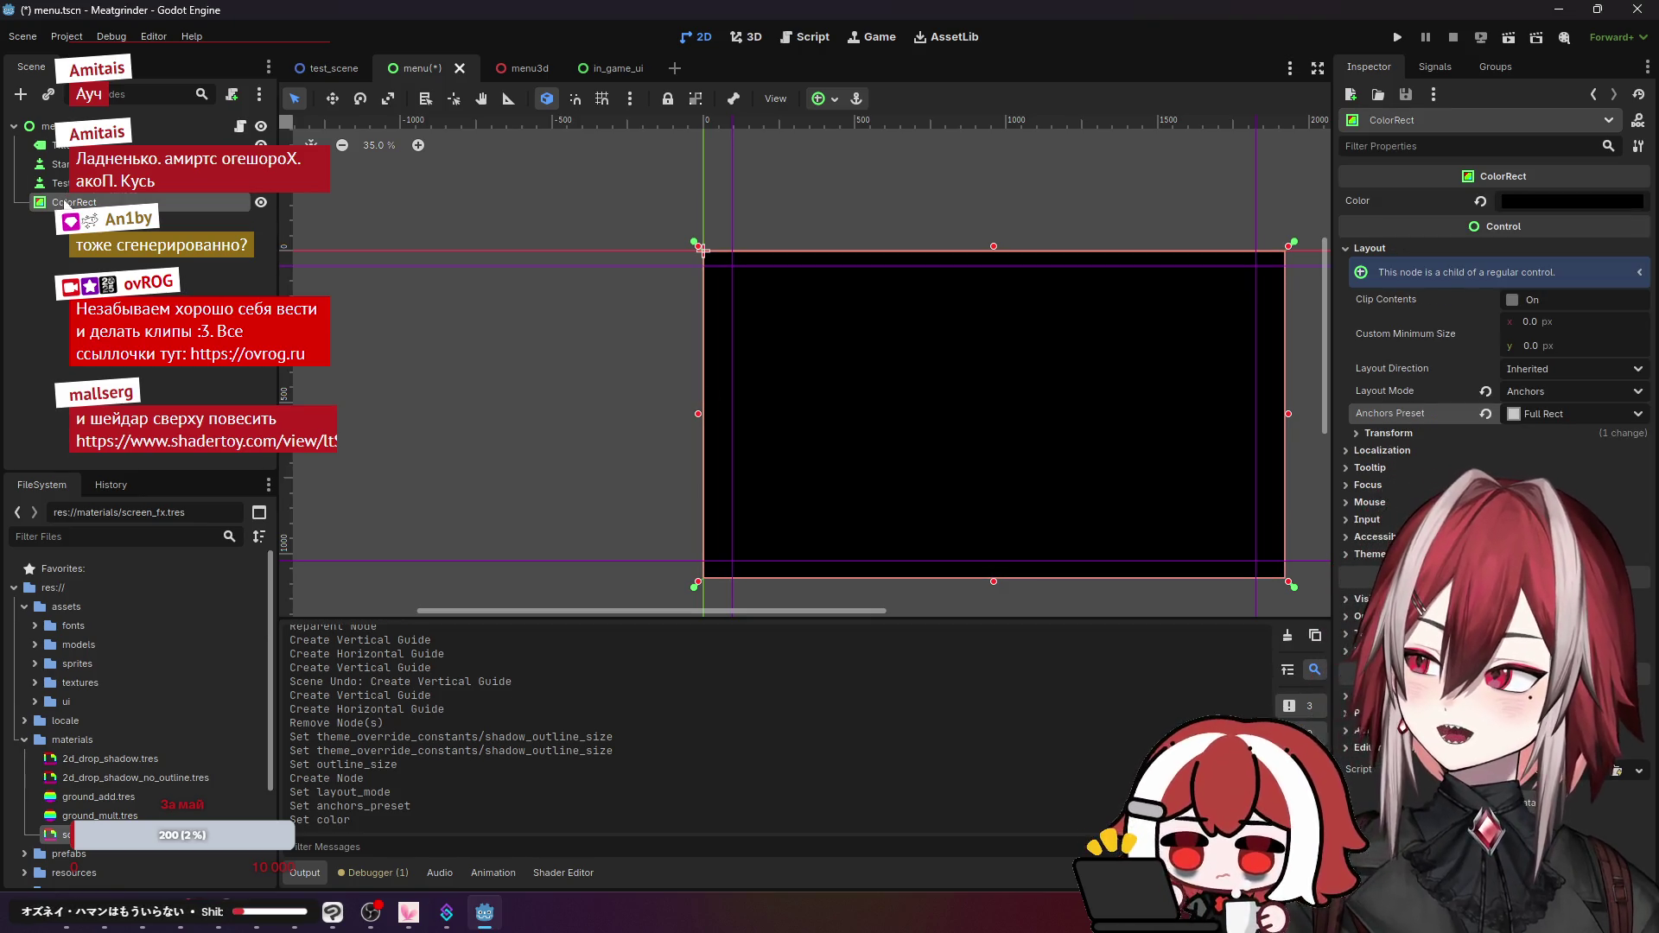
Move the ColorRect to the top of the children so it sits behind, then save
left_click_drag(73, 202, 73, 140)
left_click(988, 154)
key("ctrl+s")
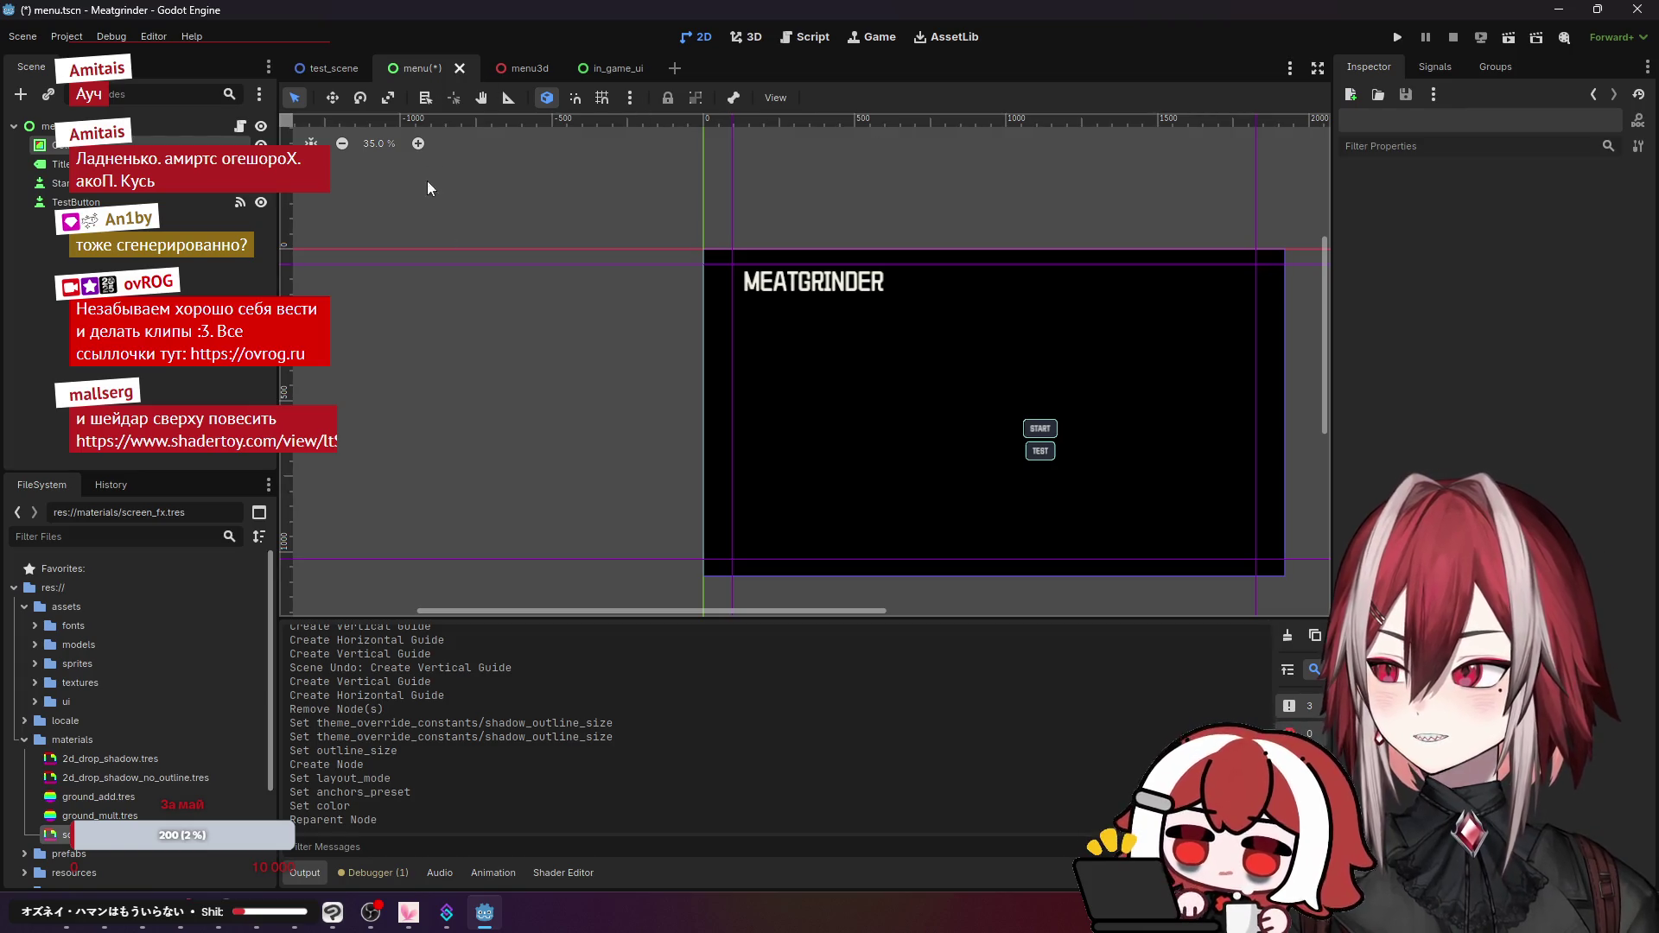
left_click(501, 71)
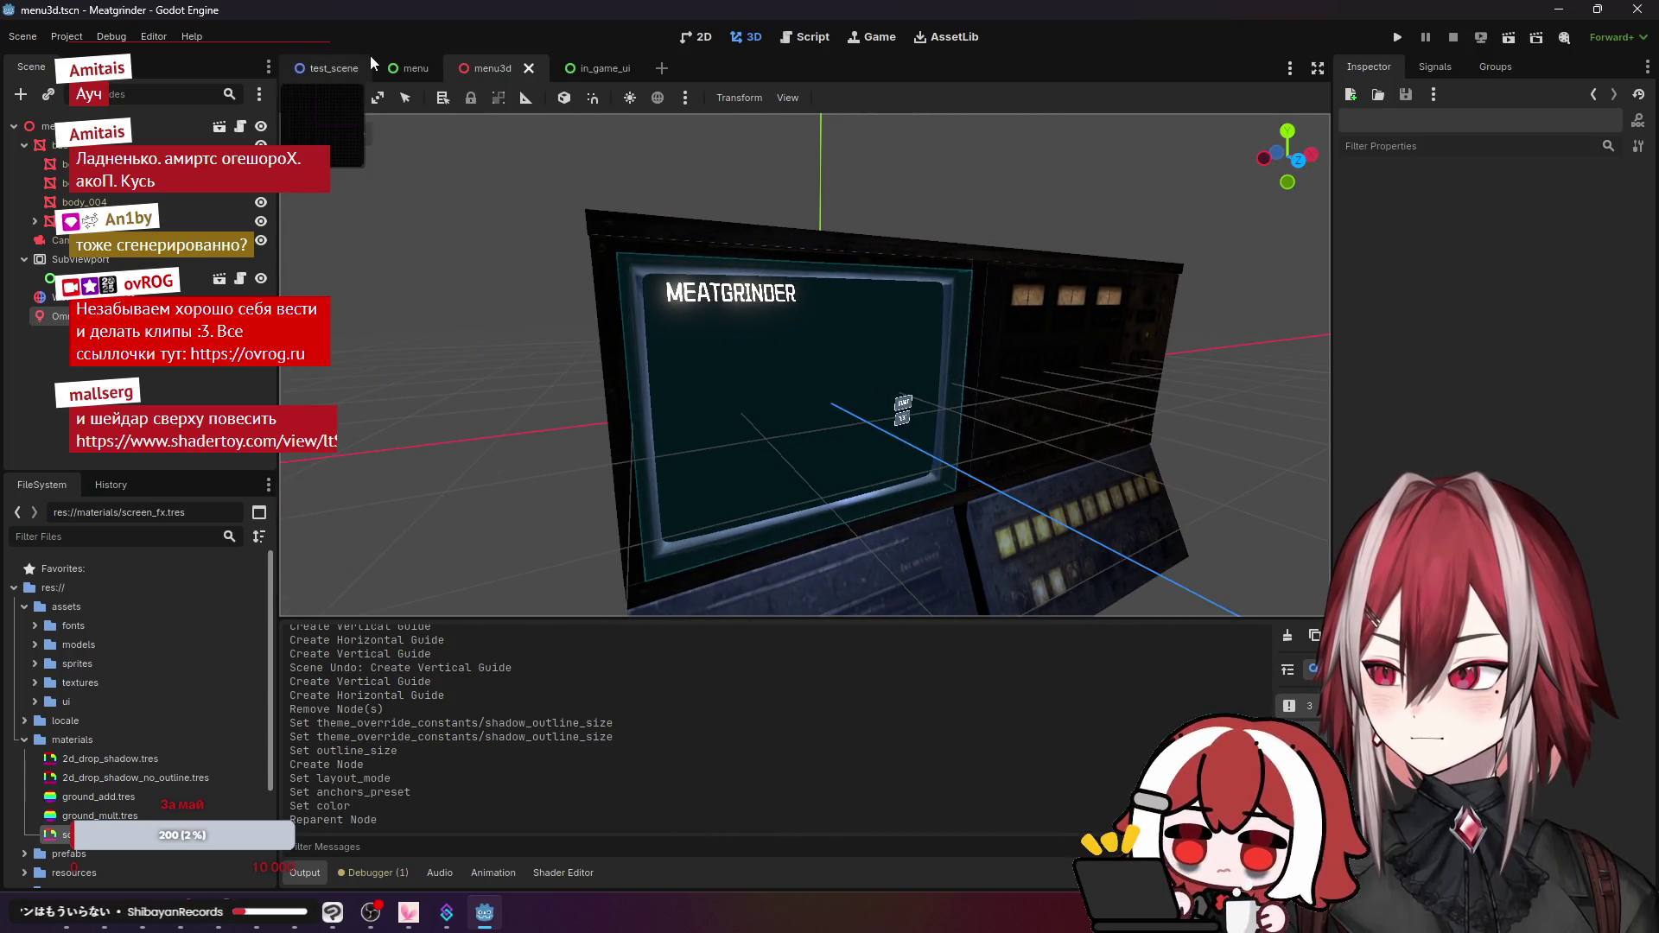
Try moving the MEATGRINDER title, undoing both moves to keep it in place
left_click(399, 65)
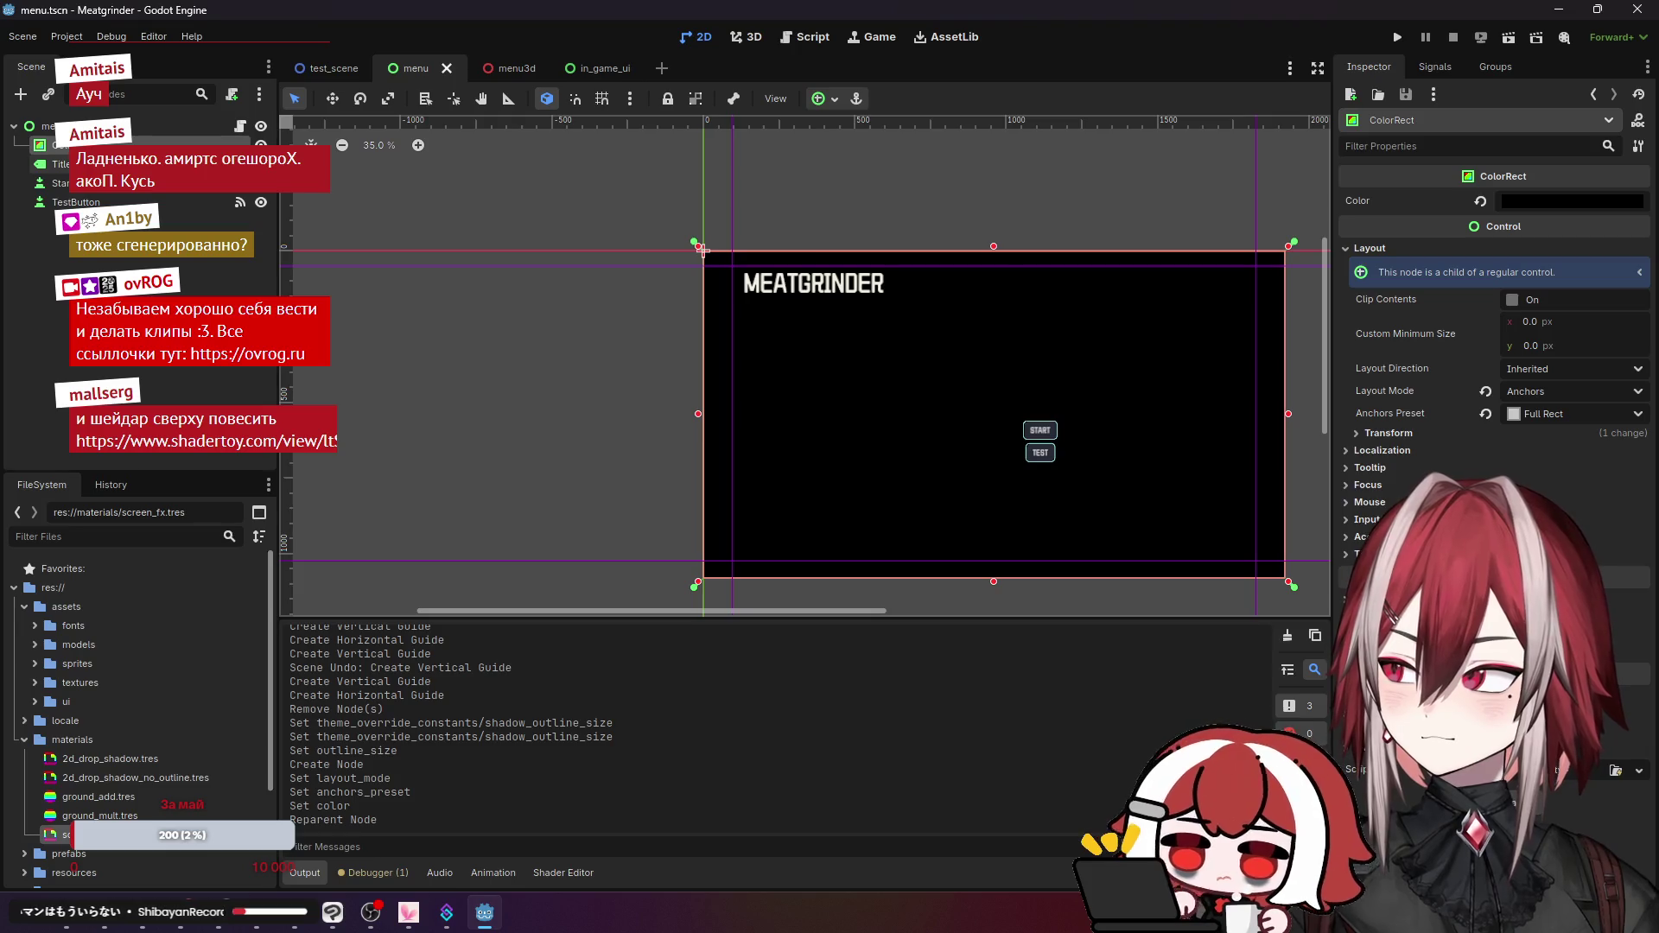
left_click(708, 266)
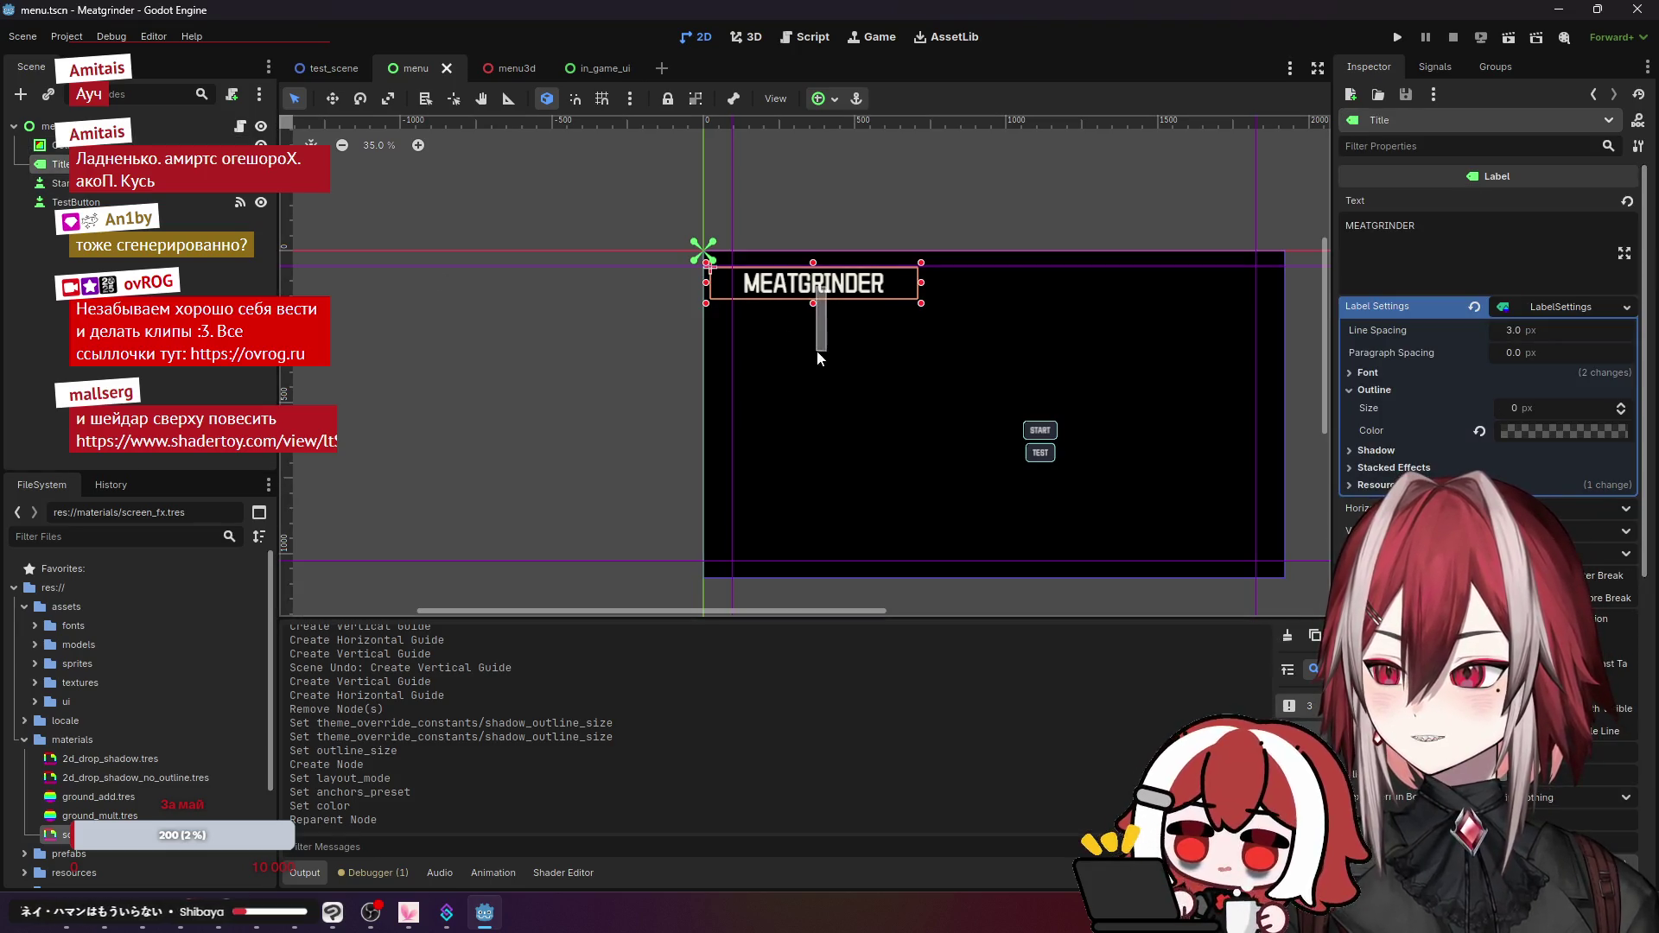
left_click_drag(810, 294, 809, 541)
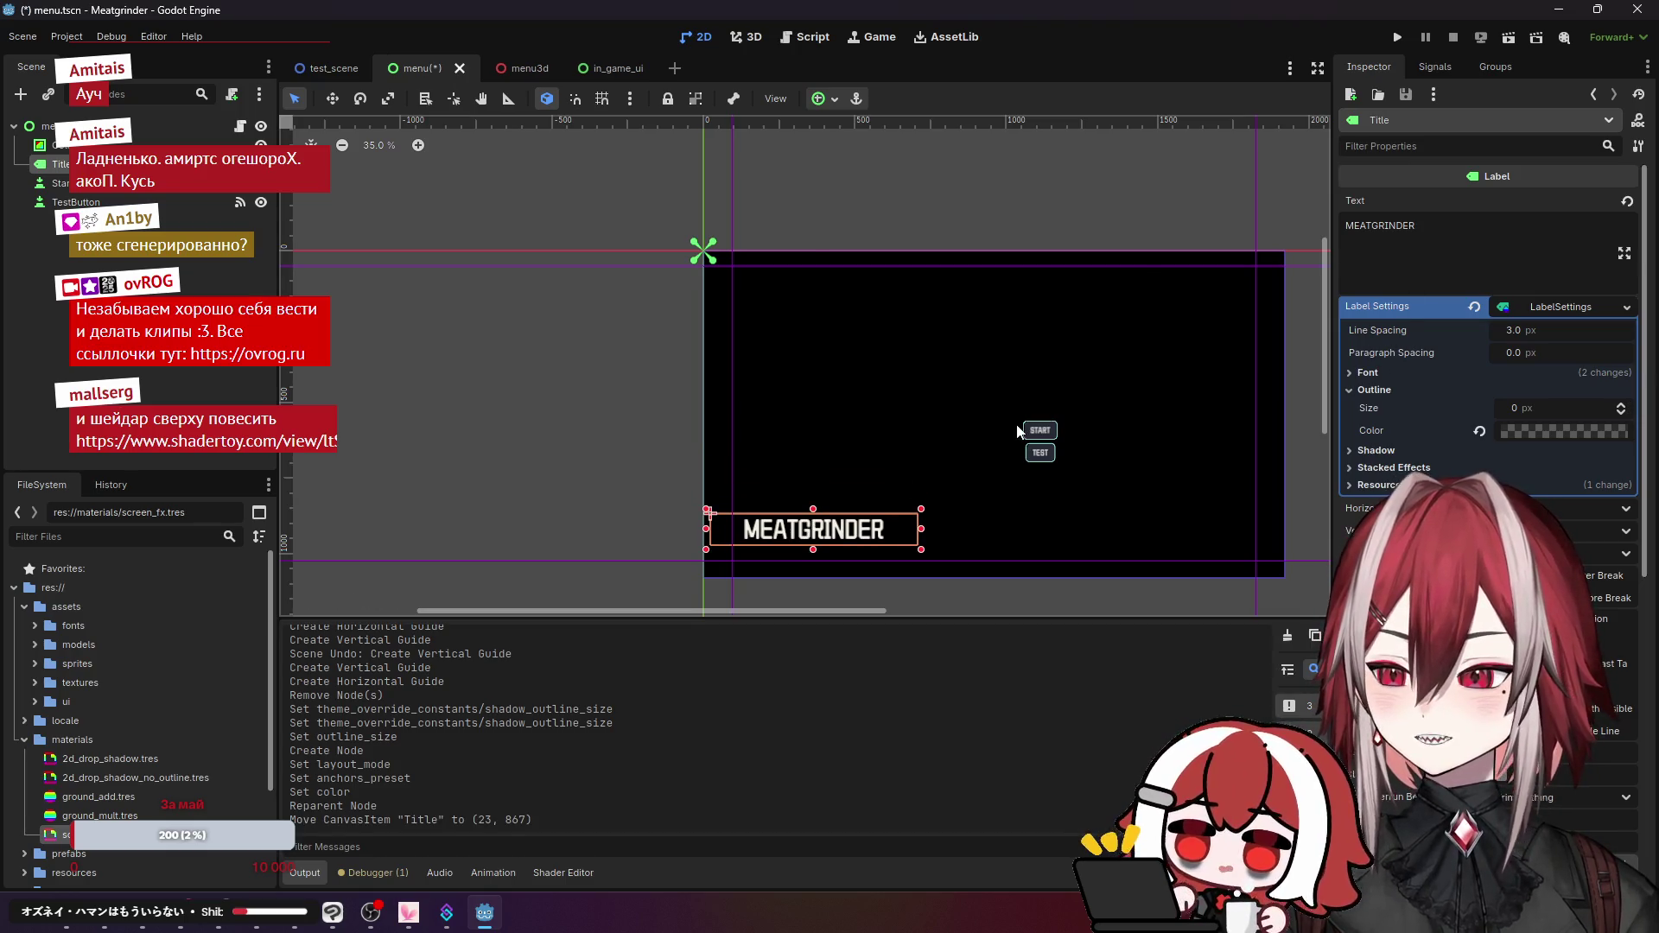
key("ctrl+z")
left_click_drag(777, 290, 786, 290)
key("ctrl+z")
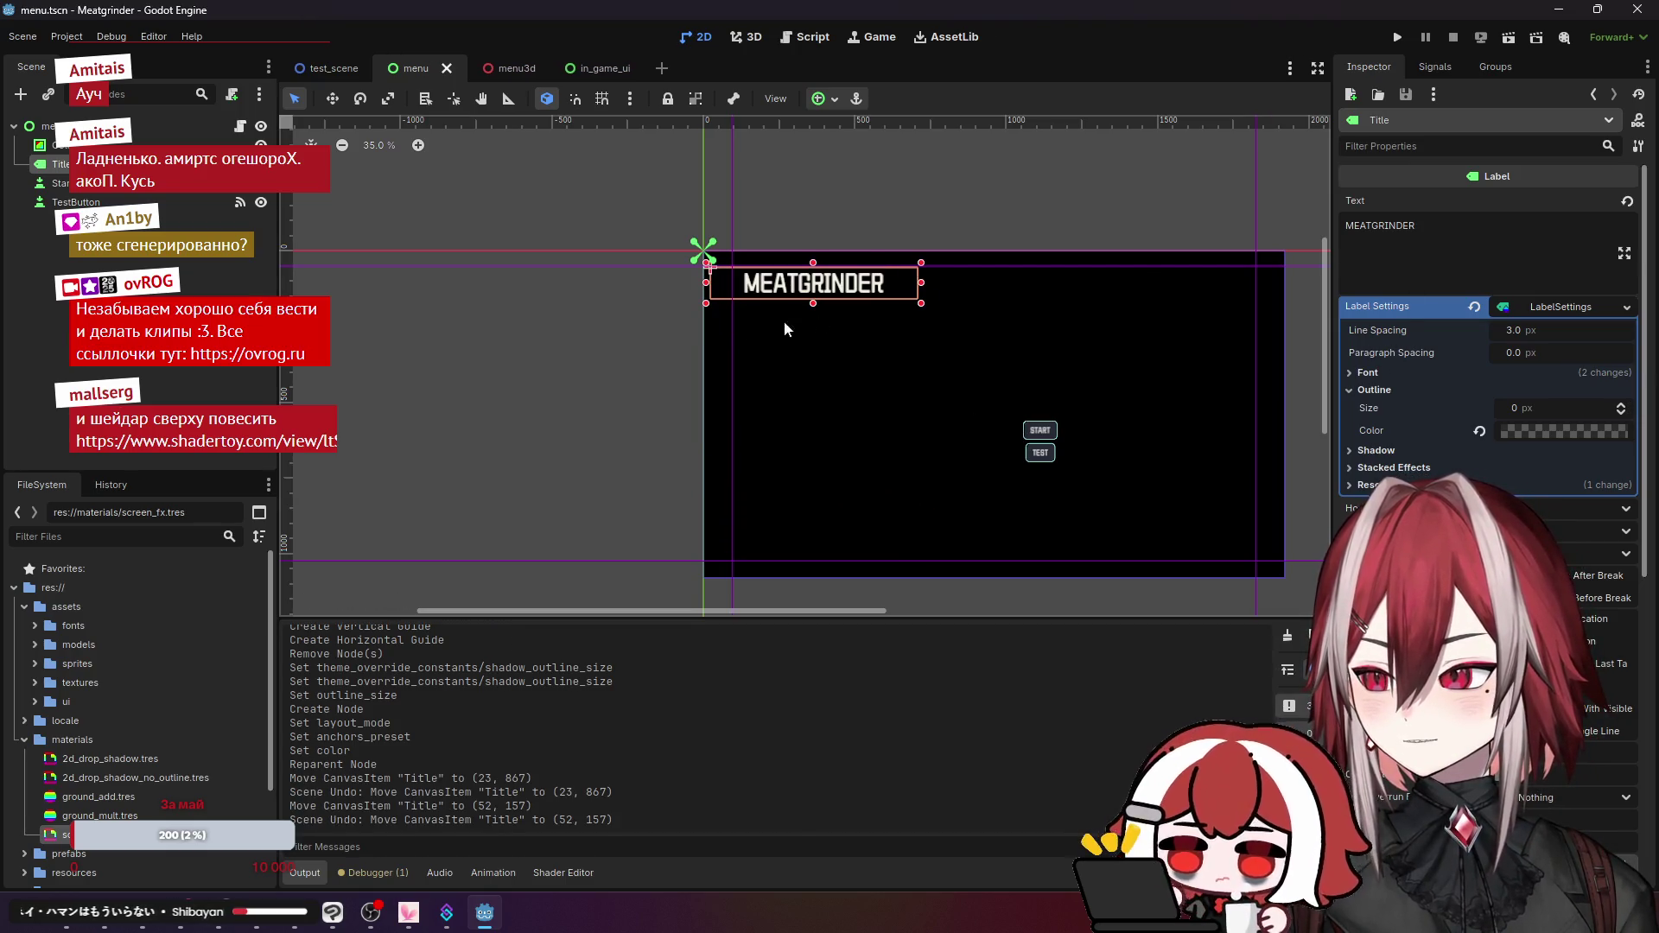
left_click(785, 329)
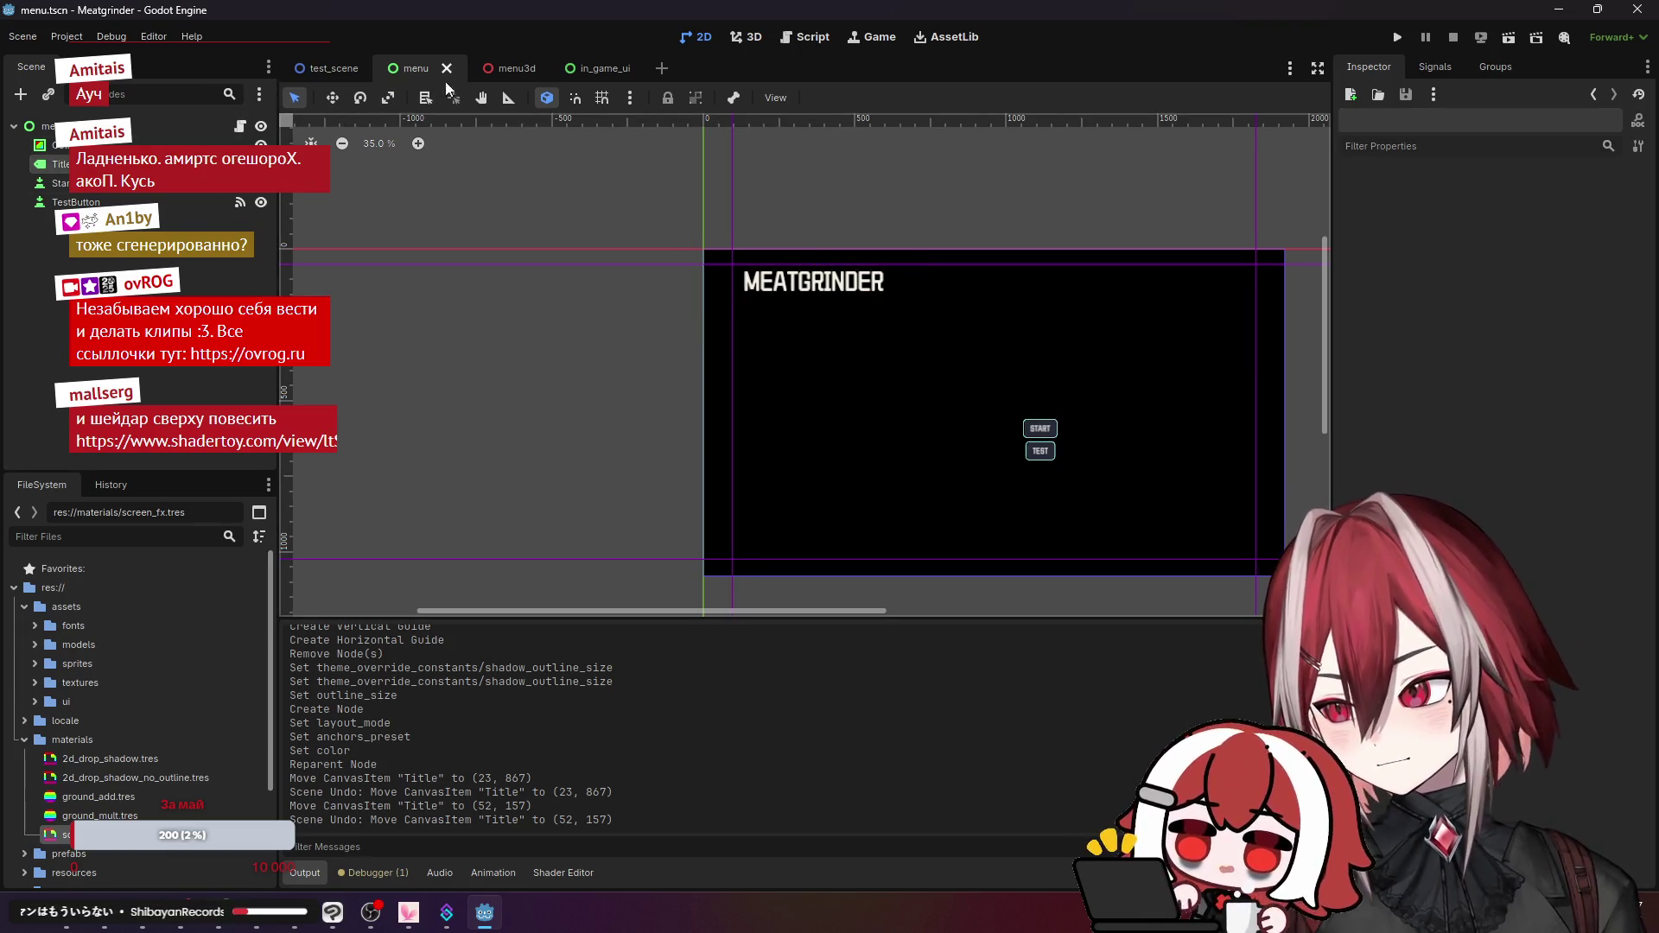
Preview the menu3d scene through its Camera, then go back to the menu scene
left_click(473, 72)
left_click(313, 137)
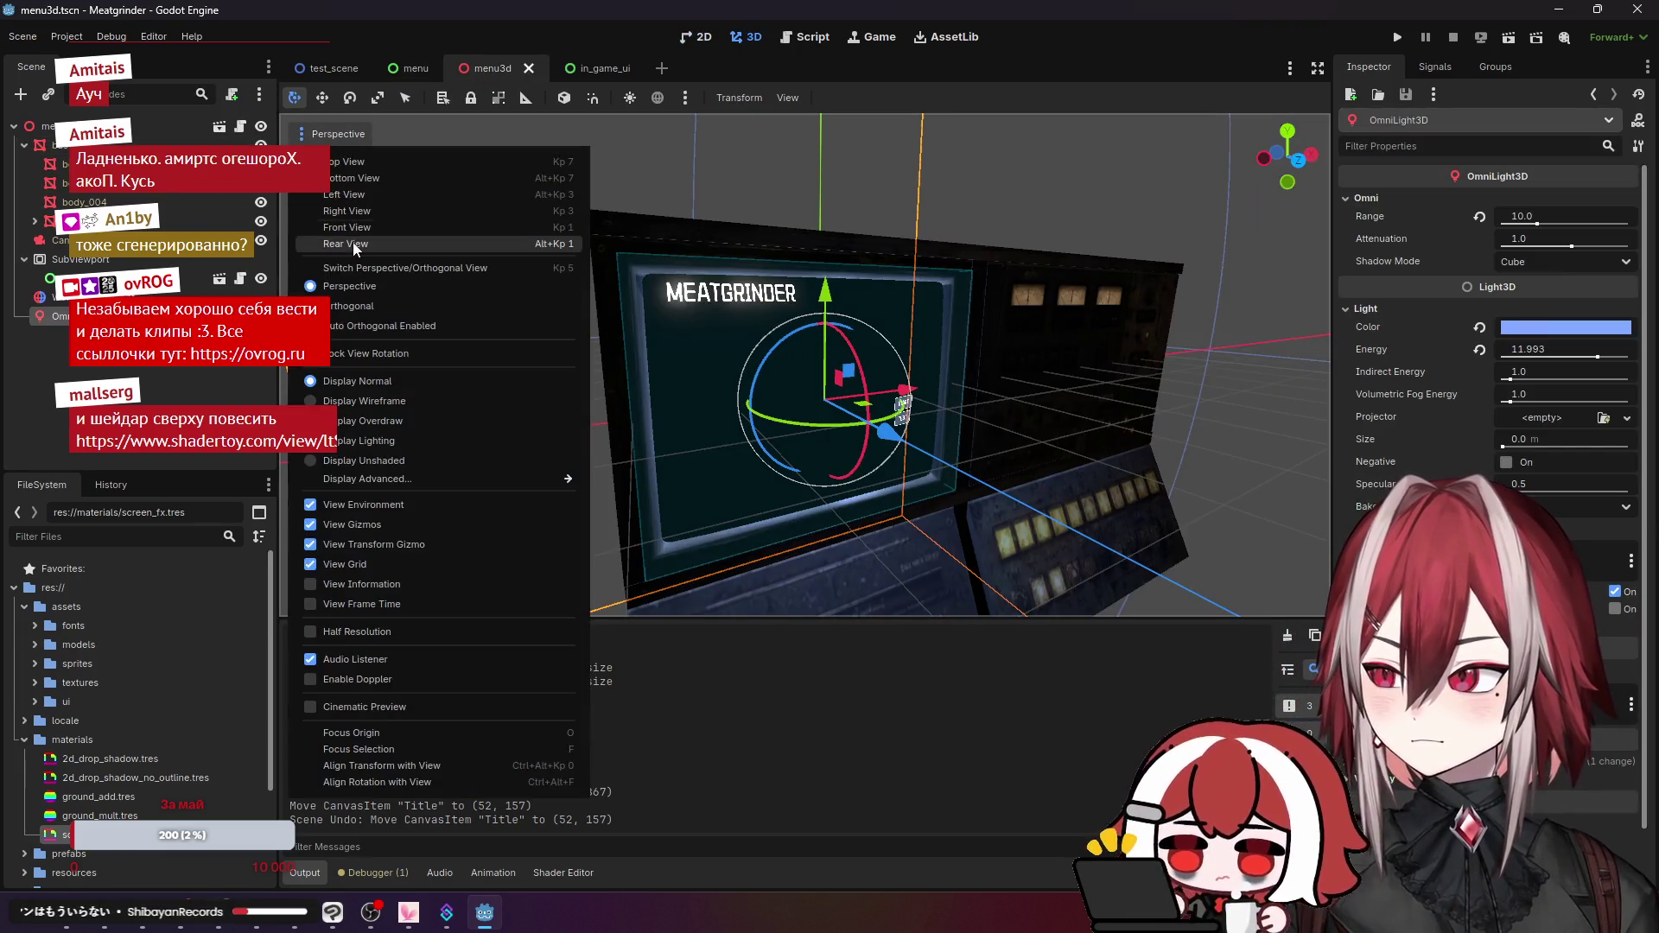
left_click(330, 127)
left_click(59, 240)
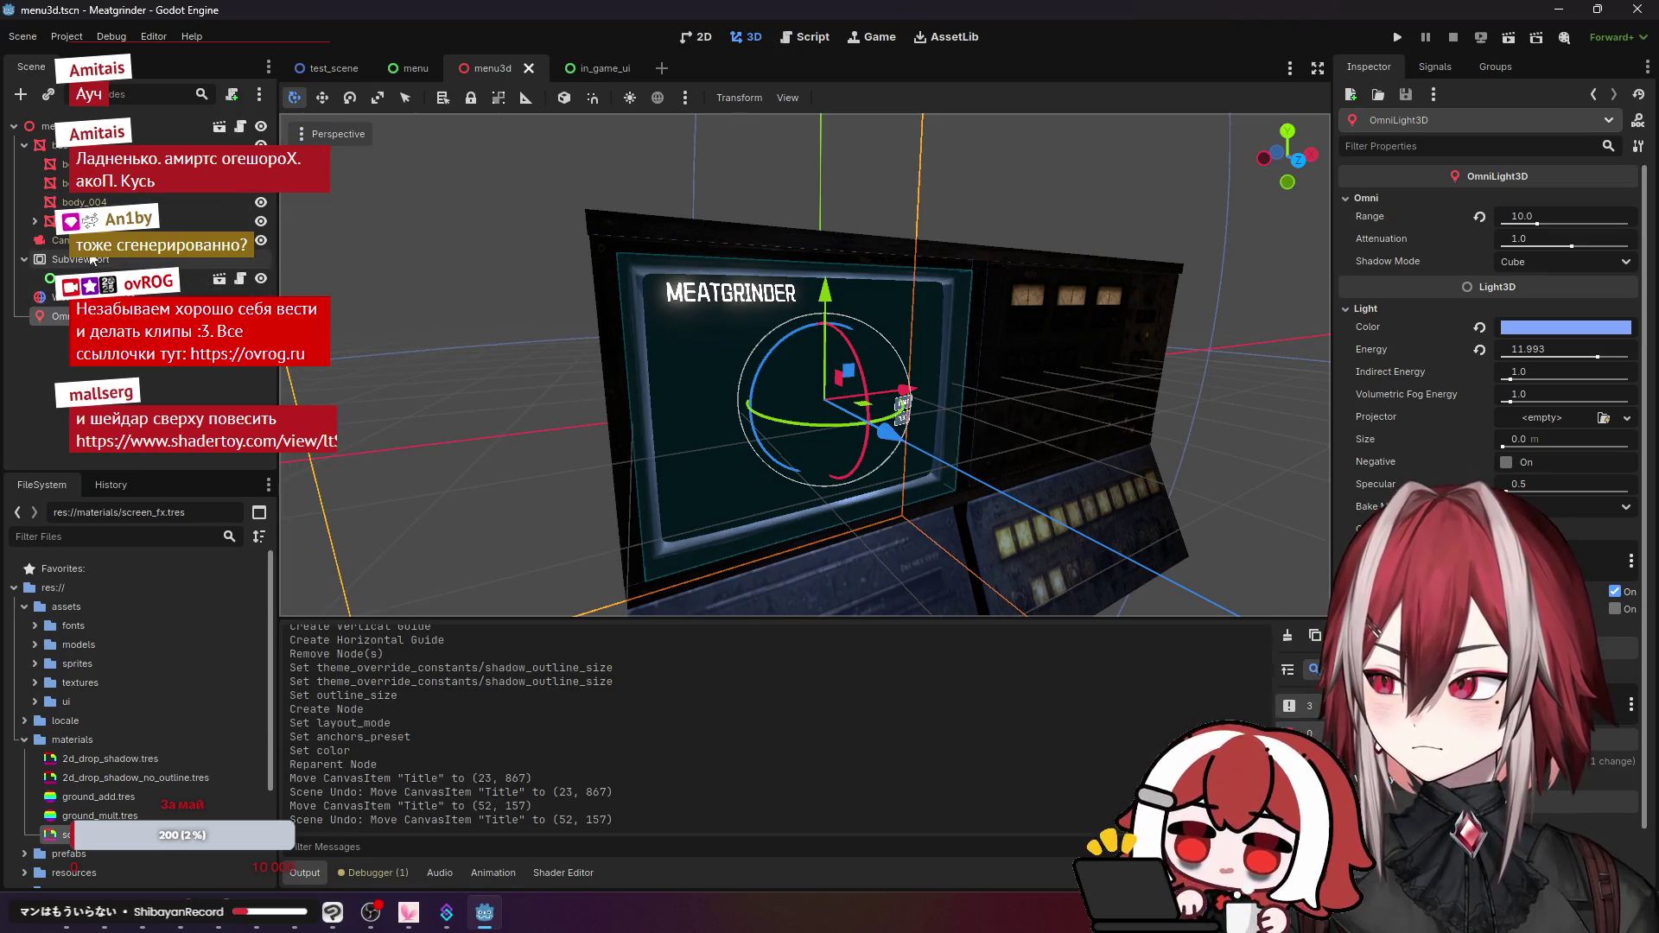
left_click(342, 162)
left_click(150, 373)
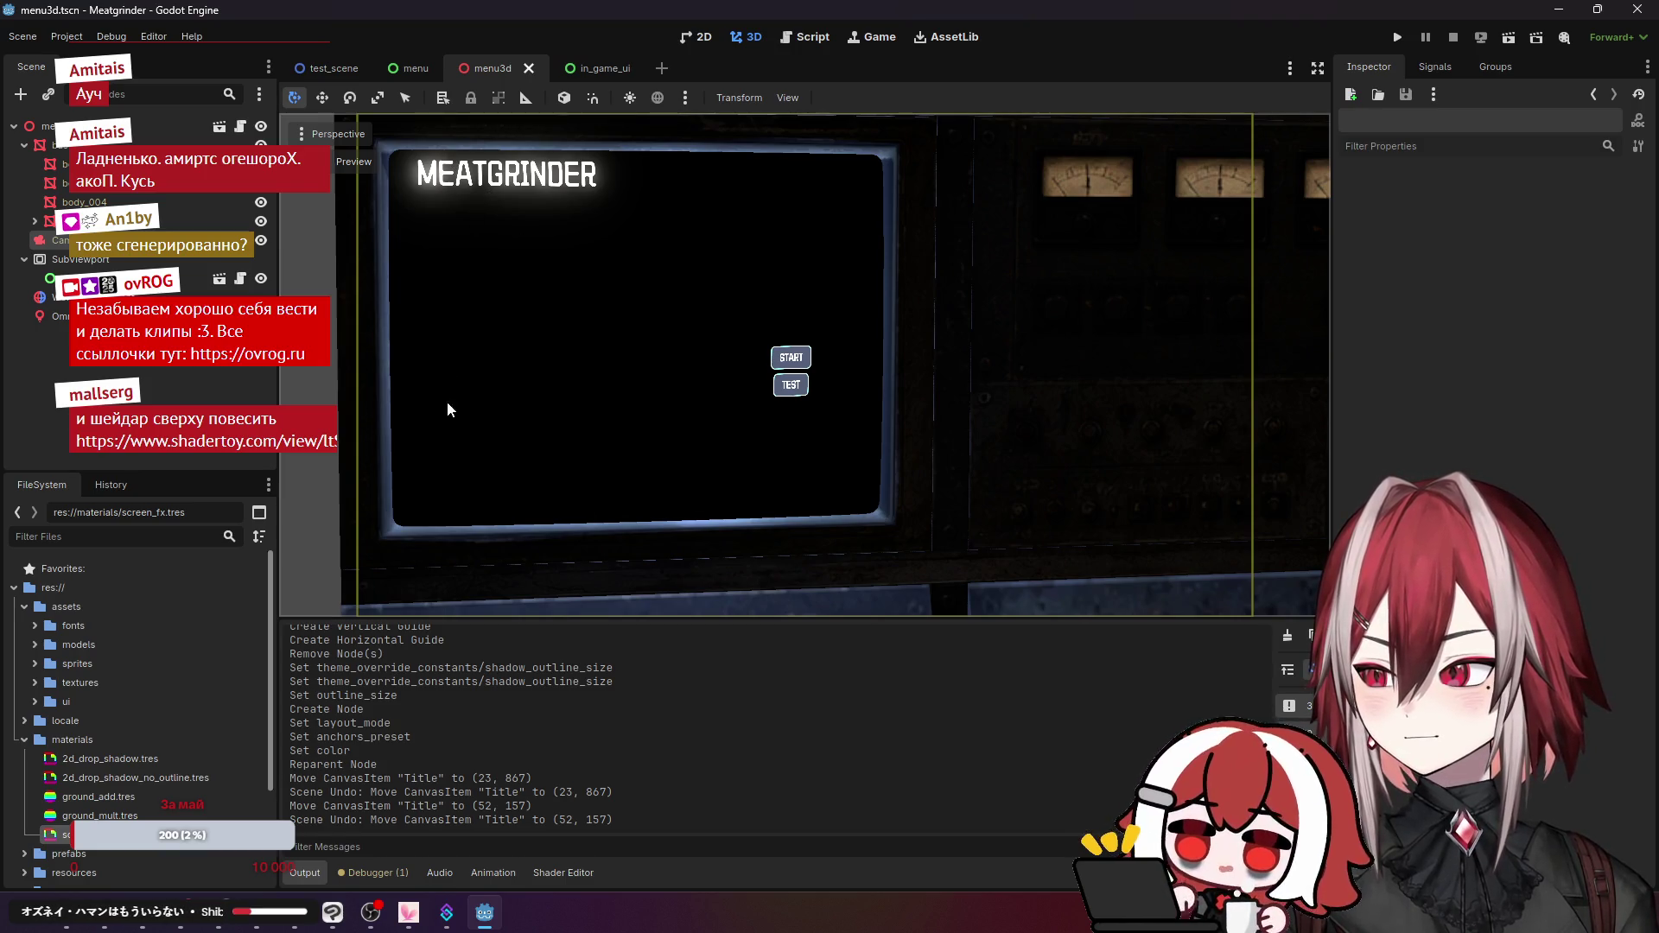
left_click(381, 78)
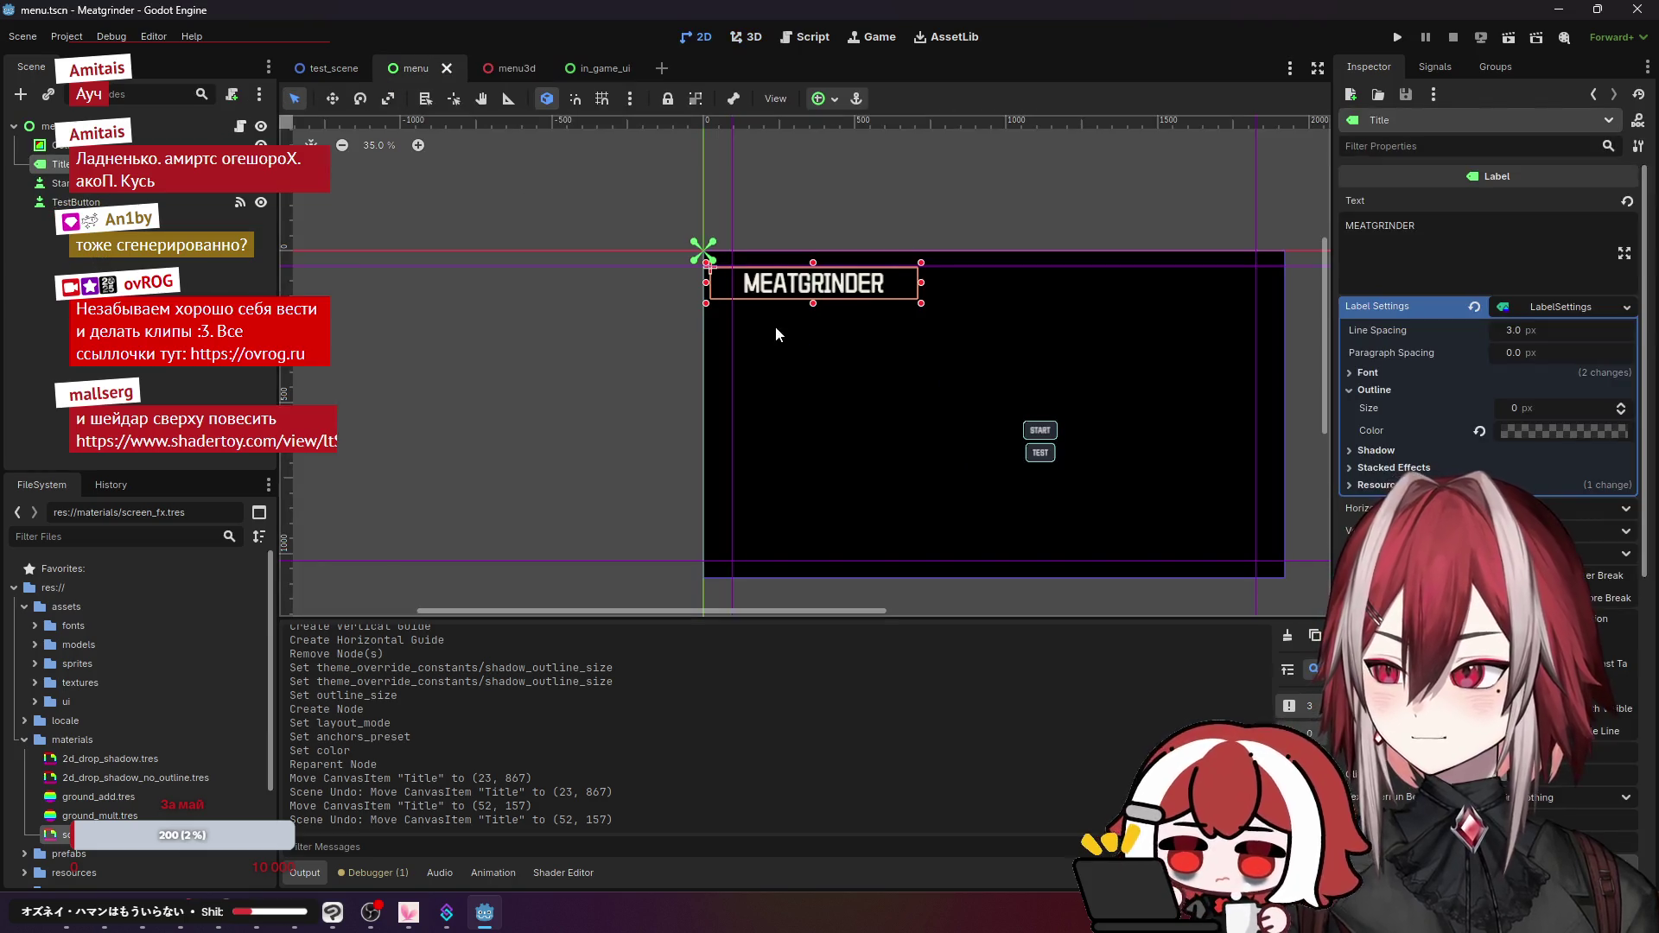
Open the title's Font settings and set its size to 92 px
left_click(1393, 389)
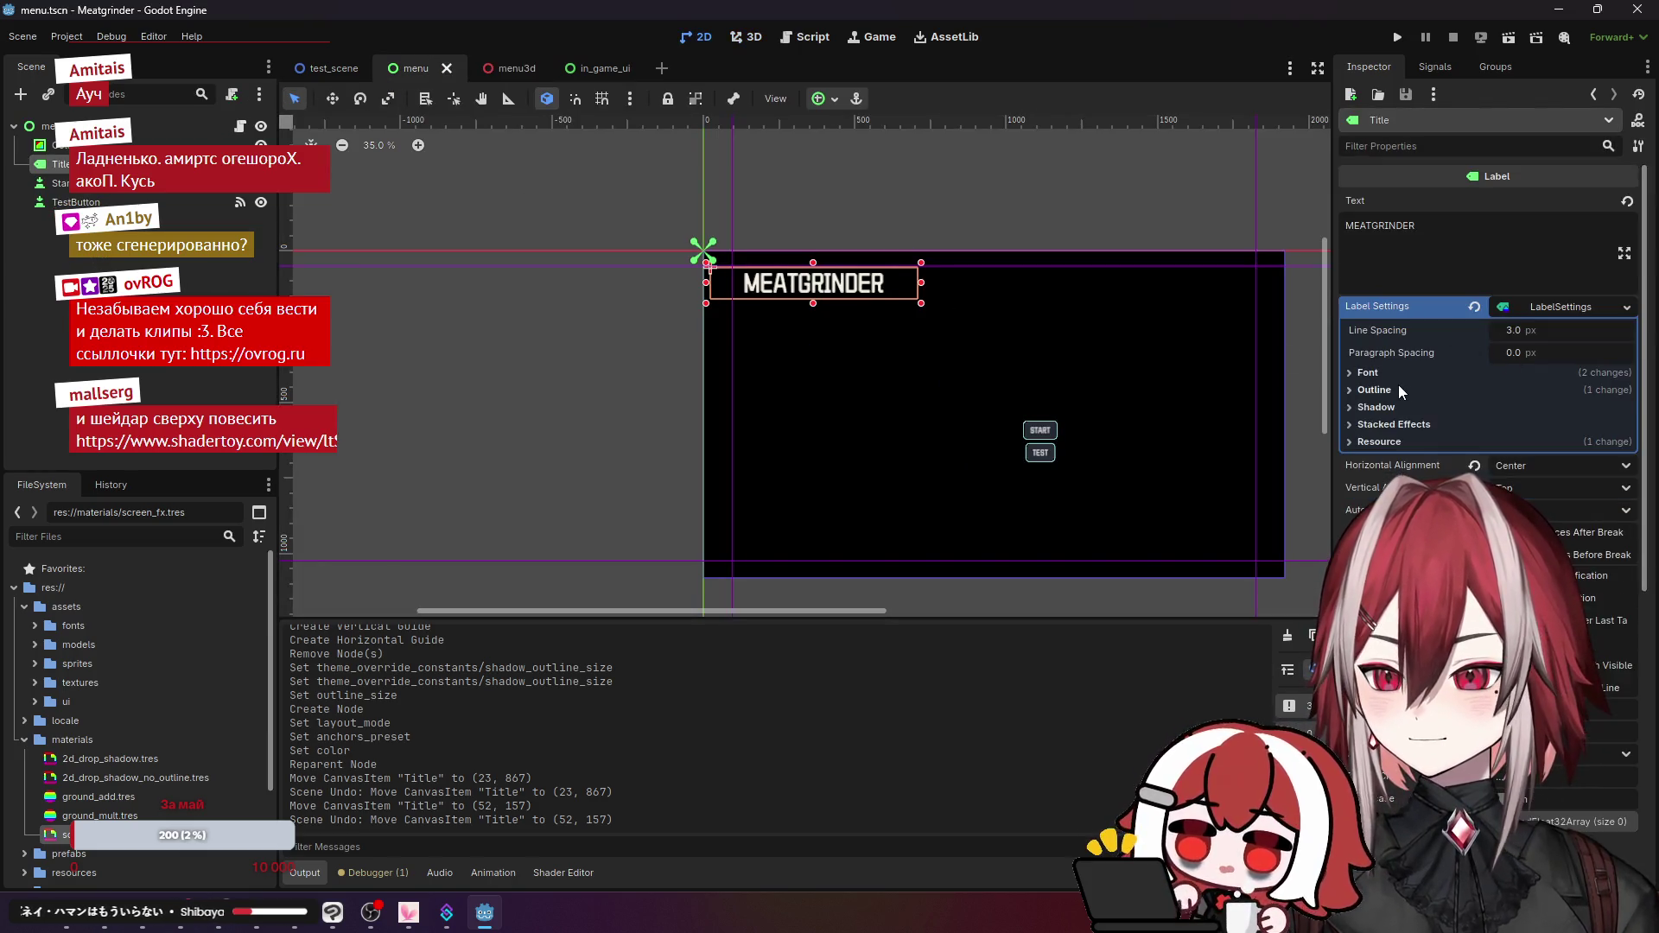
left_click(1366, 374)
left_click(1534, 412)
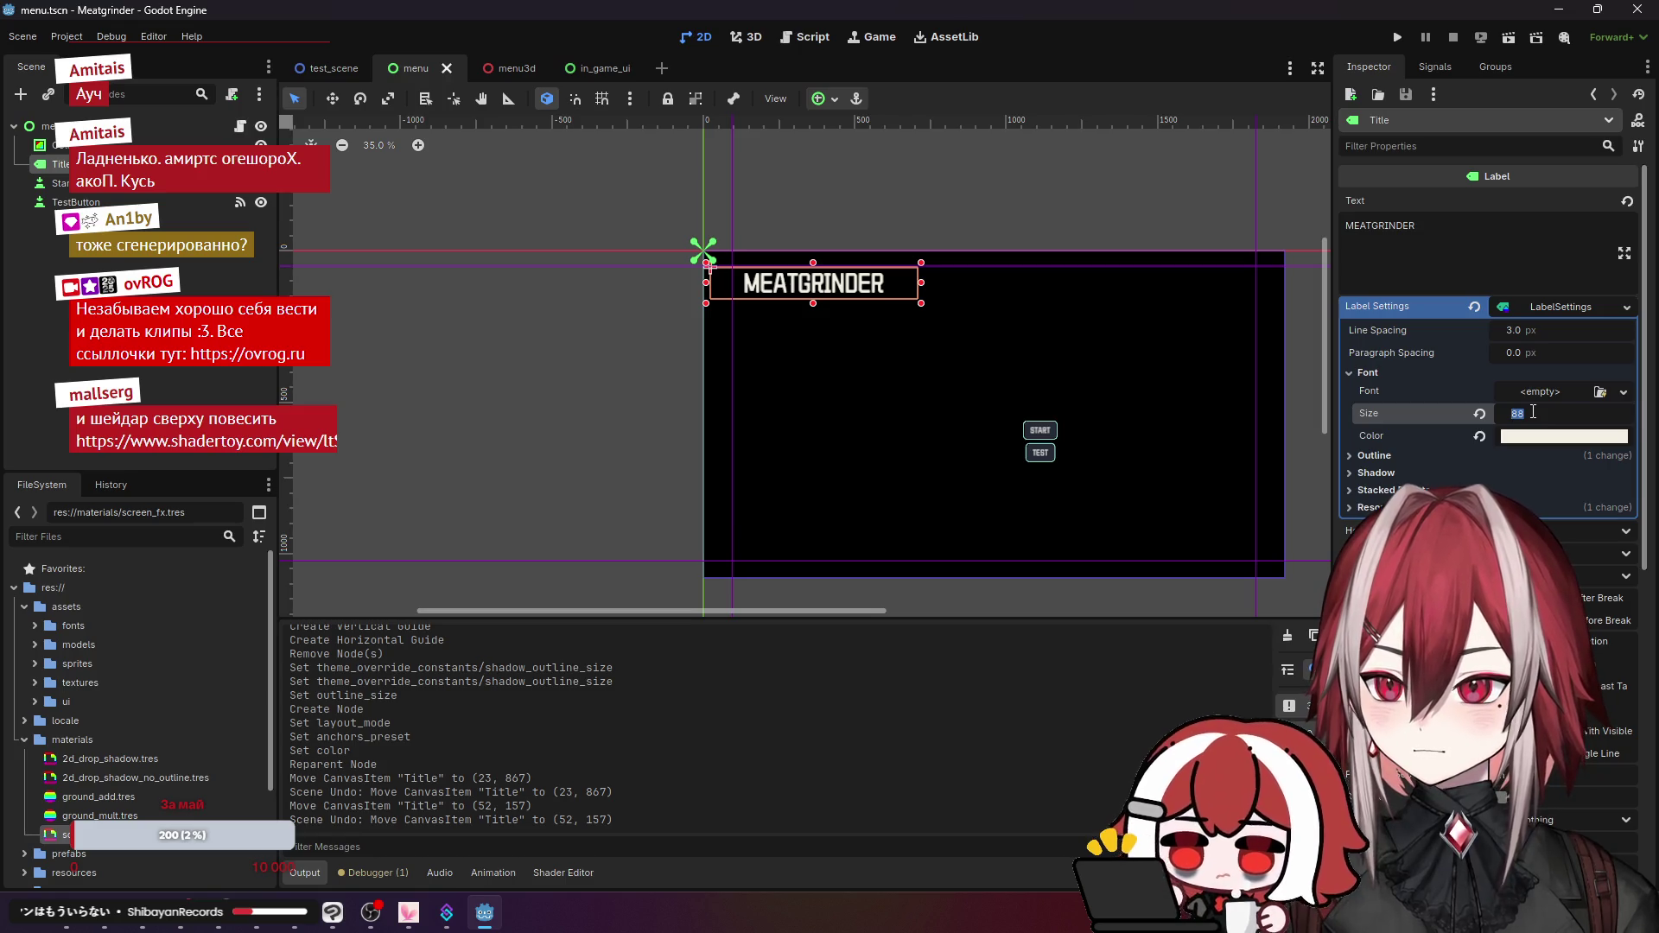
left_click_drag(924, 305, 1009, 336)
key("ctrl+z")
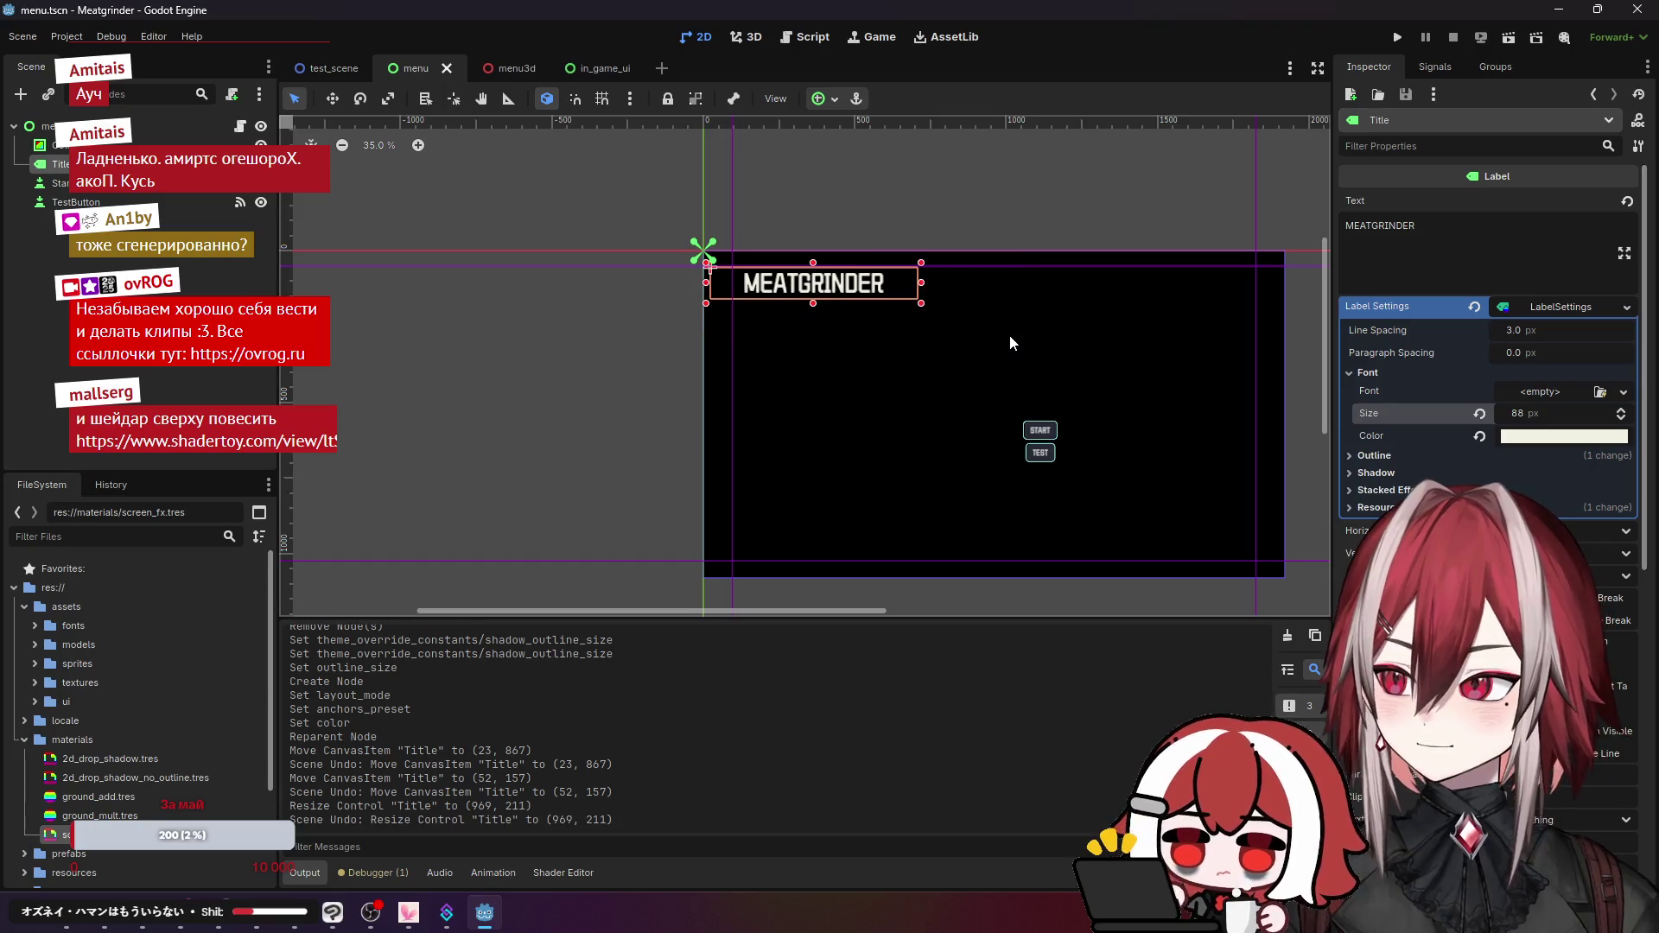
left_click(1593, 418)
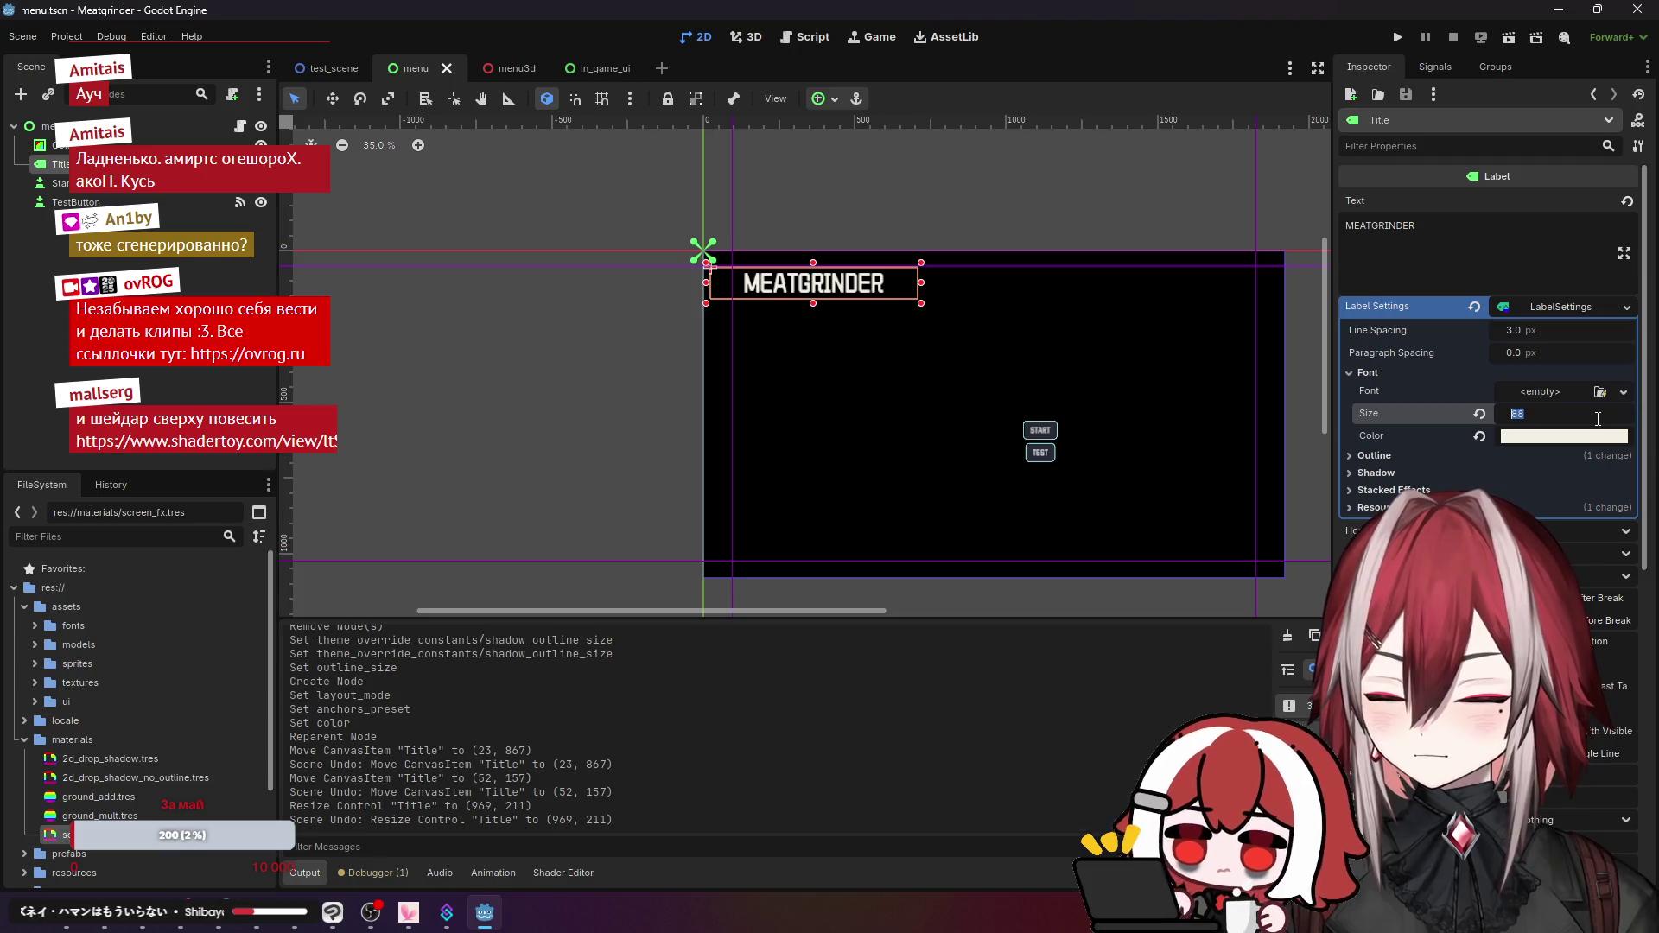
type("92")
key("Return")
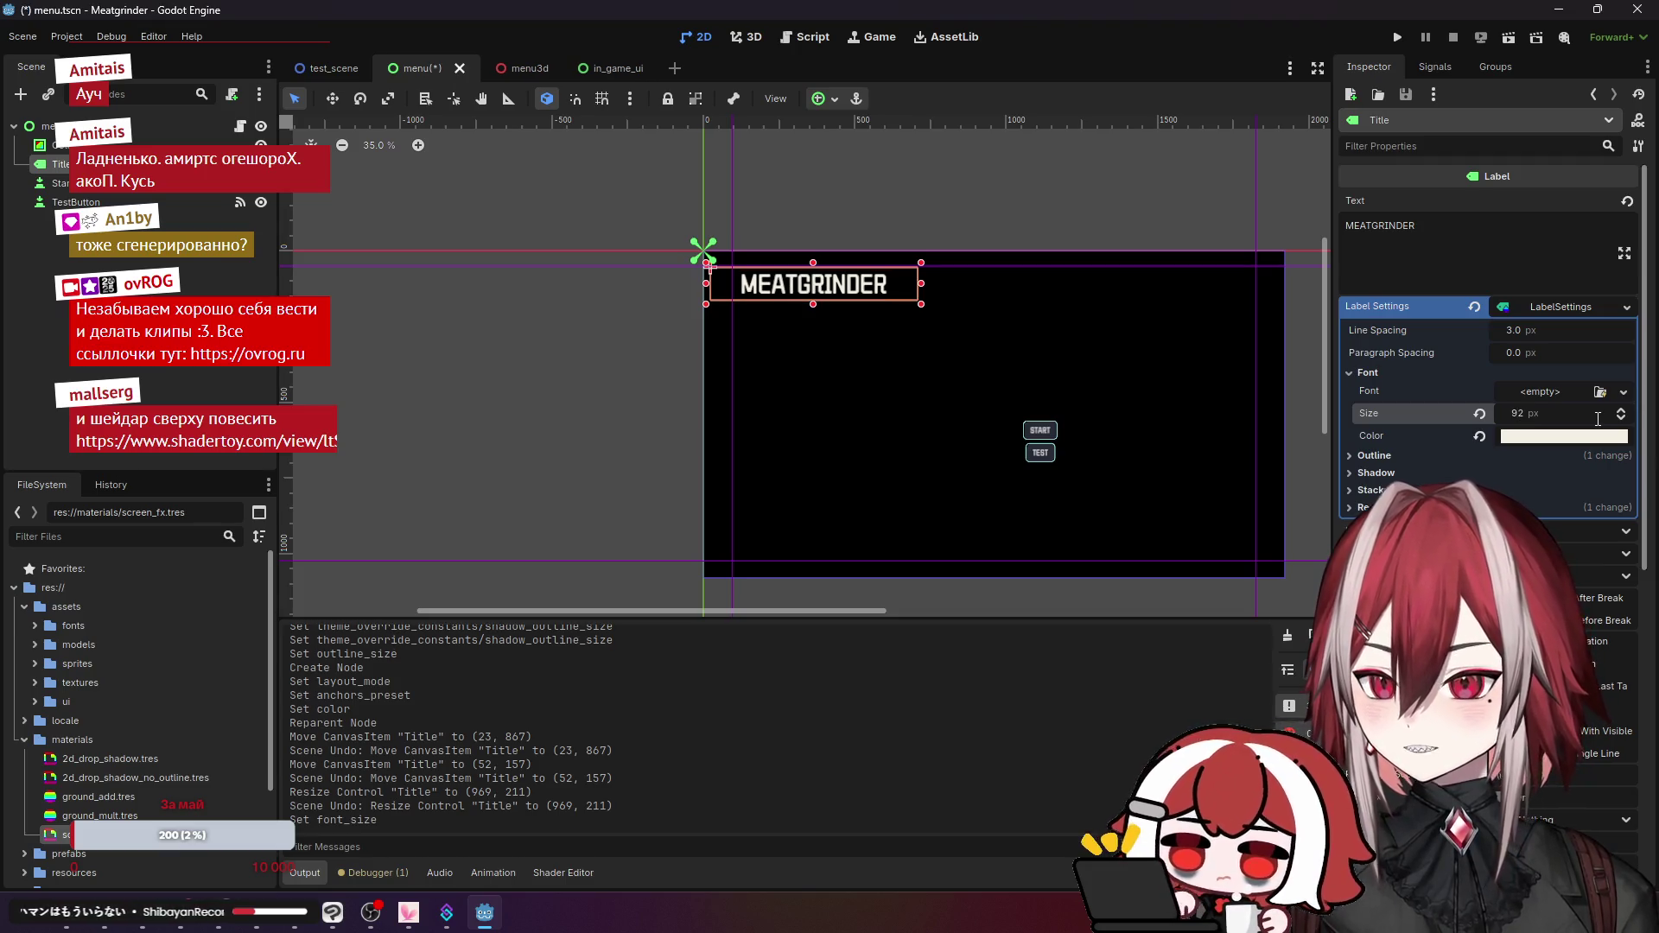
Enlarge the title box and raise the font size through 120 and 140 to 164 px
left_click_drag(921, 304, 985, 350)
left_click(1525, 414)
type("140")
key("Return")
left_click(1528, 415)
type("140")
key("Return")
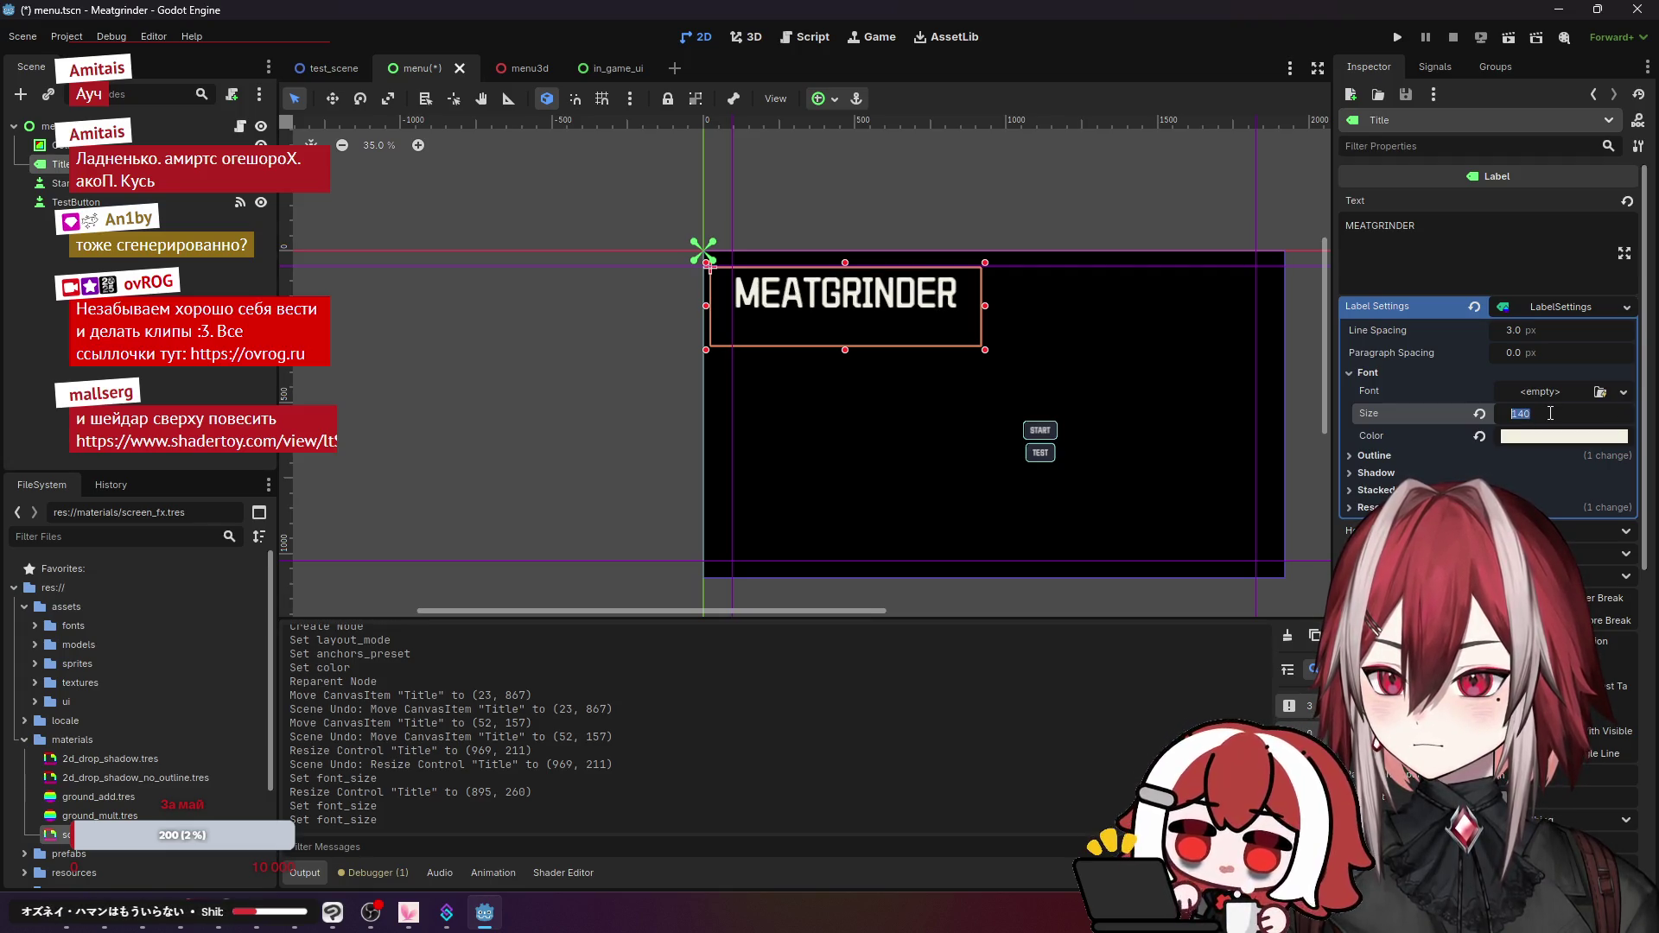
type("16")
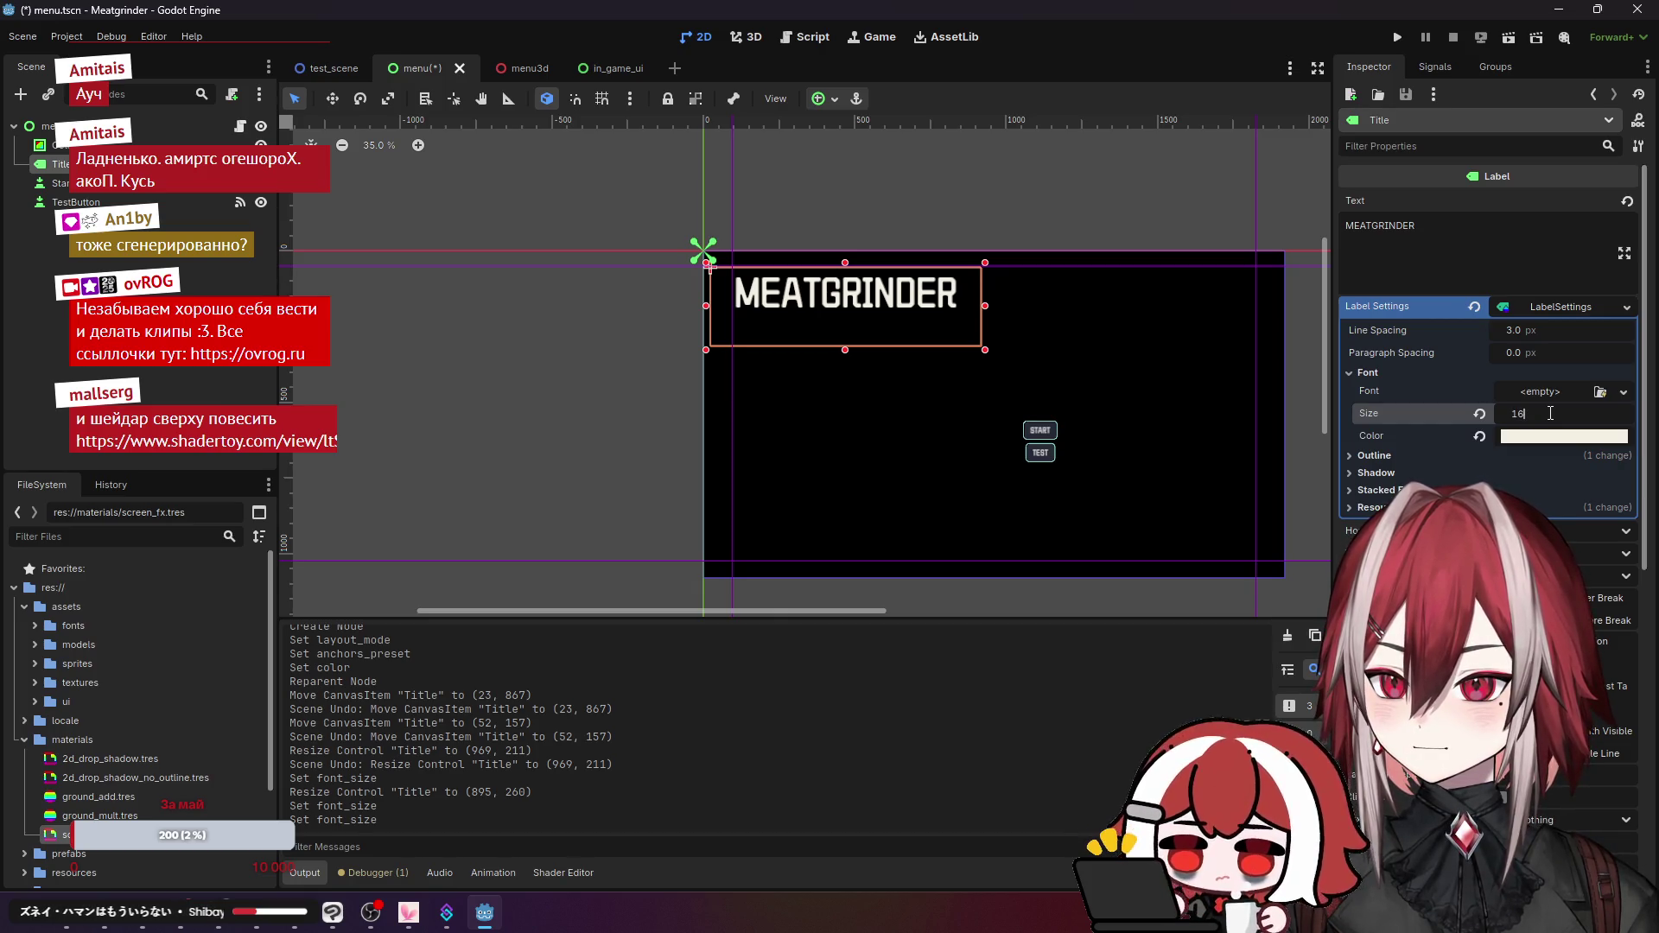
type("4")
key("Return")
Widen the title box, position it at (77, 97), save, and view it on menu3d
left_click_drag(987, 352, 1030, 349)
mouse_move(886, 298)
left_mouse_down()
mouse_move(923, 327)
mouse_move(890, 371)
mouse_move(896, 302)
left_mouse_up()
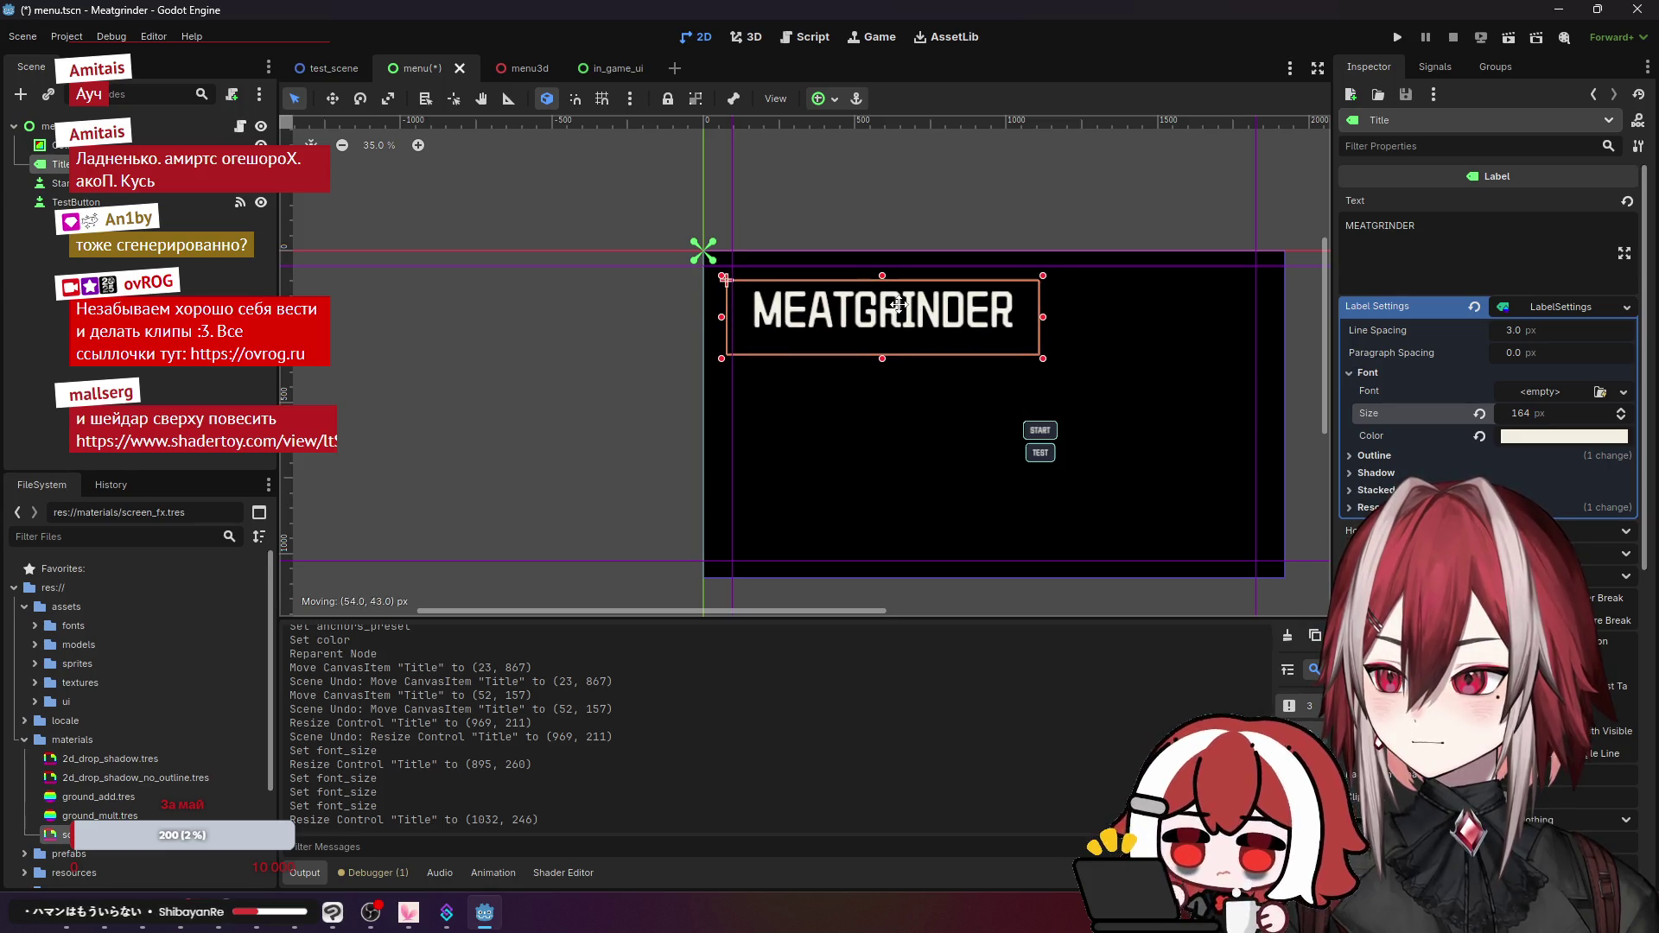
key("ctrl+s")
left_click(444, 147)
left_click(490, 67)
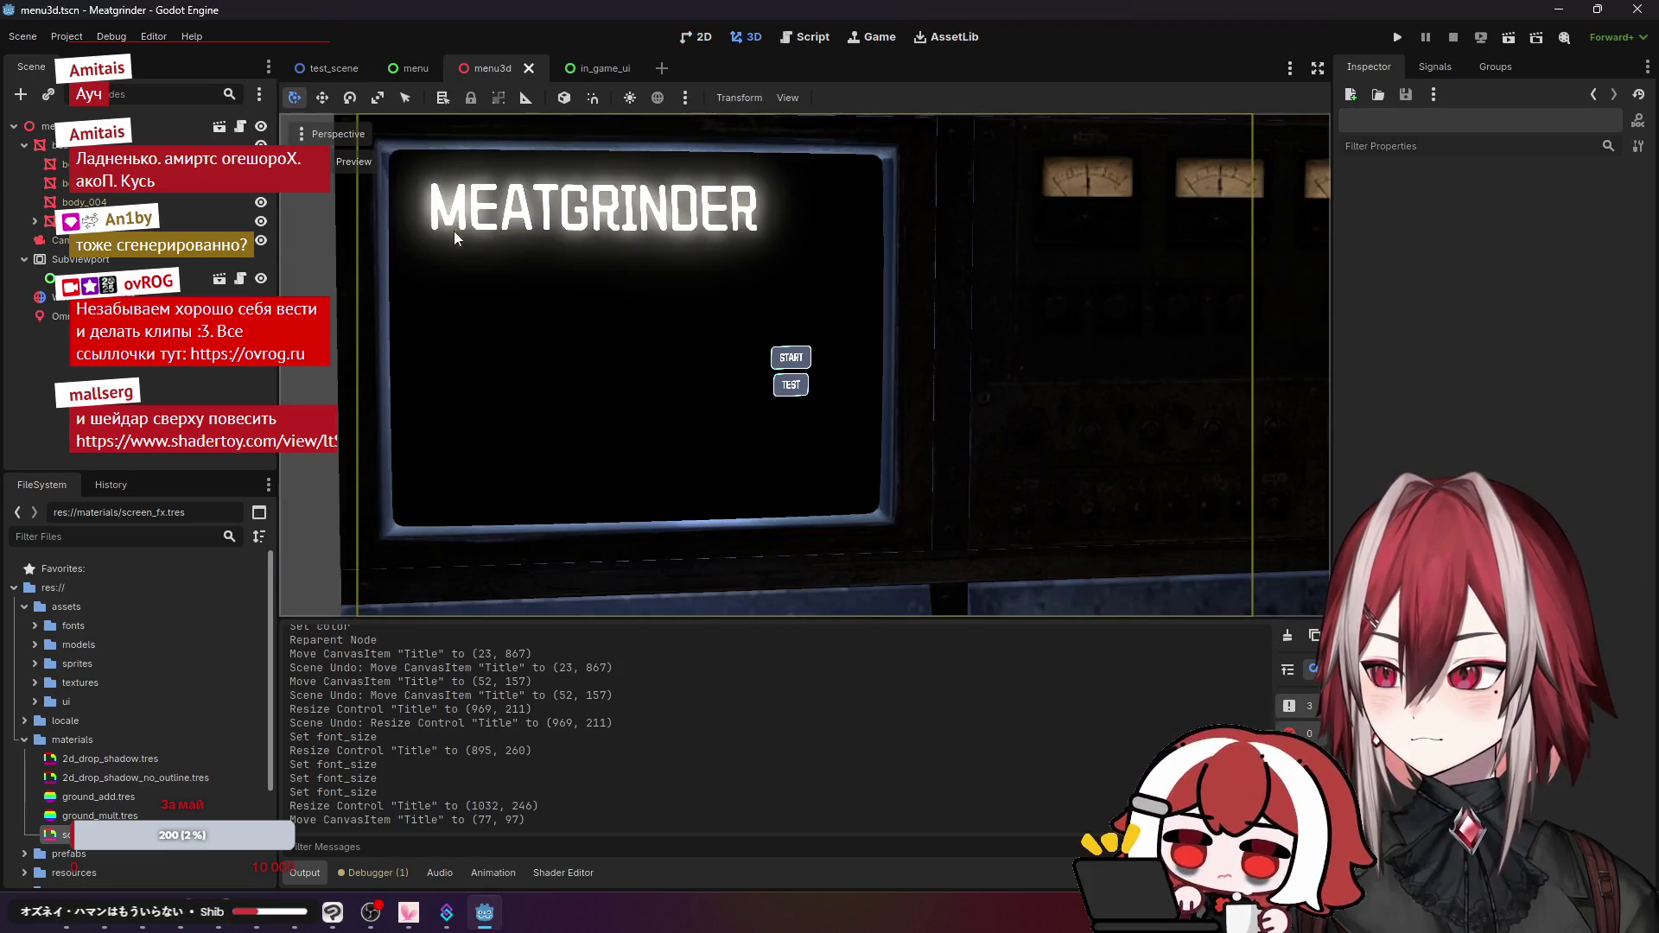
Drag the title right to (853, 97), comparing on the menu3d monitor, then select the root node
left_click(402, 64)
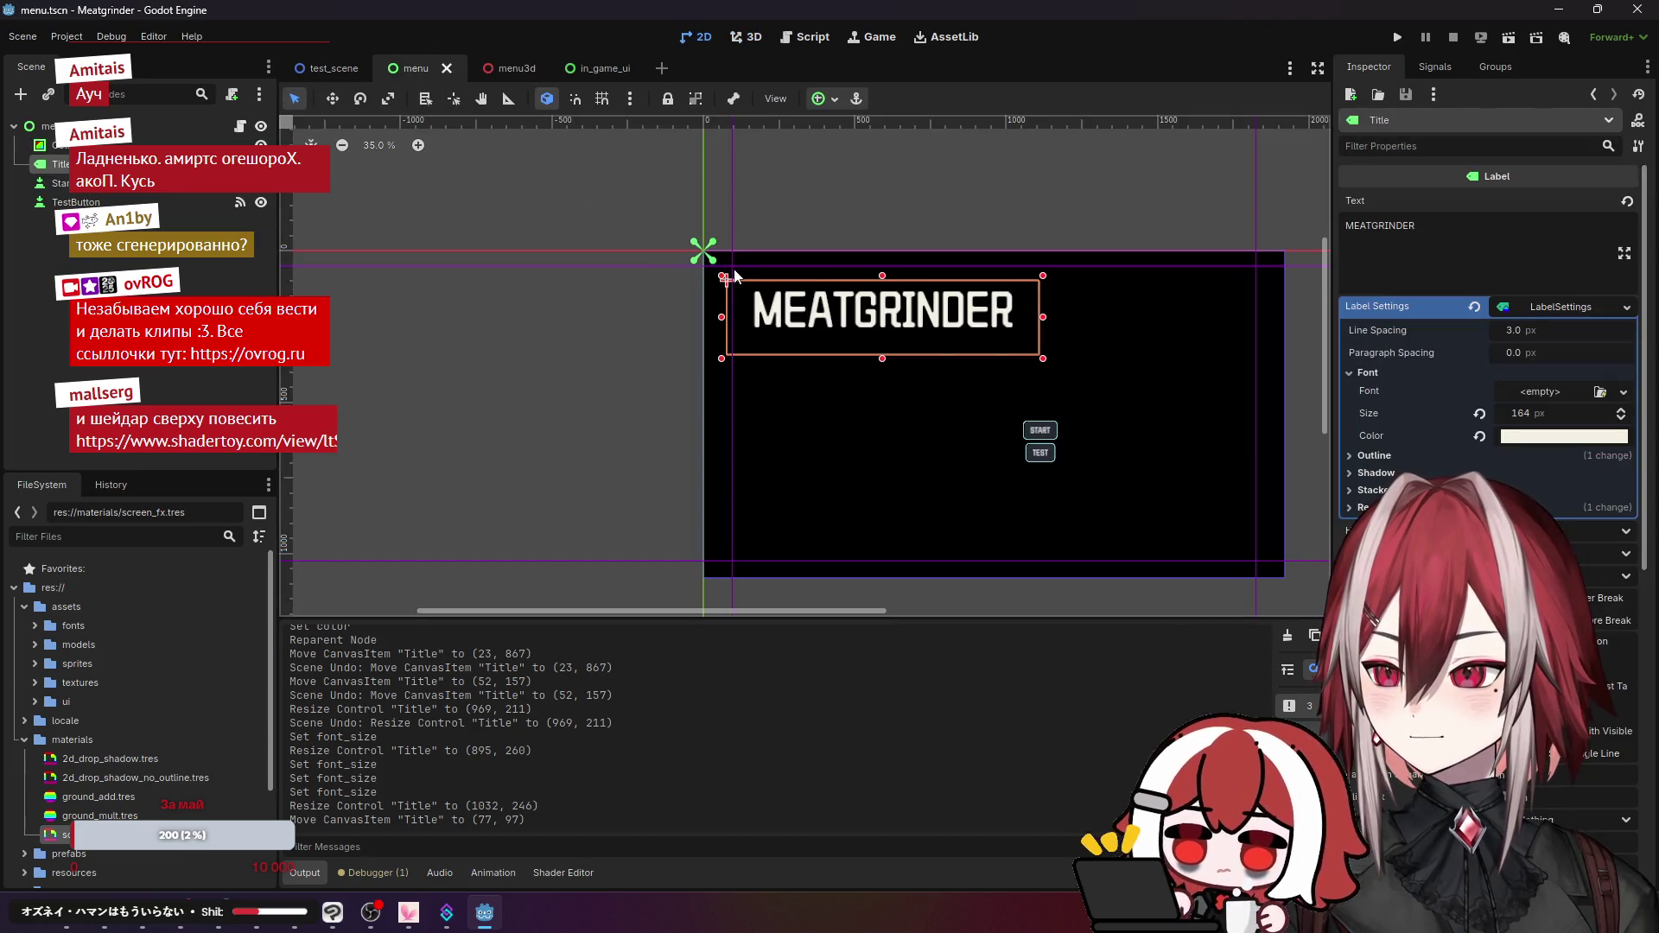
left_click(511, 73)
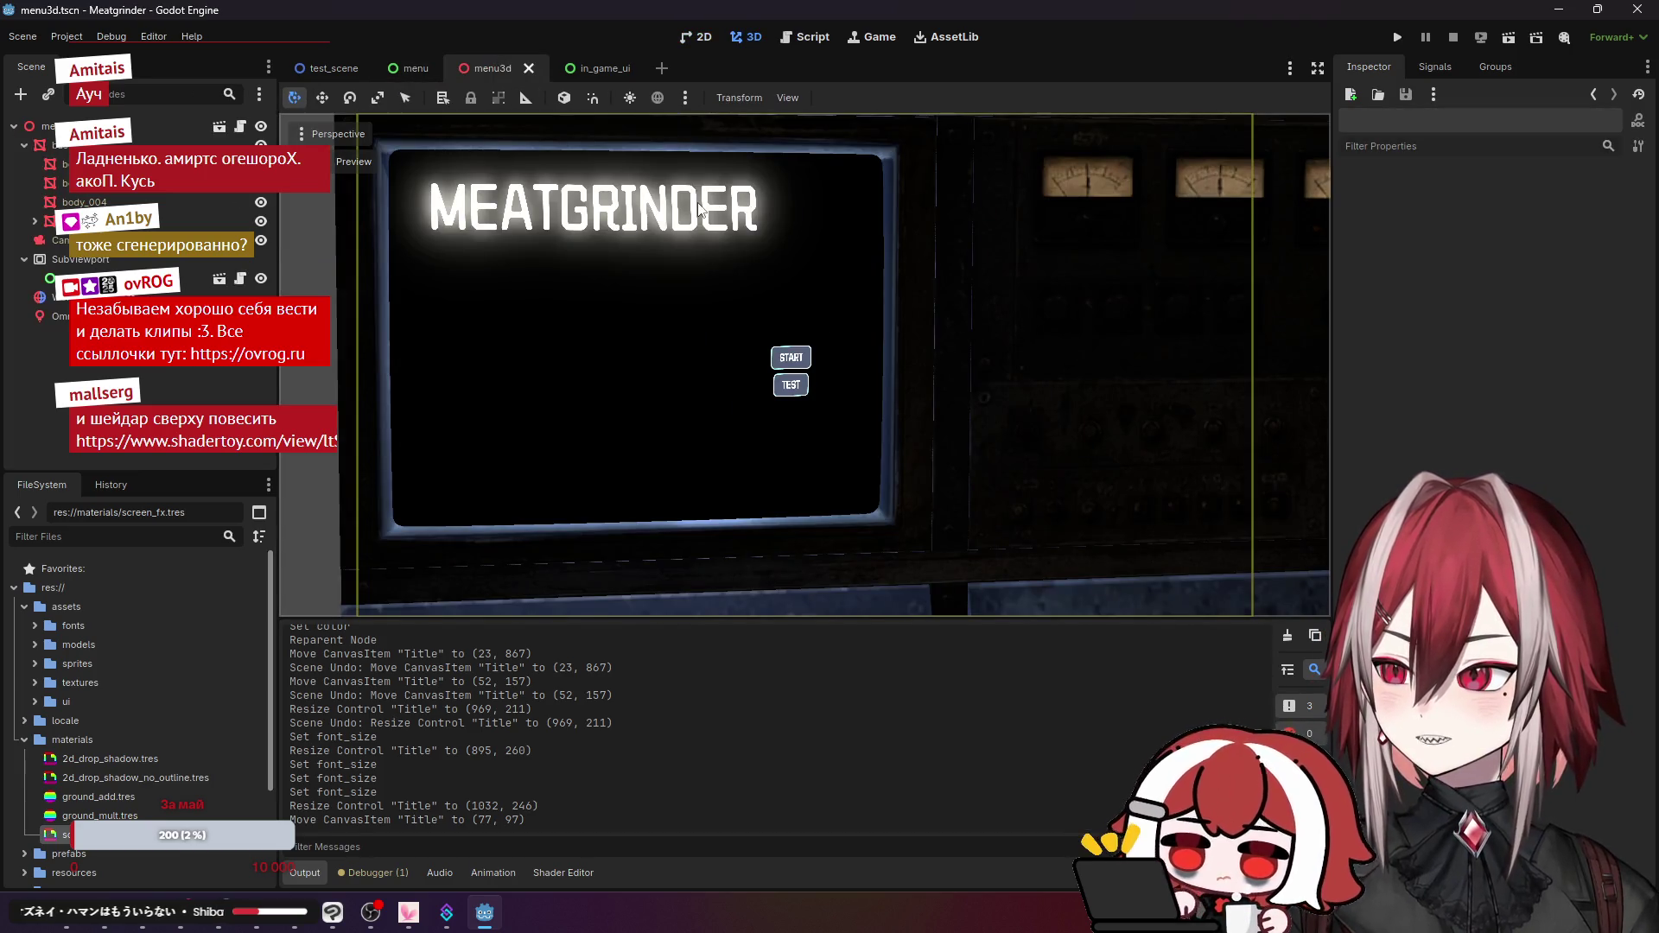
left_click(410, 76)
left_click_drag(953, 324, 1188, 323)
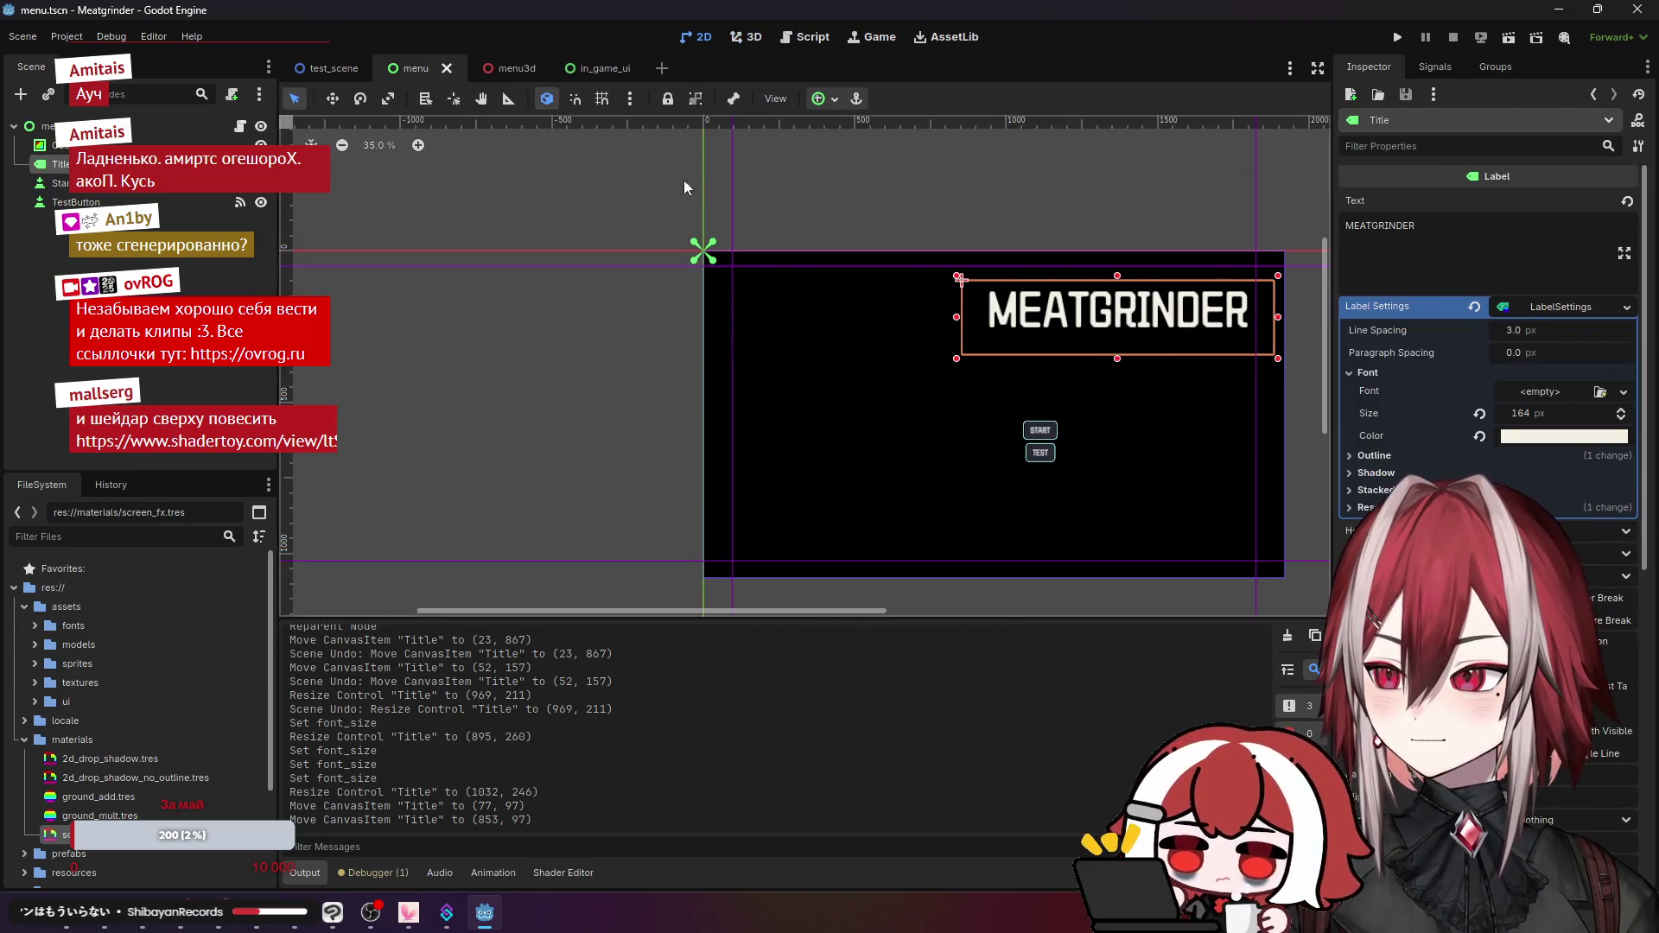
left_click(488, 68)
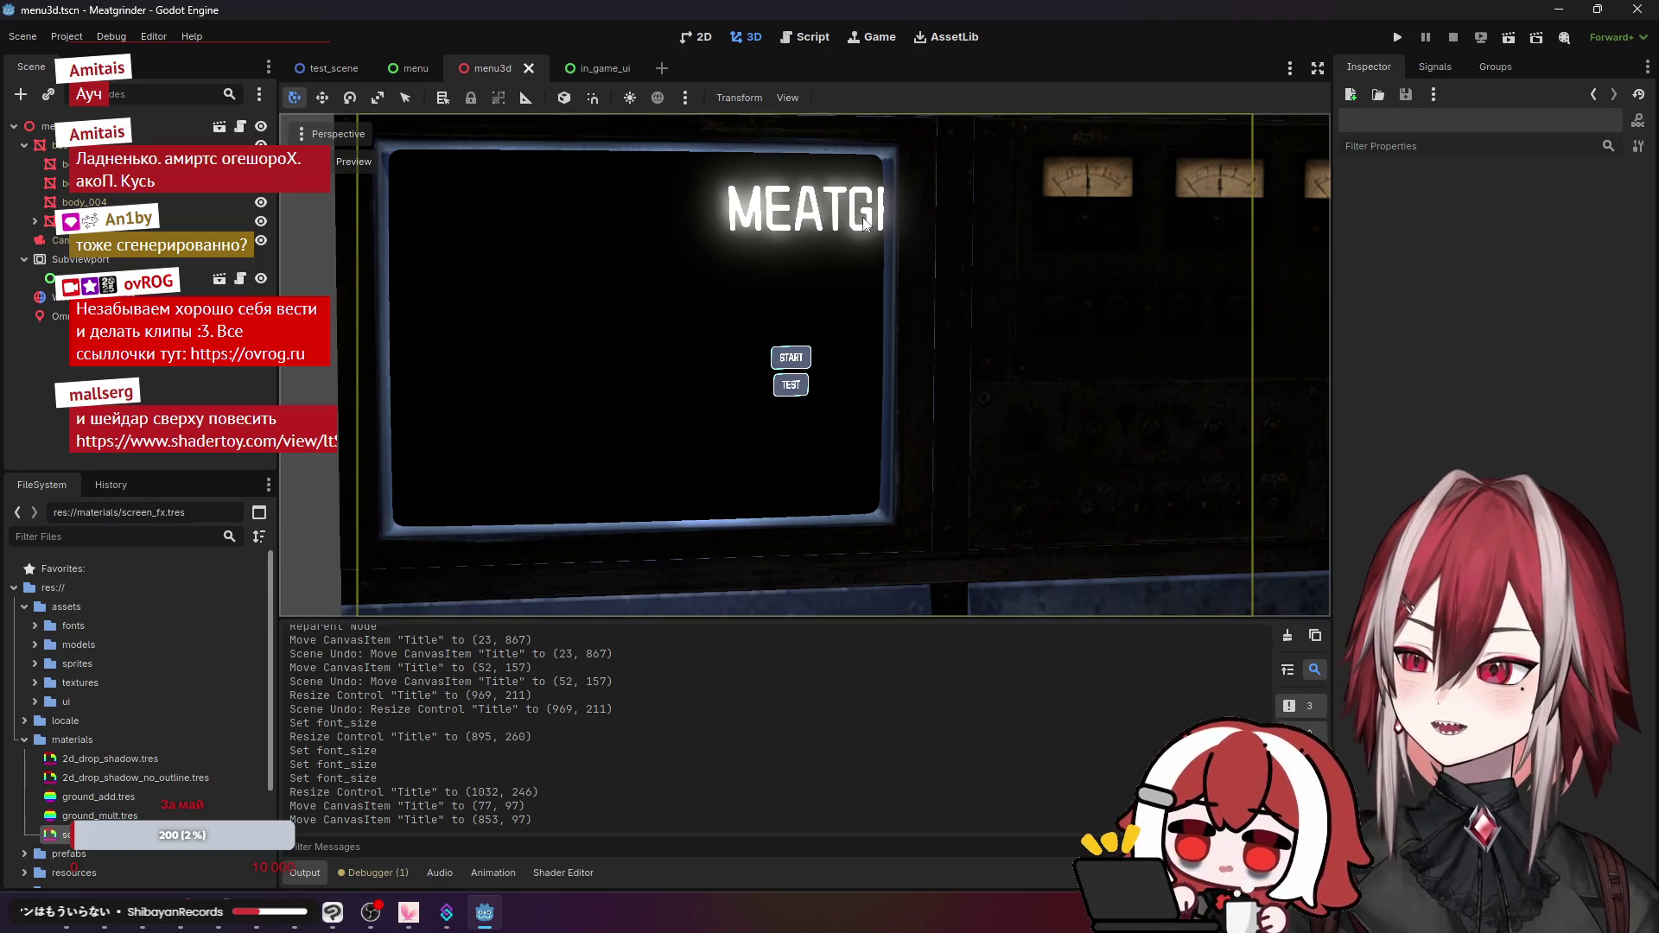
left_click(415, 71)
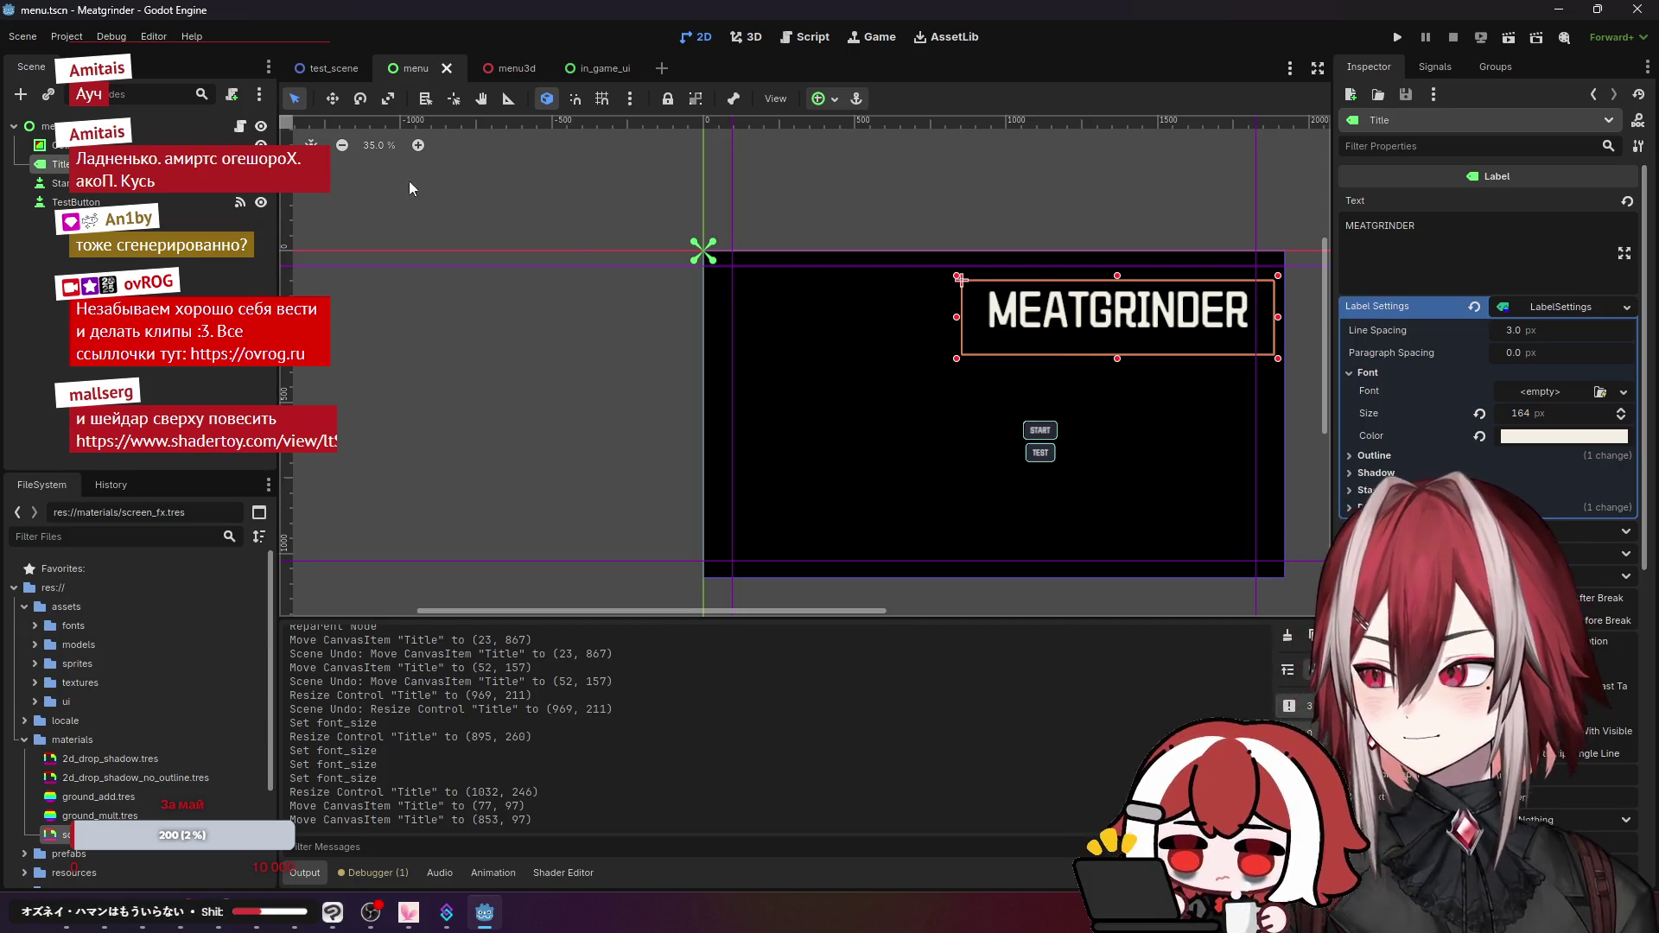
left_click(130, 126)
left_click(1372, 199)
Expand the root Control's Layout and change its width to 1440 px
double_click(1374, 200)
left_click(1373, 198)
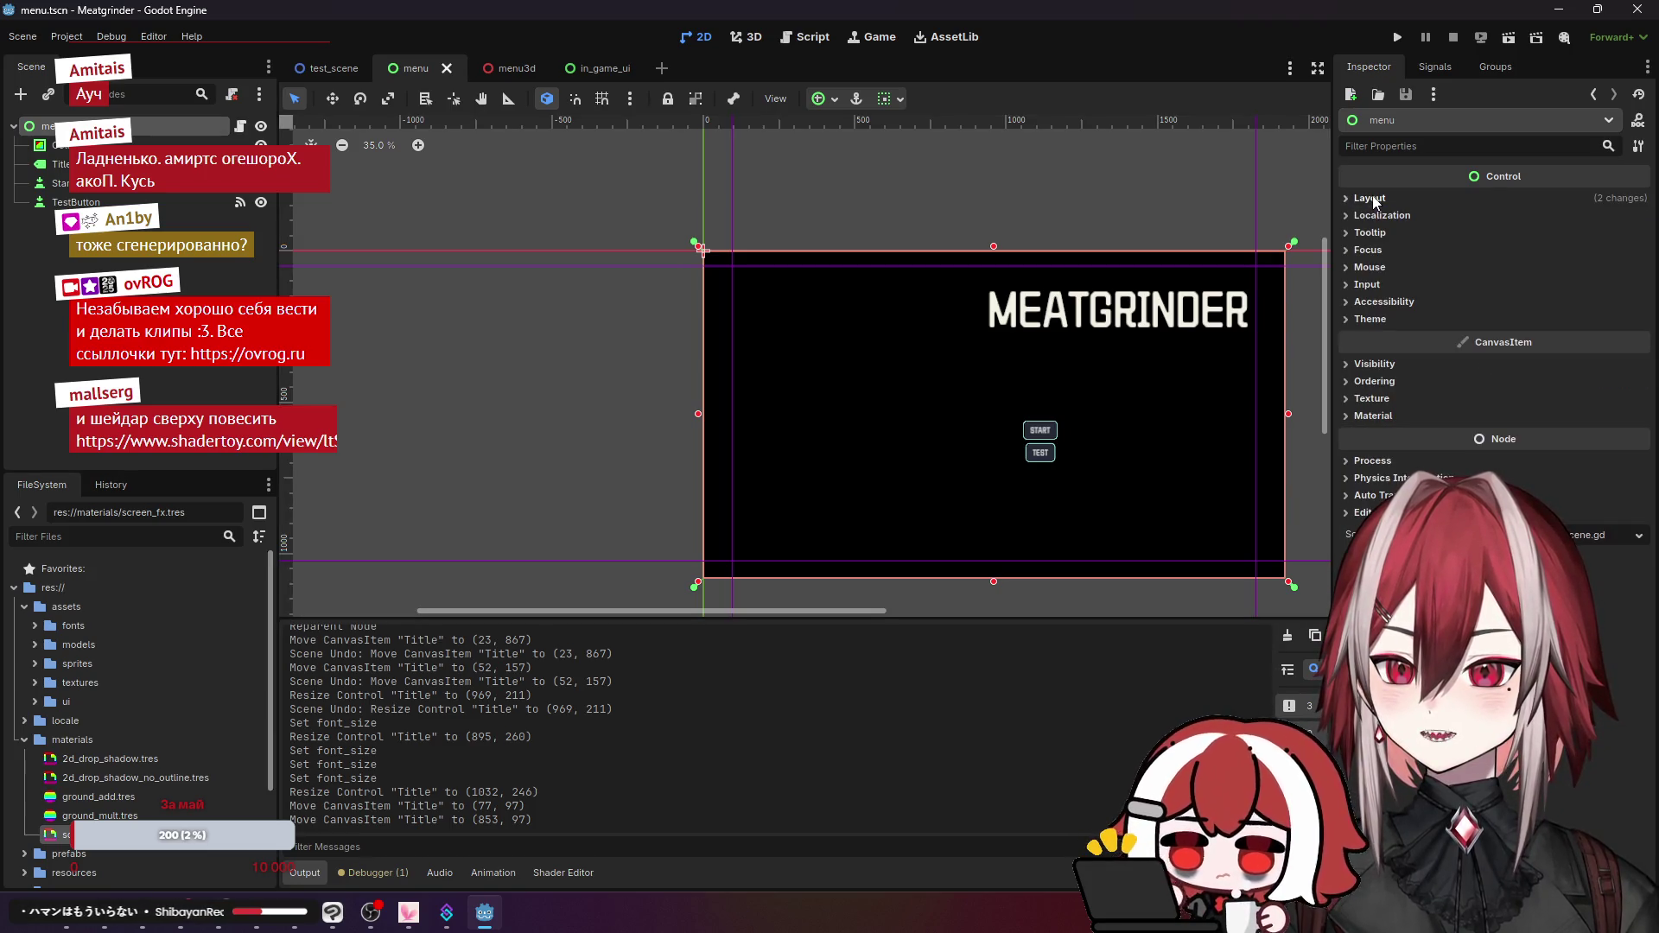
left_click(1372, 199)
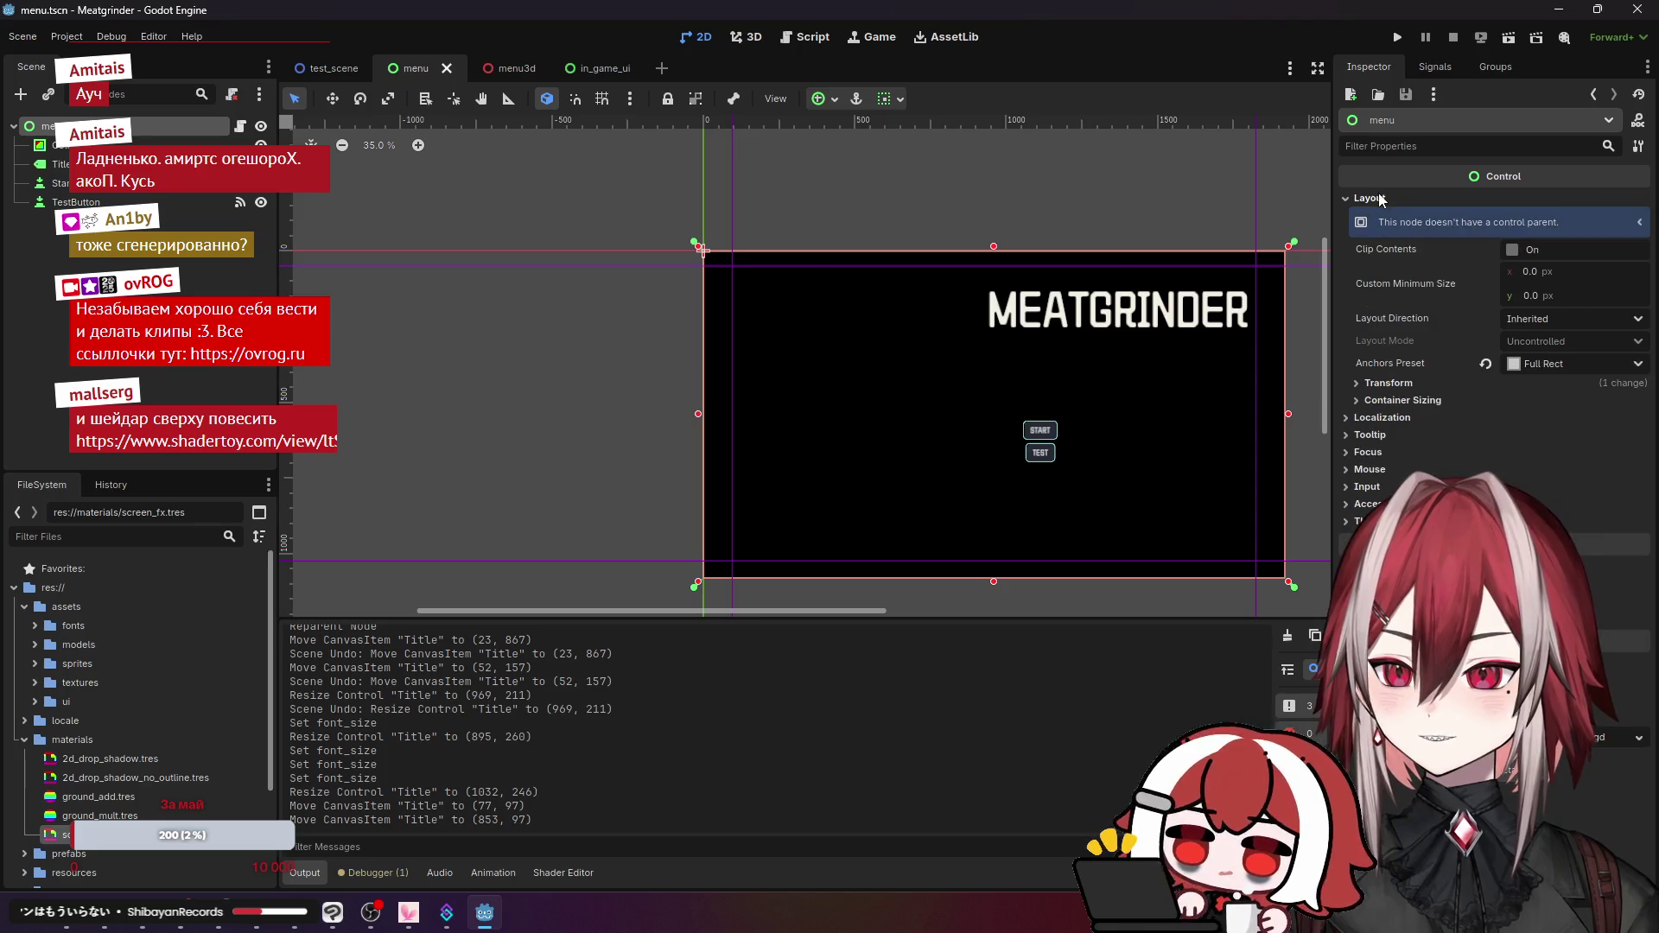
left_click(1389, 383)
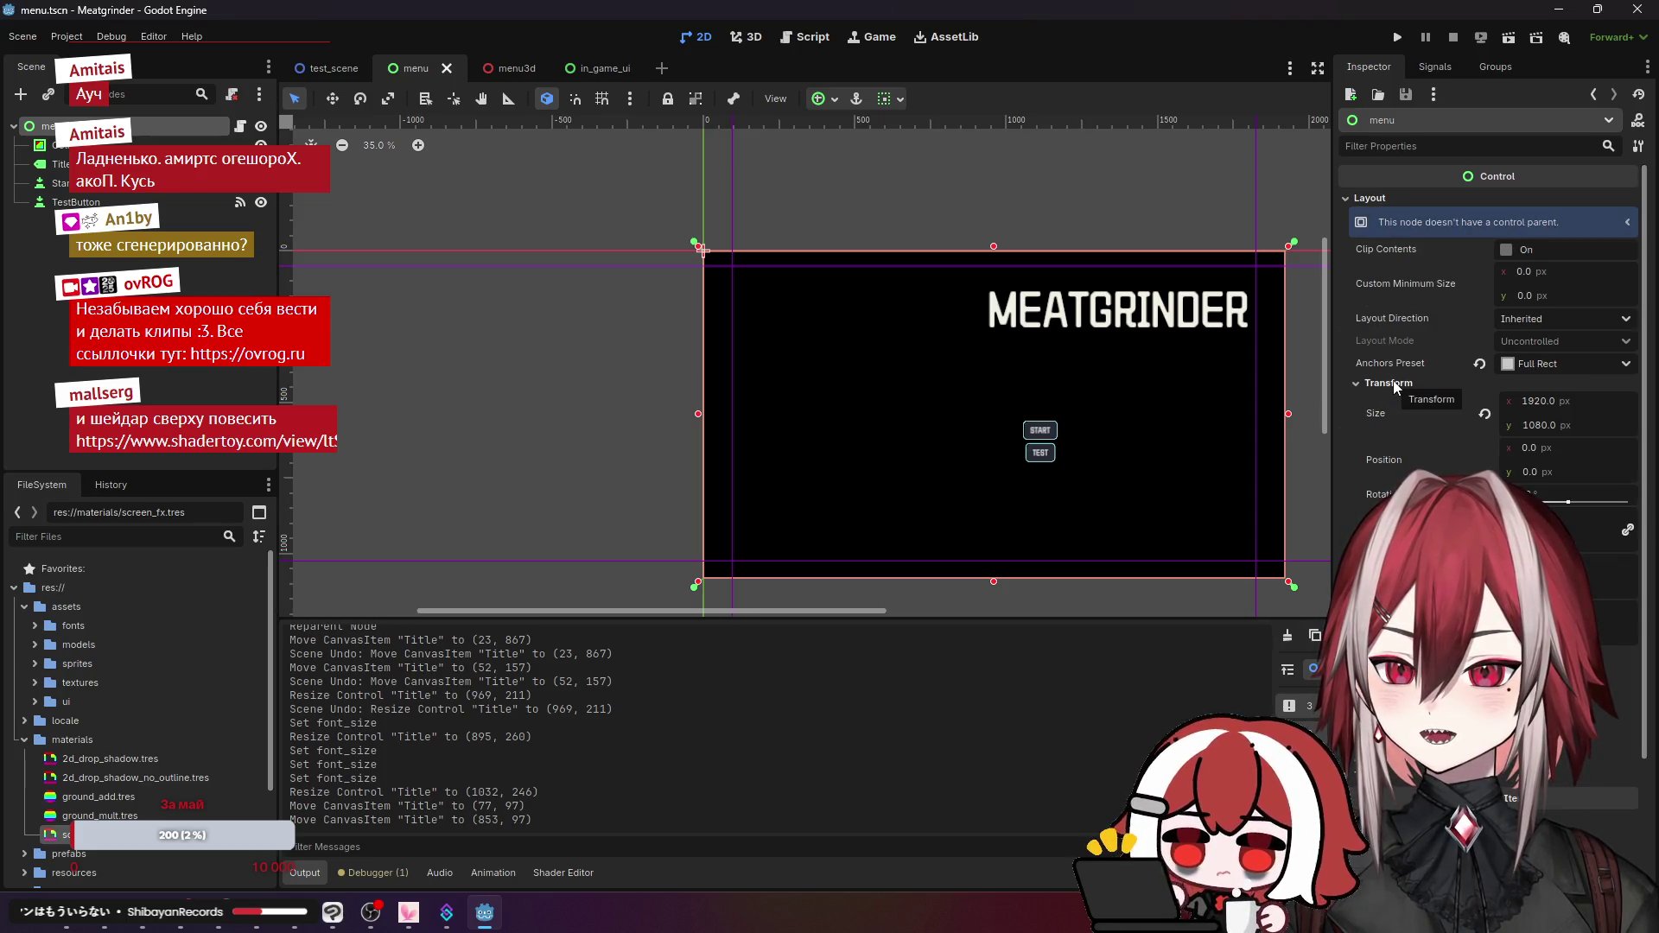
left_click(1546, 402)
type("1440")
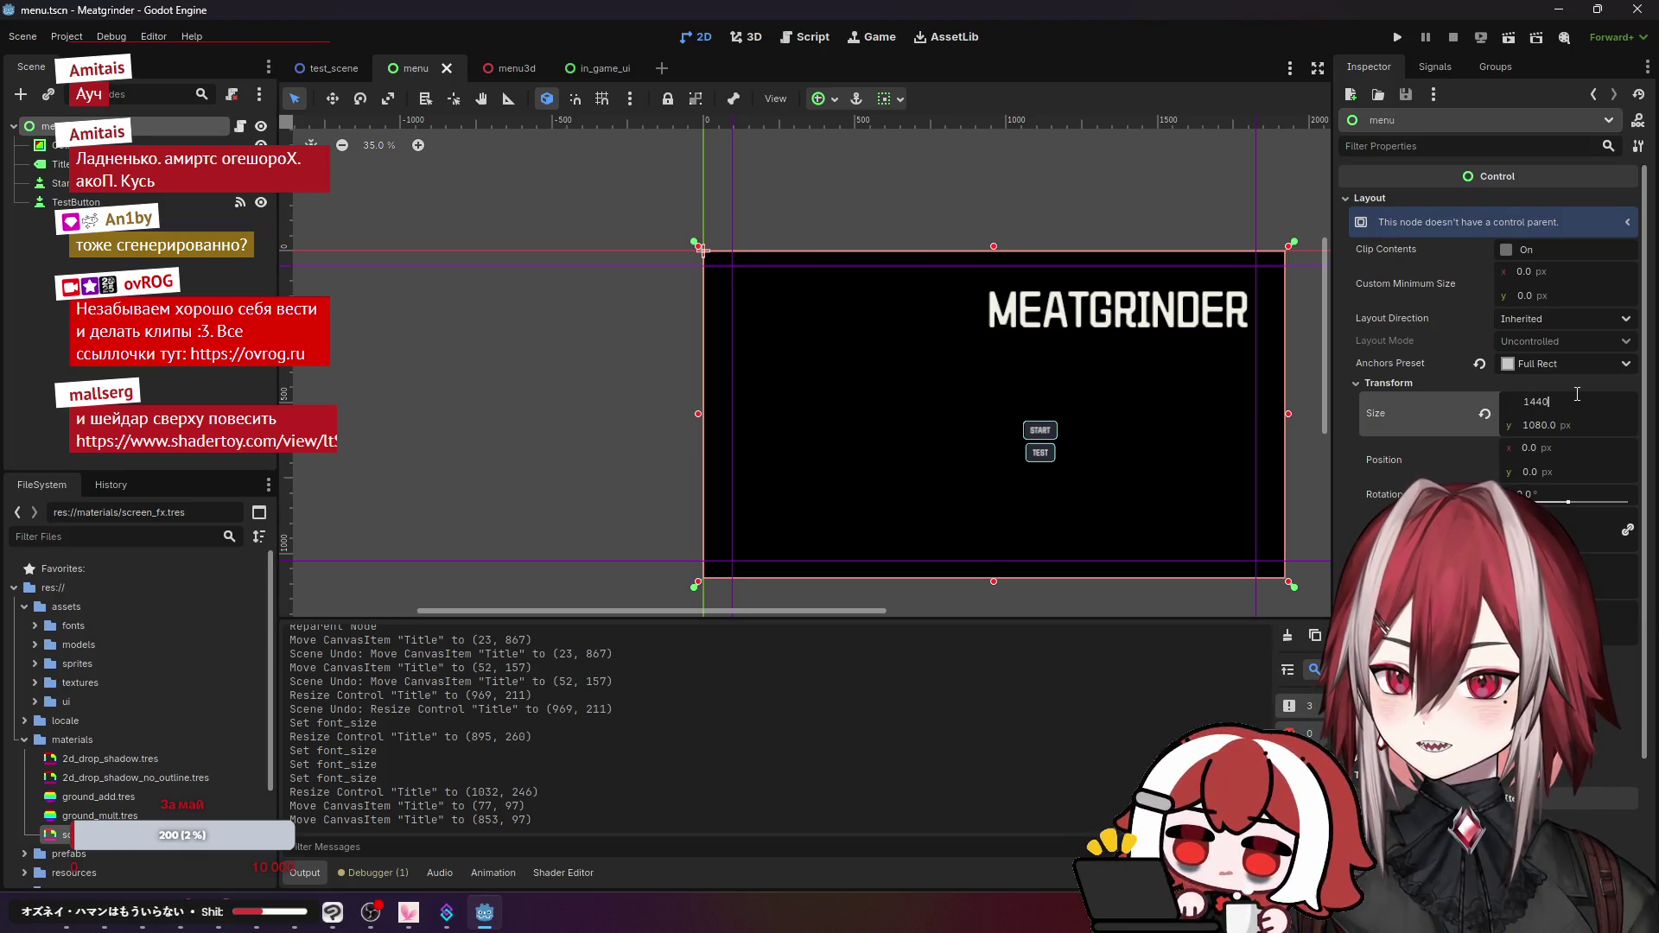
key("Return")
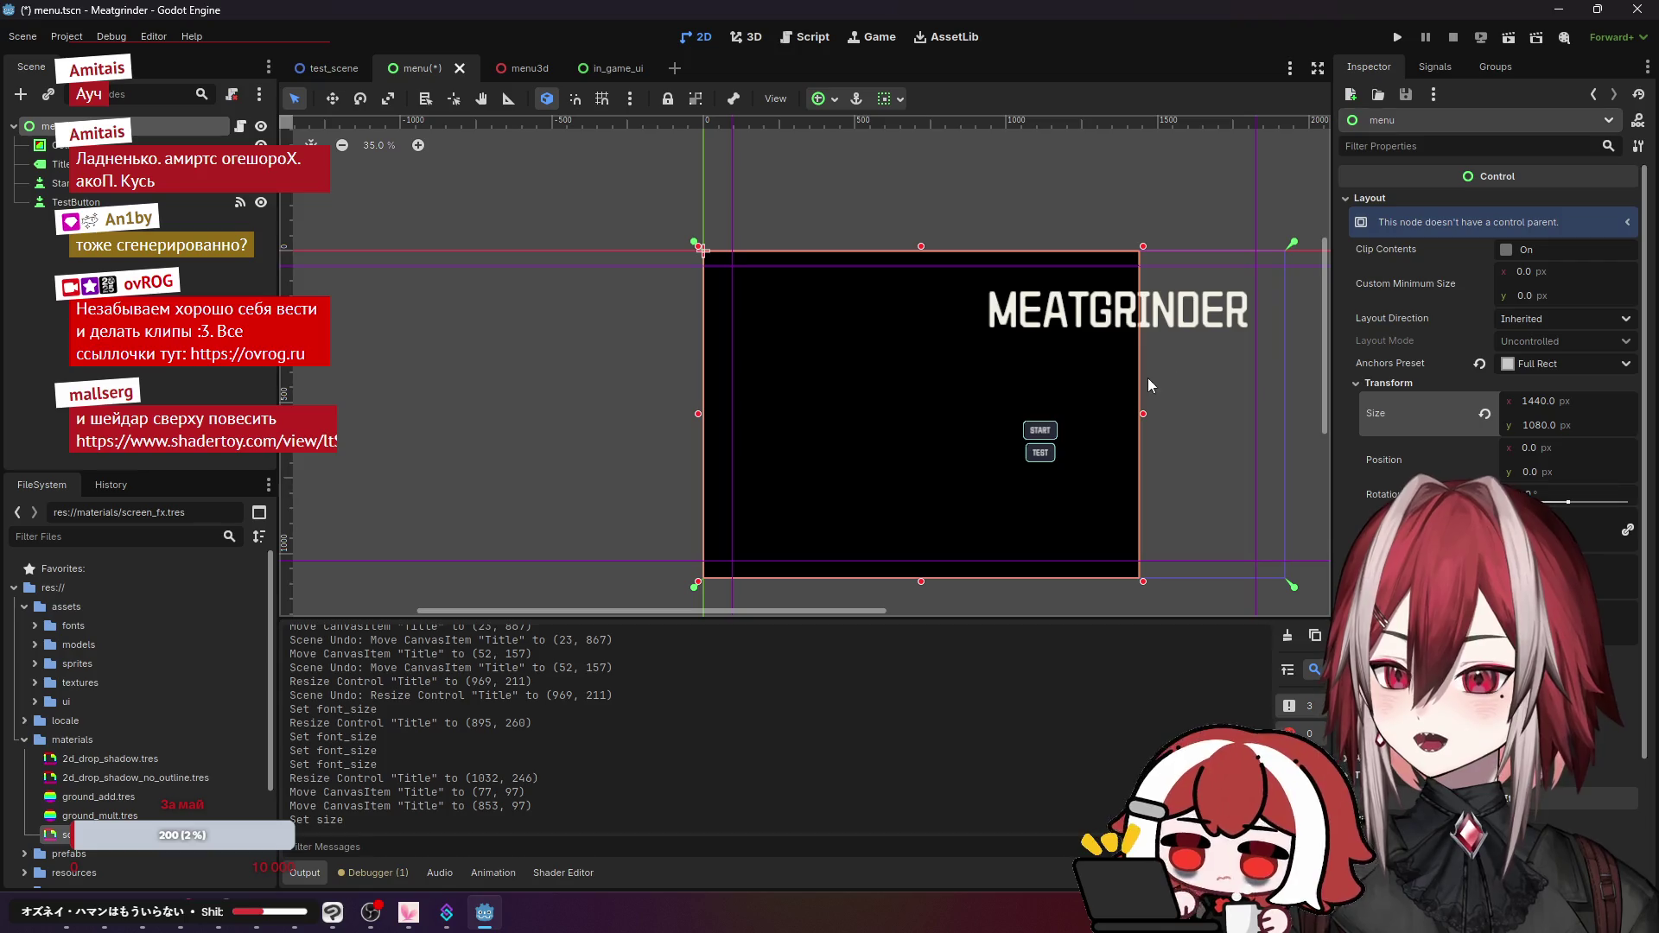
Undo the root Control's width back to 1920 px and open Project Settings
left_click(600, 332)
scroll(864, 367, "right", 2)
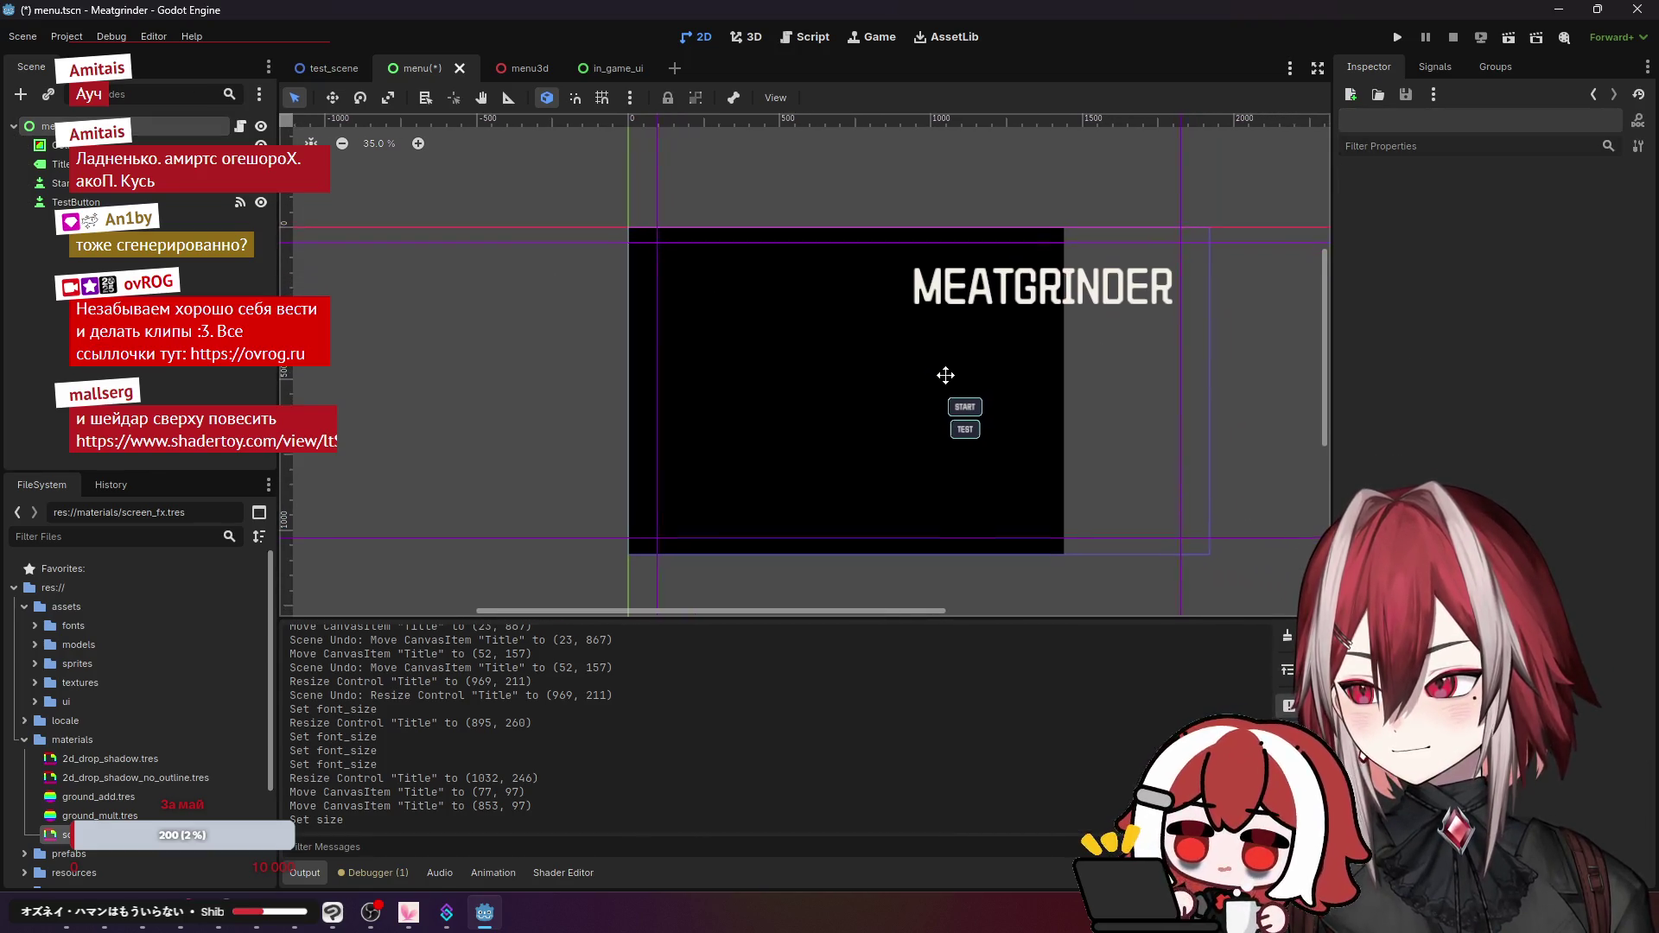
left_click(148, 124)
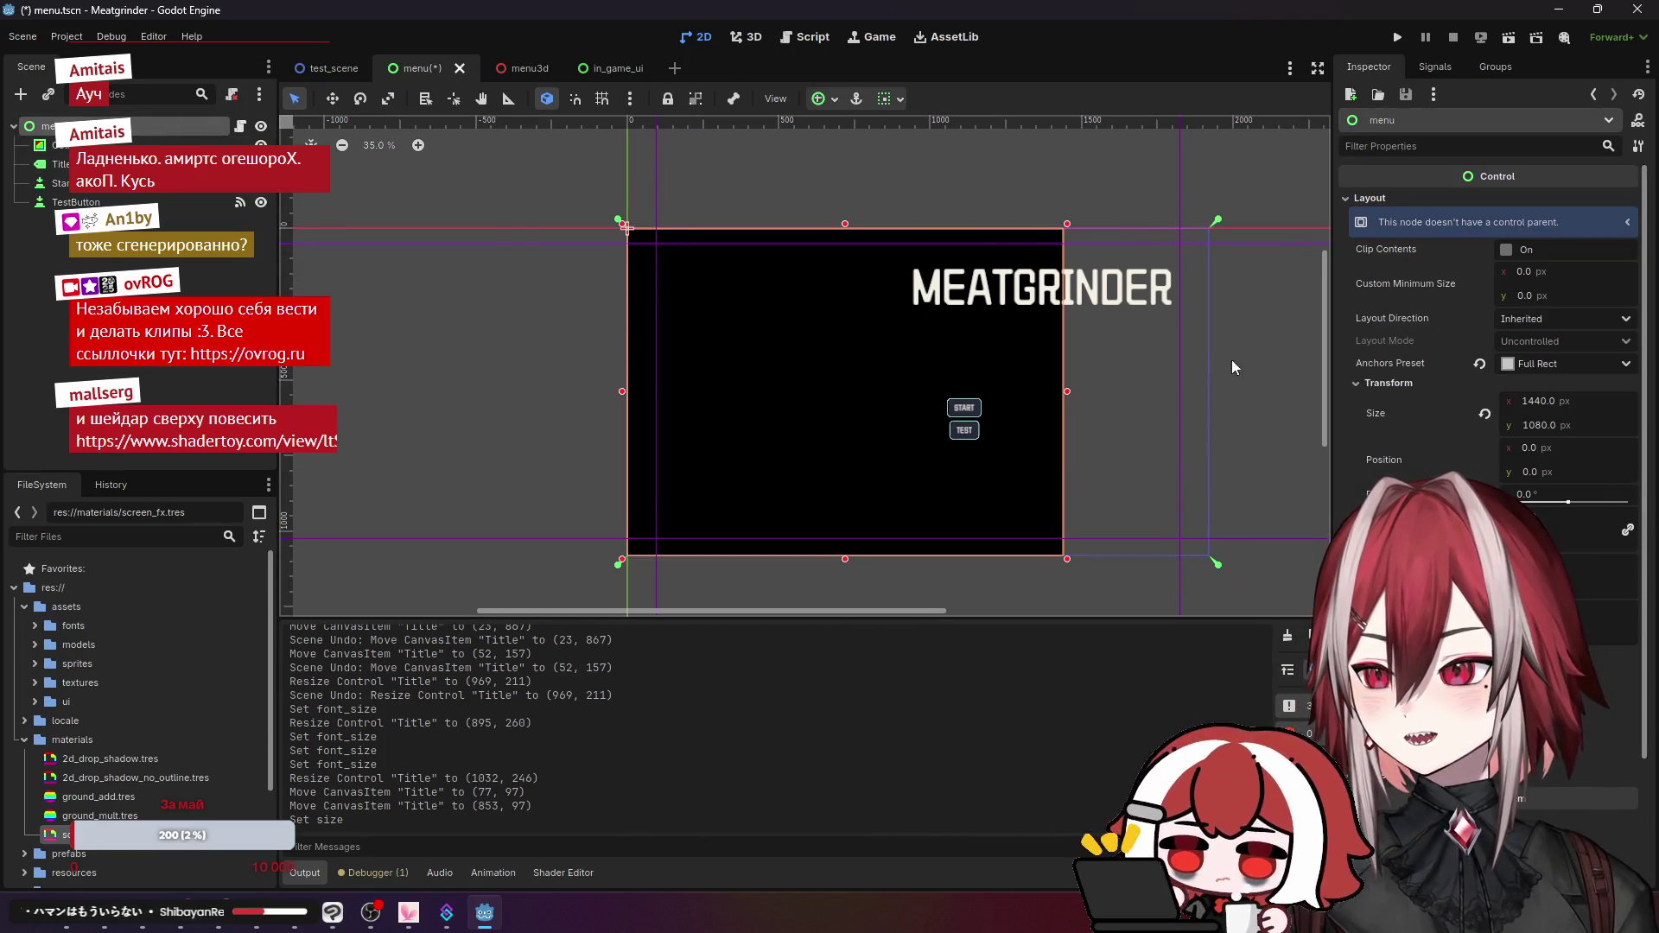
left_click(1212, 292)
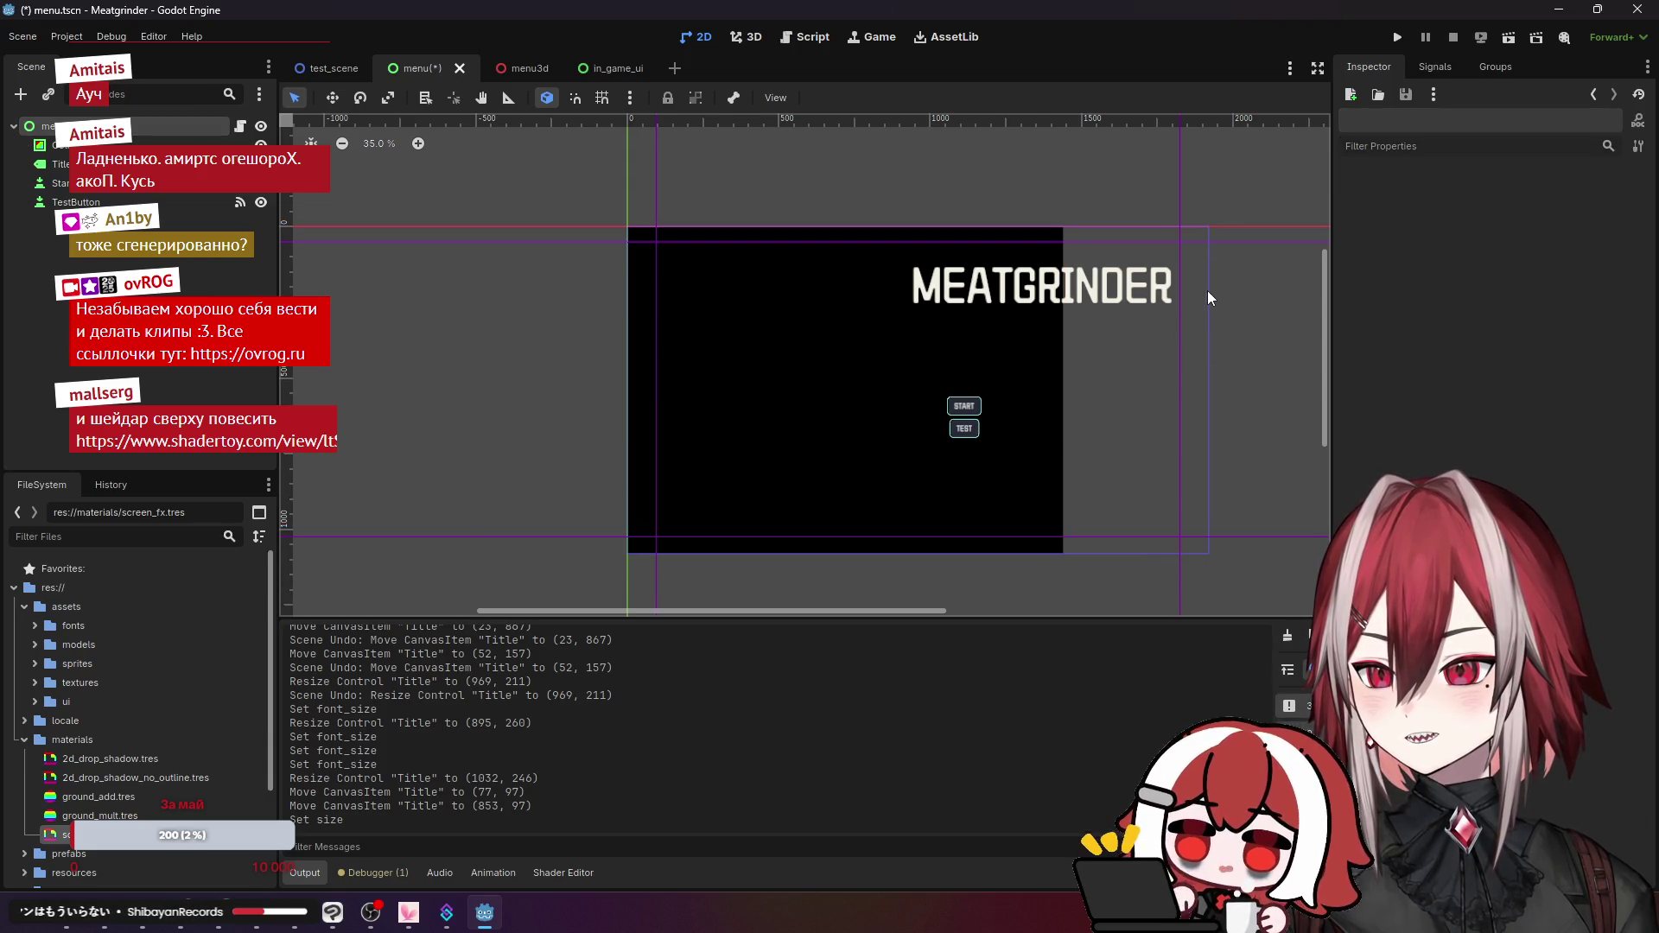
scroll(1193, 346, "right", 1)
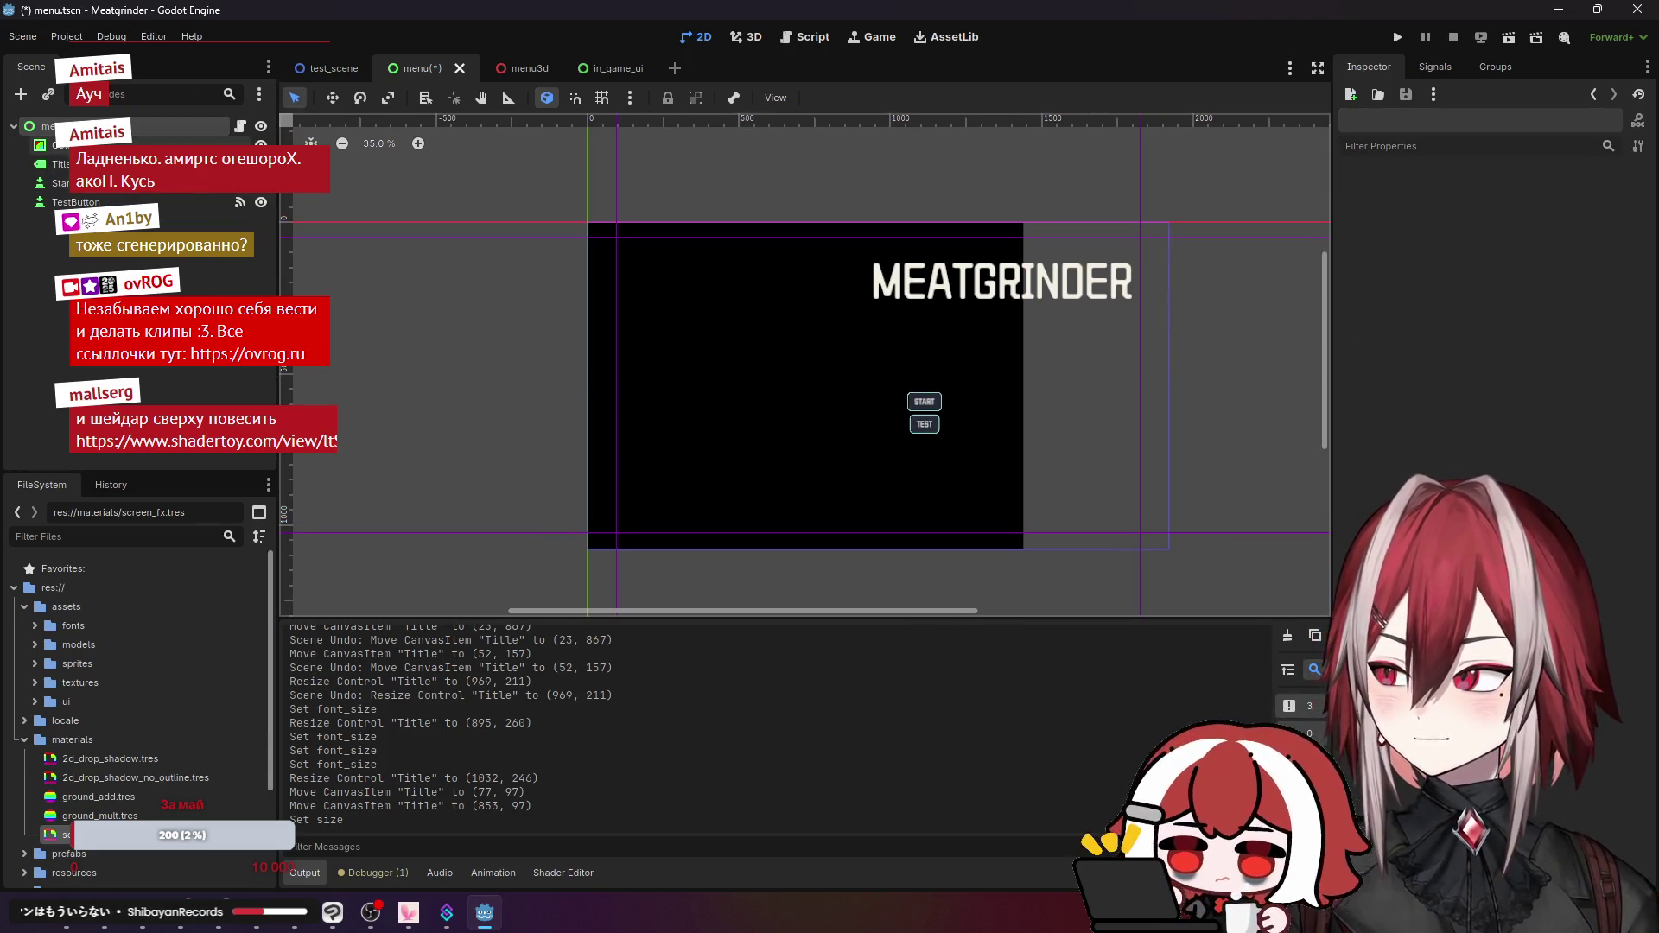
left_click(132, 129)
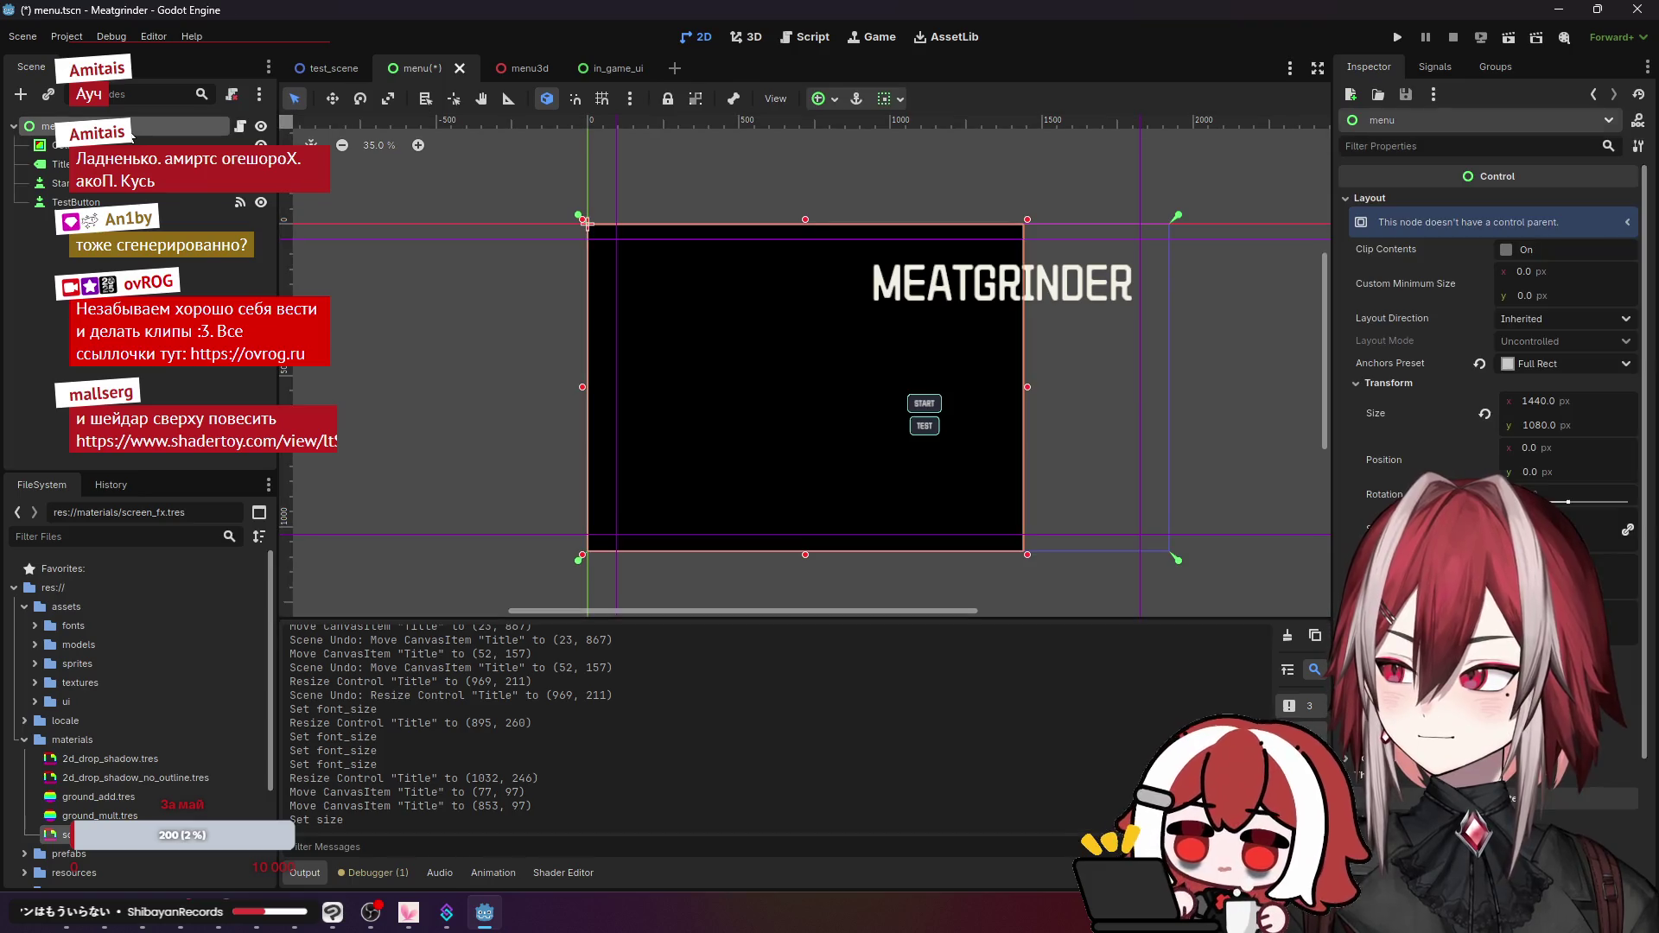
key("ctrl+z")
left_click(364, 294)
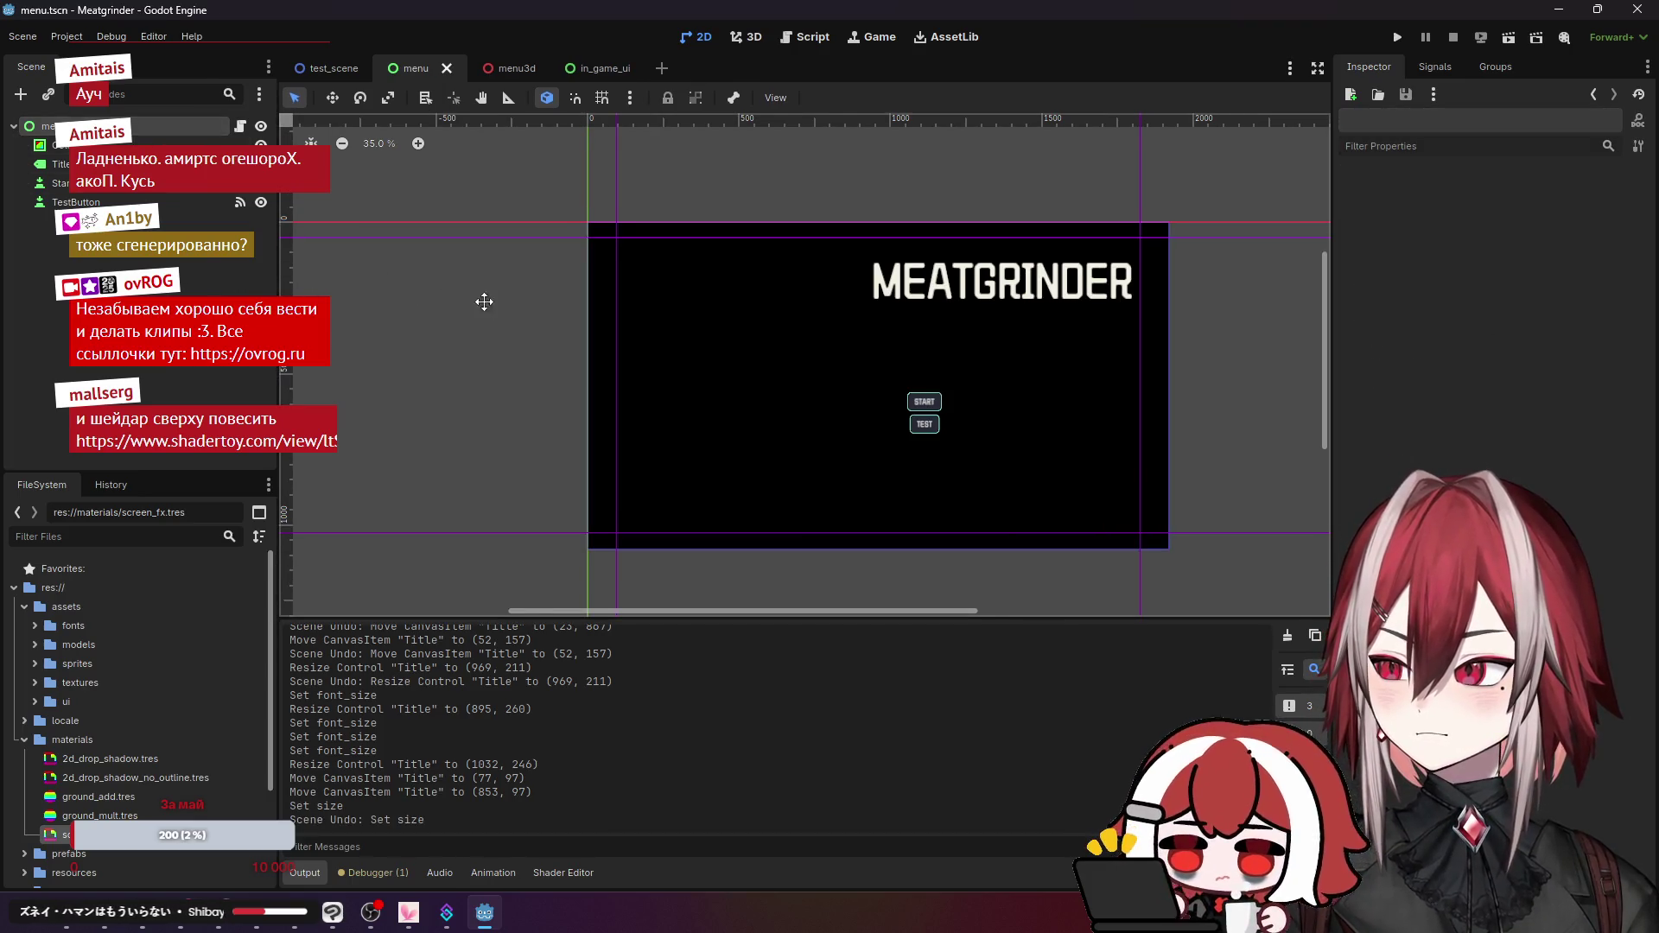
left_click(167, 128)
left_click(69, 39)
left_click(121, 62)
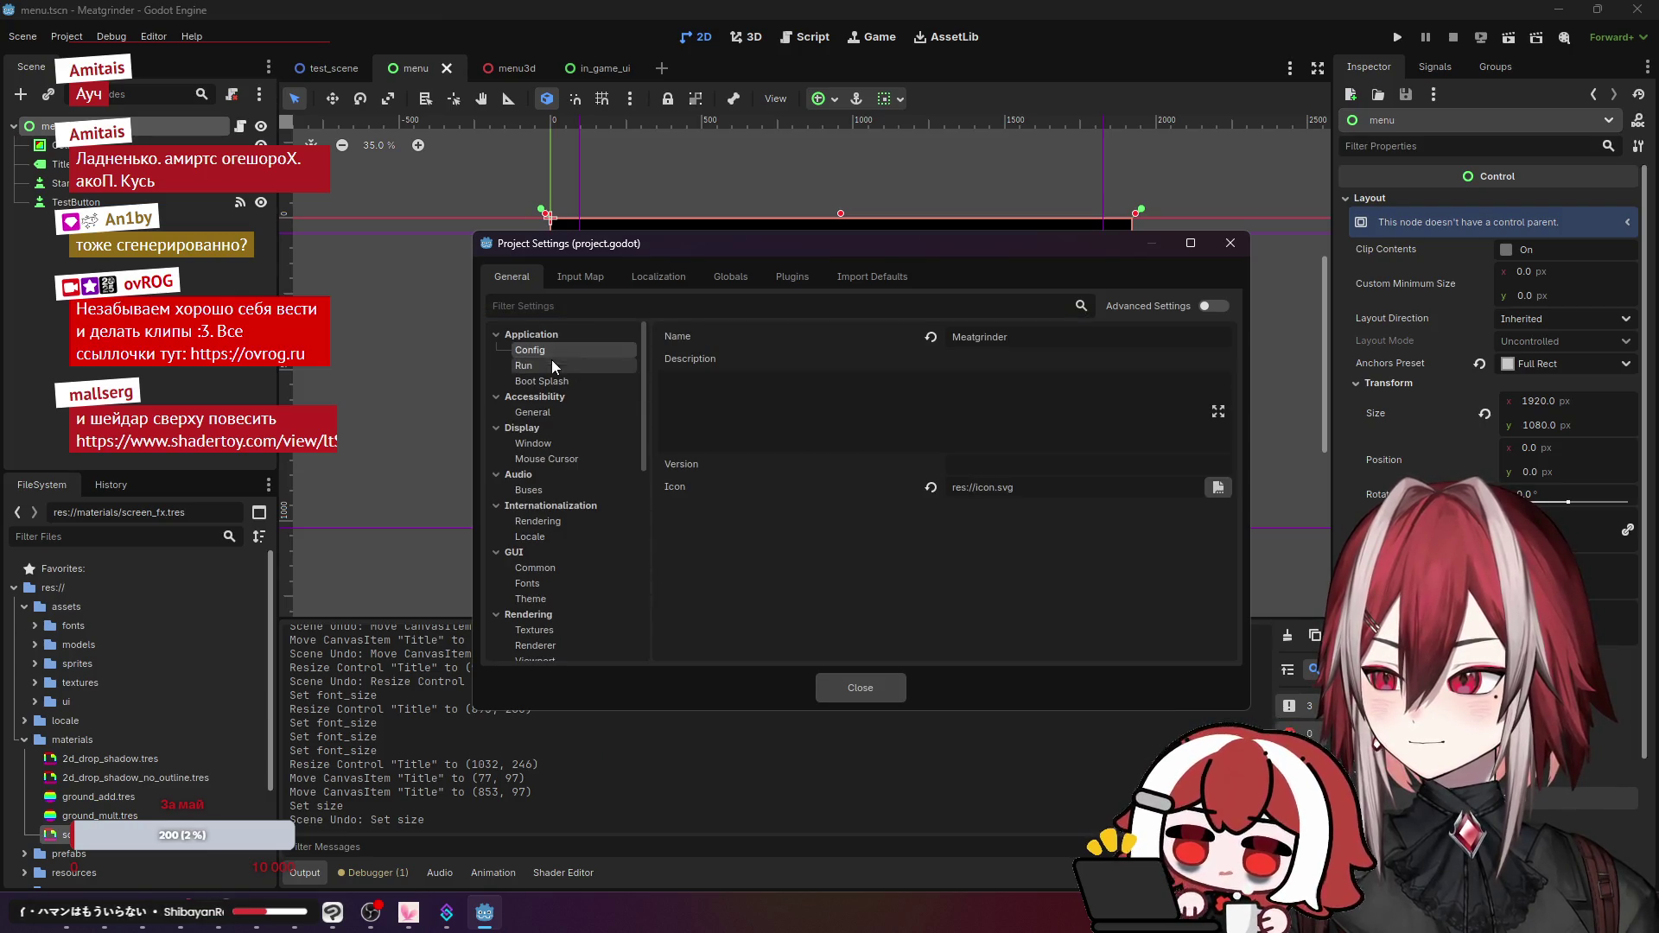
Browse the Run, Boot Splash and Rendering categories in Project Settings
left_click(551, 365)
left_click(557, 381)
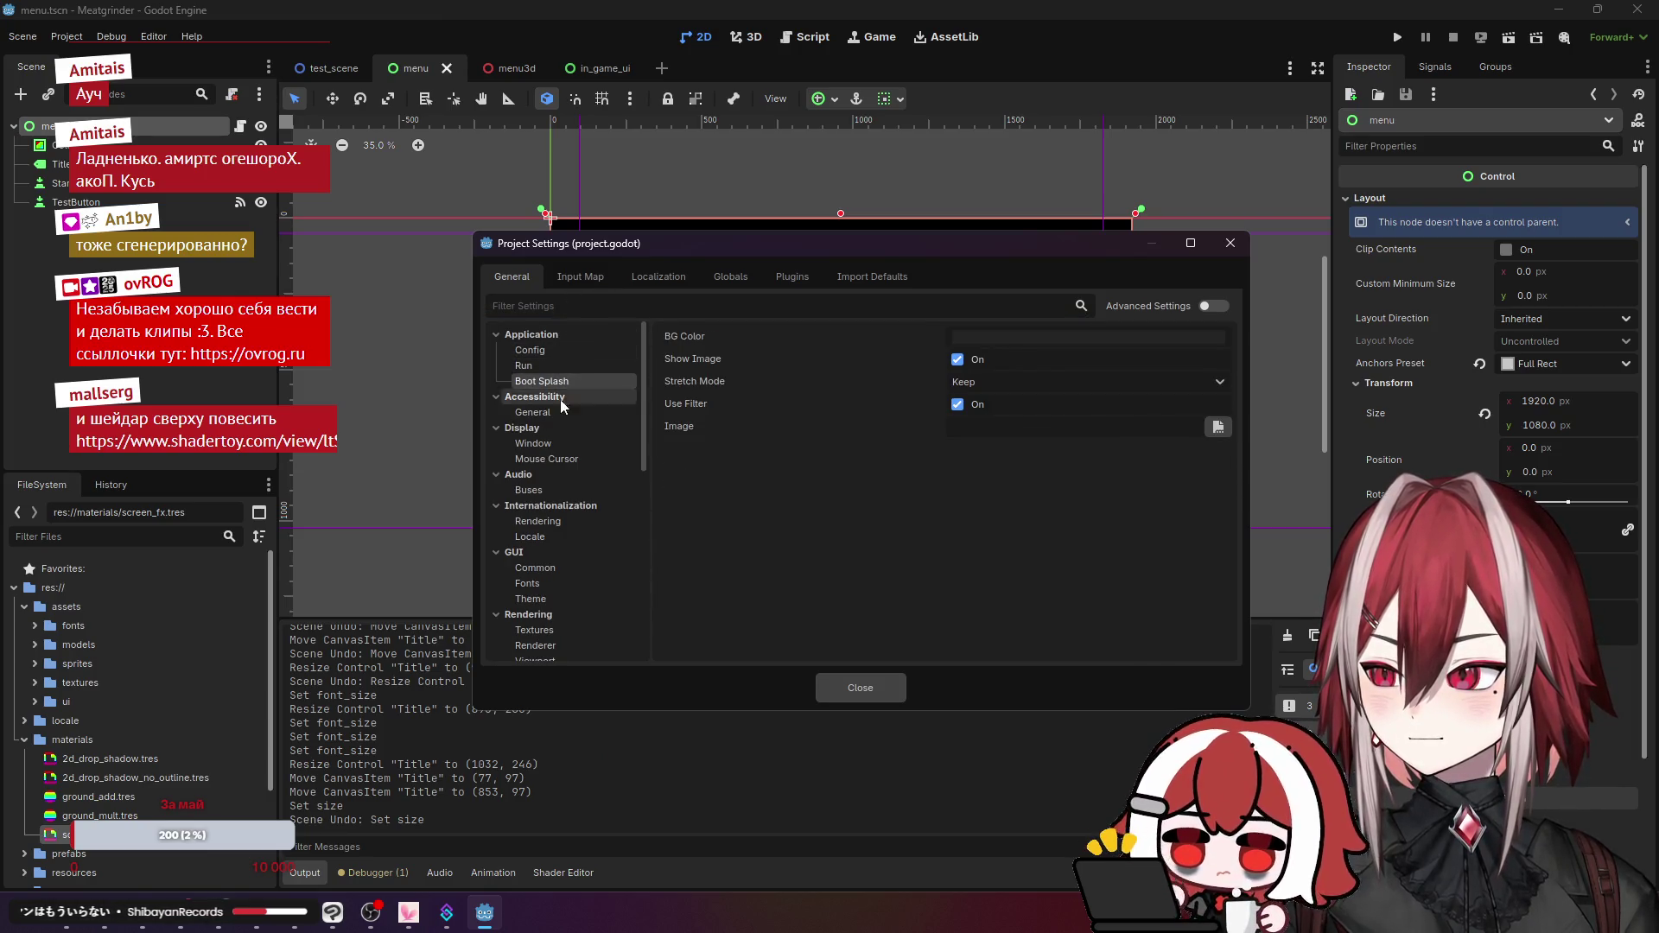
scroll(564, 480, "down", 2)
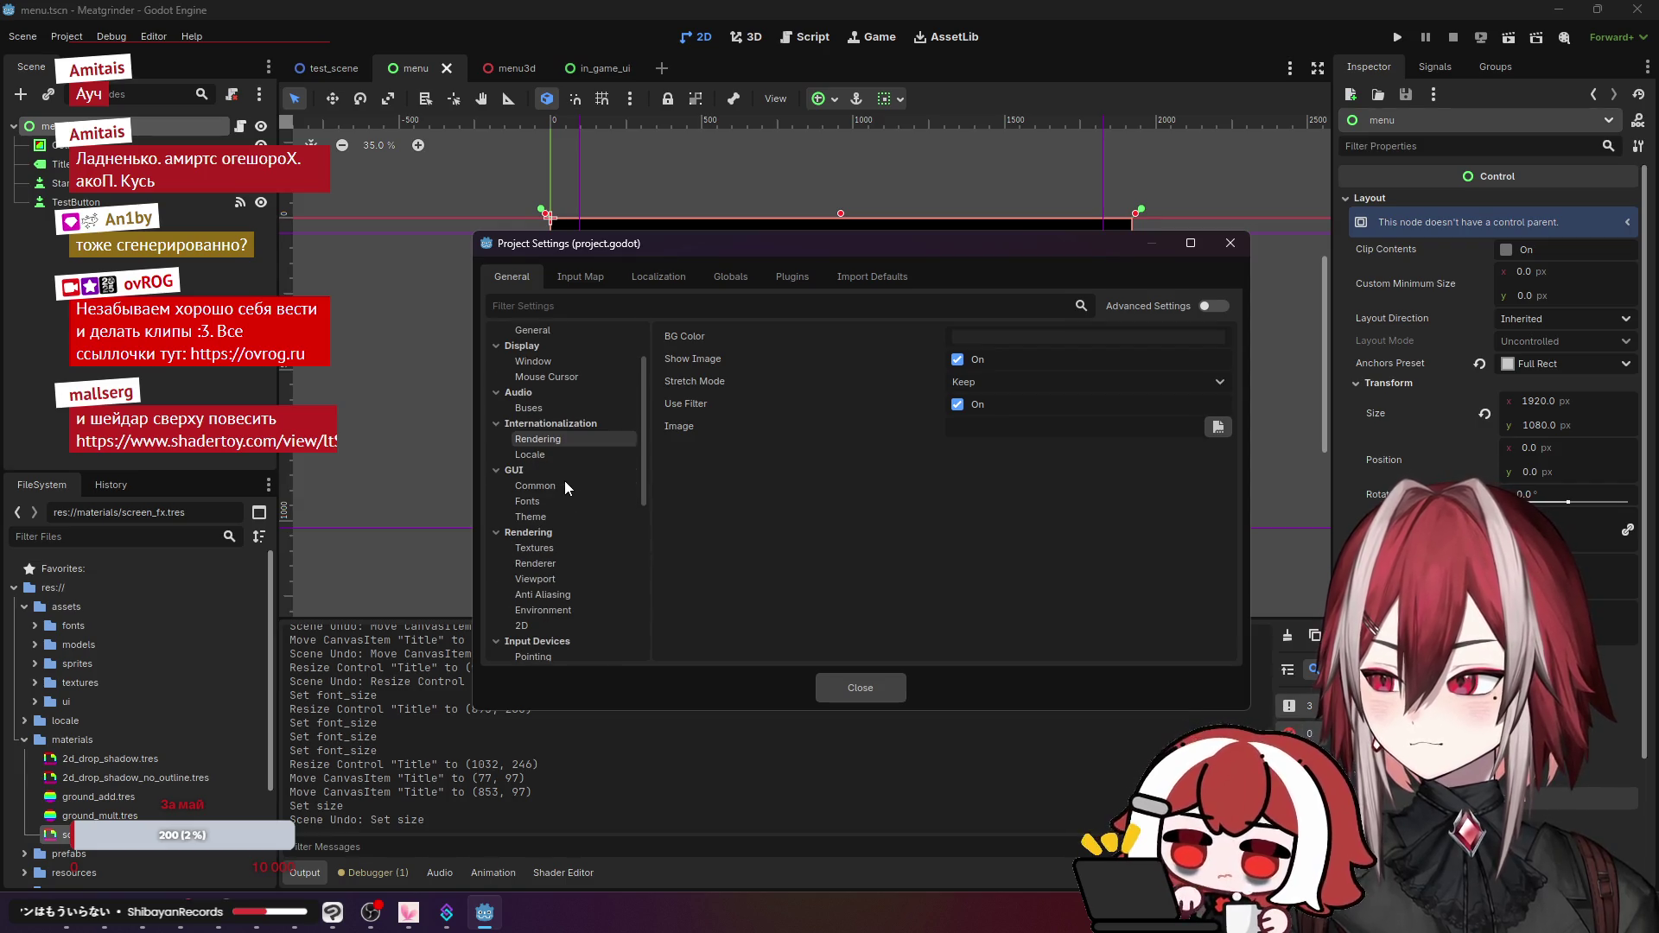
left_click(548, 543)
left_click(552, 562)
left_click(548, 577)
left_click(546, 594)
left_click(542, 608)
left_click(532, 623)
scroll(594, 614, "down", 5)
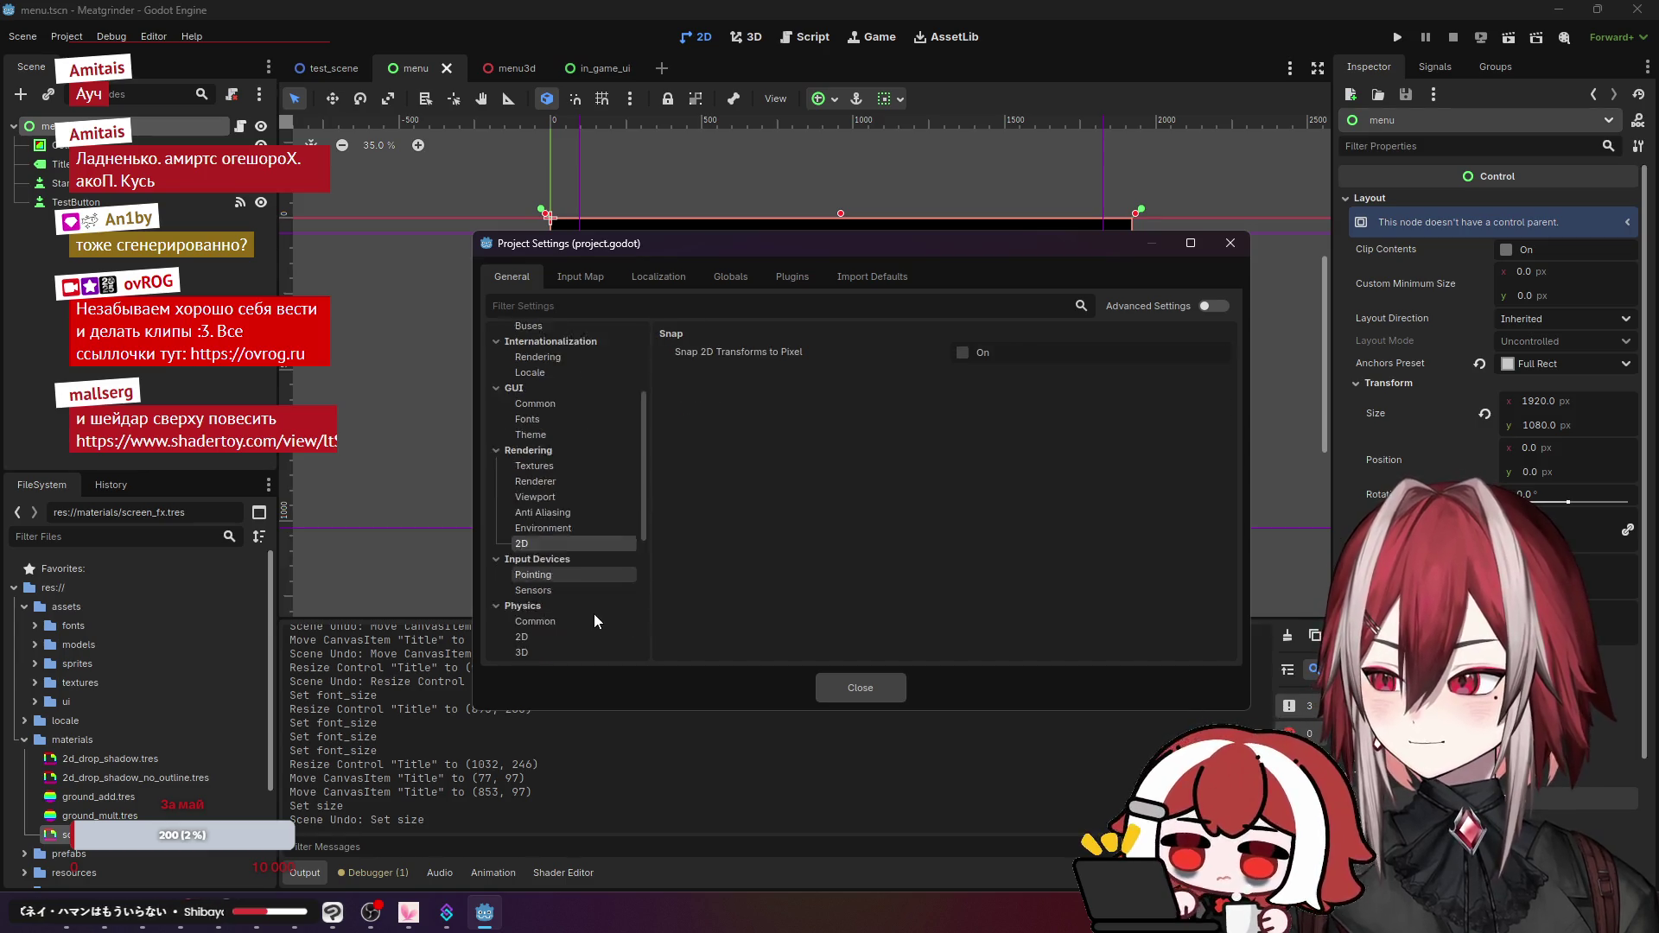
scroll(584, 591, "up", 2)
scroll(583, 541, "up", 4)
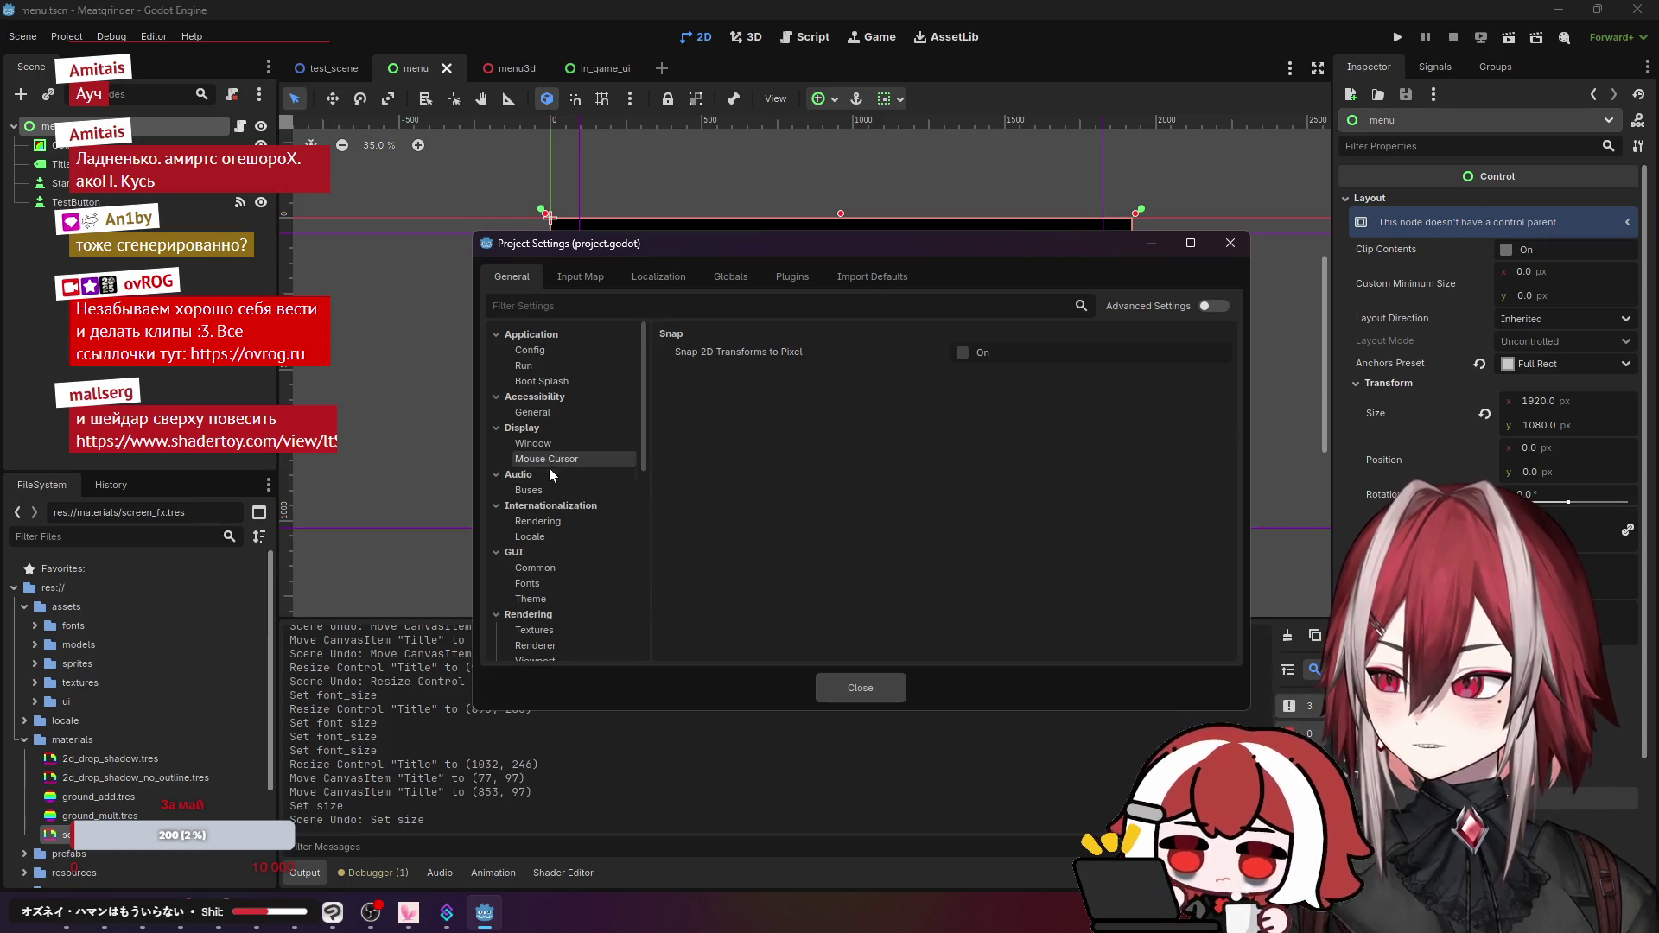
Confirm Display > Window viewport is 1920×1080, then close Project Settings
left_click(549, 444)
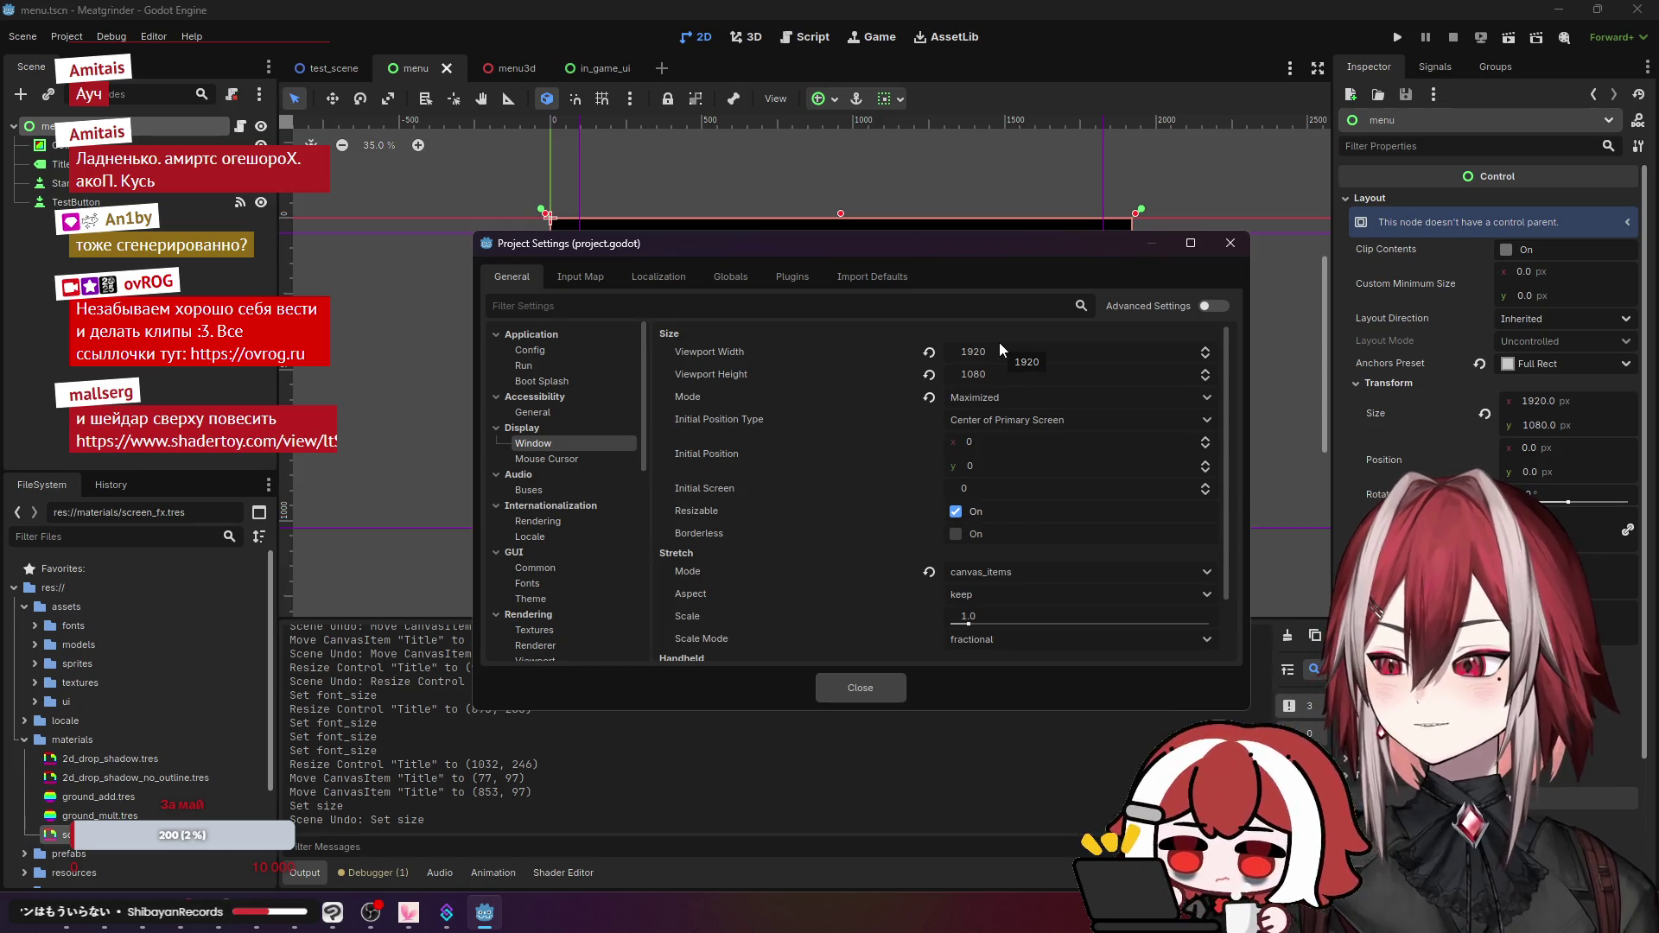
mouse_move(733, 350)
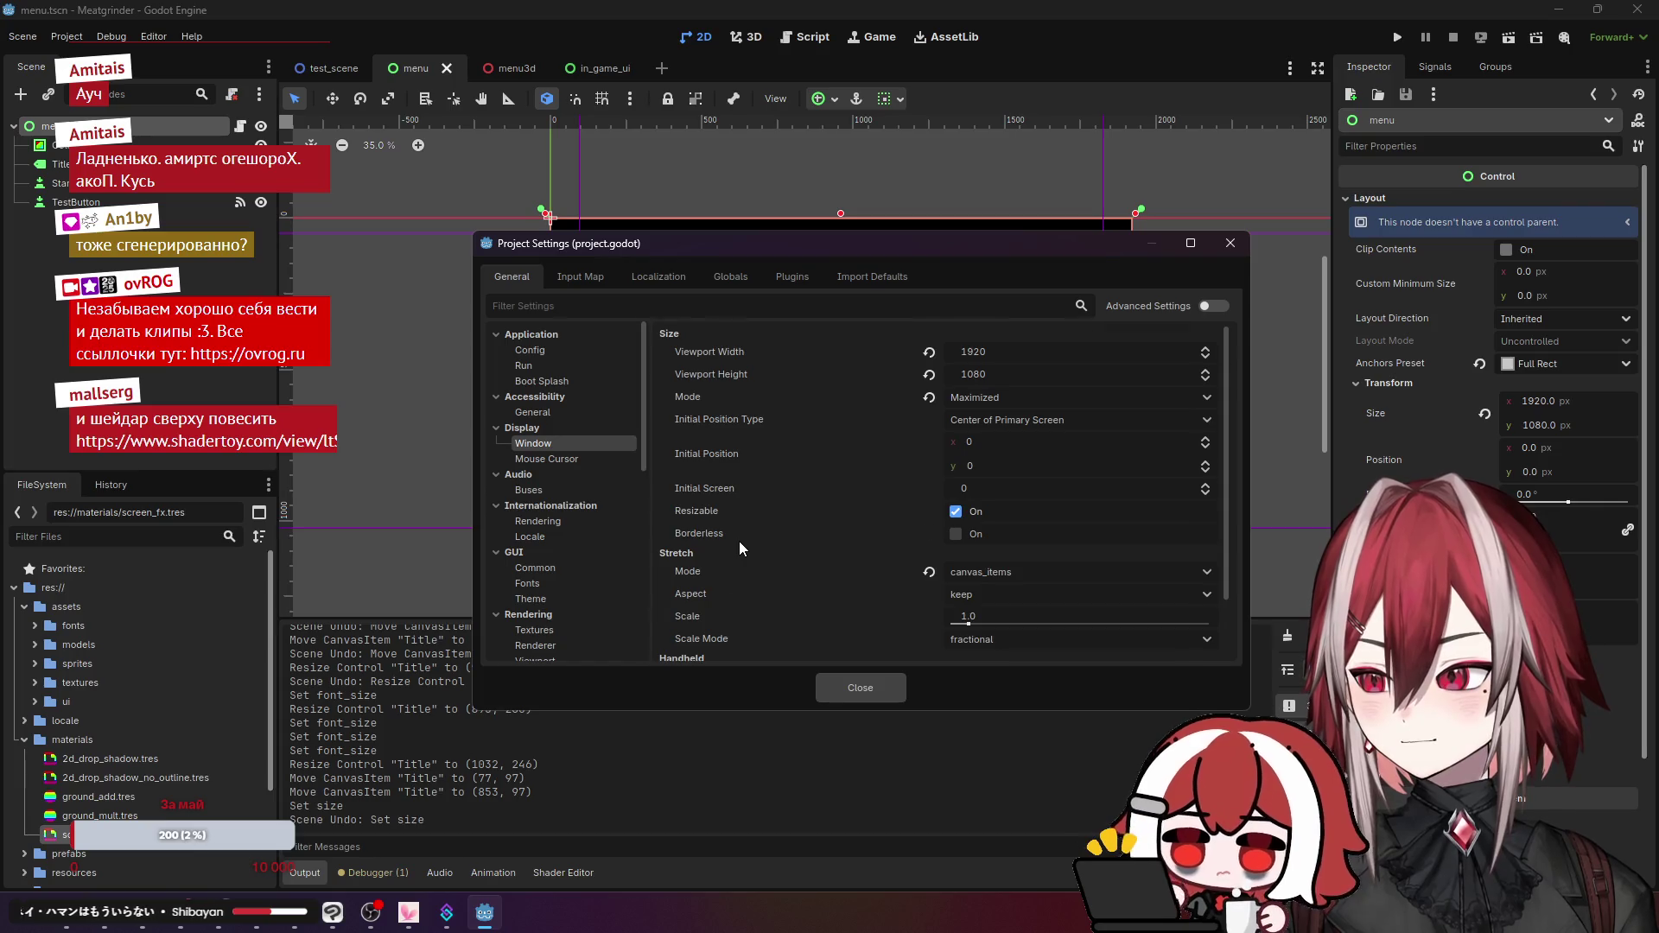
scroll(739, 547, "down", 2)
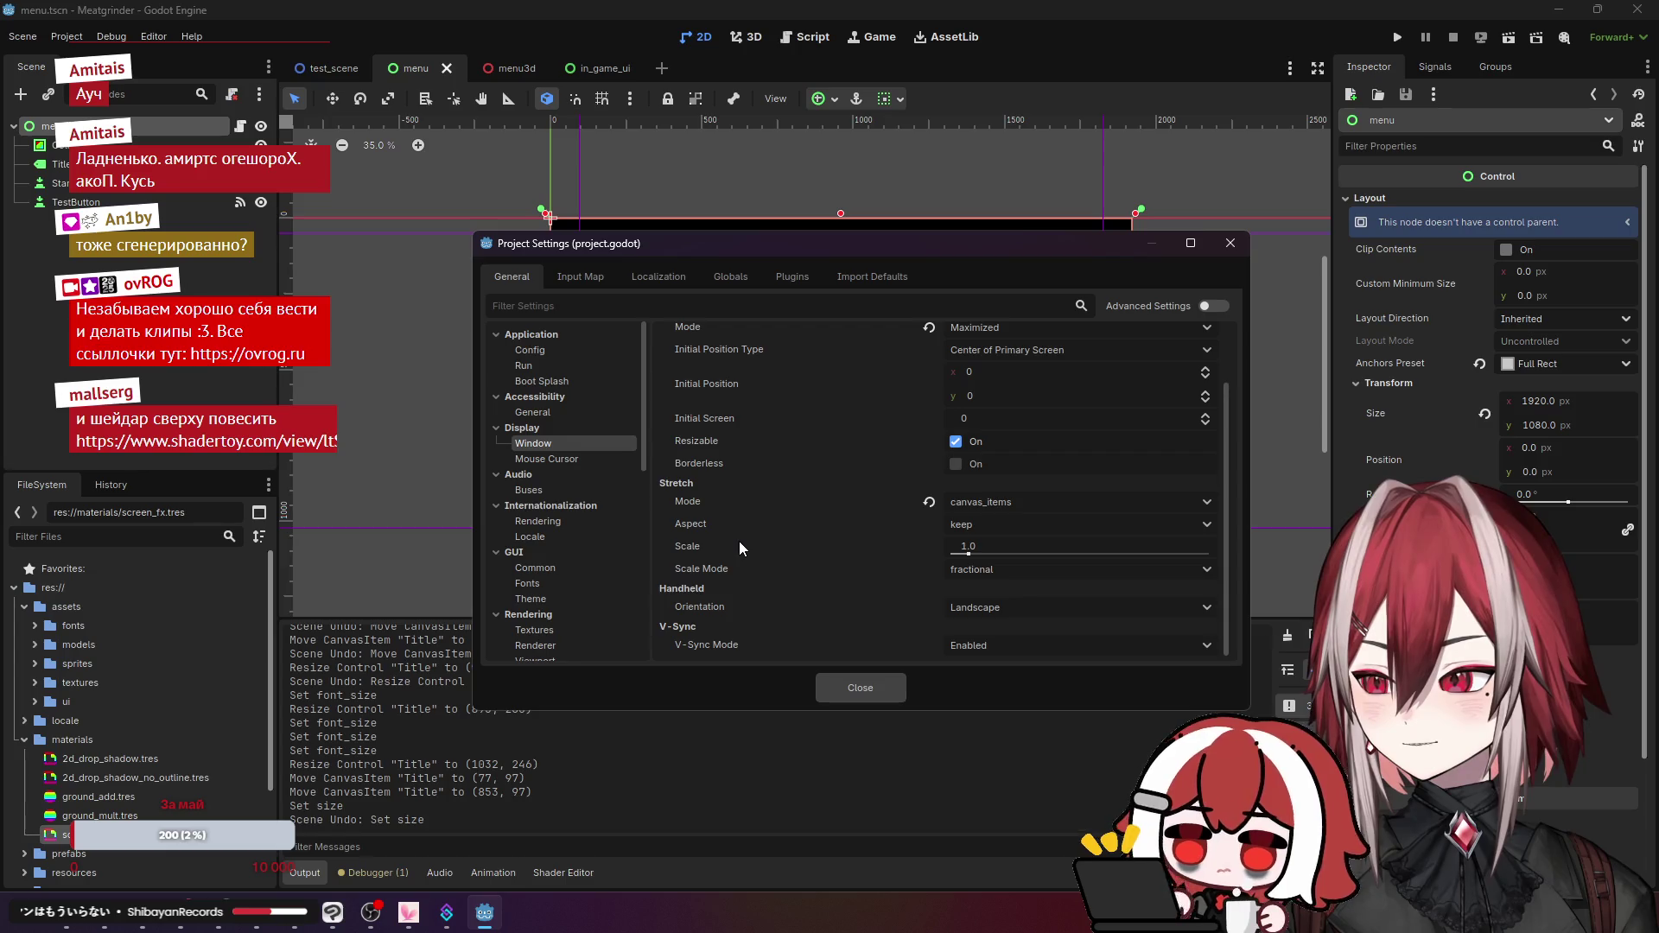
left_click(1230, 243)
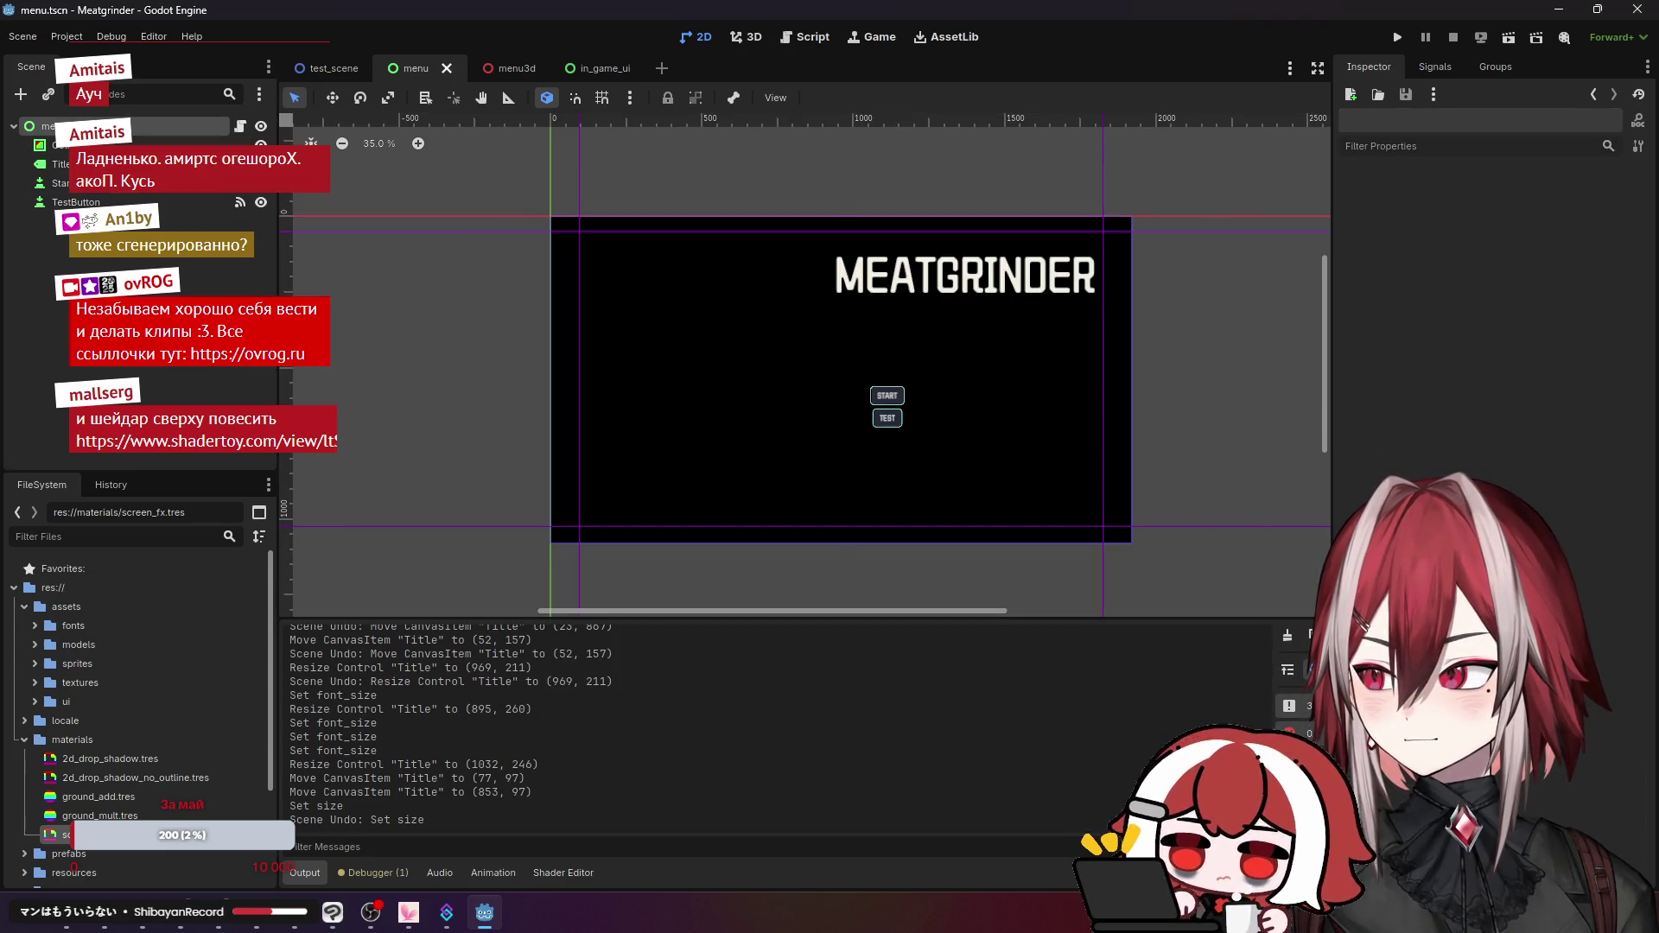
Glance at the snapping and scene tree options, then select the root menu Control
left_click(630, 99)
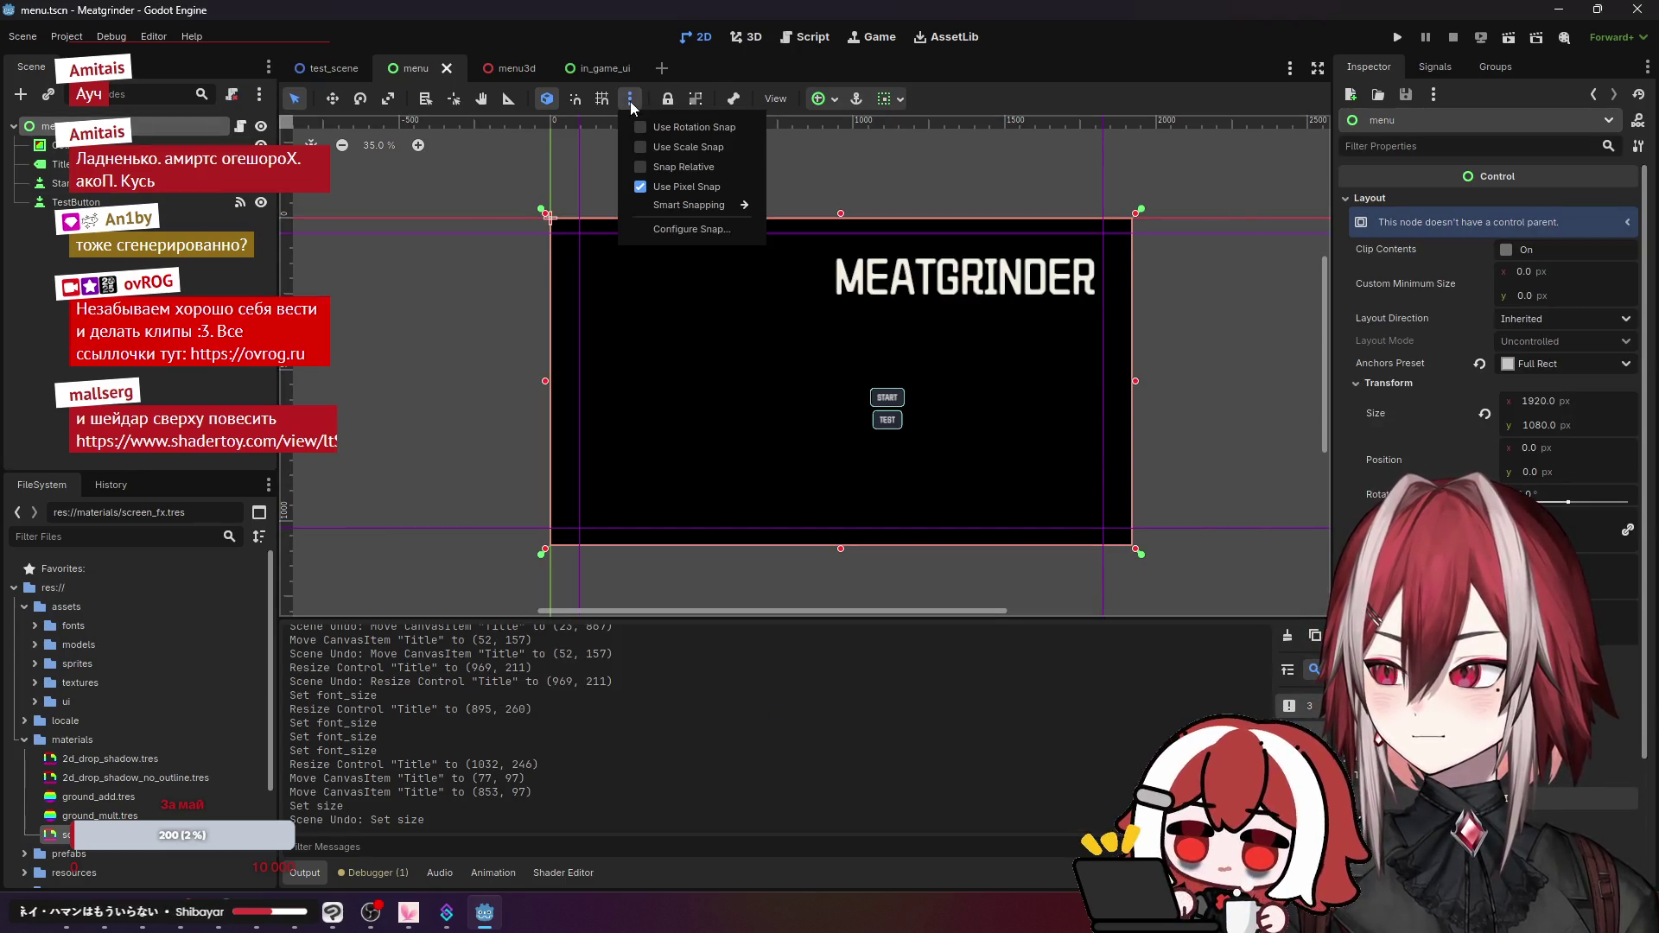
key("Escape")
left_click(117, 259)
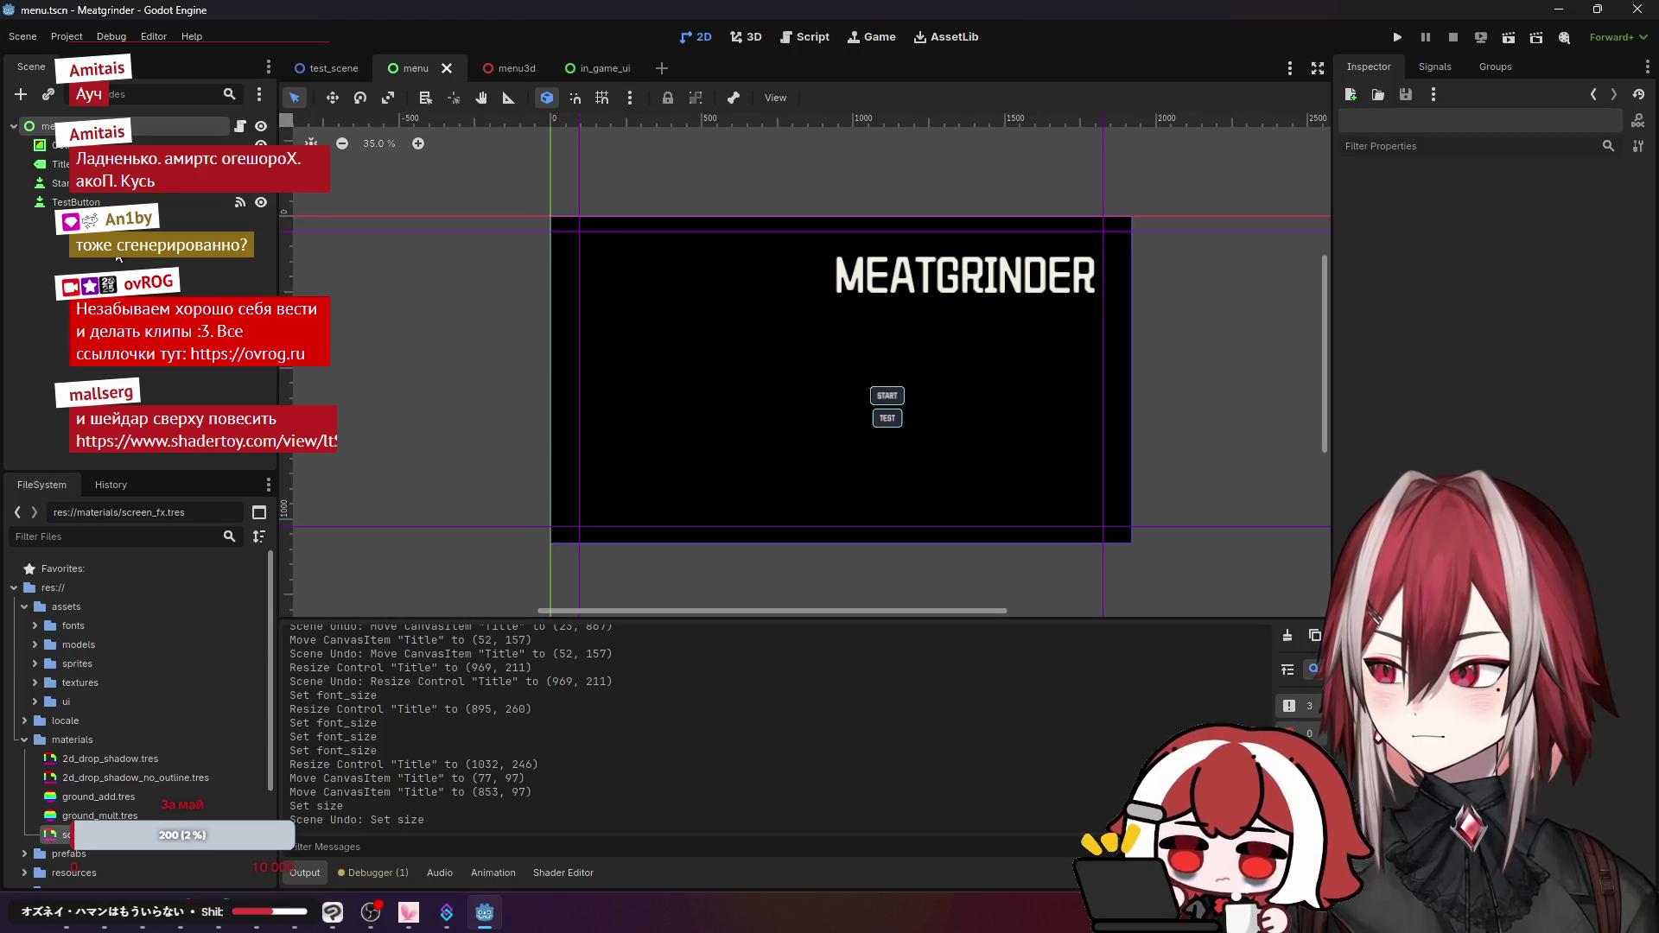
right_click(117, 260)
key("Escape")
left_click(838, 341)
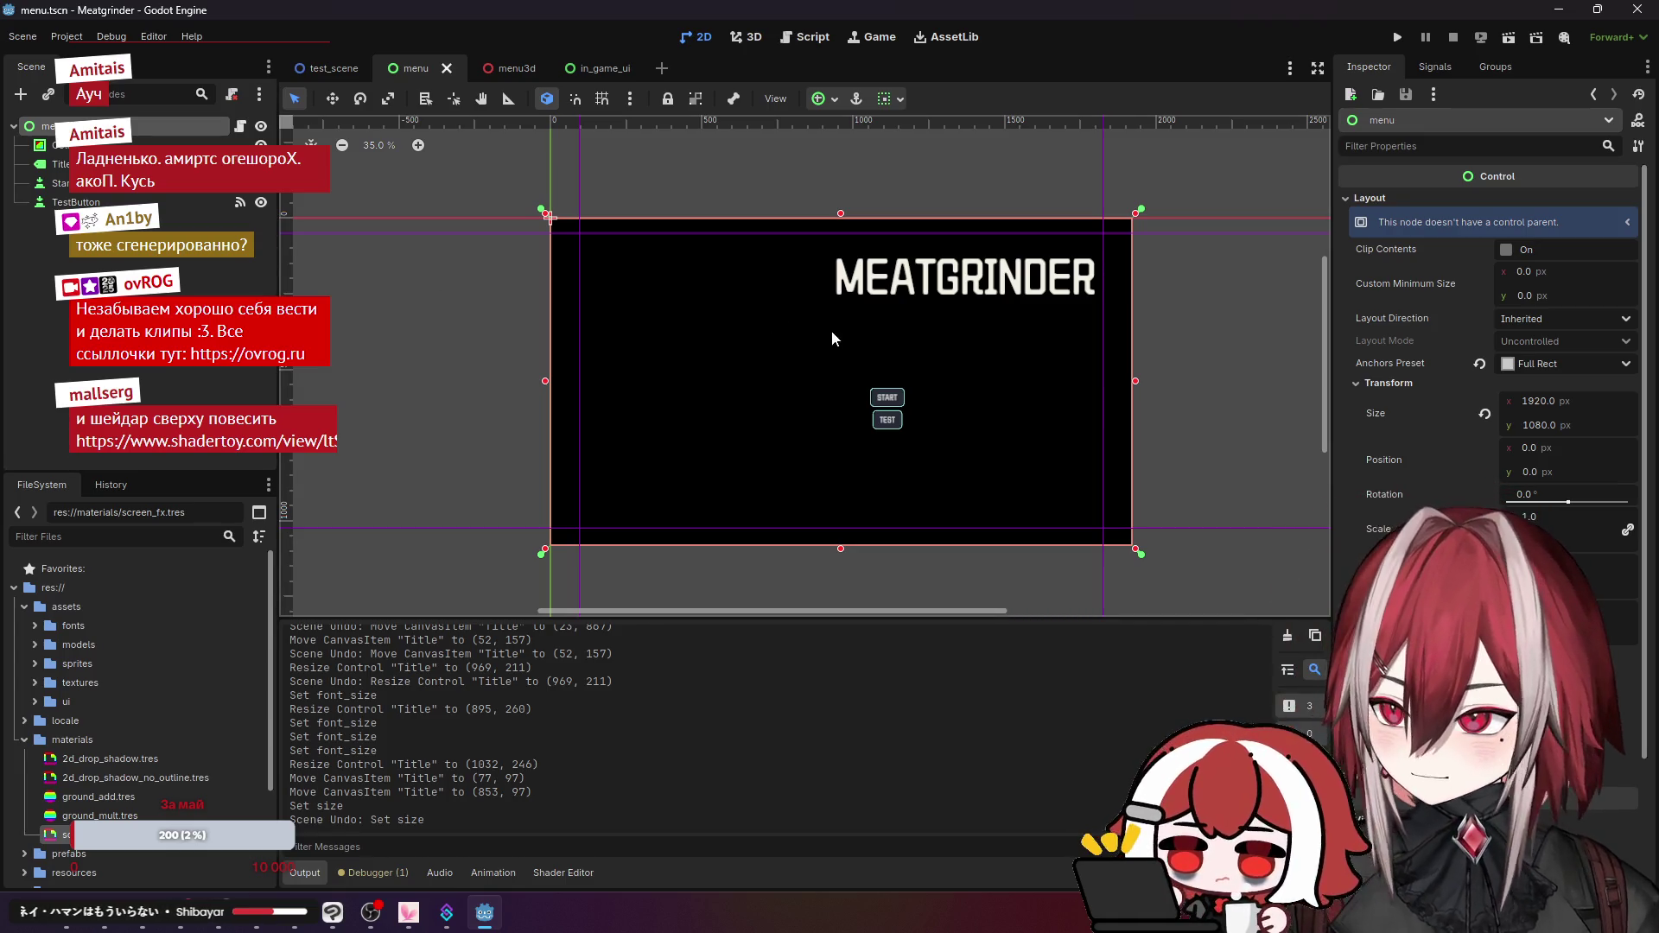
Set the menu Control's Transform Size x to 1440
left_click(1540, 402)
type("1")
type("0")
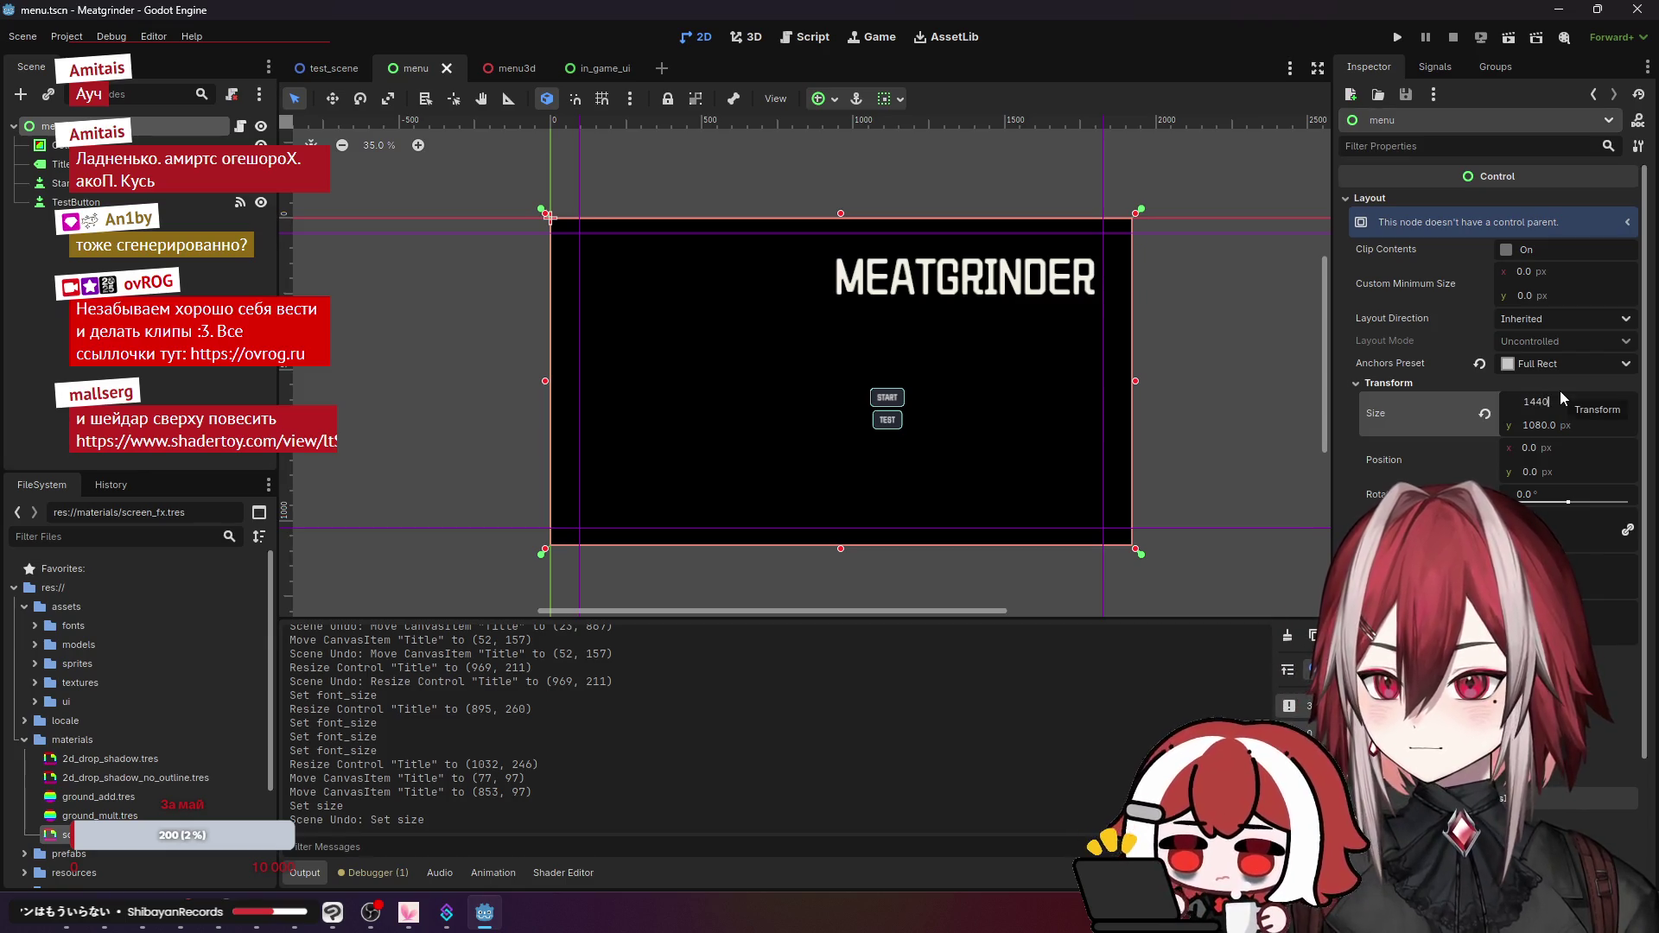
key("Return")
left_click(489, 296)
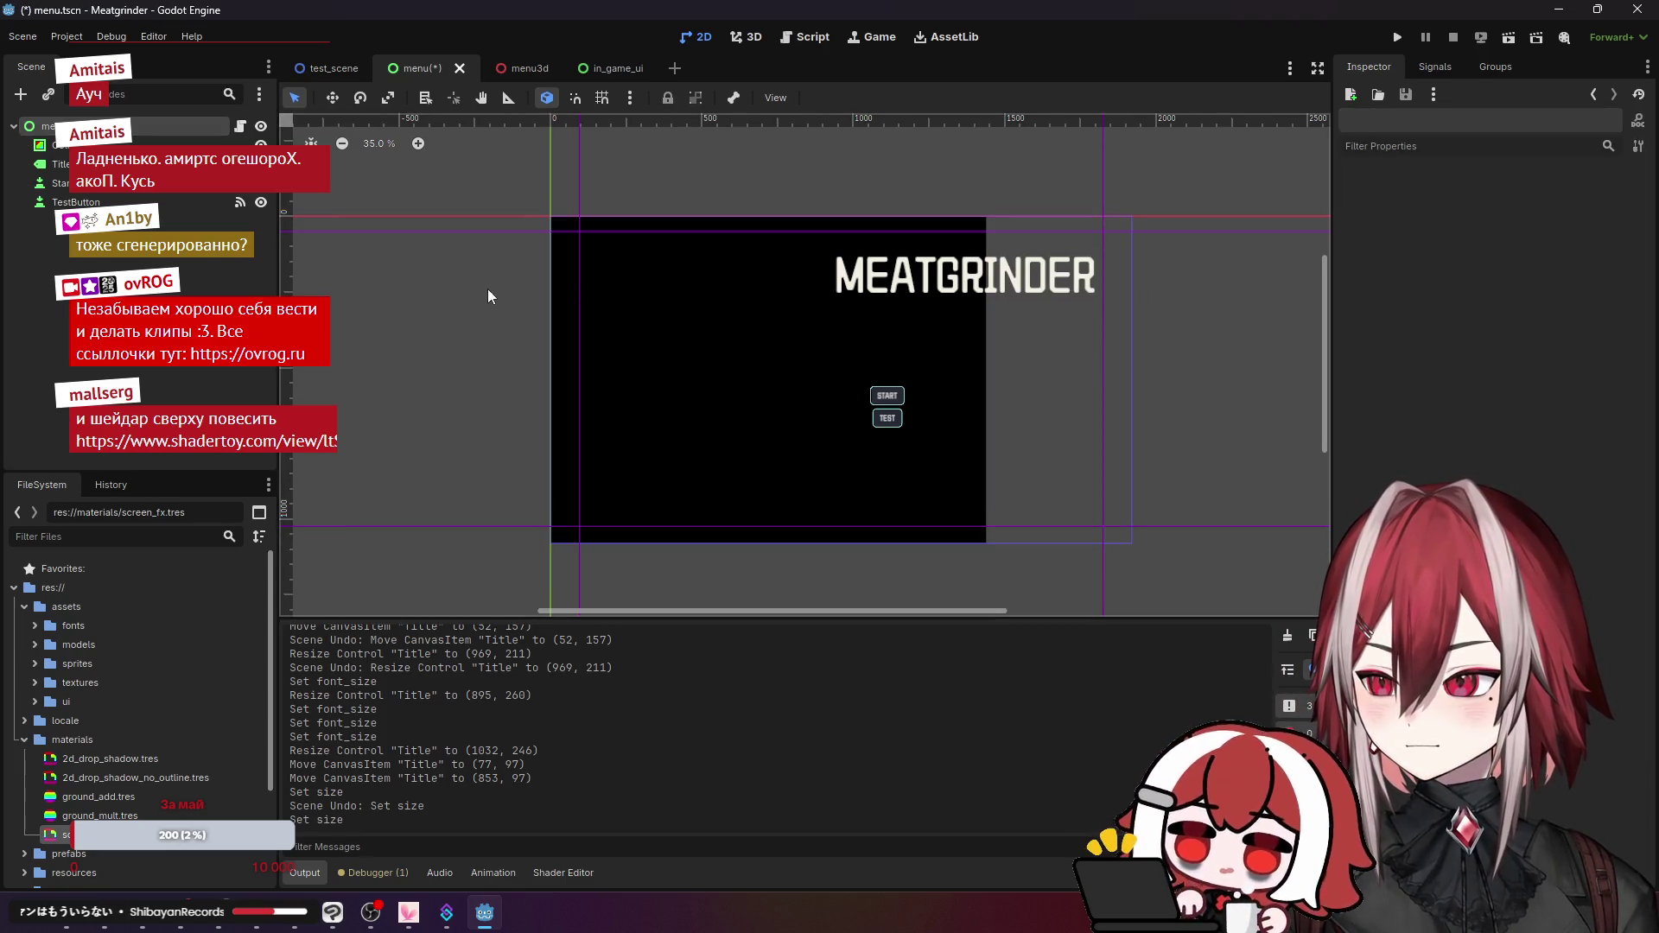
scroll(819, 303, "left", 5)
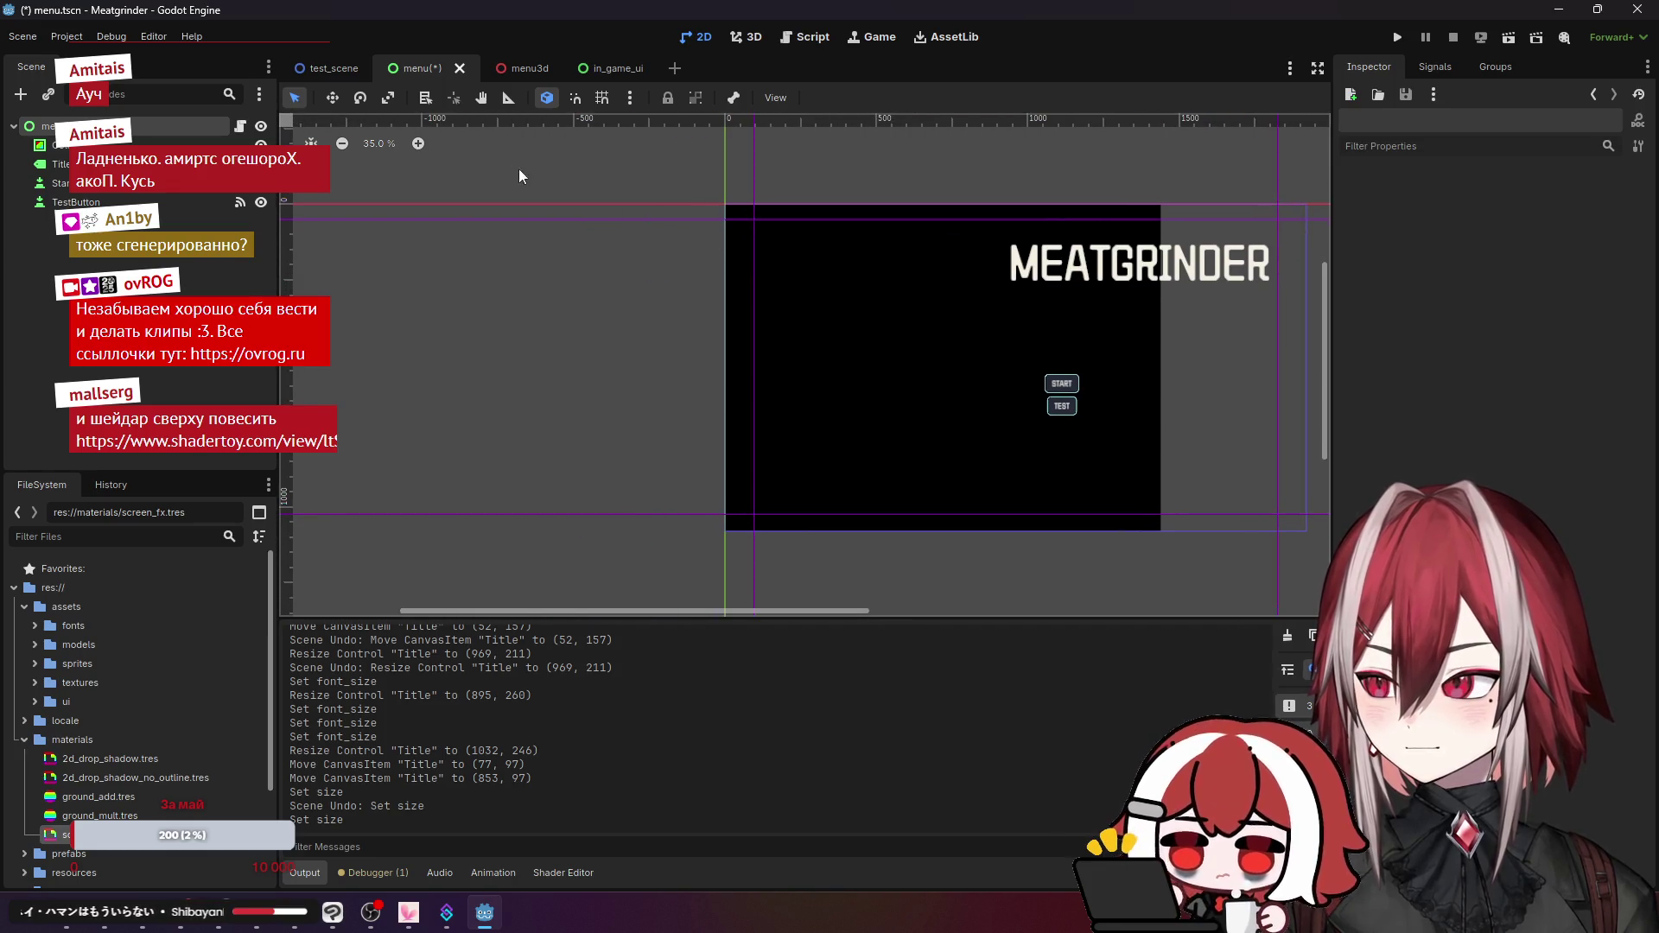
Compare the narrowed menu against the menu3d scene, switching back and forth
left_click(512, 71)
left_click(422, 69)
left_click(505, 78)
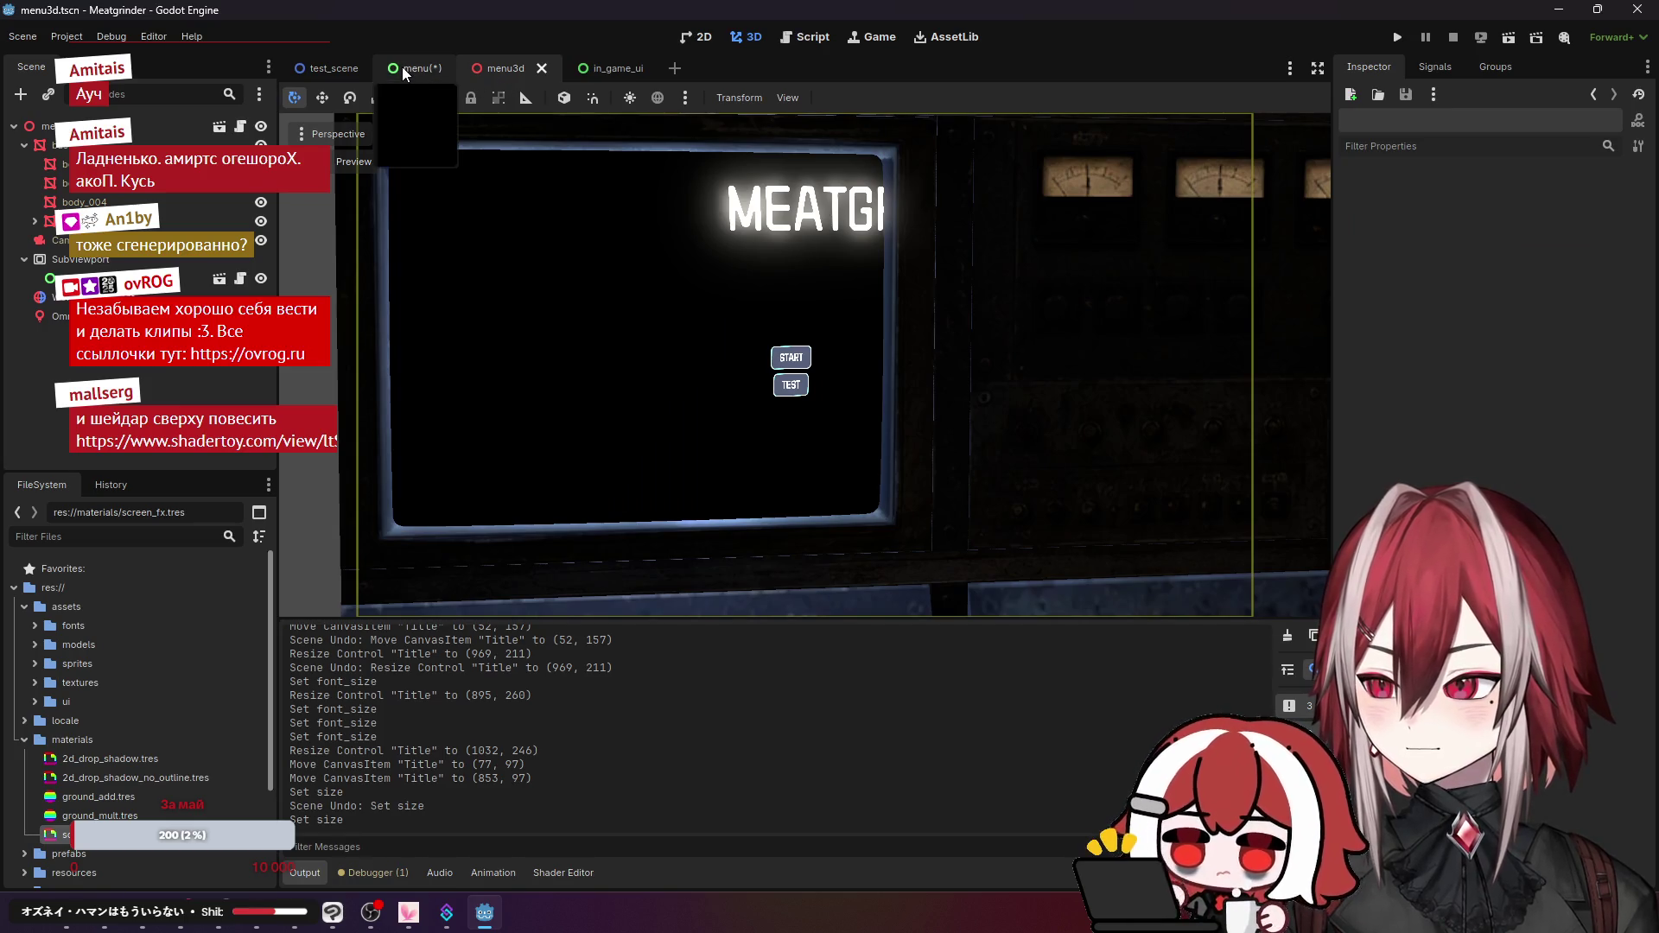
left_click(402, 66)
scroll(703, 252, "right", 4)
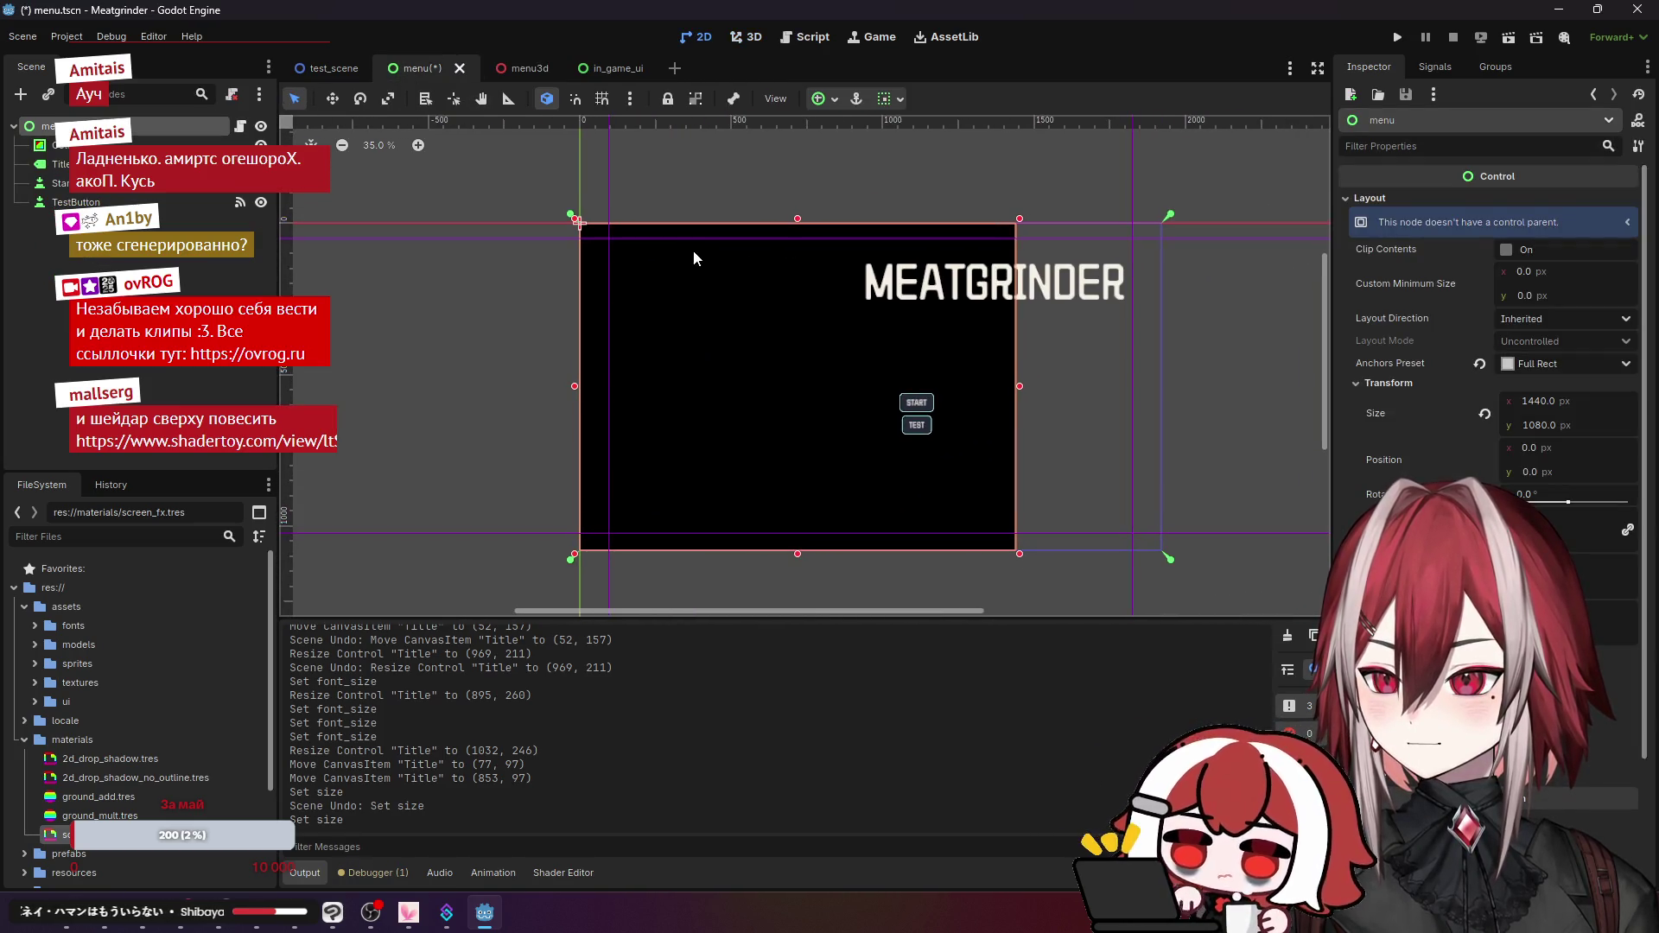
Shift the MEATGRINDER title left so it is centred above the buttons
left_click(57, 144)
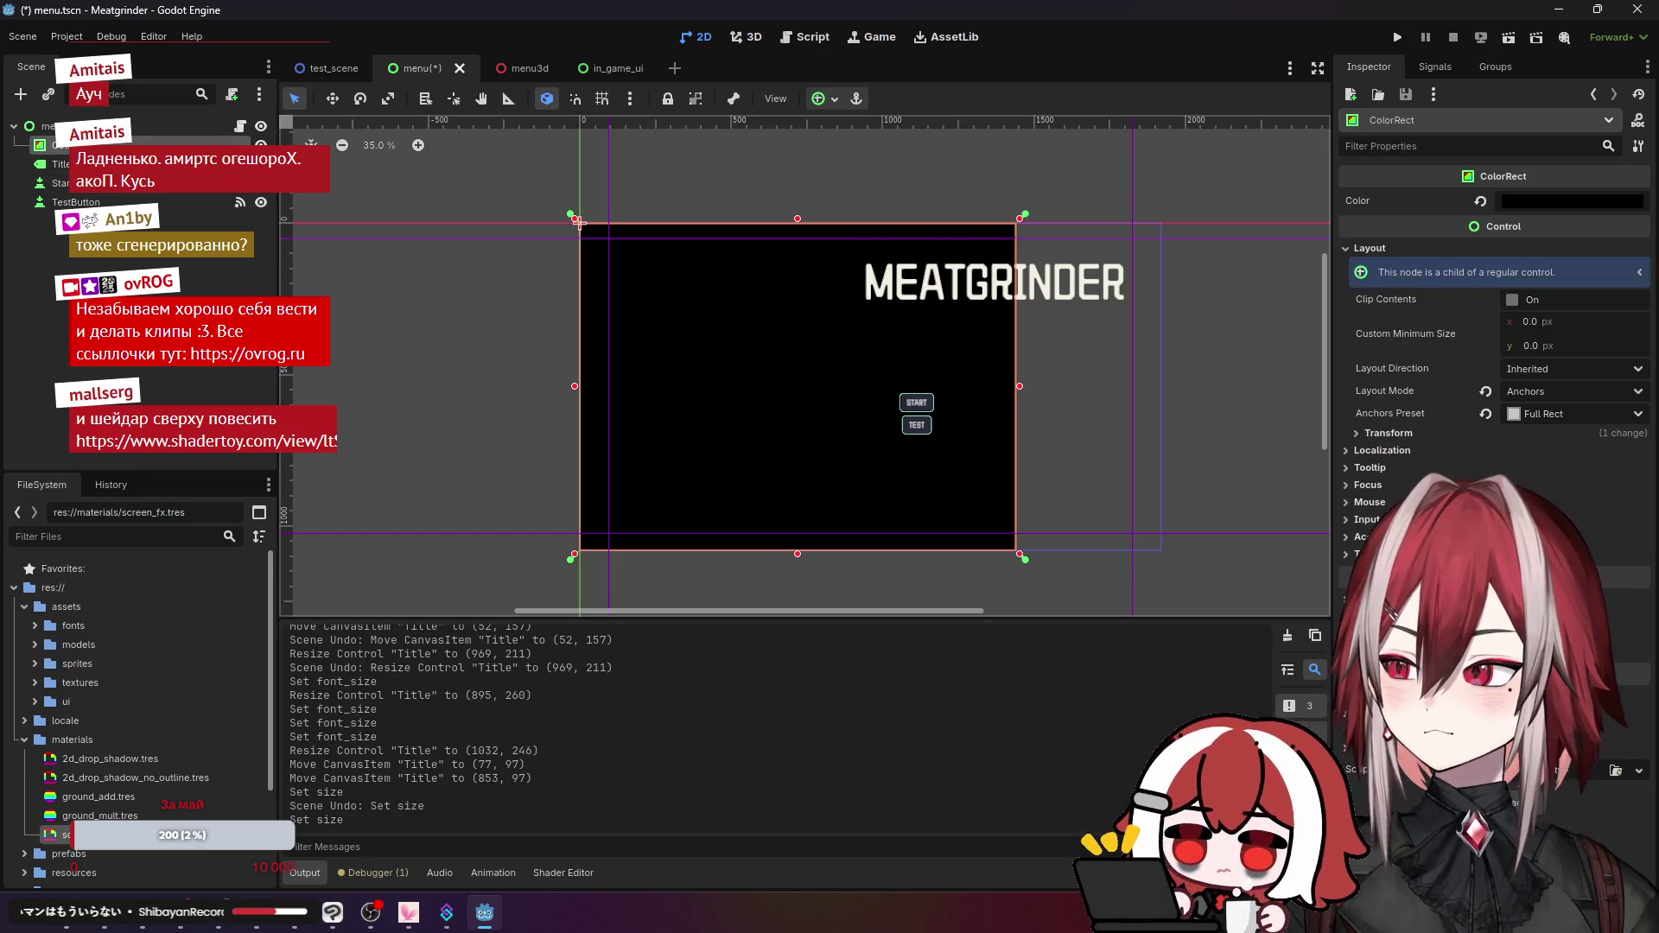
left_click(837, 277)
left_click_drag(943, 294, 798, 294)
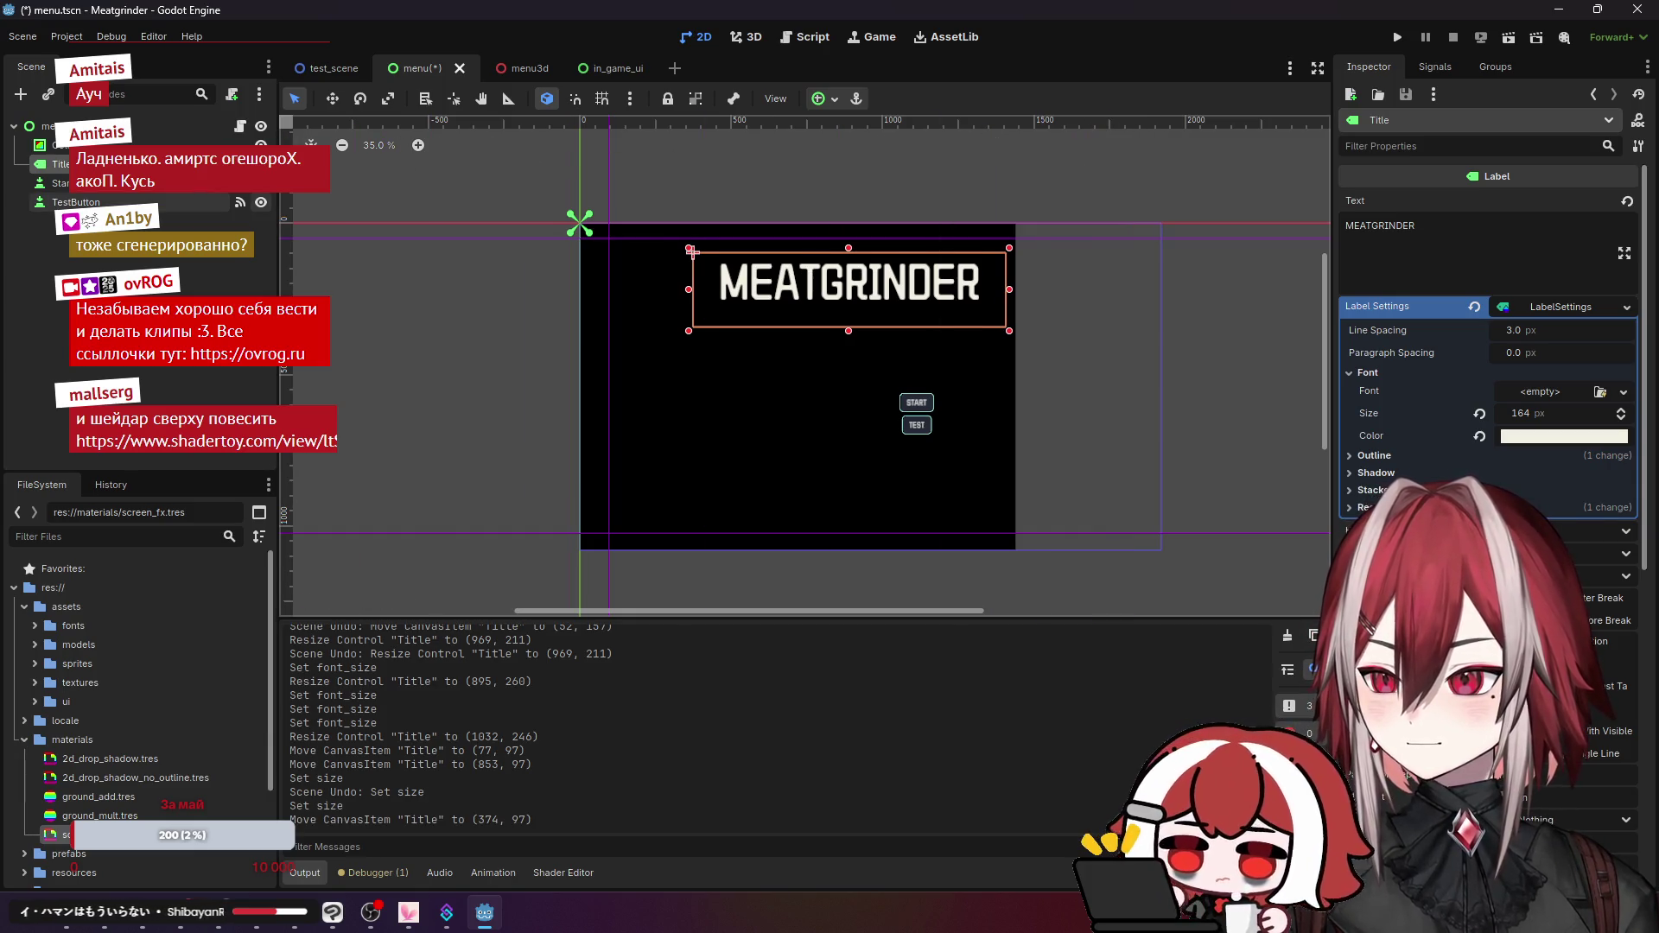
Remove a vertical guide, save the menu scene, and preview it in menu3d
left_click_drag(138, 202, 173, 207)
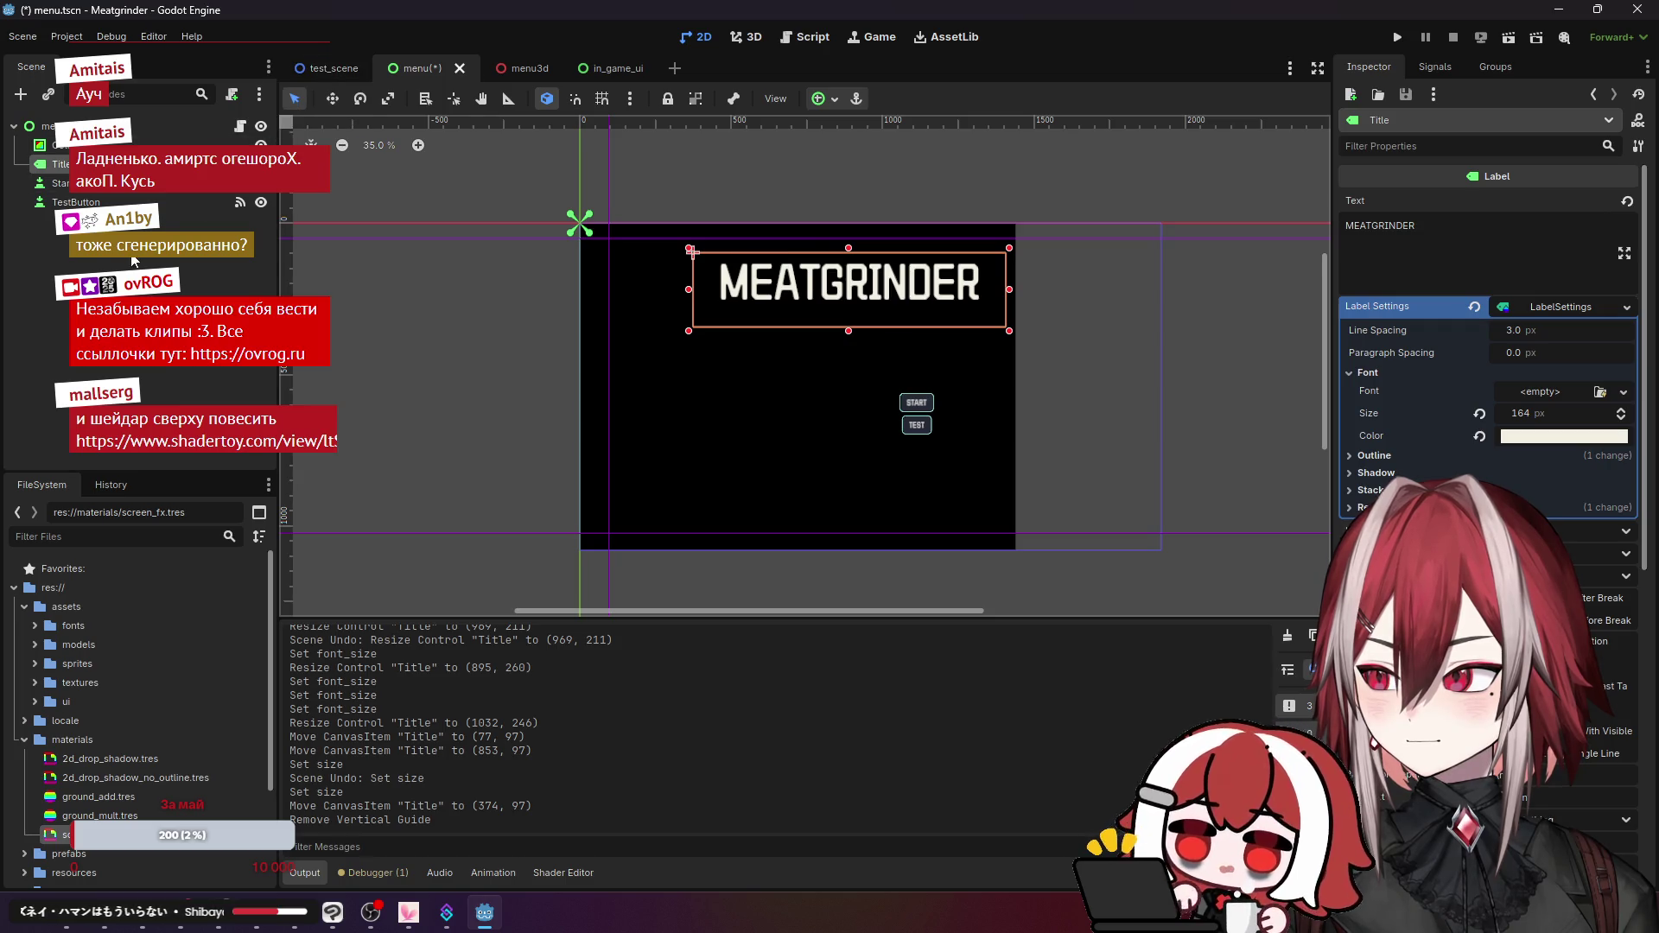
key("ctrl+s")
left_click(497, 72)
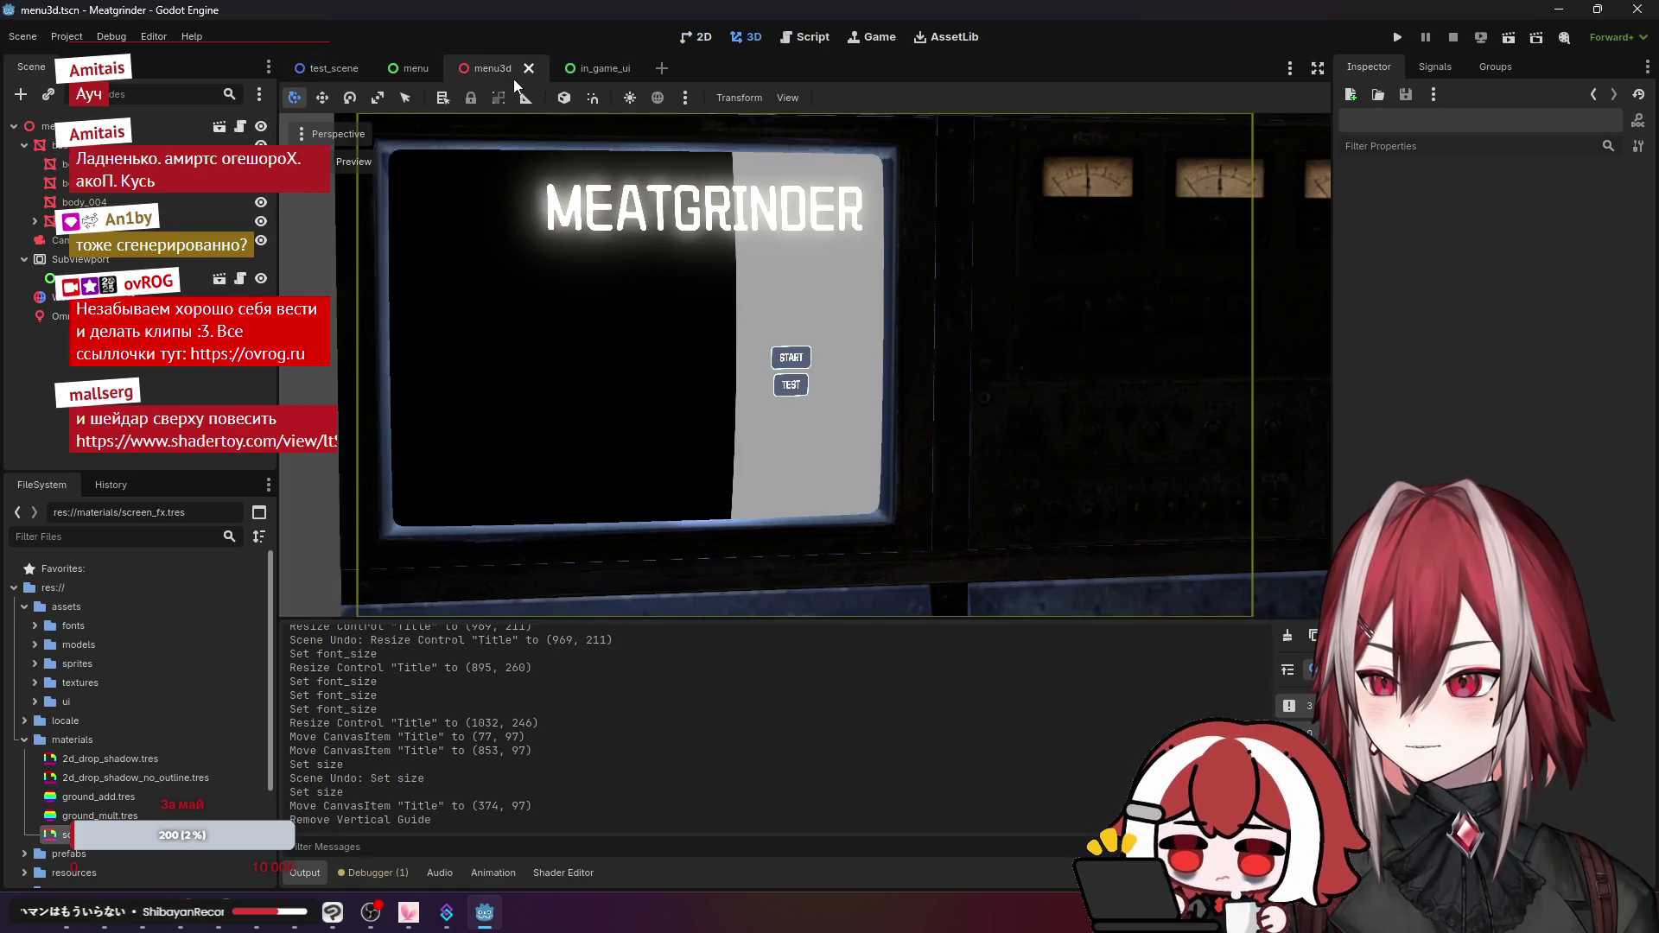
left_click(407, 70)
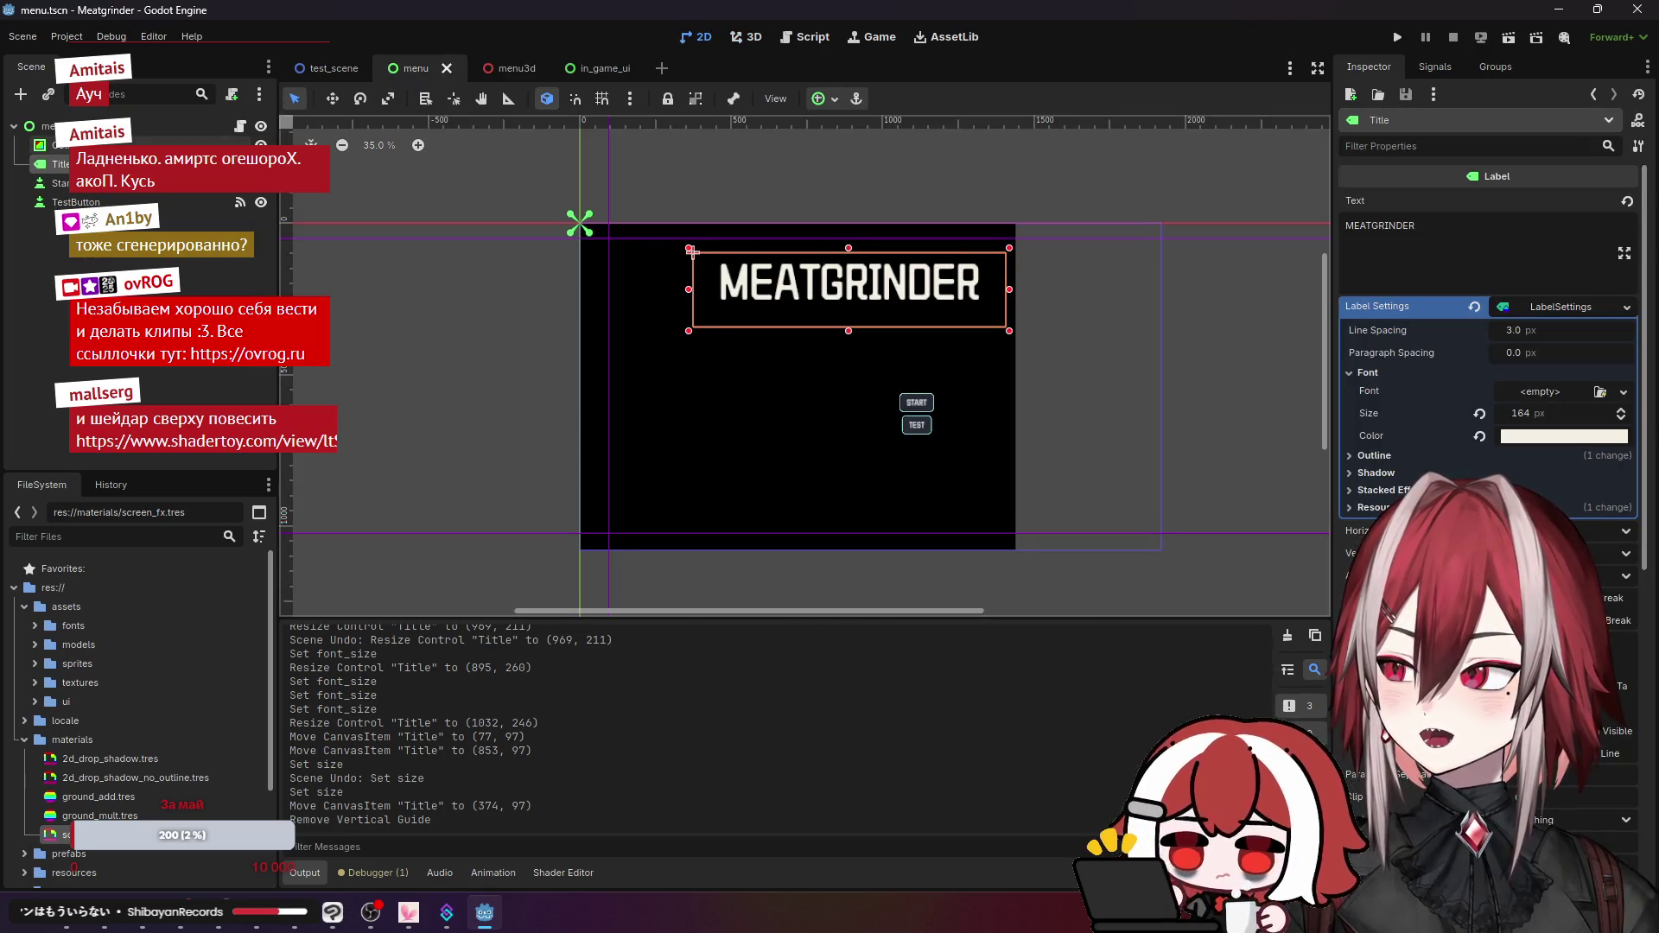
left_click(41, 126)
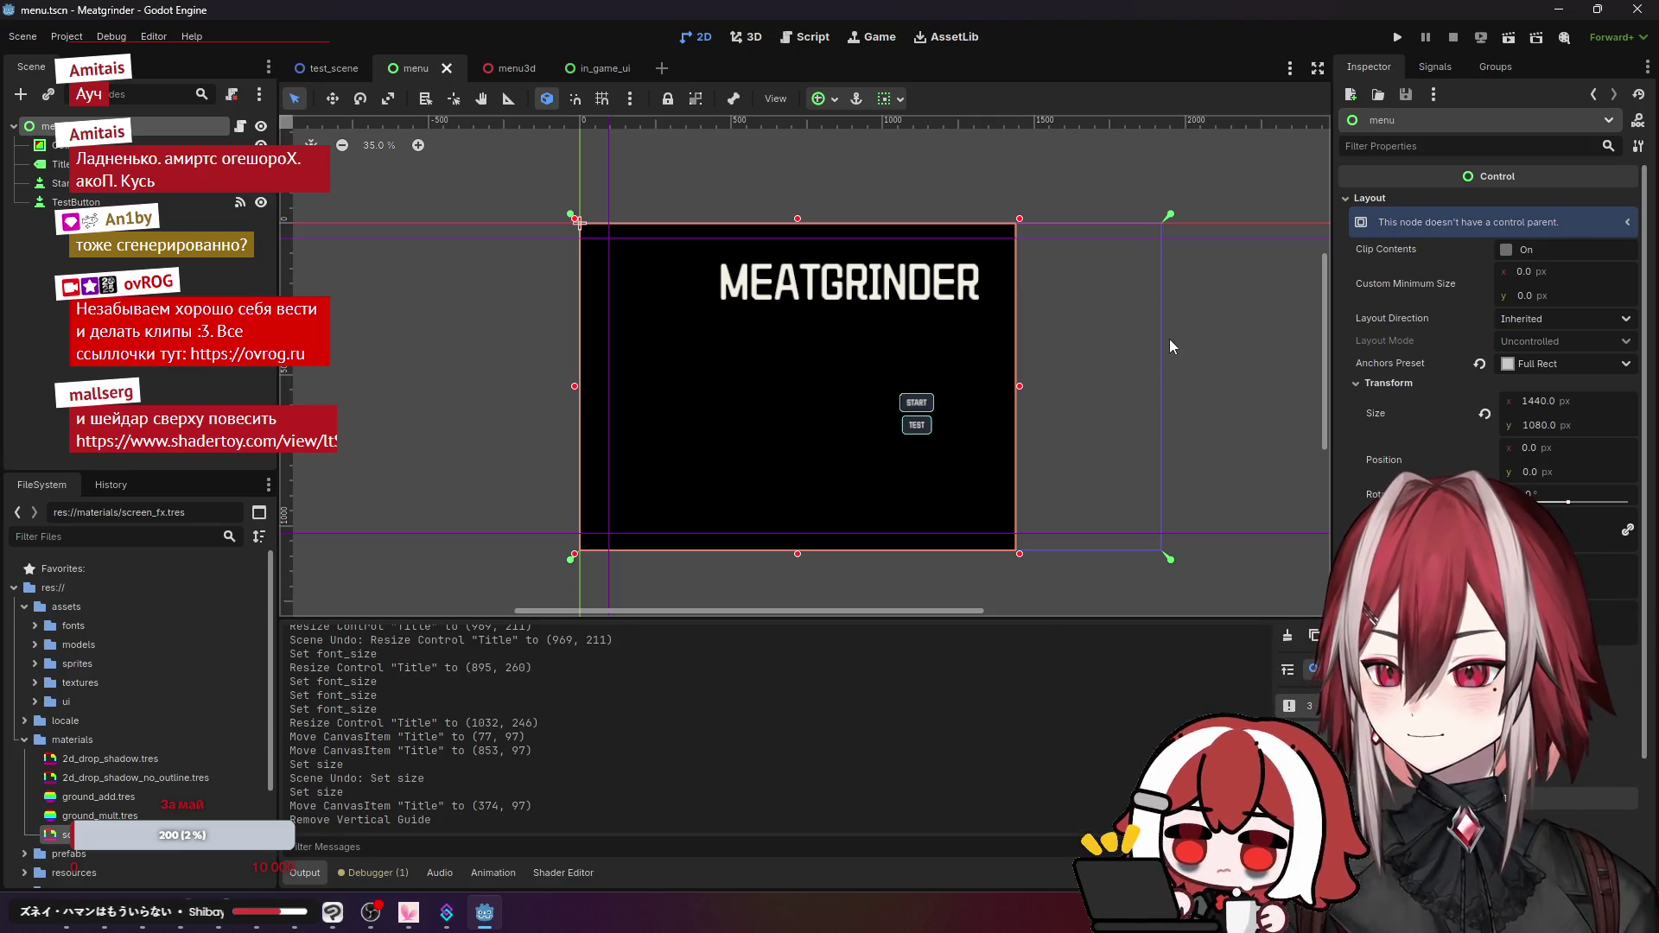
Set the root menu Control's Anchors Preset to Full Rect, sizing it to 1920×1080
left_click(1580, 365)
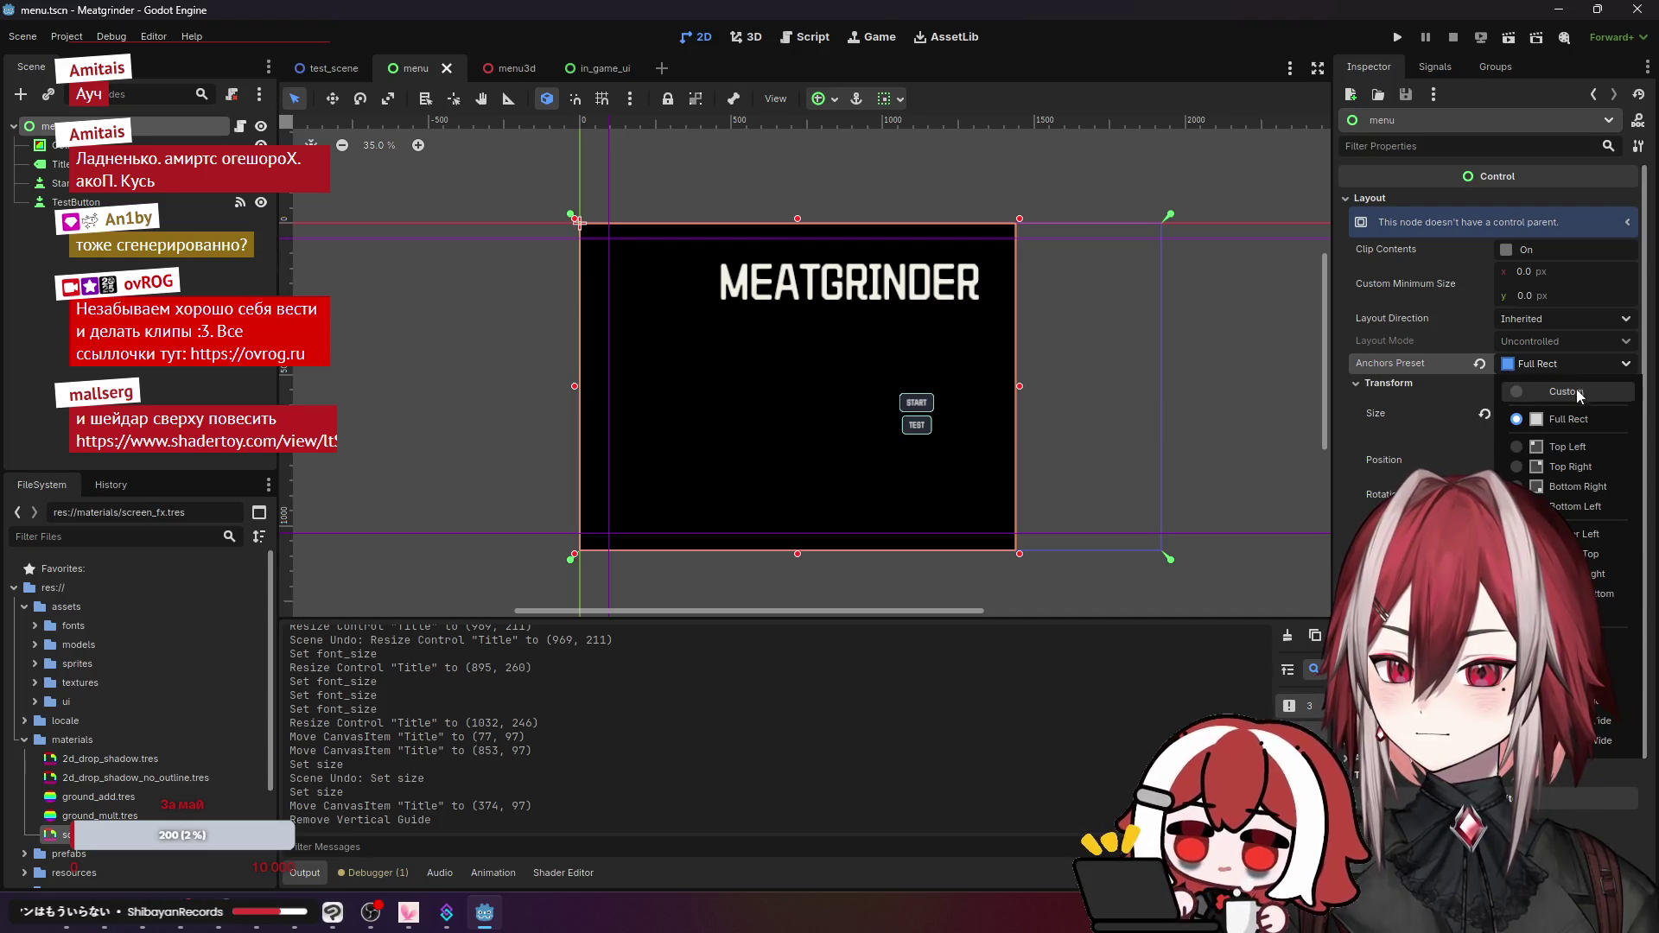
left_click(1578, 394)
left_click(1572, 365)
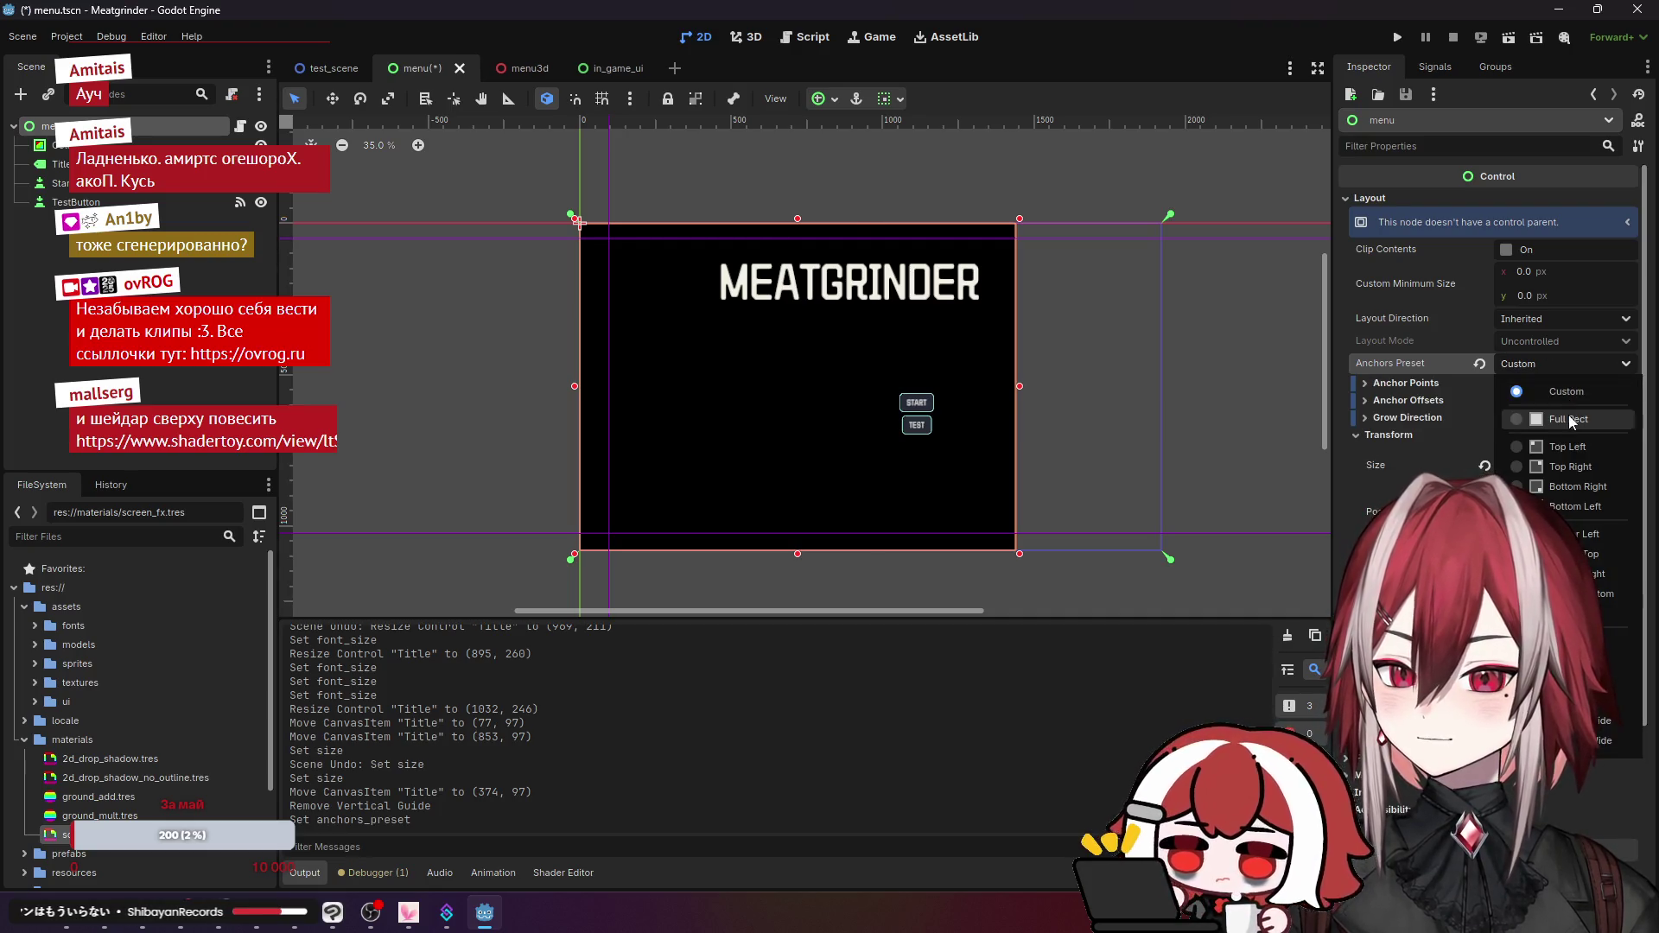
left_click(1571, 421)
left_click(1557, 320)
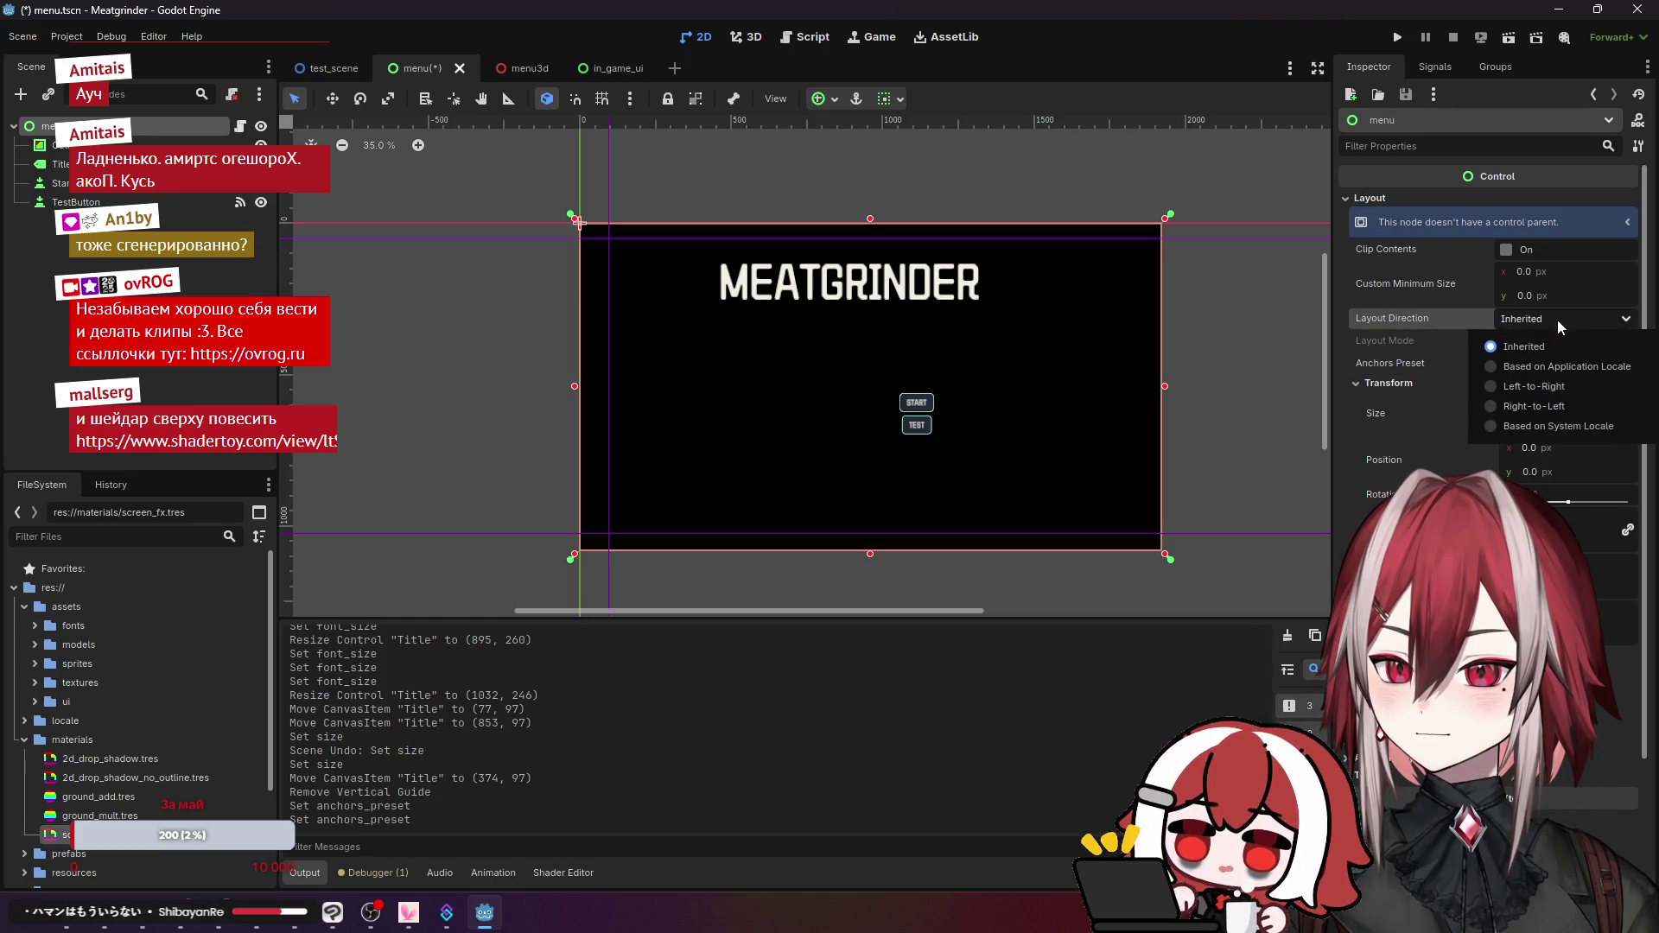
left_click(1557, 320)
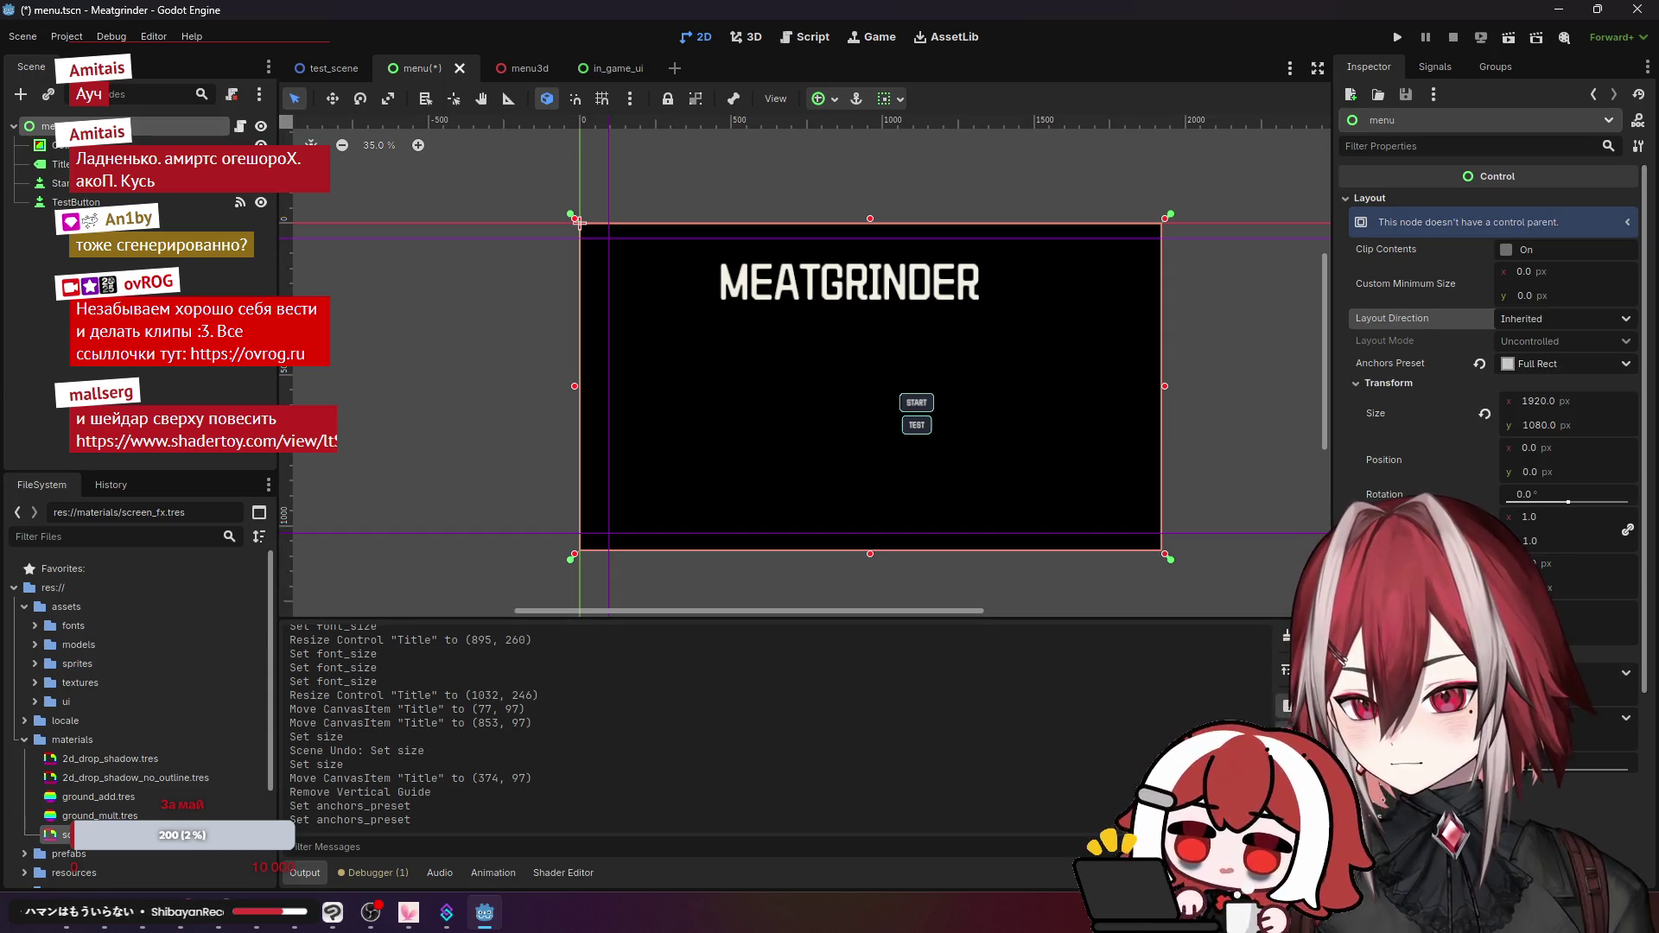
Briefly try Top Left anchors, restore Full Rect, and reselect the root menu node
left_click(1581, 718)
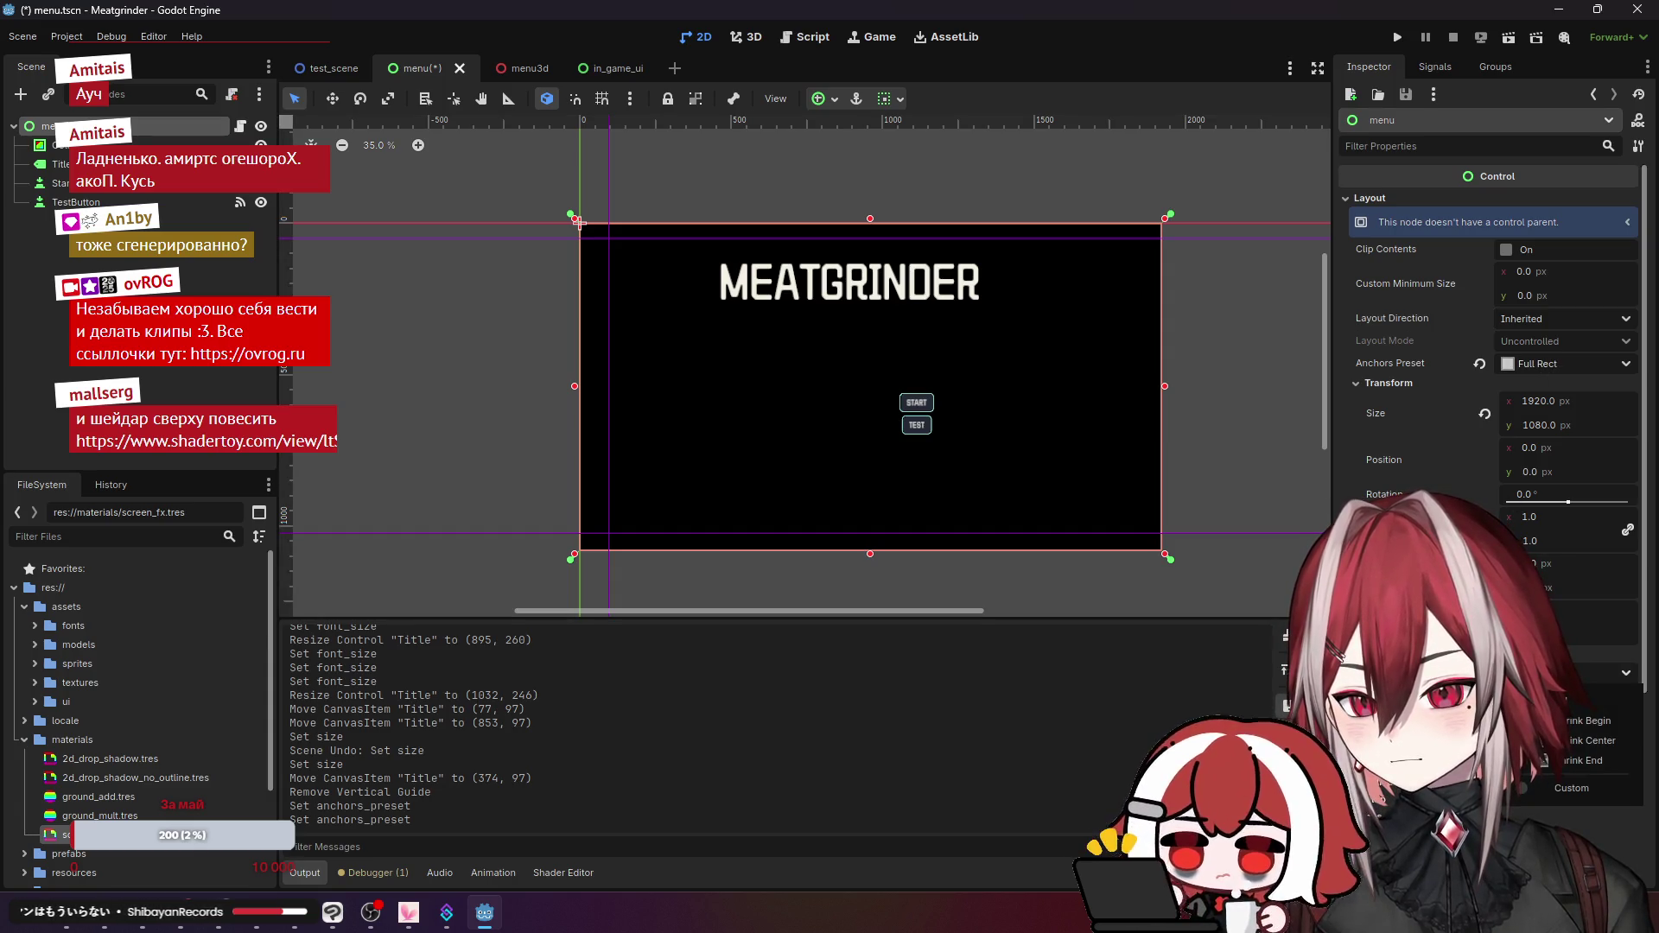
left_click(1555, 367)
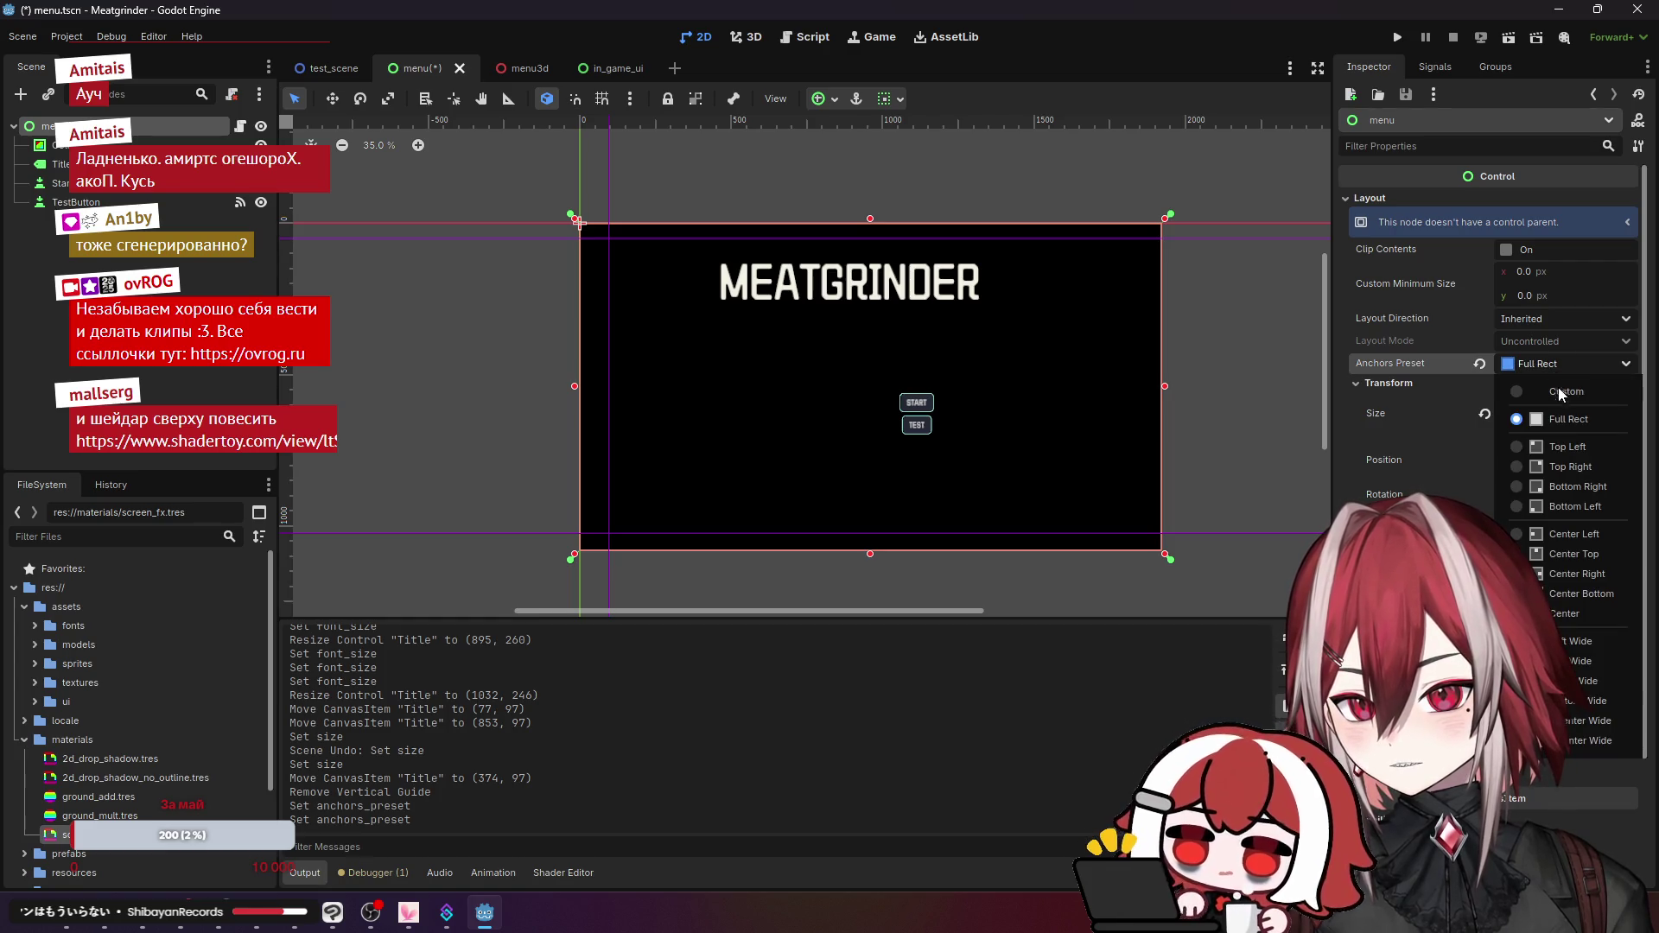
left_click(1559, 453)
left_click(1558, 365)
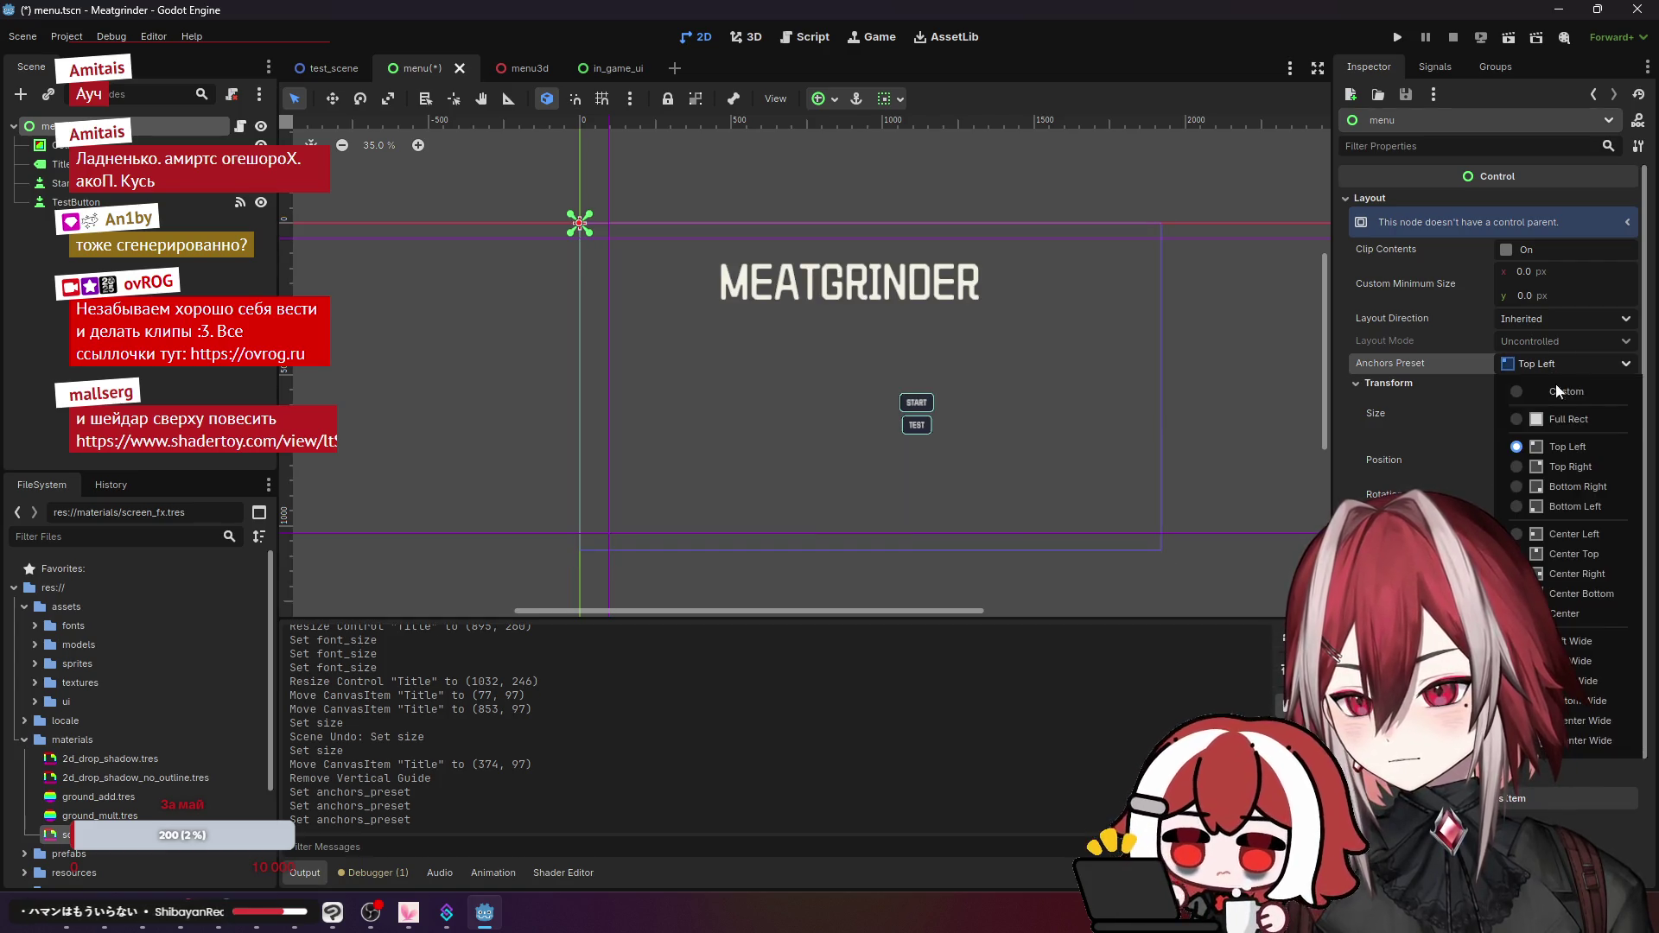
left_click(1559, 423)
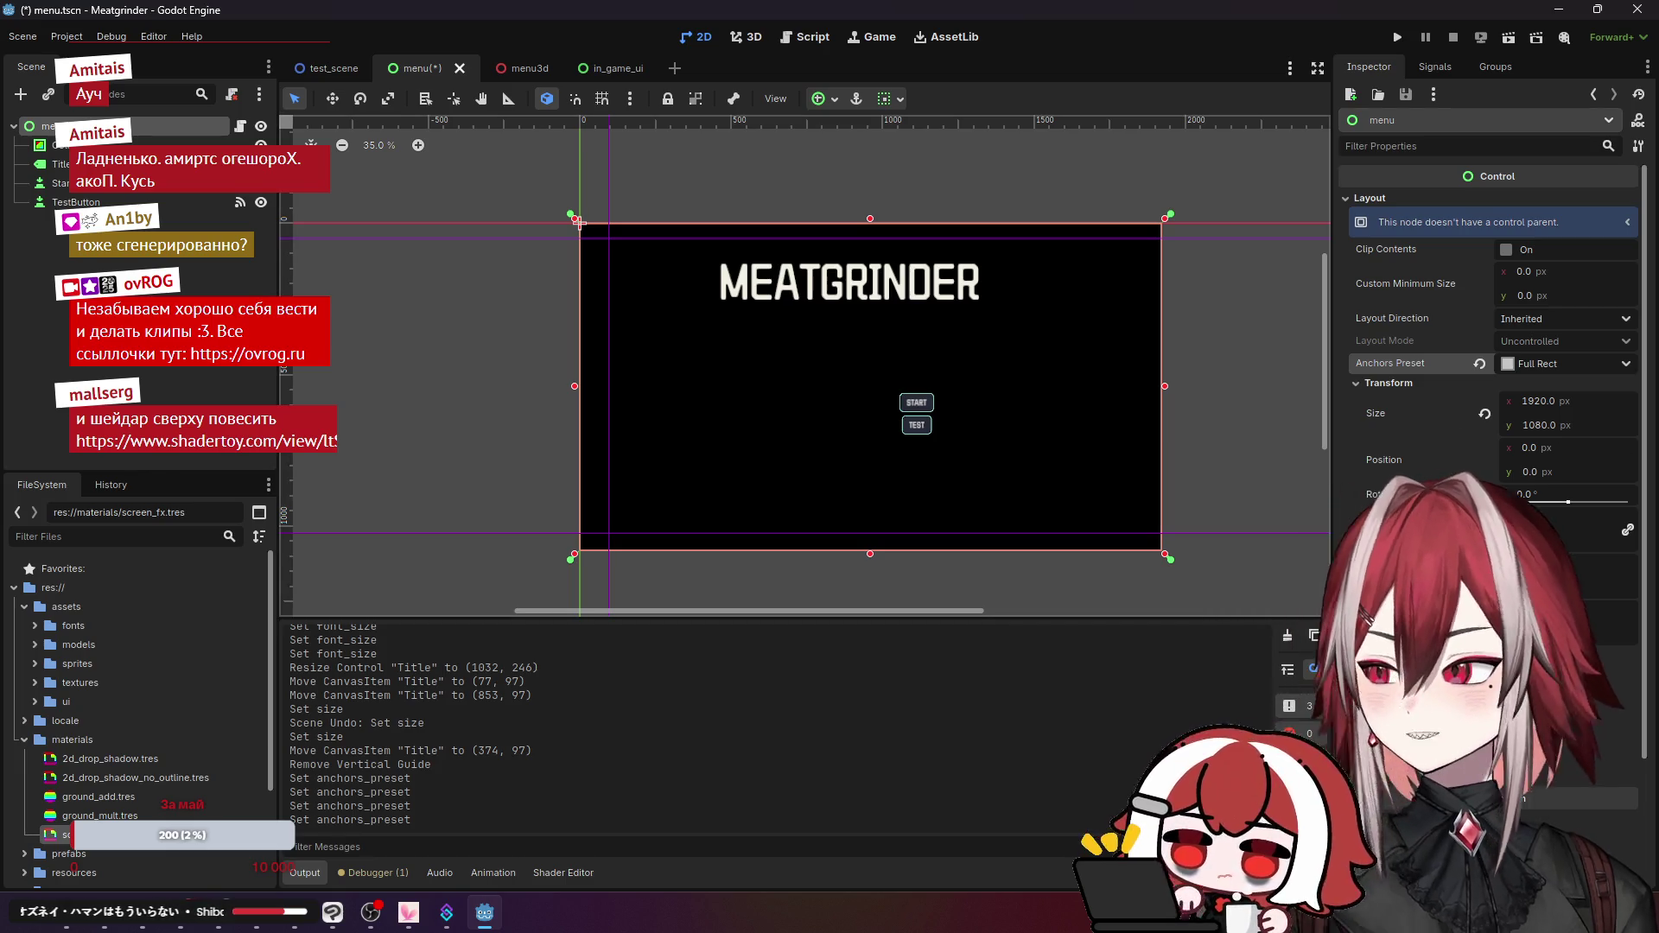
right_click(143, 282)
key("Escape")
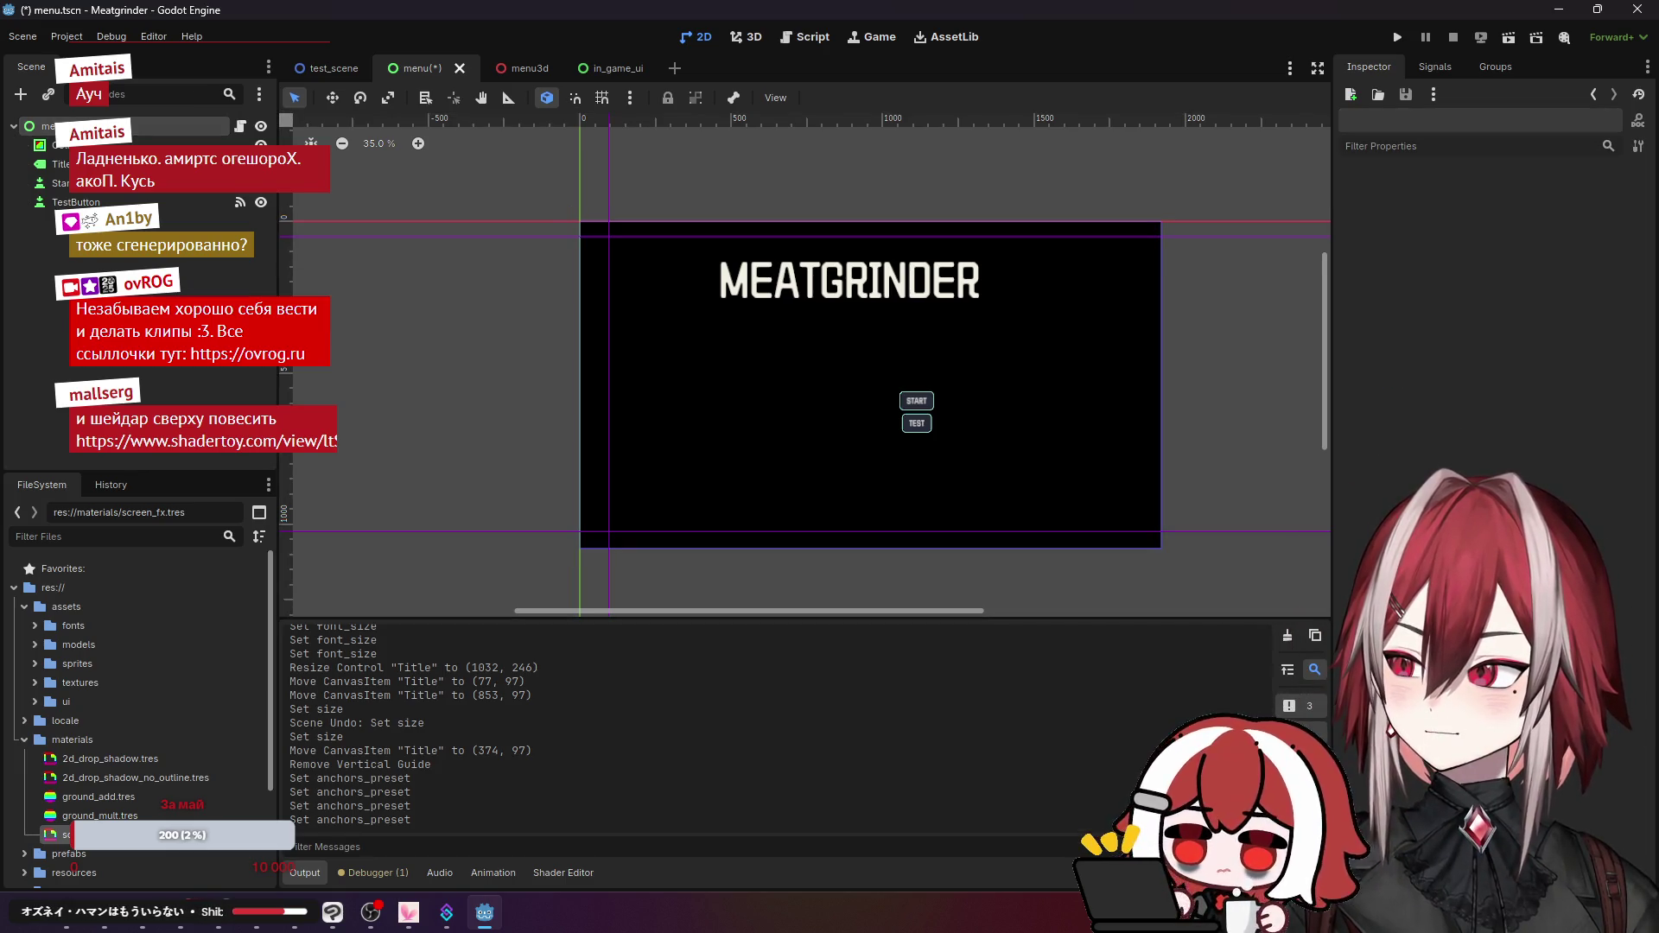
left_click(173, 127)
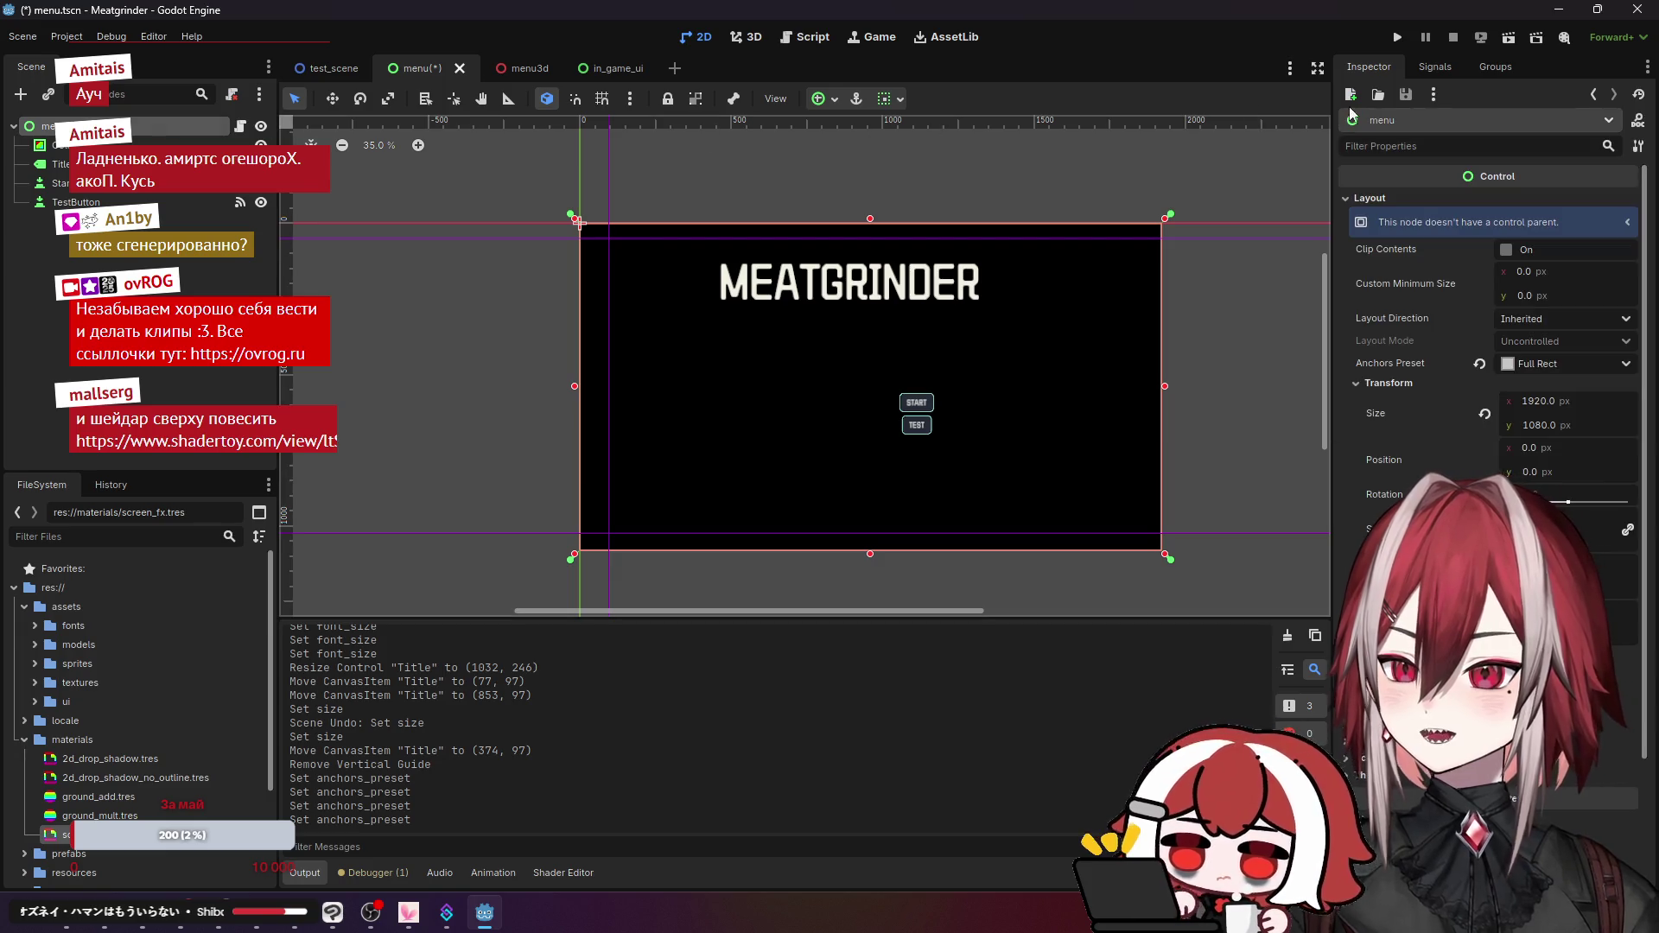
left_click(900, 99)
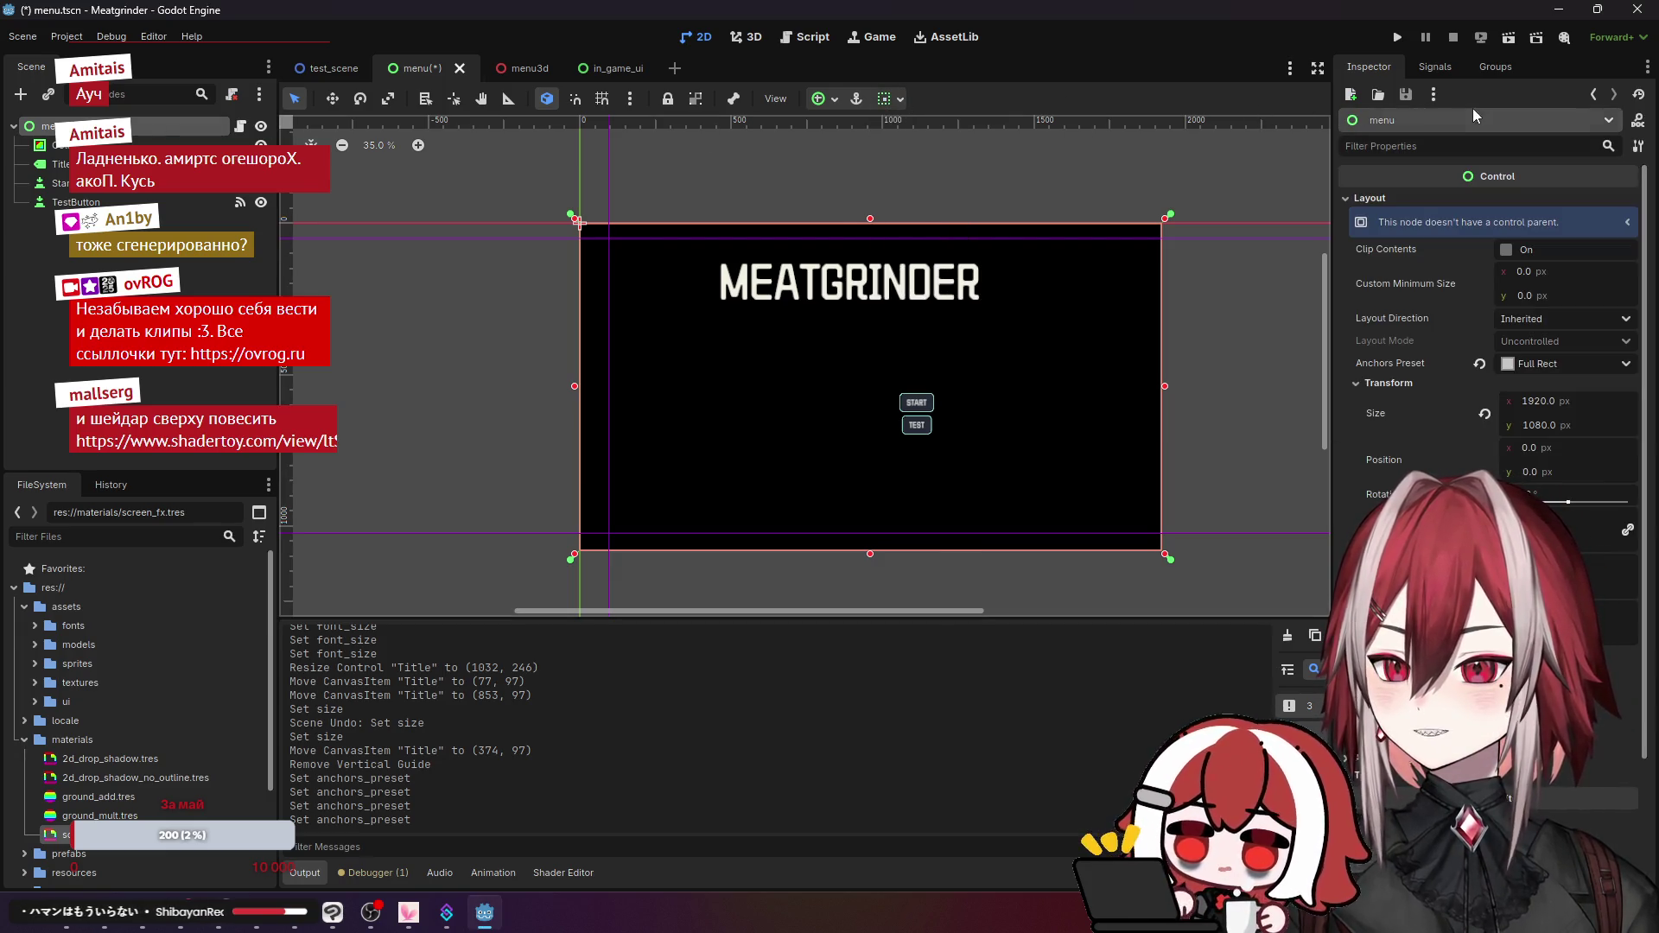
left_click(1448, 67)
left_click(1369, 67)
left_click(1434, 95)
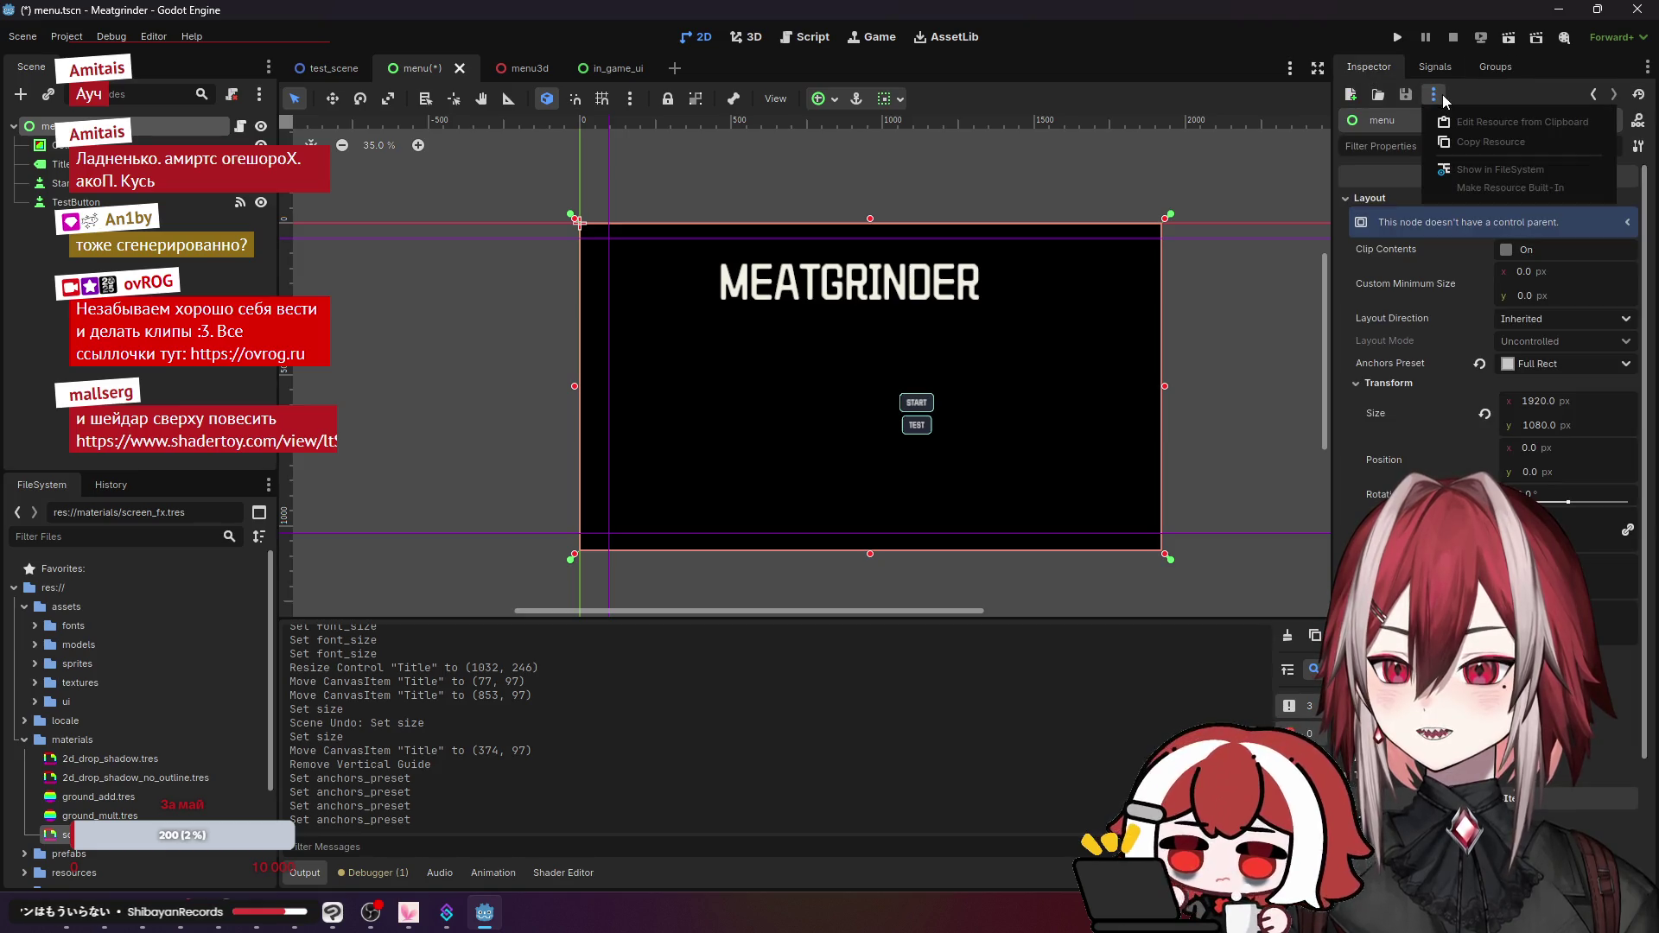
key("Escape")
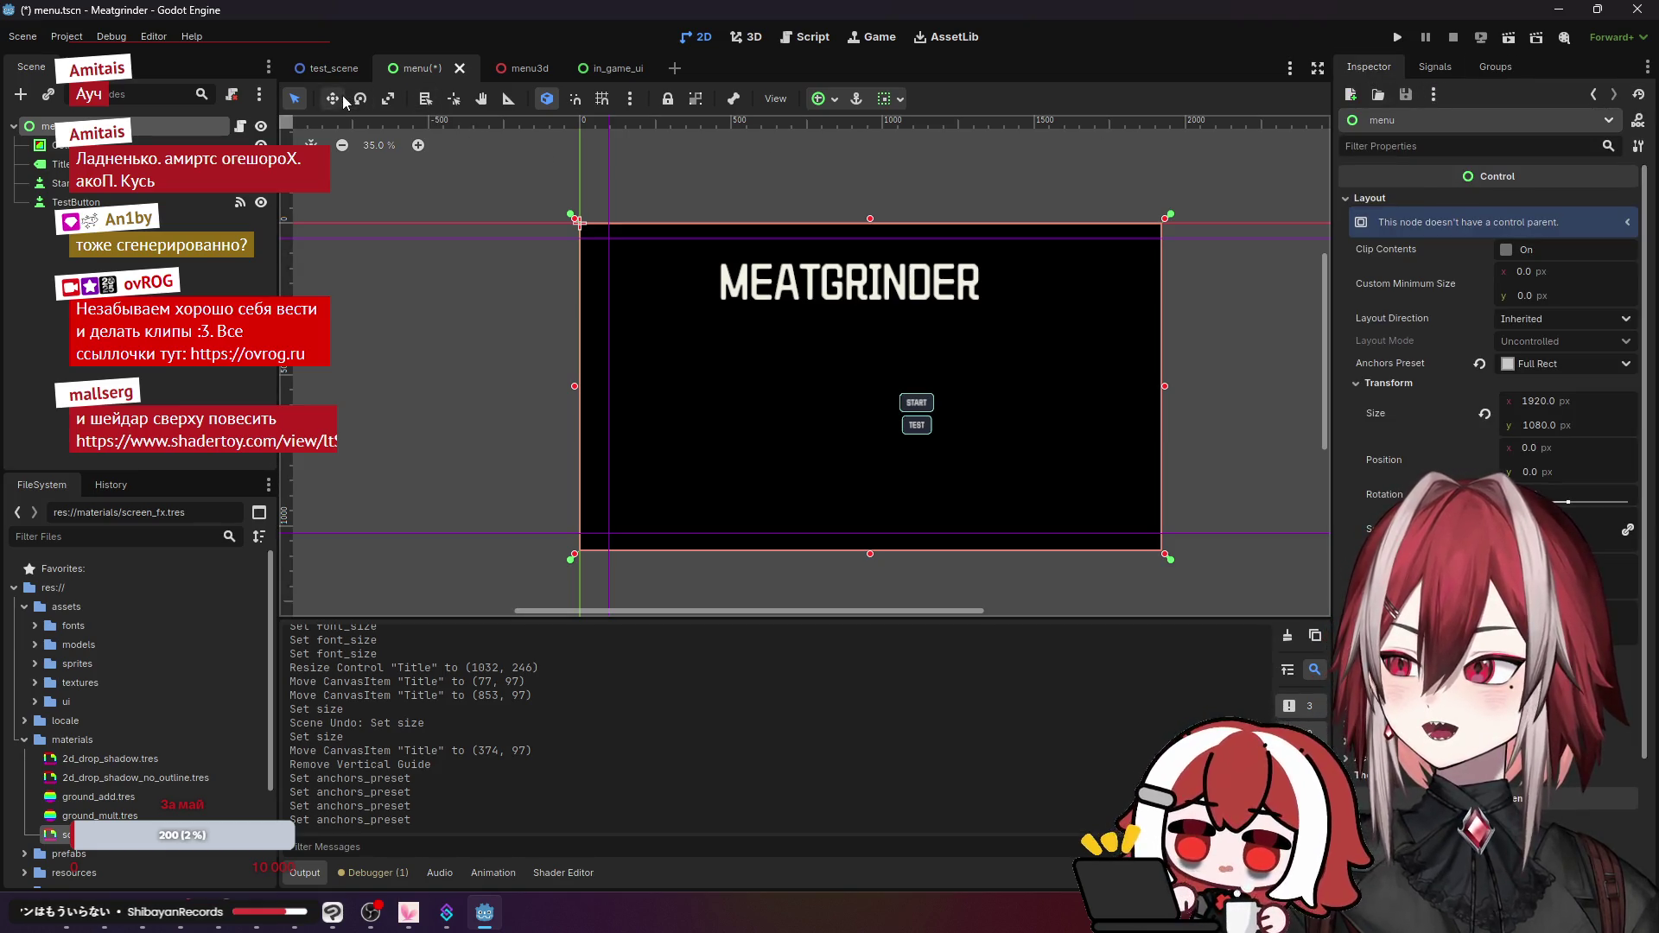
key("Escape")
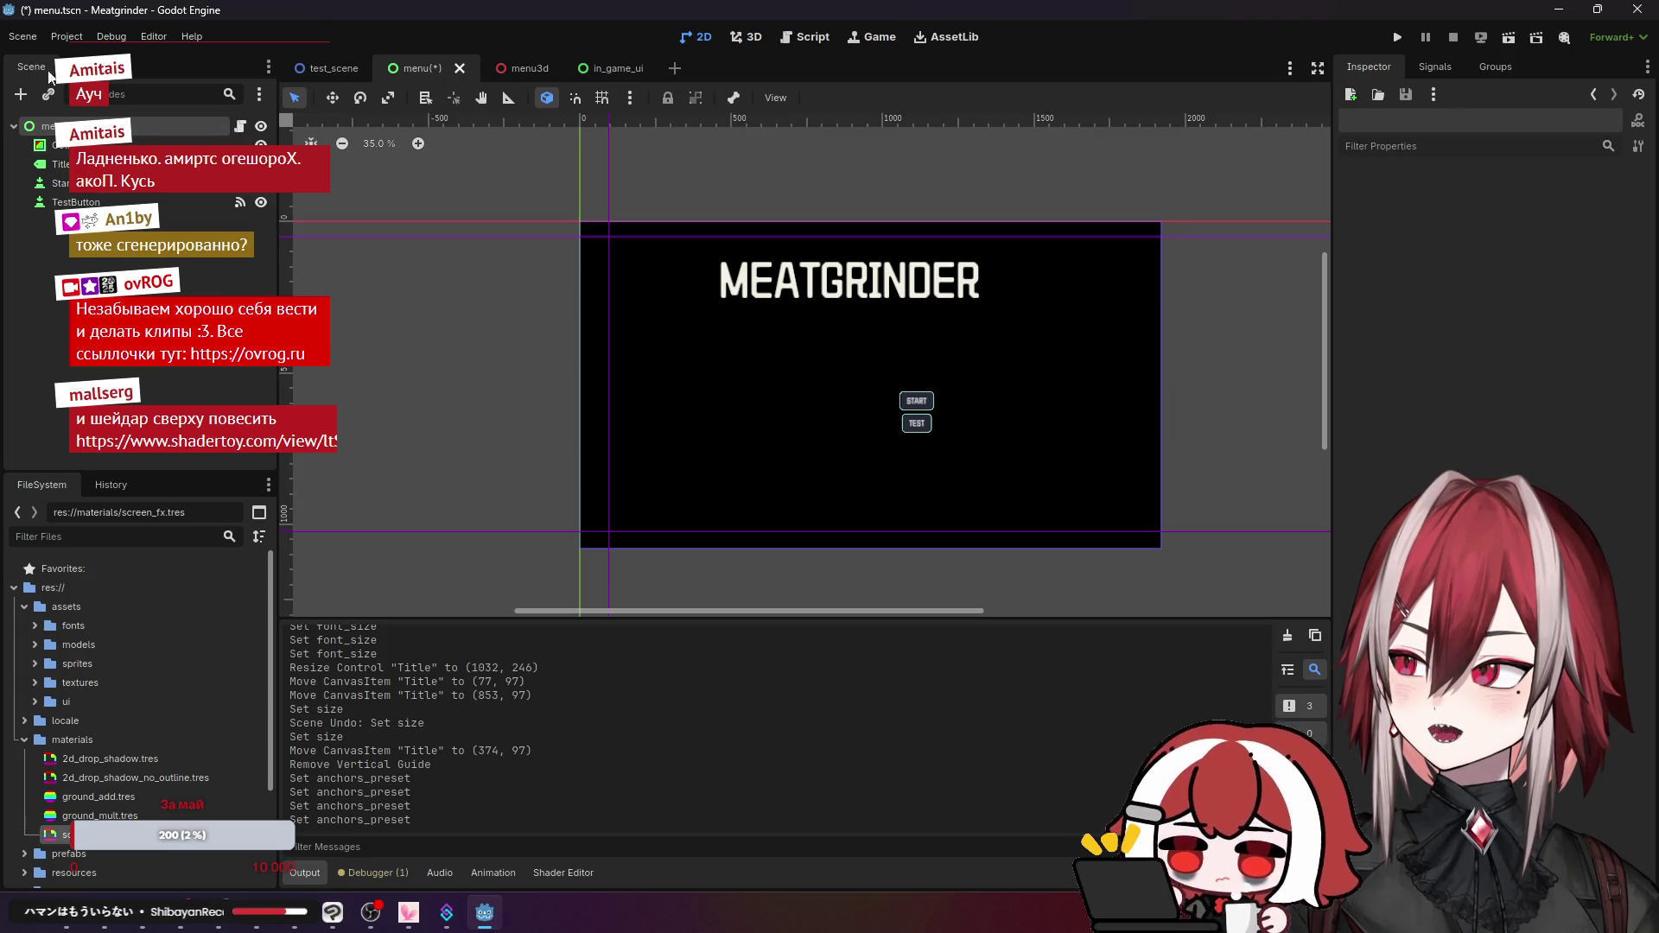
scroll(101, 656, "down", 4)
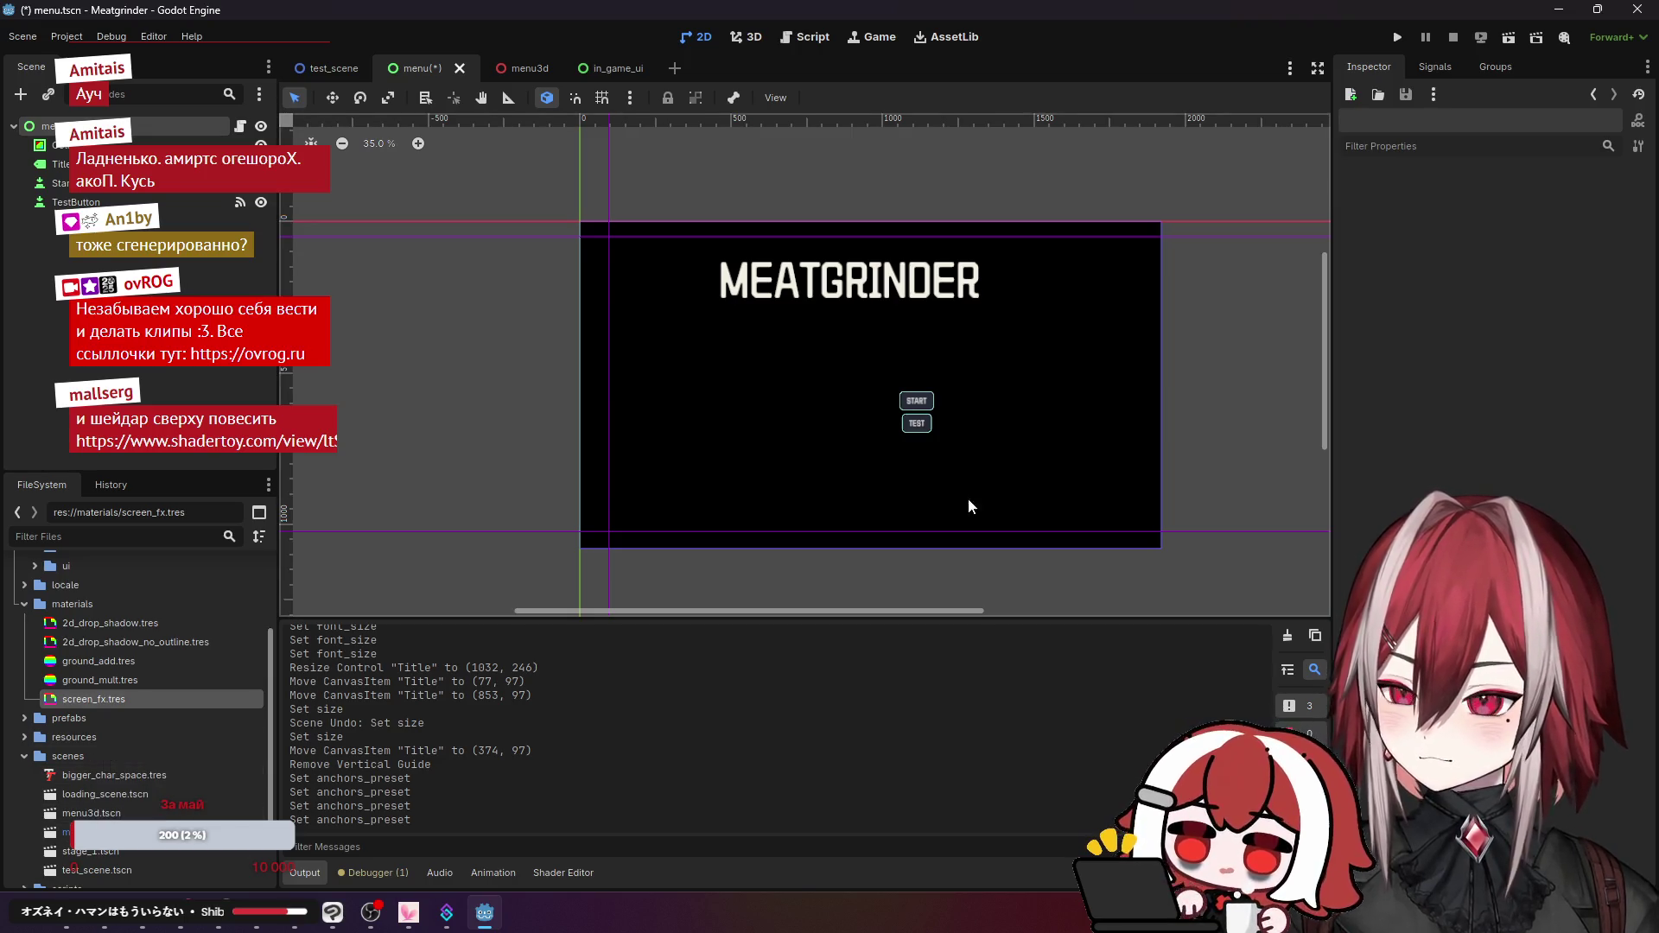
left_click(864, 484)
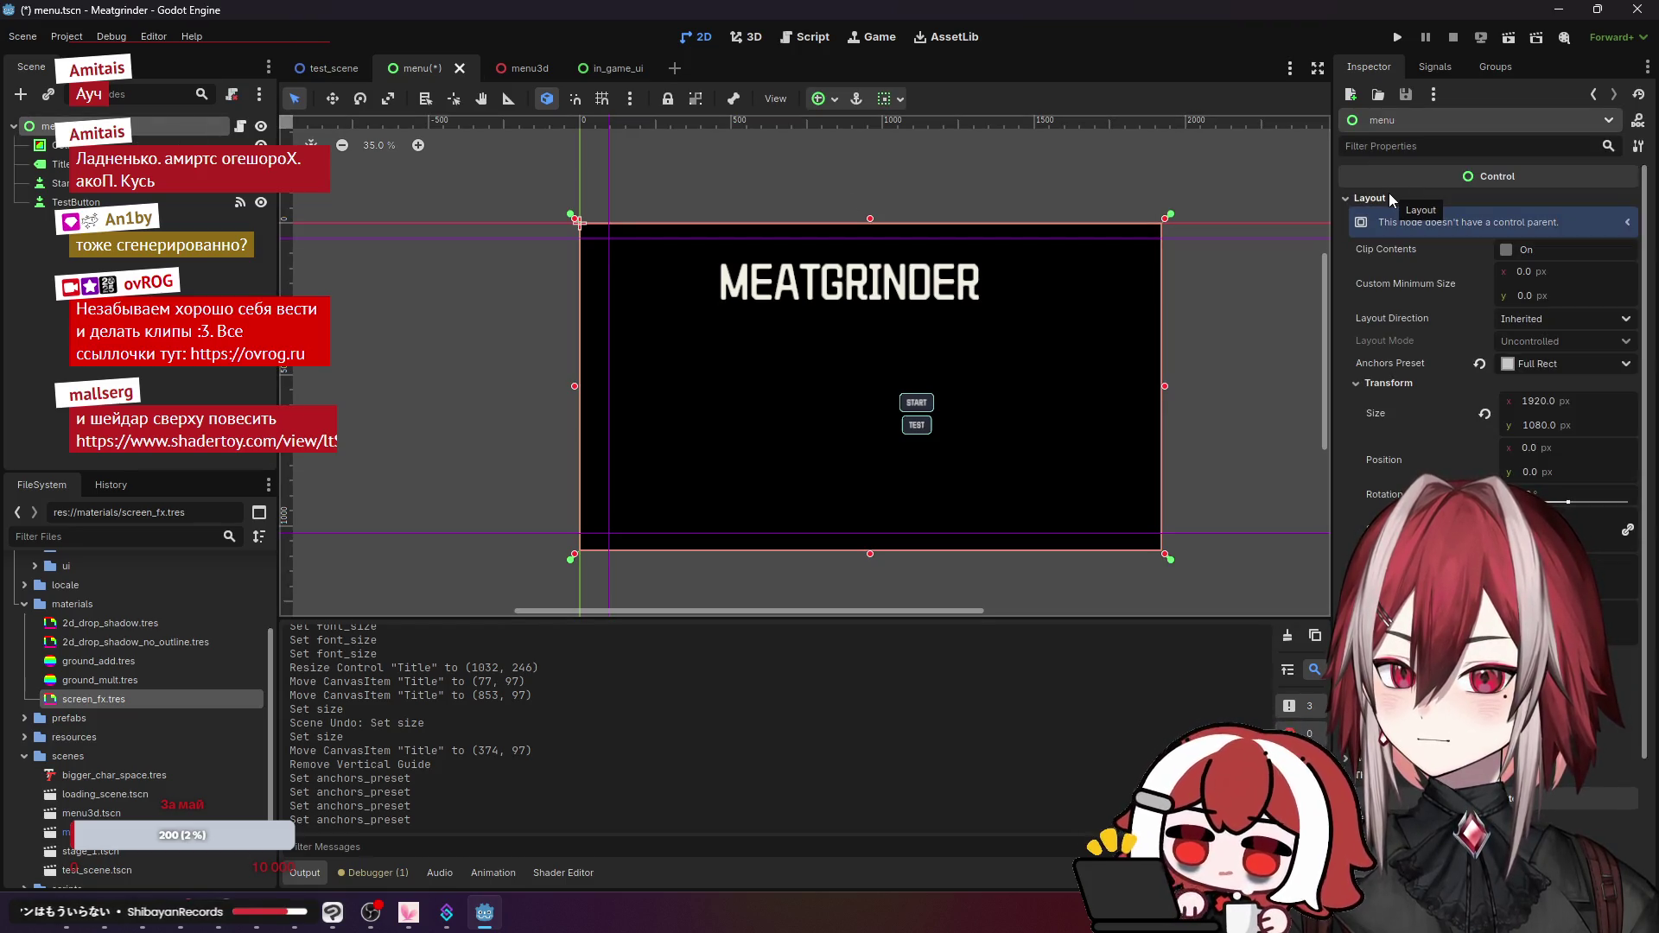
left_click(1548, 401)
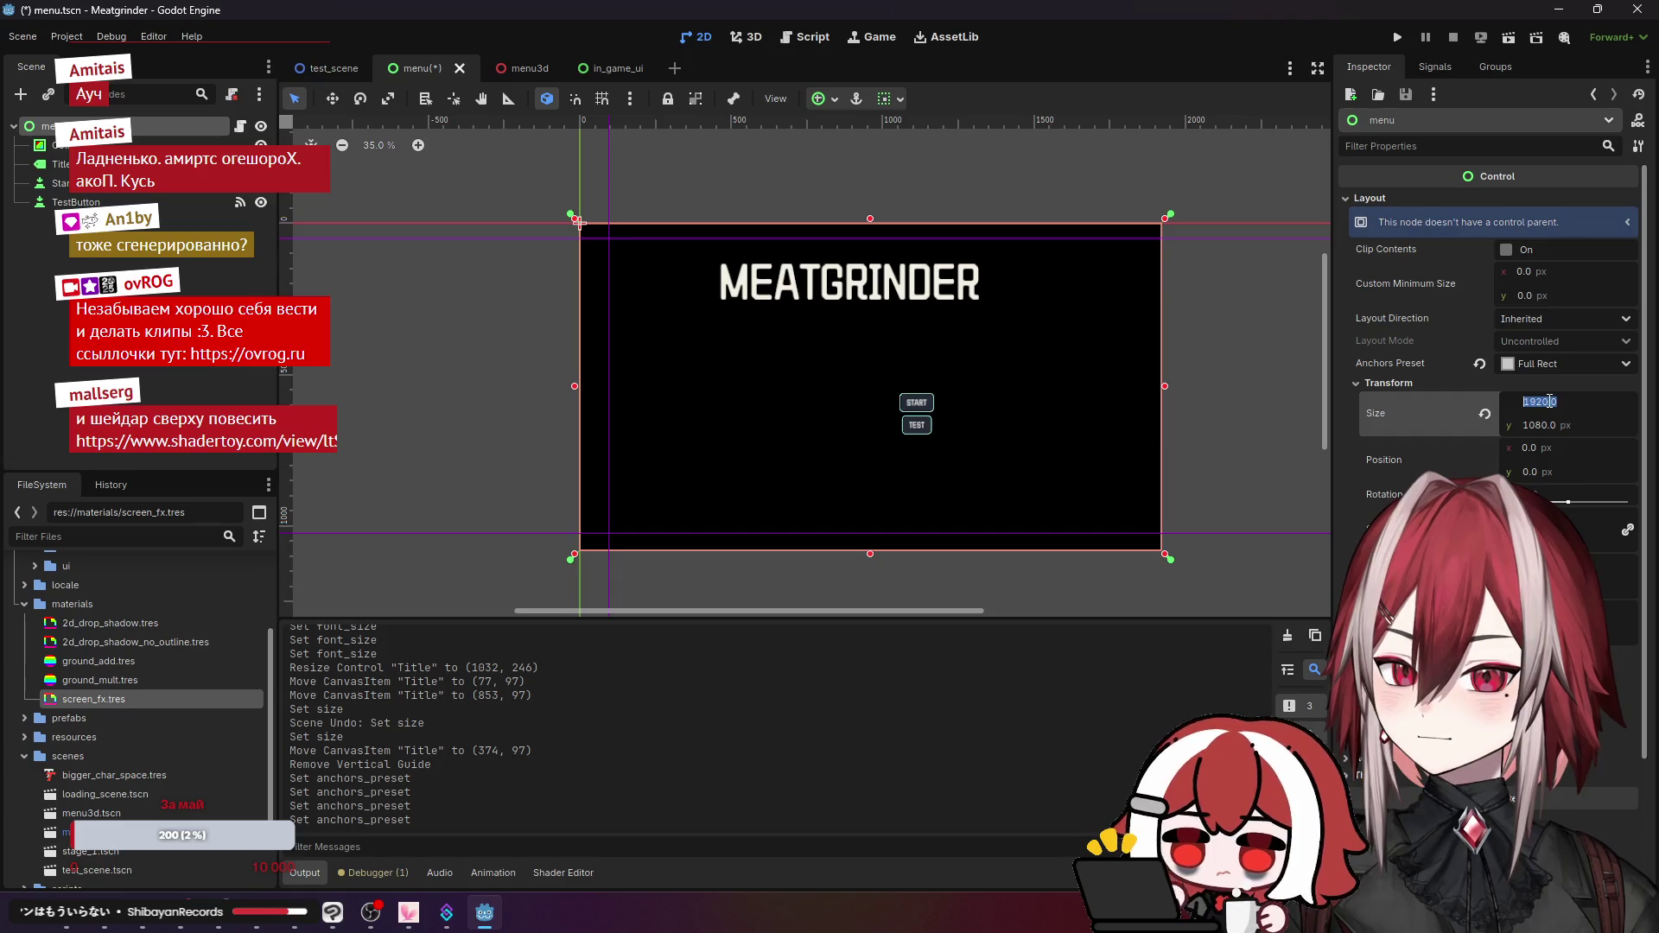
type("140")
key("BackSpace")
key("BackSpace")
type("440")
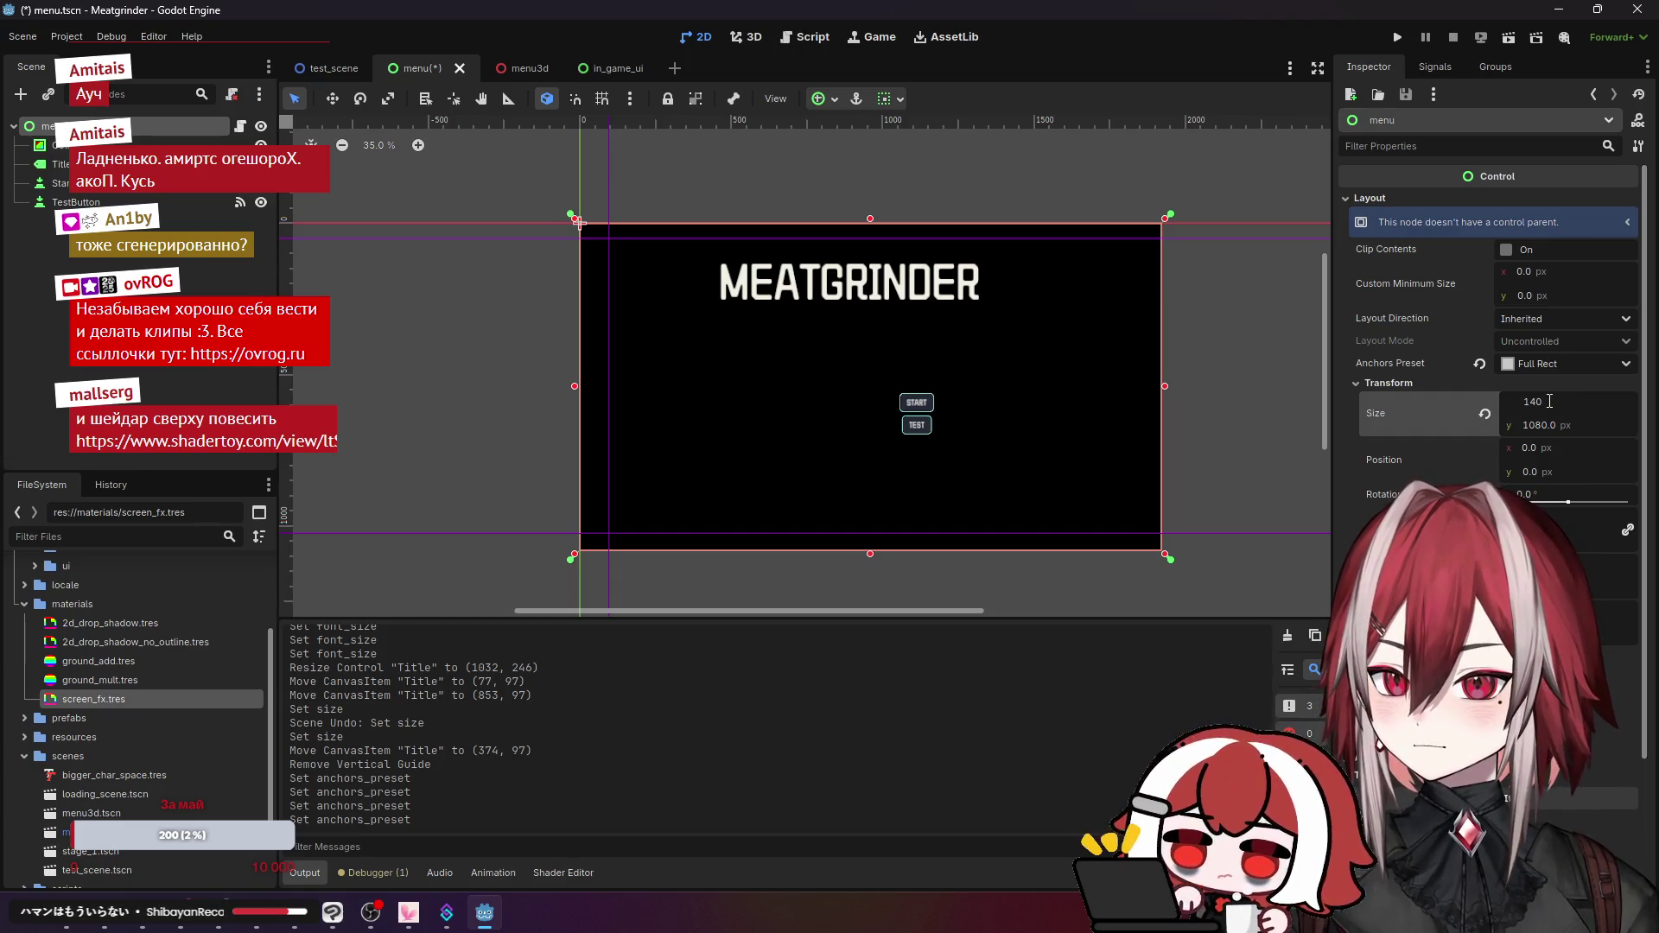
key("Return")
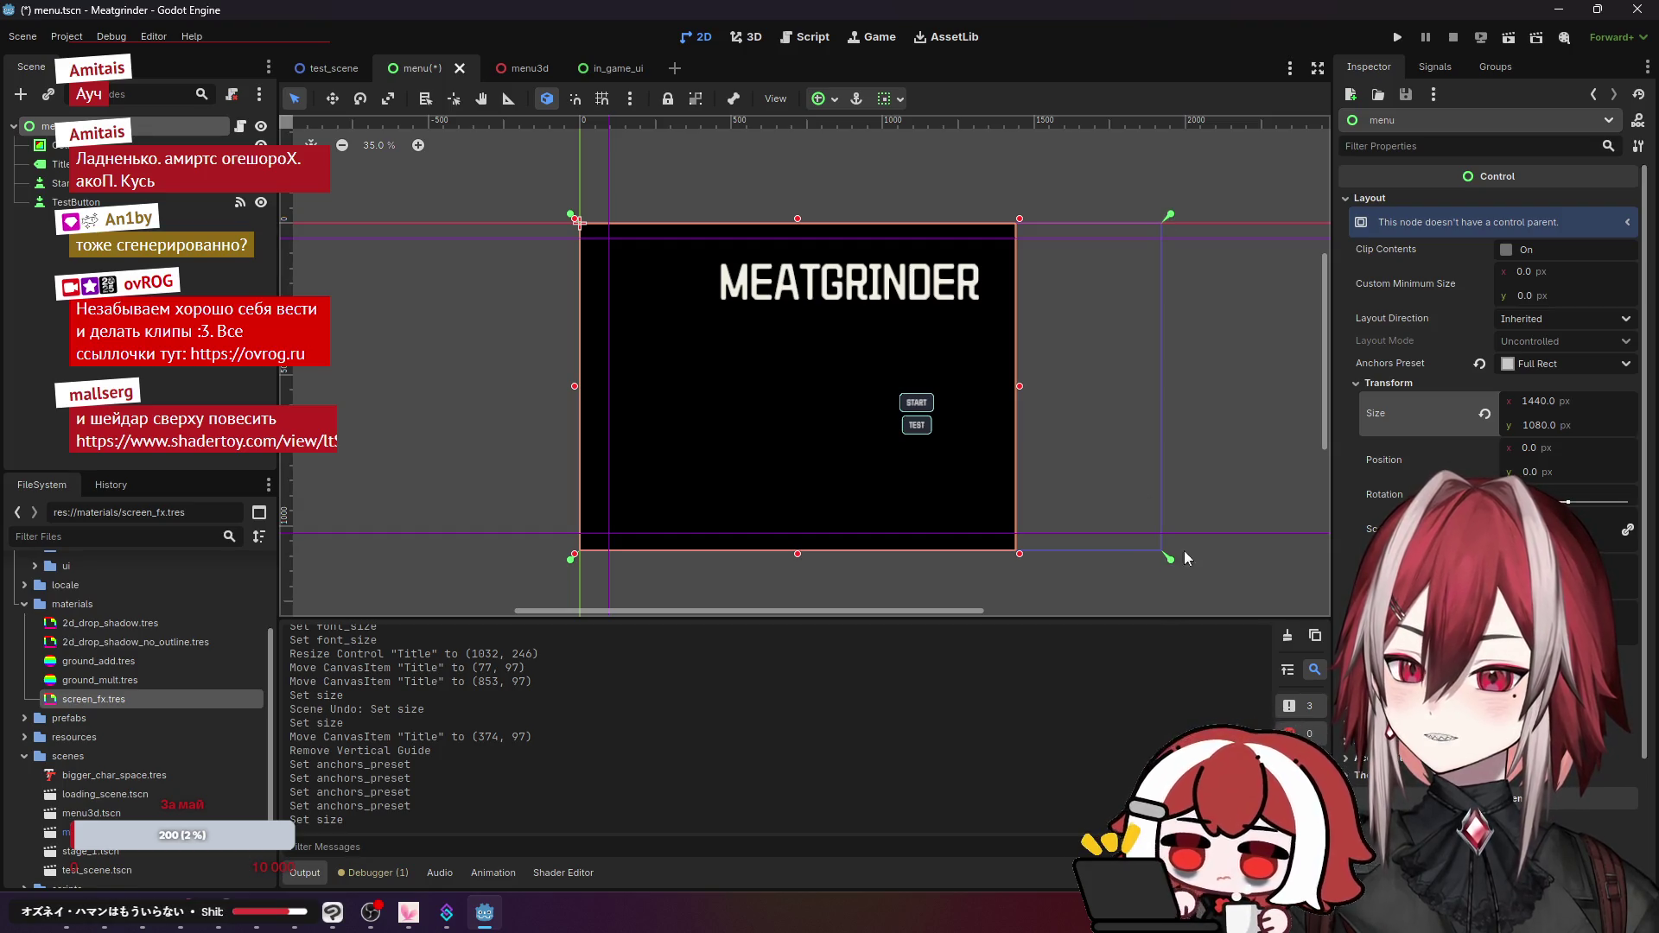
key("ctrl+z")
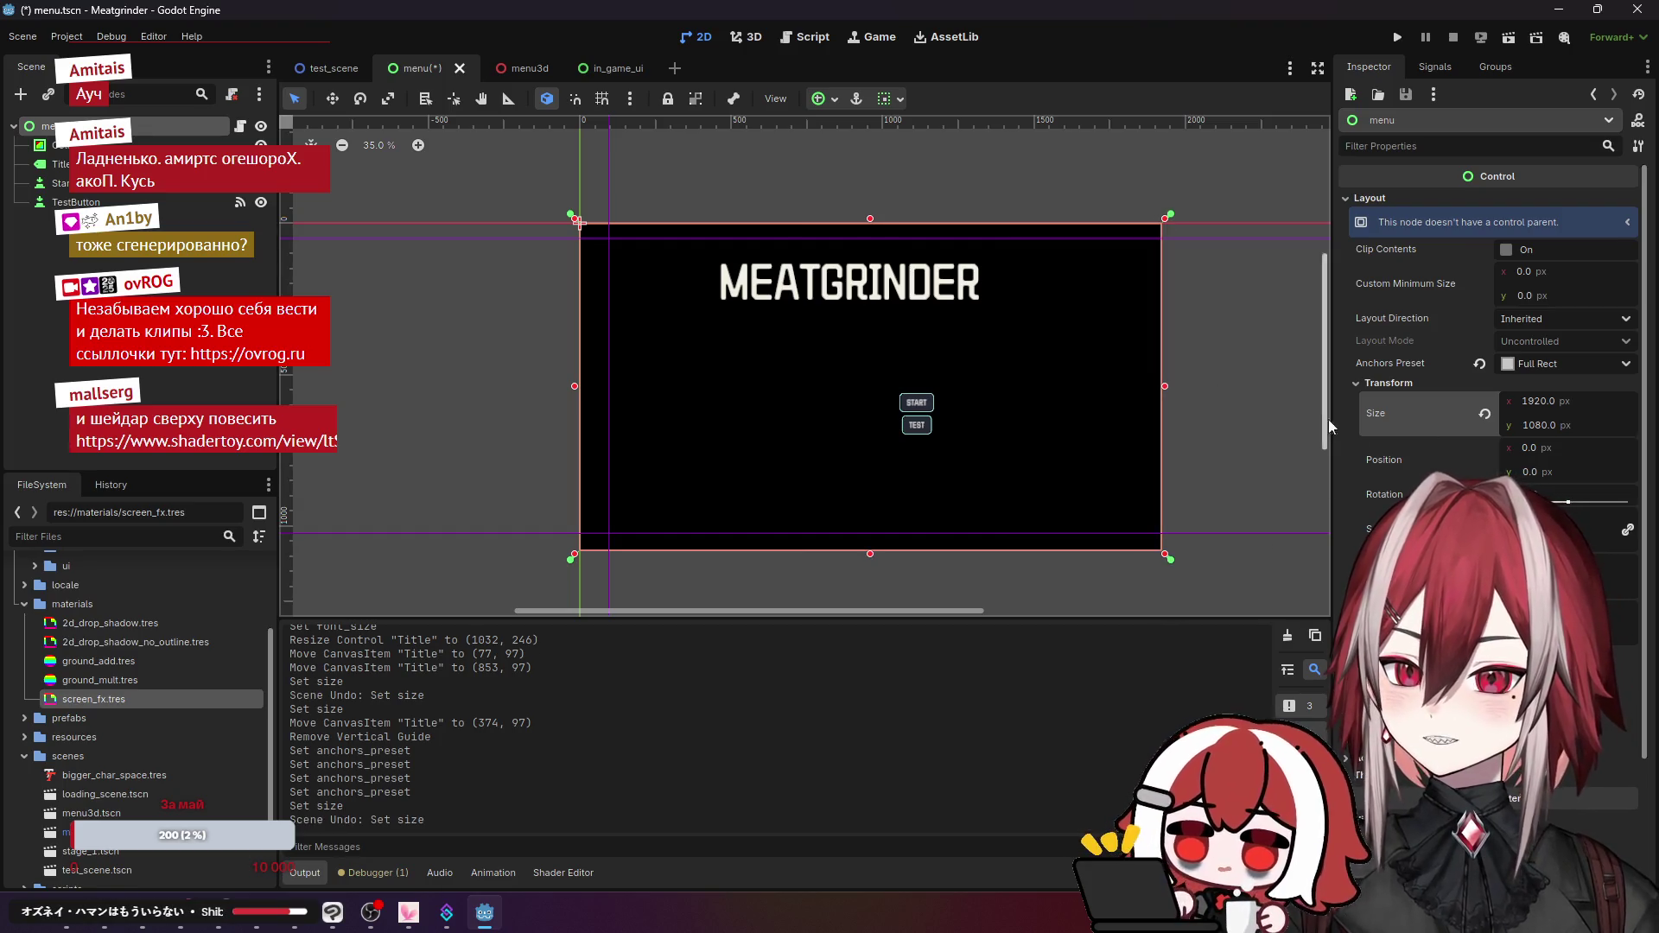
scroll(1400, 418, "down", 3)
left_click(1374, 501)
left_click(1361, 553)
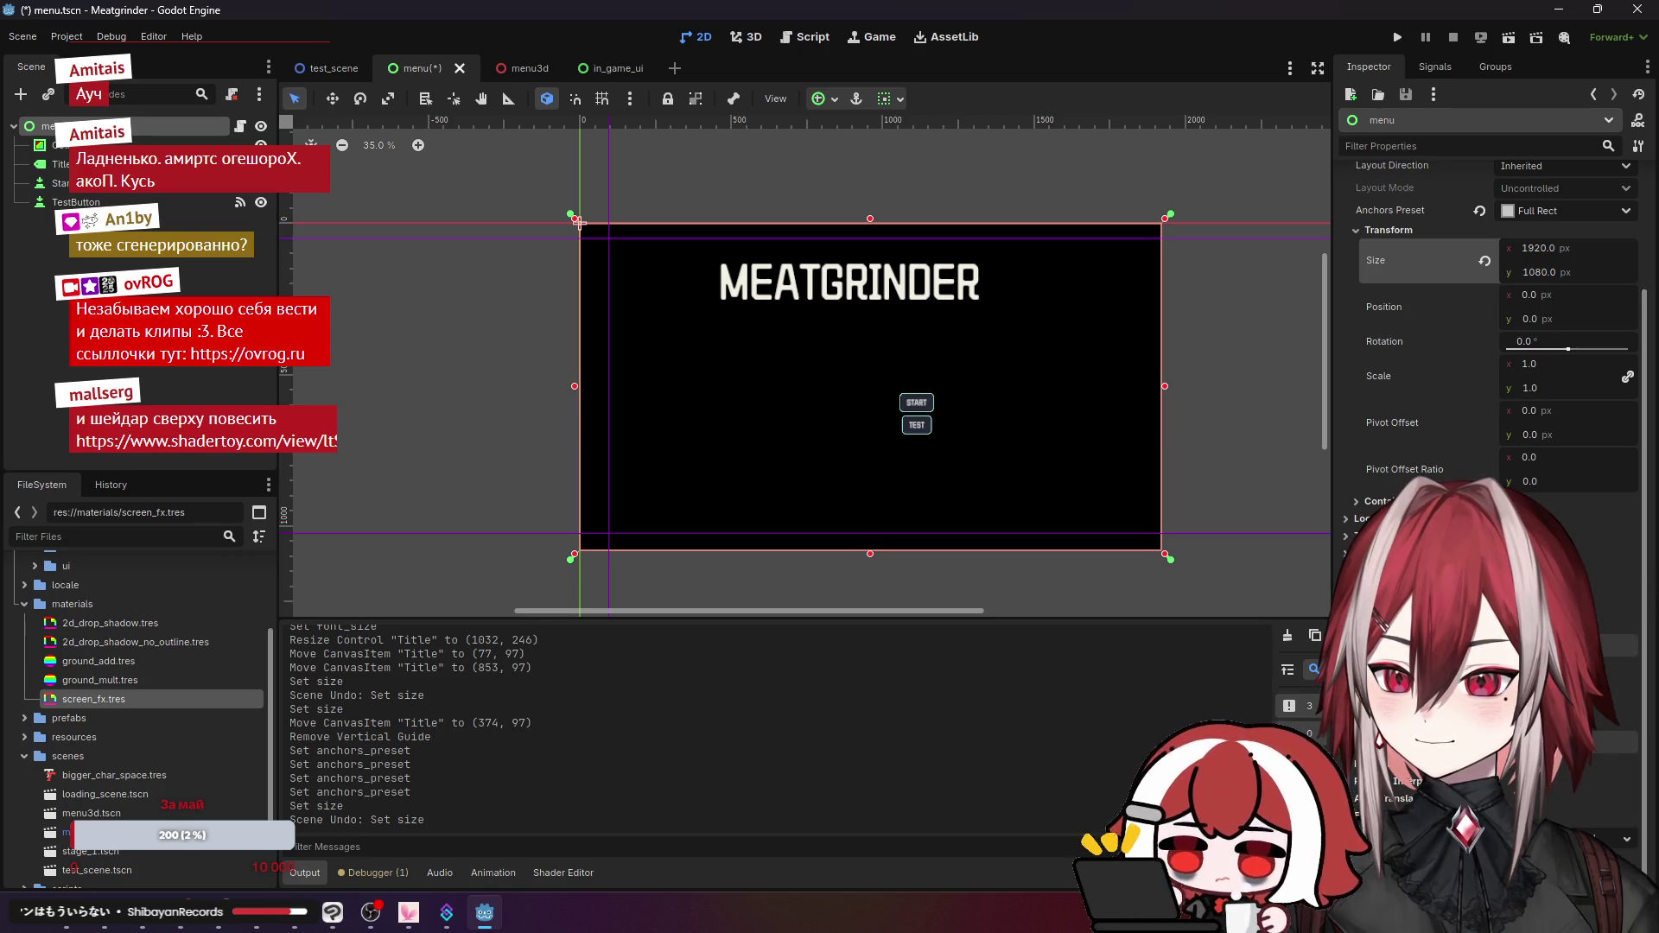
scroll(1174, 437, "down", 2)
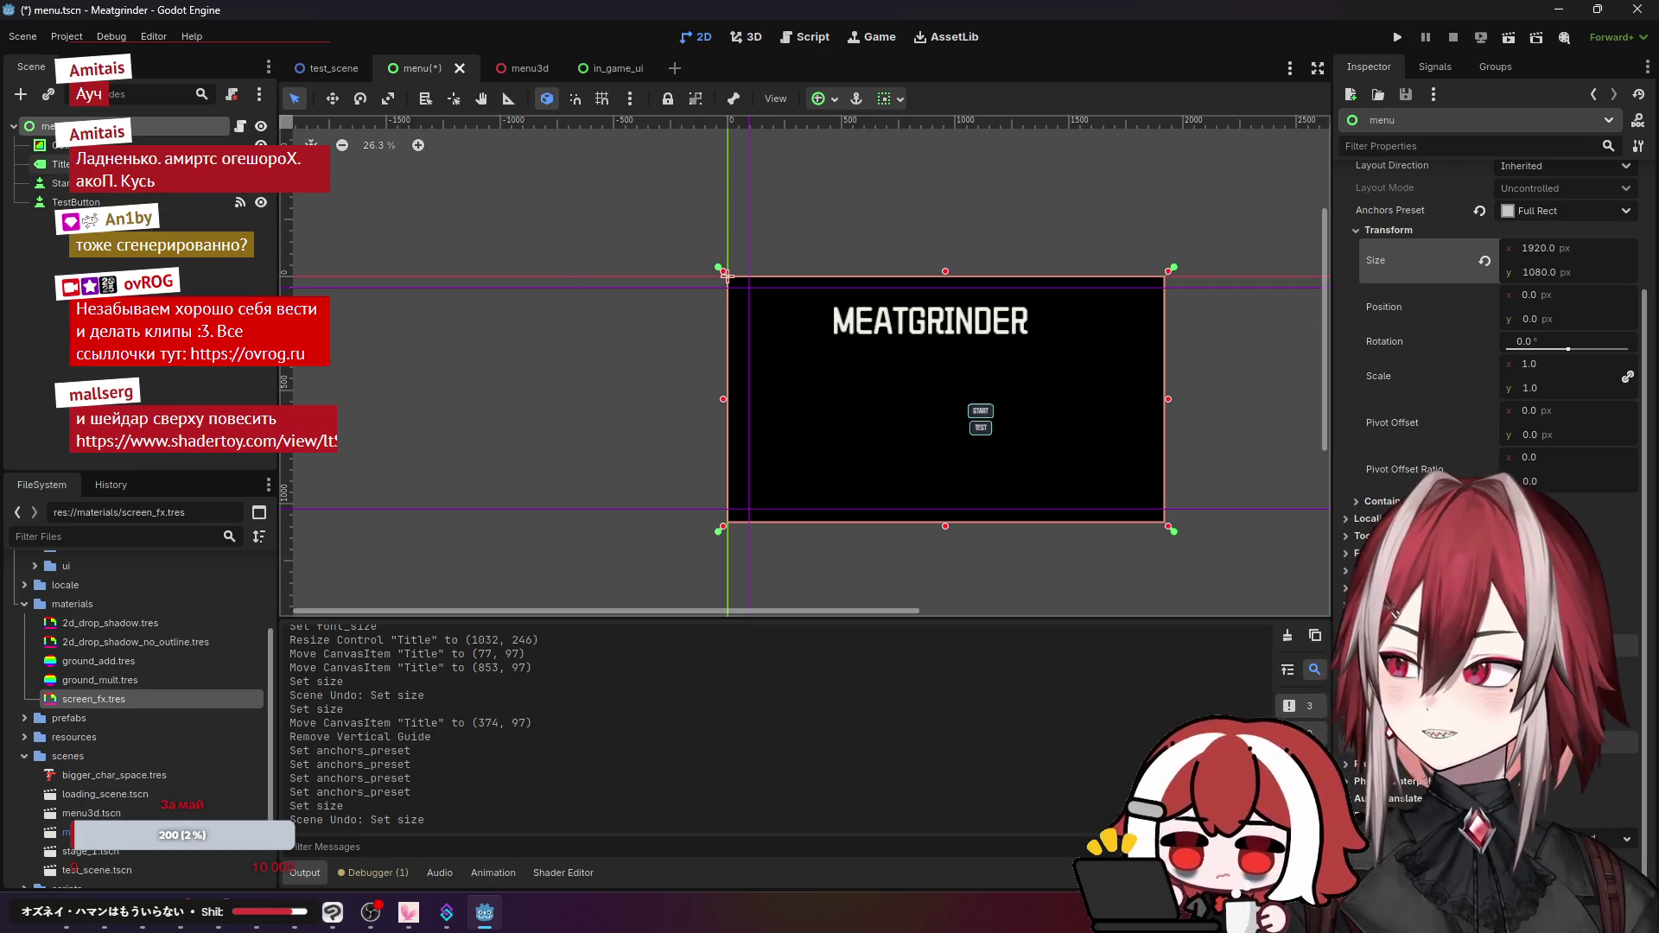
left_click(59, 163)
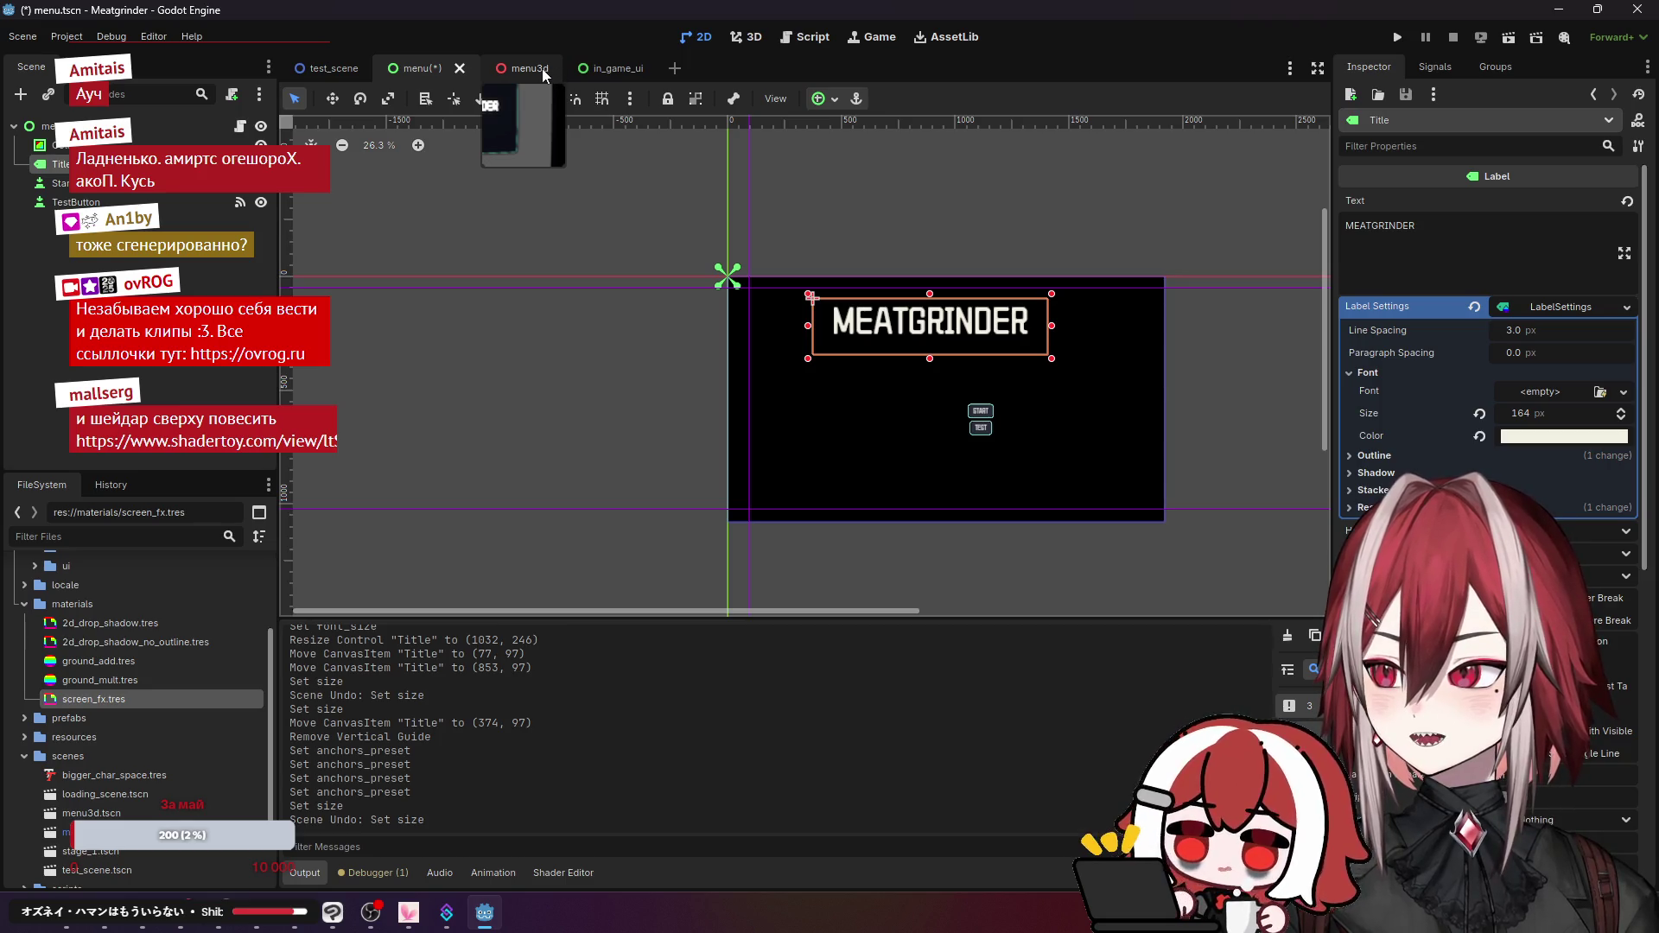
left_click_drag(941, 413, 995, 470)
key("ctrl+z")
left_click(61, 183)
left_click(104, 203, "shift")
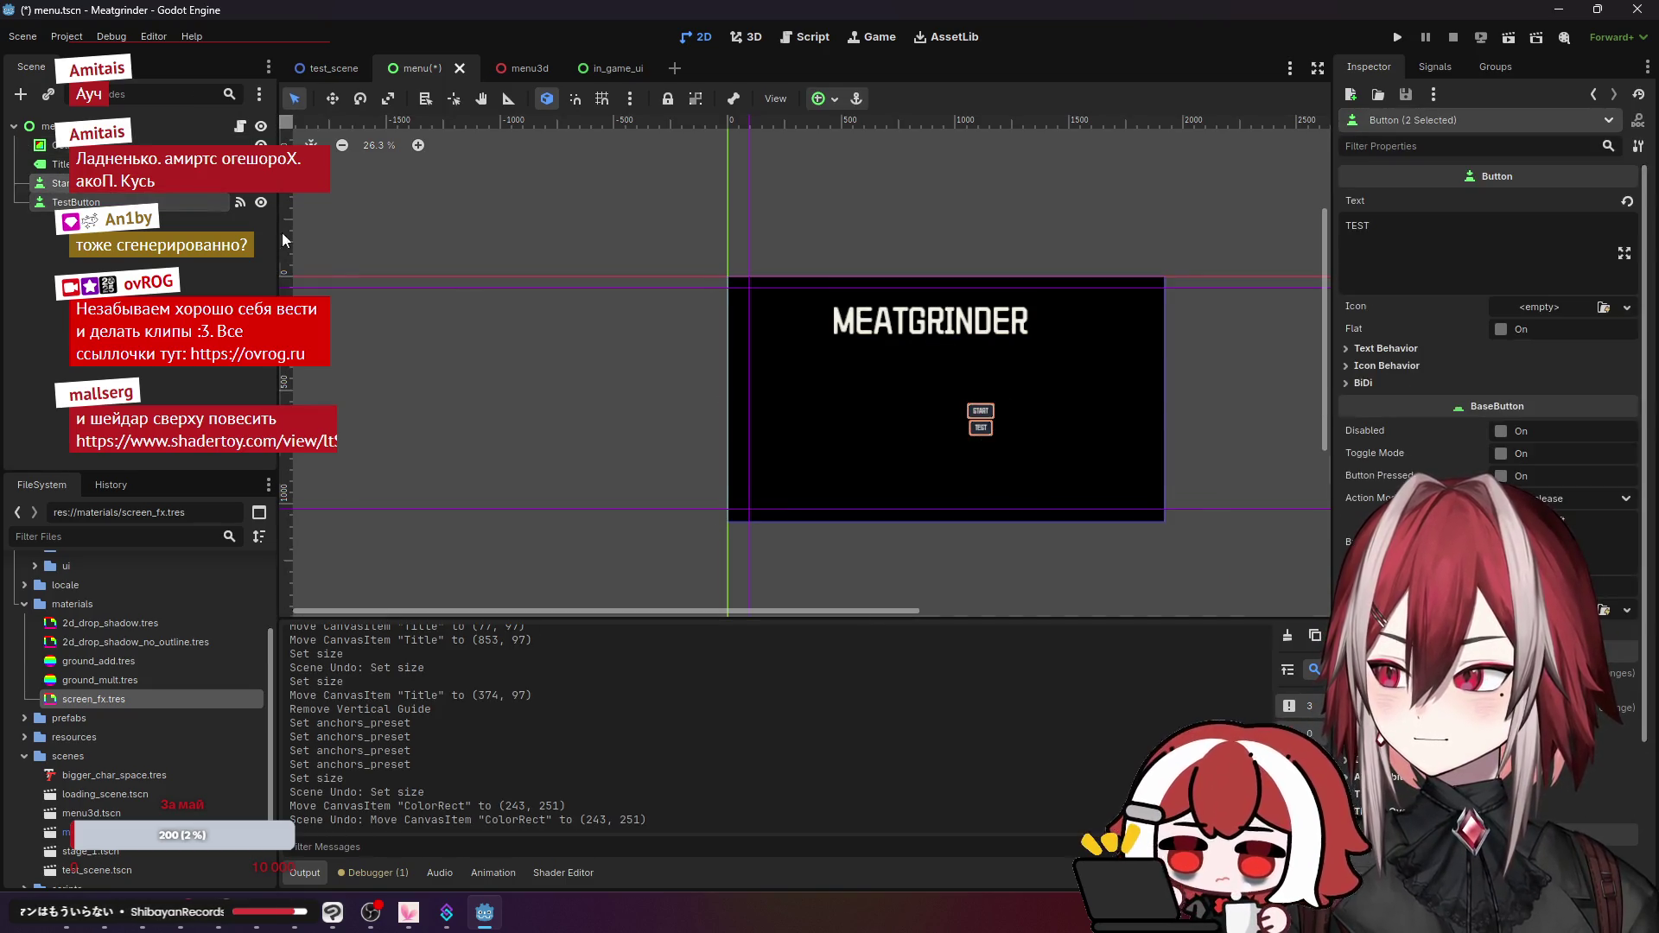
left_click_drag(1000, 412, 1123, 412)
key("ctrl+s")
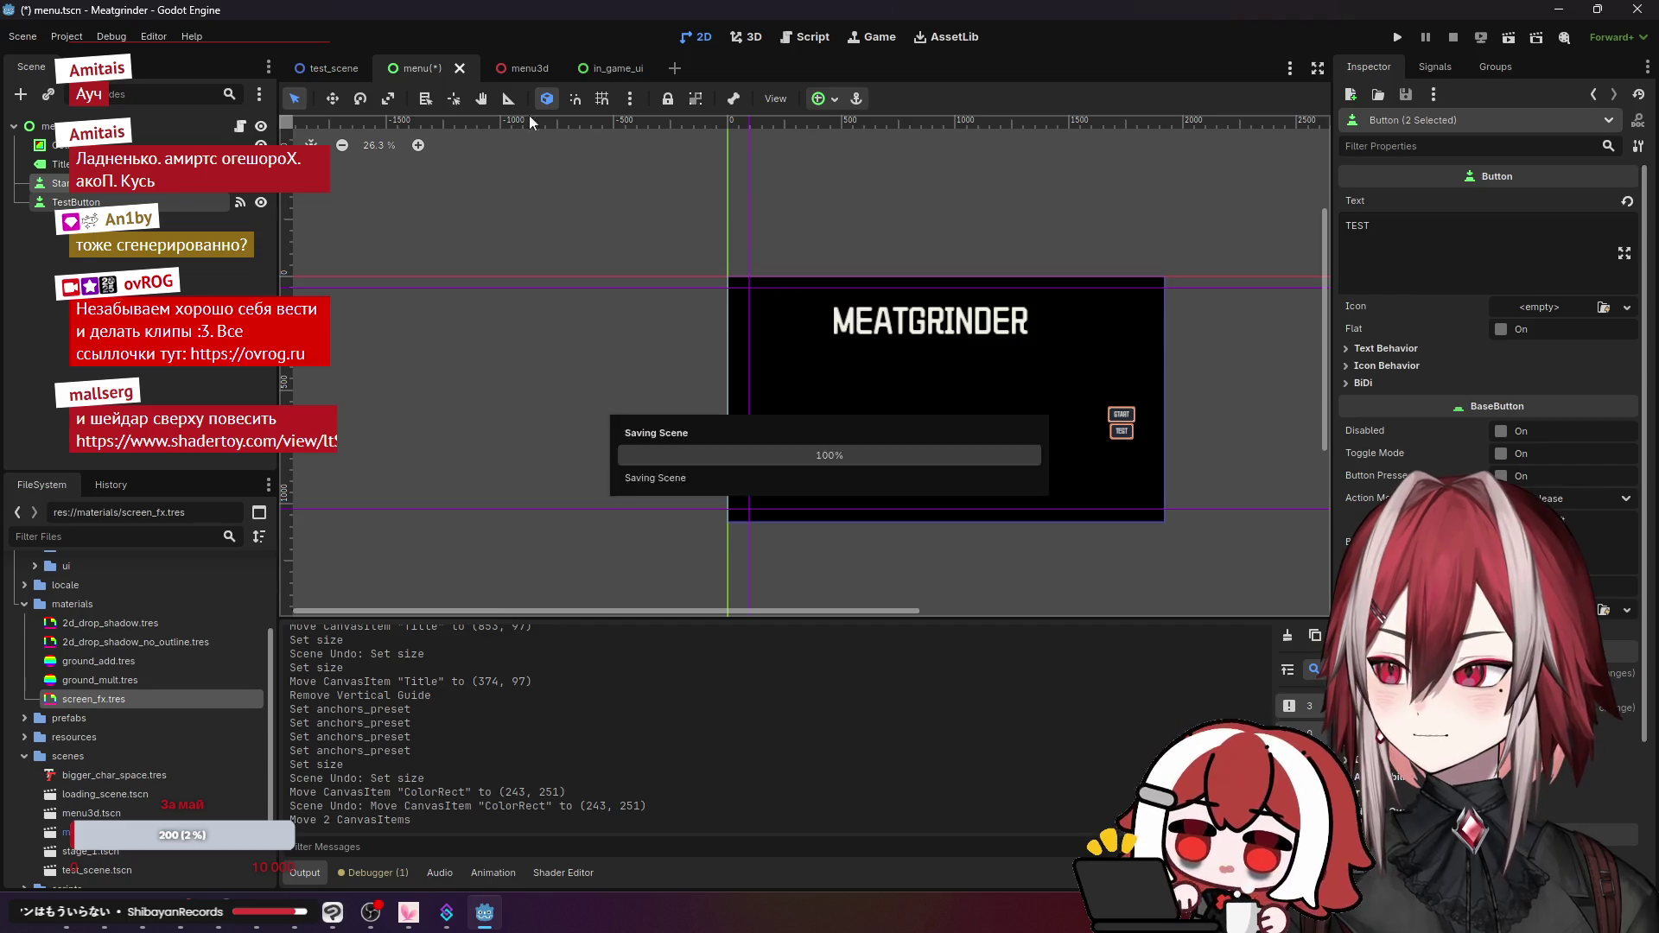
left_click(518, 68)
left_click(399, 70)
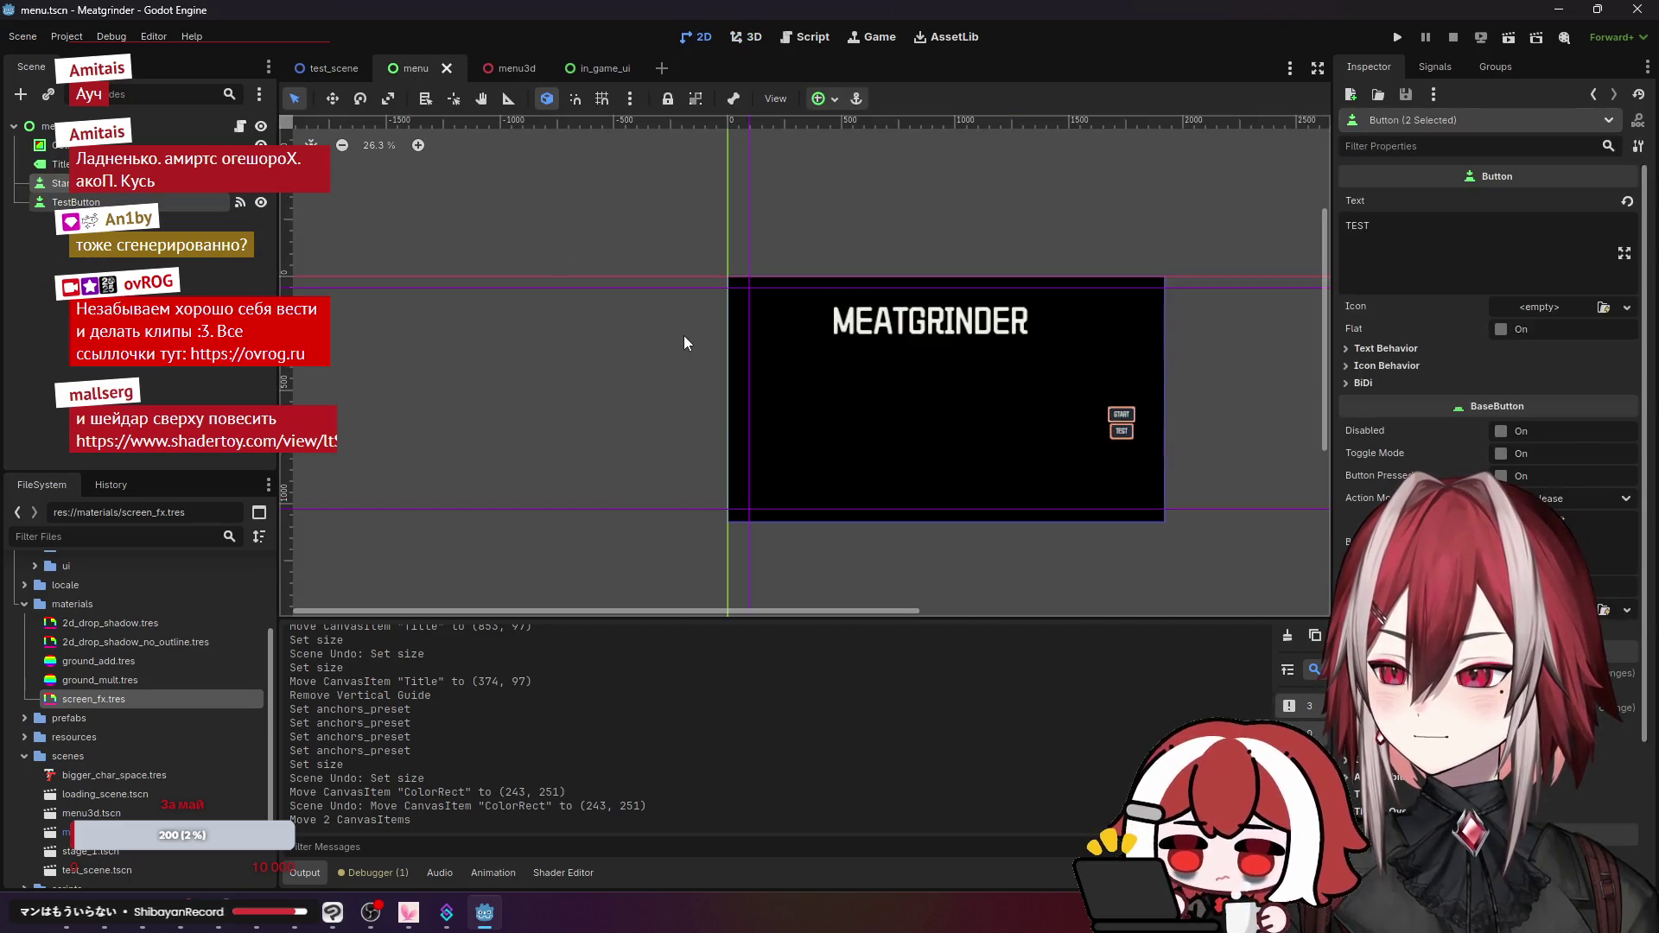
key("ctrl+z")
left_click_drag(950, 394, 1007, 441)
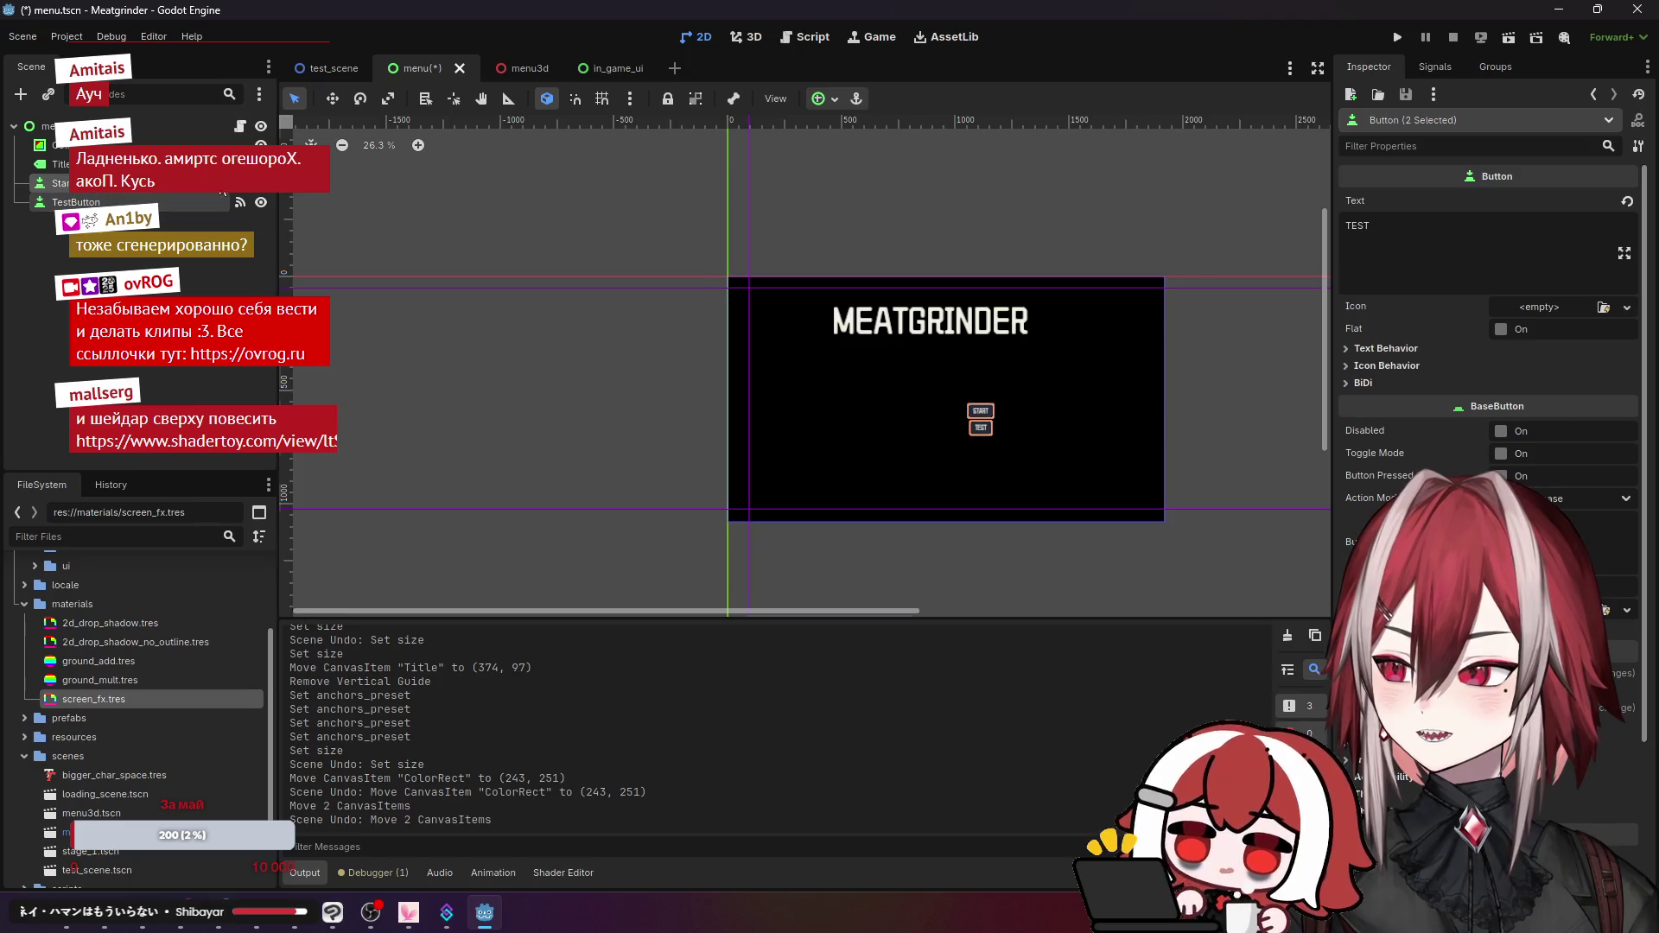
scroll(1486, 345, "down", 2)
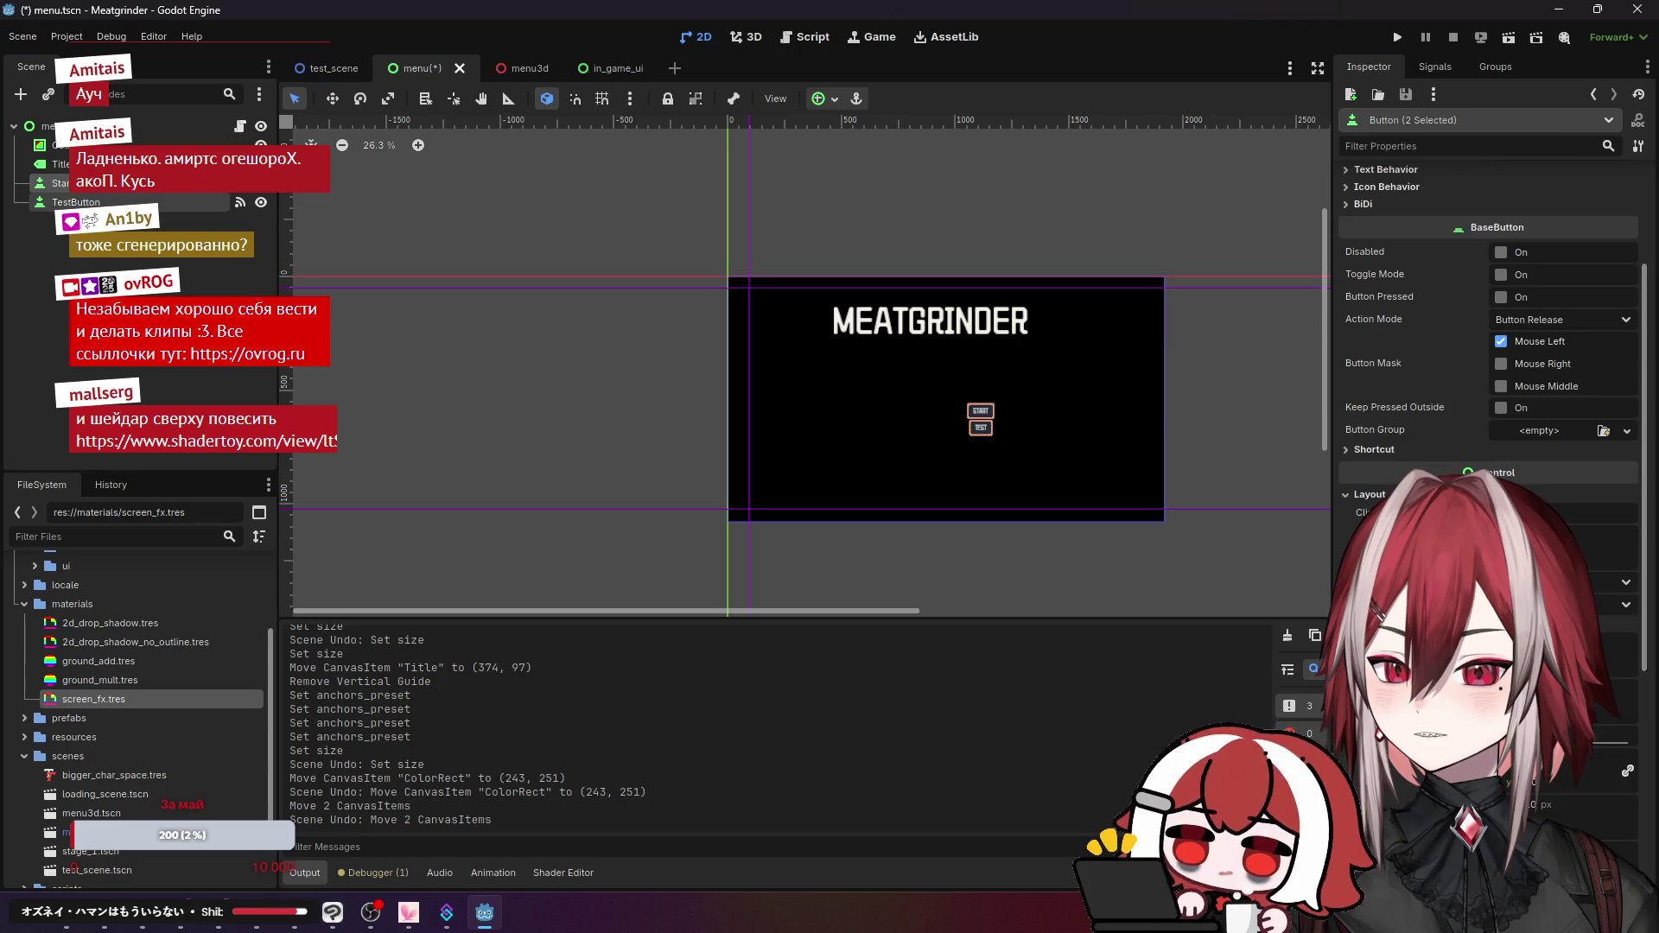
scroll(1486, 346, "down", 3)
left_click(1383, 446)
left_click(1386, 446)
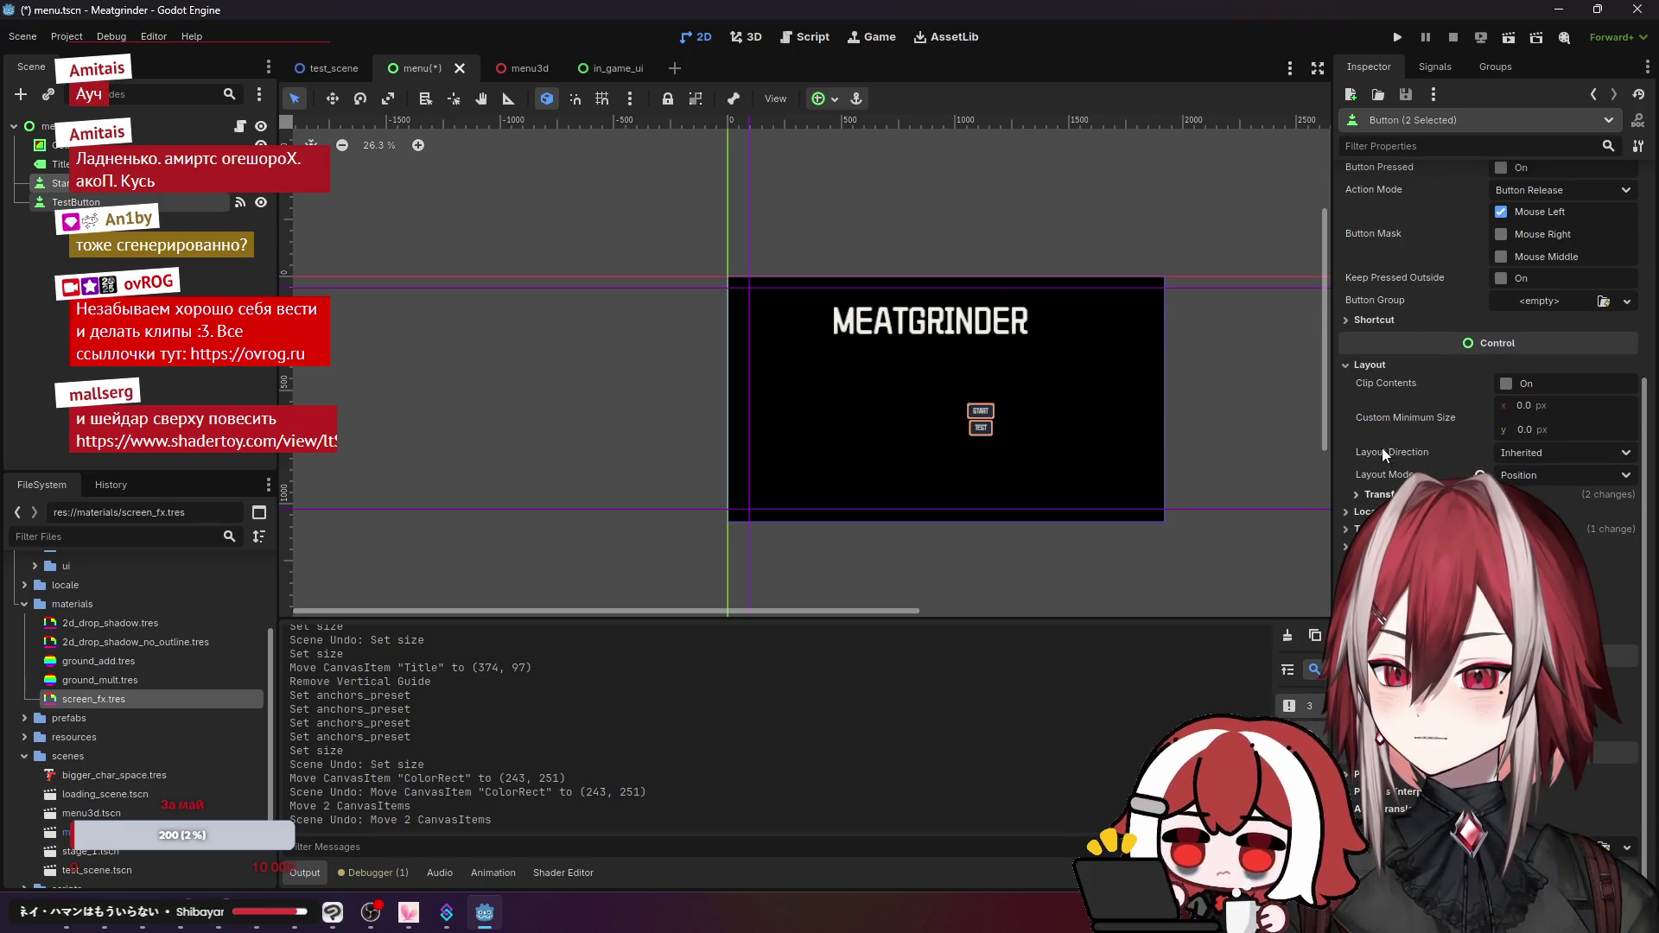
left_click(1537, 475)
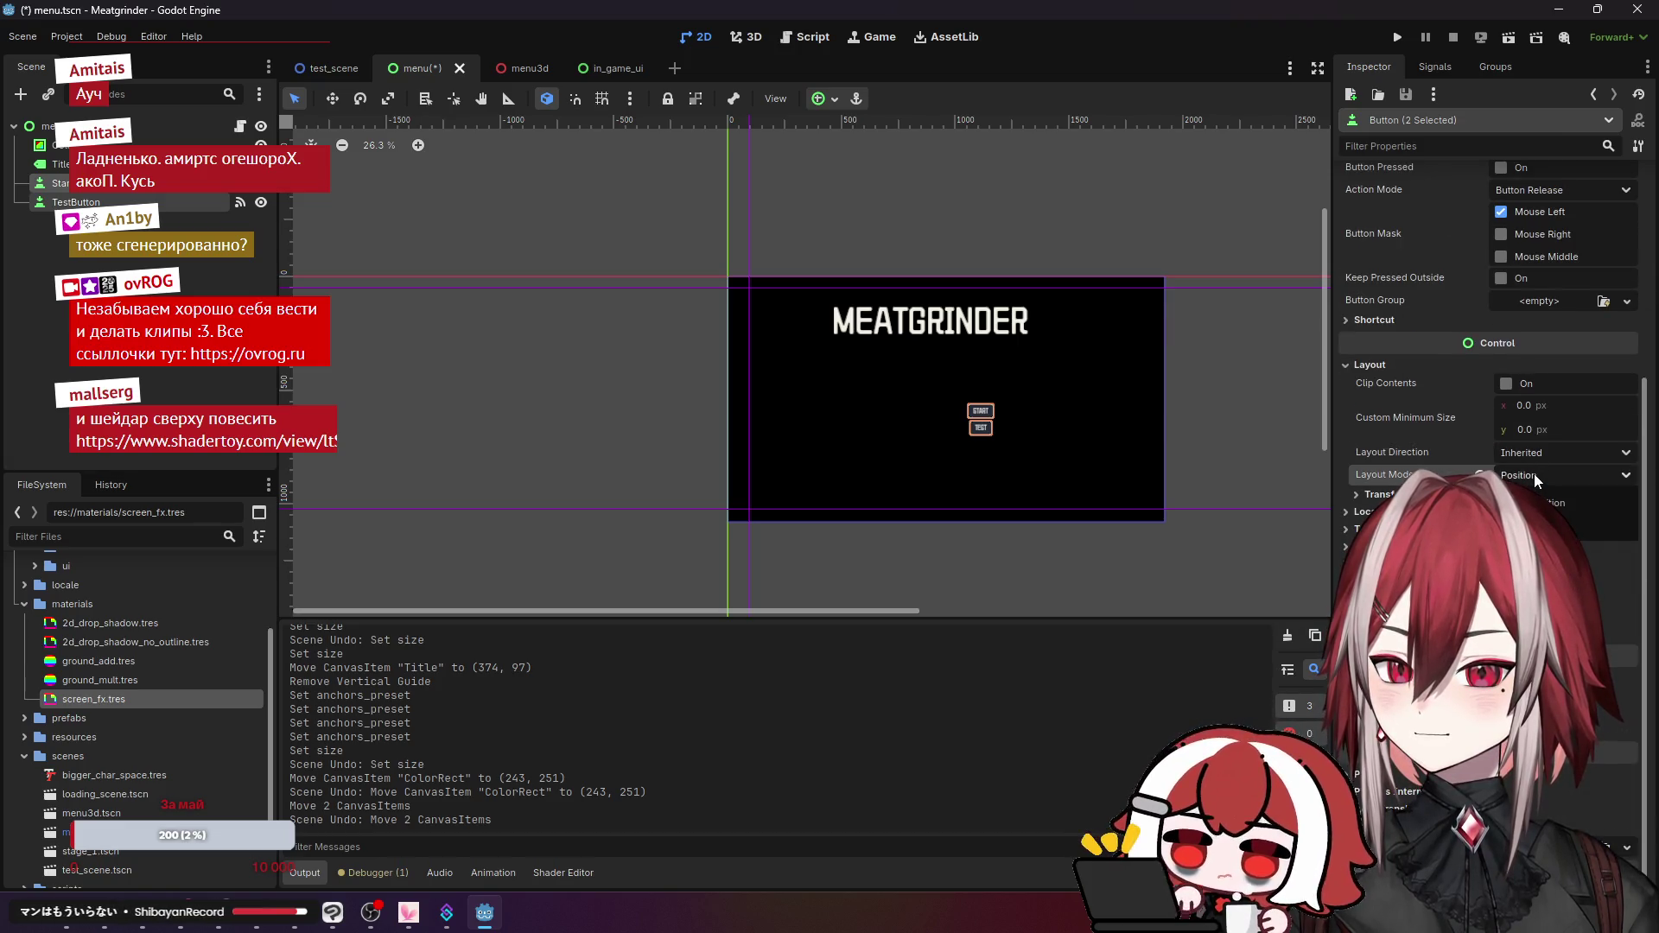
left_click(797, 296)
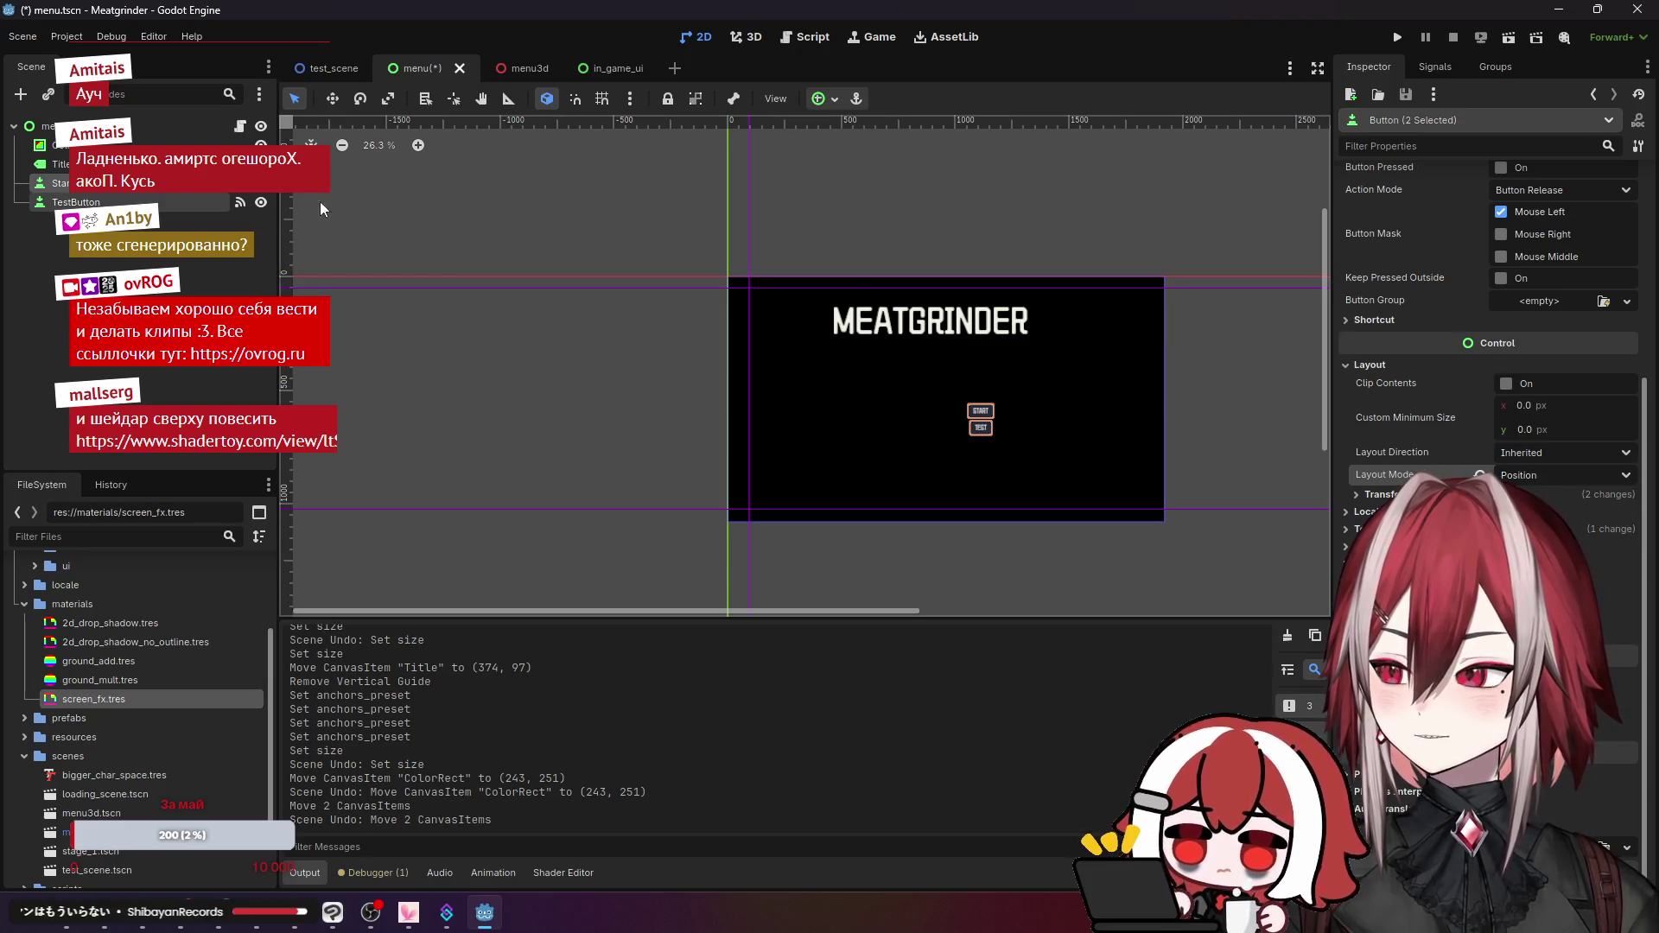
scroll(797, 296, "up", 1)
scroll(797, 295, "up", 1)
left_click(60, 182)
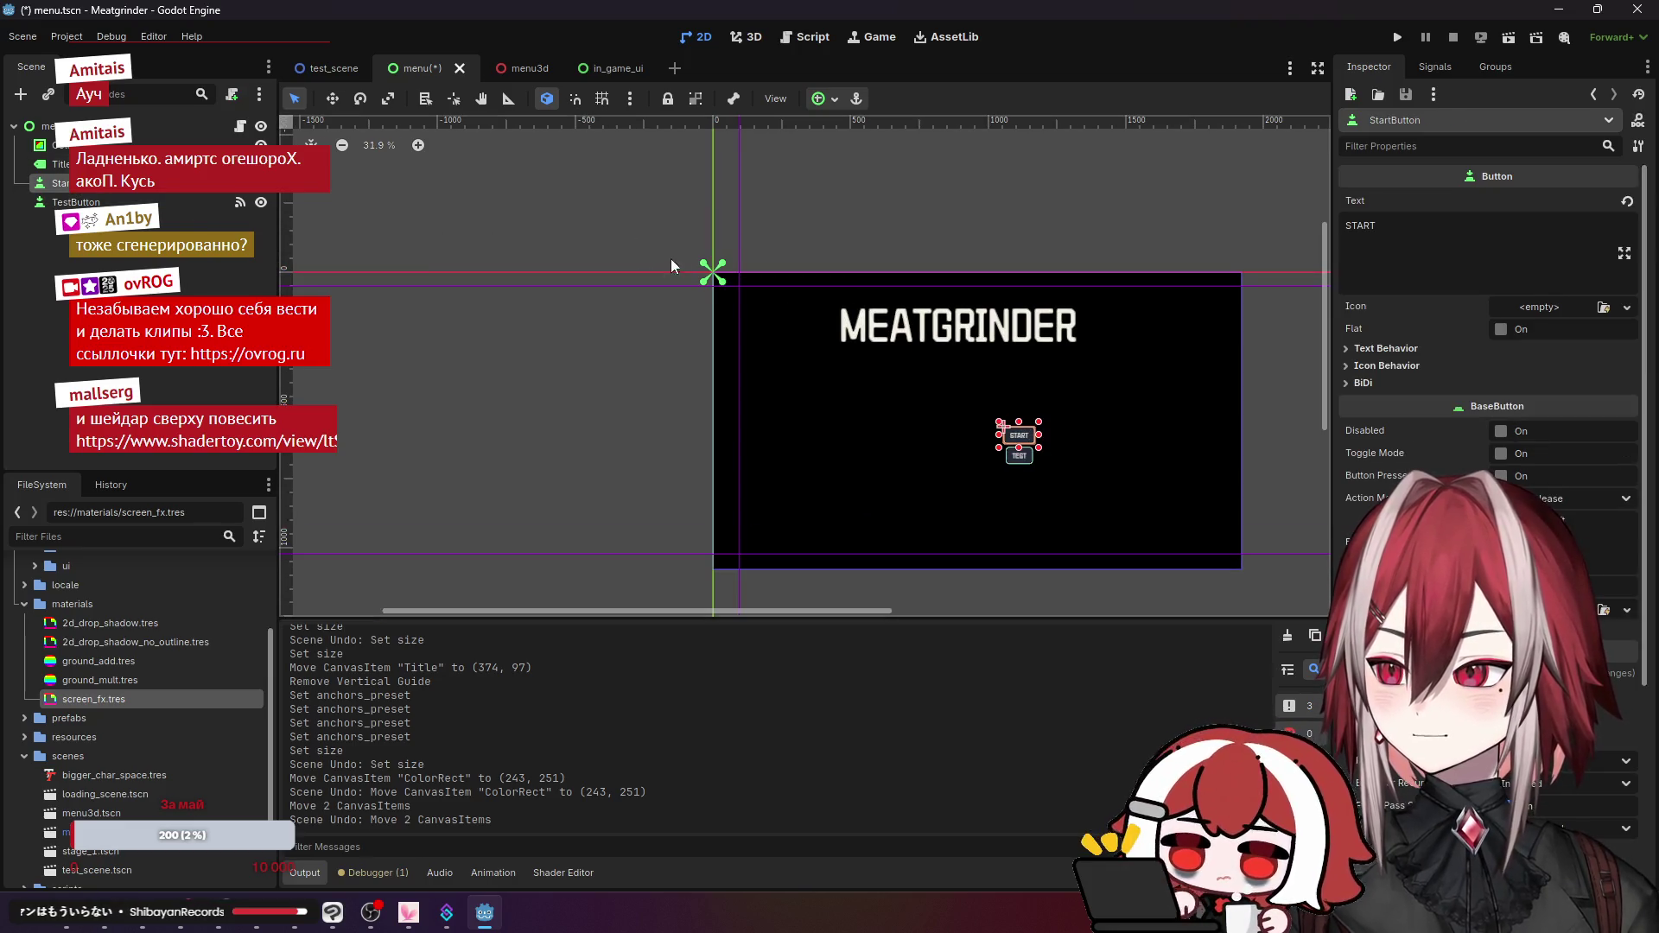
Anchor START bottom-right, place it at (1662, 878), save, and preview in menu3d
mouse_move(722, 281)
left_mouse_down()
mouse_move(1164, 387)
mouse_move(1246, 581)
left_mouse_up()
left_click_drag(703, 266, 1077, 455)
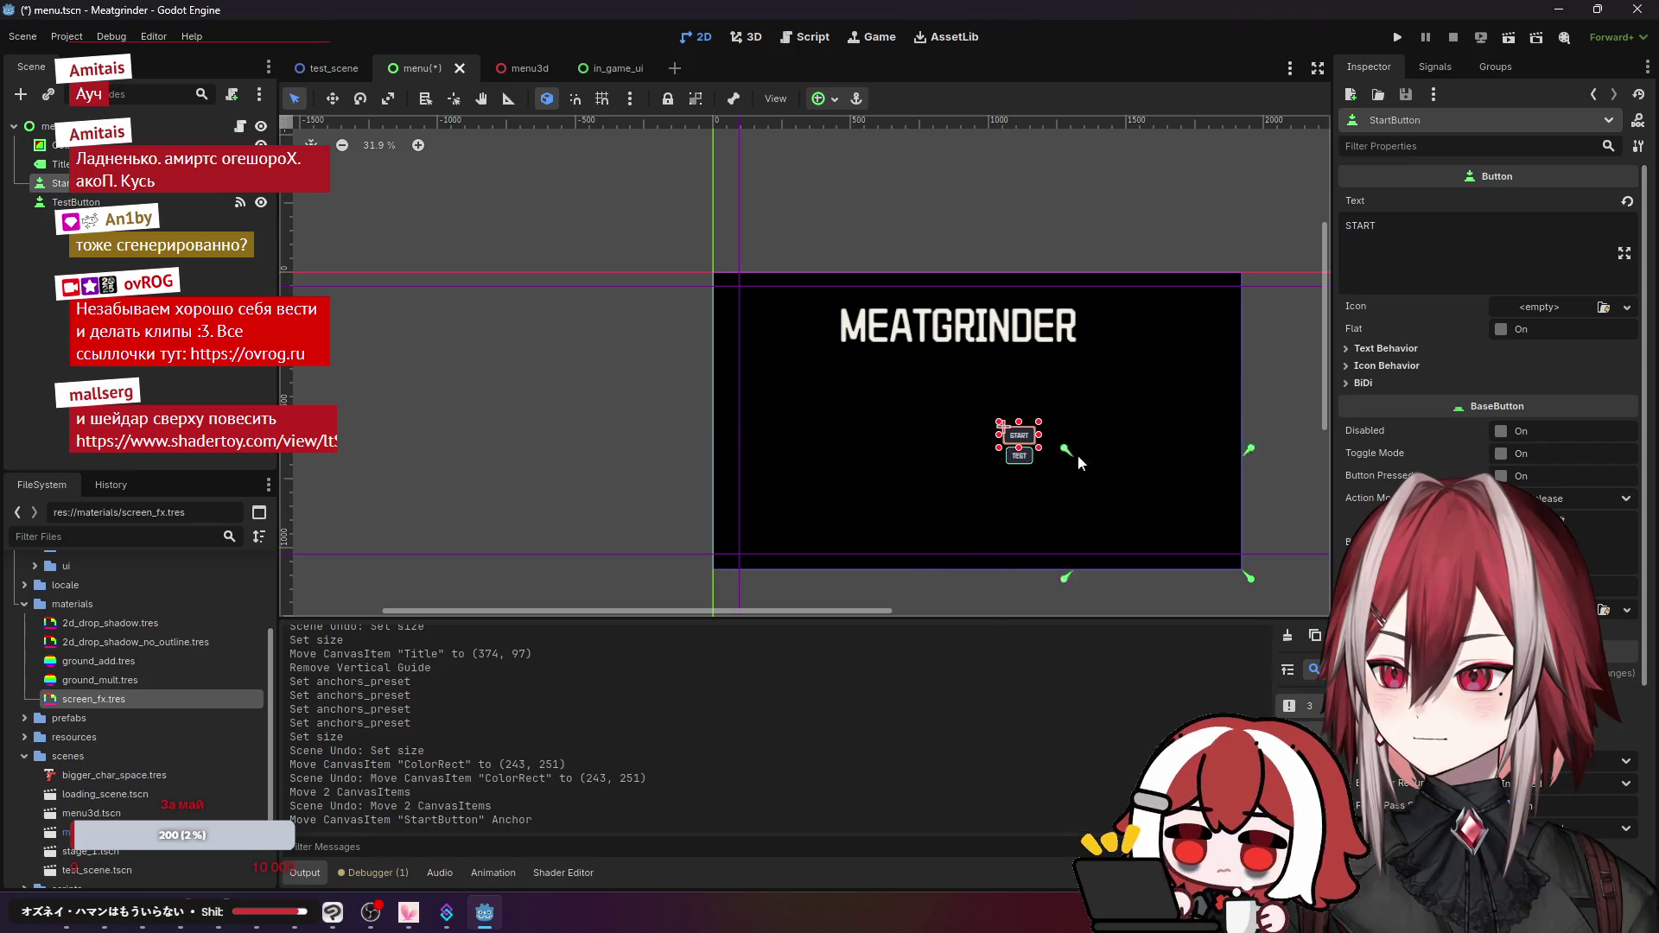
left_click(474, 356)
left_click(1018, 436)
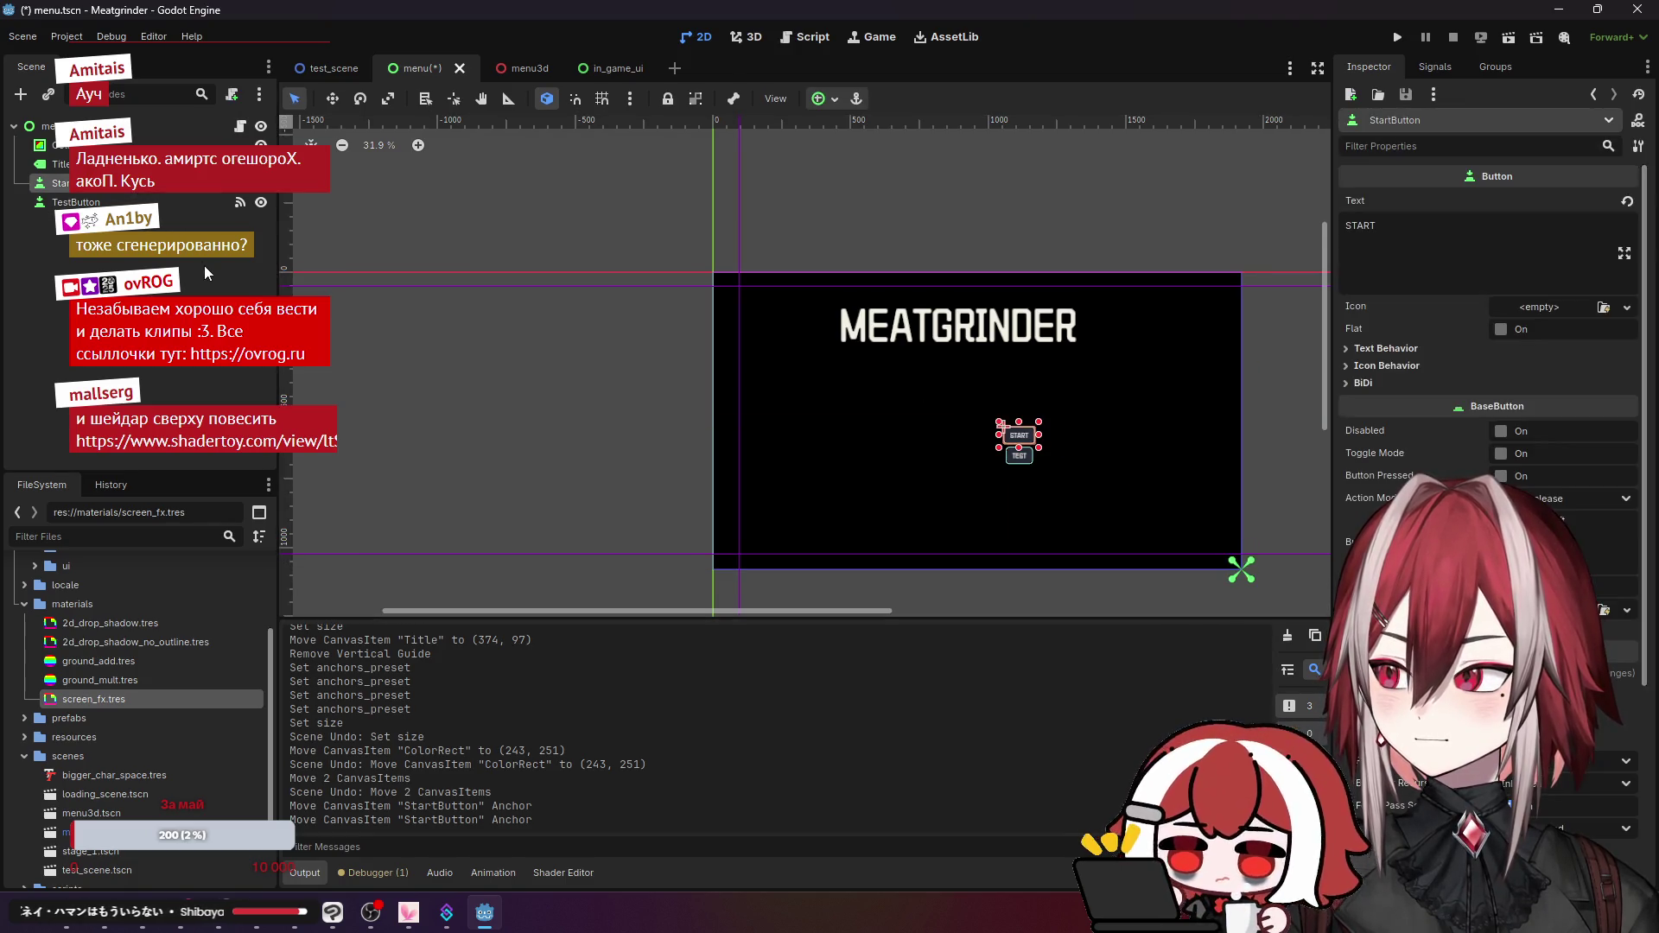
mouse_move(1165, 508)
left_mouse_down()
mouse_move(1195, 538)
mouse_move(1184, 528)
left_mouse_up()
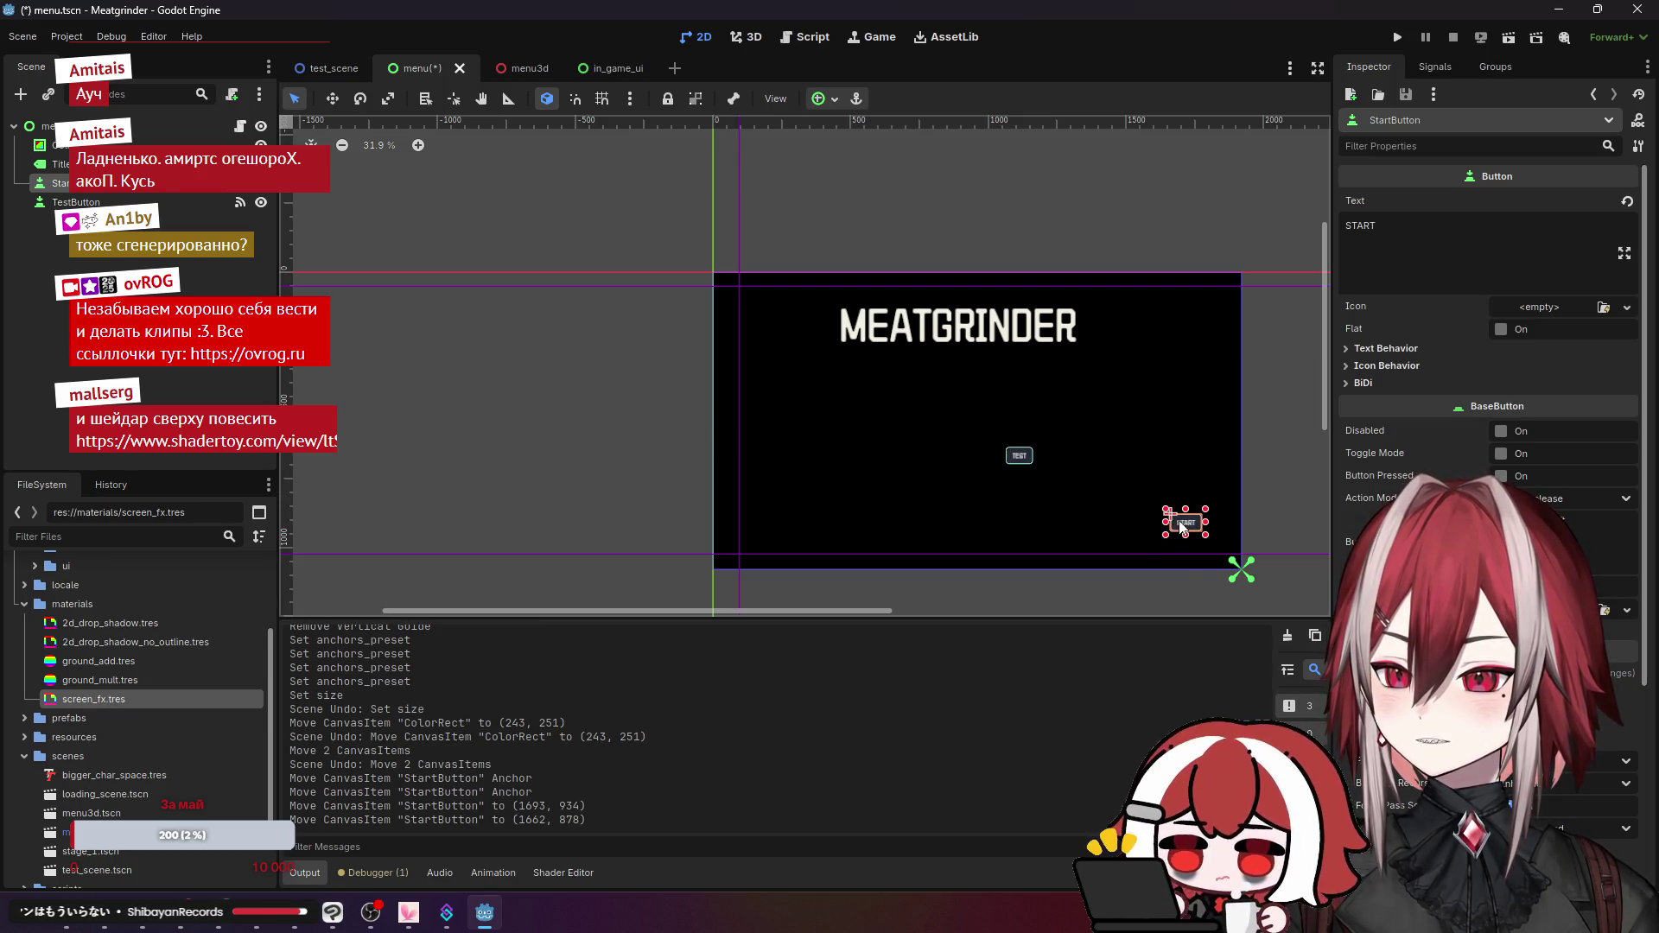
key("ctrl+s")
left_click(494, 69)
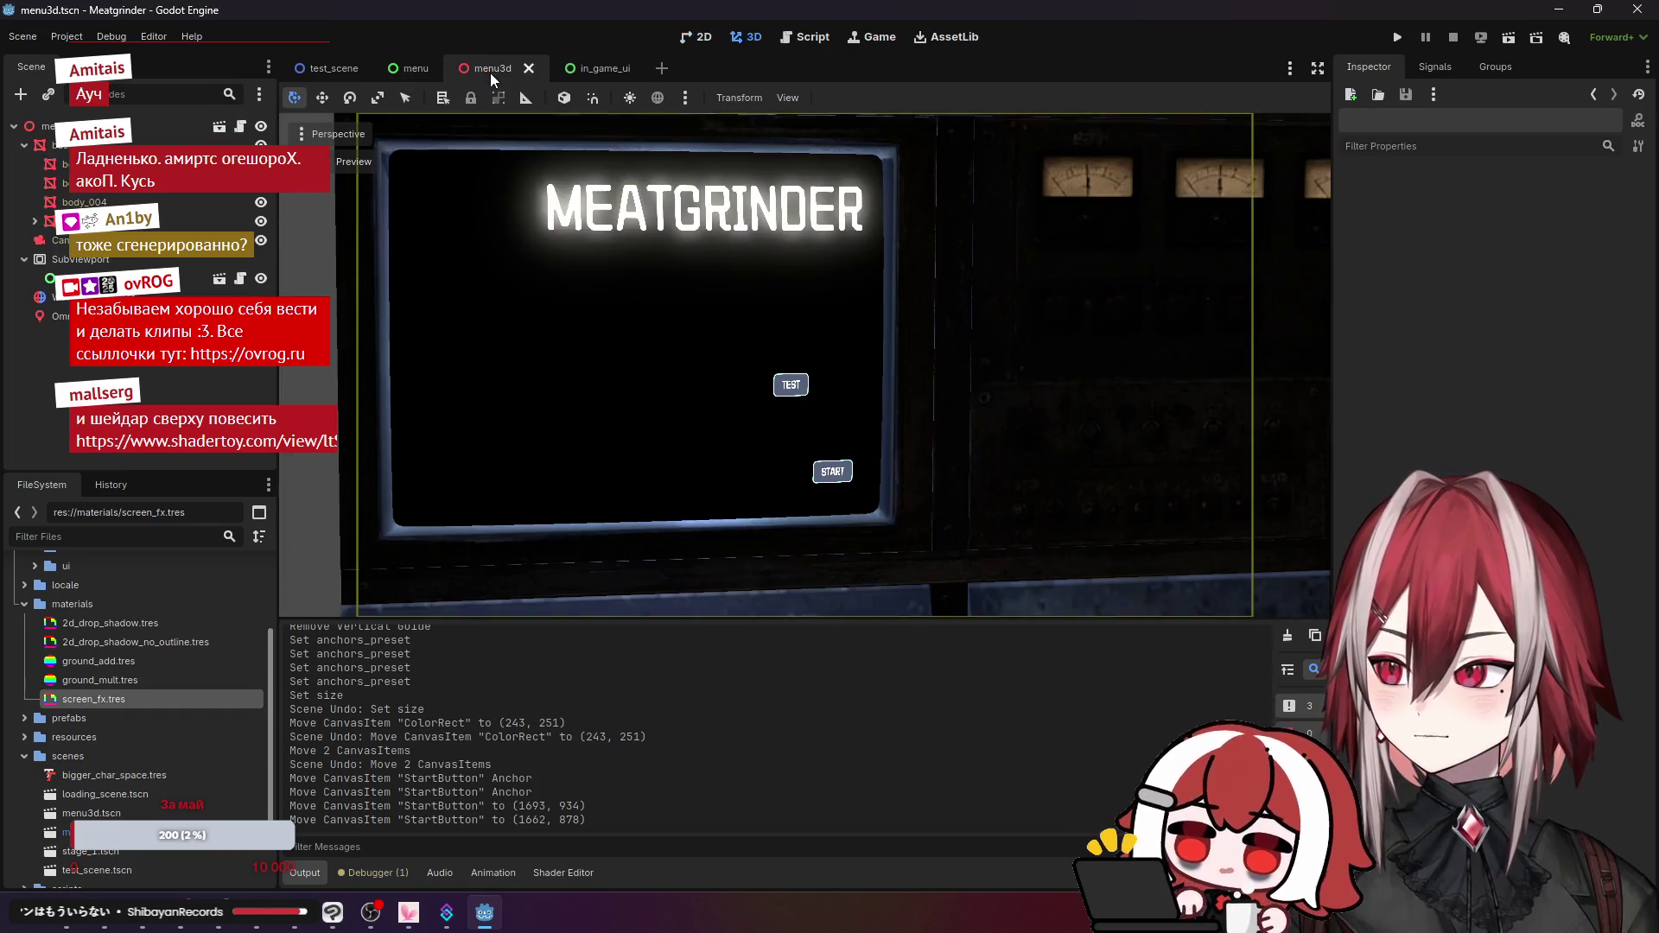
Back in menu, spread StartButton's anchors across the lower-right and expand its Layout properties
left_click(405, 76)
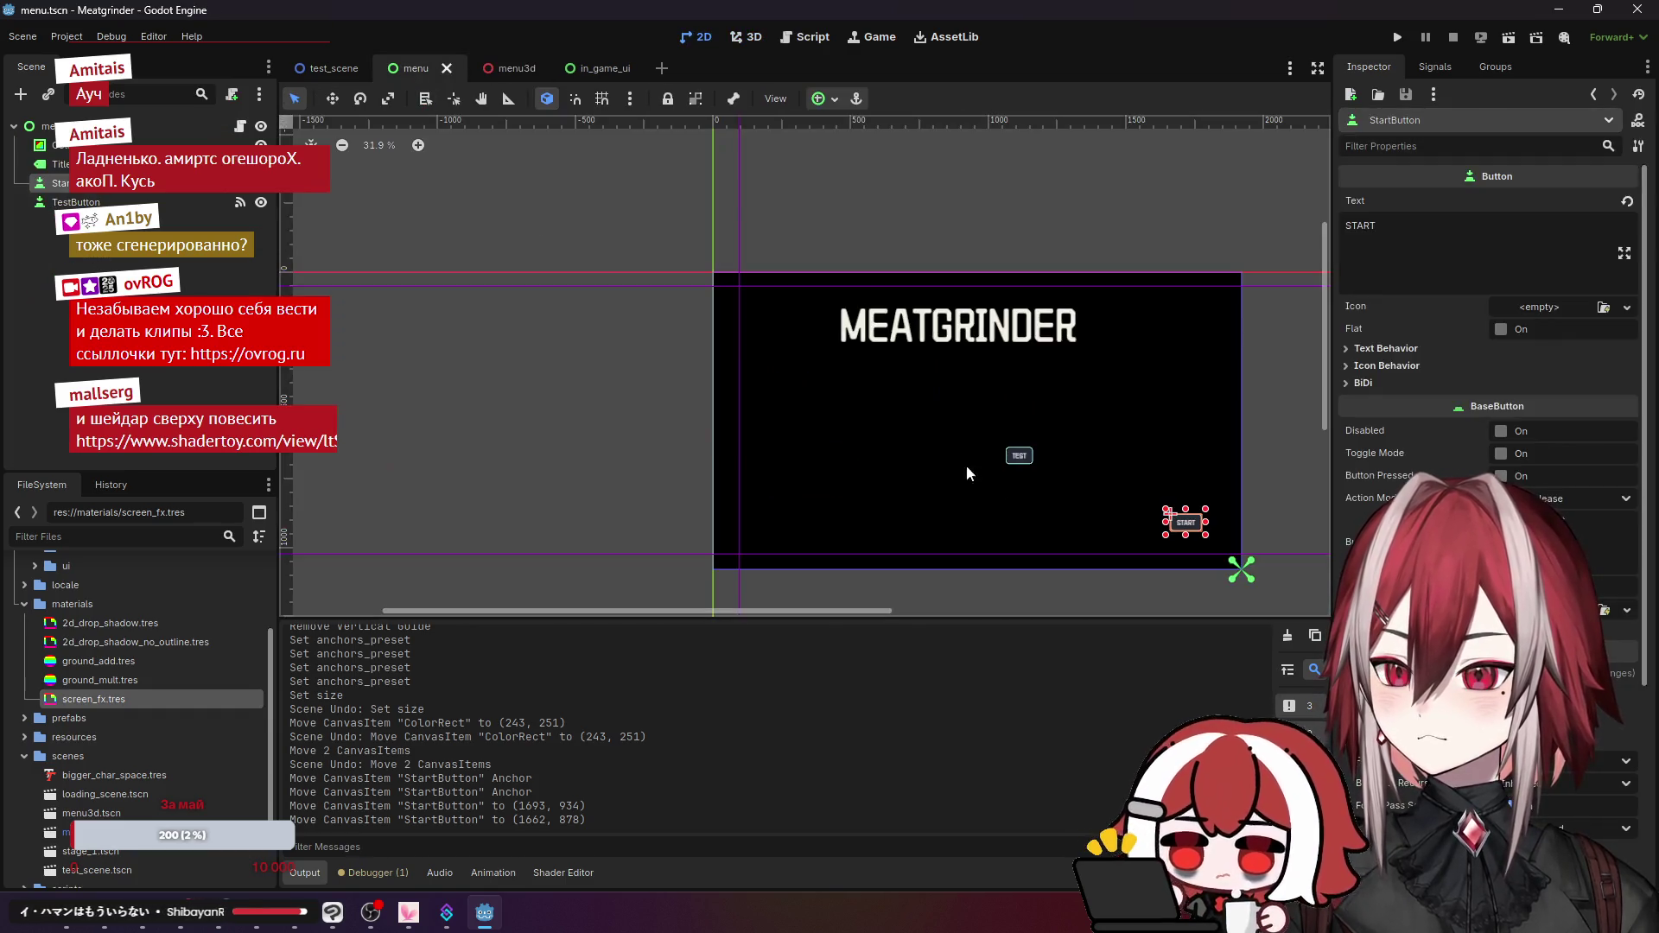
left_click(572, 403)
scroll(906, 417, "up", 4)
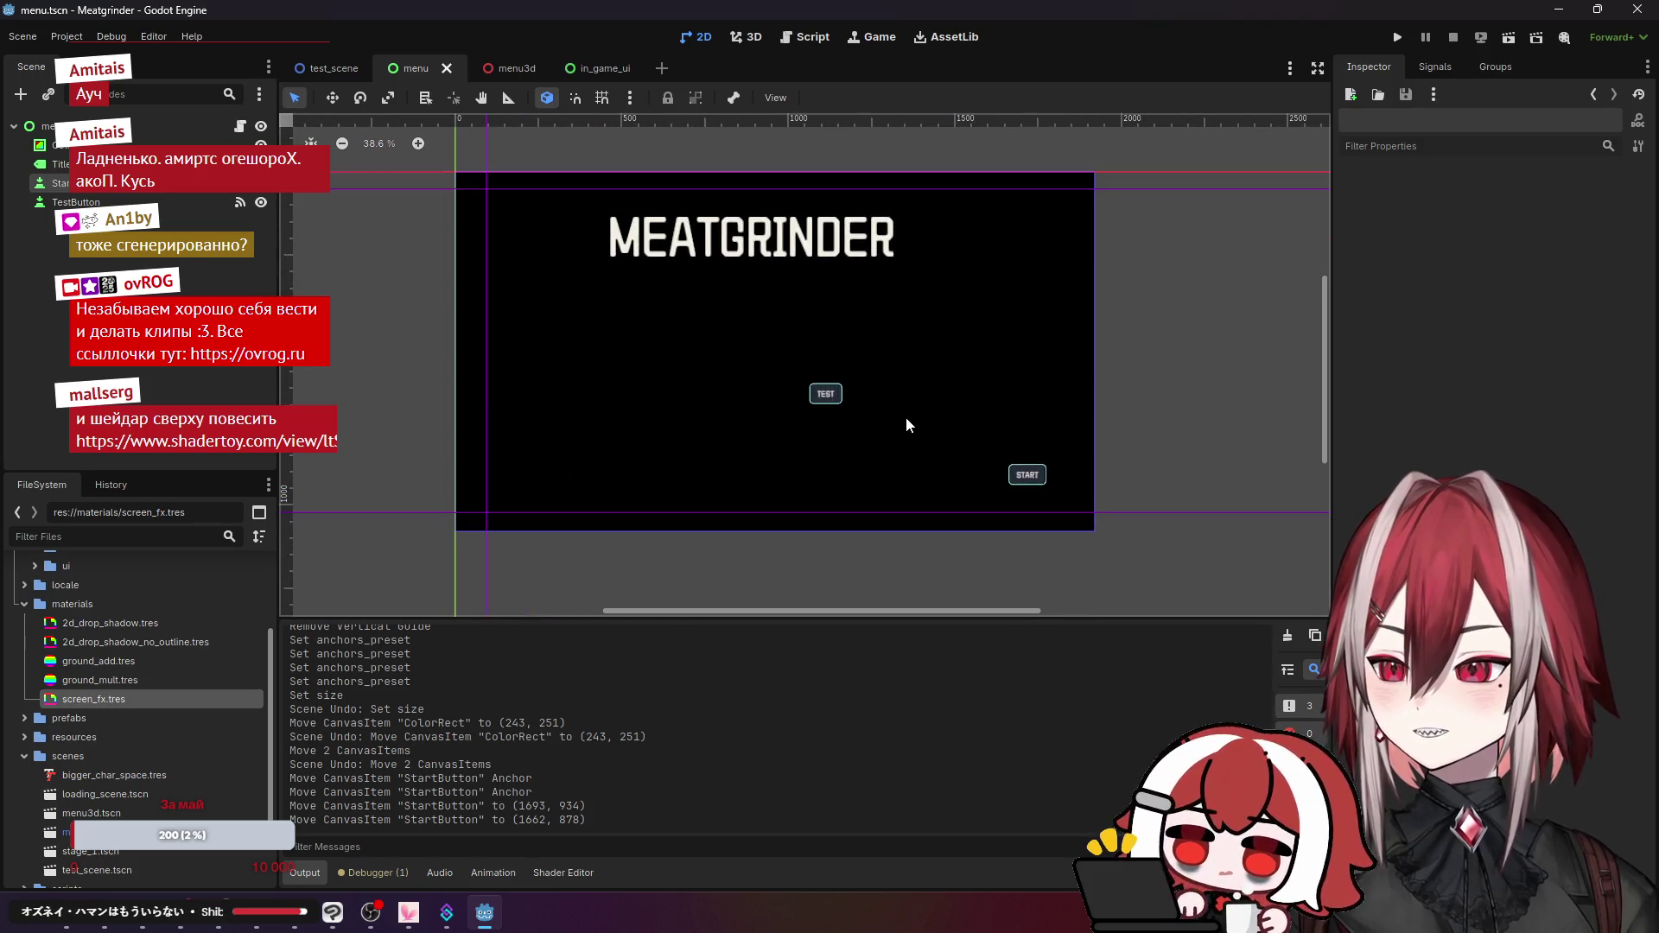
left_click(1068, 493)
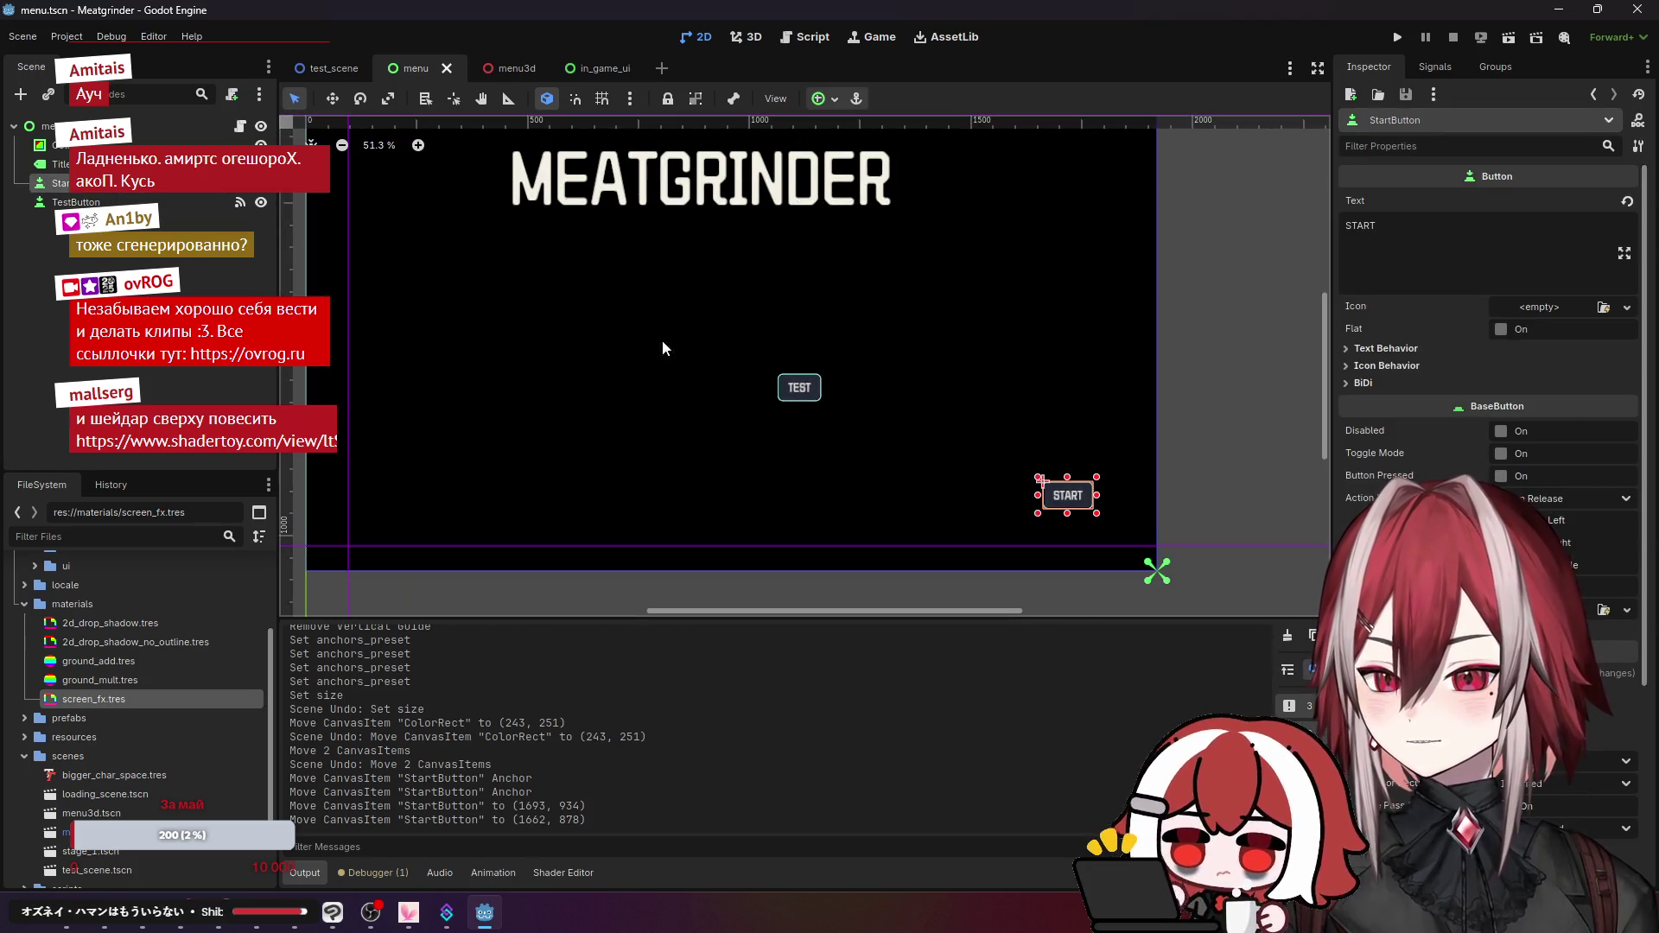
mouse_move(1157, 571)
left_mouse_down()
mouse_move(854, 367)
mouse_move(994, 367)
left_mouse_up()
scroll(1434, 474, "down", 3)
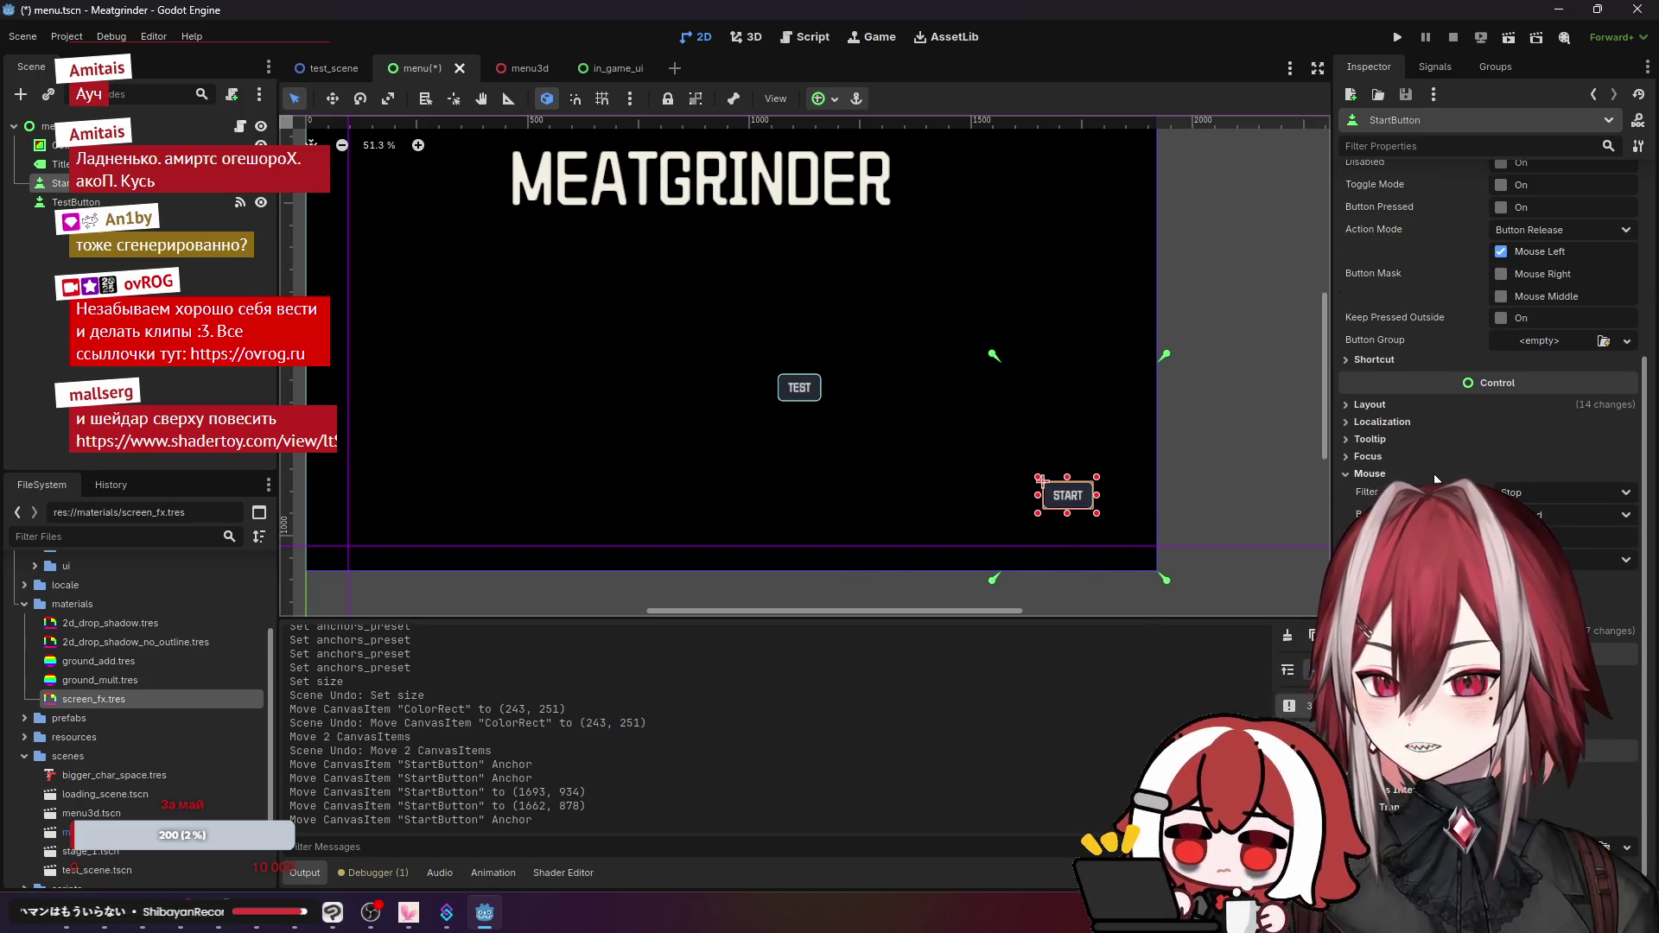
left_click(1370, 405)
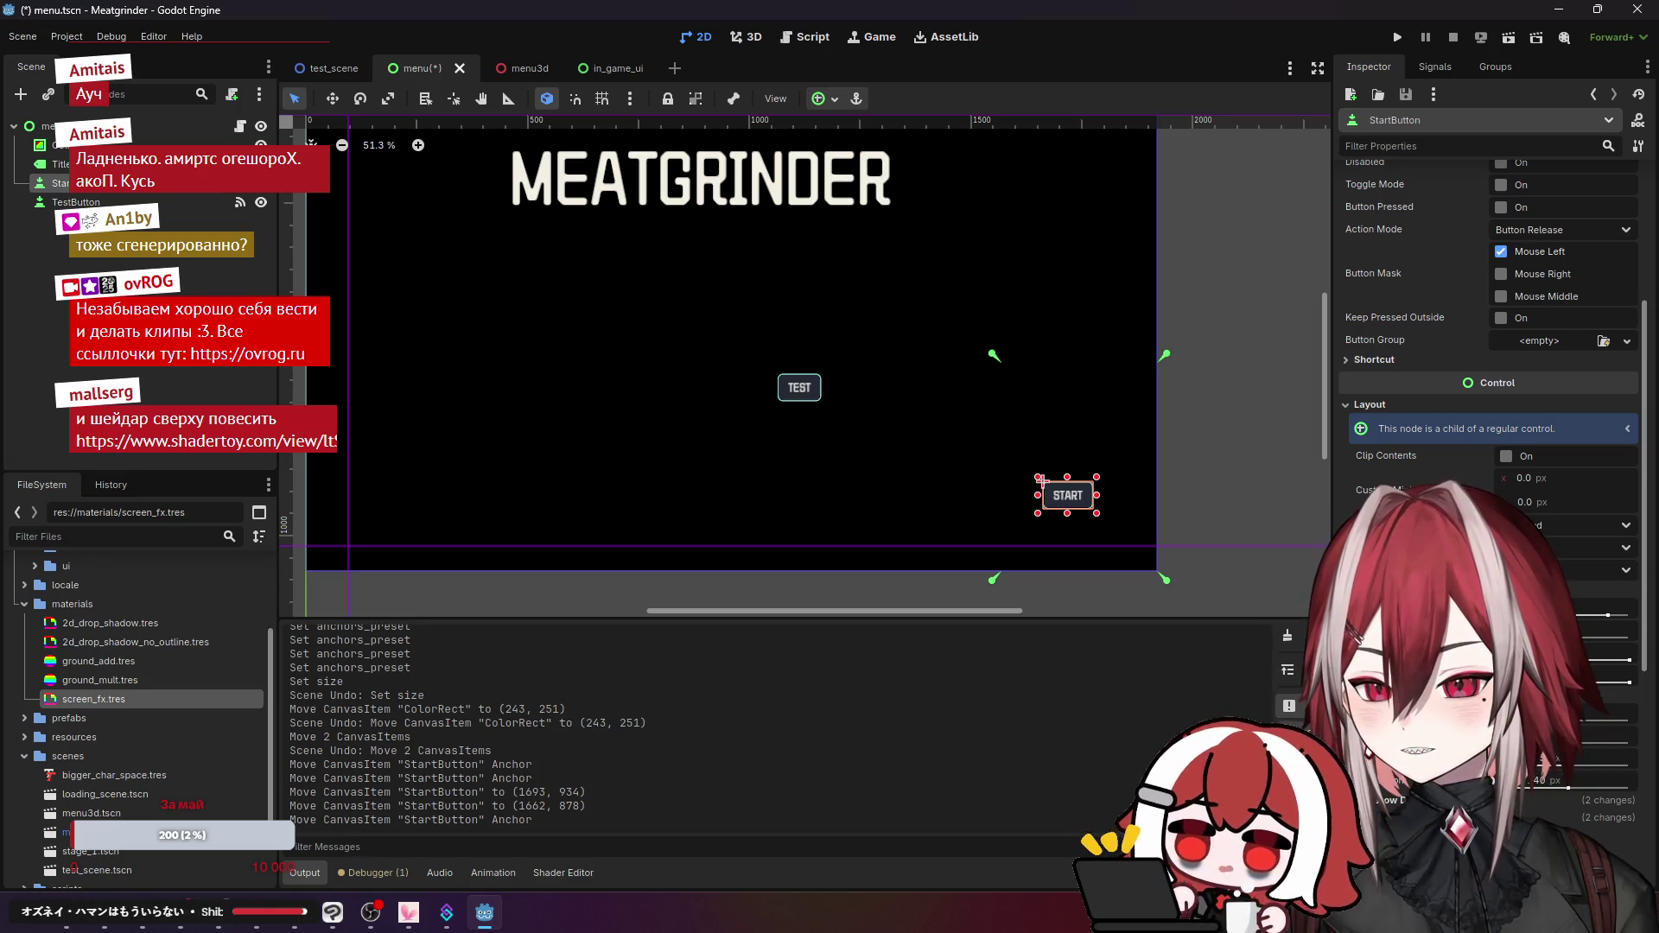
left_click(803, 370)
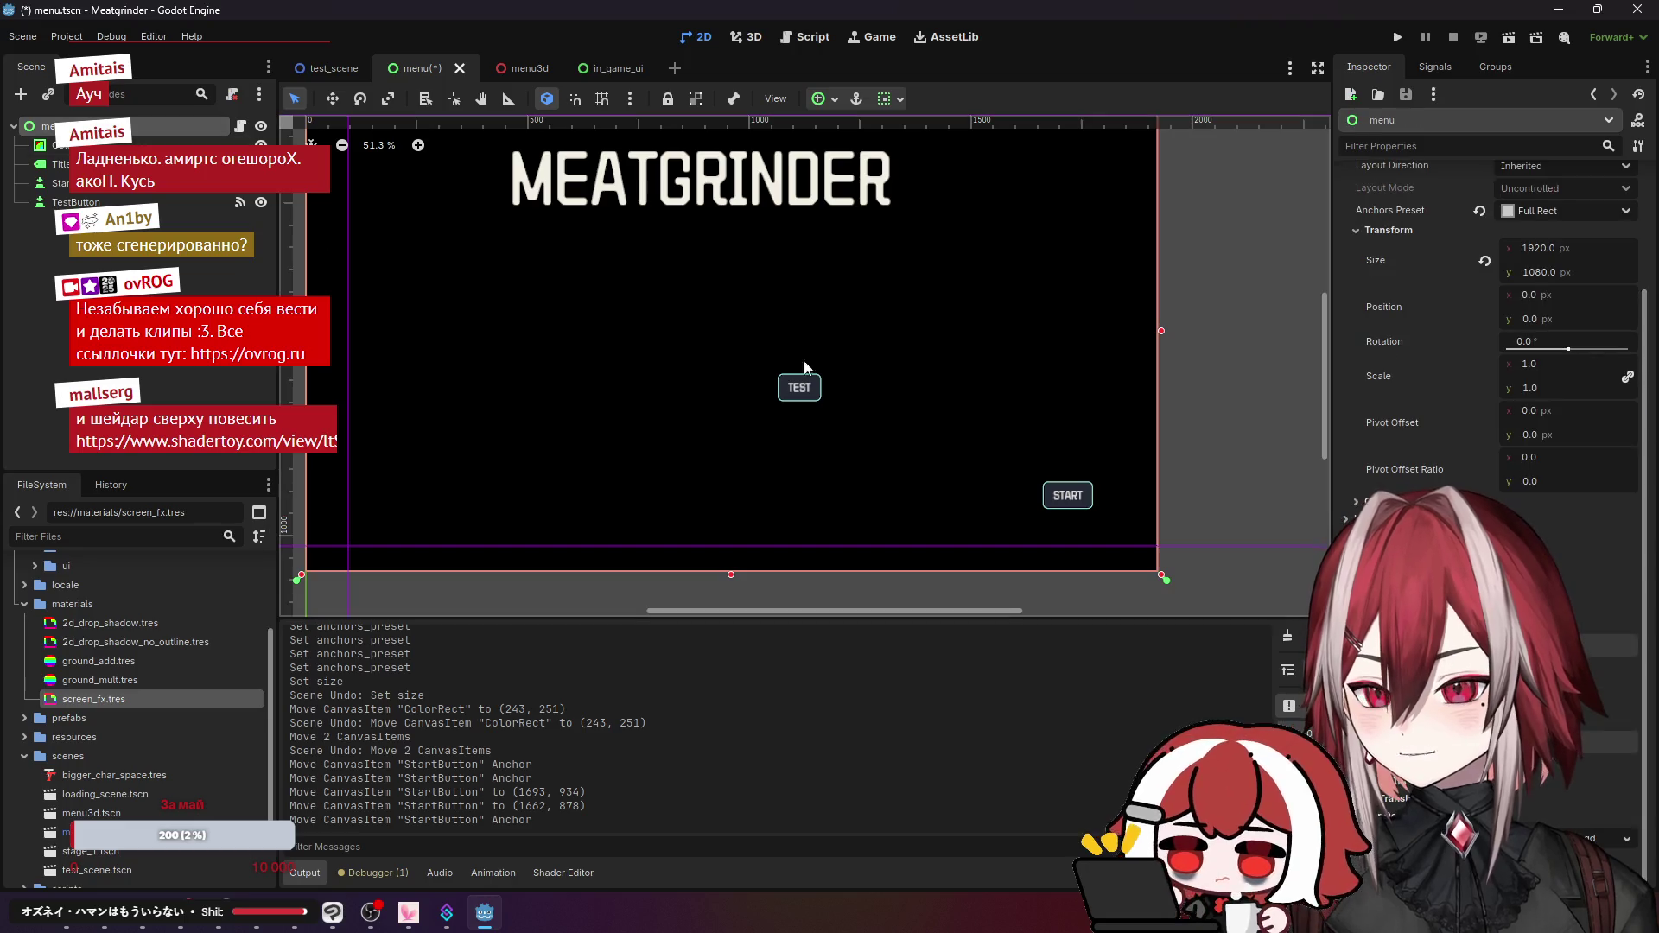
scroll(1076, 409, "down", 2)
scroll(1076, 409, "down", 1)
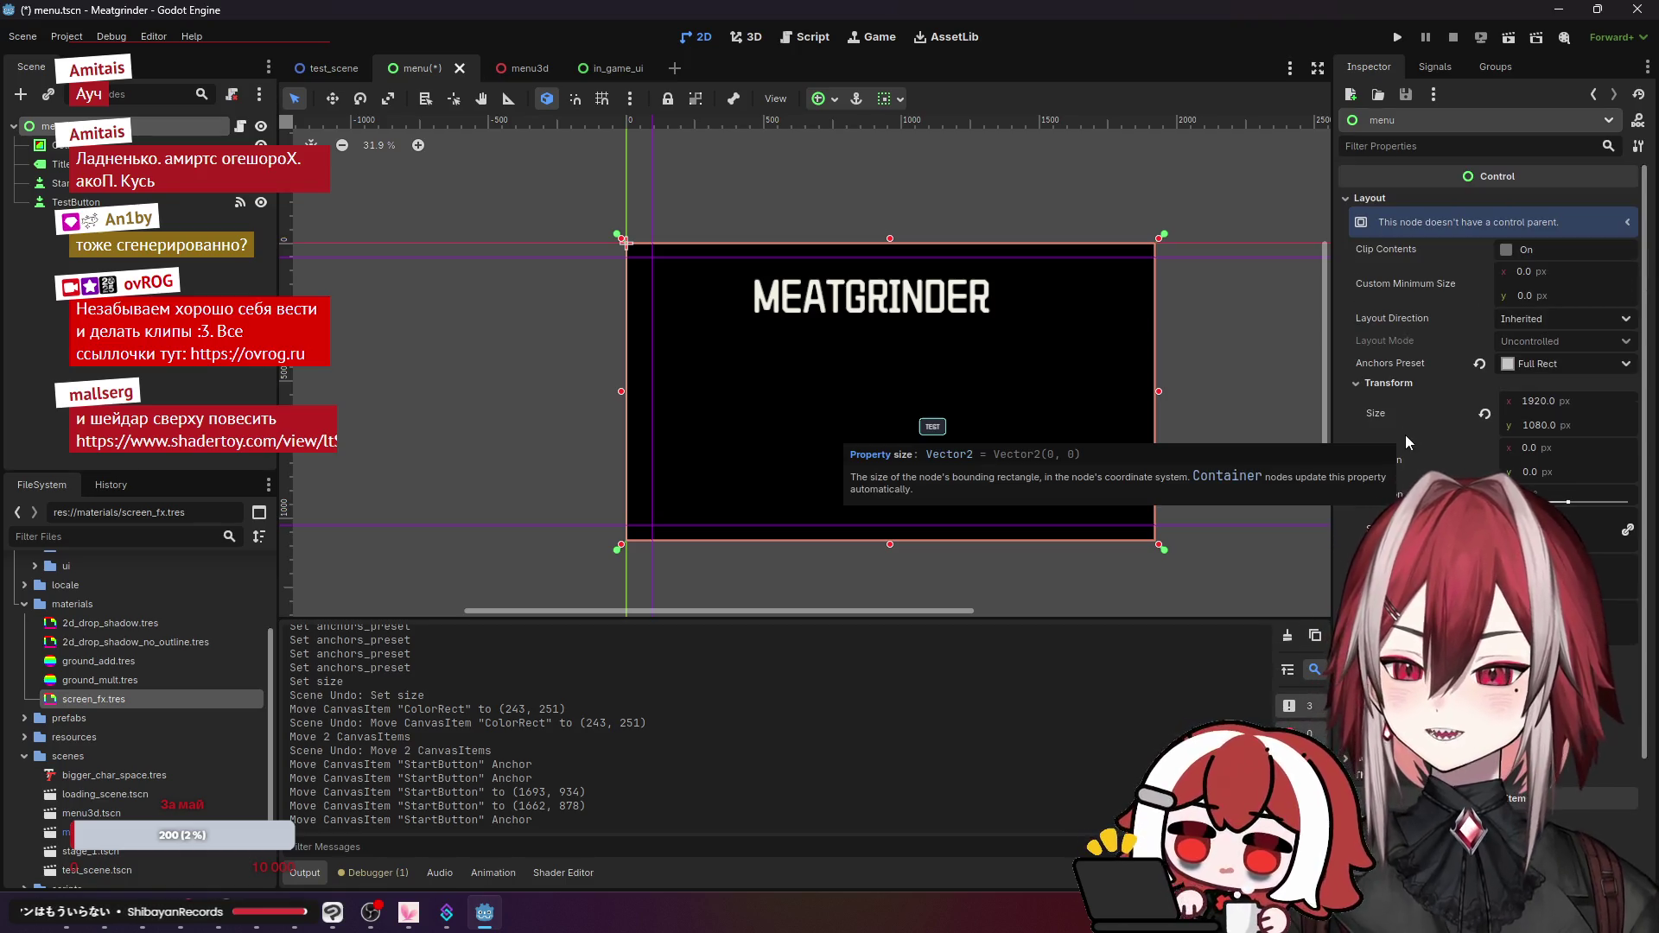
left_click(1544, 318)
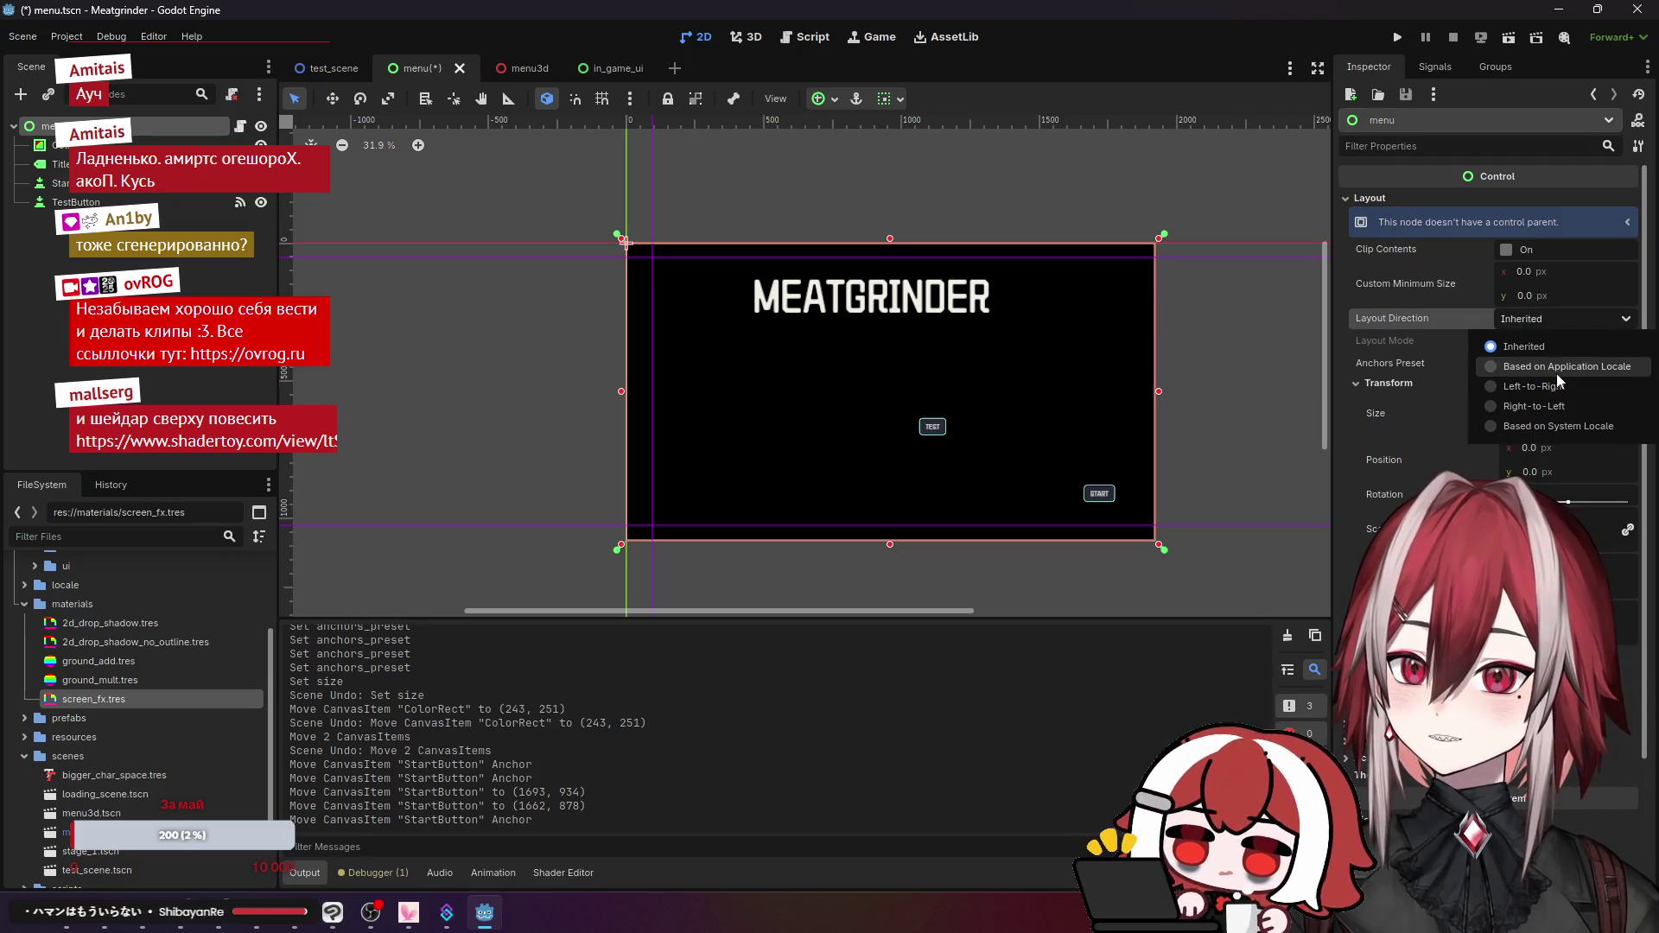
left_click(1583, 366)
left_click(1590, 318)
left_click(1564, 345)
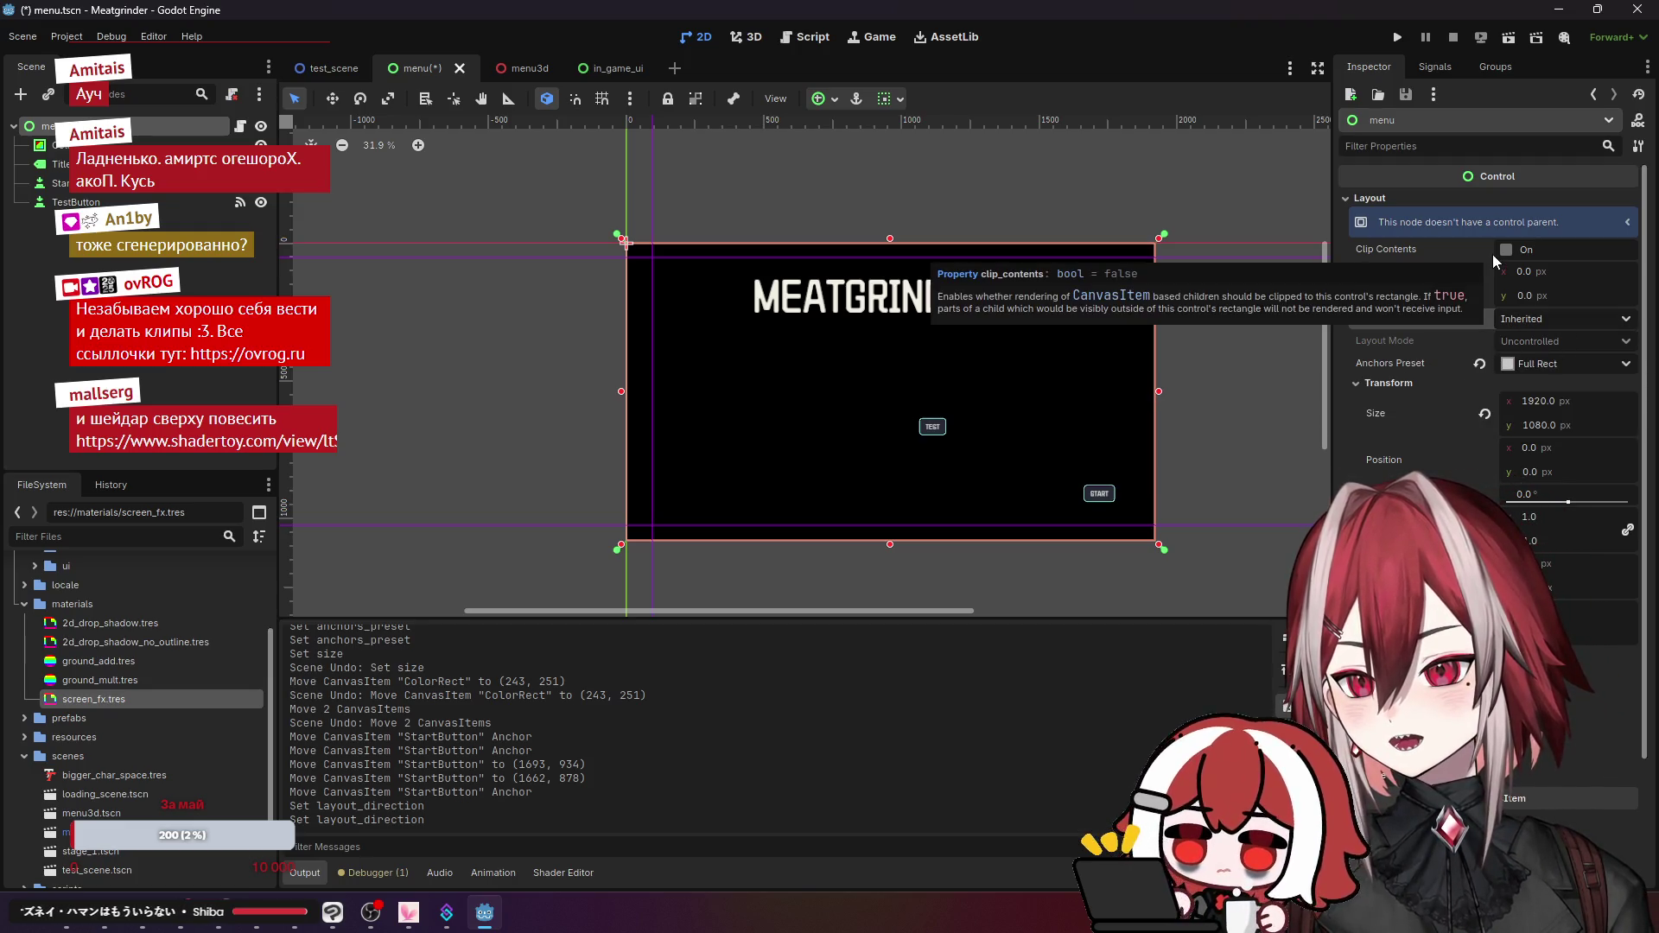
left_click(1459, 223)
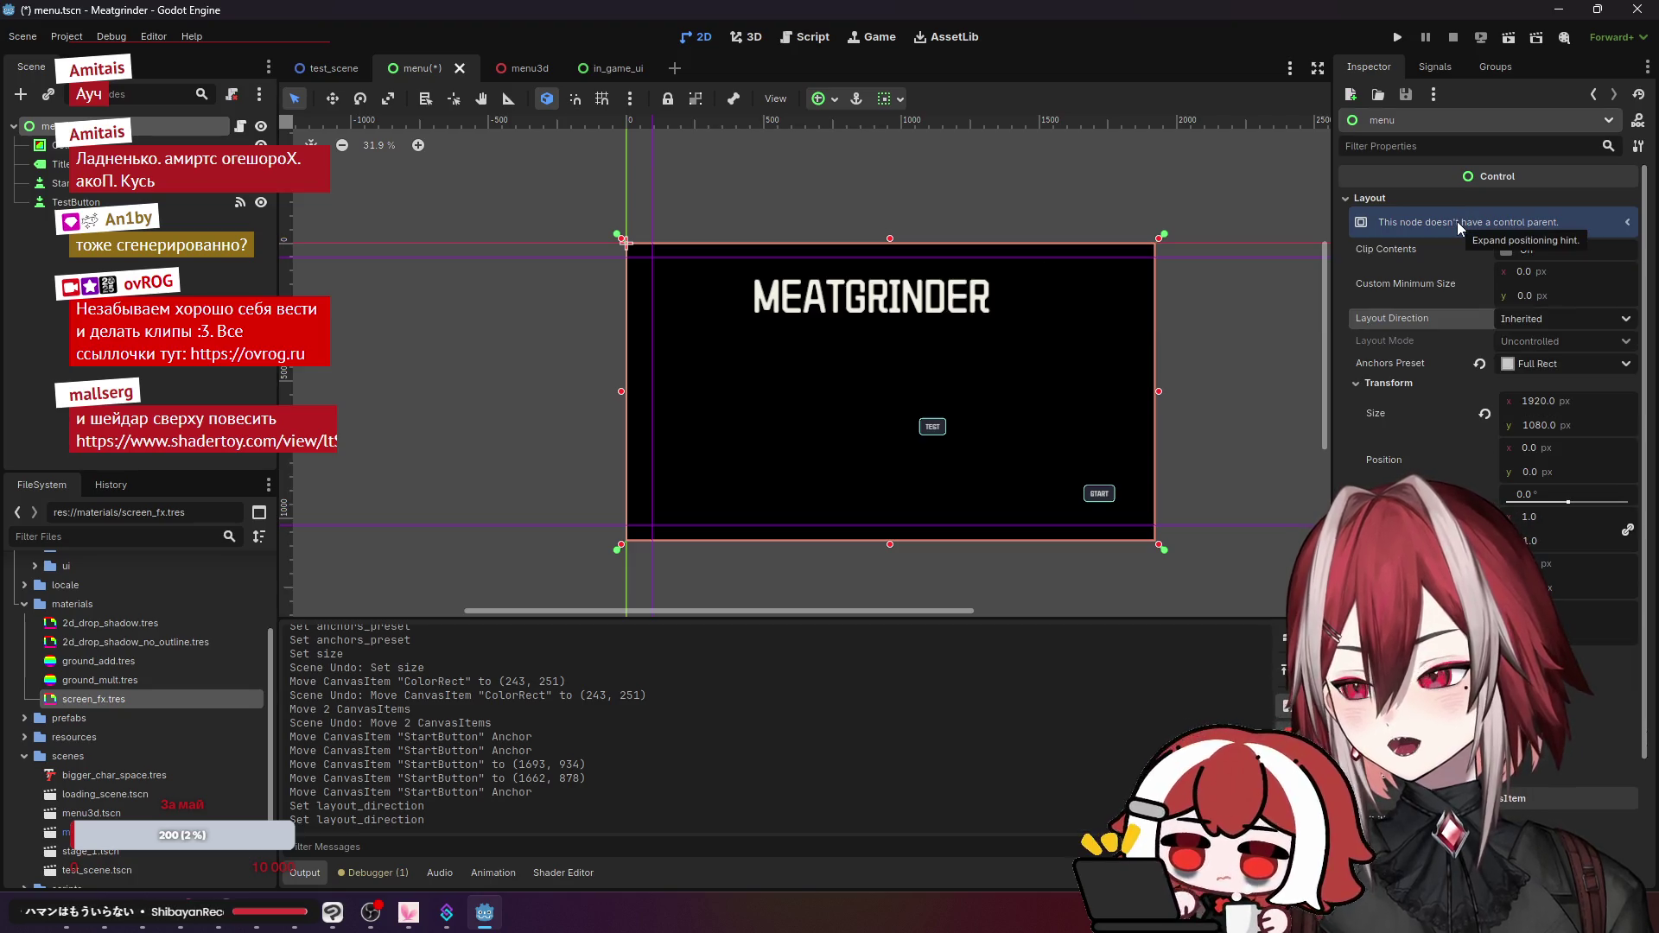
scroll(1418, 403, "down", 3)
scroll(1418, 397, "down", 2)
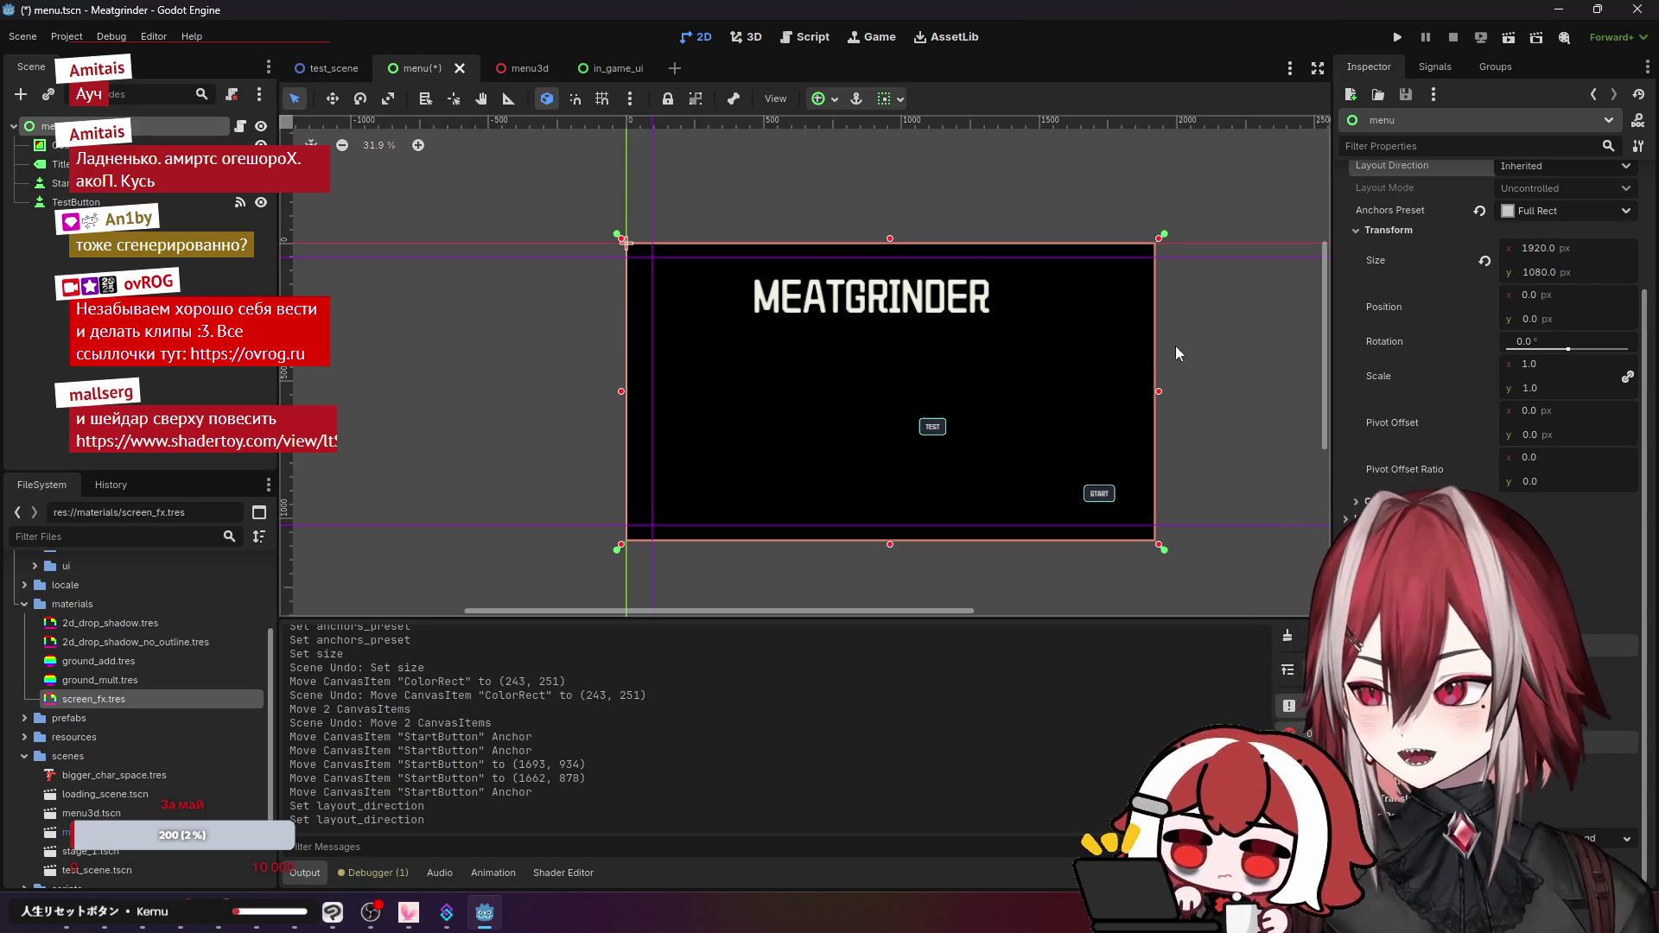
left_click_drag(1183, 335, 1153, 319)
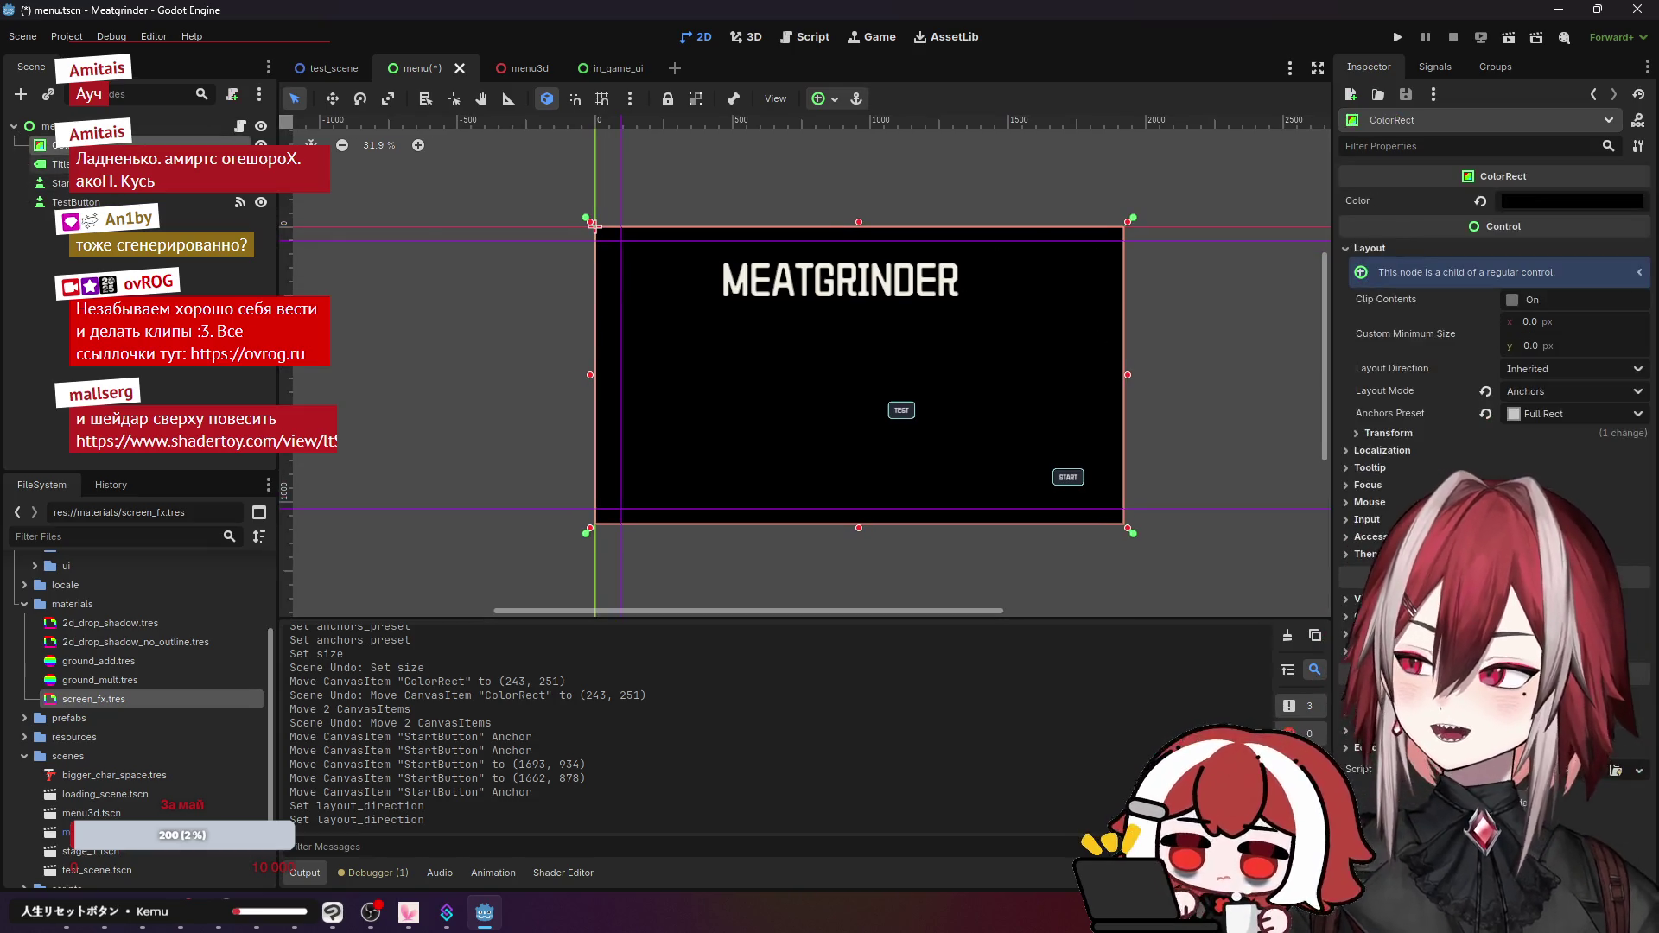
Drag the MEATGRINDER title toward the lower-left of the screen and reselect it
left_click(743, 303)
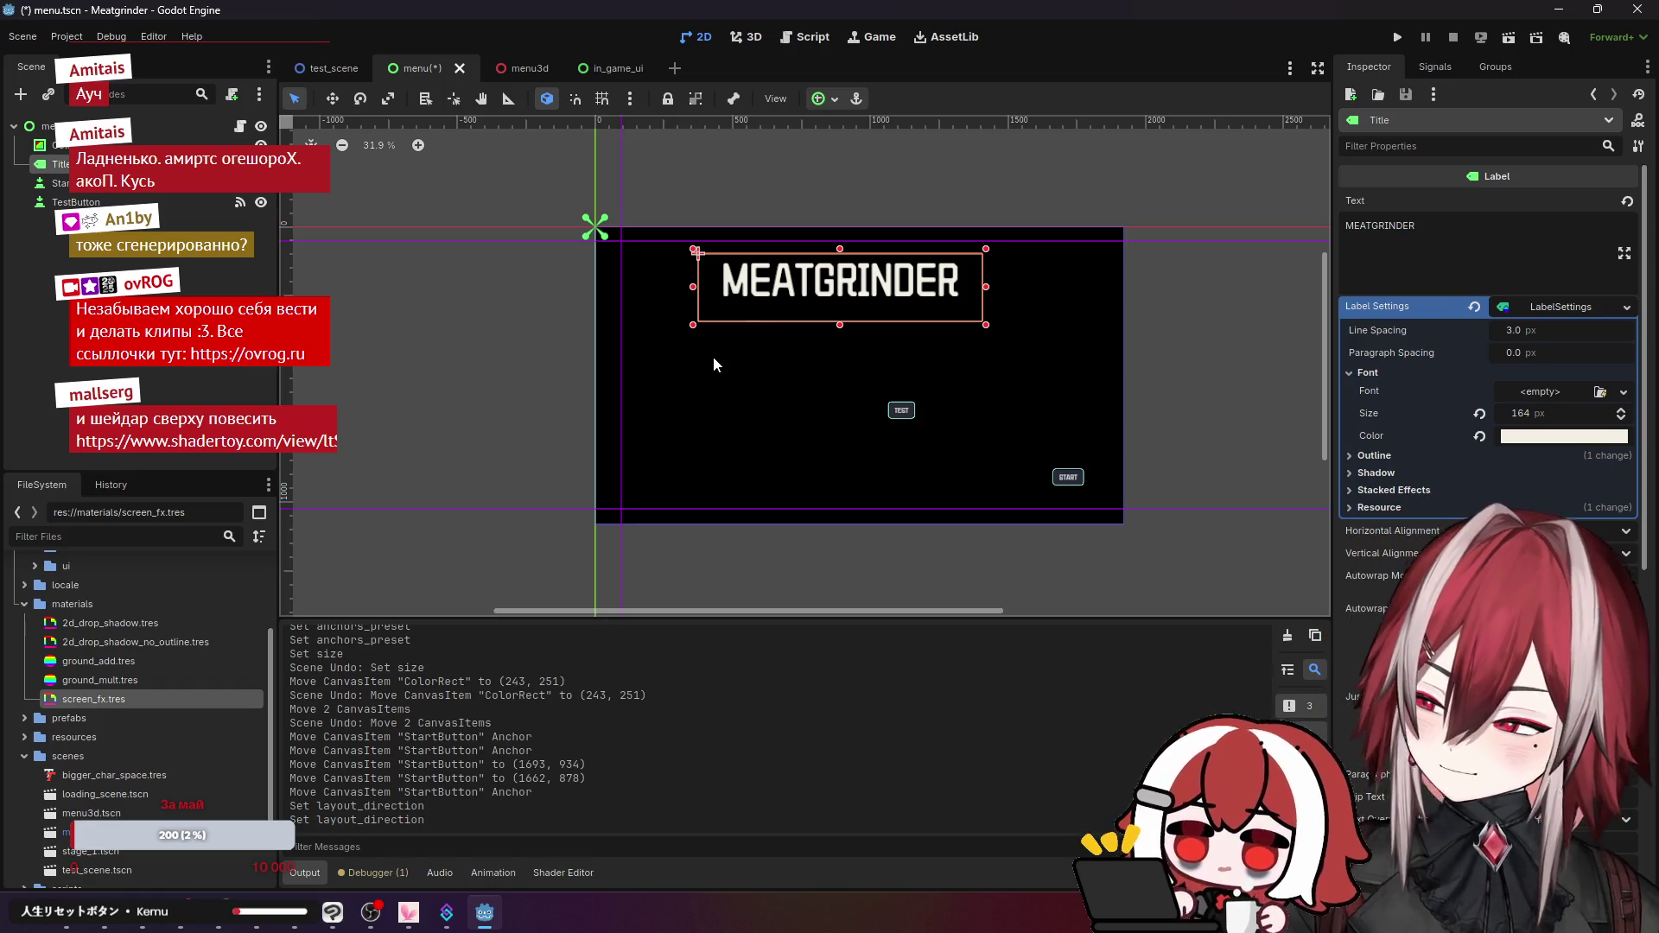
scroll(689, 399, "up", 2)
mouse_move(737, 269)
left_mouse_down()
mouse_move(644, 335)
mouse_move(640, 491)
mouse_move(622, 506)
left_mouse_up()
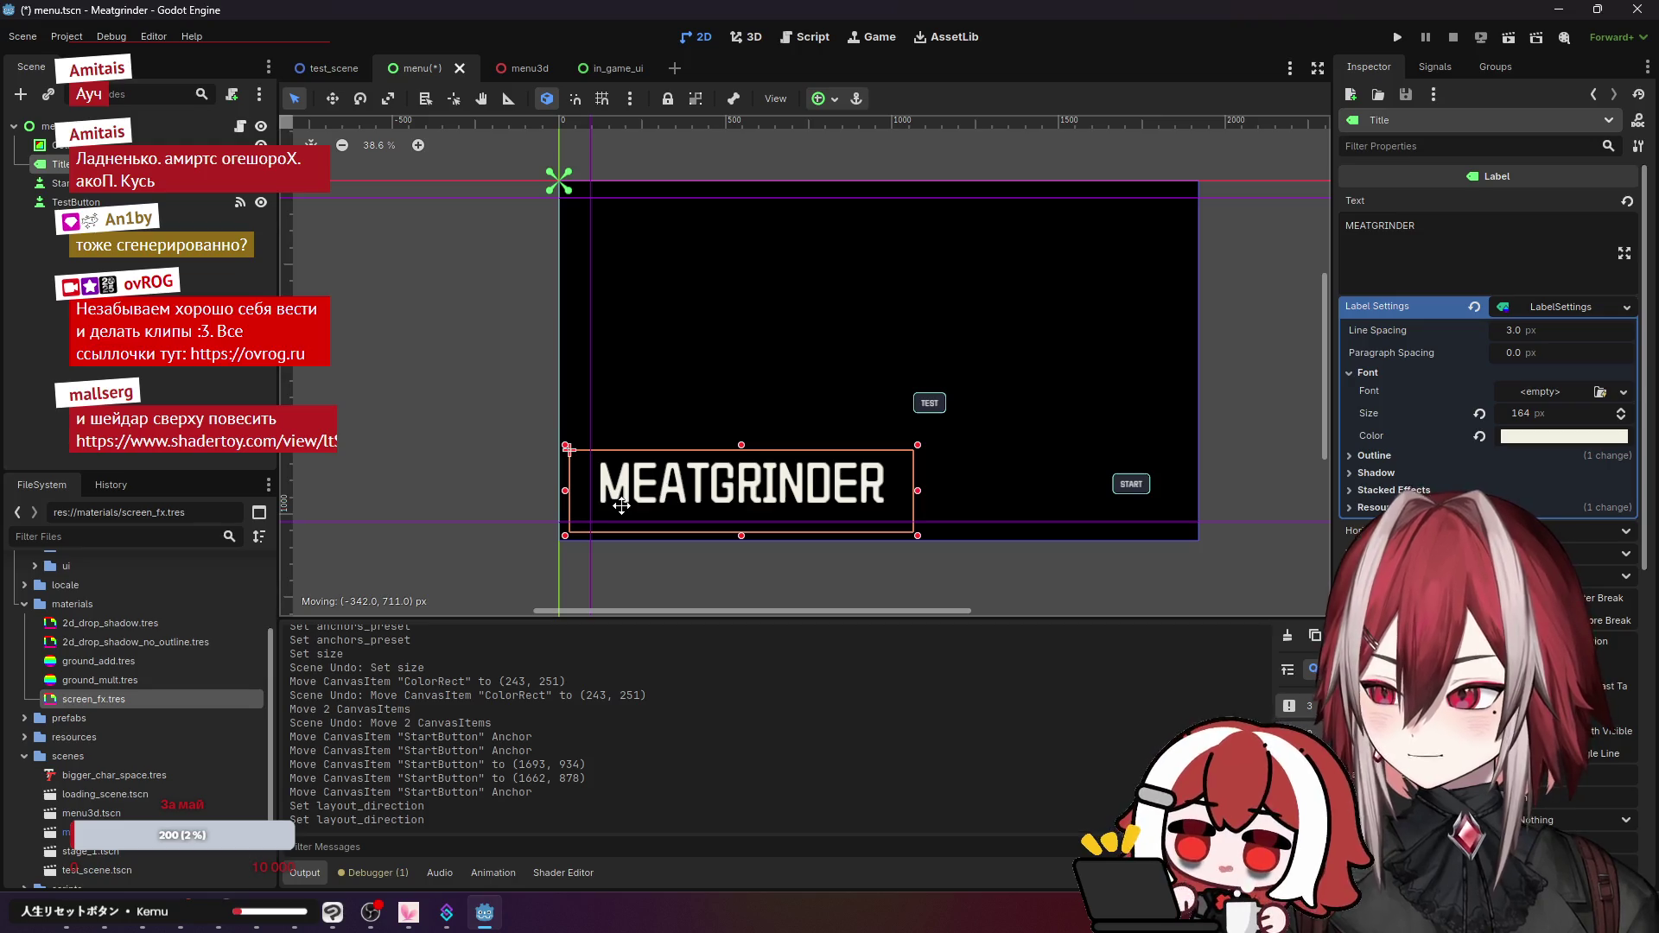
left_click(479, 396)
left_click(638, 494)
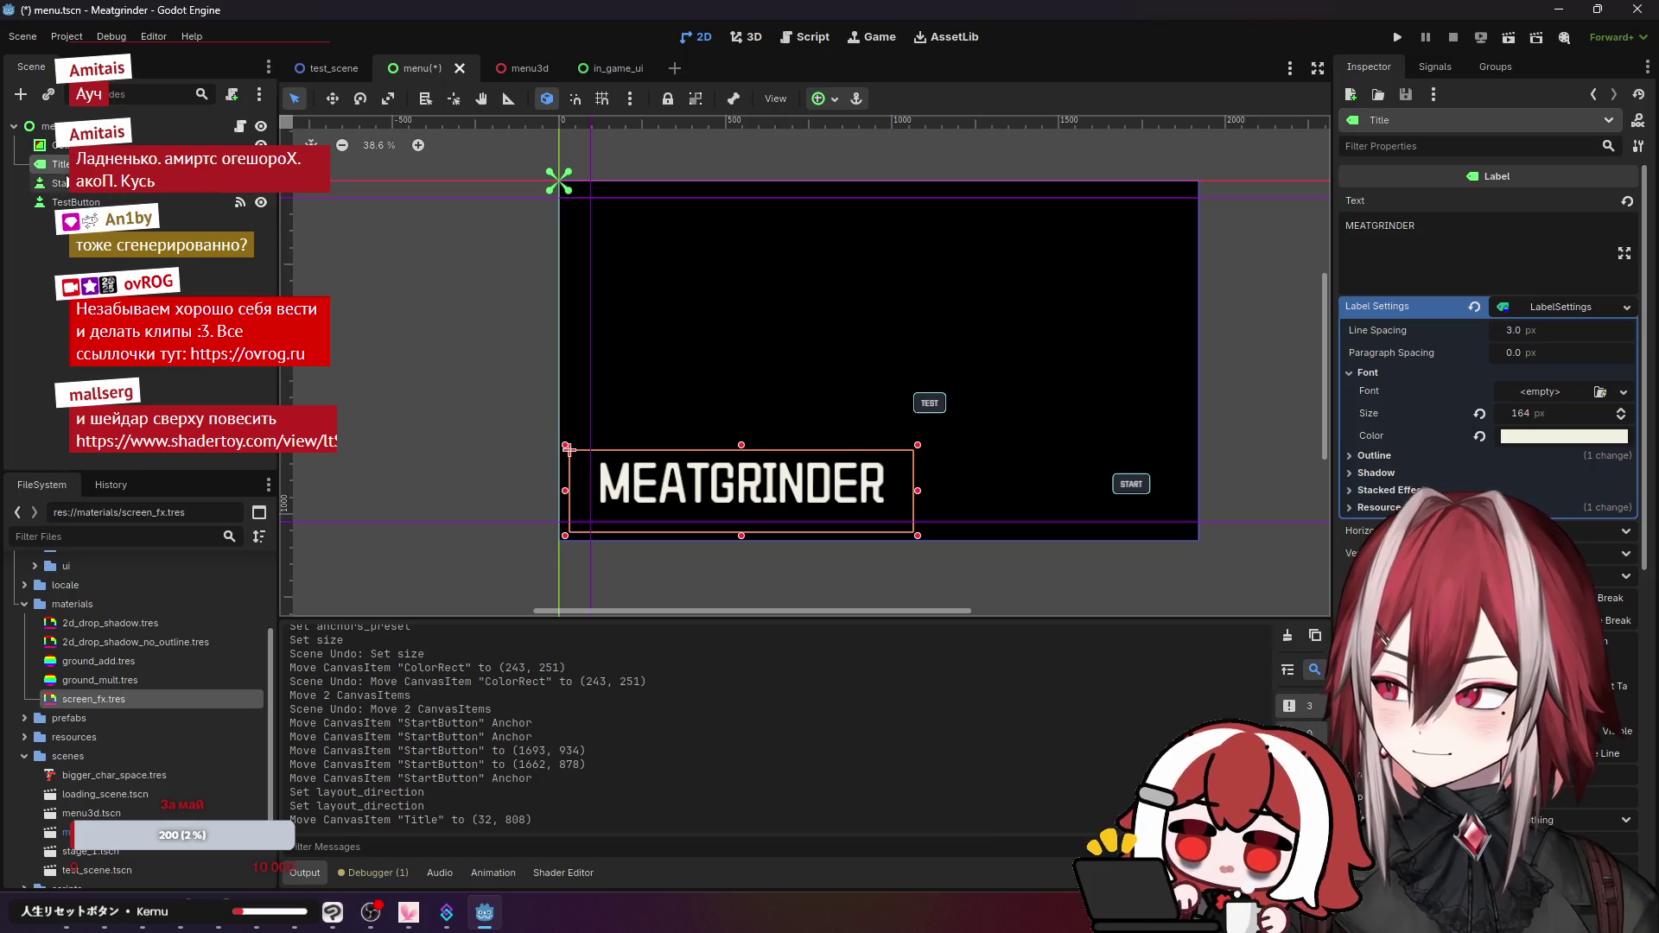
Set the title's Anchors Preset to HCenter Wide, save, and preview in menu3d
left_click(1373, 368)
scroll(1480, 466, "down", 4)
scroll(1479, 466, "down", 3)
left_click(1379, 413)
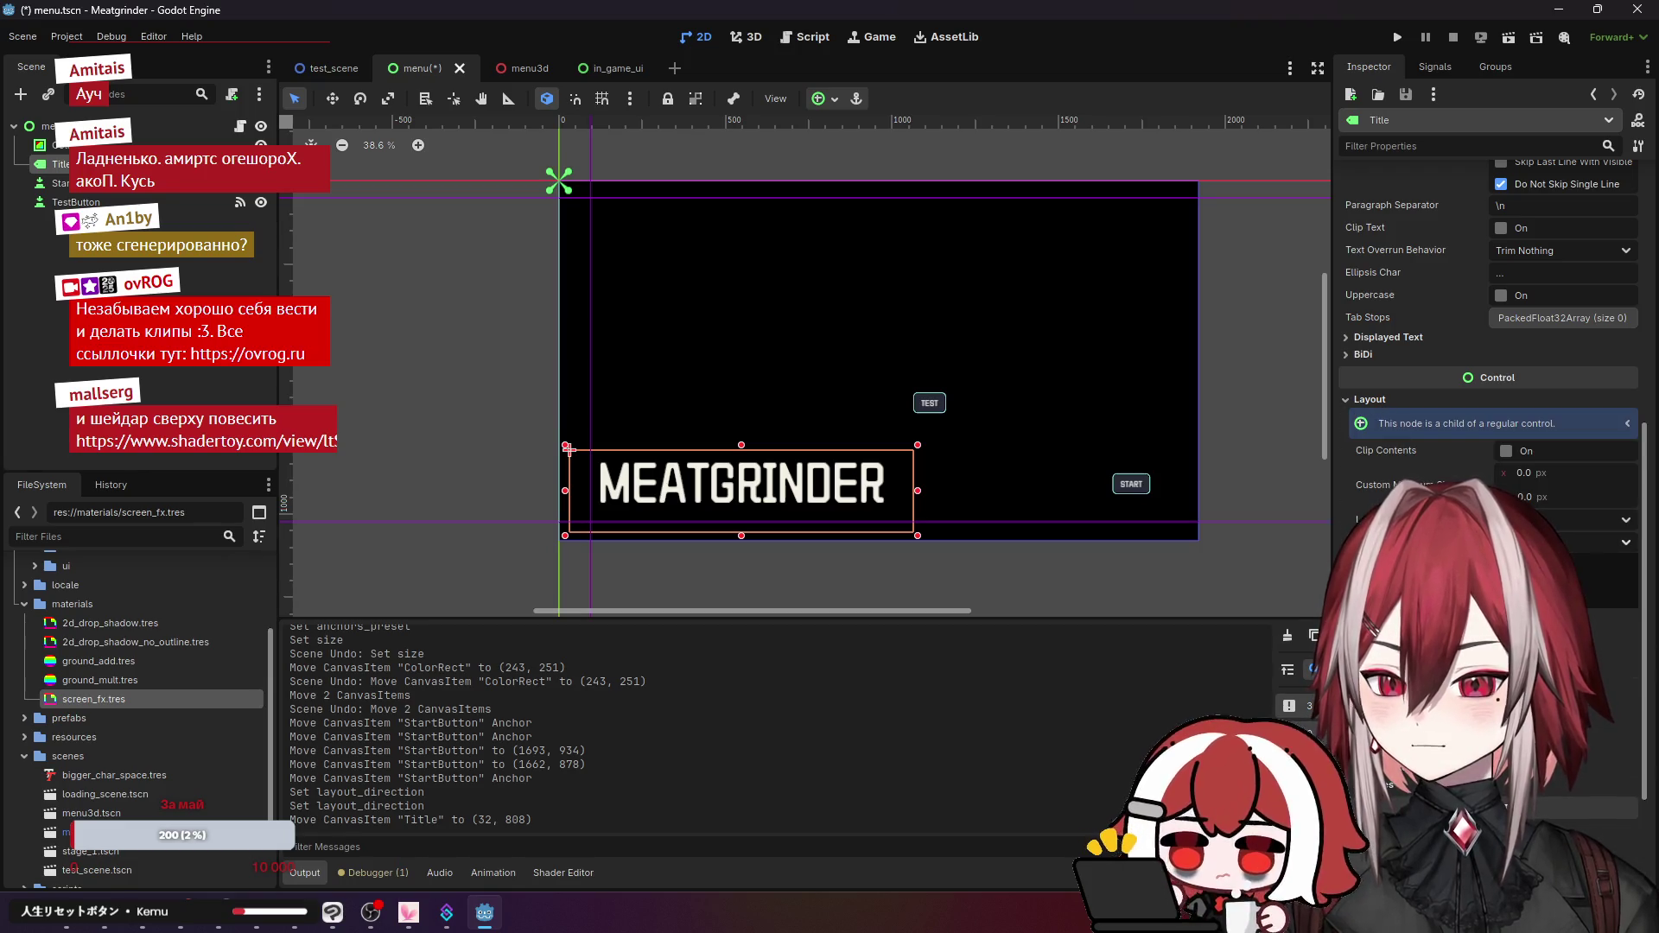
left_click(1564, 542)
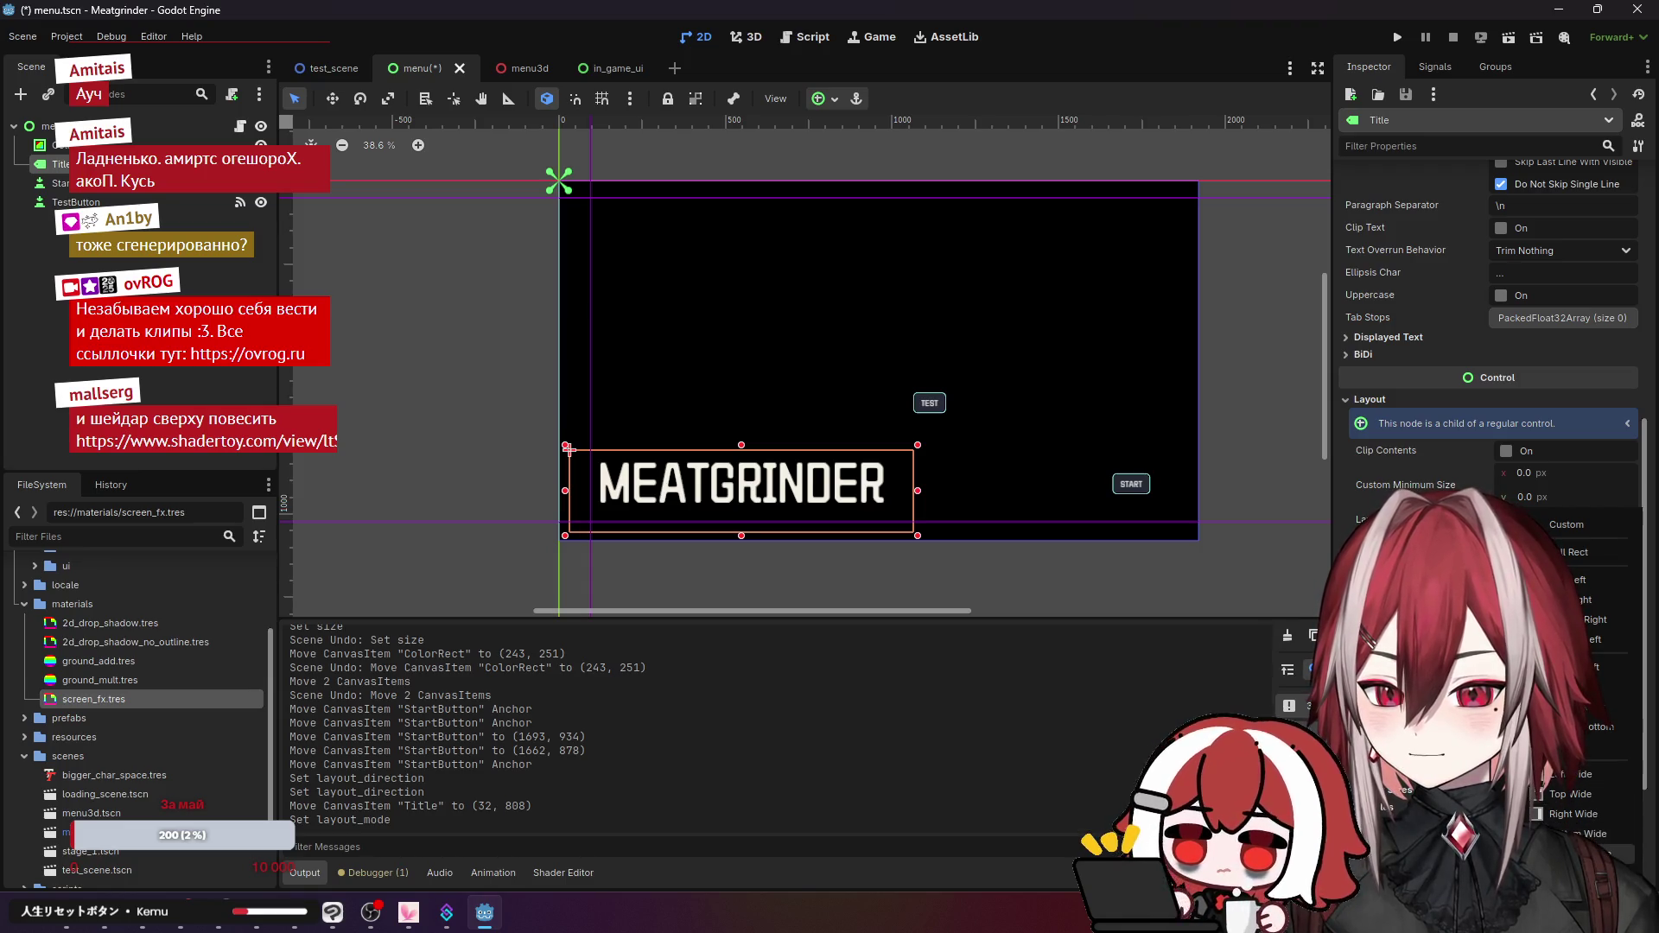
left_click(1555, 747)
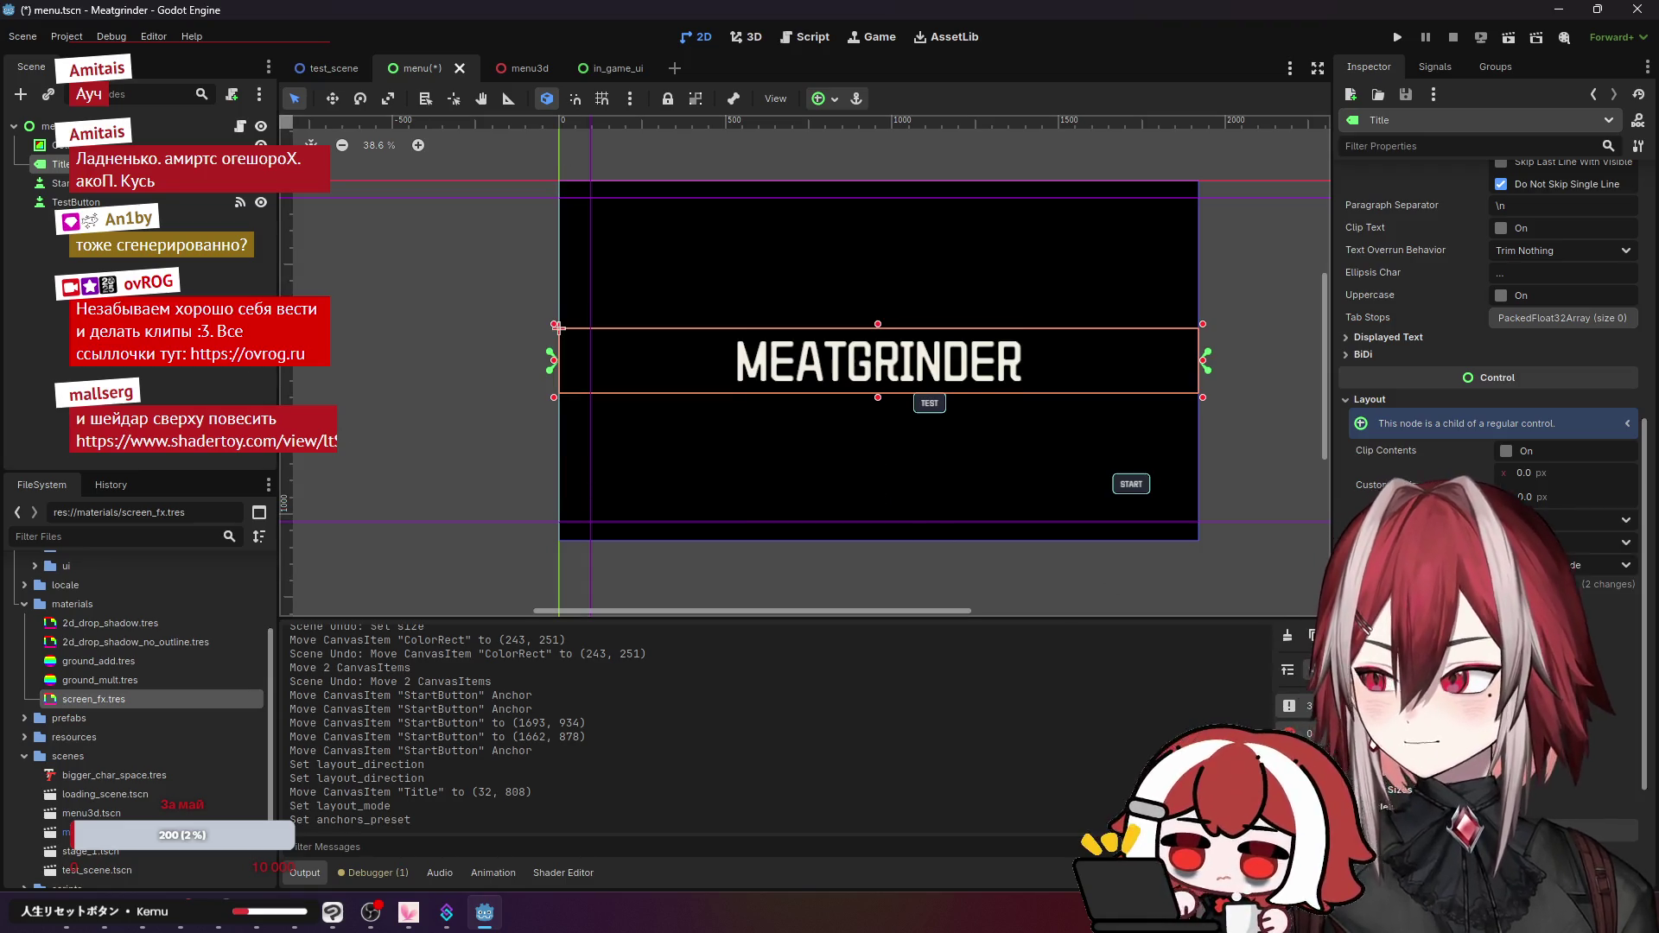
key("ctrl+s")
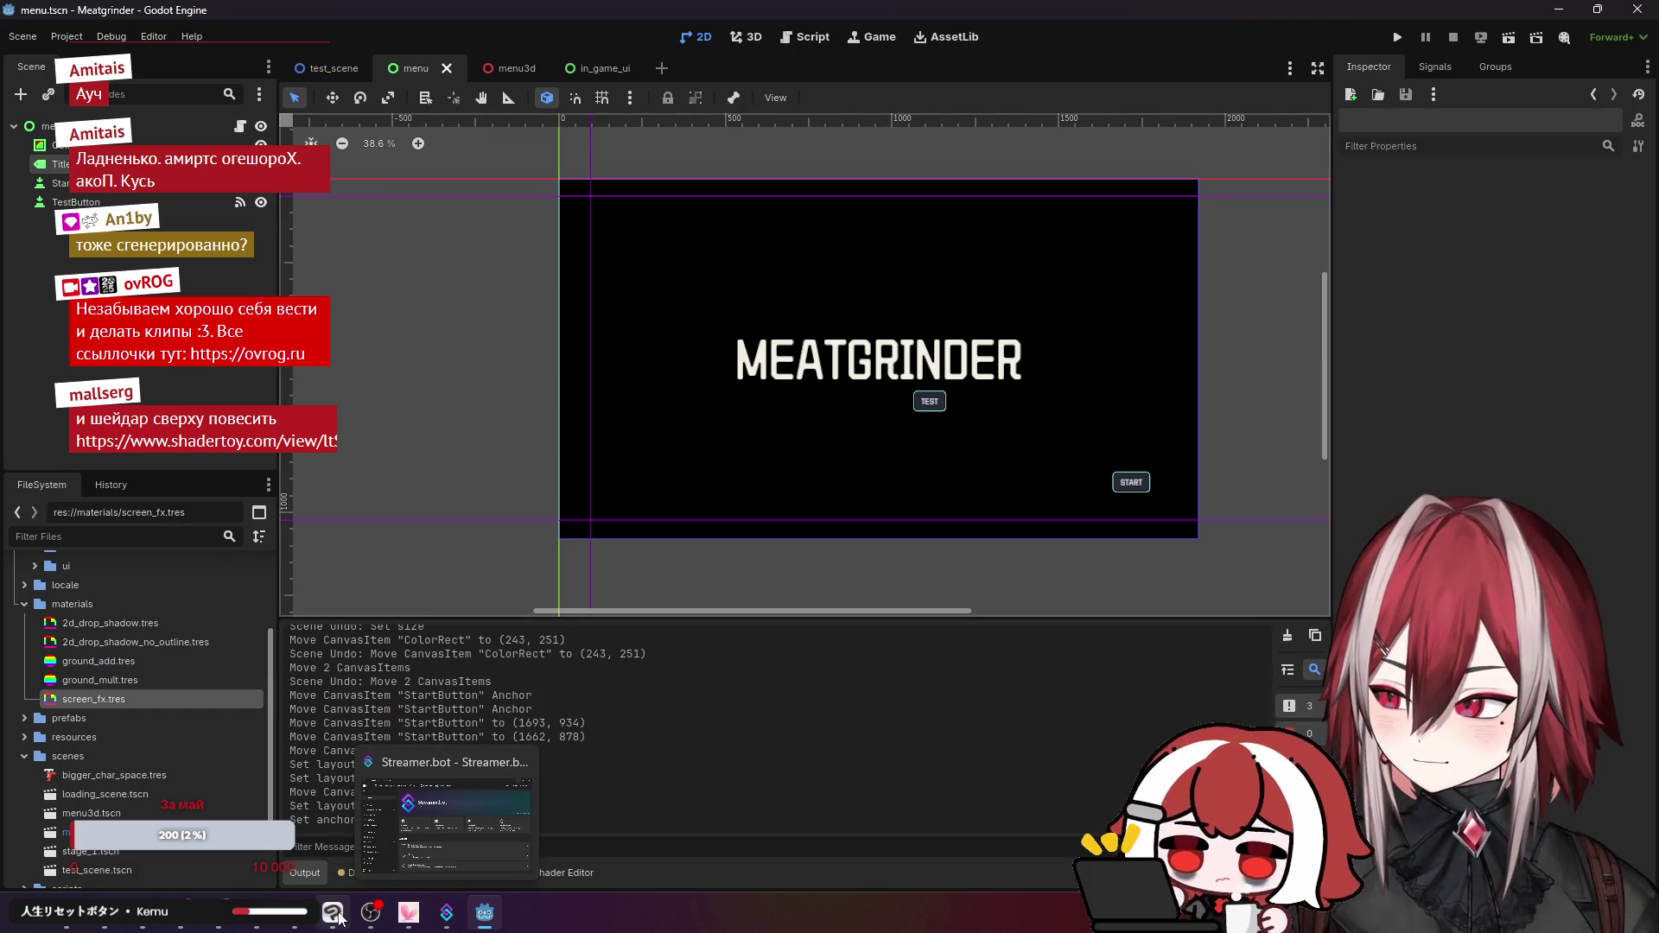
mouse_move(297, 923)
left_click(508, 68)
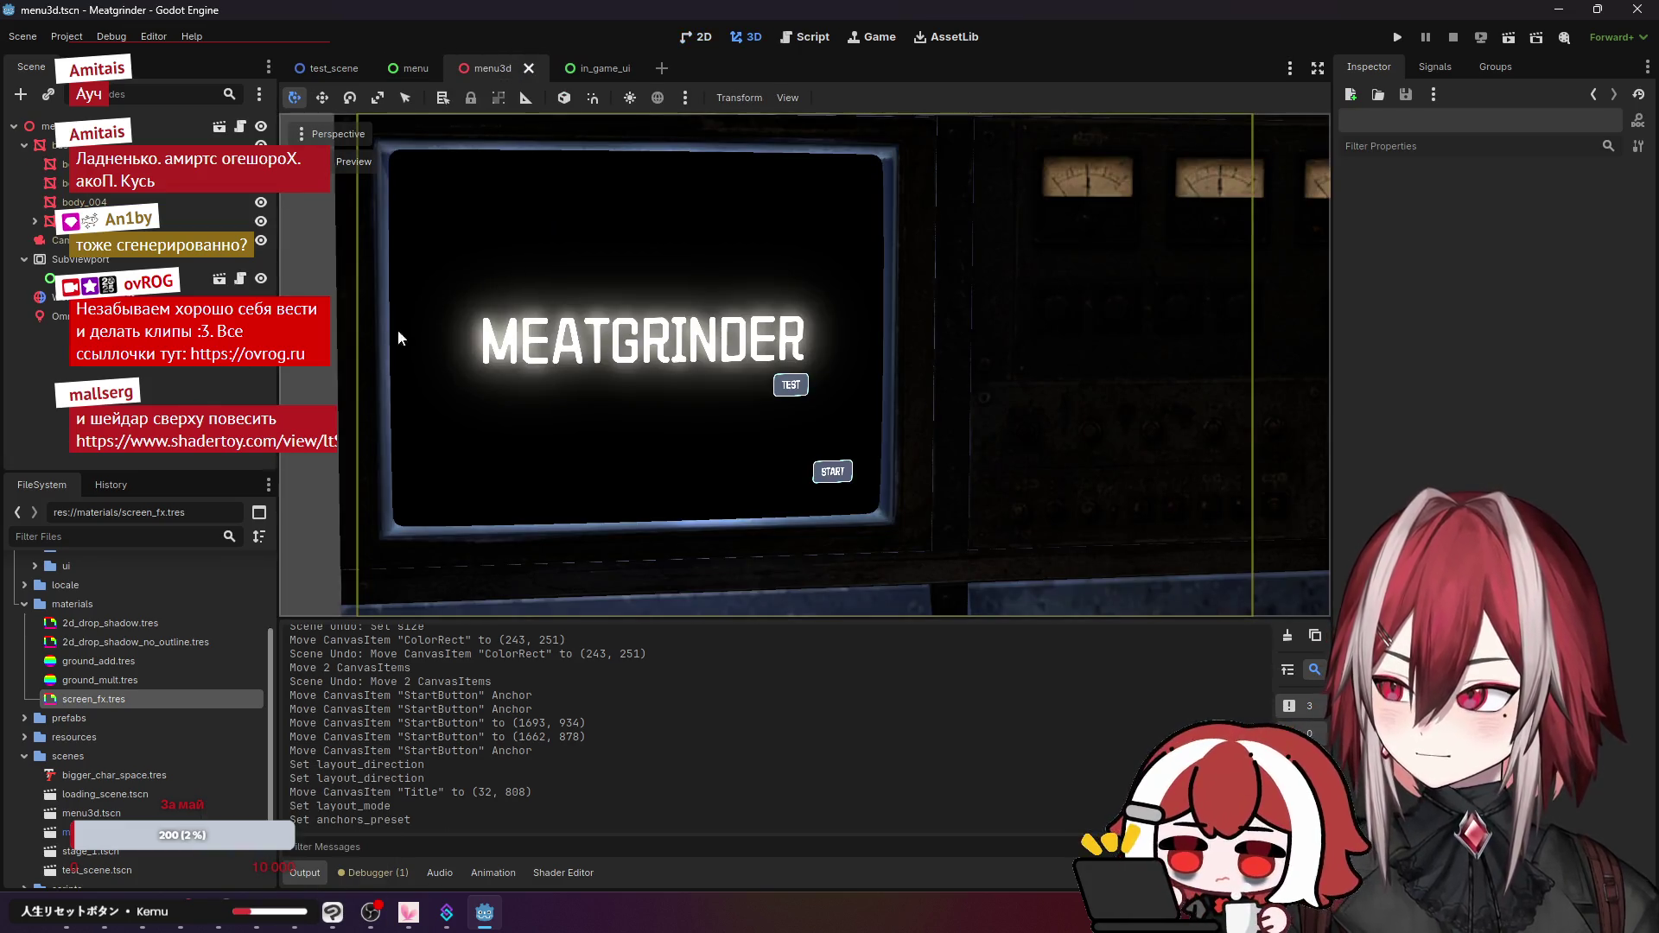
left_click(570, 73)
left_click(491, 70)
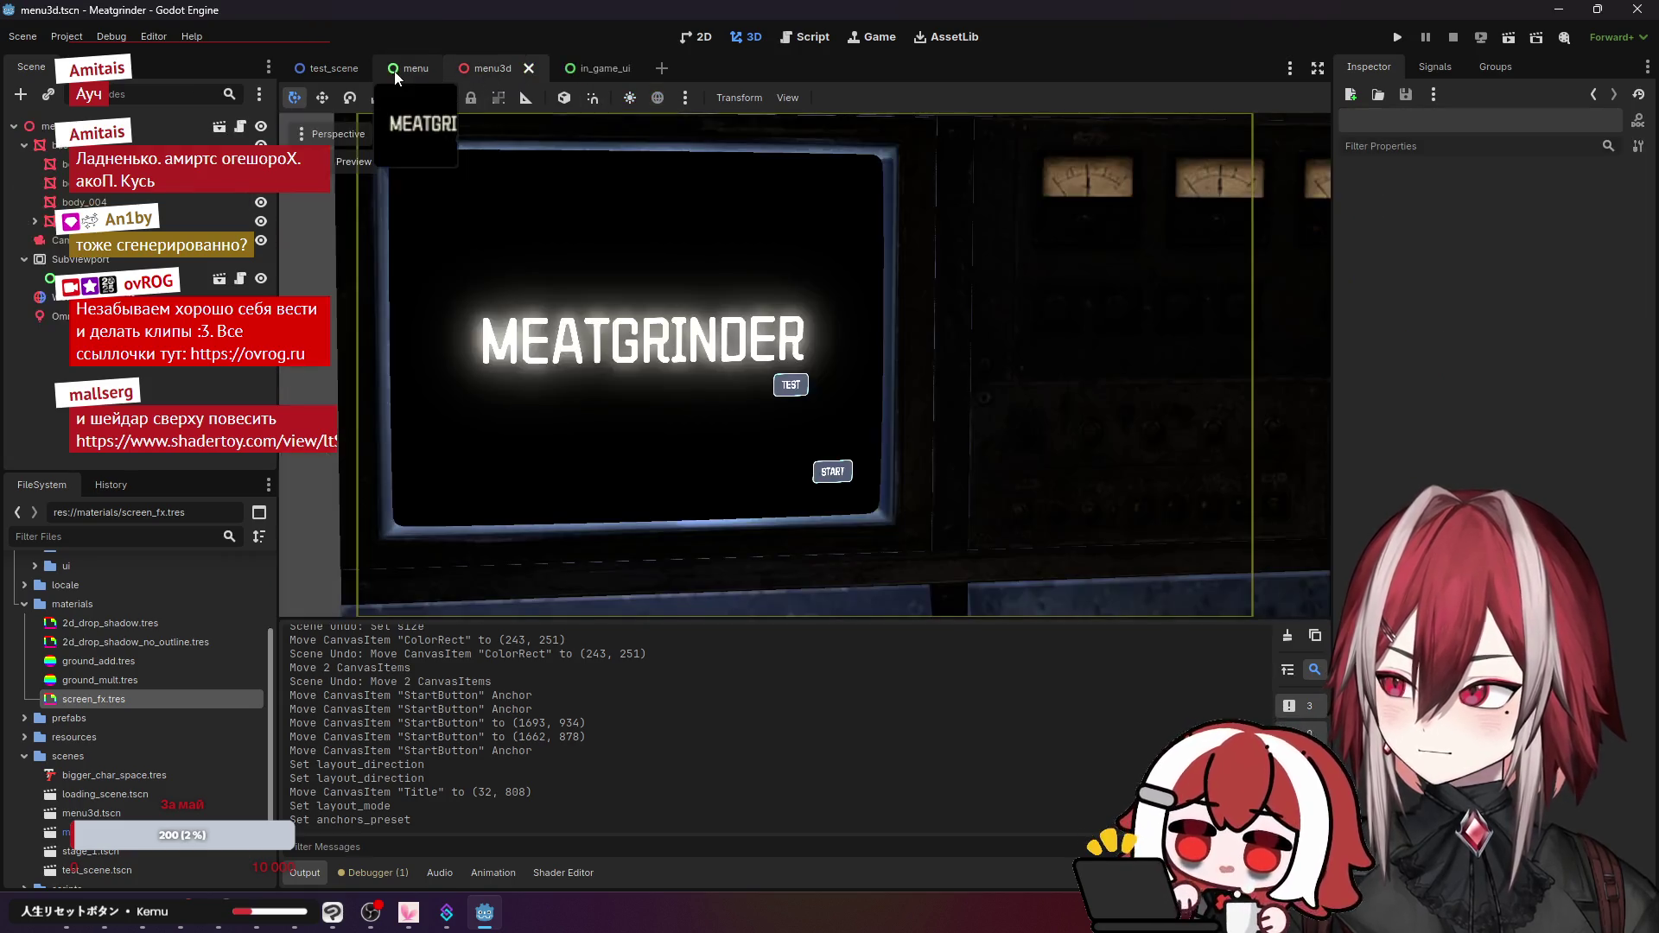
left_click(396, 71)
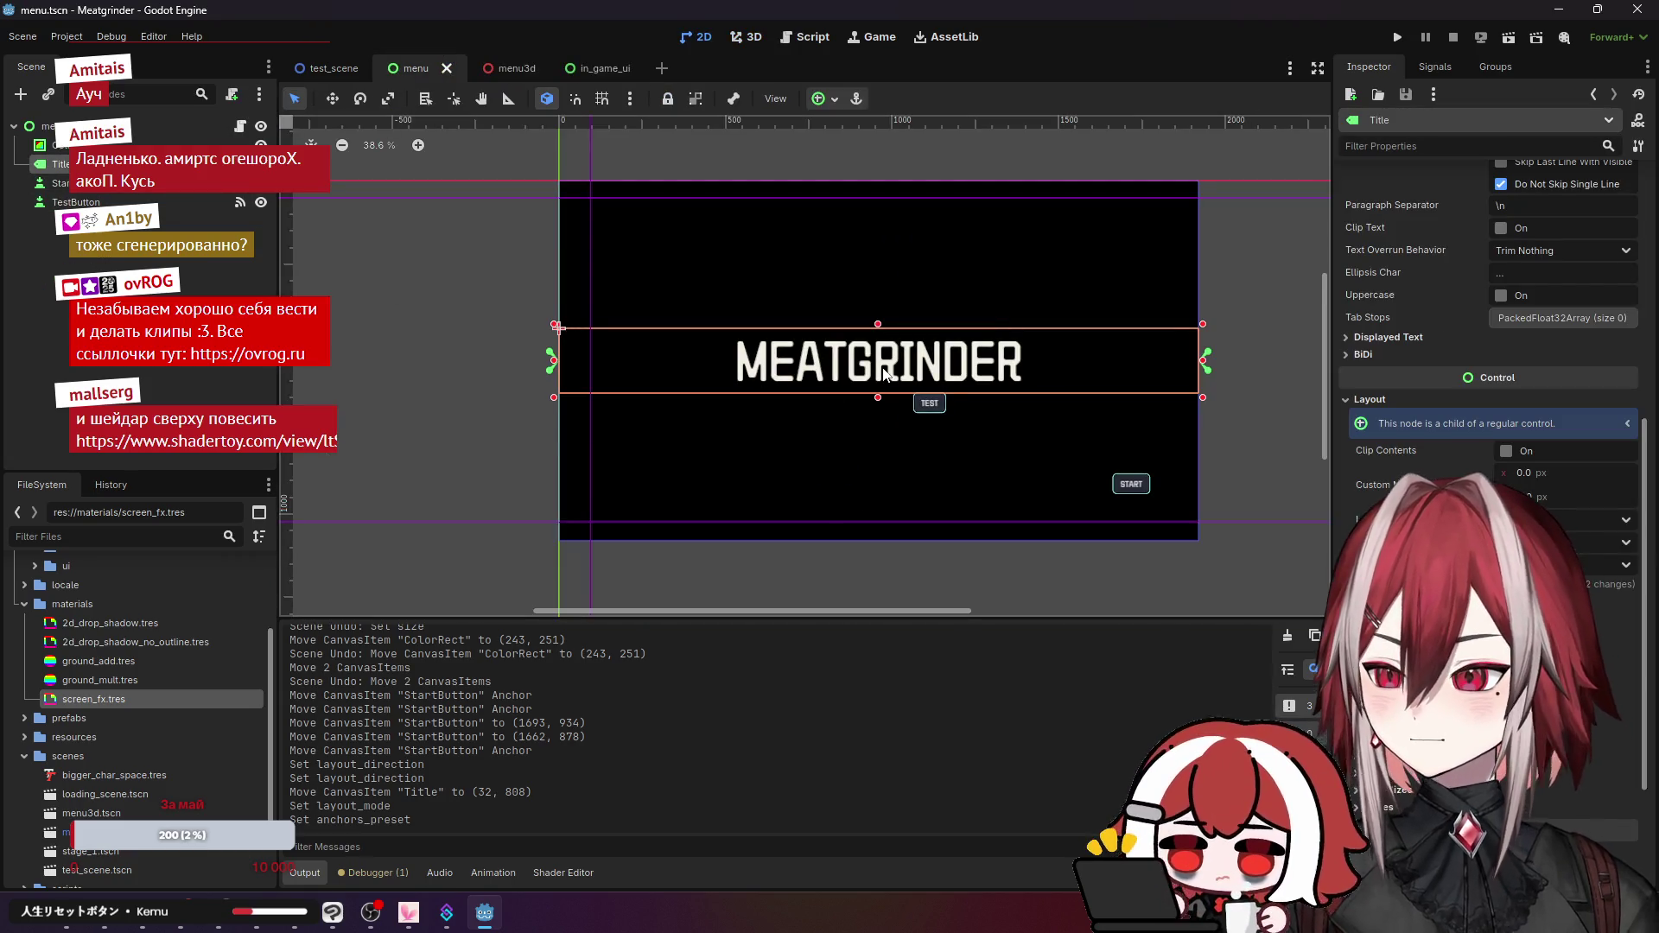
scroll(878, 372, "up", 1)
mouse_move(883, 371)
left_mouse_down()
mouse_move(869, 477)
mouse_move(882, 221)
left_mouse_up()
key("ctrl+z")
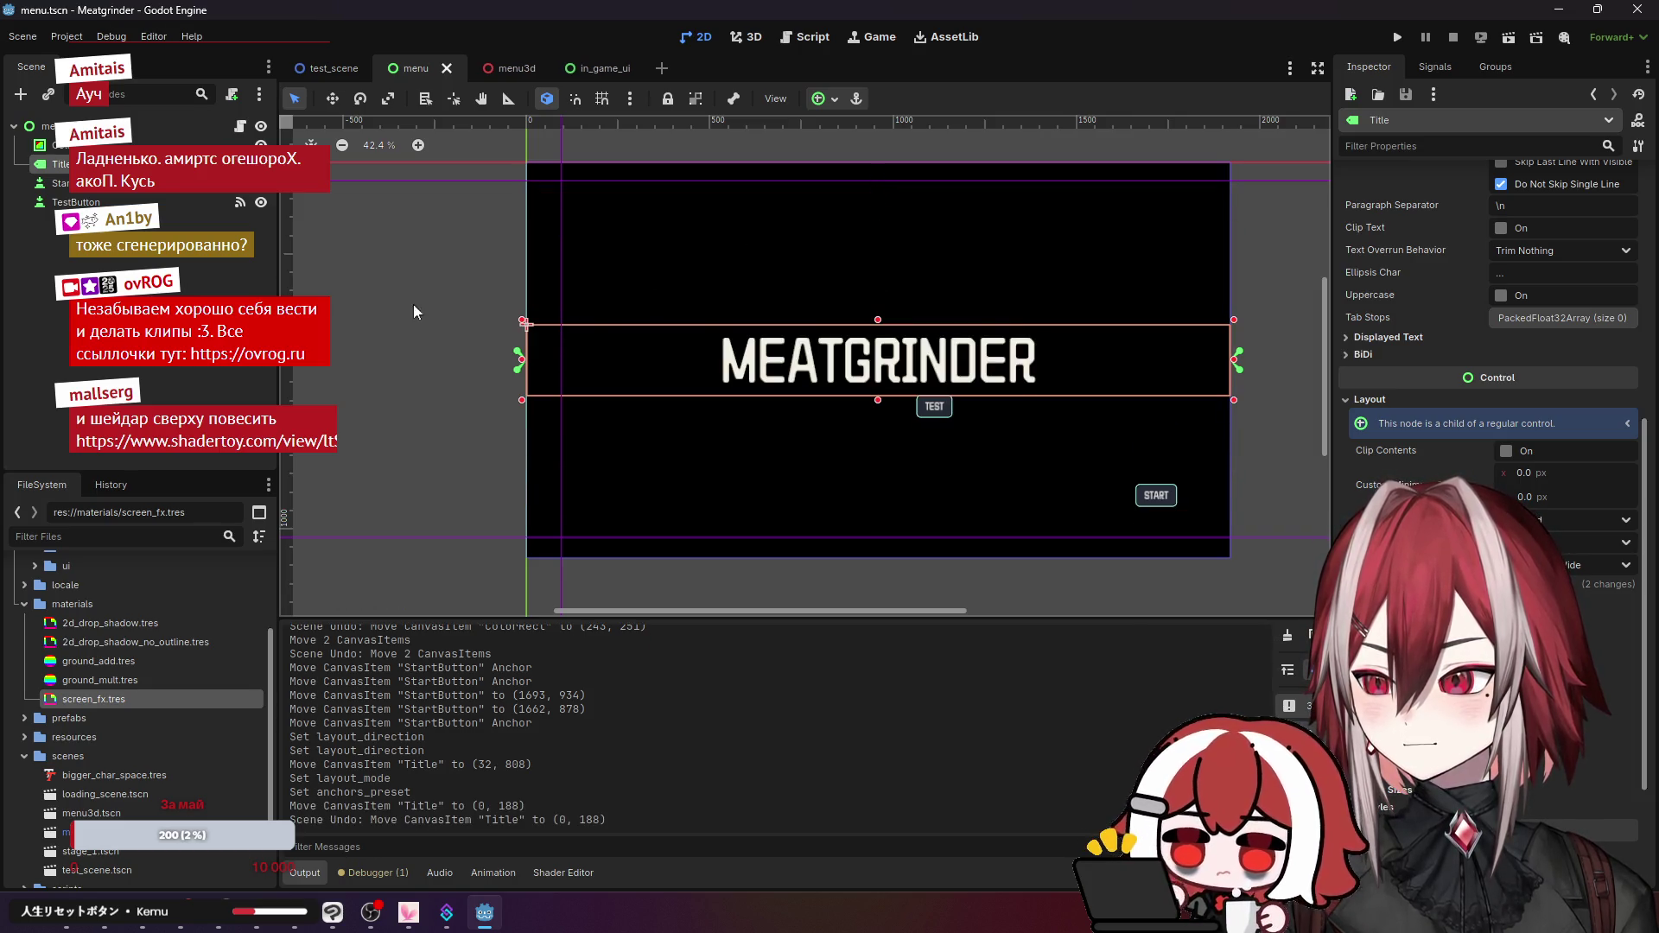
left_click(413, 304)
left_click(485, 69)
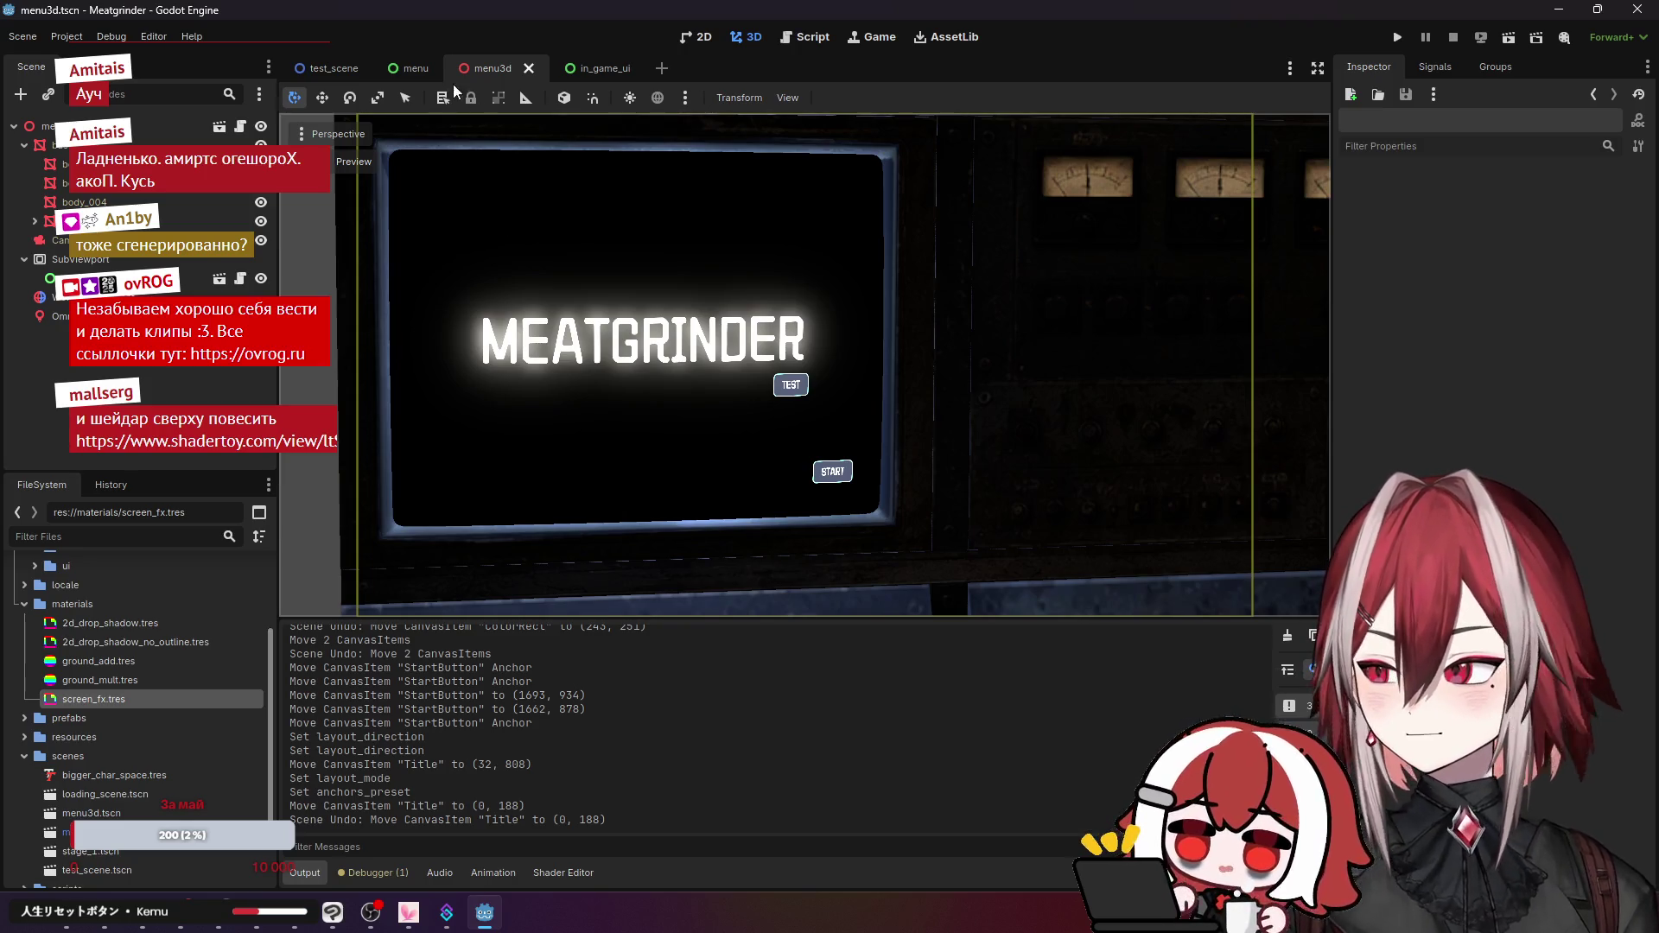
left_click(413, 69)
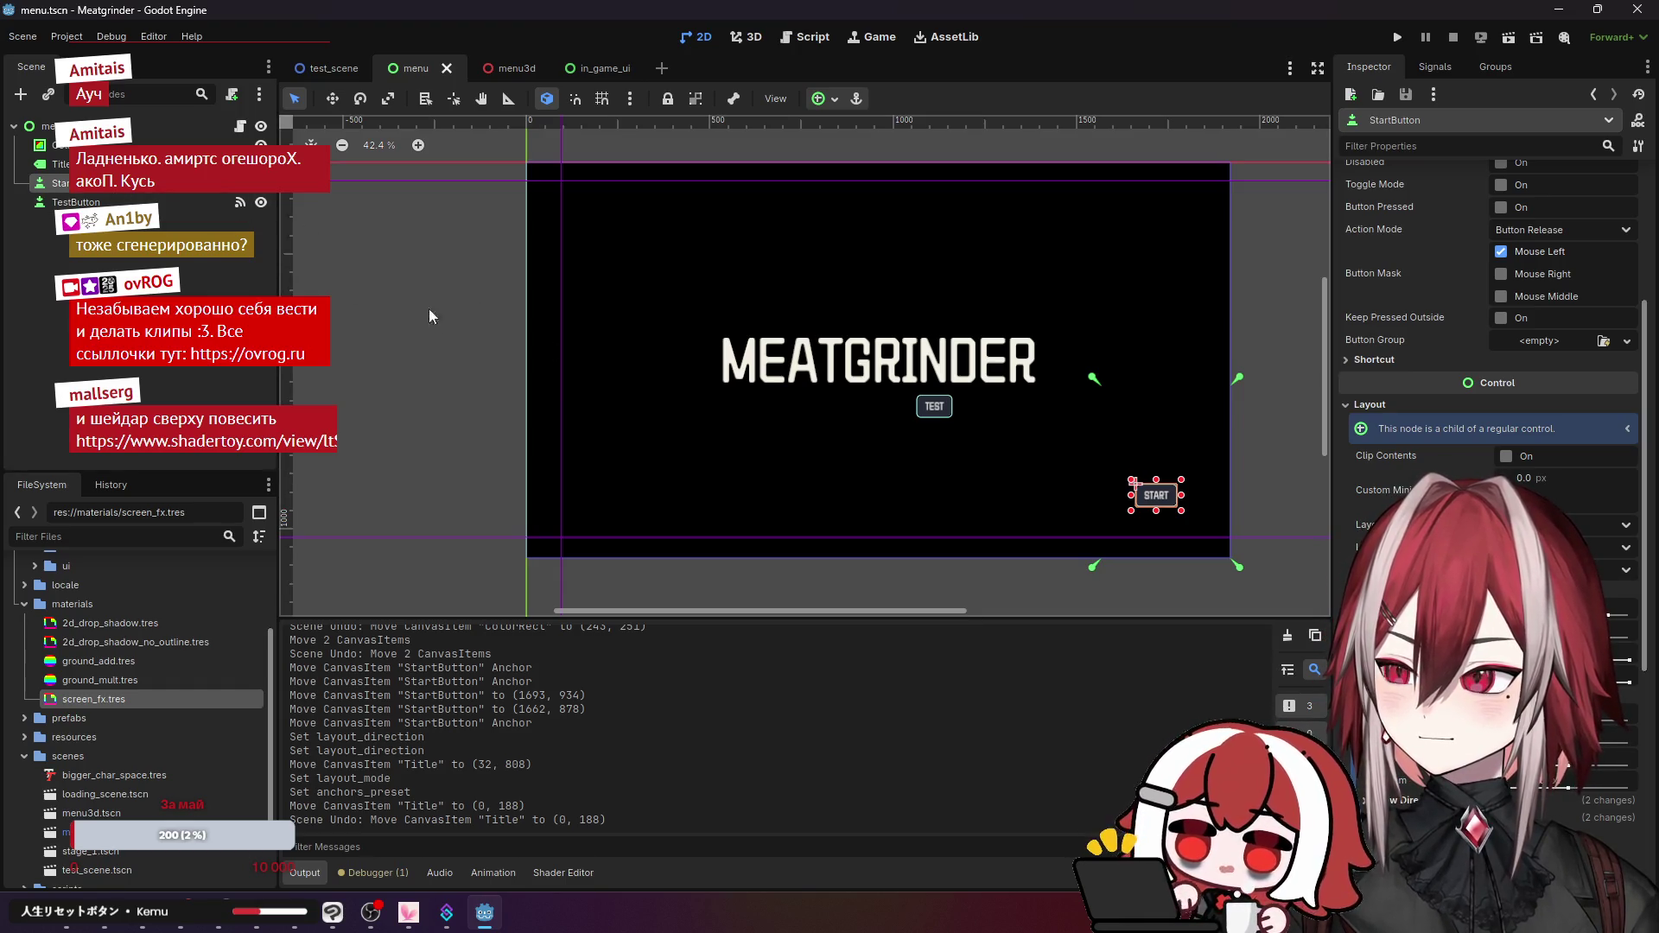
Deselect START and open the context menu for the root 'menu' node in the Scene dock
scroll(802, 420, "up", 3)
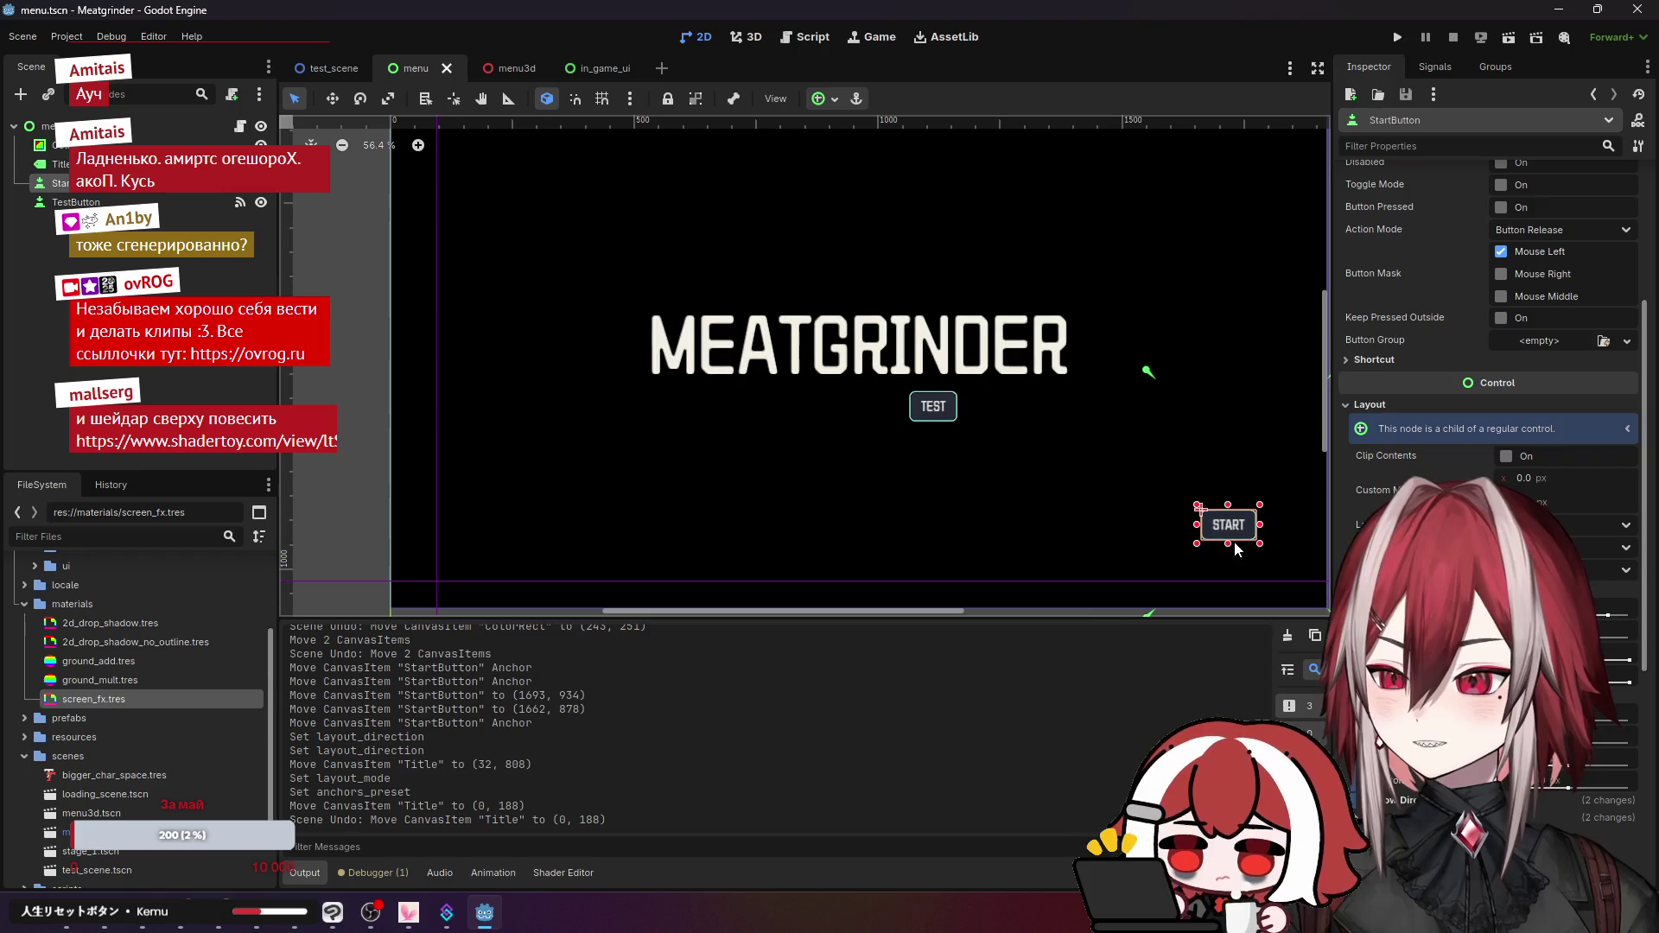
scroll(1233, 533, "down", 3)
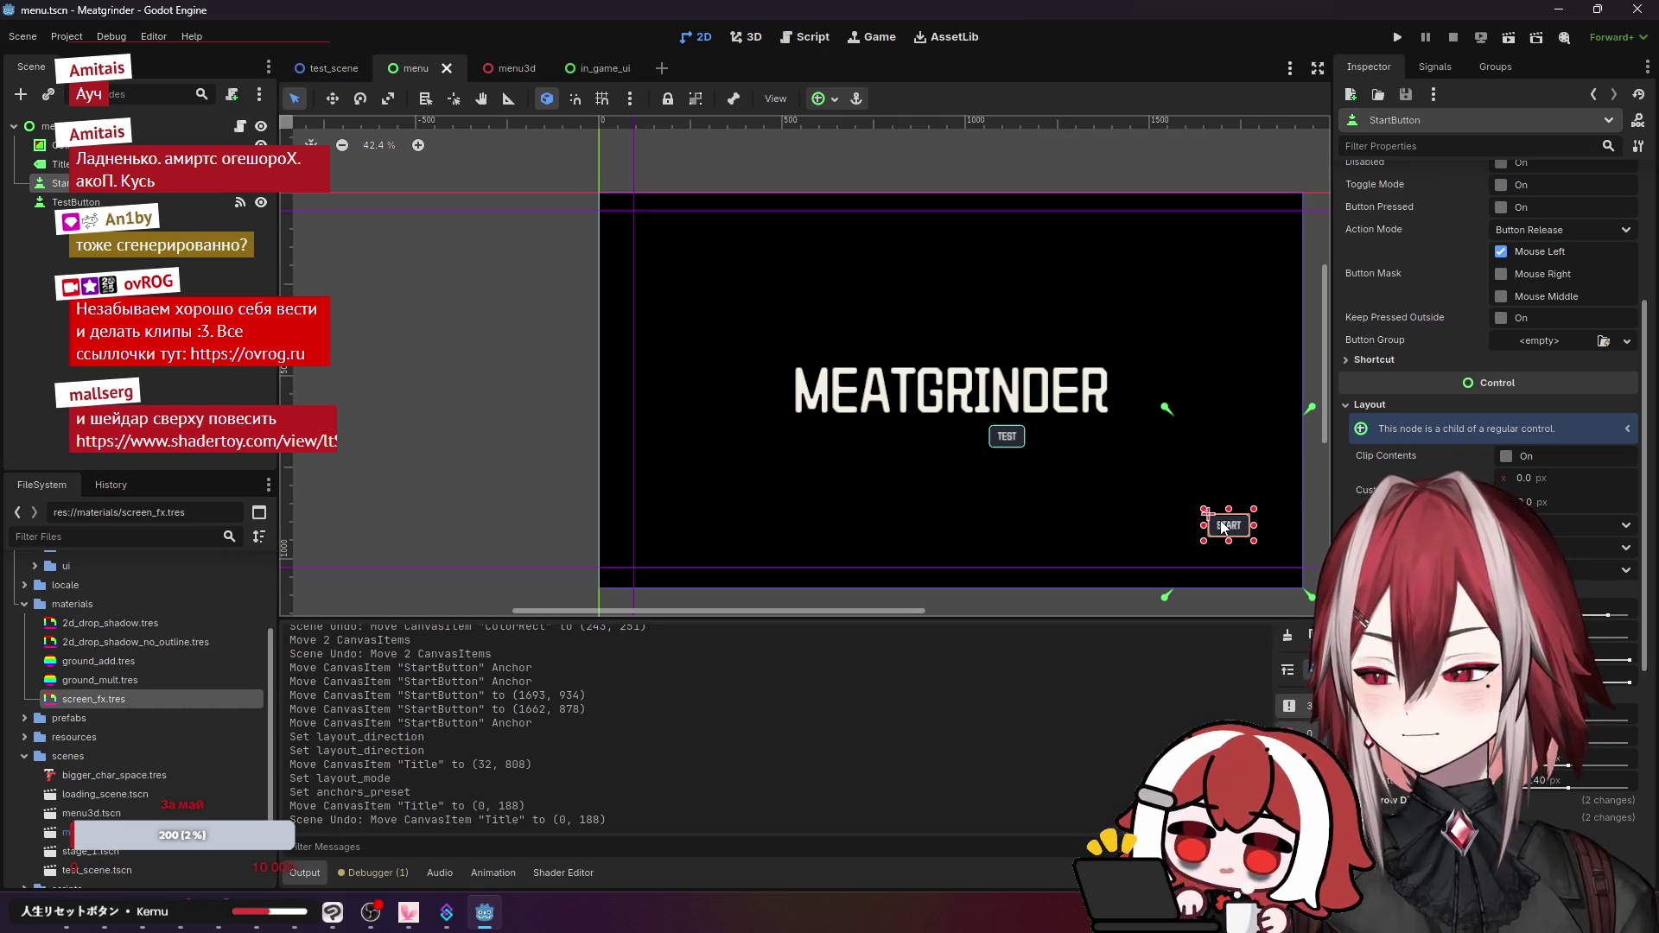
left_click(1111, 513)
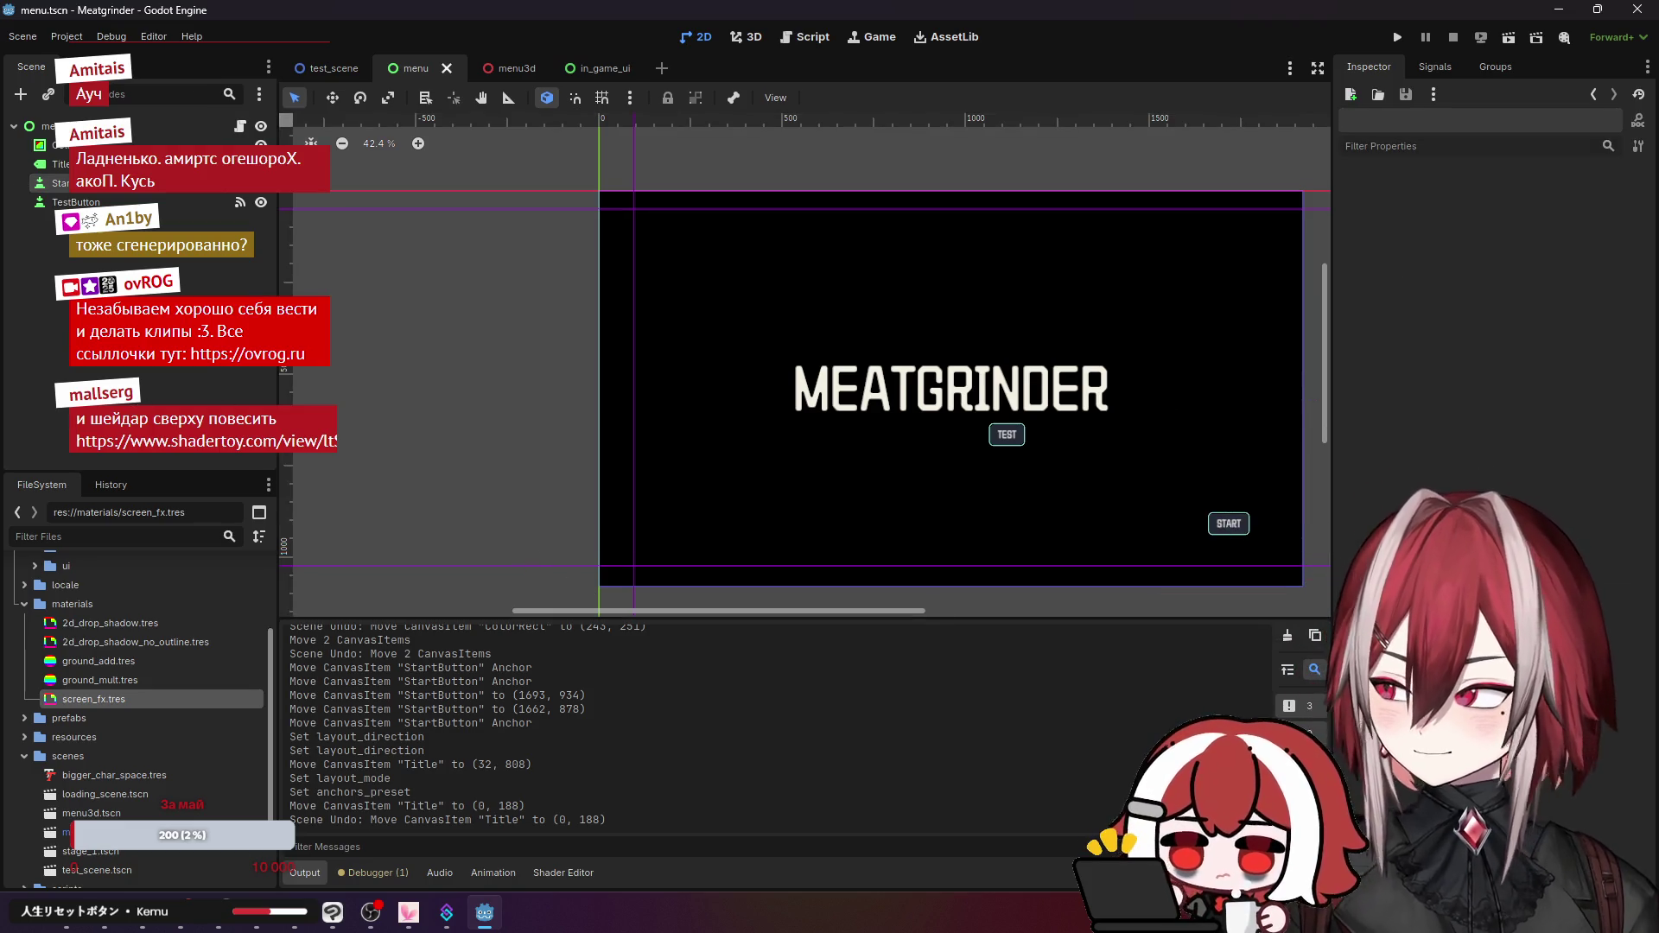
right_click(147, 281)
right_click(52, 126)
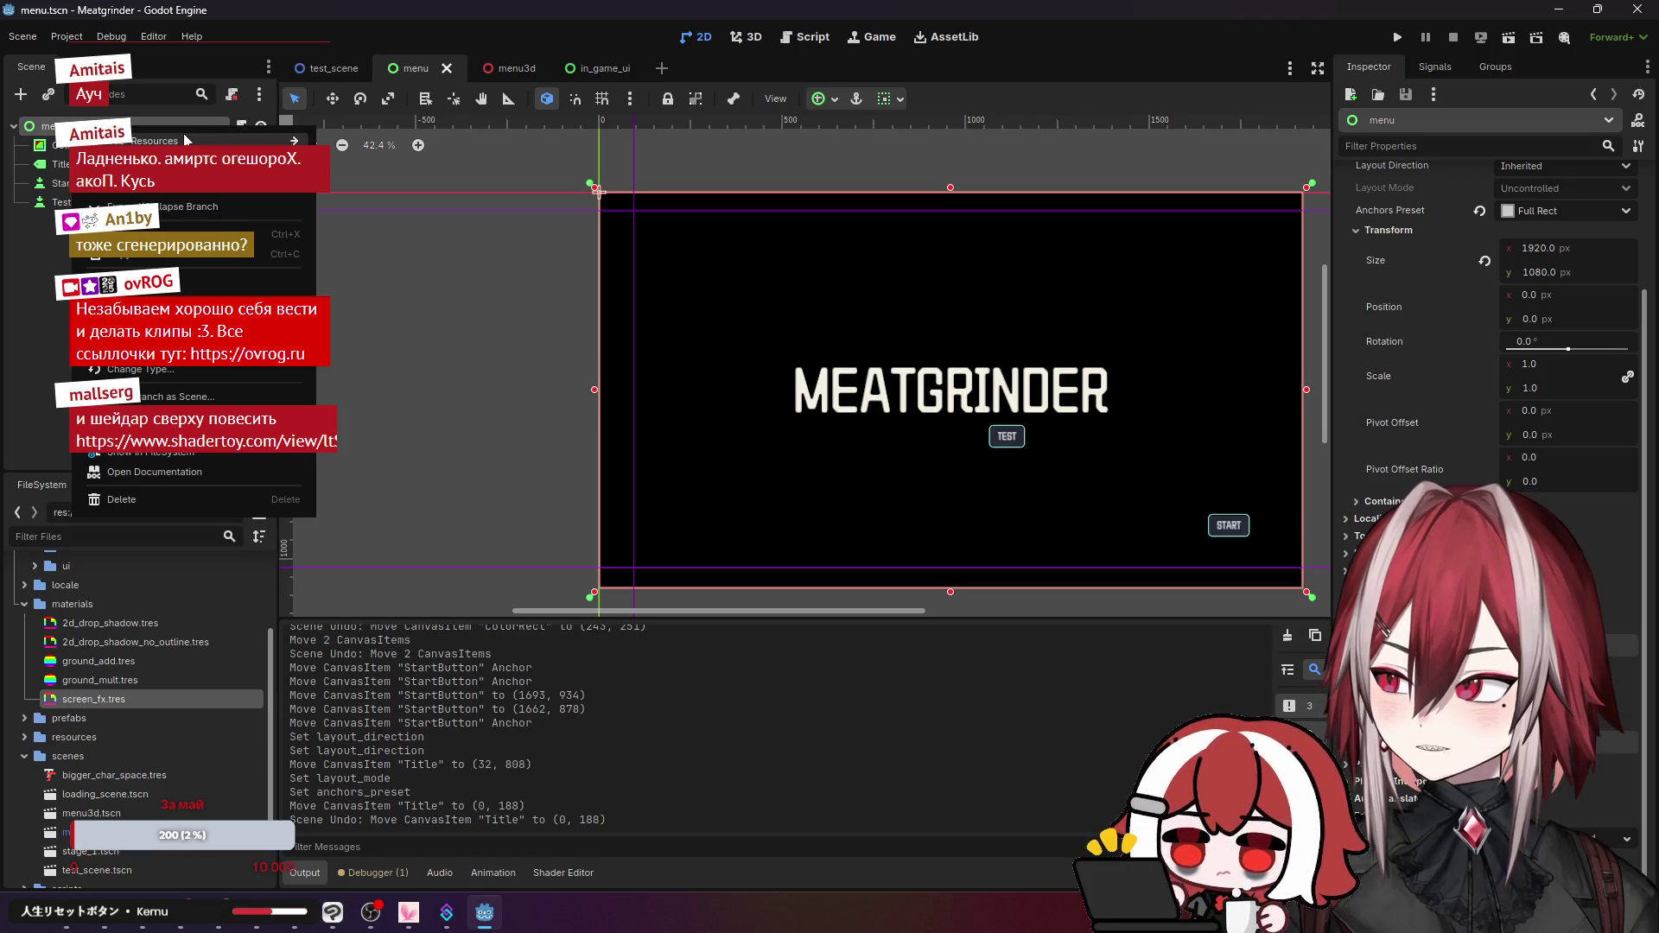
Create an HBoxContainer child under menu from Control > Container > BoxContainer
key("ctrl+a")
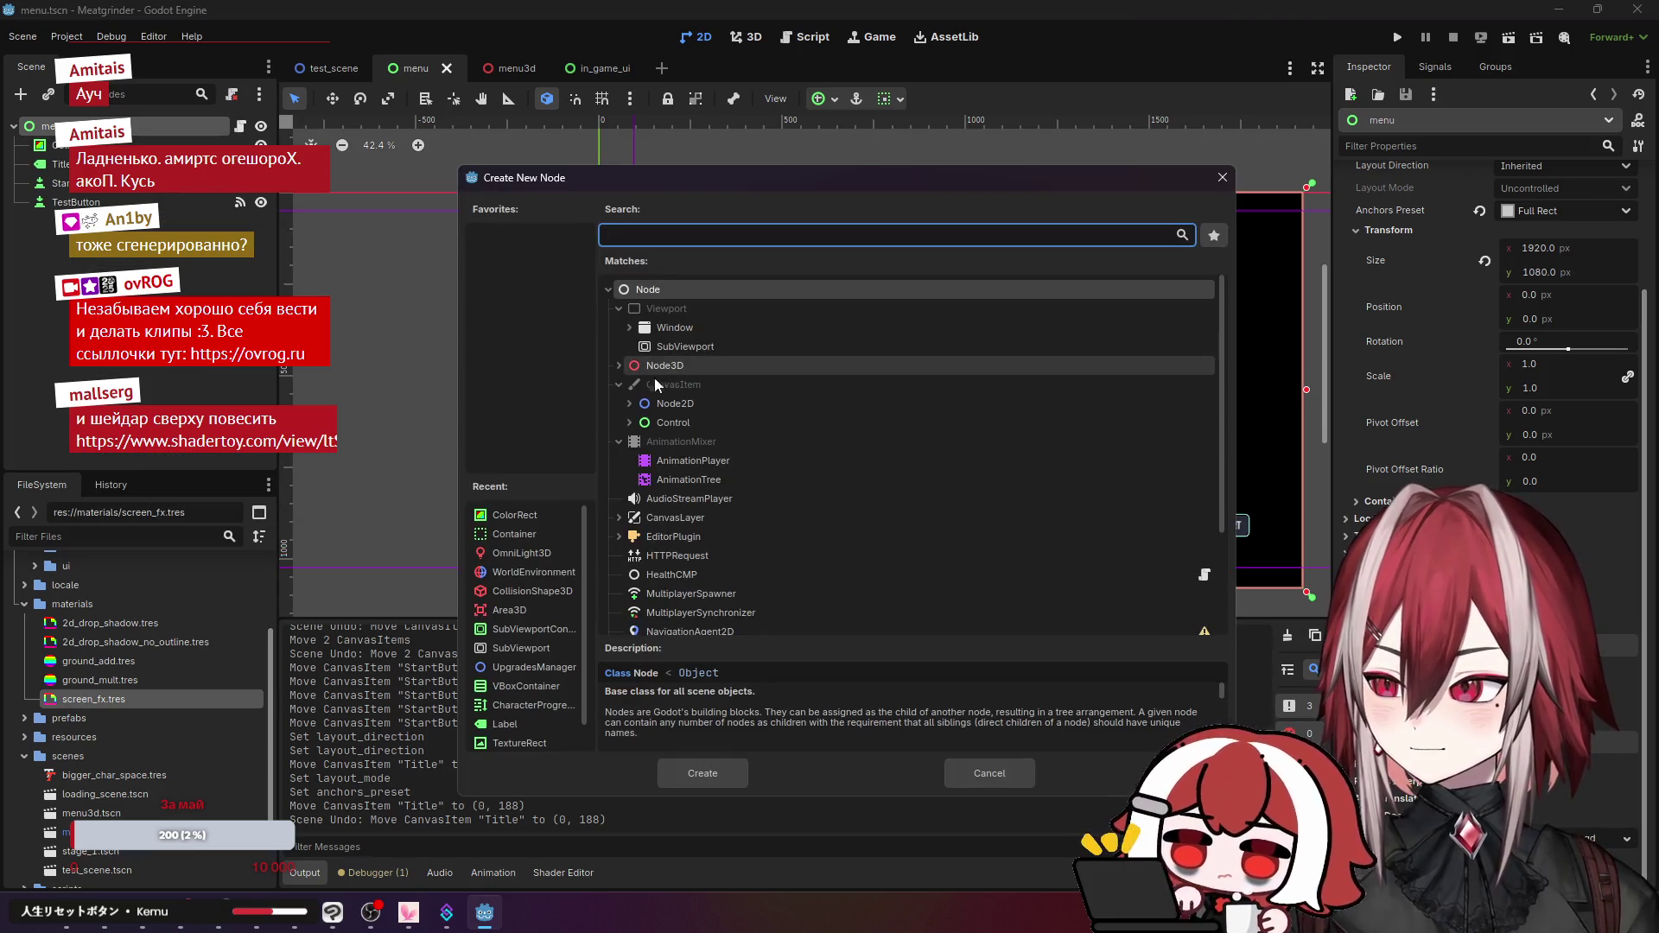
left_click(630, 423)
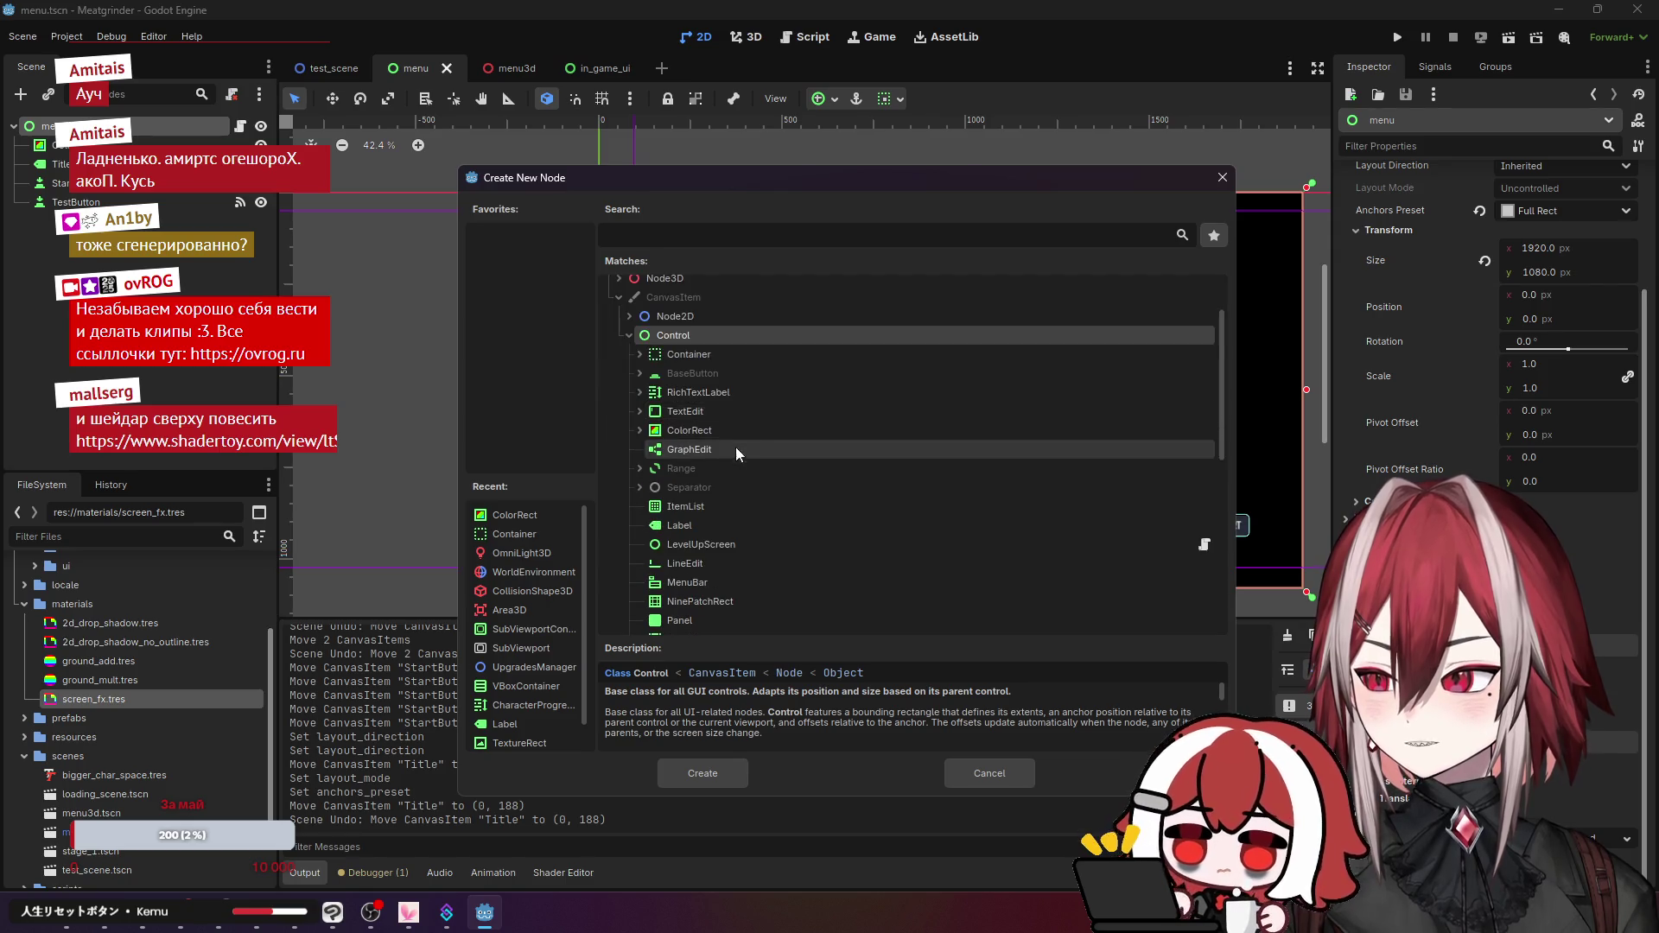
left_click(639, 355)
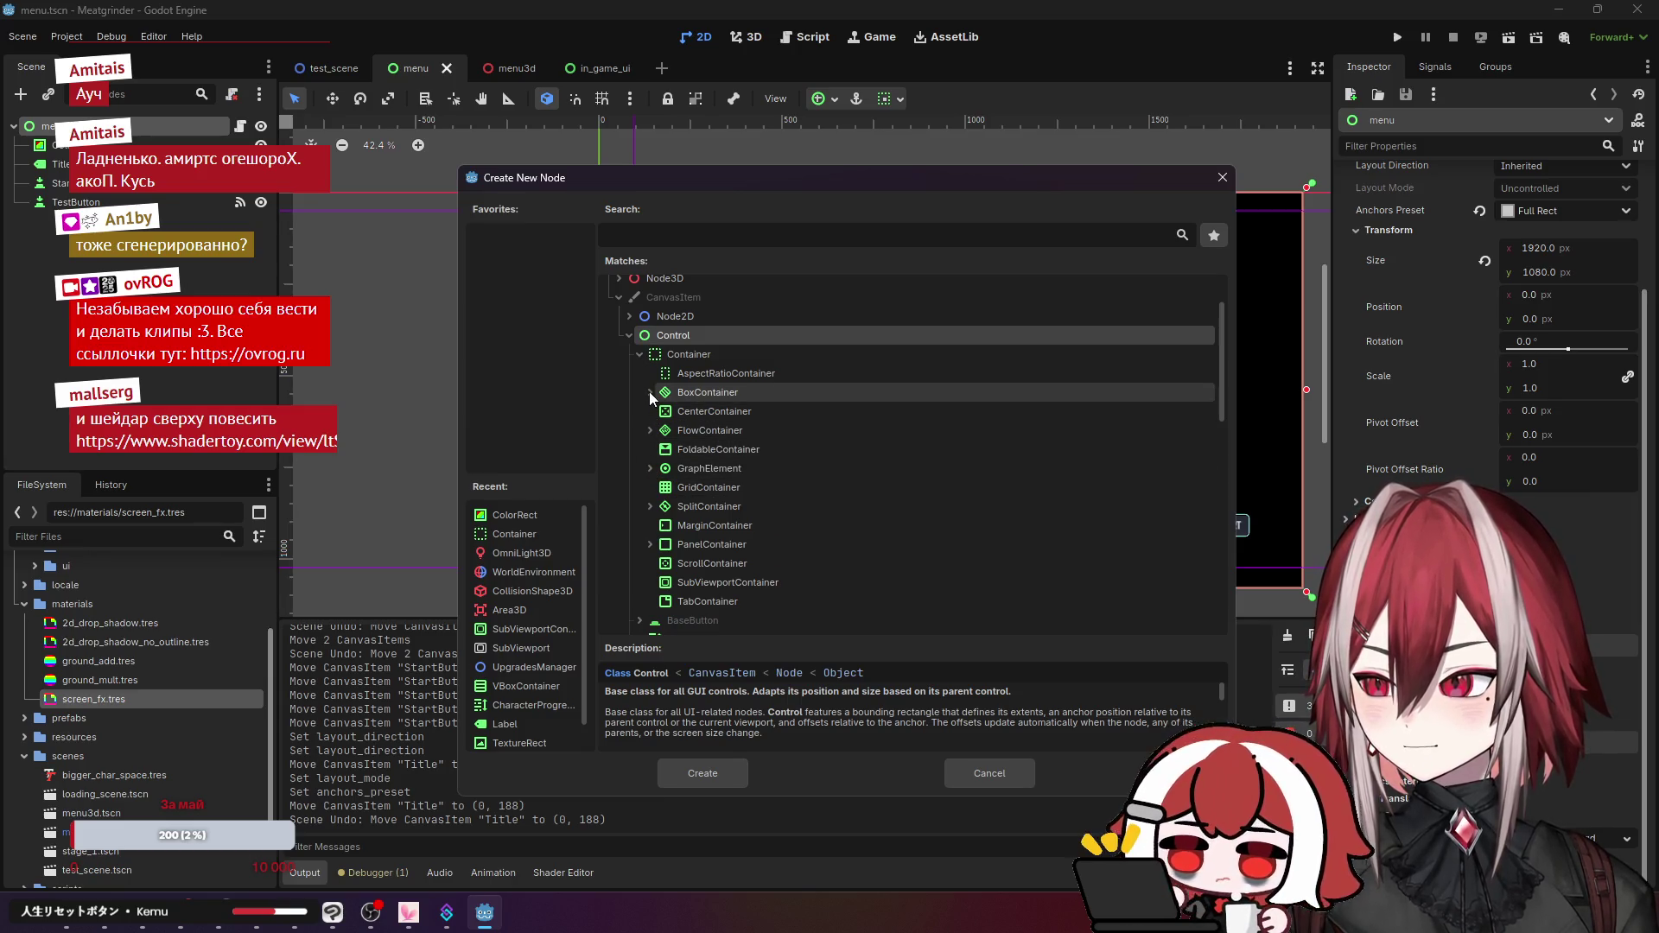
left_click(708, 428)
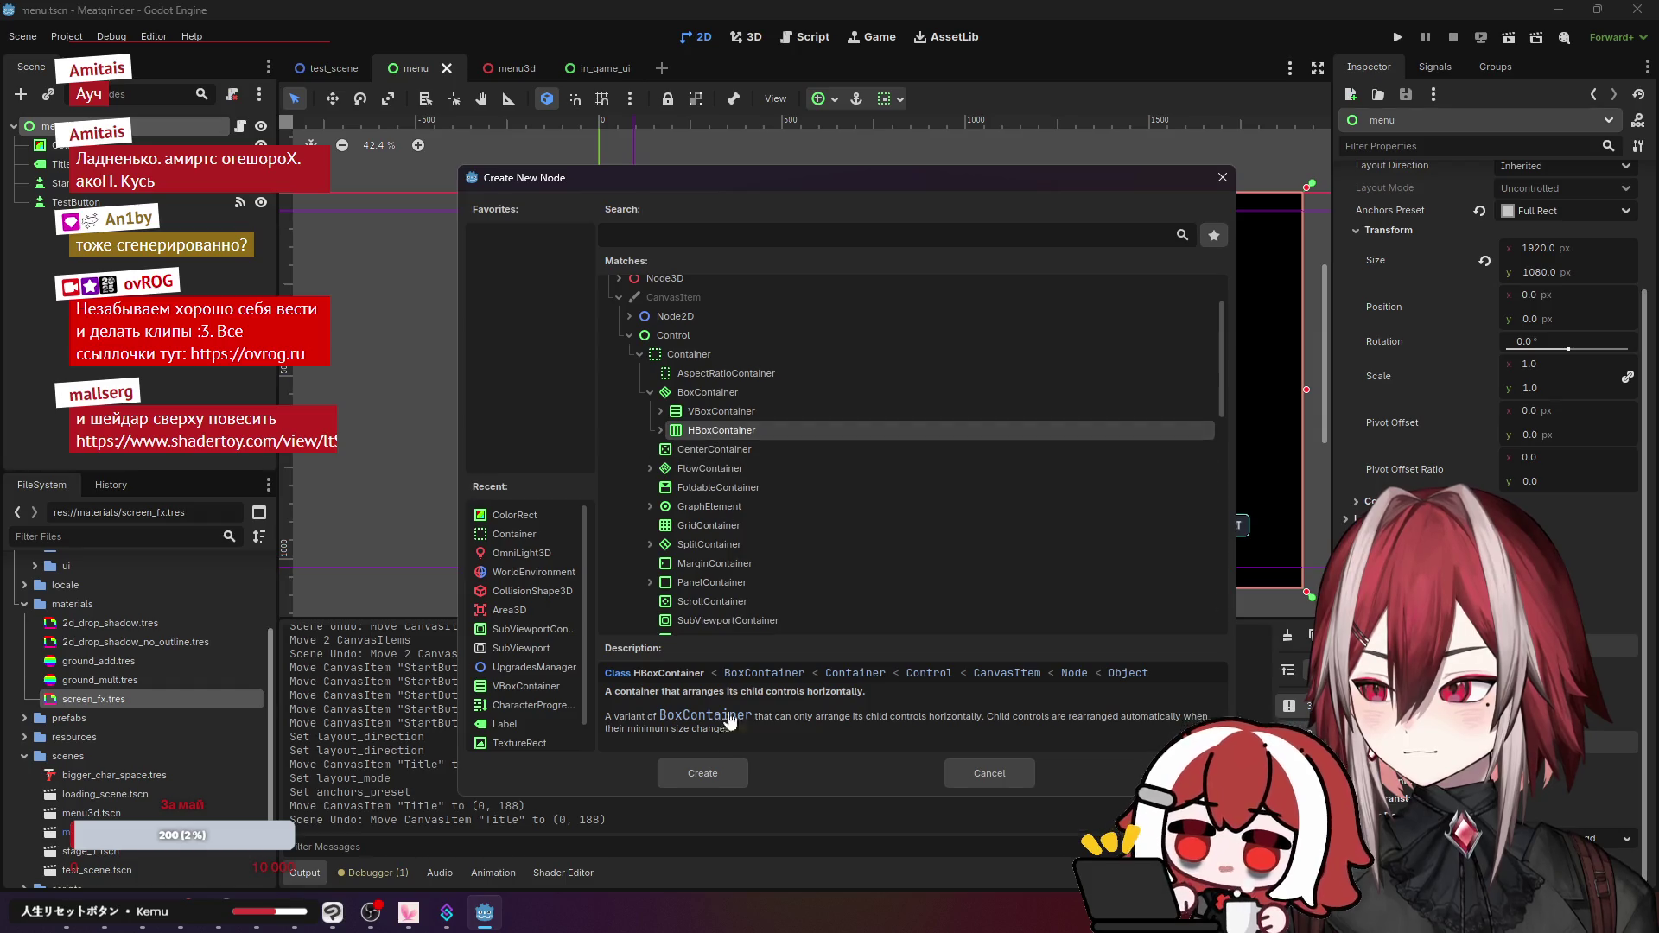
left_click(707, 784)
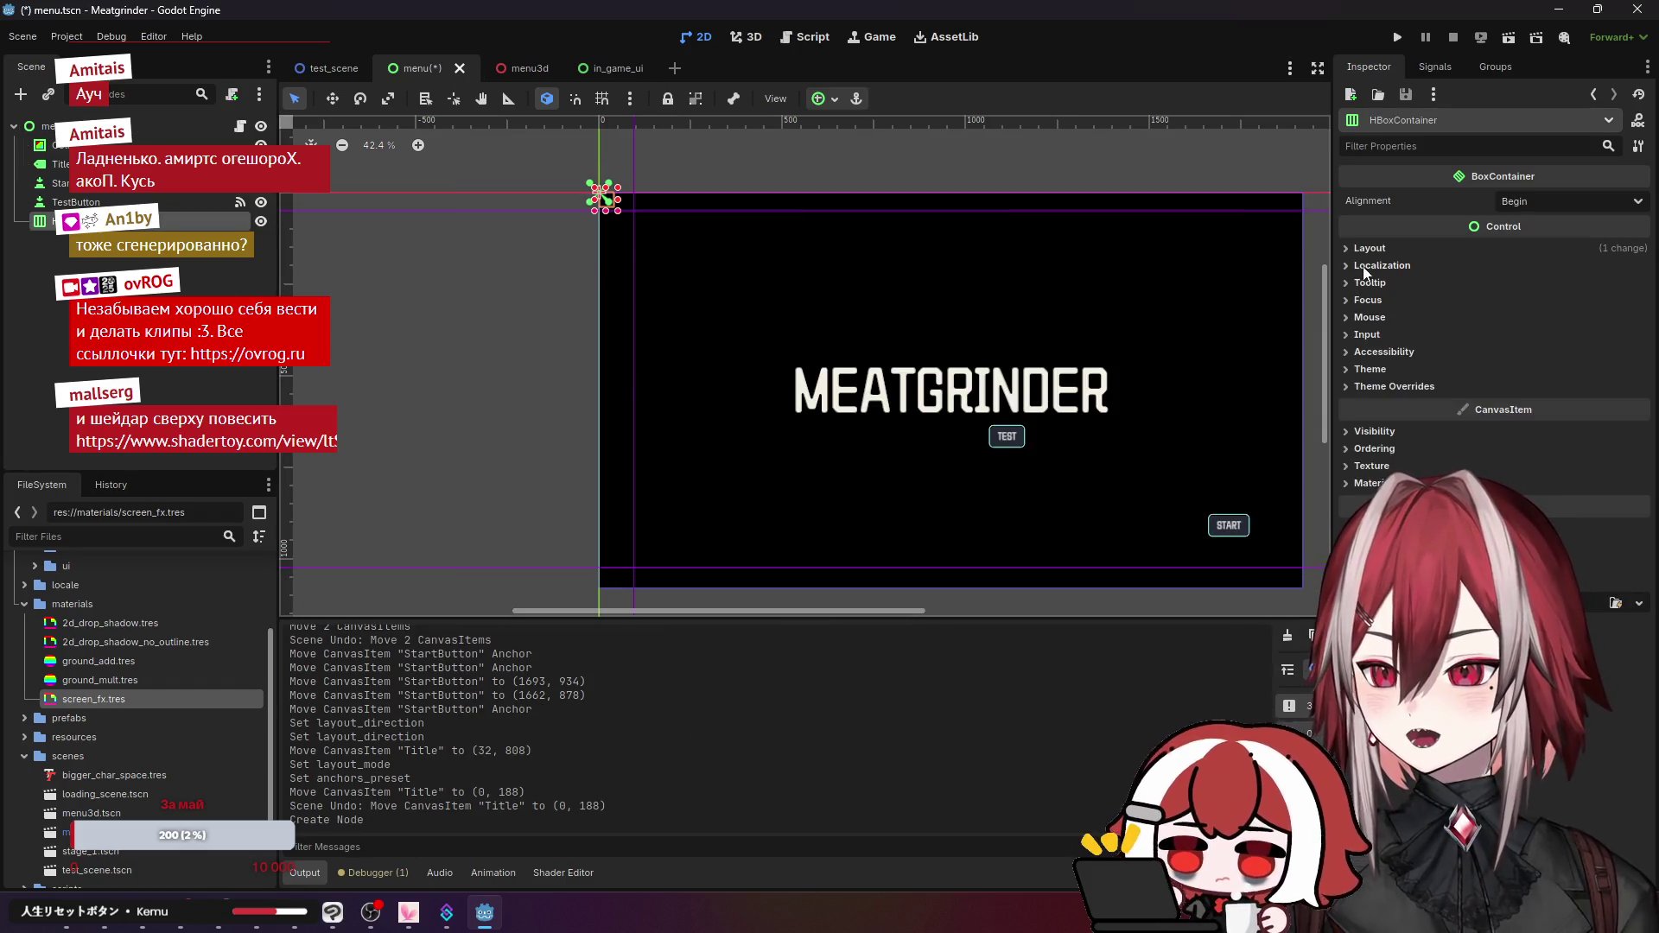
Set the HBoxContainer's Layout Mode to Anchors with the HCenter Wide preset
left_click(1377, 250)
left_click(1554, 392)
left_click(1554, 372)
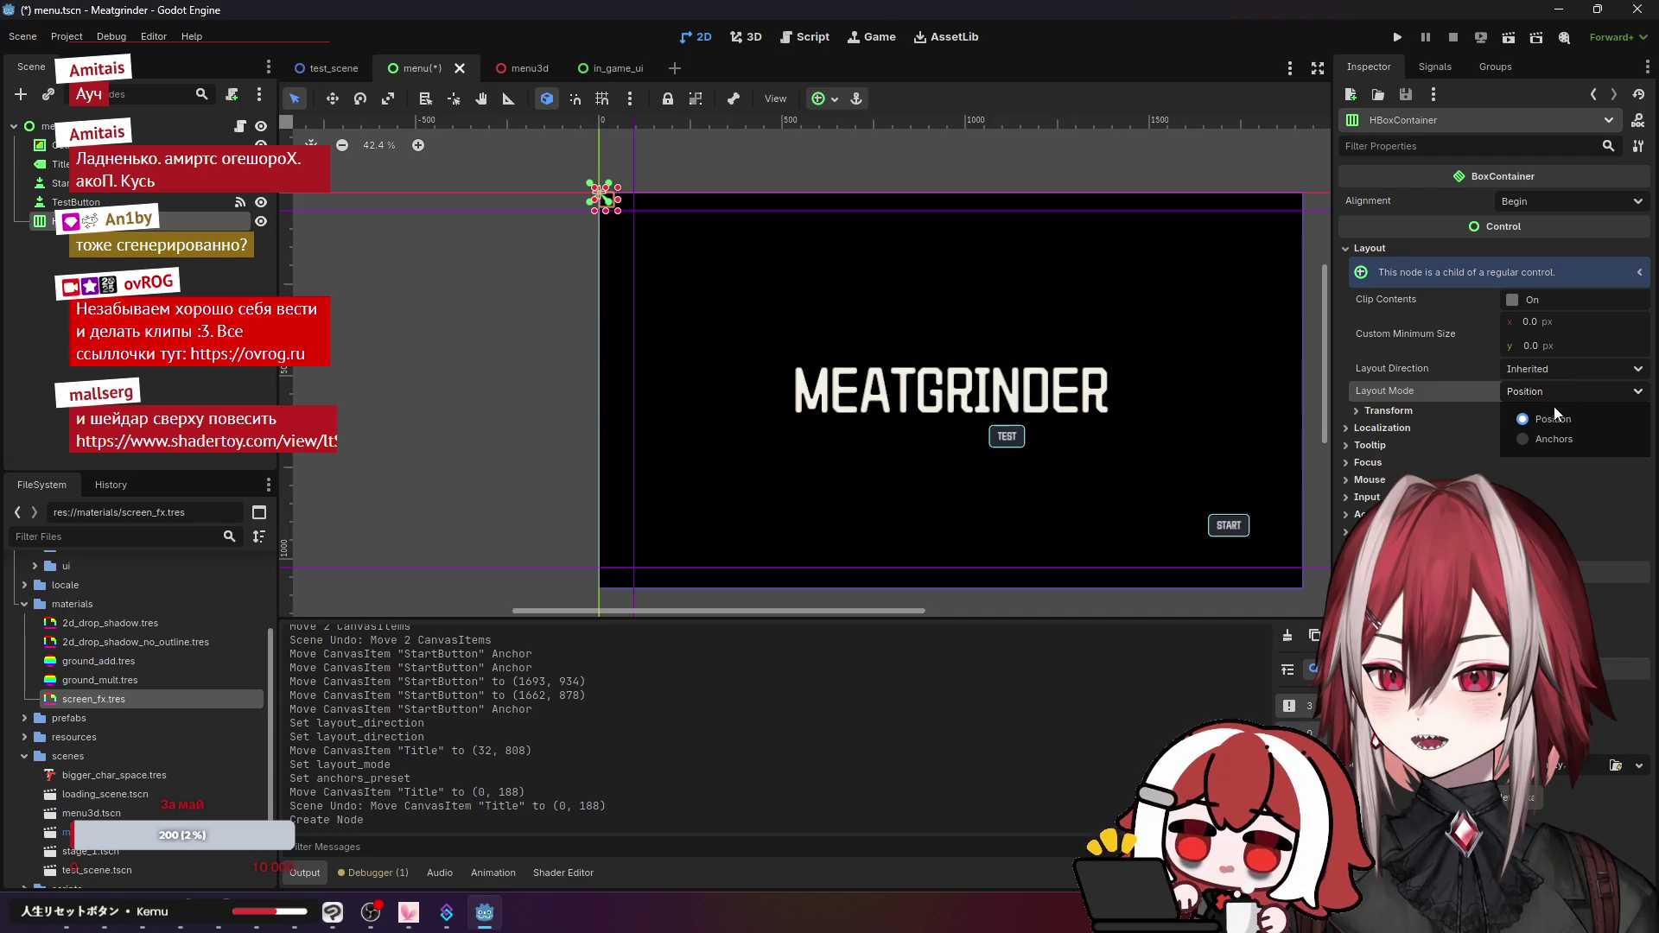
left_click(1547, 415)
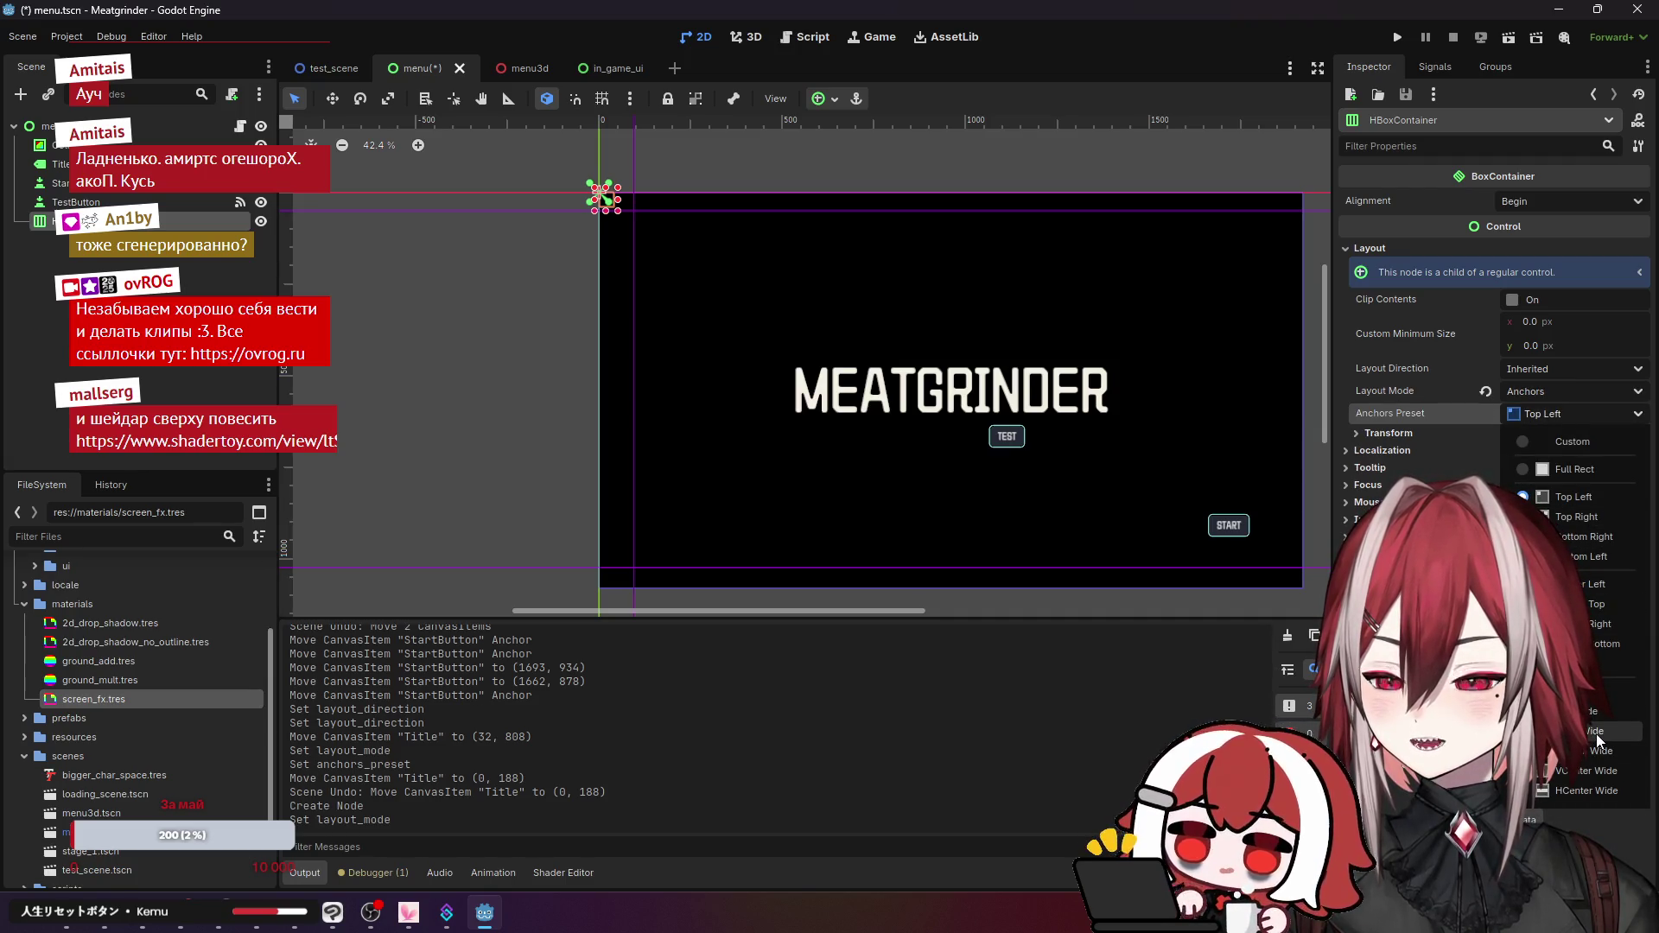
left_click(1590, 789)
scroll(1031, 389, "up", 2)
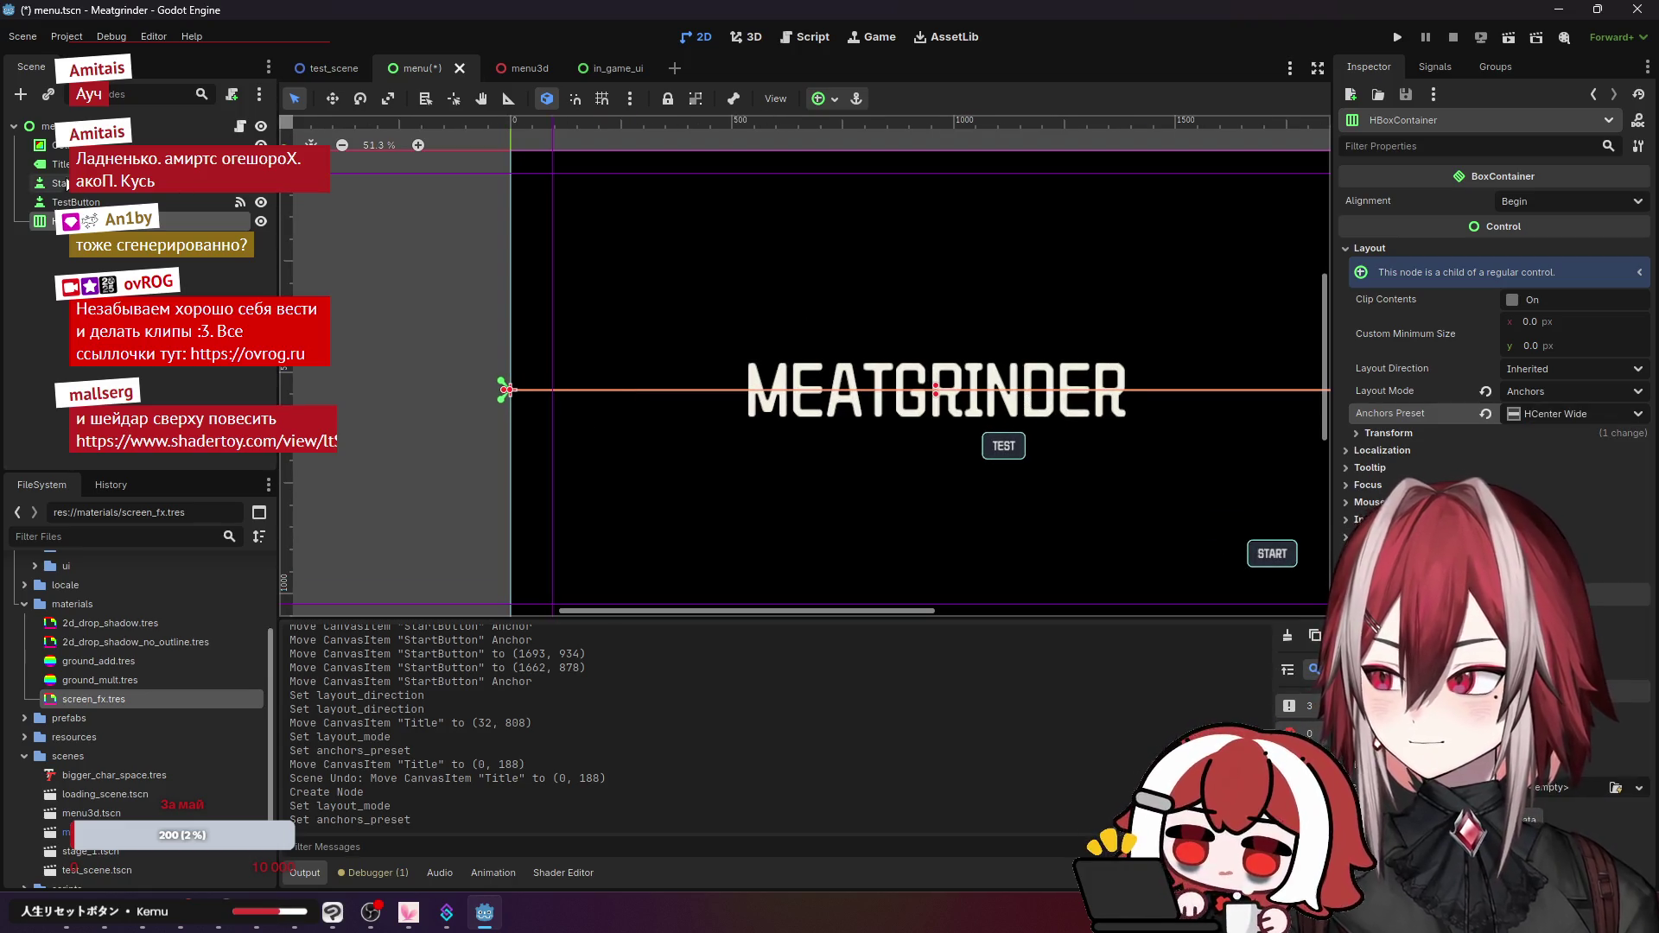
Move StartButton and TestButton into the HBoxContainer and set its Alignment to Center
left_click(60, 183)
left_click(76, 202, "shift")
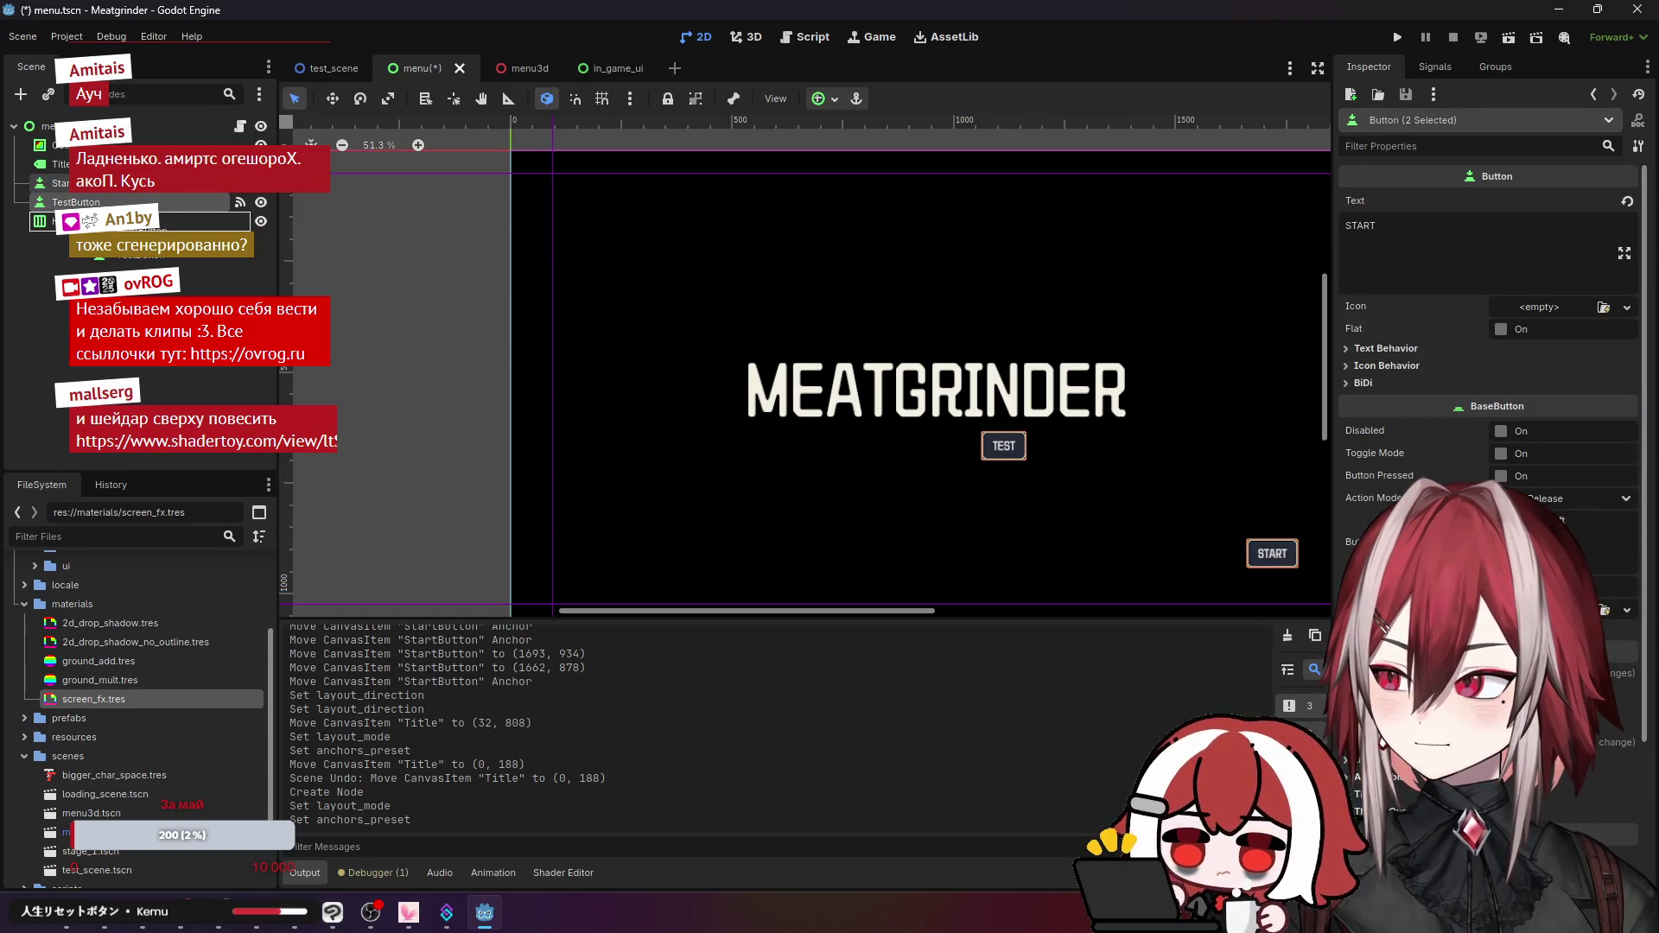
left_click_drag(76, 202, 76, 221)
left_click(510, 375)
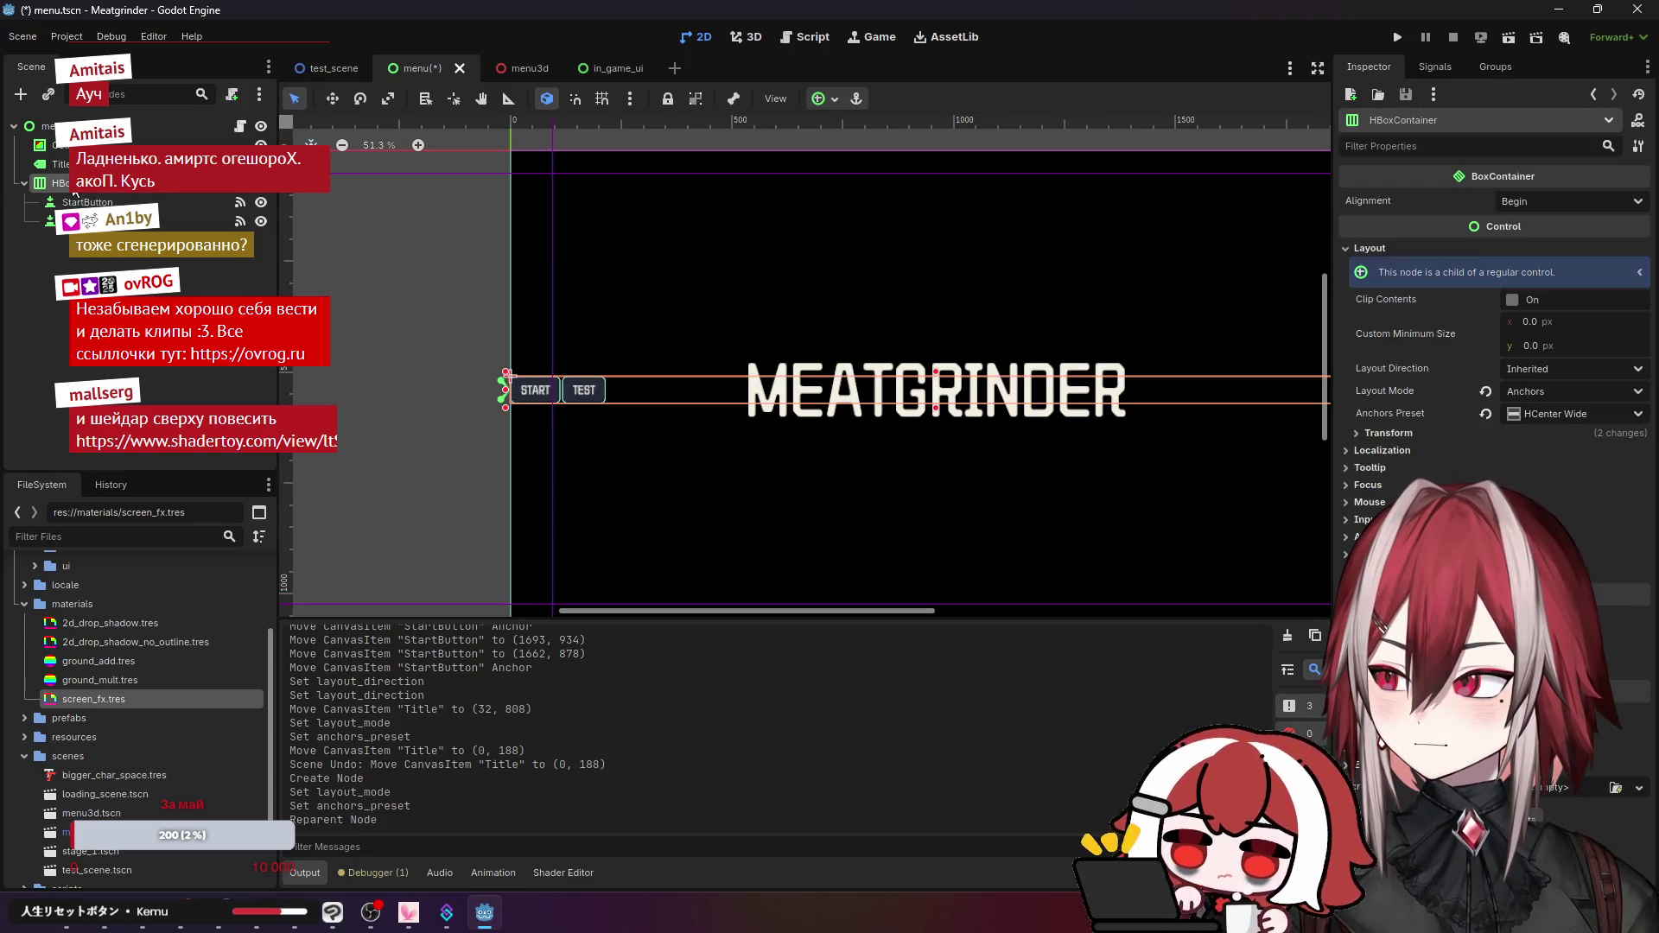
left_click(60, 184)
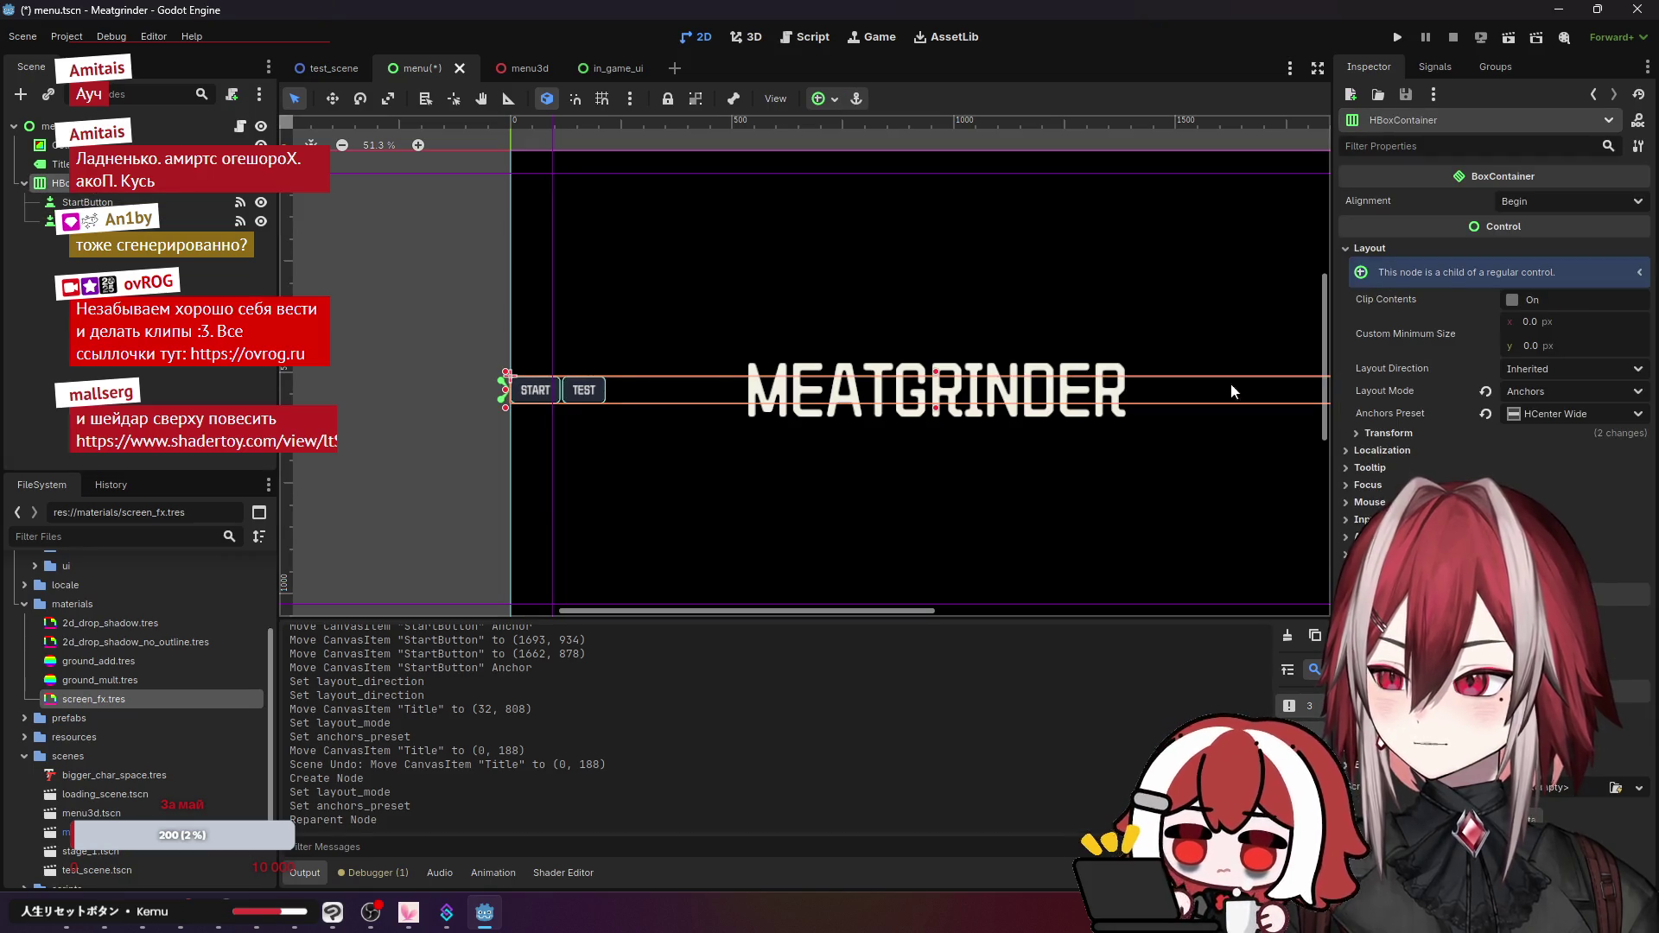
left_click(1542, 200)
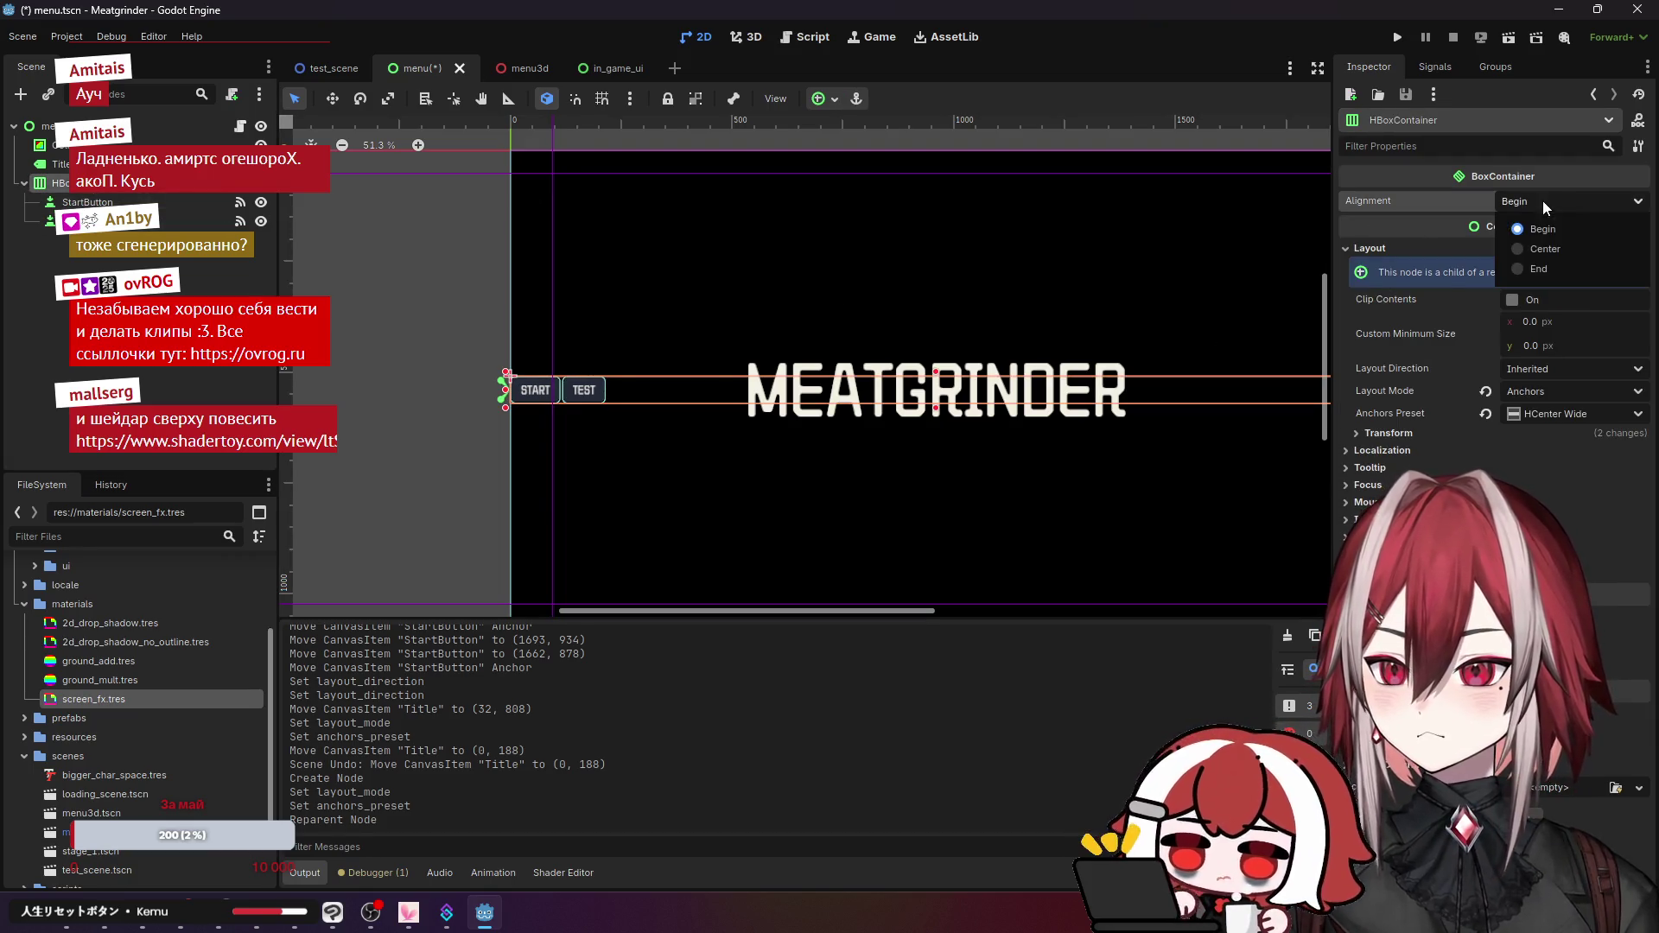
left_click(1559, 247)
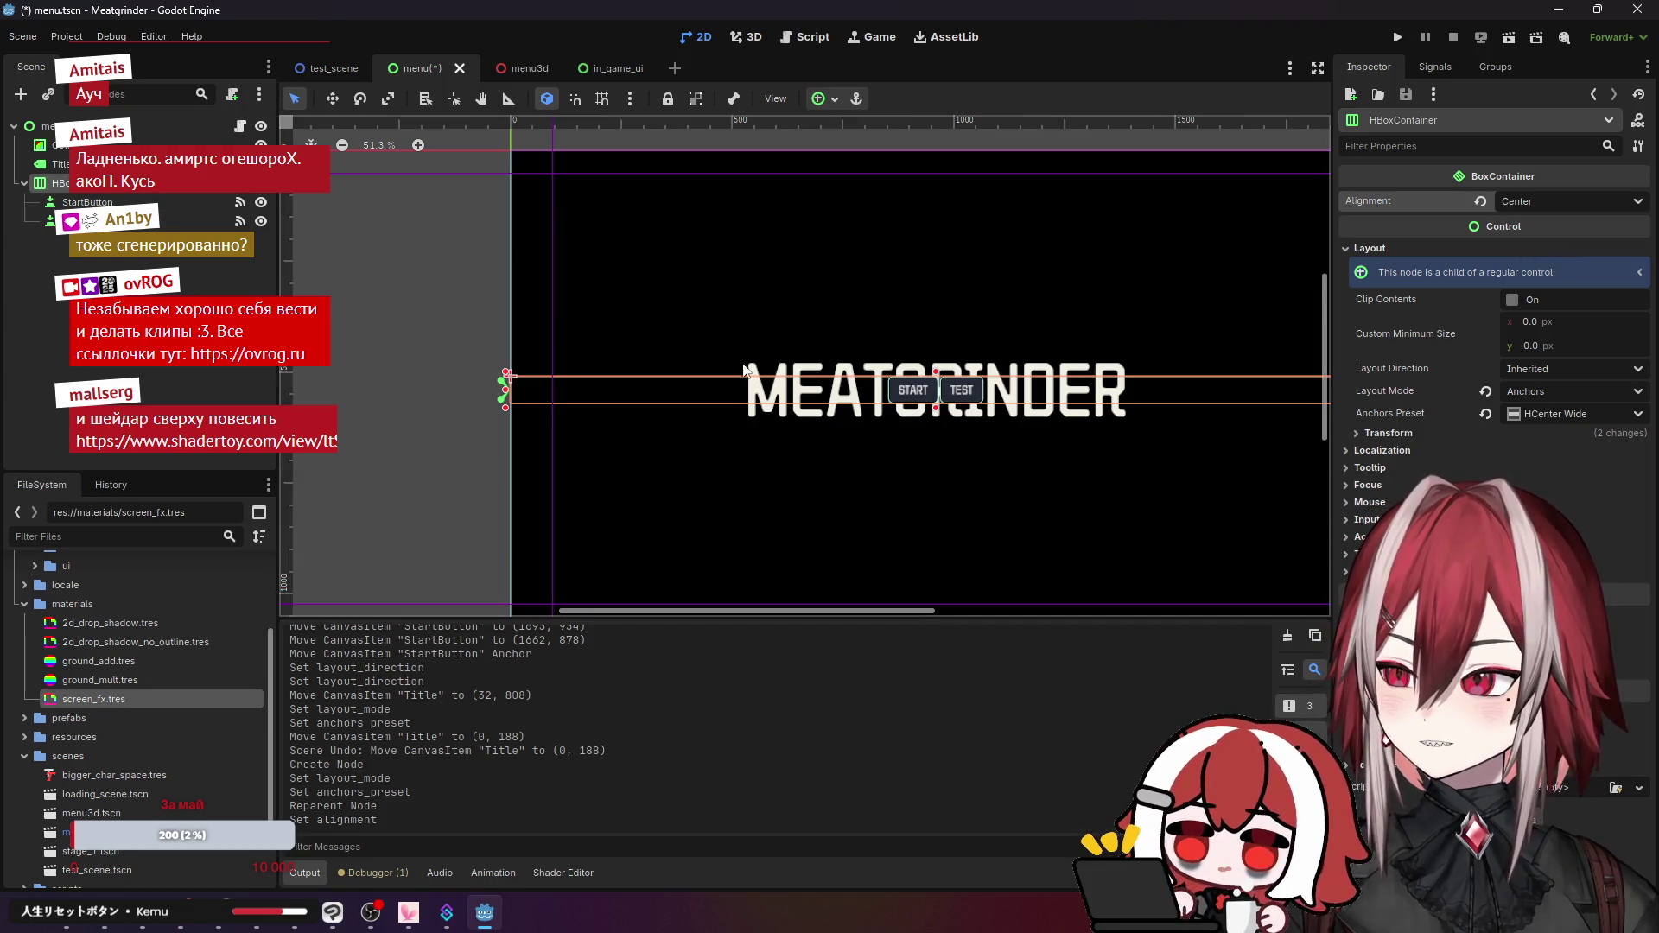
Try dragging the button row lower on the canvas, then undo the move
scroll(1080, 389, "up", 2)
left_click(965, 386)
left_click_drag(965, 386, 965, 441)
key("ctrl+z")
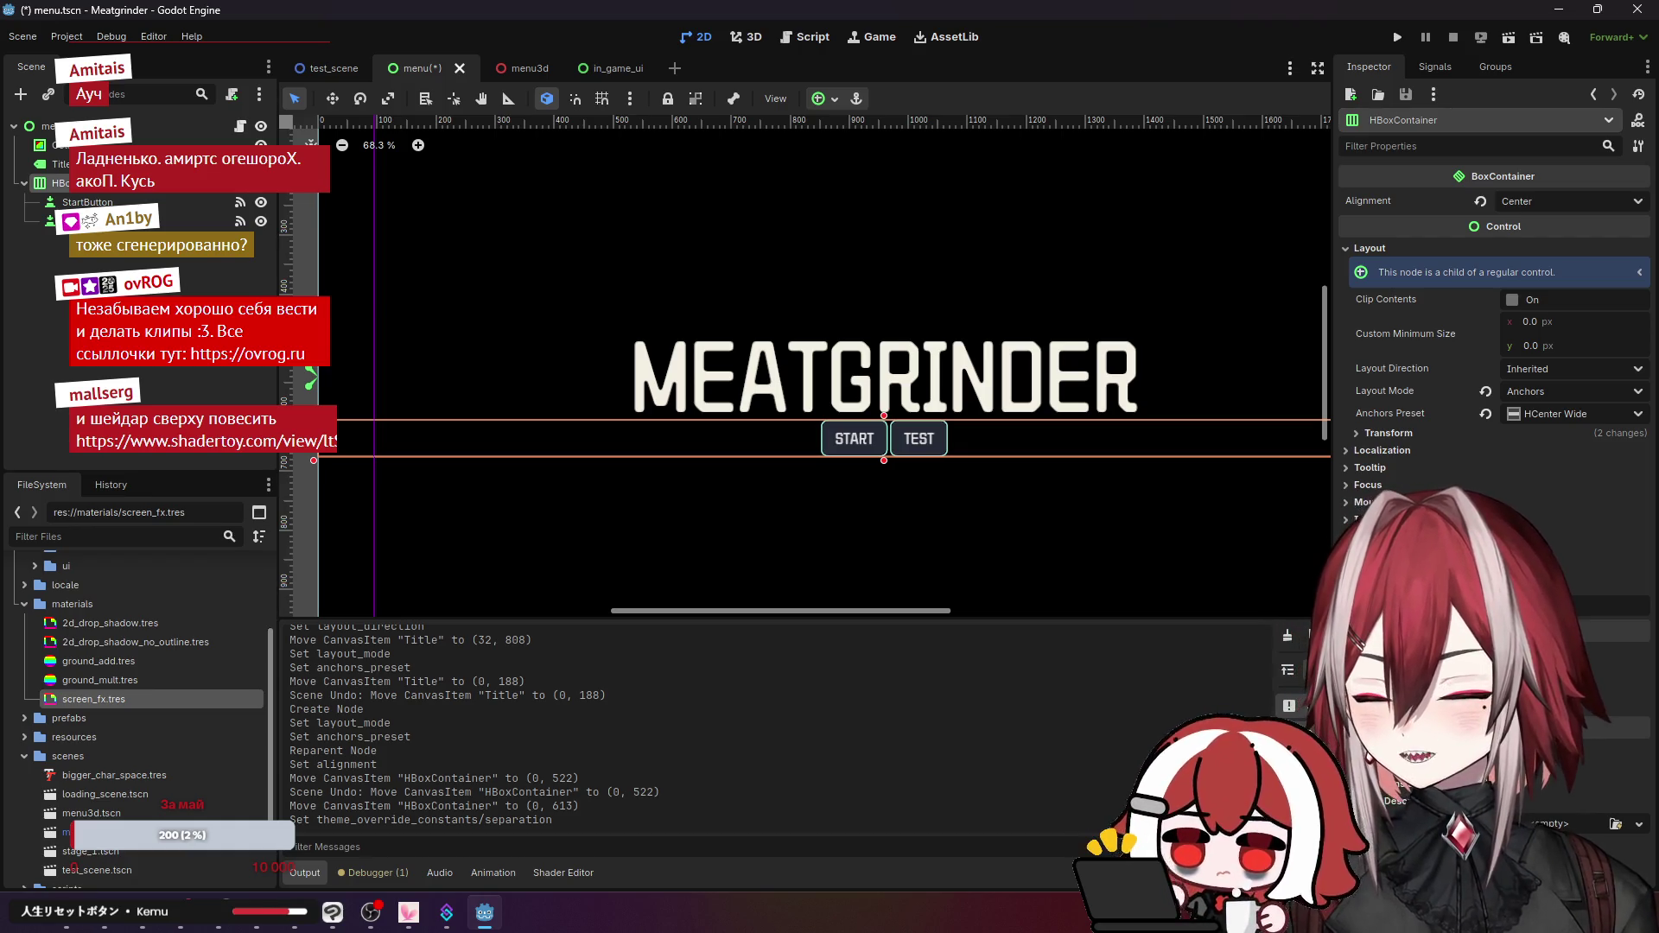
Widen the HBoxContainer's separation between START and TEST, then inspect the StartButton's properties
left_click(1637, 602)
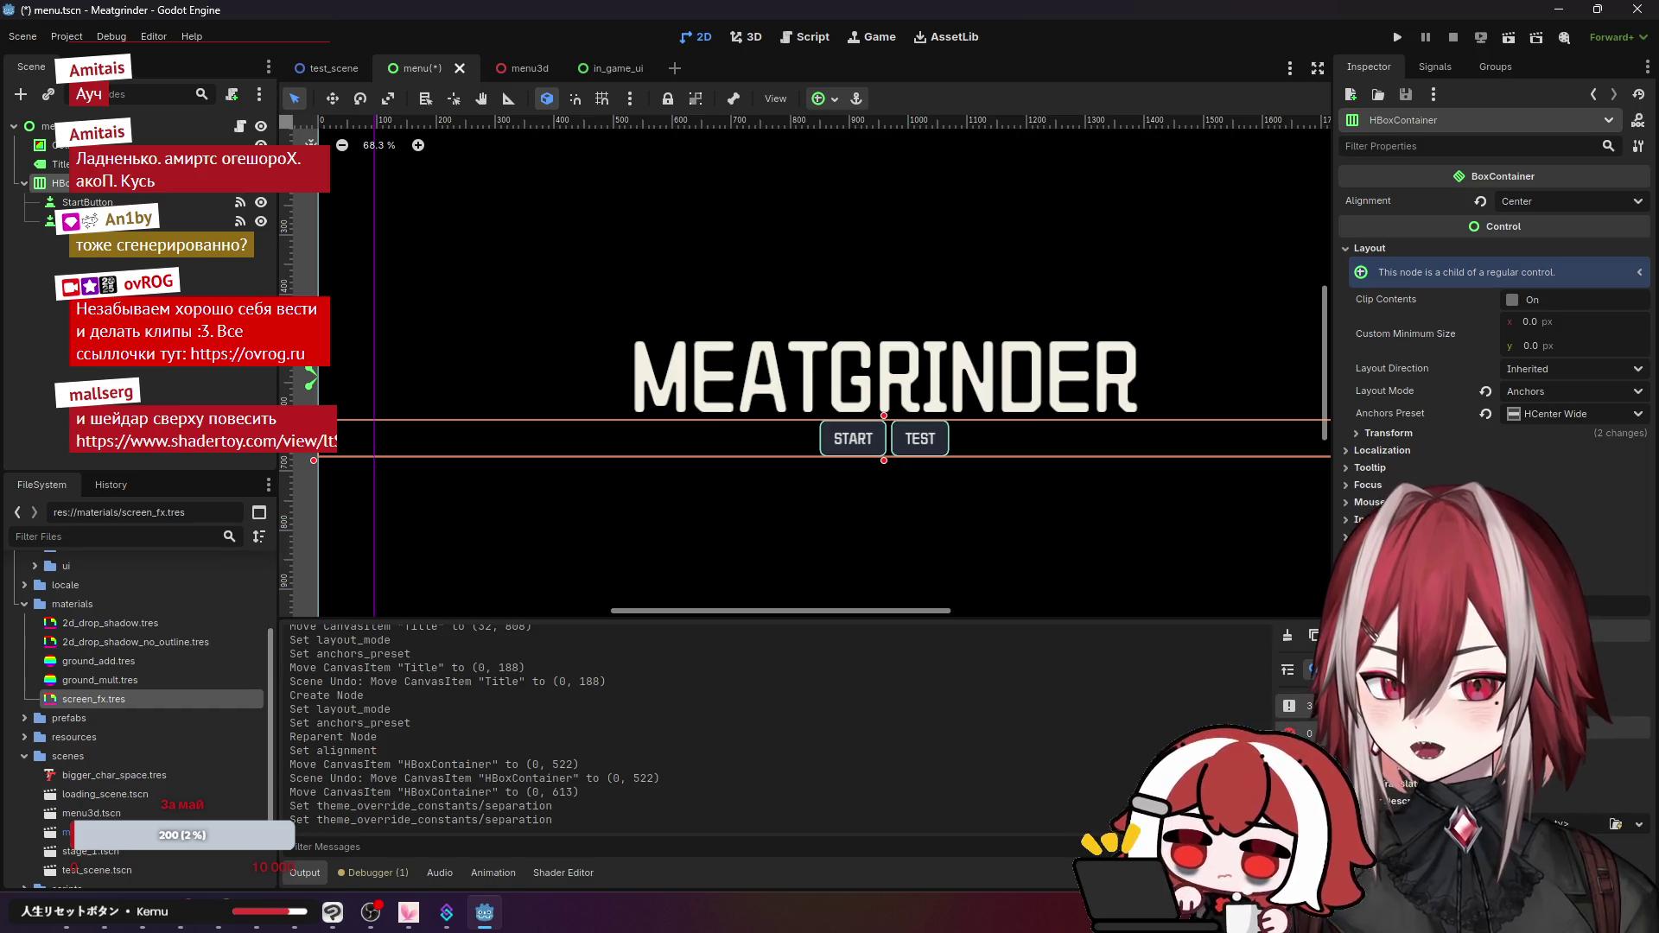
left_click(853, 439)
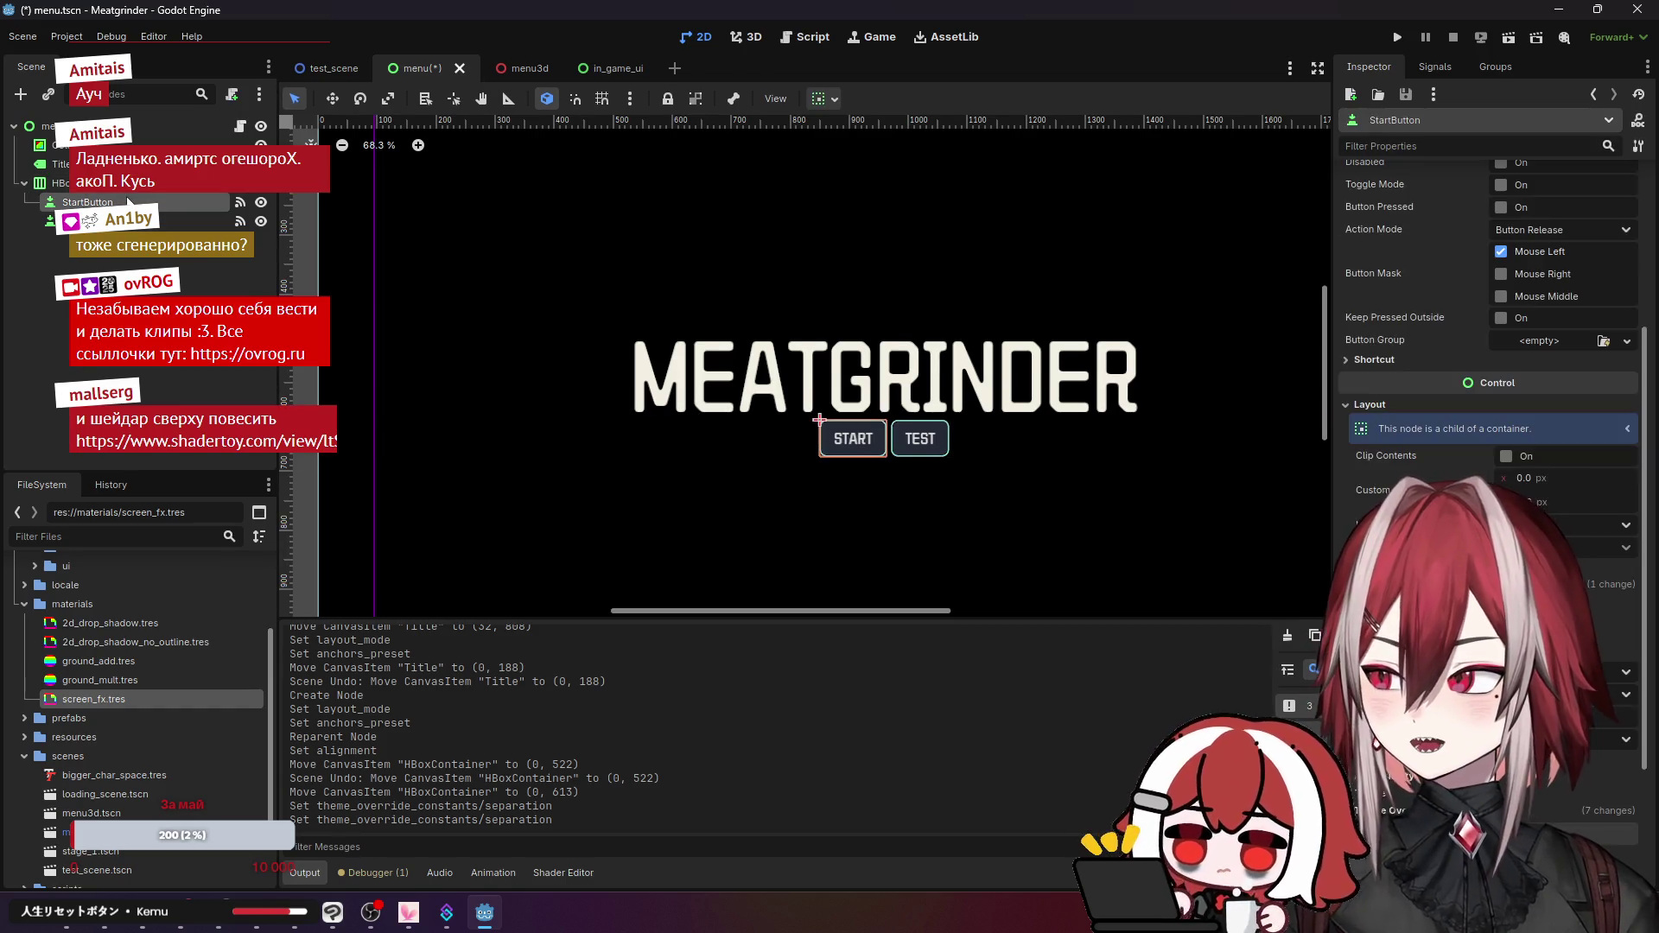
left_click(1419, 465)
scroll(1400, 464, "up", 2)
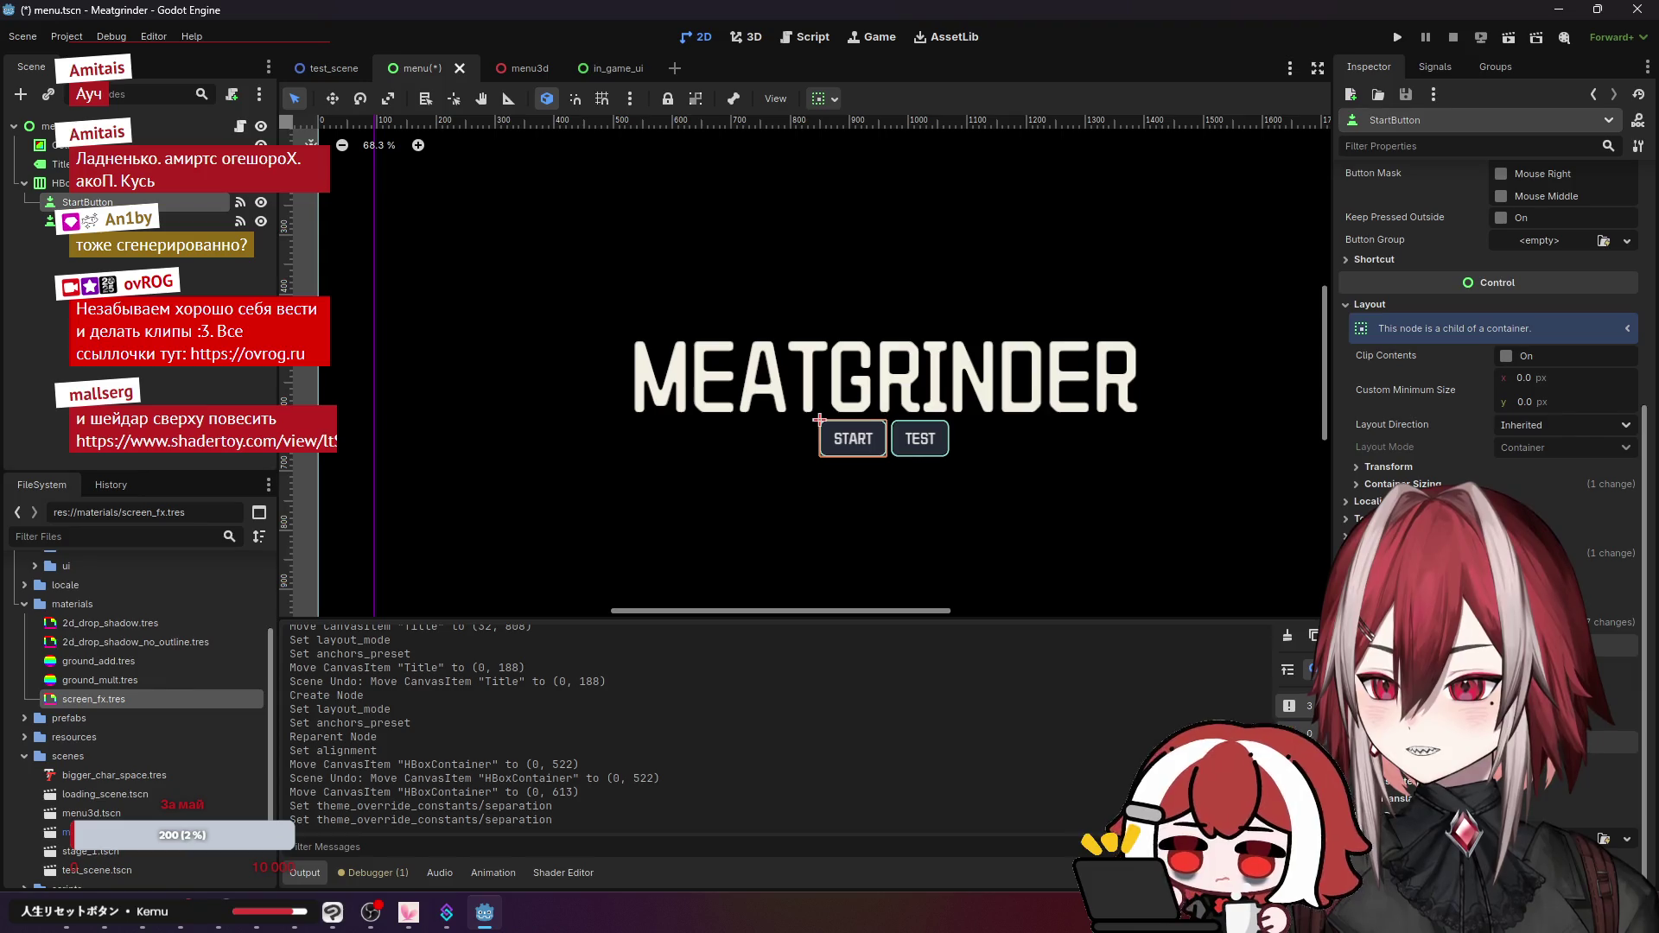
scroll(1397, 354, "up", 5)
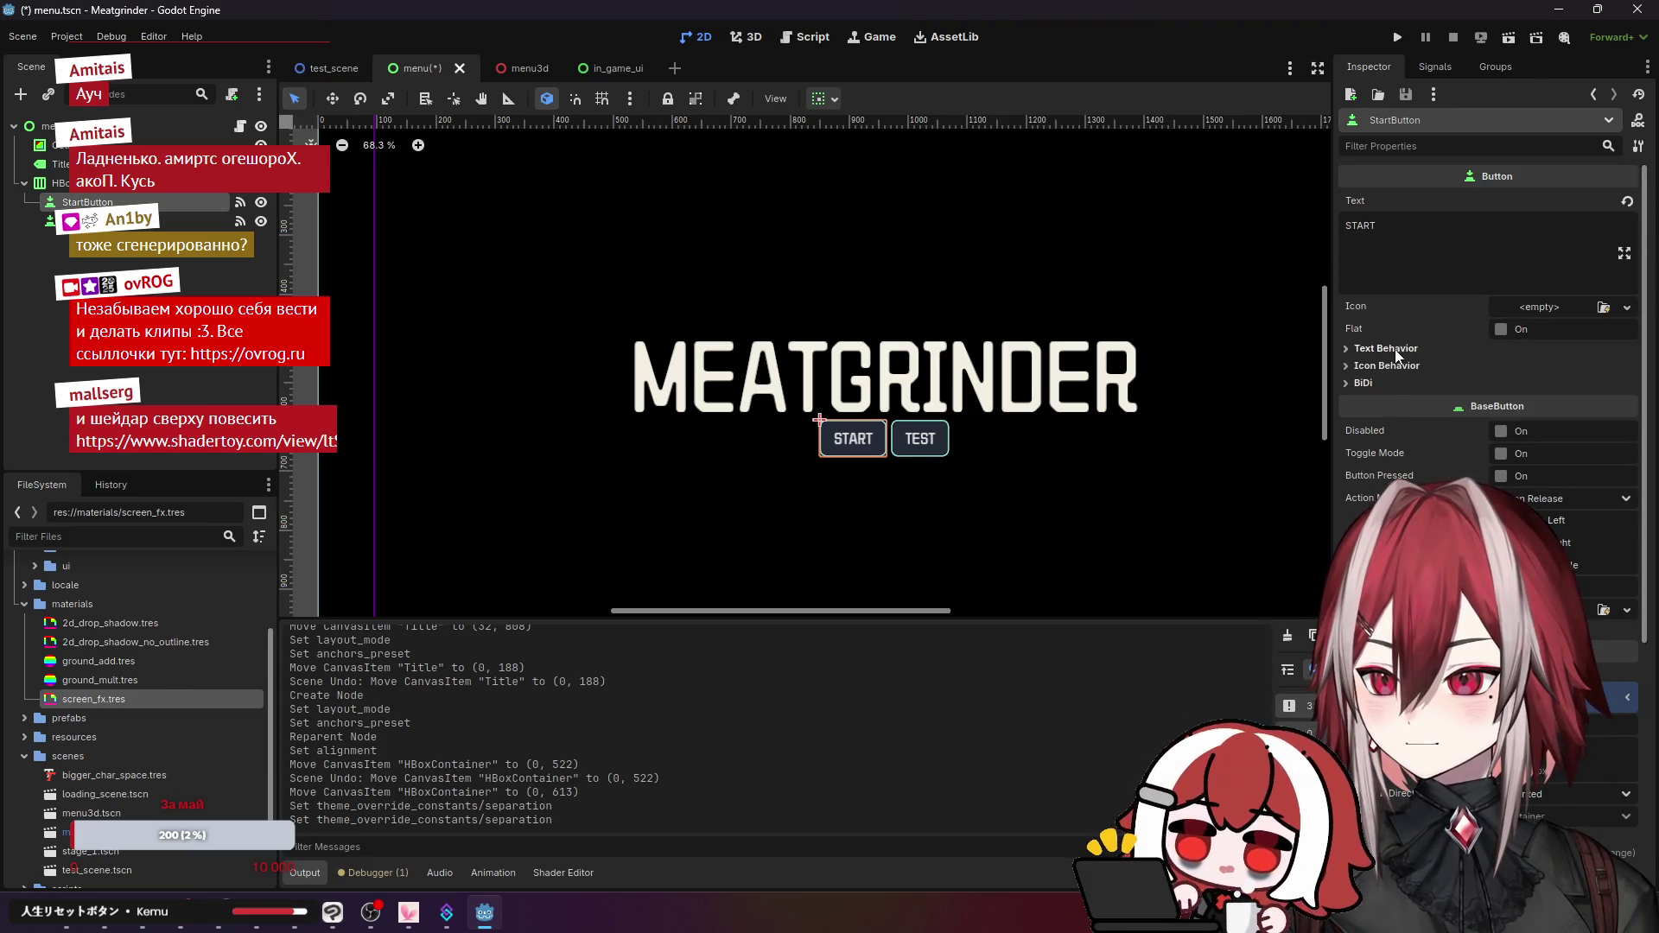
scroll(1397, 354, "down", 5)
scroll(1398, 355, "down", 3)
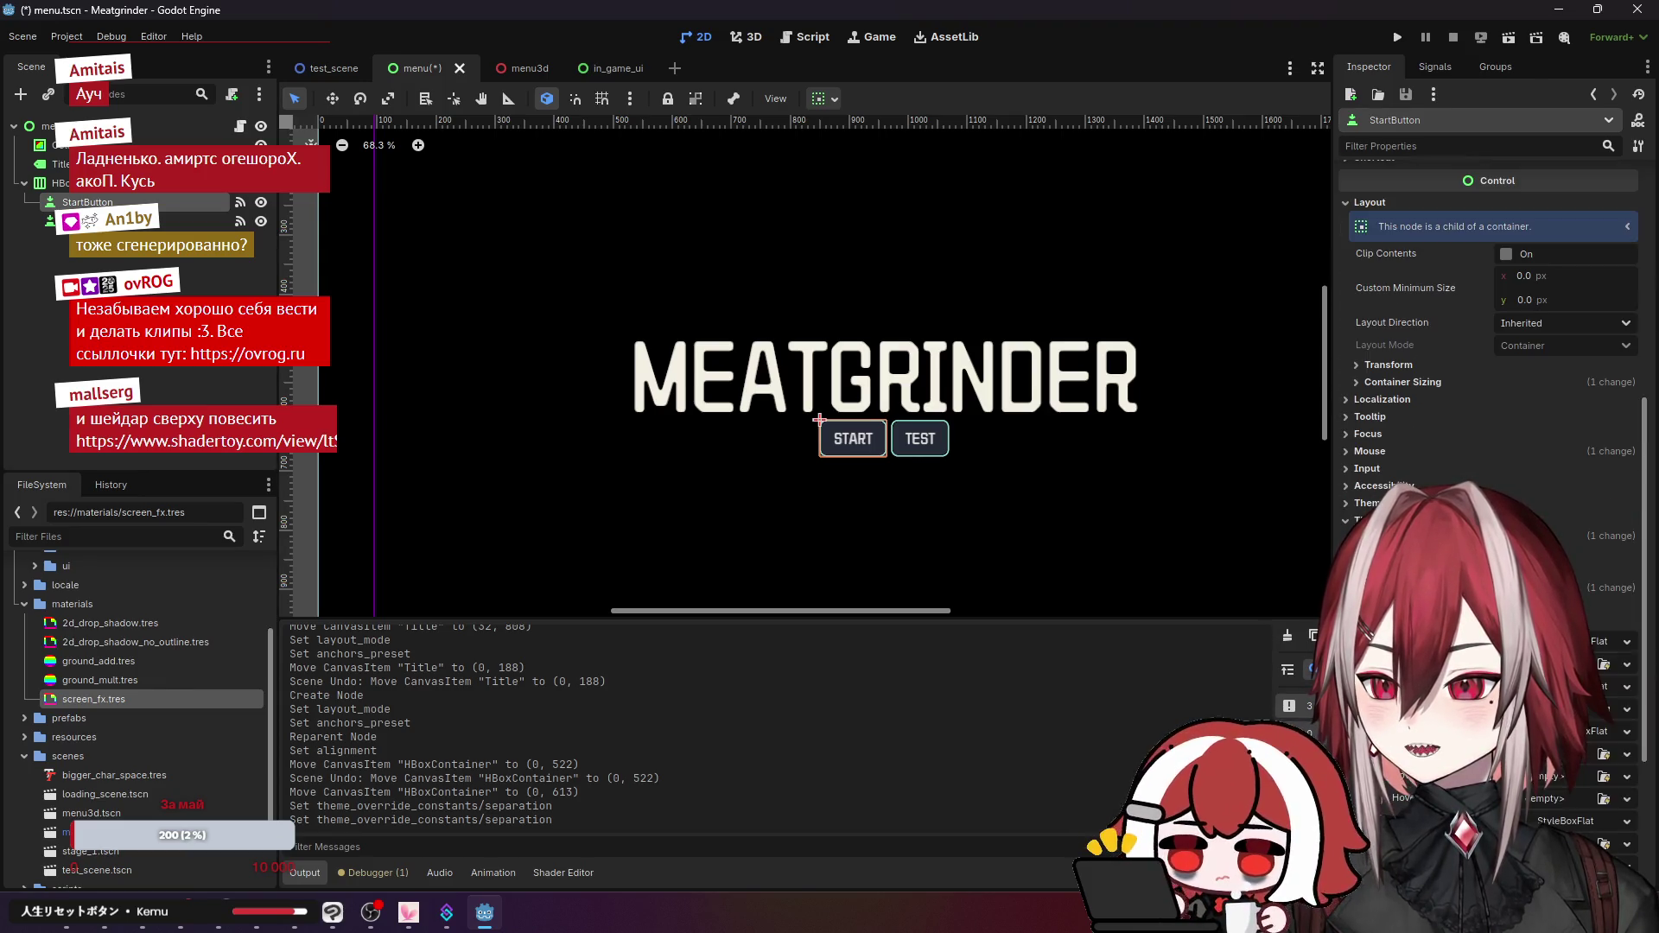
scroll(1469, 389, "down", 6)
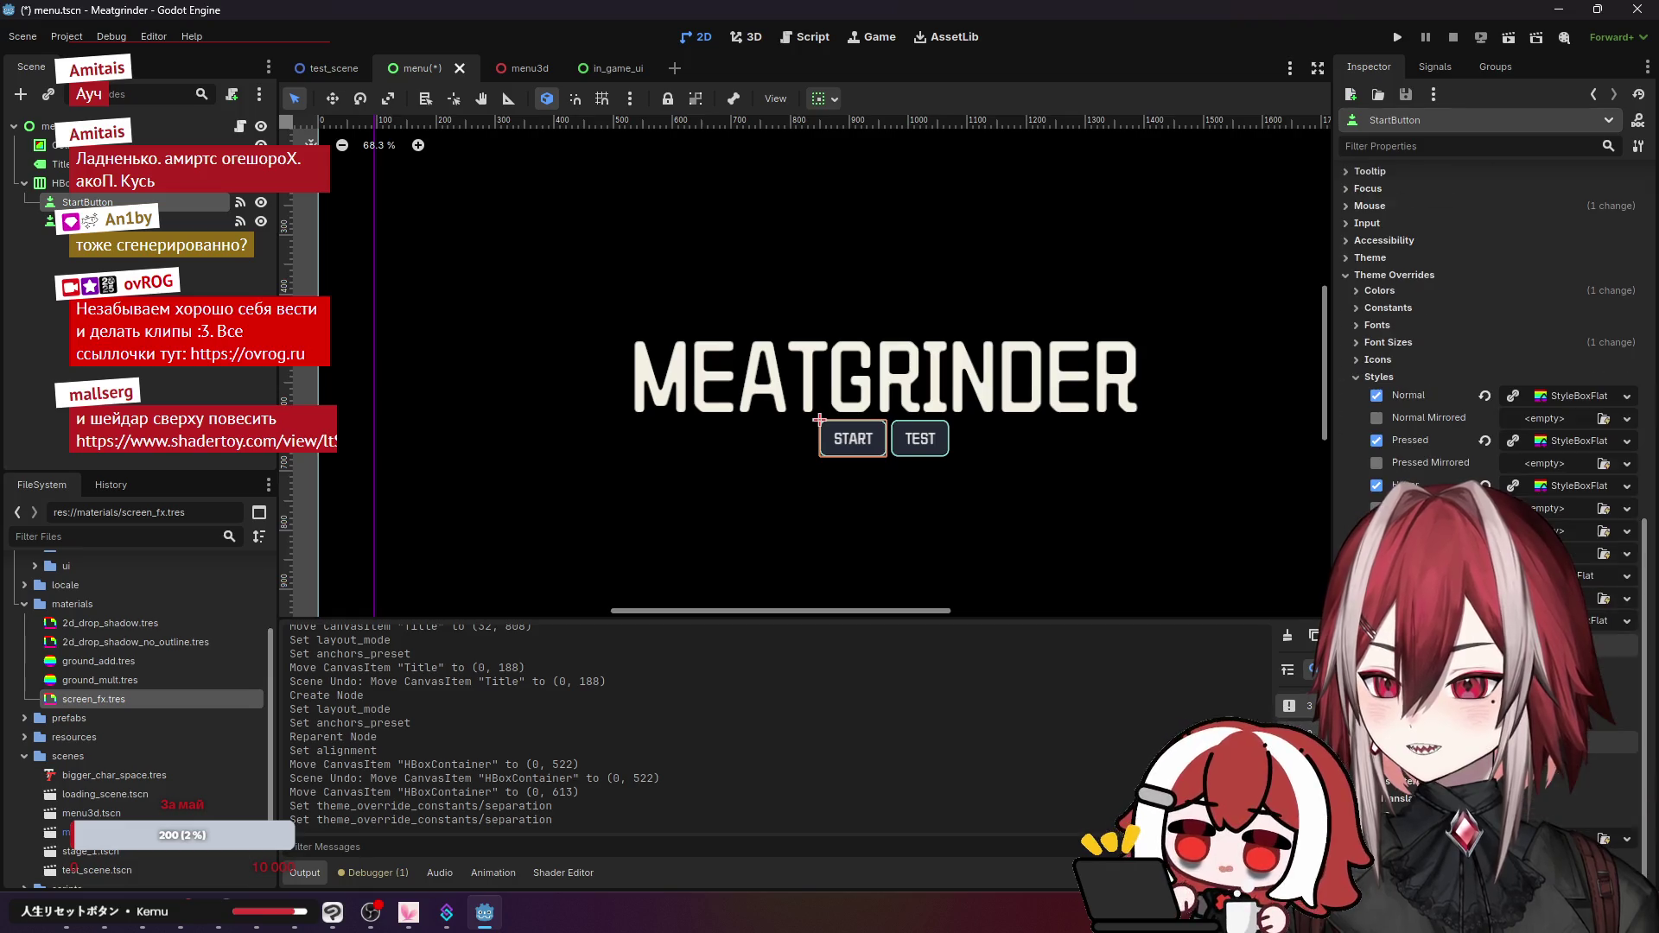
Remove START's custom normal, pressed, hover, disabled and focus style overrides
left_click(1377, 395)
left_click(1376, 440)
left_click(1376, 485)
left_click(1377, 530)
left_click(1377, 552)
left_click(605, 519)
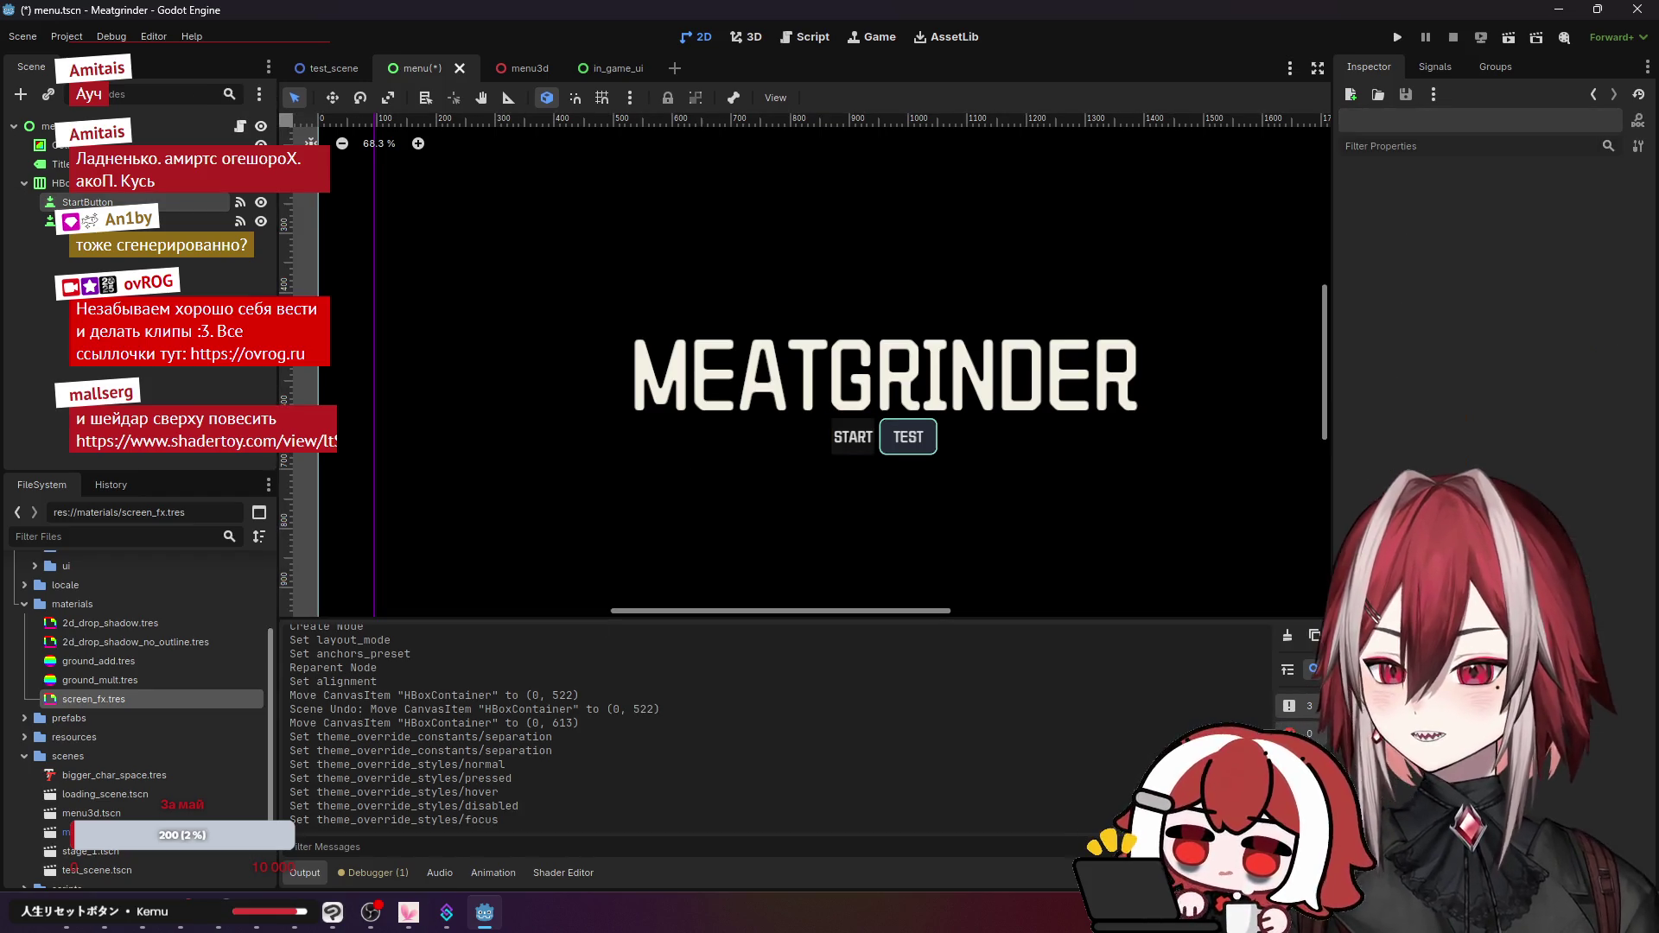
Remove the TEST button's normal, pressed, hover and focus style overrides
left_click(932, 433)
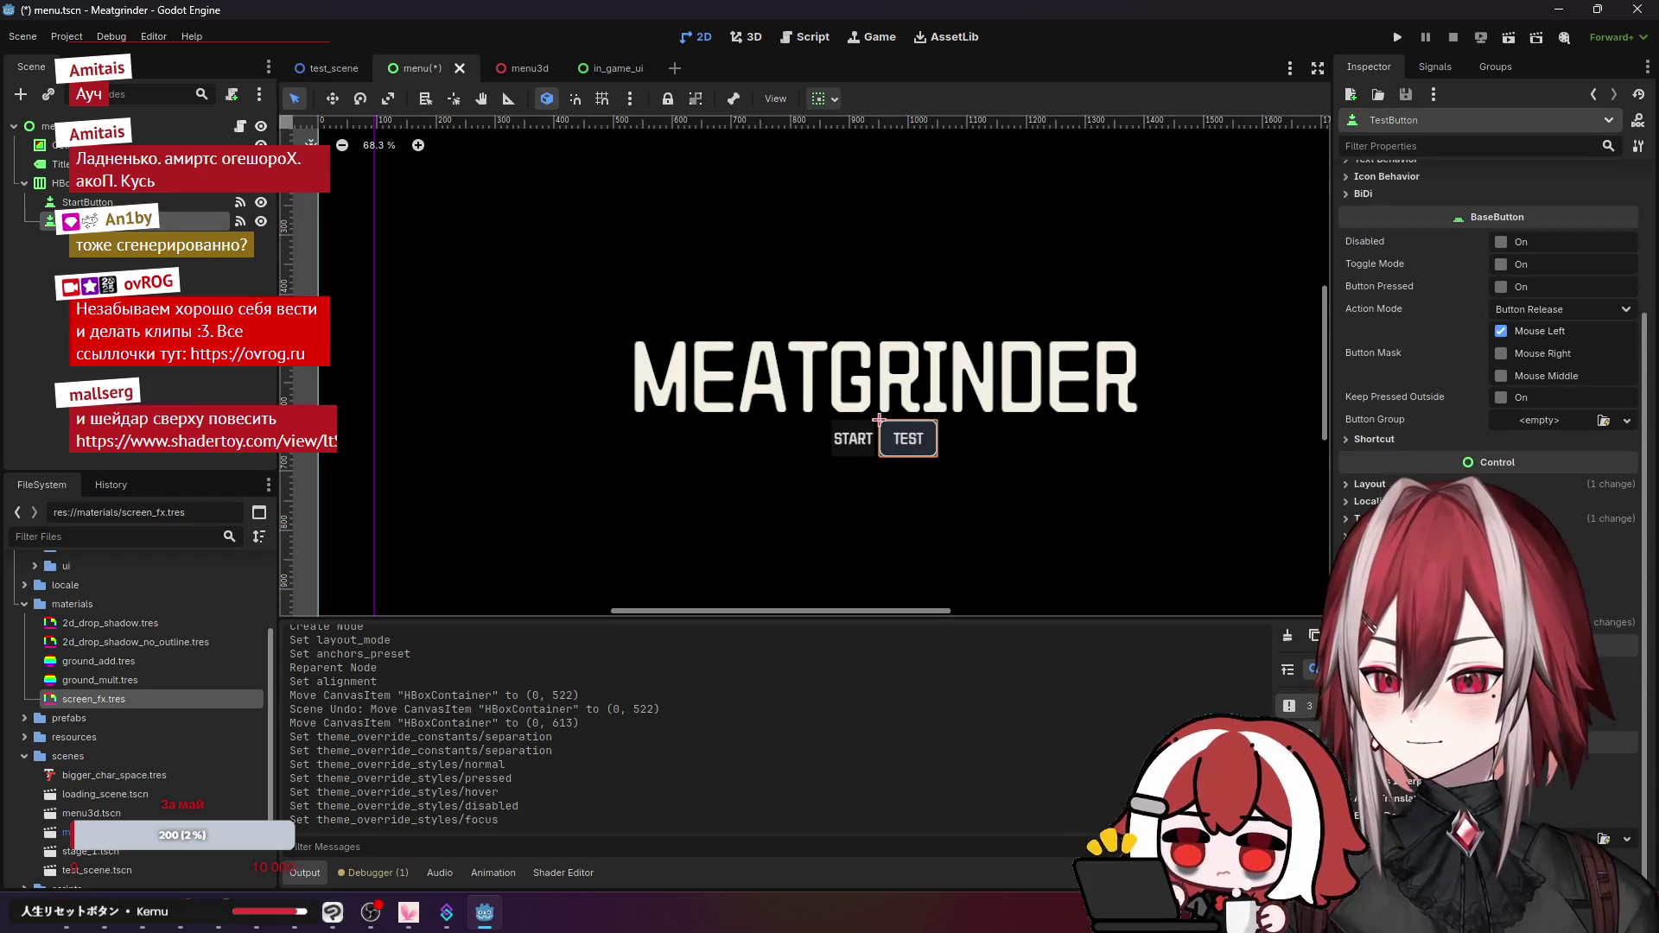
scroll(1469, 389, "down", 5)
scroll(1367, 455, "down", 5)
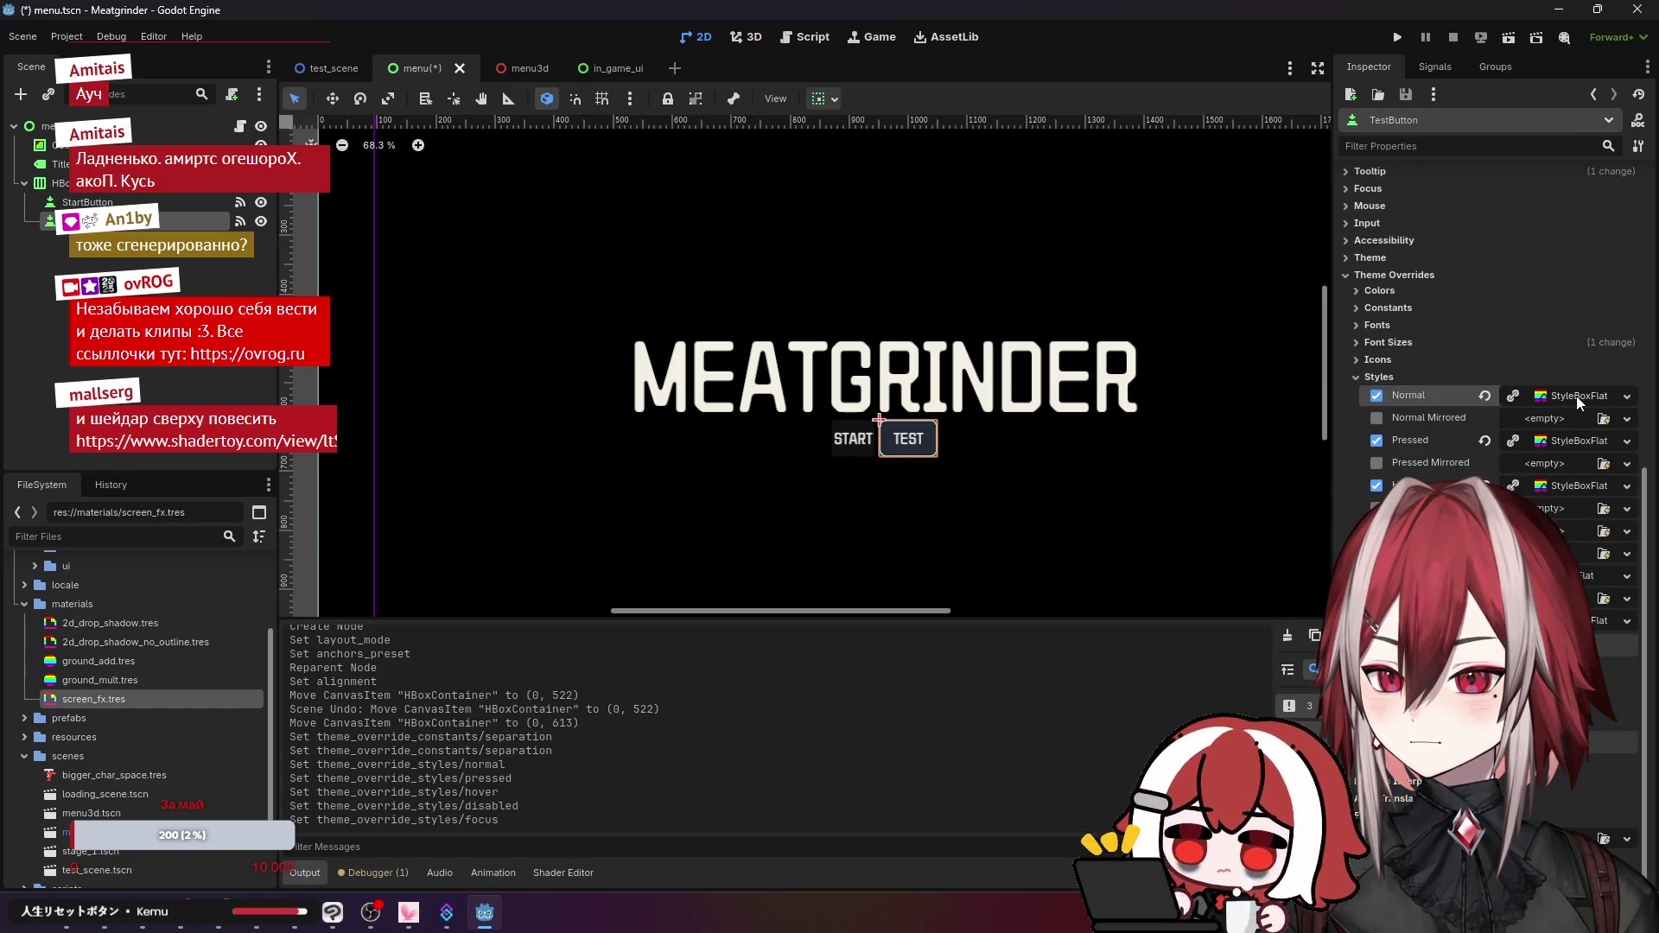
left_click(1376, 396)
left_click(1377, 440)
left_click(1376, 485)
left_click(1376, 575)
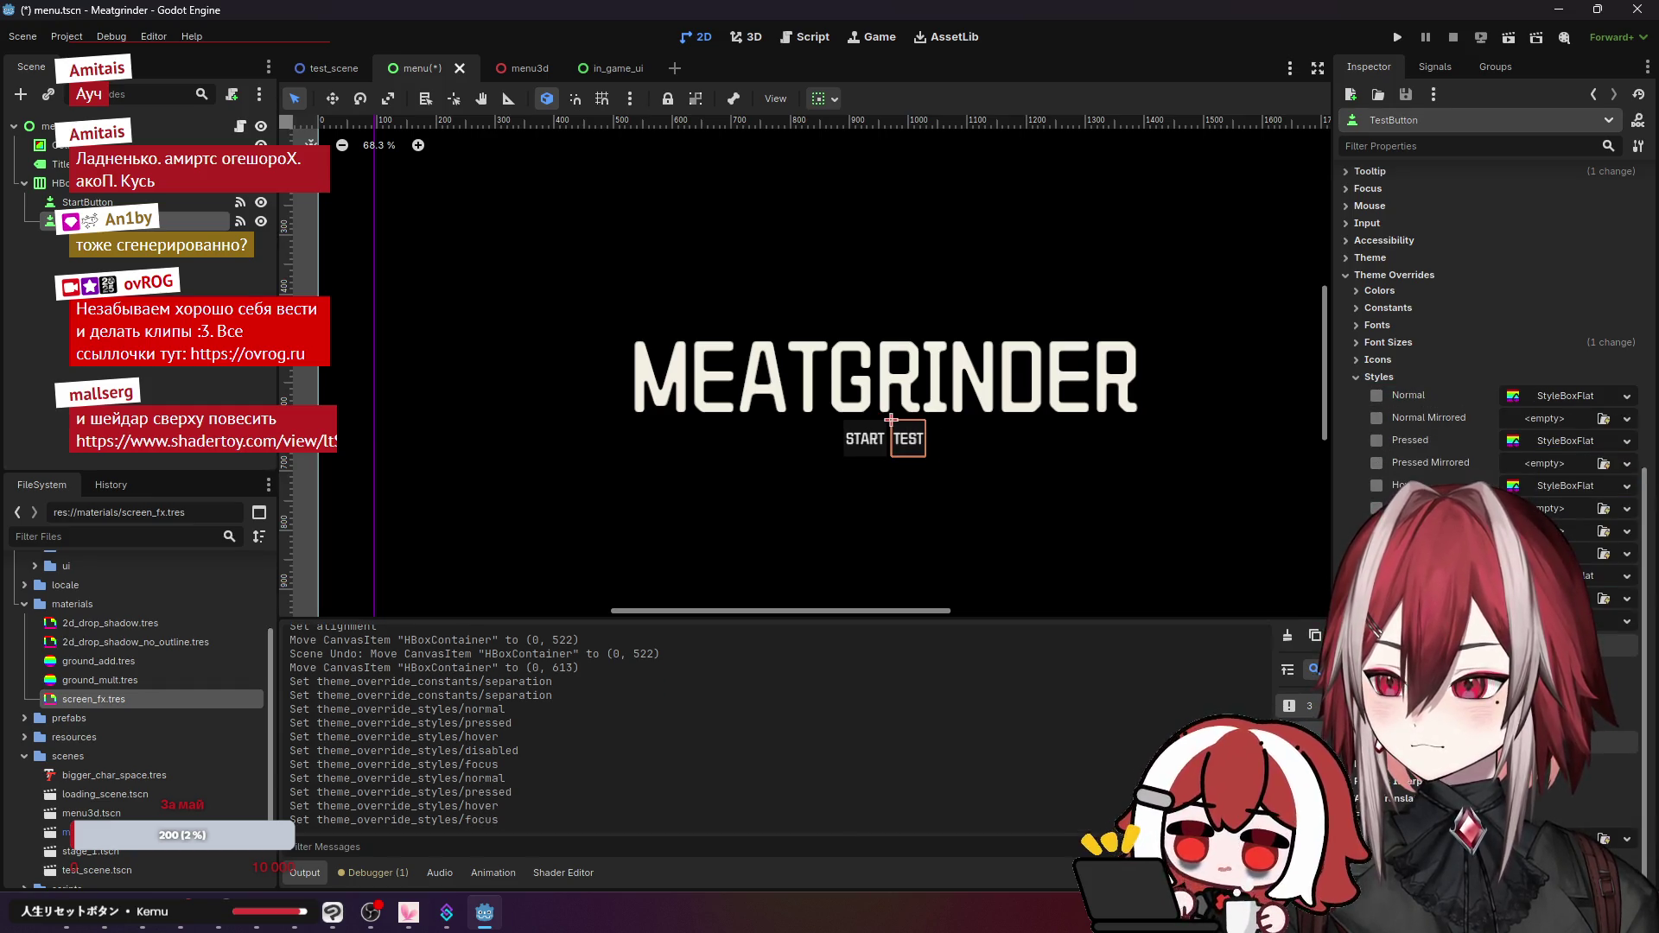
left_click(812, 458)
scroll(812, 458, "up", 7)
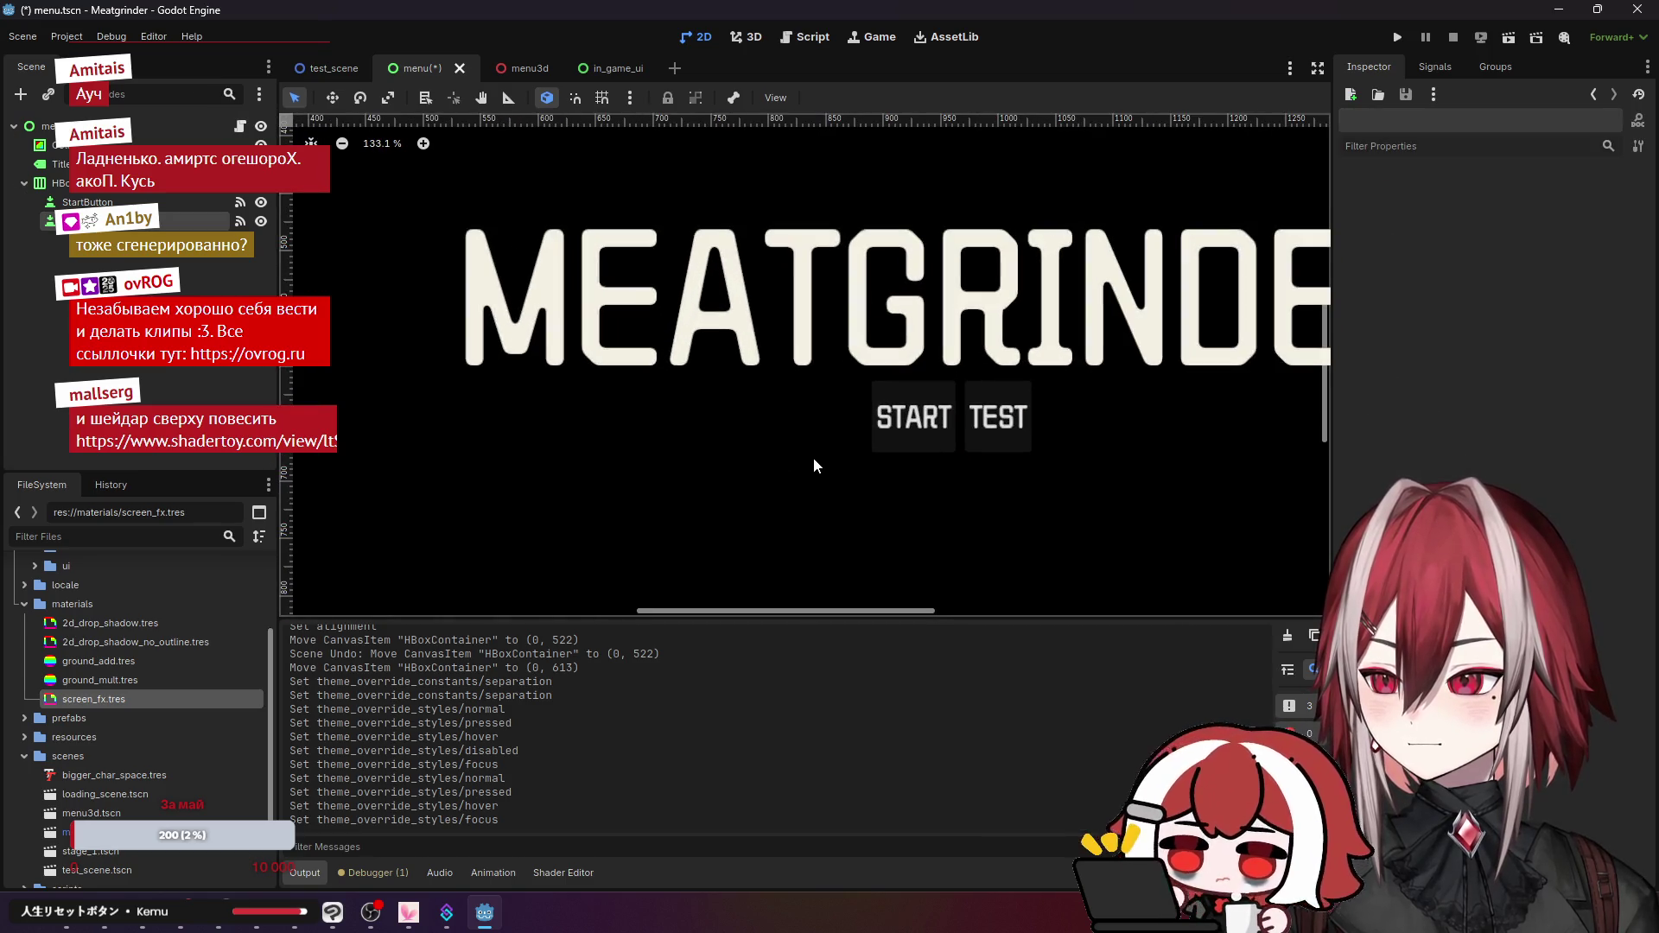
Select the StartButton node in the scene and review its Inspector properties
scroll(662, 392, "down", 3)
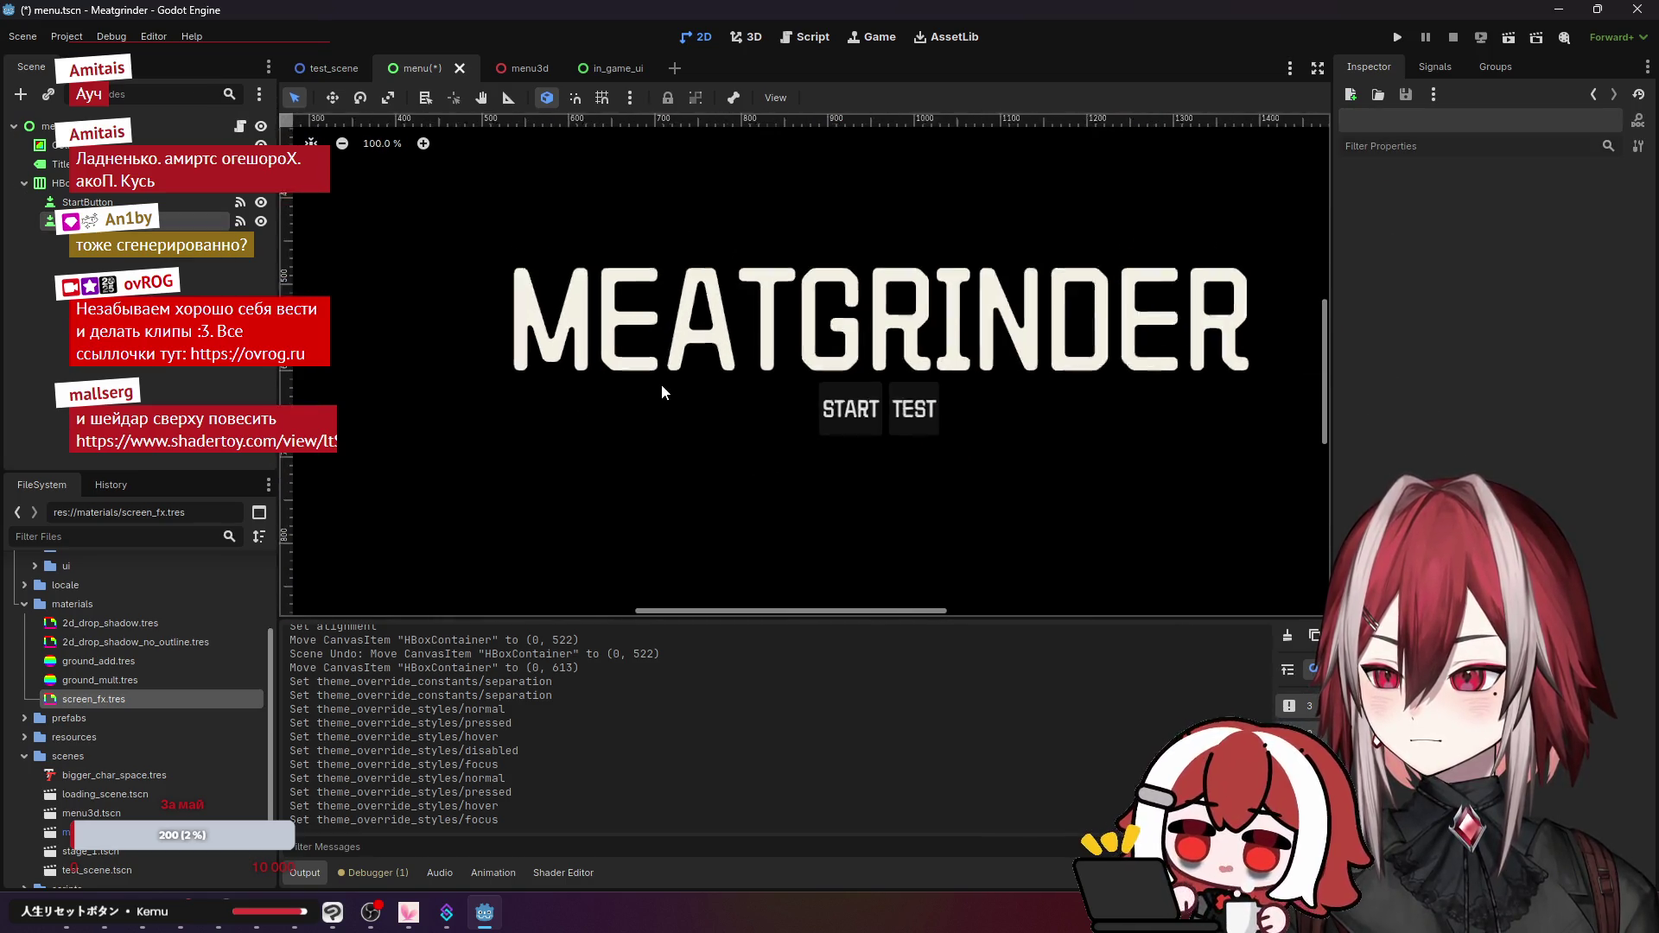
scroll(662, 383, "down", 3)
scroll(765, 405, "up", 6)
scroll(765, 404, "down", 5)
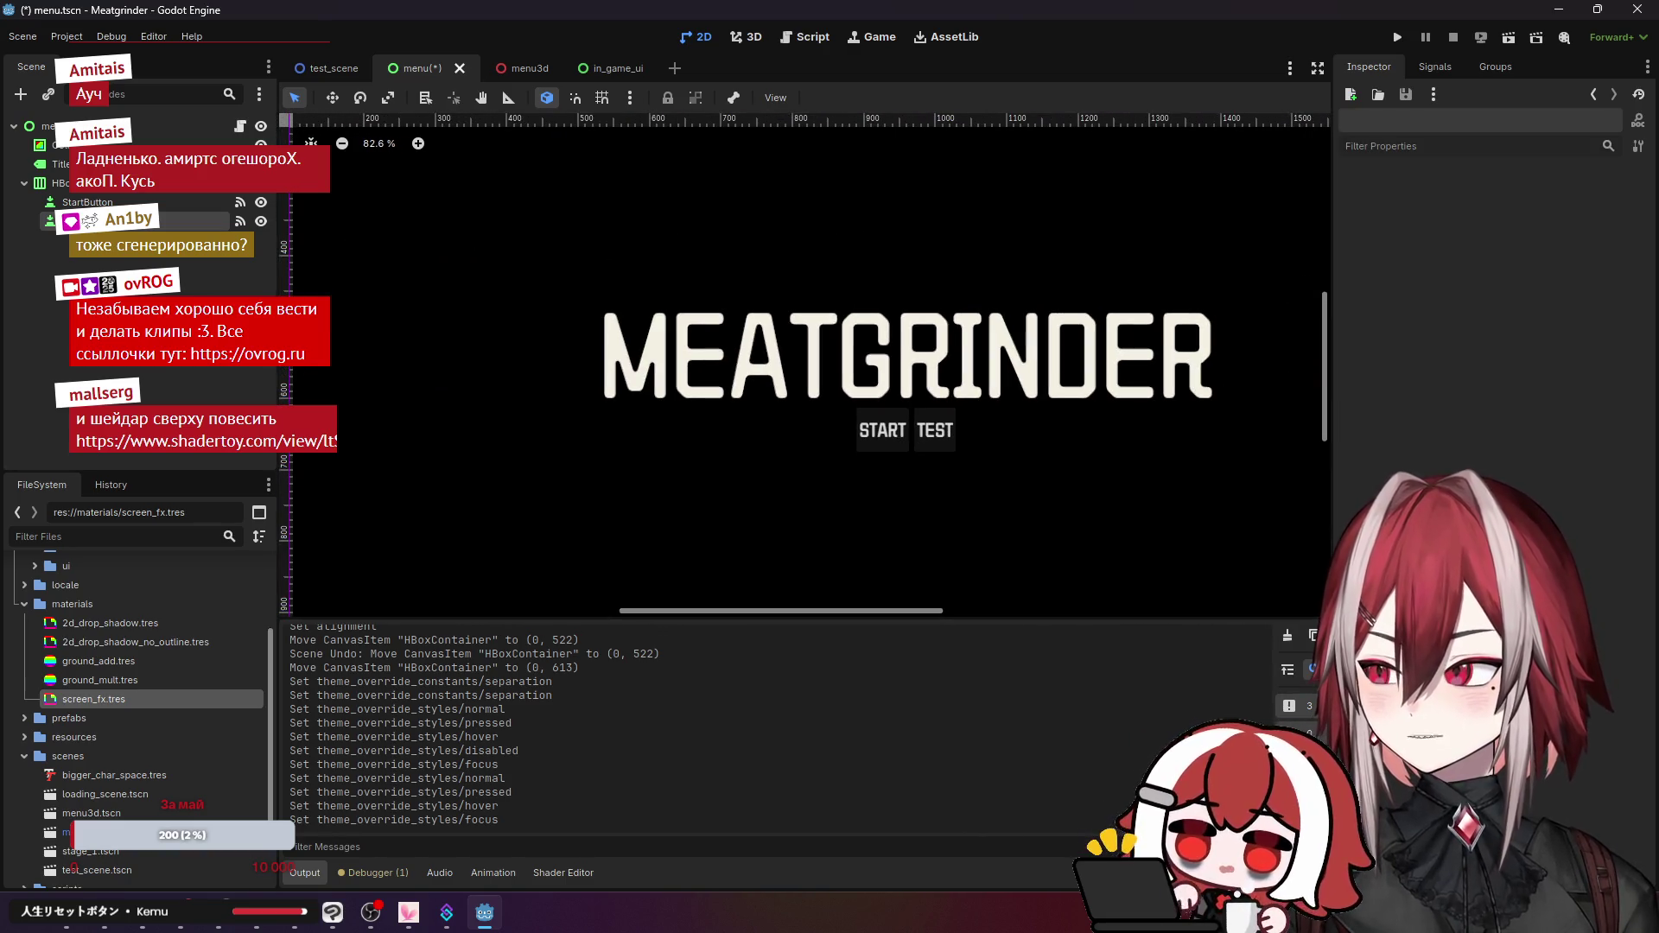
left_click(87, 201)
left_click(139, 265)
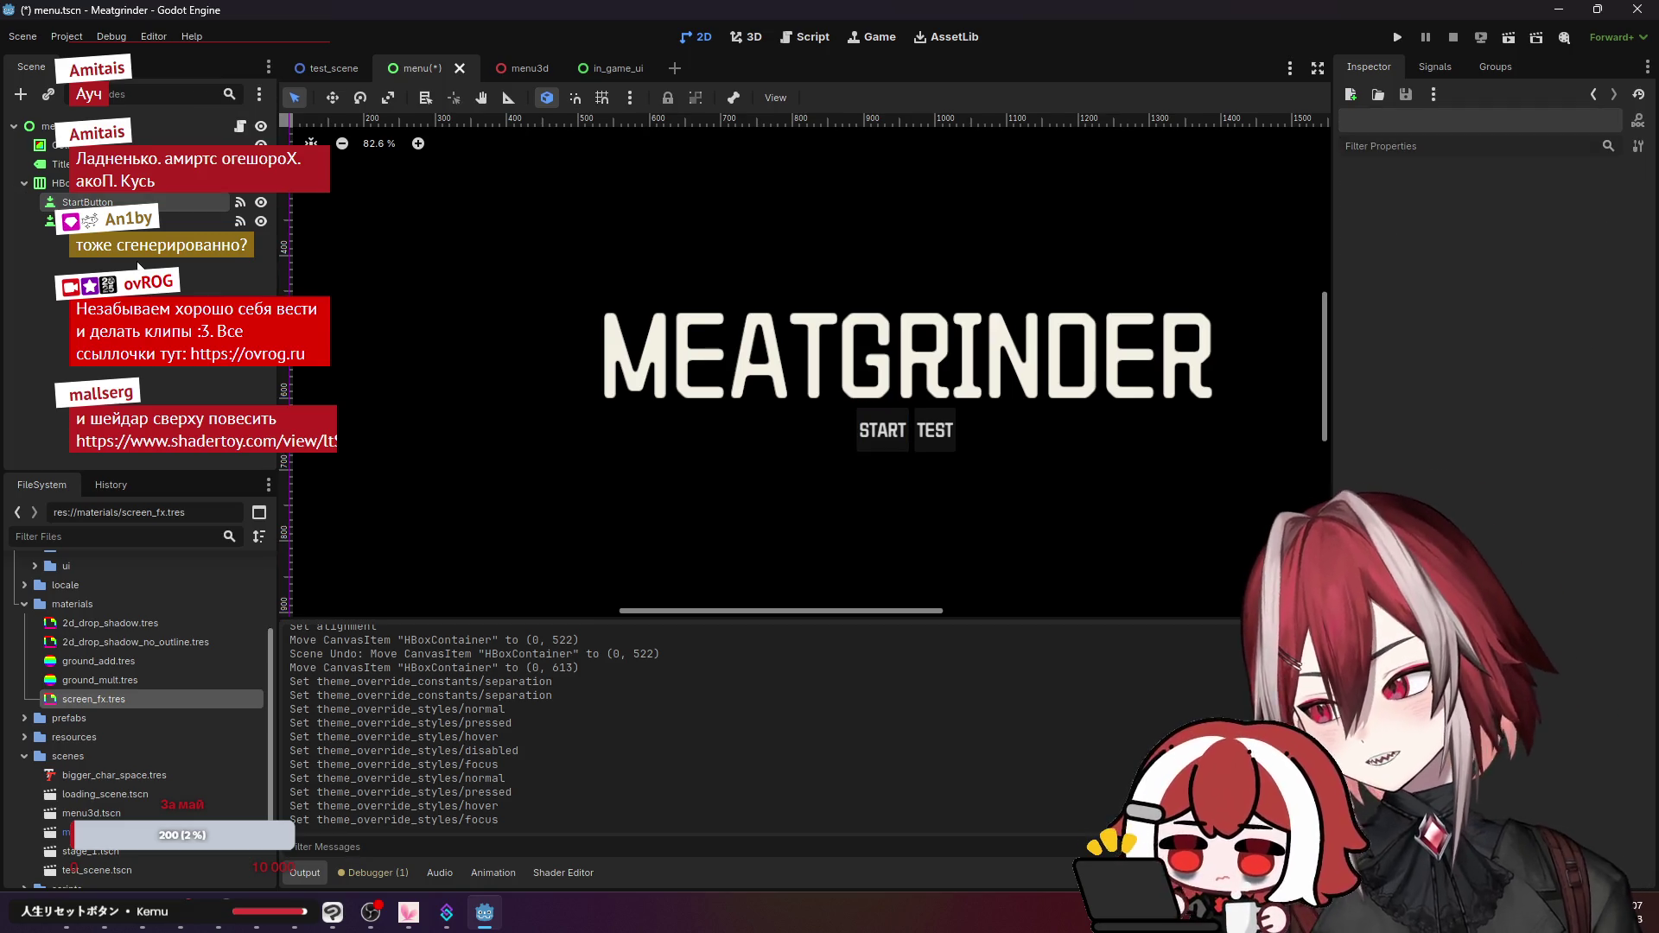
left_click(132, 202)
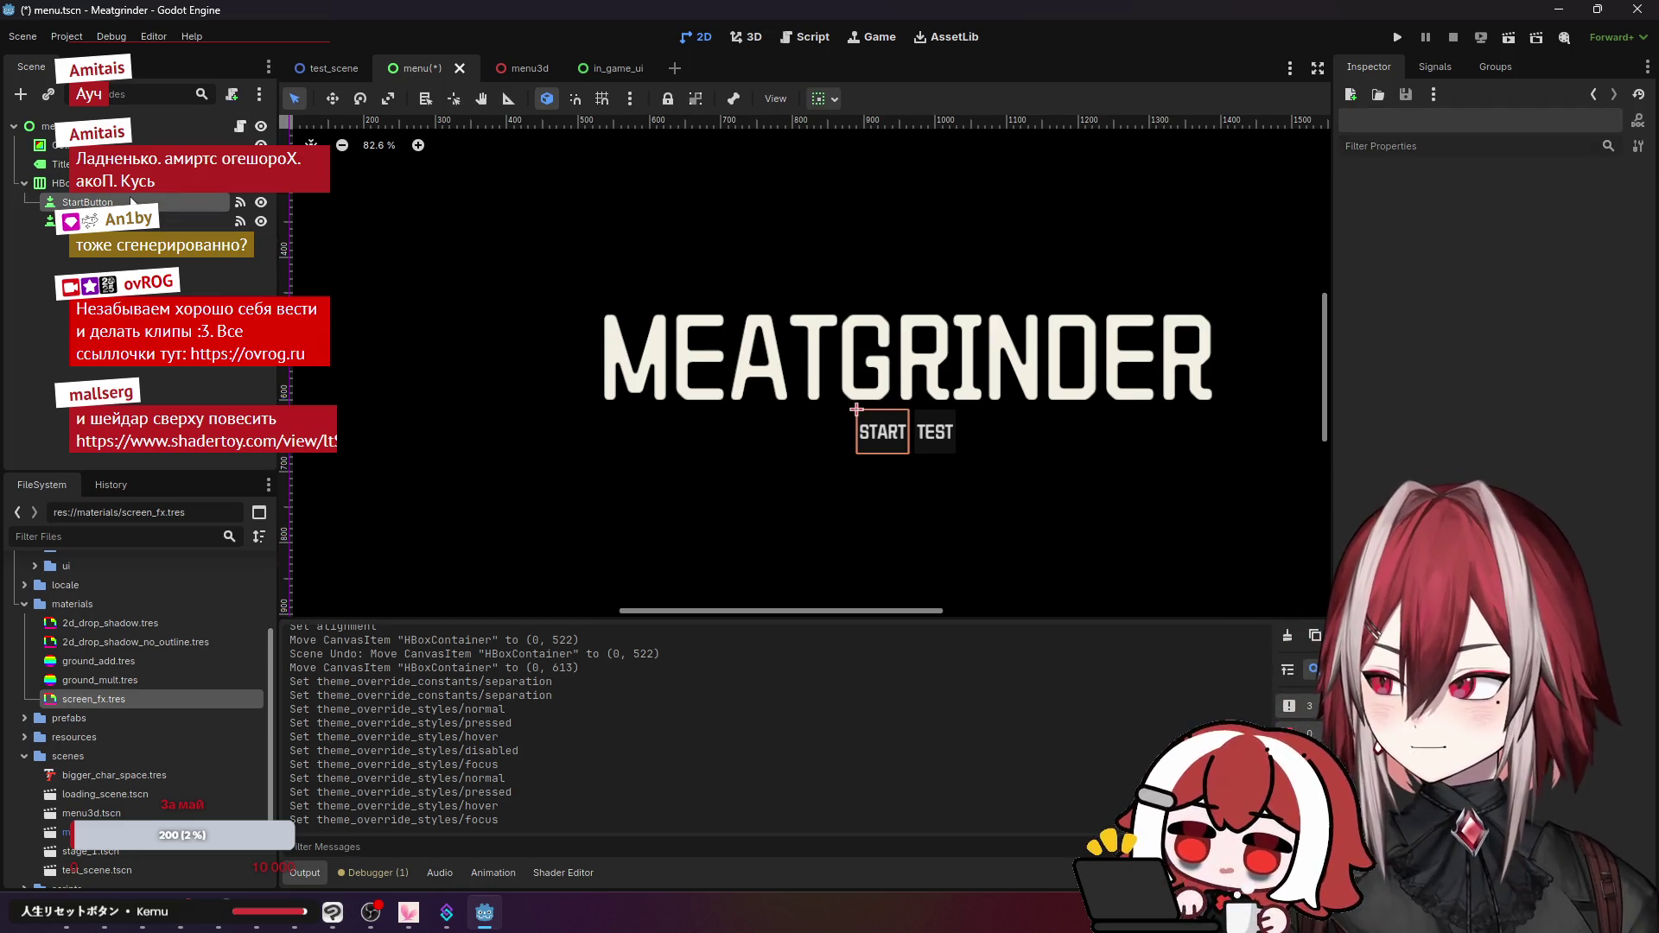
scroll(1392, 385, "down", 3)
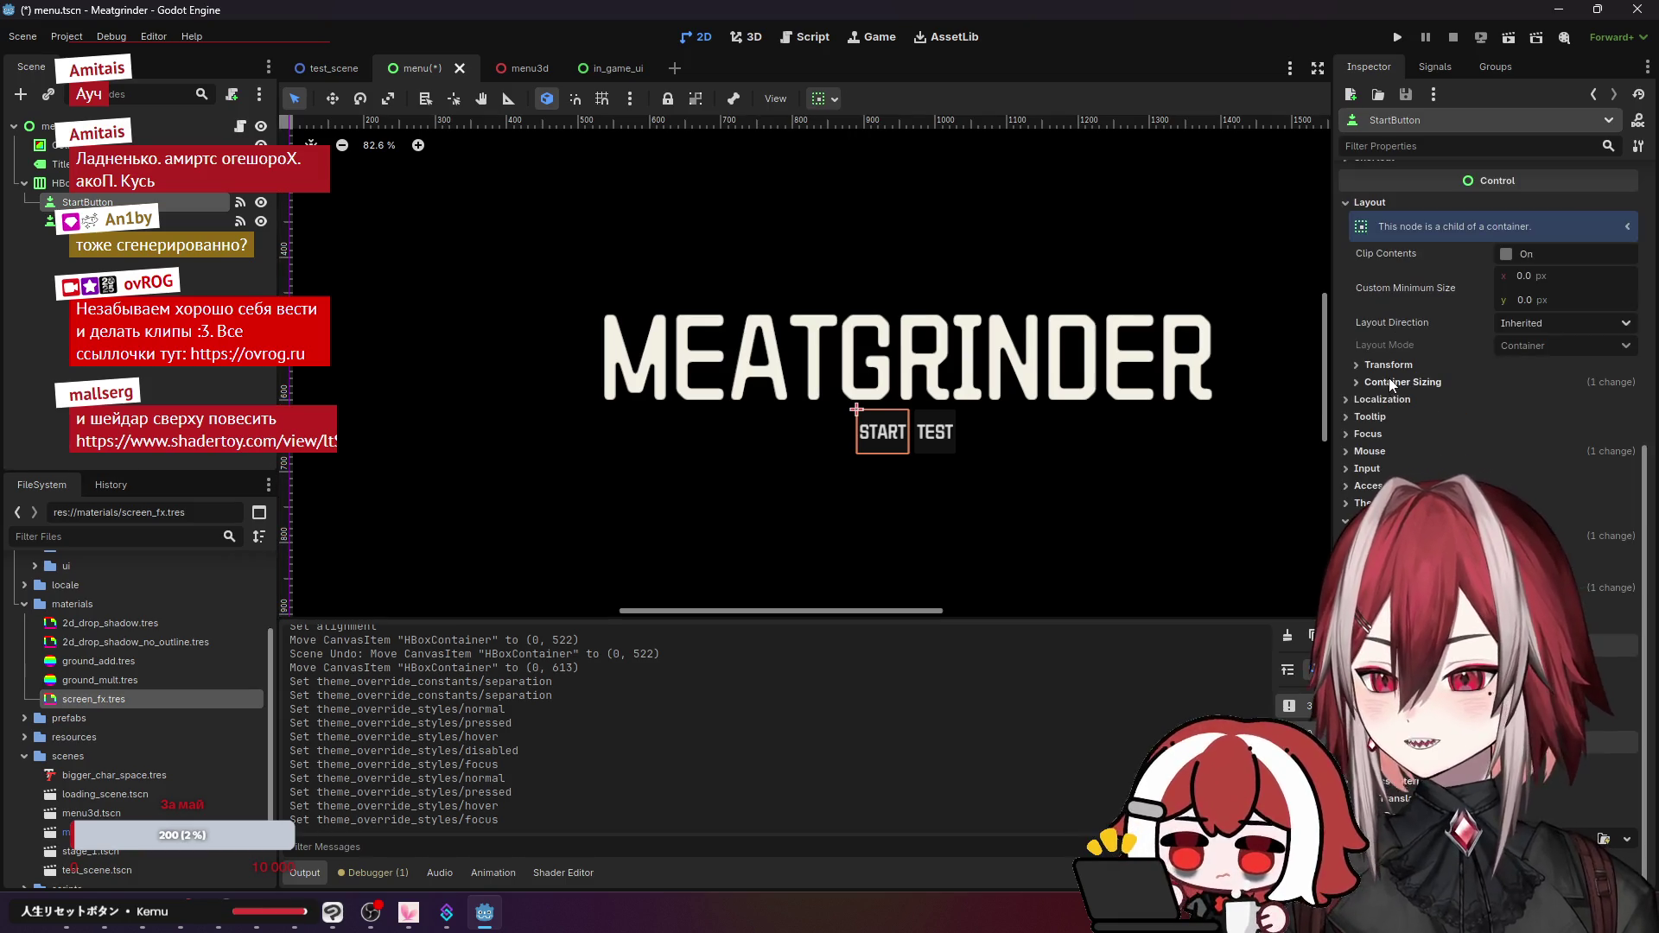
scroll(1392, 386, "up", 1)
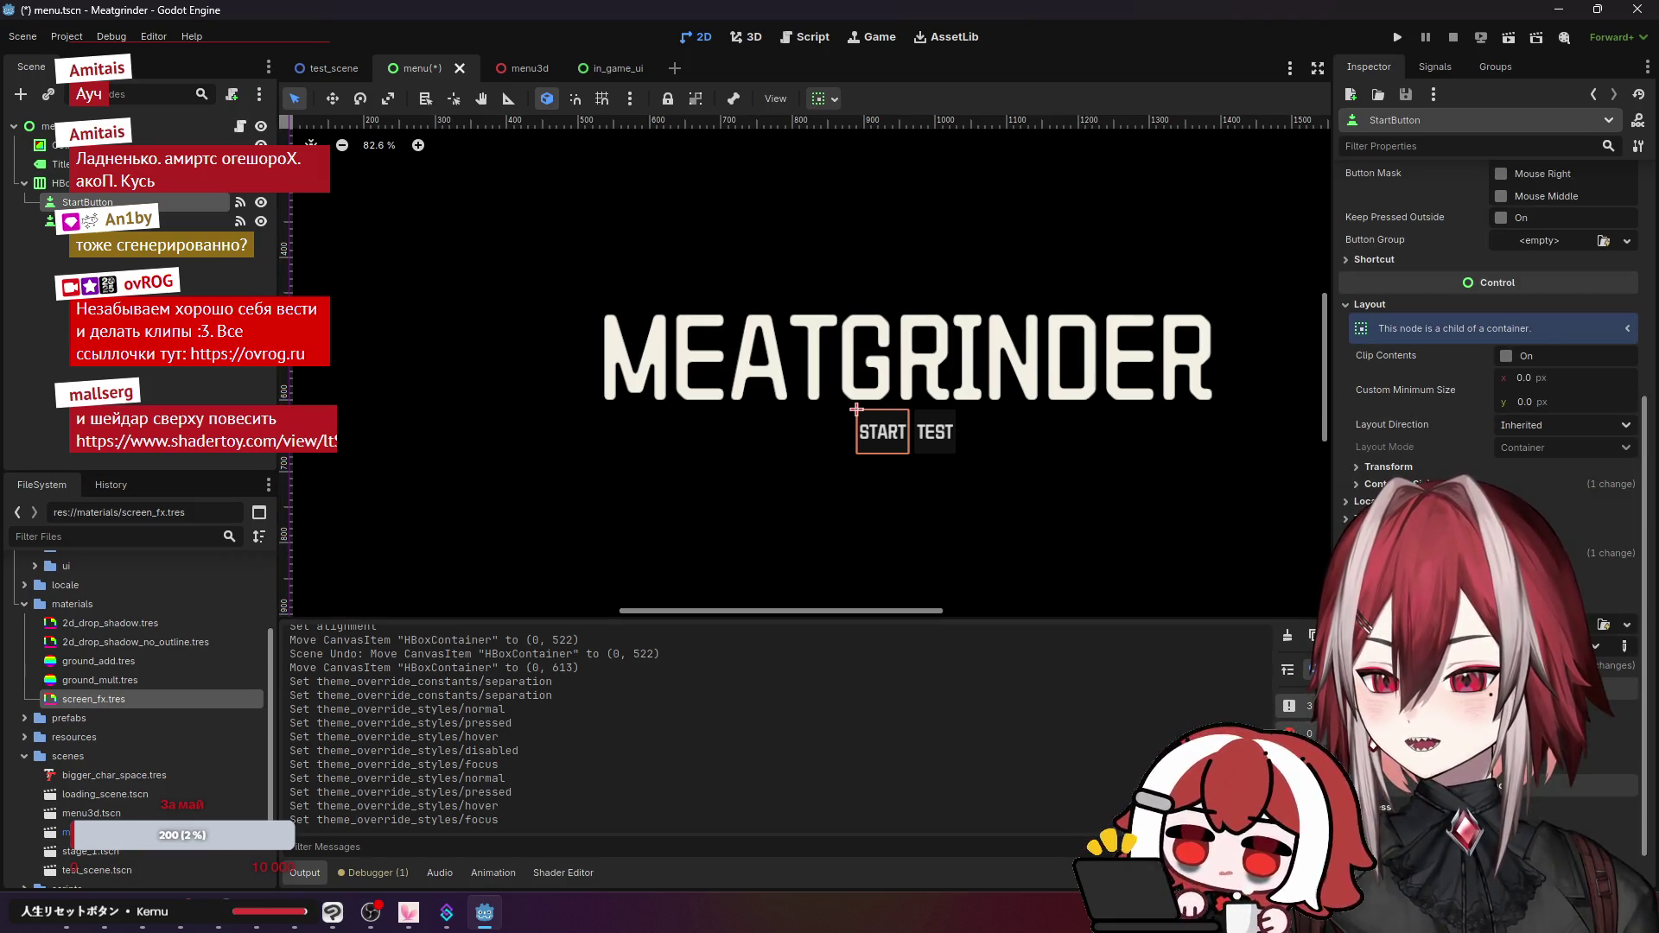
scroll(1493, 346, "down", 1)
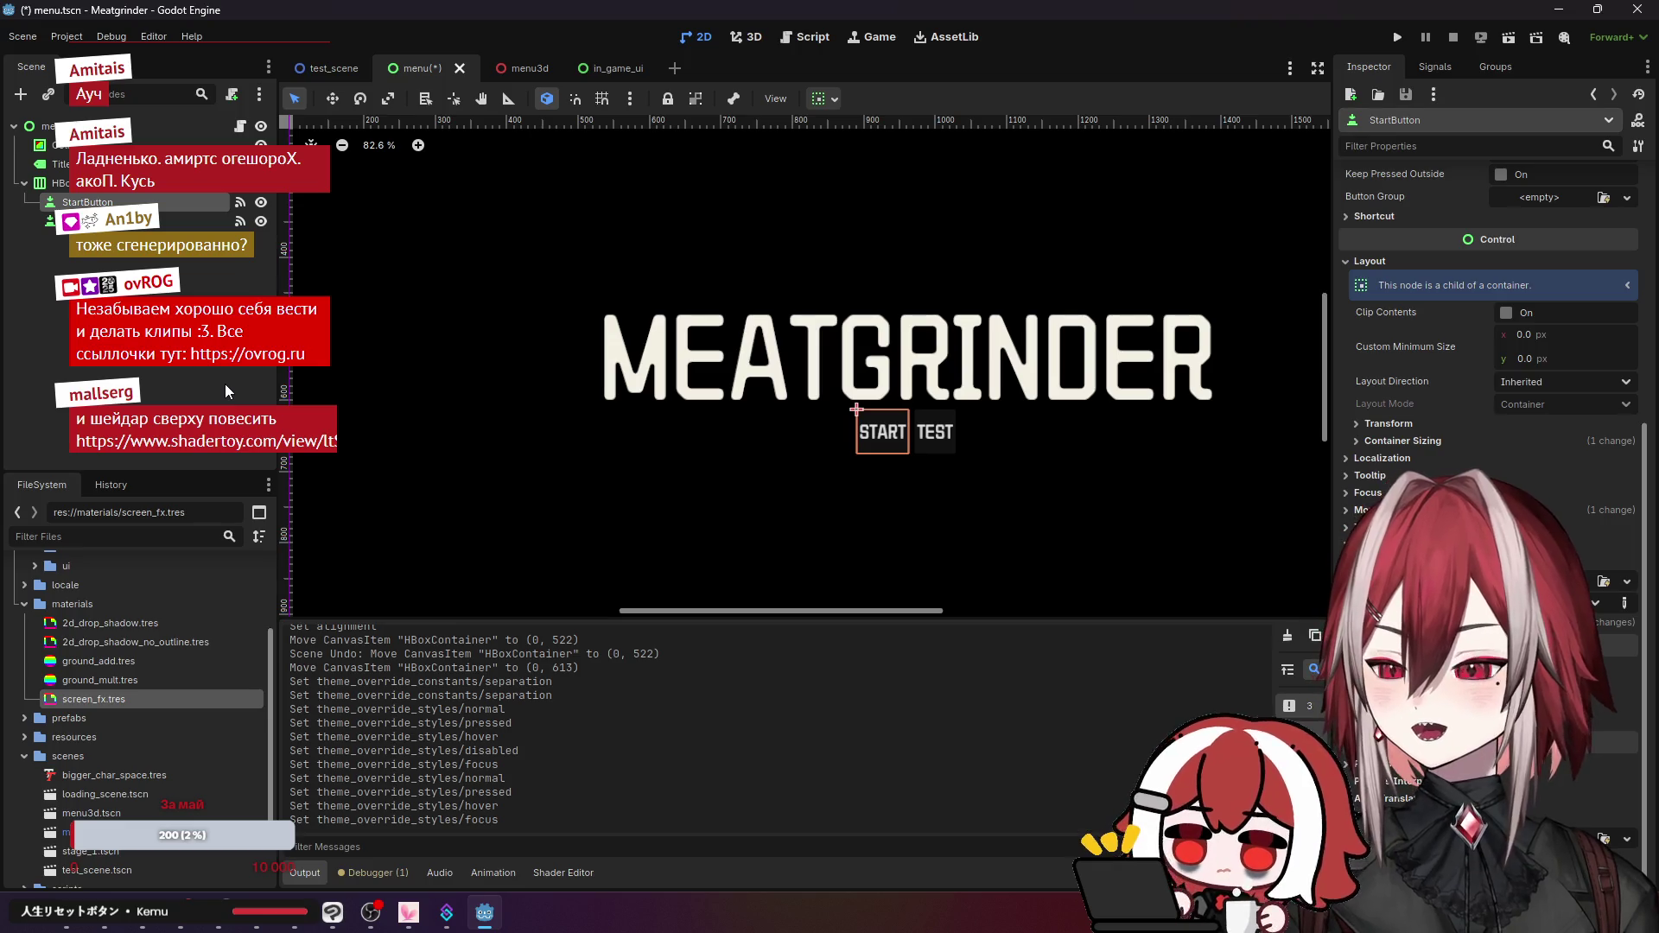
Collapse the materials, assets, scenes and shaders folders in the FileSystem dock
double_click(71, 604)
scroll(75, 645, "up", 3)
left_click(24, 607)
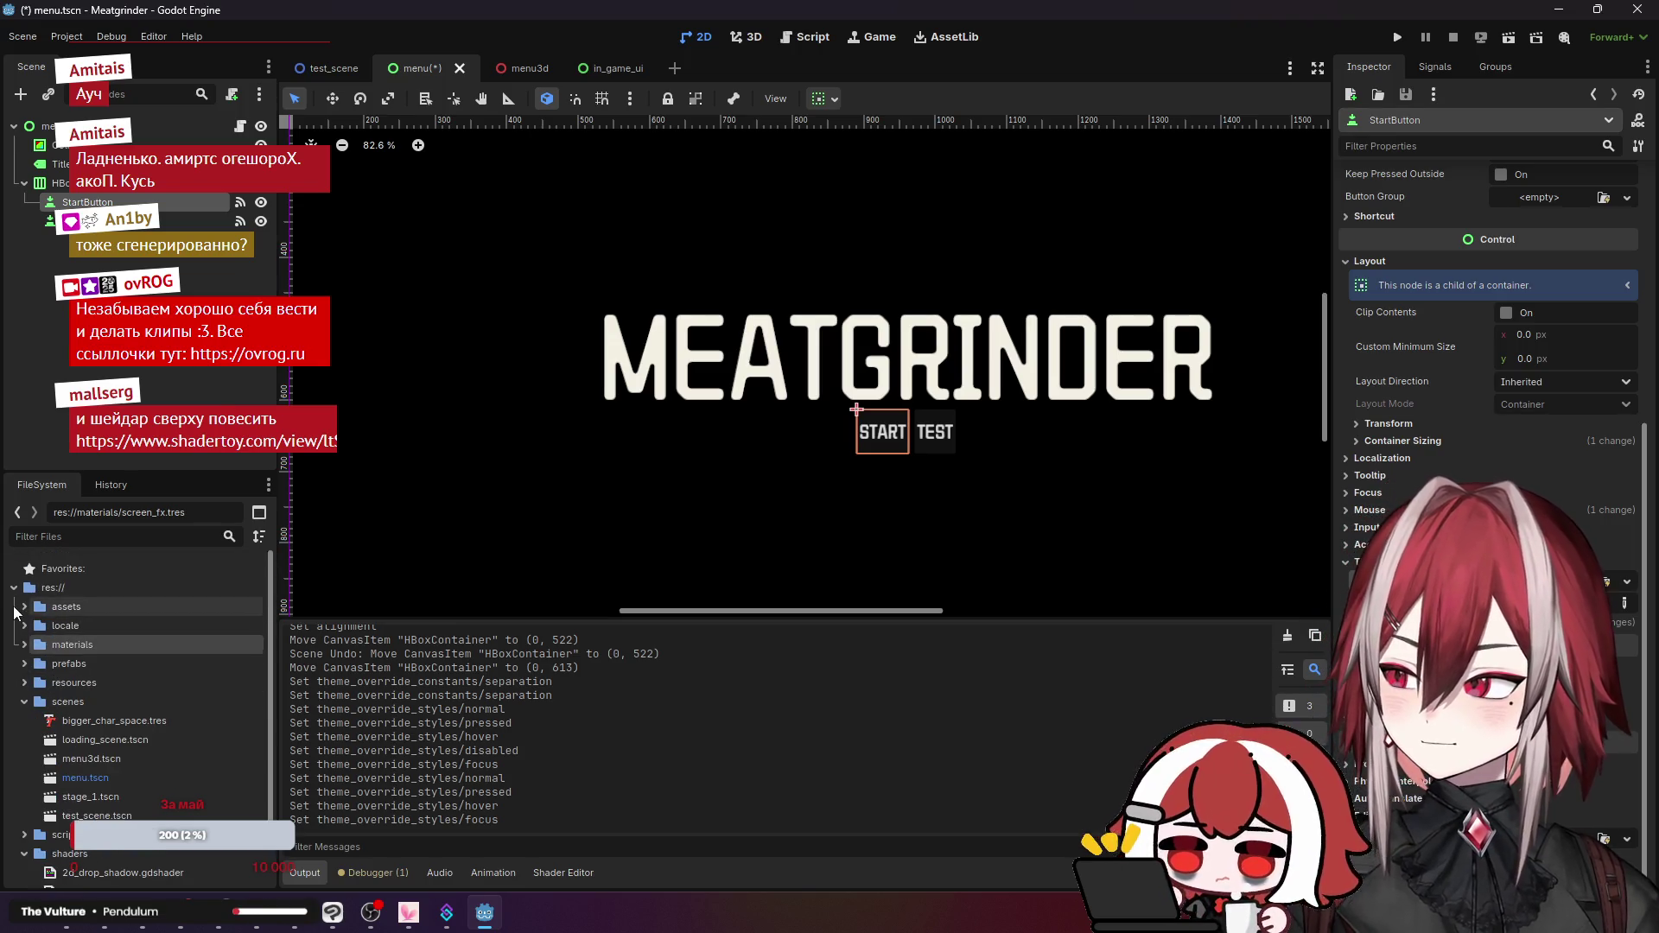
left_click(24, 702)
left_click(54, 838)
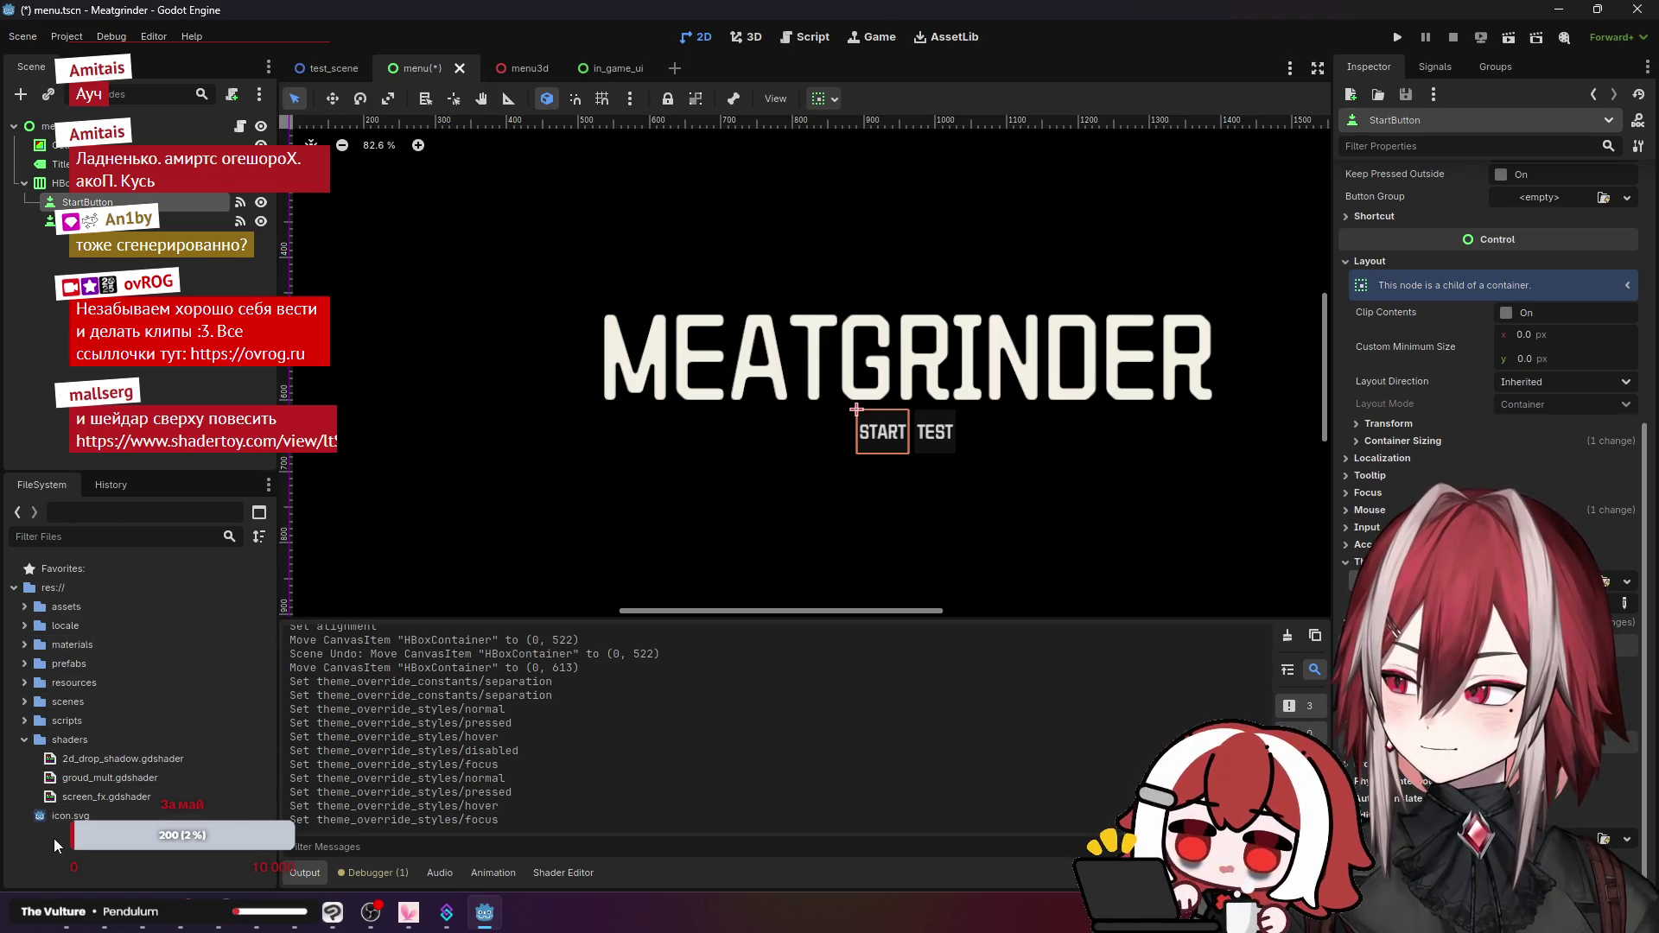
left_click(24, 740)
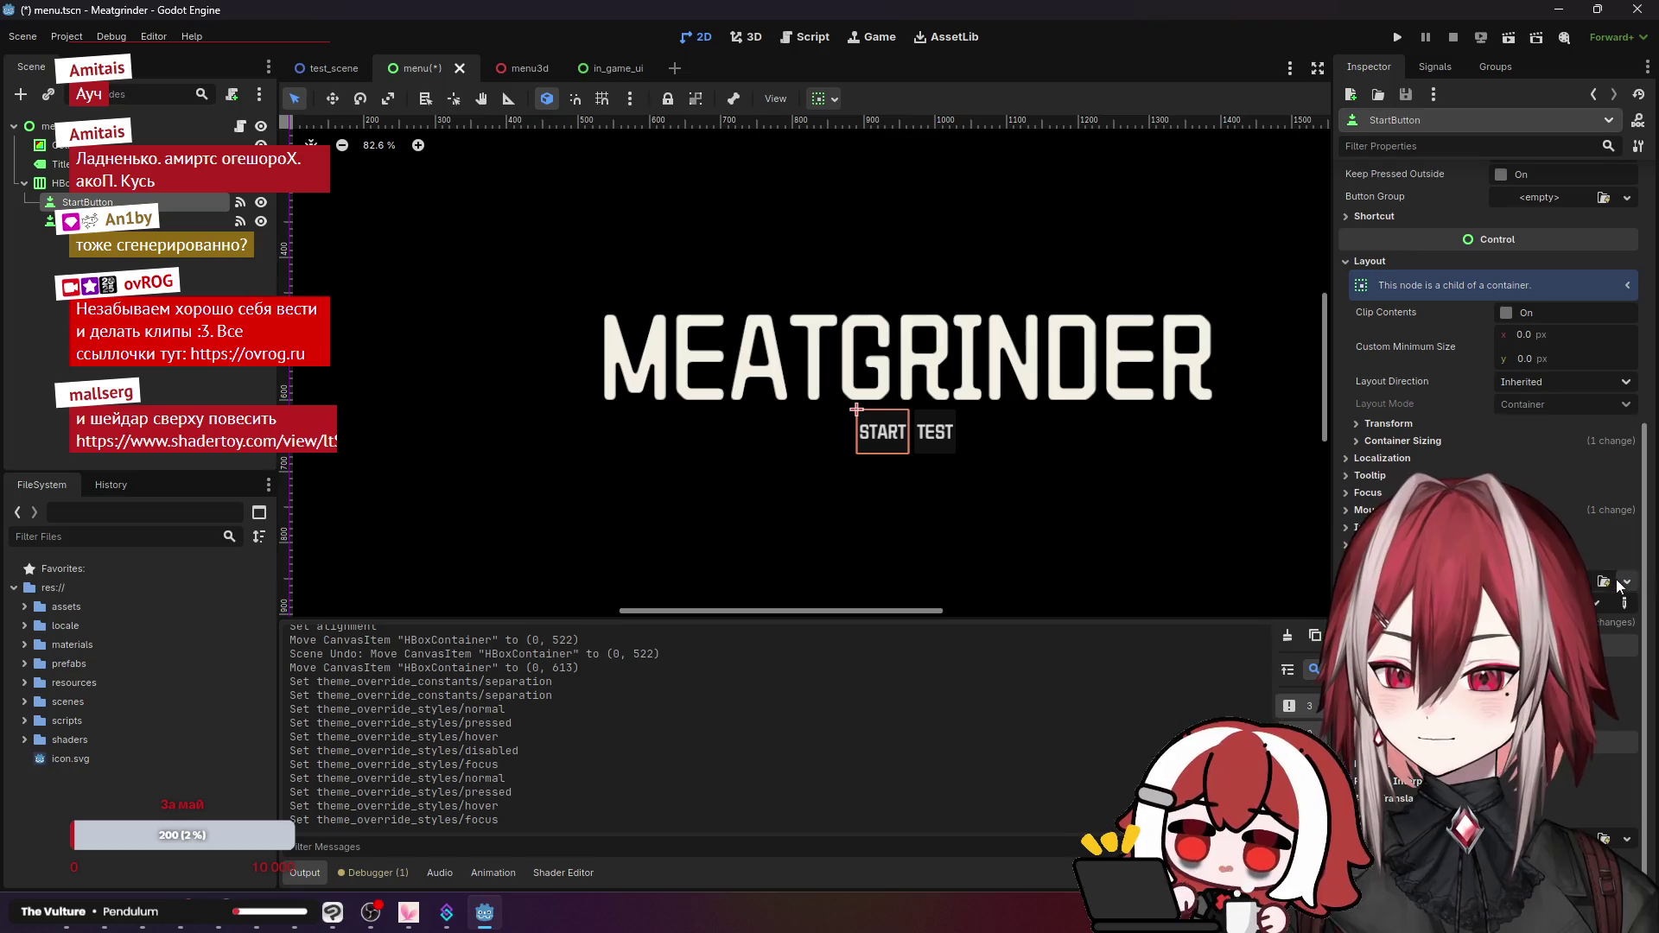
left_click(1598, 633)
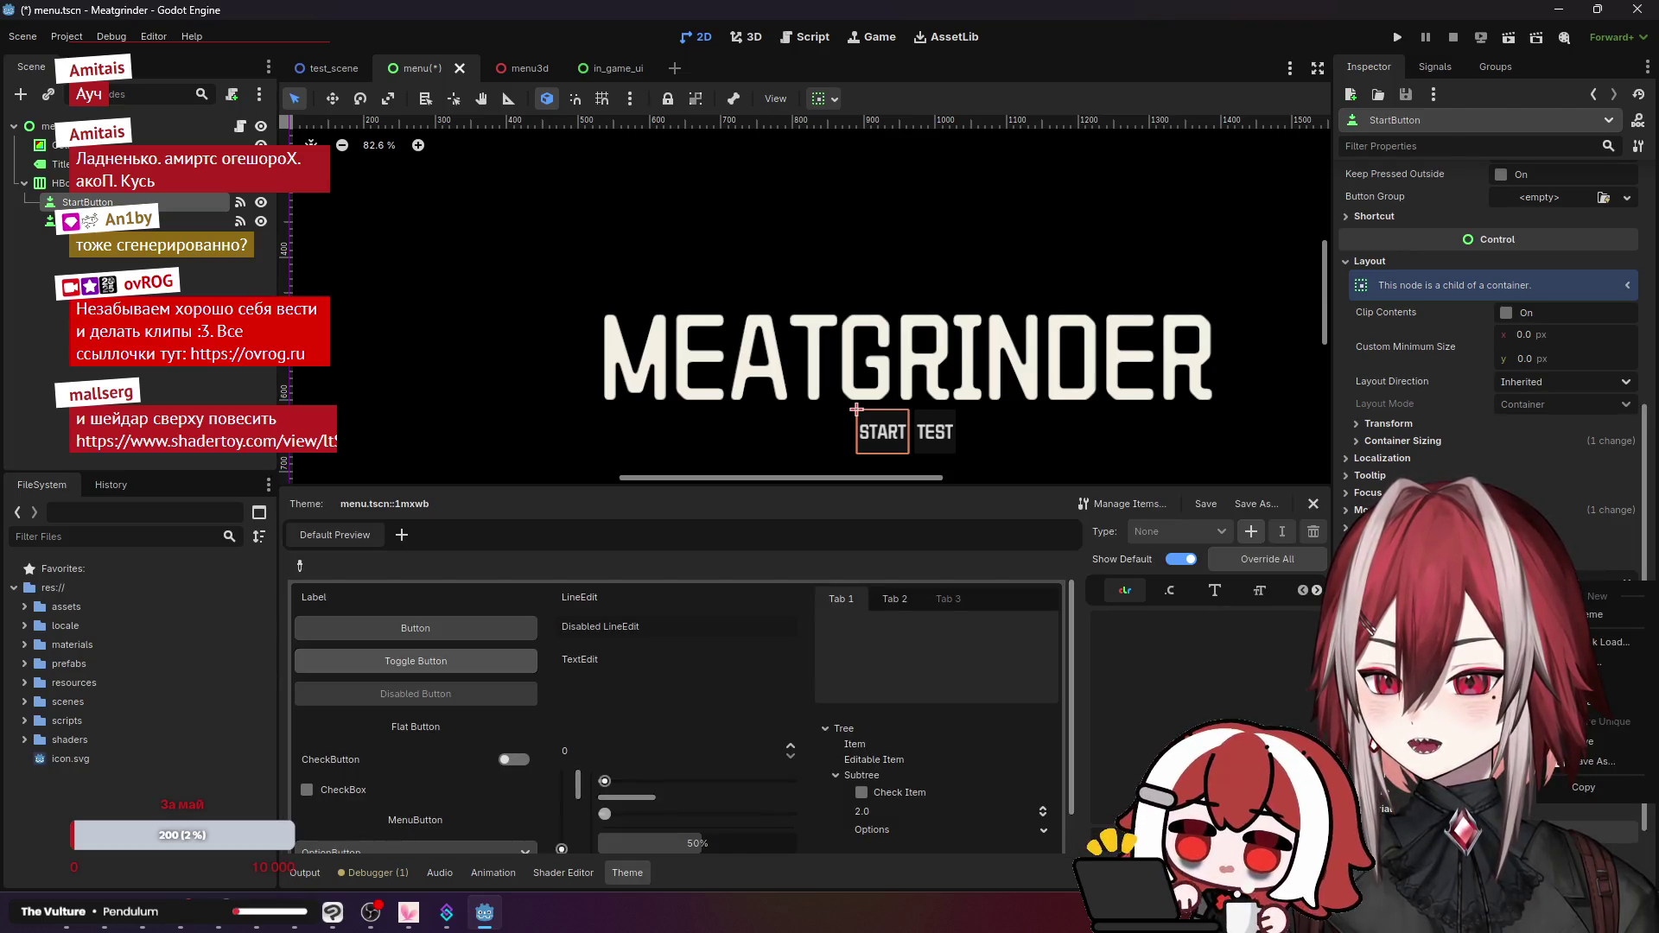
Save the START button's new theme as theme.tres in res://resources
left_click(1589, 761)
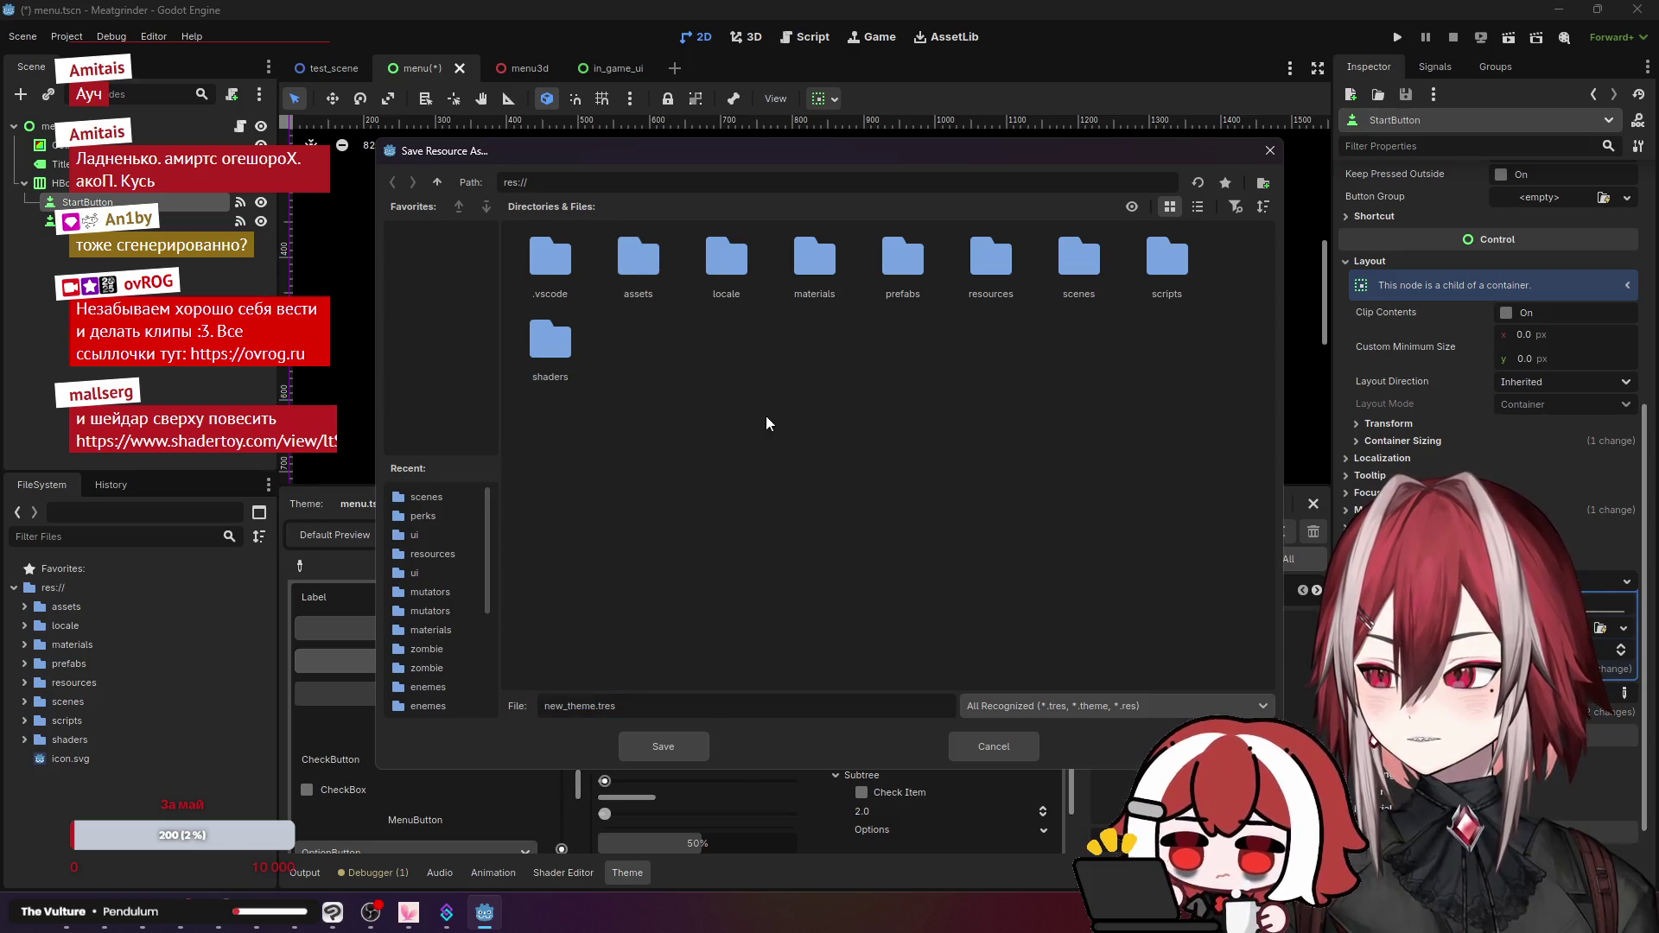
double_click(991, 289)
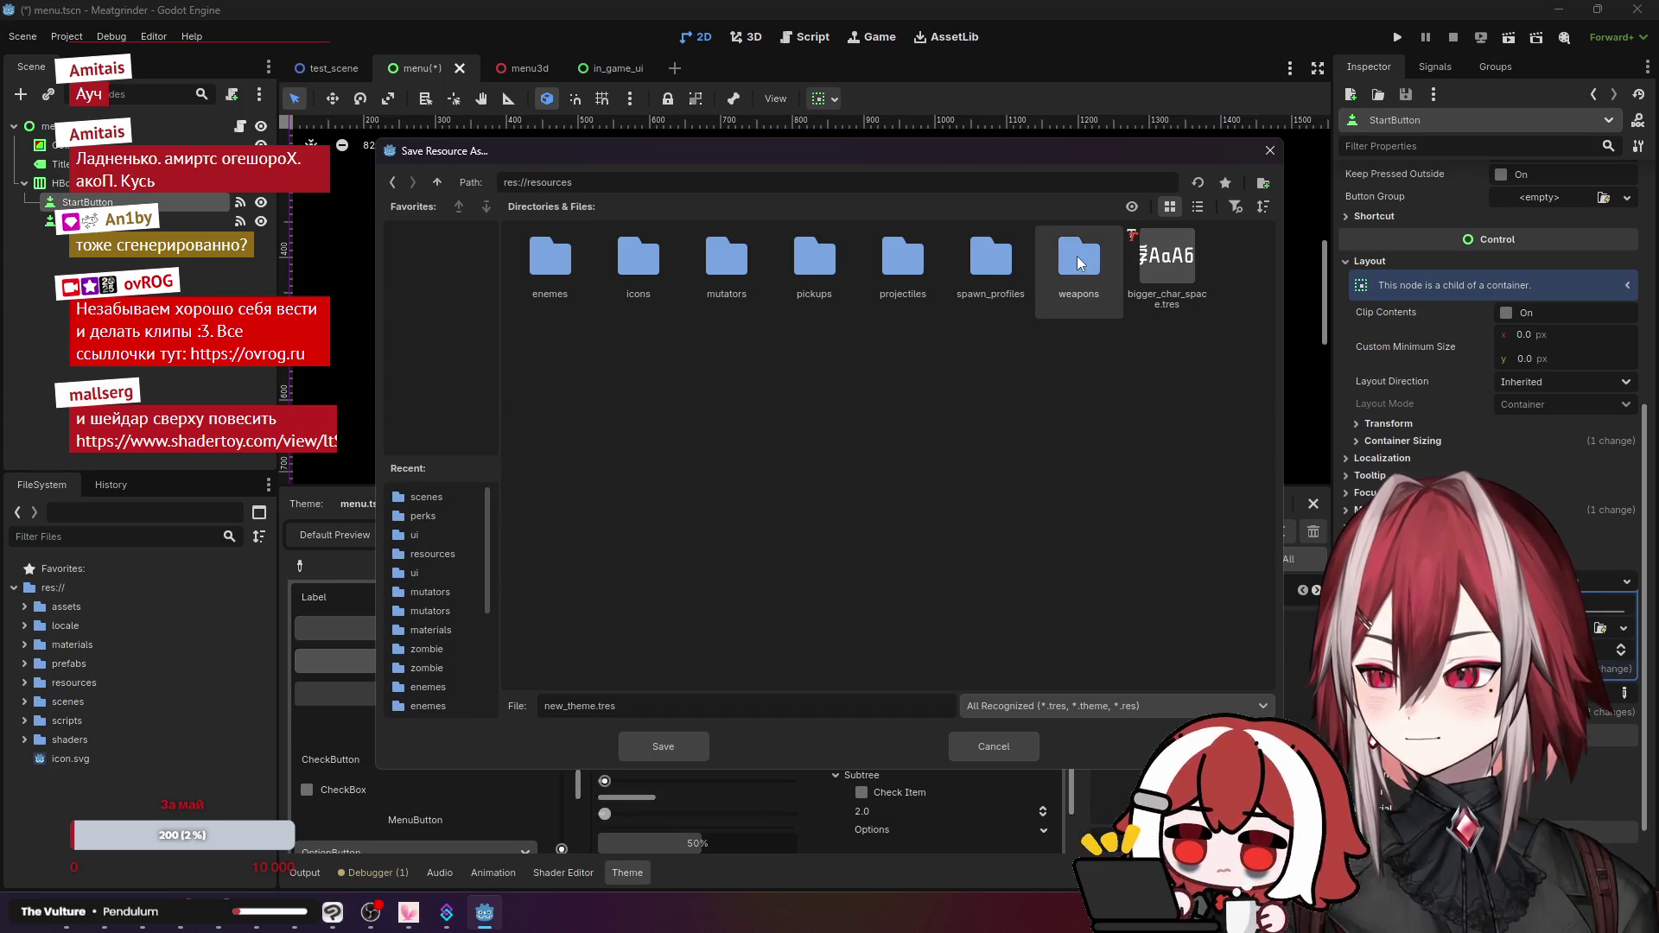
left_click(437, 182)
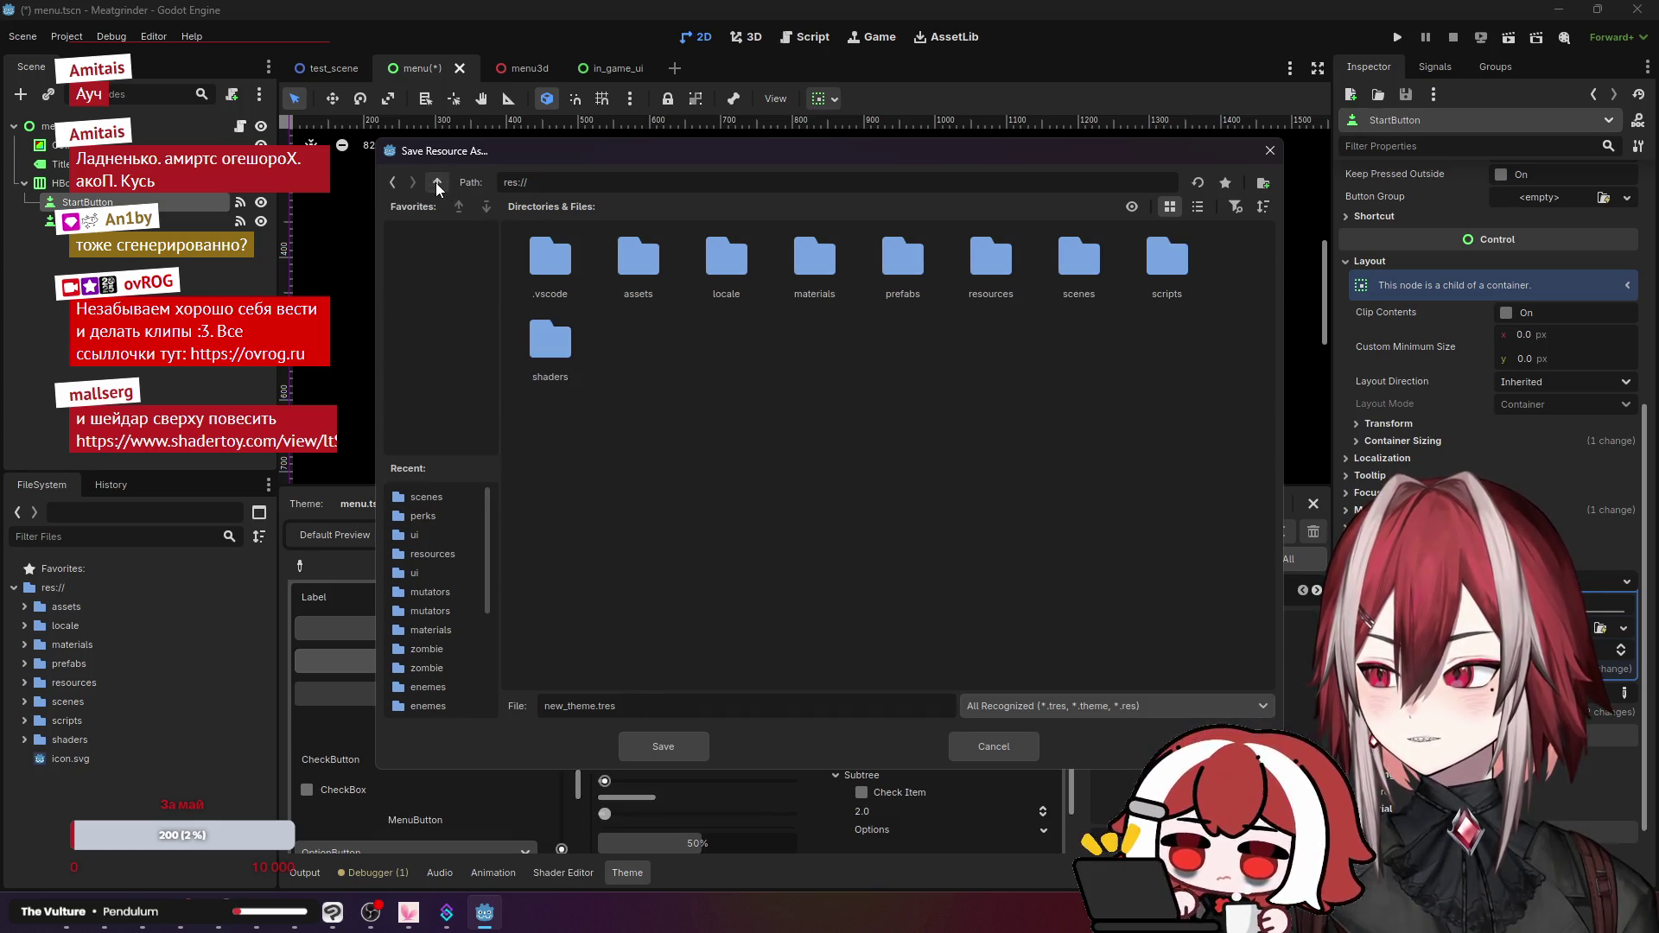
double_click(668, 272)
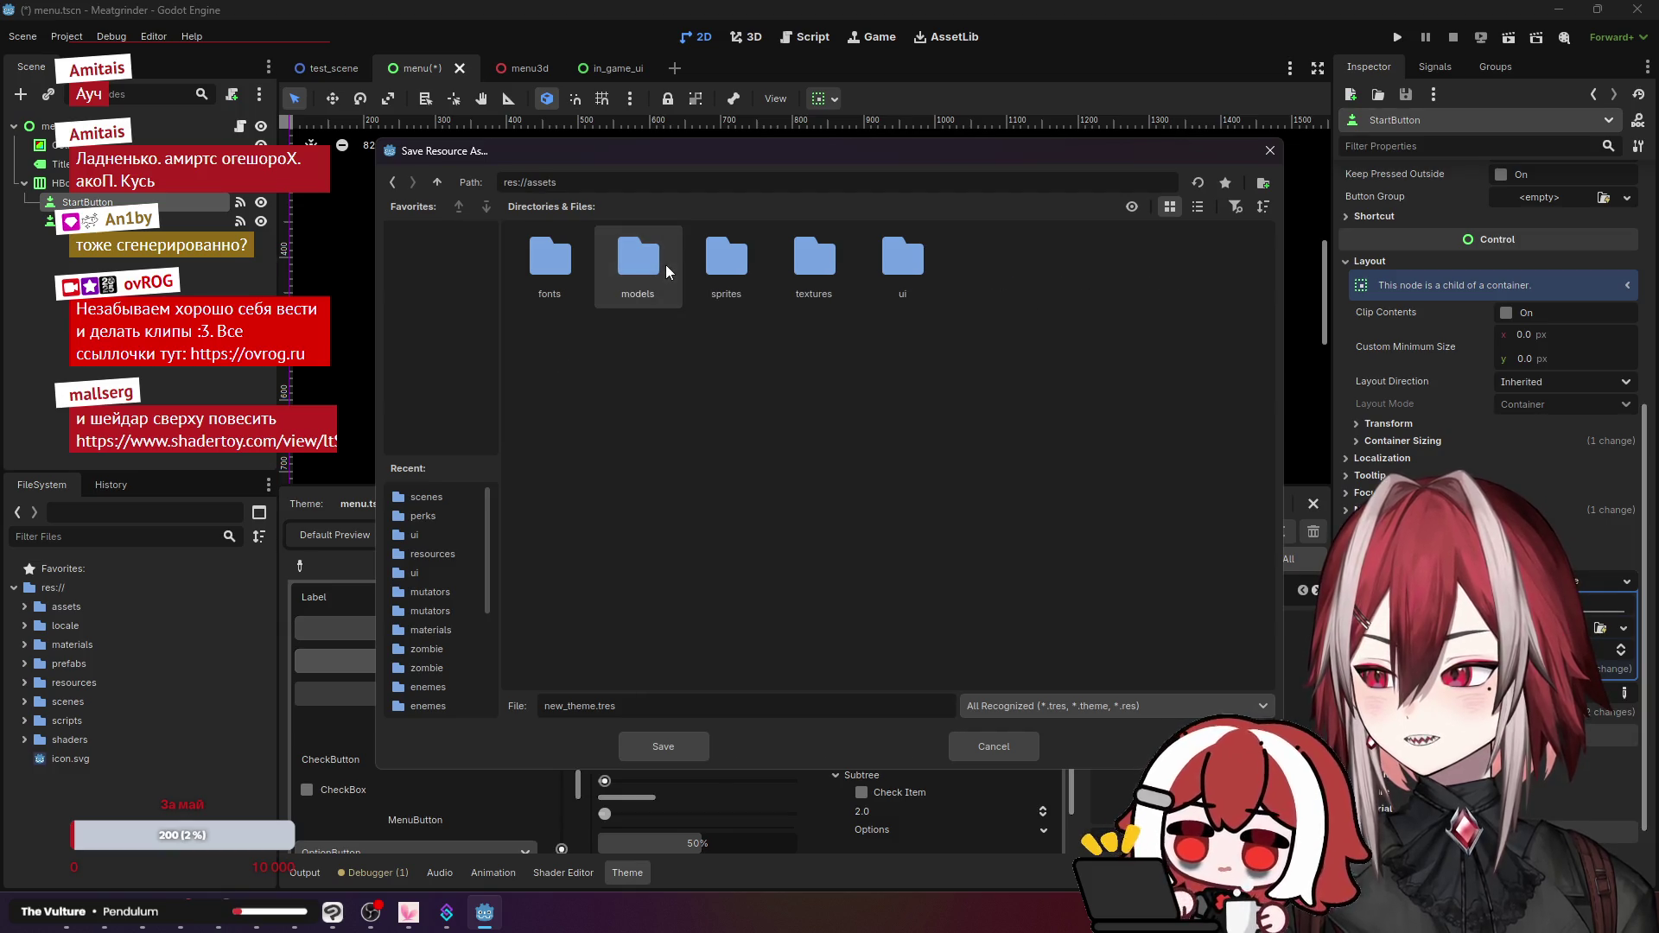
left_click(437, 184)
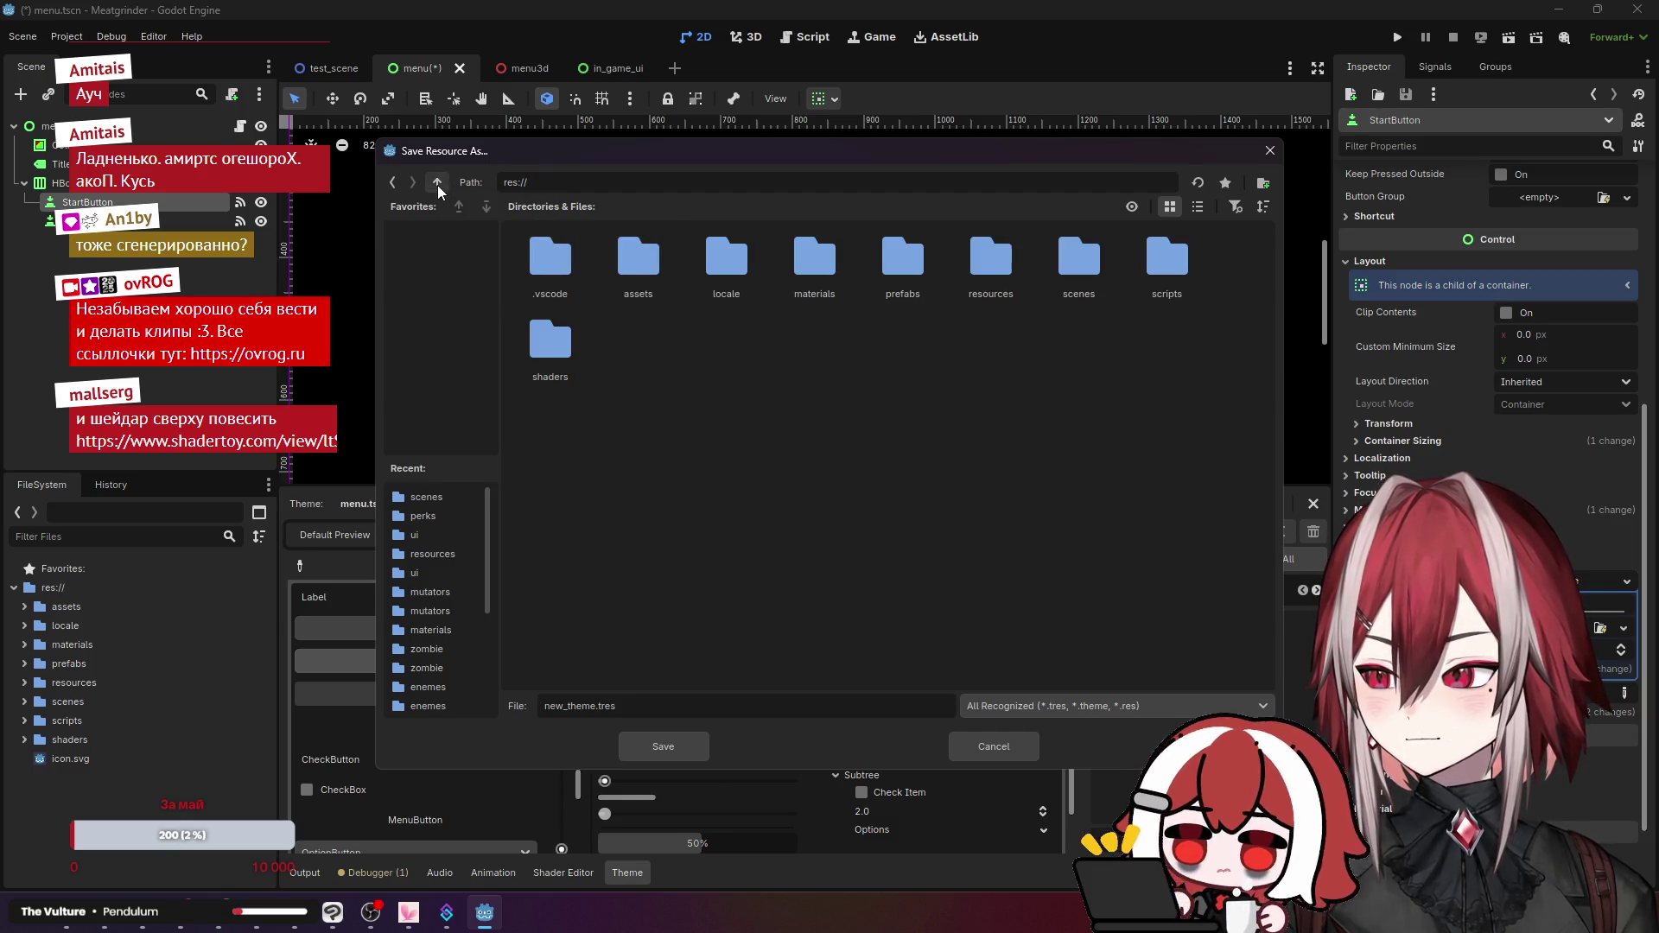
double_click(973, 277)
right_click(705, 377)
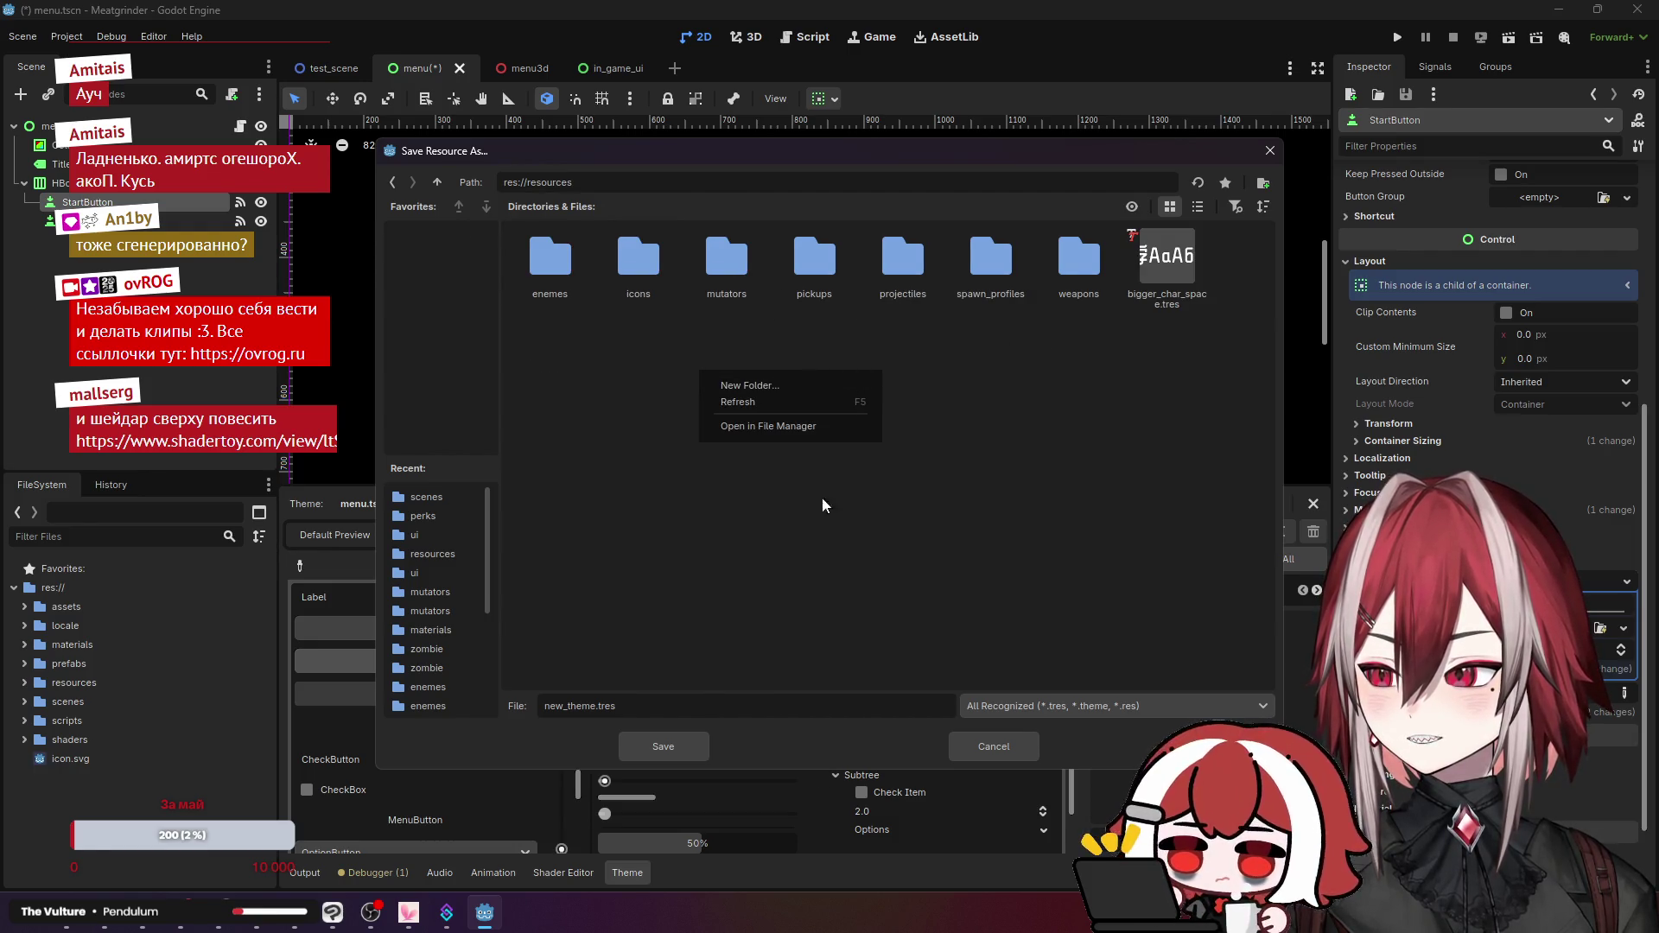
left_click(630, 685)
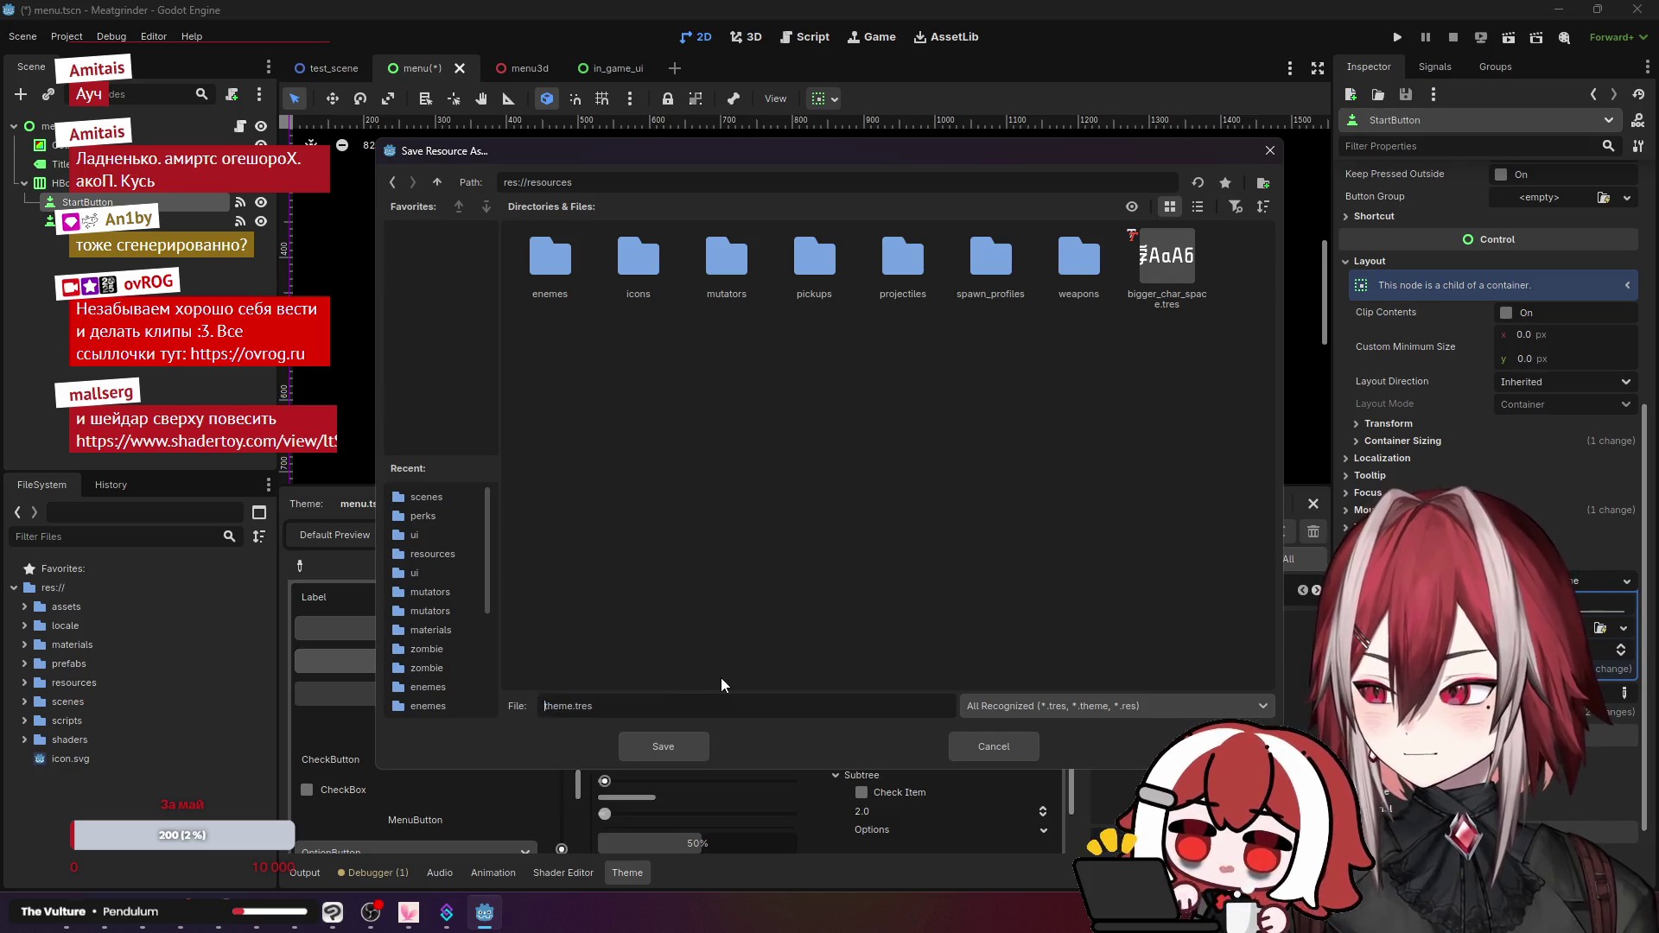
left_click(682, 750)
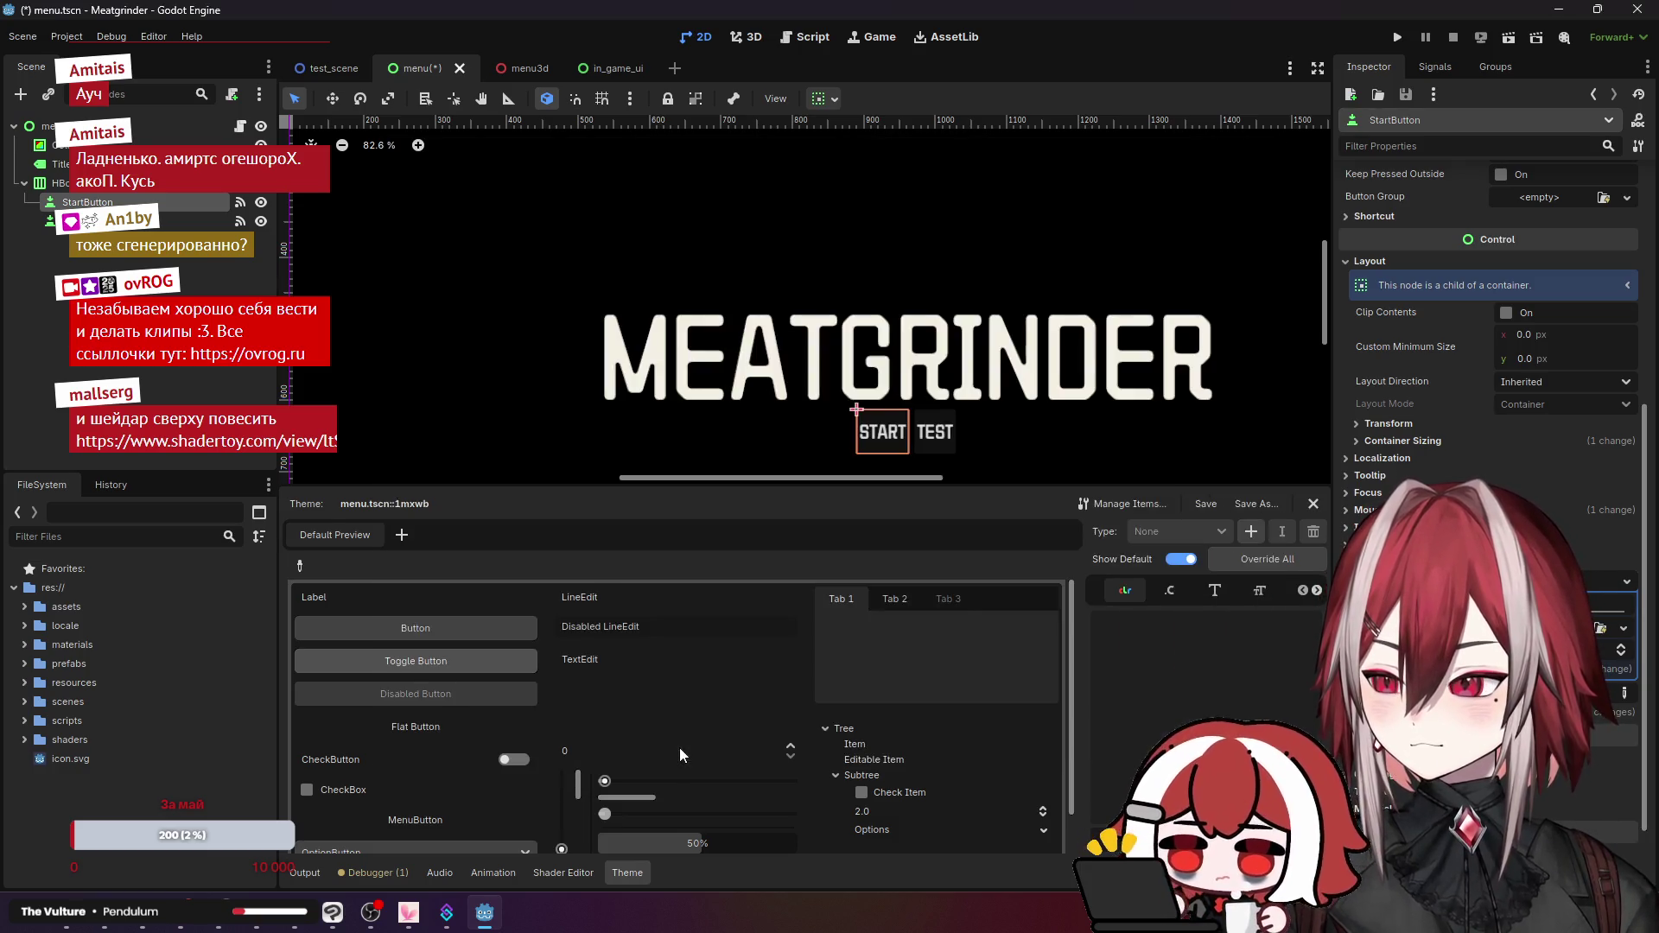
Check that StartButton's Theme is theme.tres, then narrow the button from its left edge
scroll(1487, 345, "down", 2)
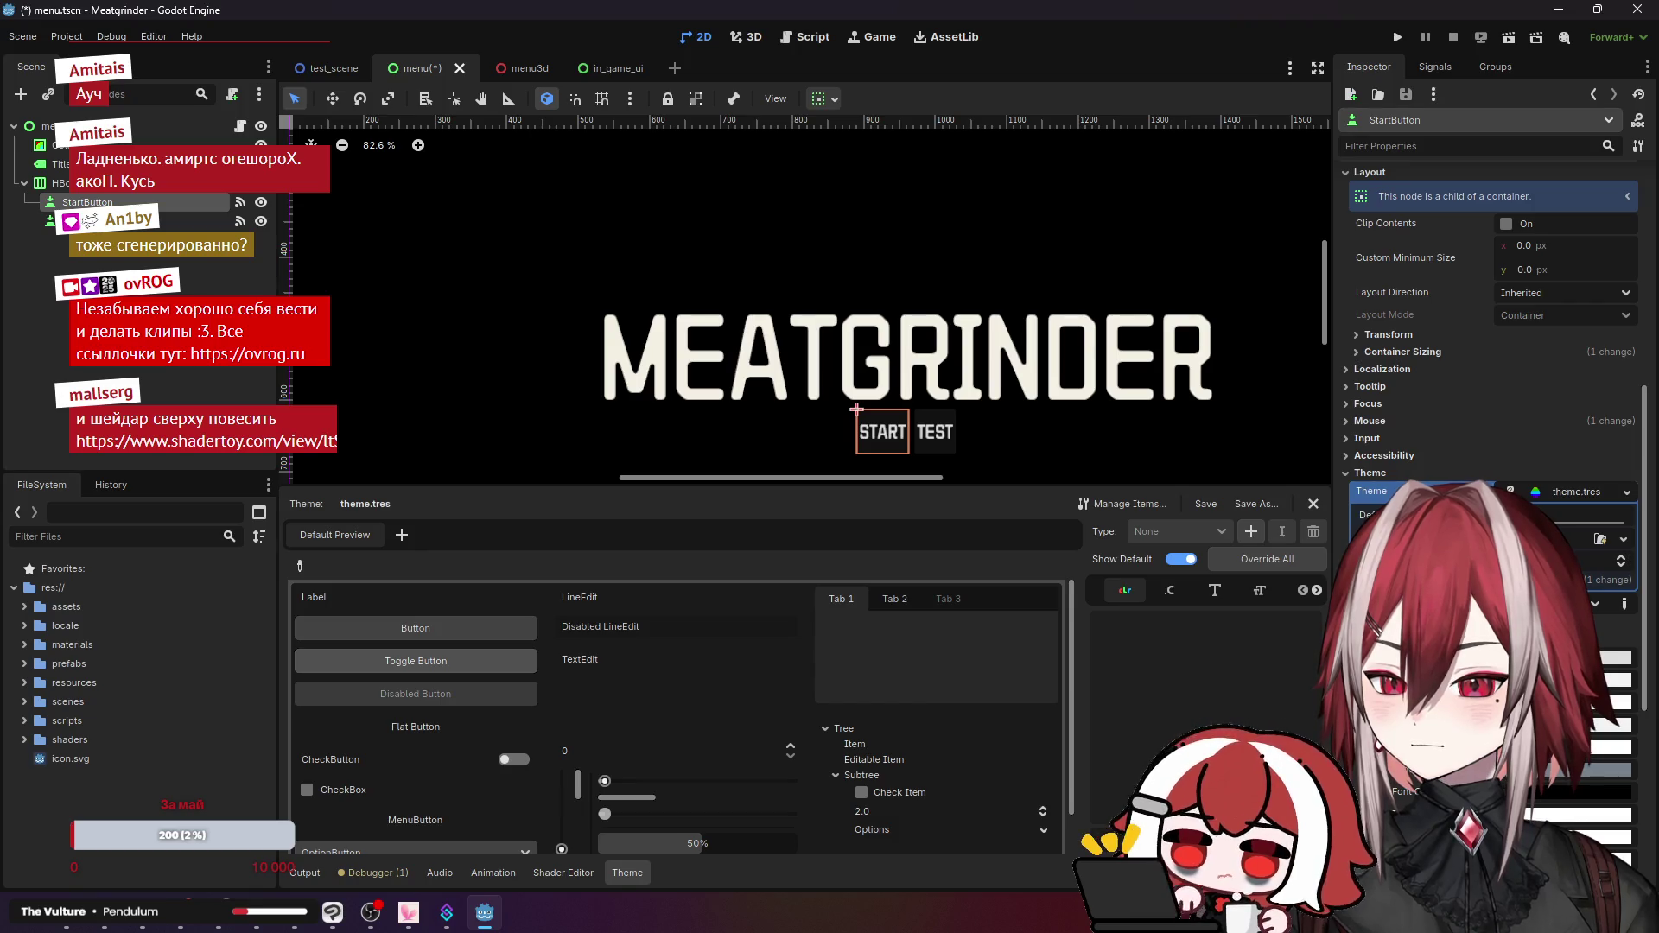
scroll(1491, 346, "down", 2)
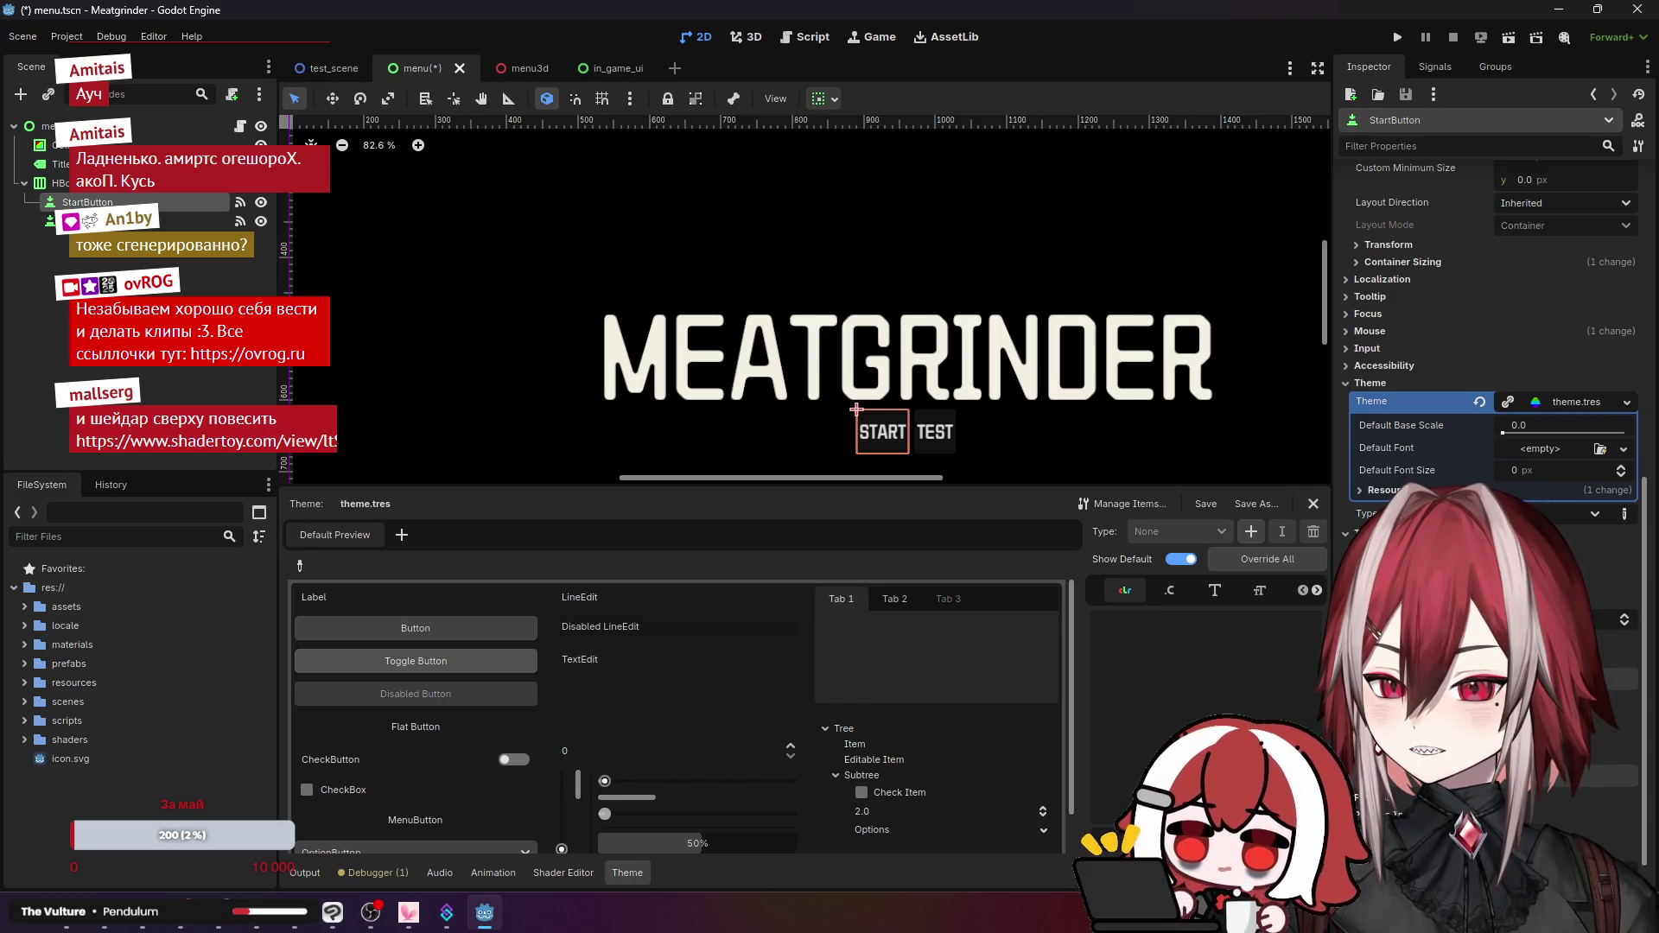
left_click_drag(857, 410, 867, 410)
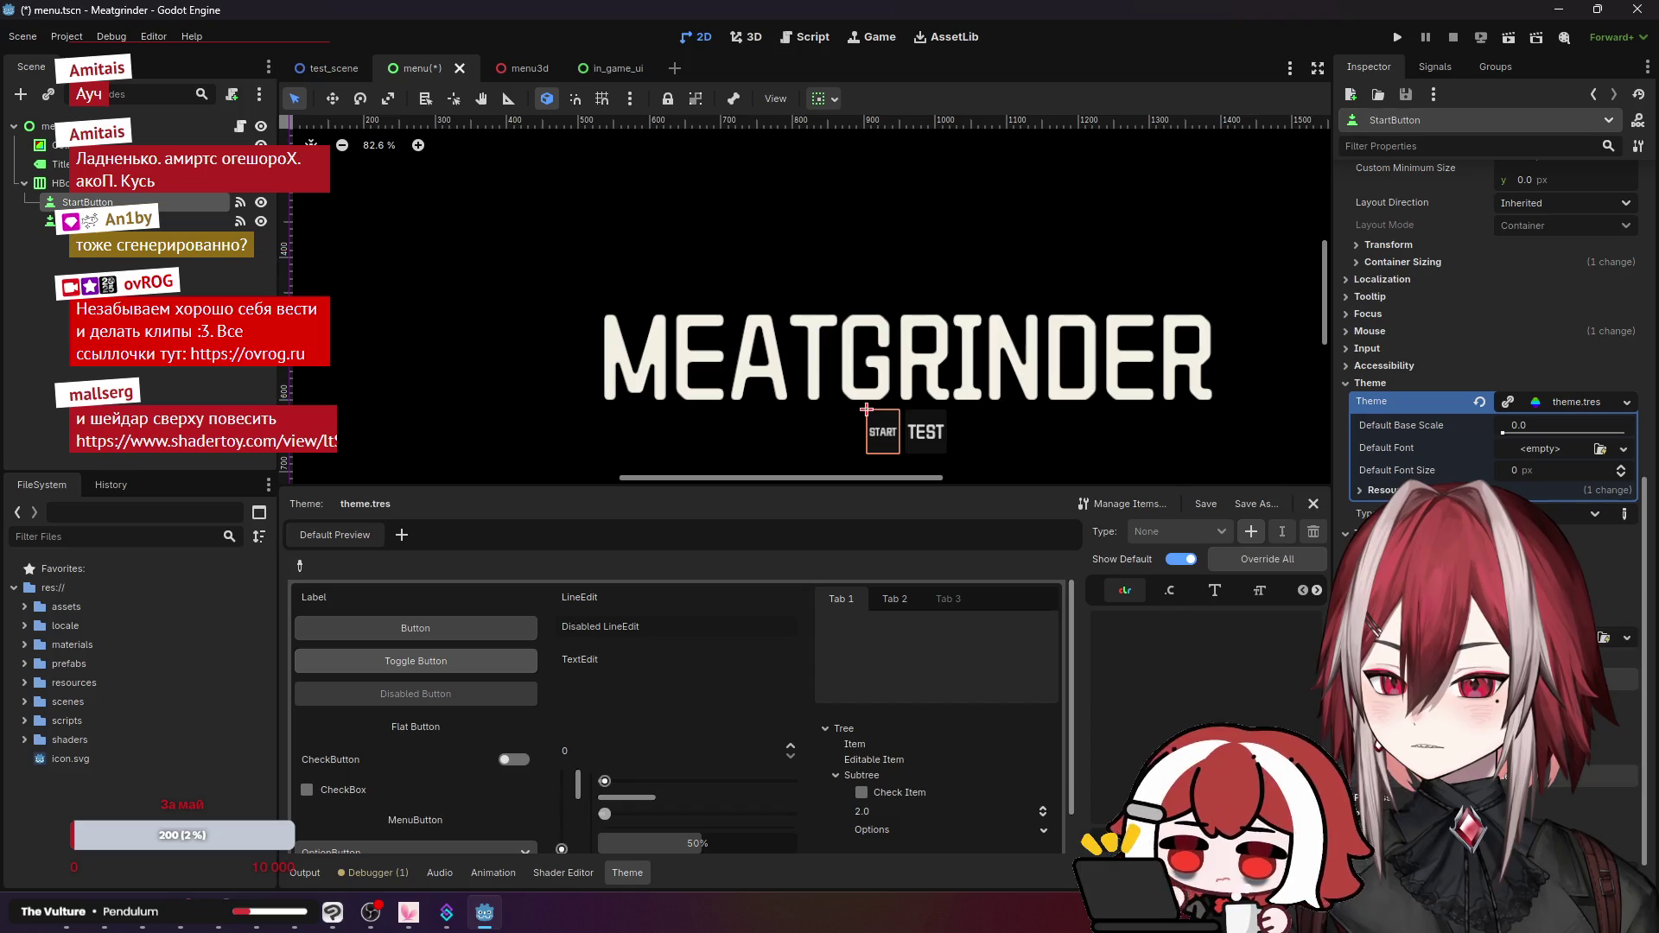
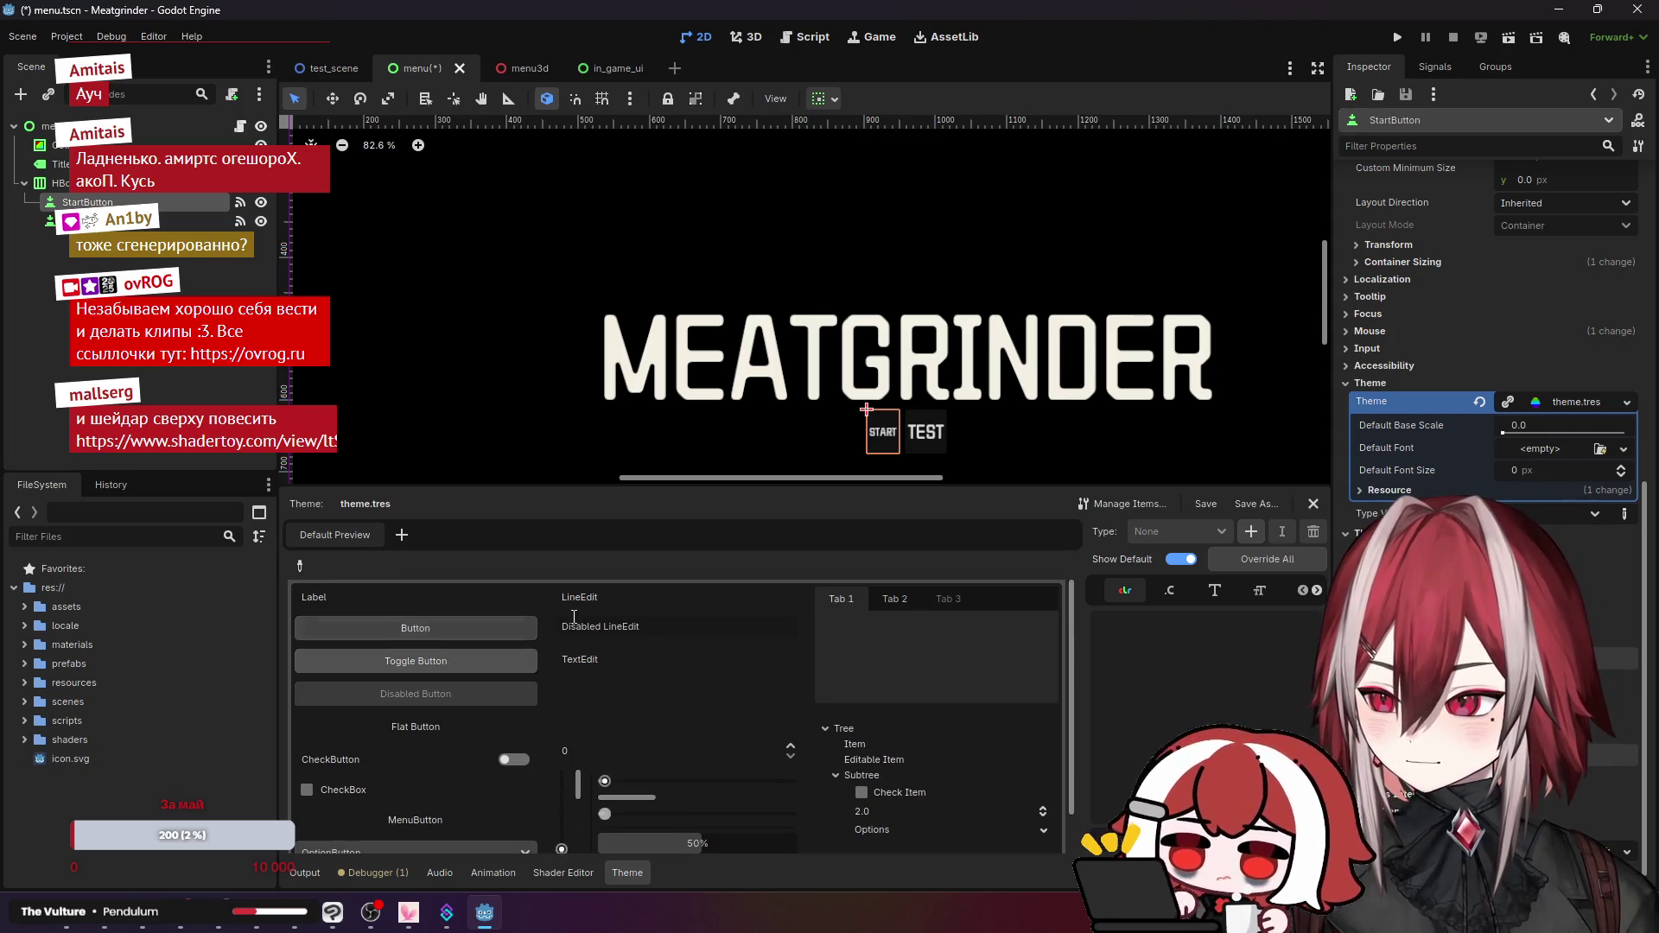
Select the button container, then the TEST and START buttons, to inspect START's theme
left_click(961, 458)
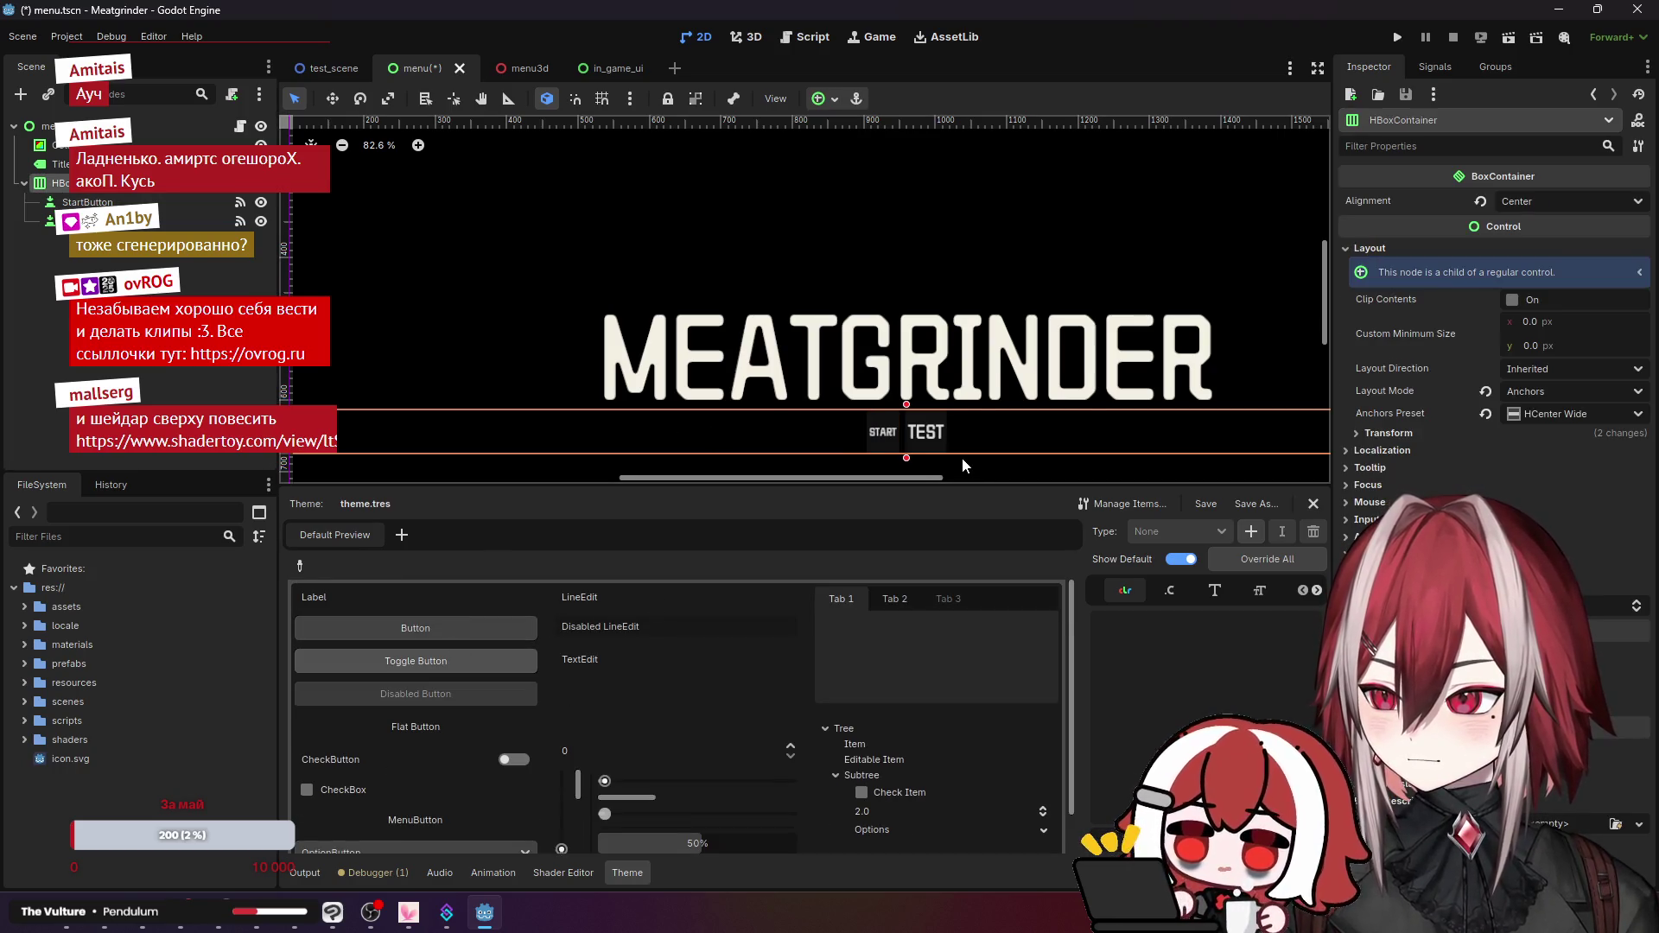
scroll(962, 458, "up", 2)
scroll(962, 465, "up", 4)
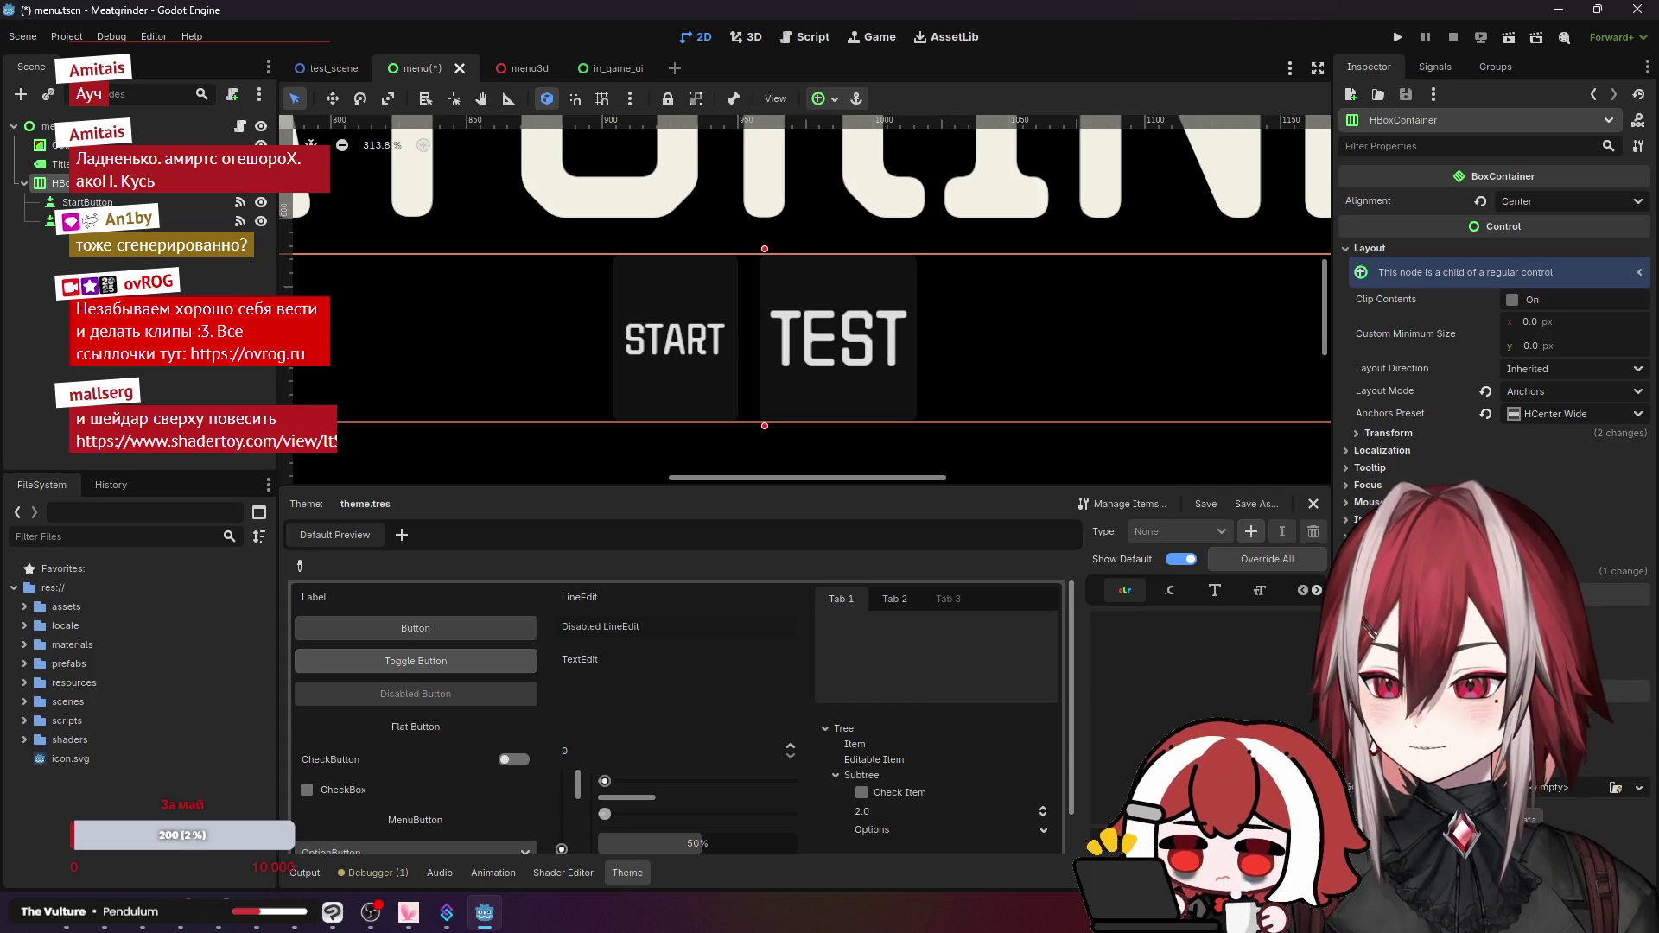
left_click(615, 257)
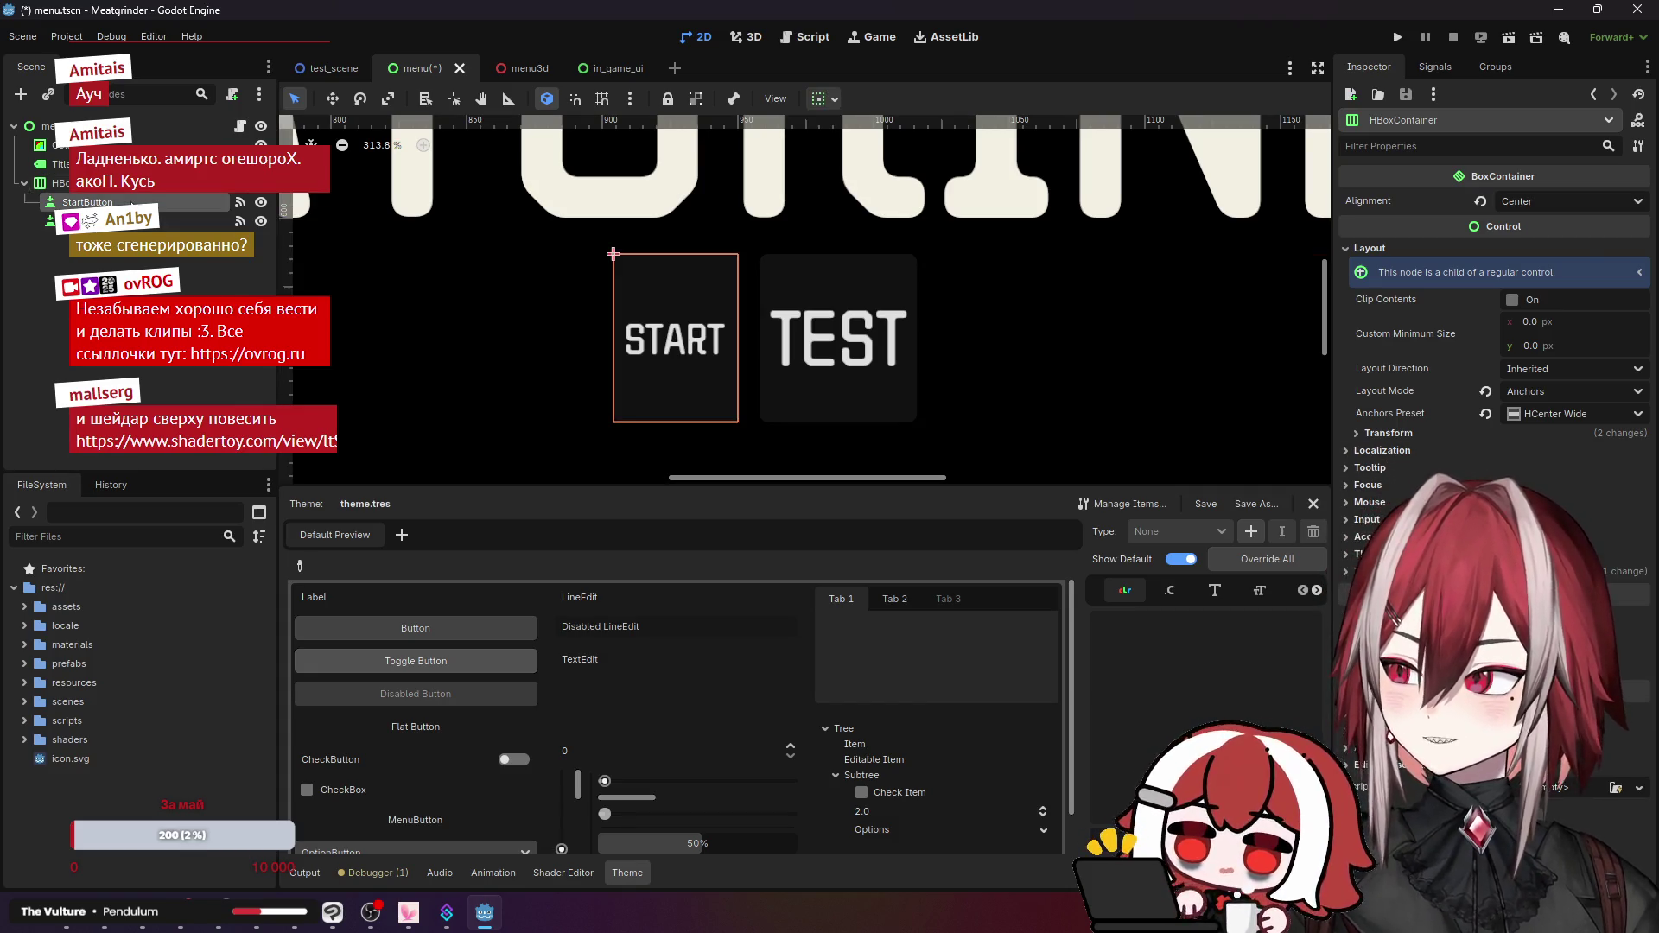
left_click(147, 221)
left_click(147, 183)
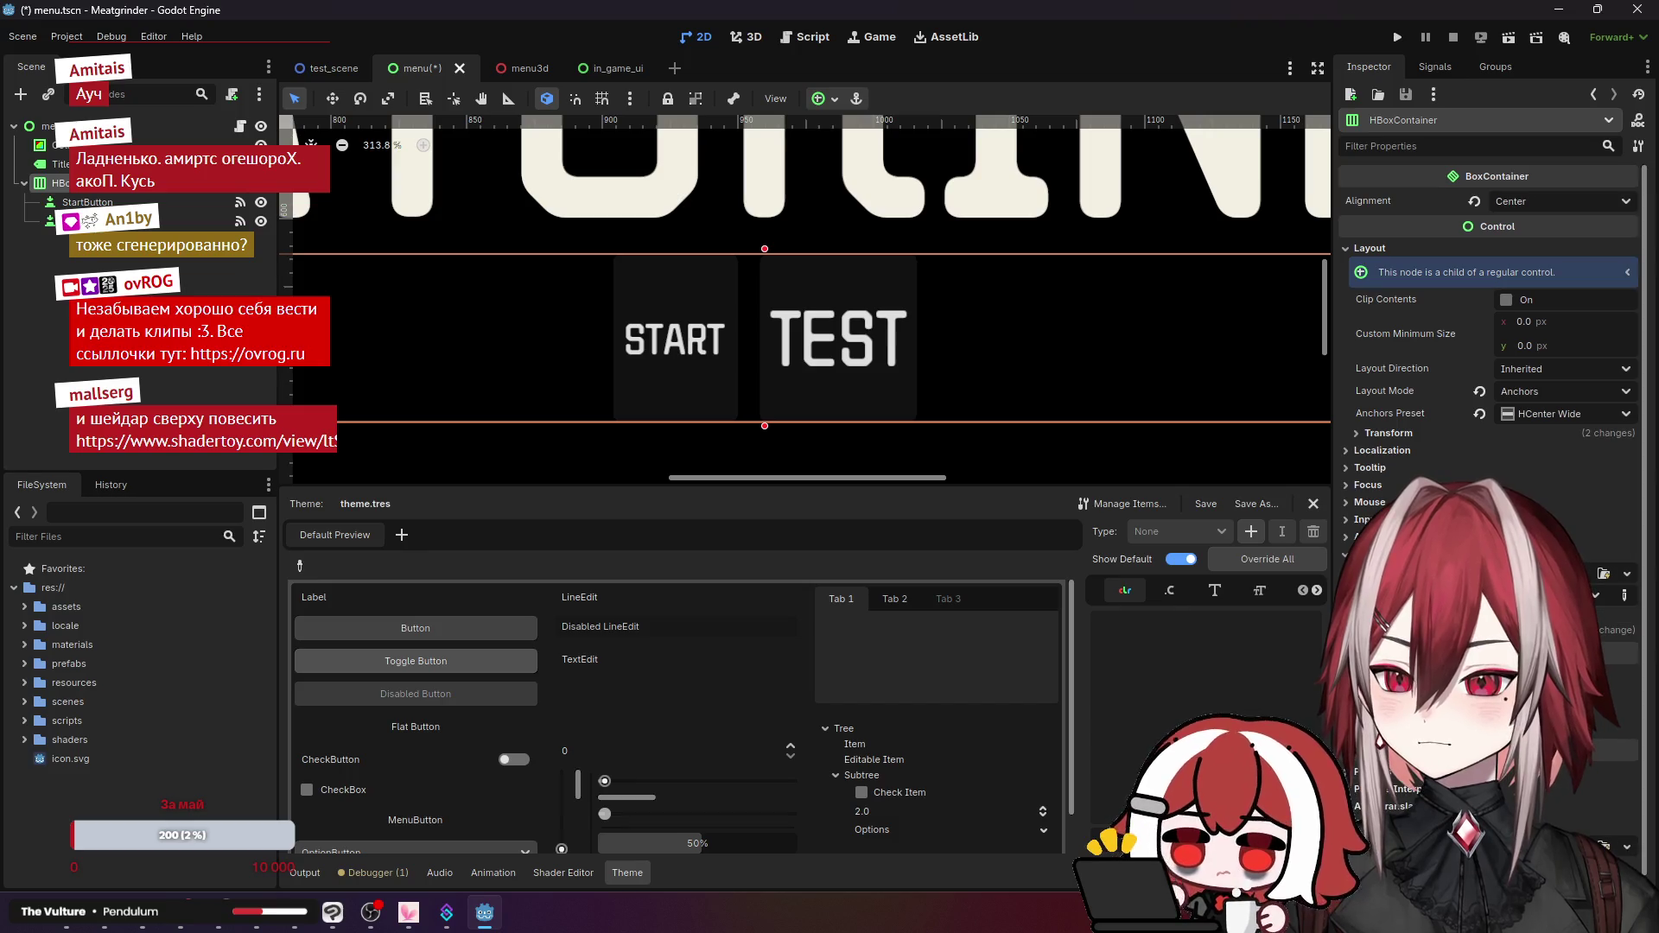
left_click(666, 346)
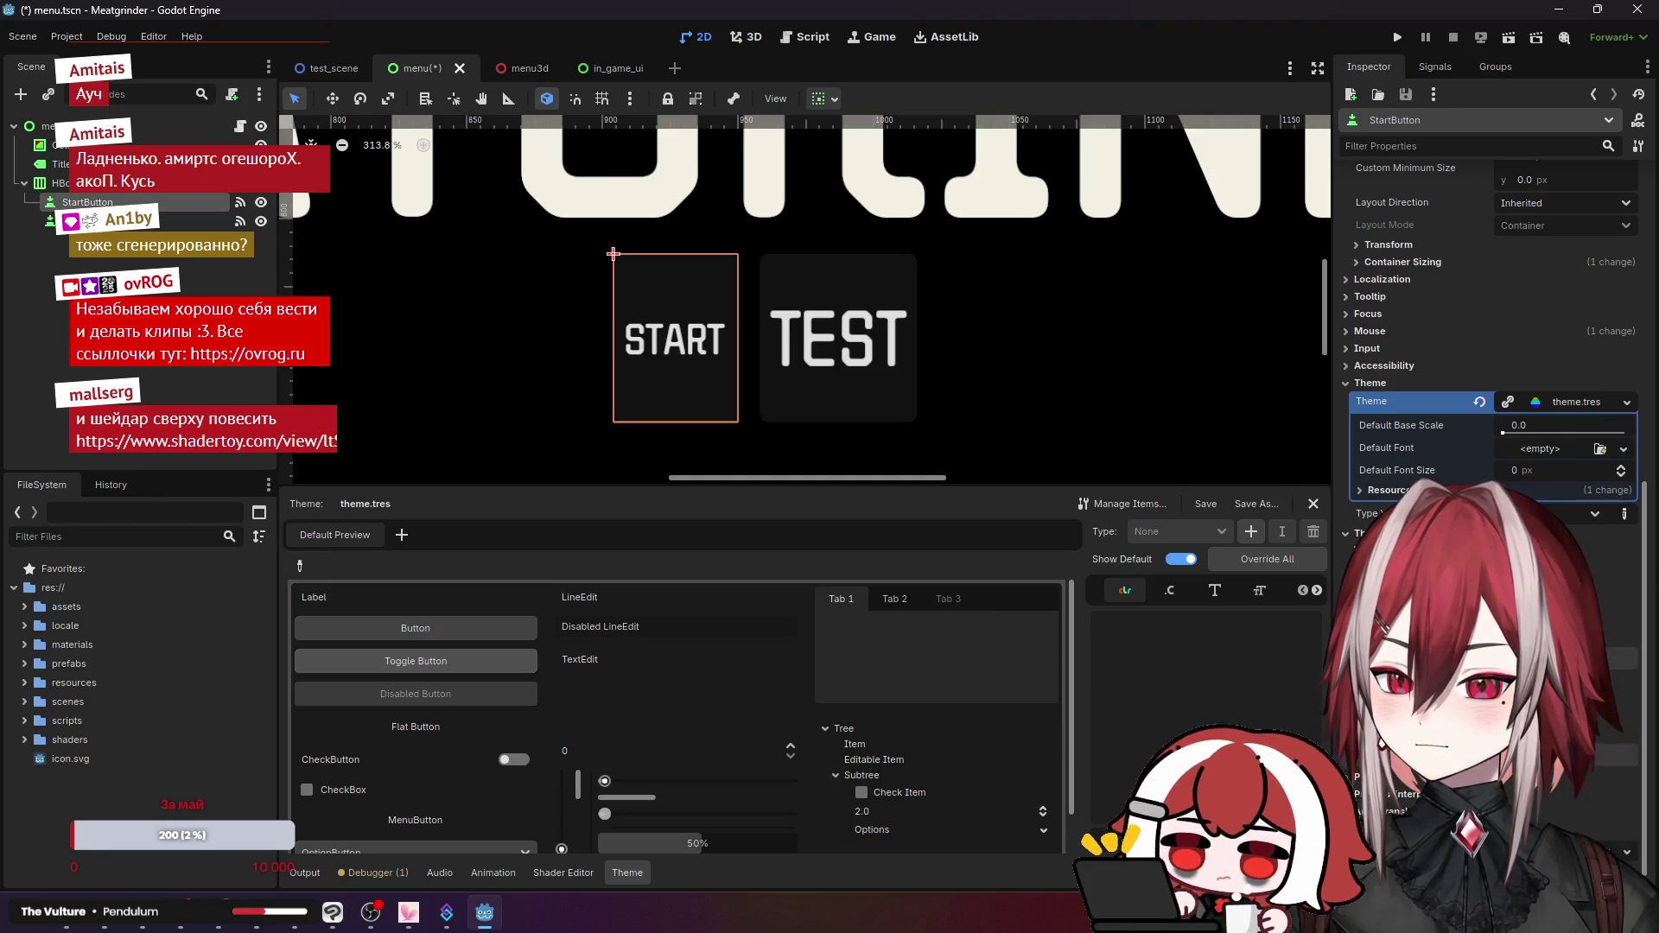
scroll(1490, 432, "up", 6)
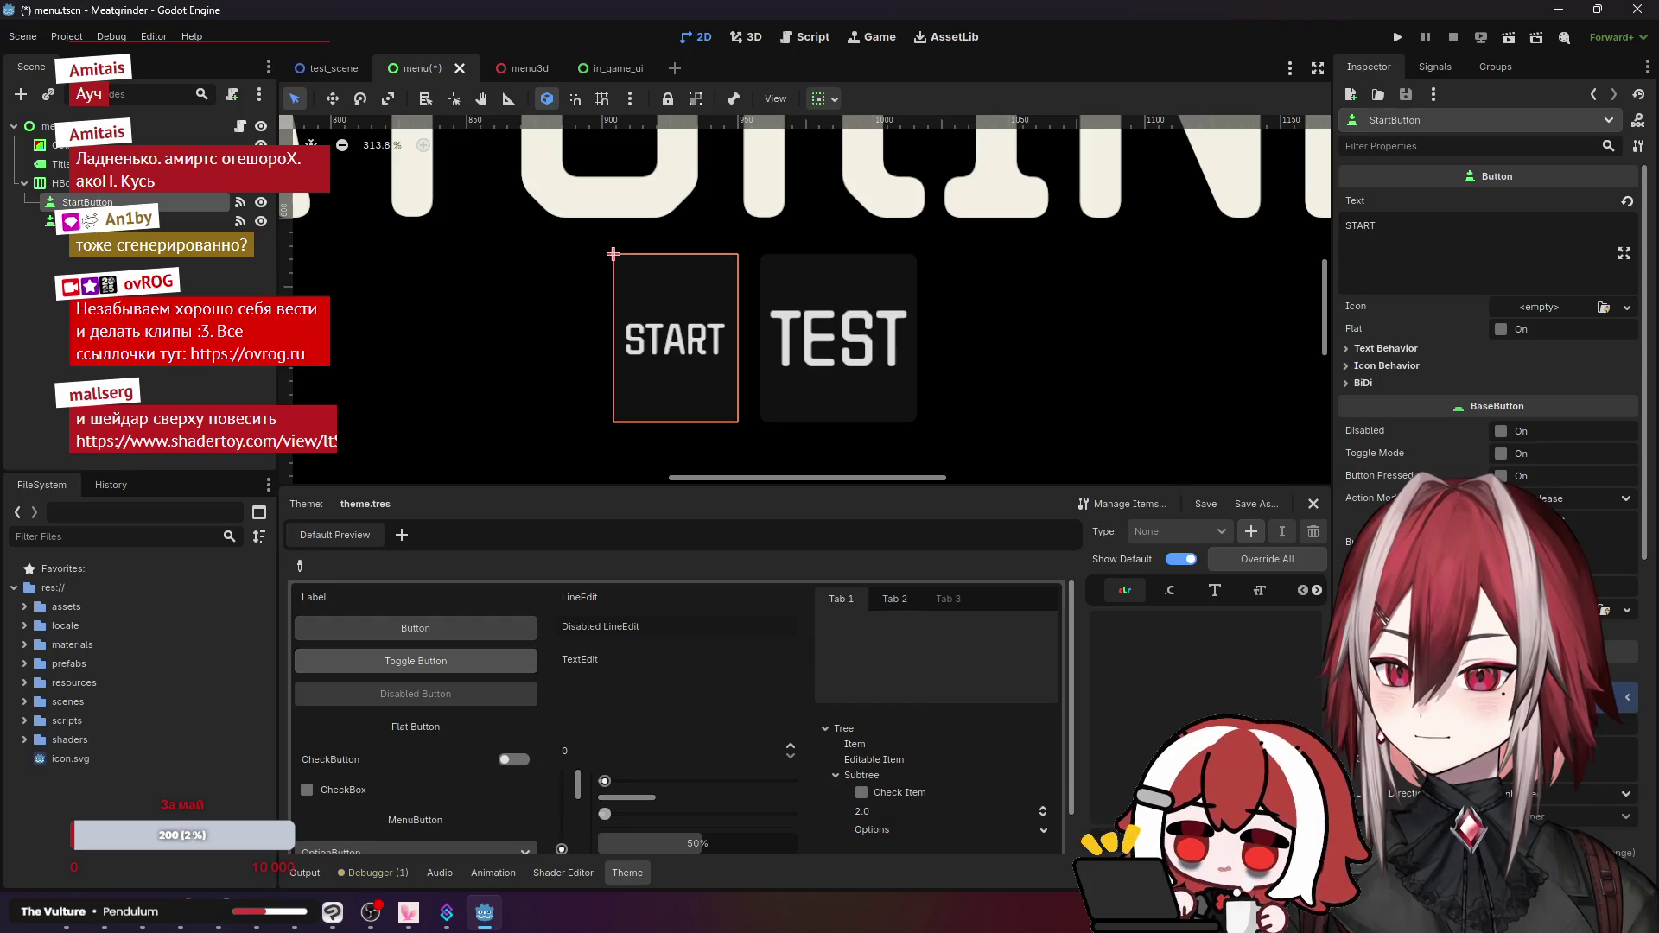
scroll(1490, 432, "down", 6)
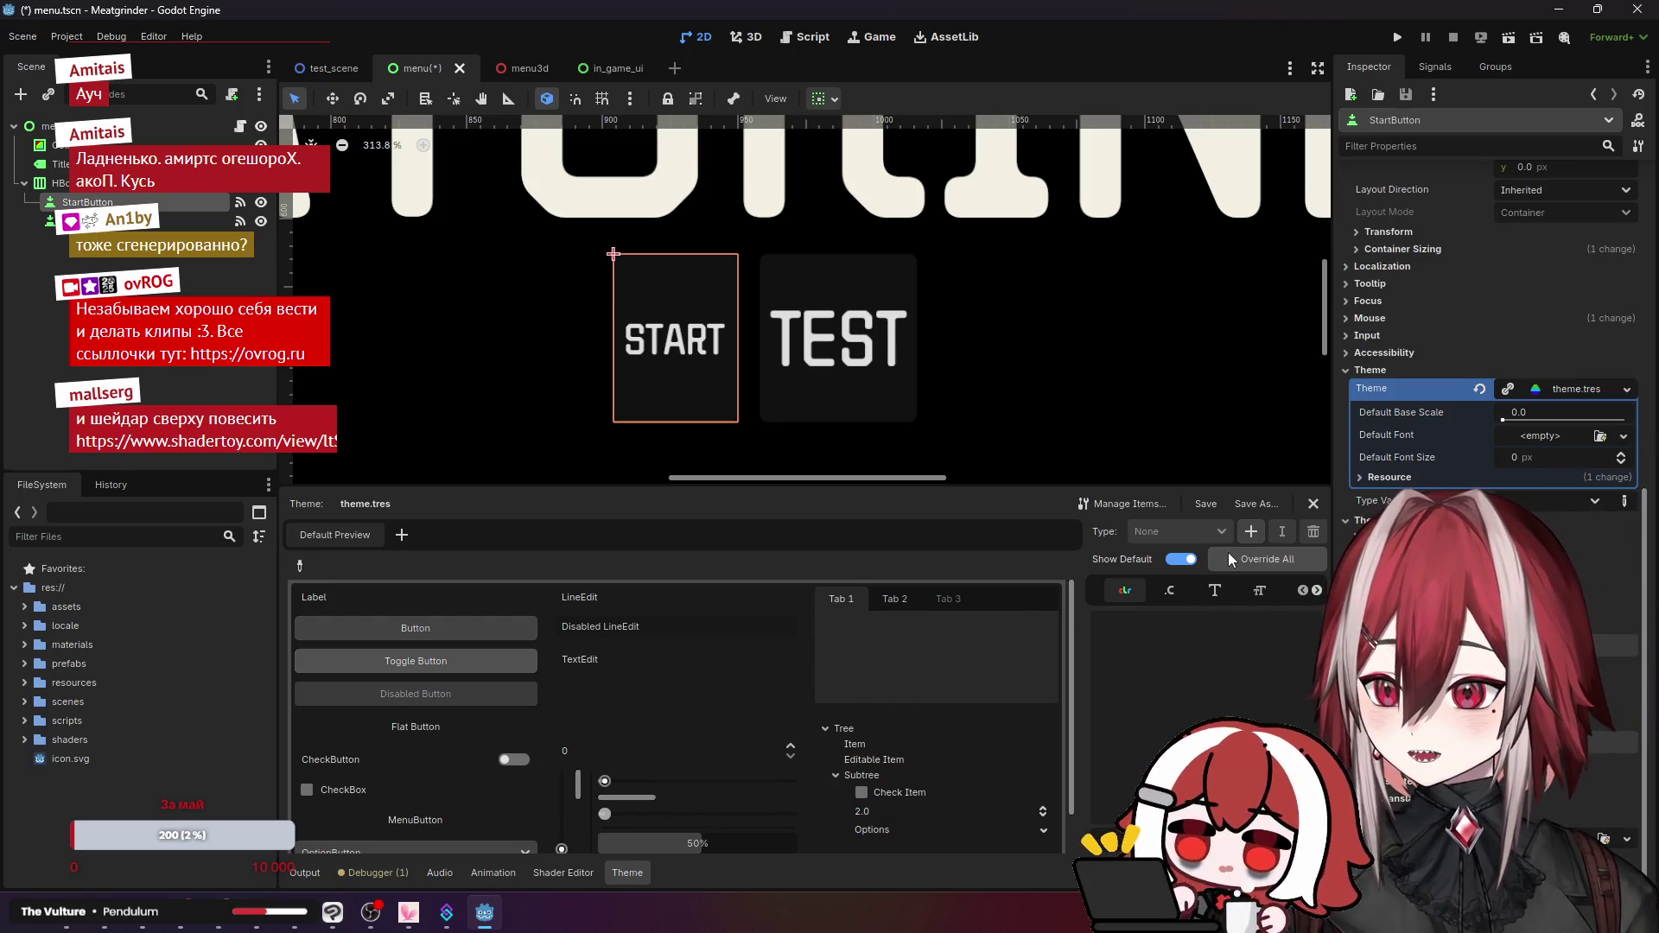
Browse the addable theme types, filtering for 'font' and 'conta', then dismiss without adding
left_click(1184, 560)
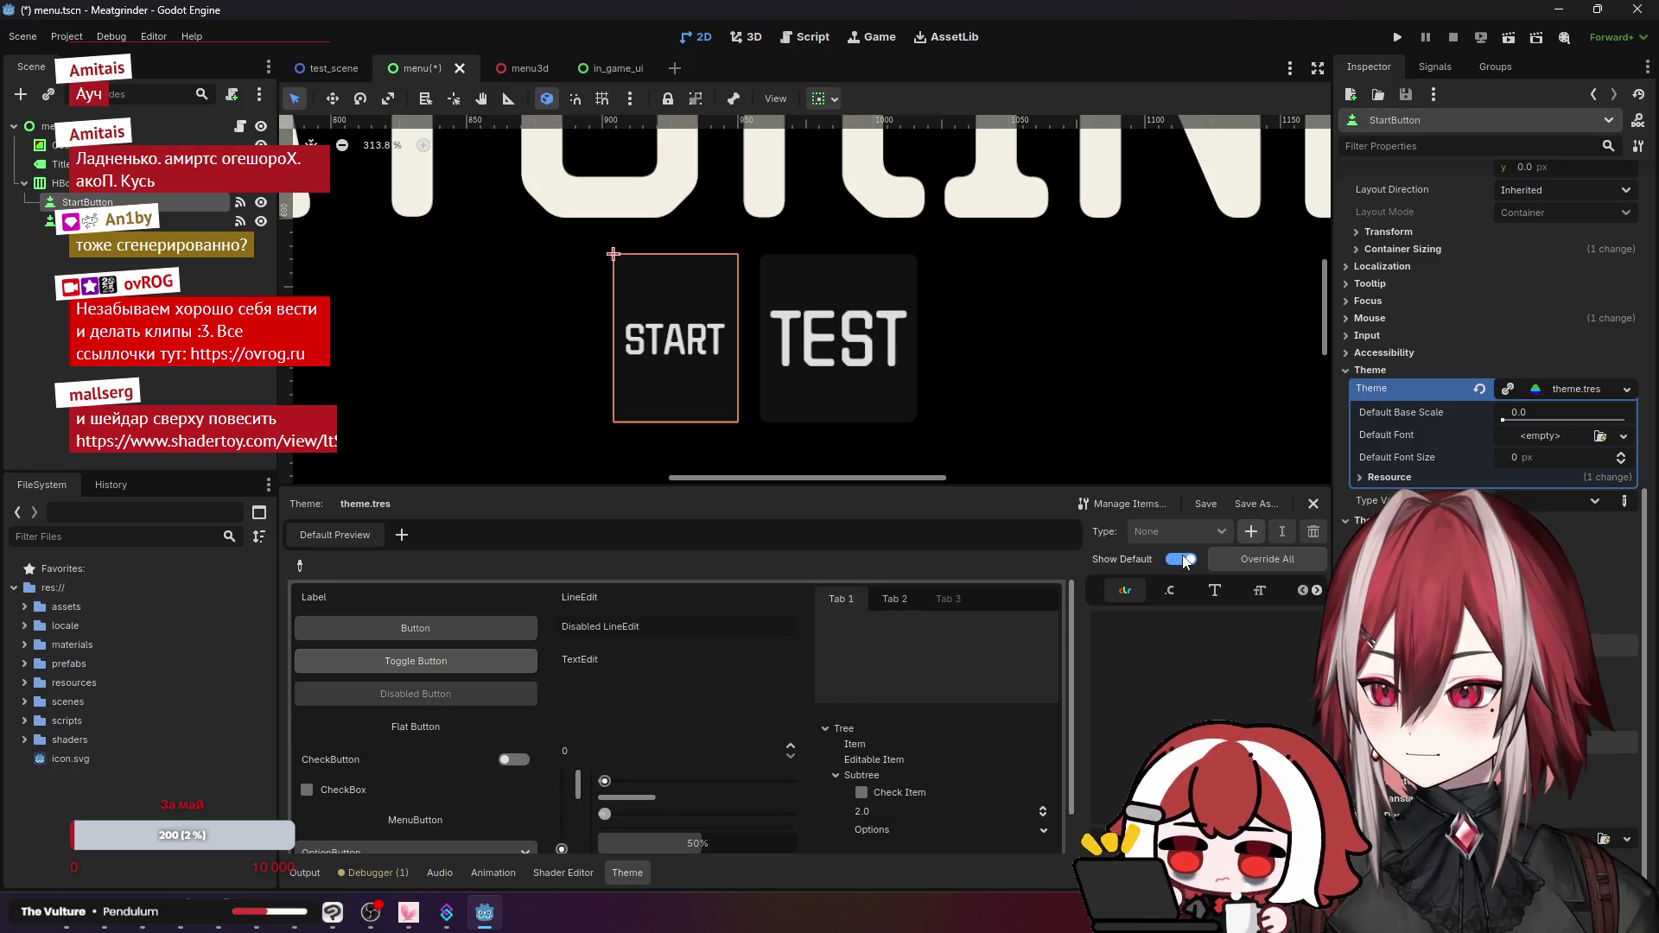
left_click(1249, 533)
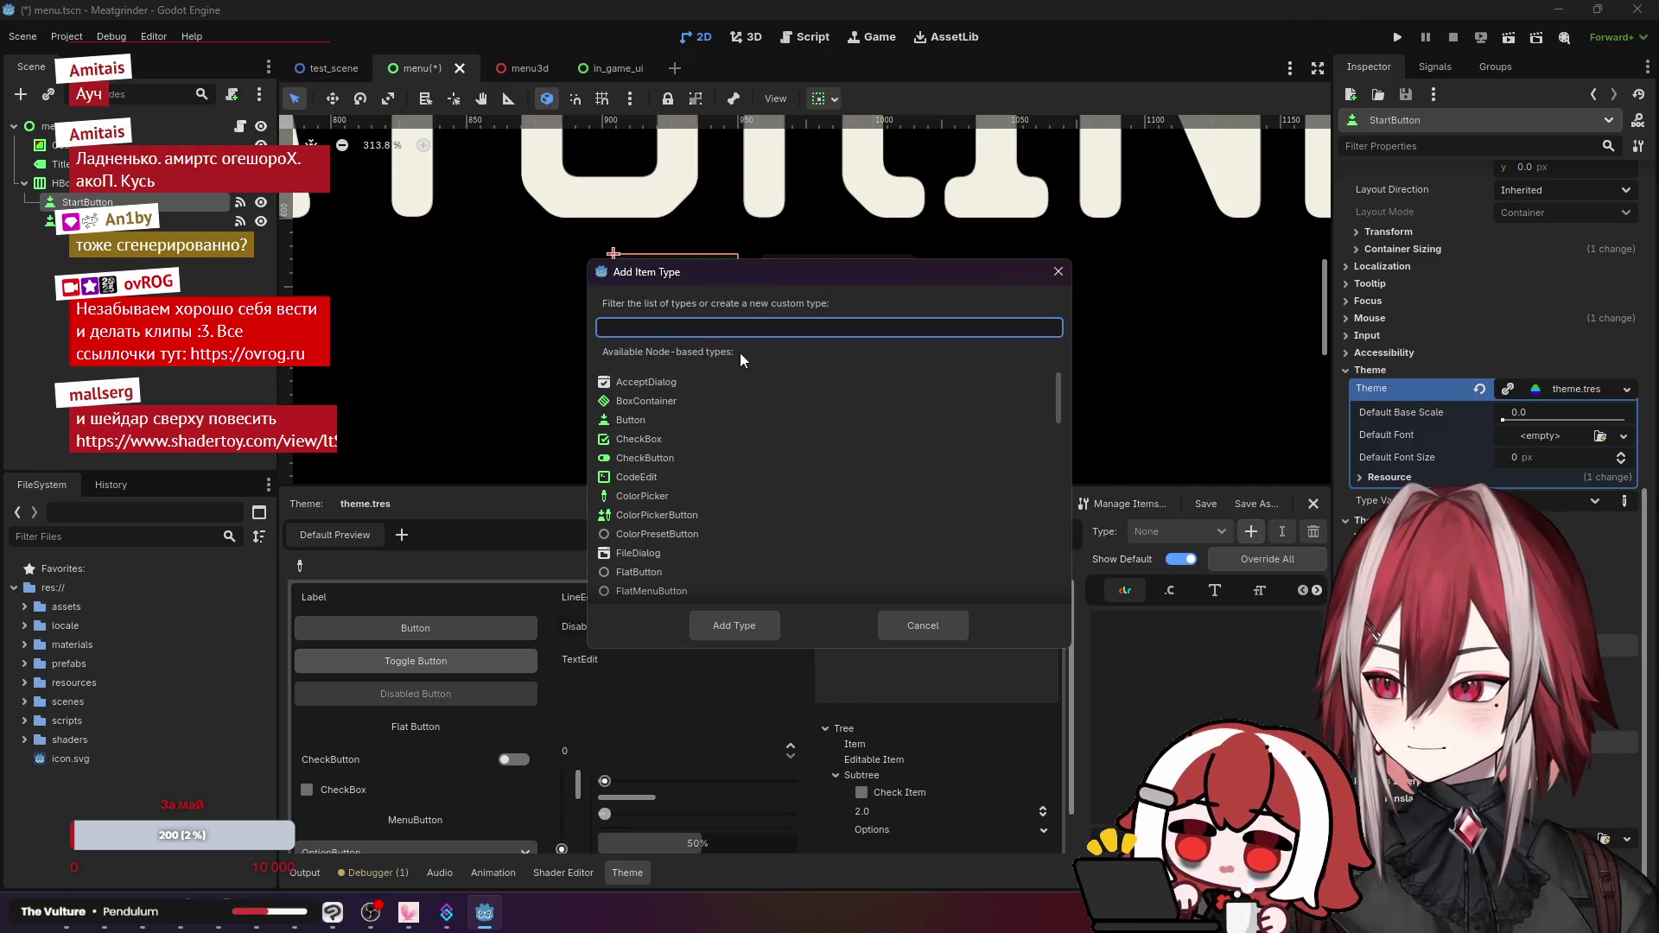
type("font")
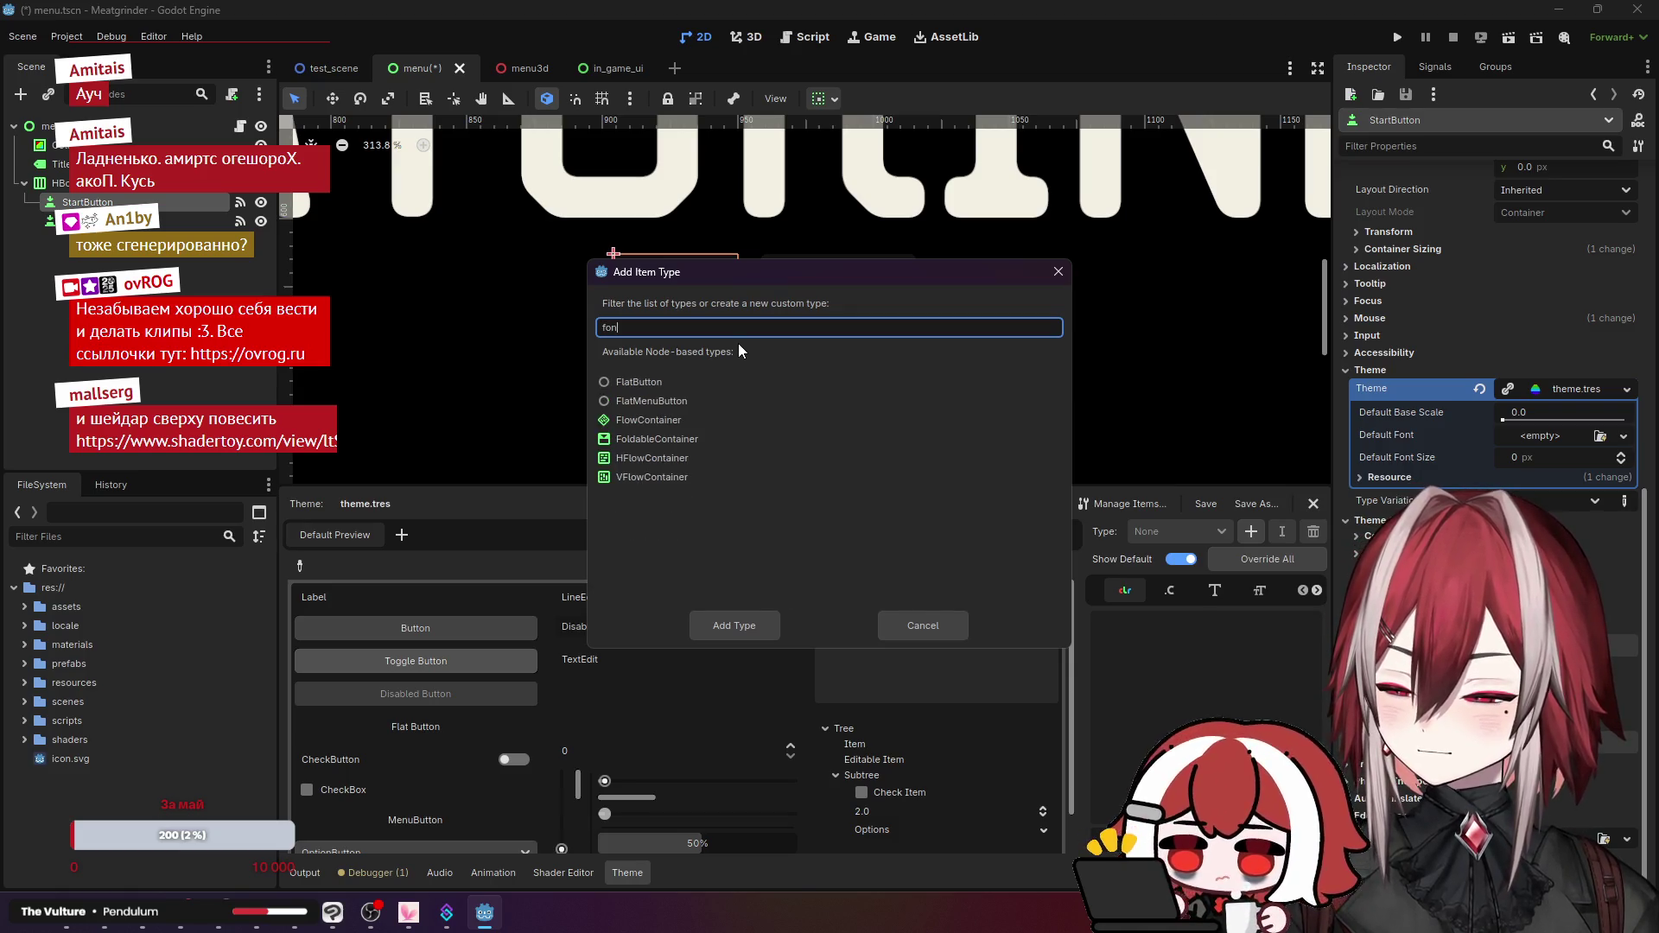
key("BackSpace")
key("BackSpace")
key("BackSpace")
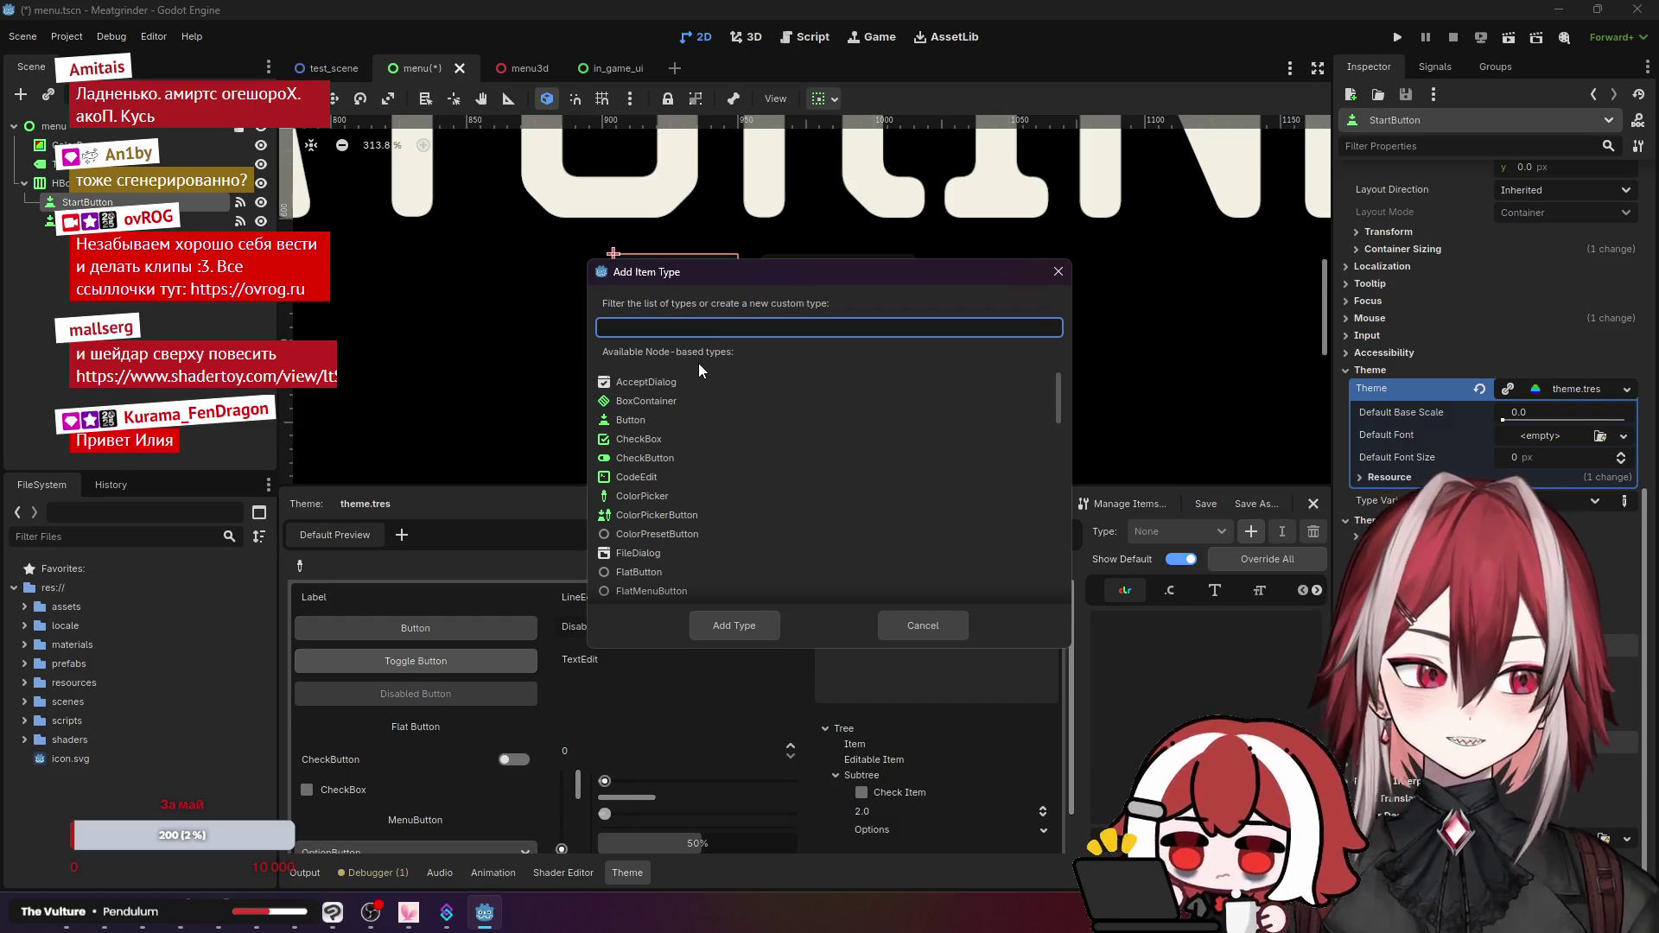
scroll(703, 460, "down", 5)
scroll(705, 468, "down", 8)
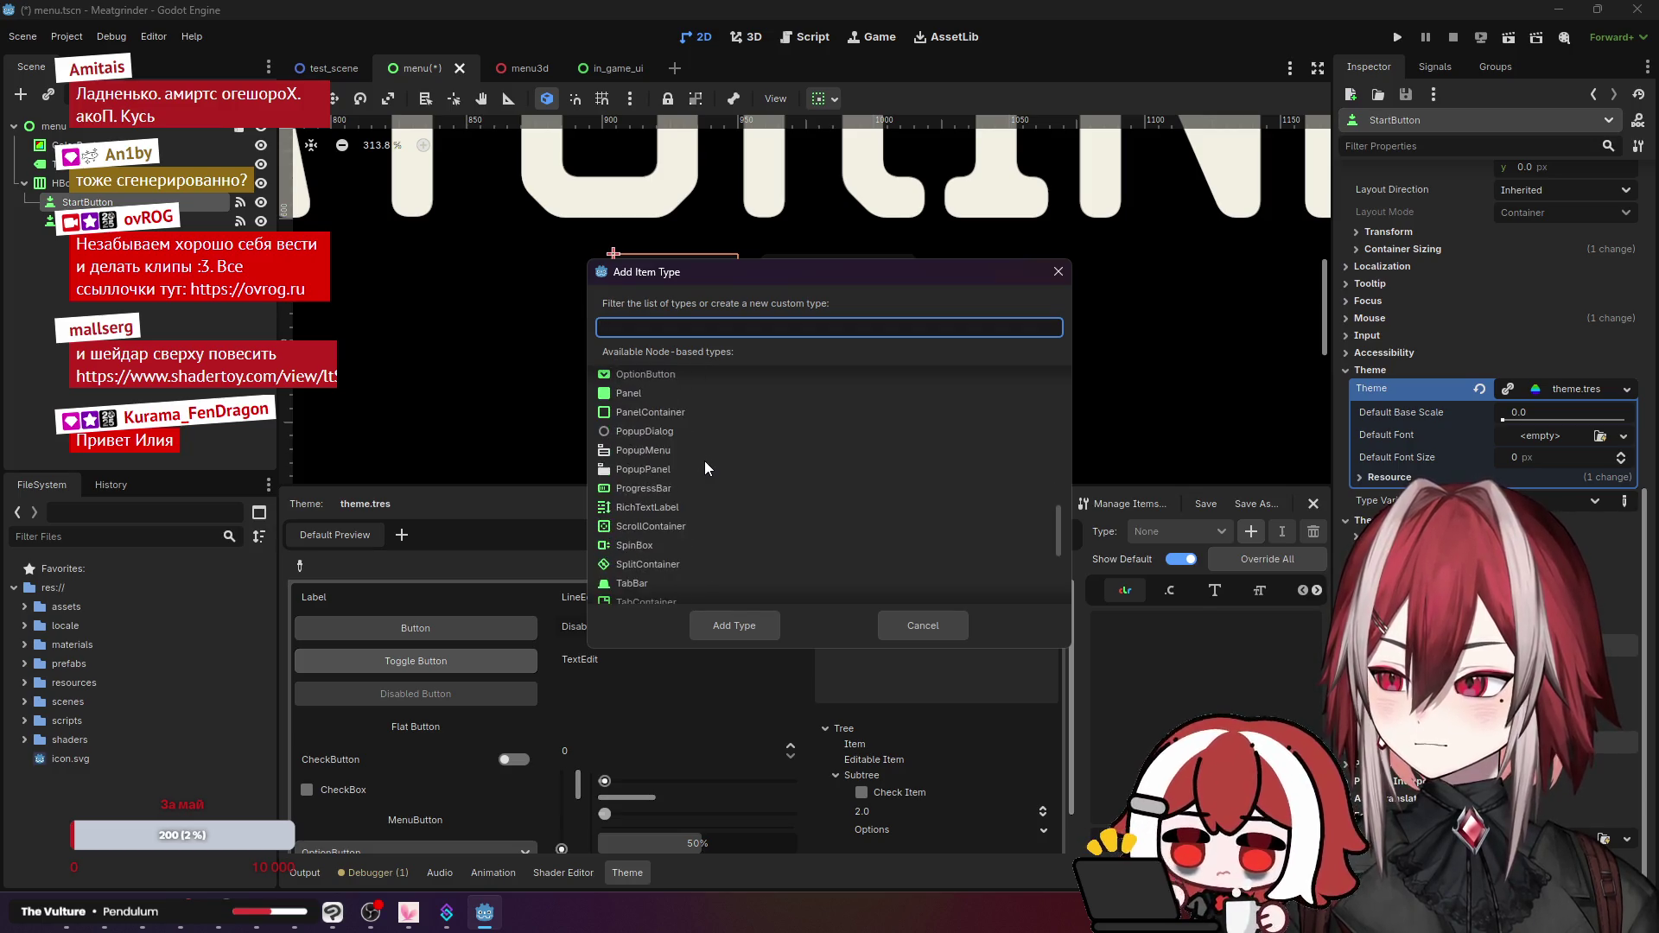
scroll(705, 467, "up", 10)
scroll(705, 466, "up", 6)
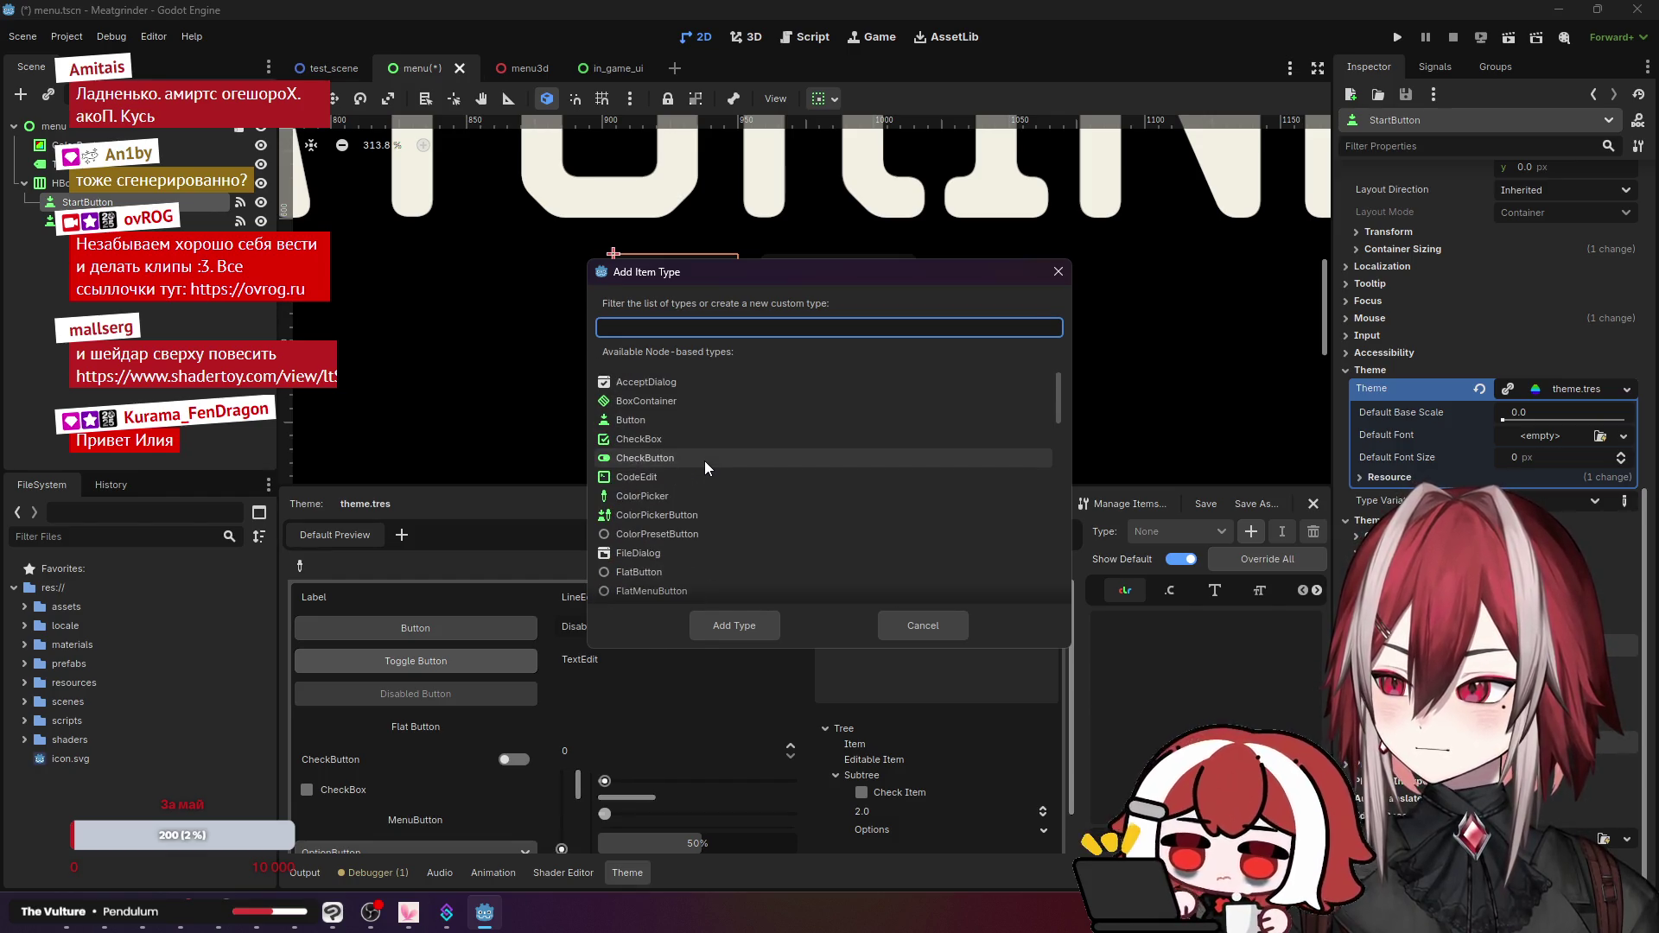
type("conta")
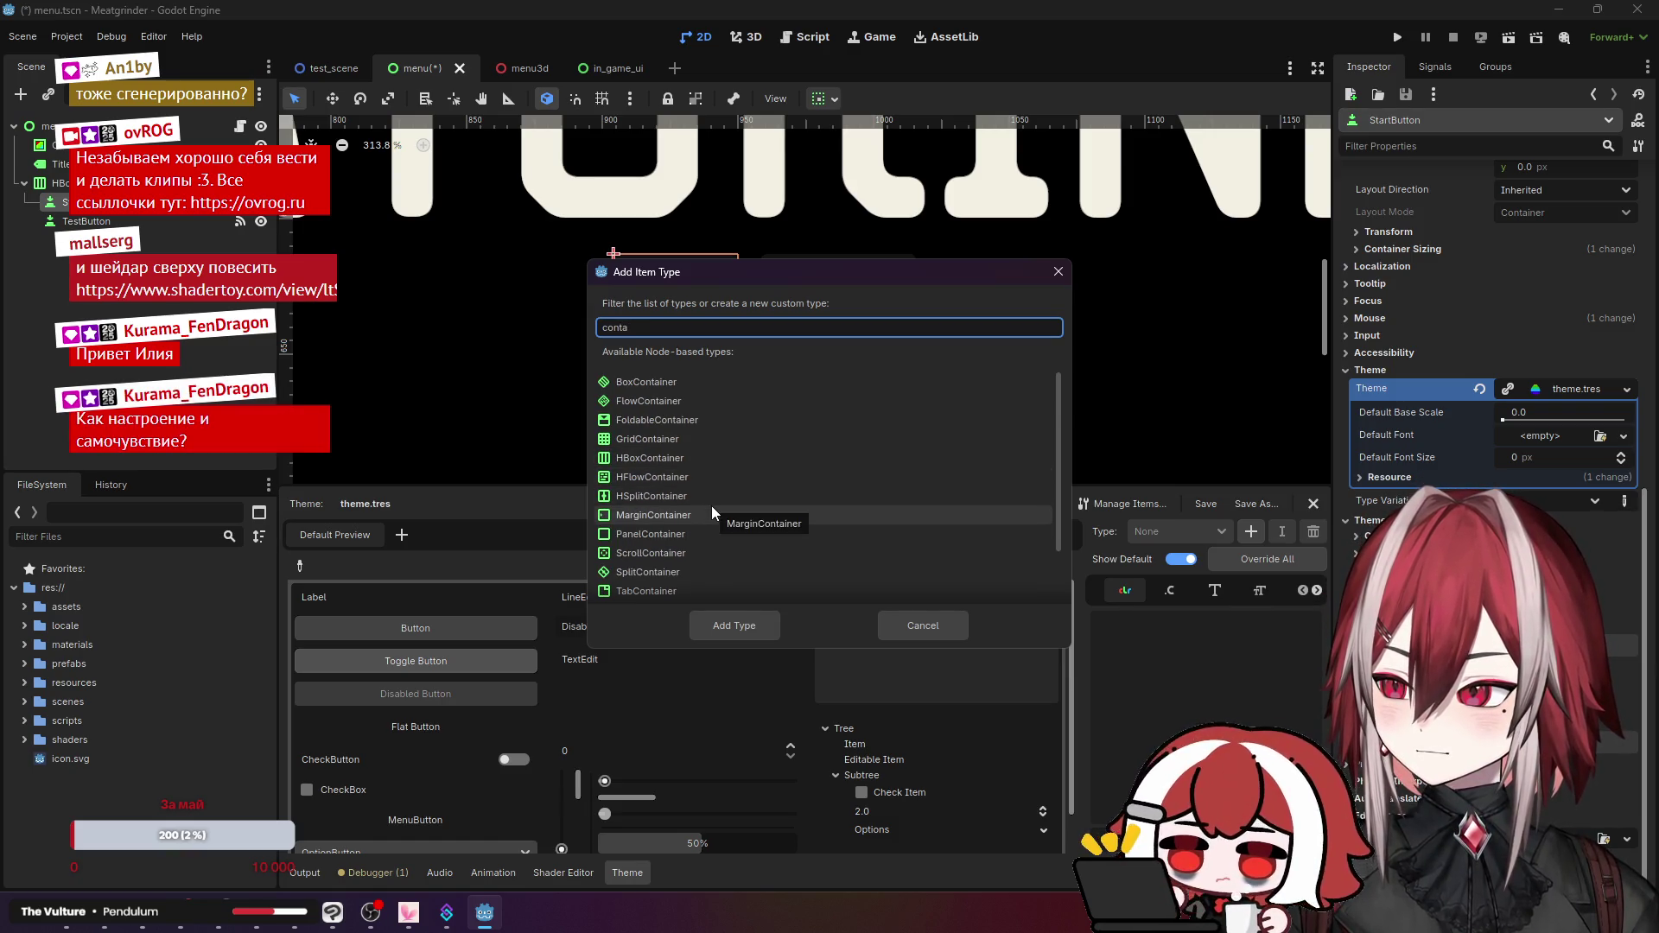
key("BackSpace")
key("BackSpace")
key("BackSpace")
key("BackSpace")
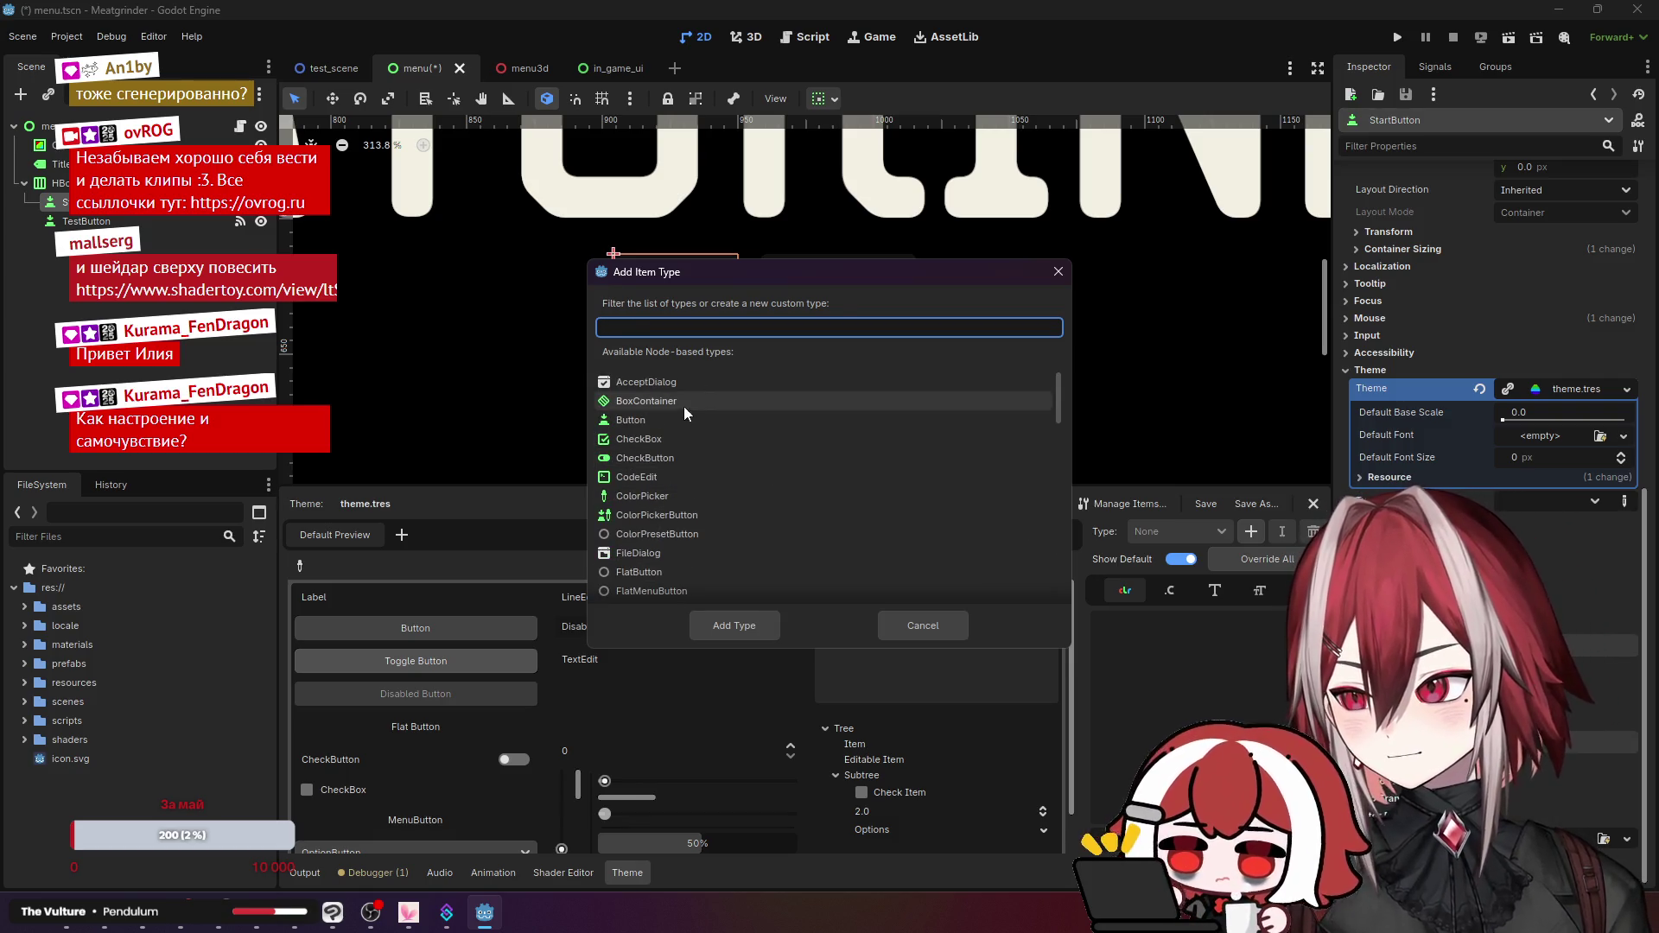
left_click(1057, 273)
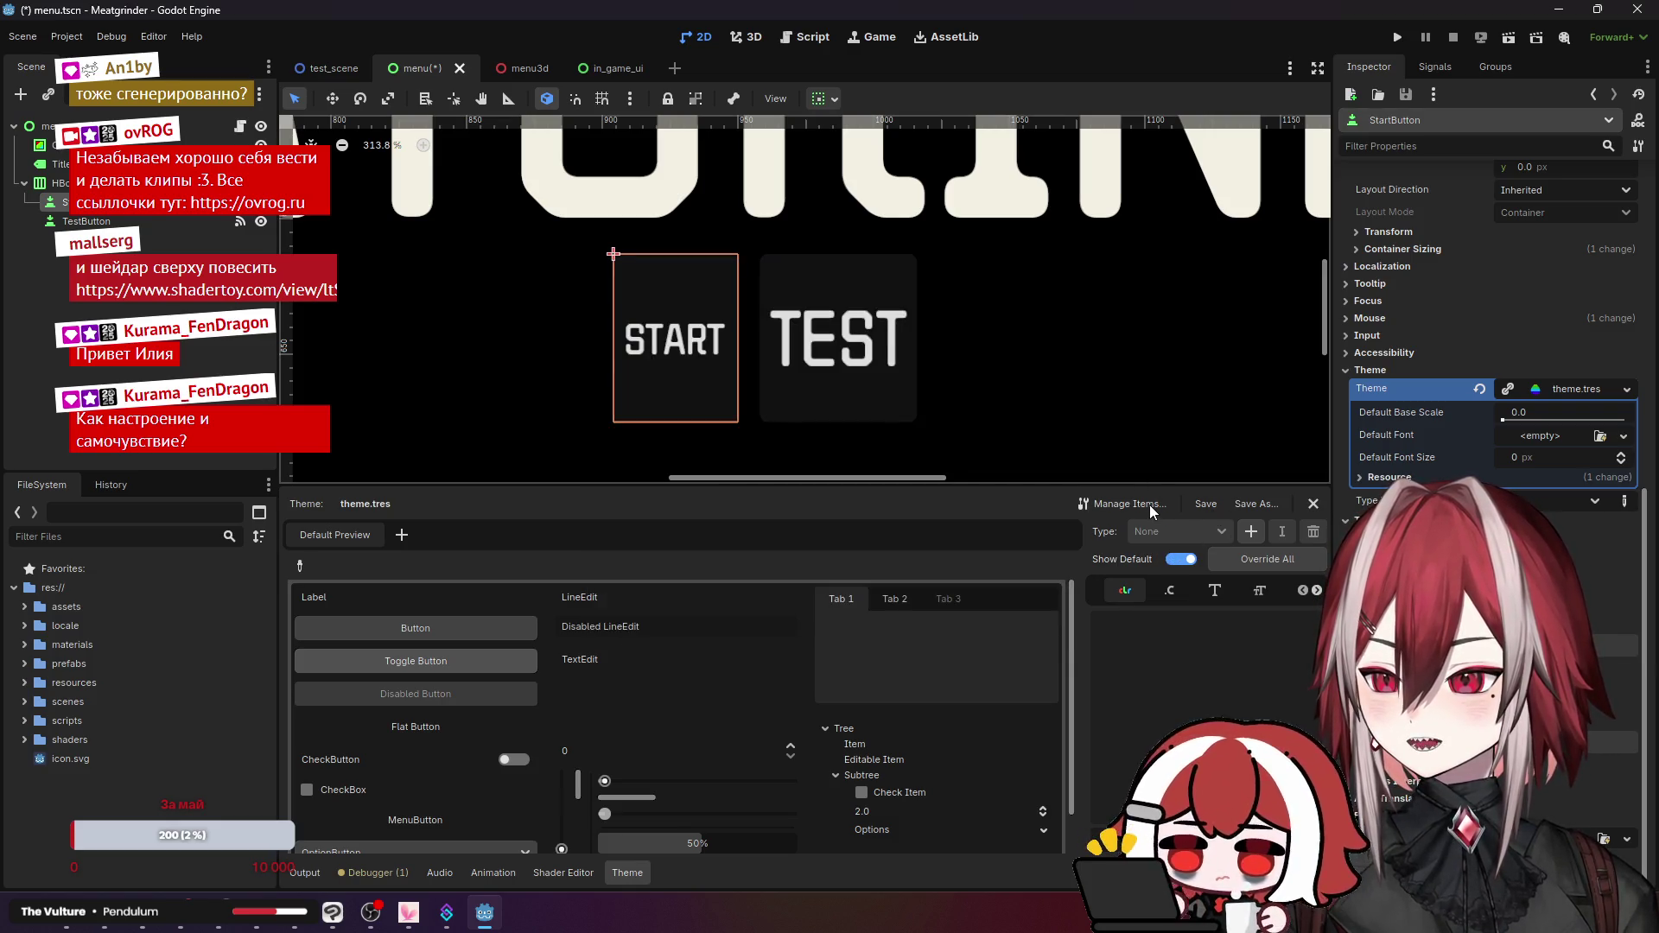
Look through importable items from the default, editor and another theme file in the item manager
left_click(1149, 506)
left_click(590, 183)
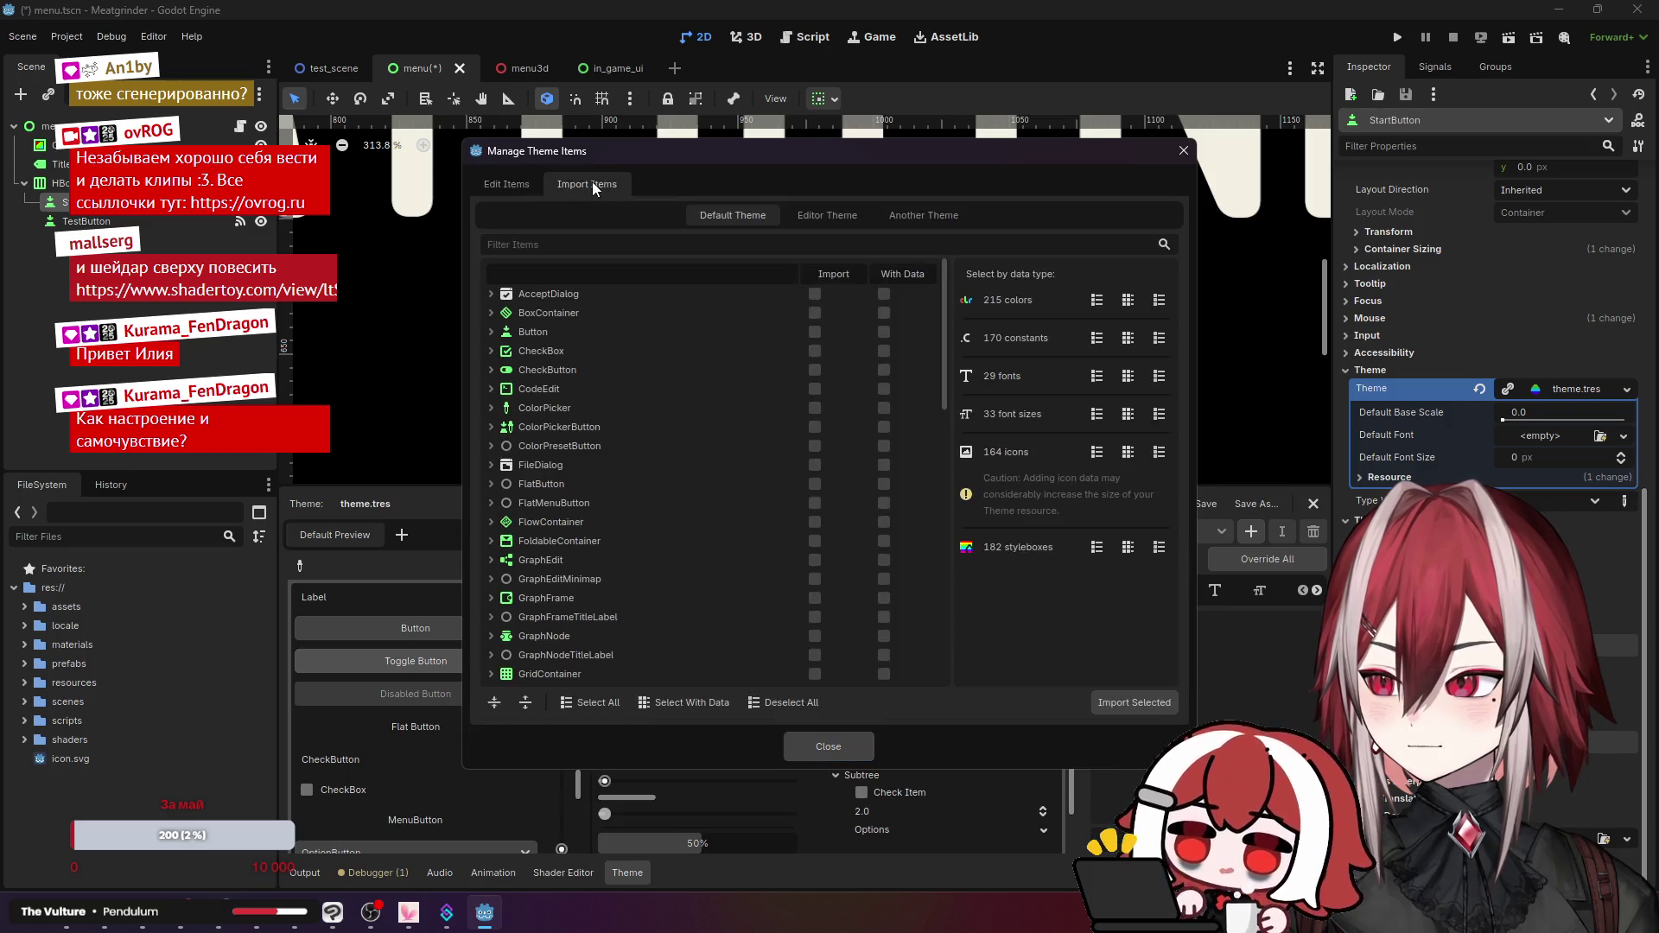
scroll(949, 391, "down", 2)
mouse_move(949, 391)
left_mouse_down()
mouse_move(932, 643)
mouse_move(968, 343)
left_mouse_up()
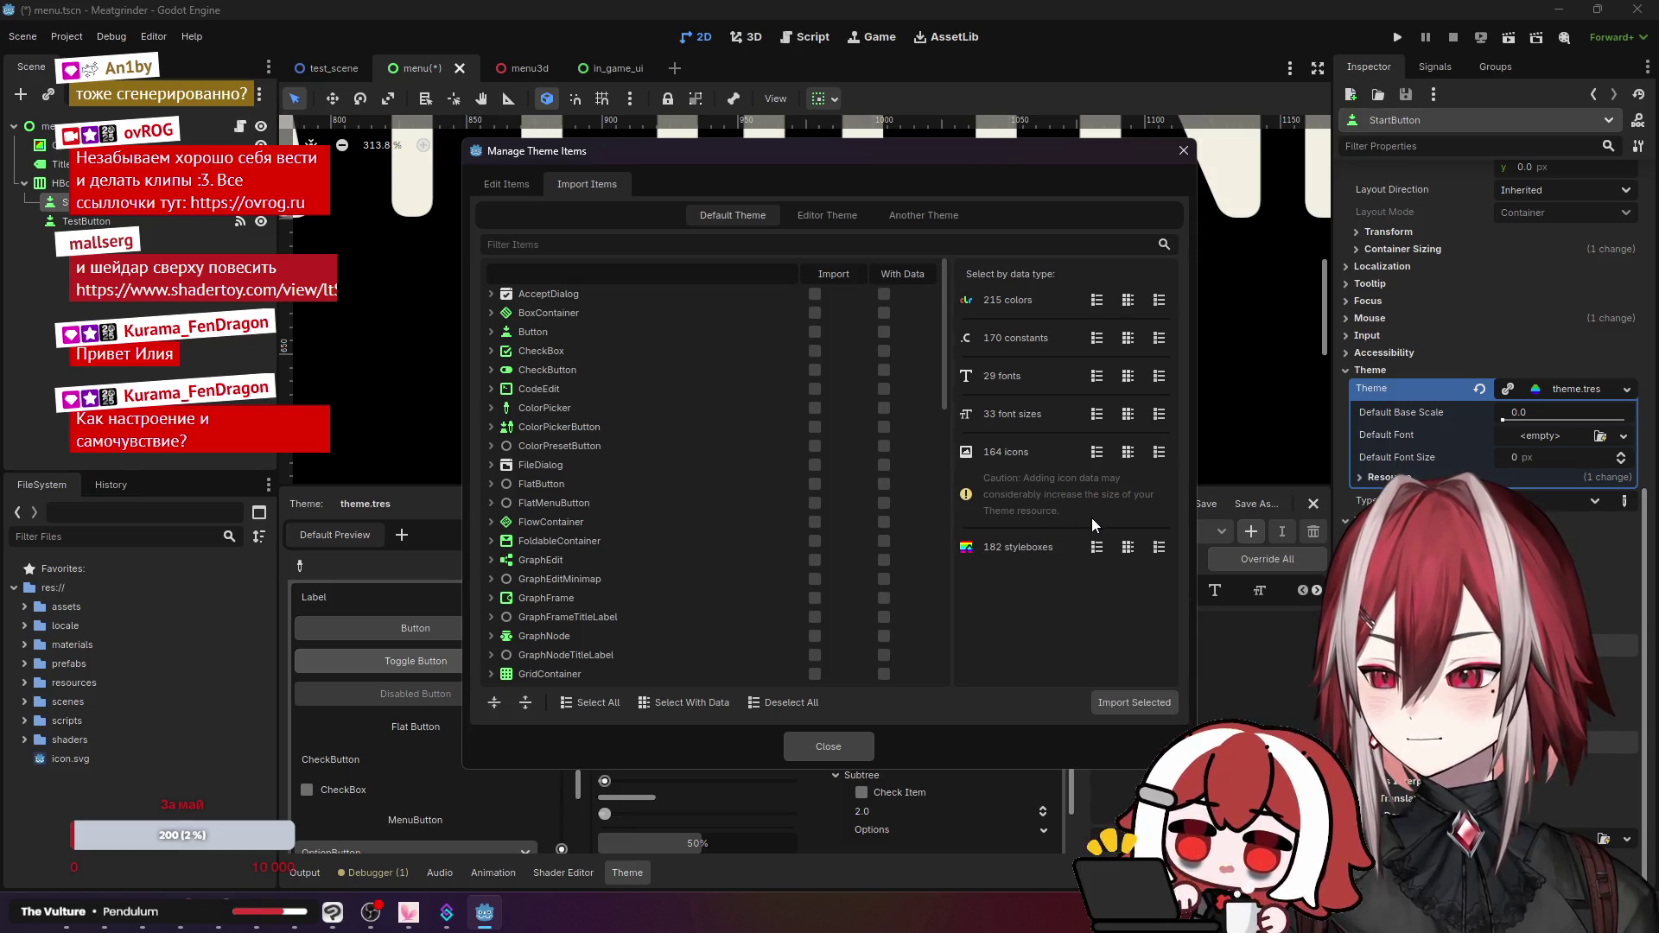
left_click(819, 220)
left_click(920, 219)
left_click(859, 220)
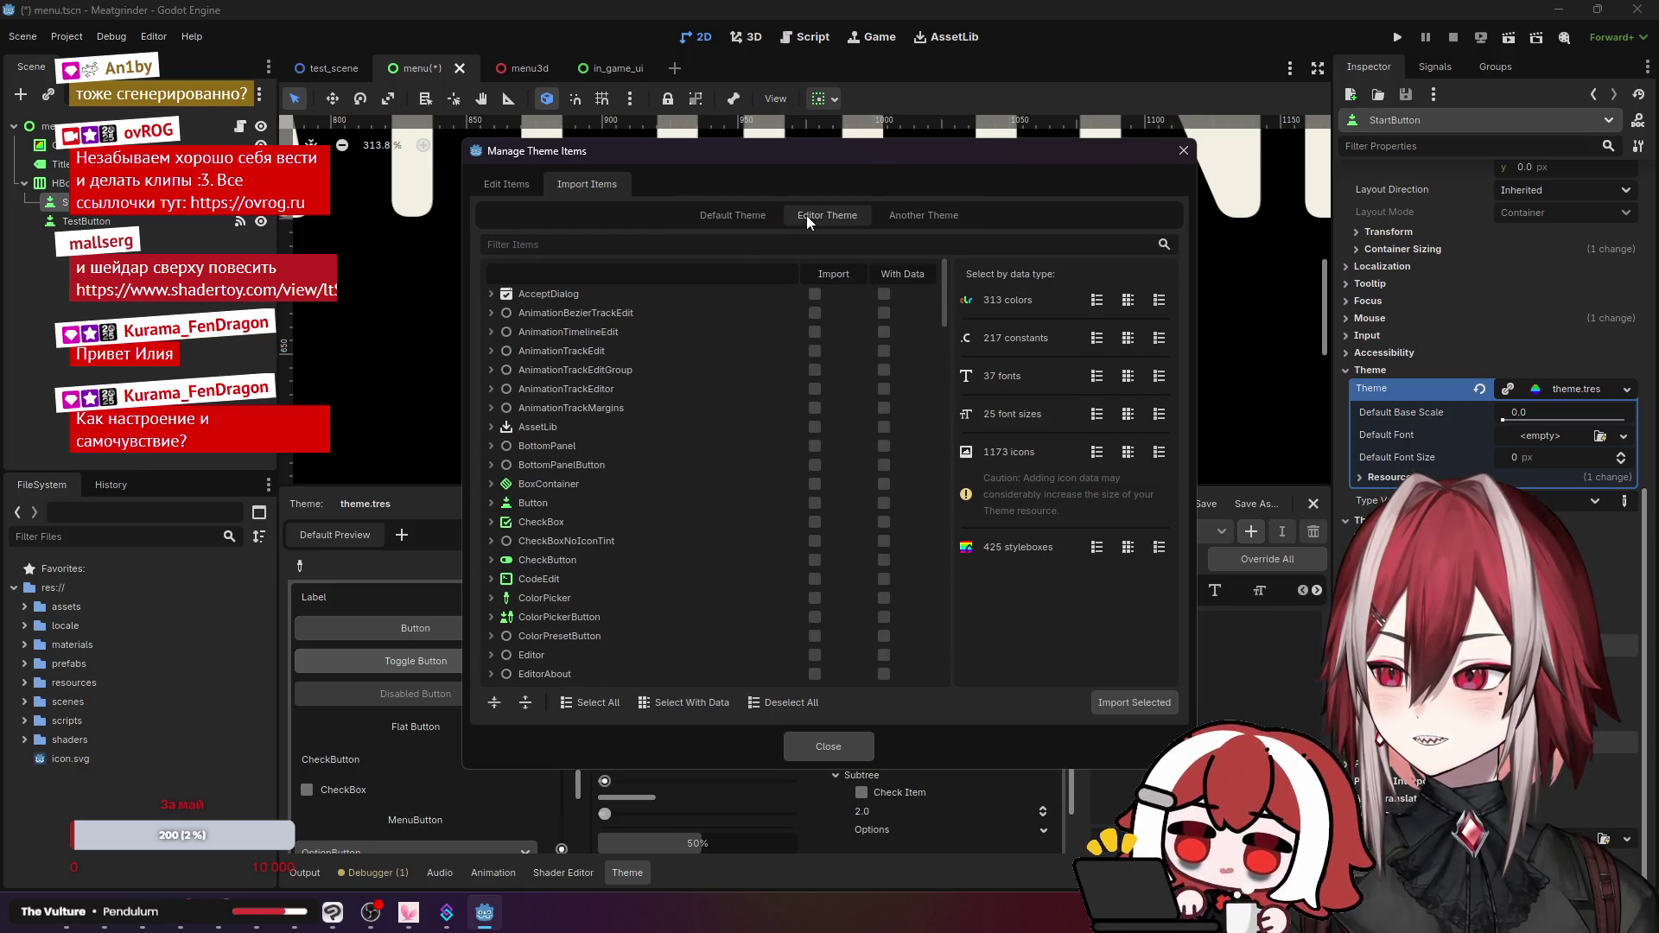
left_click(902, 215)
left_click(773, 216)
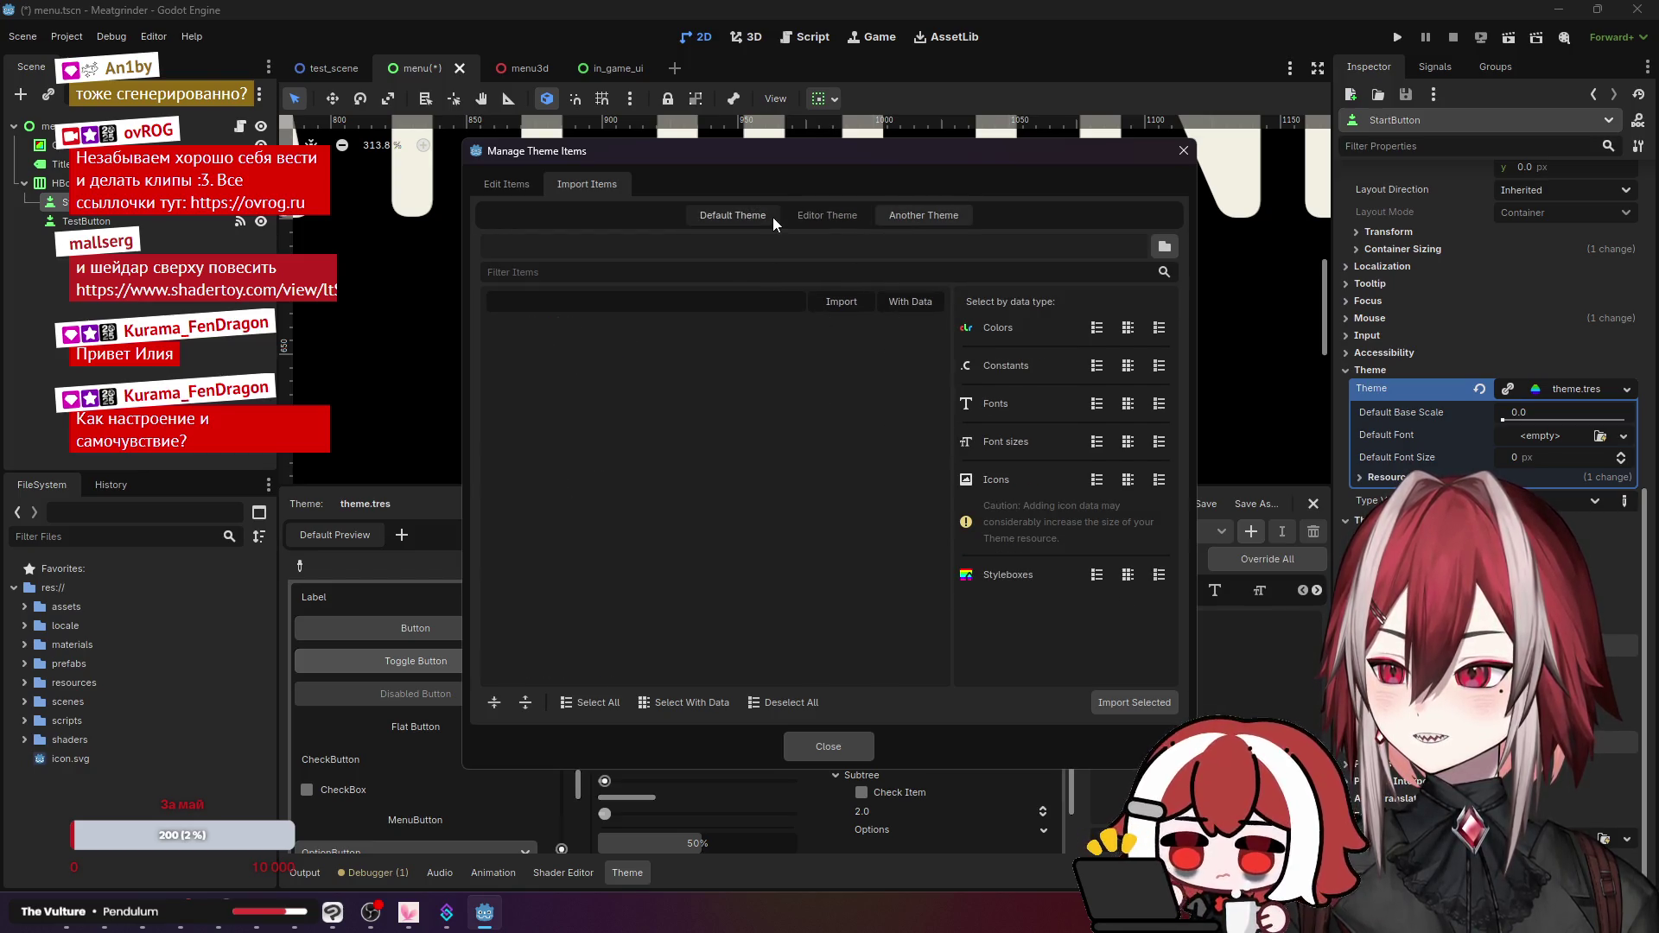
left_click(1185, 149)
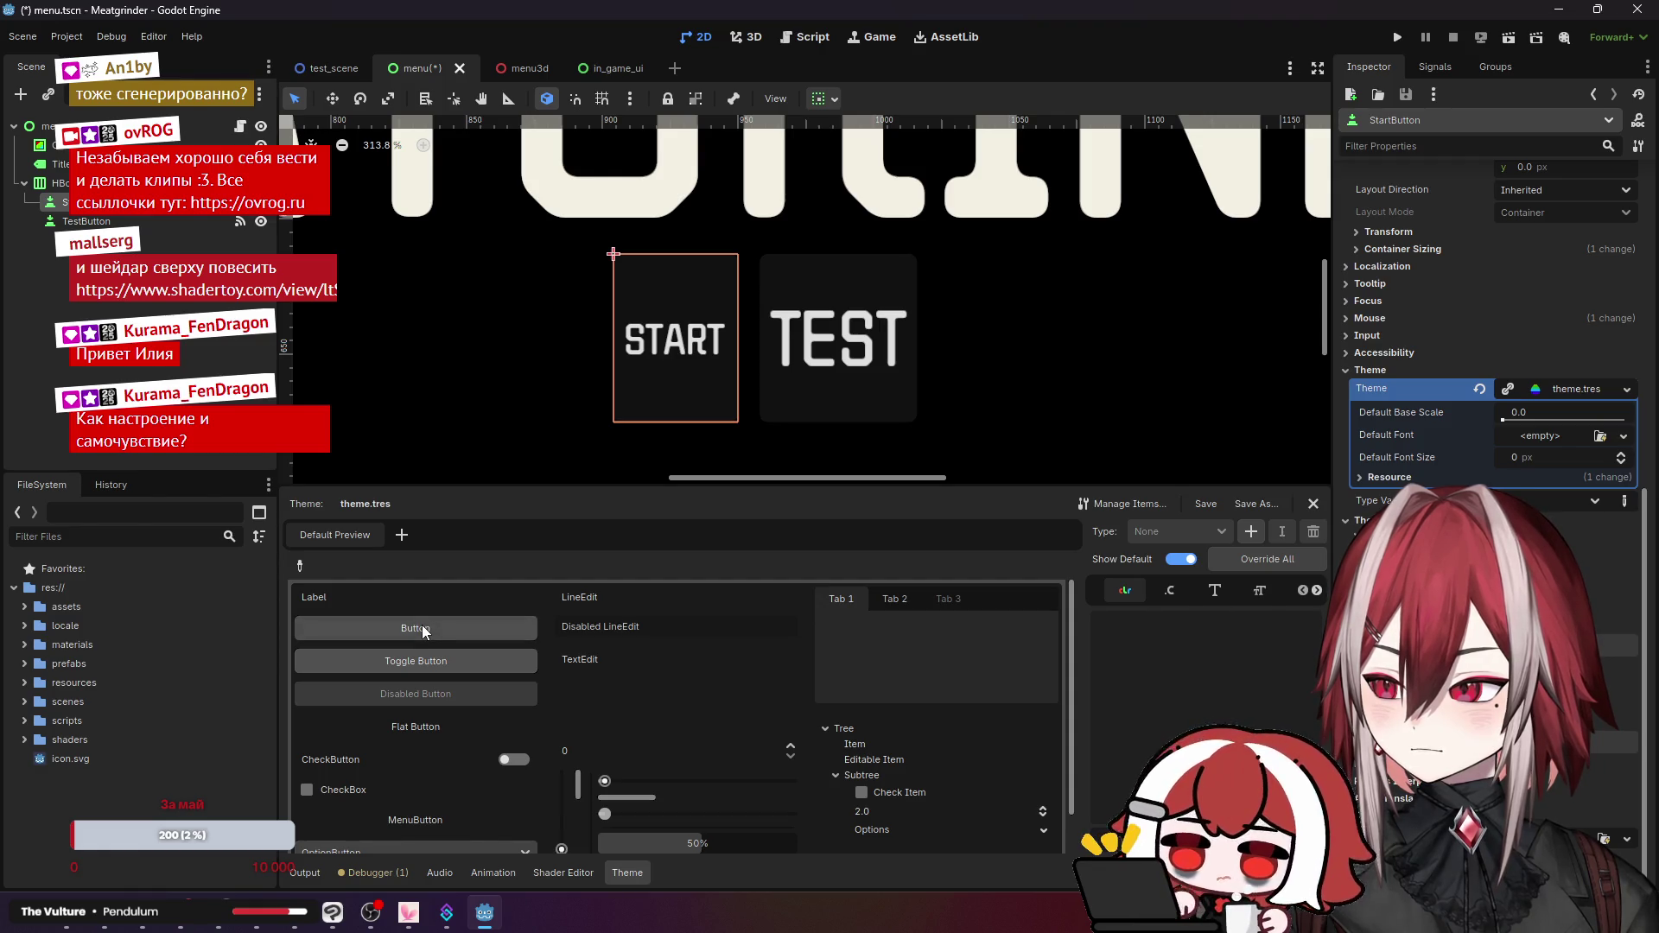
Cancel choosing a preview scene and add the Button type to the theme
left_click(401, 534)
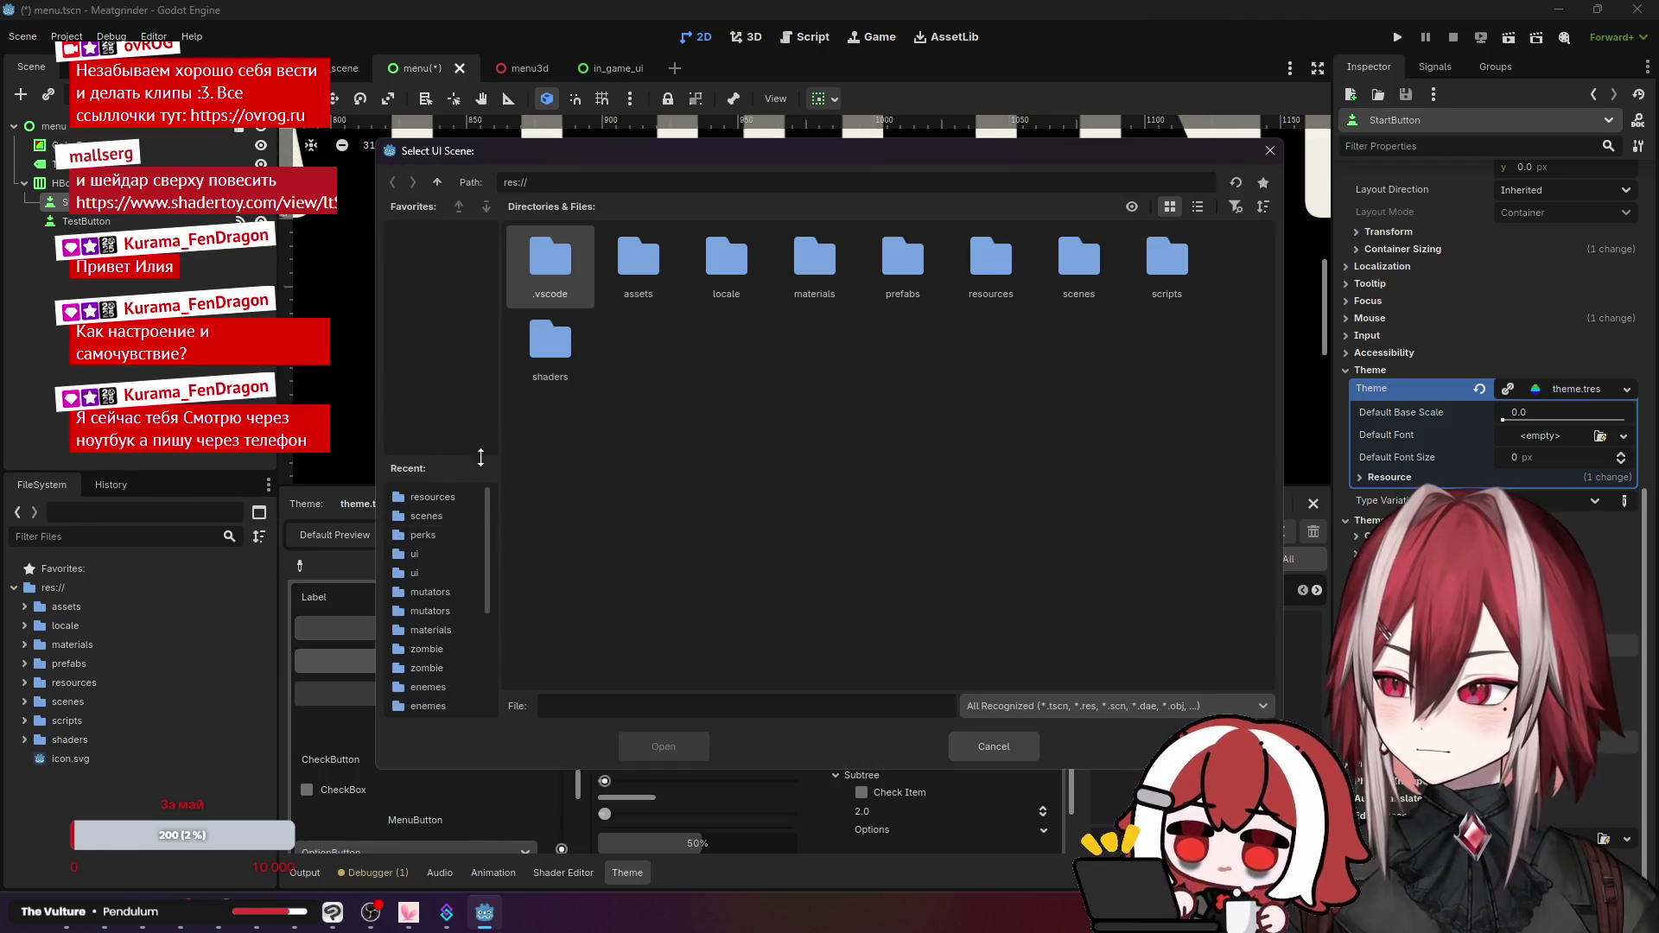
left_click(998, 746)
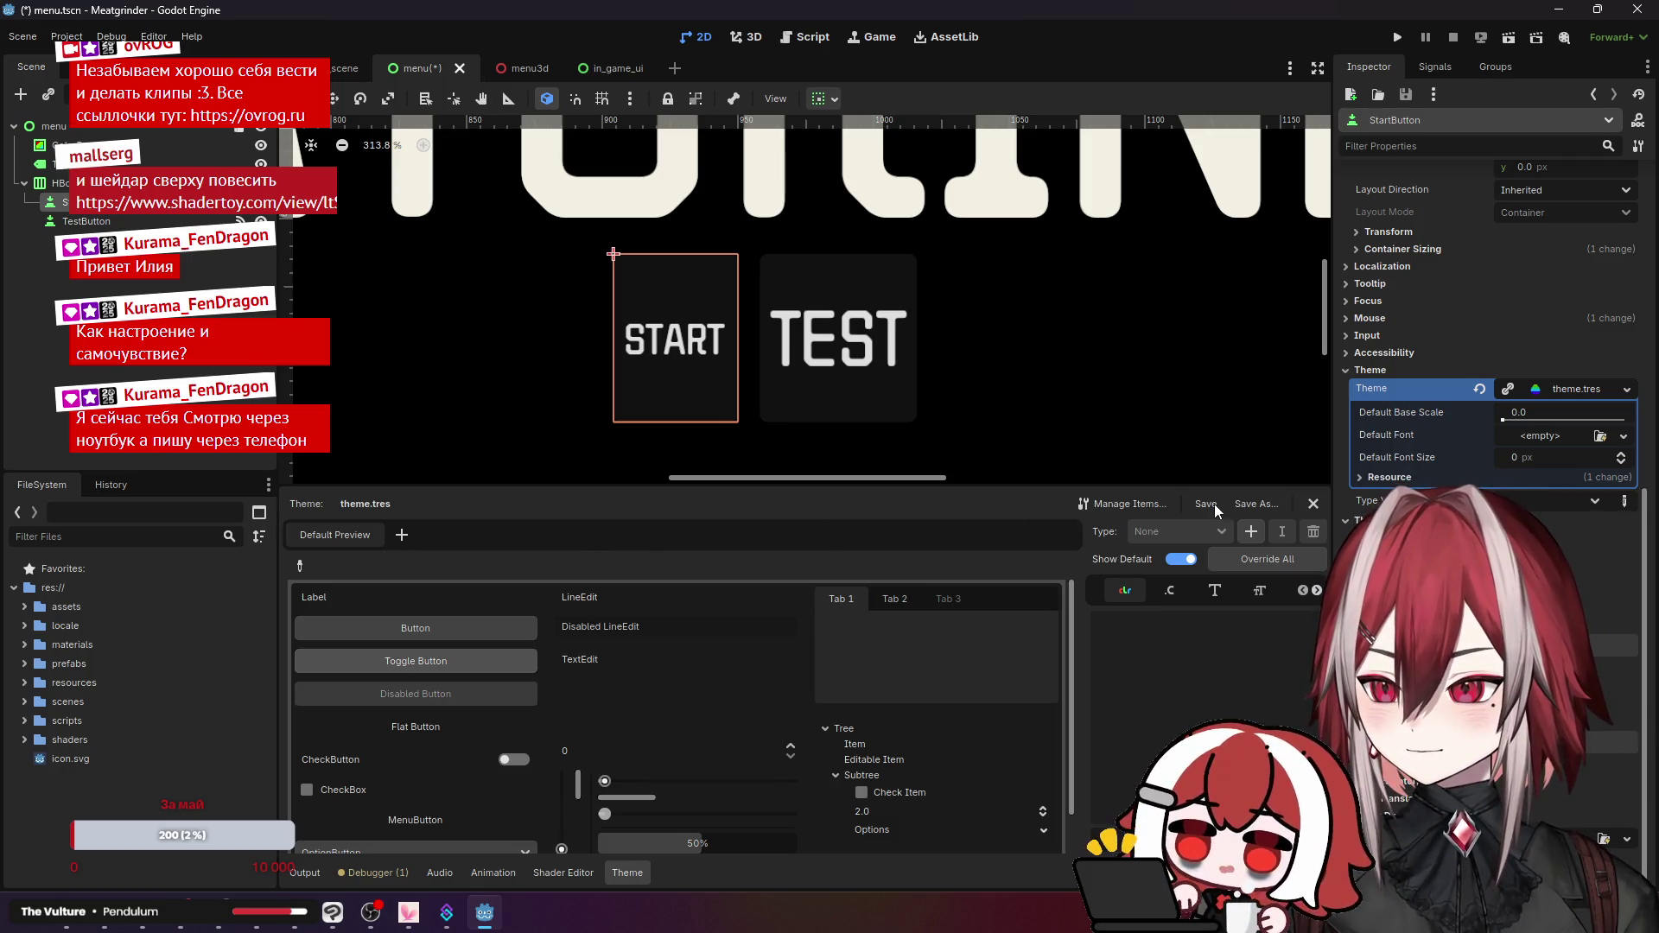
left_click(1255, 530)
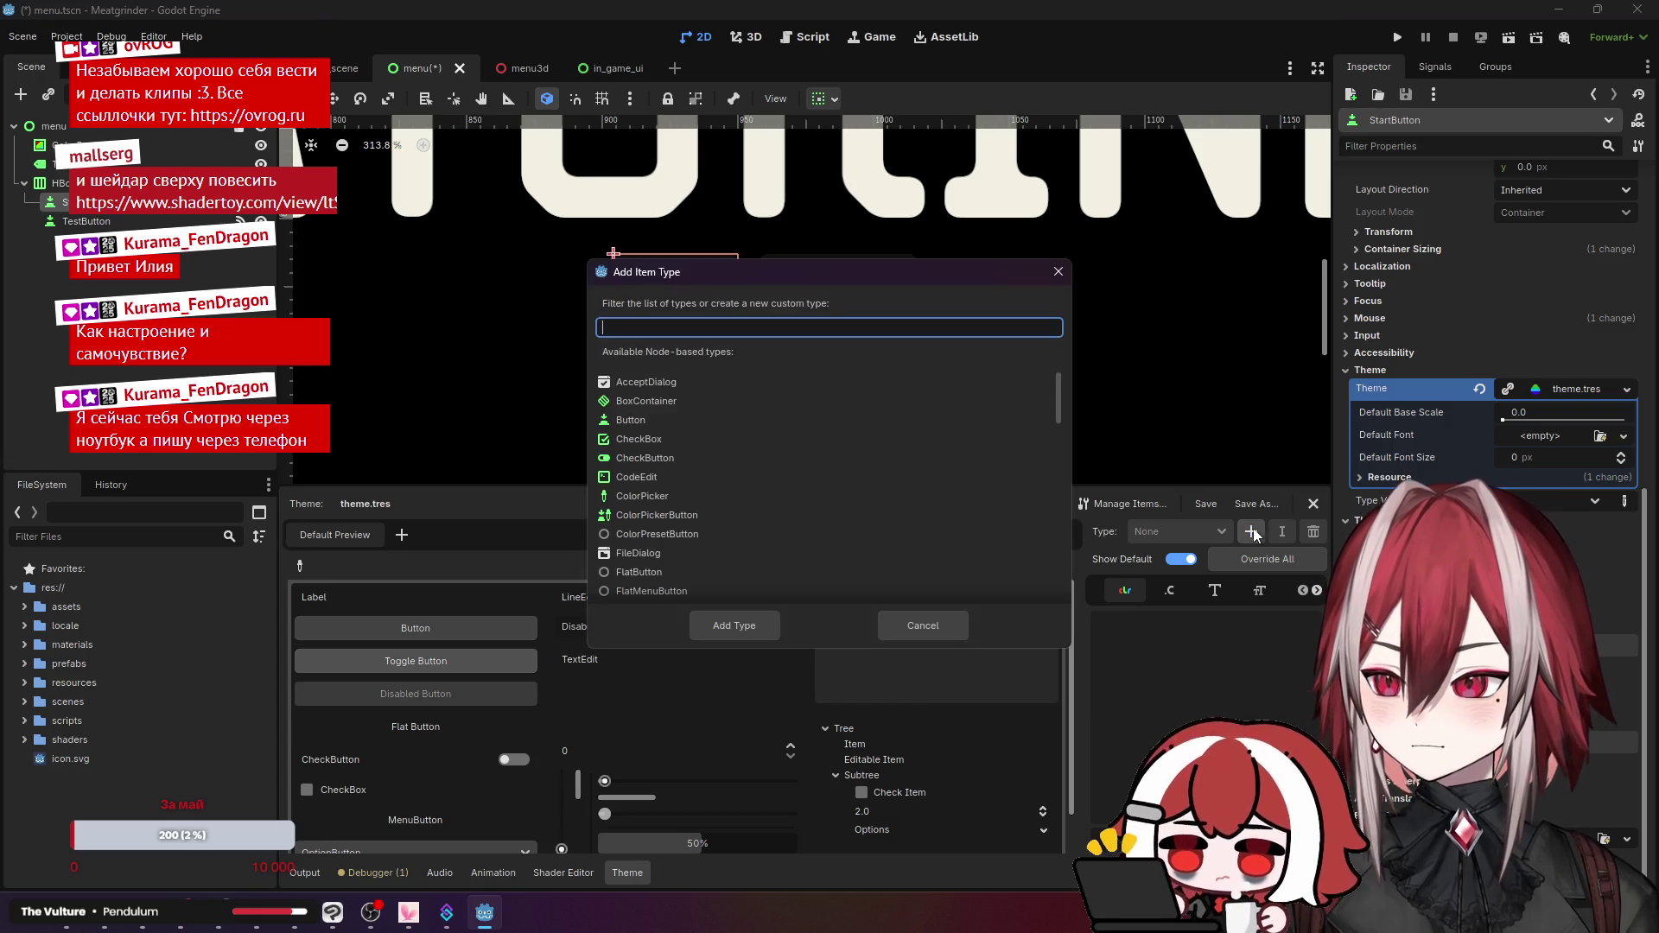
left_click(683, 420)
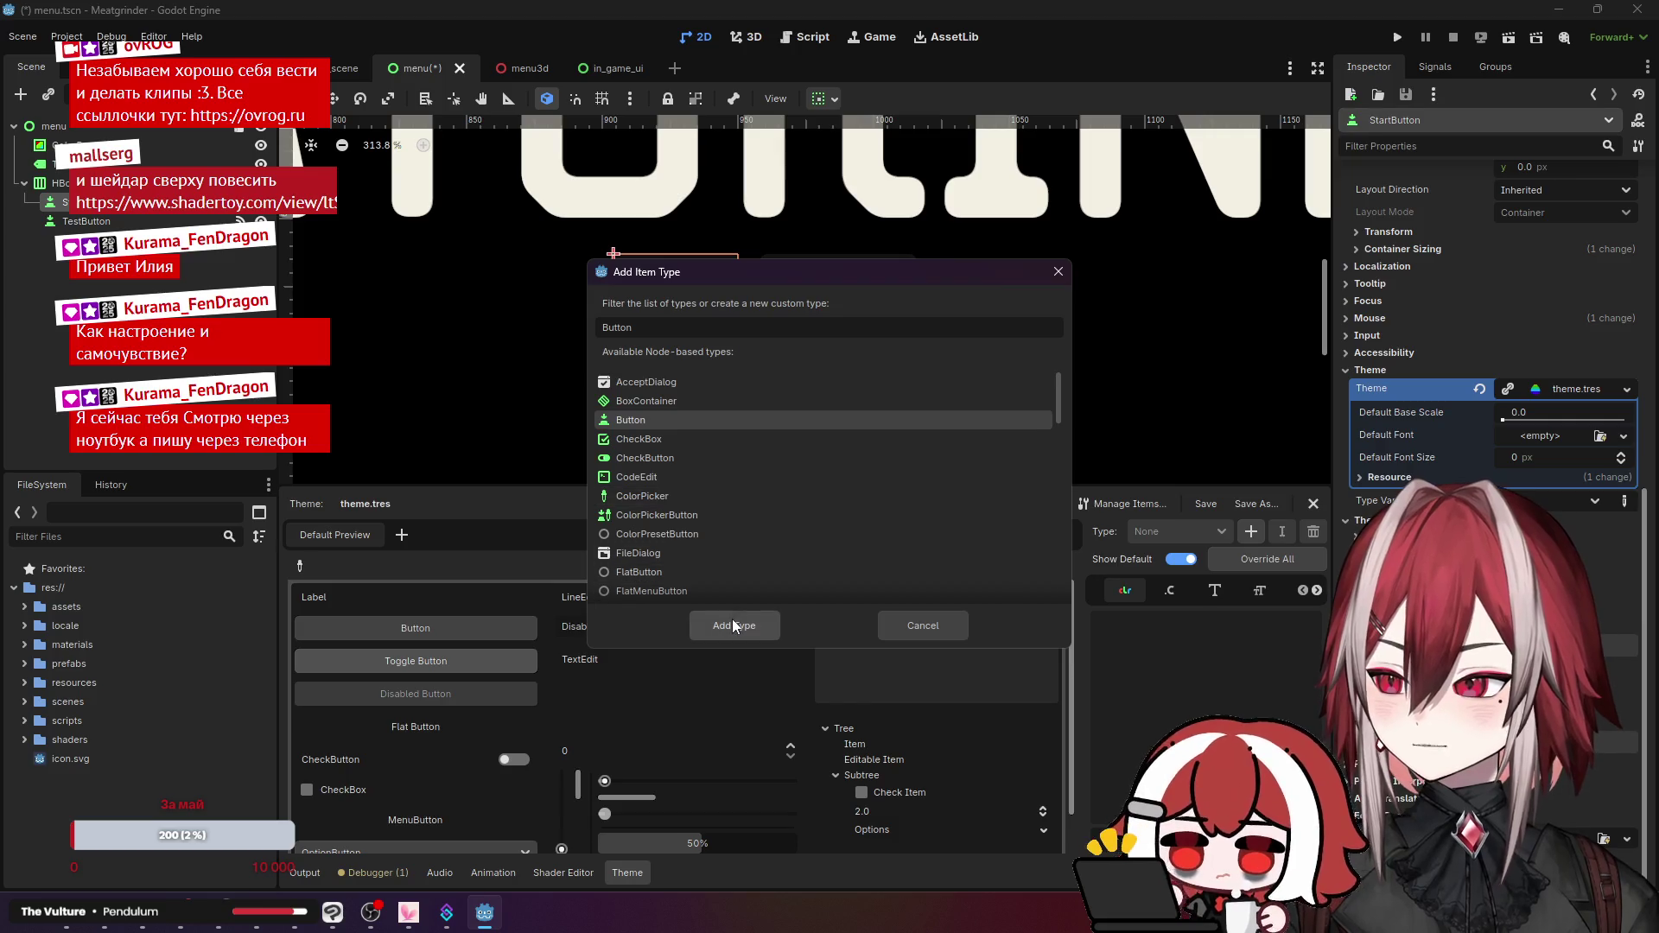
left_click(733, 624)
Check Button's font and colour items, then clear the current type and reopen the type list
scroll(1165, 692, "down", 3)
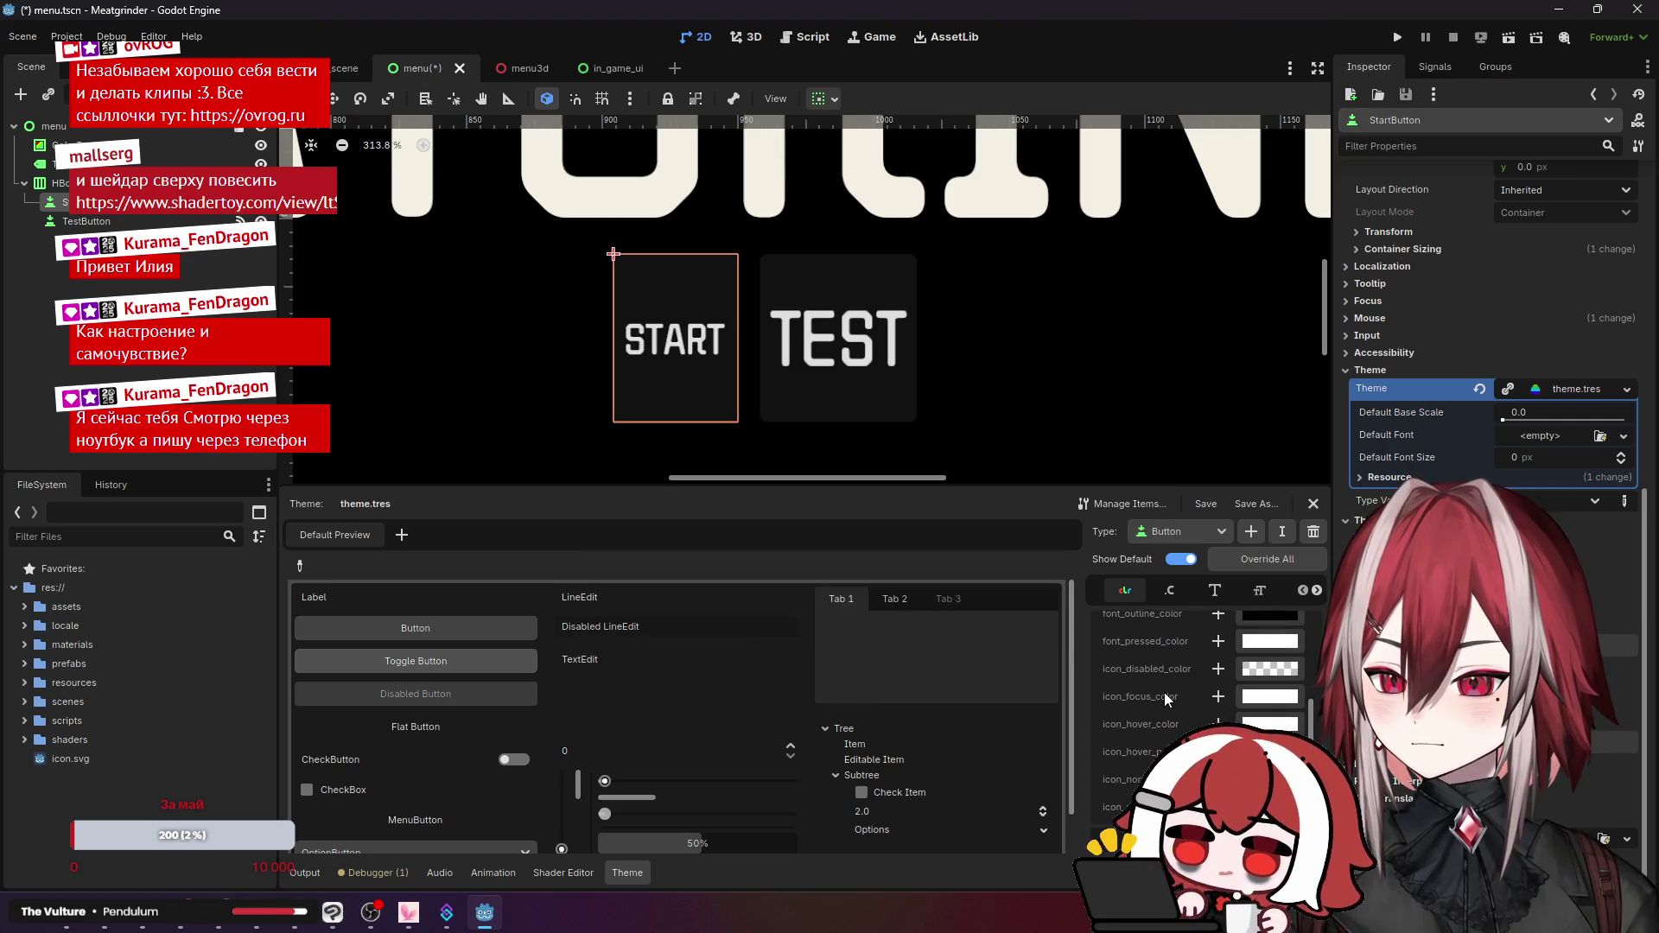
scroll(1164, 692, "up", 3)
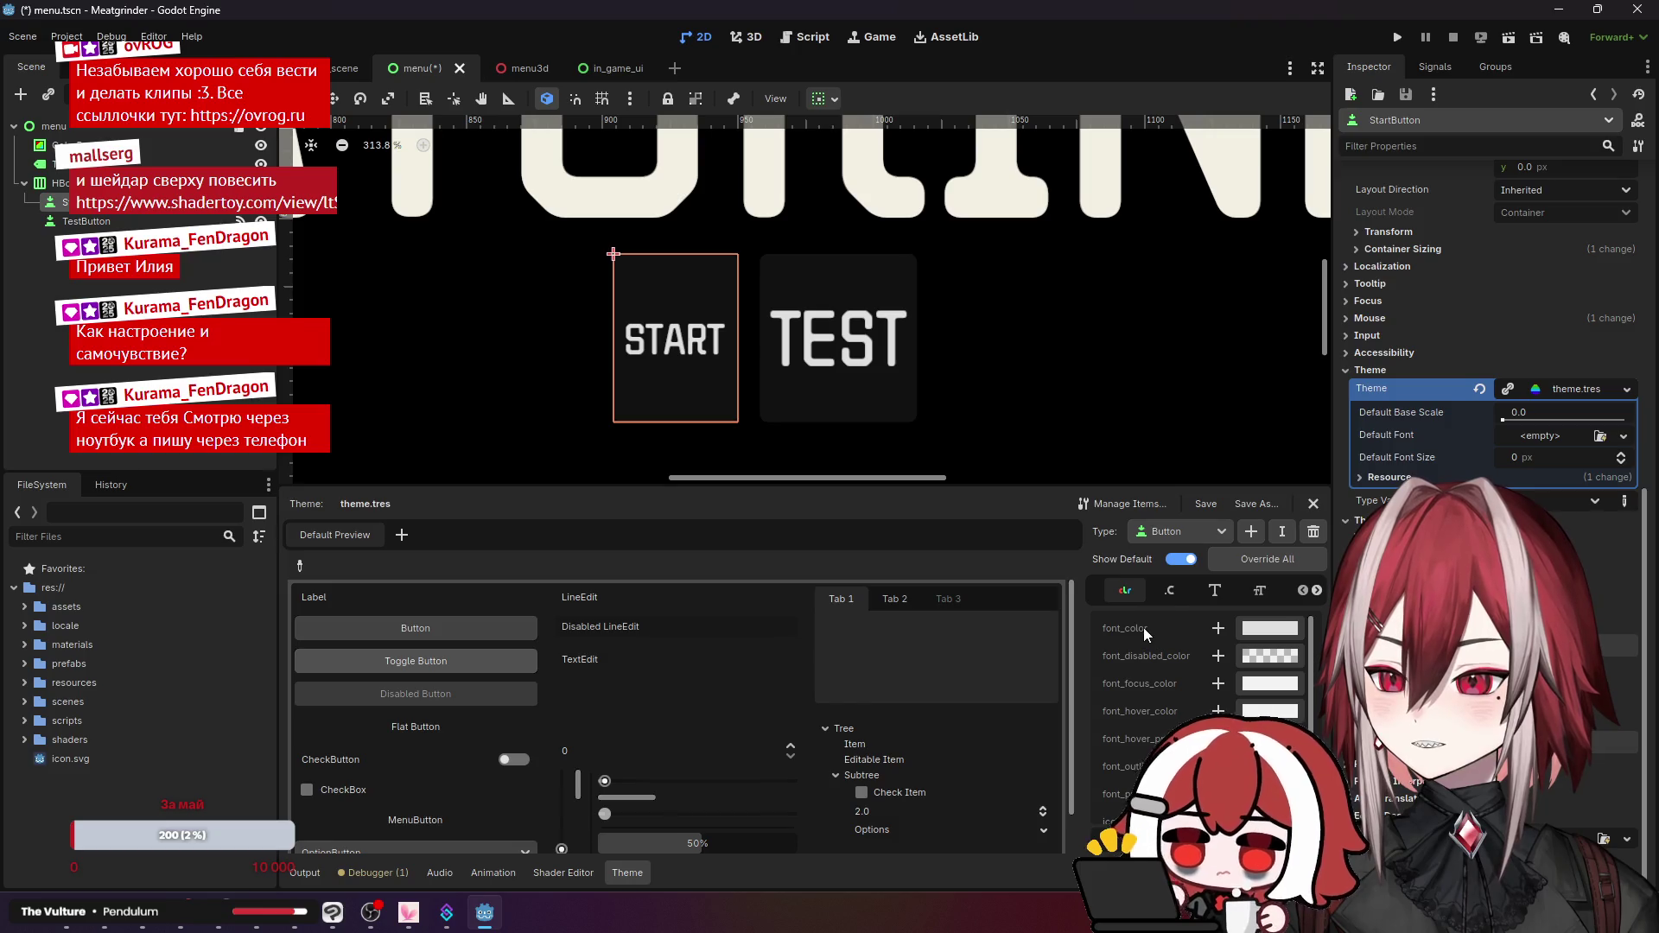
left_click(1170, 590)
left_click(1139, 593)
left_click(1205, 590)
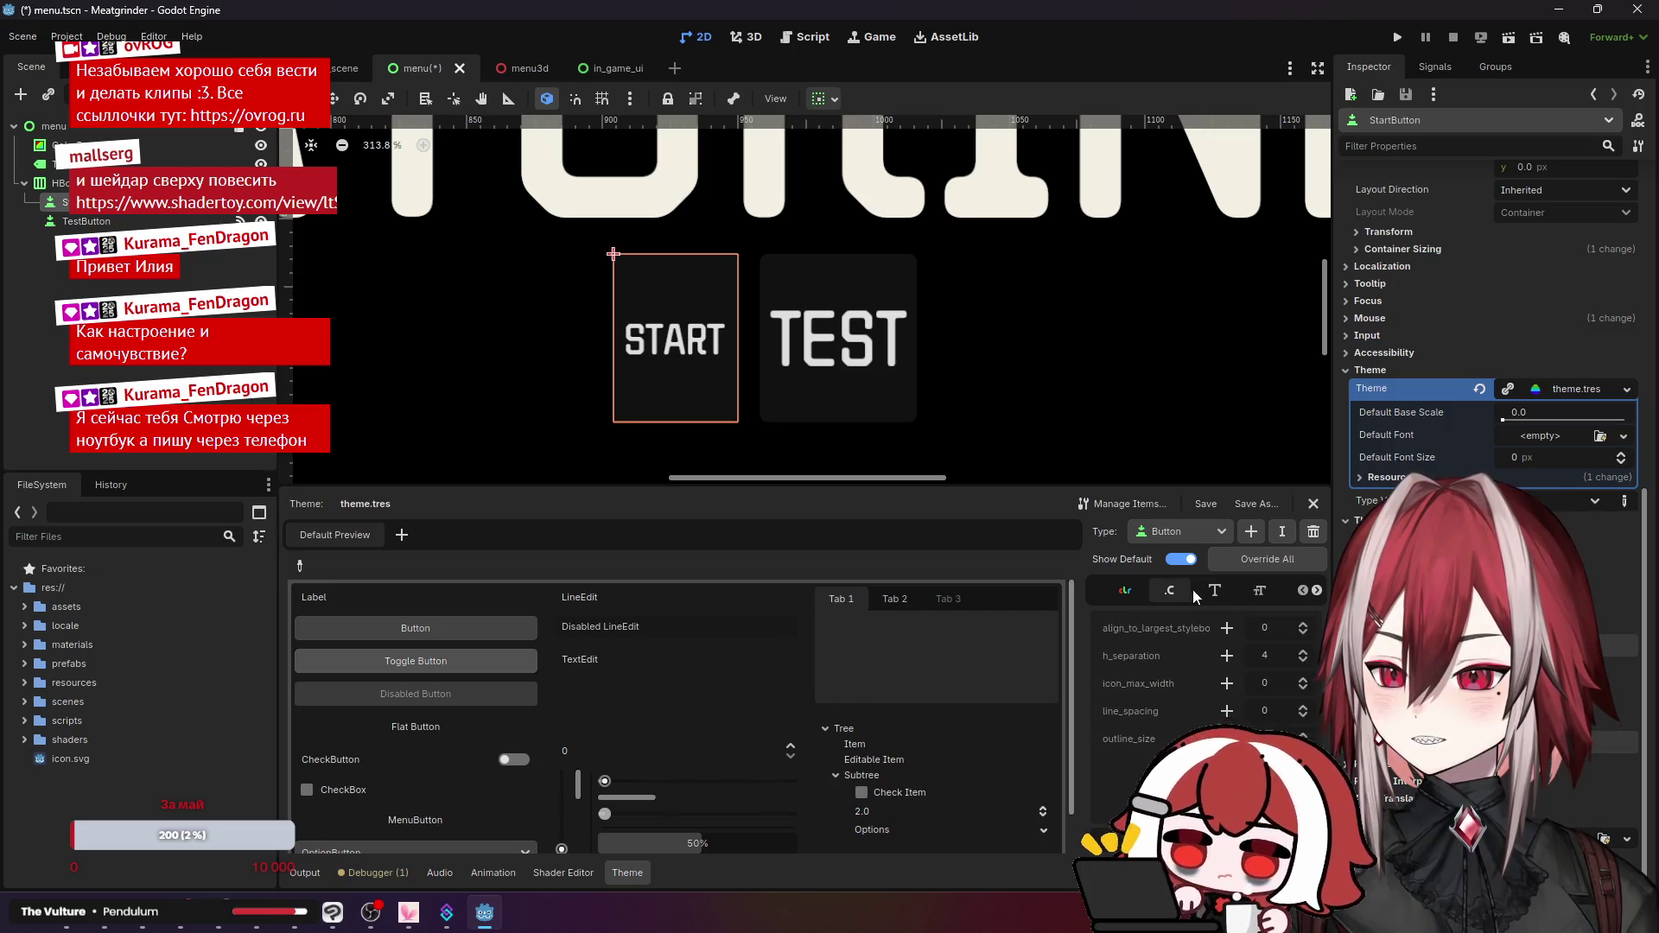
left_click(1128, 588)
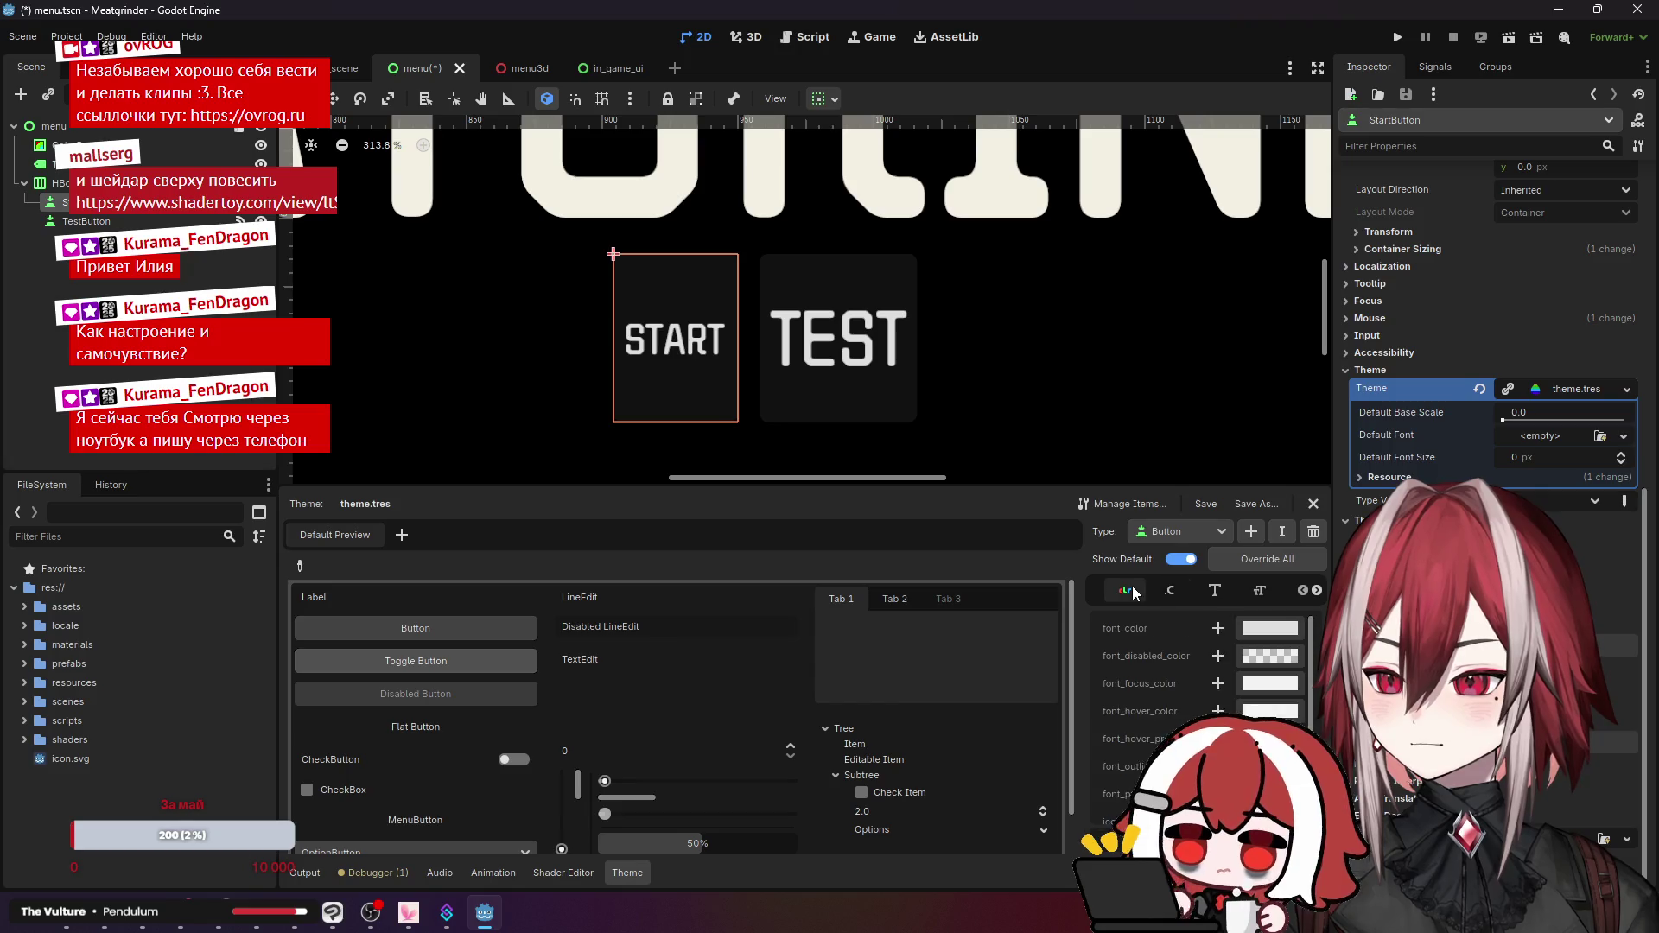
left_click(1177, 539)
left_click(1222, 529)
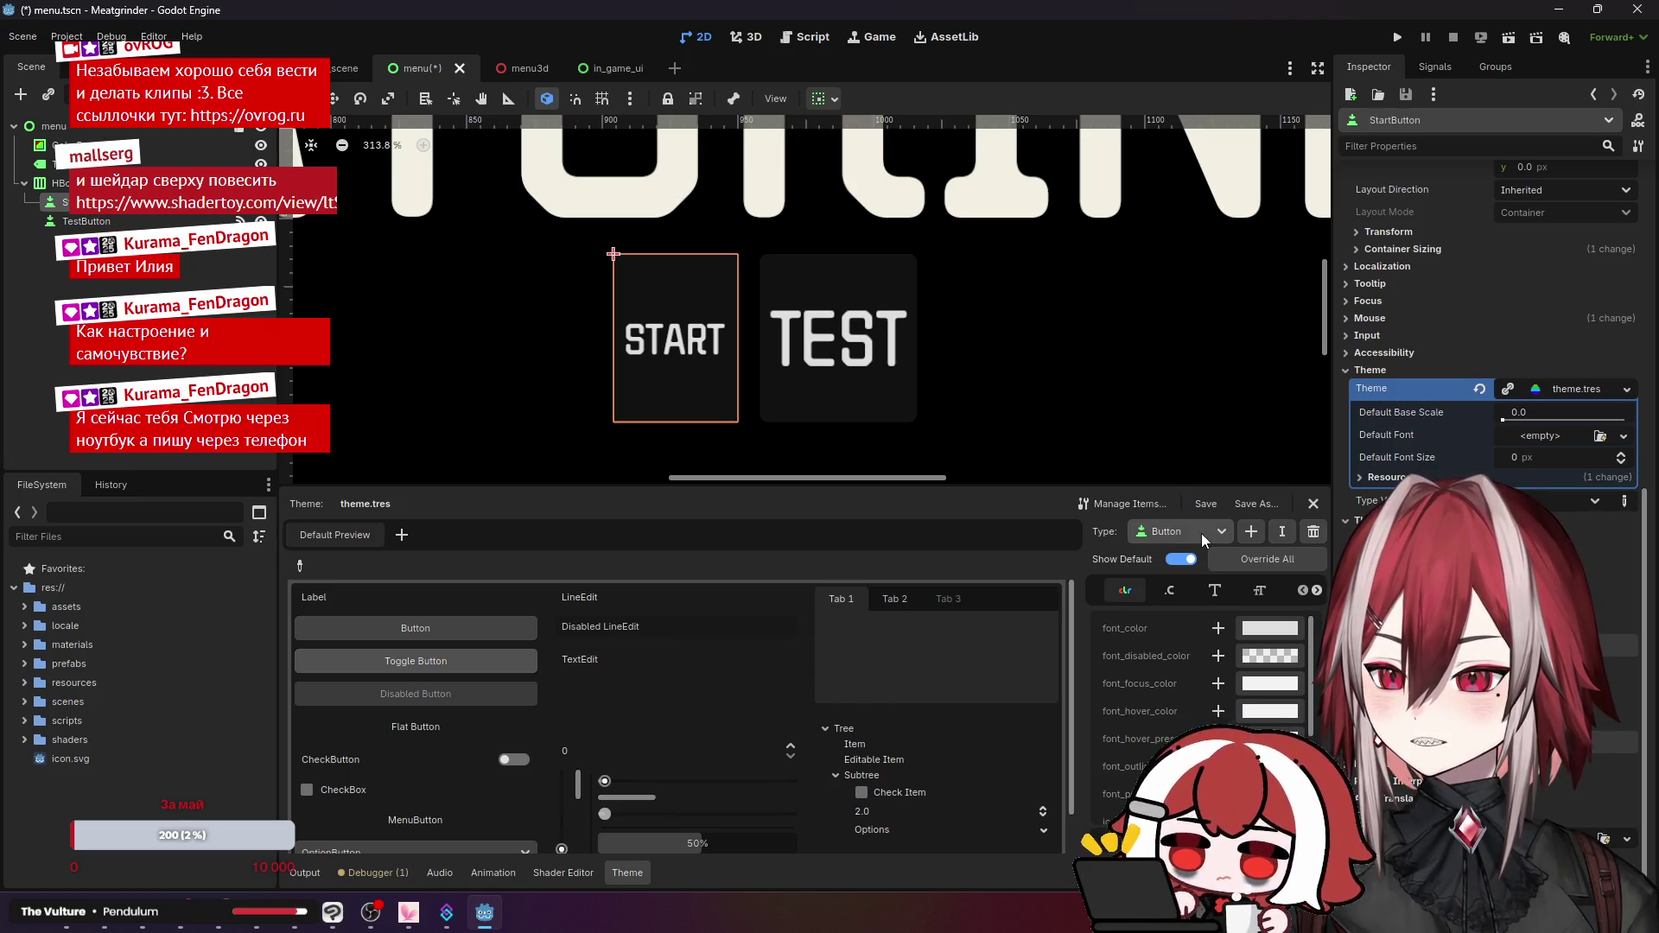
left_click(1251, 532)
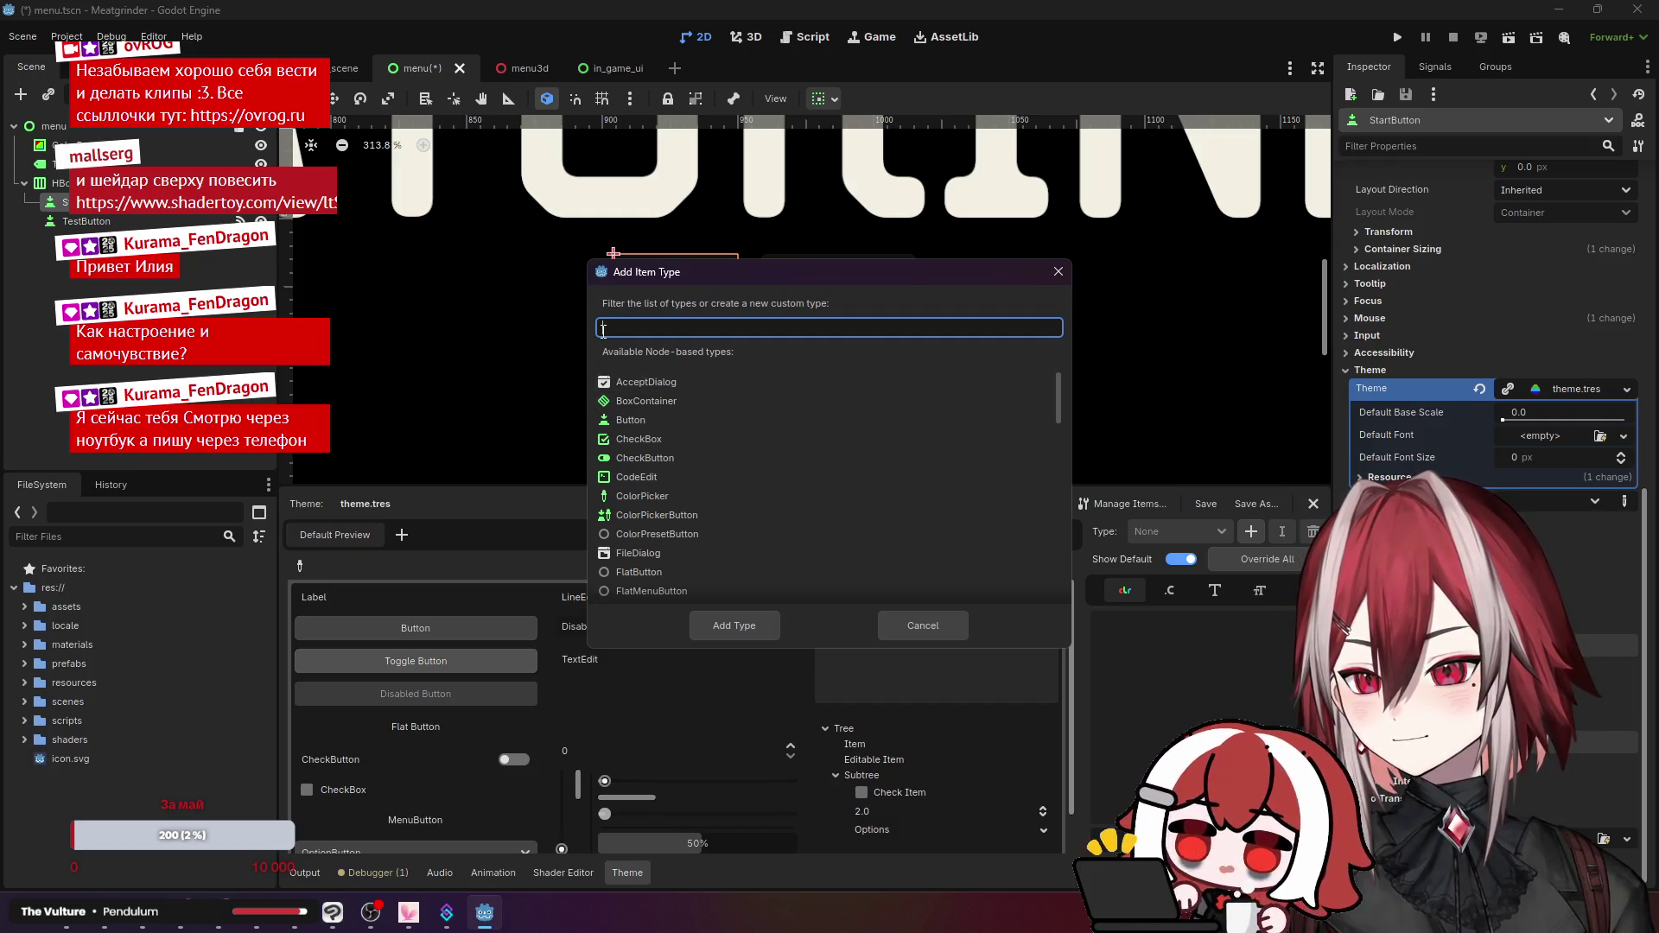
Scroll through the type list, then pick Button and add it to theme.tres
scroll(722, 432, "down", 2)
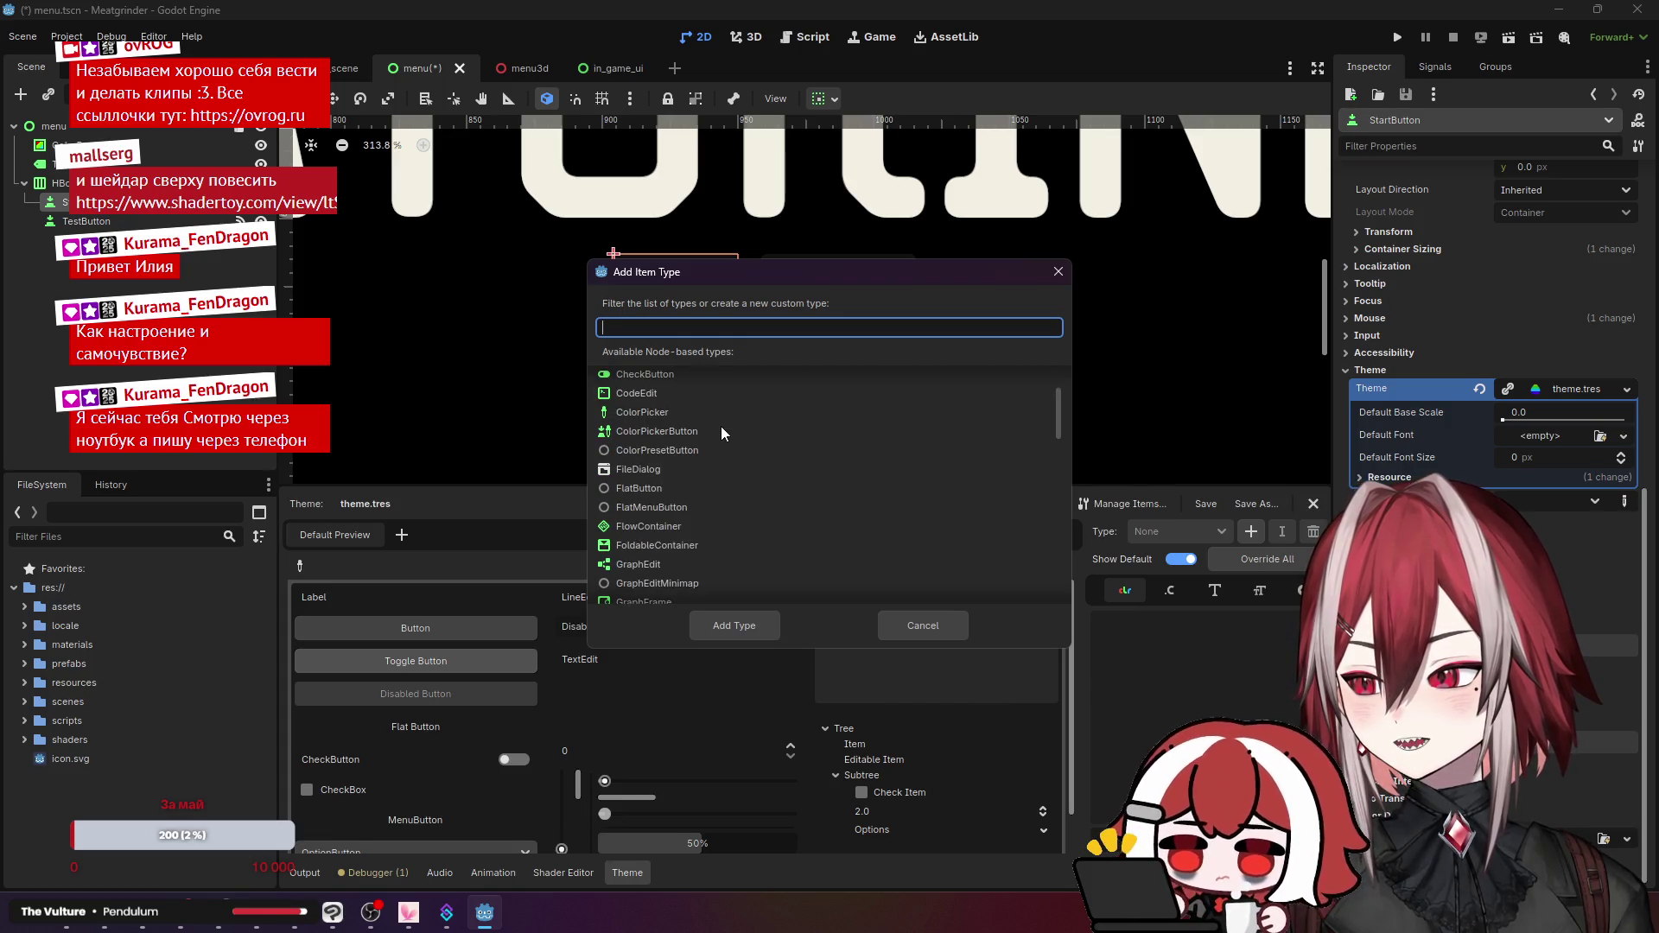
scroll(721, 427, "down", 4)
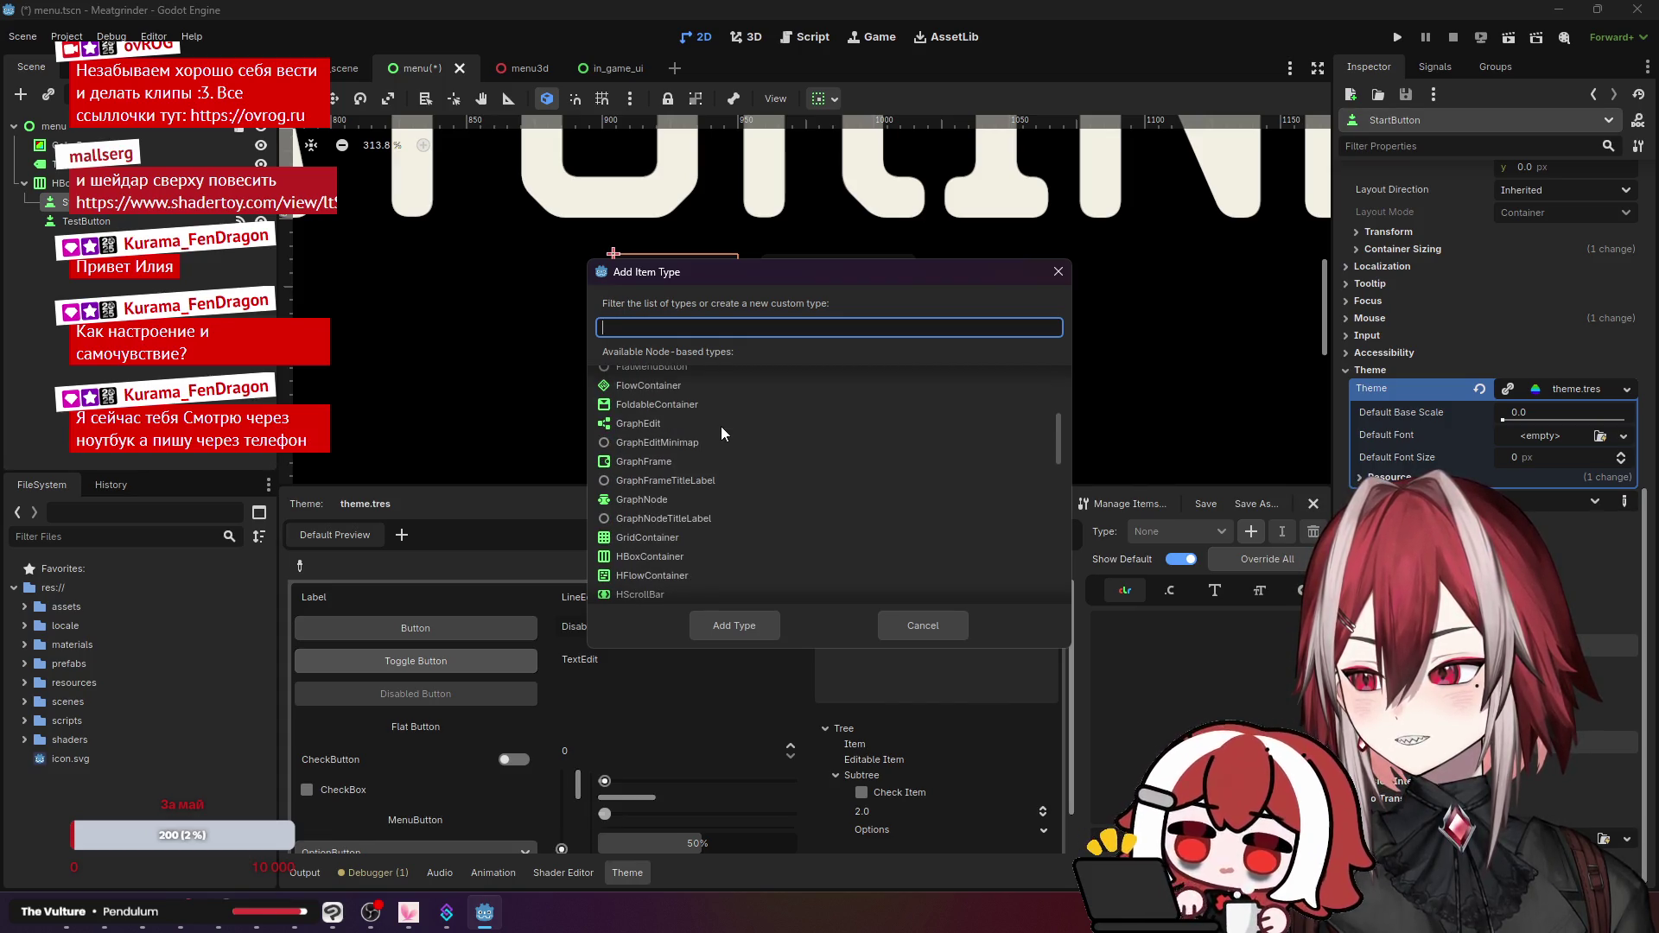
scroll(721, 427, "down", 4)
scroll(721, 427, "down", 8)
scroll(721, 427, "down", 7)
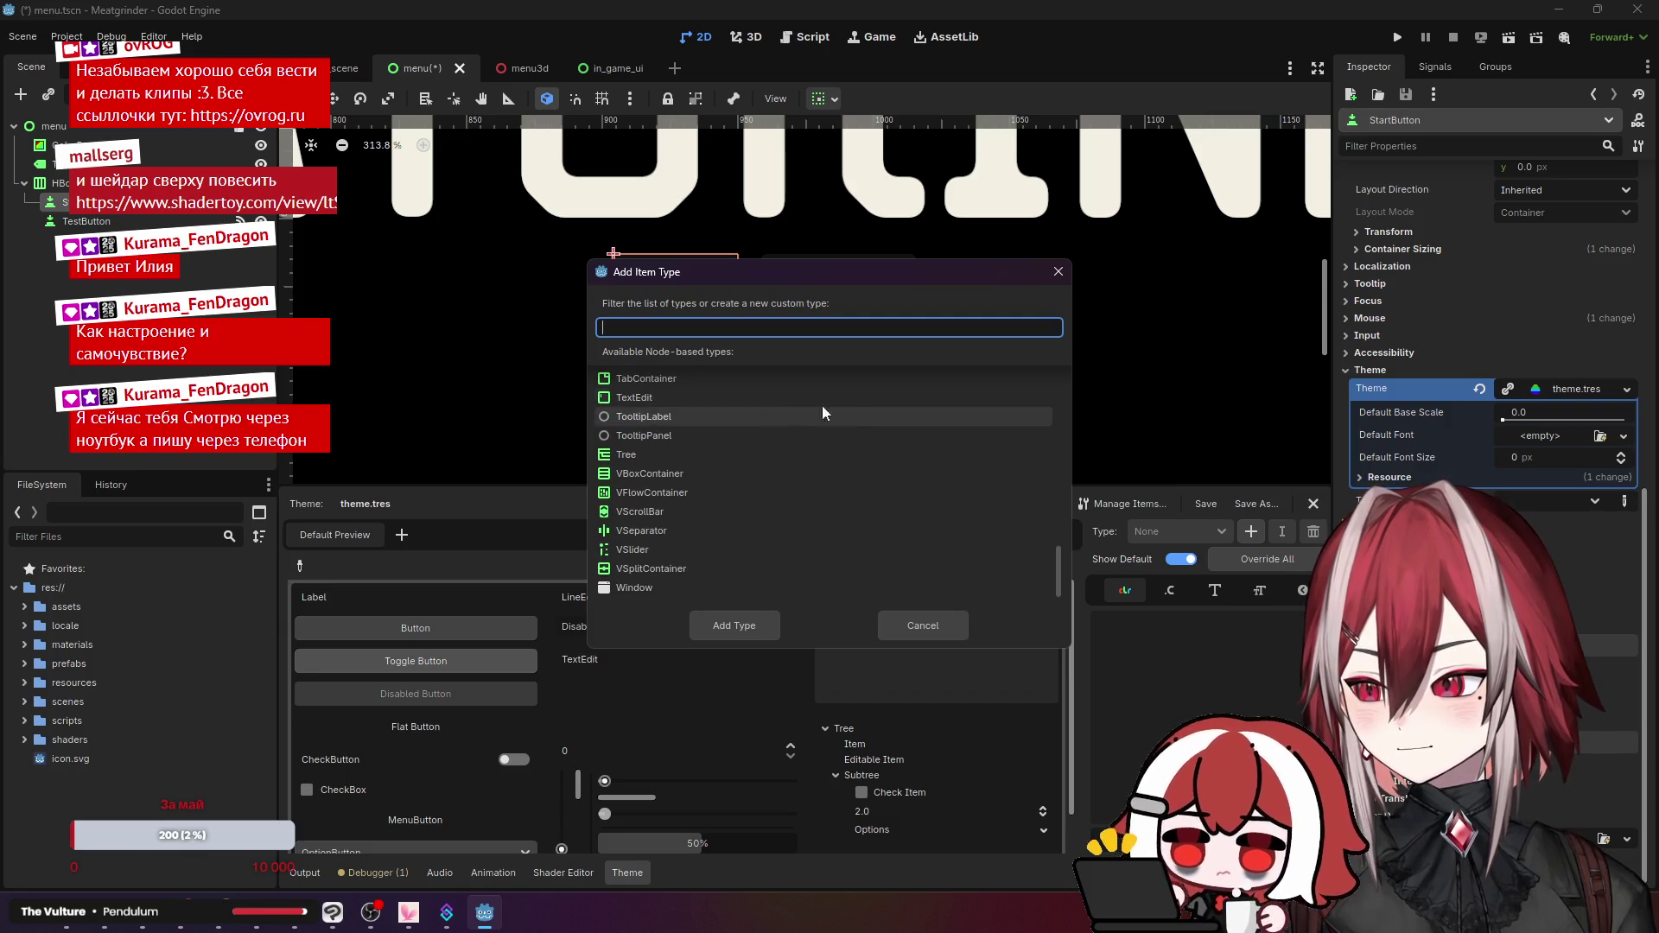
left_click(1056, 269)
scroll(1412, 409, "up", 5)
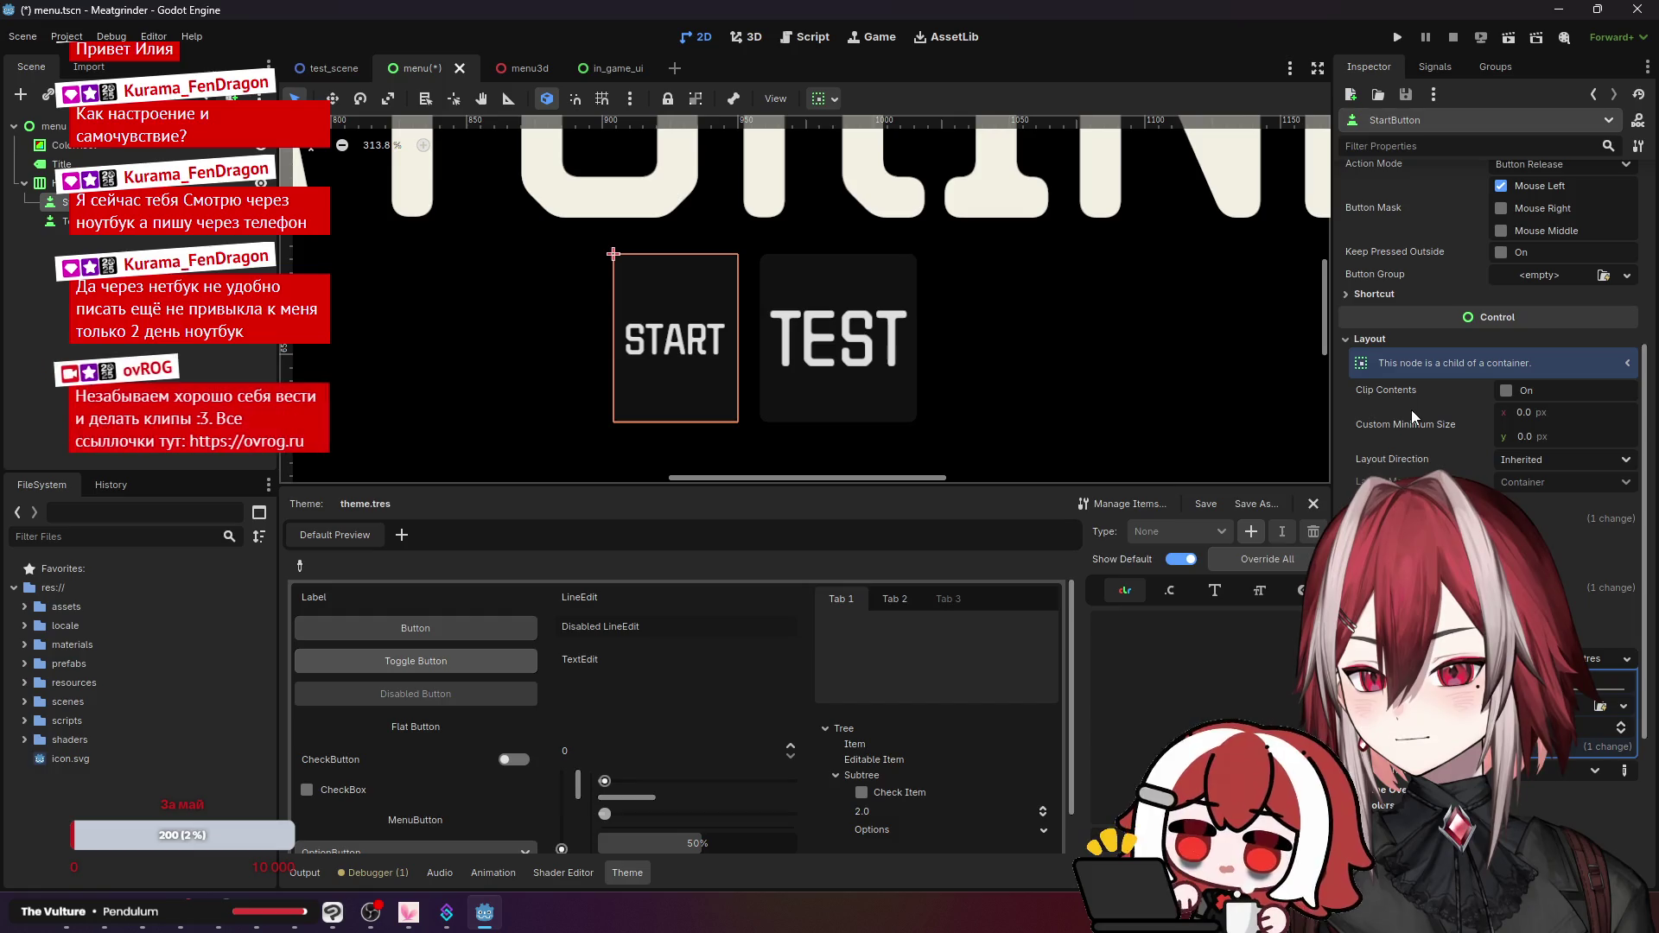
left_click(1243, 534)
type("co")
key("BackSpace")
key("BackSpace")
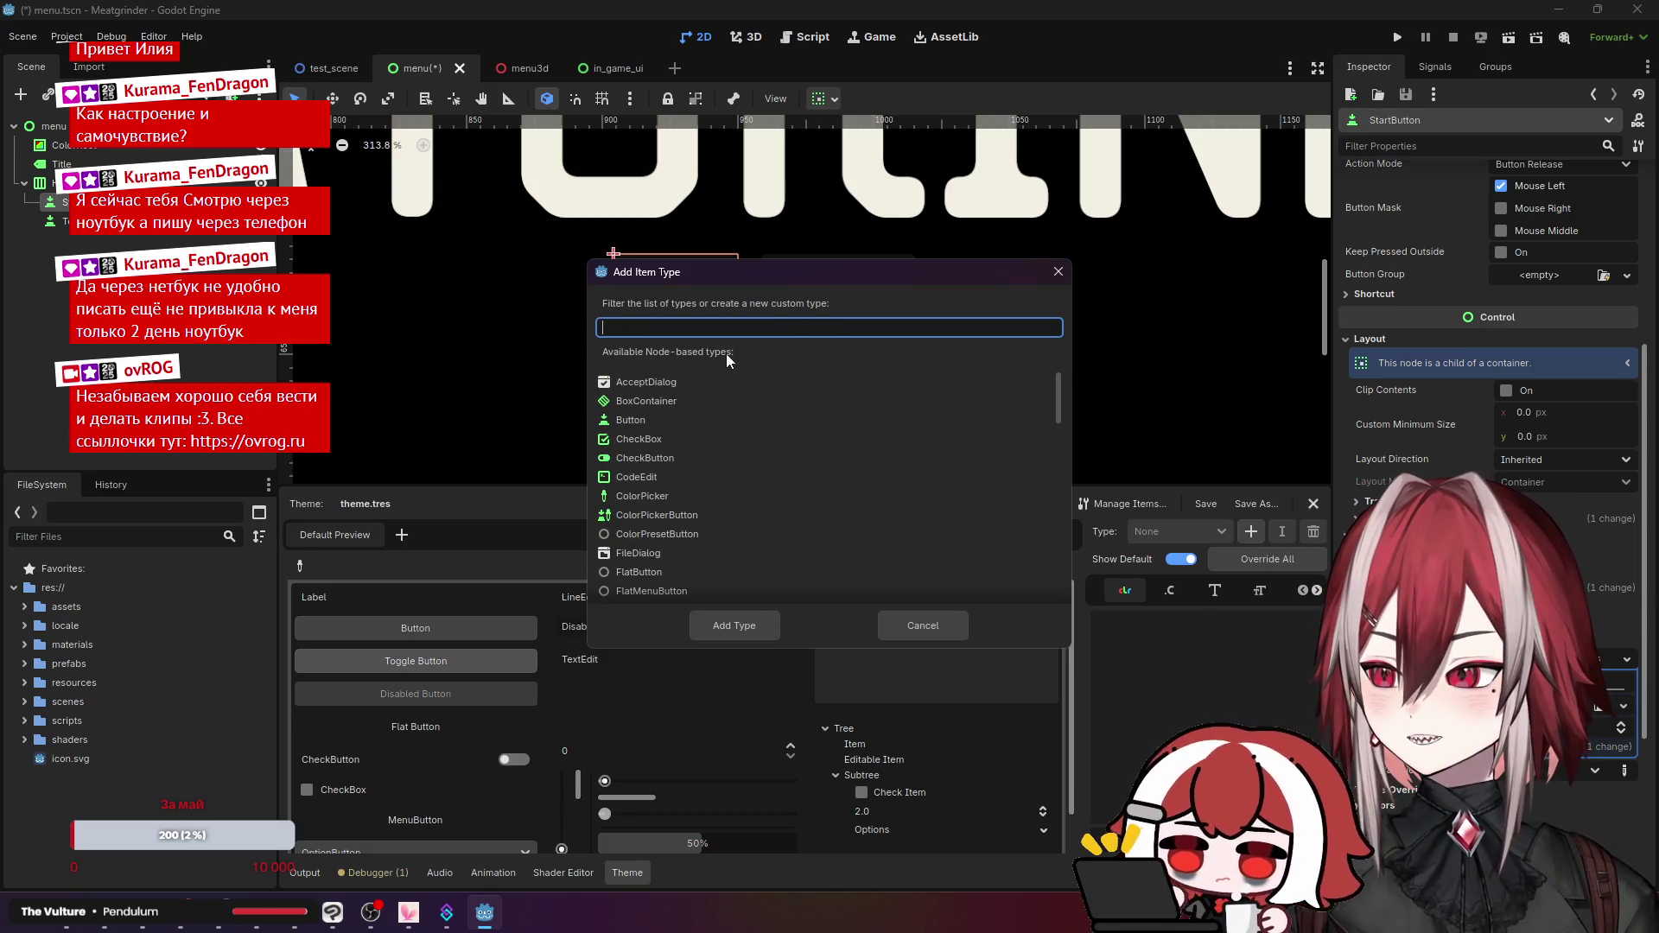
left_click(663, 420)
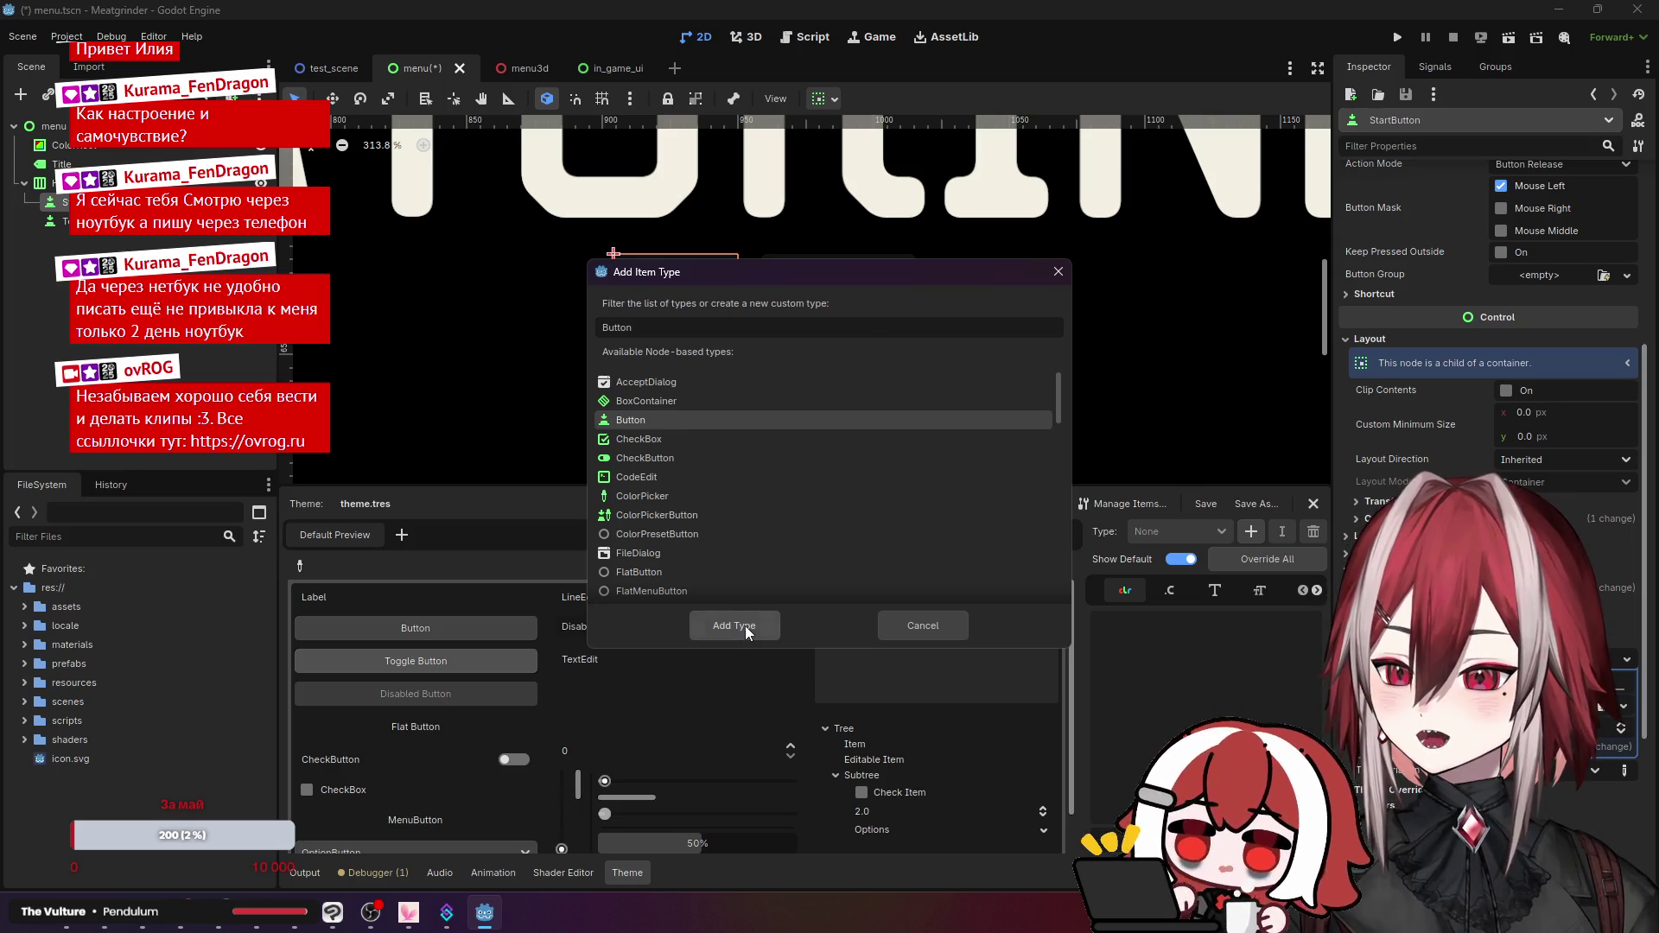
left_click(745, 626)
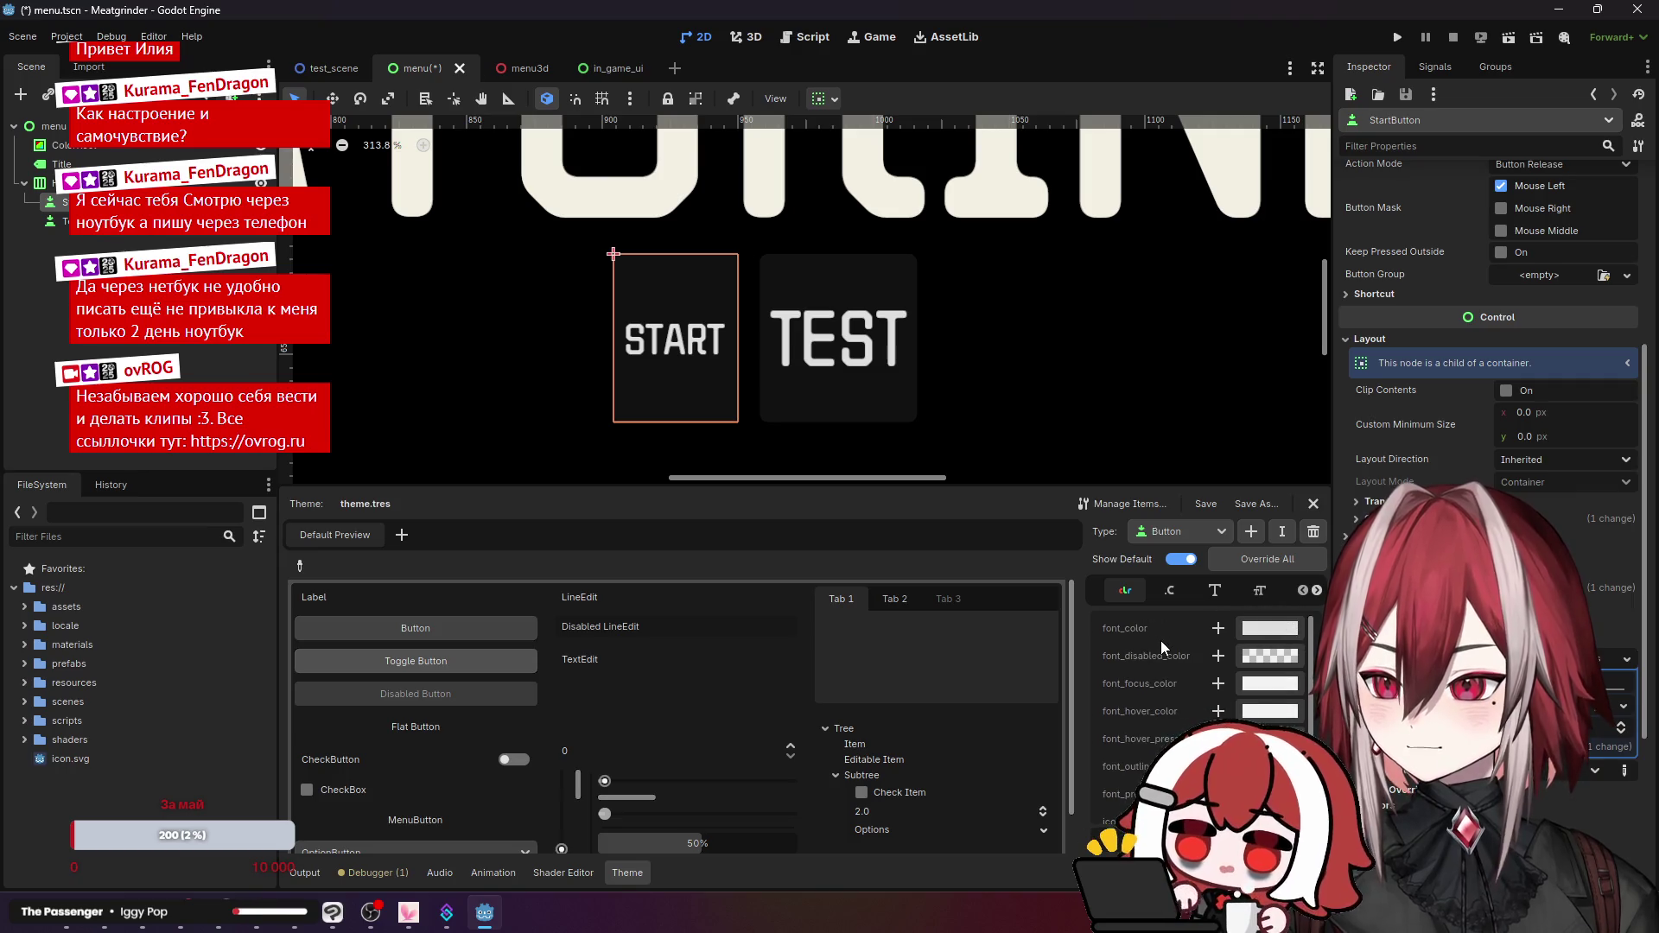
Show the Button font size items and select the START button on the canvas
left_click(1215, 591)
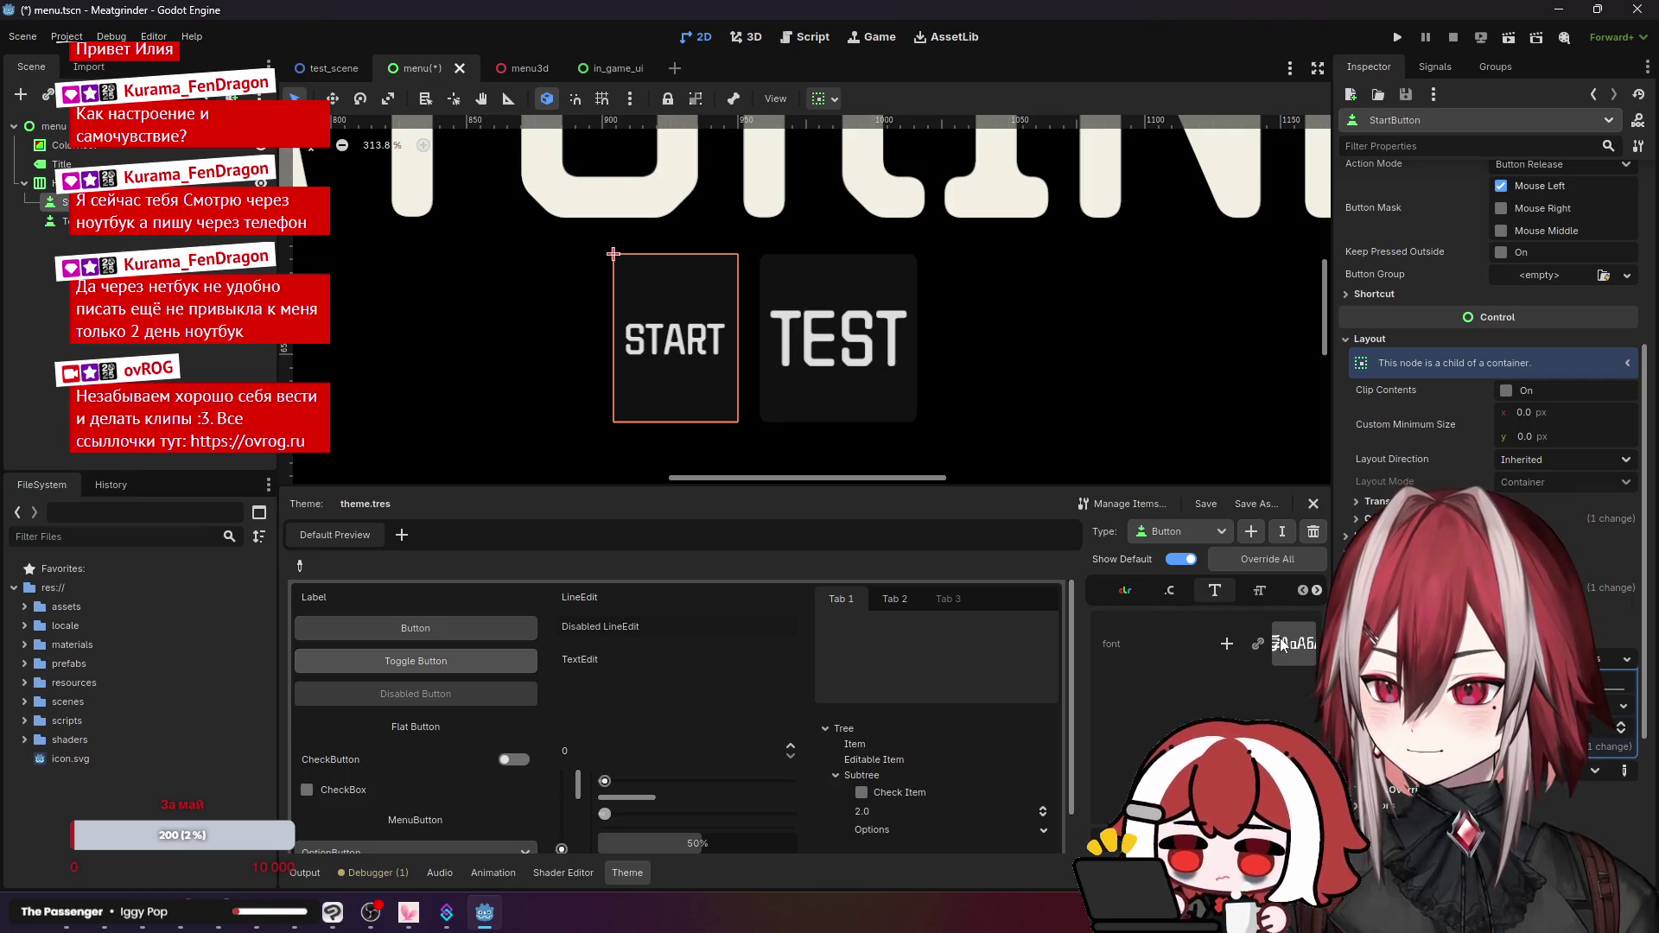
left_click(1255, 597)
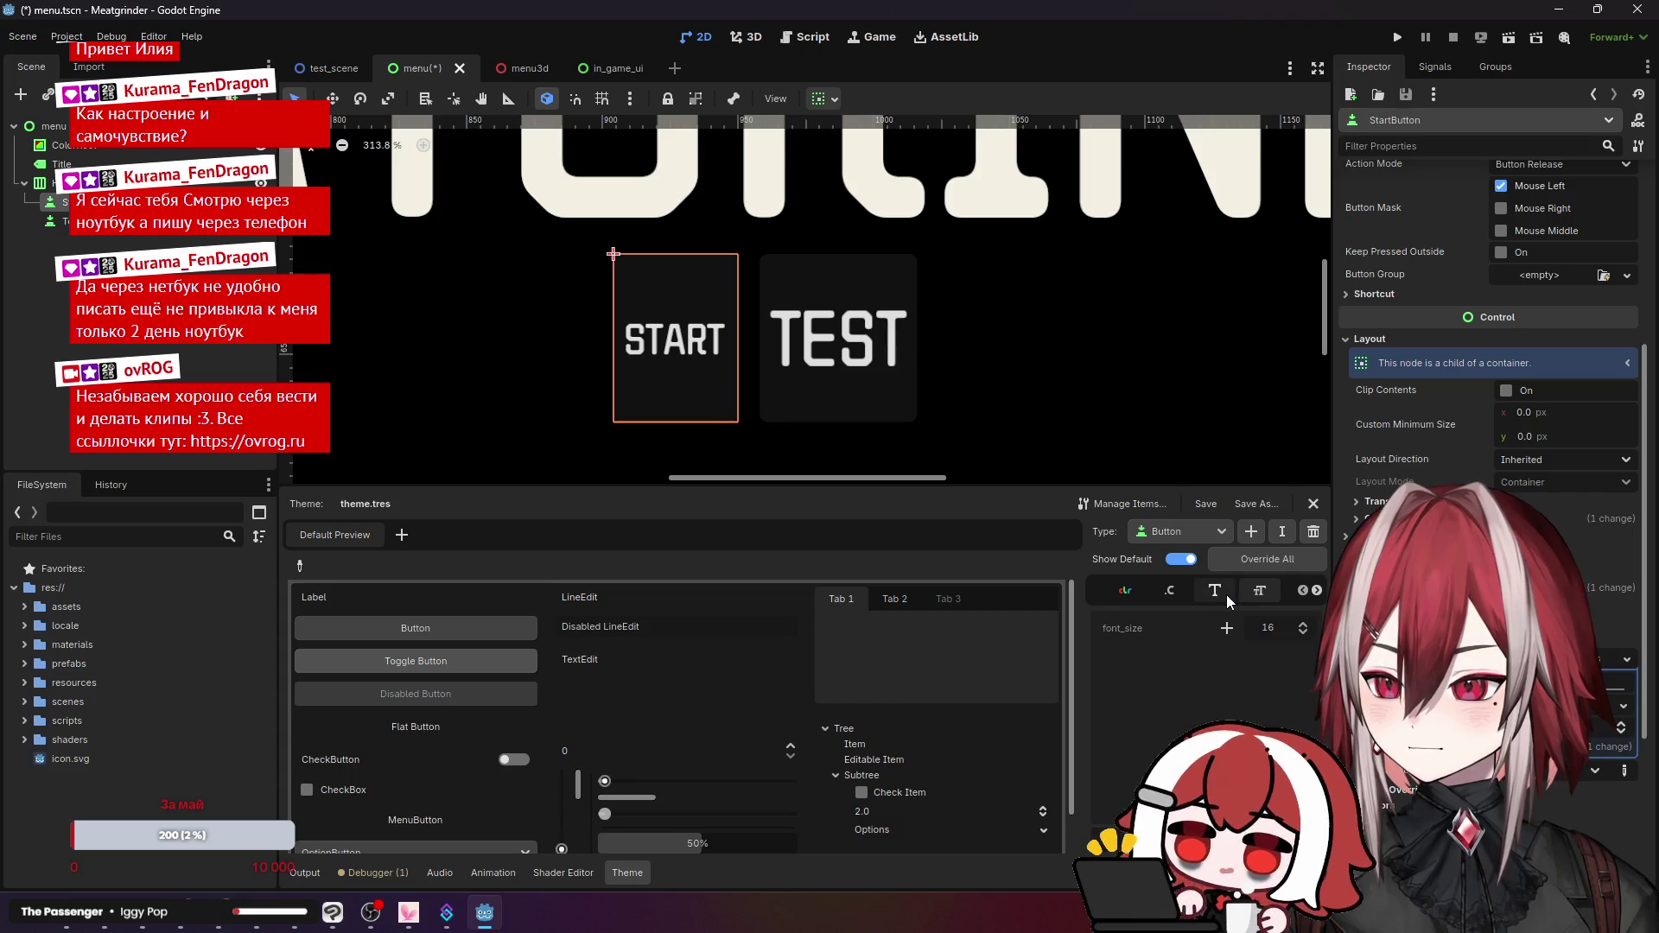
scroll(973, 366, "down", 4)
scroll(973, 366, "down", 3)
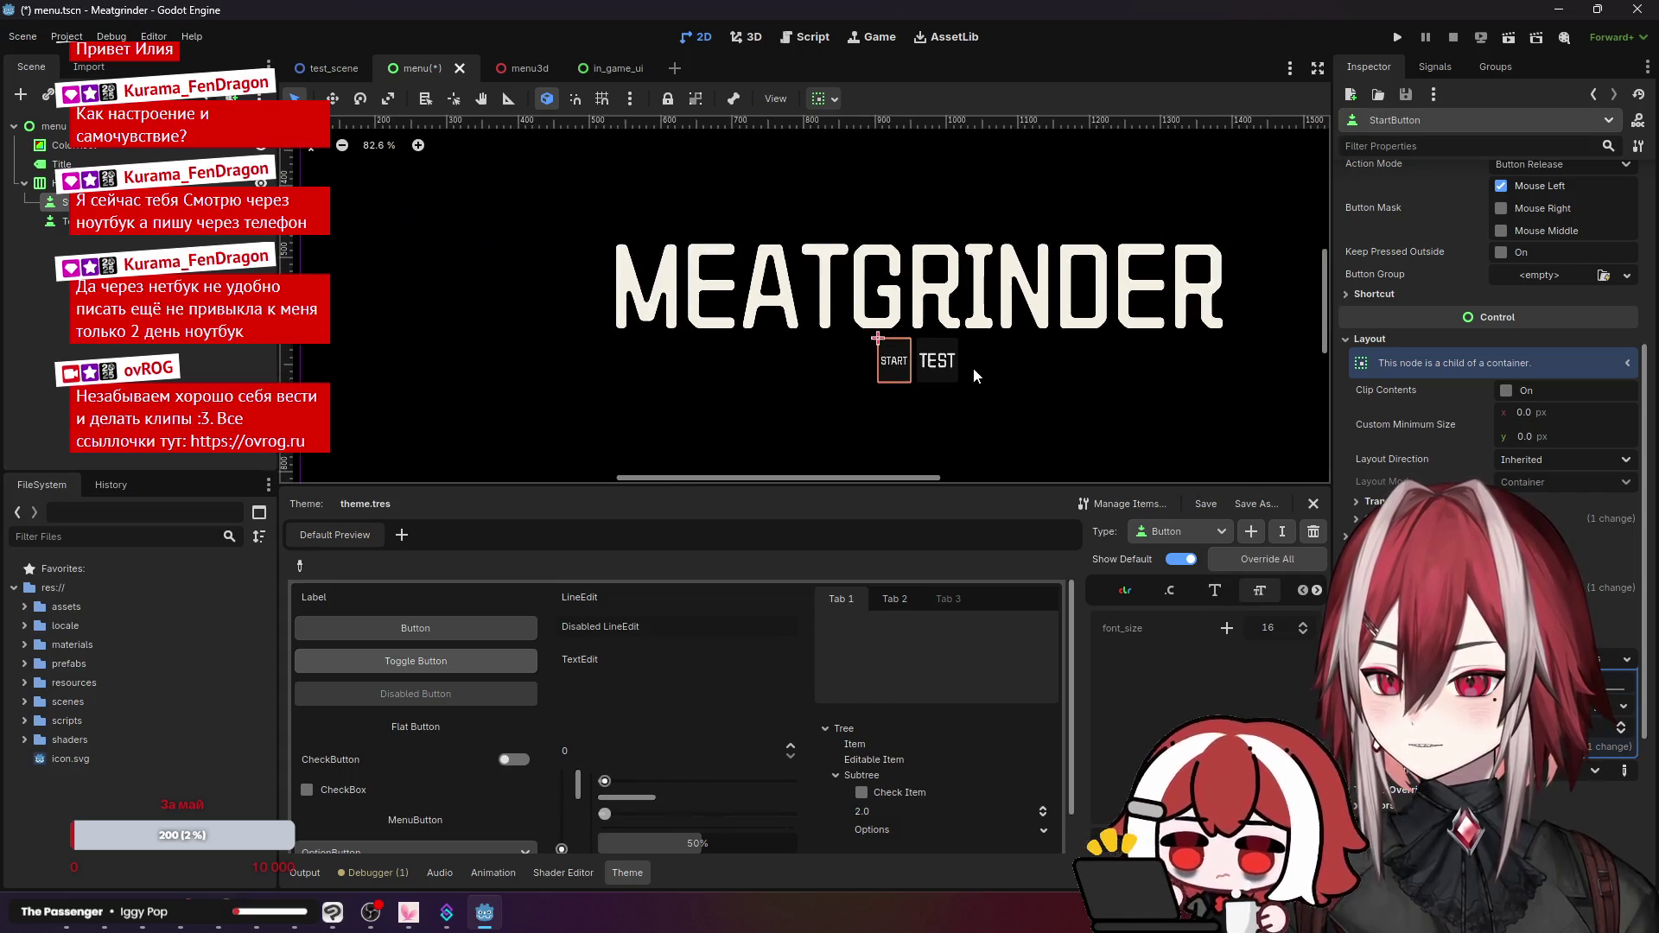
scroll(973, 366, "up", 1)
scroll(973, 366, "up", 3)
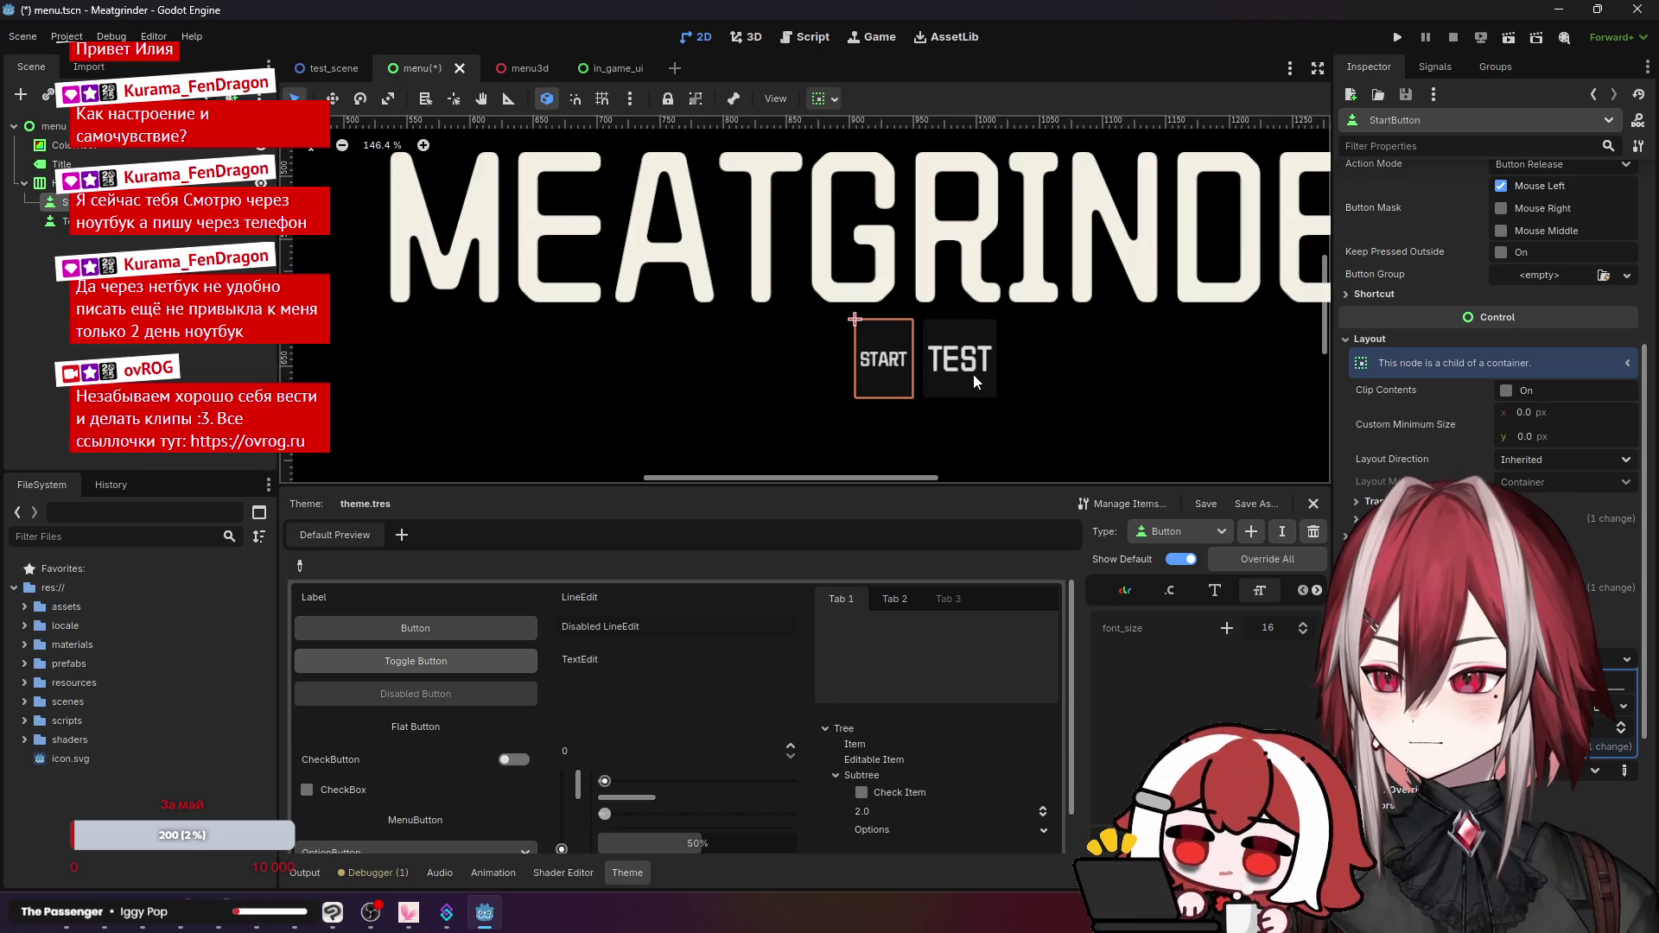
left_click(972, 373)
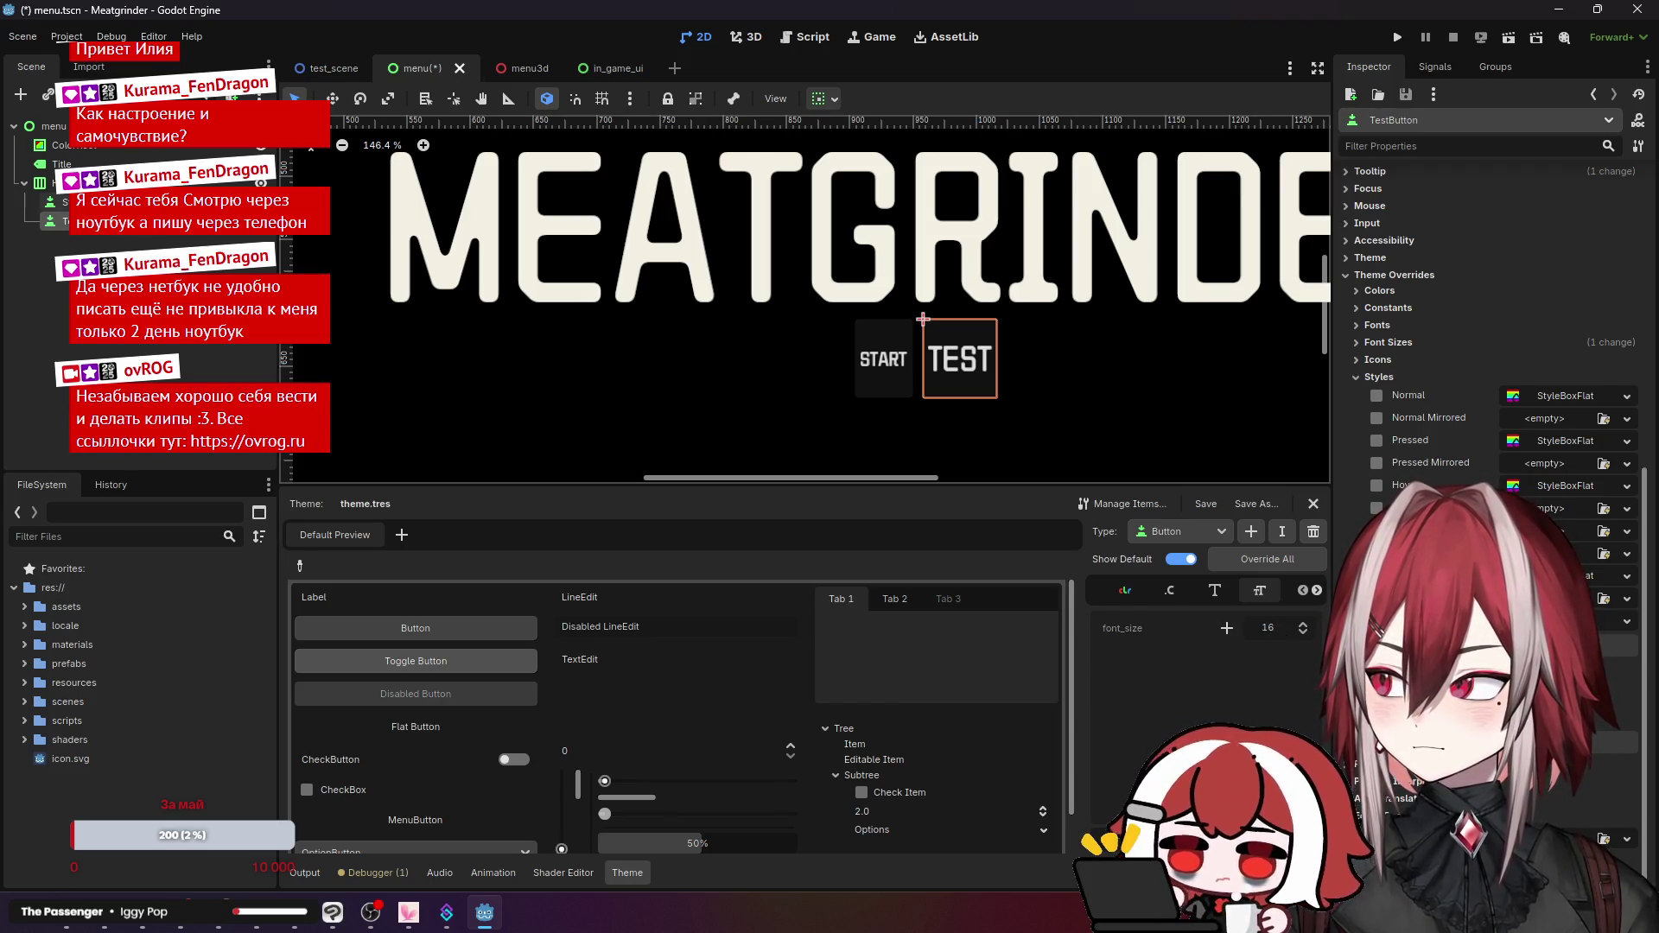
left_click(883, 359)
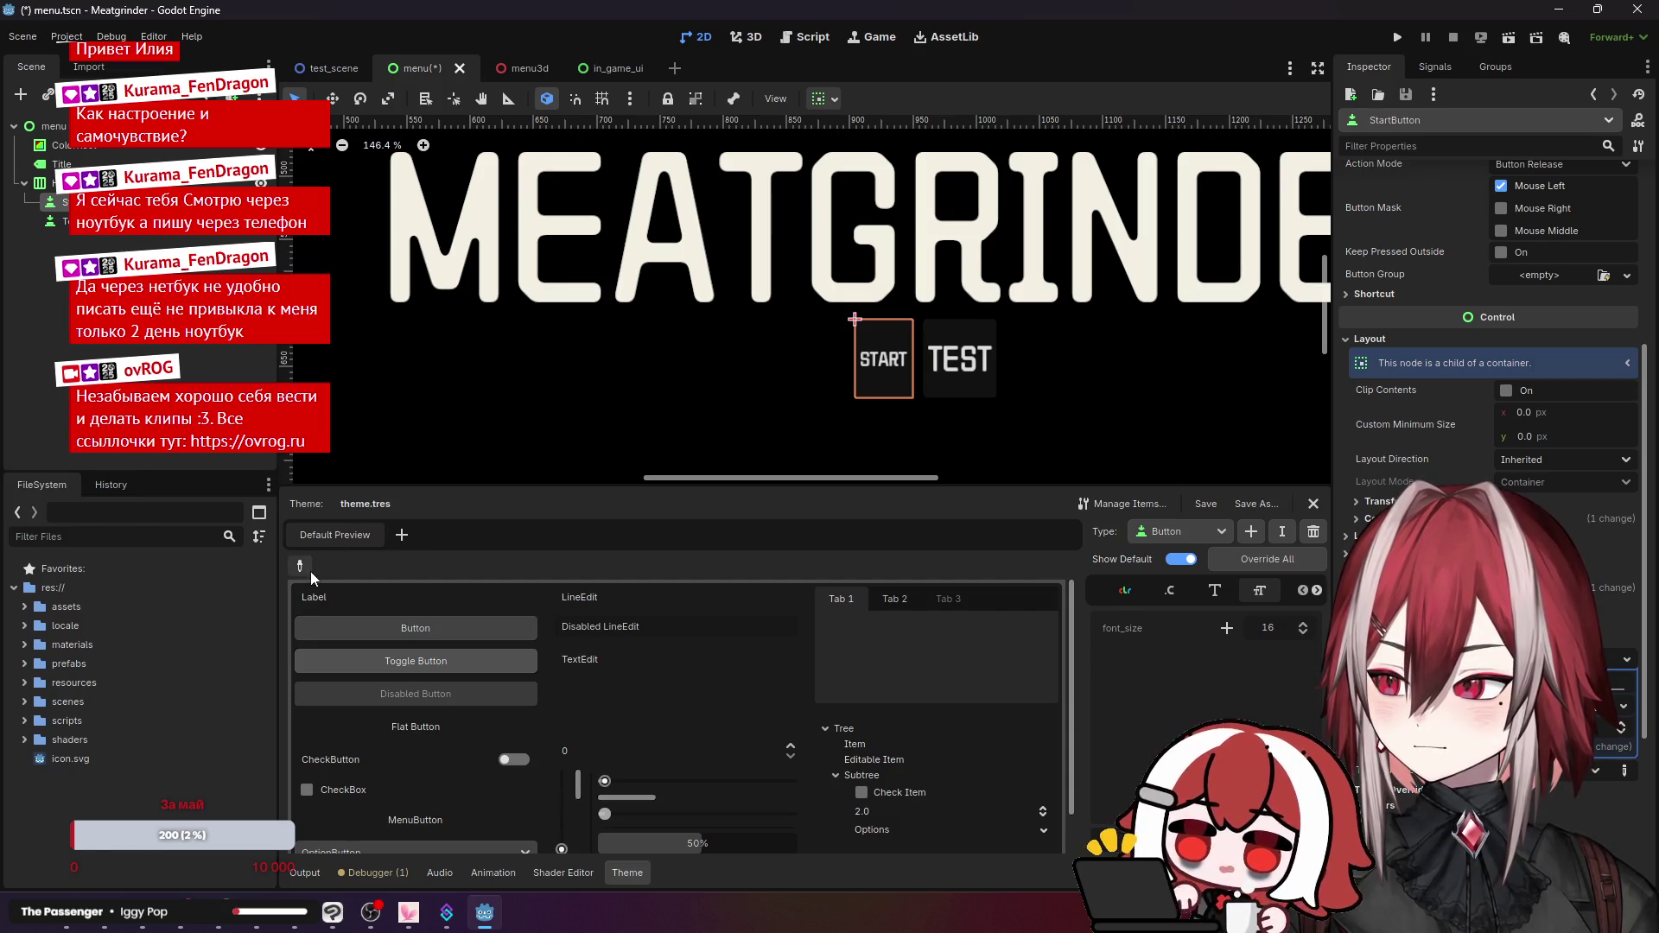
Override the theme's Button font_size and set it to 28
left_click(1227, 628)
double_click(1267, 628)
type("28")
key("Return")
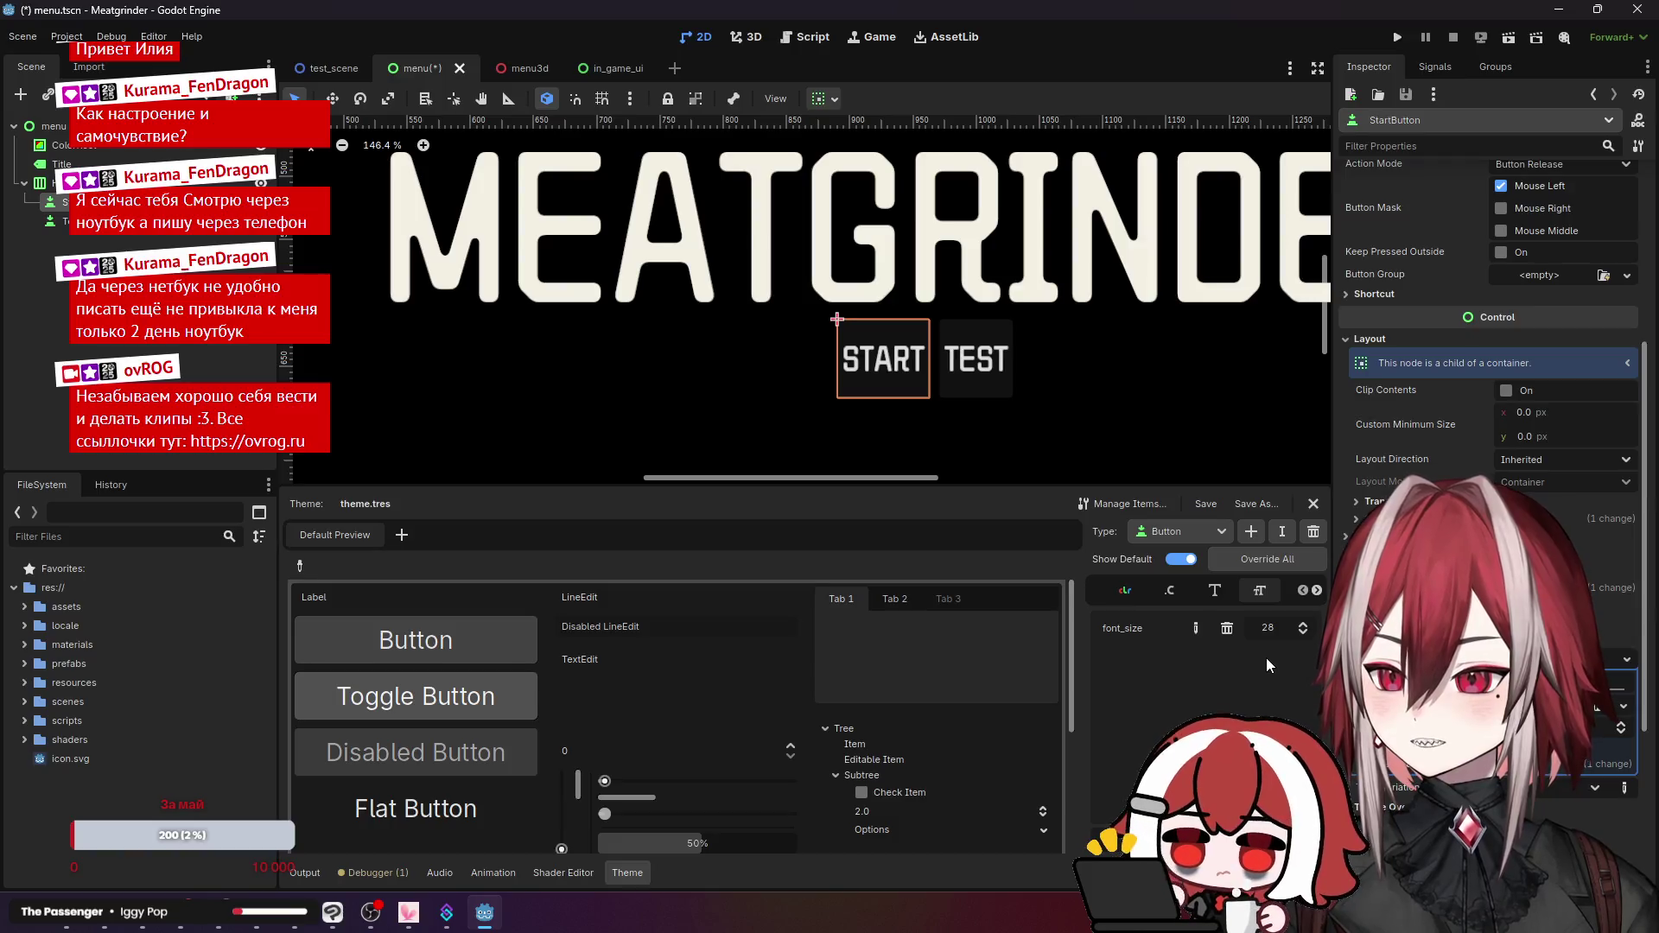
Review the Button type's colour, constant and style box items
scroll(607, 424, "up", 2)
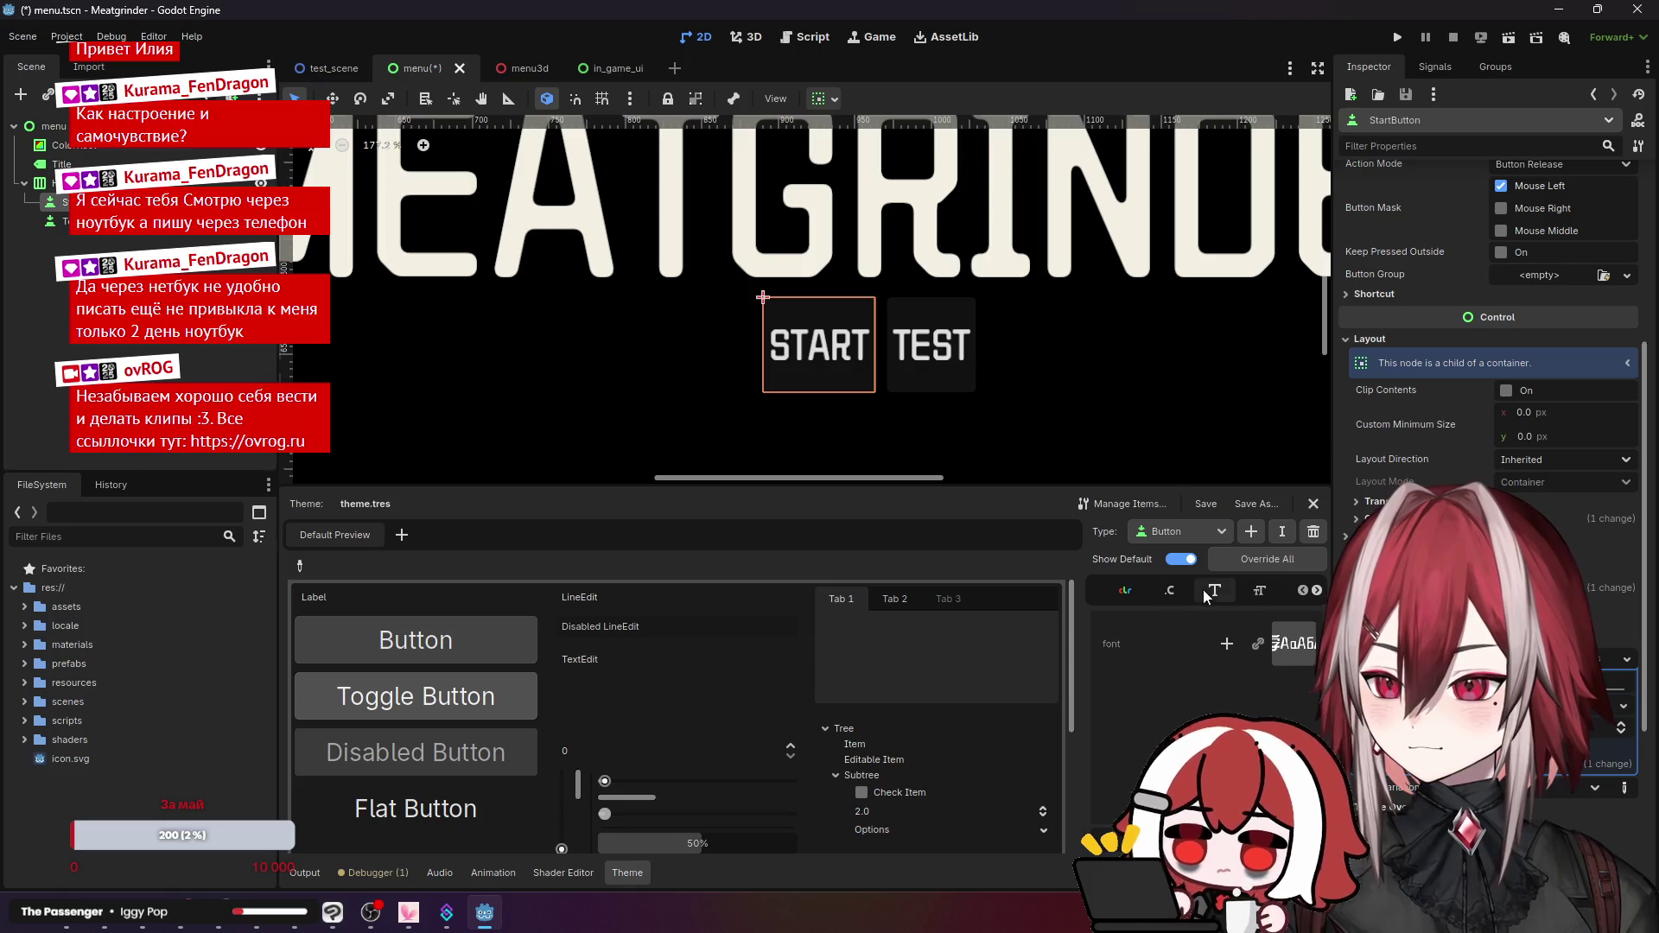
left_click(1134, 590)
scroll(1154, 623, "up", 3)
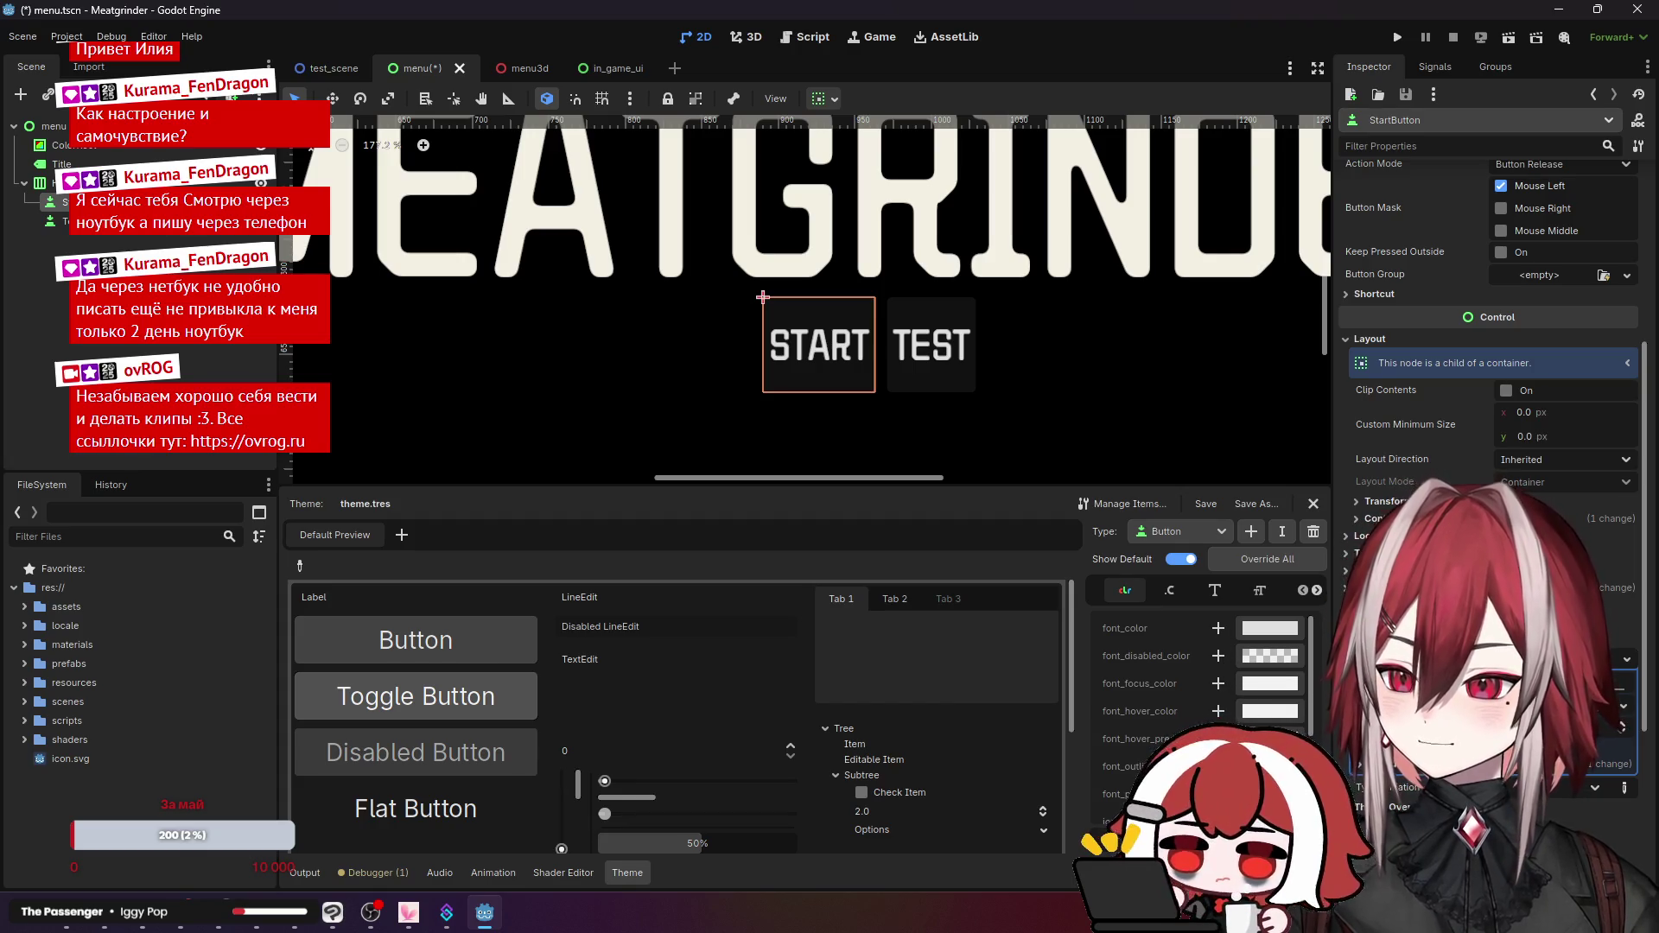
scroll(1317, 718, "down", 1)
scroll(1318, 718, "down", 2)
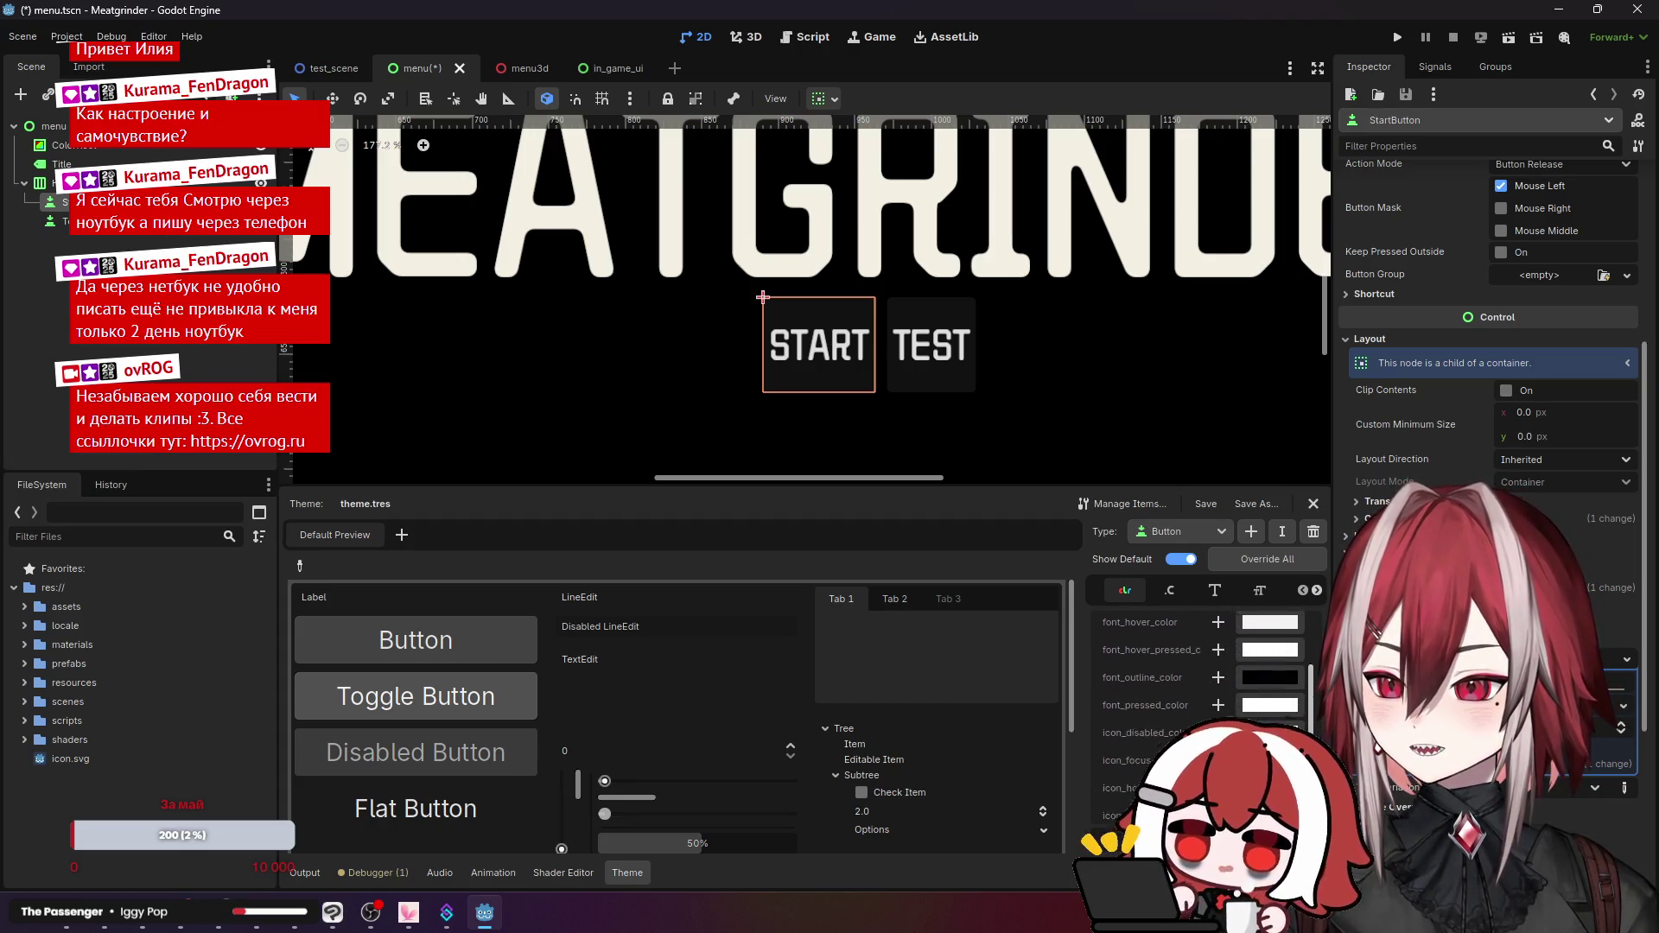
scroll(1210, 692, "up", 3)
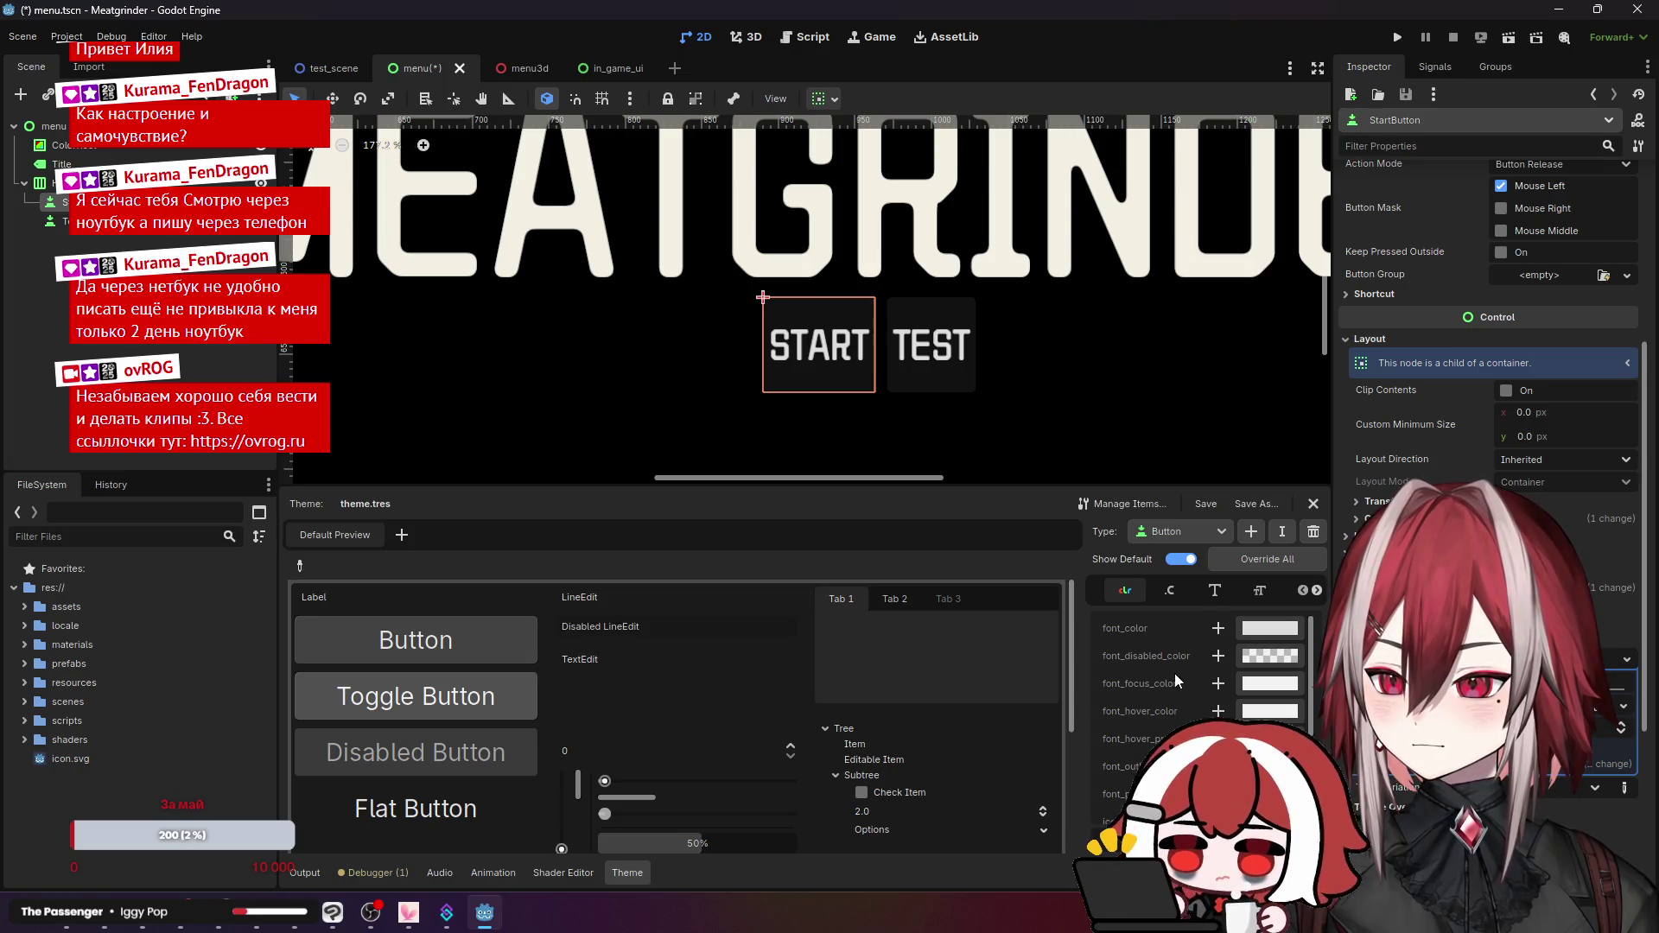
scroll(1285, 673, "down", 5)
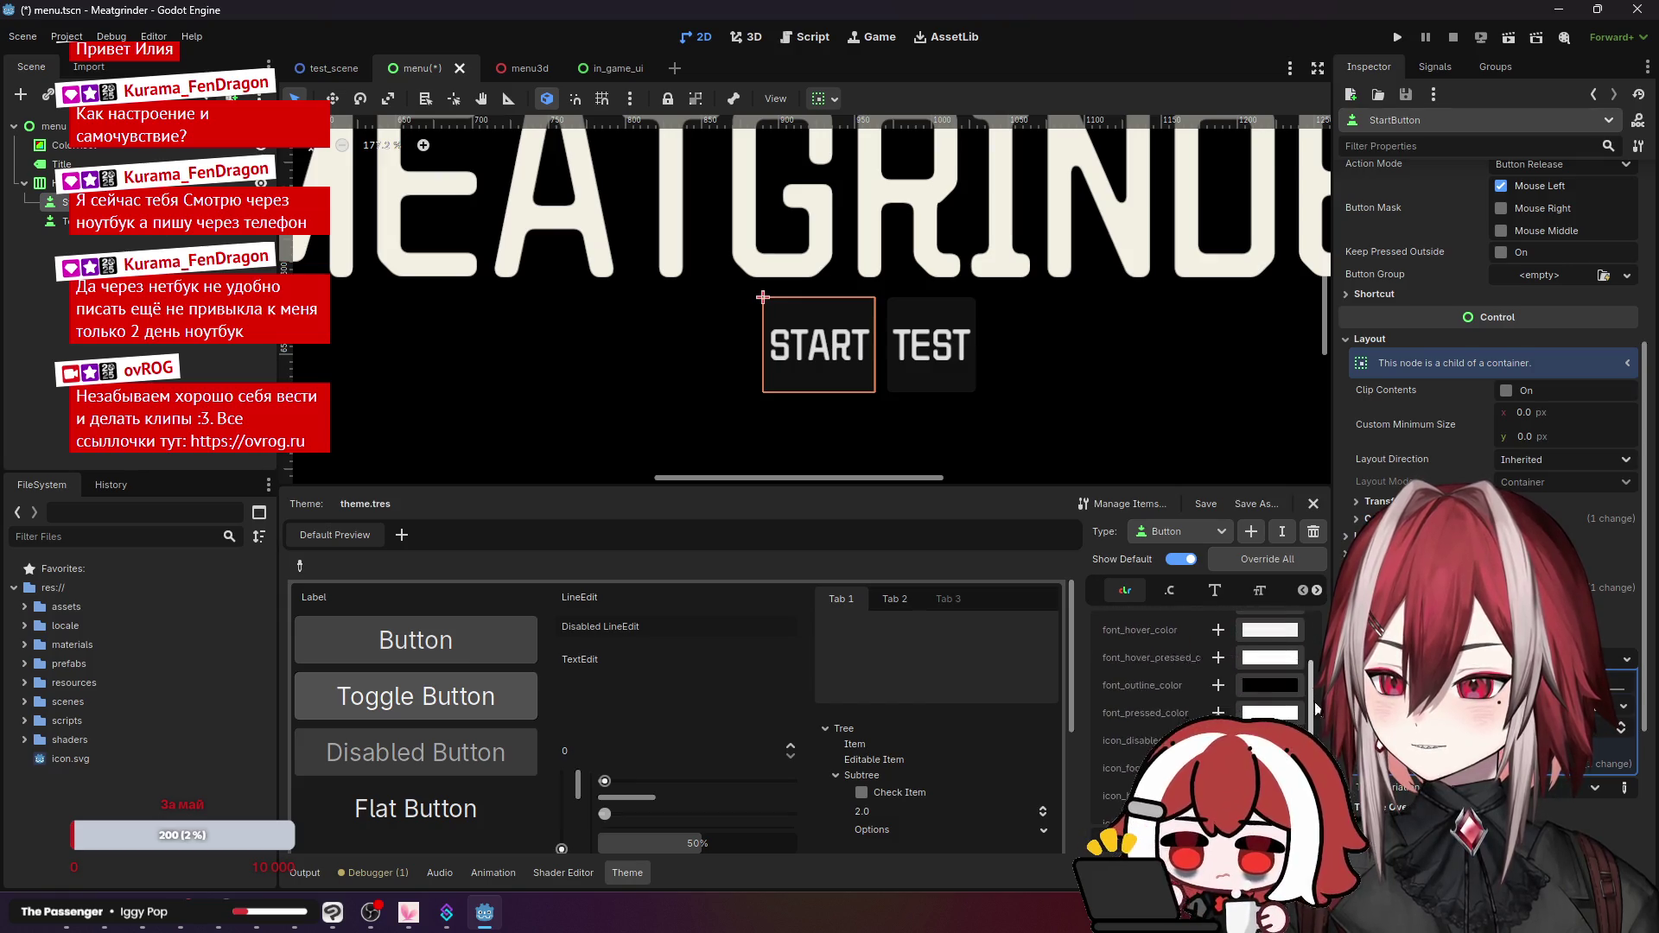
left_click(1170, 590)
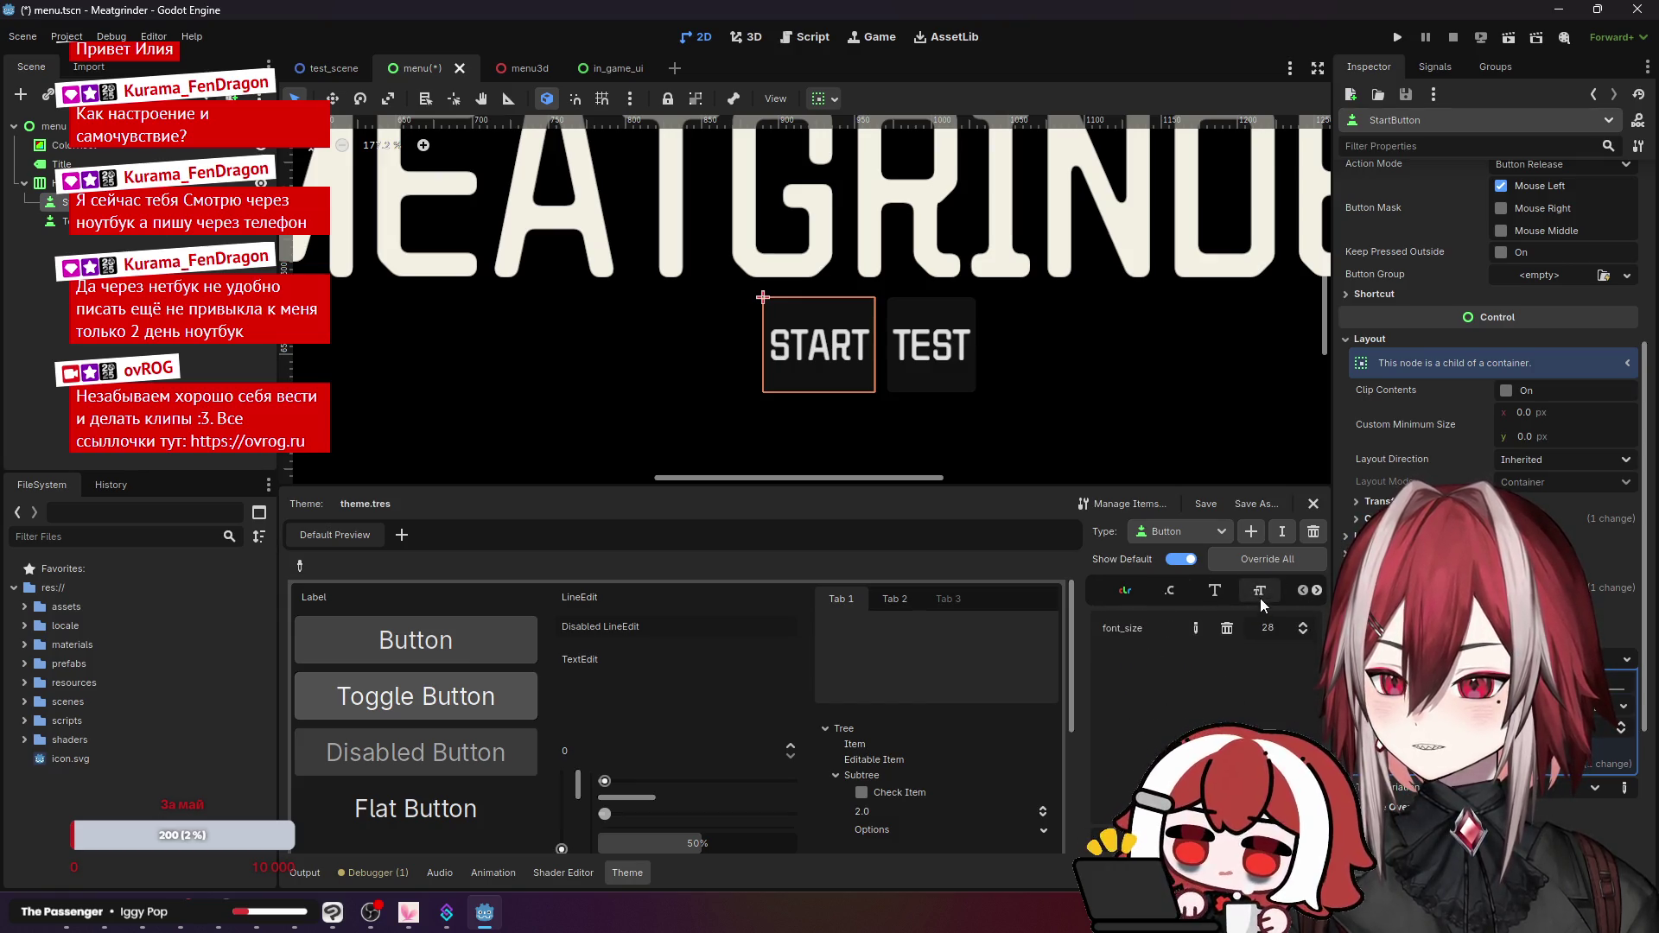
left_click(1125, 590)
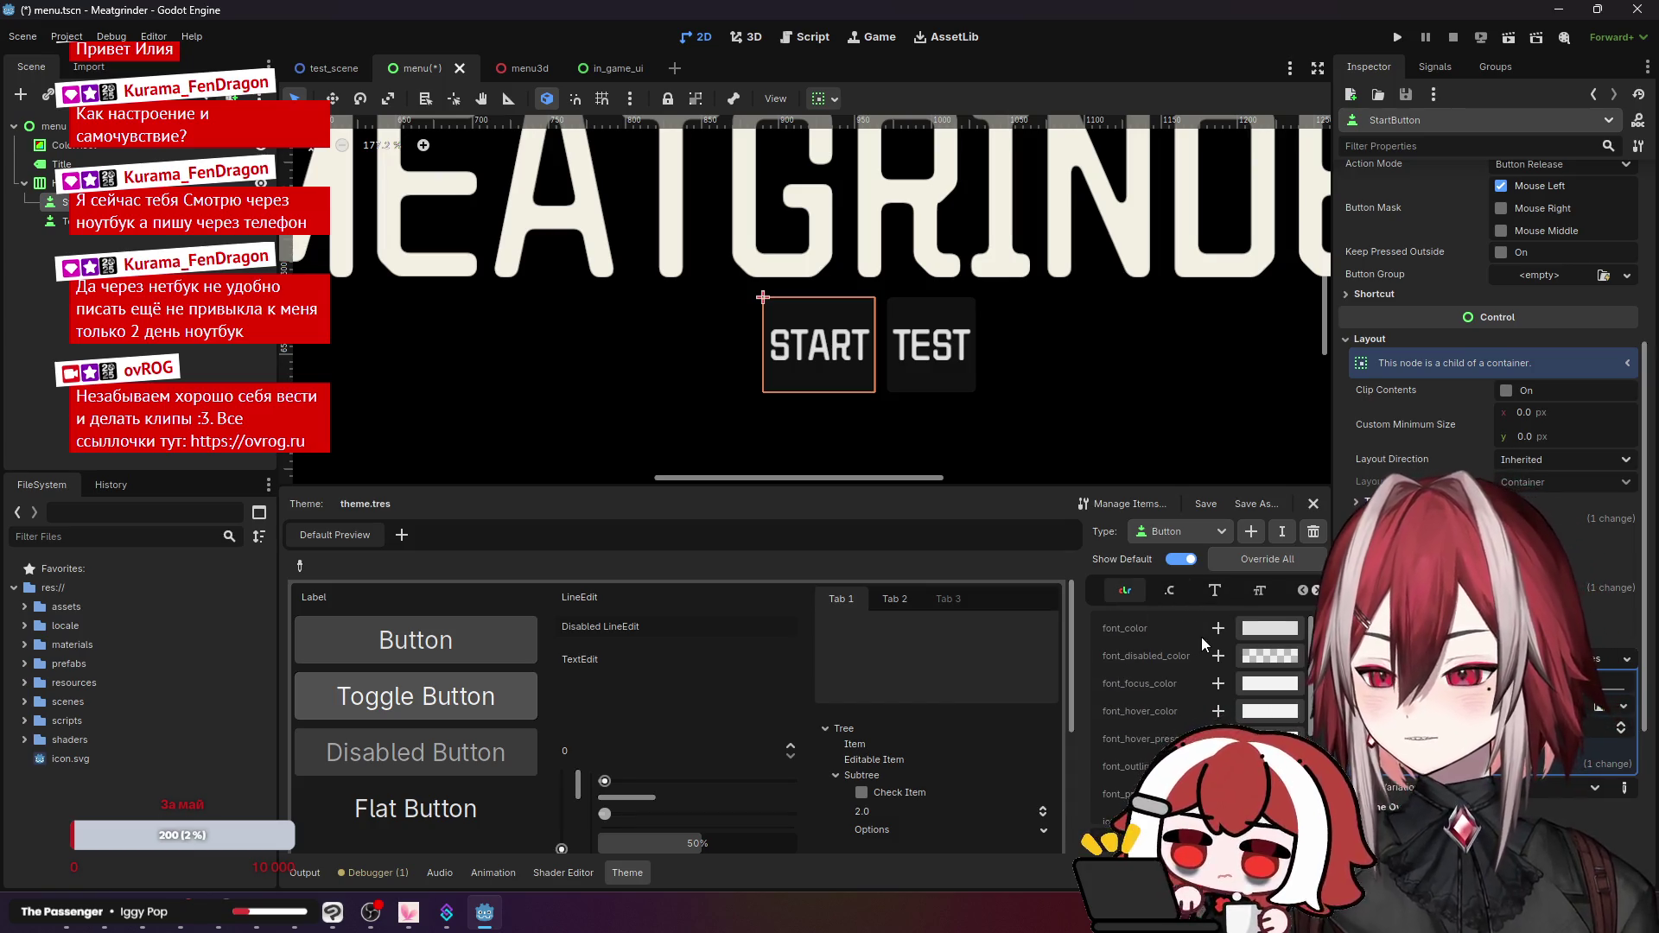
scroll(1201, 636, "down", 2)
scroll(1201, 636, "down", 4)
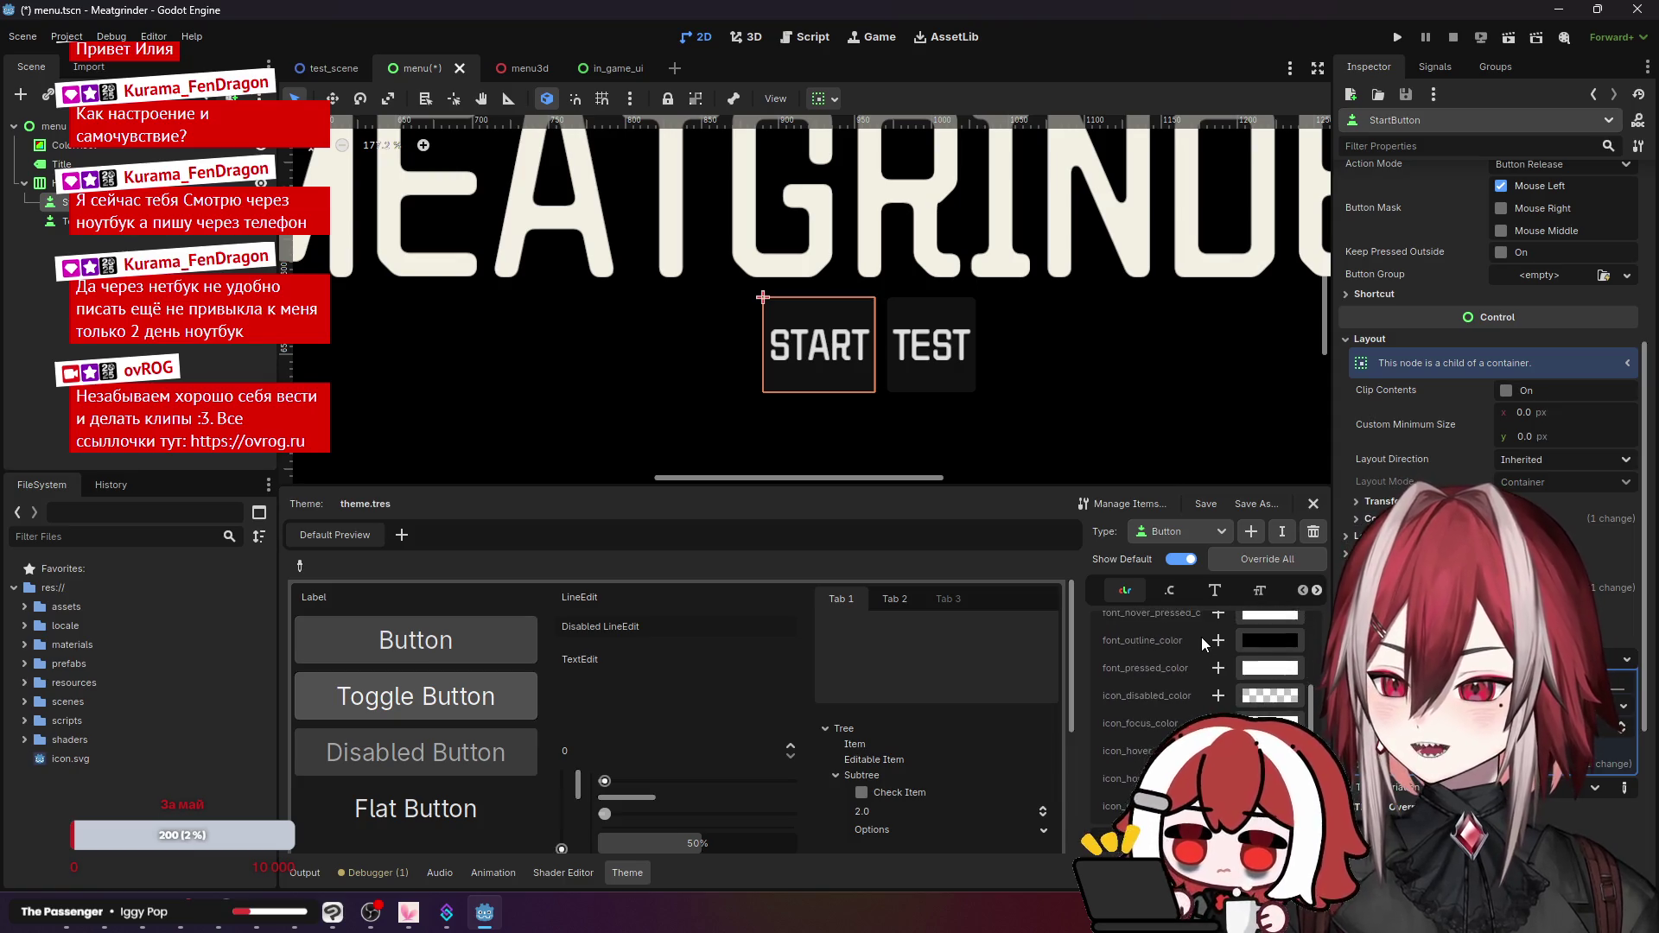
scroll(1644, 620, "up", 5)
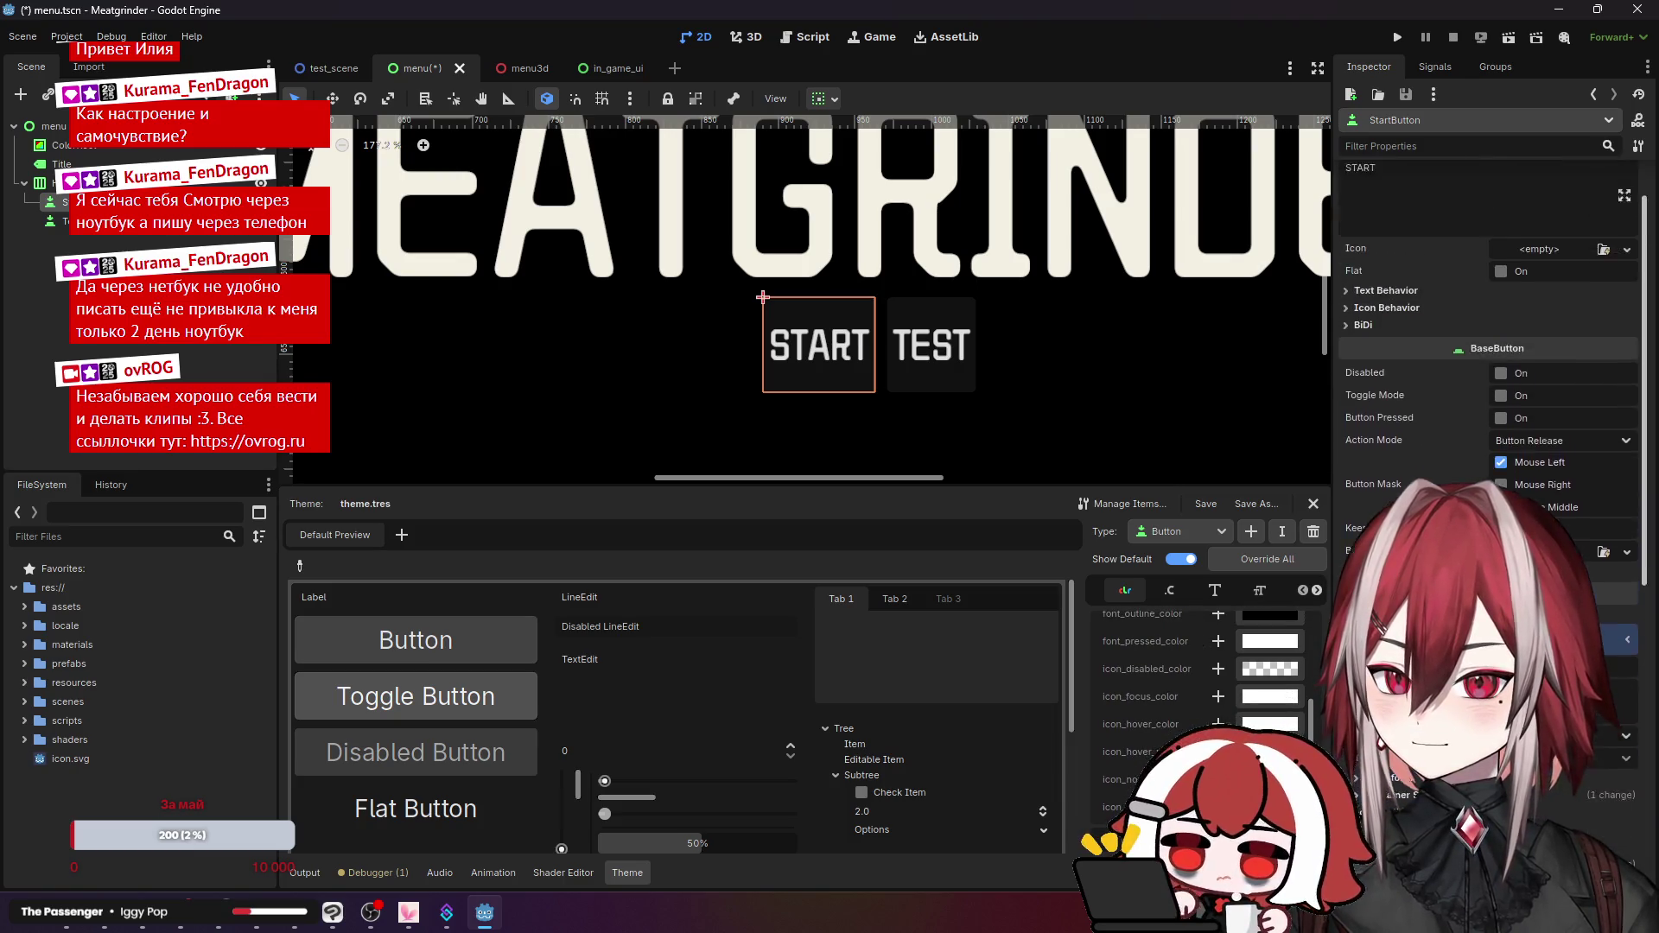
scroll(1488, 432, "down", 5)
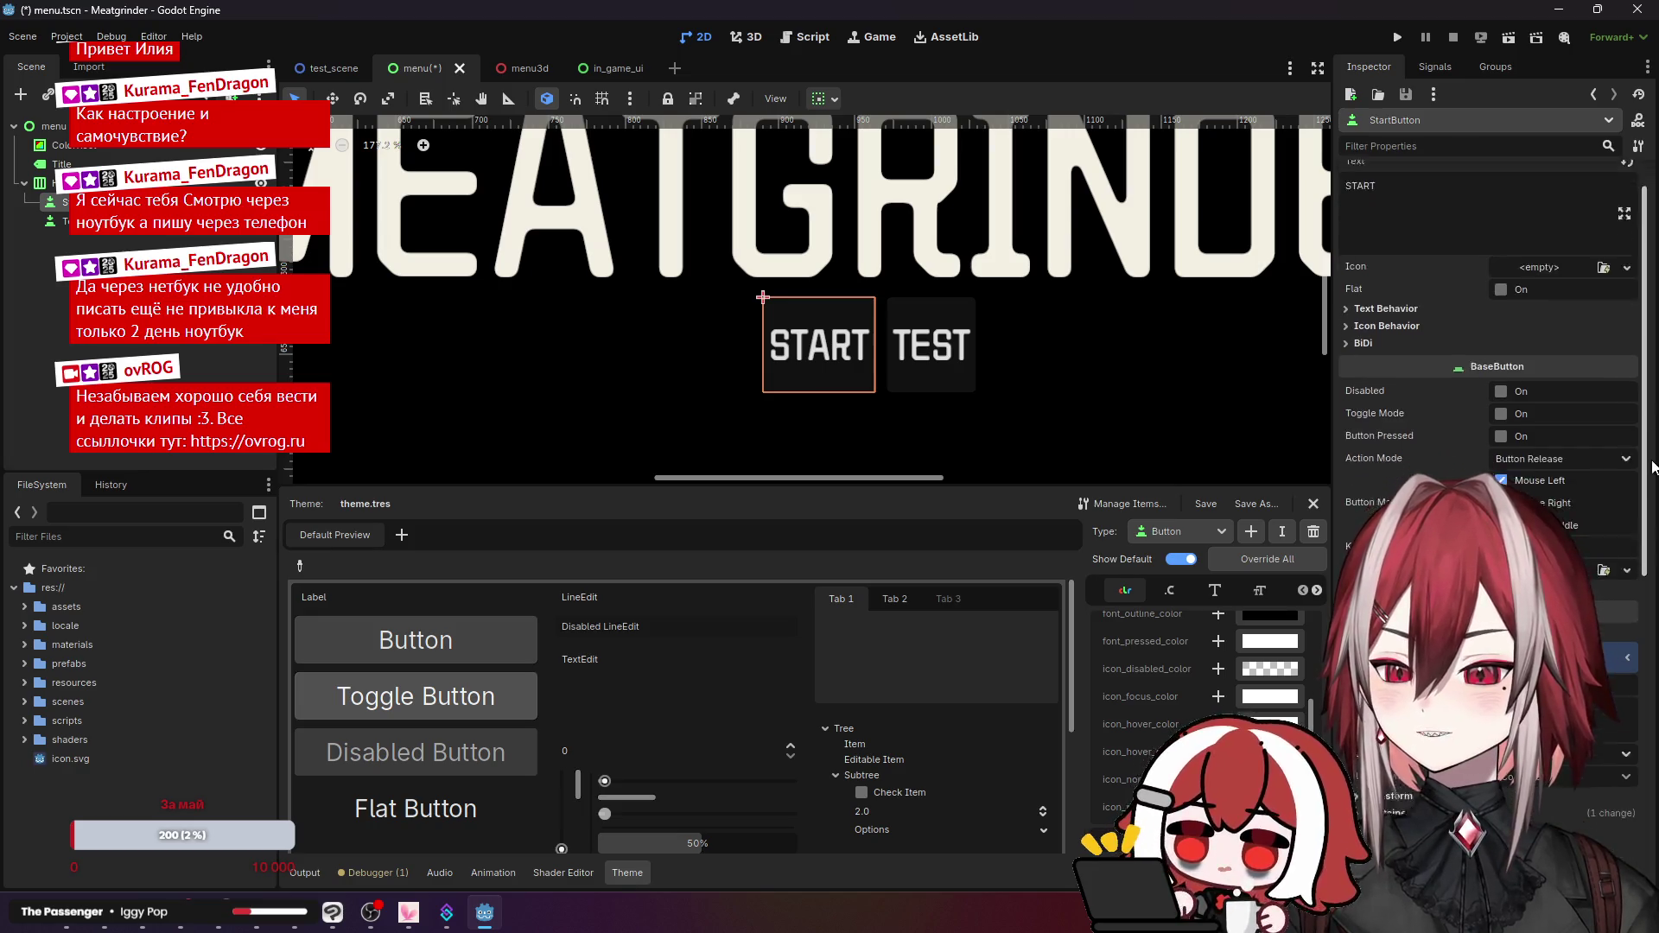
scroll(1488, 432, "down", 3)
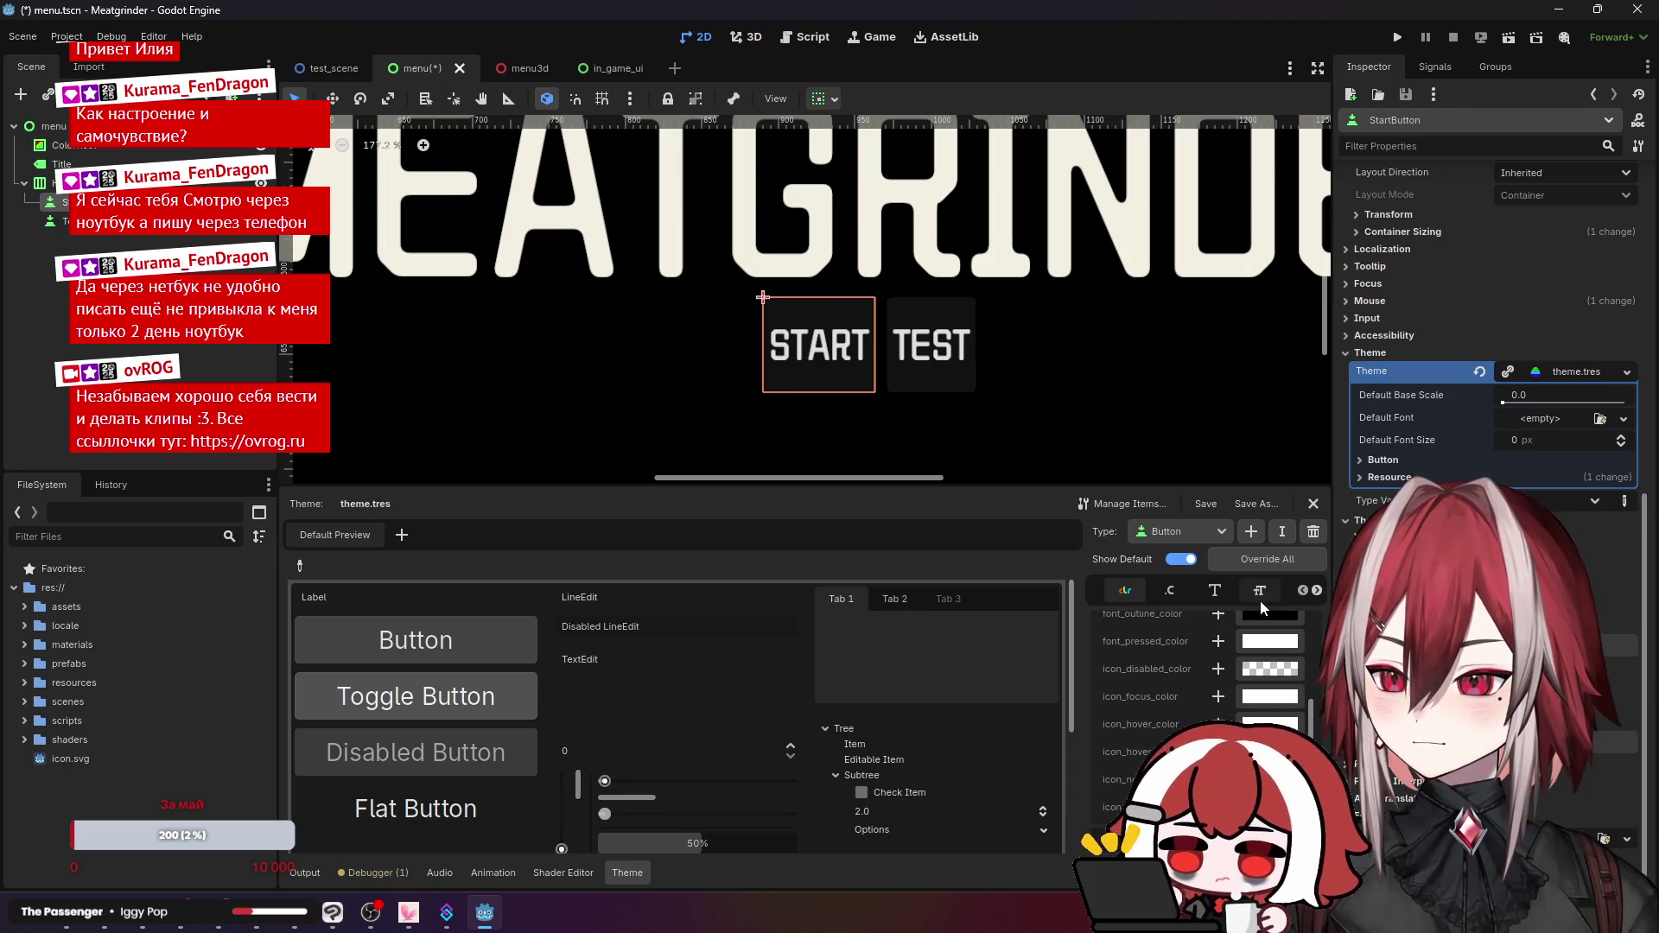
left_click(1315, 590)
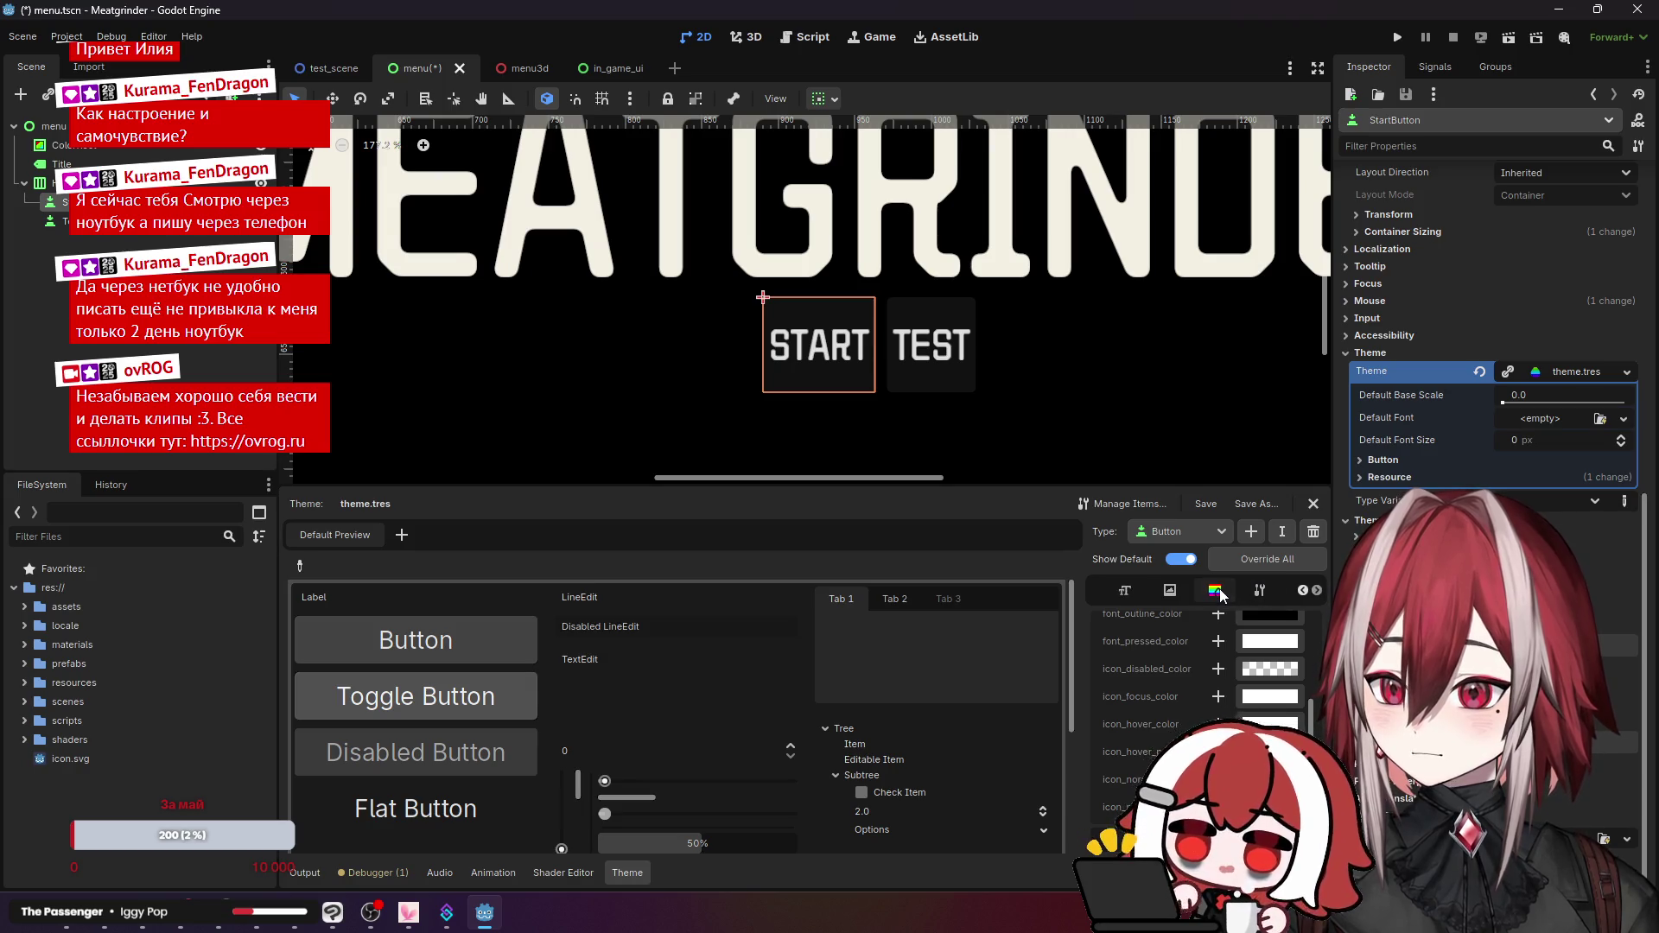
List the Button type's style boxes and scroll down toward the normal entry
left_click(1216, 591)
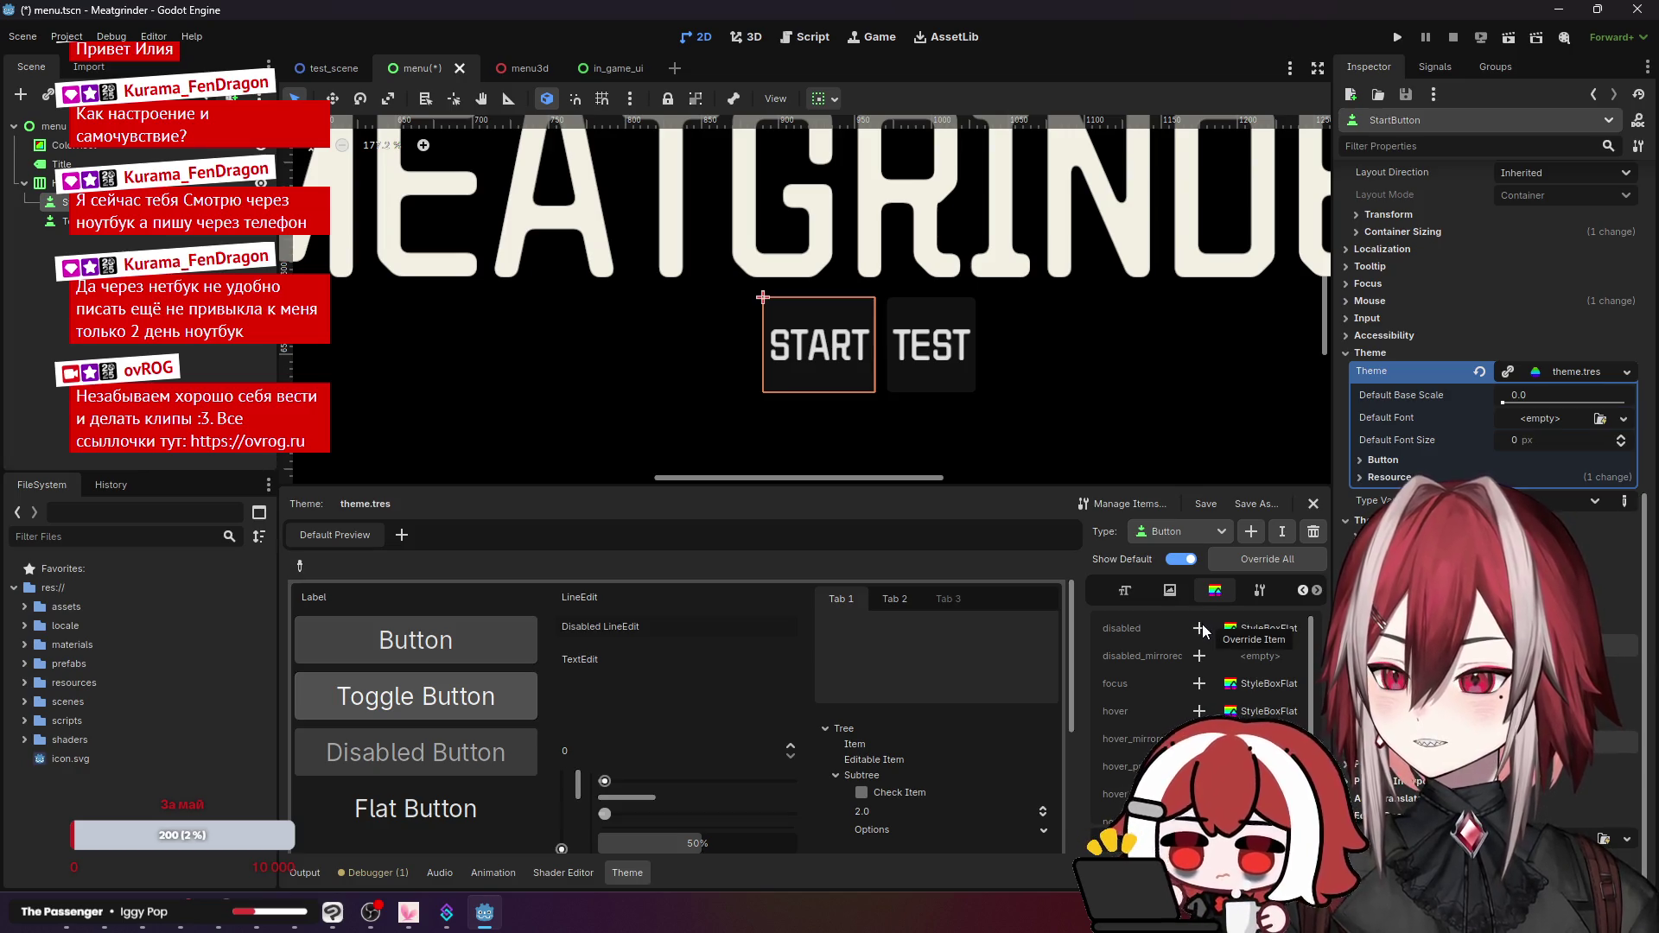
scroll(1191, 686, "down", 3)
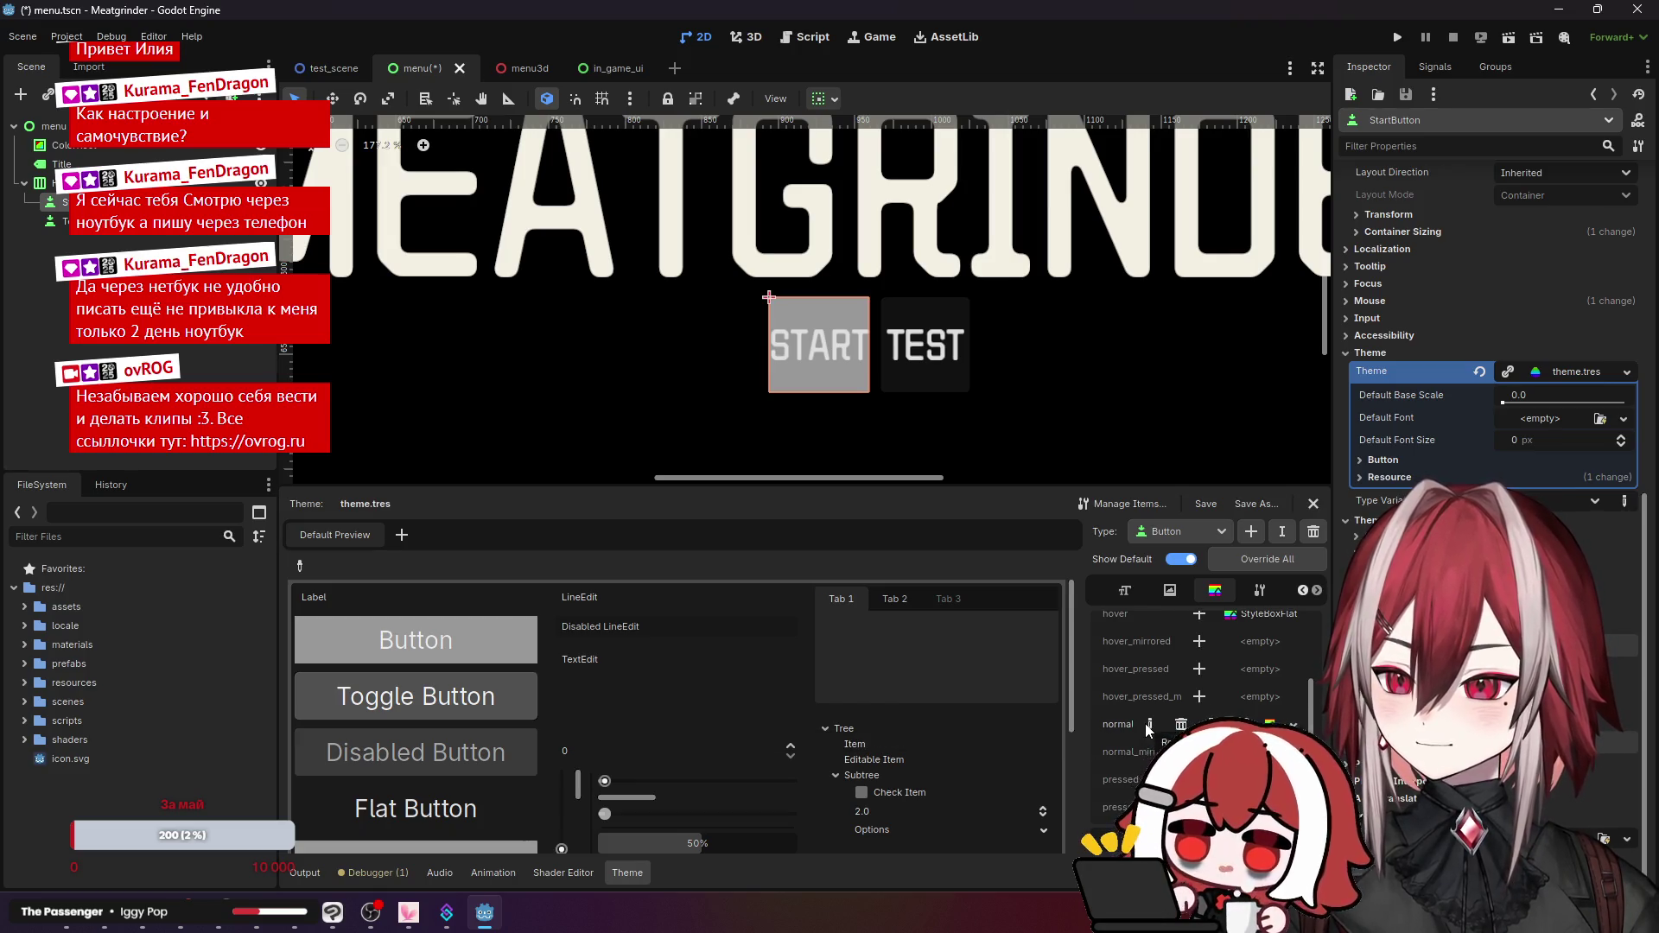
Make the normal stylebox background fully transparent and give normal a StyleBoxFlat
left_click(1271, 724)
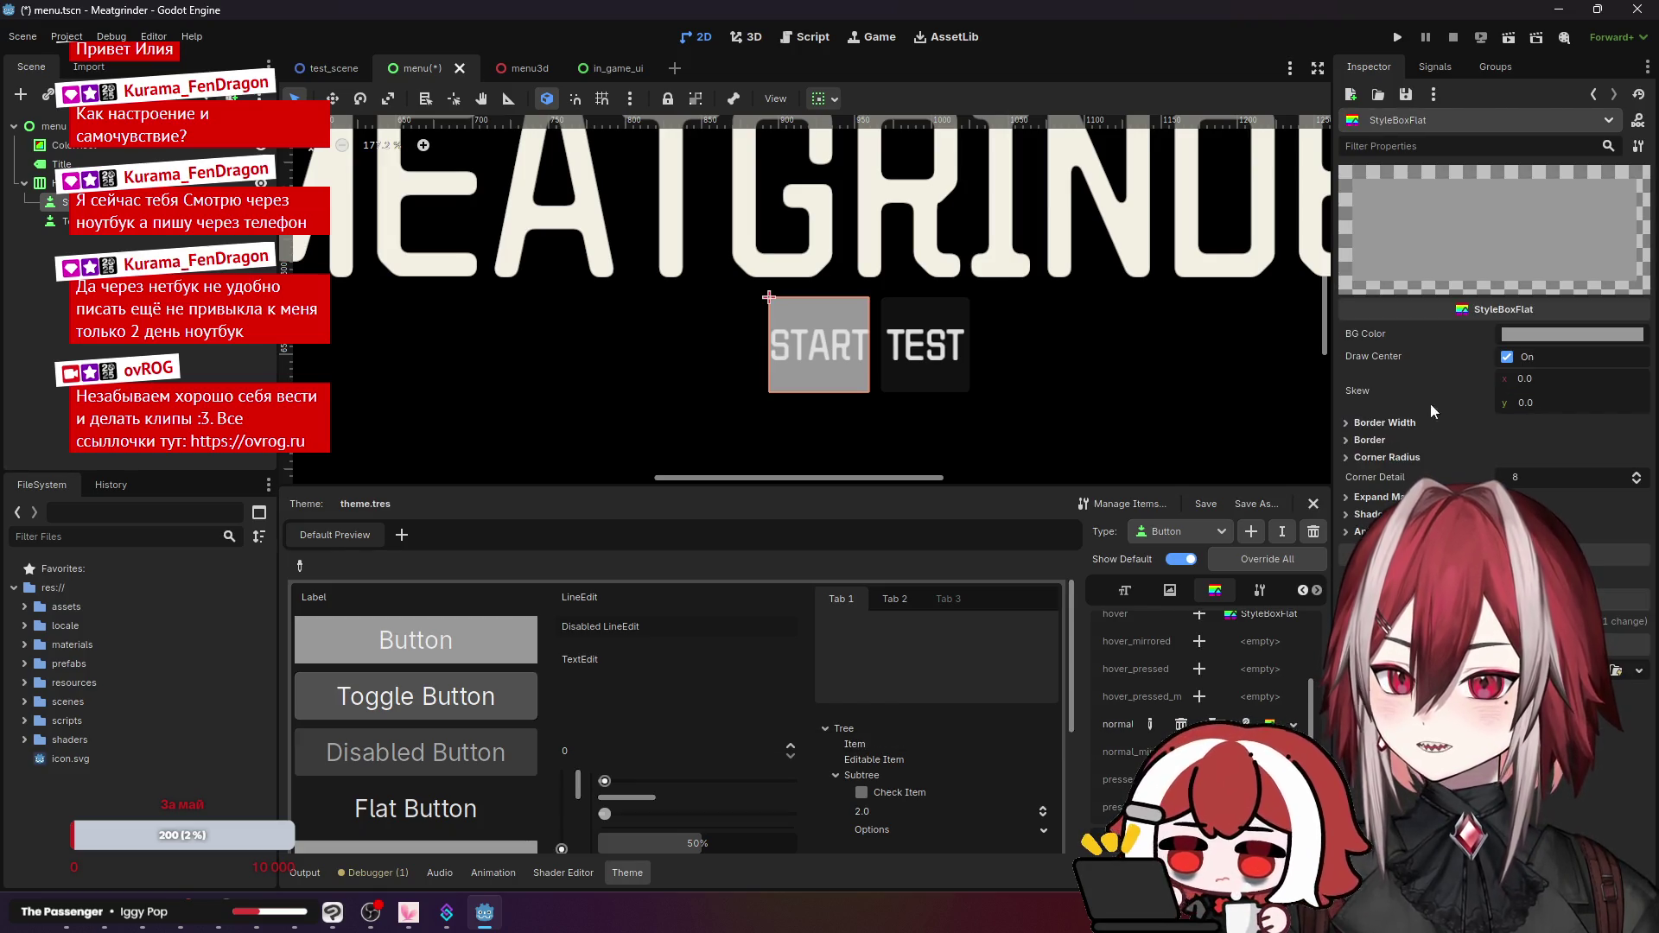
left_click(1521, 336)
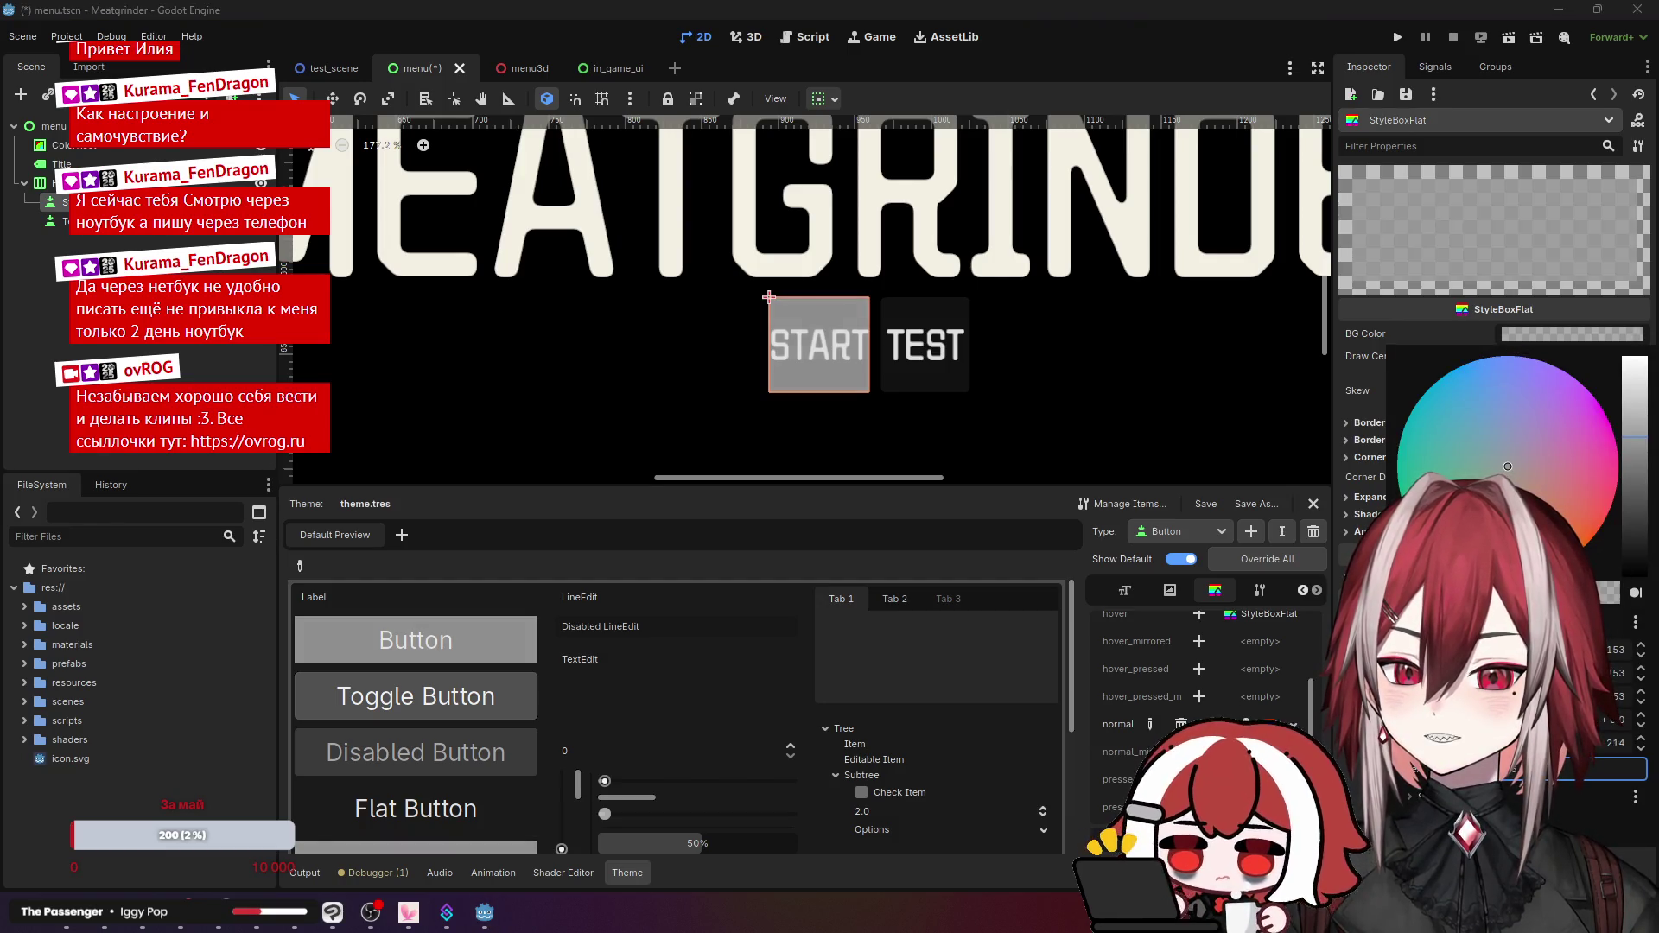
left_click_drag(1590, 743, 1400, 743)
left_click(1294, 724)
left_click(1293, 724)
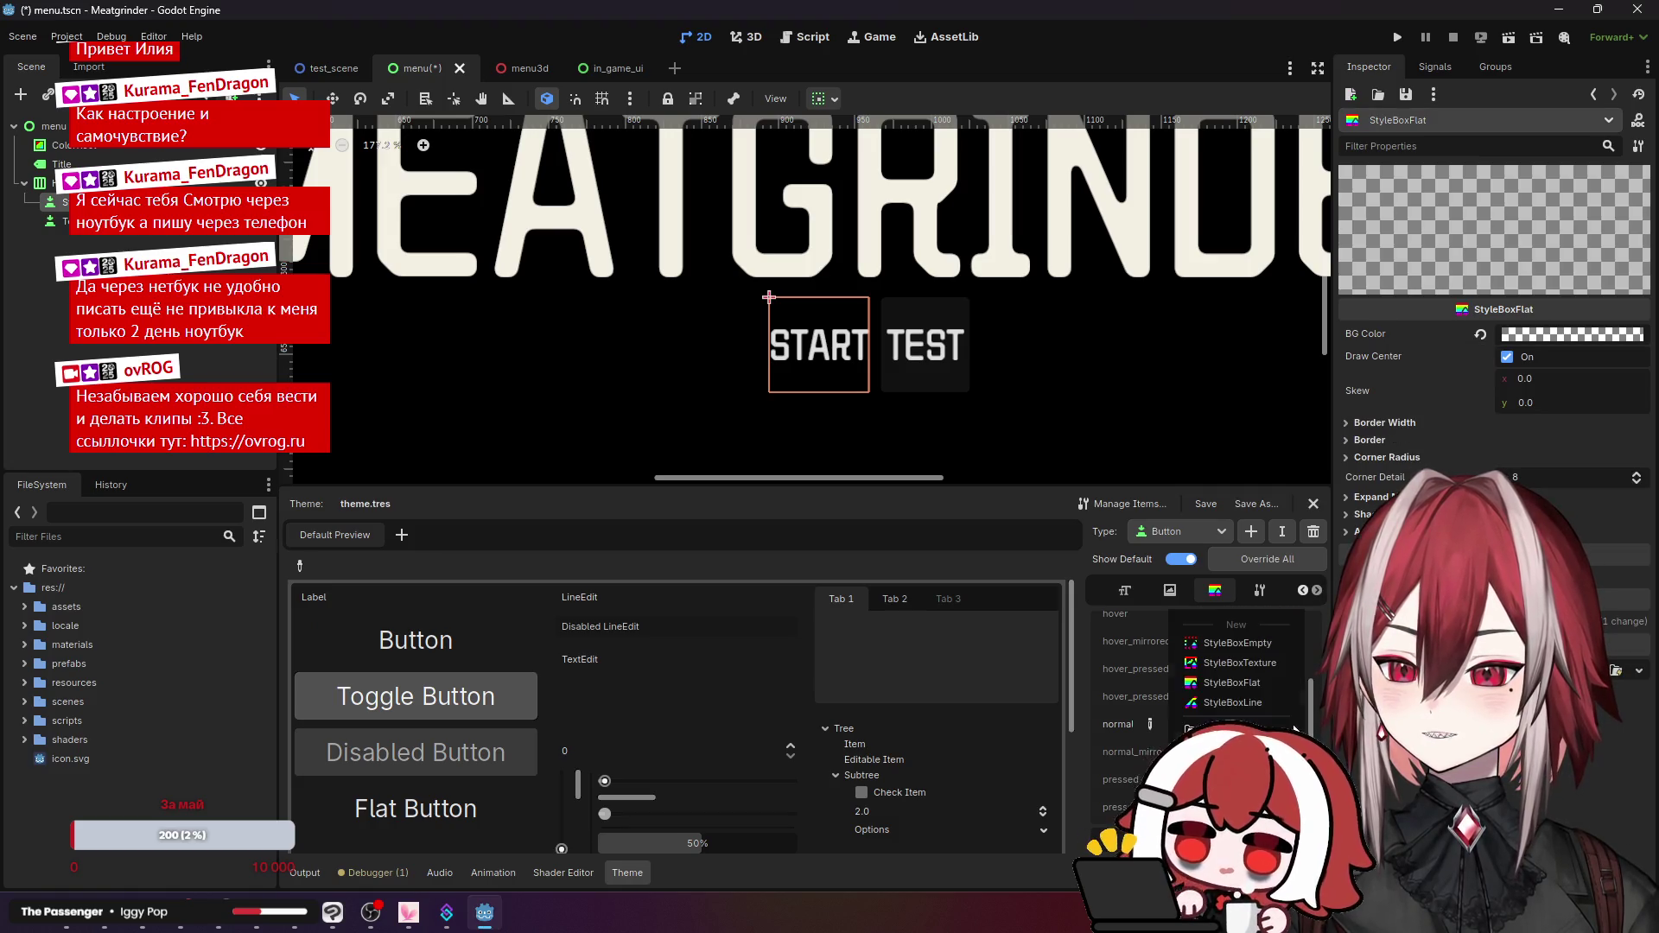
left_click(1238, 683)
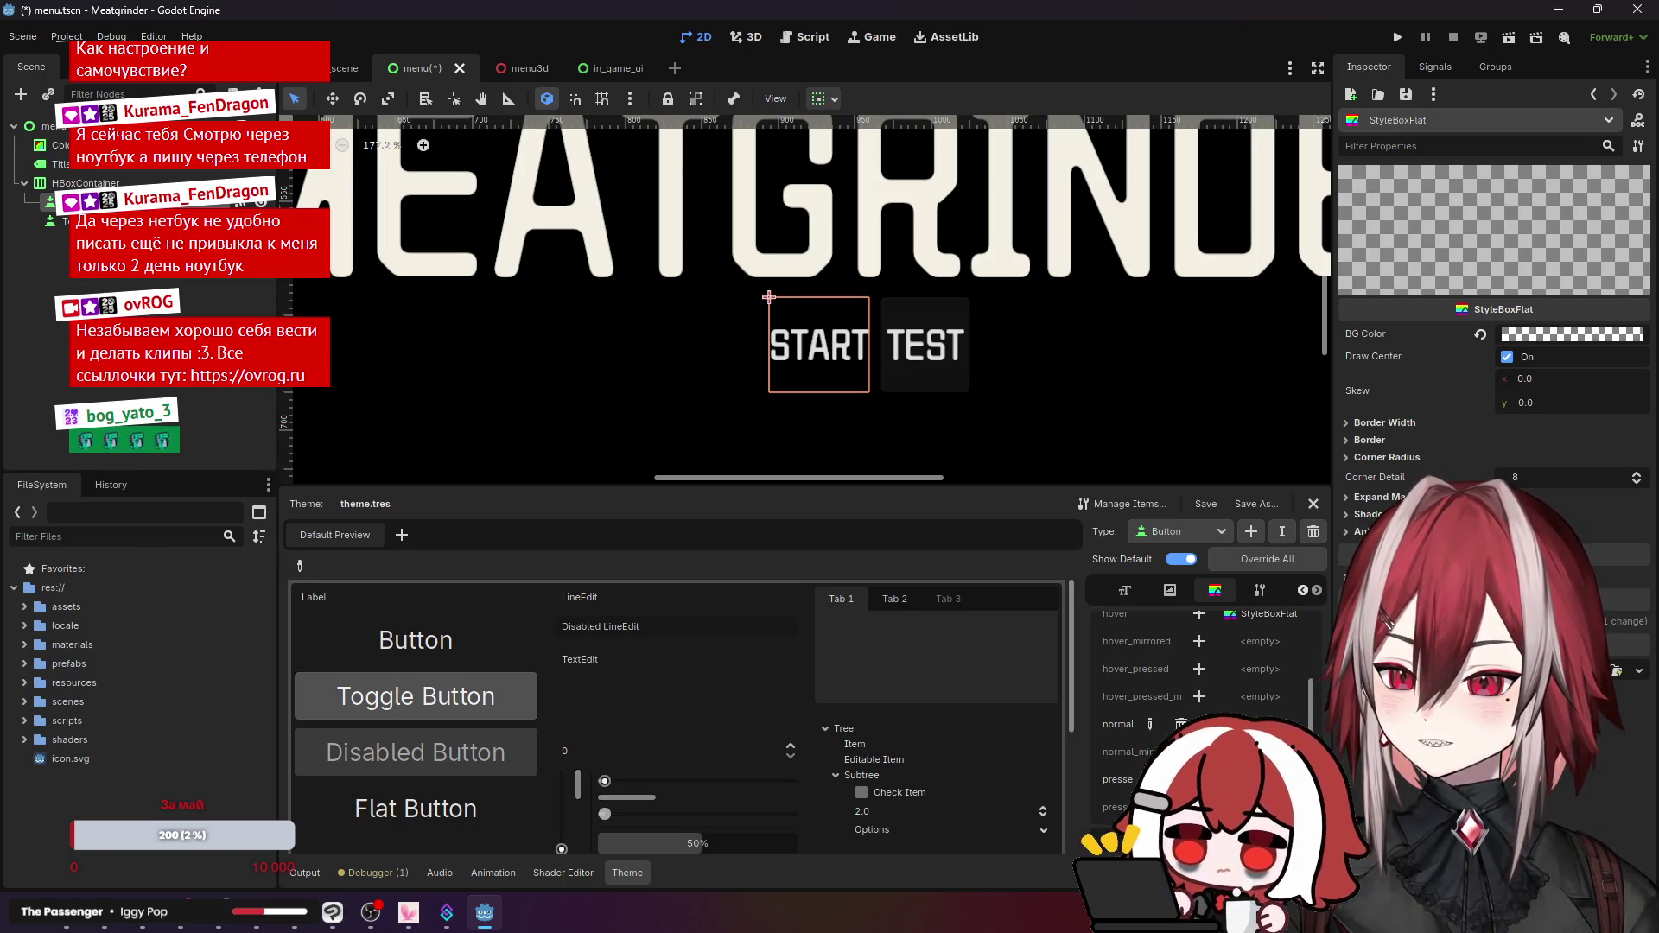
Add StyleBoxFlat overrides for the pressed, hover, focus and disabled states
left_click(1199, 779)
scroll(1216, 692, "up", 3)
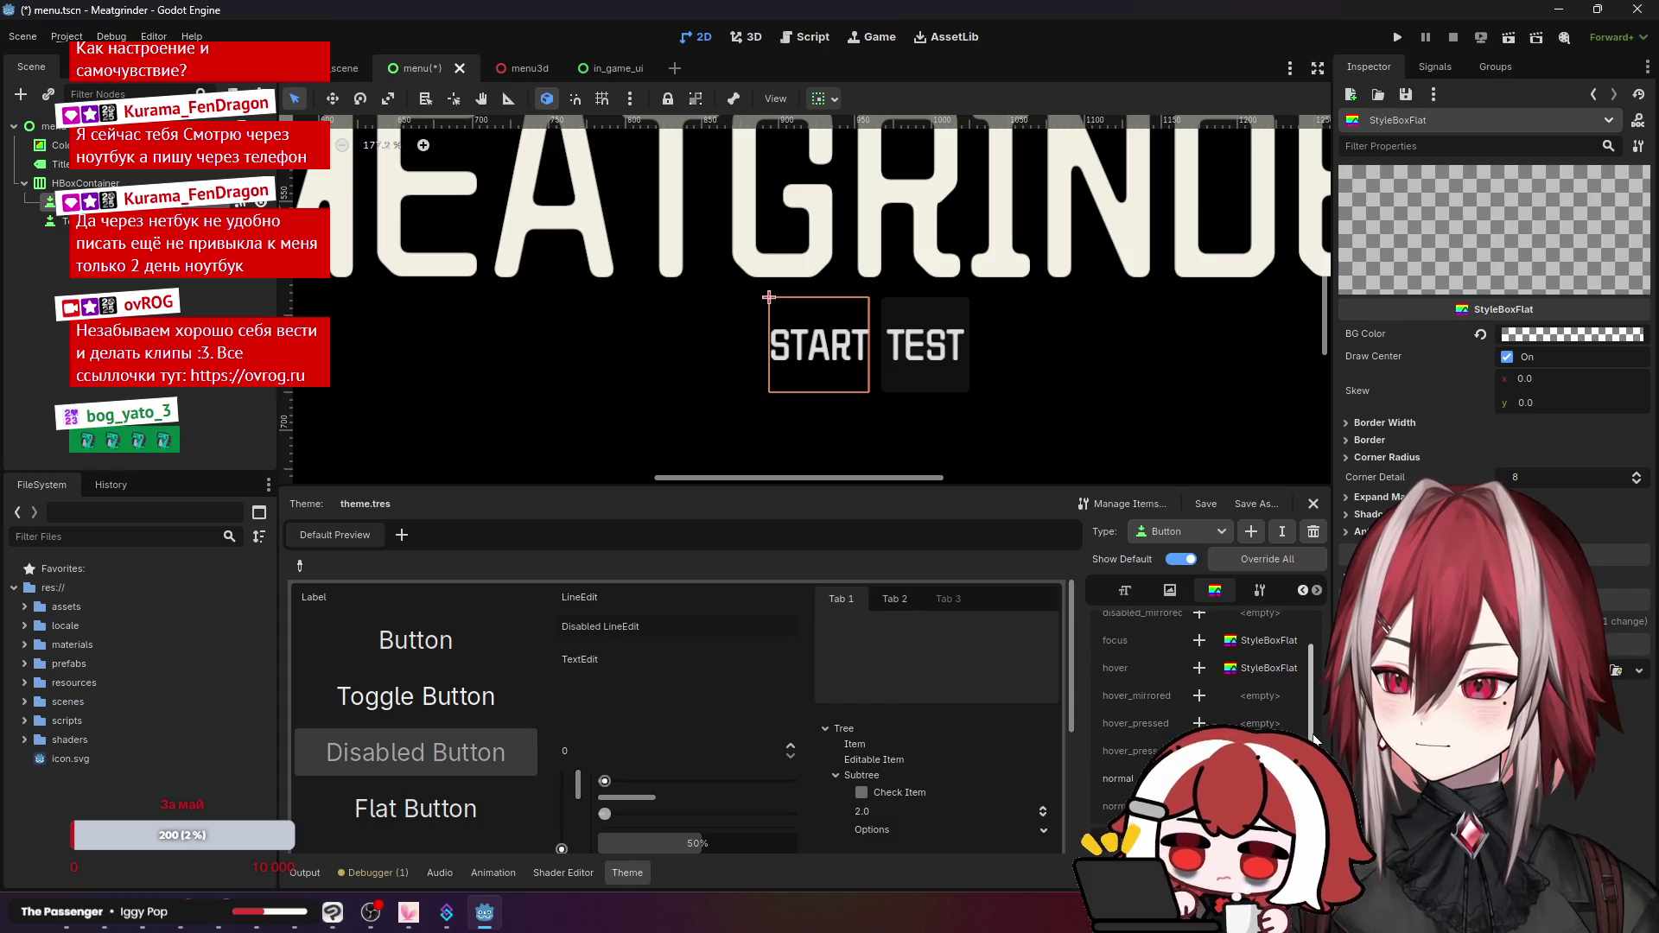
left_click(1199, 712)
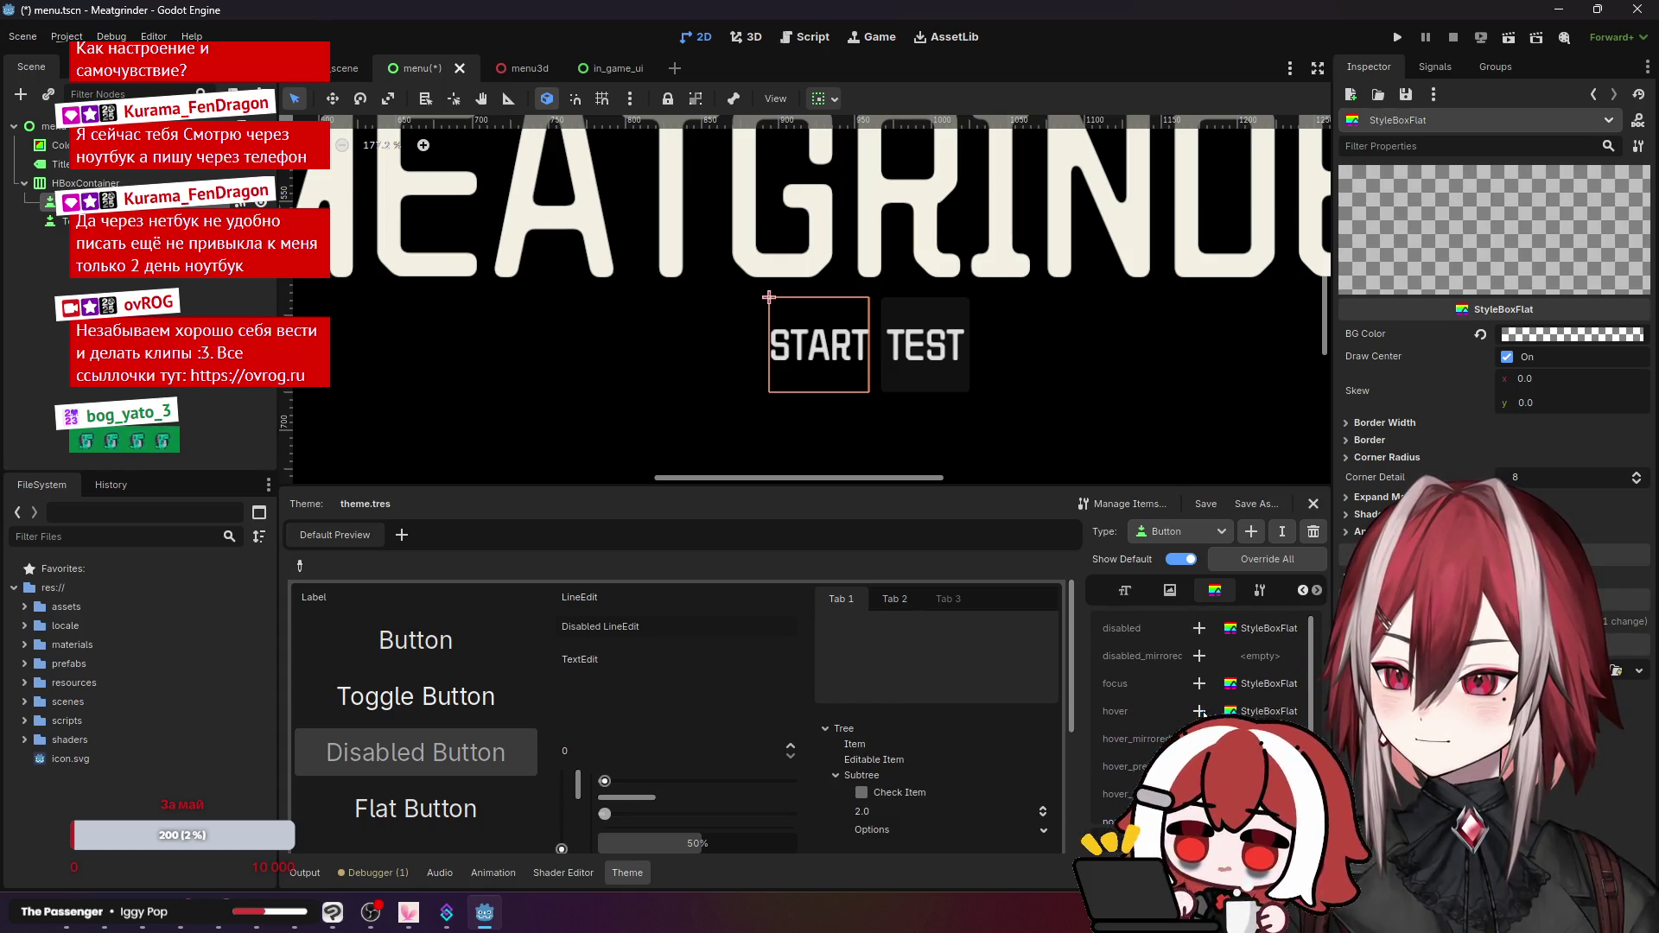
left_click(1294, 717)
left_click(1205, 687)
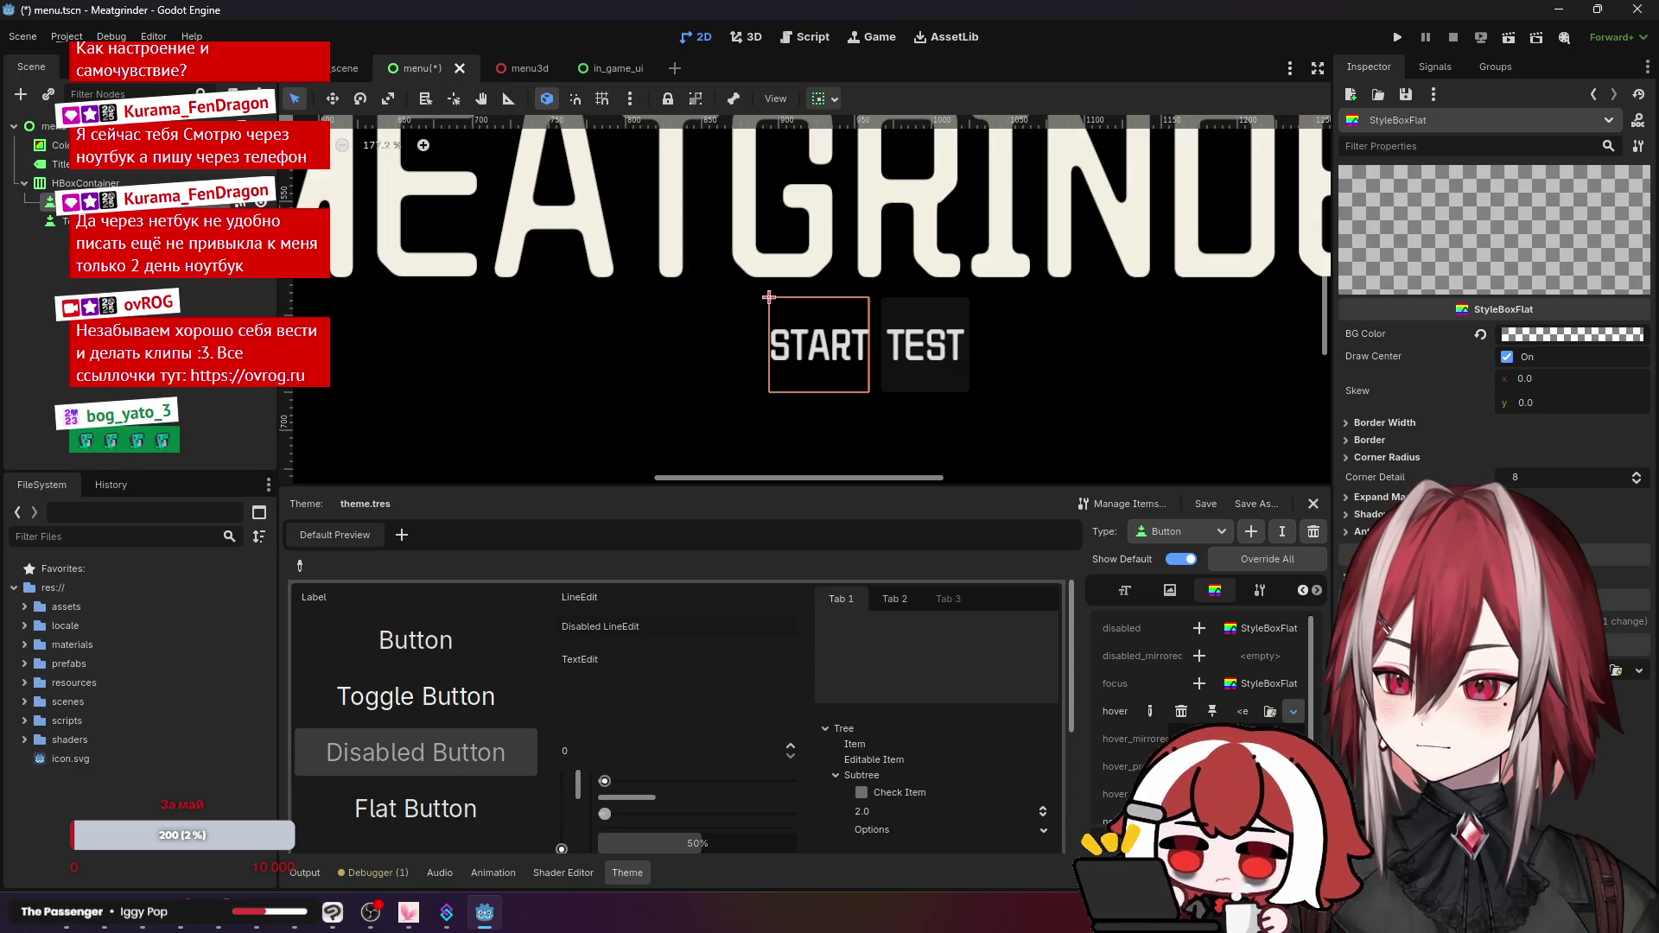
left_click(1200, 683)
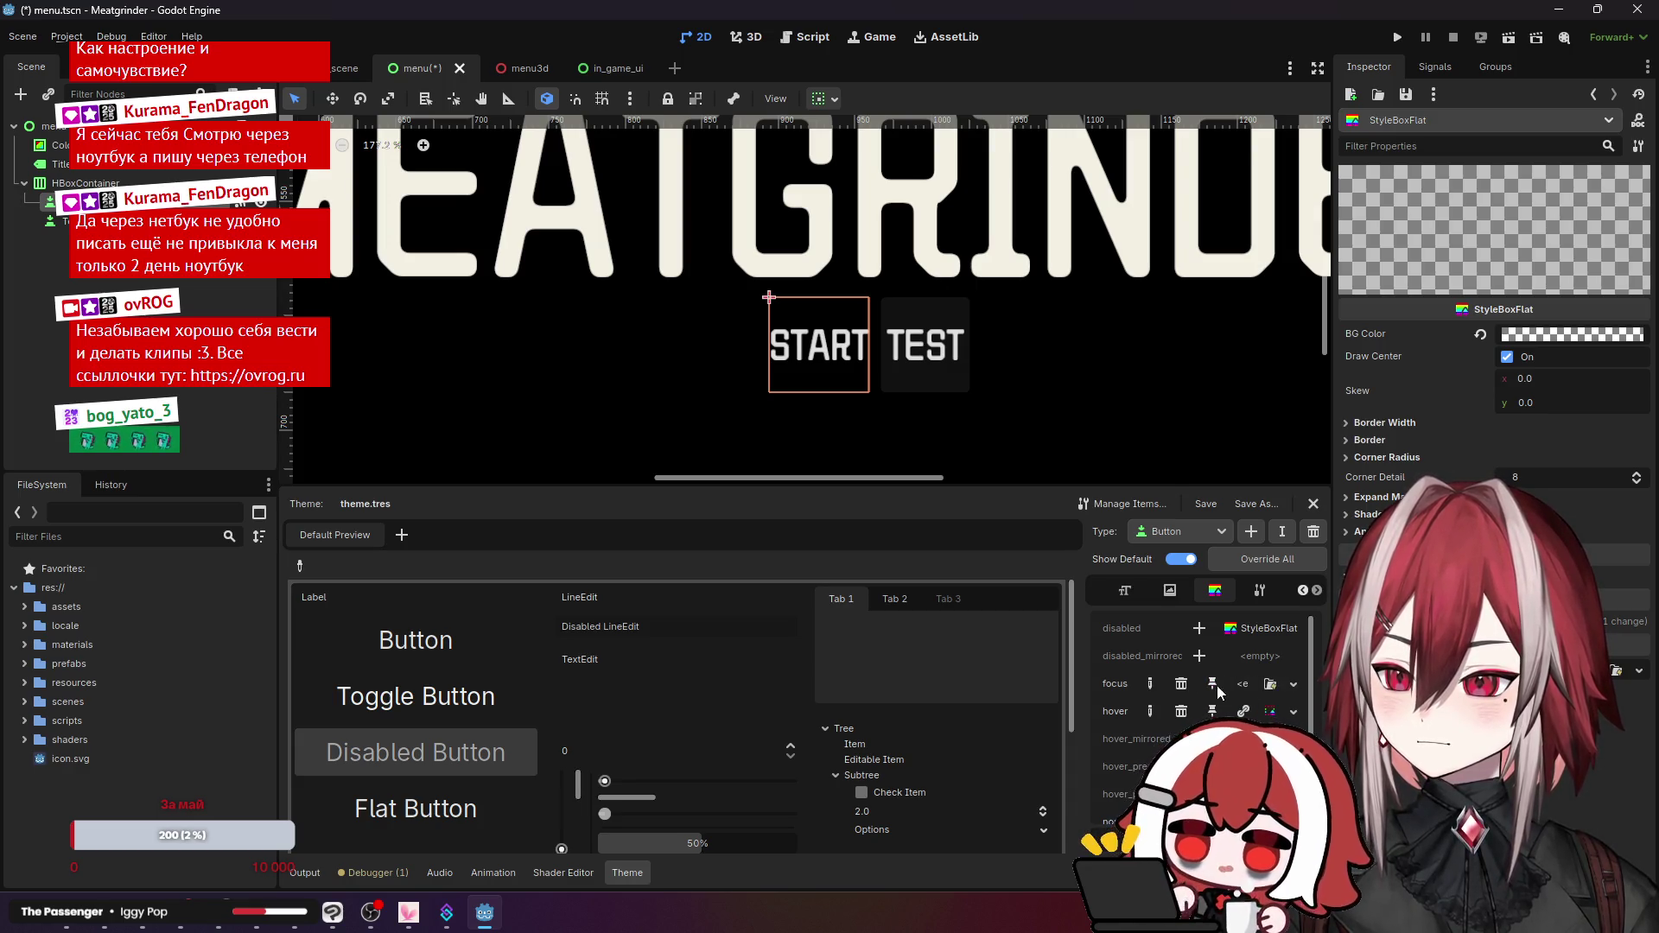
left_click(1293, 684)
left_click(1228, 739)
left_click(1199, 629)
left_click(1294, 637)
left_click(1282, 662)
scroll(1300, 662, "down", 3)
scroll(1201, 691, "up", 2)
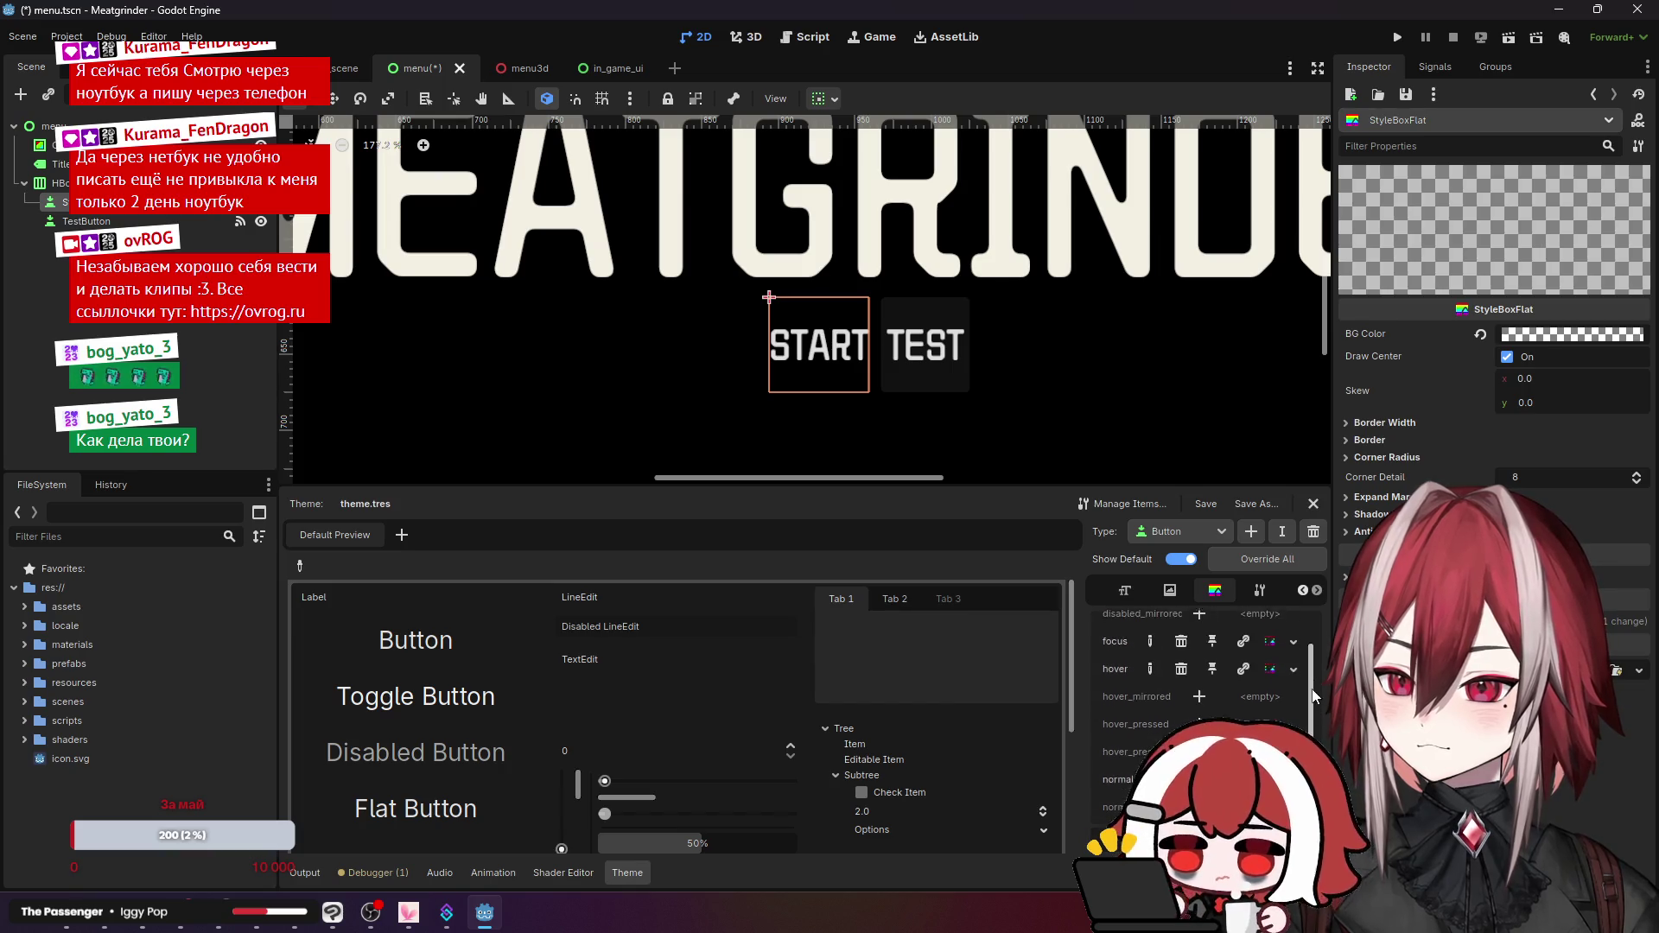
left_click(748, 473)
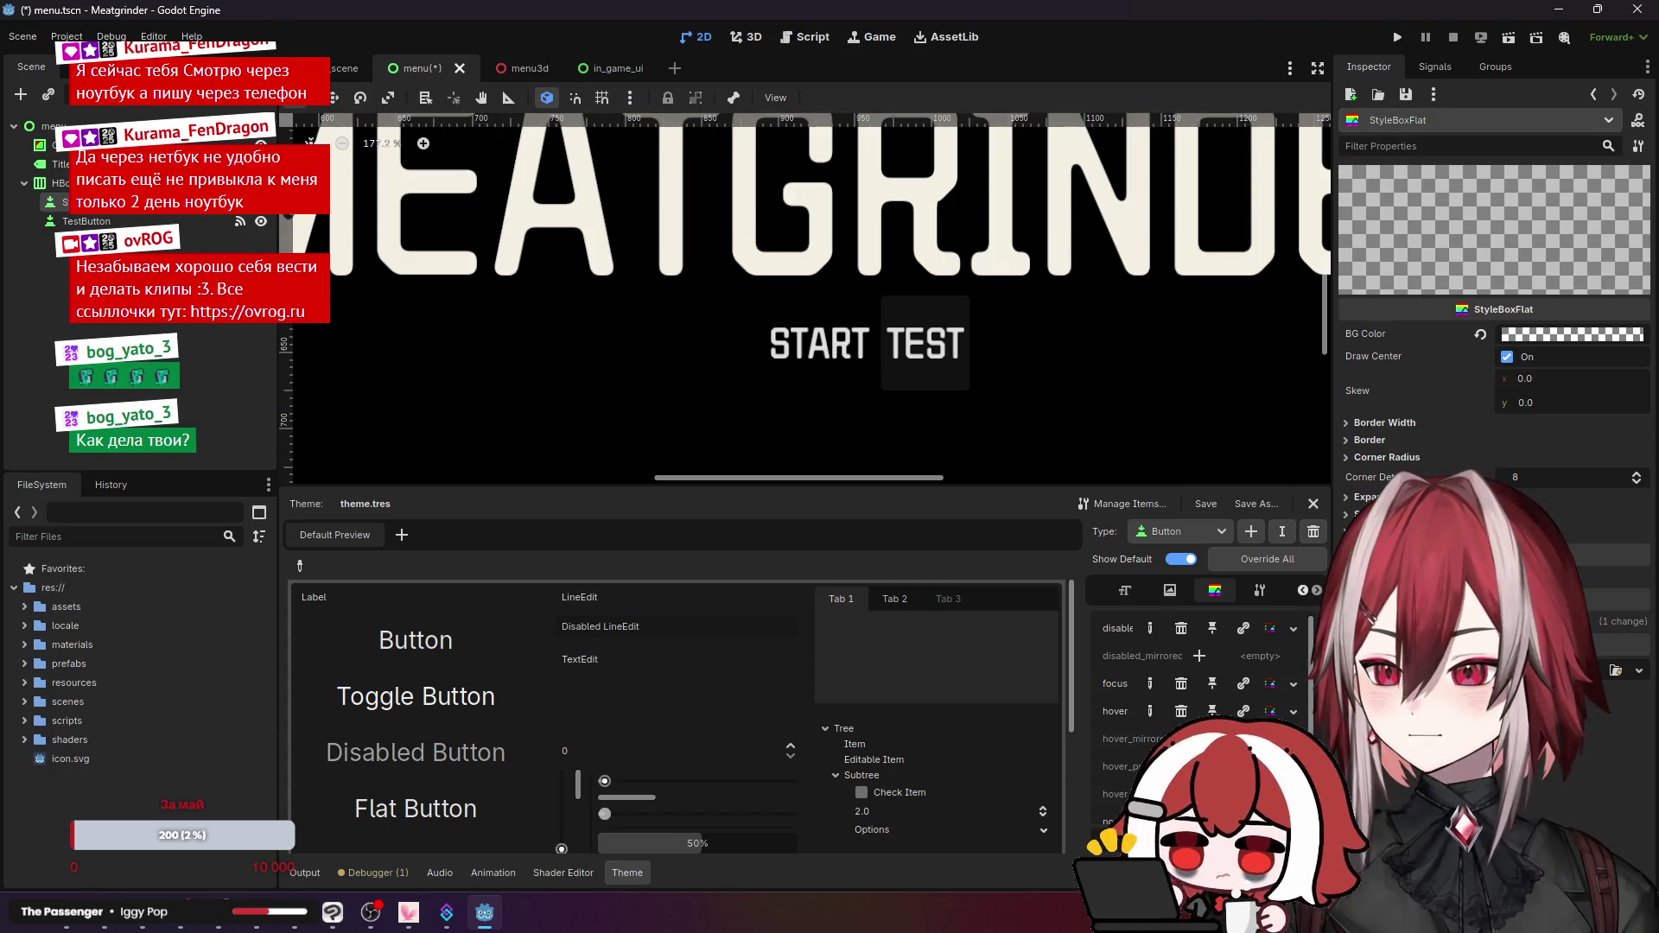
Select the TestButton node in the Scene tree
scroll(688, 323, "down", 5)
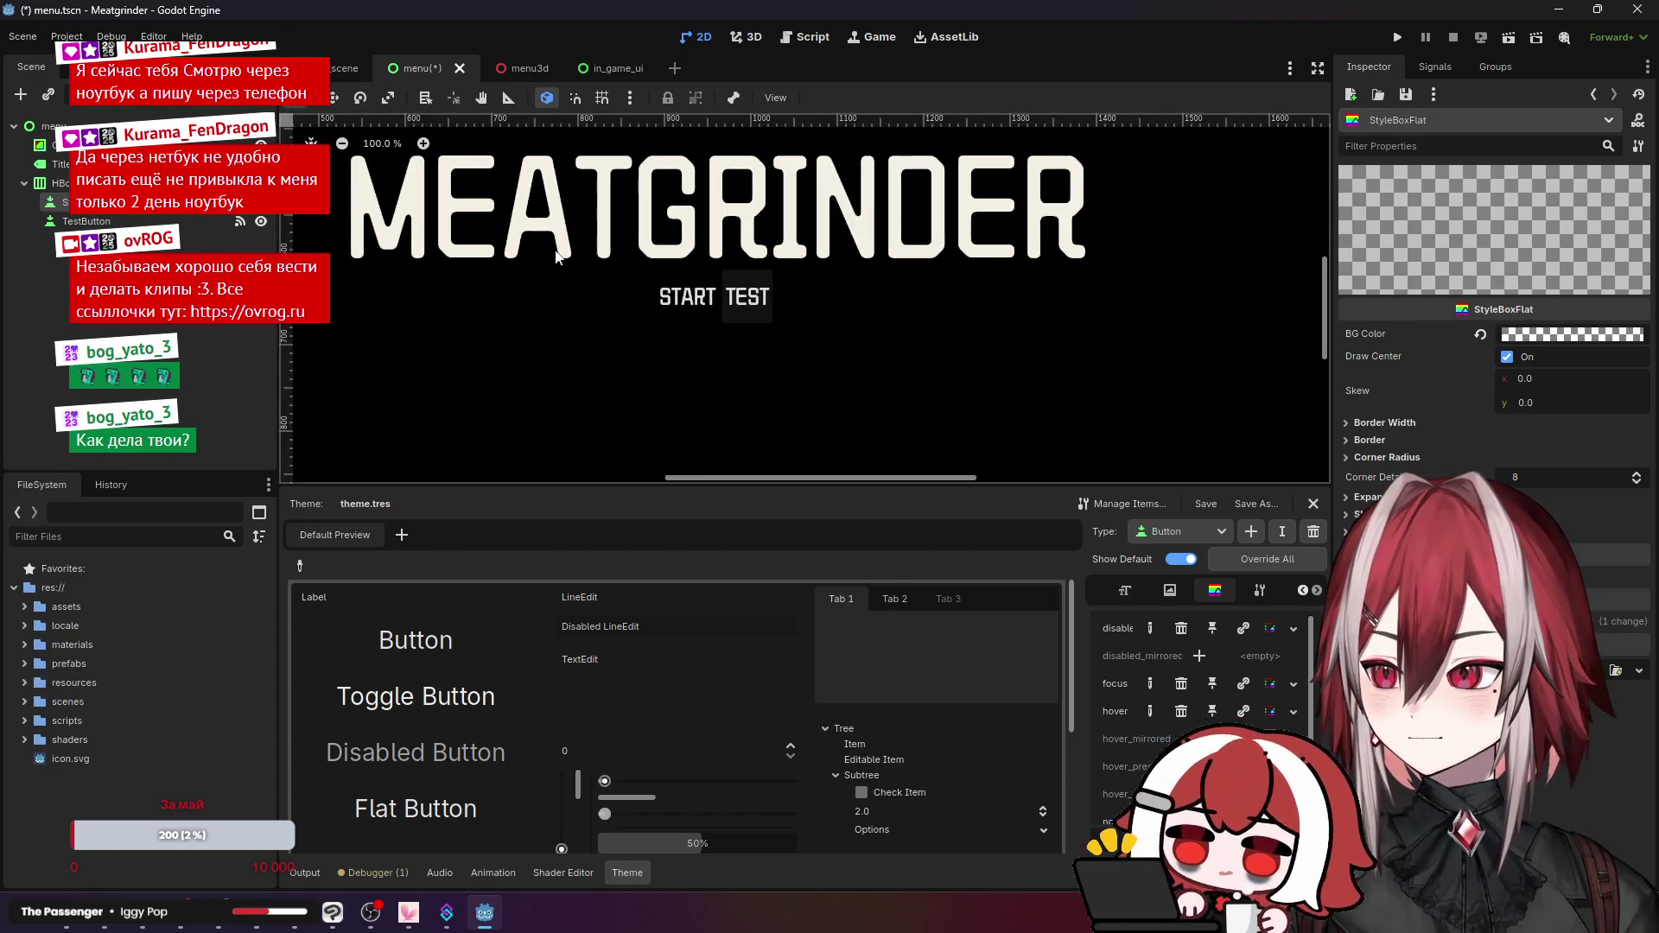
scroll(688, 323, "up", 5)
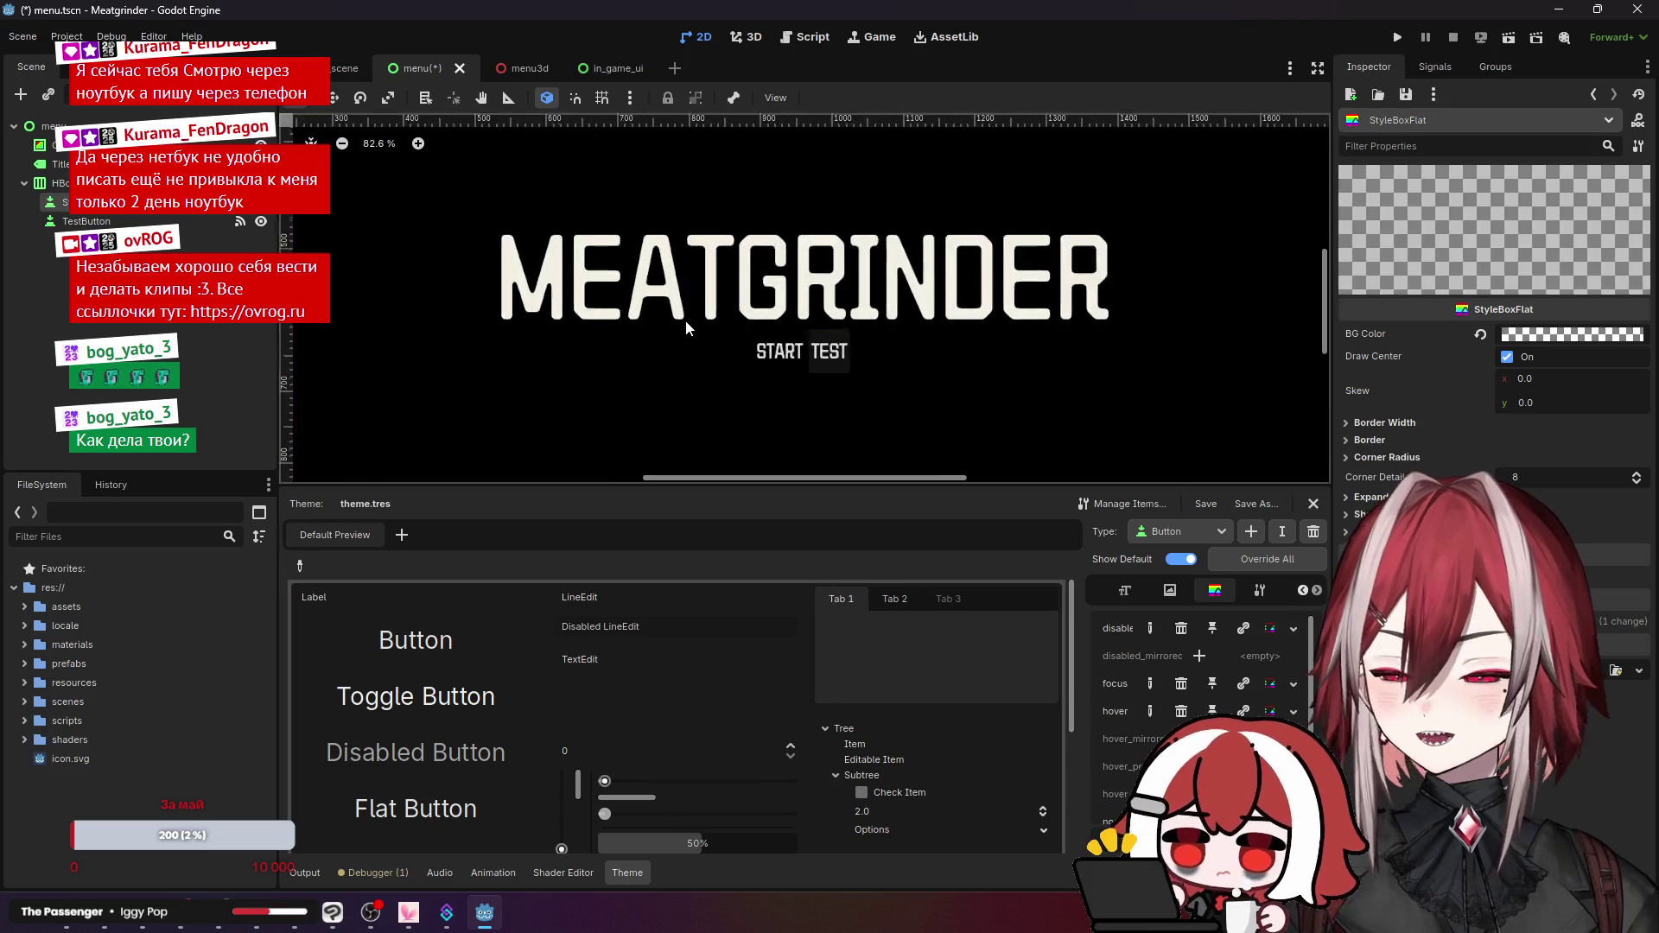
scroll(688, 338, "down", 1)
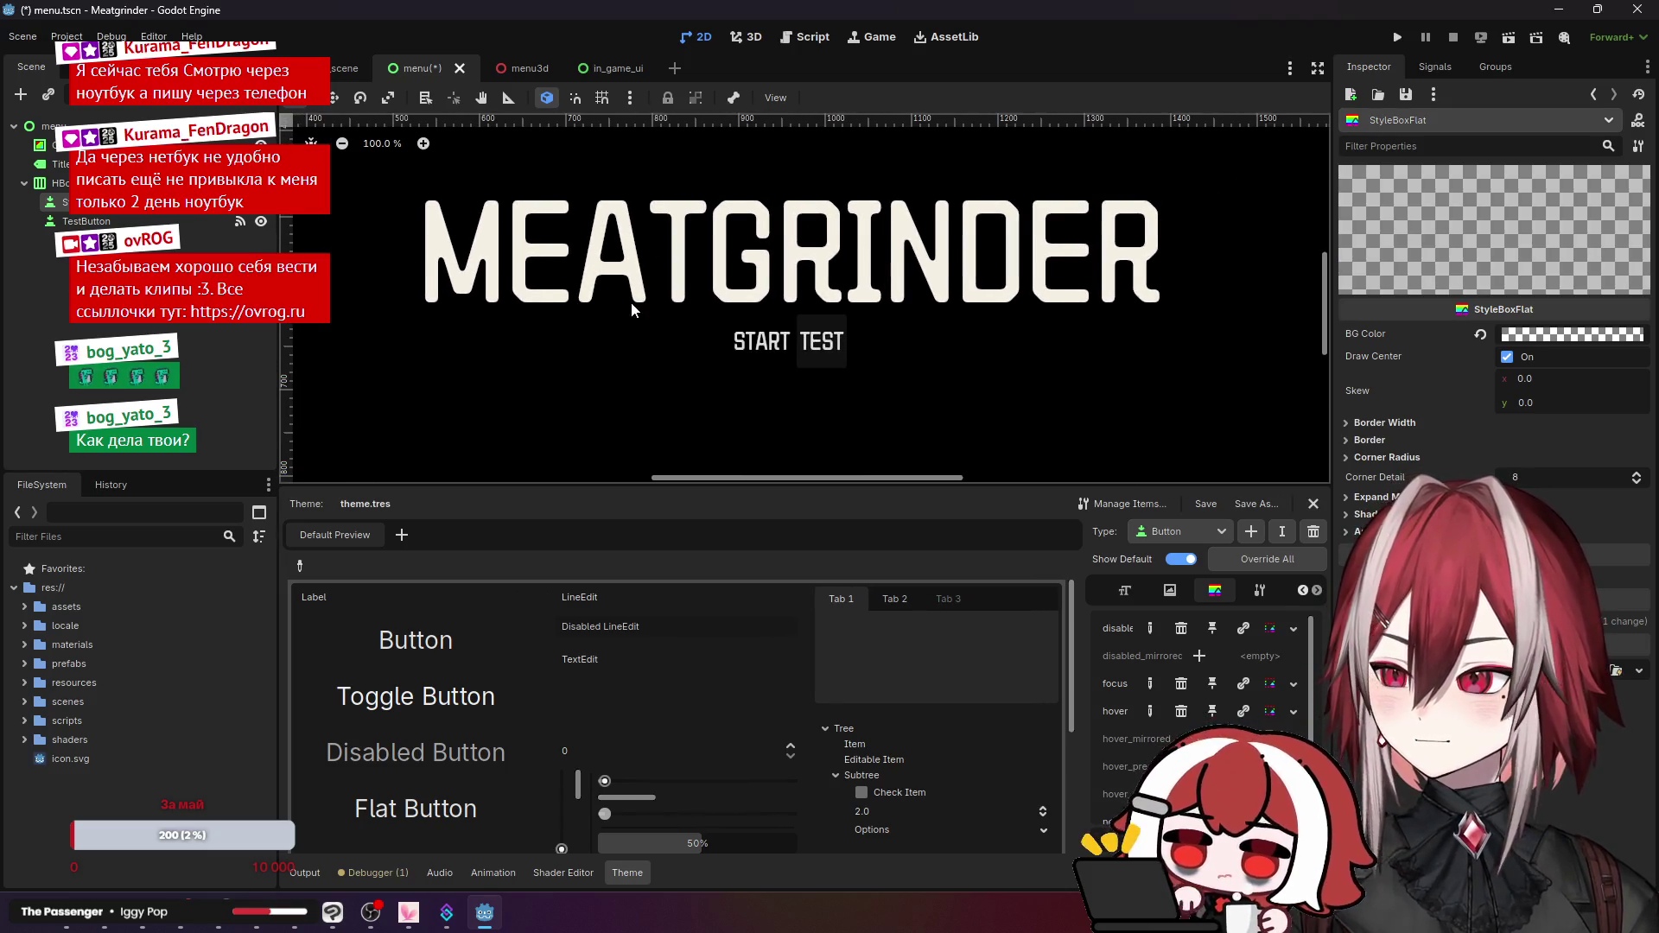
scroll(631, 302, "left", 2)
left_click(87, 221)
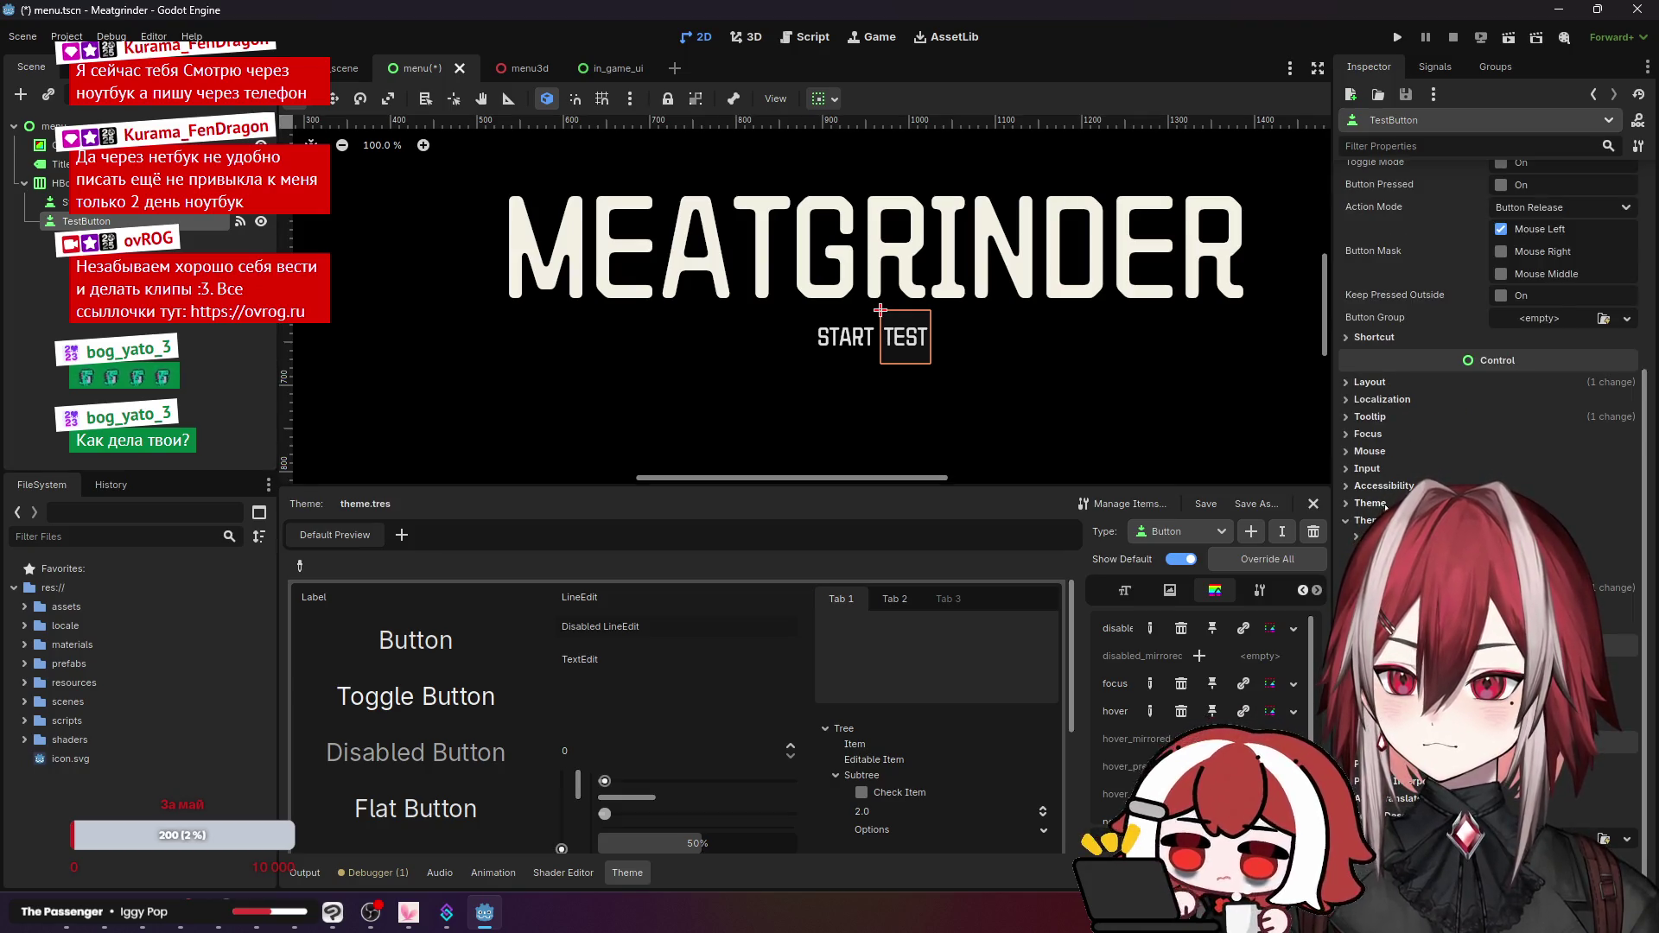
scroll(1385, 508, "up", 3)
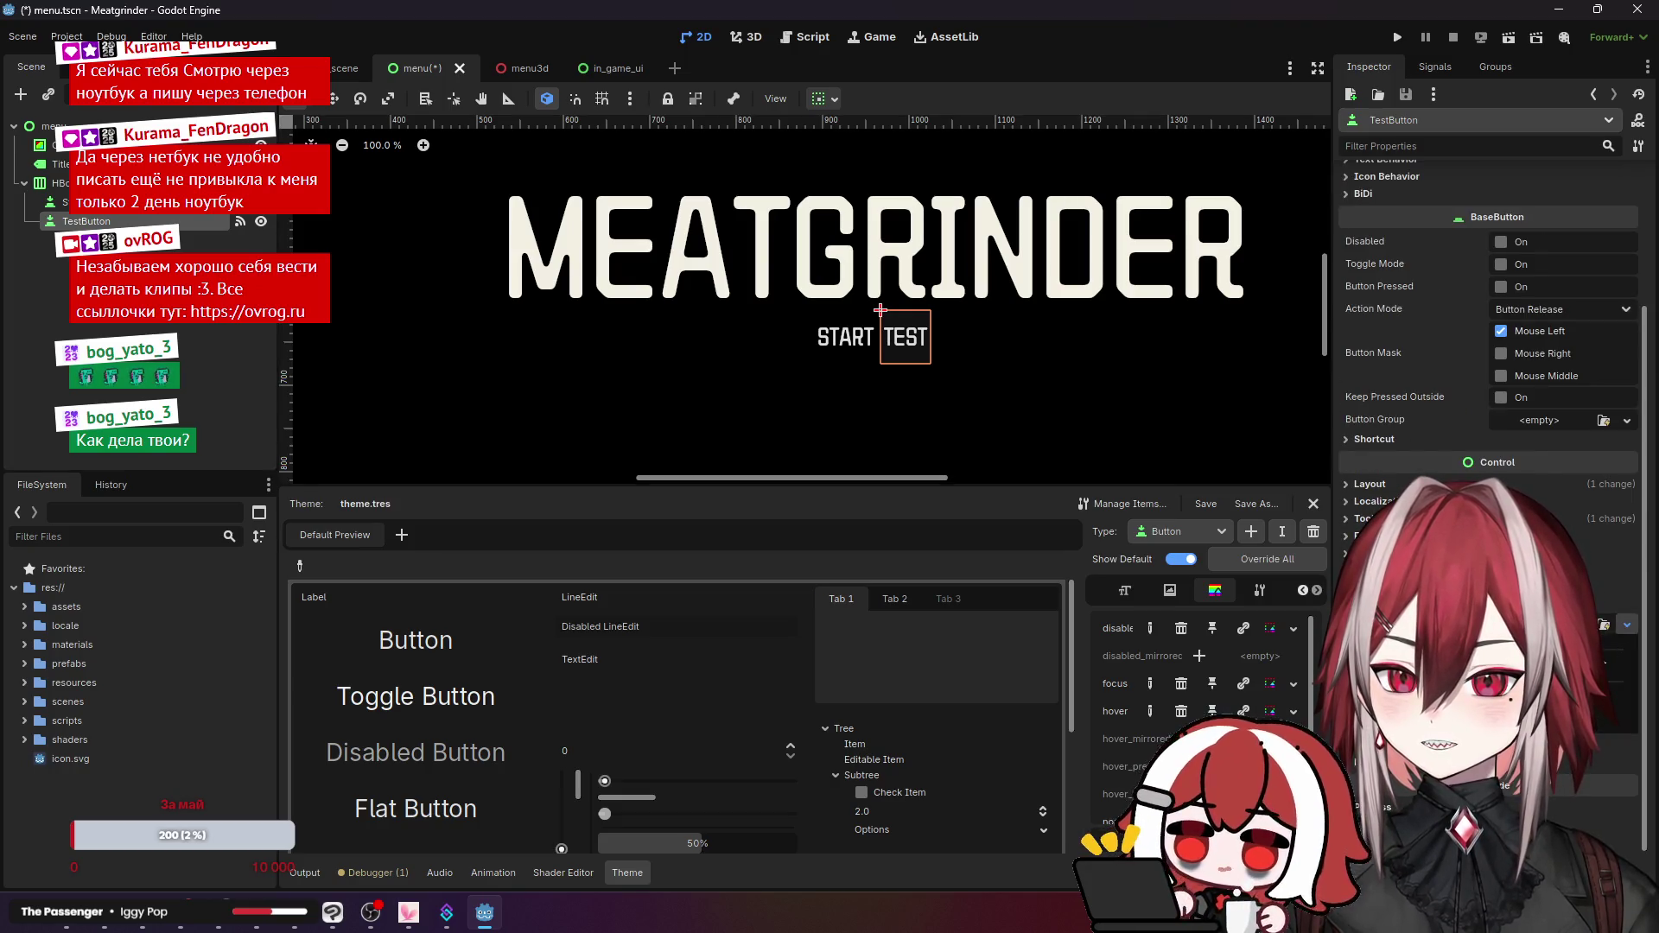
scroll(1027, 418, "up", 6)
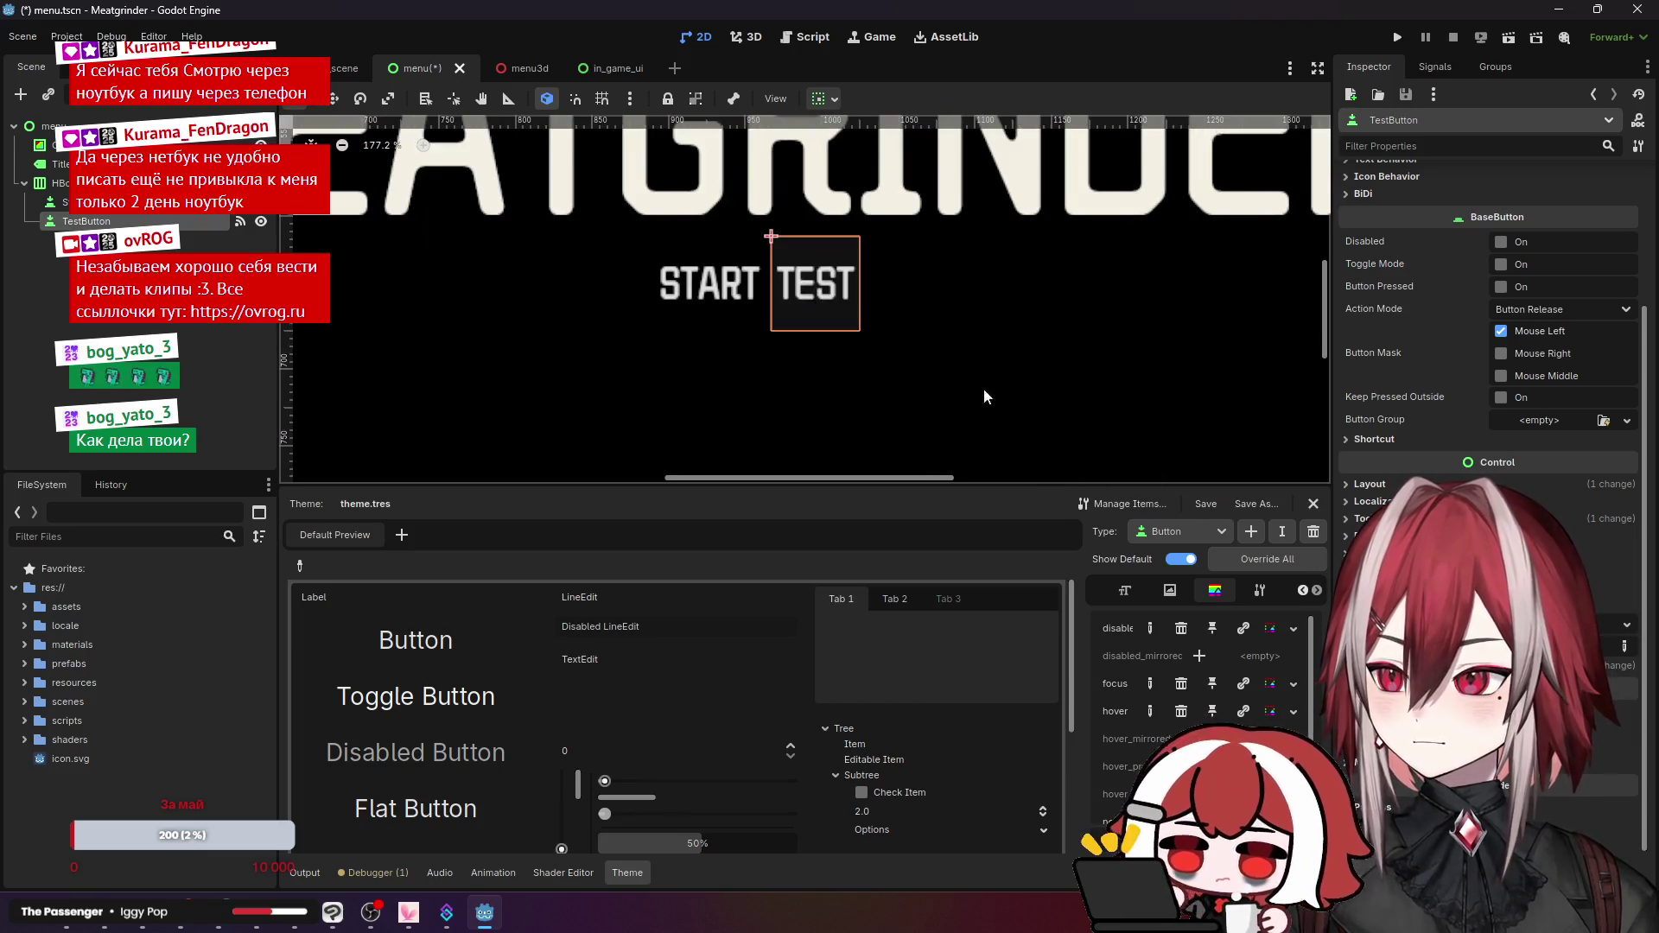
left_click(983, 389)
left_click(127, 223)
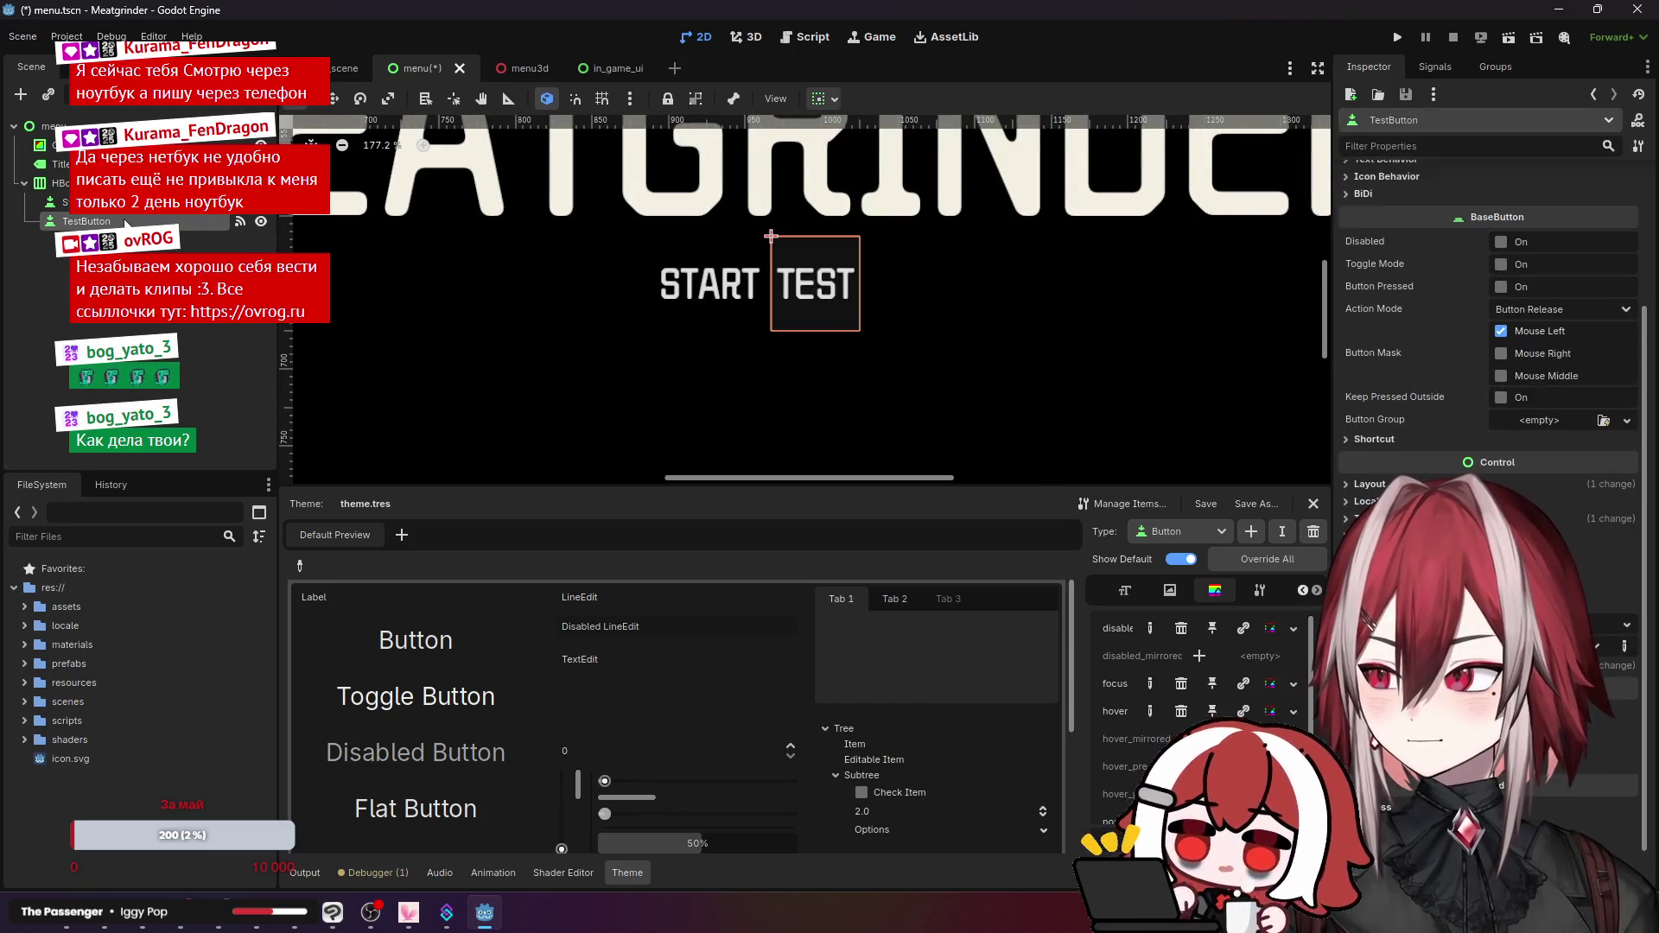
Compare StartButton's theme resource with TestButton's empty Theme slot
scroll(1487, 389, "down", 4)
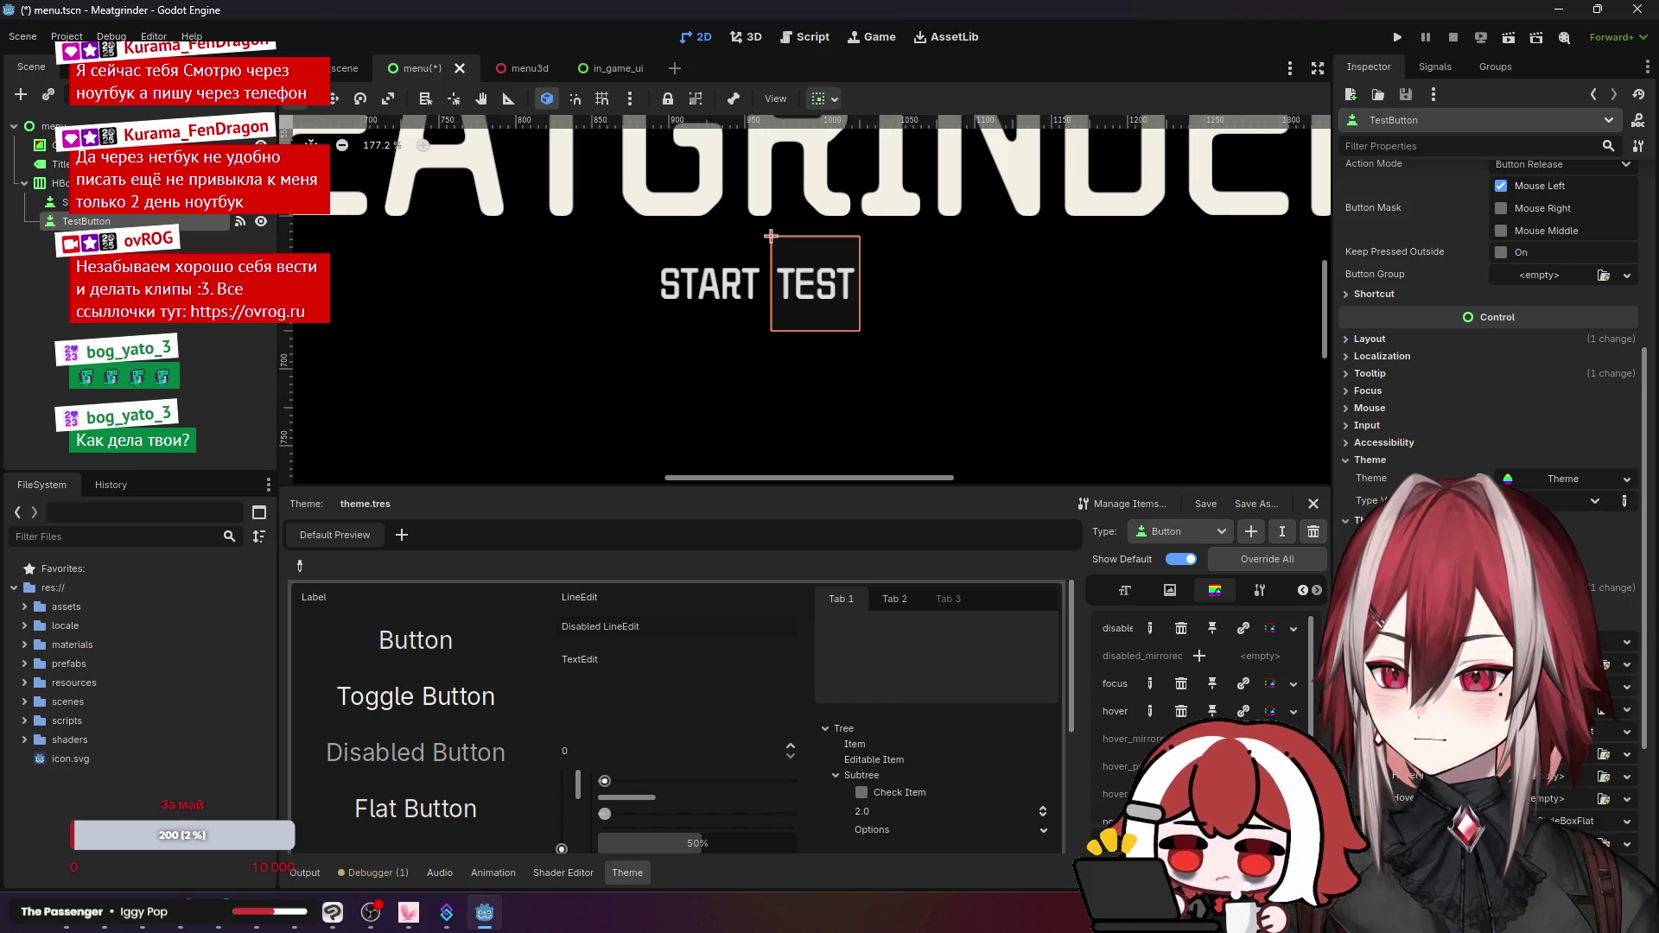
key("Escape")
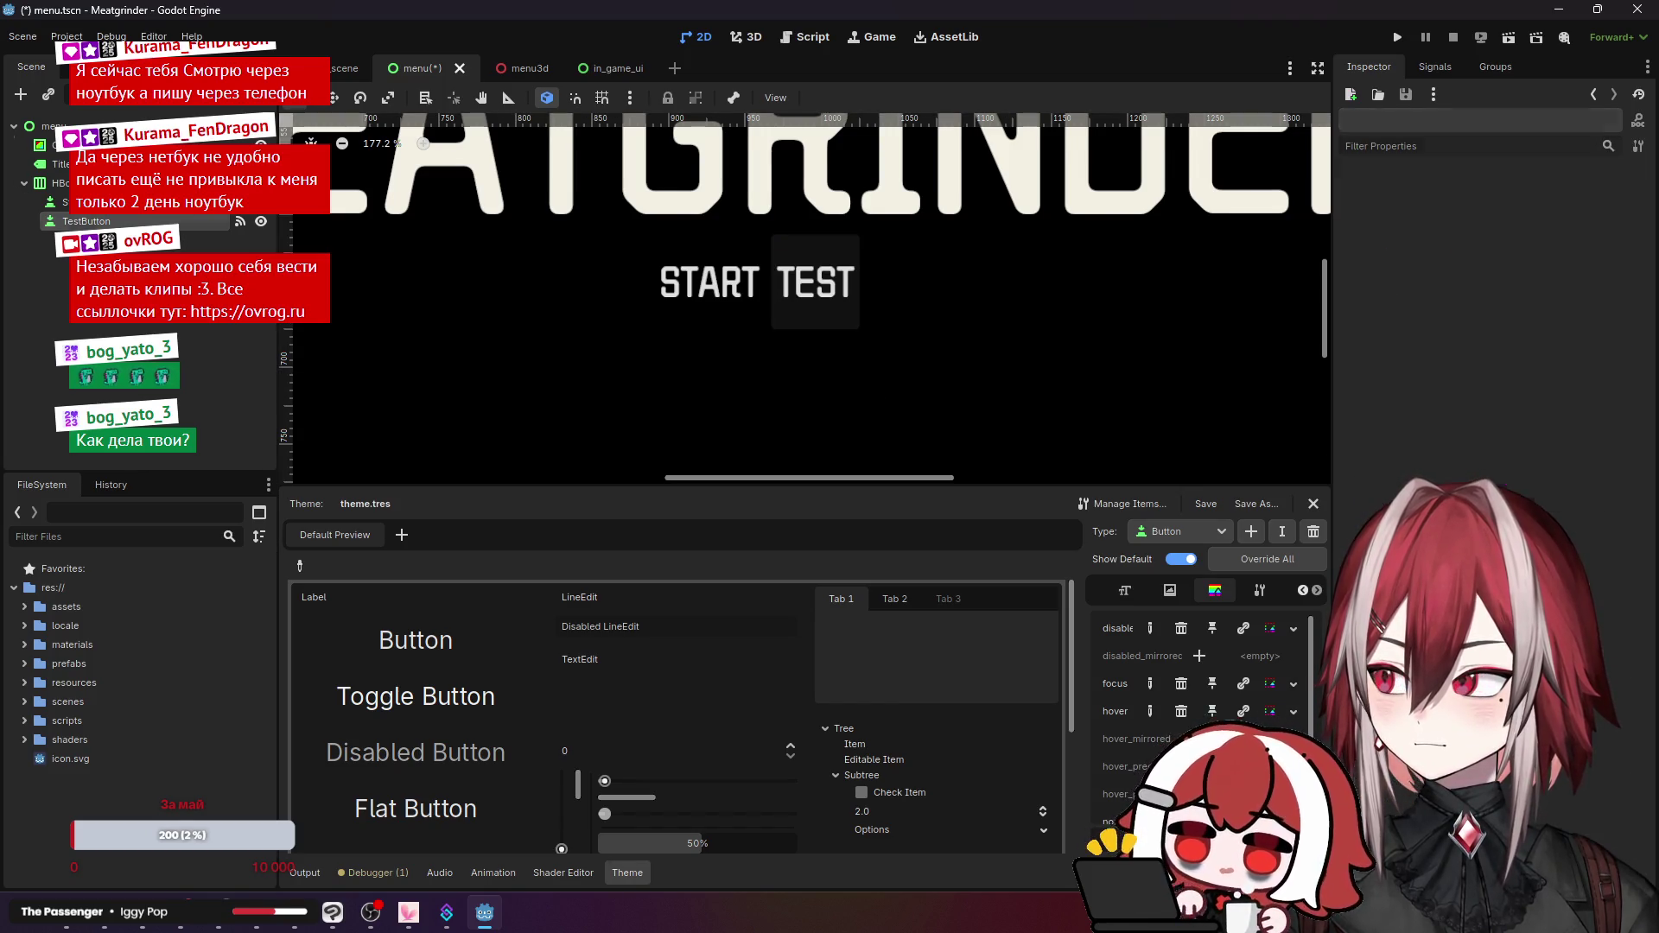
key("Up")
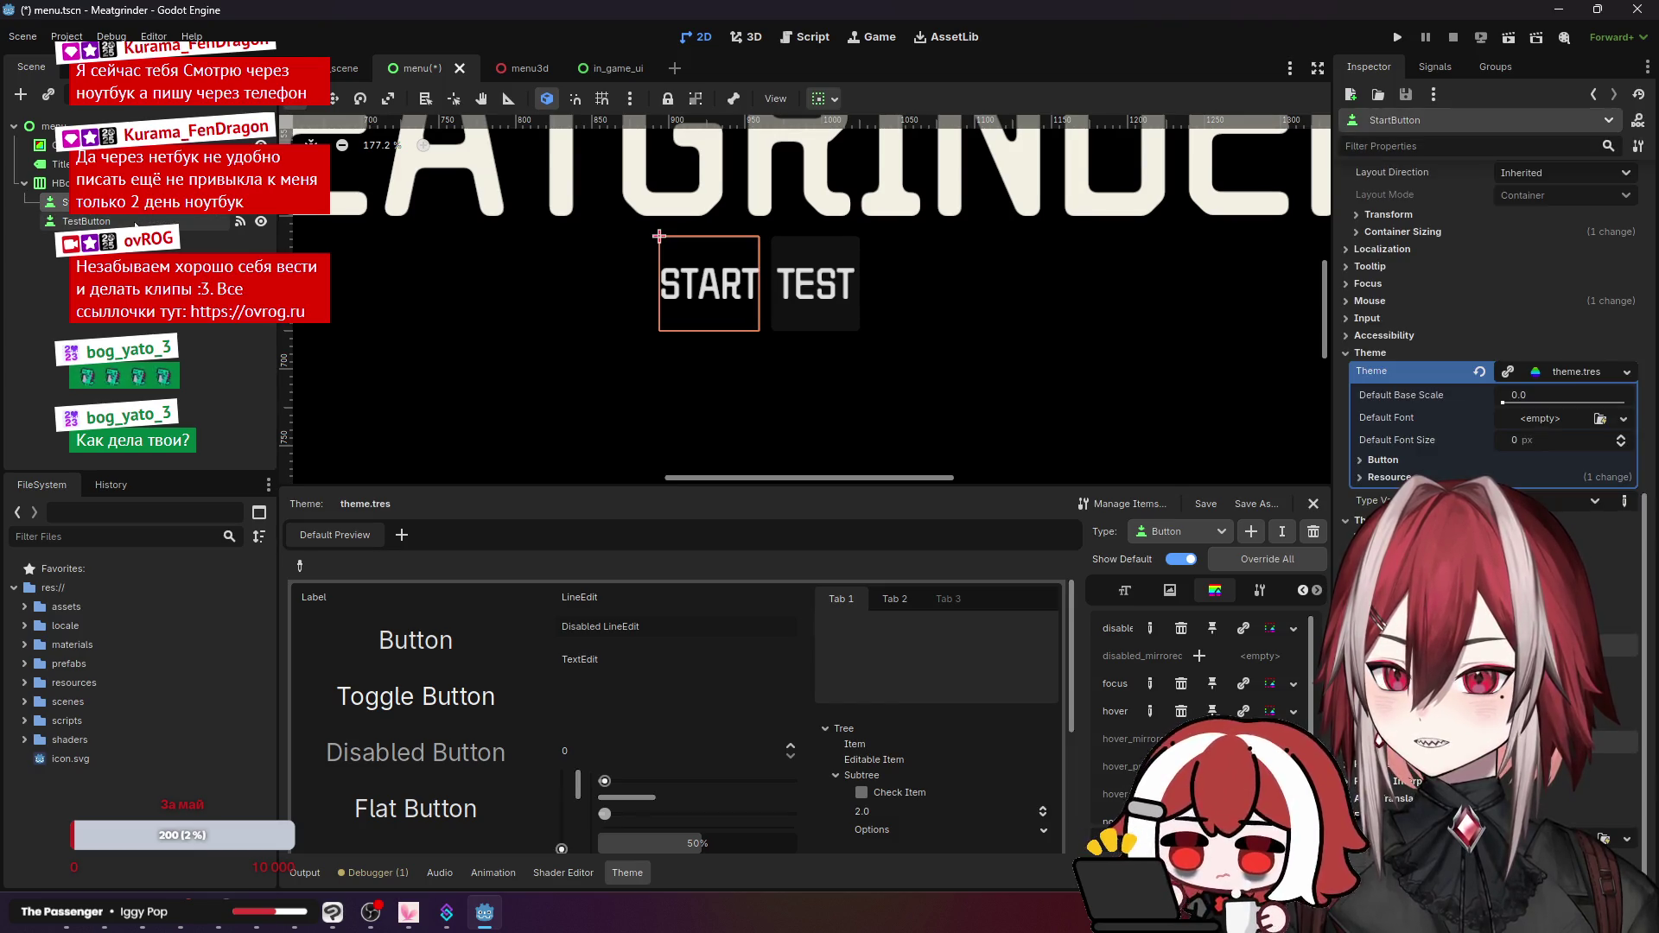
left_click(142, 224)
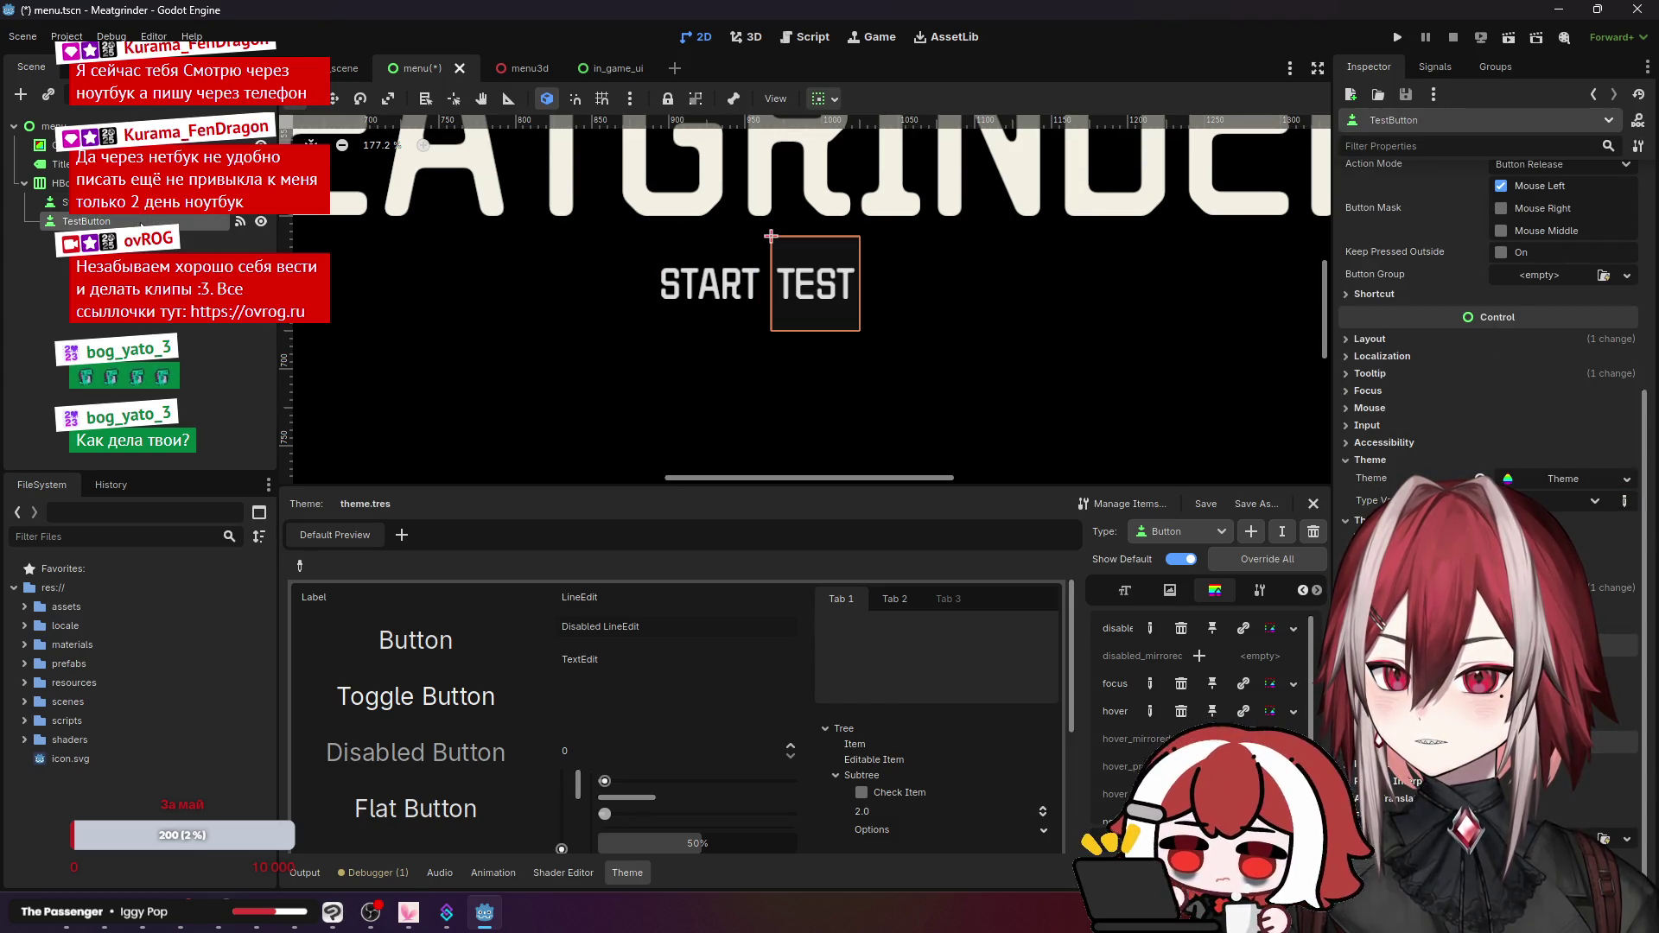
left_click(1586, 482)
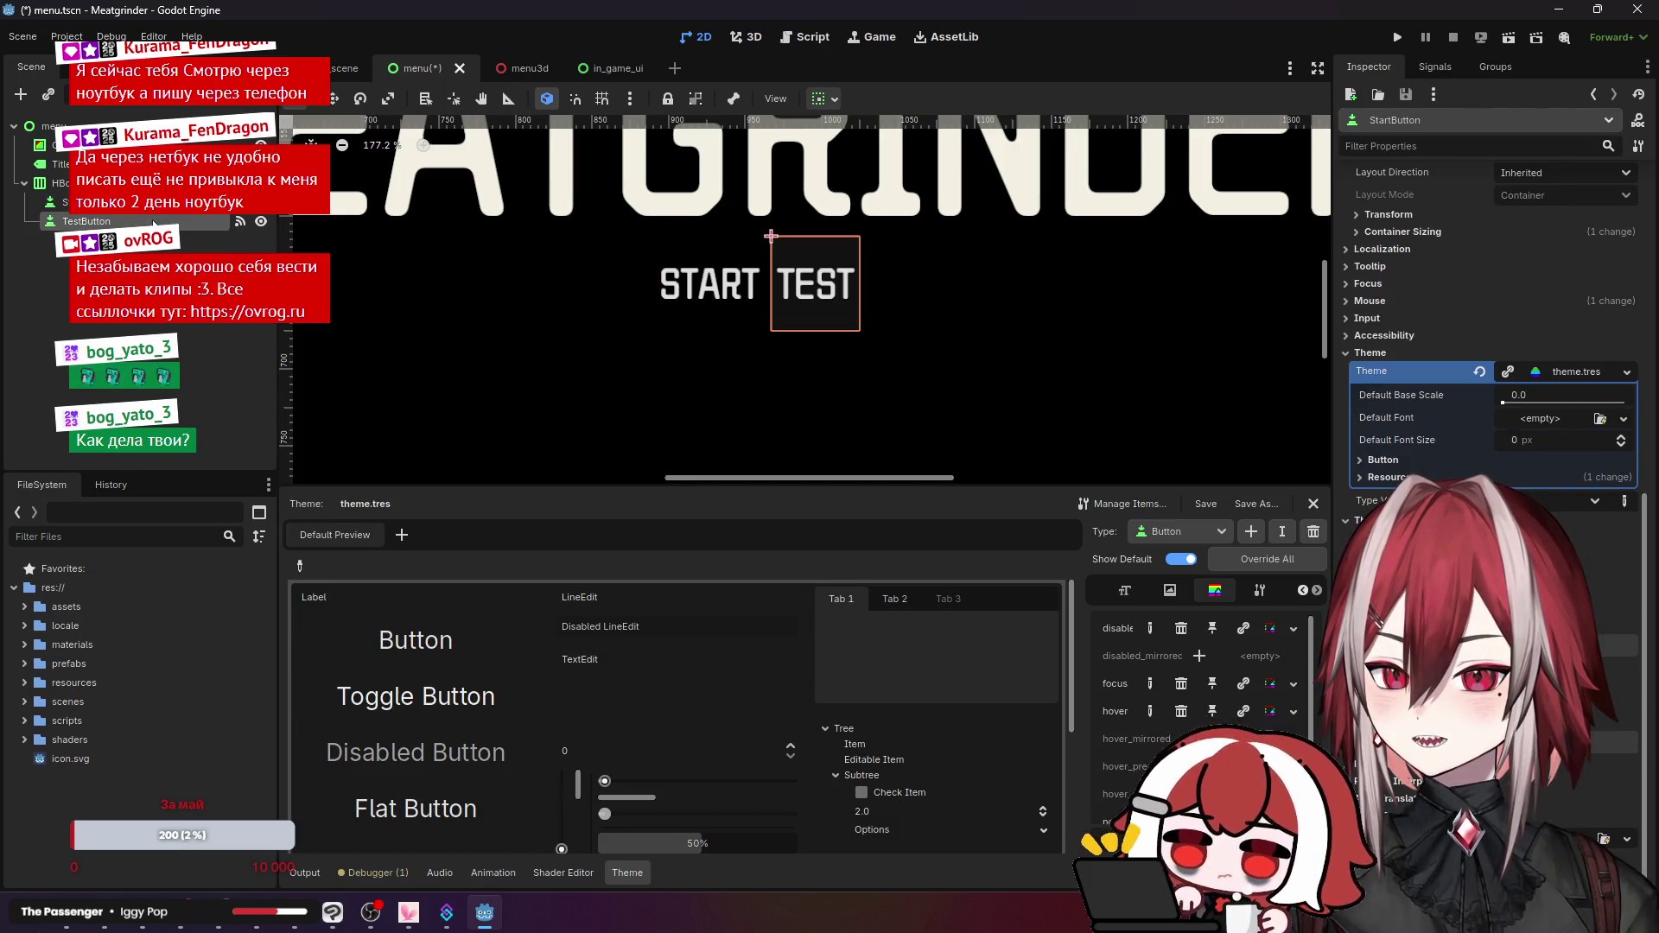
left_click(154, 223)
Load theme.tres into TestButton's Theme property and check the result
left_click(1604, 479)
double_click(540, 237)
left_click(370, 293)
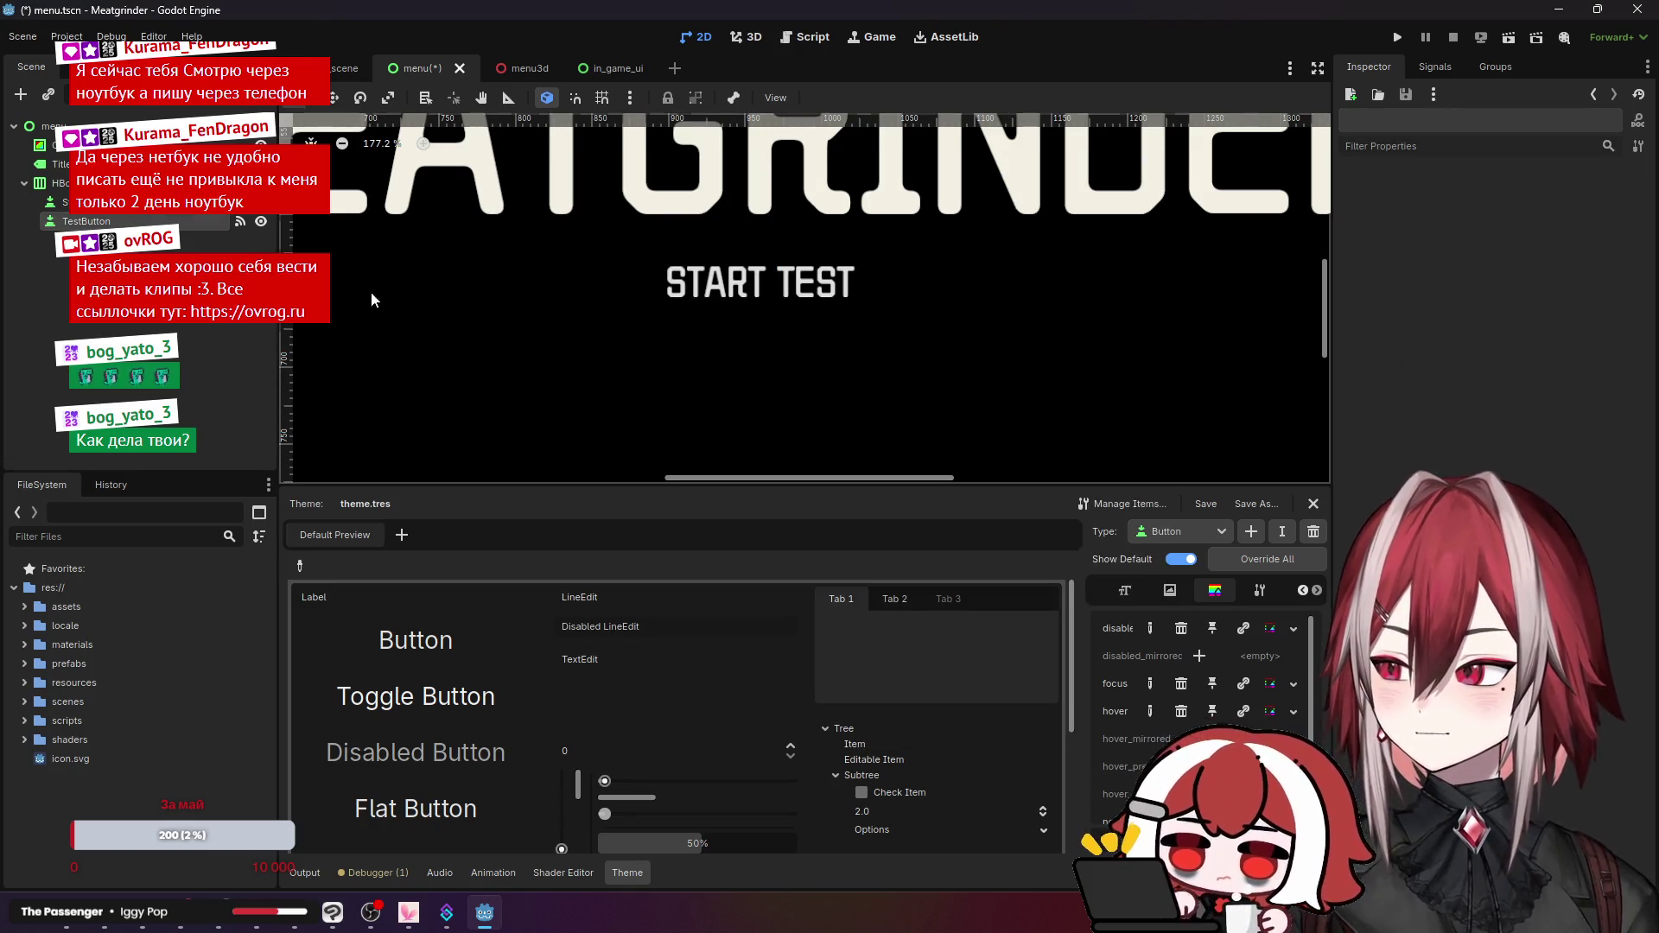
scroll(859, 375, "left", 2)
scroll(859, 375, "down", 3)
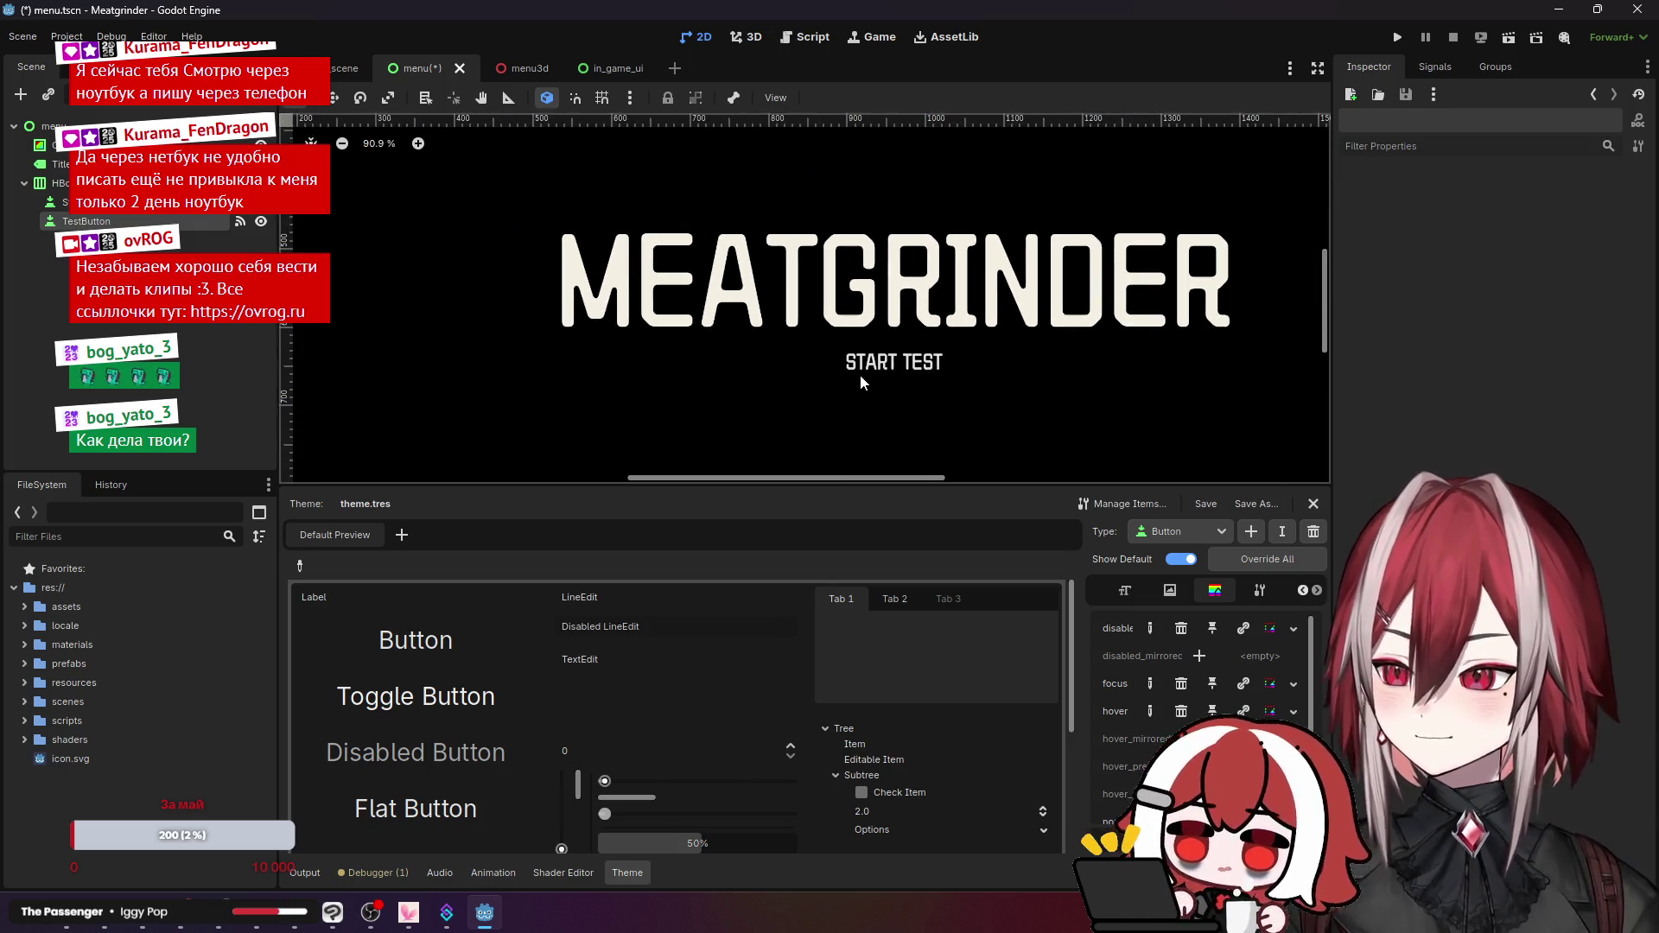
scroll(859, 375, "down", 1)
scroll(859, 375, "right", 1)
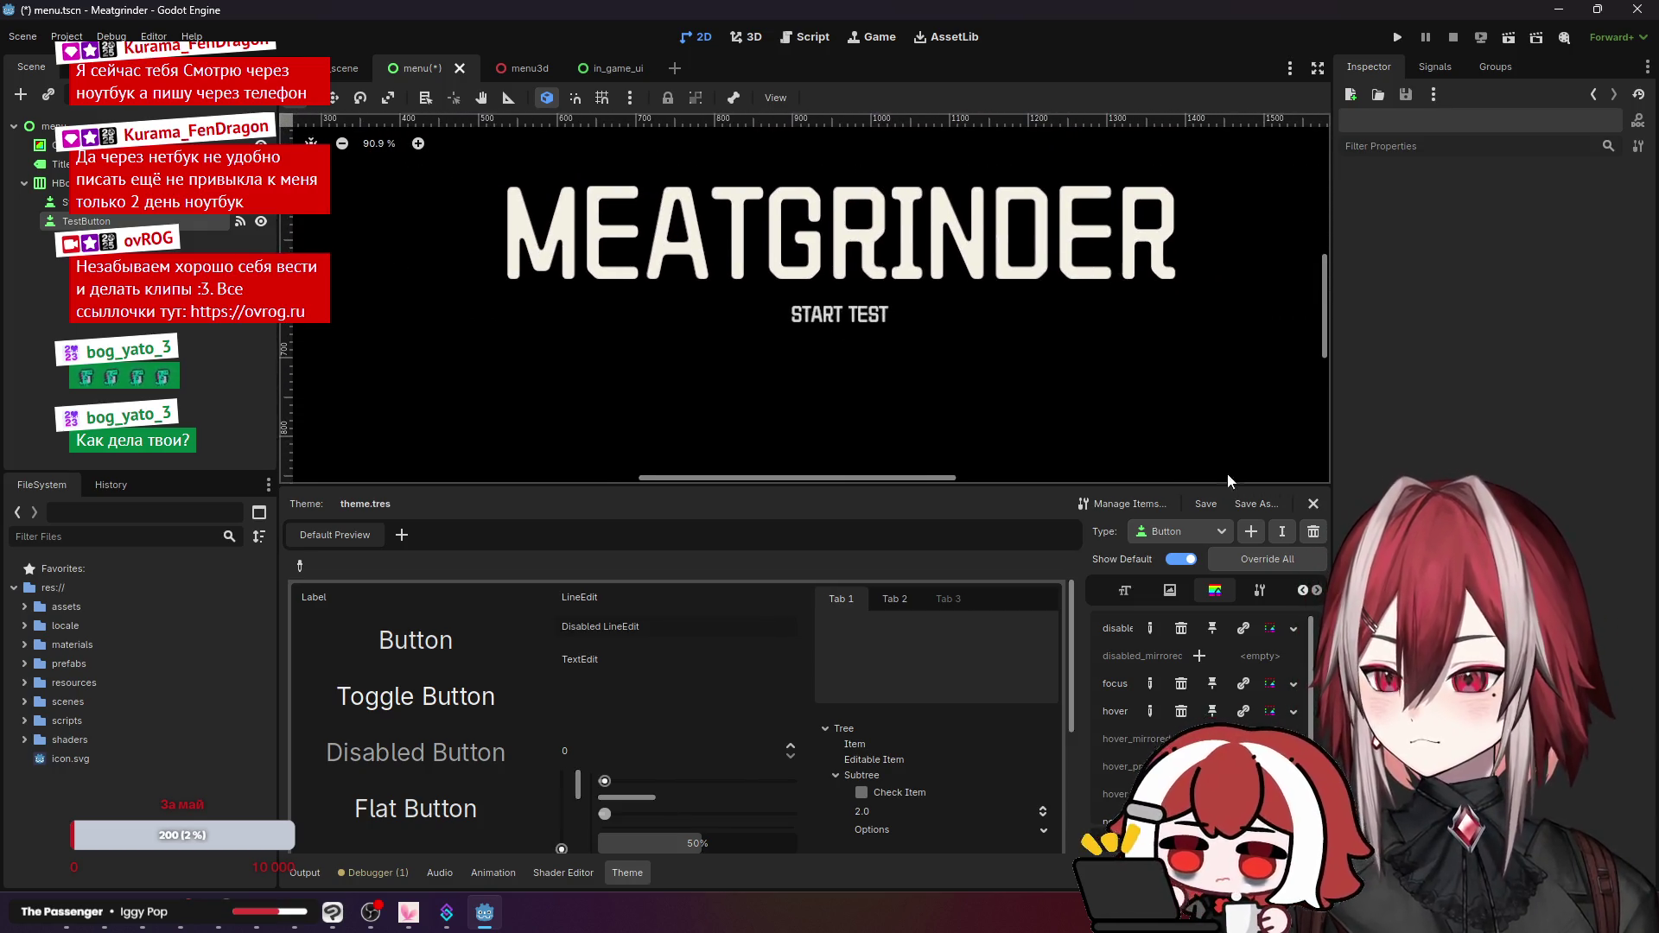
left_click(1303, 590)
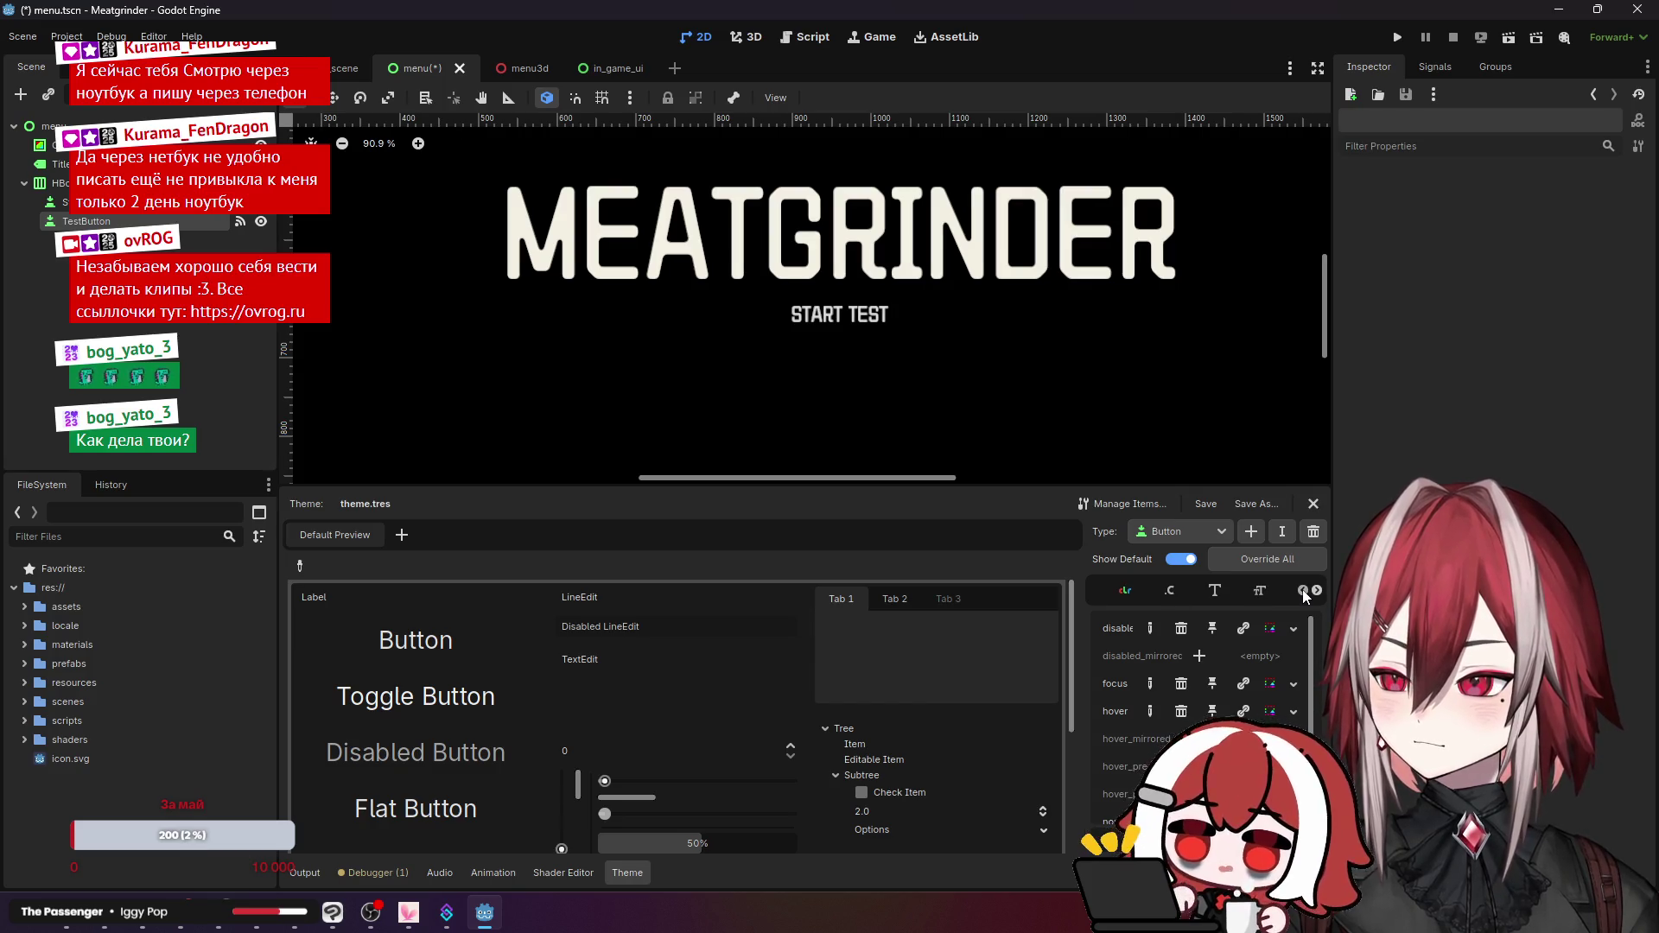
left_click(1129, 592)
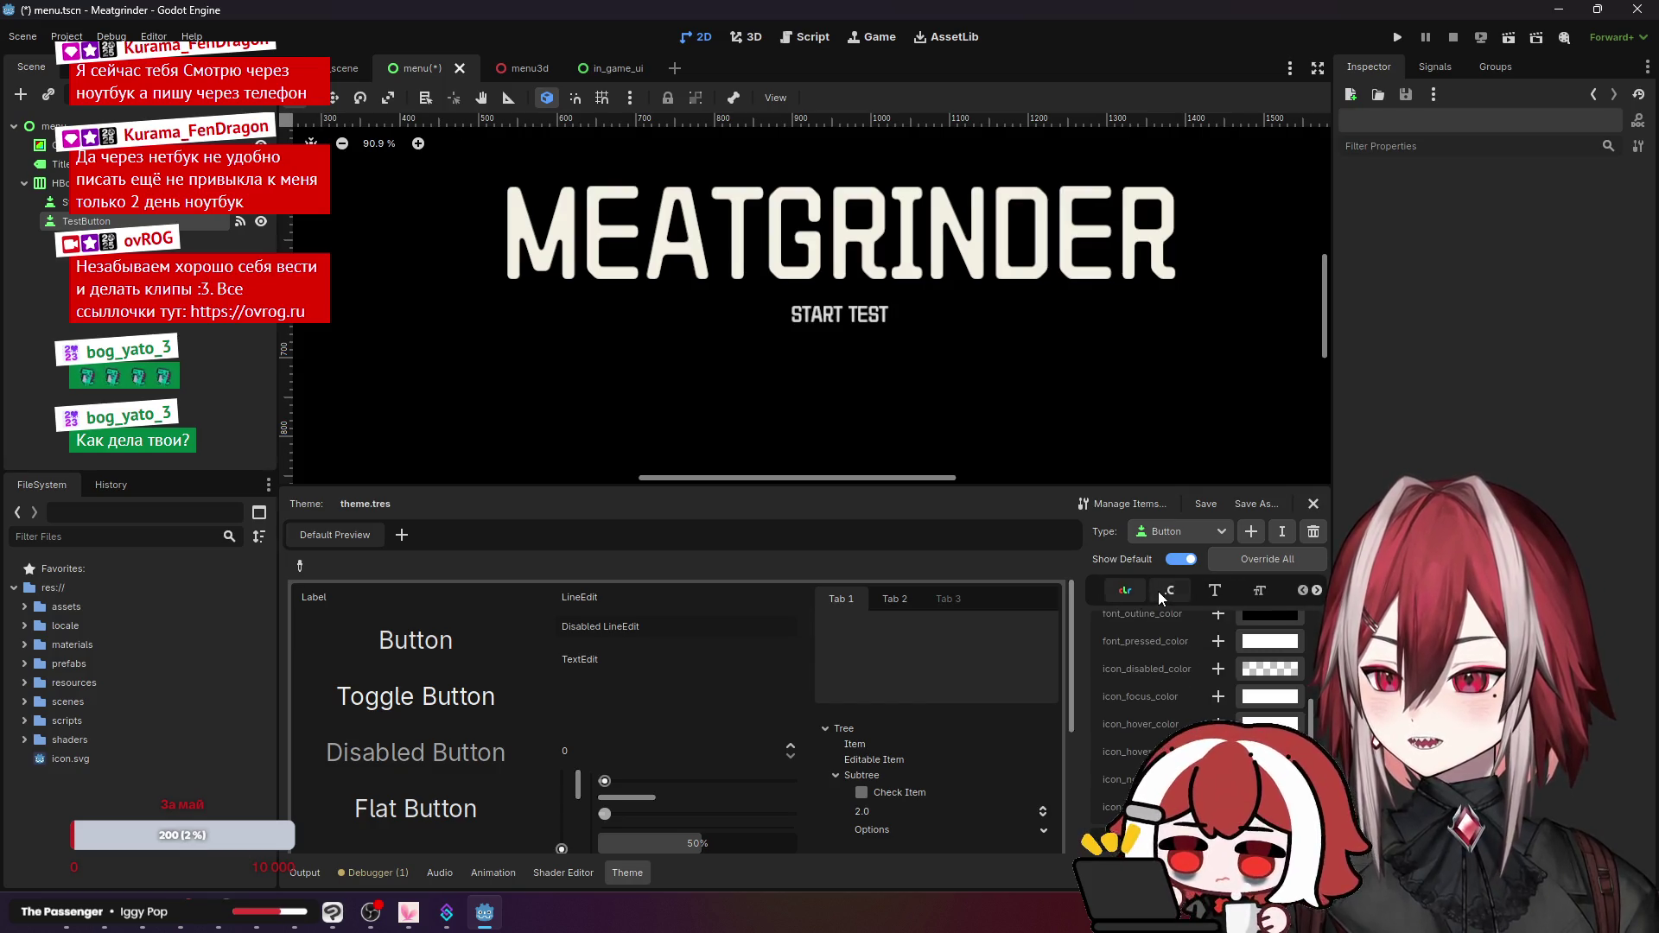
left_click(1158, 591)
scroll(963, 437, "up", 5)
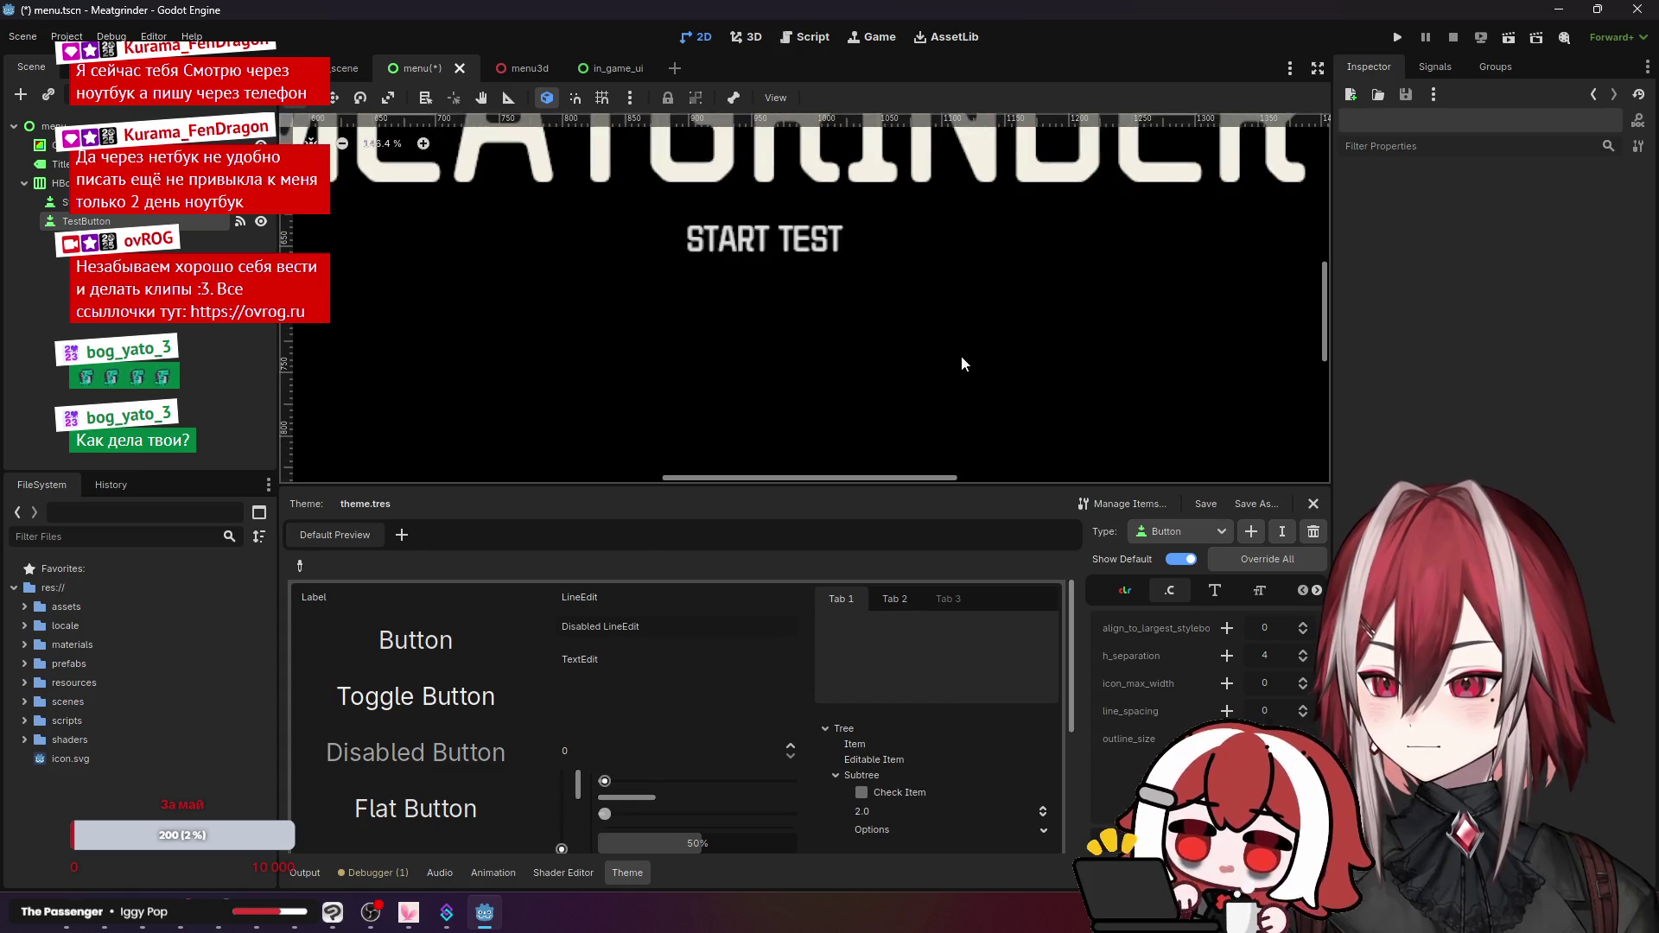
scroll(965, 364, "up", 3)
scroll(964, 364, "left", 3)
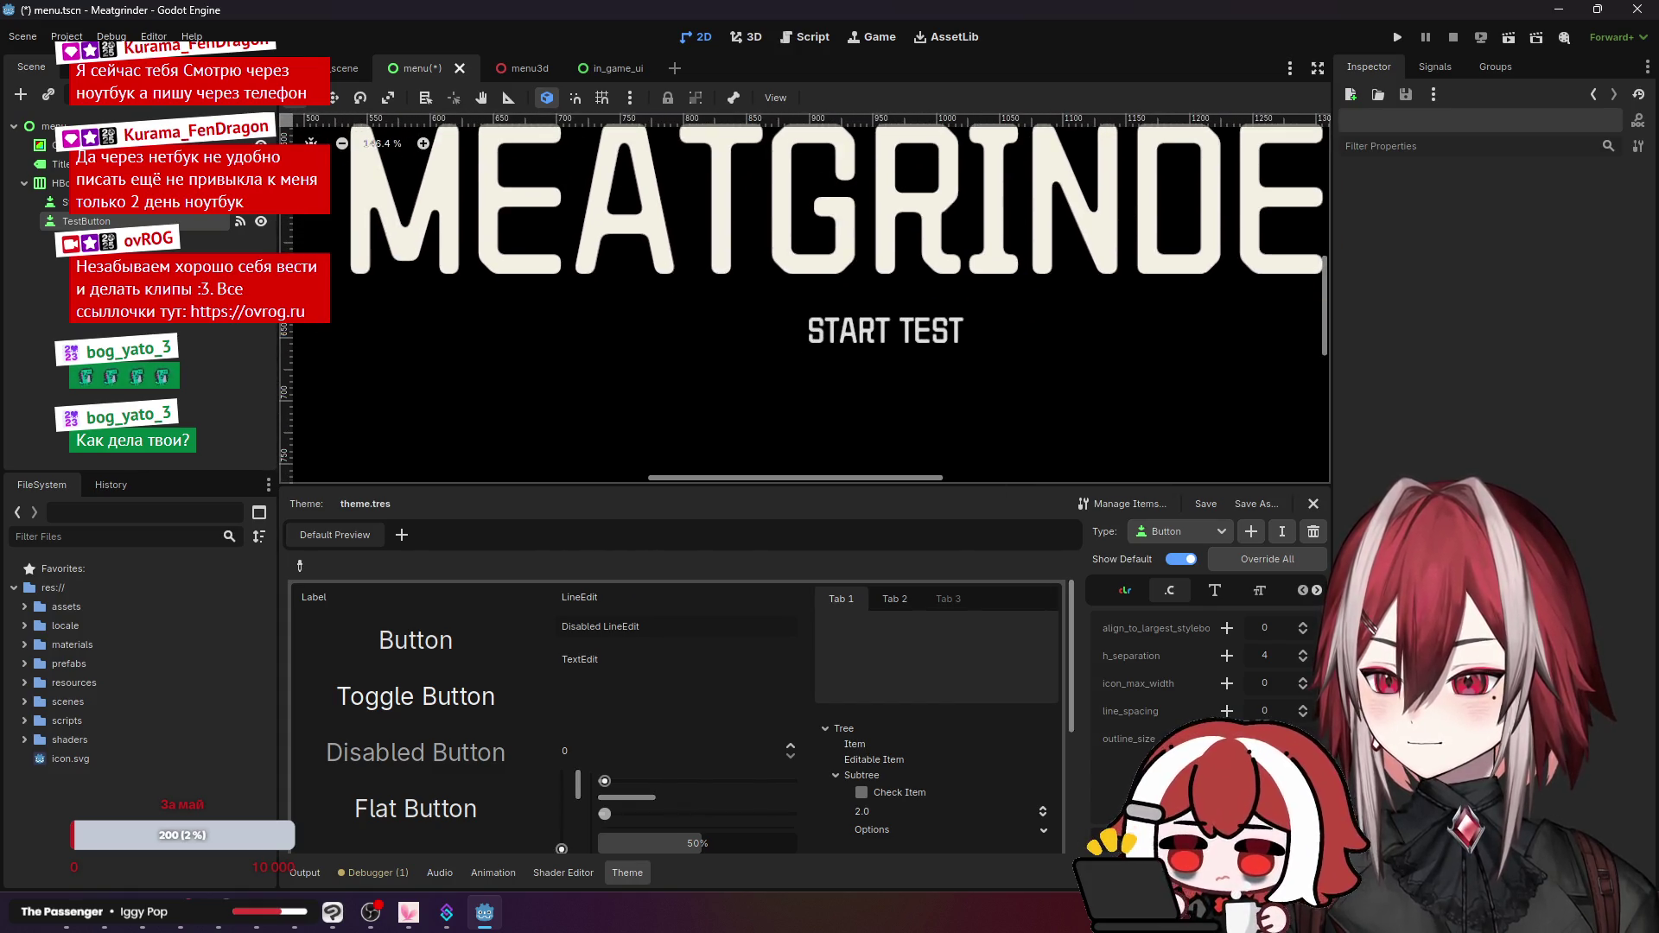
scroll(1222, 593, "down", 3)
left_click(1260, 591)
left_click(1216, 591)
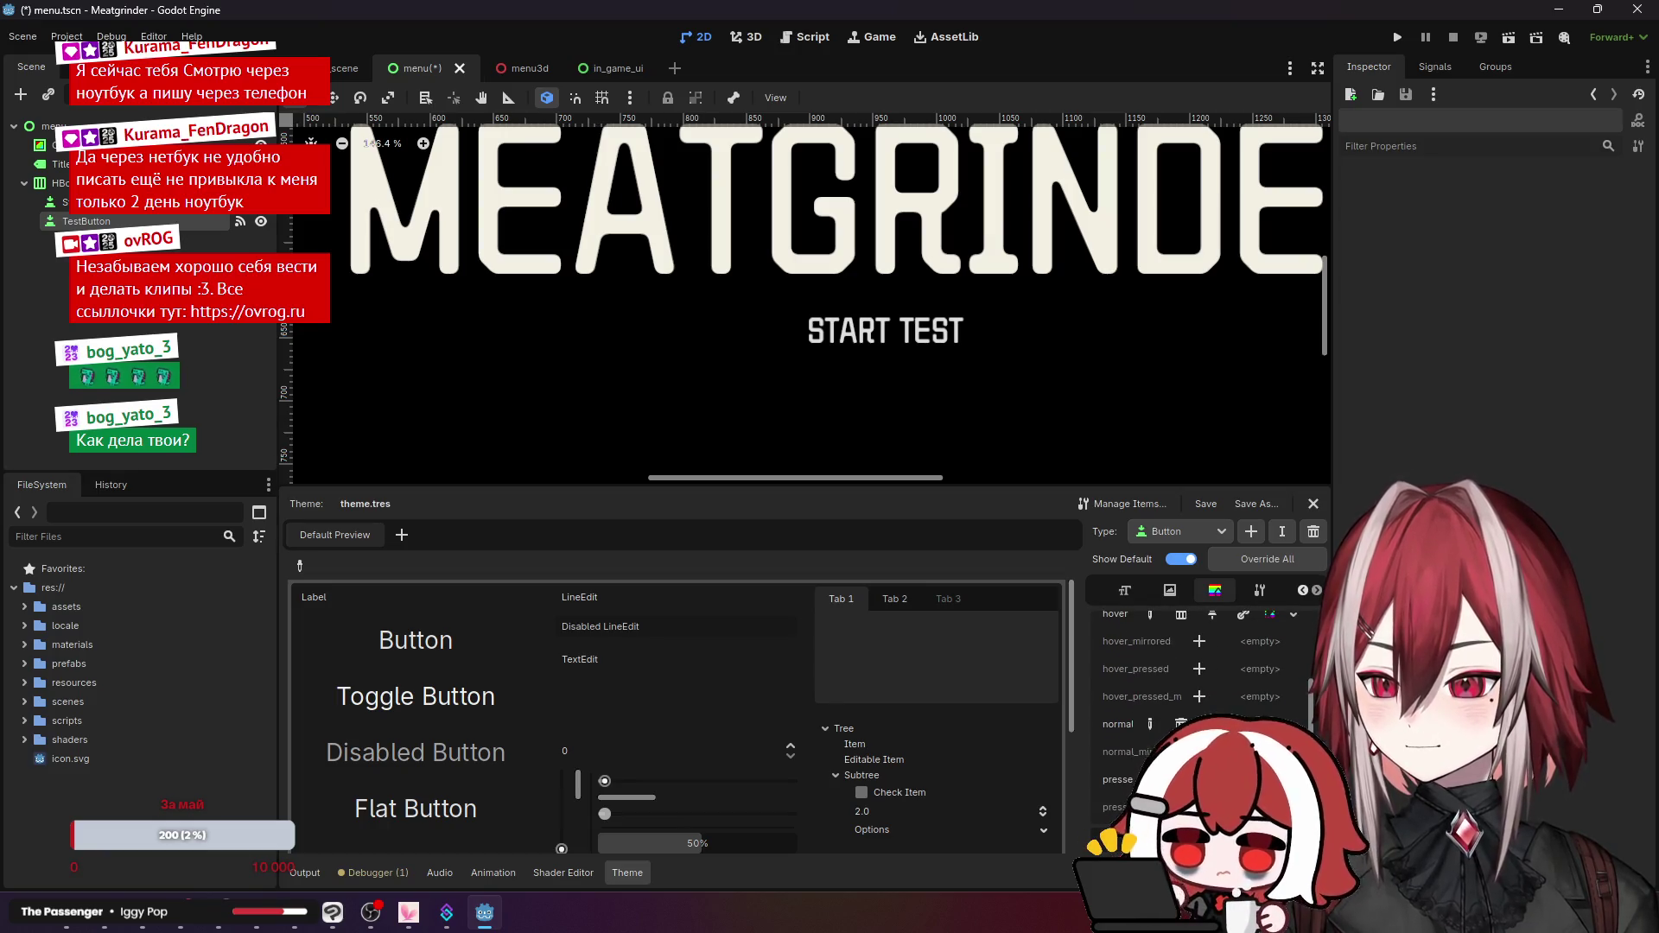
left_click(1270, 725)
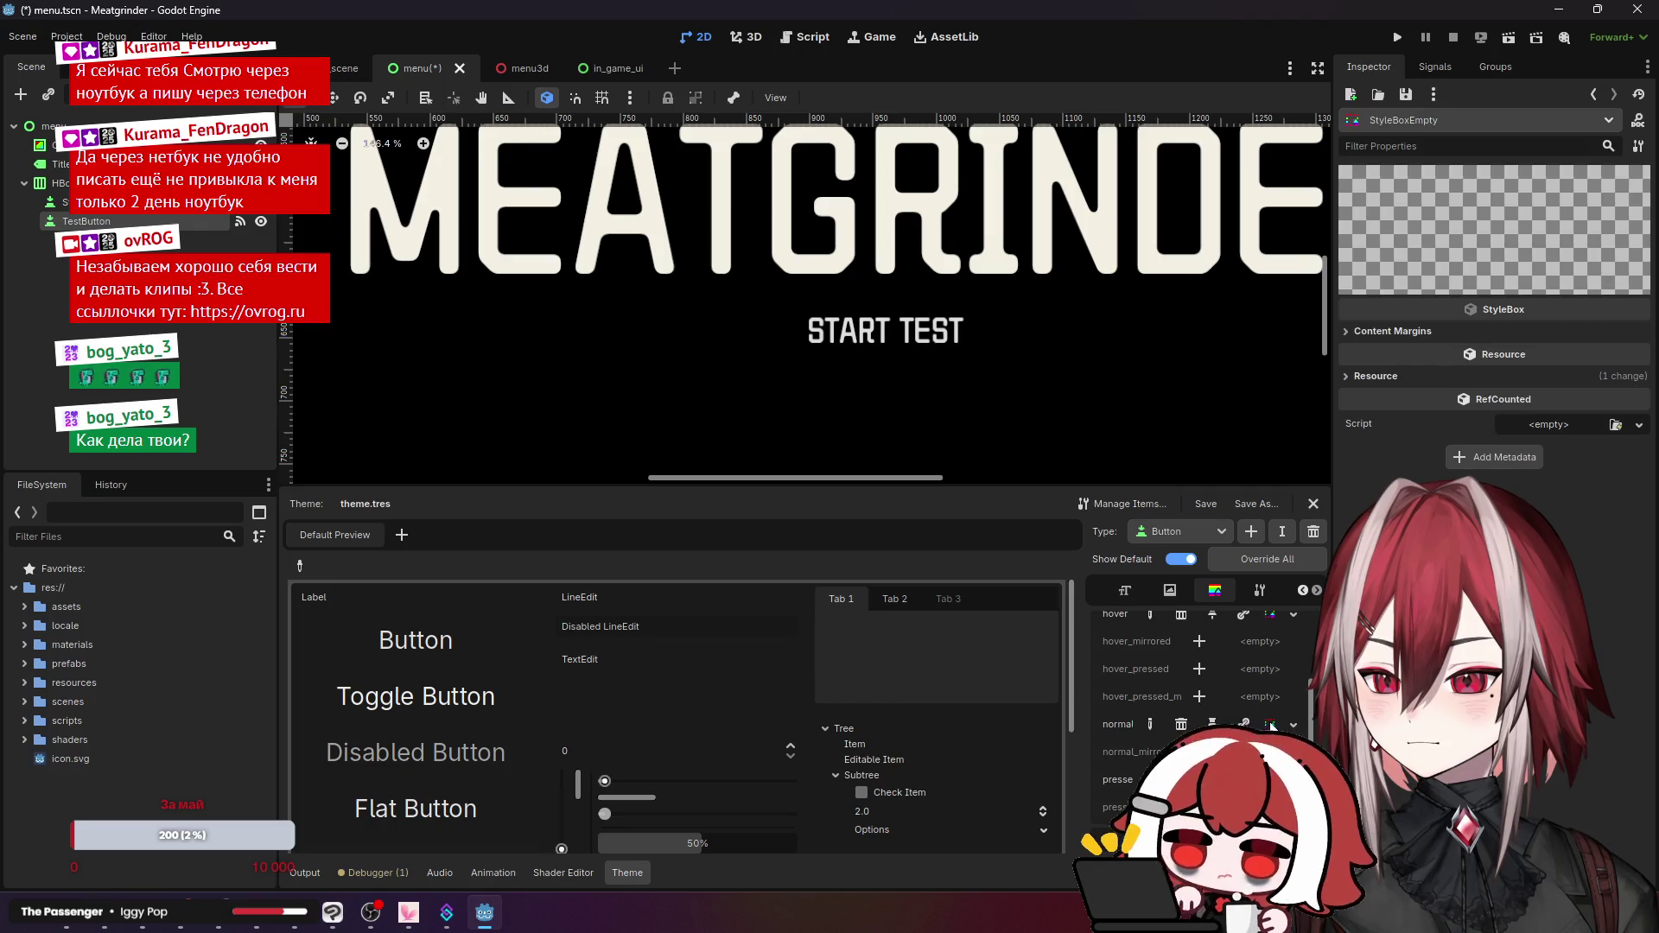
Expand the normal stylebox's content margins and nudge the Left margin value
left_click(1398, 333)
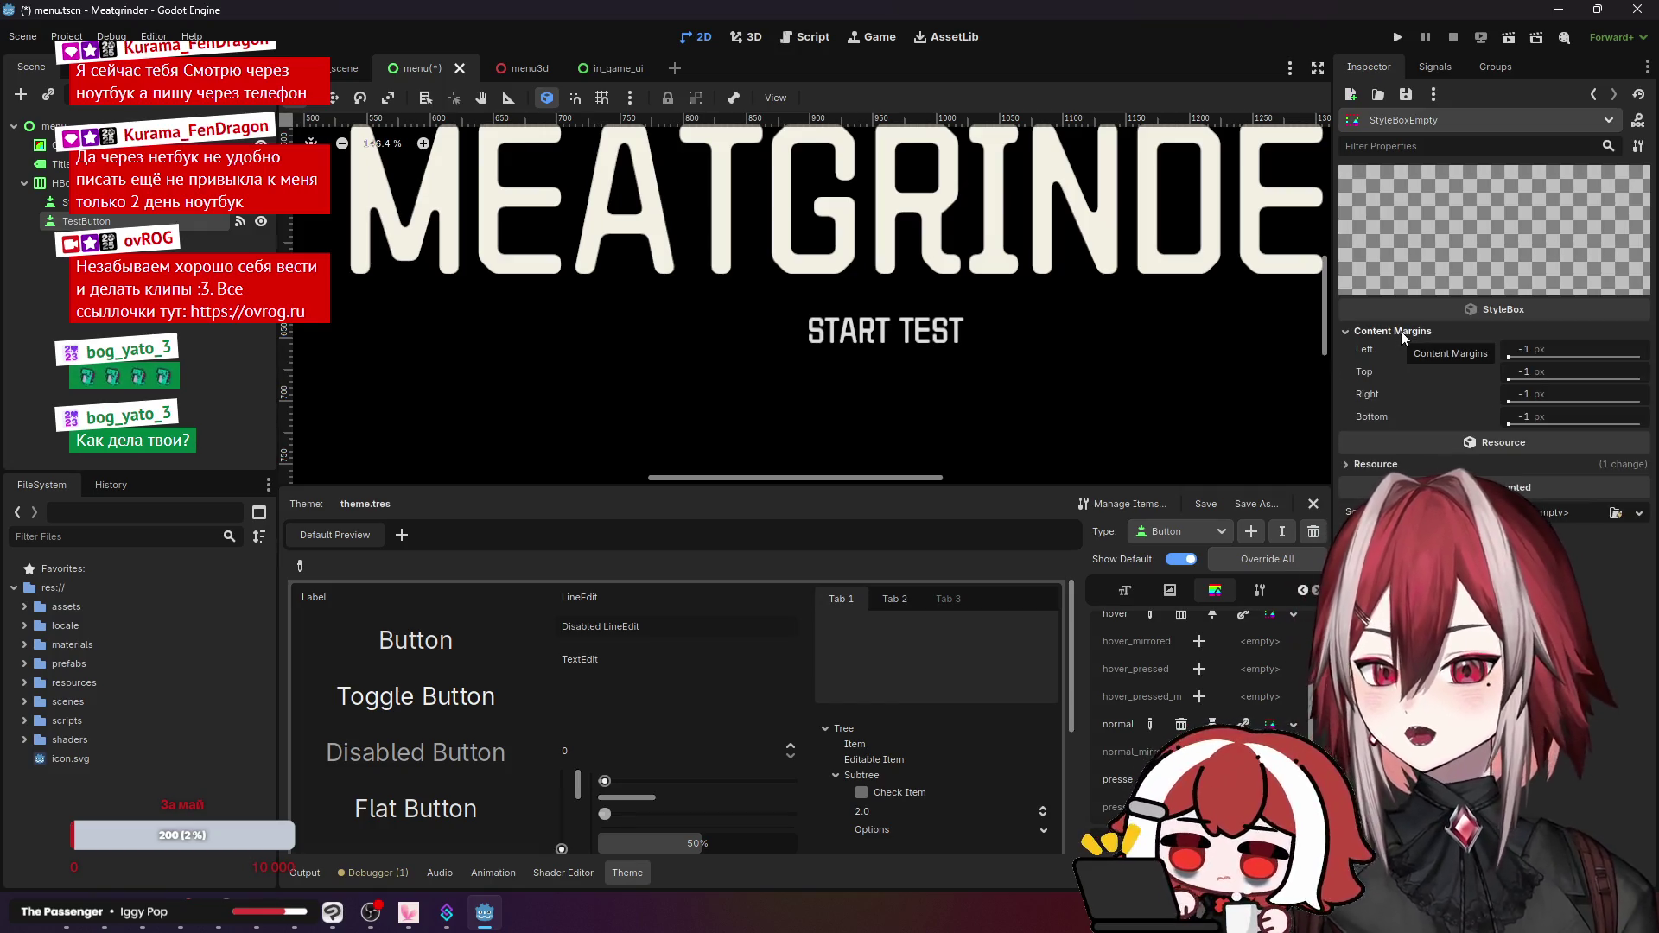
mouse_move(1509, 356)
left_mouse_down()
mouse_move(1534, 354)
mouse_move(1495, 354)
left_mouse_up()
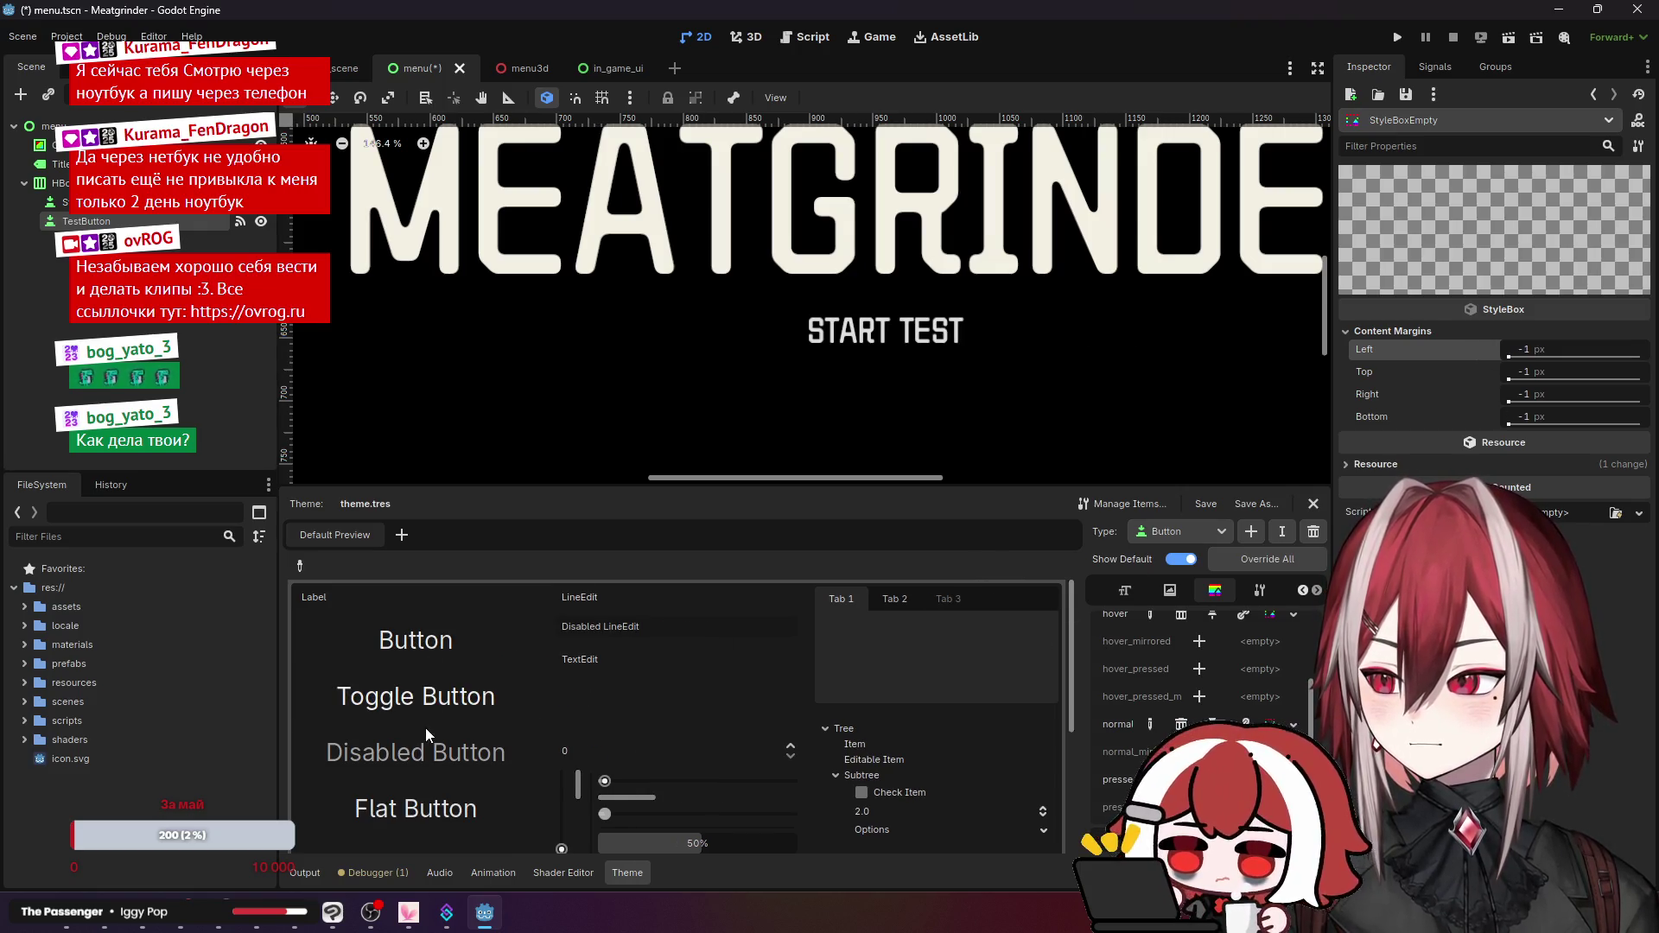
scroll(1311, 726, "up", 3)
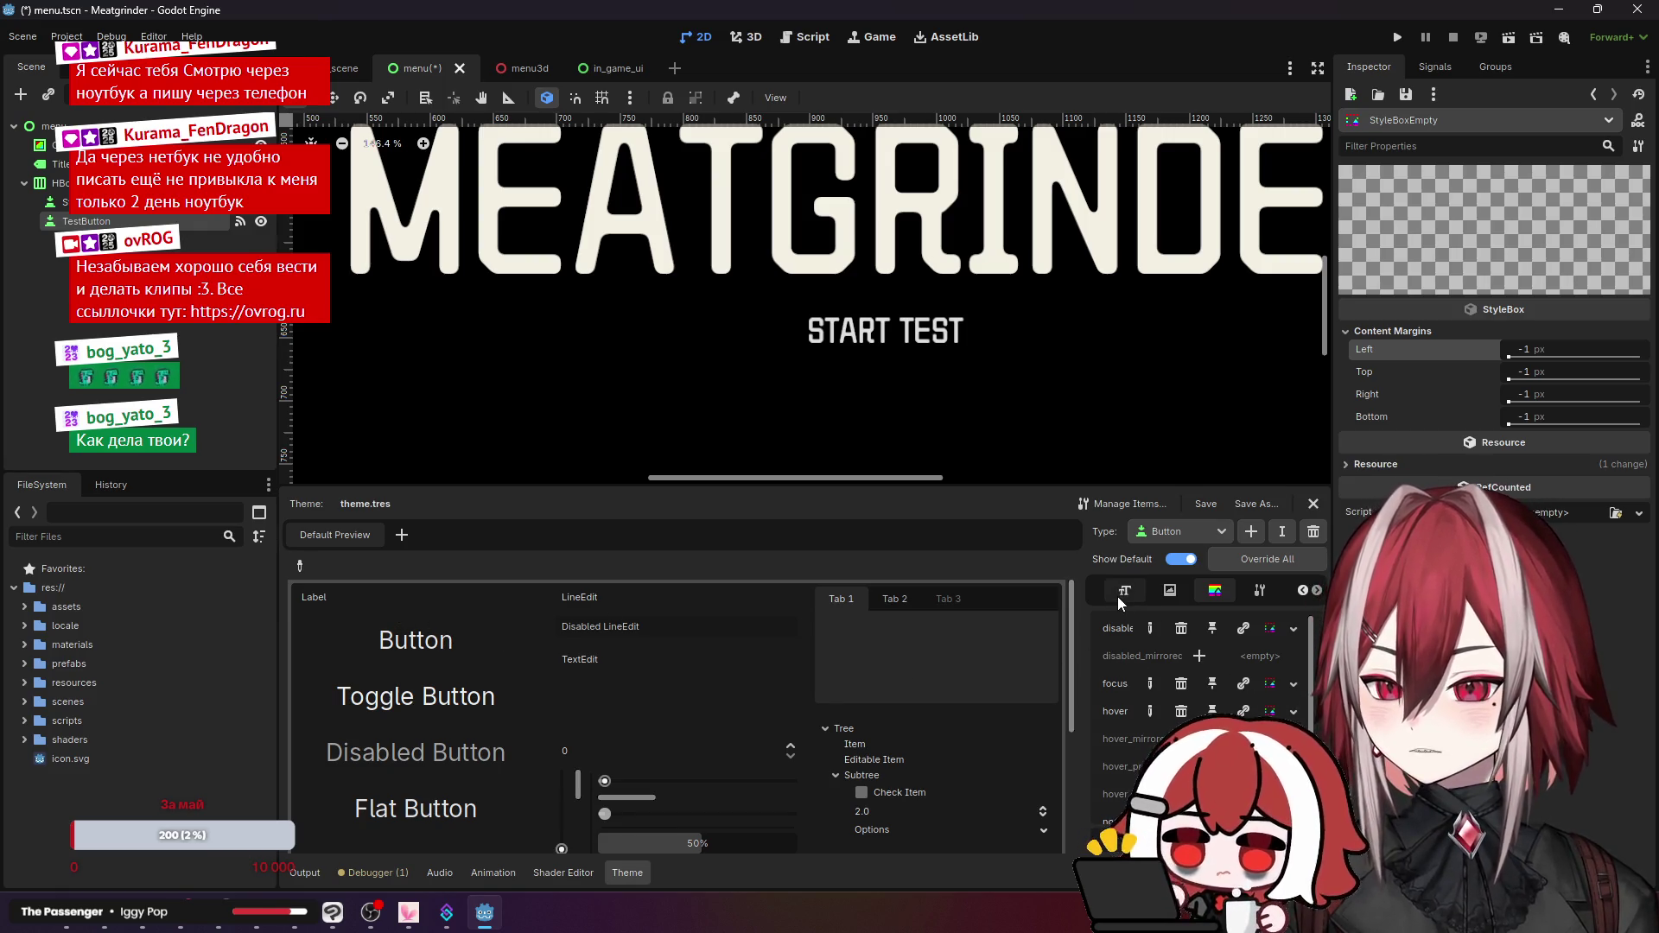
Browse the Button theme's categories to its colours and inspect the default font colour
left_click(1169, 590)
left_click(1201, 591)
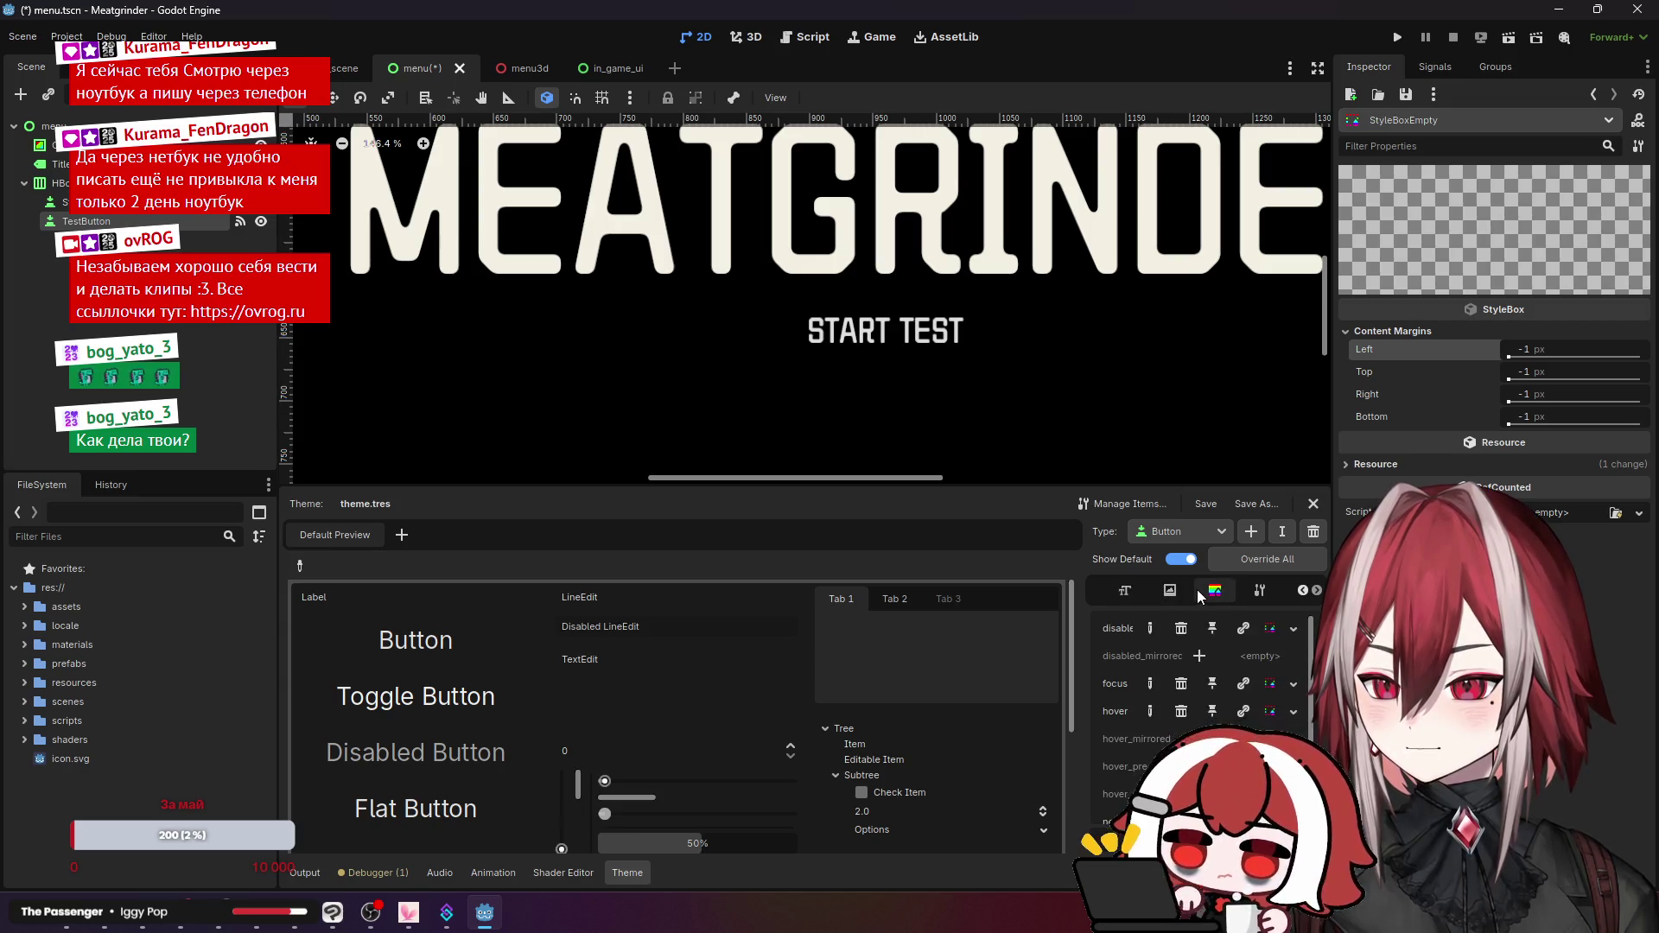
left_click(1302, 590)
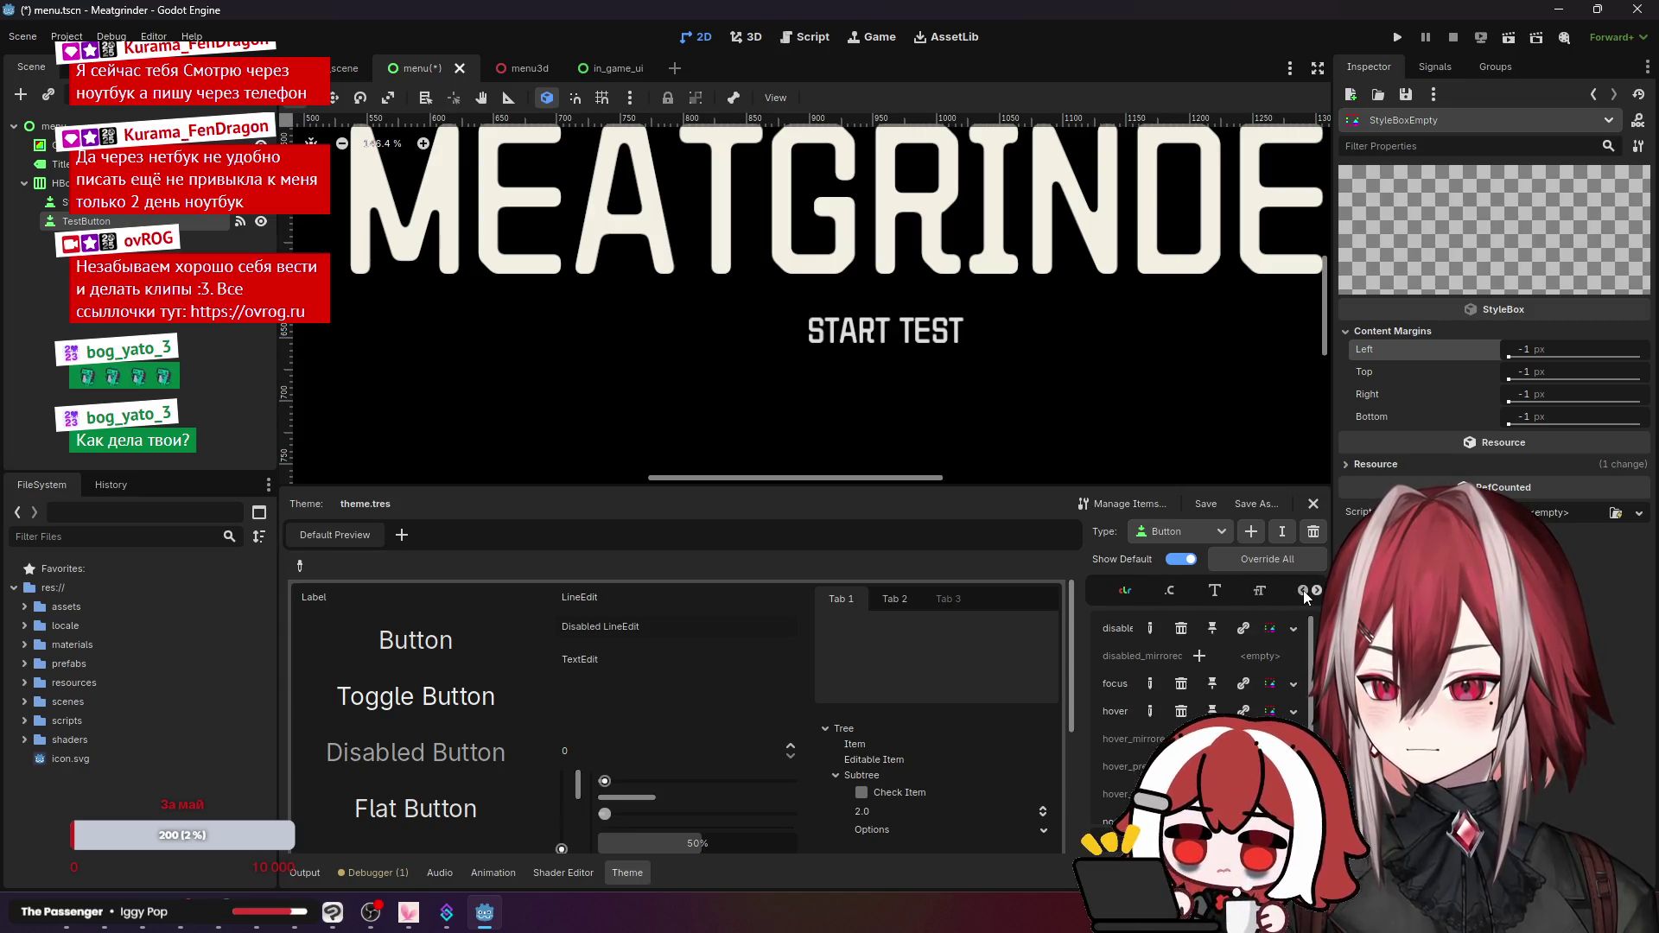
left_click(1125, 590)
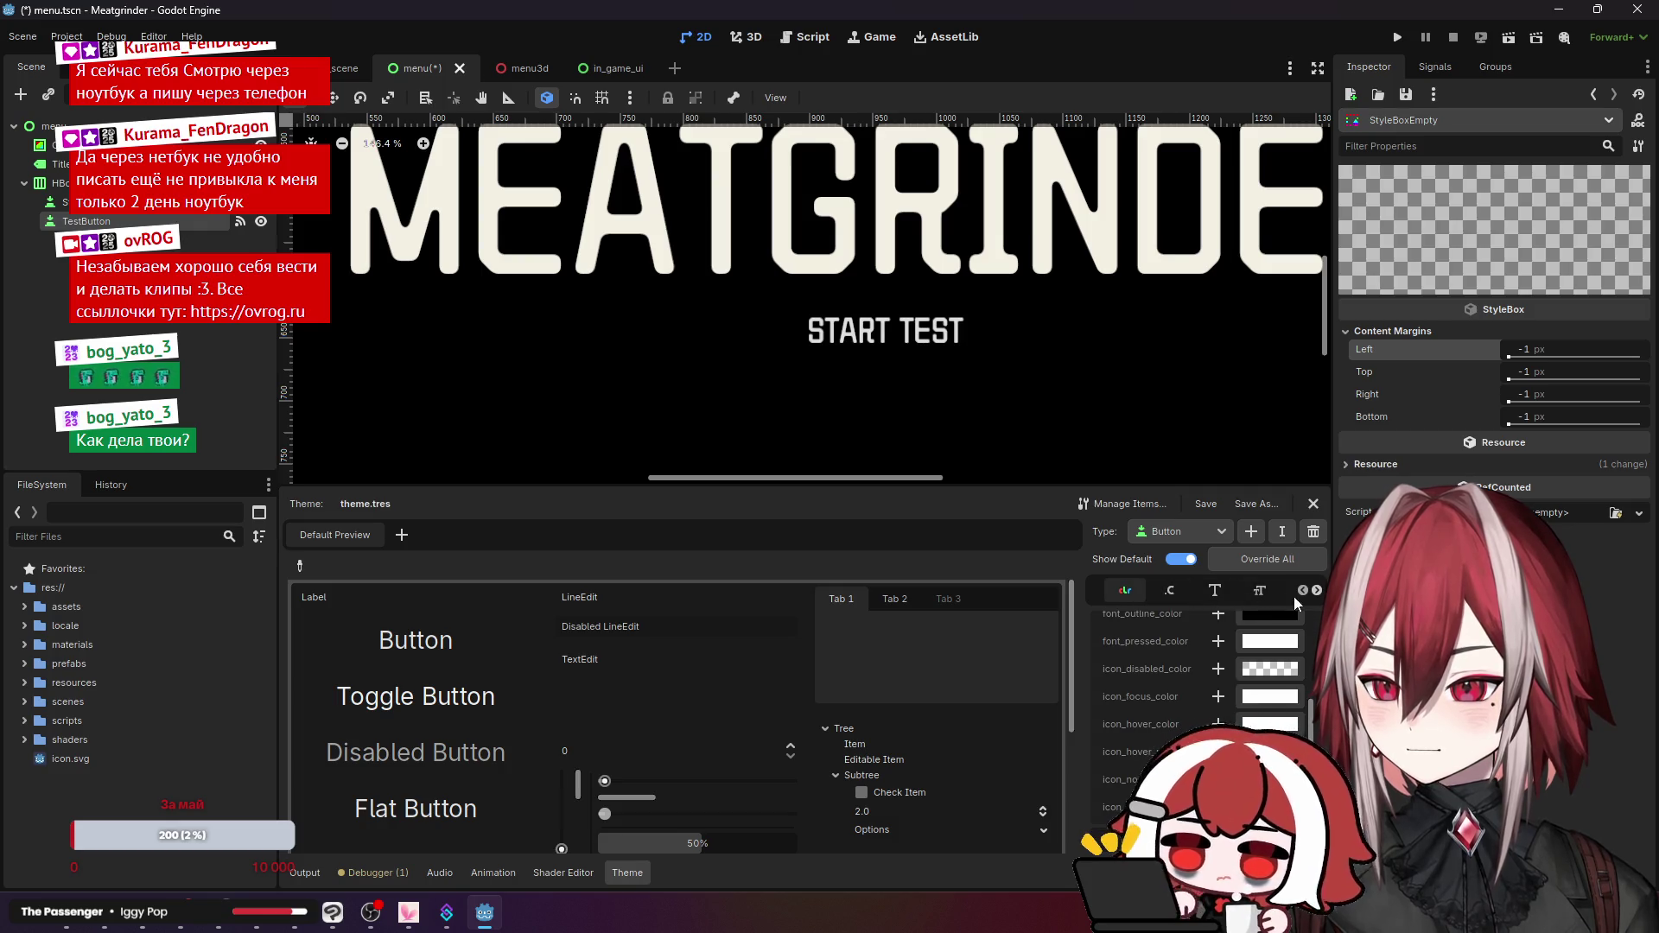
scroll(1201, 692, "up", 3)
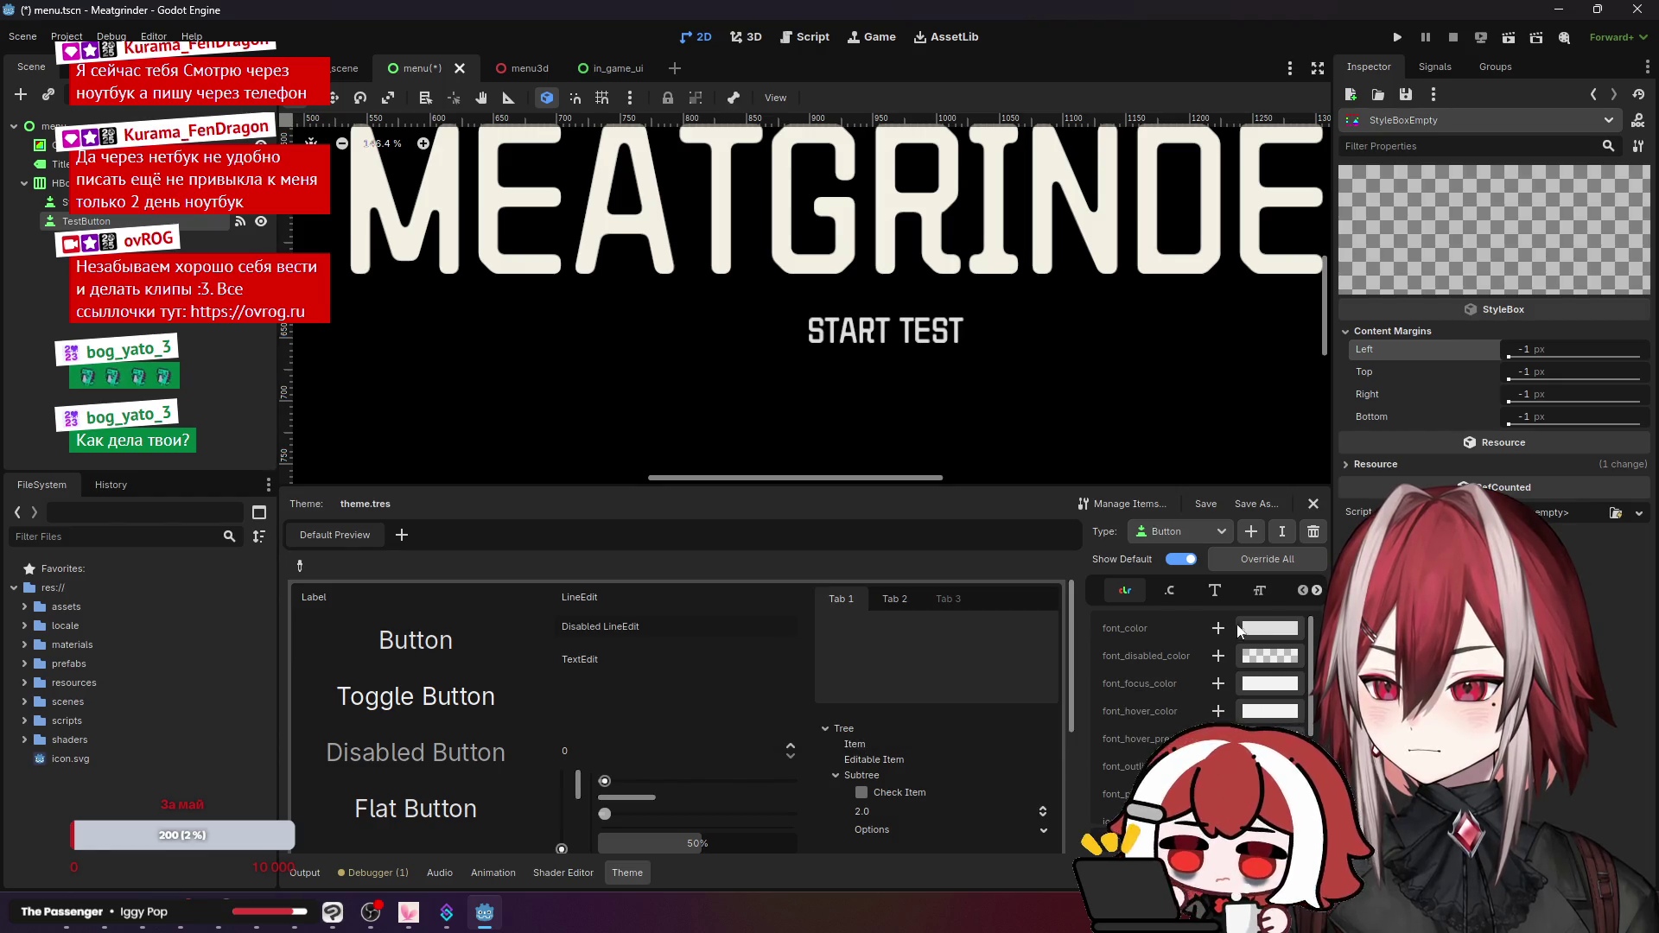
scroll(997, 362, "down", 2)
scroll(997, 361, "down", 2)
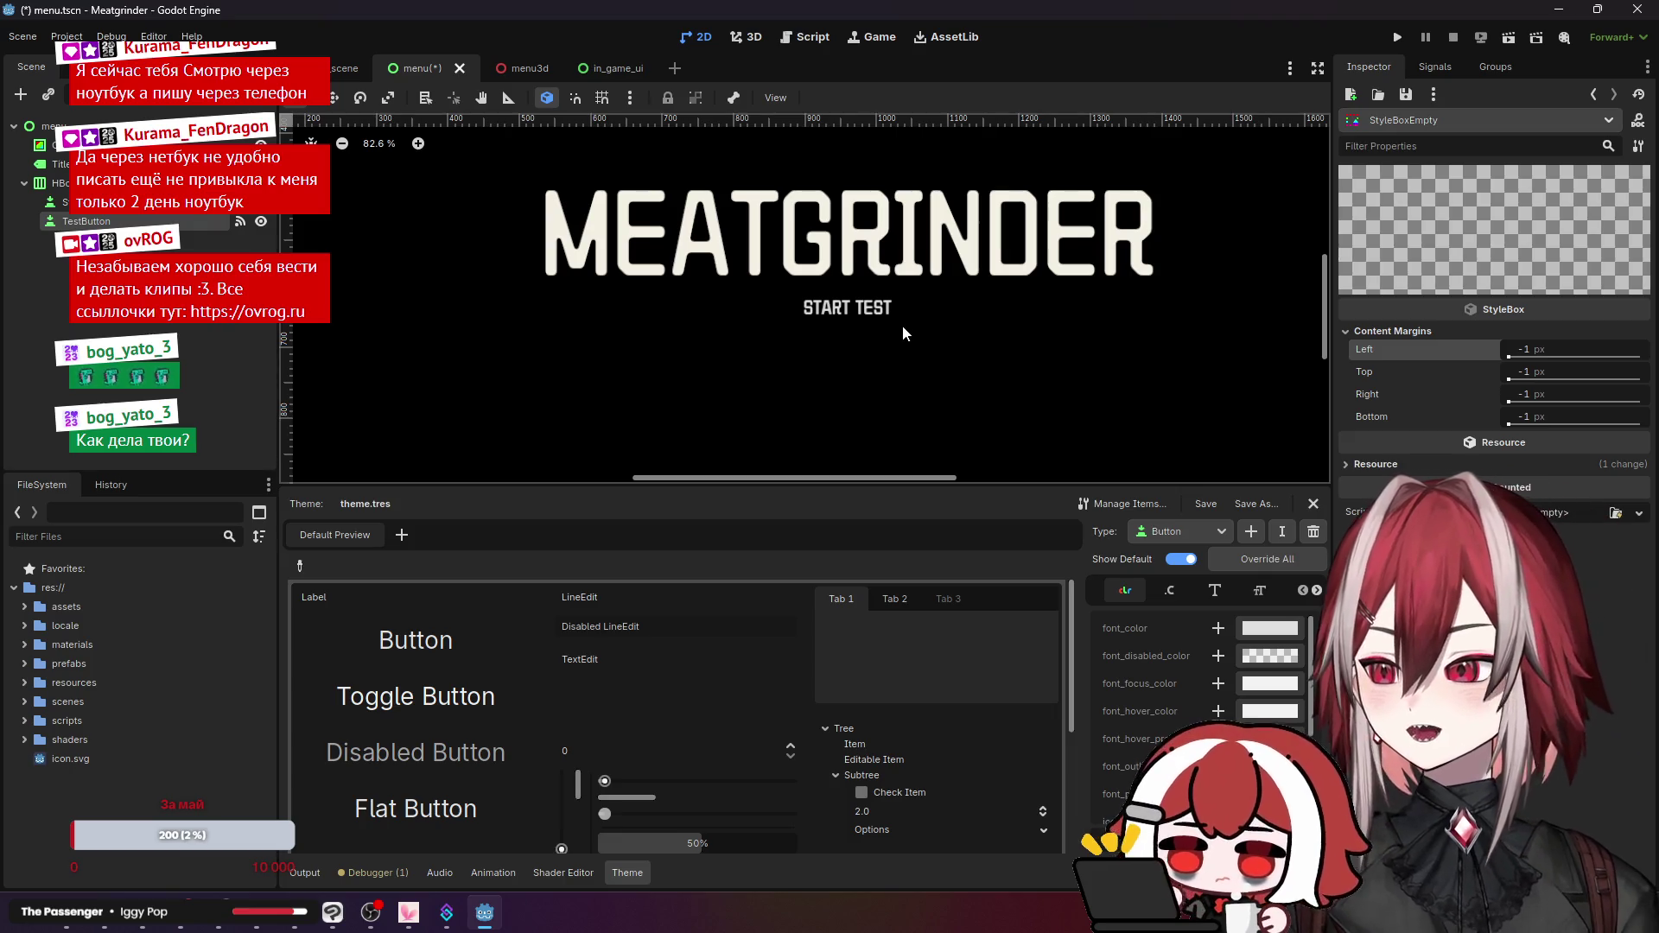
left_click(1266, 638)
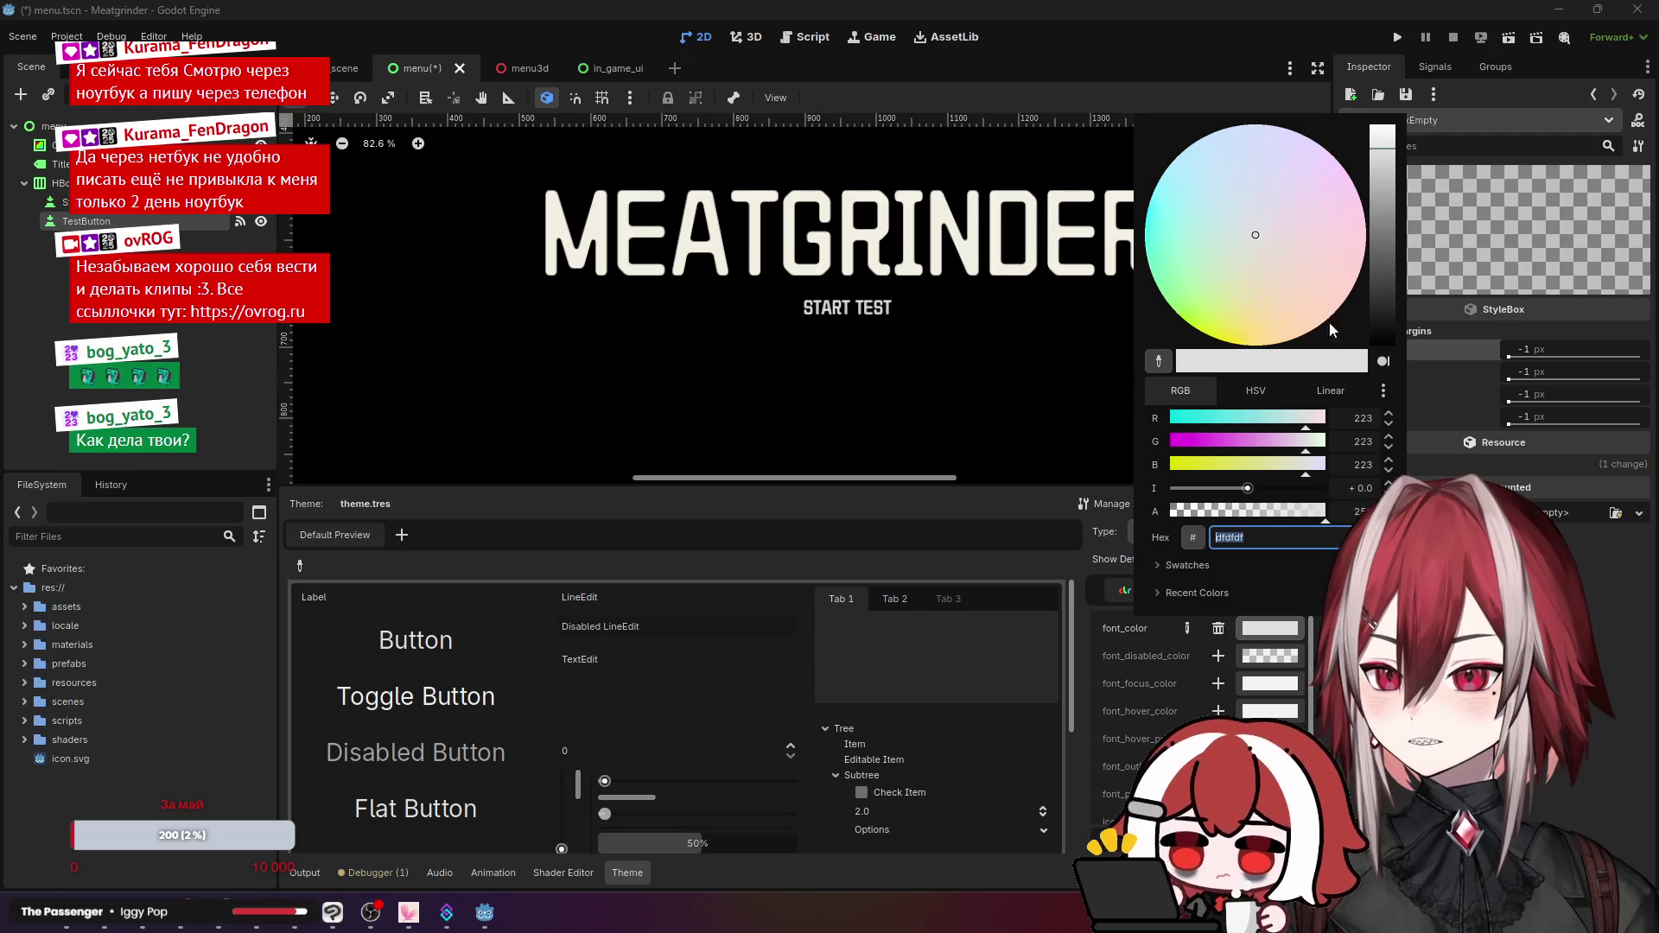
key("Escape")
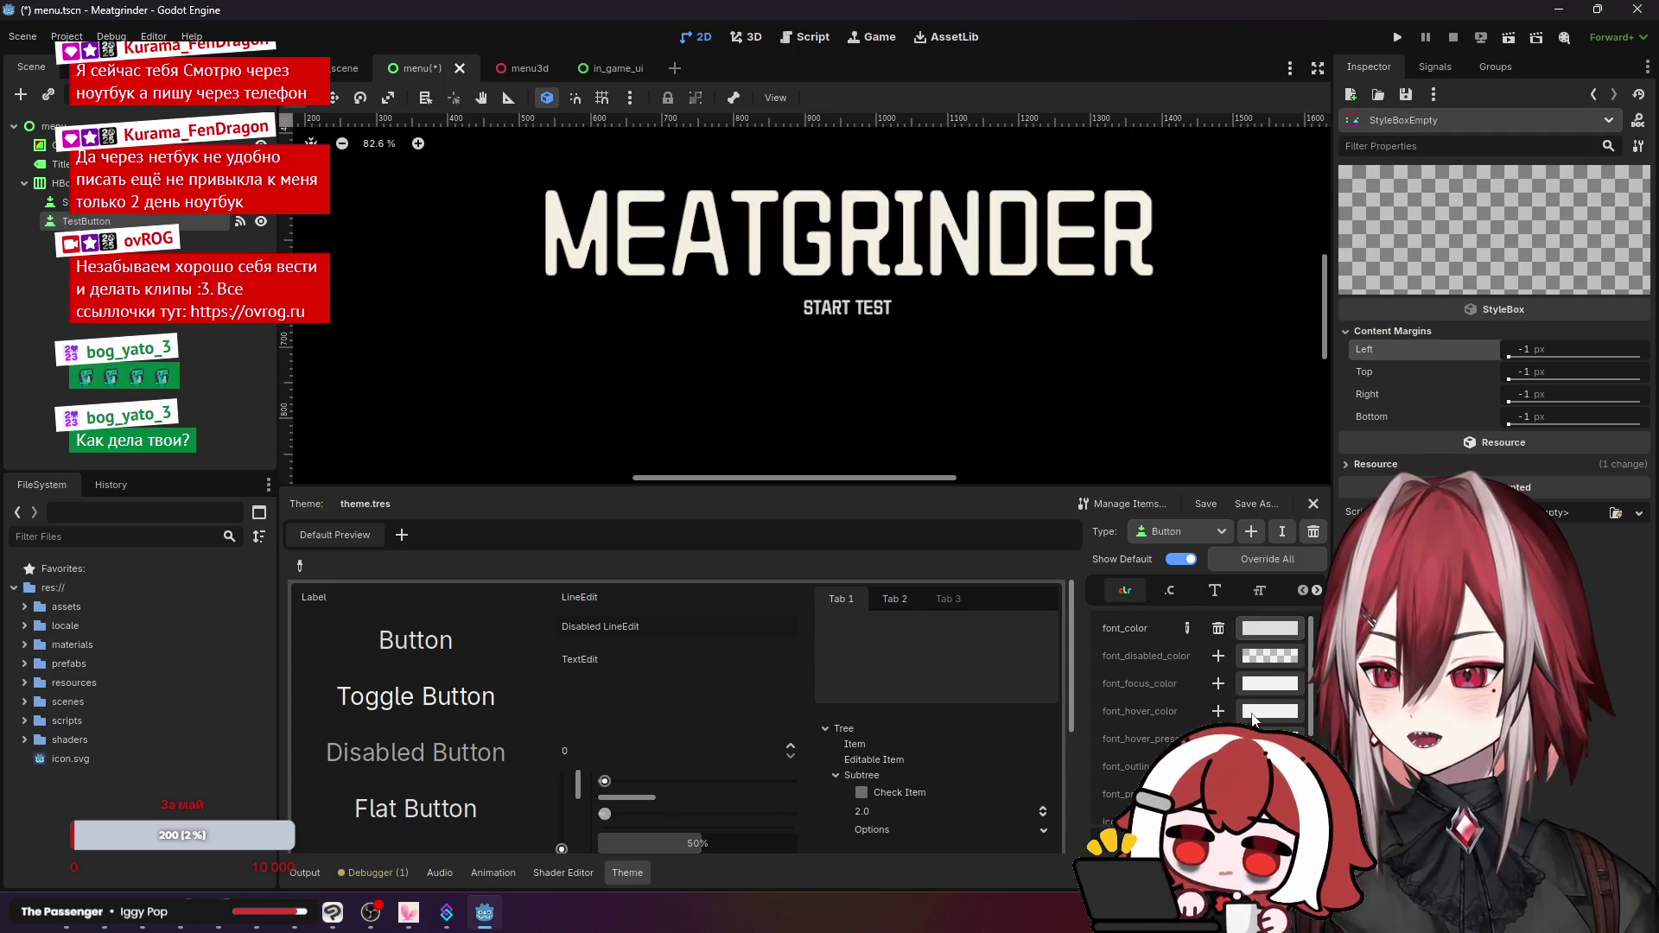
Set font_hover_color to pure white #ffffff and save menu.tscn
left_click(1263, 711)
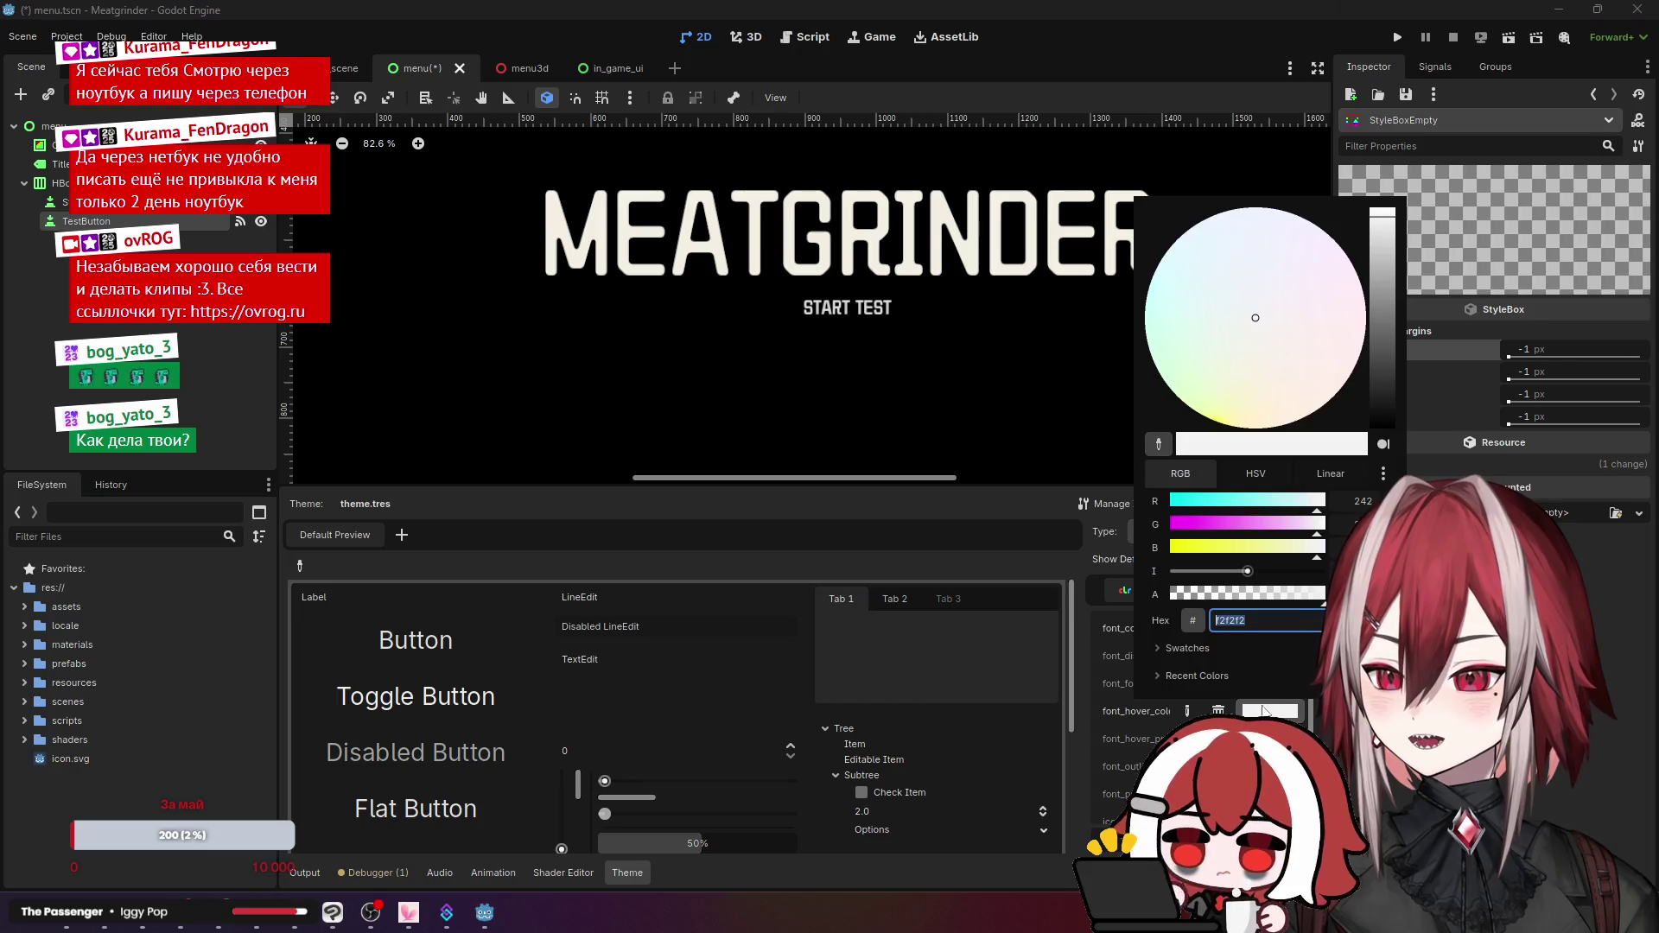
left_click_drag(1376, 253, 1397, 192)
key("Escape")
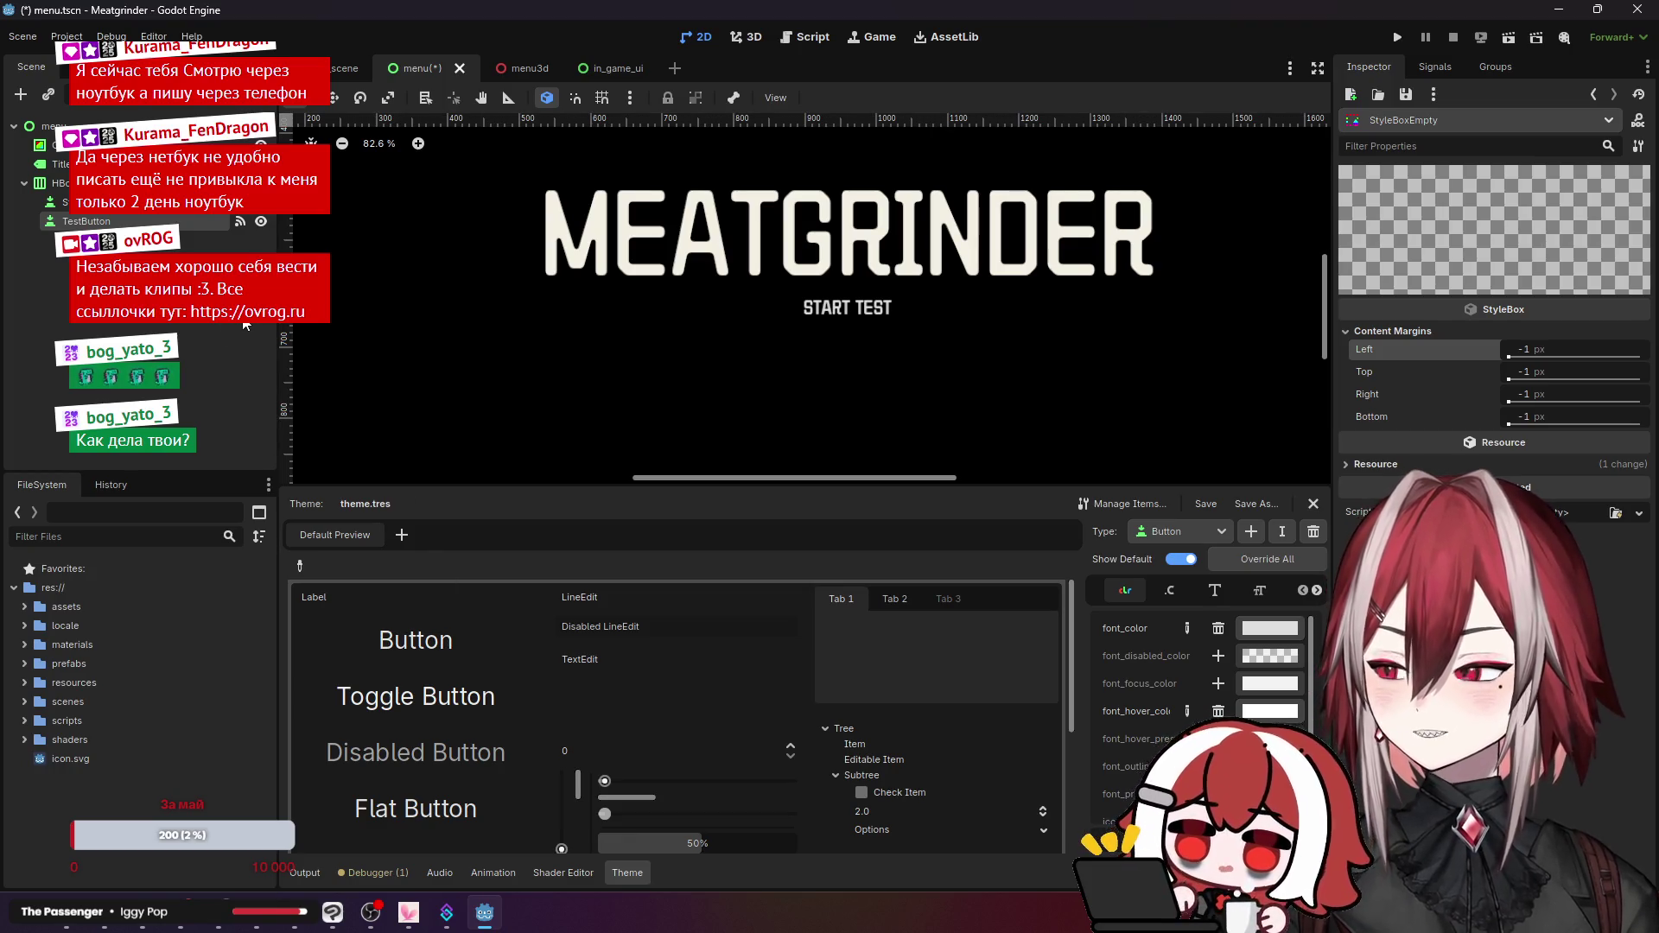
key("ctrl+s")
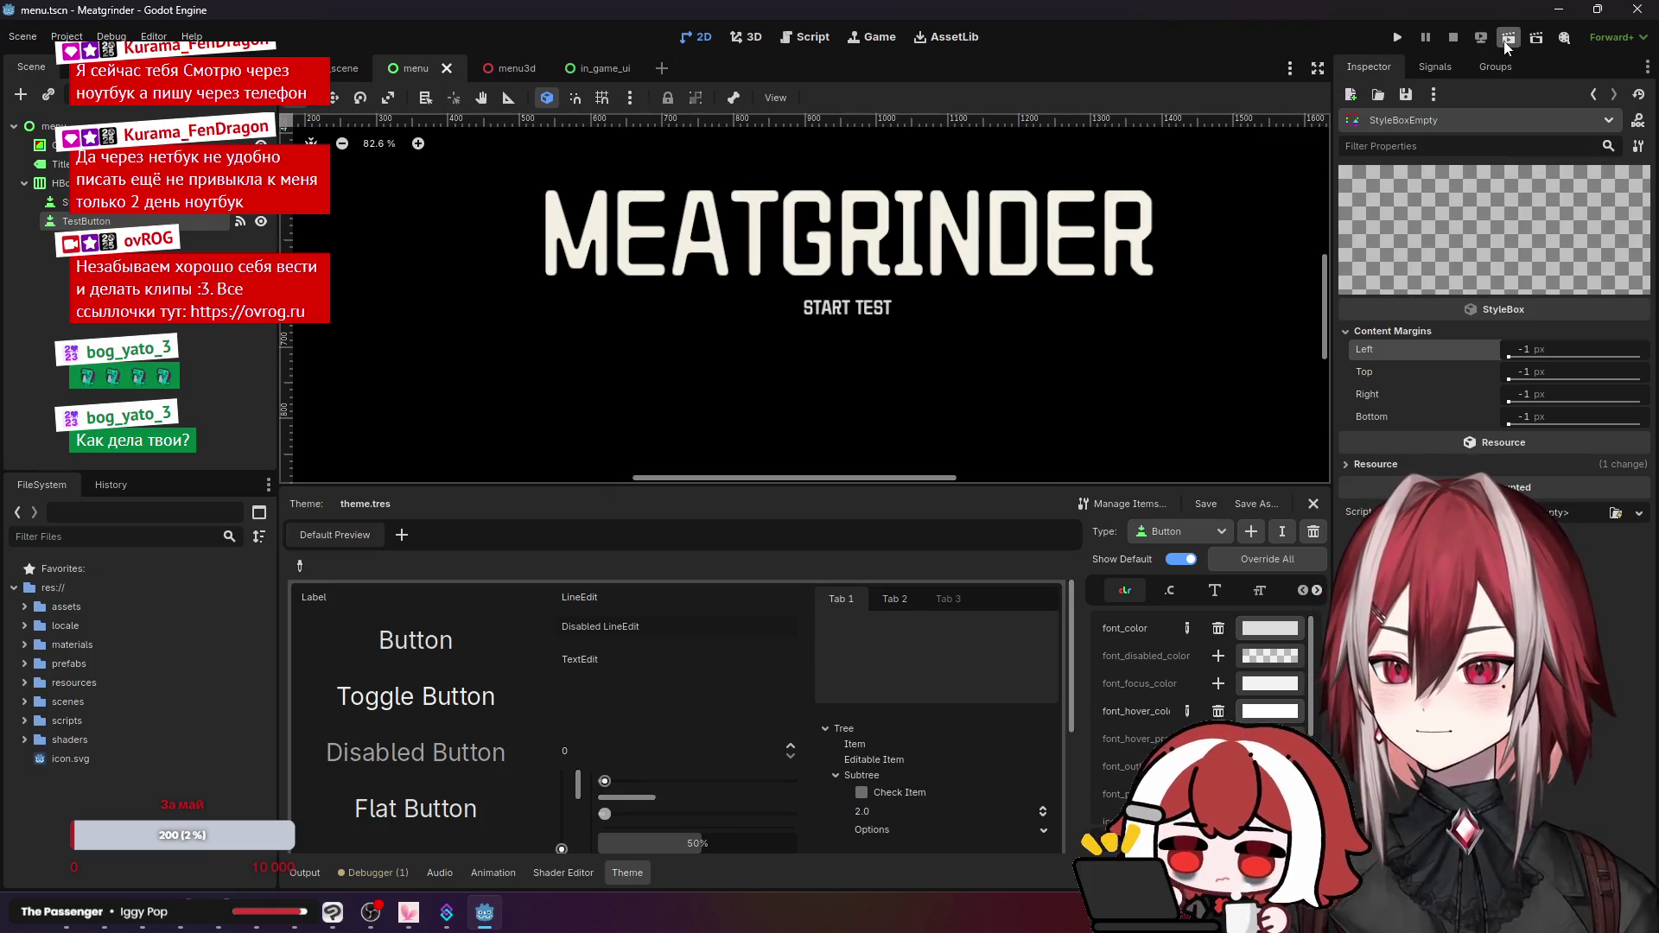
Run the menu3d scene and check MEATGRINDER with START TEST on the monitor
left_click(504, 67)
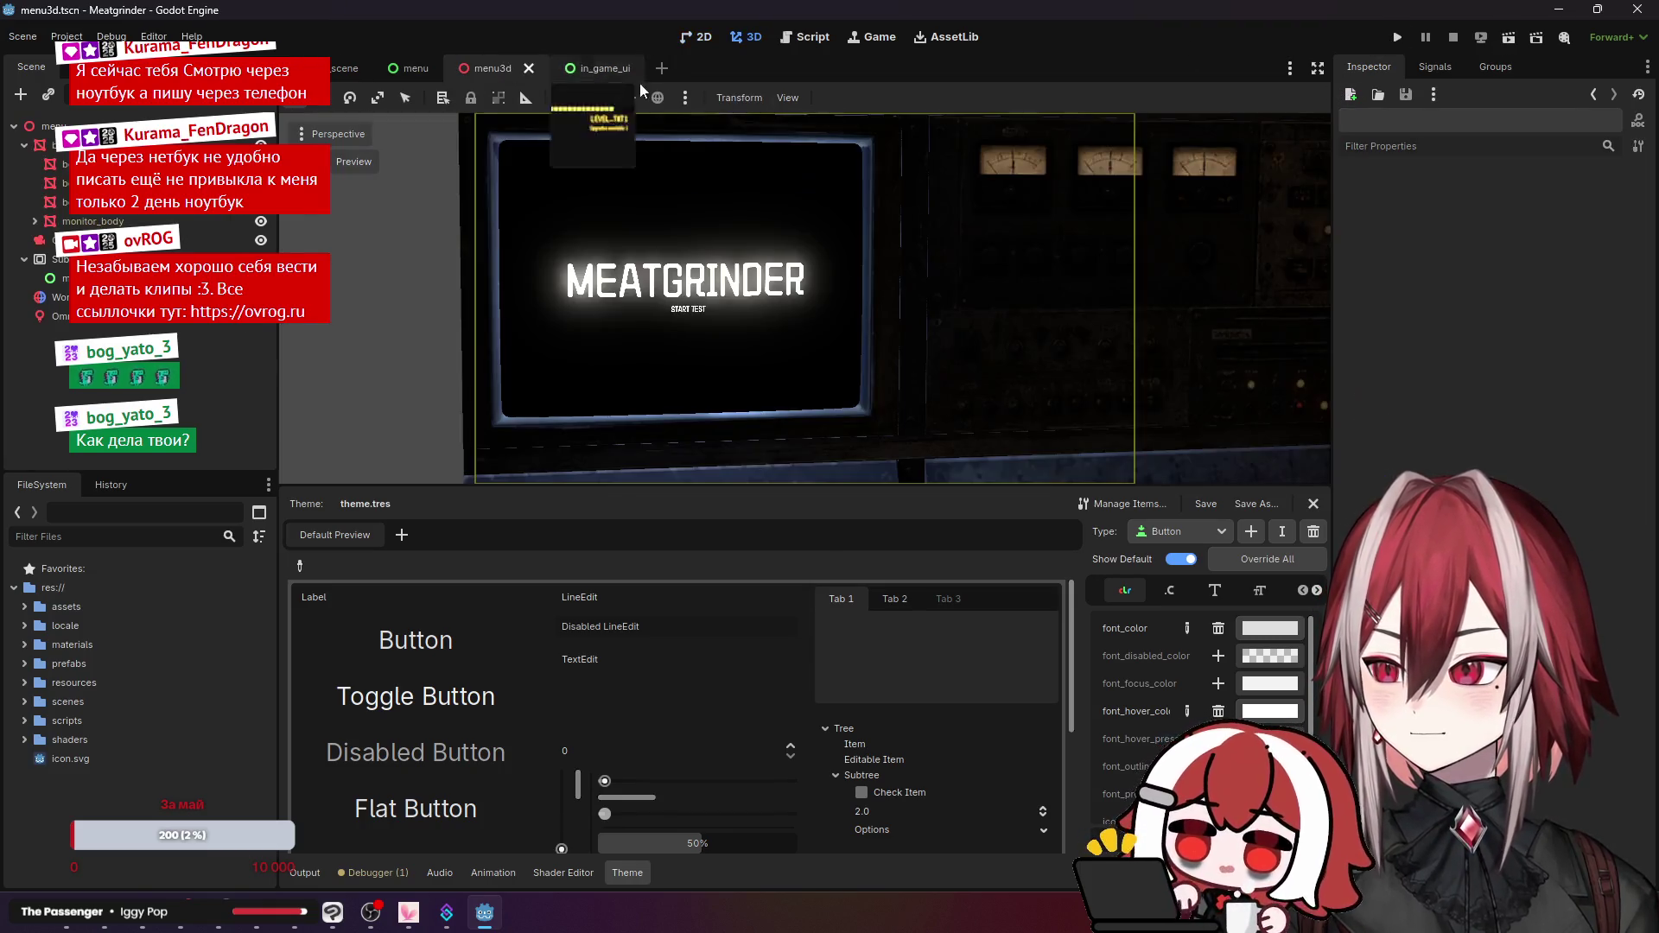
left_click(1497, 43)
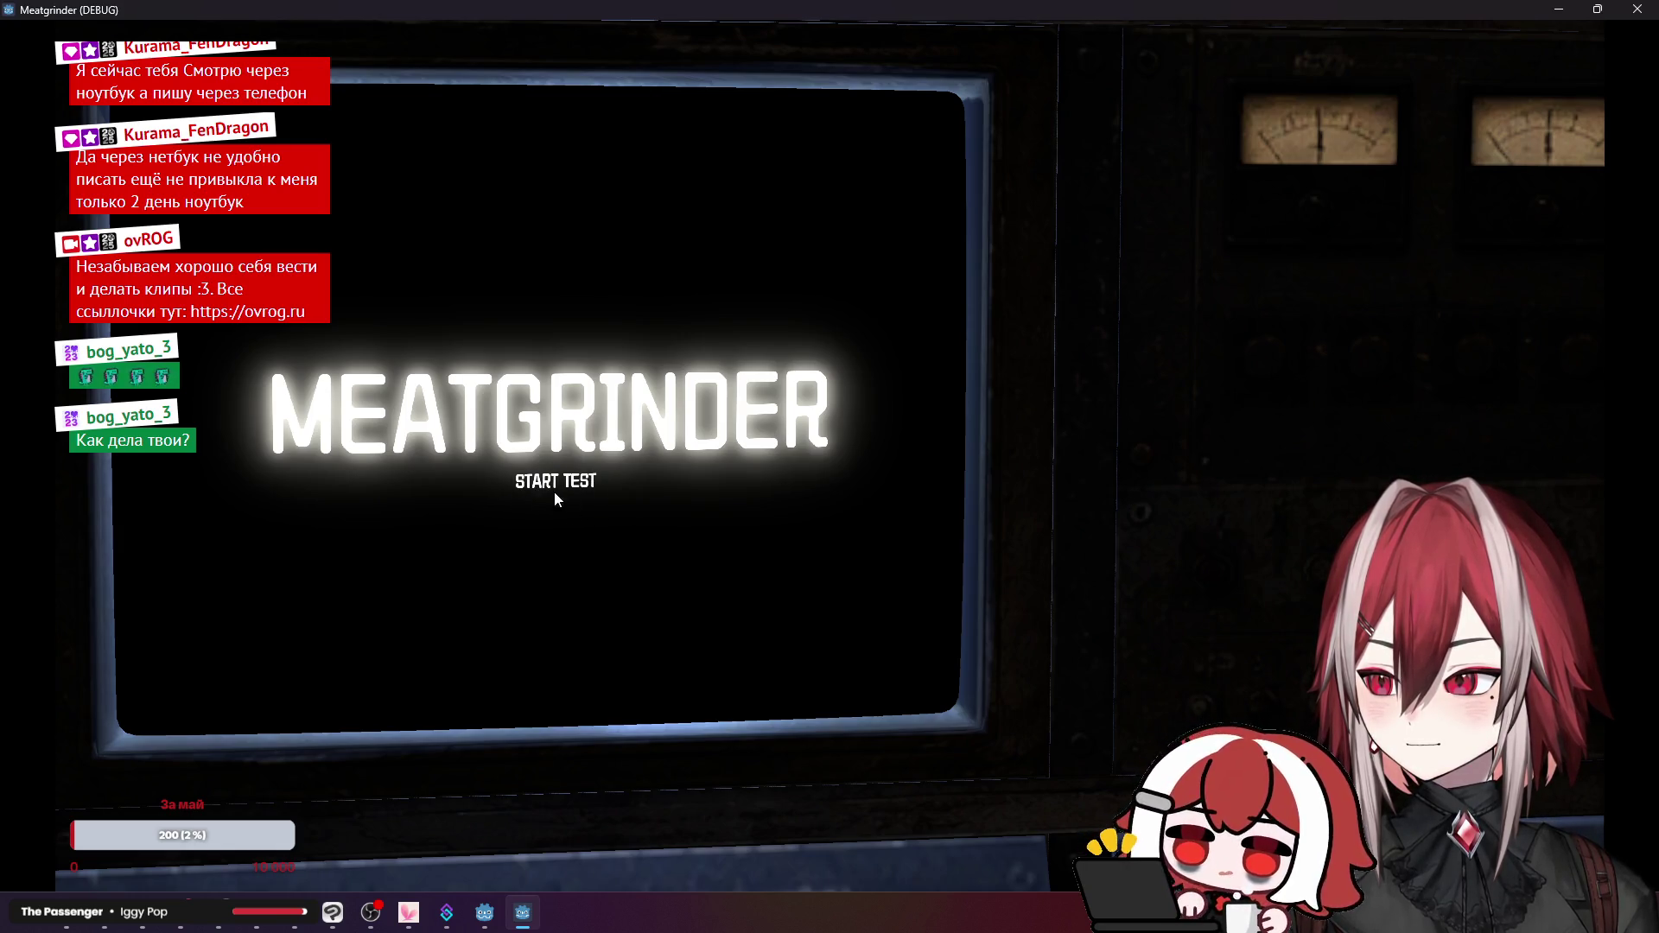
left_click(1636, 10)
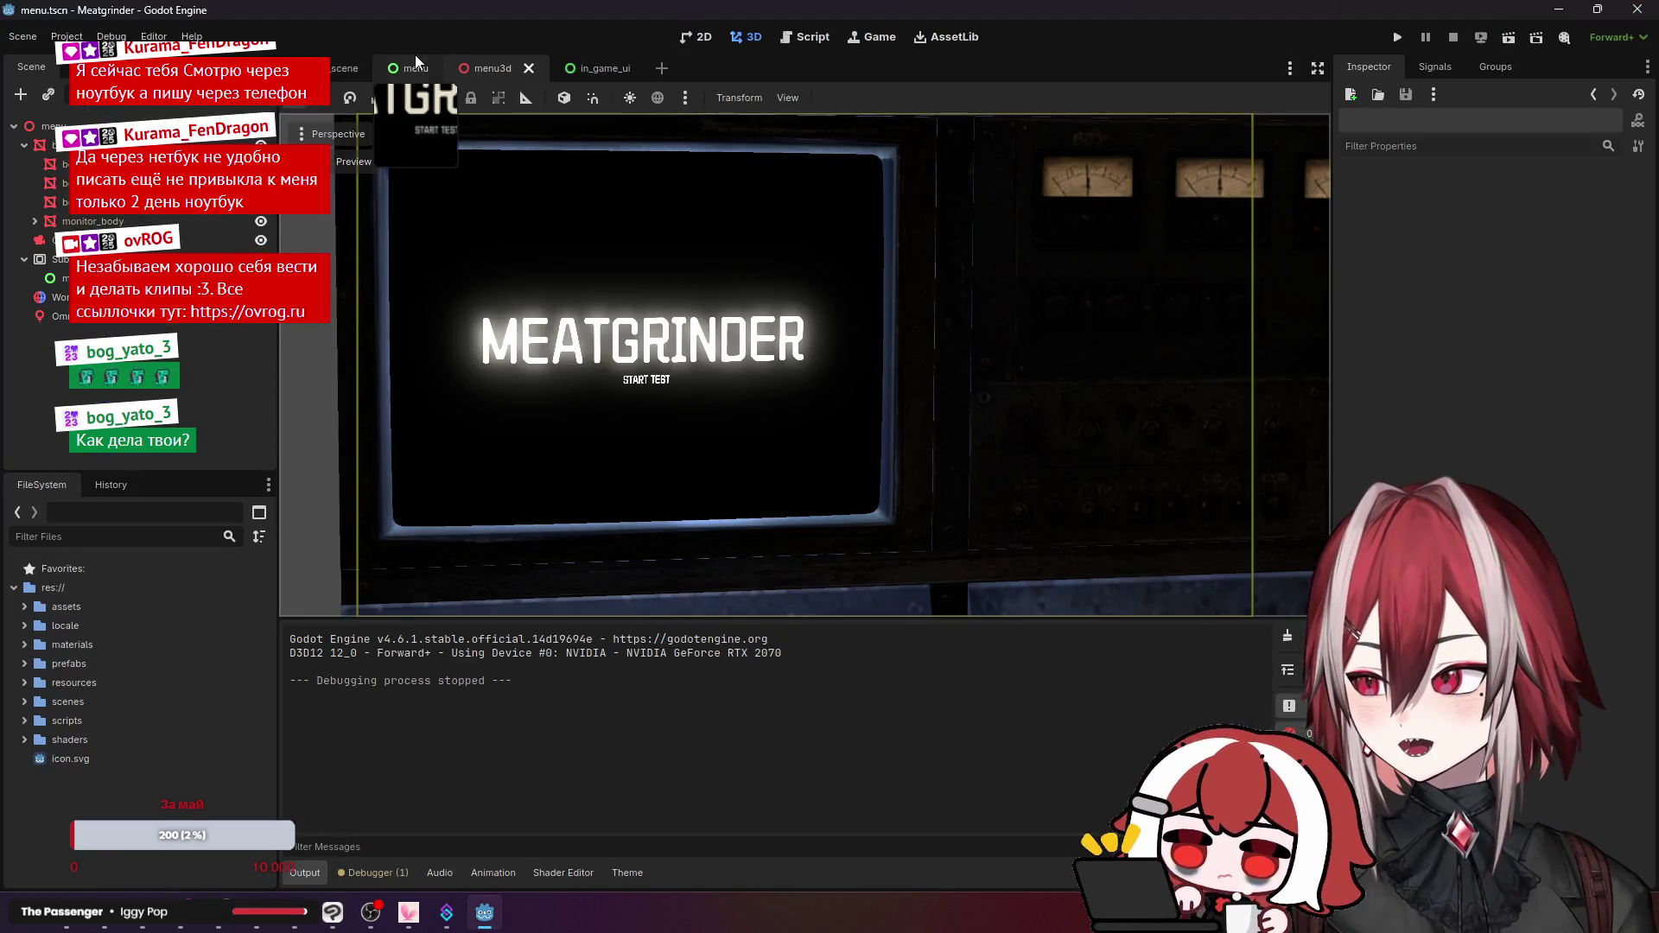
Back in menu.tscn, pan the canvas and select the black background rectangle
left_click(414, 62)
scroll(578, 297, "down", 4)
left_click_drag(658, 389, 679, 433)
left_click(443, 173)
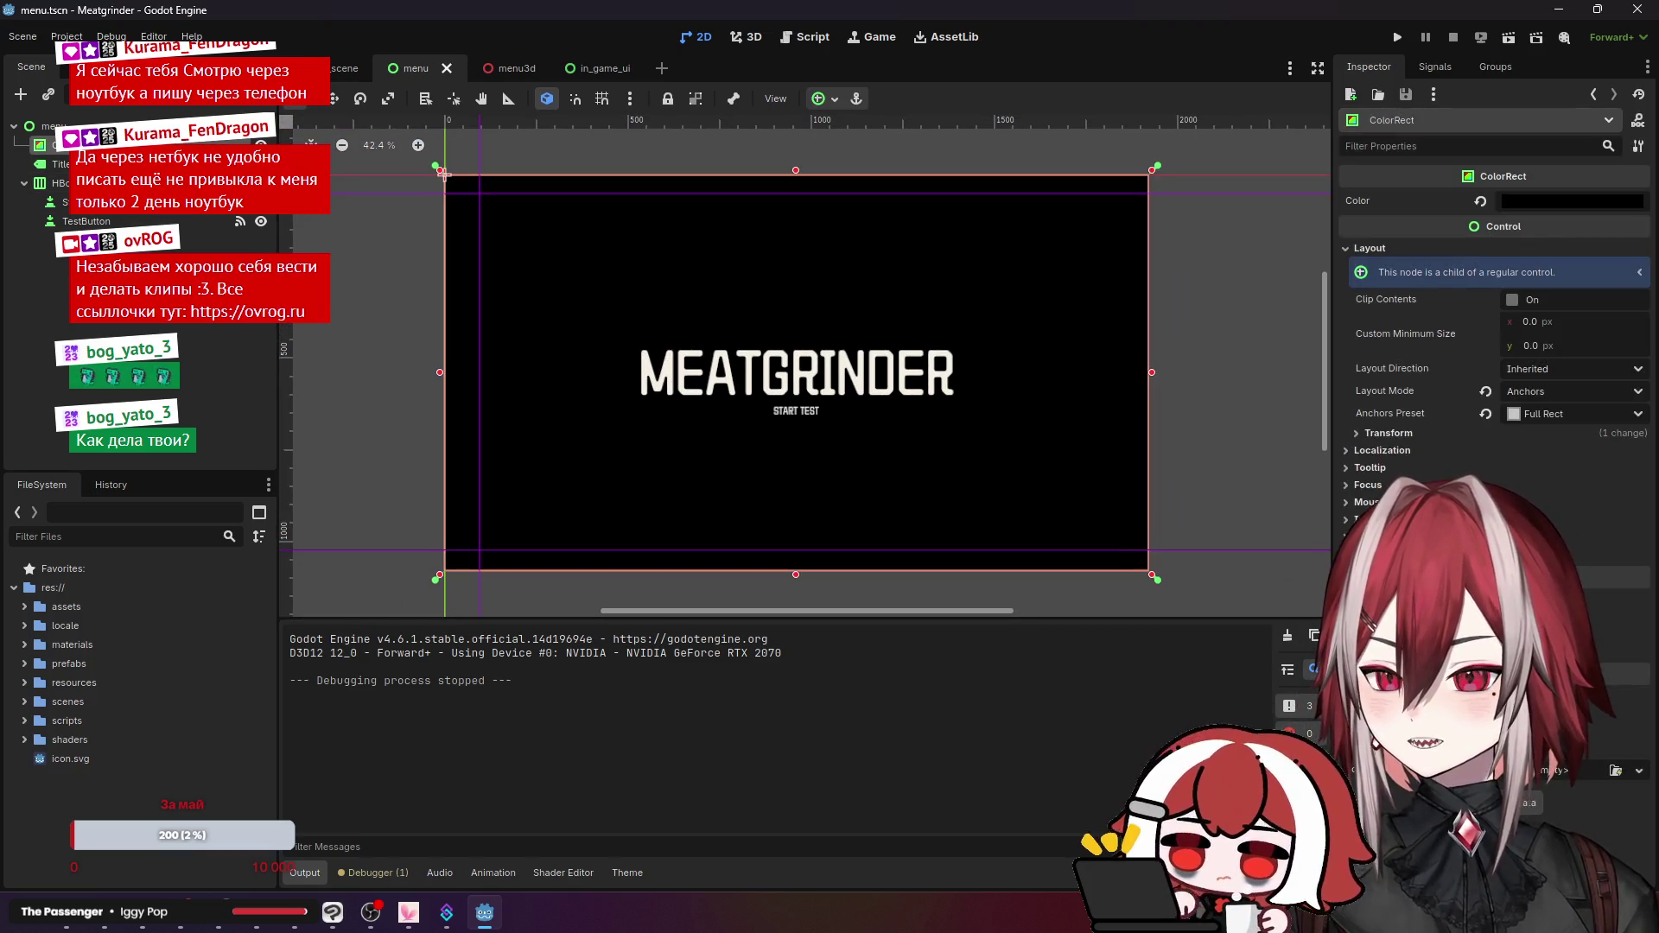
Change the ColorRect background colour from black to dark grey
left_click(1528, 201)
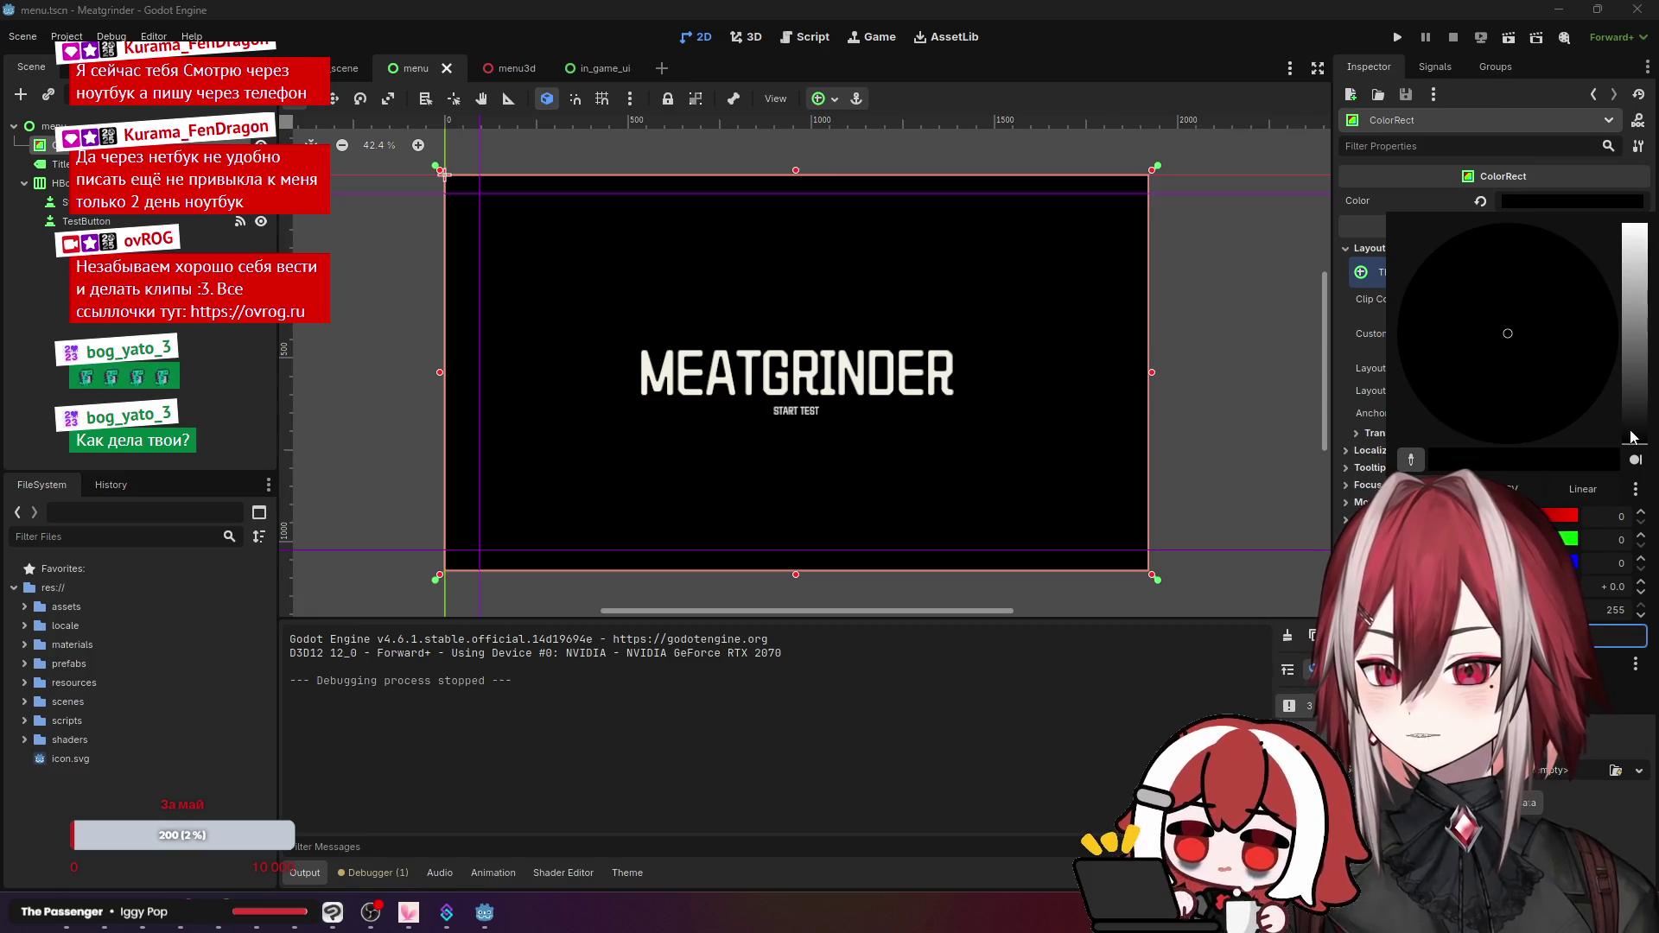
left_click(1634, 421)
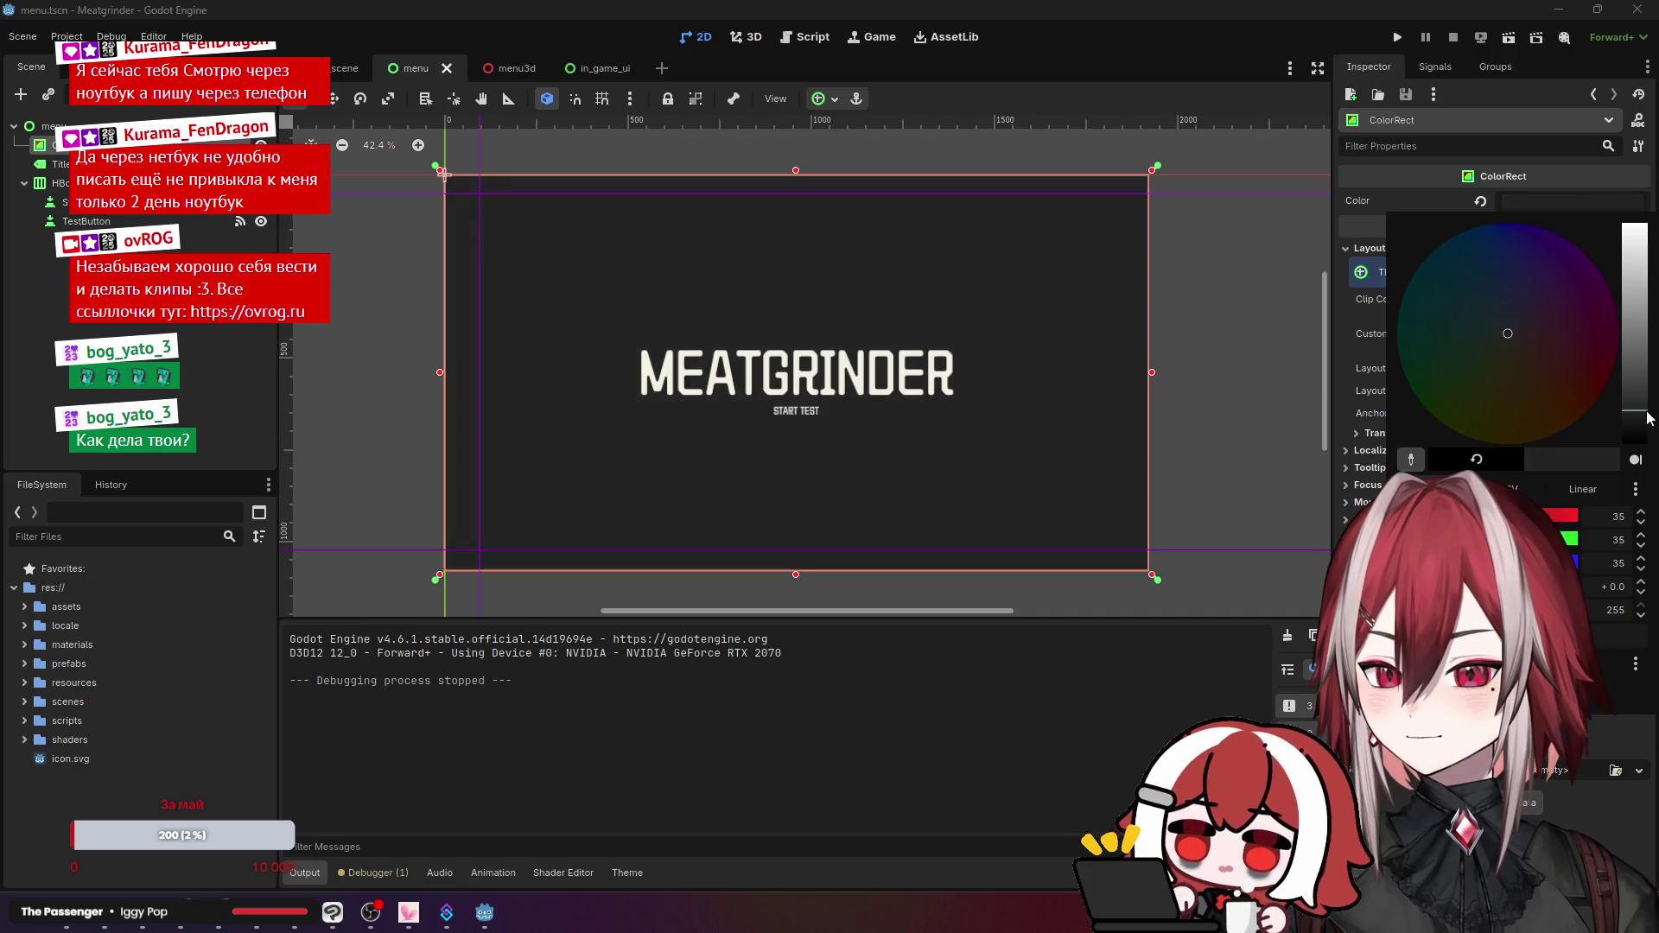
left_click(442, 173)
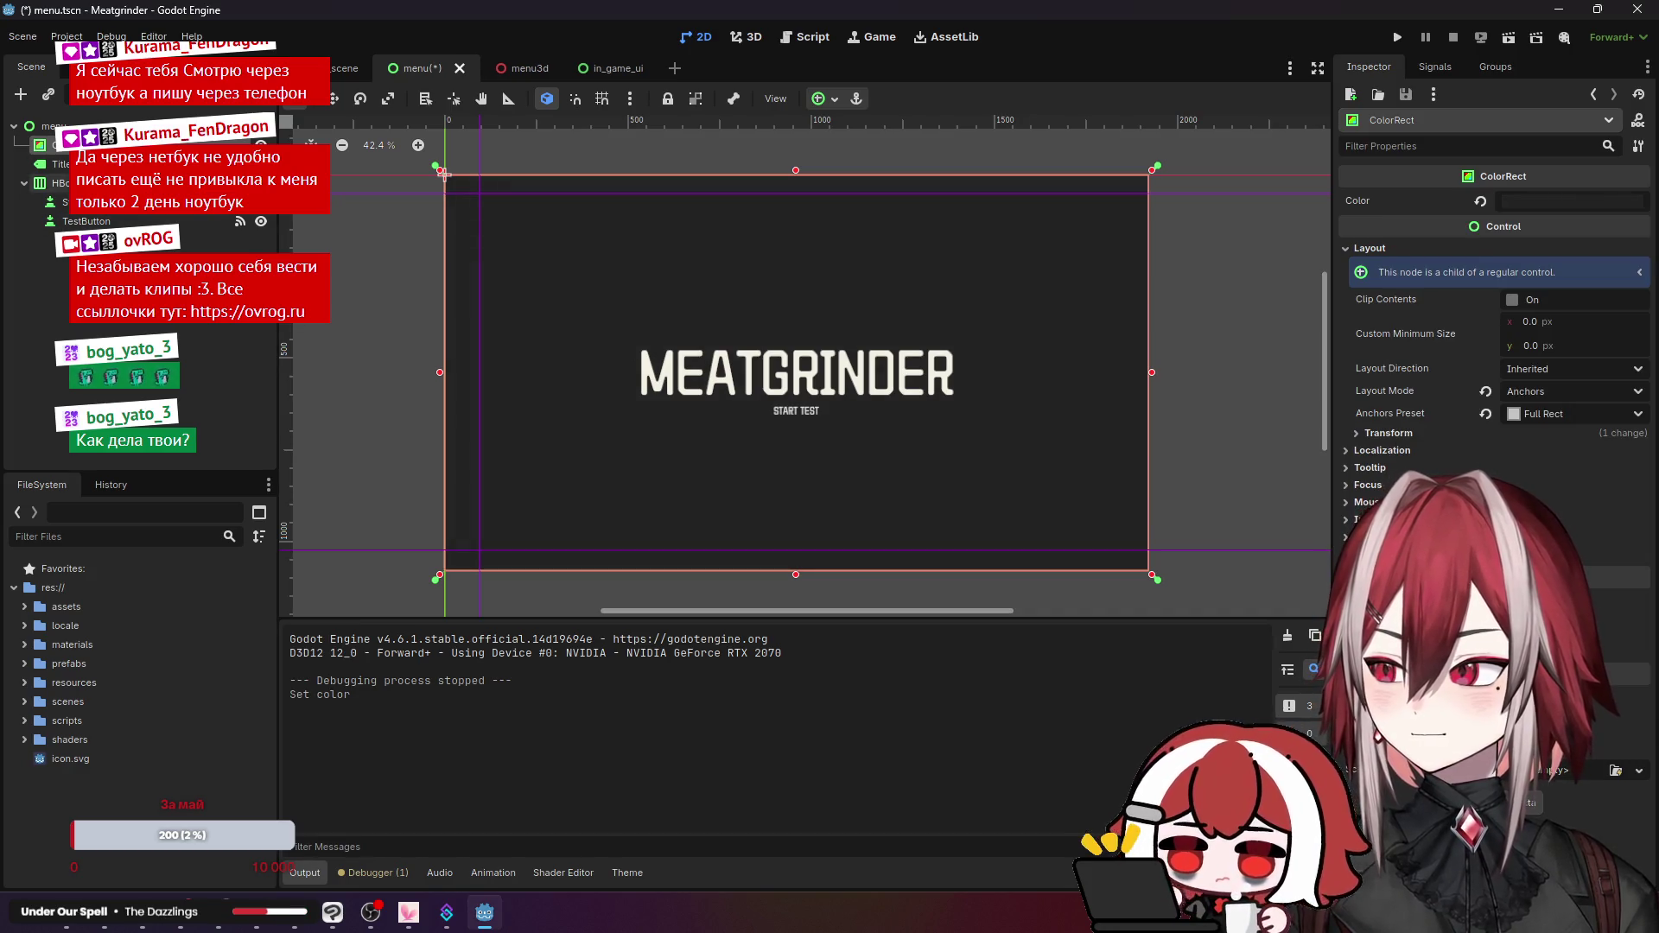
Select the MEATGRINDER Title label, expand its Label Settings, then open test_scene
left_click(1037, 372)
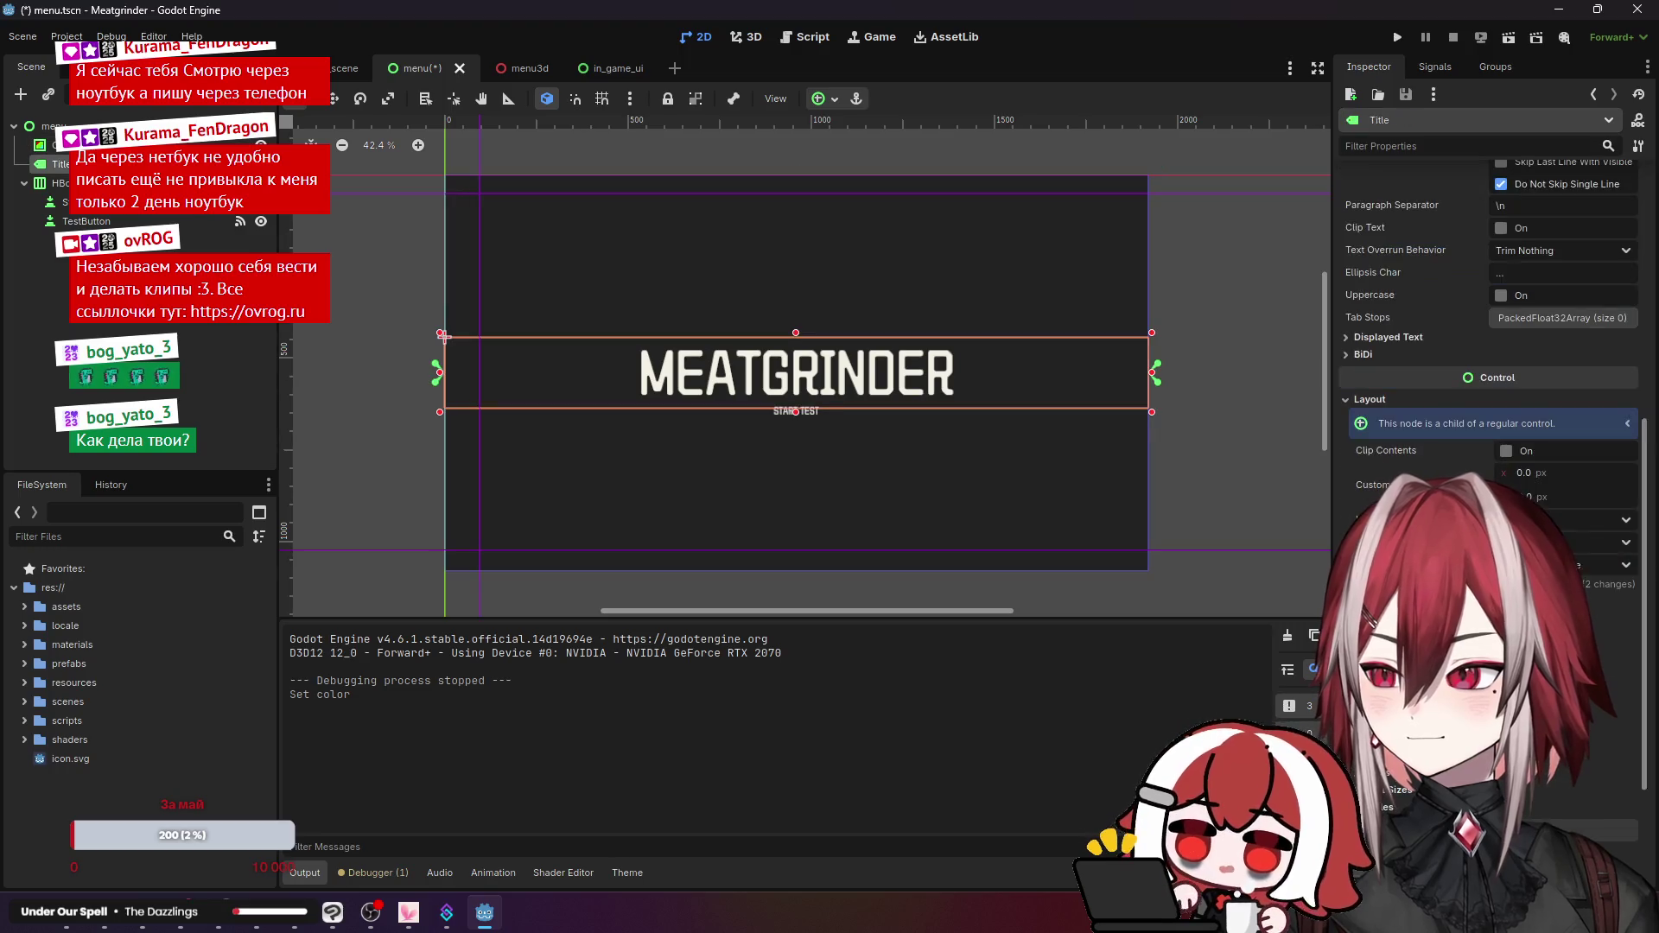
scroll(1407, 308, "up", 5)
left_click(1415, 310)
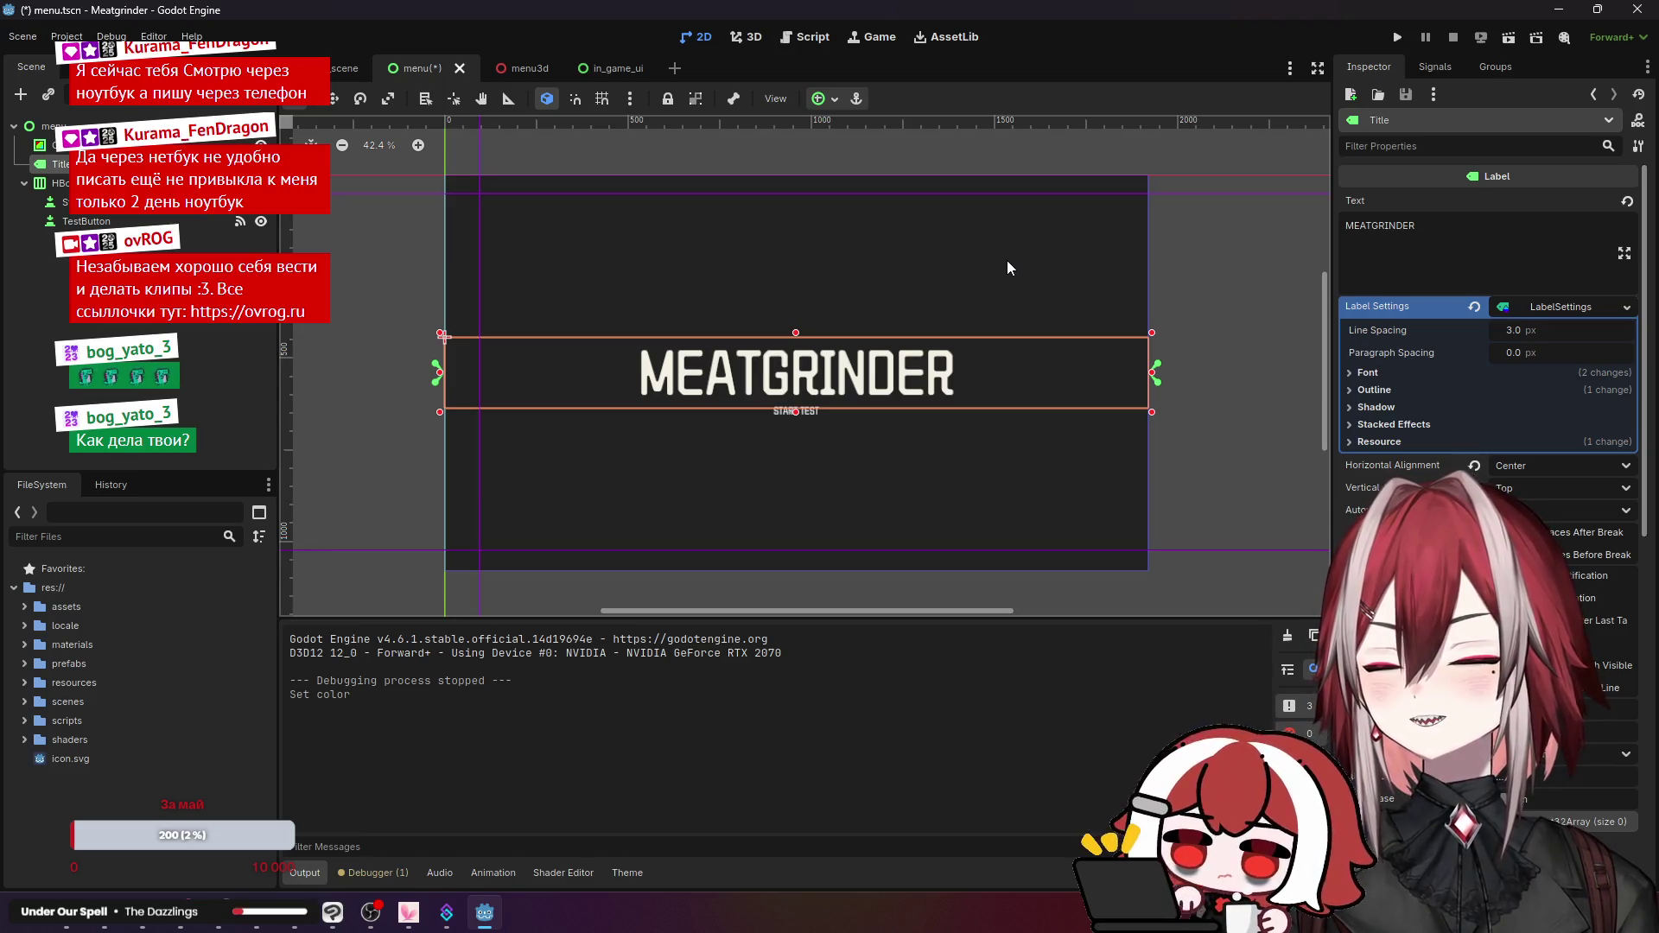
left_click(341, 69)
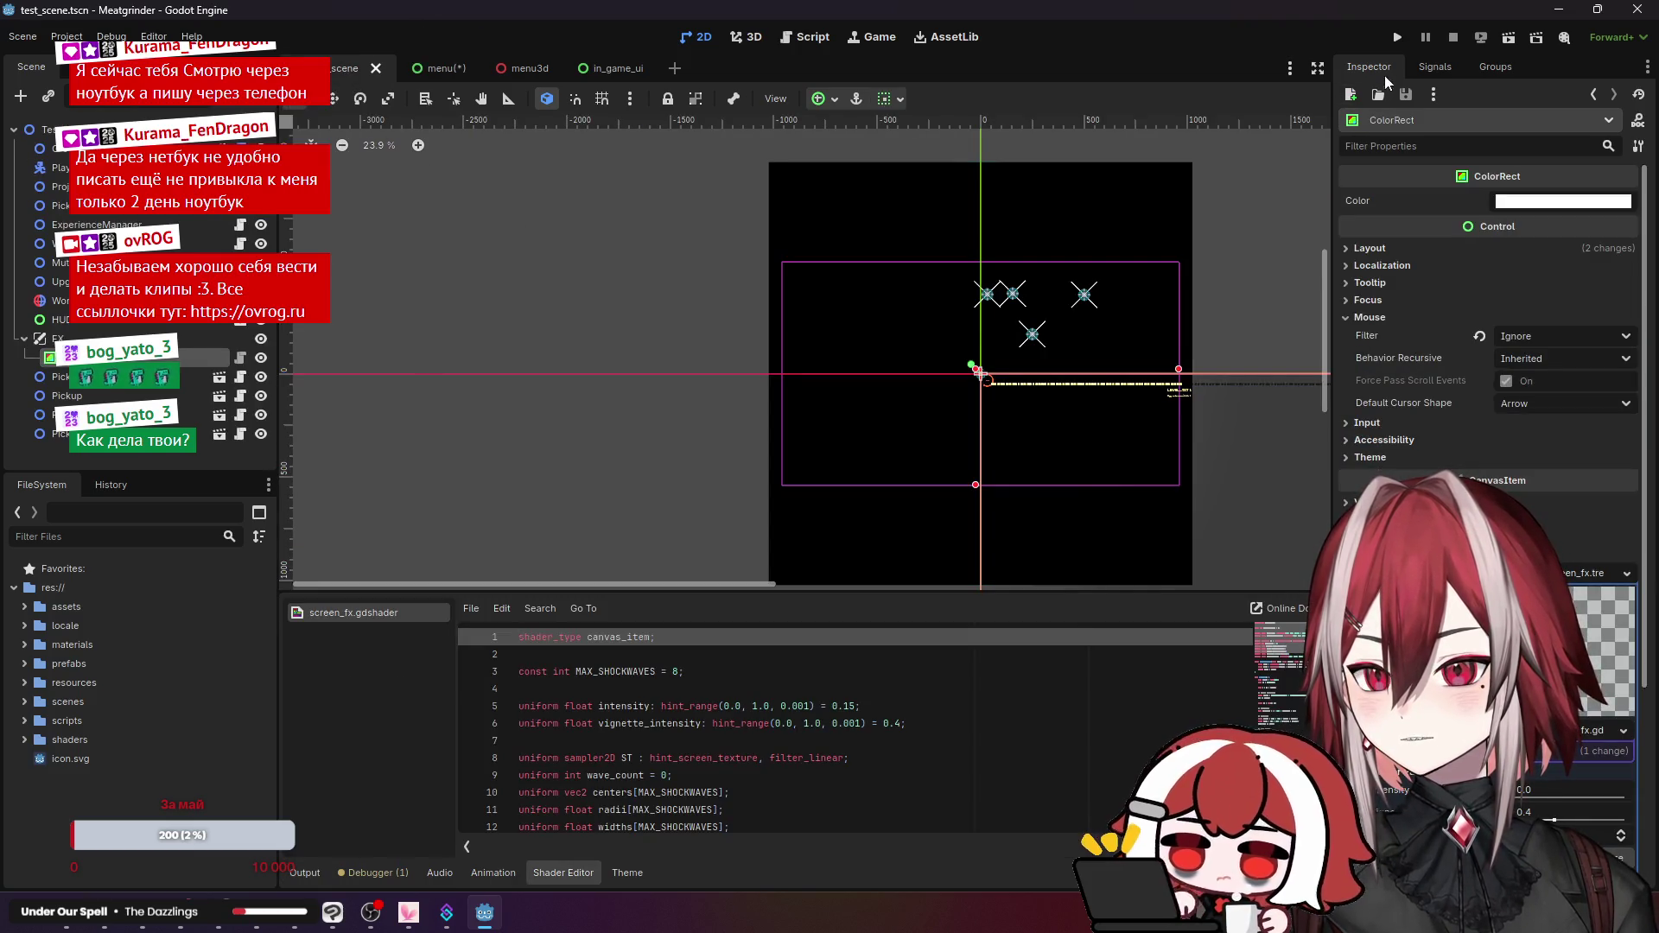
Launch the debug build and move the player around with the W, A, S, D keys
left_click(1508, 38)
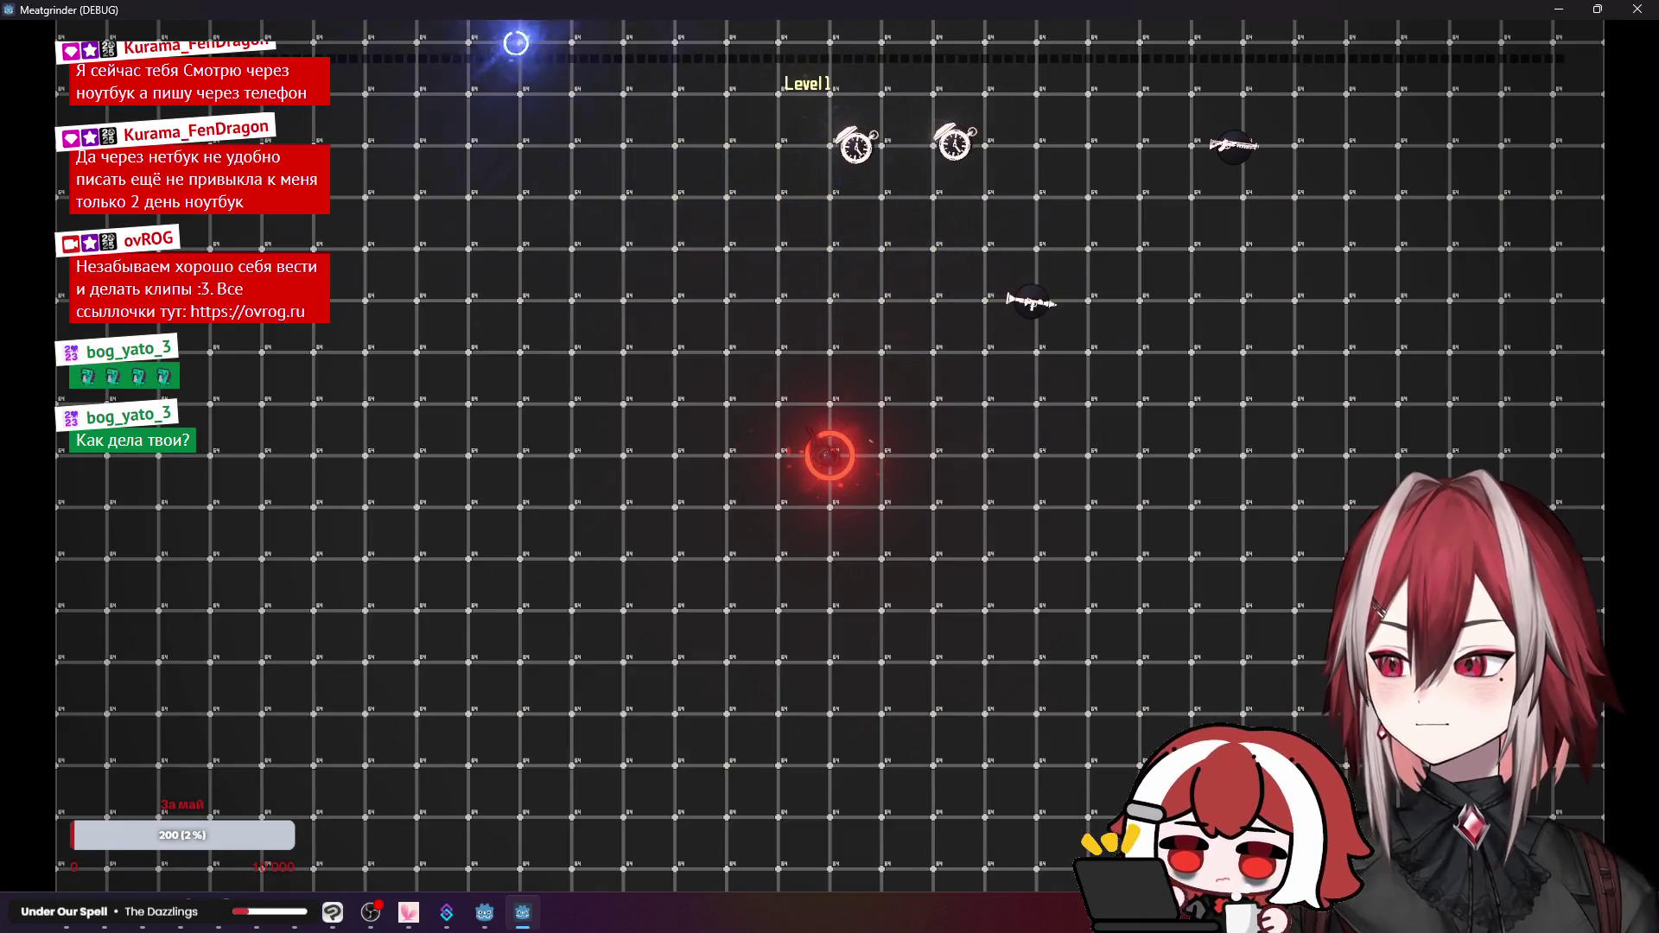
key("w+d")
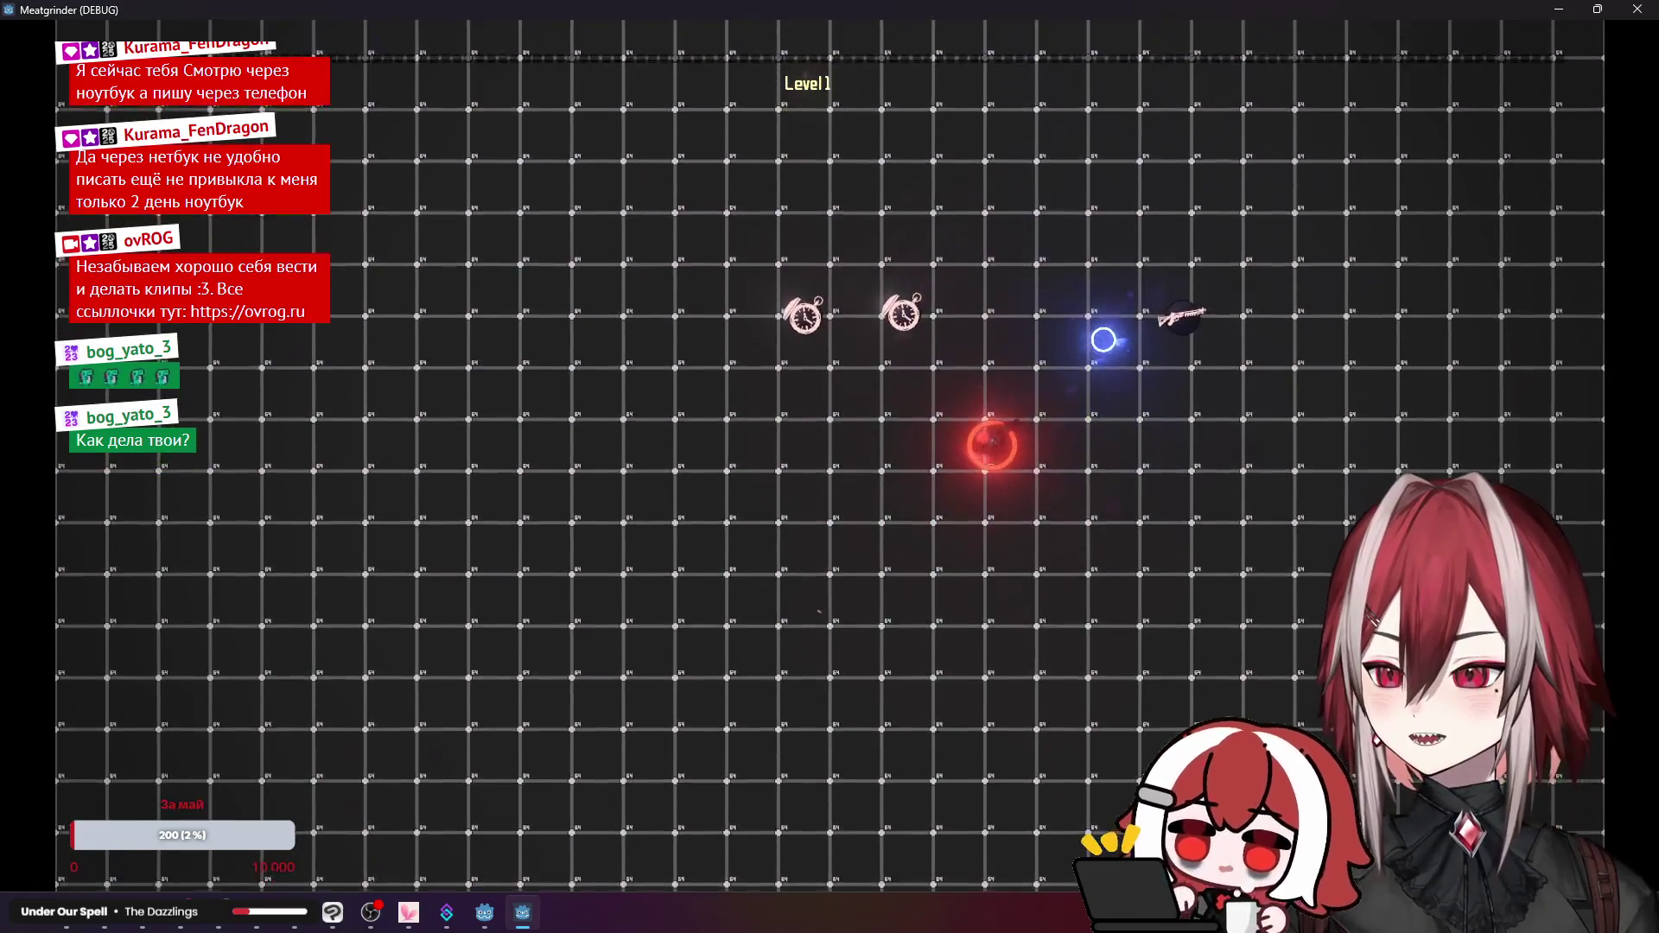
key("w+d")
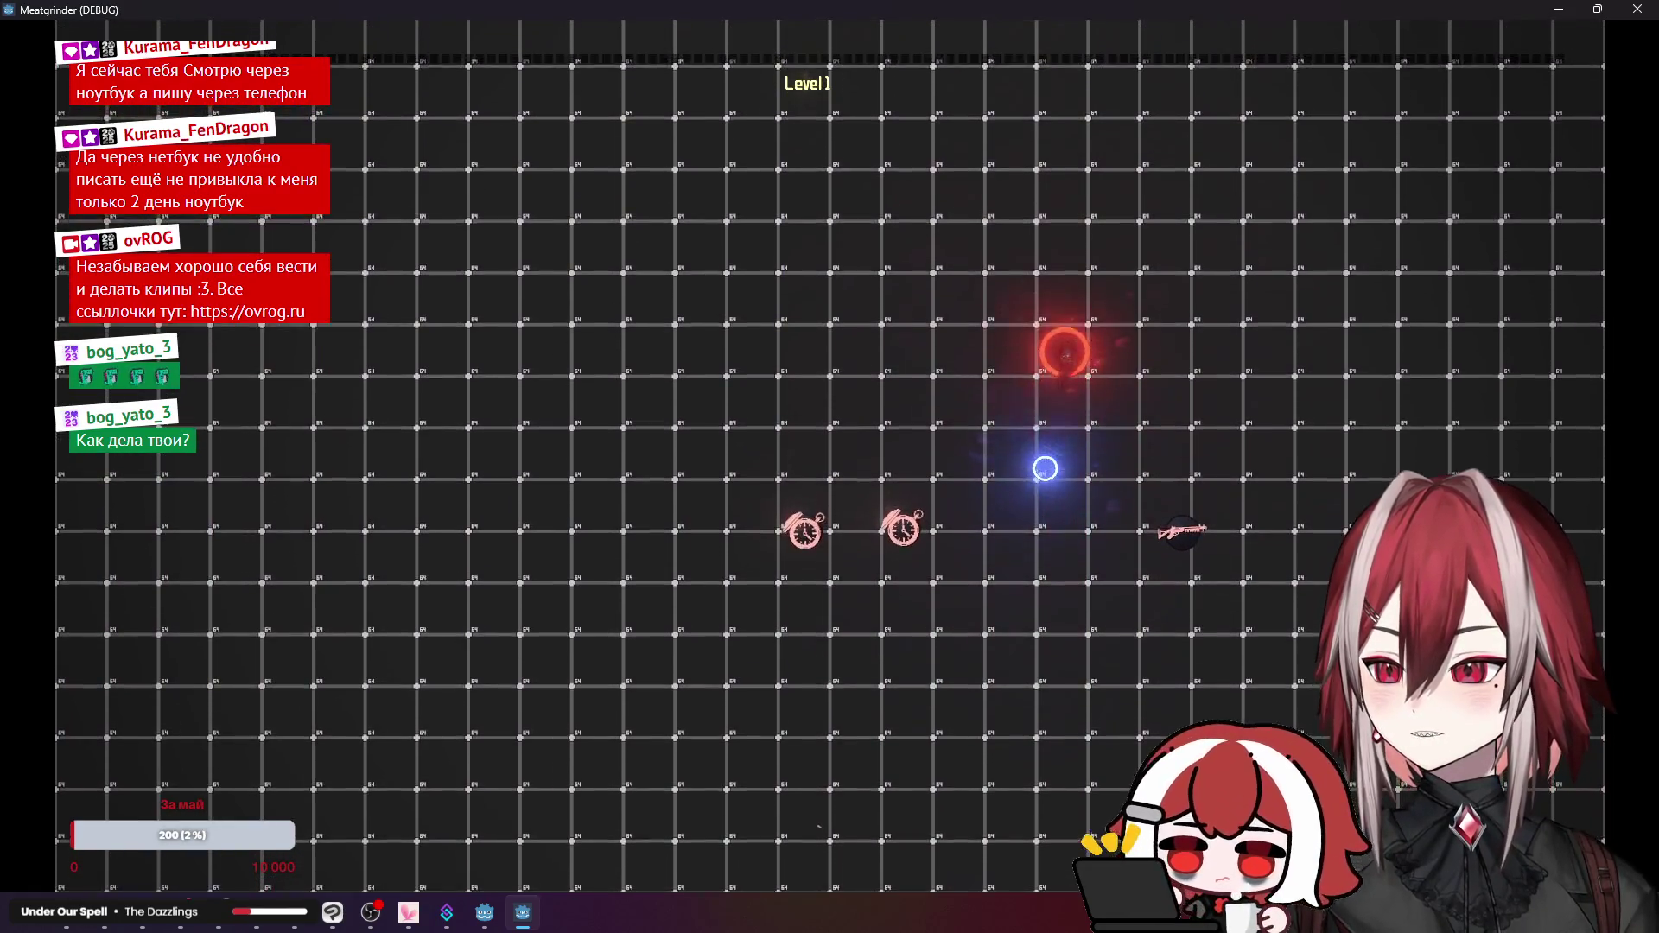
key("a")
key("s")
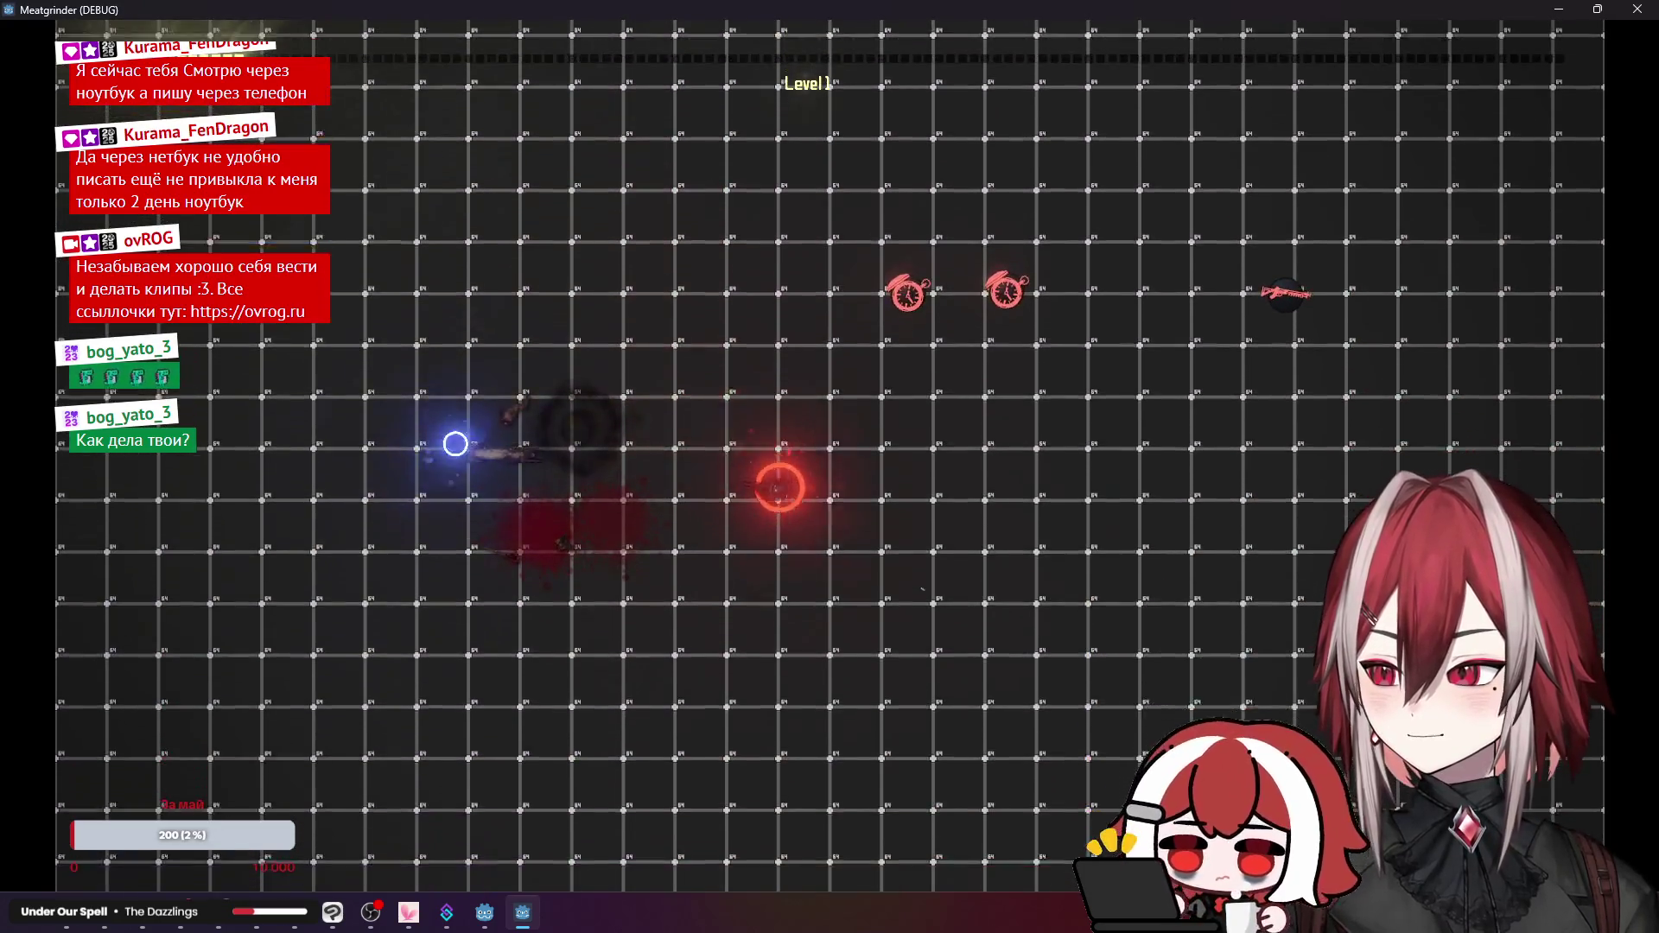
key("s+d")
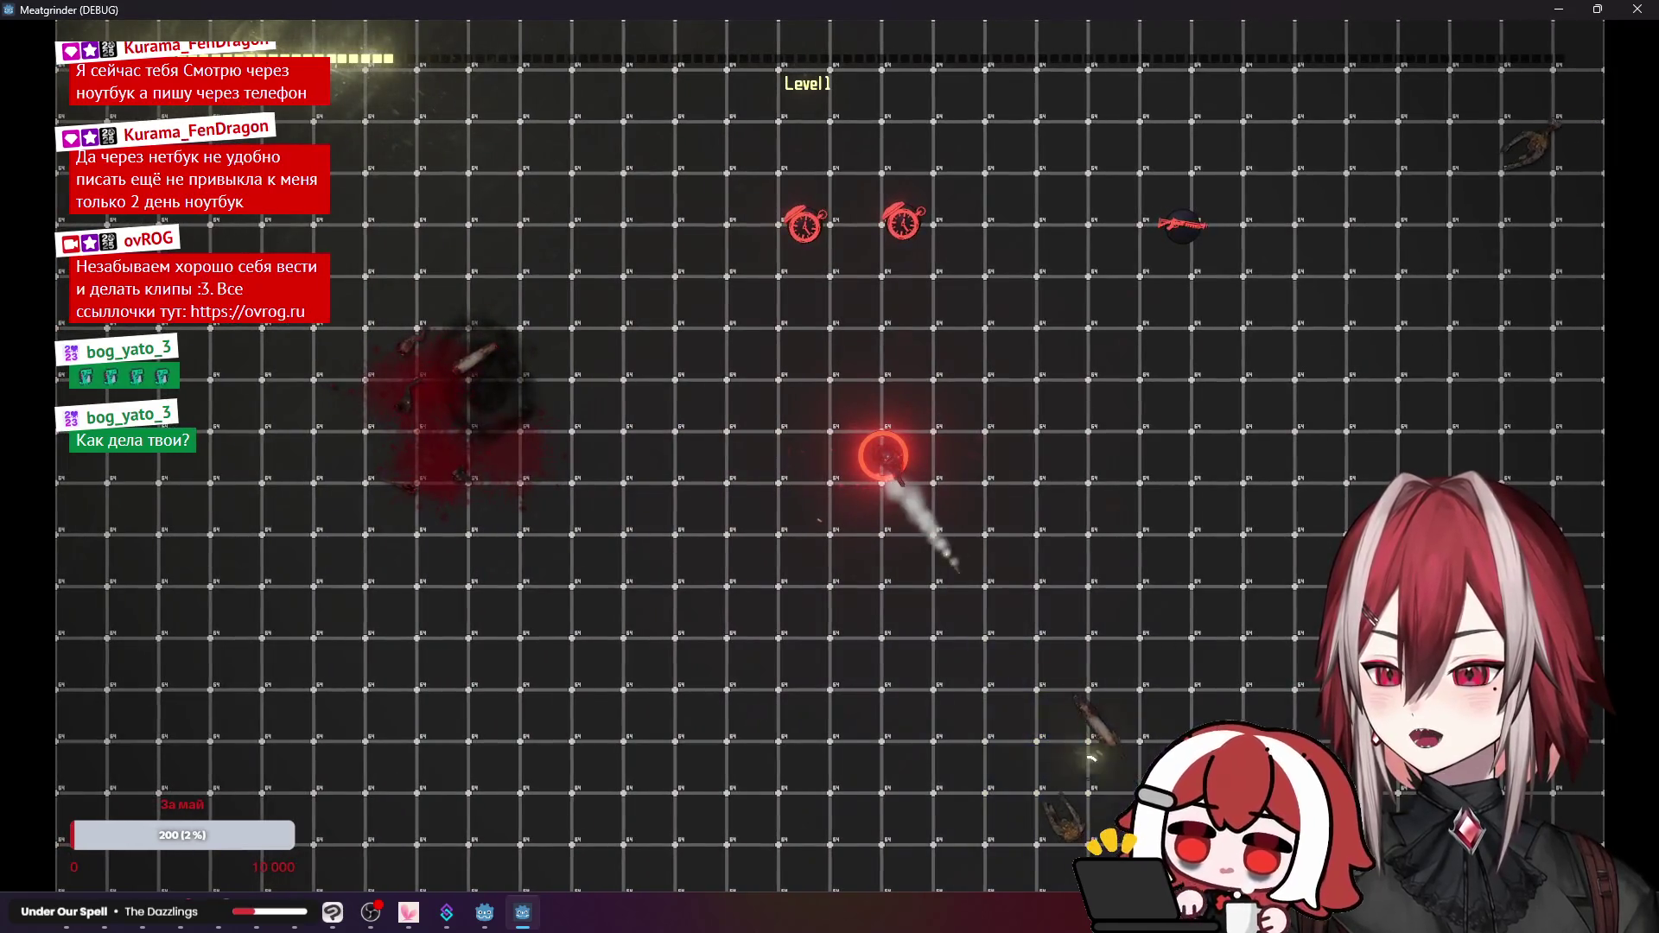
key("a")
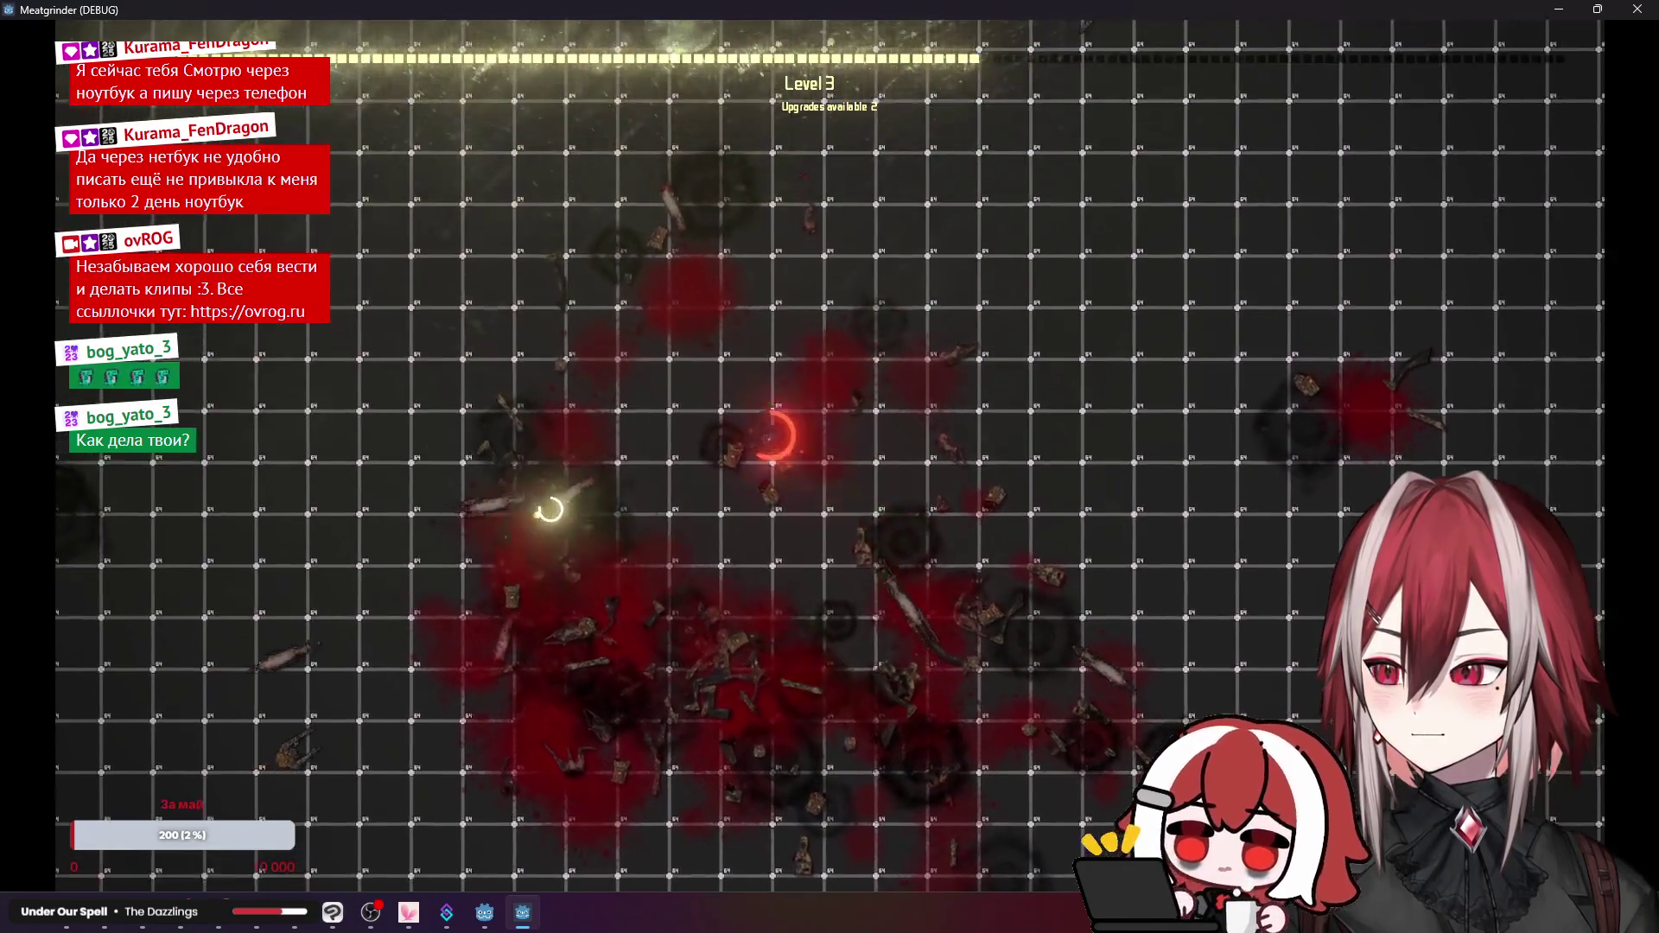
Keep fighting across the arena until Level 4, then stop the game with F8
key("s")
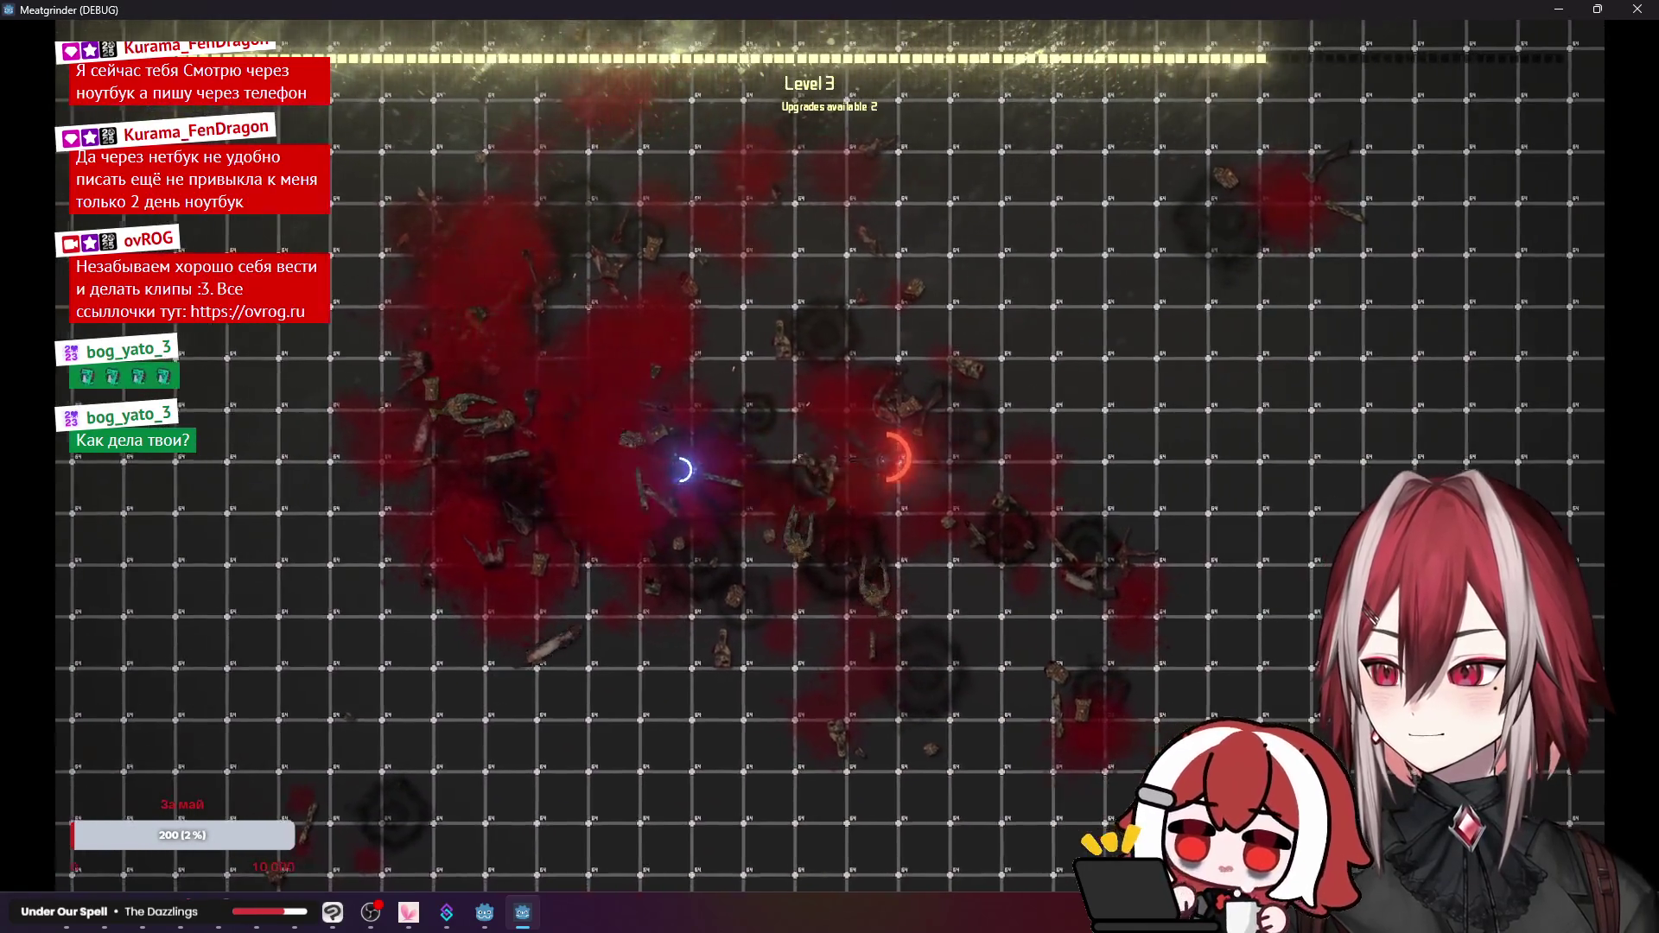
key("d")
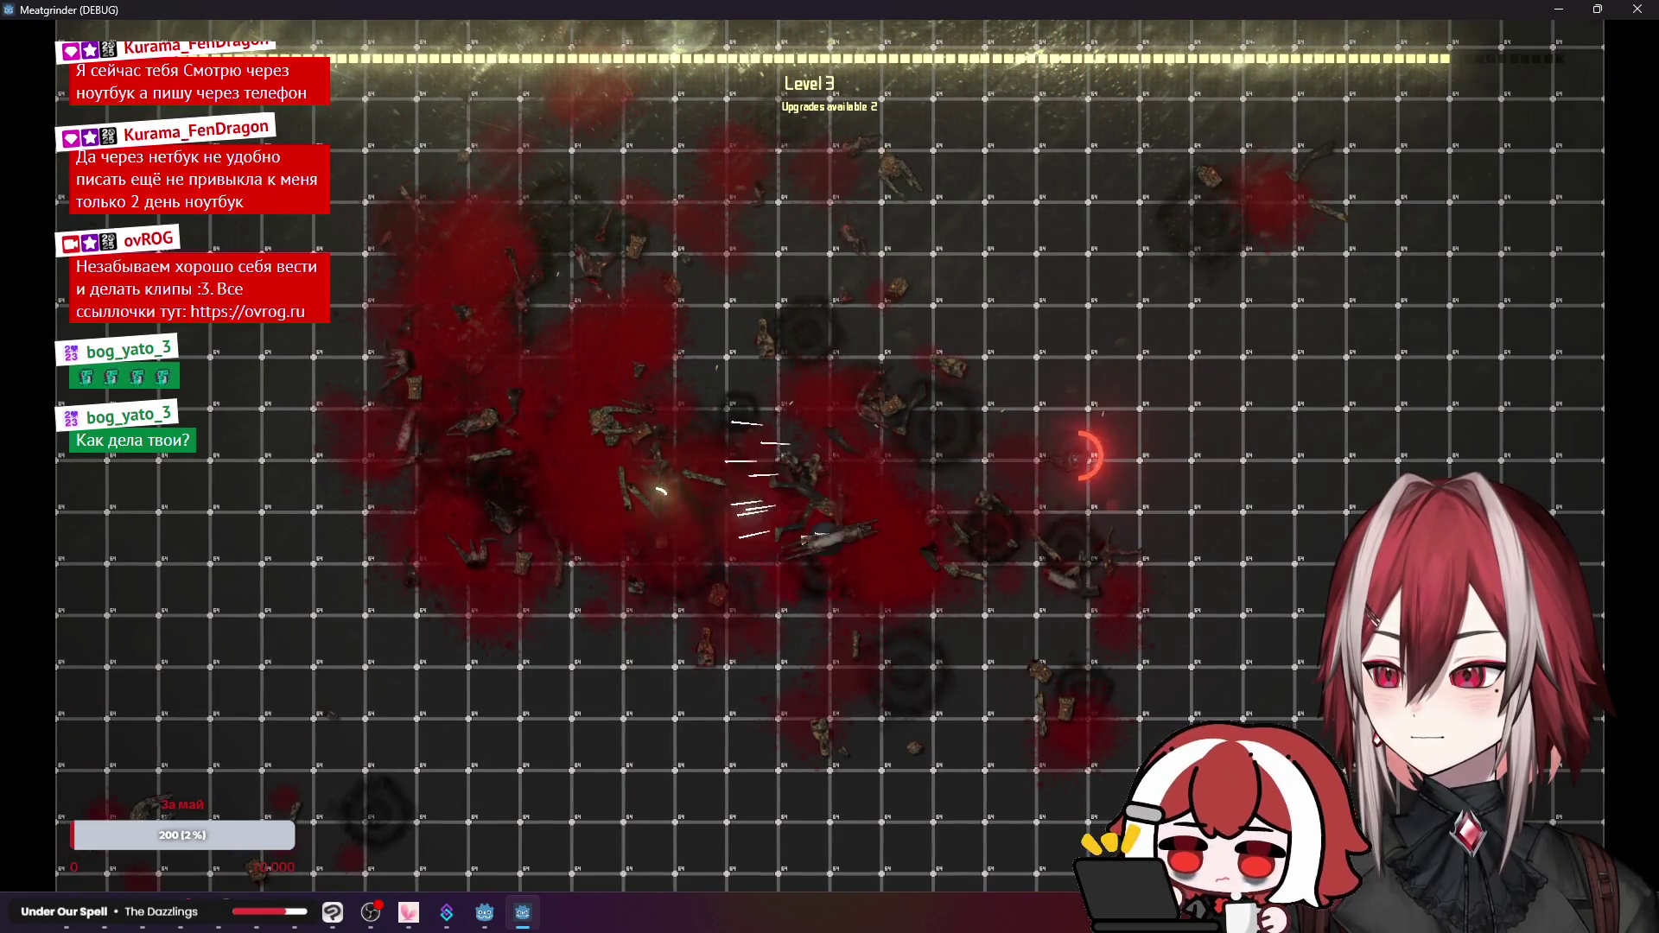
key("s")
key("s")
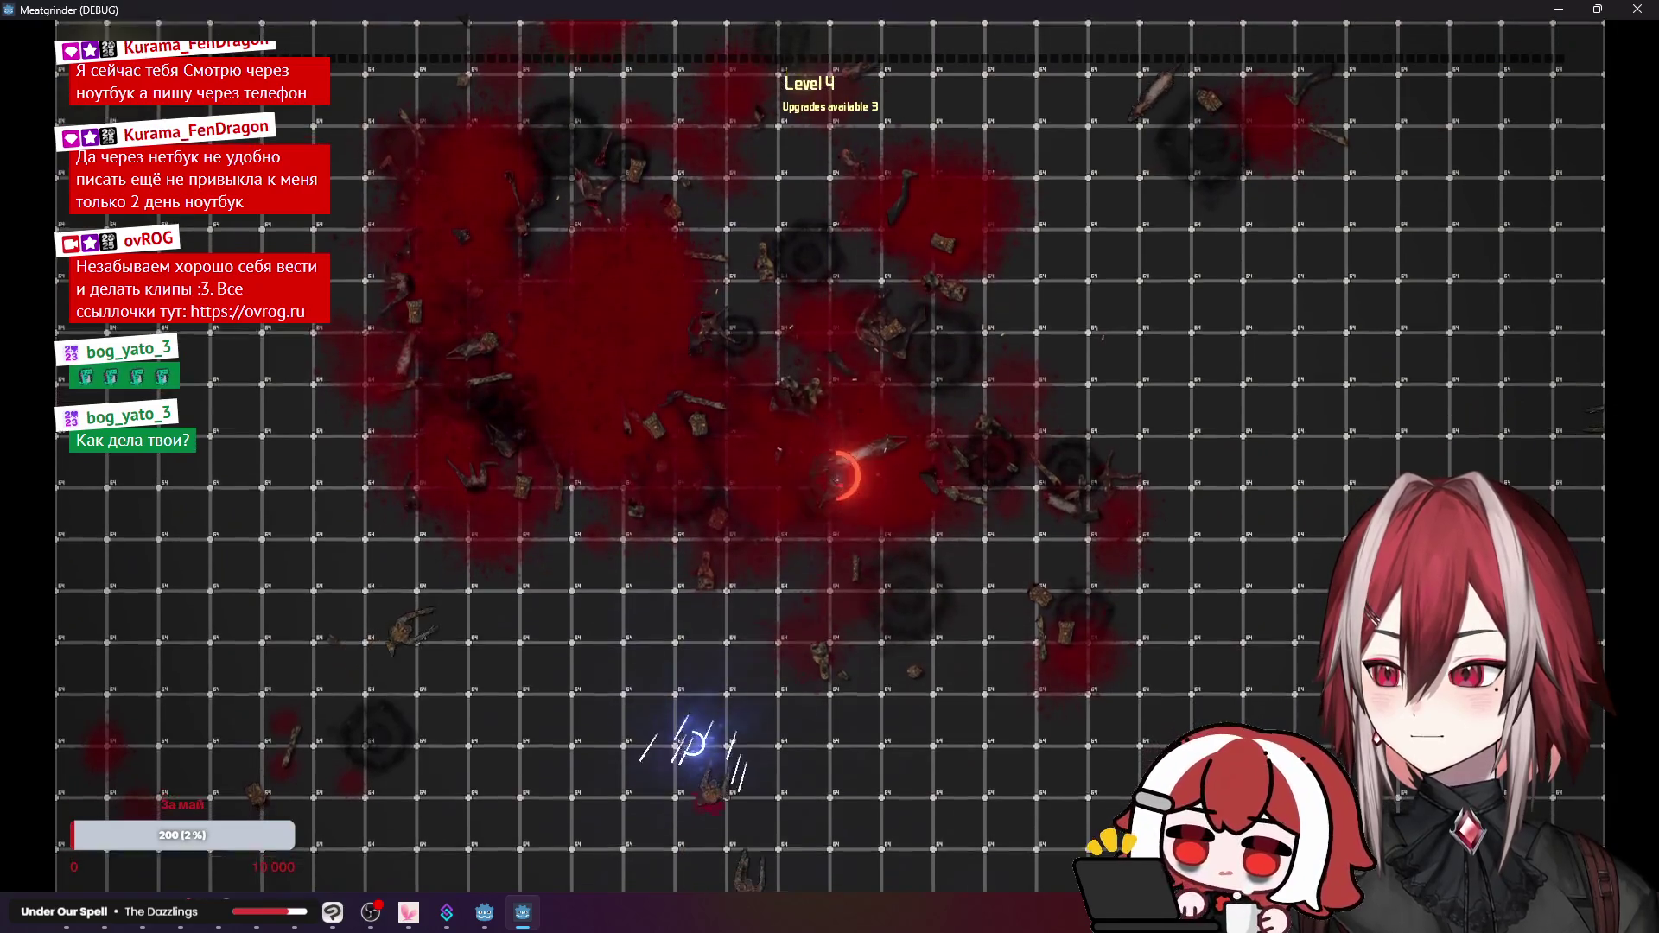
key("s")
key("a")
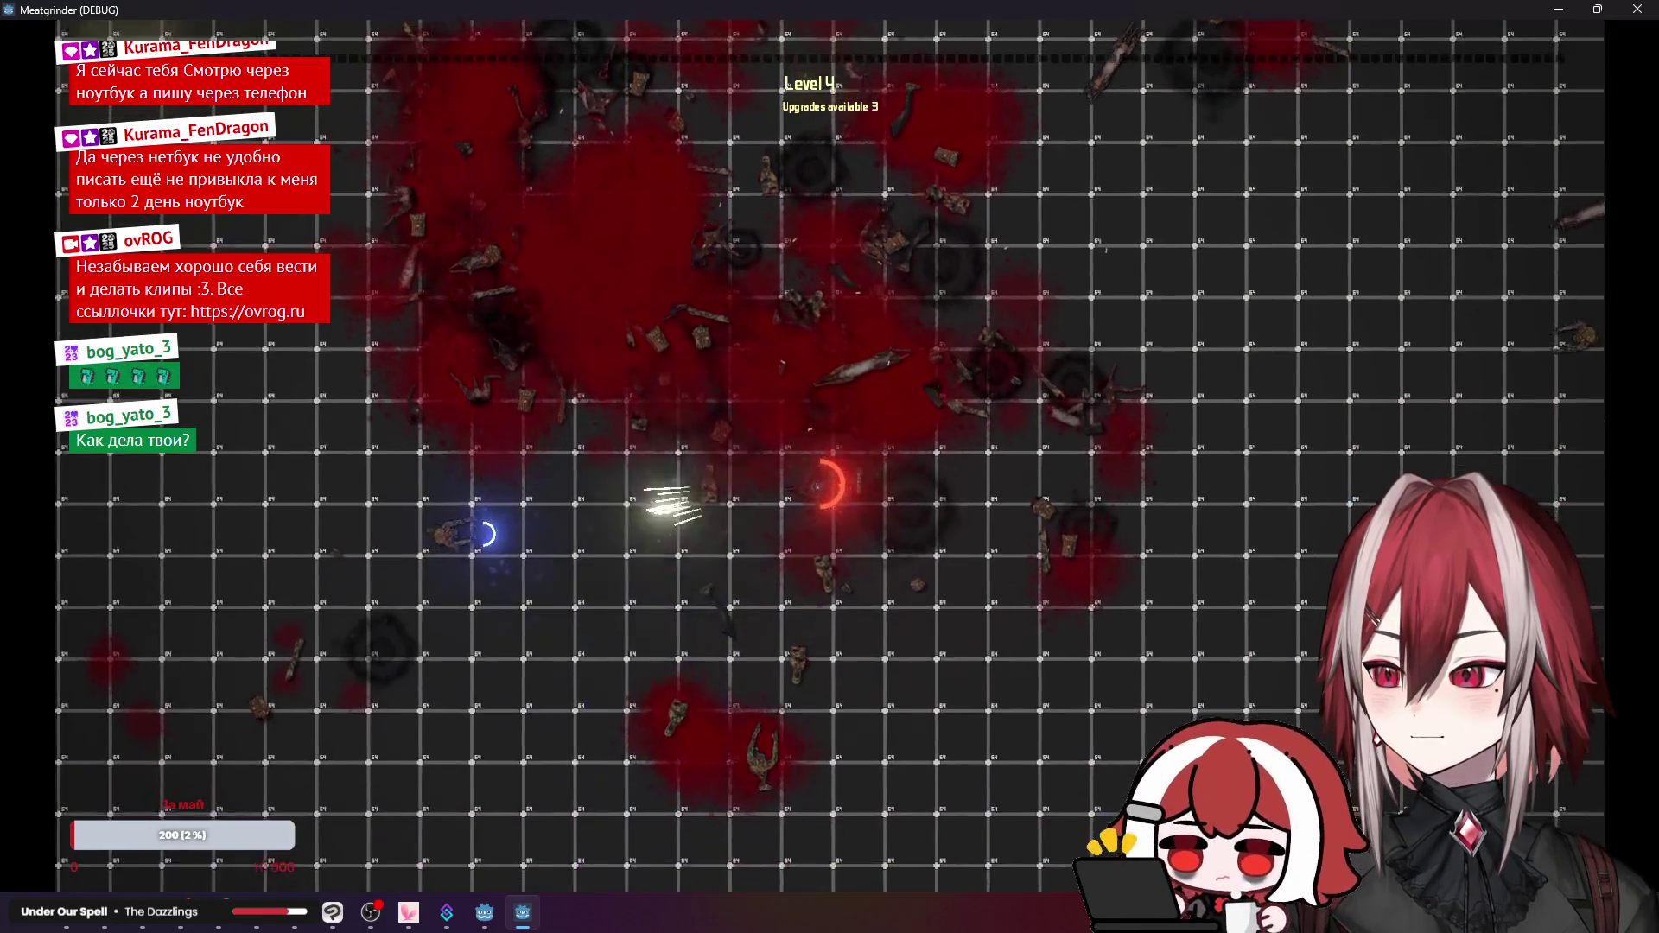
key("w")
key("d")
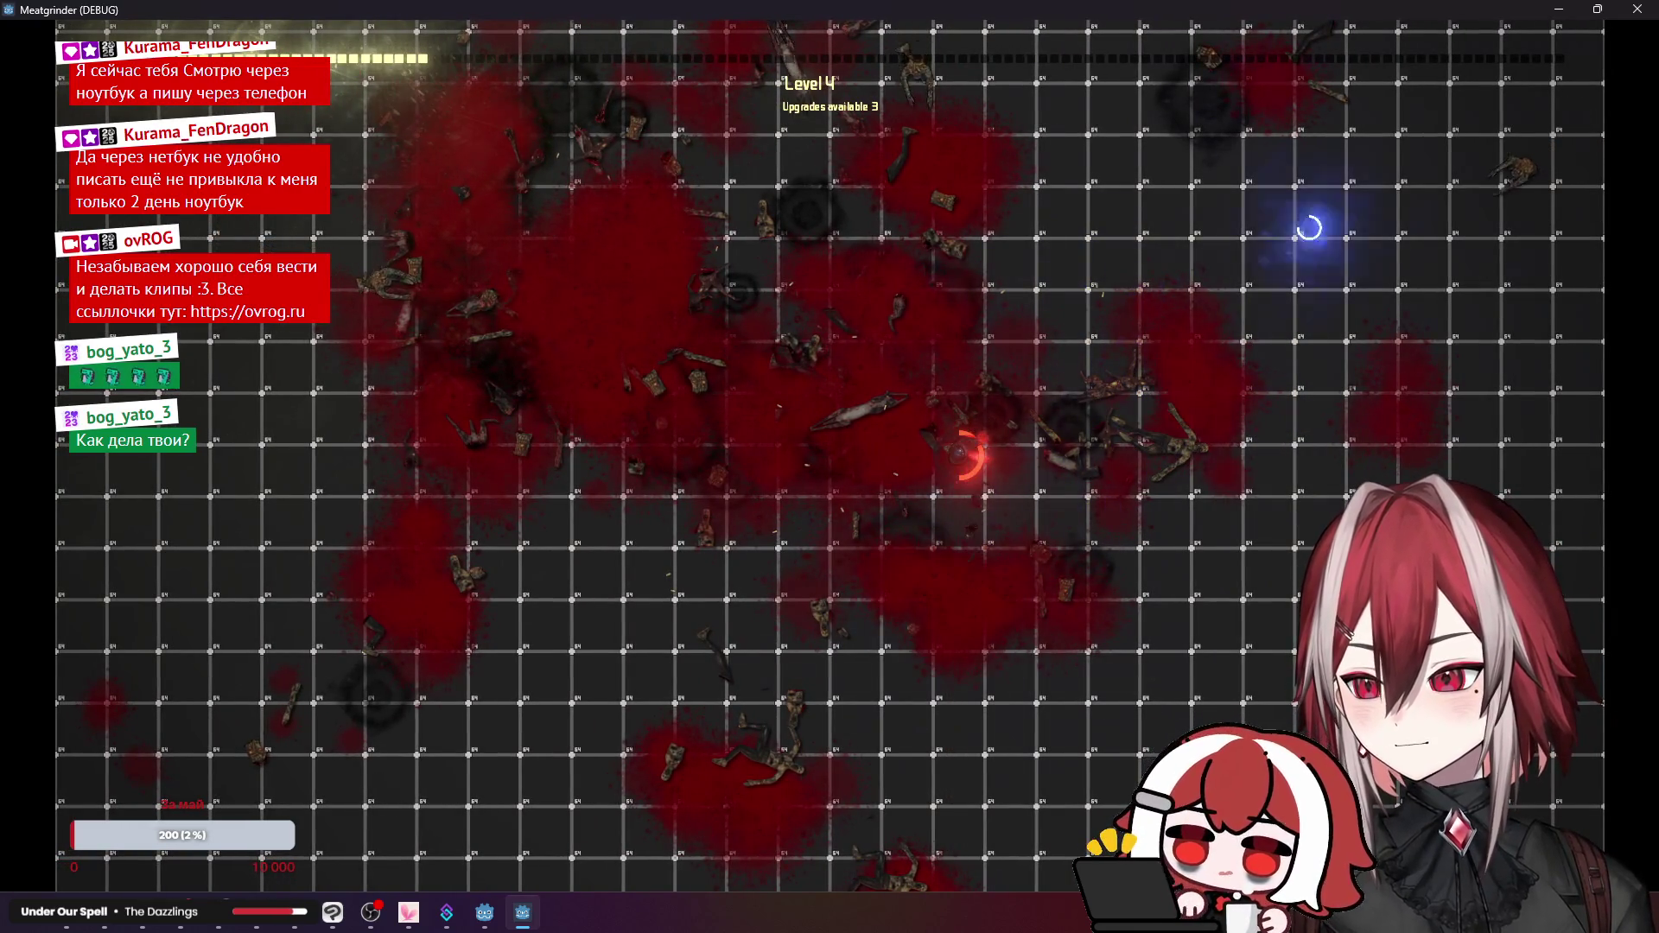
key("F8")
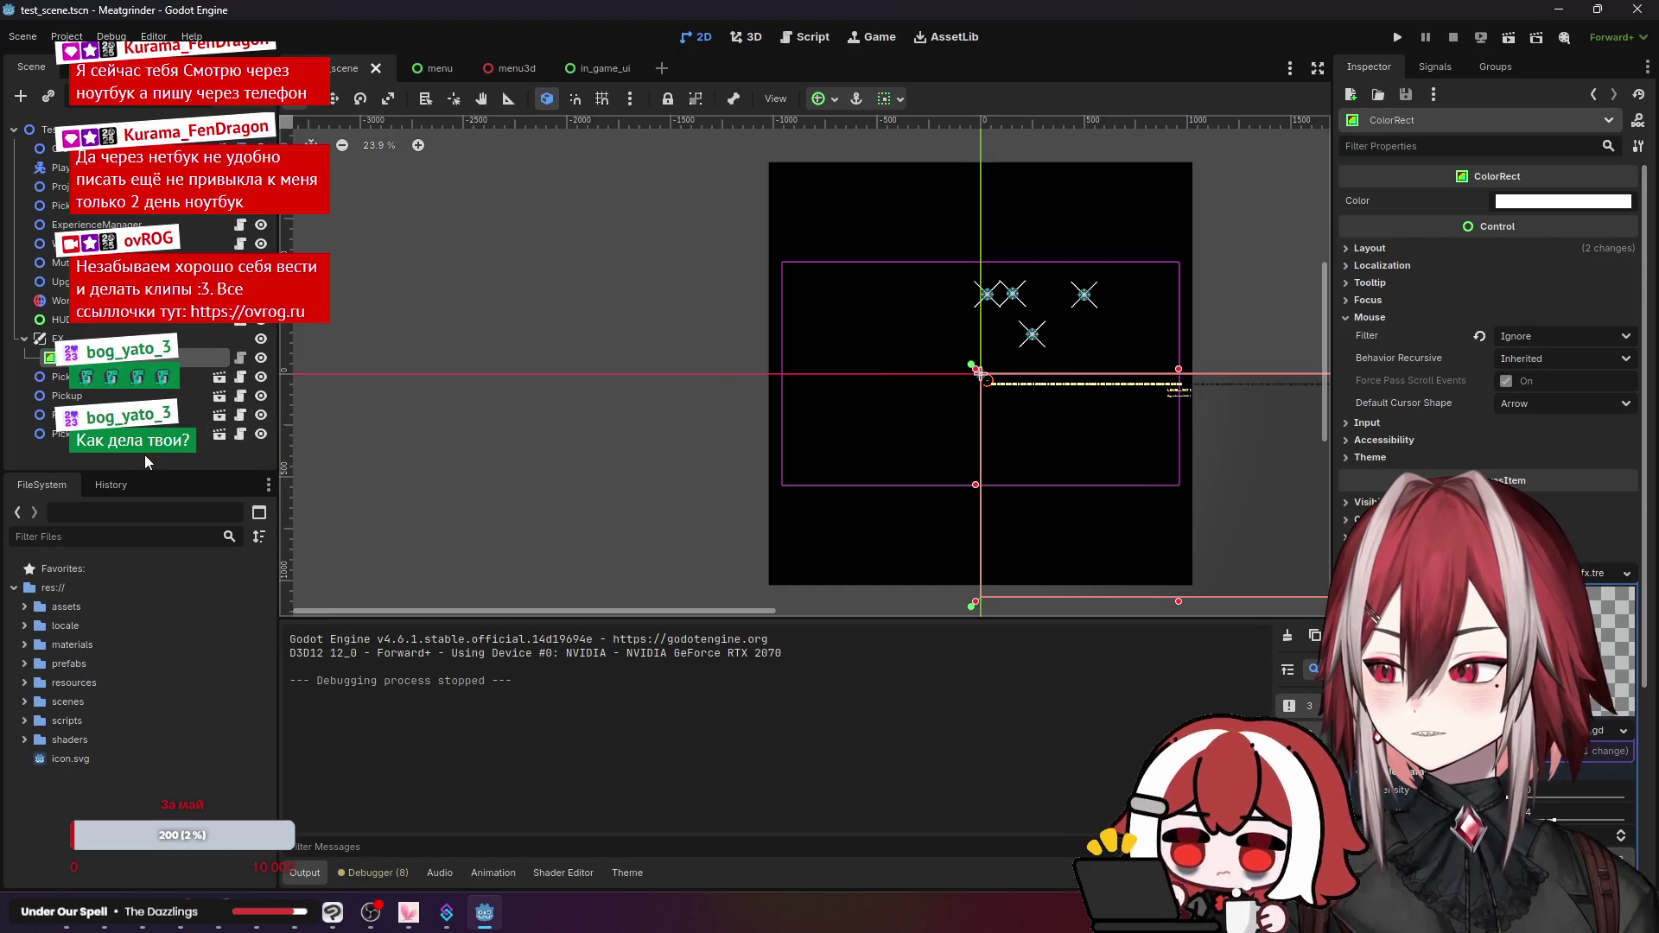
In menu3d, load glow_mask.png as the WorldEnvironment's Glow Map texture
left_click(143, 455)
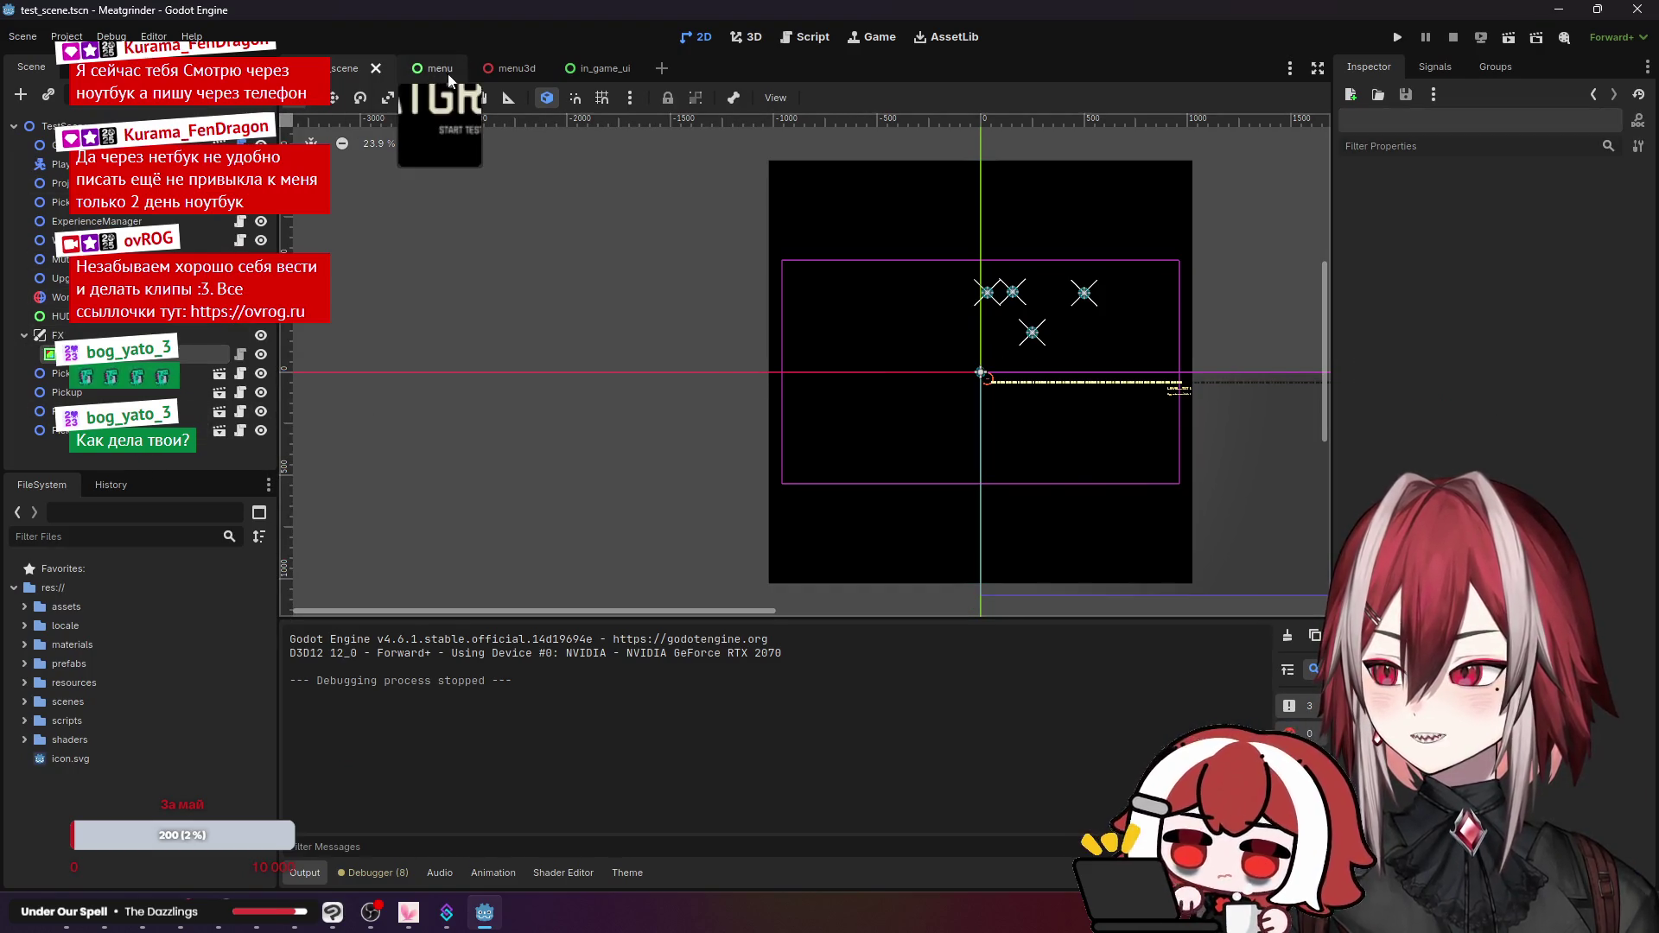
left_click(419, 68)
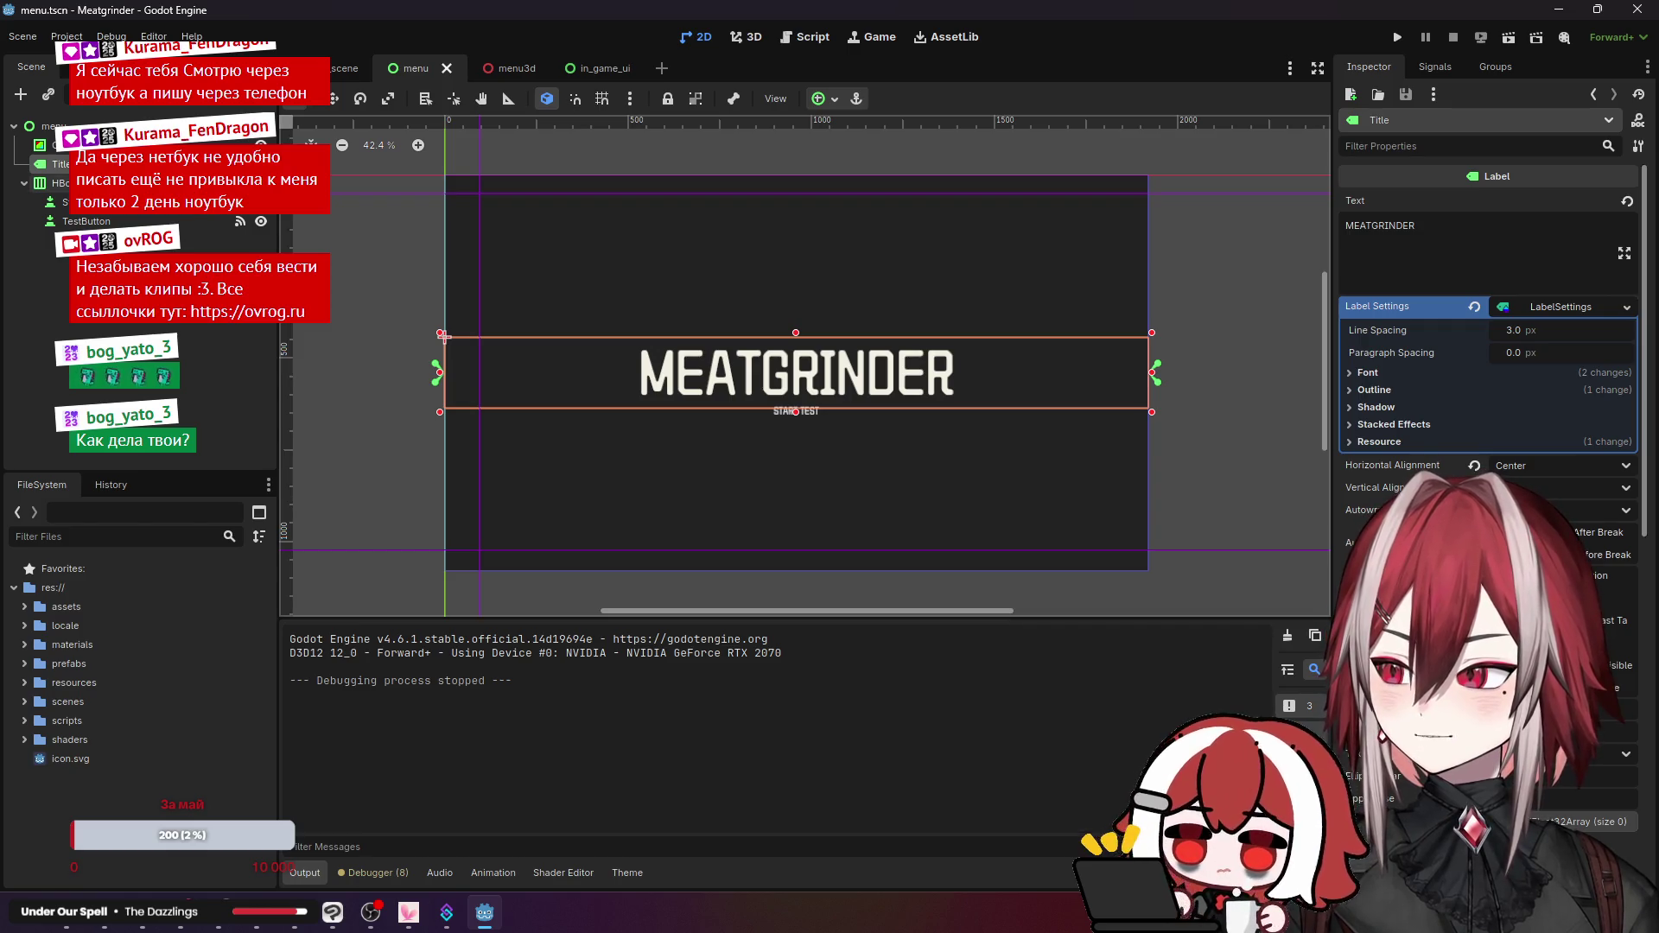
left_click(508, 69)
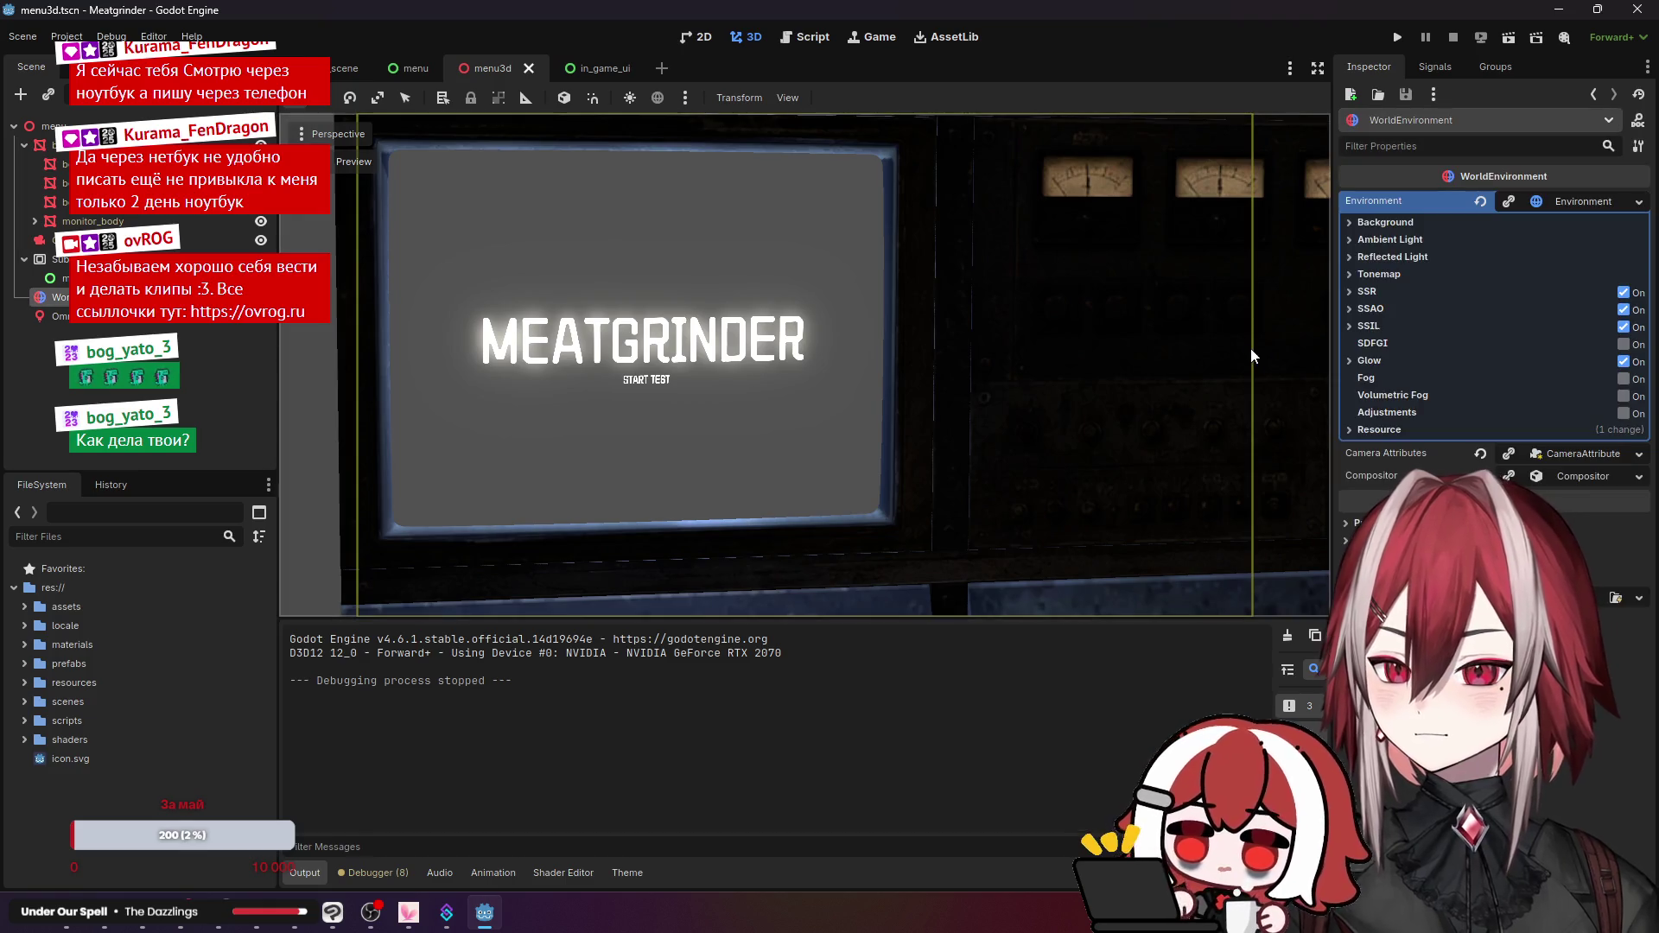
left_click(1369, 362)
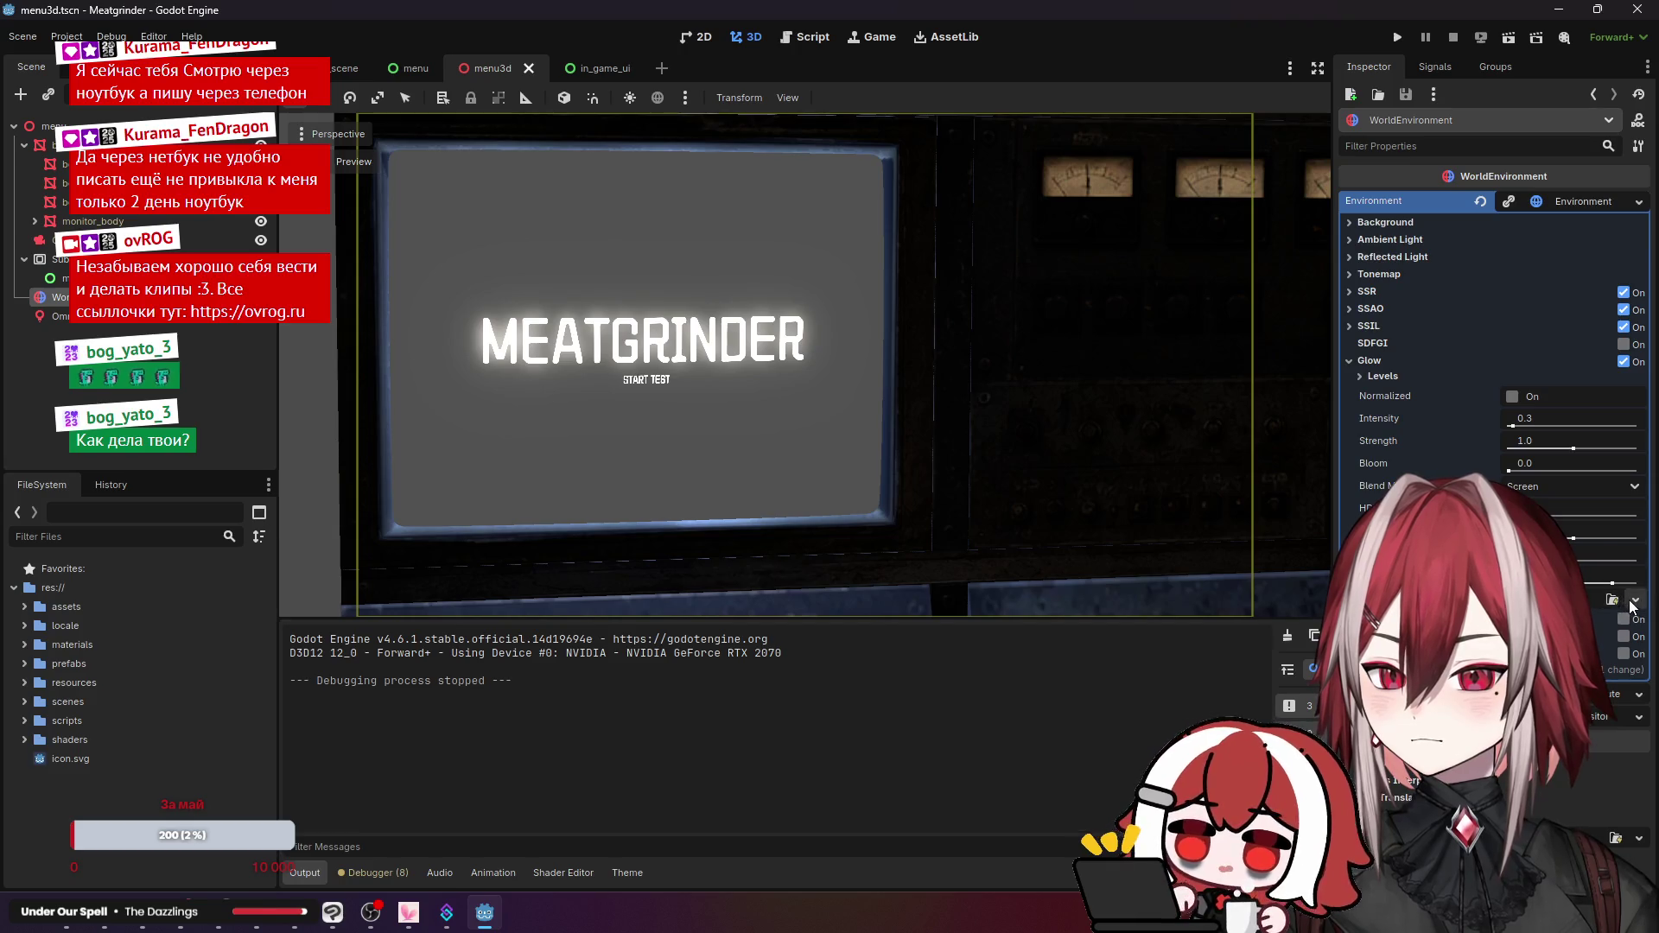
left_click(1632, 600)
left_click(1590, 568)
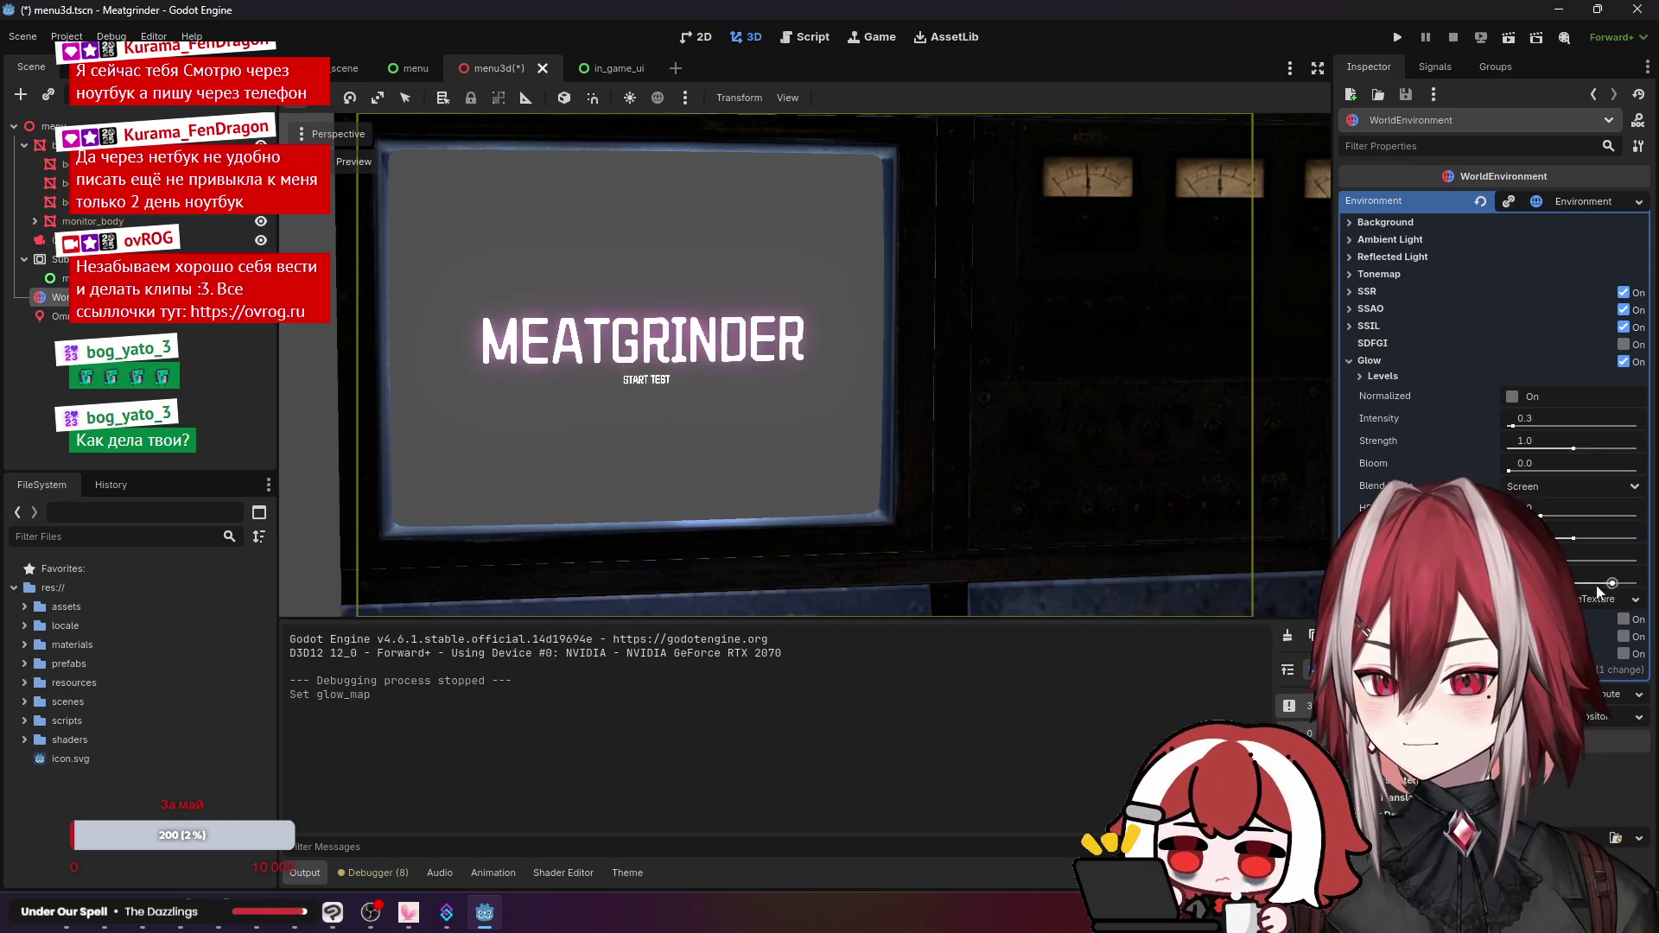
left_click(1594, 599)
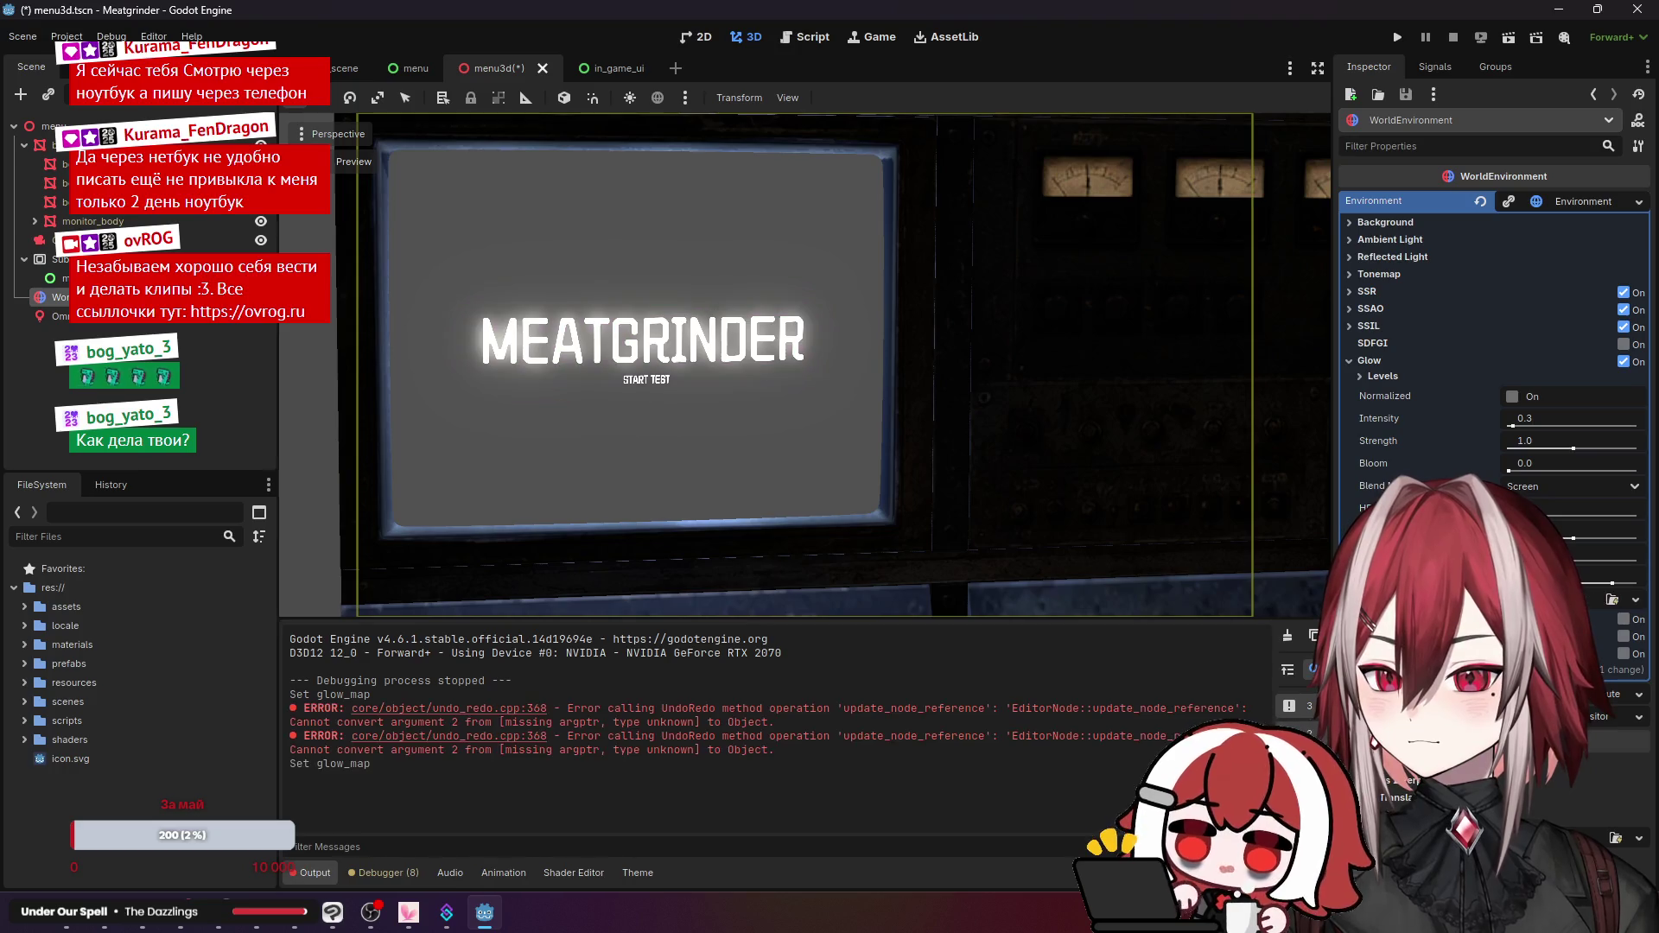
left_click(1612, 601)
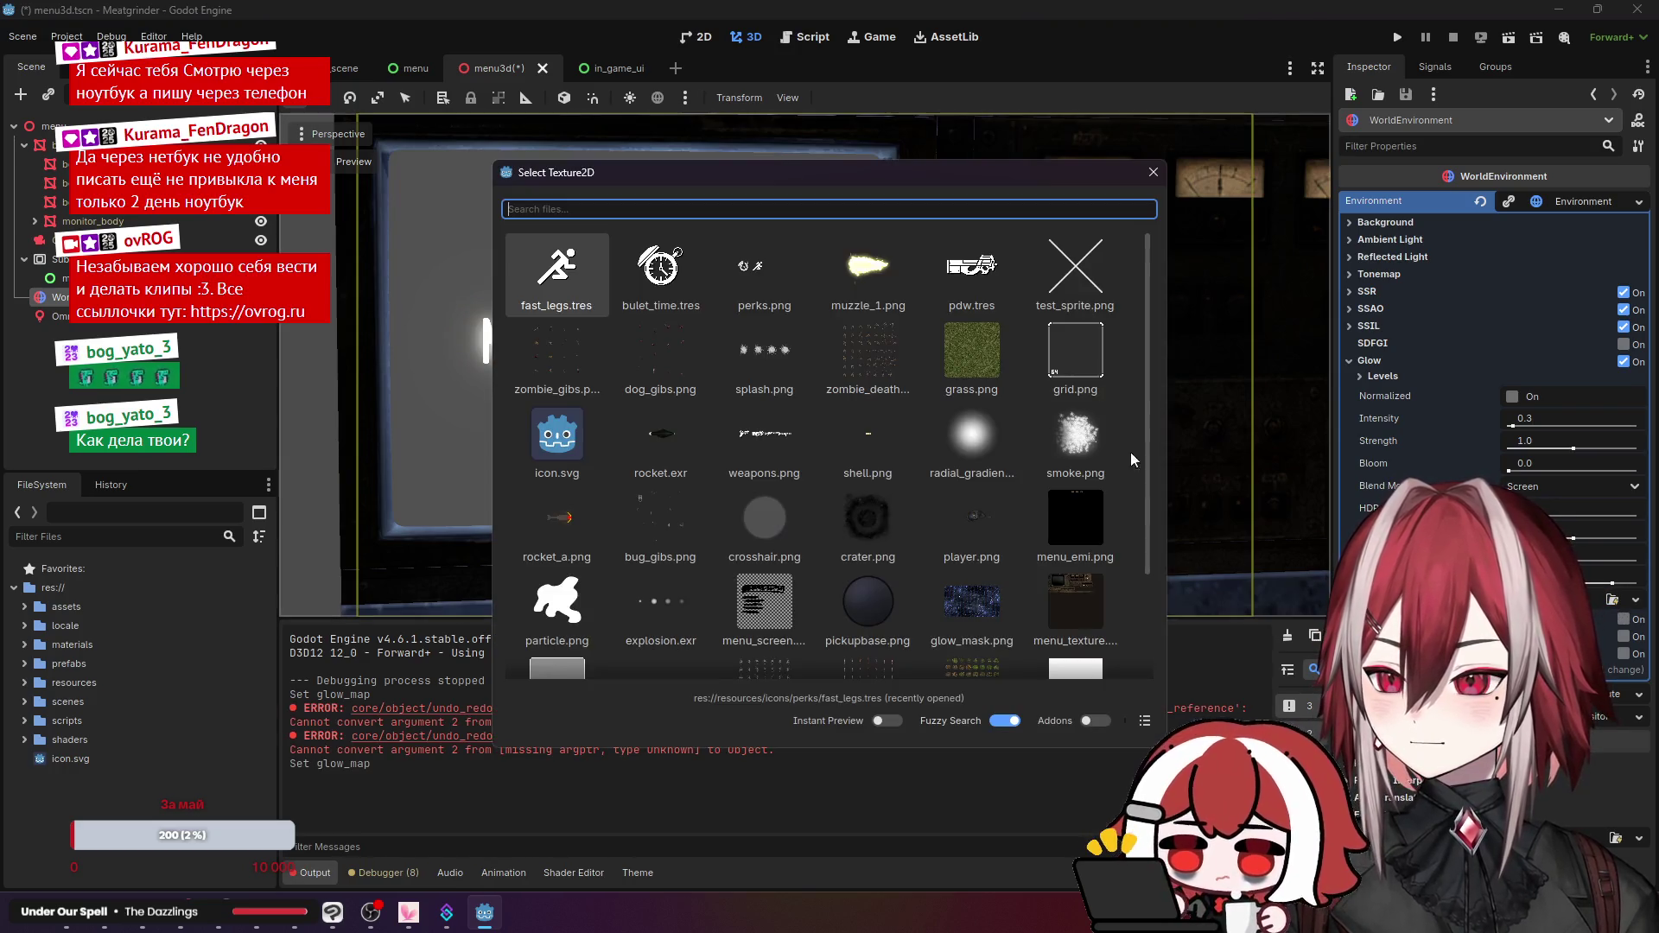
scroll(696, 371, "down", 3)
double_click(980, 493)
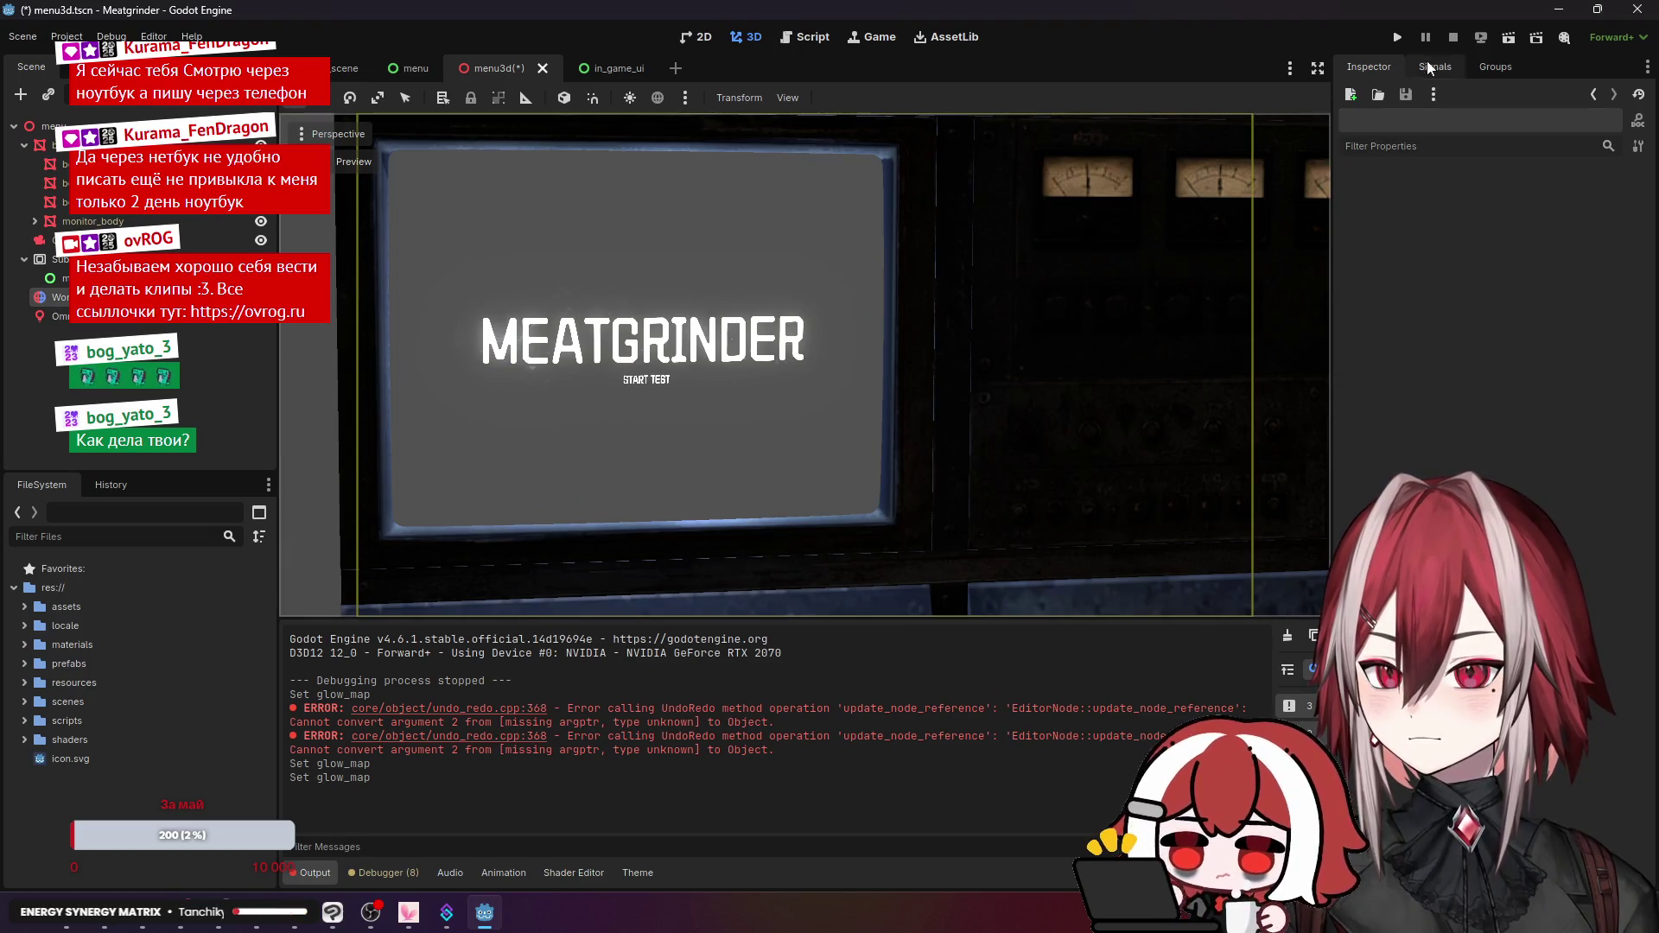
Test-run the glowing menu, then nudge Glow Strength to about 1.63 and reset it to 1.0
key("F5")
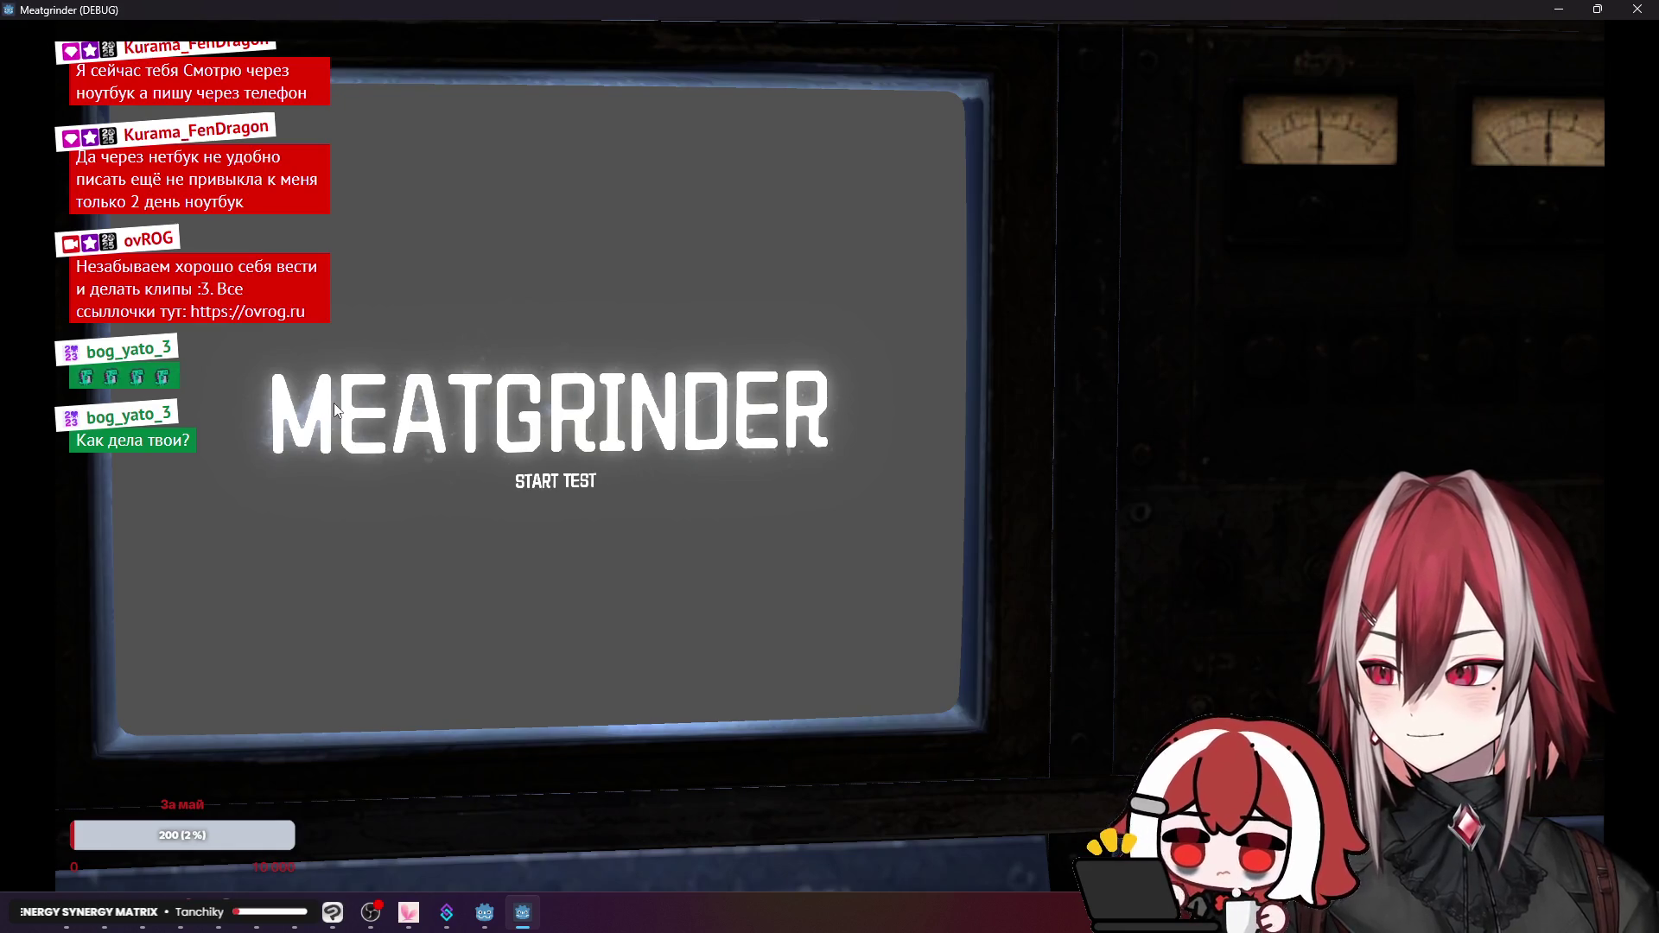
left_click(1632, 14)
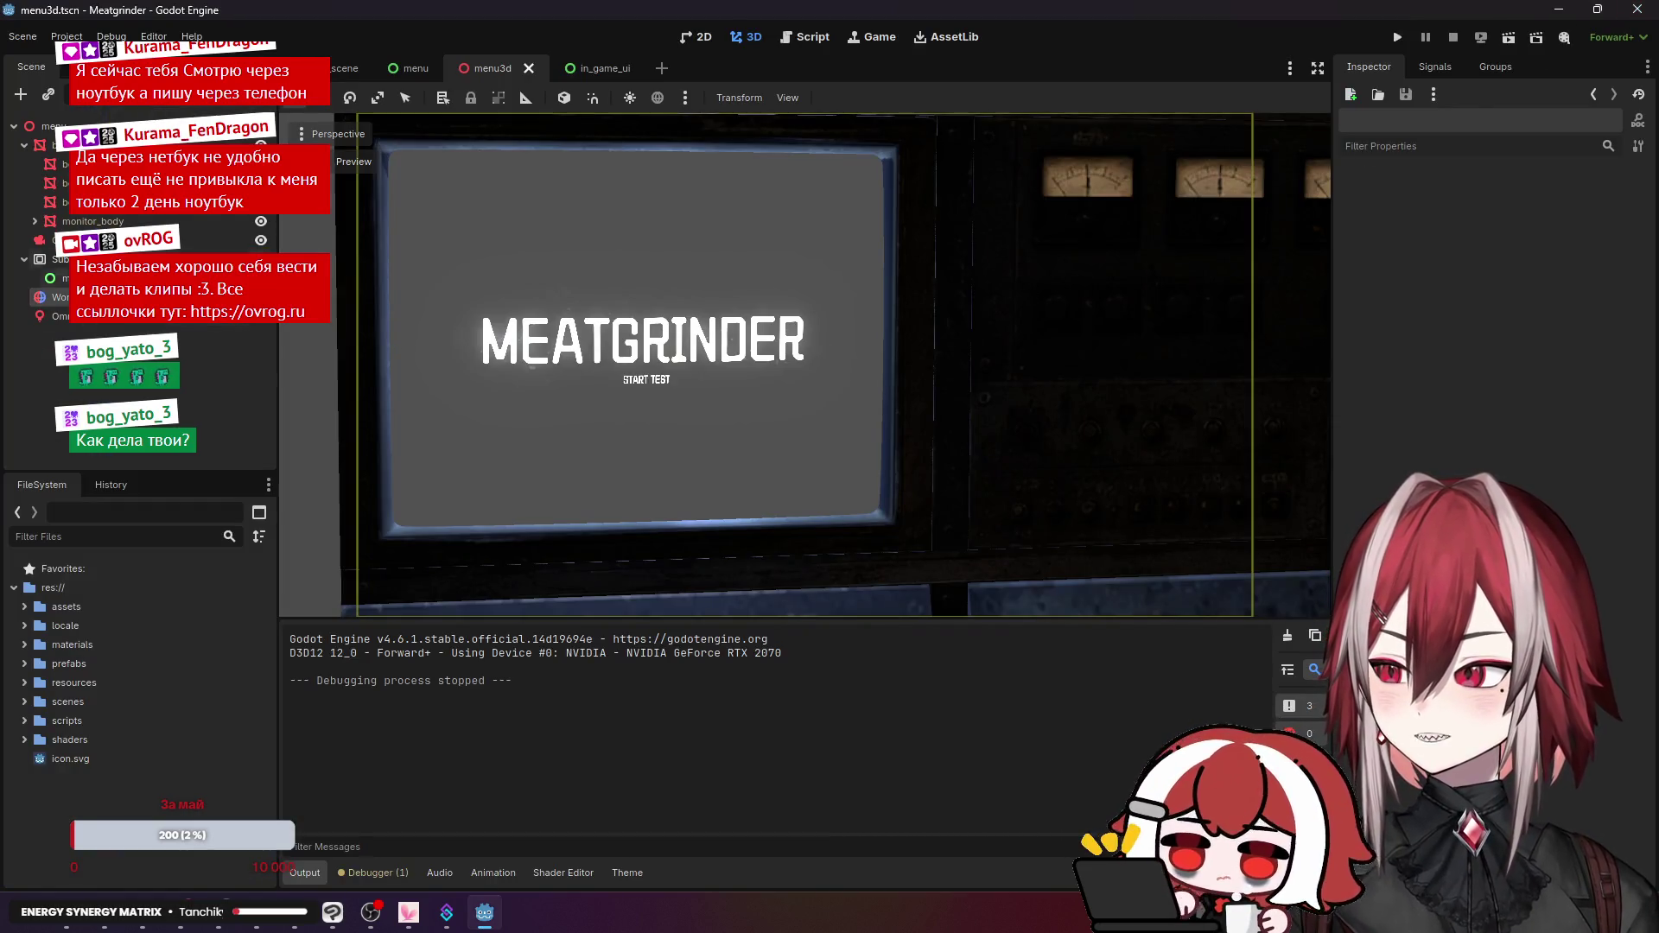
left_click(61, 259)
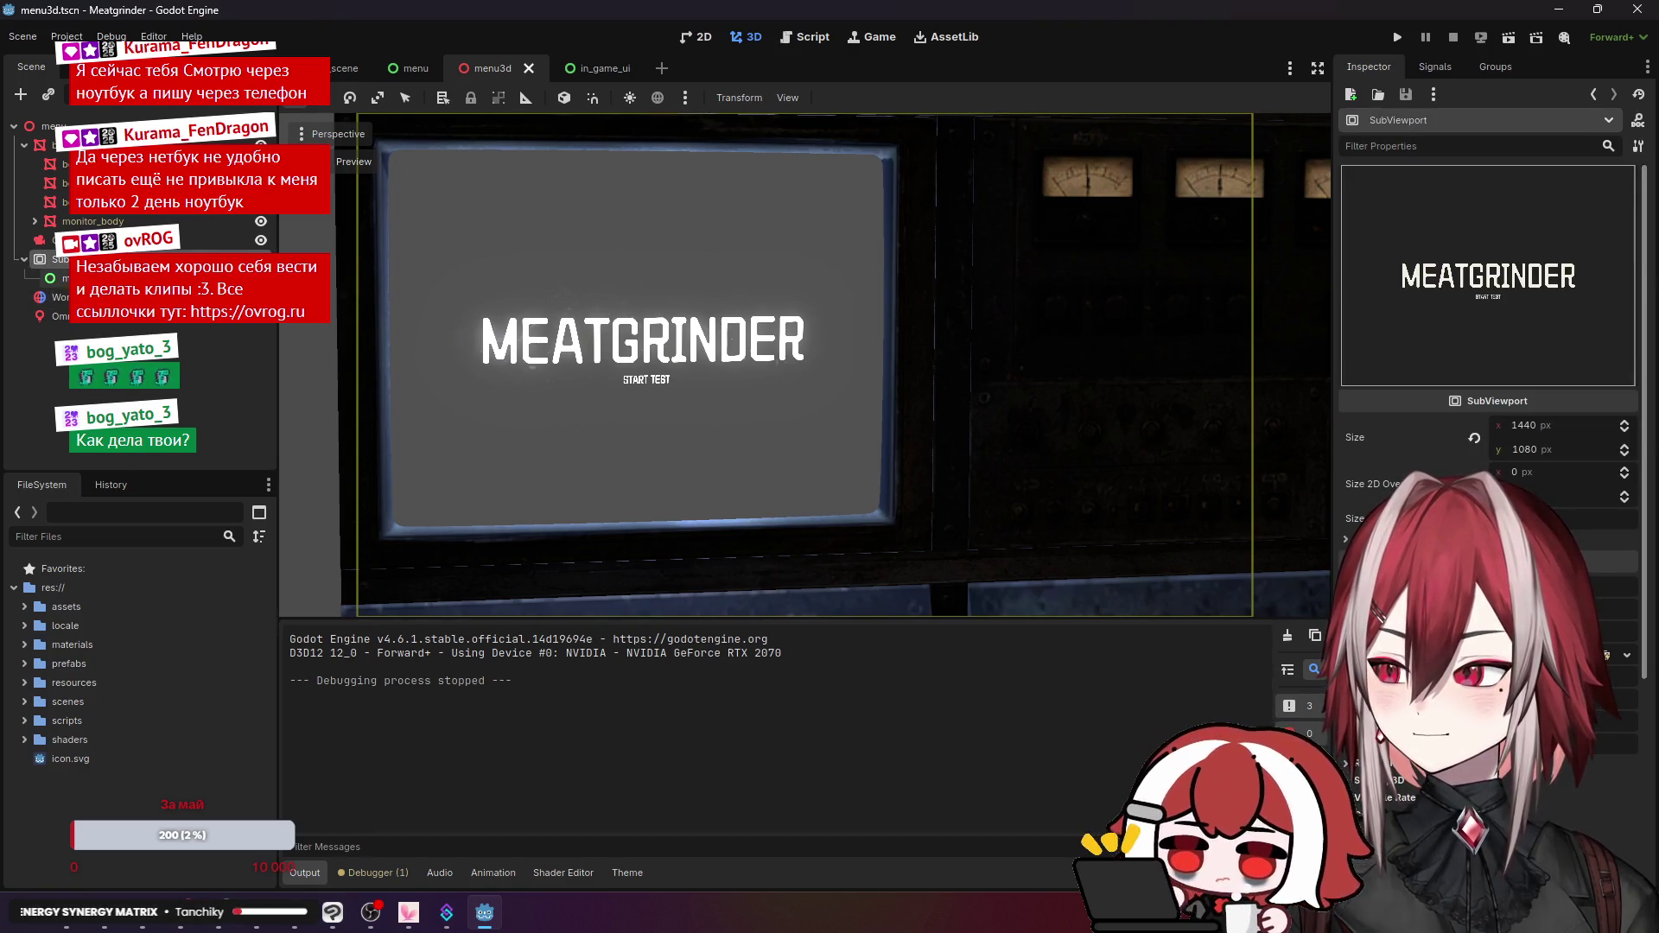
left_click(59, 297)
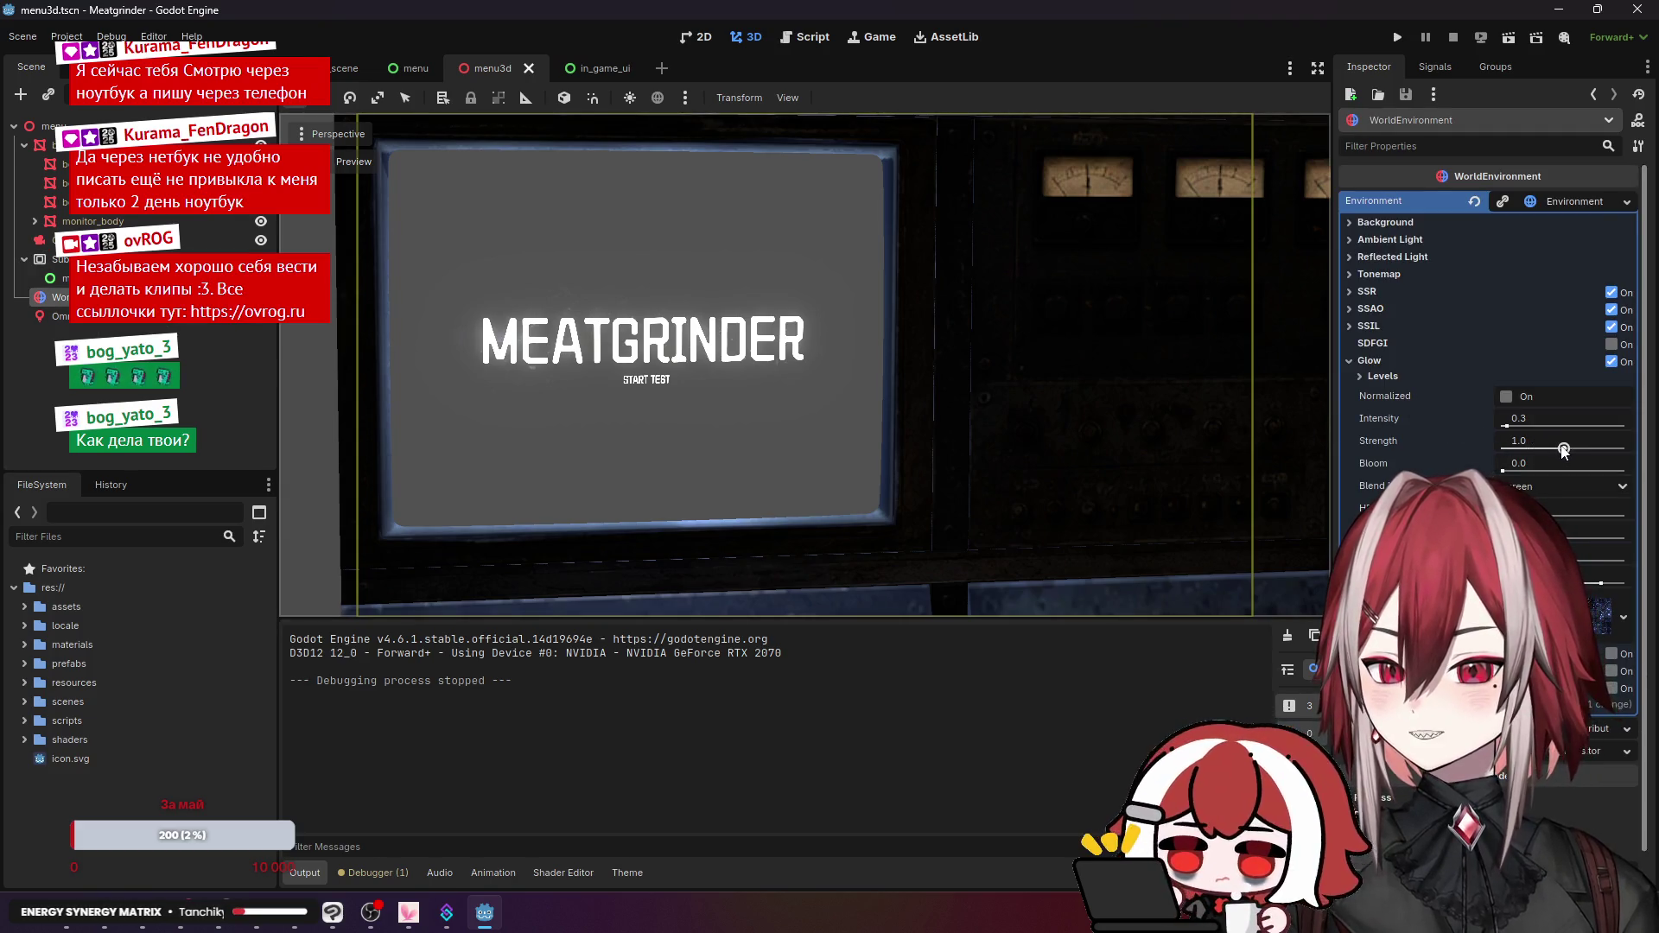
mouse_move(1535, 441)
left_mouse_down()
mouse_move(1601, 462)
mouse_move(1547, 457)
left_mouse_up()
left_click(1479, 441)
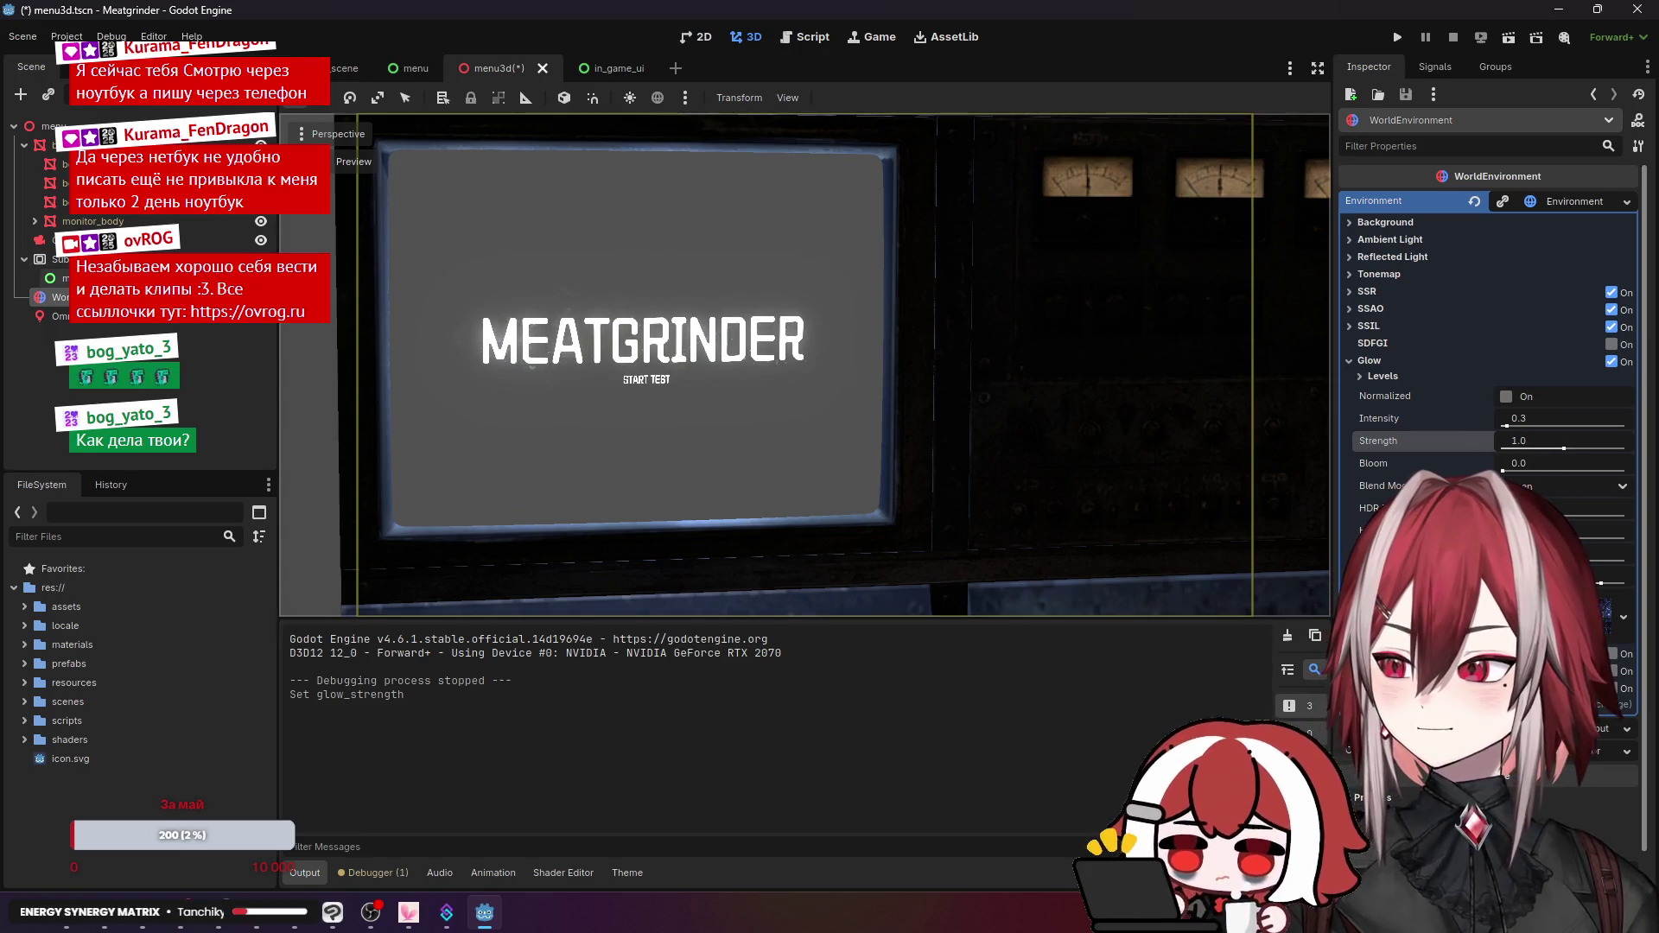
left_click(35, 222)
left_click(87, 240)
scroll(1500, 401, "down", 3)
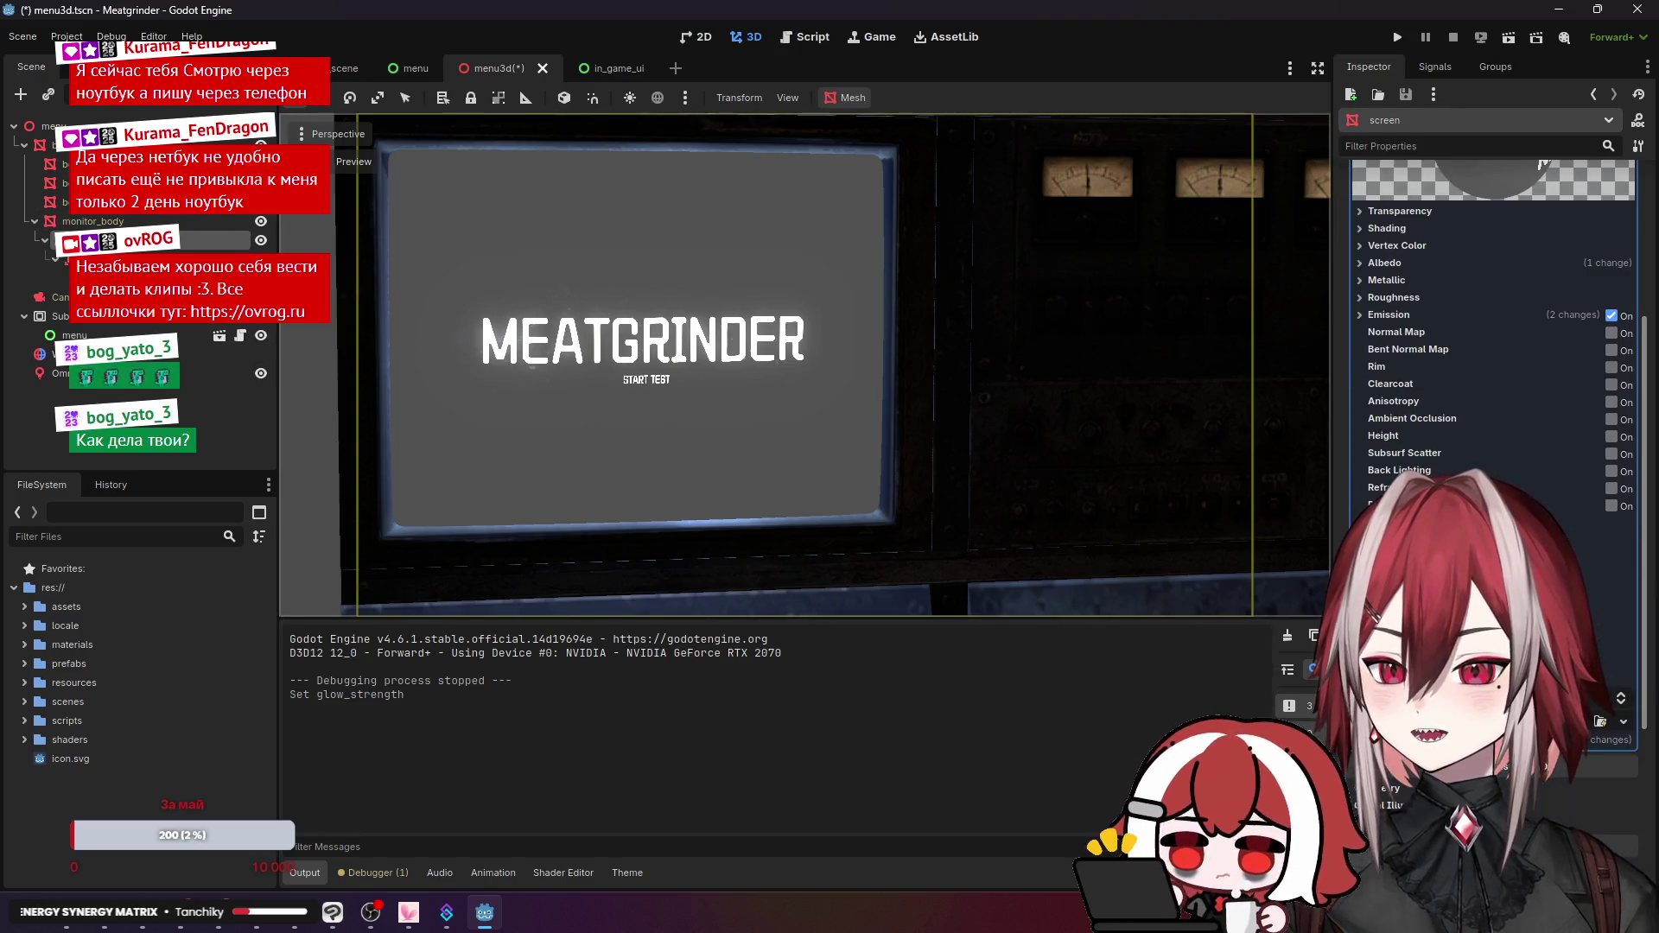
left_click(1404, 316)
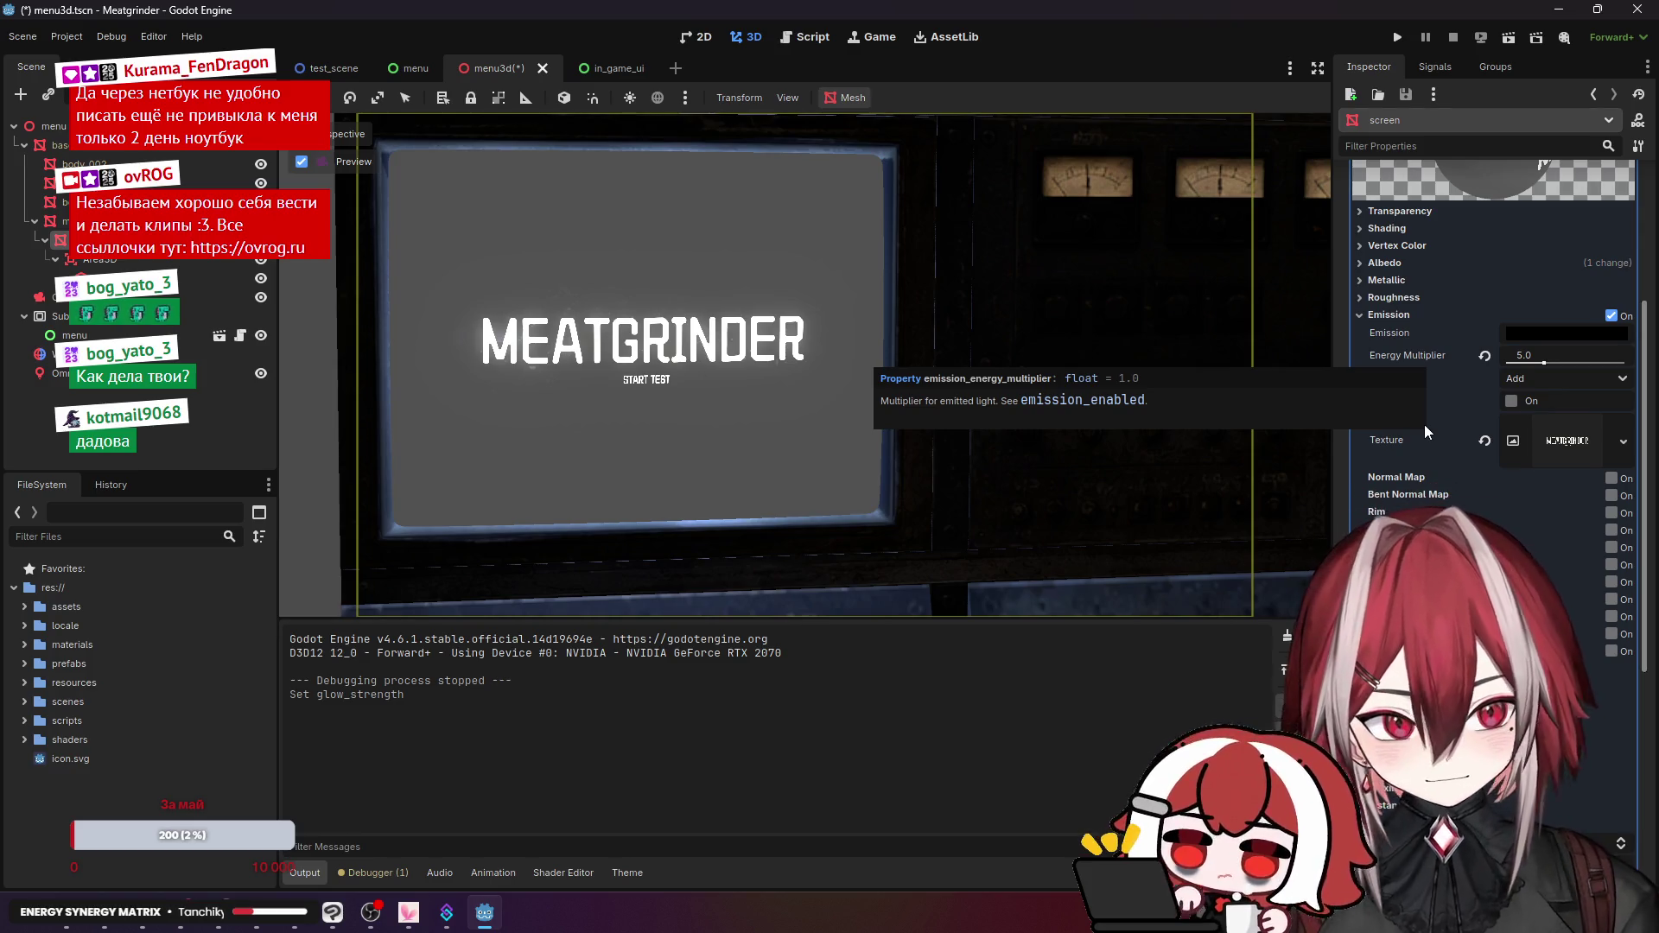
left_click(1563, 380)
left_click(1571, 405)
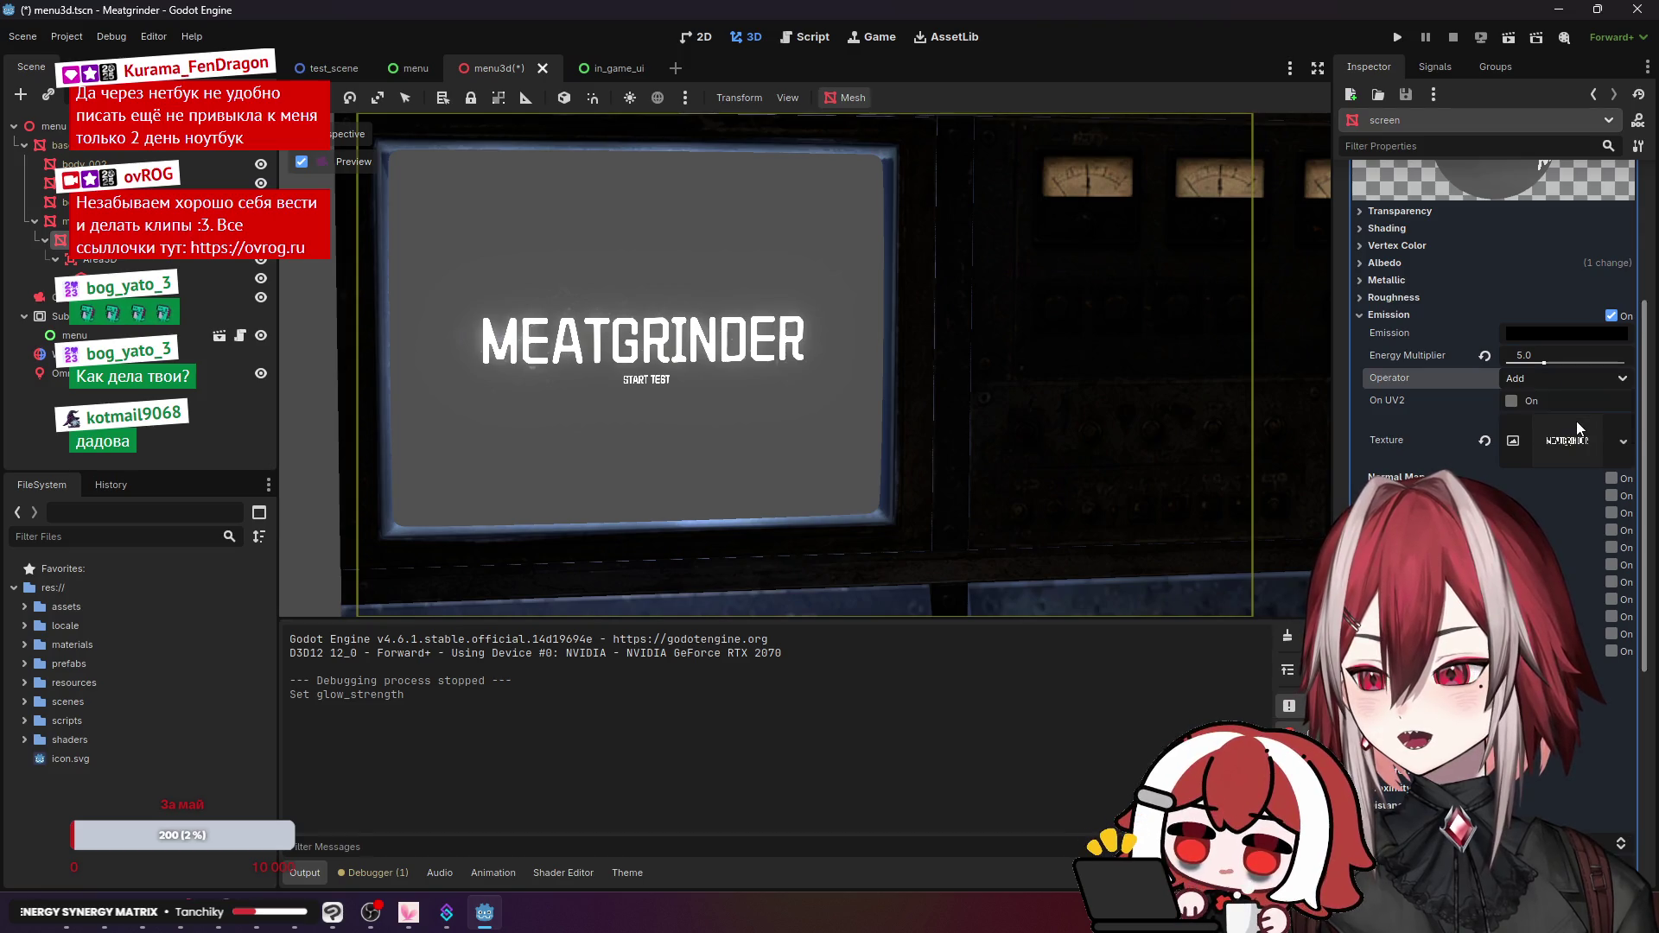
left_click(1564, 376)
left_click(1553, 426)
left_click(1542, 377)
left_click(1542, 377)
left_click(1540, 378)
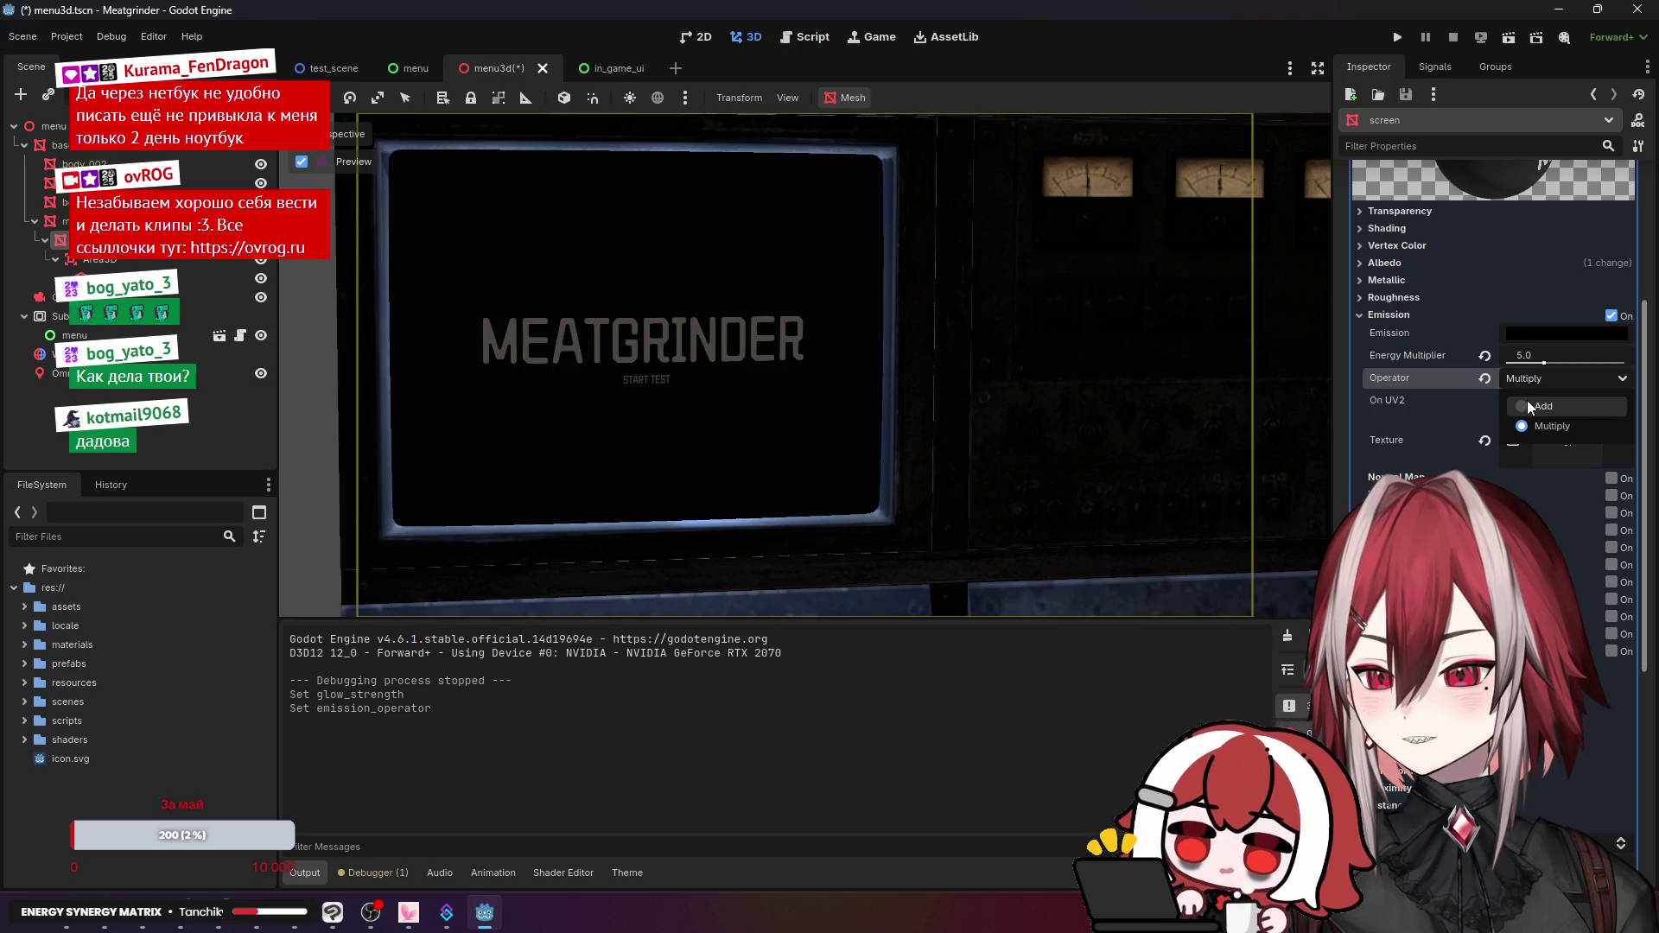
left_click(1535, 382)
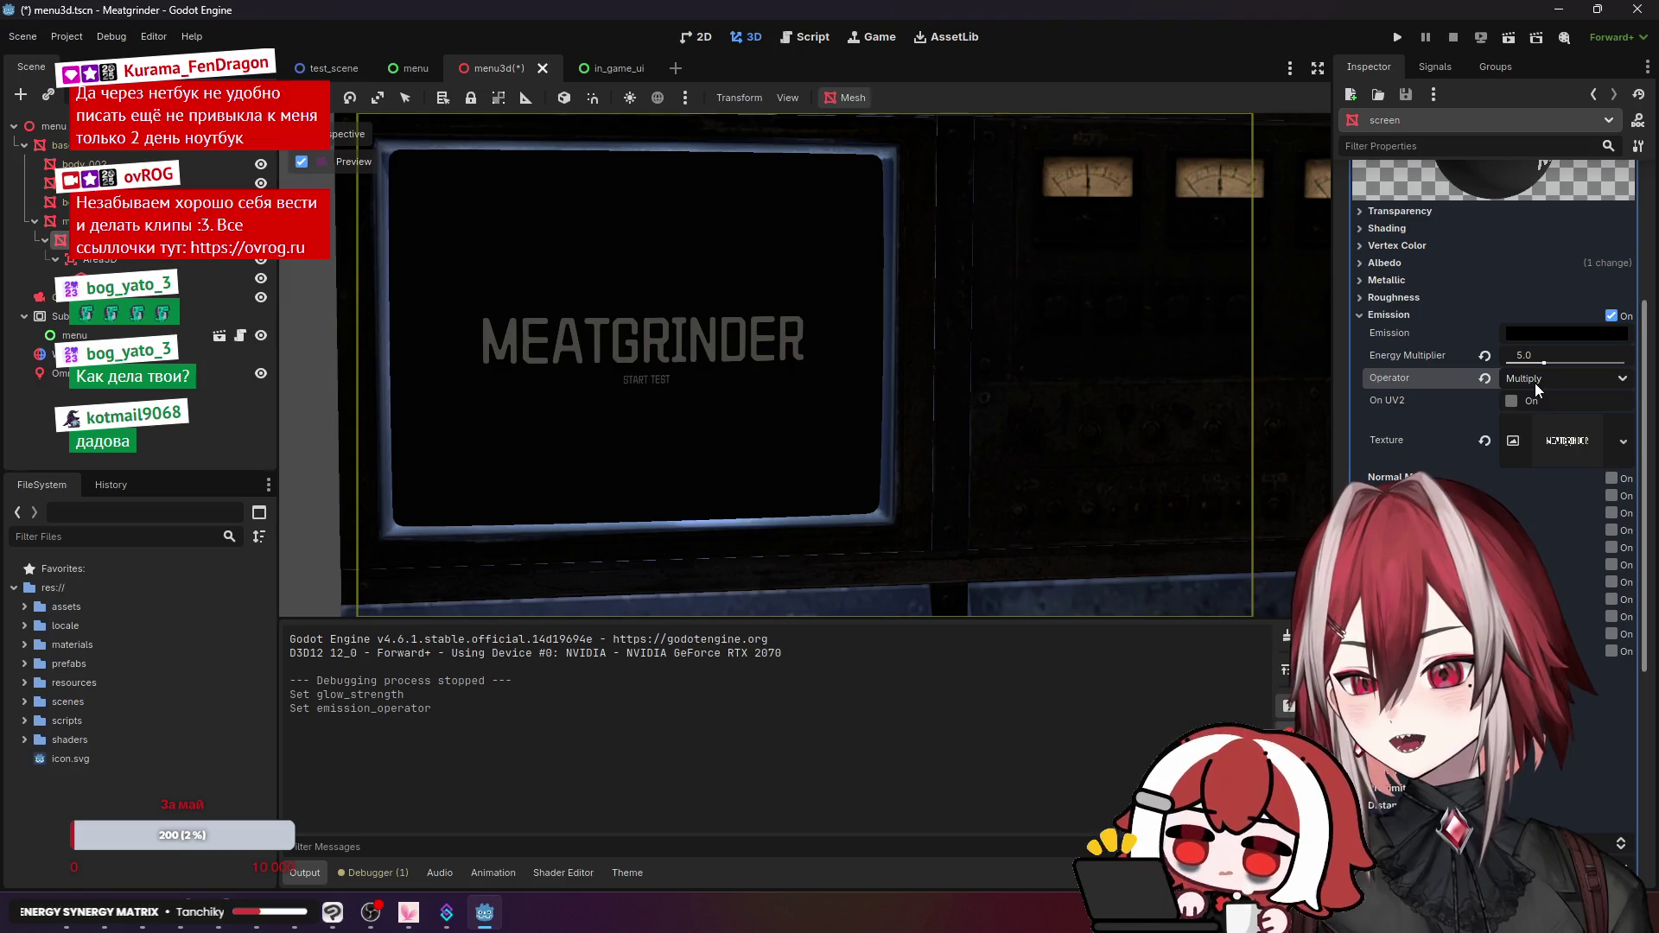
left_click(1535, 382)
left_click(1528, 406)
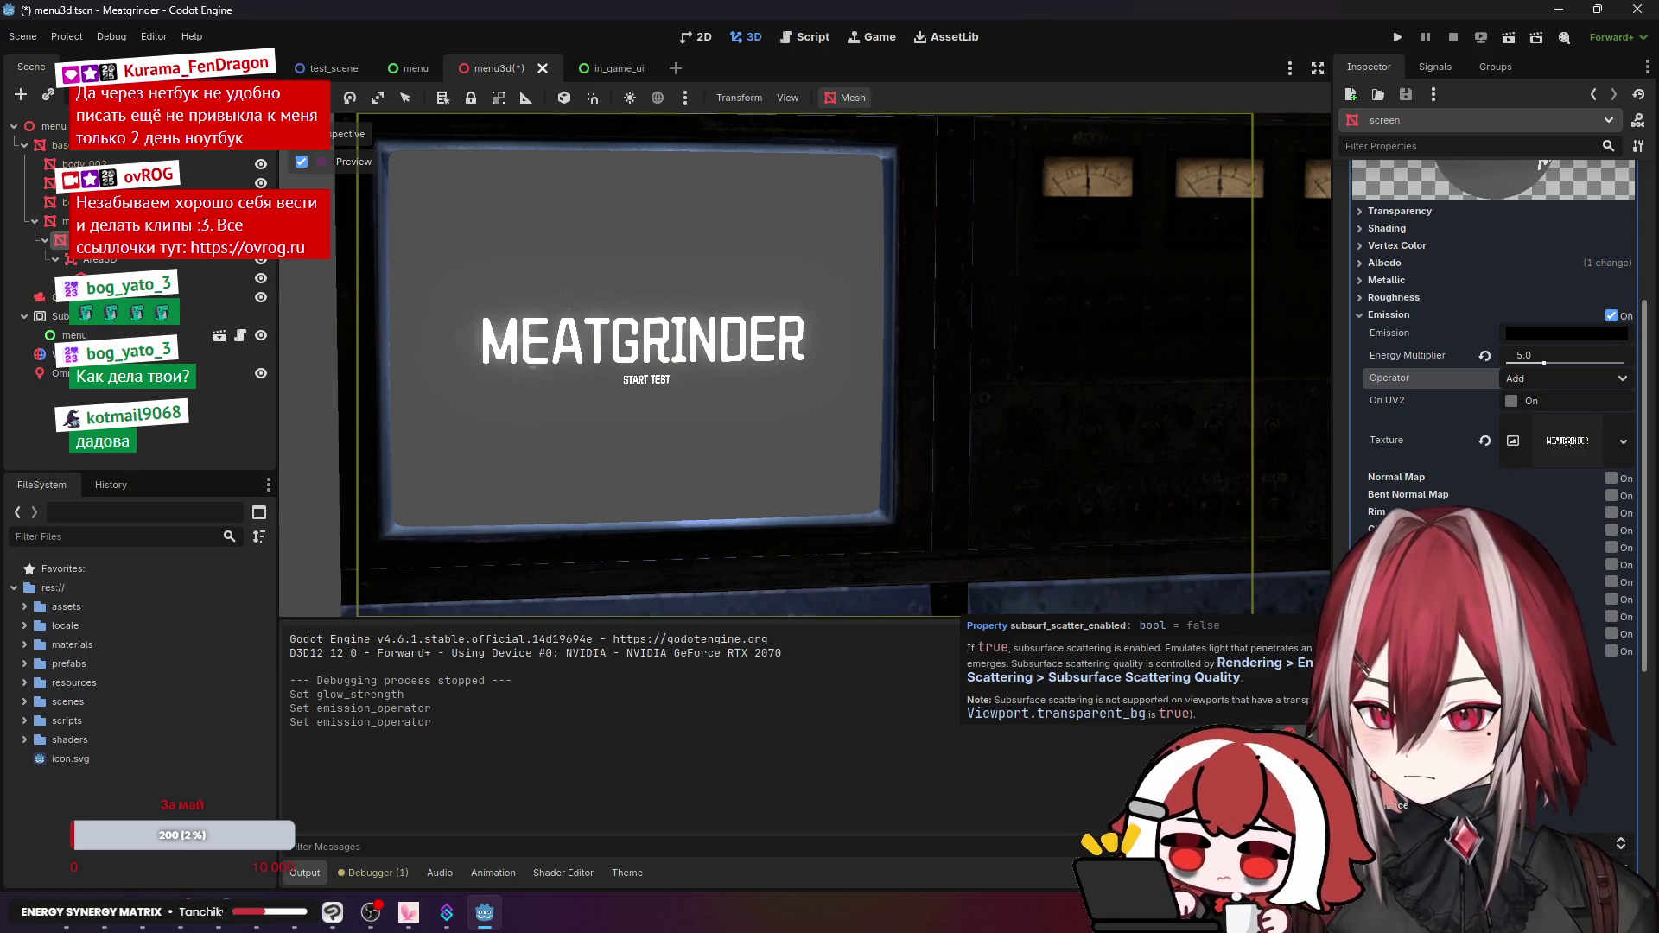
left_click(242, 439)
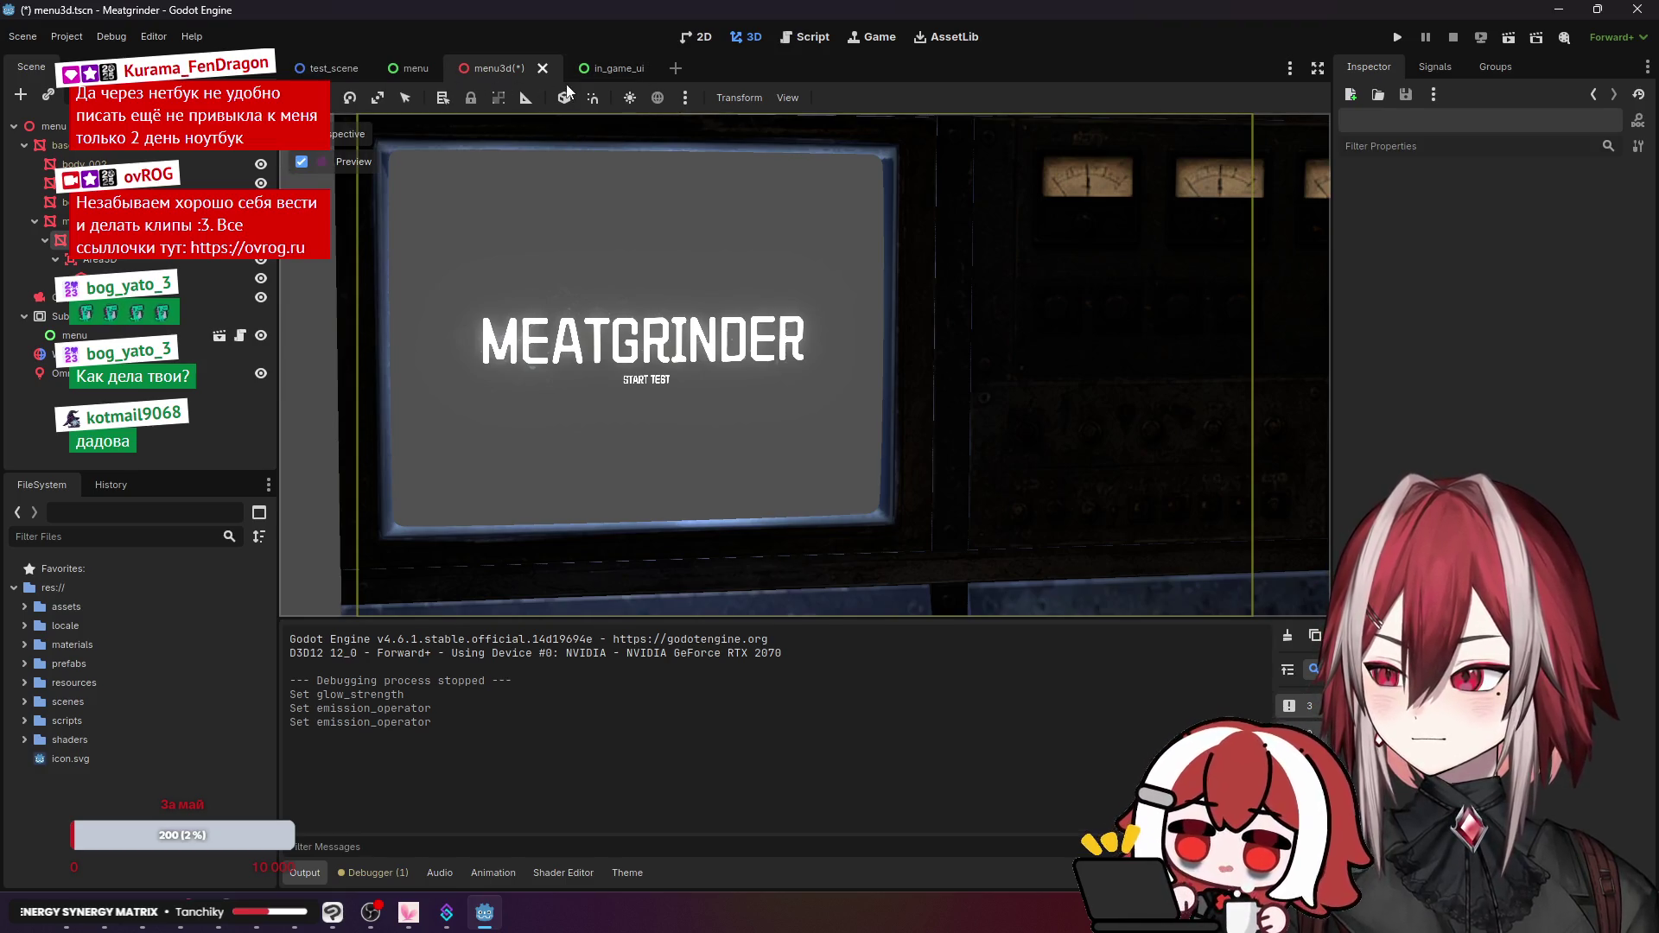
Select the menu's background ColorRect and set its colour to black
left_click(402, 75)
left_click(54, 145)
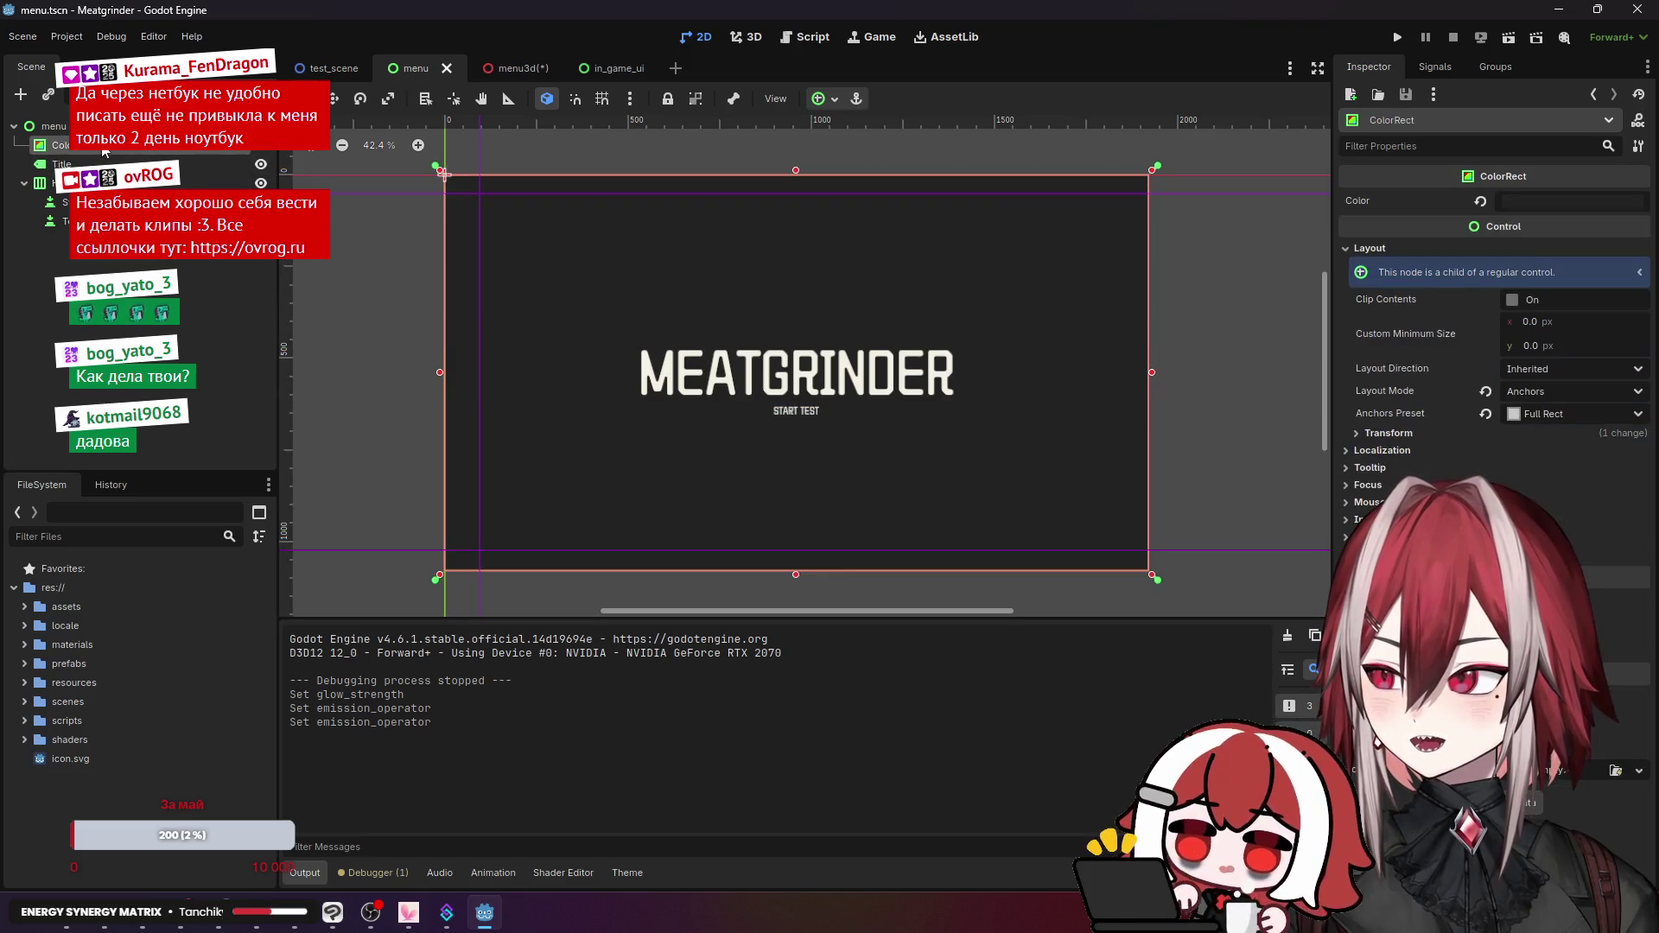
left_click(1521, 203)
left_click(1410, 459)
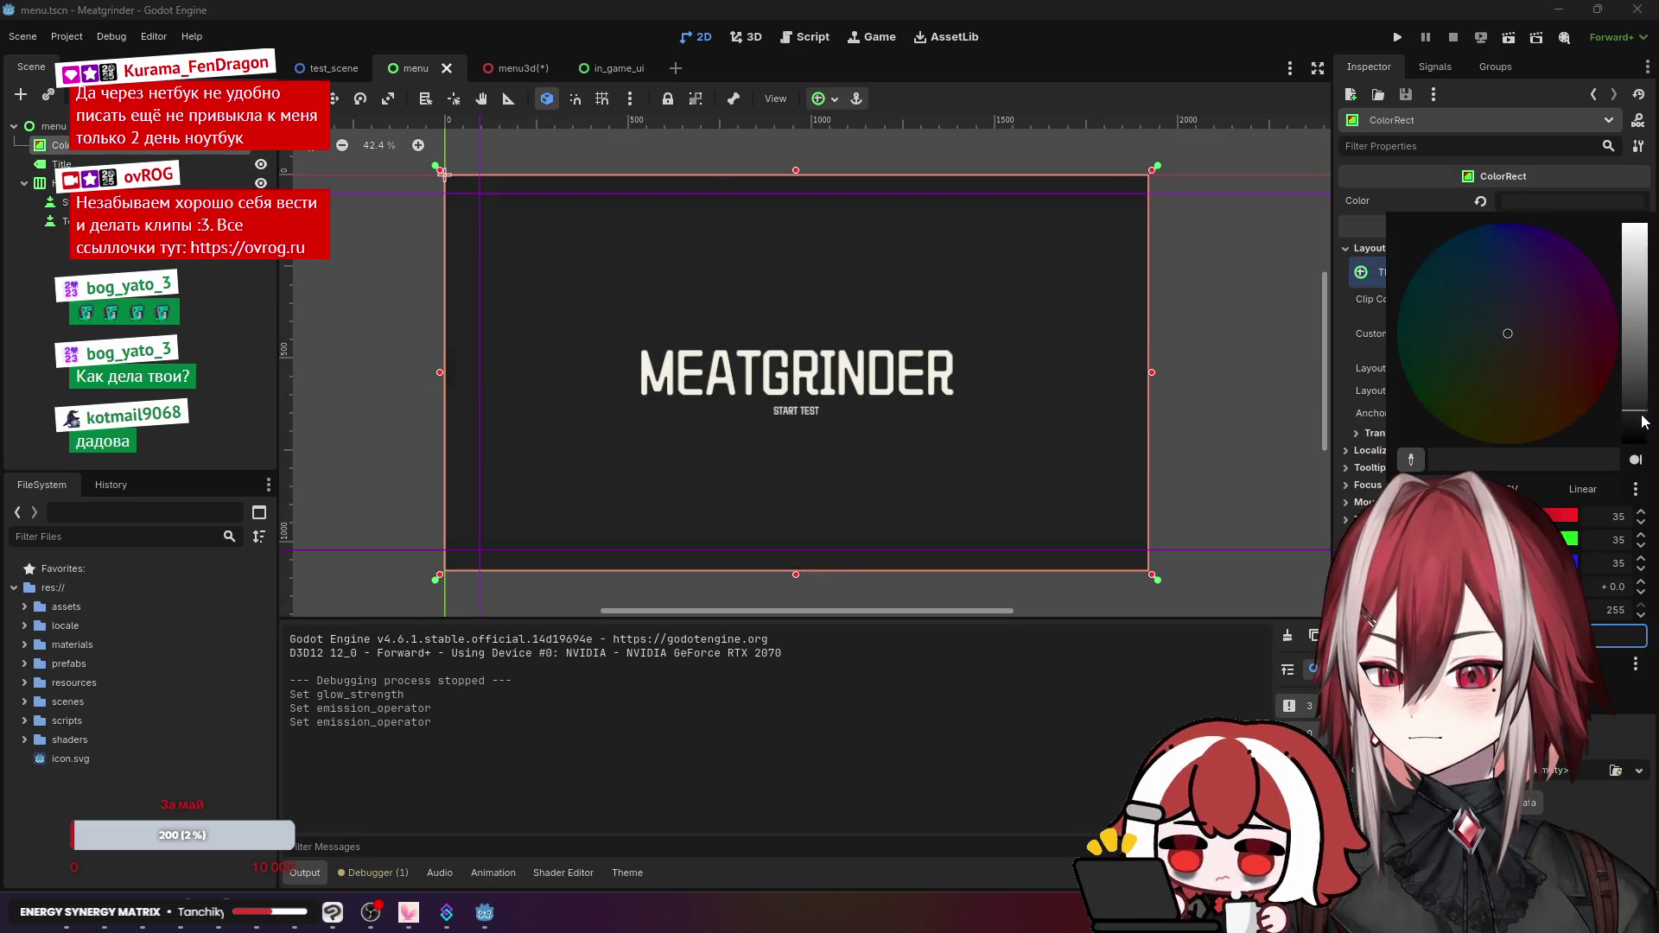
left_click(804, 454)
left_click(804, 454)
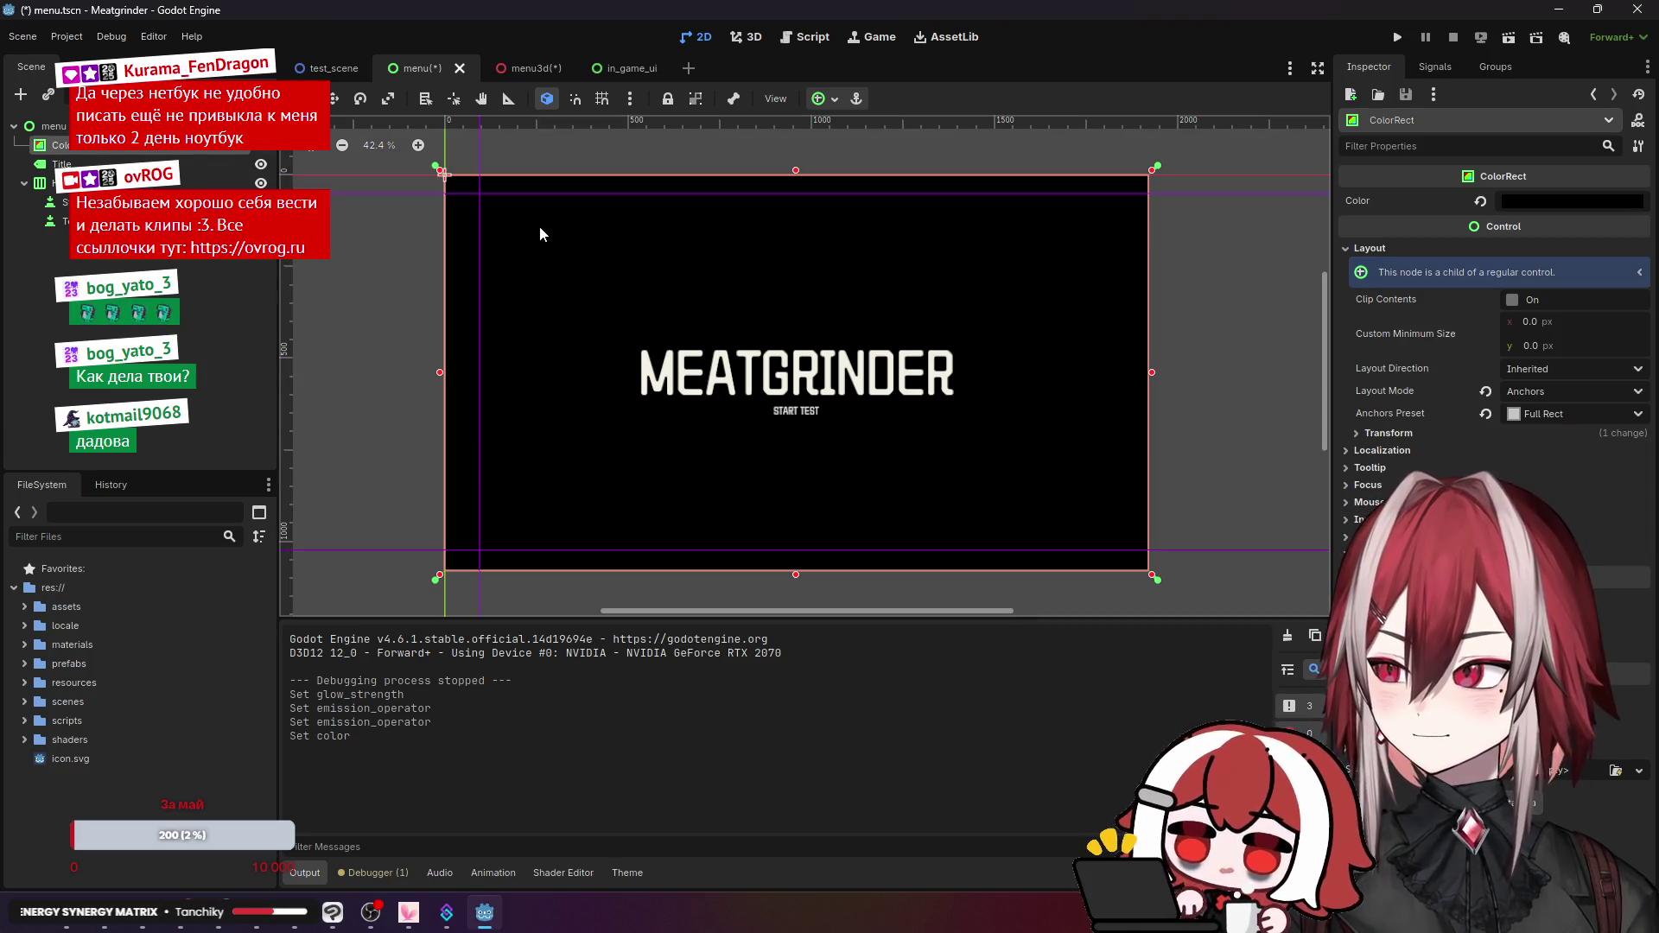
After checking the 3D monitor, raise the background colour slightly to a very dark grey
left_click(529, 71)
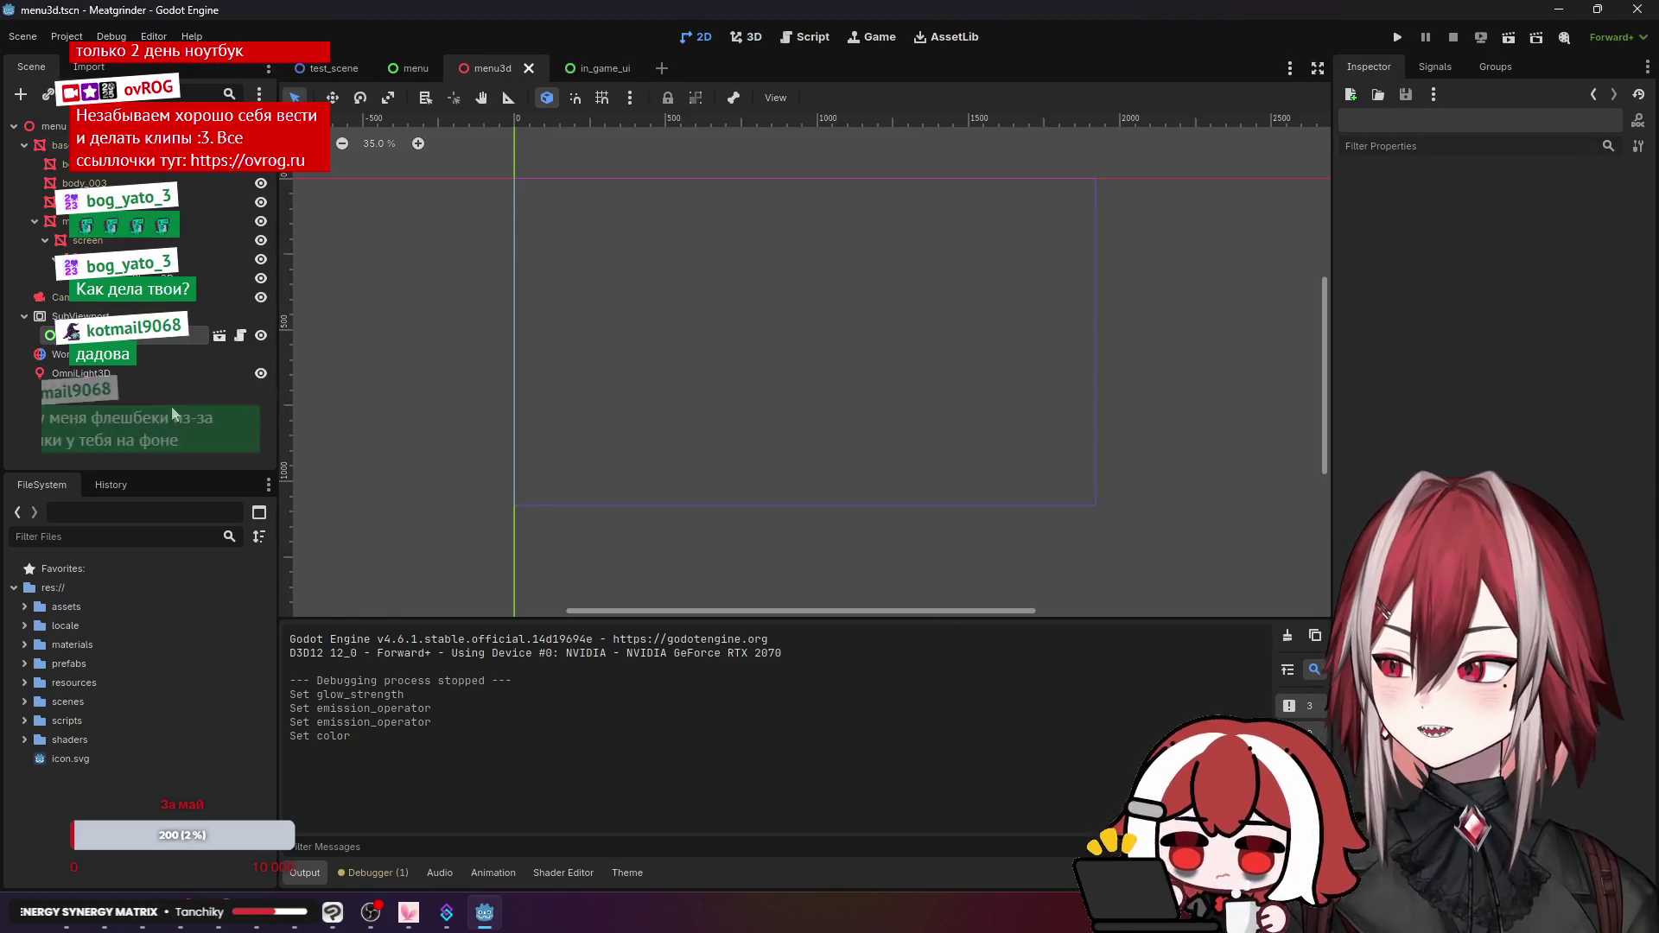
left_click(412, 68)
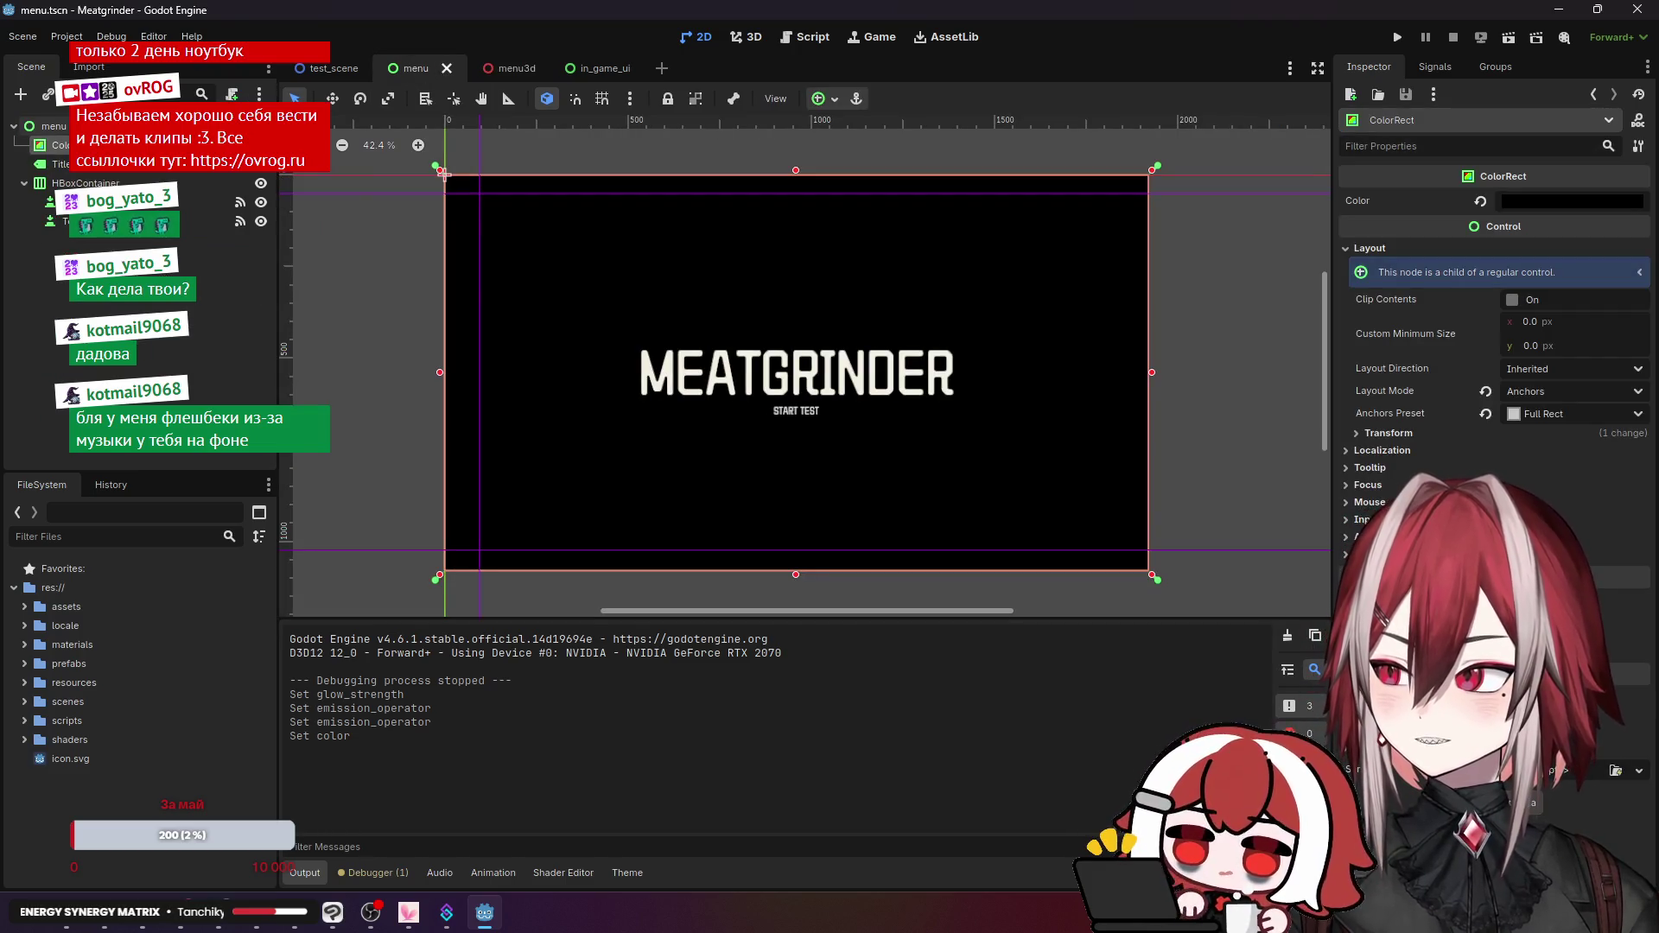
left_click(1525, 200)
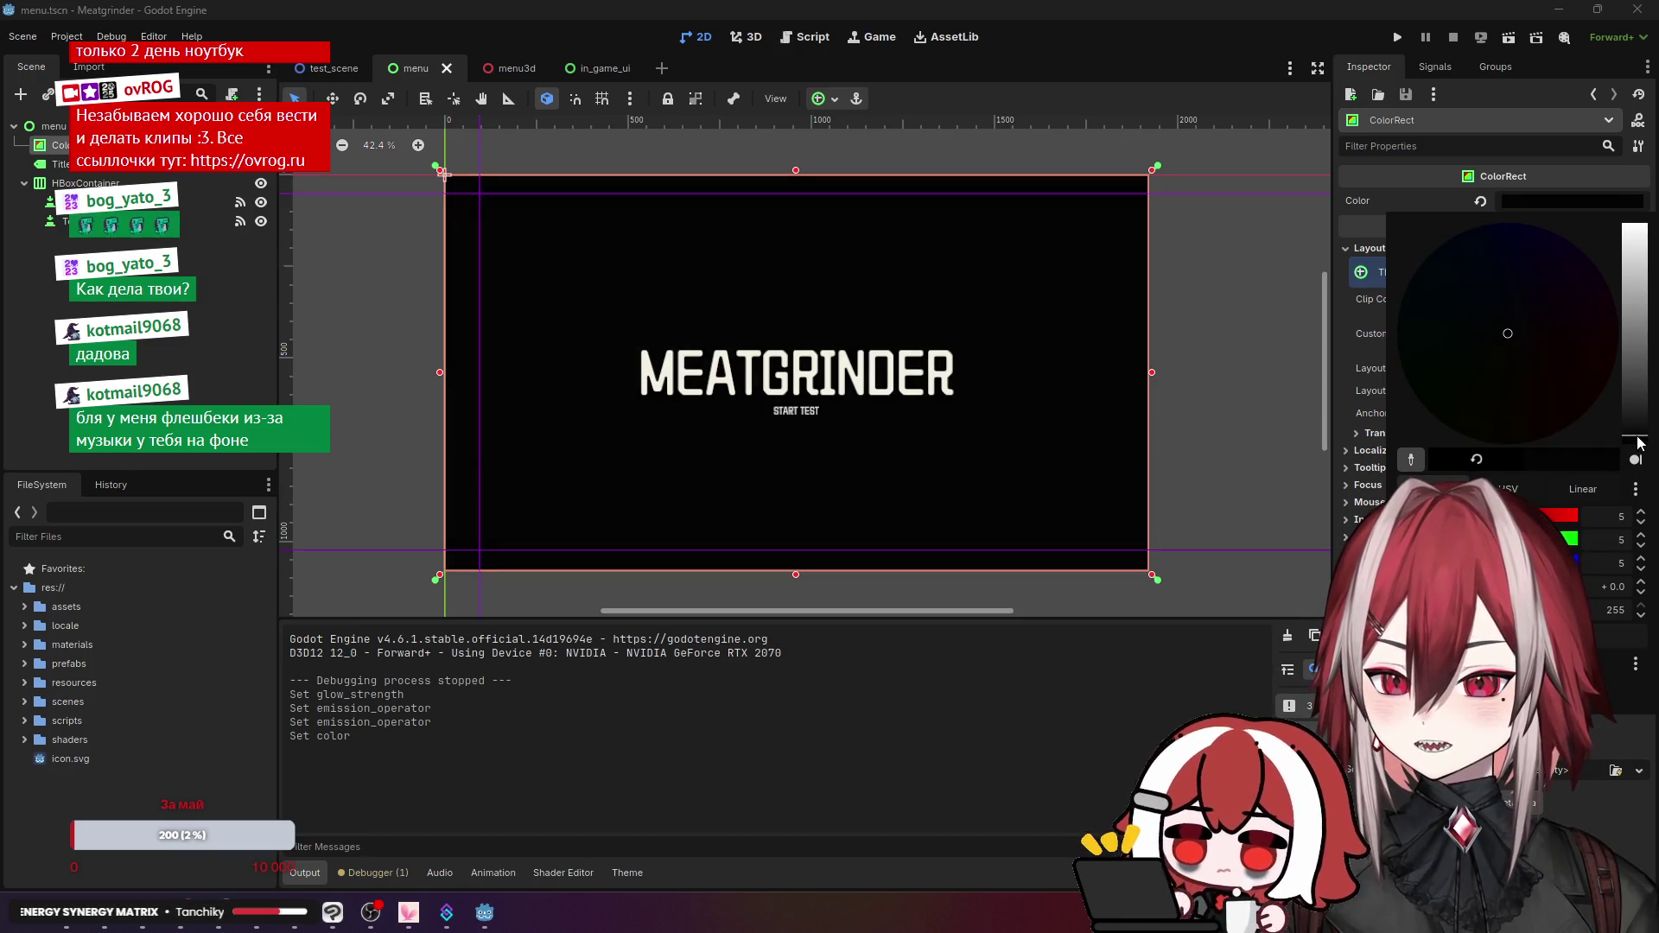
left_click_drag(1640, 442, 1640, 434)
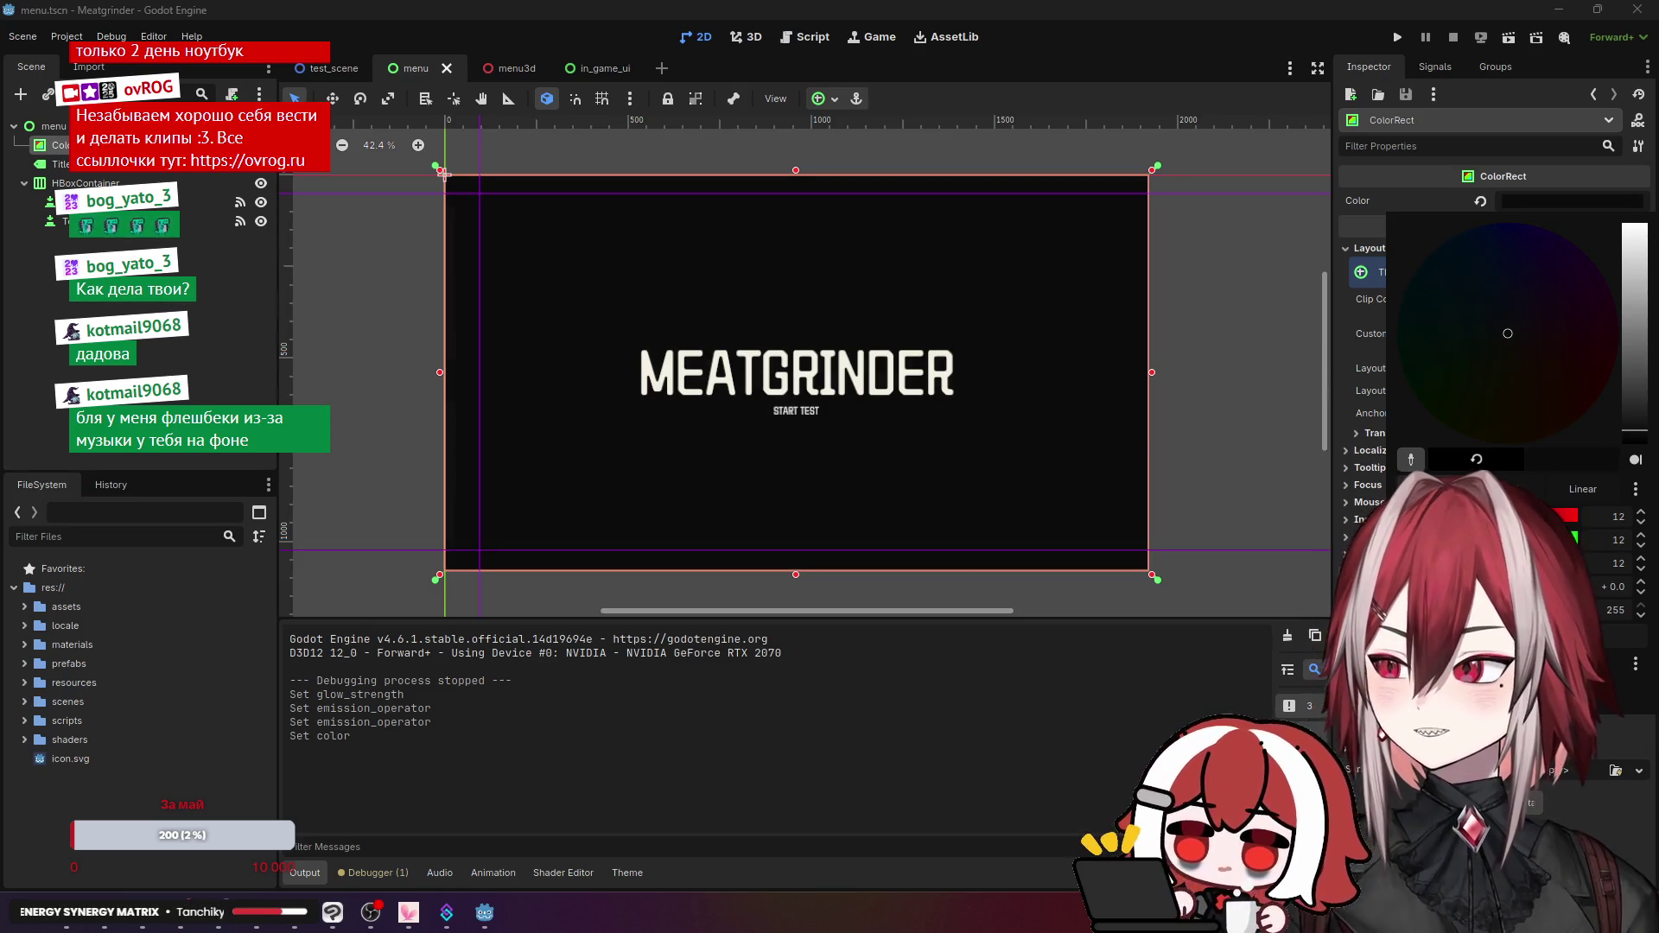
left_click(517, 69)
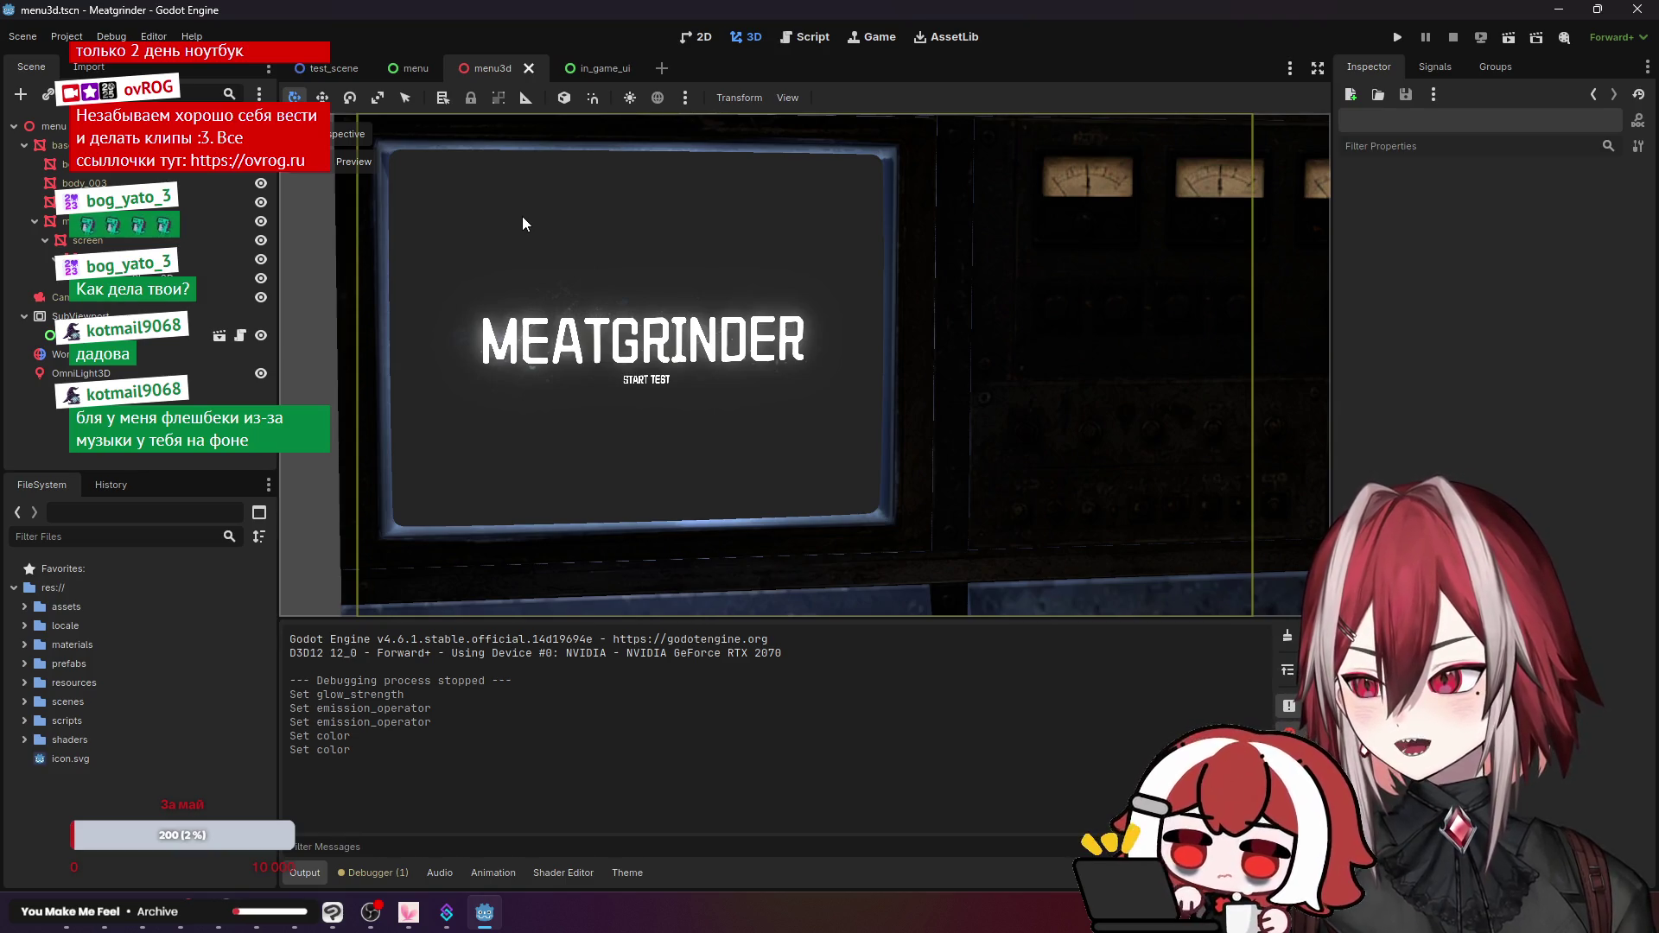
Return to menu.tscn, select HBoxContainer, then select the root menu node
left_click(403, 65)
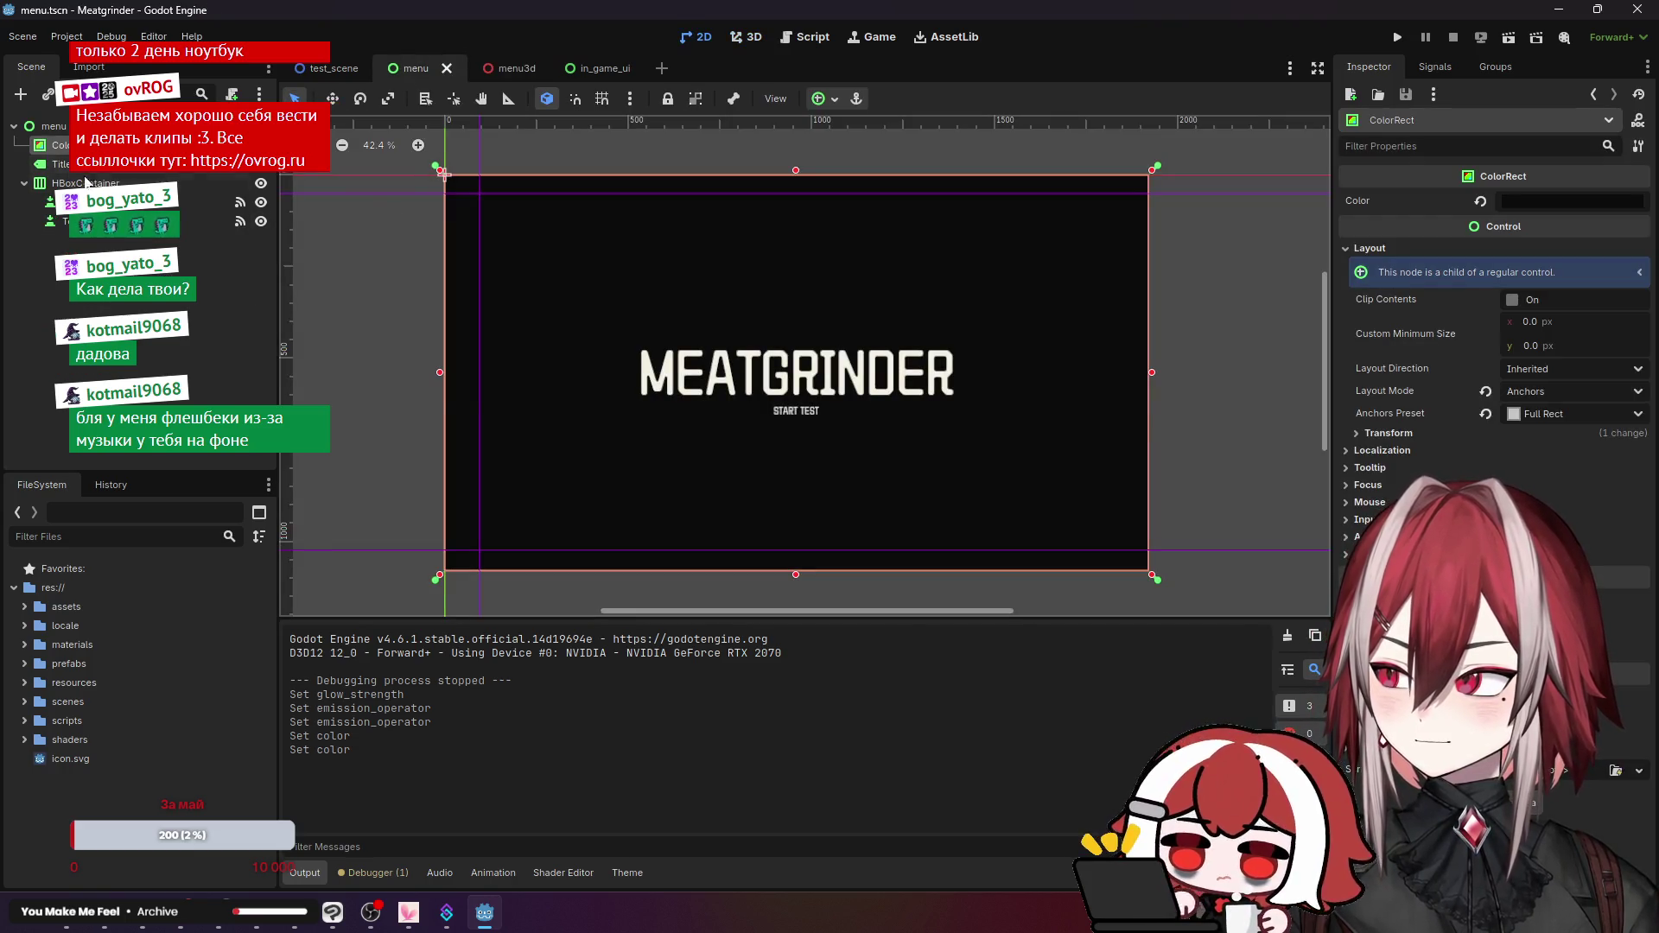
left_click(86, 182)
left_click(444, 399)
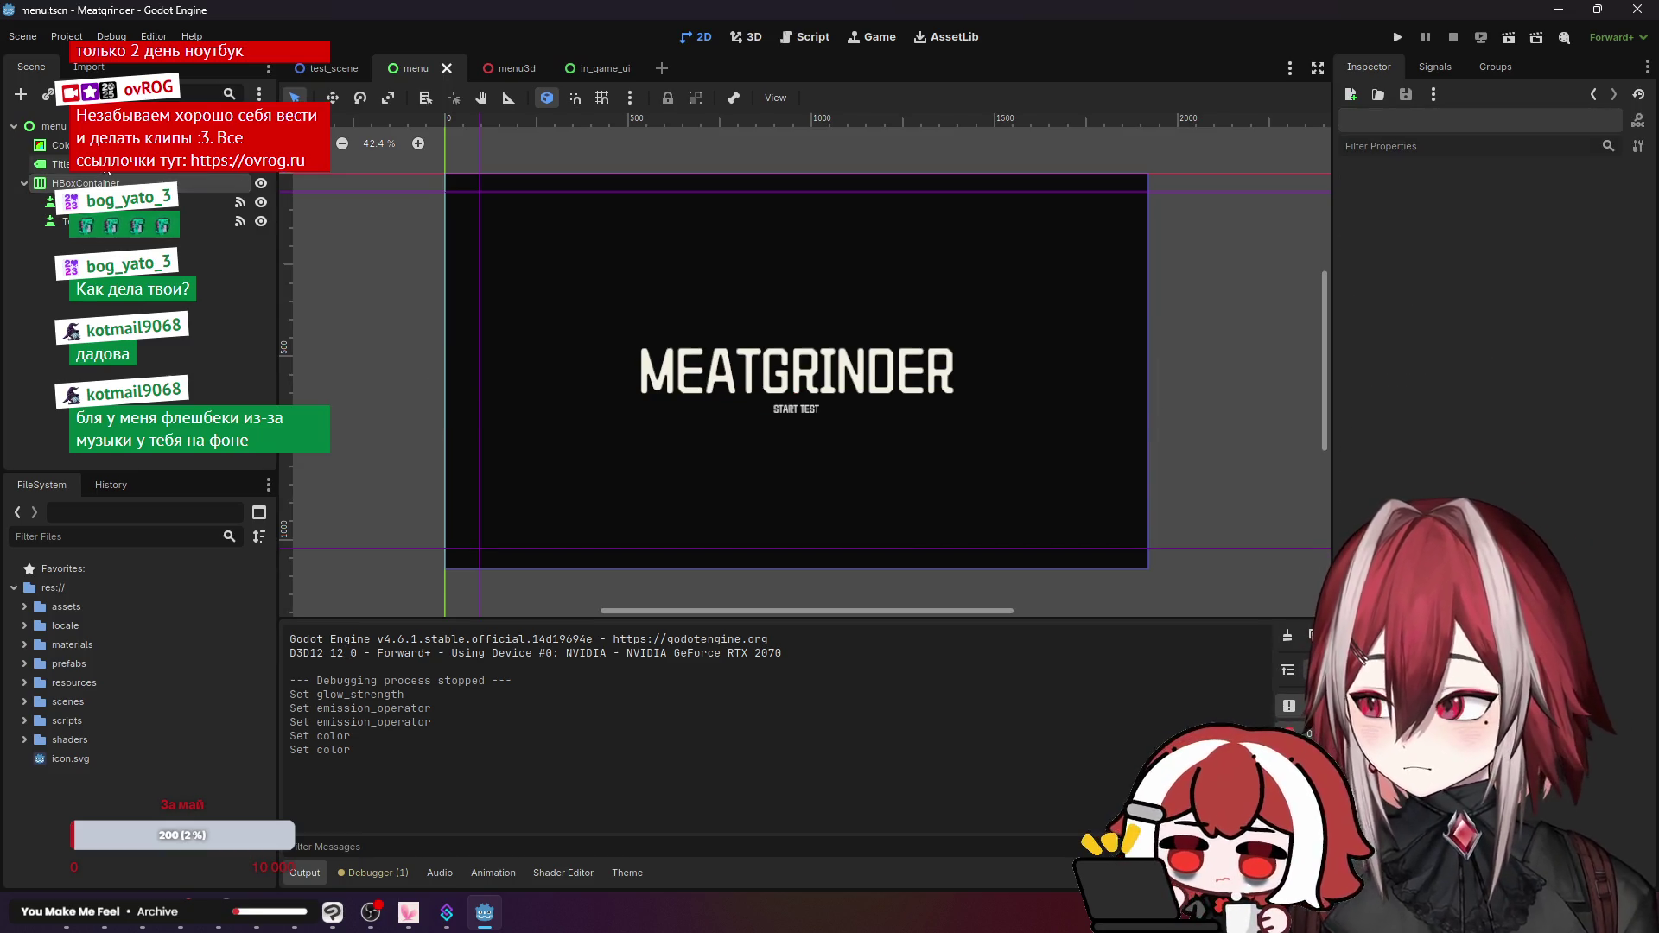
left_click(108, 166)
left_click(96, 126)
Add a Control child under the menu root, then delete it again
right_click(96, 127)
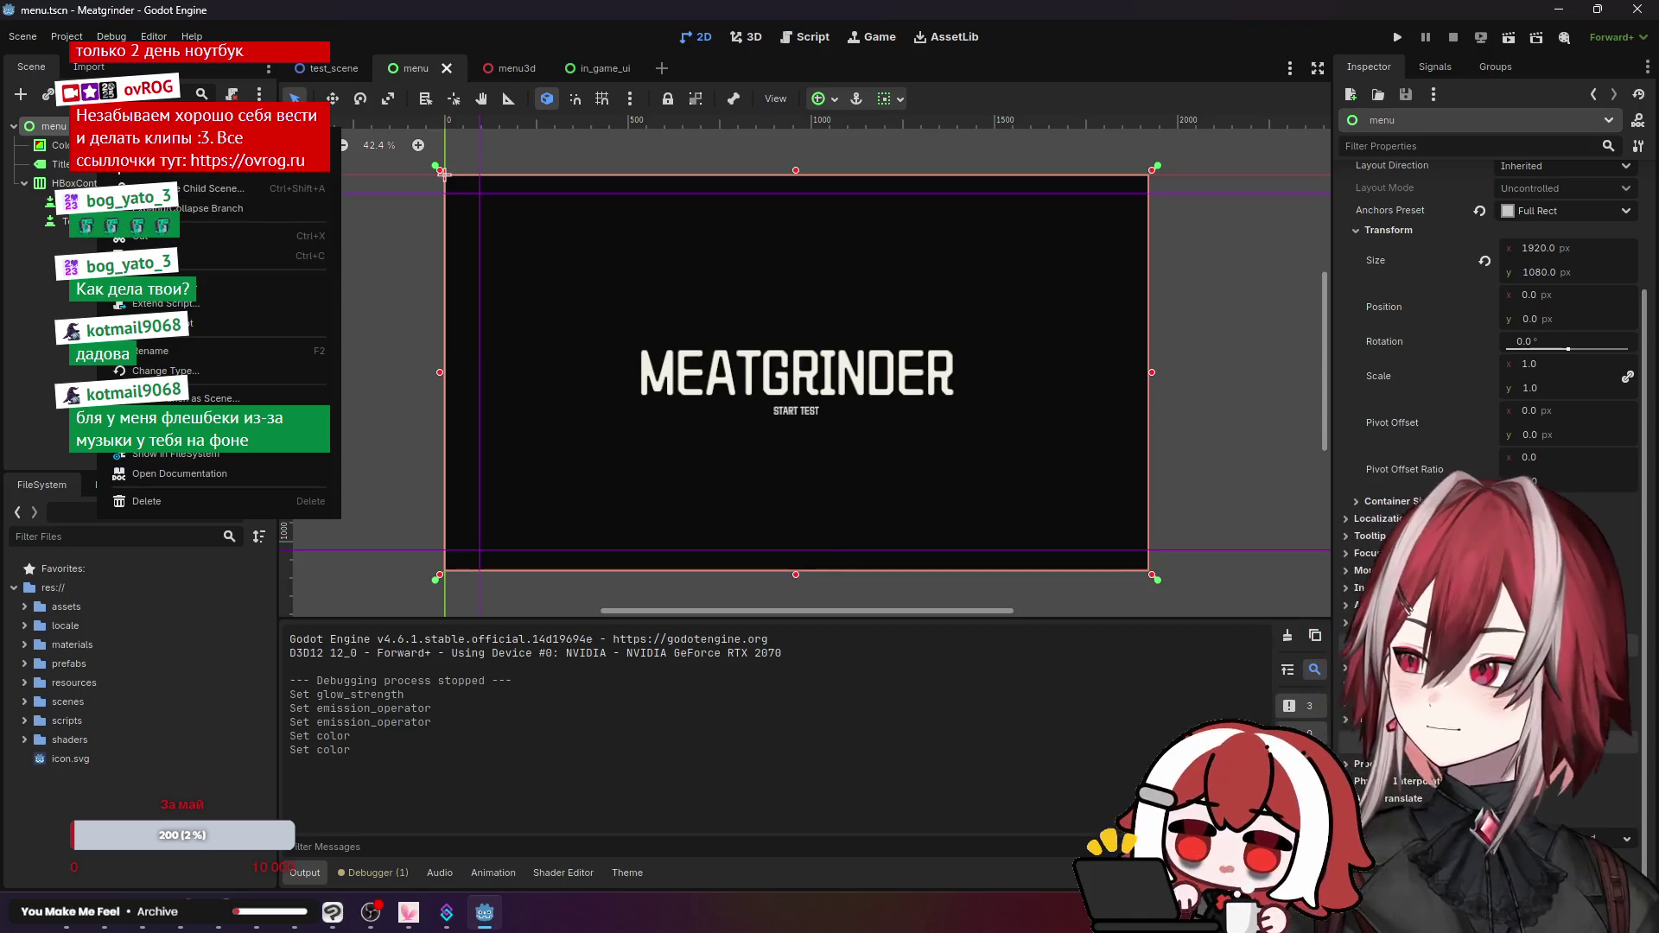
left_click(235, 169)
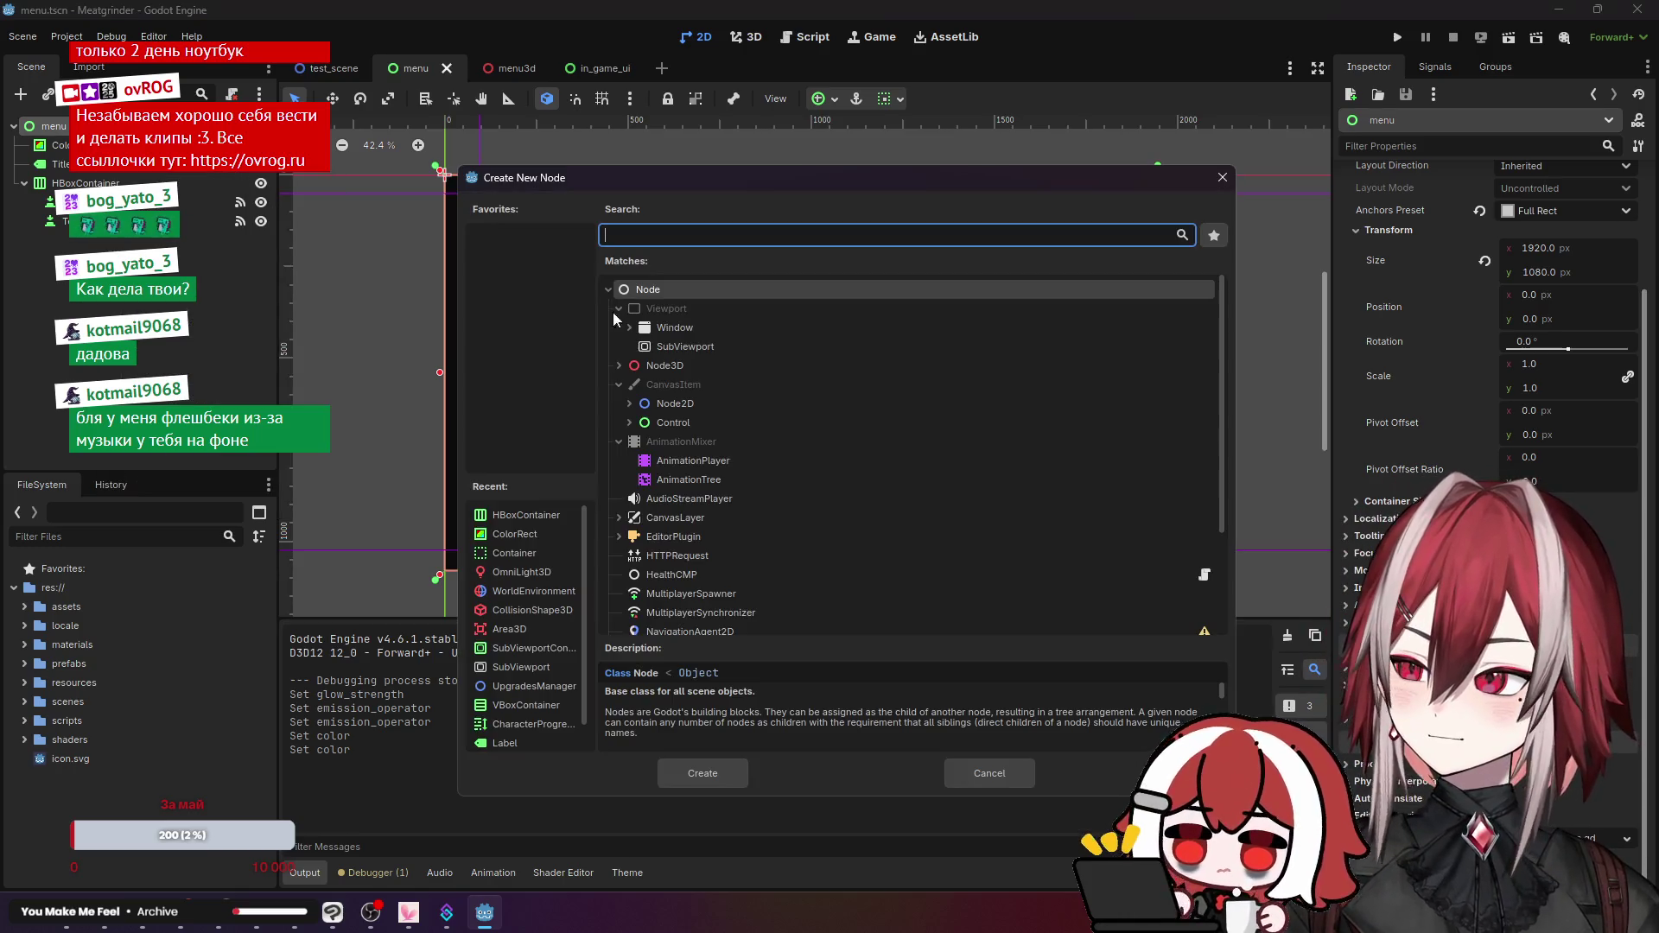
left_click(630, 419)
left_click(693, 424)
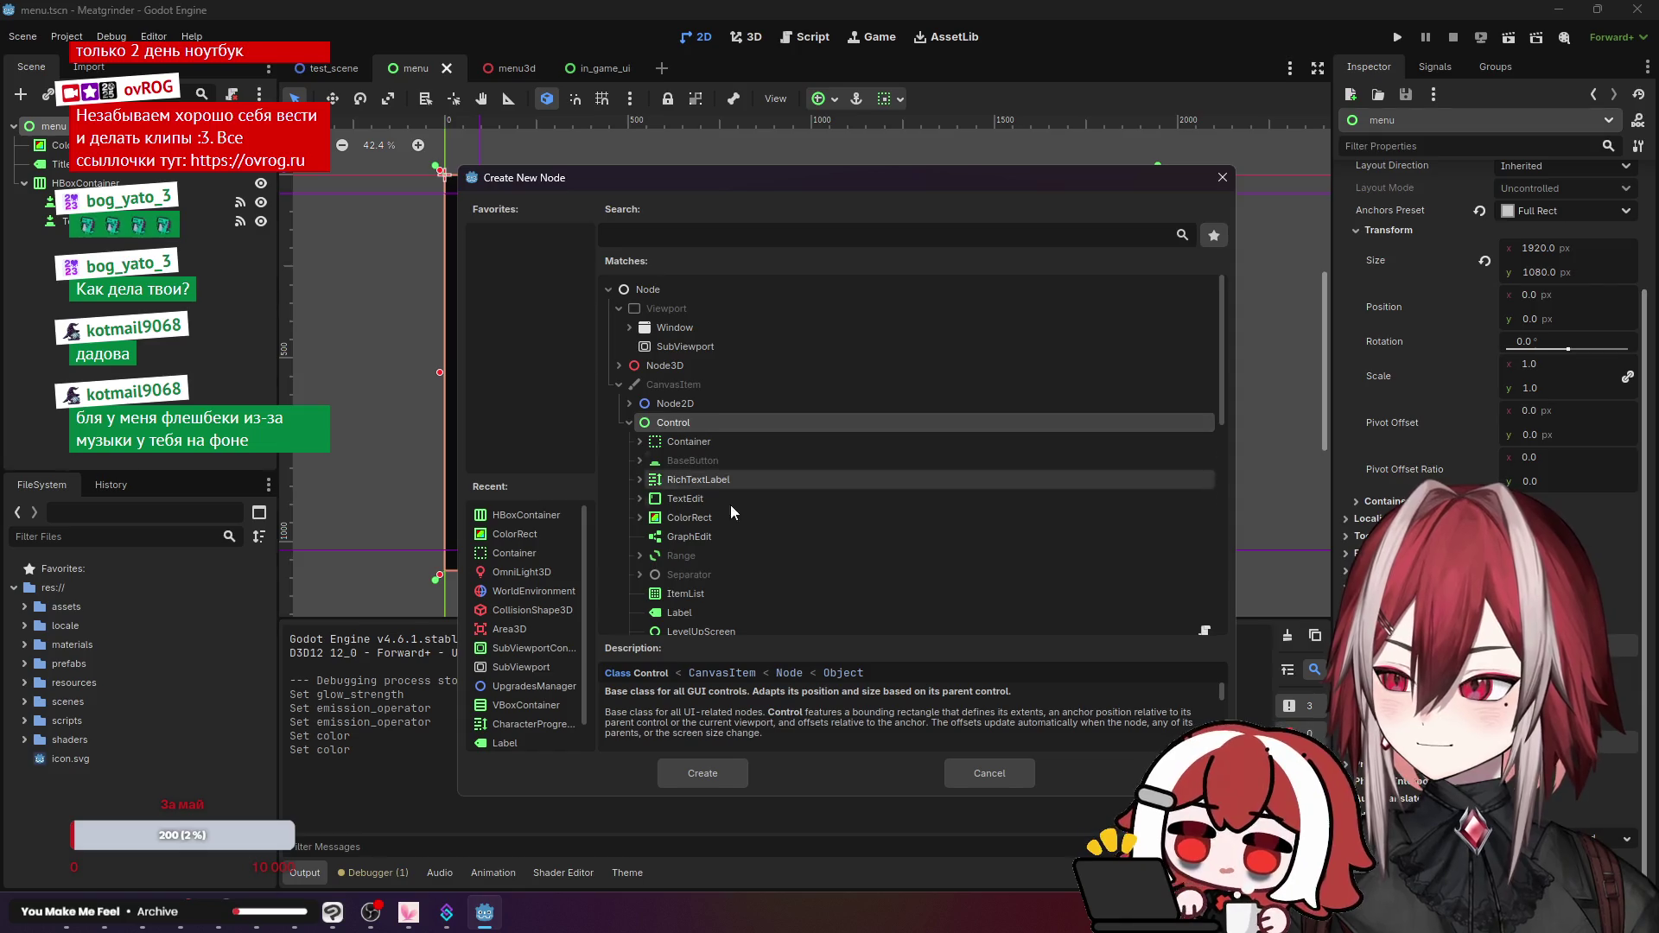
left_click(709, 778)
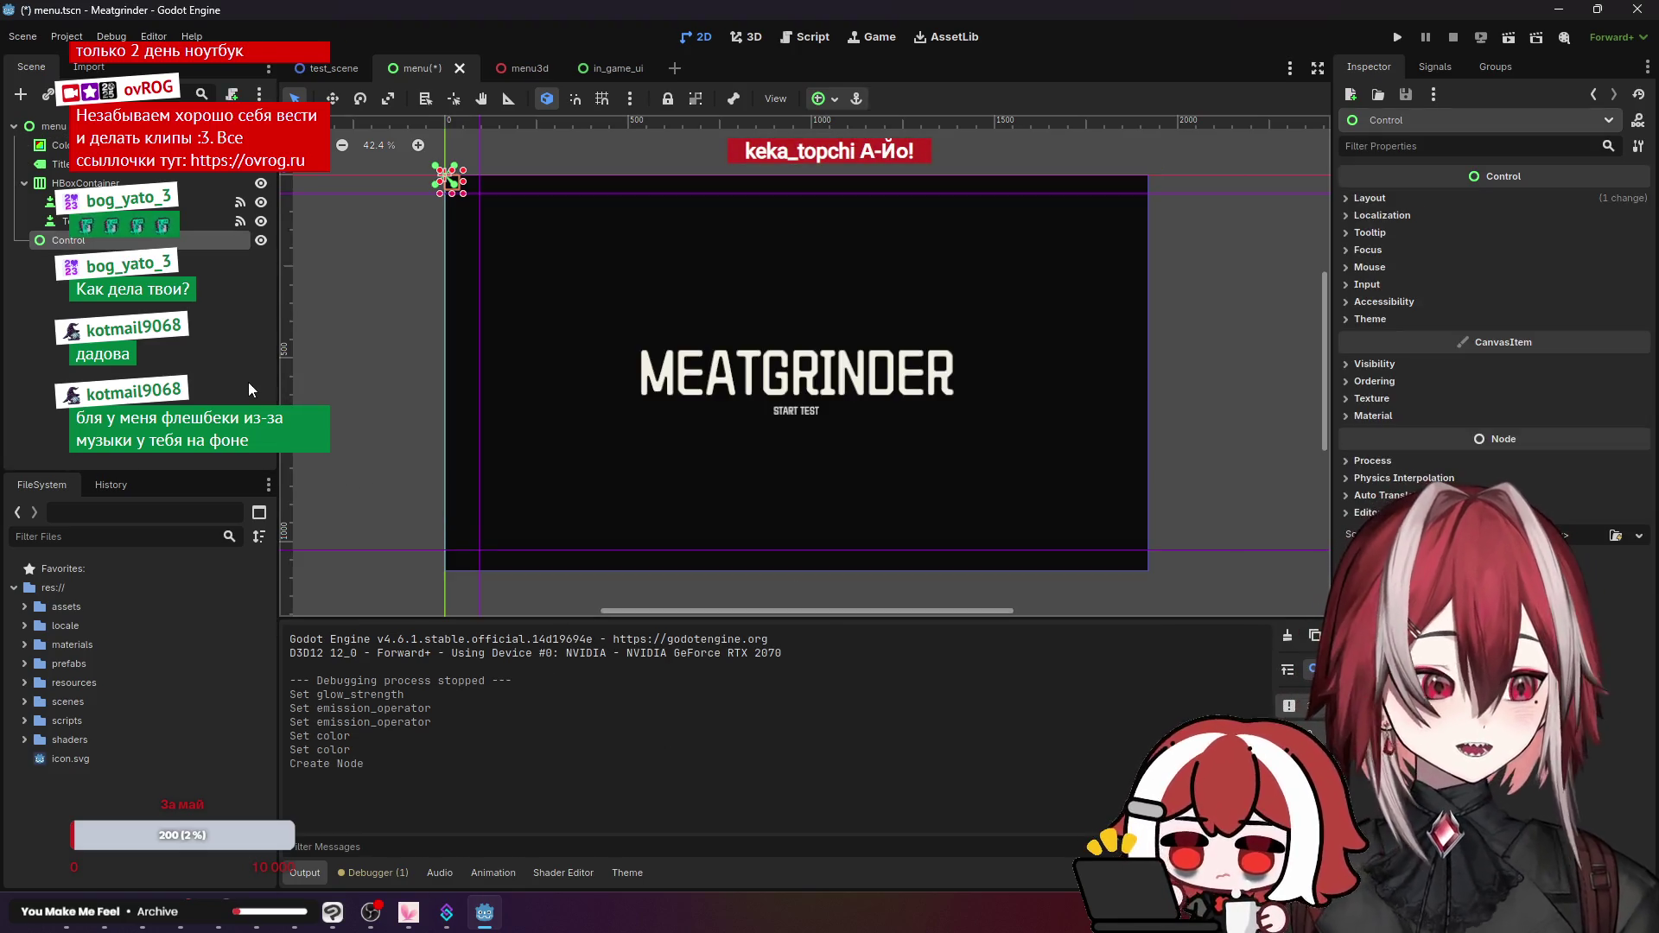
left_click(76, 240)
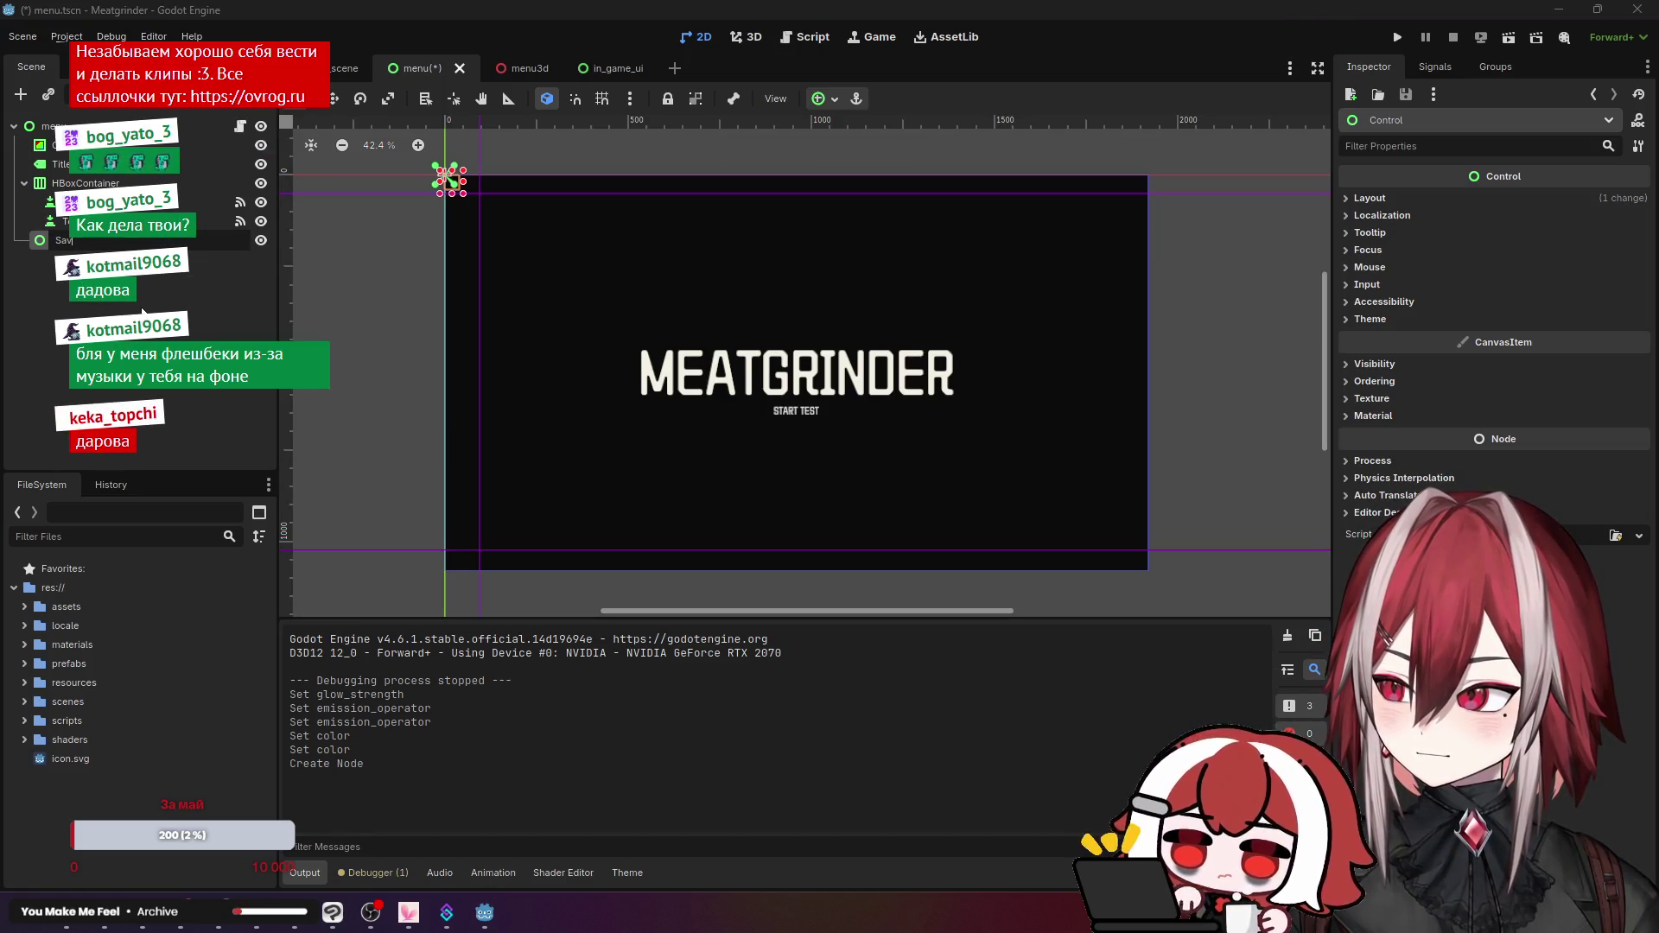
key("Escape")
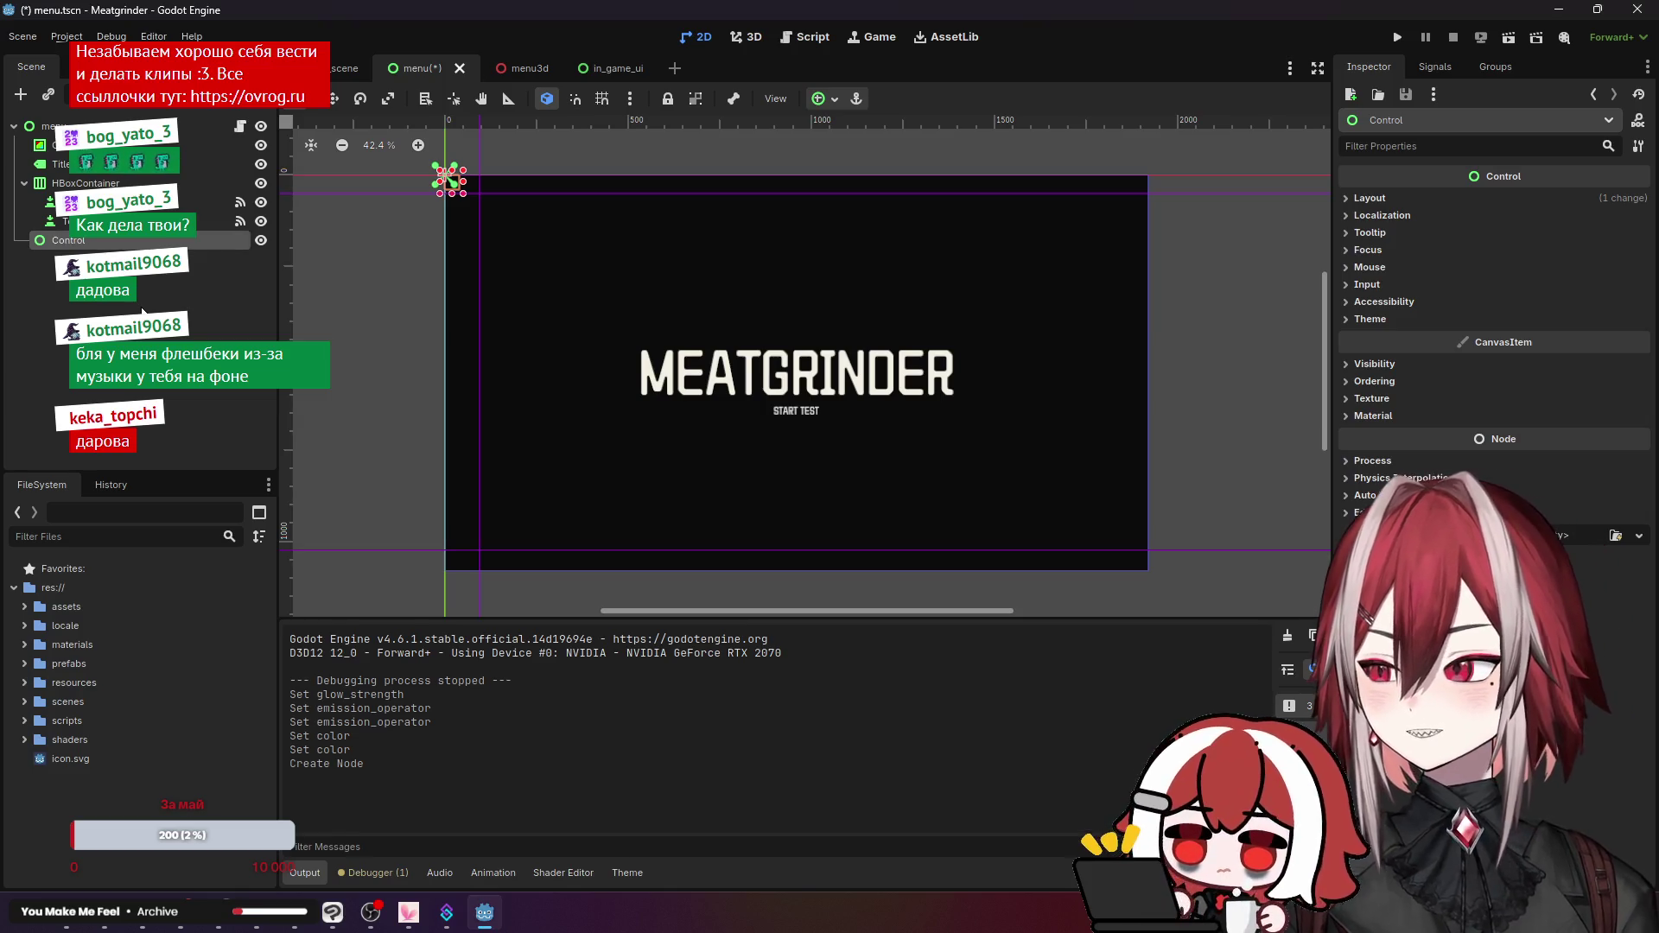
key("Delete")
key("Return")
Re-add a Control under menu and give it a ColorRect child via a 'color' search
right_click(70, 128)
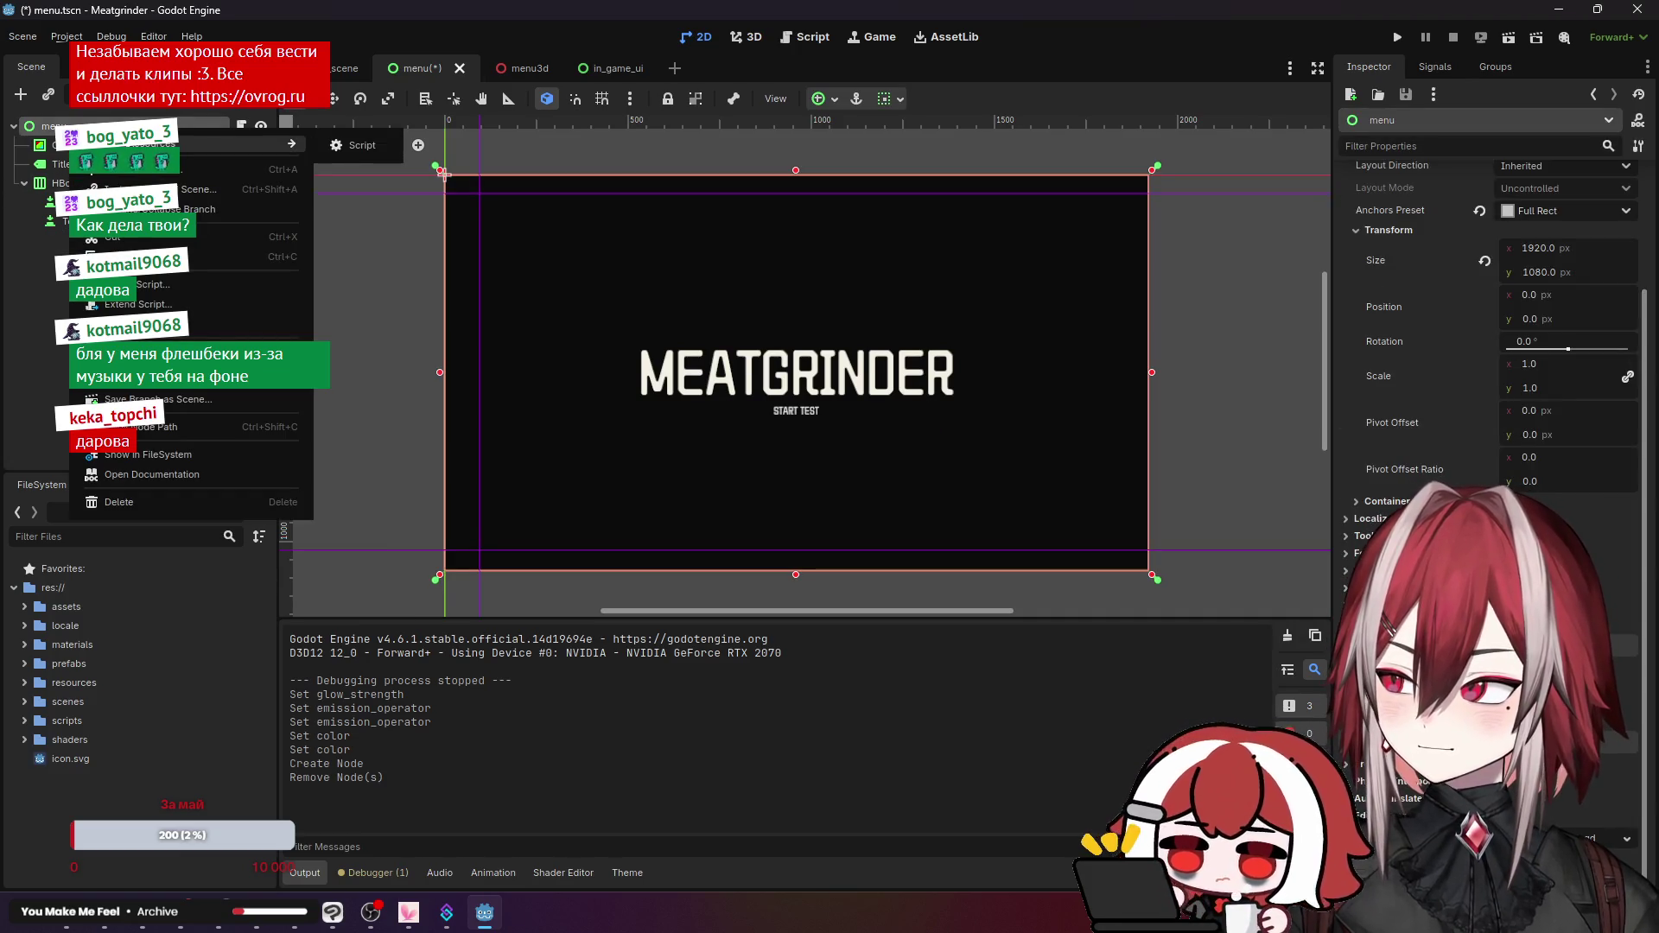
left_click(172, 169)
left_click(702, 422)
left_click(724, 764)
right_click(117, 241)
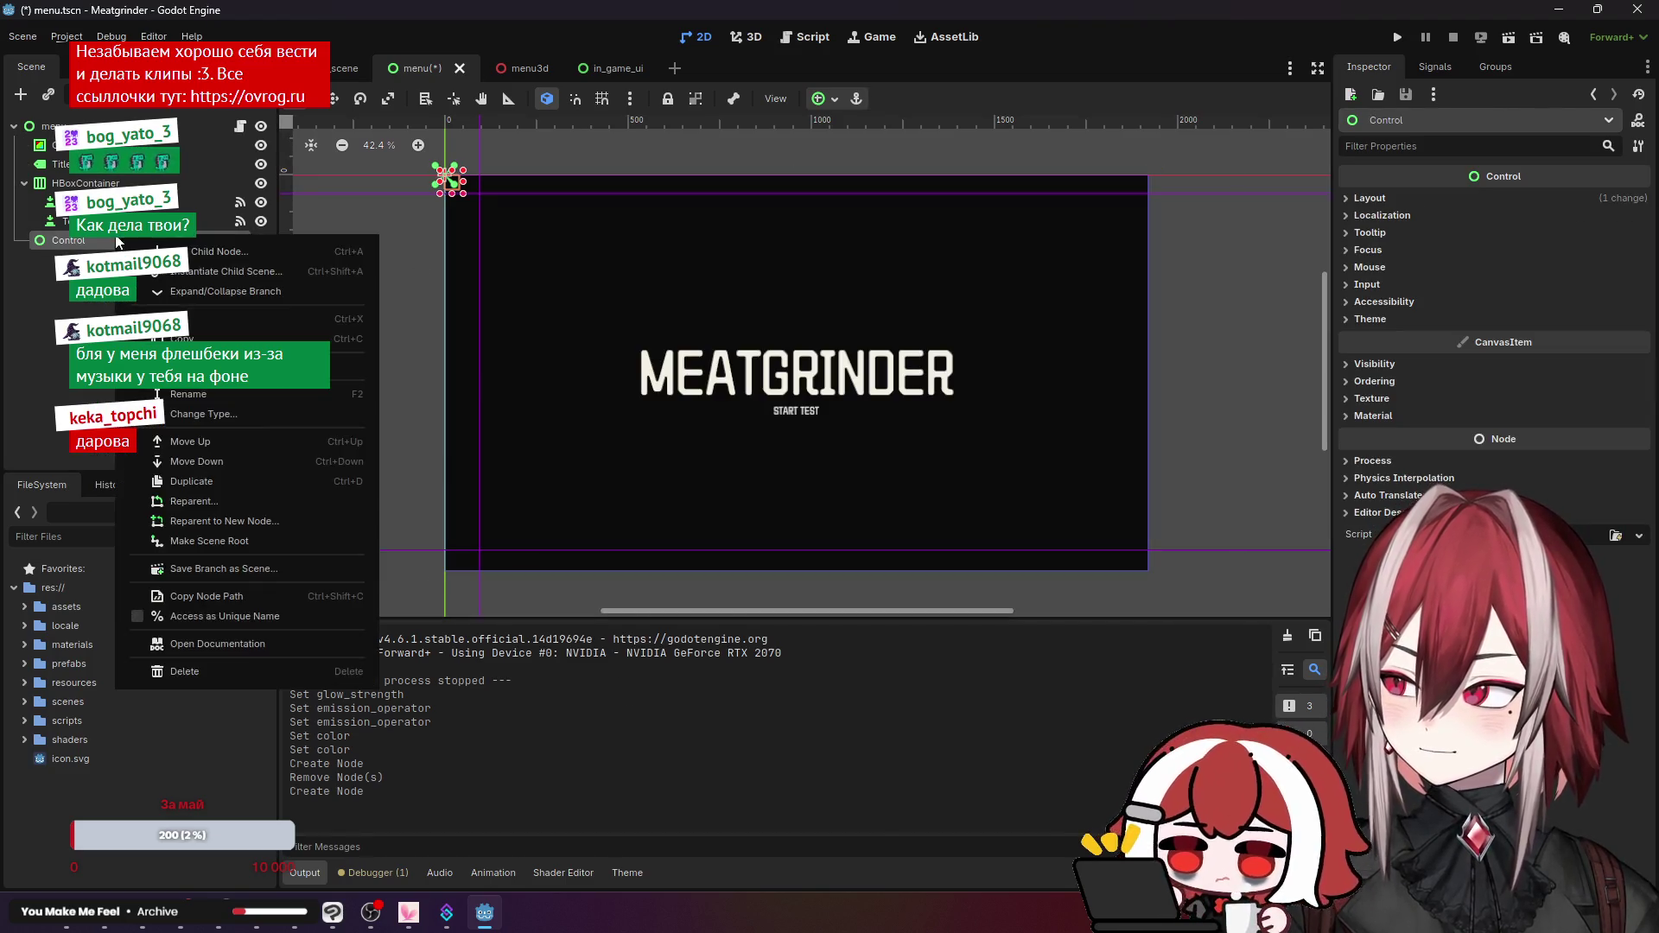
left_click(156, 248)
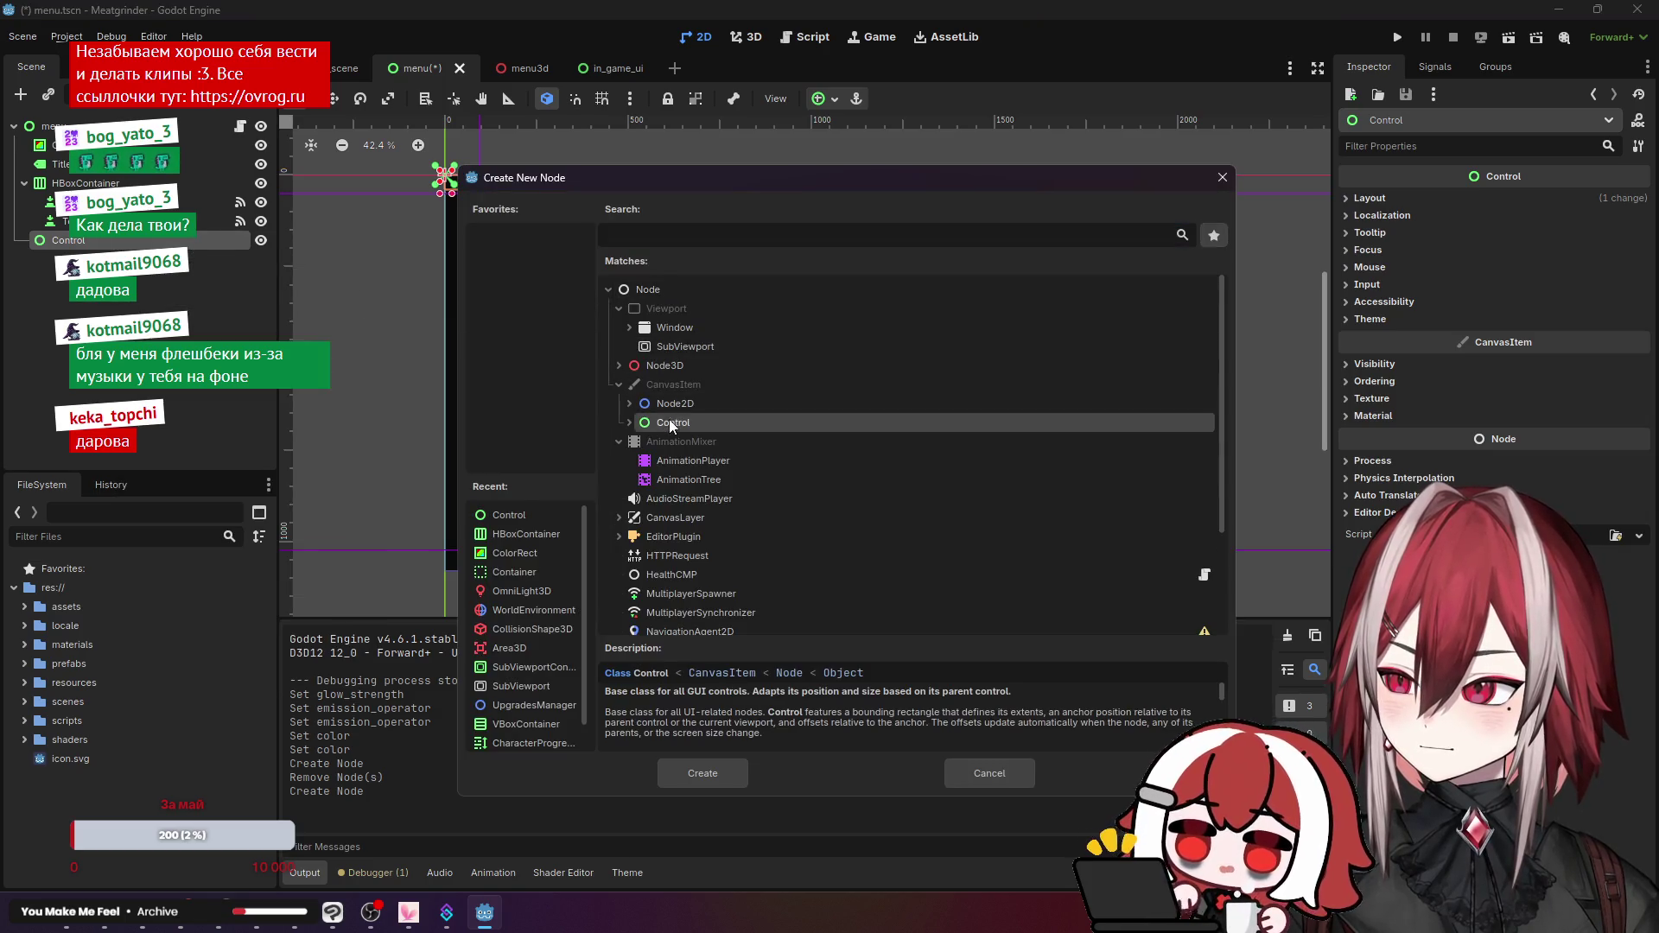
type("color")
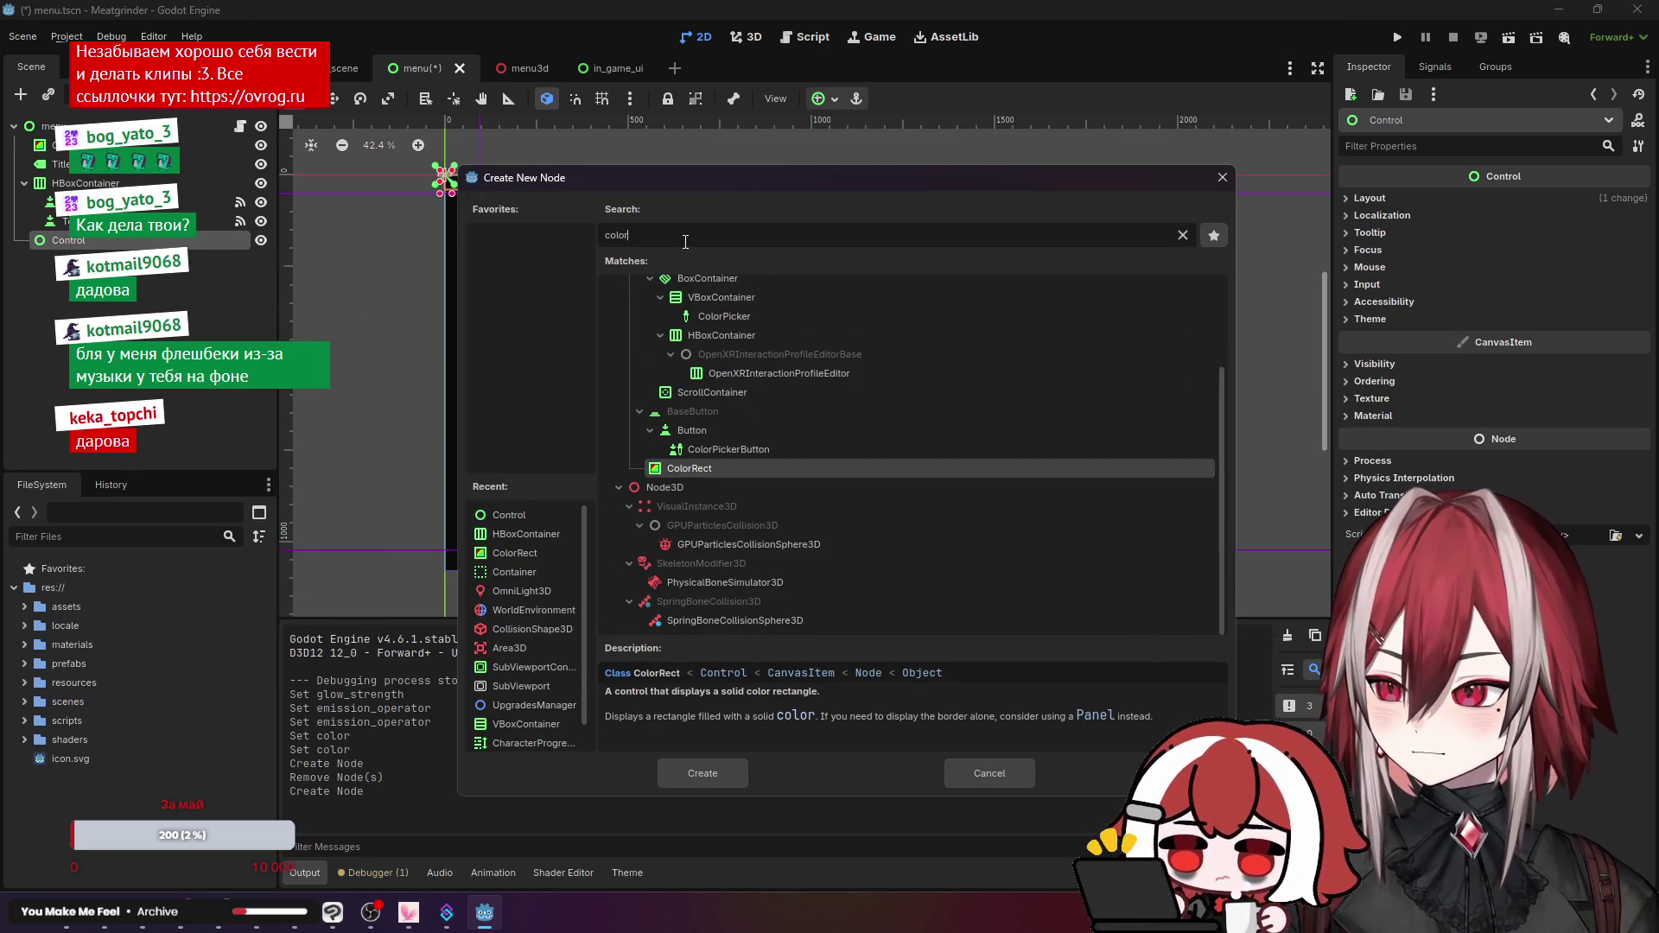
key("Return")
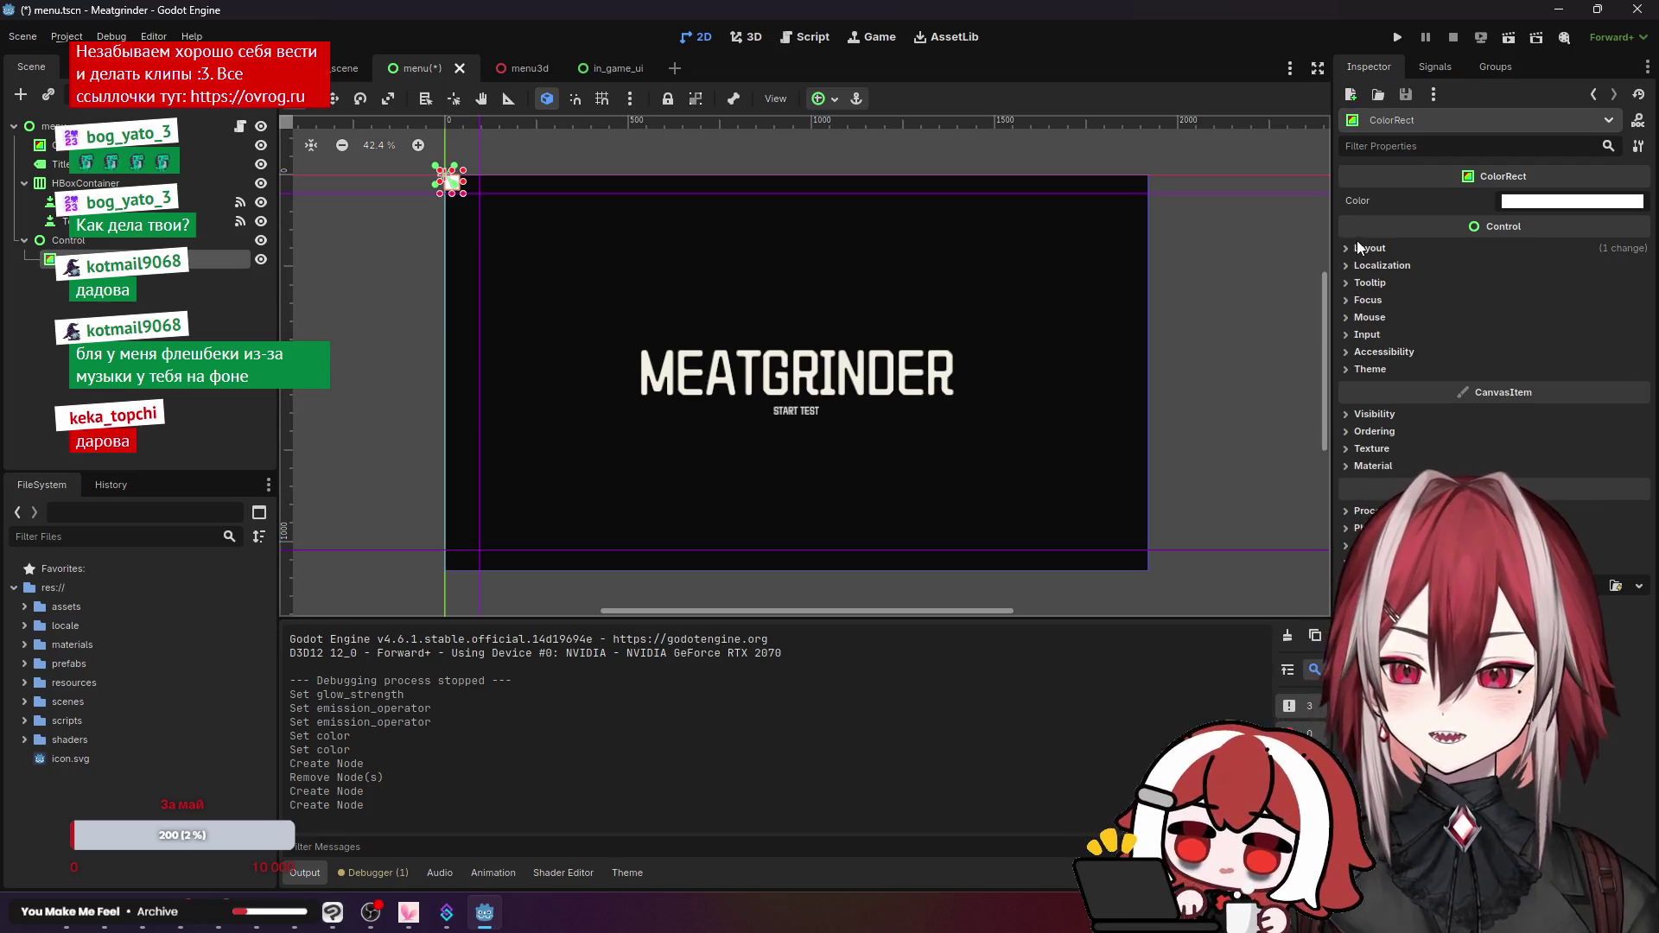
key("Up")
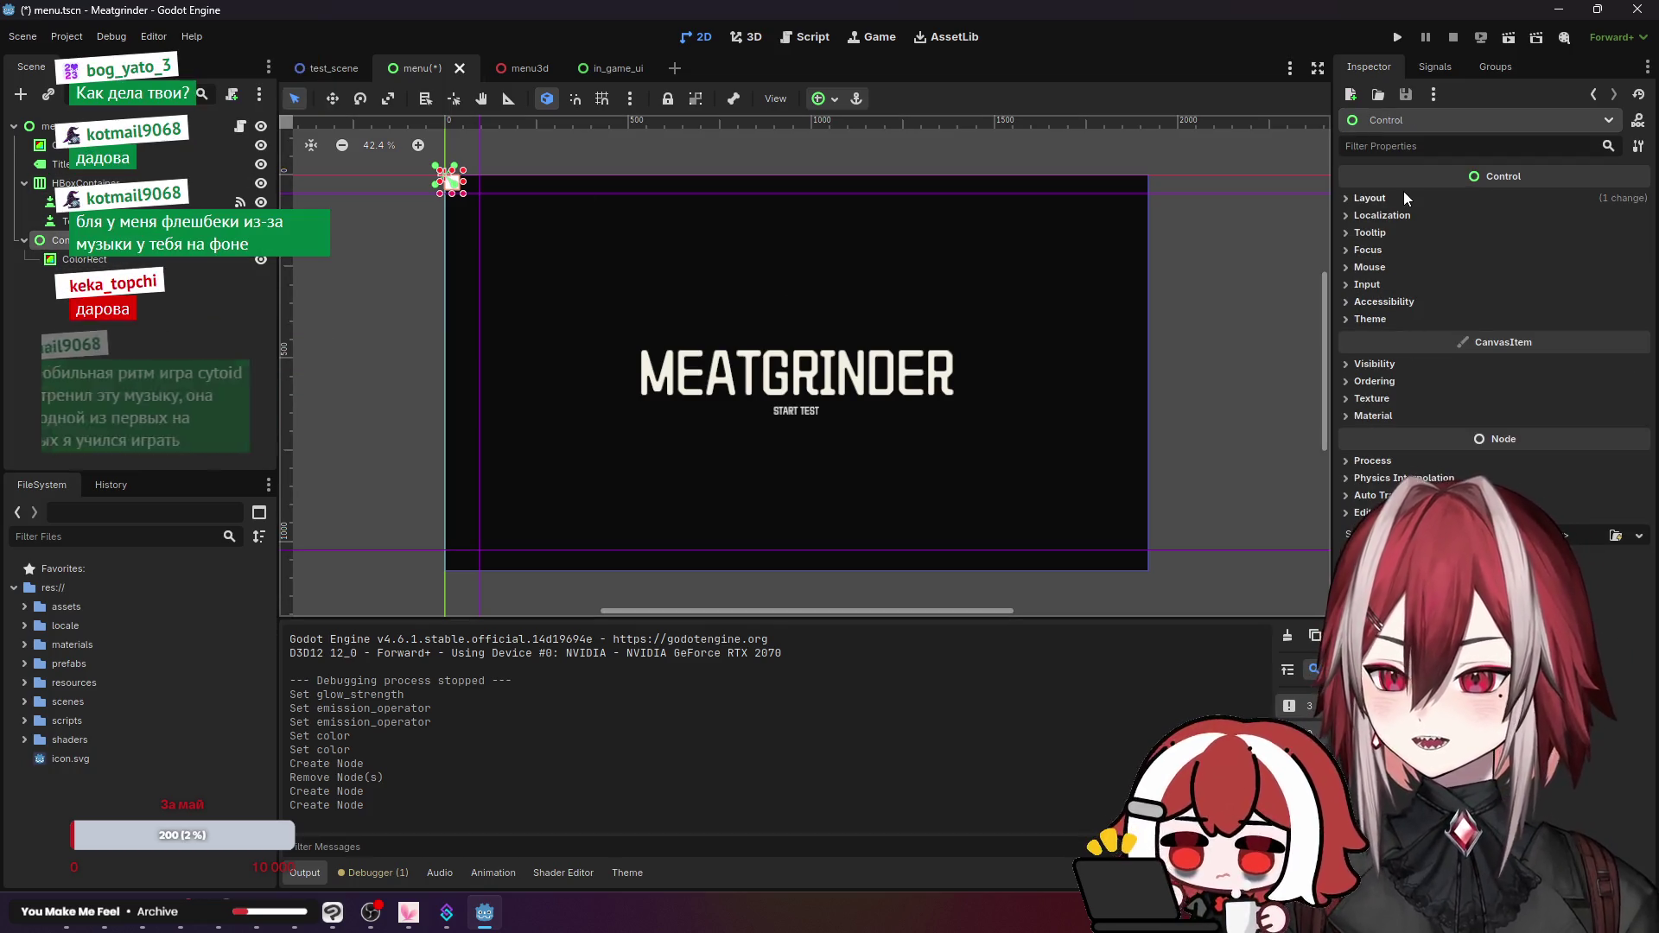
Set the Control's Layout Mode to Anchors with the Full Rect preset
left_click(1397, 199)
left_click(1397, 199)
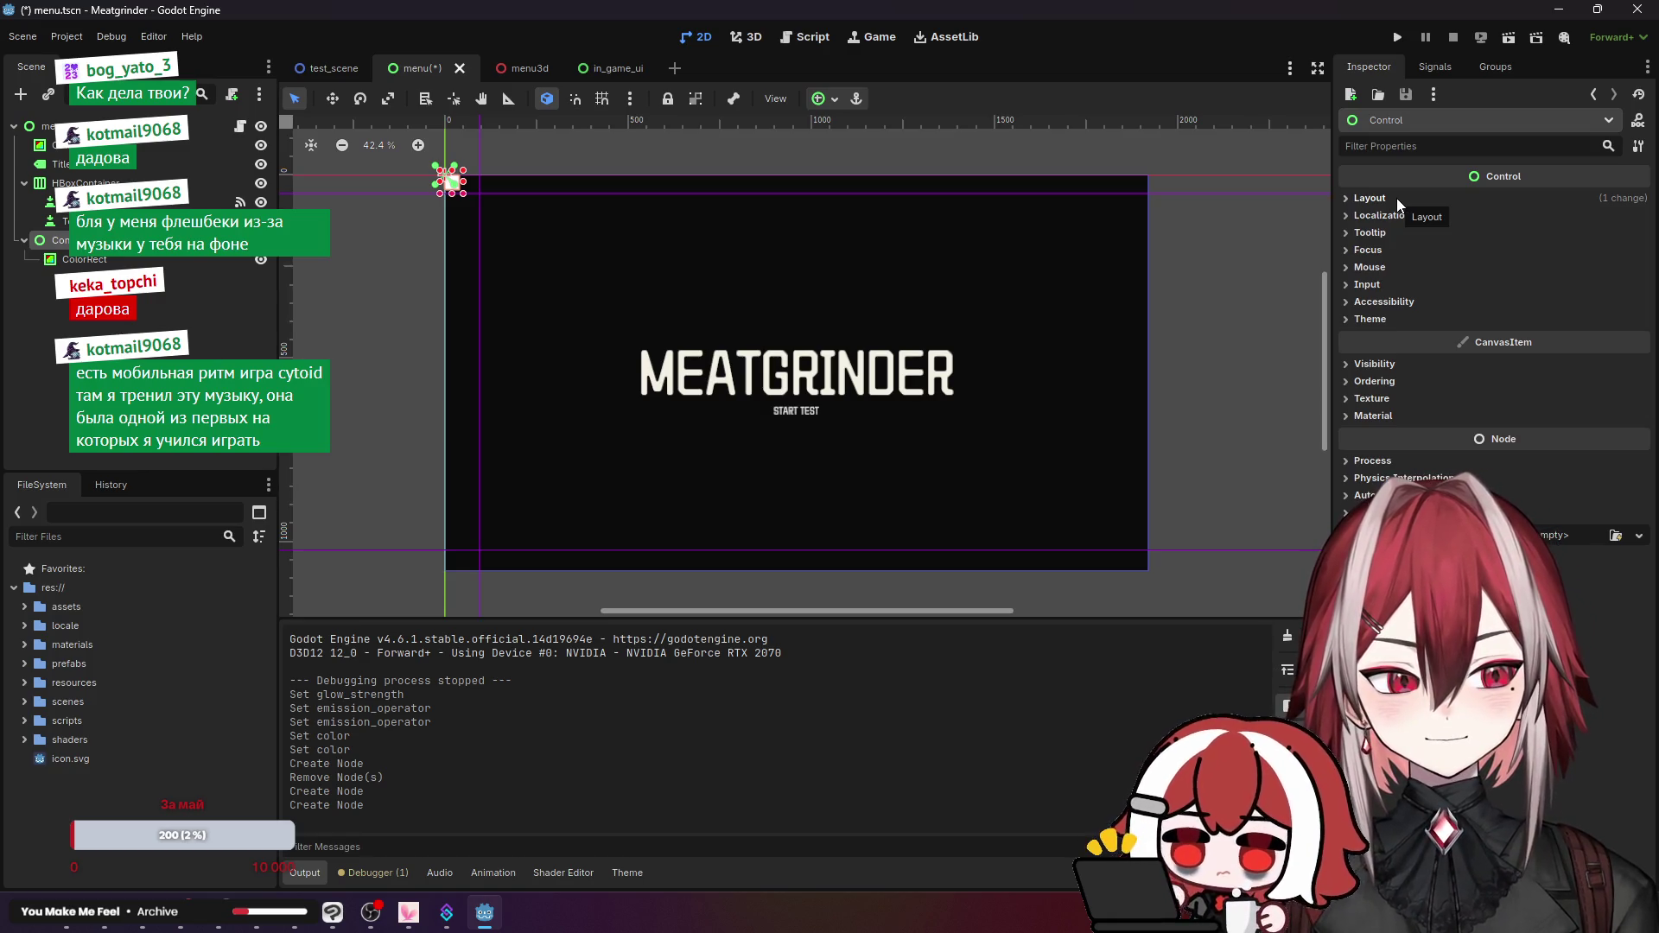
left_click(1396, 199)
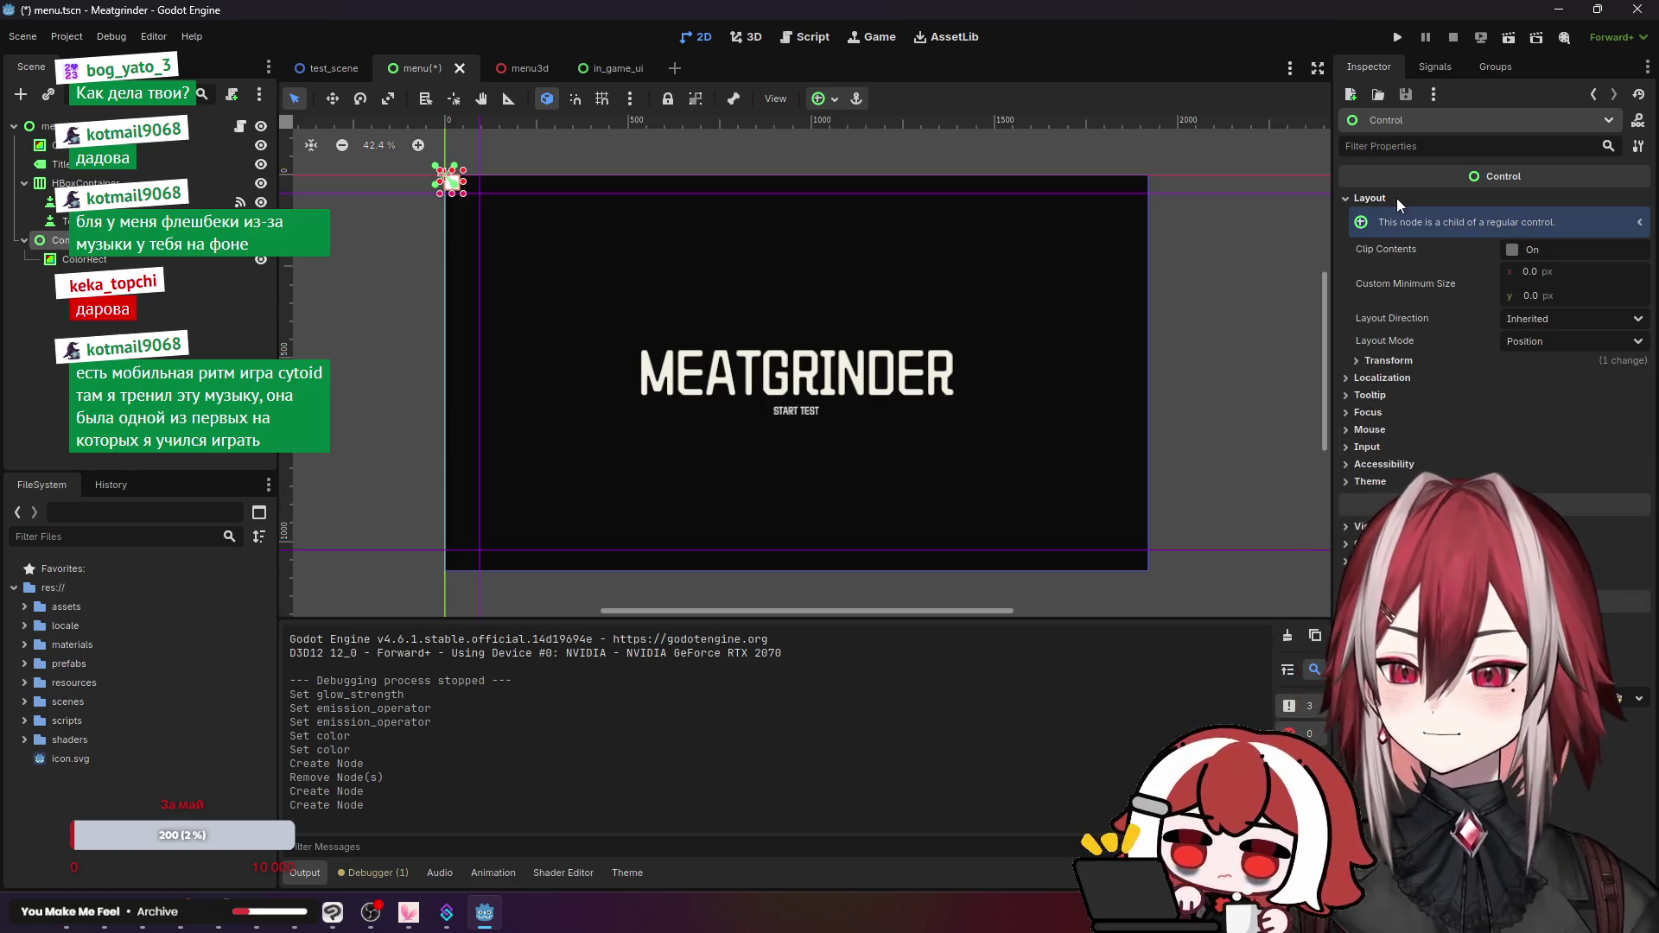
left_click(1529, 337)
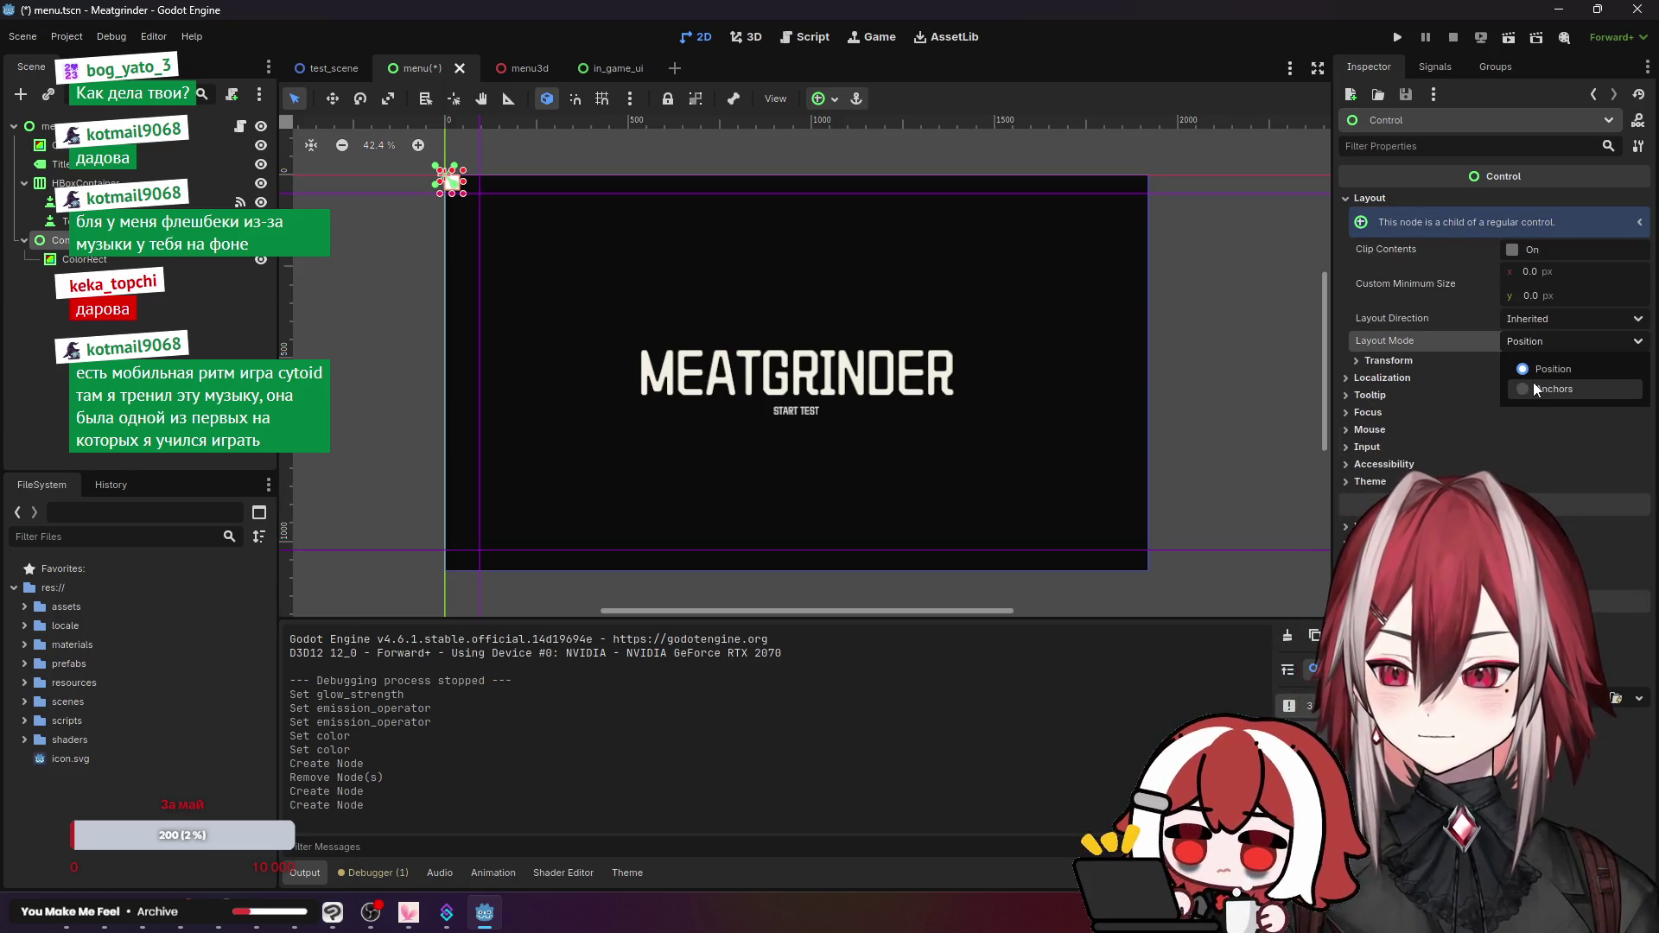
left_click(1533, 382)
left_click(1539, 361)
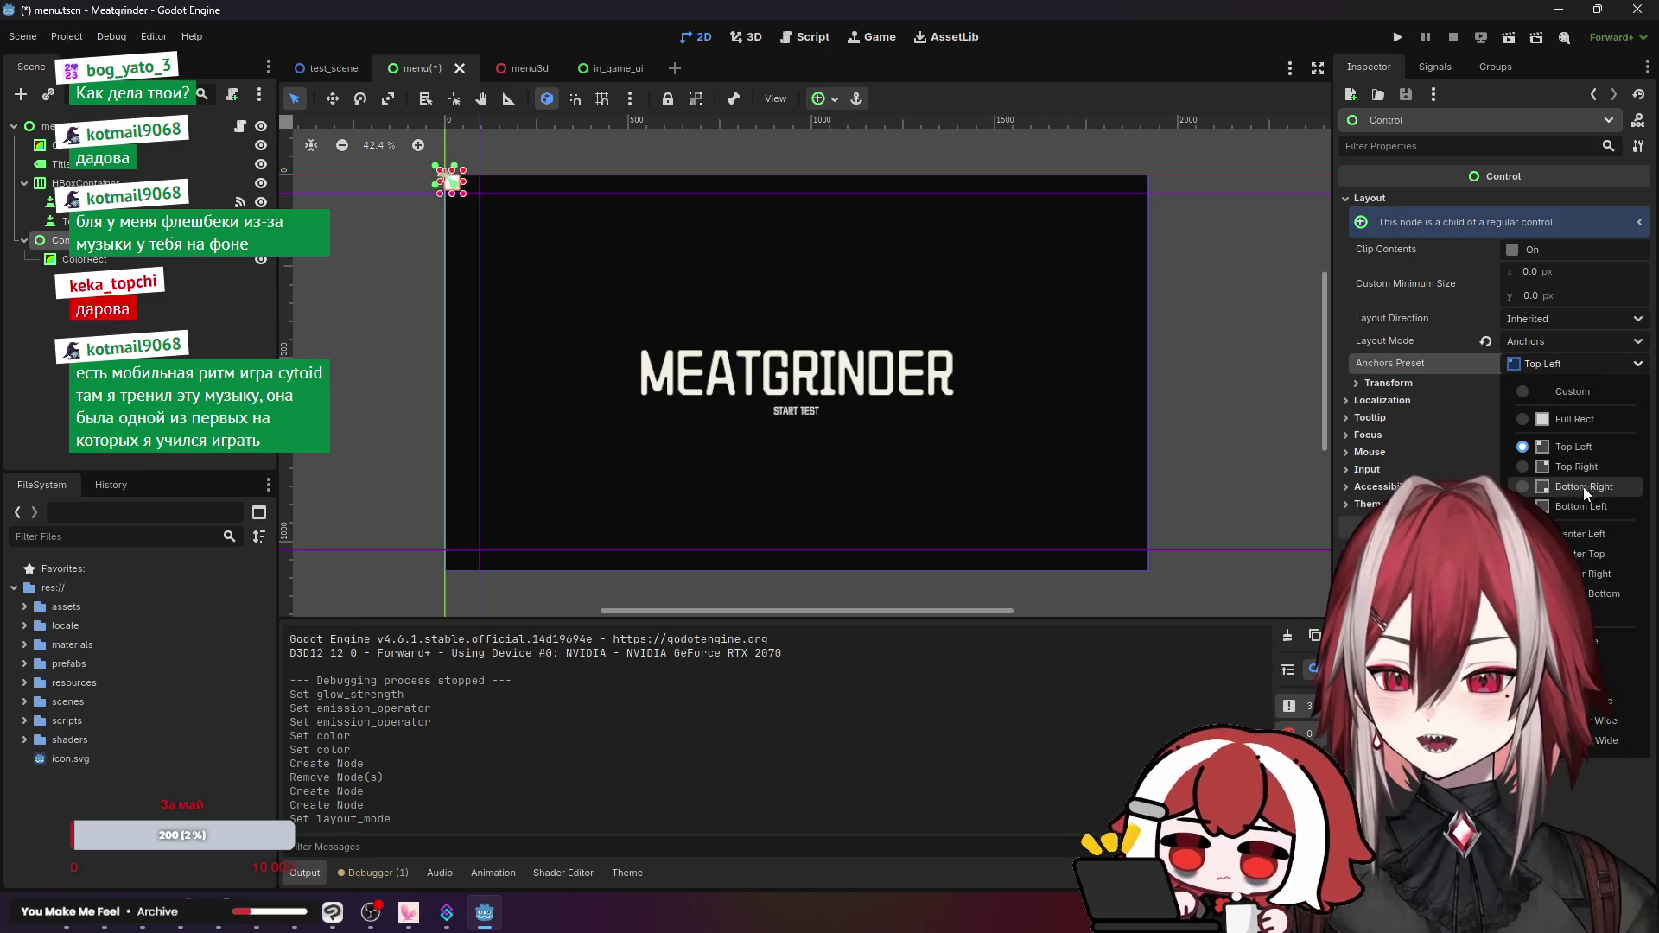
left_click(1590, 423)
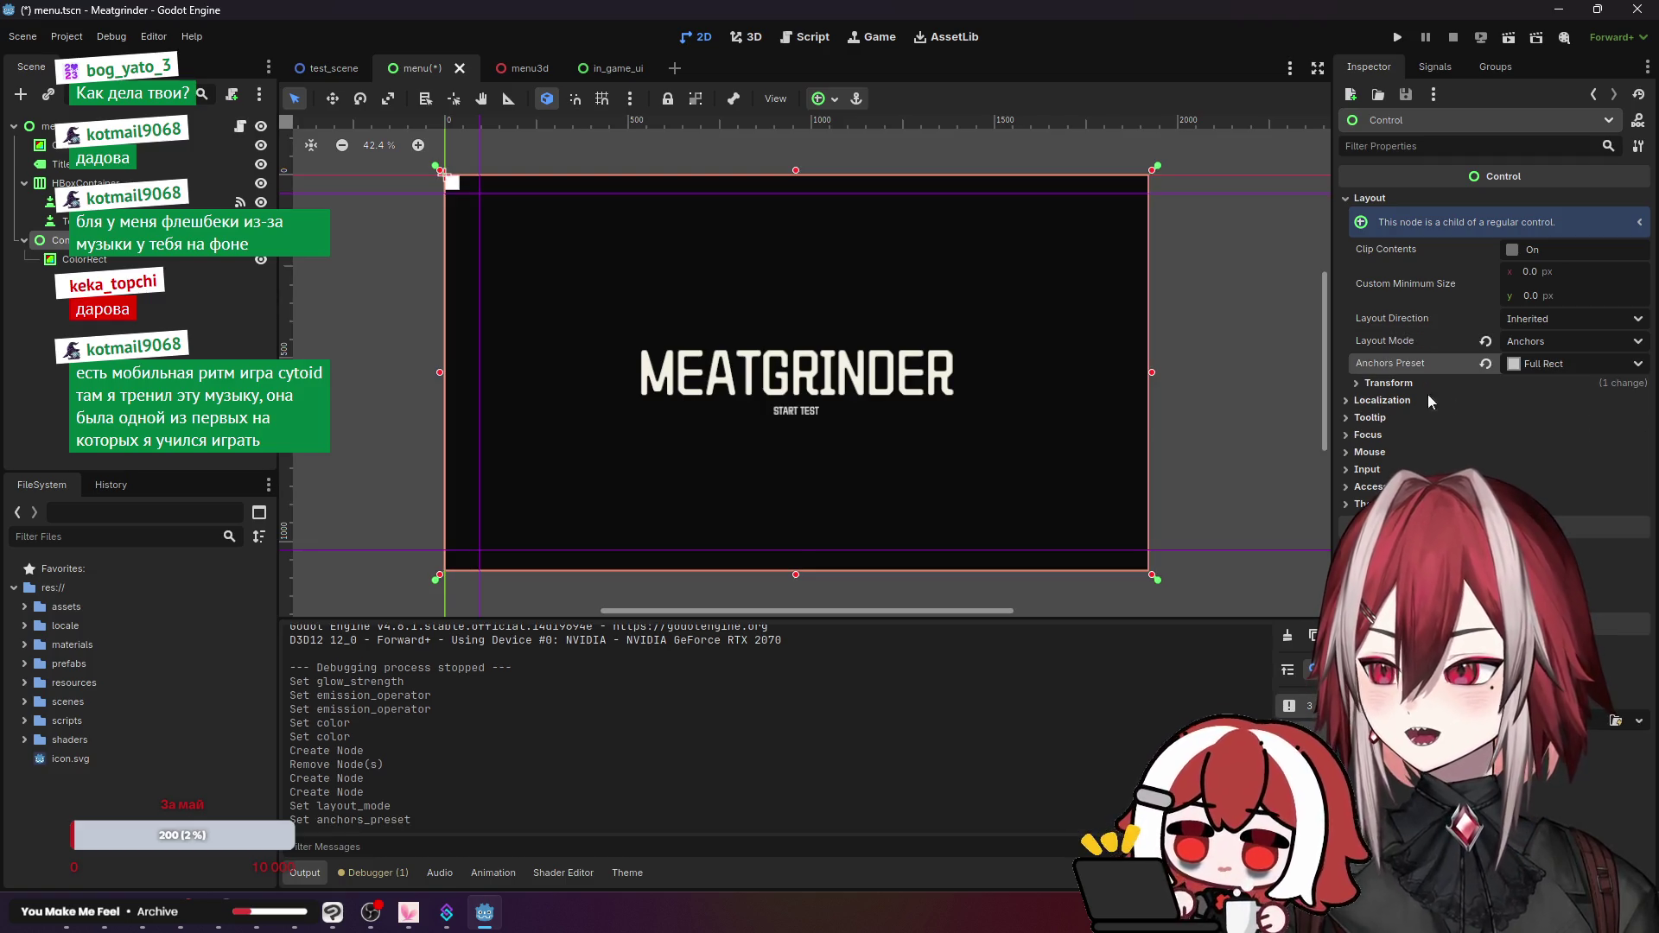
Set the ColorRect's Layout Mode to Anchors with the Full Rect preset
left_click(84, 259)
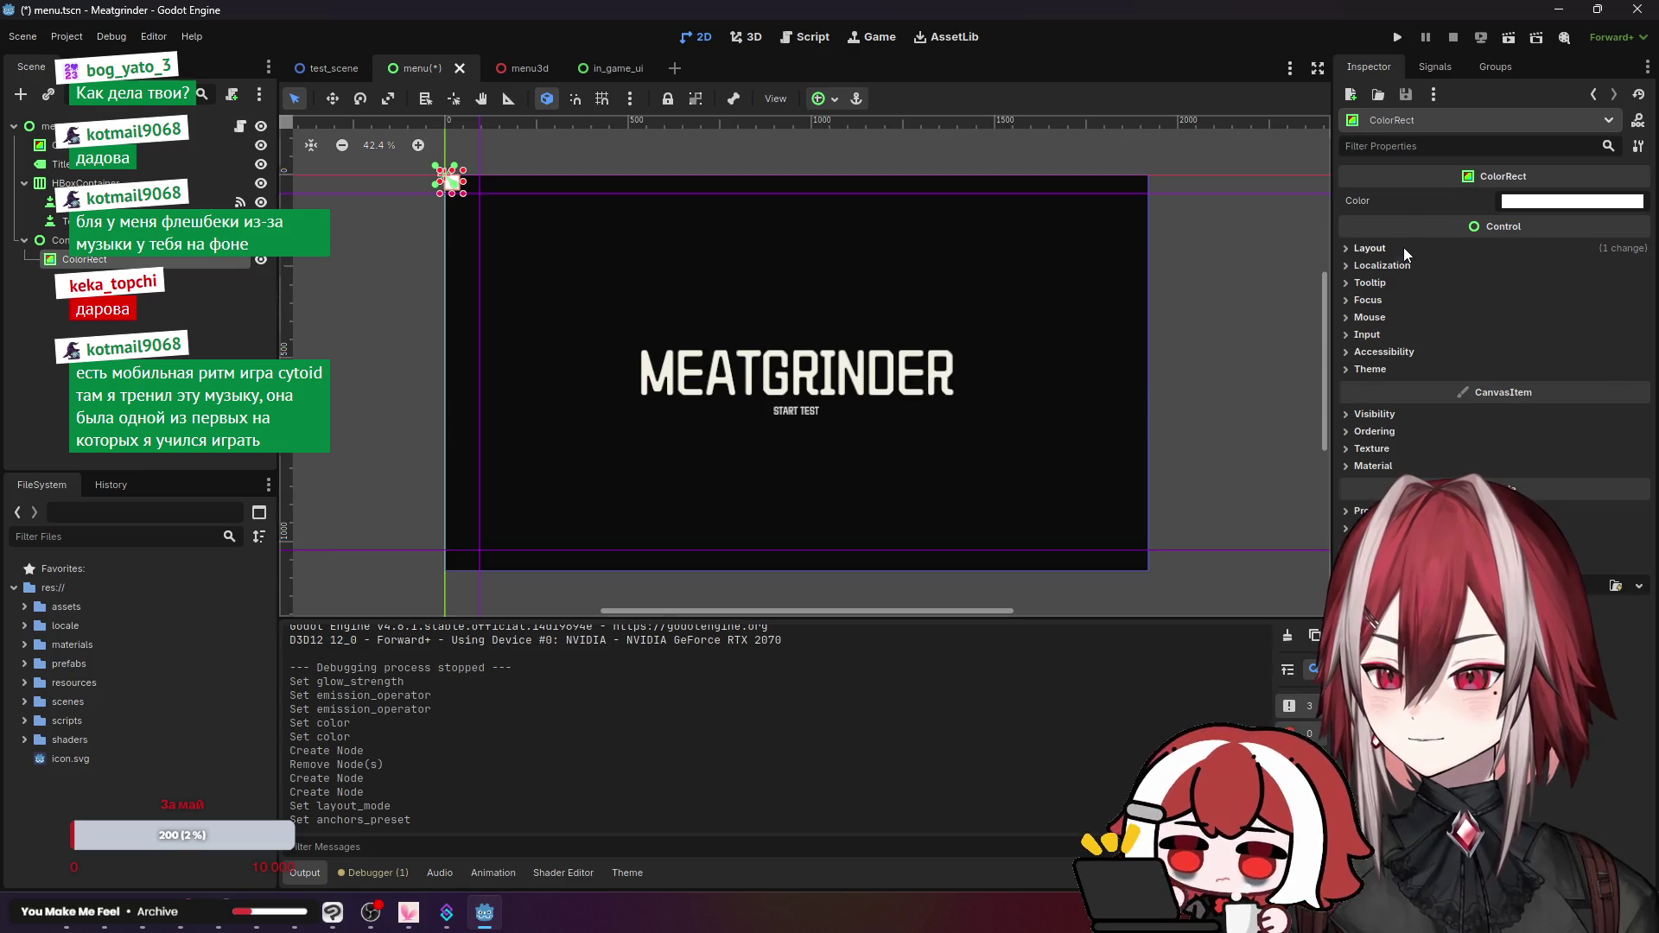
left_click(1403, 247)
left_click(1537, 393)
left_click(1557, 368)
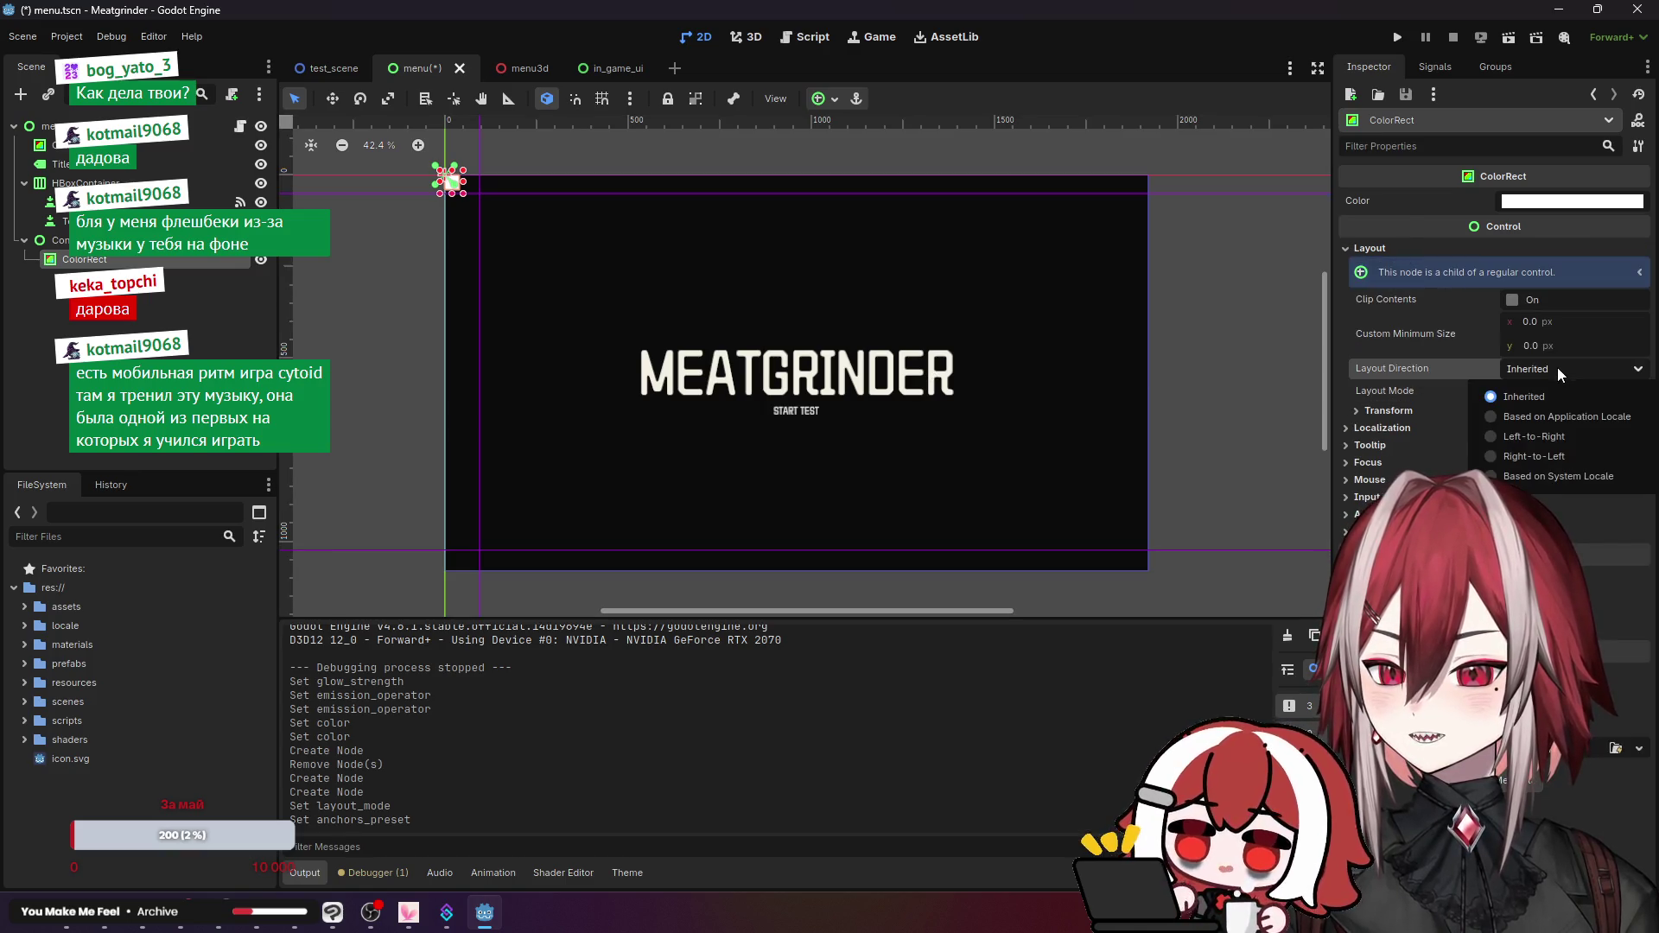
left_click(1371, 410)
left_click(1370, 411)
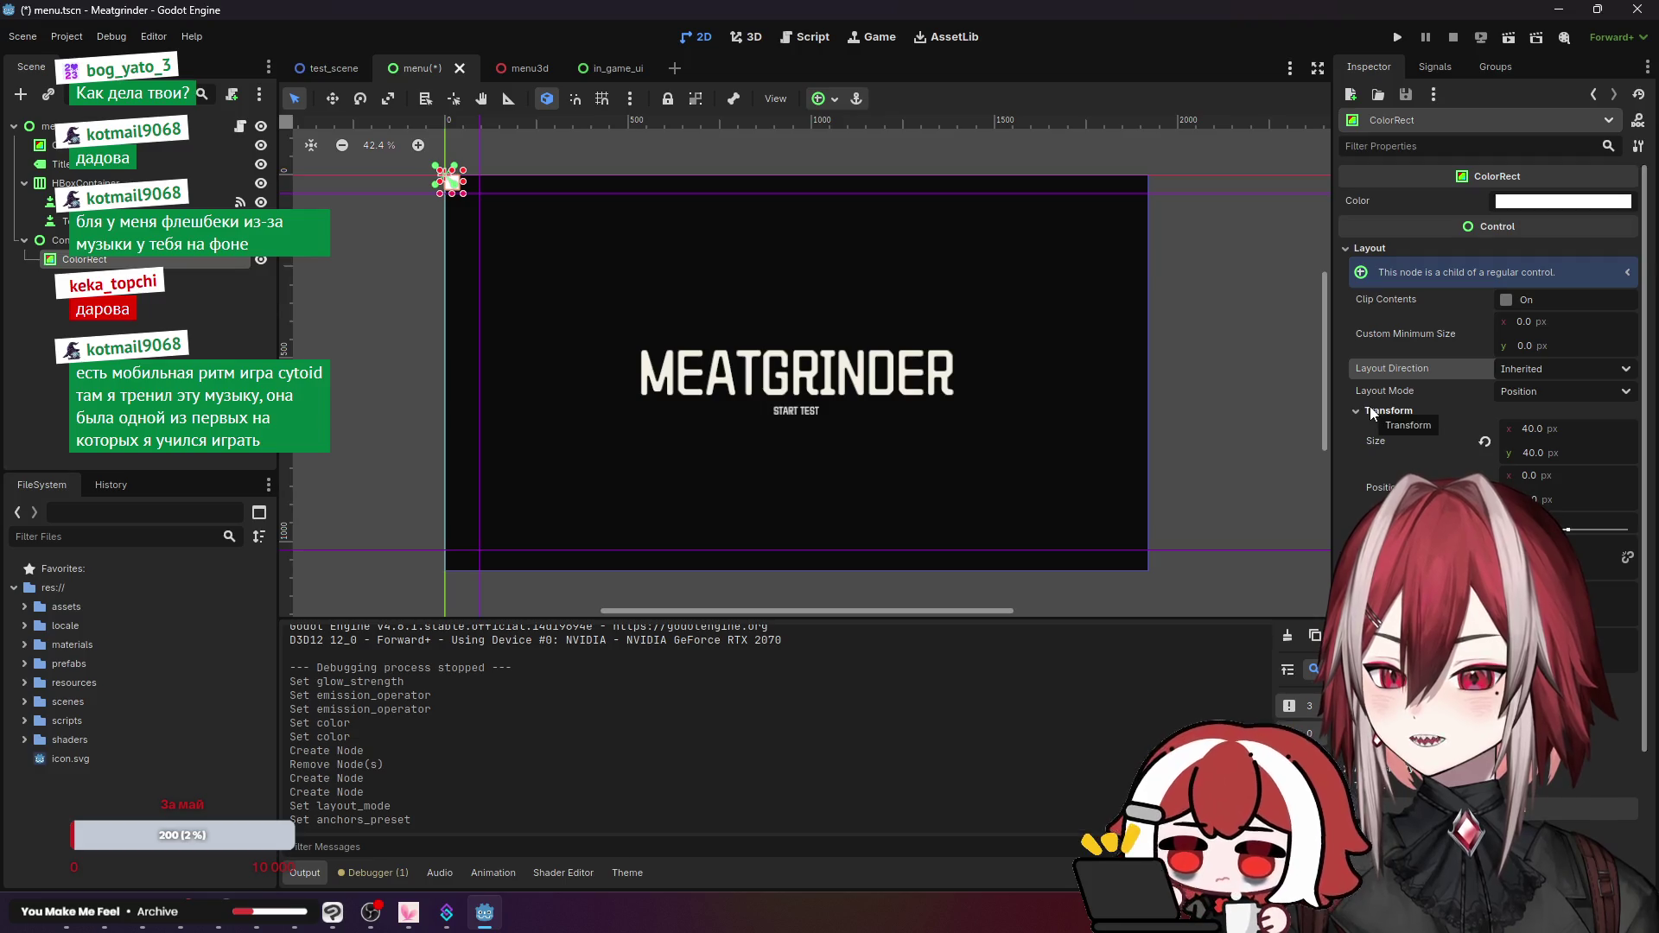
left_click(1531, 391)
left_click(1537, 440)
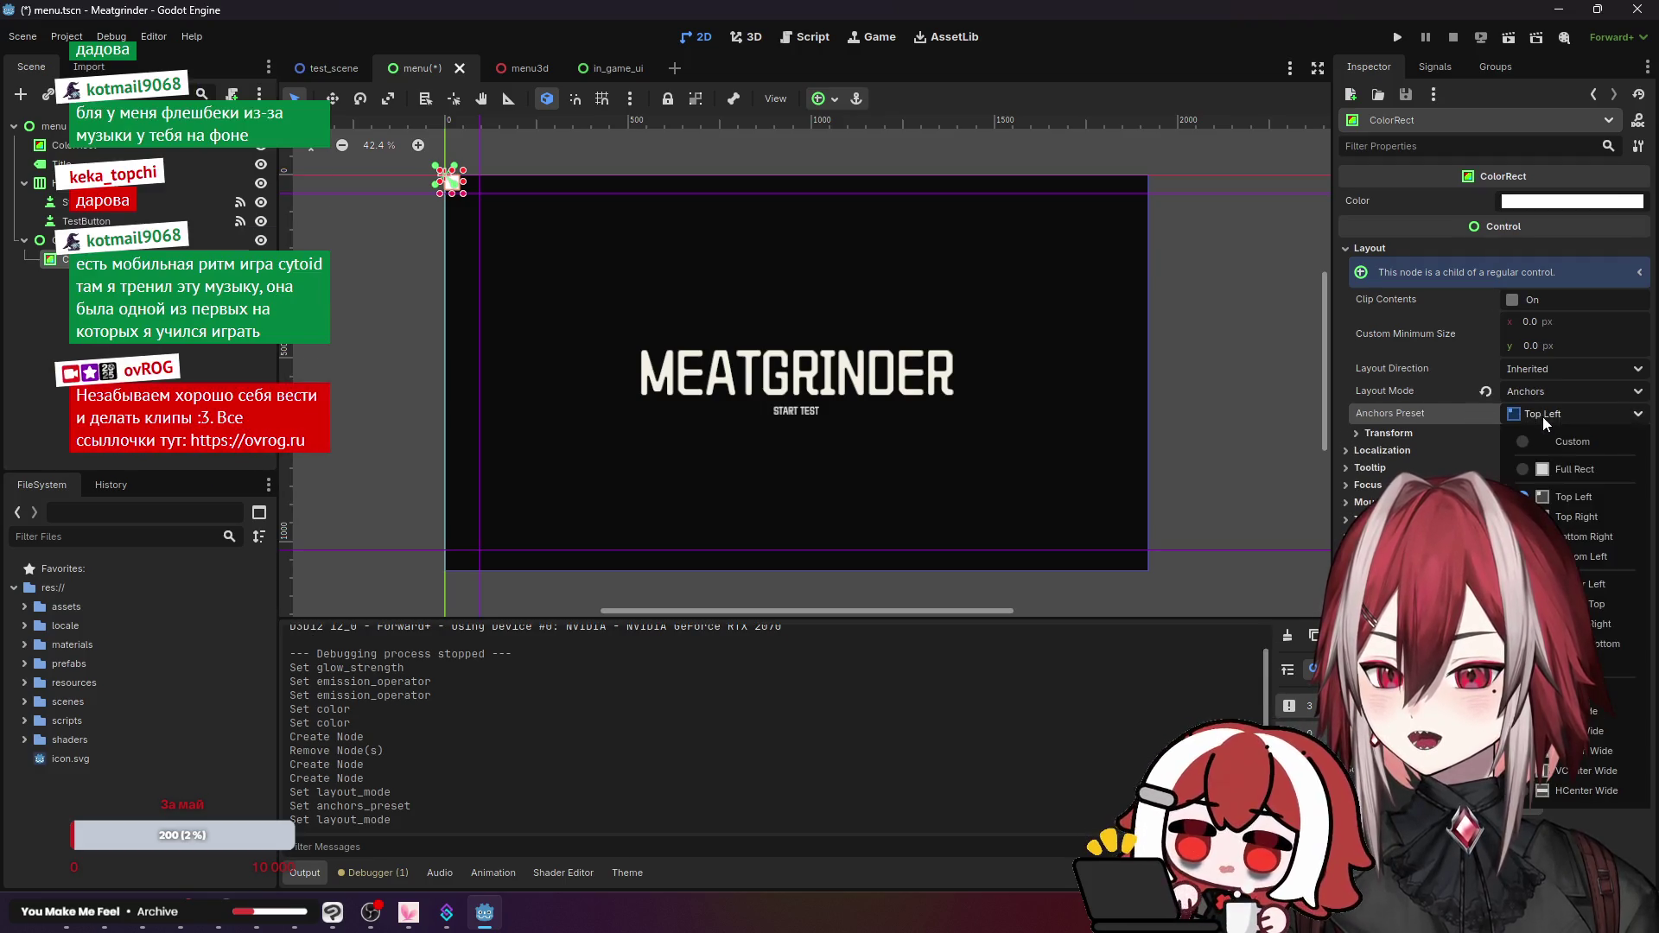
left_click(1559, 479)
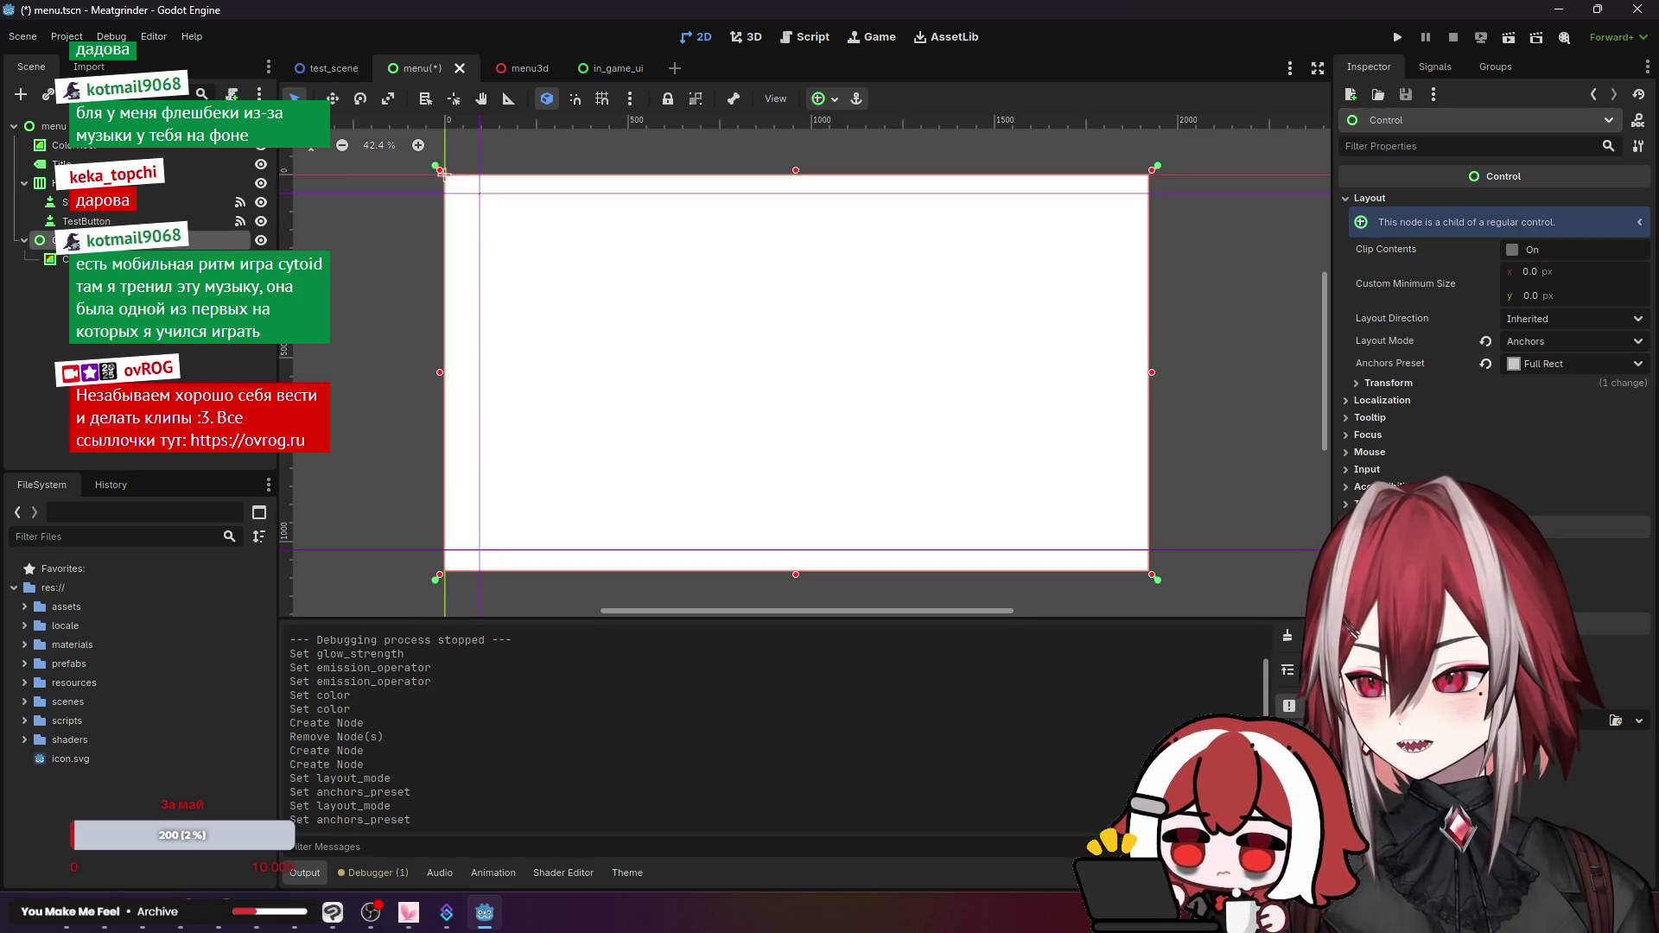
Check the 1920×1080 size under Transform and begin editing the width field
left_click(1387, 385)
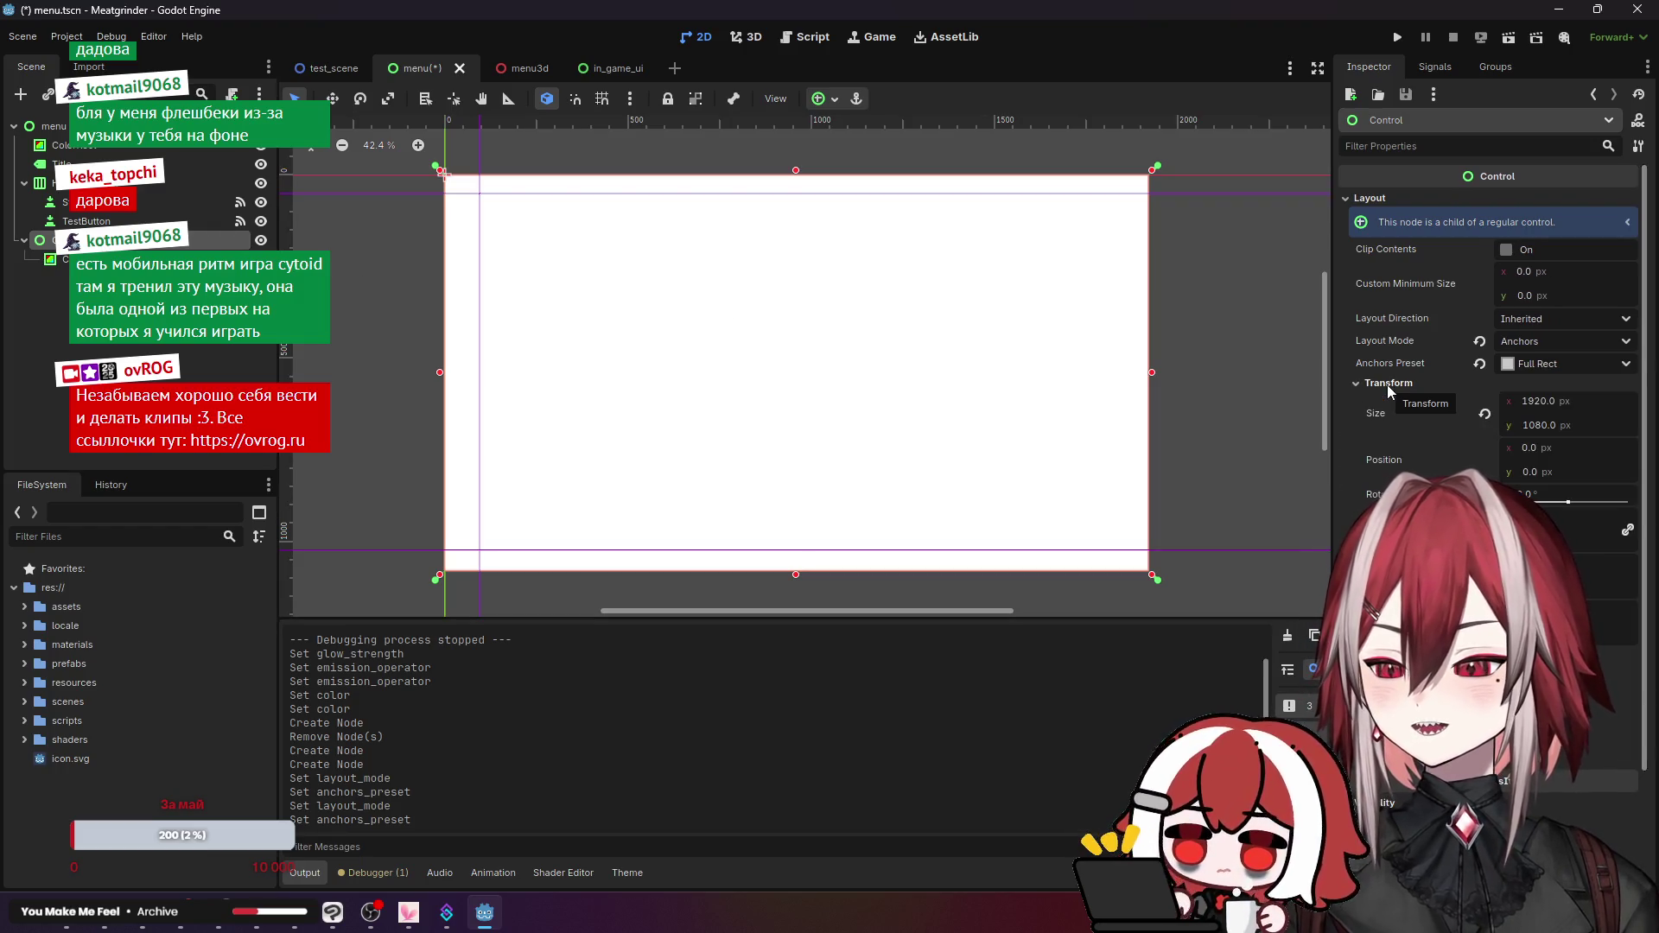
left_click(1388, 386)
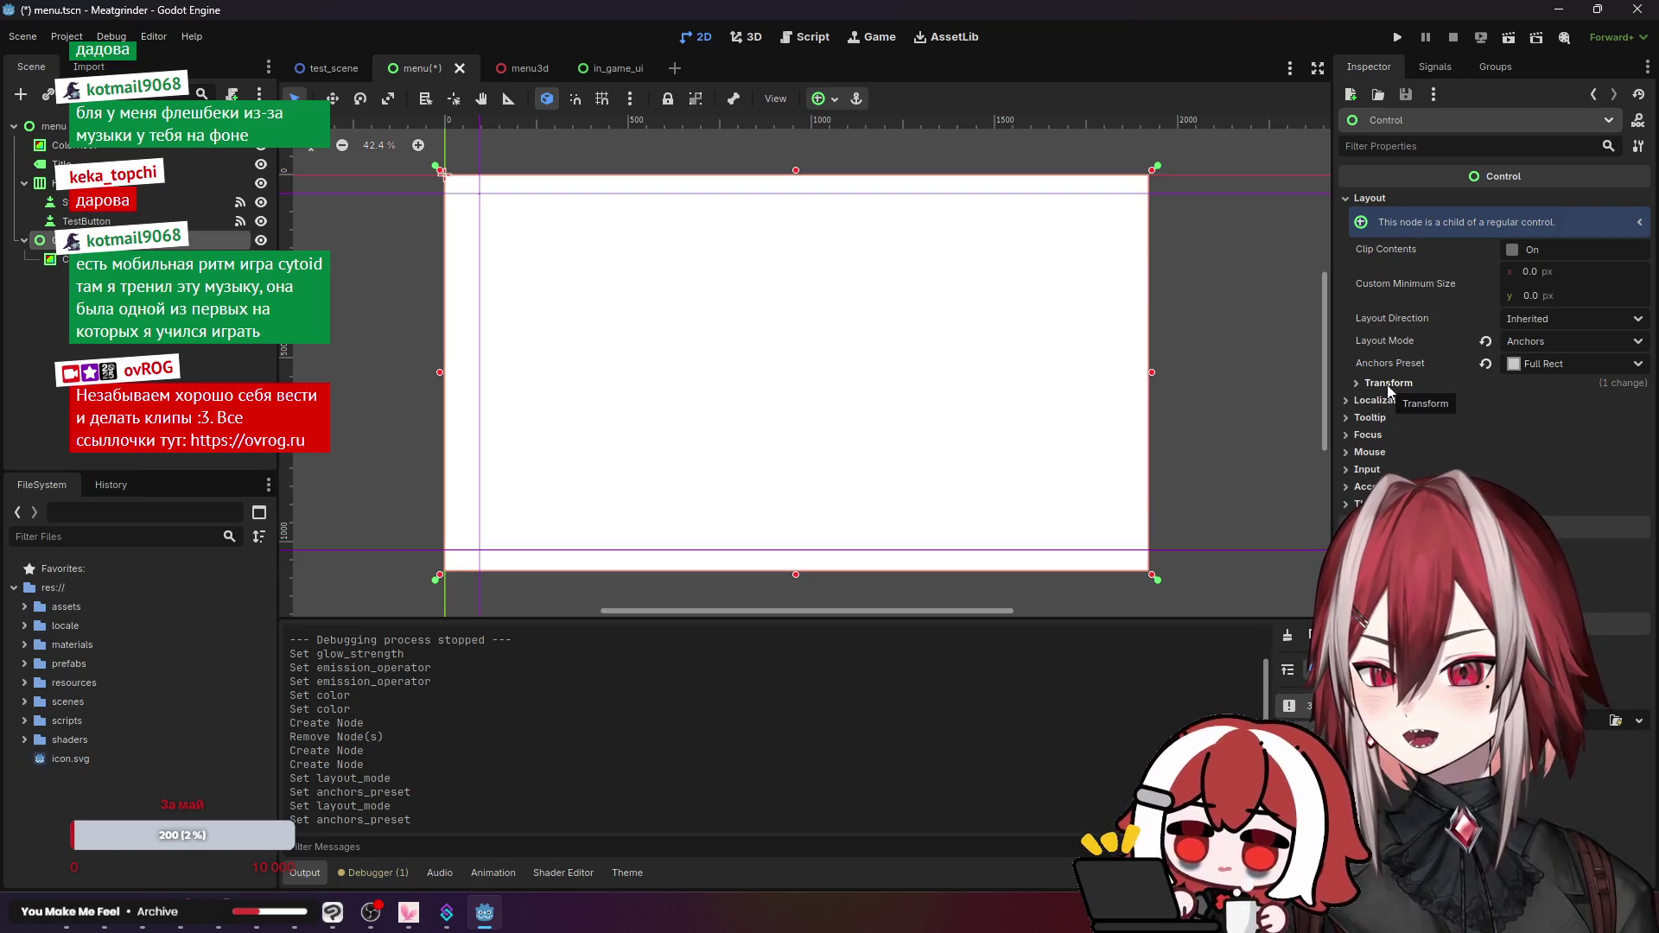
left_click(1387, 385)
left_click(1543, 401)
Set the Control's width to 1440 px and save menu.tscn
type("1440")
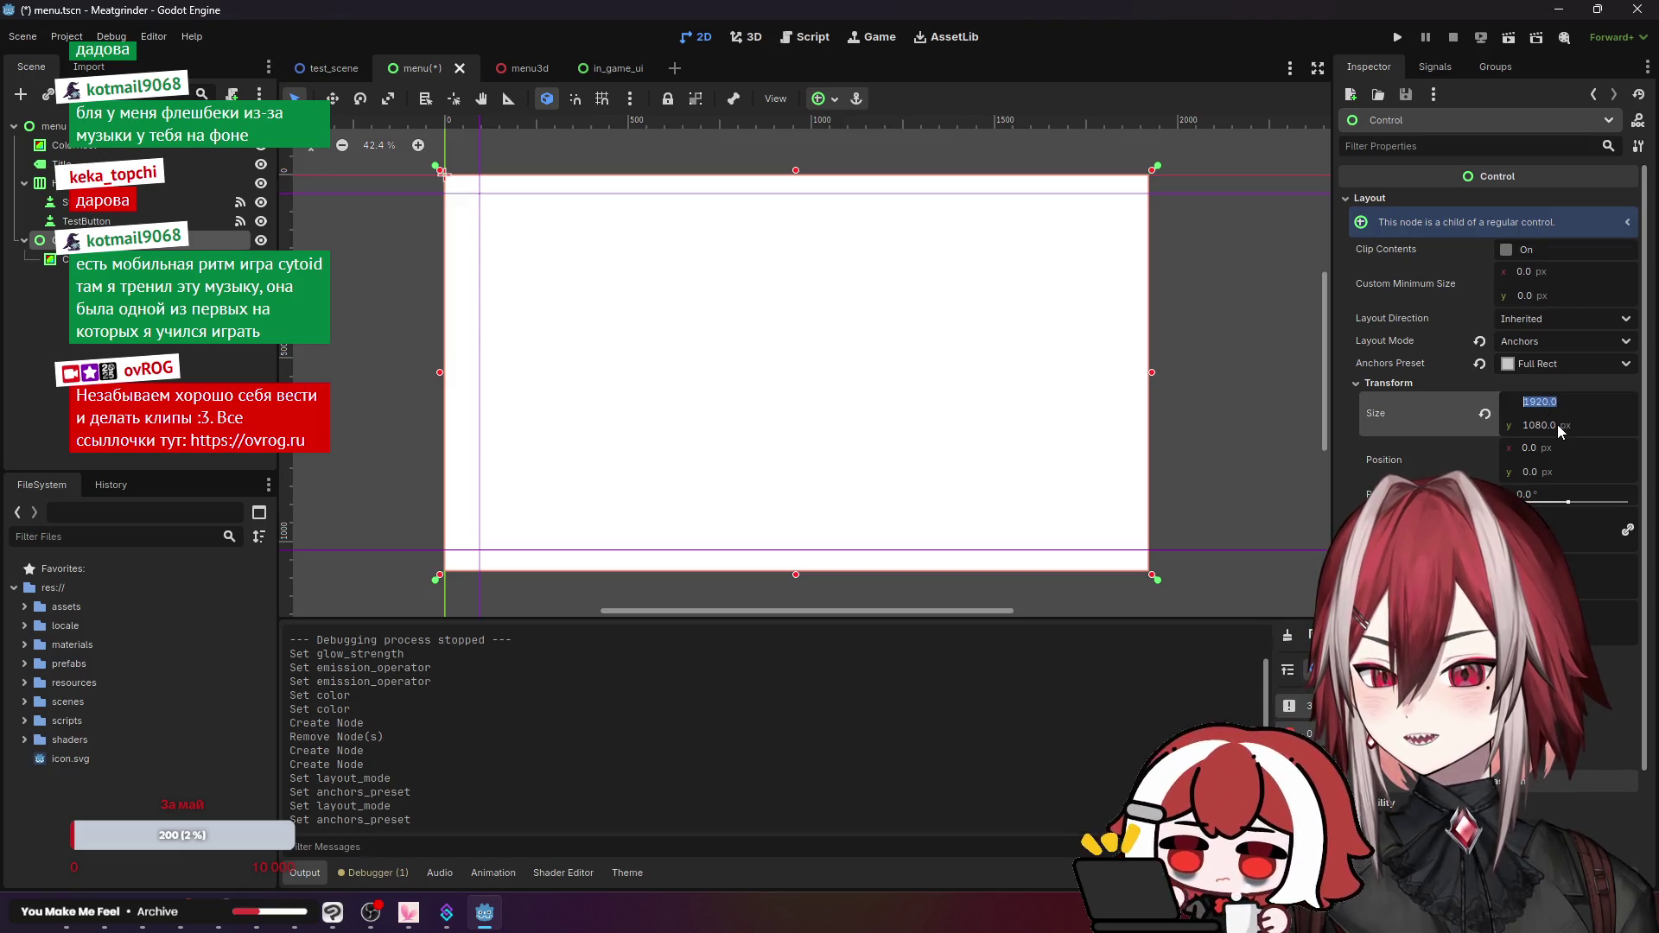
key("Return")
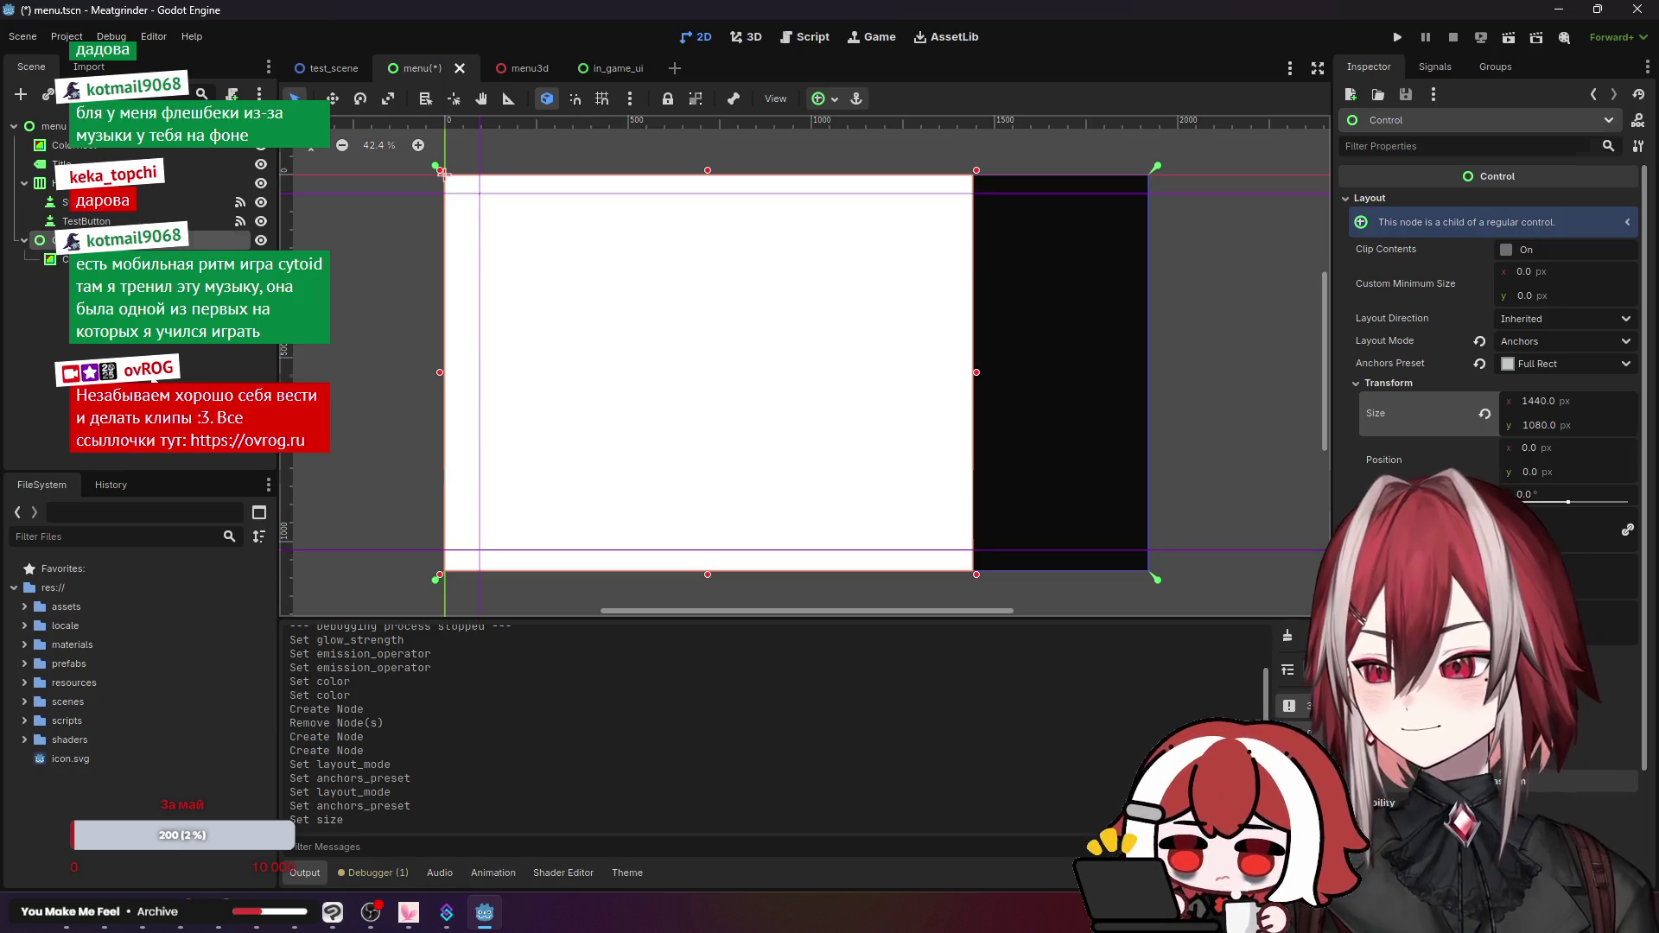
key("ctrl+s")
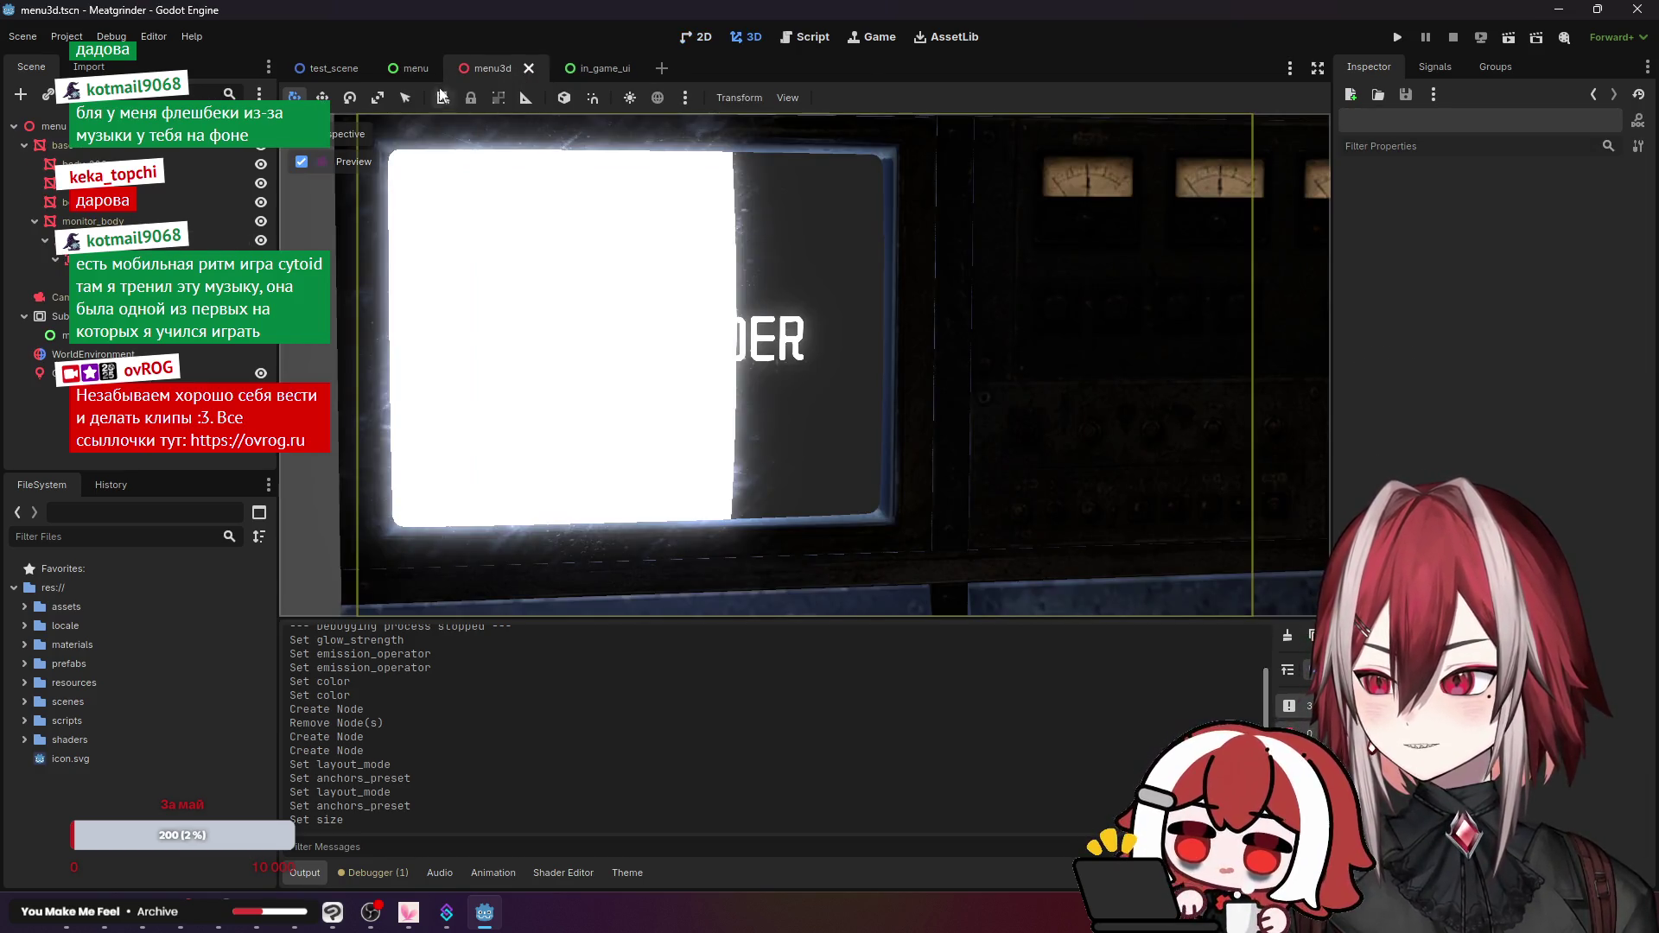
Reselect the Control node and bring up its anchor preset choices
left_click(173, 240)
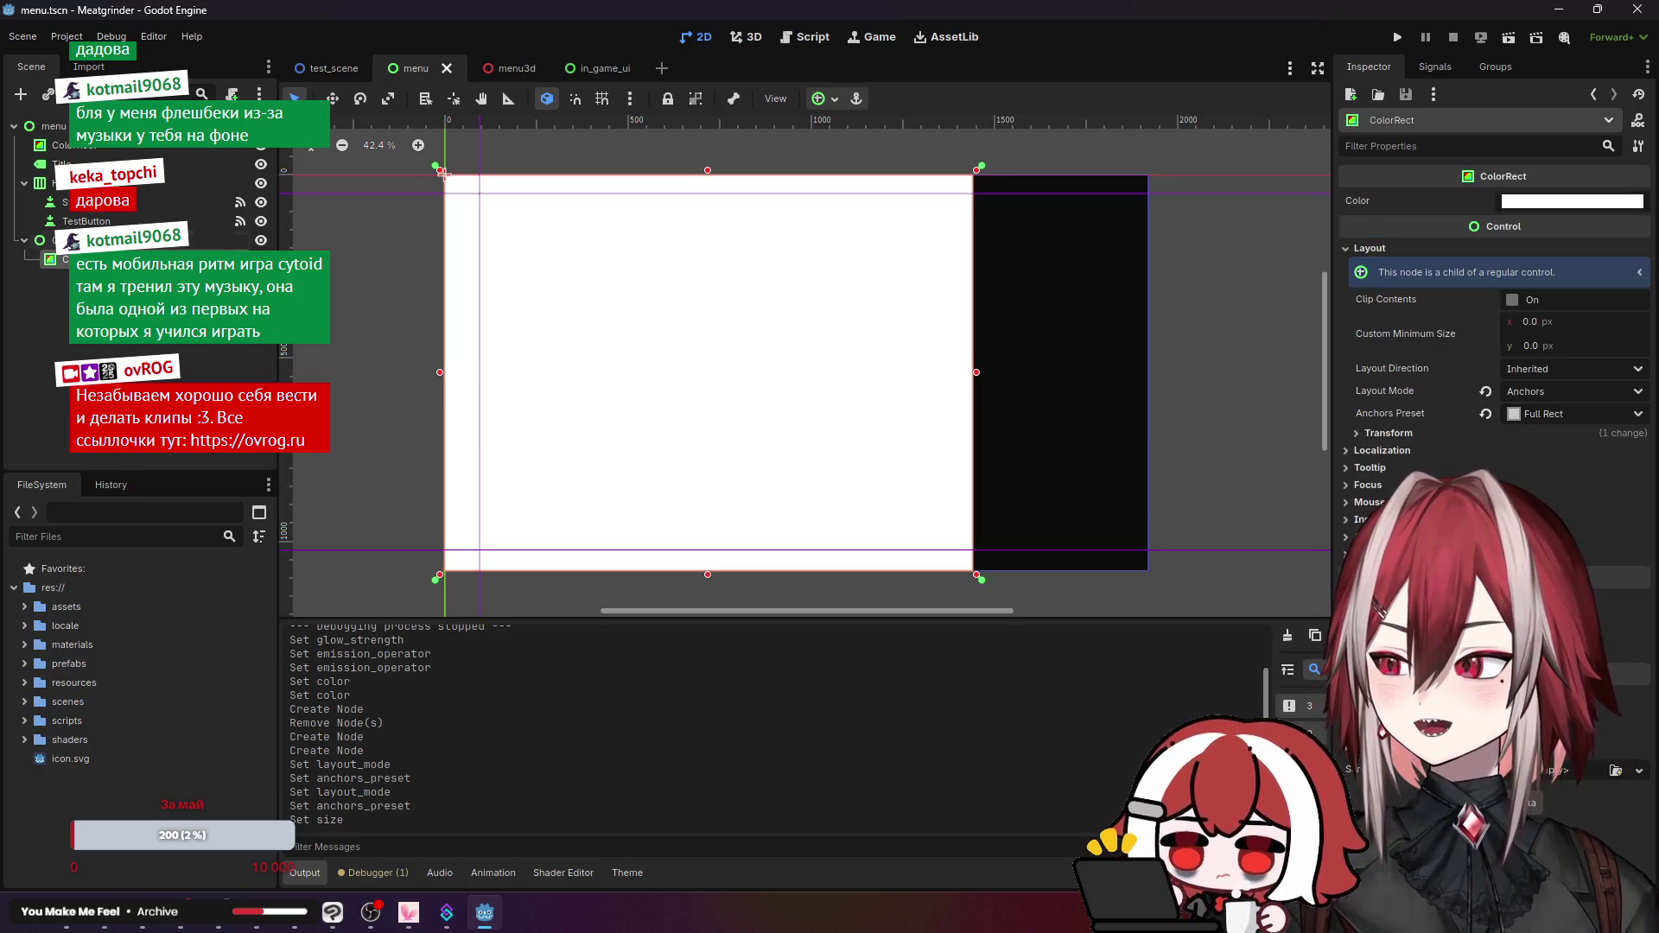
mouse_move(1421, 303)
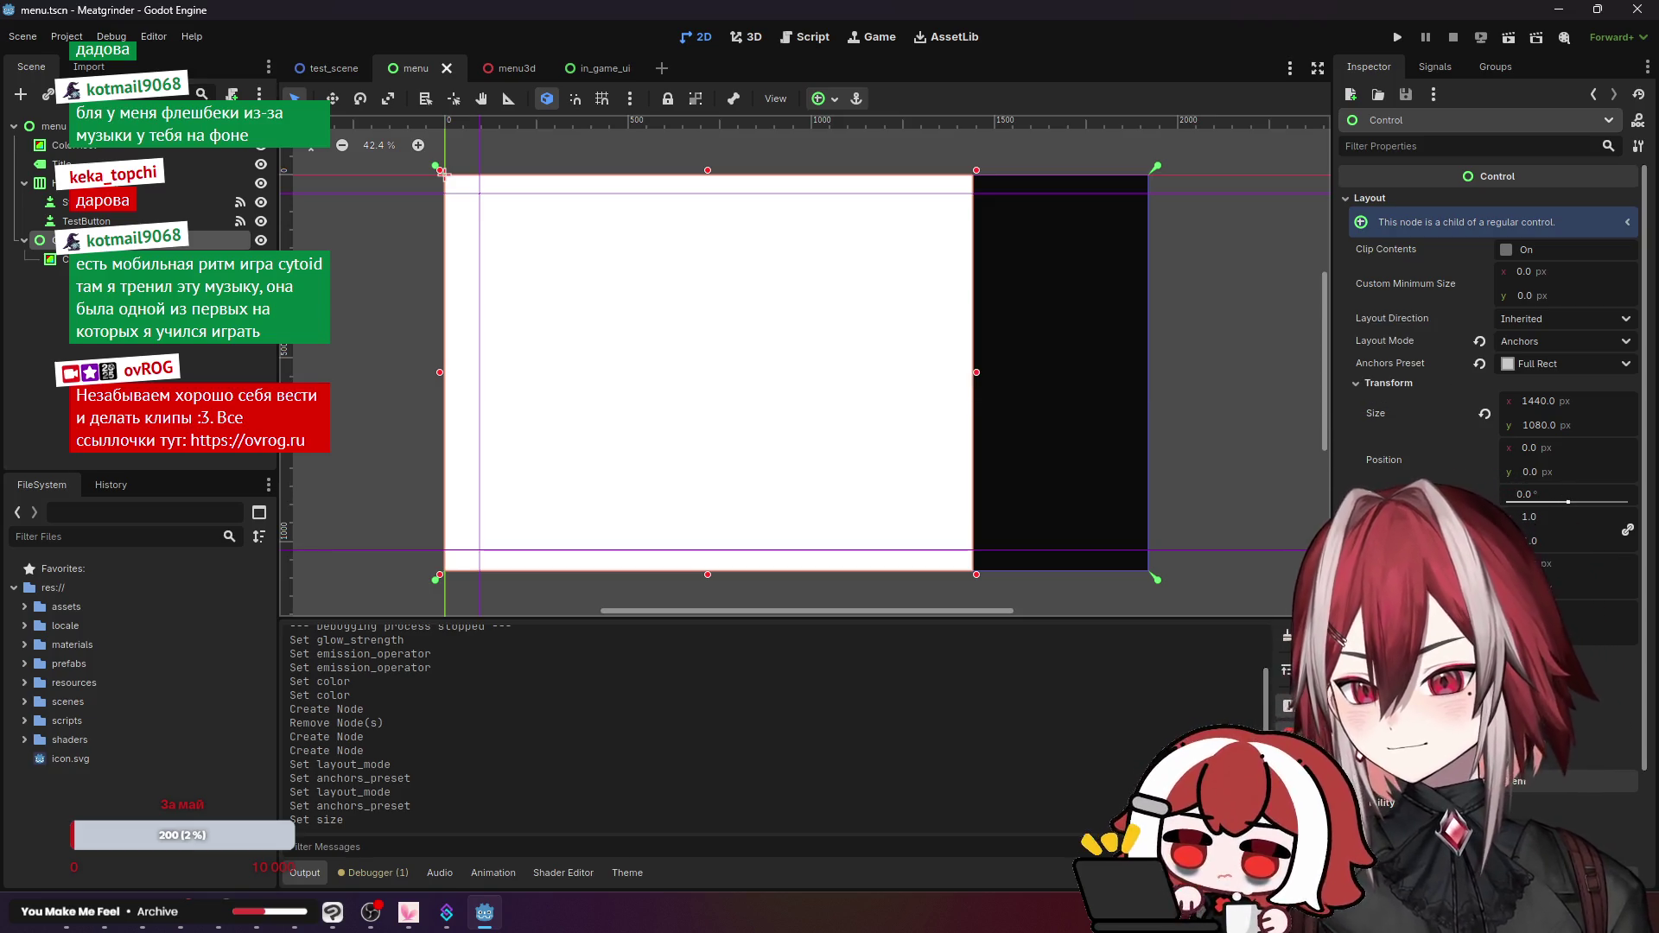
left_click(1537, 363)
Switch the control's anchors preset to Custom, keeping both grow directions at Both
left_click(1550, 339)
left_click(1552, 363)
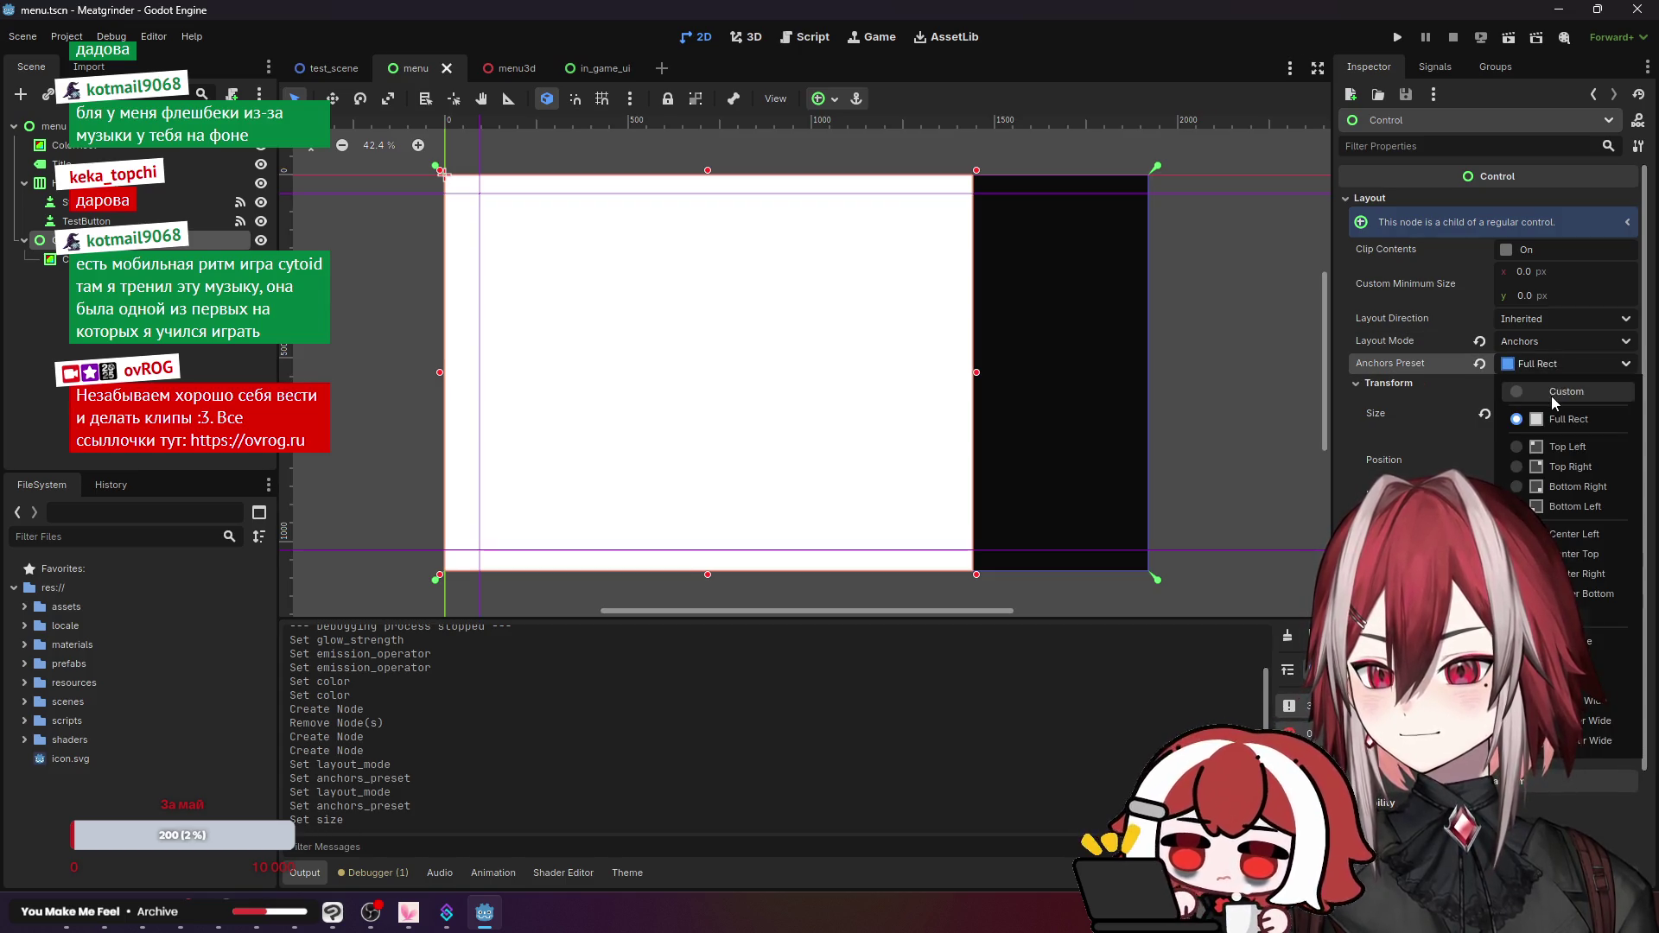
left_click(1552, 396)
left_click(1397, 419)
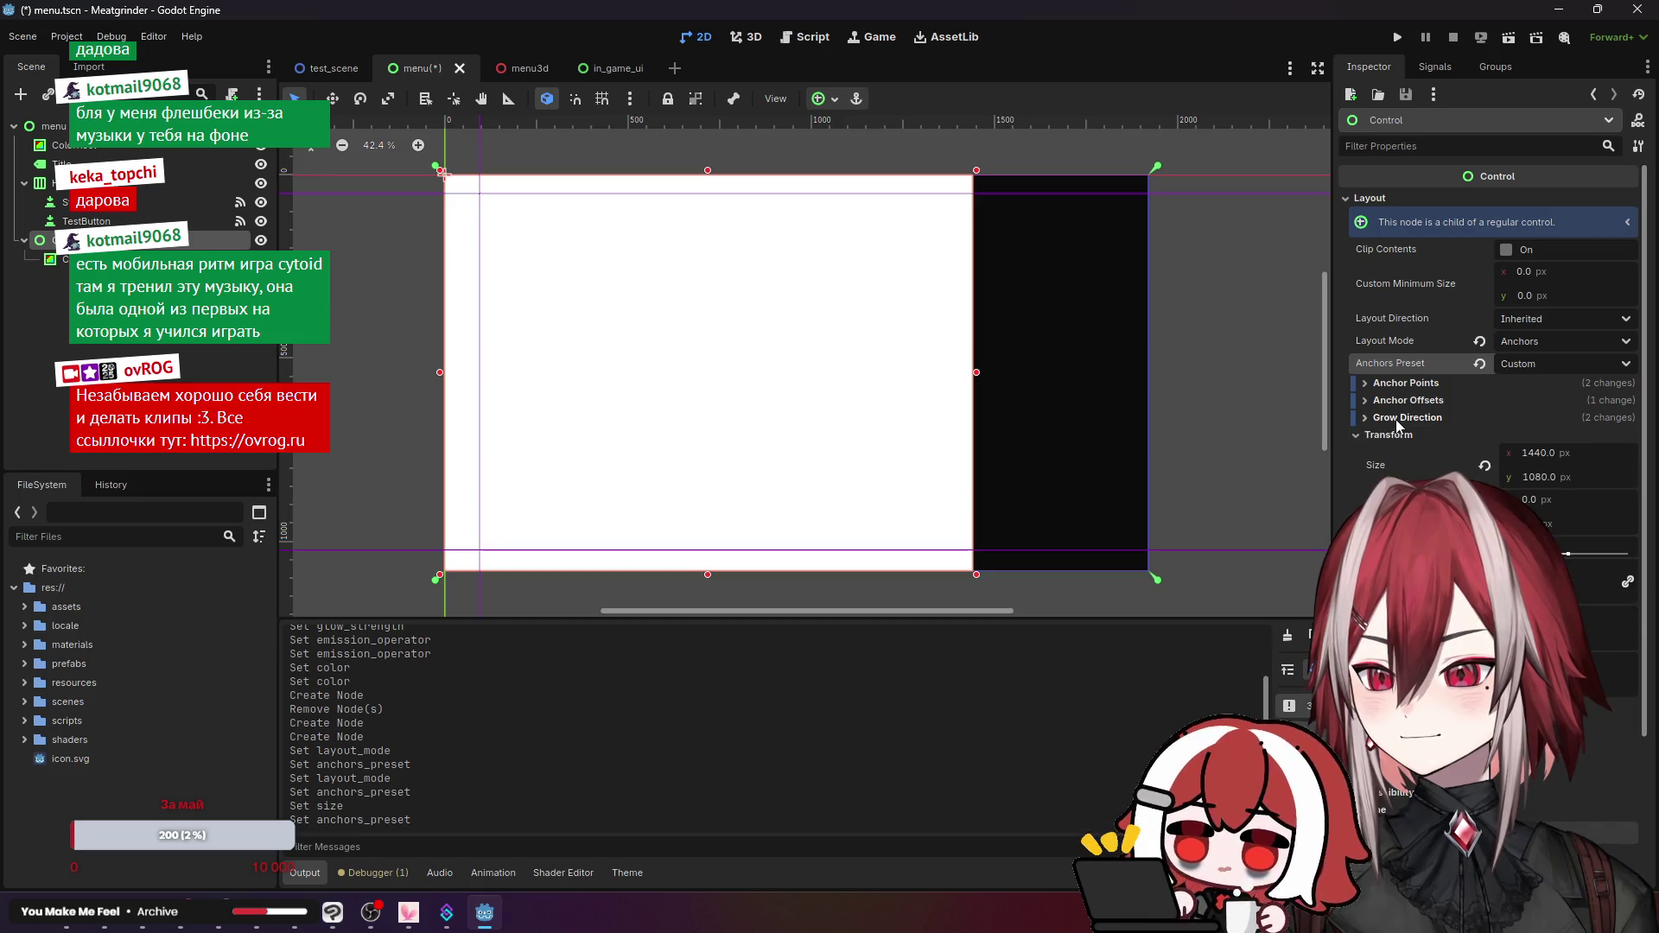
left_click(1534, 435)
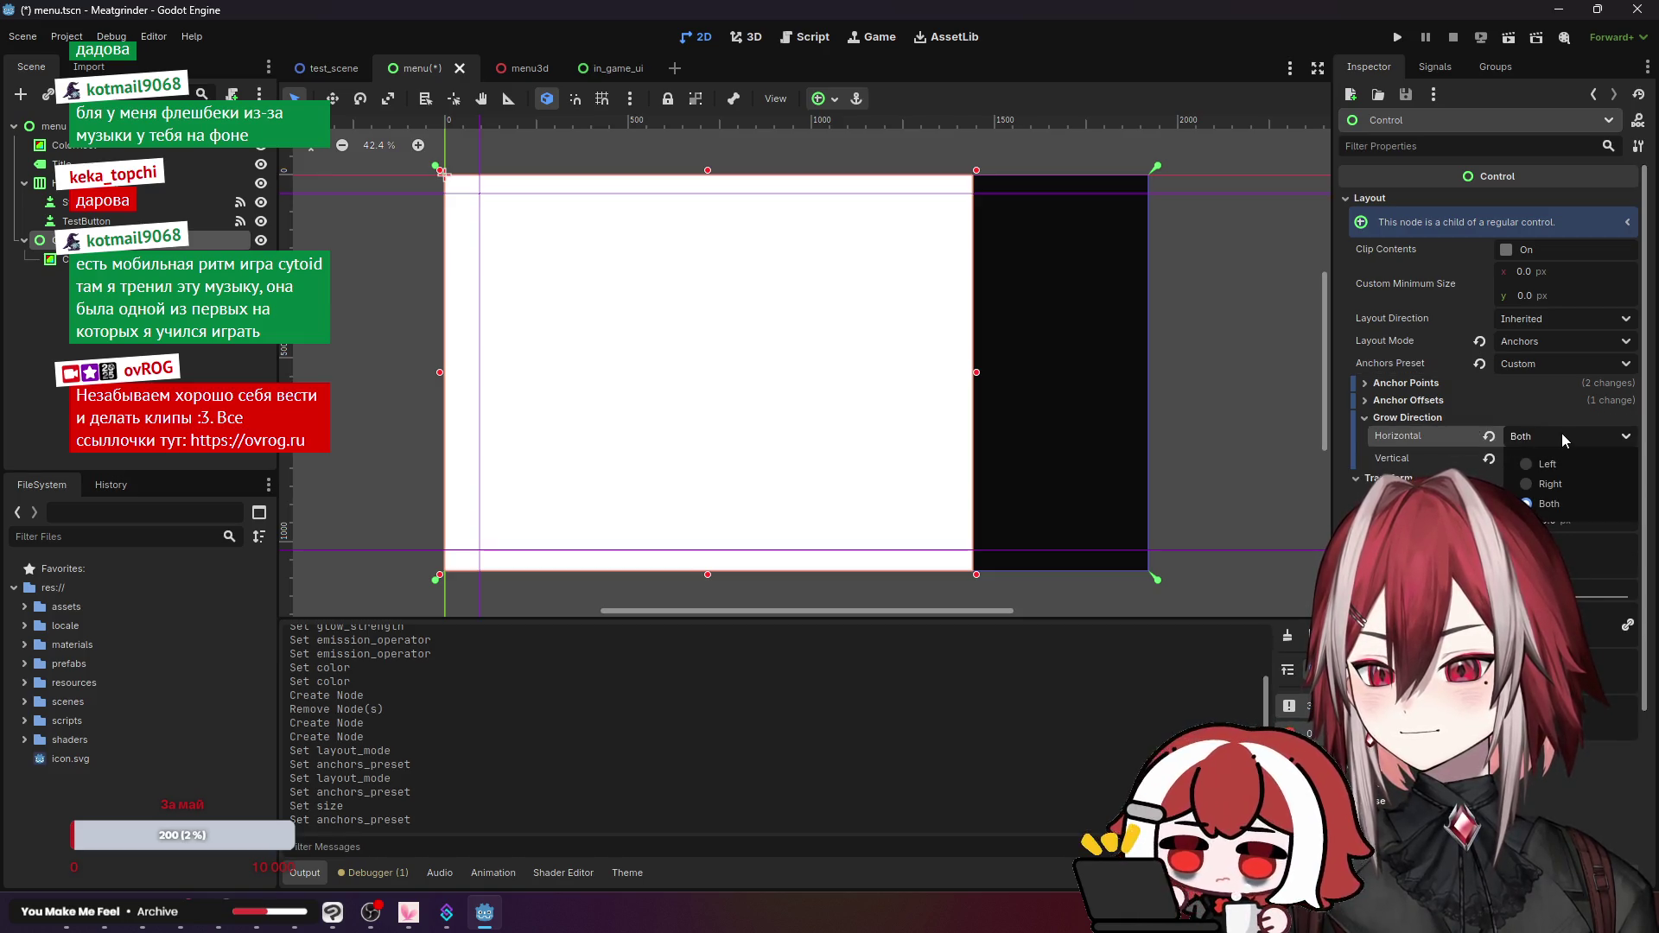
left_click(1562, 433)
left_click(1562, 460)
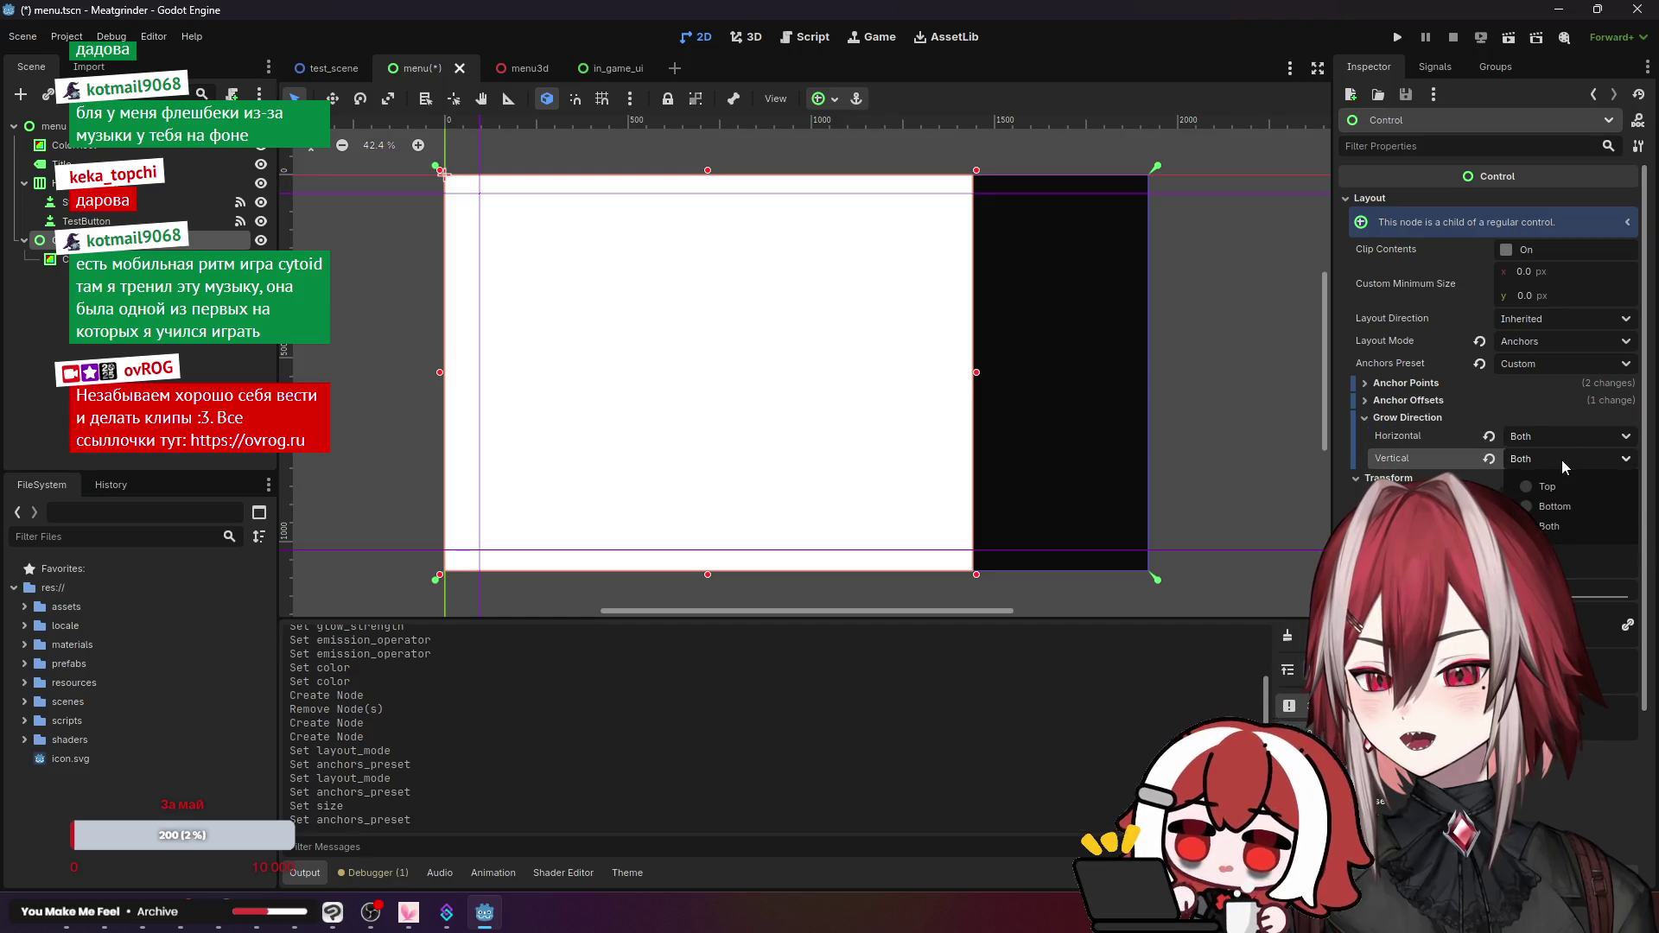
left_click(1563, 460)
Reset the Right anchor offset to 0 so the control spans the full 1920 px
left_click(1418, 405)
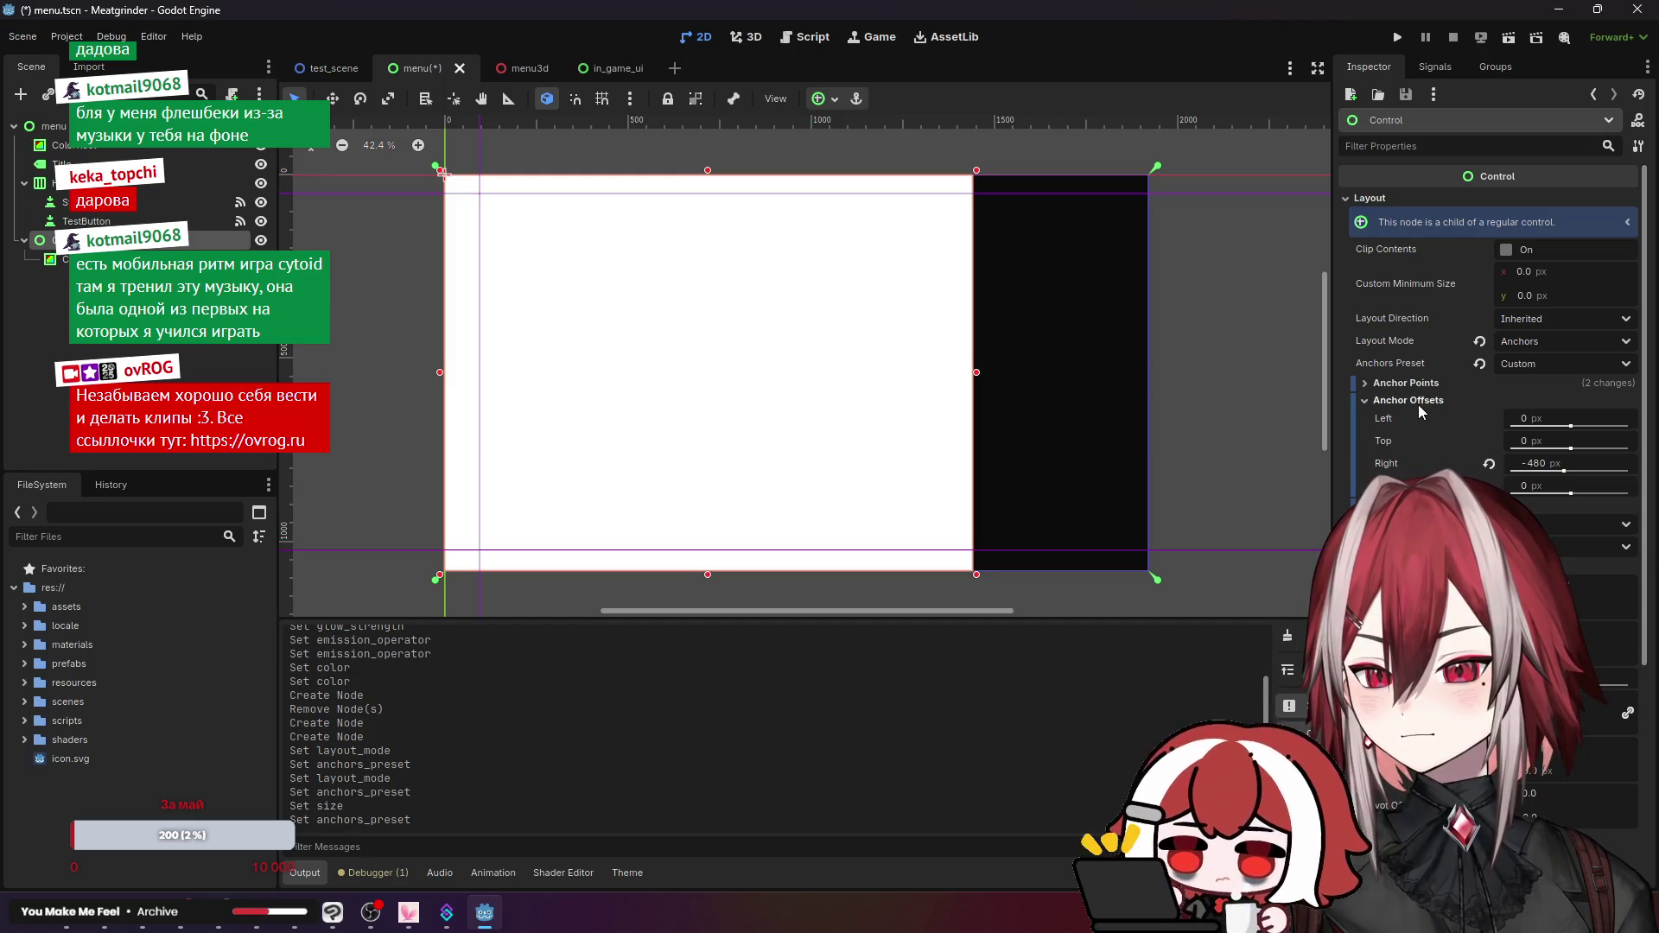
left_click(1417, 402)
left_click(1416, 402)
left_click(1415, 402)
left_click(1414, 403)
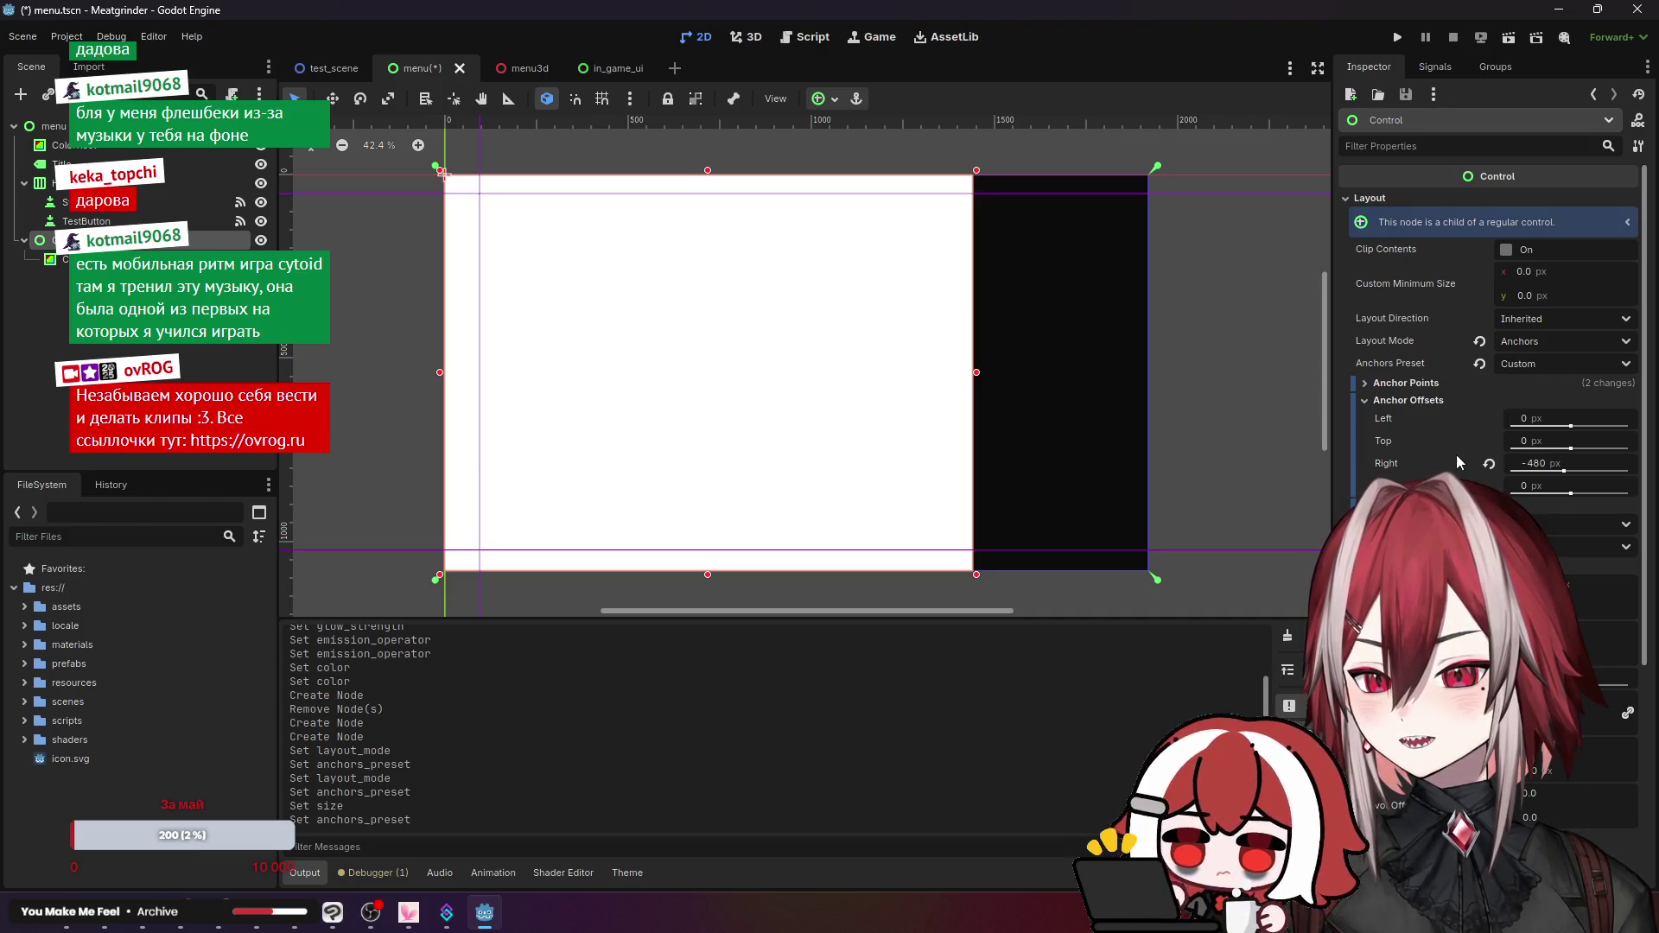
left_click(1489, 465)
left_click(1418, 400)
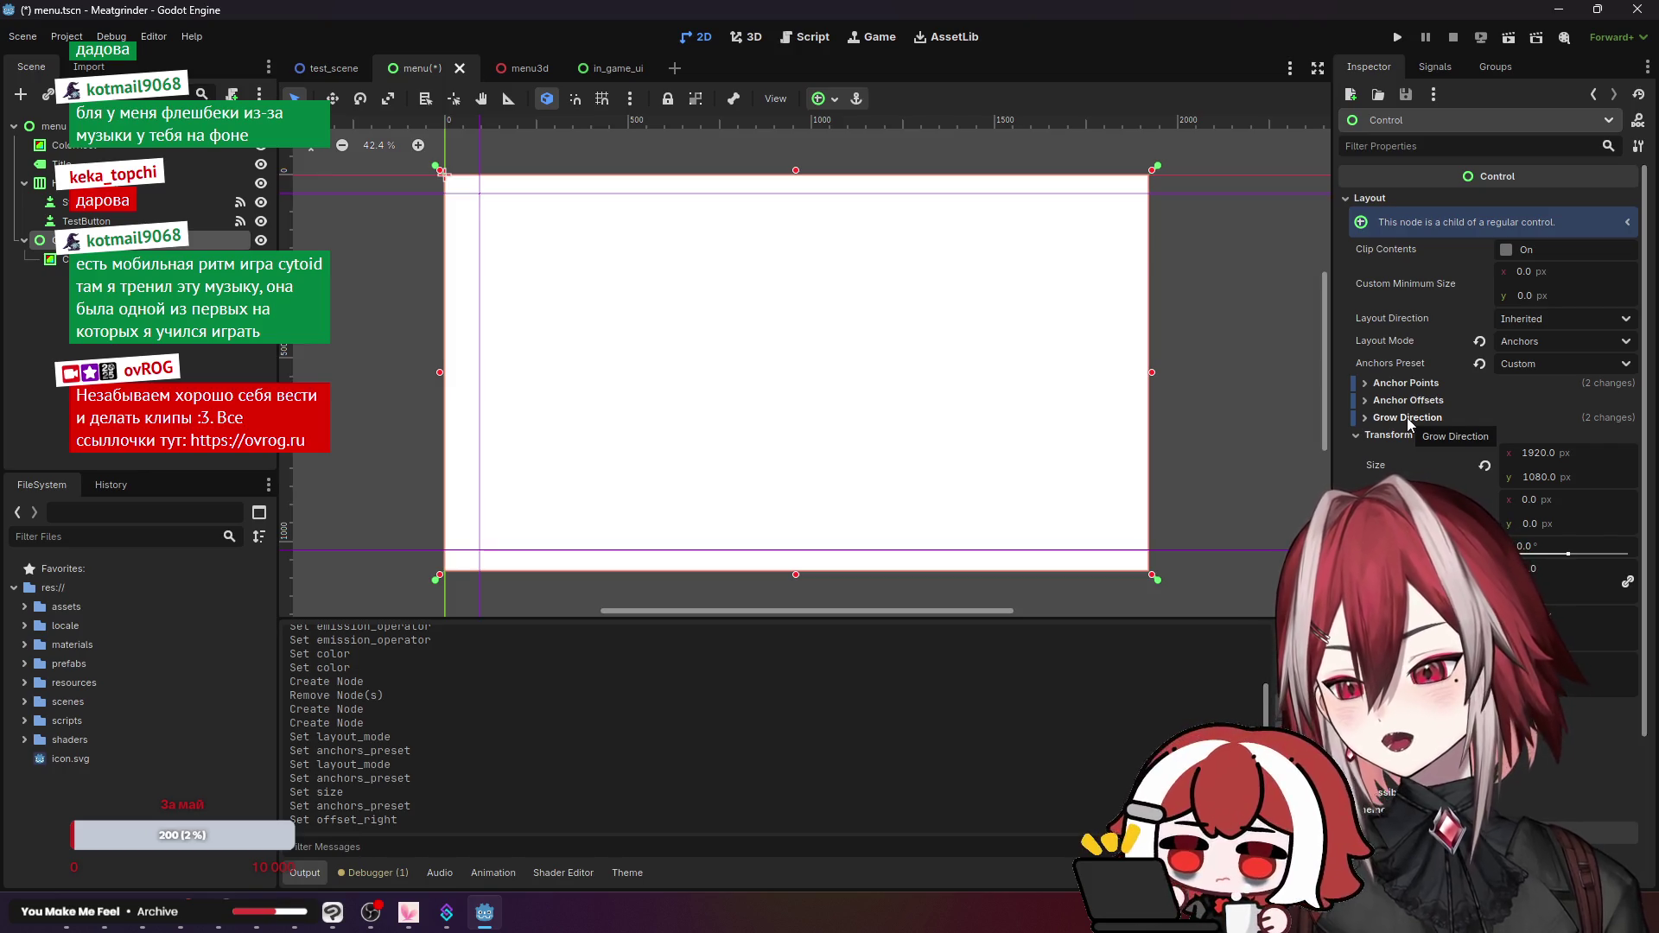
left_click(1540, 319)
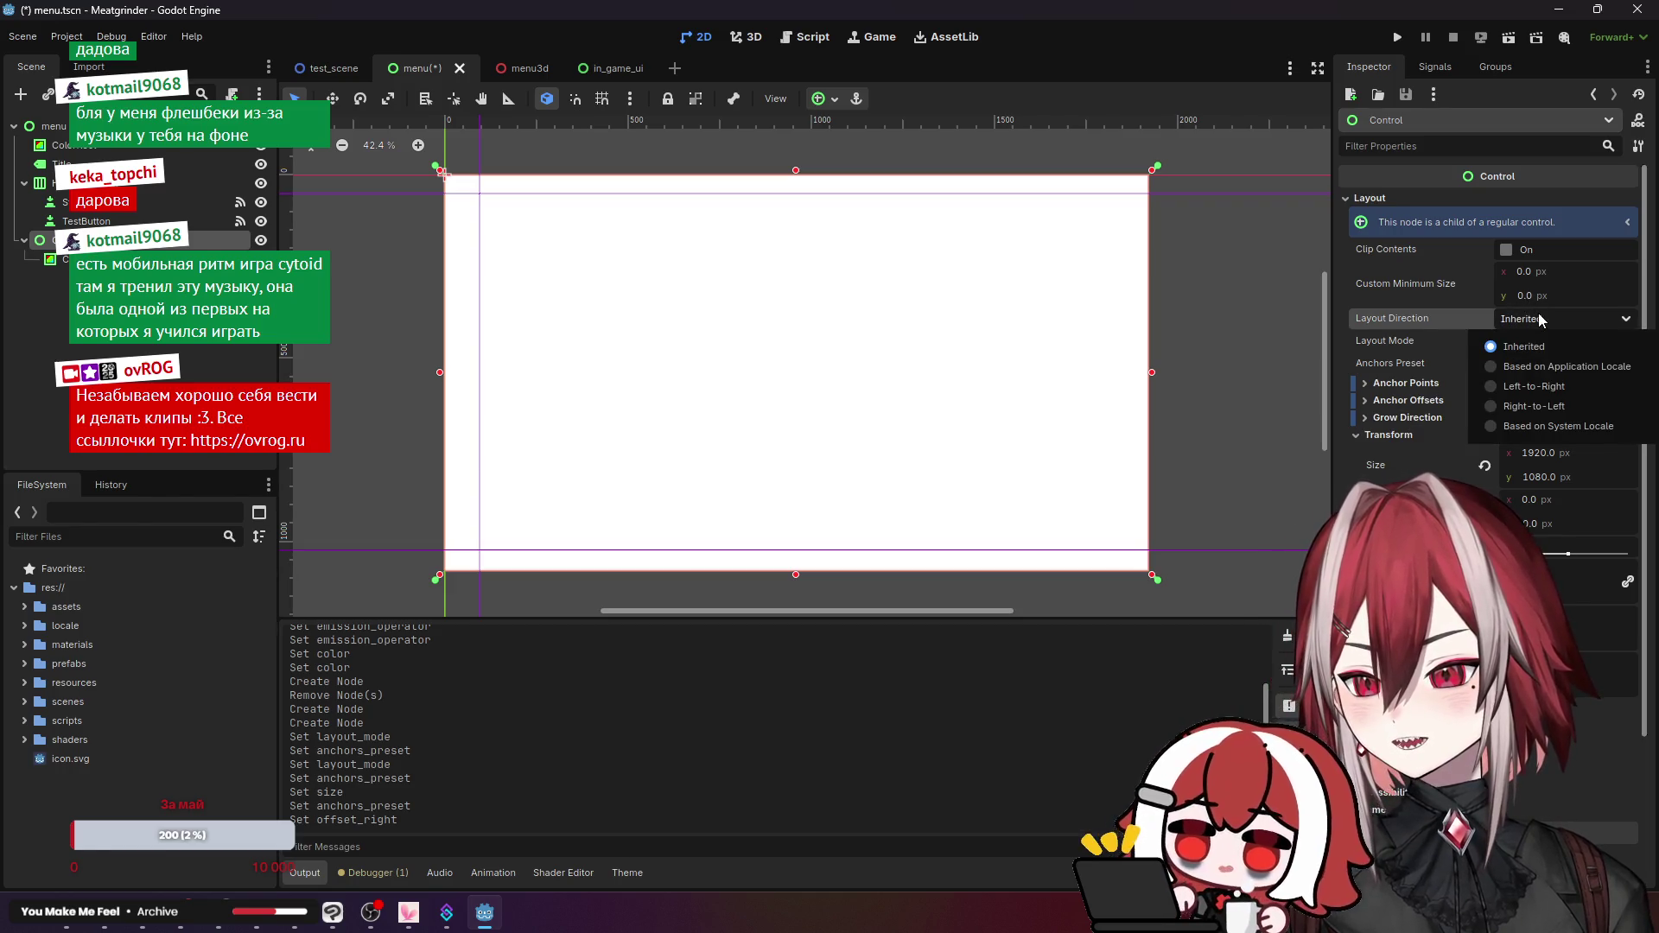
Set the control's layout mode to Position with size 1440 x 1080
left_click(1539, 315)
left_click(1539, 339)
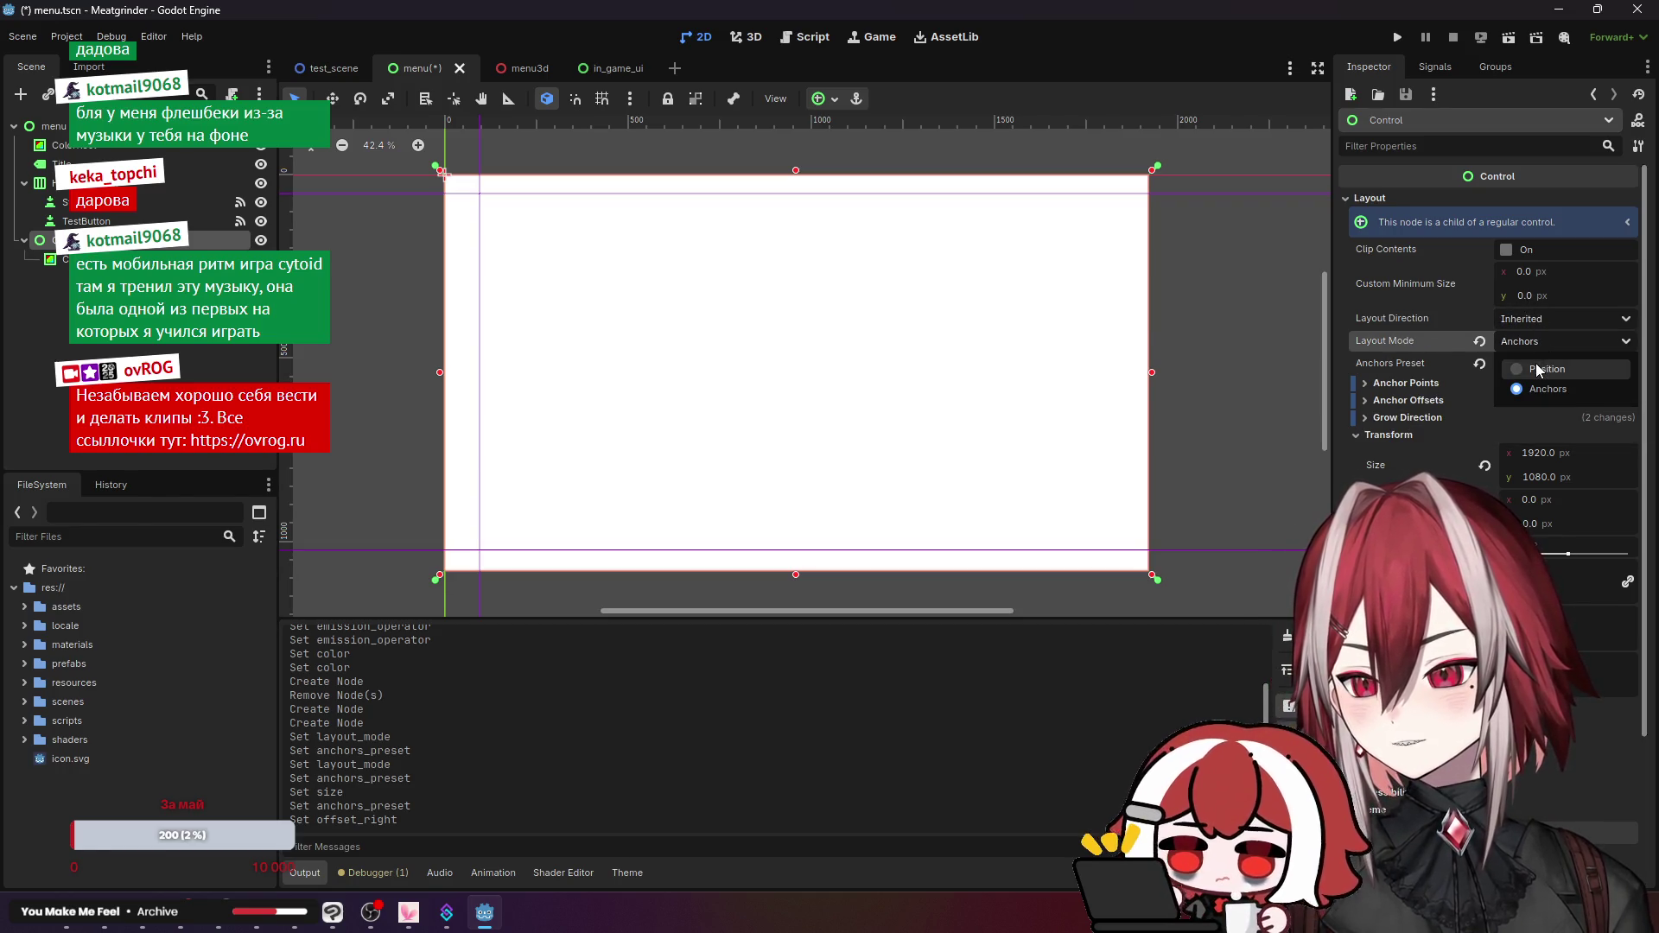
left_click(1537, 363)
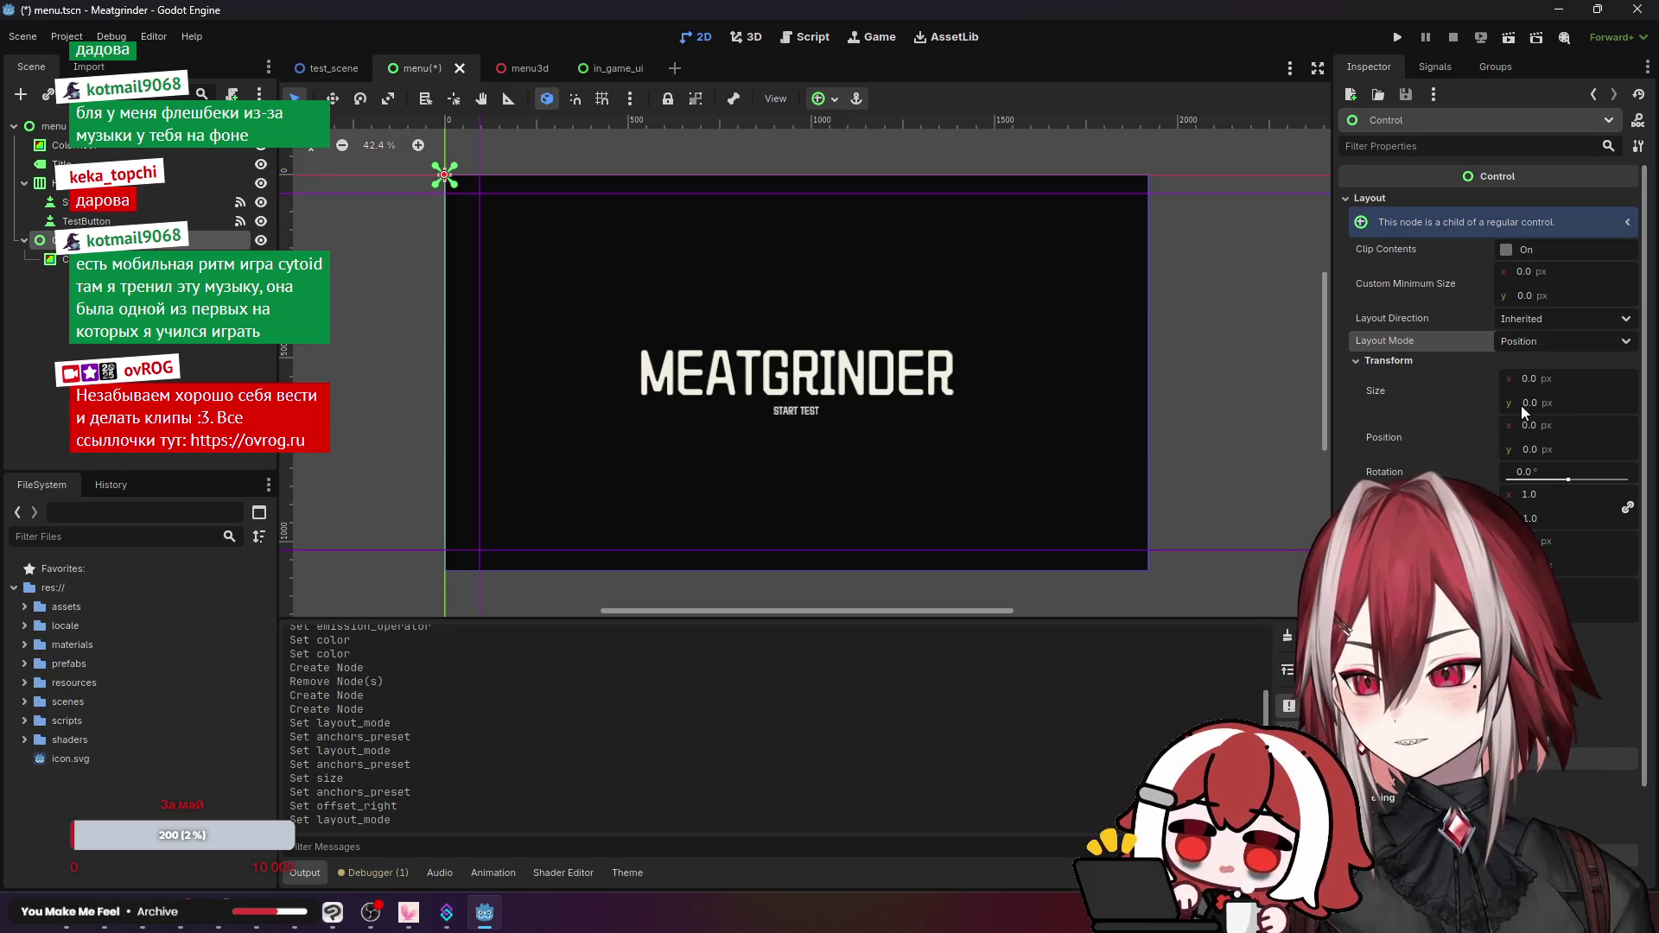
left_click(1409, 361)
left_click(1409, 361)
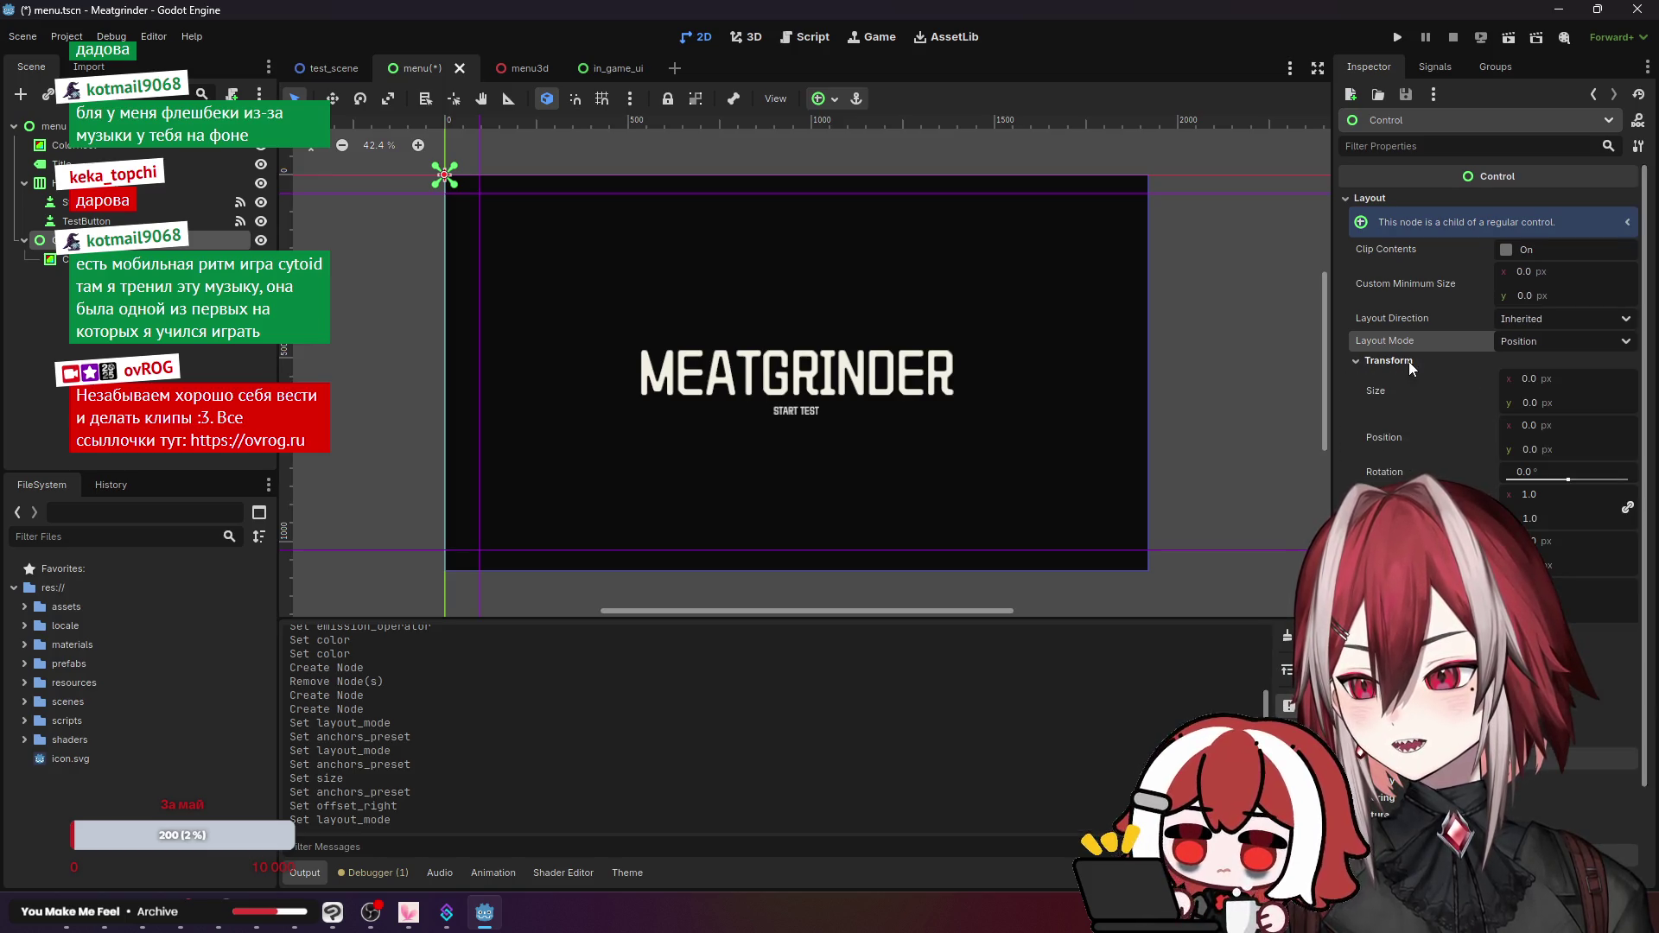
left_click(1533, 379)
type("1440")
left_click(1548, 402)
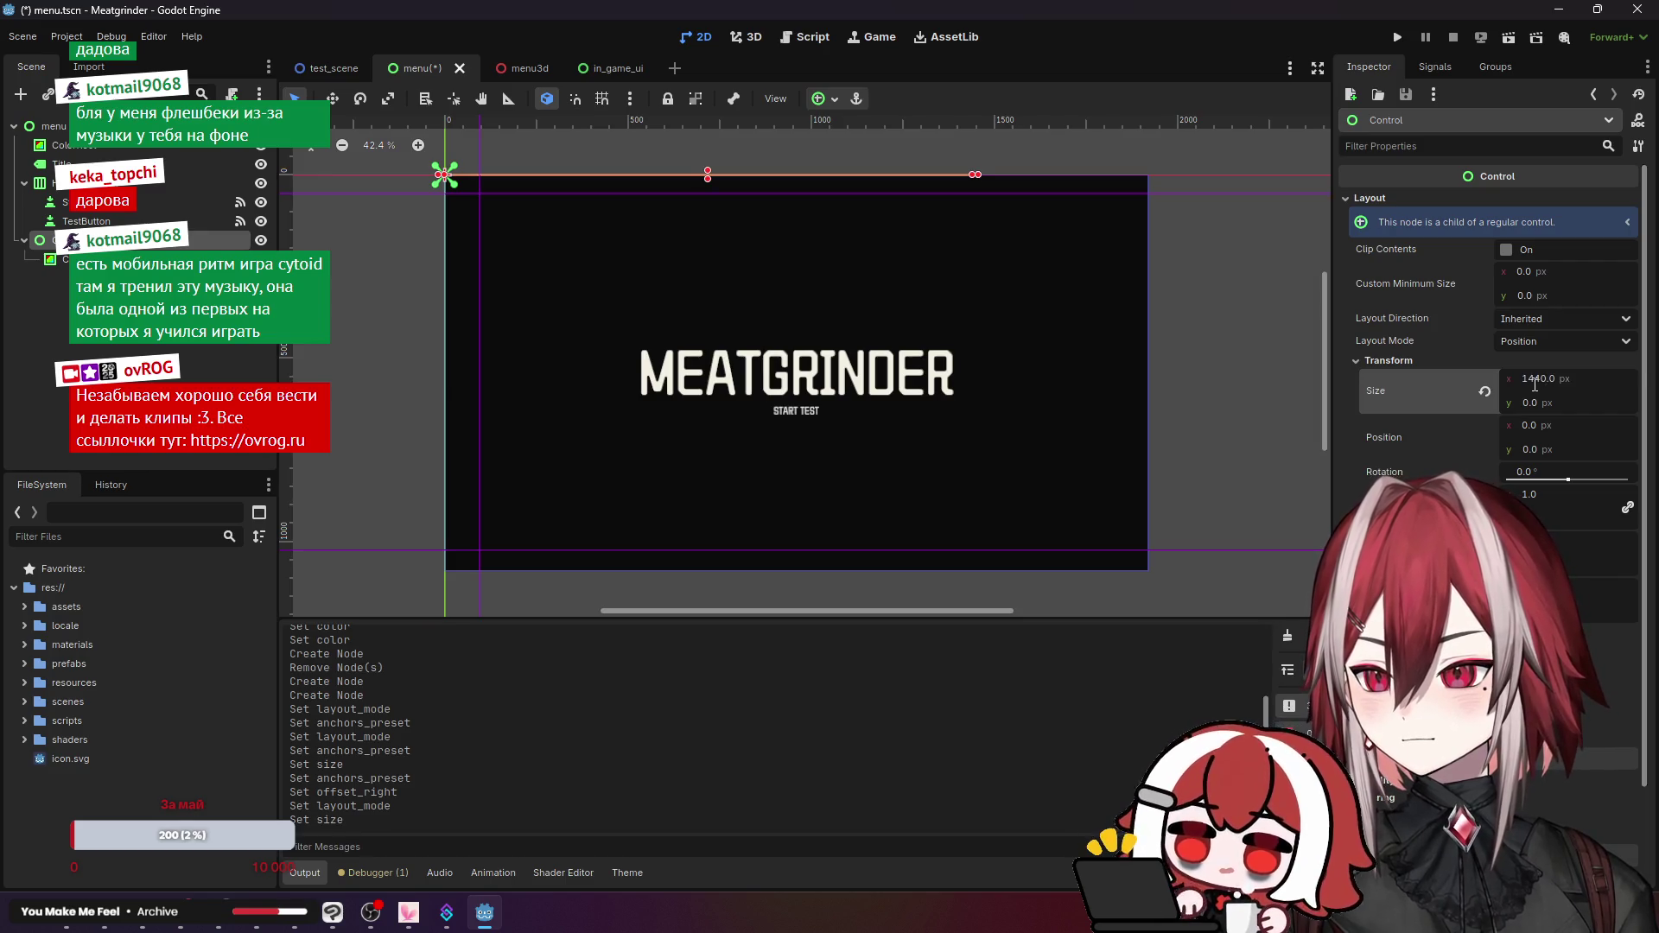
type("1080")
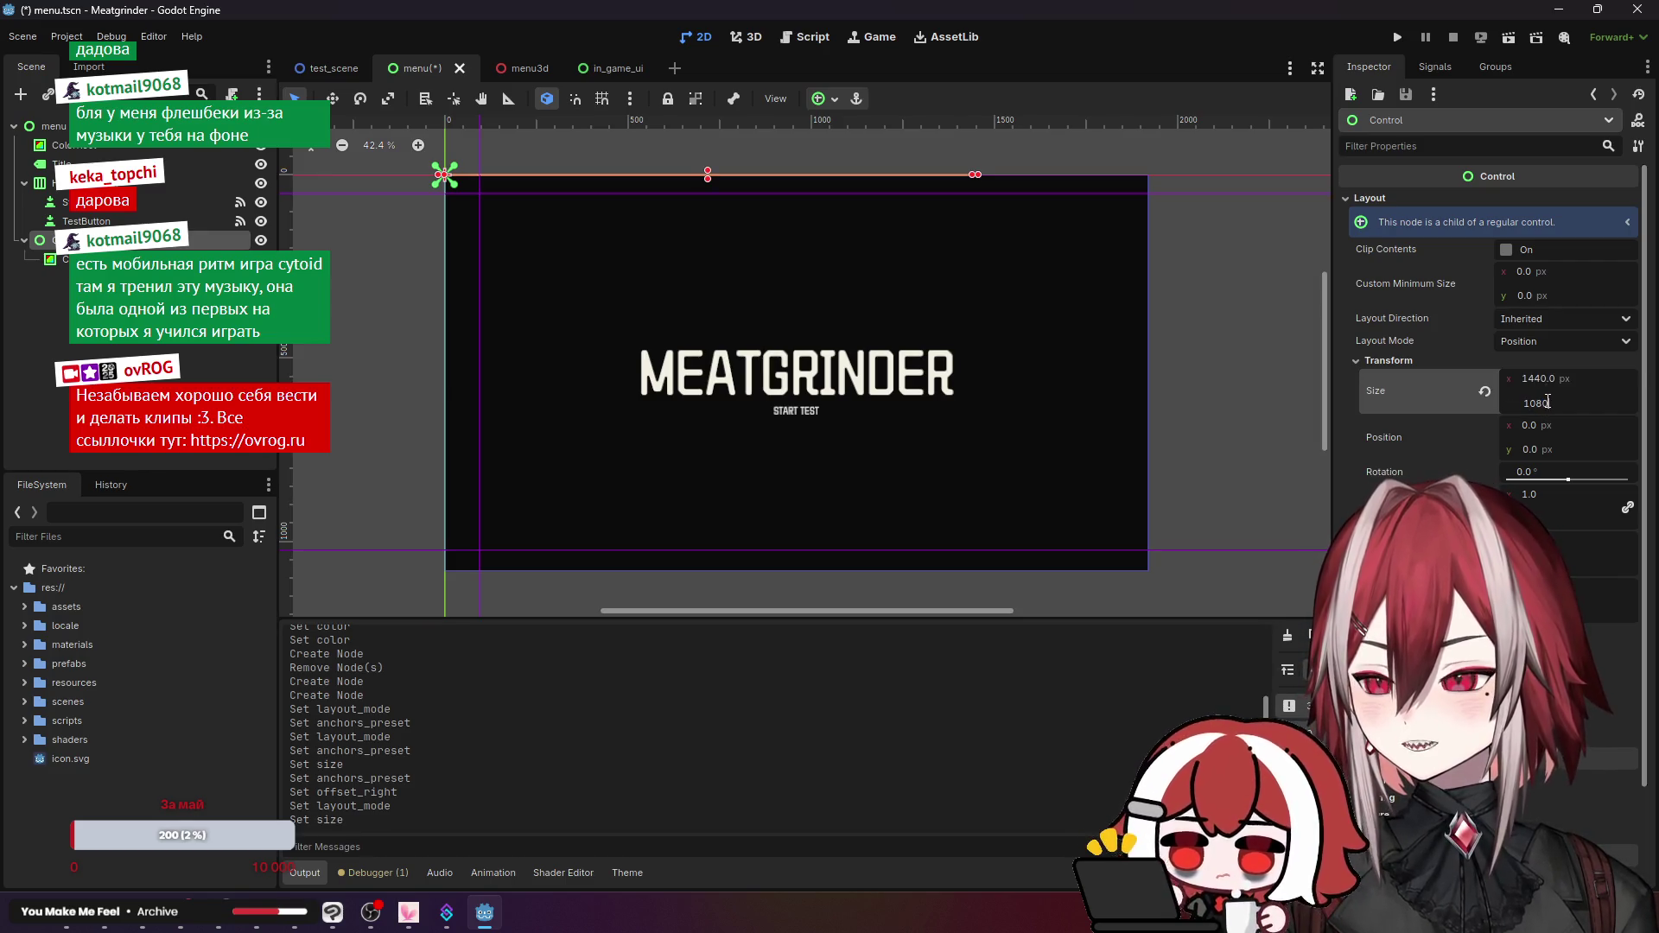
key("Return")
Save the menu scene, then delete both white placeholder controls
left_click(219, 346)
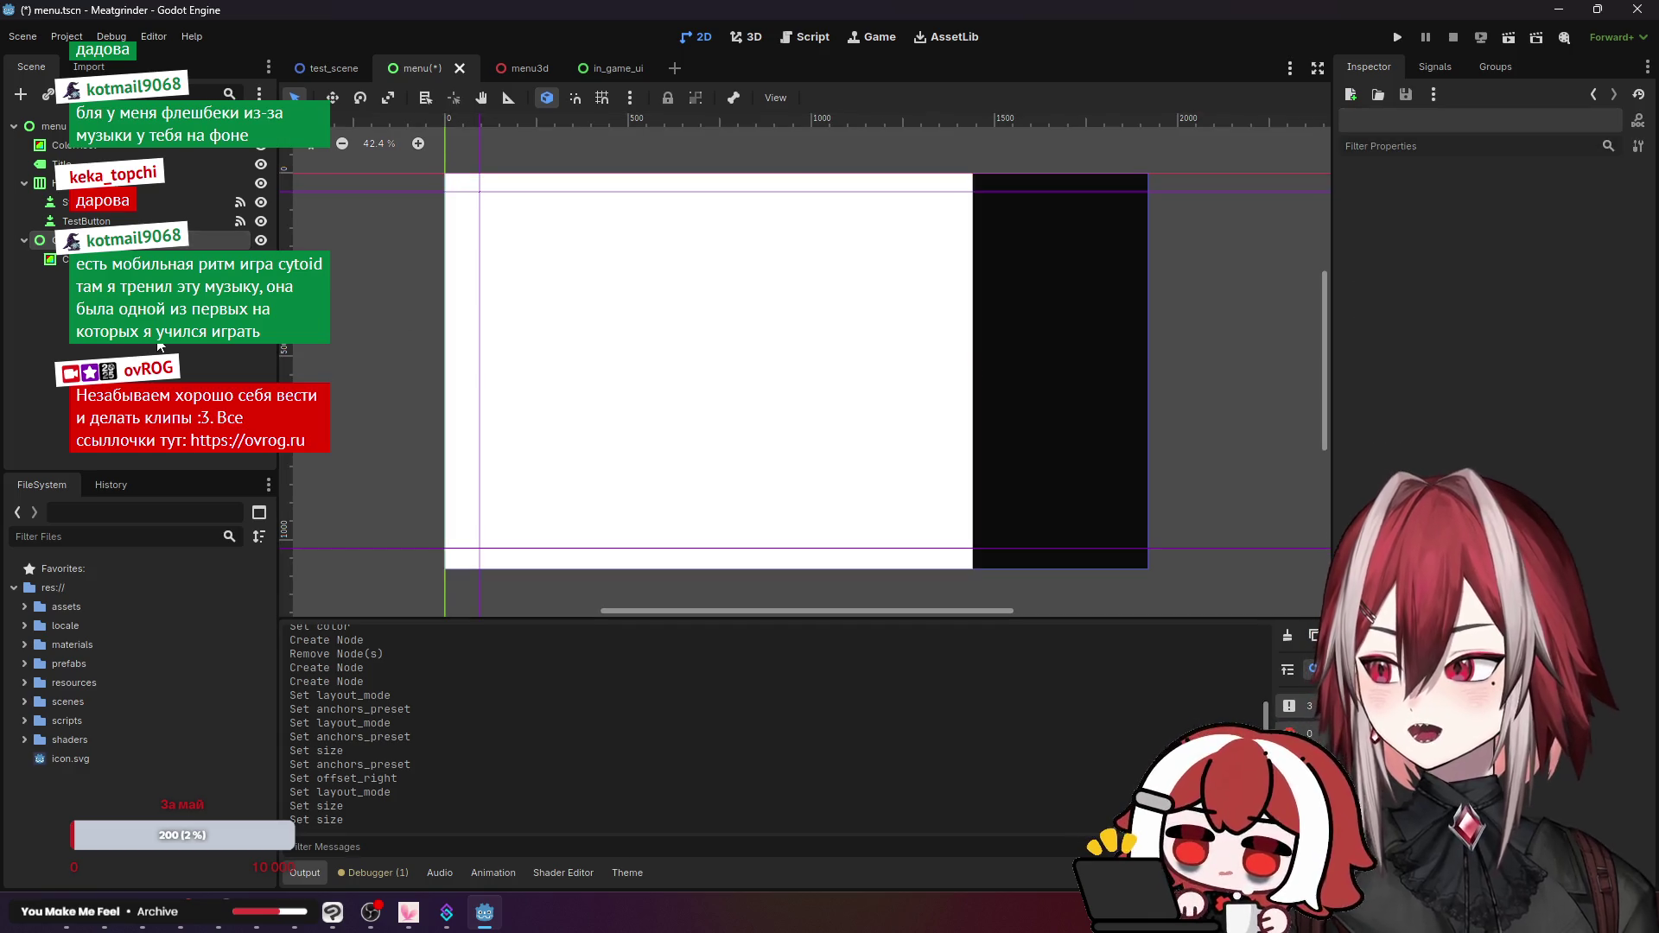
key("ctrl+s")
left_click(500, 66)
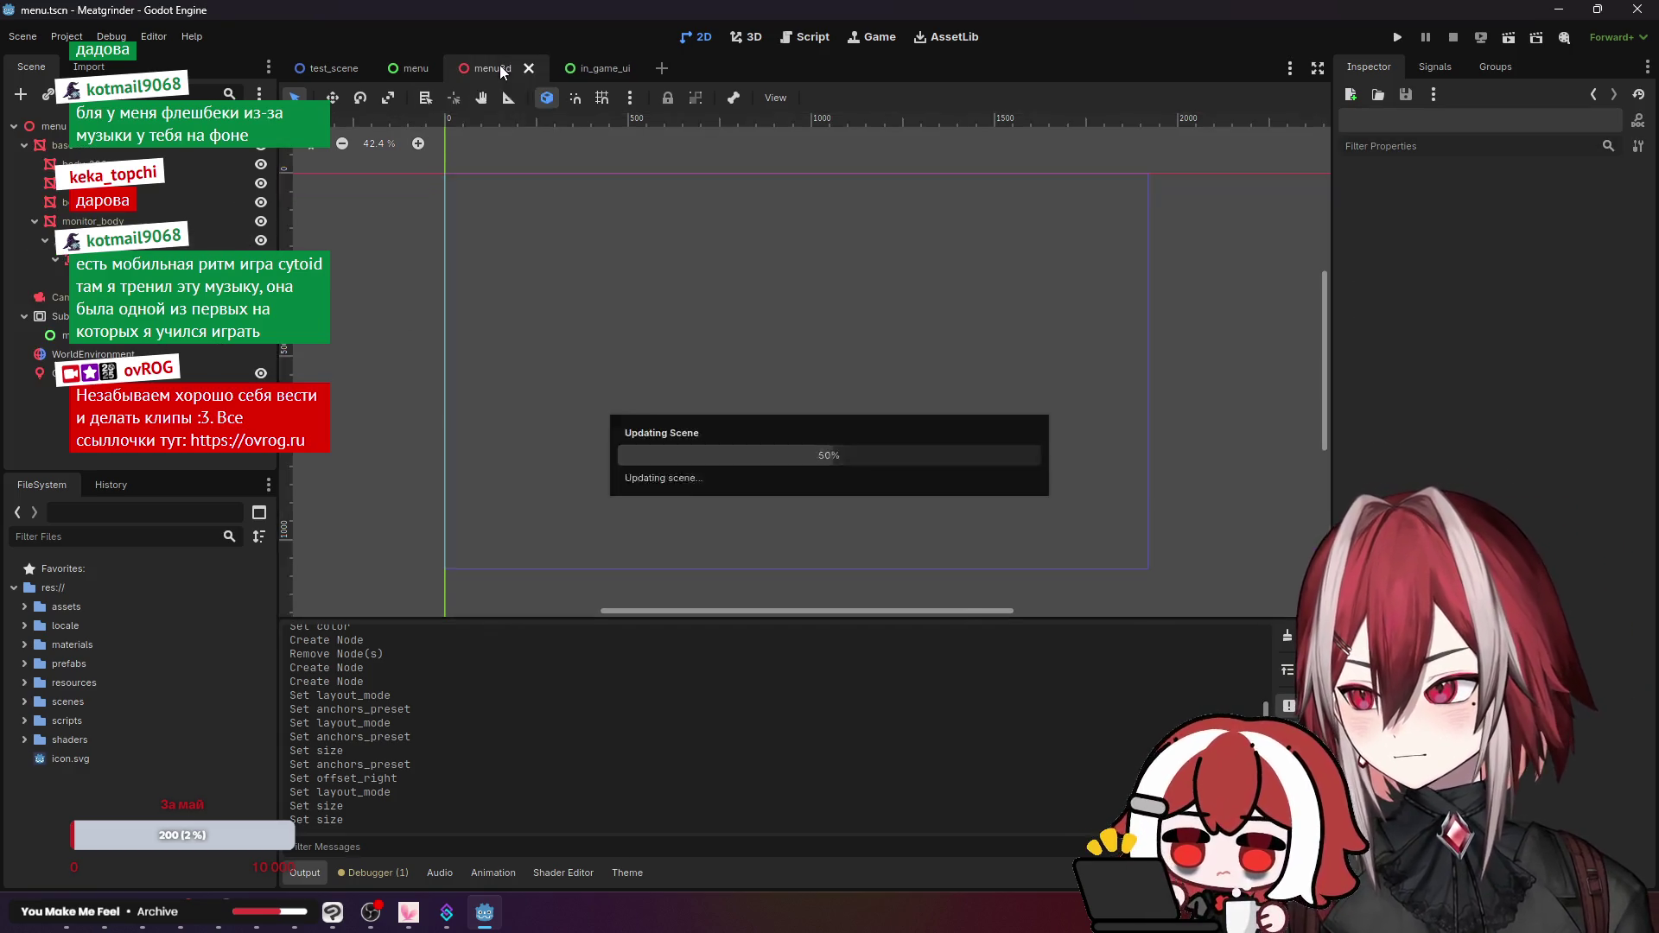
left_click(393, 69)
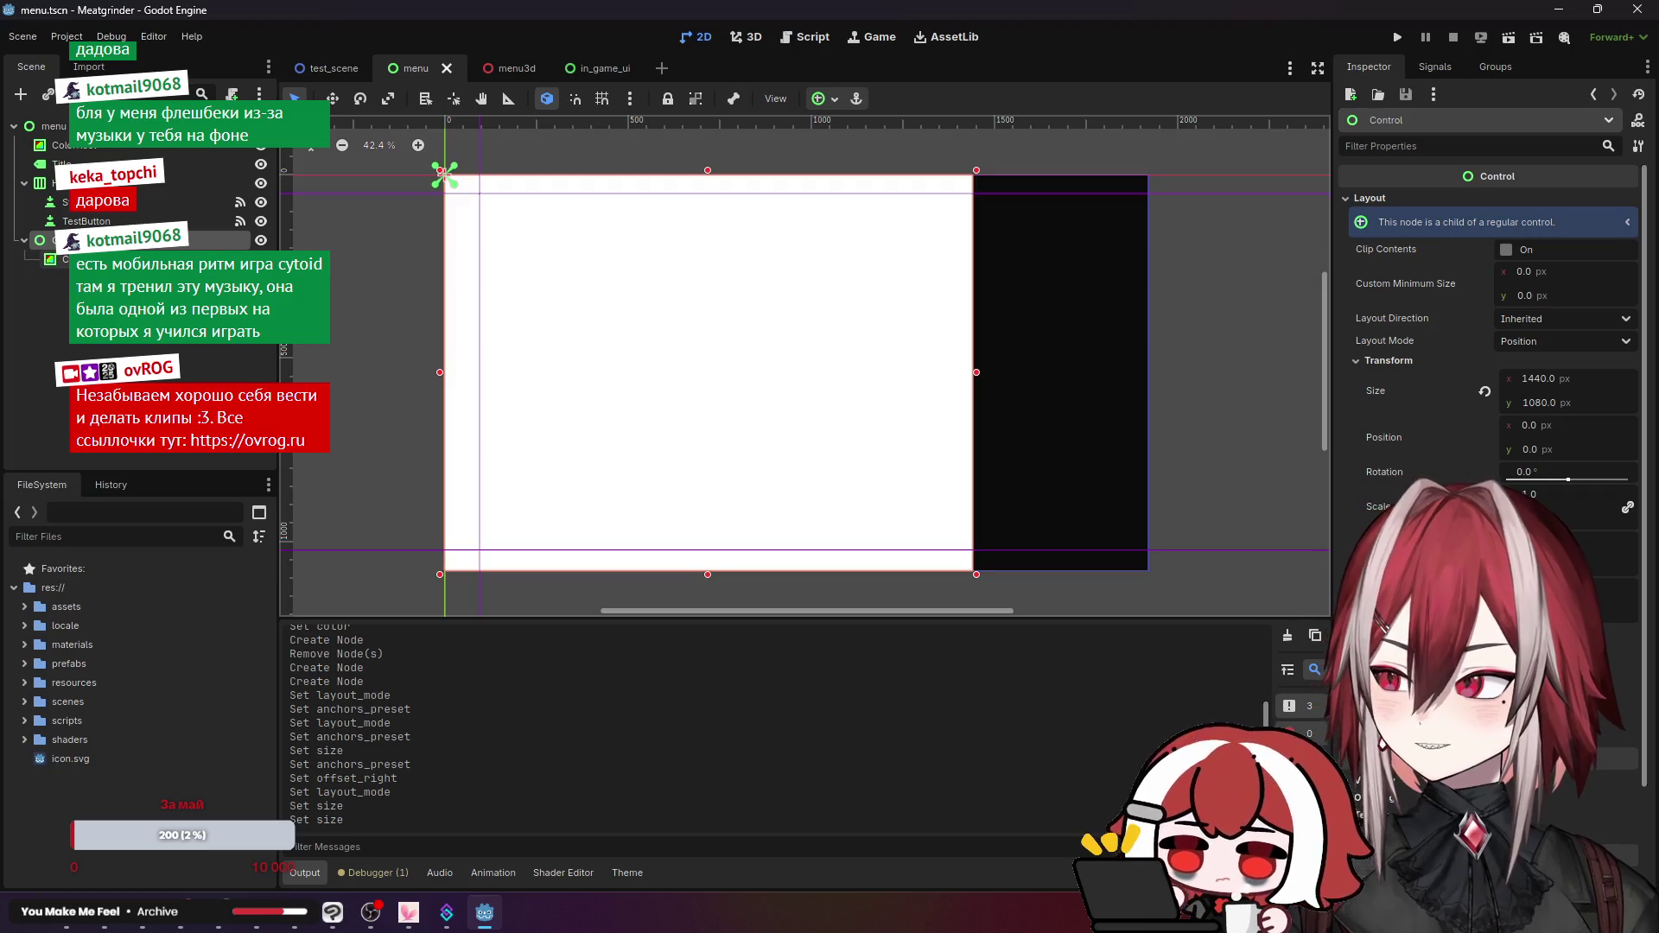
left_click(441, 171, "shift")
key("Delete")
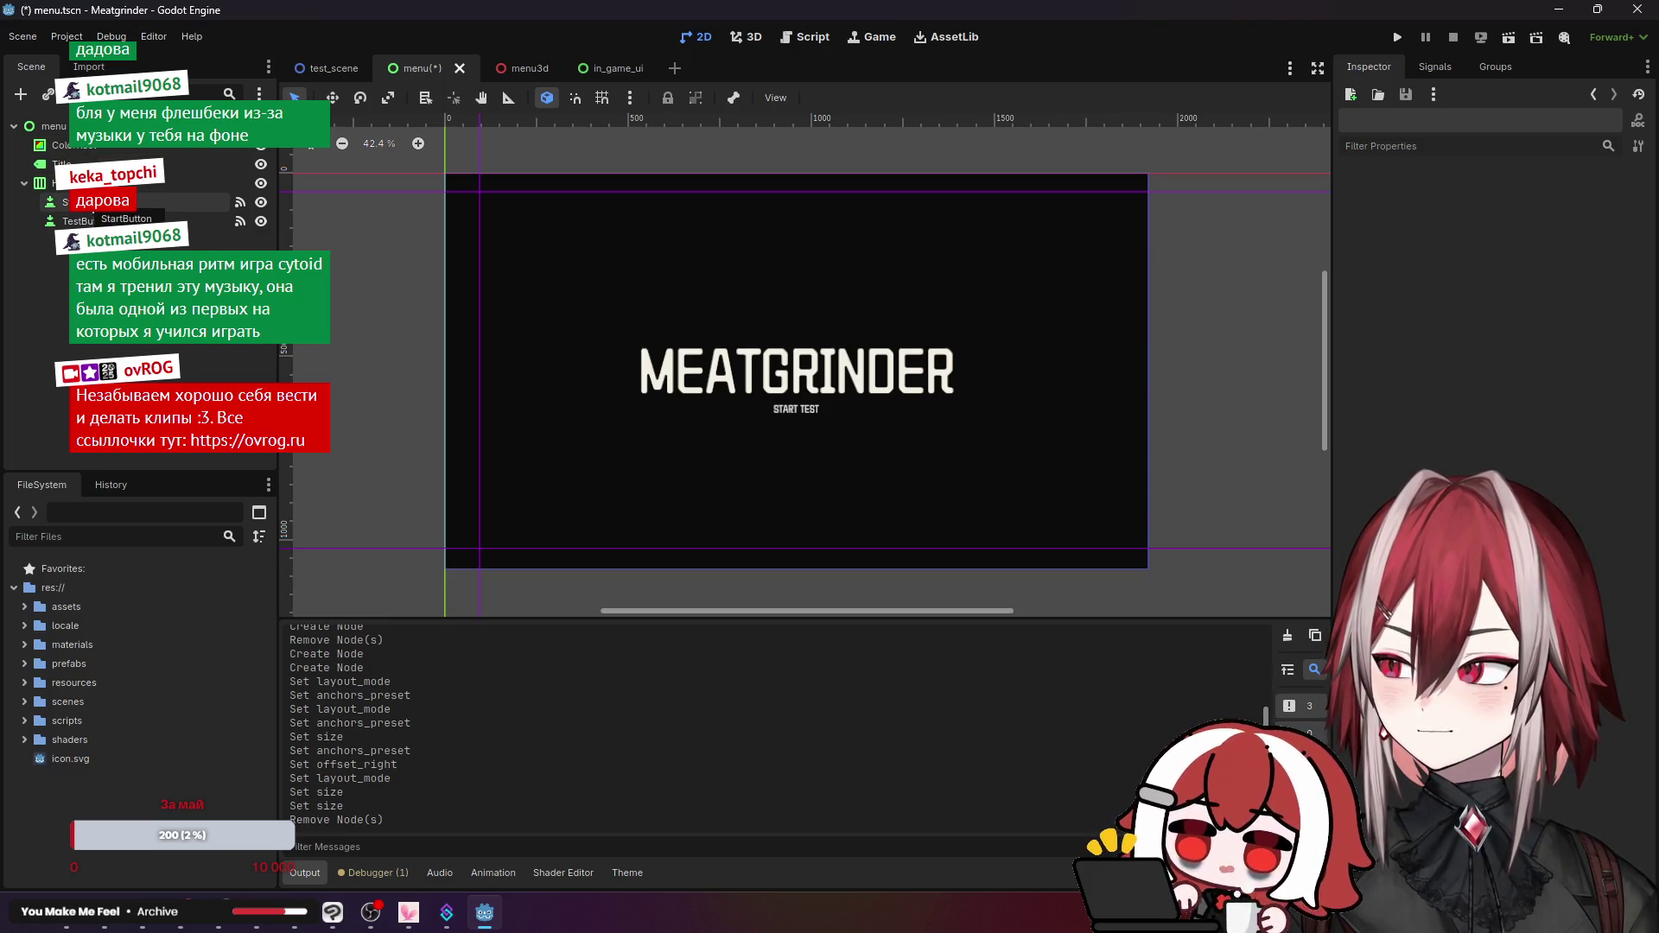
Set the theme's Button font_color to grey 646464, save, and show the menu3d scene
left_click(444, 399)
key("Escape")
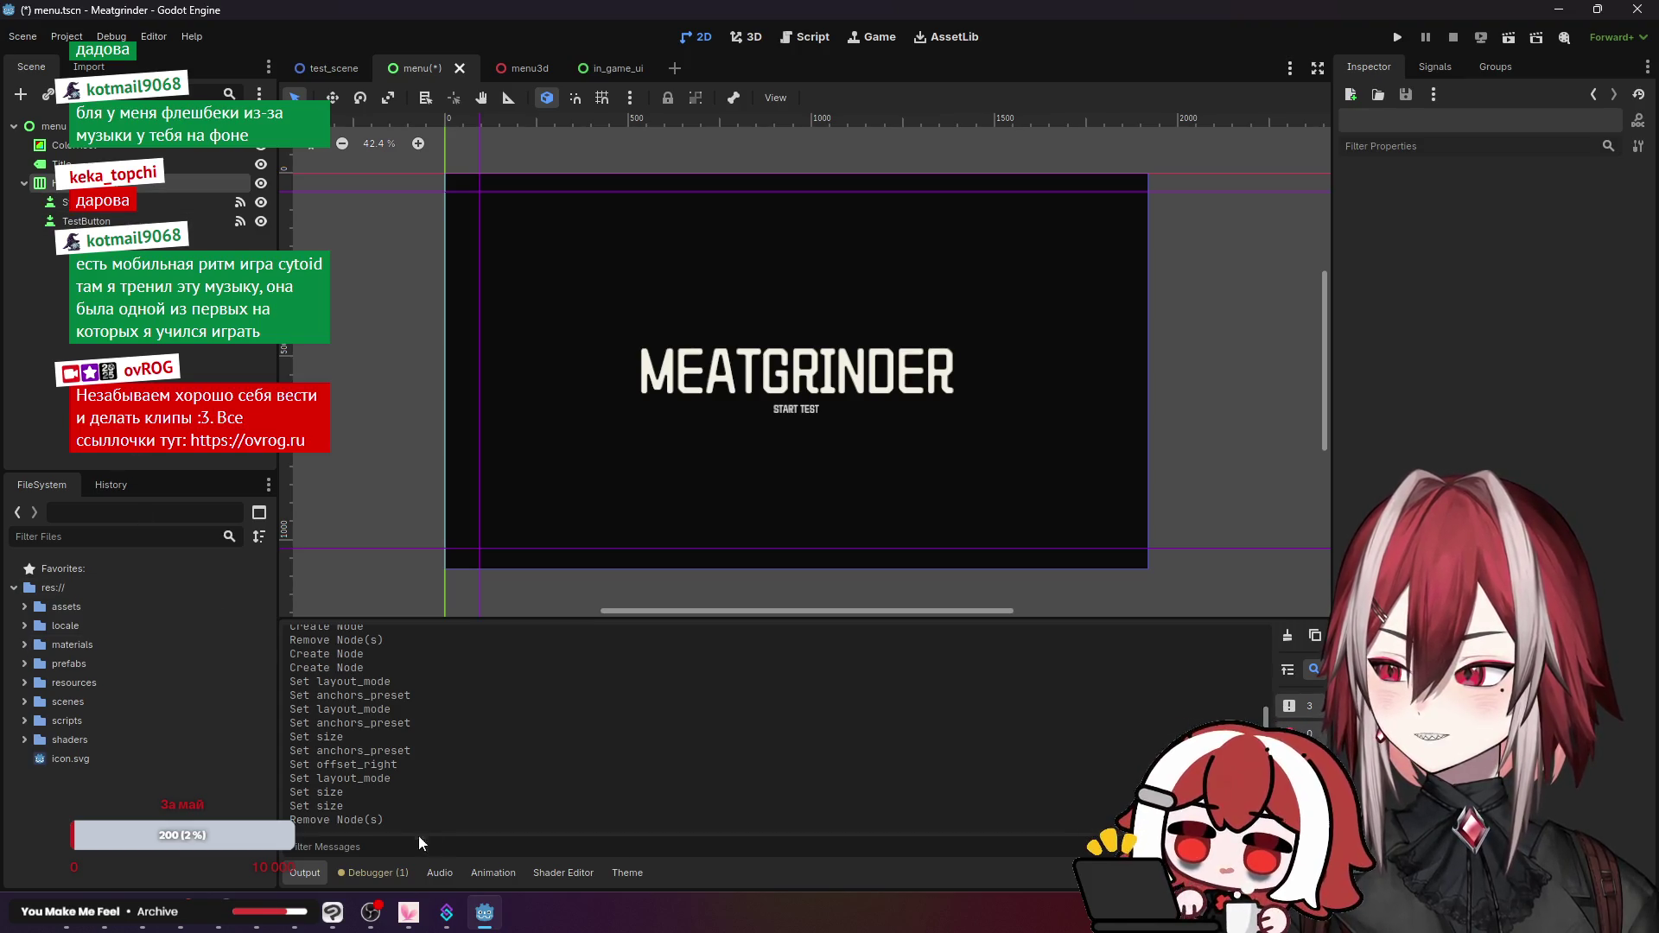
left_click(627, 875)
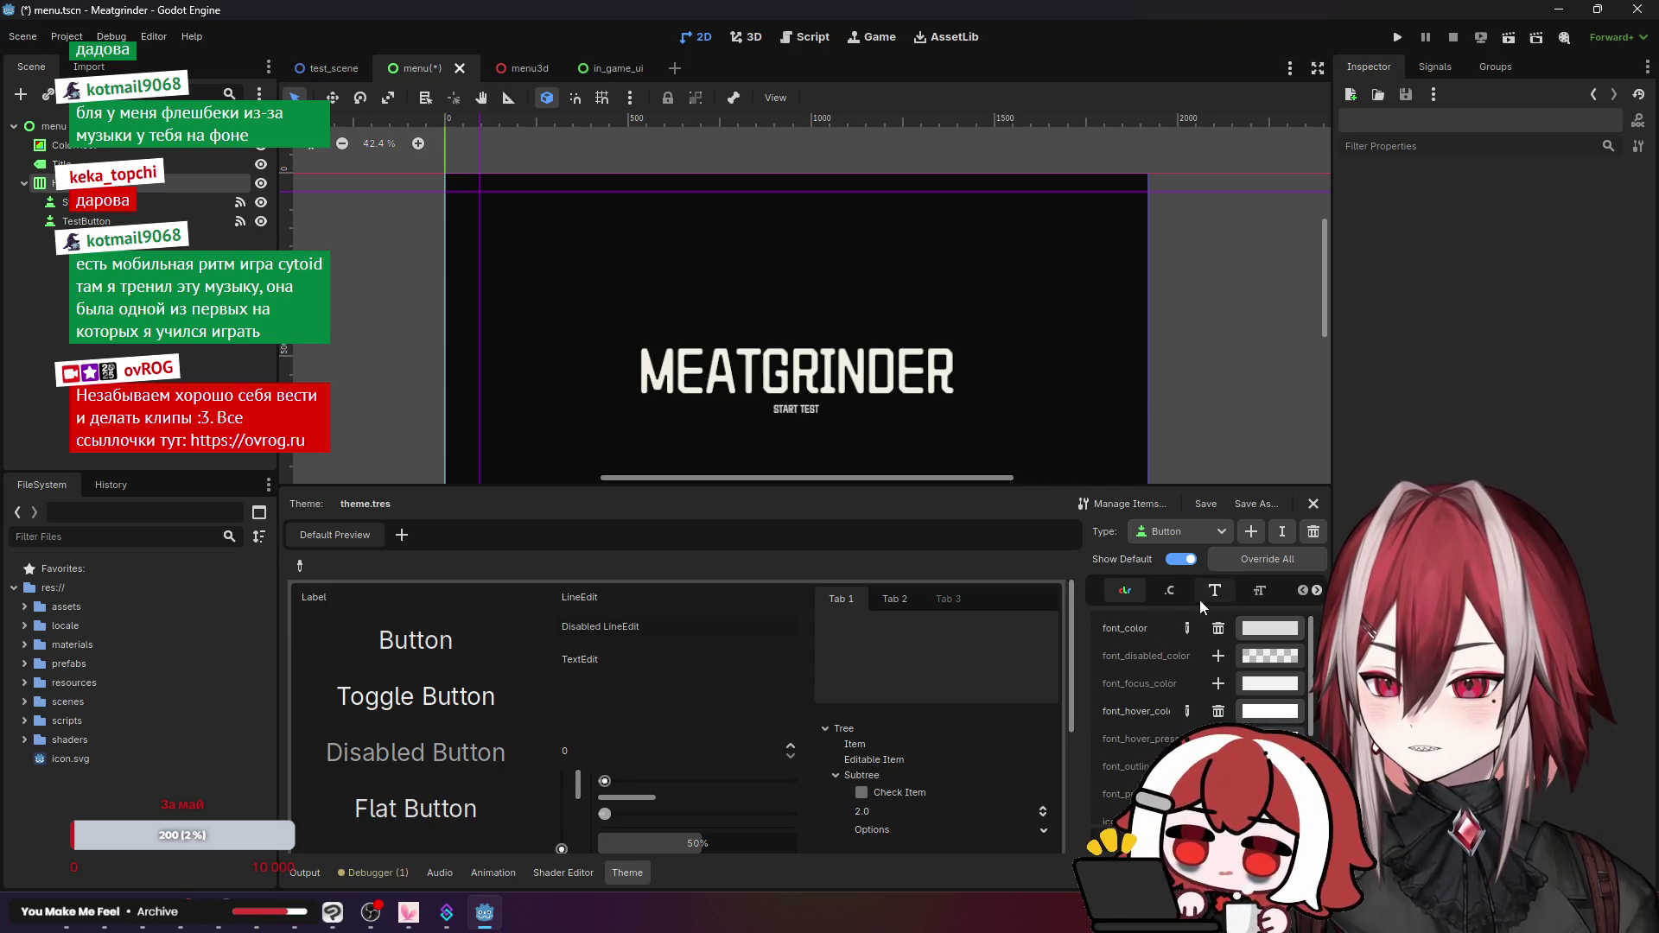
scroll(856, 420, "up", 6)
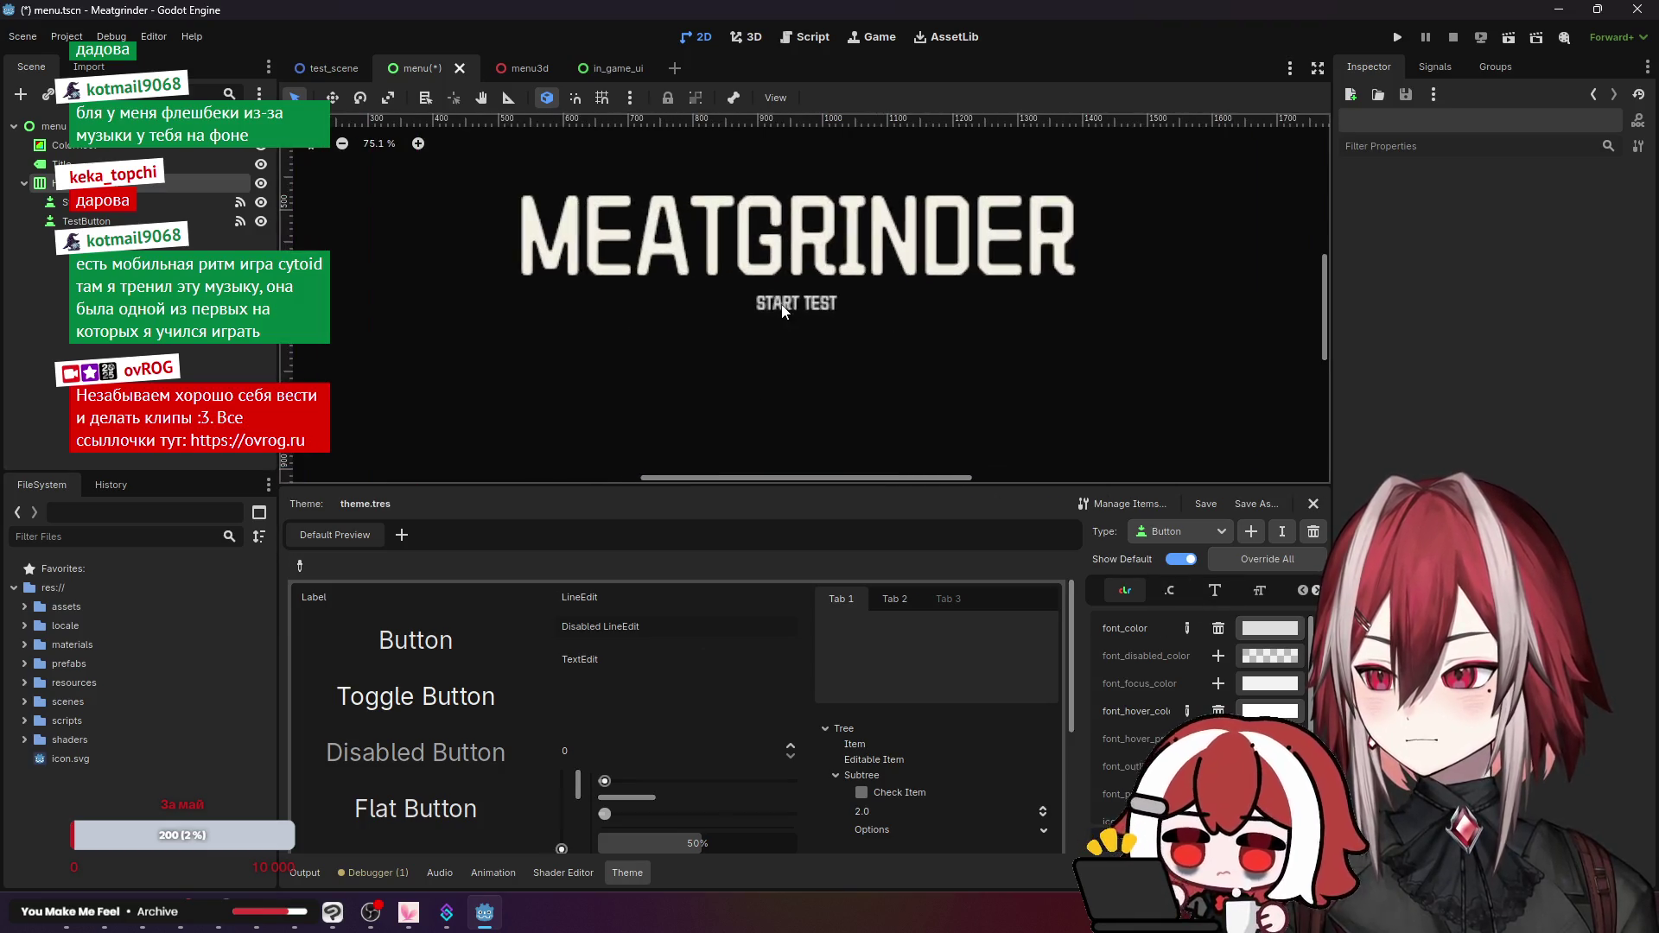
left_click(1270, 628)
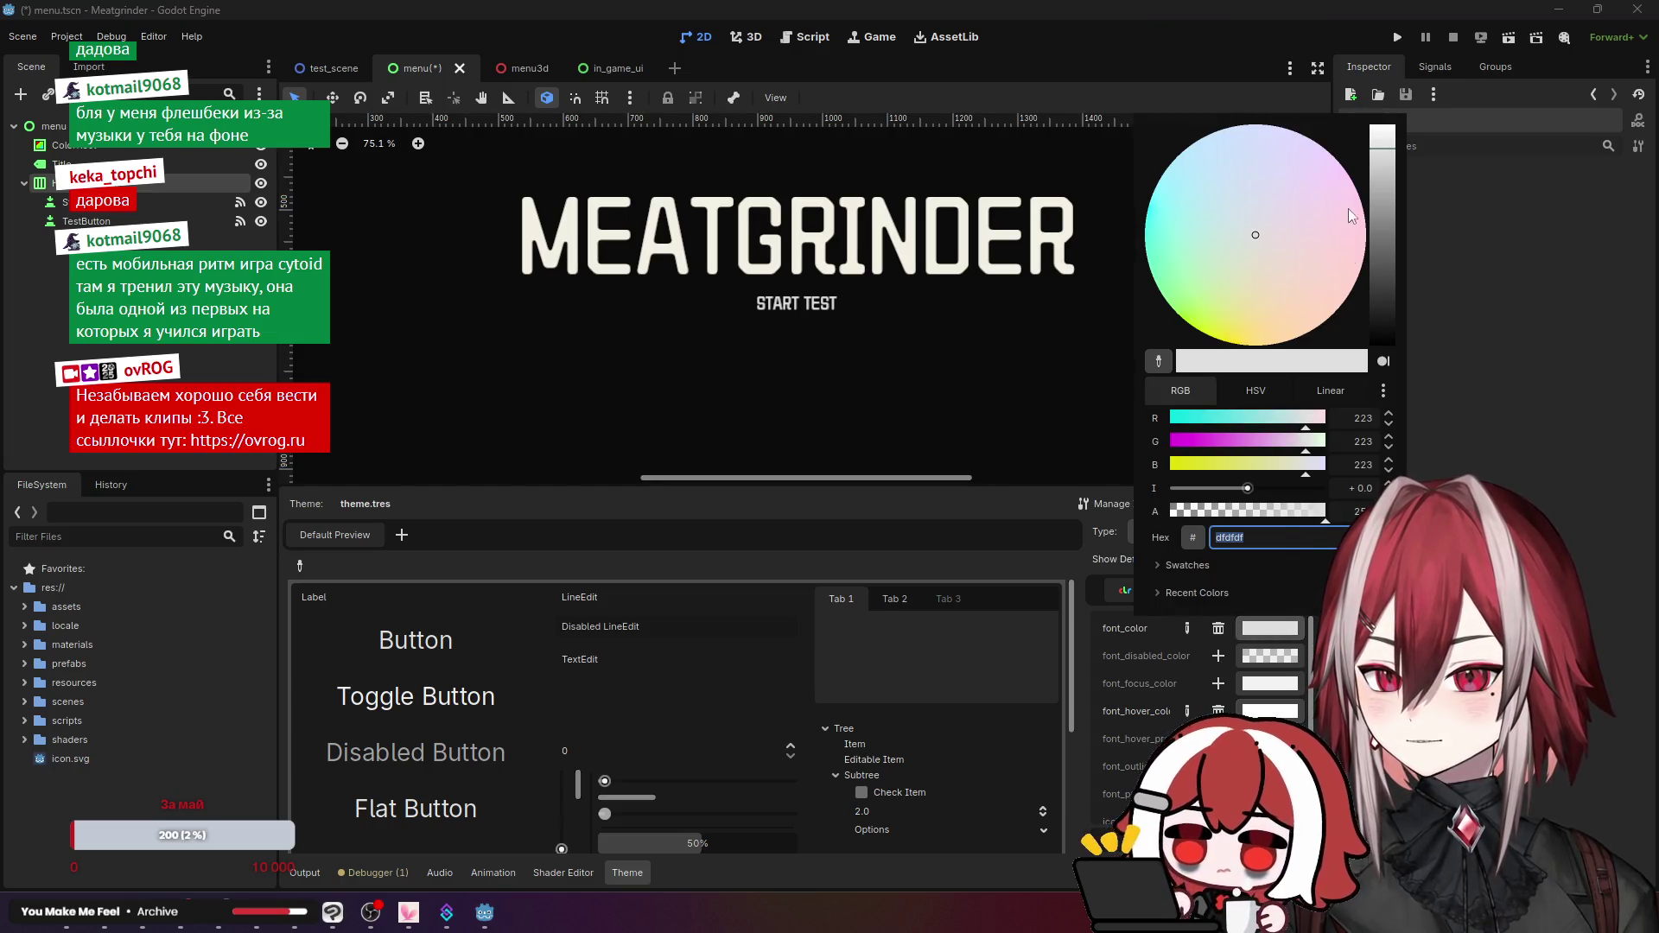
left_click(1387, 171)
left_click_drag(1388, 177, 1388, 252)
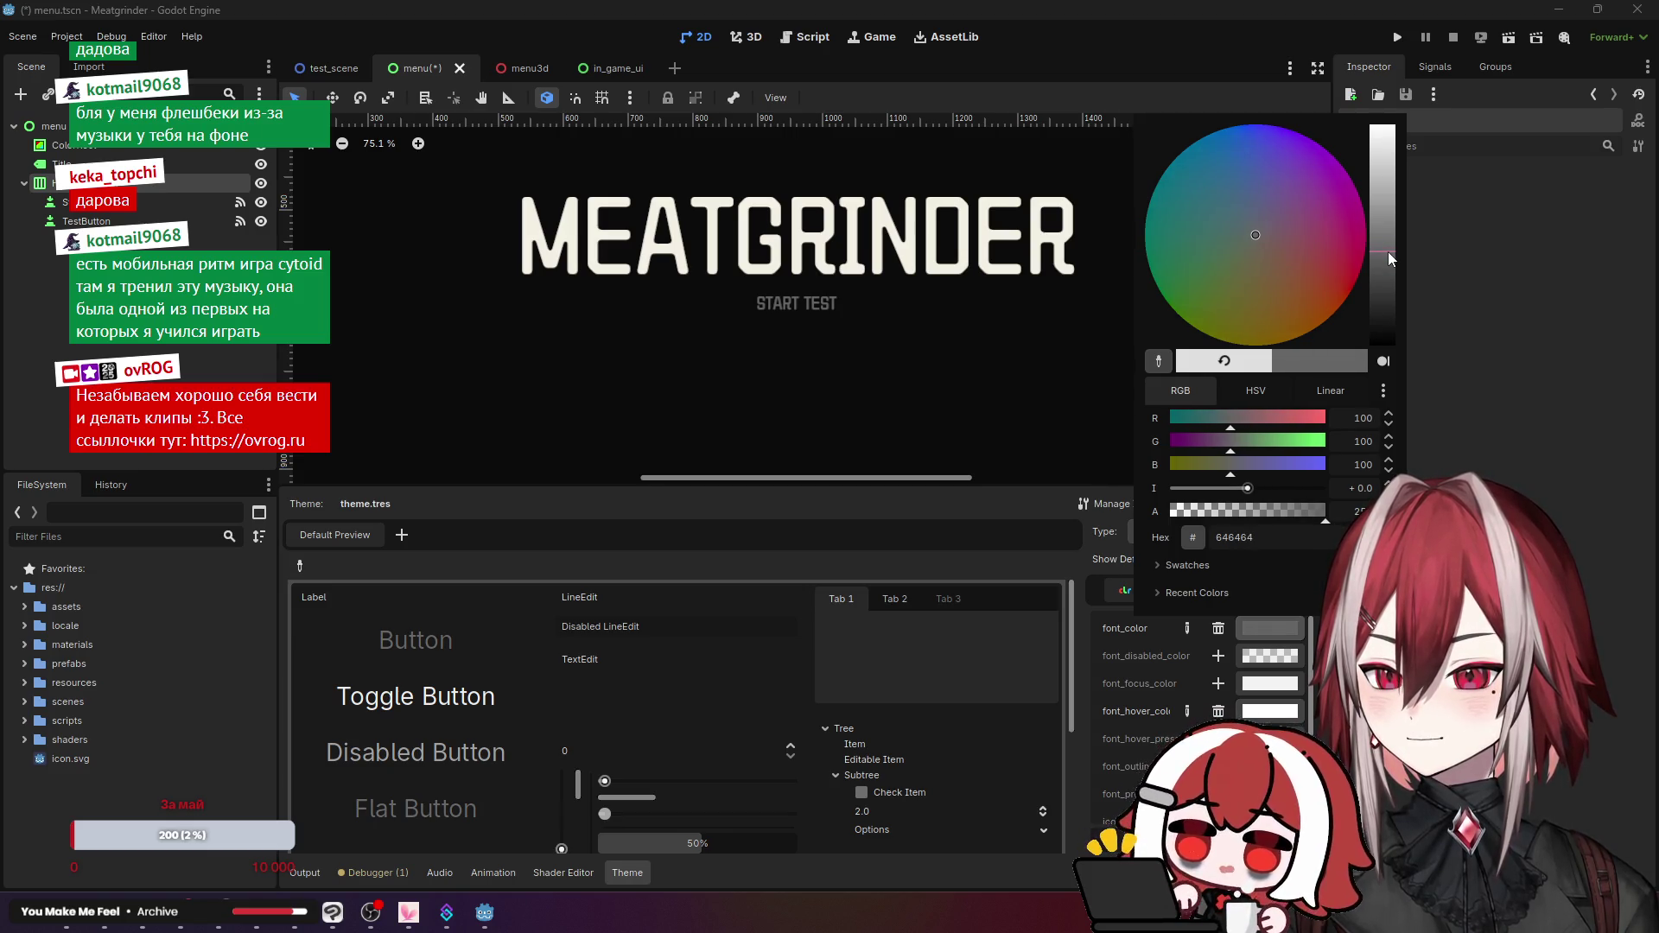
left_click(1528, 439)
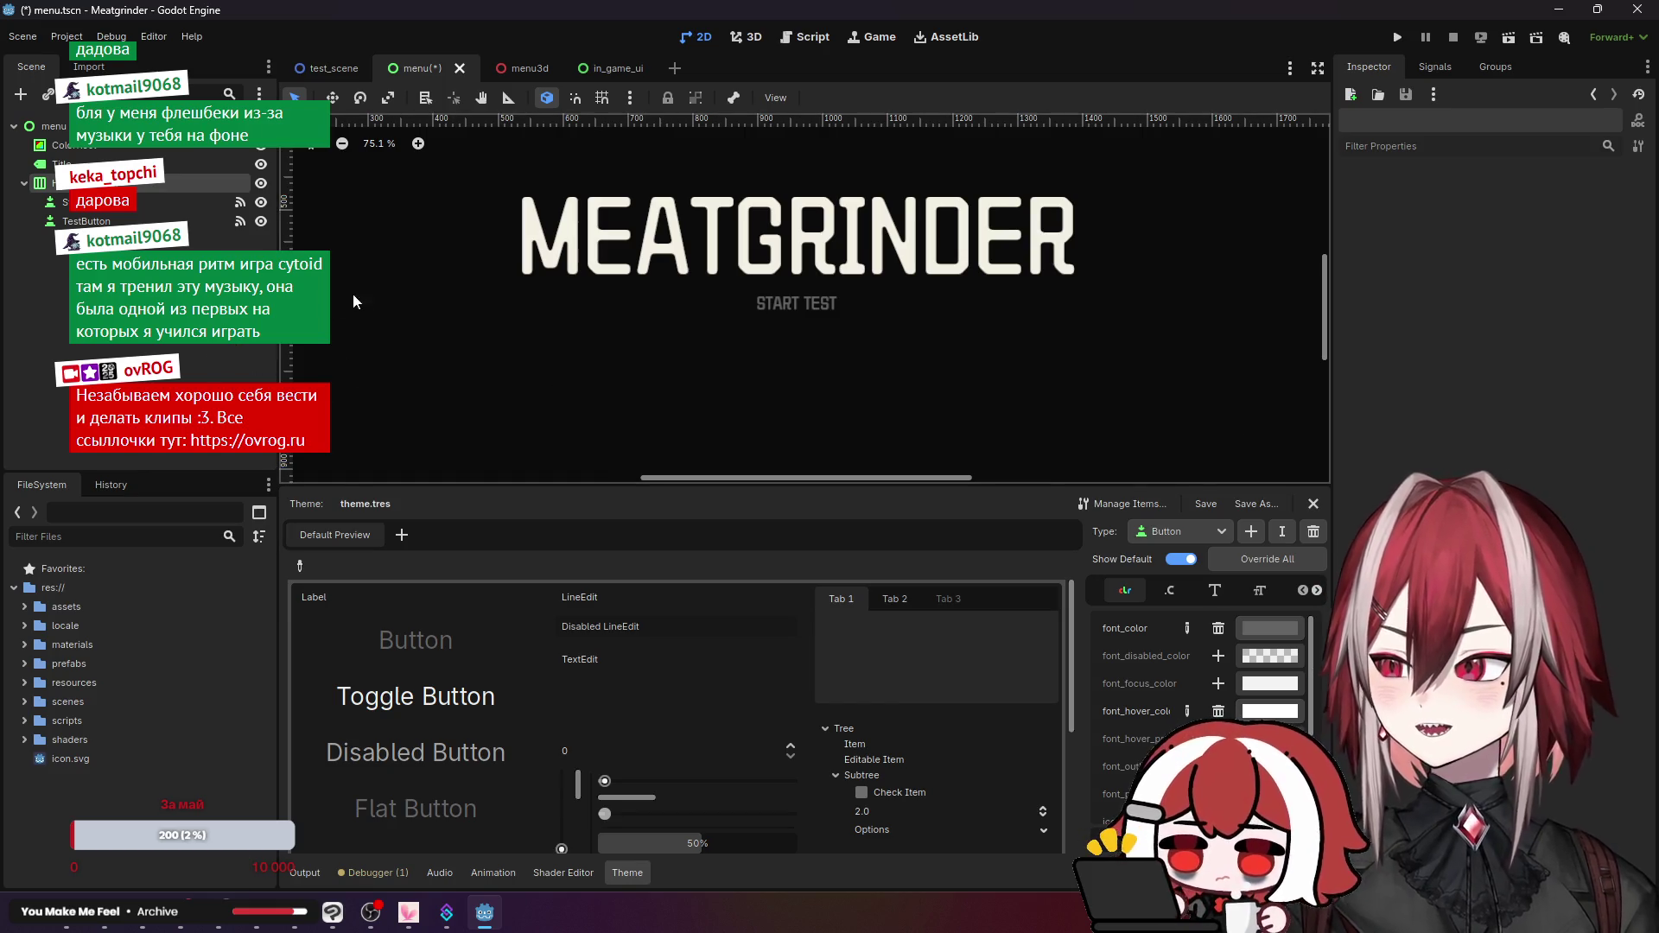
key("ctrl+s")
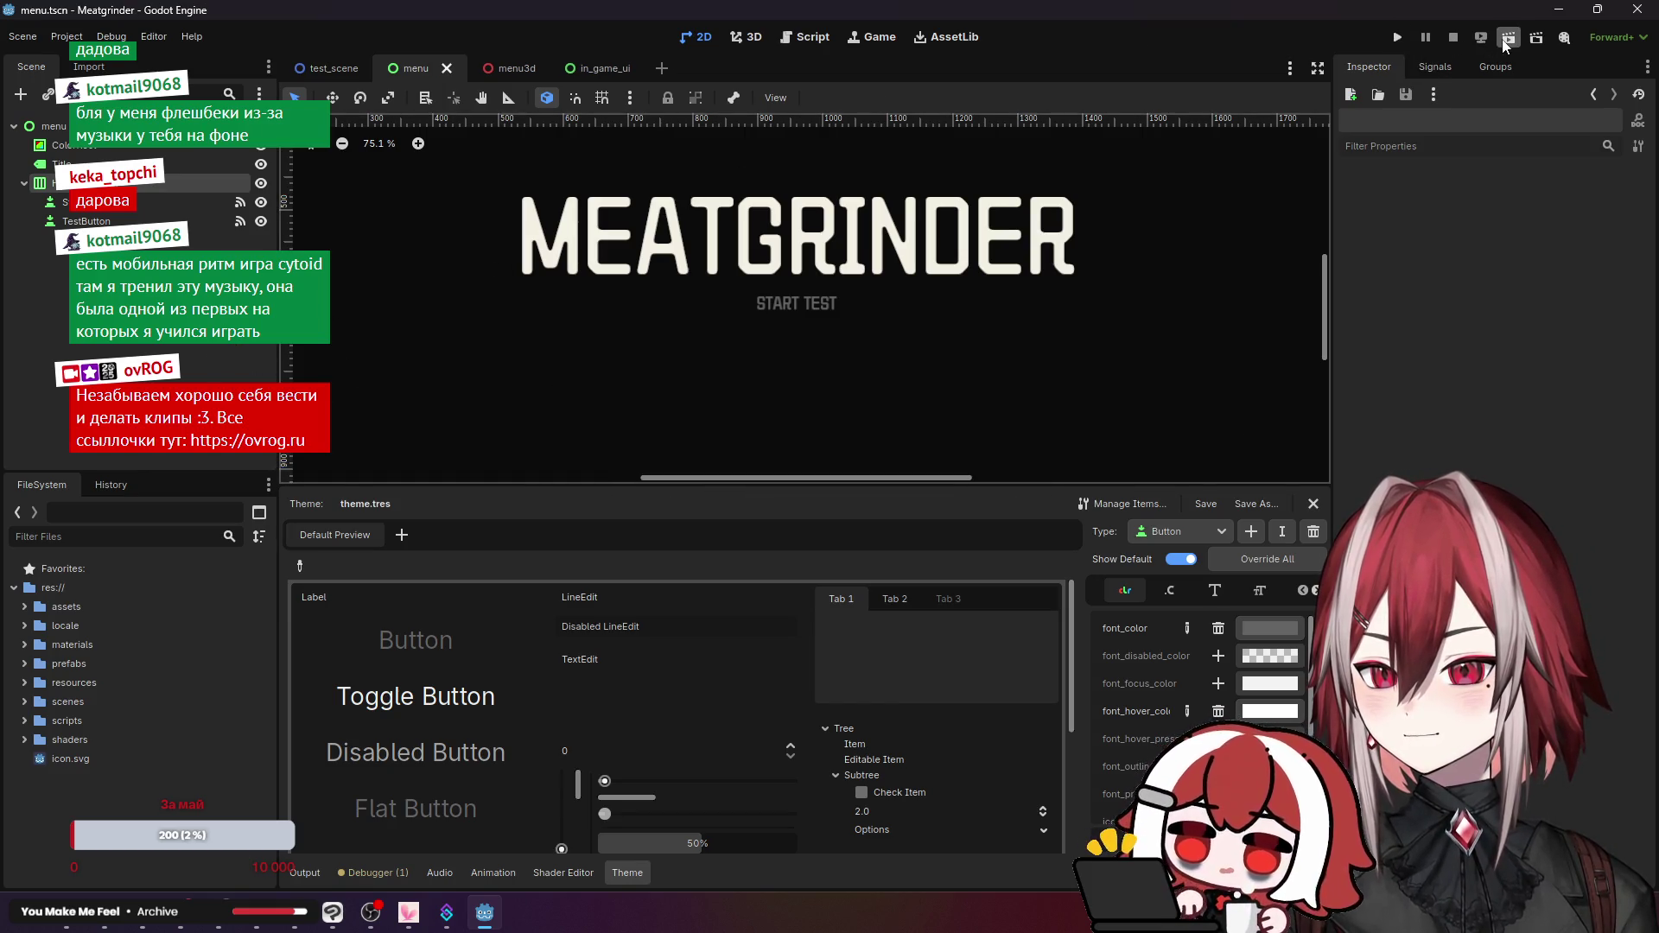
left_click(500, 68)
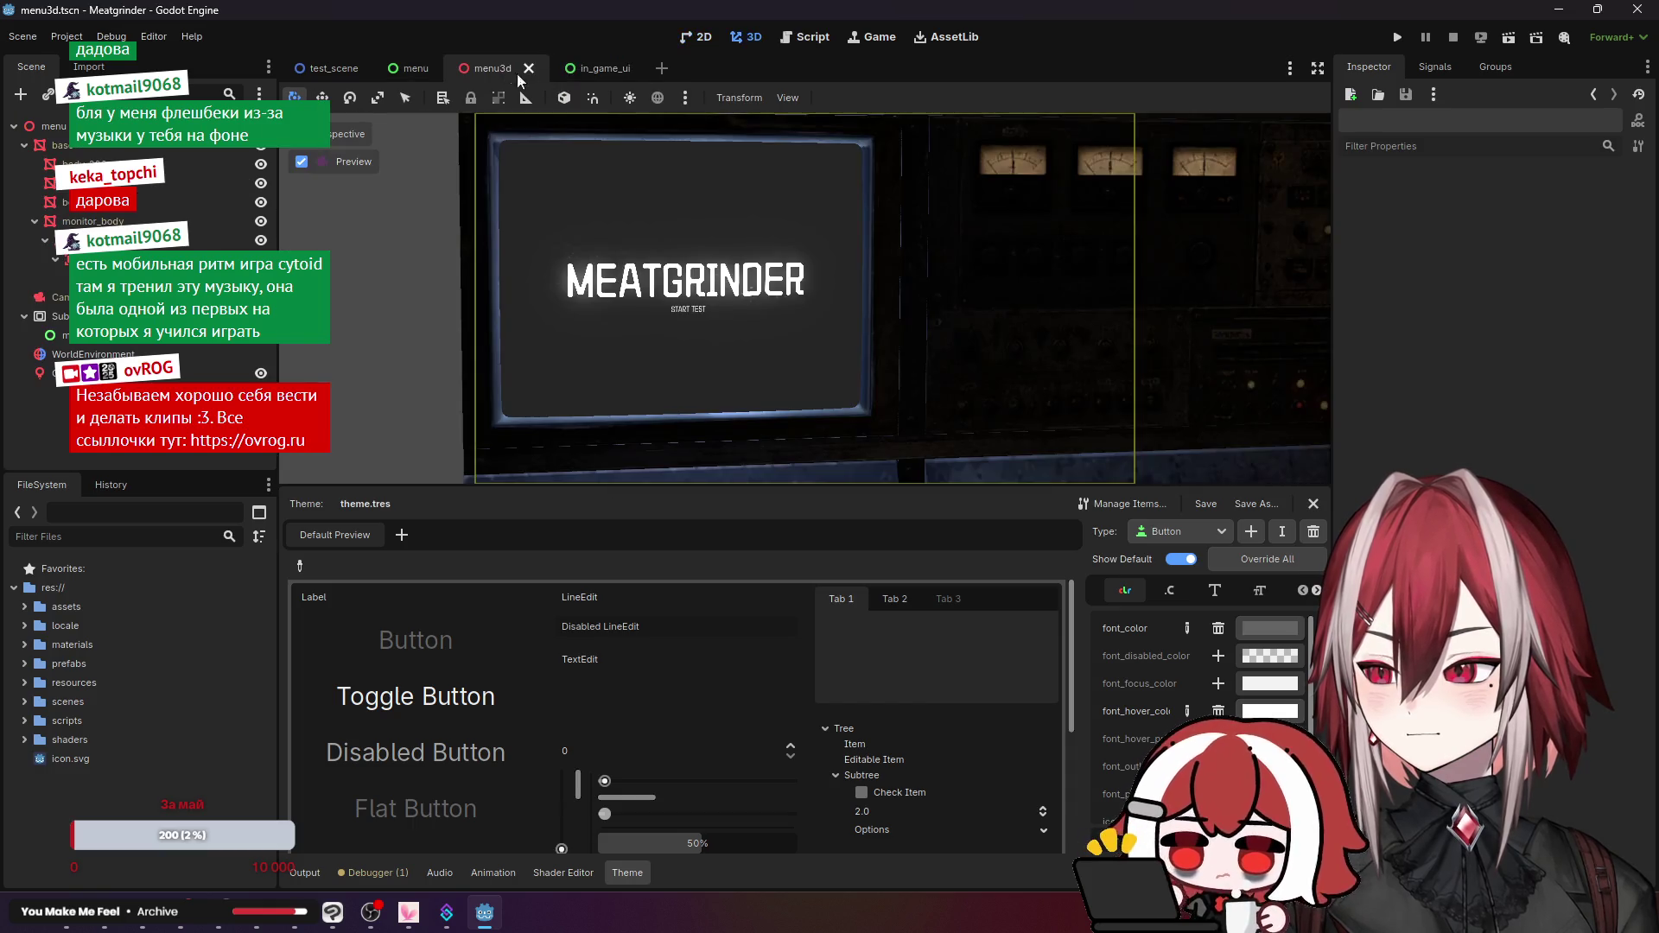
Test the menu with an F6 run, then close the game and return to menu3d
key("F6")
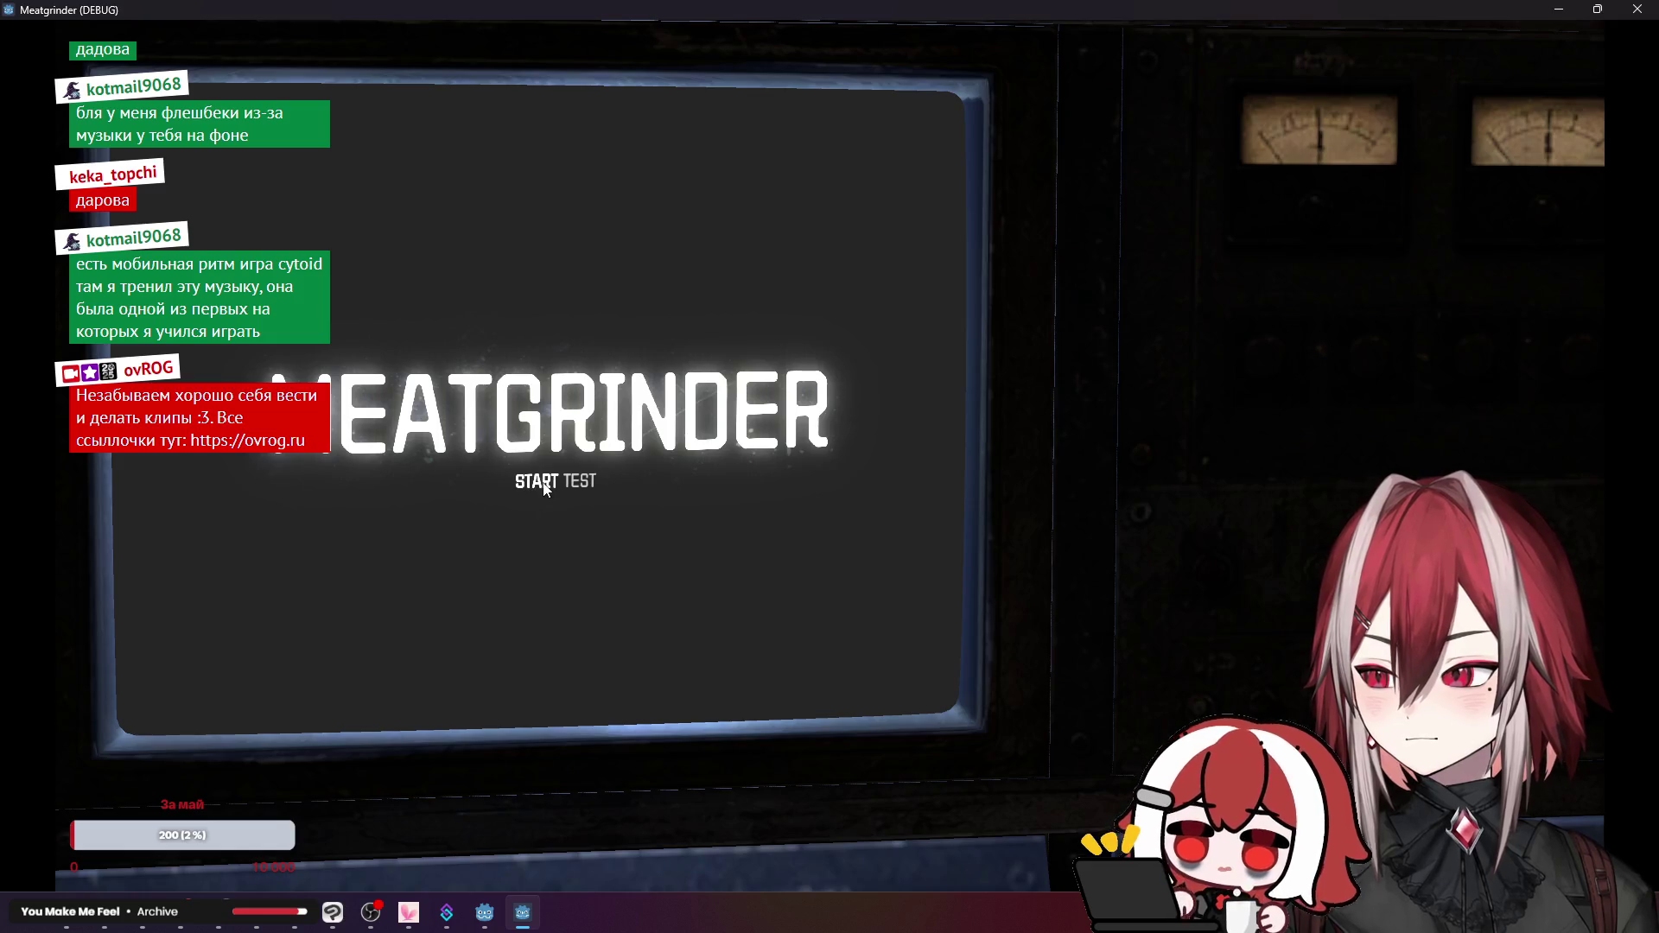
left_click(1634, 10)
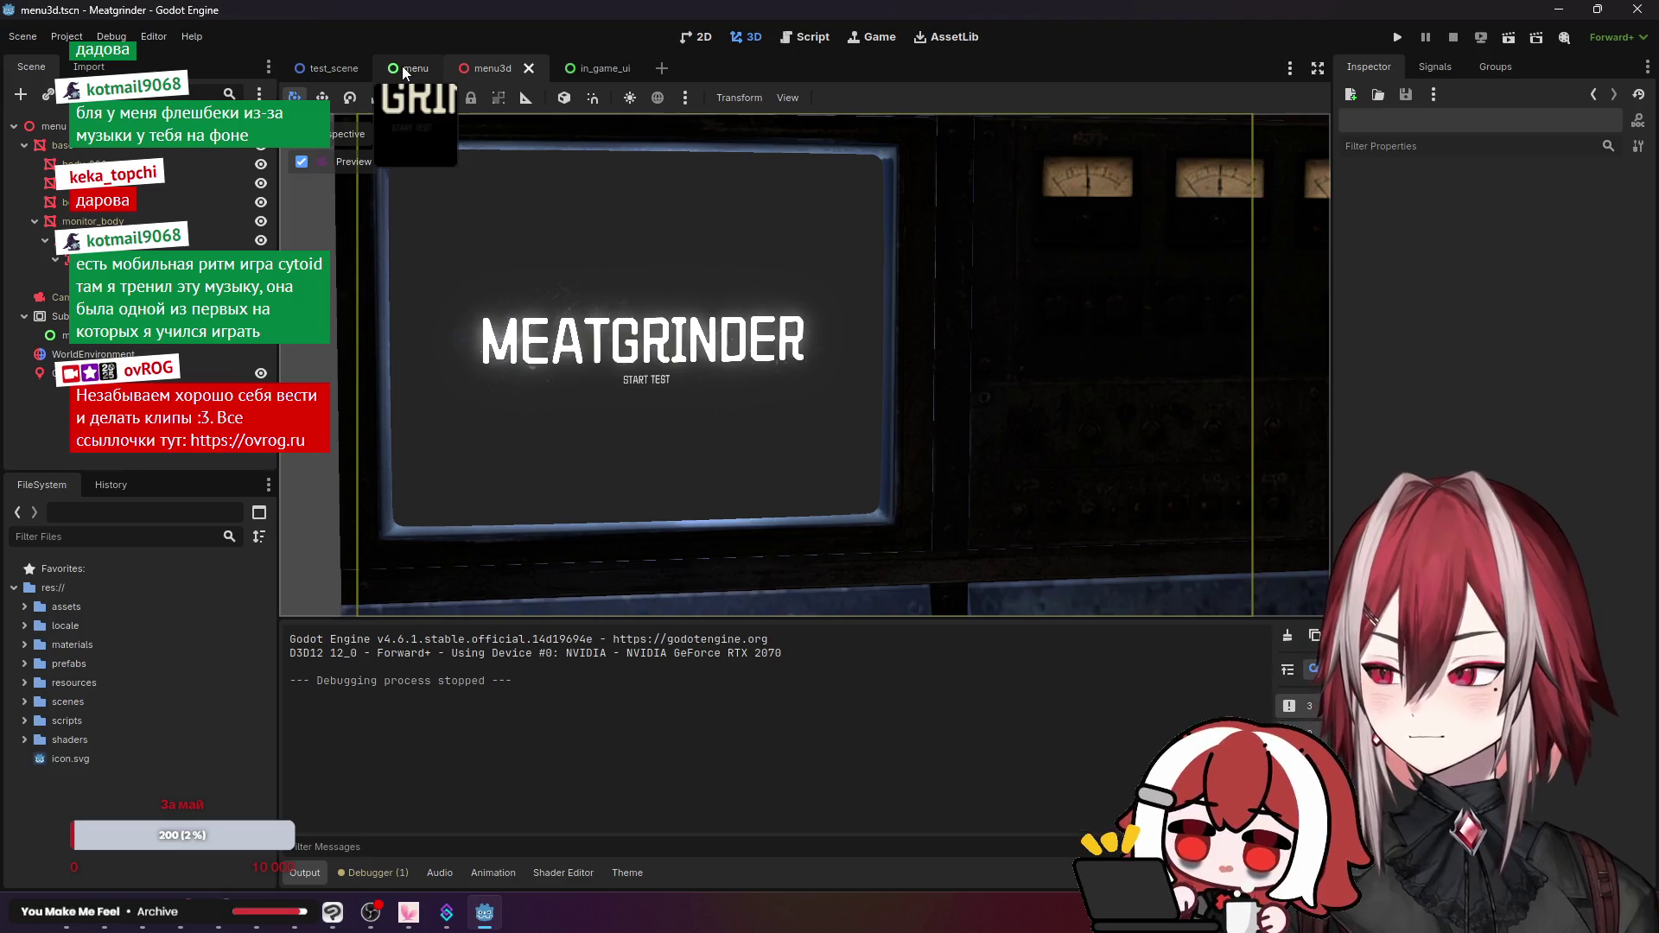
left_click(402, 67)
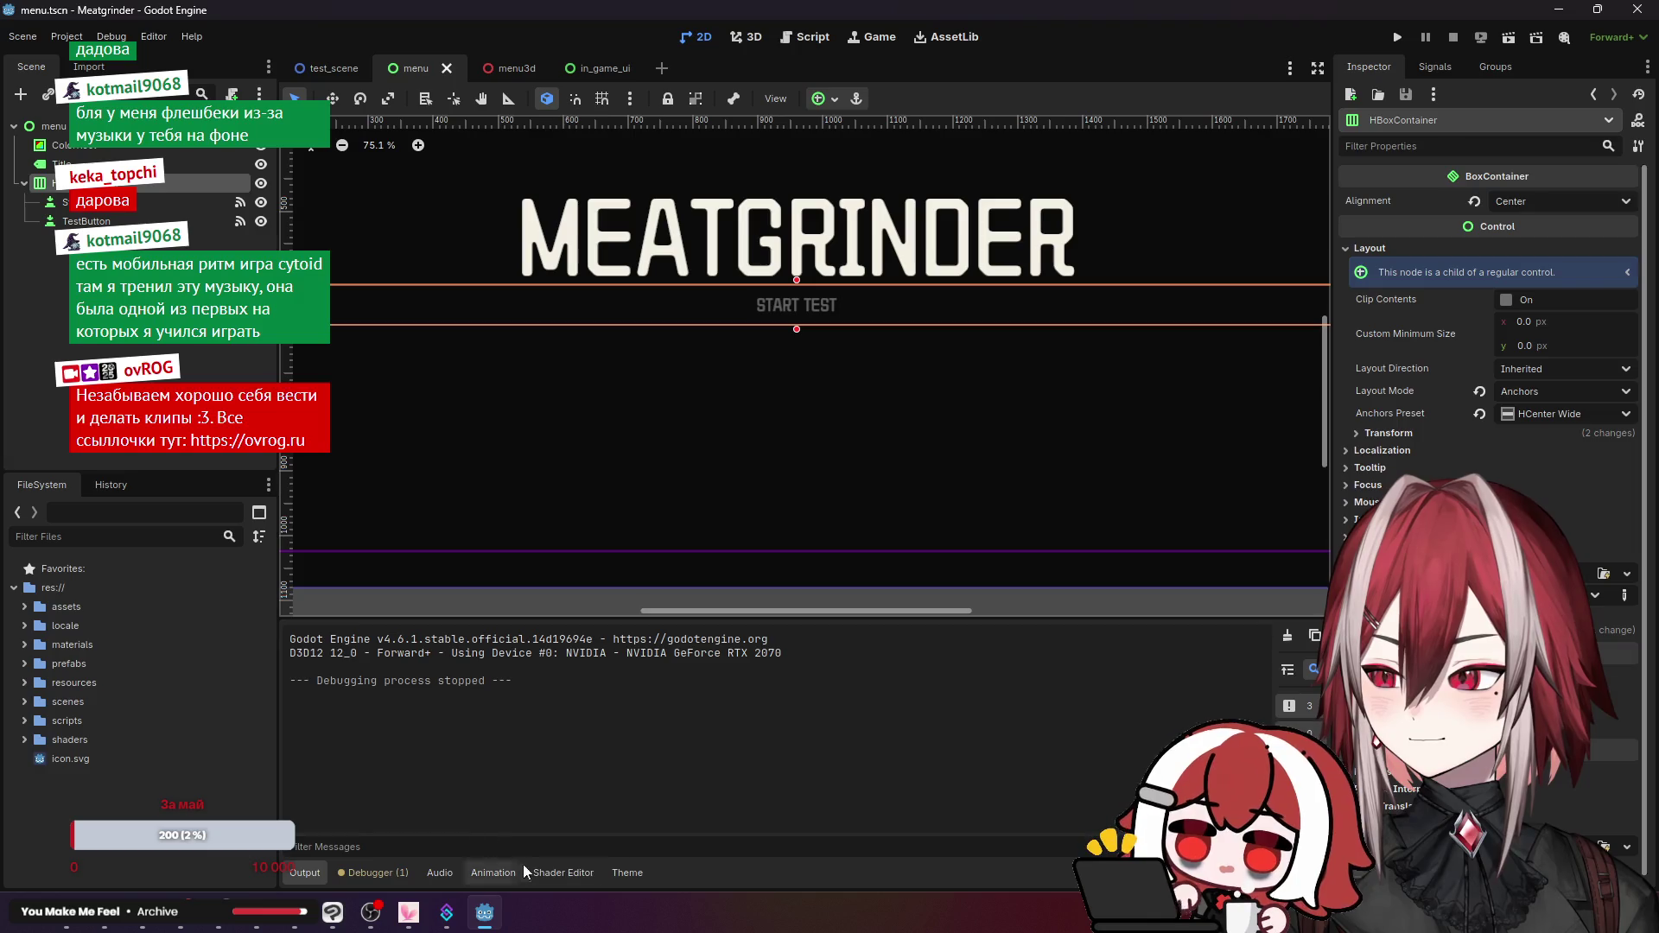
left_click(501, 69)
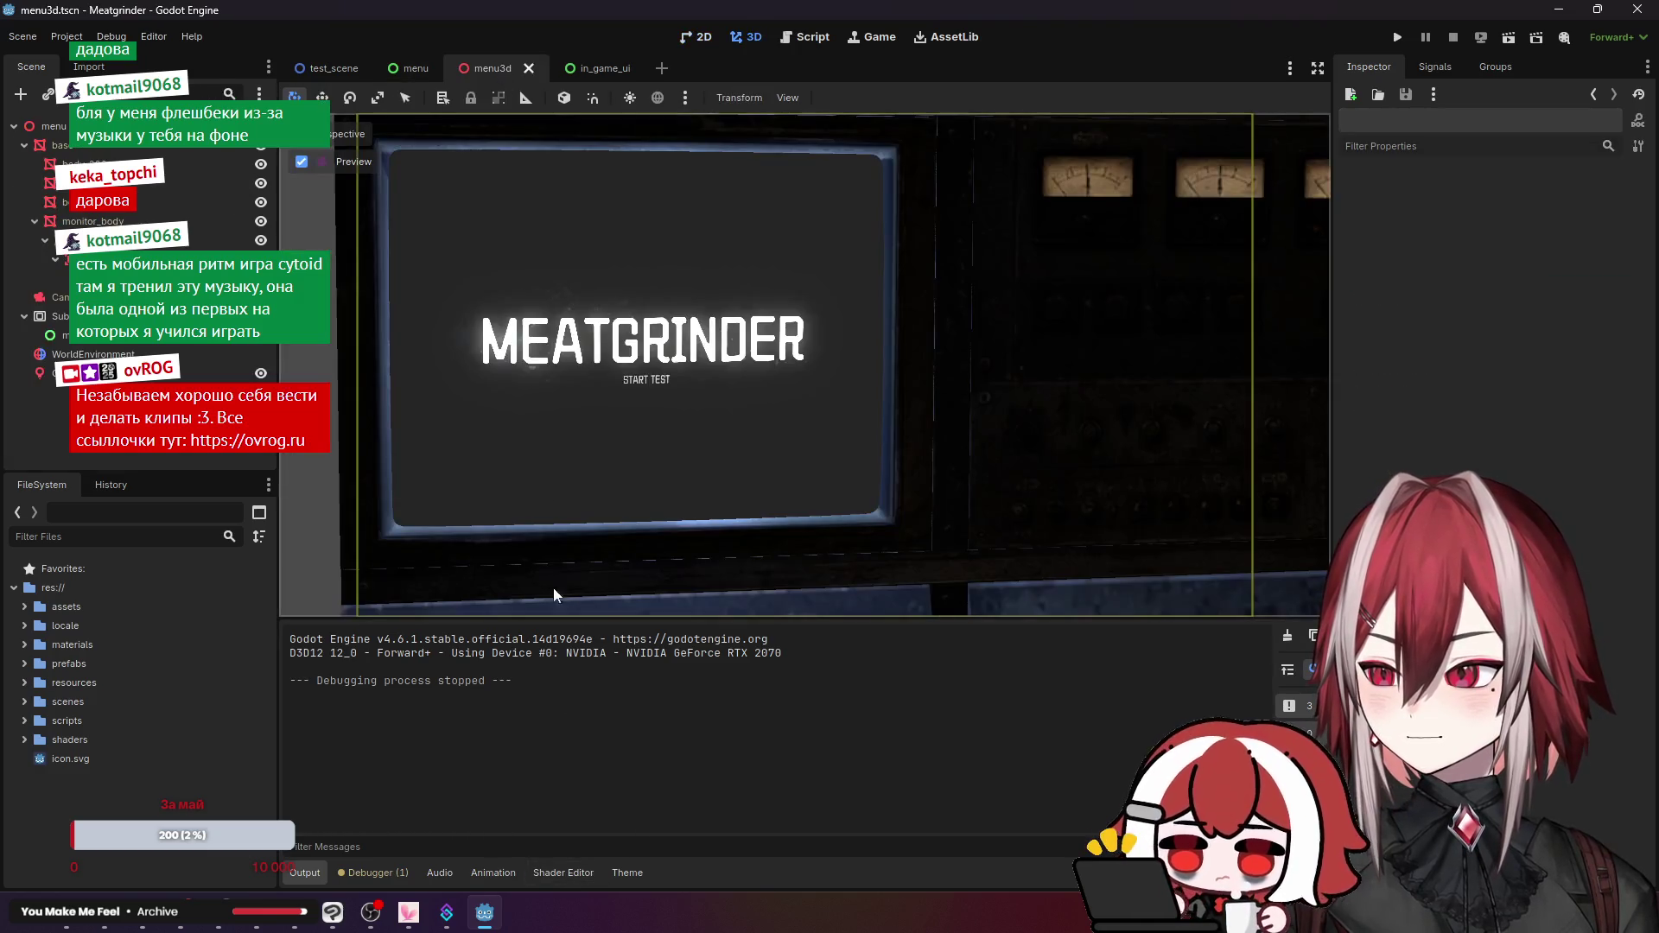
Open and enlarge the Theme panel, switching the 3D view out of camera preview
left_click(637, 875)
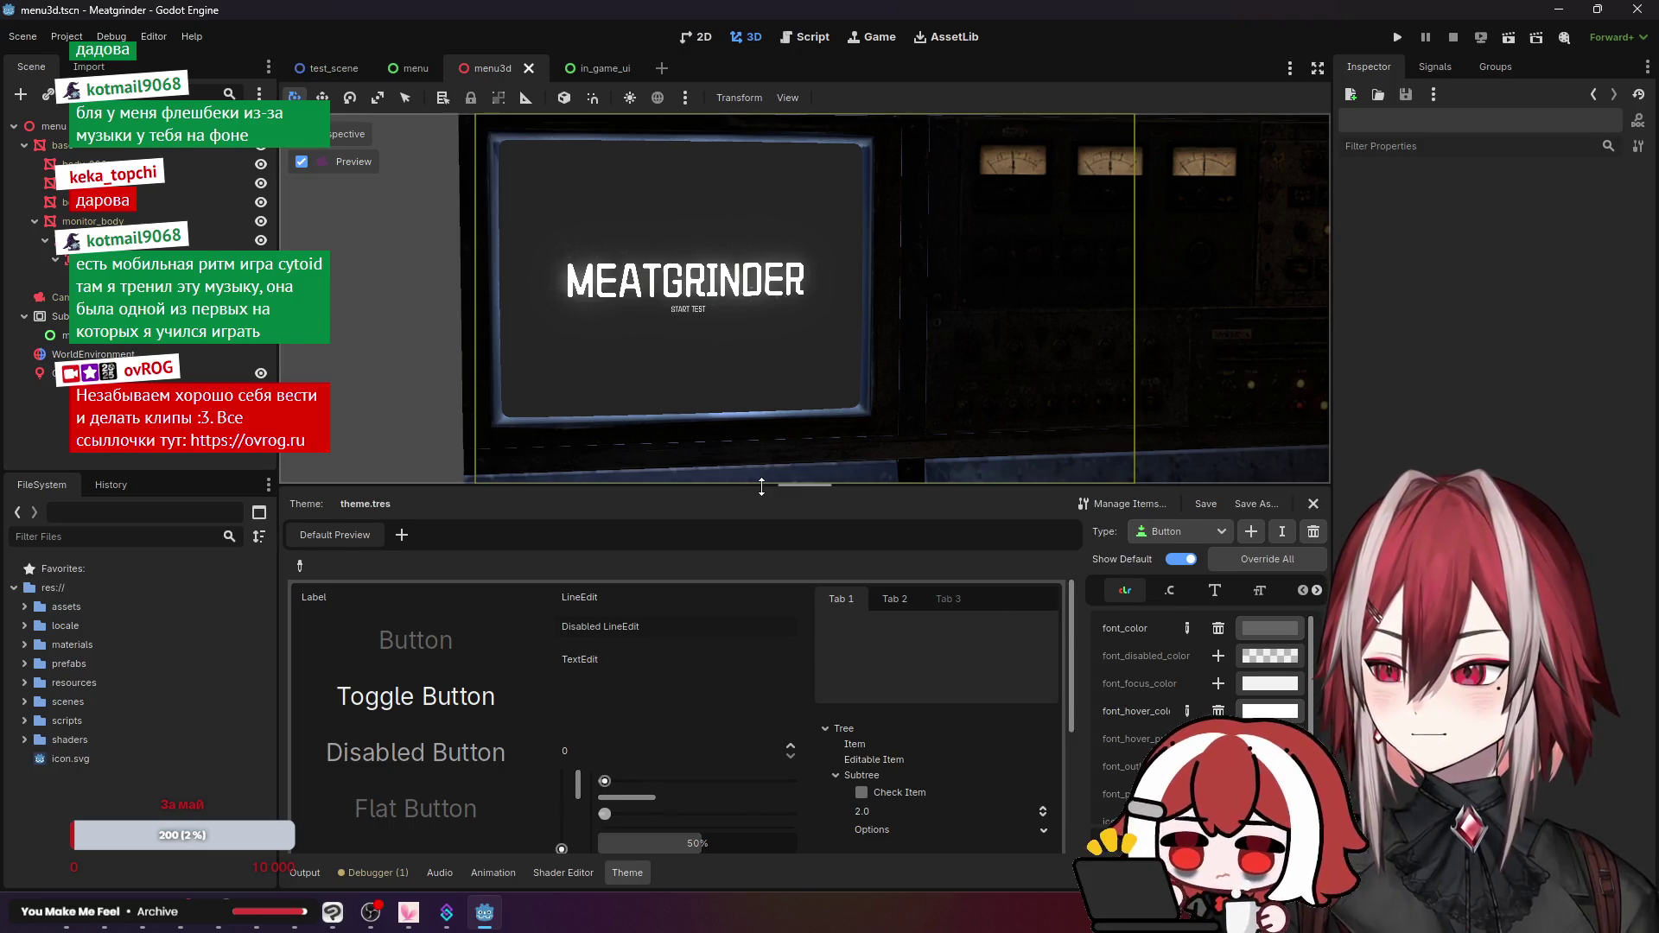
left_click_drag(761, 489, 760, 592)
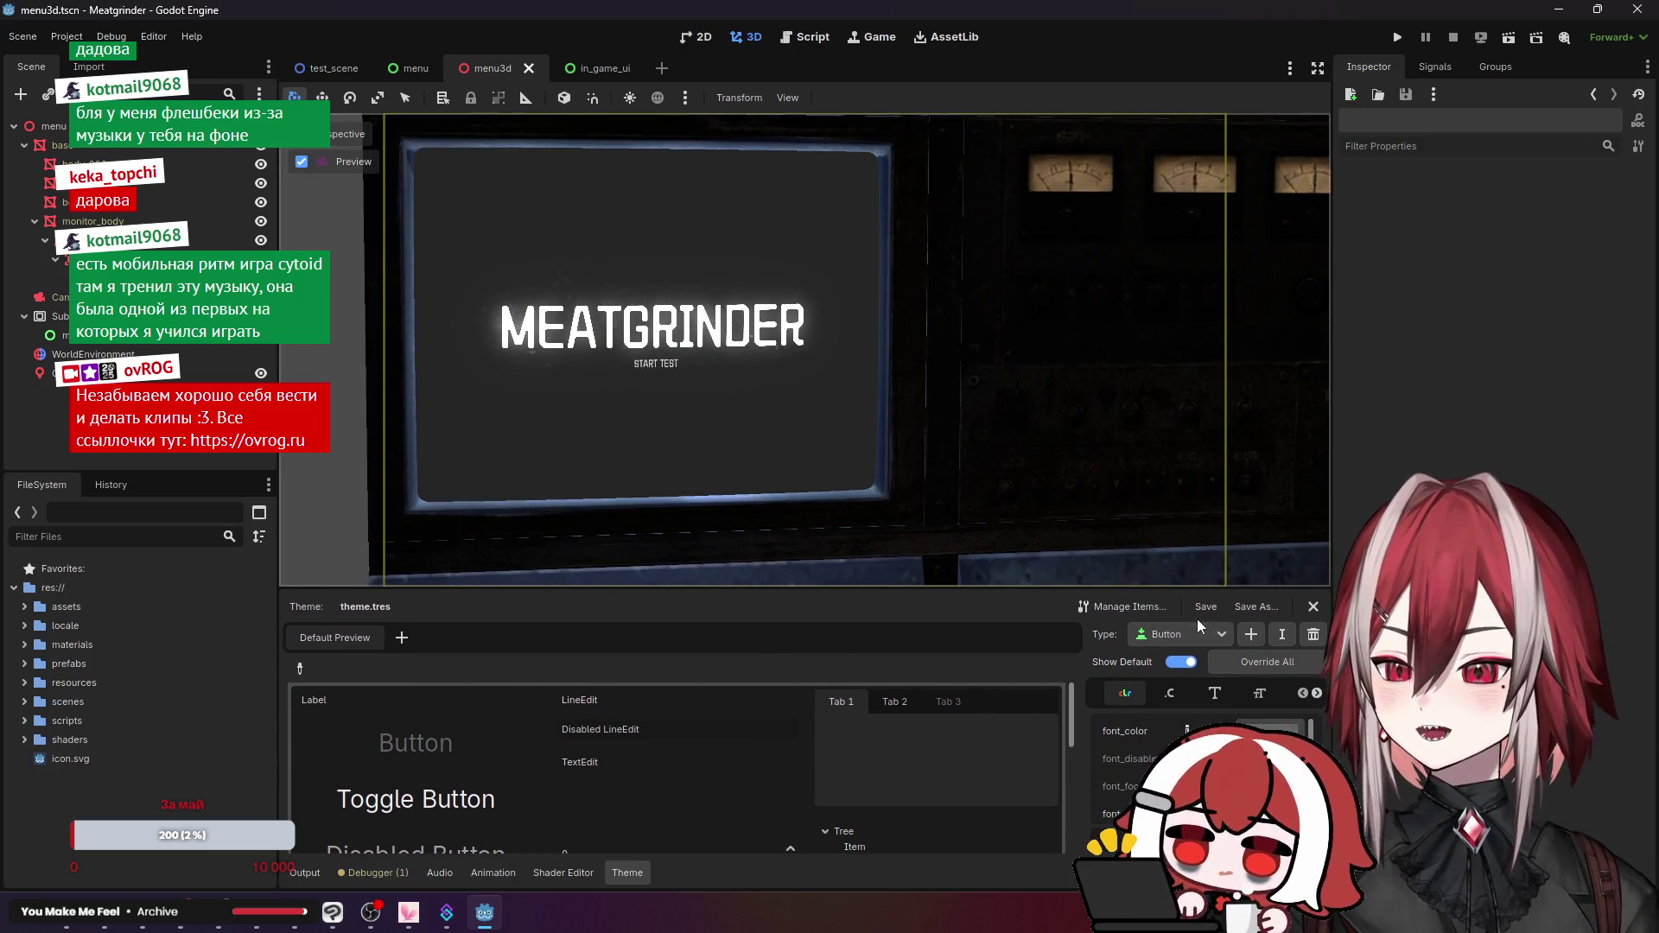
left_click_drag(994, 595, 907, 518)
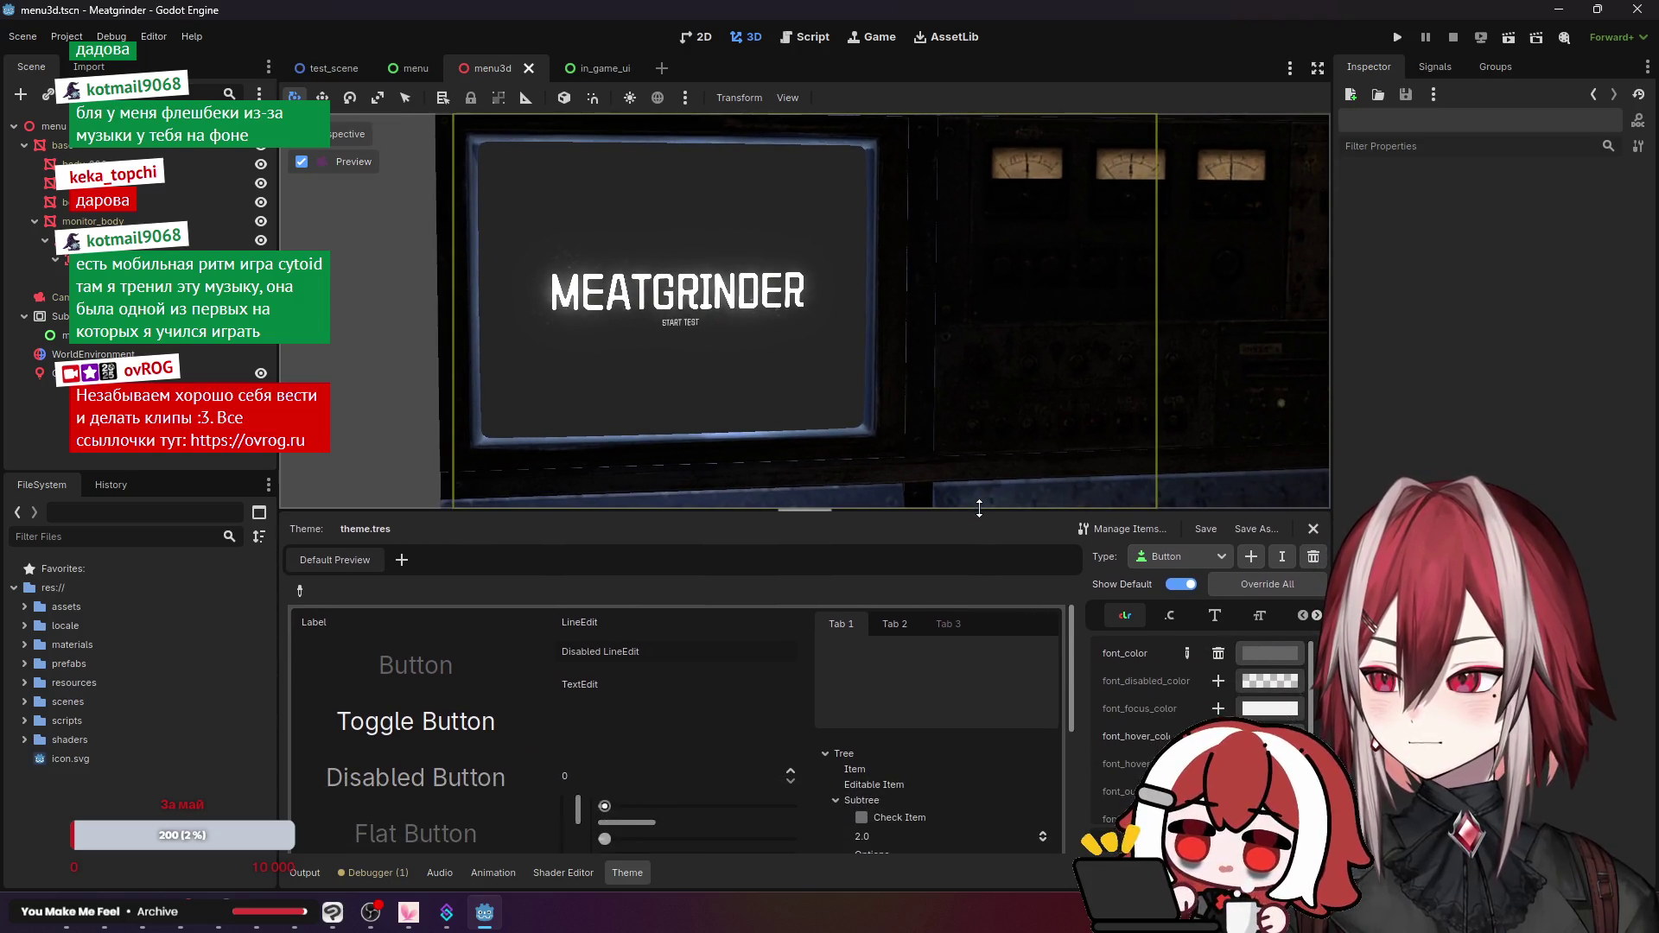
left_click(674, 324)
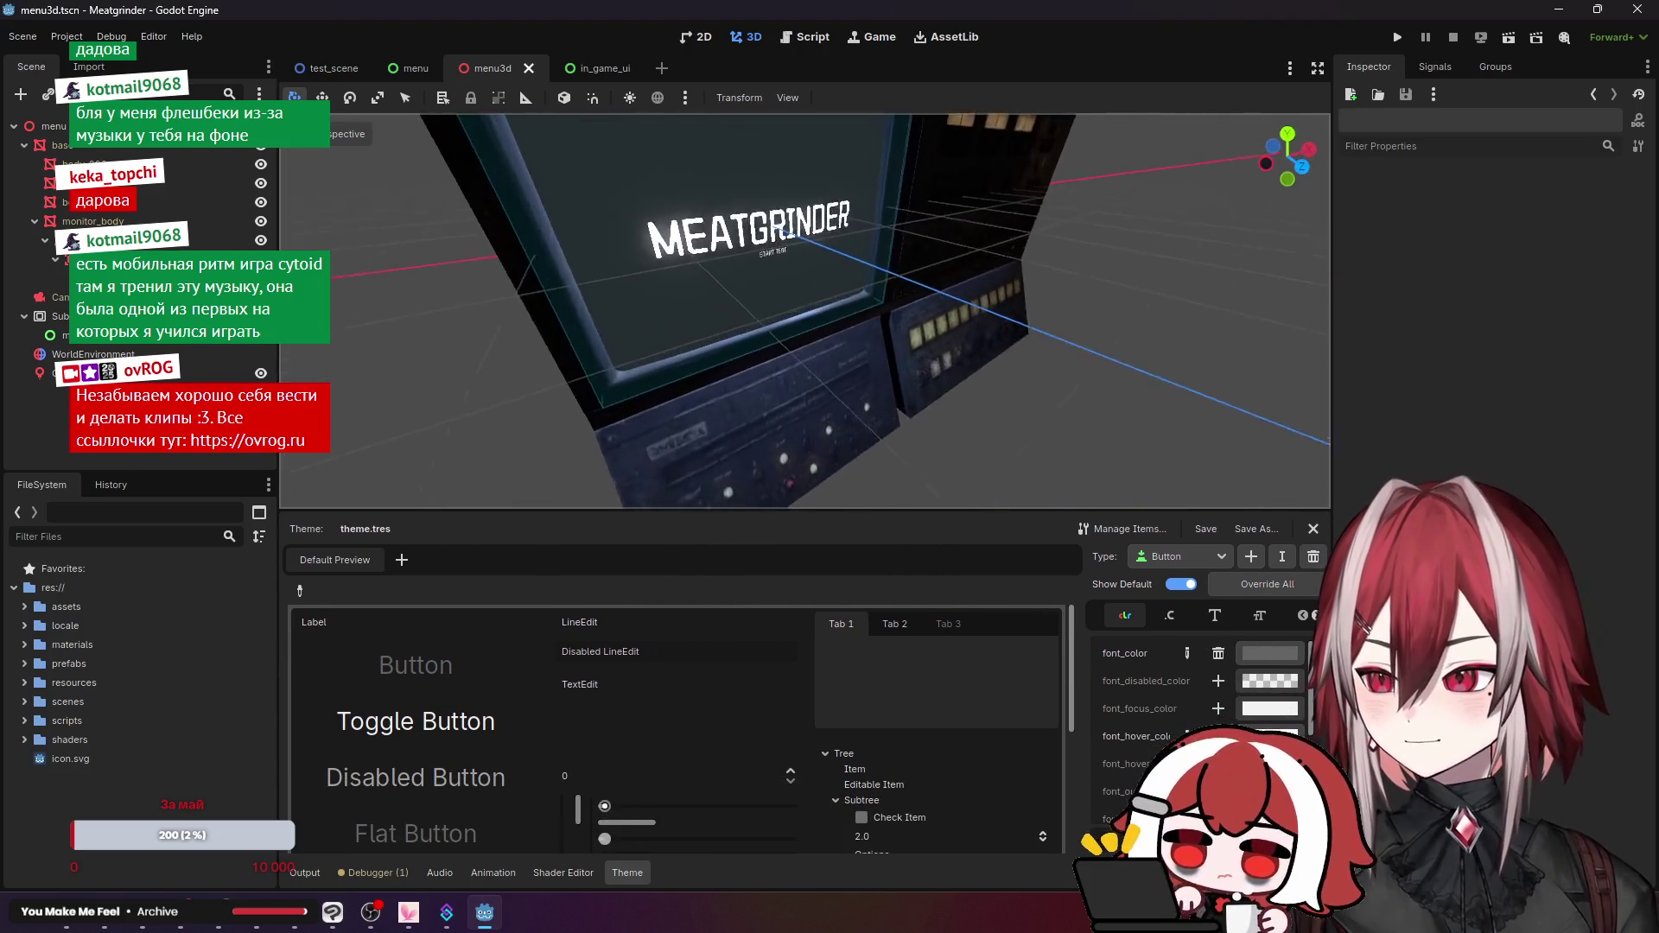
scroll(803, 311, "up", 5)
scroll(804, 311, "up", 1)
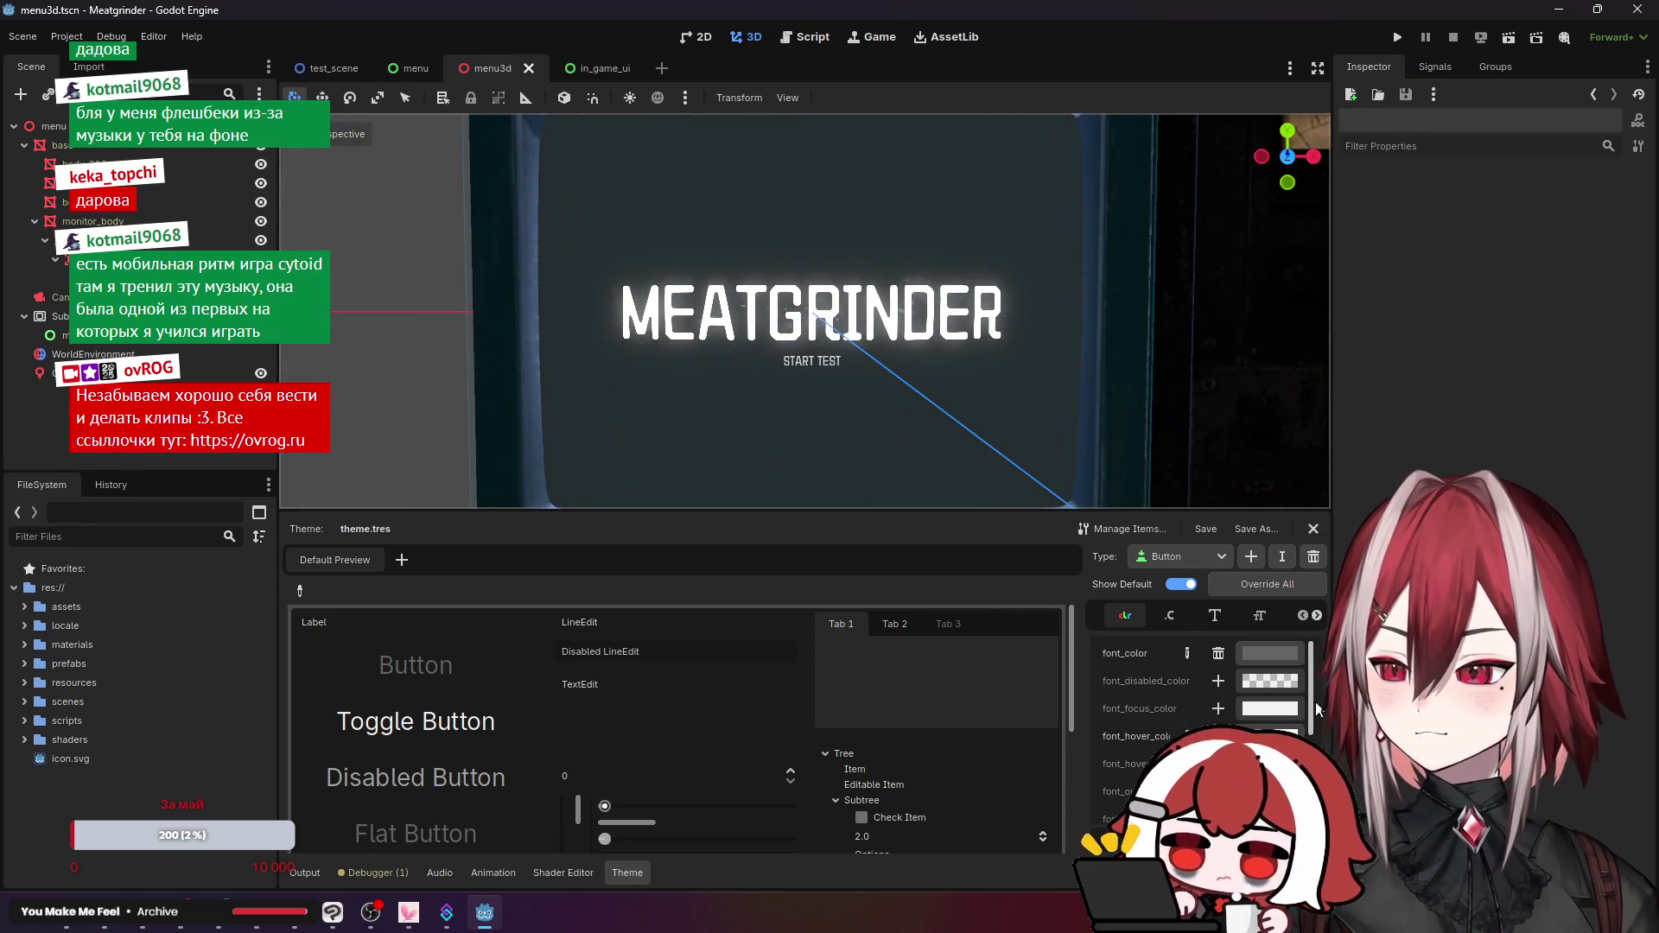
scroll(1317, 708, "down", 2)
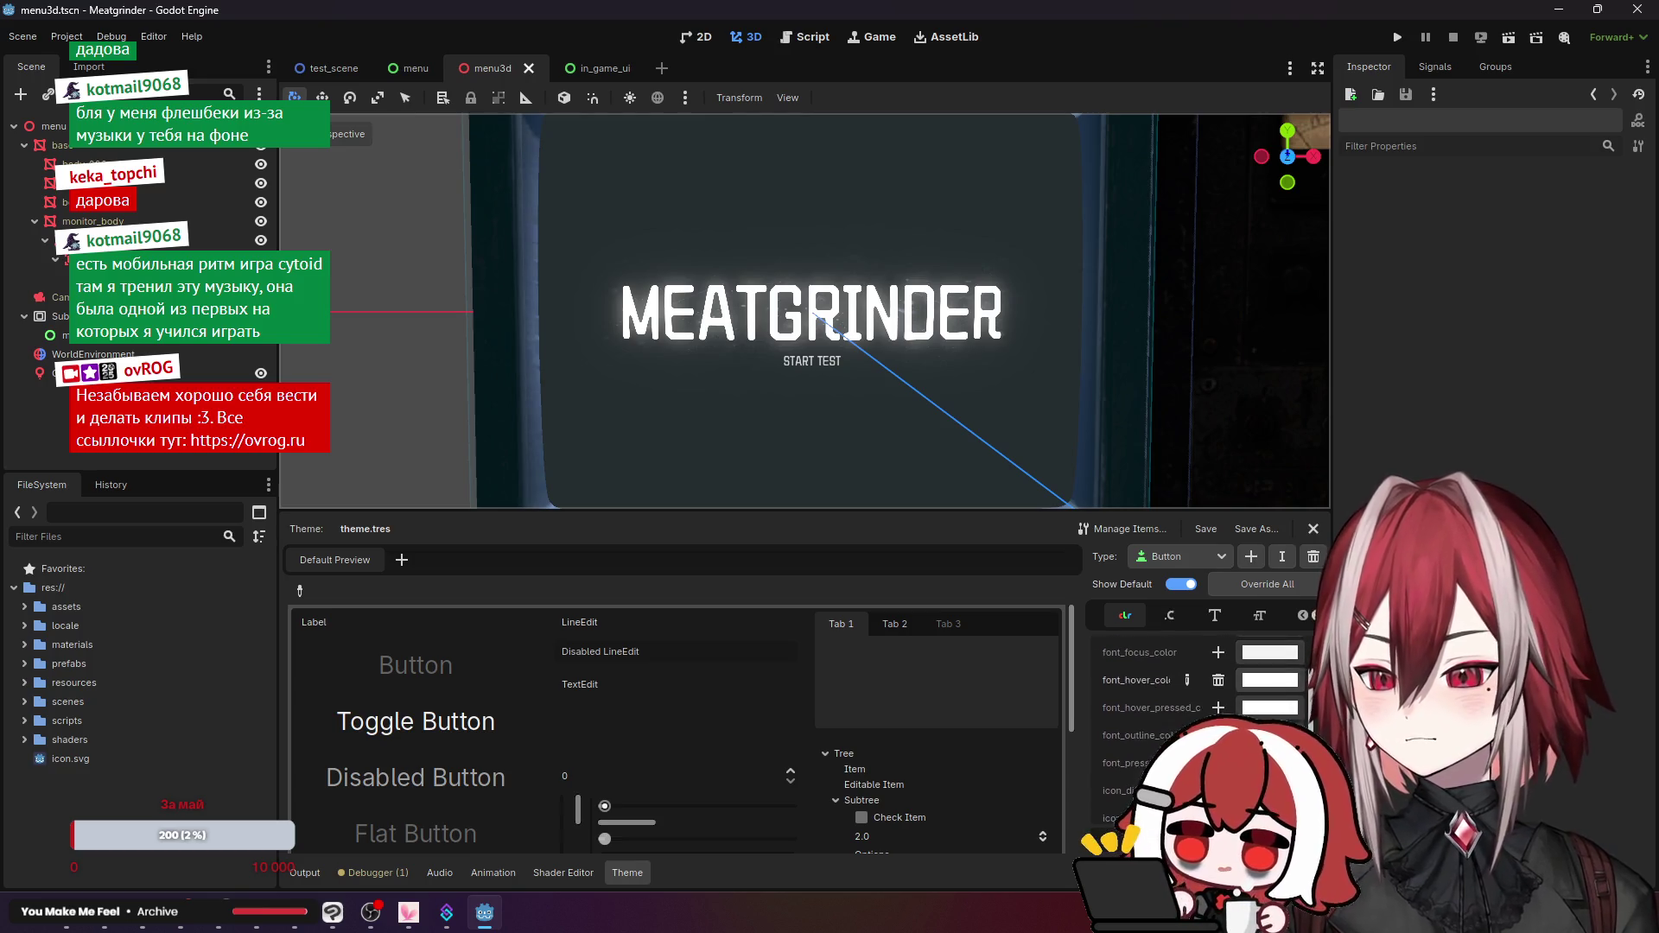
Raise the Button font_size in theme.tres from 28 to 60
left_click(1210, 617)
left_click(1257, 618)
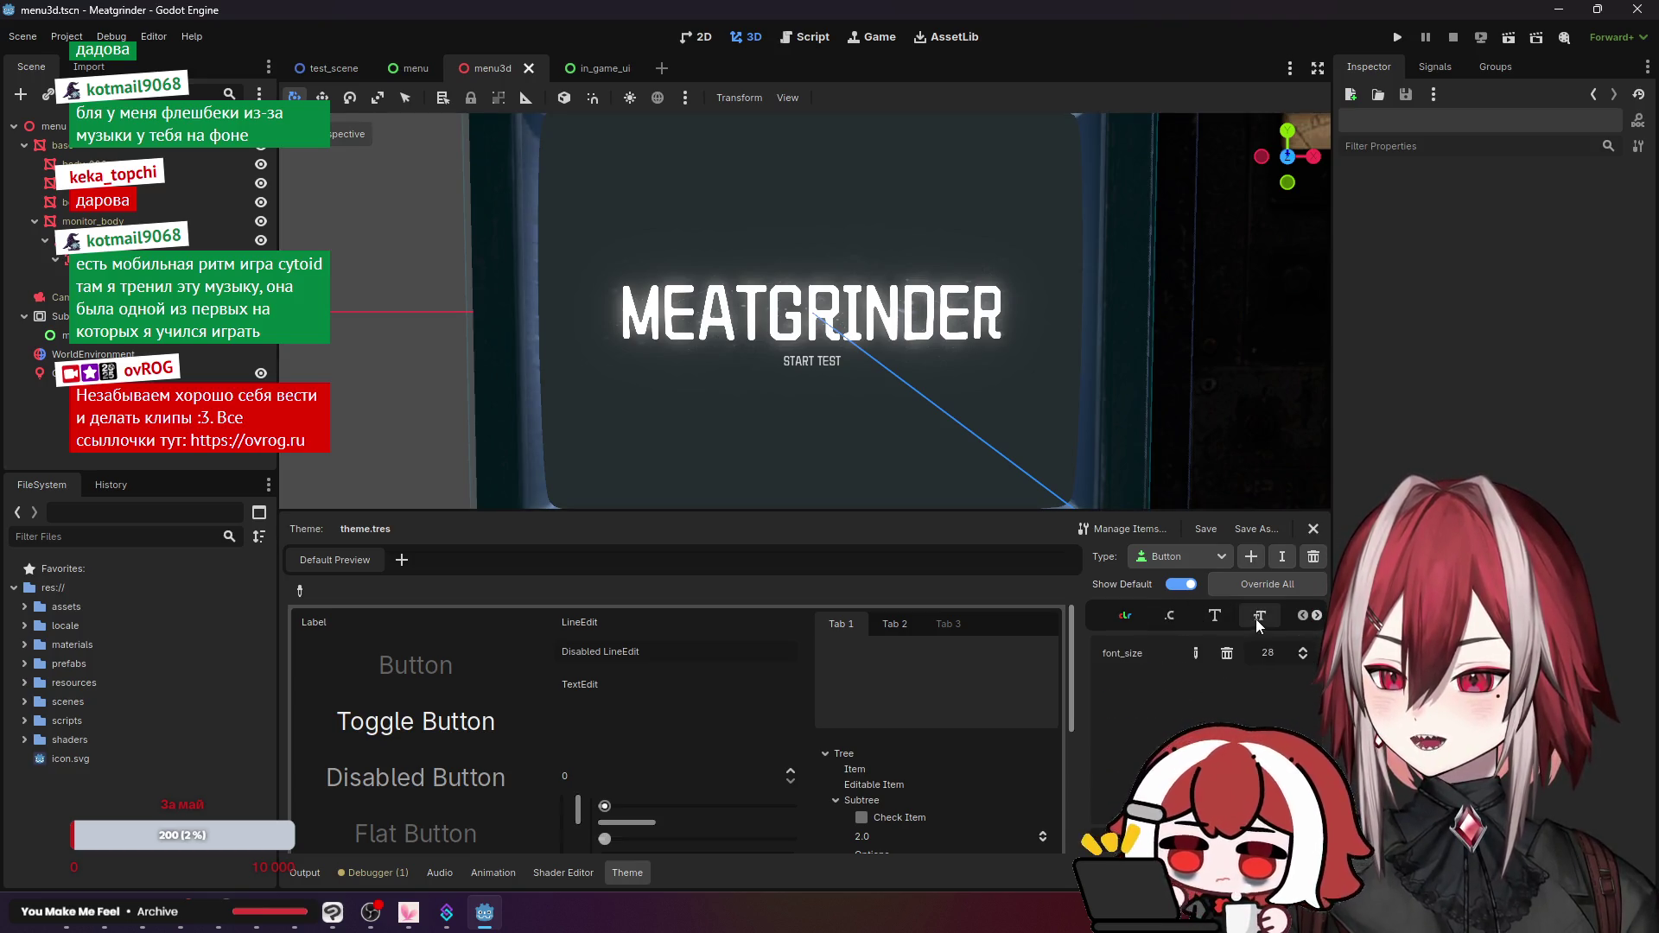
left_click(1305, 650)
left_click(1304, 650)
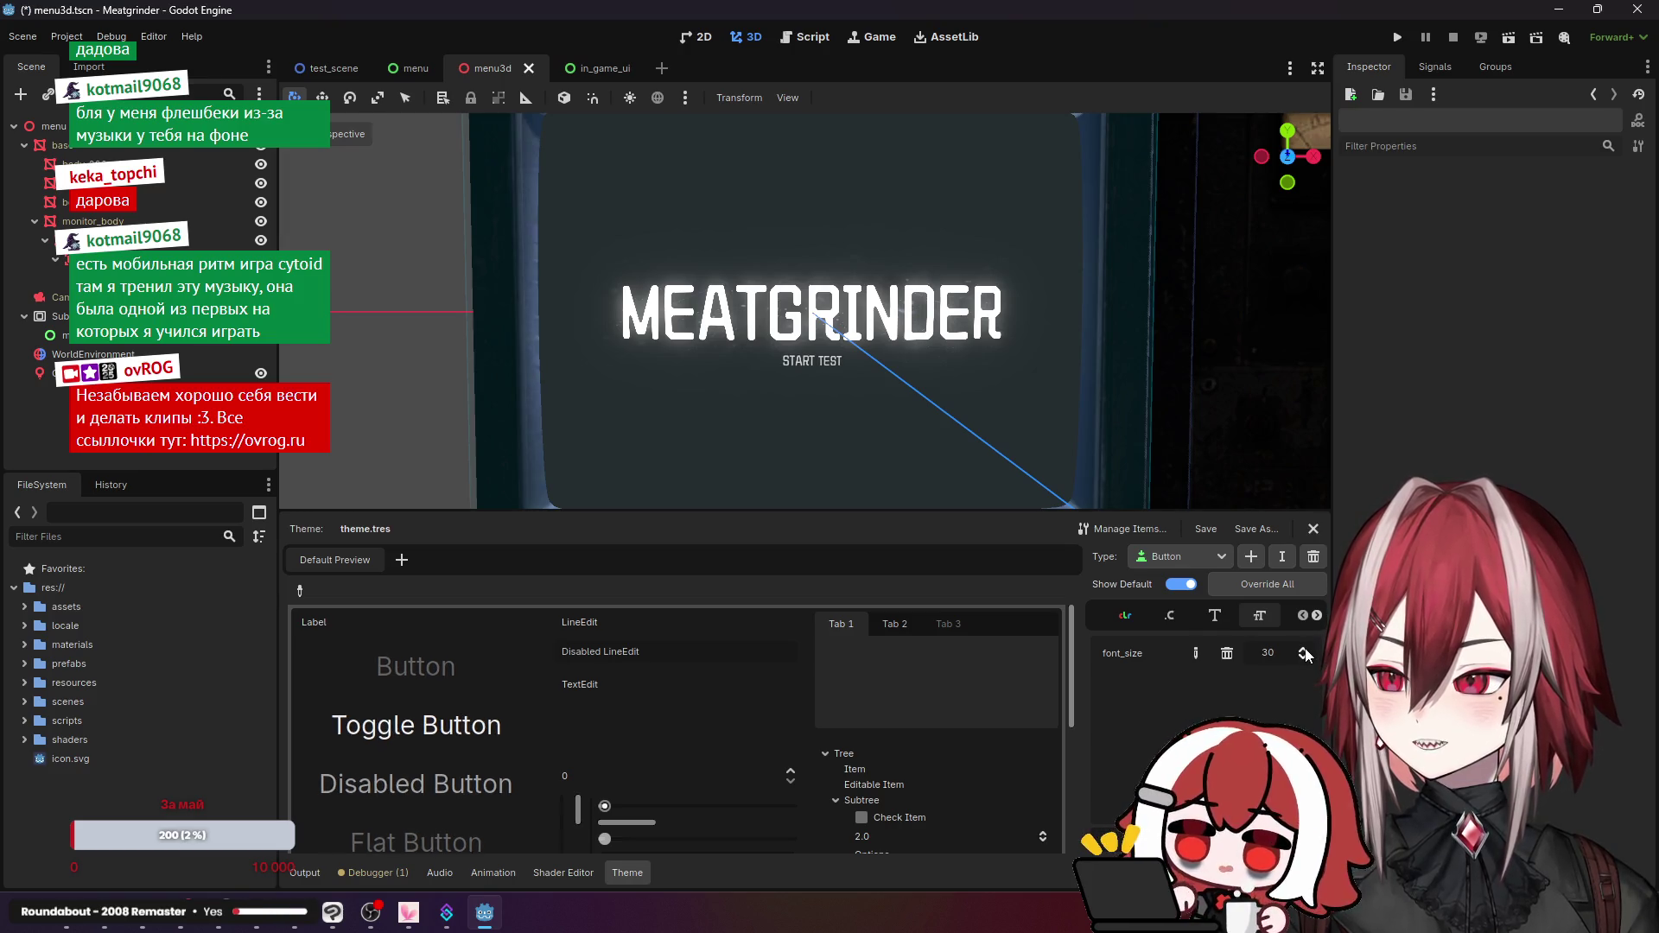
scroll(1306, 653, "up", 11)
scroll(1306, 653, "up", 6)
scroll(1306, 654, "up", 10)
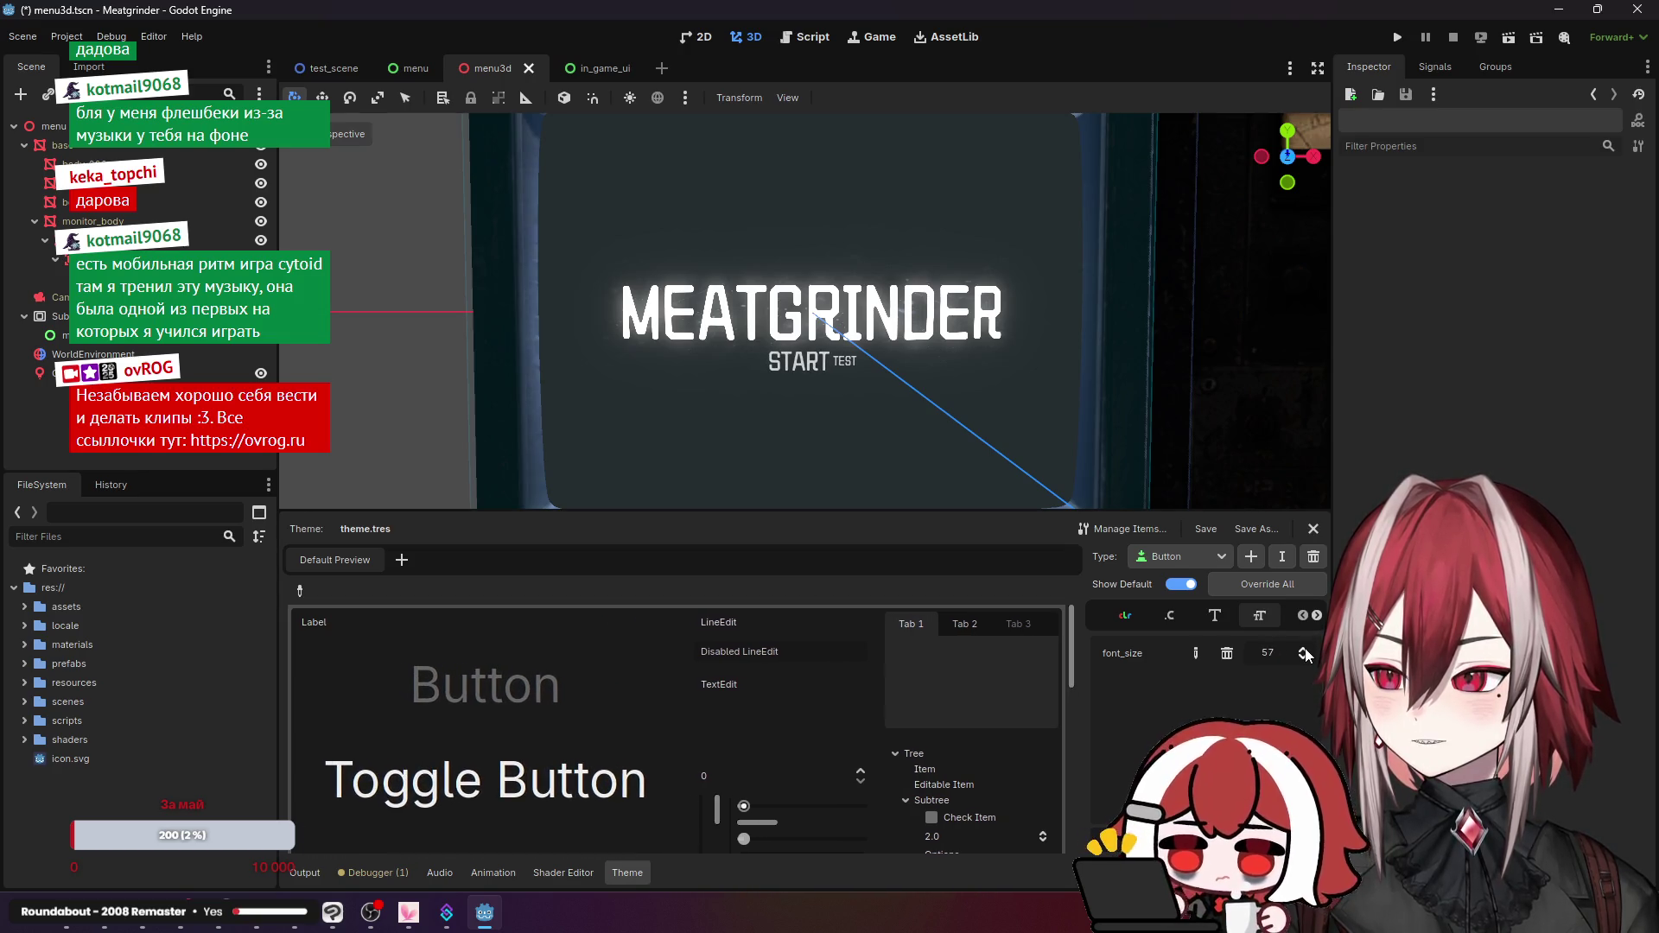
scroll(1305, 654, "up", 2)
scroll(1305, 654, "up", 1)
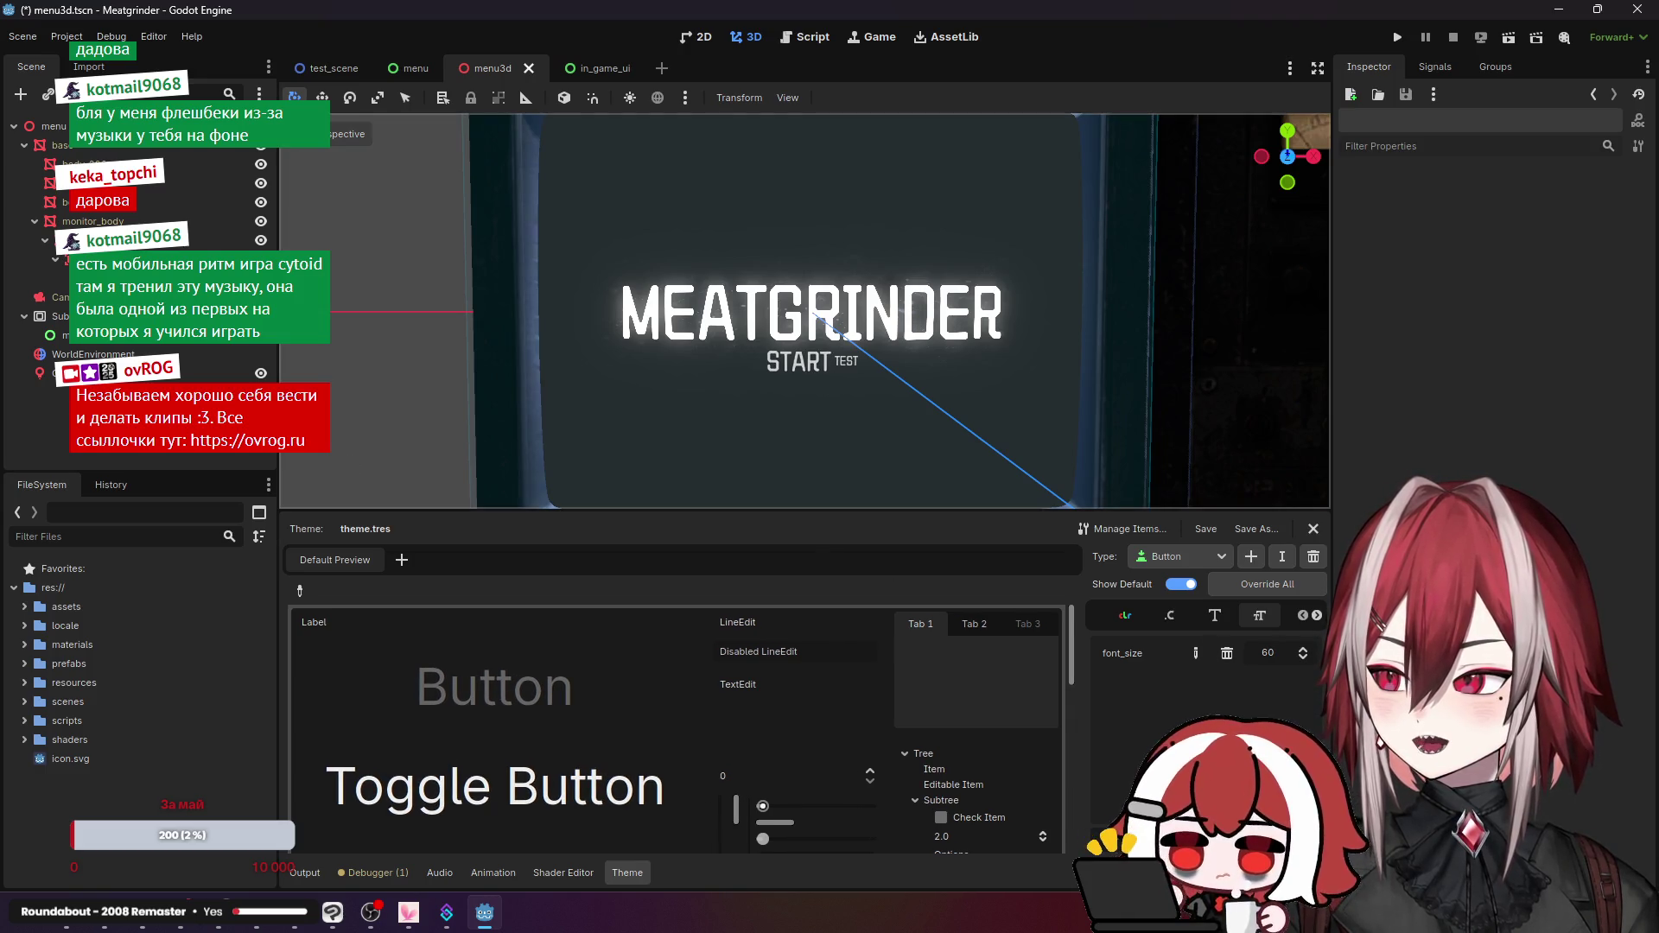
left_click(416, 69)
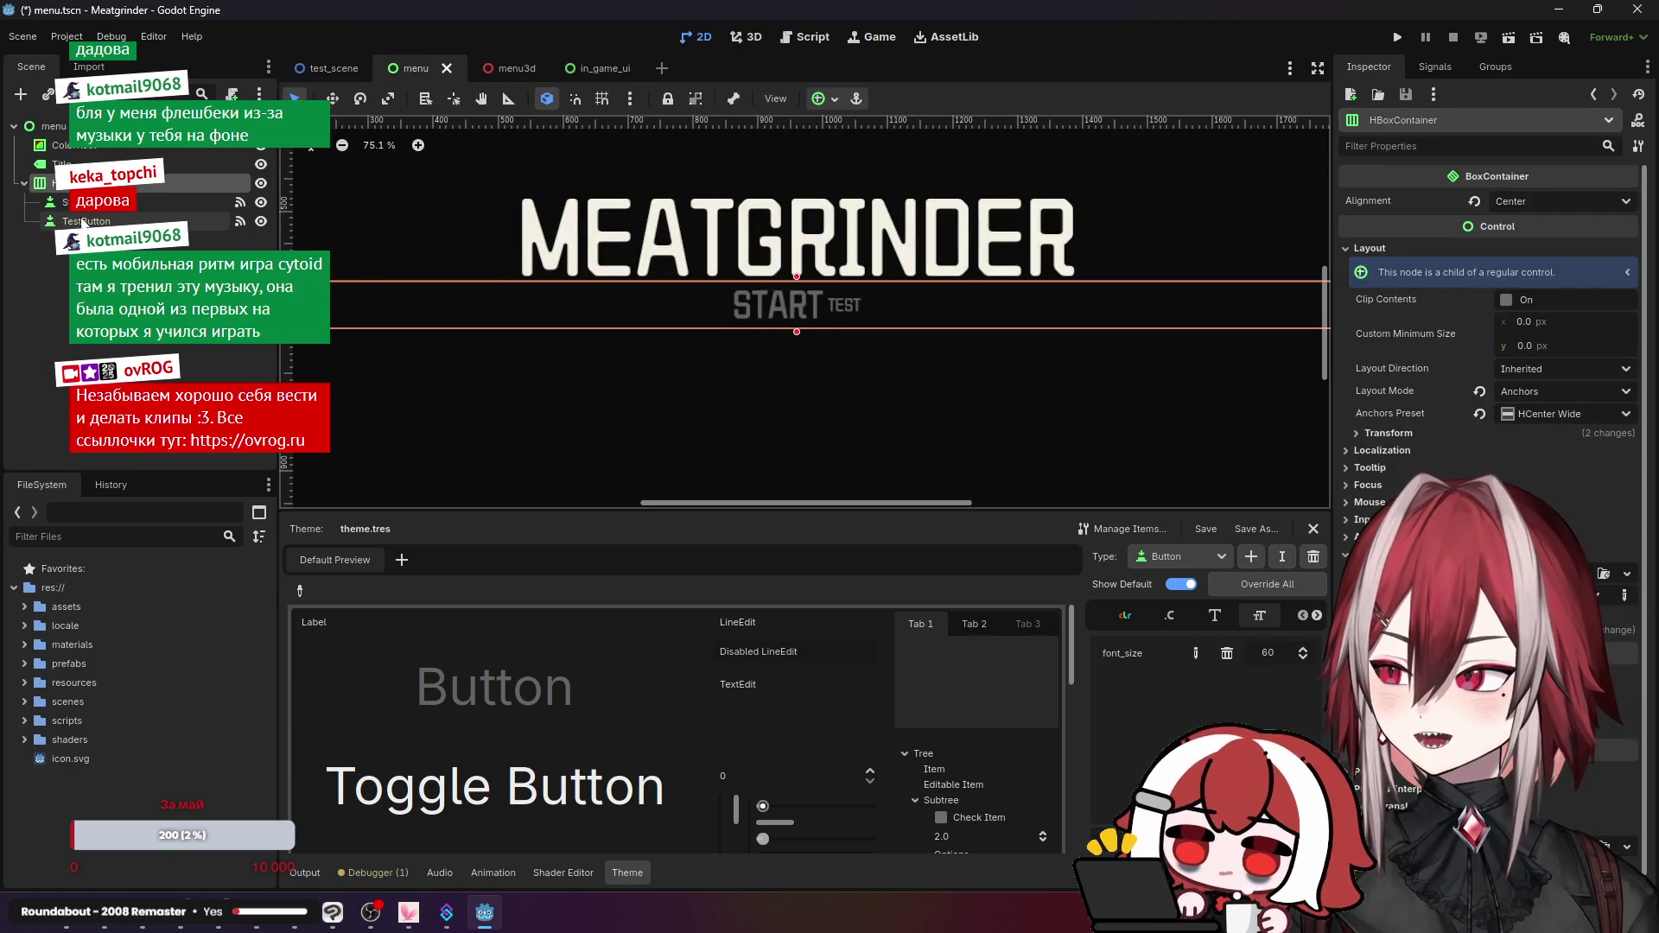
left_click(842, 304)
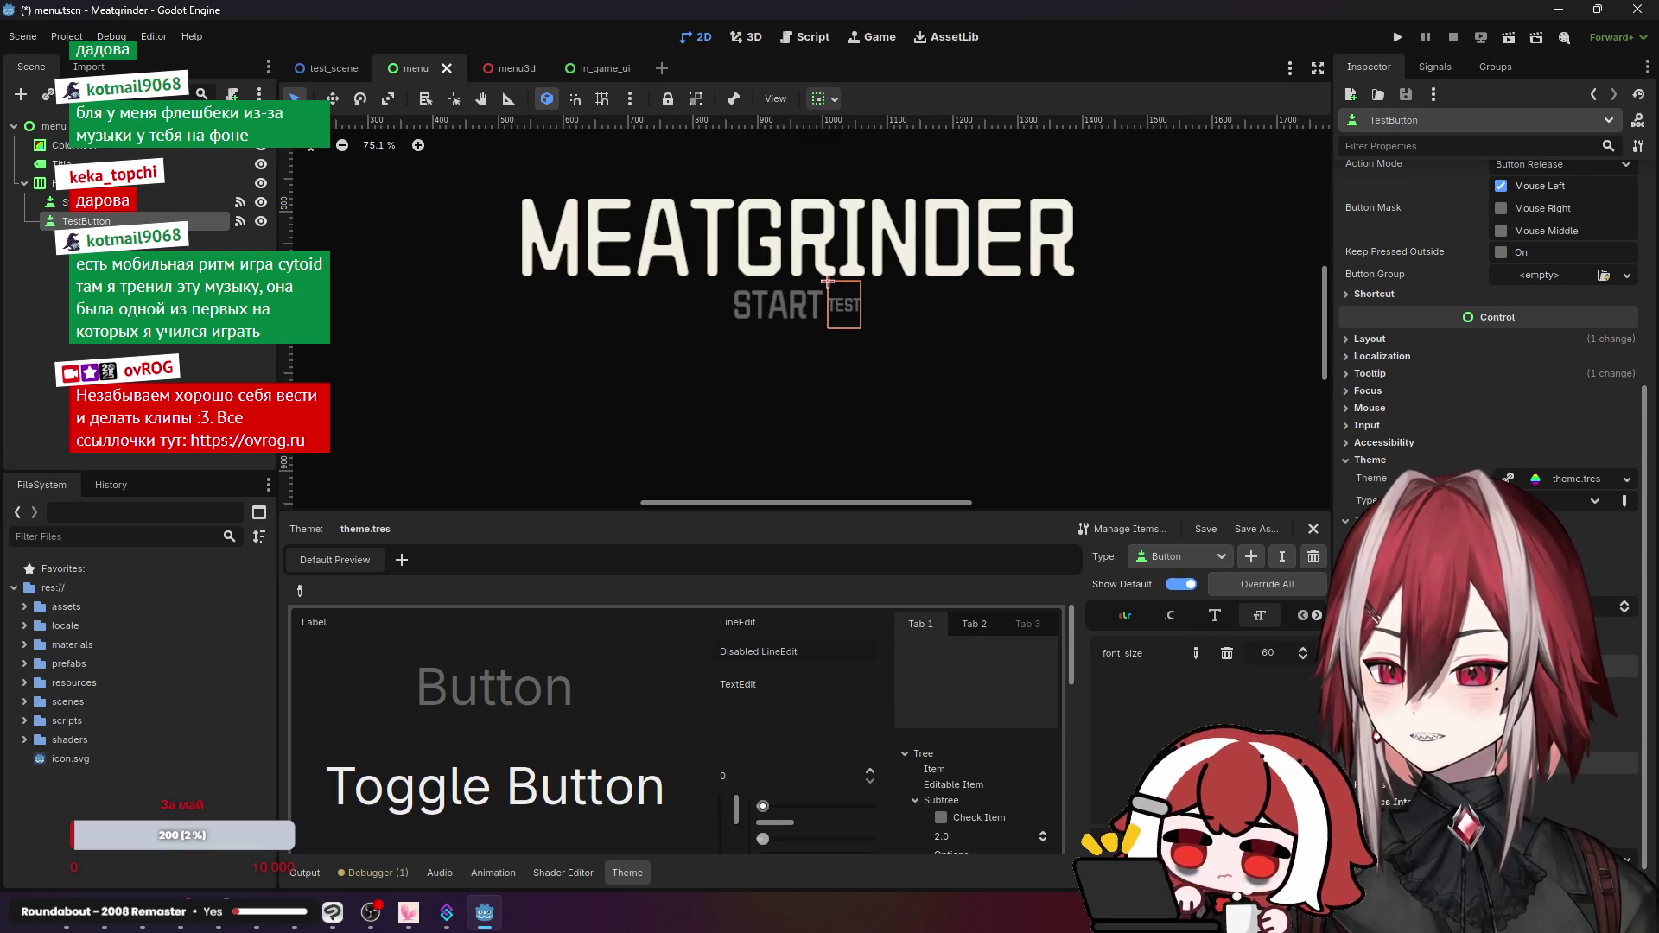
Give TestButton the shared theme.tres and save the menu scene
left_click(470, 371)
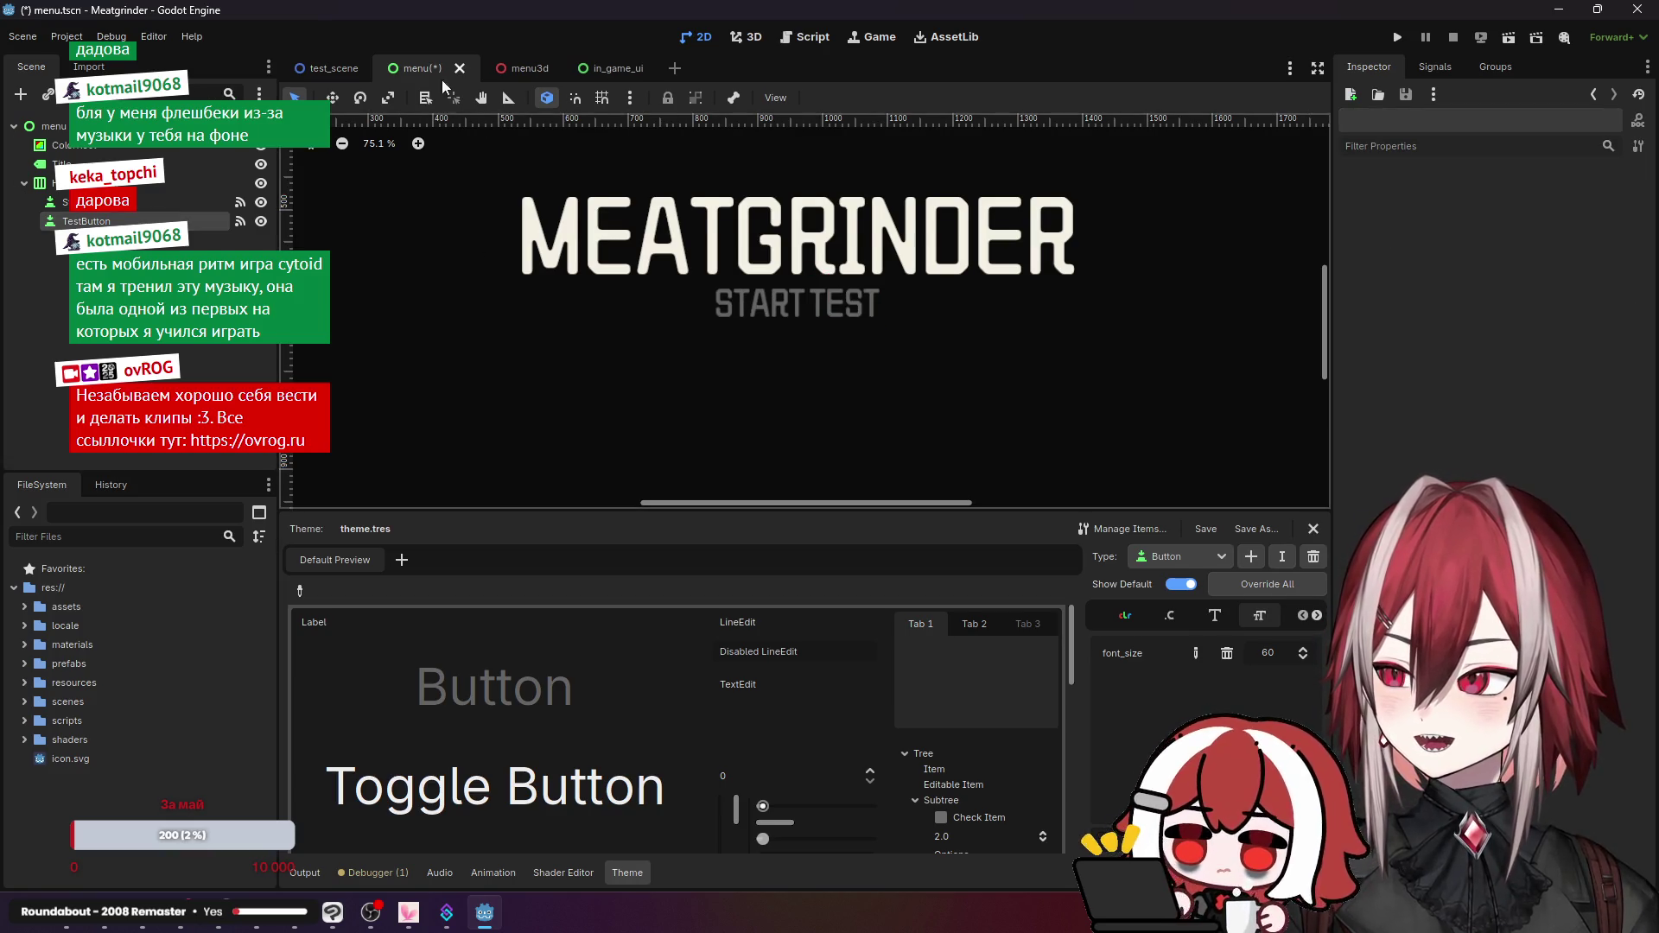
left_click(207, 182)
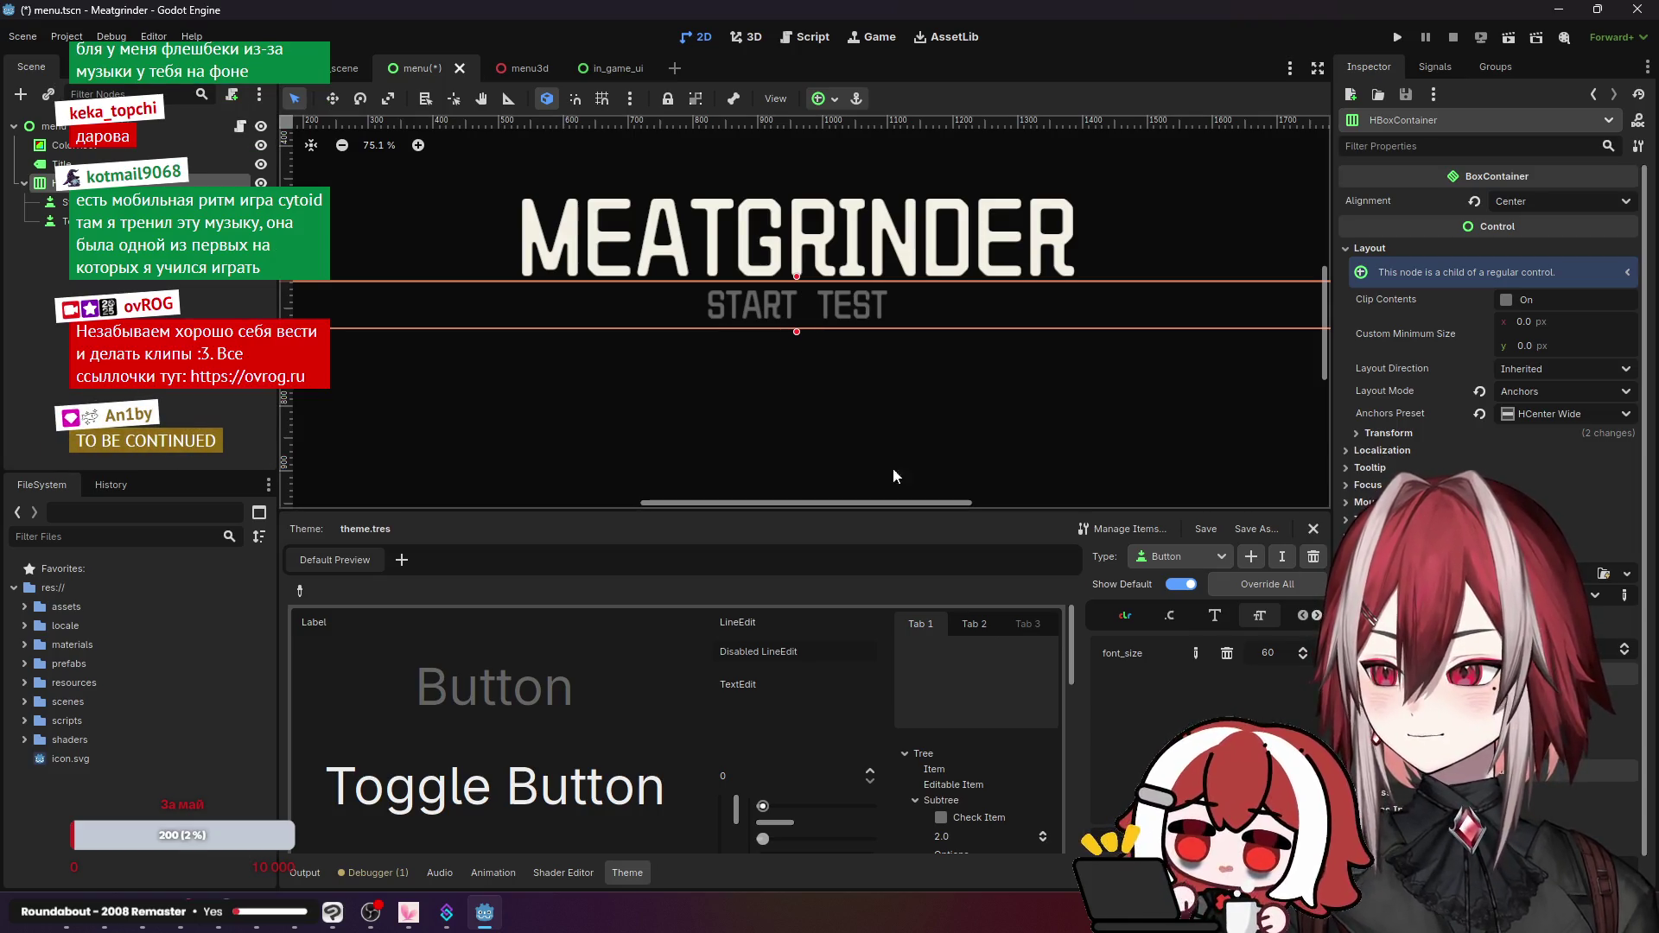
left_click(666, 332)
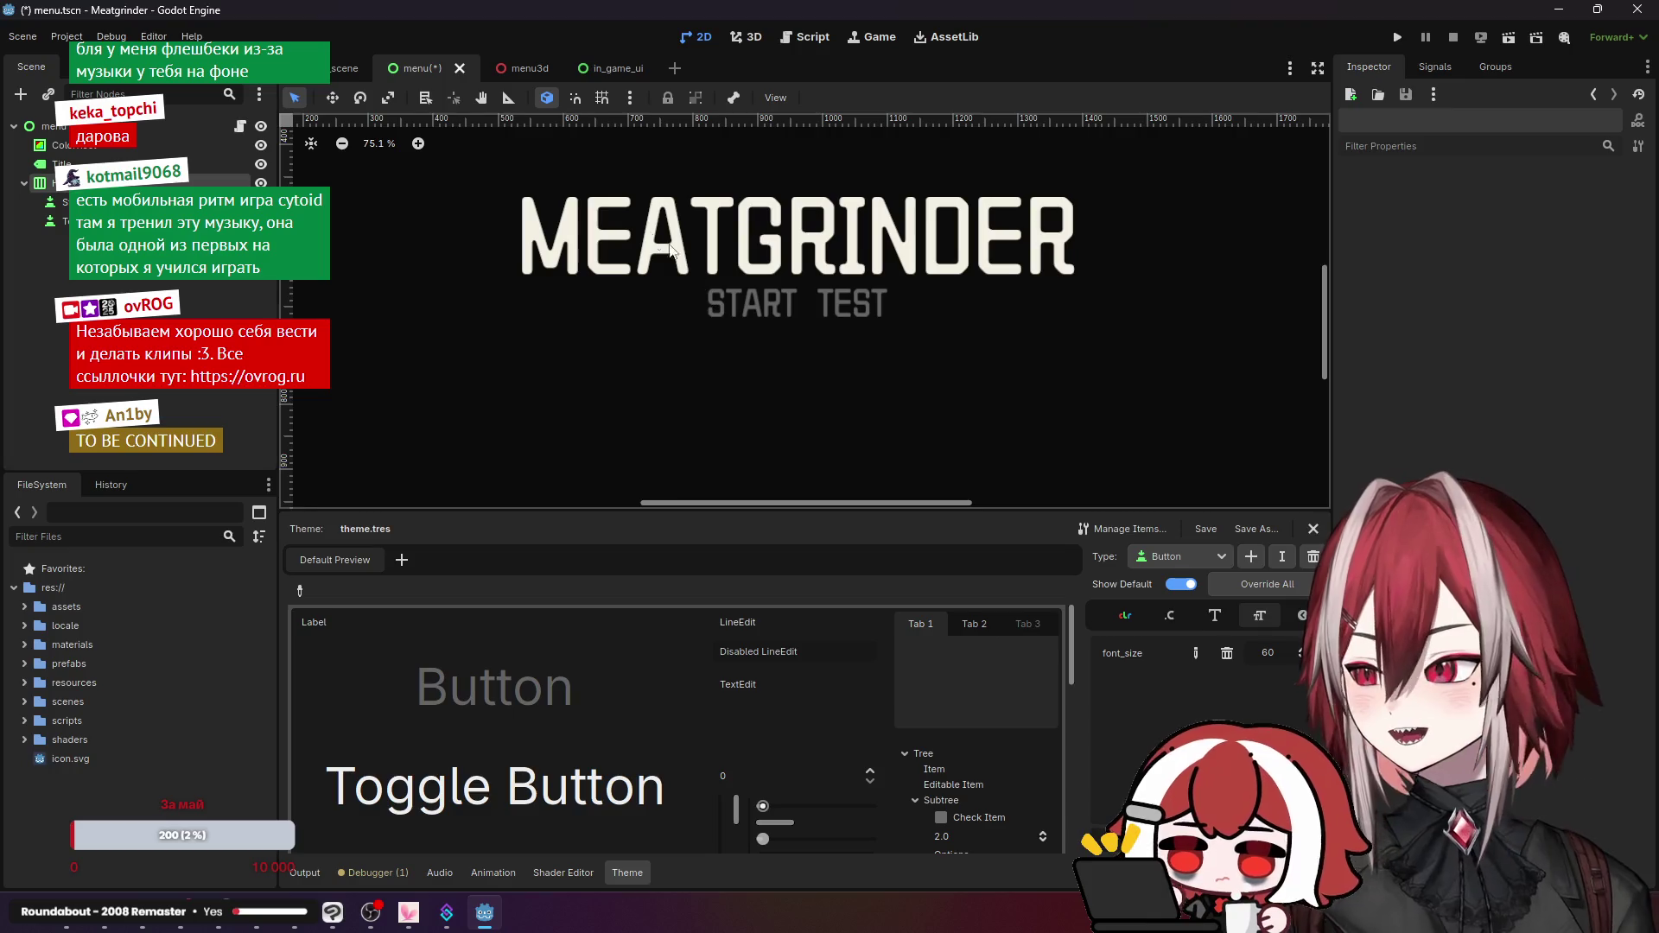
key("ctrl+s")
left_click(489, 68)
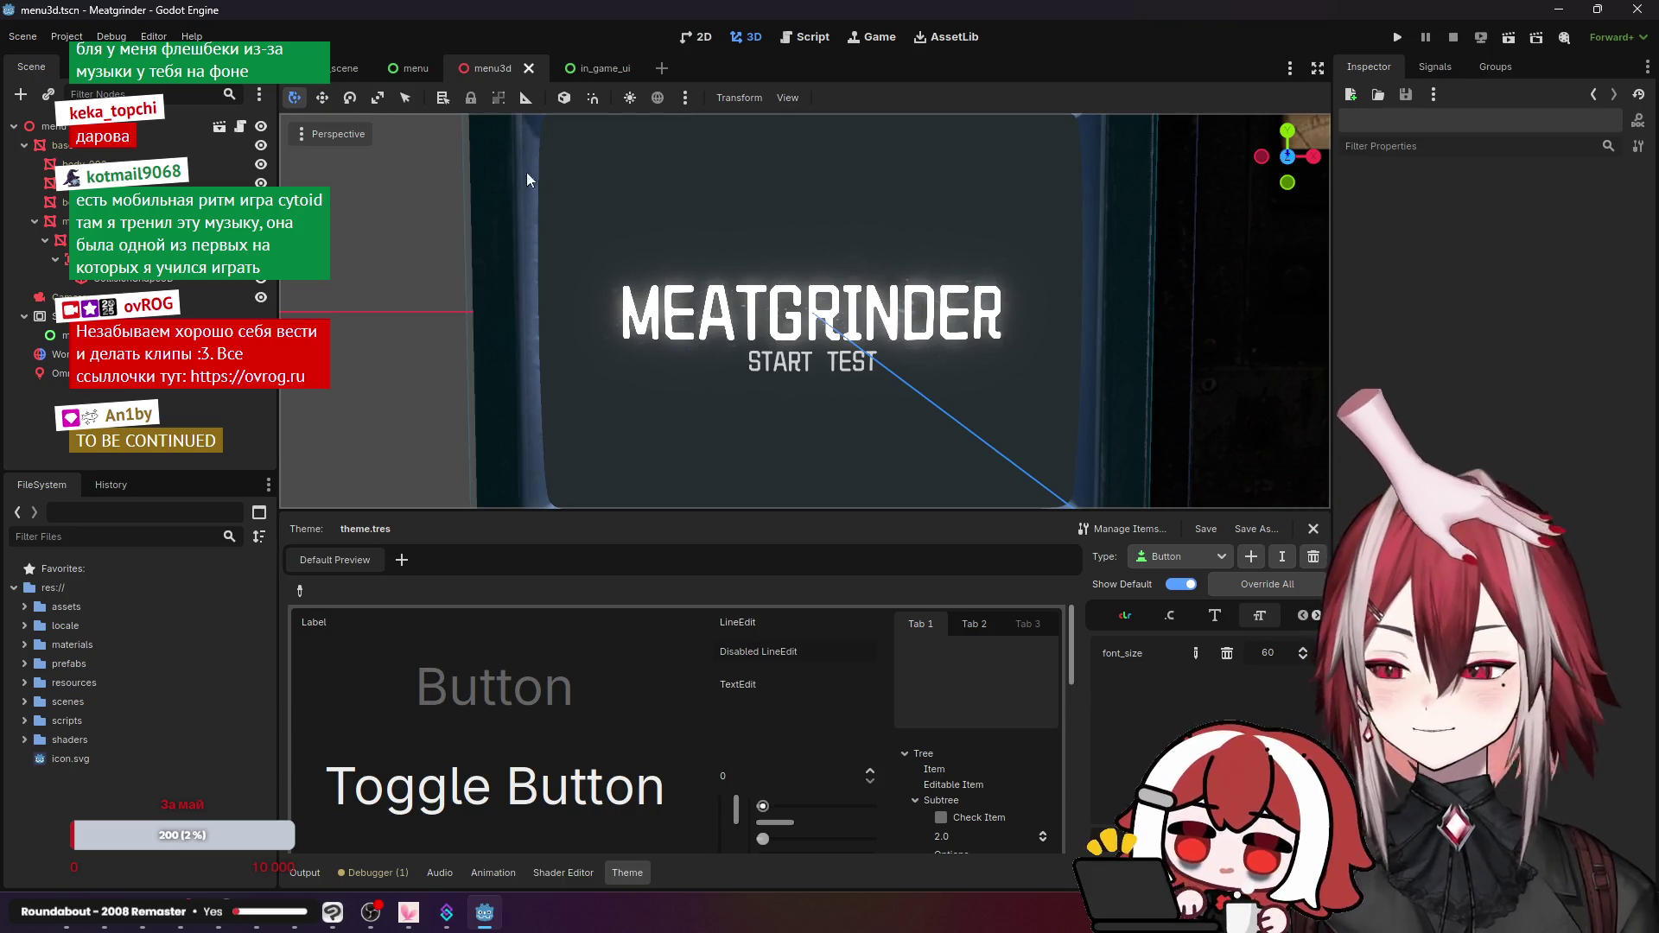
left_click(410, 69)
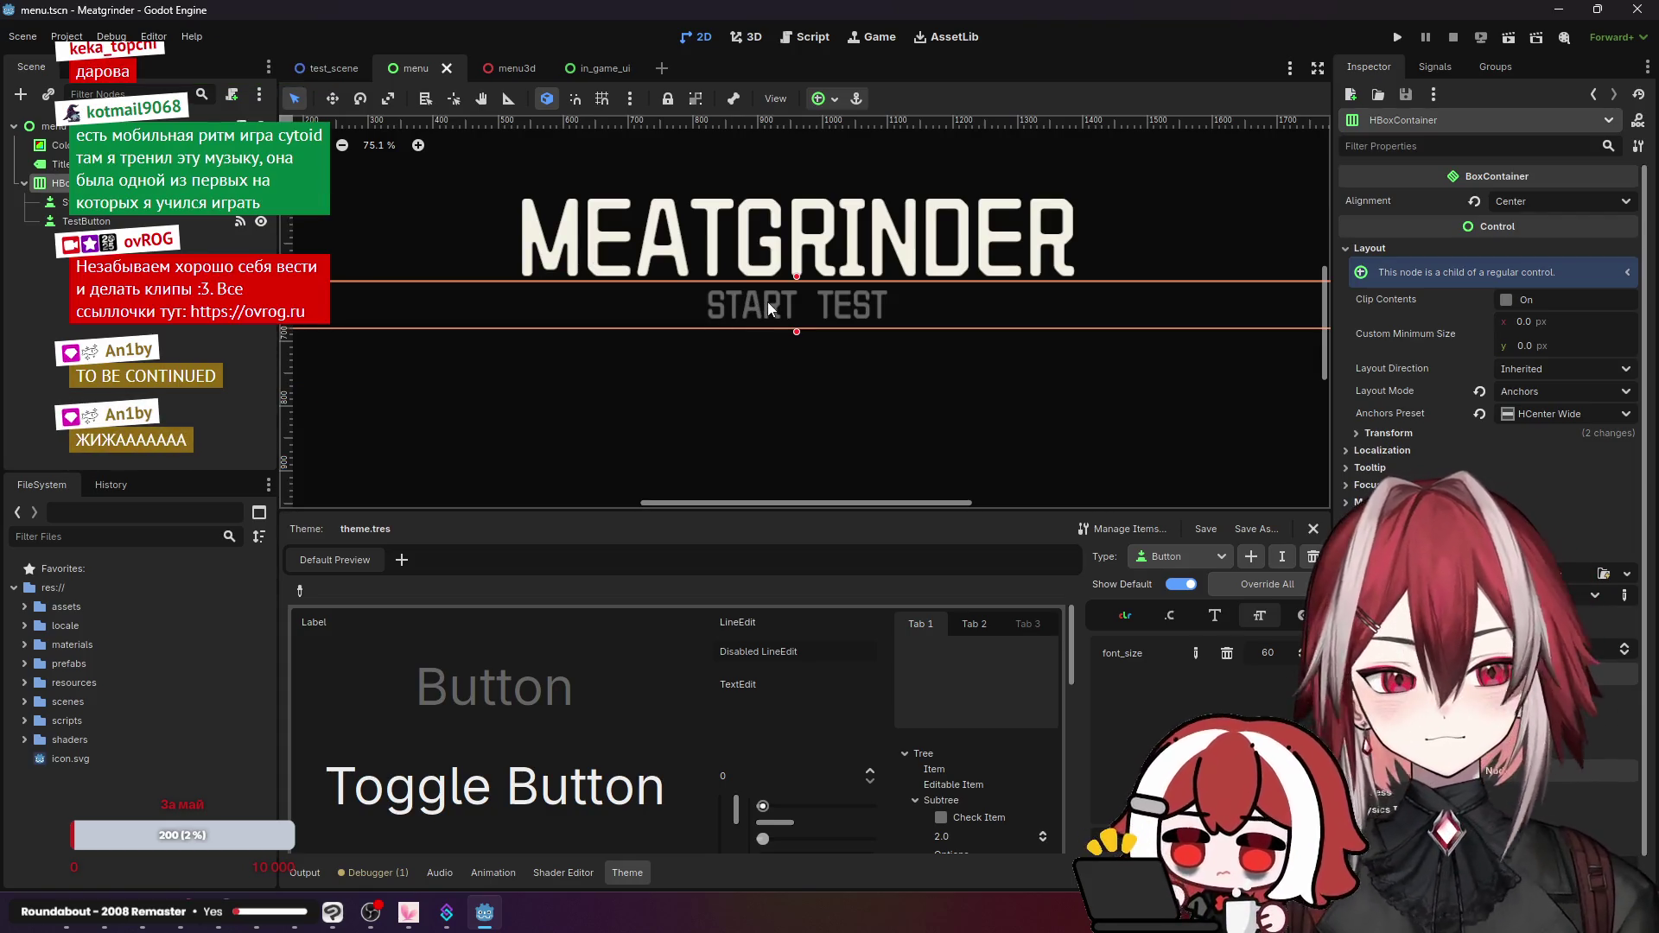
Move the START/TEST button row 21 px lower and save
left_click(790, 313)
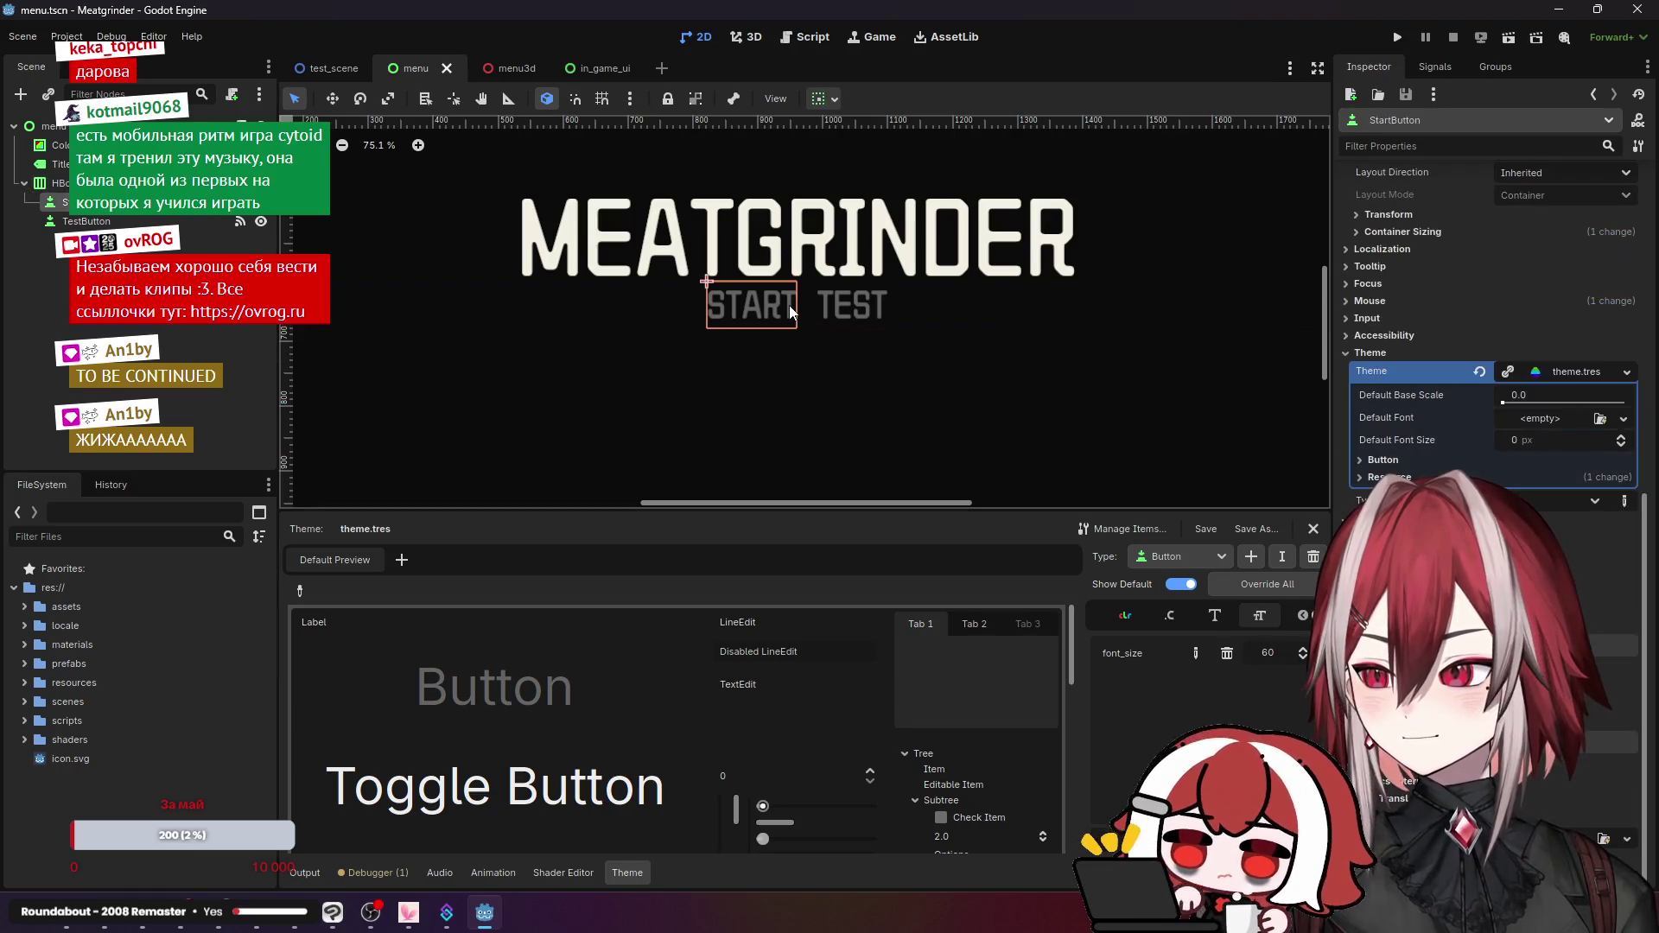
left_click(934, 318)
left_click_drag(932, 324, 925, 326)
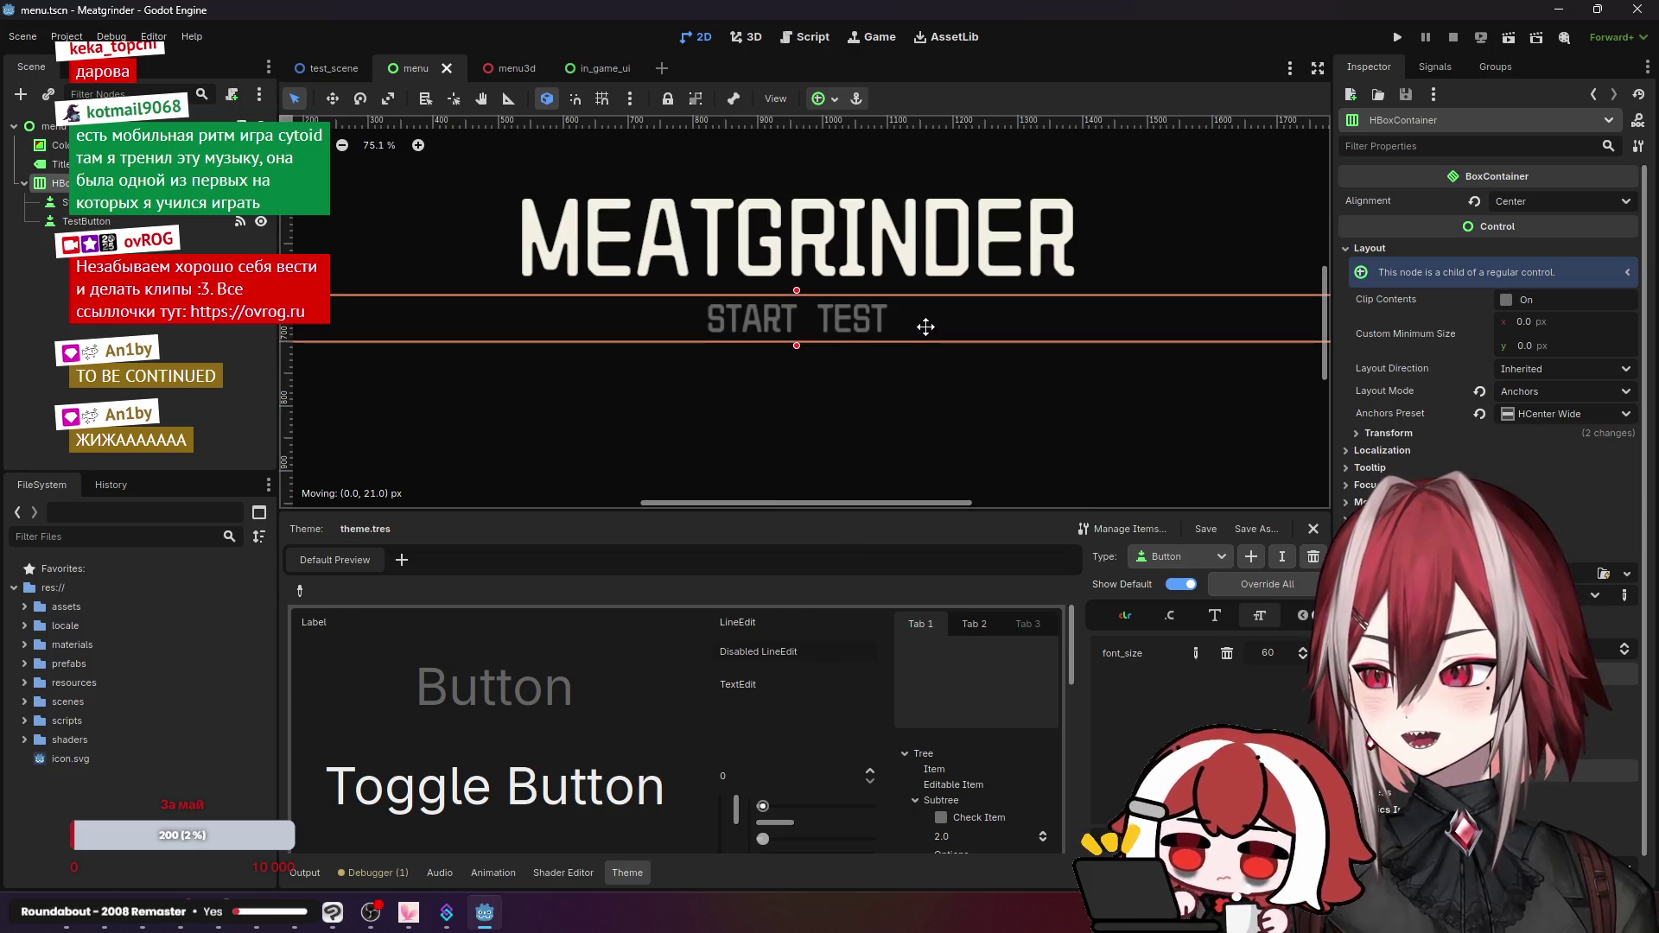
key("ctrl+s")
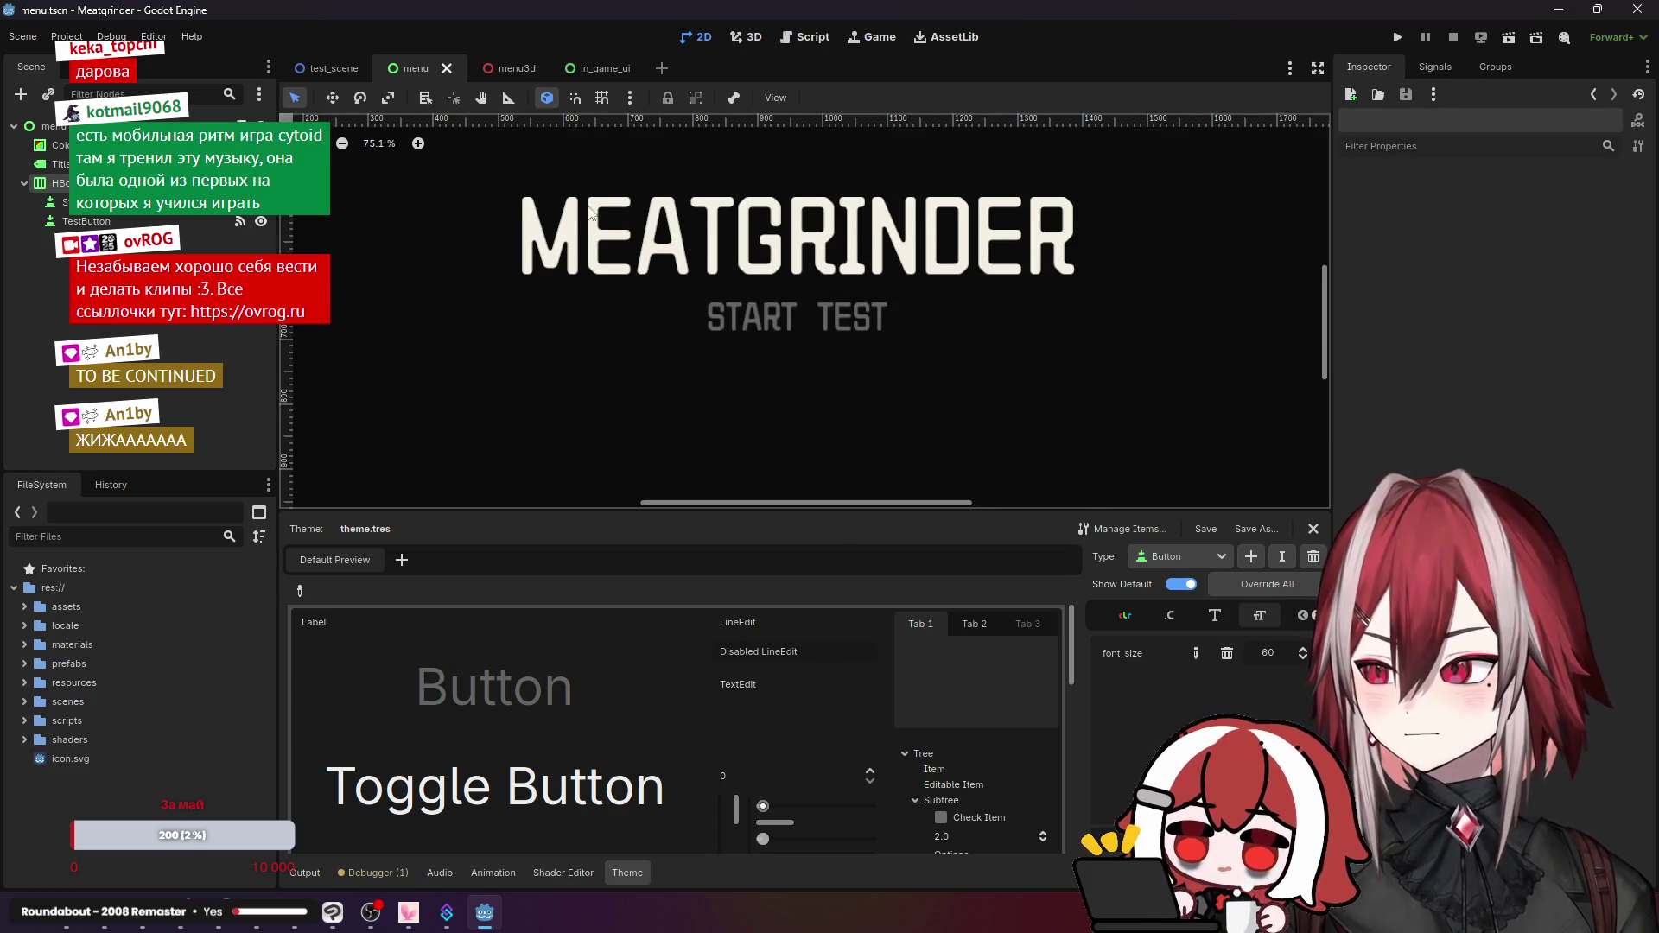
left_click(495, 69)
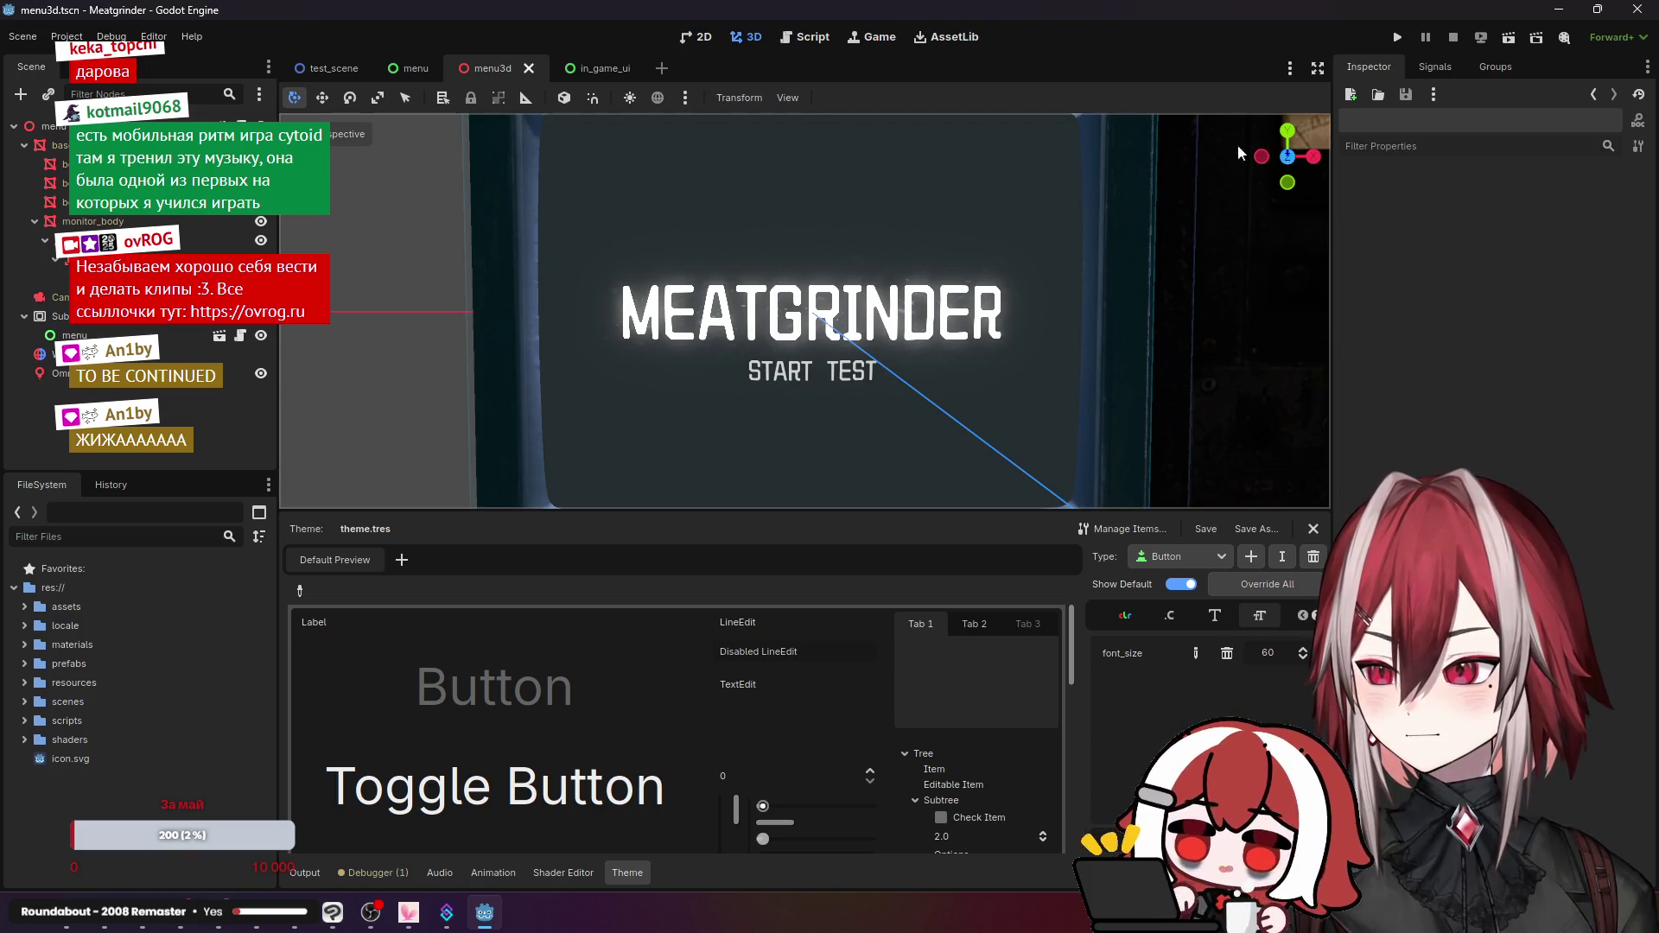
Run the project to check the menu in-game, then close the game window
left_click(1513, 36)
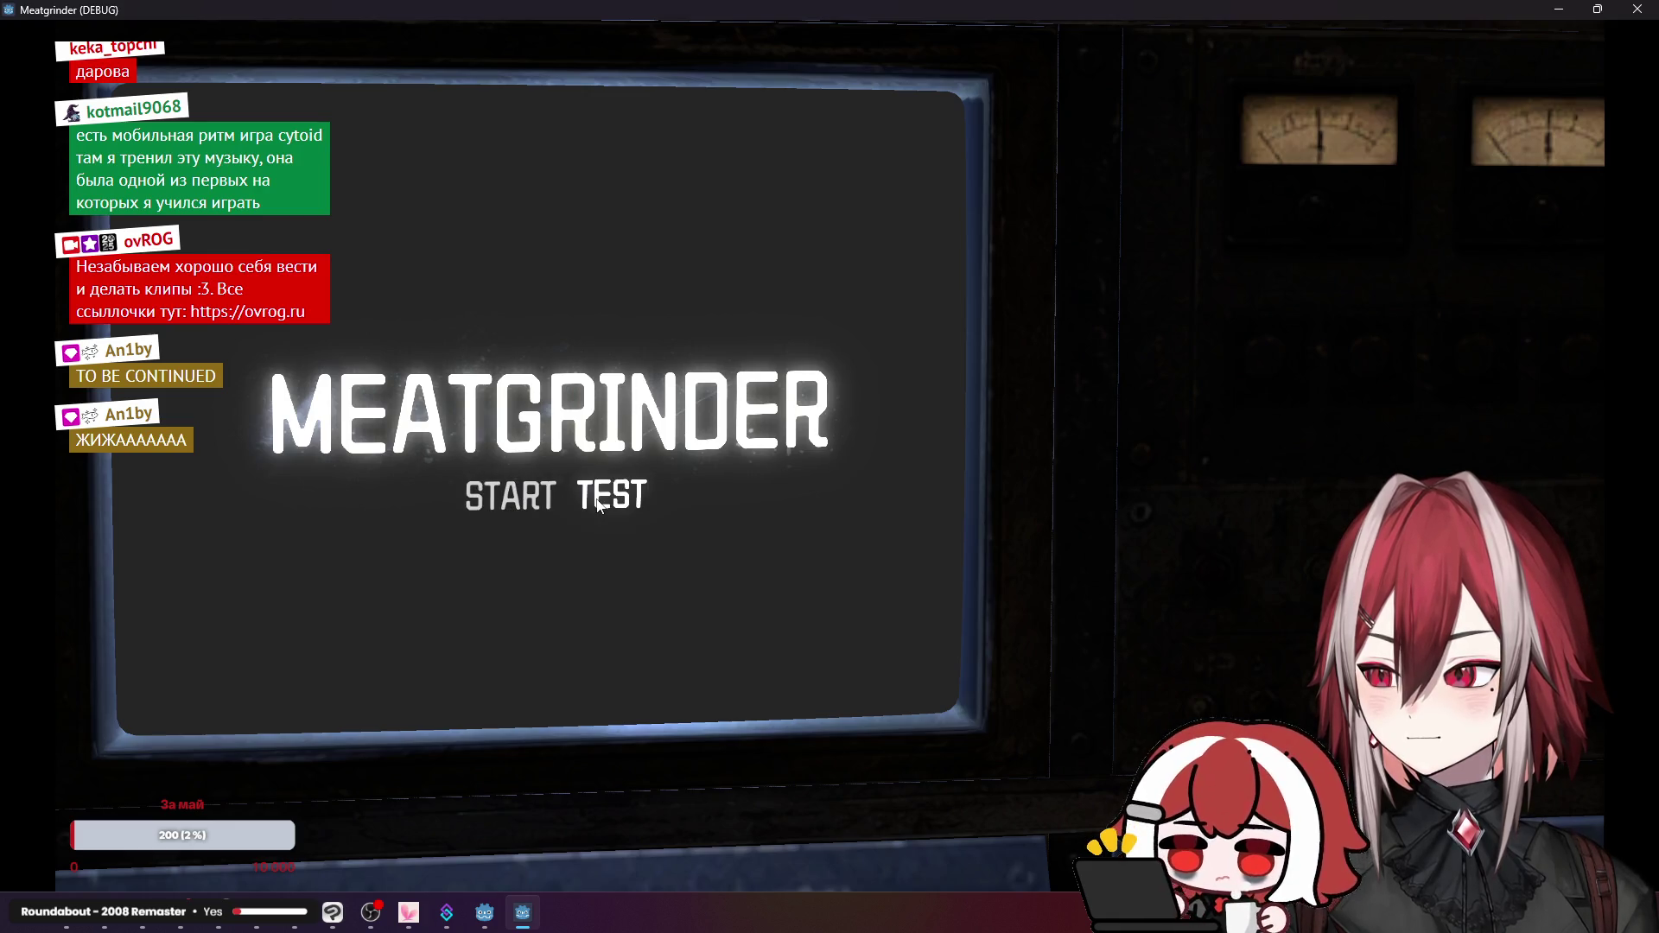
left_click(1637, 9)
left_click(590, 70)
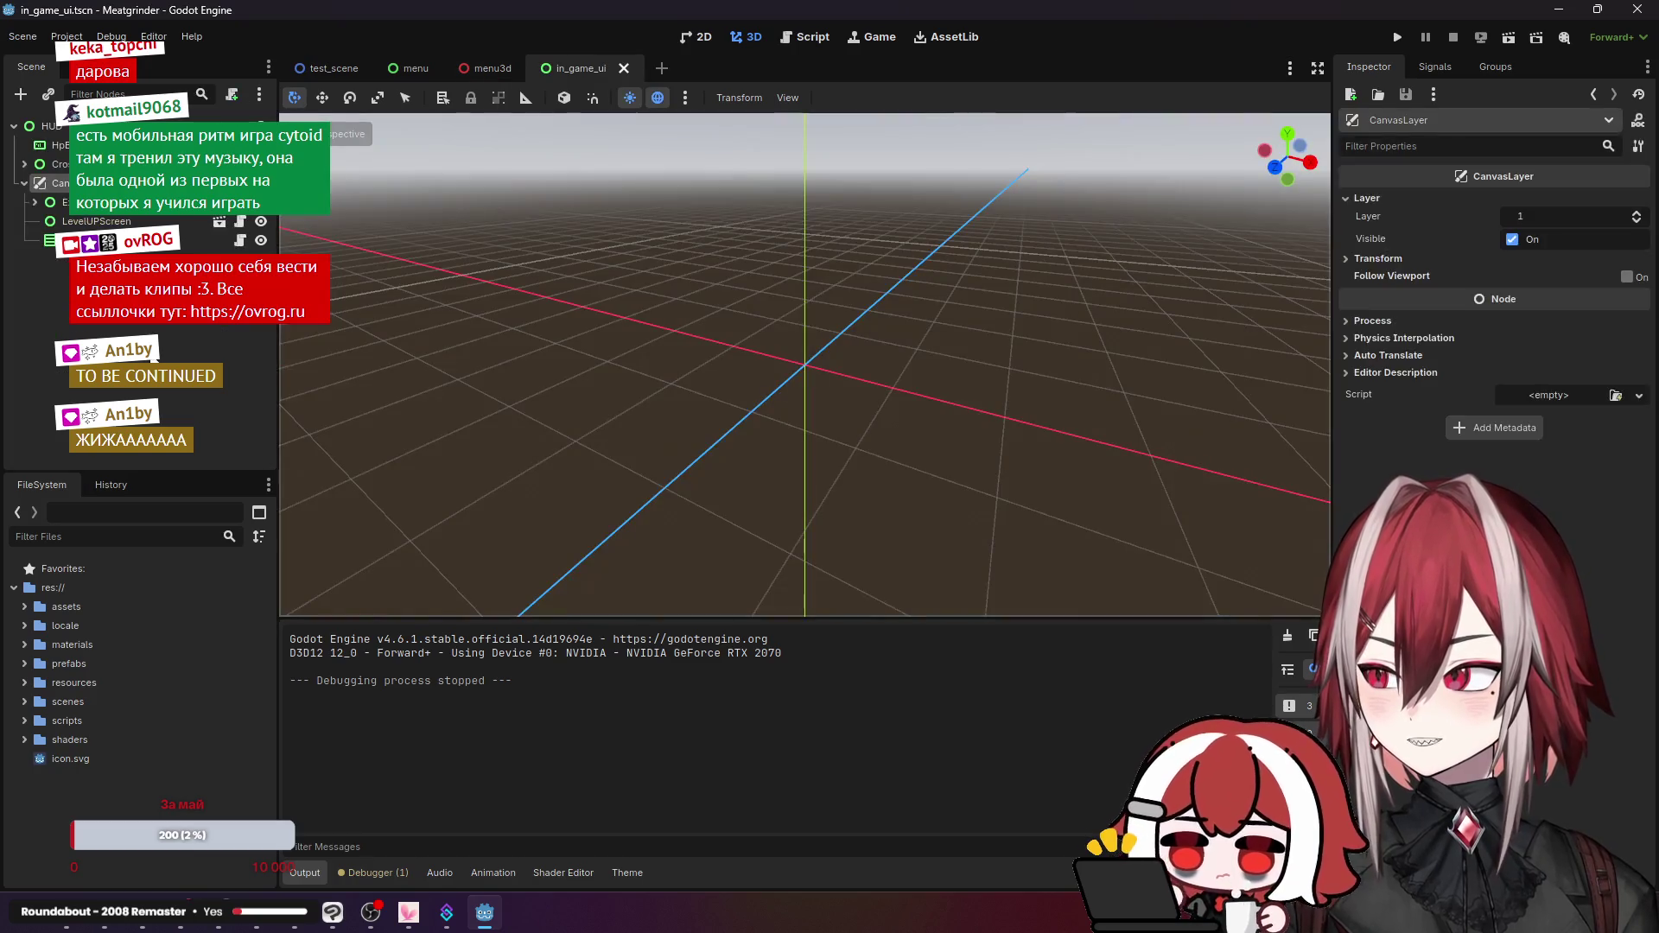
left_click(406, 68)
left_click(806, 318)
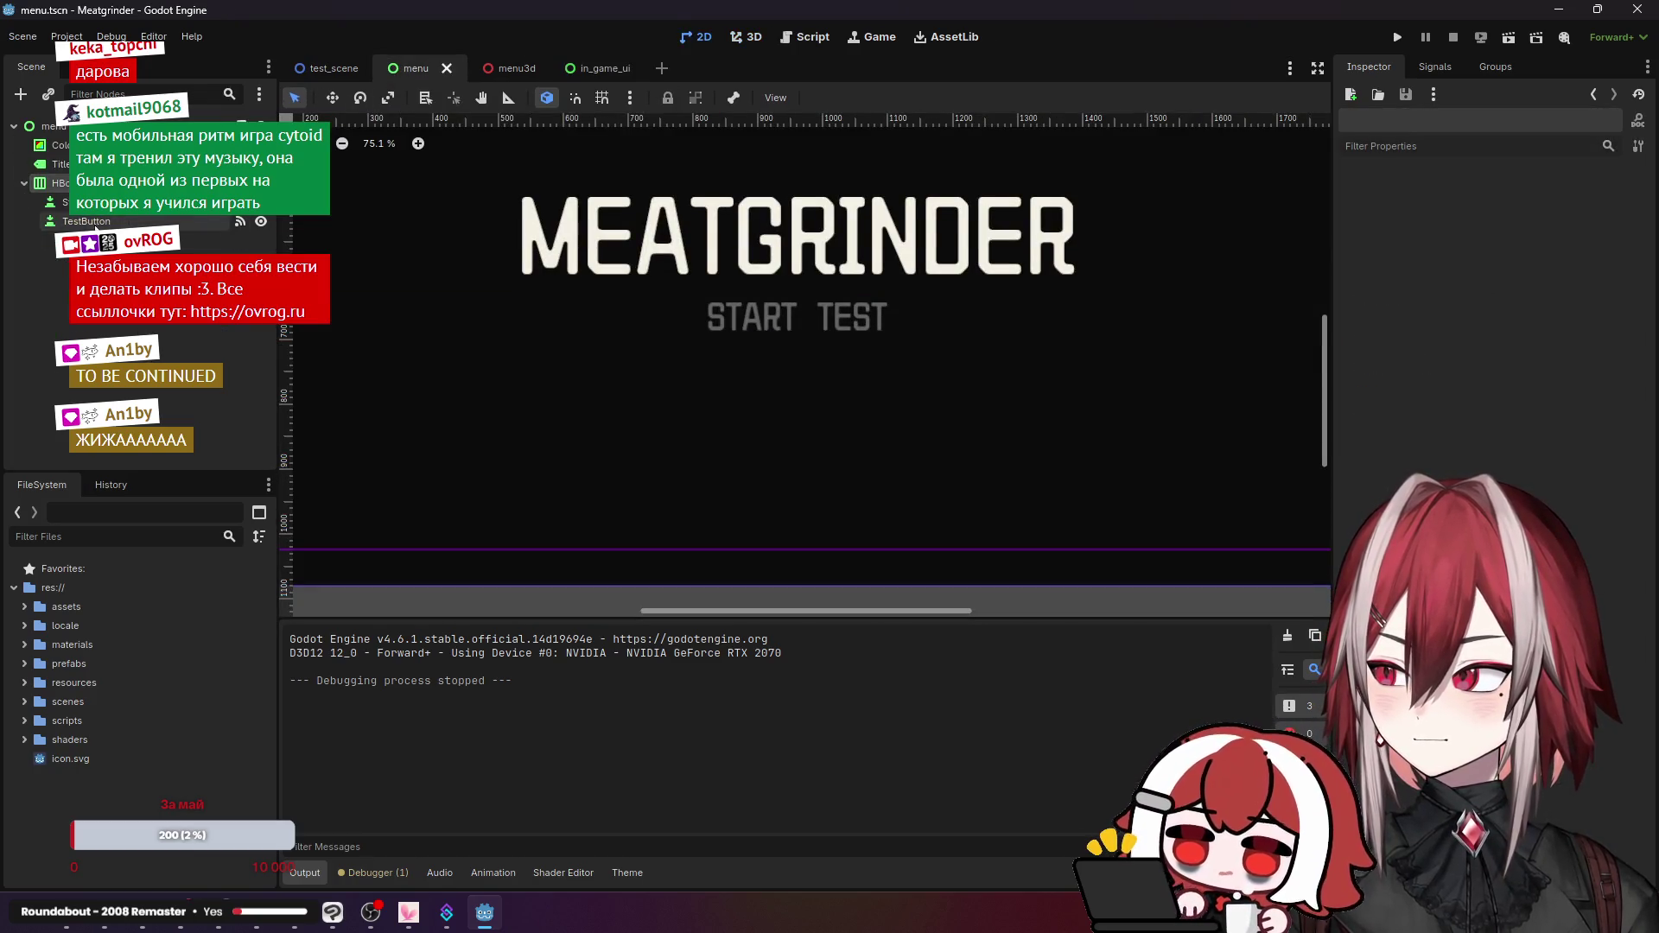
Add a new Button node to the button row, discarding a stray TEST duplicate
key("ctrl+d")
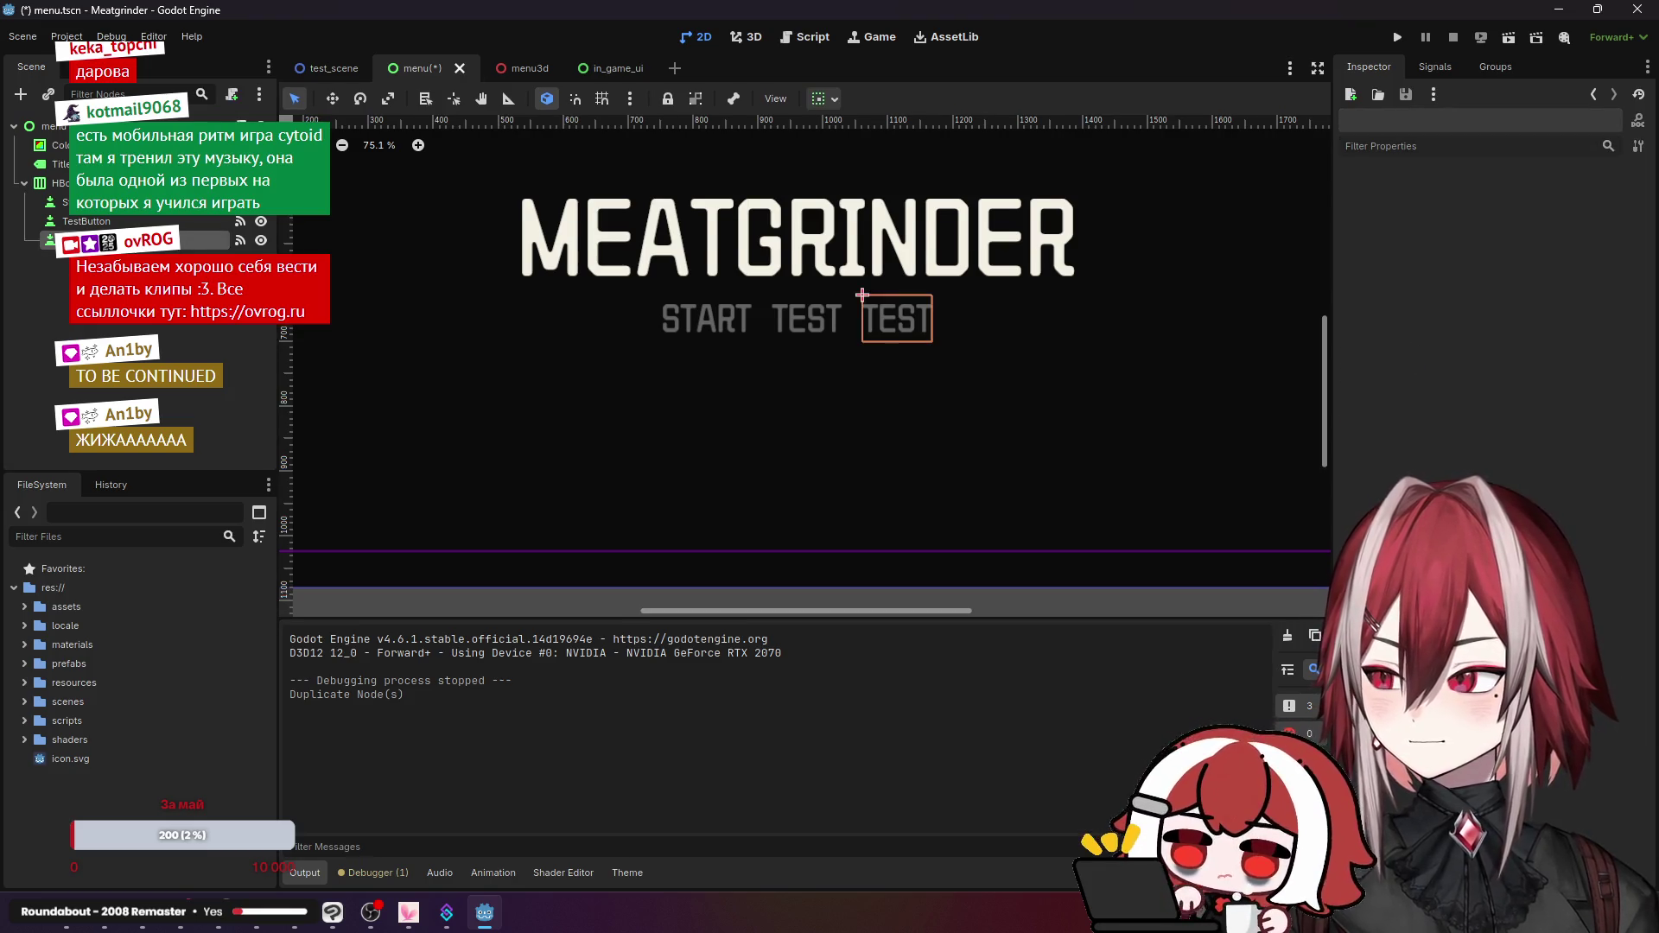
key("Delete")
key("Return")
right_click(130, 327)
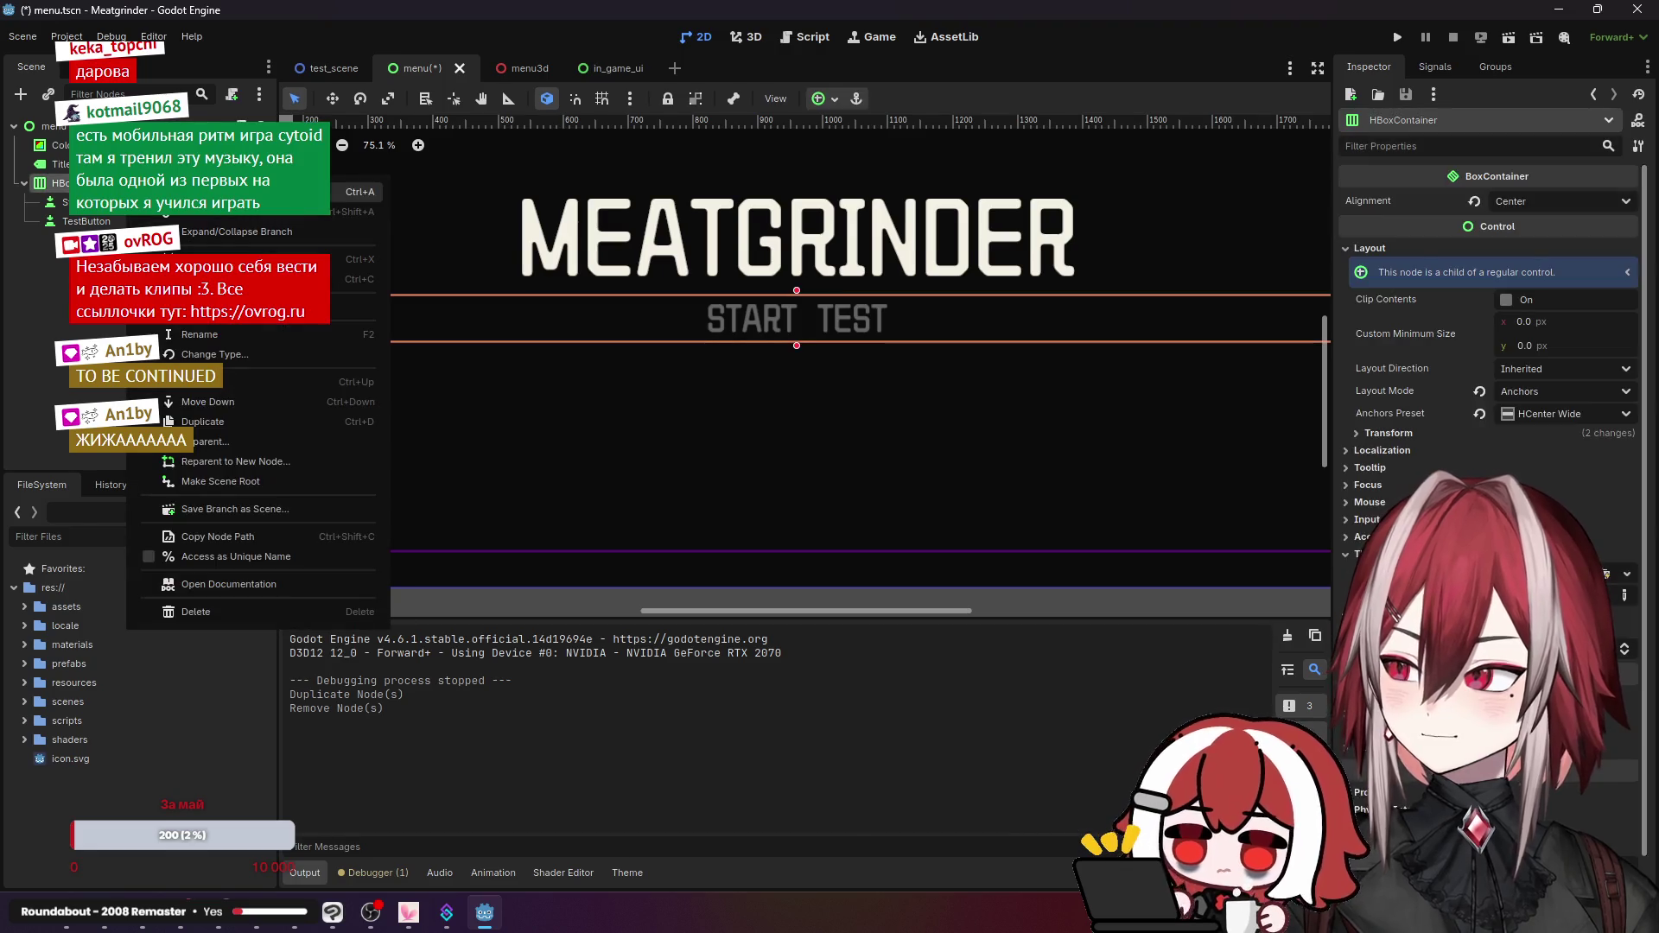
left_click(173, 337)
type("buy")
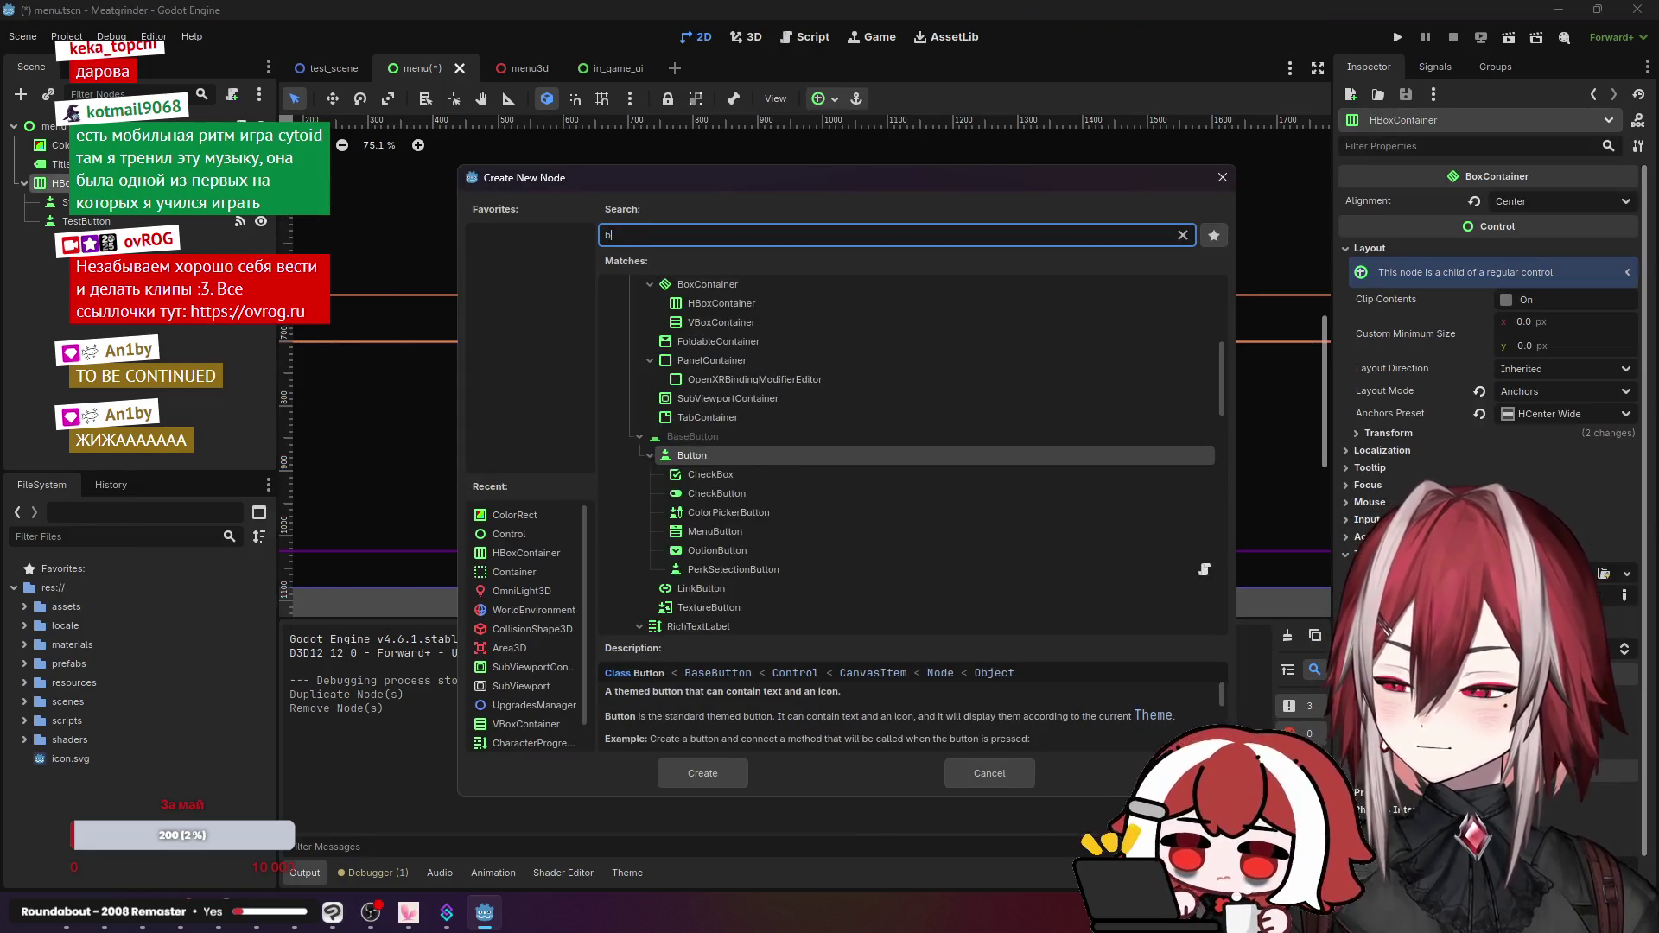
key("BackSpace")
type("t")
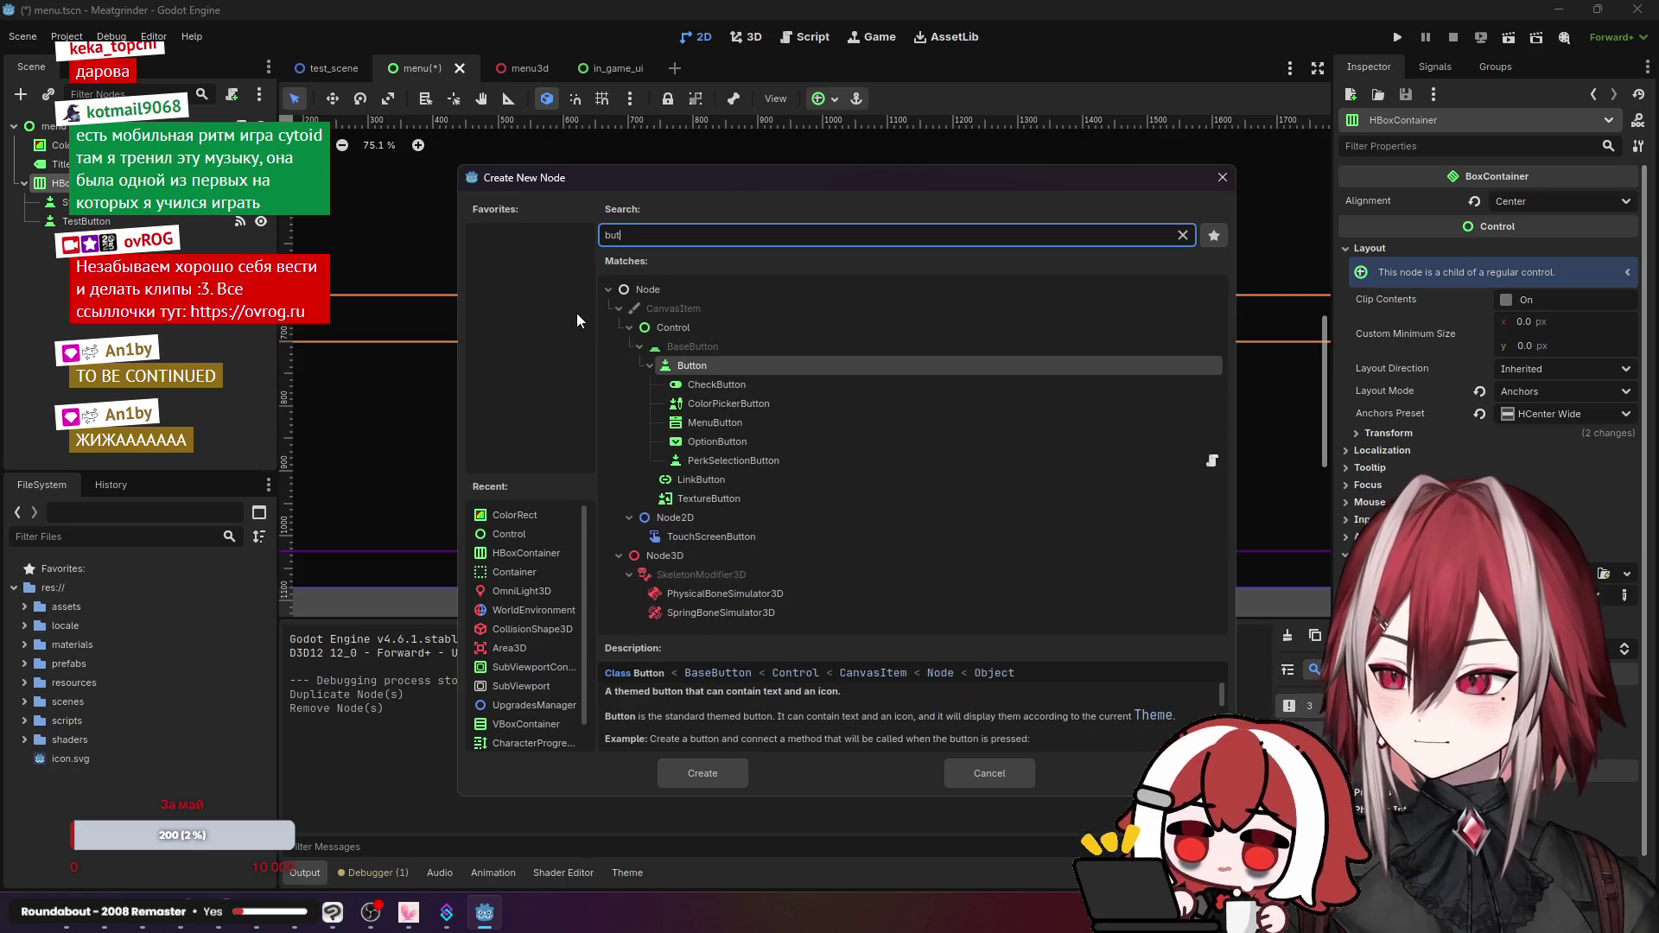
left_click(731, 772)
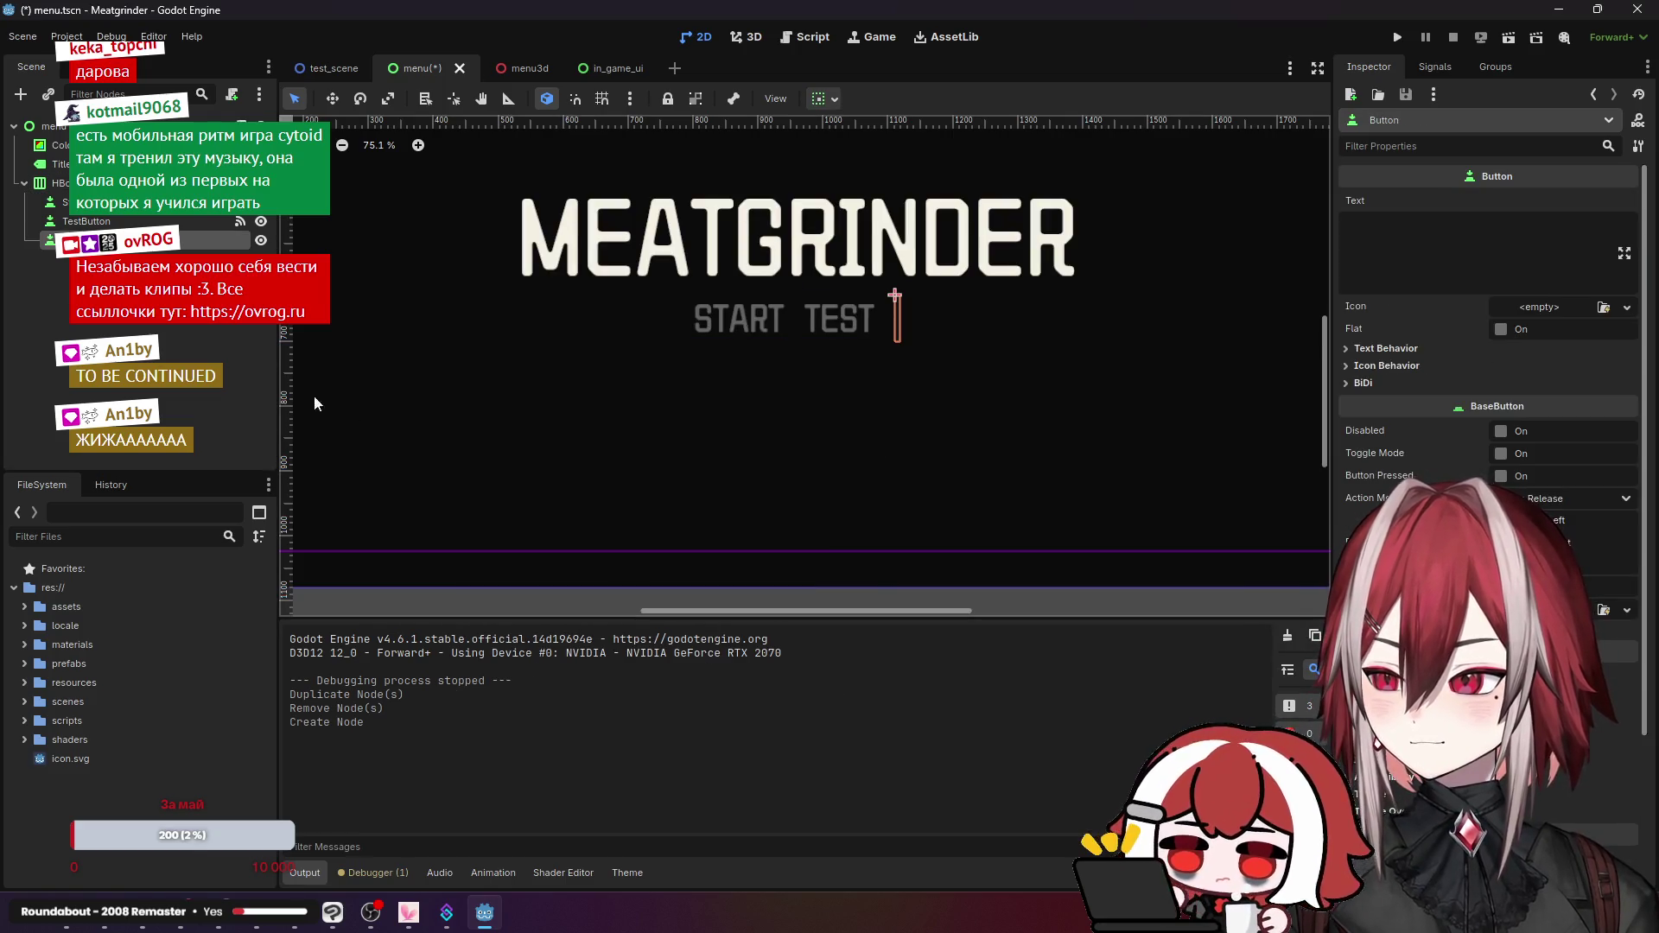
Label the new button Quit and load theme.tres into its Theme property
left_click(1431, 237)
type("o")
key("BackSpace")
type("Quit")
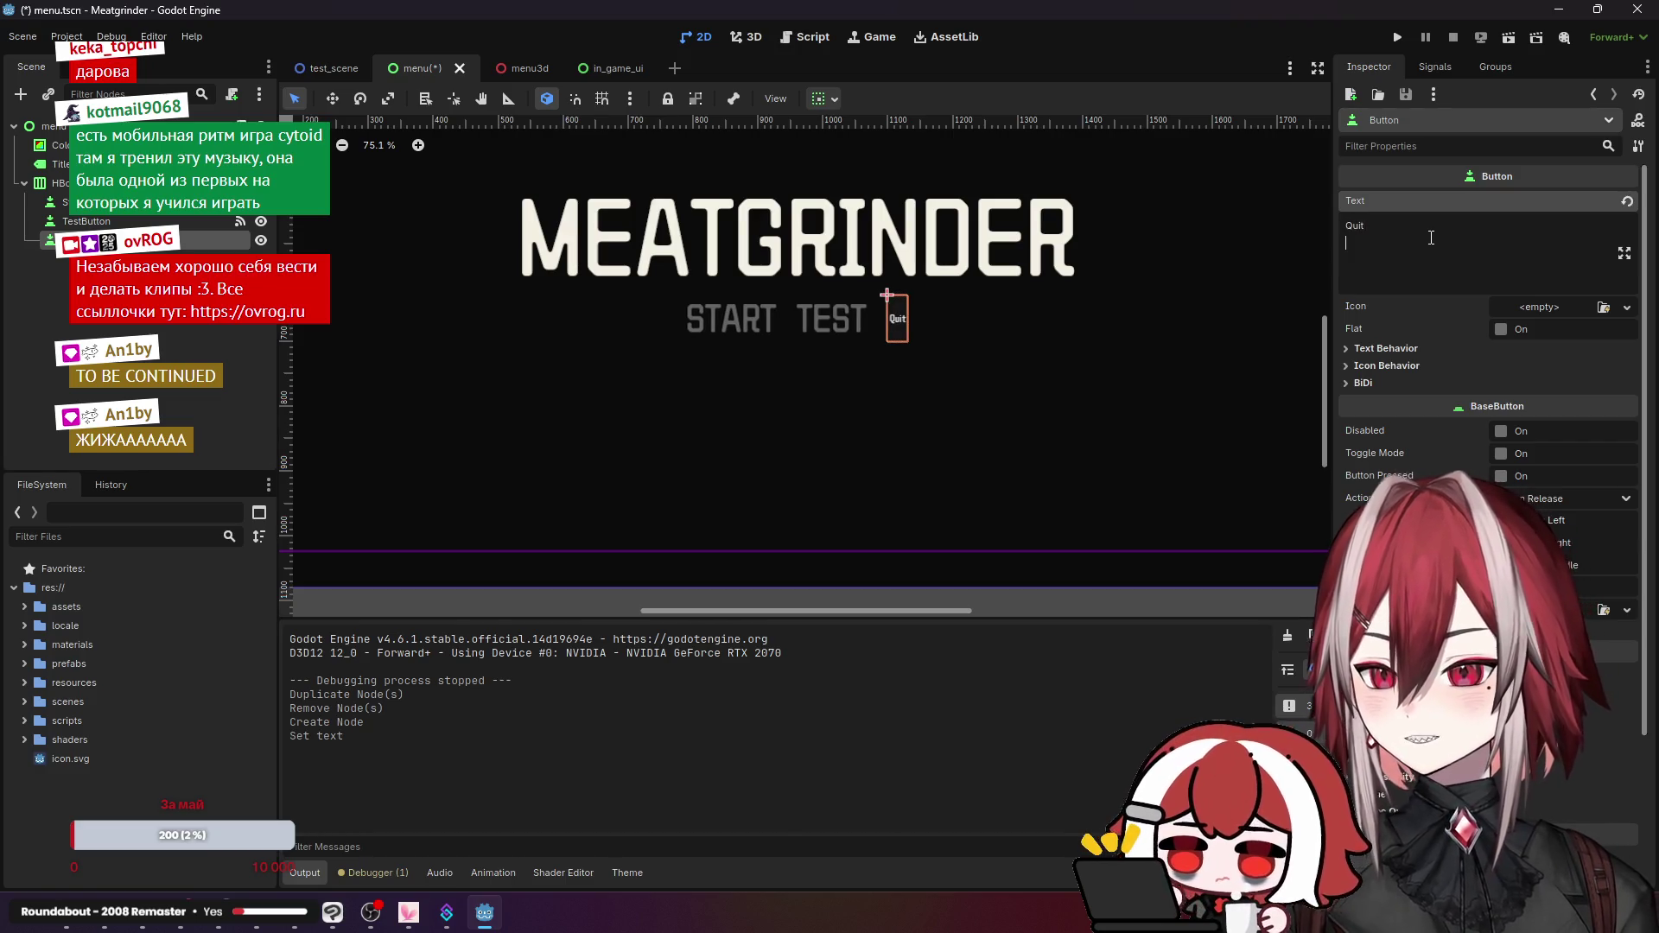
left_click(614, 336)
left_click(173, 241)
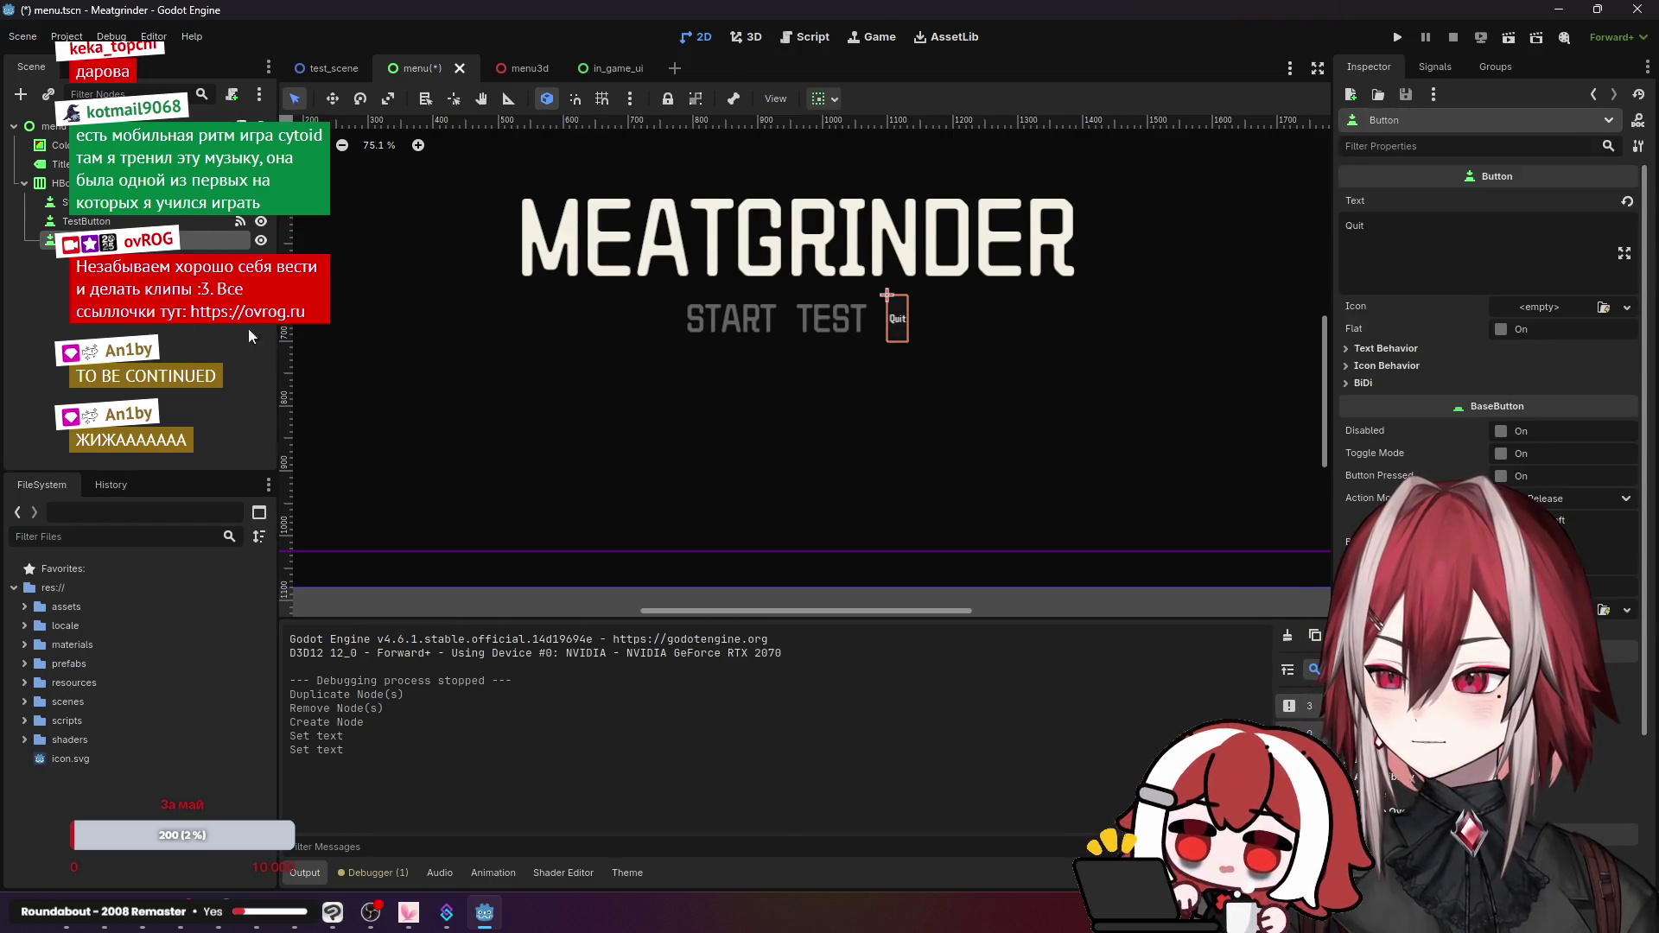
scroll(1486, 388, "down", 3)
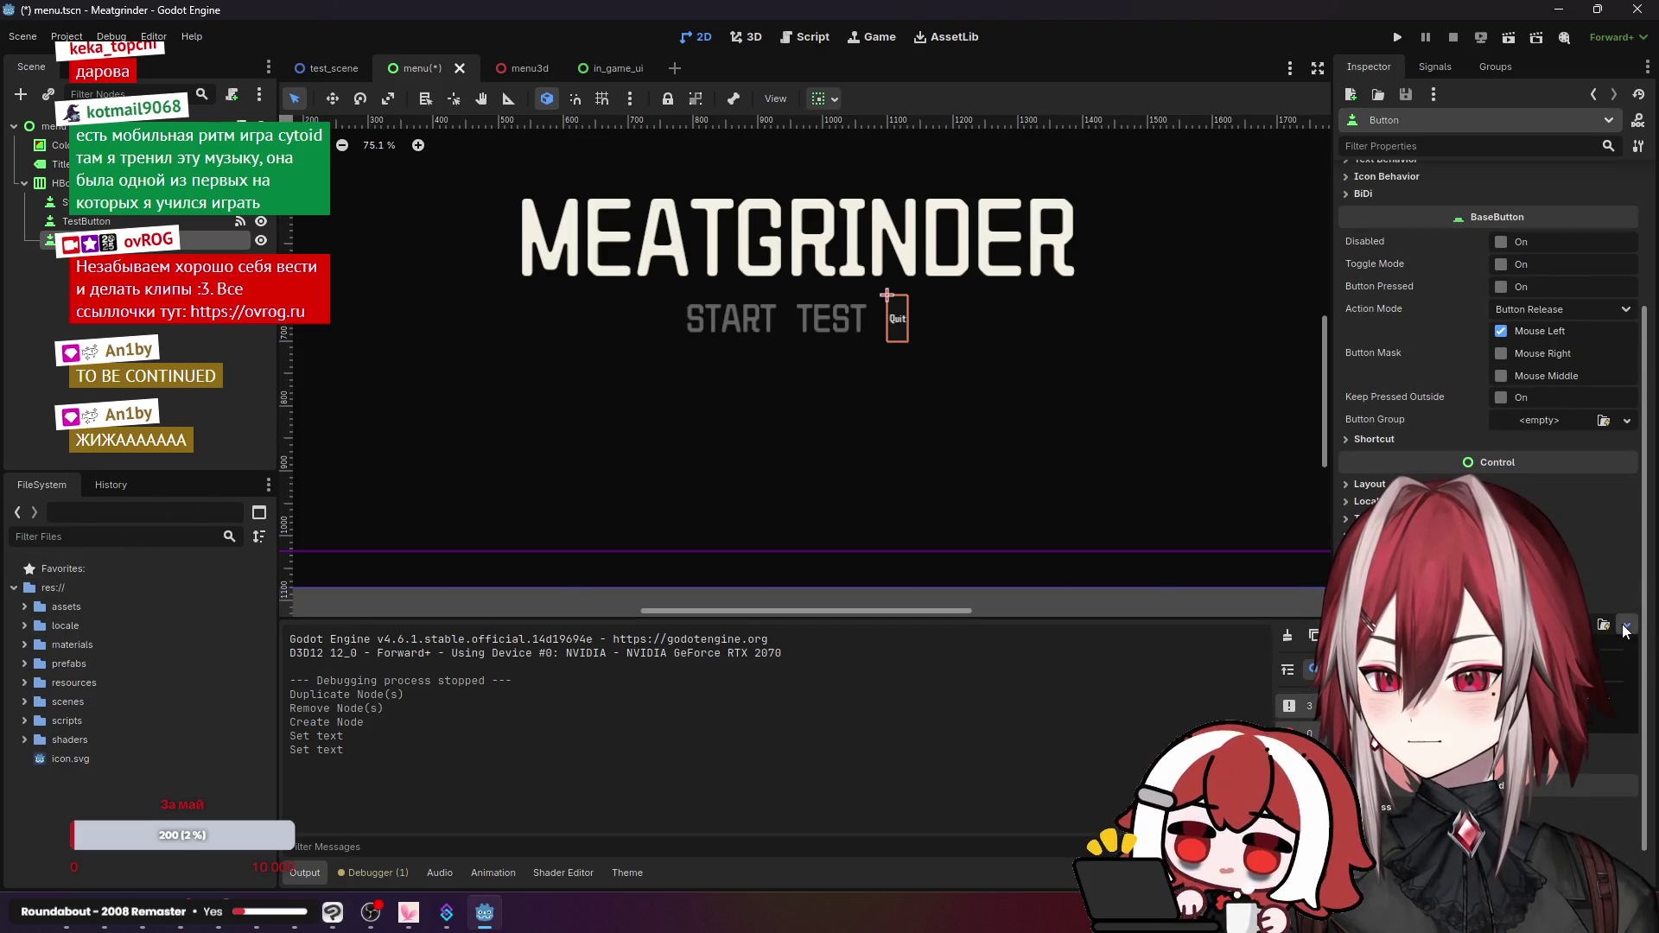
left_click(1604, 624)
left_click(583, 255)
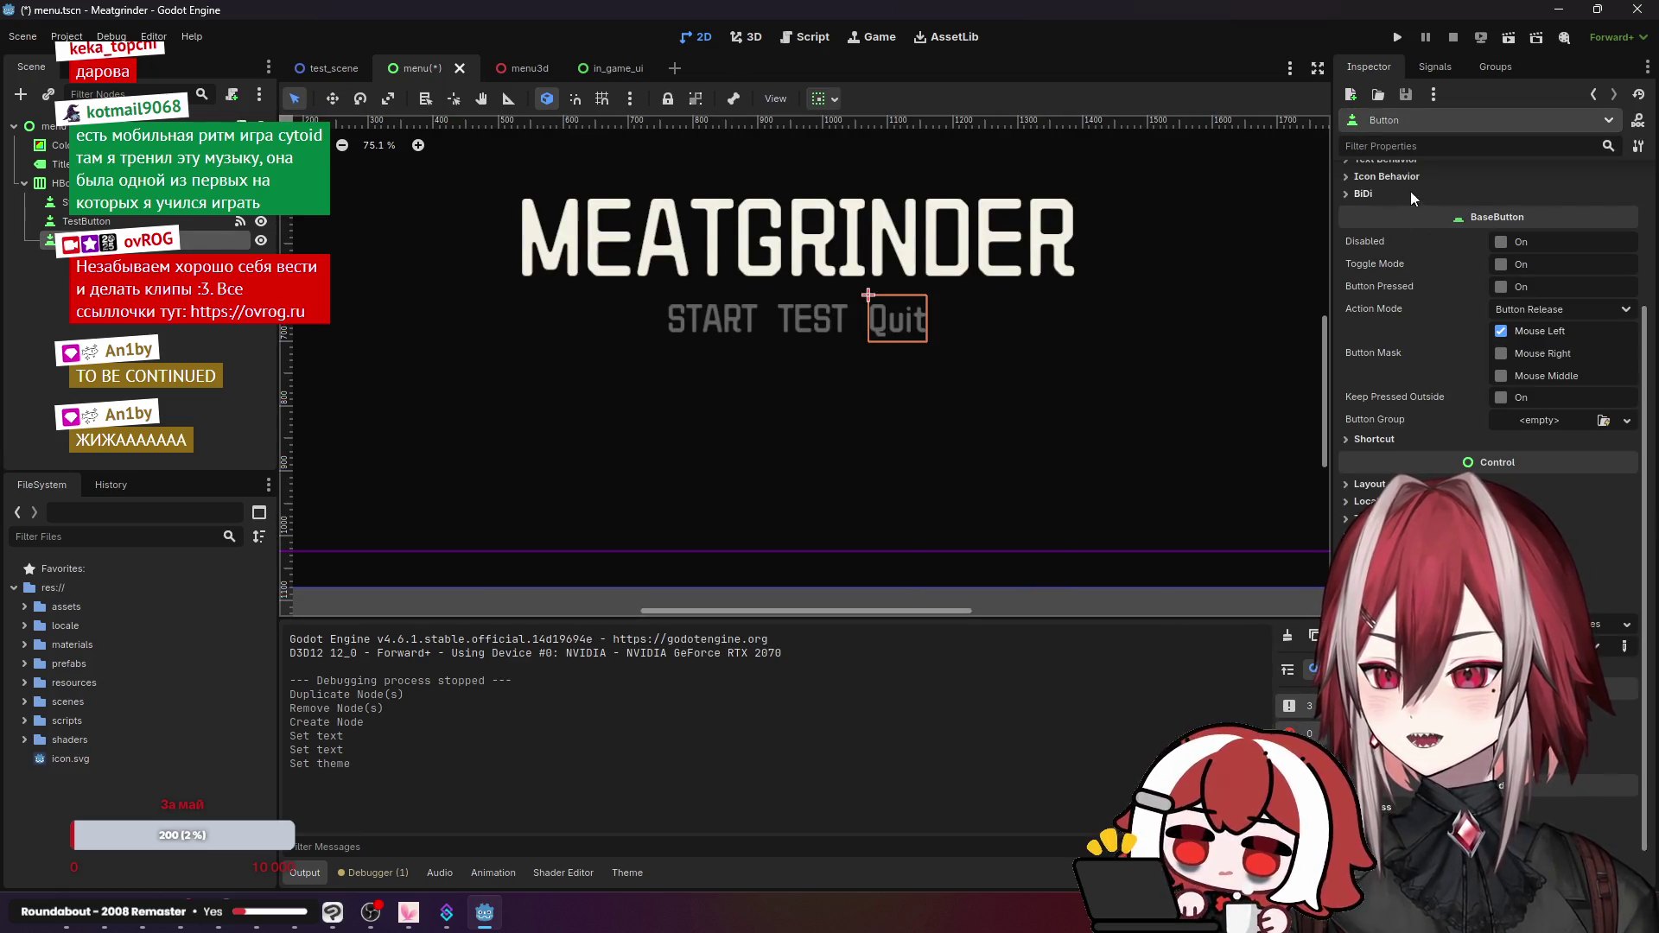
scroll(1422, 242, "up", 3)
Change the new button's label to lowercase 'quit'
left_click(1417, 236)
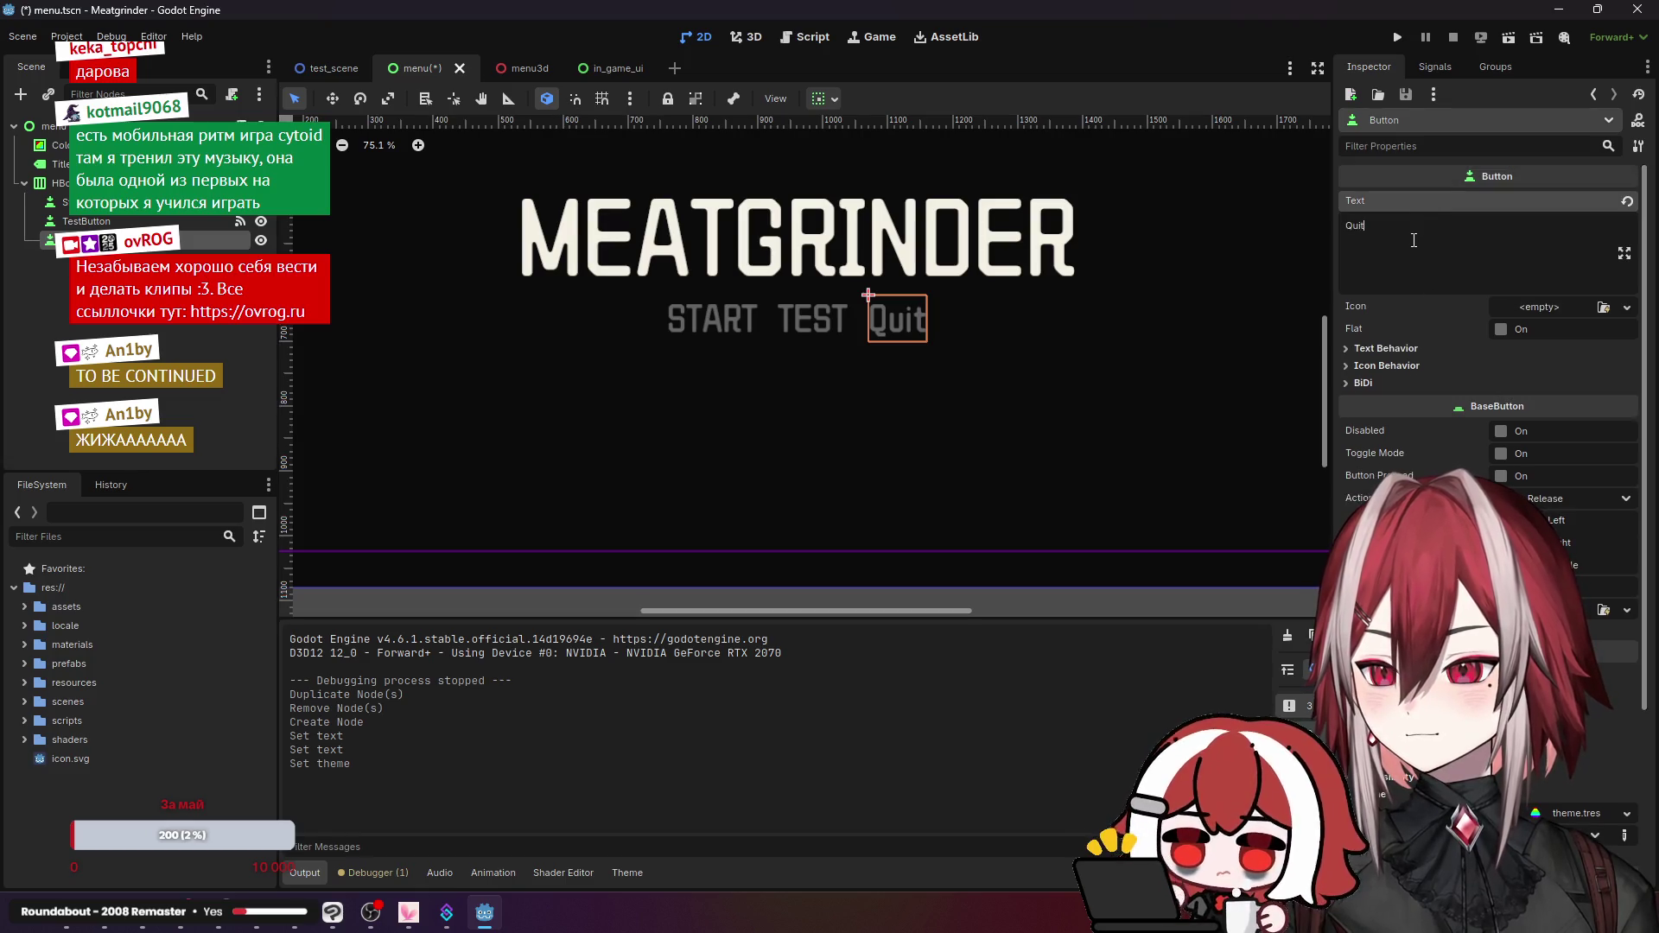
key("BackSpace")
key("BackSpace")
key("BackSpace")
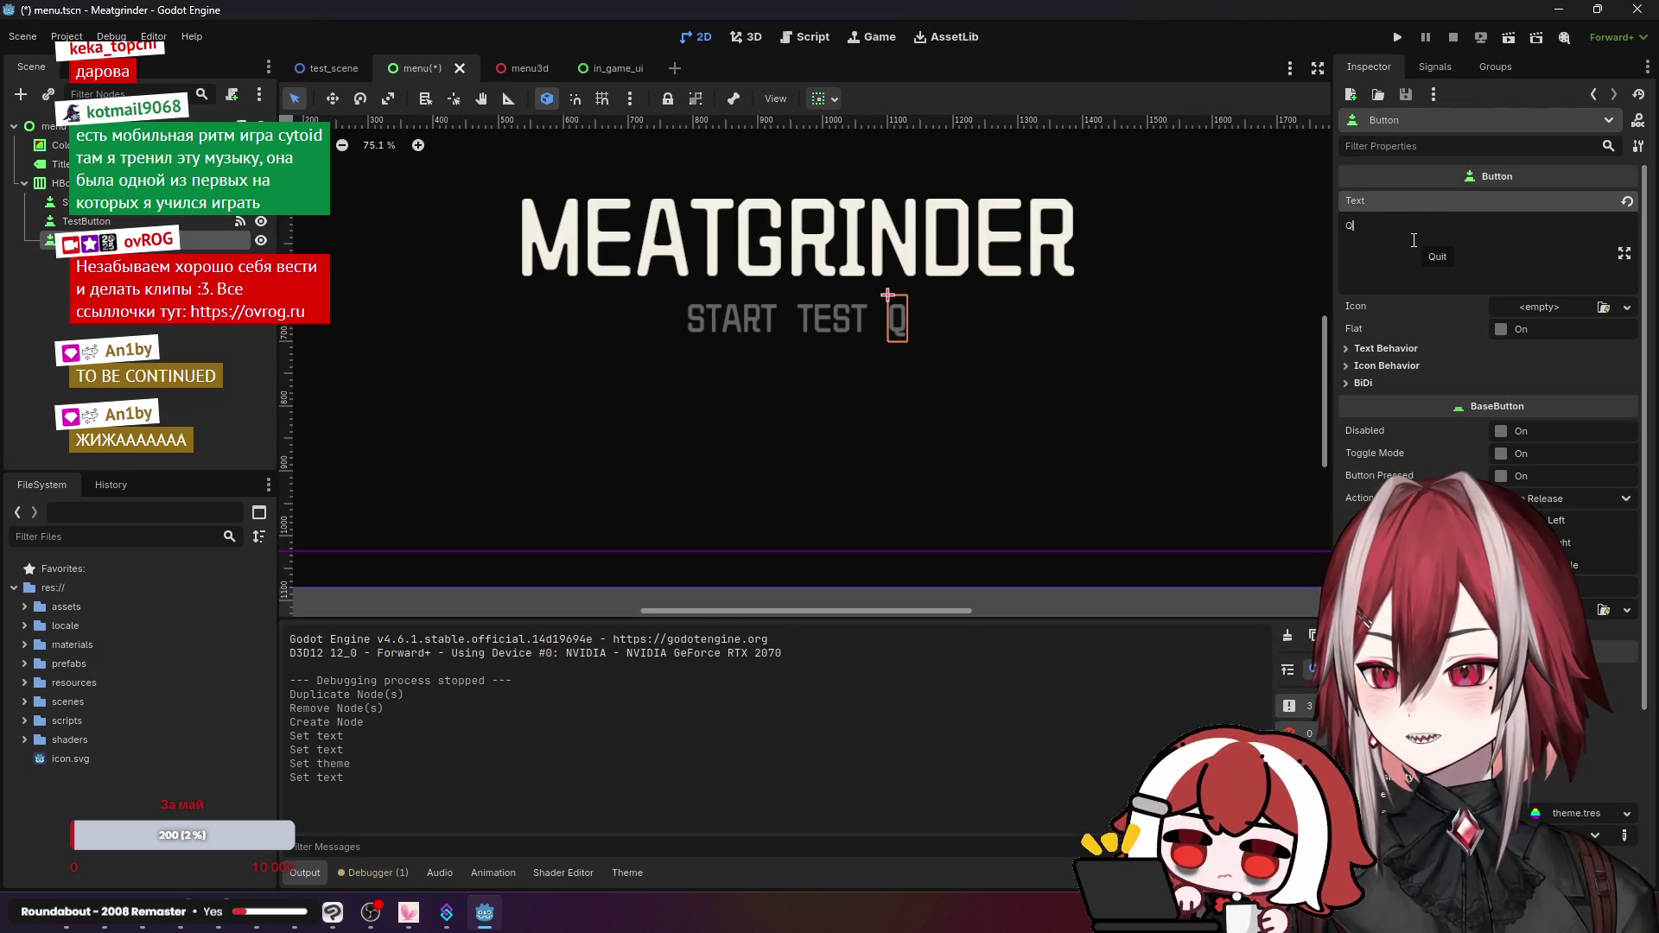
type("UIT")
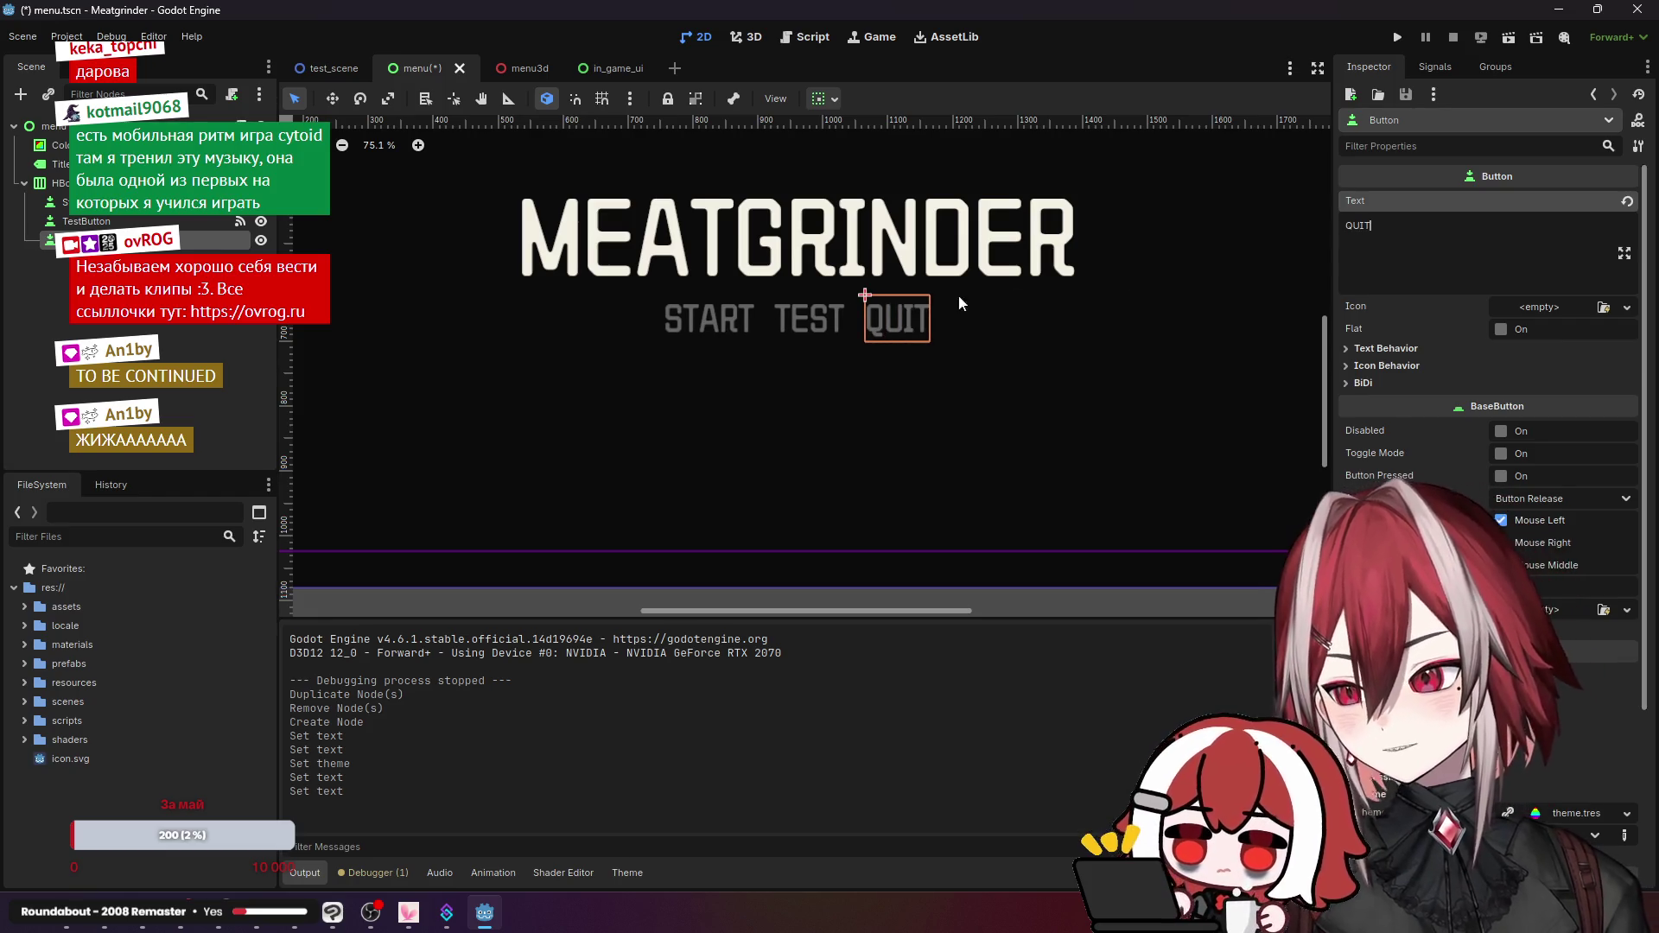
left_click(168, 354)
left_click(897, 318)
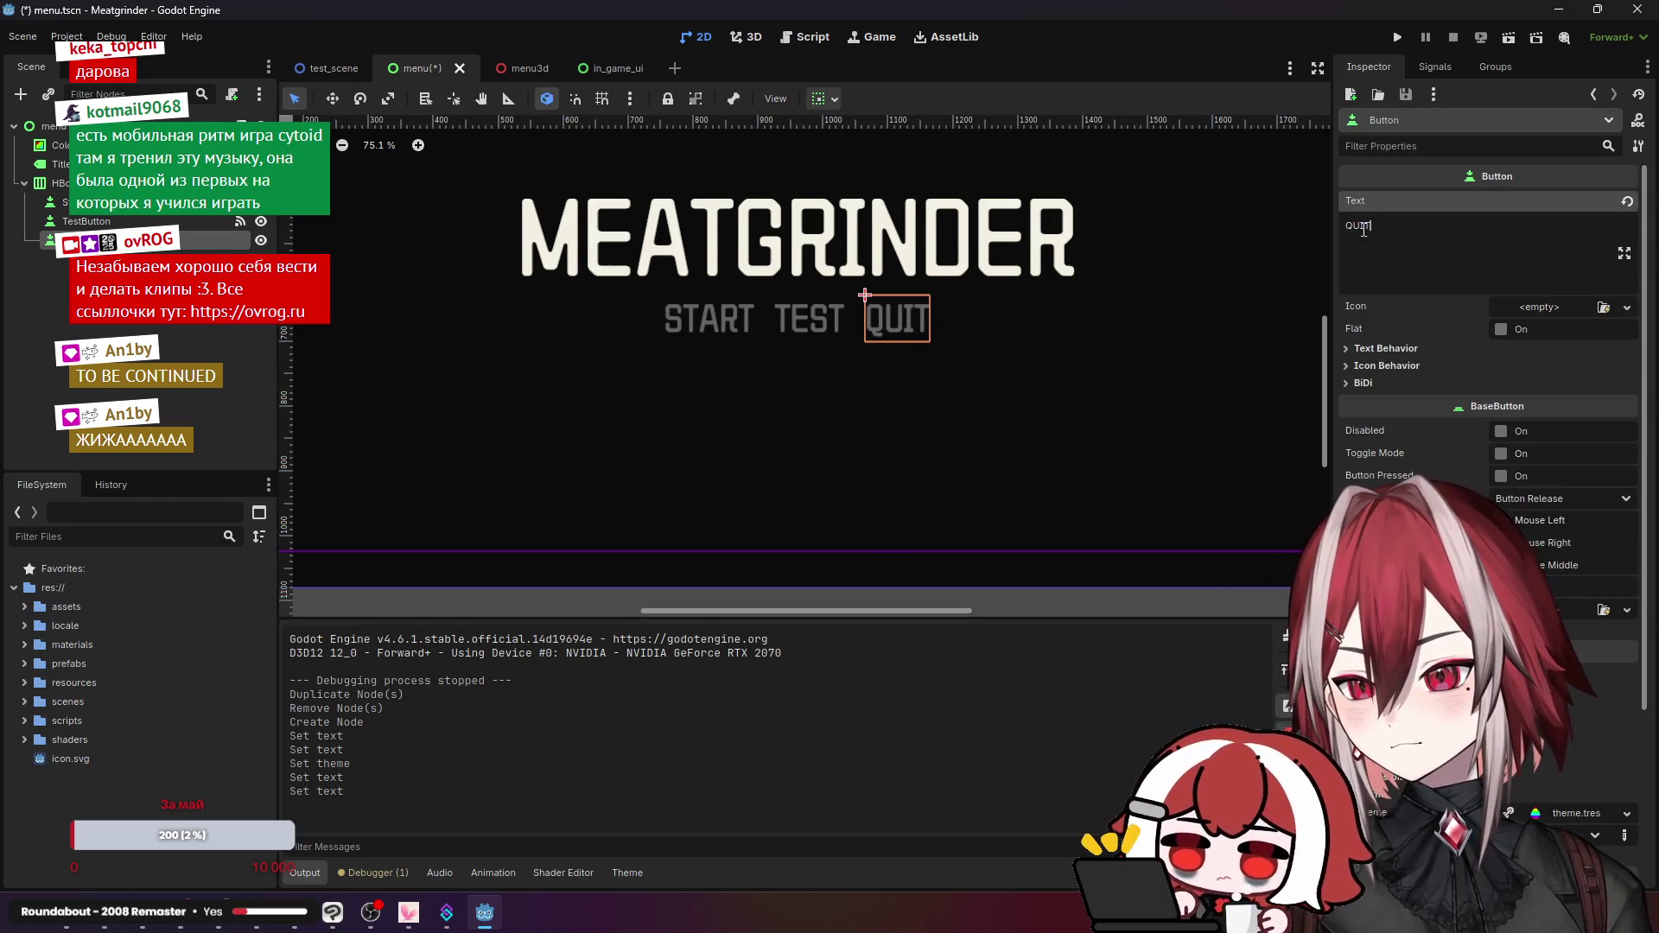
type("quit")
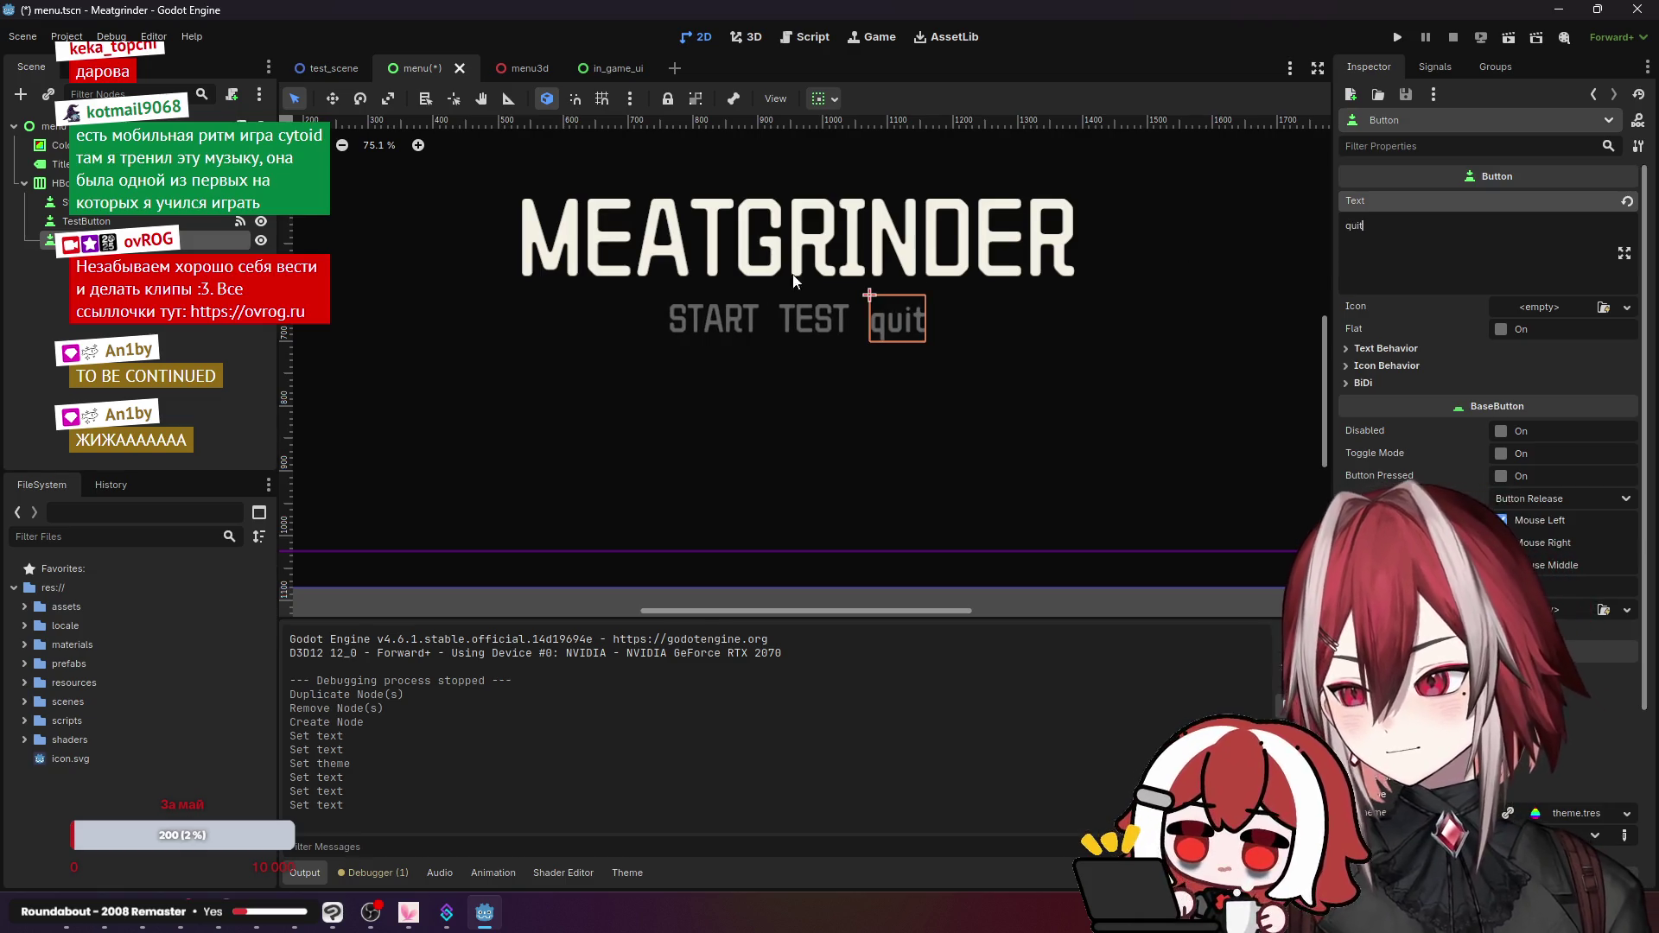
left_click(797, 282)
left_click(813, 320)
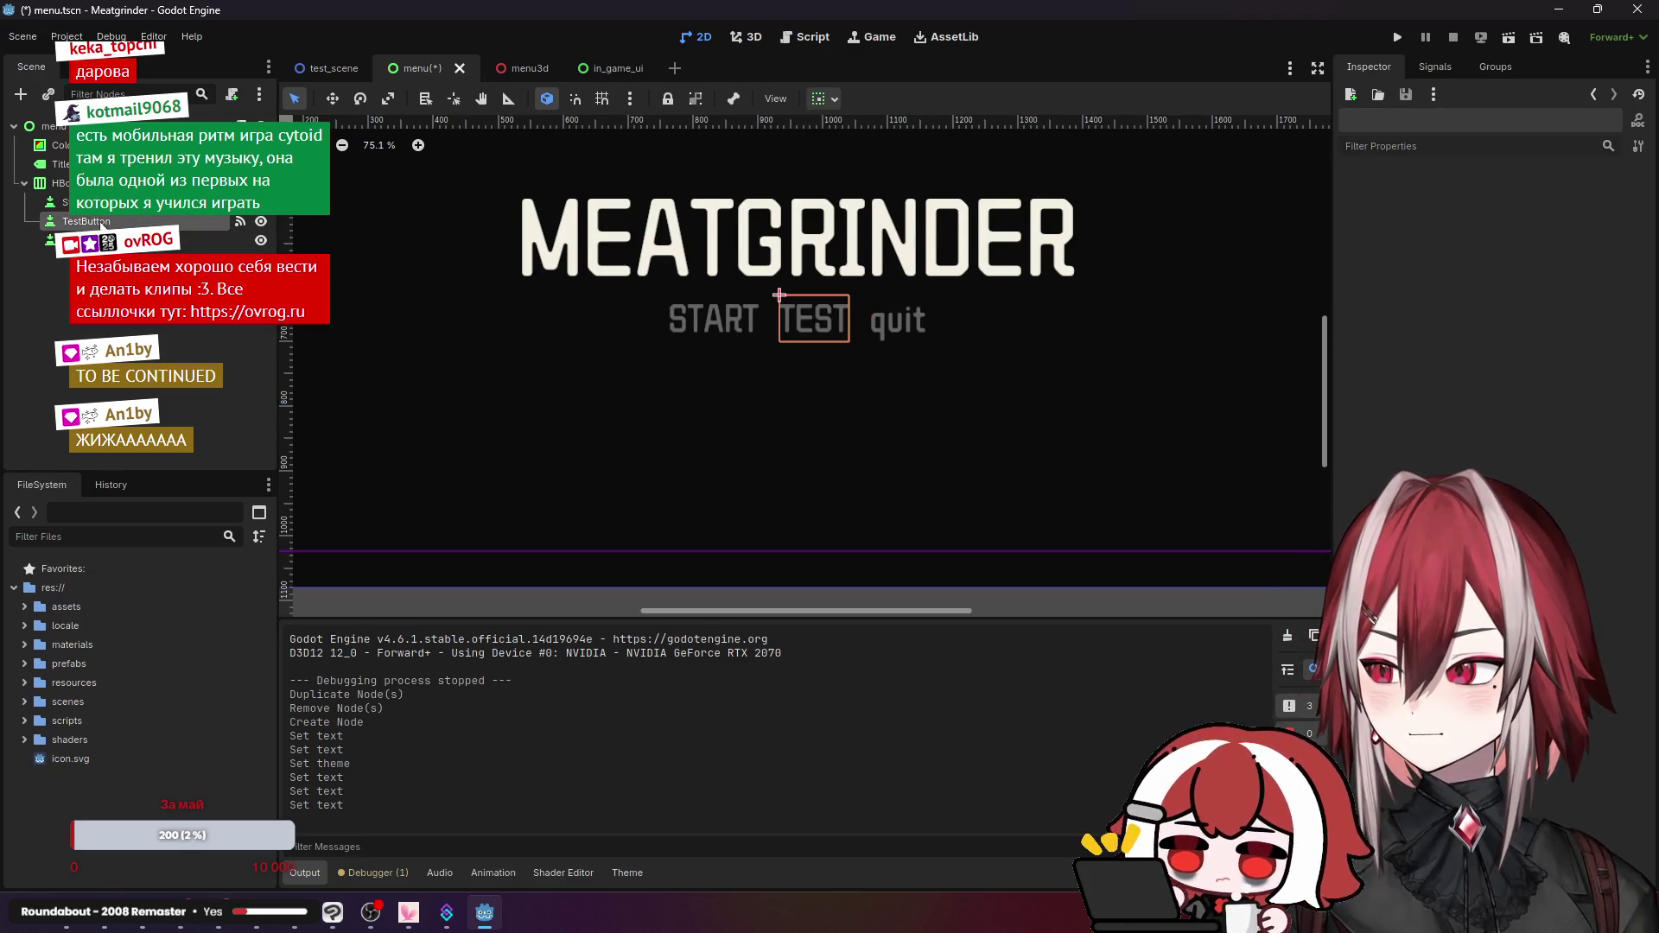
Retype the TEST and START labels in lowercase as 'test' and 'start'
double_click(1439, 272)
type("test")
left_click(1037, 259)
left_click(117, 203)
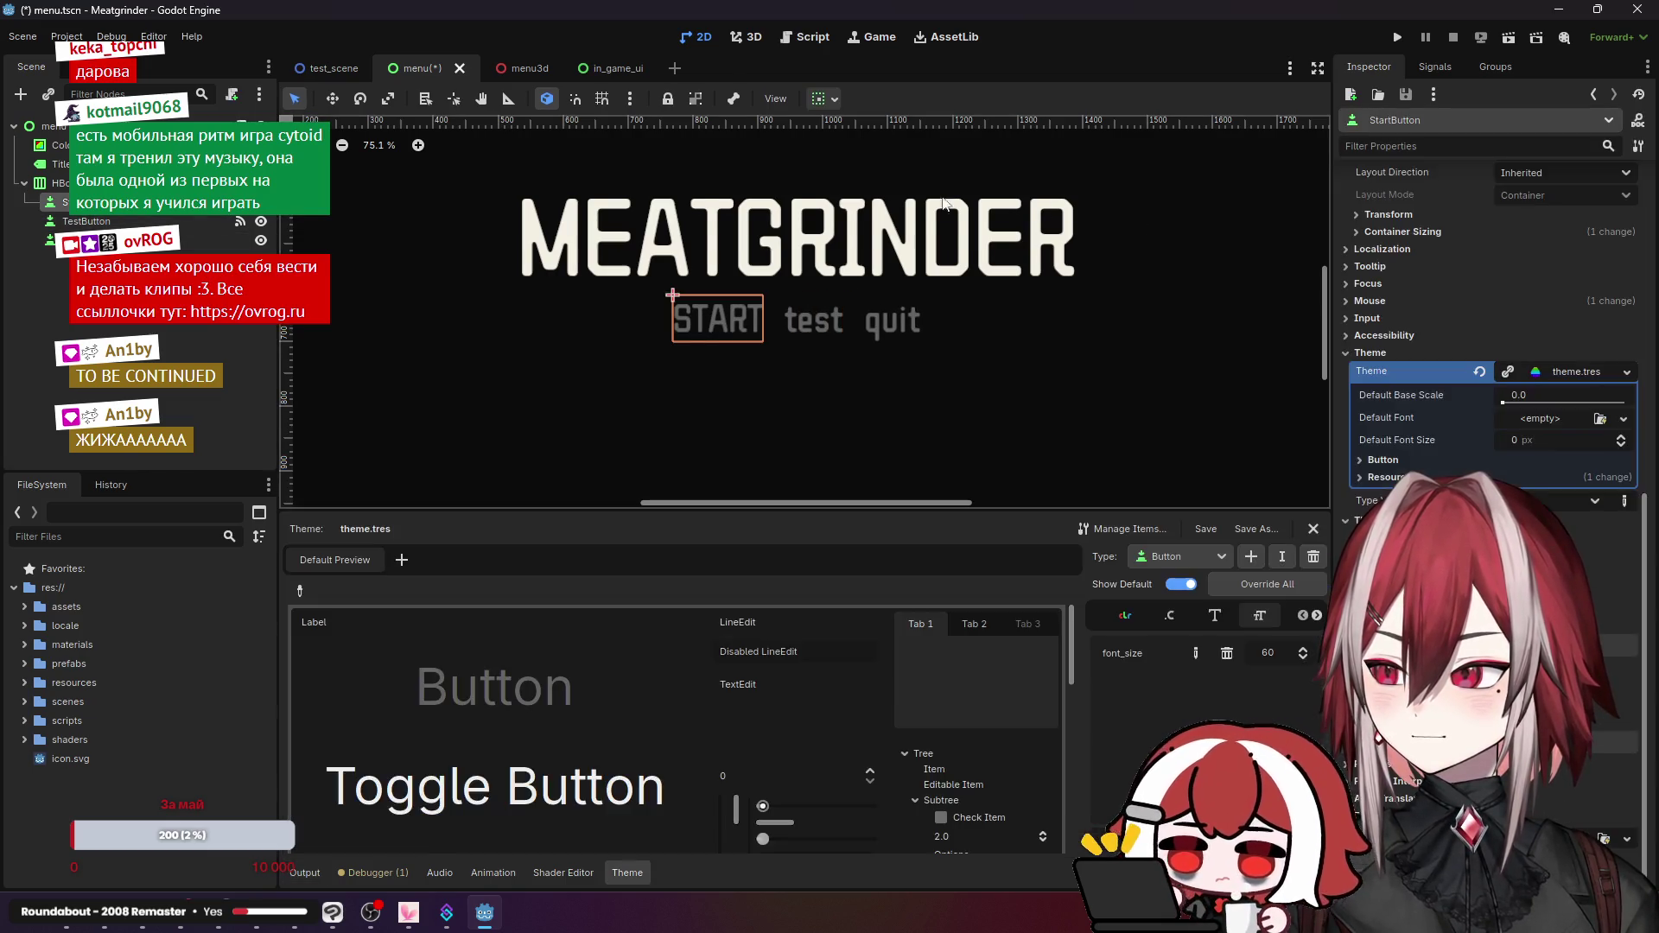
scroll(1469, 259, "up", 10)
double_click(1430, 227)
type("s")
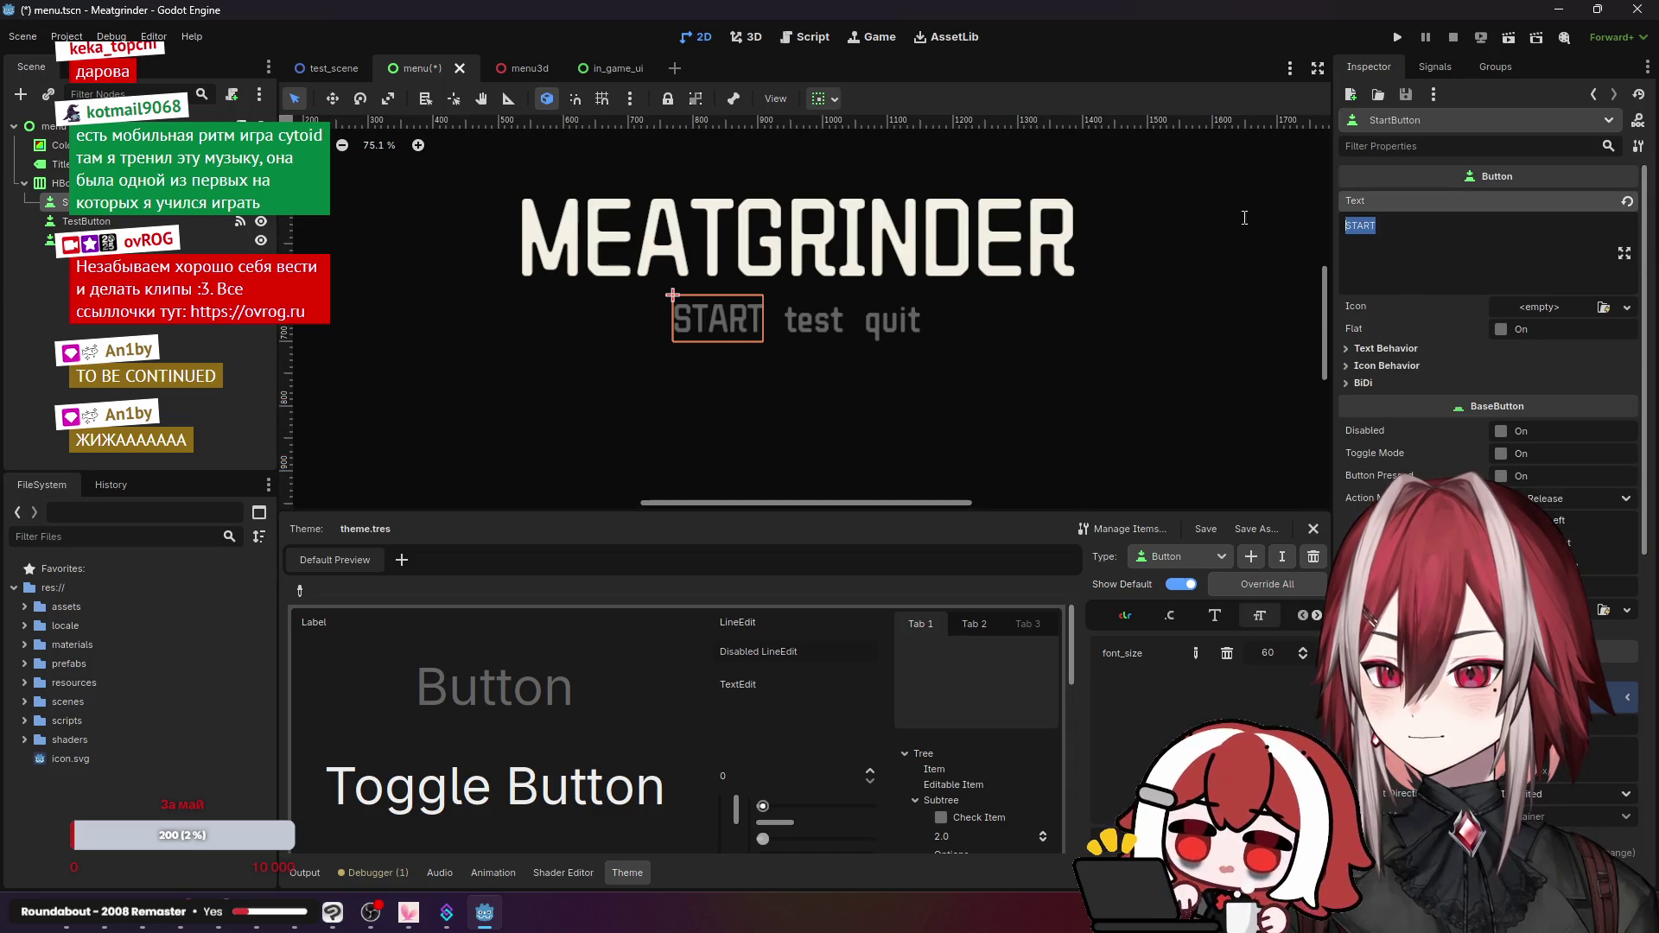
type("tart")
left_click(458, 363)
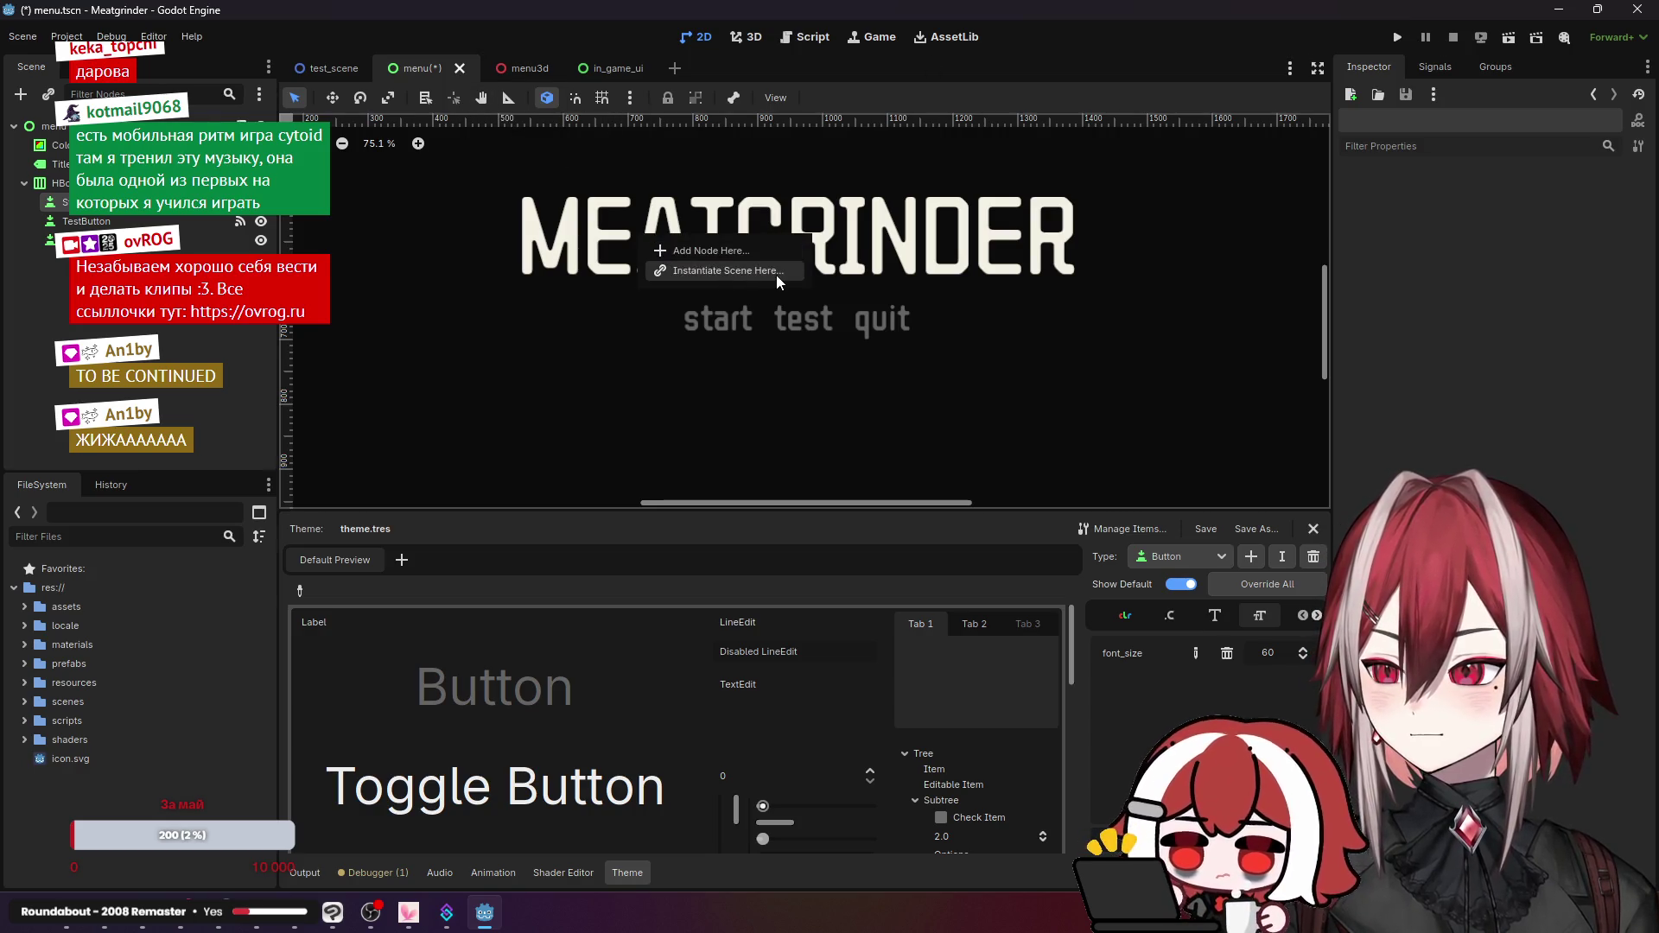
Save menu.tscn and switch to the menu3d scene
scroll(508, 261, "down", 4)
scroll(508, 261, "up", 3)
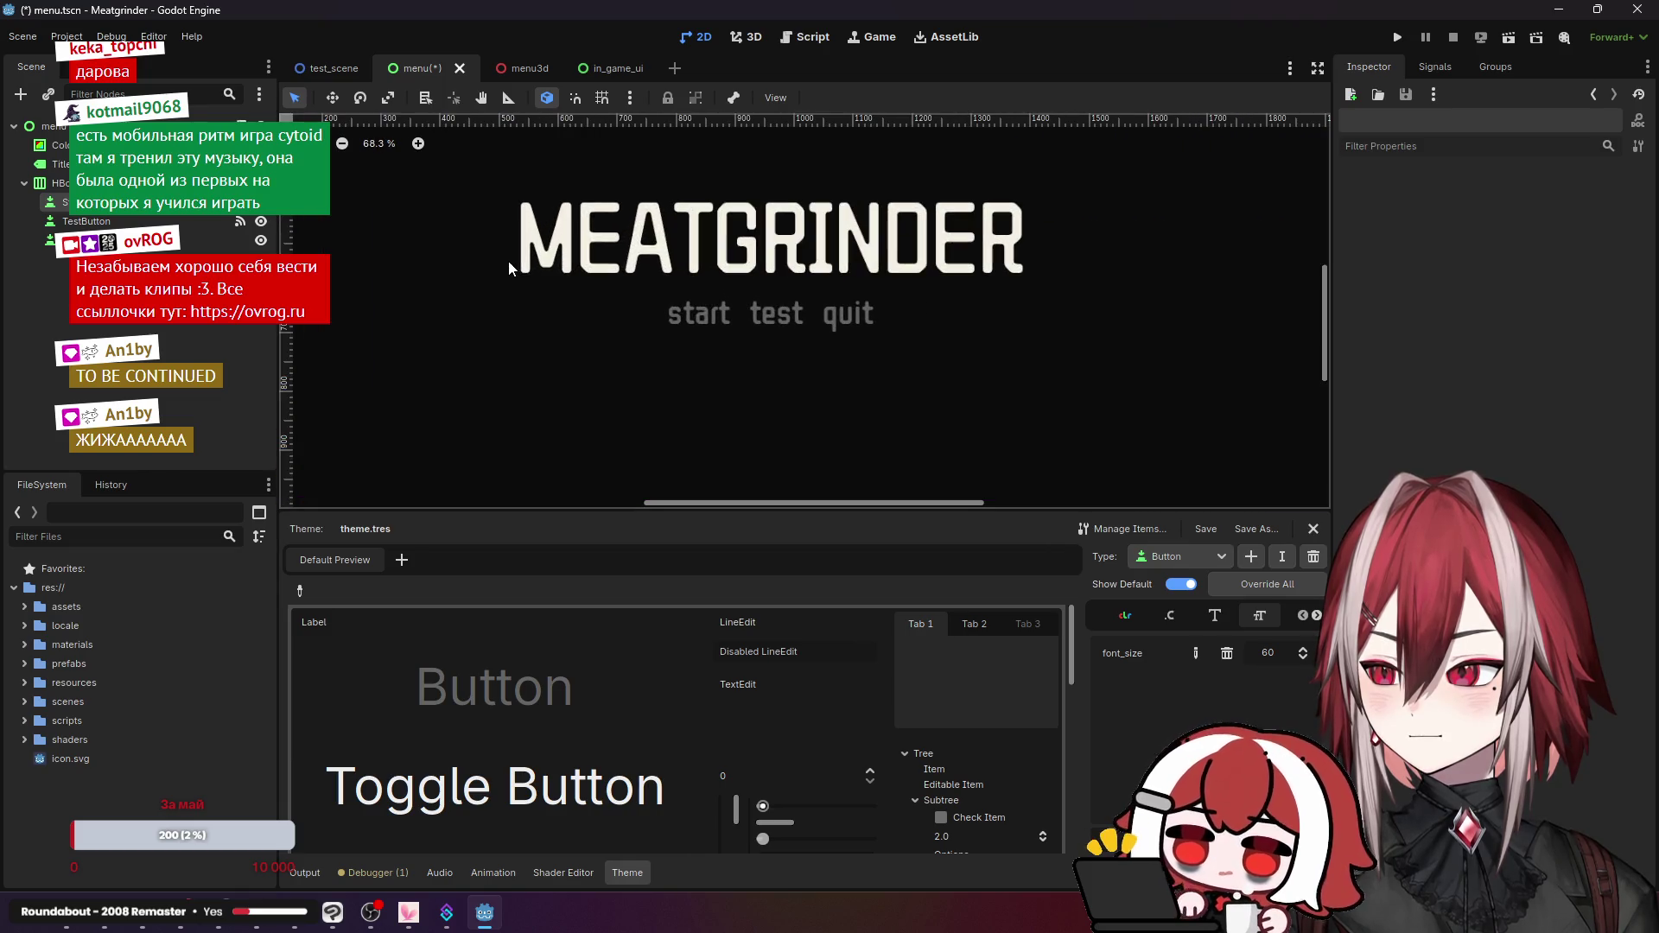
key("ctrl+s")
key("ctrl+Tab")
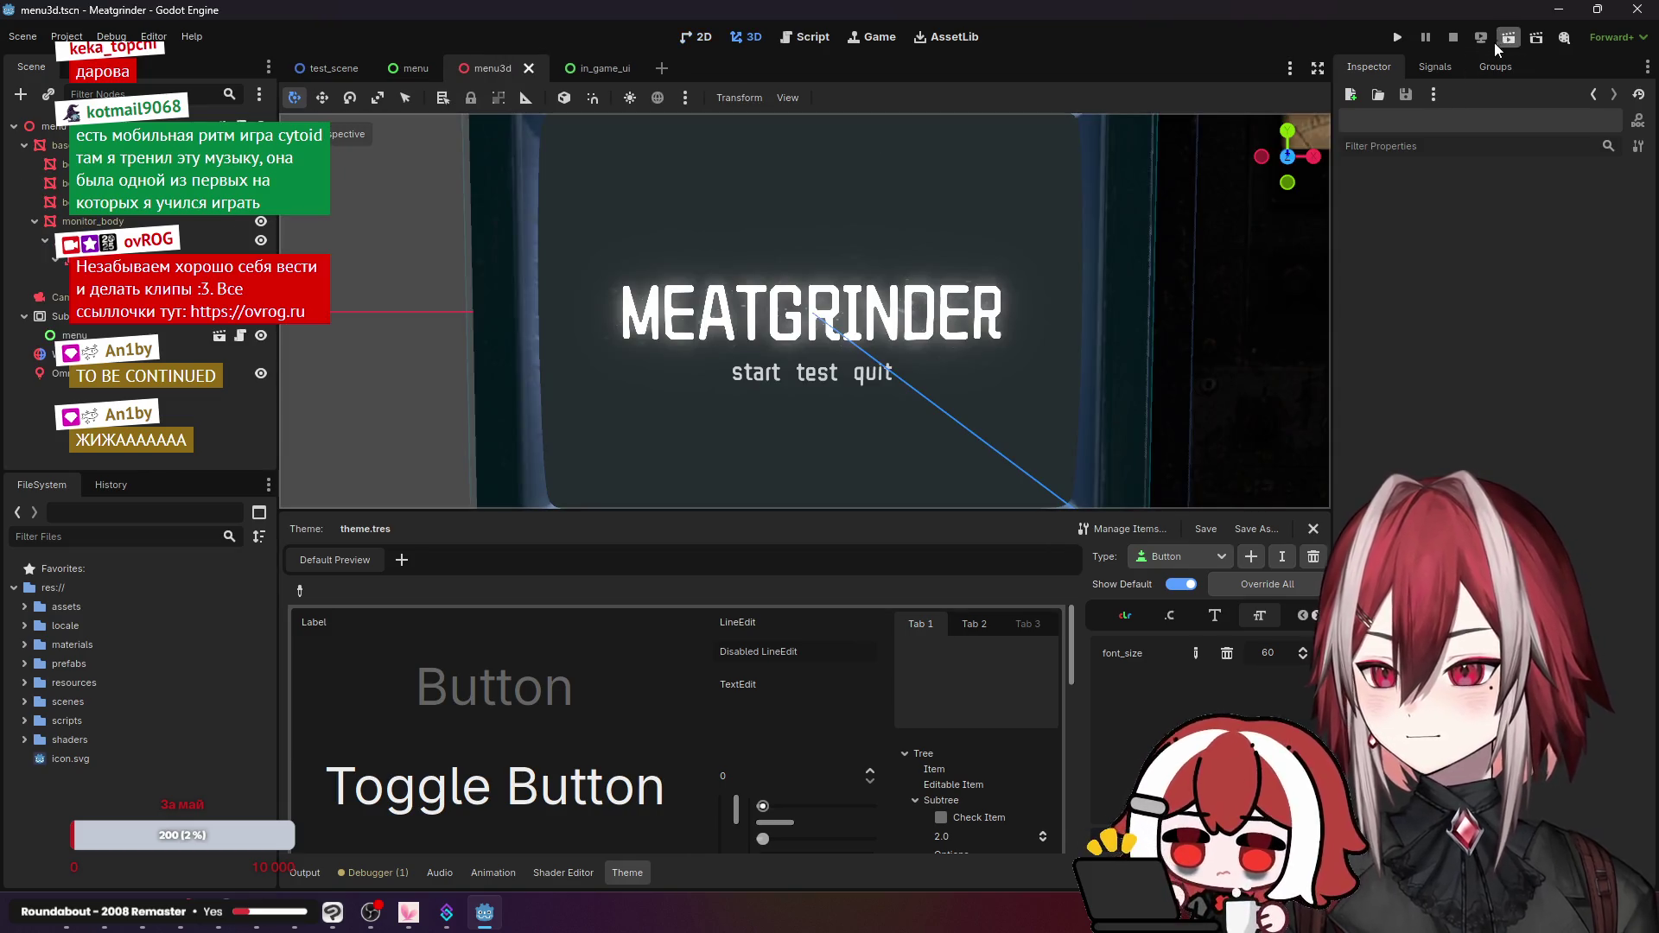
Run the game, pick test on the monitor menu, play with WASD, then stop with F8
left_click(1508, 39)
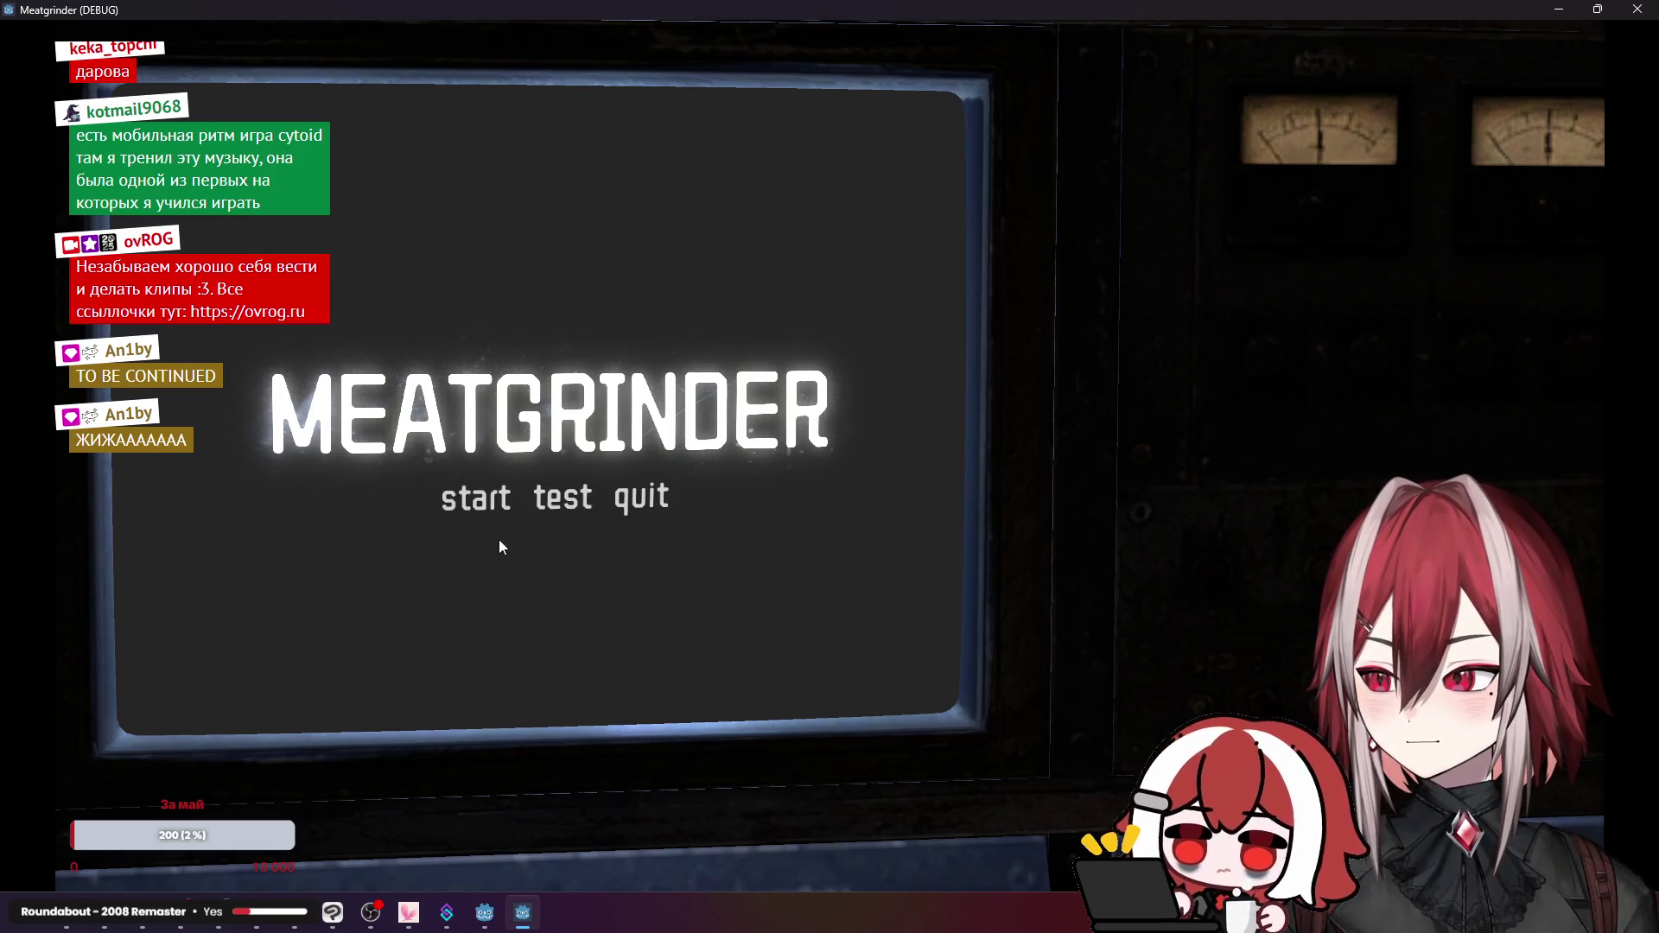
left_click(567, 504)
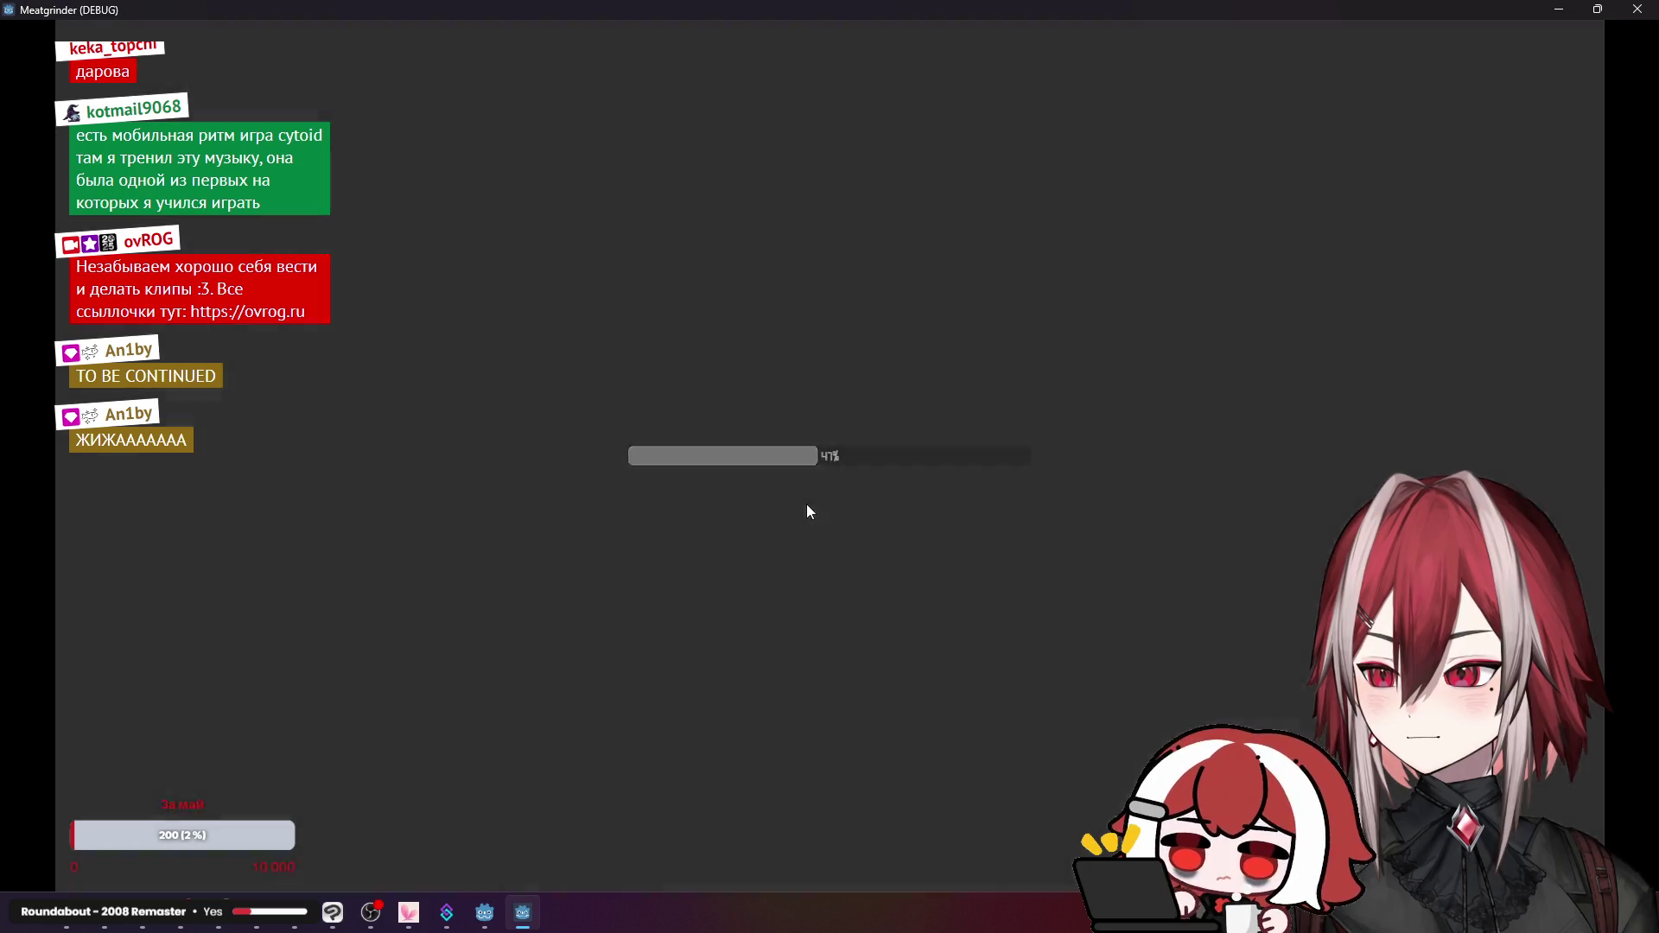
key("w")
key("s")
key("a")
key("a")
key("a")
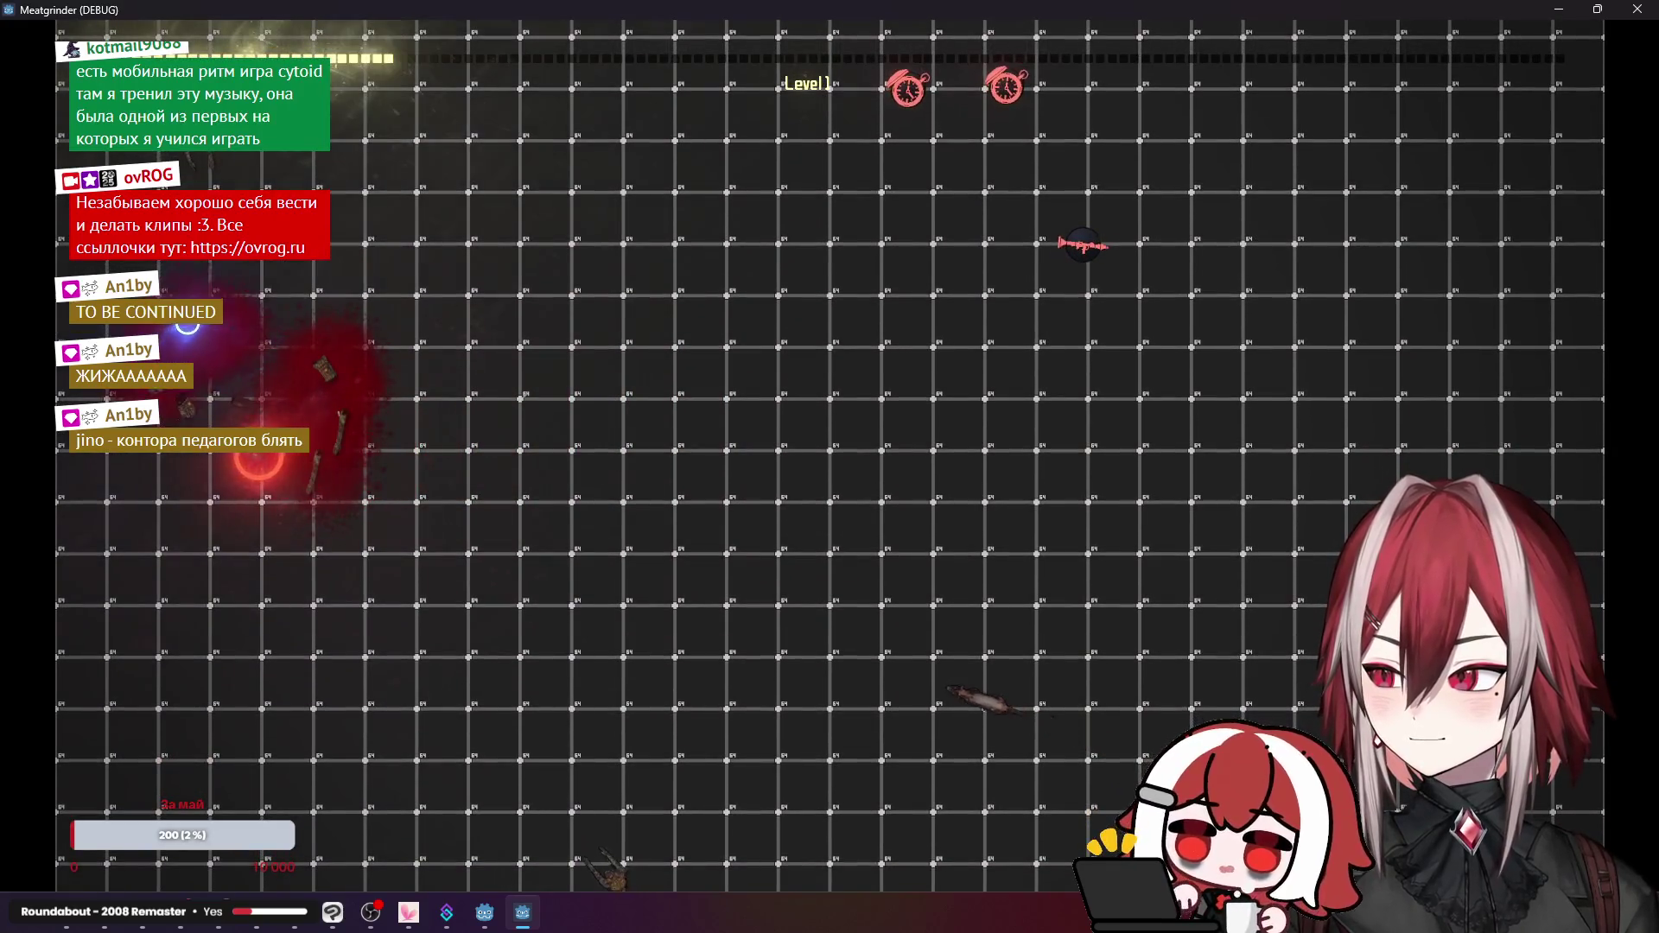
key("w")
key("d")
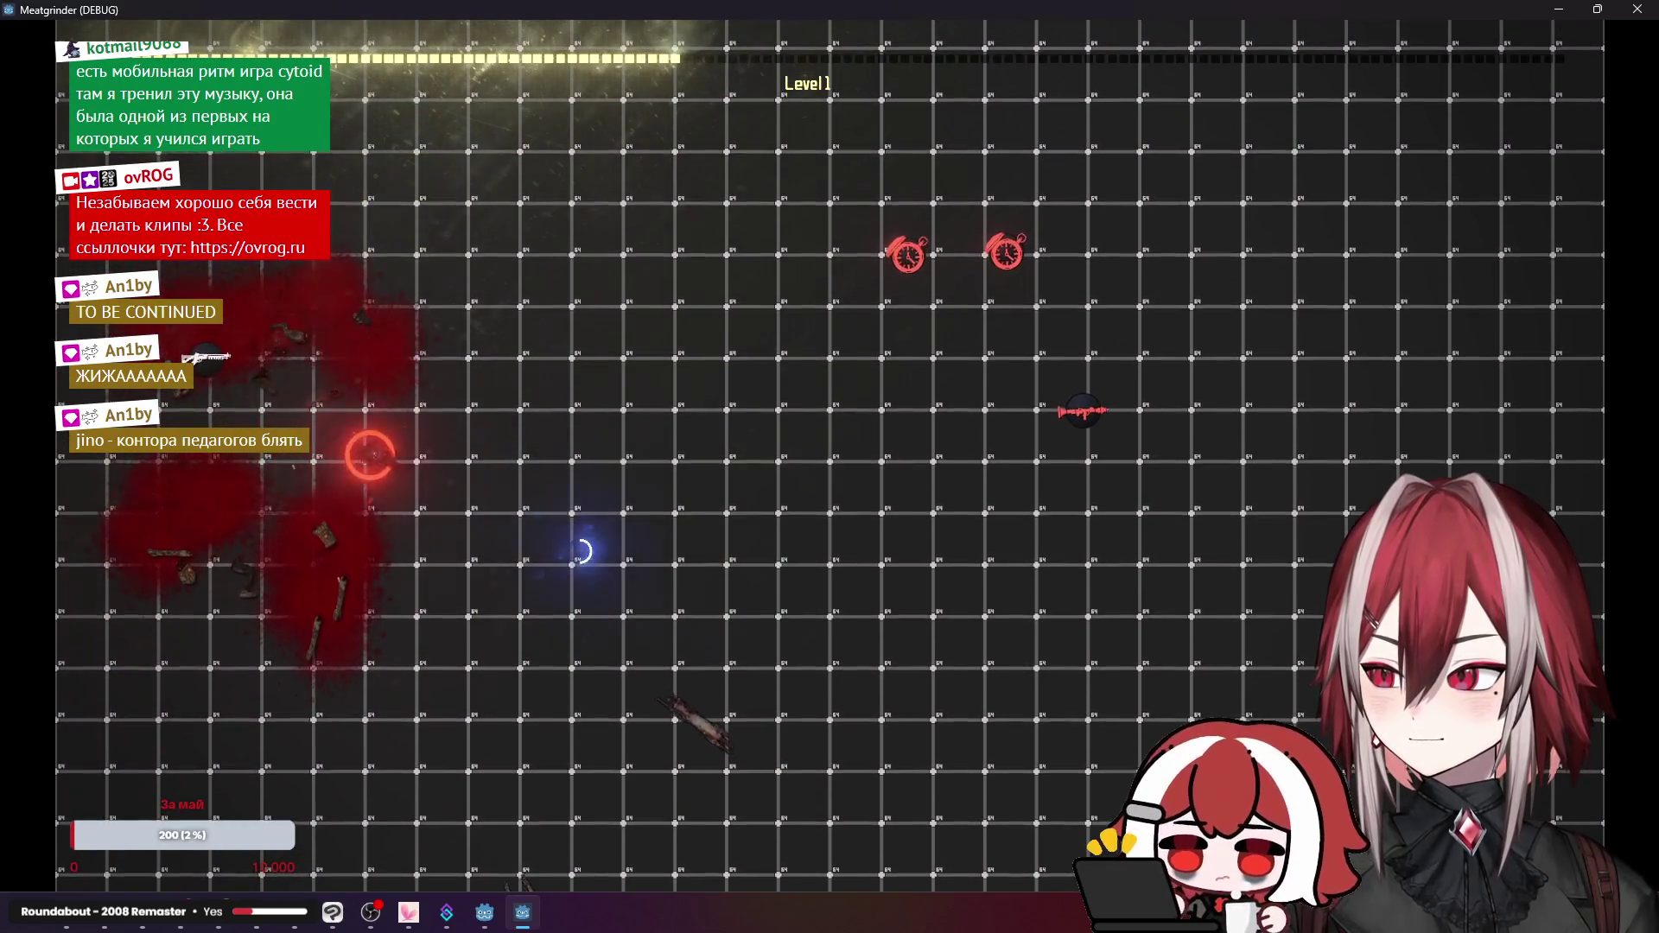
key("s")
key("d")
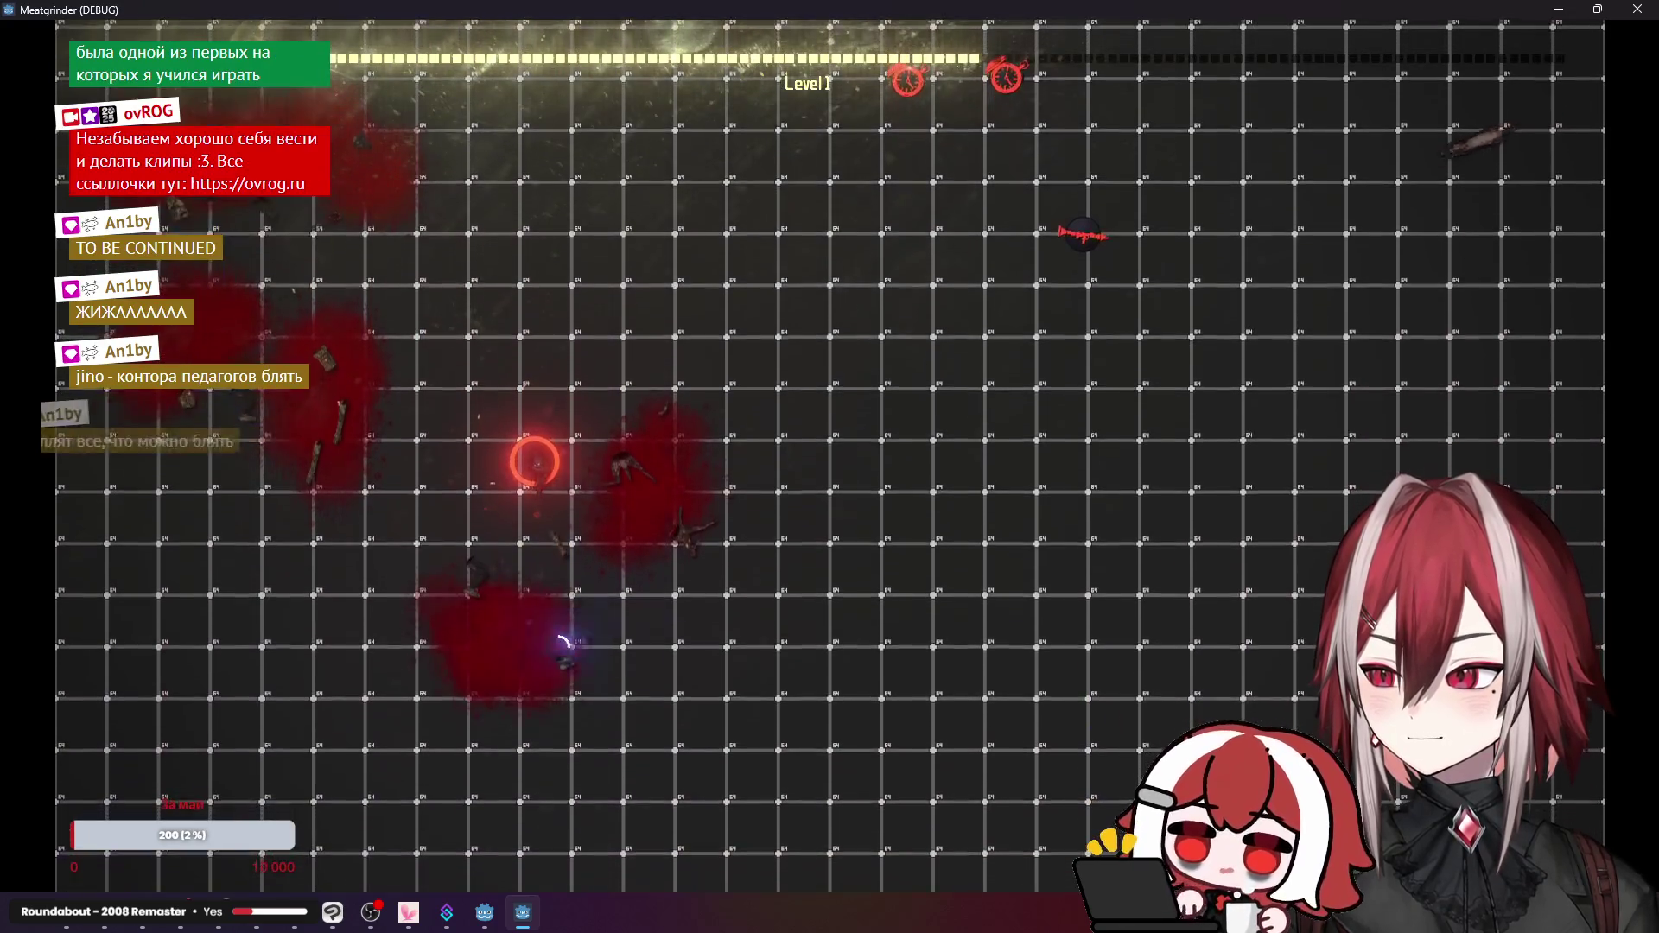
key("d")
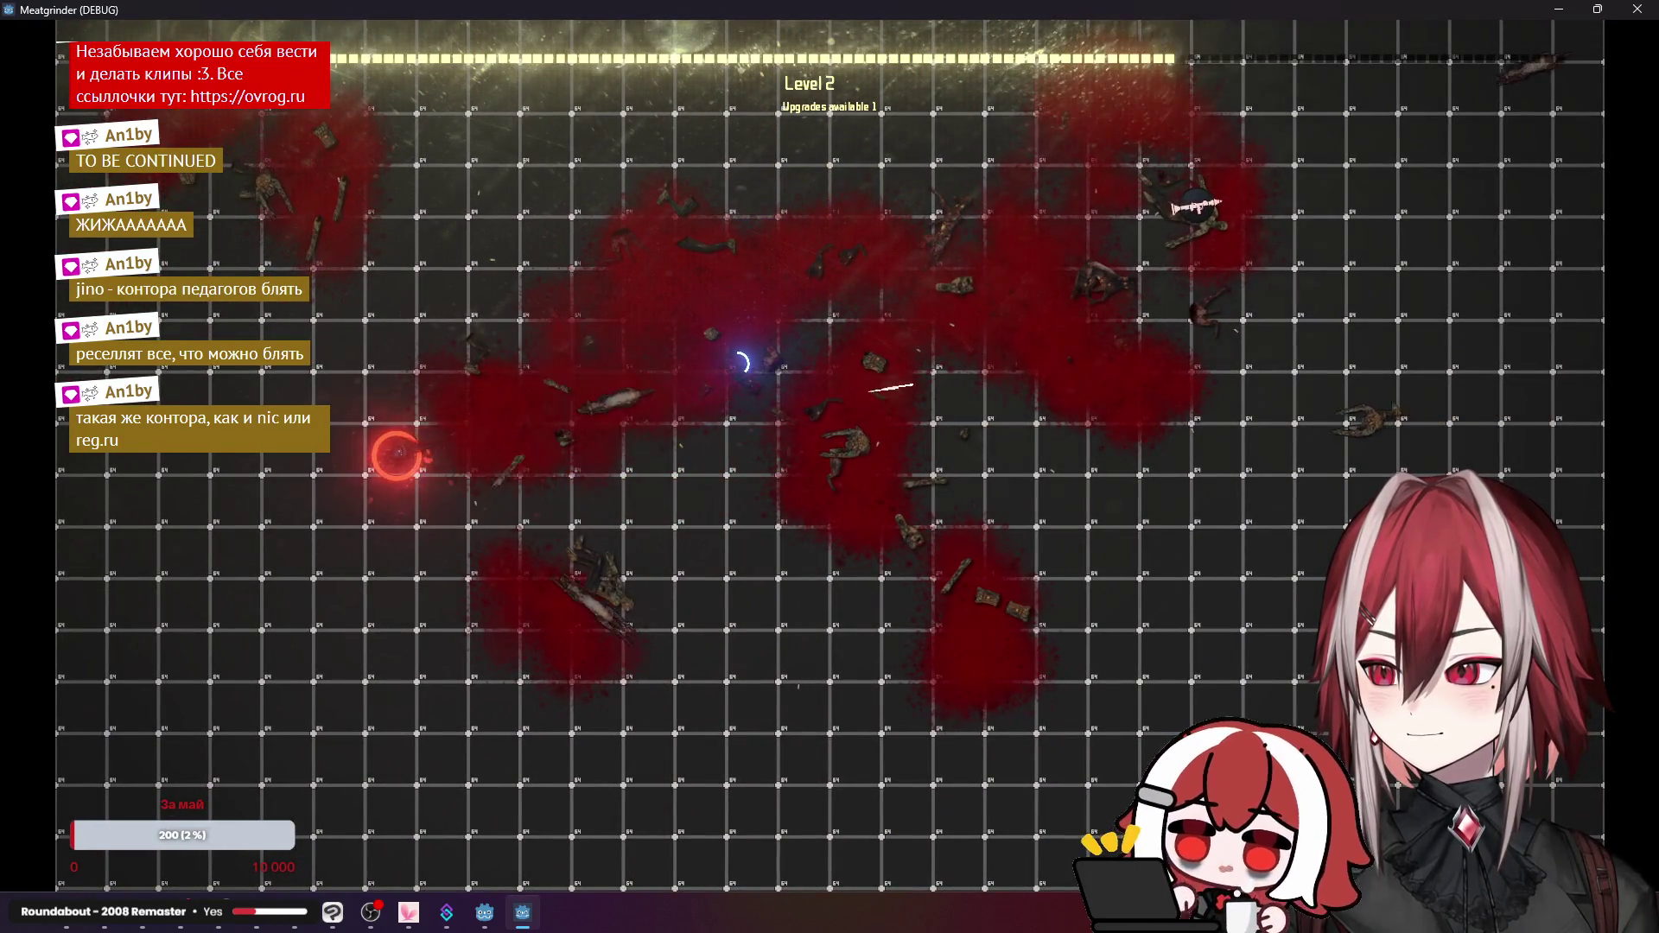
key("a")
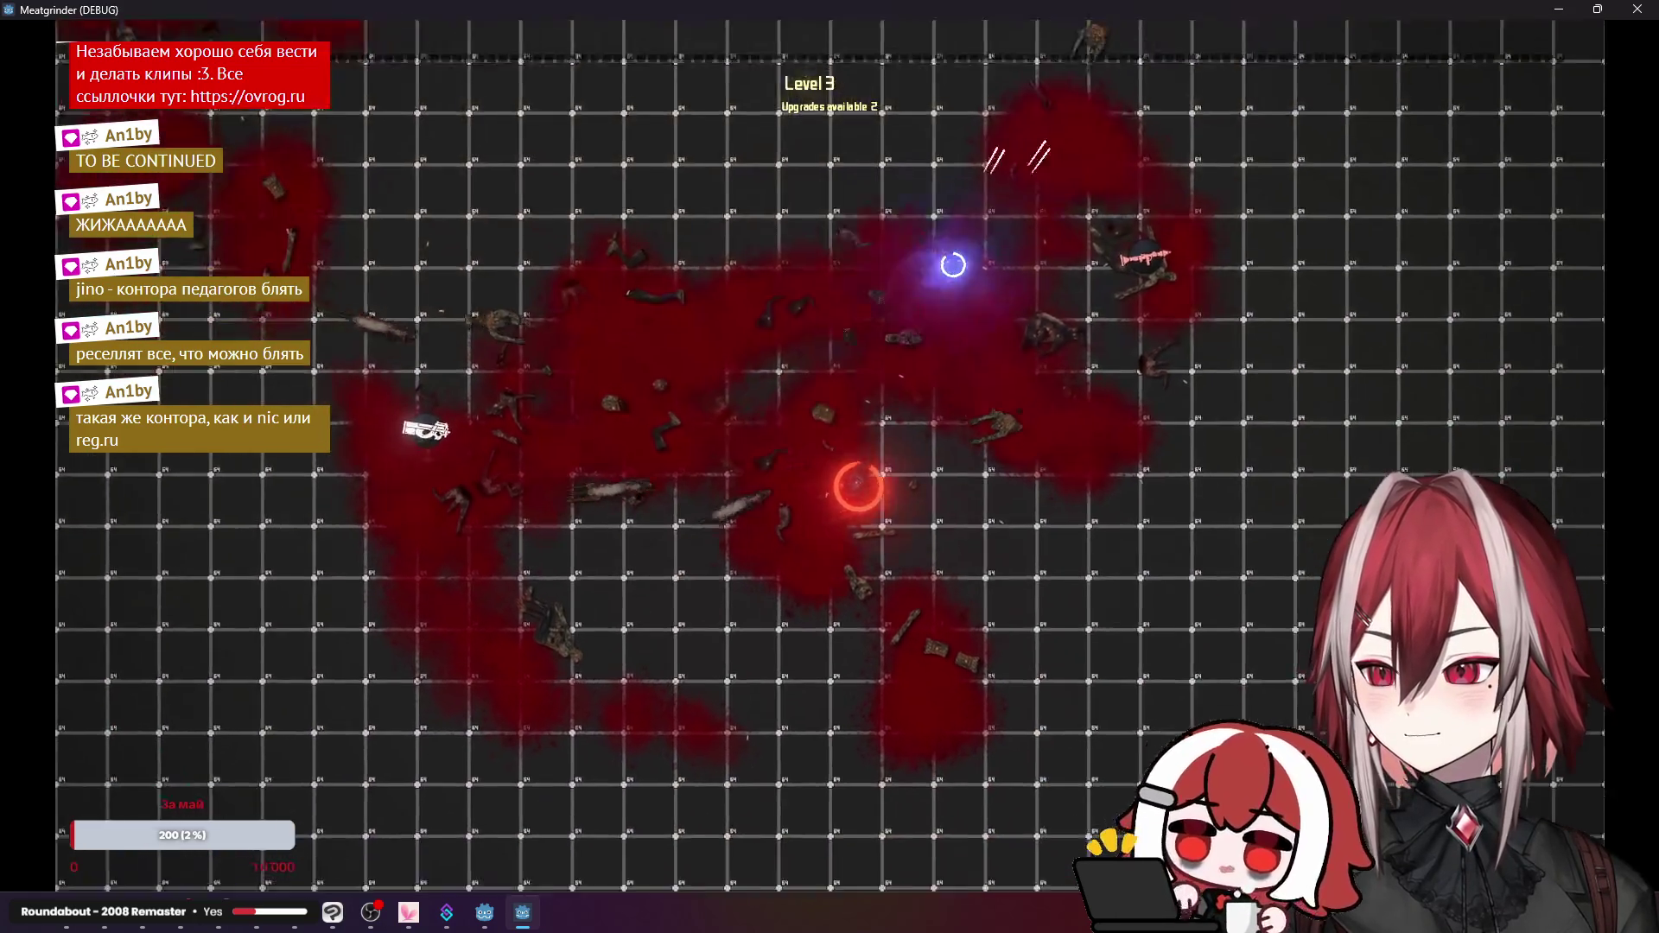
key("s")
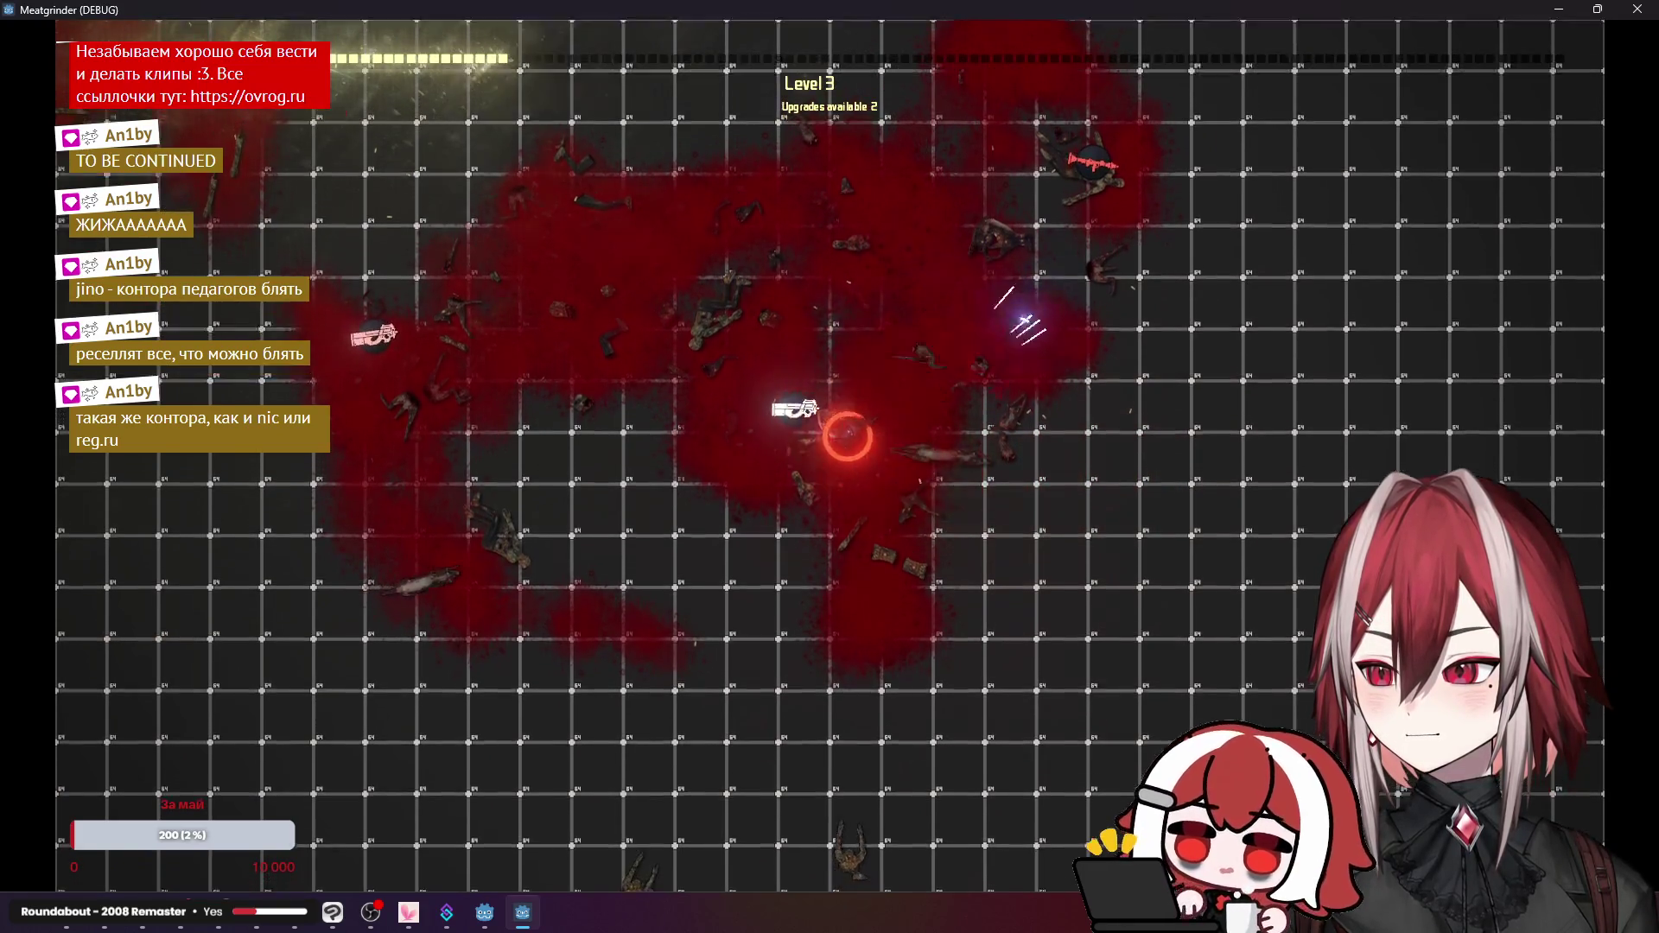
key("F8")
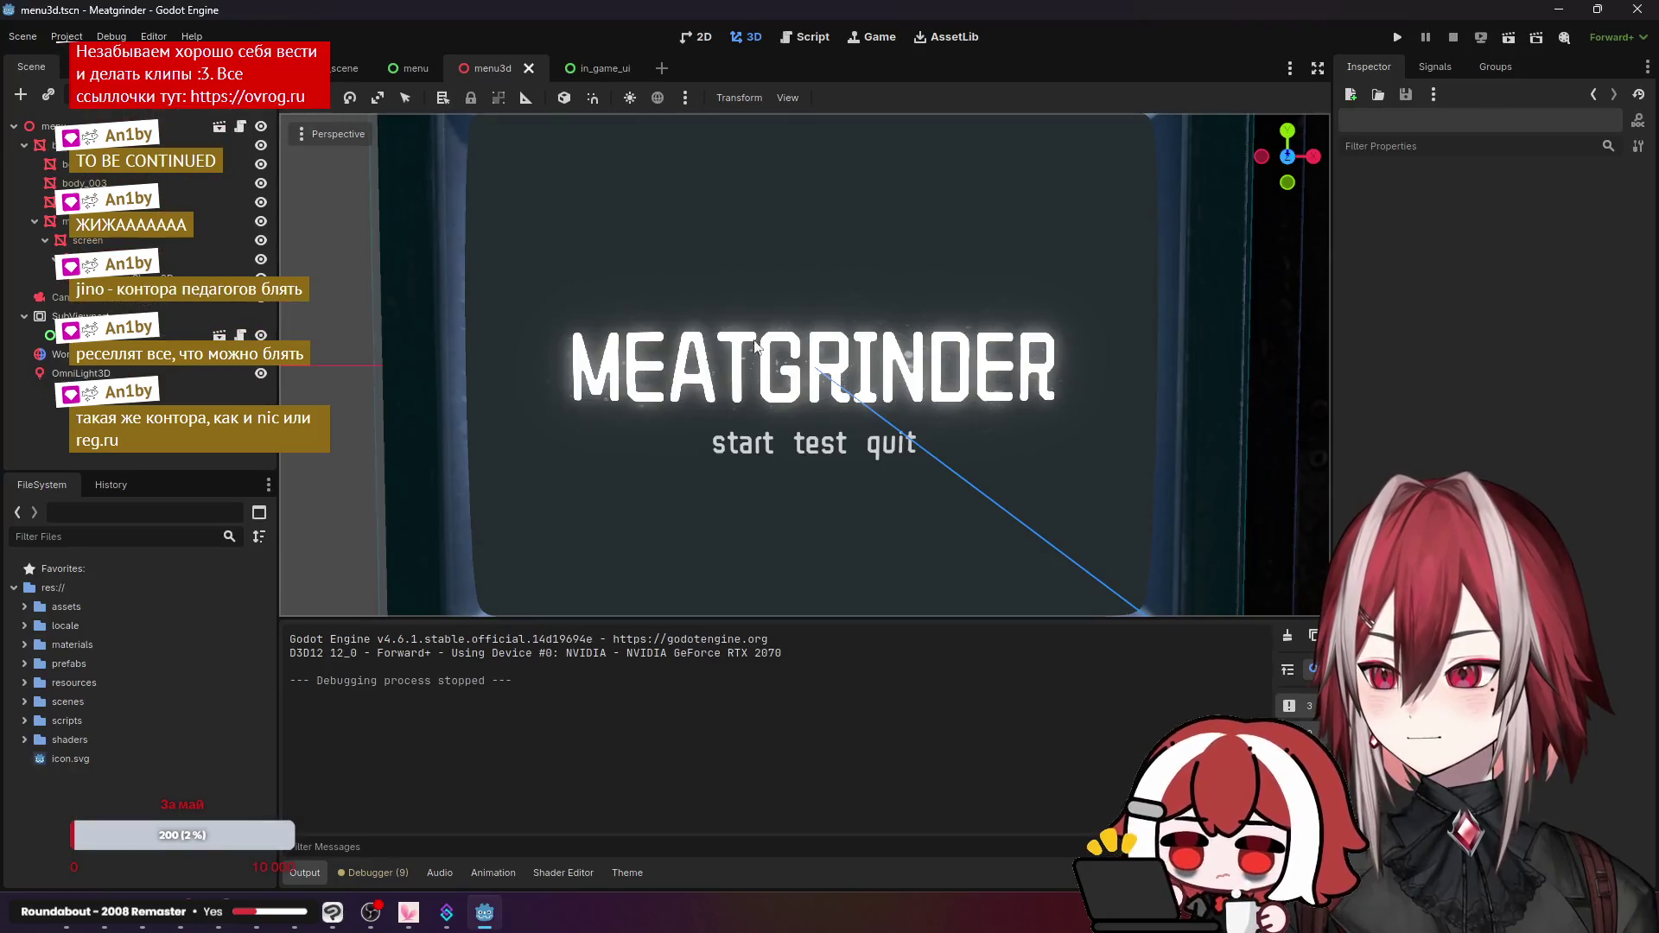
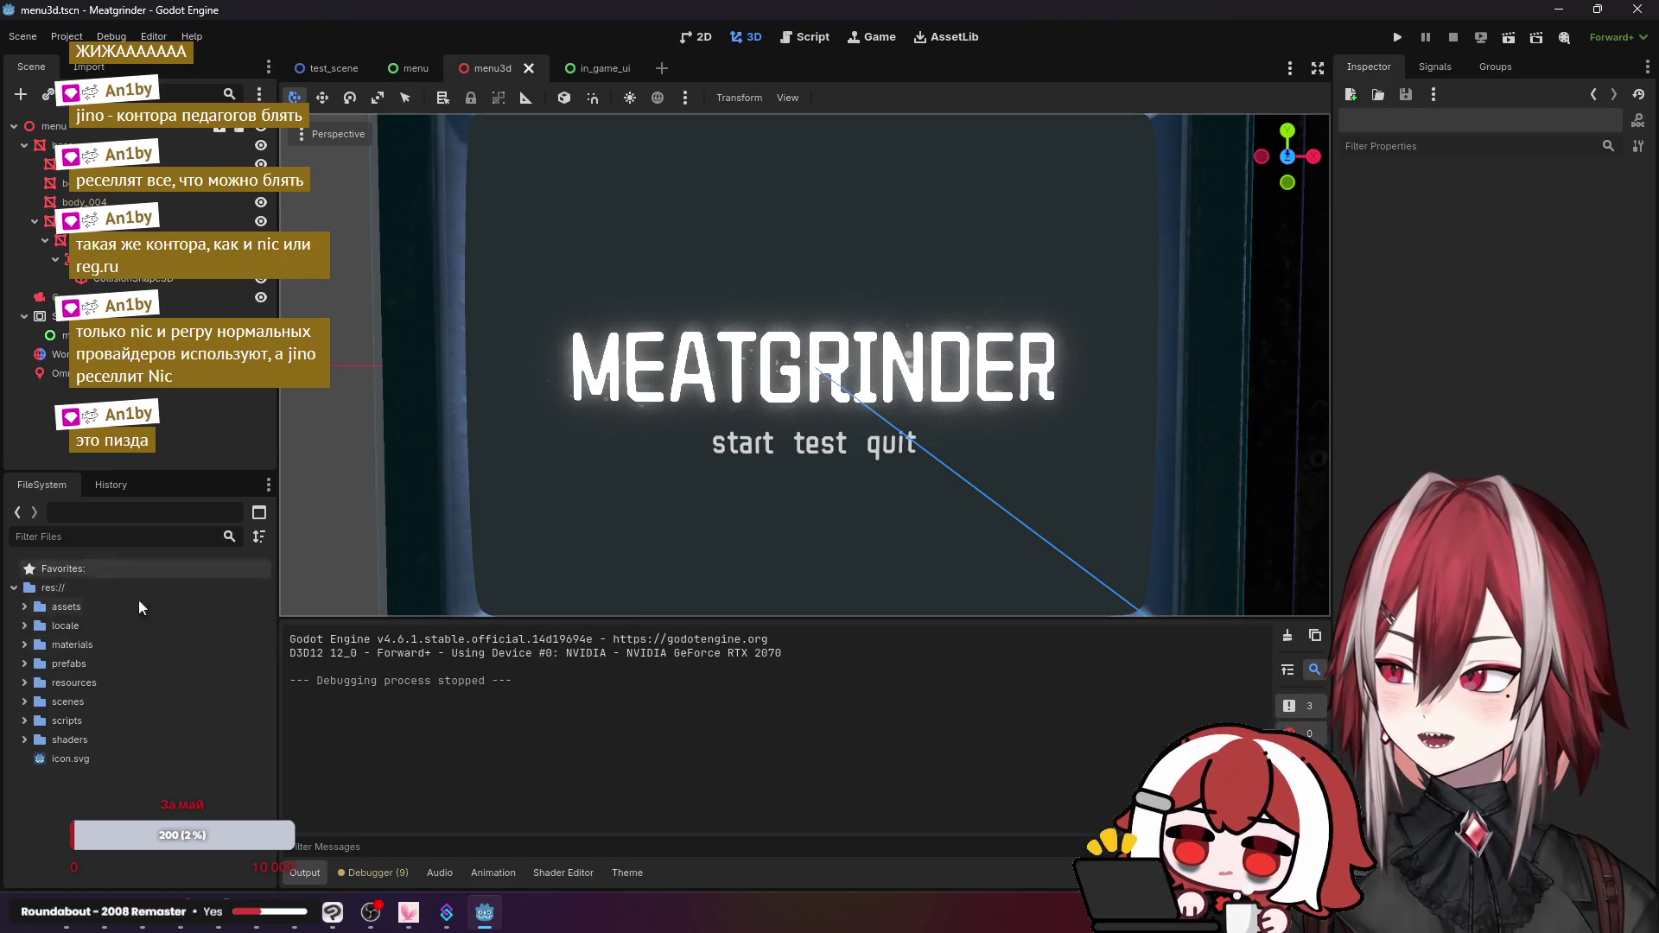
Leave the 3D monitor scene and bring up the menu.tscn scene in the 2D editor
left_click(25, 702)
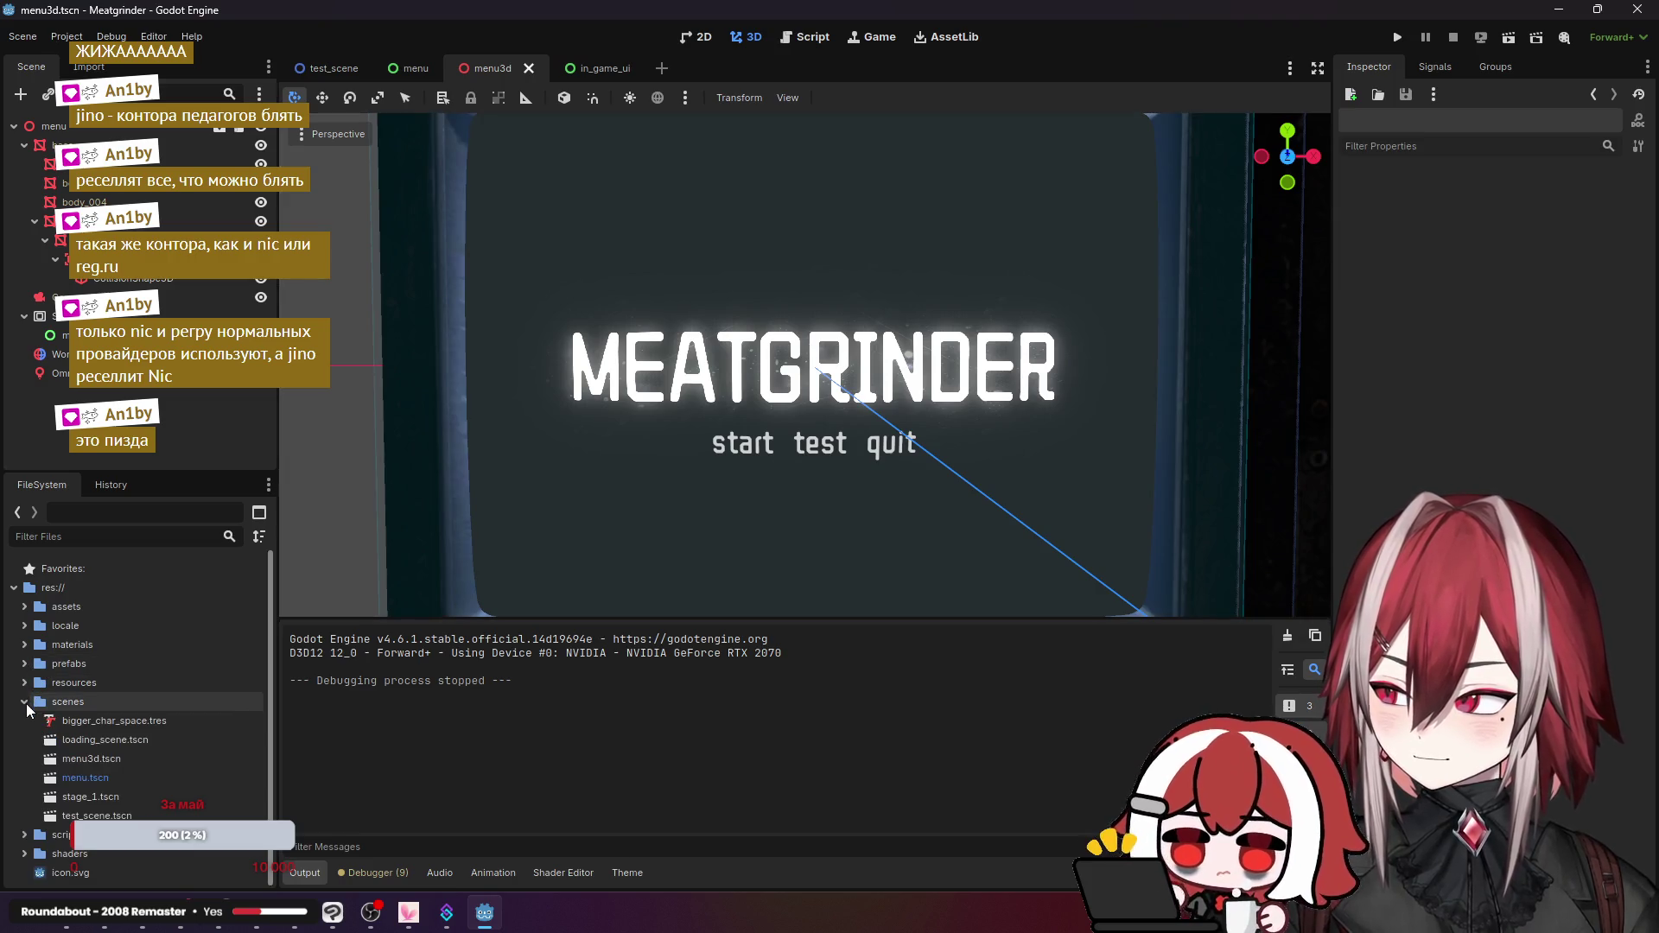
left_click(26, 703)
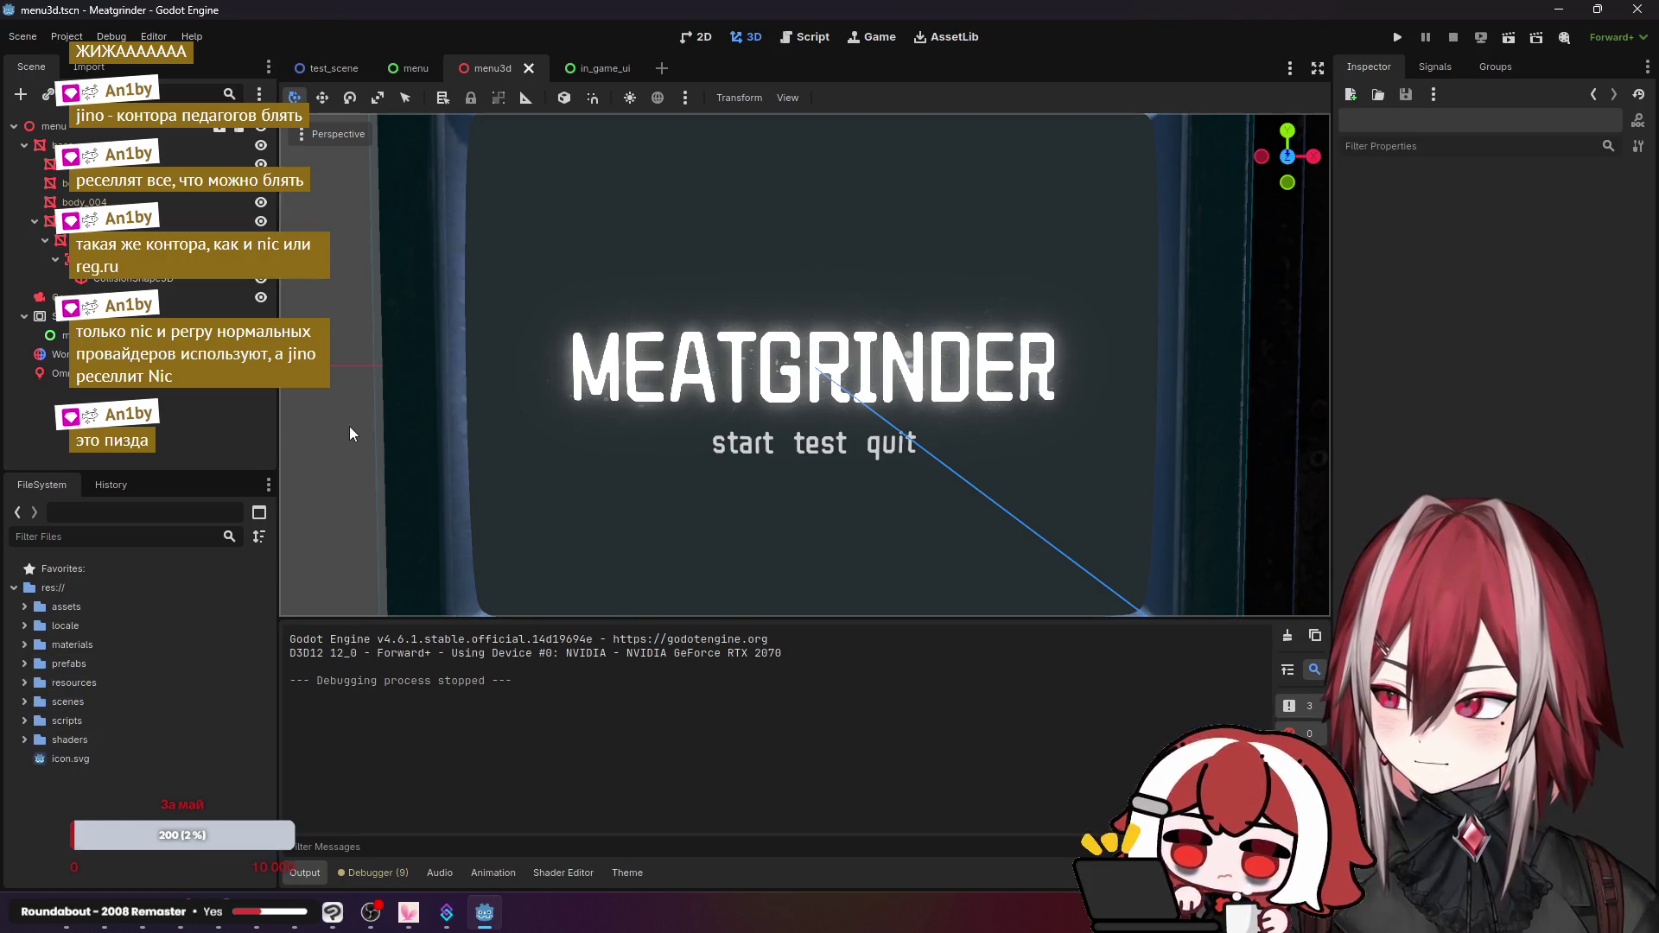
scroll(349, 427, "down", 8)
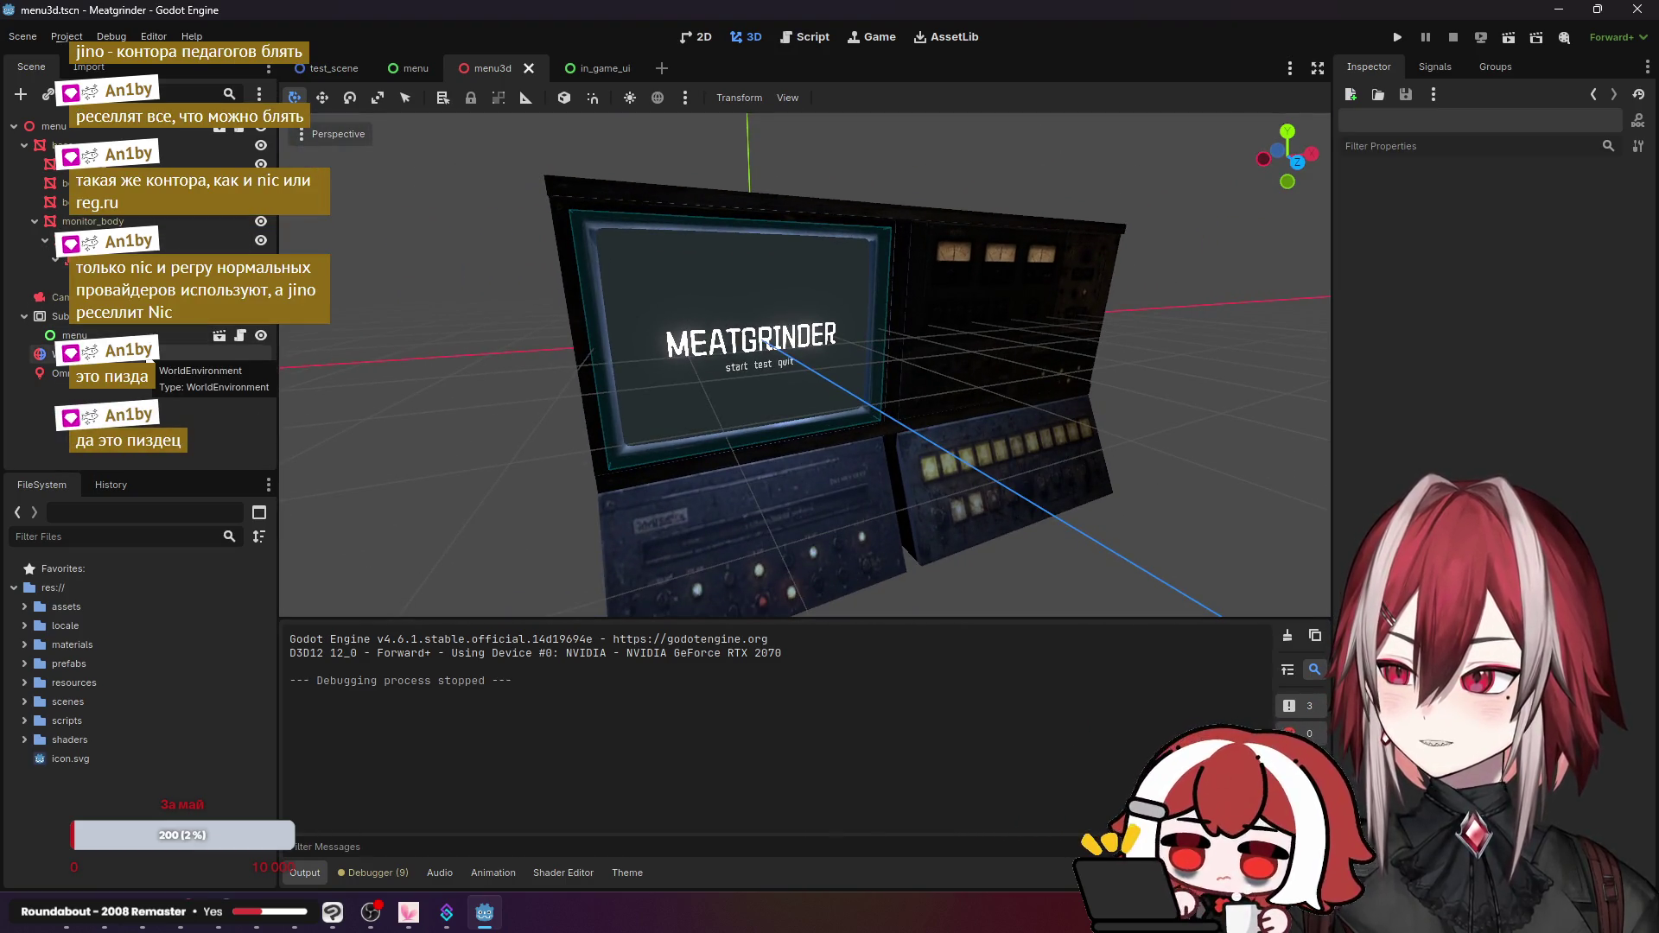
scroll(609, 346, "up", 6)
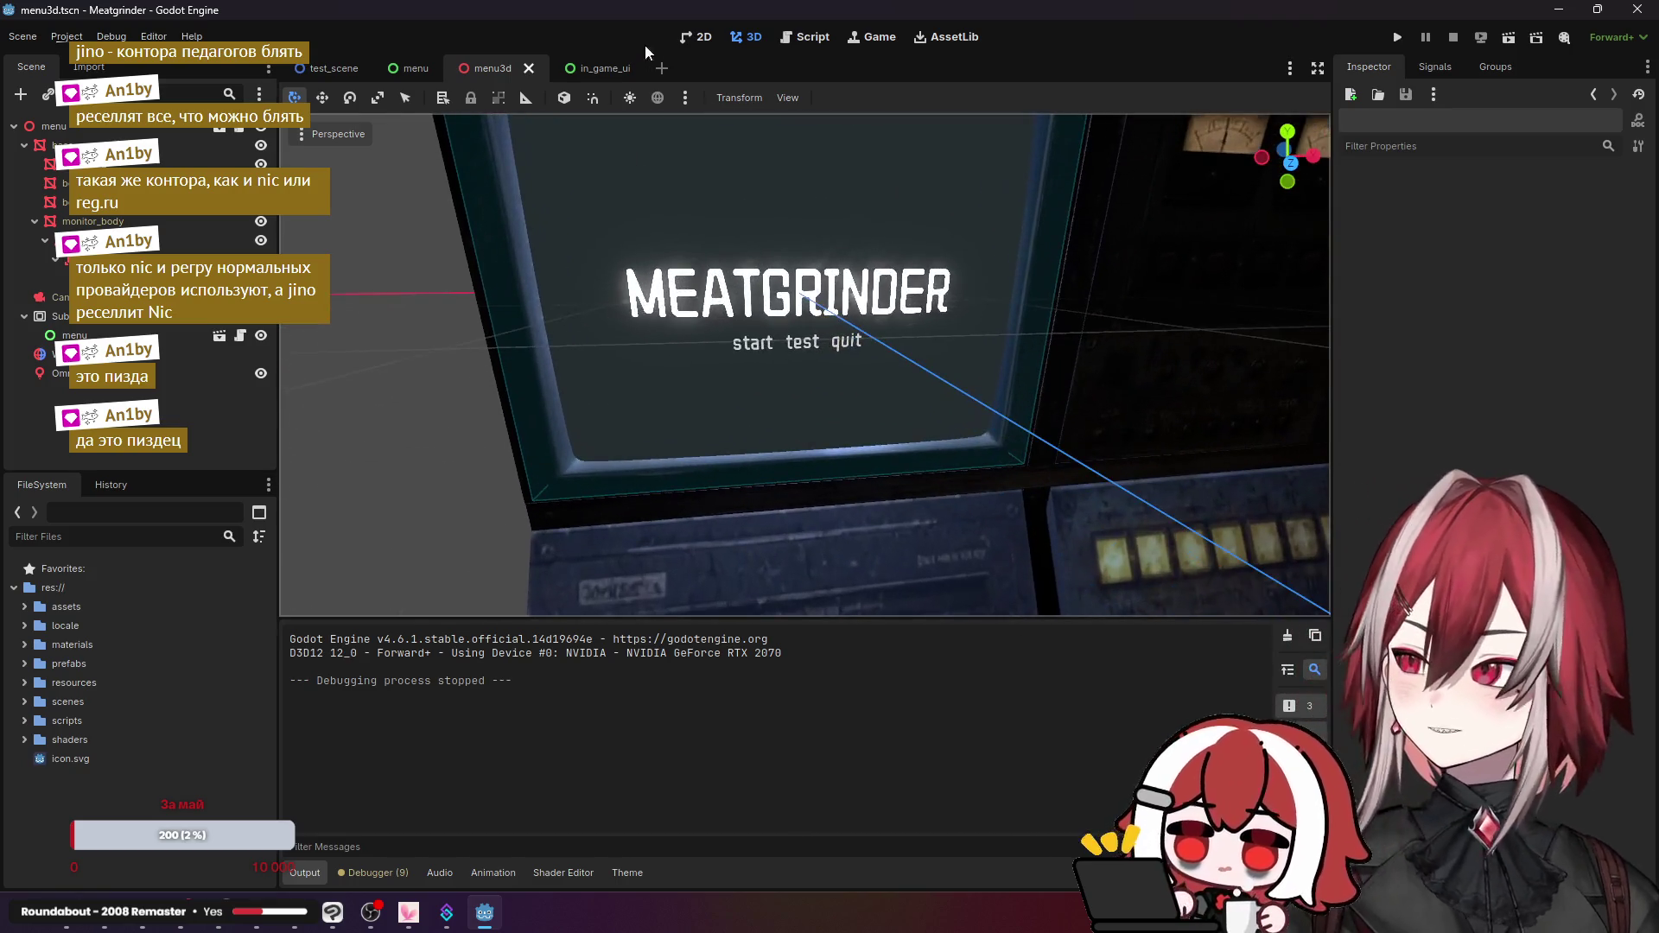
left_click(416, 69)
Hide the TestButton node in the menu scene
right_click(632, 342)
scroll(806, 444, "down", 3)
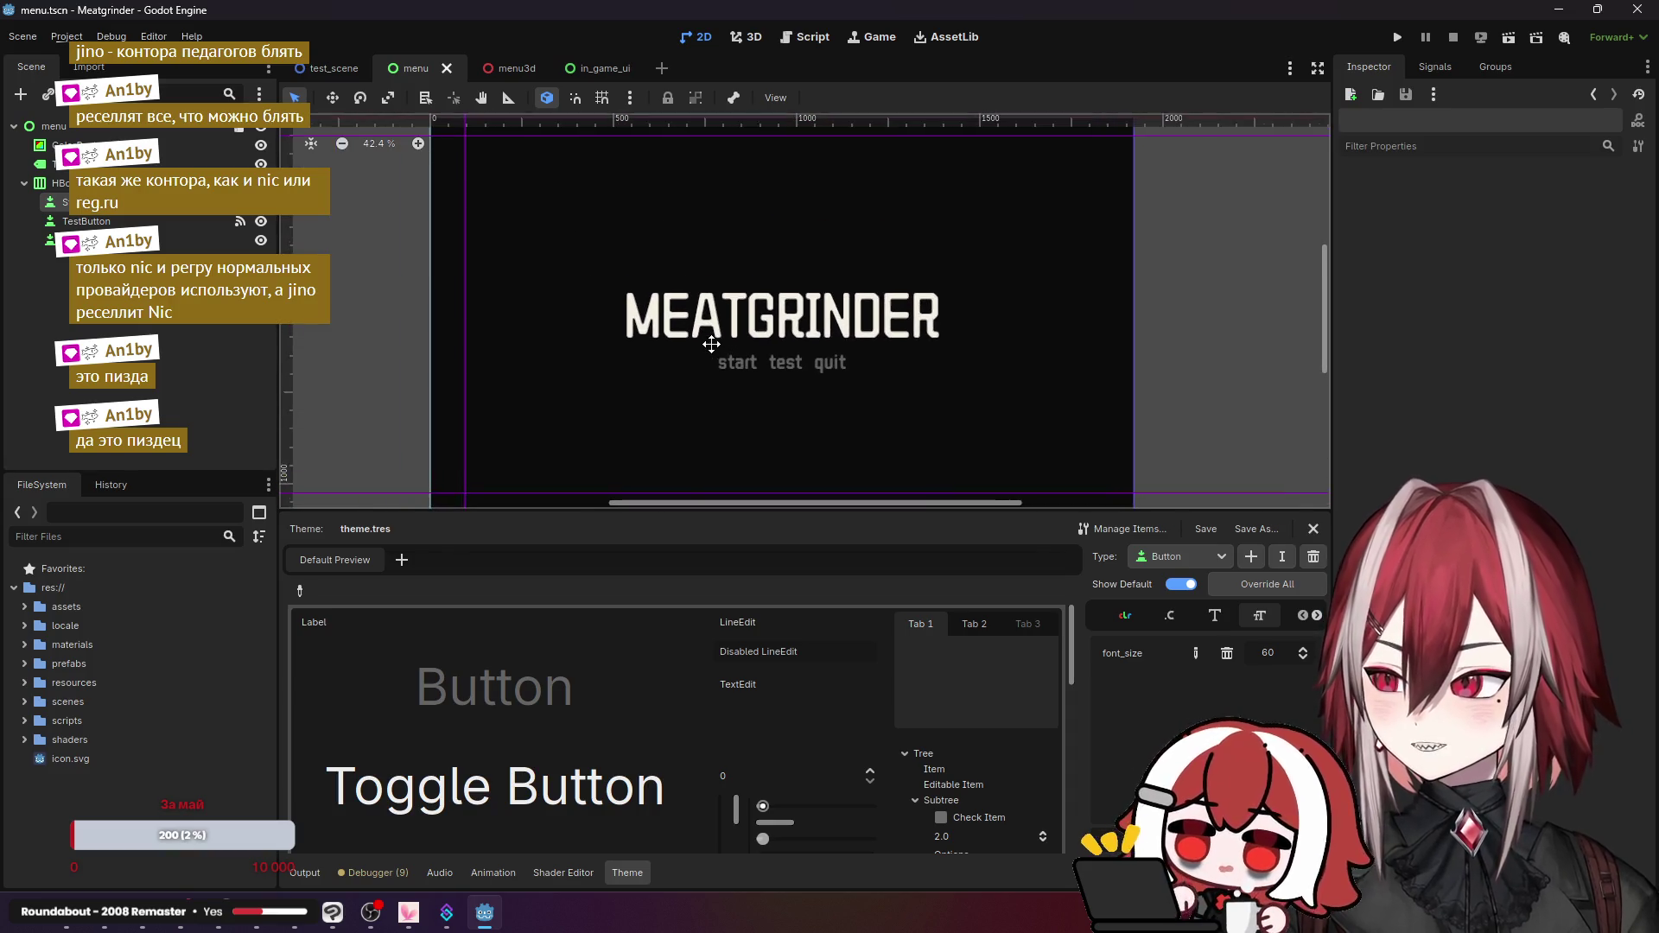
left_click(87, 221)
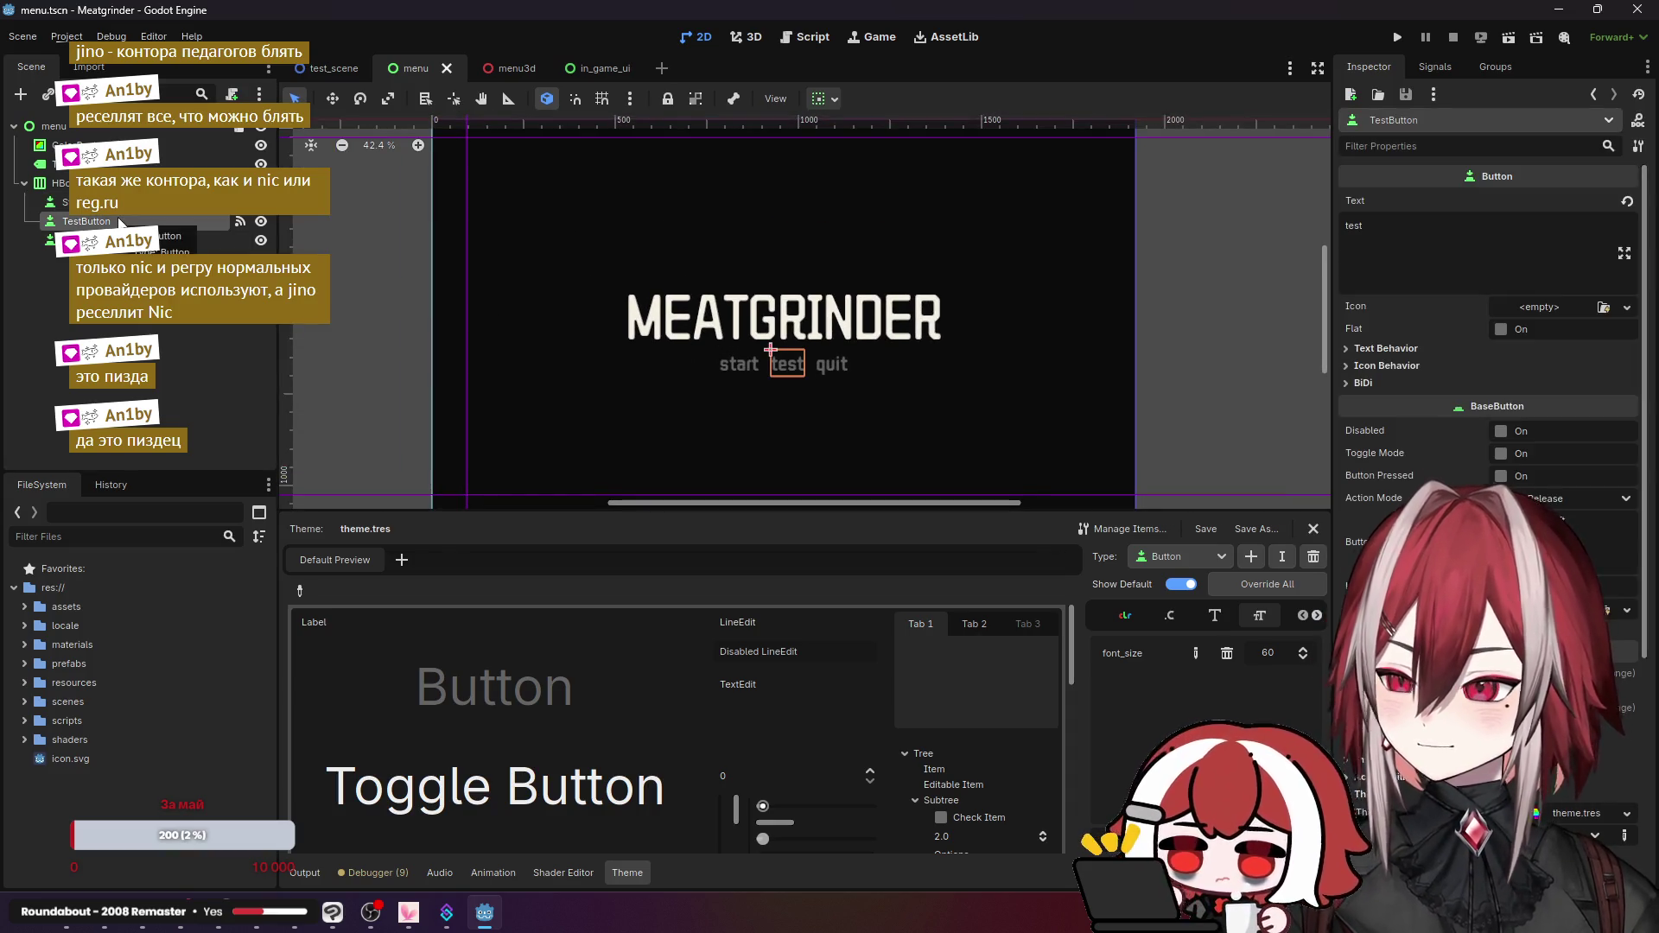
left_click(129, 222, "ctrl")
left_click(188, 223)
left_click(260, 222)
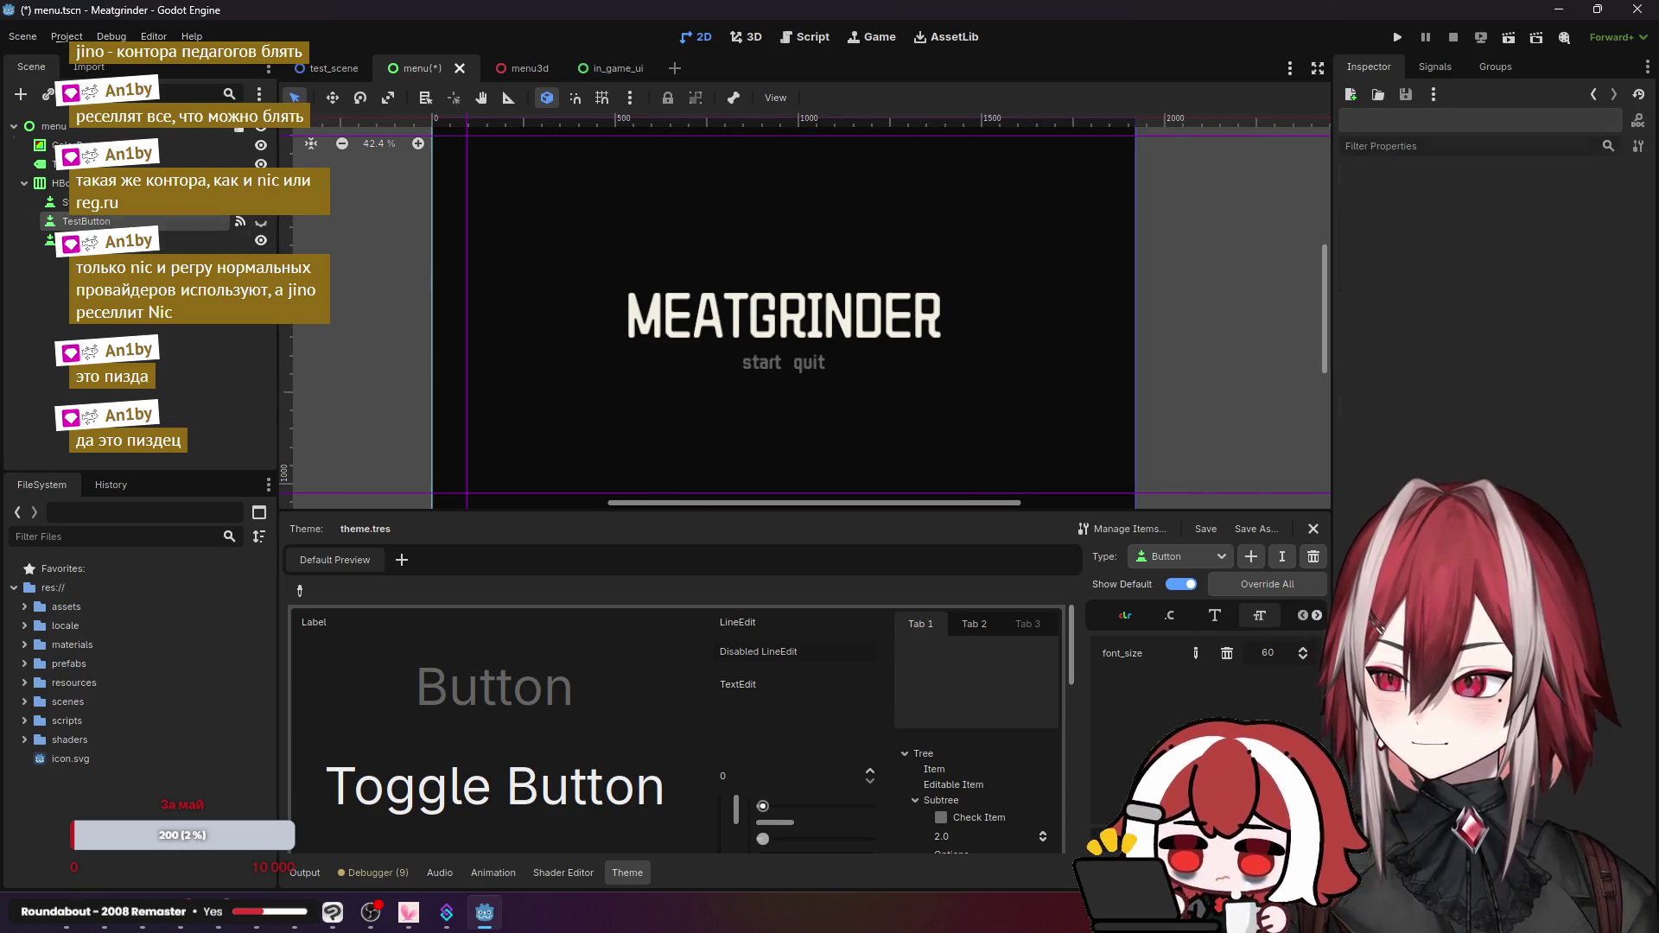
Duplicate QuitButton and change the copy's text to 'options'
left_click(208, 240)
key("ctrl+d")
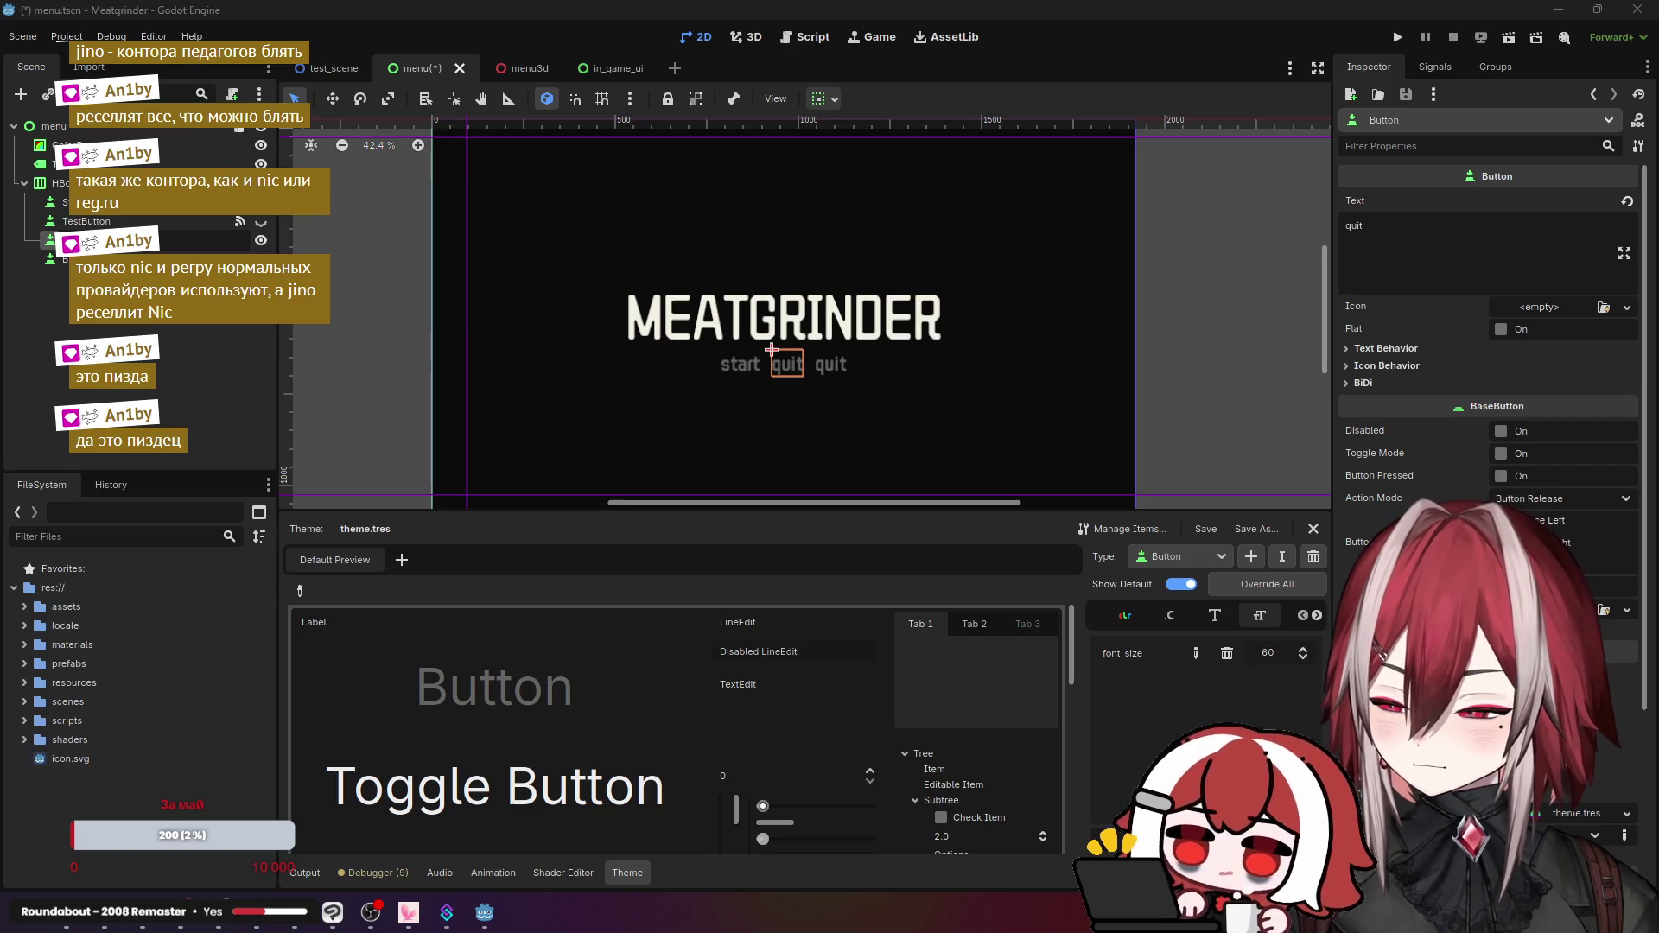
left_click(207, 240)
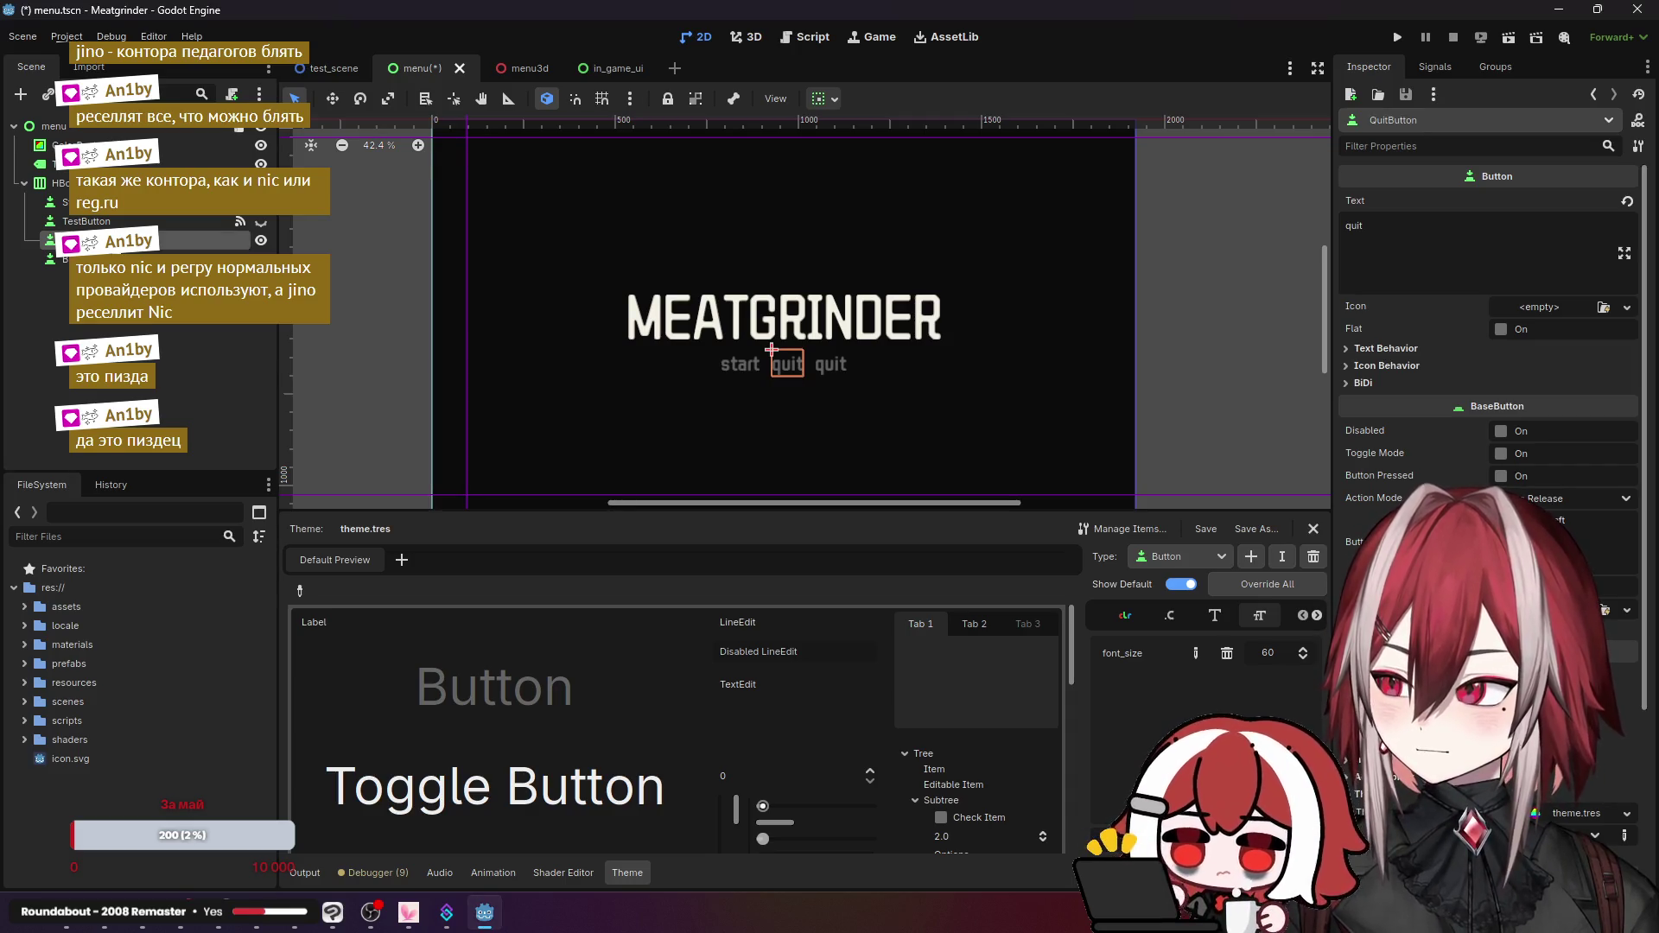
left_click(815, 351)
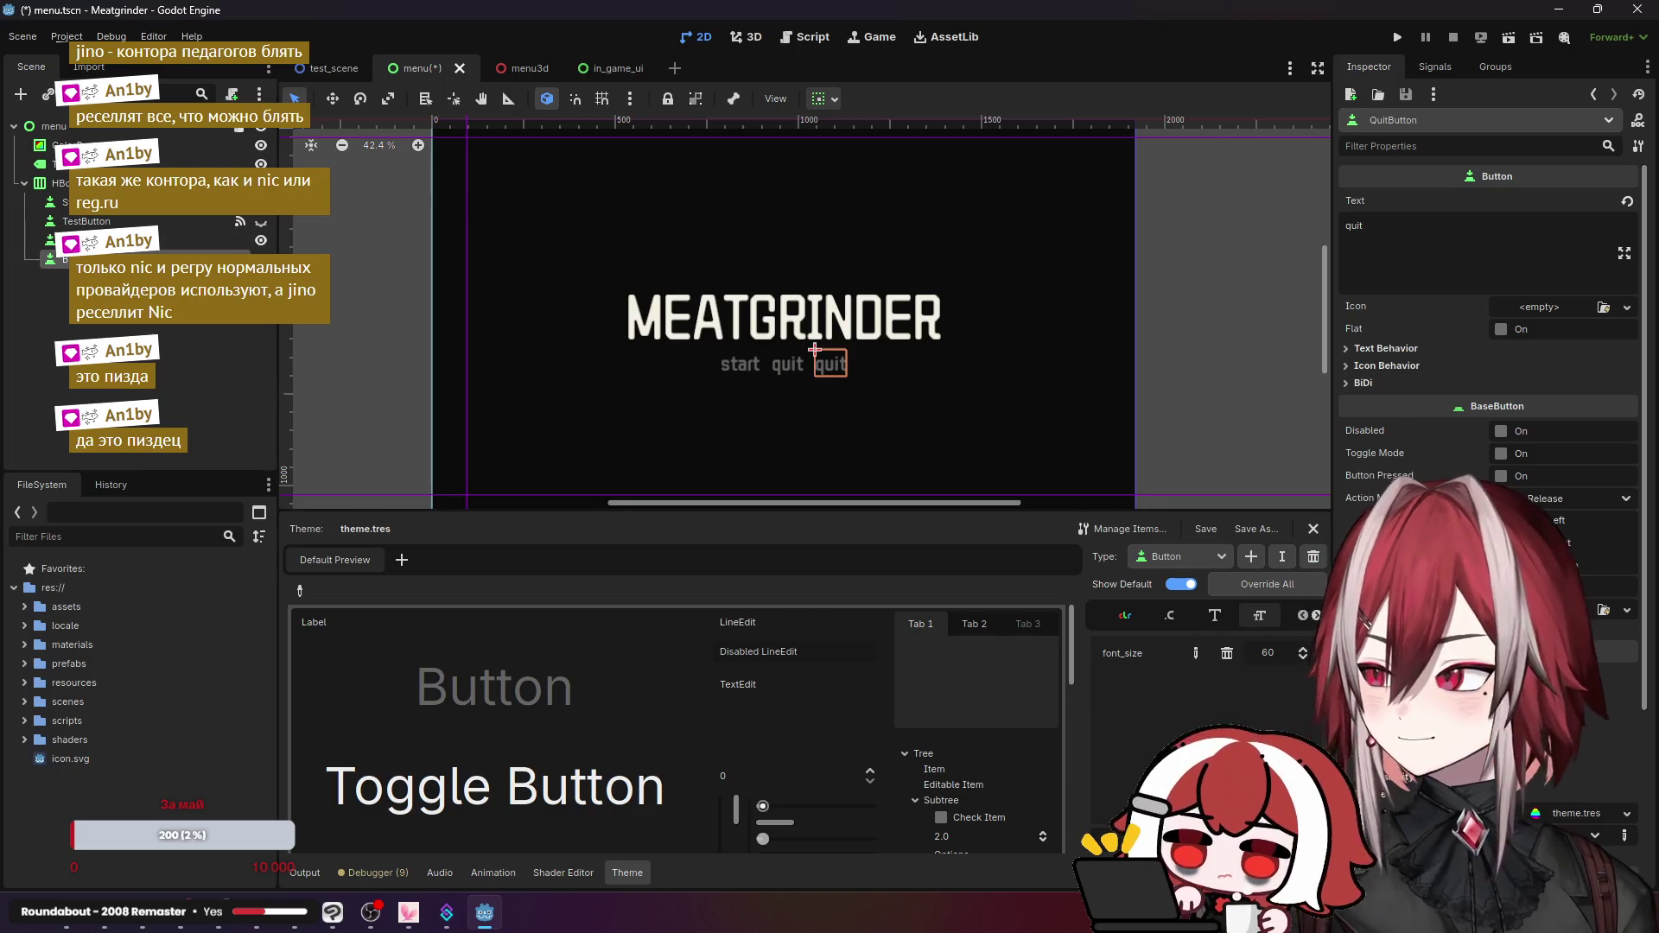
left_click(1388, 239)
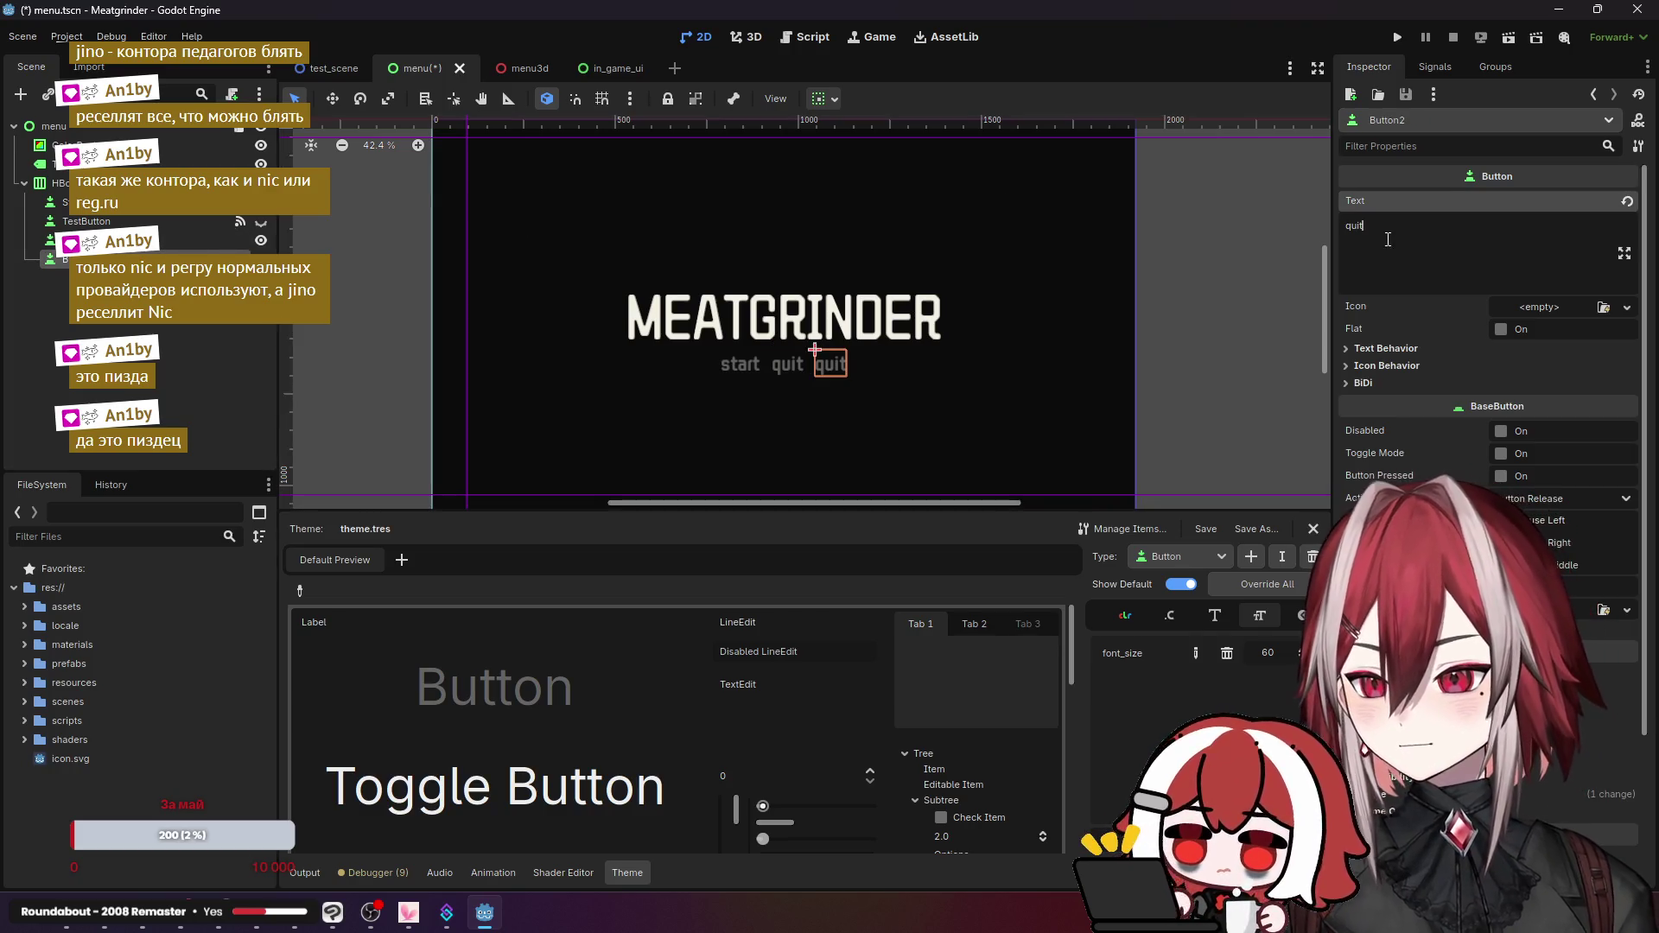
key("ctrl+a")
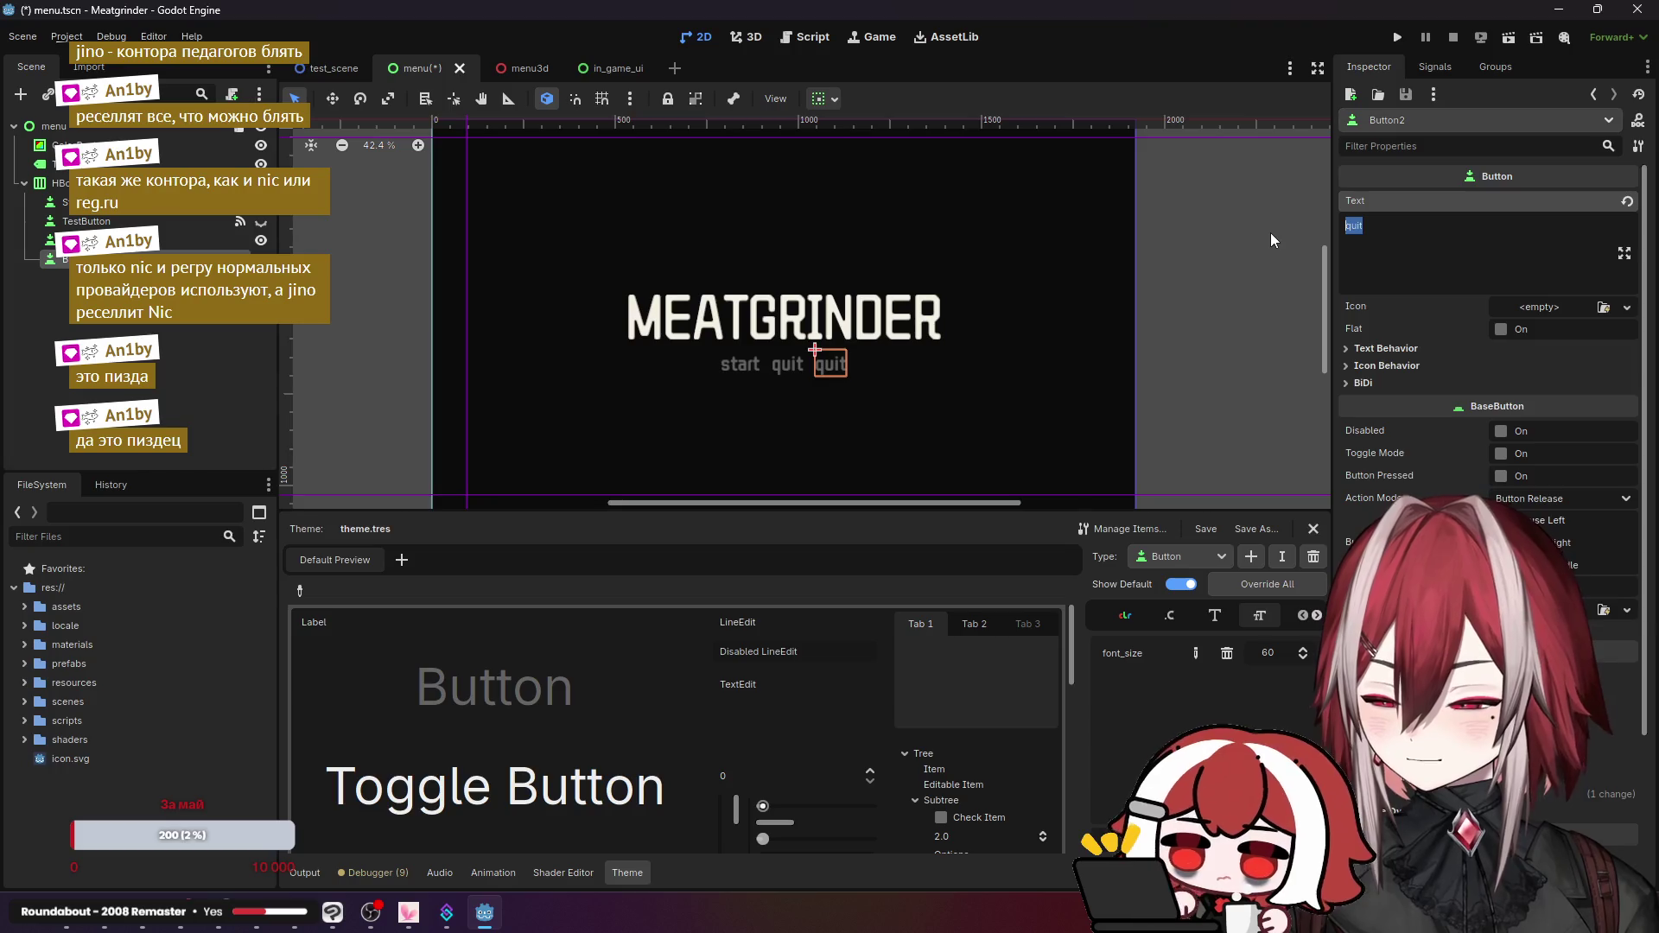
type("options")
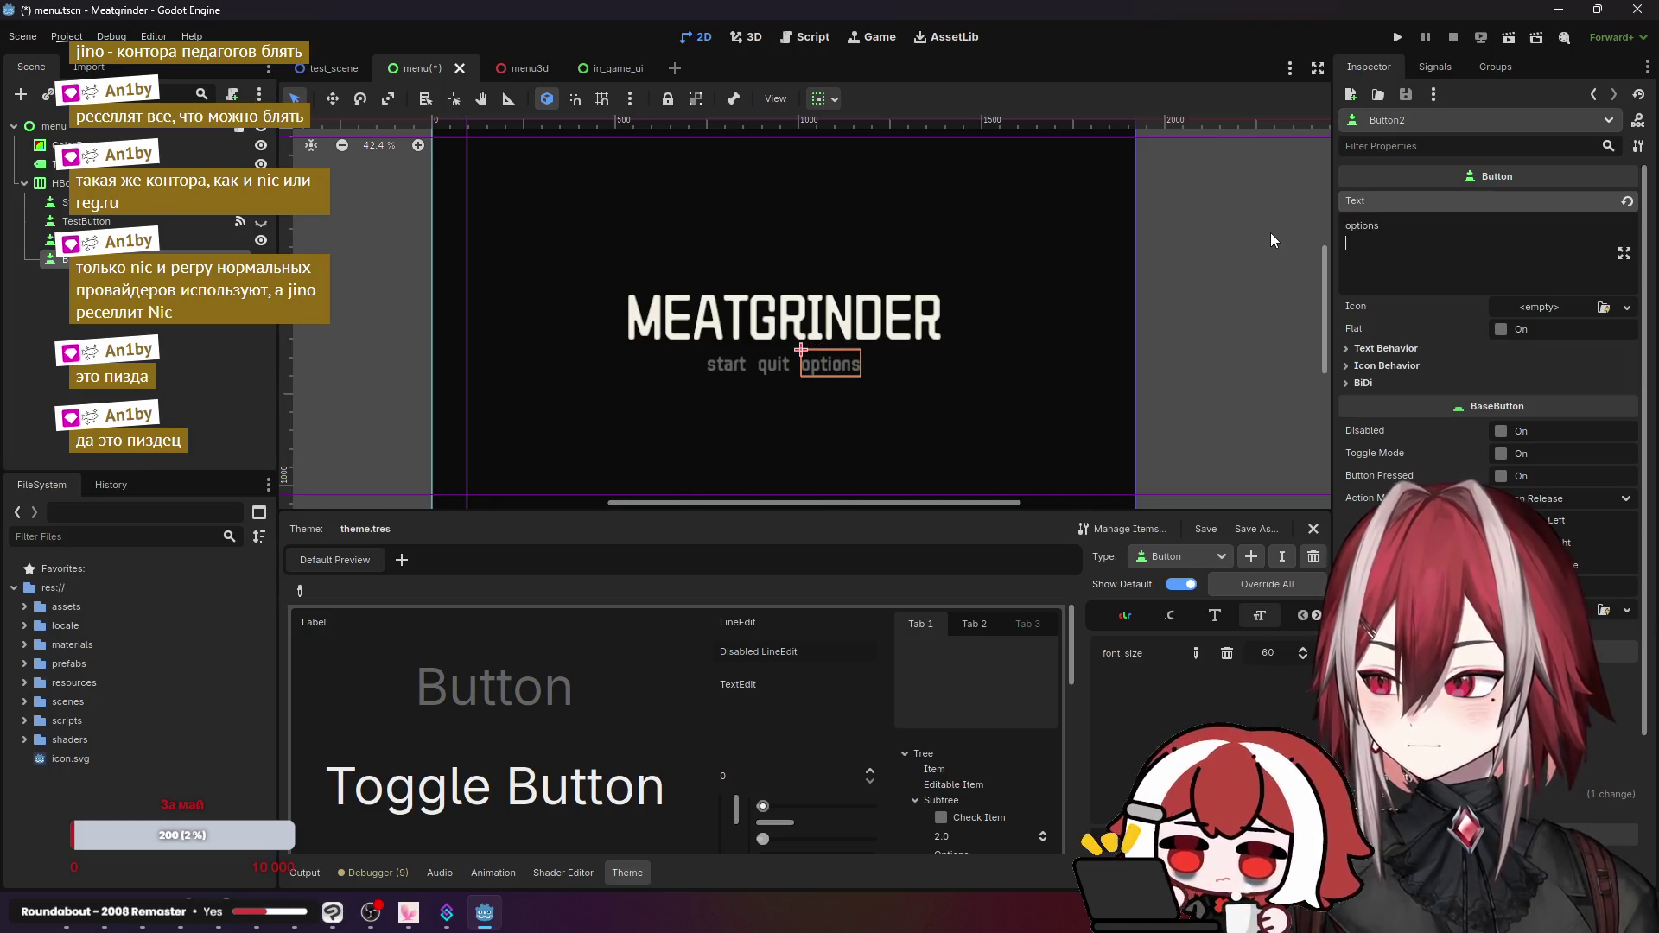
left_click(547, 289)
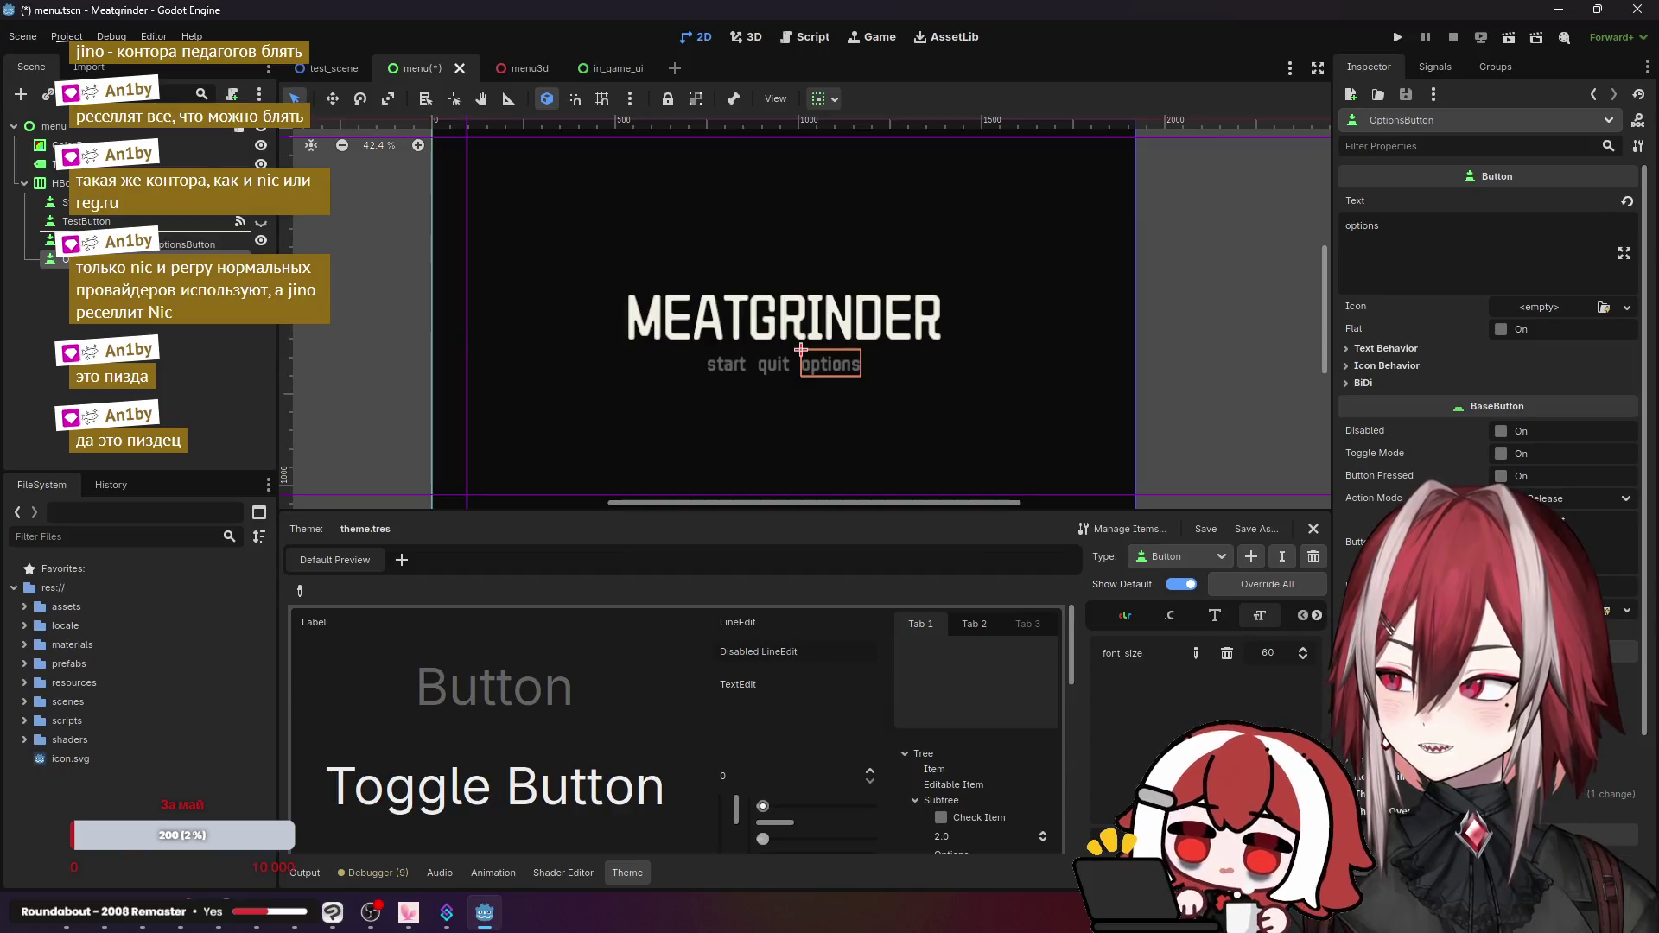
Drag OptionsButton above QuitButton so the menu reads start, options, quit
left_click_drag(130, 259, 129, 237)
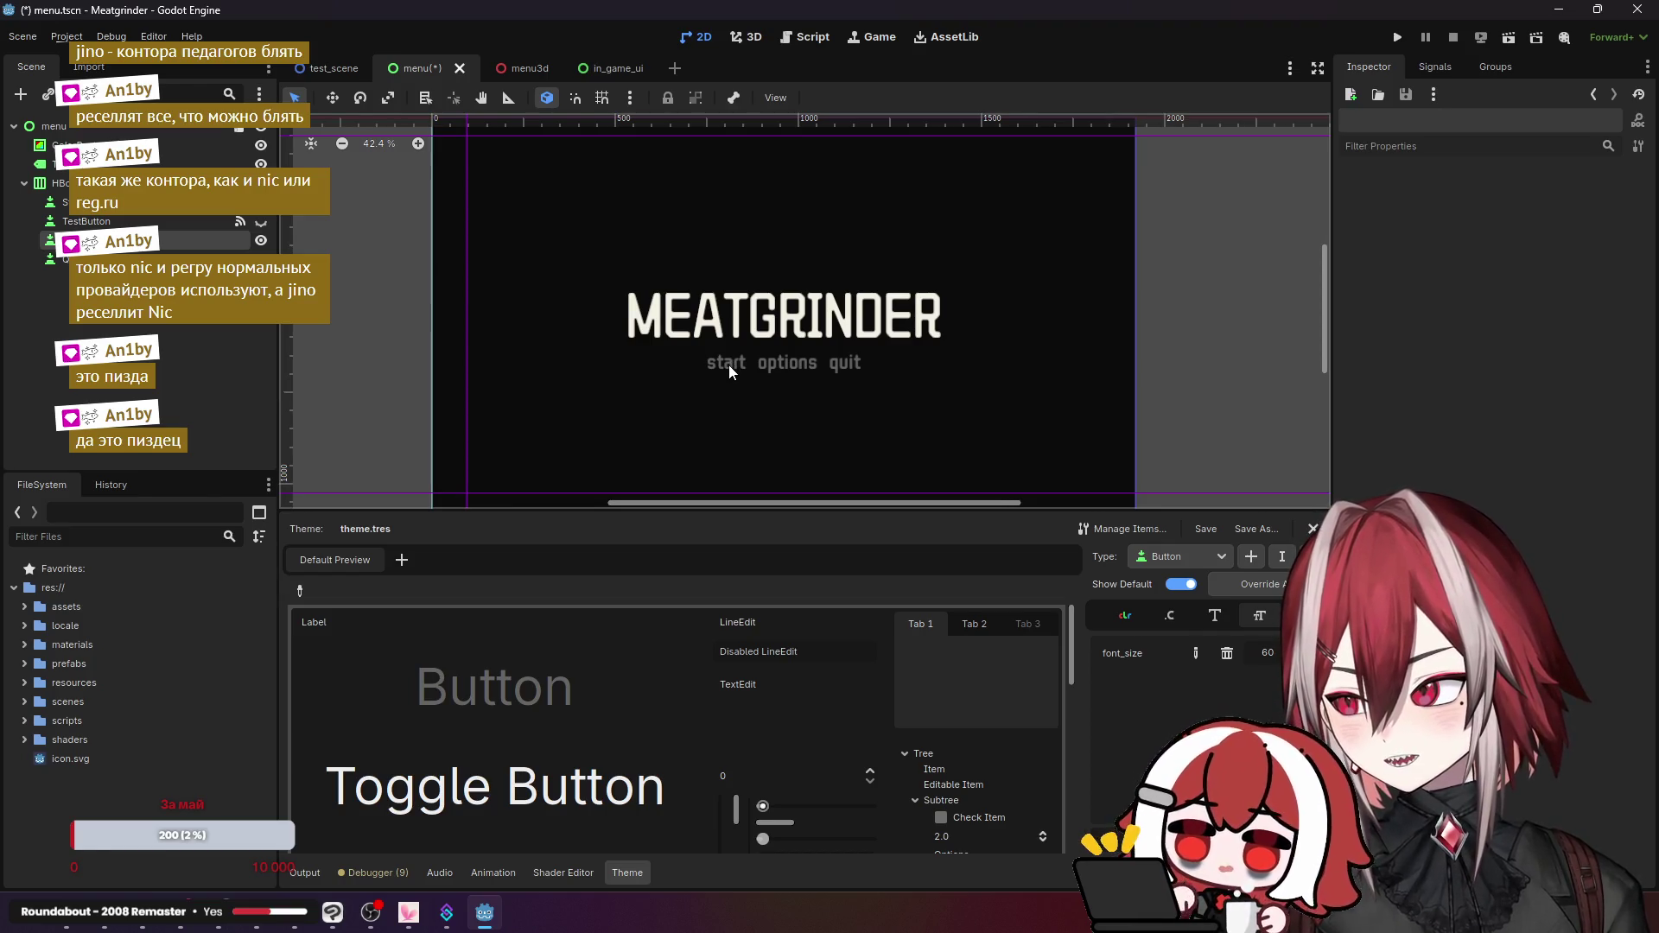
left_click(505, 65)
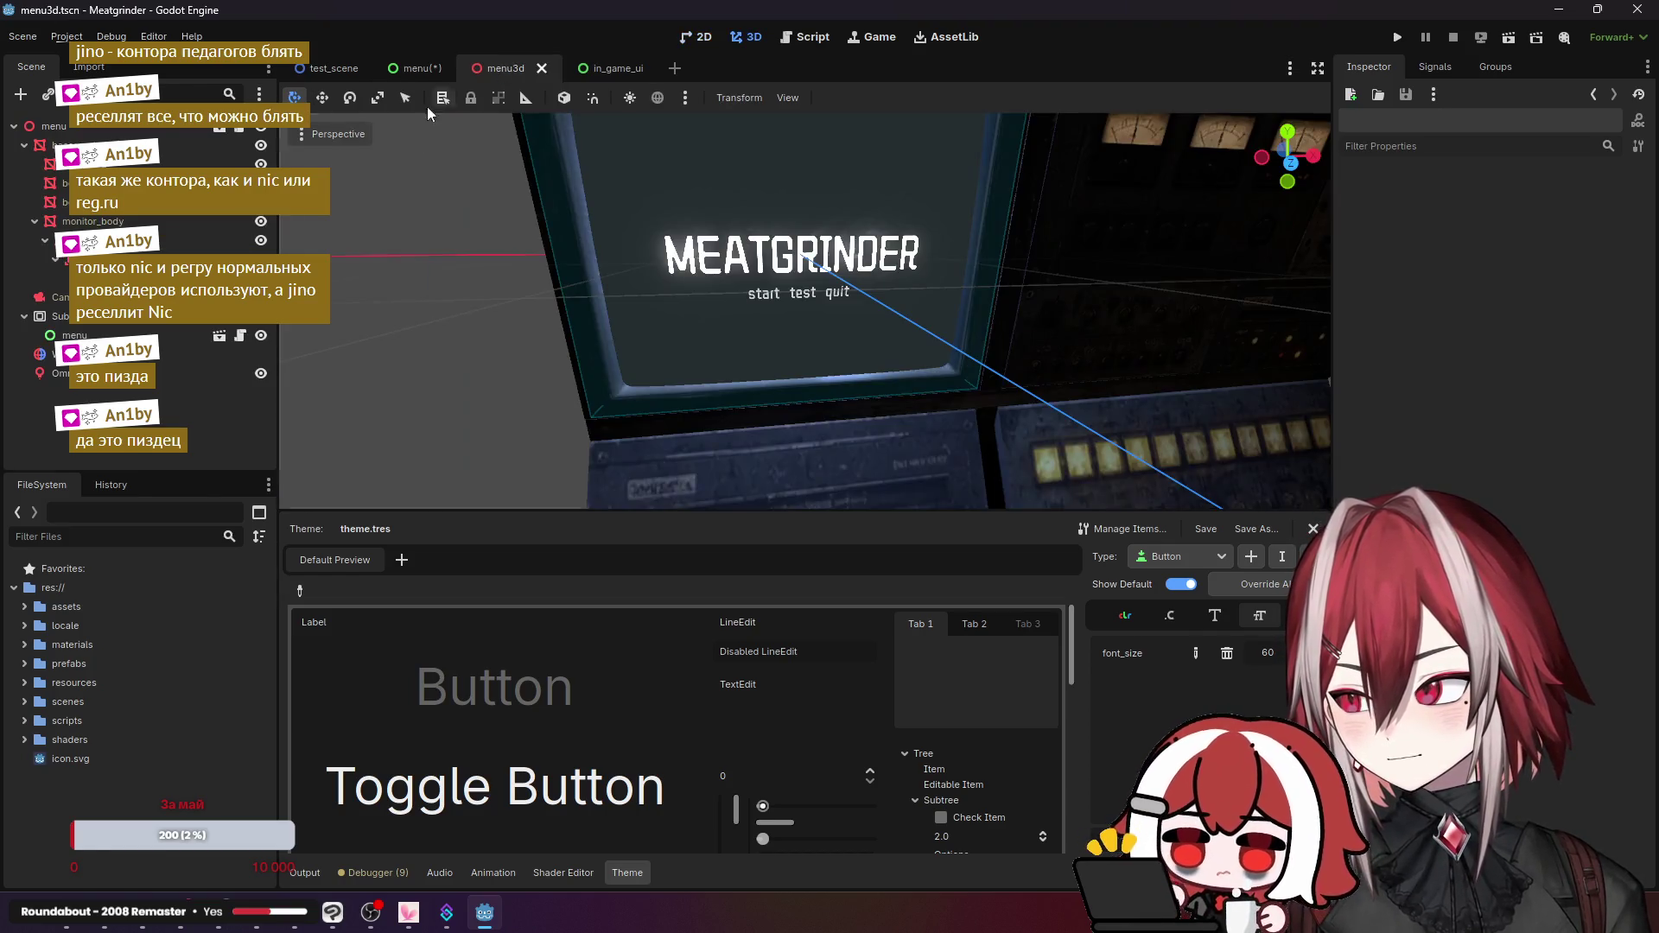
left_click(118, 335)
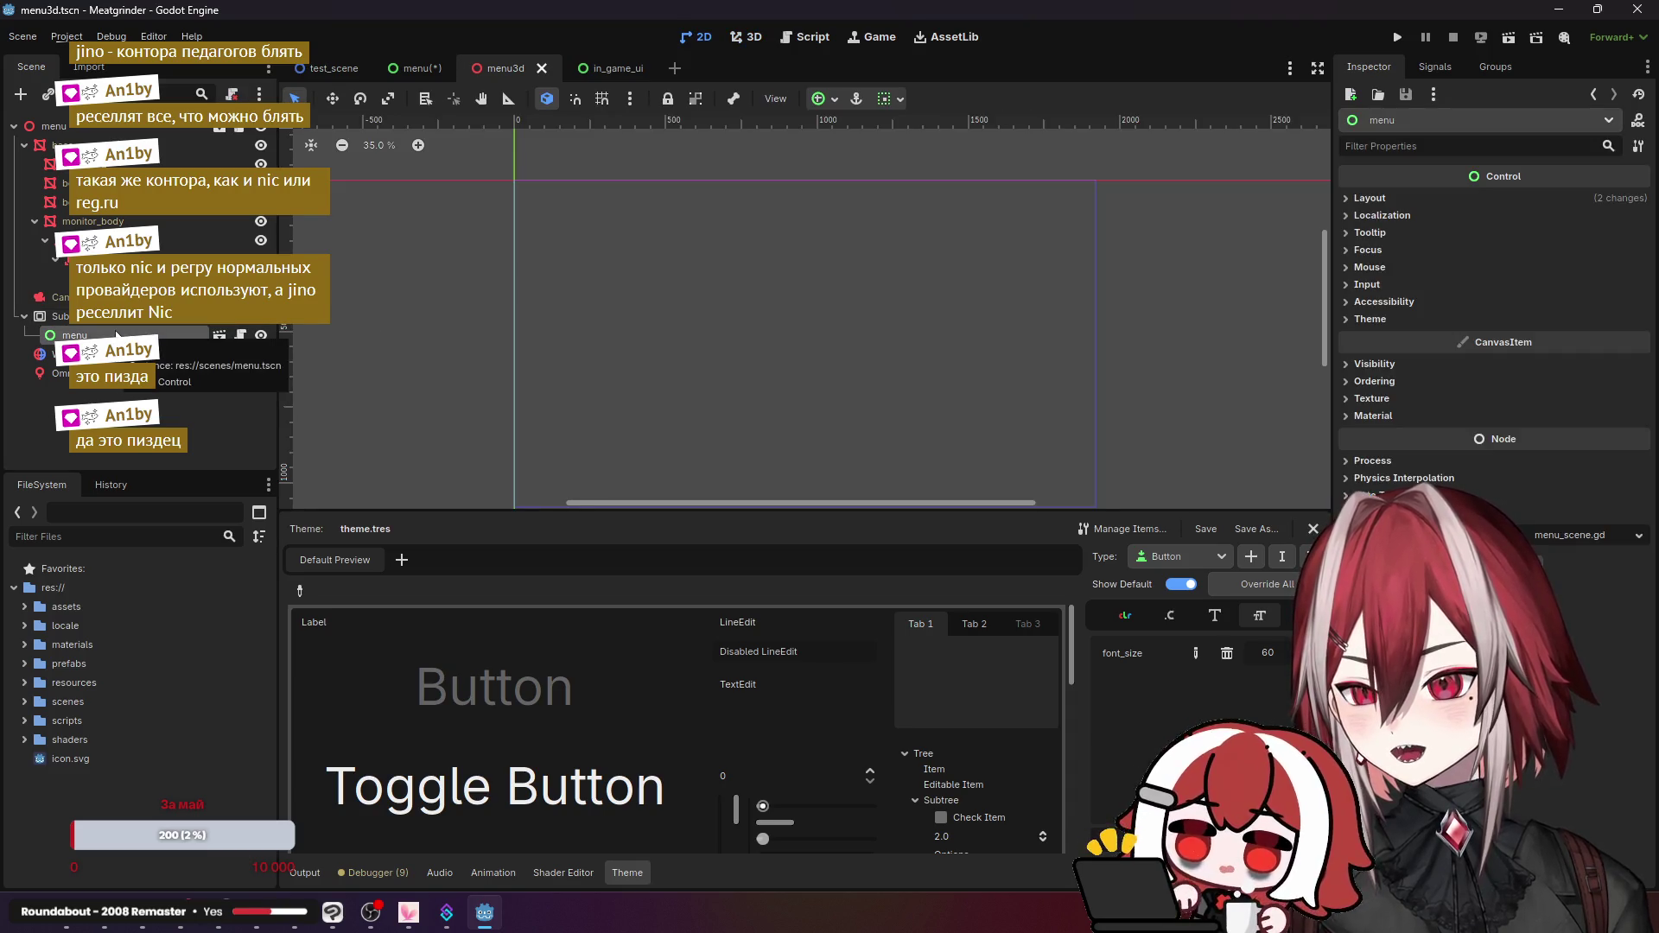
left_click(363, 216)
left_click(403, 67)
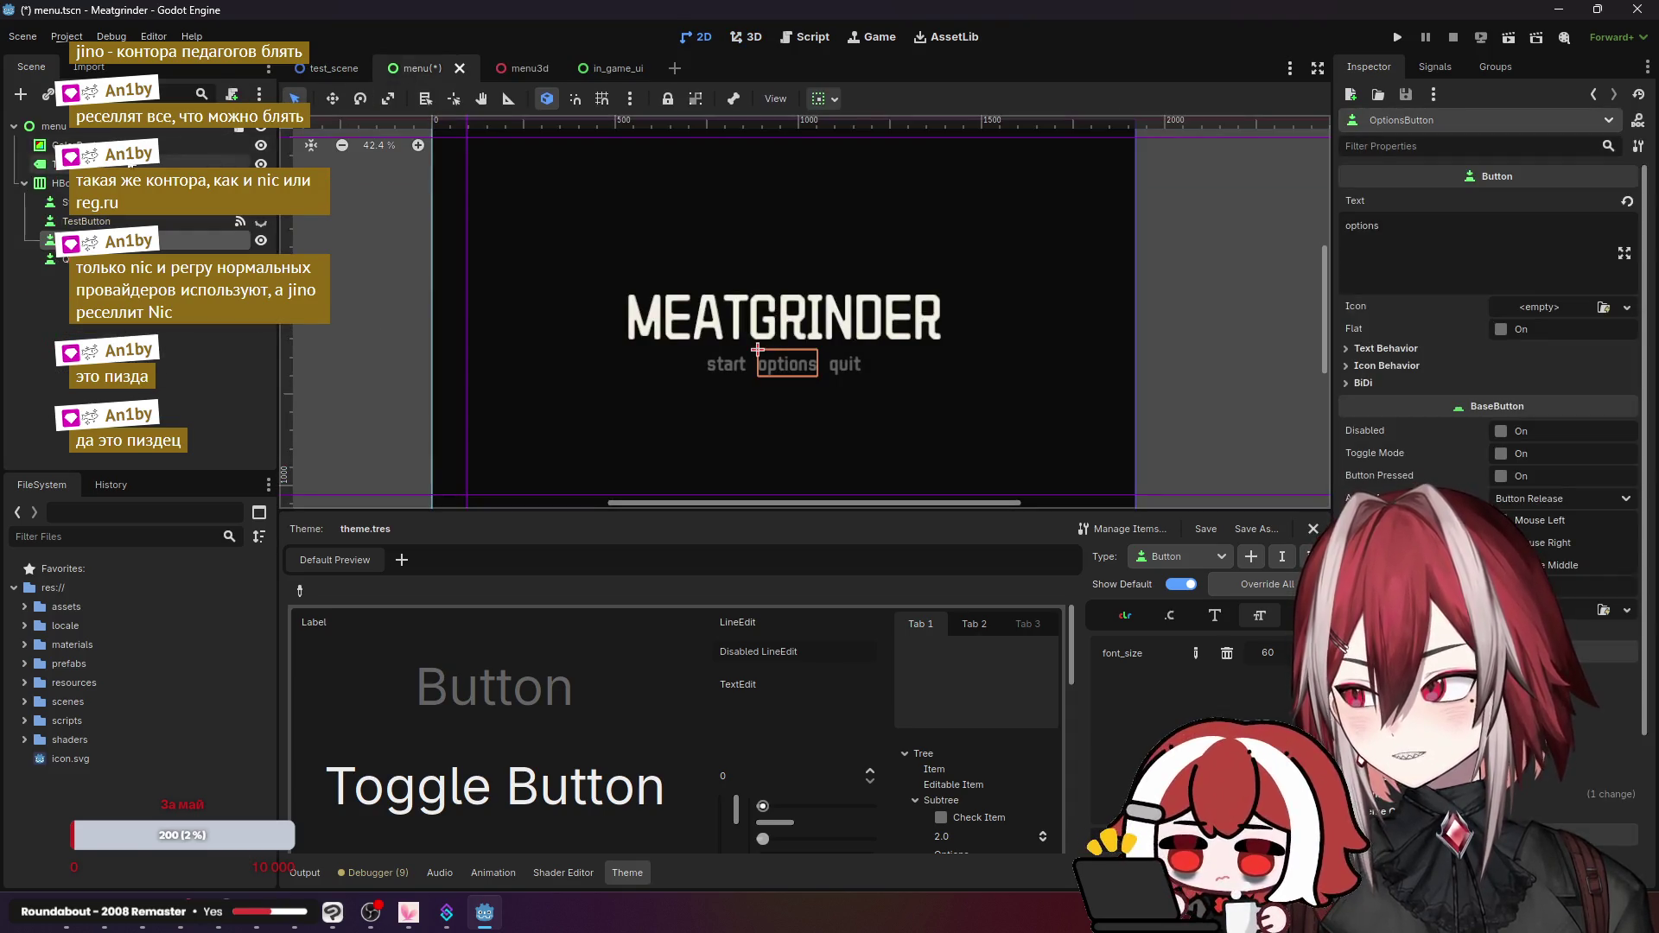
key("Escape")
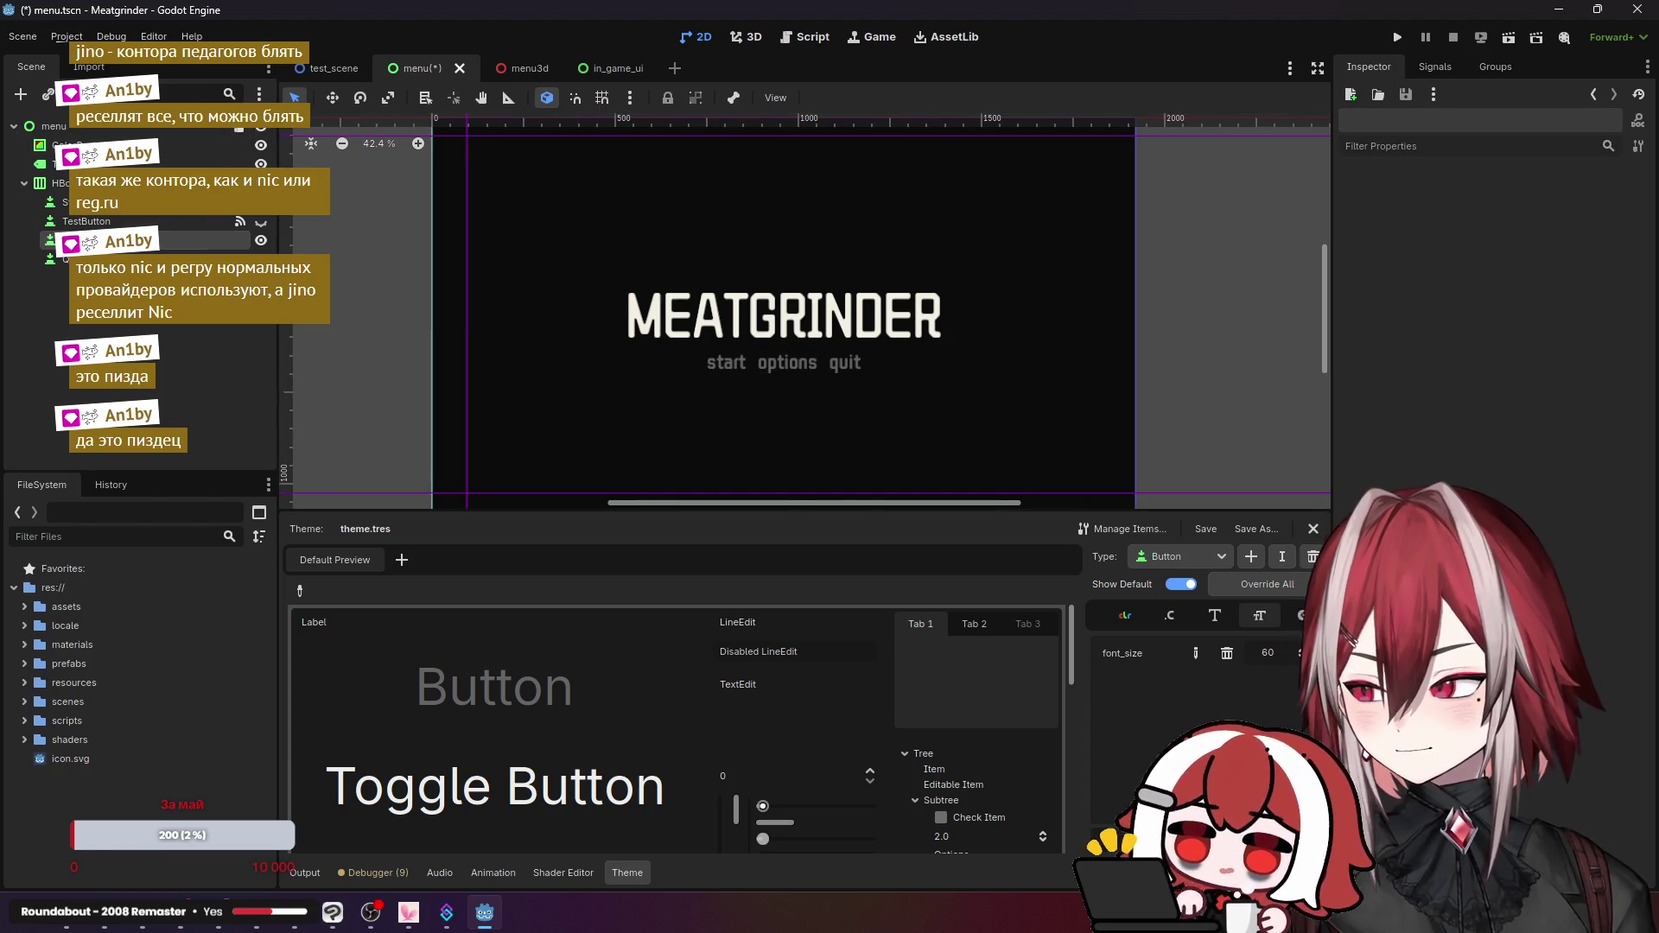
scroll(605, 360, "down", 1)
scroll(698, 358, "left", 2)
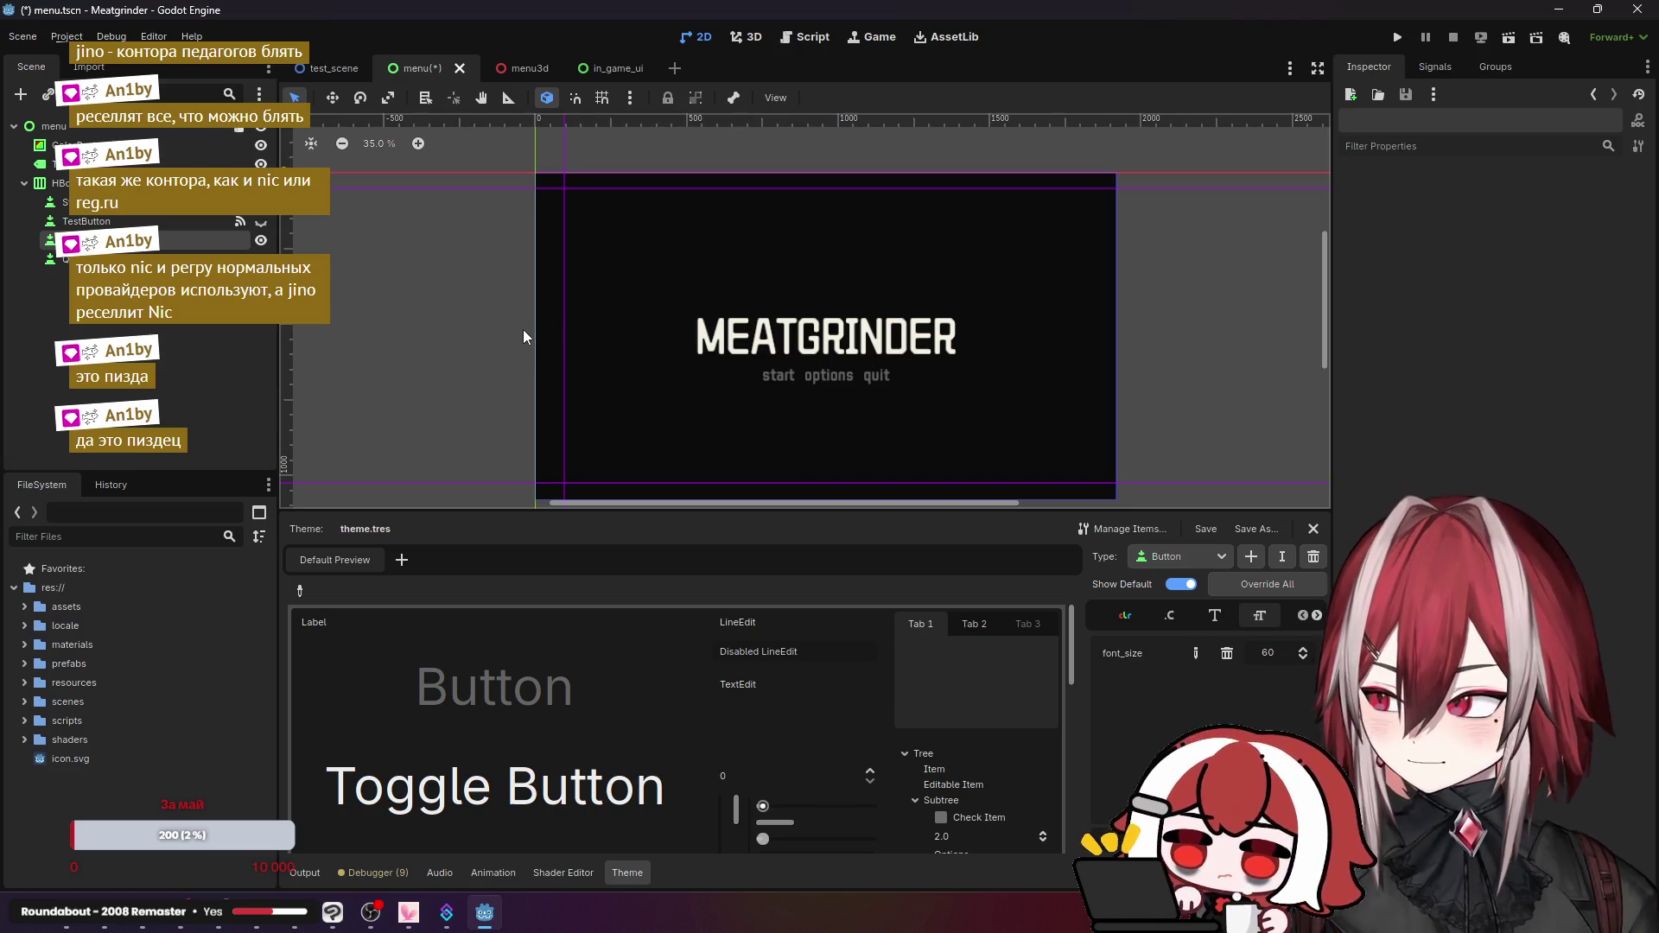
Open locale.csv from res://locale and review its START_BTN_TXT and LEVEL_TXT rows
left_click(24, 626)
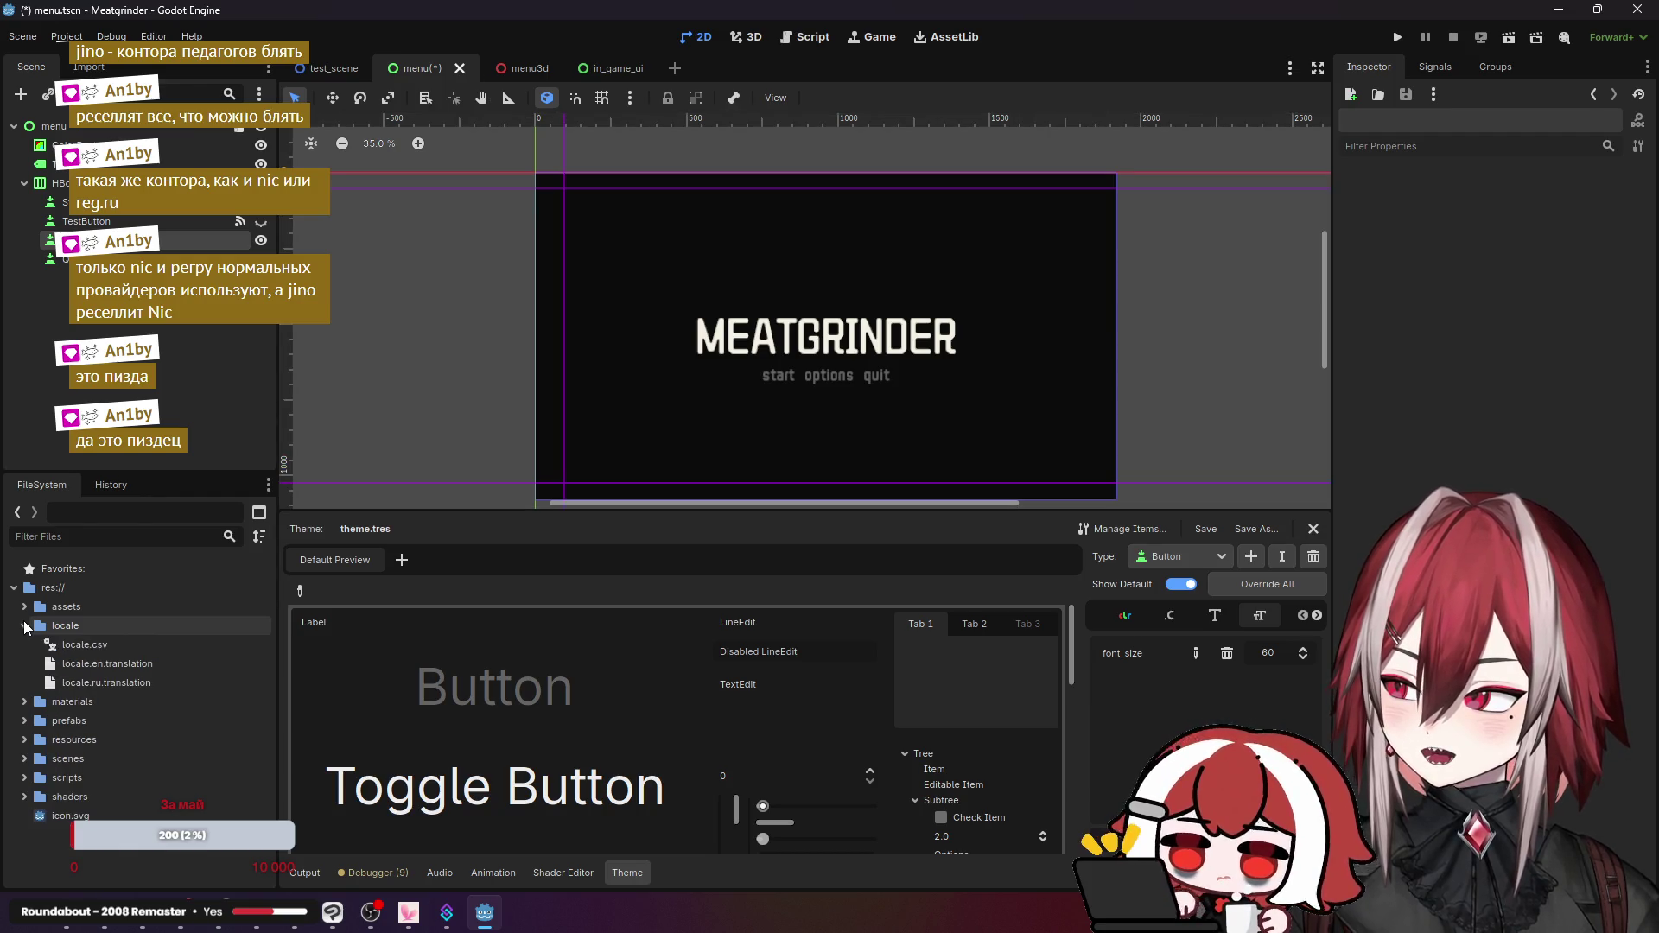
left_click(100, 642)
double_click(99, 643)
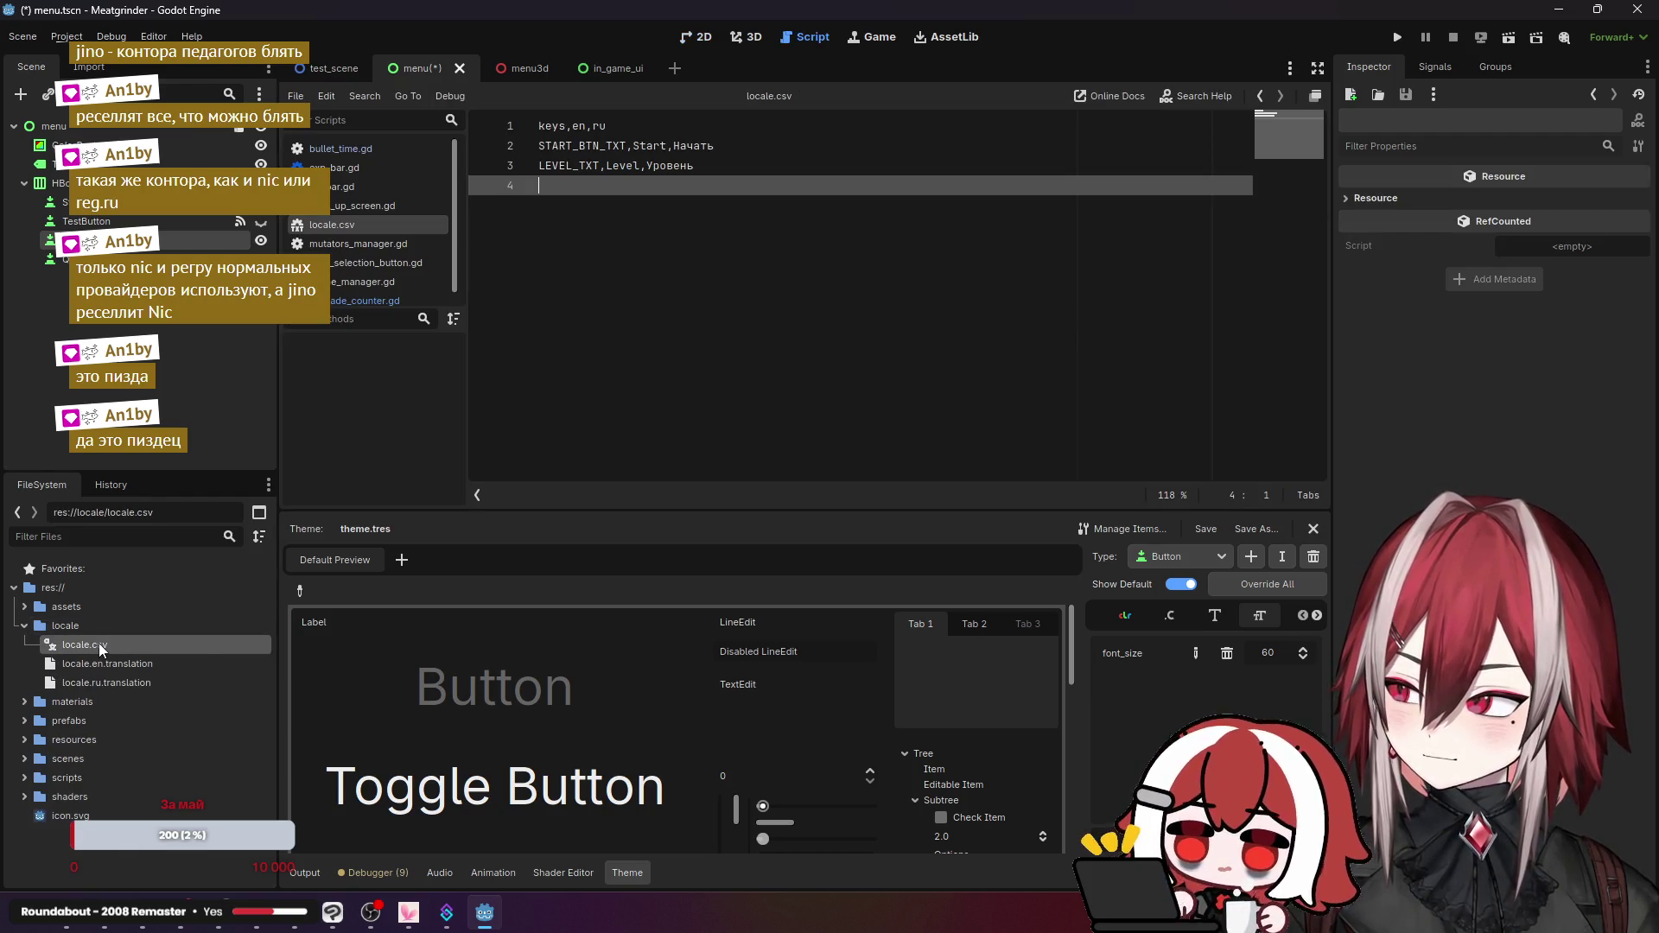
left_click(619, 166)
left_click(695, 153)
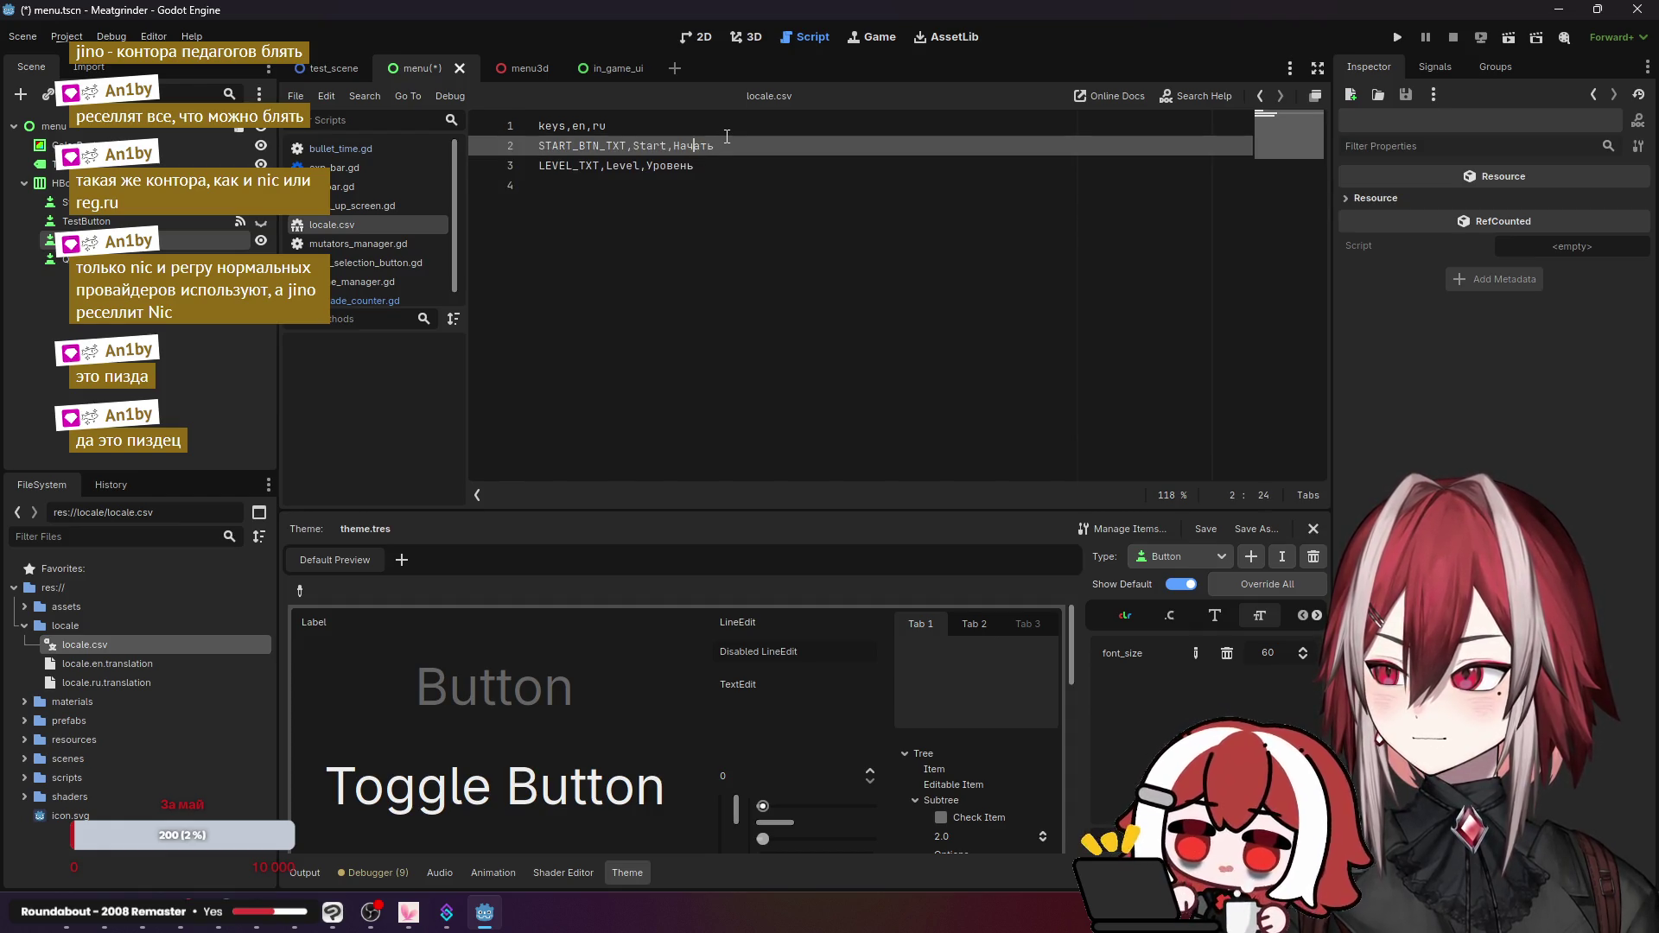
left_click(731, 159)
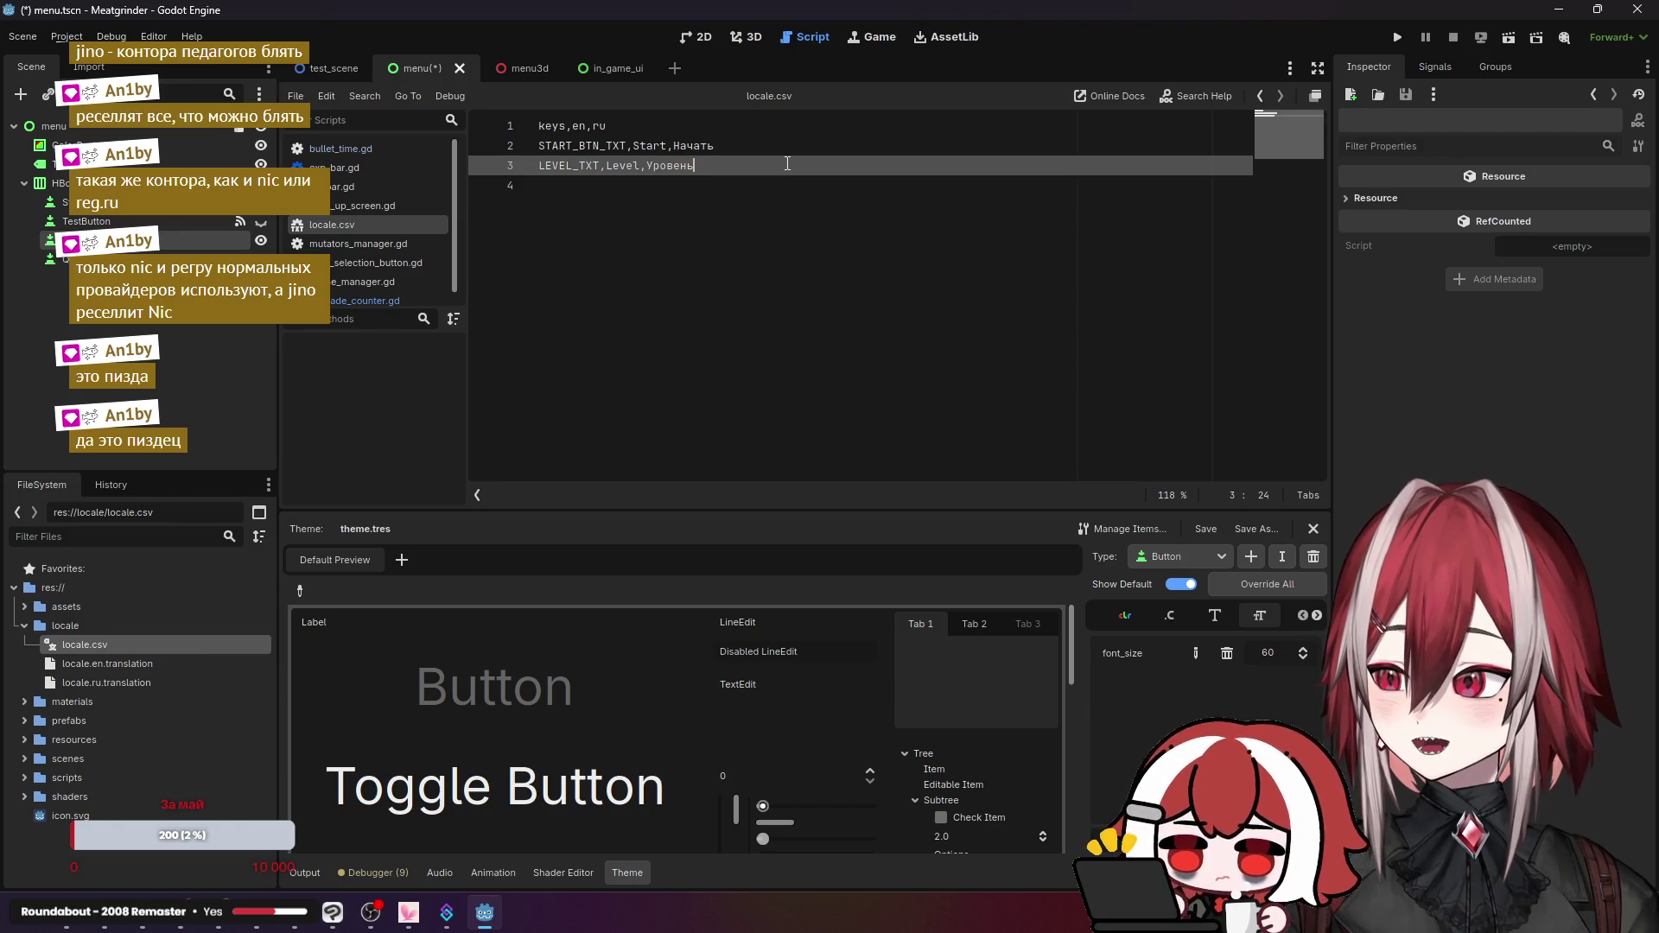
Add a TITLE_TXT,,MEATGRINDER row, remove it again, and save locale.csv
key("Return")
type("TITLE_TXT,")
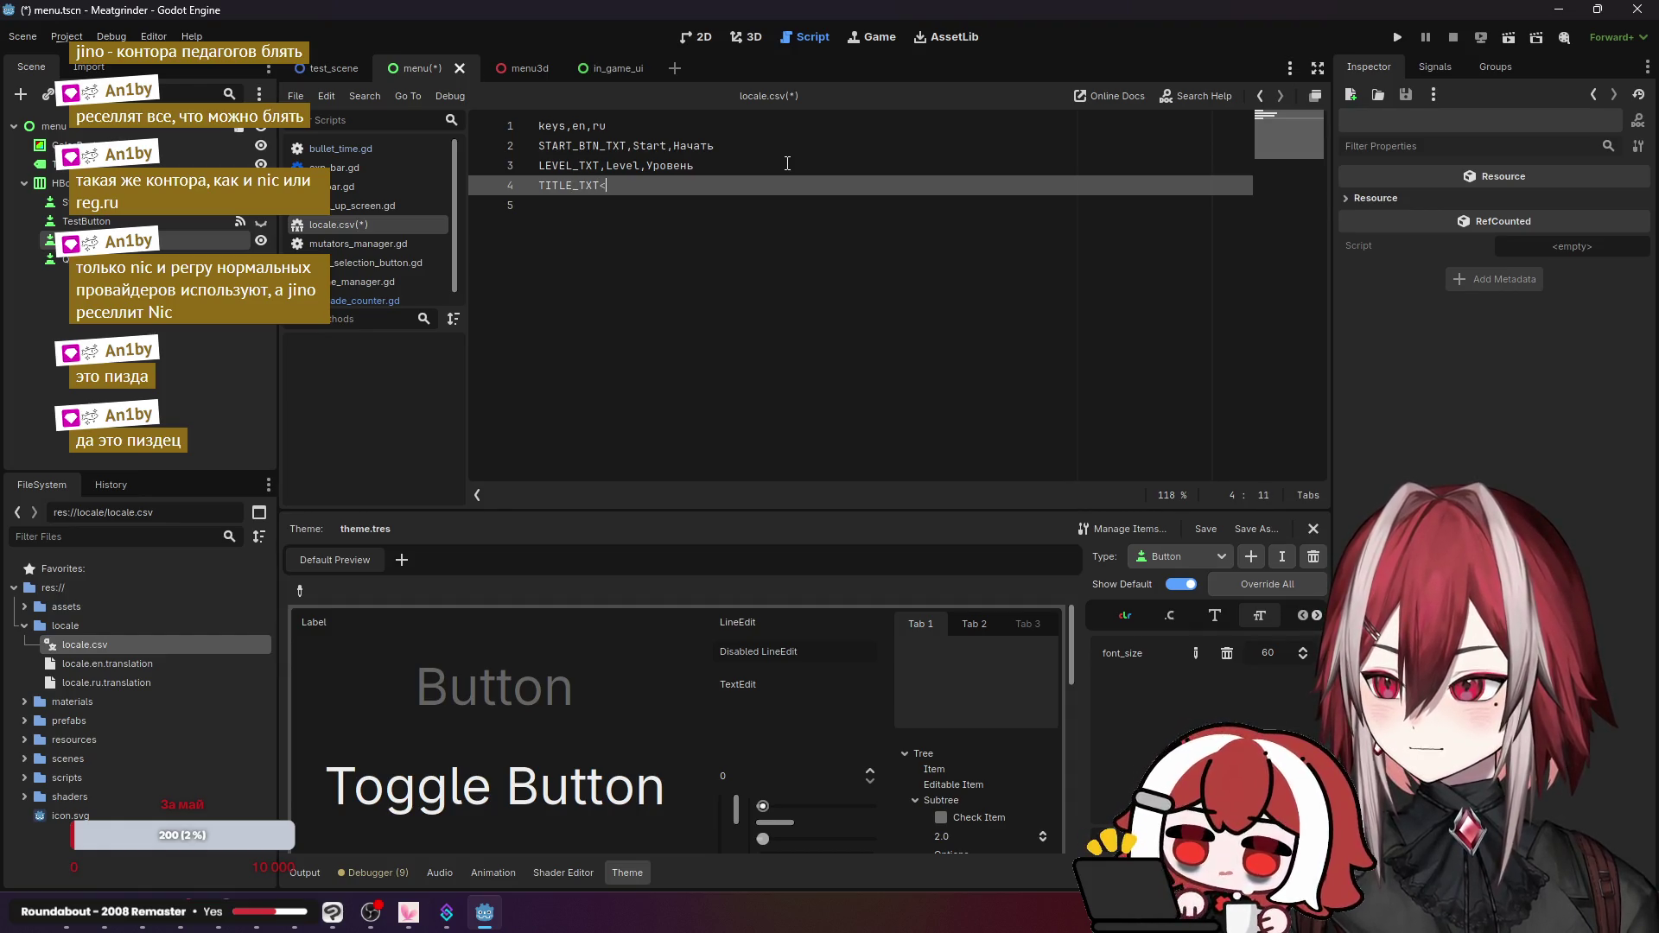
type(",")
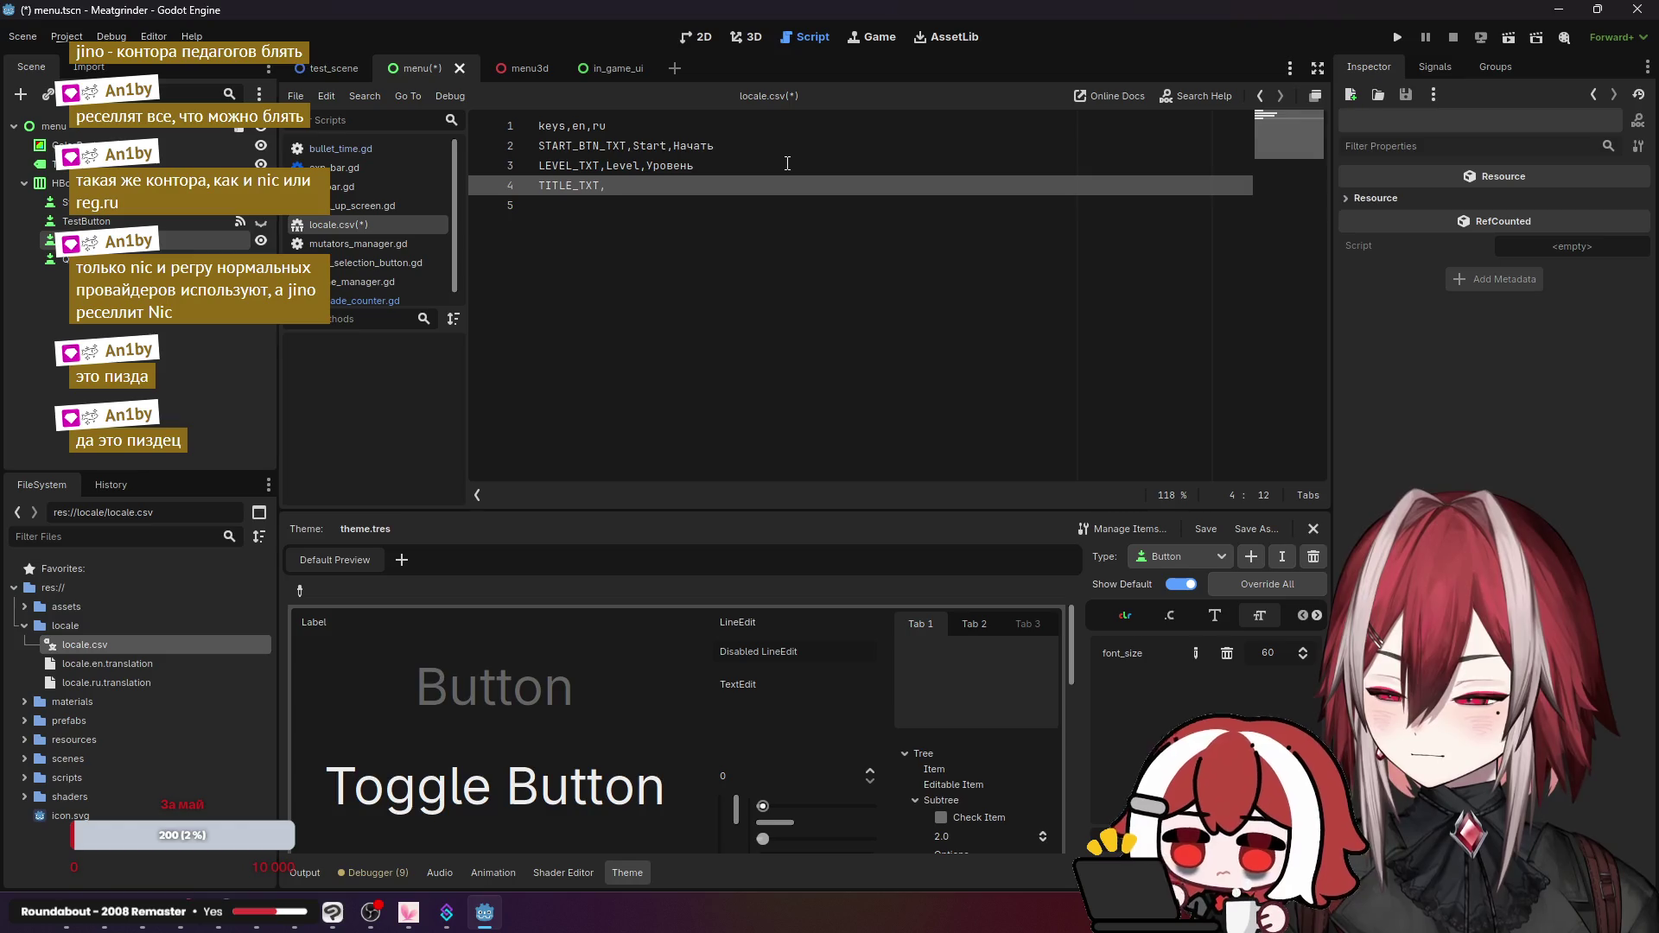
type("MEATGRINDER")
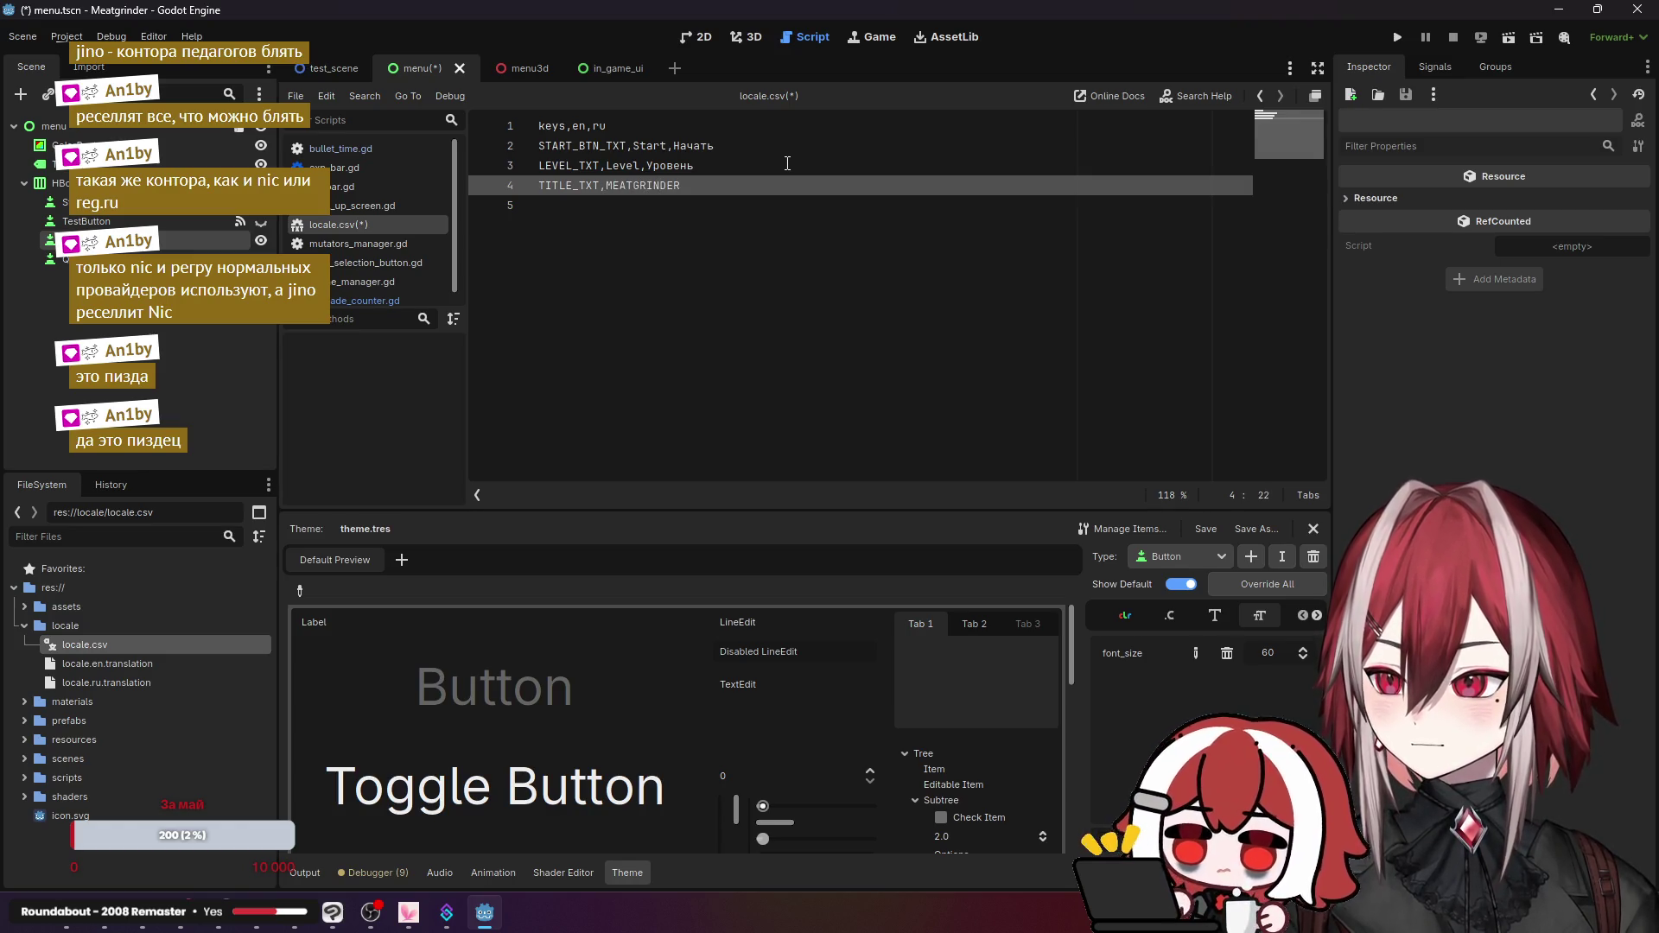
type(",")
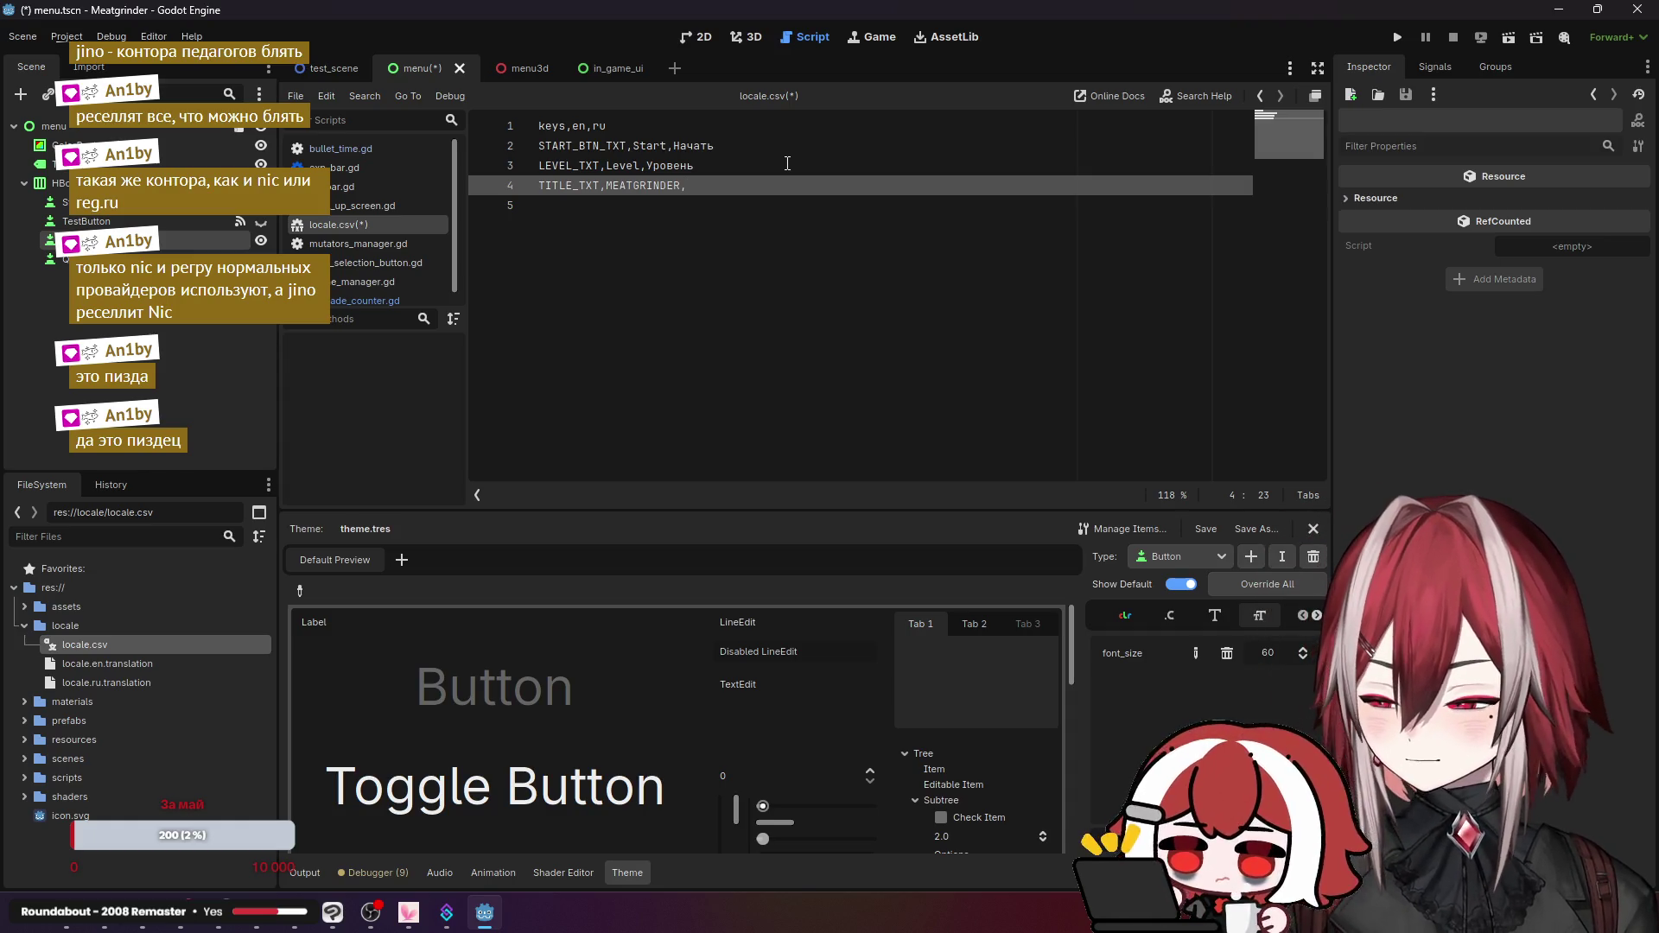
key("BackSpace")
key("BackSpace")
key("BackSpace")
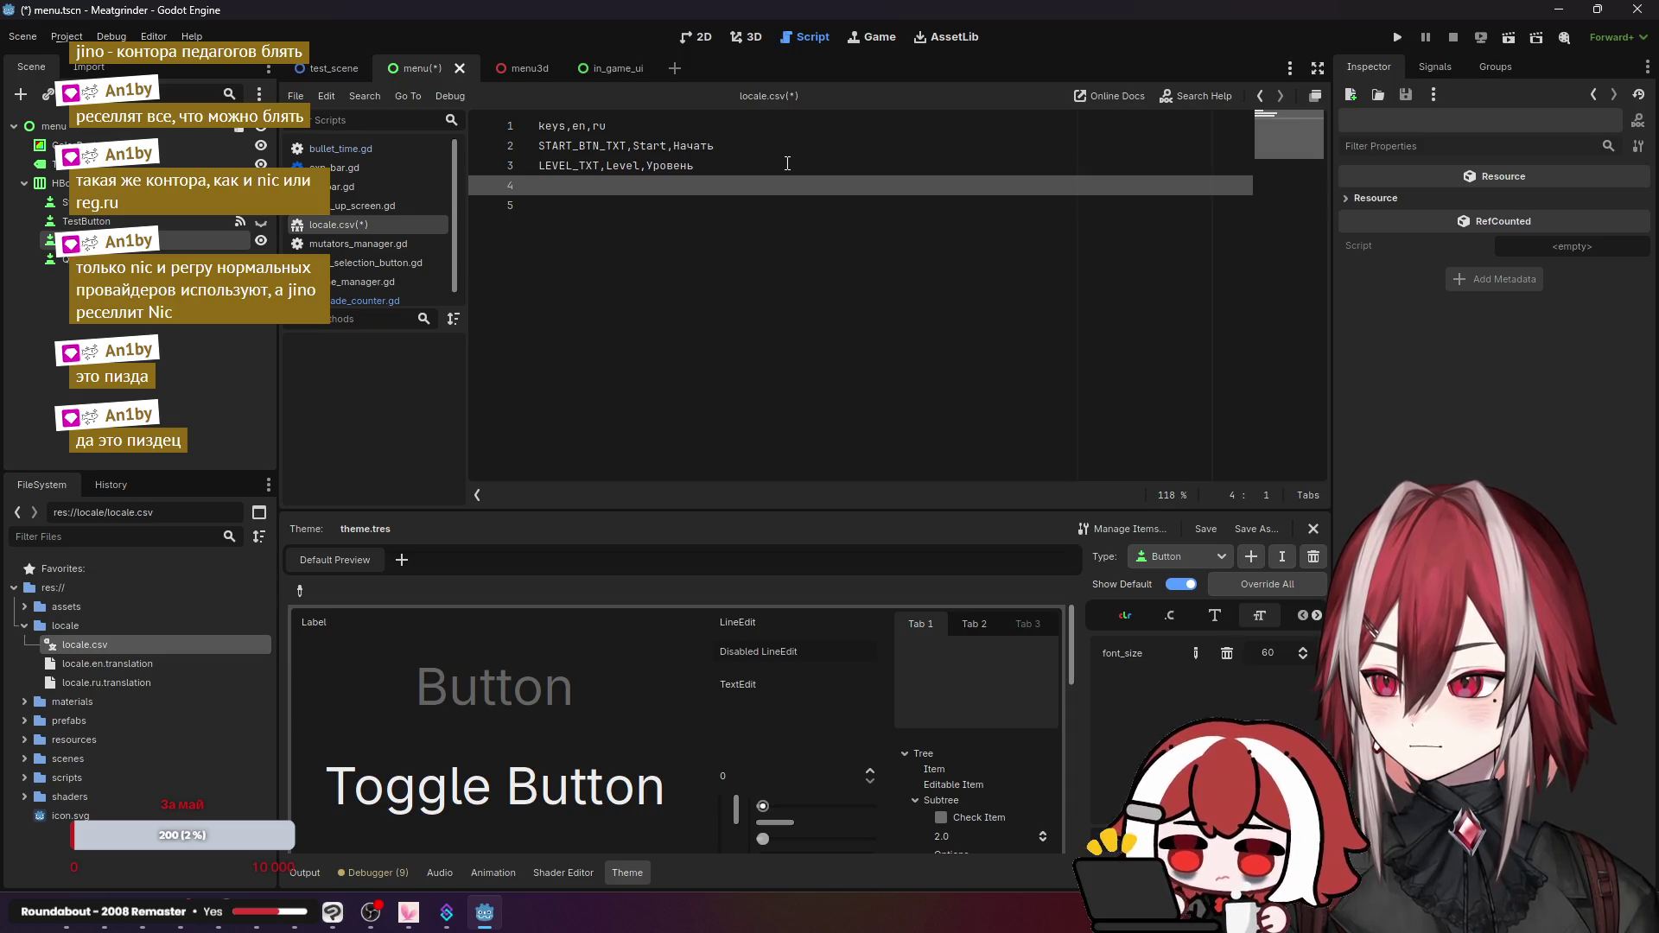
left_click_drag(627, 146, 537, 146)
key("ctrl+c")
left_click(780, 211)
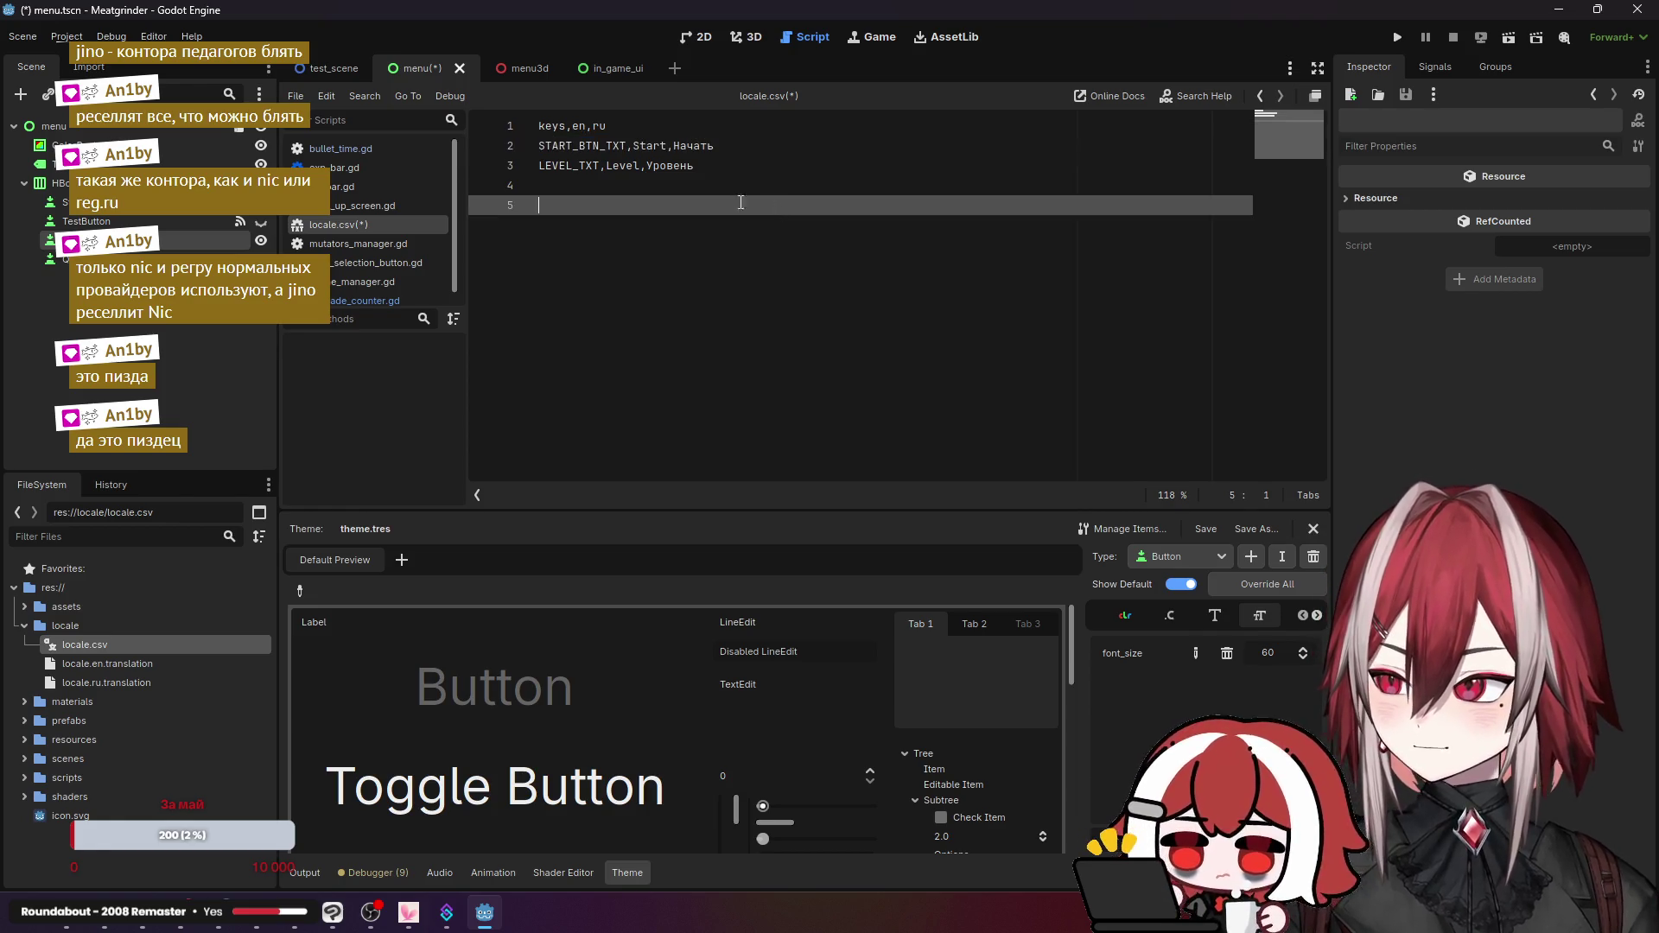
key("ctrl+s")
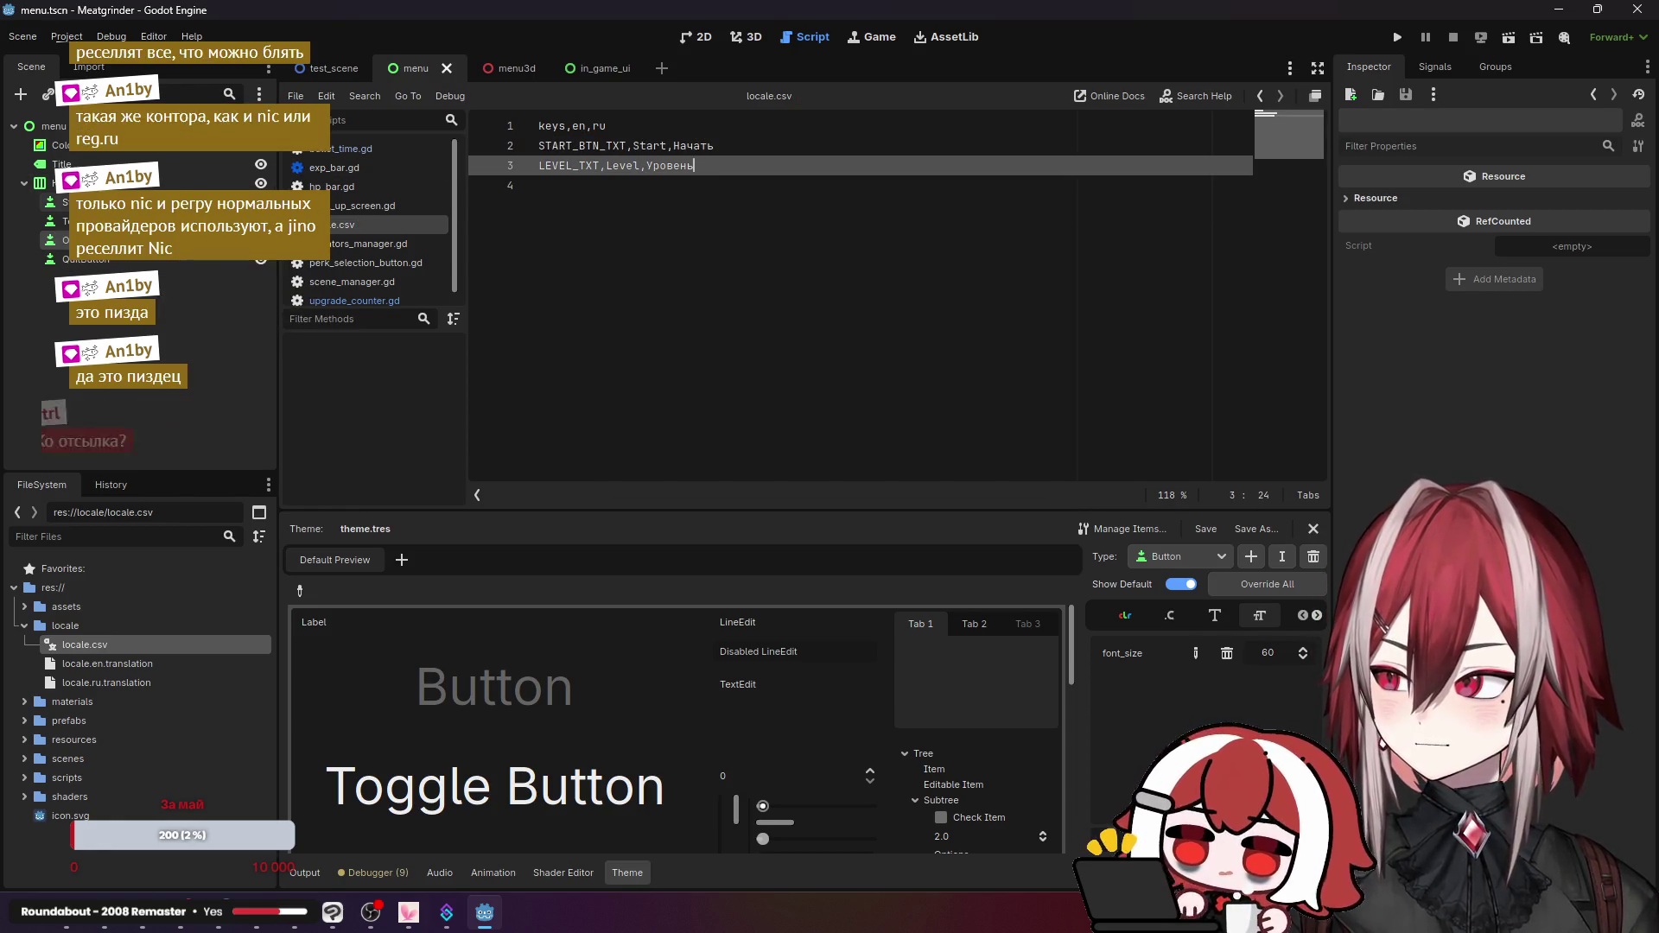
Set StartButton's text to START_BTN_TXT, save the menu scene and test-run it
left_click(86, 202)
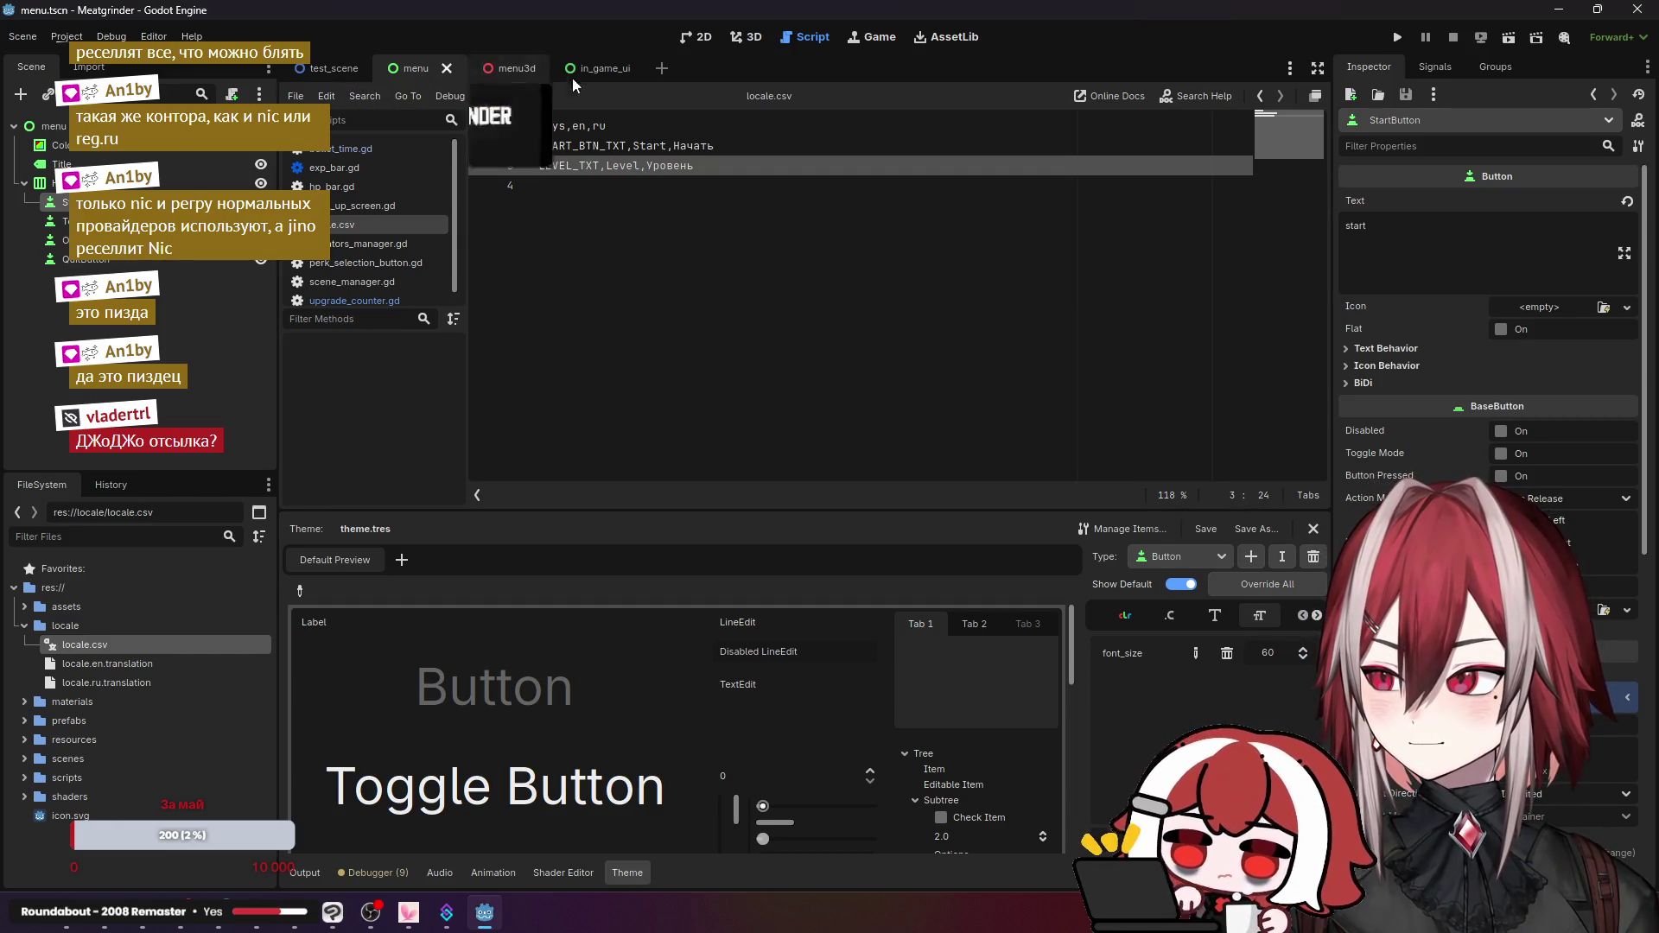
key("ctrl+F2")
left_click(701, 39)
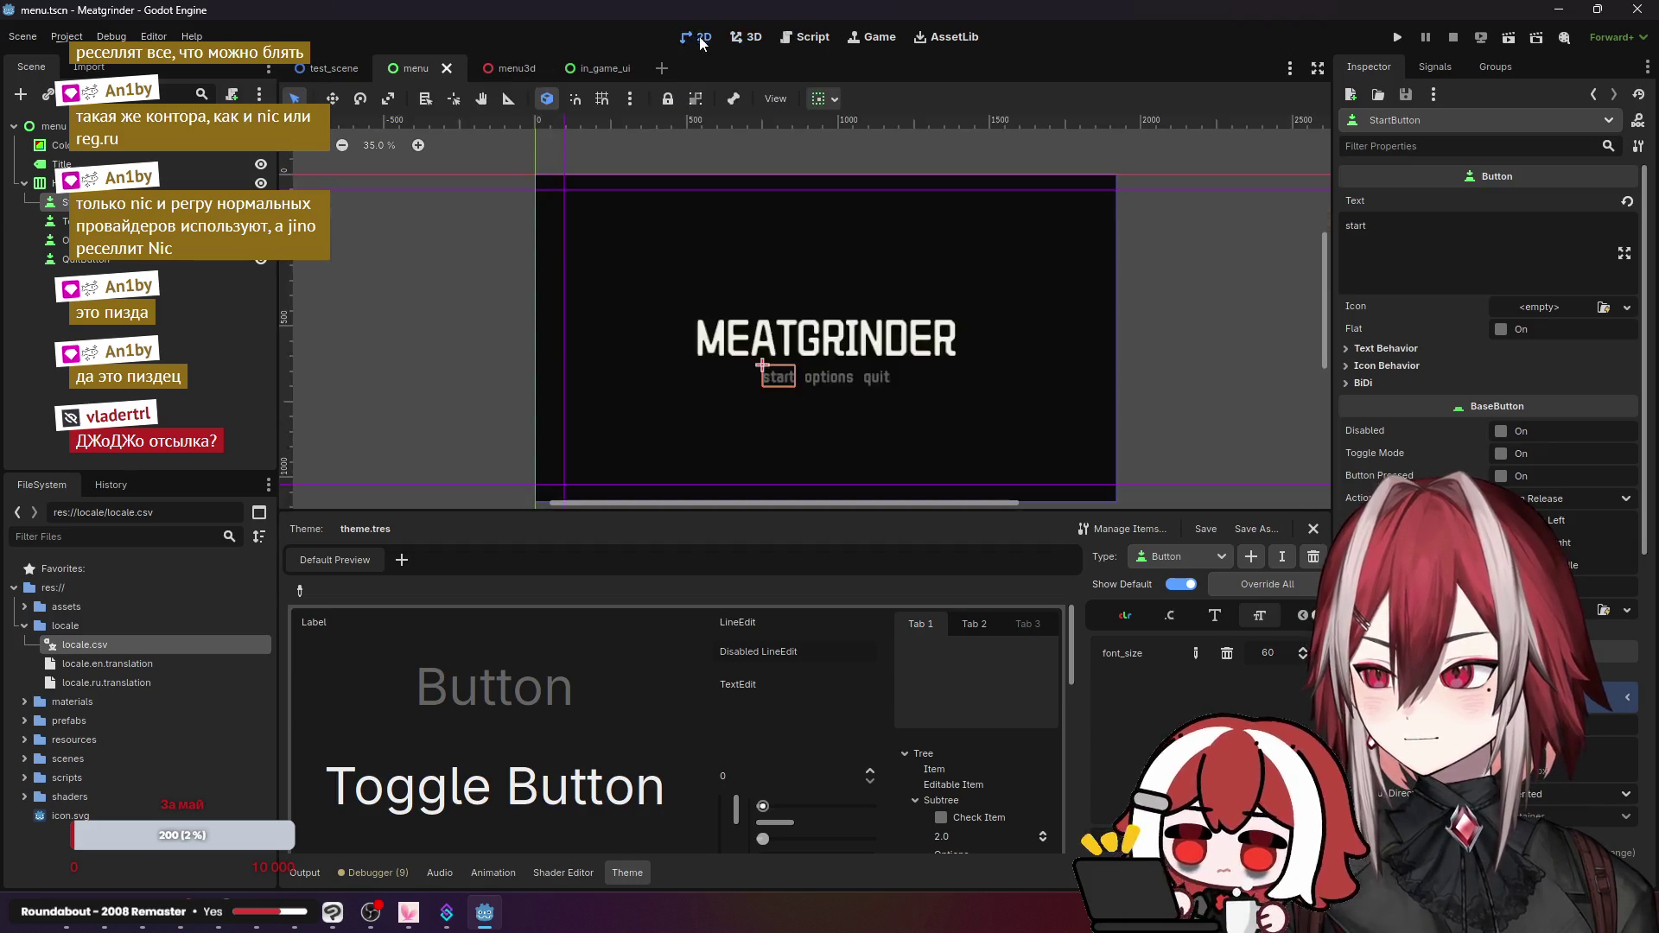
key("ctrl+a")
key("ctrl+v")
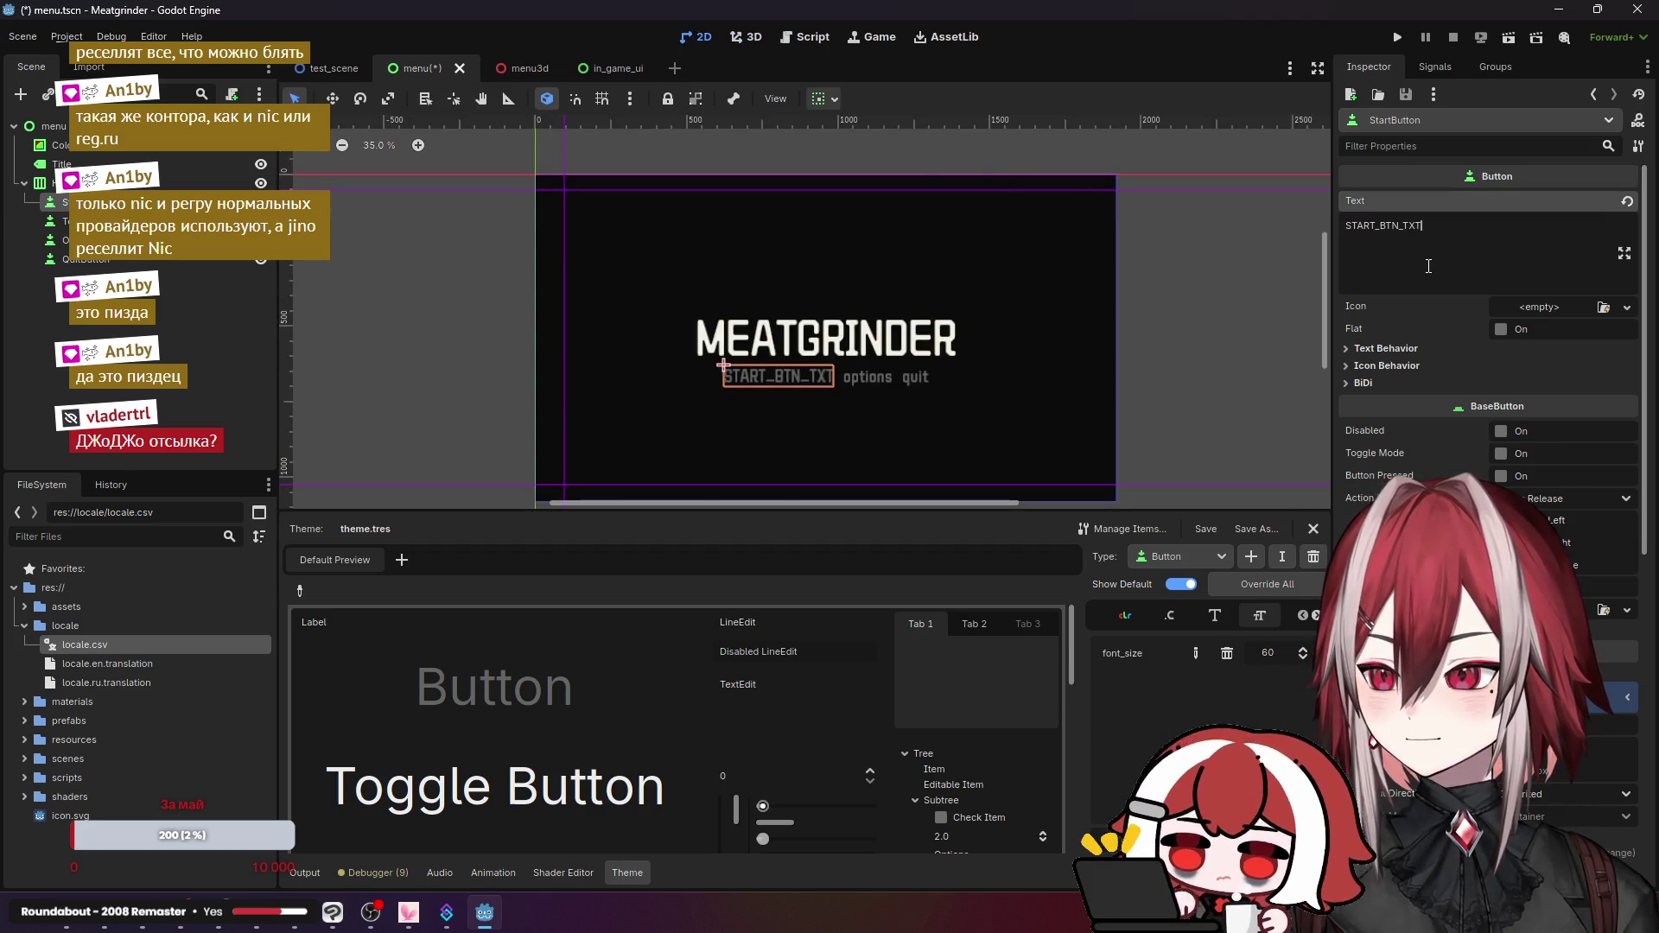
left_click(204, 369)
key("ctrl+s")
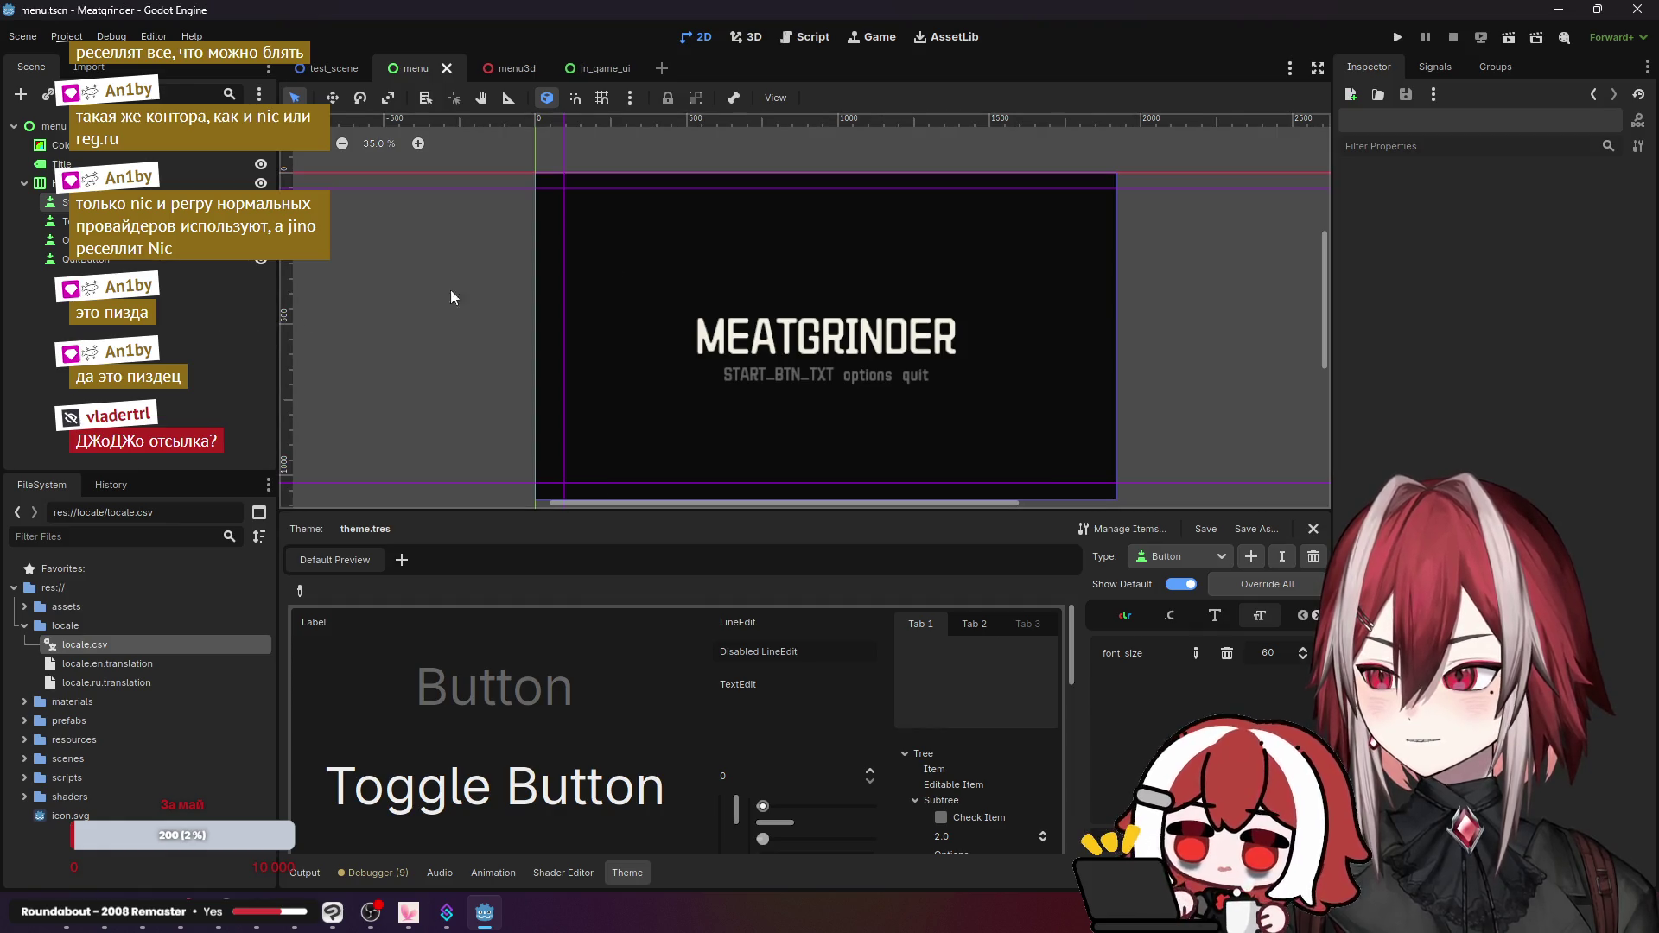
left_click(1509, 37)
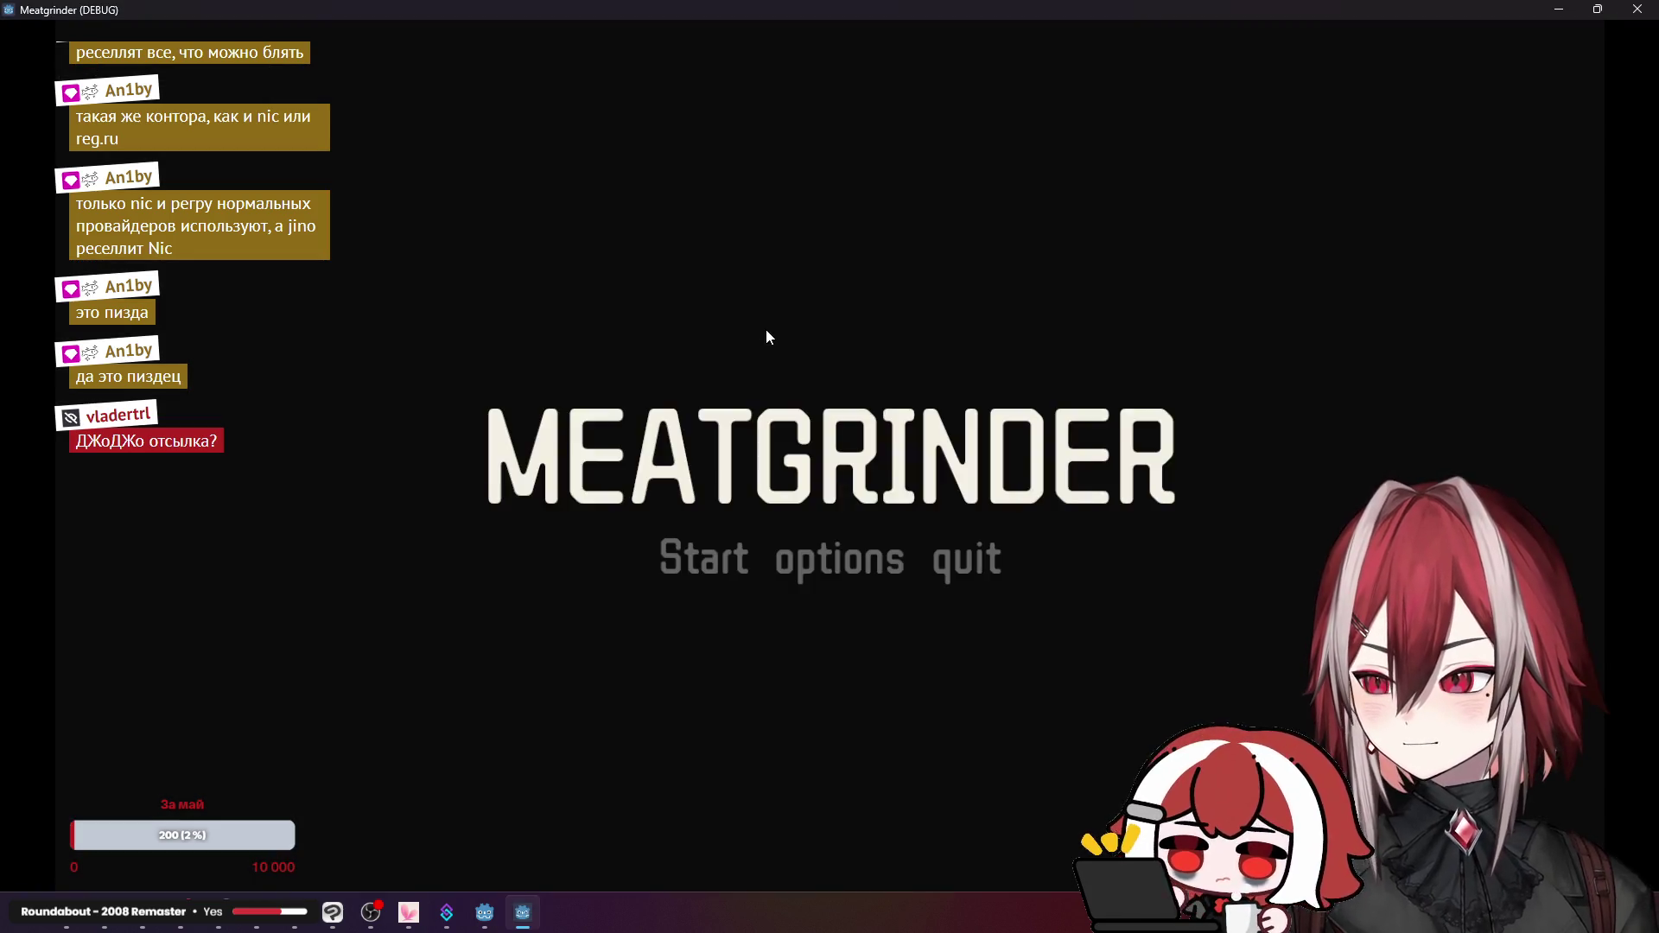
left_click(1638, 10)
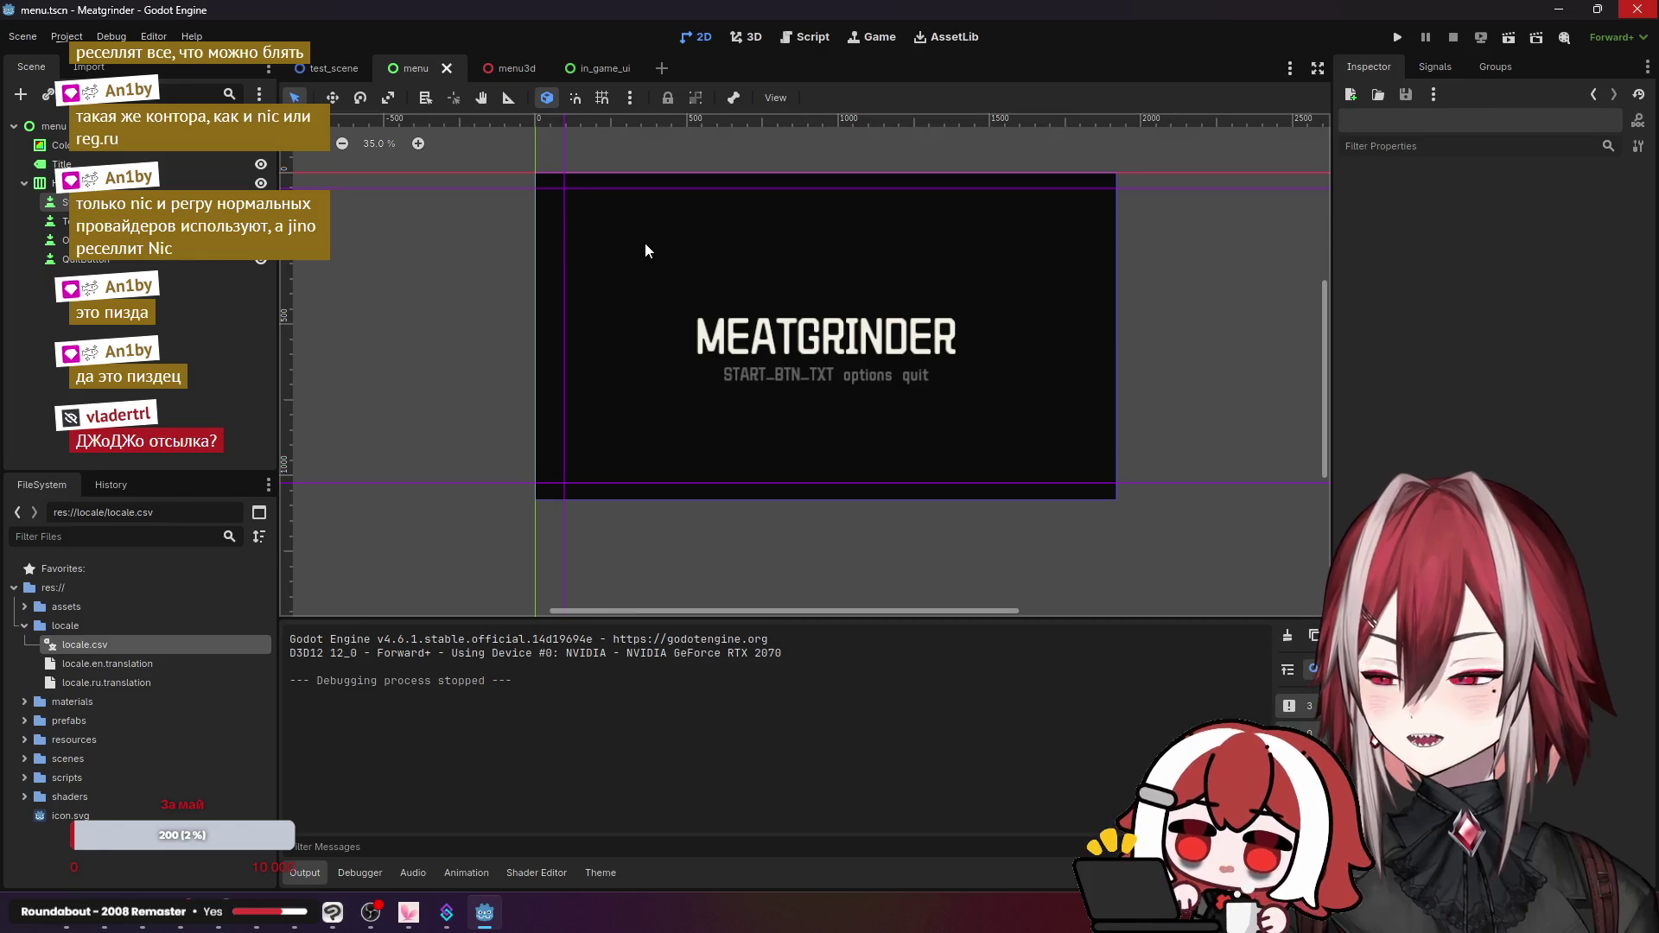
Duplicate the START_BTN_TXT,Start,Начать row in locale.csv onto line 3
left_click(800, 39)
mouse_move(729, 170)
left_mouse_down()
mouse_move(538, 166)
mouse_move(709, 146)
mouse_move(538, 151)
left_mouse_up()
key("ctrl+c")
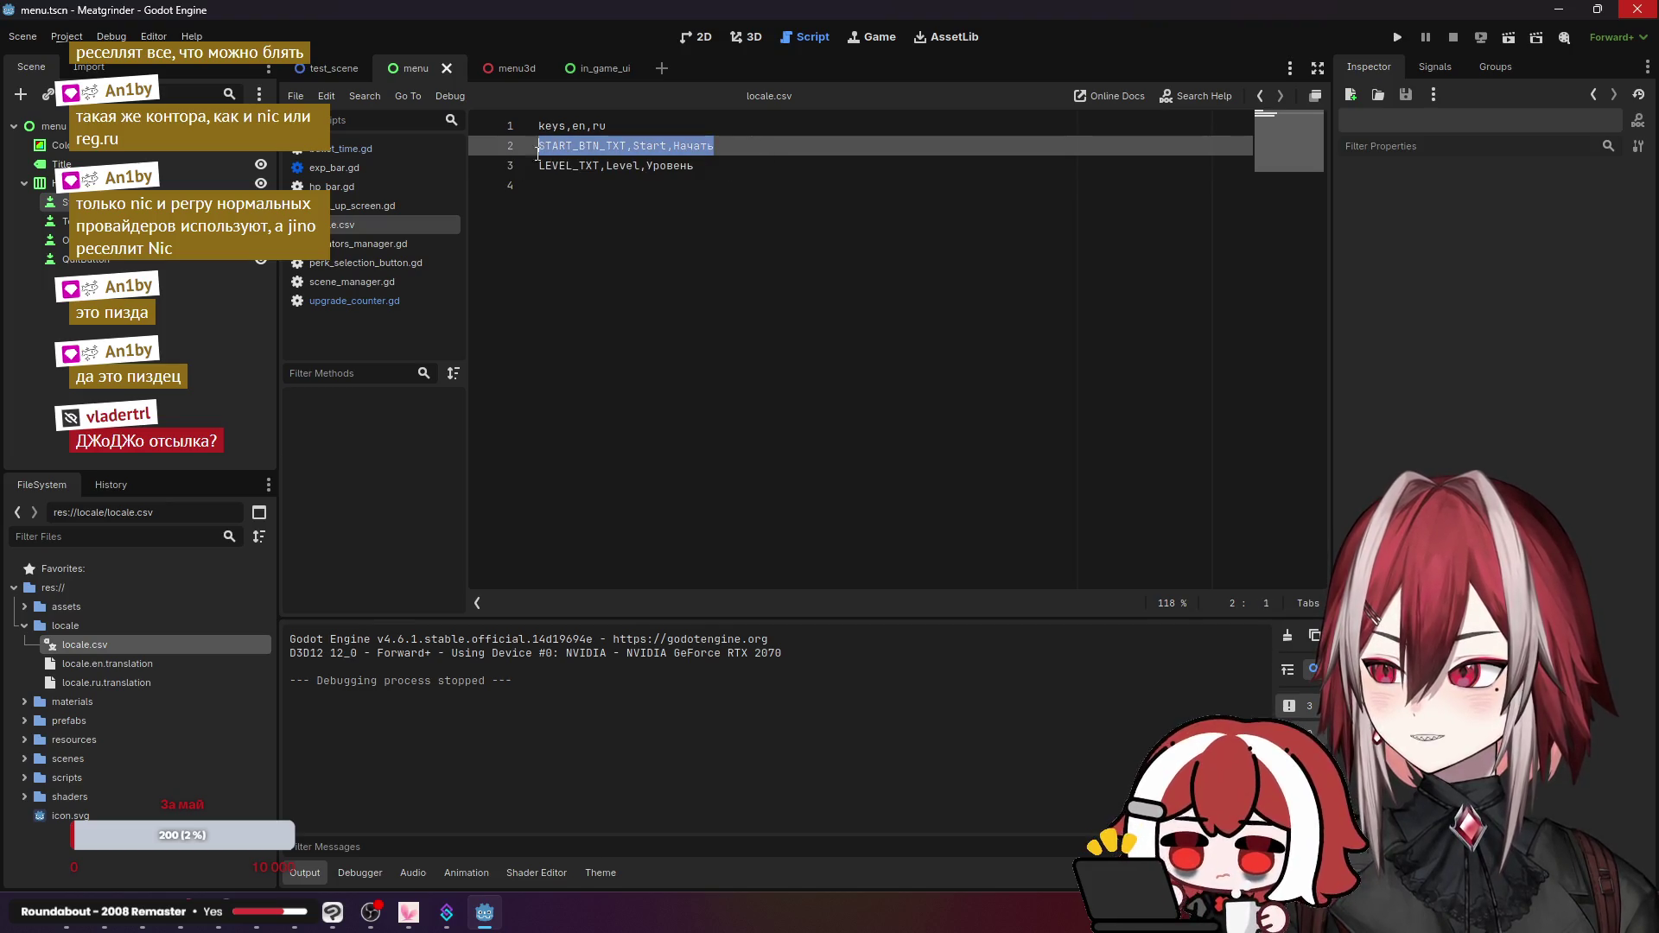
left_click(726, 144)
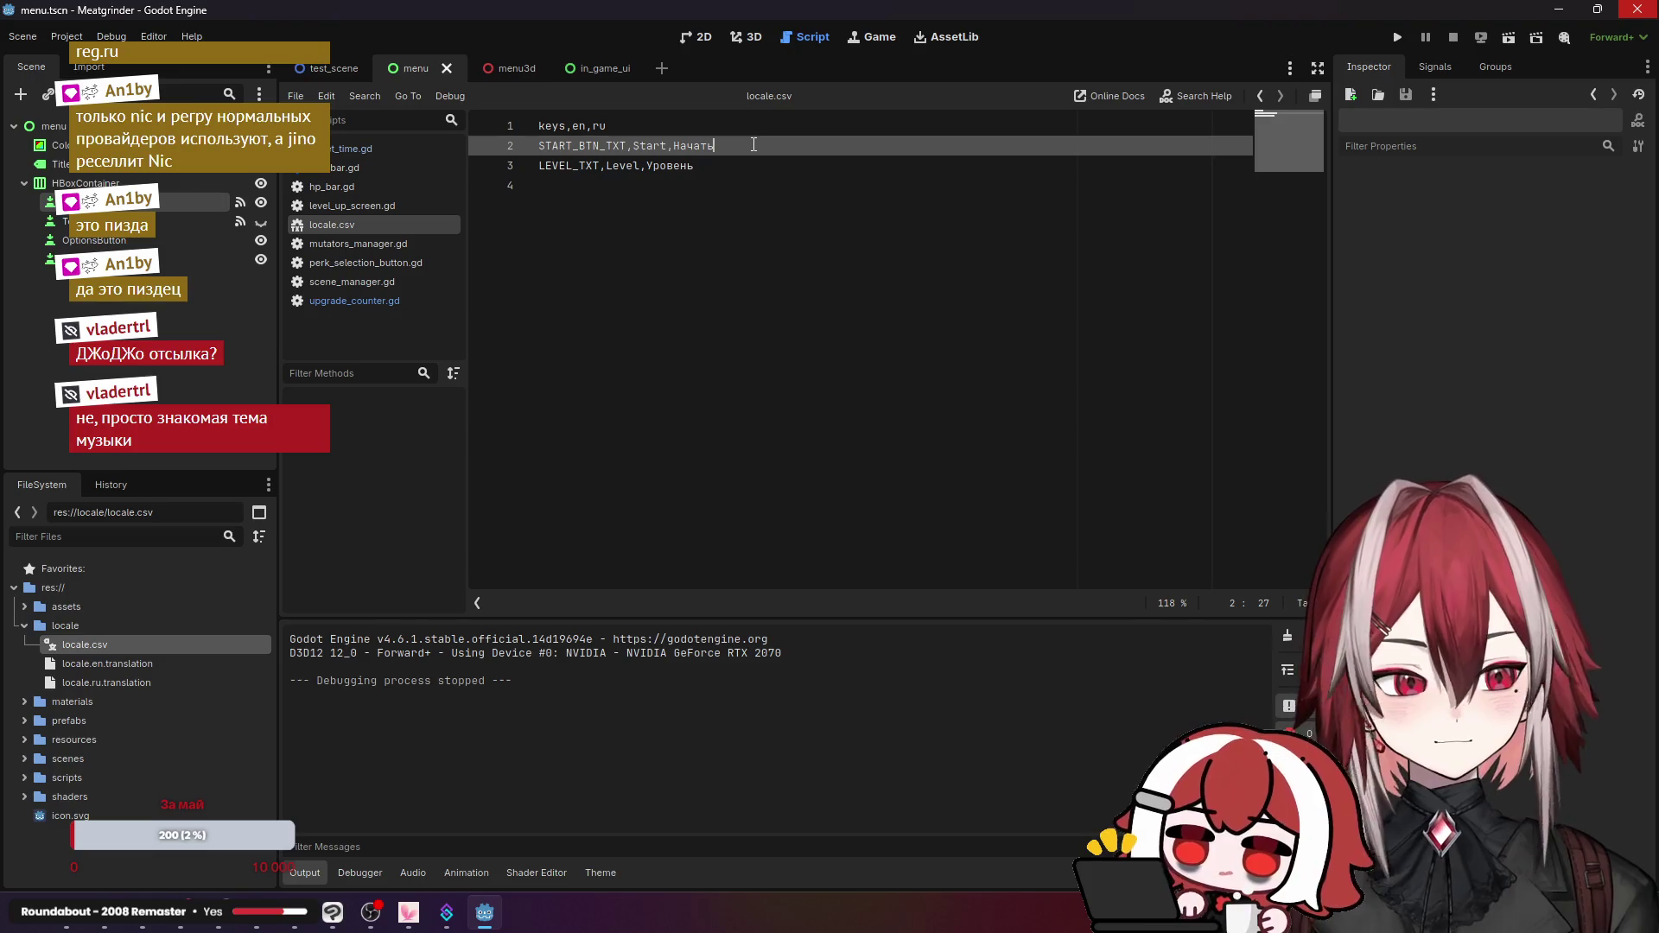
key("Return")
key("ctrl+v")
Start the Любимые треки playlist in the music player, then hide the player
key("F5")
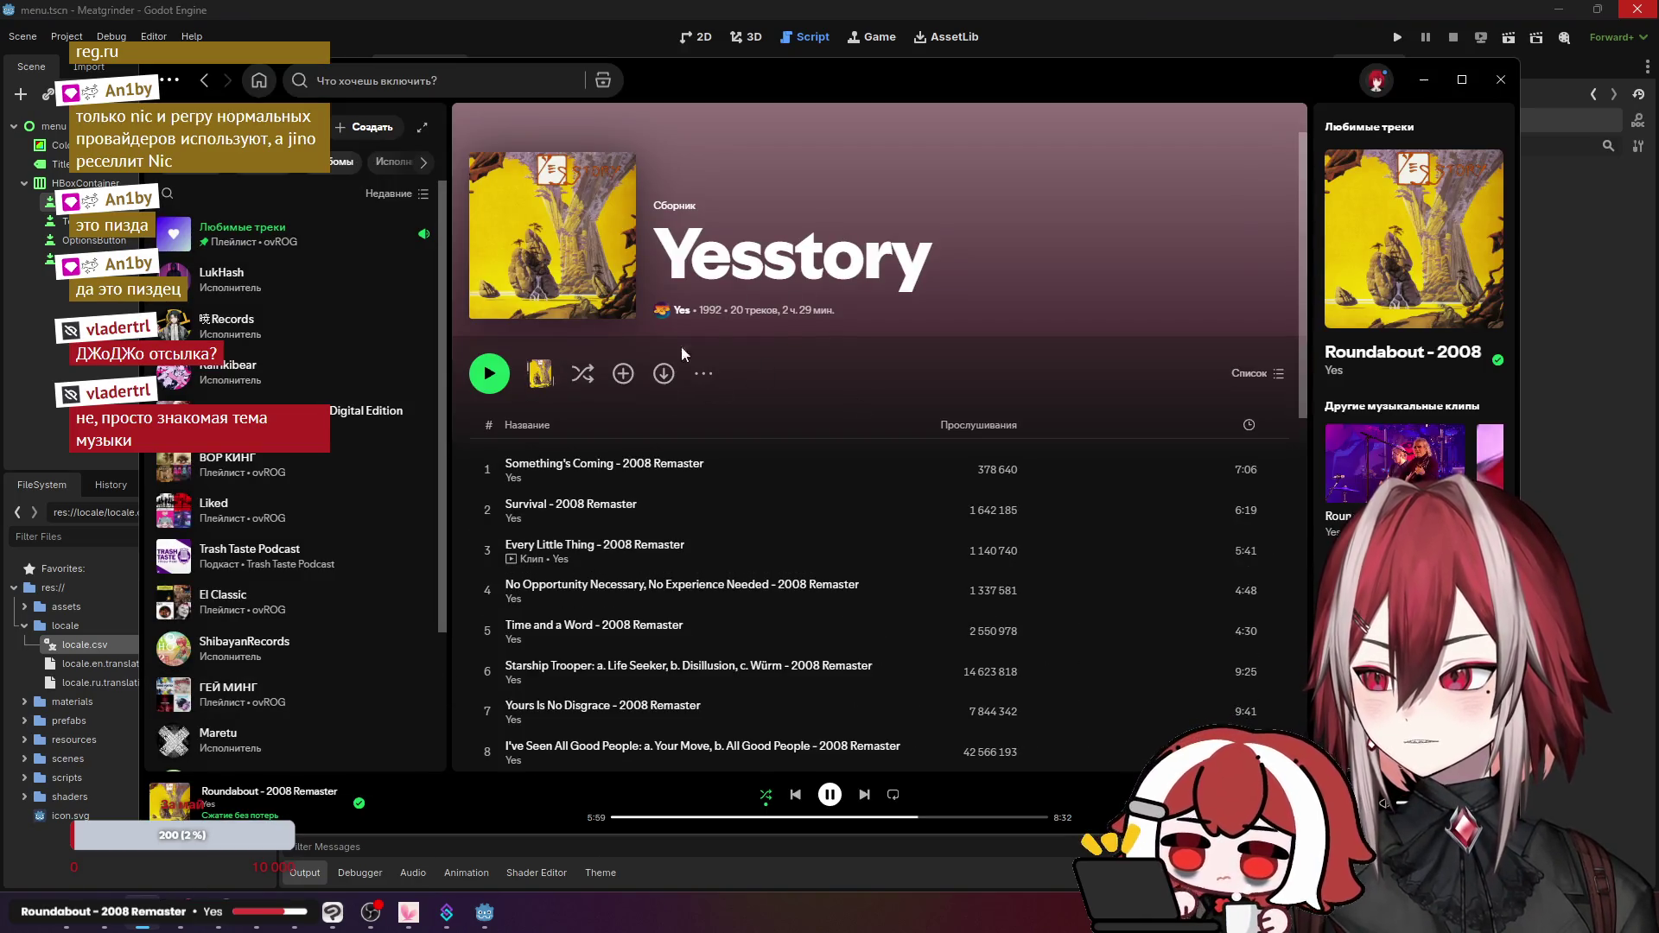
scroll(714, 433, "down", 3)
scroll(714, 433, "up", 3)
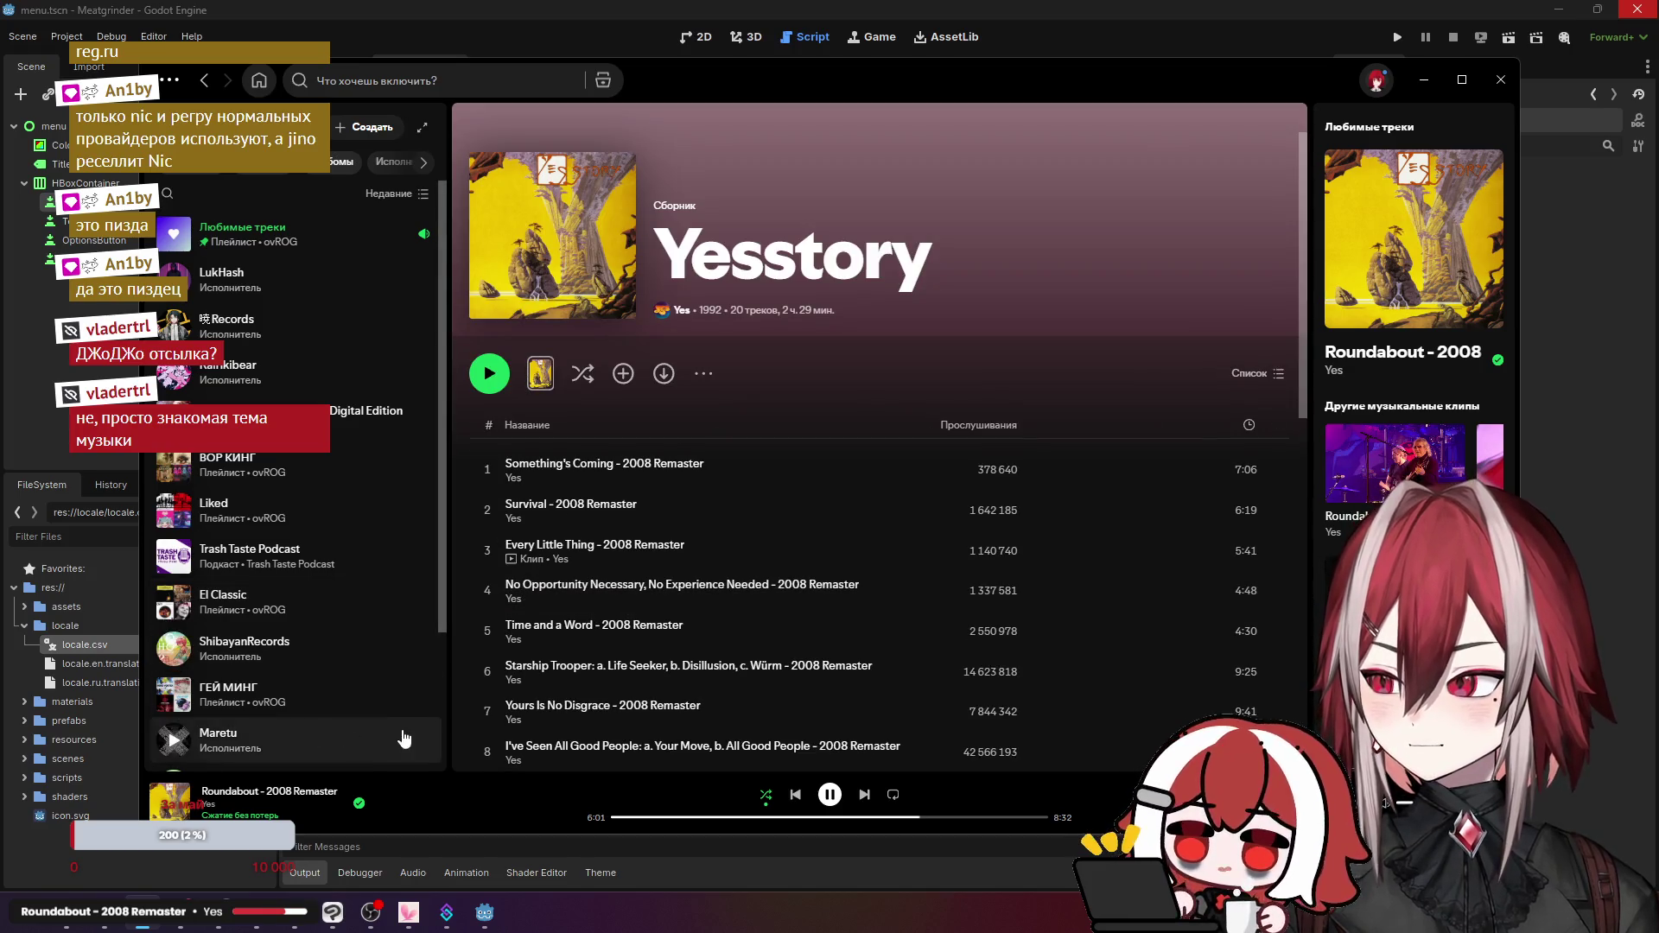
left_click(226, 234)
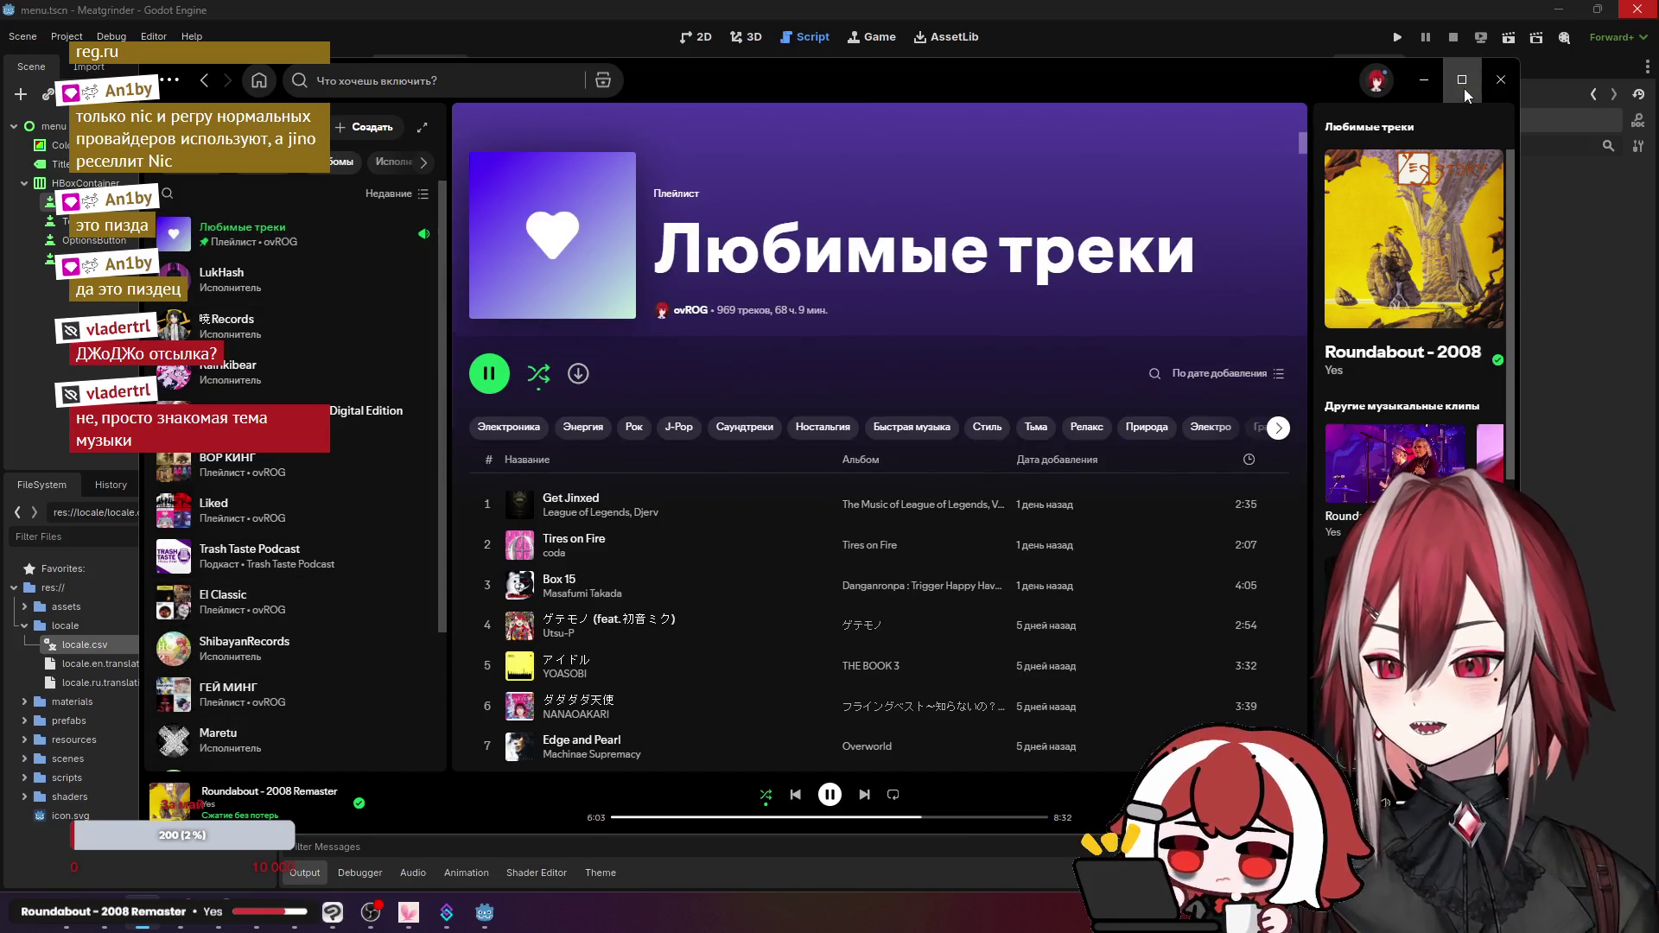
left_click(1425, 79)
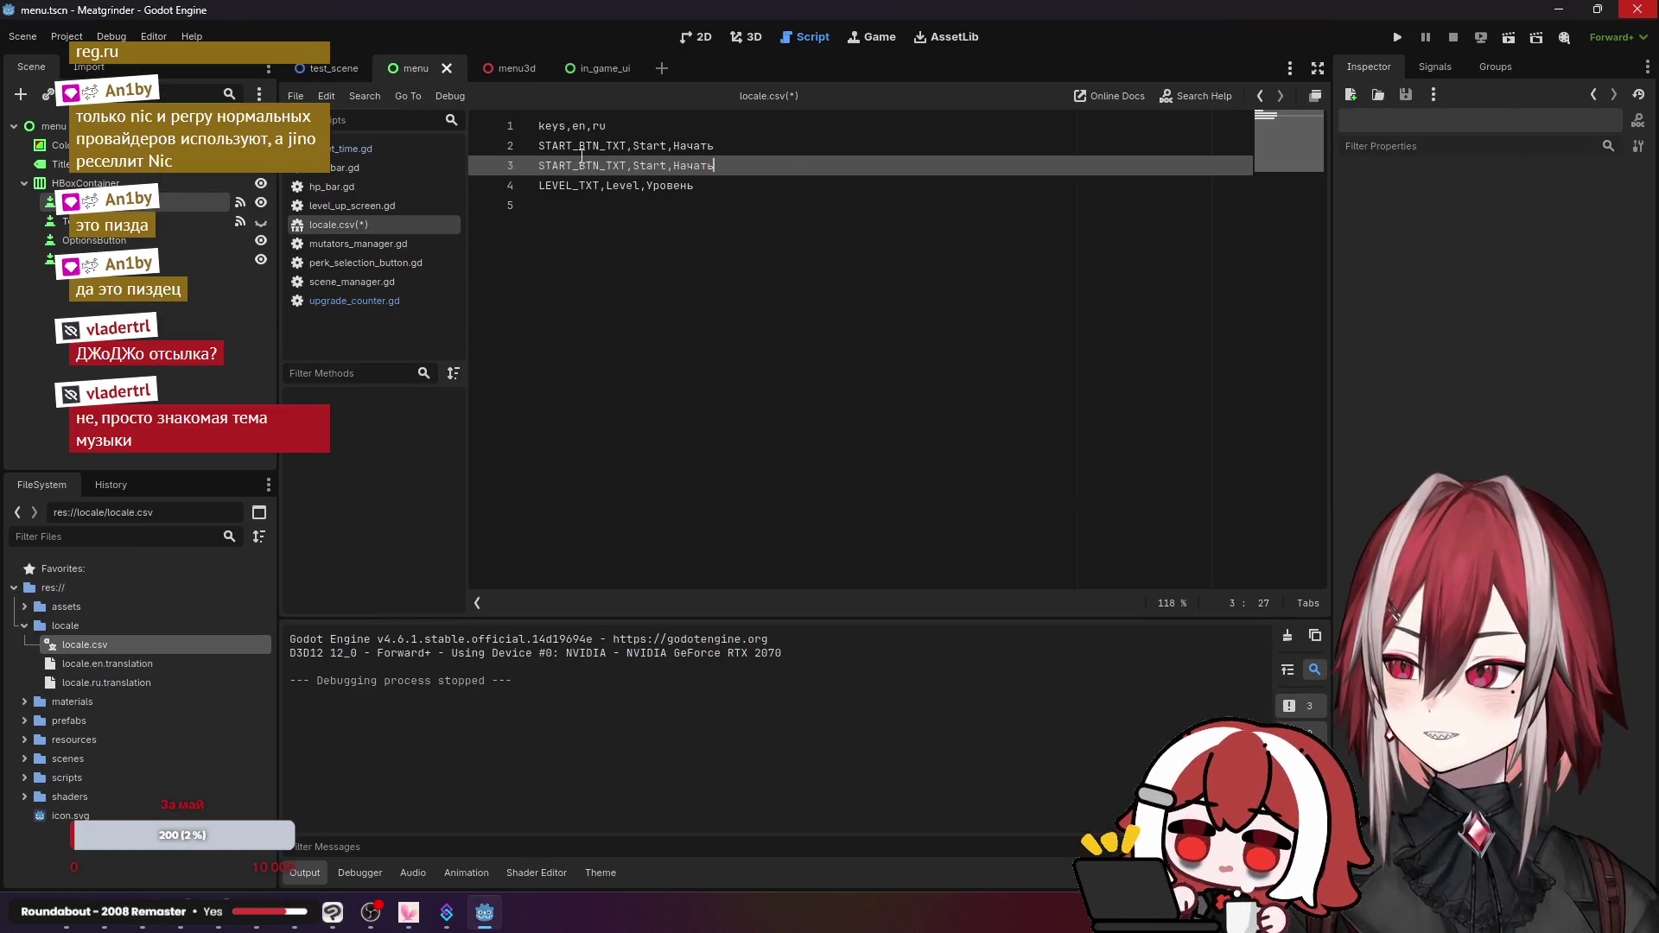
Change line 3's key to OPTIONS_BTN_TXT and its English text to Options
left_click_drag(573, 165, 538, 165)
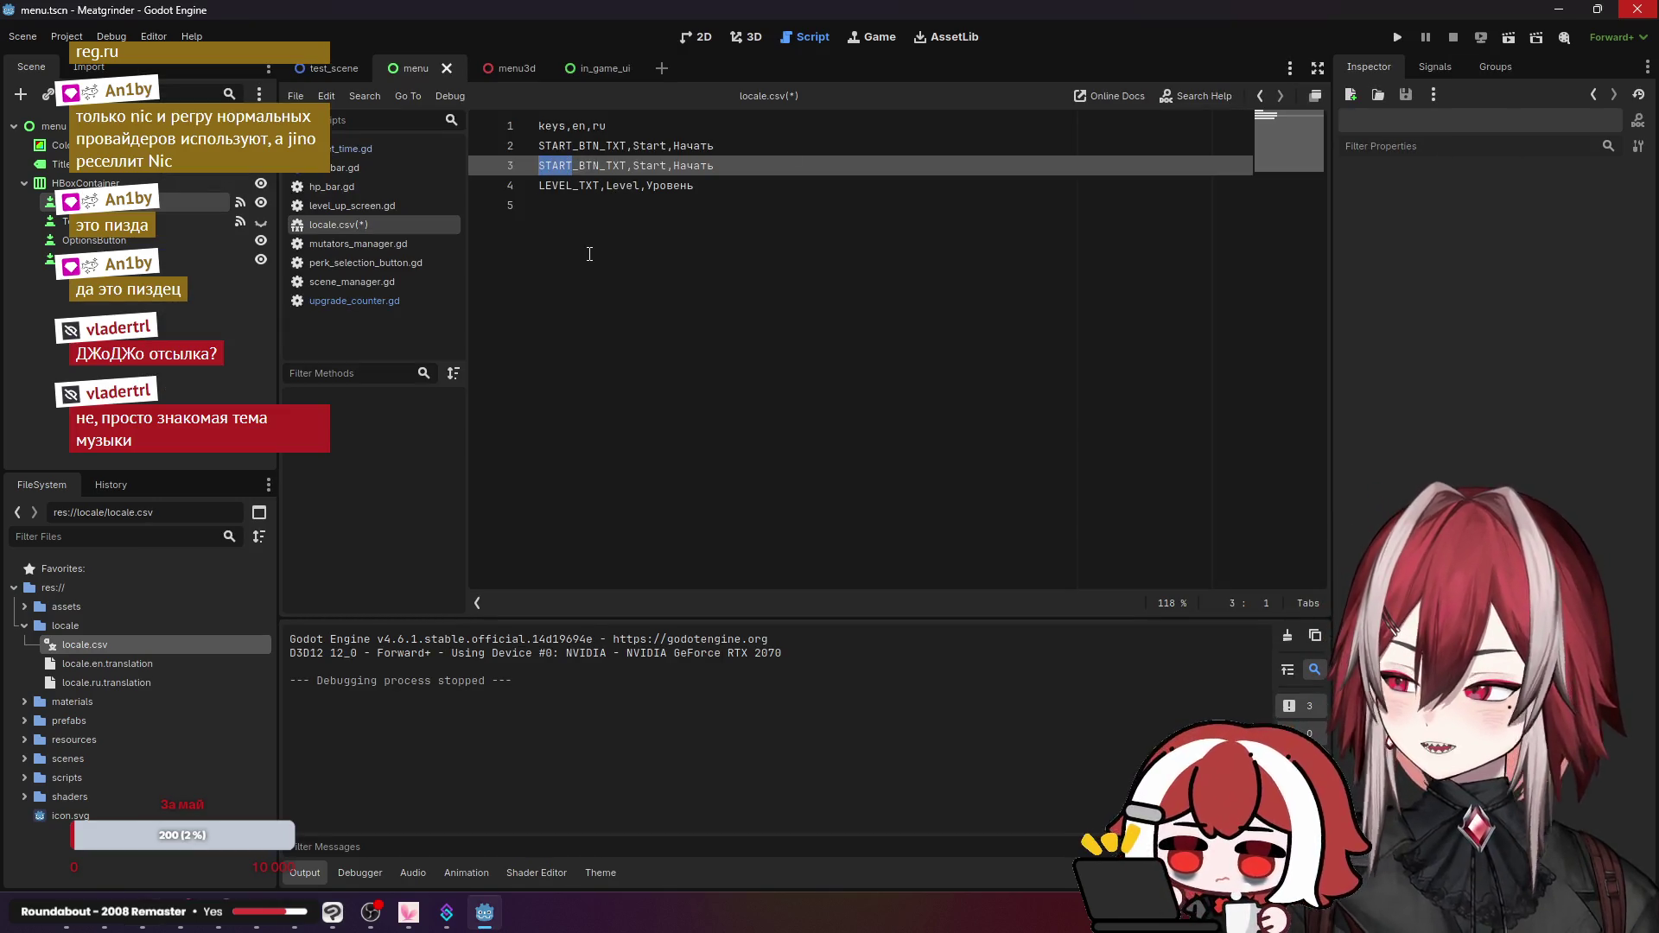
type("Oti")
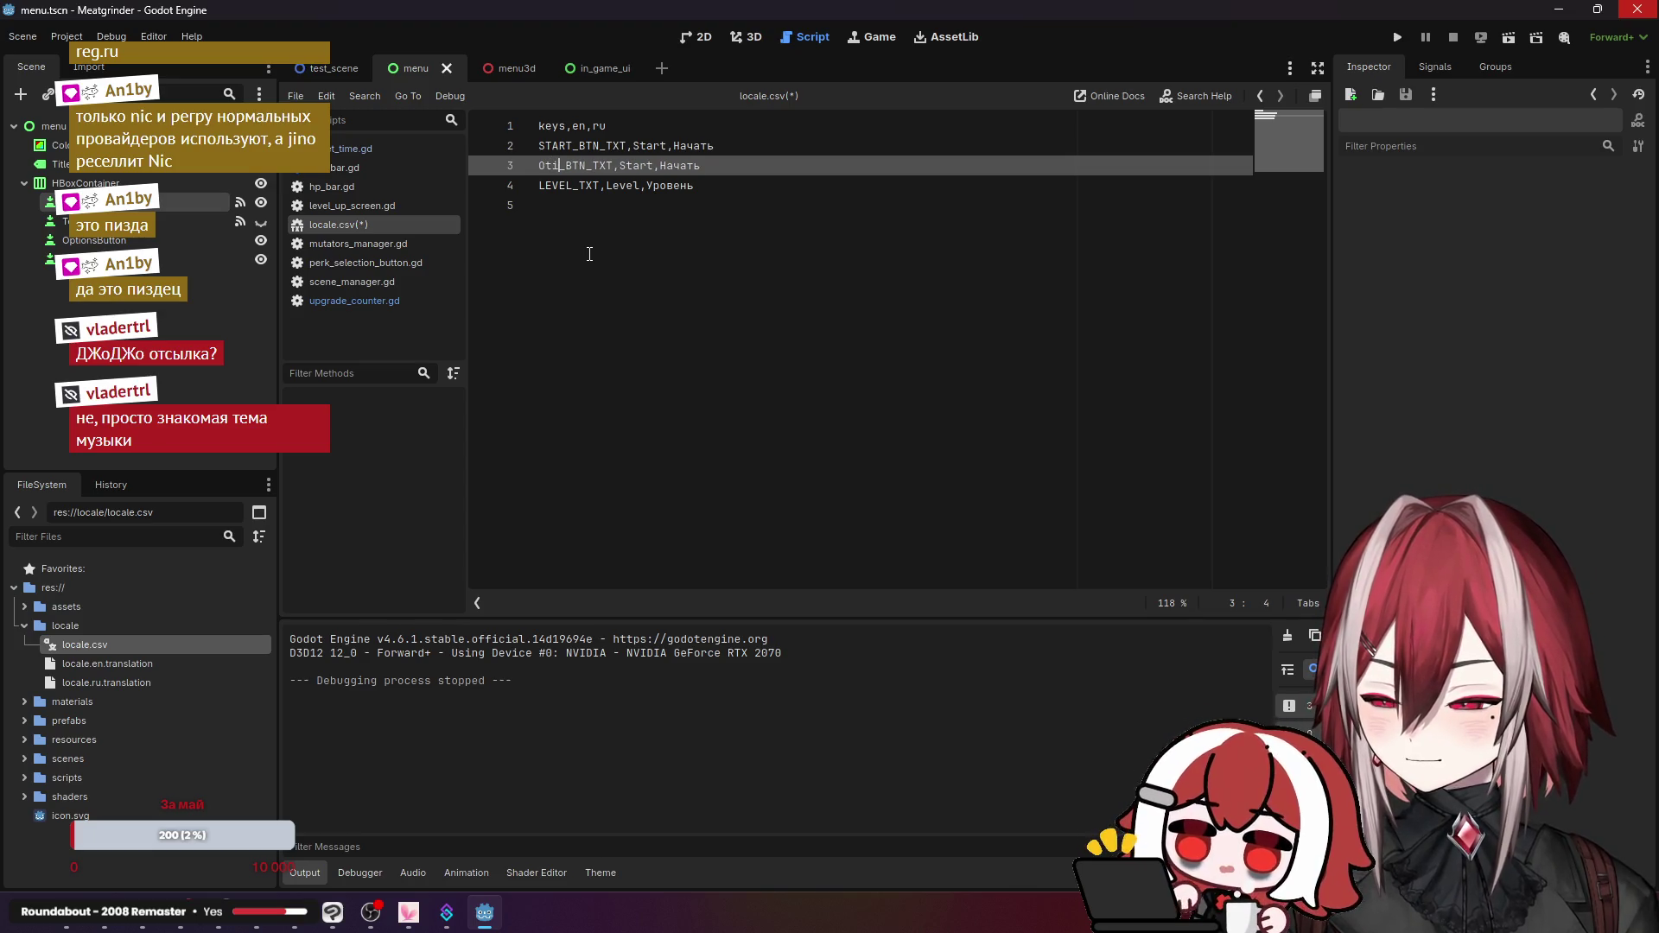
key("BackSpace")
key("BackSpace")
type("ptio")
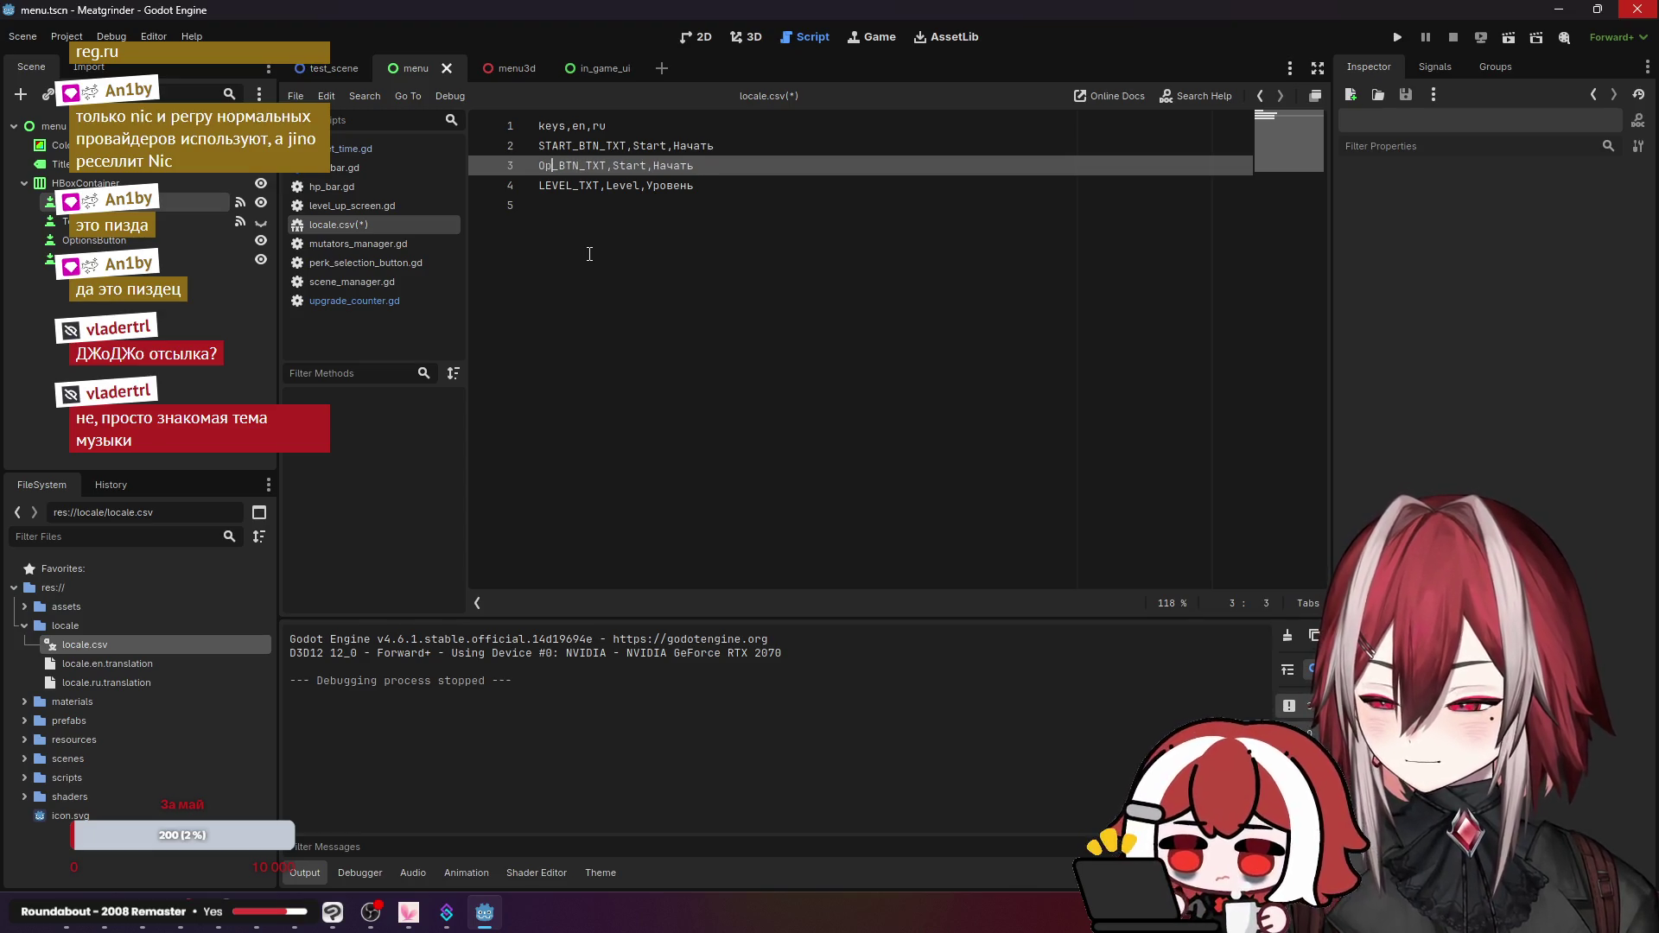
type("ns")
key("BackSpace")
key("BackSpace")
key("BackSpace")
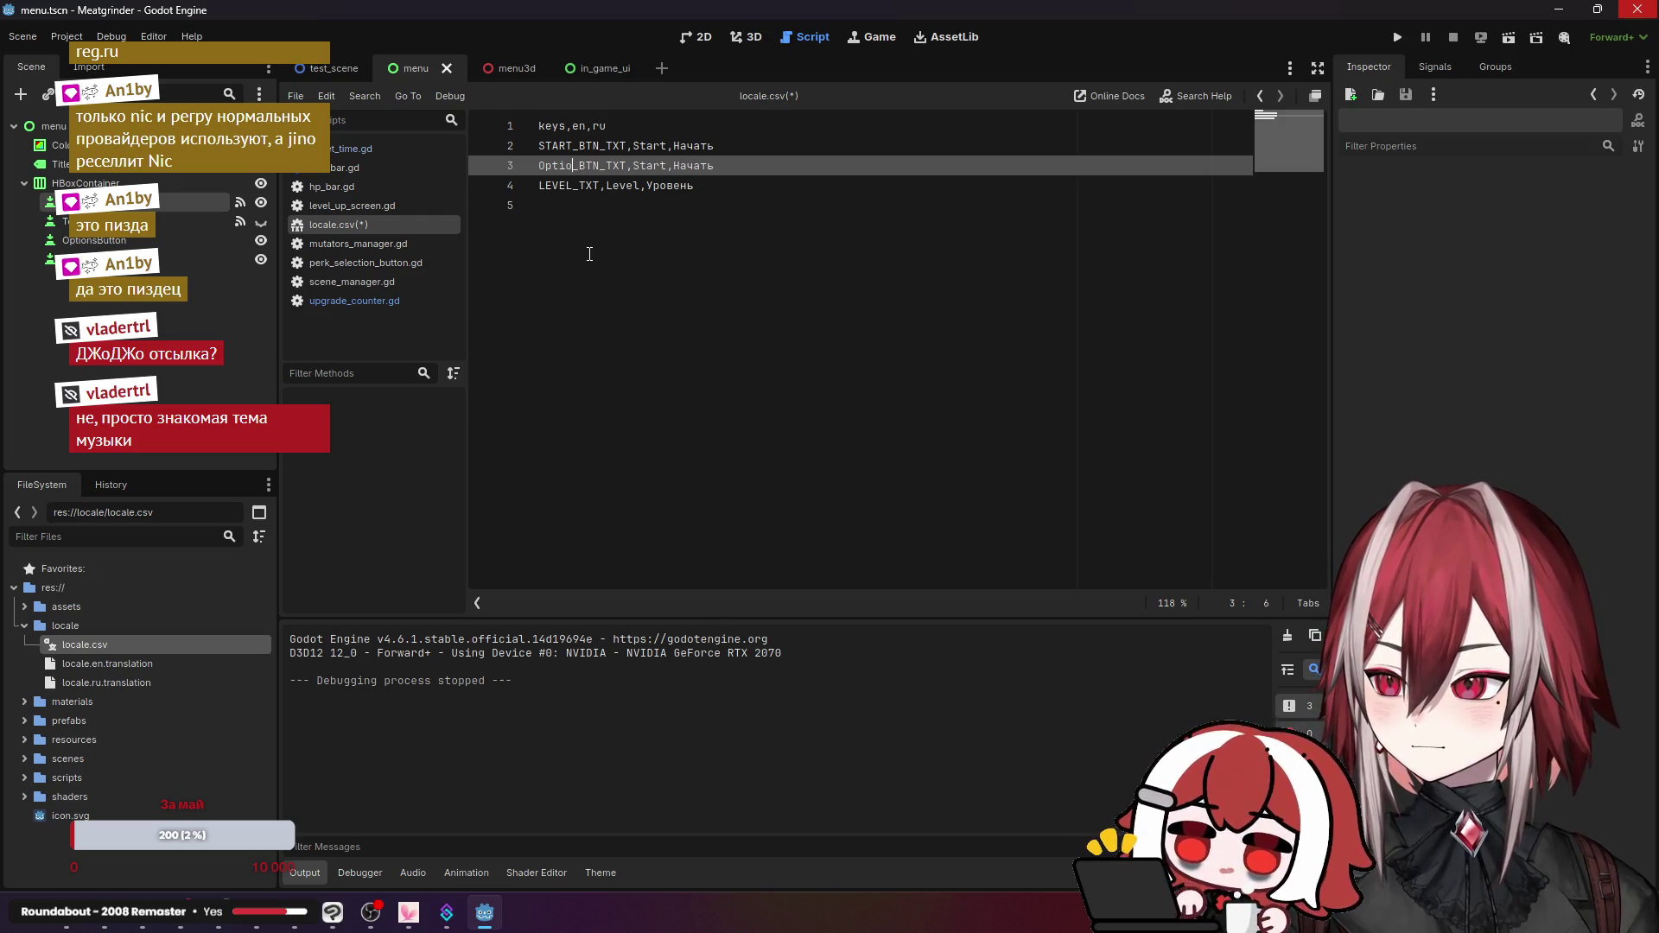
type("PTIONS")
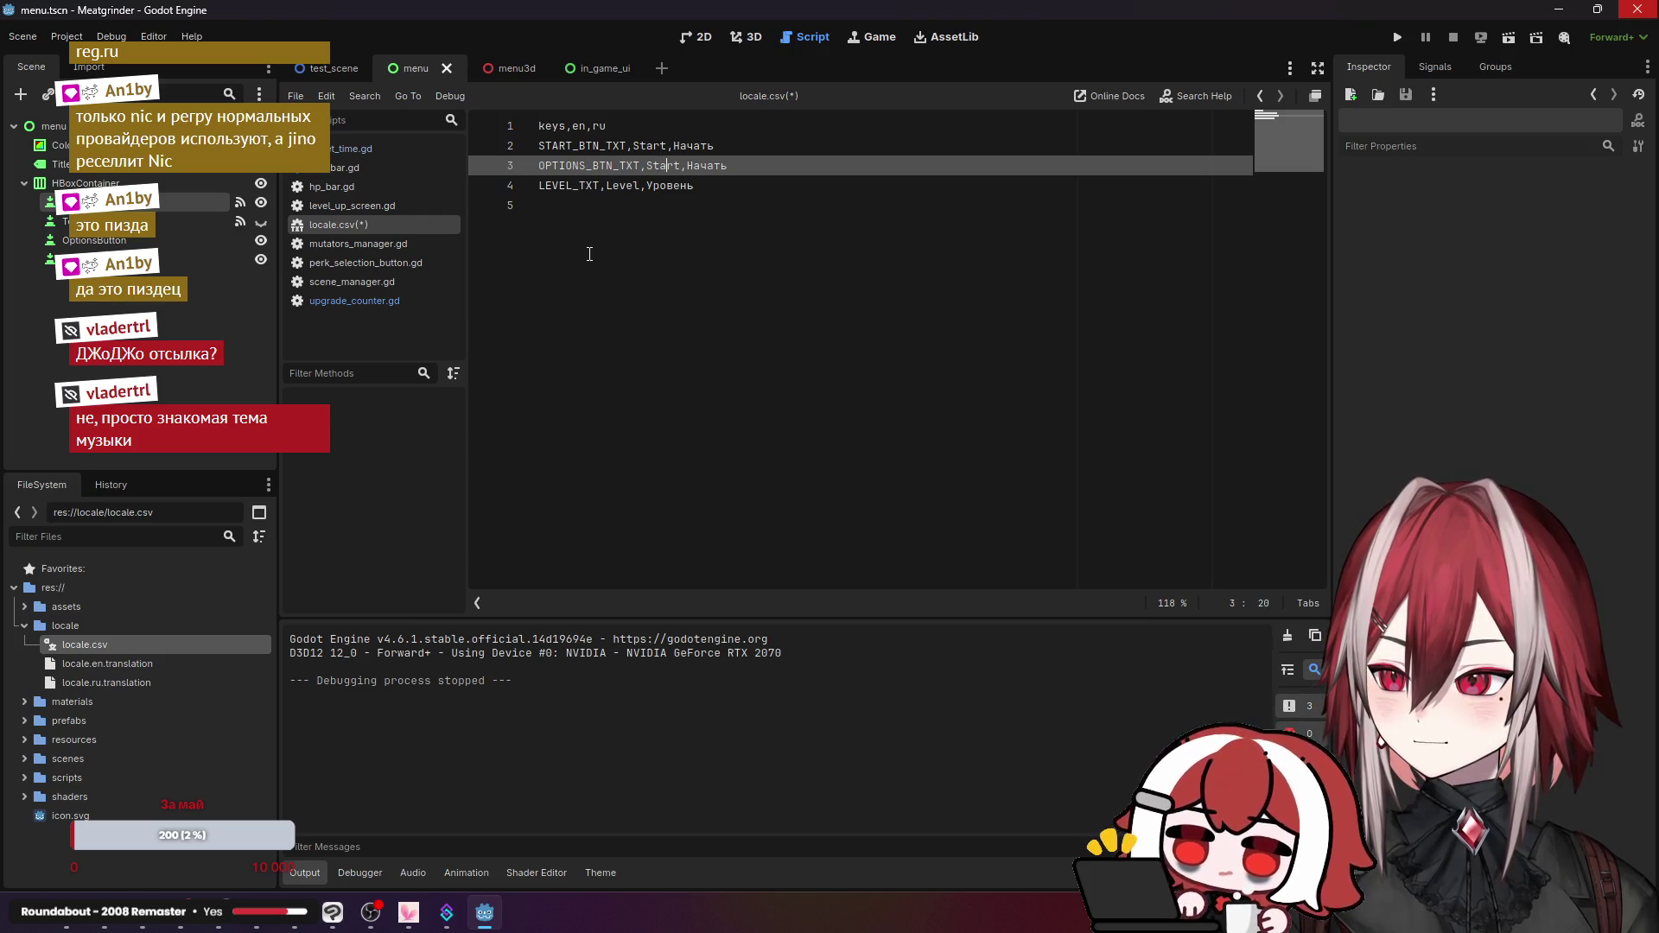
key("BackSpace")
key("BackSpace")
key("BackSpace")
type("O")
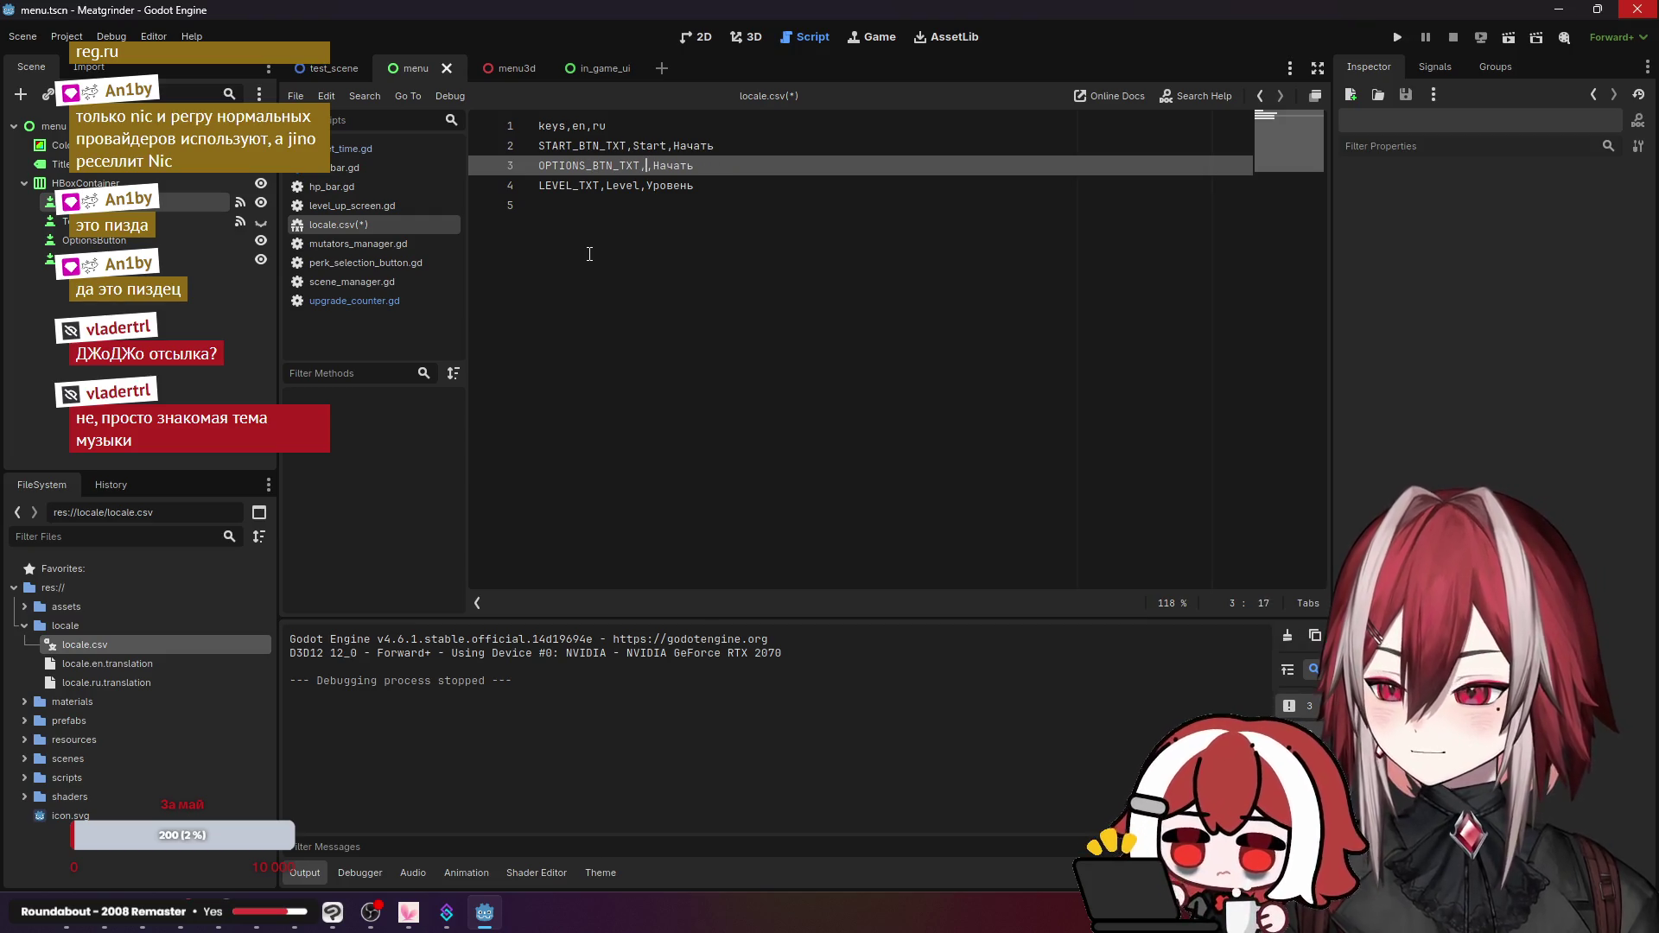
type("PTIONS")
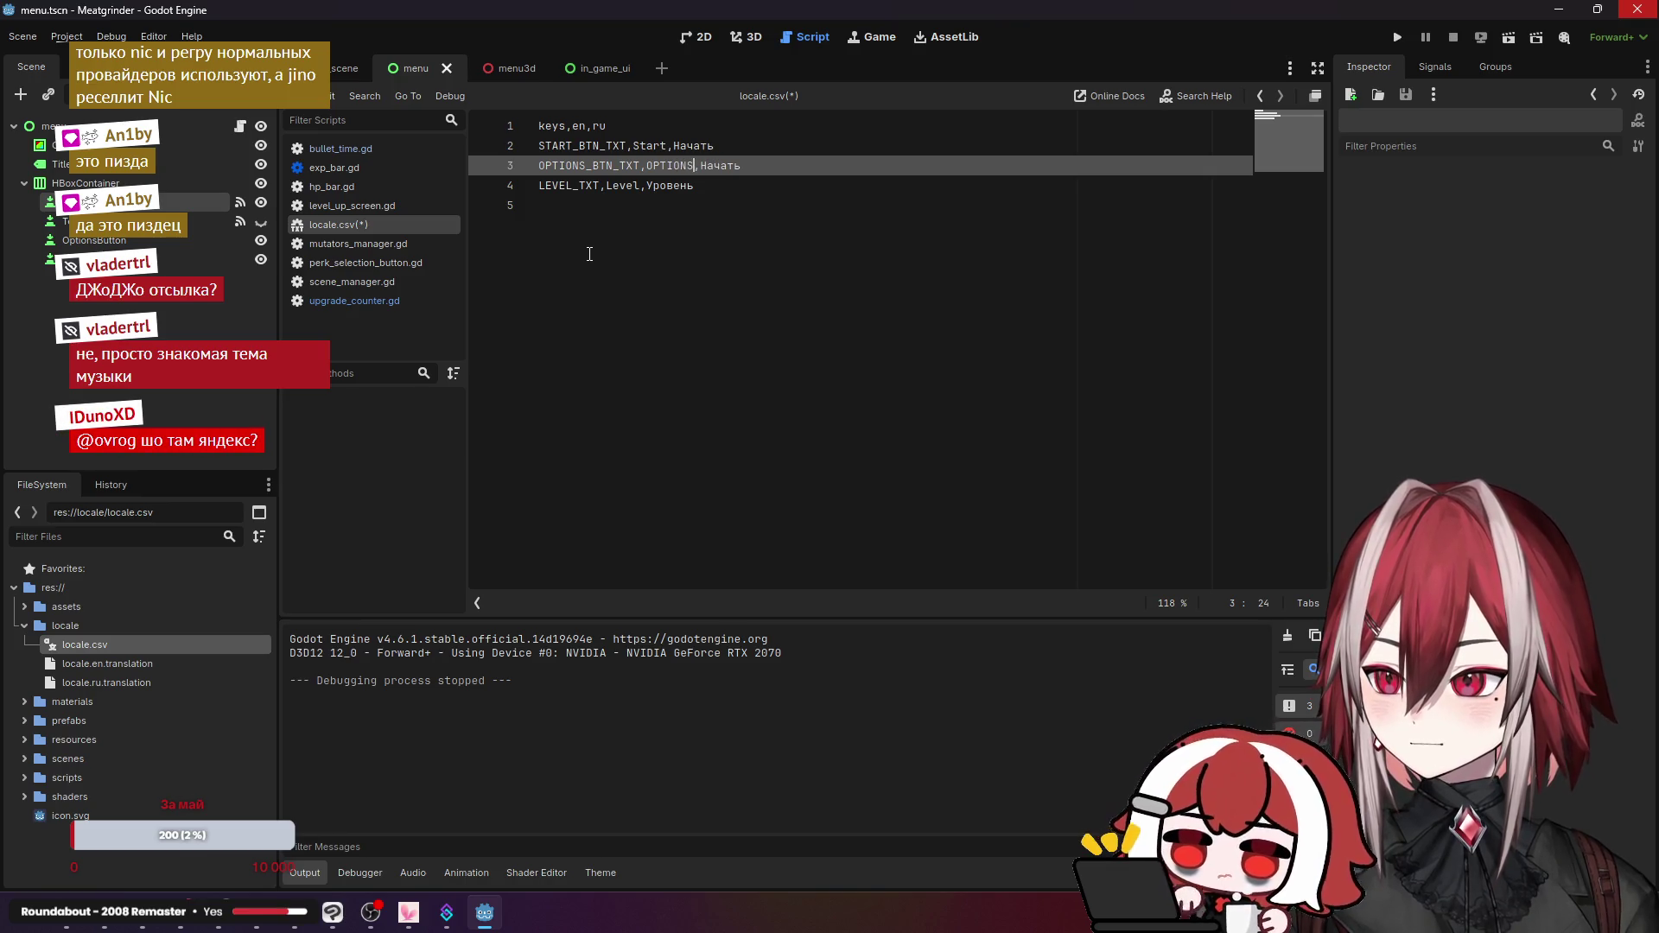
key("BackSpace")
key("BackSpace")
key("BackSpace")
type("pti")
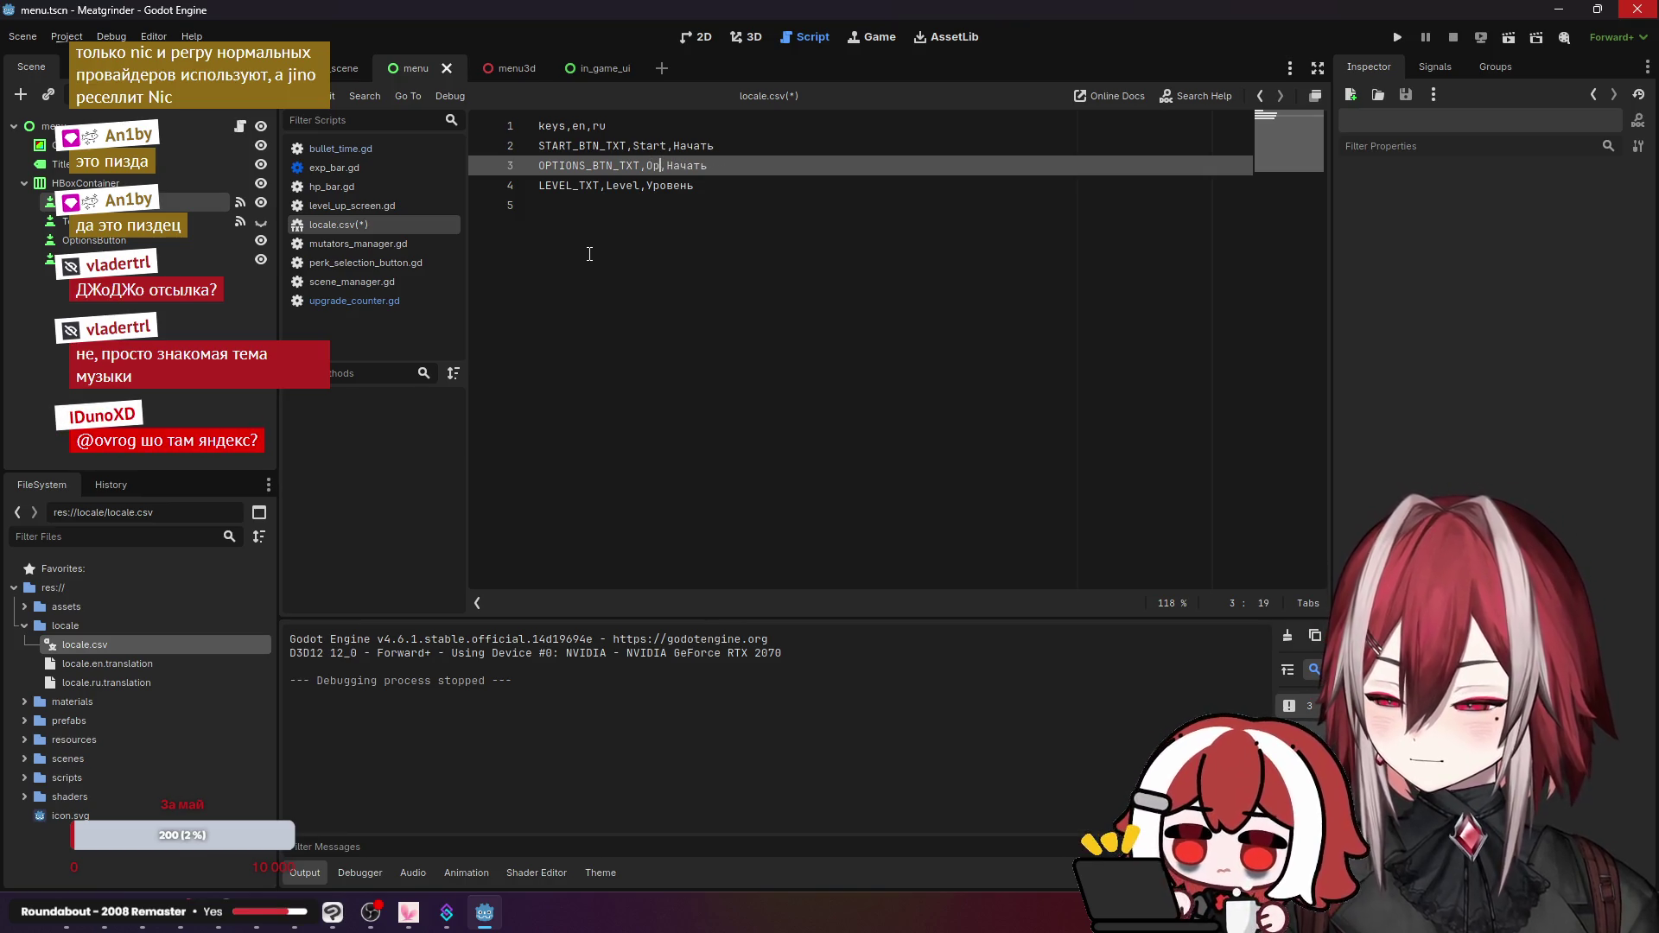
type("ons")
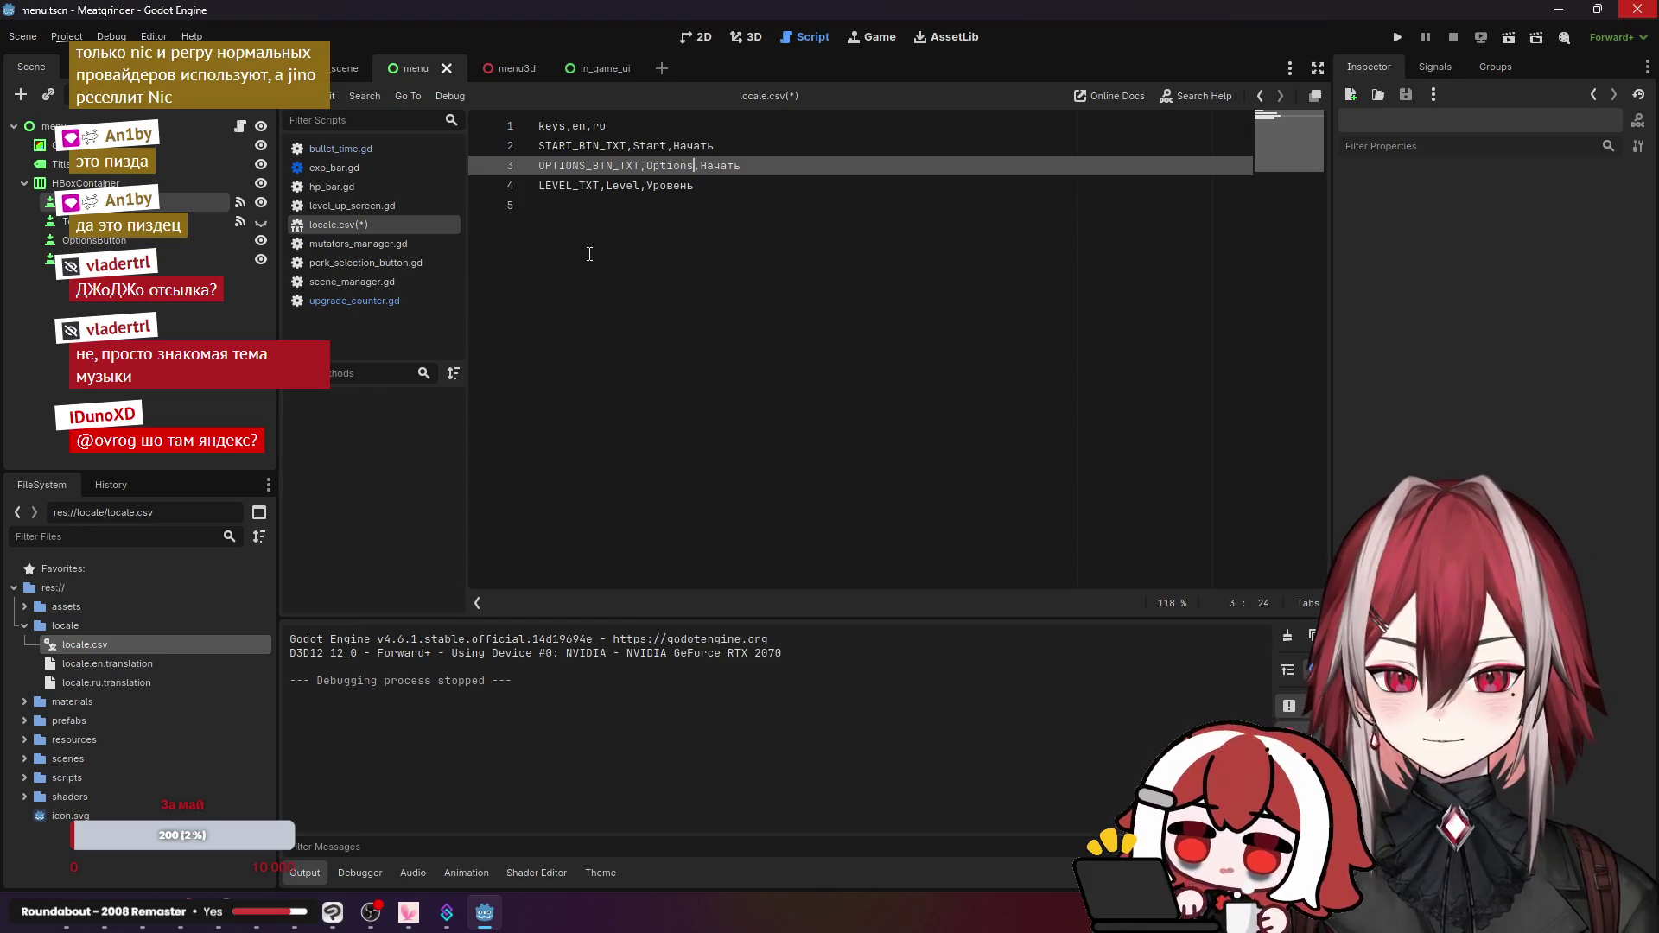
key("alt+Tab")
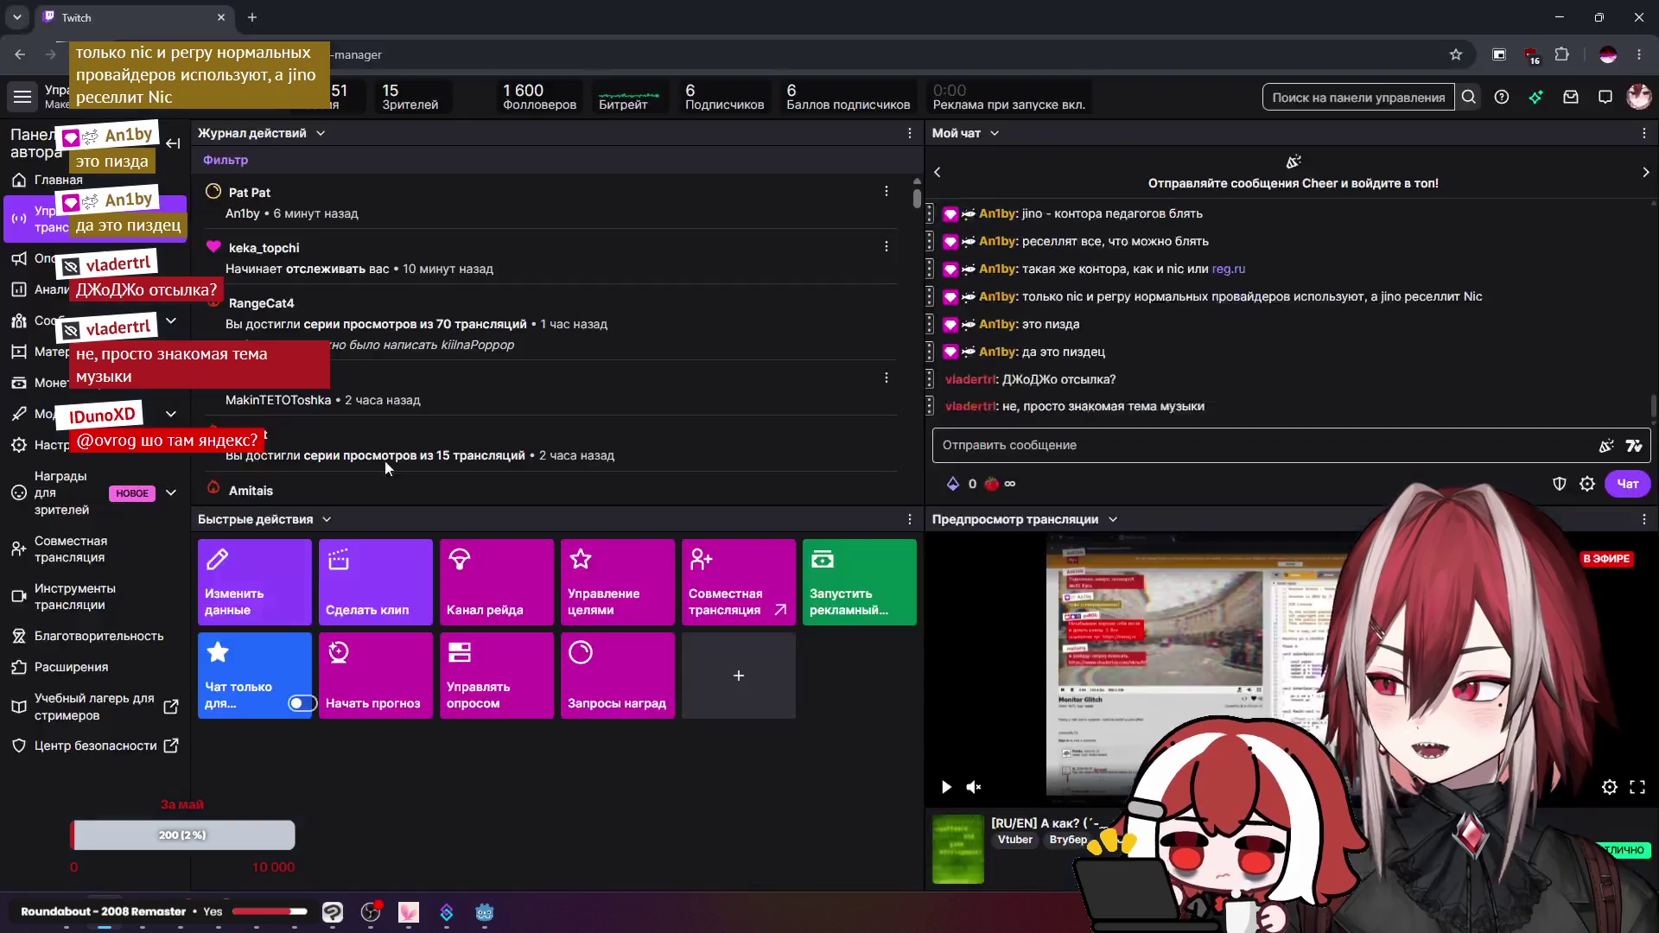
left_click(260, 17)
left_click(374, 100)
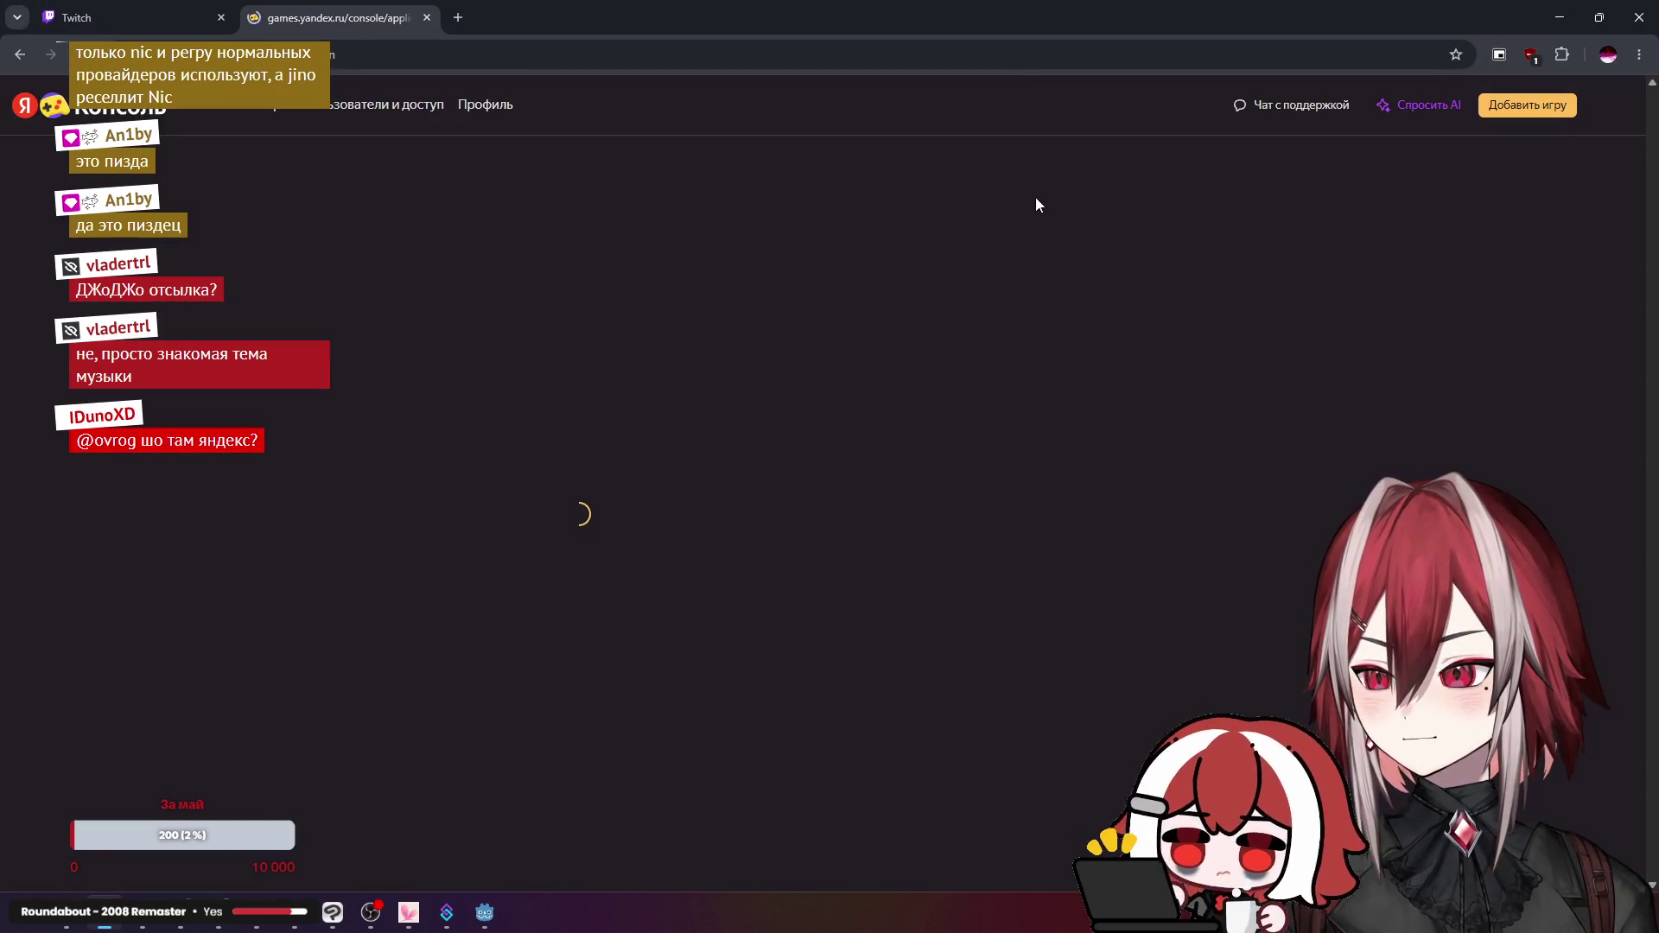
mouse_move(1477, 285)
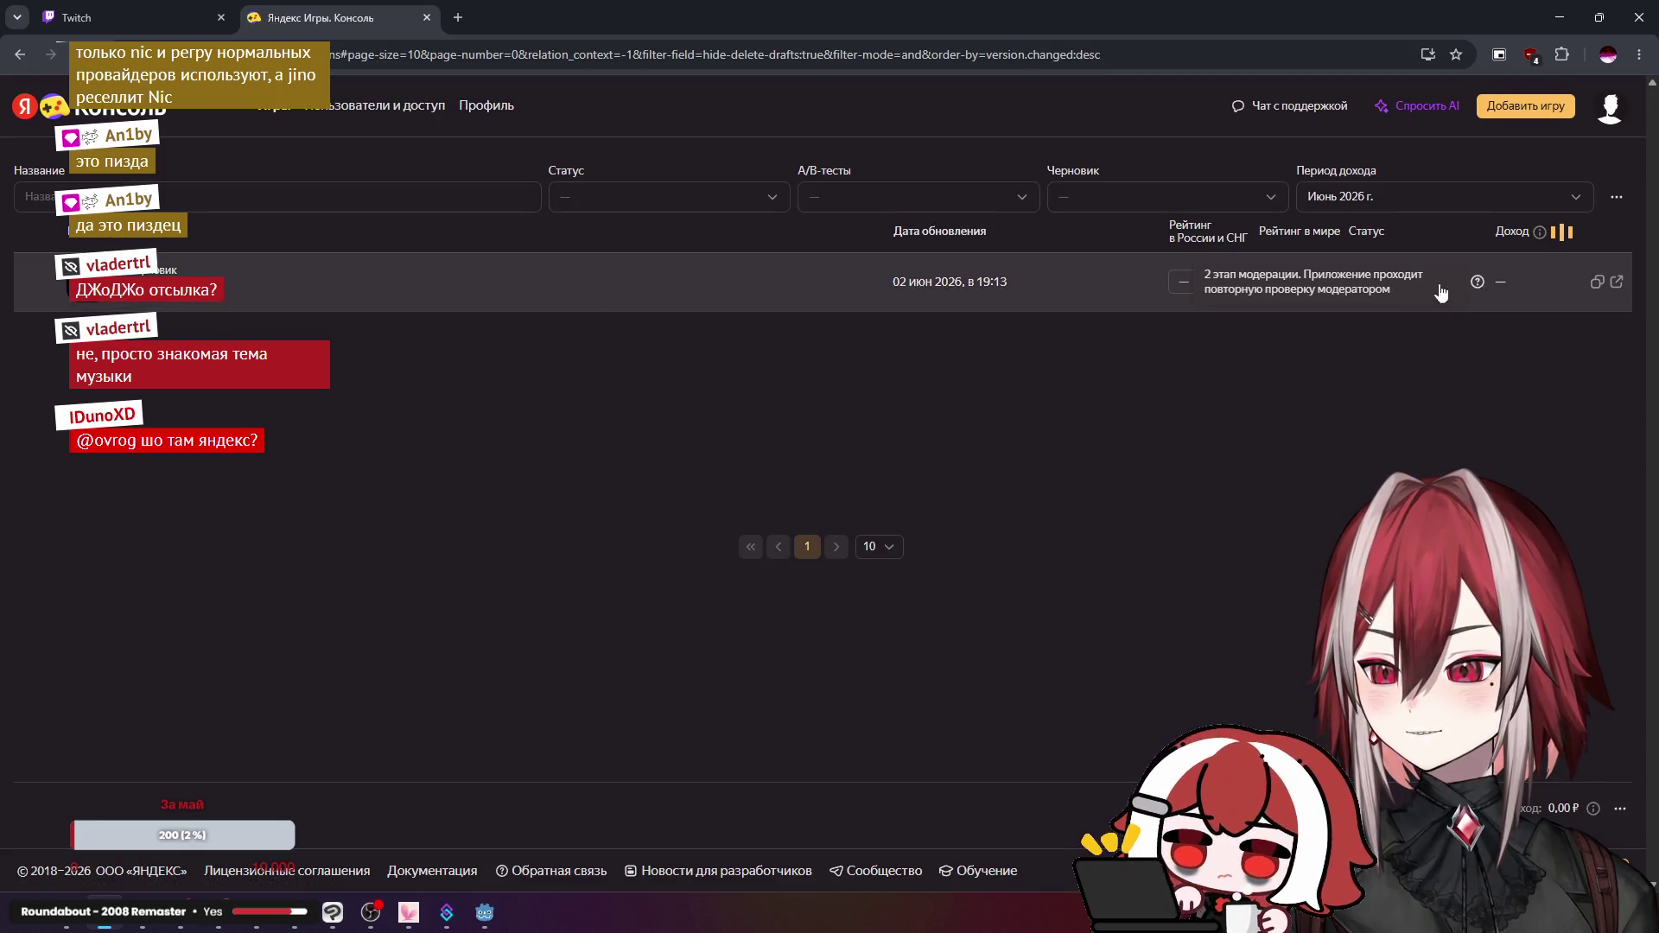
left_click(222, 300)
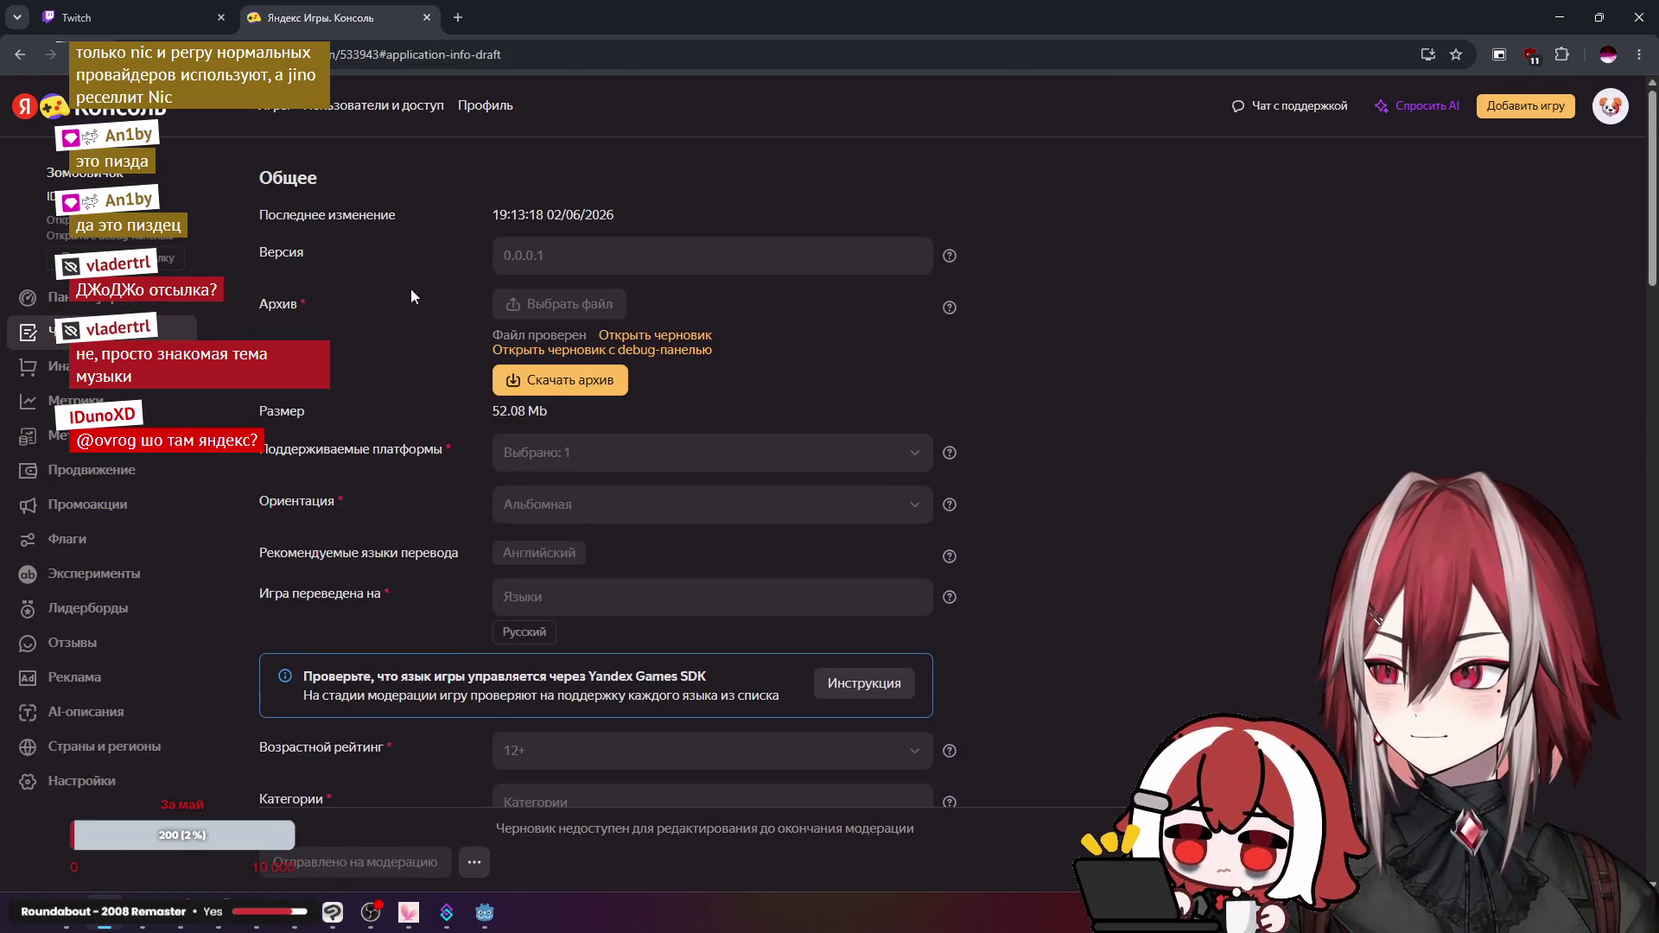
scroll(465, 277, "down", 4)
scroll(465, 277, "down", 2)
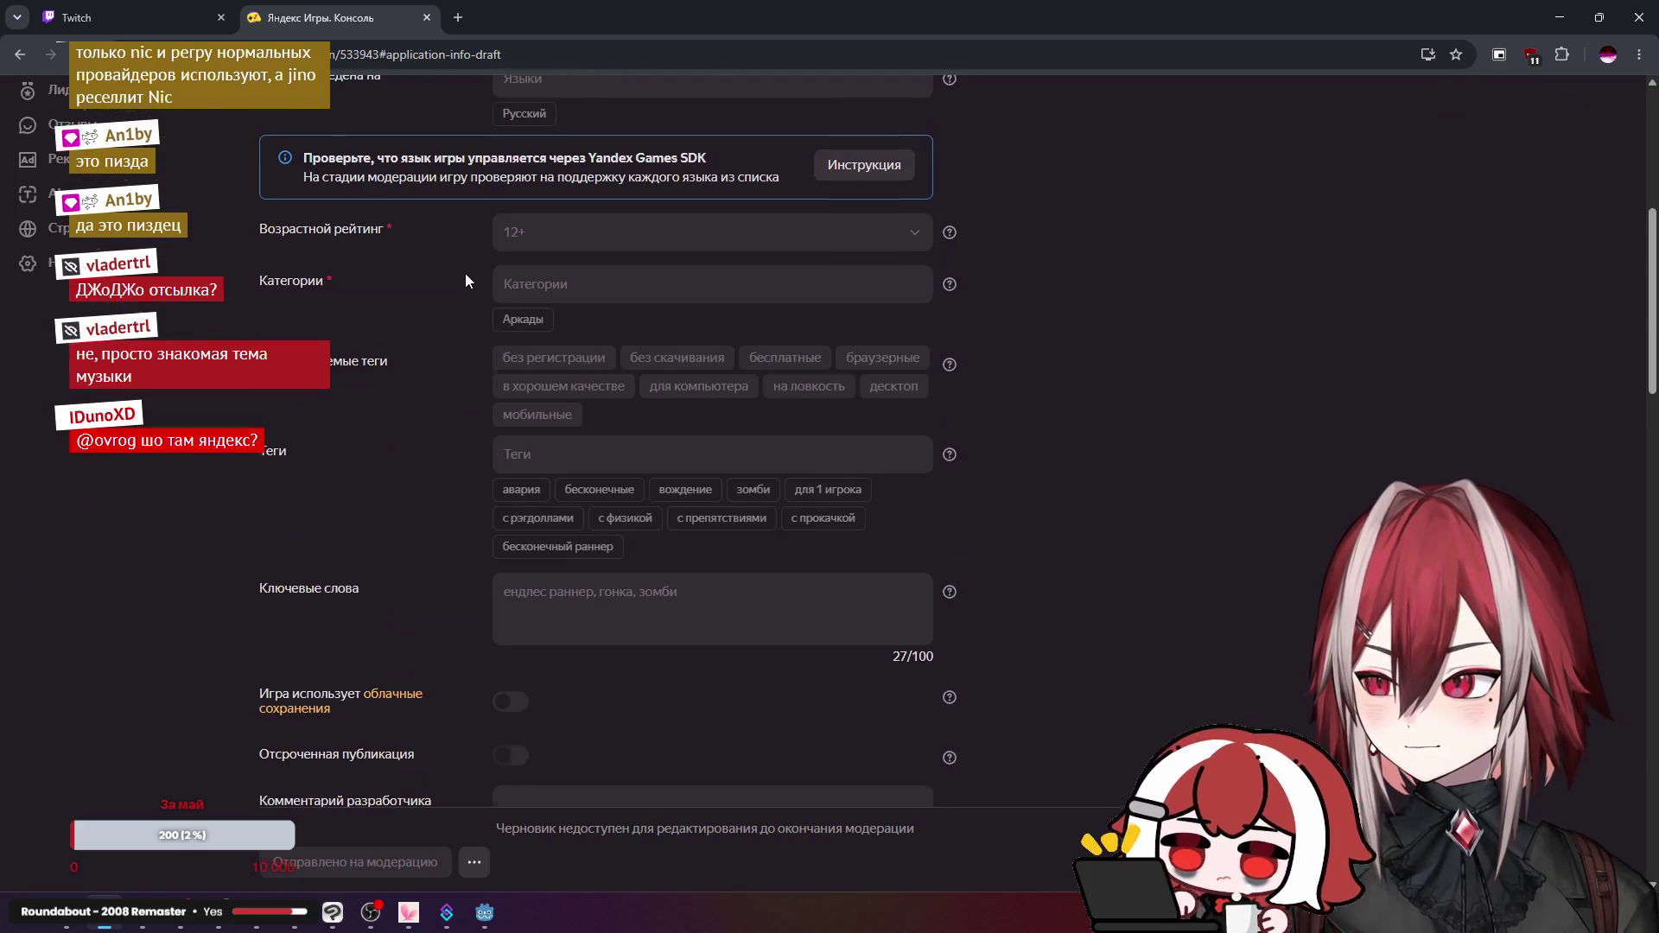
scroll(465, 273, "up", 5)
scroll(464, 273, "down", 3)
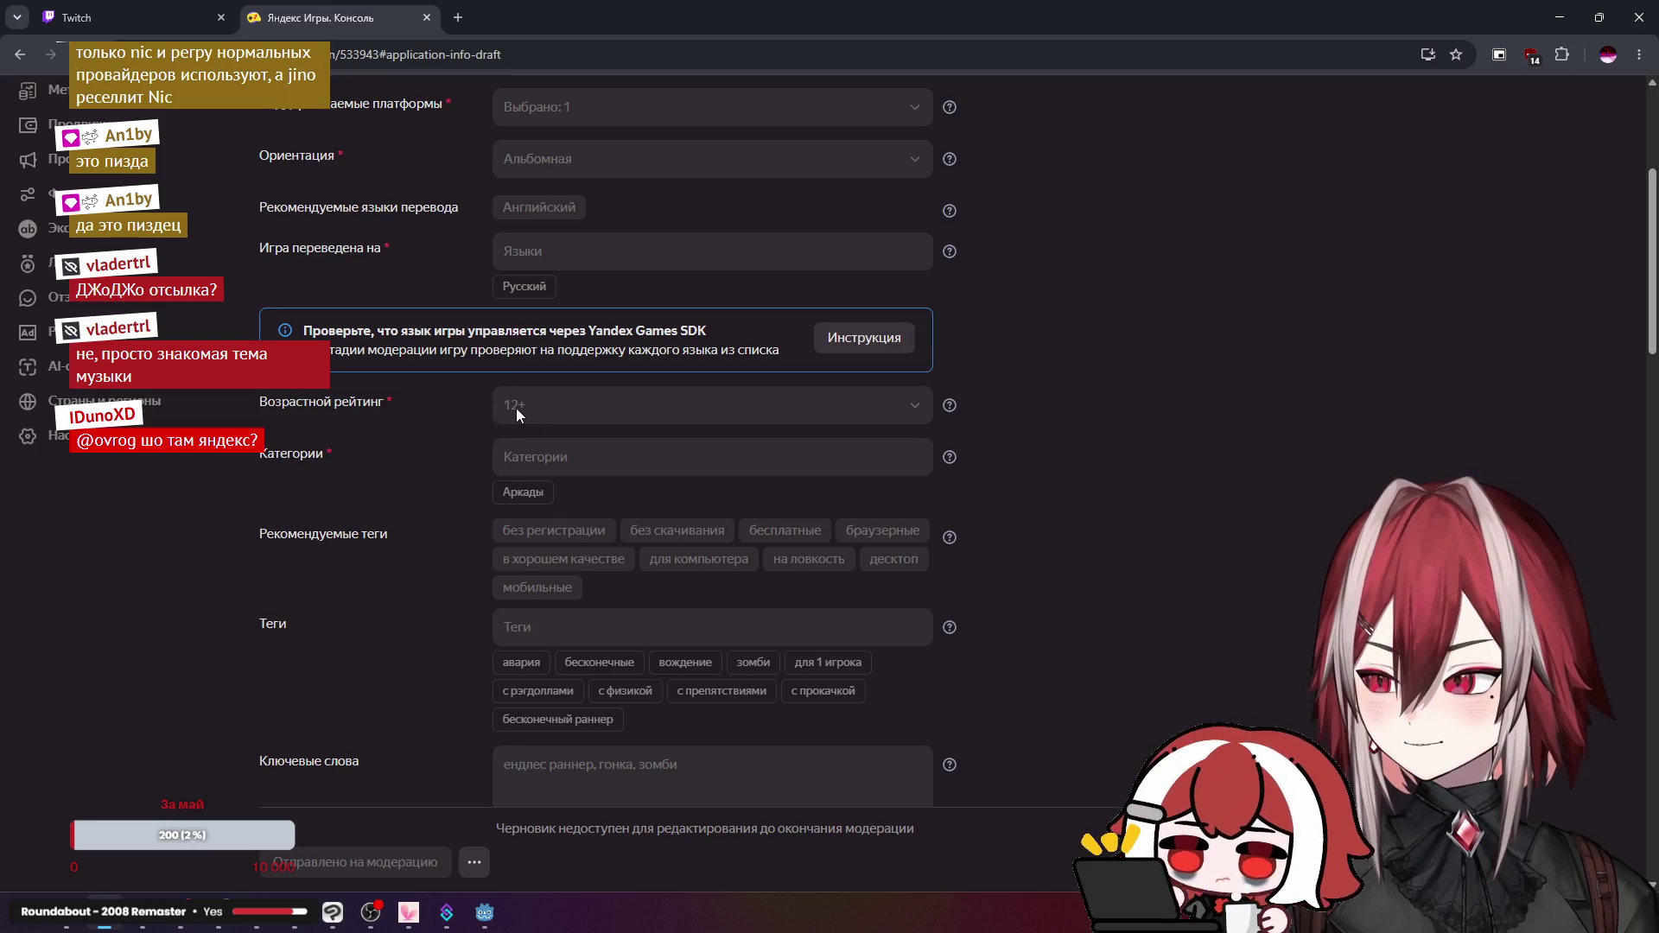
scroll(511, 411, "down", 2)
scroll(469, 435, "up", 4)
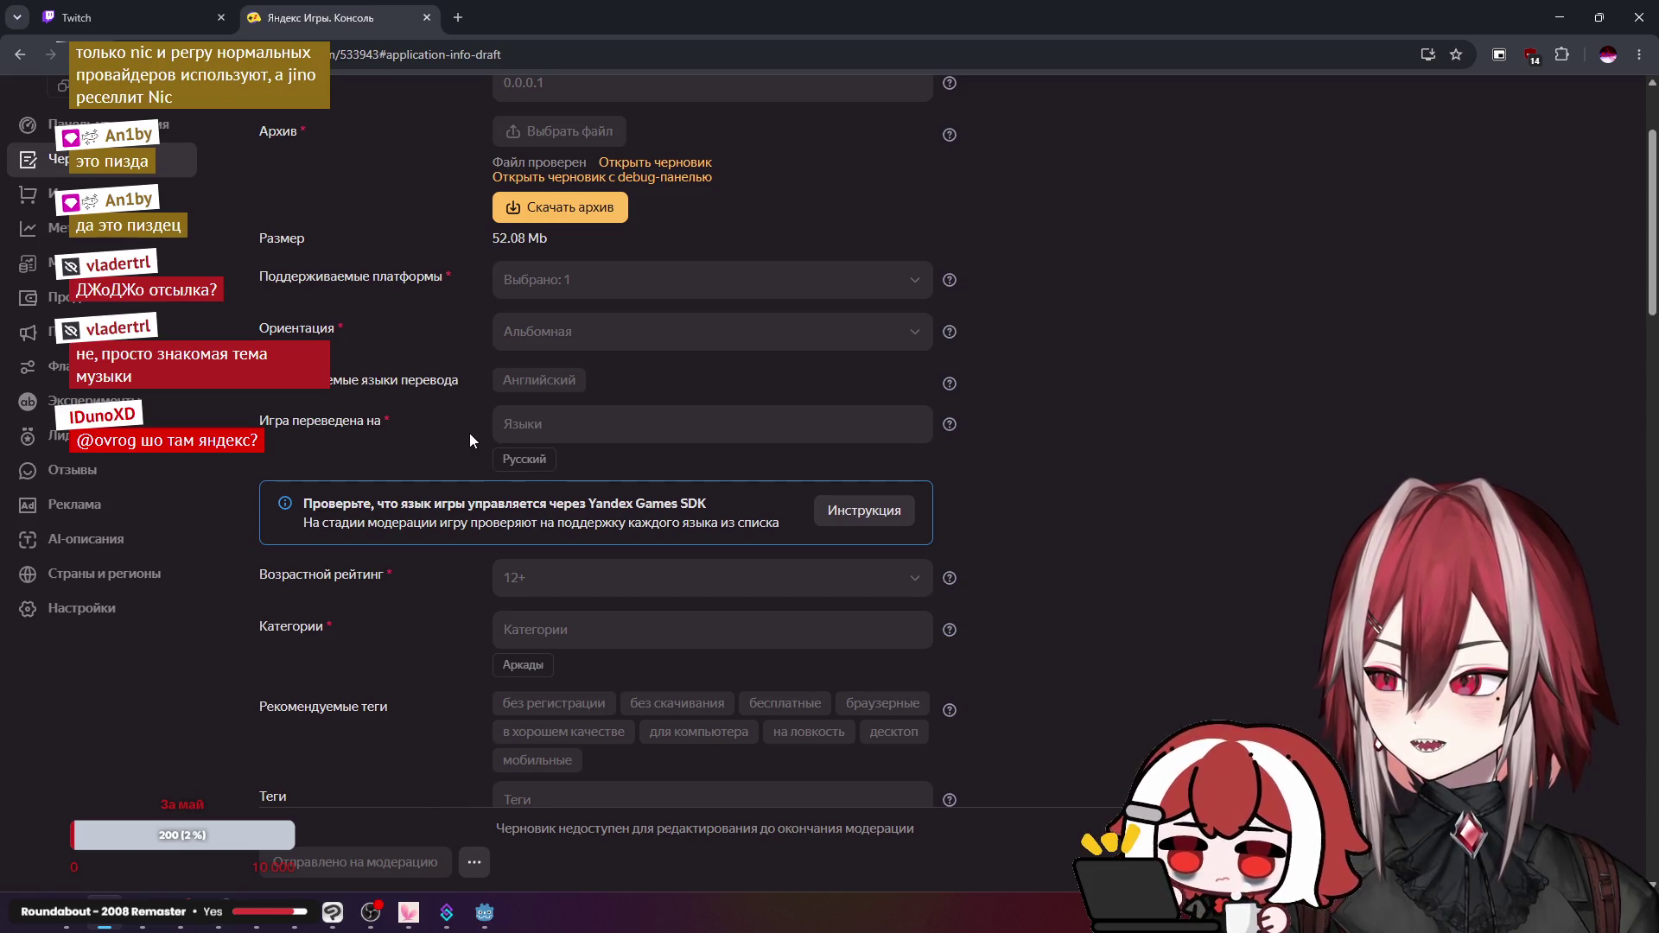
scroll(469, 433, "down", 4)
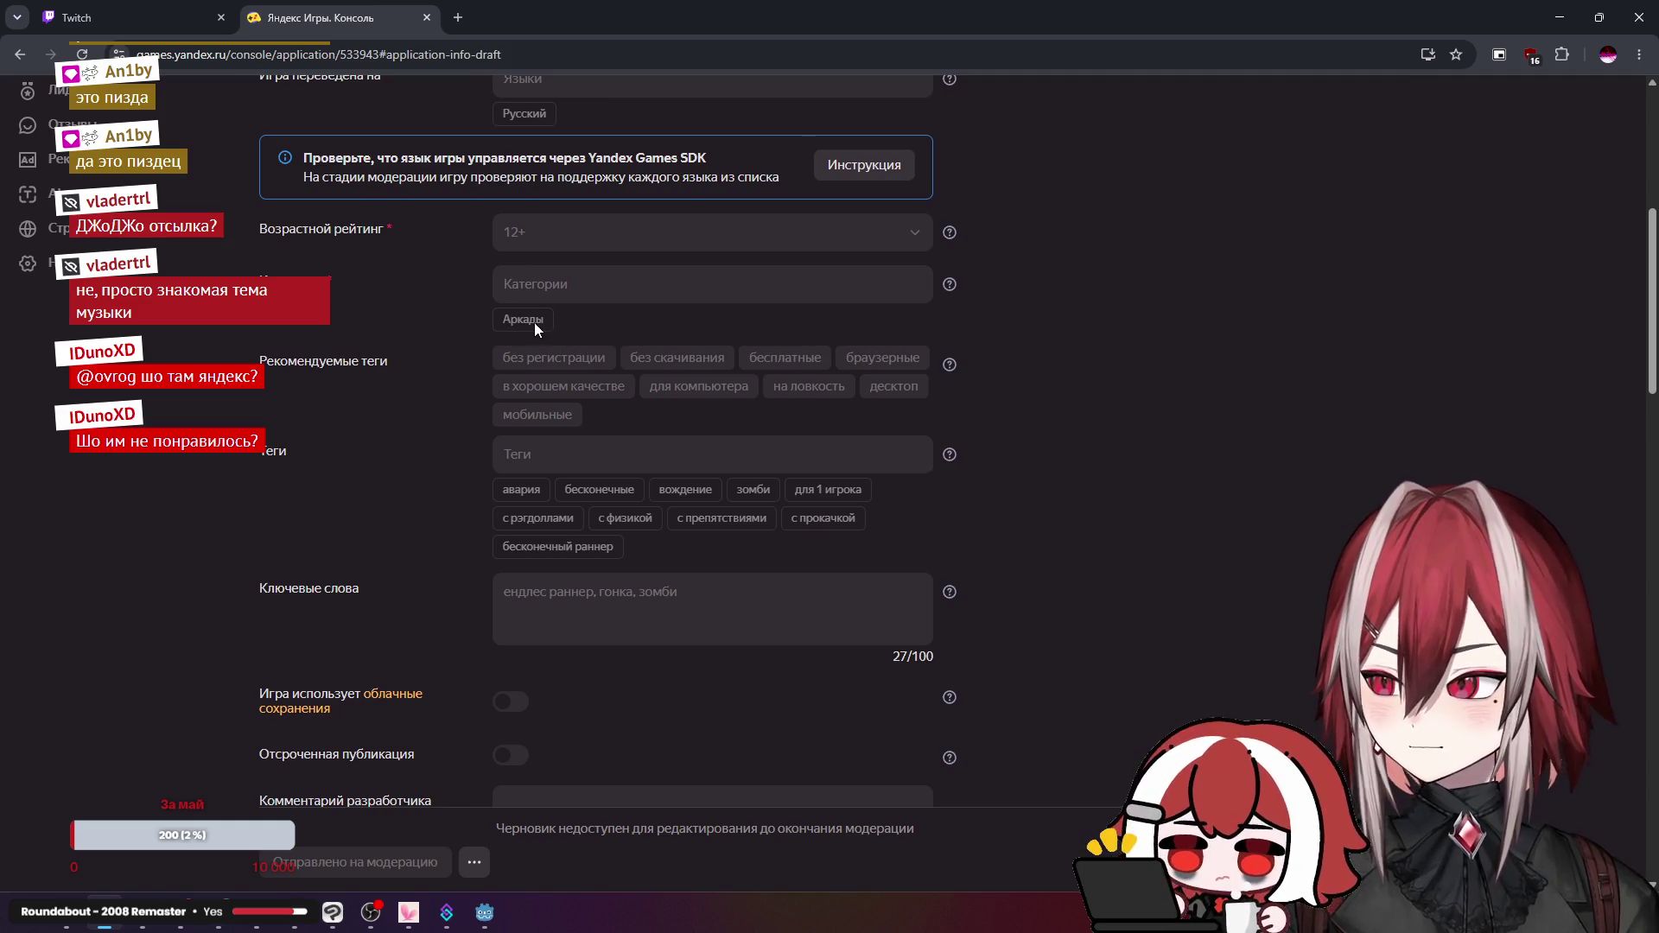
left_click(427, 19)
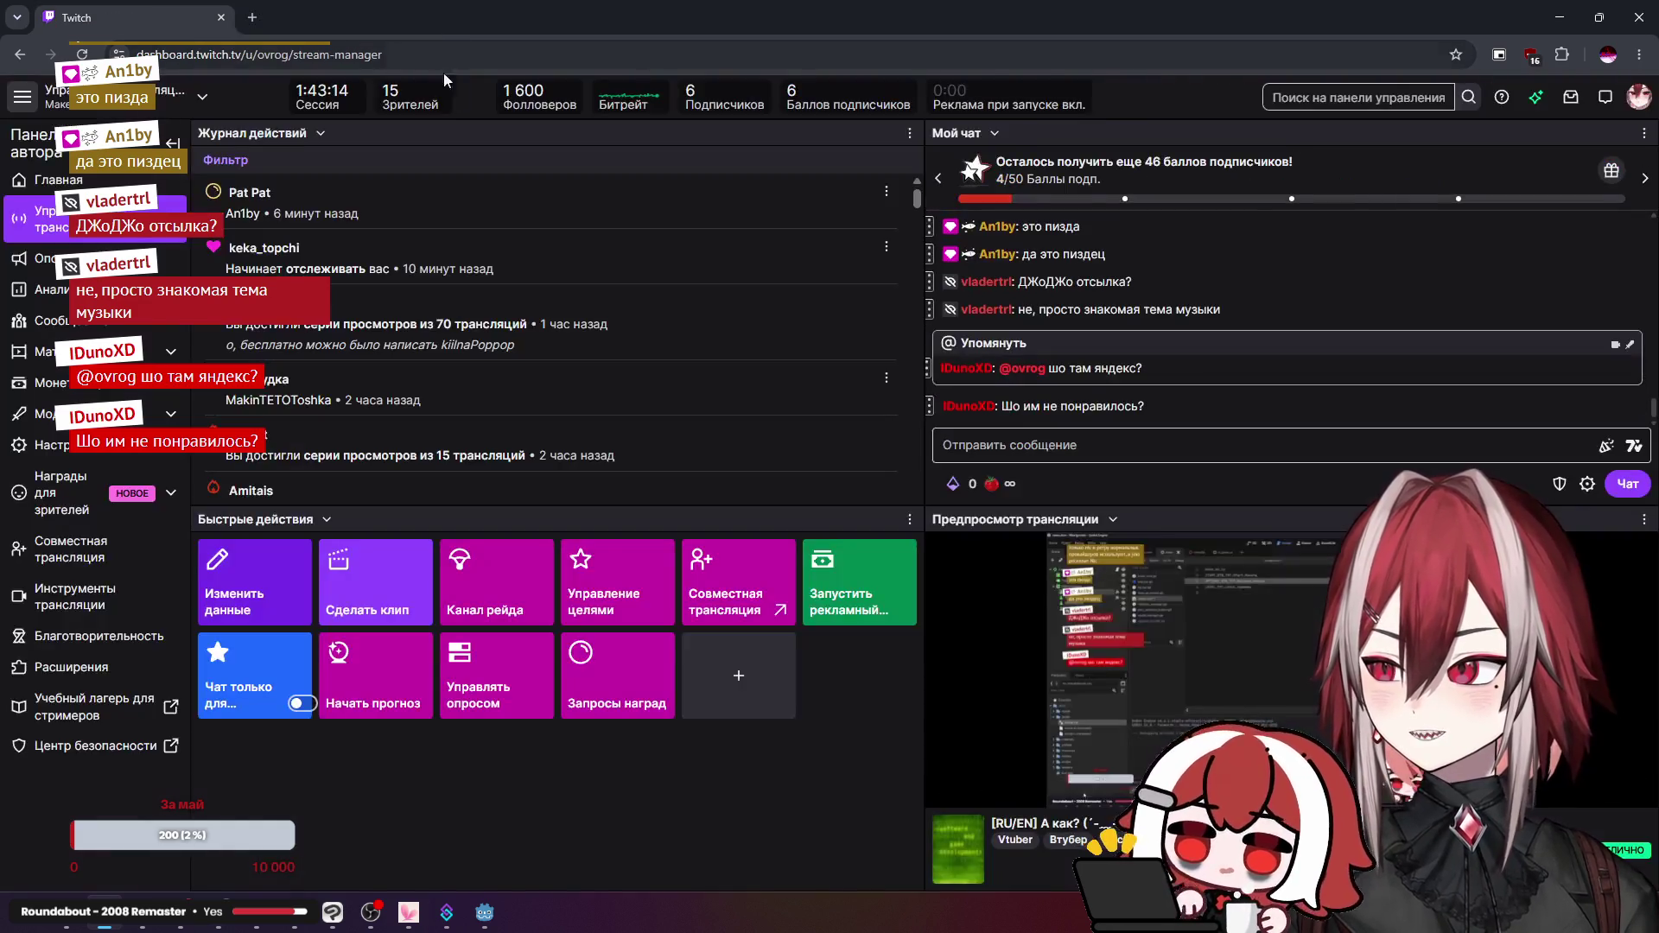
left_click(1560, 17)
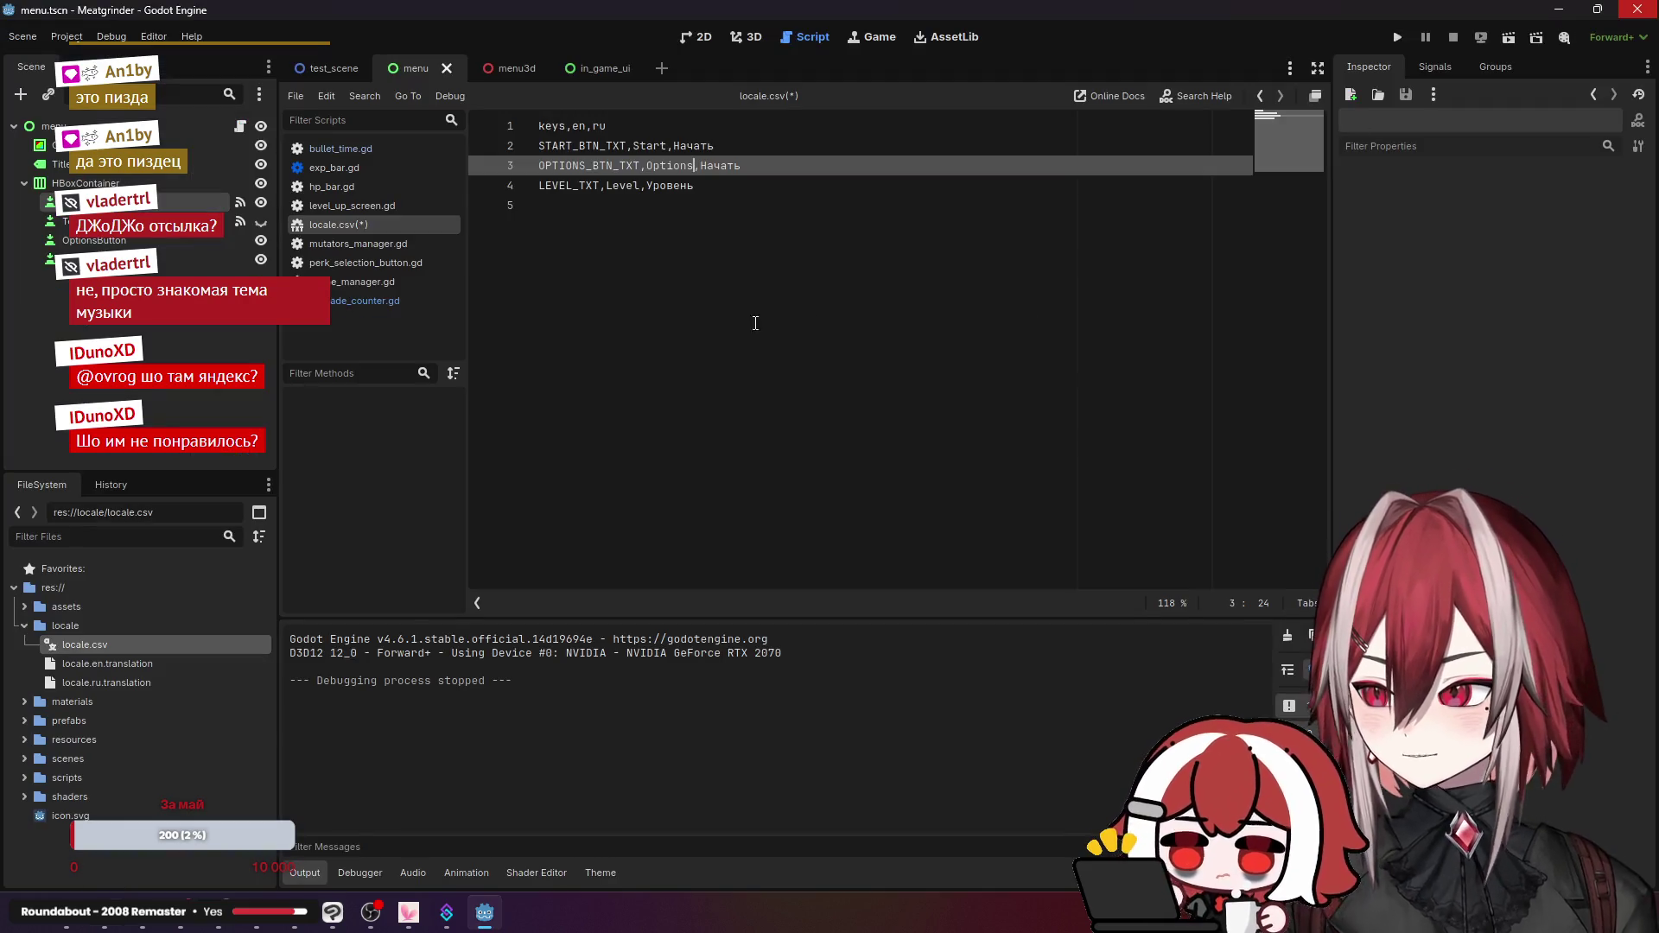
Replace Начать with Настройки at the end of the OPTIONS_BTN_TXT line
left_click(712, 204)
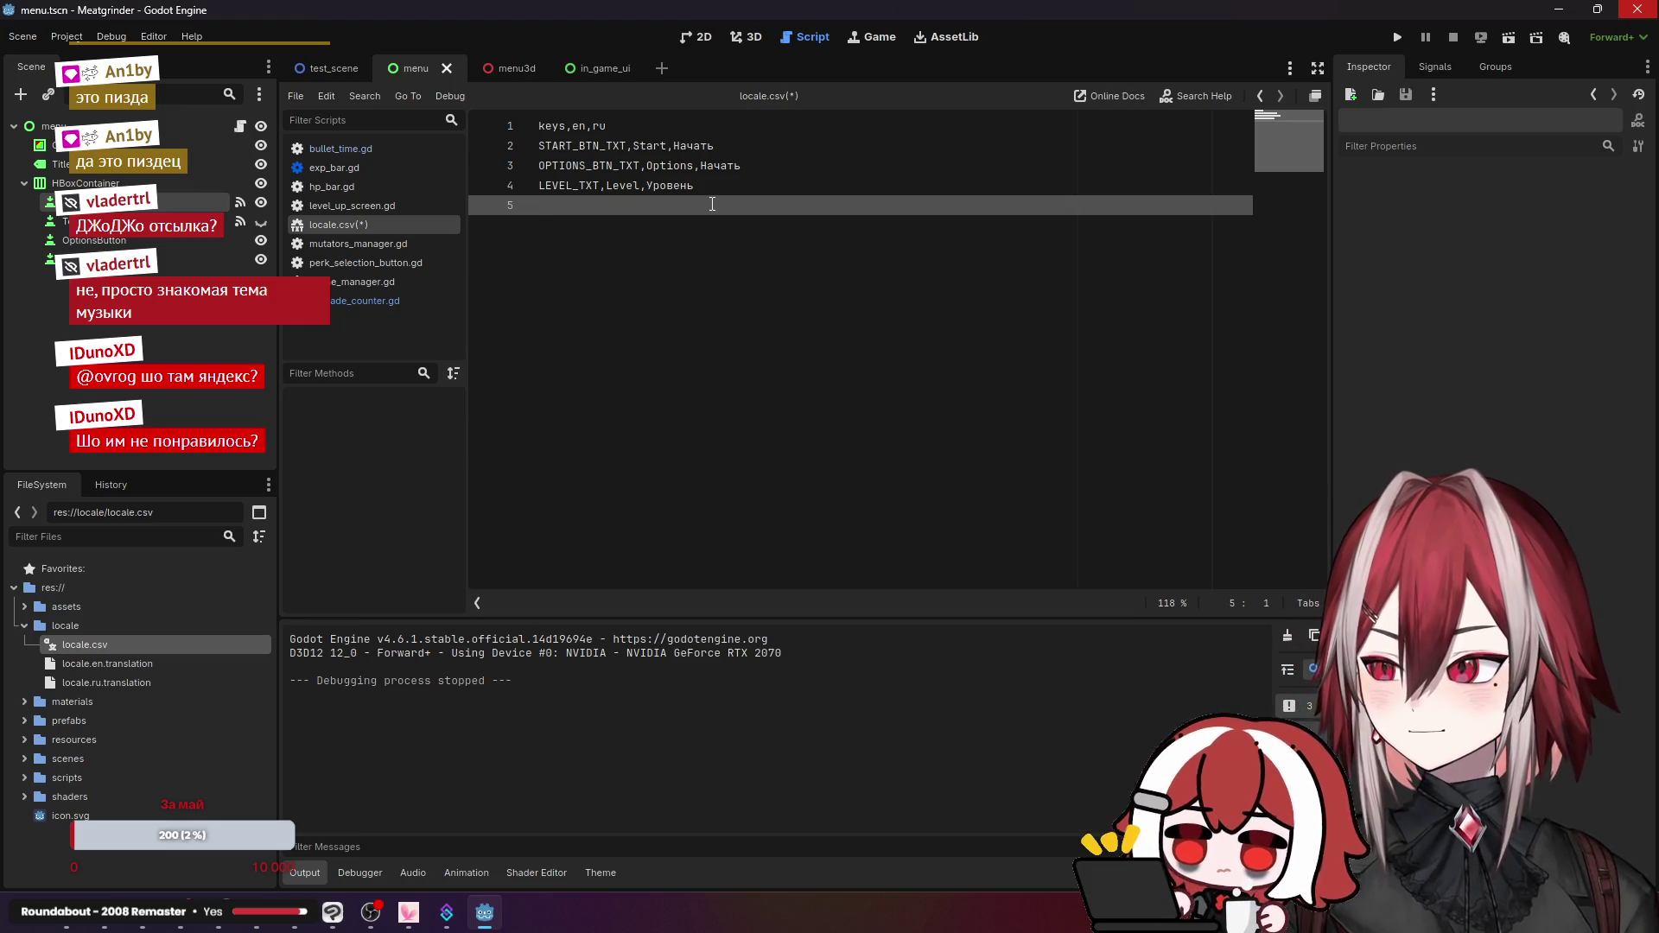
left_click(762, 166)
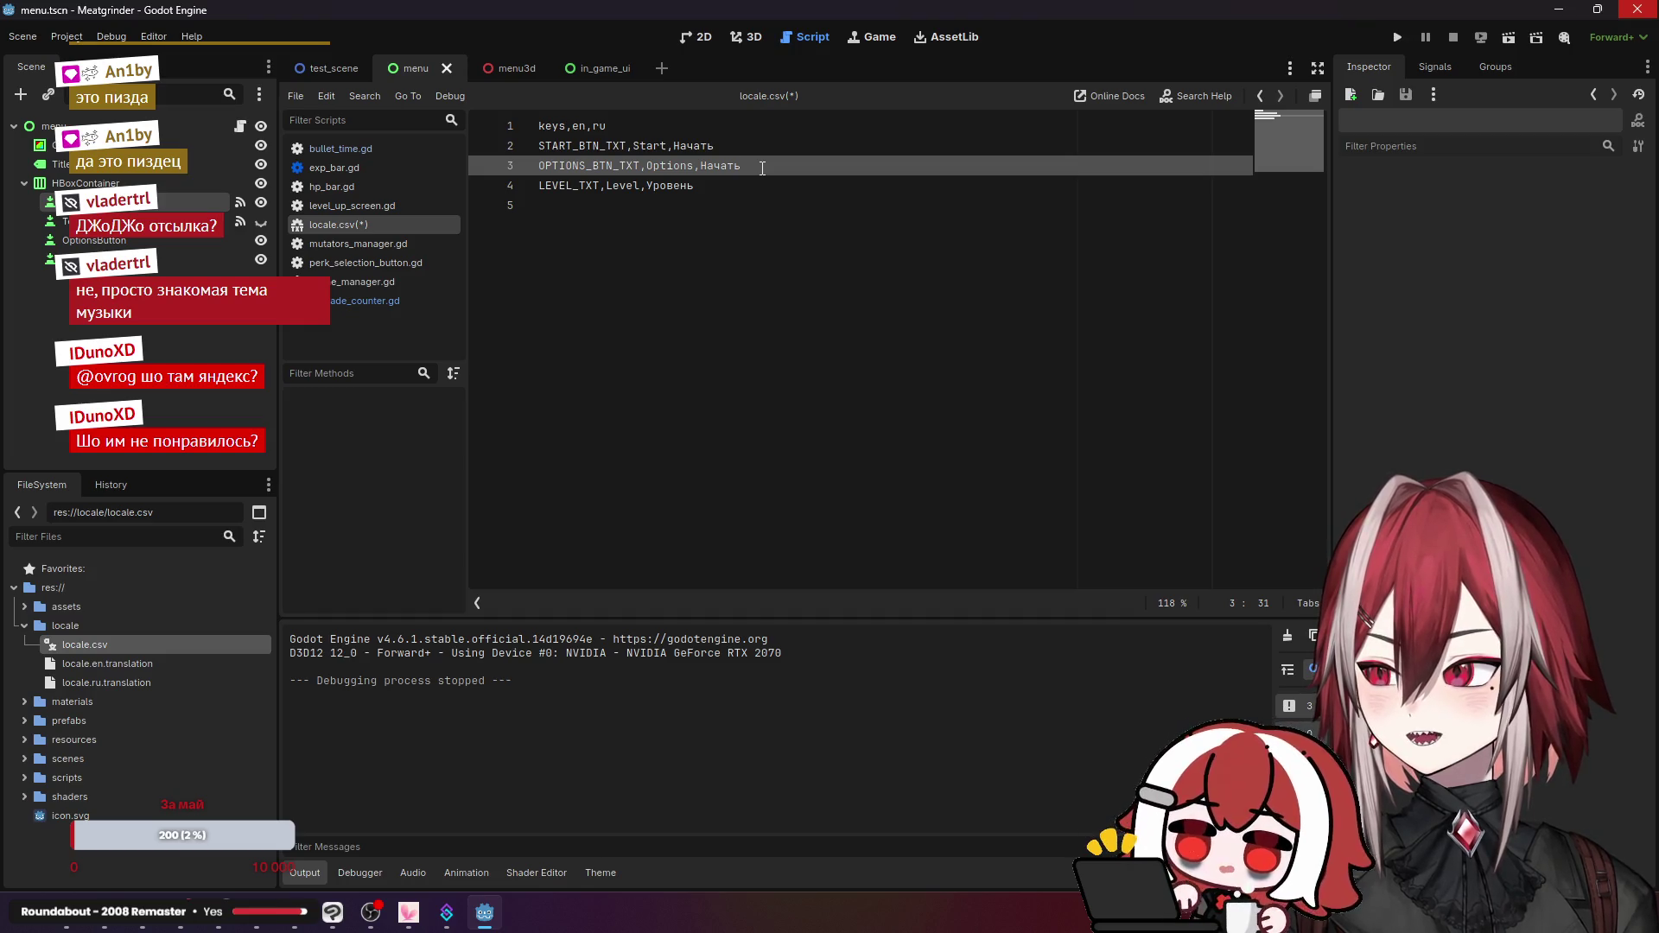
triple_click(762, 168)
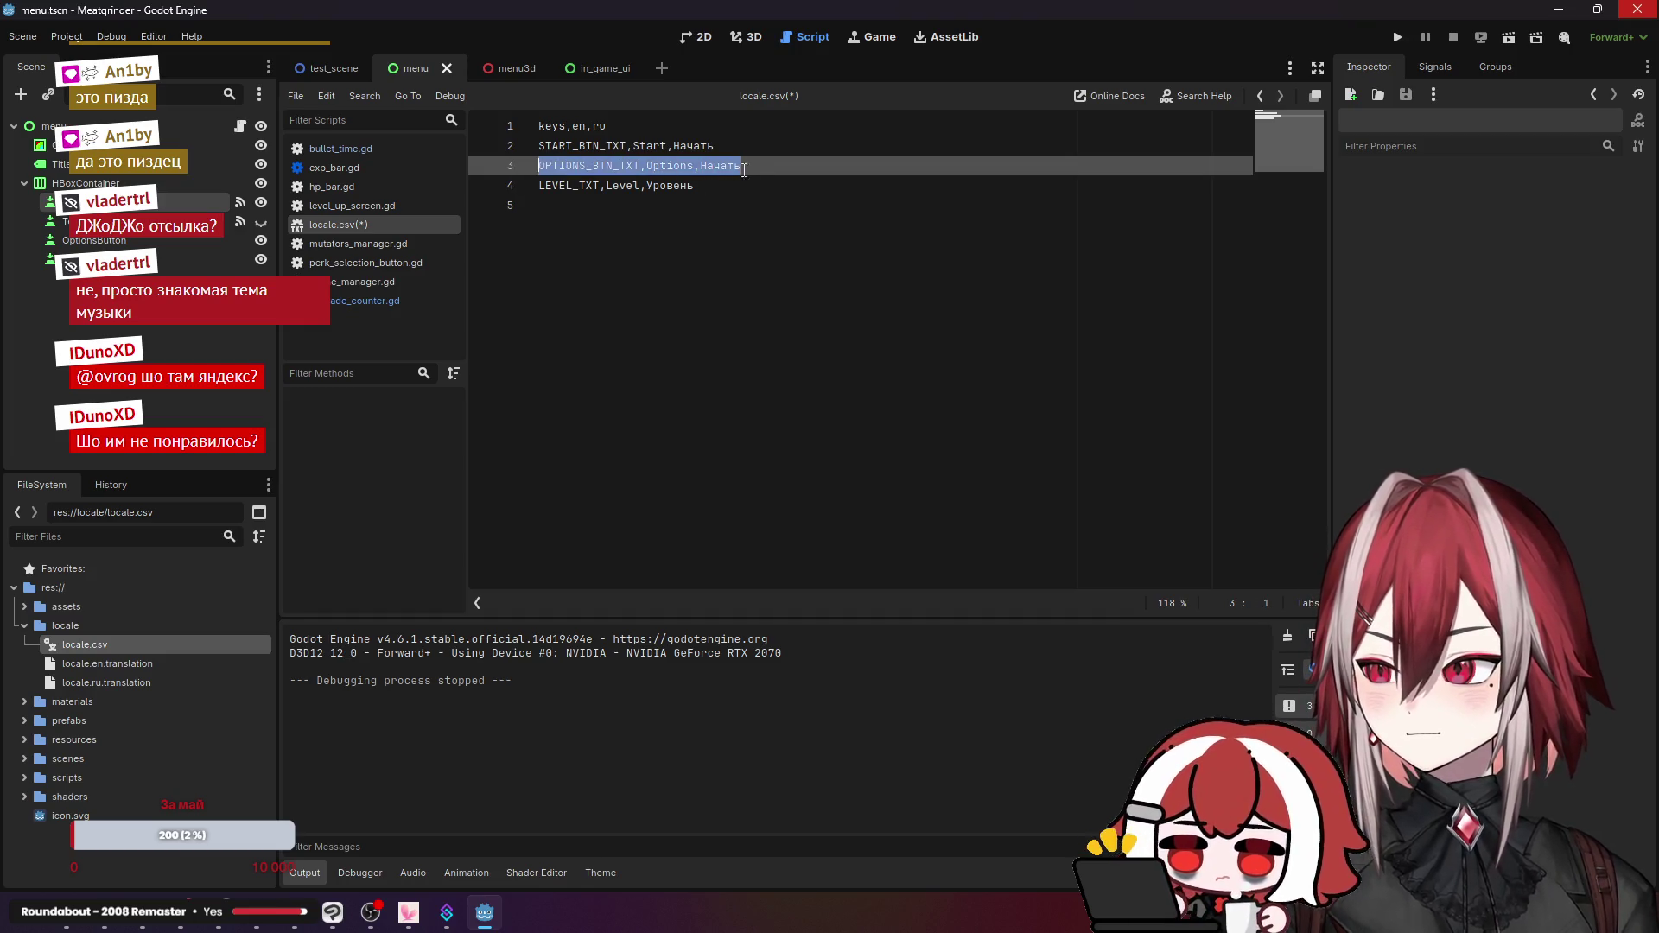
key("Right")
key("BackSpace")
key("BackSpace")
key("BackSpace")
type("астройким")
key("BackSpace")
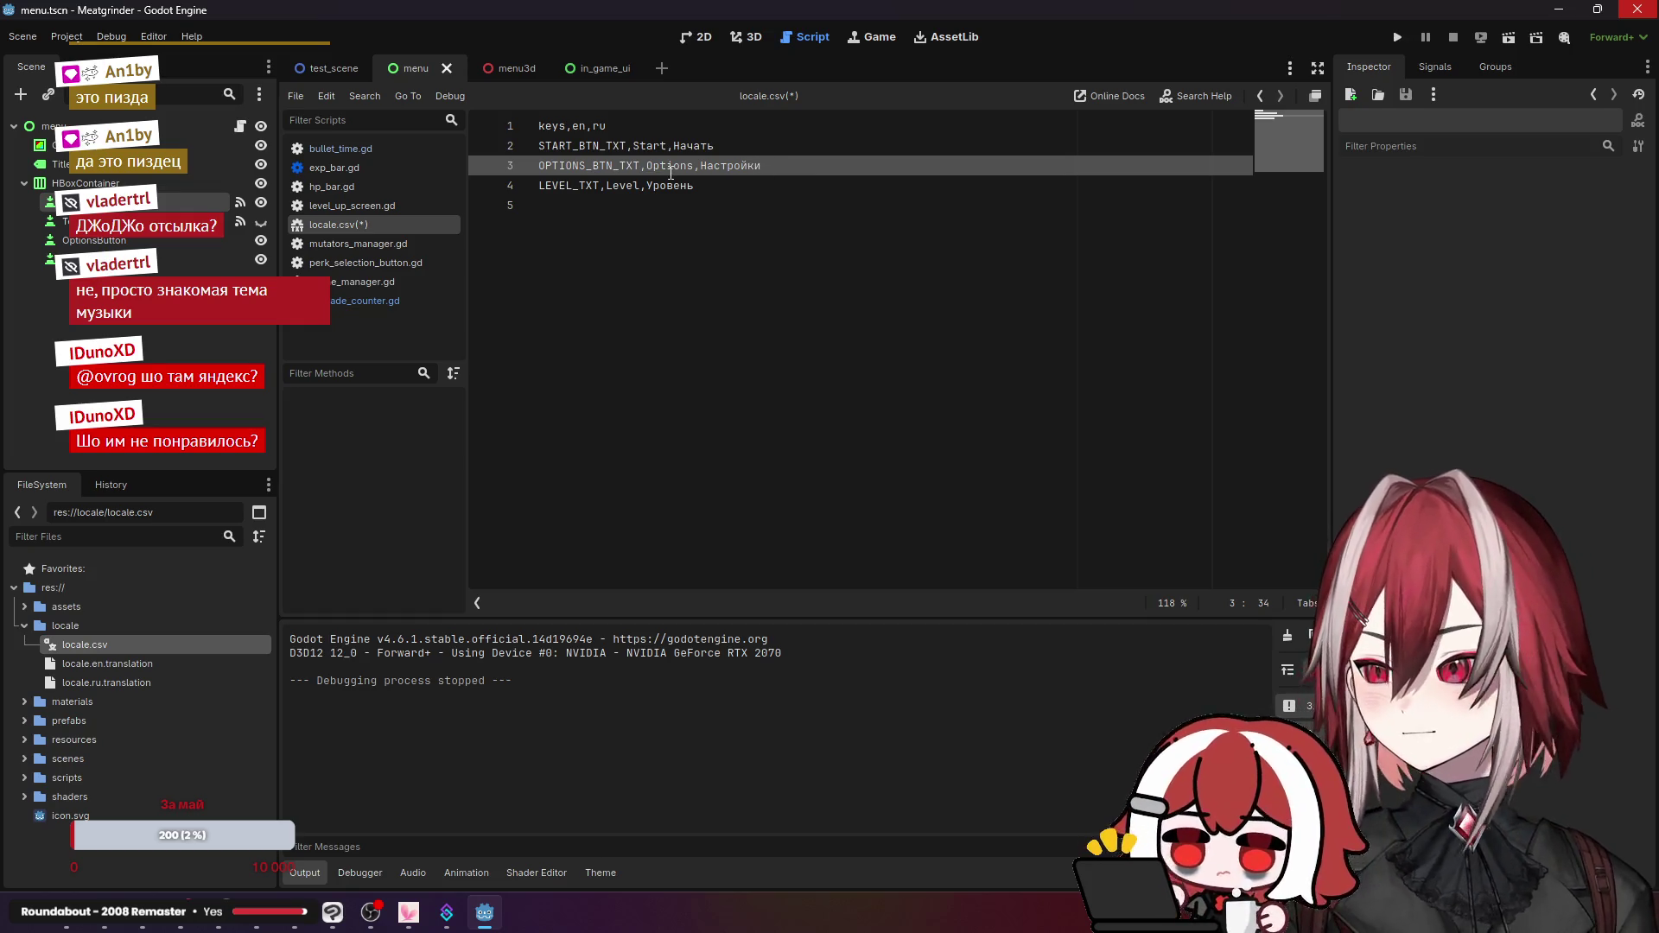
left_click(706, 192)
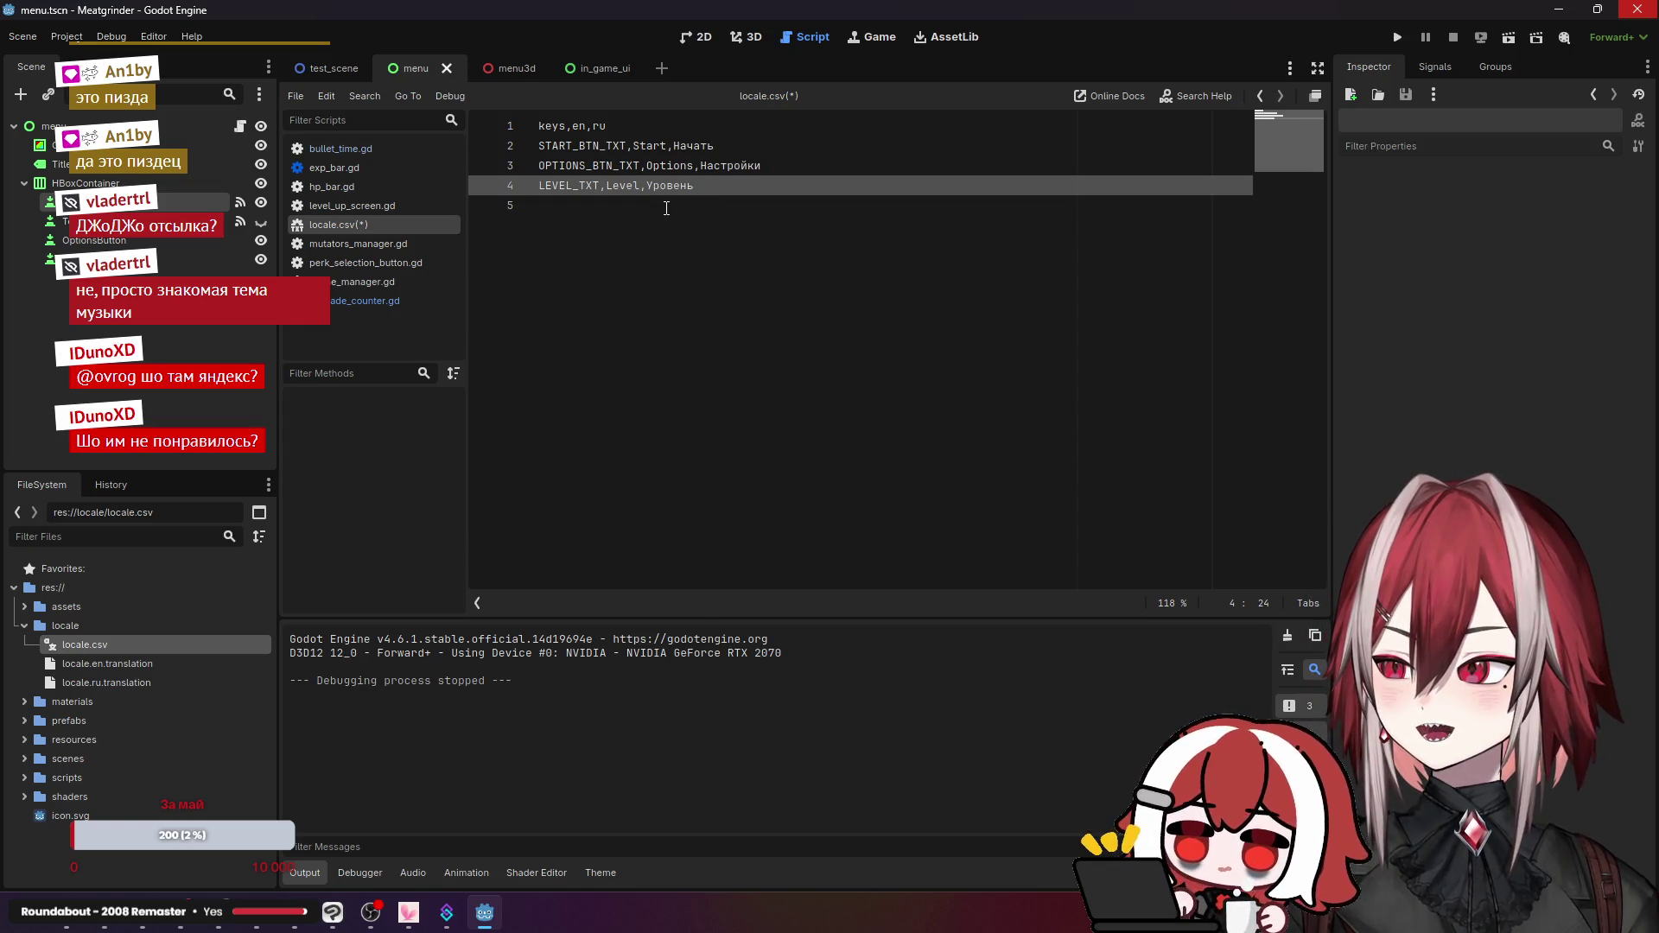
left_click_drag(791, 166, 535, 168)
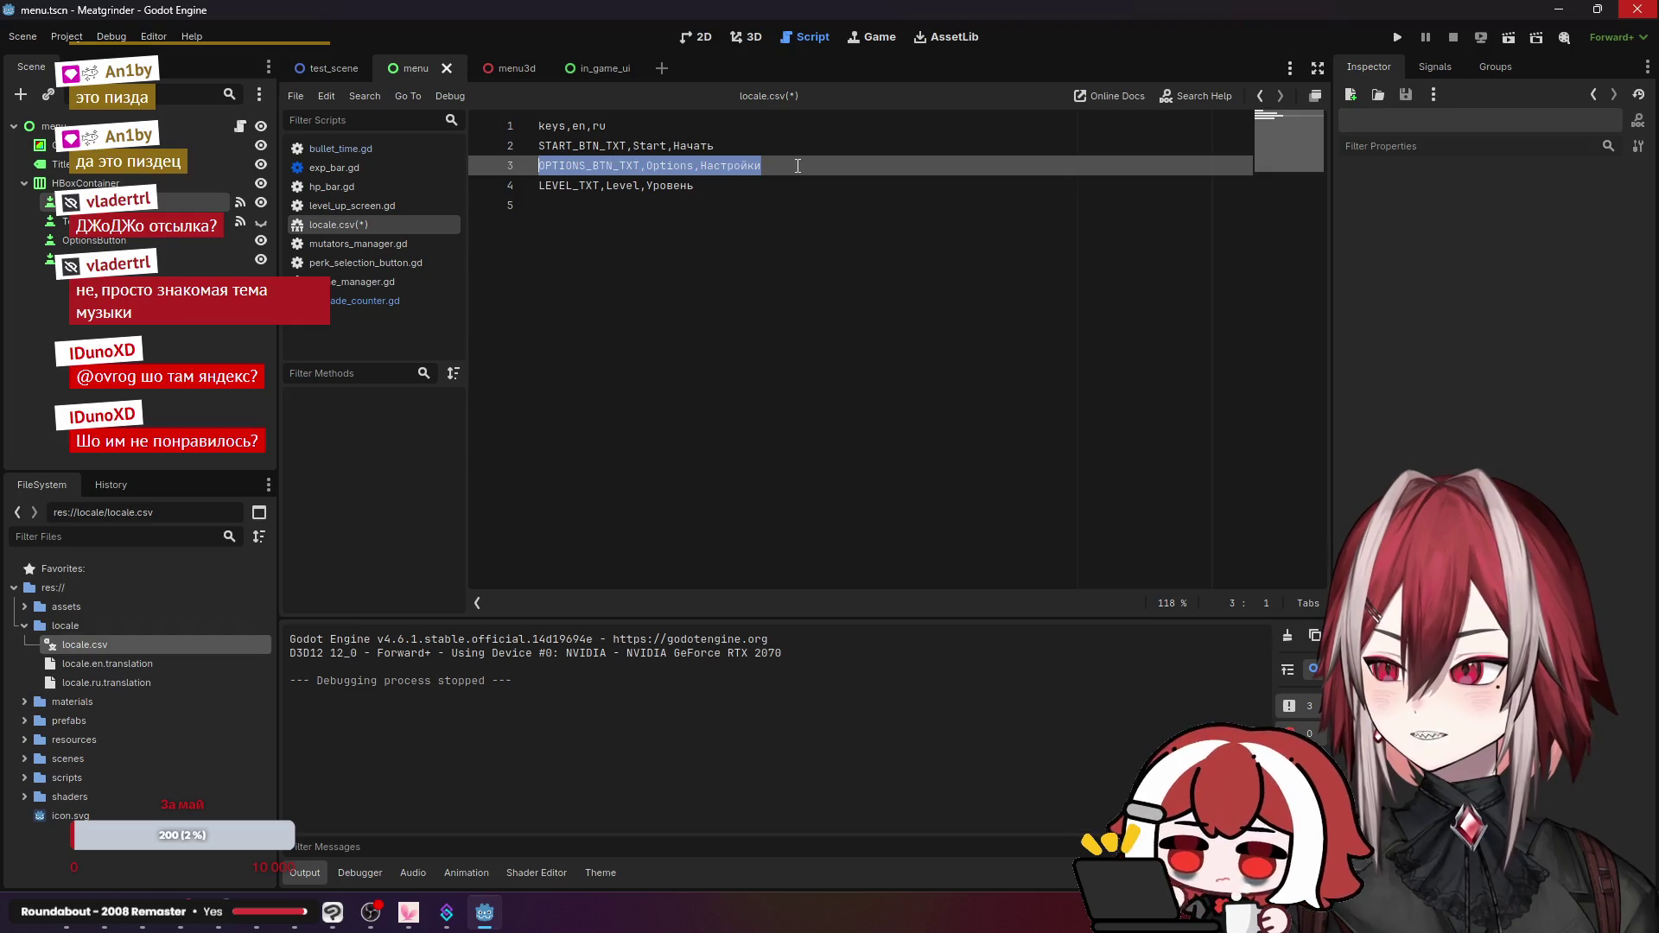
Copy the OPTIONS_BTN_TXT line below itself and rename its key to QUIT_BTN_TXT
key("ctrl+c")
key("End")
key("Return")
key("ctrl+v")
left_click(581, 185)
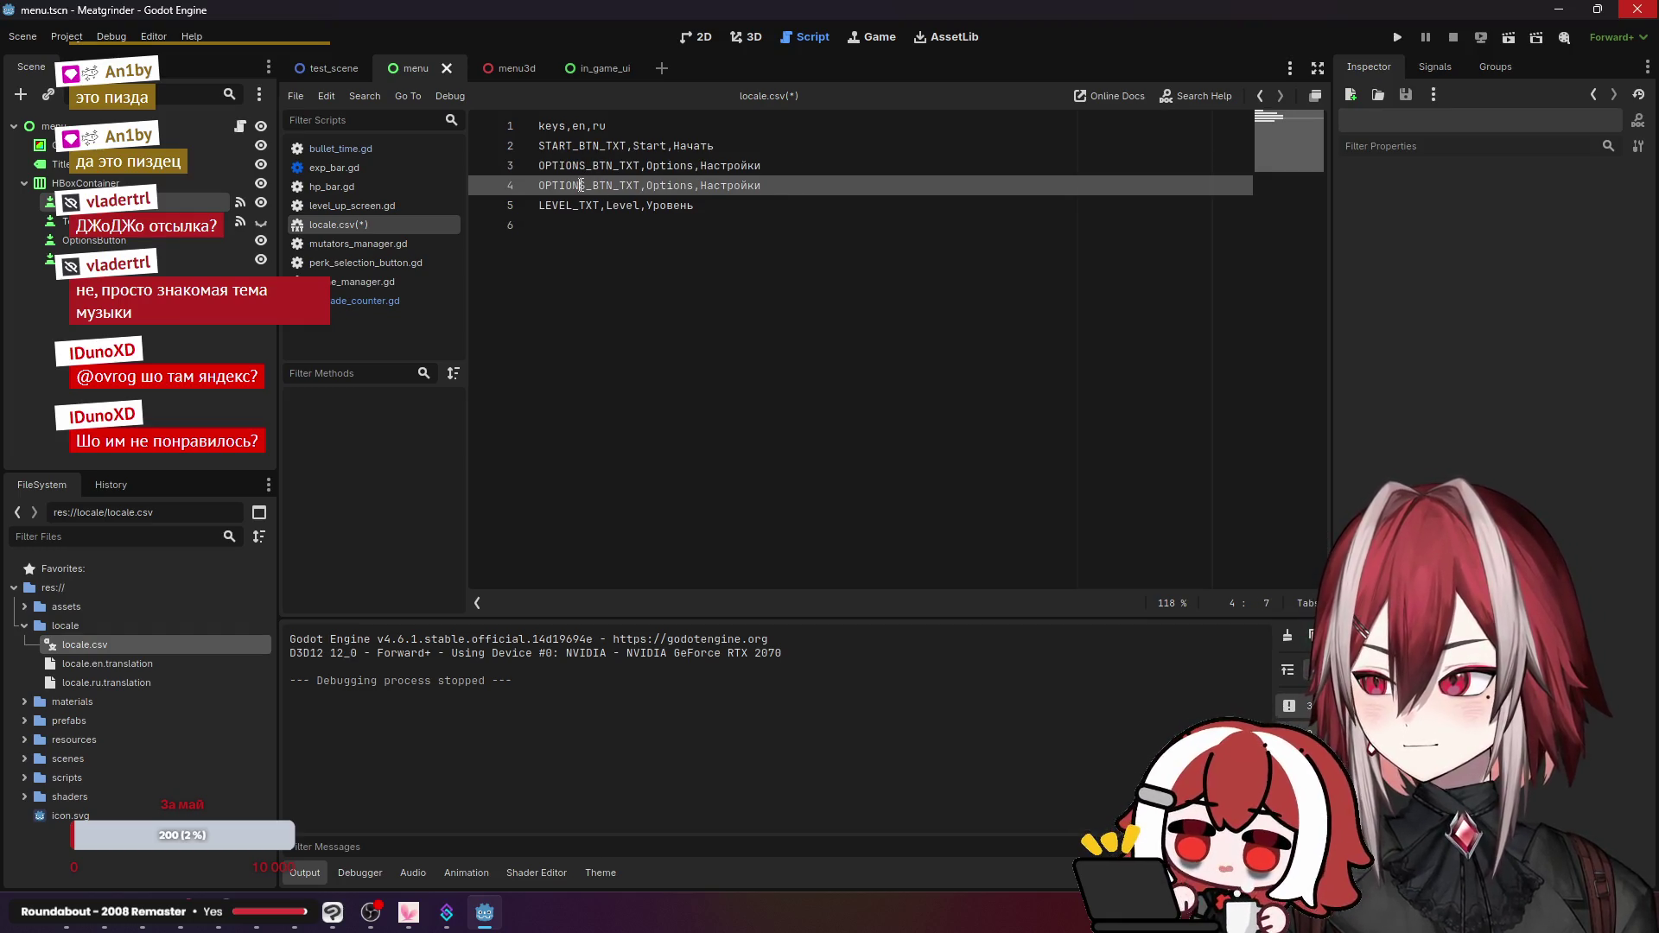
left_click_drag(588, 185, 543, 192)
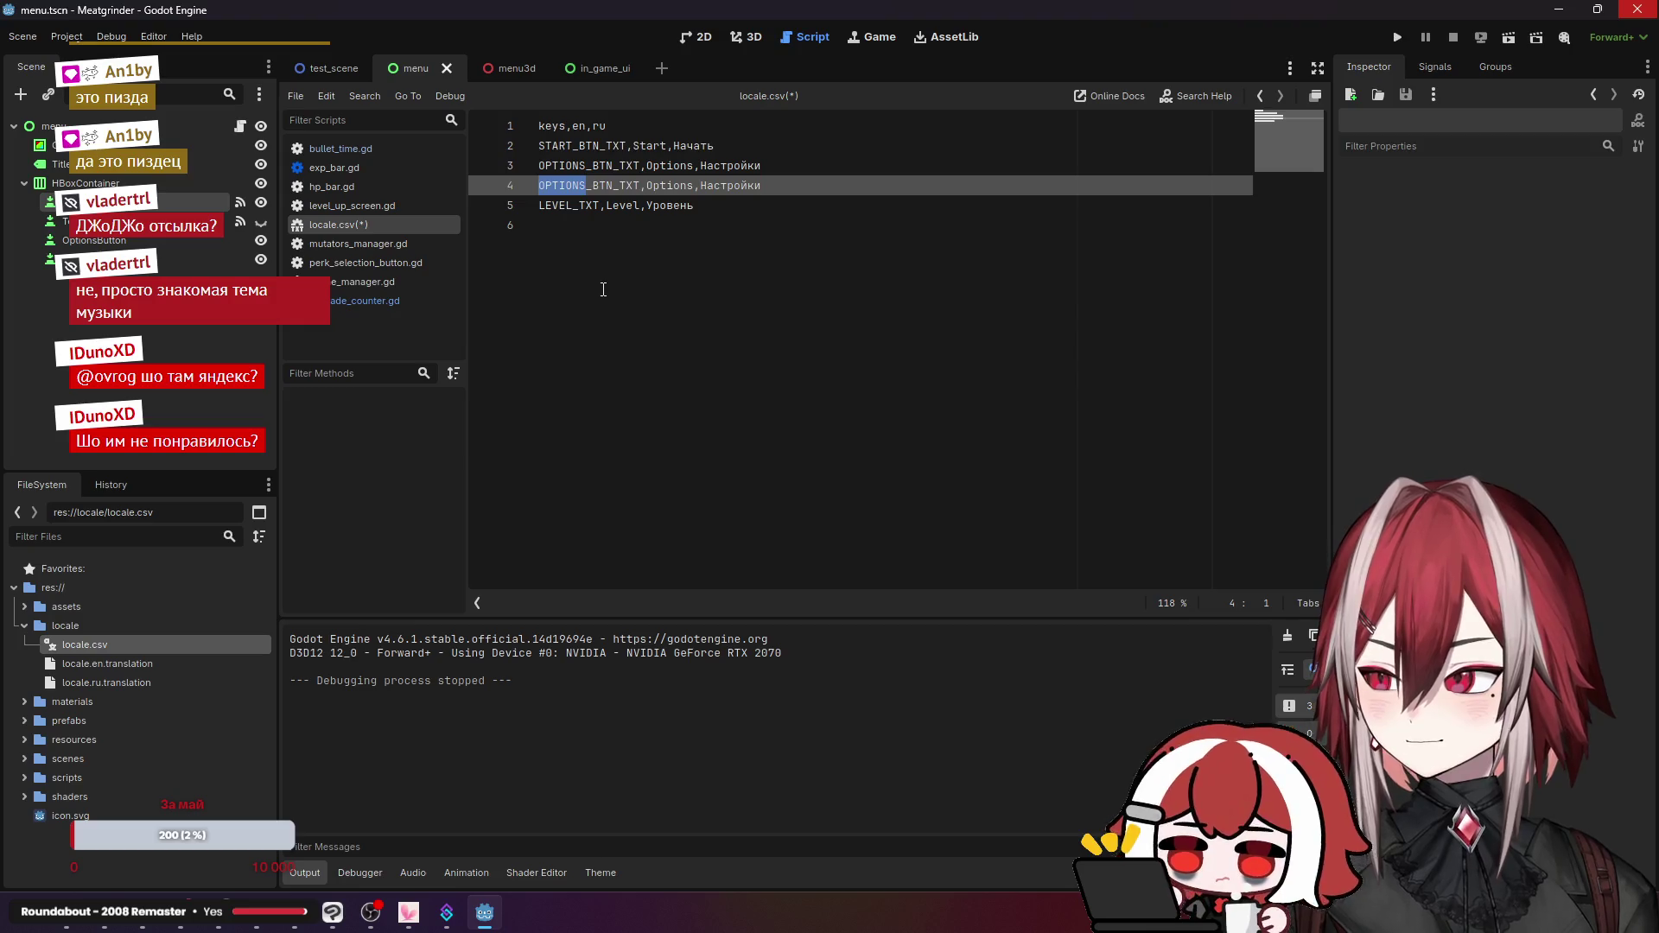
type("QUIT")
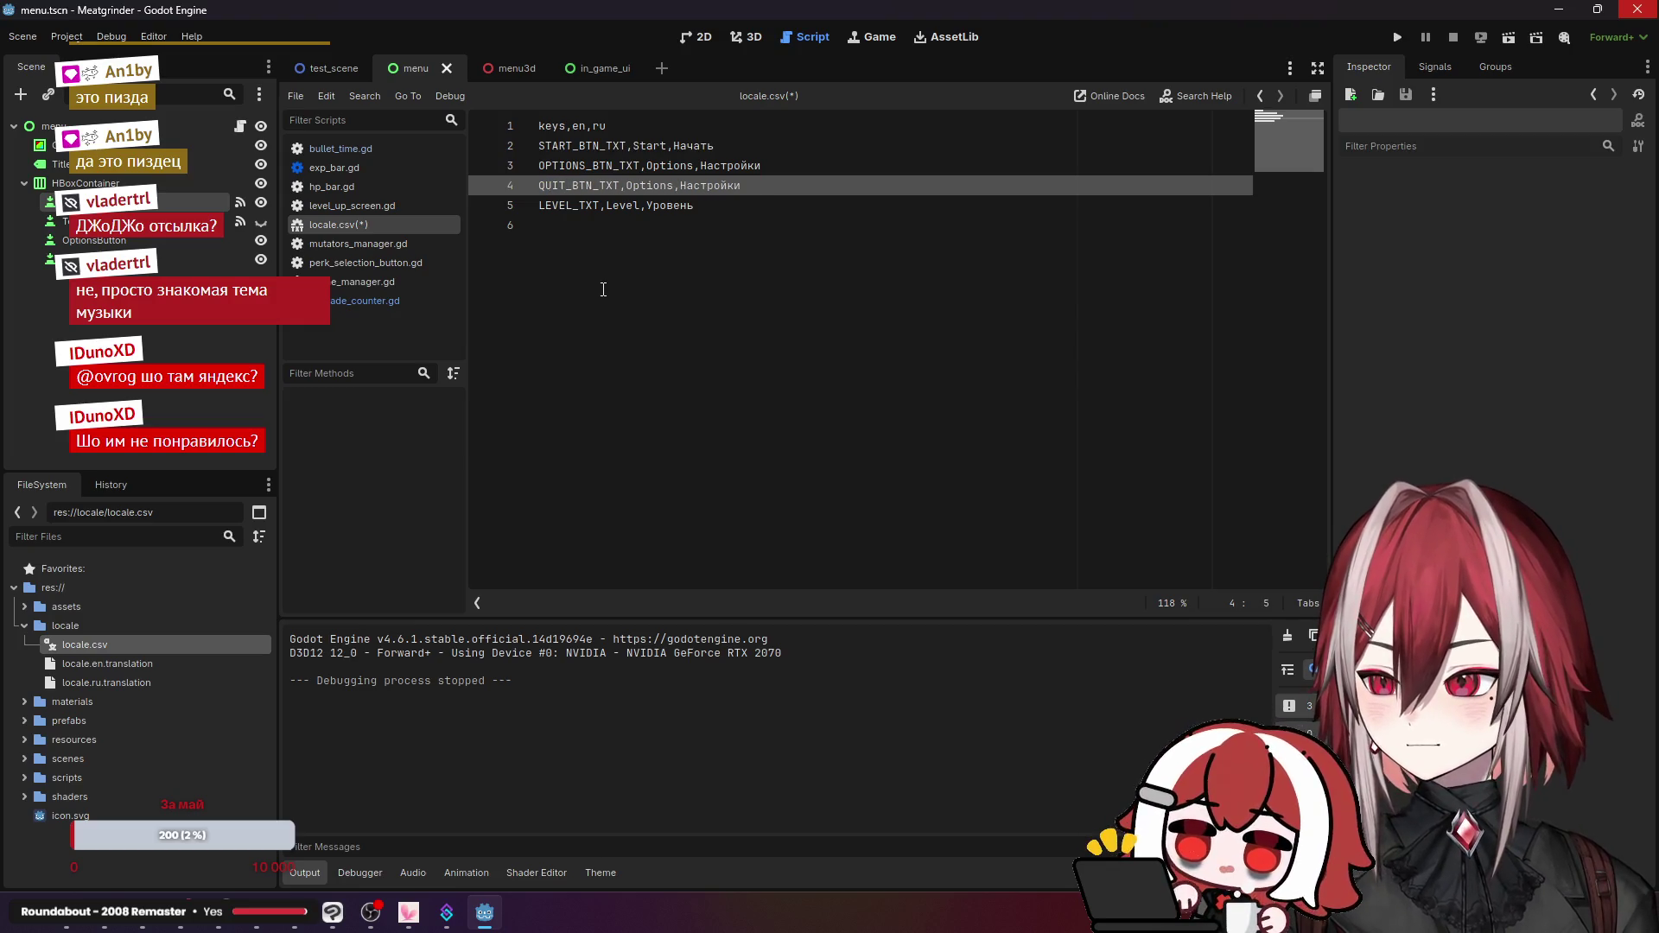
Set the new row's values to Quit and Выход and save locale.csv
key("Delete")
key("BackSpace")
key("BackSpace")
key("BackSpace")
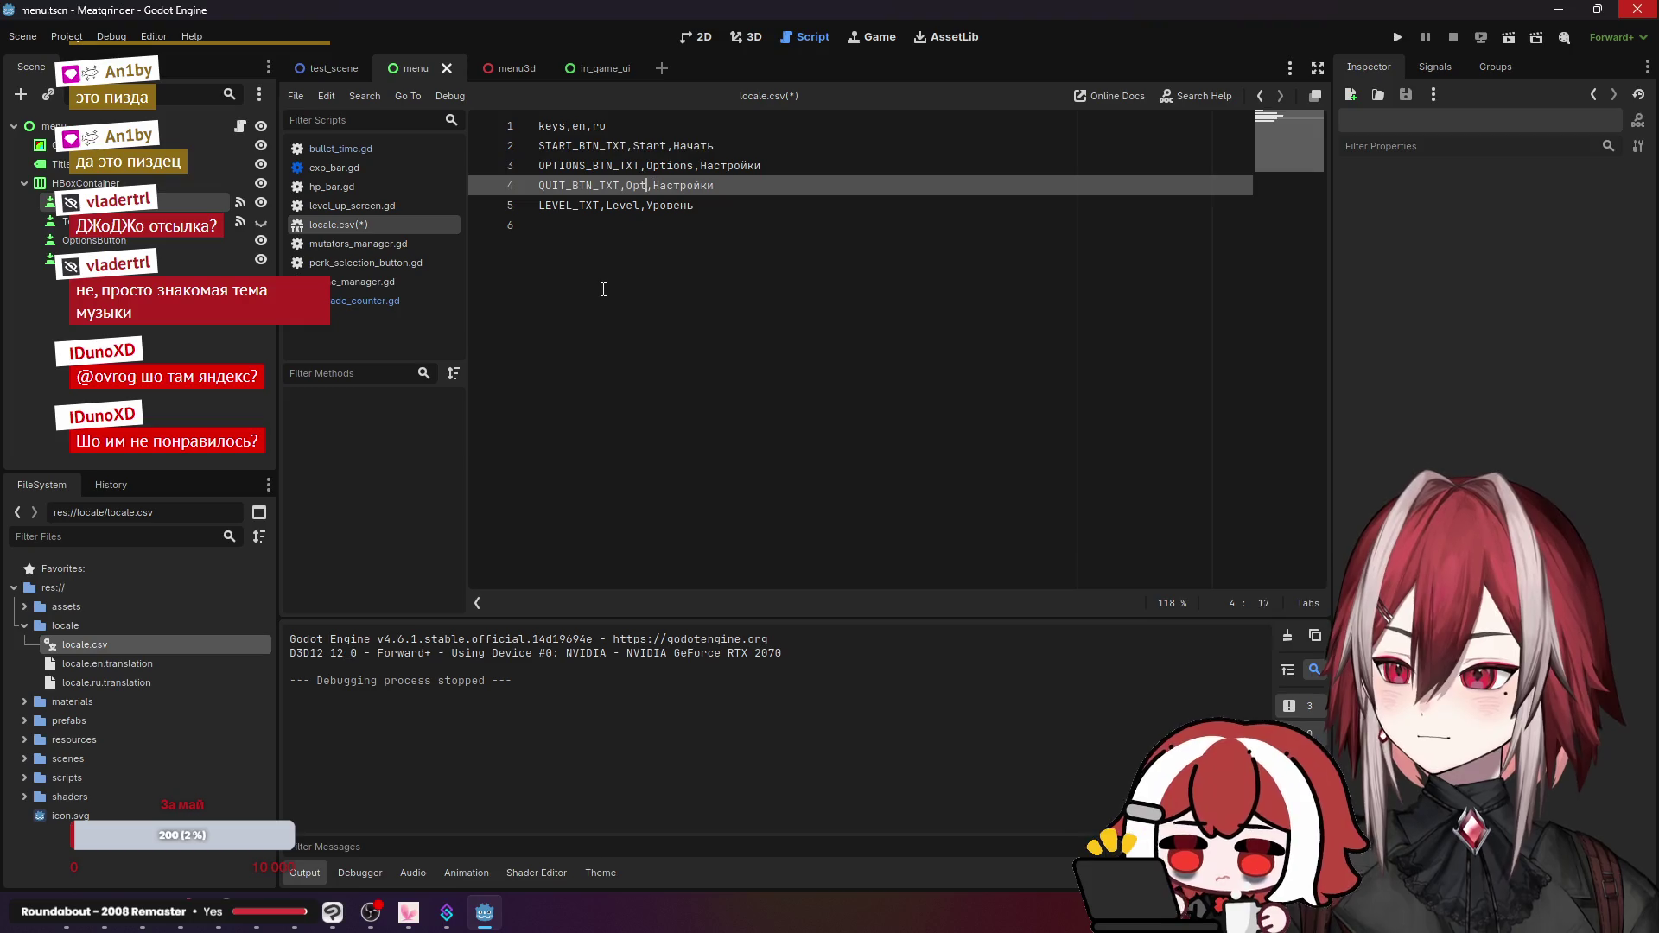
type("Quit")
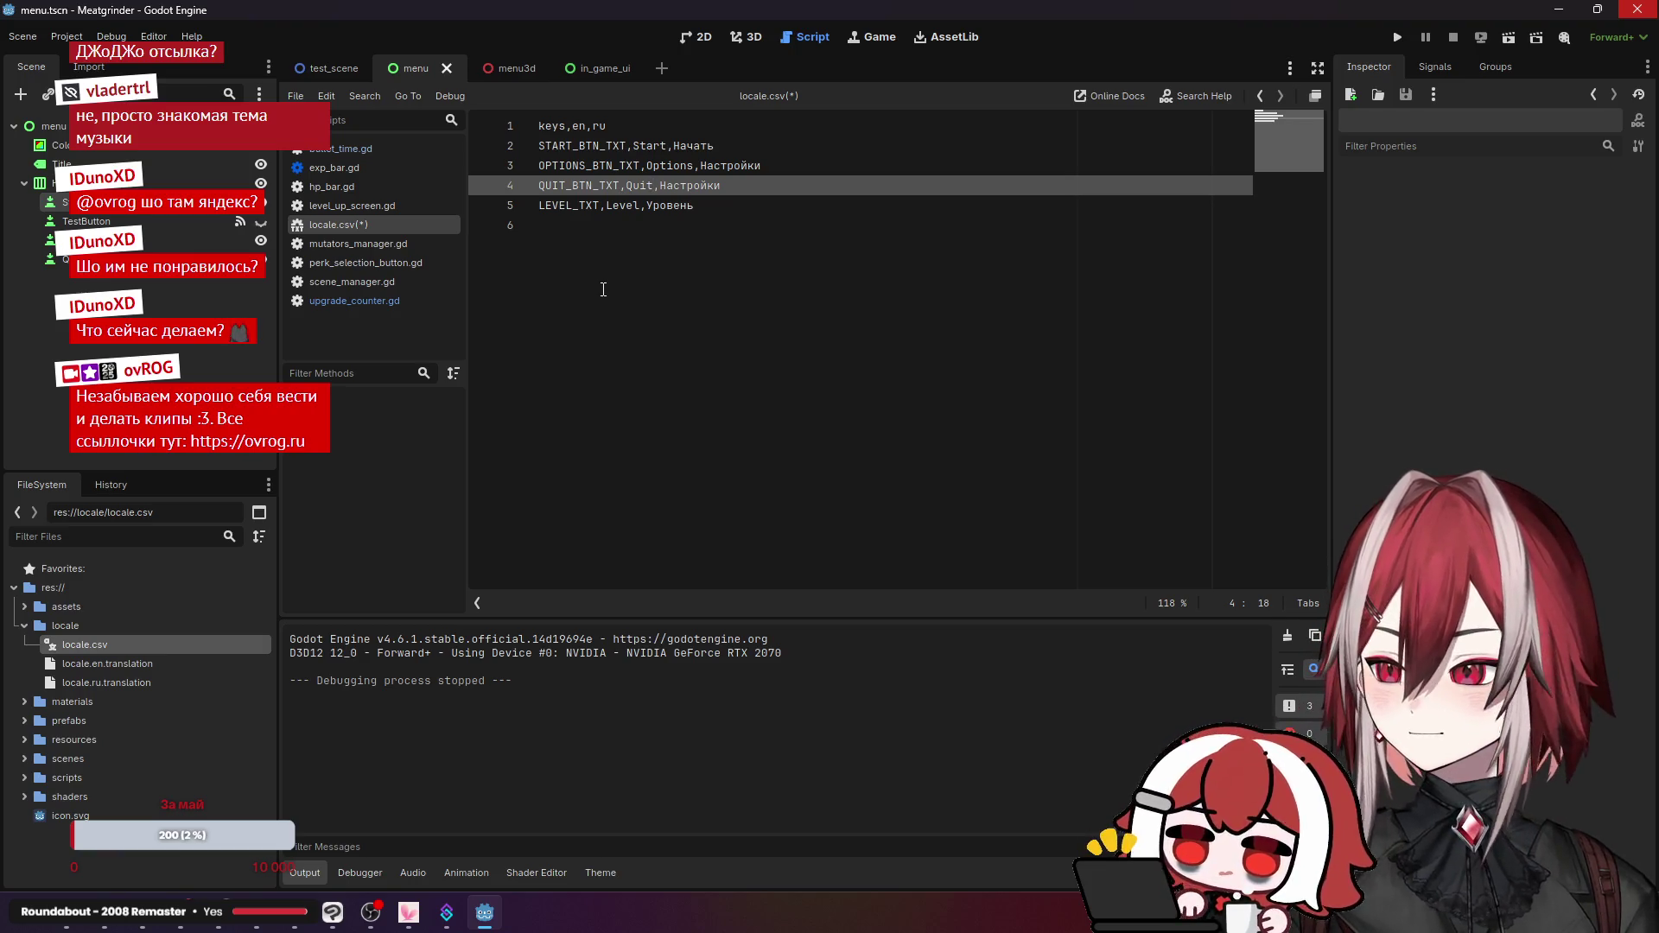
key("End")
key("BackSpace")
key("BackSpace")
key("BackSpace")
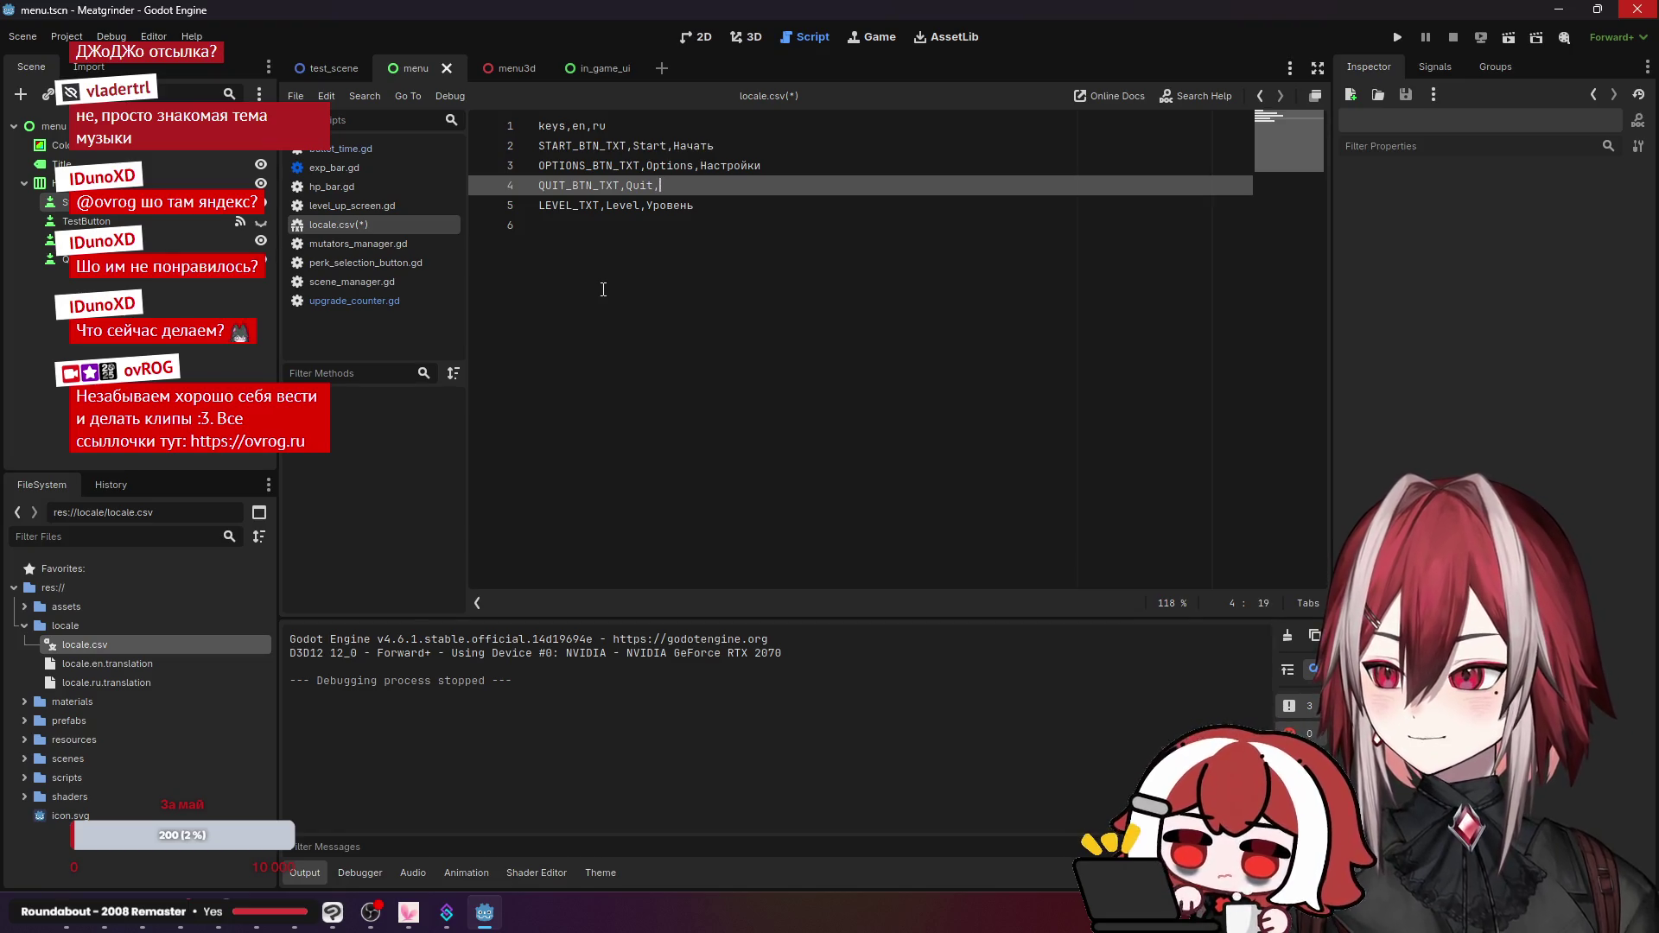
type("Выход")
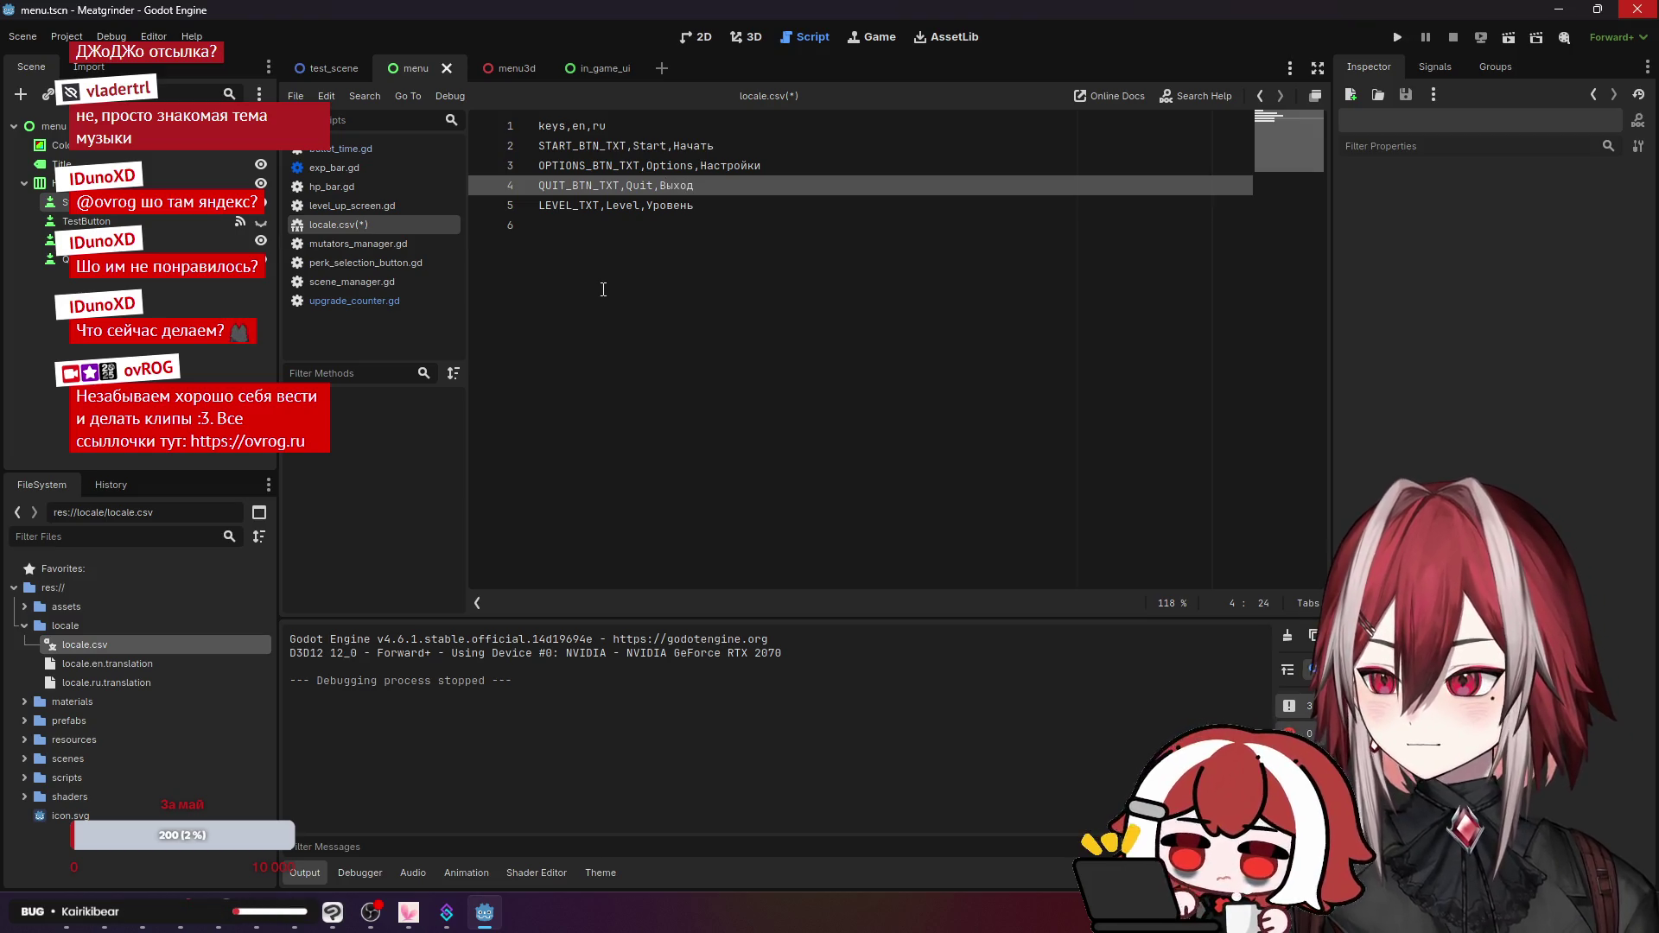
left_click(740, 271)
key("ctrl+s")
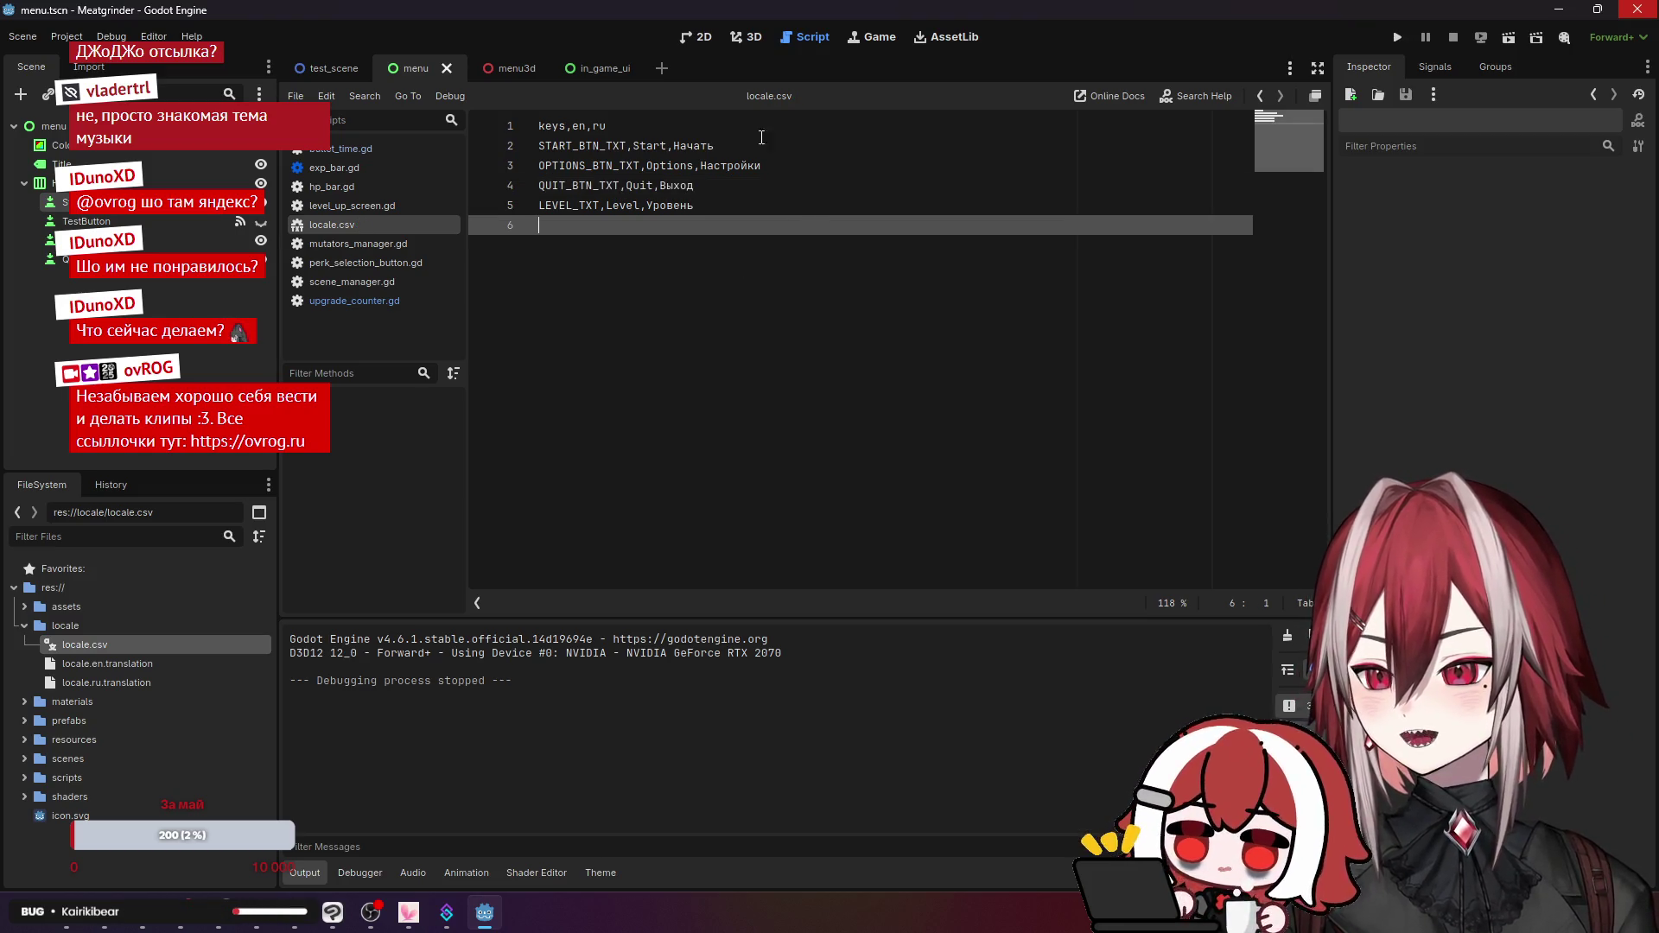
Test-run the menu3d scene in the 3D view to check the monitor menu labels
left_click(341, 69)
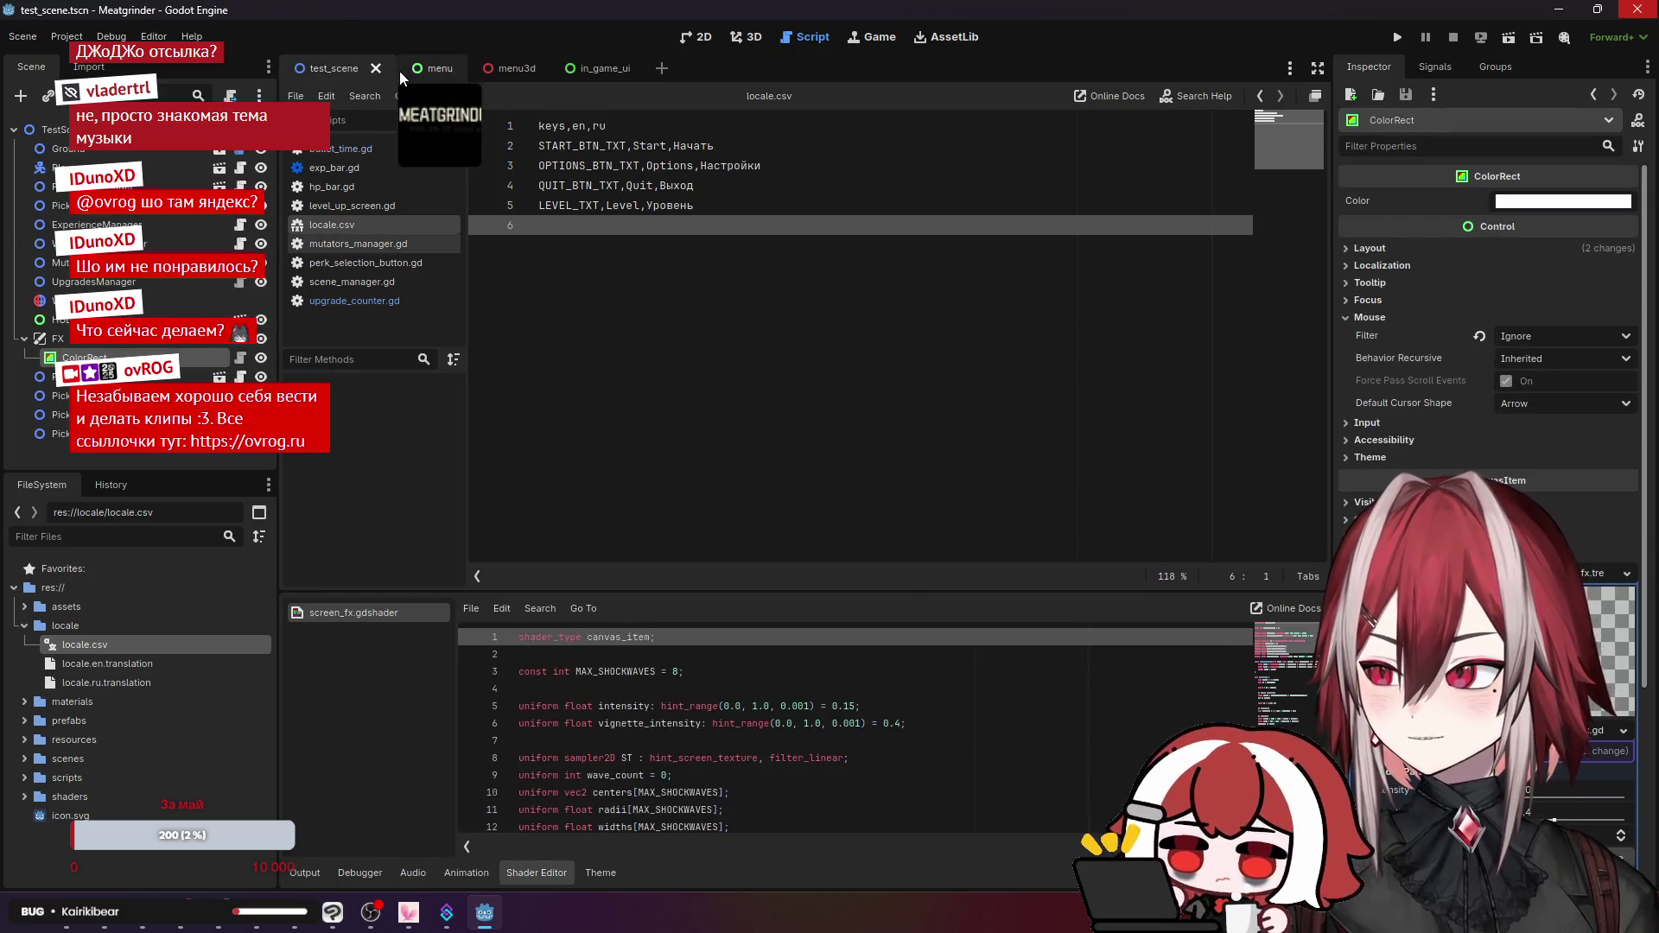
left_click(508, 68)
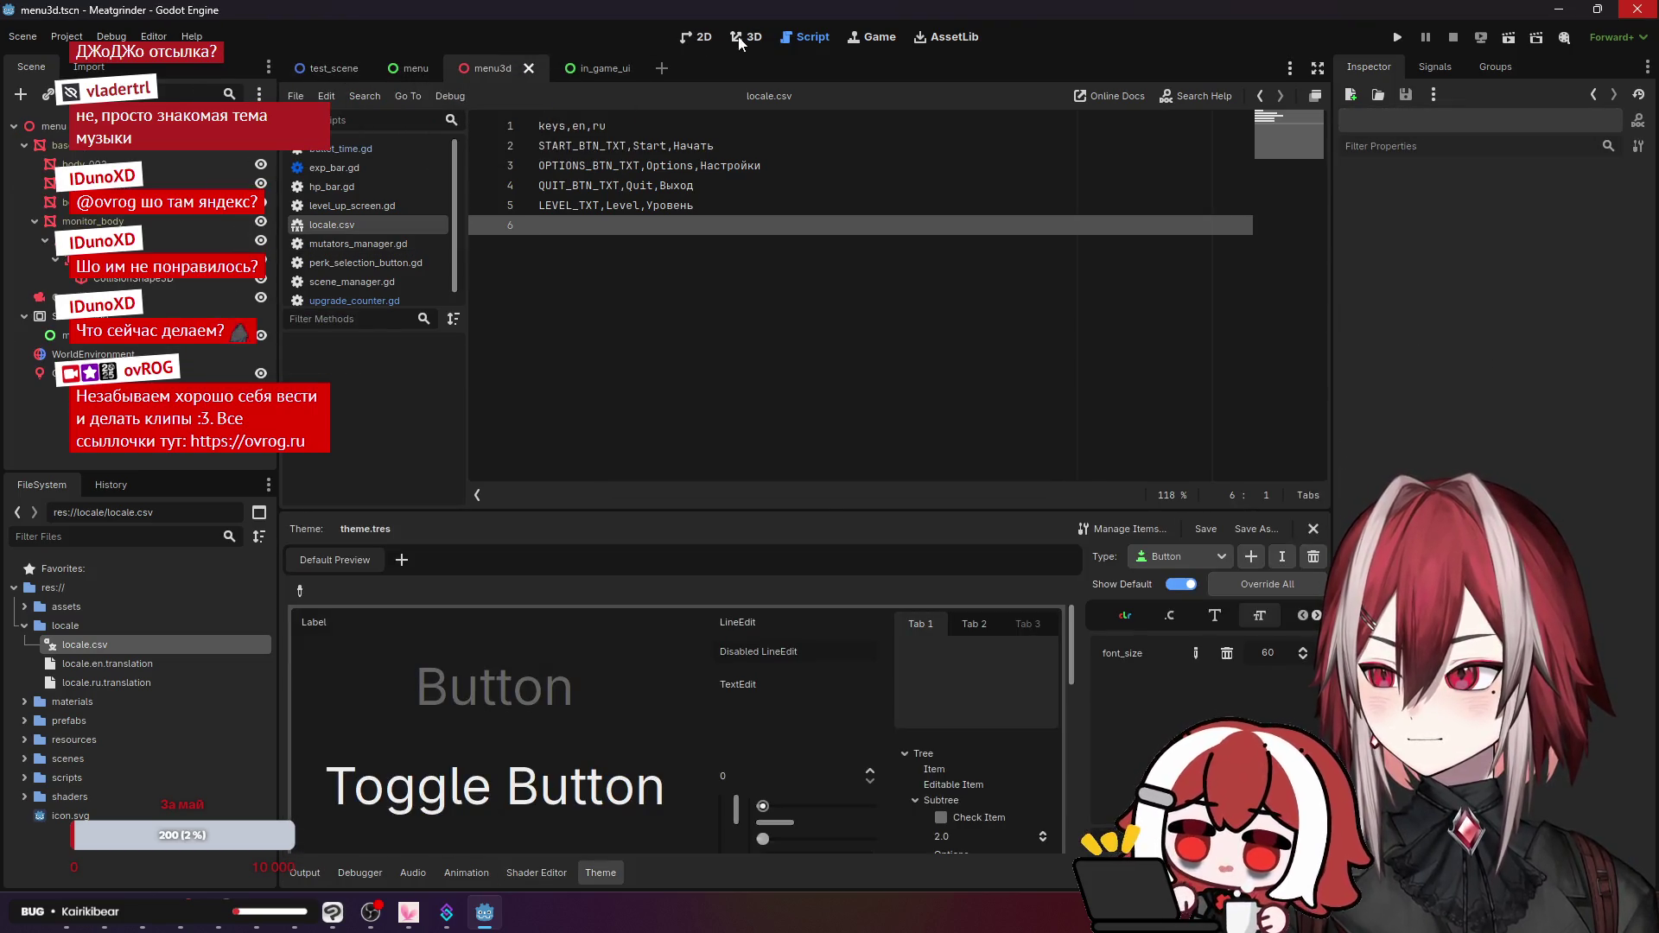
left_click(741, 37)
left_click(1027, 266)
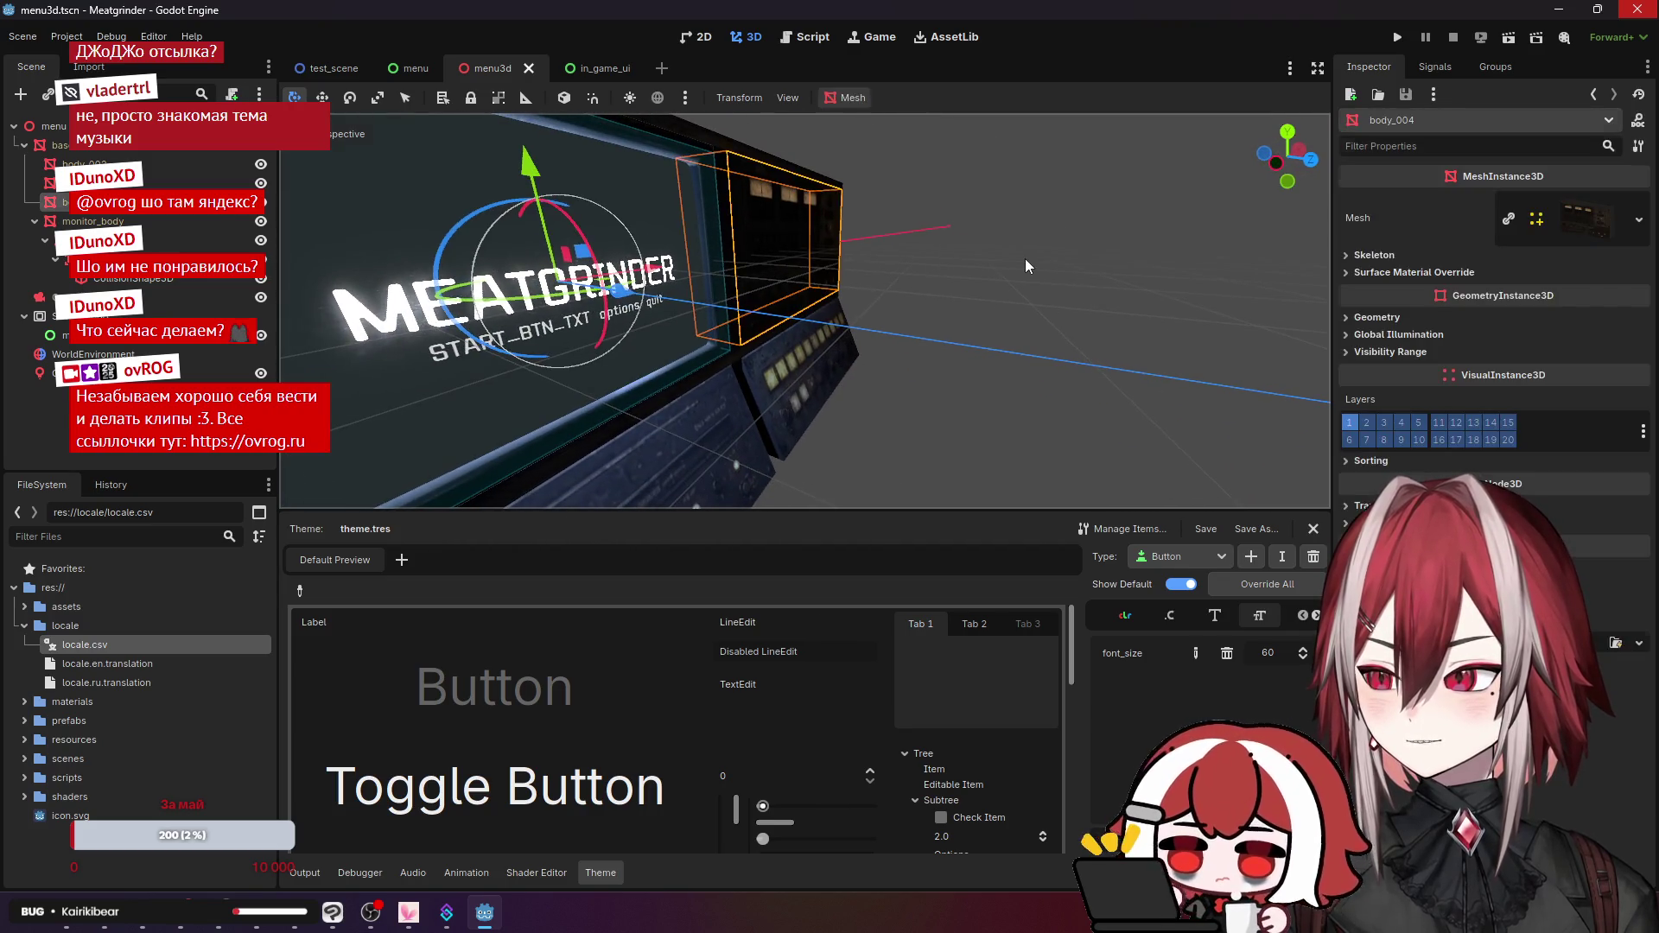
left_click(1026, 267)
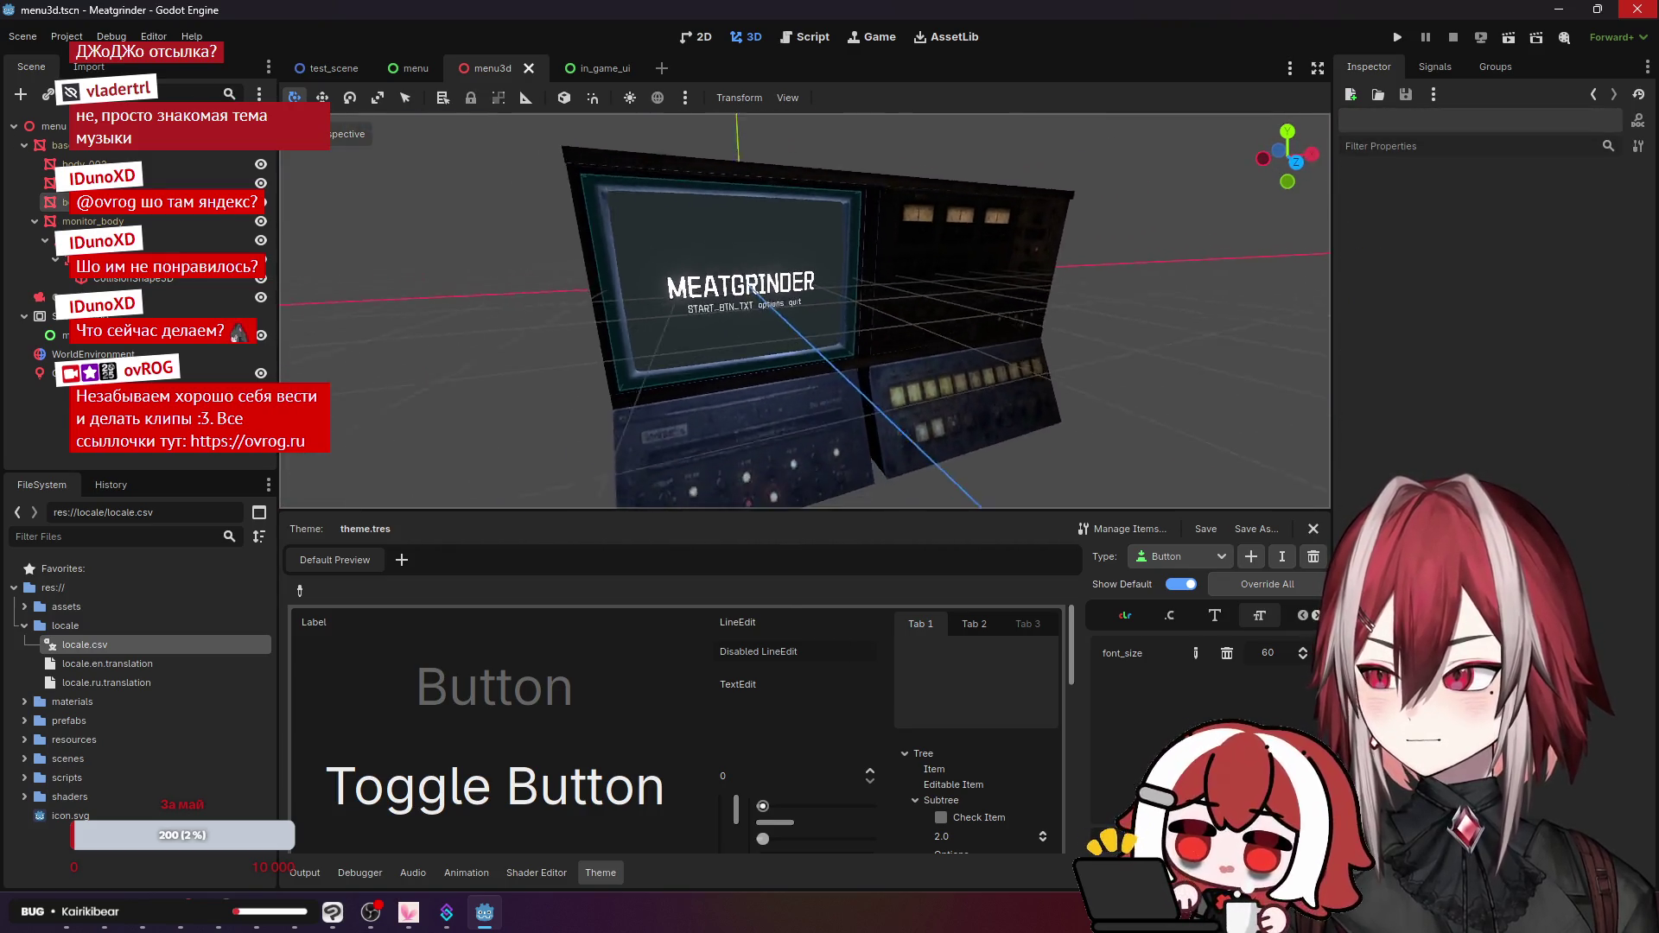
scroll(804, 311, "up", 5)
left_click(1512, 40)
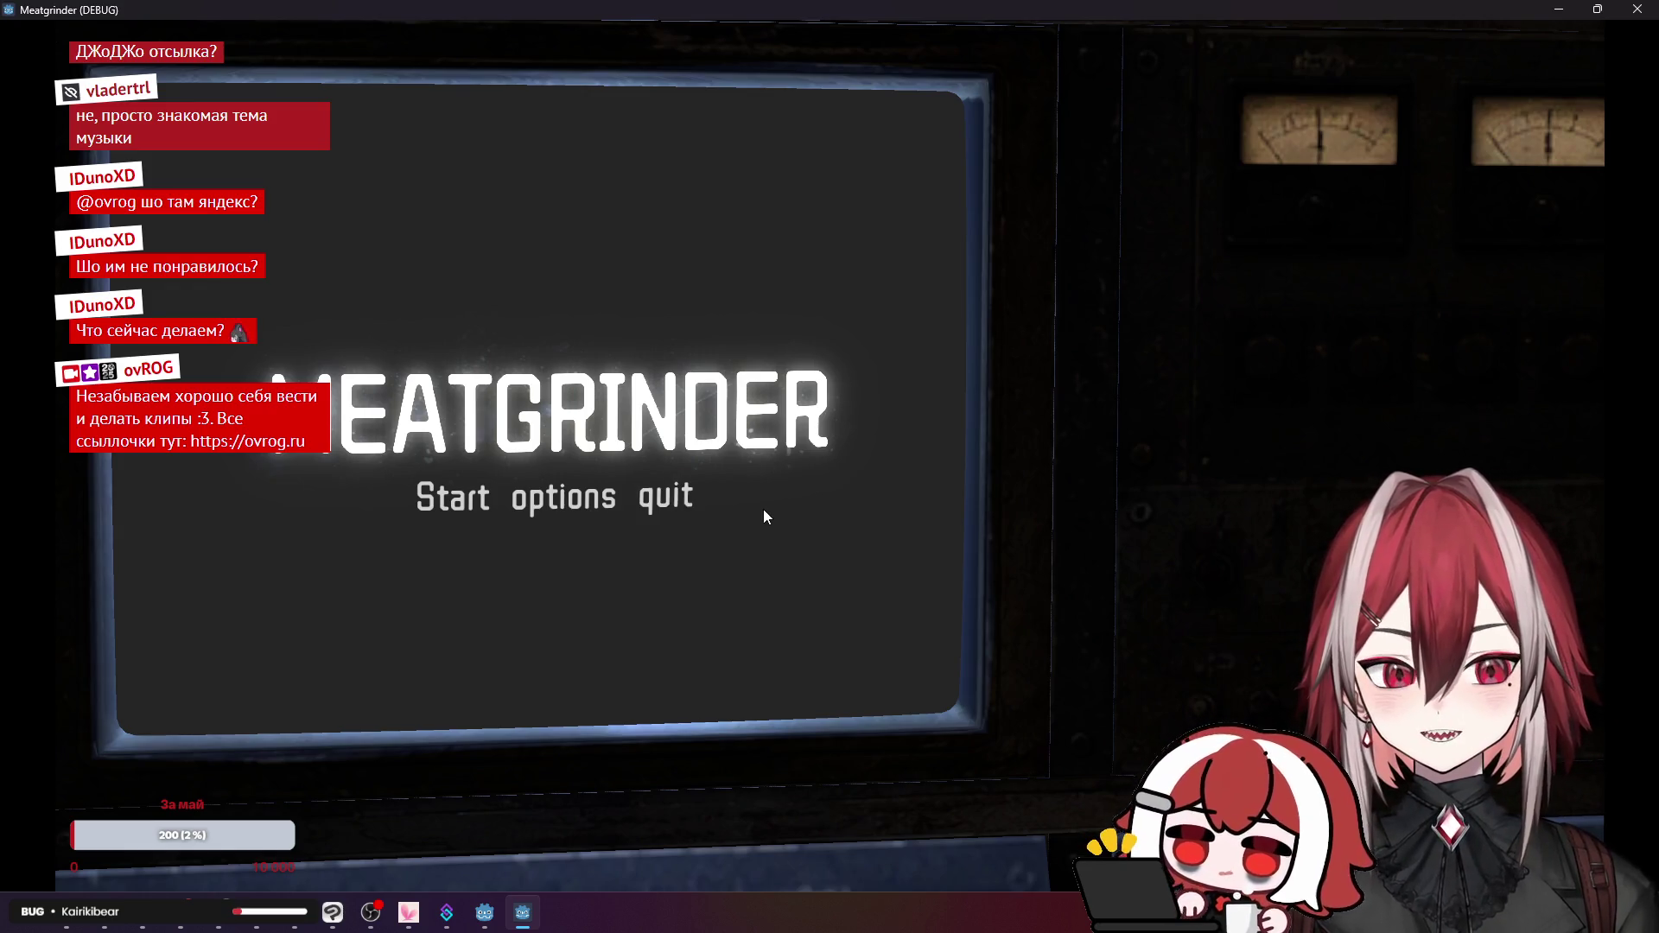
left_click(1638, 9)
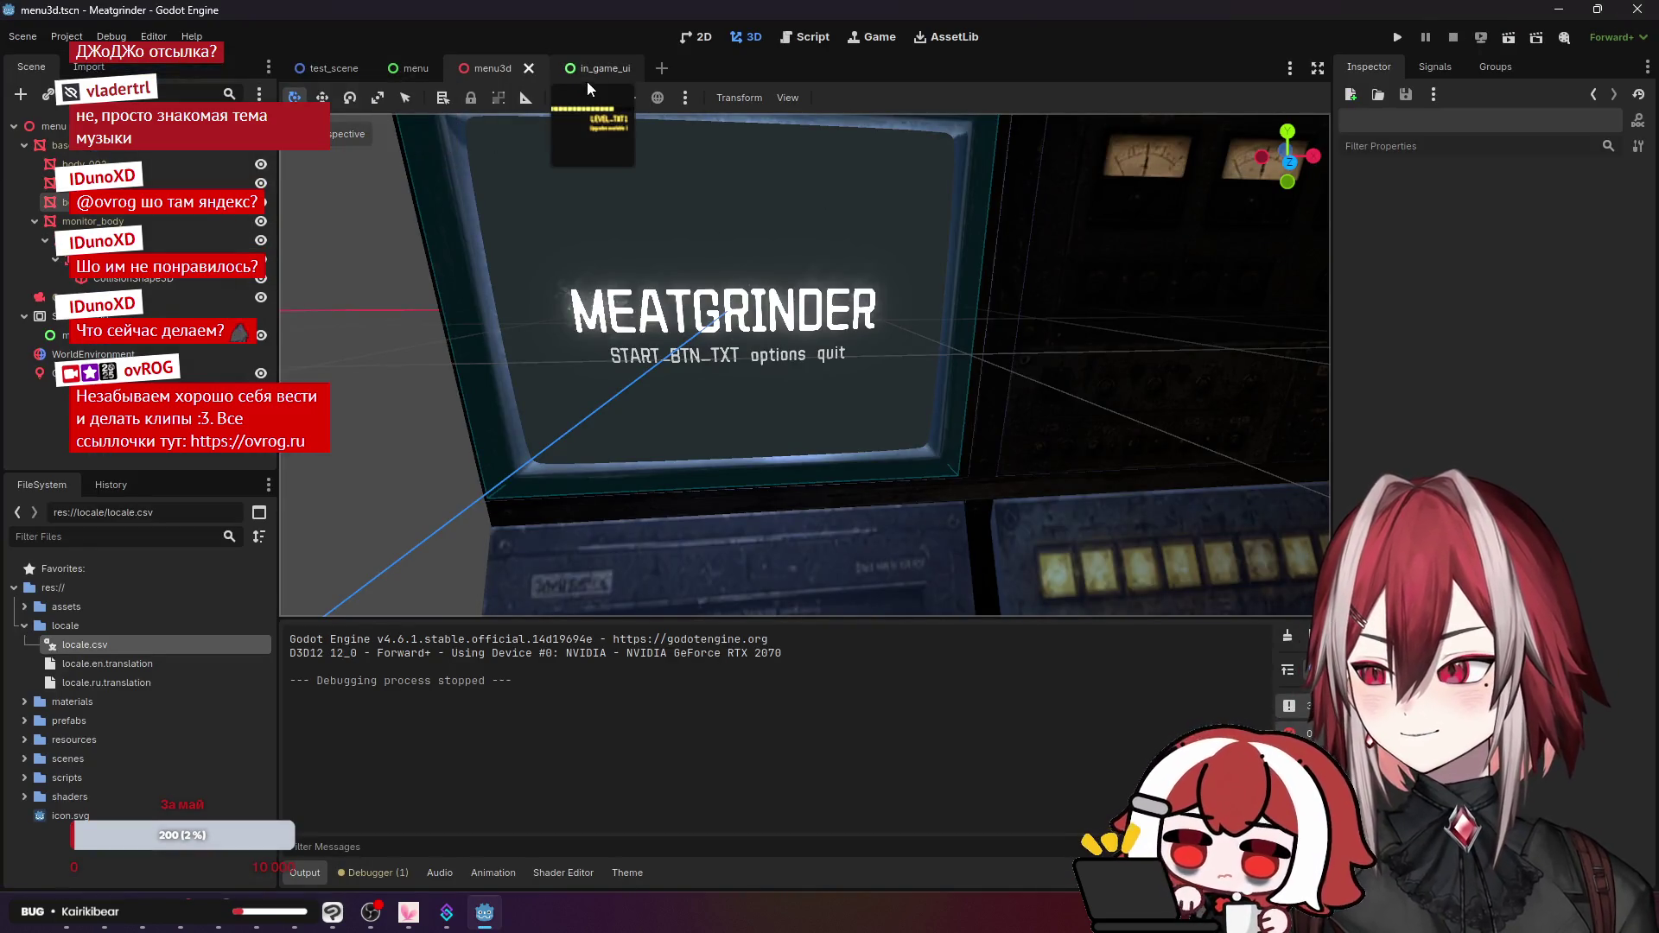
Select the OPTIONS_BTN_TXT key in locale.csv, then return to the menu scene's 2D layout
left_click(790, 43)
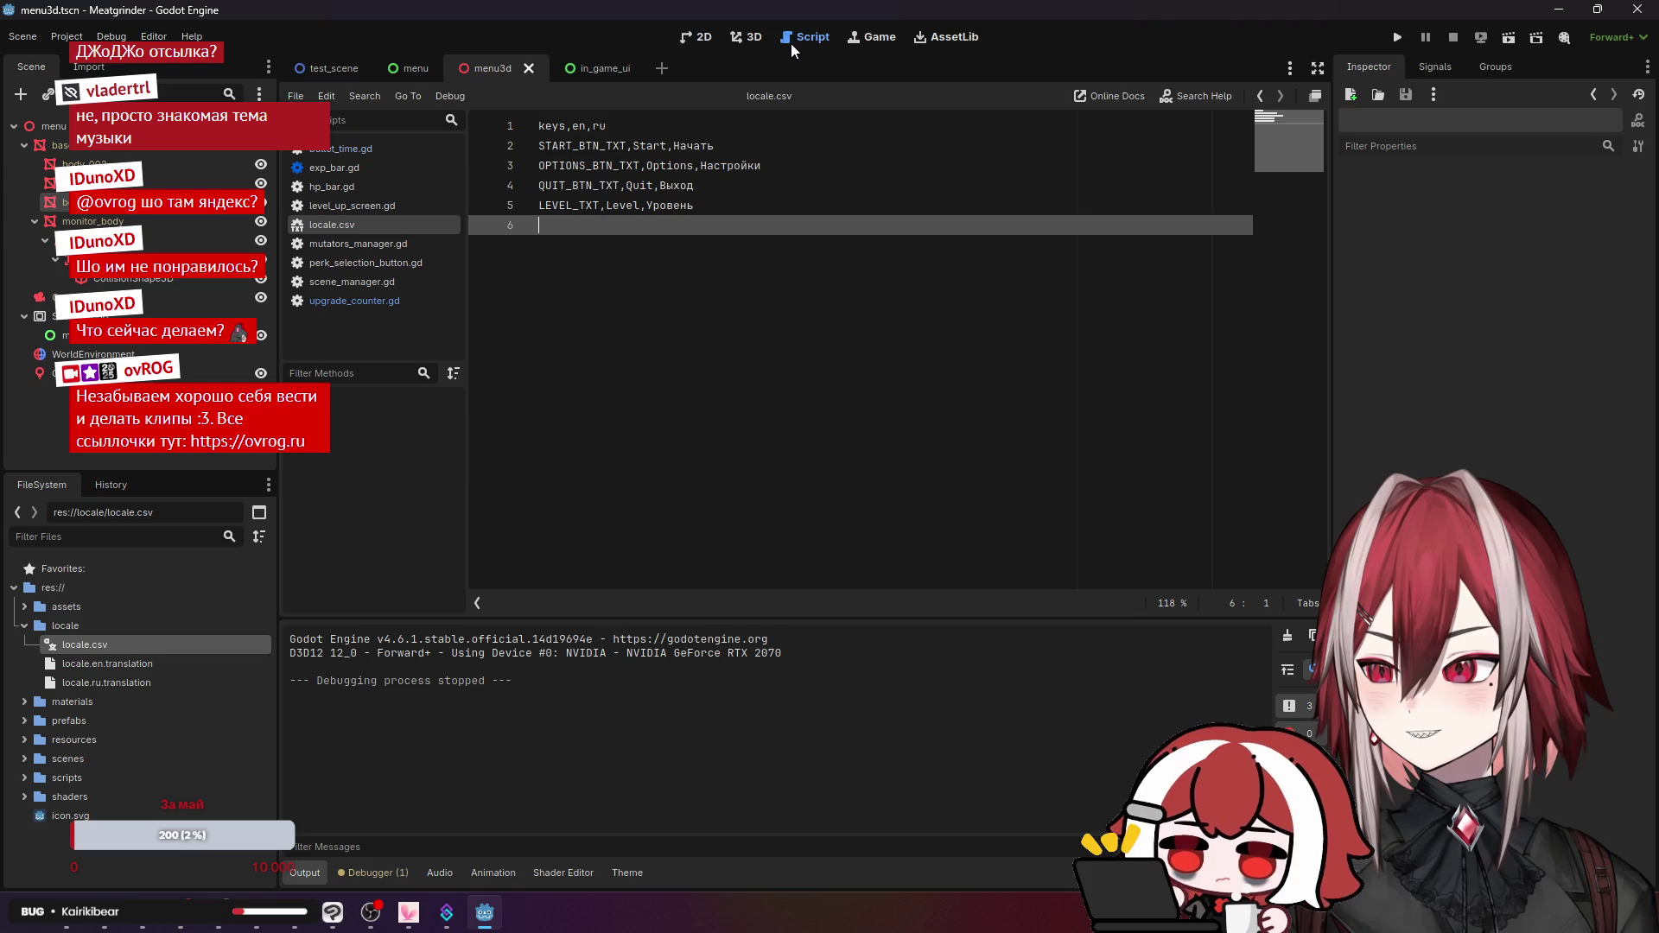
left_click(703, 213)
double_click(639, 164)
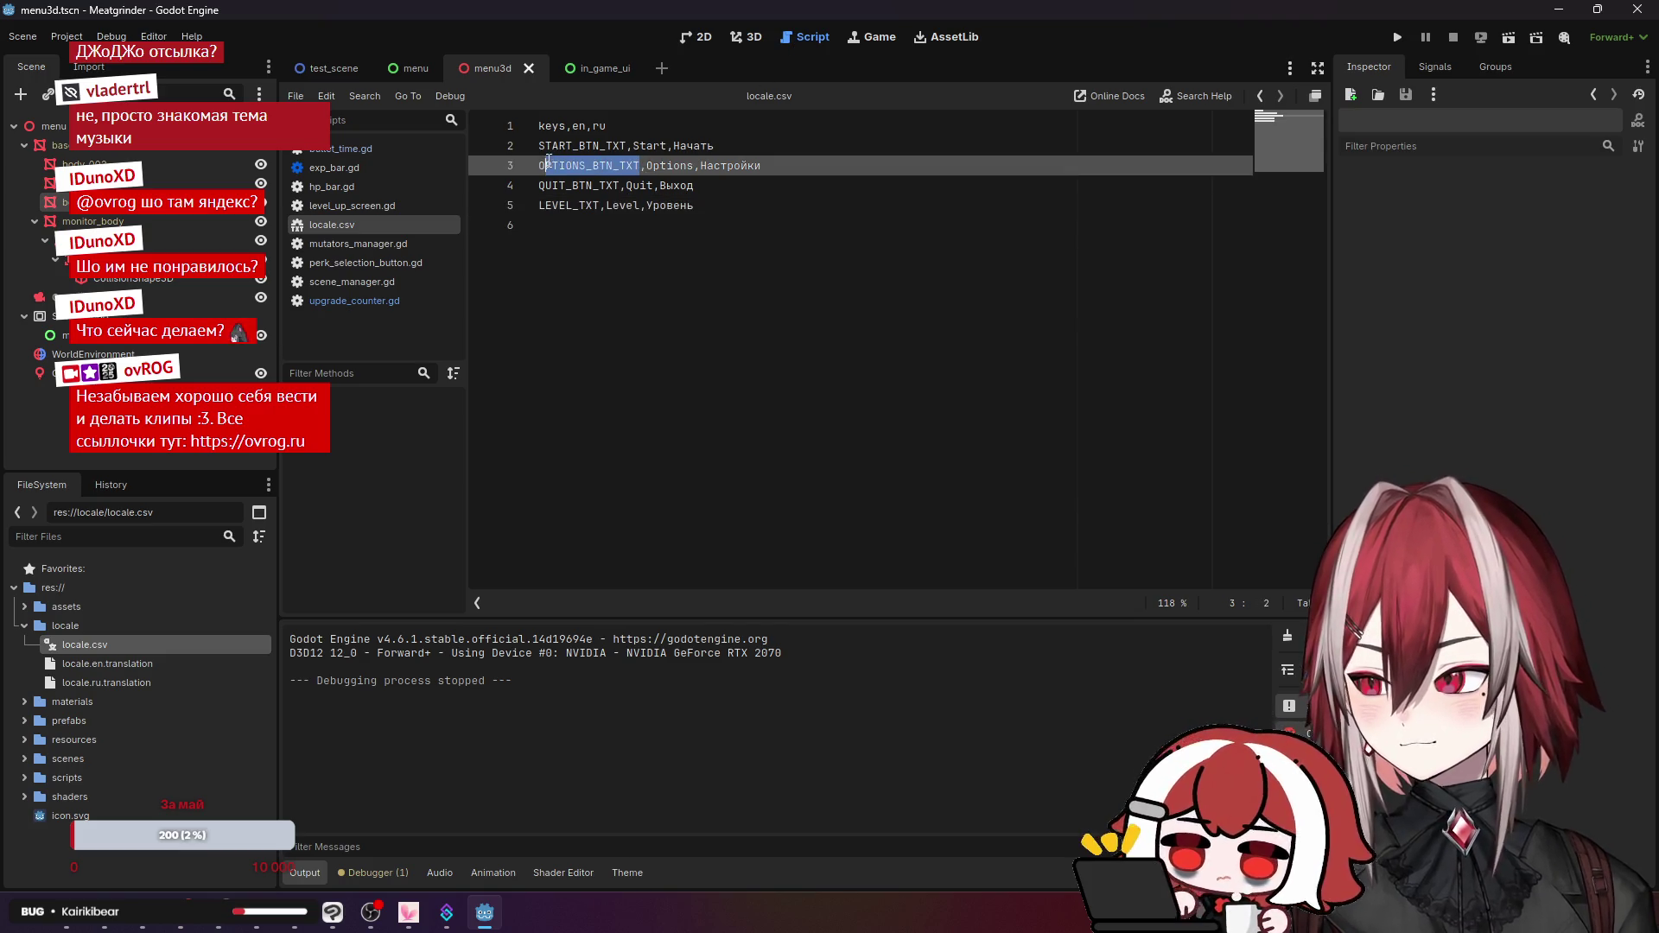
left_click(402, 76)
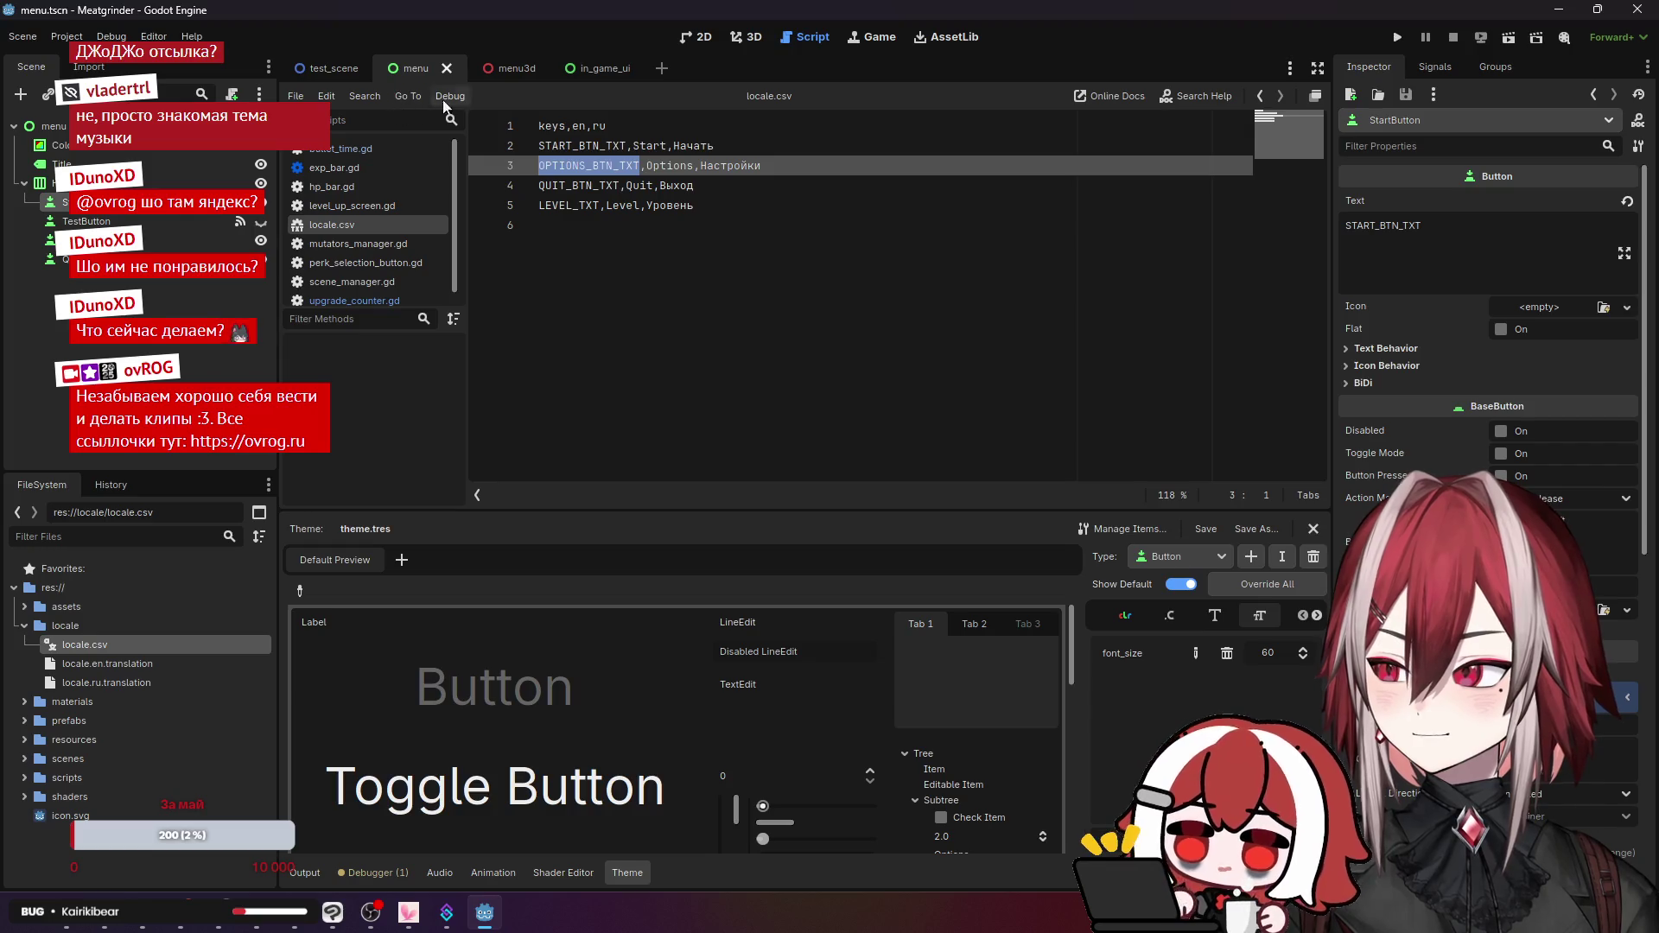
left_click(698, 36)
left_click(176, 221)
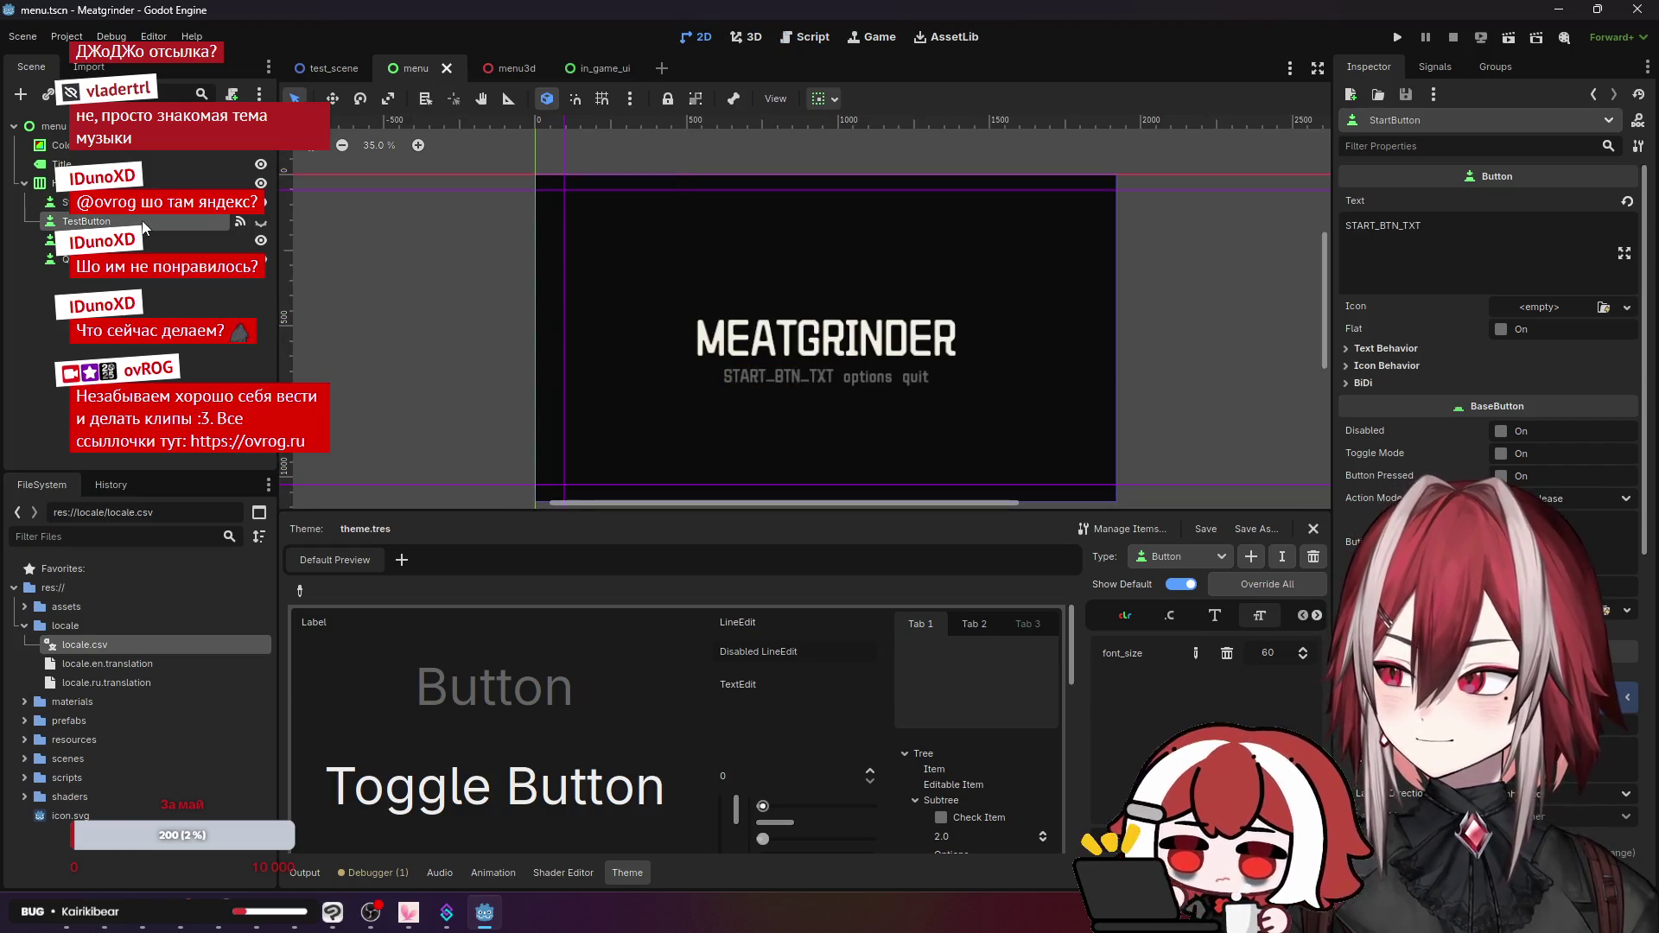
Set OptionsButton's text to OPTIONS_BTN_TXT
left_click(173, 241)
left_click(1386, 229)
key("ctrl+a")
type("OPTIONS_BTN_TXT")
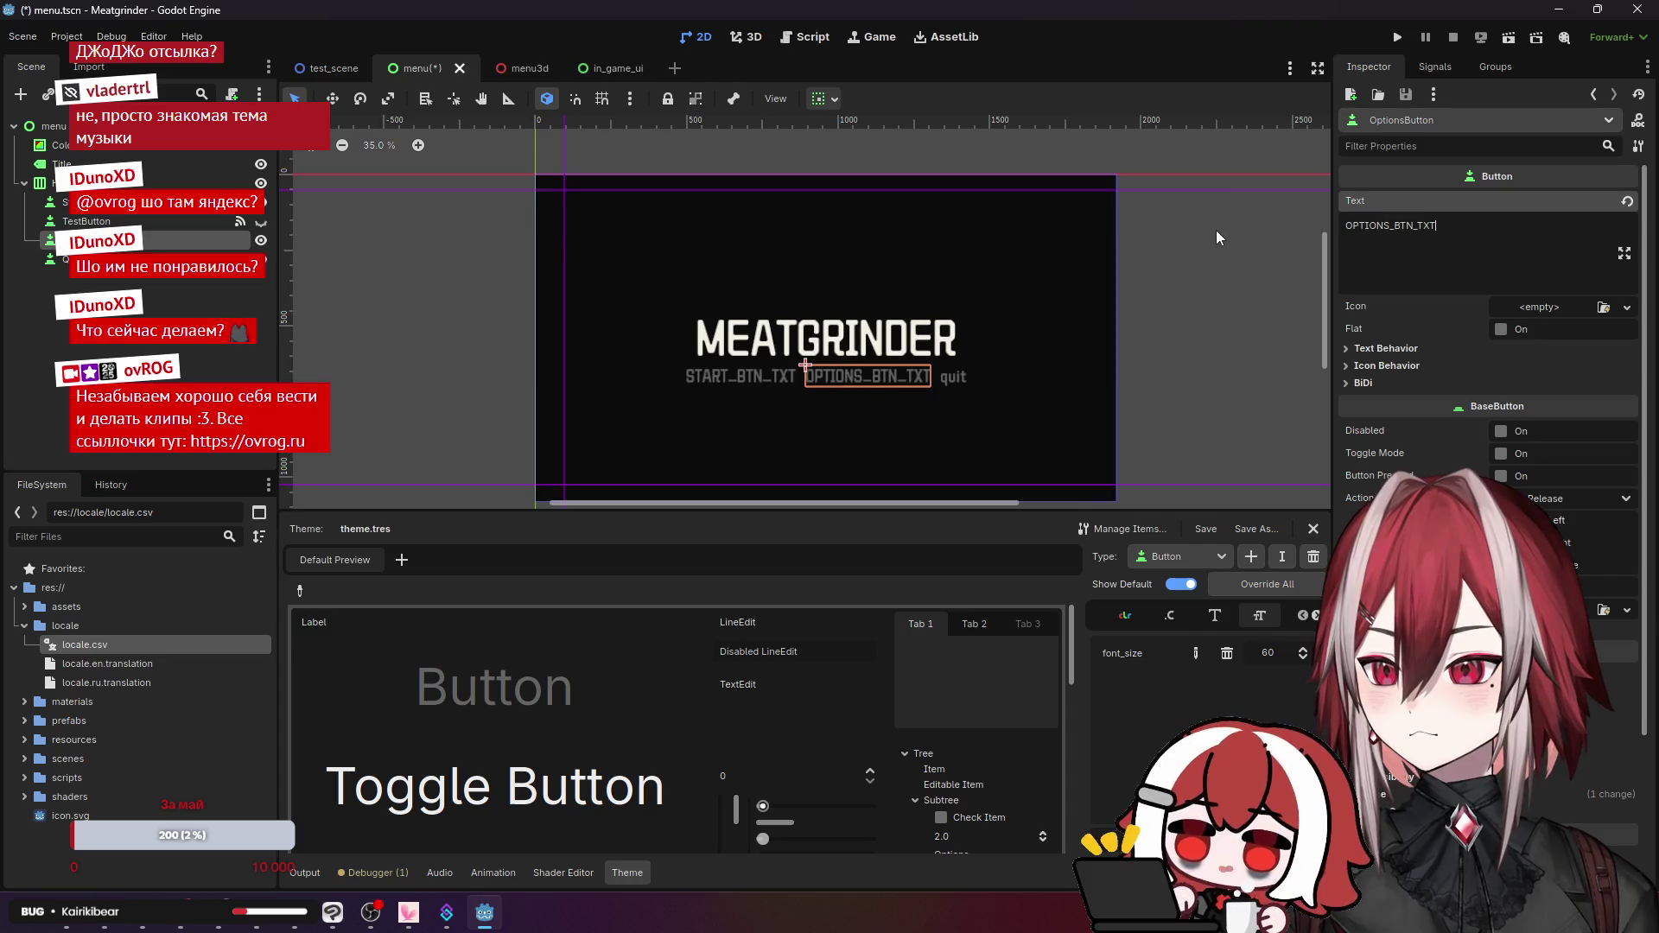
left_click(506, 66)
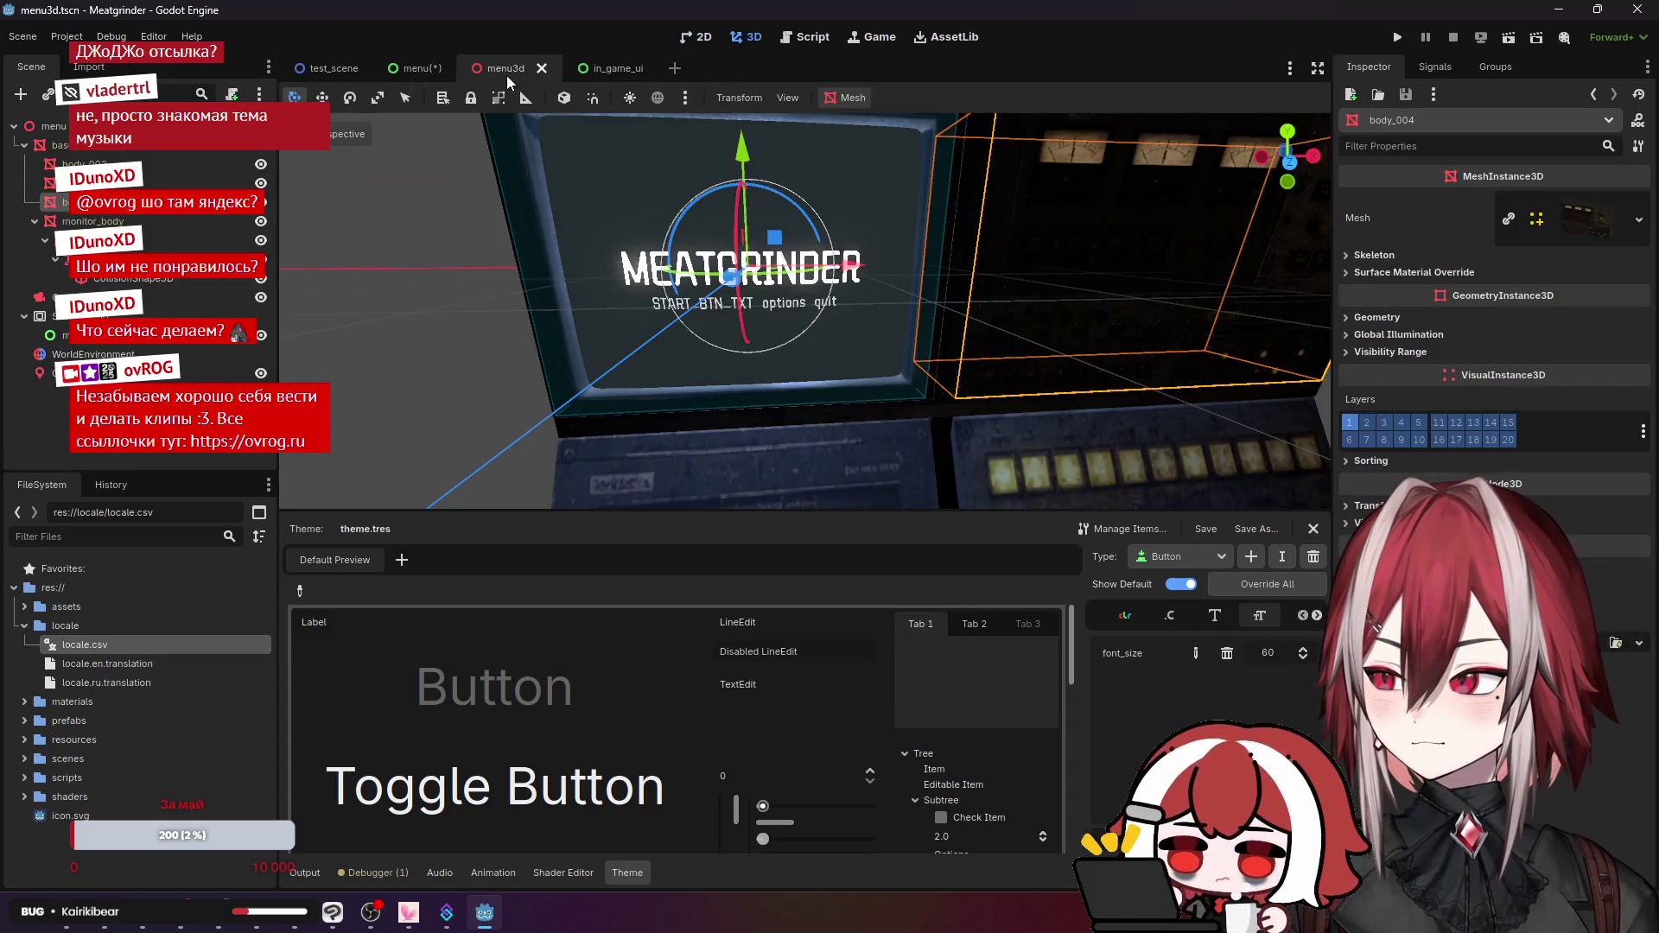
left_click(590, 71)
left_click(506, 69)
left_click(402, 69)
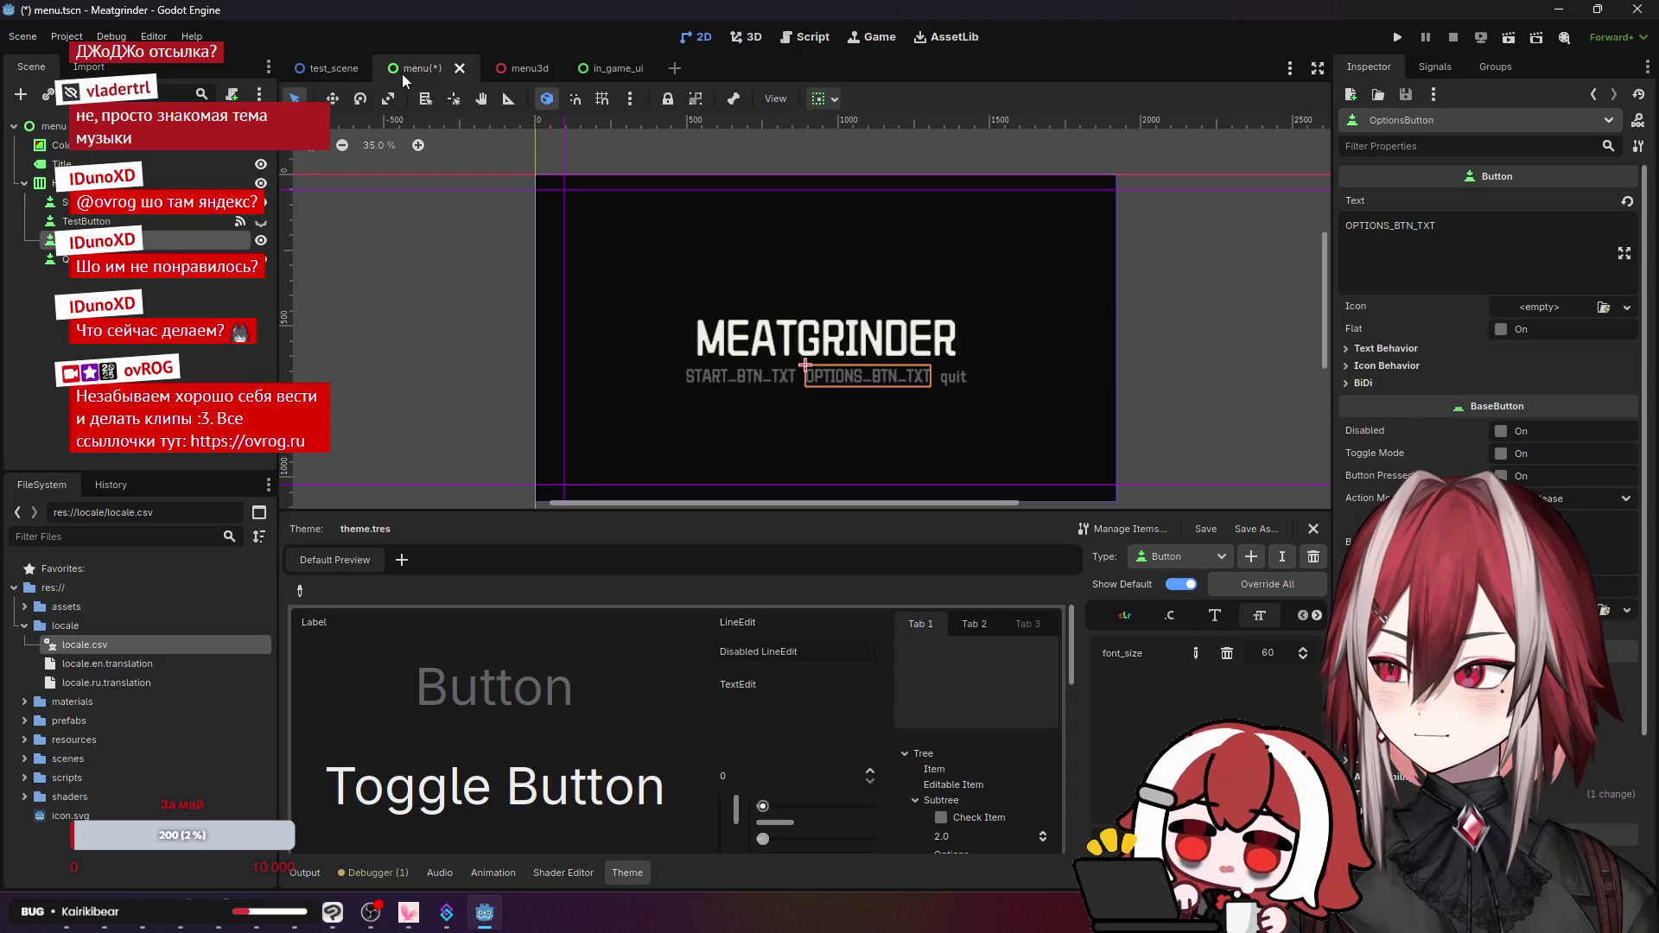
Set QuitButton's text to the QUIT_BTN_TXT key from locale.csv and save the menu scene
left_click(786, 38)
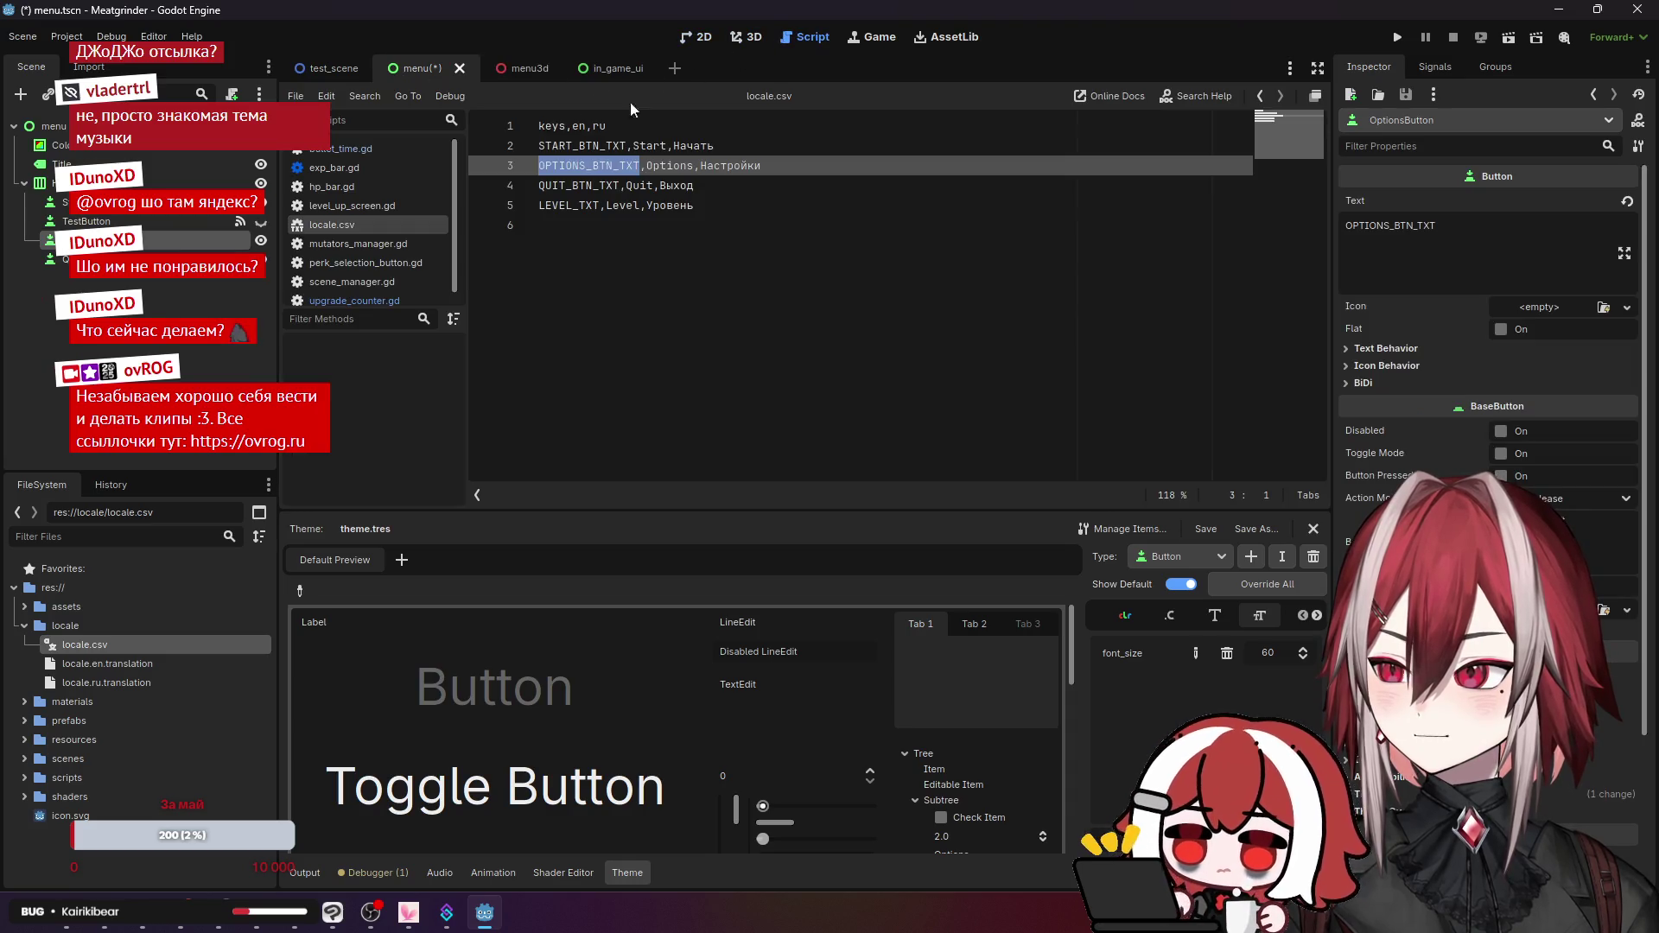
double_click(619, 185)
key("End")
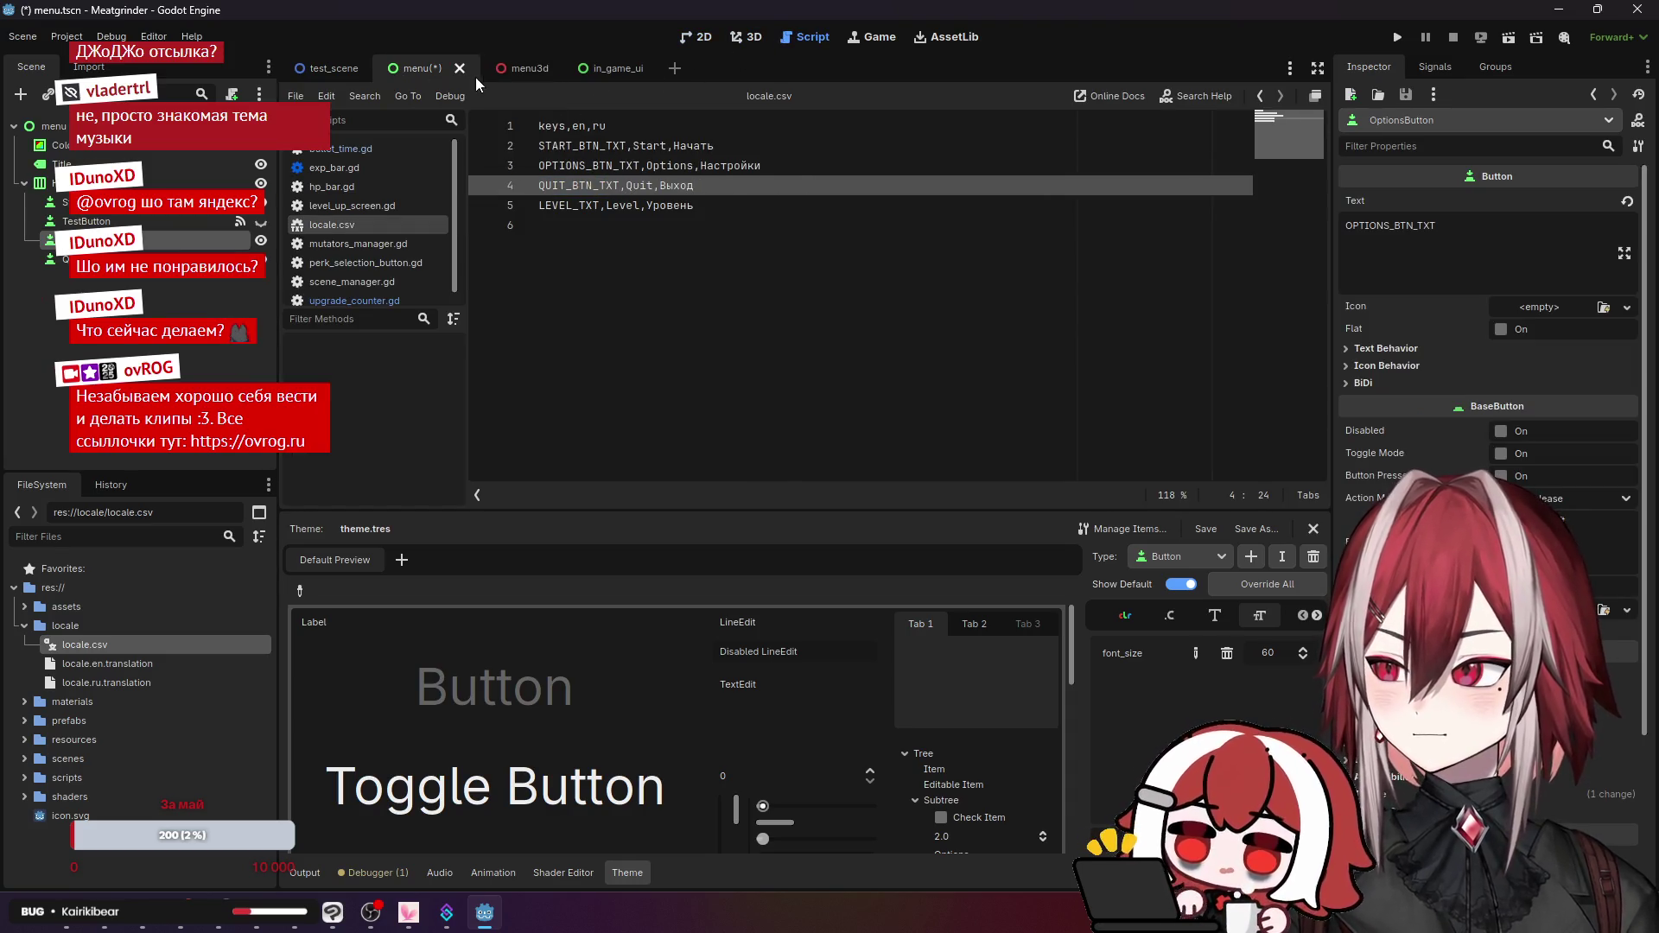
key("ctrl+s")
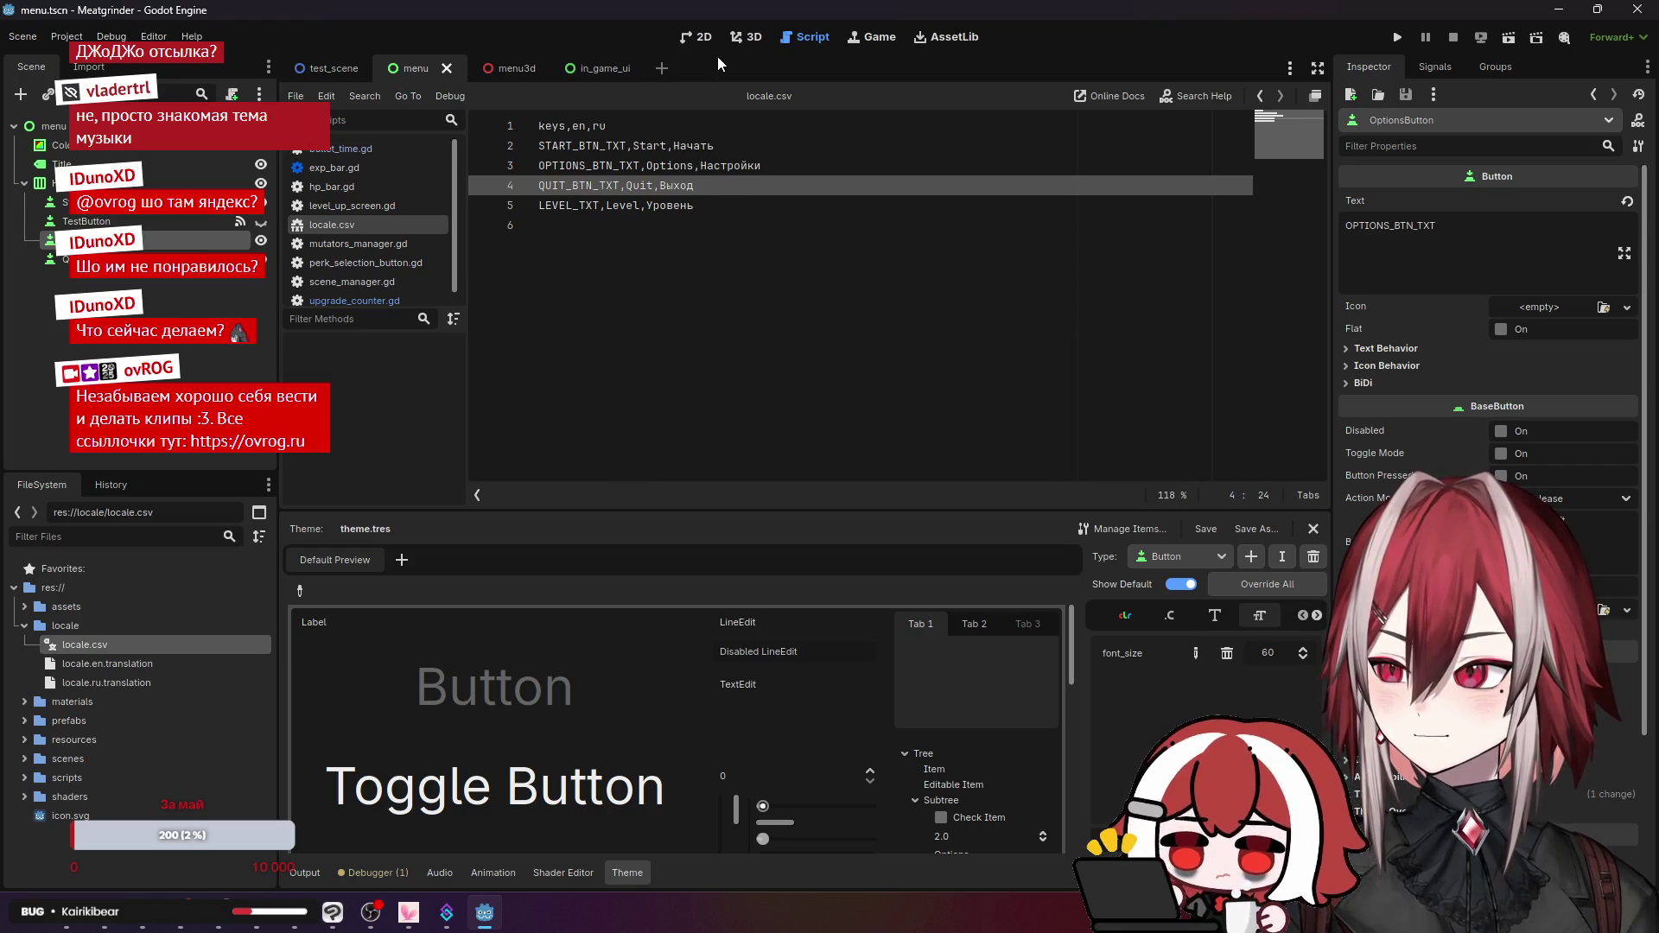
left_click(64, 259)
left_click(1404, 229)
key("ctrl+a")
type("QUIT_BTN_TXT")
left_click(844, 252)
key("ctrl+s")
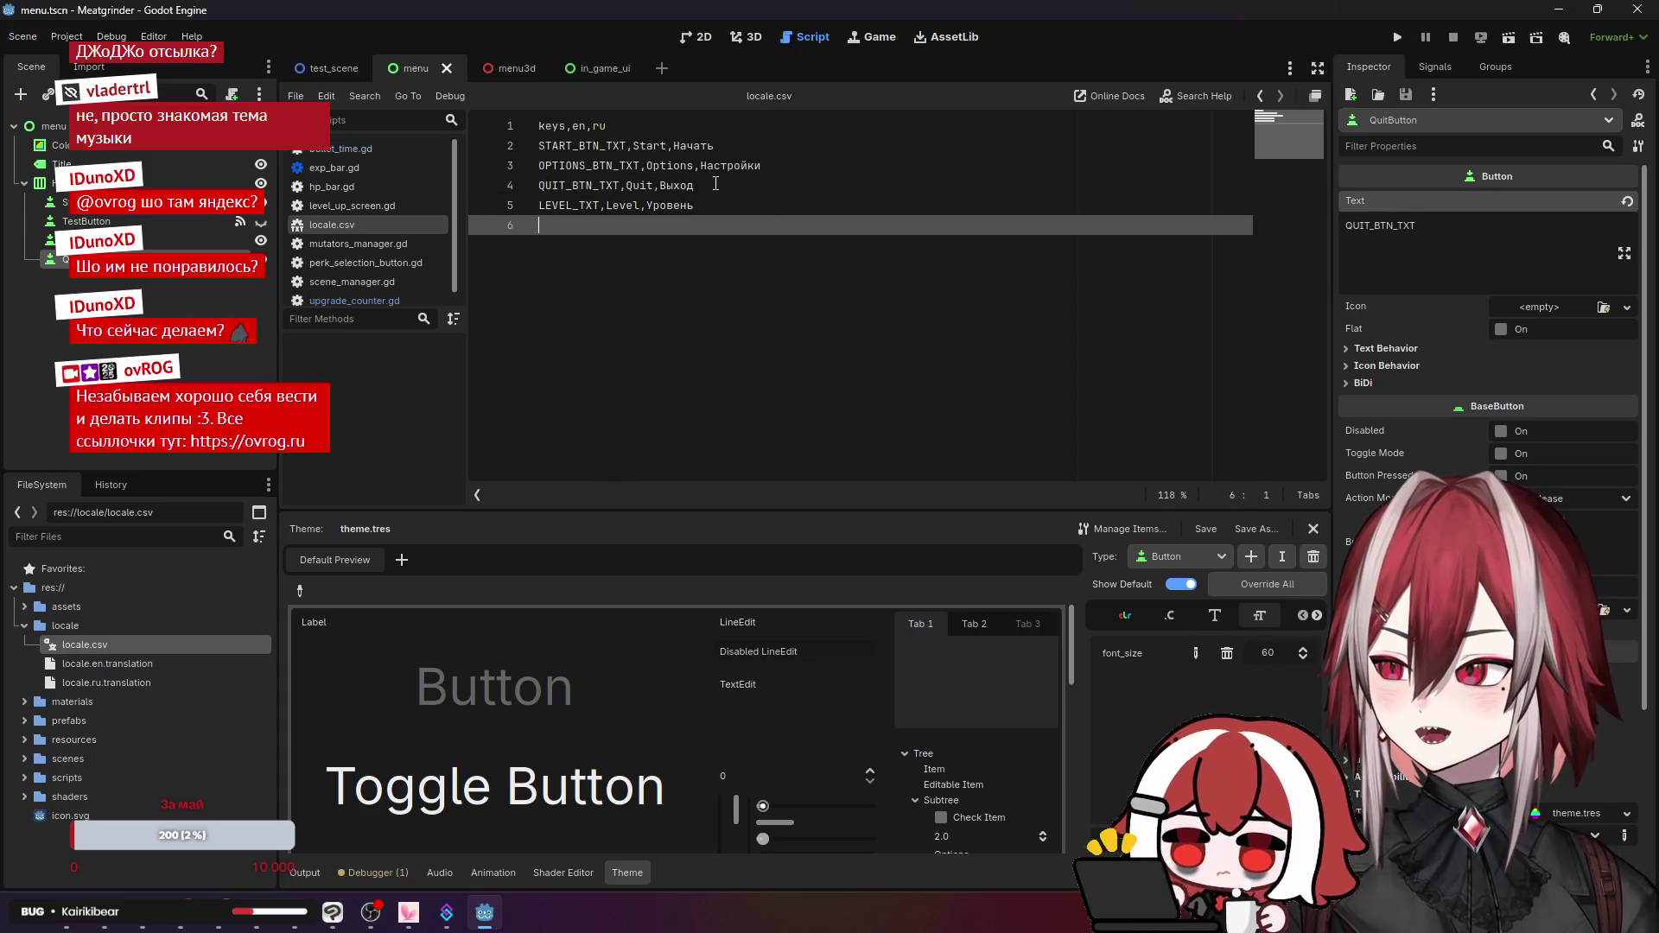
Run the menu scene from the 2D view to test the translations
left_click(716, 184)
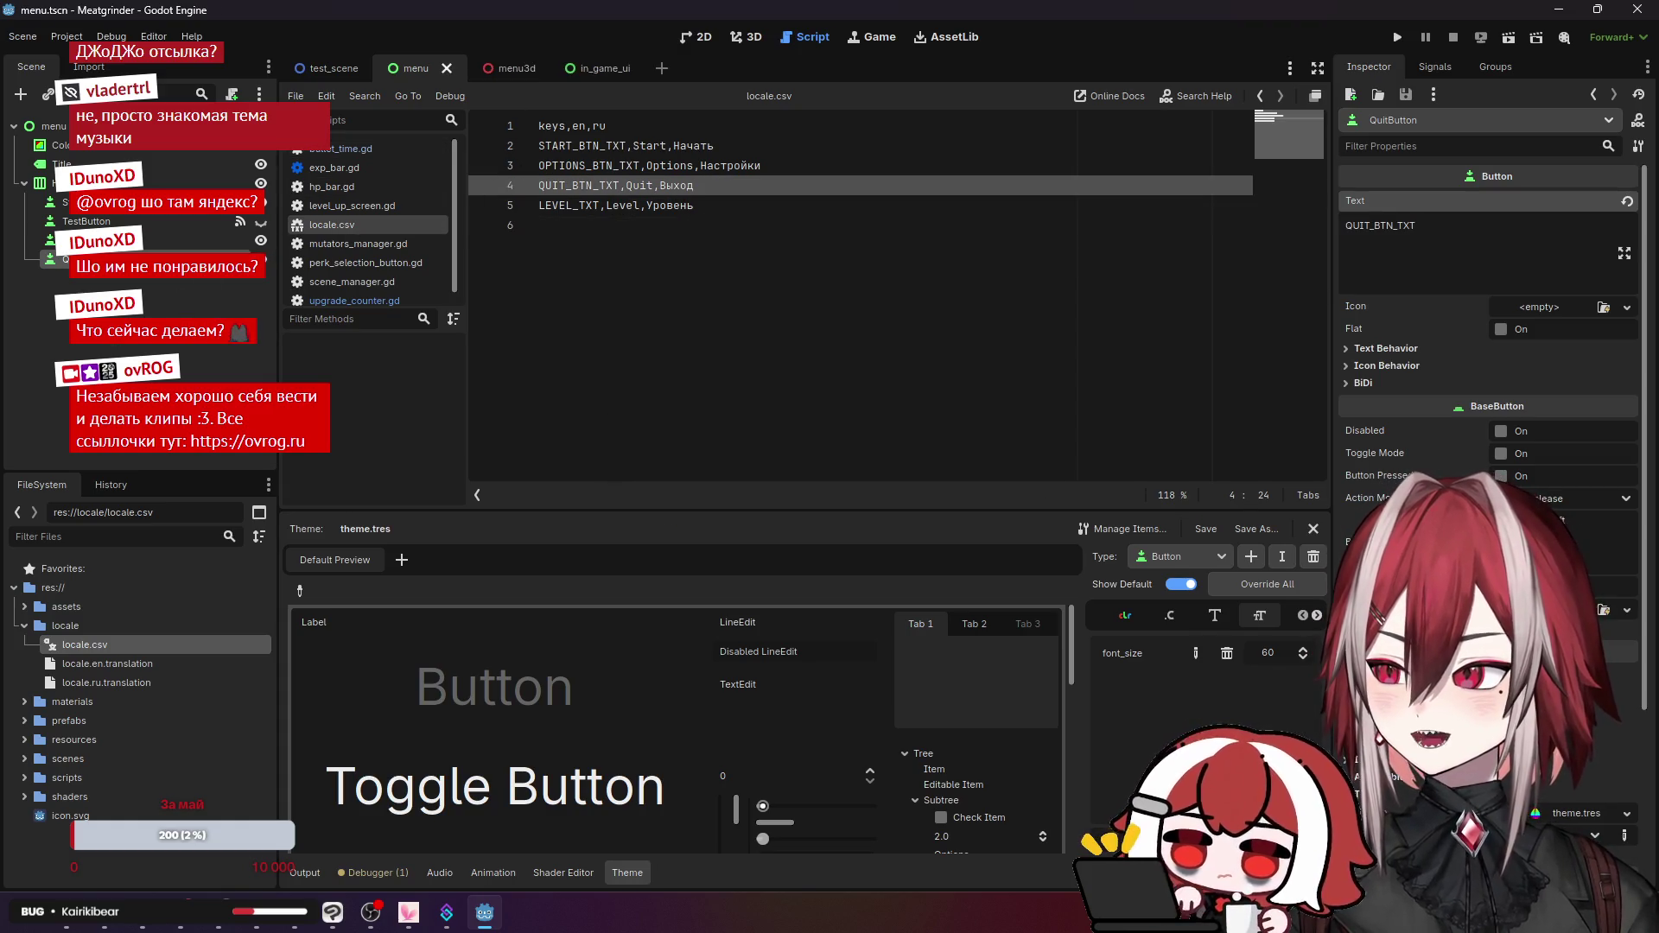
left_click(714, 41)
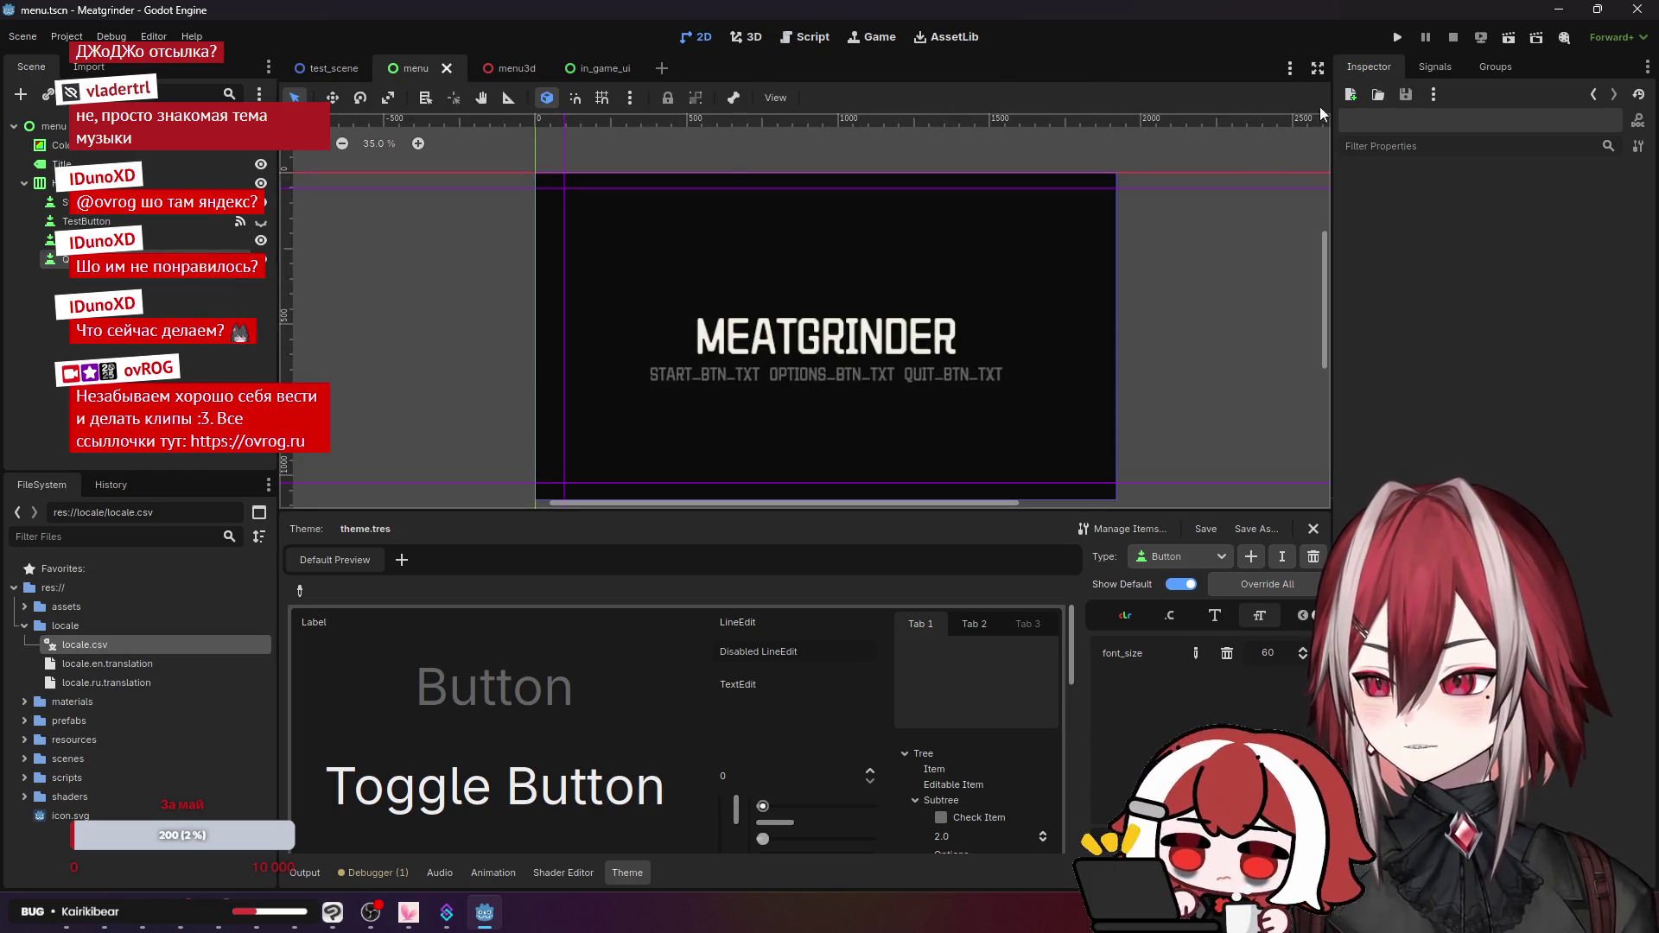
left_click(1500, 40)
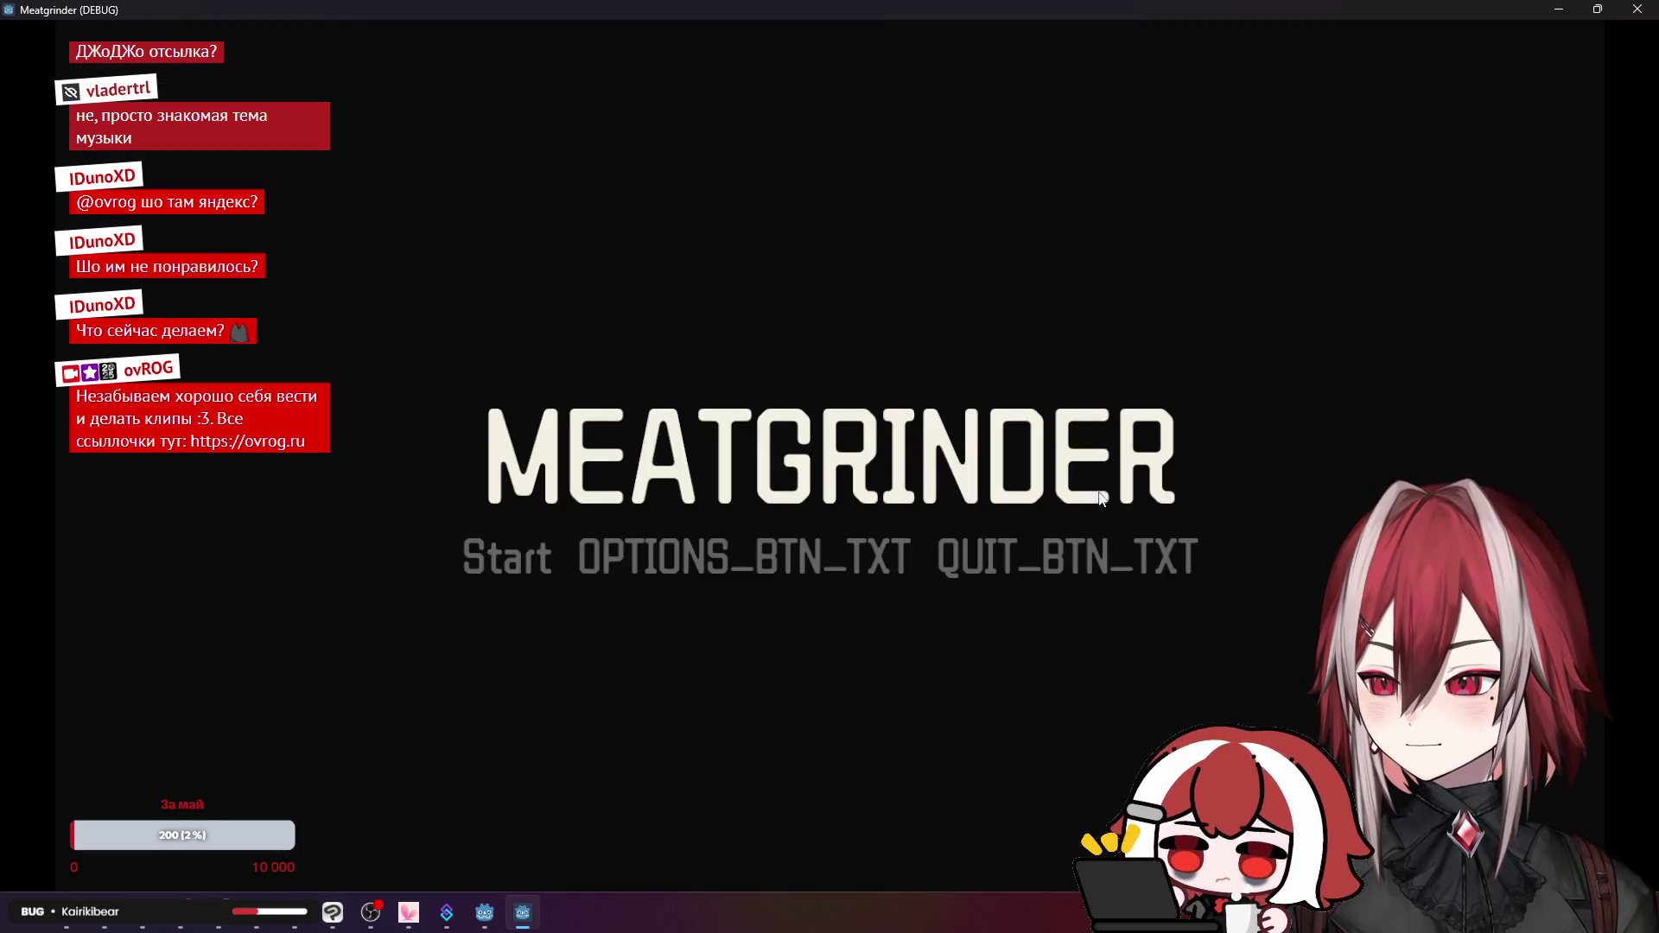
Check the locale.csv import settings, then rerun the menu to confirm the Start, Options and Quit labels
left_click(1637, 9)
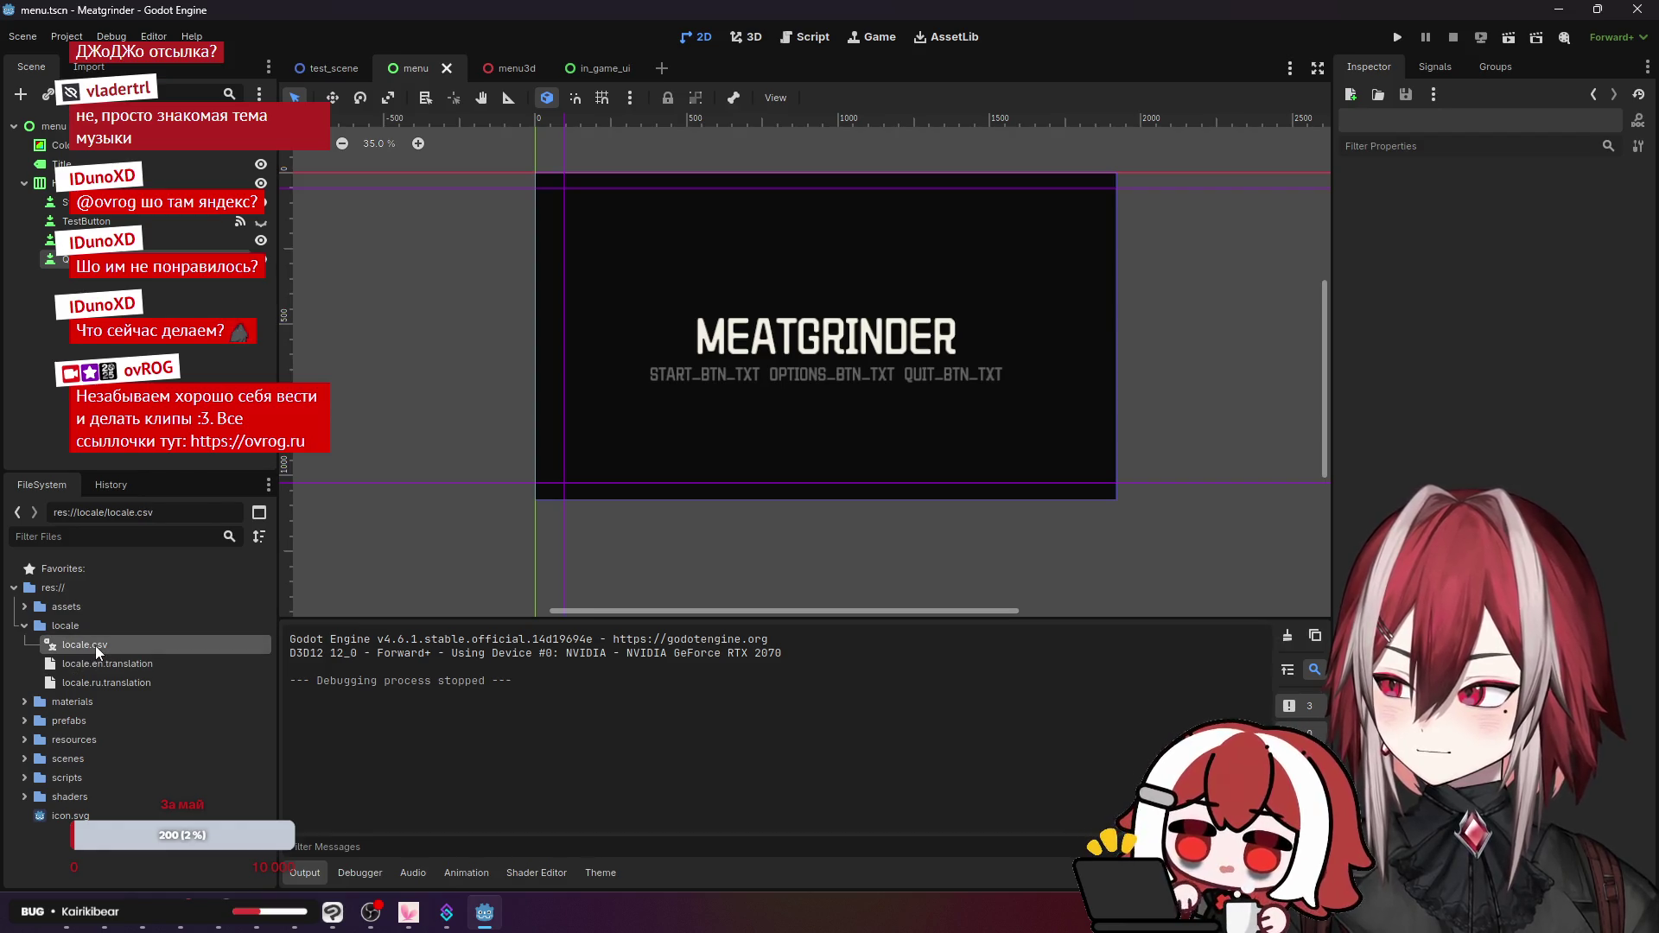
left_click(89, 67)
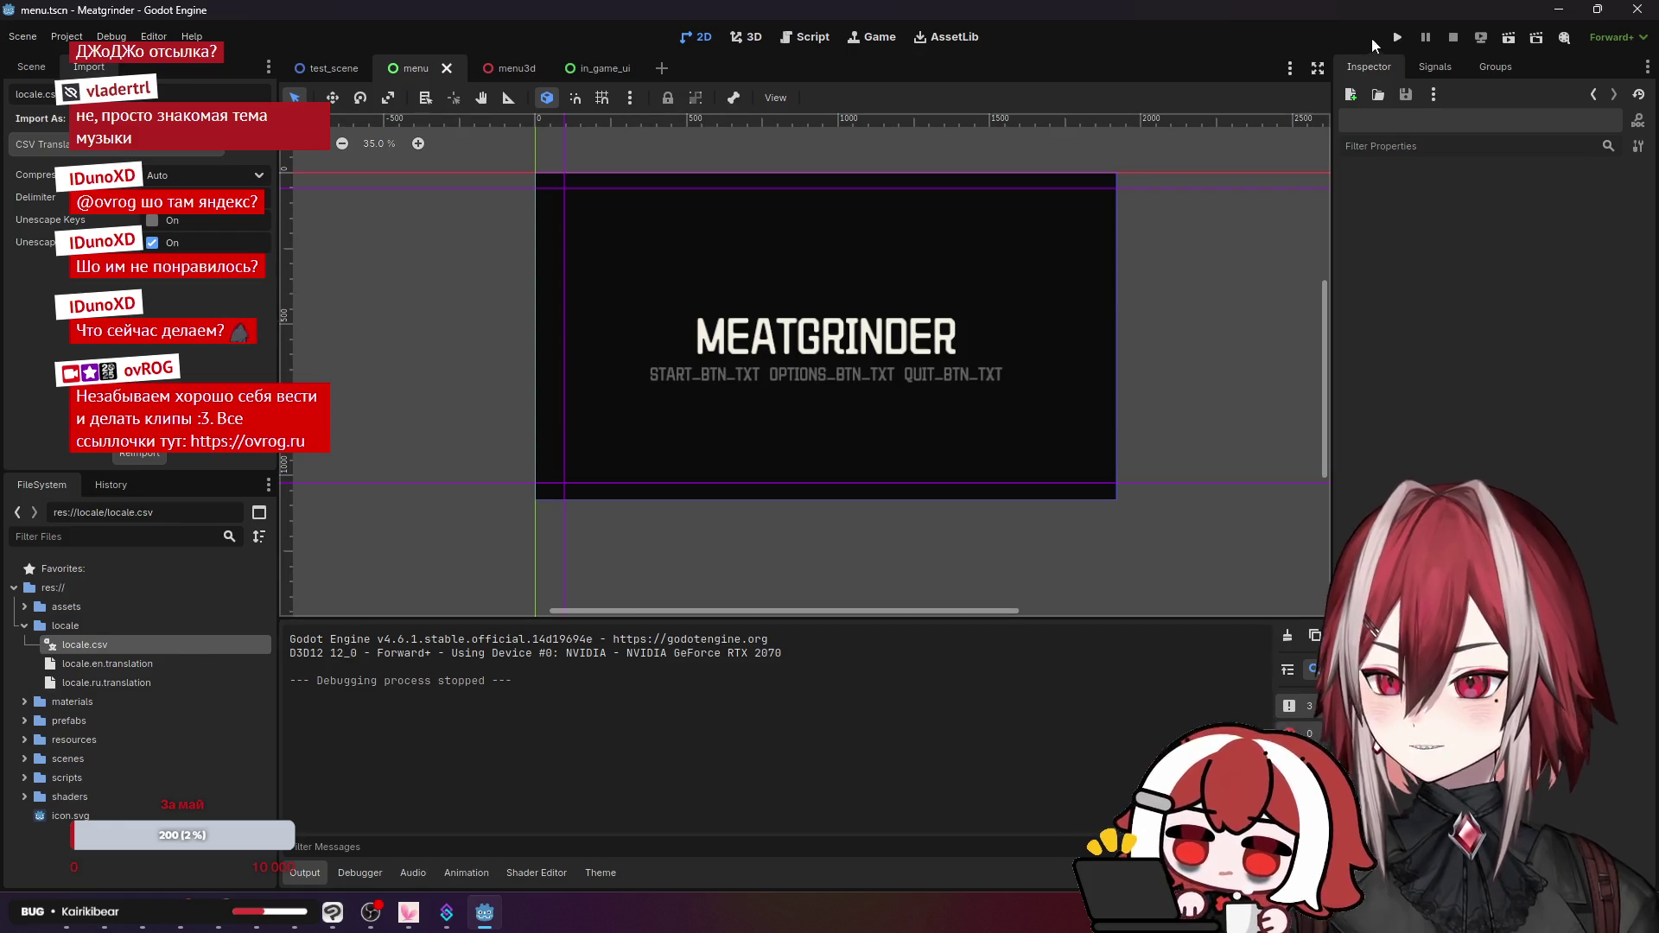
left_click(1509, 36)
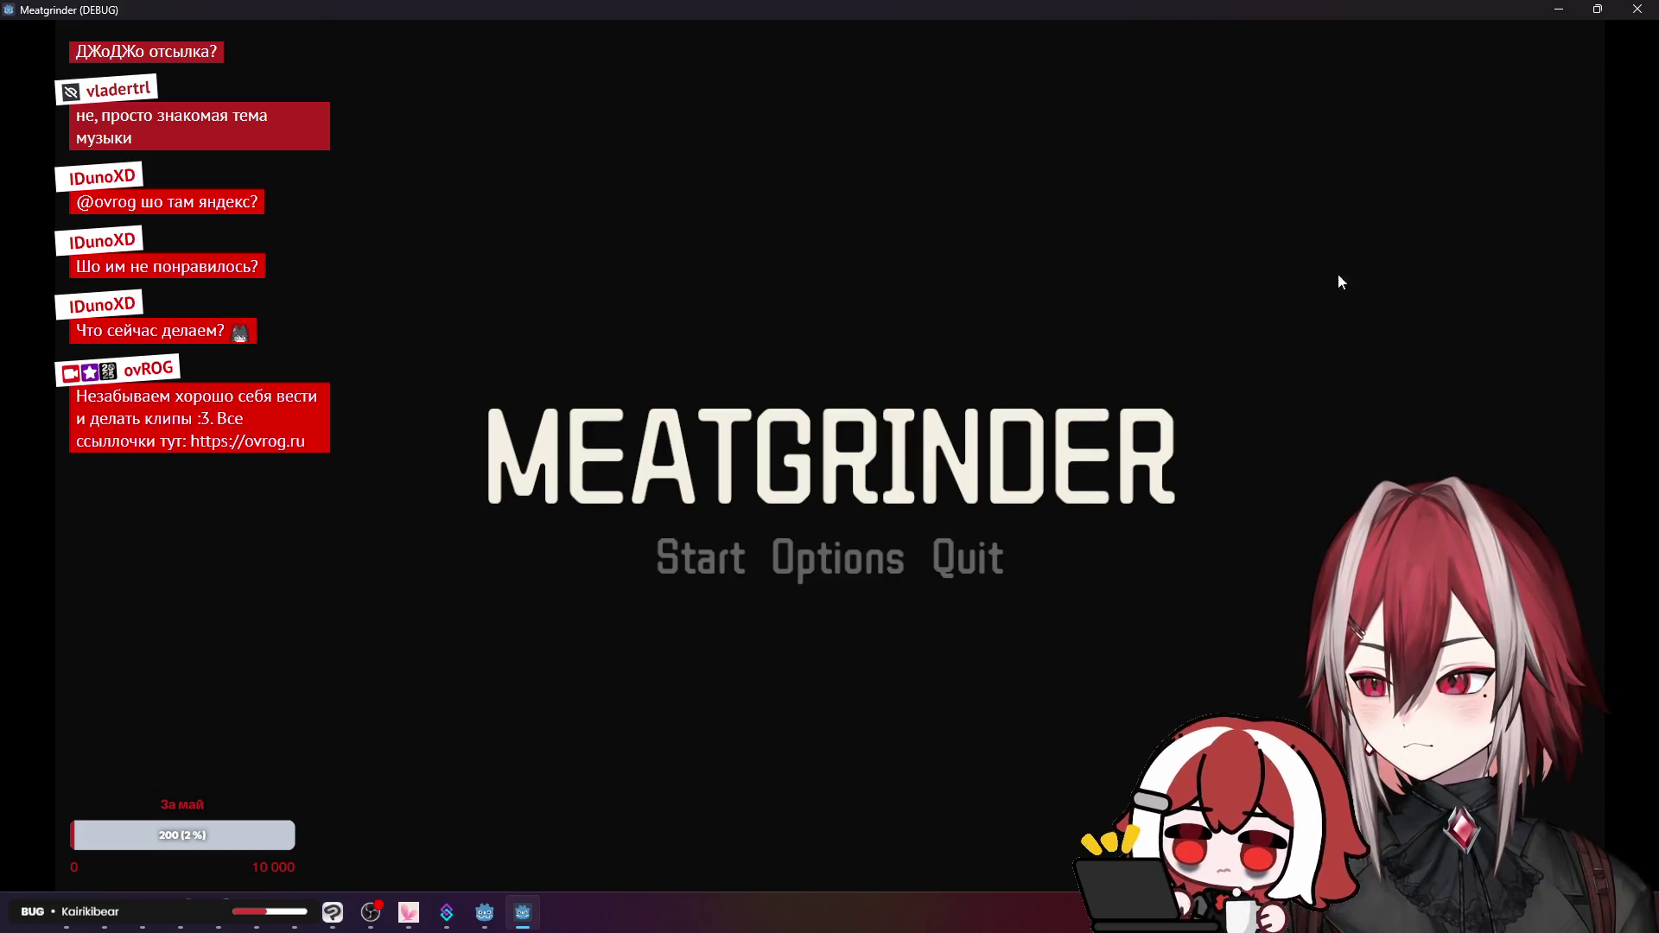
left_click(1637, 10)
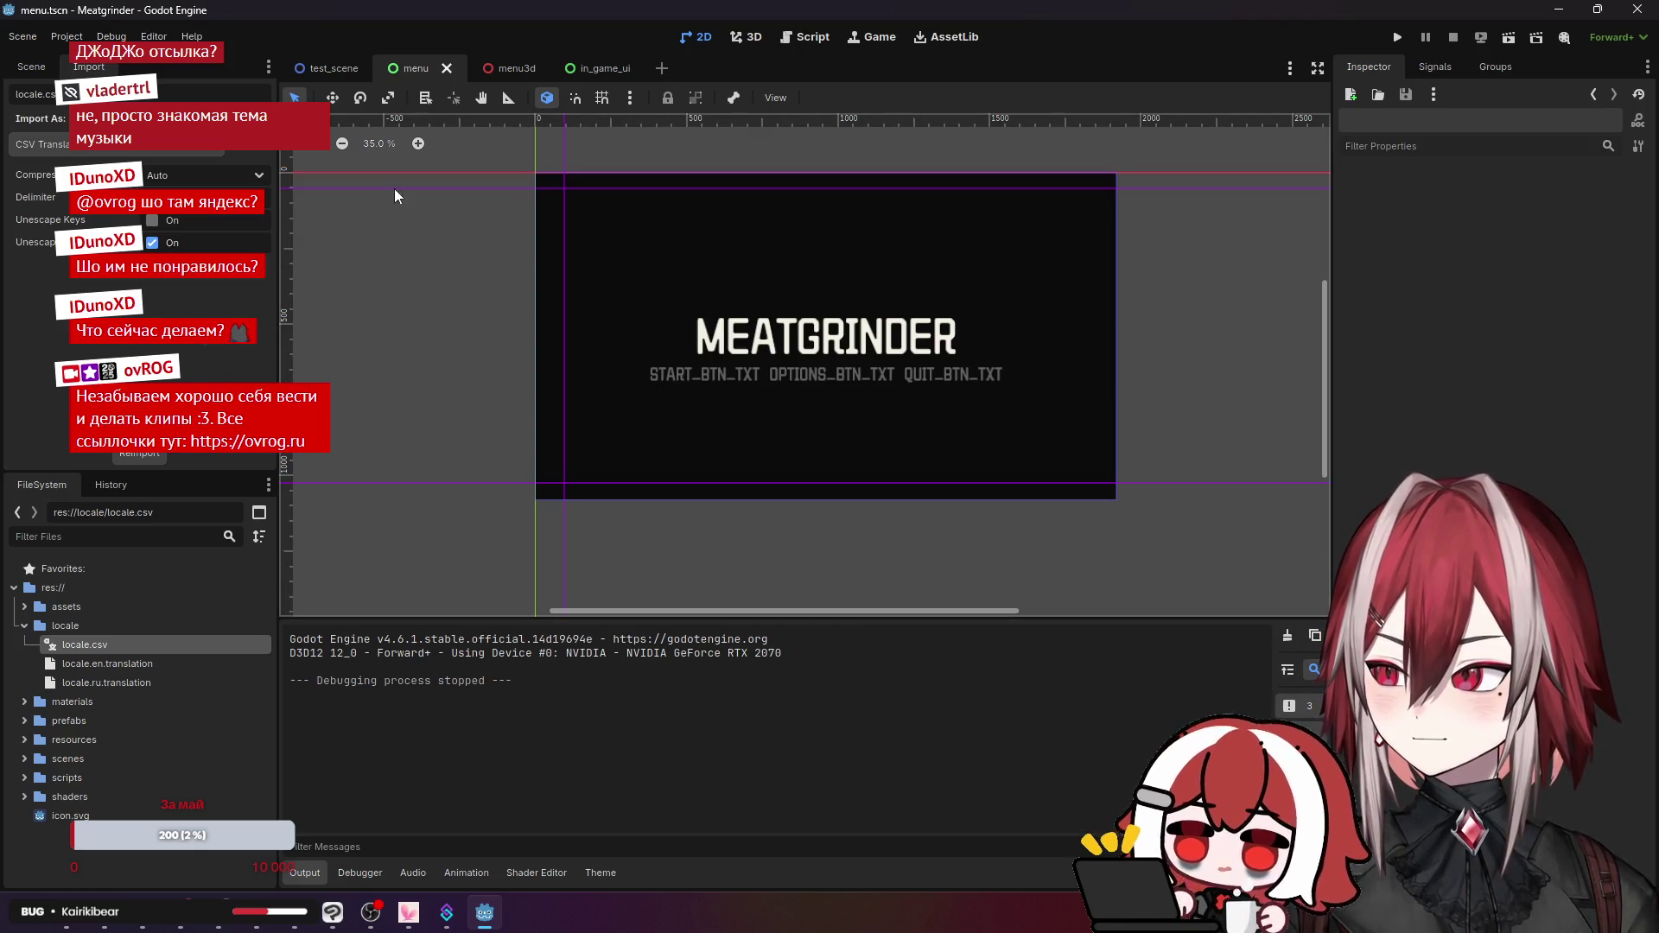
Rerun the menu scene to confirm Start, Options and Quit are translated, then open menu3d
left_click(334, 65)
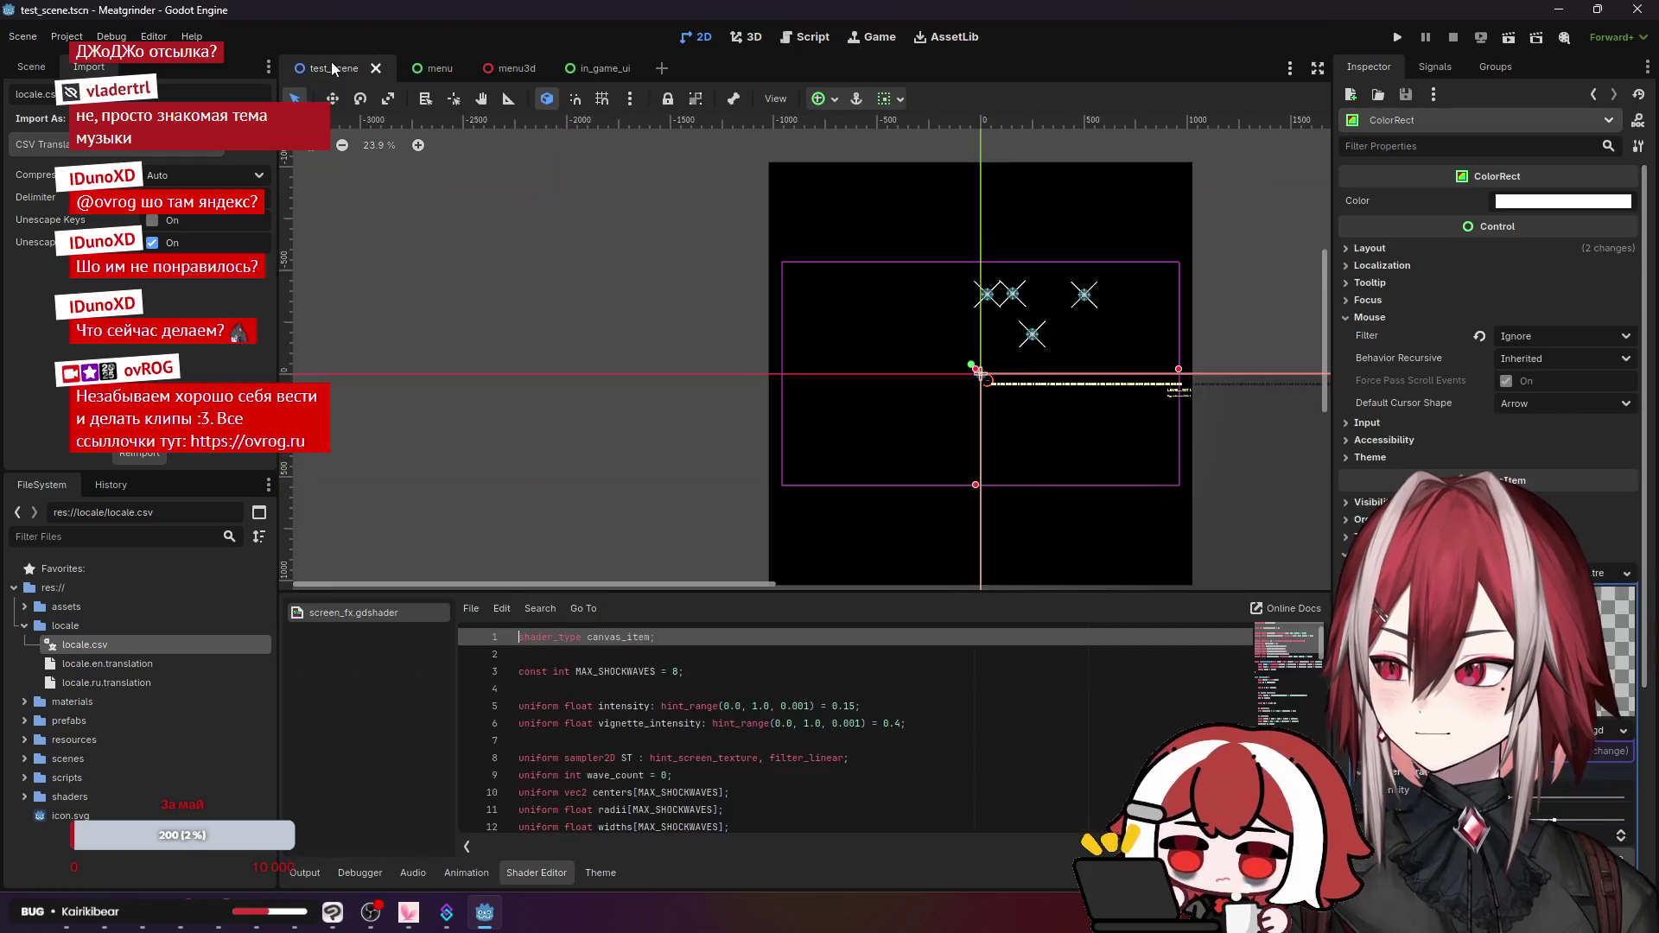
left_click(424, 69)
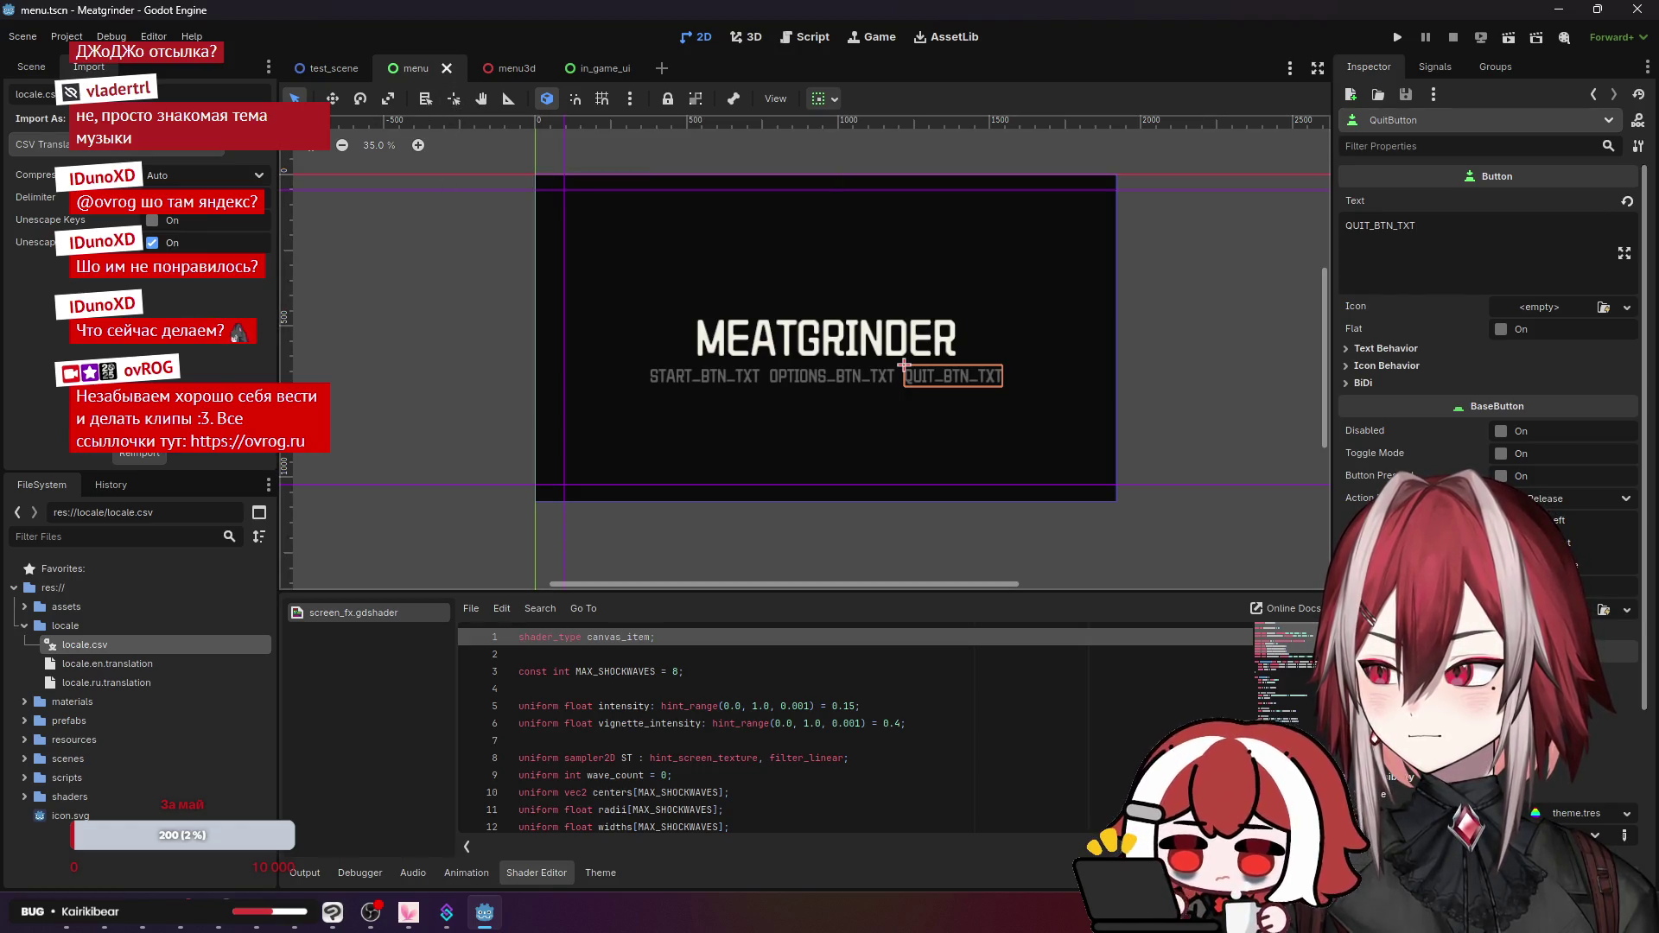
left_click(34, 67)
left_click(166, 287)
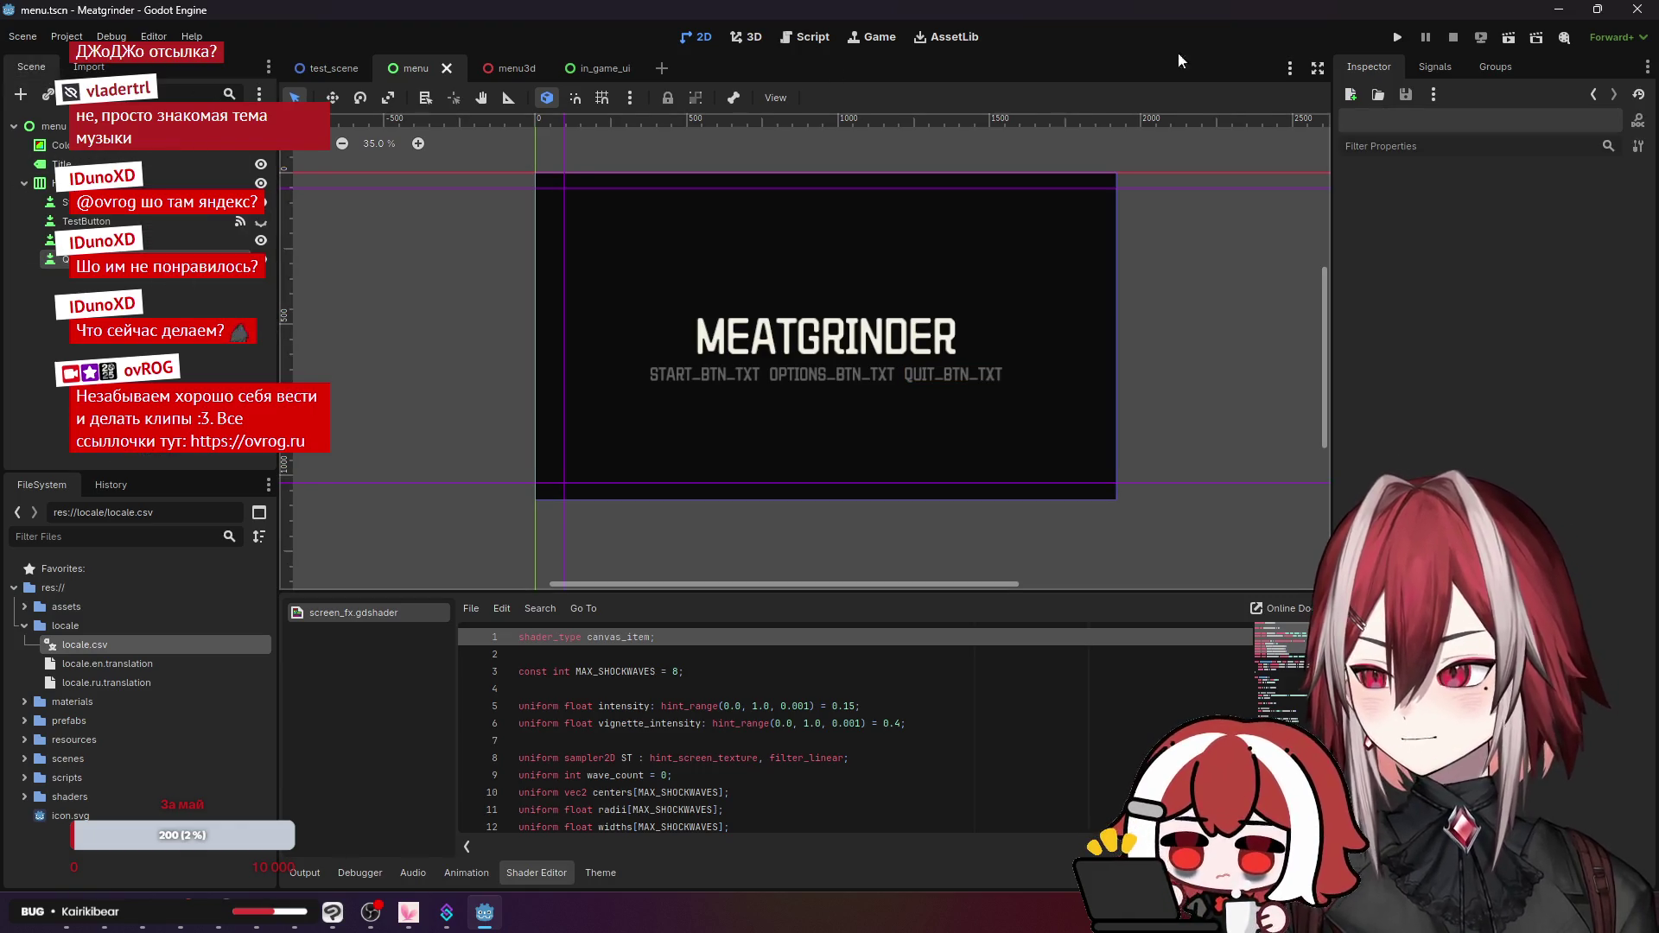
left_click(1492, 38)
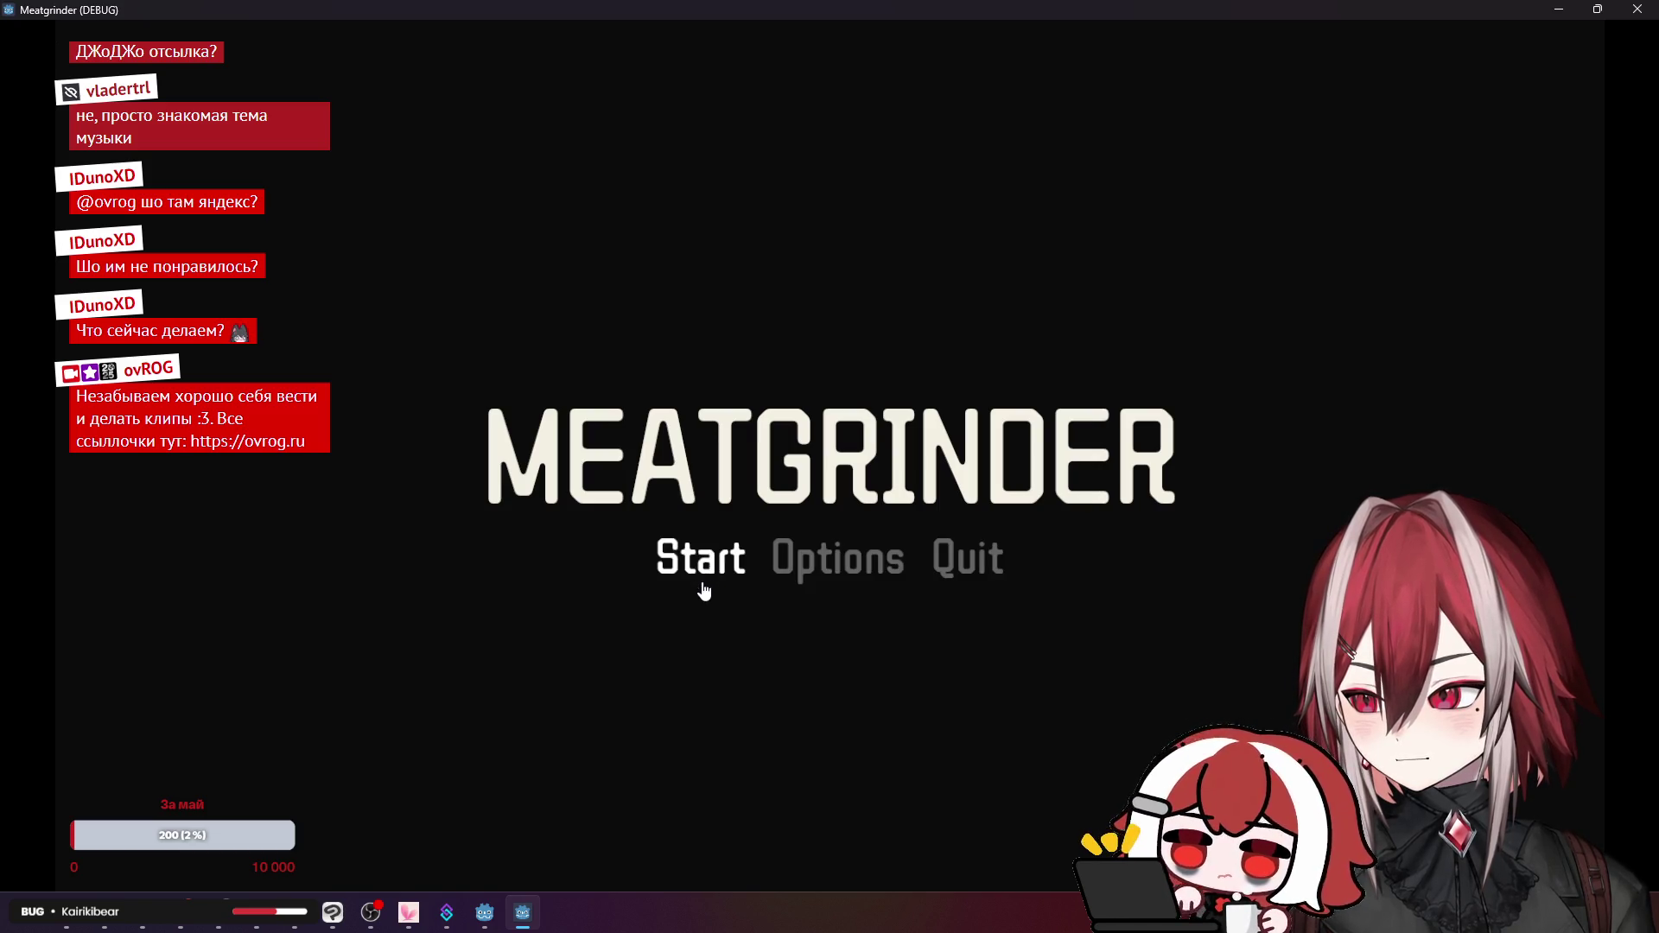
left_click(1638, 9)
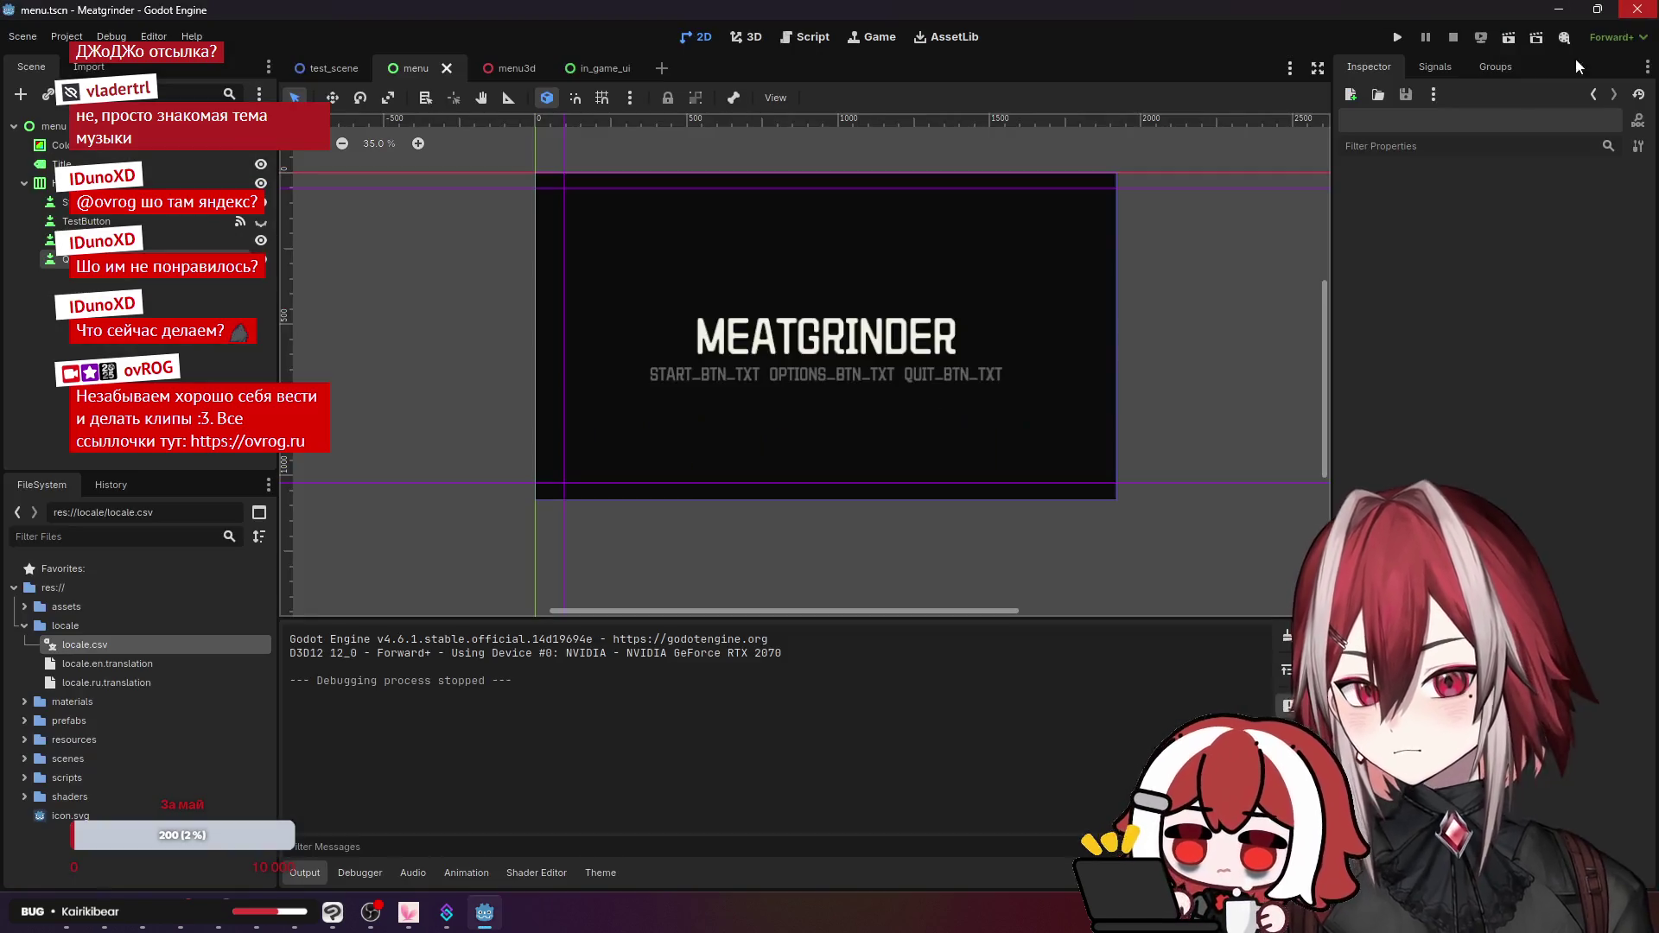
left_click(517, 70)
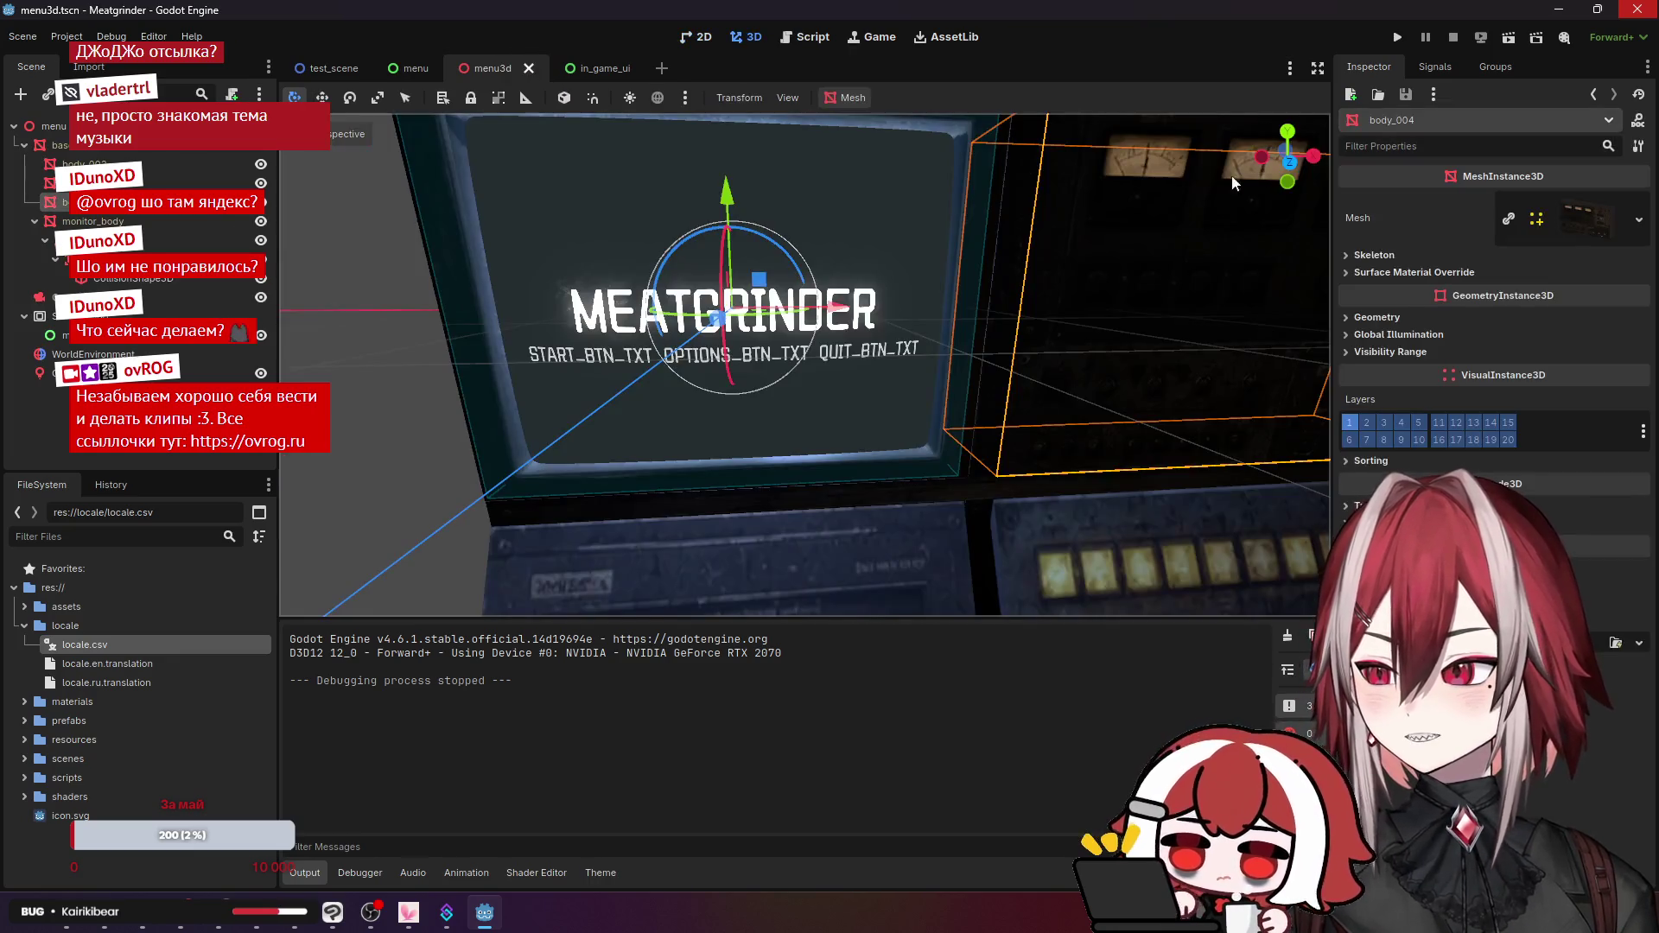
Run the menu3d scene to see Start, Options and Quit on the monitor, then switch to Chrome
left_click(1496, 46)
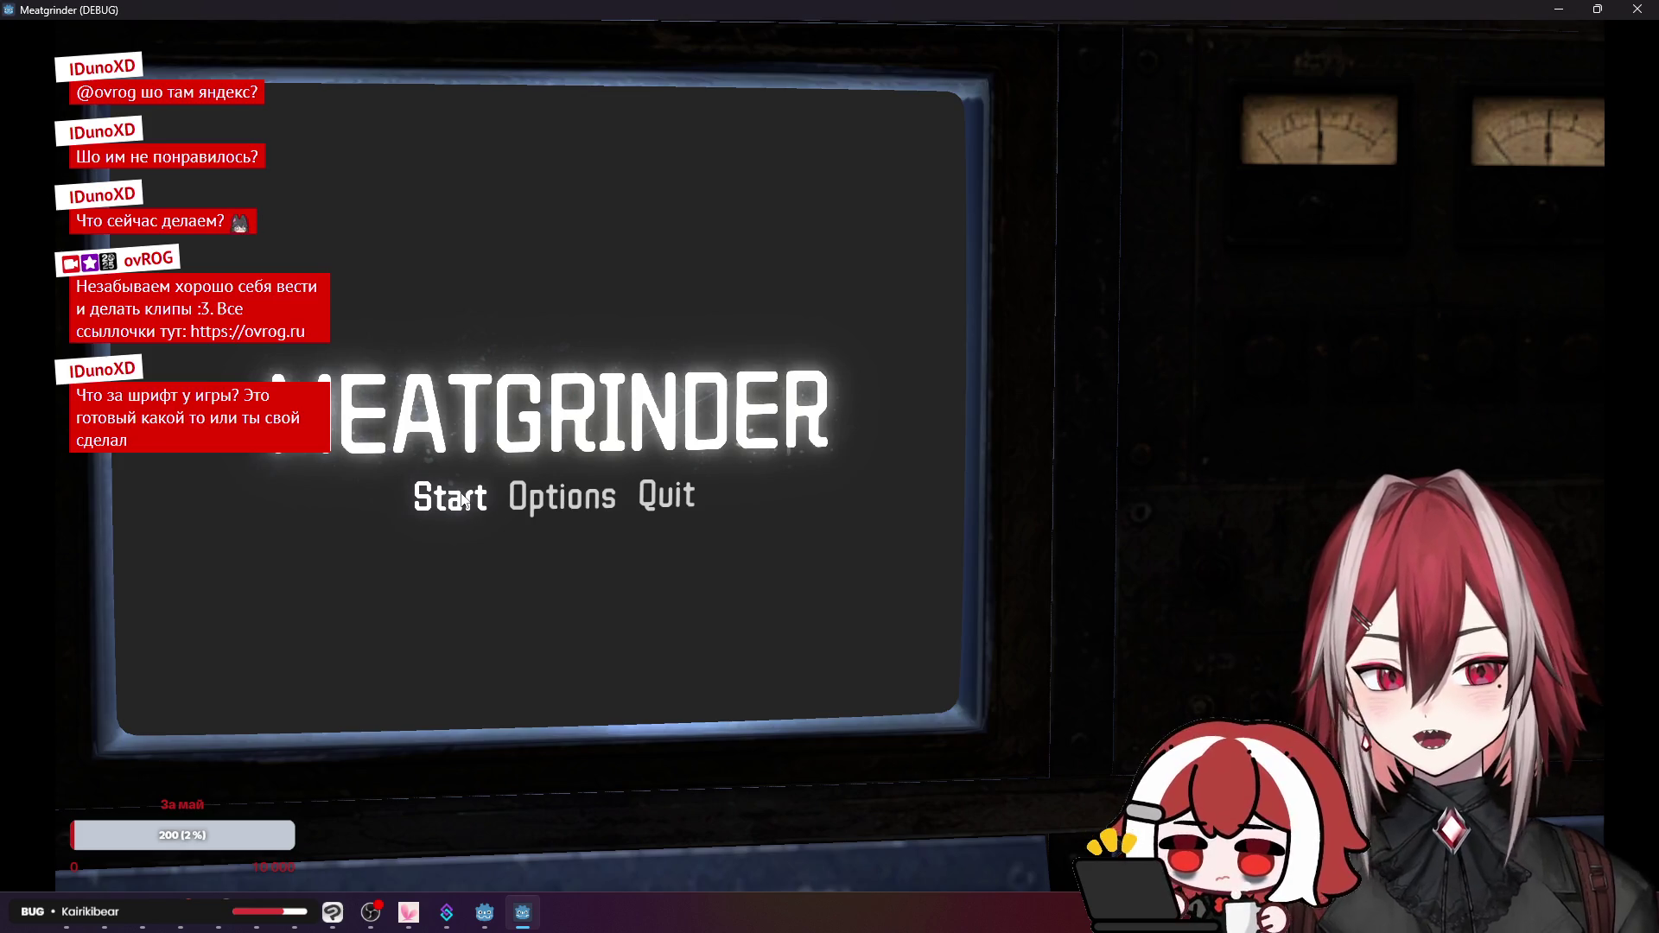
left_click(1636, 11)
left_click(105, 916)
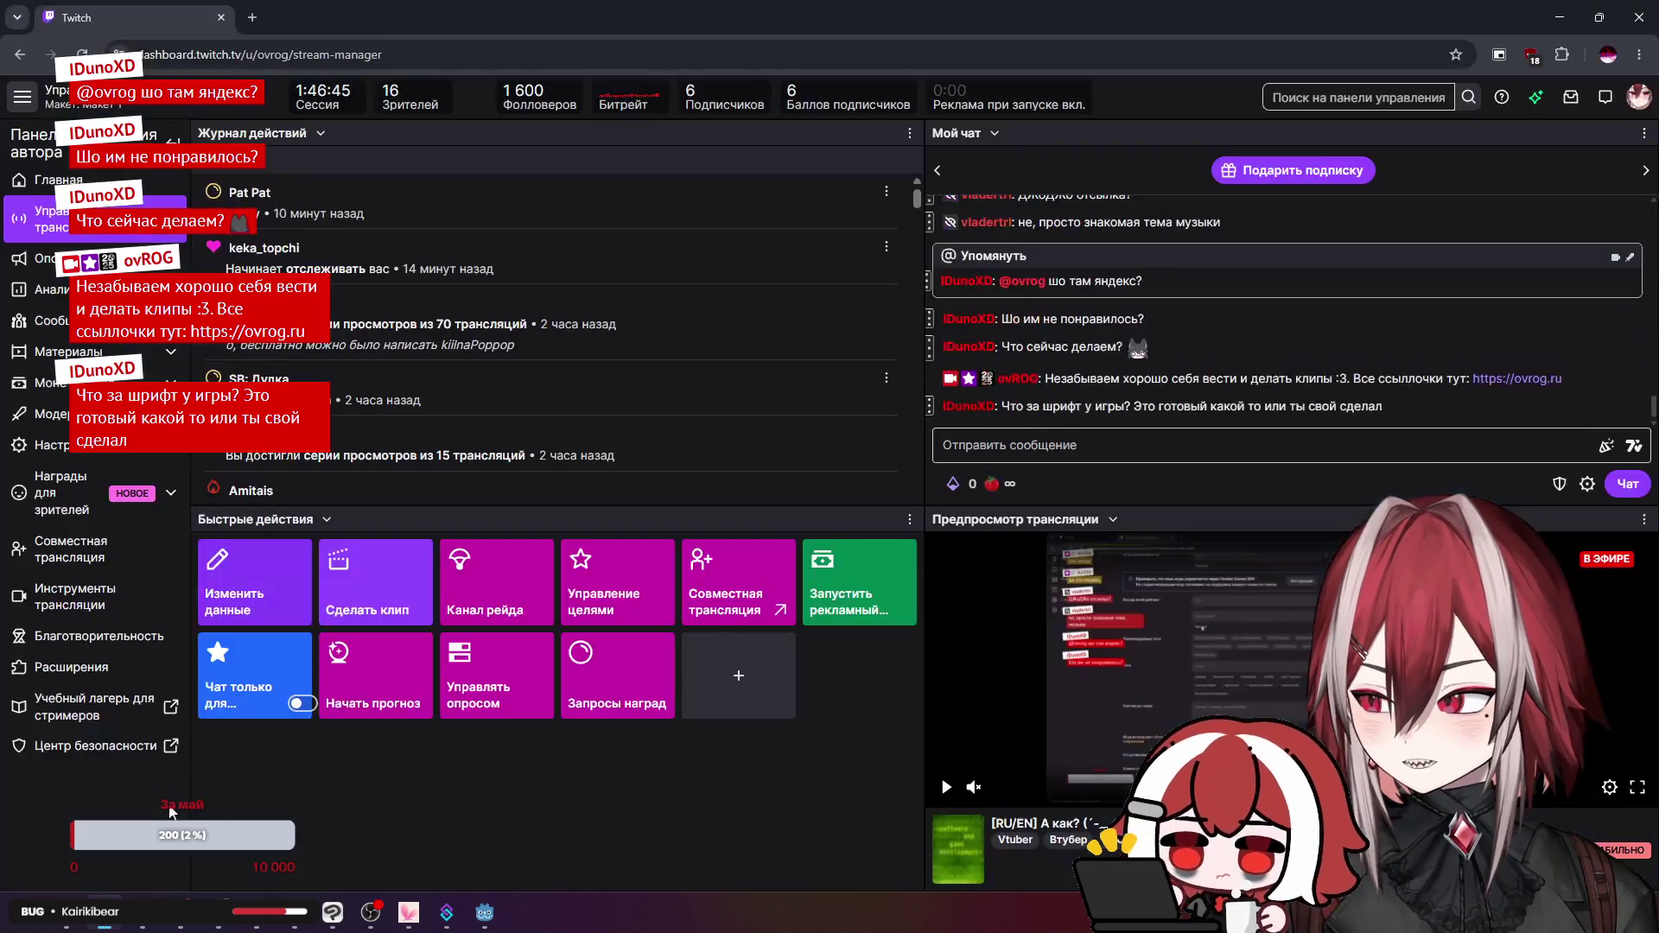
Open a new Chrome tab, type 'пщщпду', then close the tab and return to Godot
left_click(252, 17)
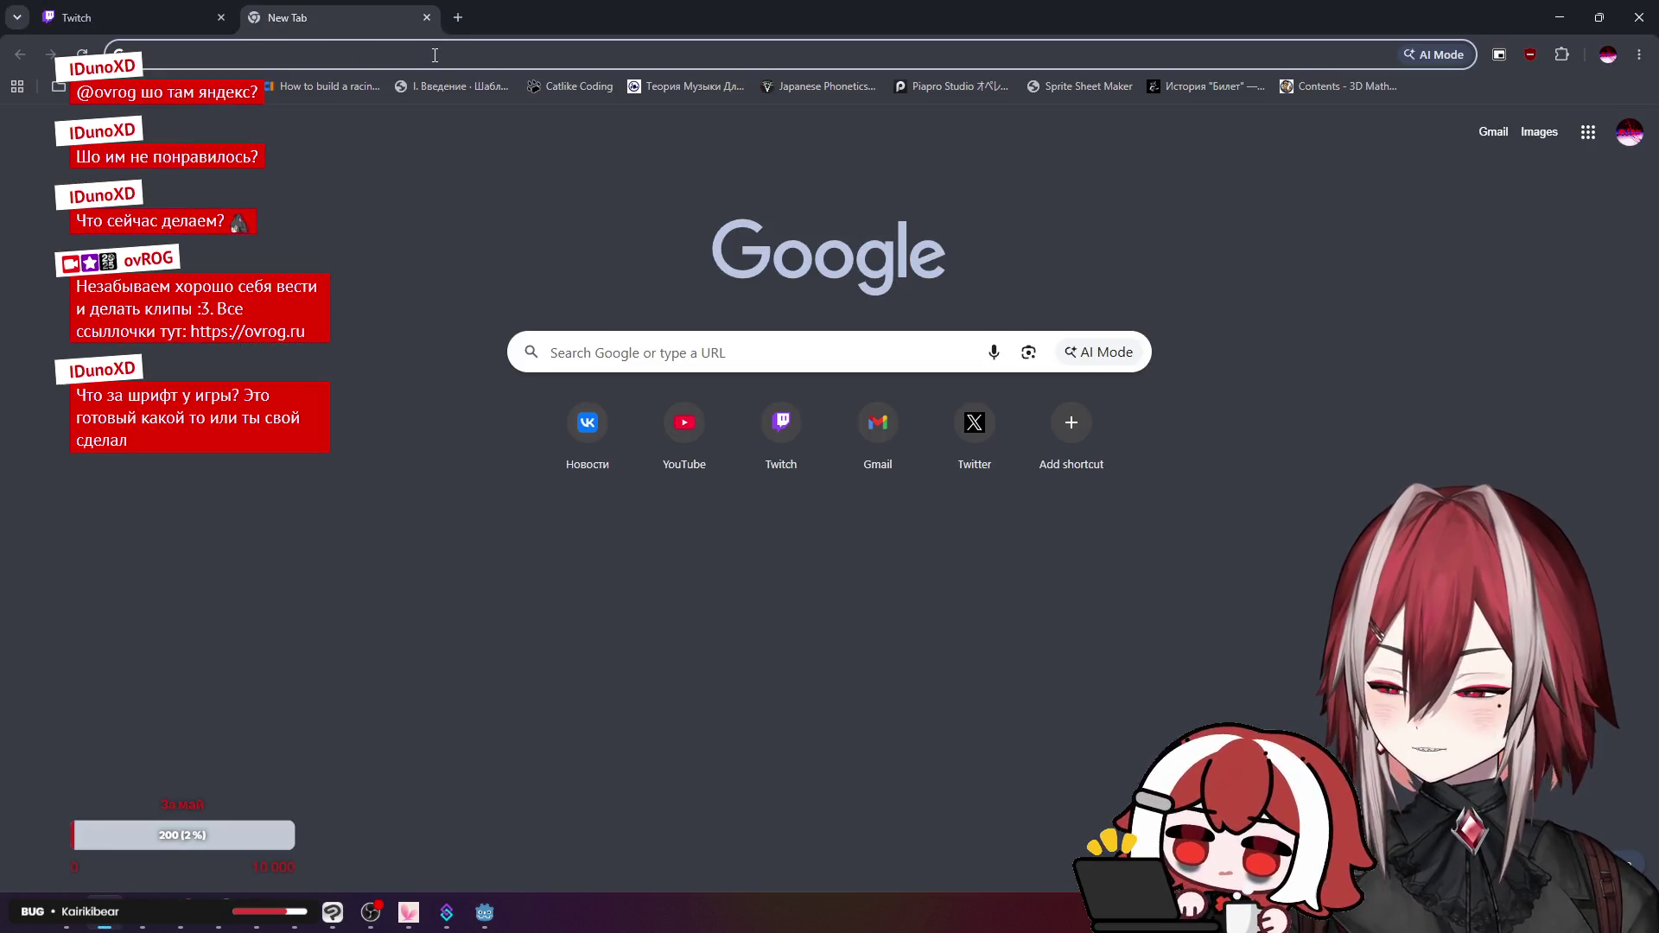
type("пщщпду")
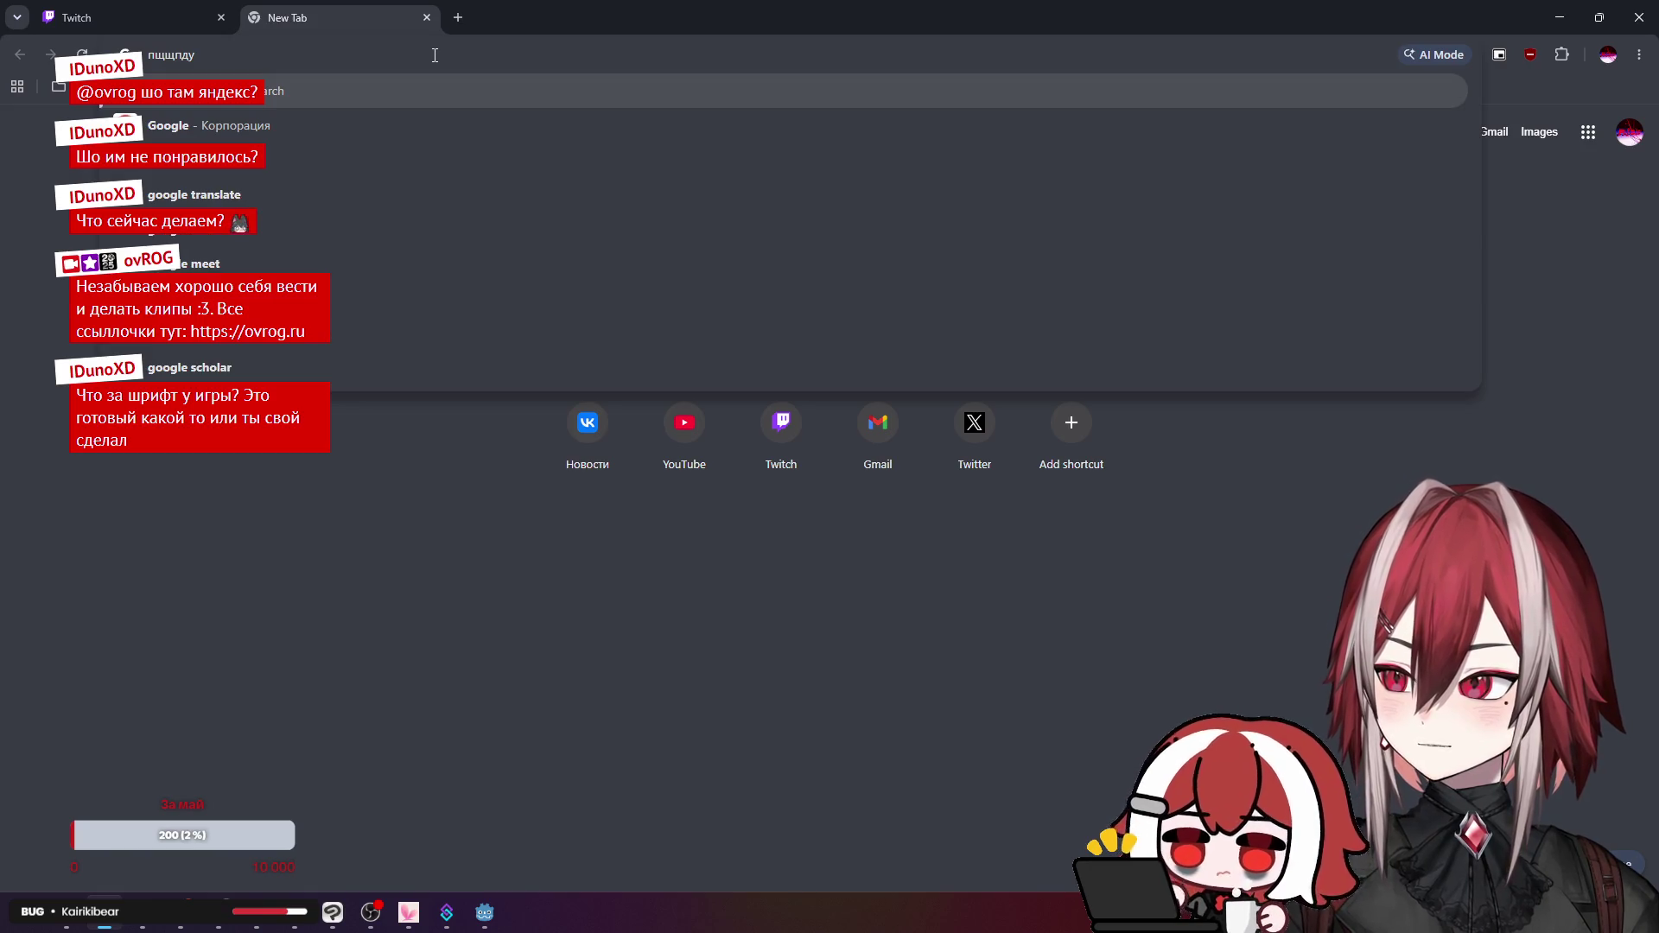
left_click(427, 18)
left_click(485, 913)
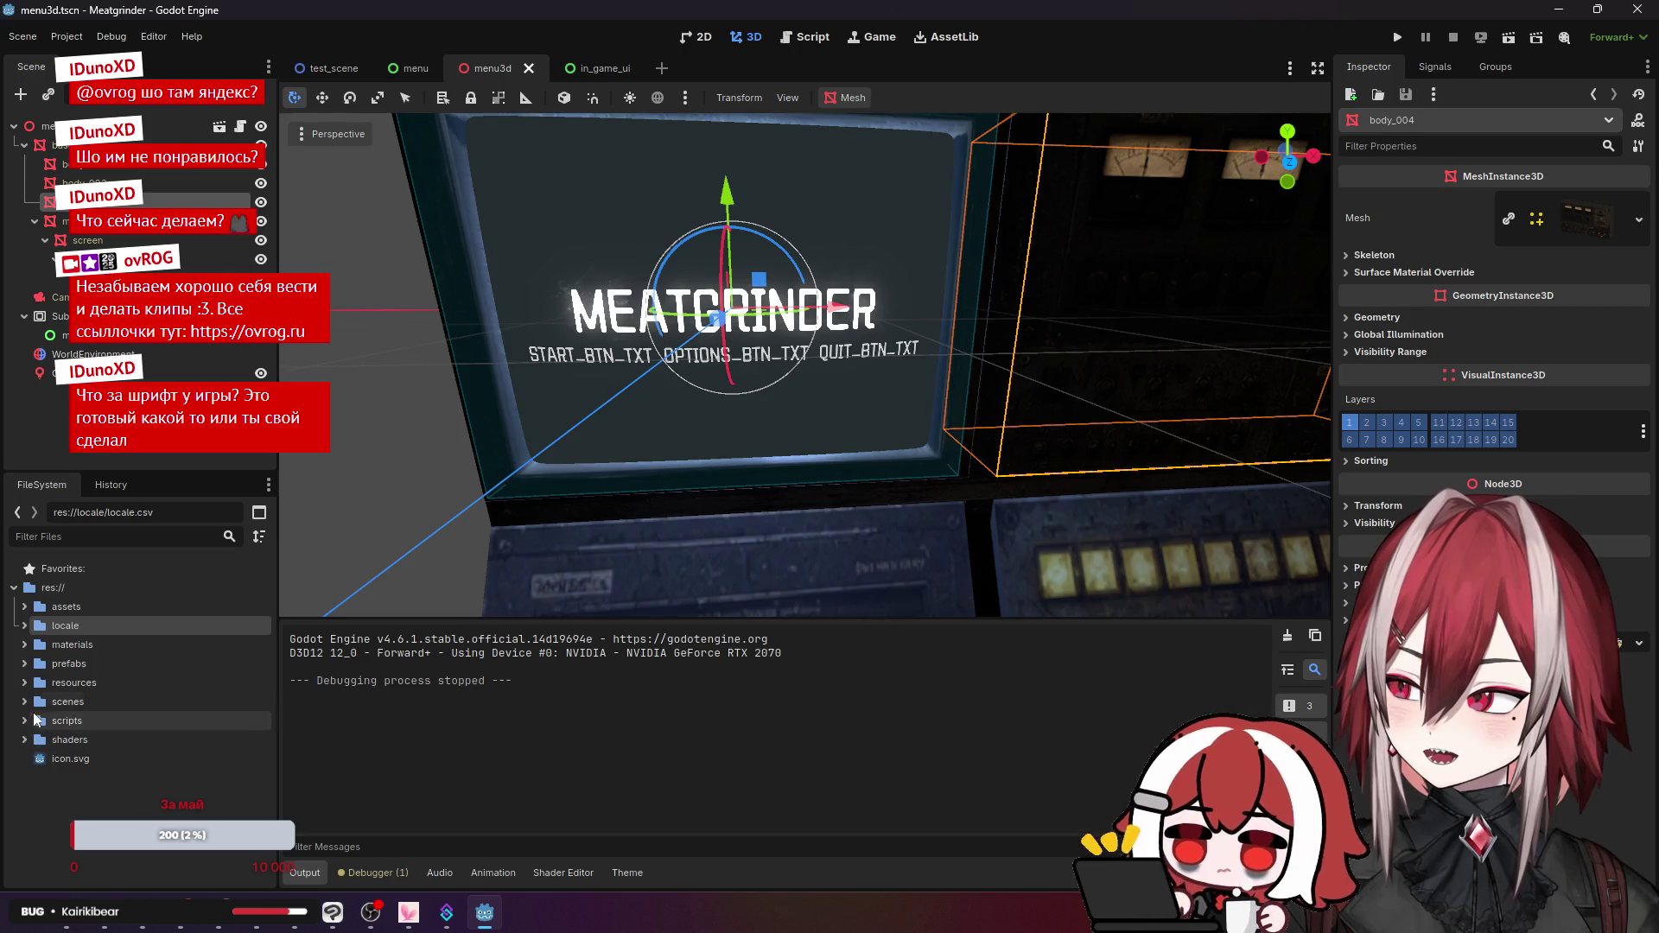
left_click(24, 607)
left_click(34, 626)
left_click(106, 646)
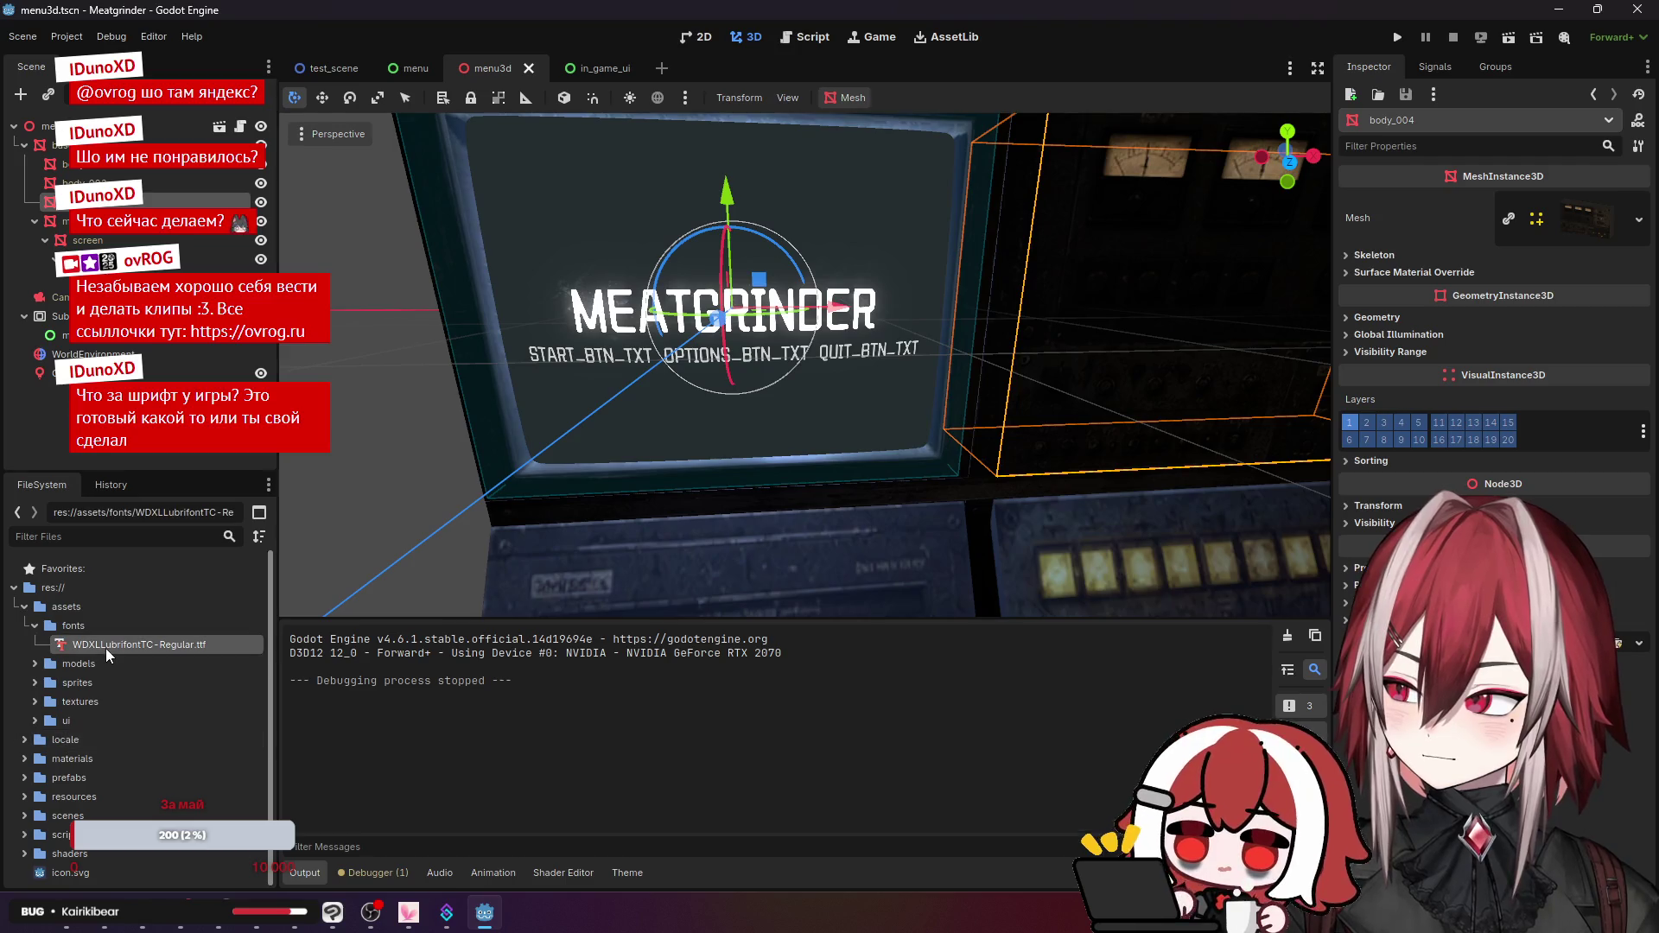
double_click(105, 649)
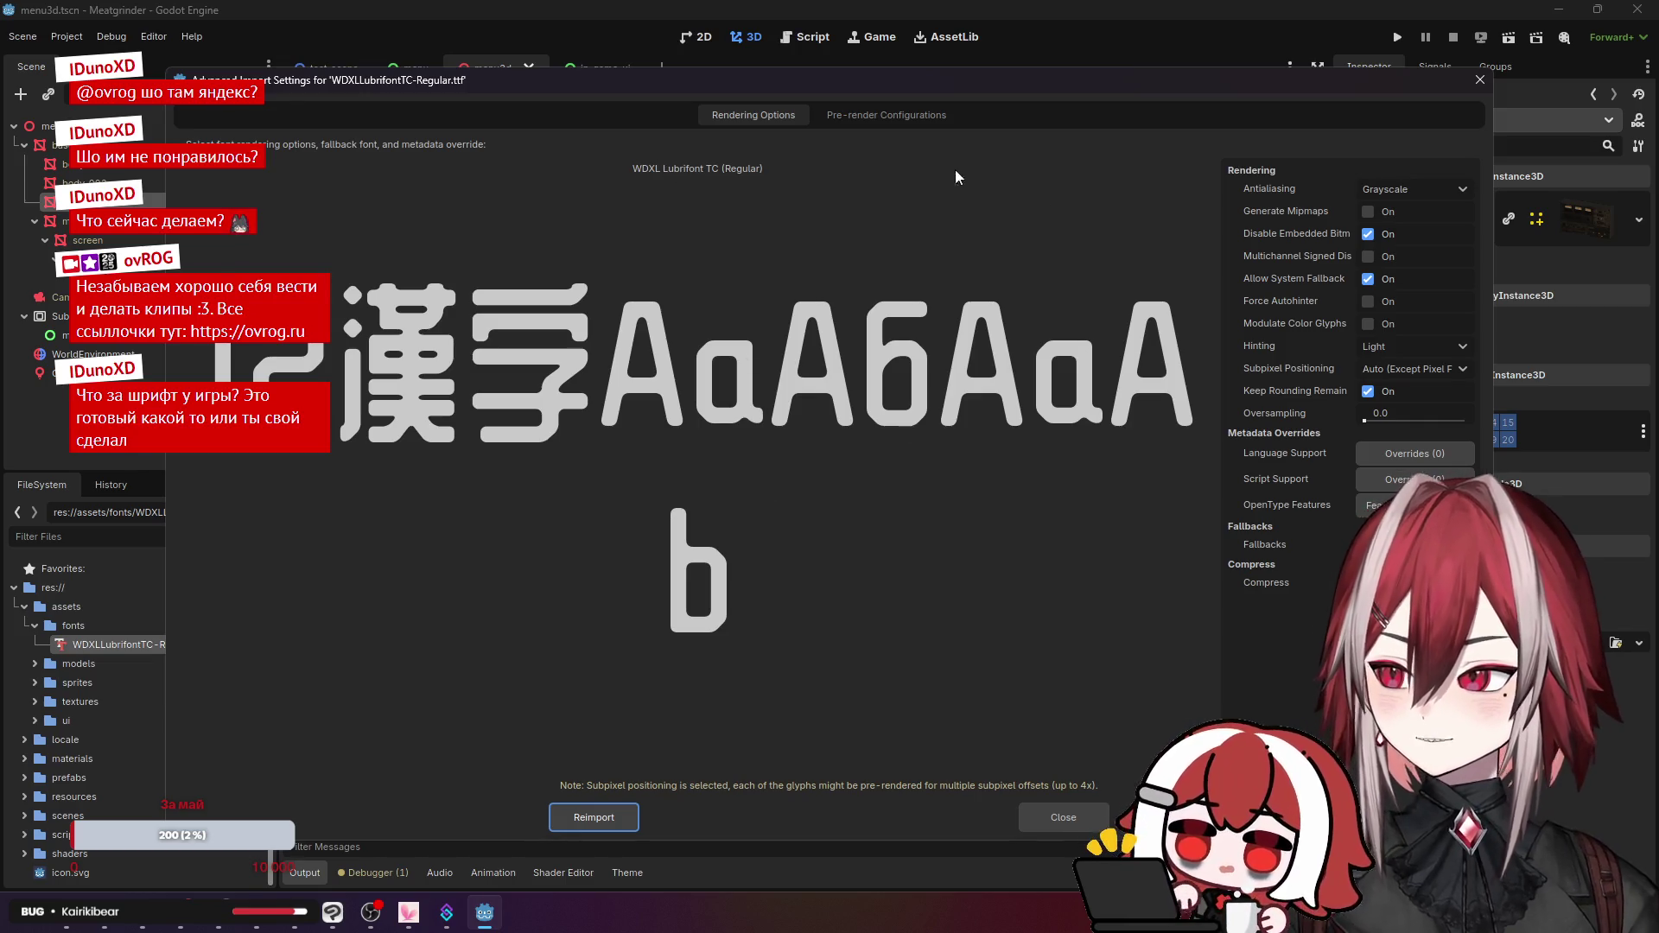
left_click(1480, 82)
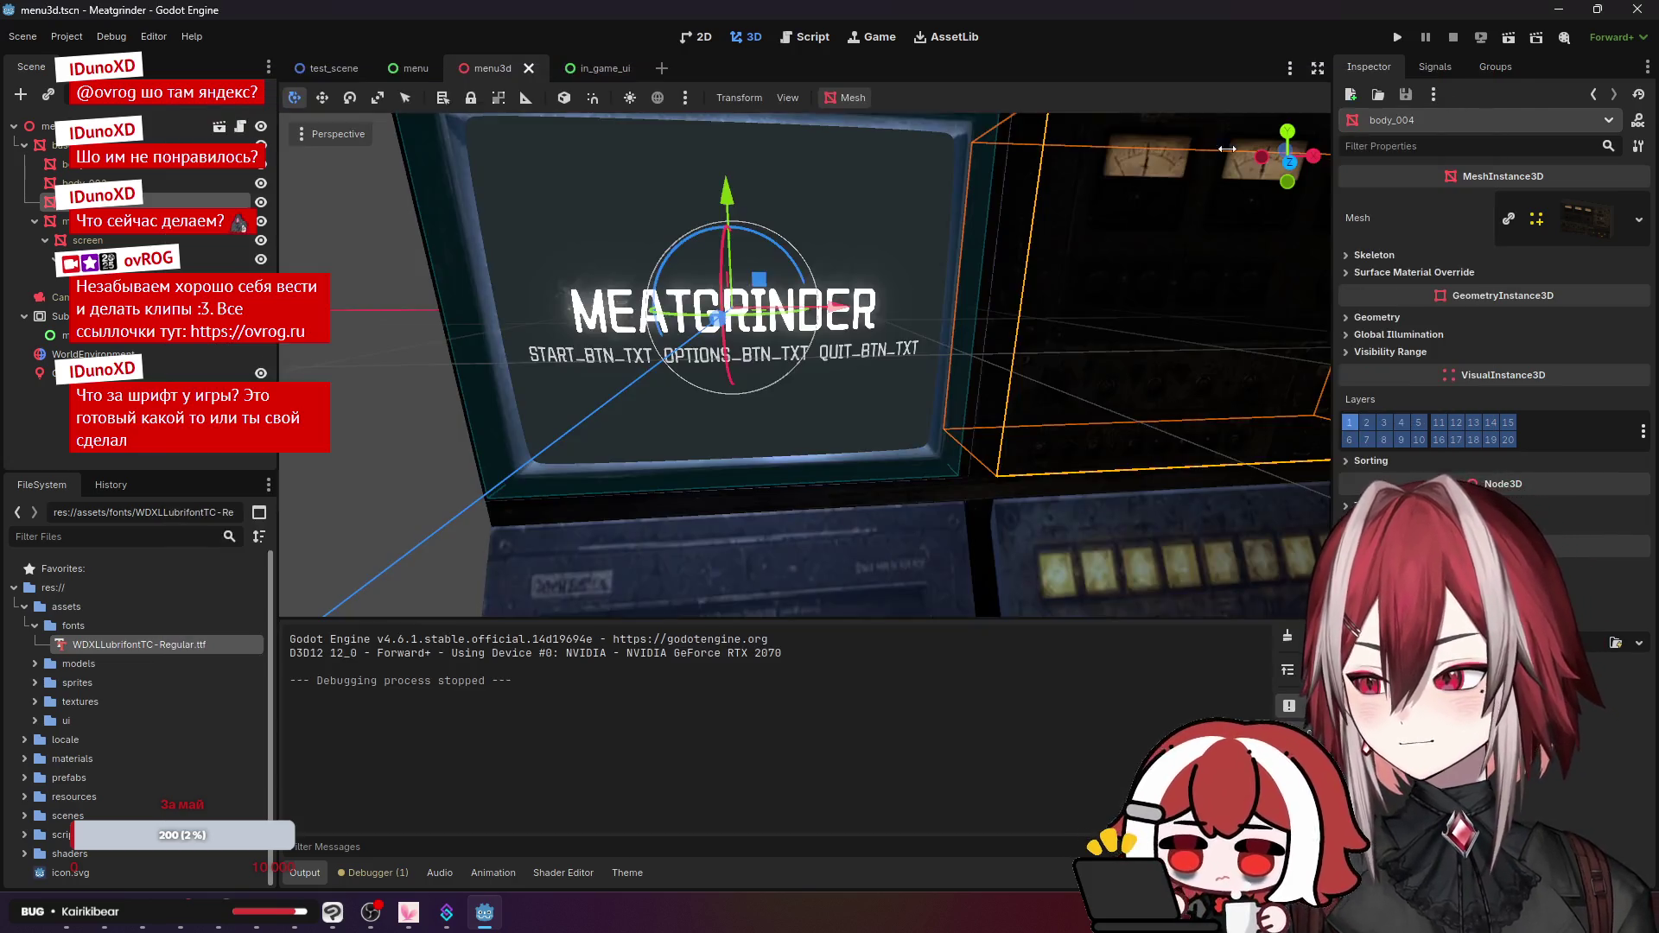
left_click(34, 626)
left_click(23, 608)
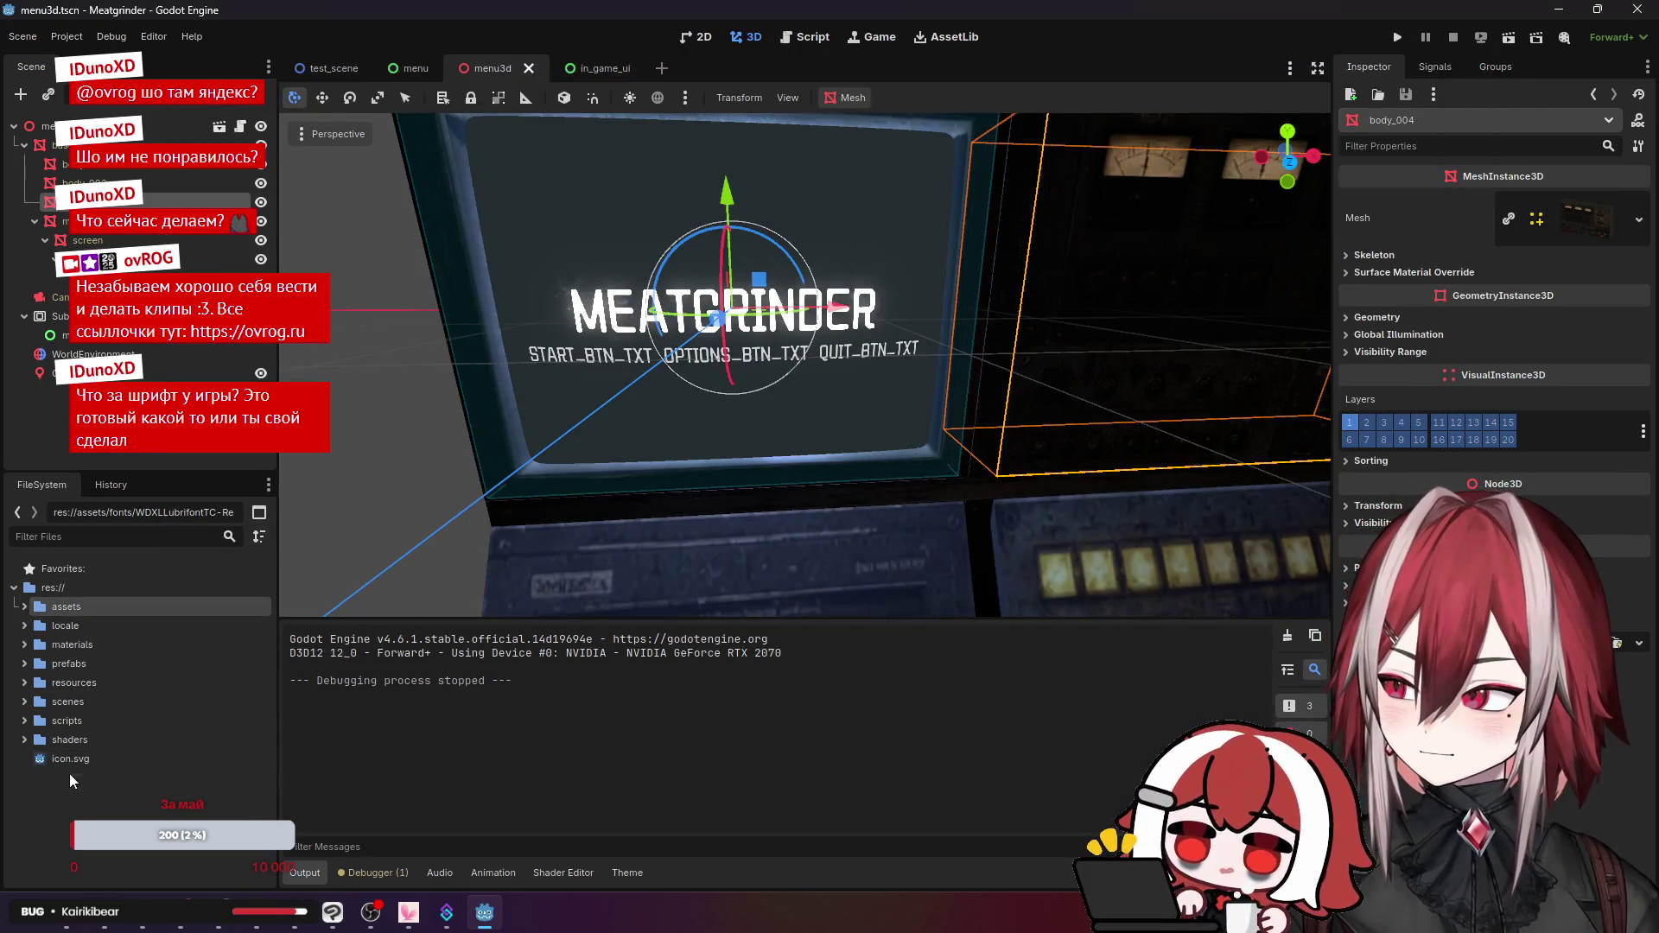
left_click(377, 429)
scroll(662, 413, "down", 5)
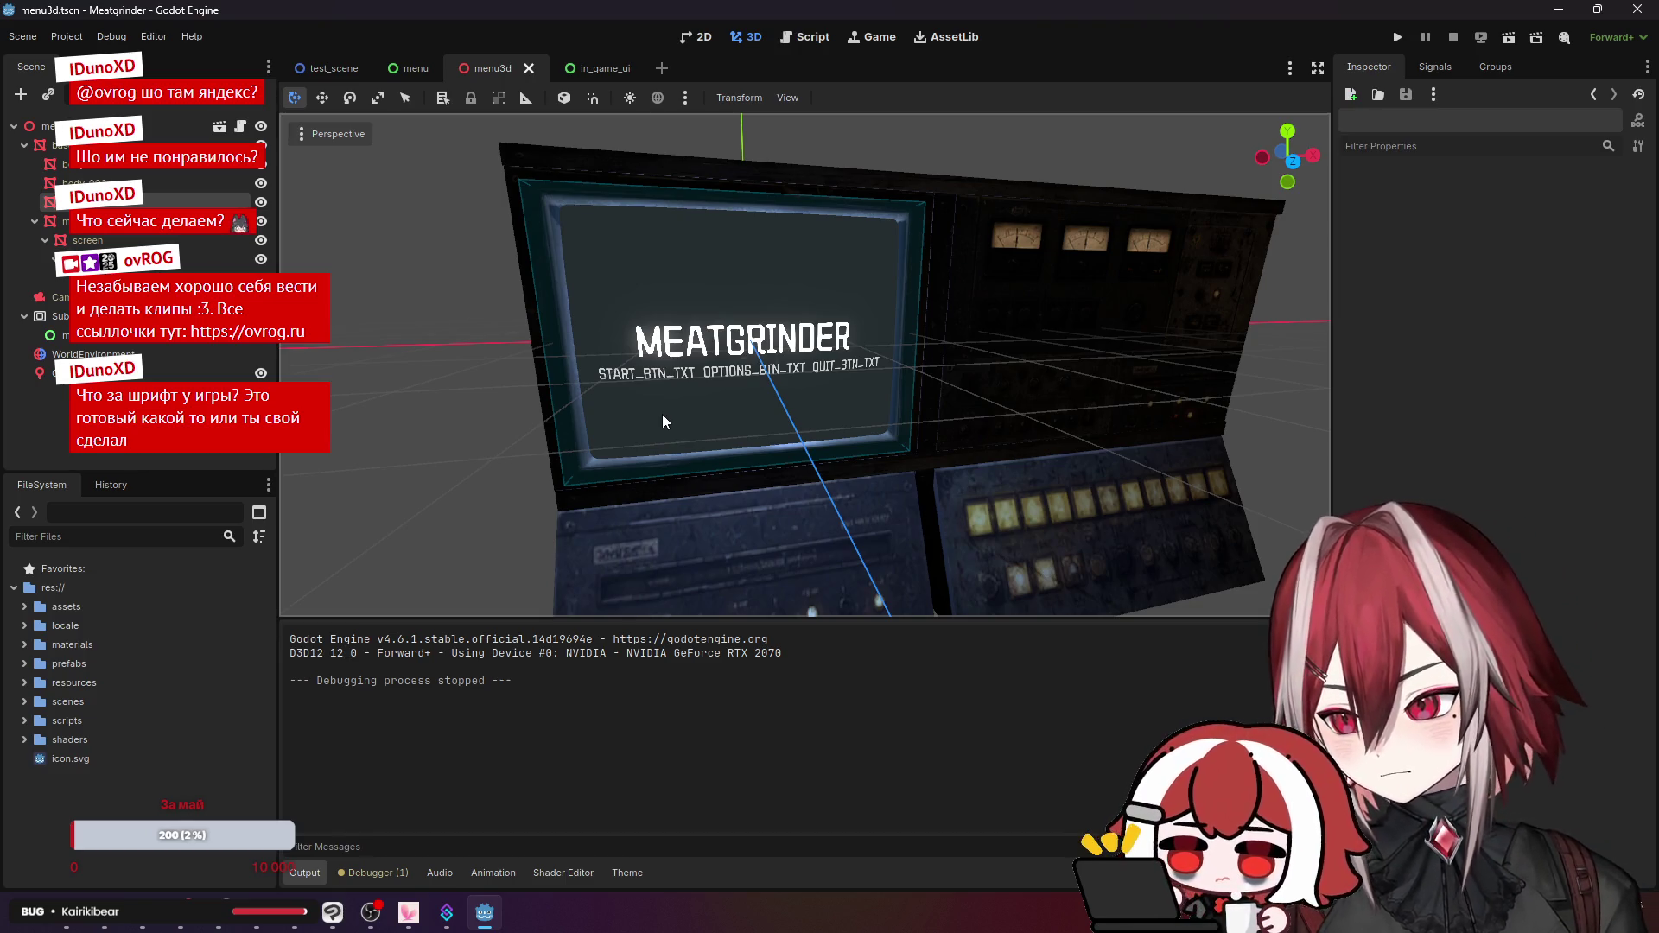
key("w")
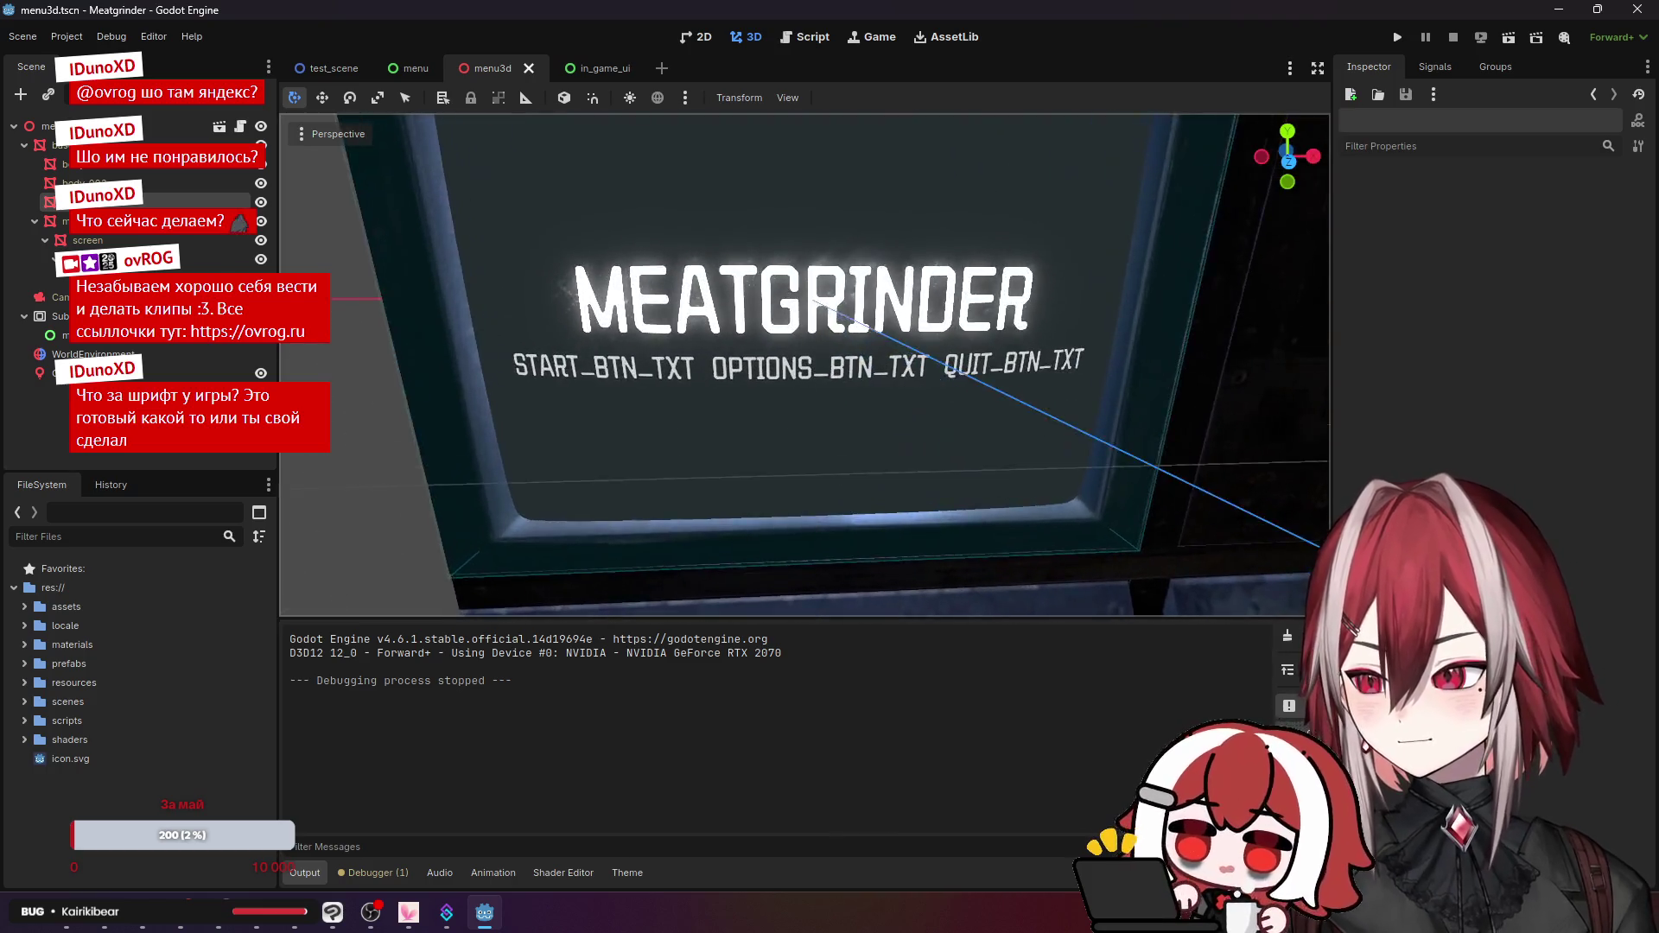
key("s")
key("s")
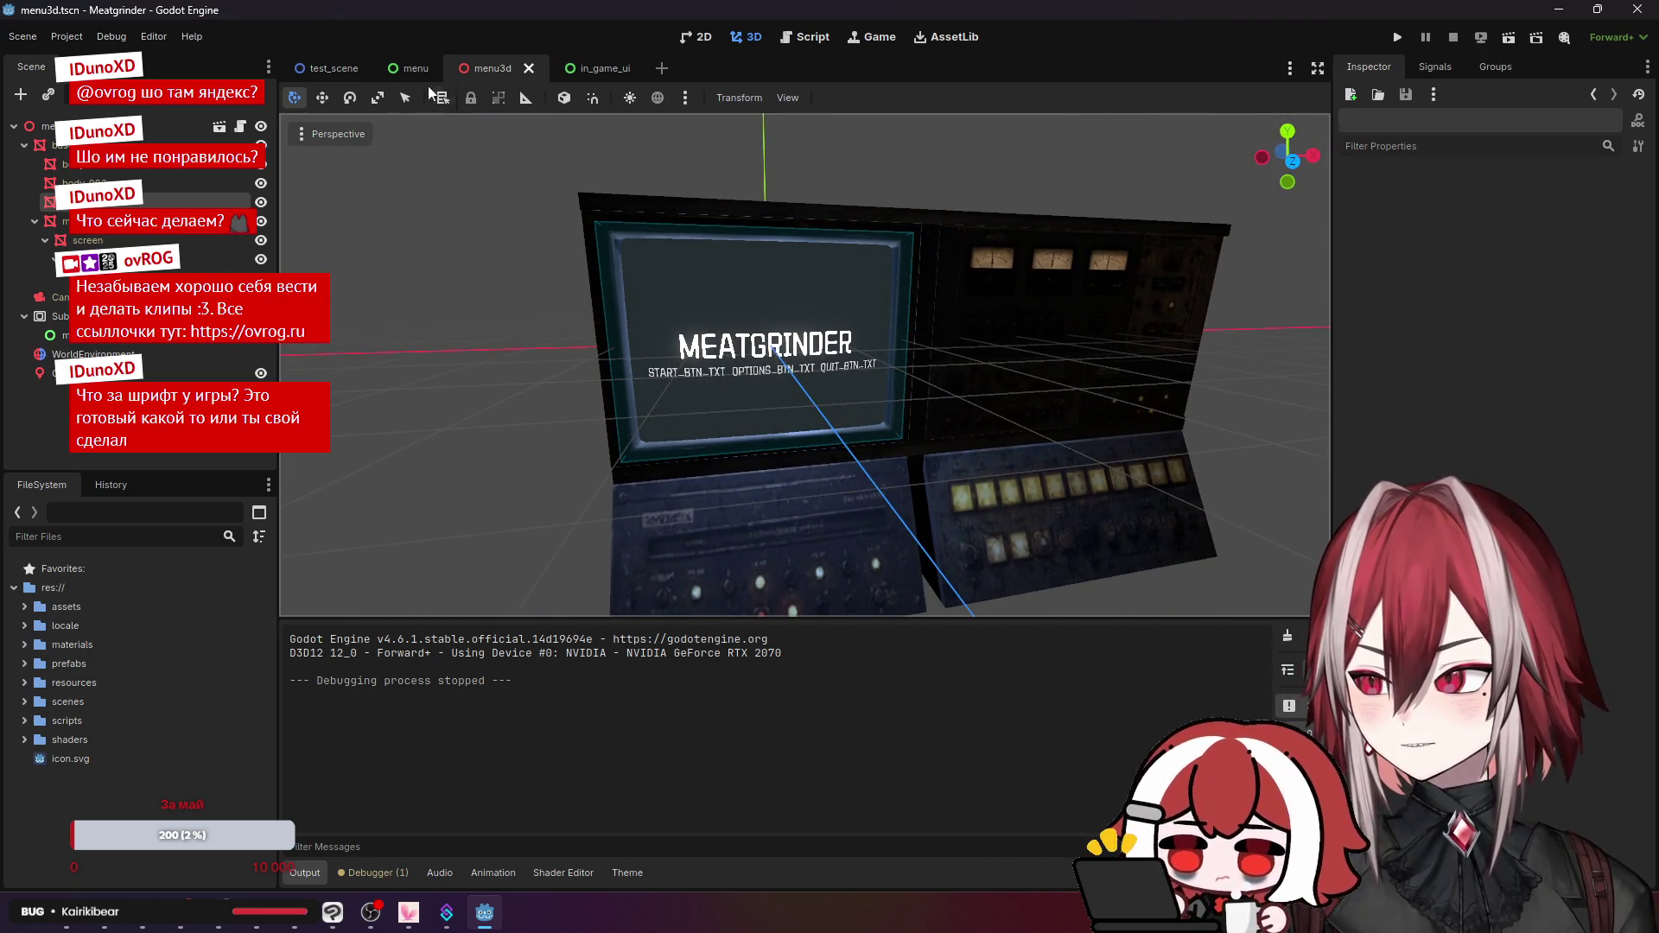
left_click(414, 69)
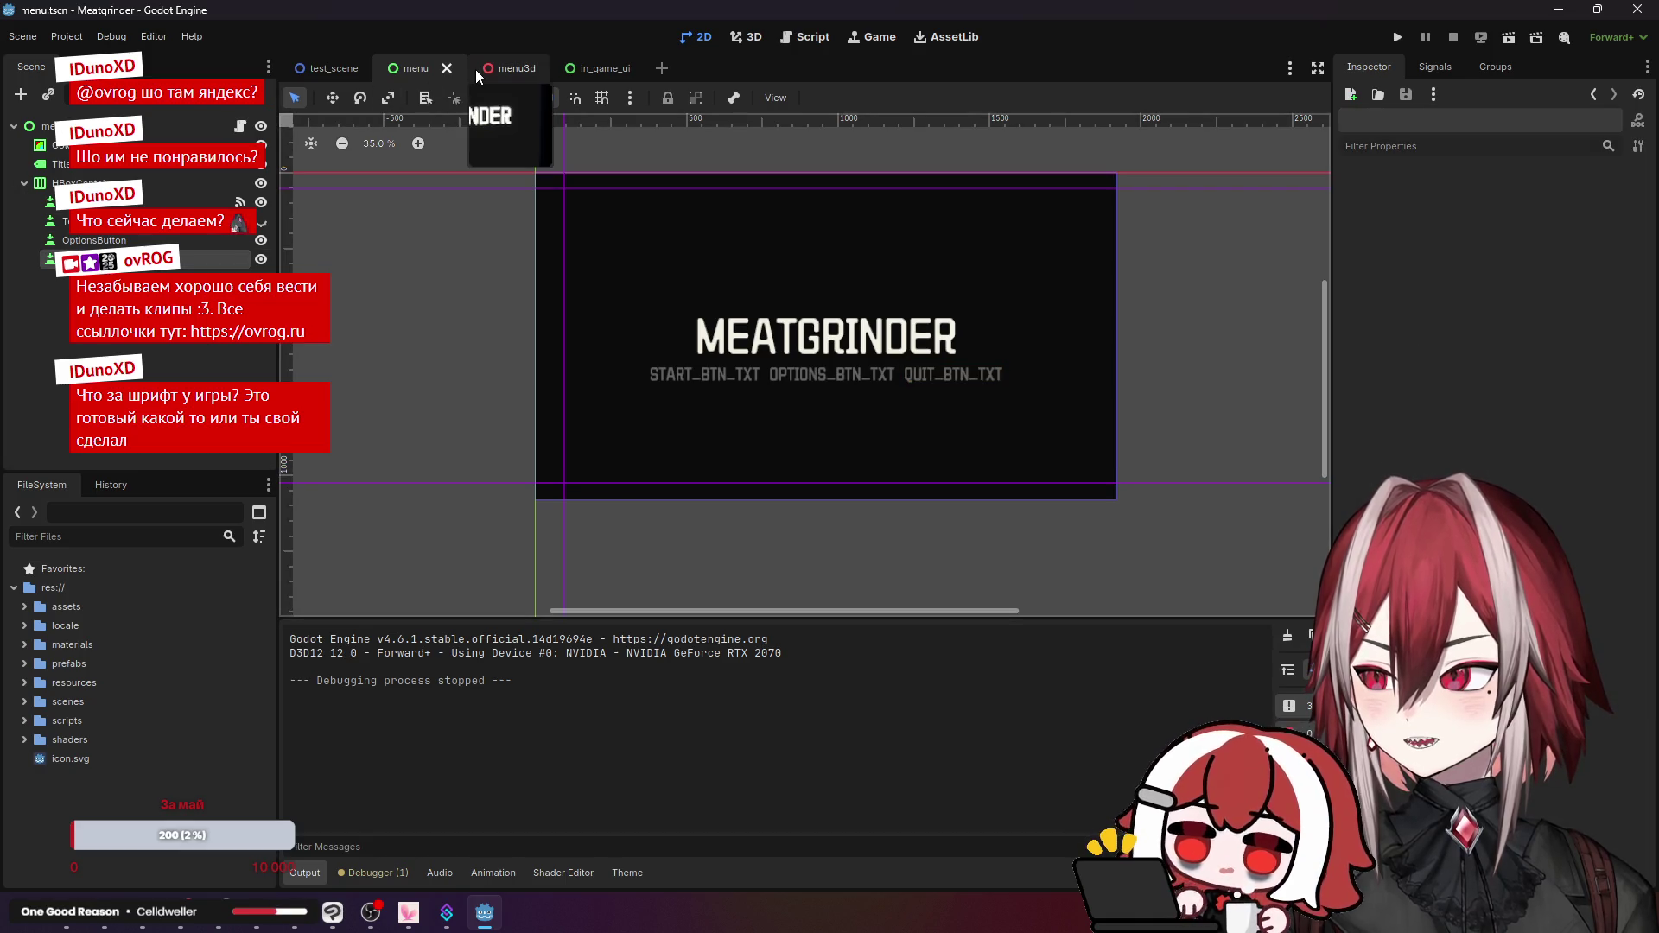
left_click(475, 69)
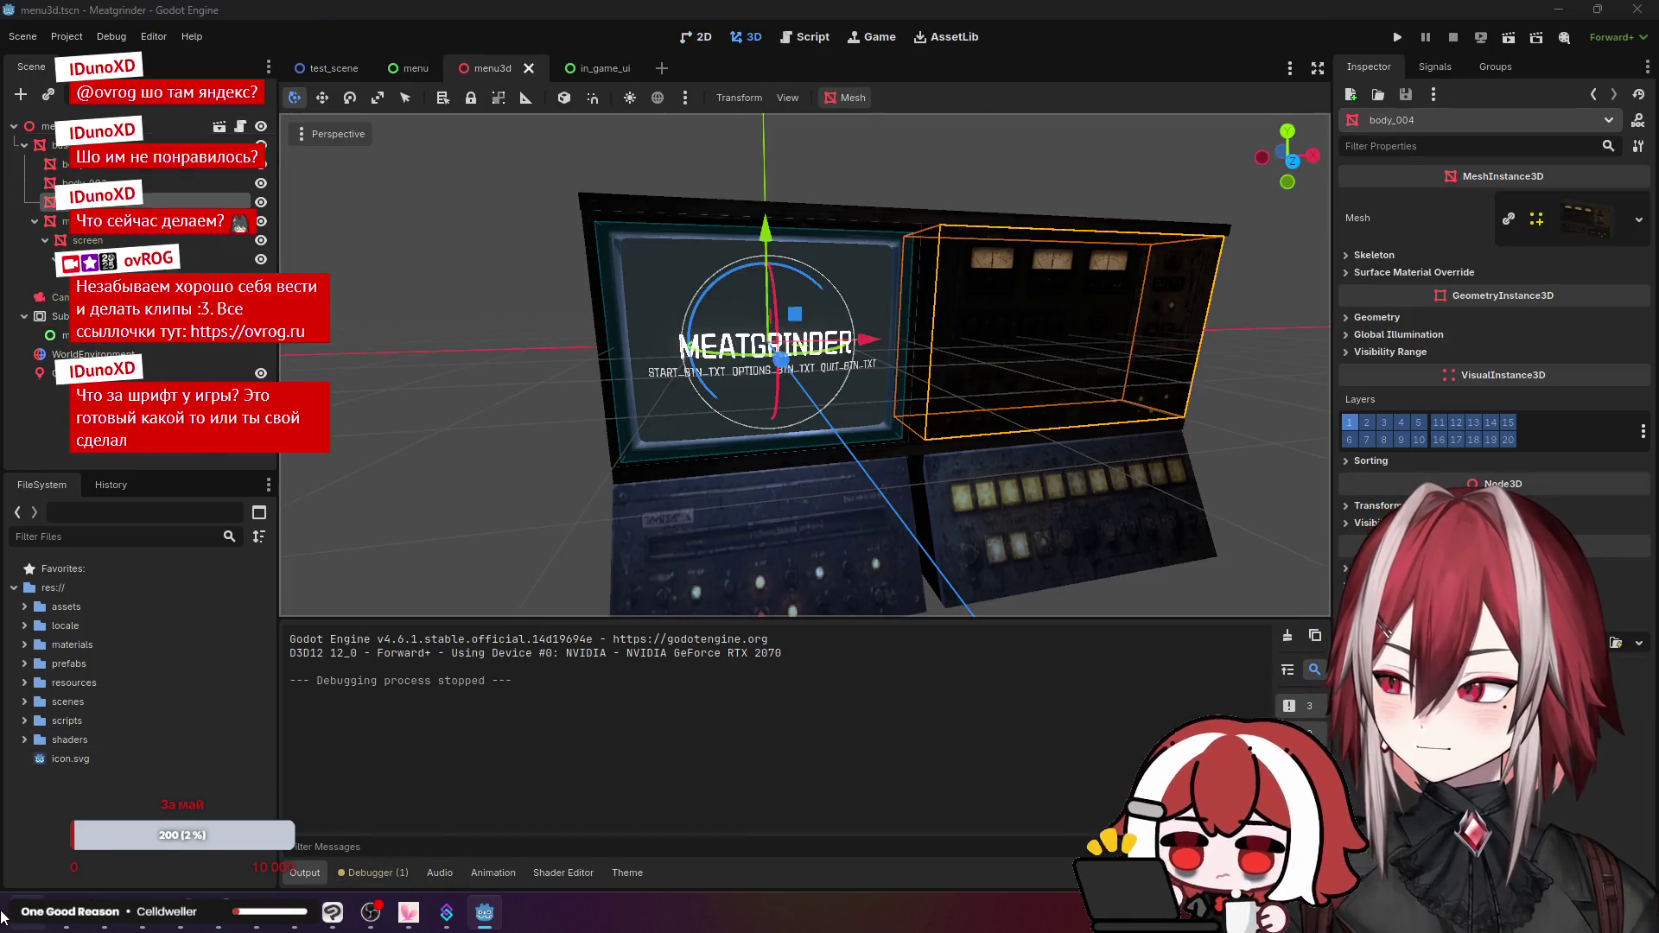
key("super")
key("super")
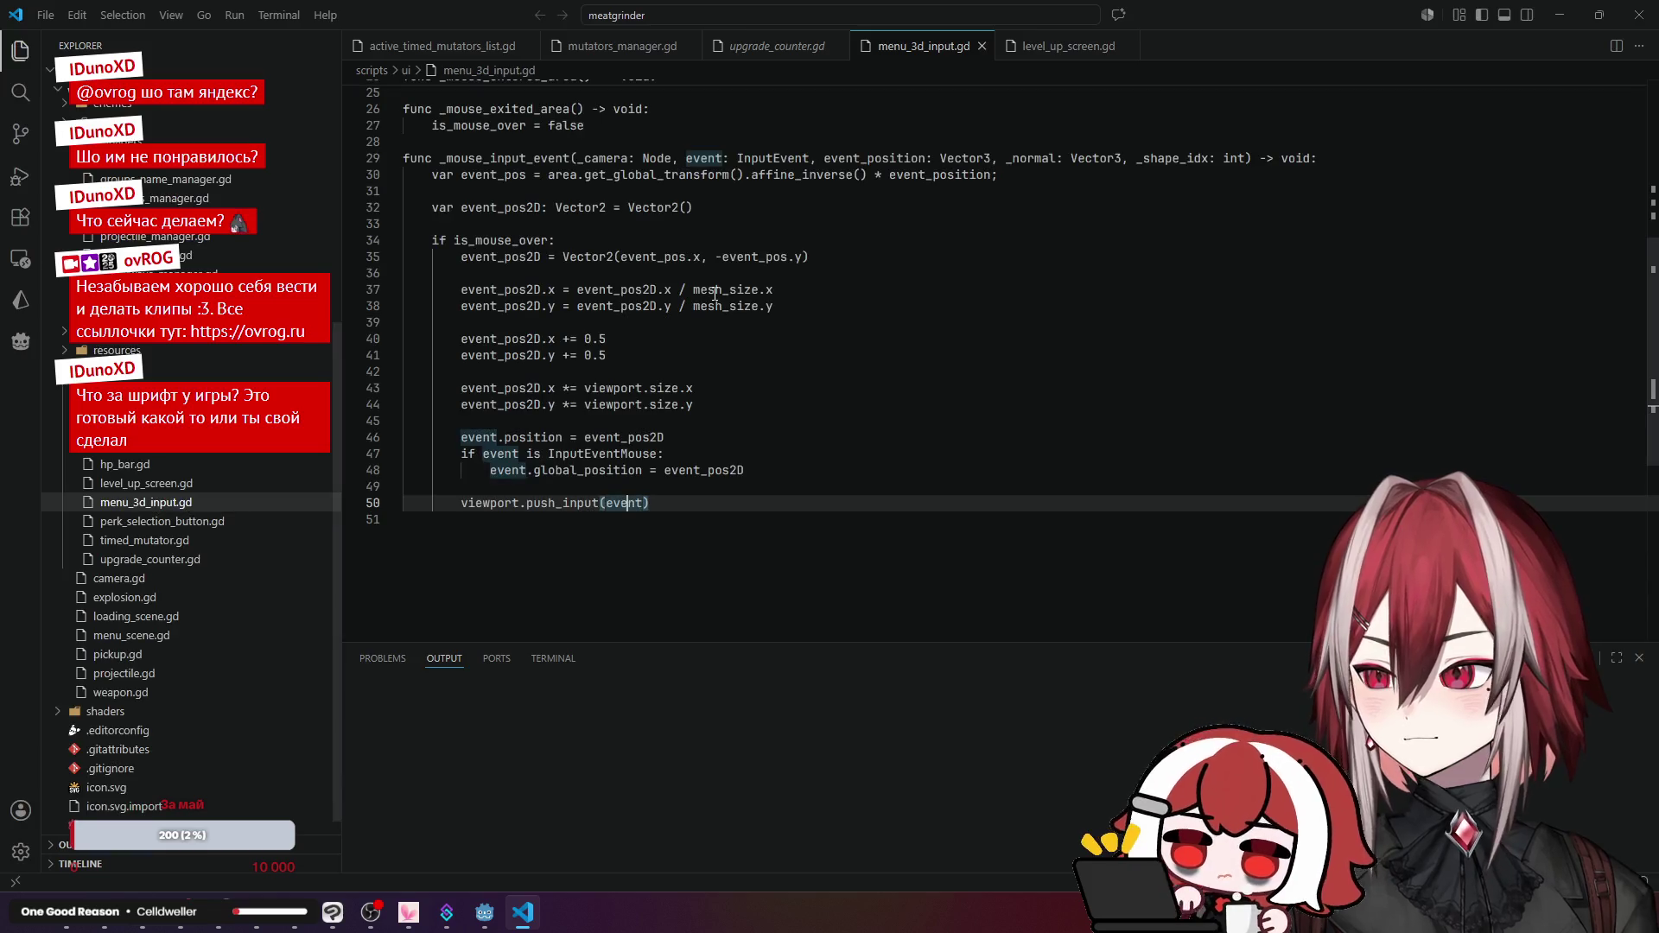
Scroll up through the script and mark the affine_inverse call on line 30
scroll(743, 285, "up", 3)
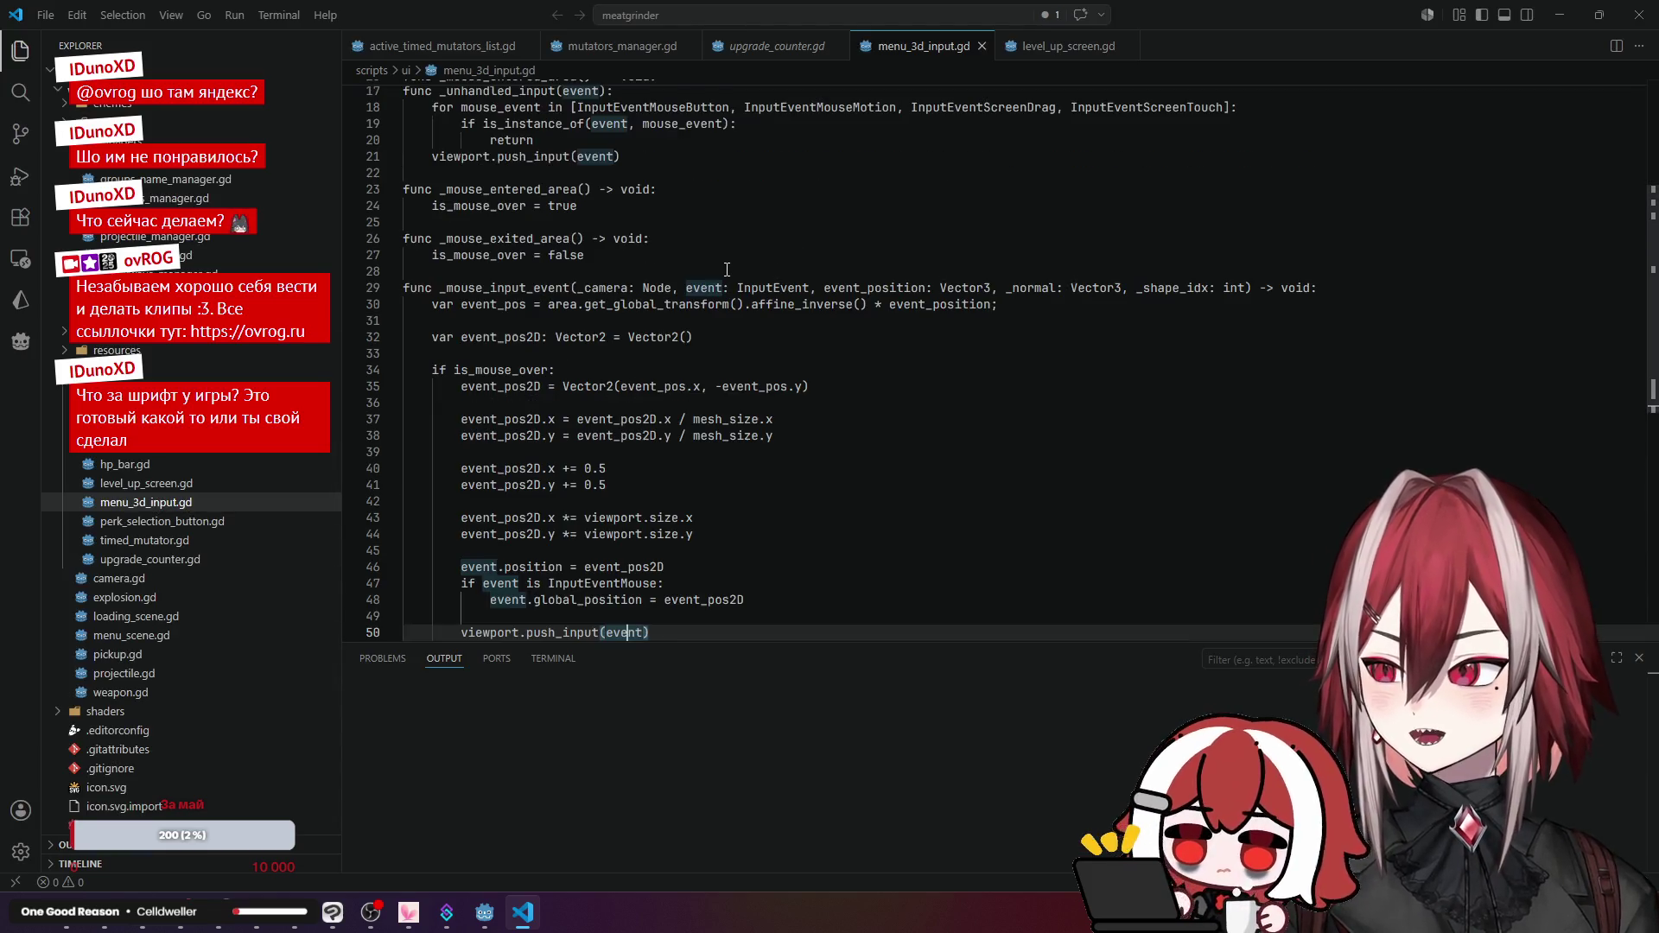
left_click(785, 306)
scroll(785, 312, "up", 3)
scroll(785, 312, "up", 3)
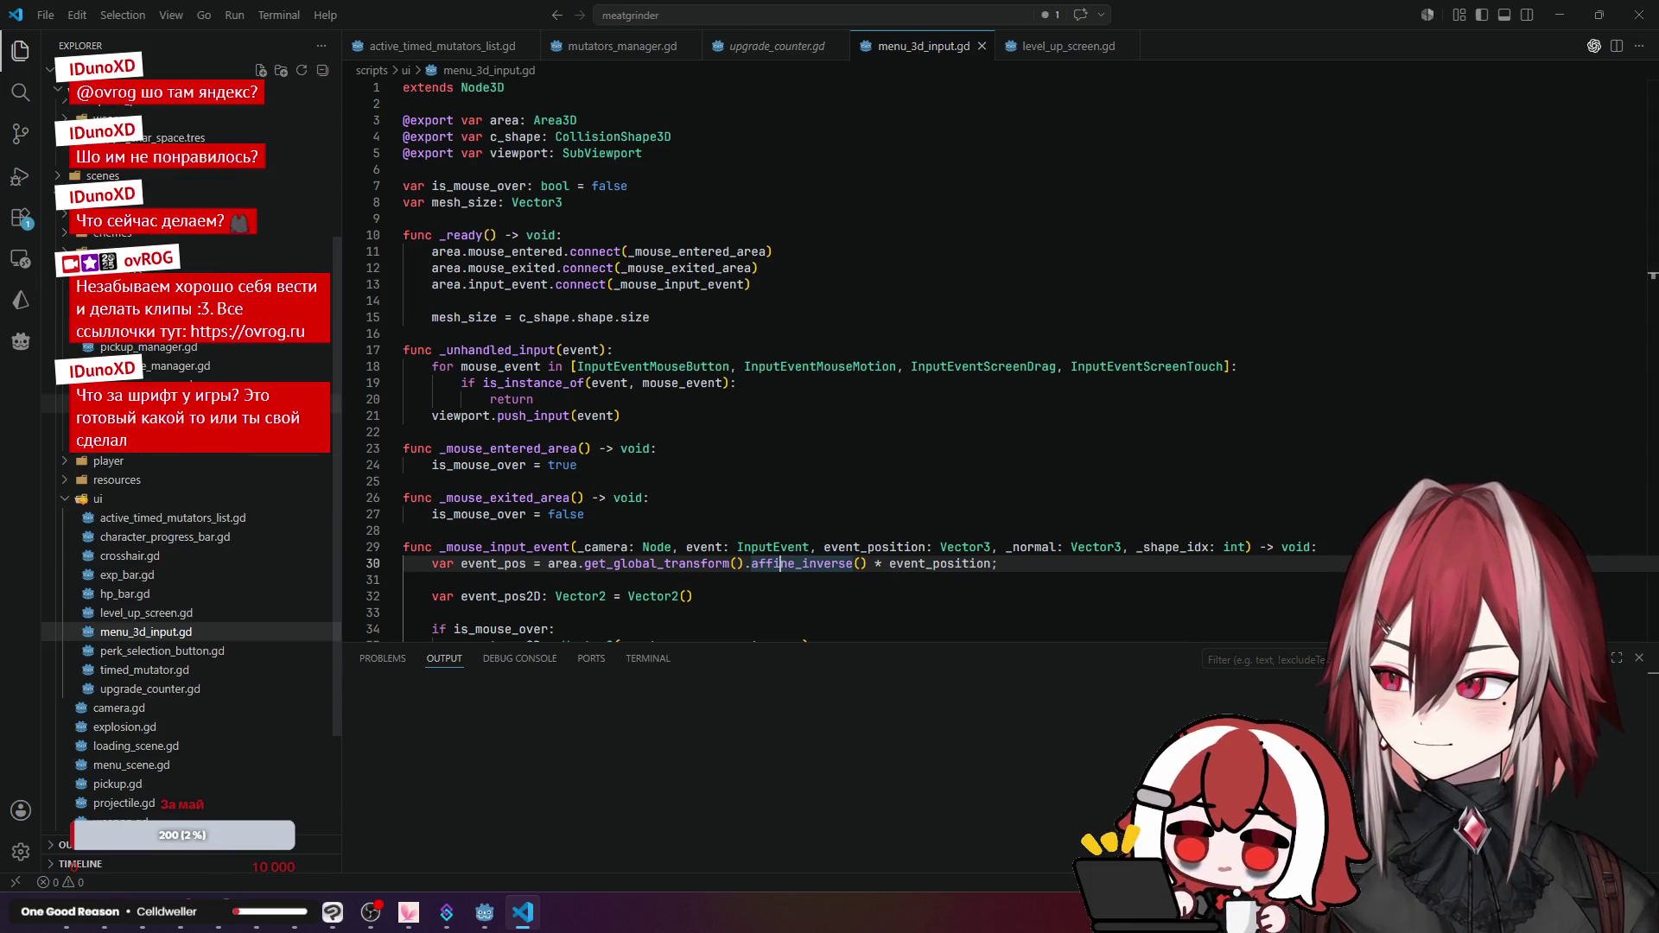
scroll(51, 259, "up", 5)
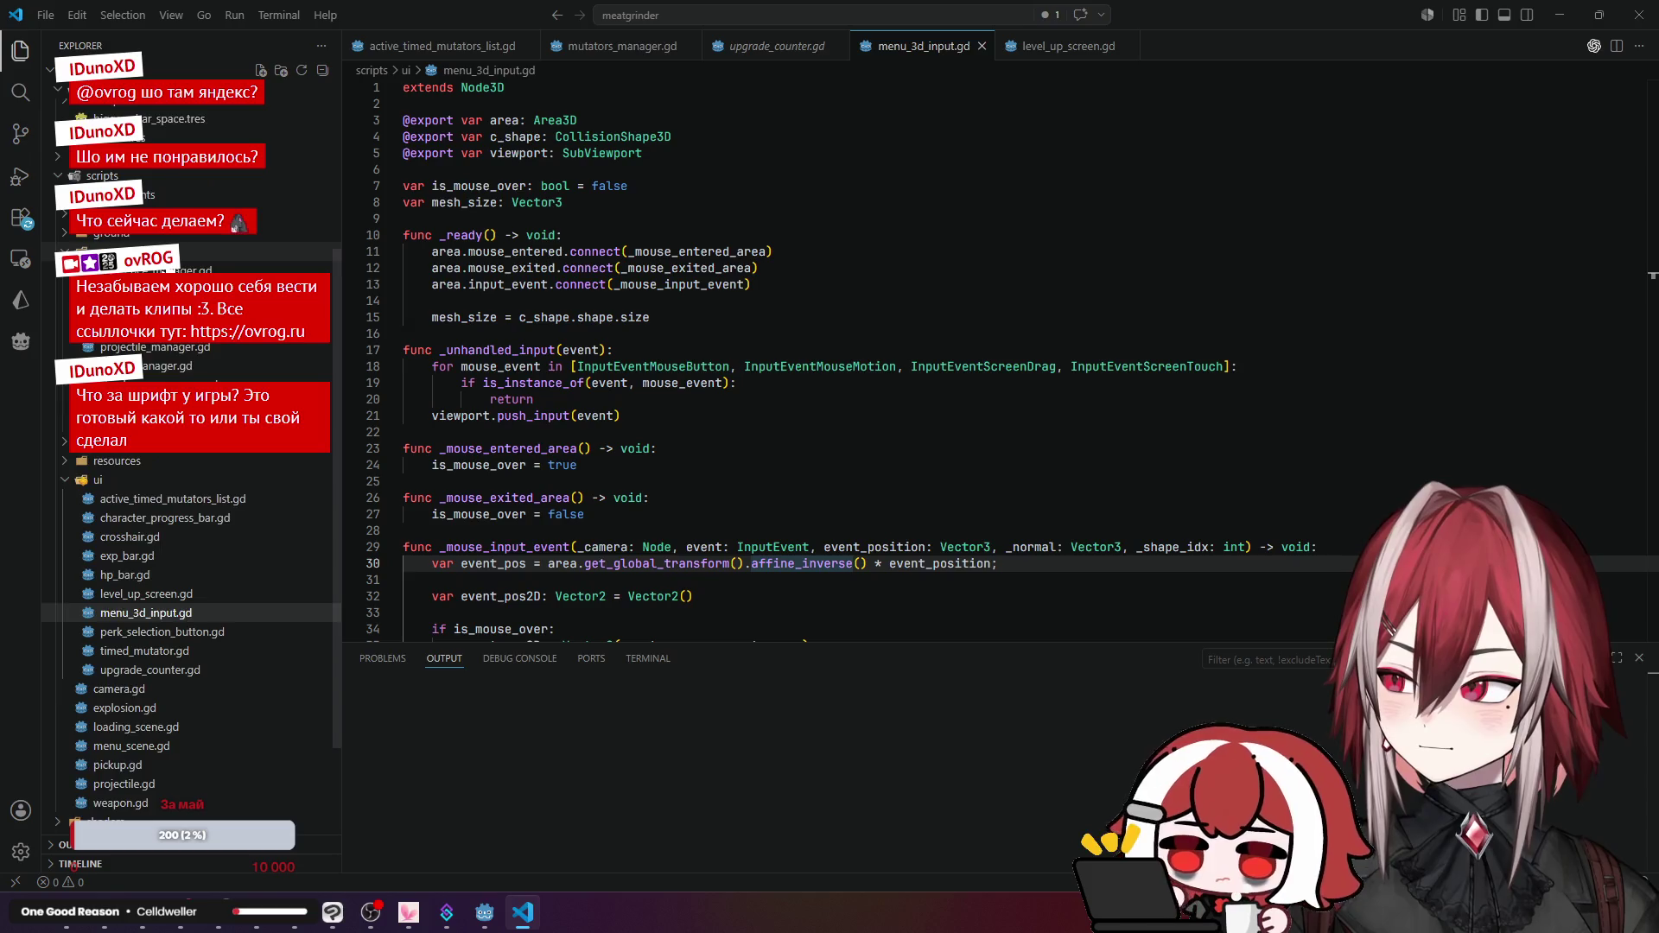
Collapse the expanded Explorer folders, expand scripts/ui and open menu_scene.gd
left_click(61, 222)
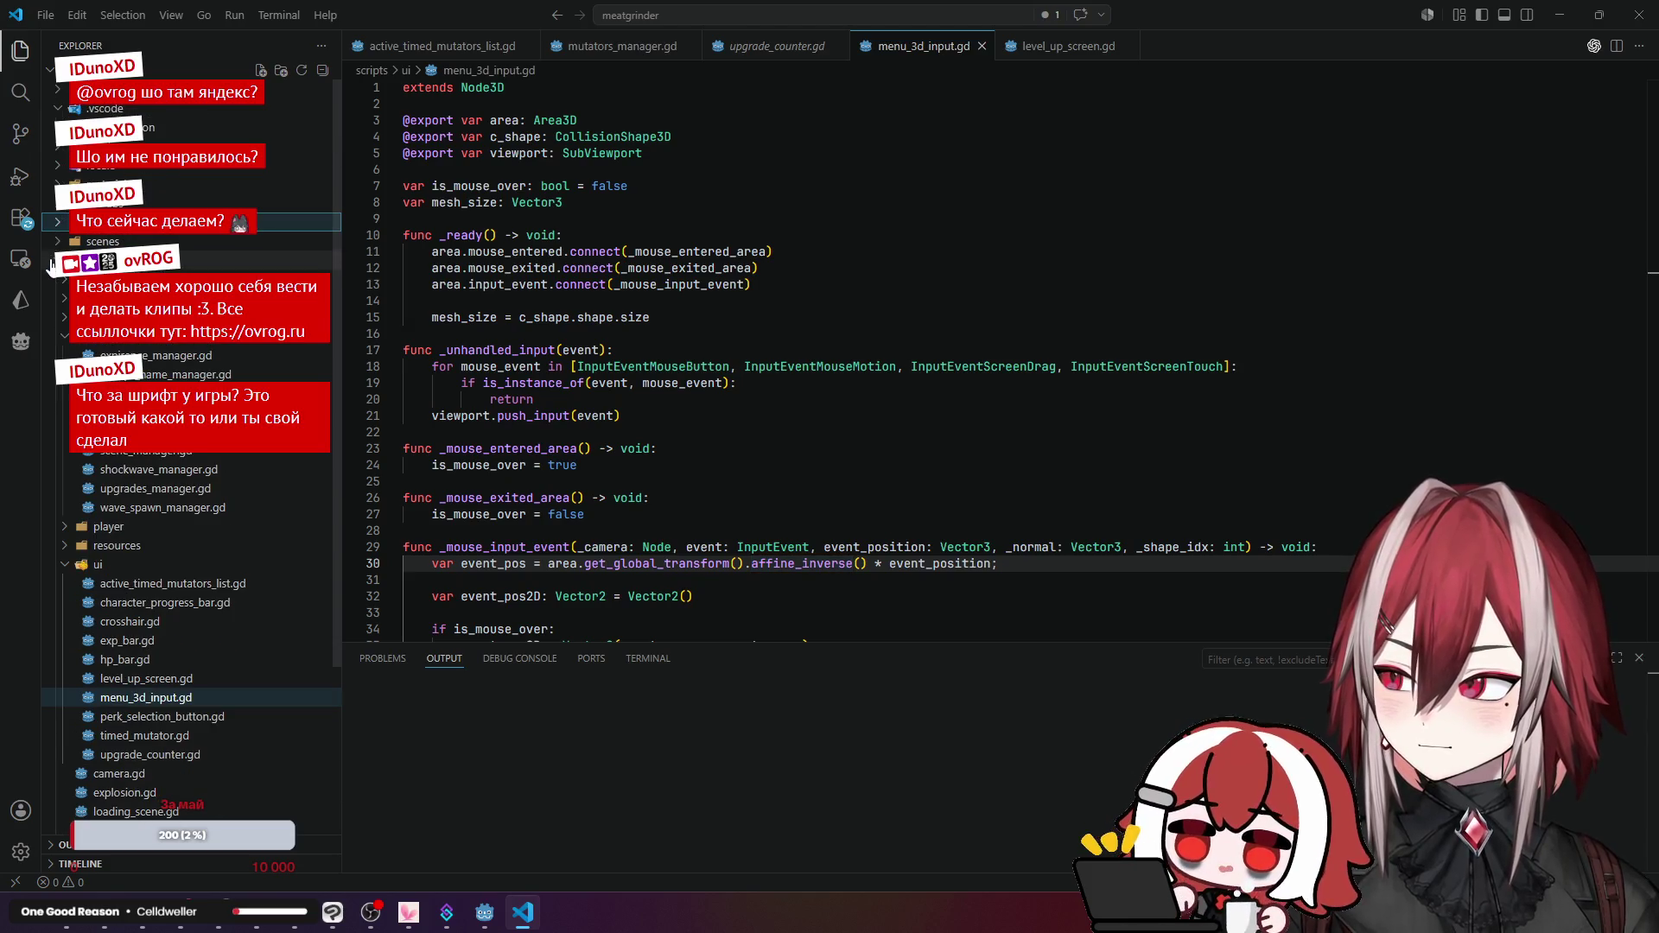
left_click(55, 263)
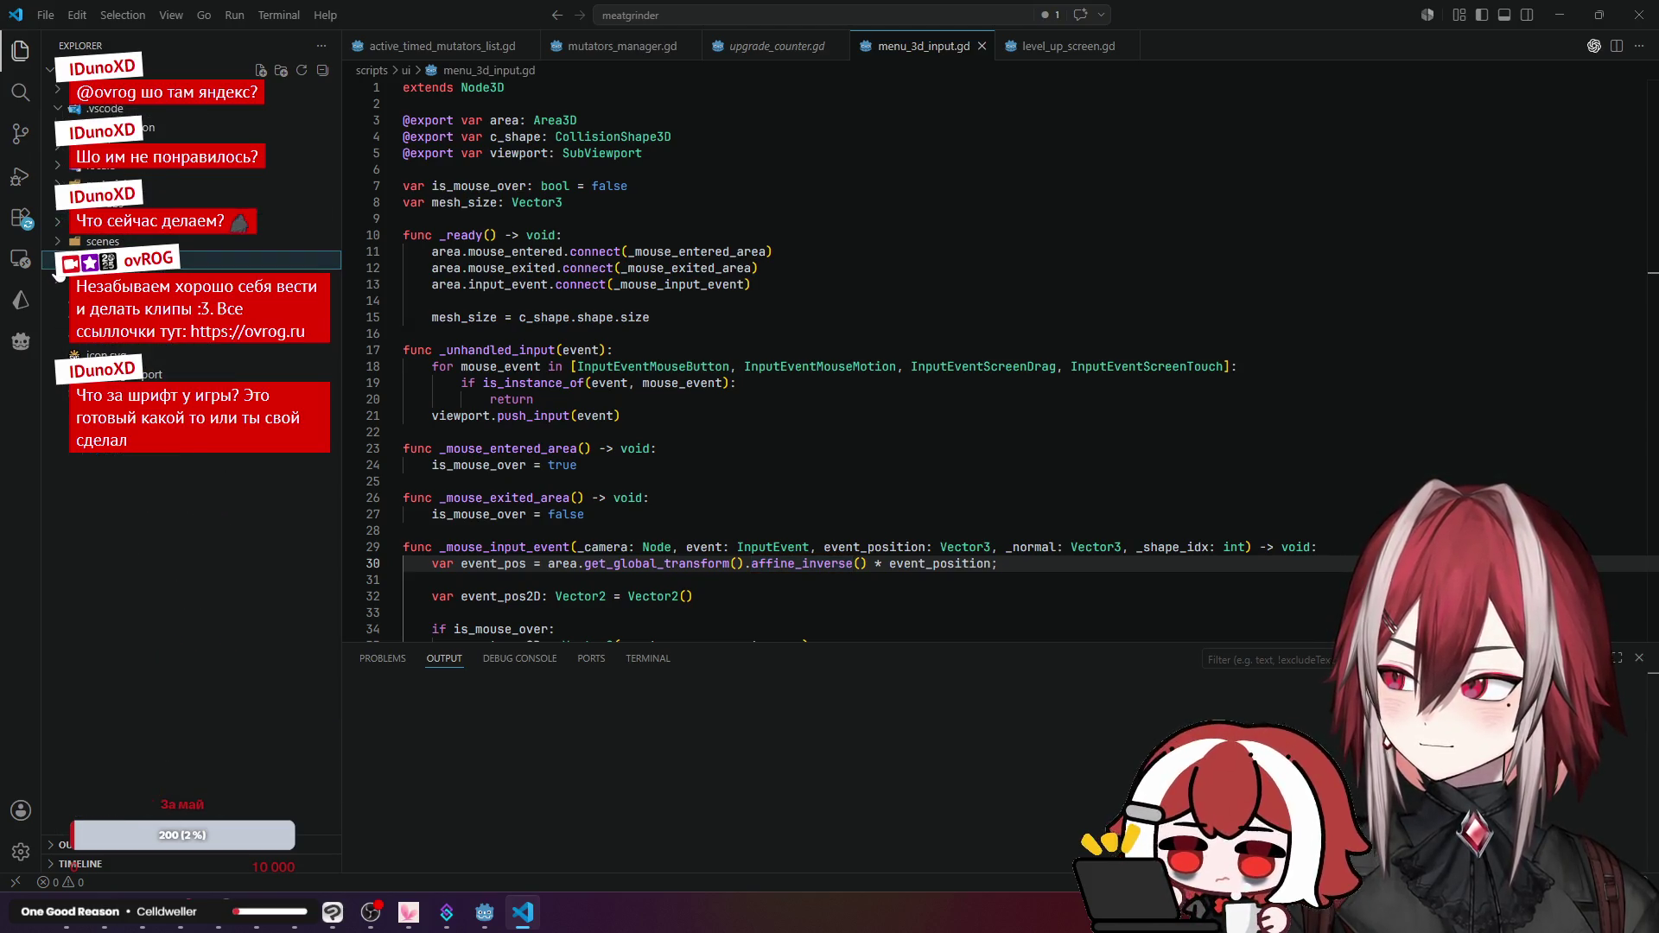
left_click(57, 263)
left_click(63, 336)
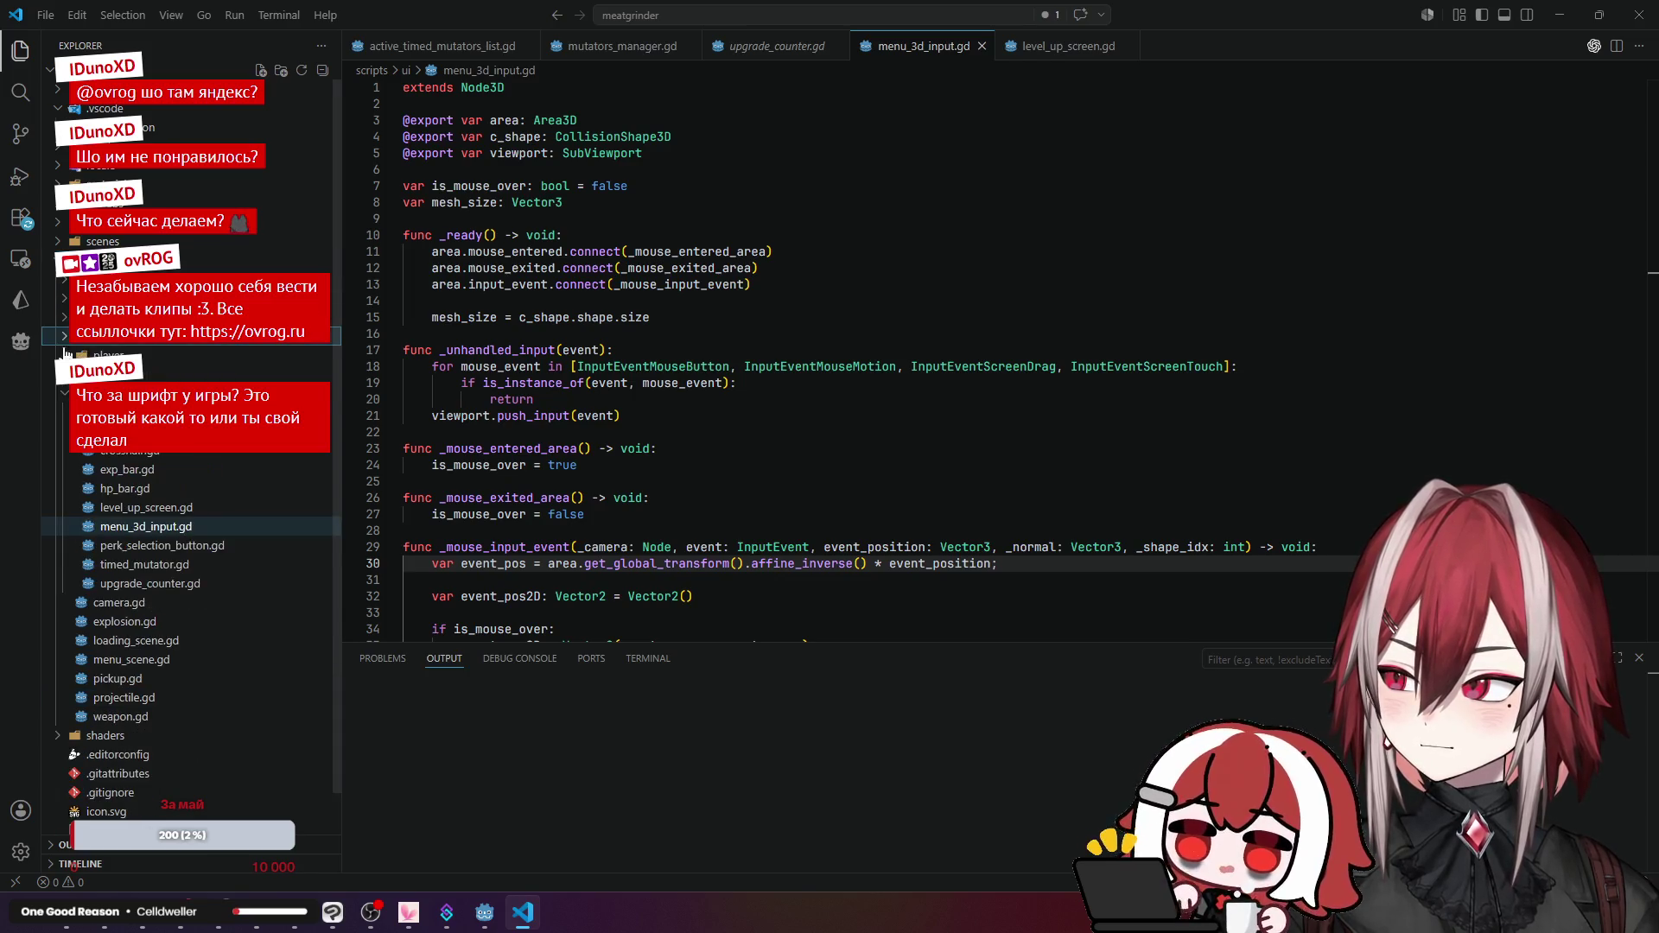
left_click(62, 394)
left_click(62, 395)
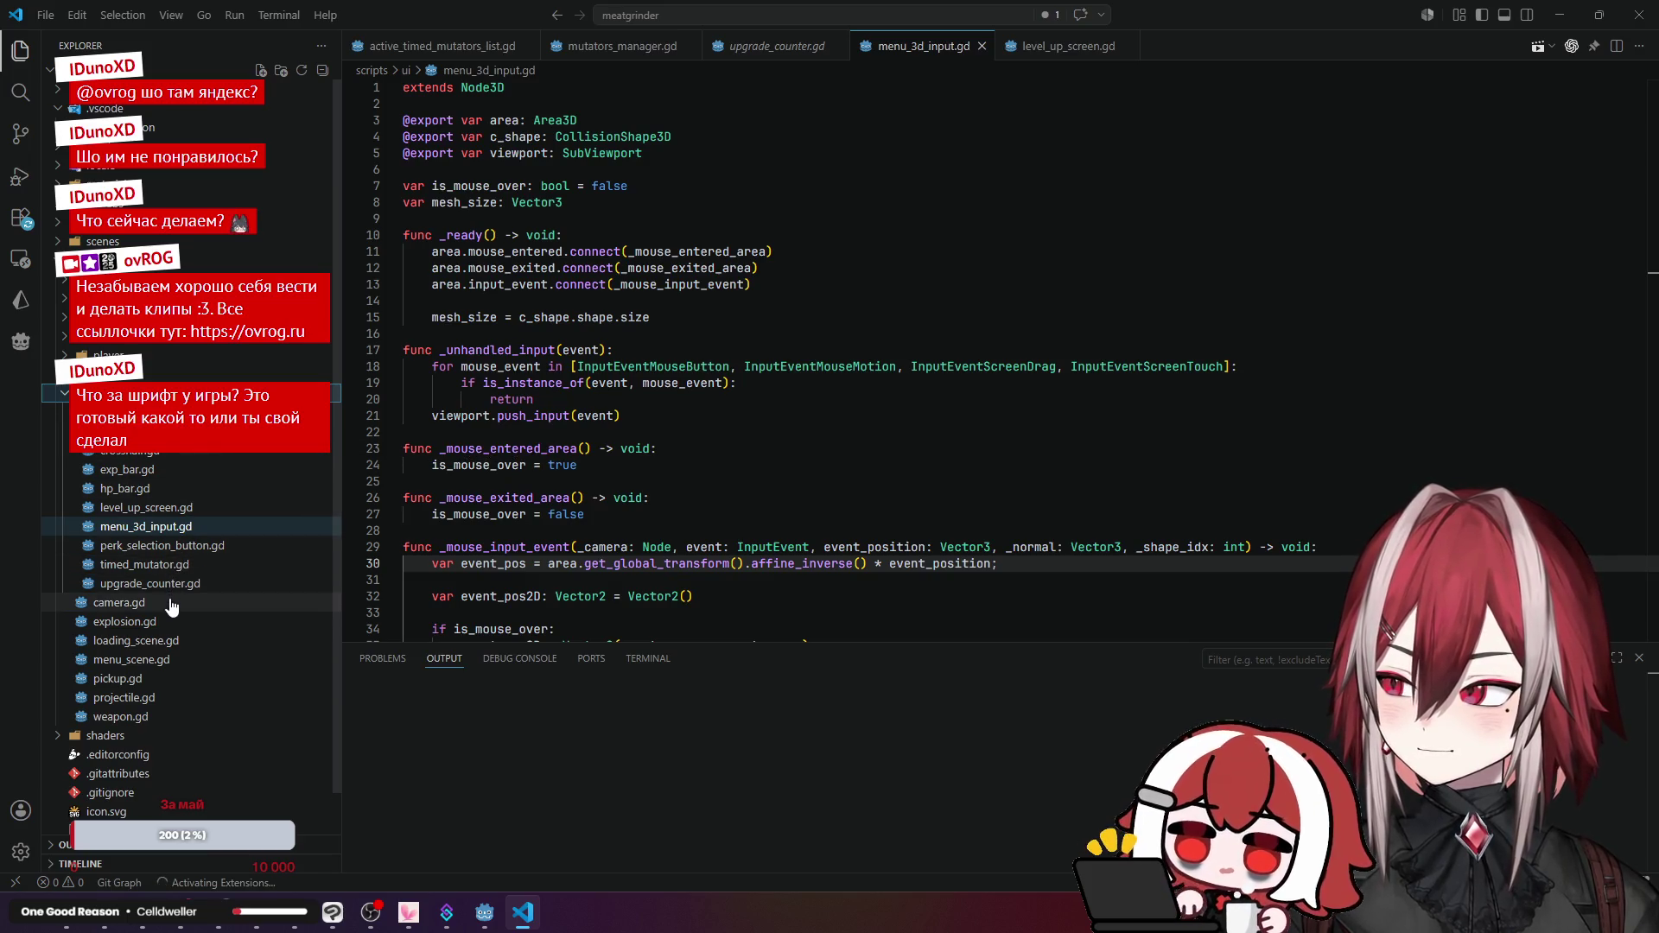
left_click(192, 660)
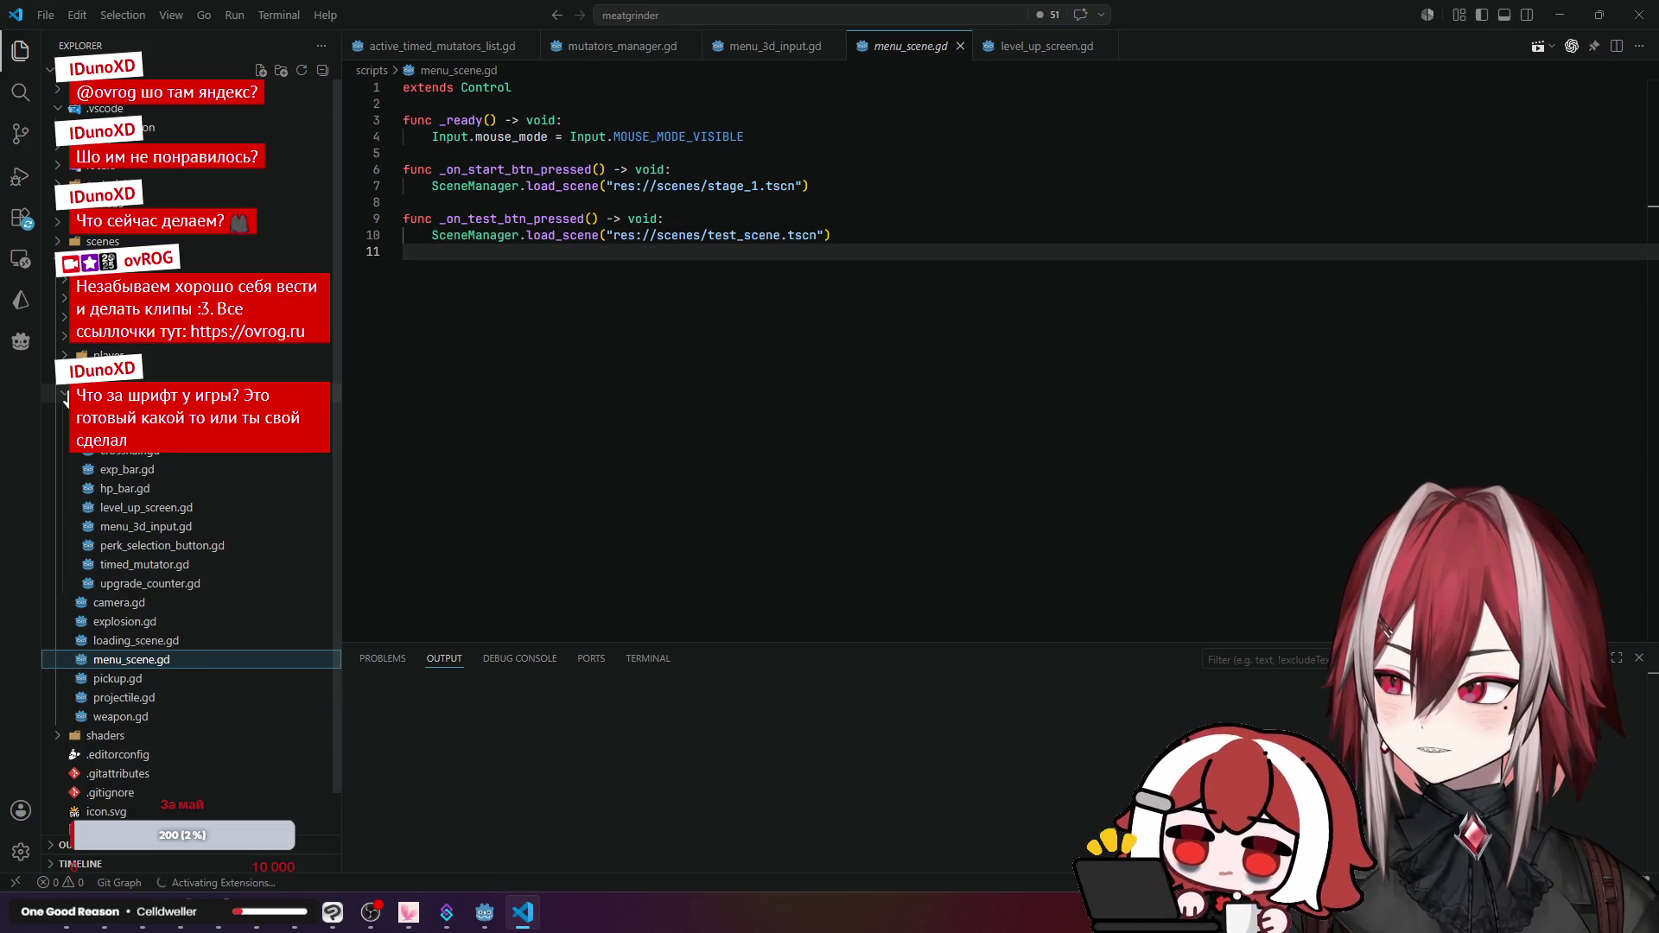
left_click(64, 395)
Review menu_scene.gd's test button handler, mouse mode line and test scene line
mouse_move(496, 923)
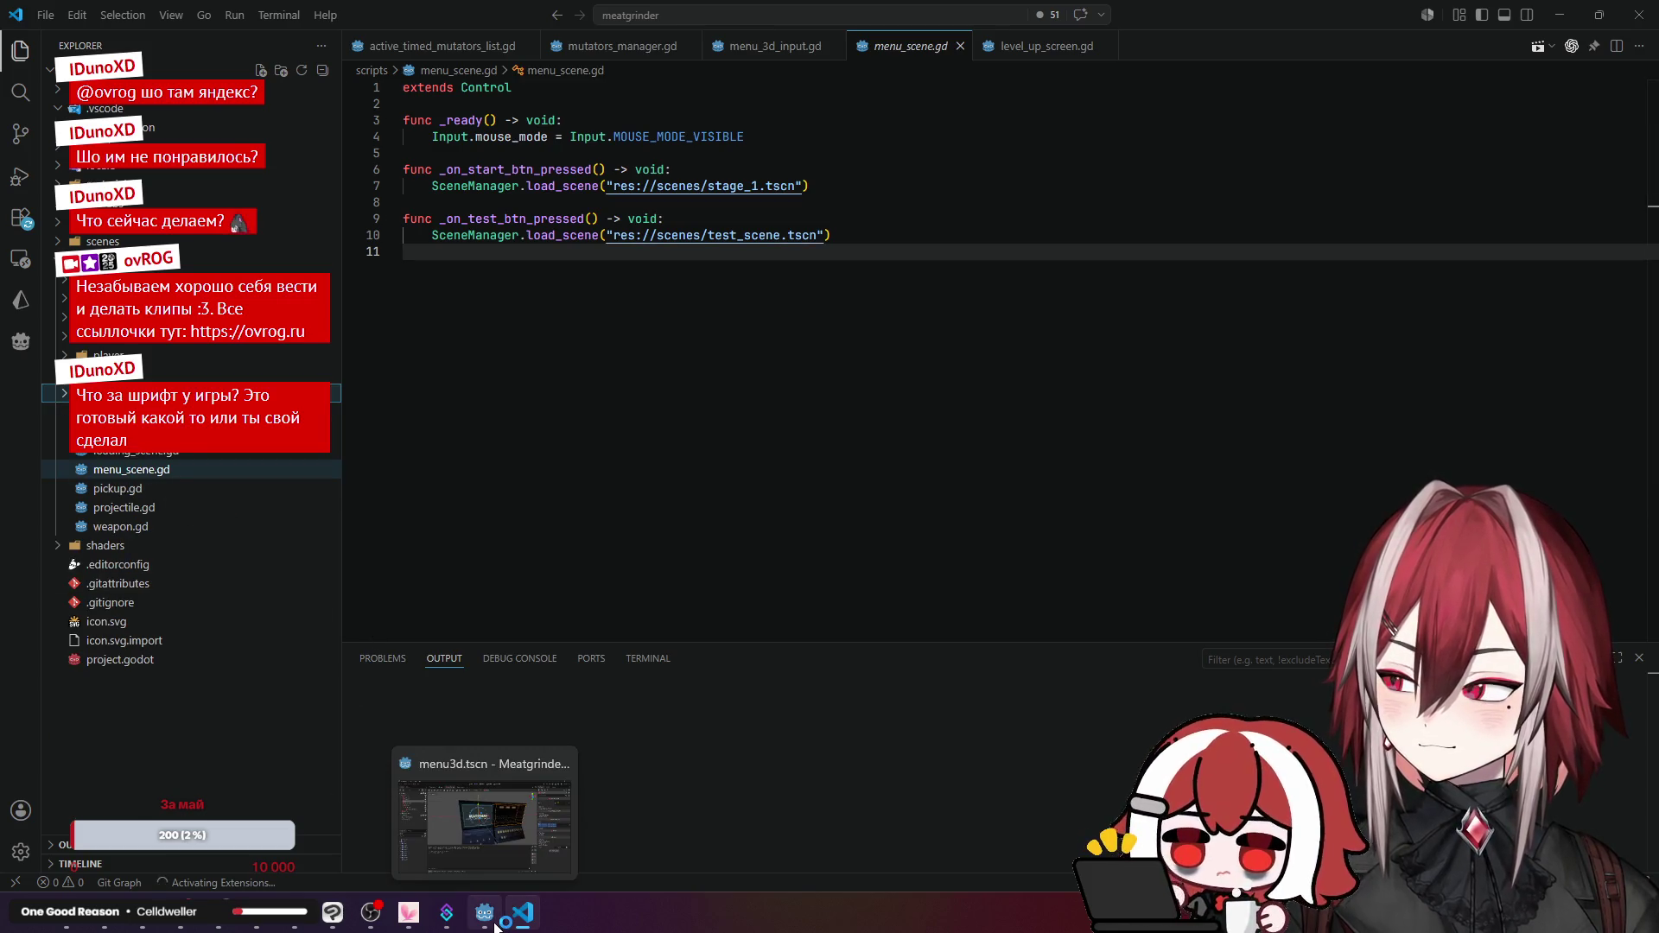
left_click(789, 235)
left_click(777, 135)
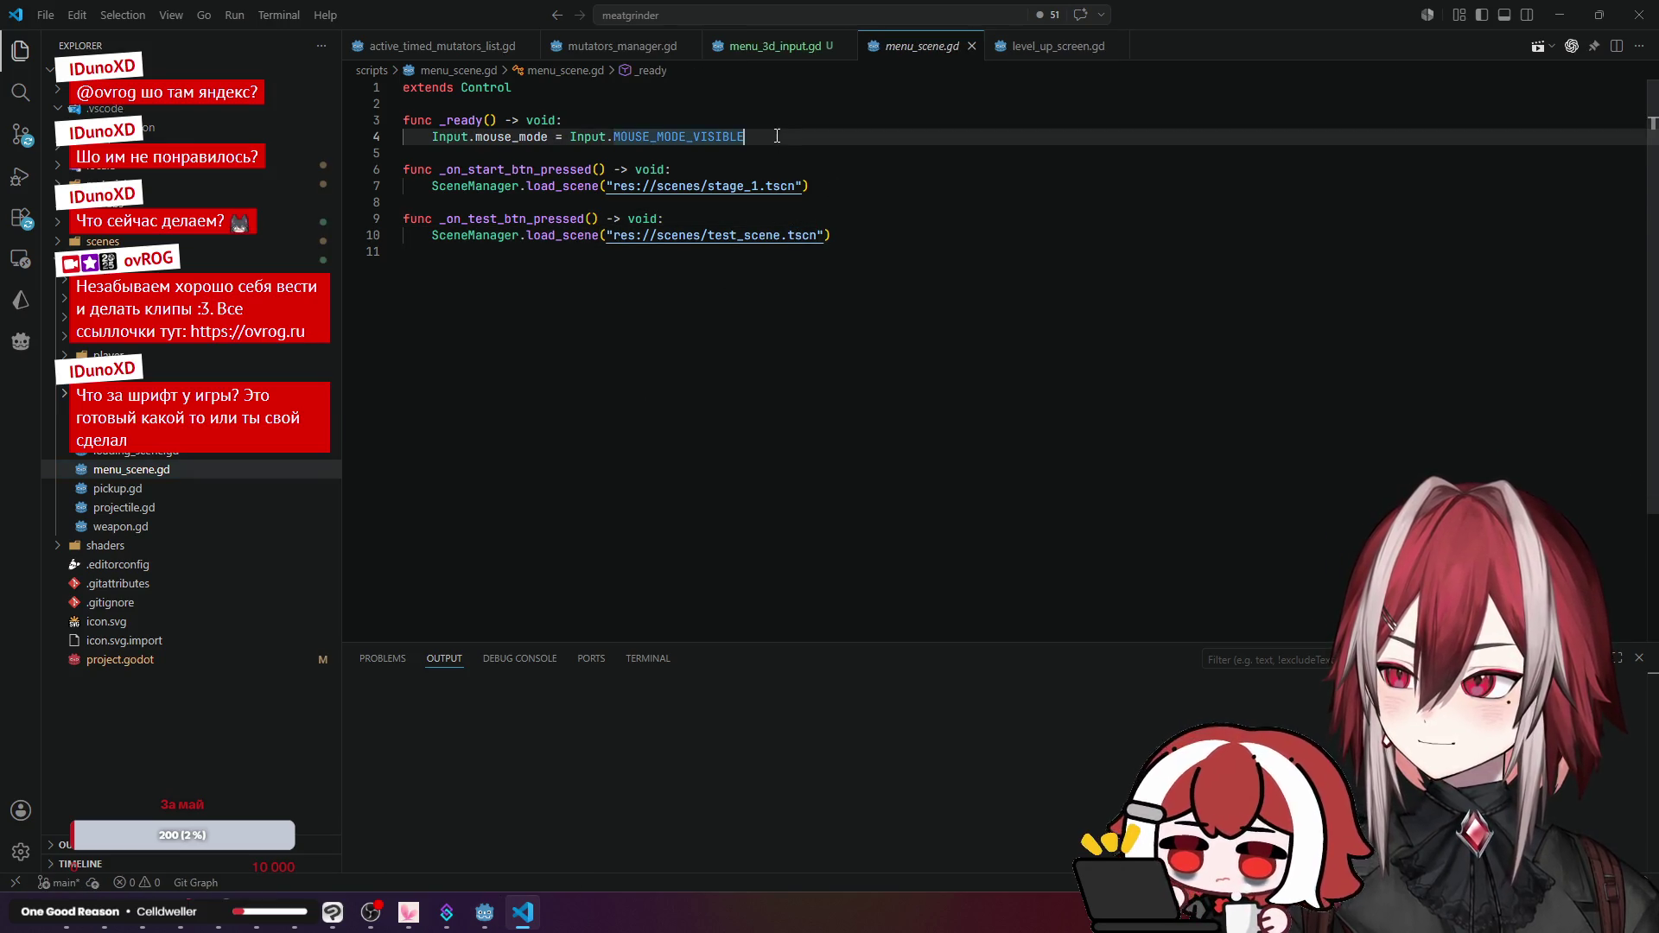
left_click(827, 182)
left_click(856, 234)
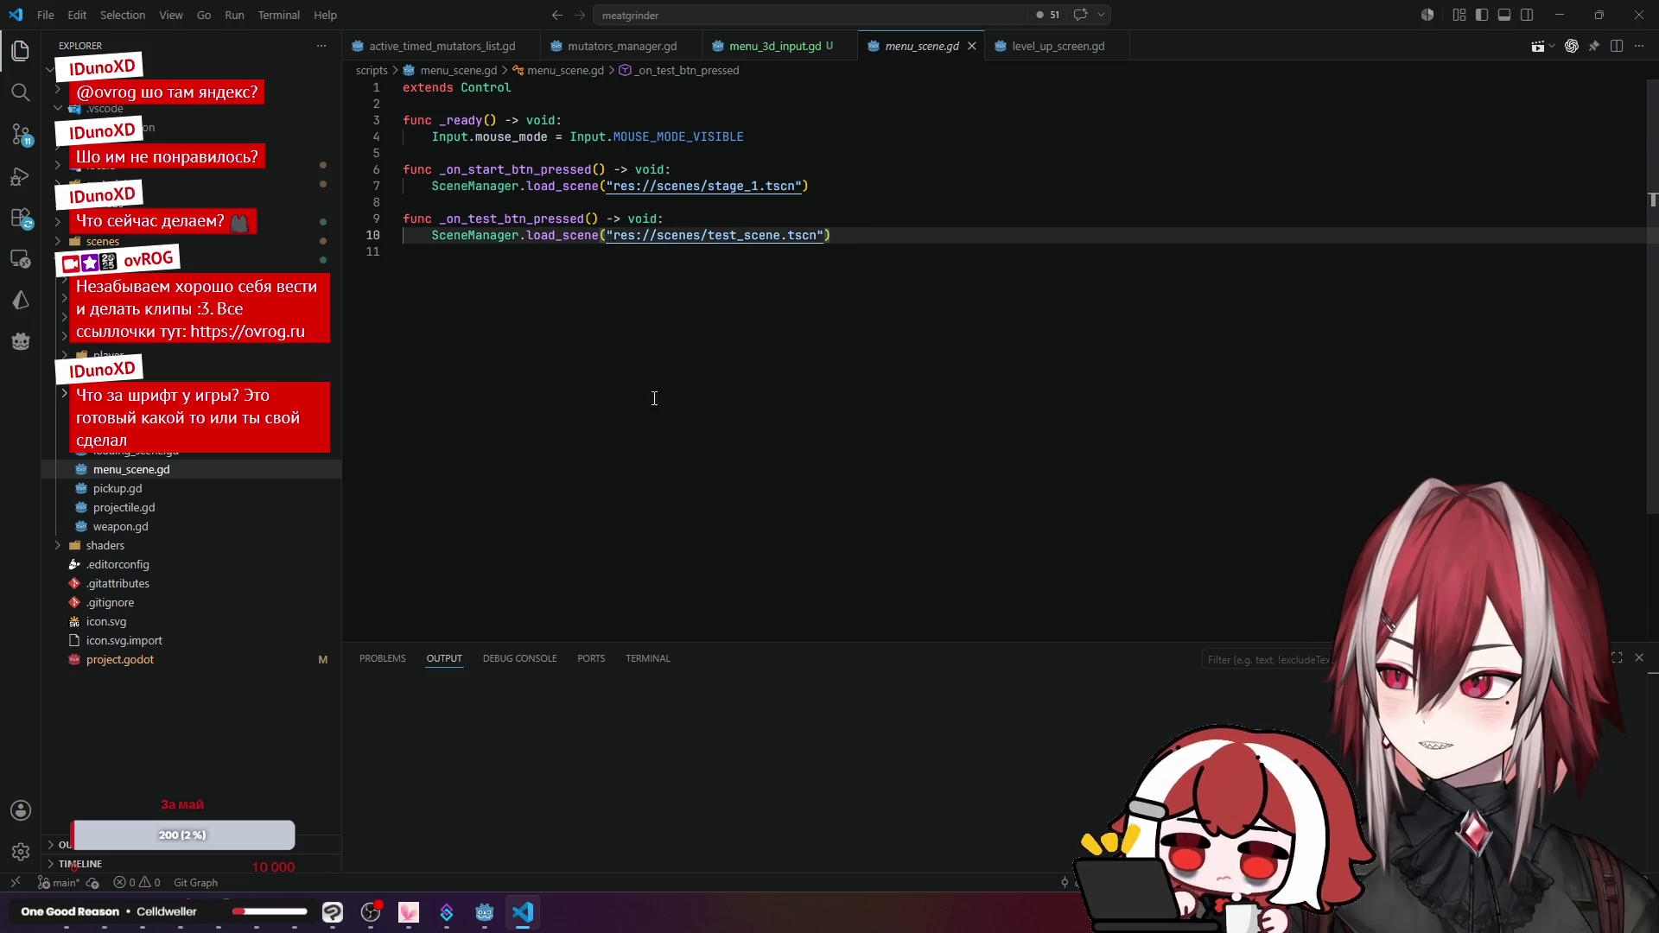
Switch between the code editor and Godot, ending on the menu3d scene
left_click(483, 914)
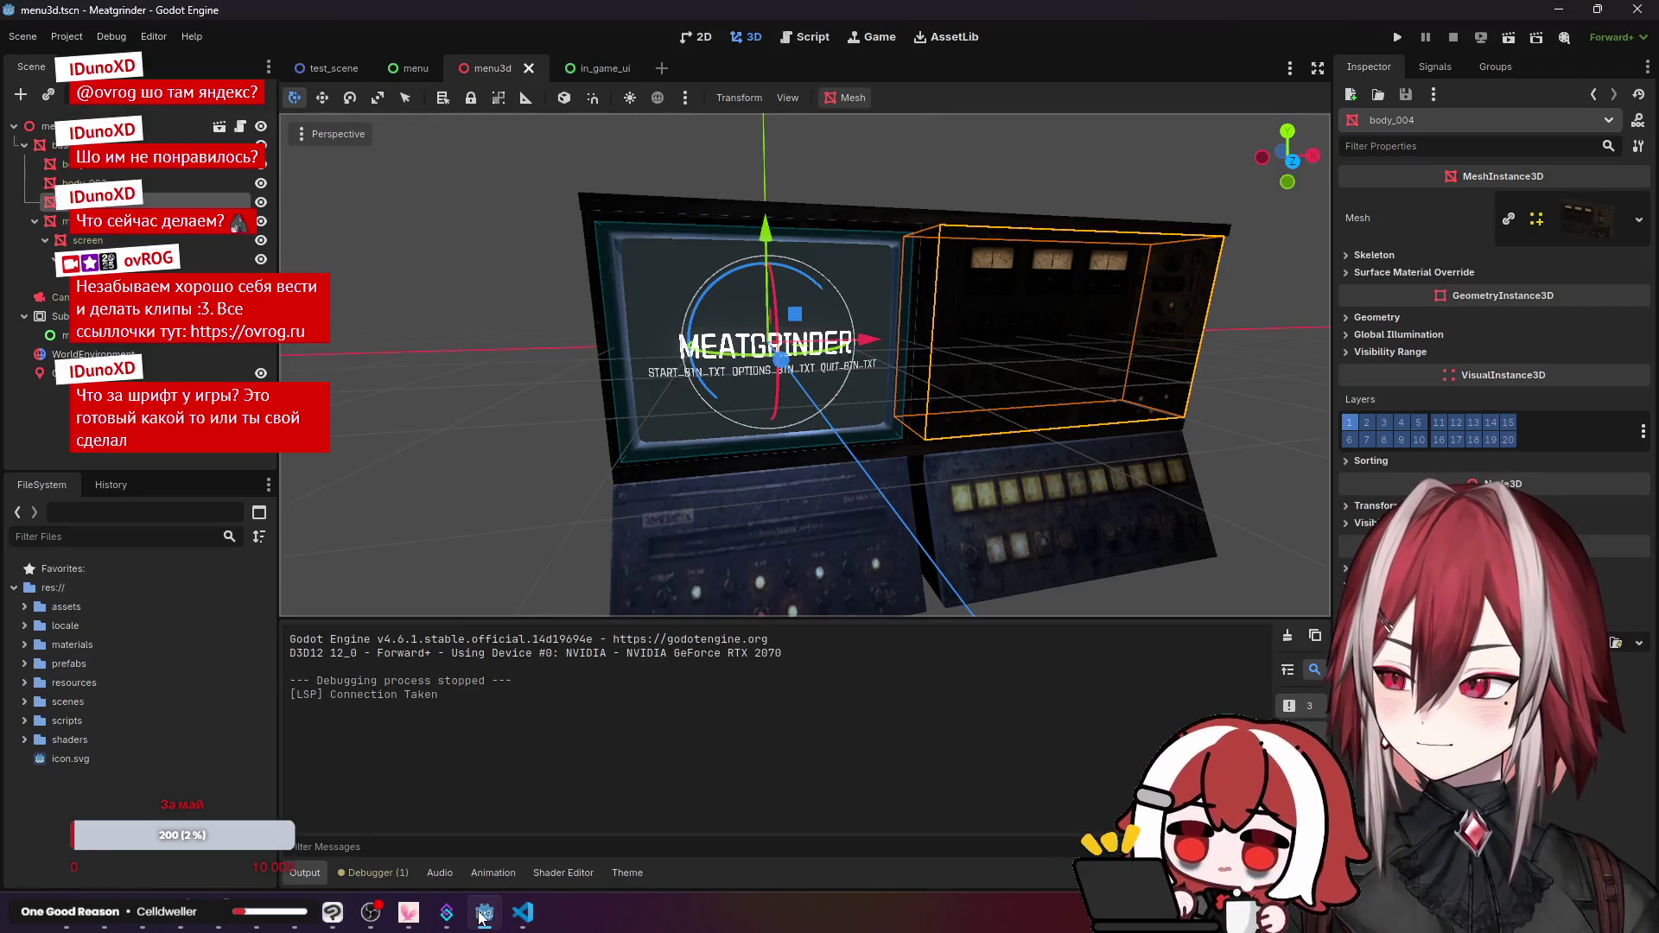
left_click(536, 918)
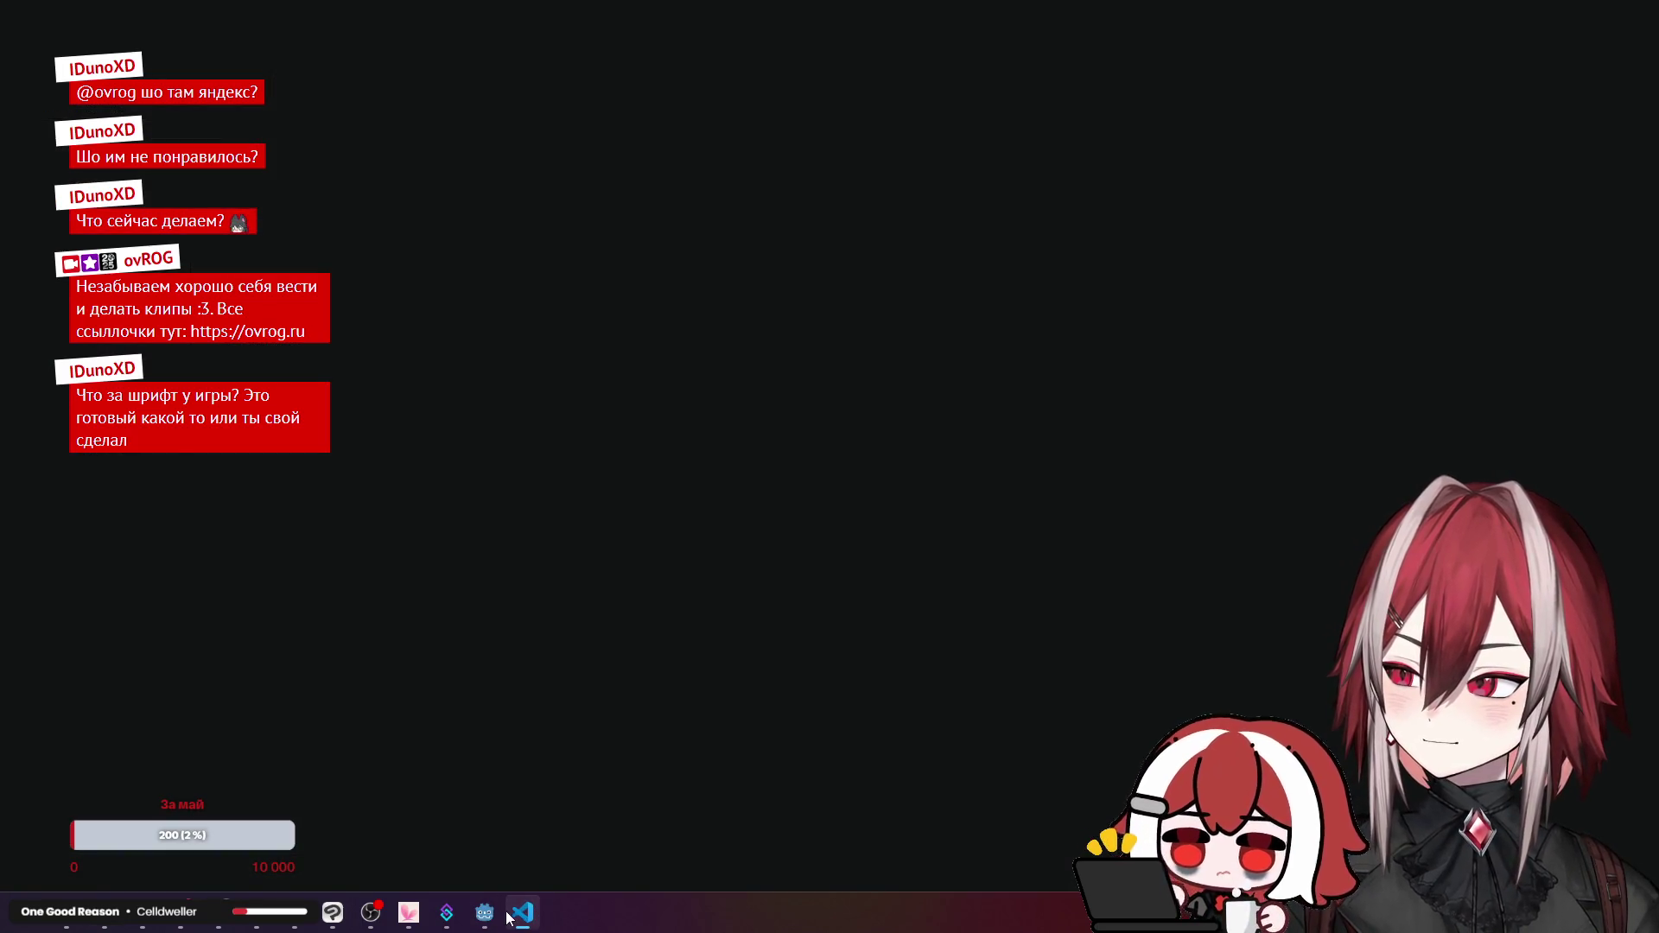
left_click(509, 918)
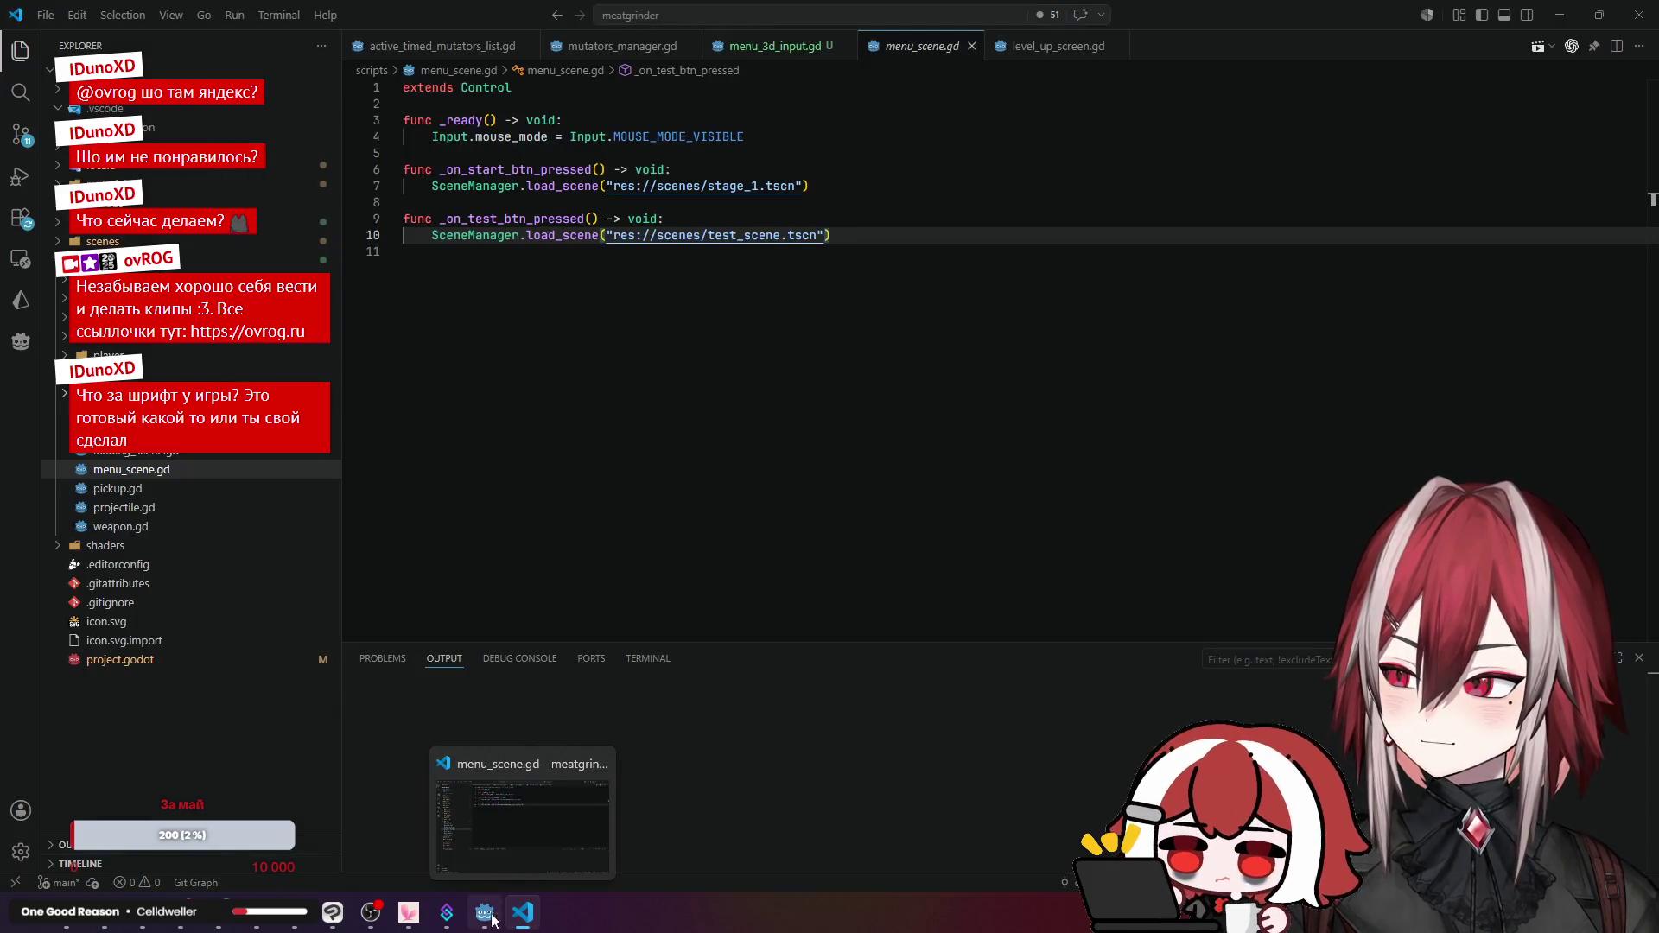
key("alt+Tab")
left_click(523, 915)
left_click(484, 914)
left_click(523, 915)
left_click(484, 915)
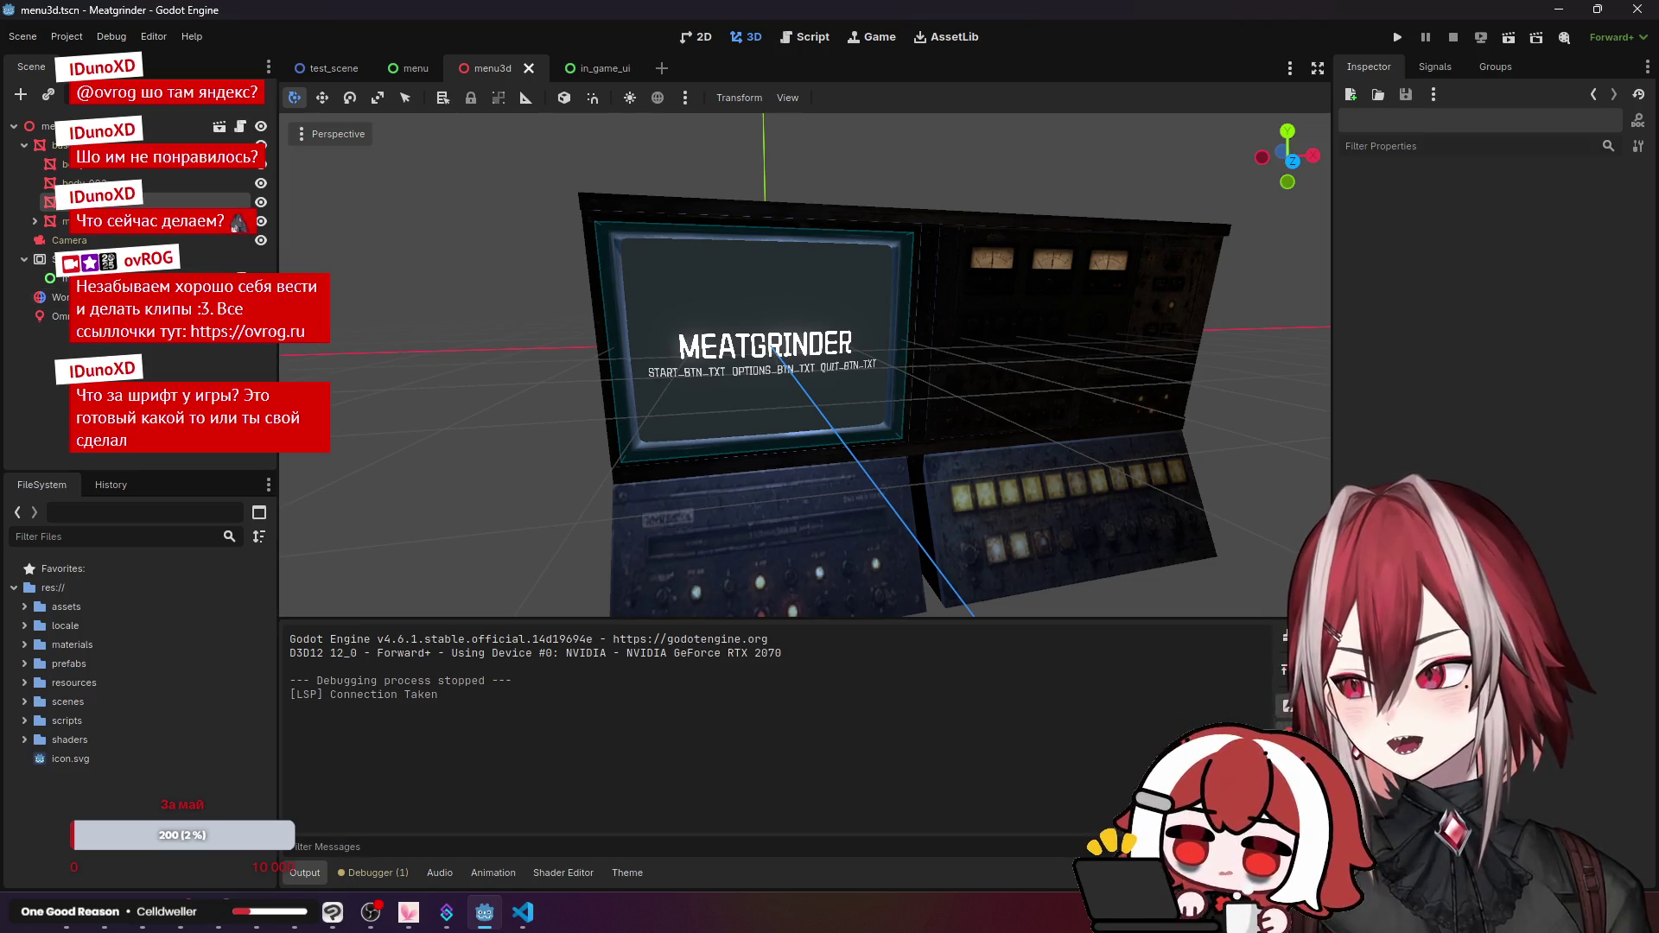
left_click(393, 68)
left_click(145, 345)
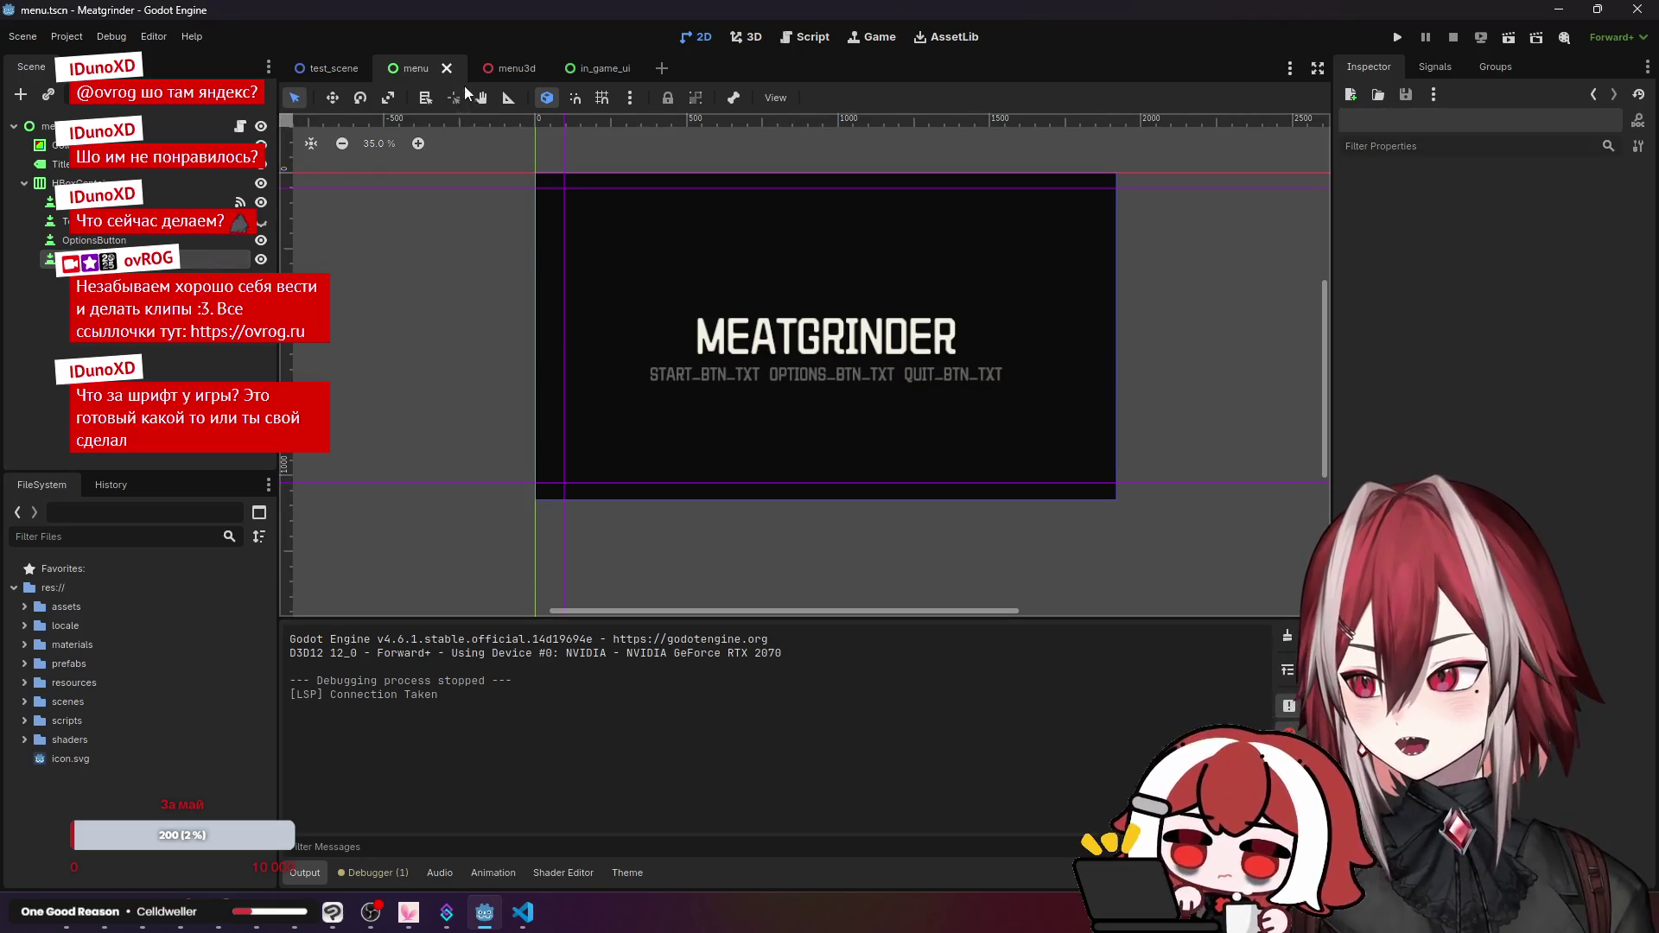
left_click(484, 69)
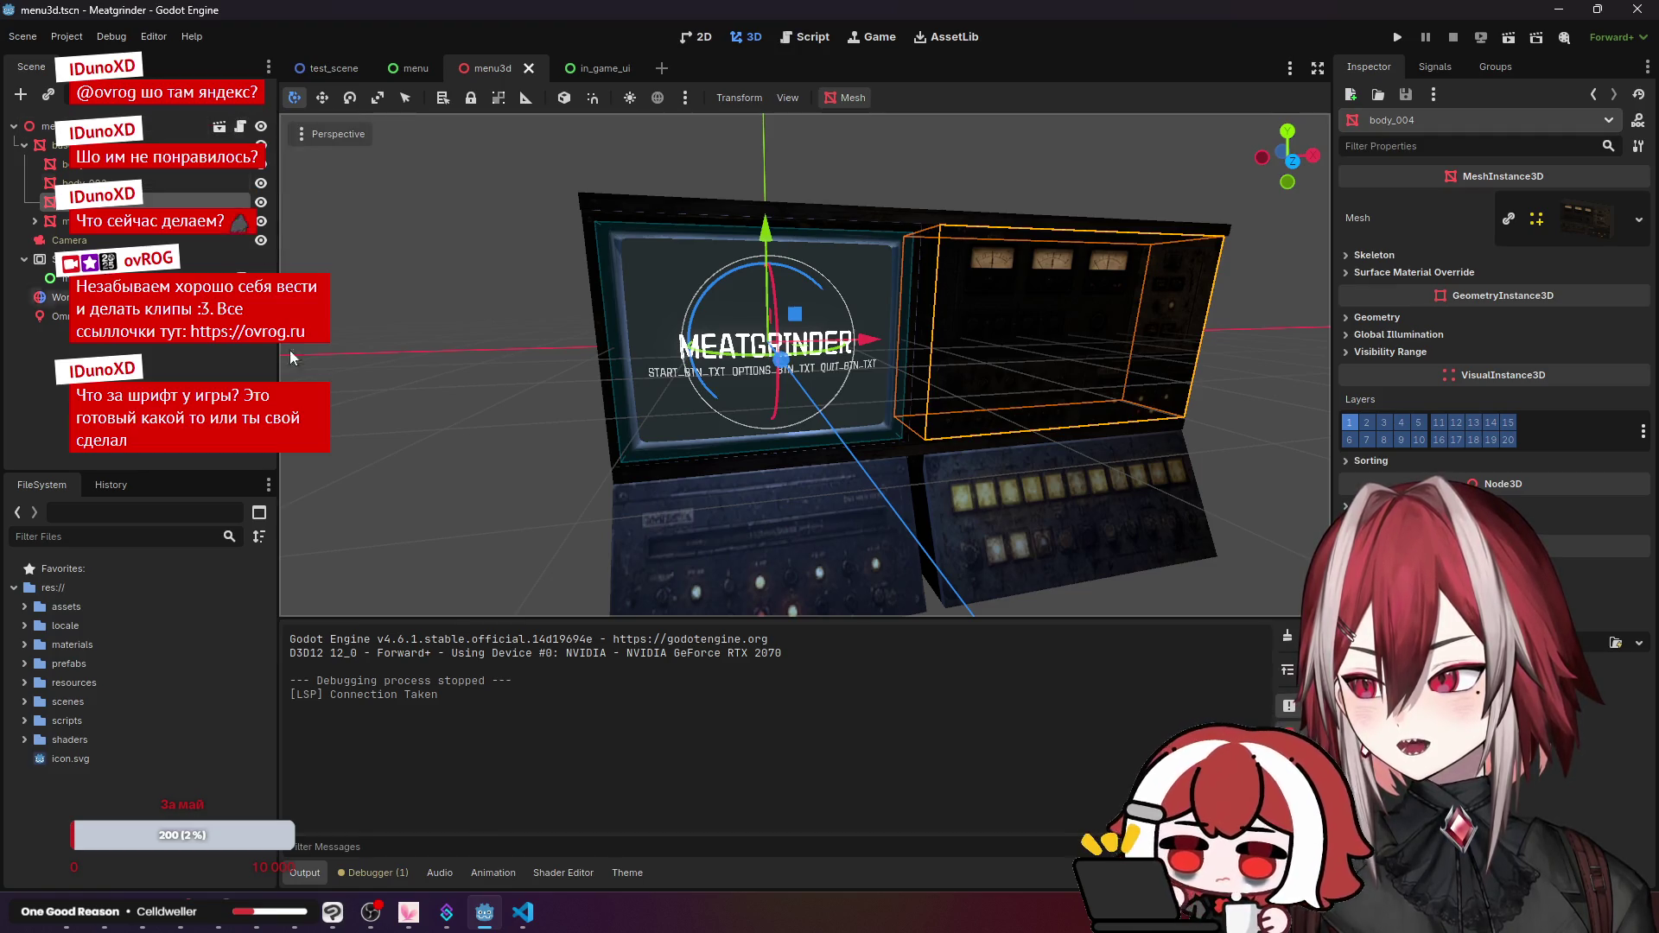
left_click(522, 911)
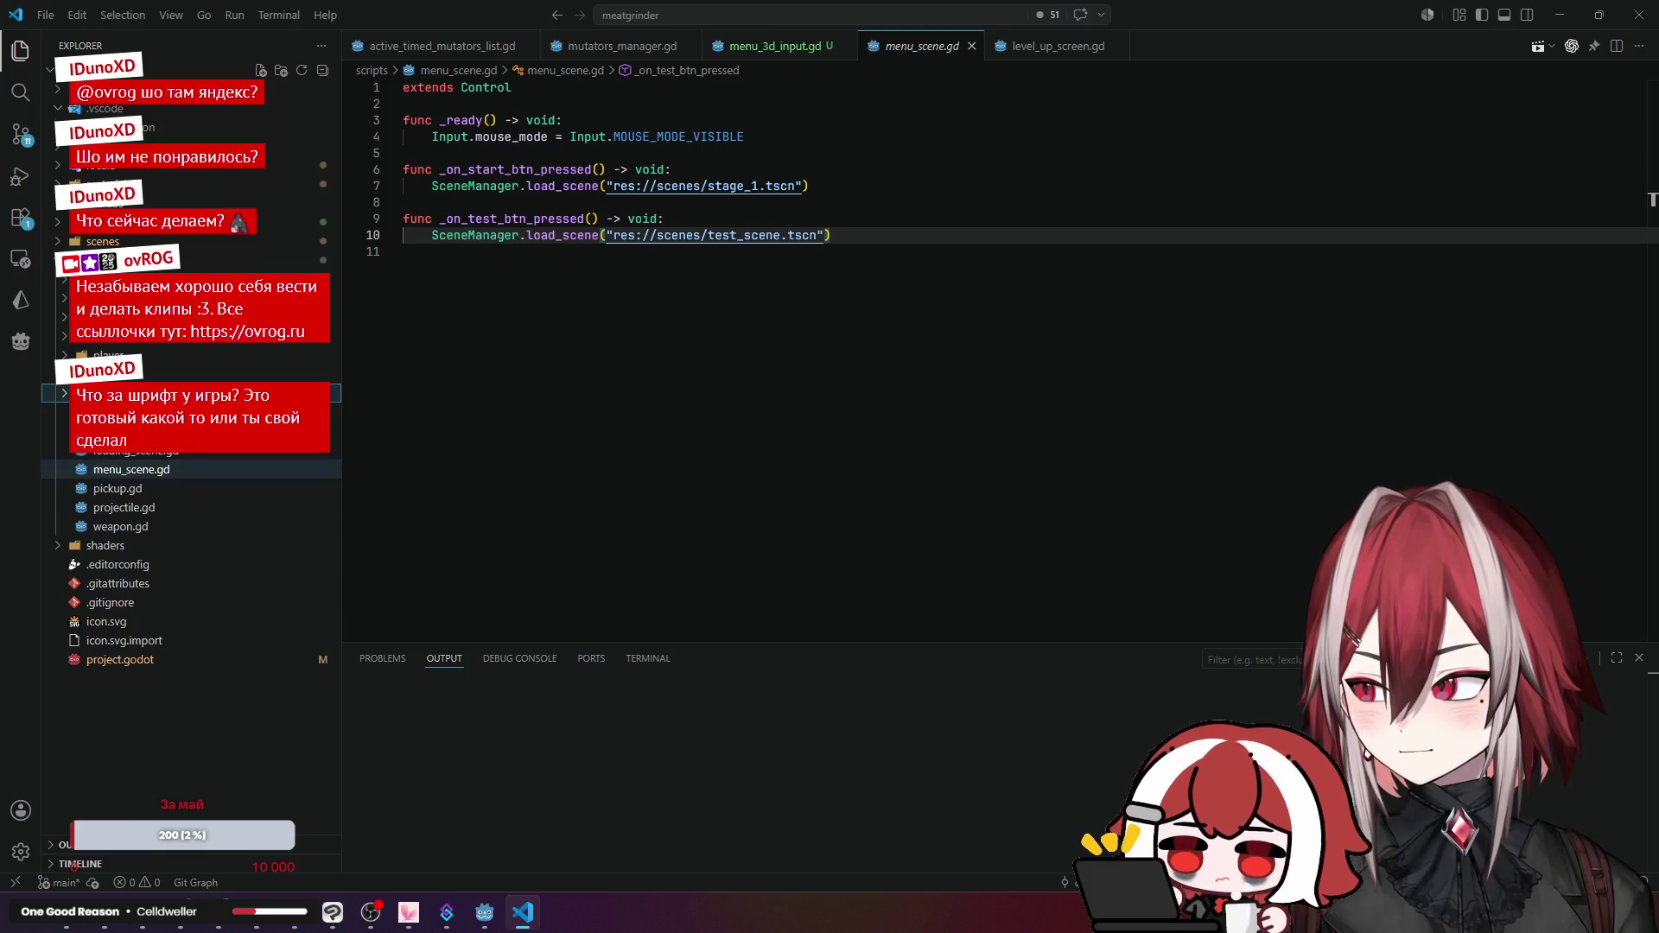
Open scripts/ui/menu_3d_input.gd and fold all five of its functions
left_click(173, 394)
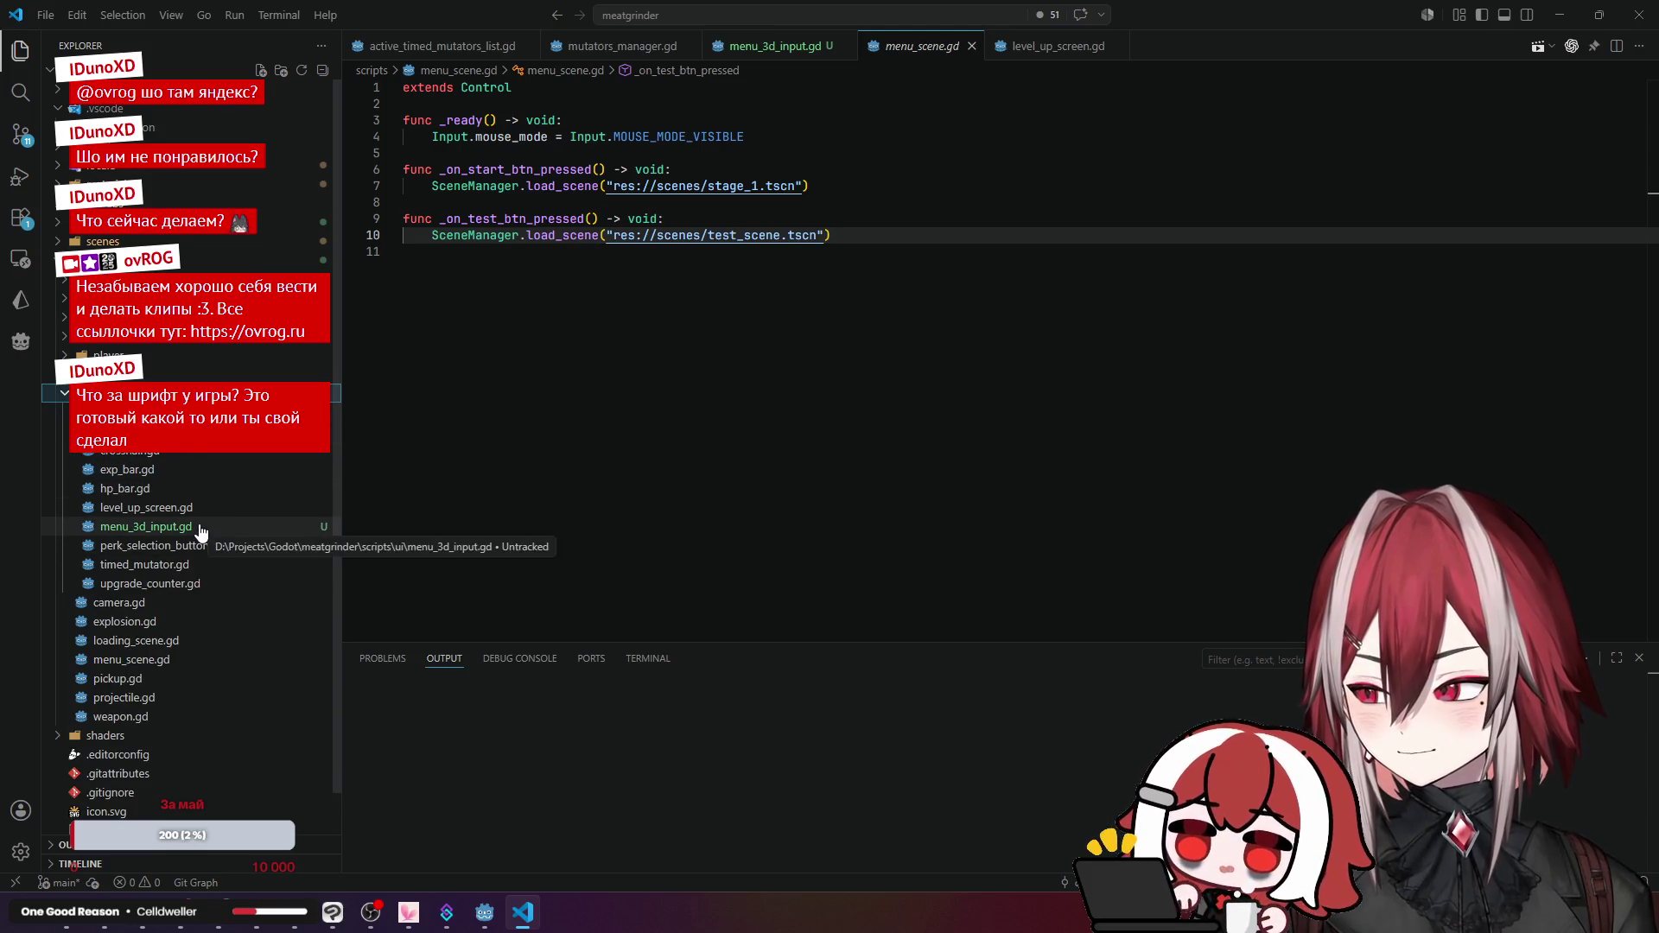
left_click(203, 526)
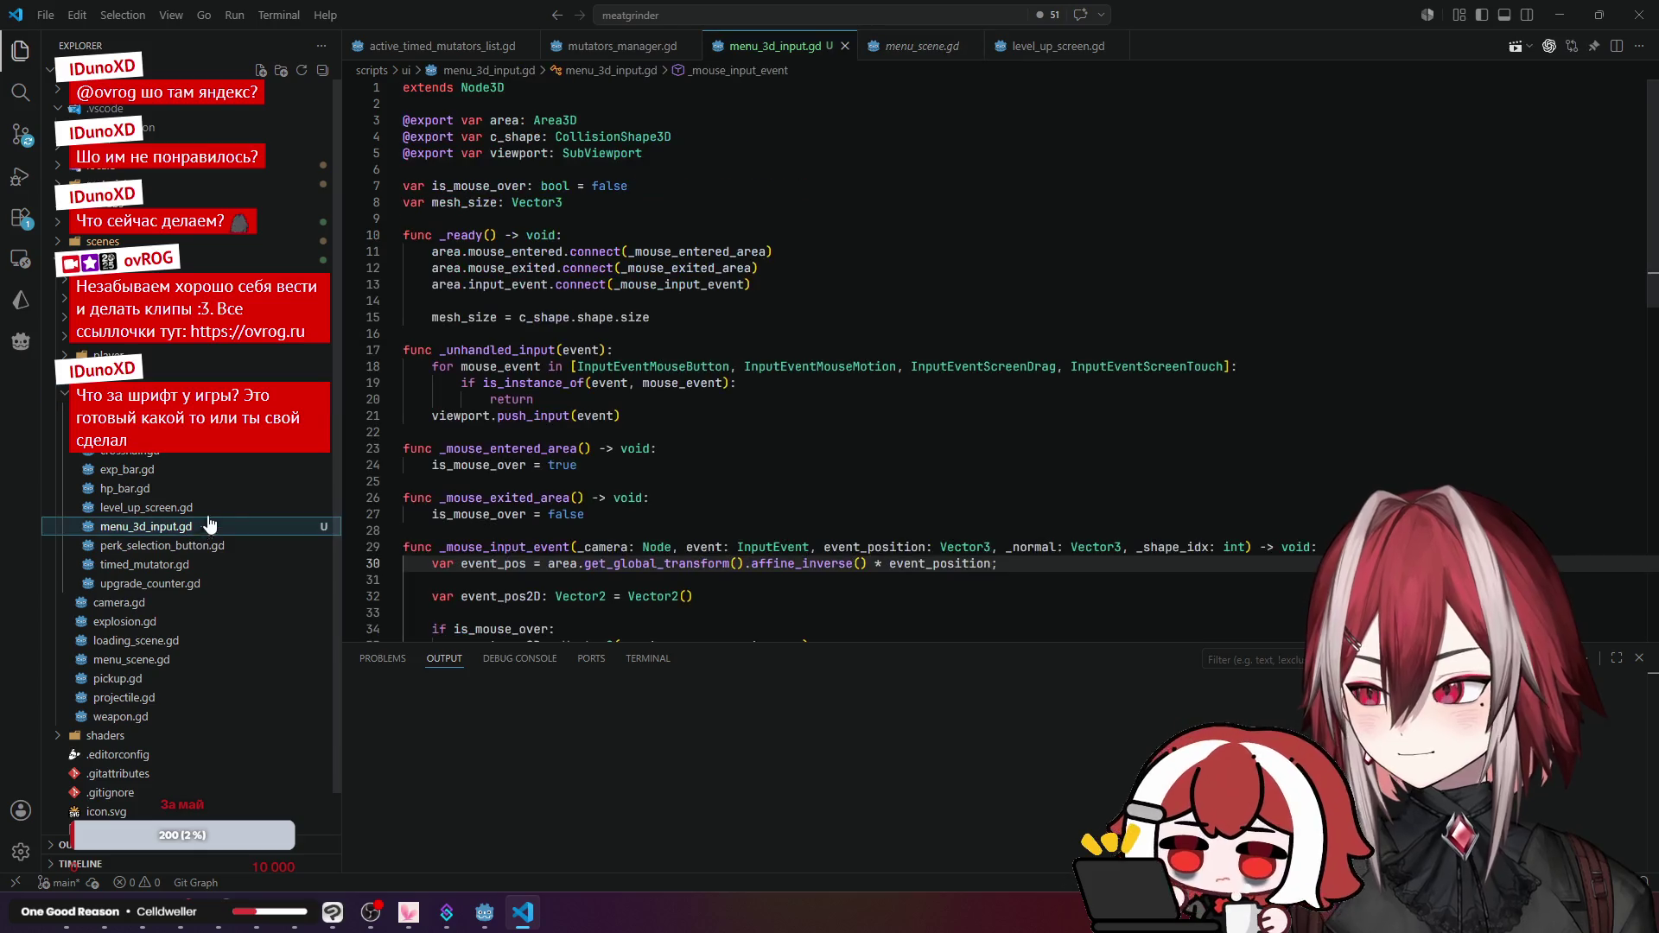
left_click(393, 235)
scroll(409, 269, "down", 3)
scroll(409, 269, "up", 3)
left_click(393, 268)
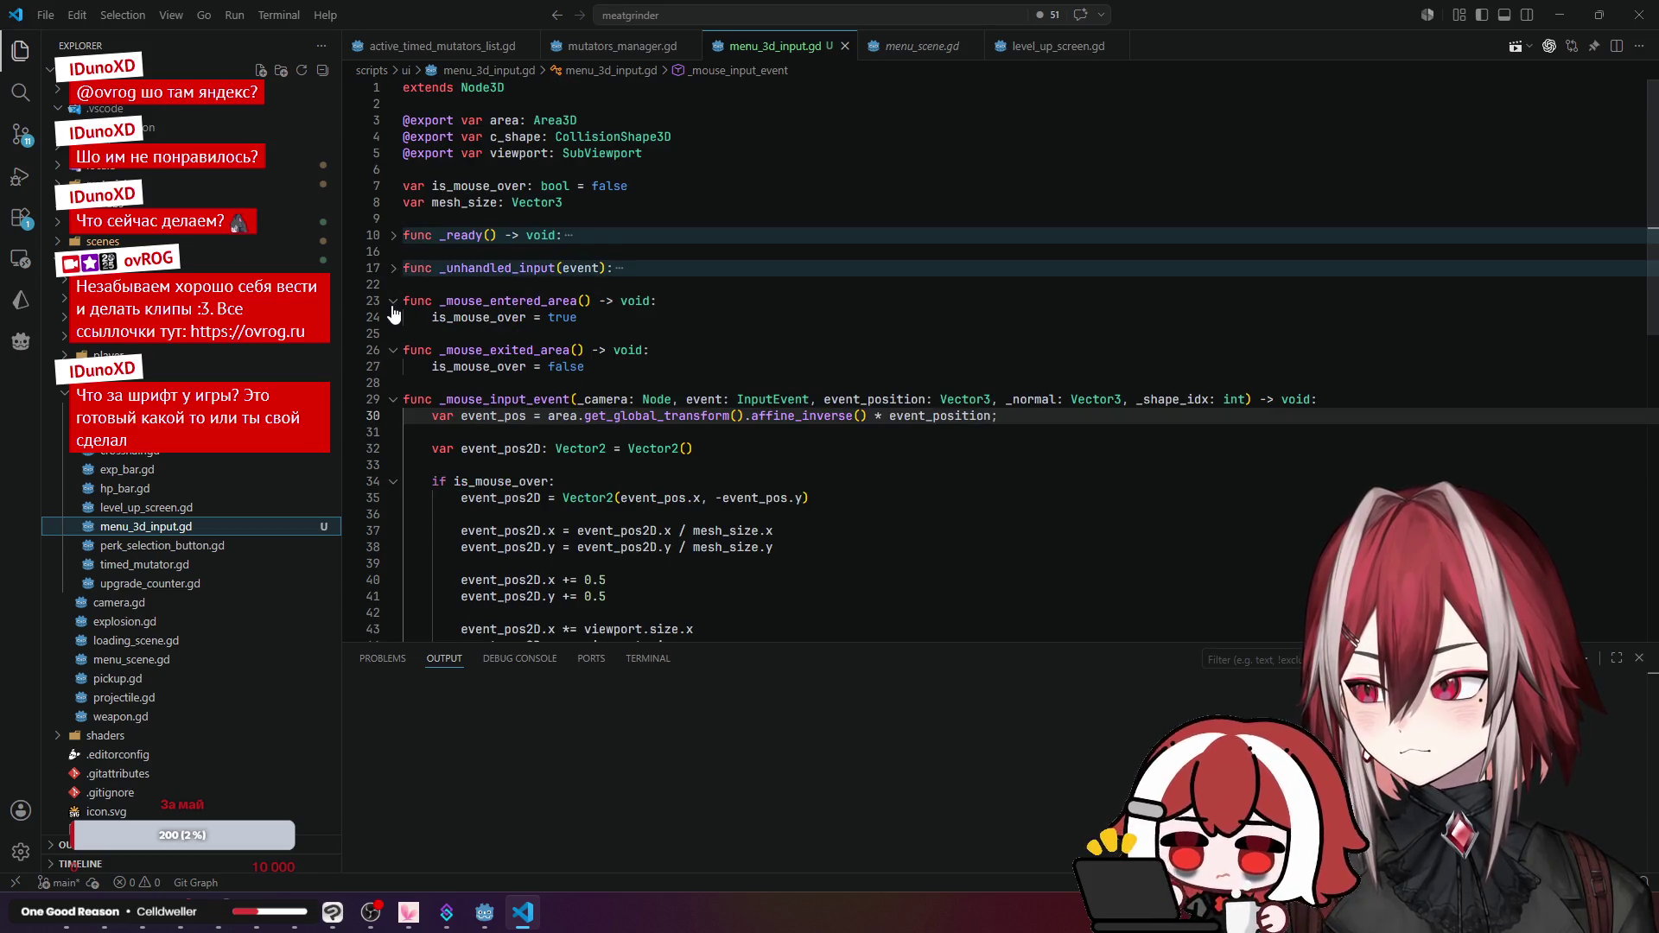
left_click(393, 300)
left_click(394, 334)
left_click(394, 367)
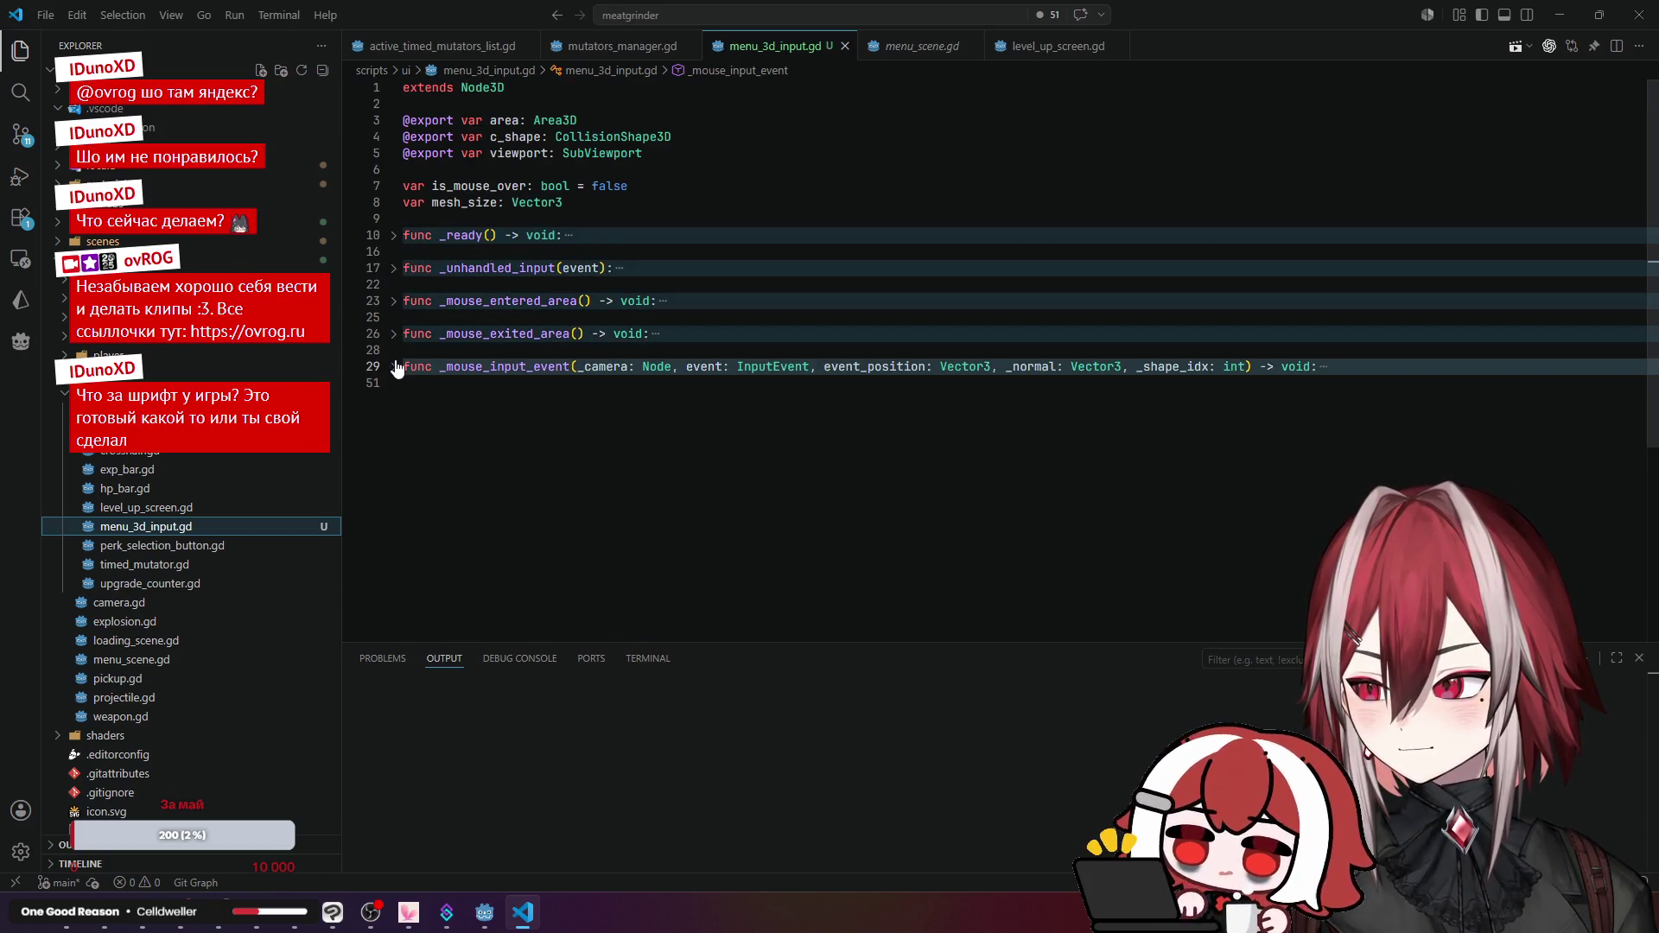
Add two blank lines at the end of the file and collapse the ui folder
left_click(497, 406)
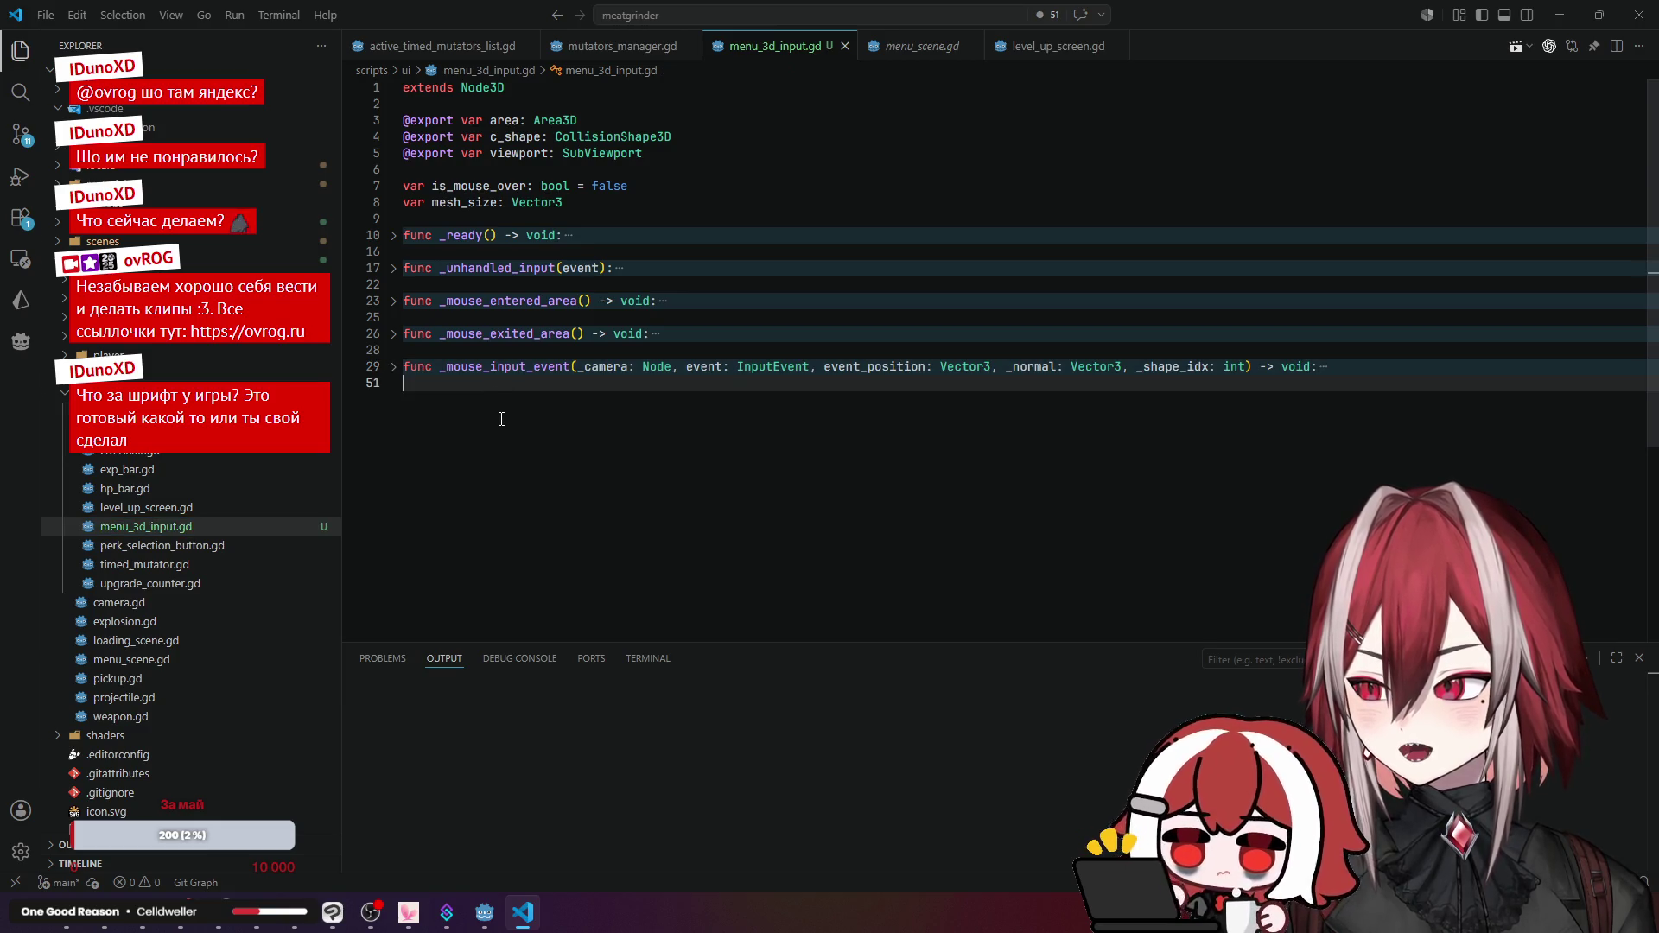
key("Return")
key("Return")
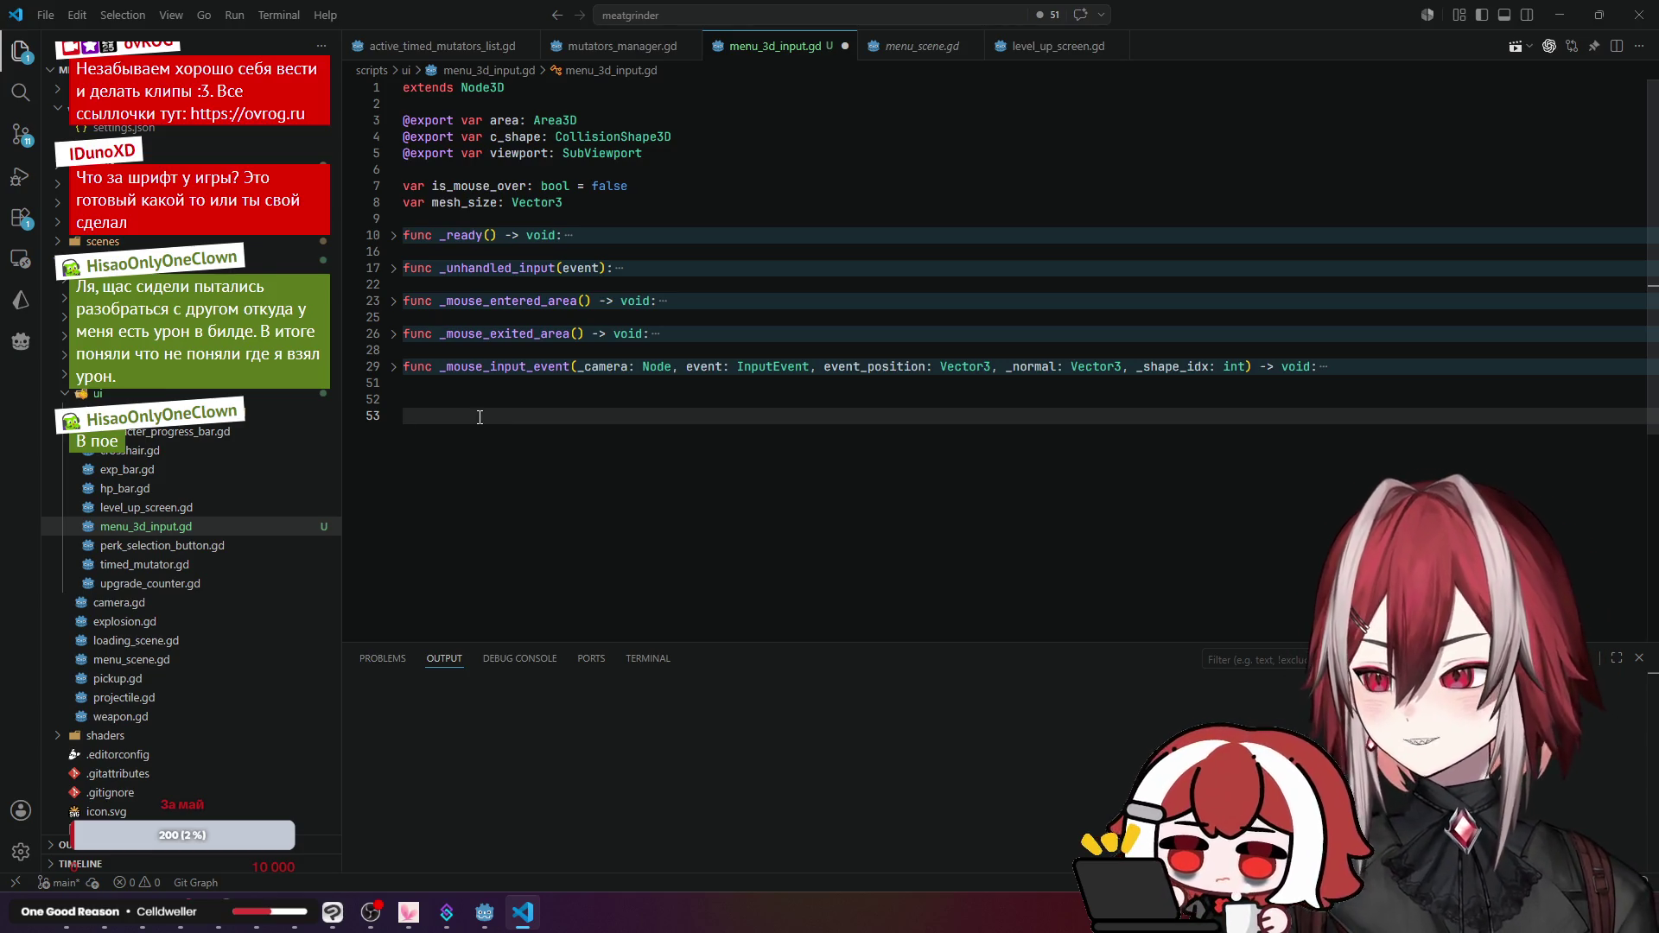
left_click(195, 394)
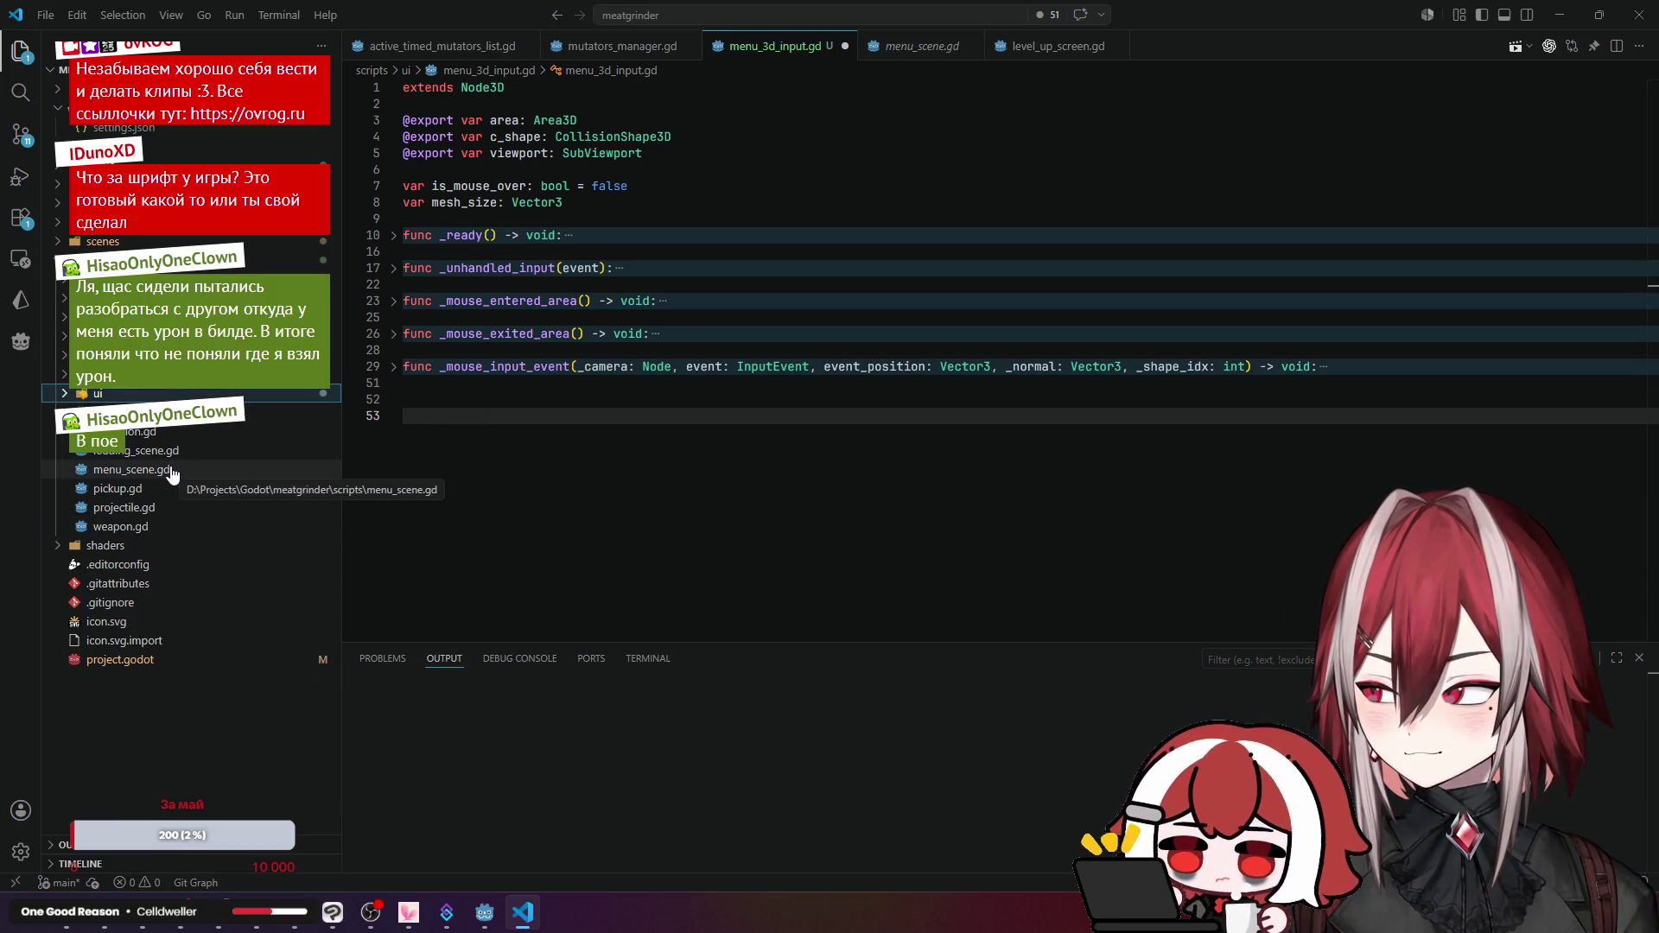
Start creating a new file in a project folder, then cancel it
left_click(529, 917)
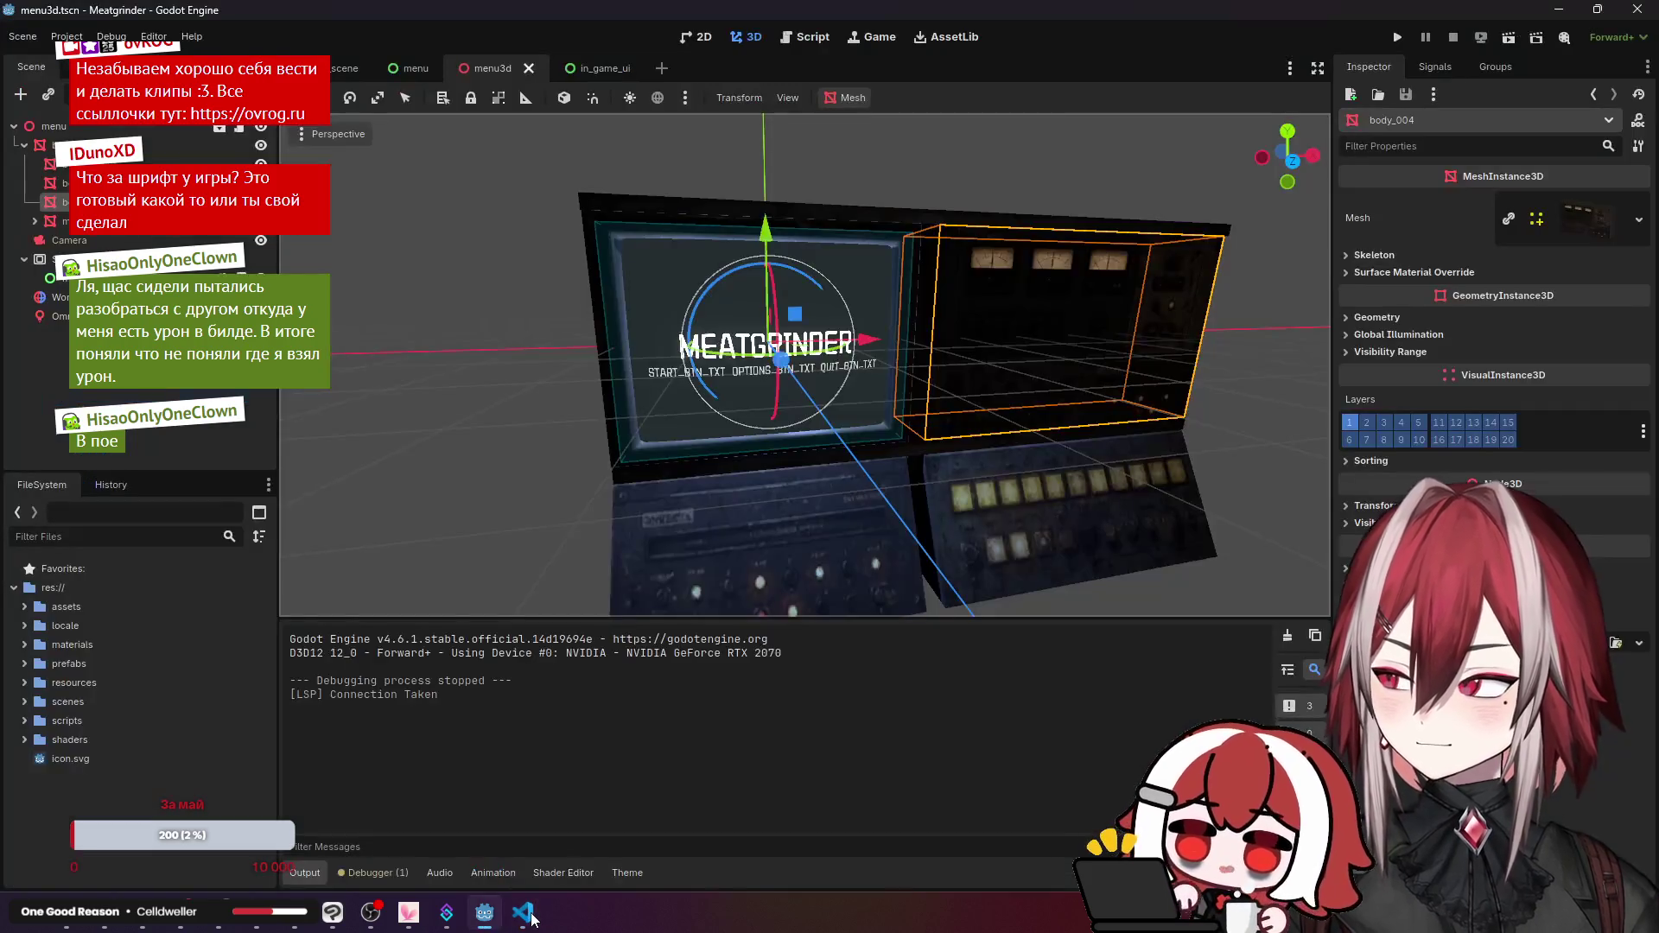
left_click(529, 918)
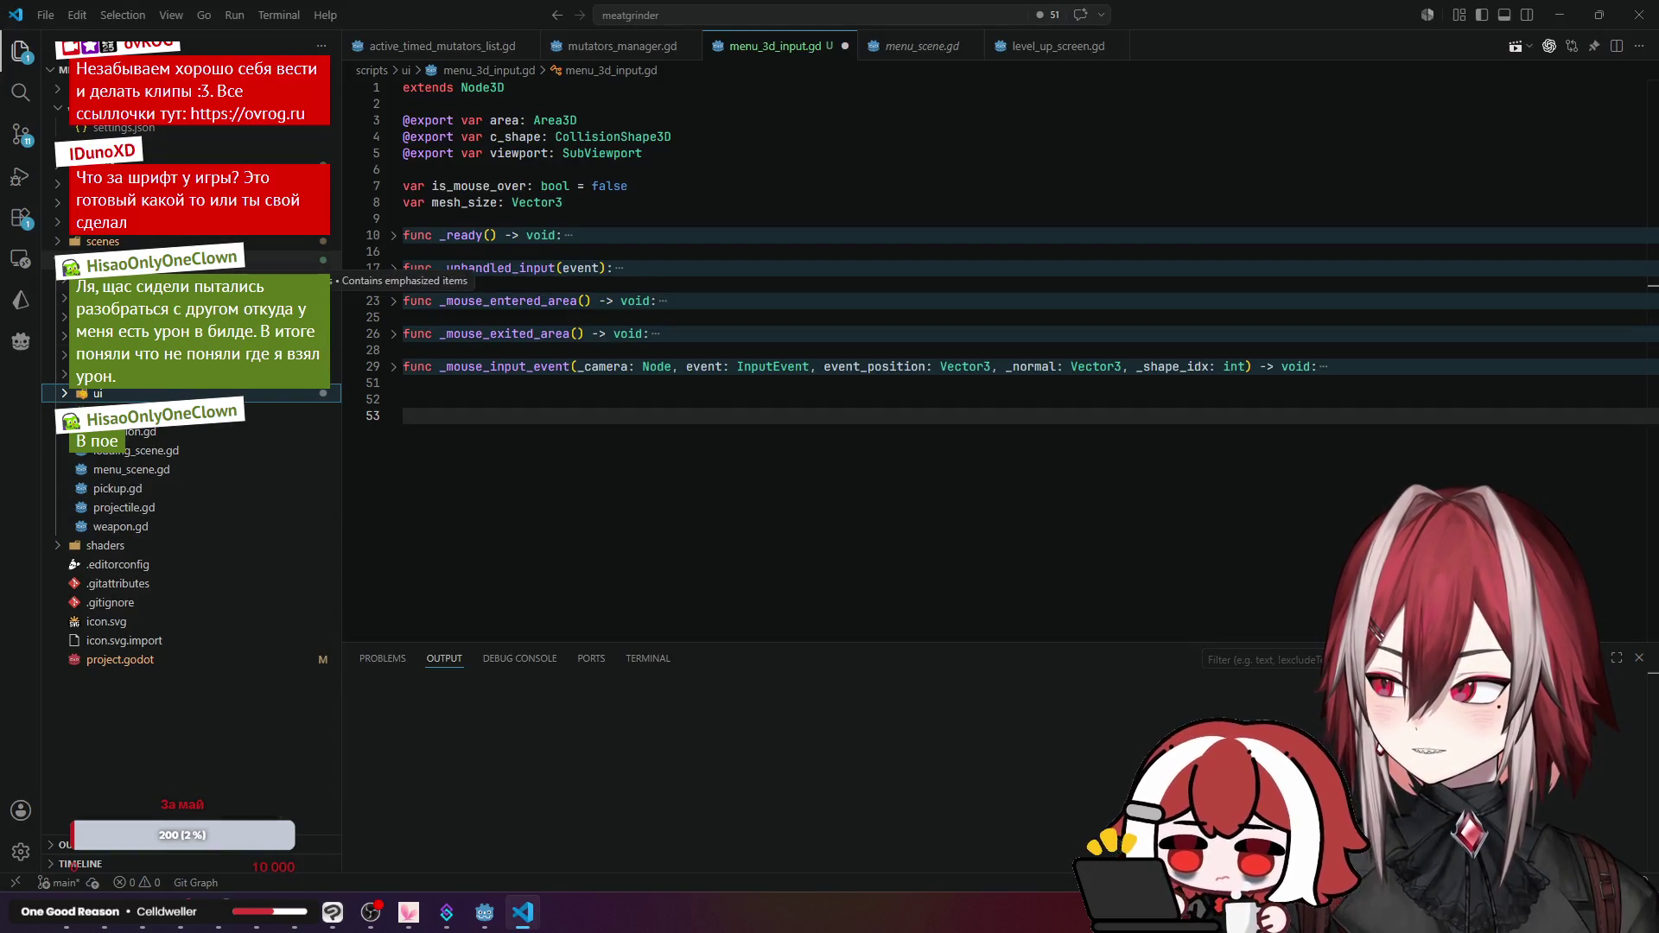
right_click(138, 260)
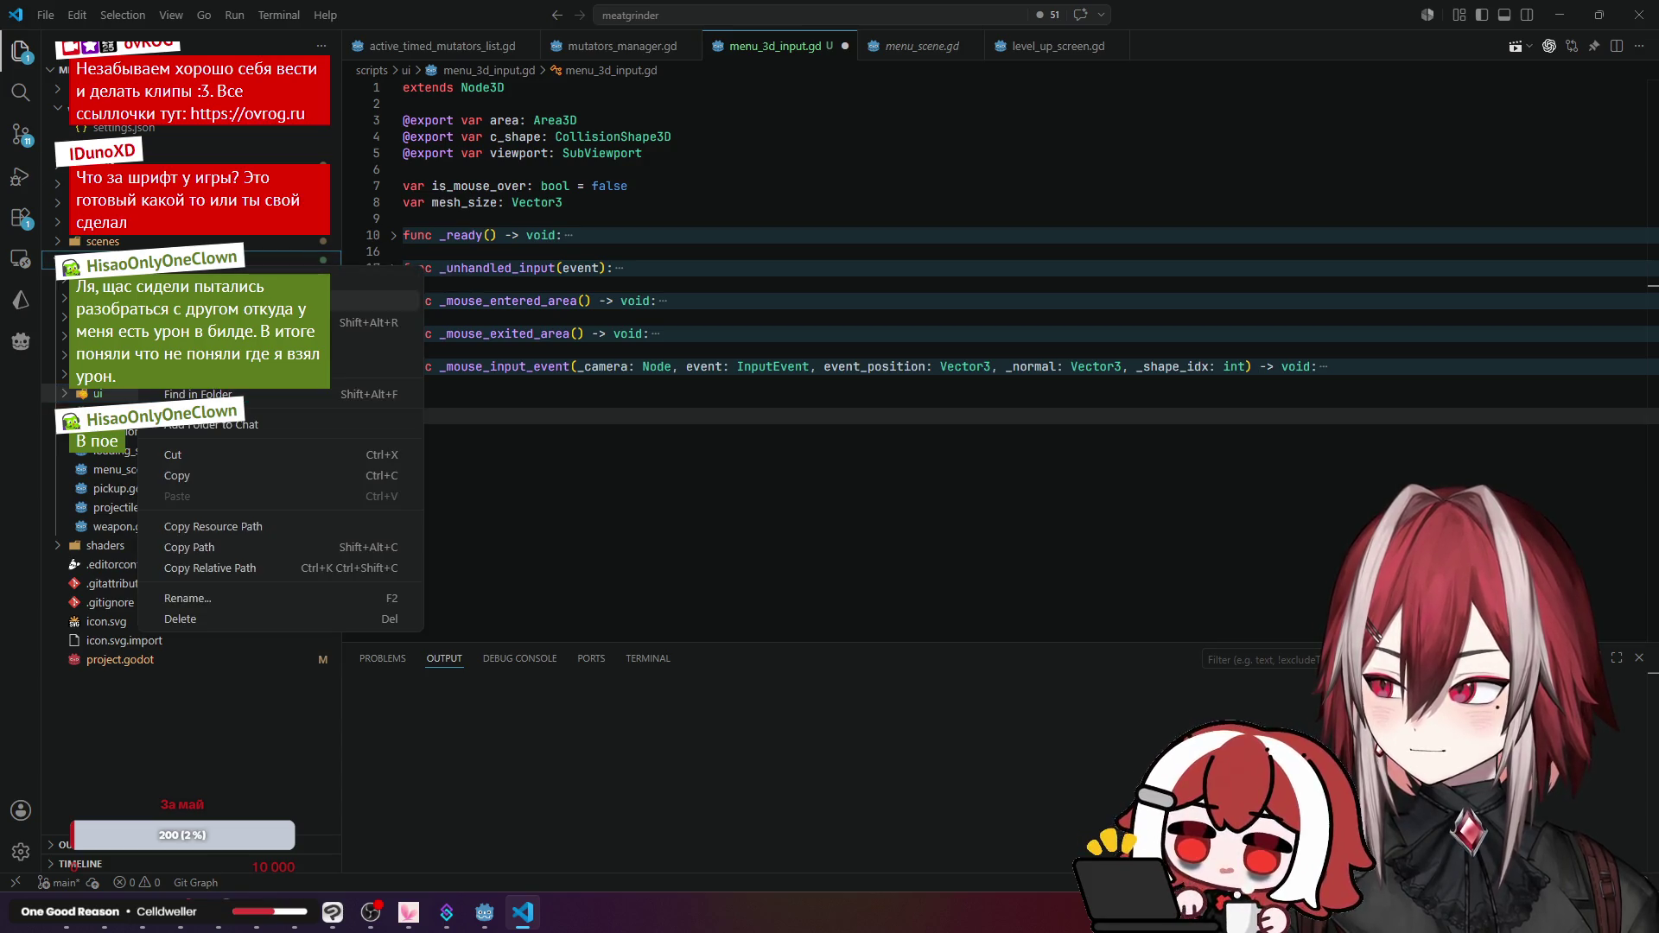
left_click(380, 300)
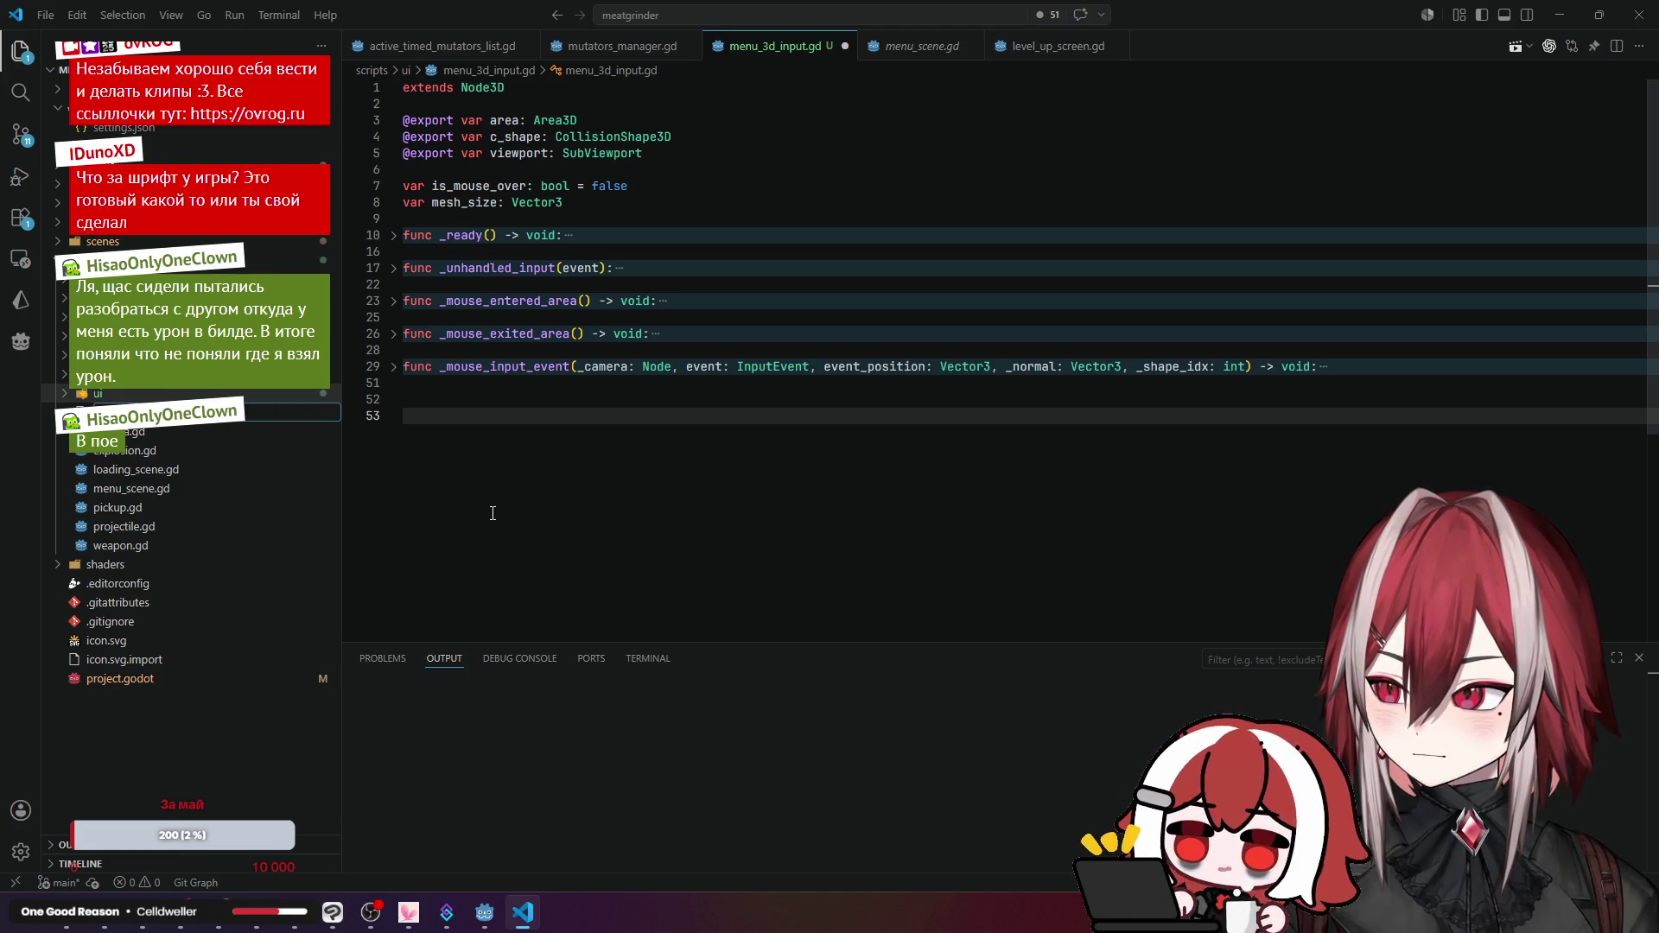
key("Escape")
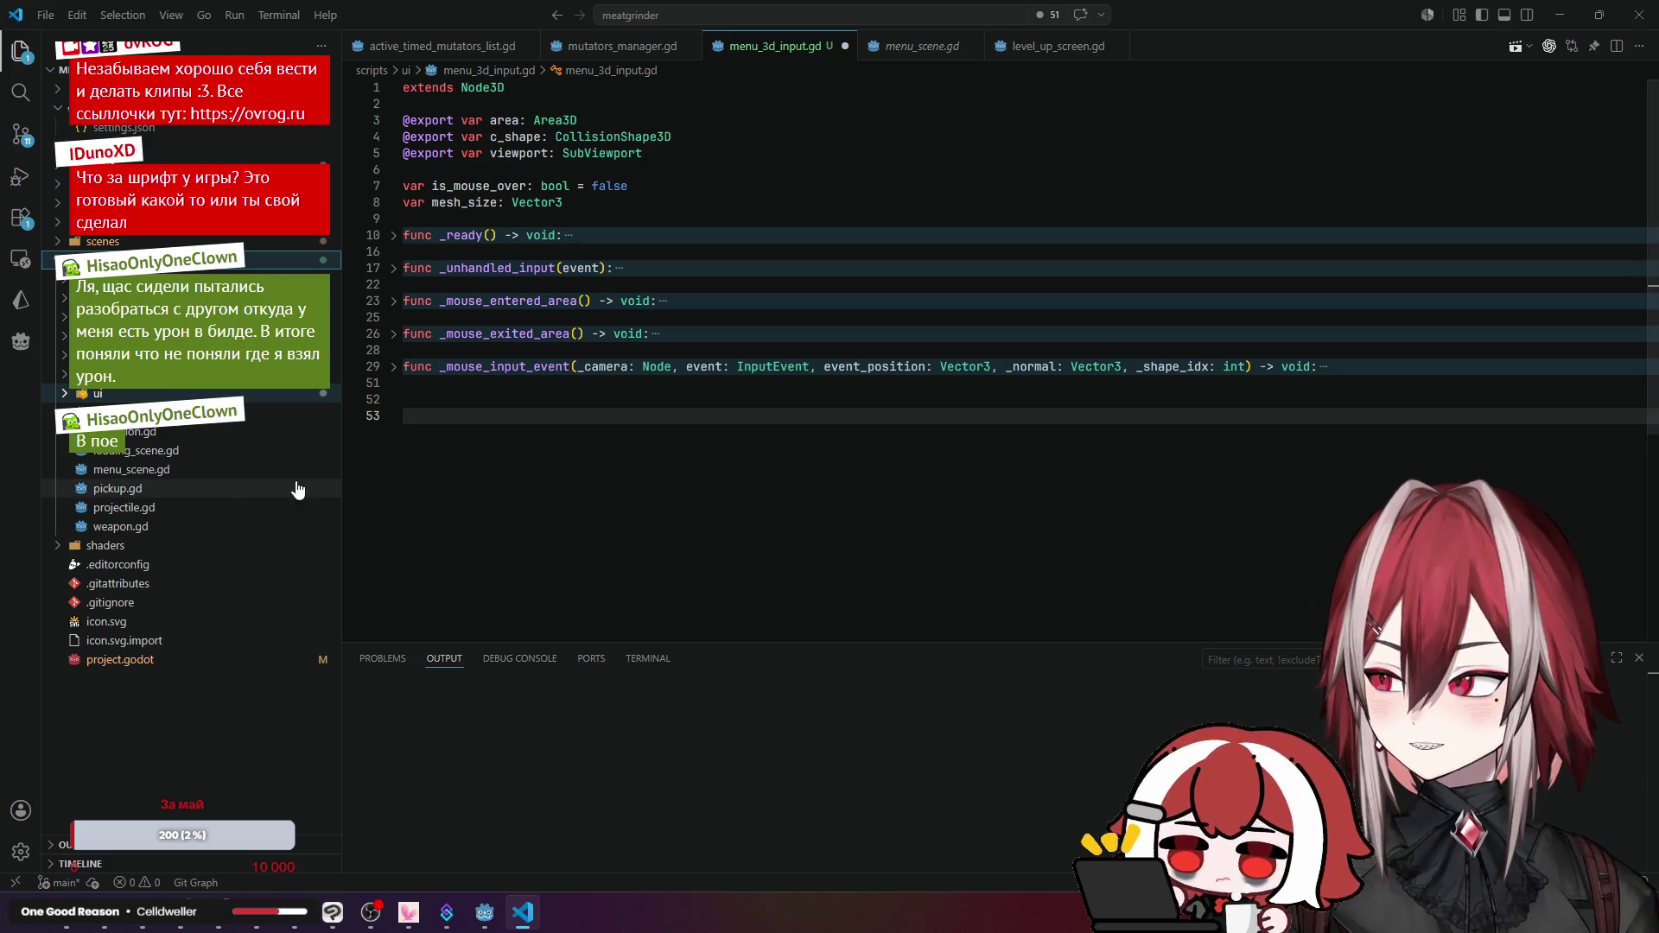
Create a new folder named scenes in the project folder, then return to Godot
right_click(222, 255)
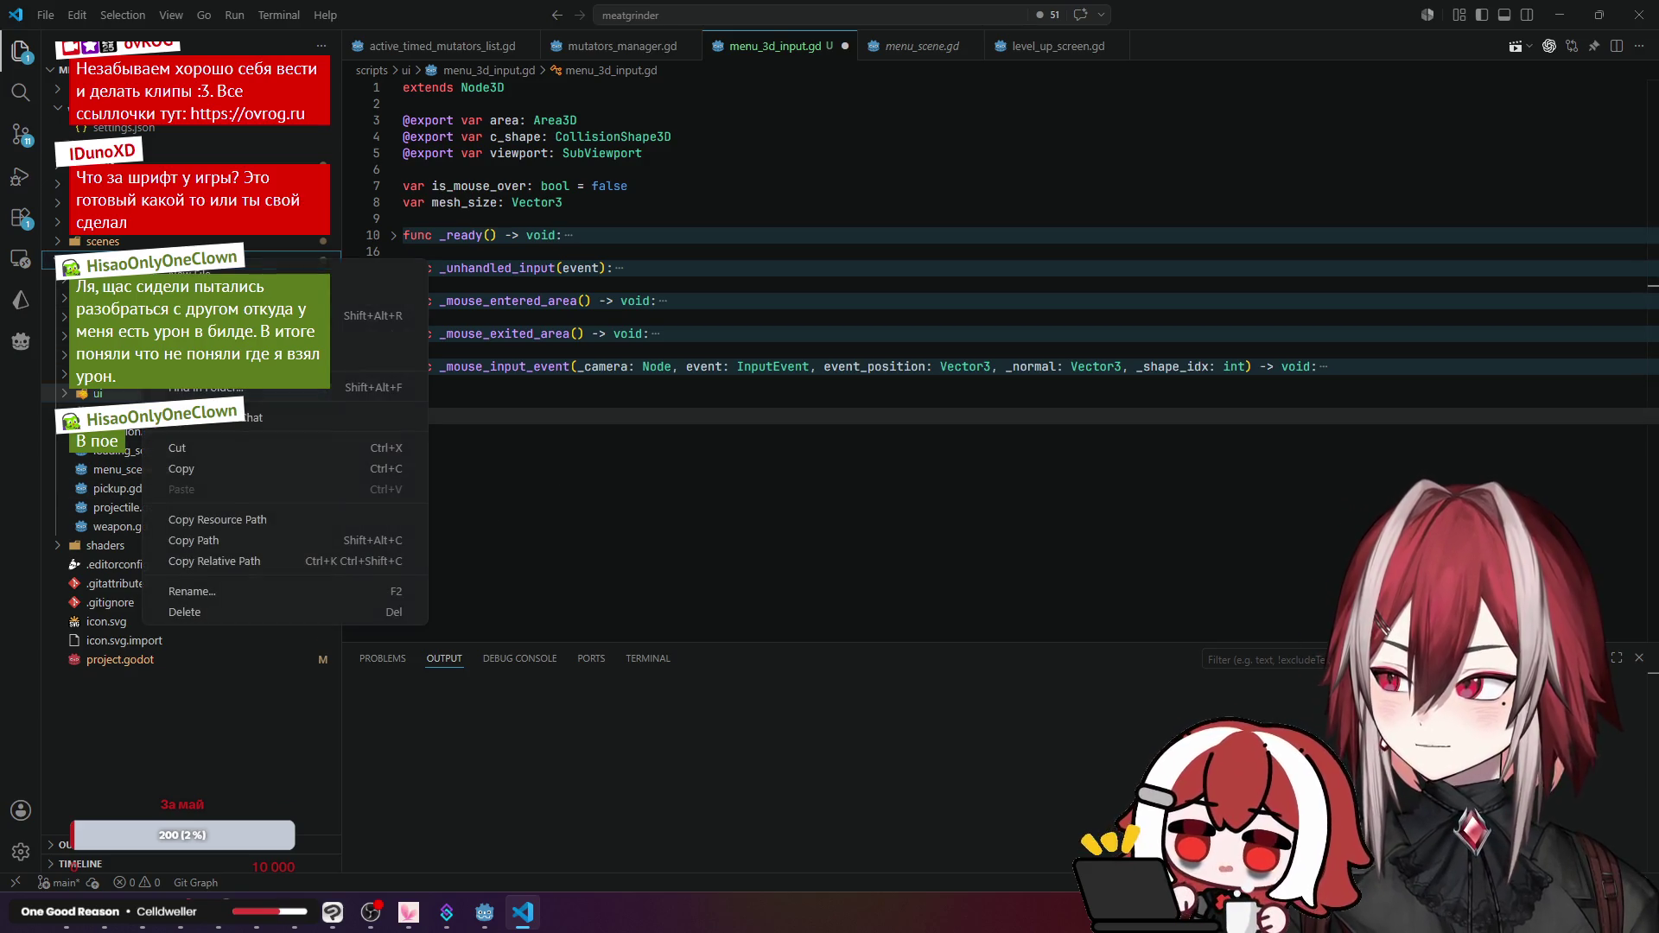
left_click(334, 293)
type("resources")
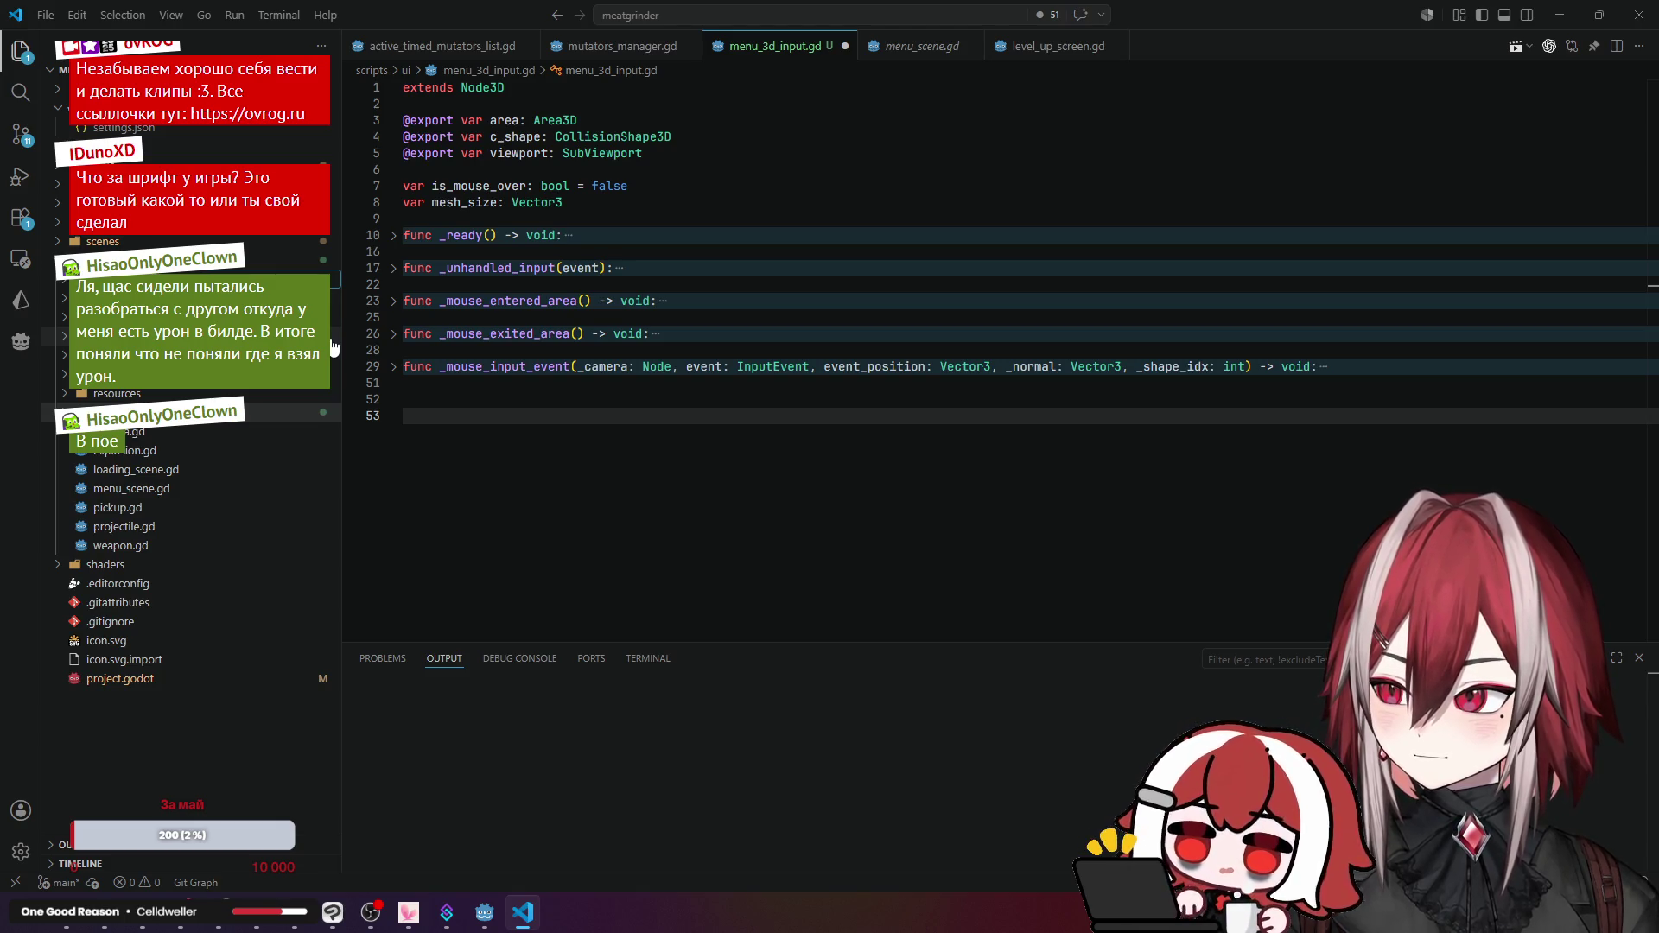
key("Return")
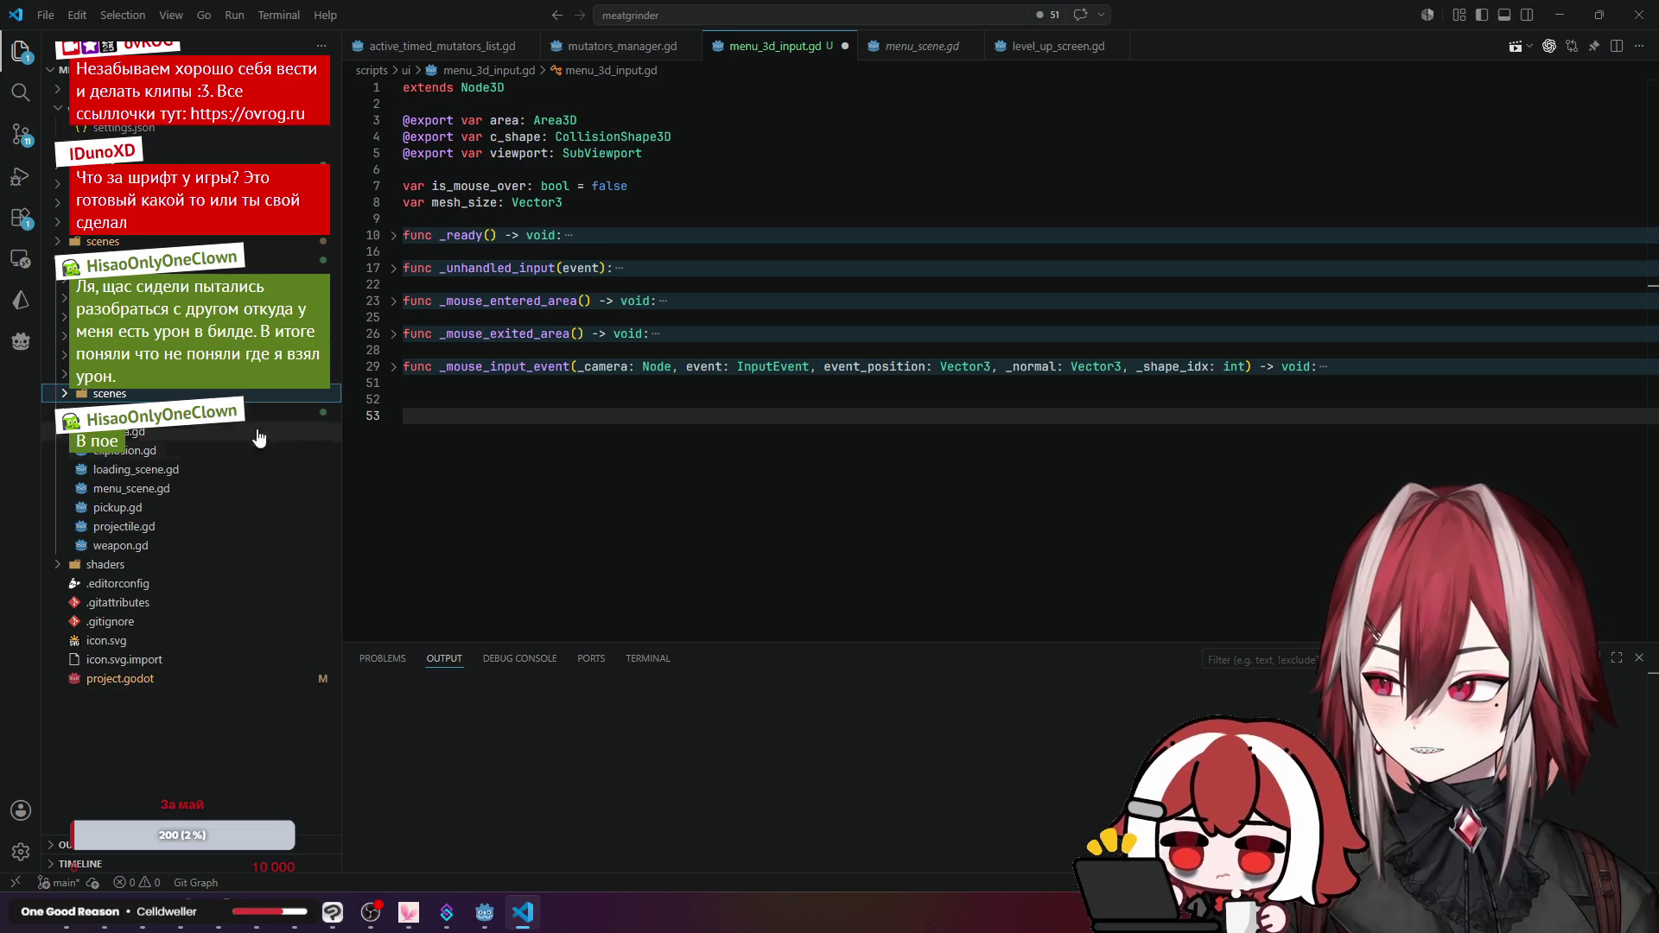
left_click(377, 441)
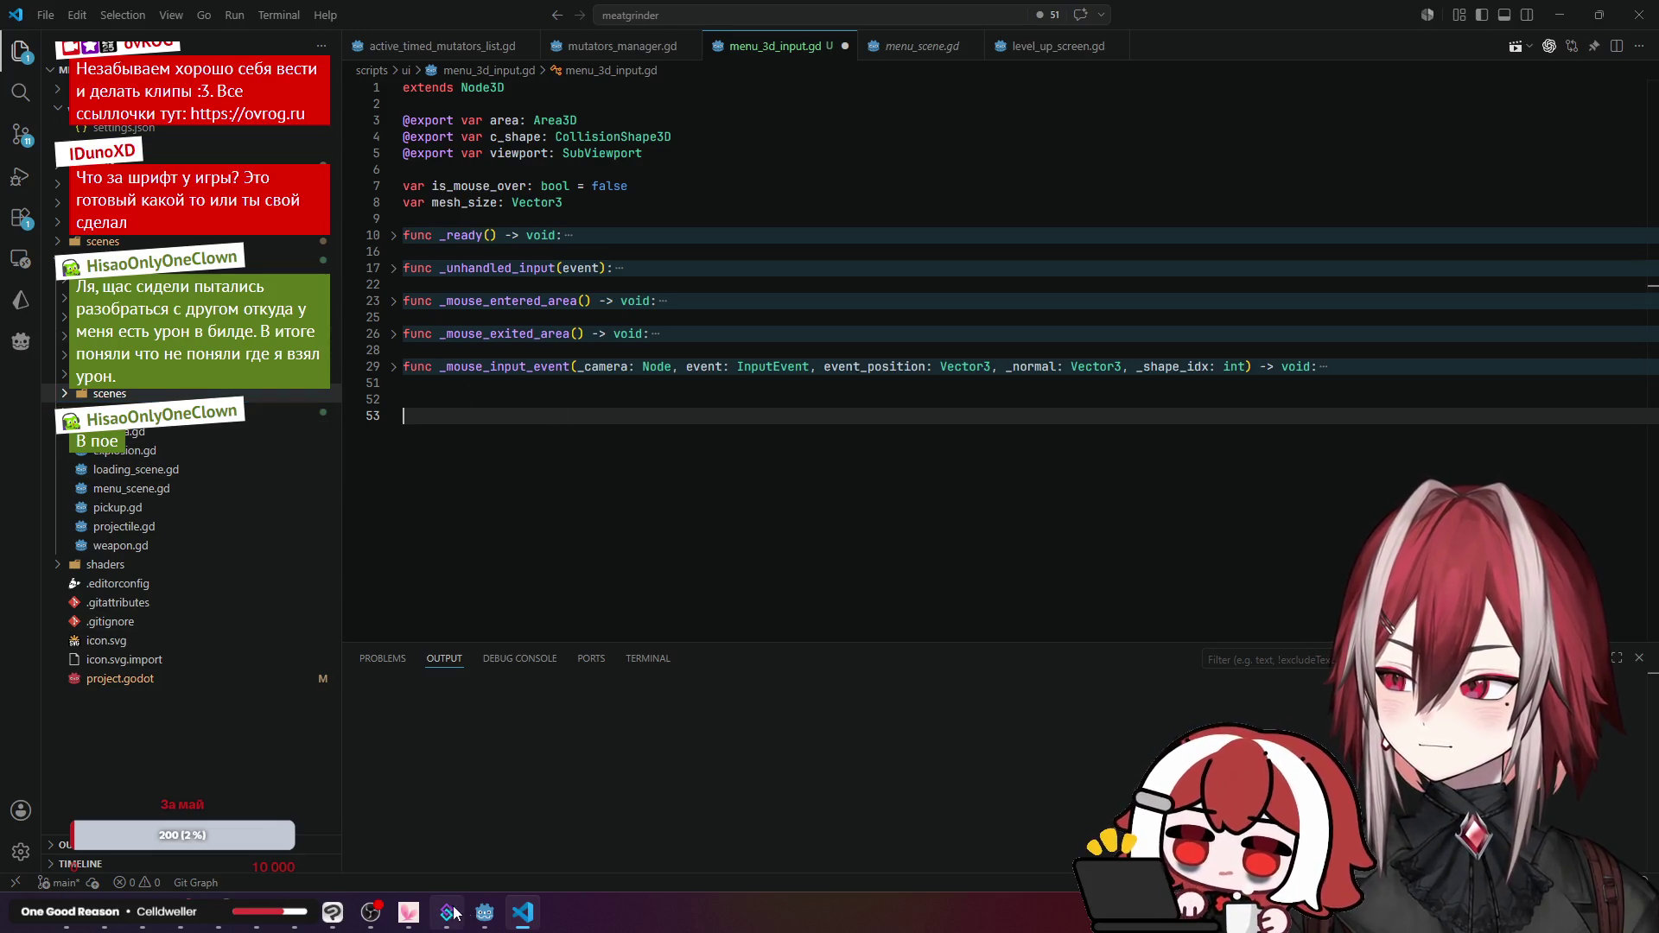
left_click(484, 912)
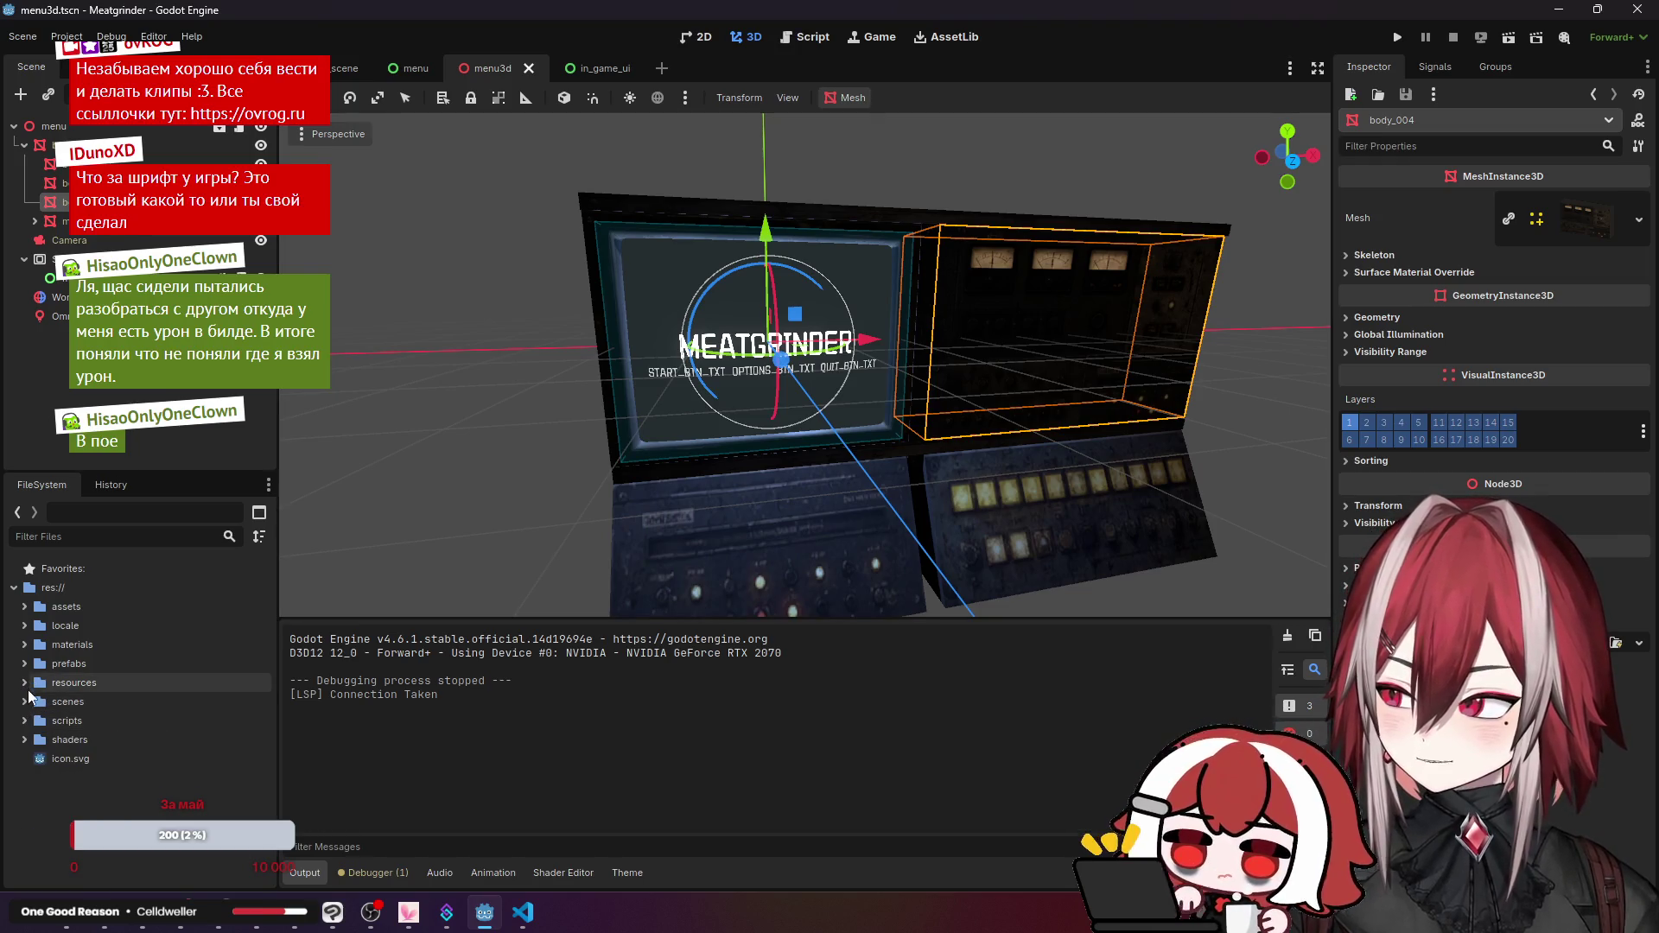
Move loading_scene.gd and menu_scene.gd into scripts/scenes and clear the output errors
left_click(24, 721)
scroll(43, 691, "down", 3)
double_click(43, 643)
left_click(34, 637)
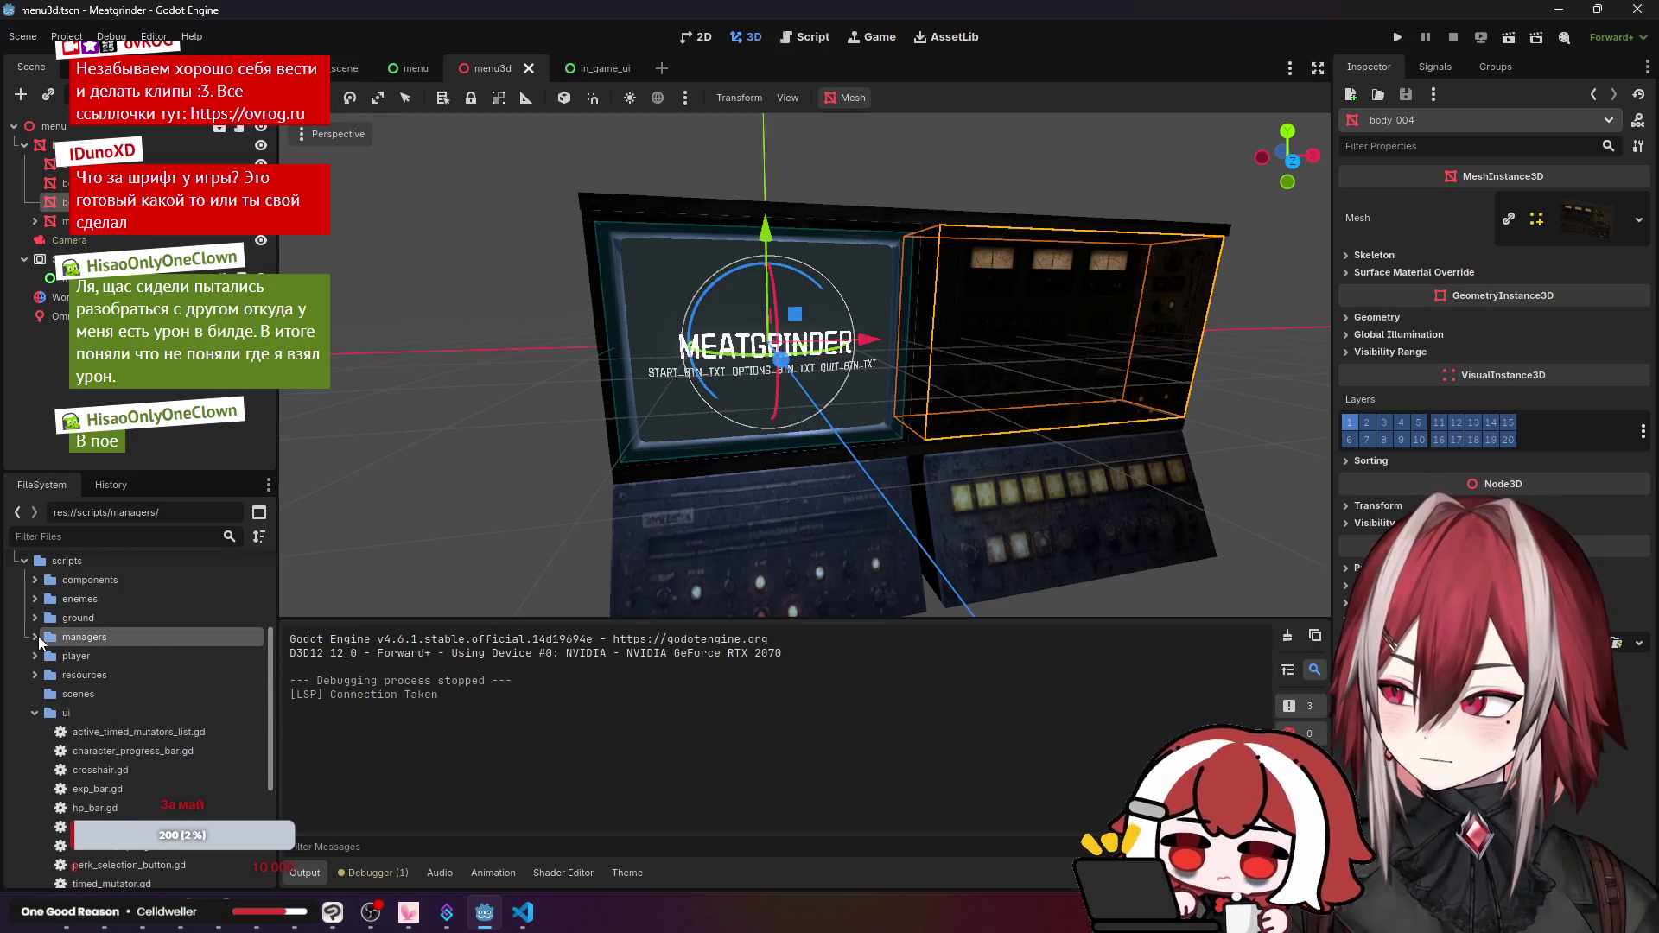
double_click(73, 694)
left_click(95, 770)
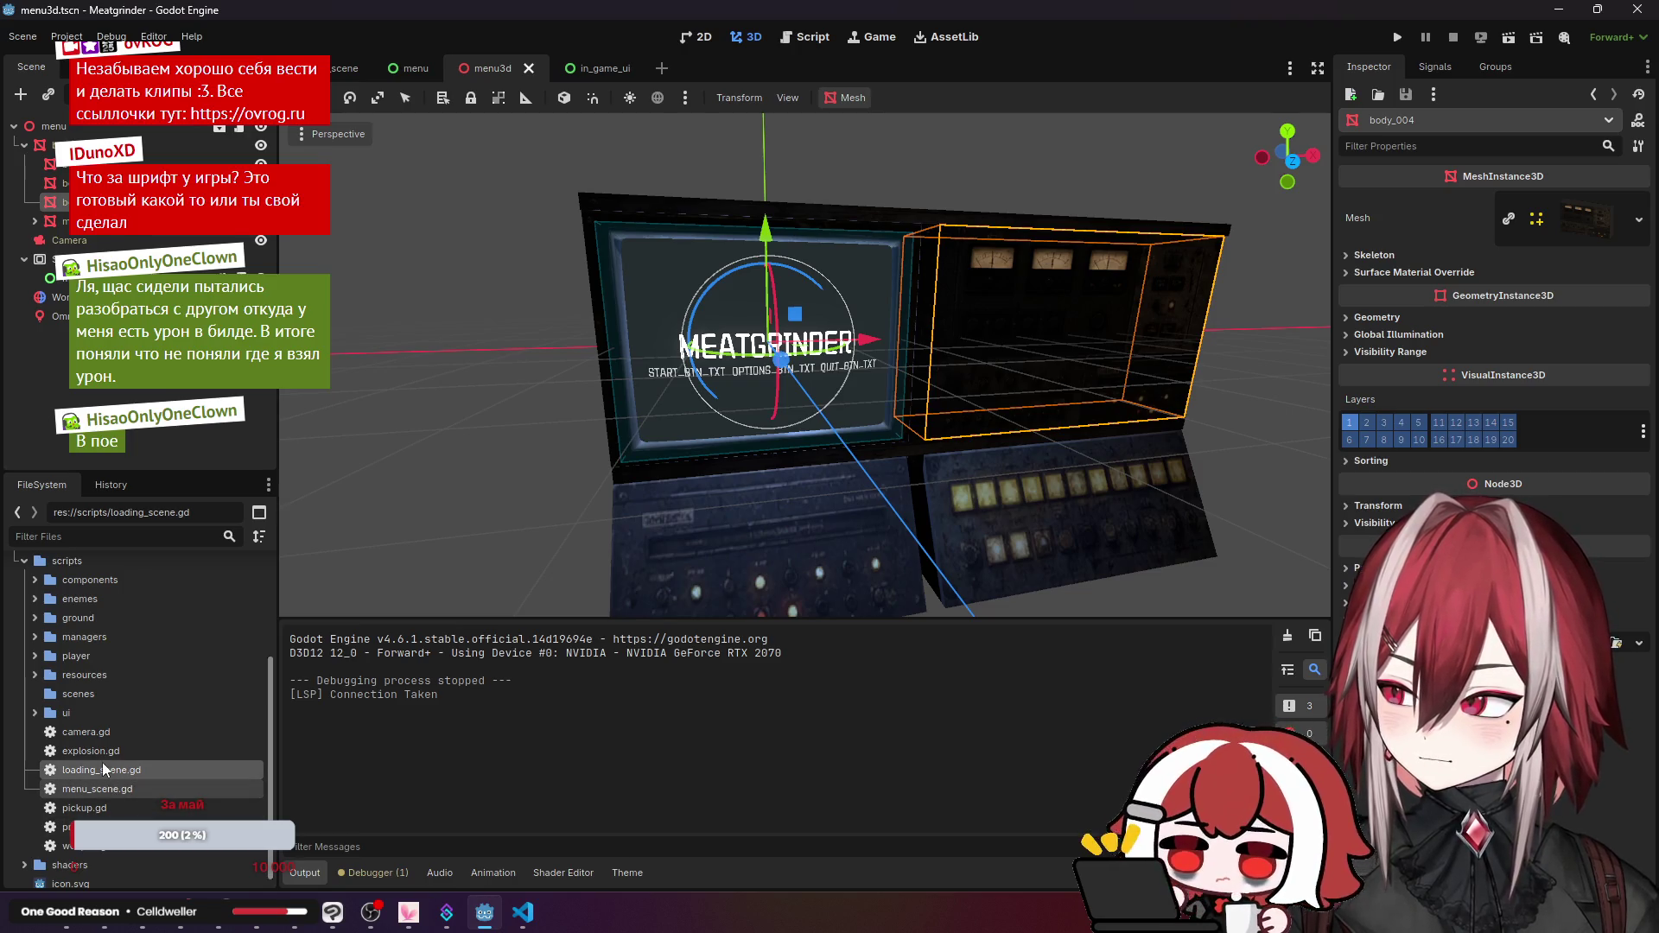
left_click_drag(95, 789, 98, 701)
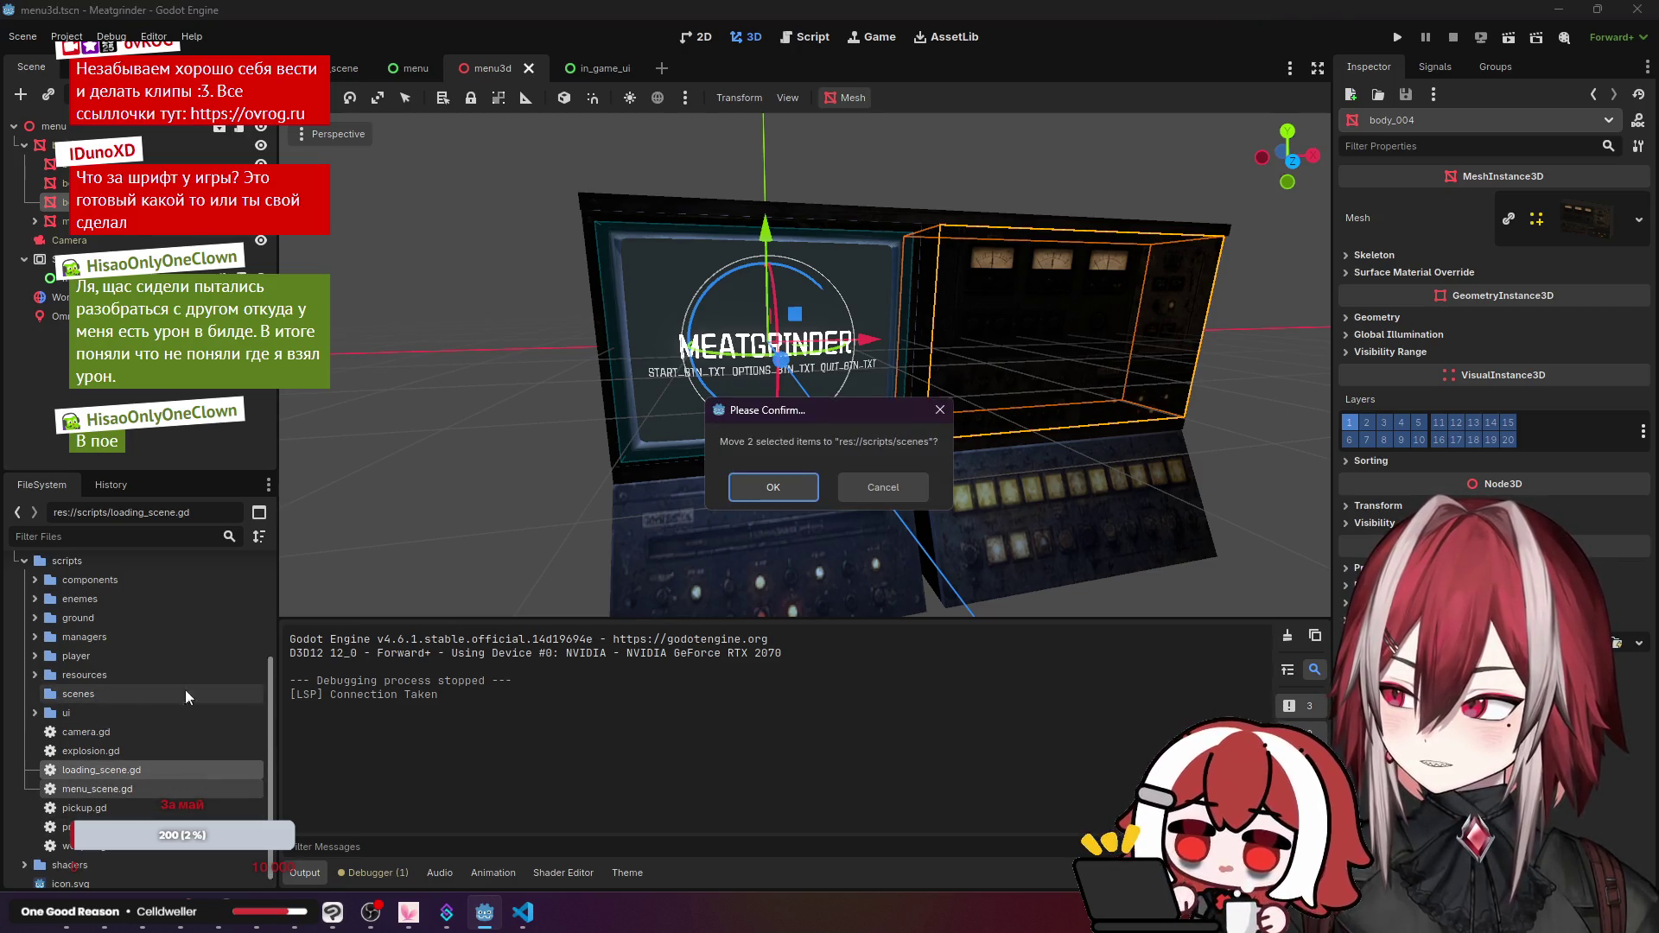
left_click(755, 495)
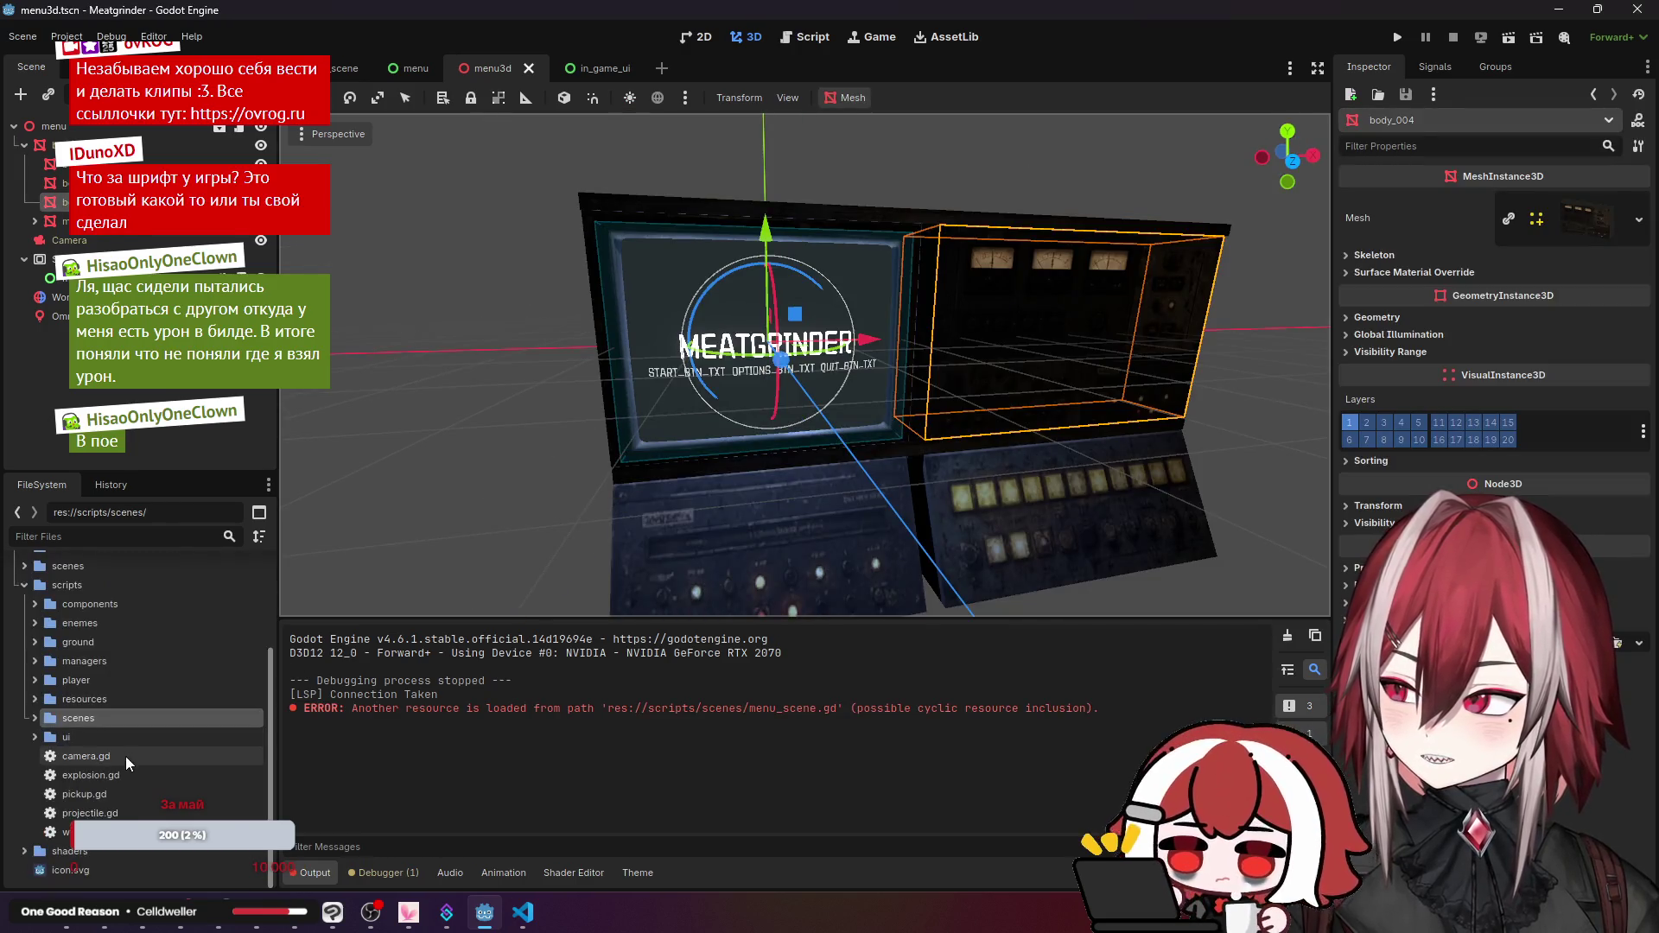
left_click(1287, 636)
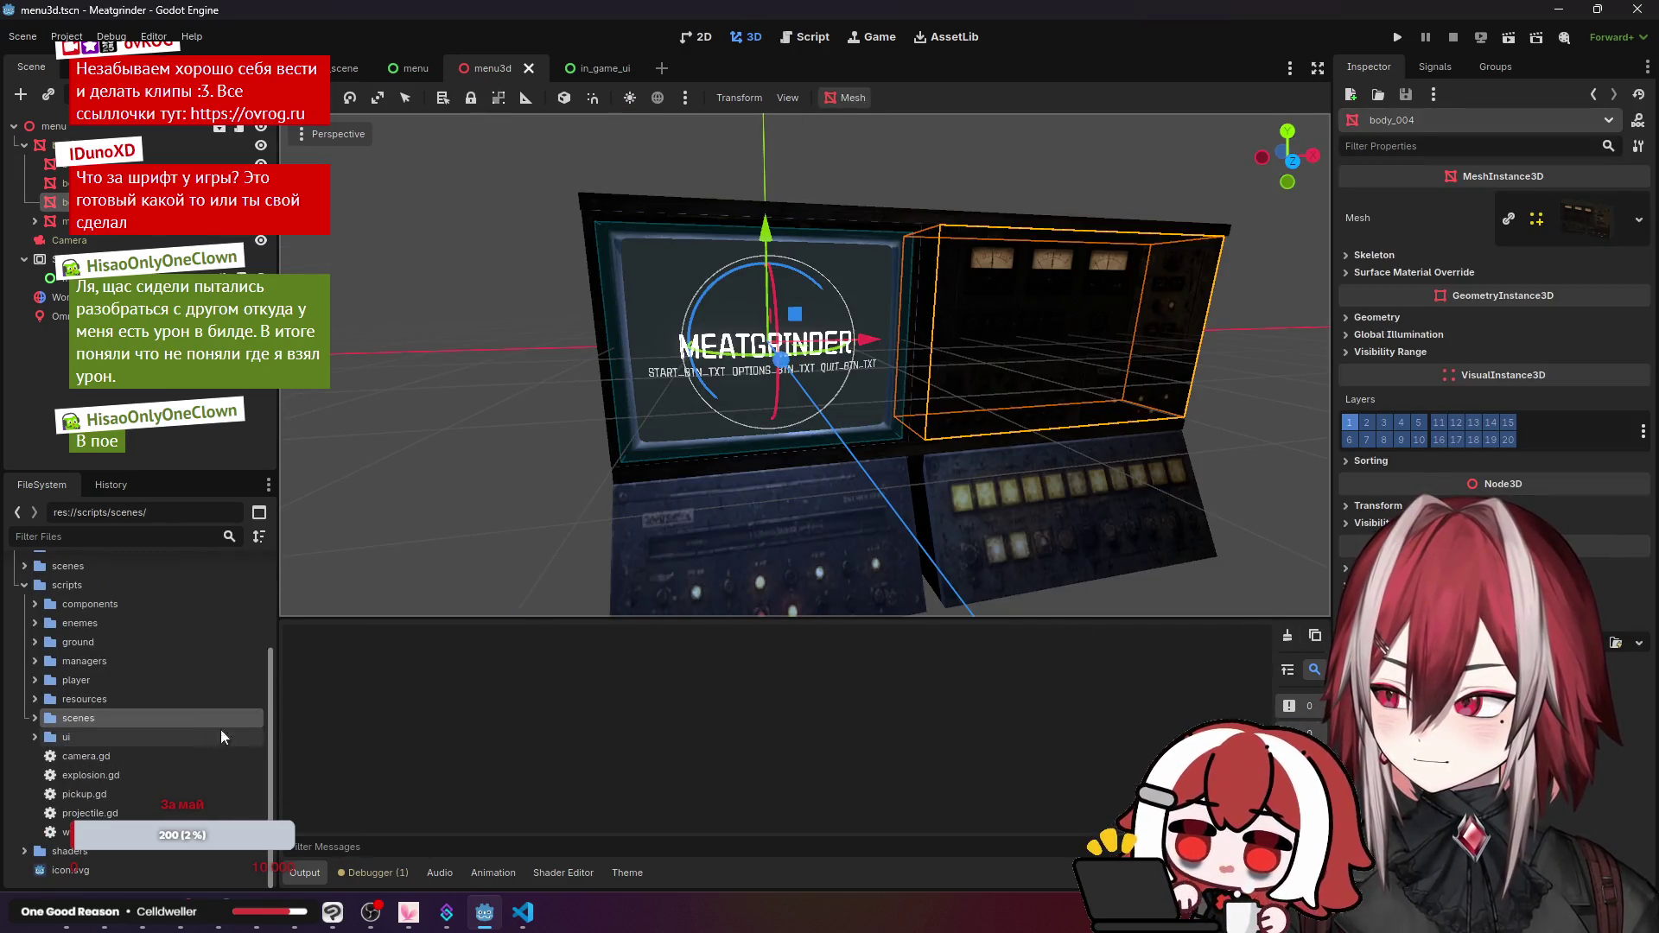
Move menu_3d_input.gd from scripts/ui into scripts/scenes and clear the new error
left_click(30, 739)
scroll(111, 761, "down", 2)
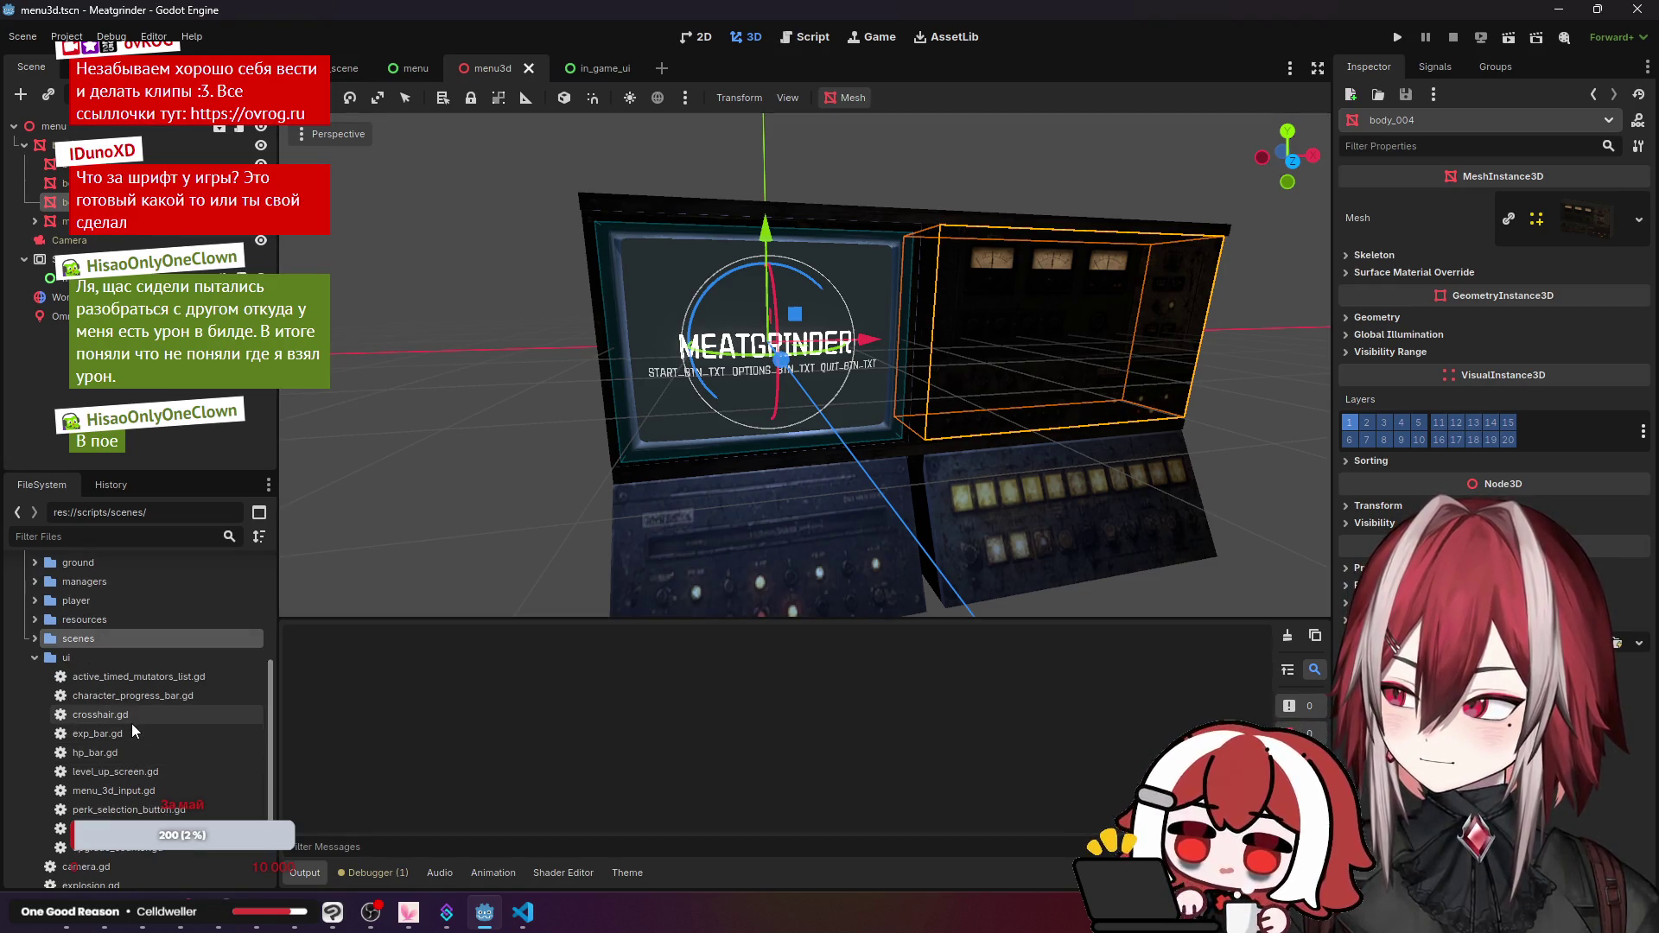
left_click(87, 791)
left_click_drag(87, 793, 76, 639)
left_click(773, 489)
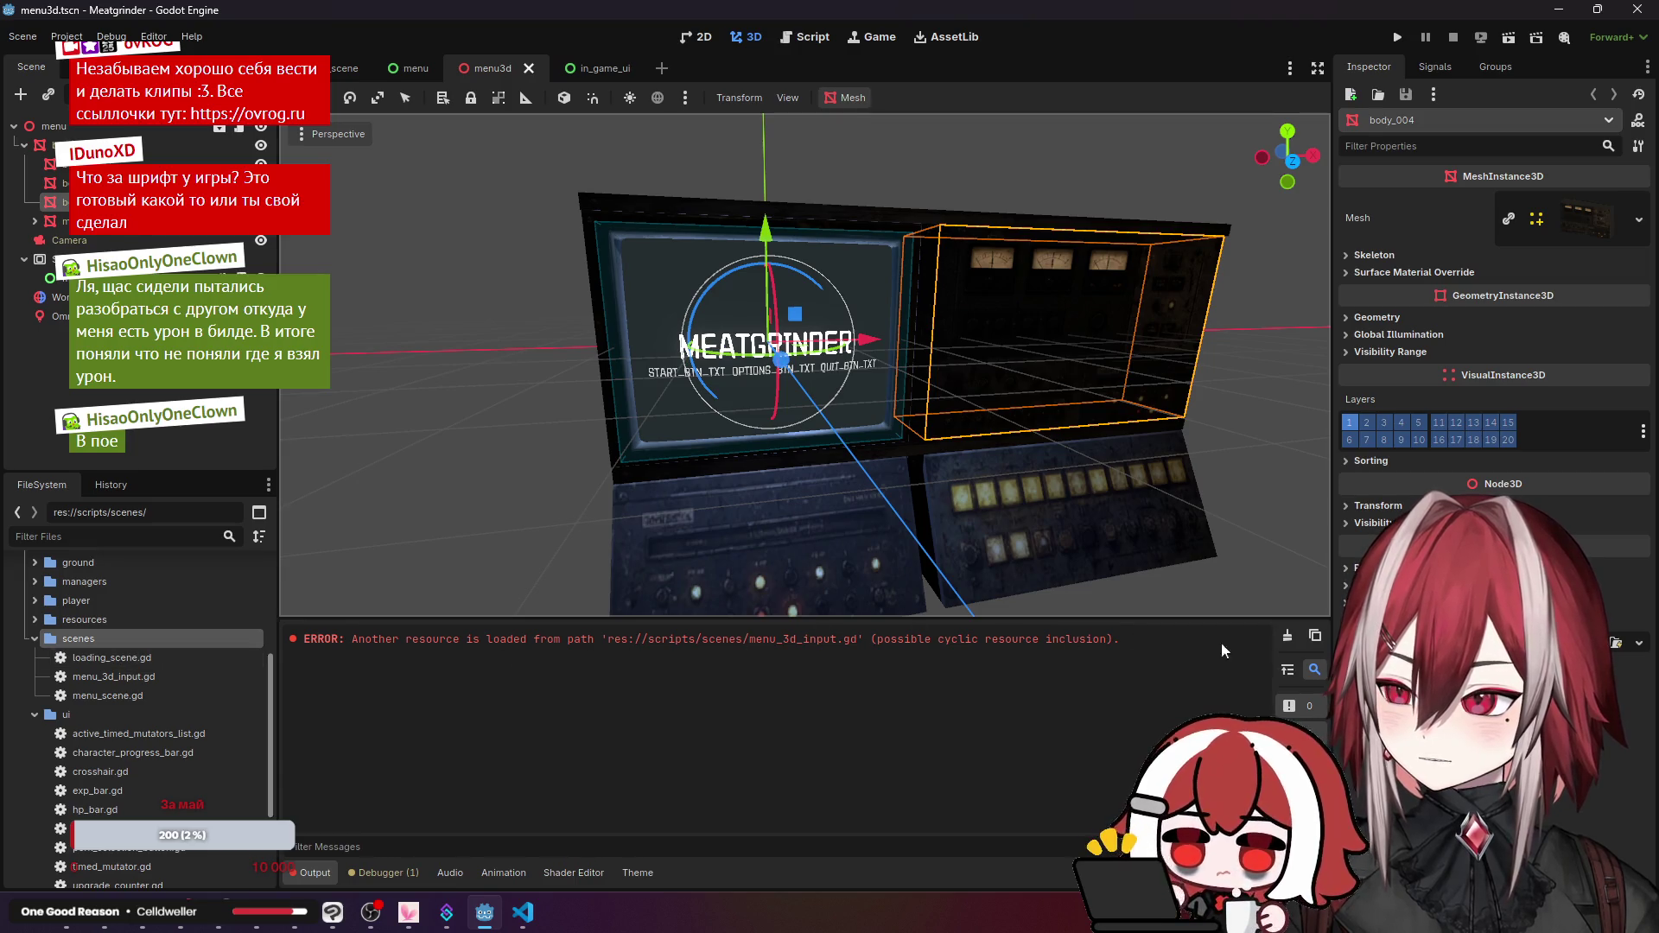
left_click(1287, 635)
left_click(200, 657)
Rename menu_3d_input.gd to 3dmenu.gd
right_click(126, 676)
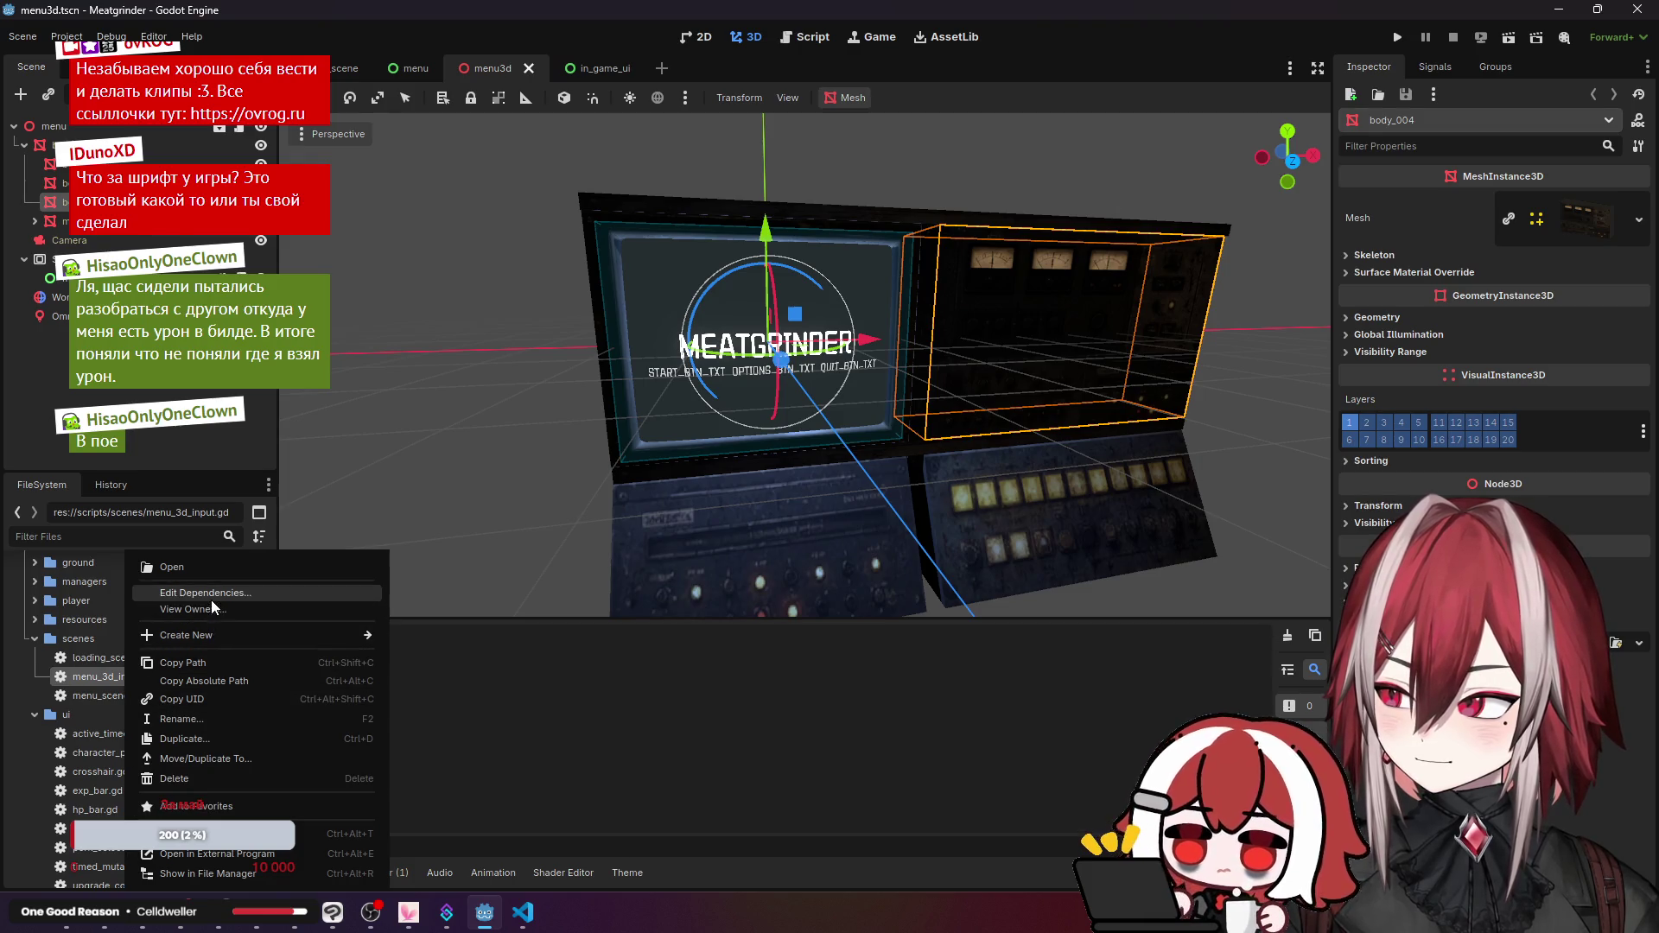
left_click(204, 718)
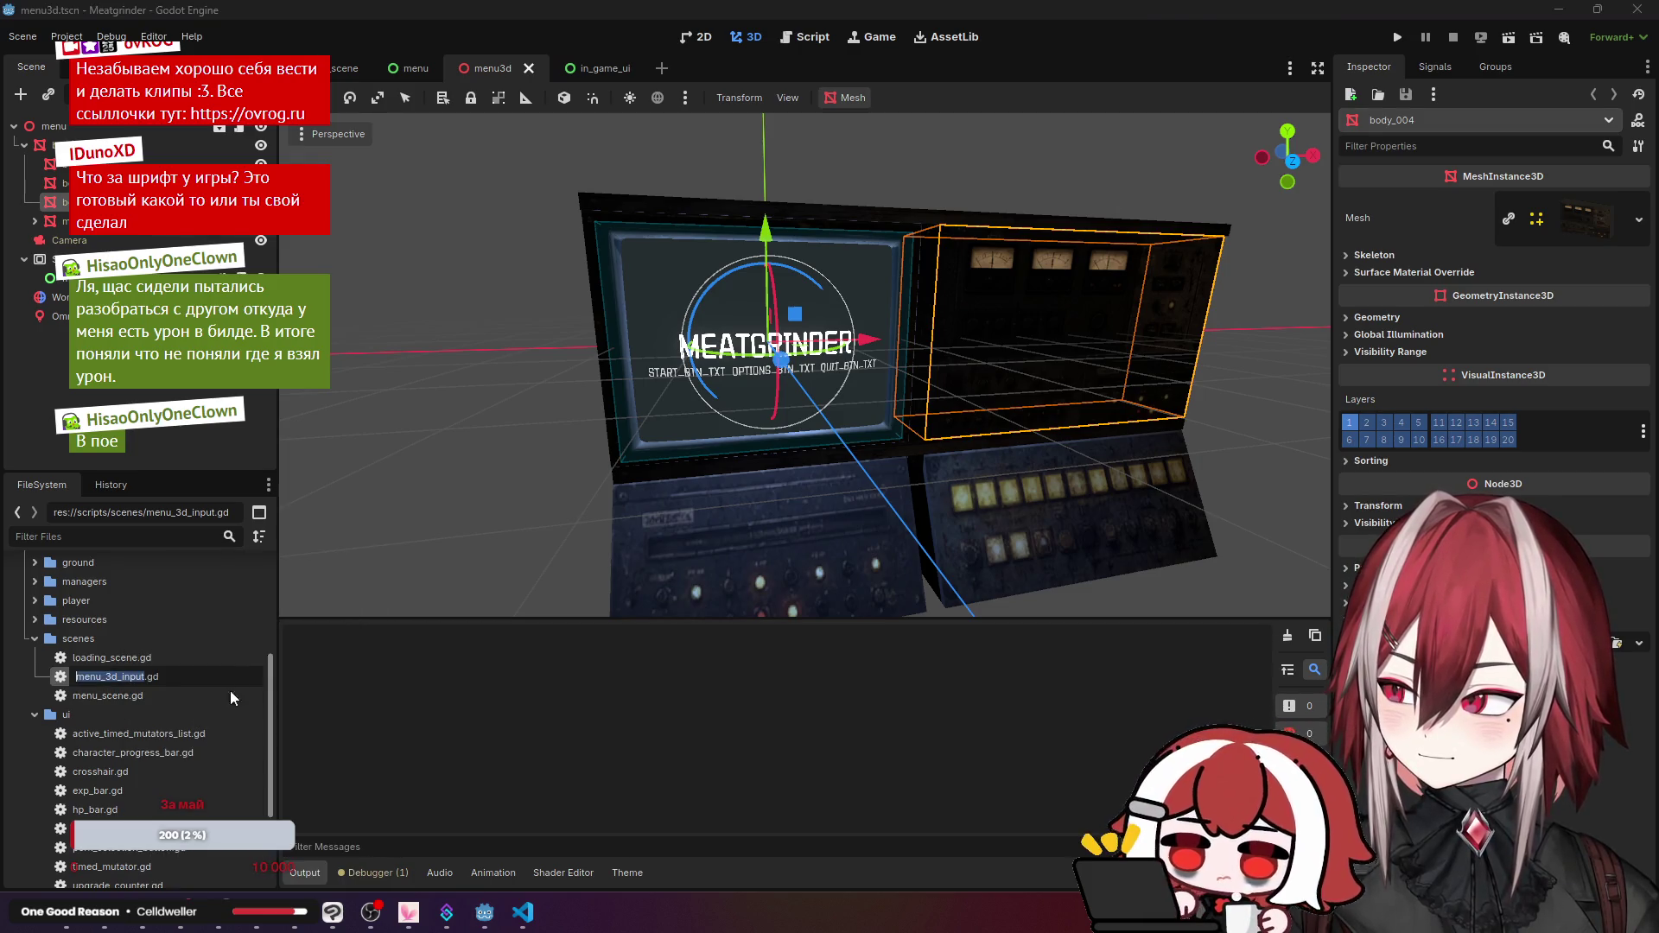
key("Right")
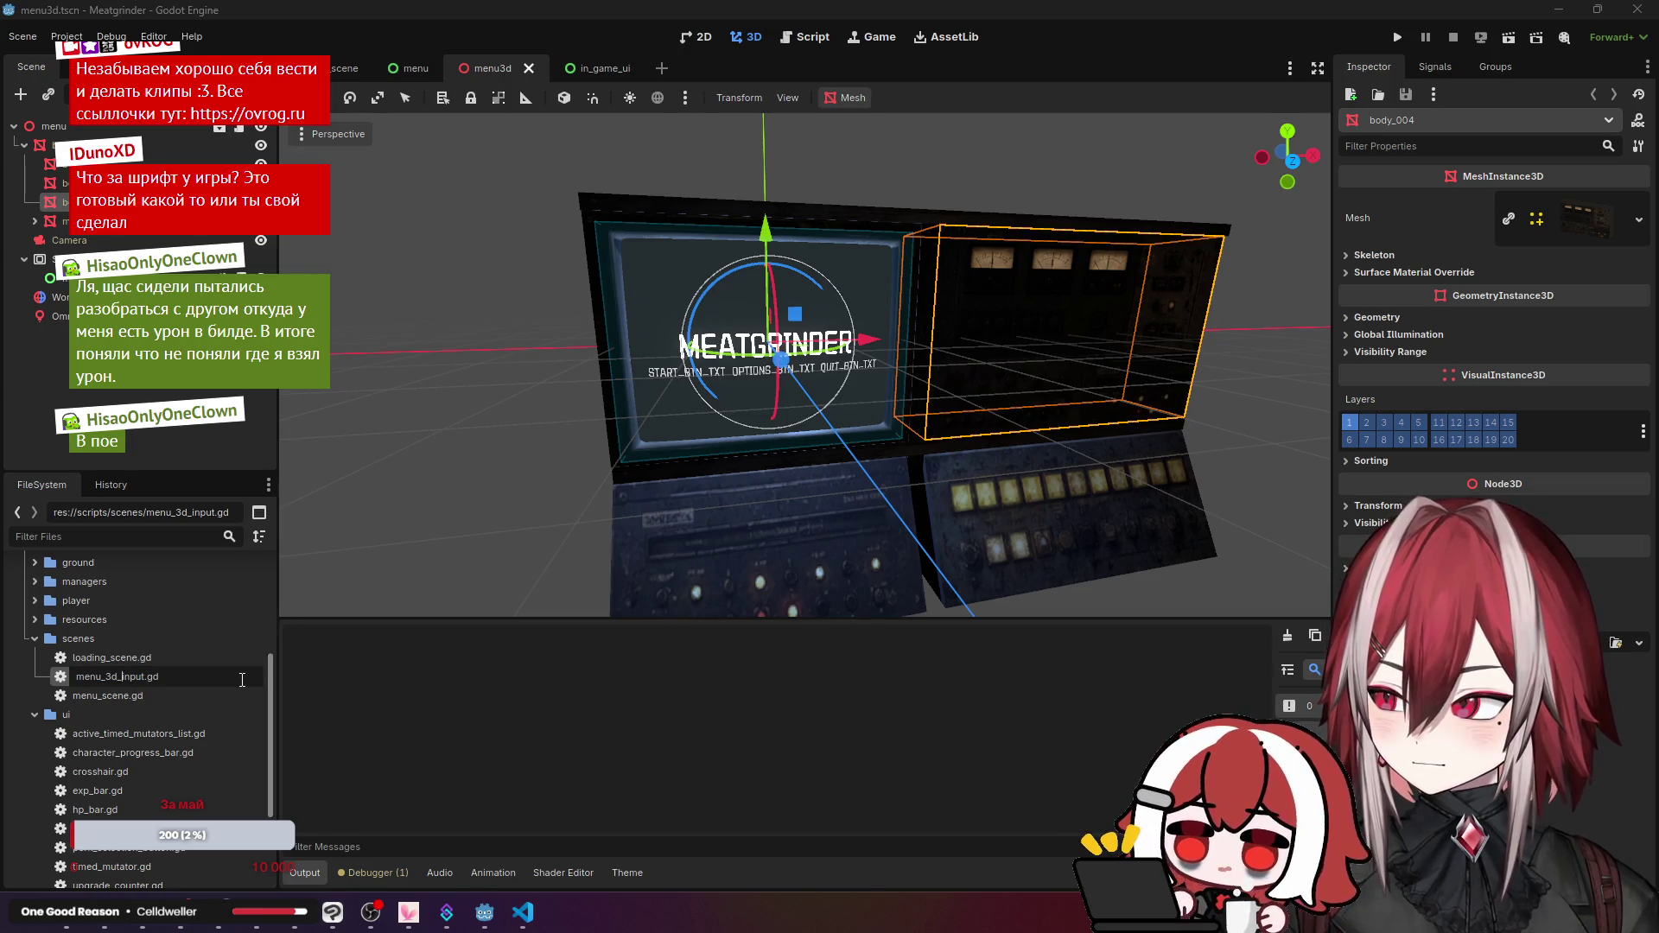
key("BackSpace")
key("BackSpace")
key("BackSpace")
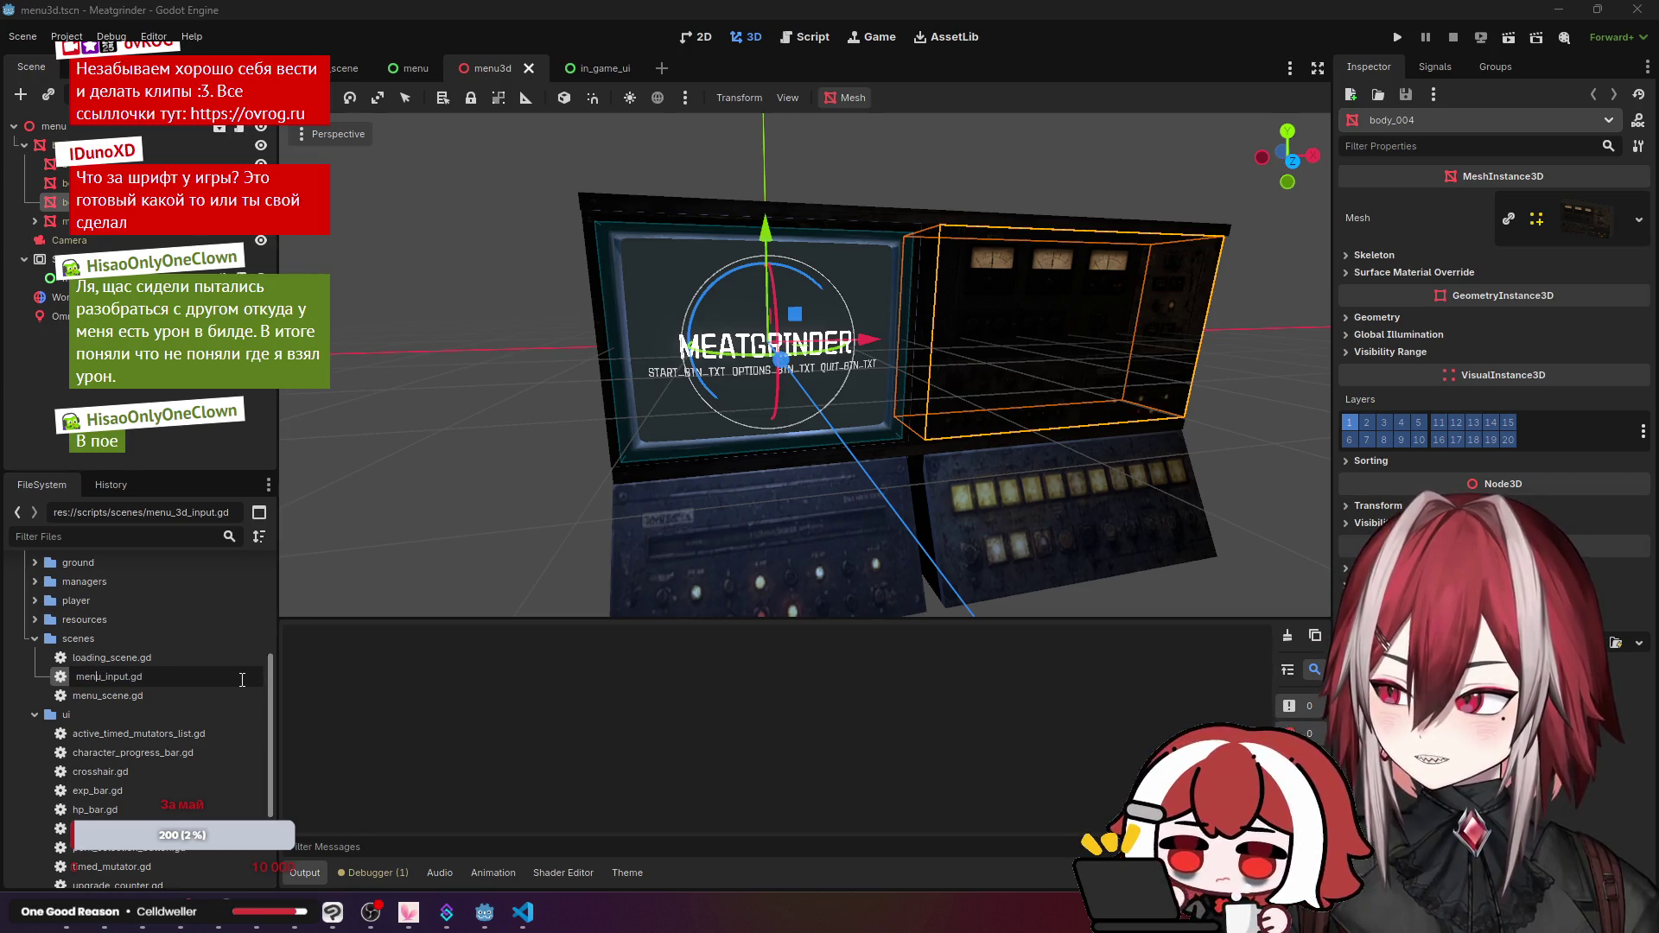
type("3d")
key("Delete")
key("Delete")
key("Delete")
key("BackSpace")
key("Delete")
key("Return")
Rename loading_scene.gd to loading.gd
left_click(131, 676)
right_click(131, 676)
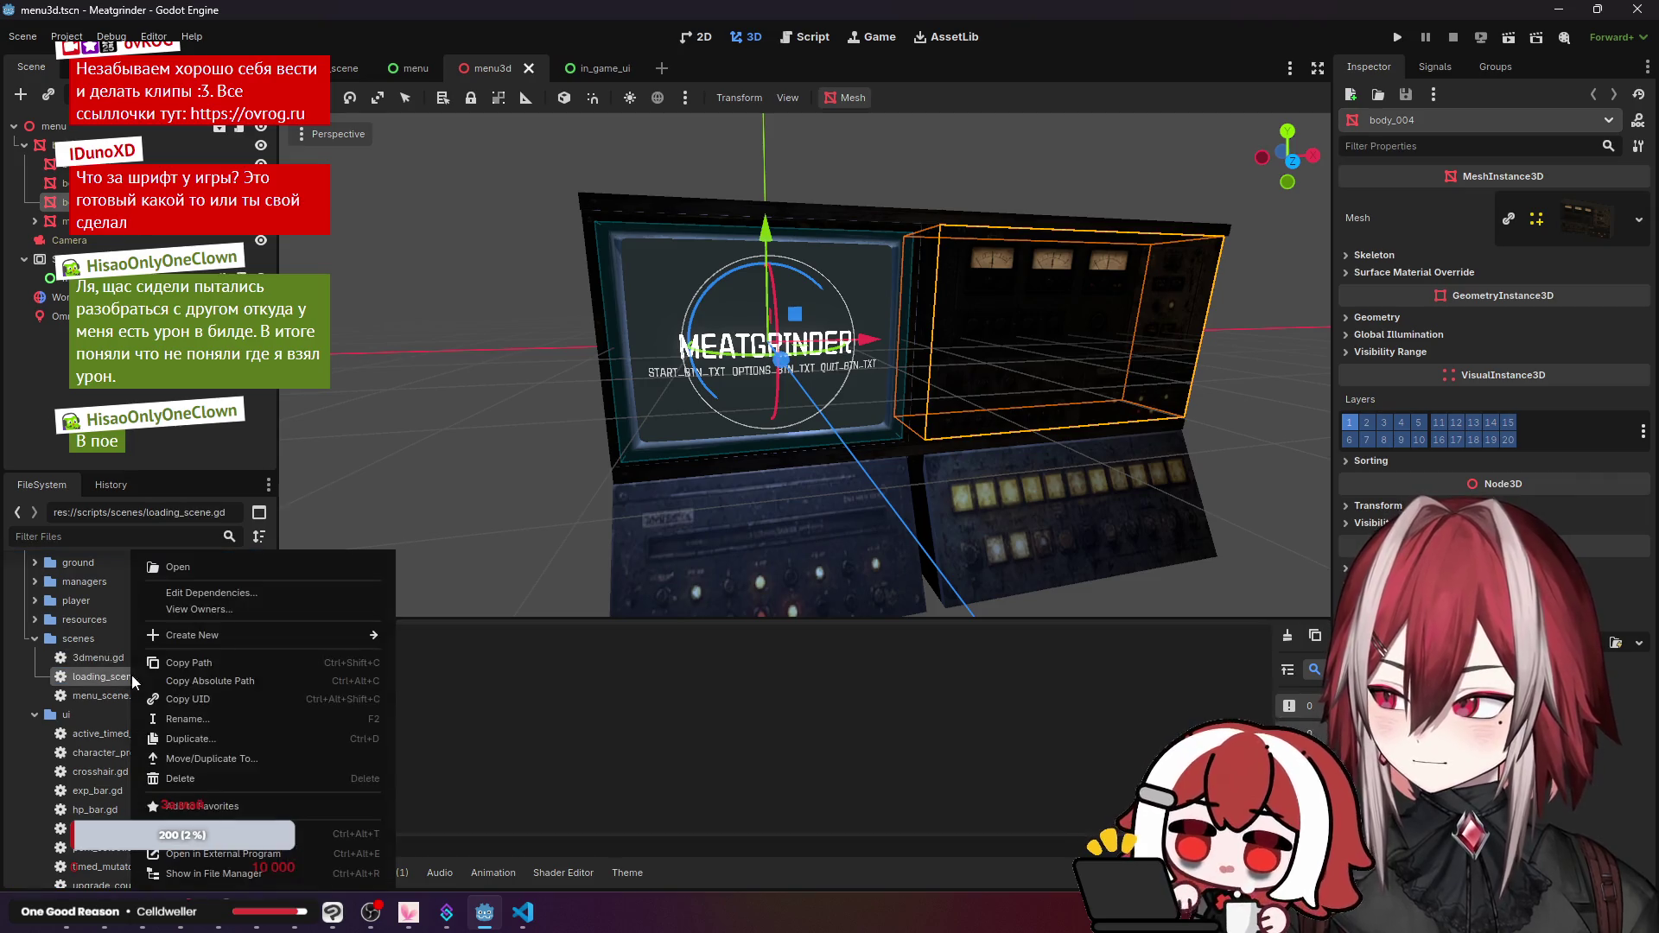
left_click(231, 728)
key("BackSpace")
key("BackSpace")
key("BackSpace")
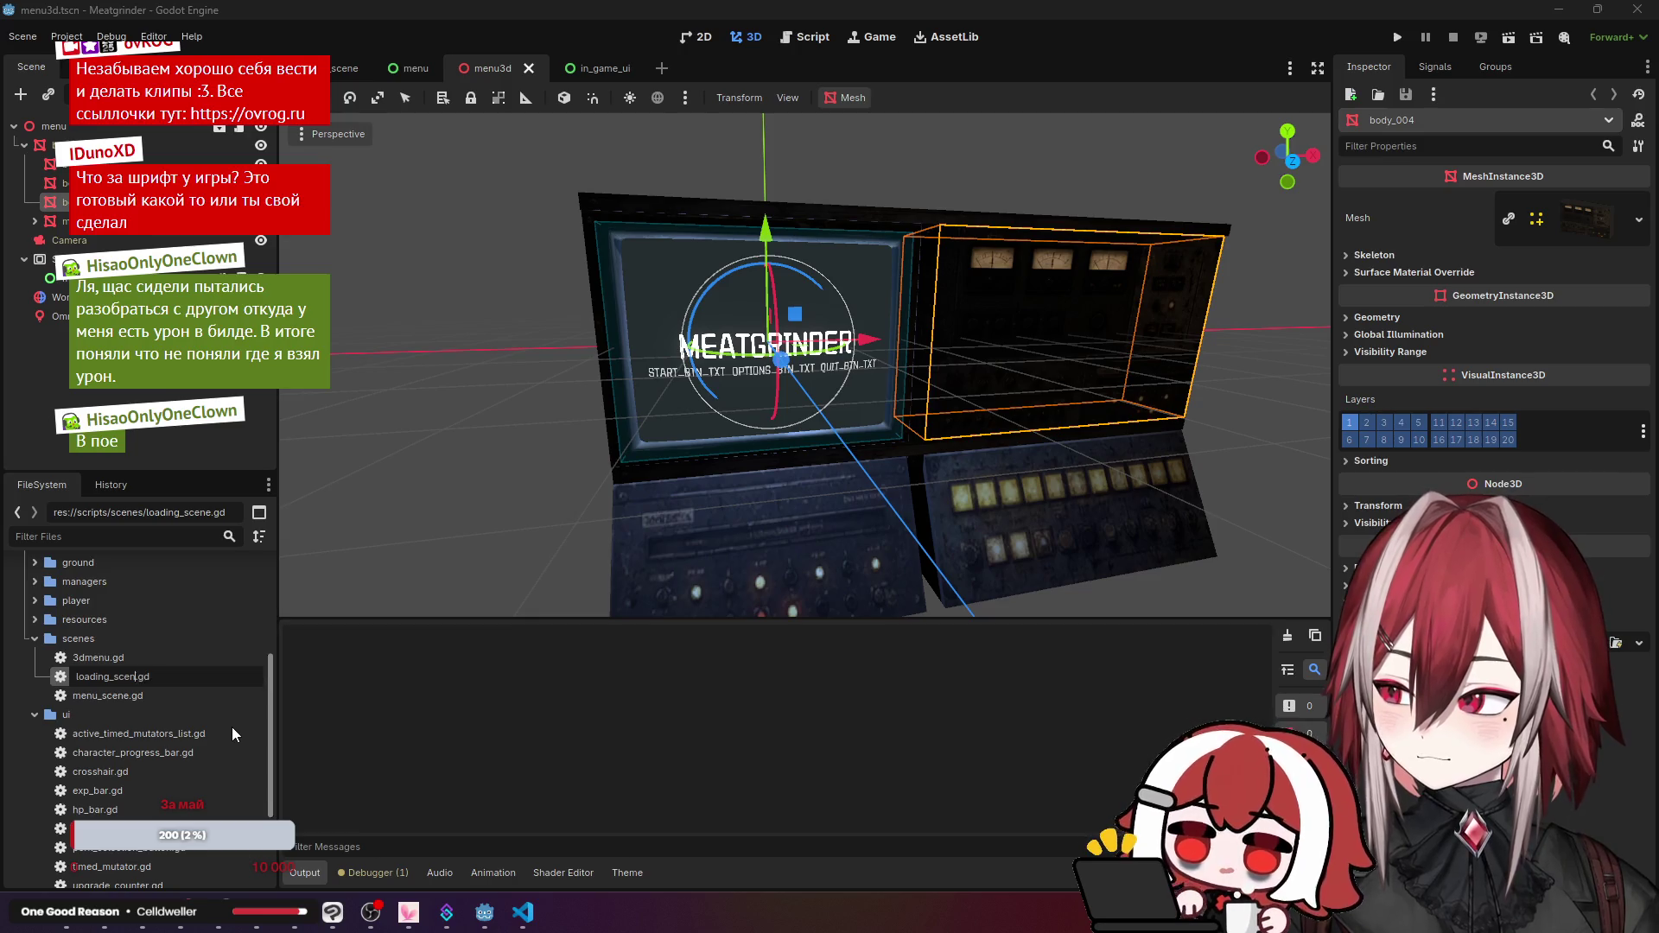
key("Return")
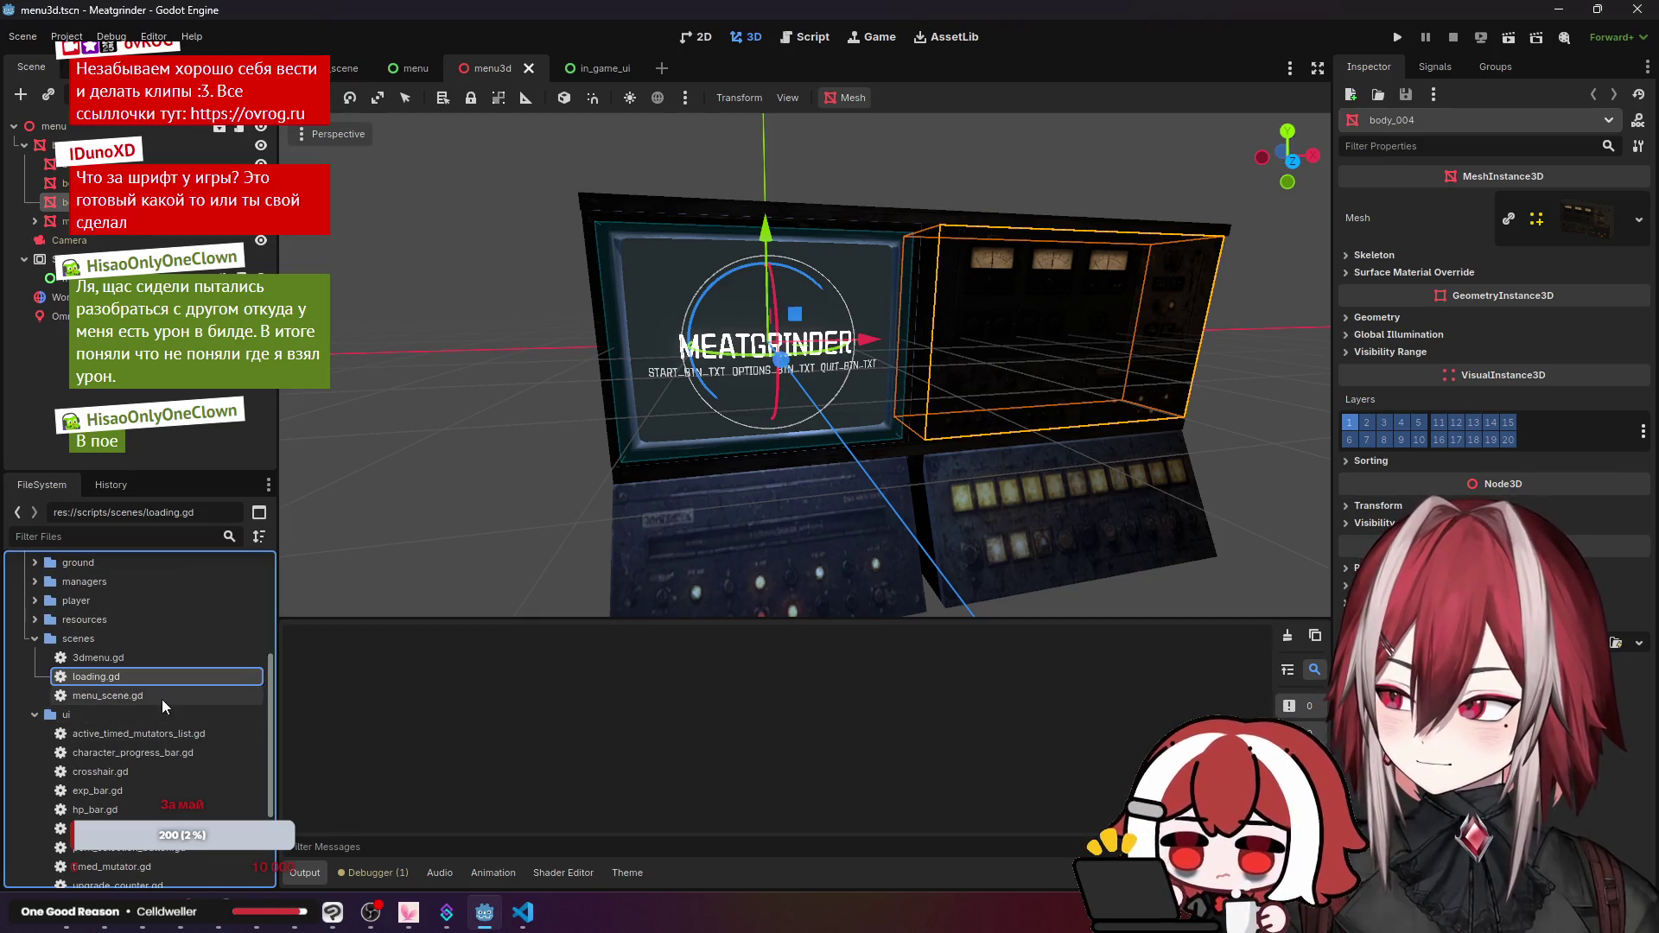
Rename menu_scene.gd to menu.gd
right_click(137, 686)
left_click(117, 693)
right_click(116, 693)
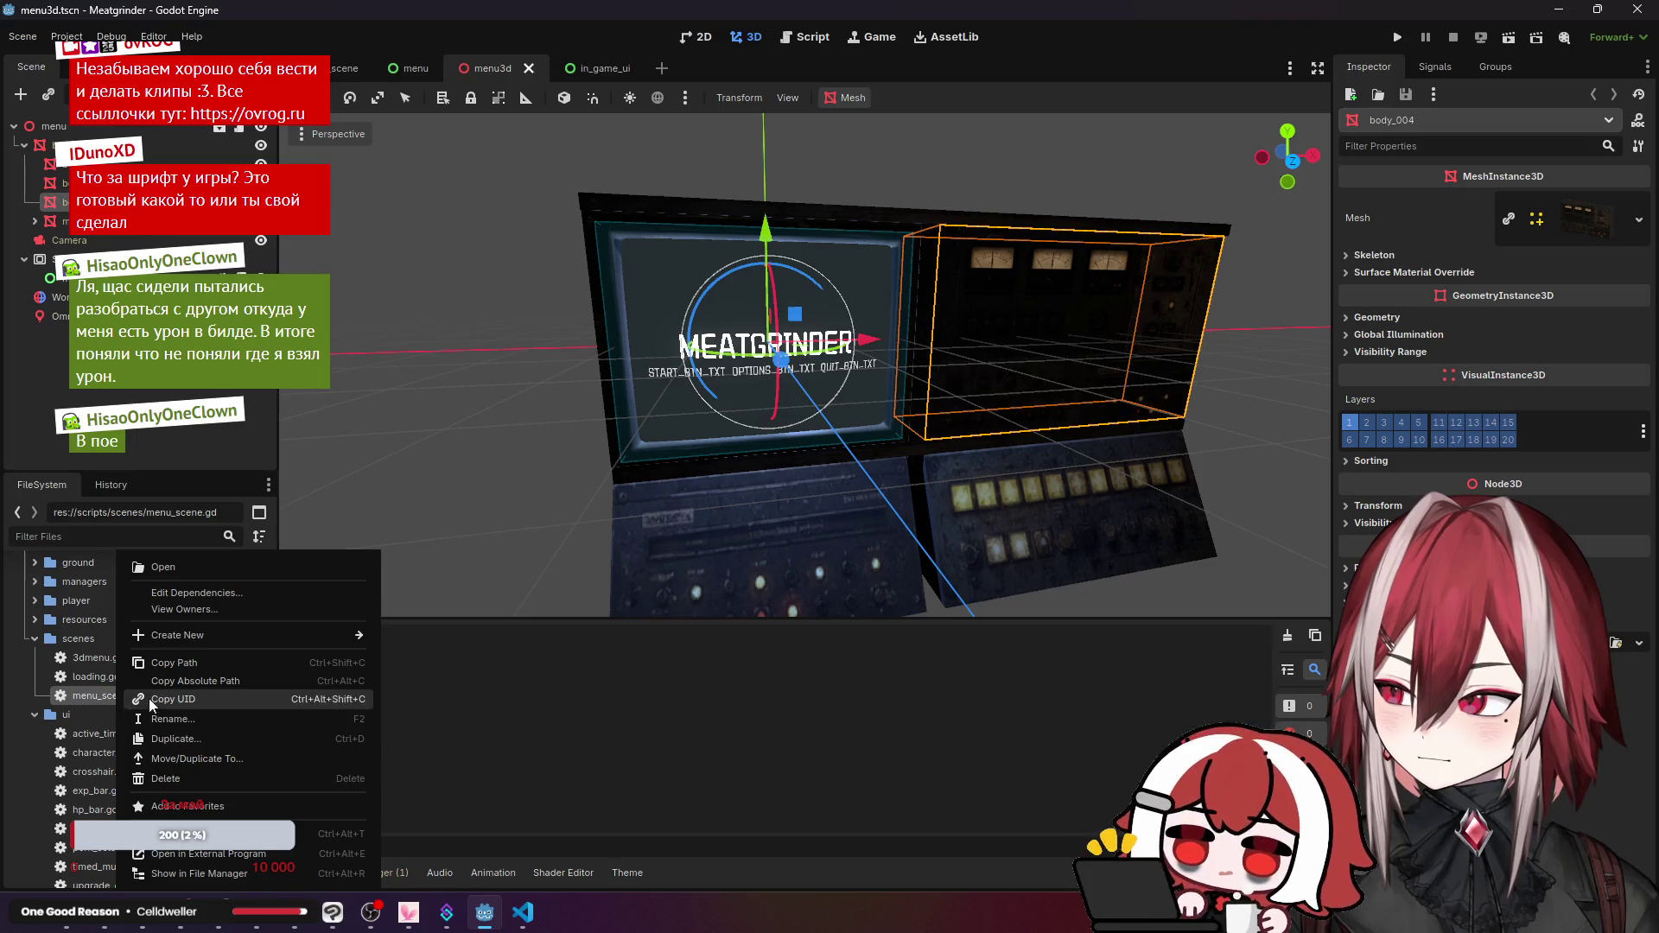
left_click(210, 719)
key("Right")
key("BackSpace")
key("BackSpace")
key("BackSpace")
key("BackSpace")
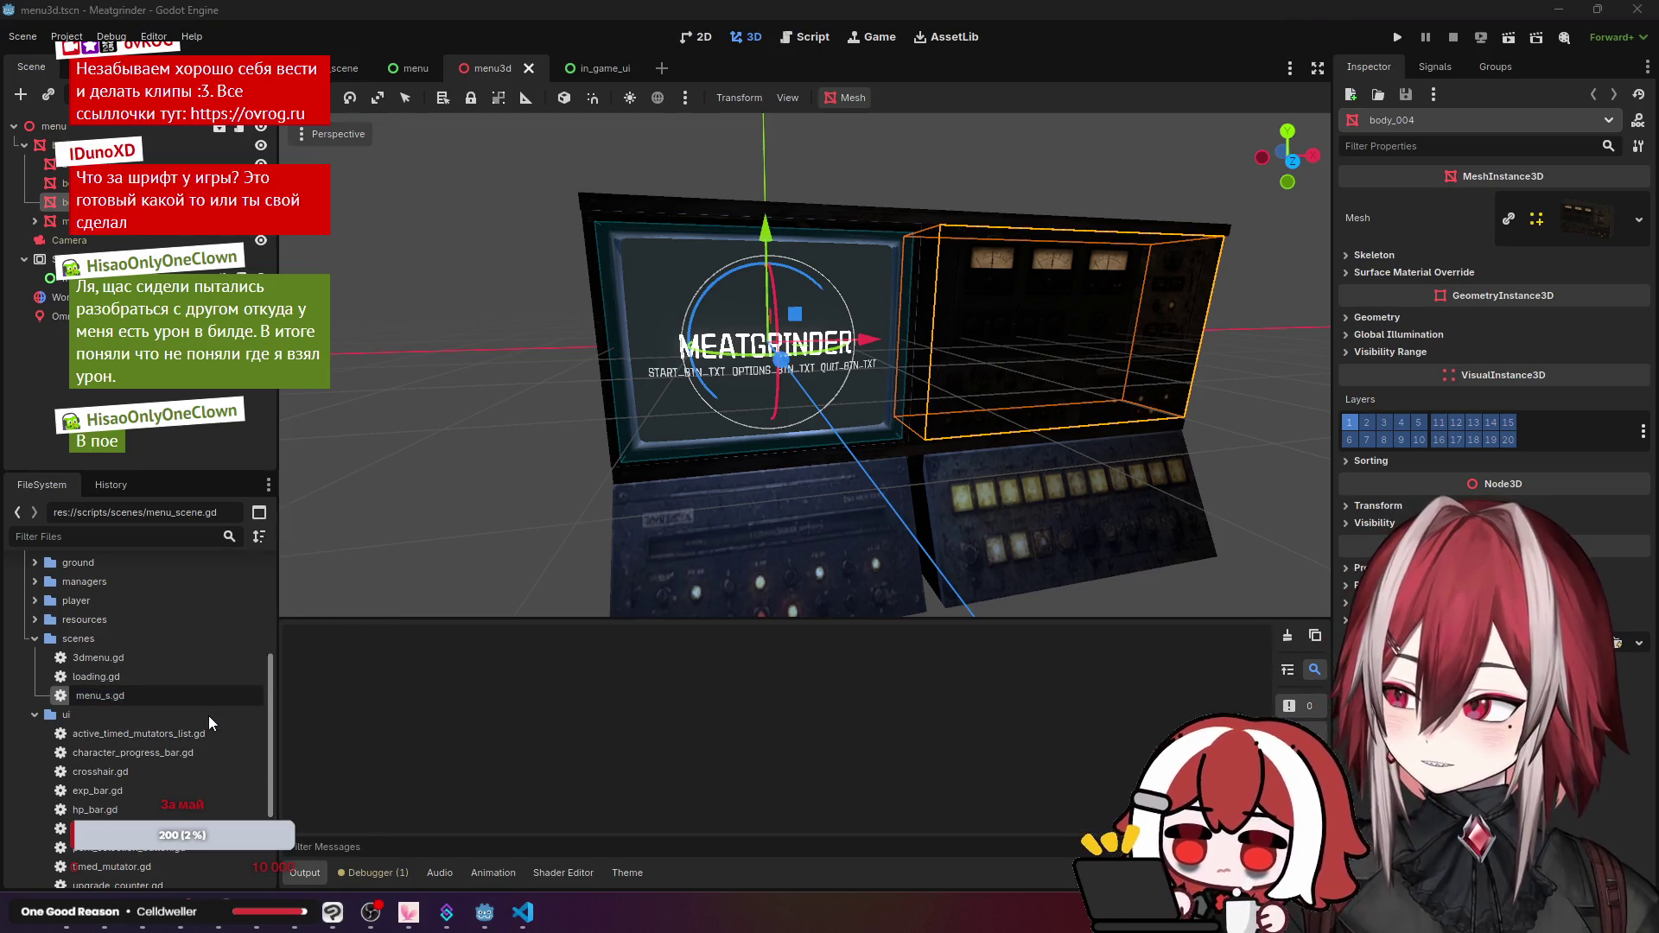
key("Return")
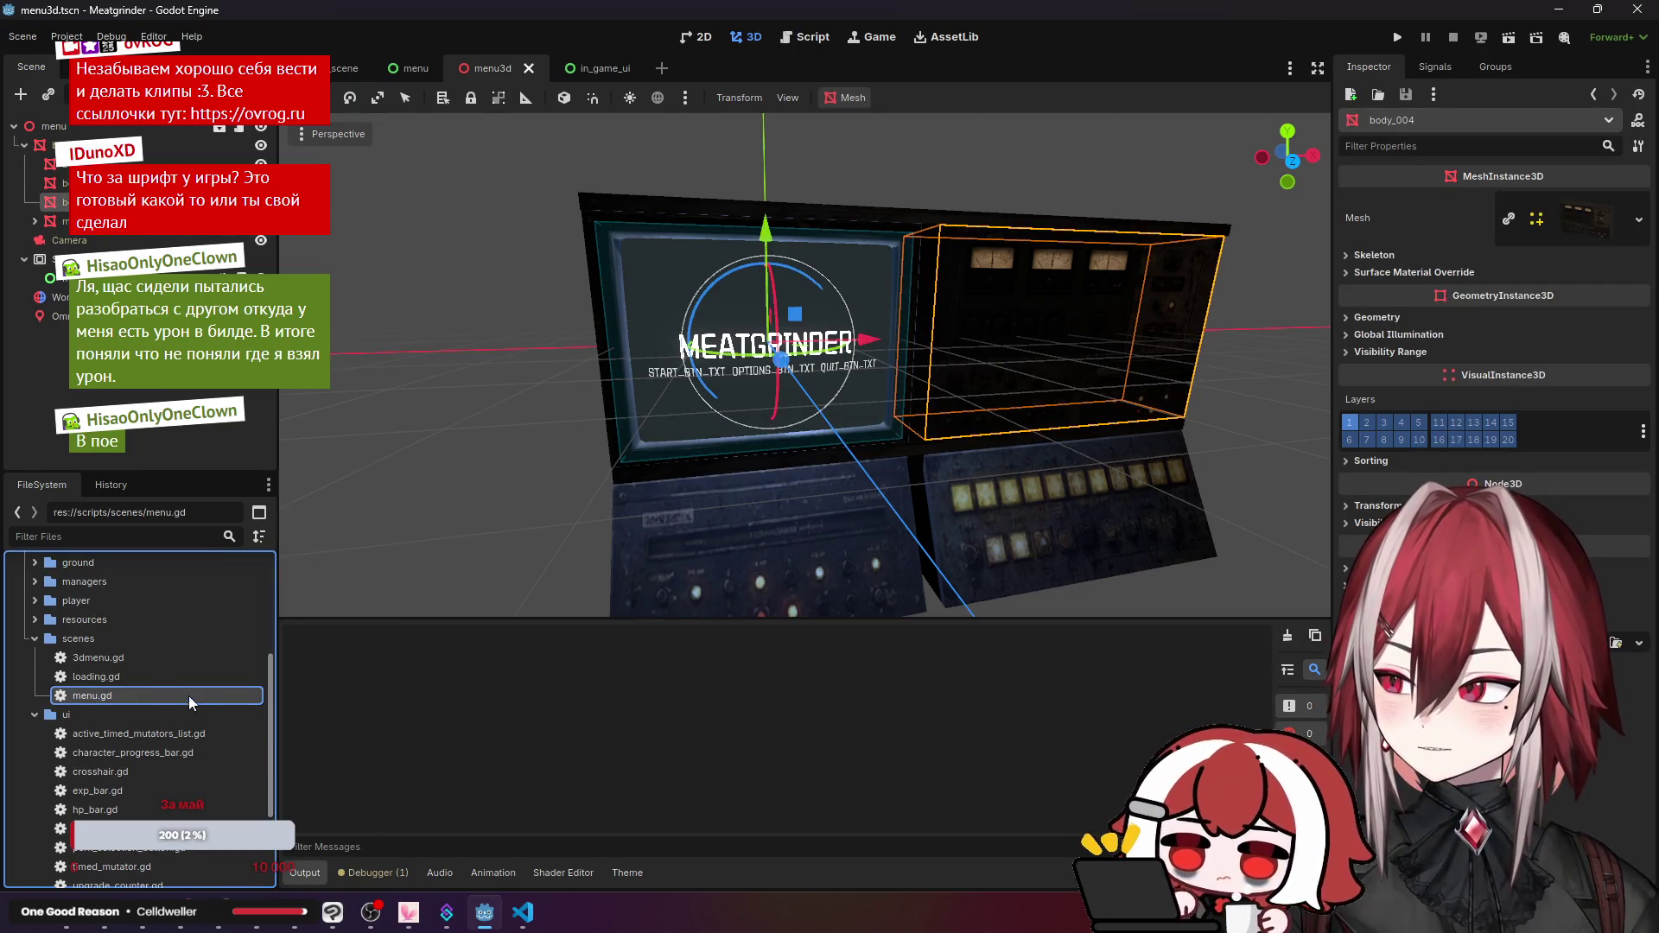
left_click(131, 675)
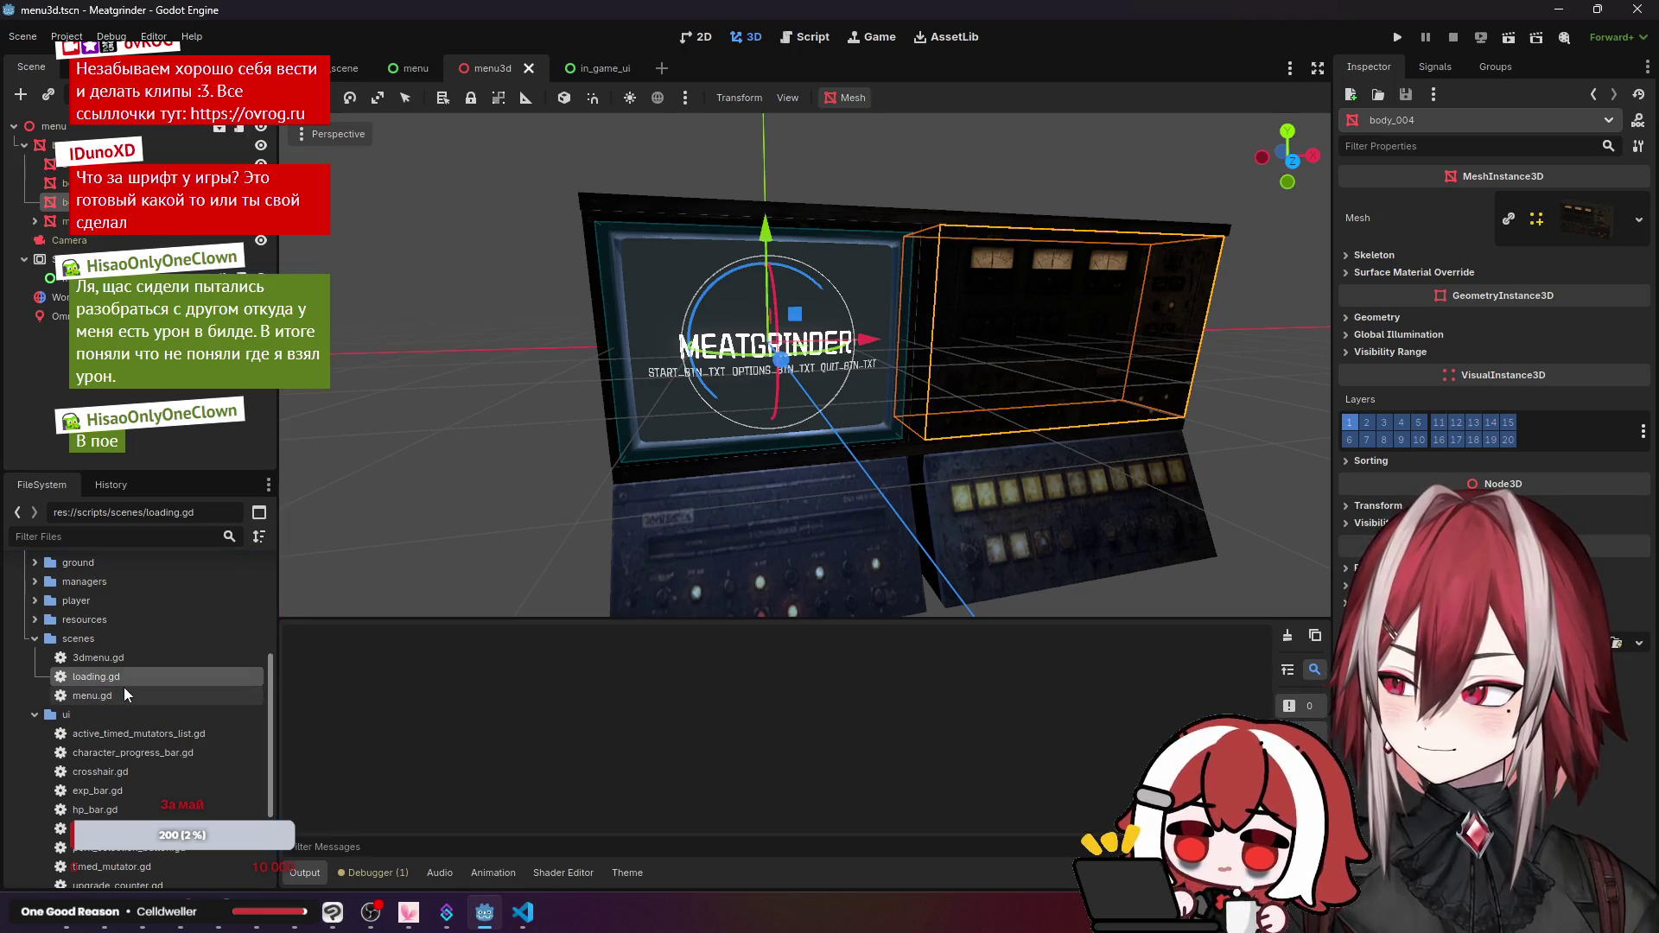
left_click(123, 689)
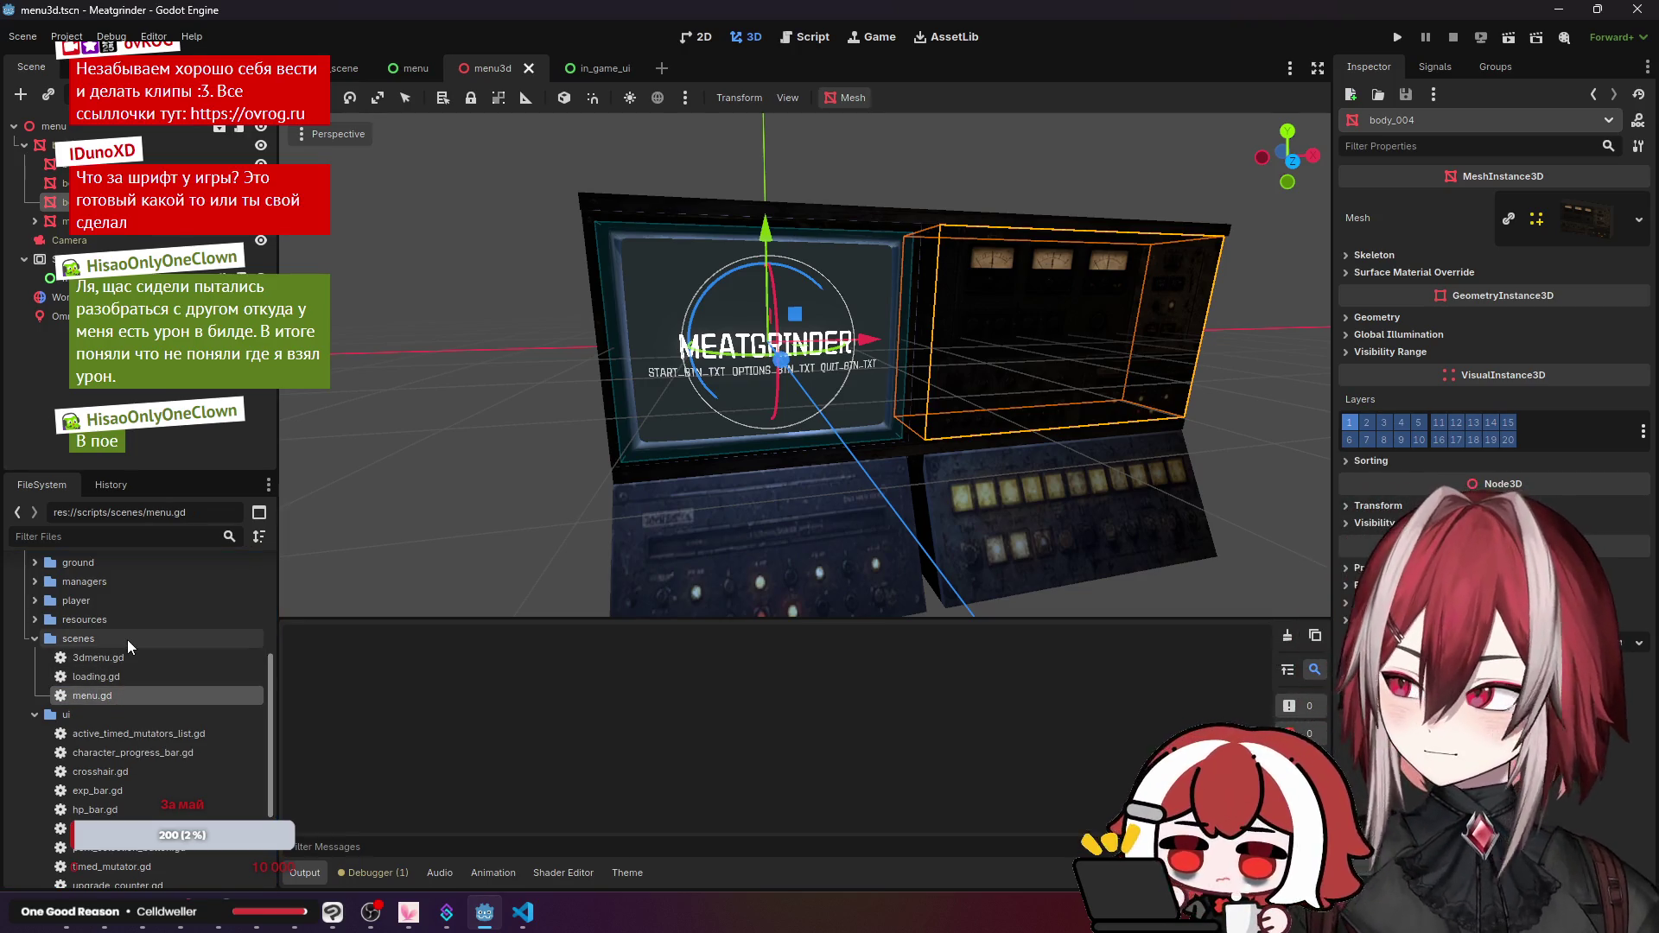
Test-run the game to check the main menu still works, then return to VS Code
left_click(309, 396)
left_click(1509, 38)
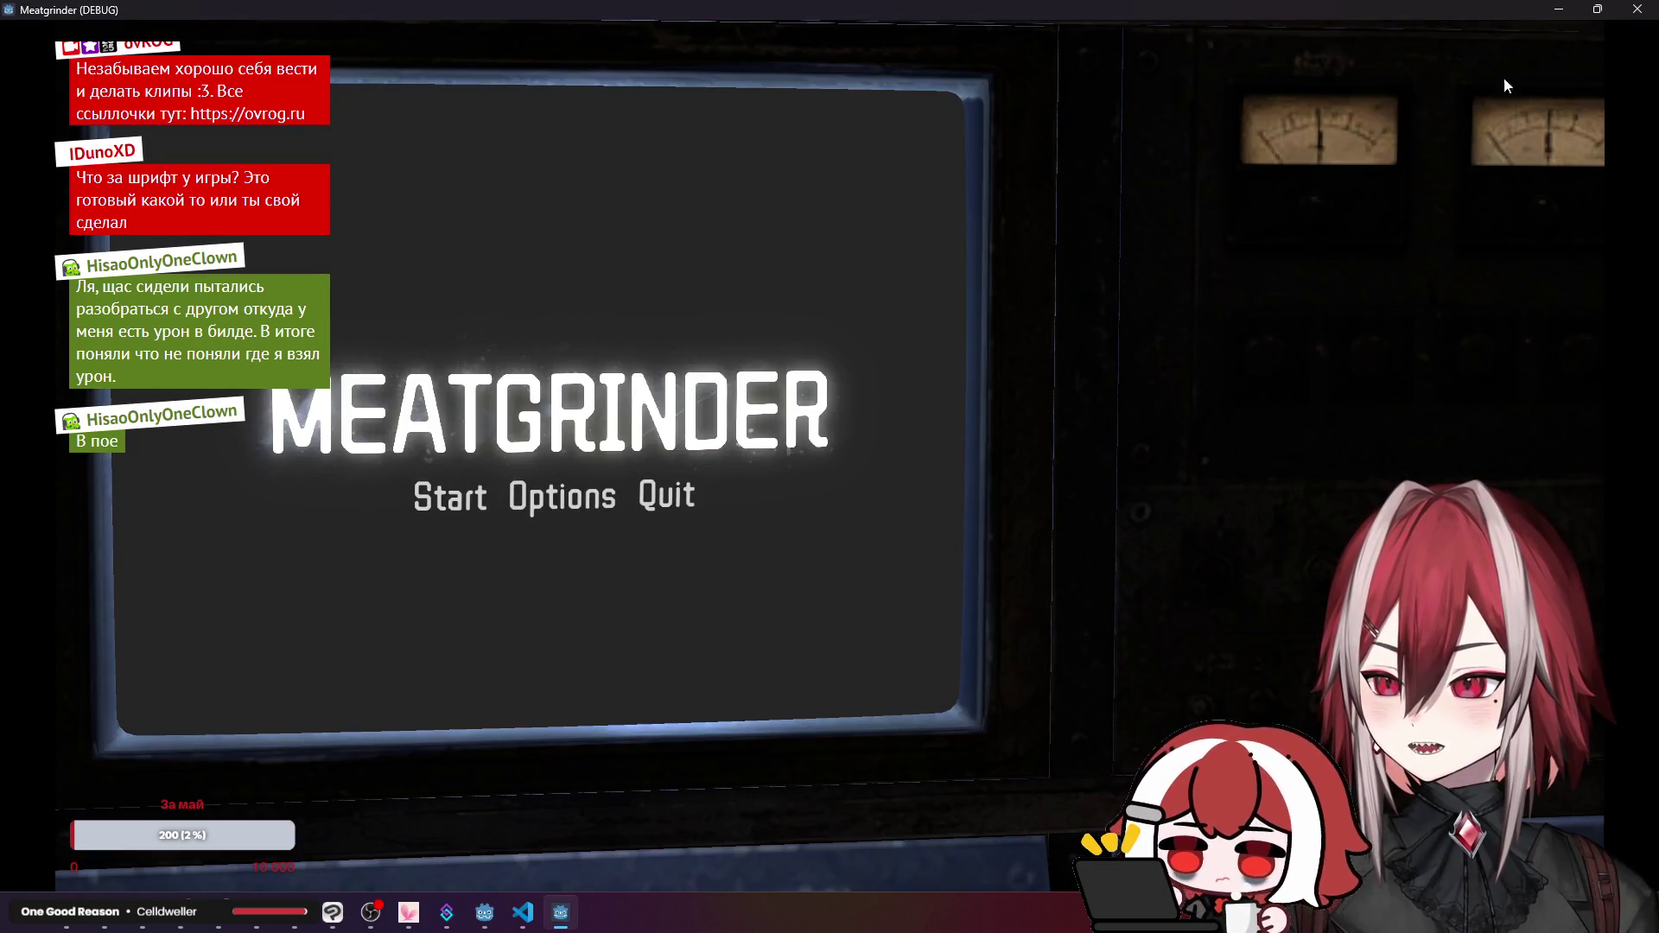
left_click(1638, 9)
left_click(519, 915)
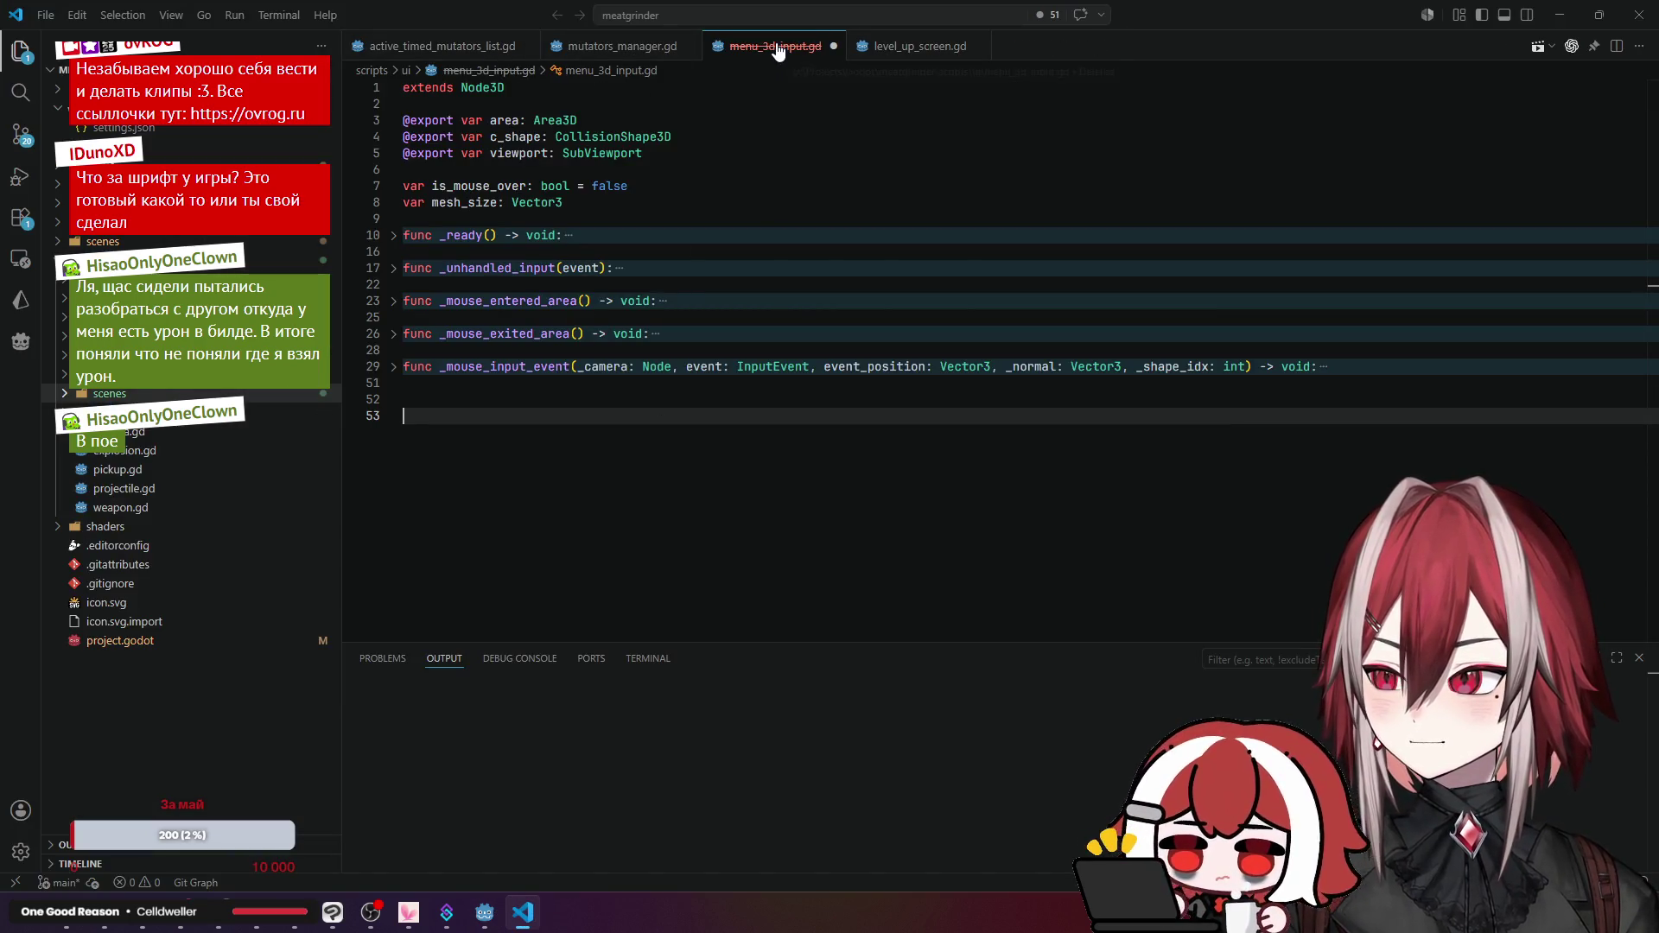
Close the outdated menu_3d_input.gd without saving and open 3dmenu.gd from the scenes folder
left_click(833, 46)
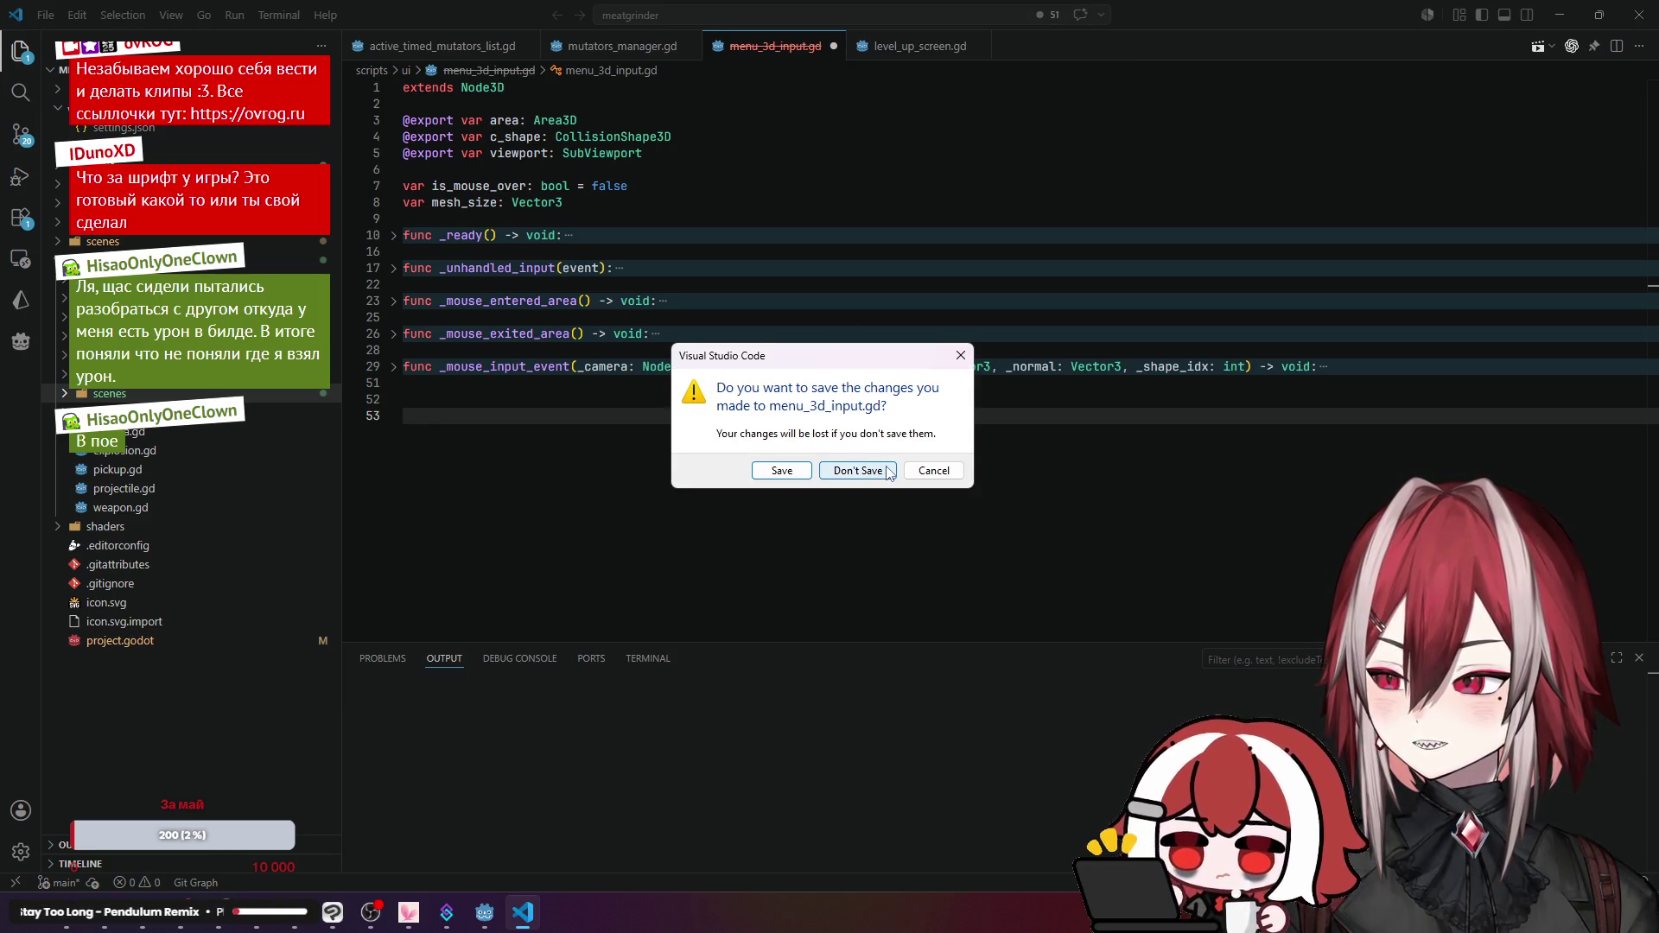
left_click(887, 468)
left_click(78, 397)
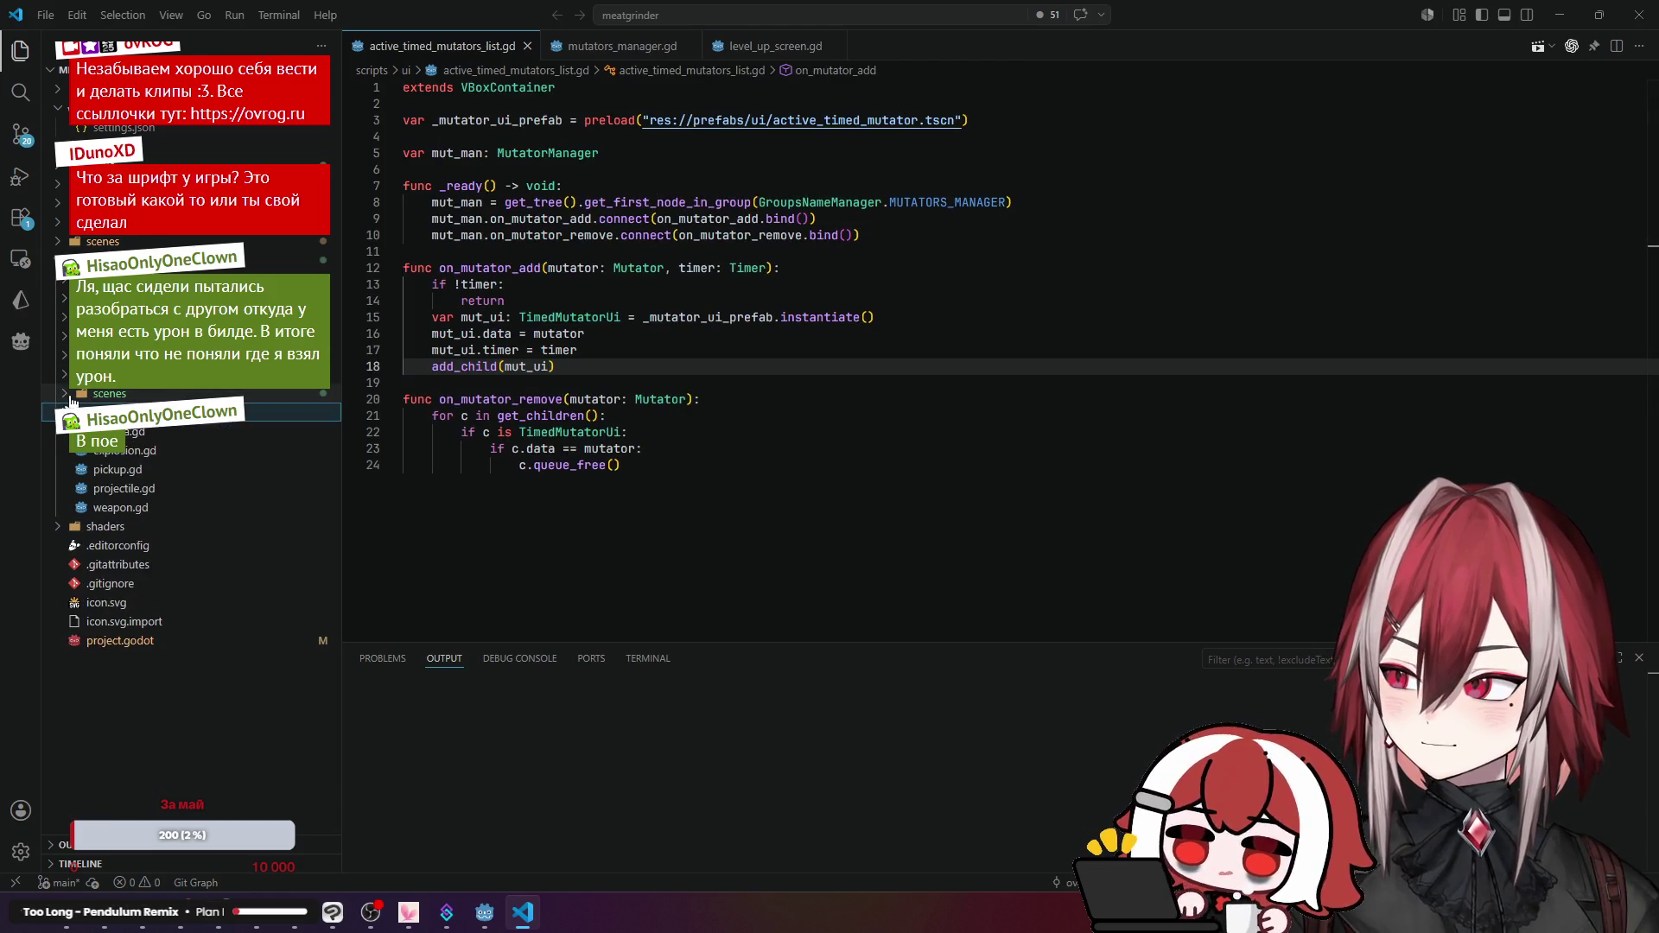
left_click(121, 412)
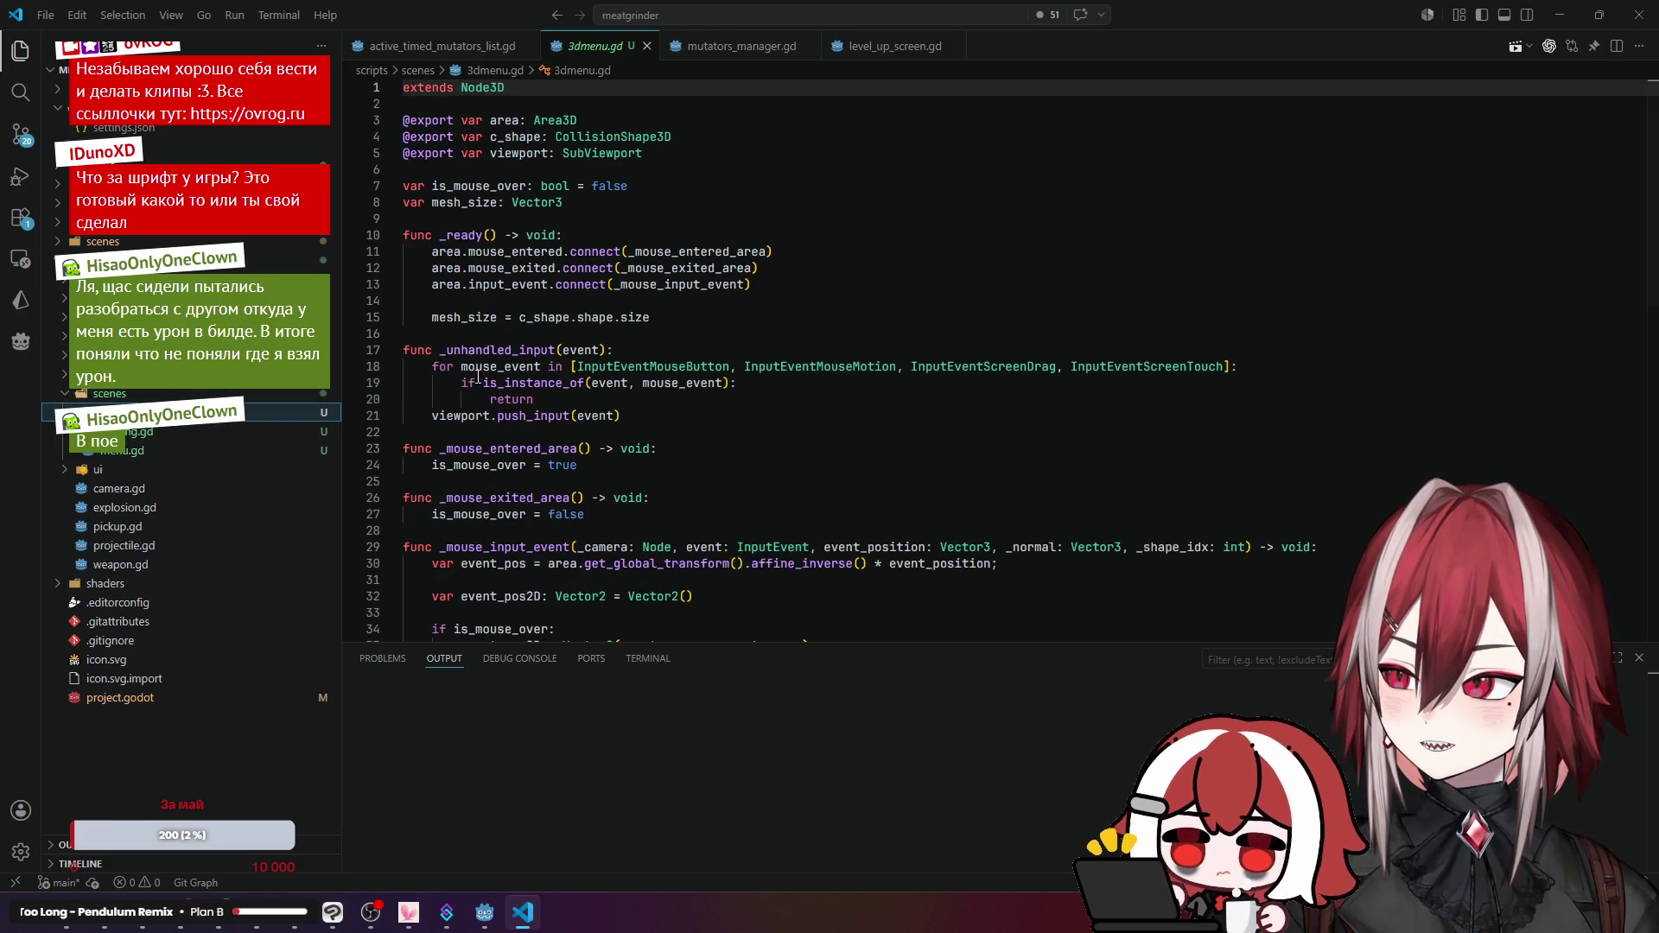
Open menu.gd and inspect the start-button handler and its SceneManager call on line 7
left_click(502, 920)
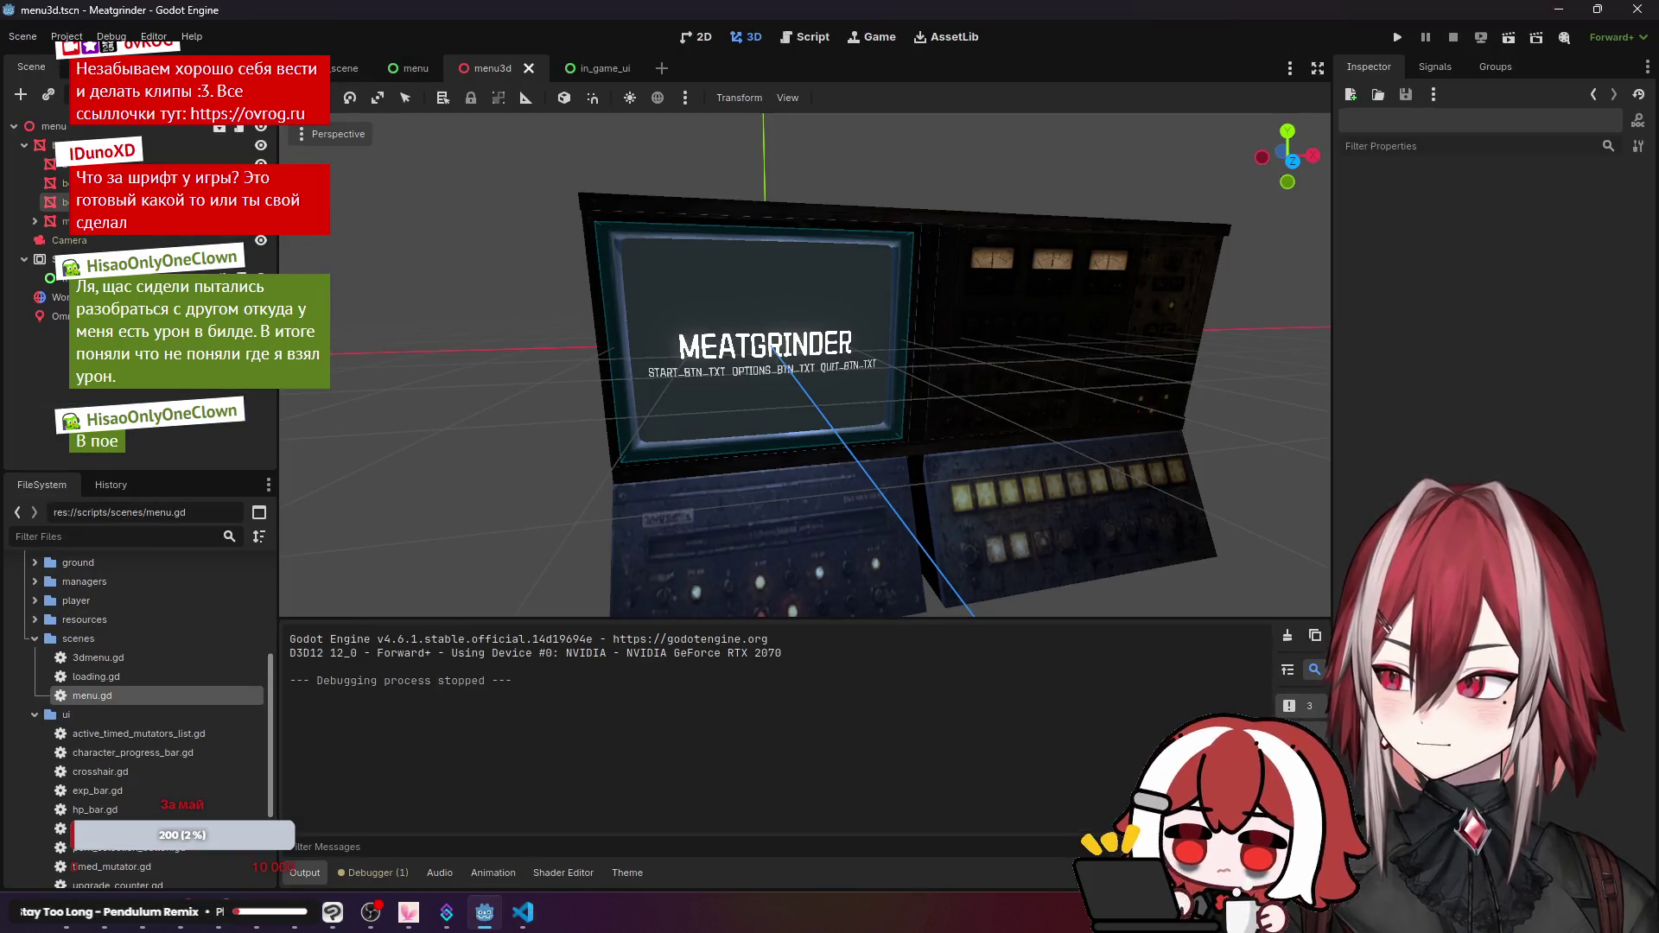
mouse_move(484, 912)
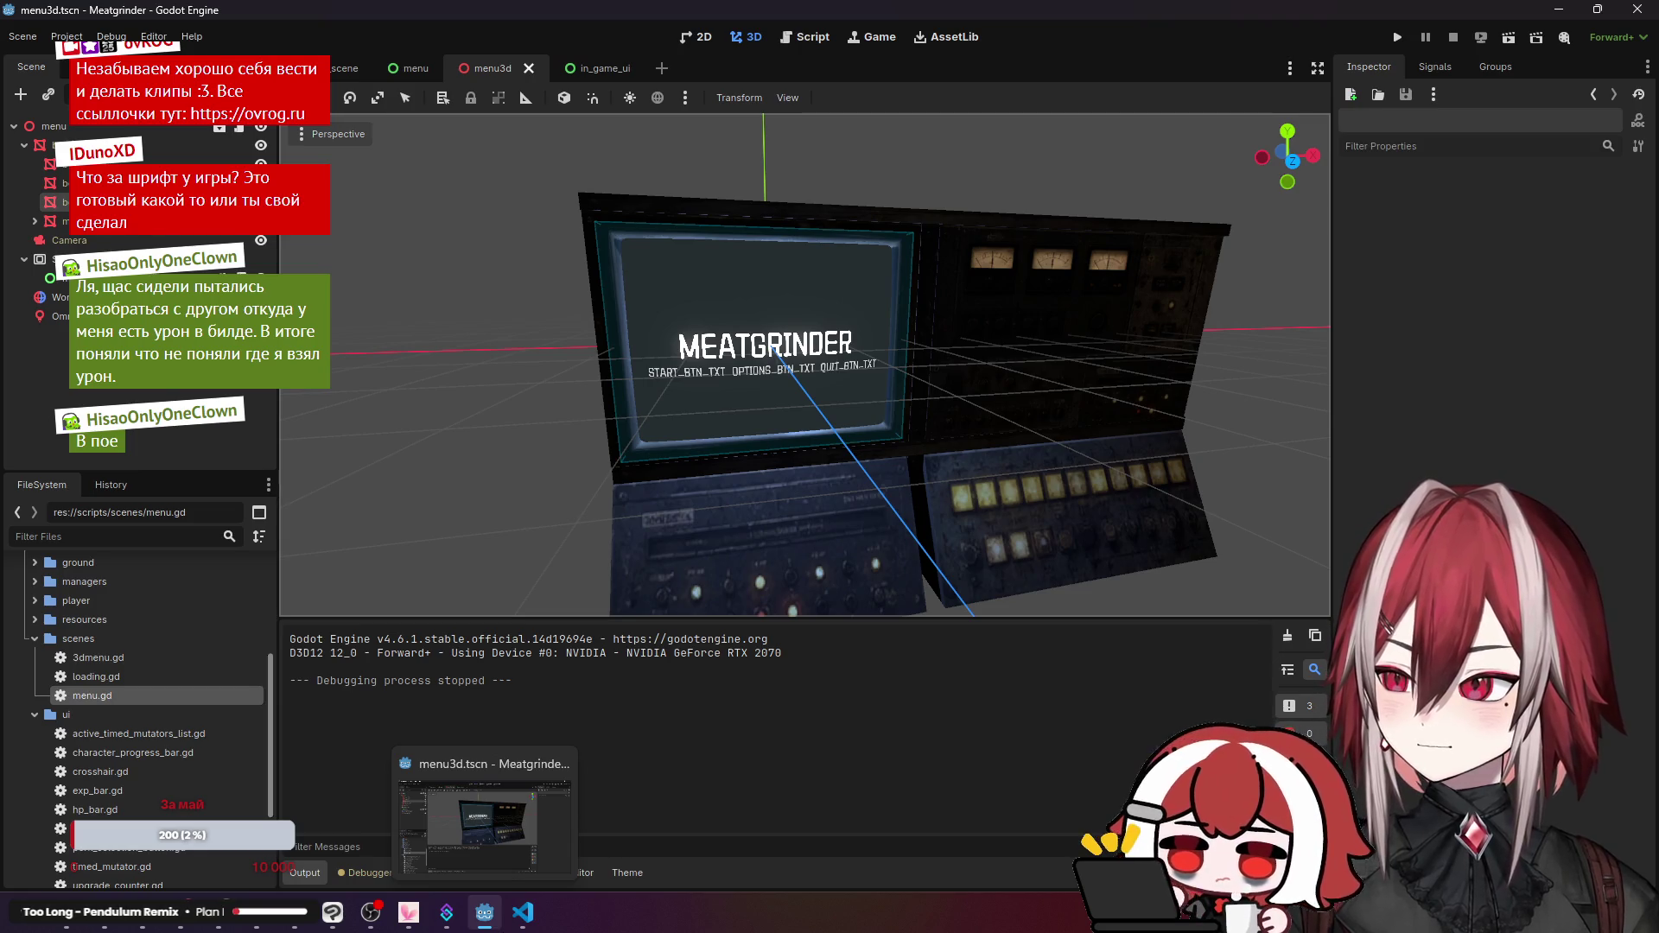
left_click(495, 916)
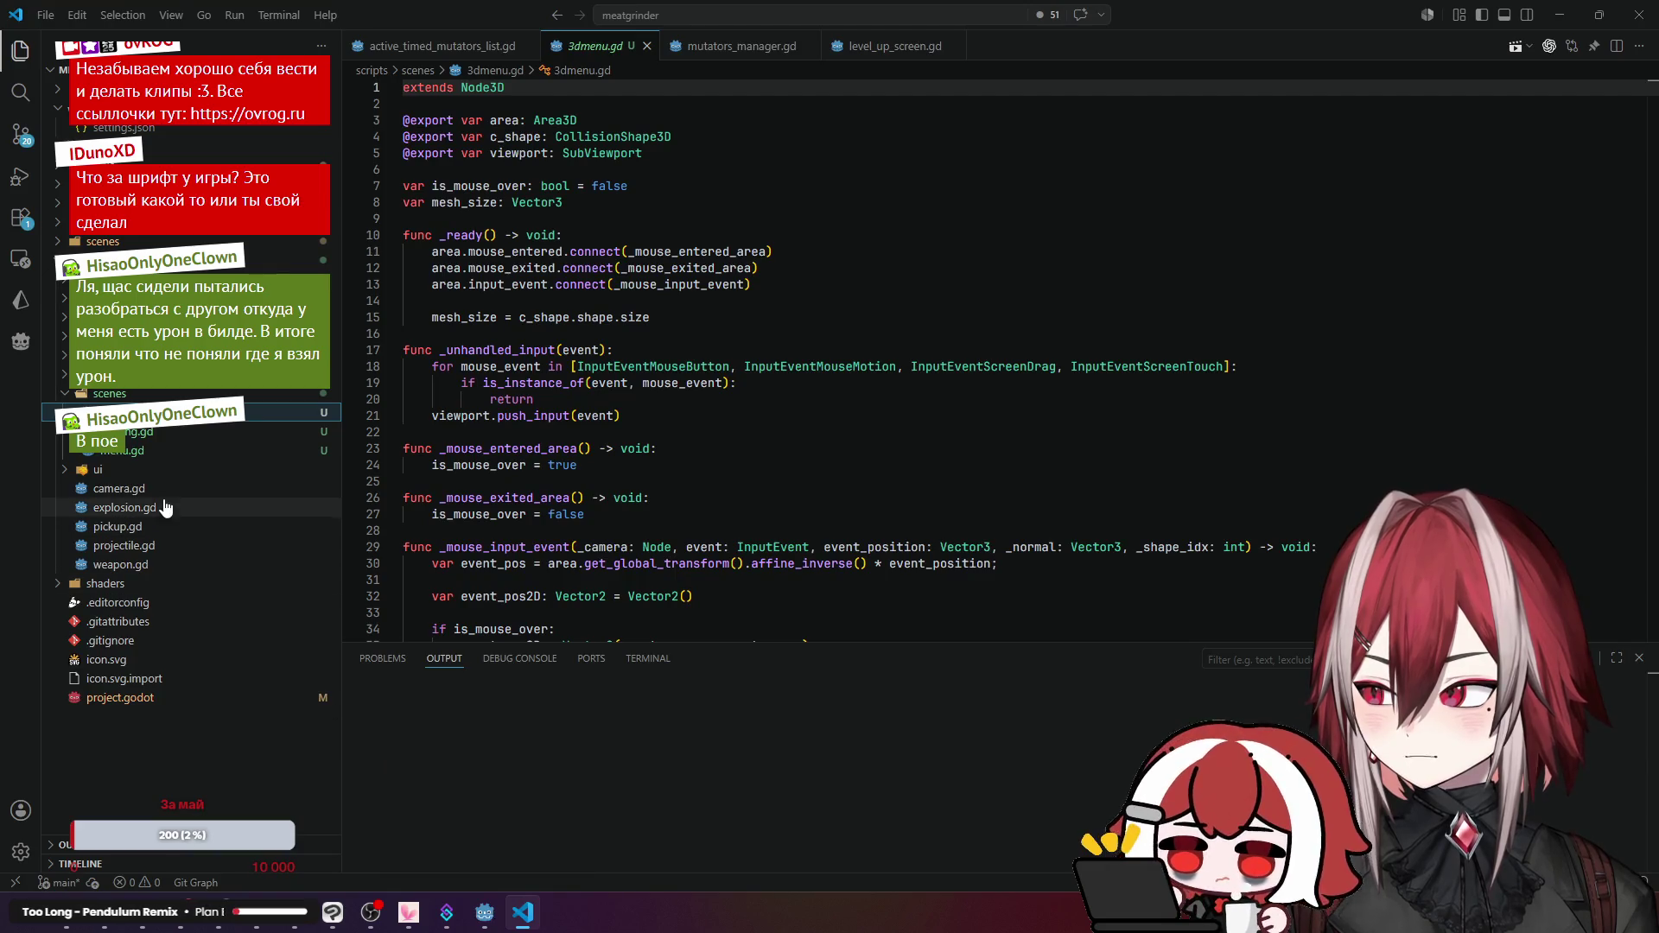
left_click(164, 450)
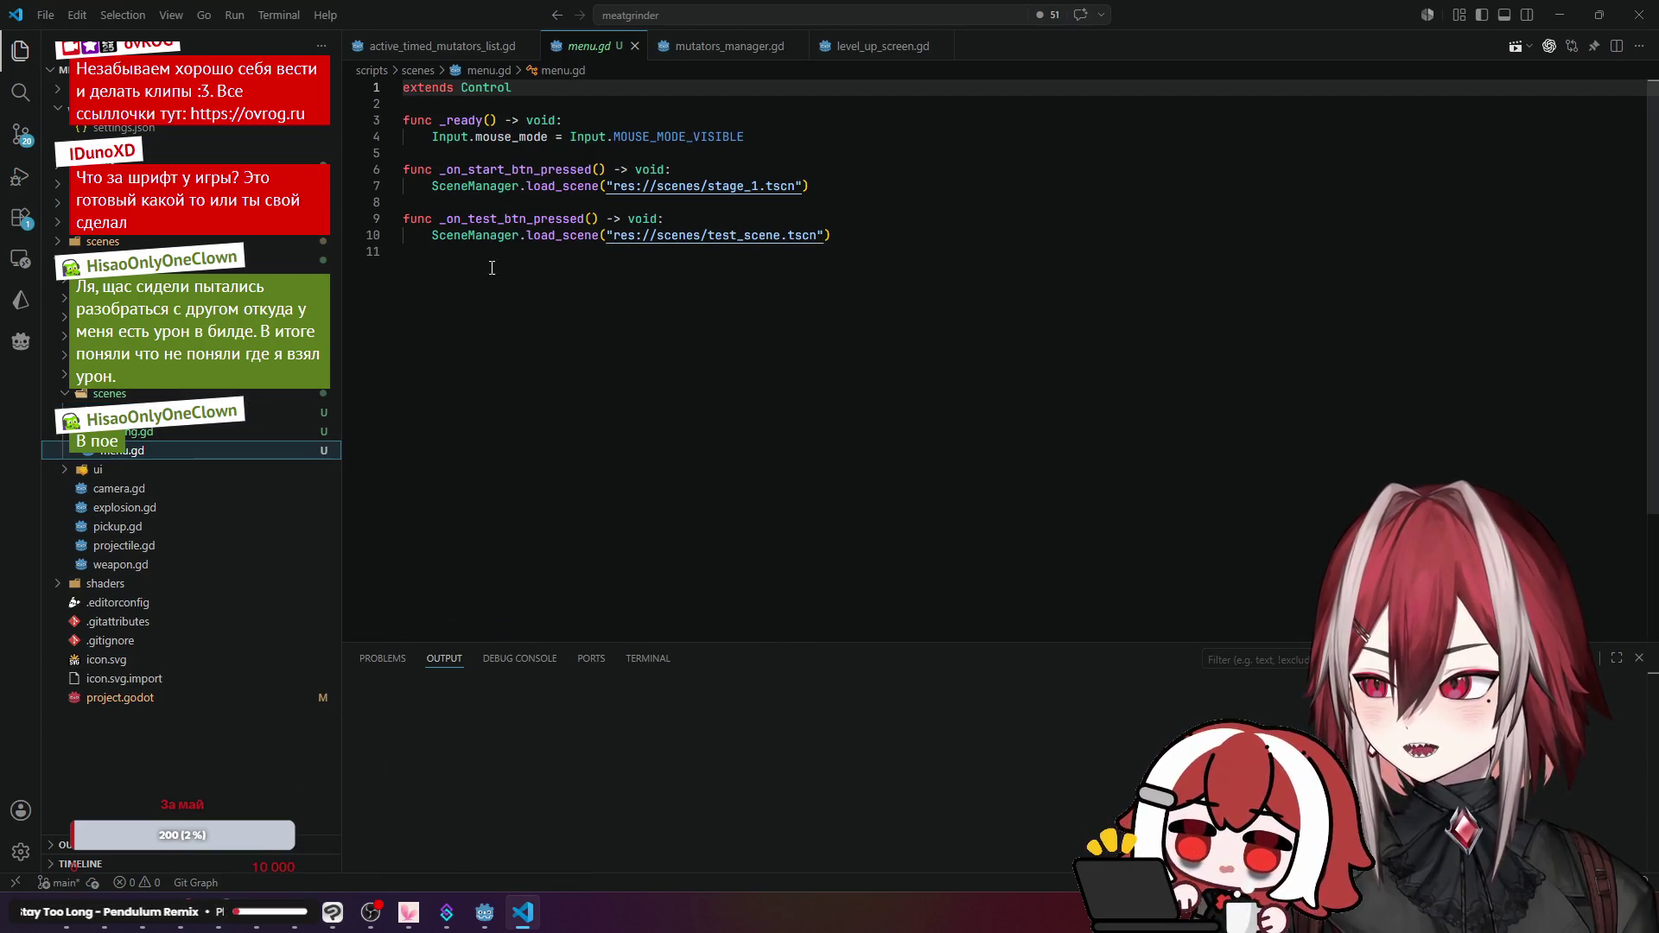
left_click(512, 172)
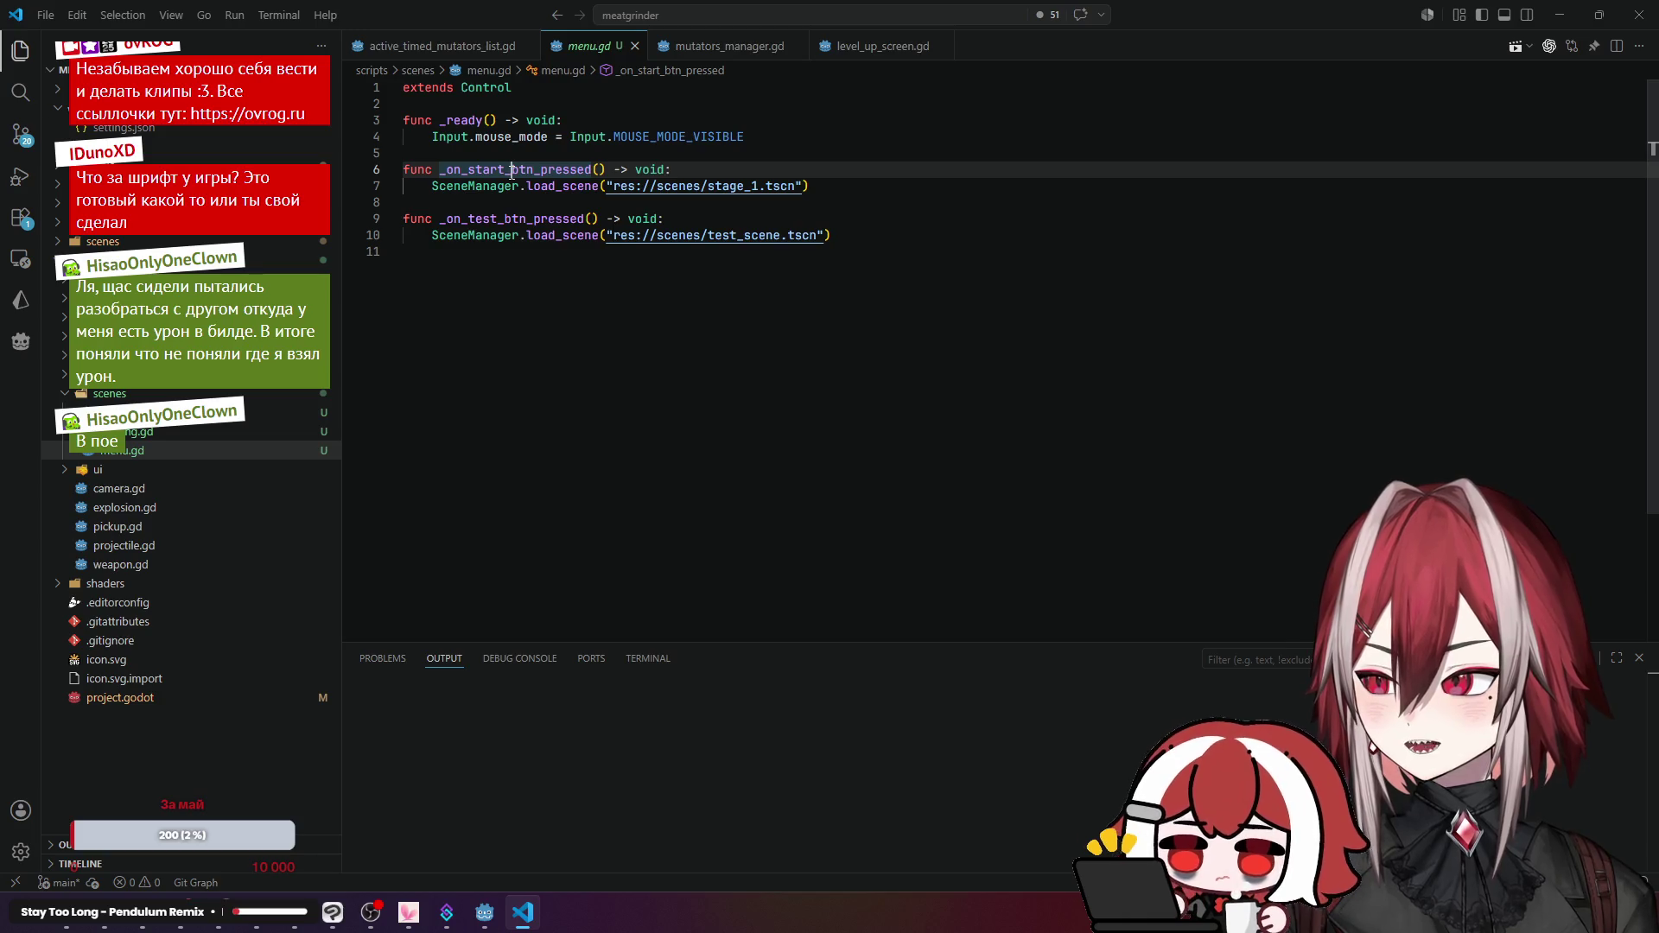
left_click(494, 188)
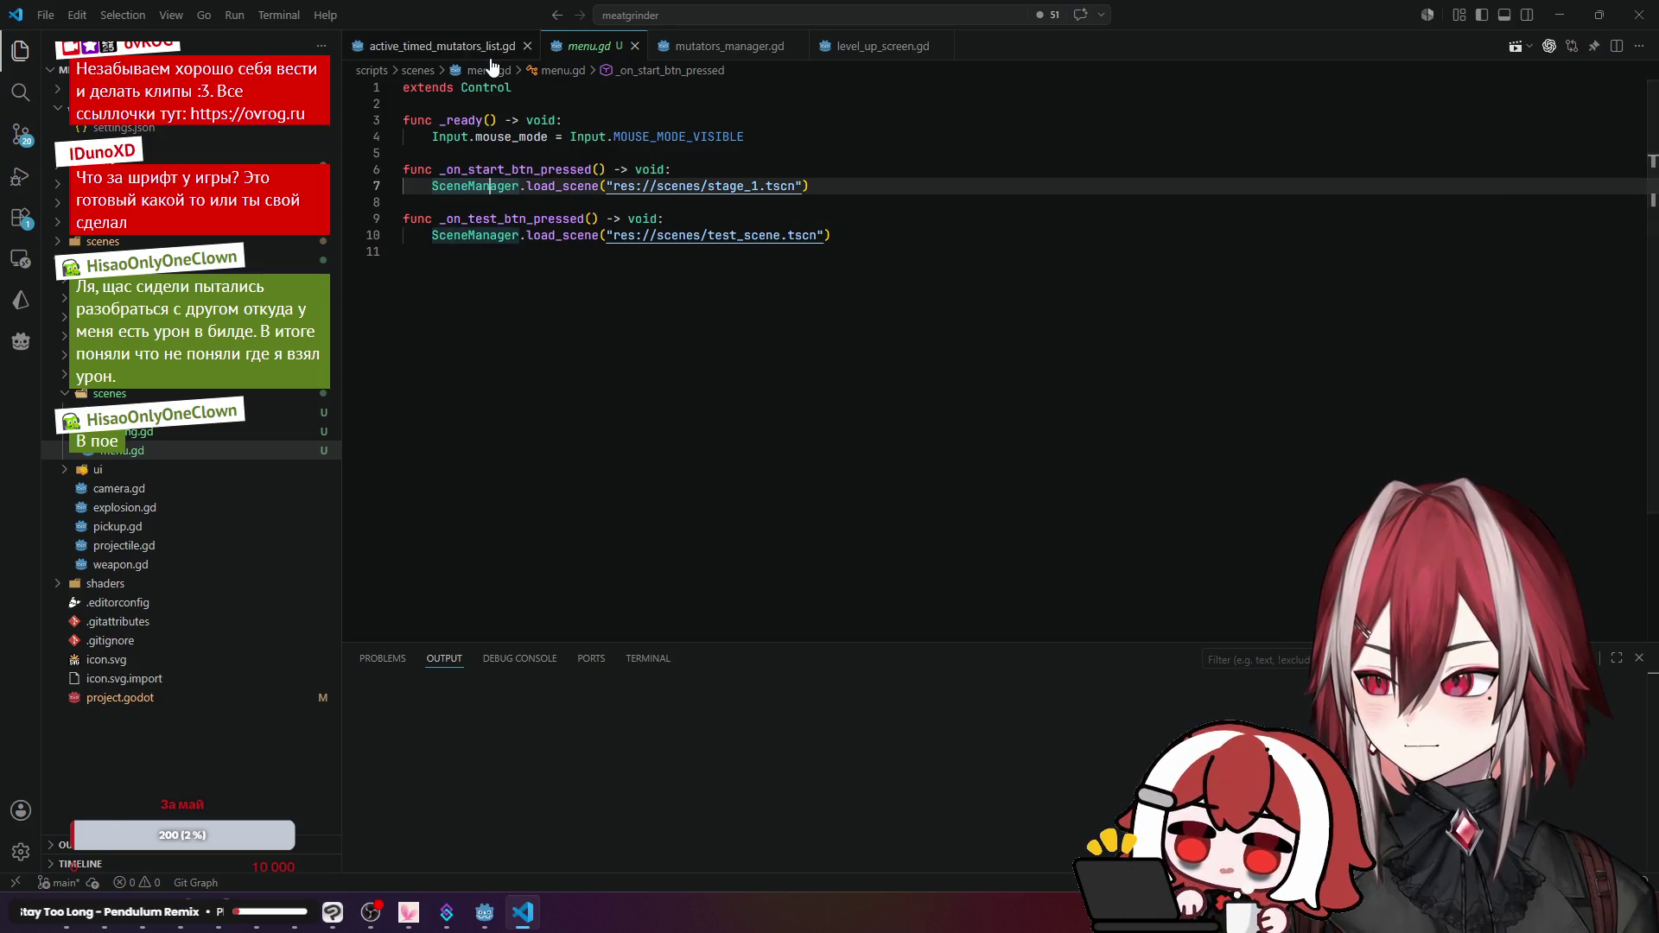
Close the active_timed_mutators_list.gd, mutators_manager.gd and level_up_screen.gd tabs
left_click(482, 51)
middle_click(484, 47)
middle_click(488, 48)
middle_click(489, 47)
Reopen 3dmenu.gd and fold its five functions, from _ready to _mouse_input_event
left_click(147, 412)
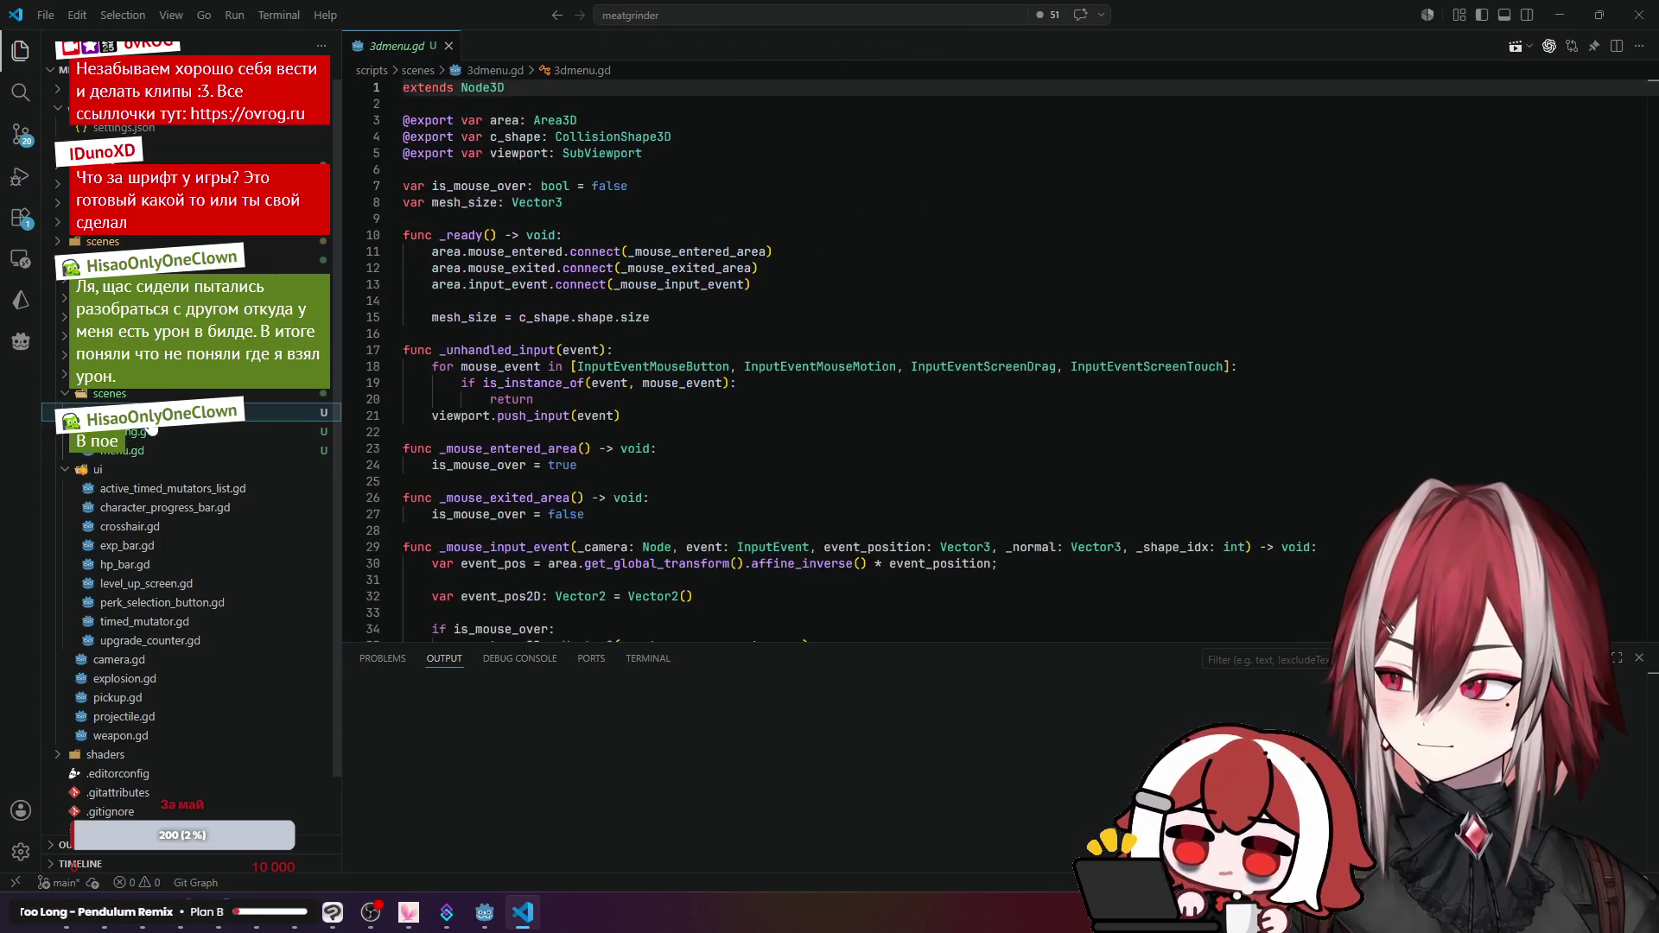
left_click(393, 237)
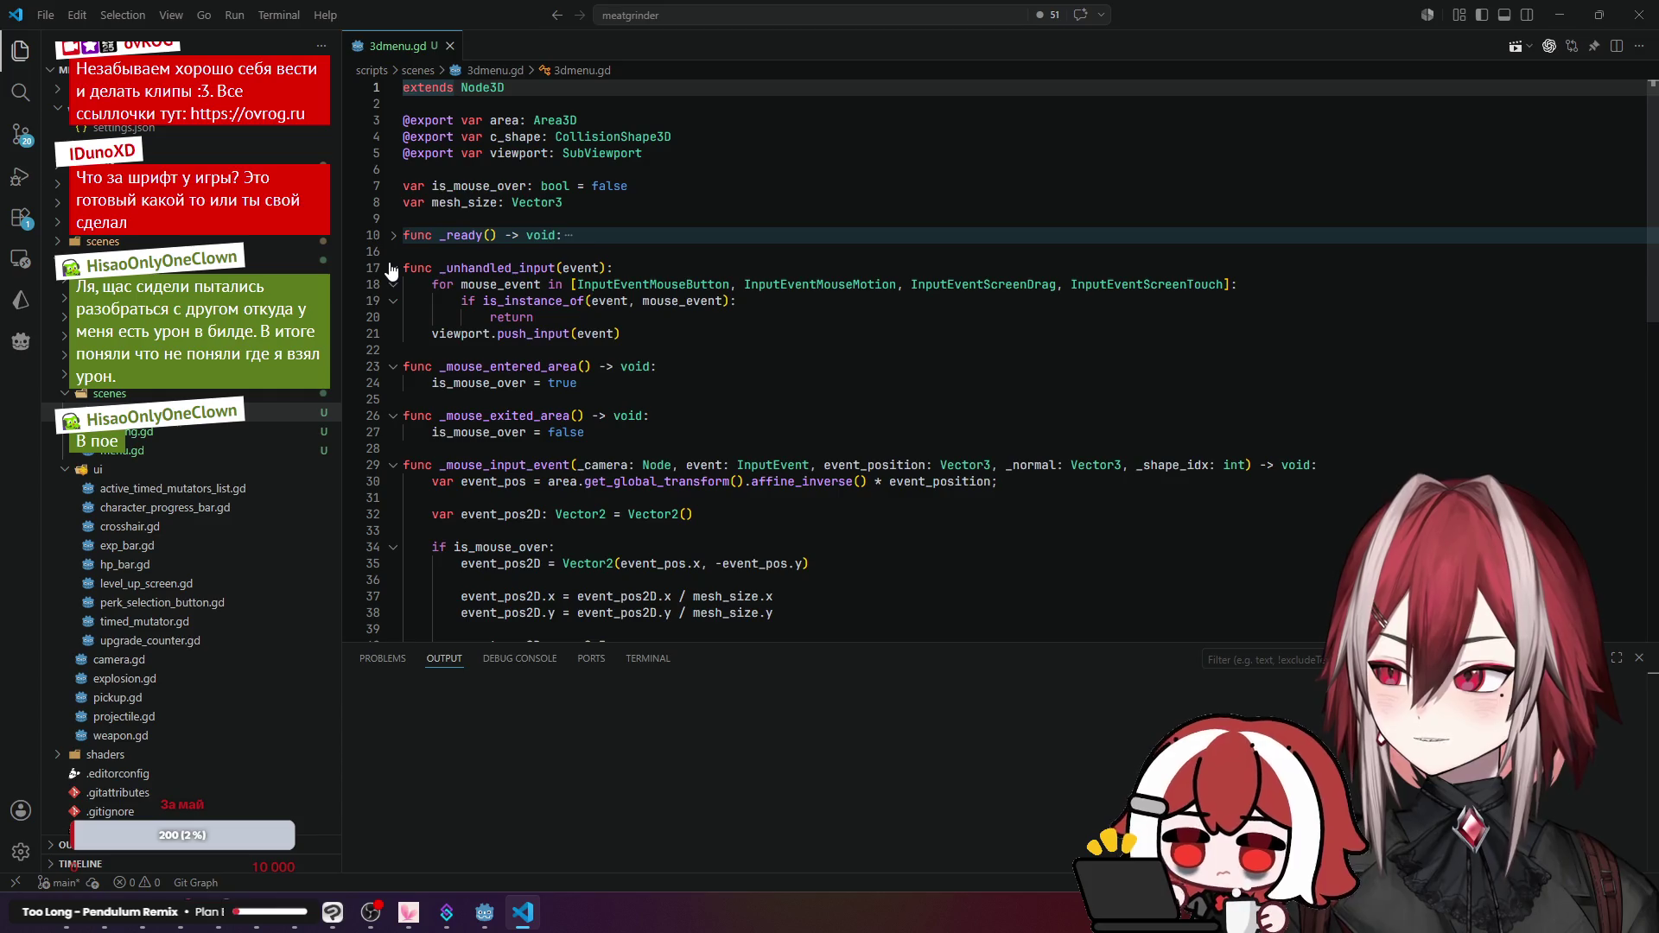
left_click(393, 270)
left_click(394, 301)
left_click(394, 334)
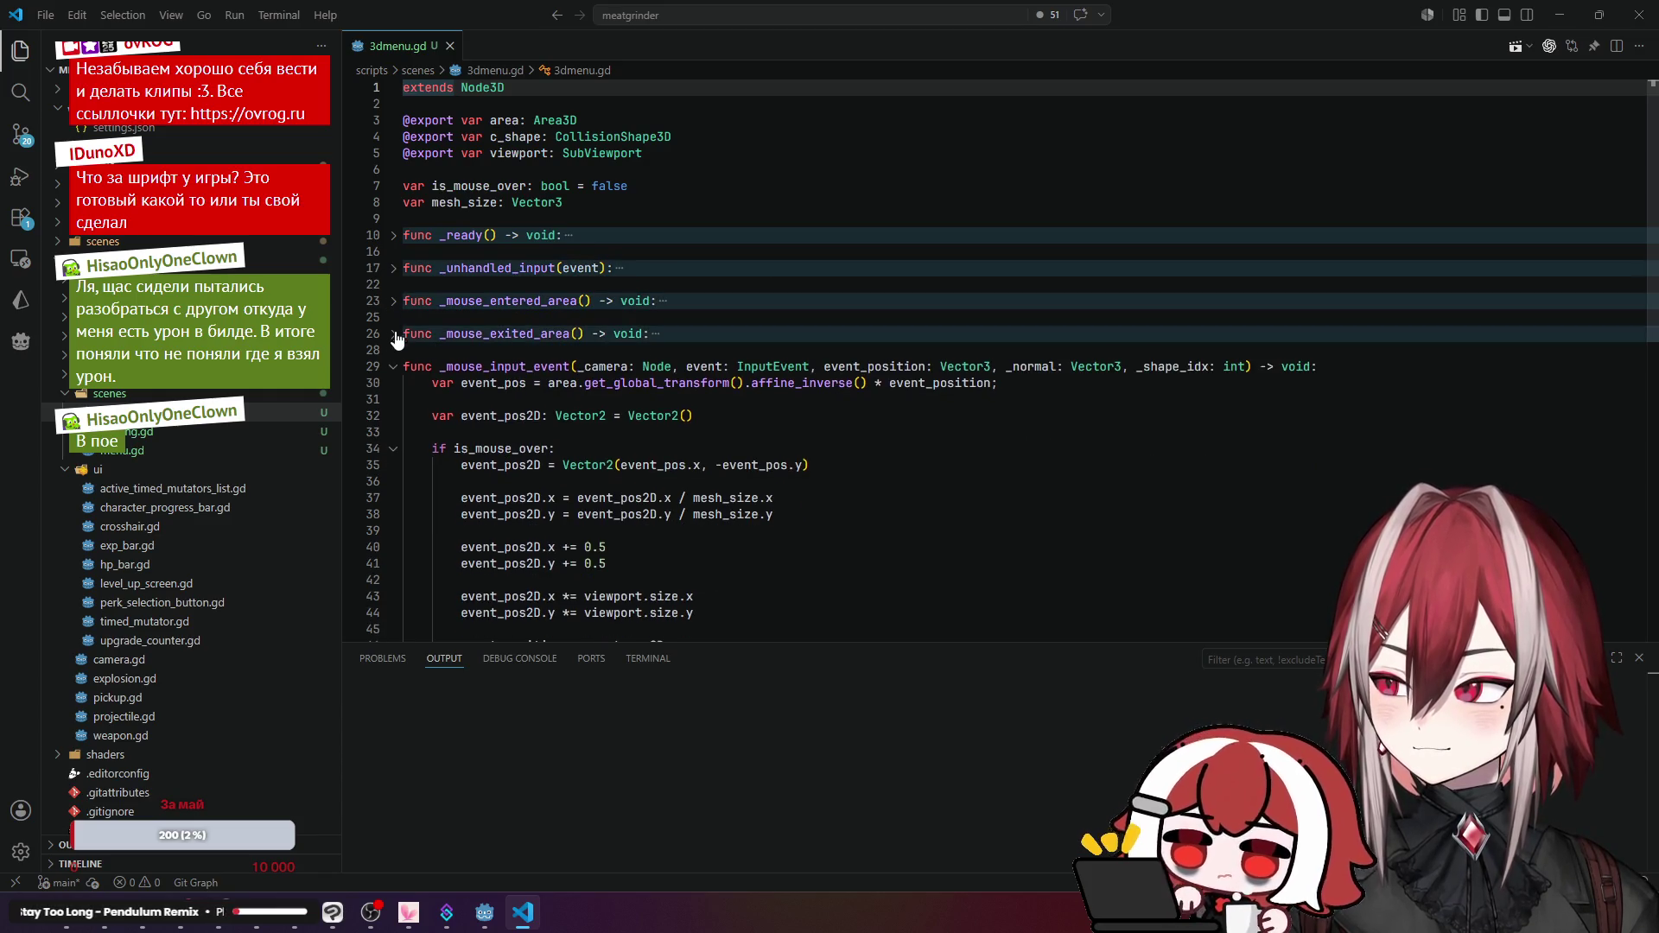
left_click(394, 367)
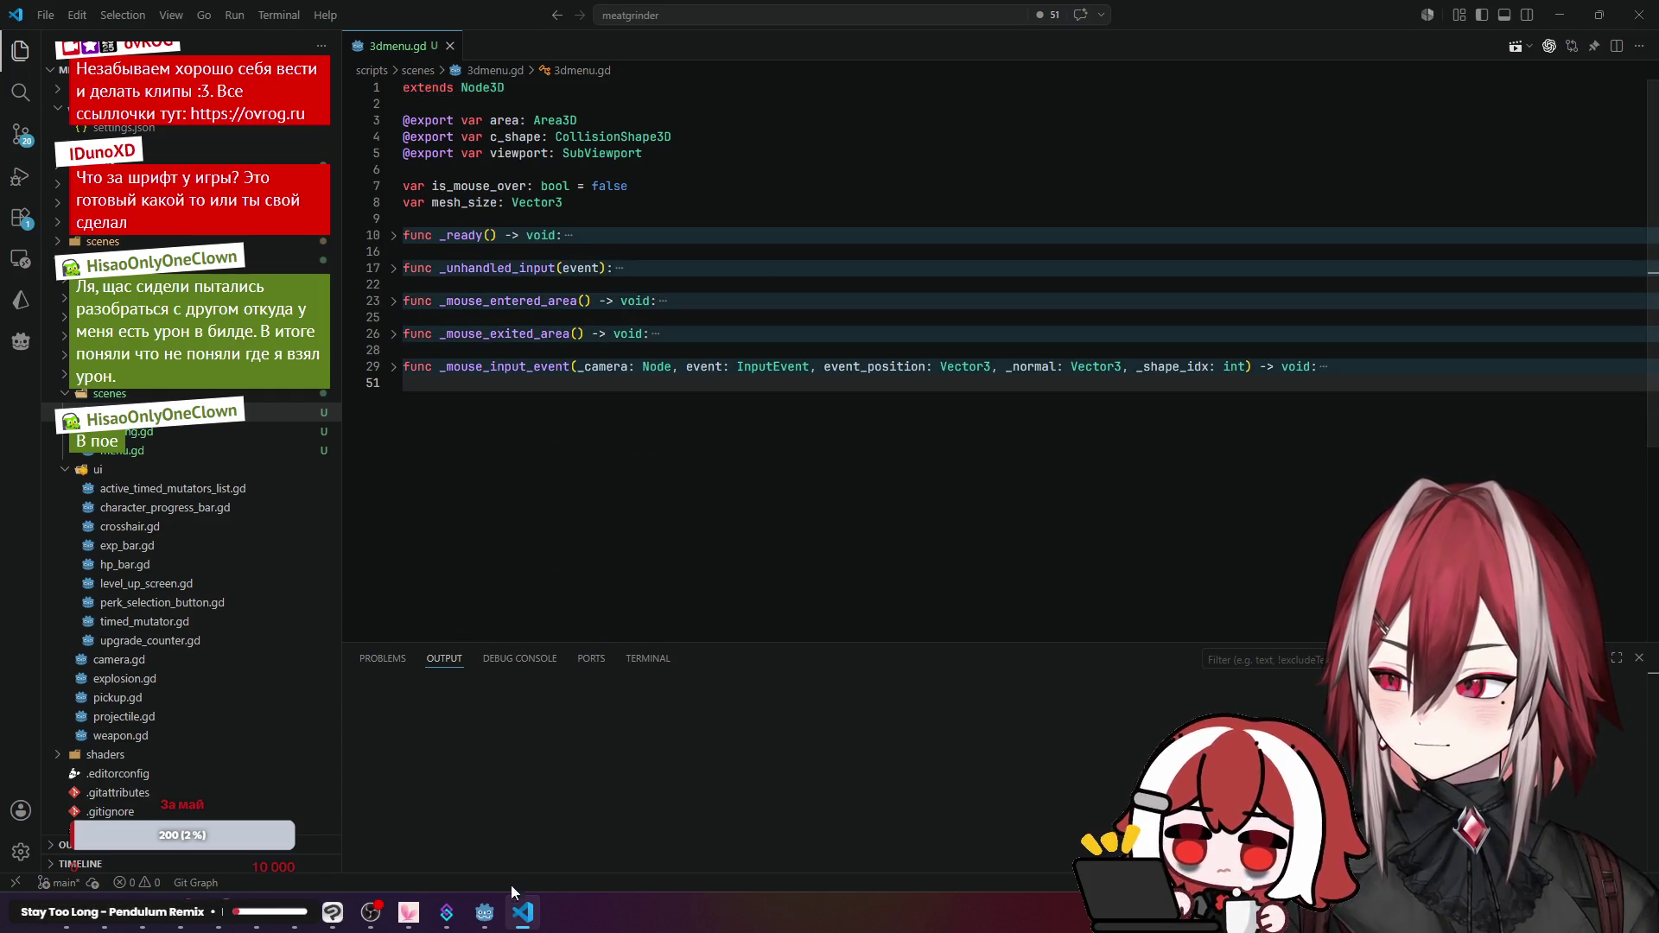
left_click(486, 914)
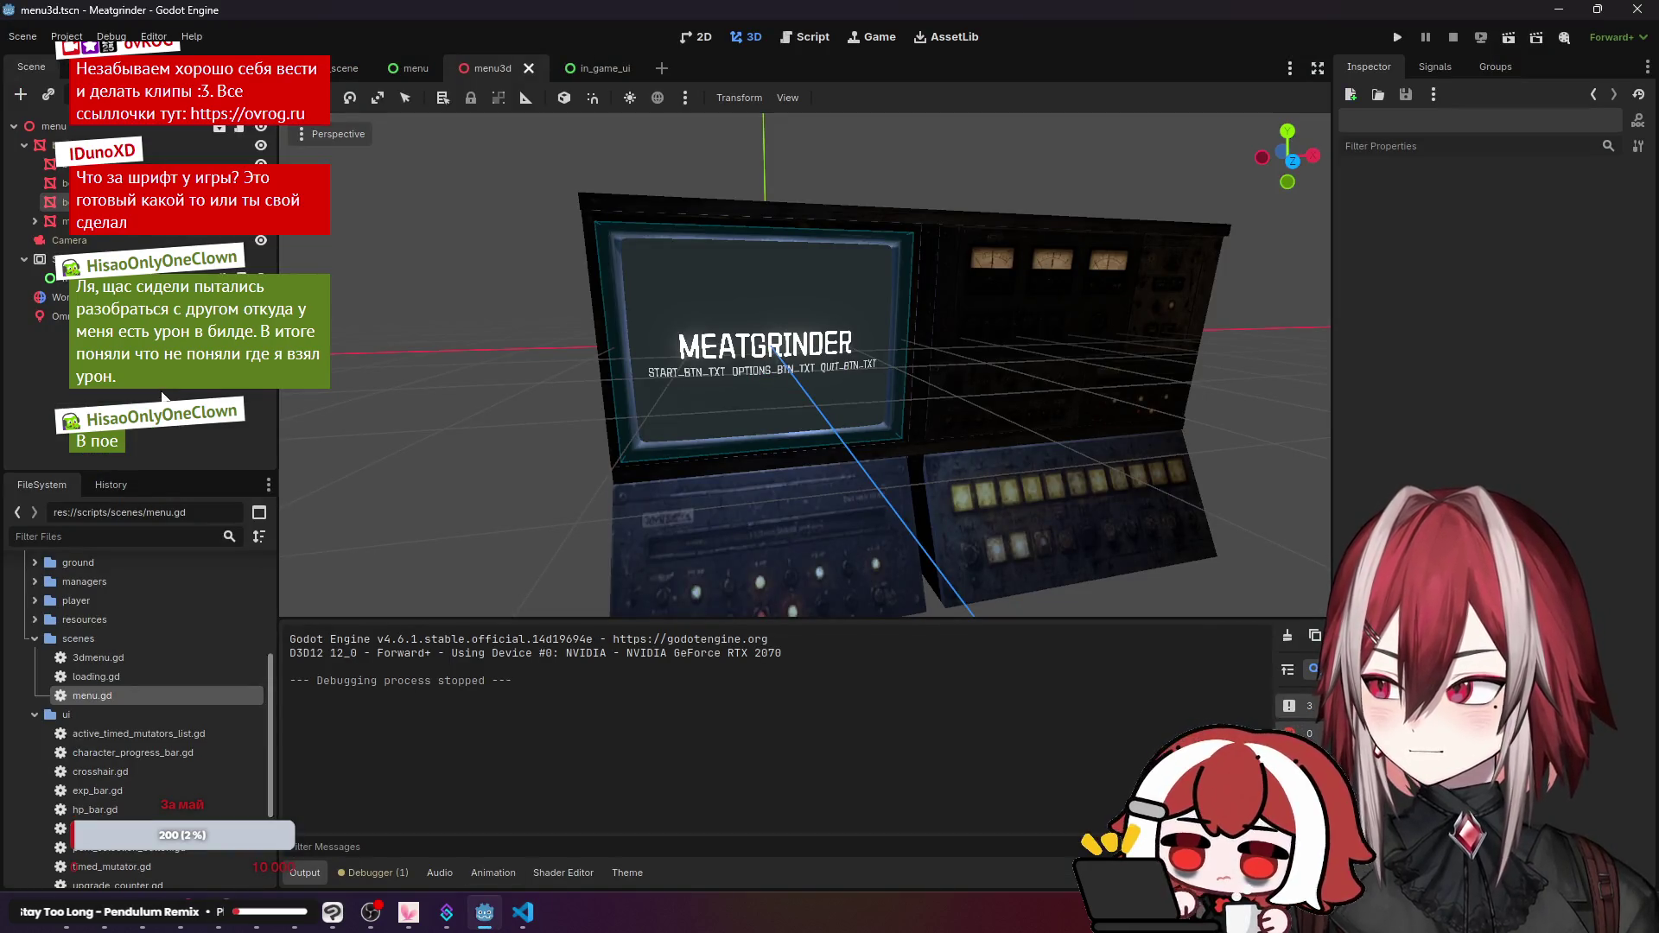
Inspect the menu Control node, return to the 3D monitor view, then bring 3dmenu.gd back
left_click(61, 277)
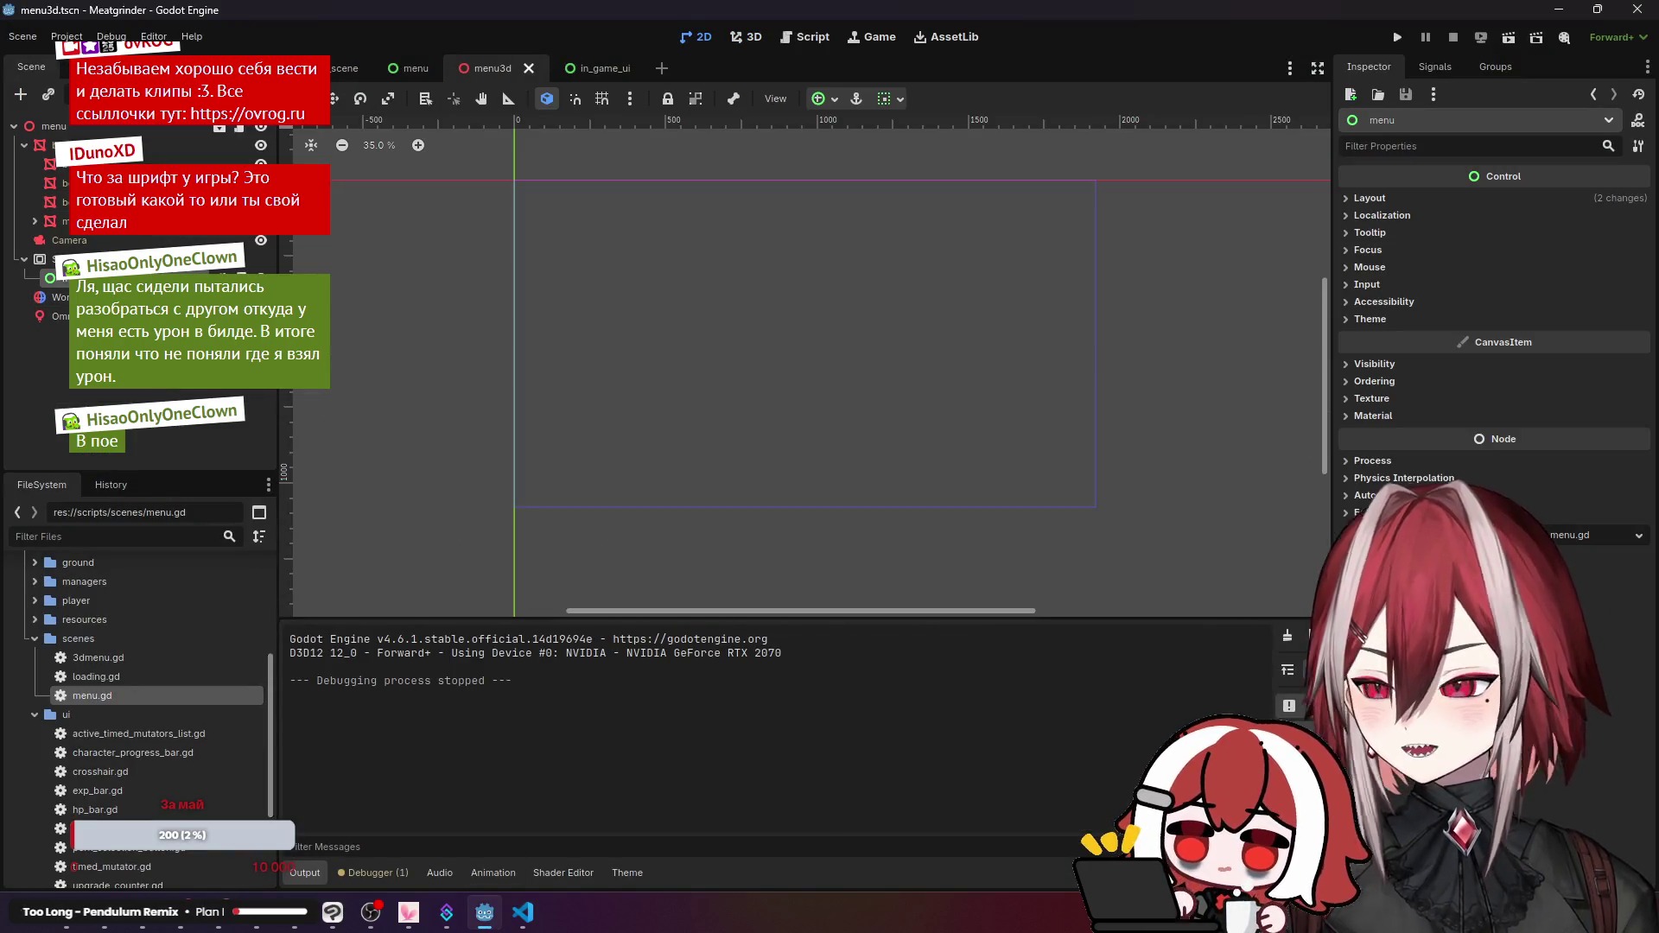
left_click(501, 140)
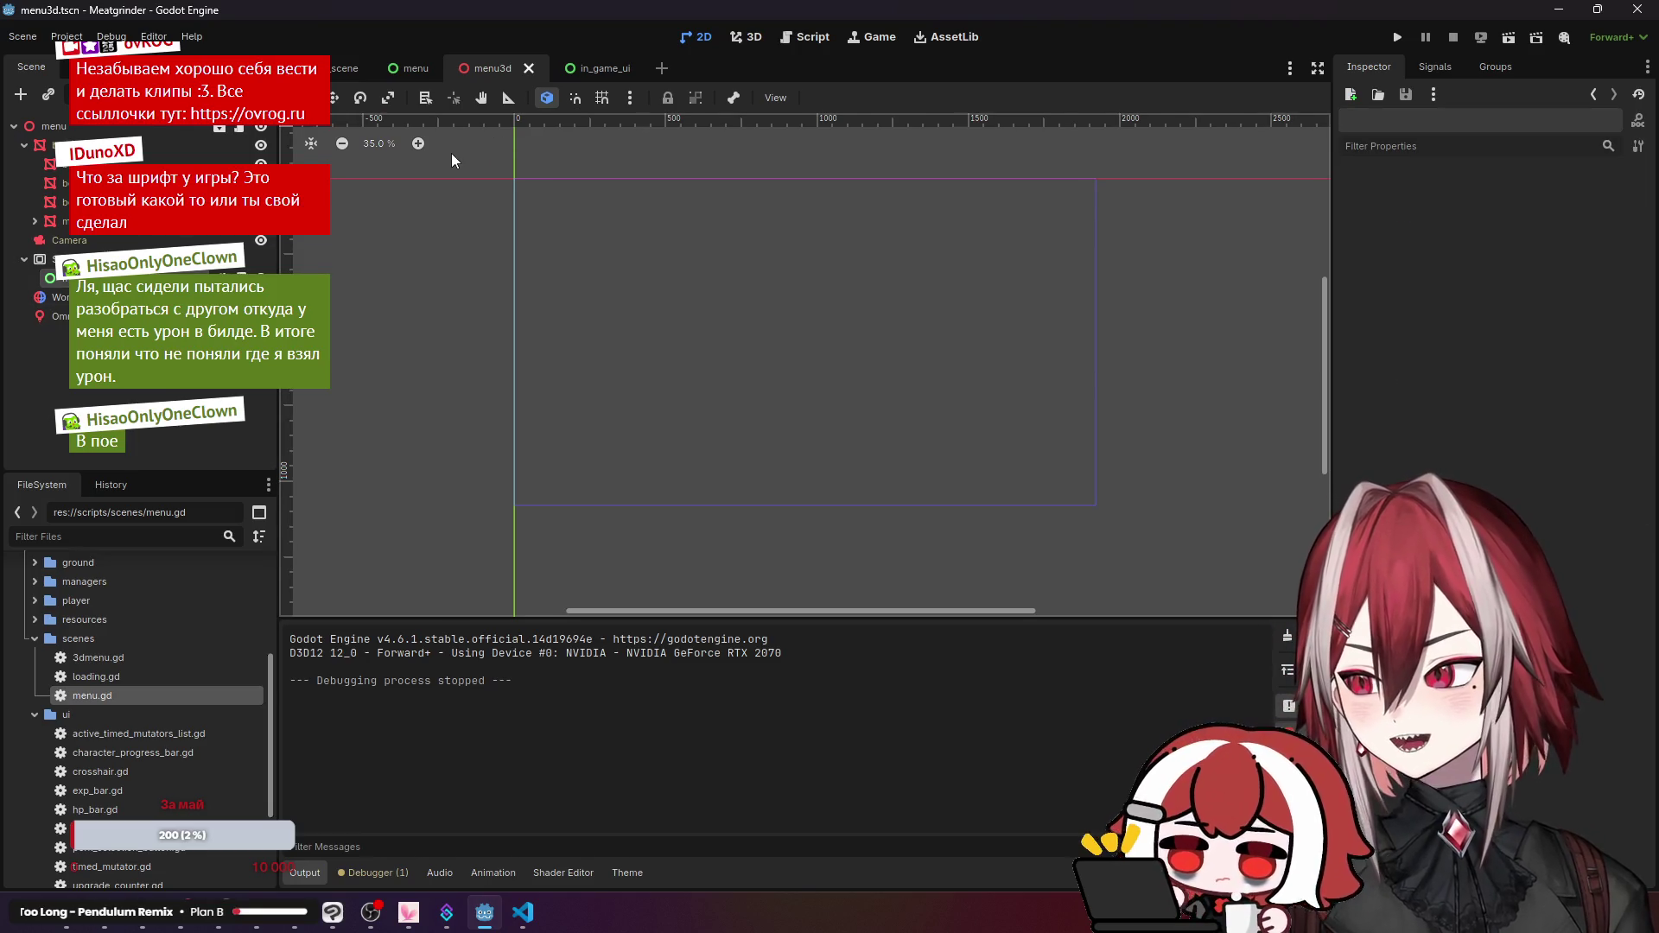
left_click(747, 37)
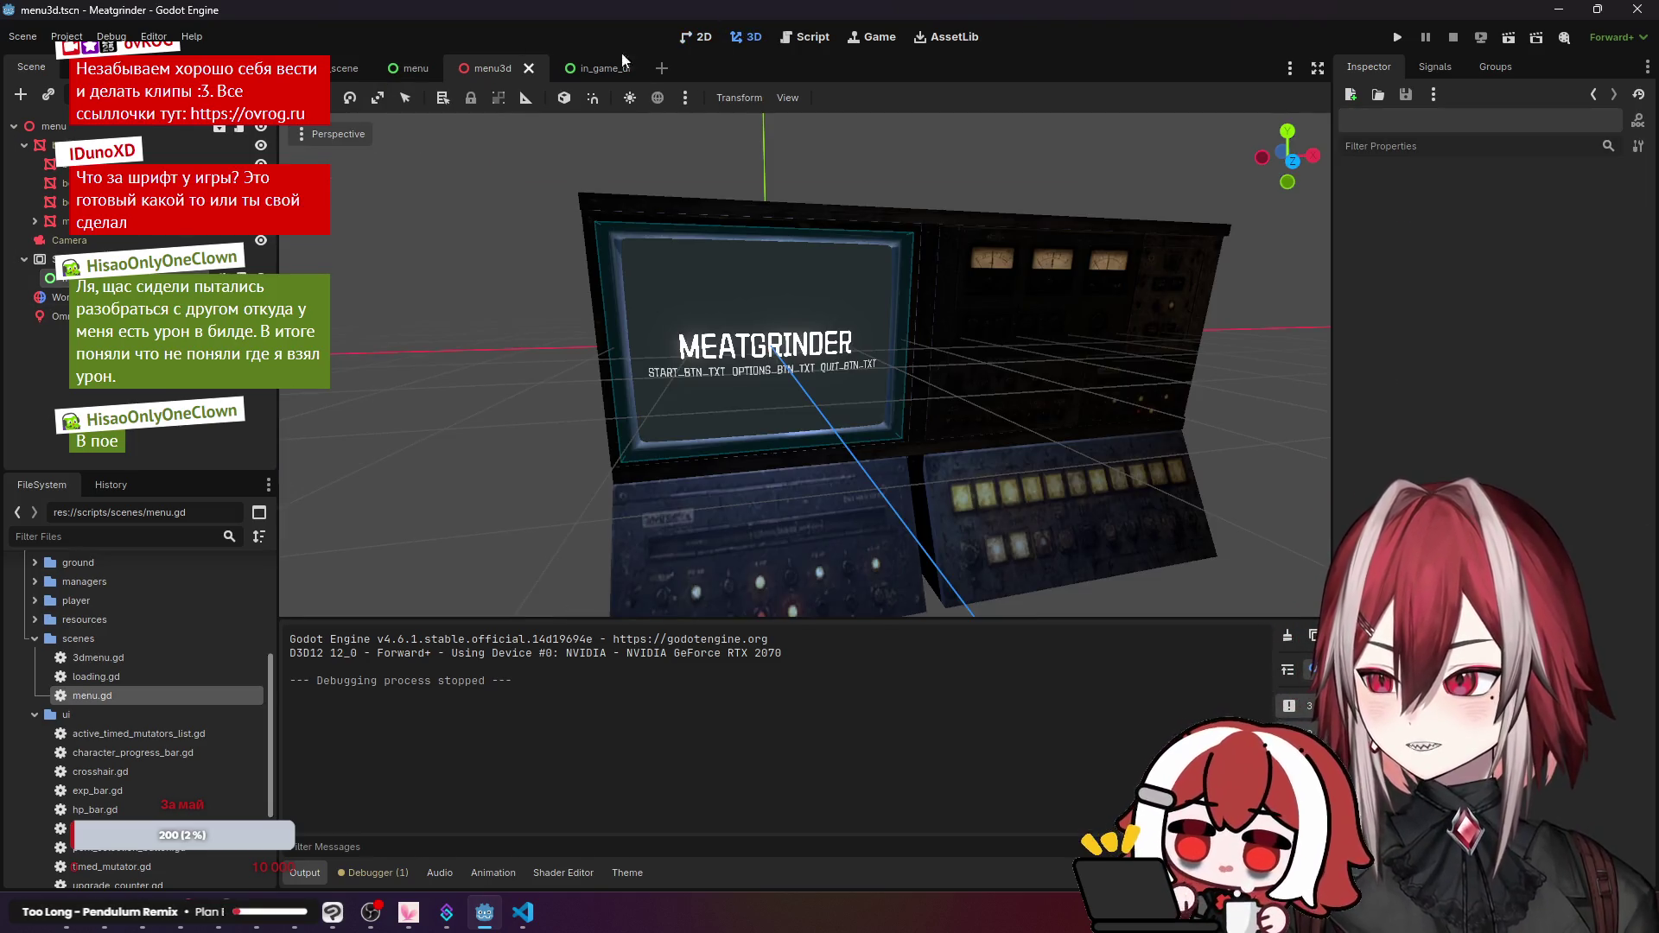
mouse_move(482, 912)
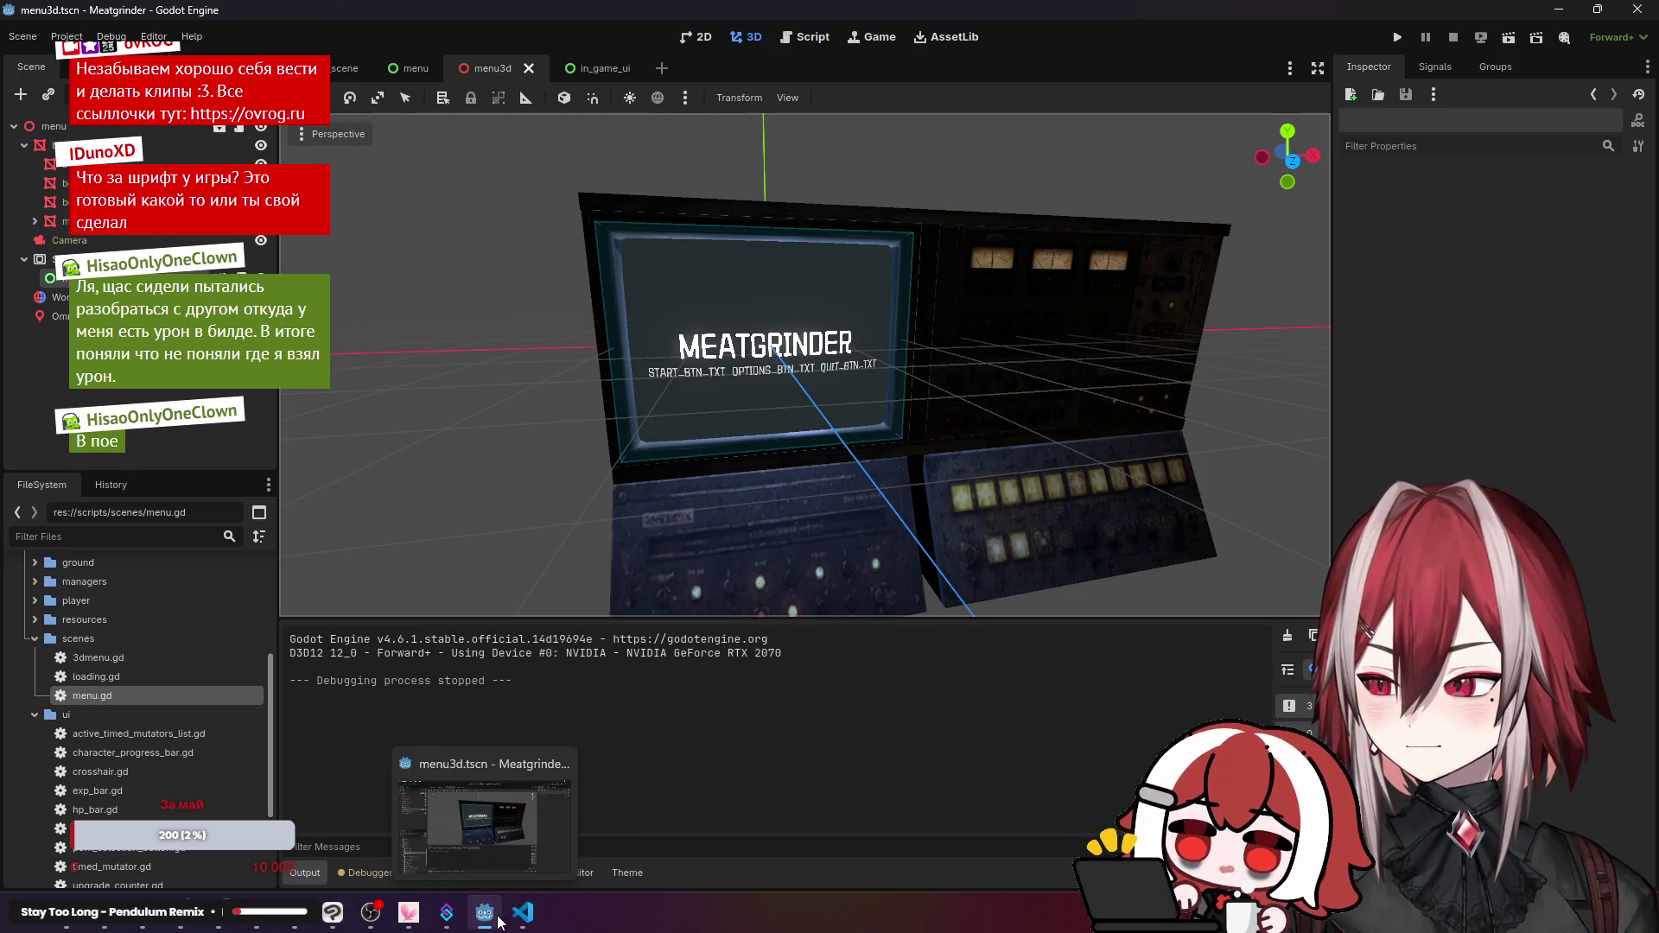
left_click(519, 913)
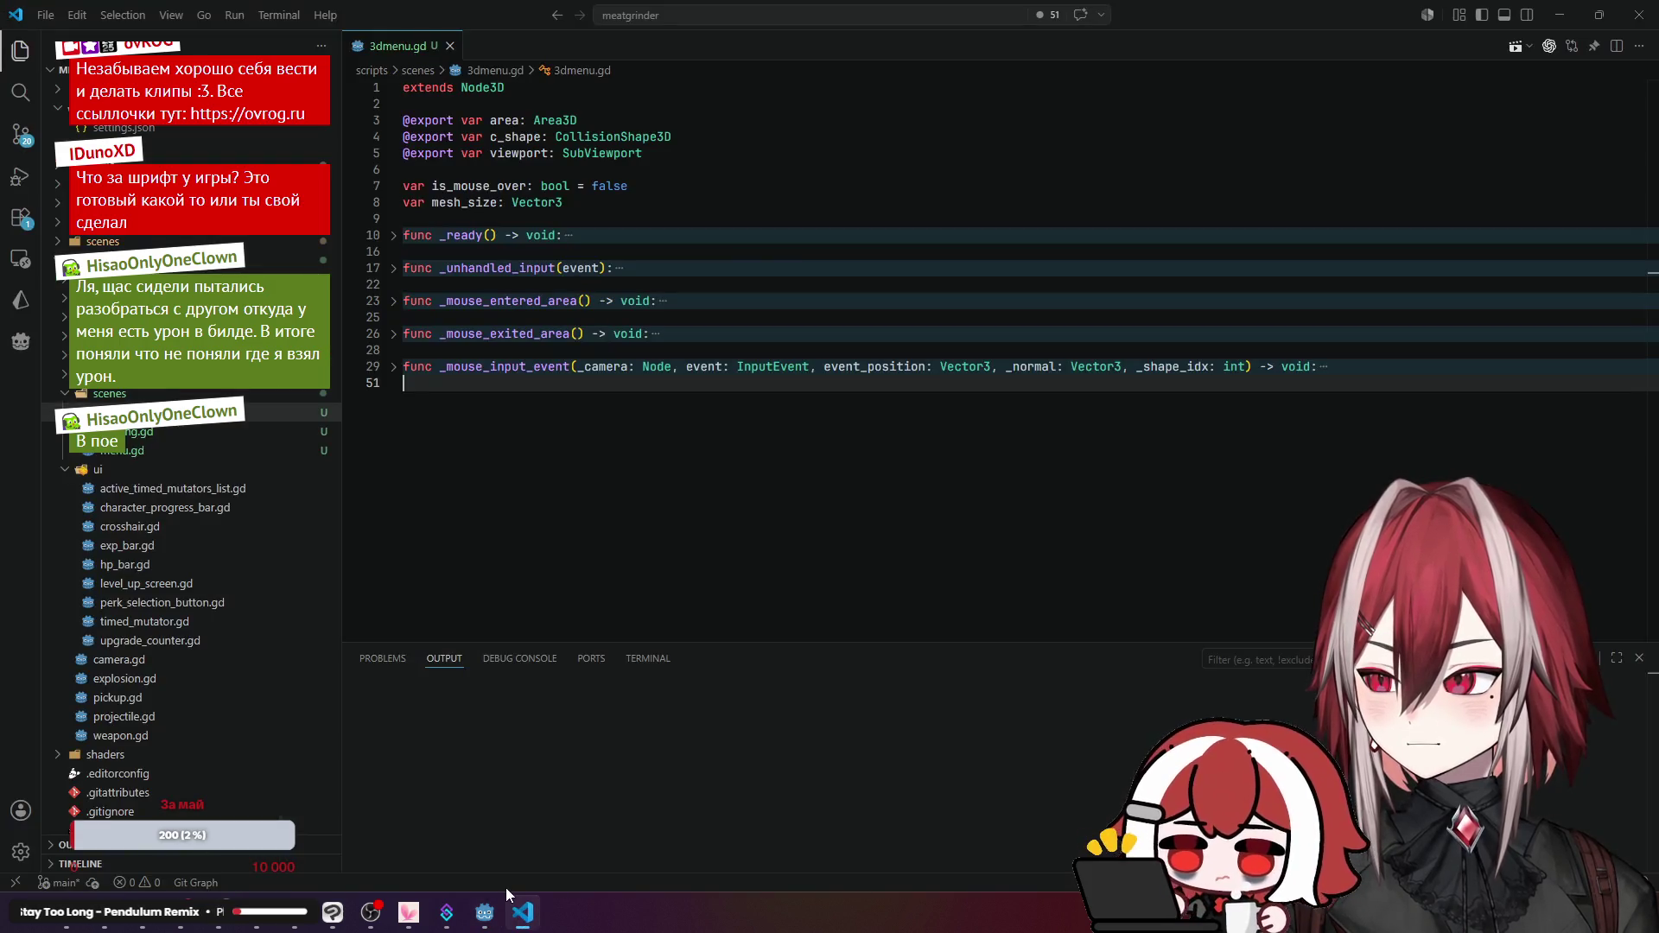
Open menu.gd beside 3dmenu.gd and review its stage_1.tscn and test_scene.tscn loading handlers
left_click(484, 913)
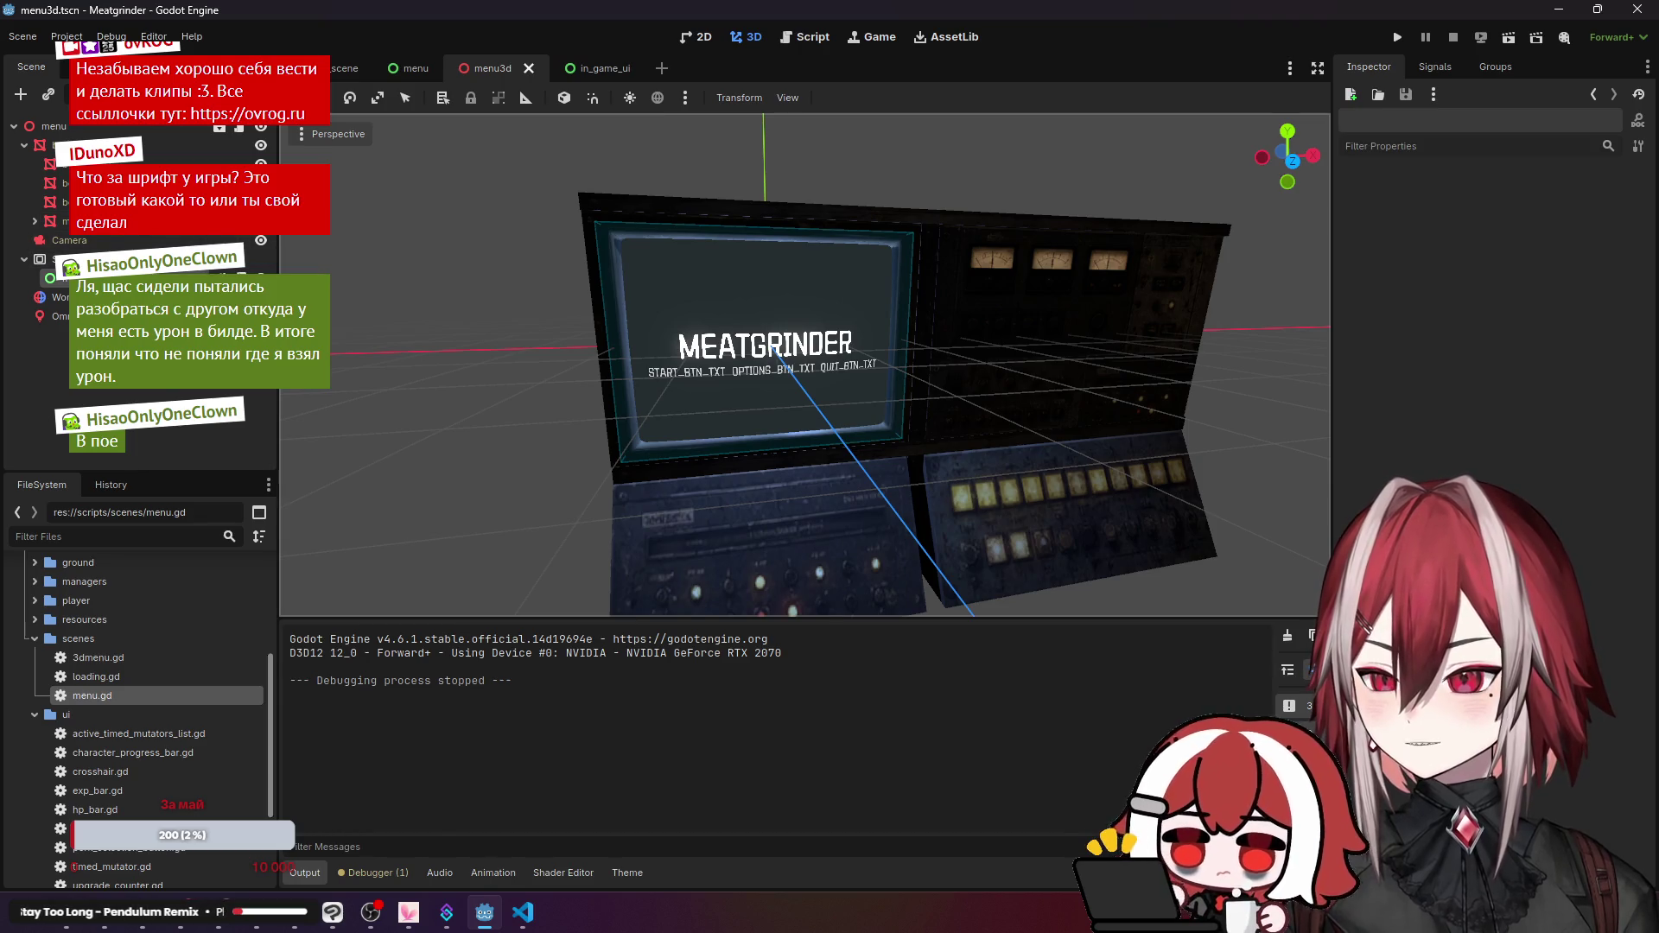
left_click(523, 912)
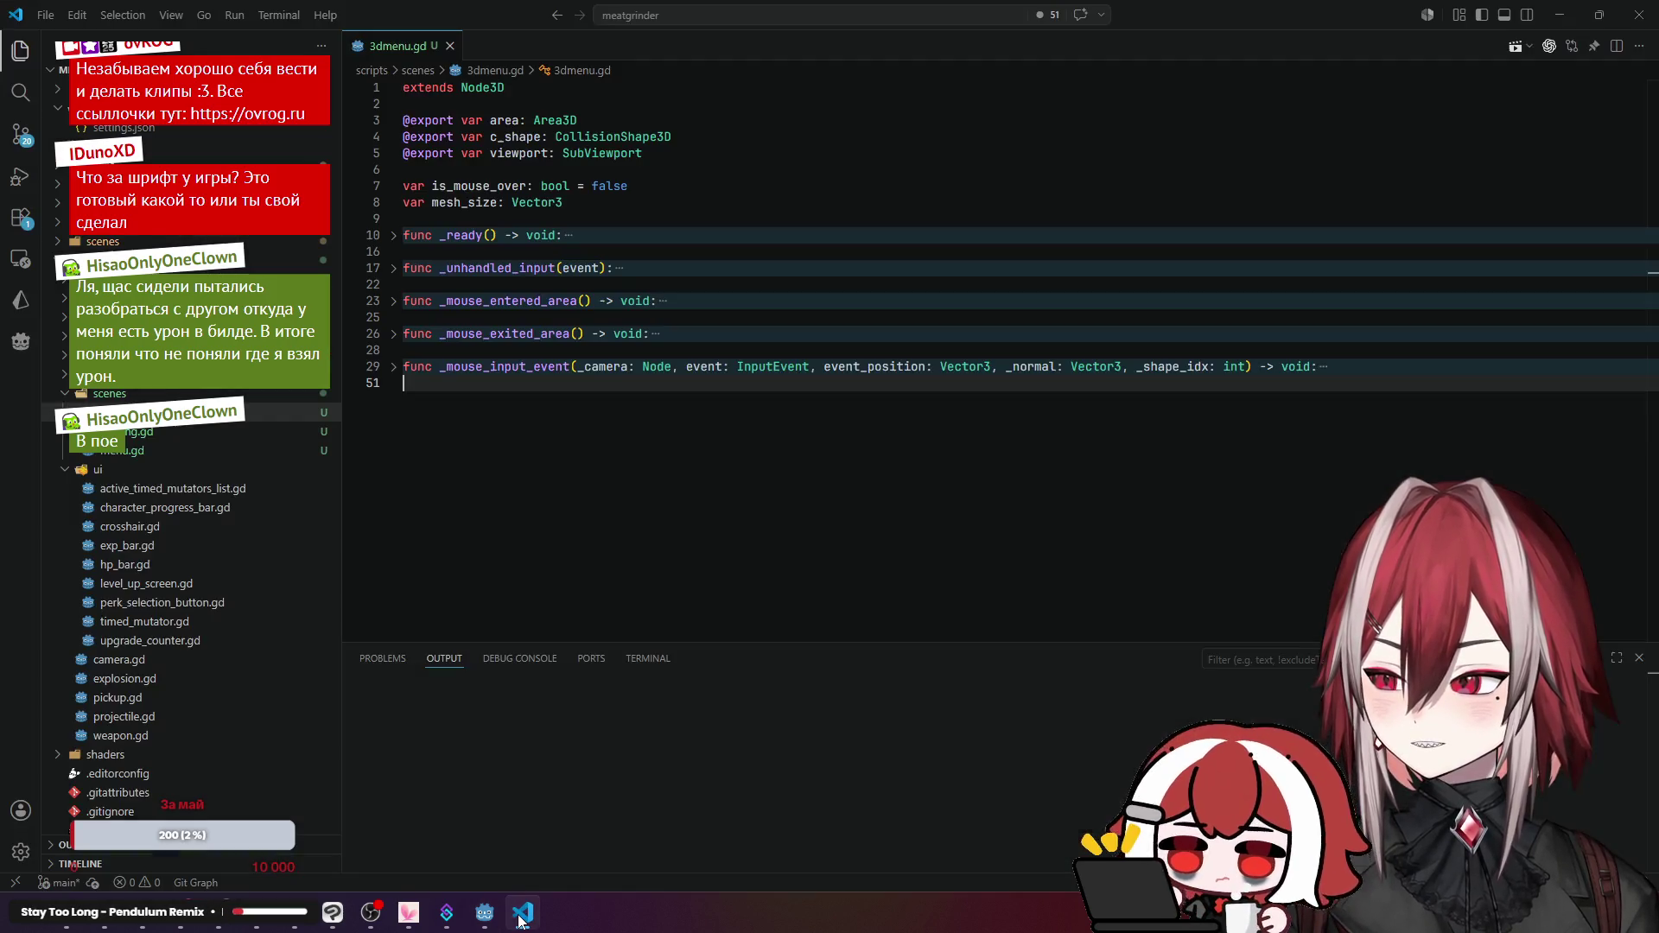
left_click(211, 450)
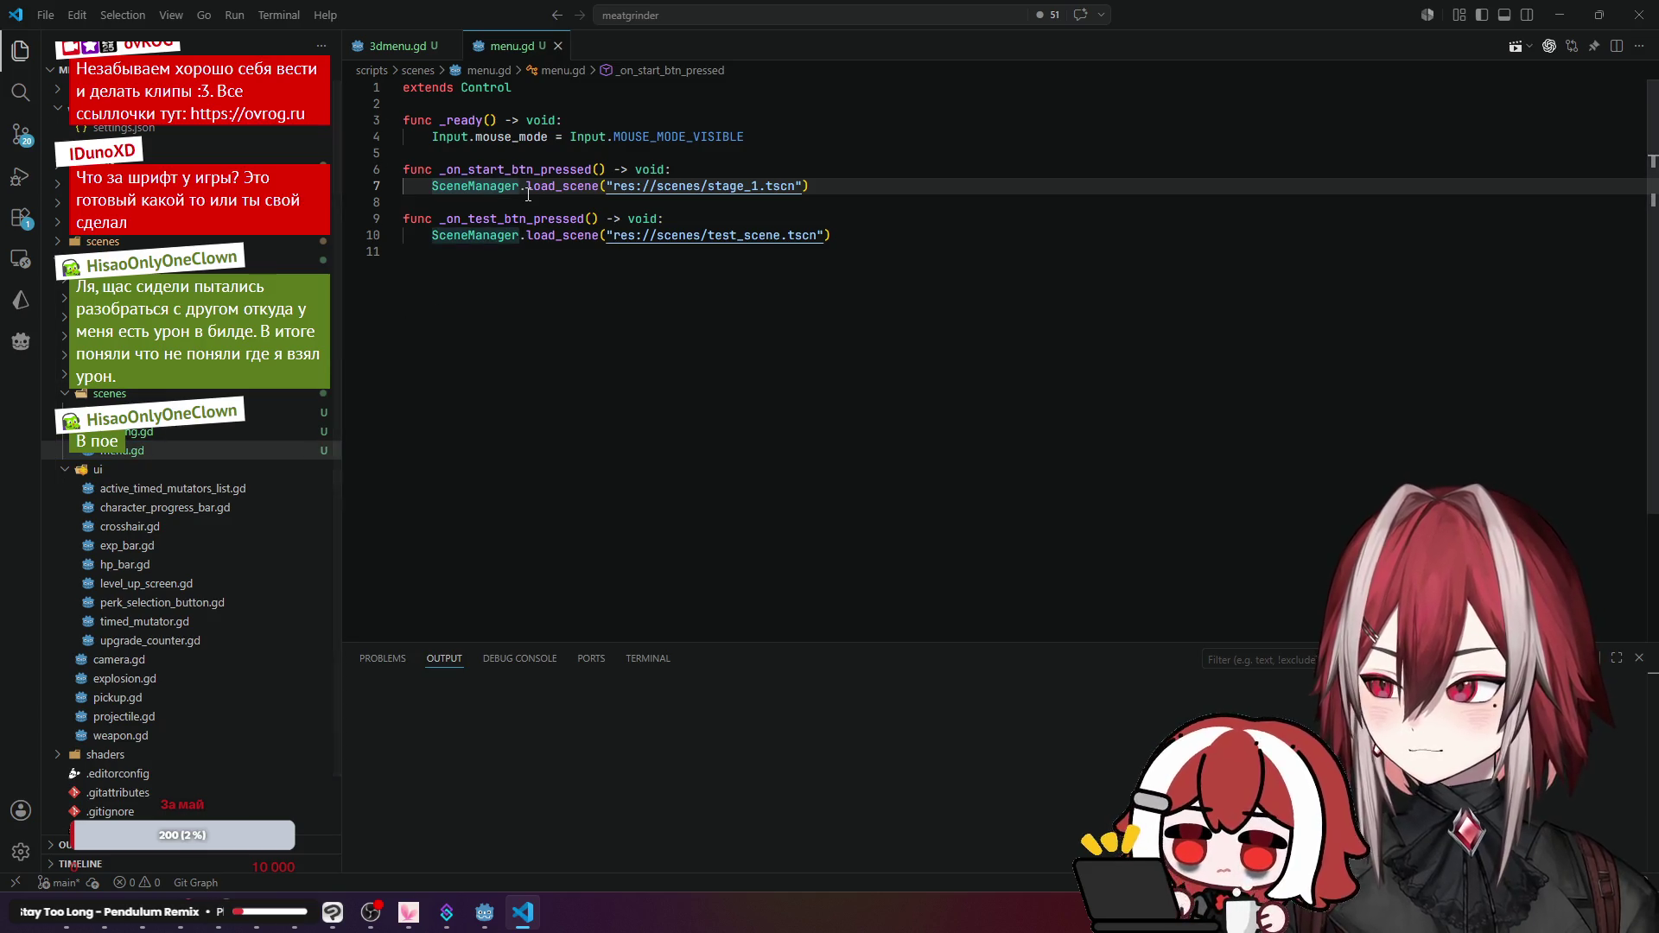
left_click(835, 182)
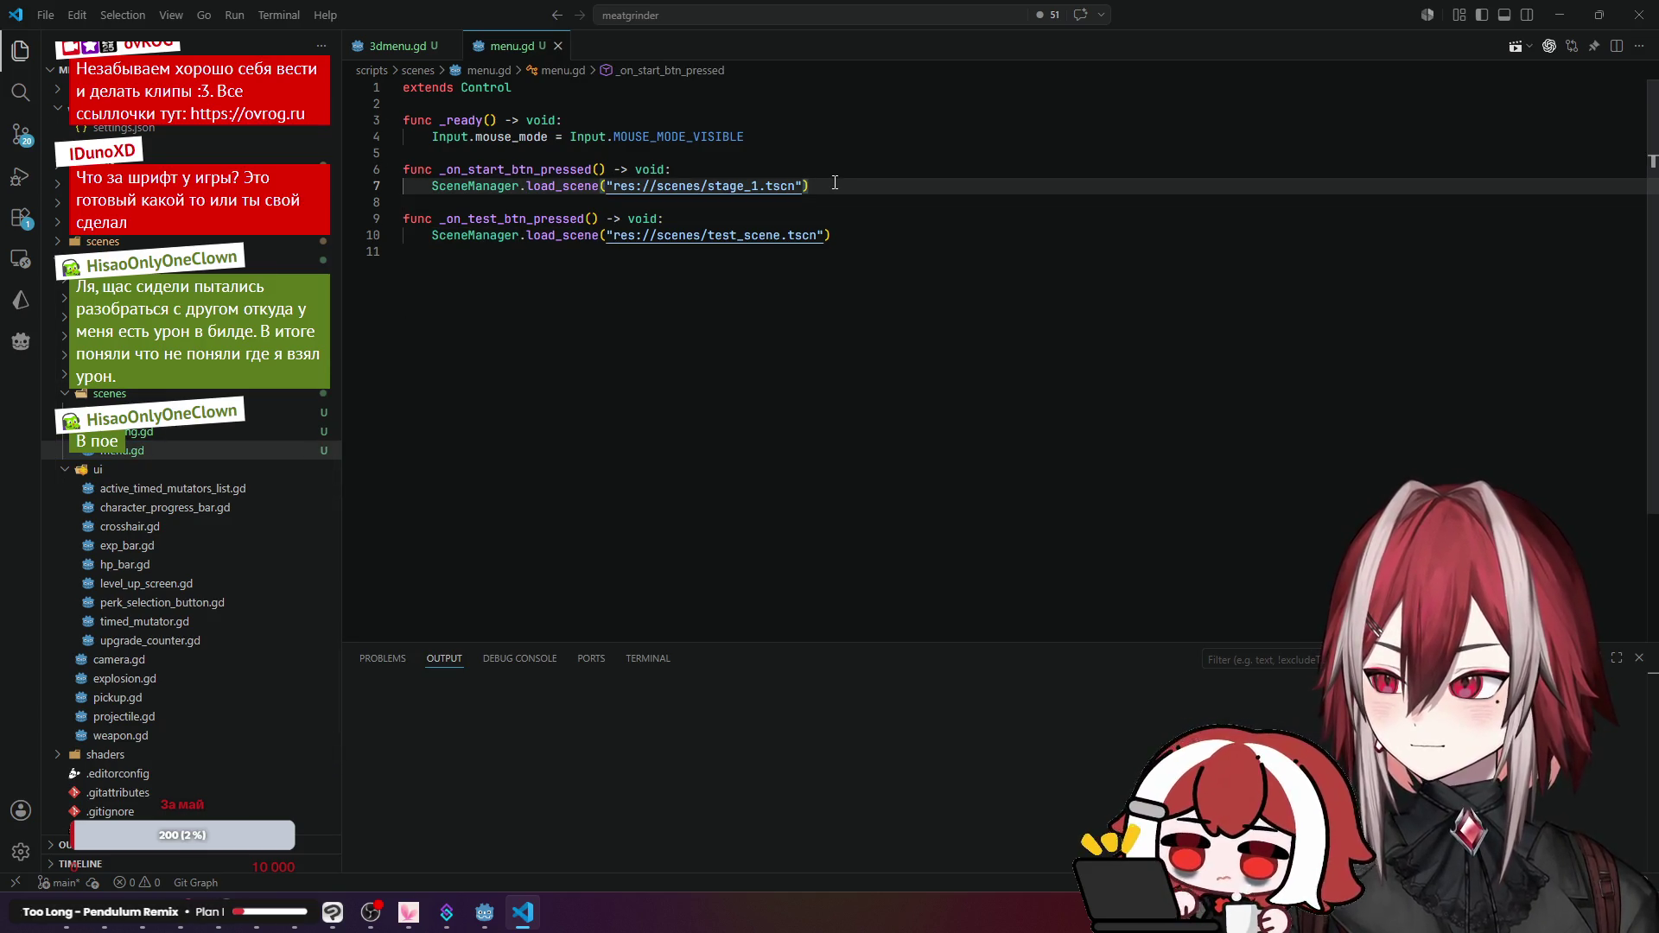
left_click(695, 235)
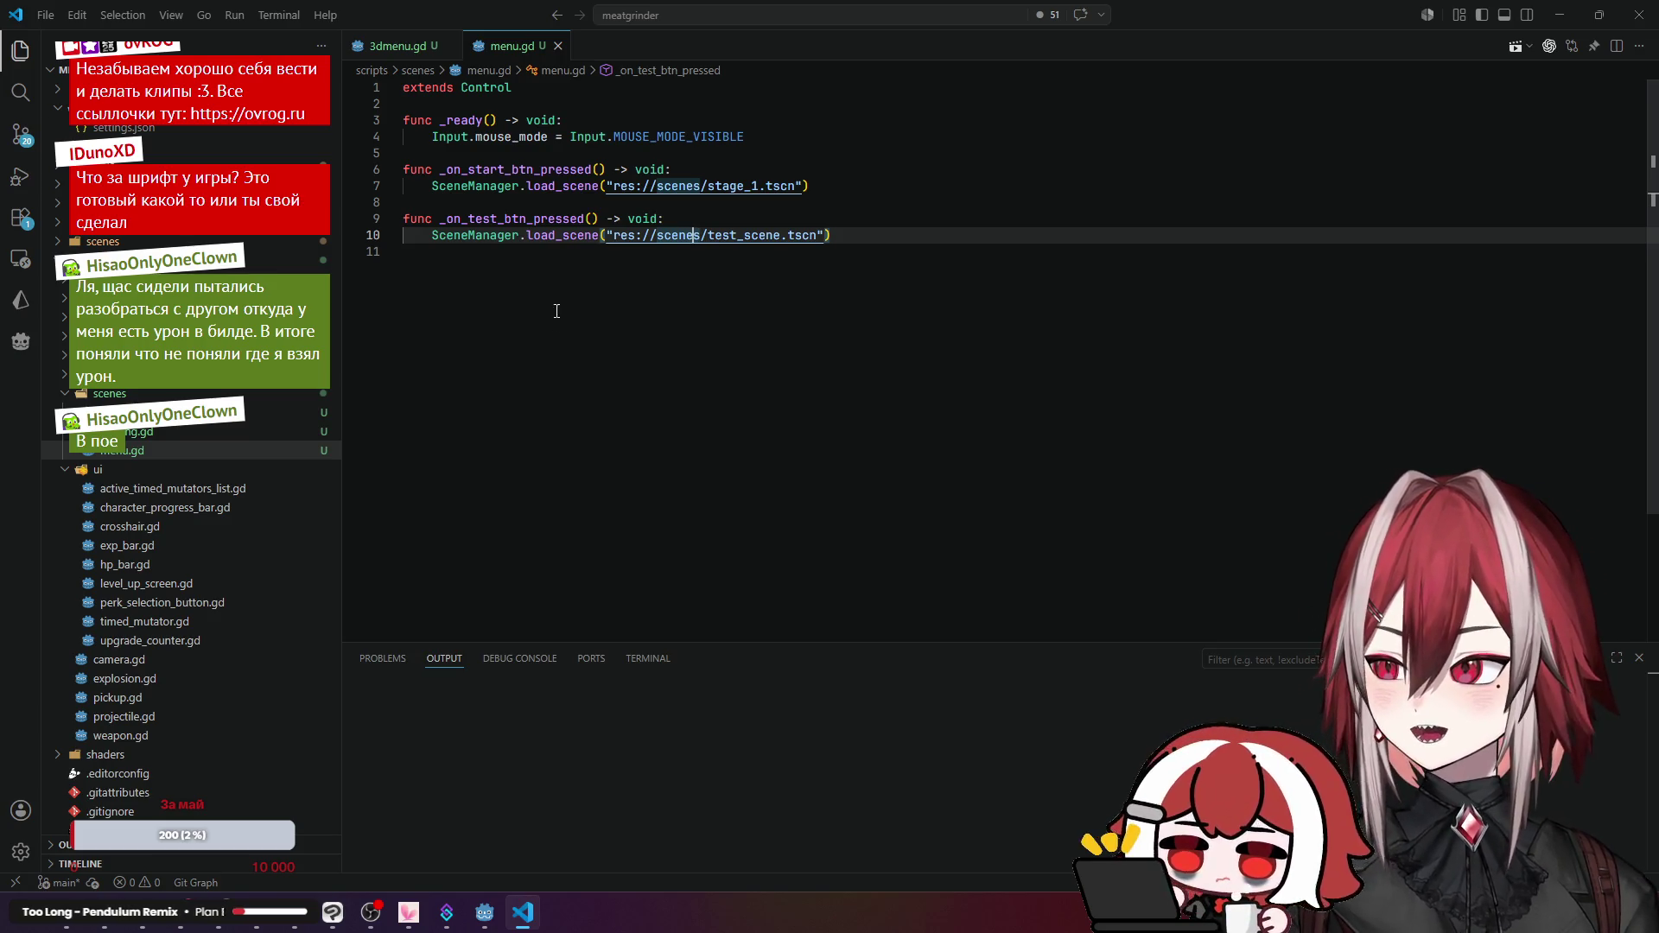
Check the Godot editor and minimize the music player before returning to the code editor
left_click(389, 52)
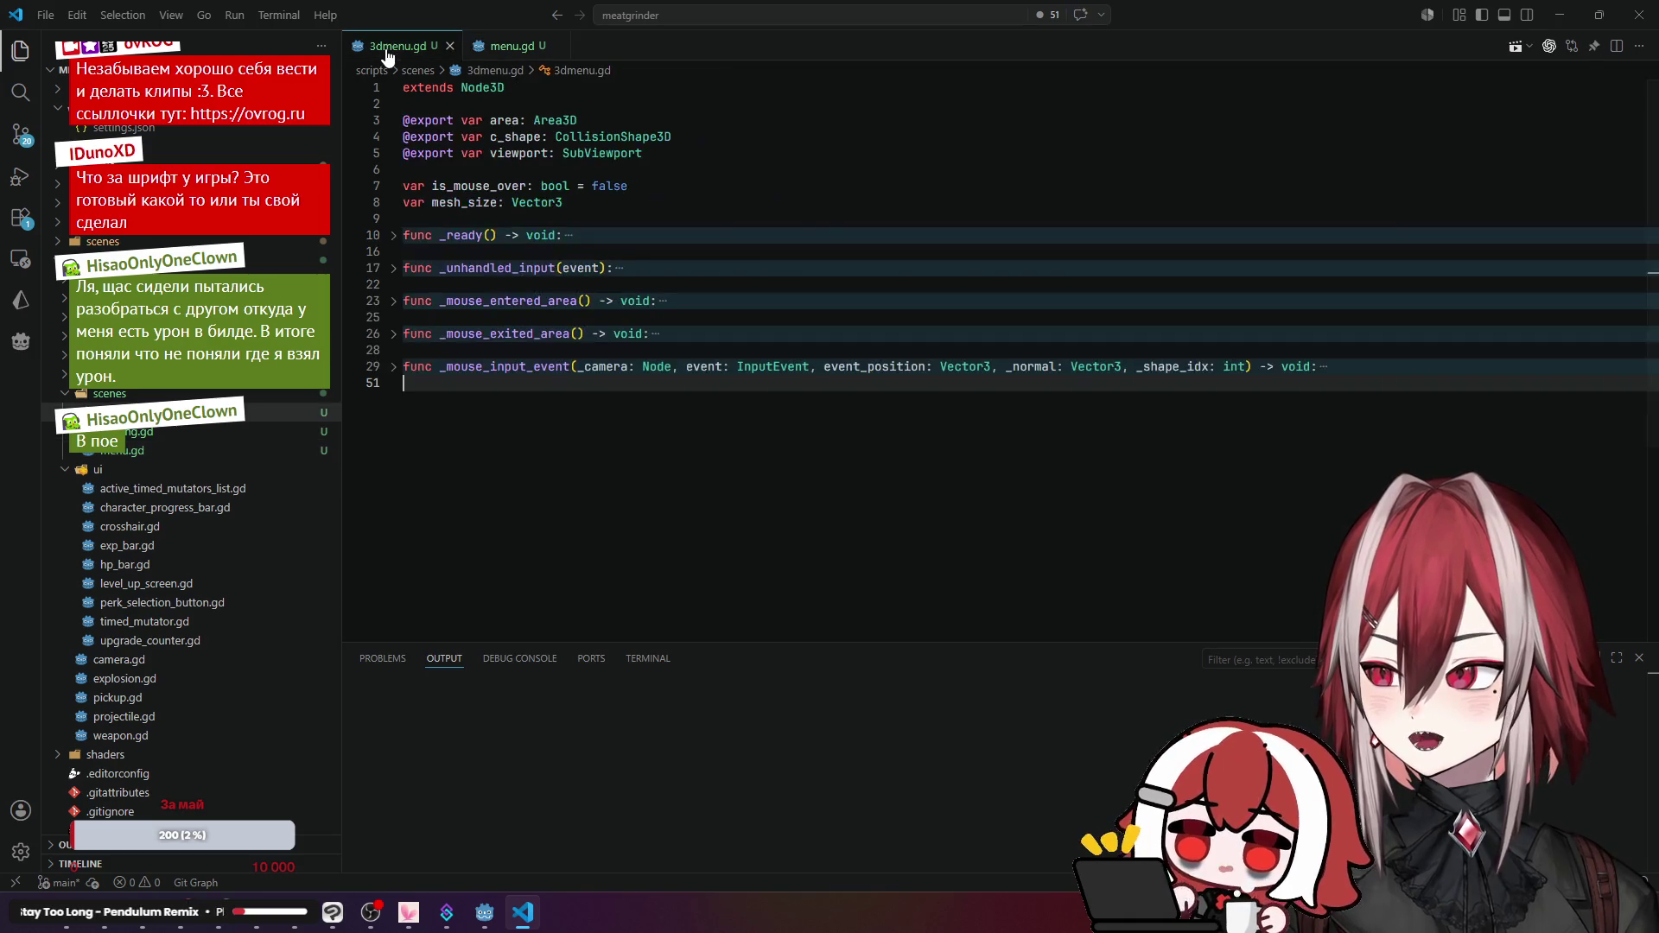
left_click(523, 918)
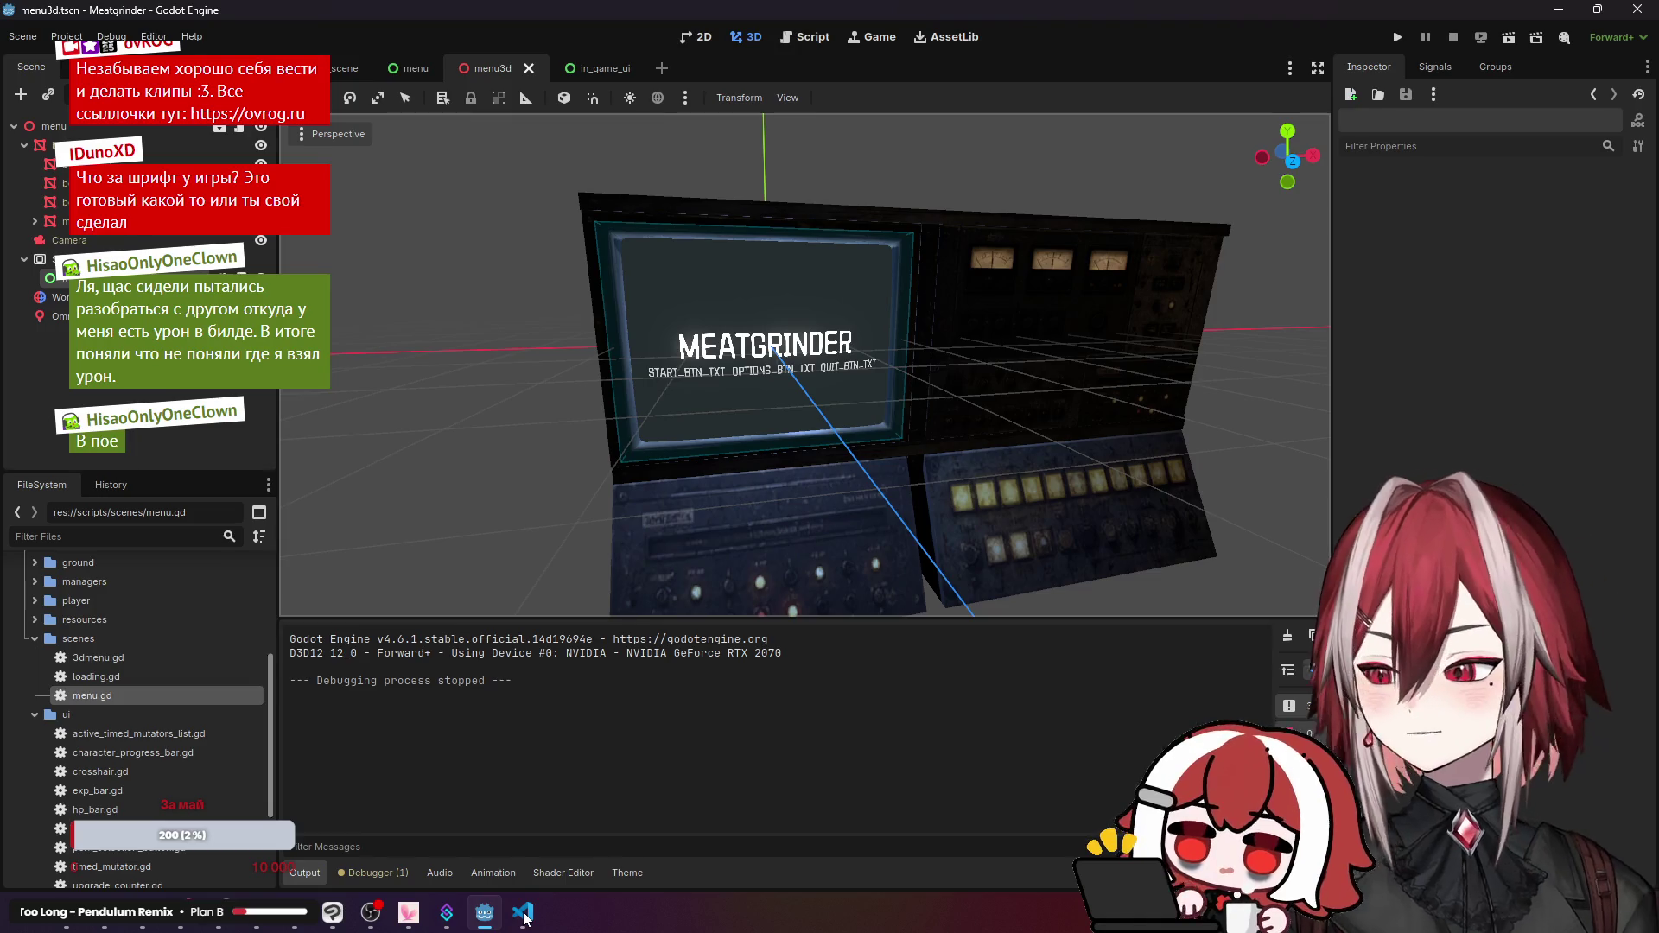
left_click(132, 918)
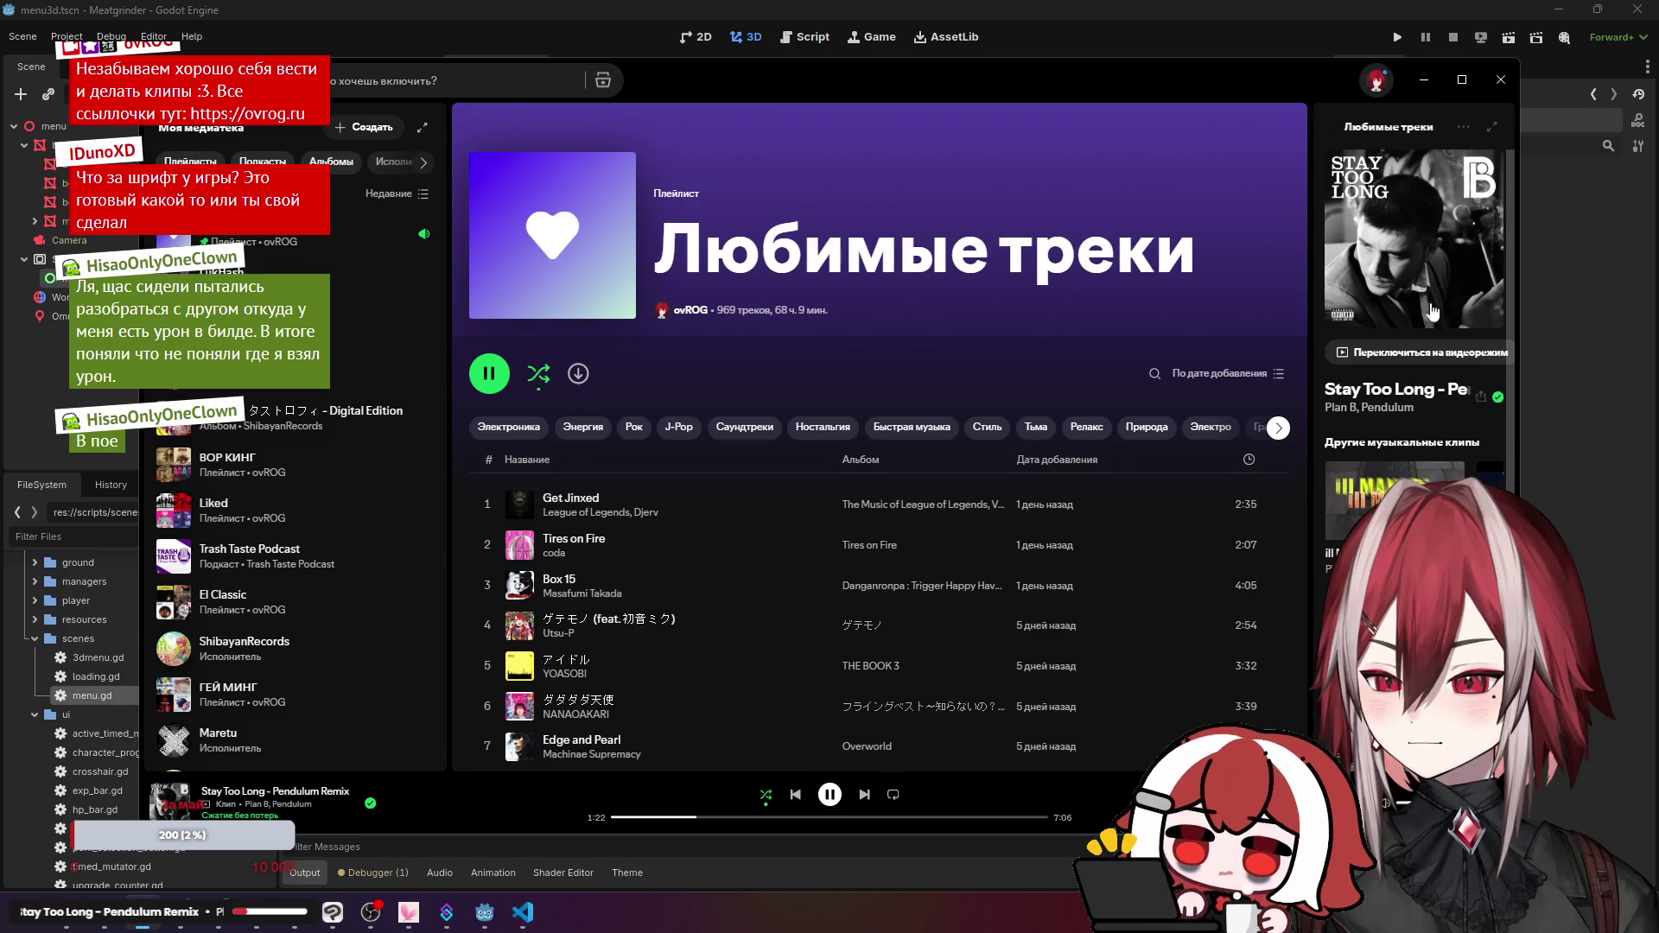
left_click(1423, 79)
left_click(527, 913)
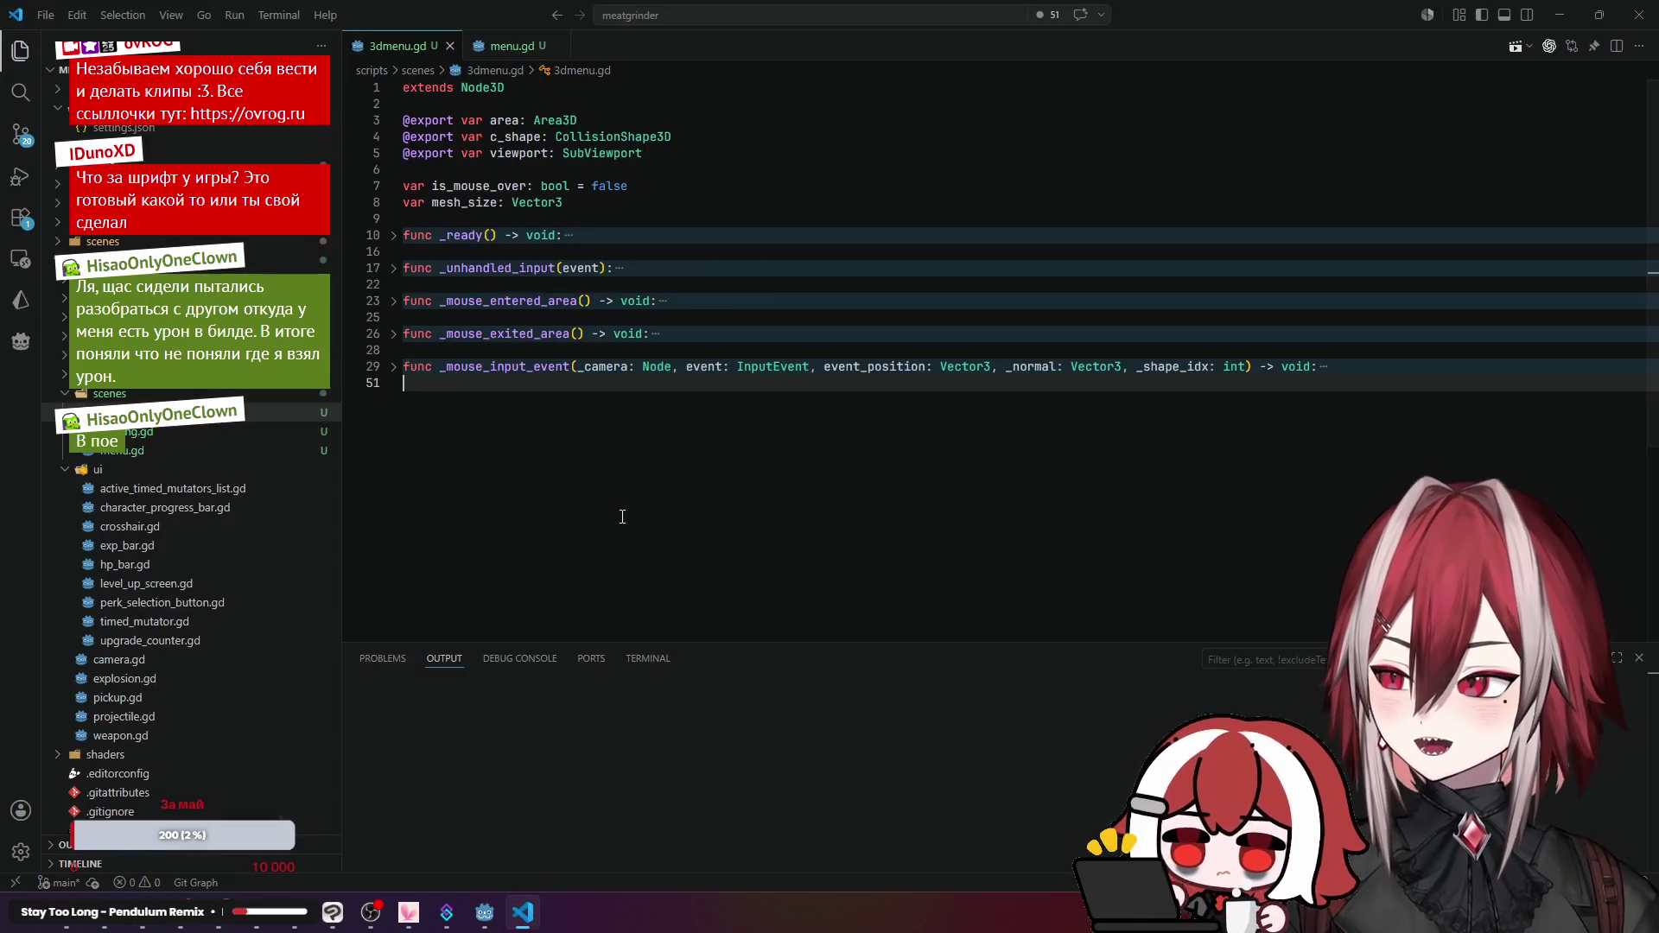
Go back to menu.gd and place the caret at the end of 'extends Control'
left_click(512, 46)
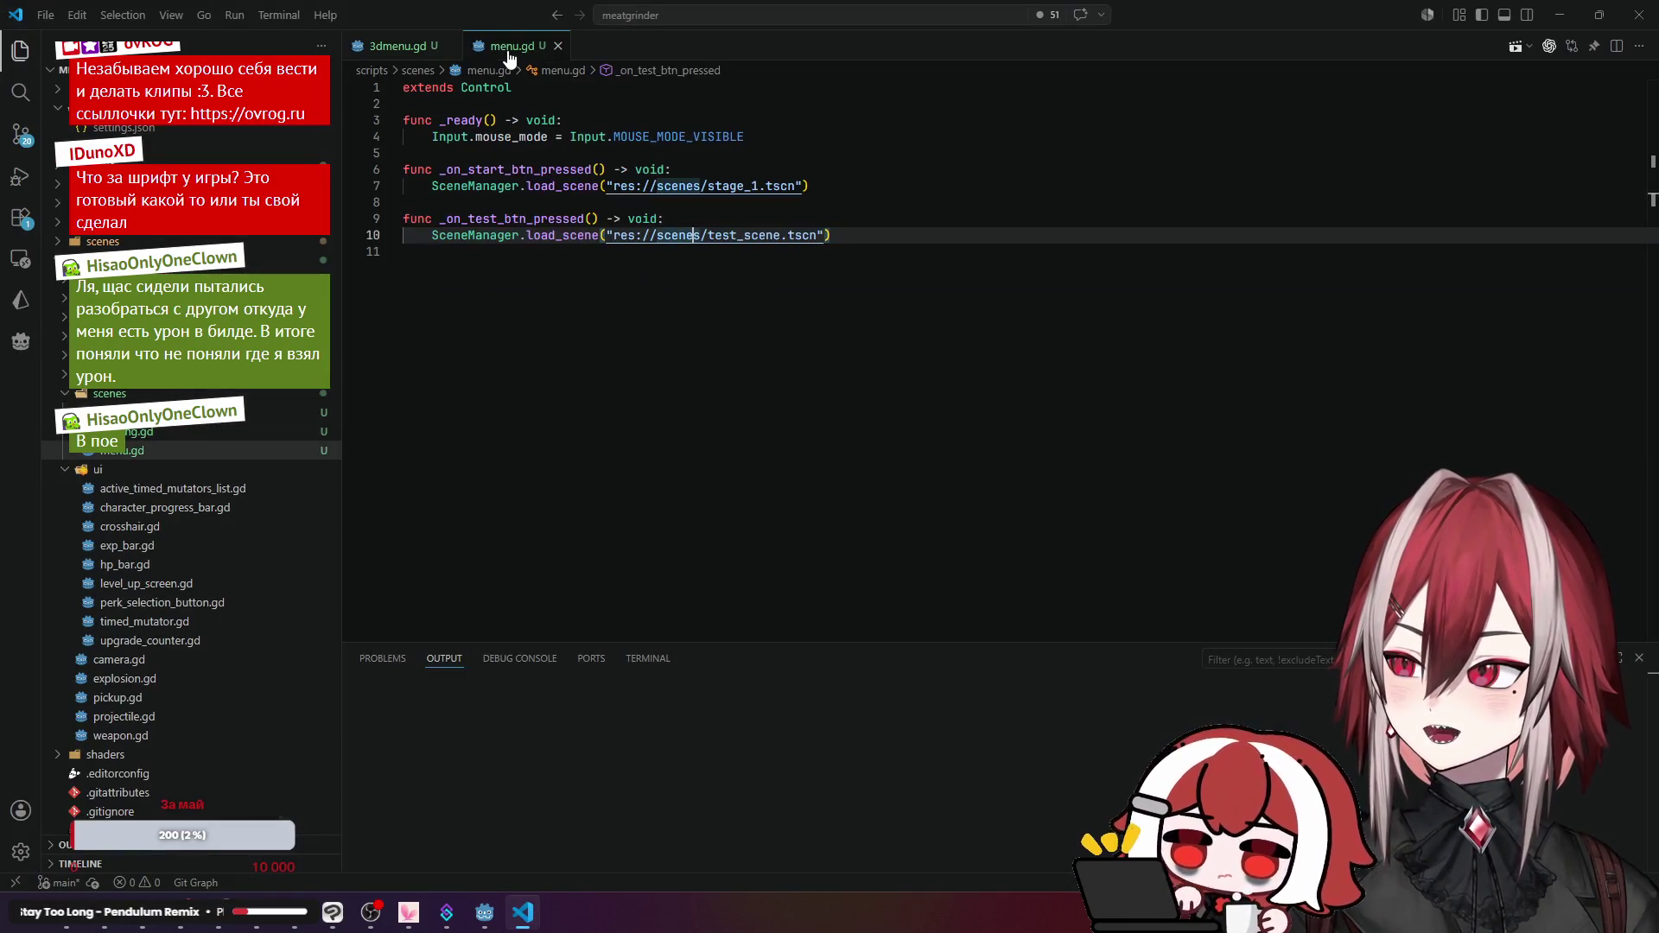
left_click(562, 70)
left_click(650, 390)
left_click(657, 88)
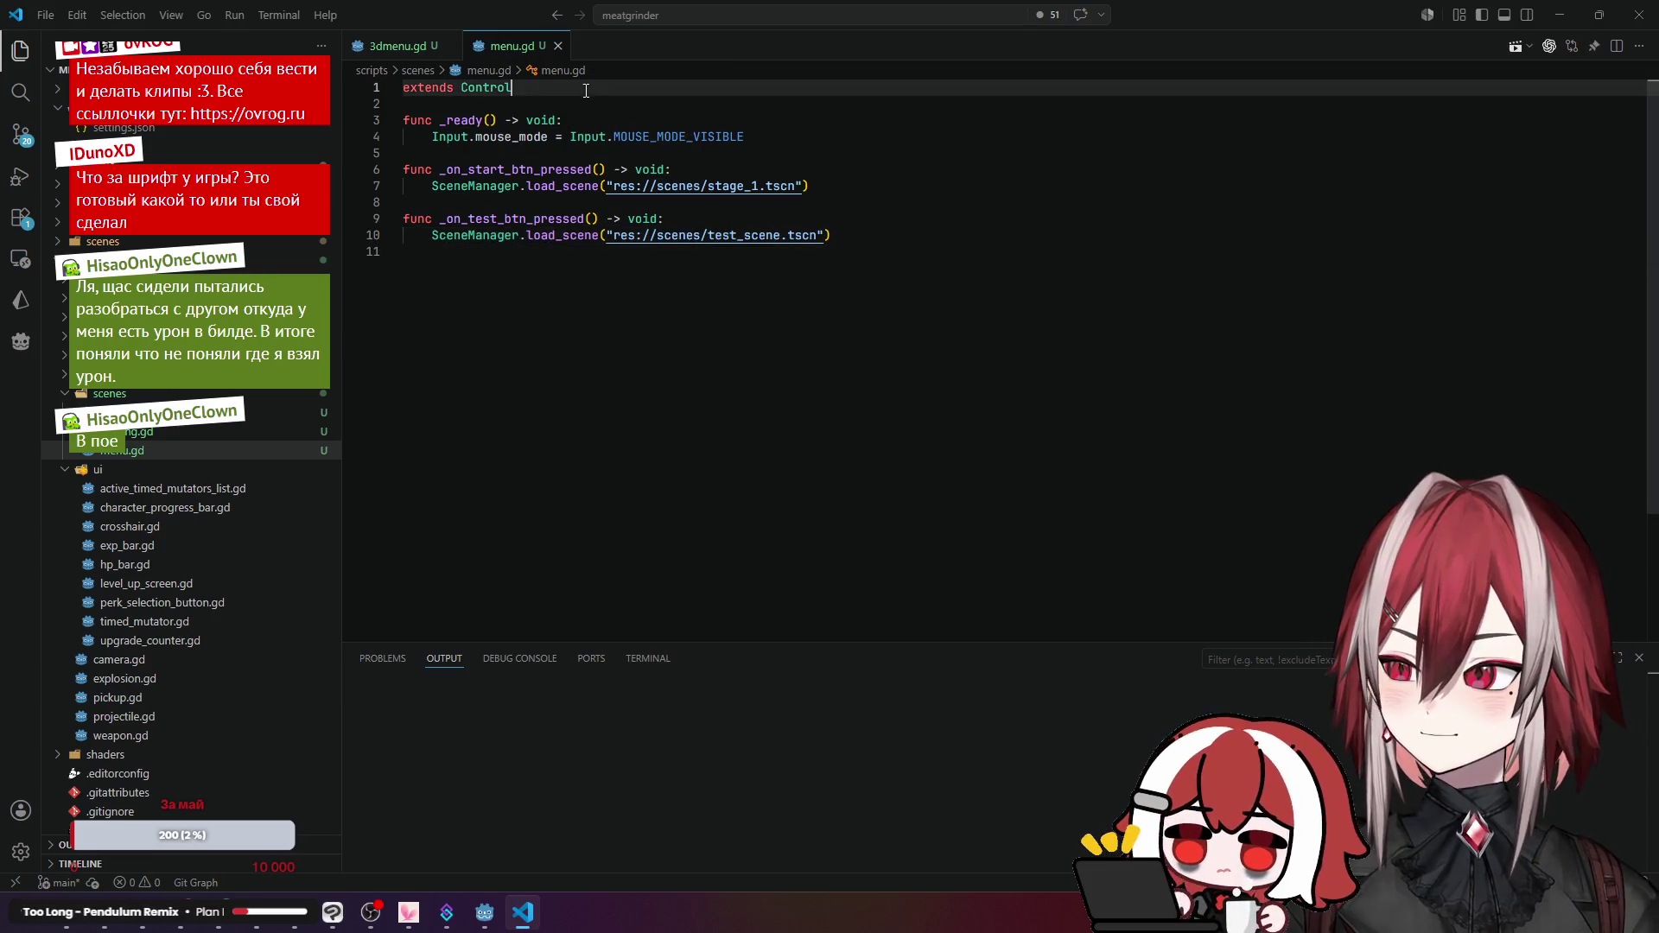
key("Return")
key("Return")
type("@export var start_btn: Button")
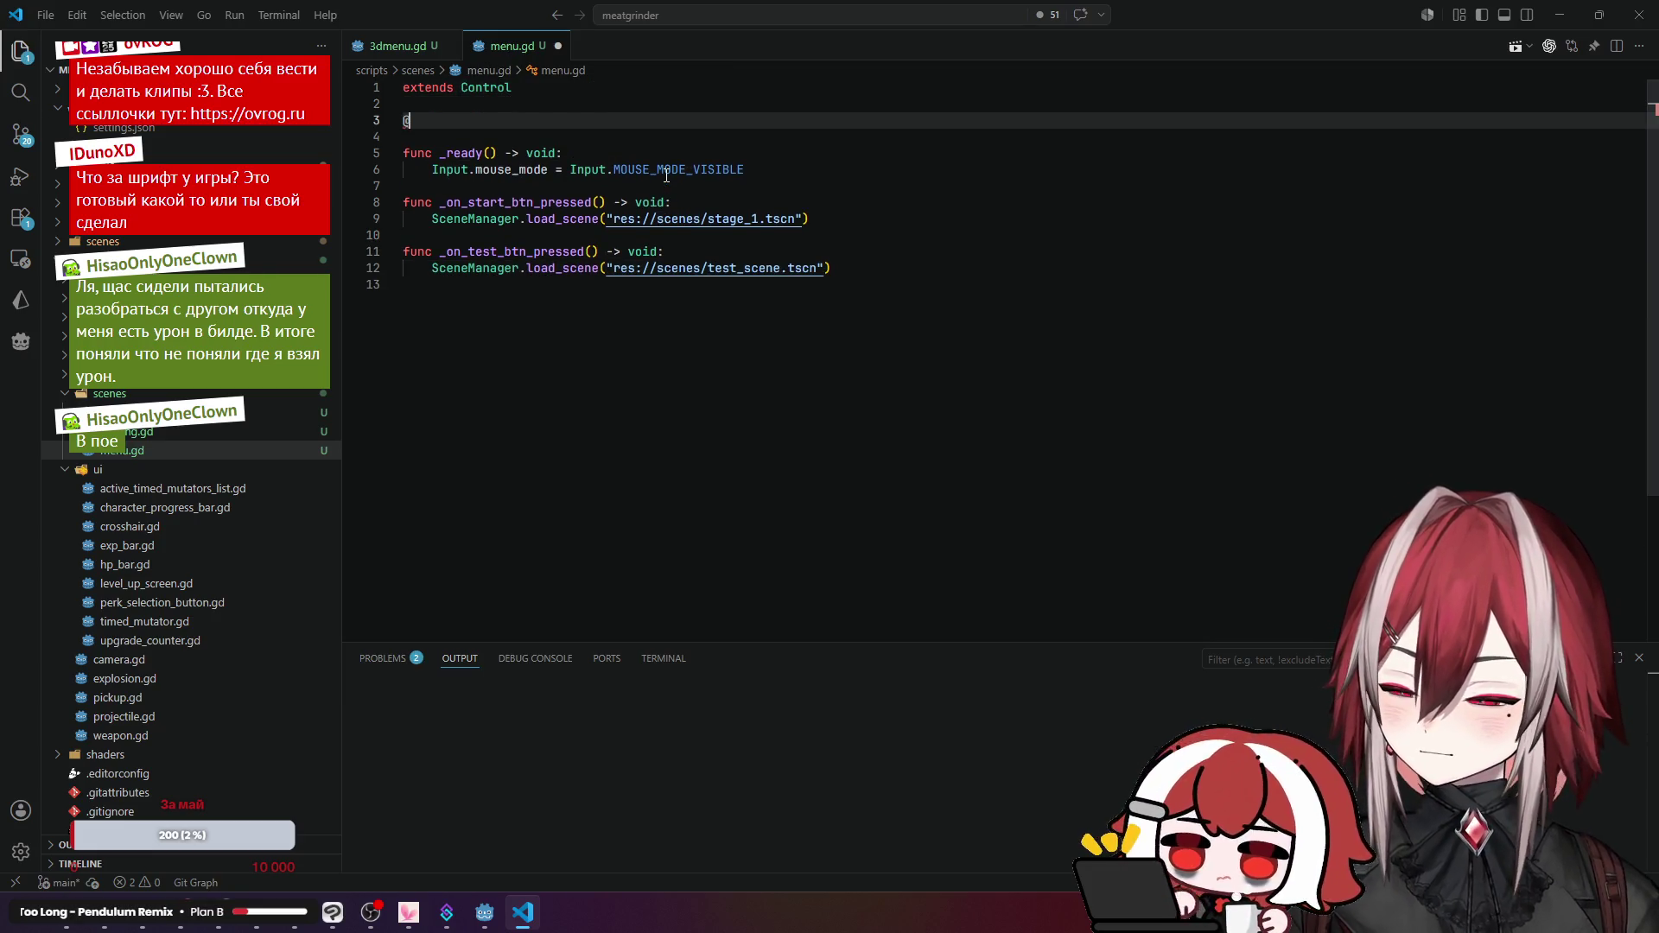
key("BackSpace")
key("BackSpace")
key("BackSpace")
key("BackSpace")
key("BackSpace")
key("BackSpace")
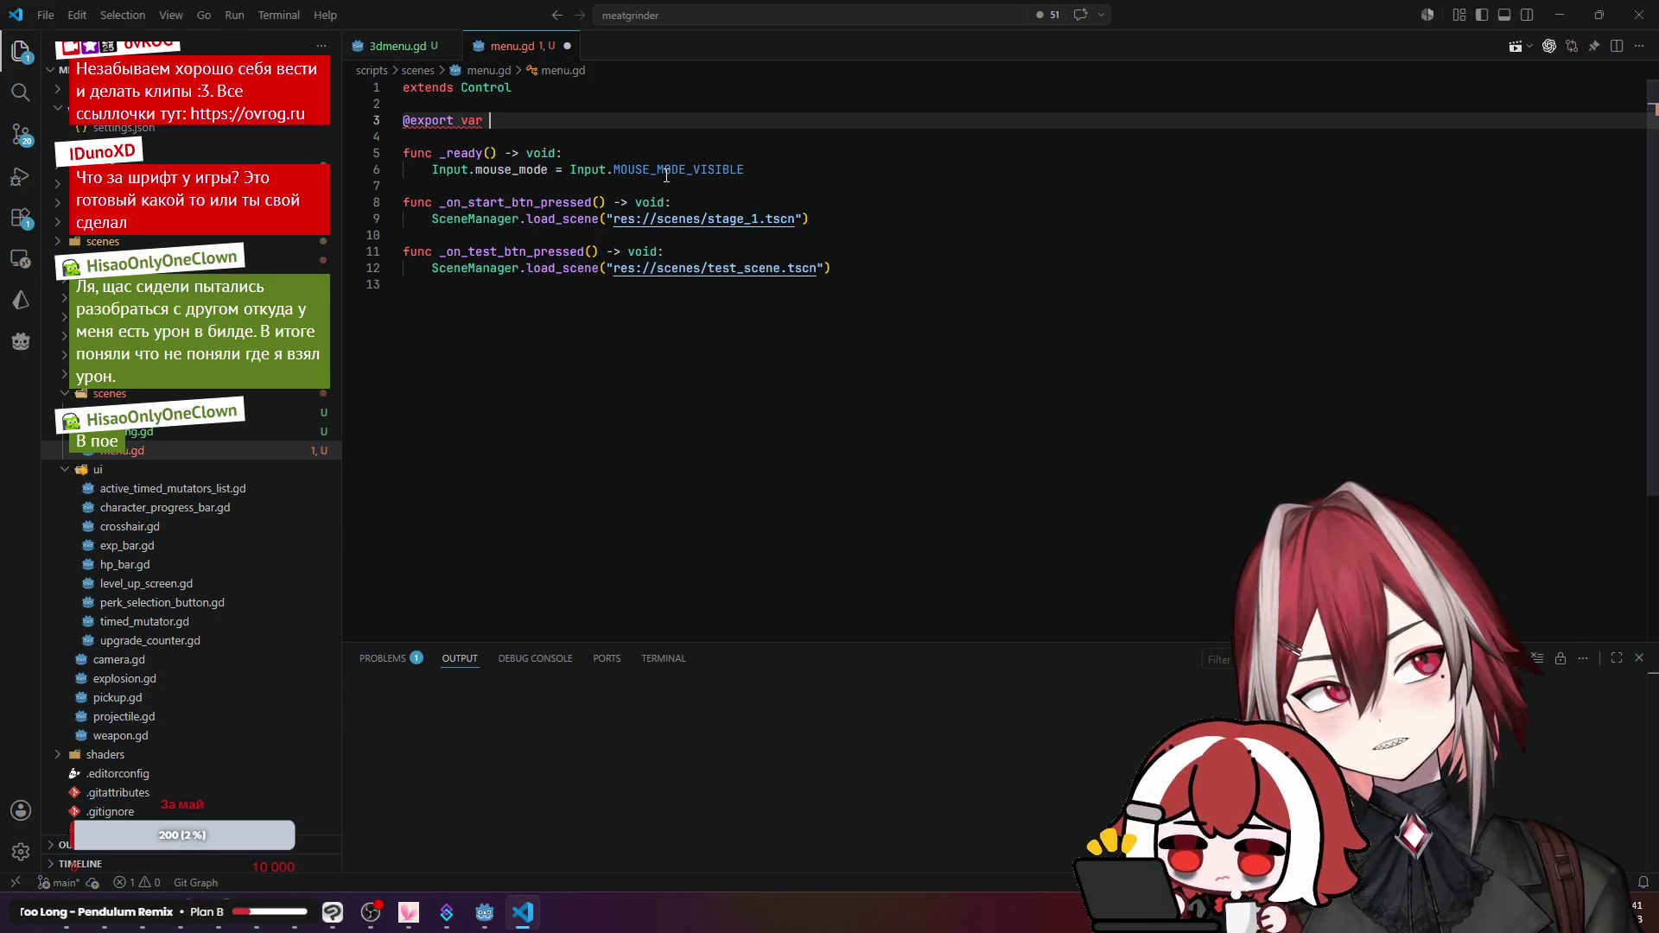
key("BackSpace")
key("BackSpace")
key("BackSpace")
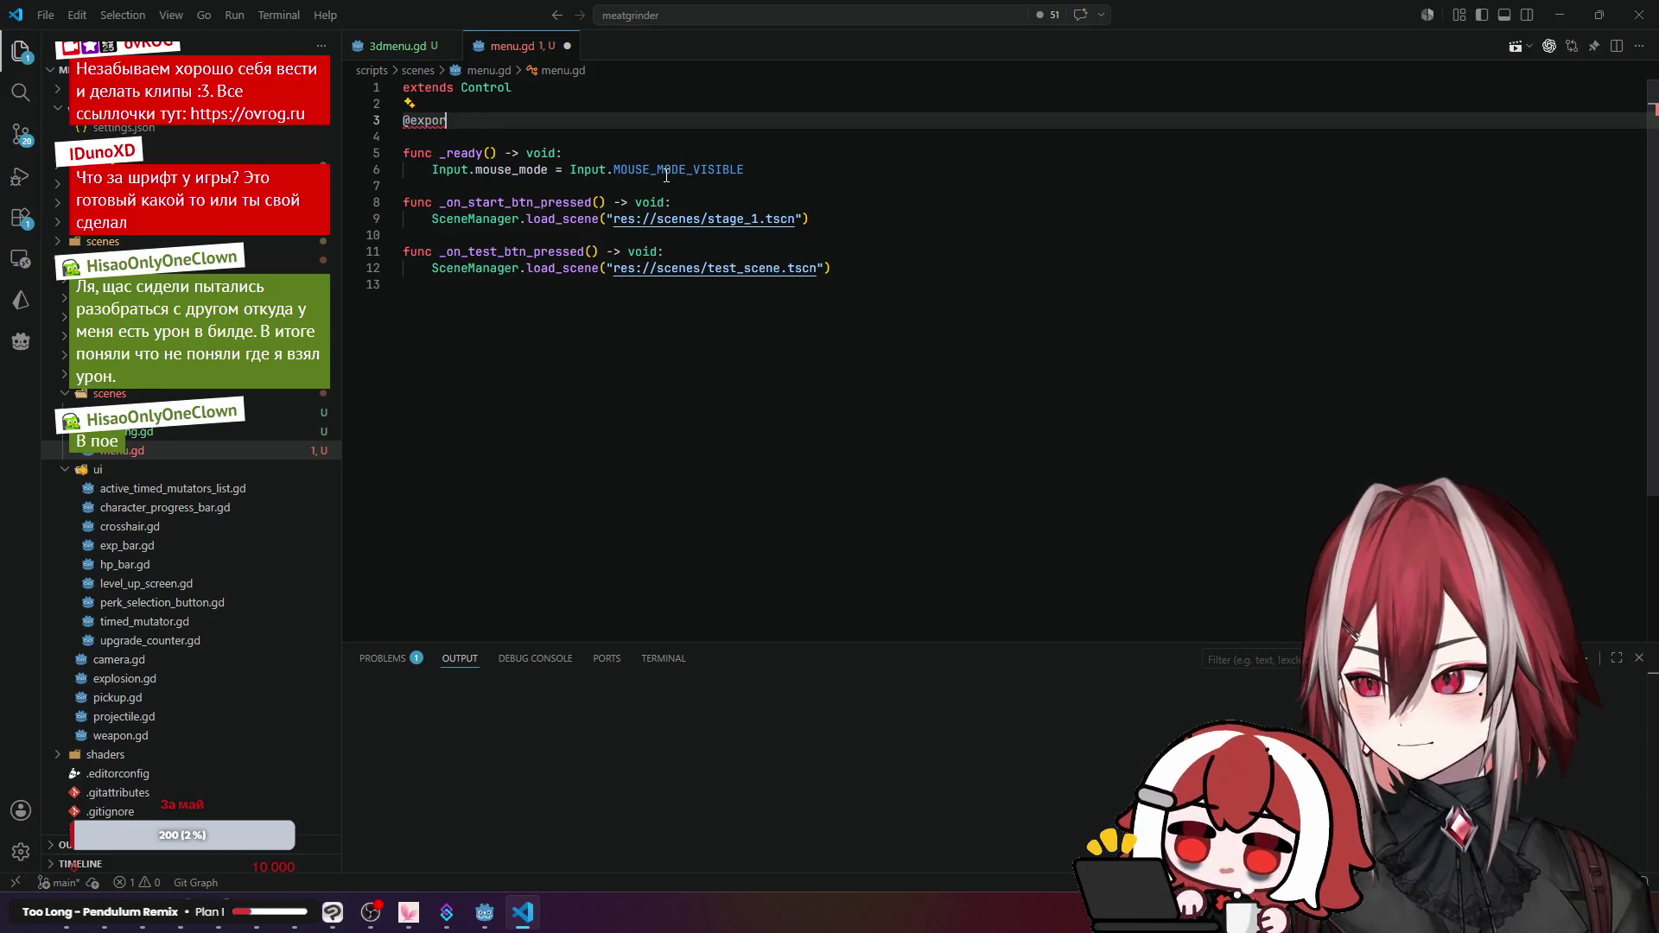
type("signal")
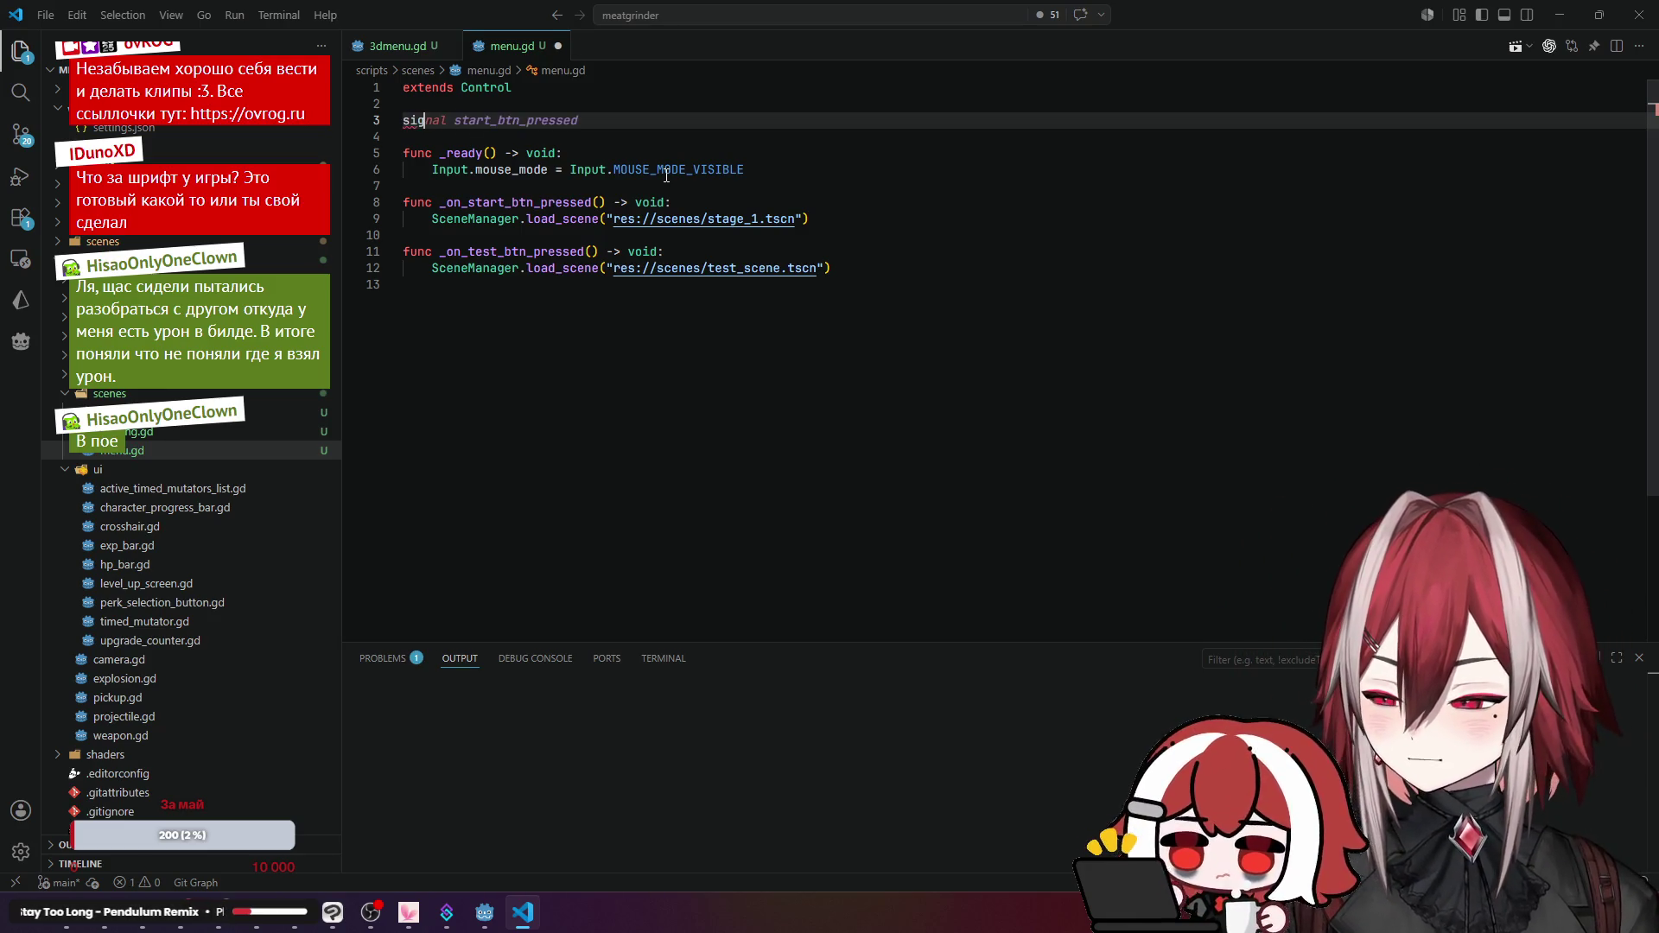
key("Tab")
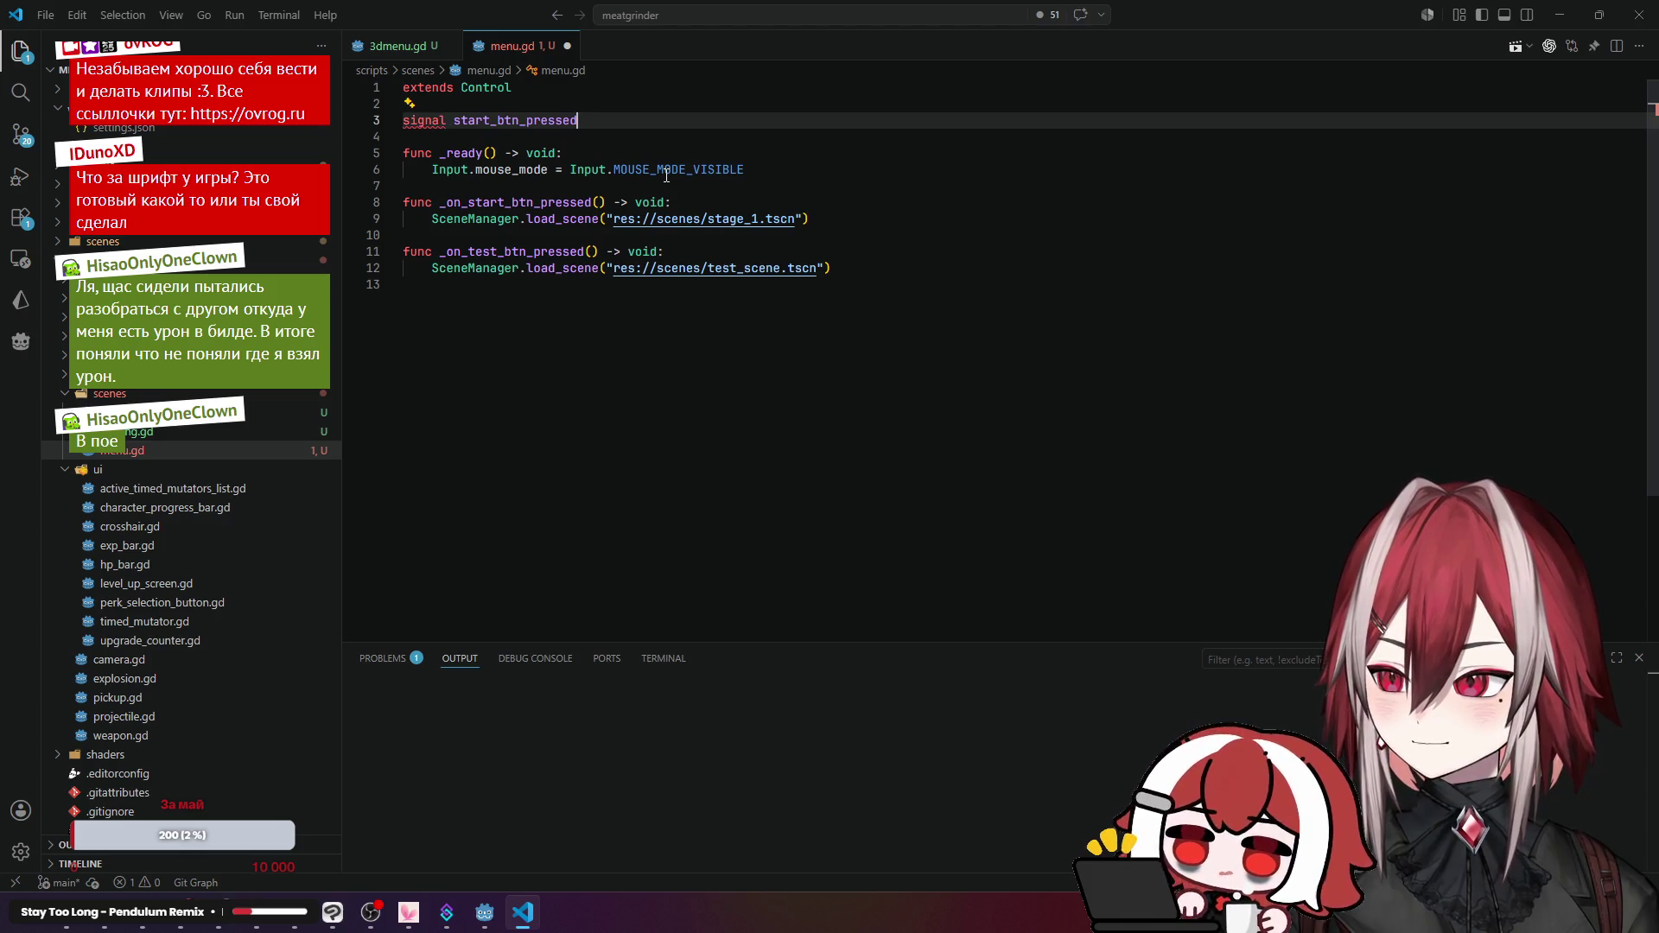